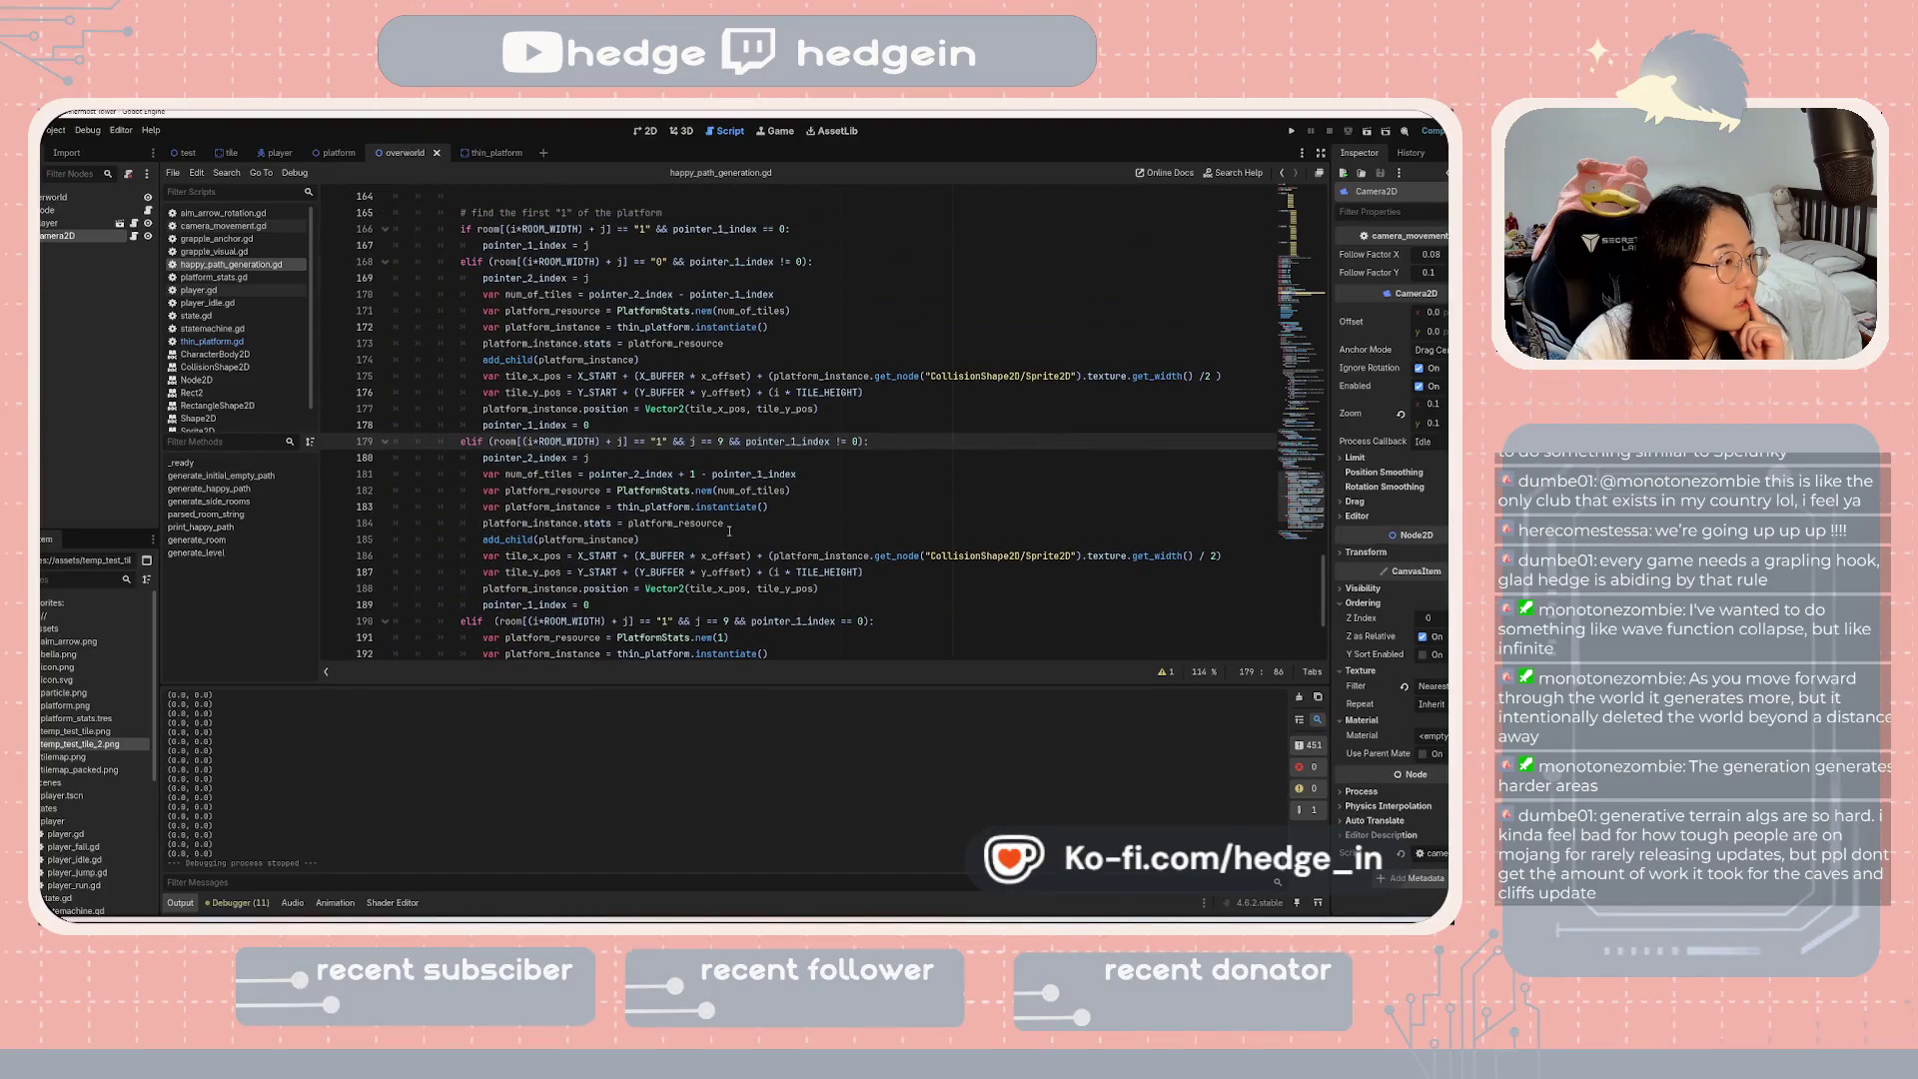
- Search happy_path_generation.gd for x_offset and step back through the earlier matches
scroll(558, 425, down, 4)
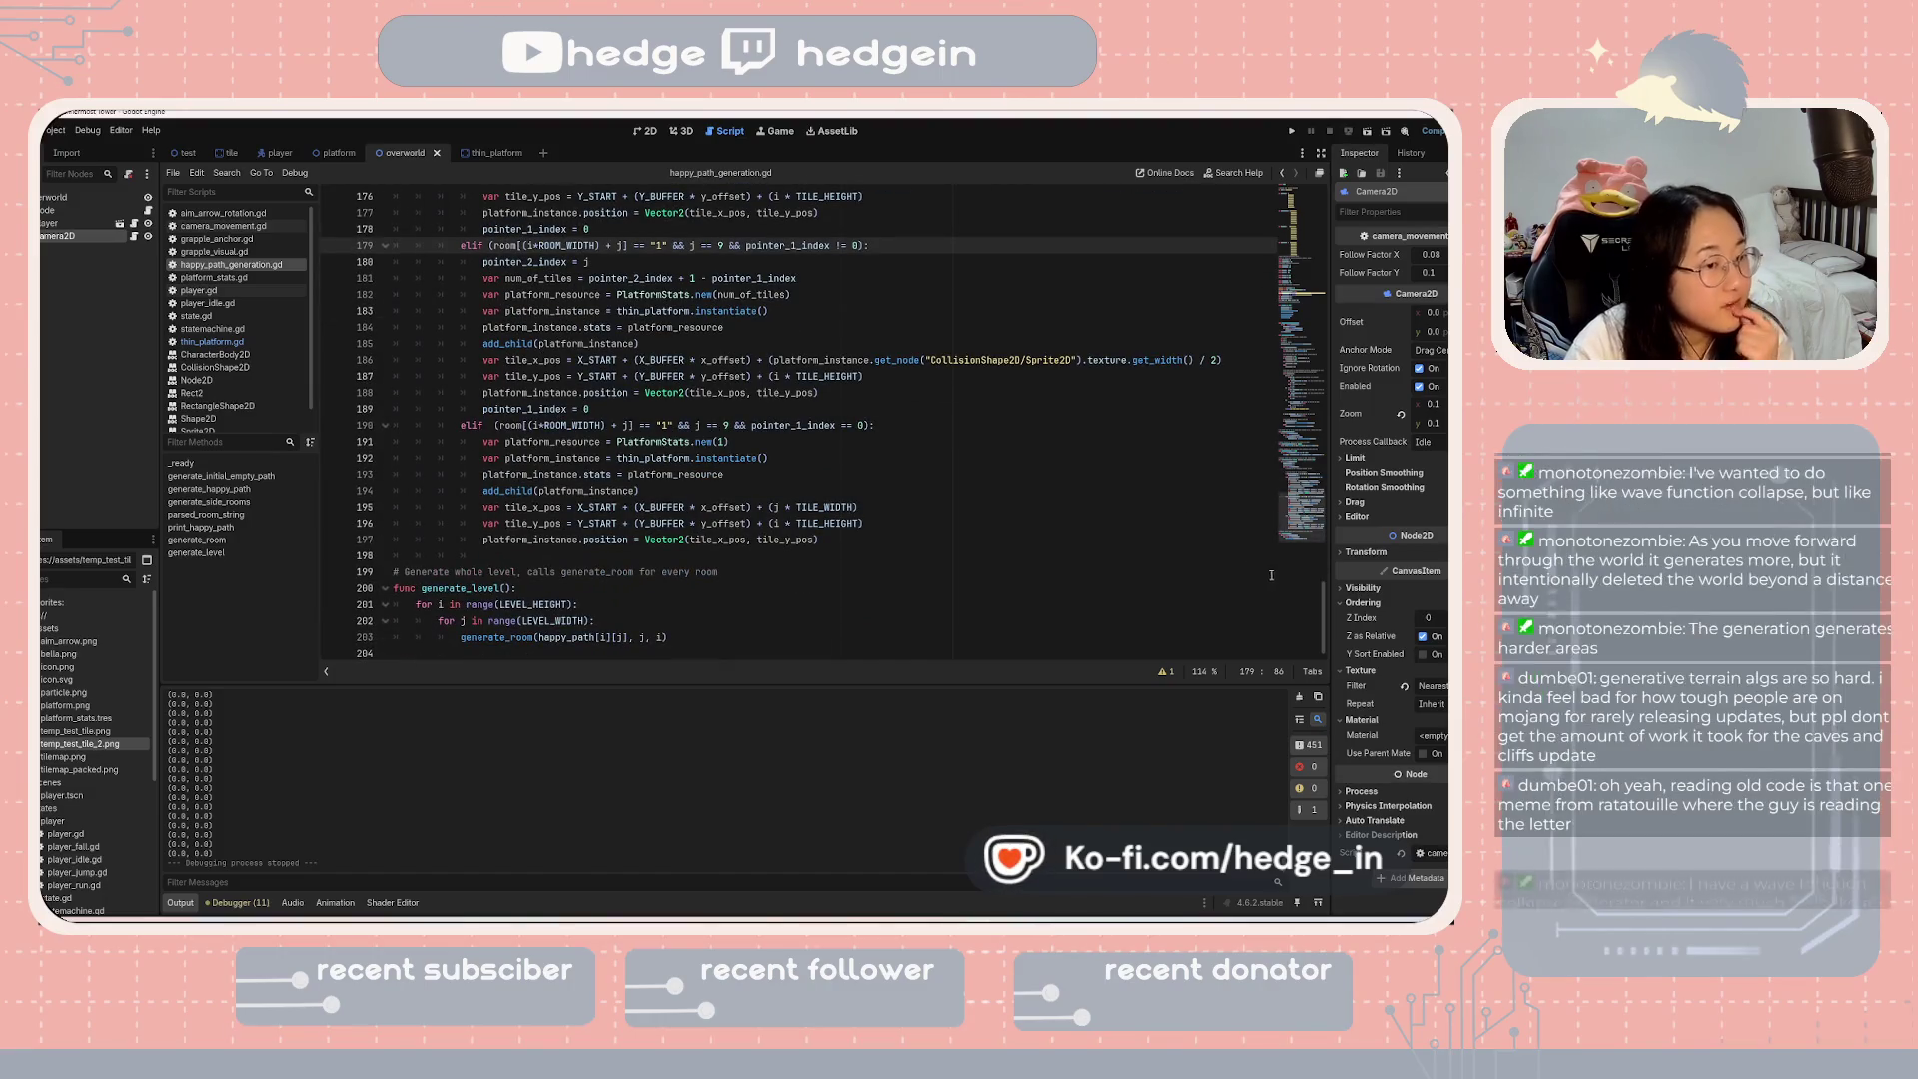
mouse_move(1304, 500)
mouse_down()
mouse_move(1310, 309)
mouse_move(1315, 531)
mouse_up()
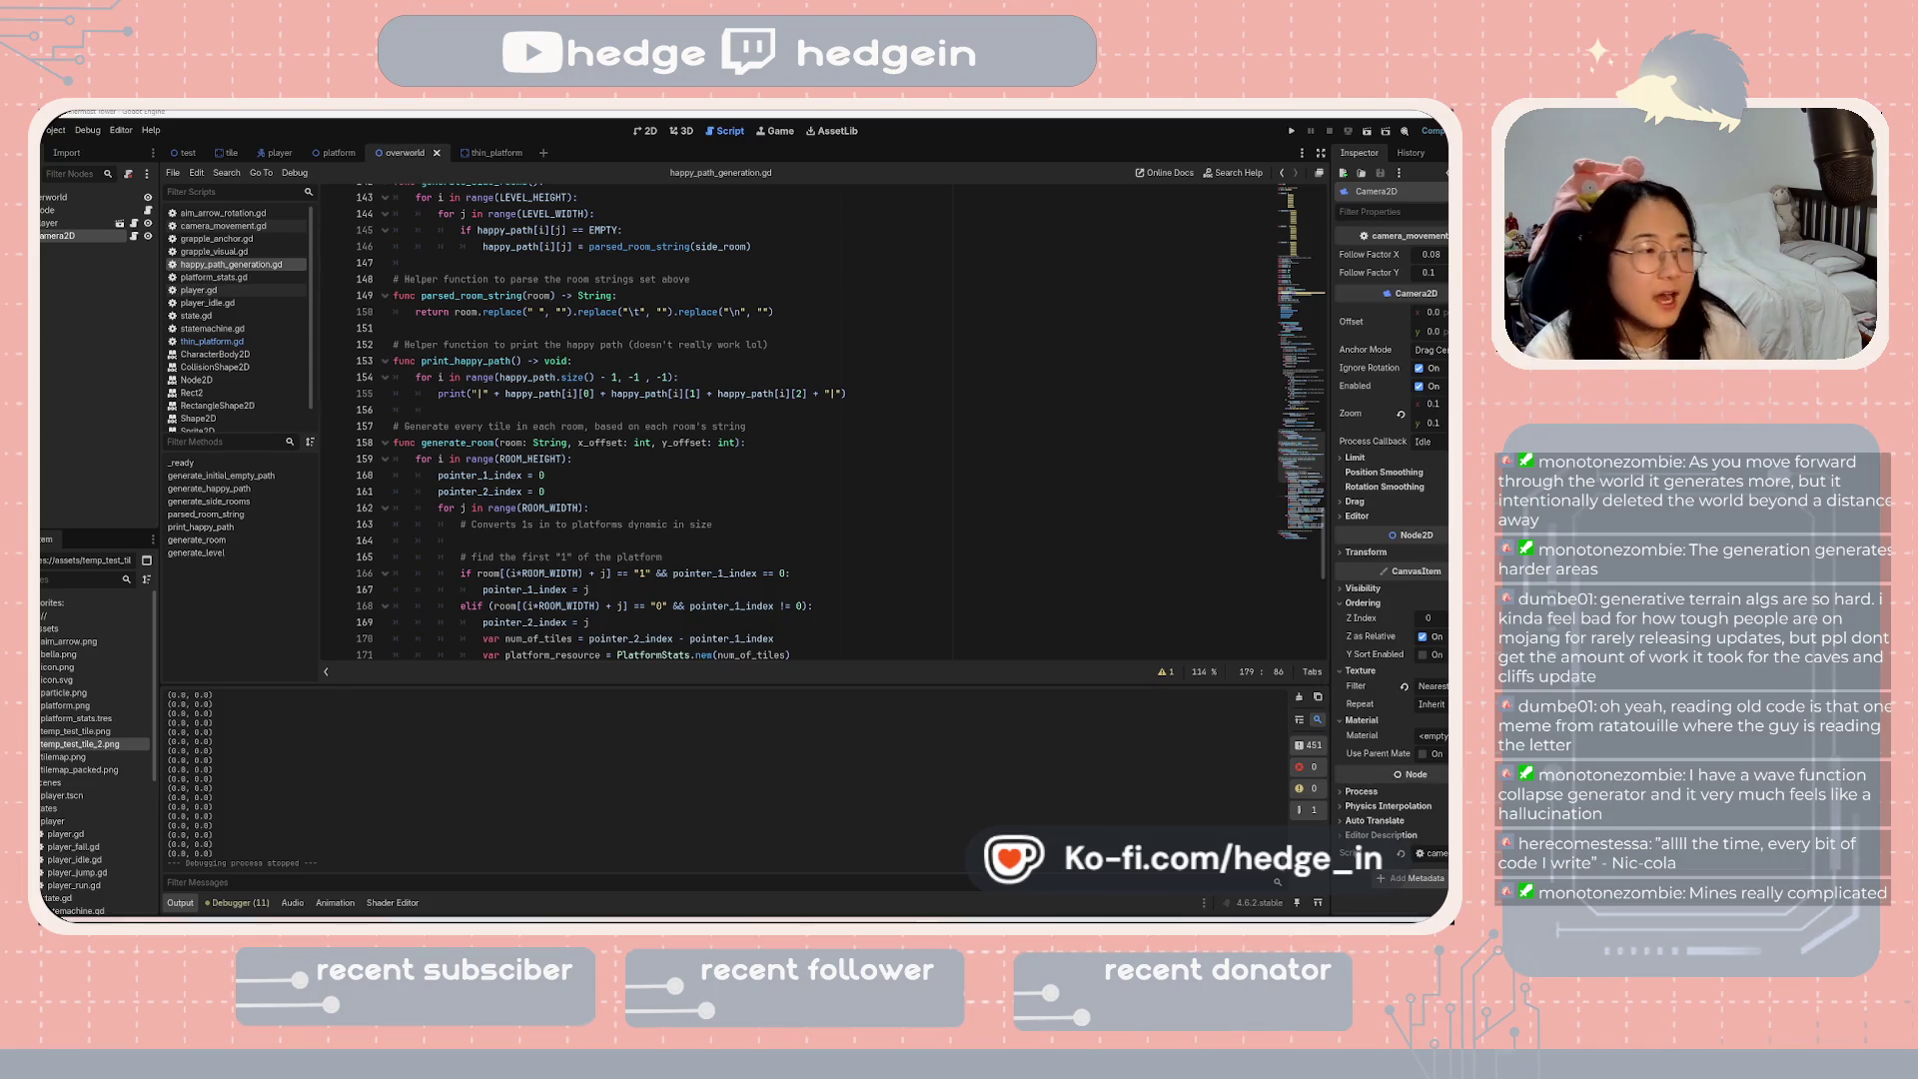
scroll(842, 511, down, 4)
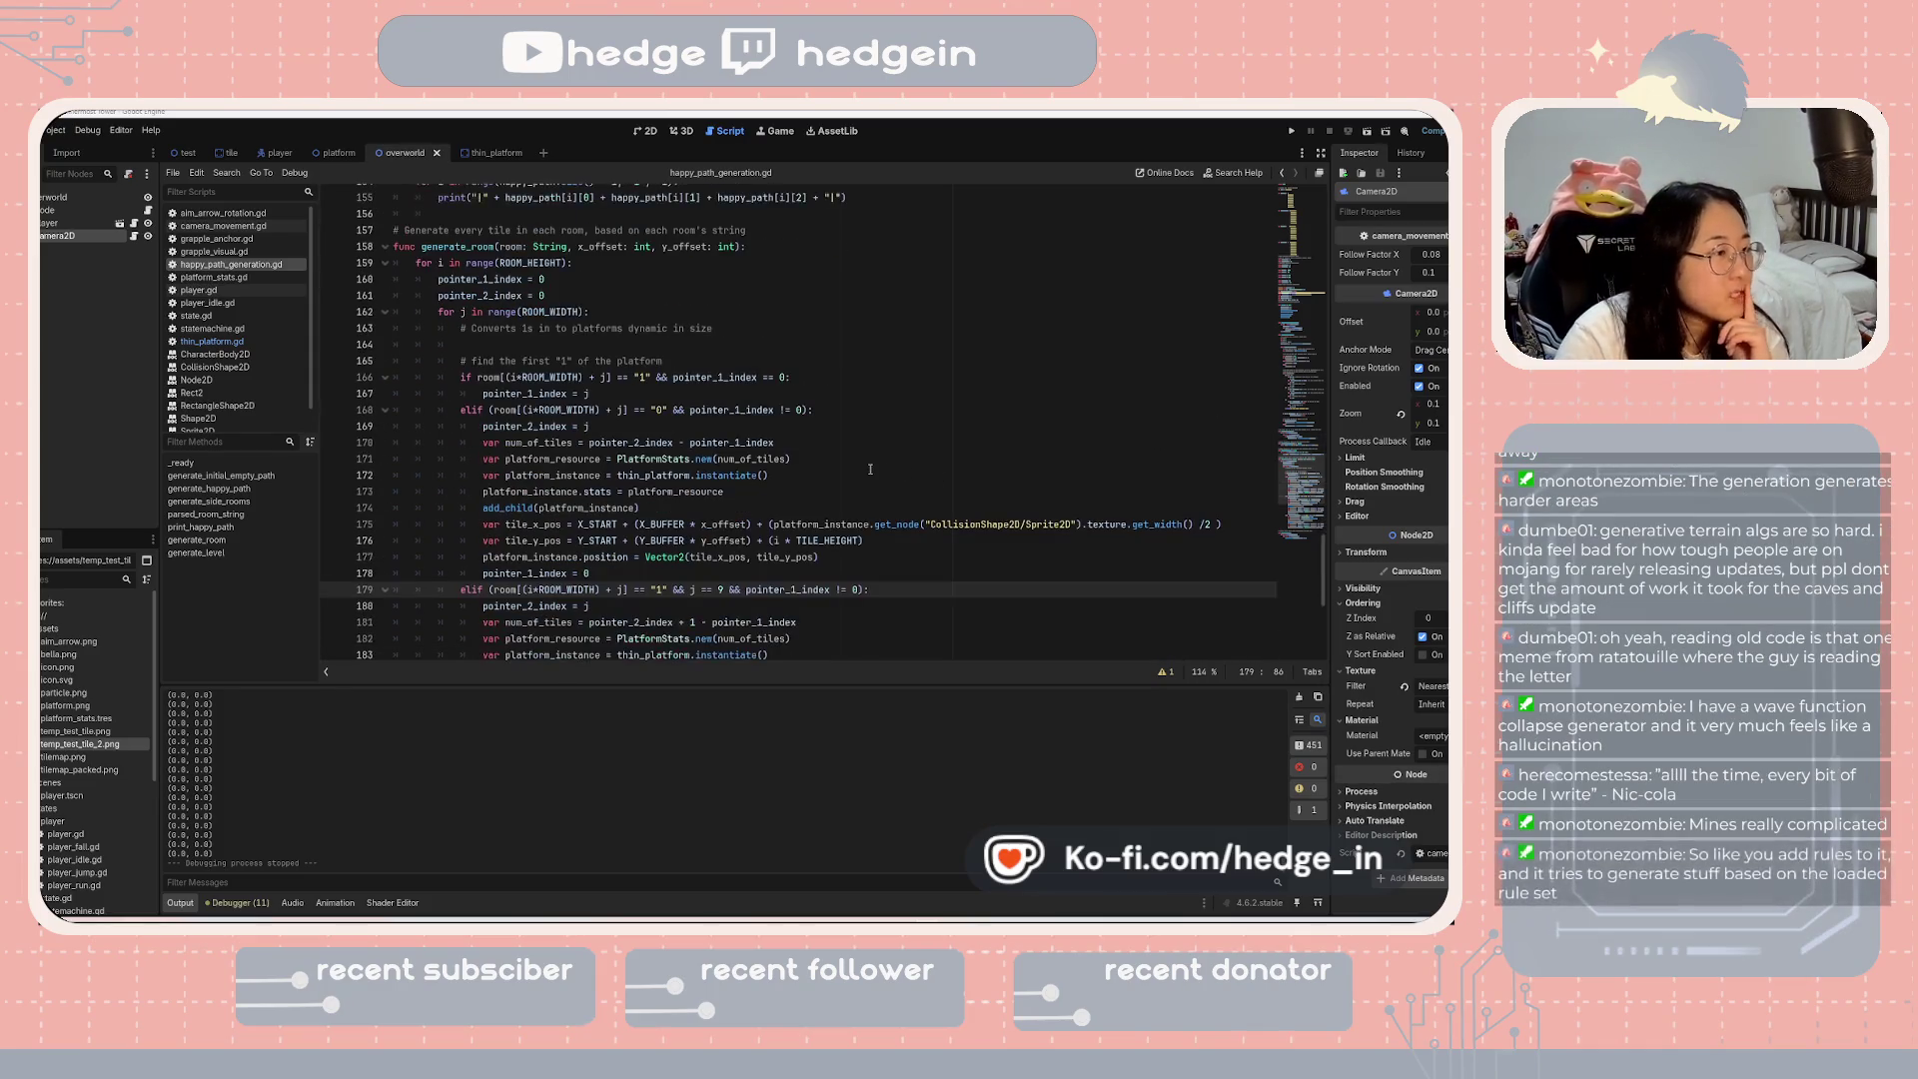
scroll(841, 510, down, 5)
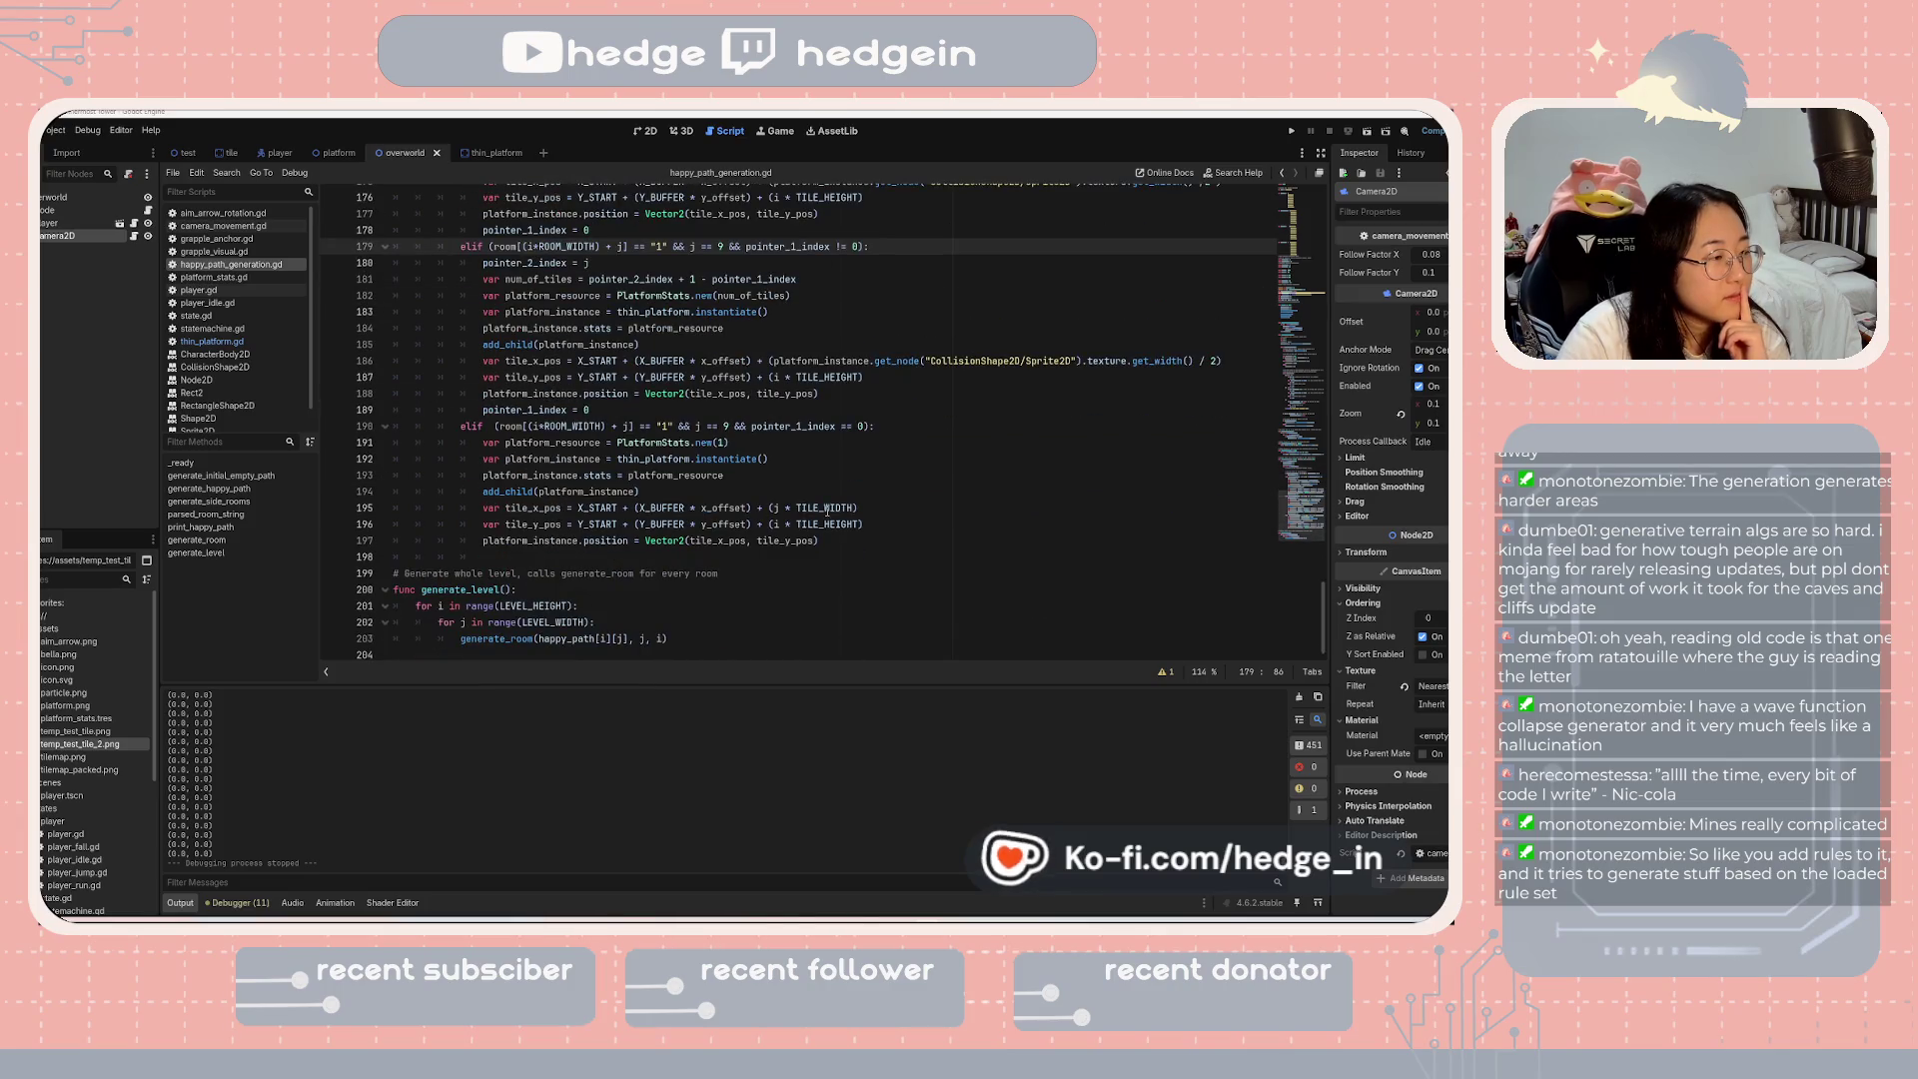
scroll(827, 511, up, 6)
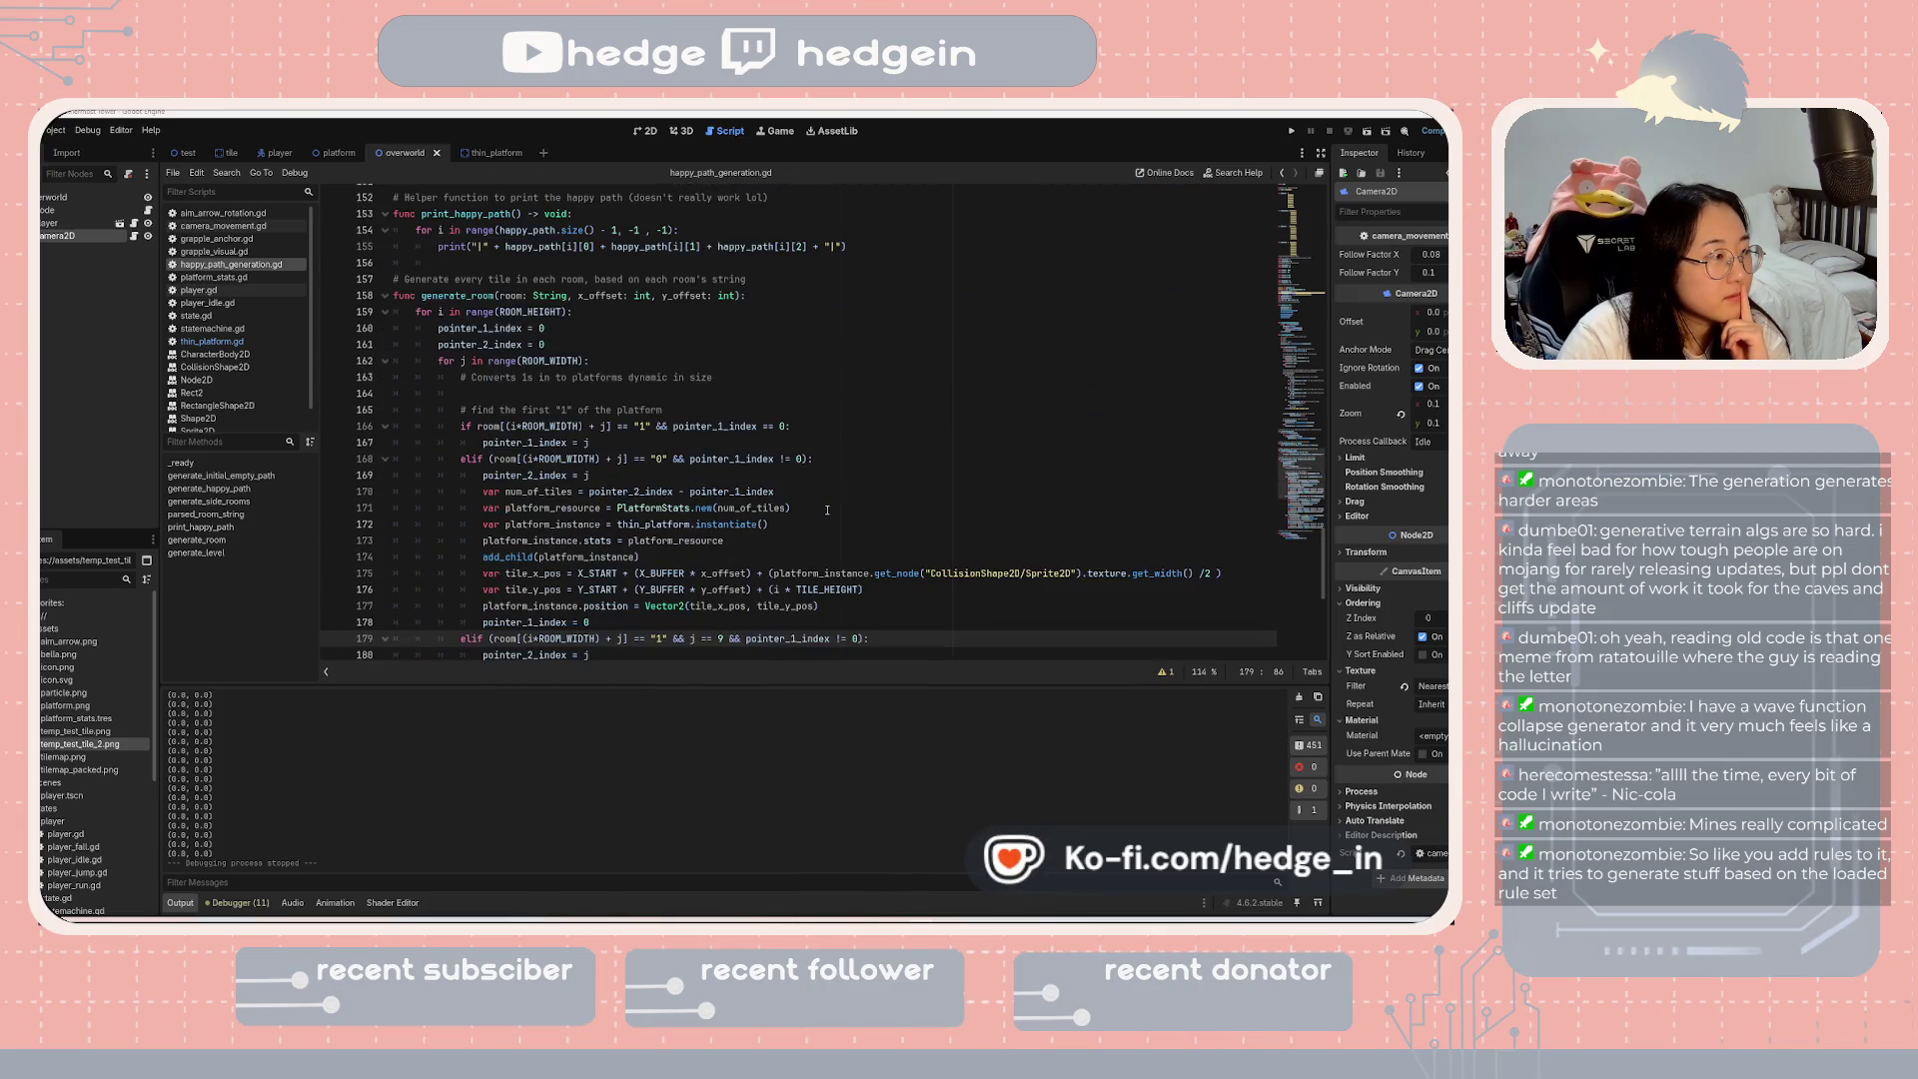
scroll(827, 510, up, 3)
scroll(827, 511, down, 6)
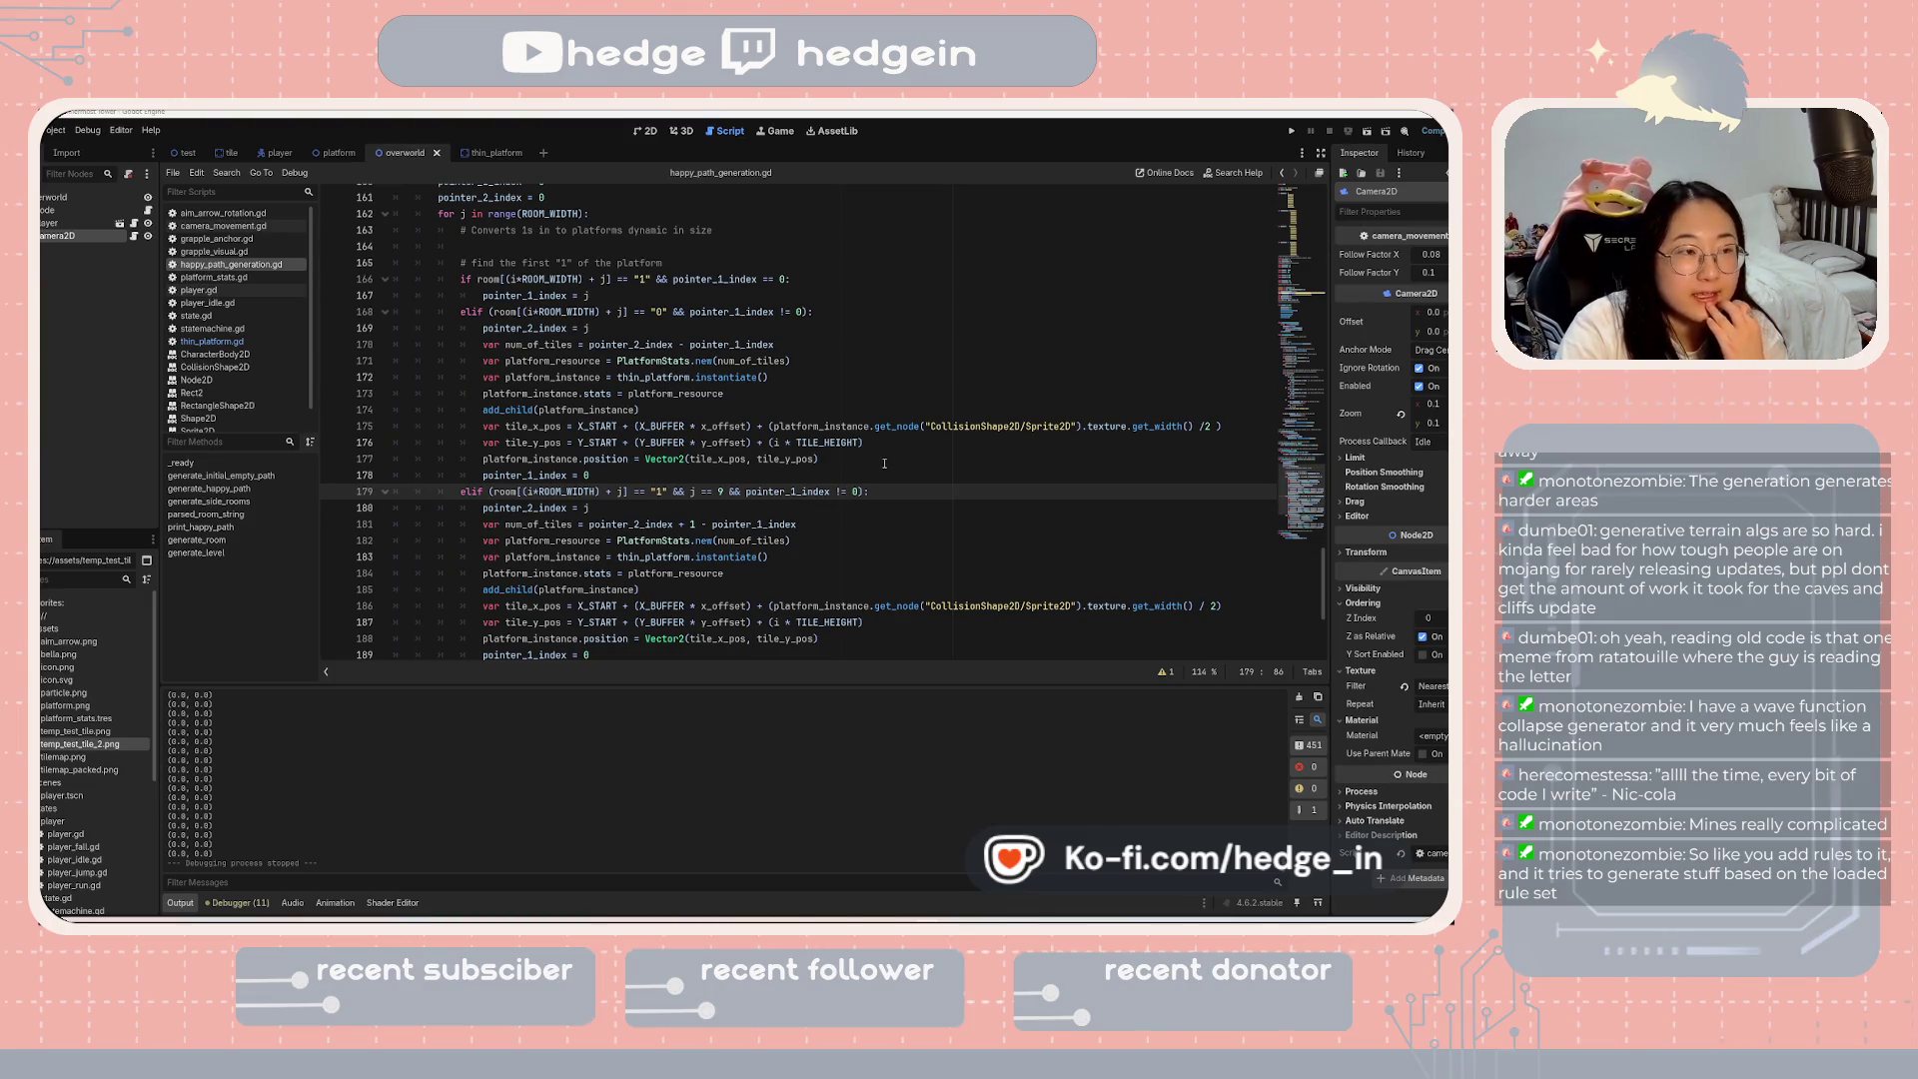
scroll(880, 470, down, 5)
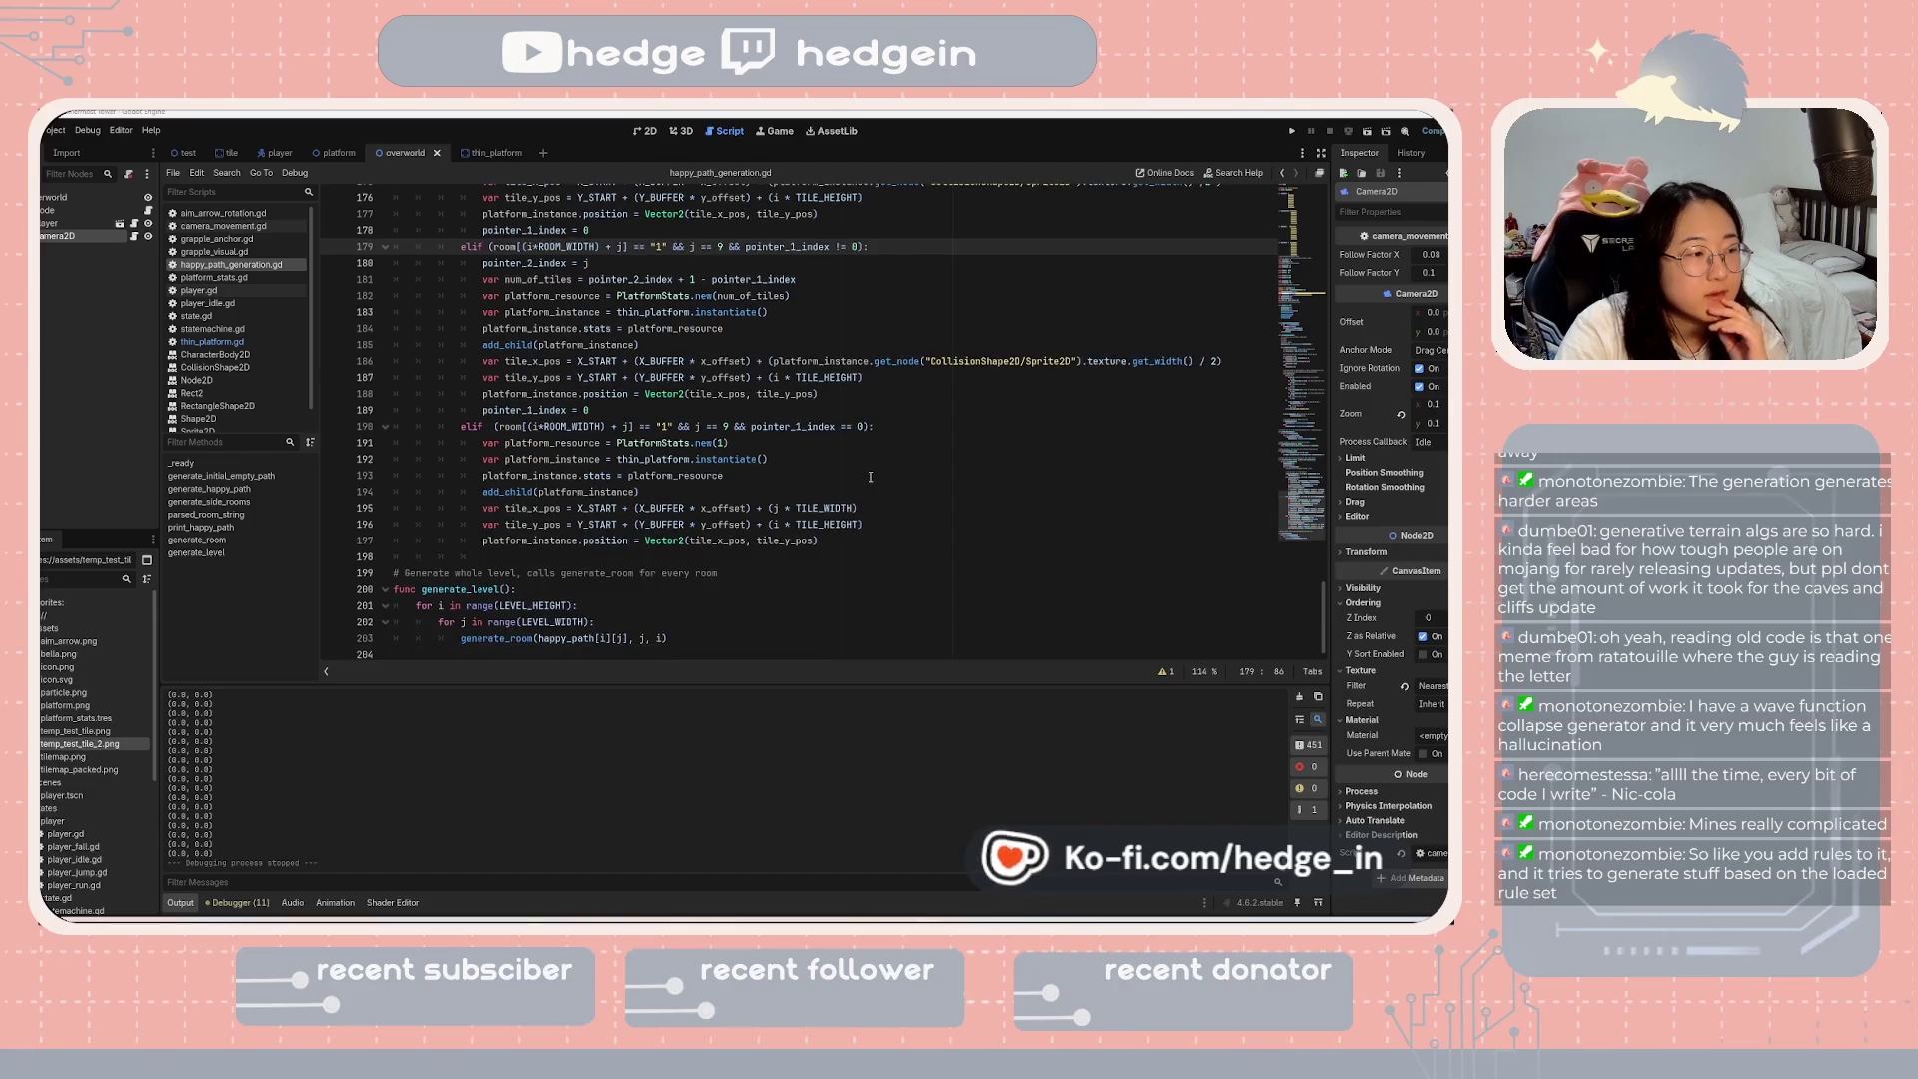
scroll(763, 479, up, 2)
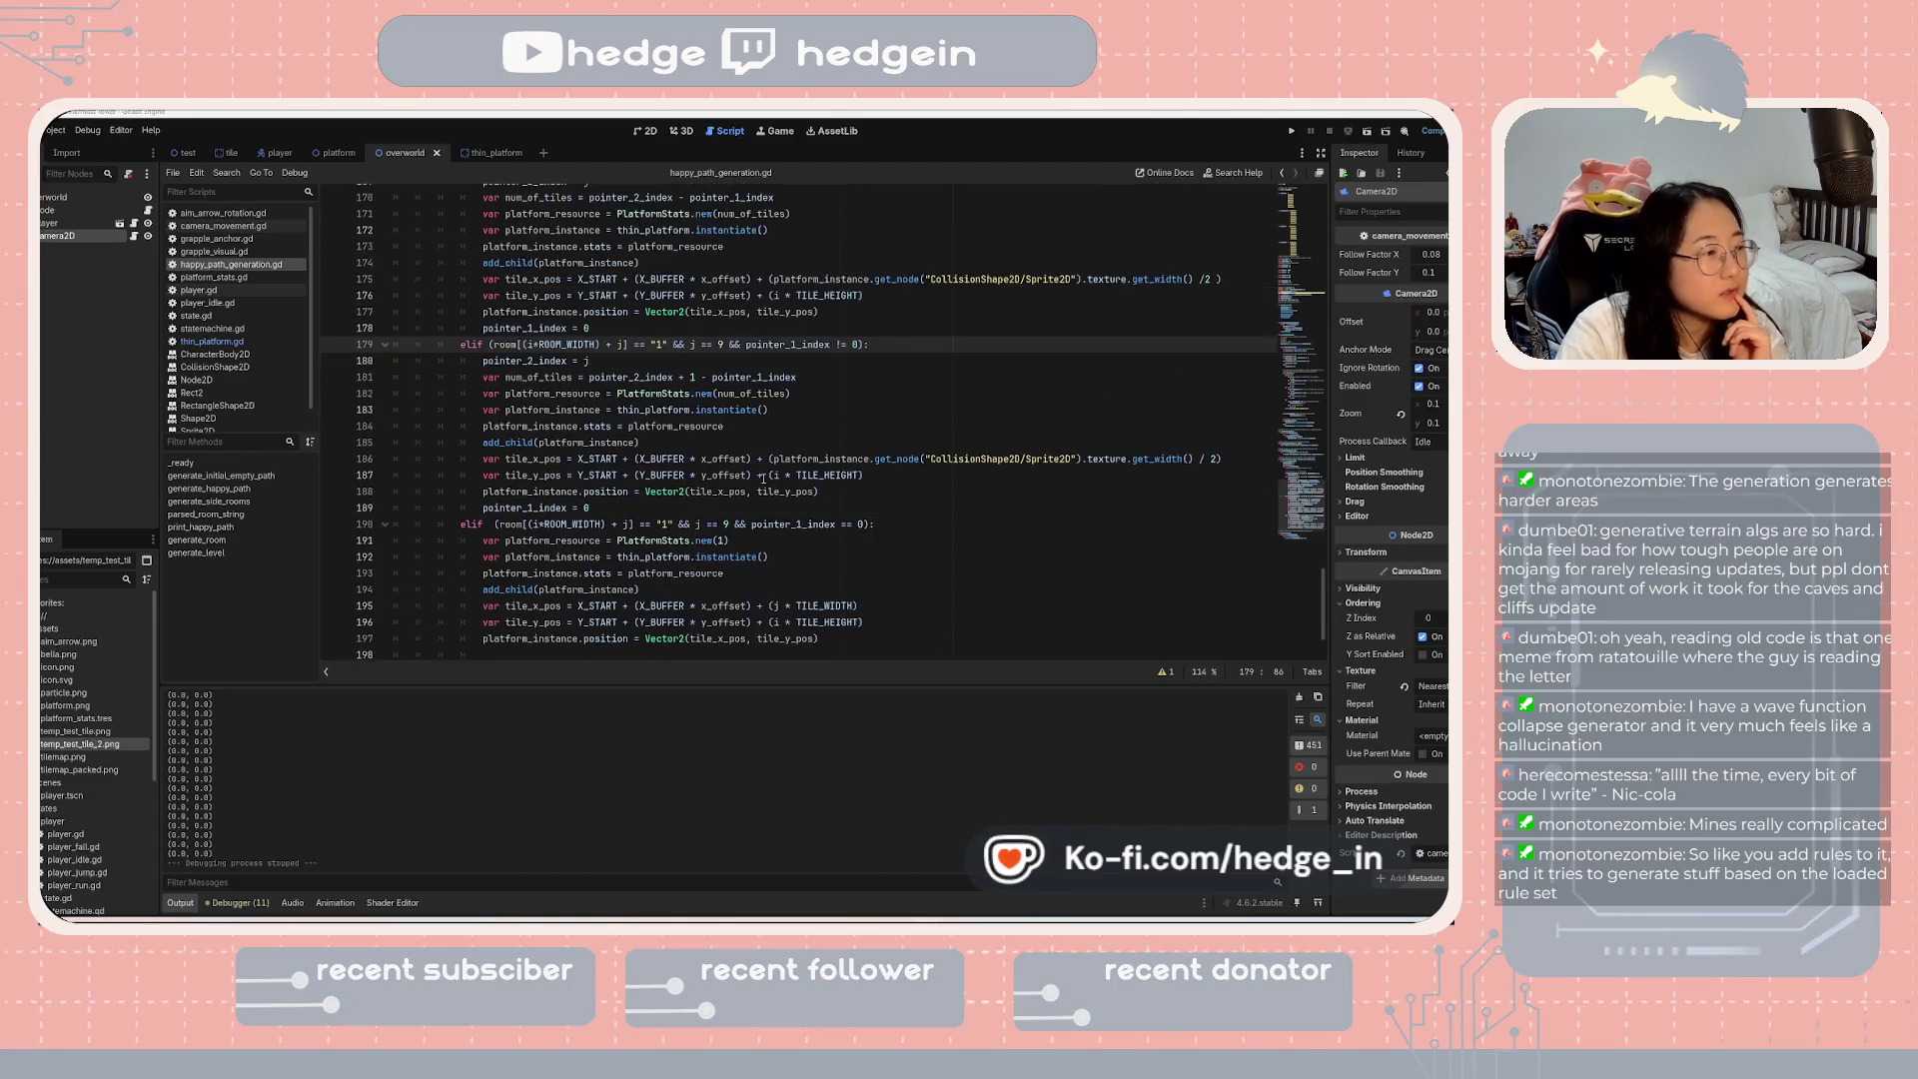
scroll(723, 483, down, 2)
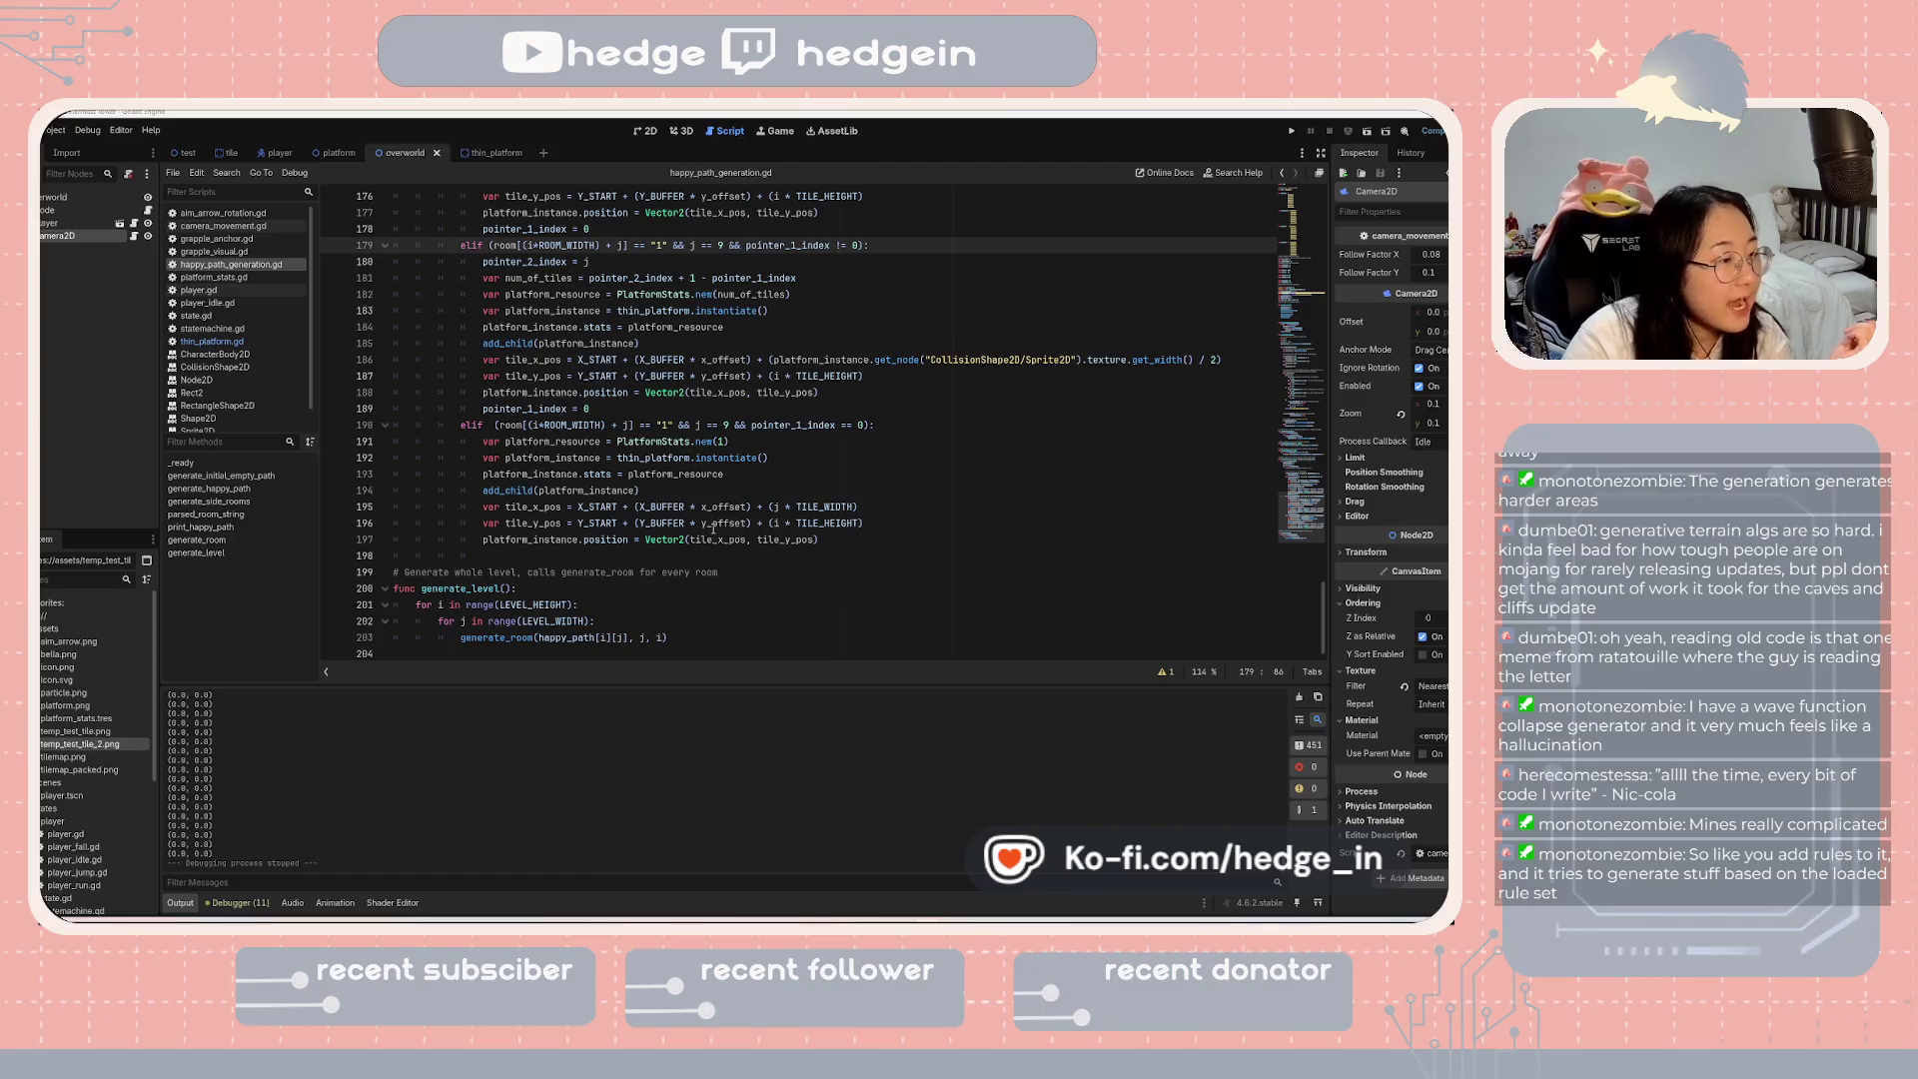
double_click(725, 506)
key(ctrl+f)
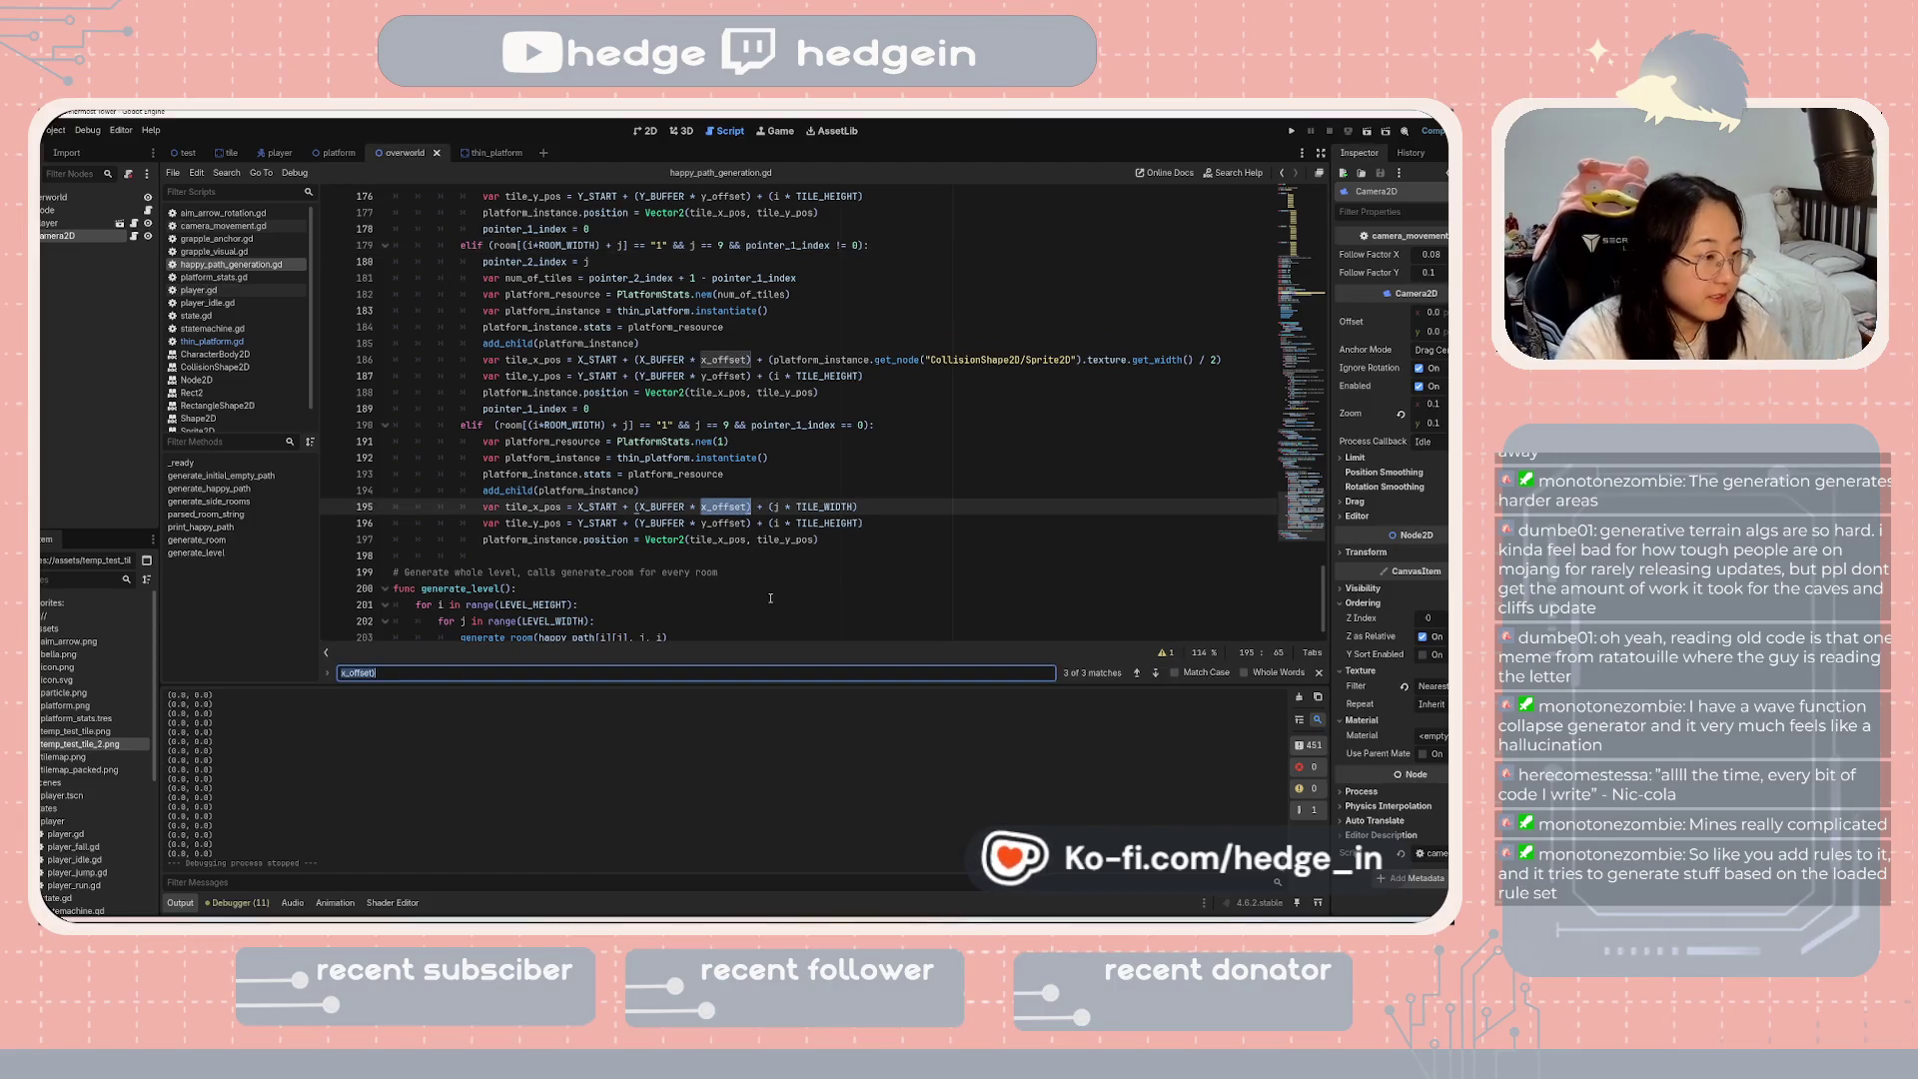
click(1138, 673)
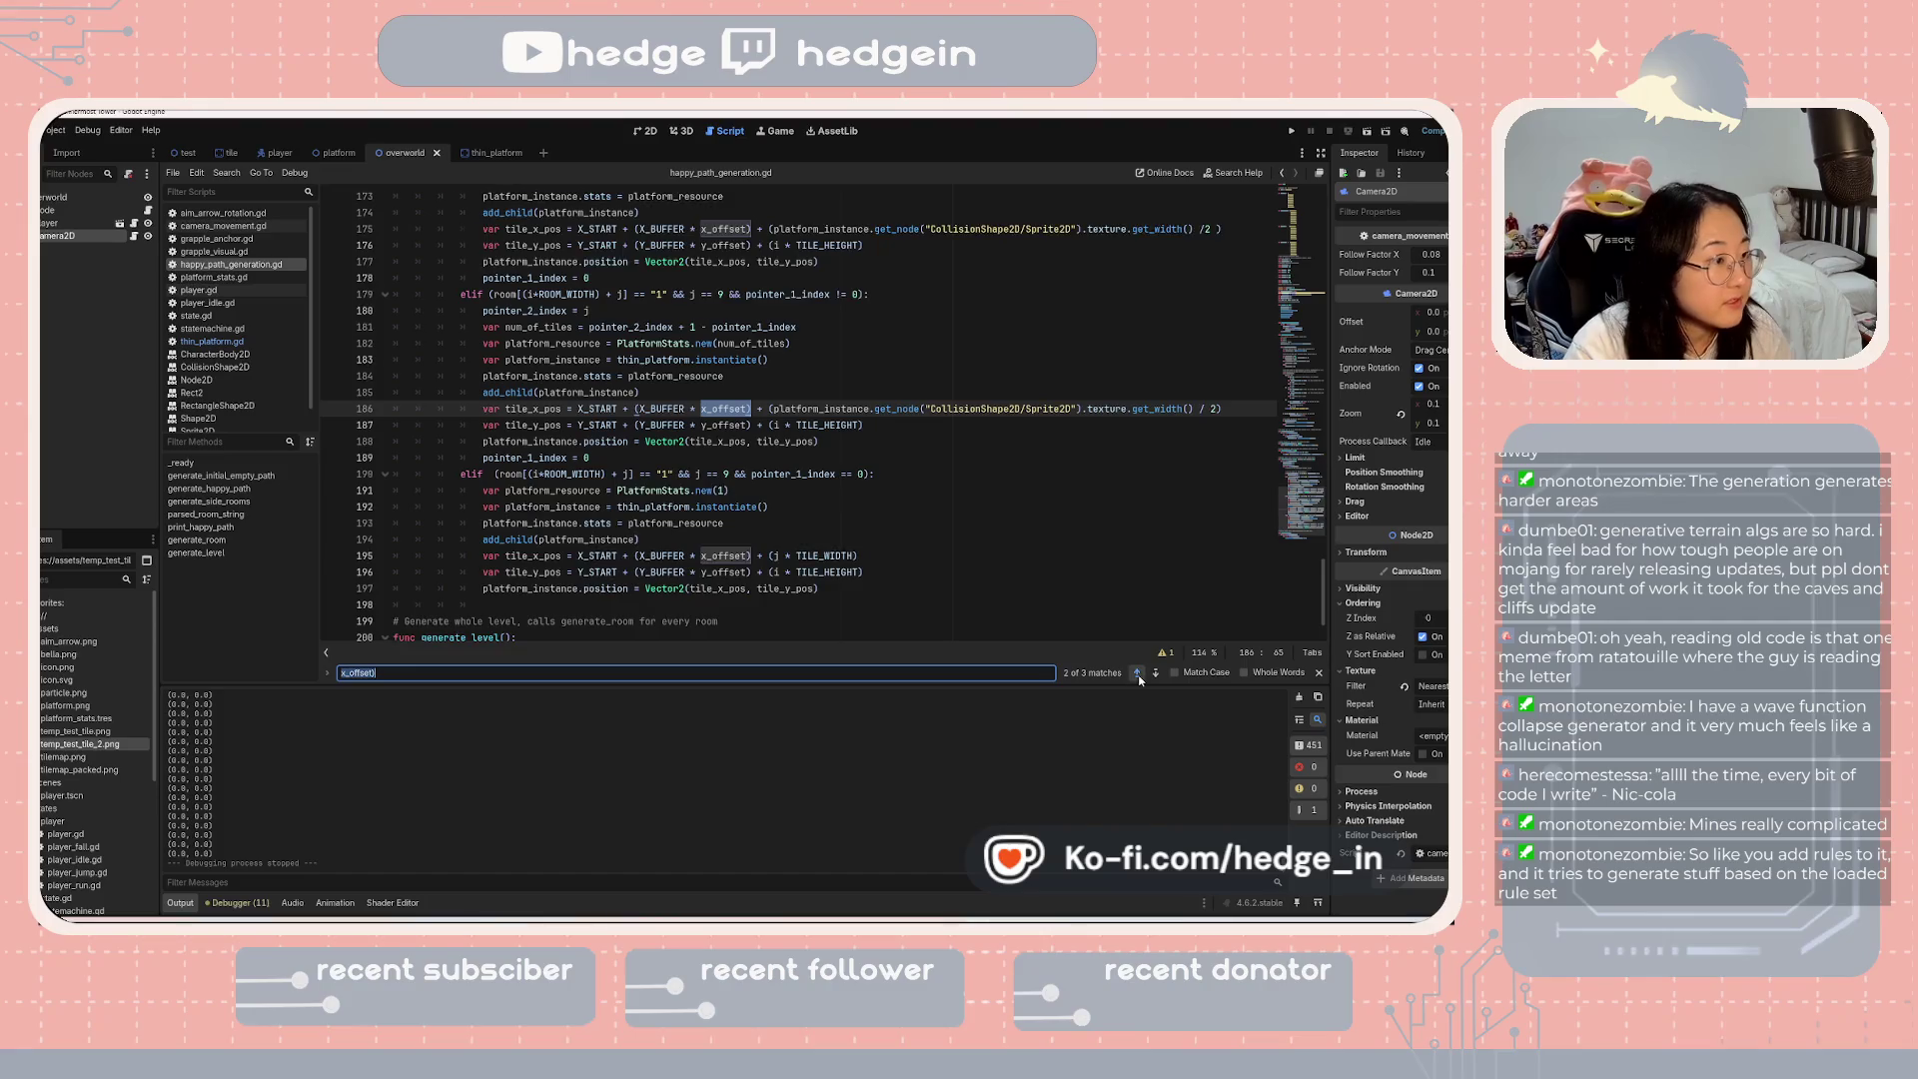
click(1138, 674)
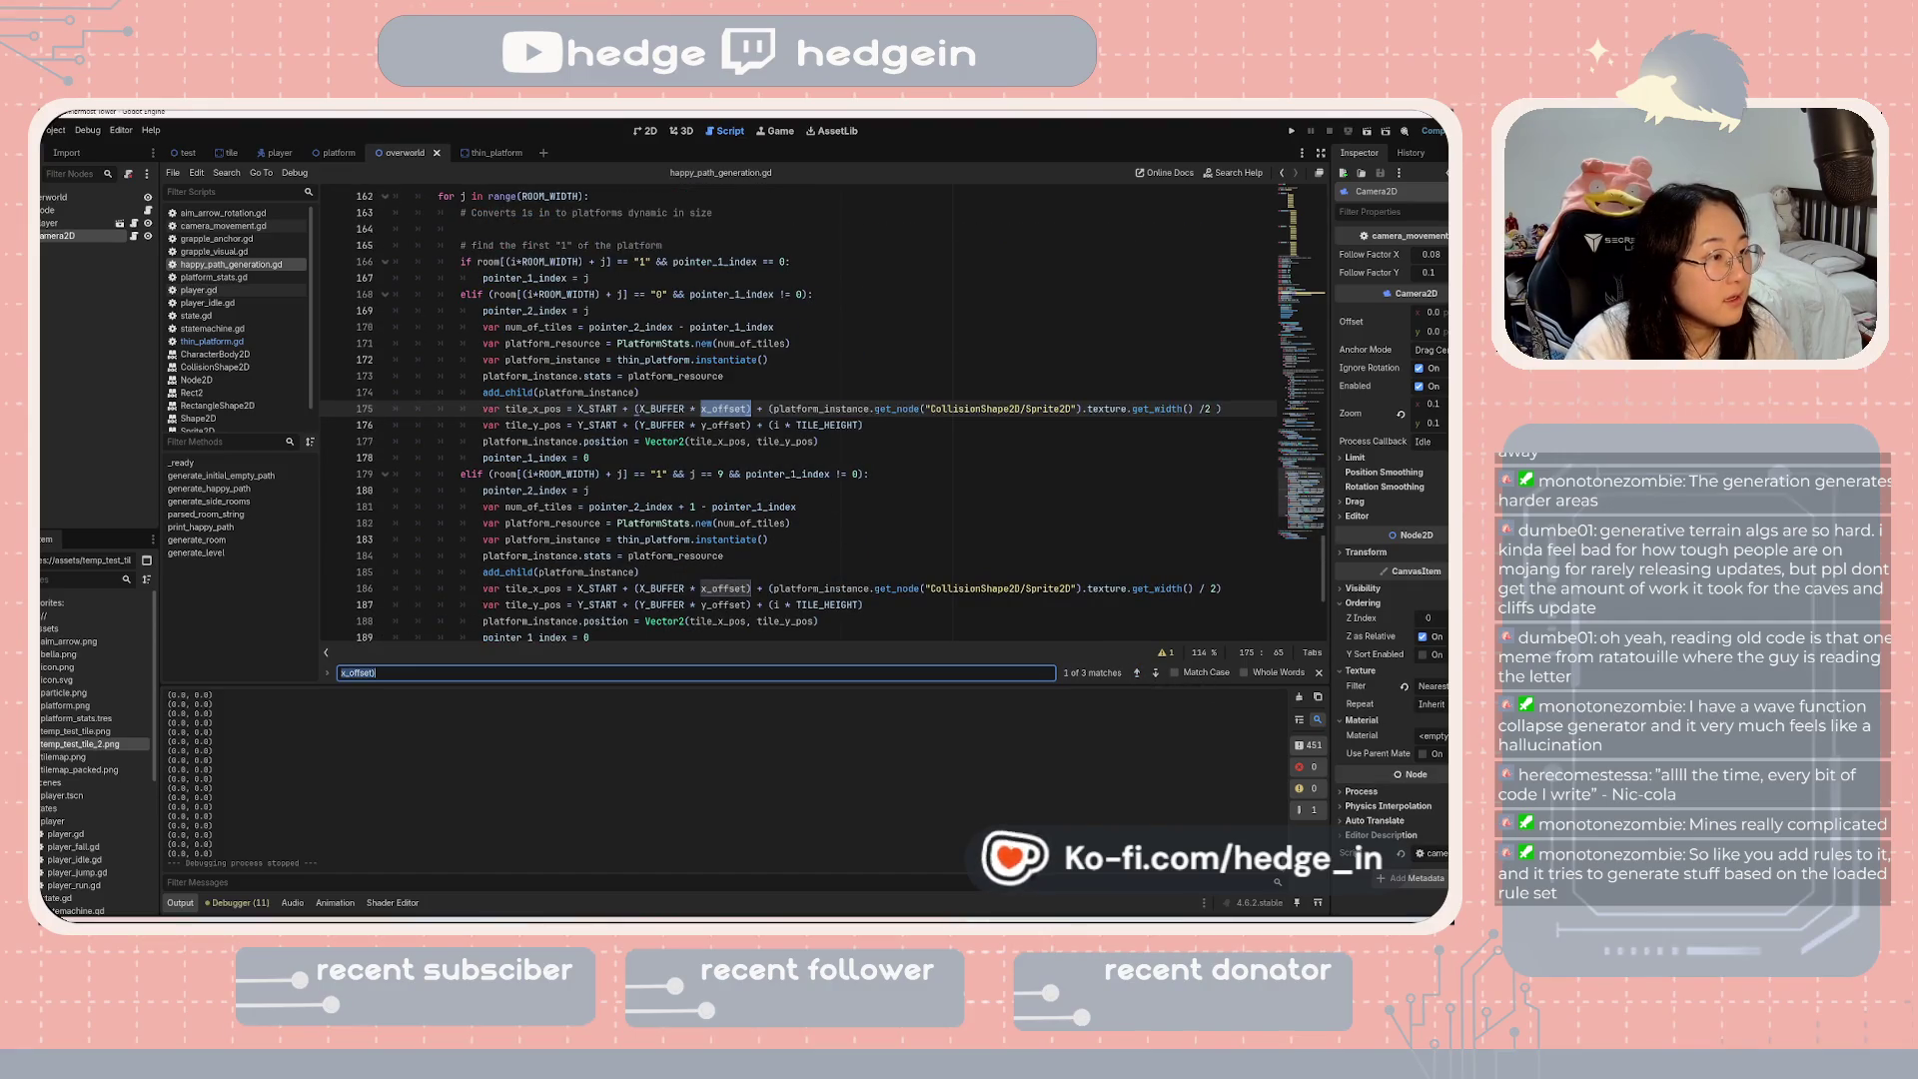
- Trace x_offset back to the parameter in generate_room's signature
mouse_move(726, 410)
click(376, 673)
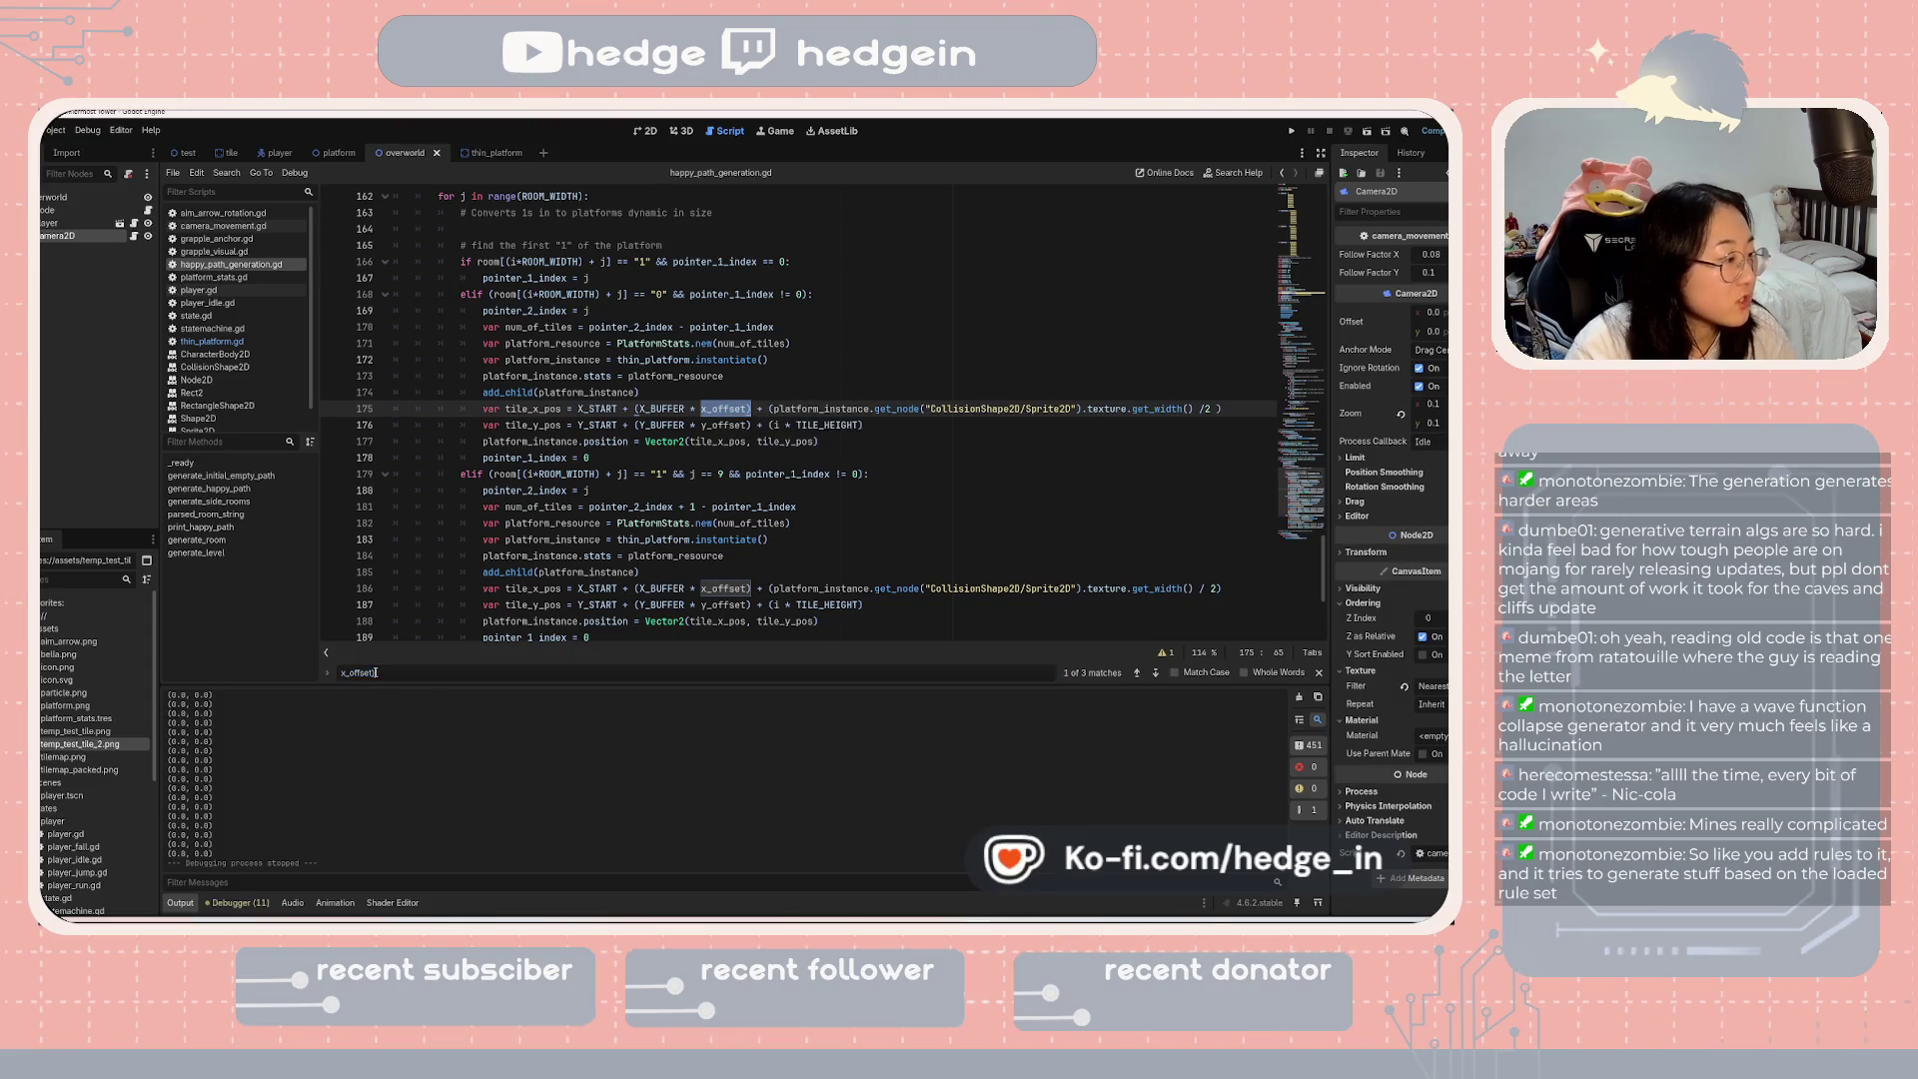
click(1135, 673)
click(604, 490)
click(604, 457)
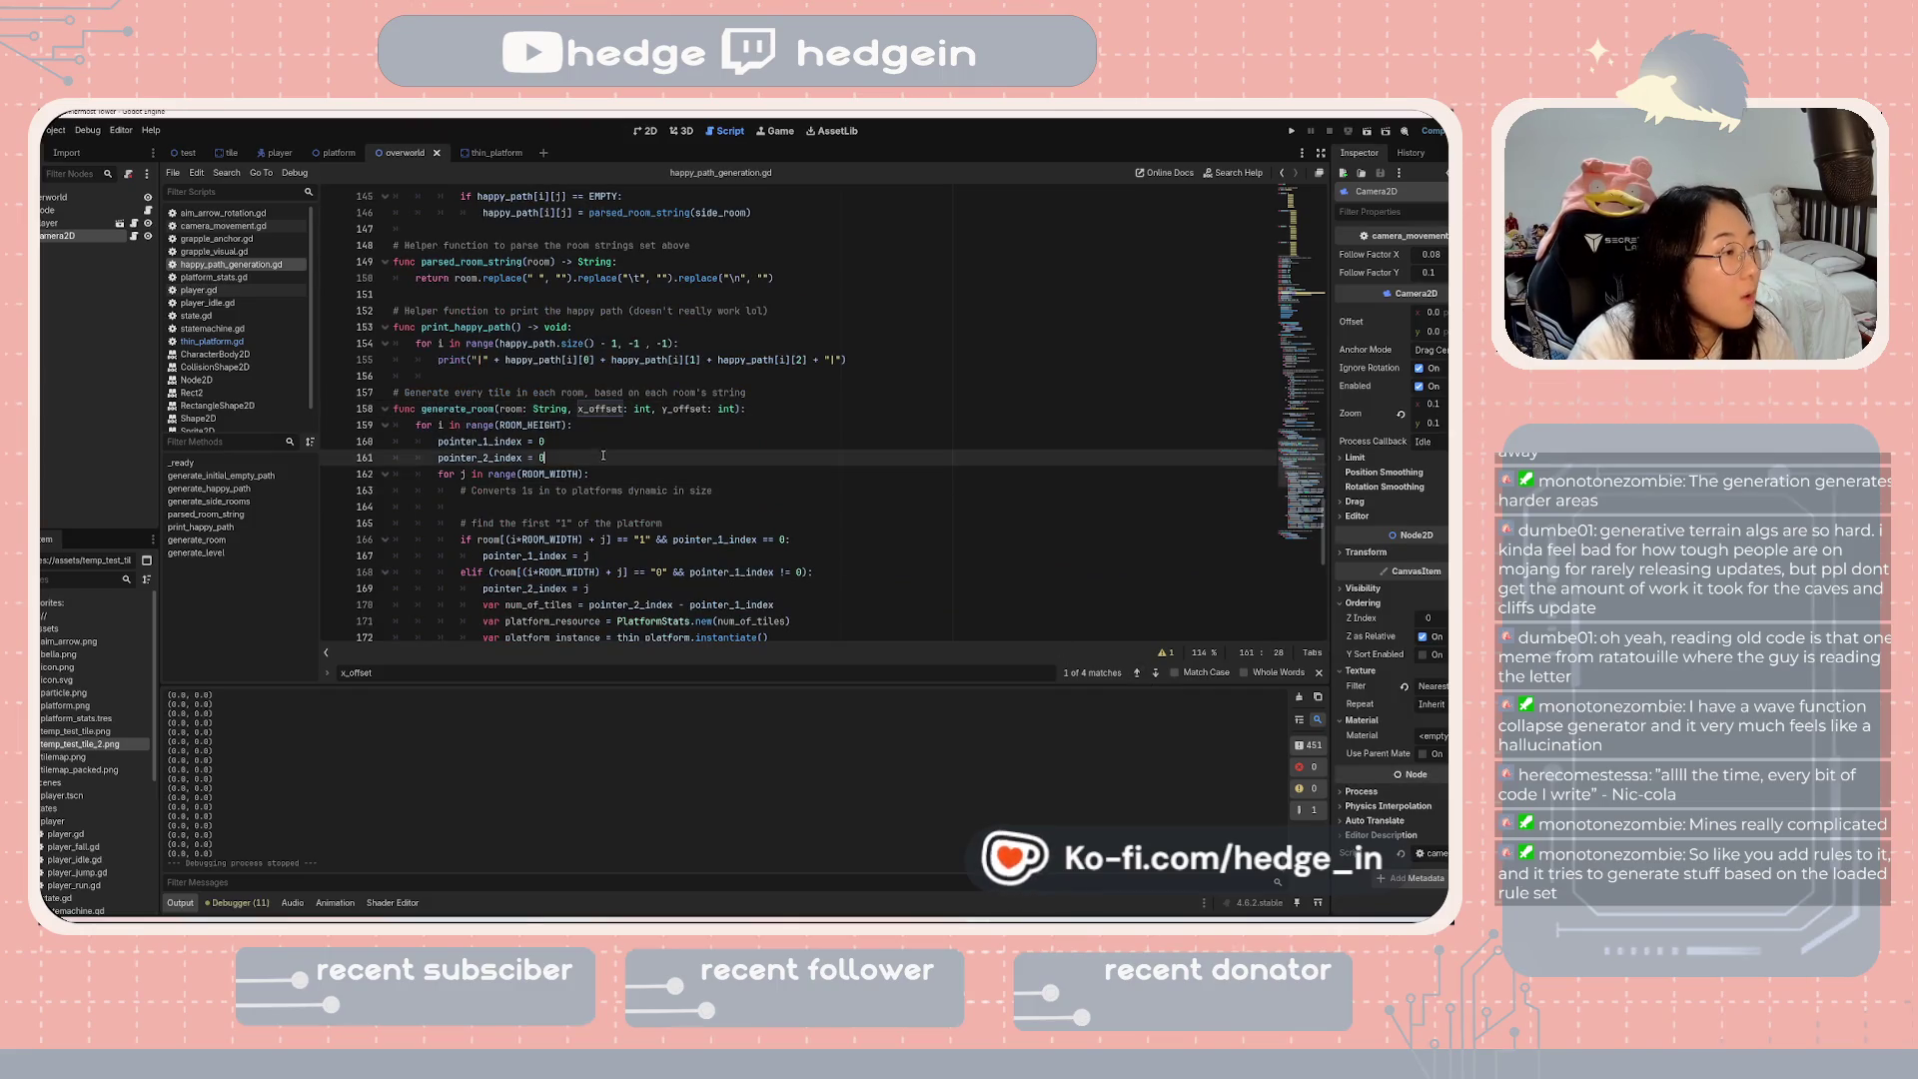
click(579, 409)
scroll(590, 417, up, 1)
scroll(589, 418, up, 15)
scroll(577, 497, up, 8)
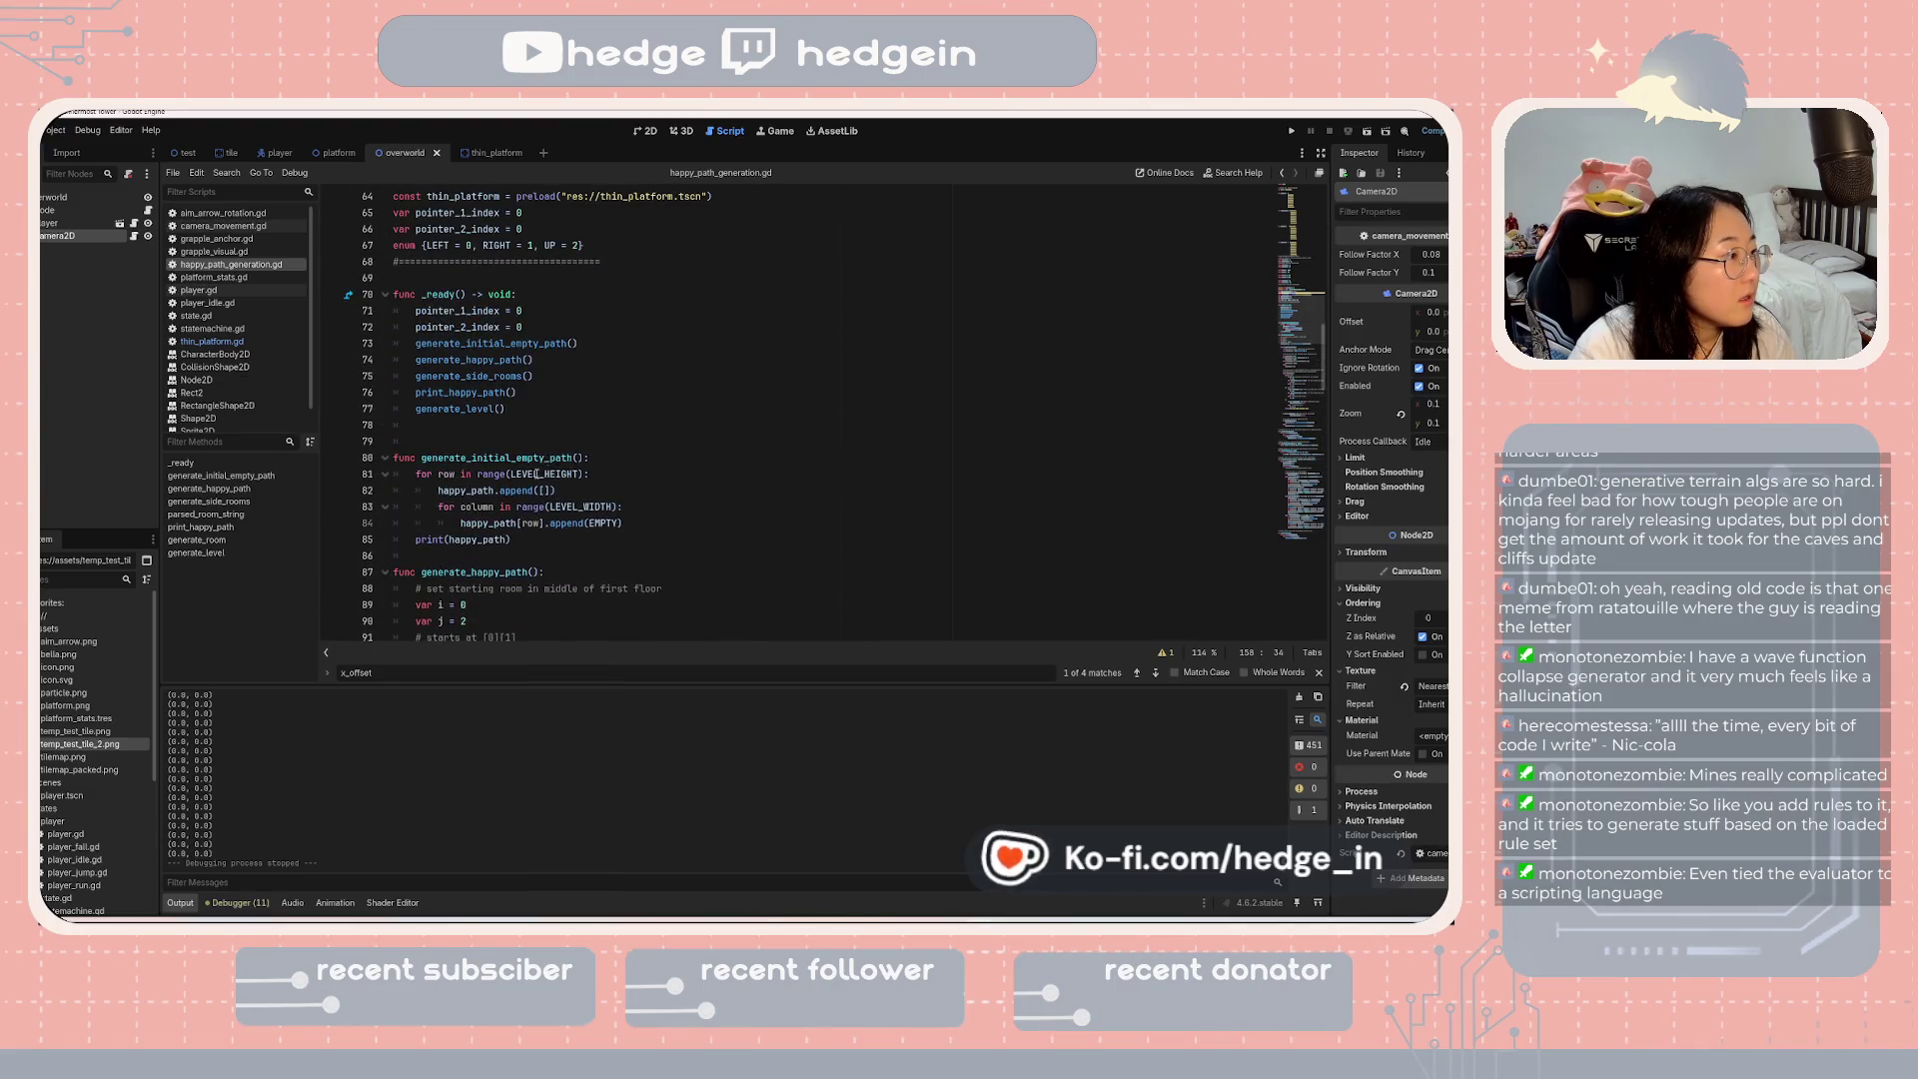
scroll(545, 462, down, 17)
scroll(555, 447, up, 14)
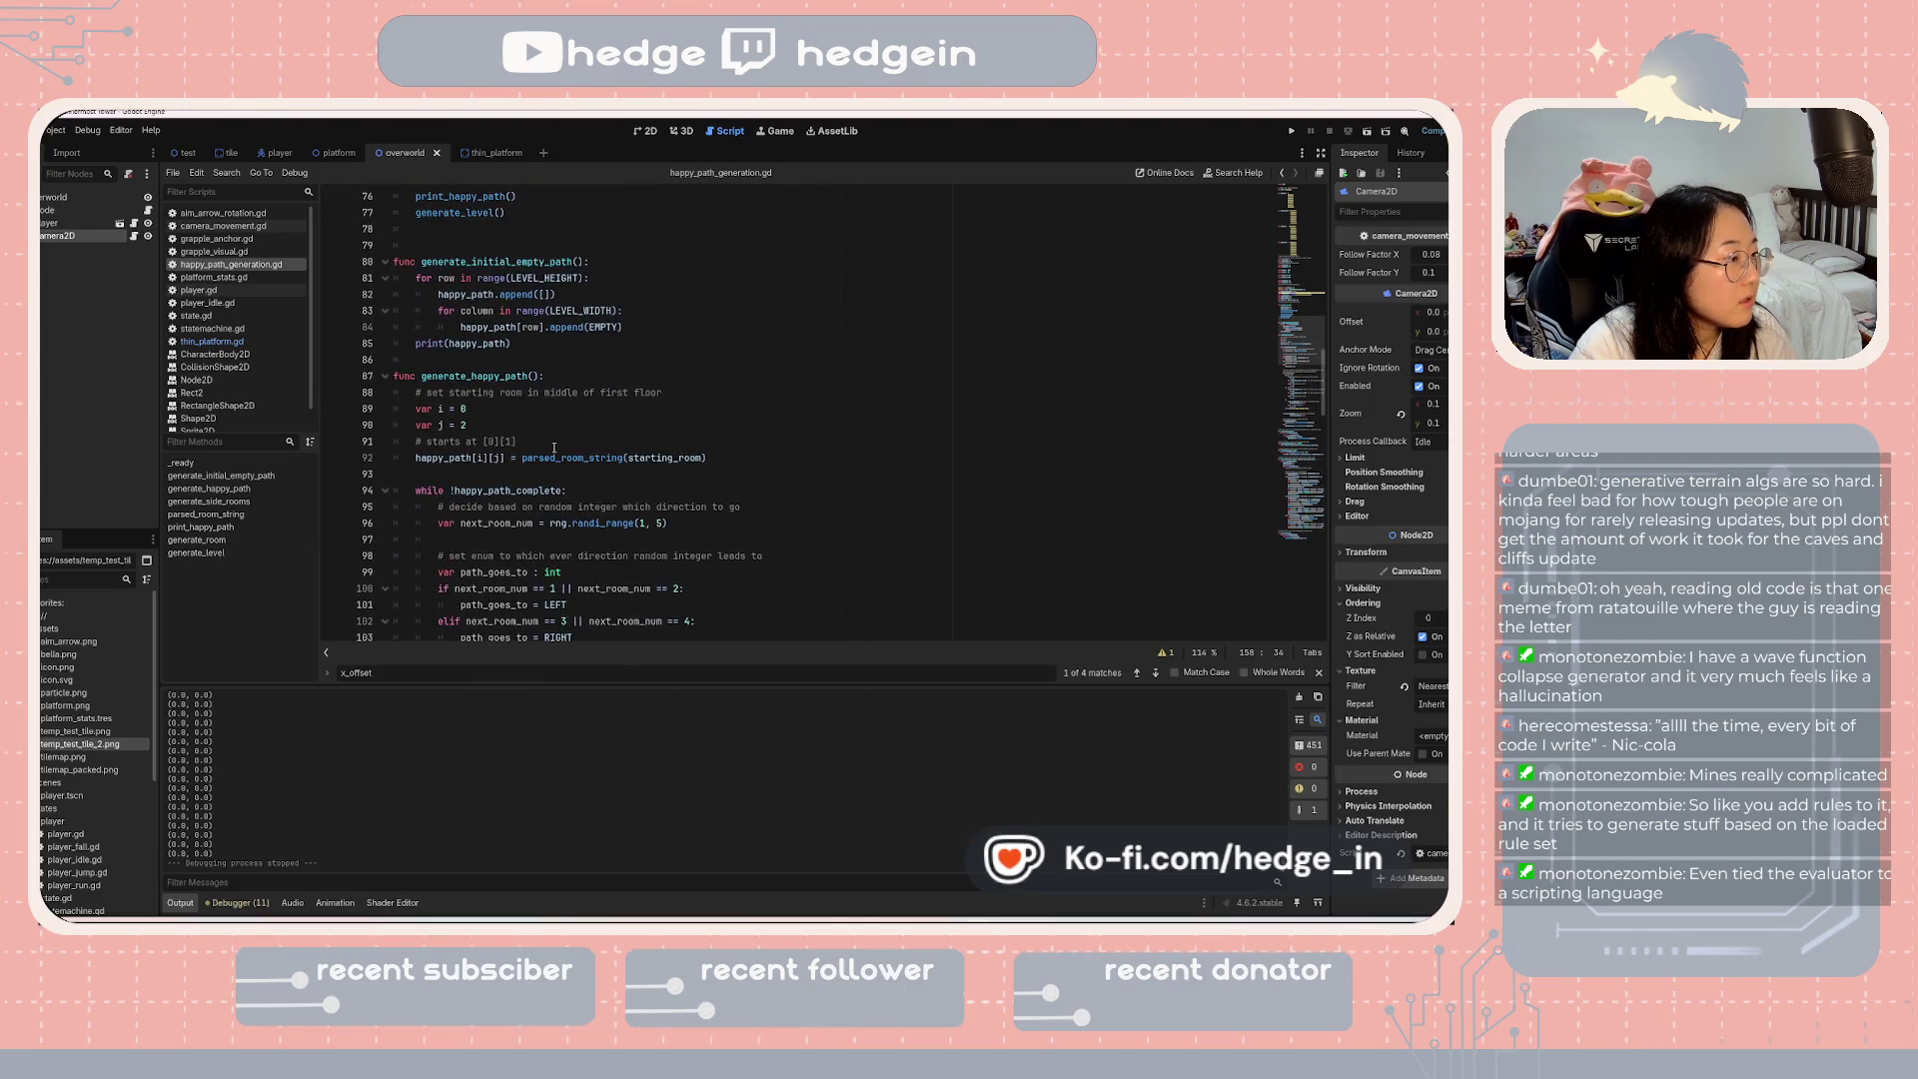
scroll(554, 446, down, 10)
scroll(557, 452, down, 20)
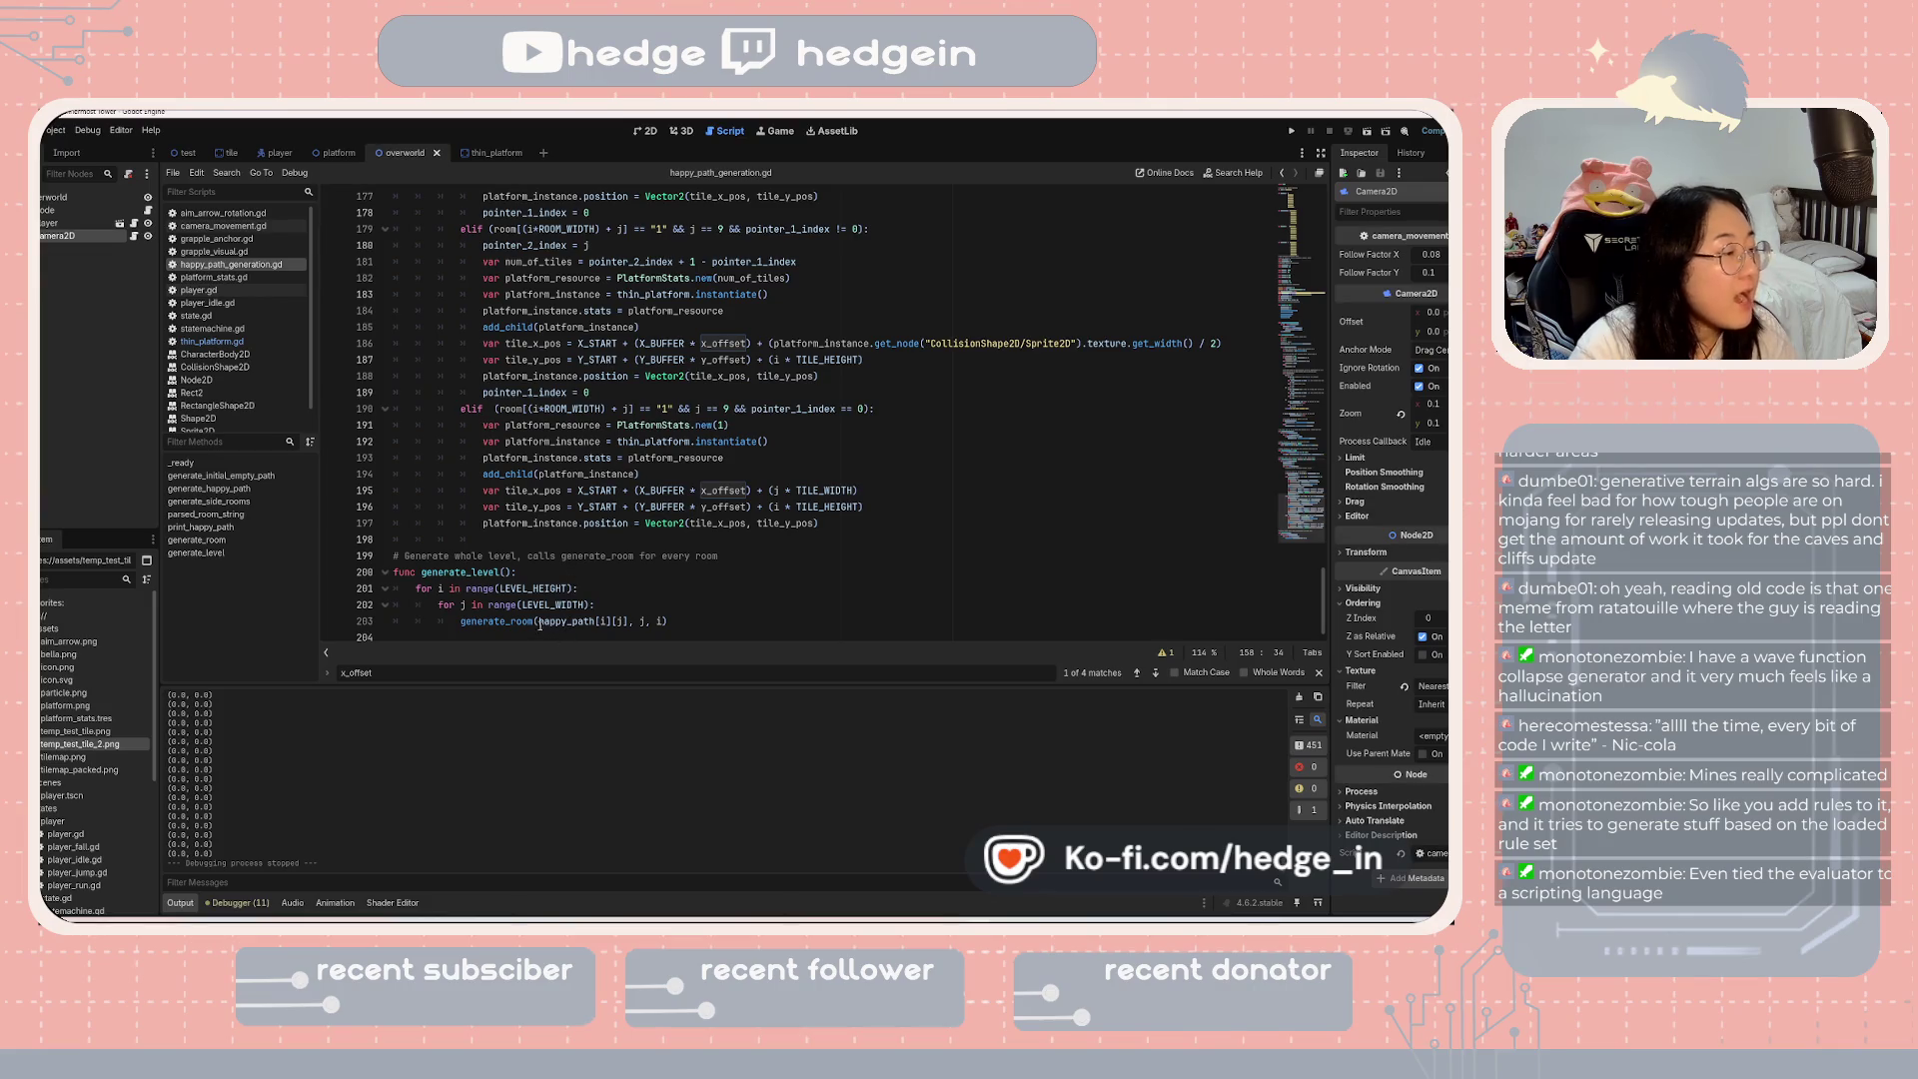
- Delete the blank line after the generate_level loop
drag(416, 589, 659, 625)
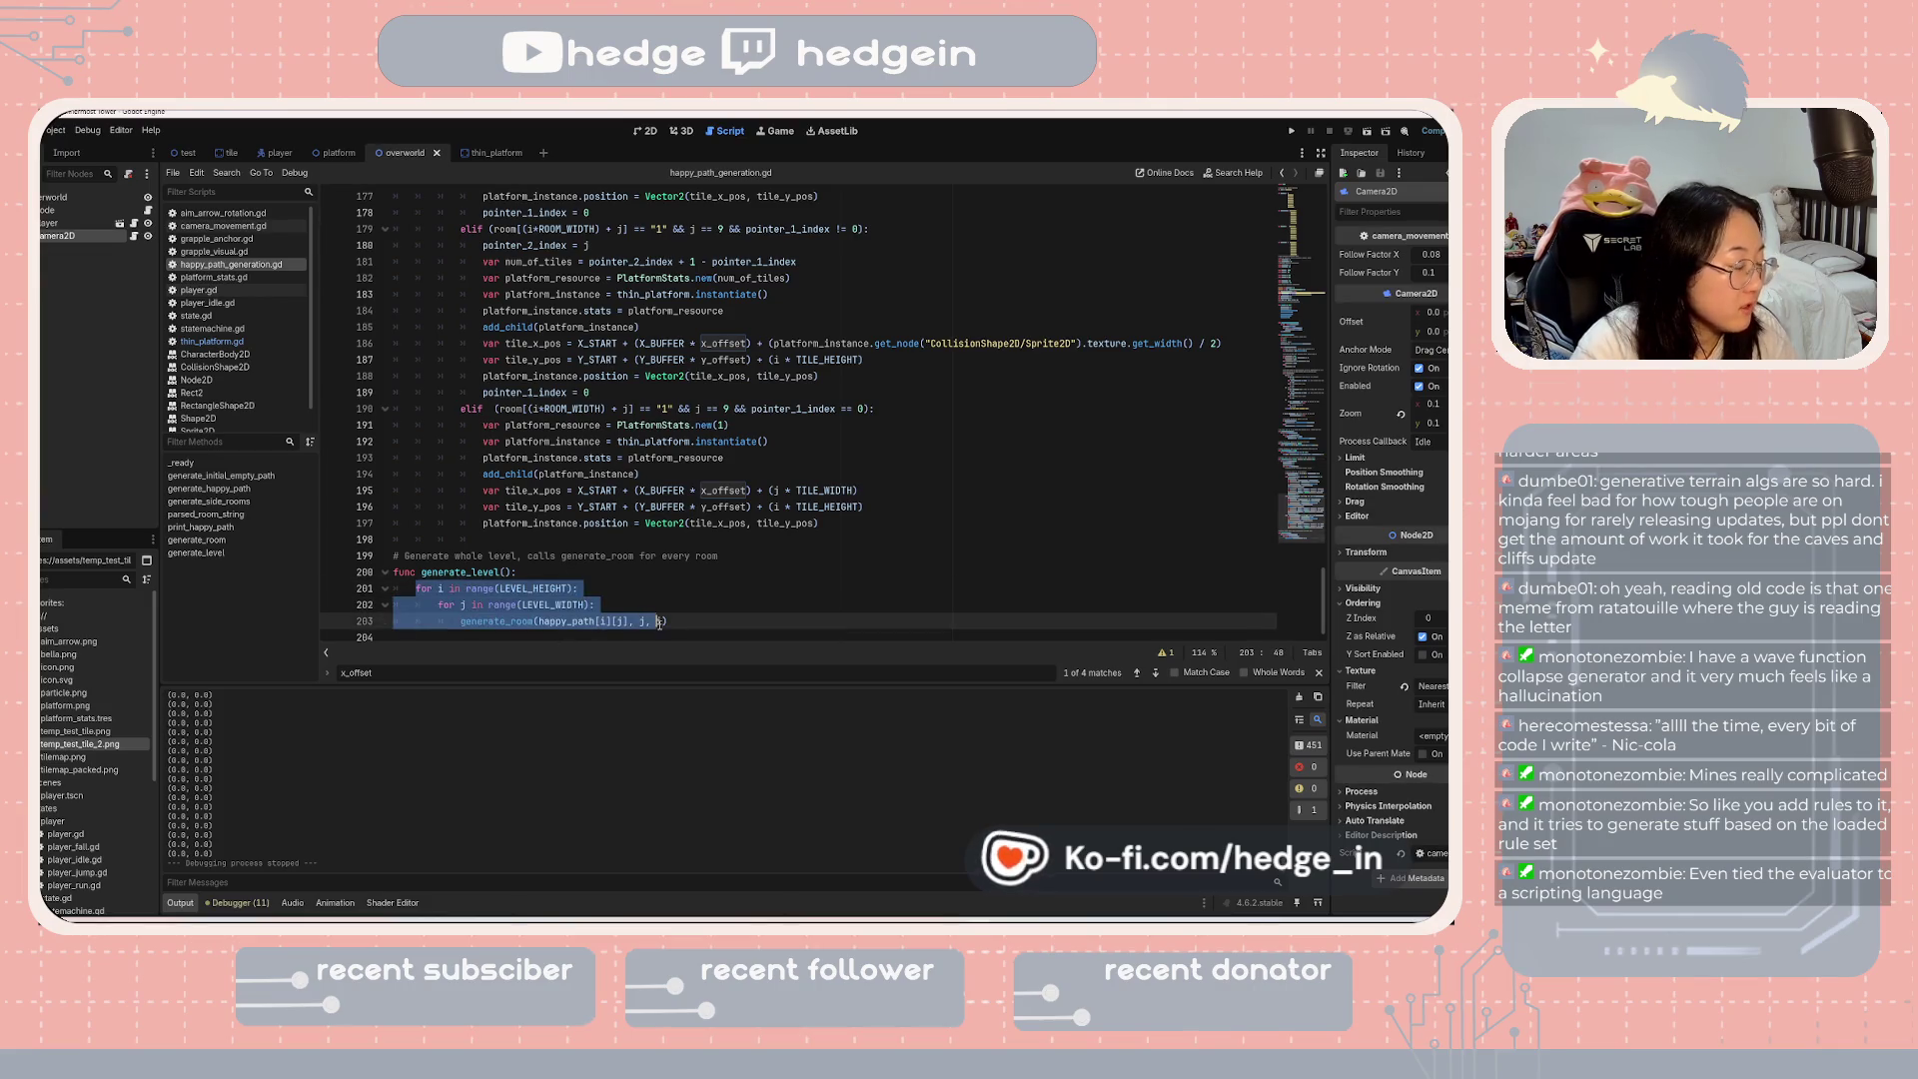
click(703, 631)
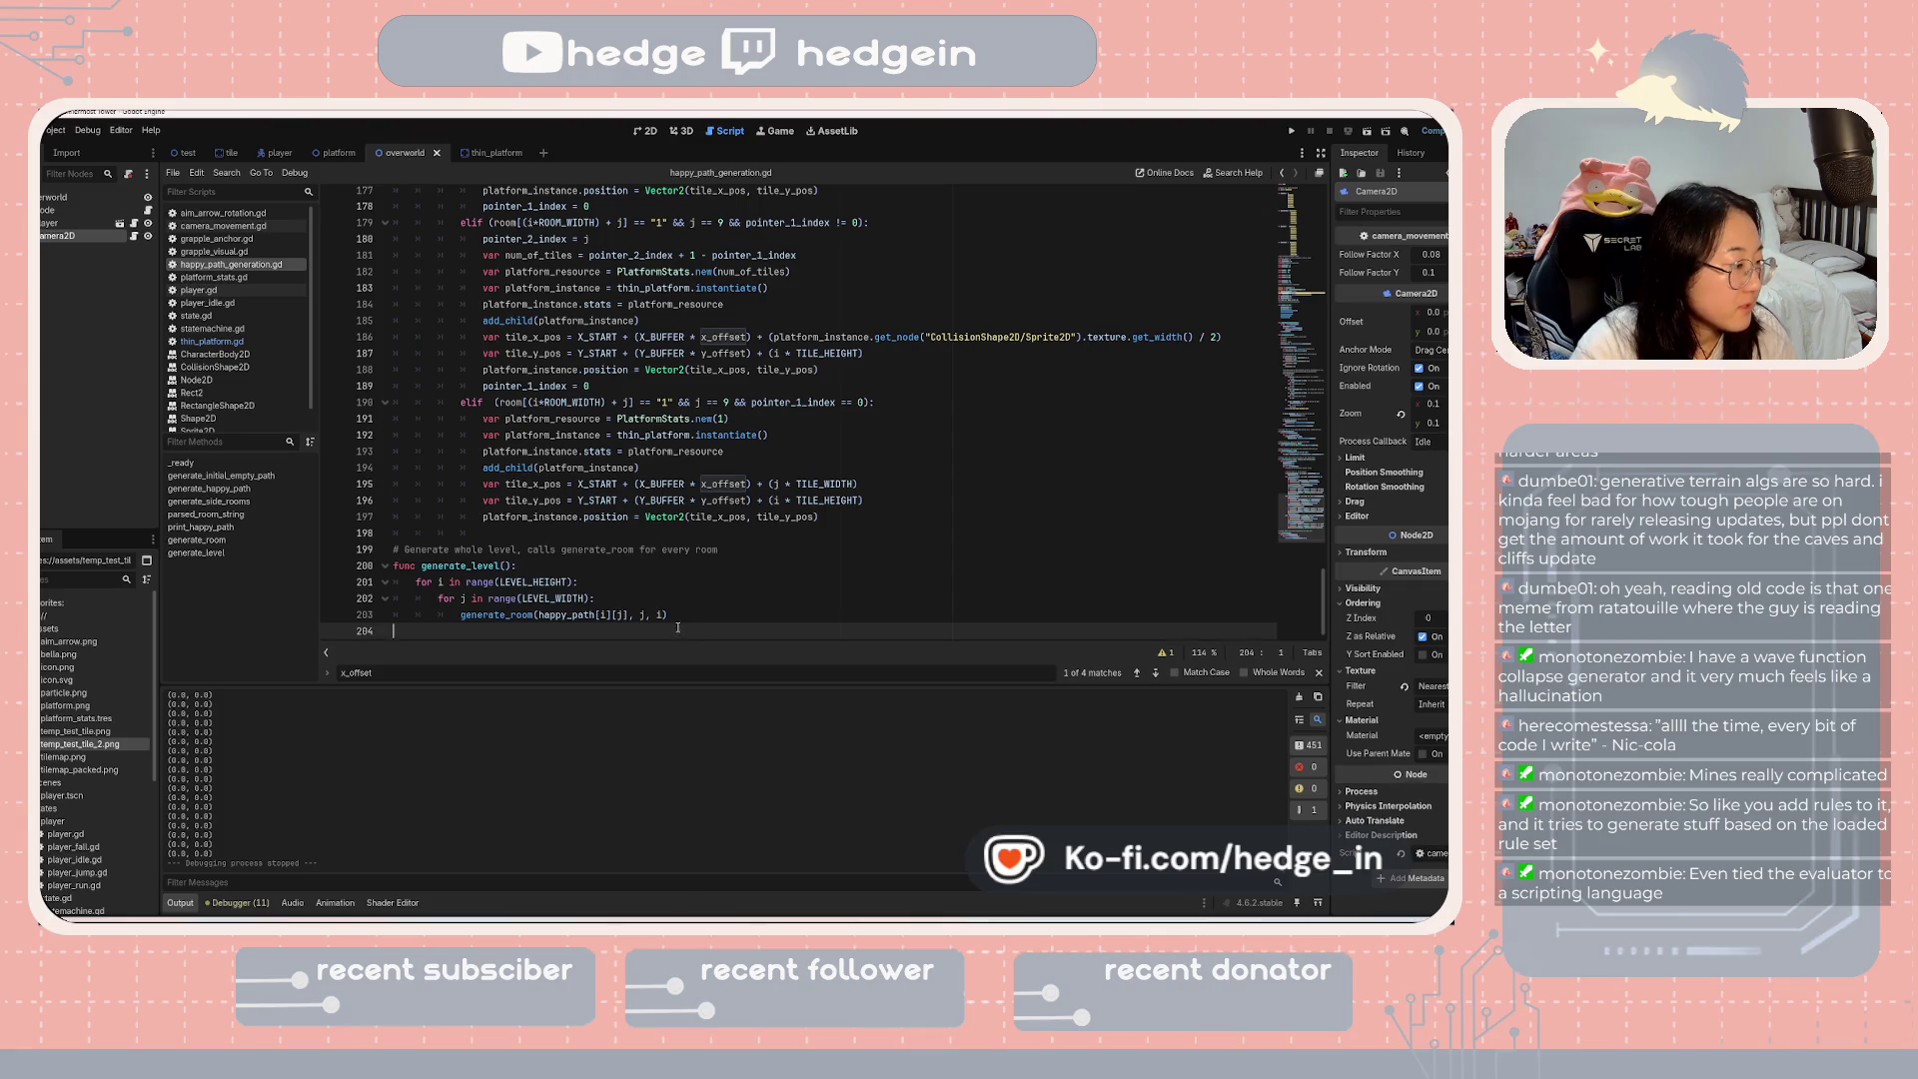
key(BackSpace)
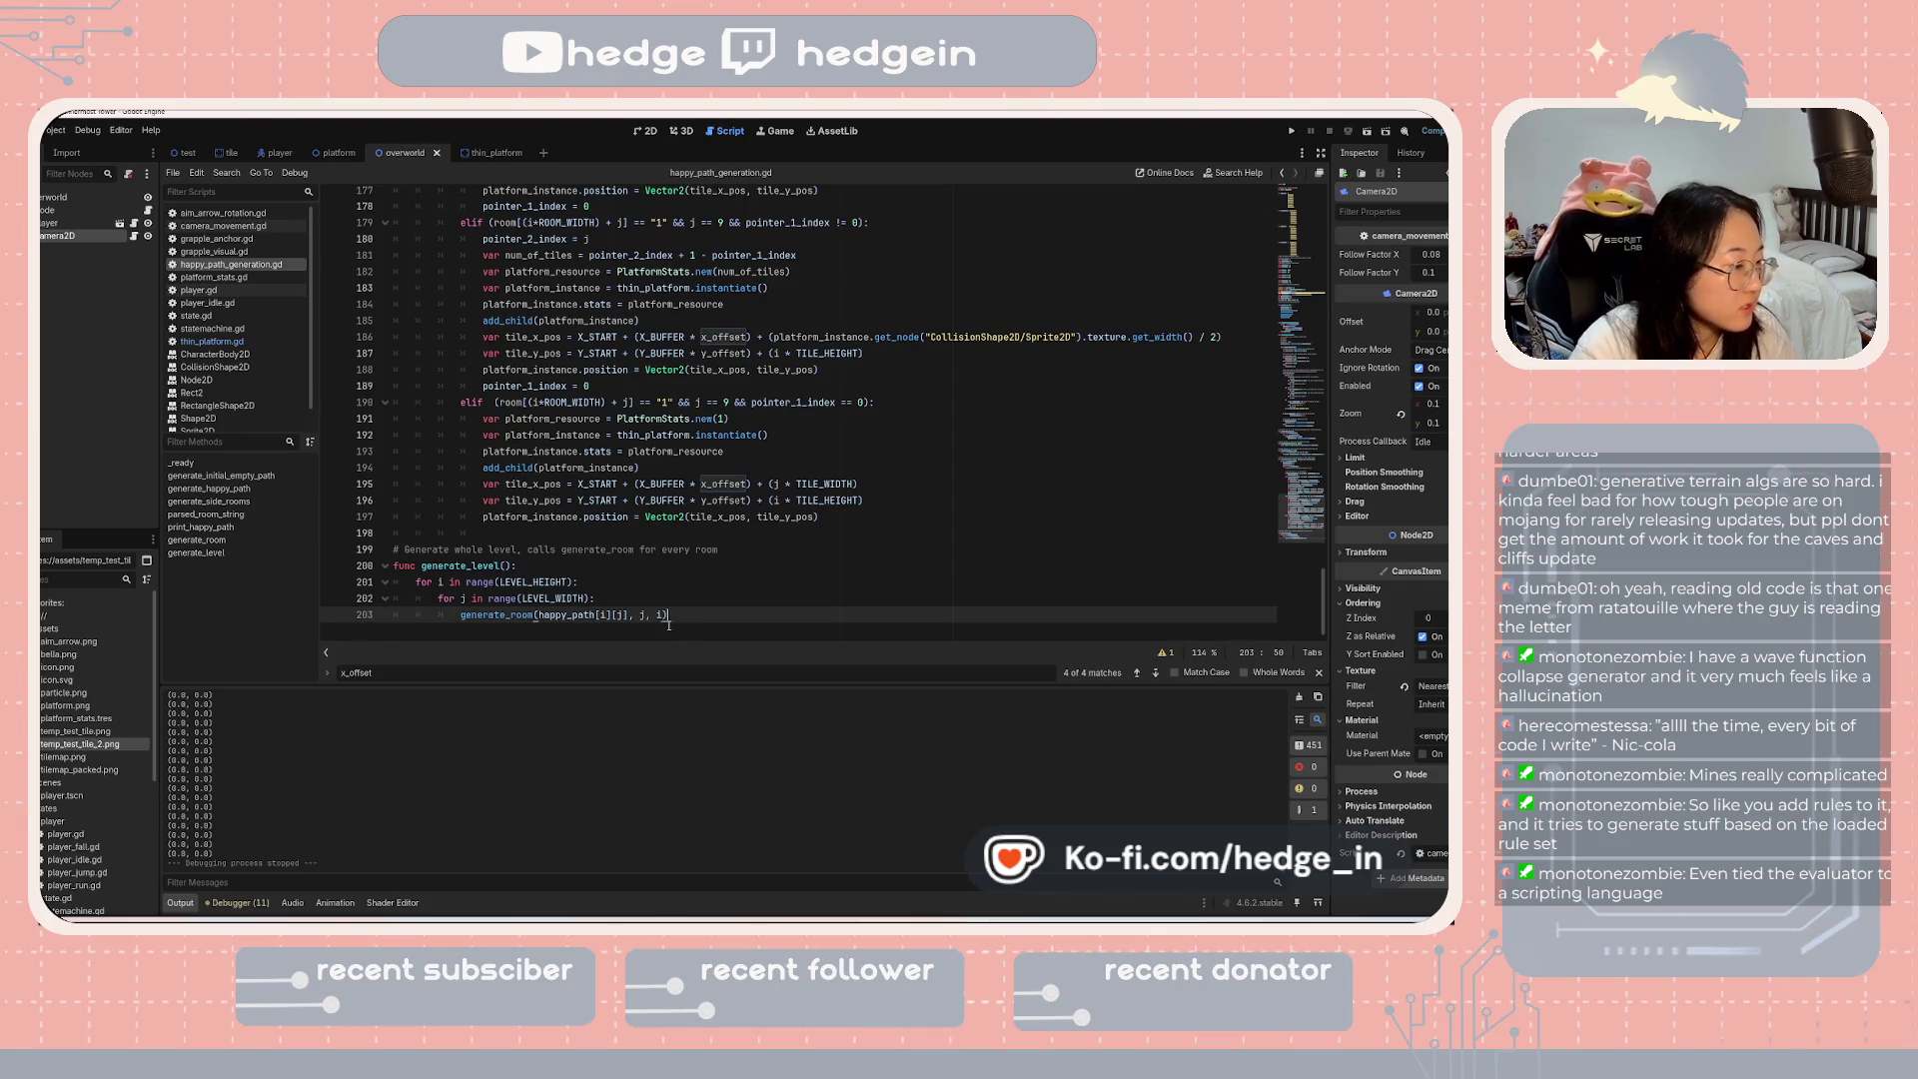
- Inspect the generate_room(happy_path[i][j], j, i) call arguments on line 203
drag(461, 615, 689, 615)
click(709, 616)
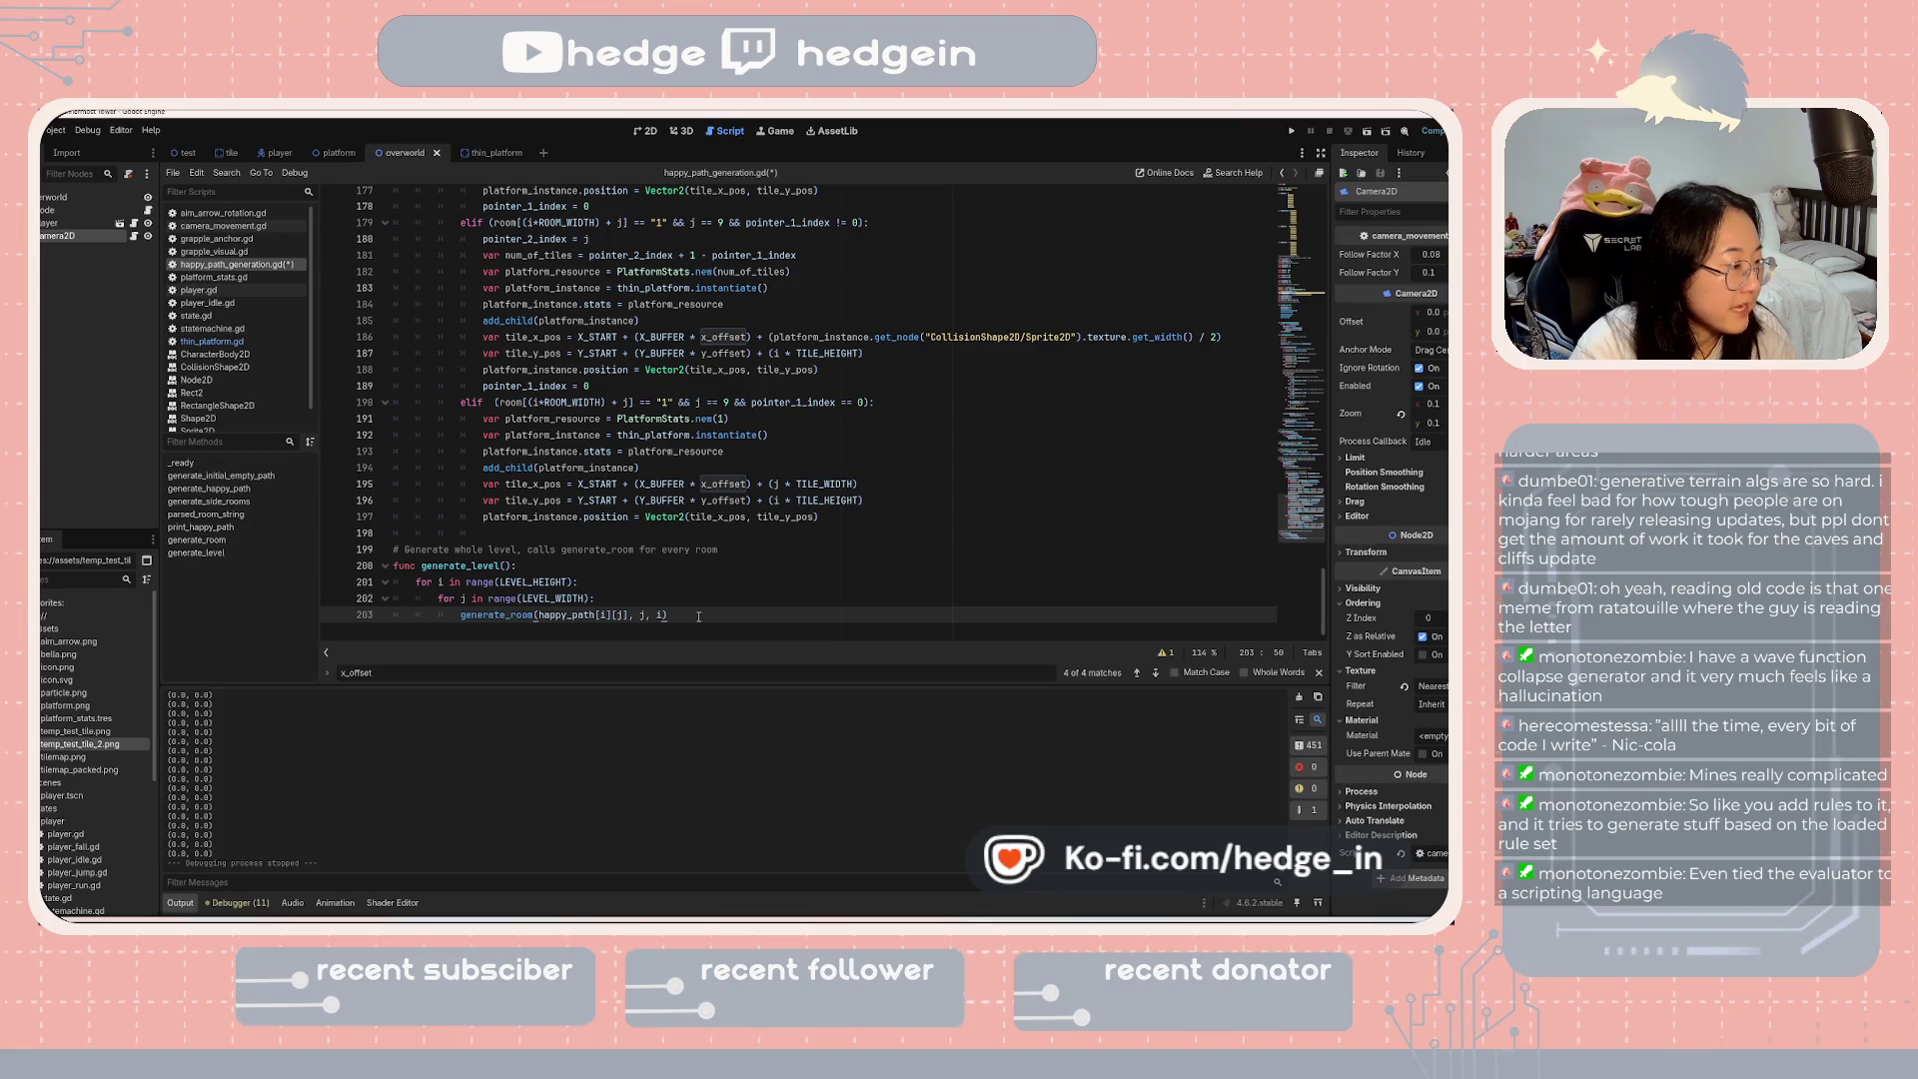
double_click(545, 581)
click(662, 615)
drag(666, 615, 537, 614)
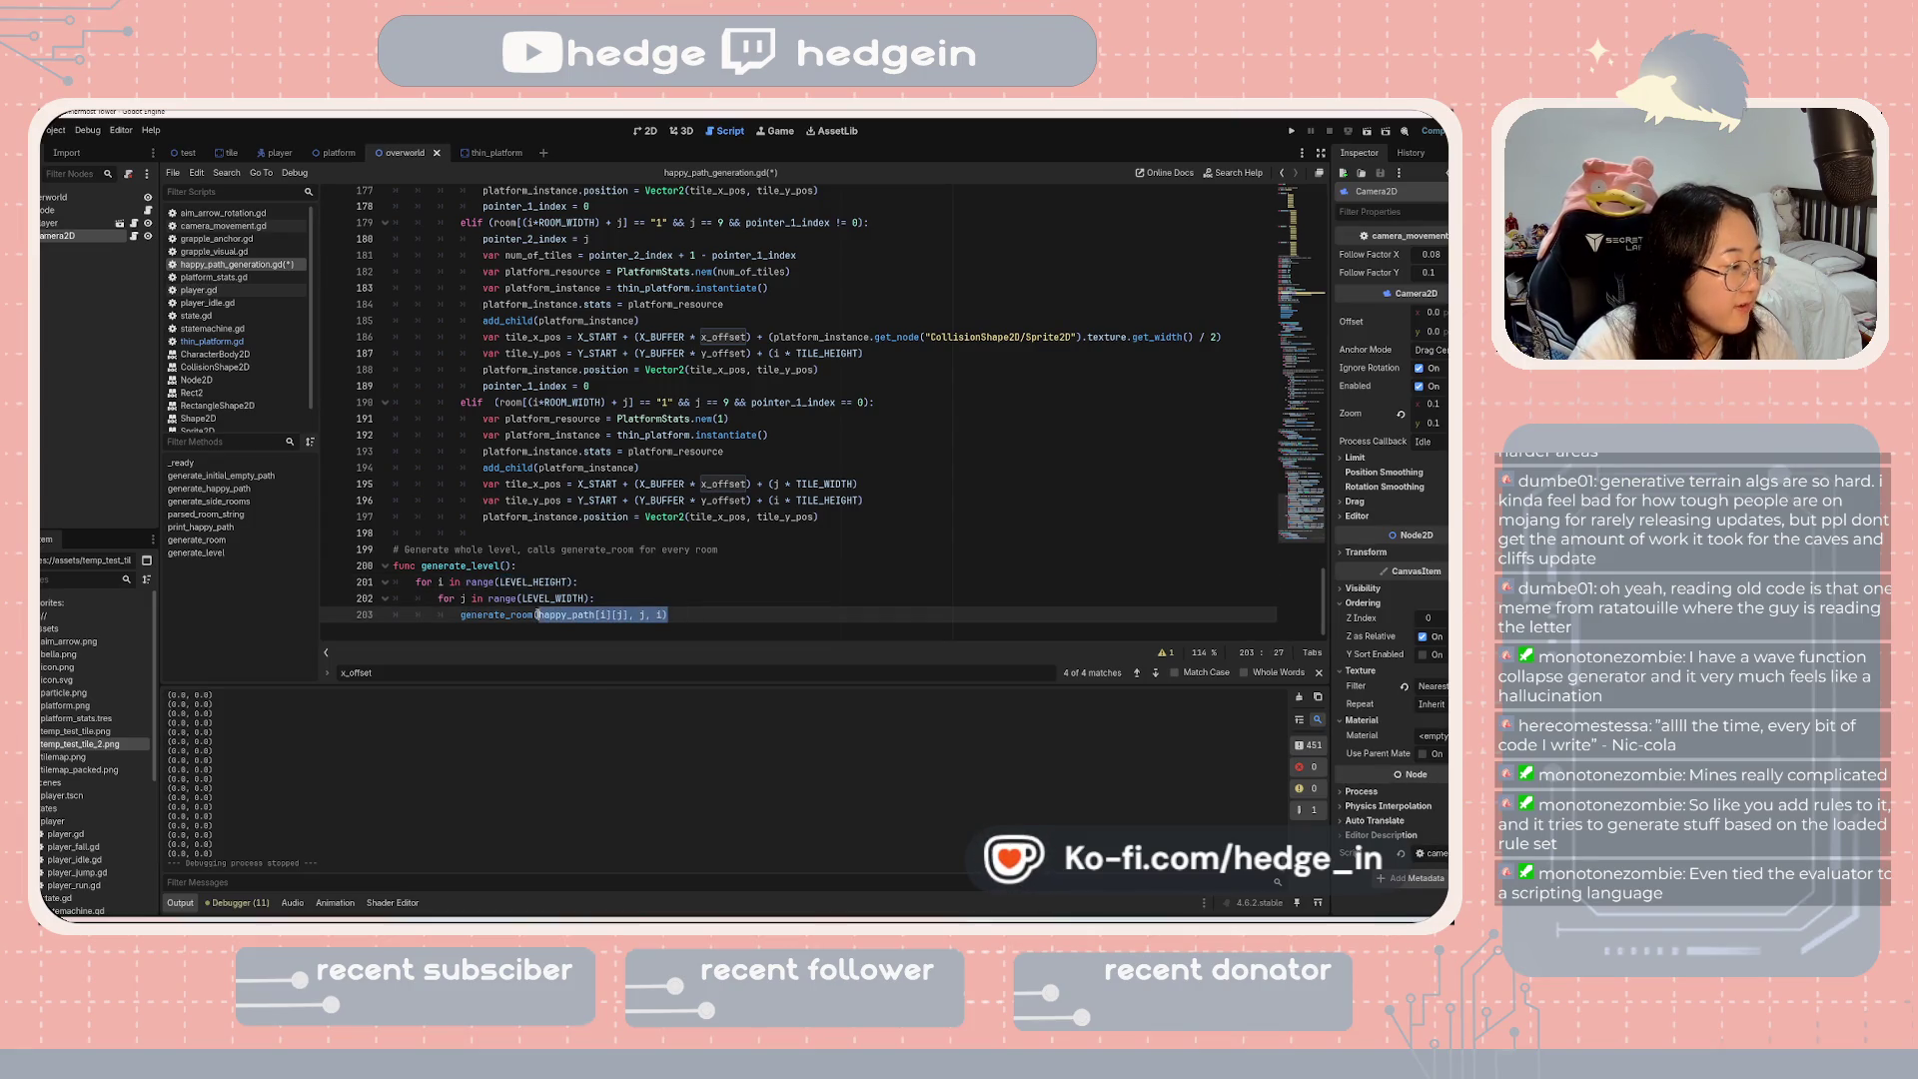
click(662, 616)
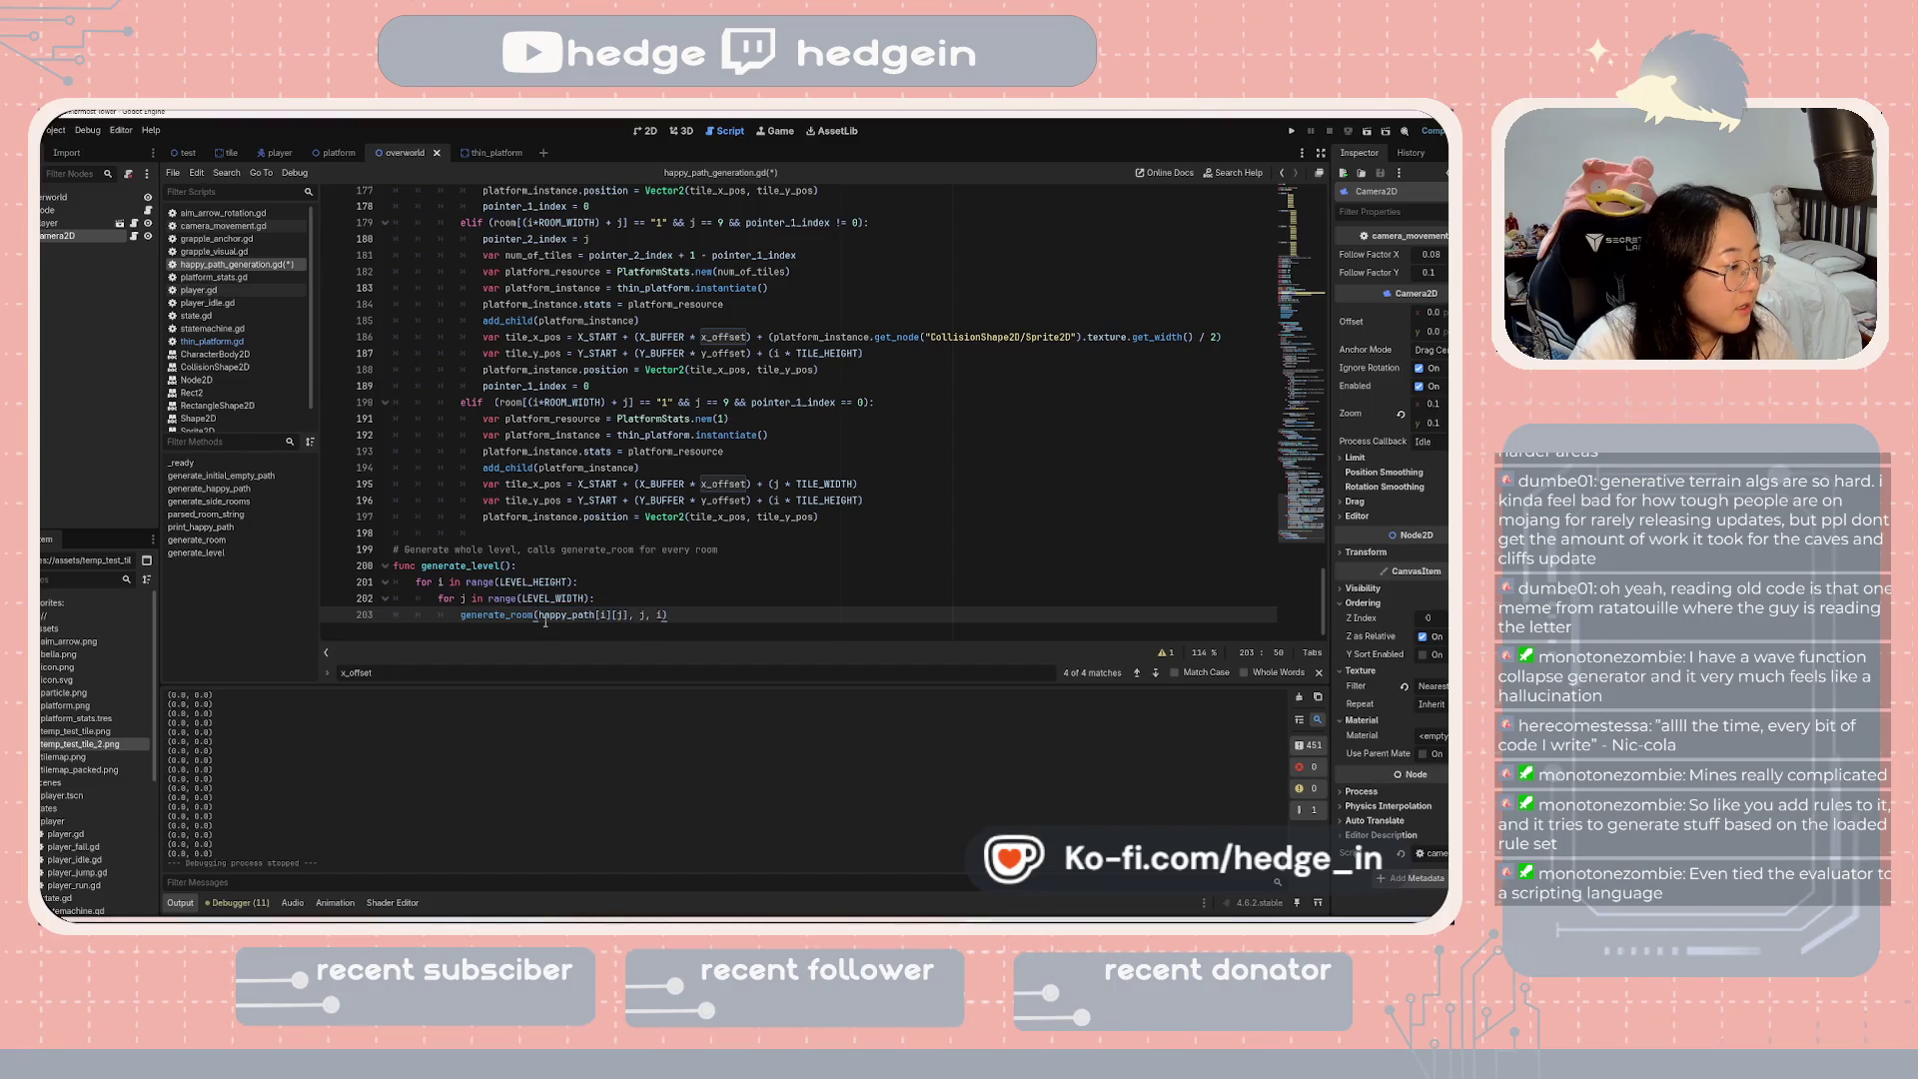
mouse_move(546, 622)
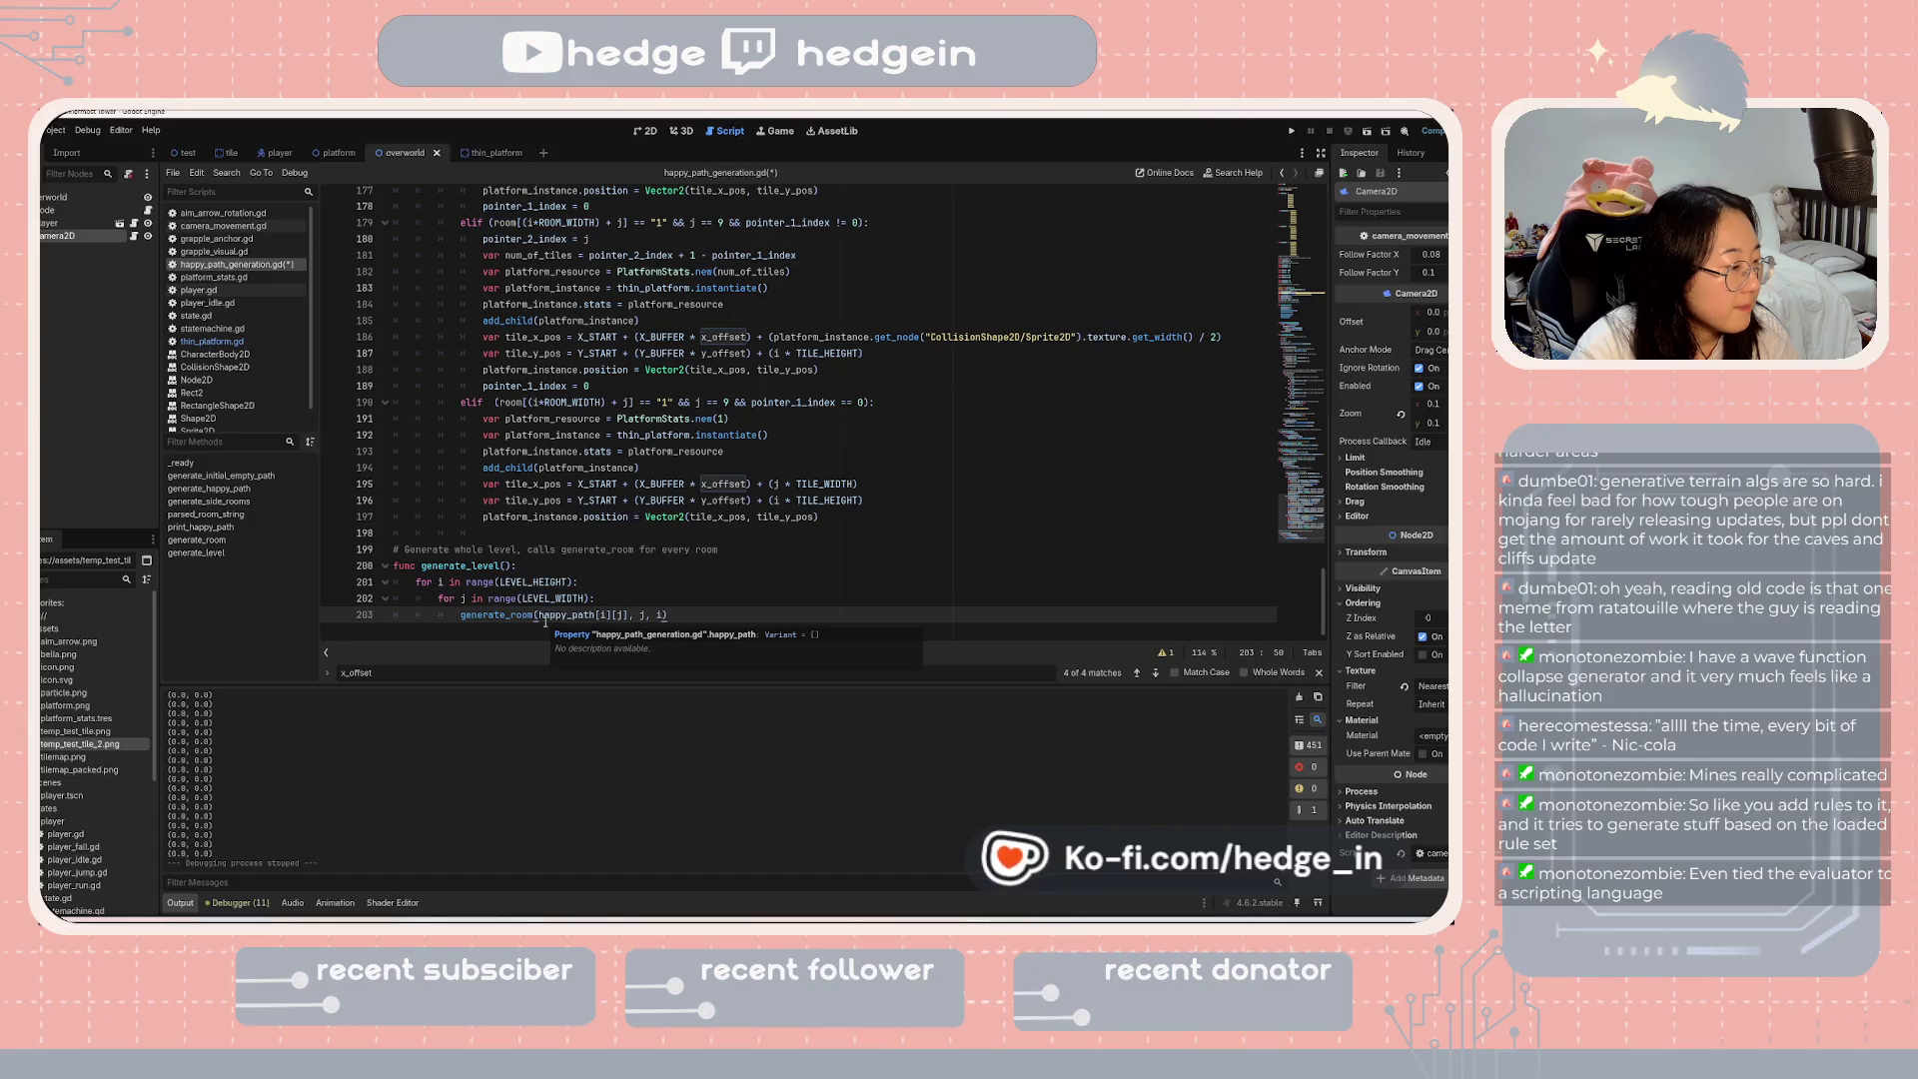
scroll(599, 594, up, 20)
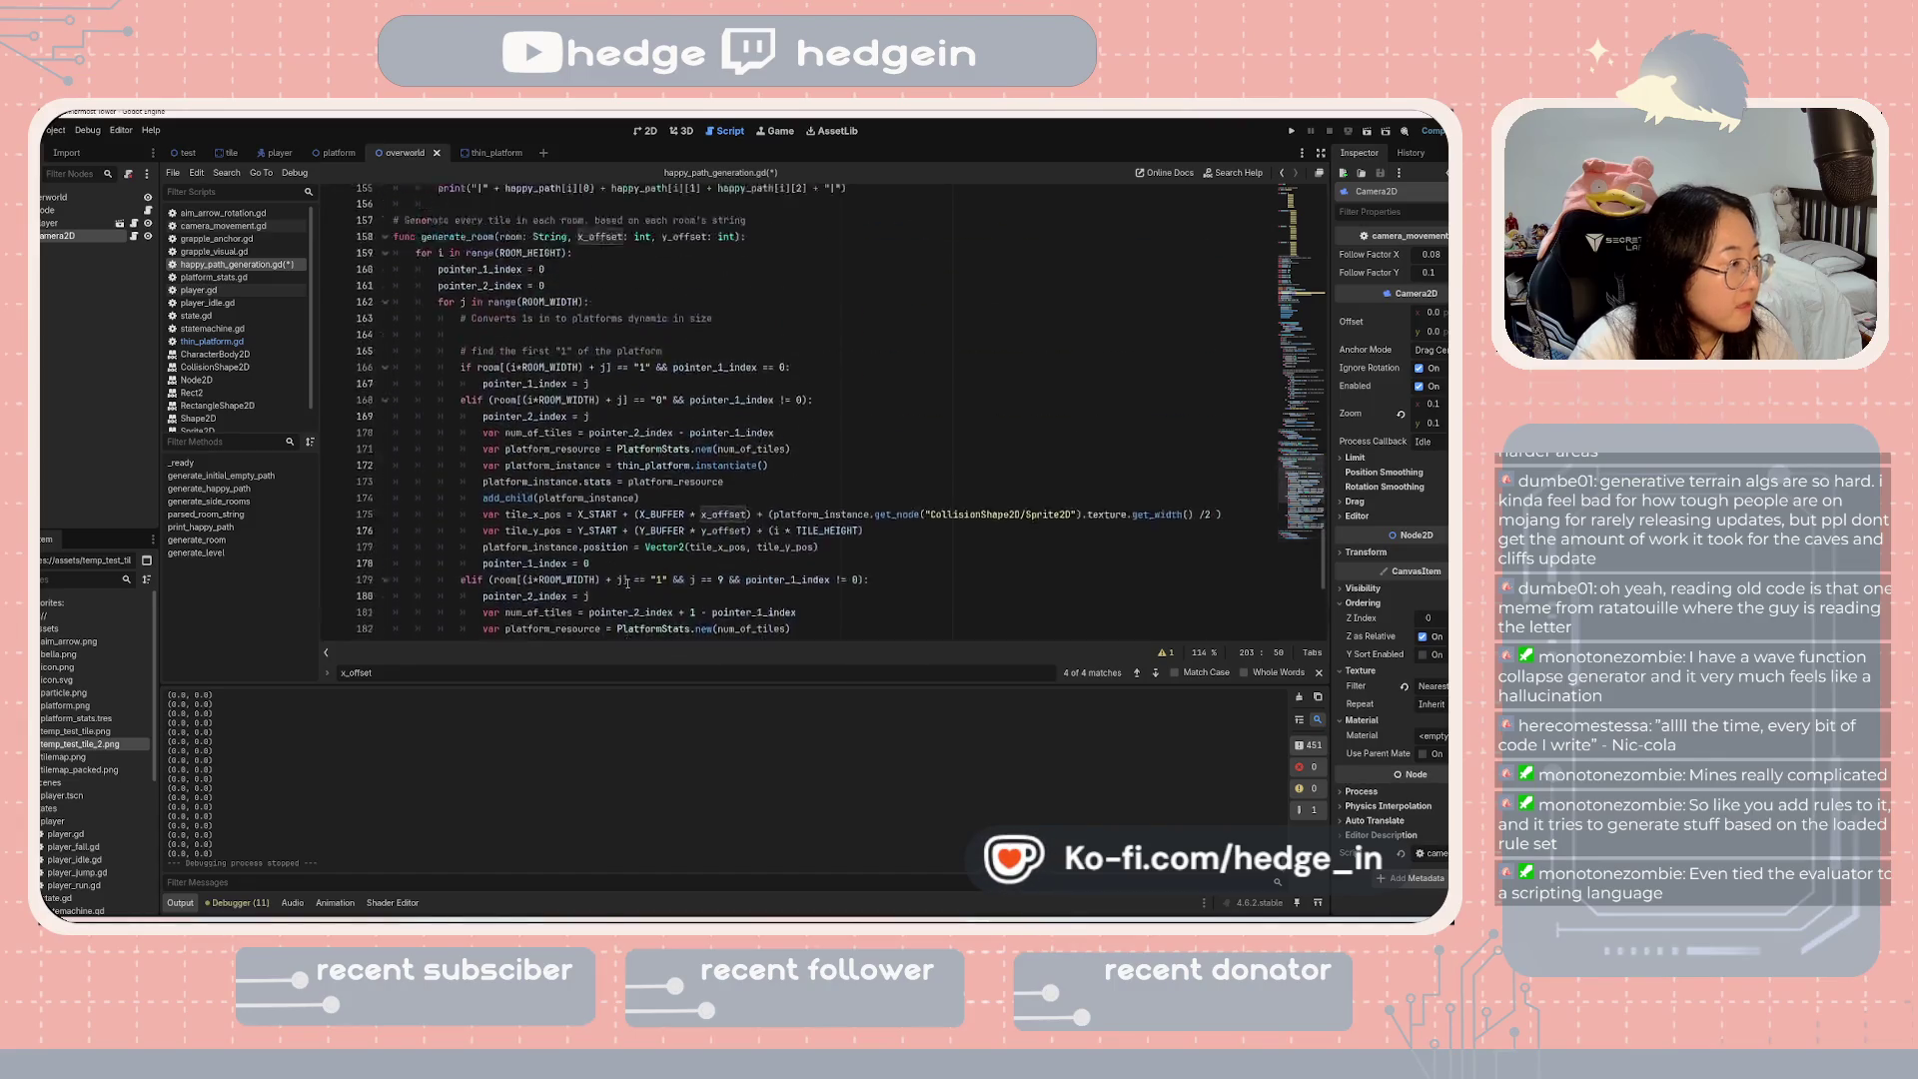
- Edit X_BUFFER and Y_BUFFER on lines 53–54 toward 1280 / 2 and -720 / 2
scroll(625, 581, up, 3)
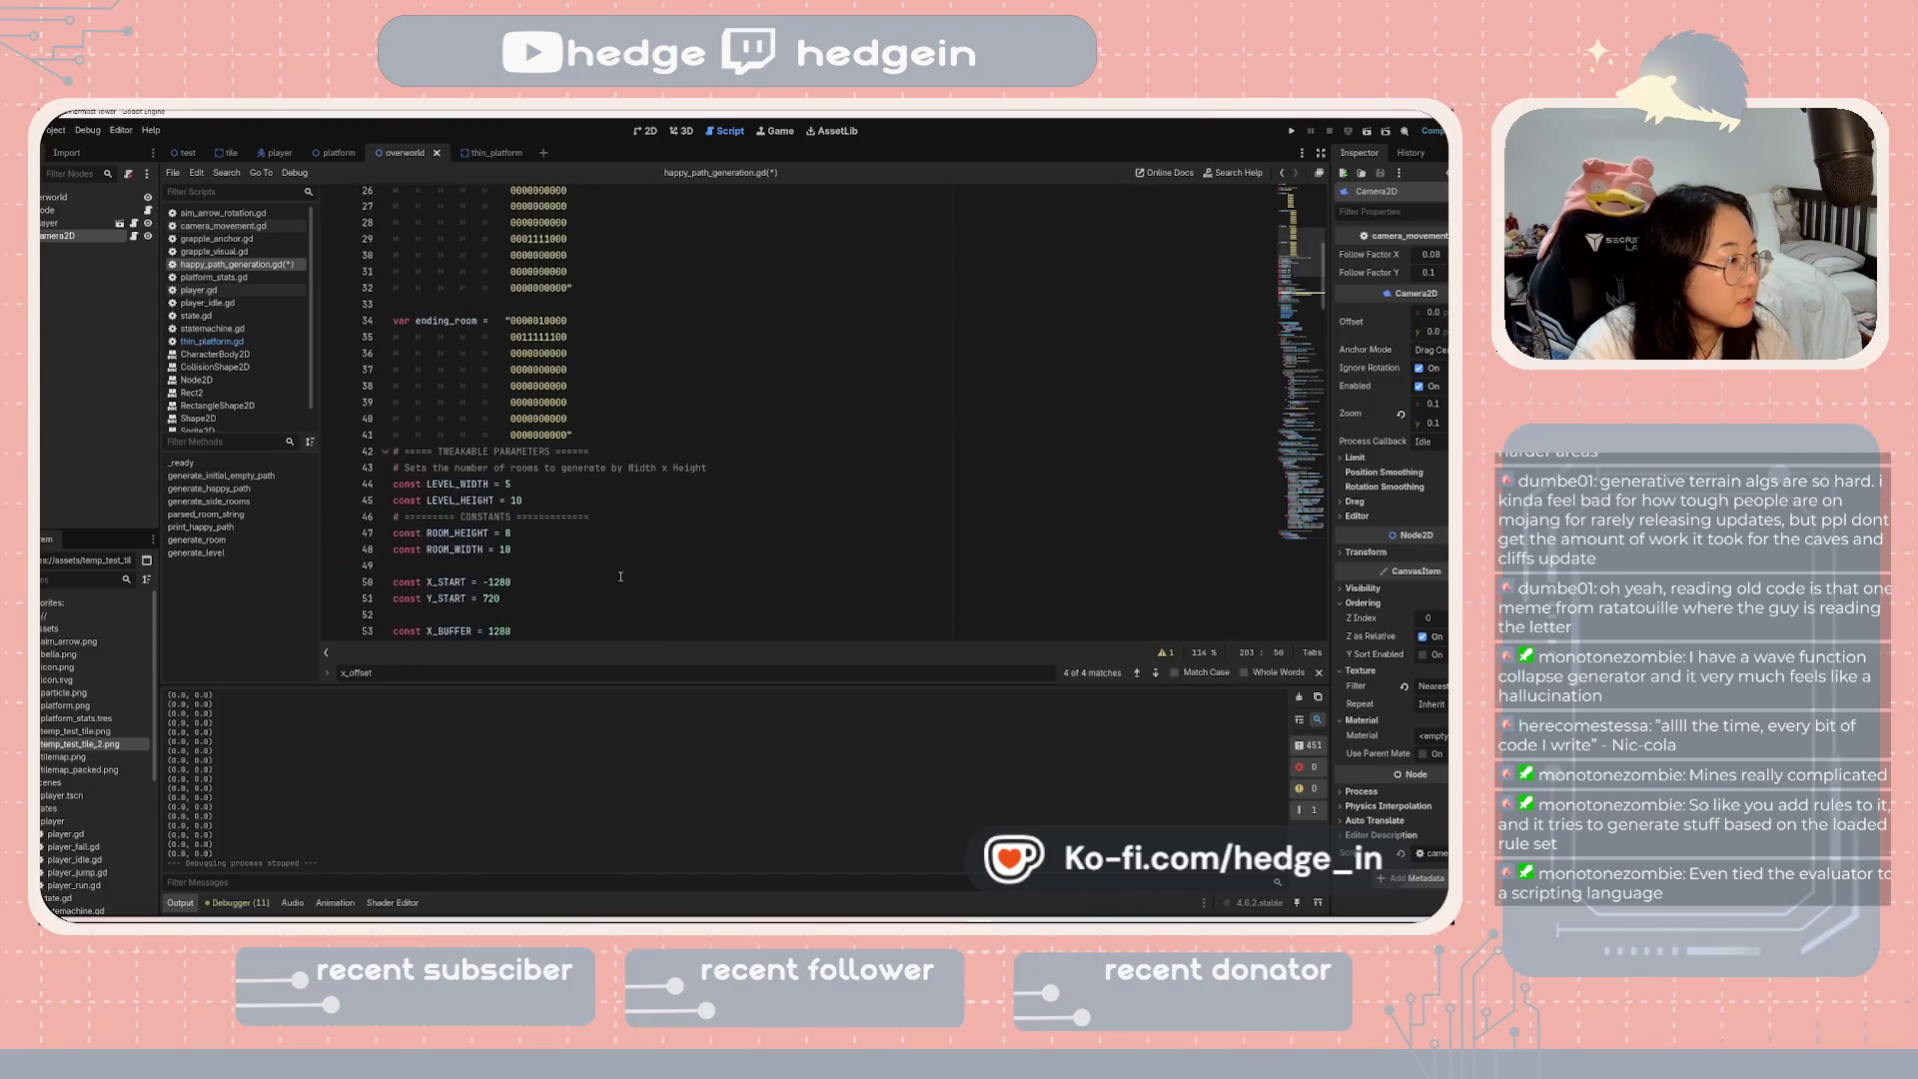
click(517, 434)
click(518, 452)
click(518, 436)
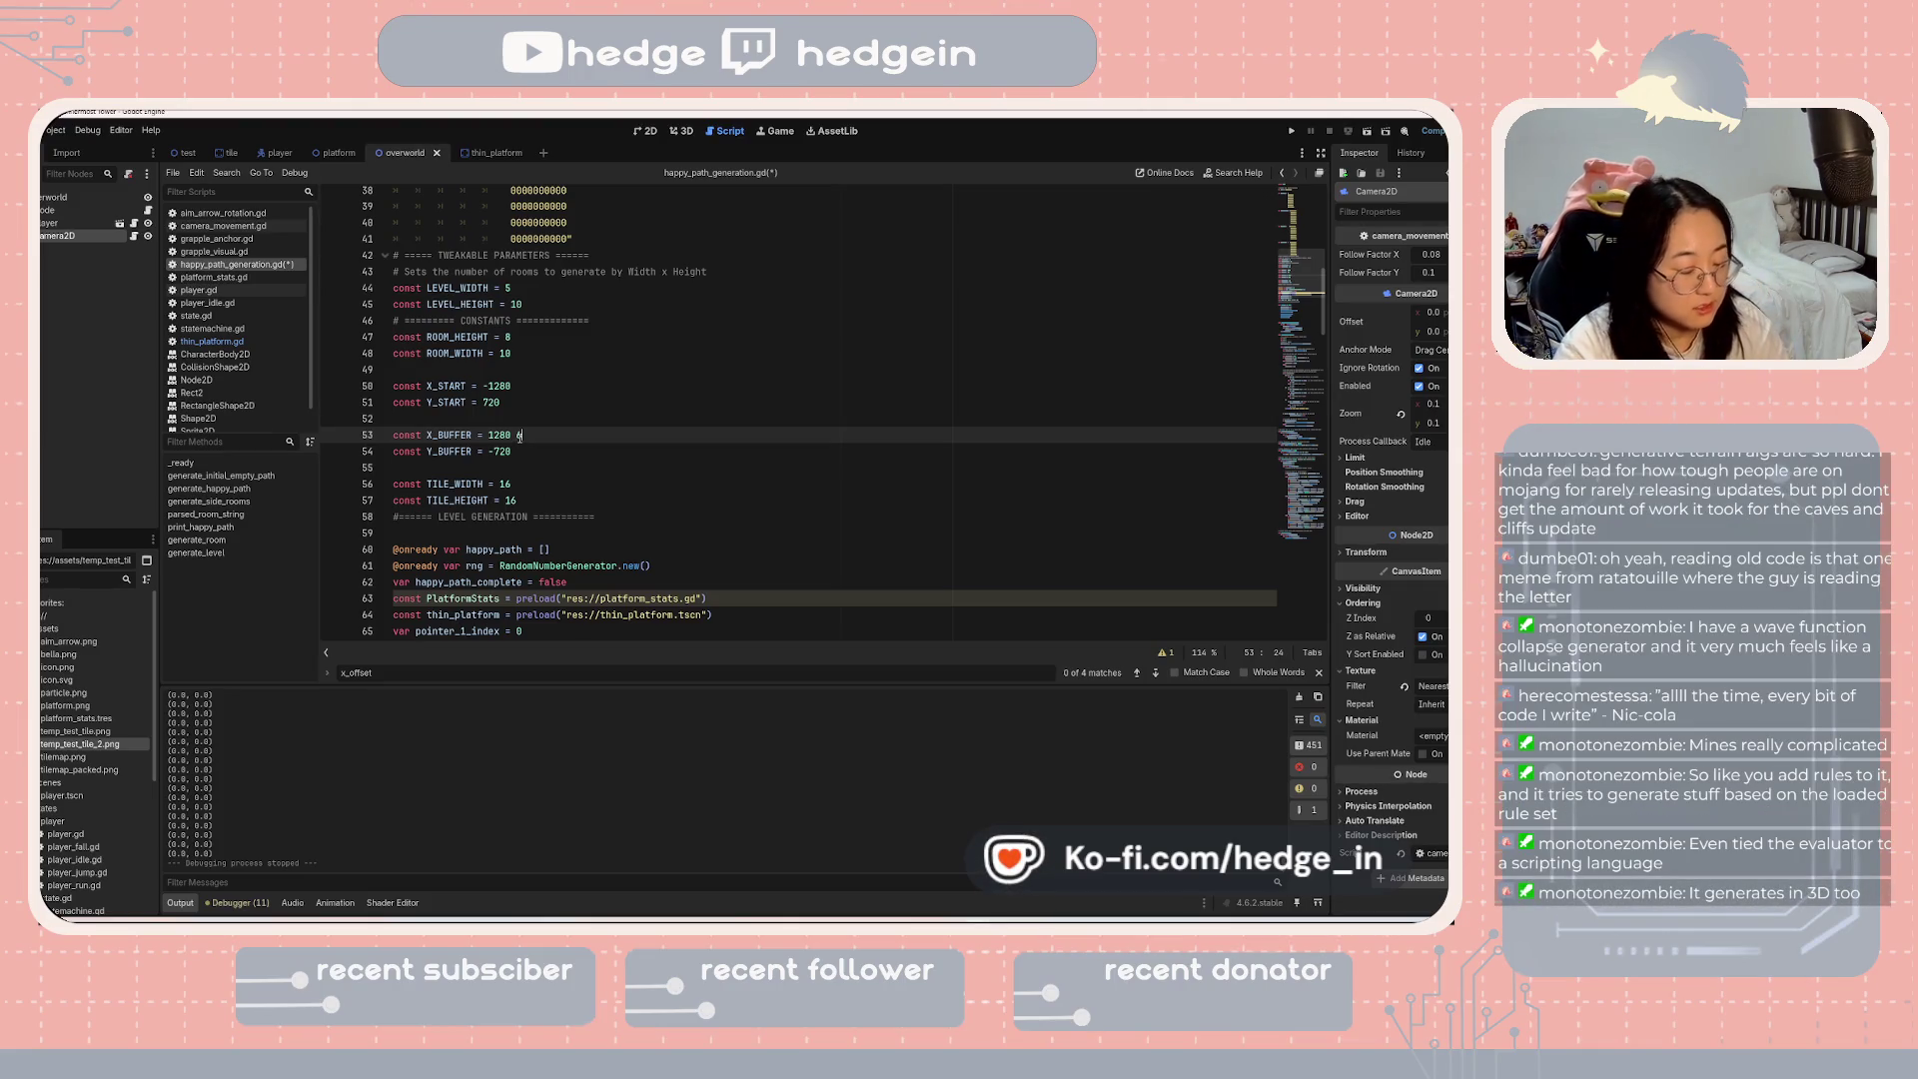
text(640)
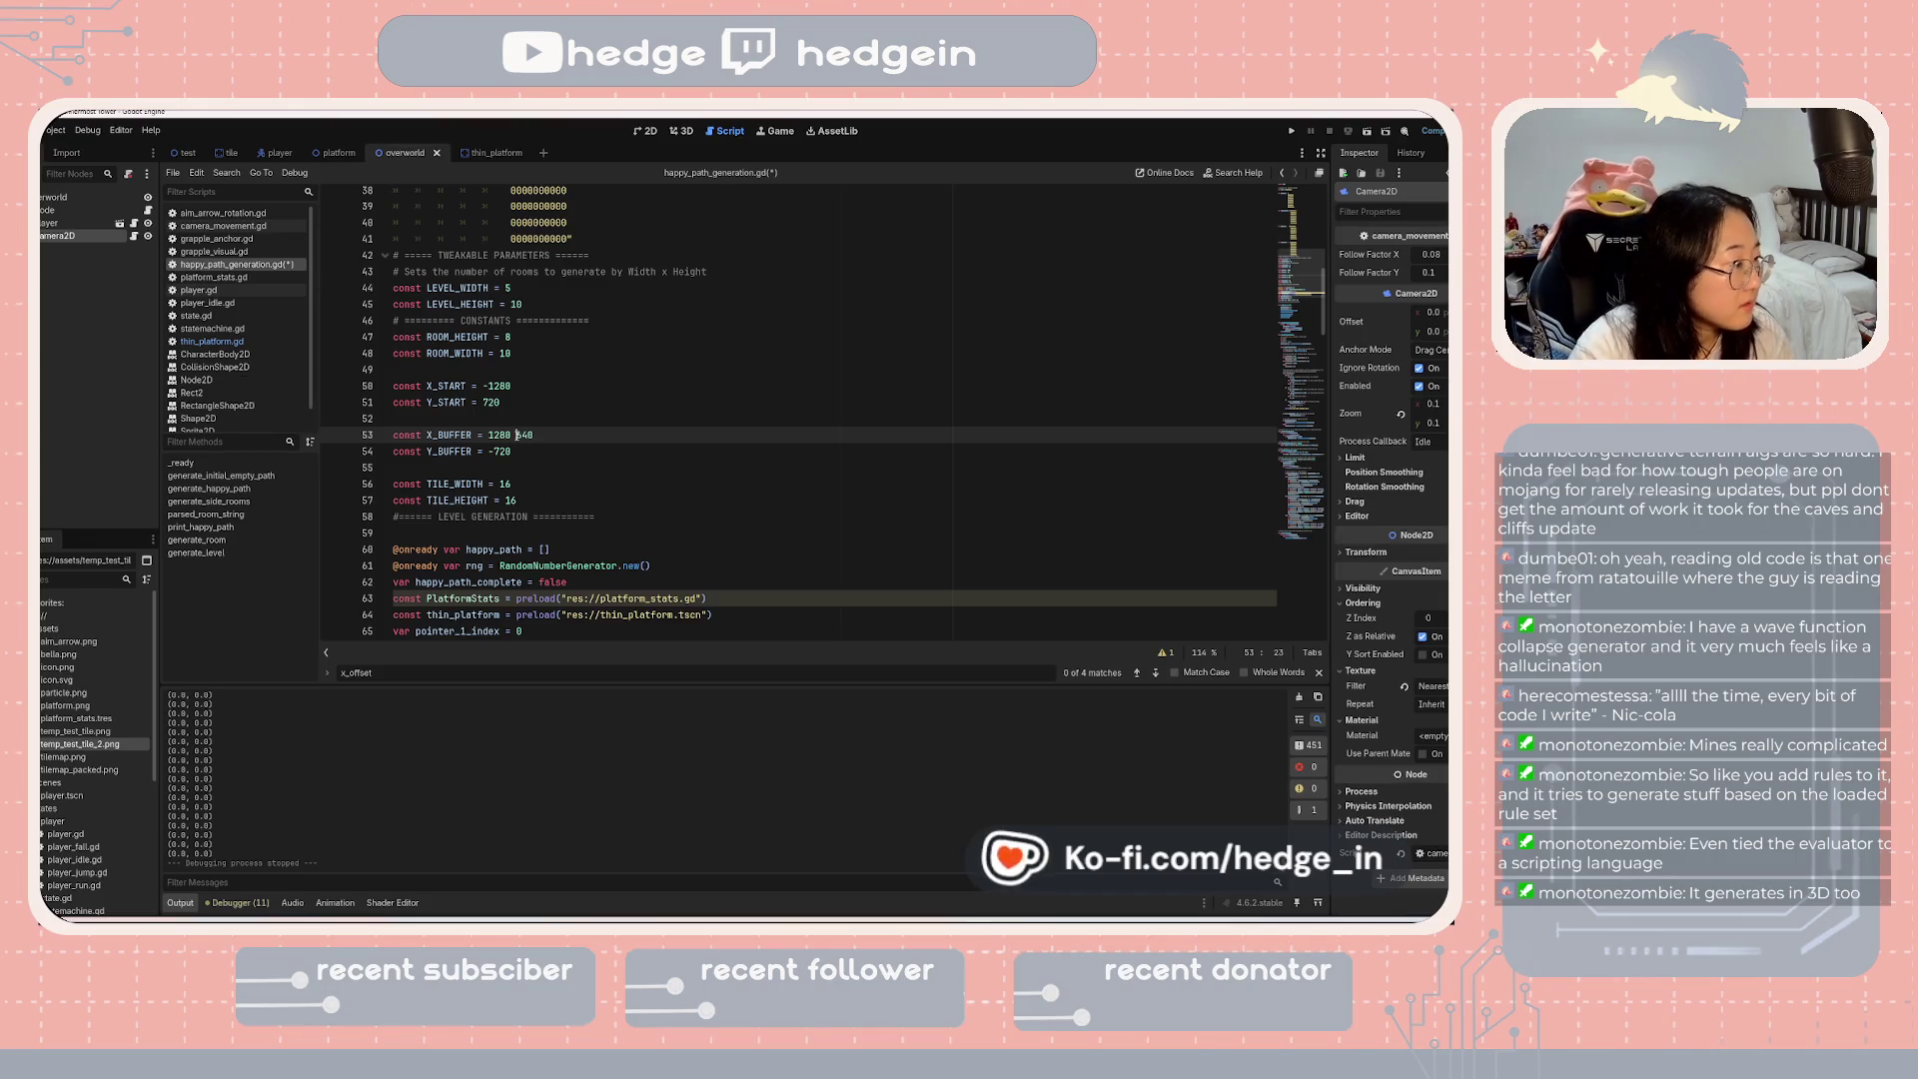
double_click(499, 435)
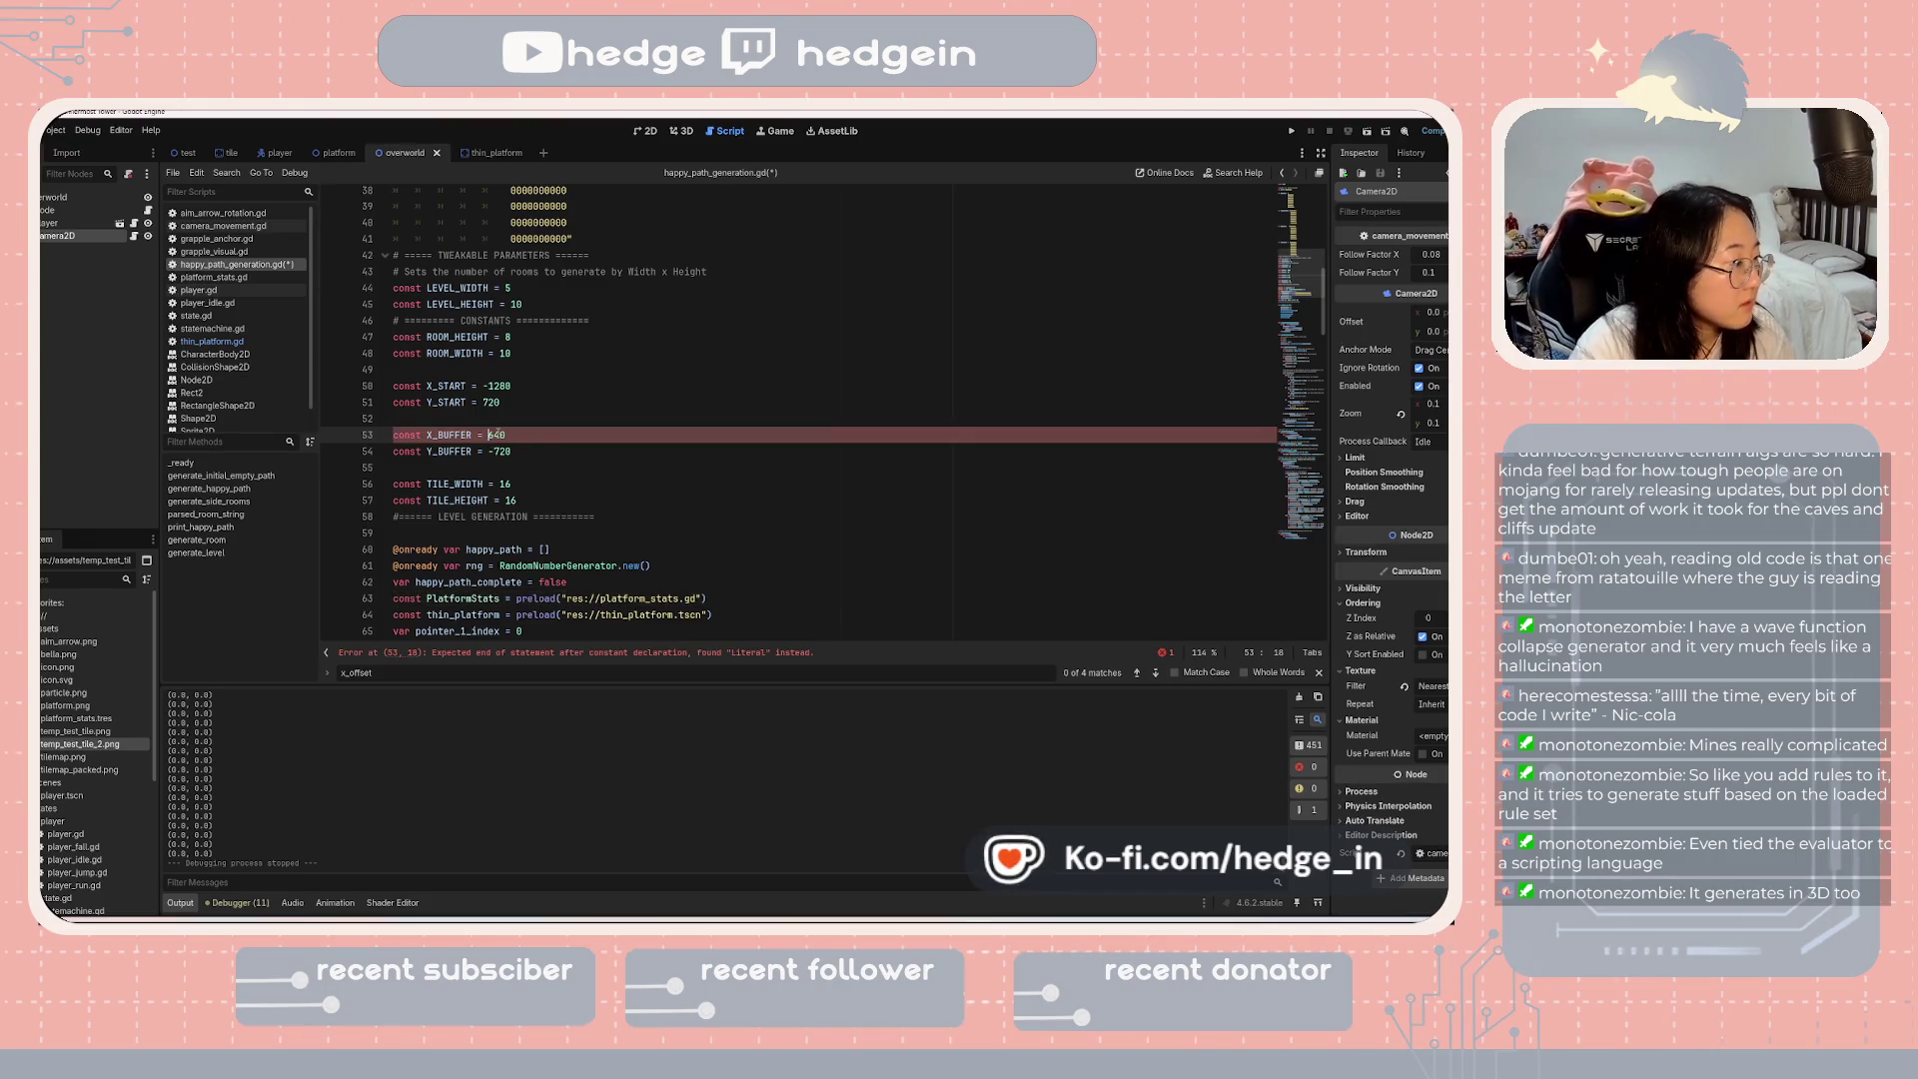
click(507, 452)
click(537, 451)
text(/2)
key(BackSpace)
key(BackSpace)
key(BackSpace)
key(BackSpace)
key(BackSpace)
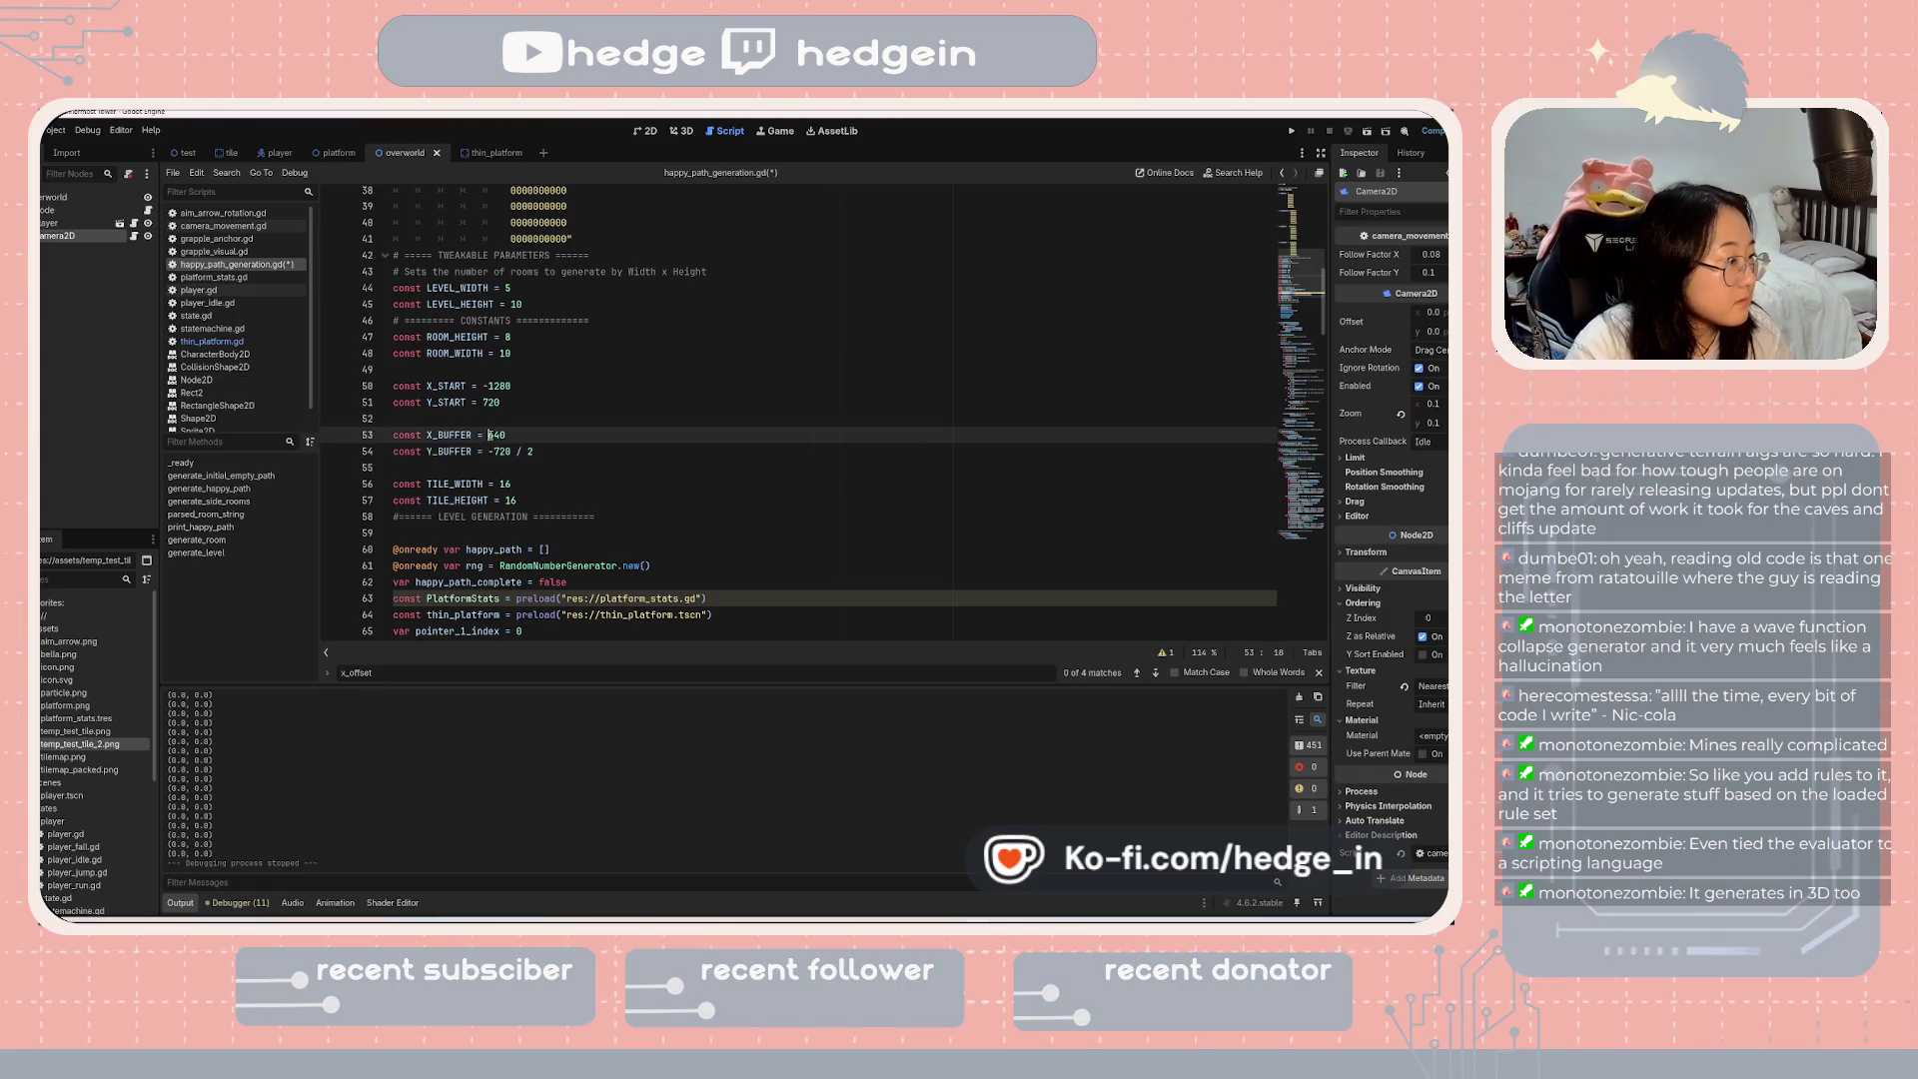
- Finalize the halved buffer values, save the script, and run the level
key(ctrl+z)
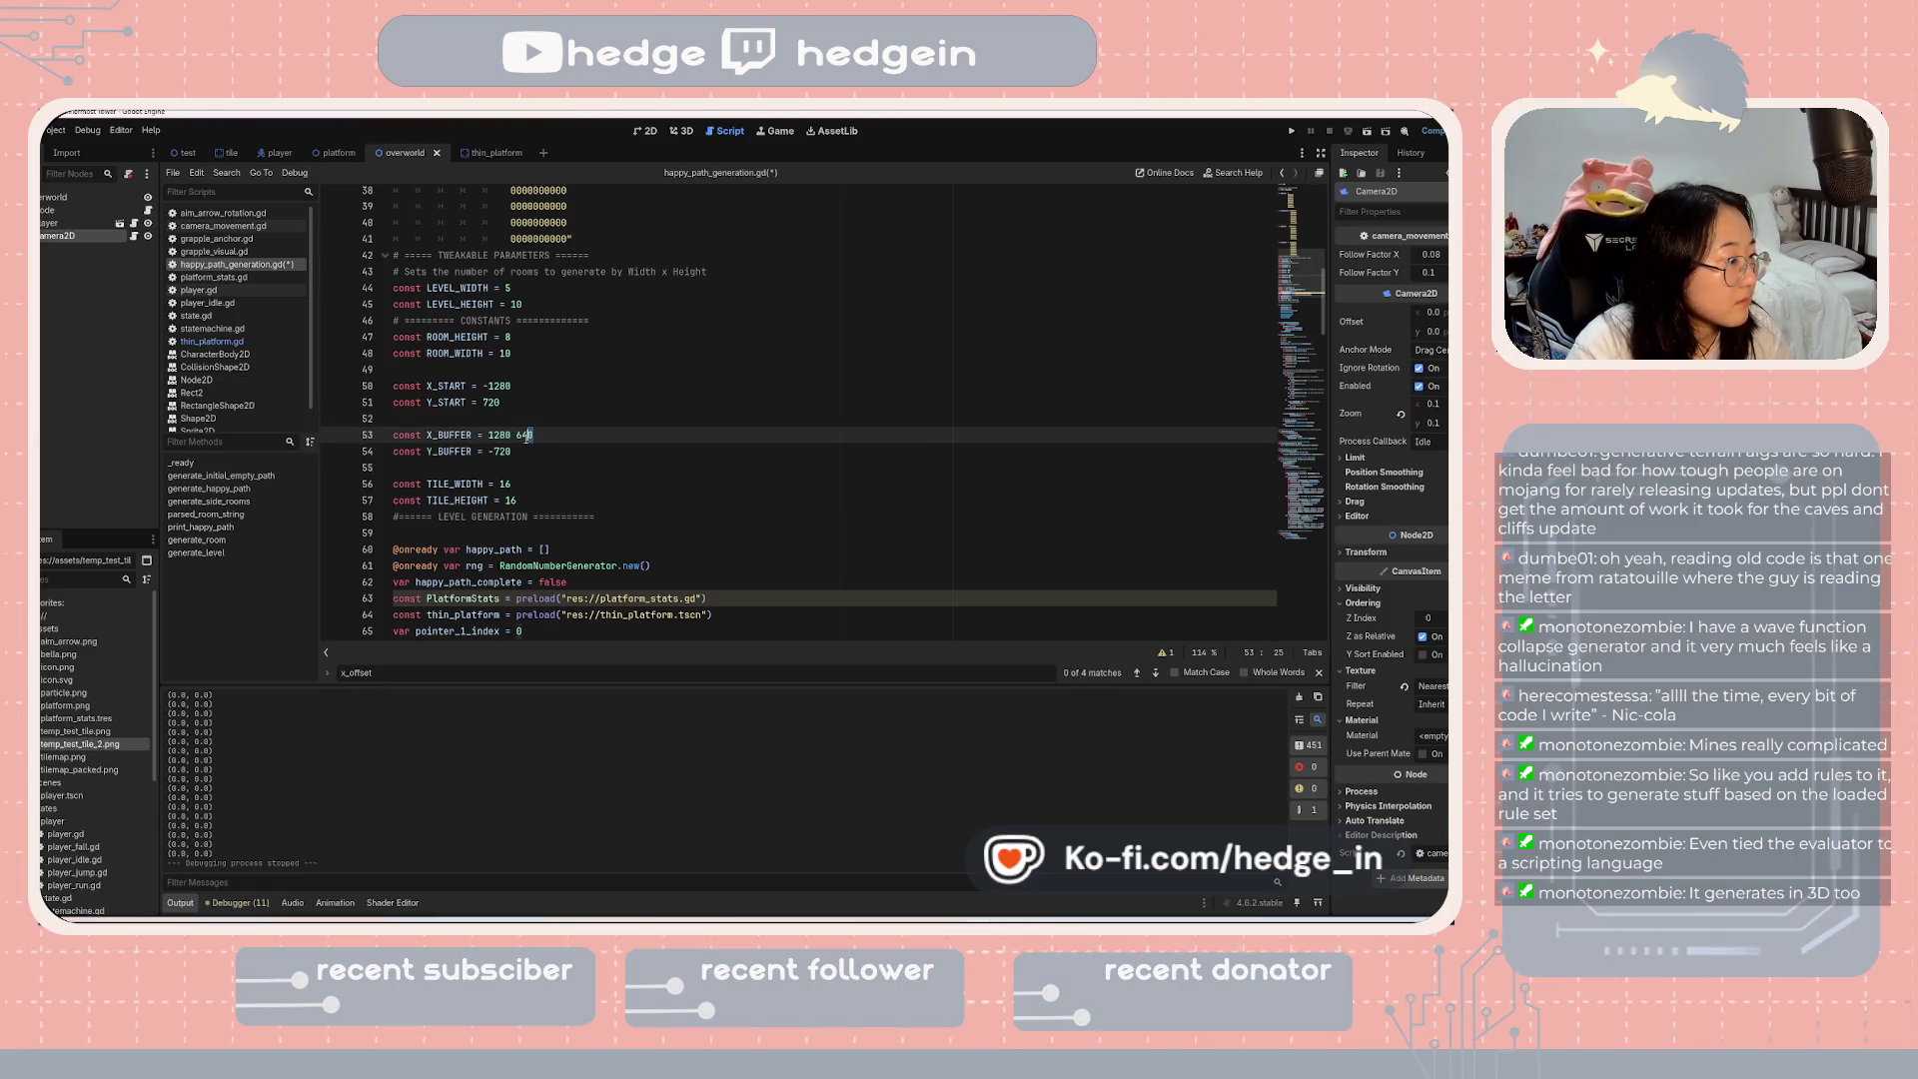
key(ctrl+z)
click(552, 458)
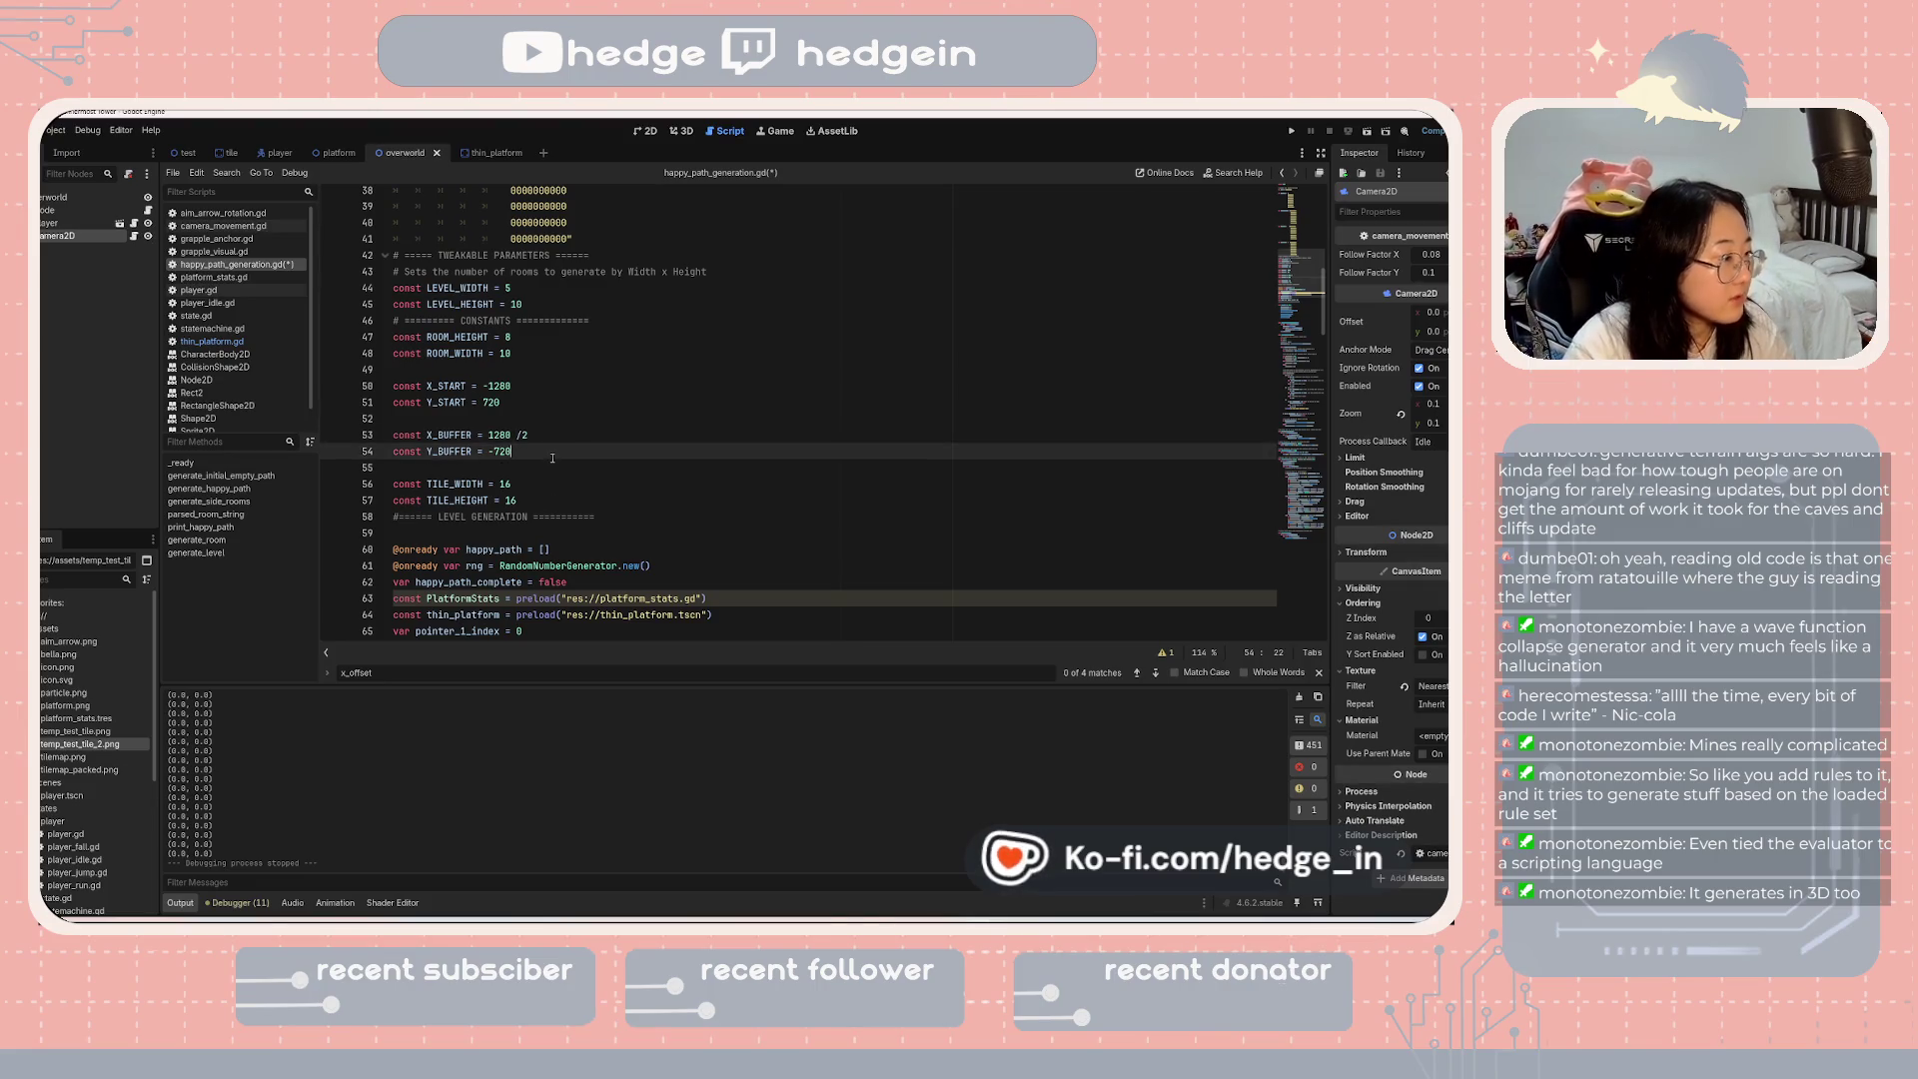
key(ctrl+z)
key(ctrl+z)
key(ctrl+s)
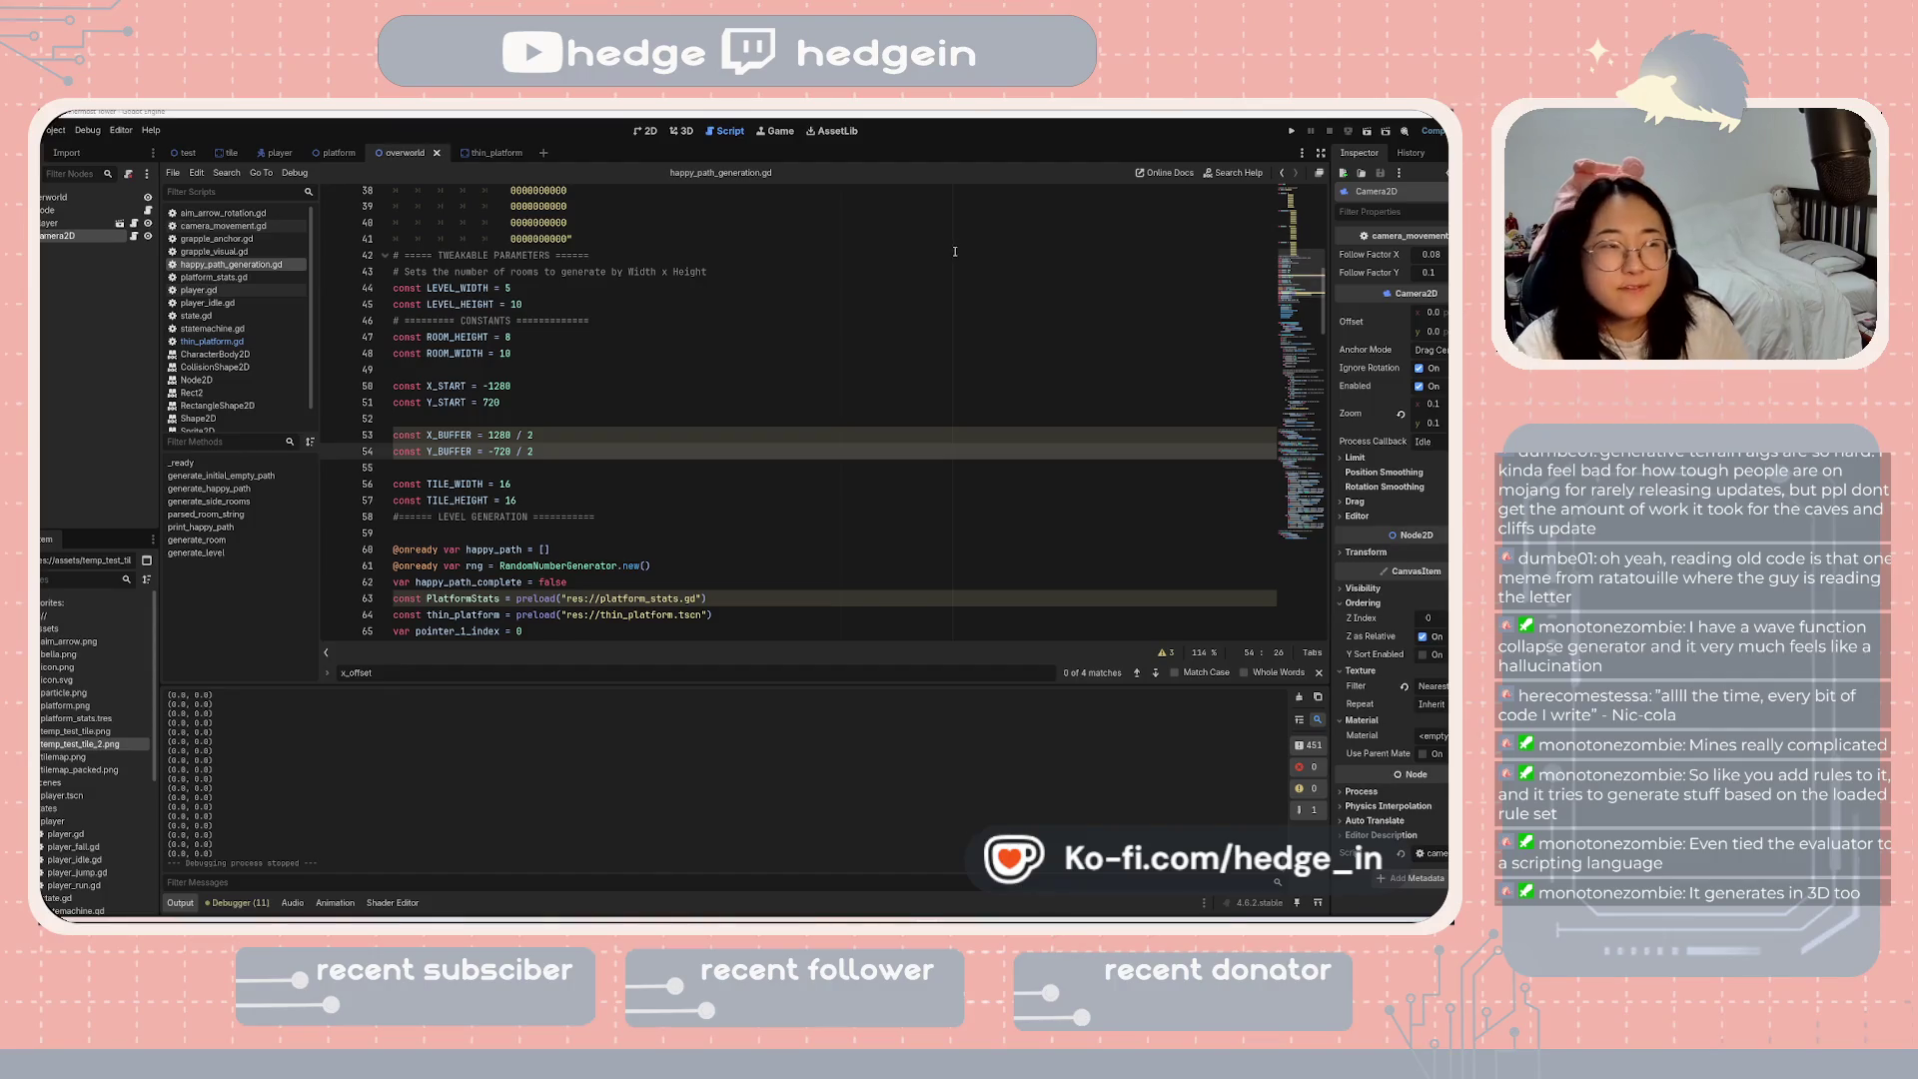
key(Up)
key(Up)
key(Up)
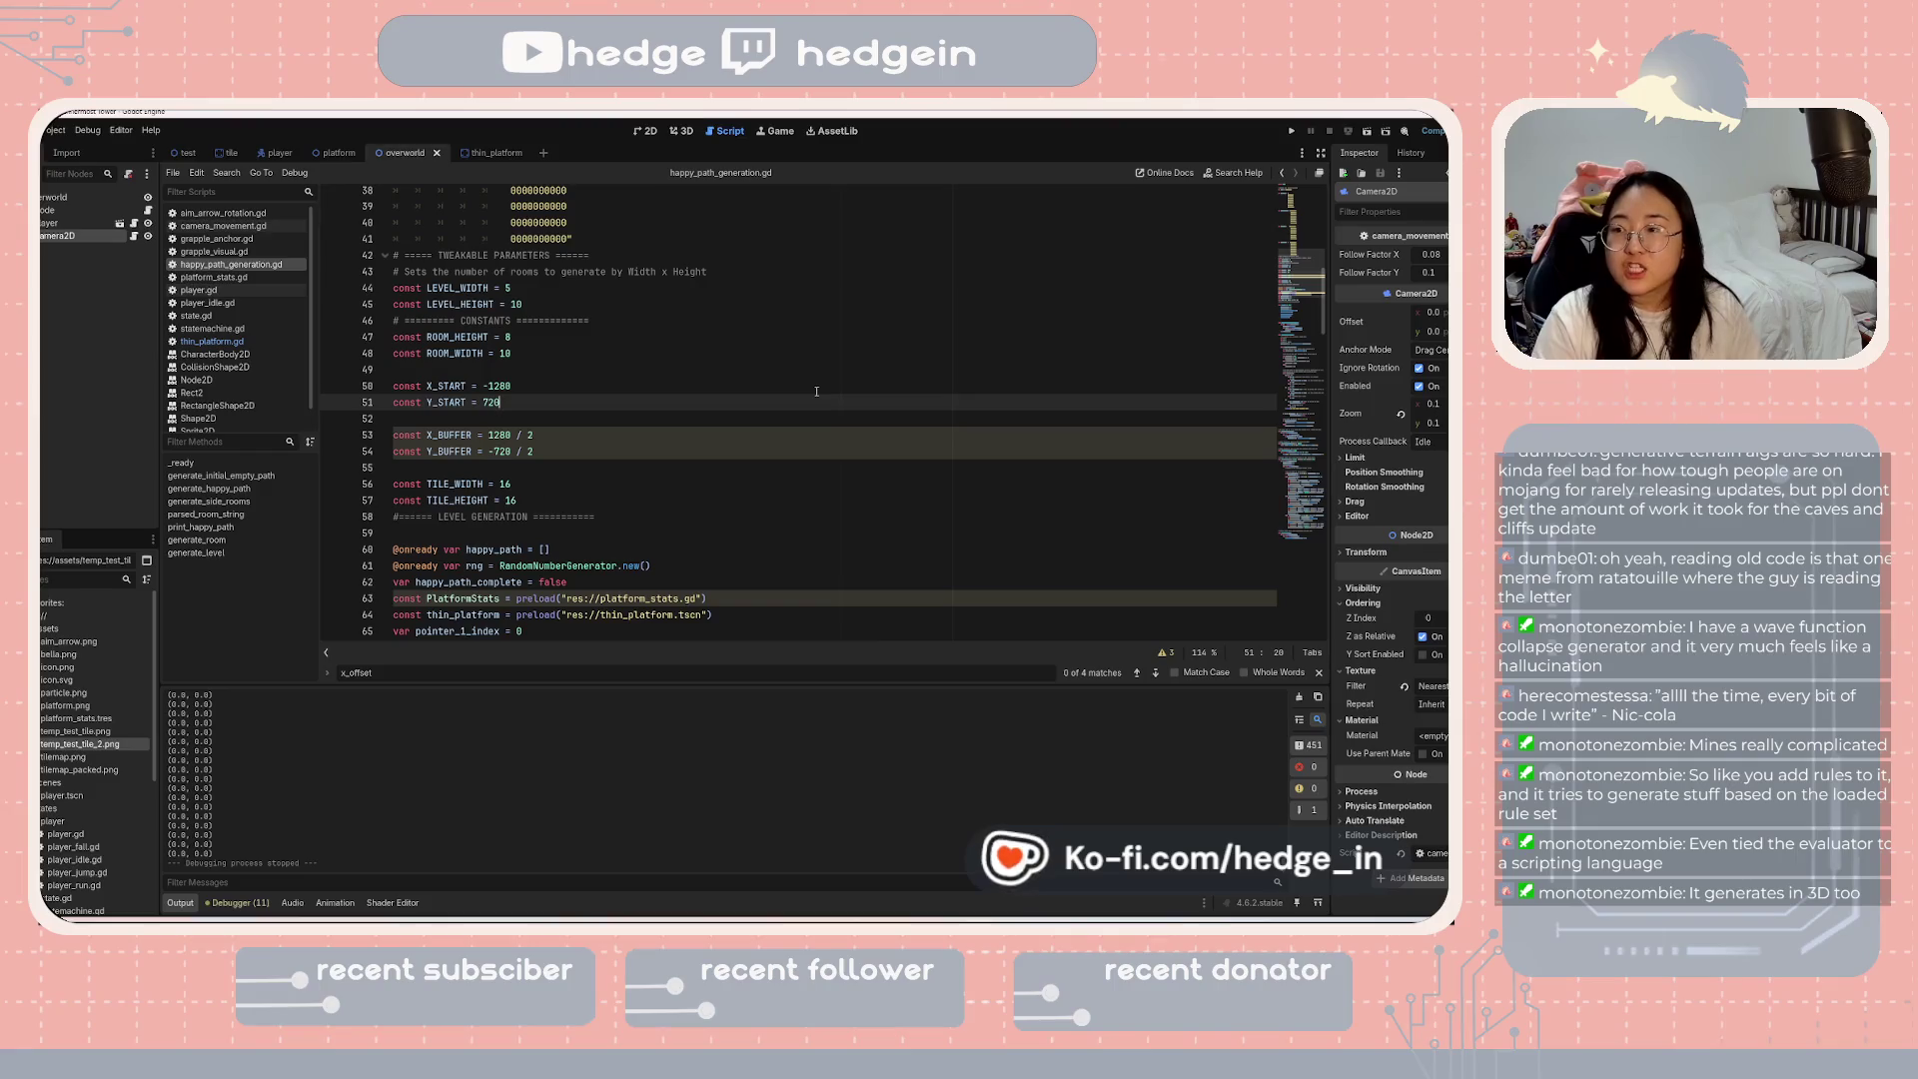
click(1368, 130)
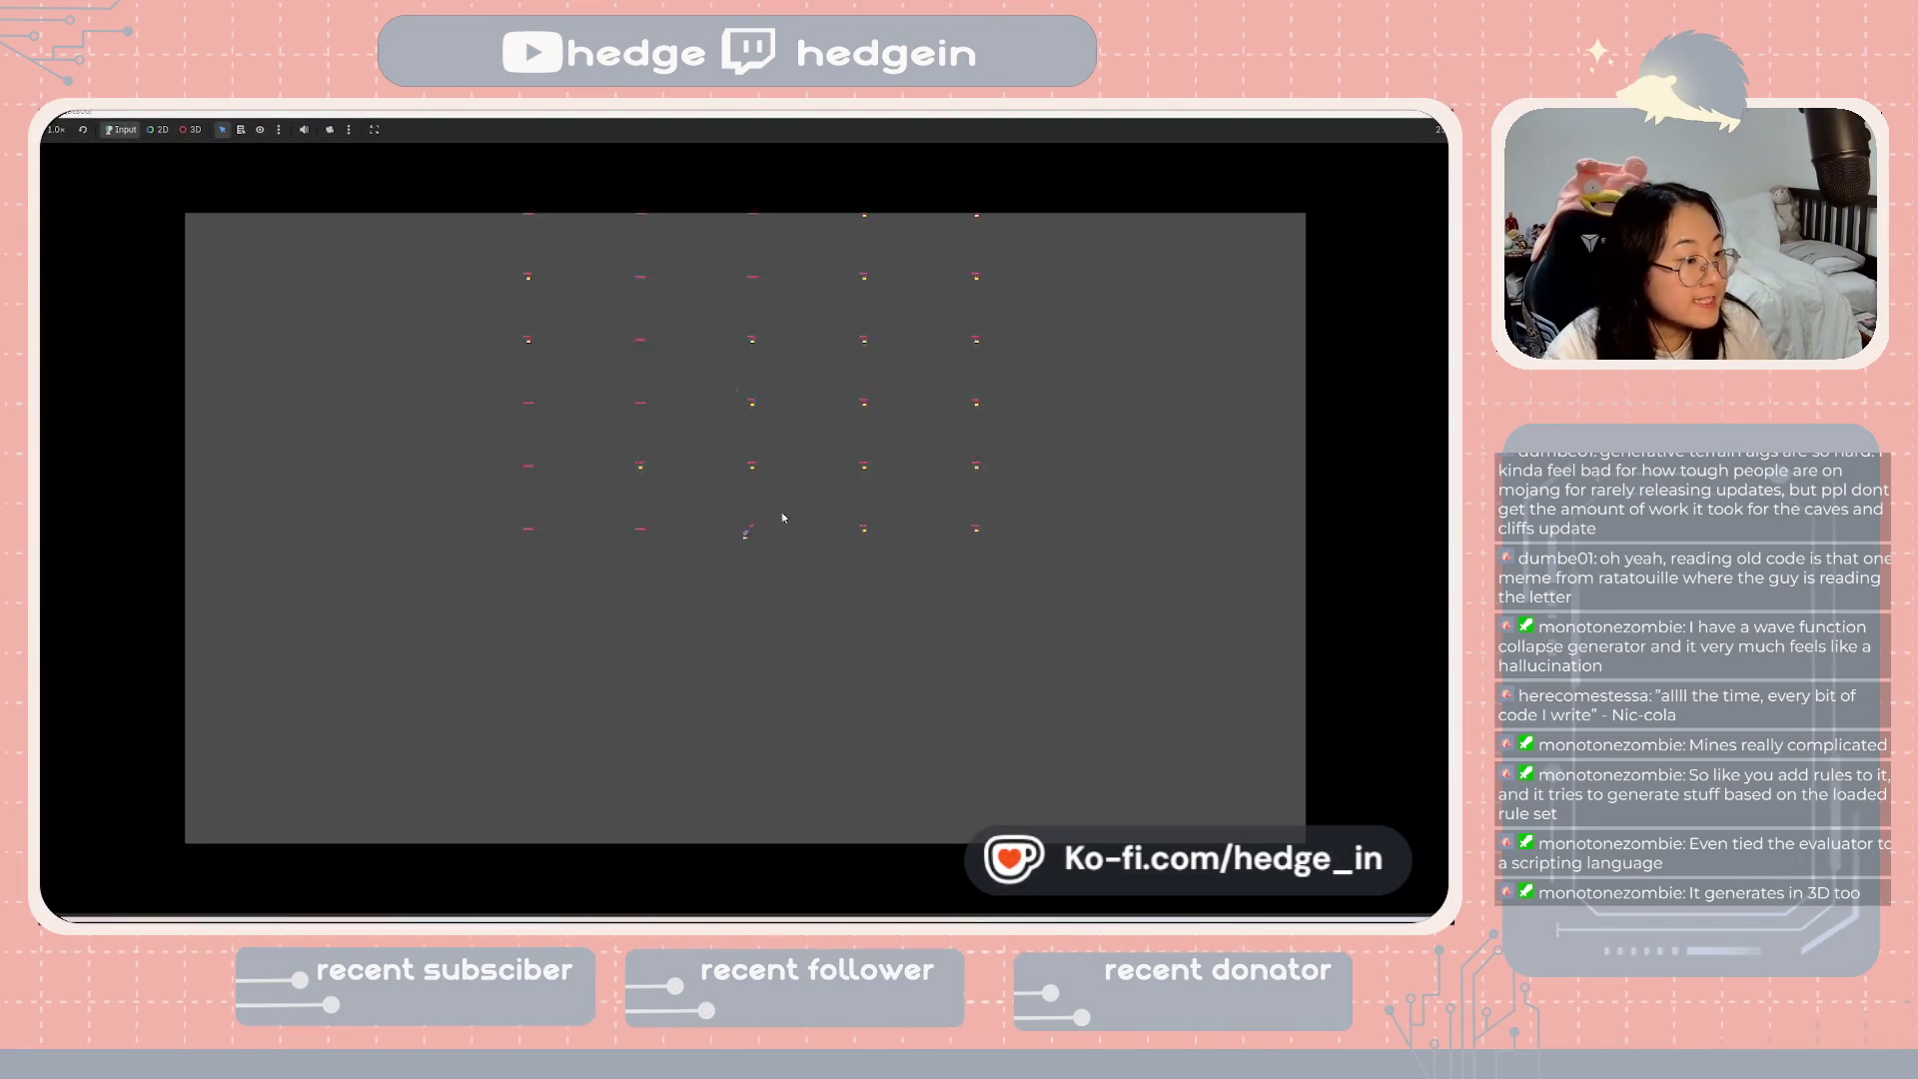
- Change the Y_BUFFER divisor to 4 and test-run the level
key(F8)
click(550, 433)
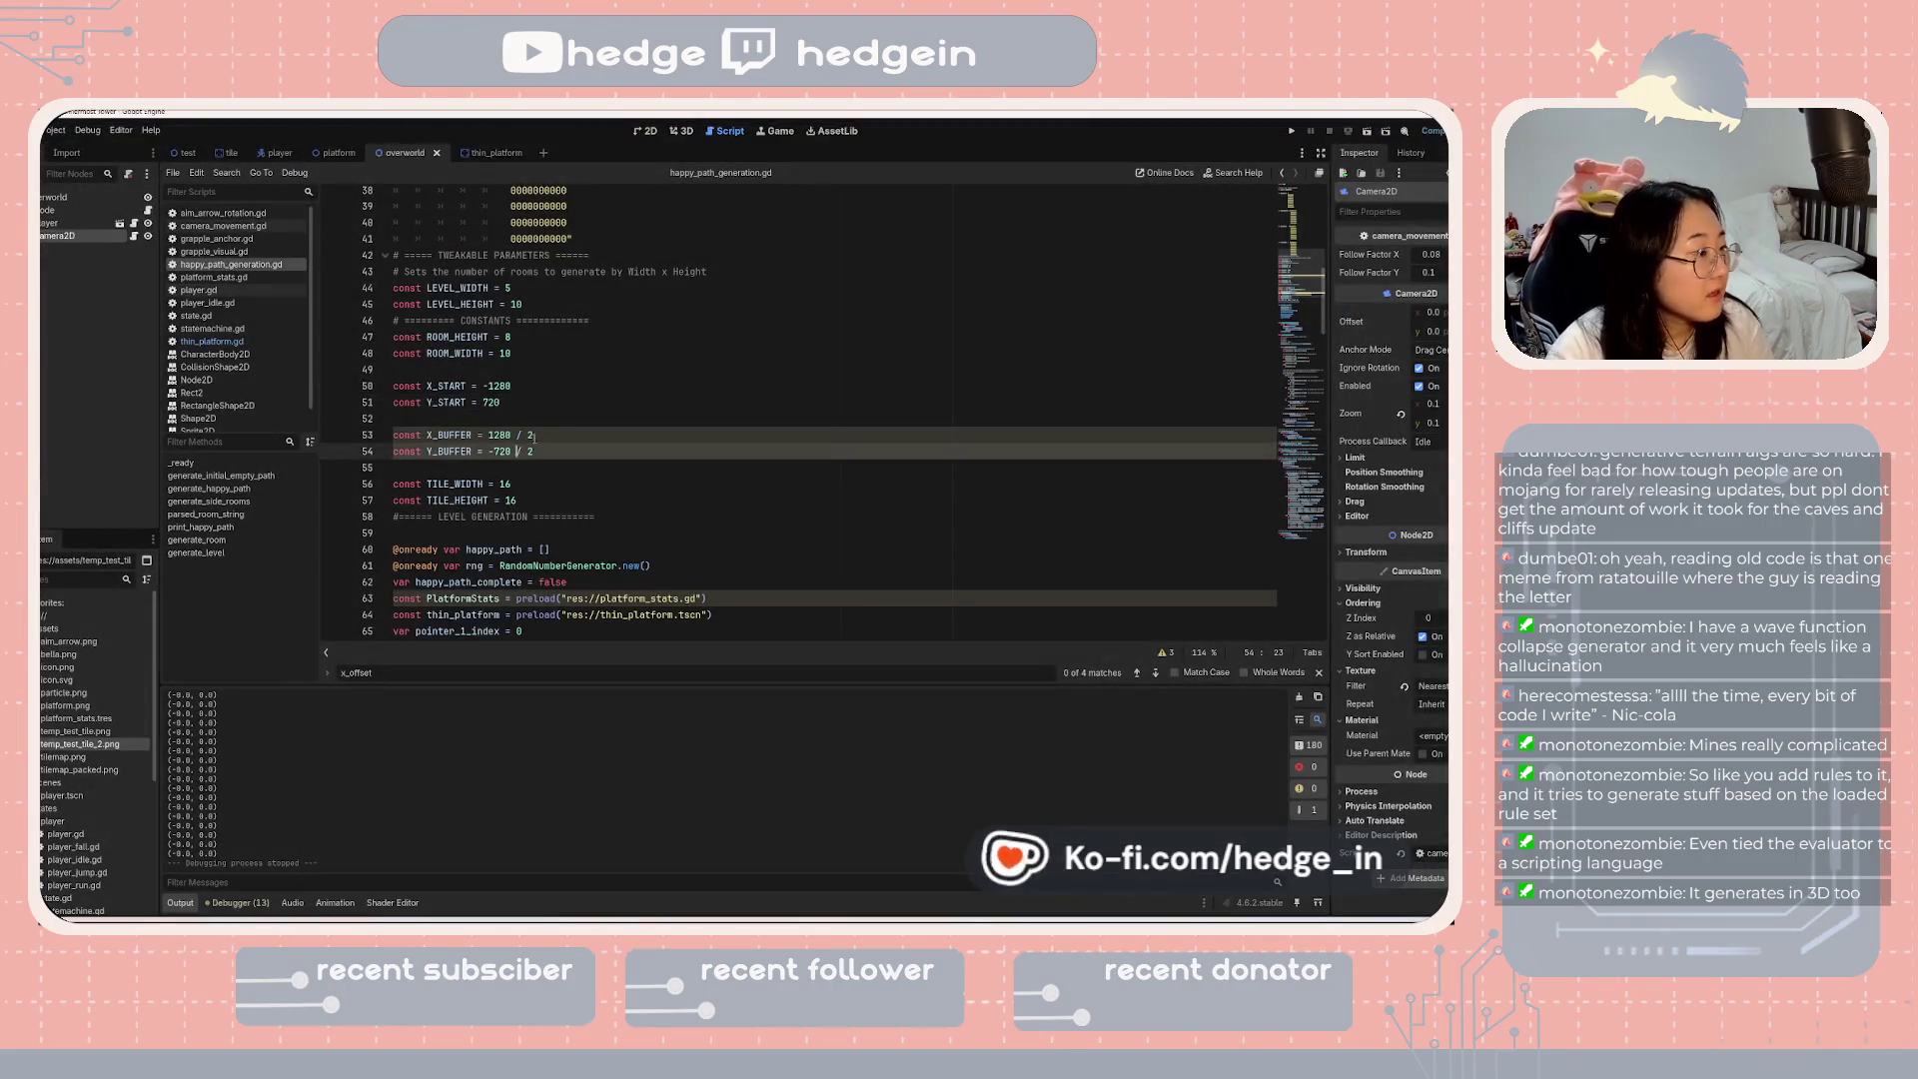
key(Down)
key(BackSpace)
text(4)
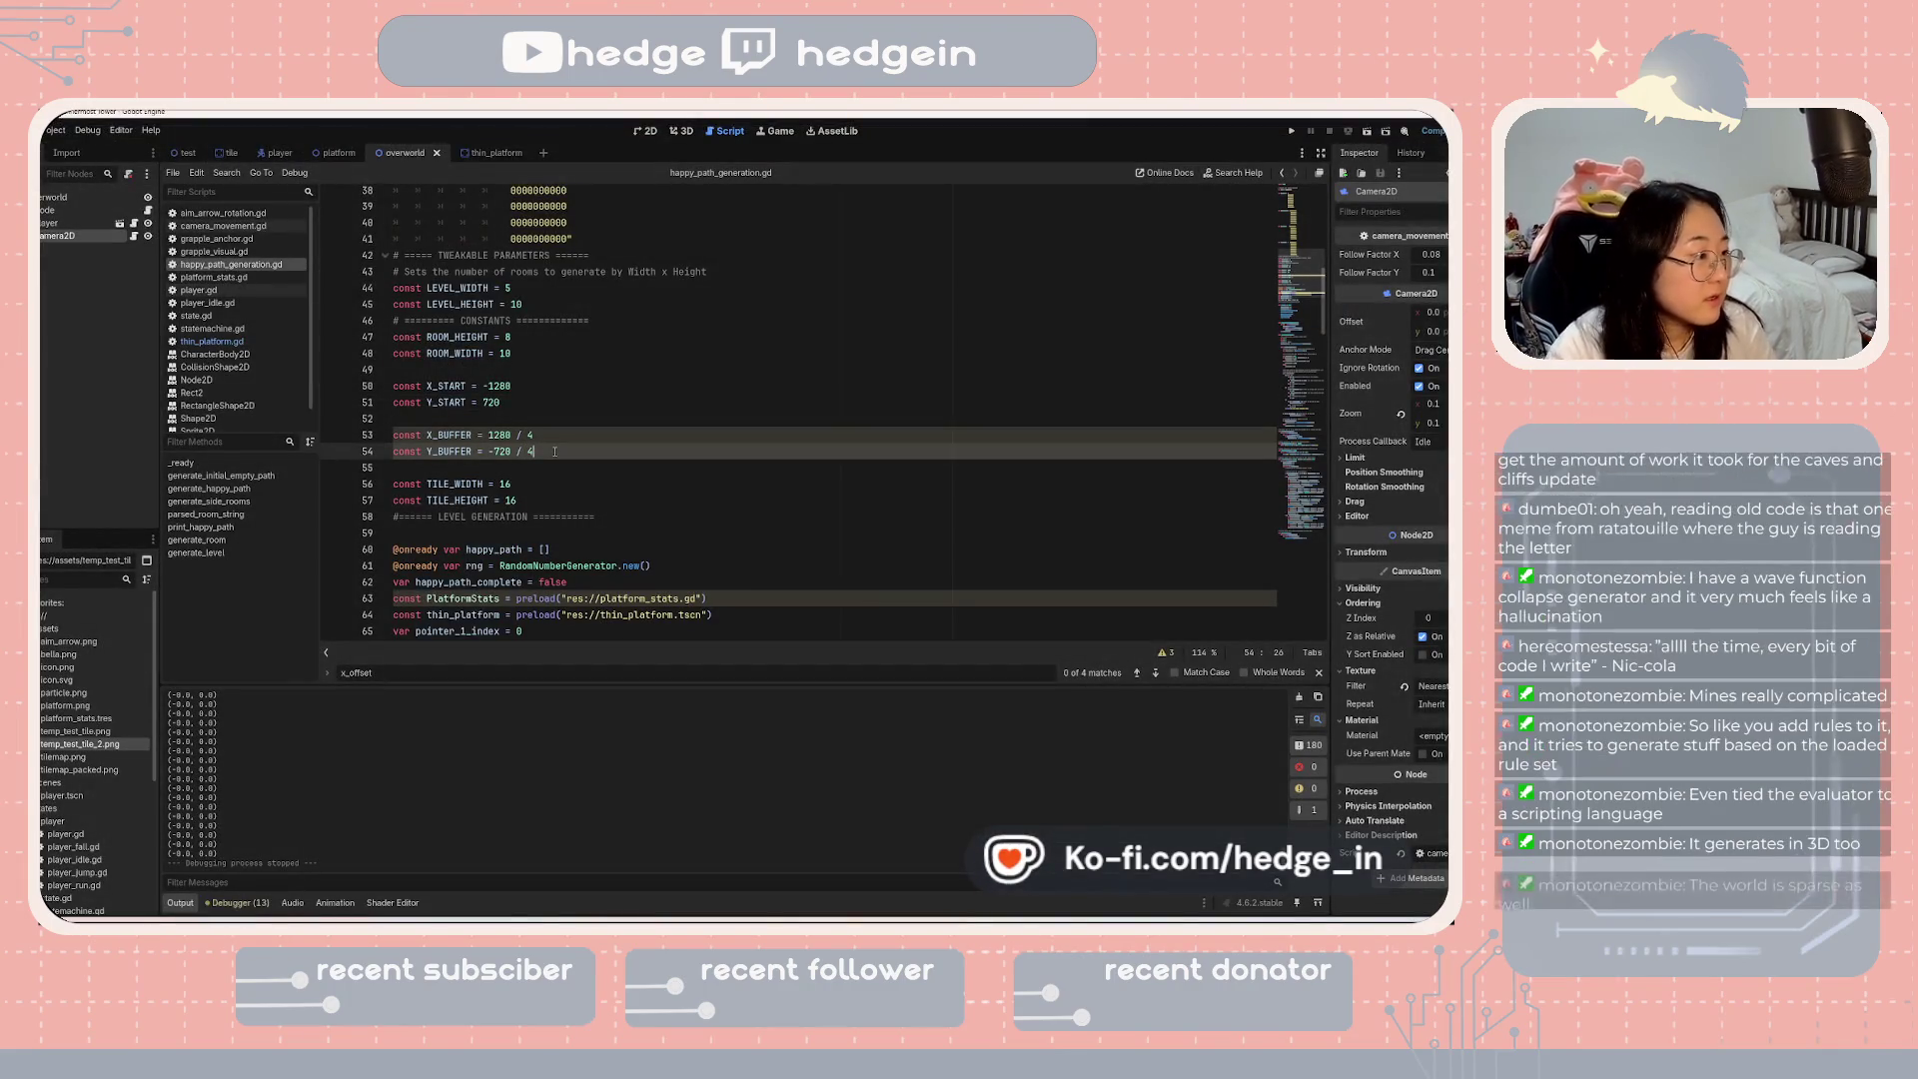
click(1382, 131)
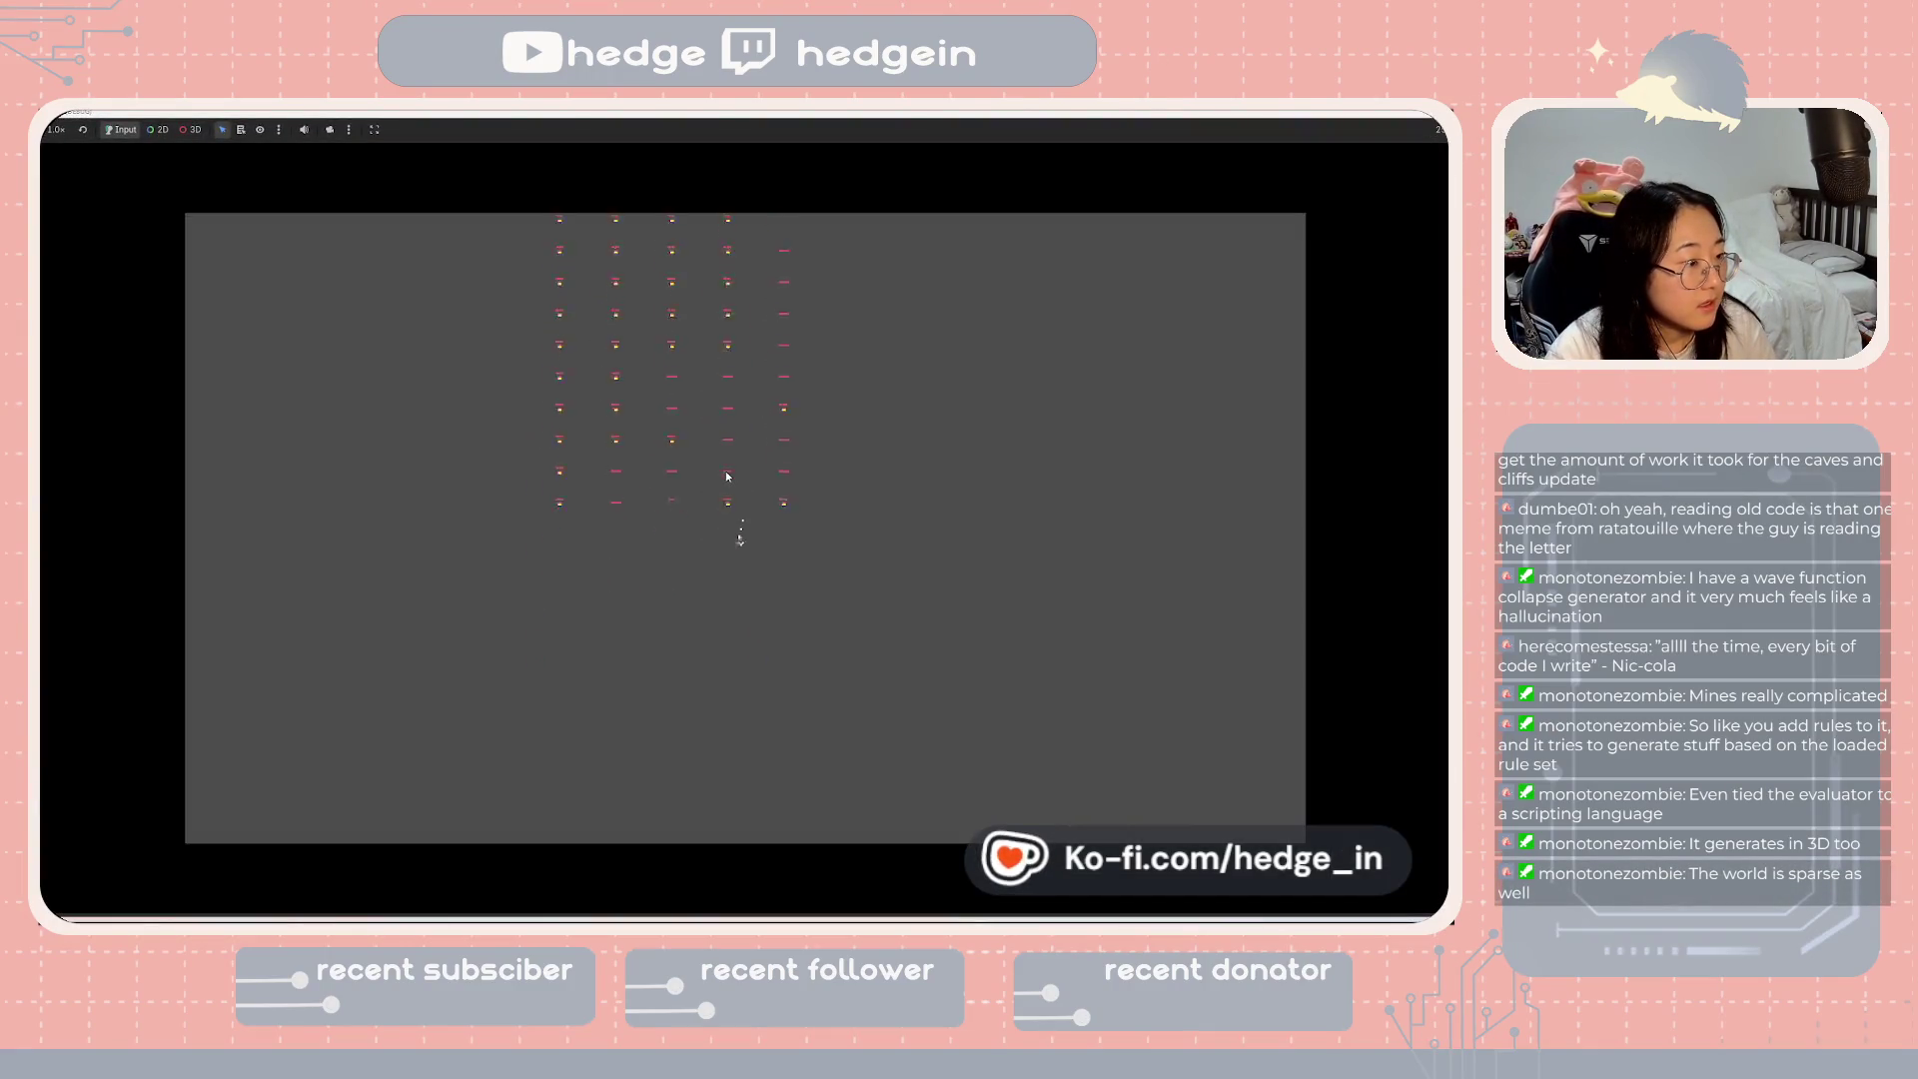
- Try eighth-size buffers (/8) in a test run
key(F8)
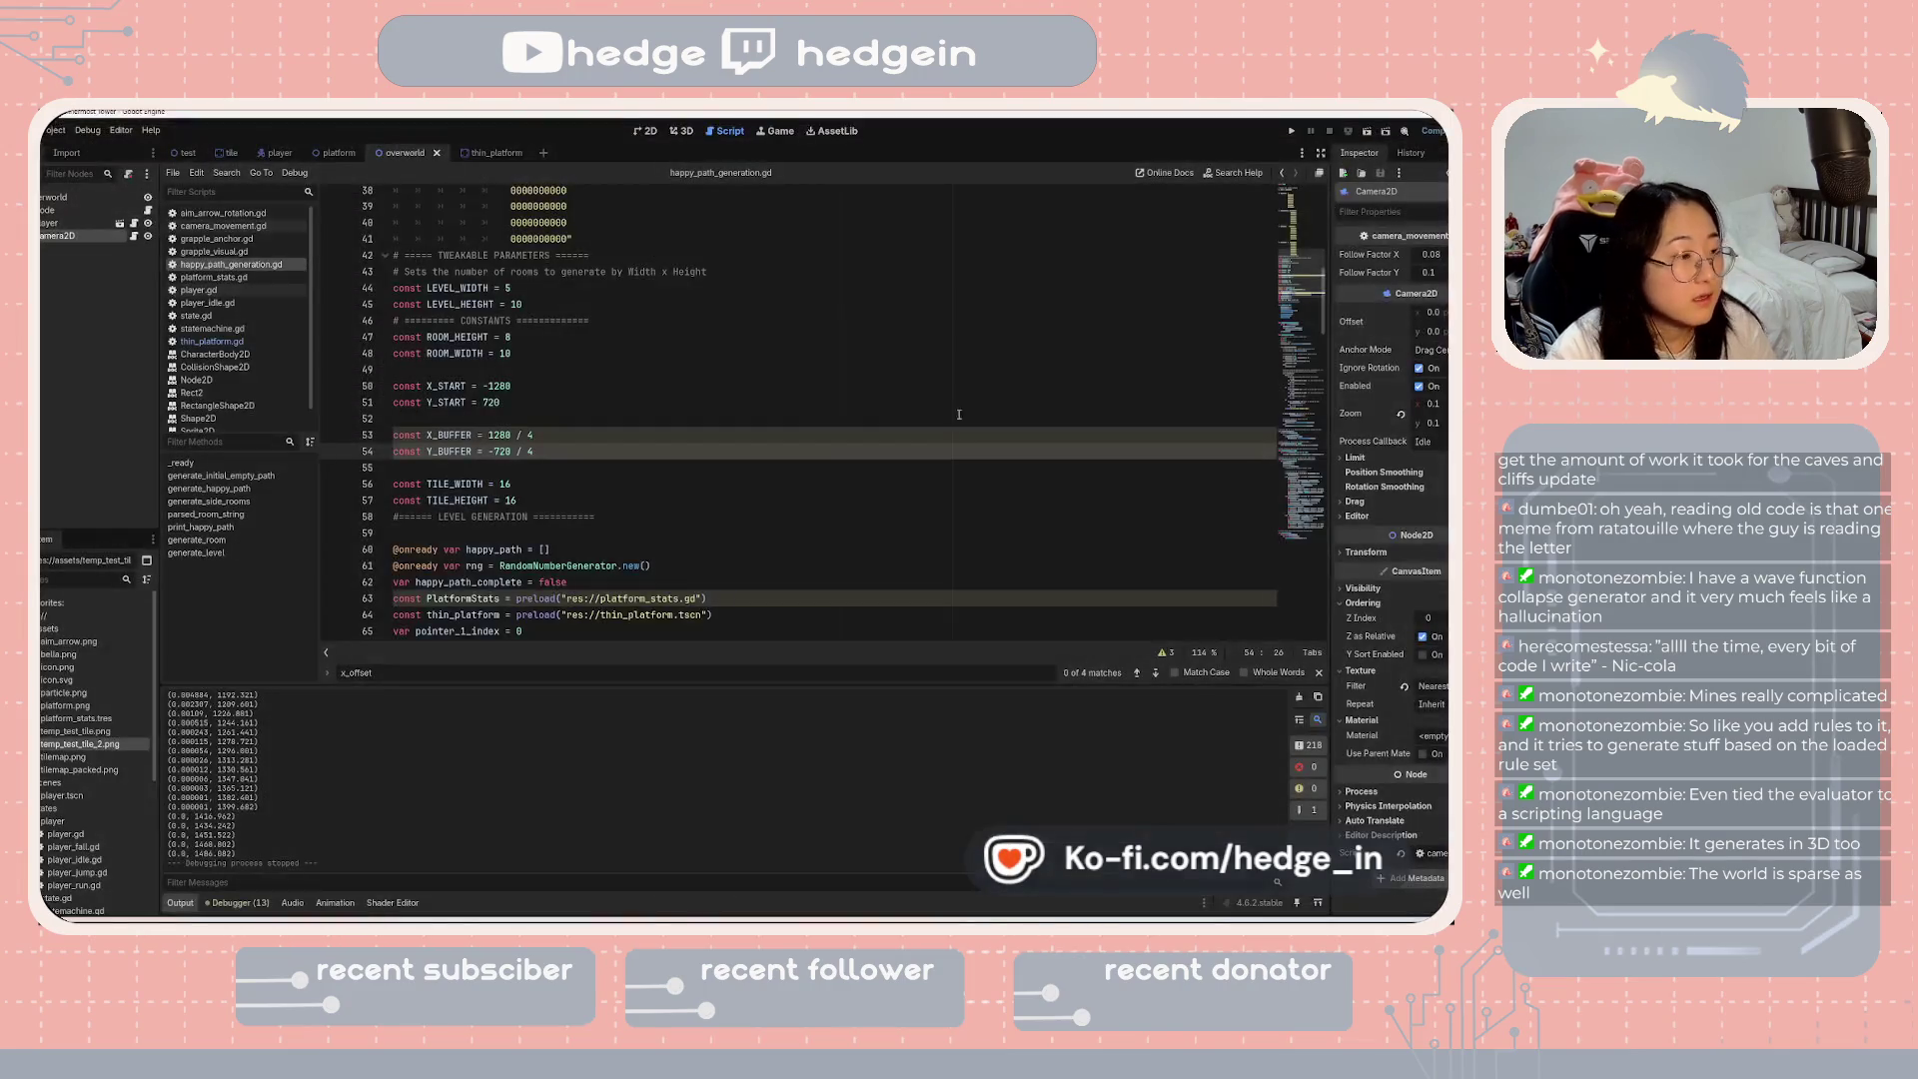
click(552, 435)
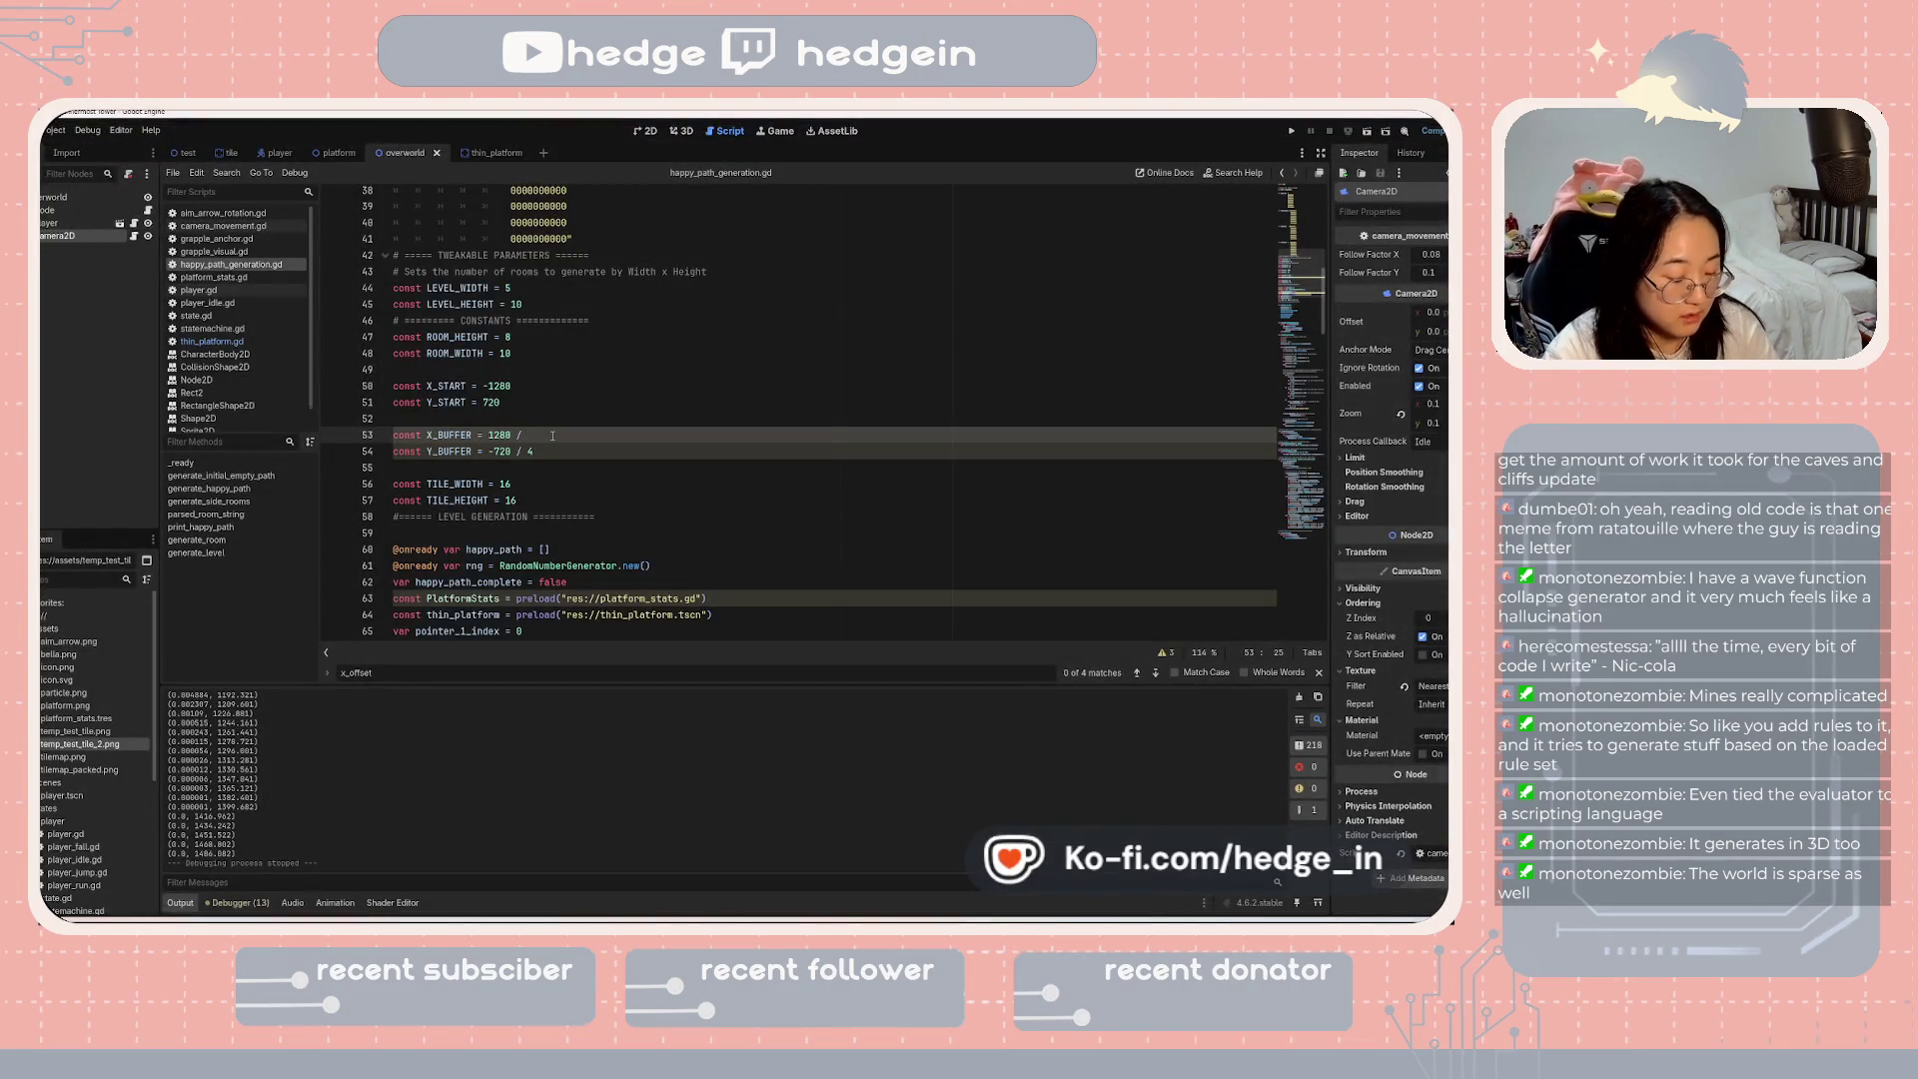
click(553, 446)
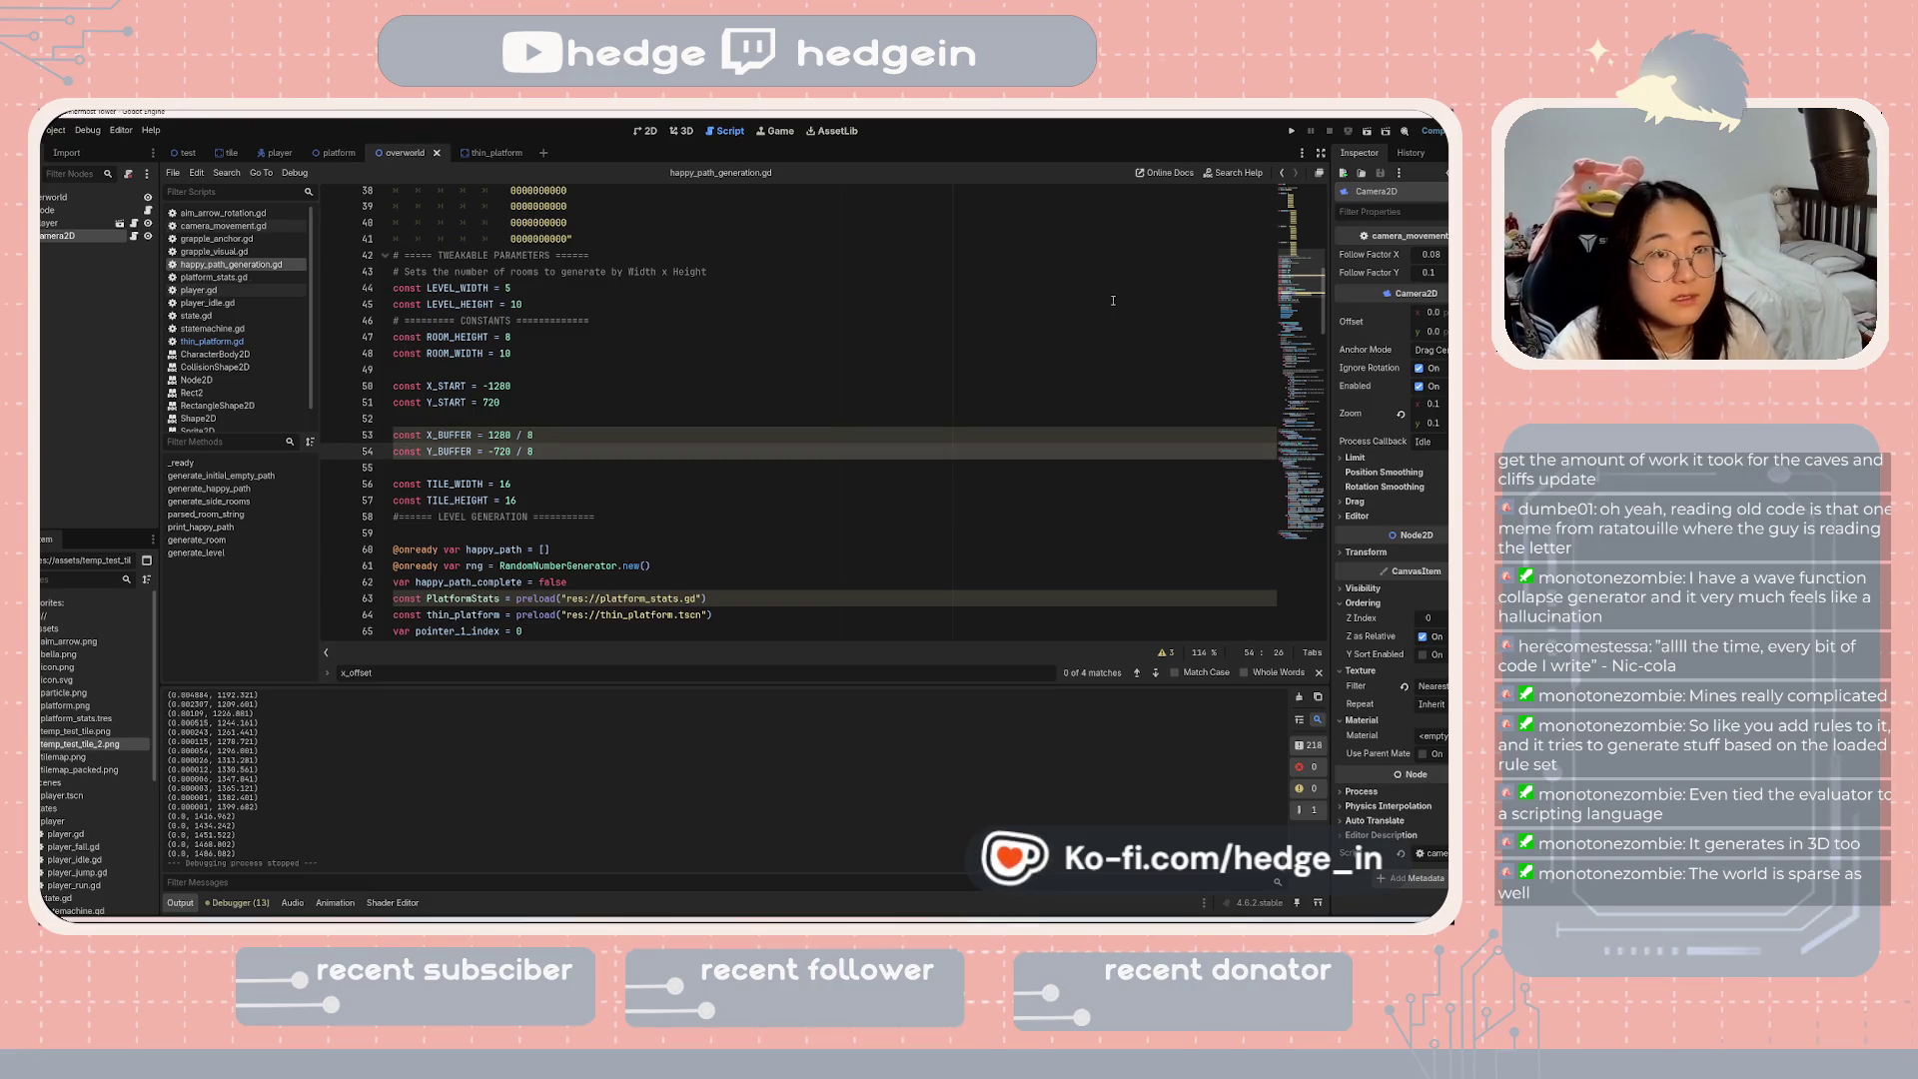
key(F5)
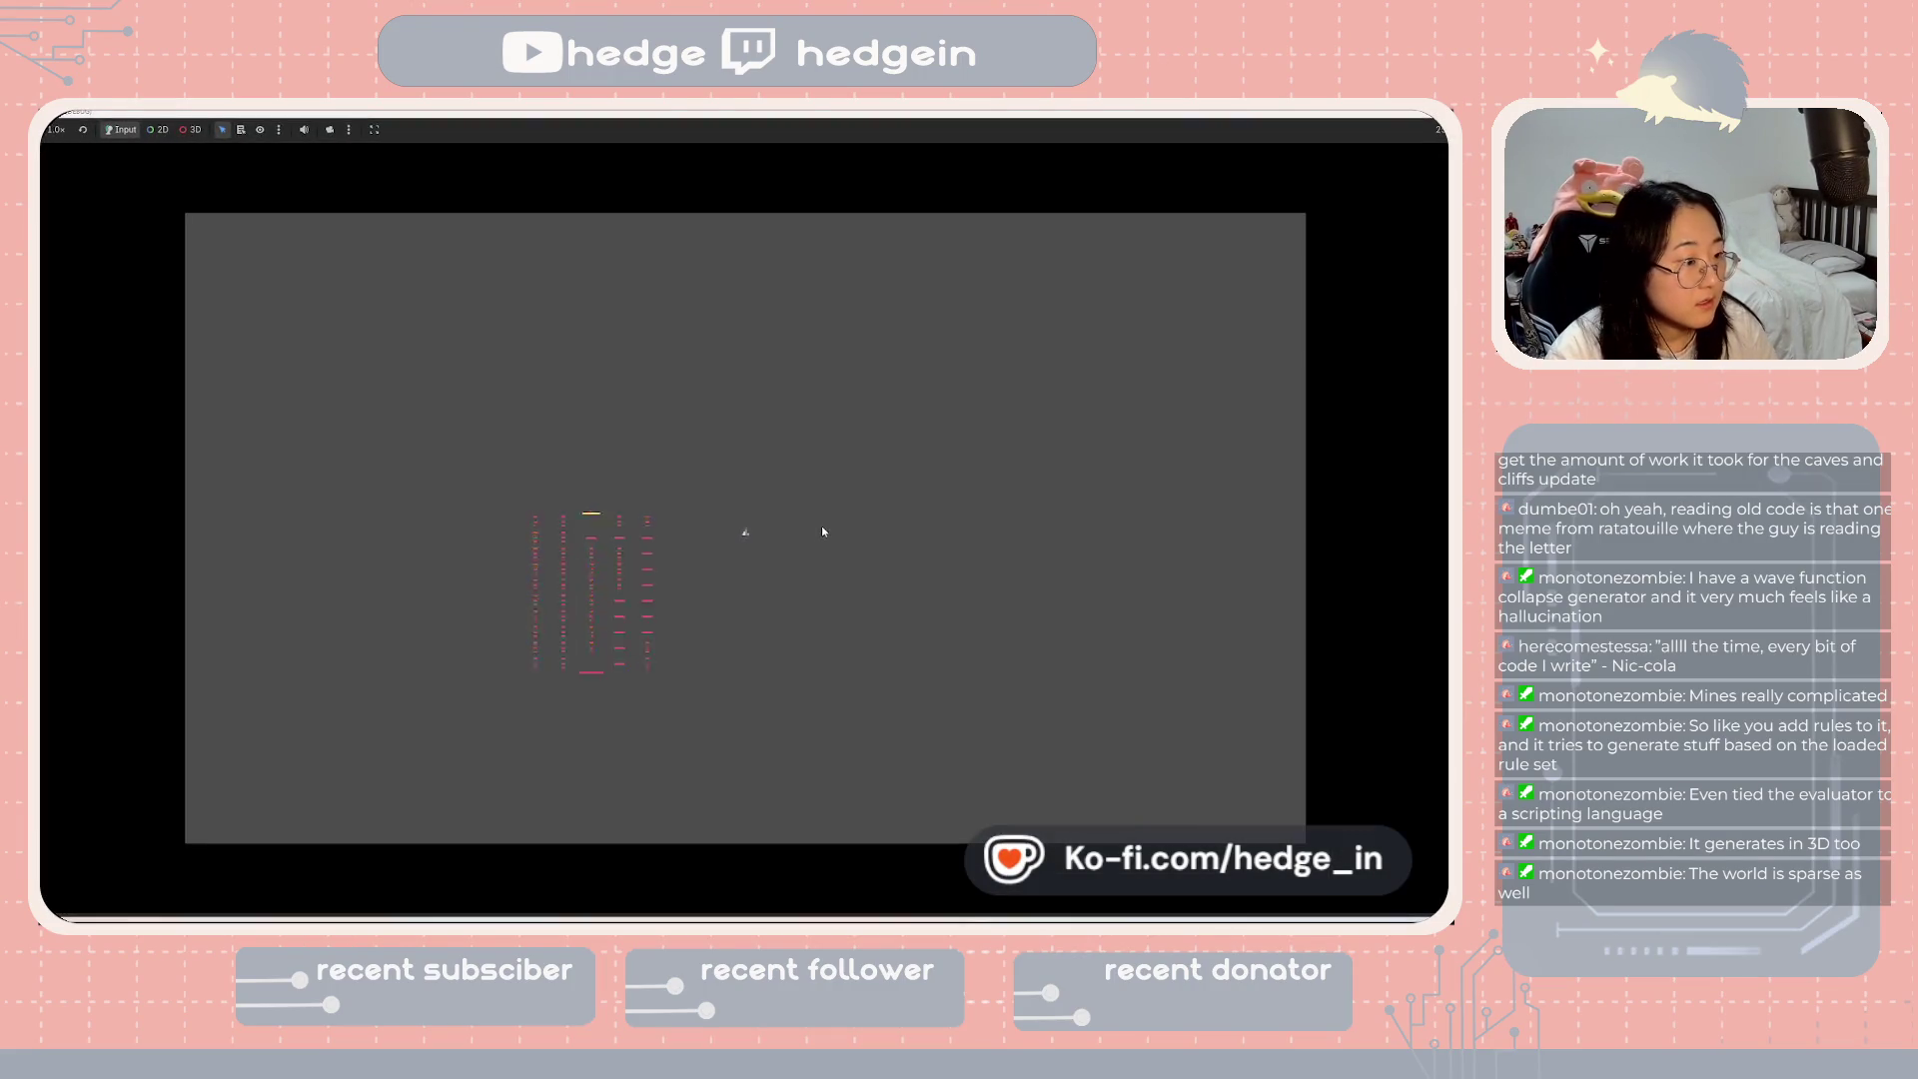
key(F8)
- Return Y_BUFFER to -720 / 4 and set the Camera2D Zoom to 0.5
click(591, 434)
key(Down)
key(BackSpace)
text(4)
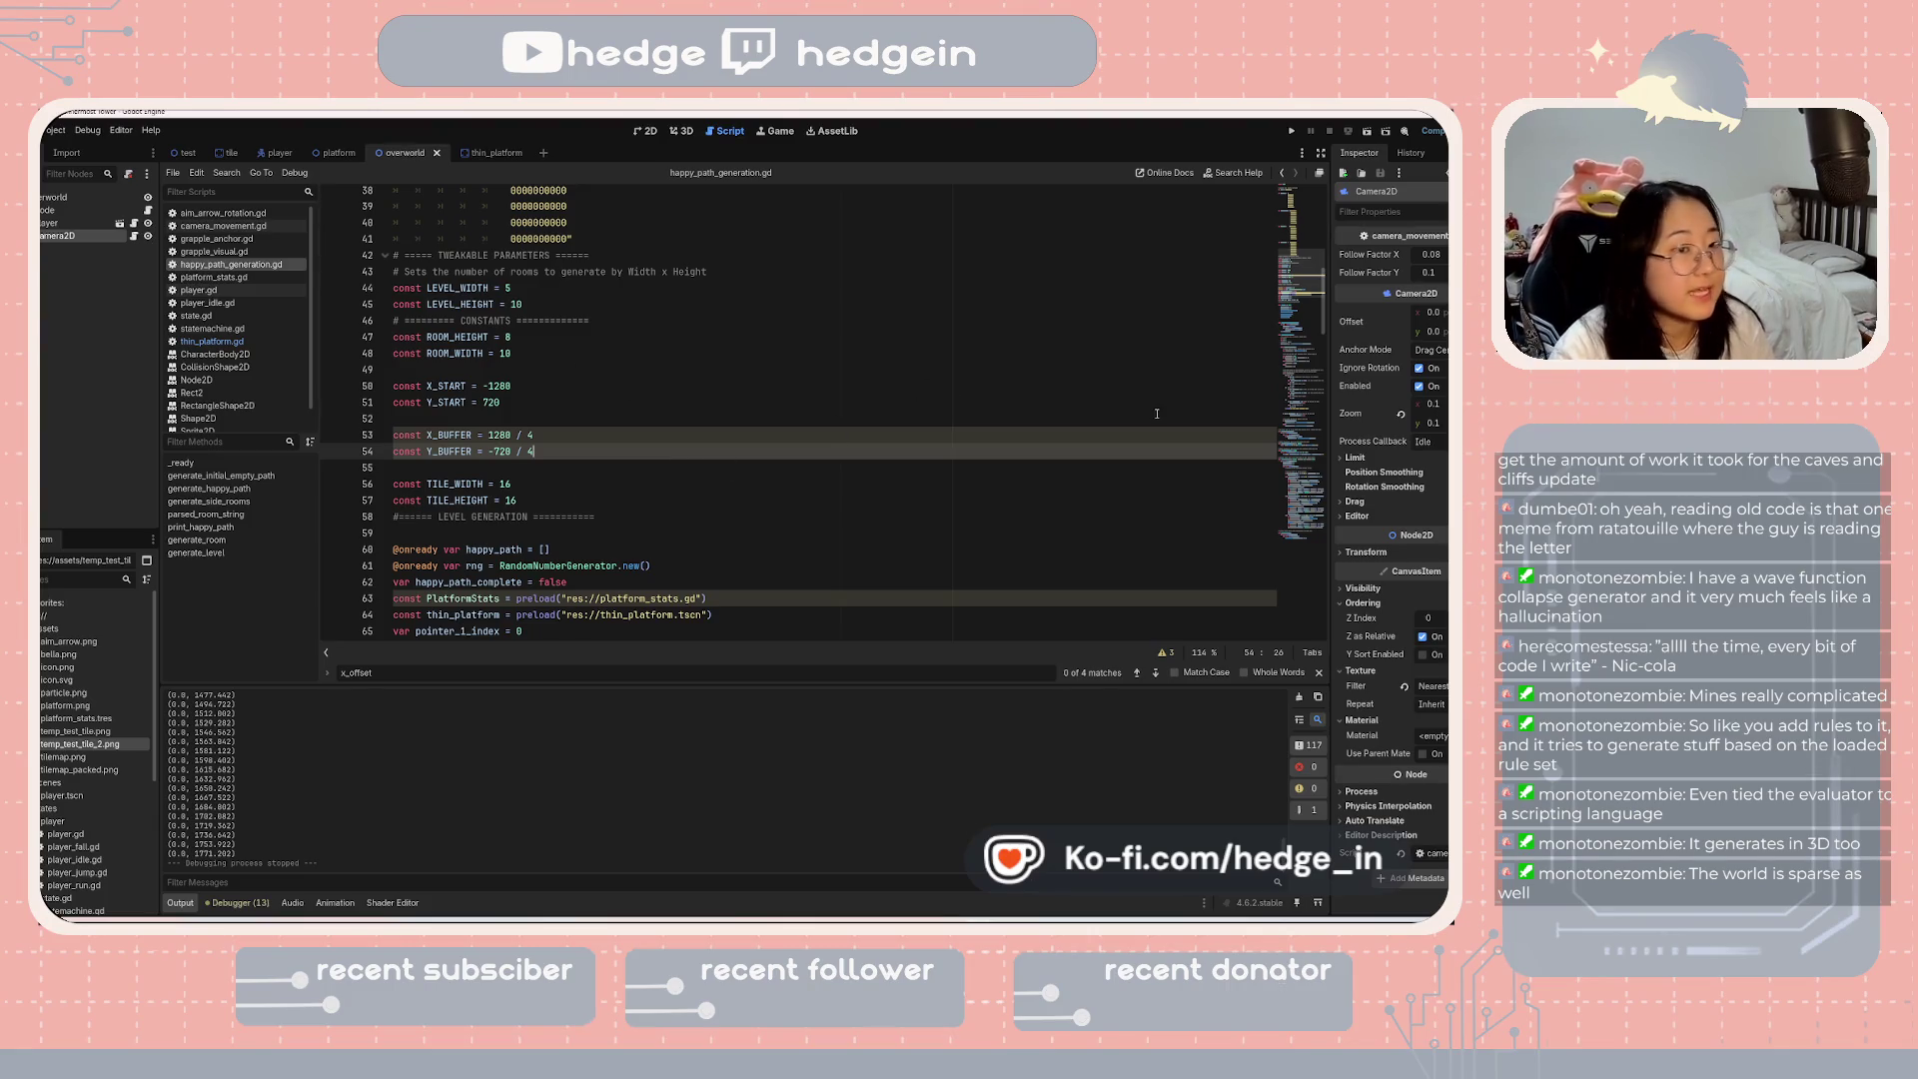
click(1432, 404)
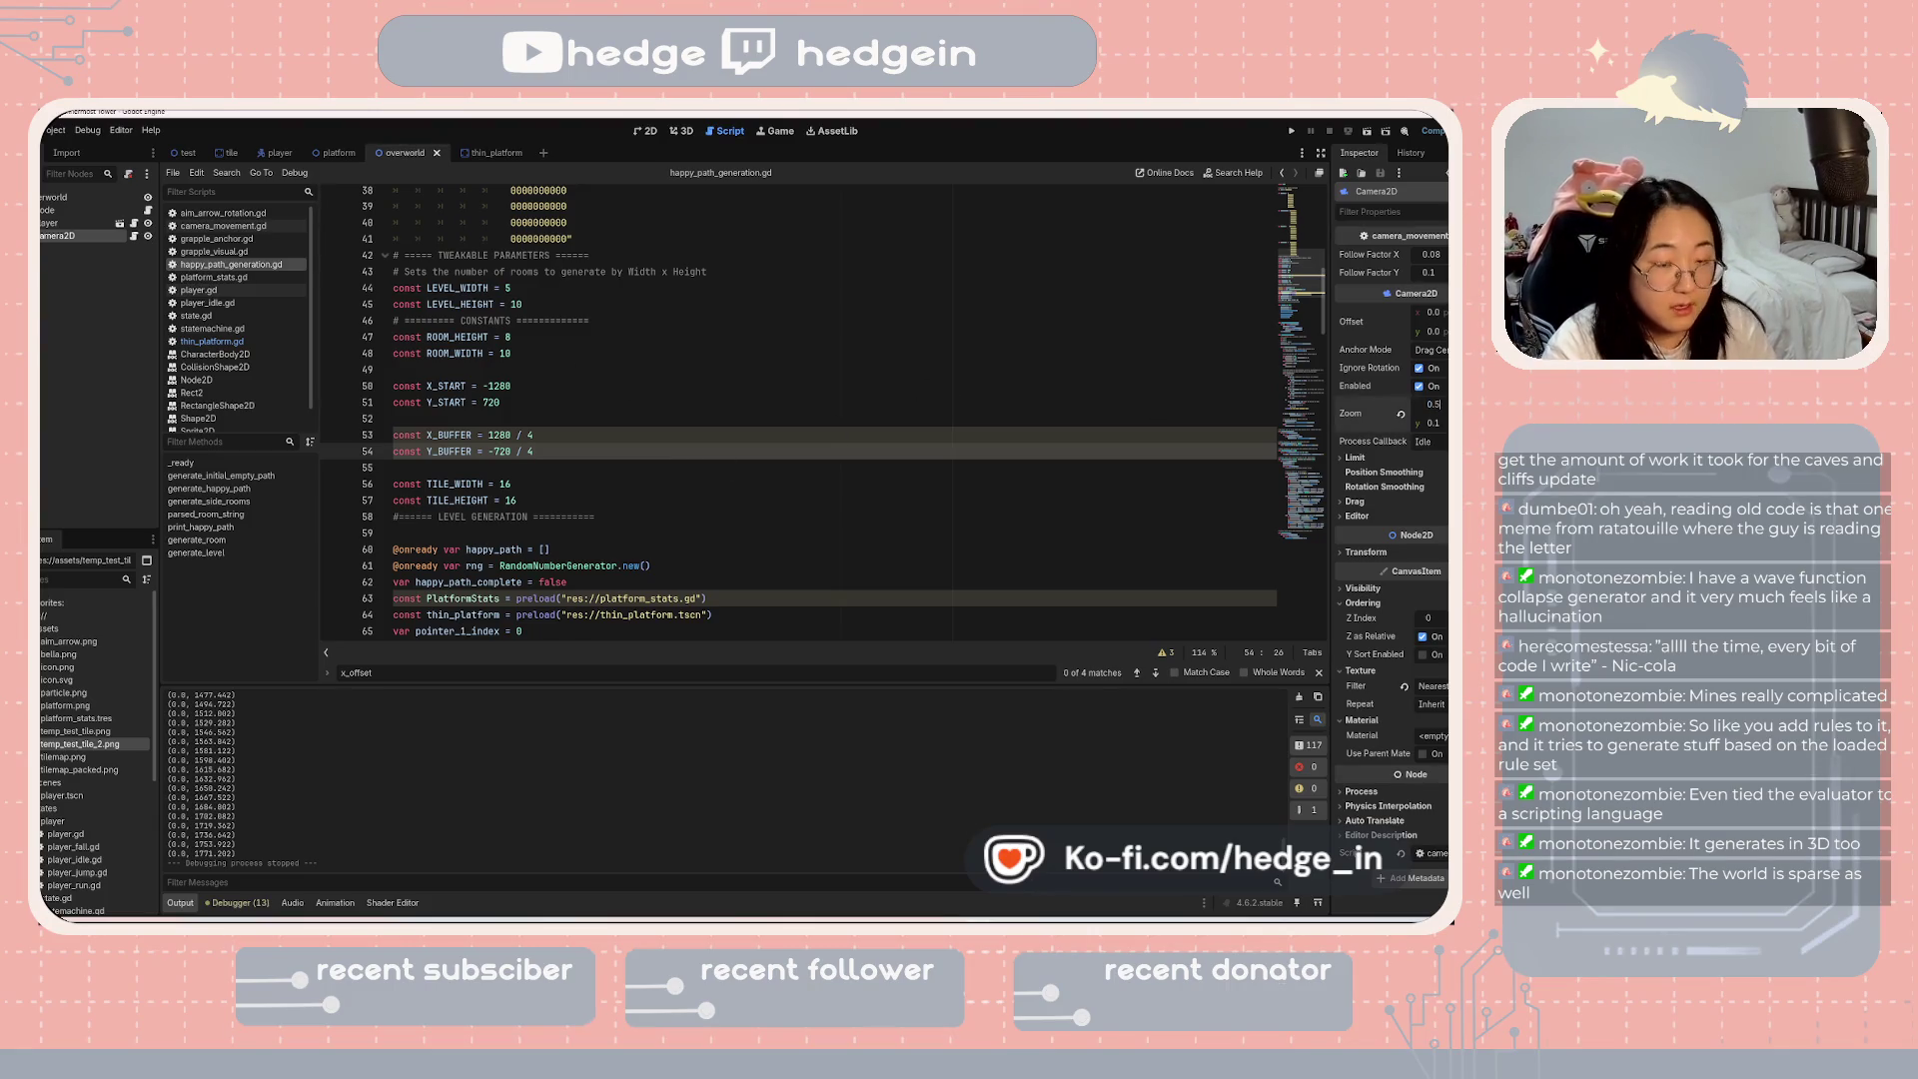
click(1112, 401)
- Playtest the new zoom with a grapple, then stop and relaunch the level
click(1382, 141)
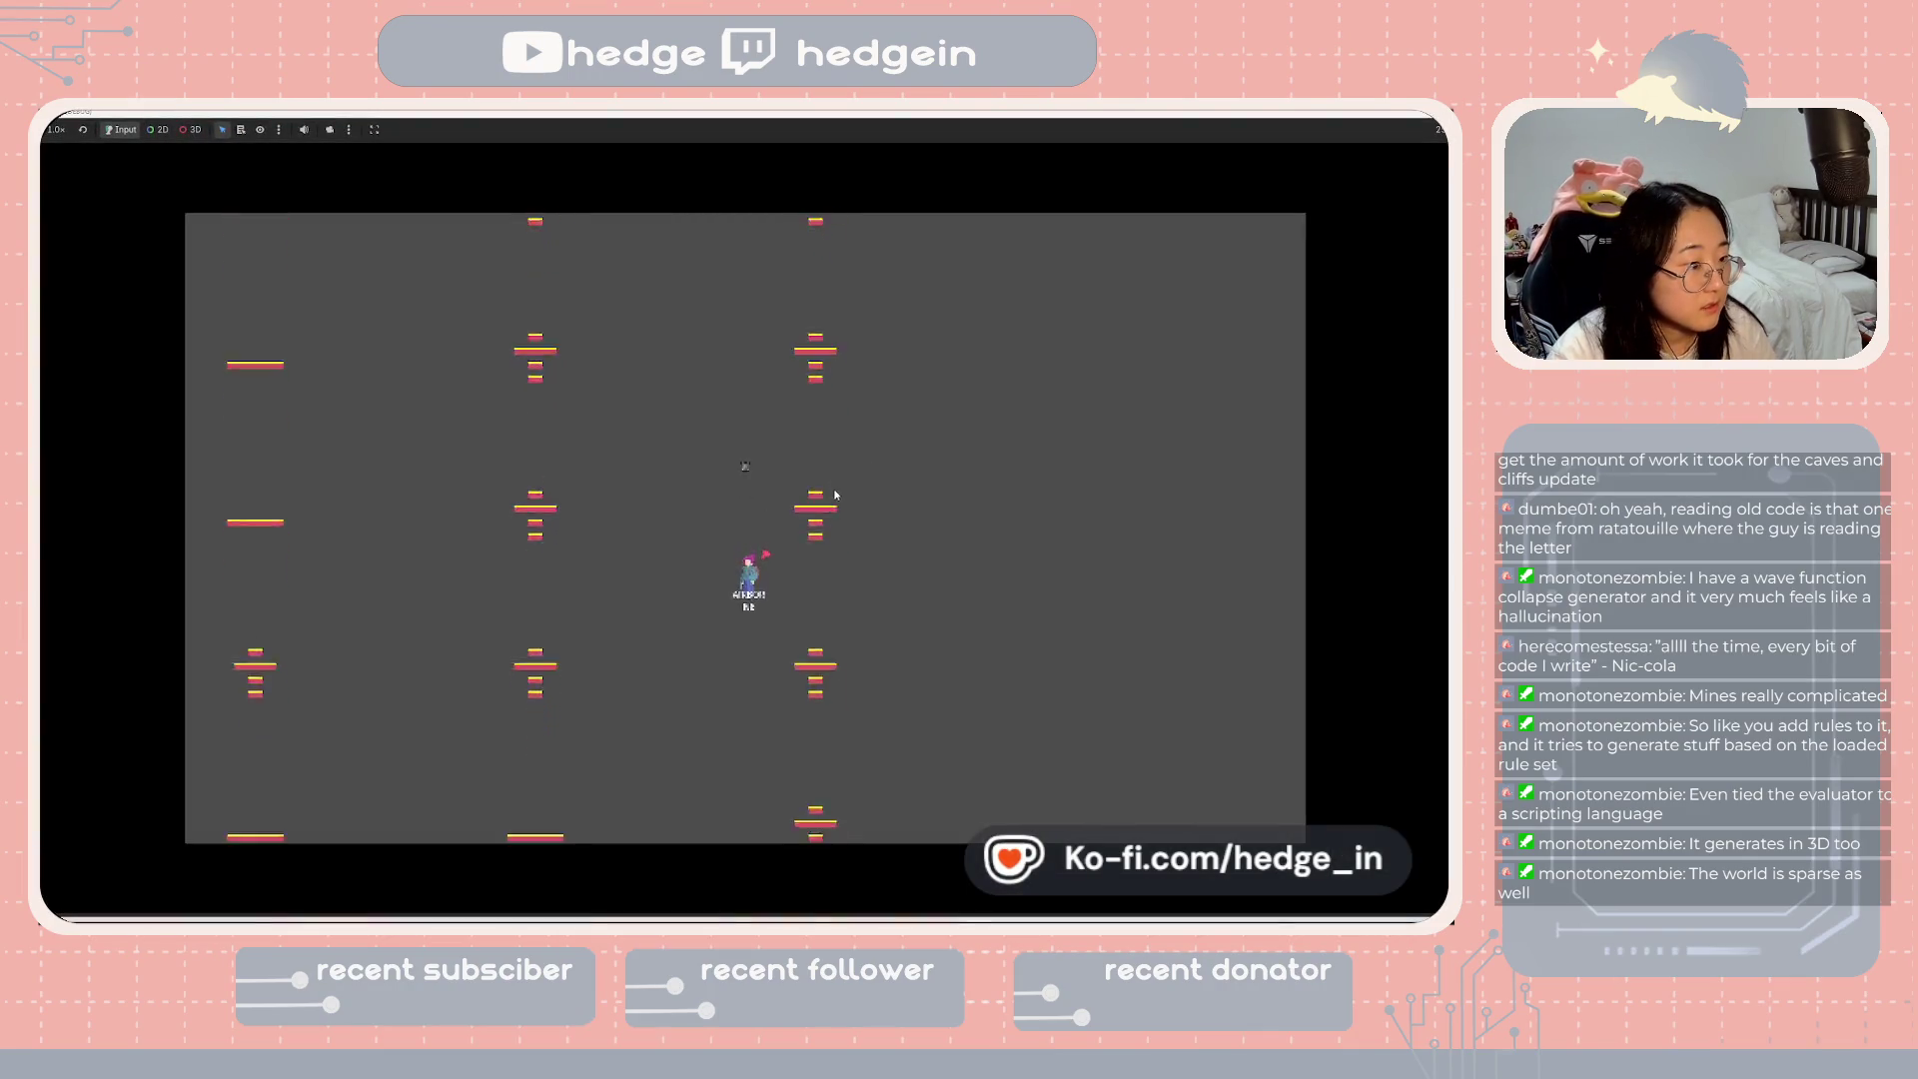
click(810, 483)
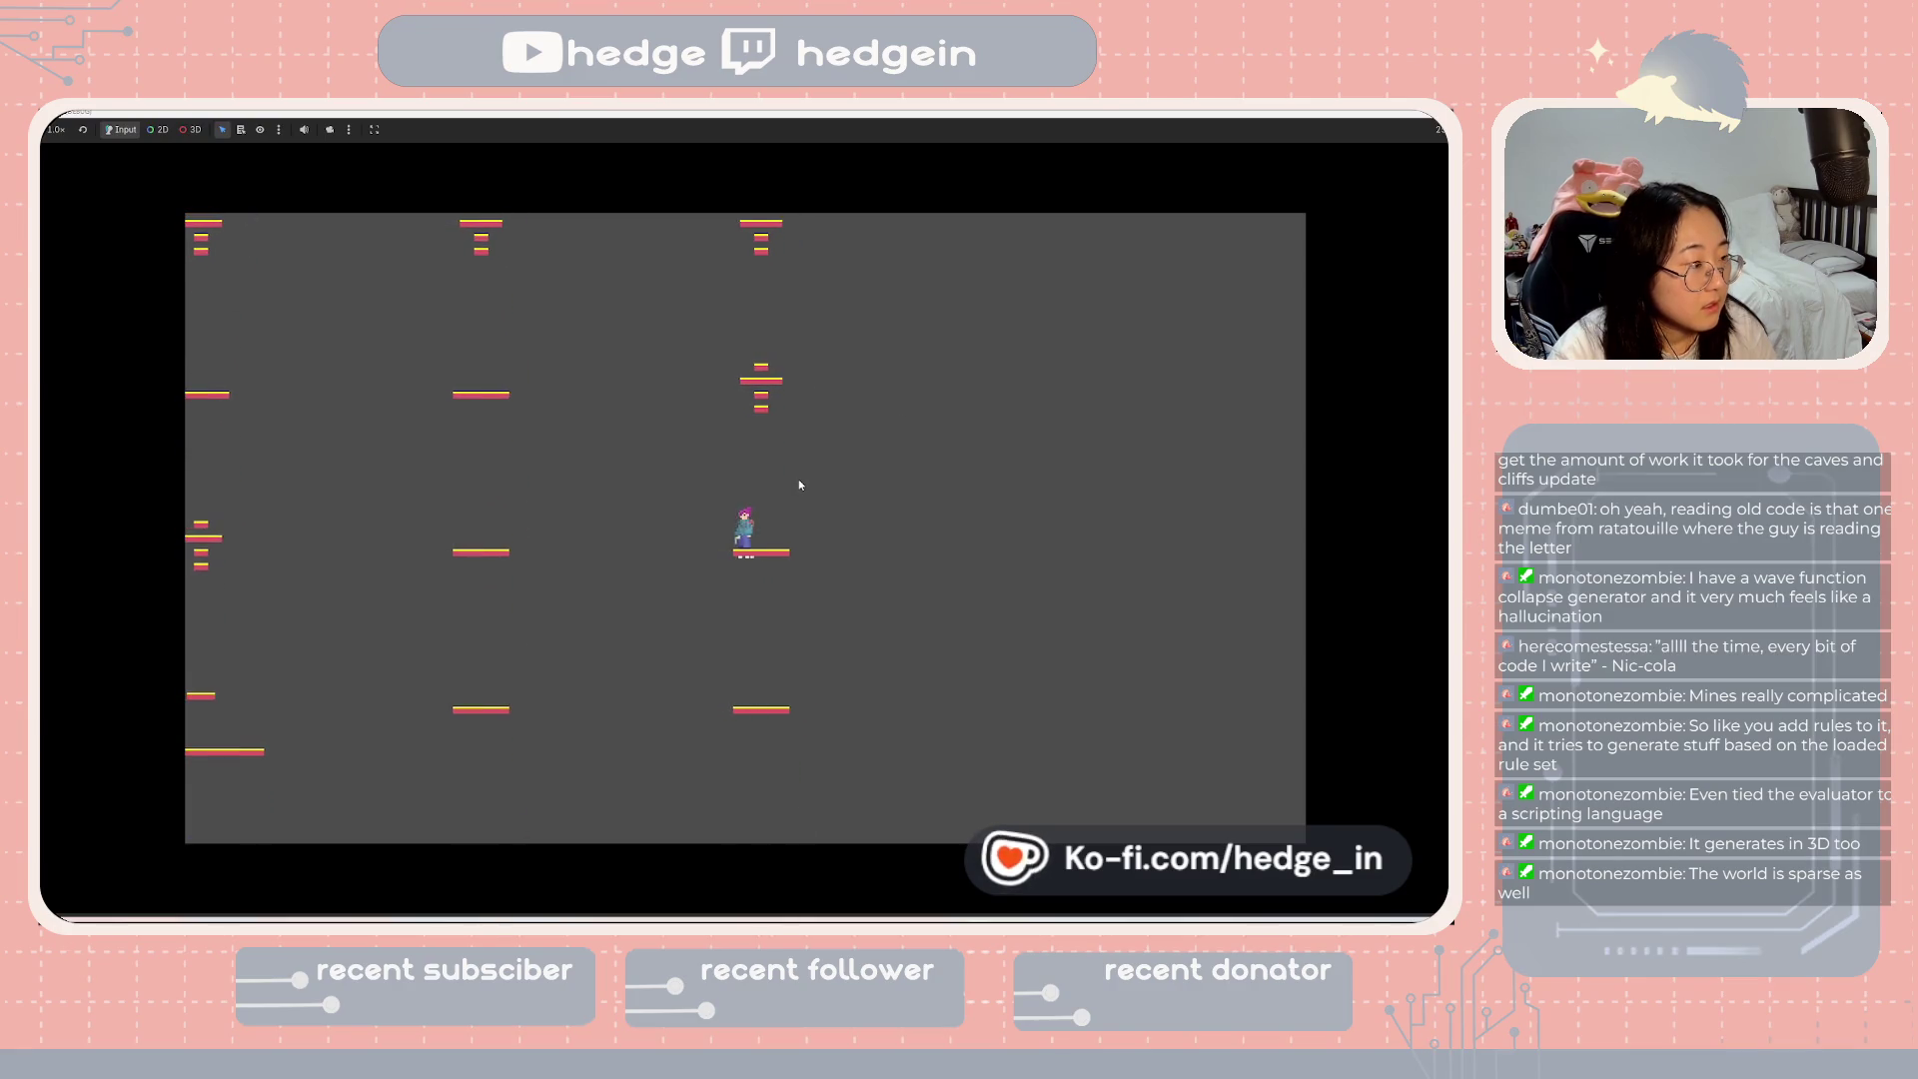
key(F8)
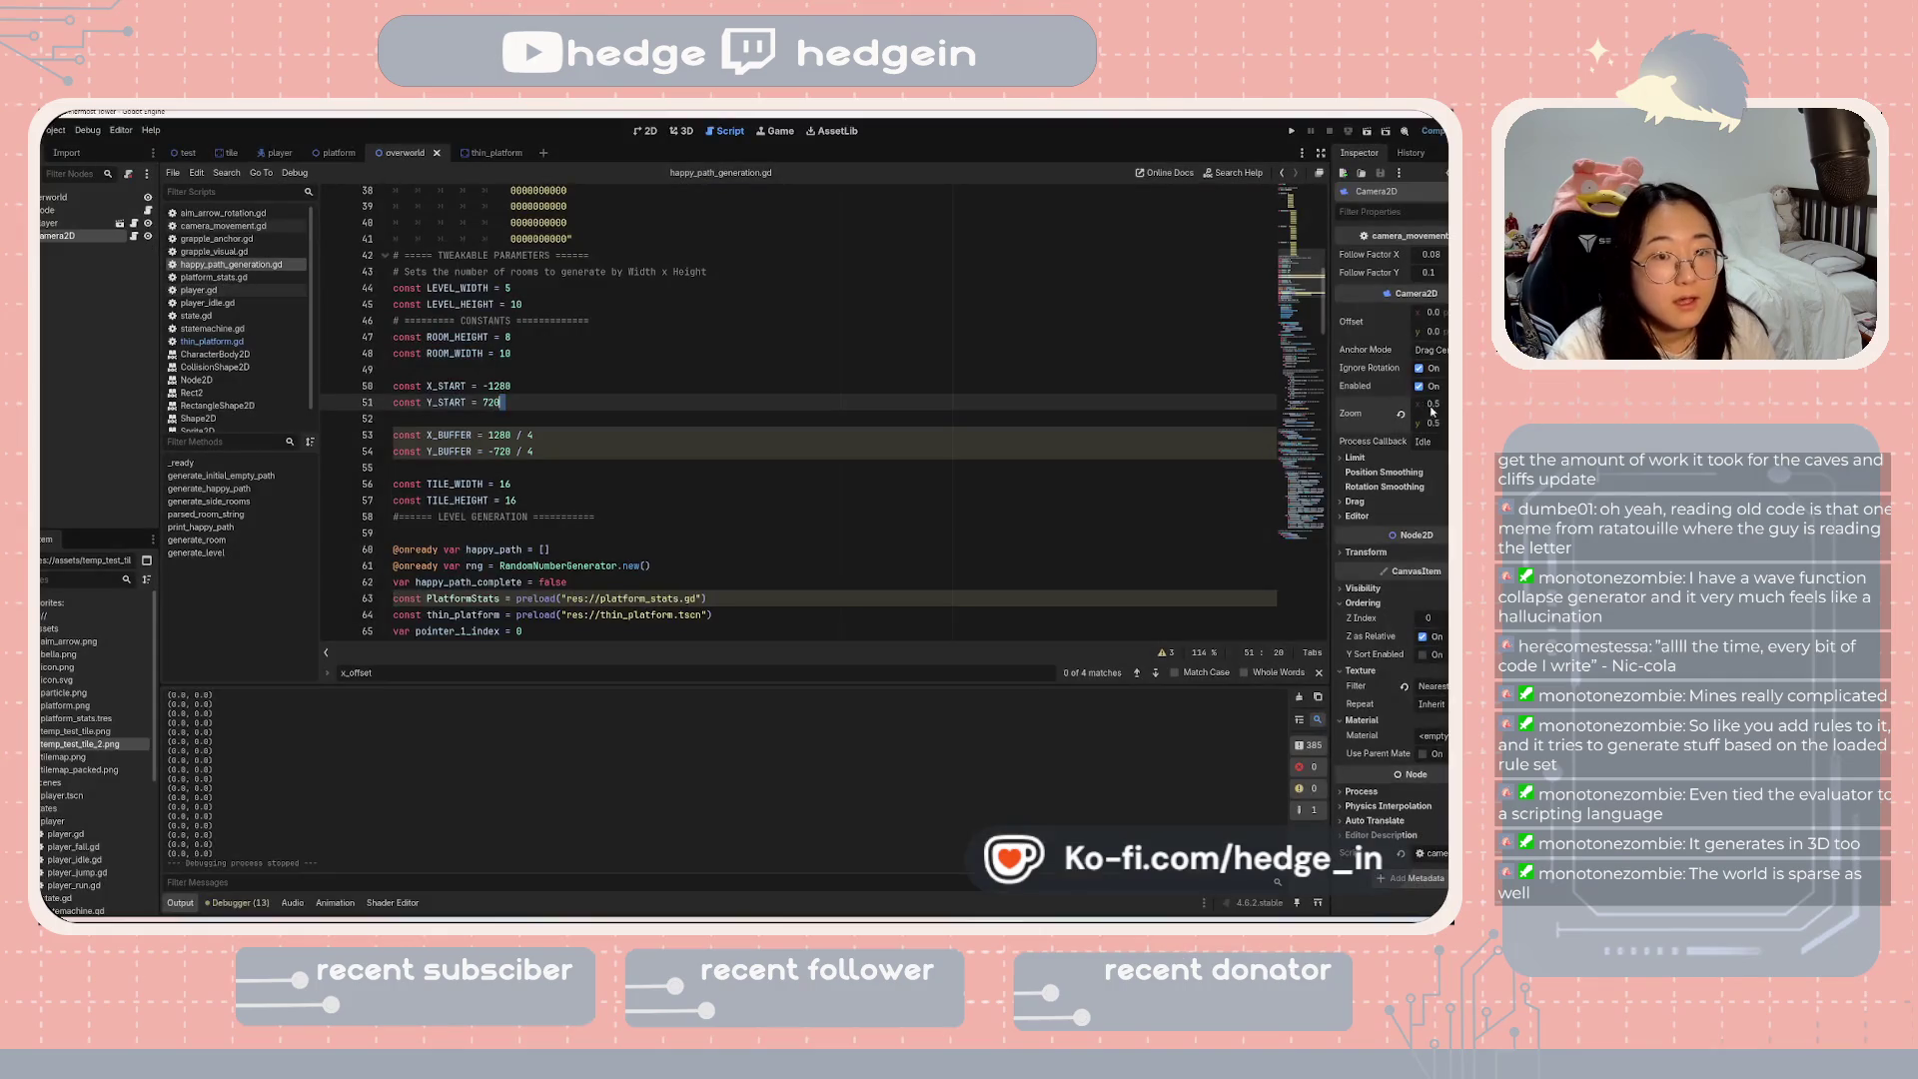
key(F5)
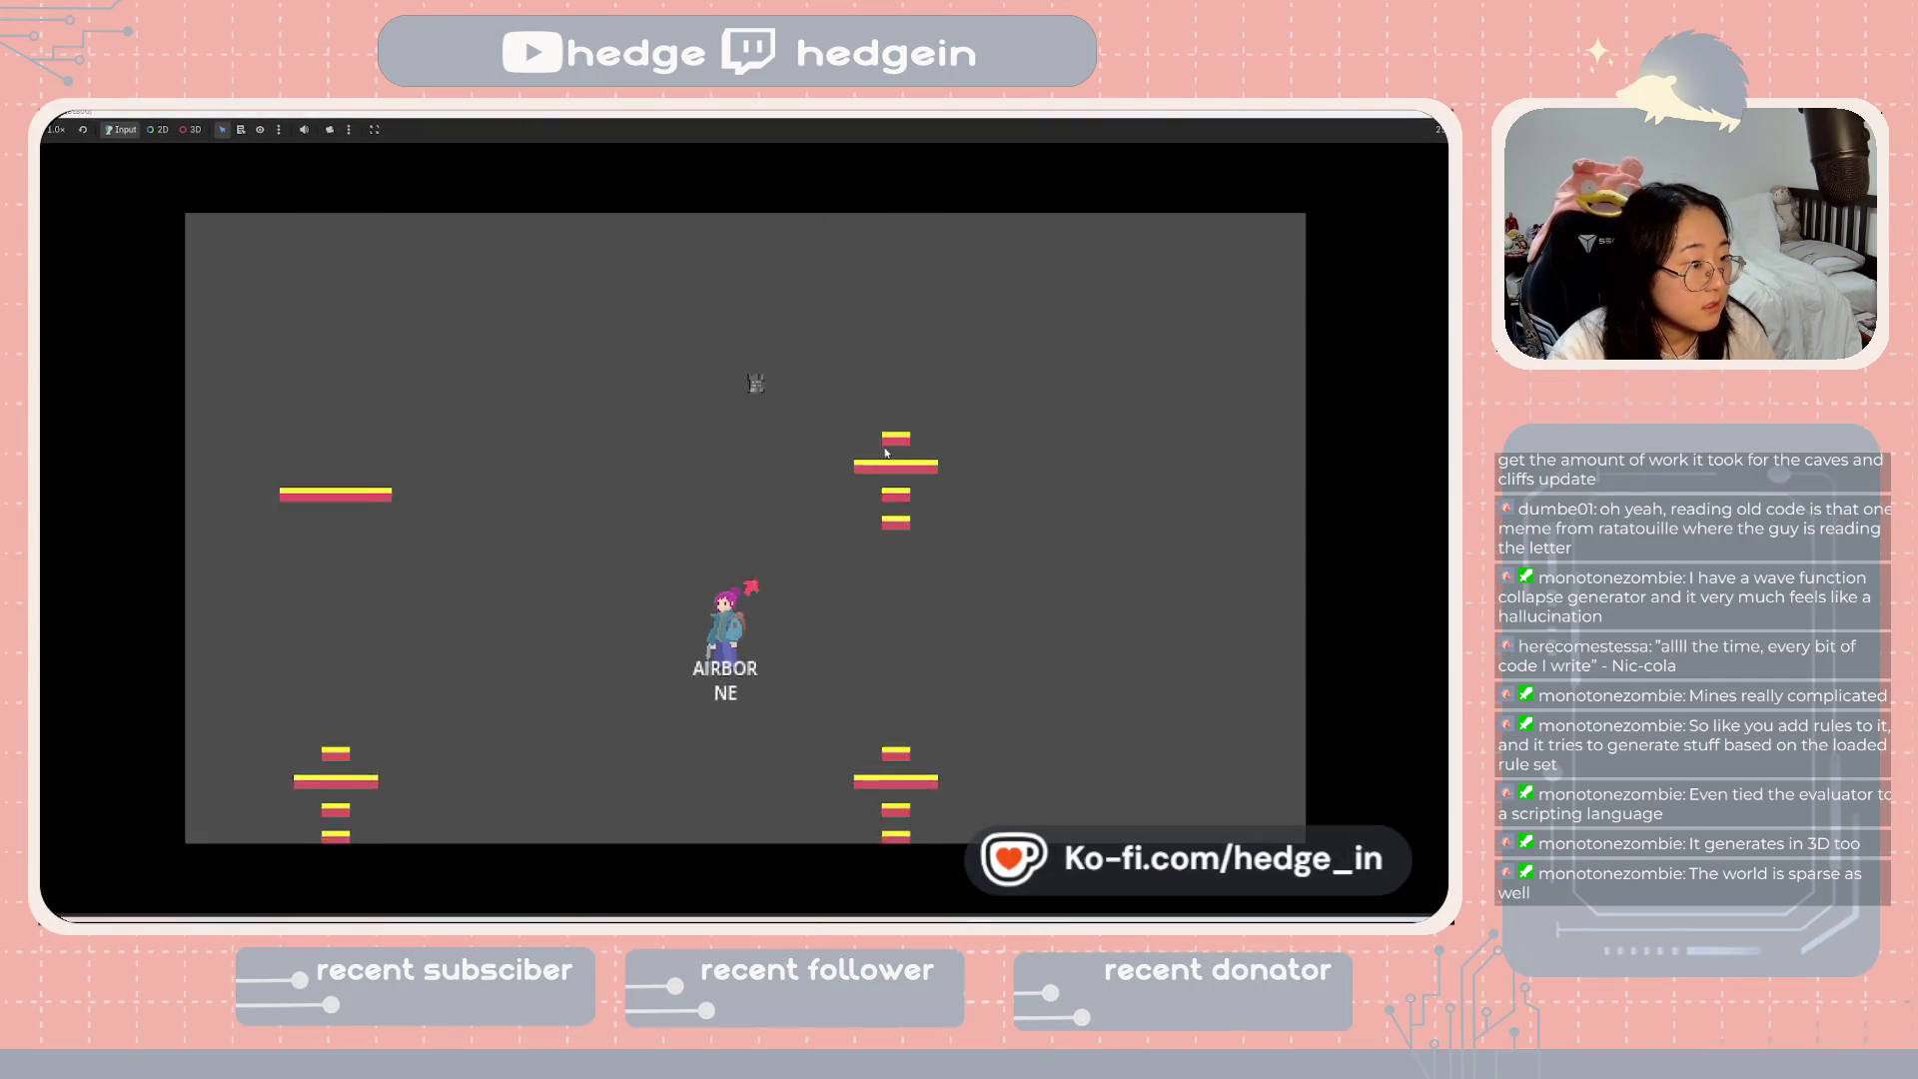
- Grapple and jump upward through the regenerated platforms, then stop and open player.gd
click(897, 429)
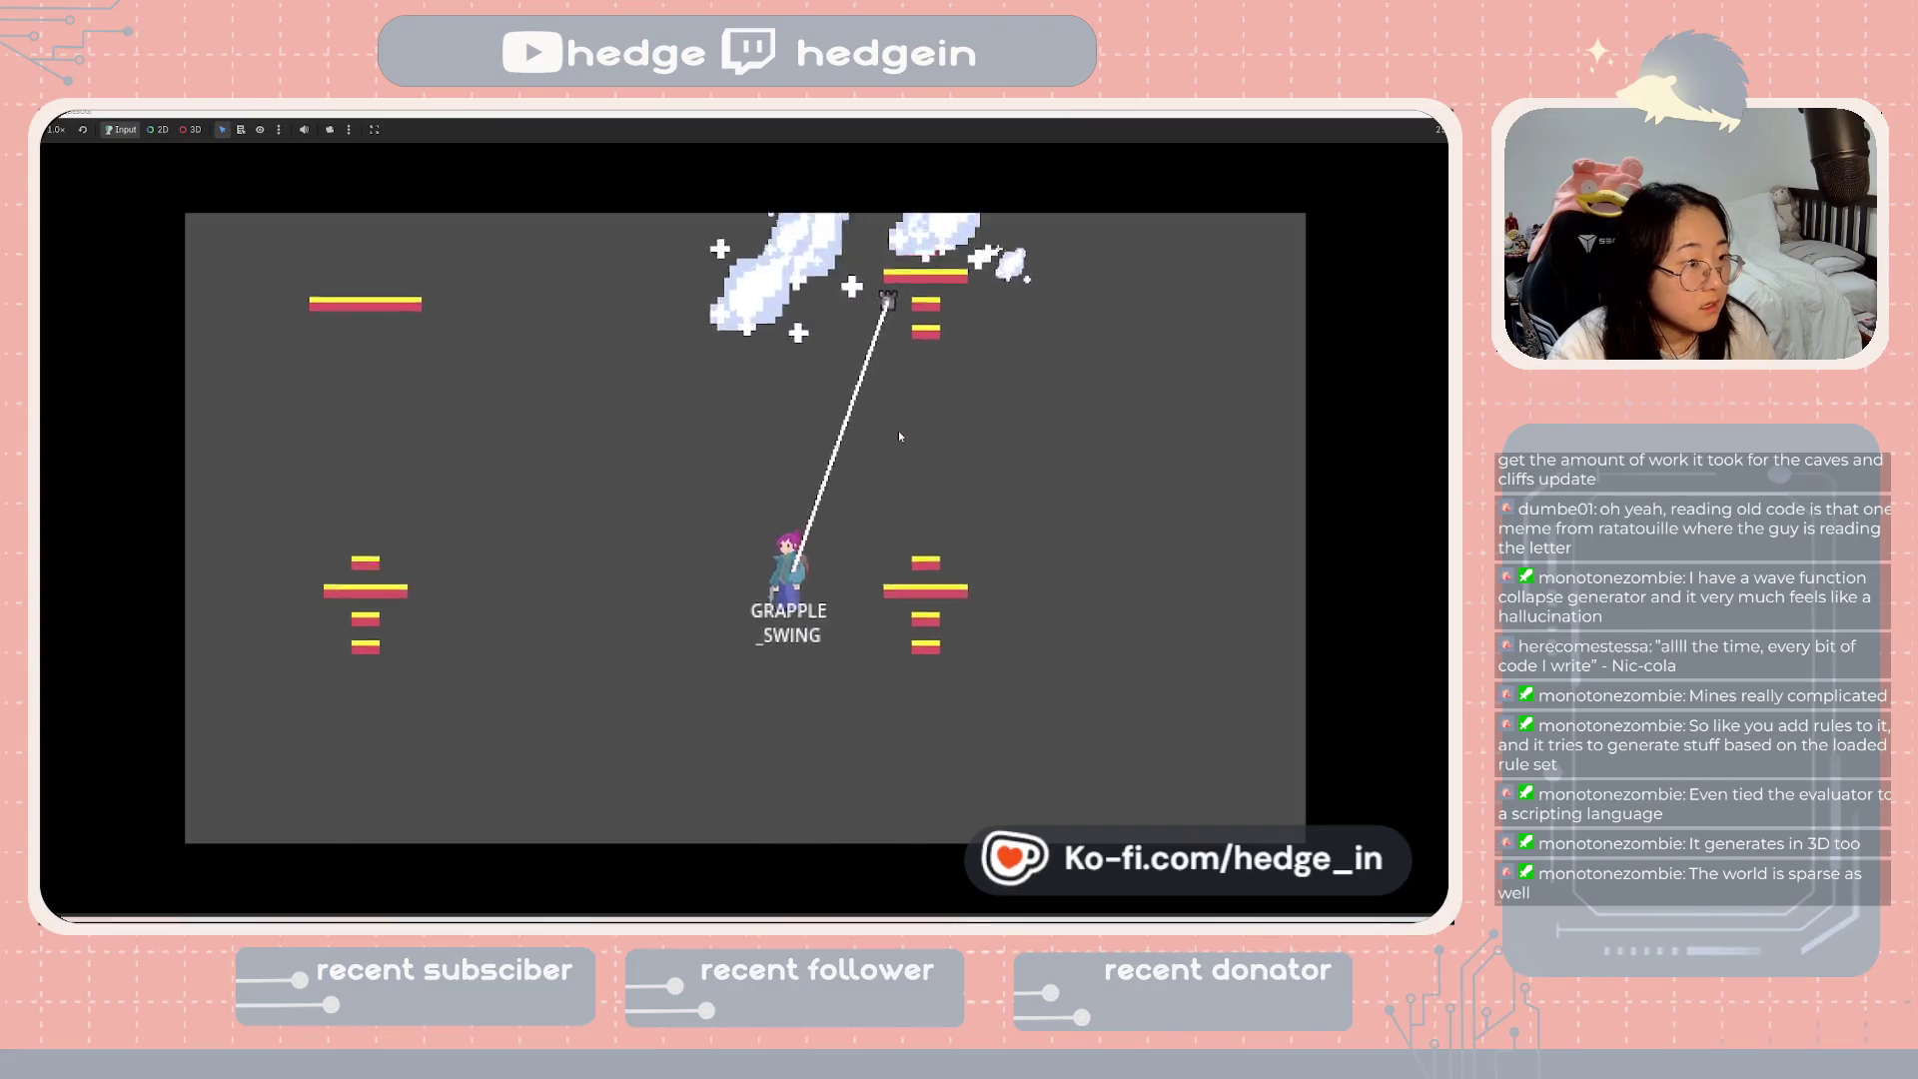
click(763, 327)
click(547, 383)
click(629, 352)
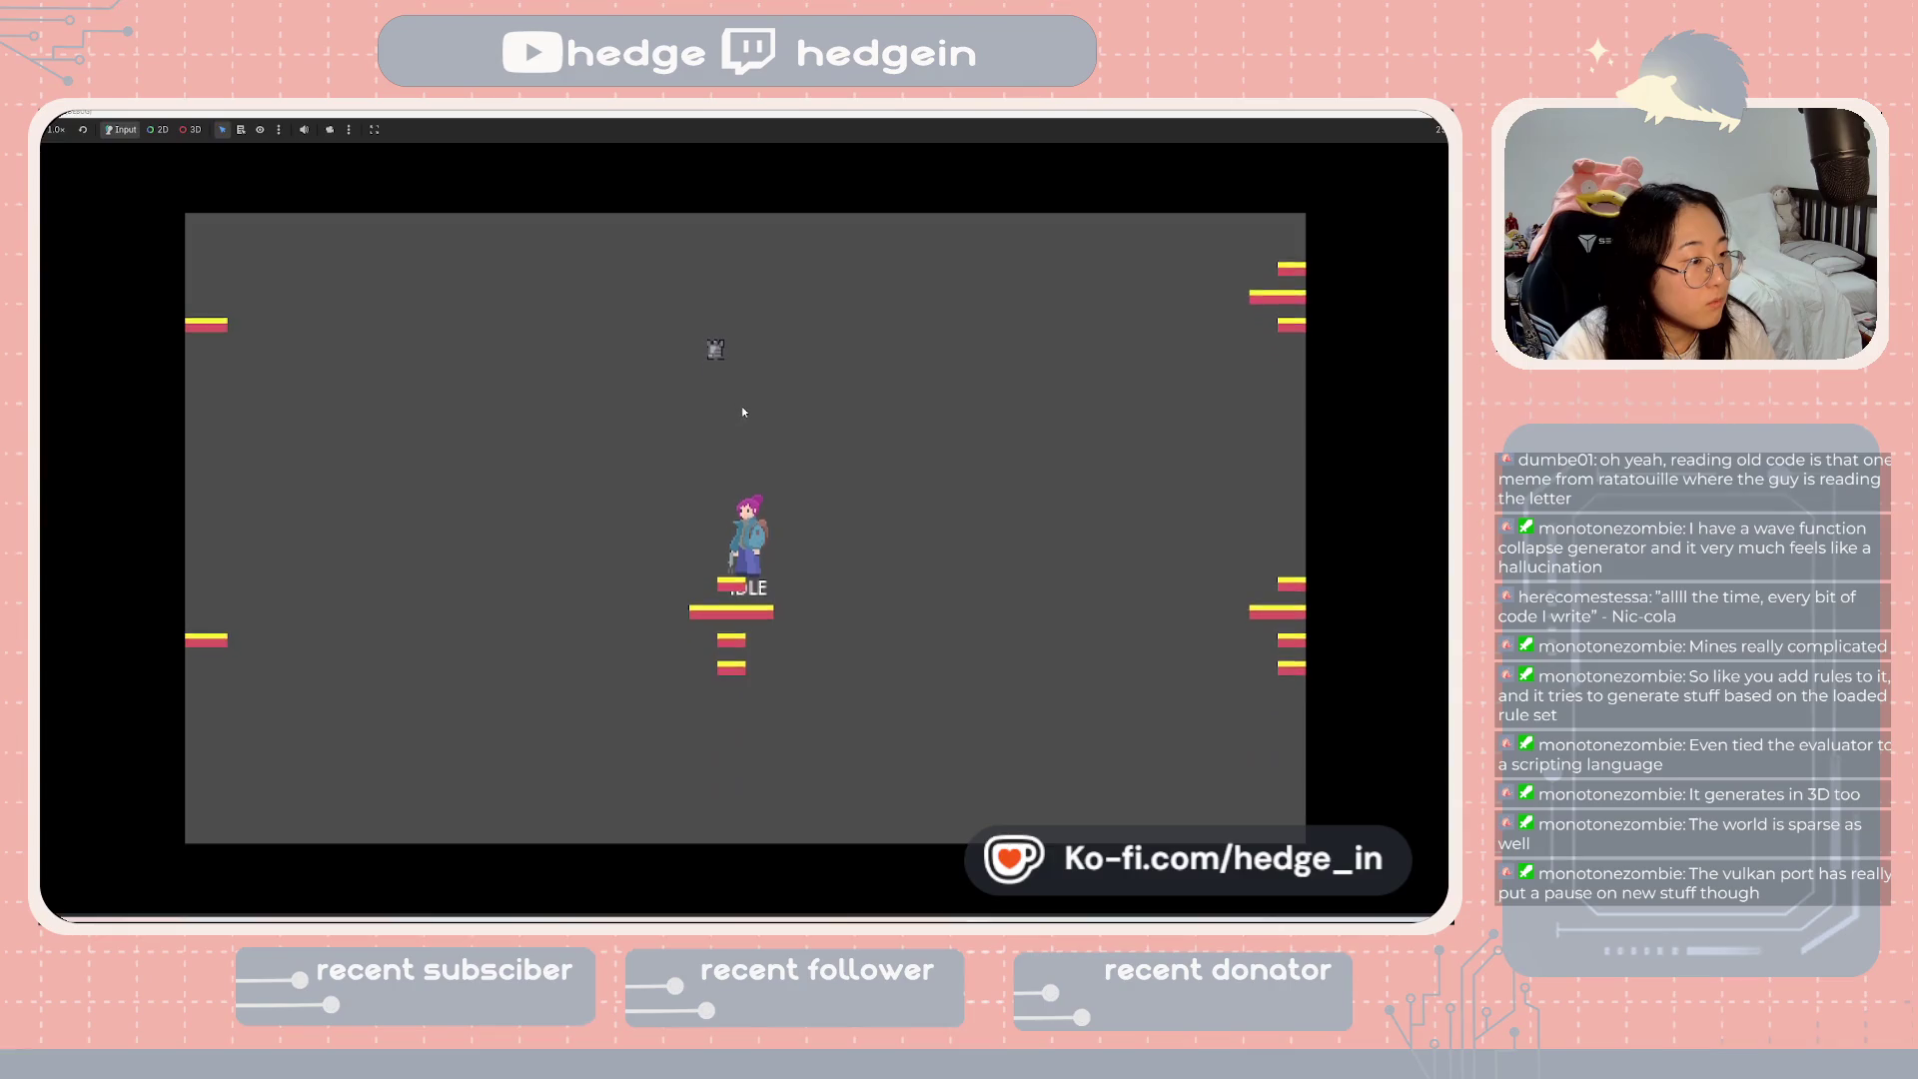
key(space)
click(575, 445)
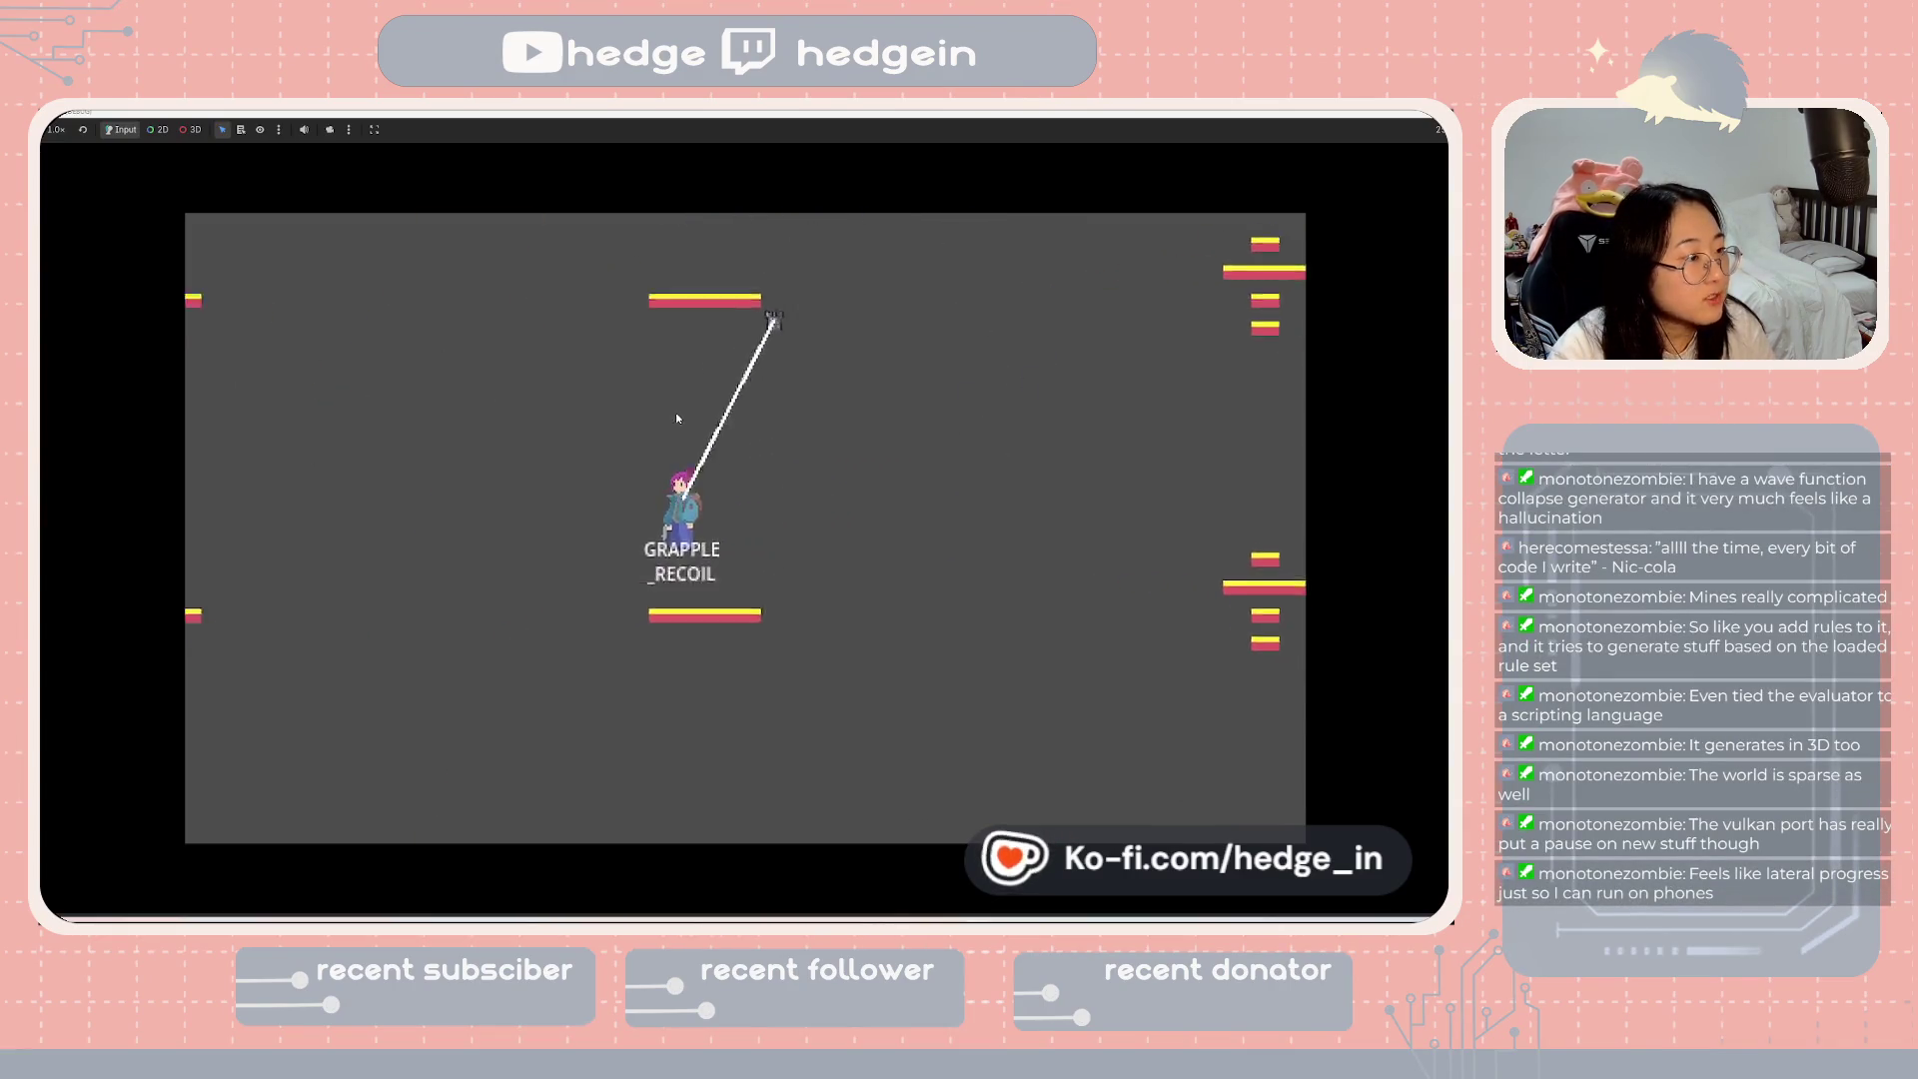
click(739, 313)
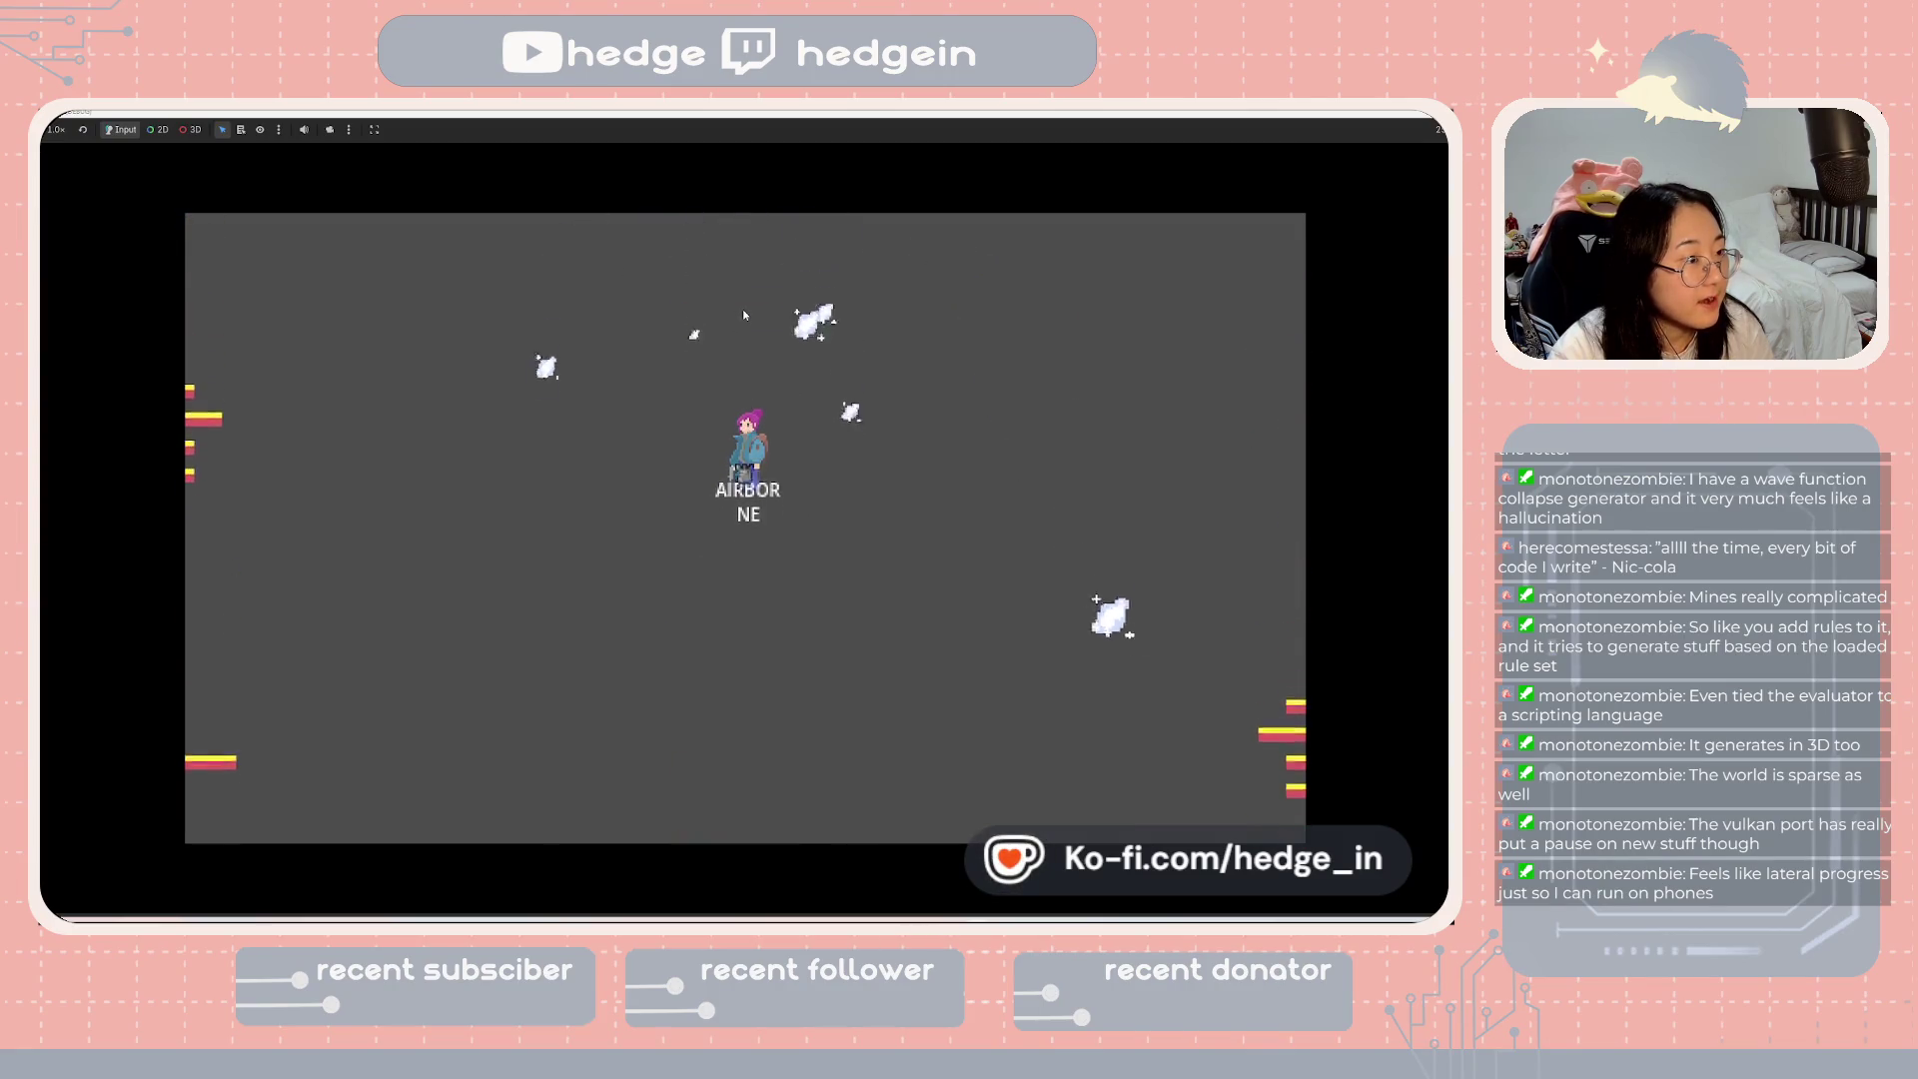
click(753, 297)
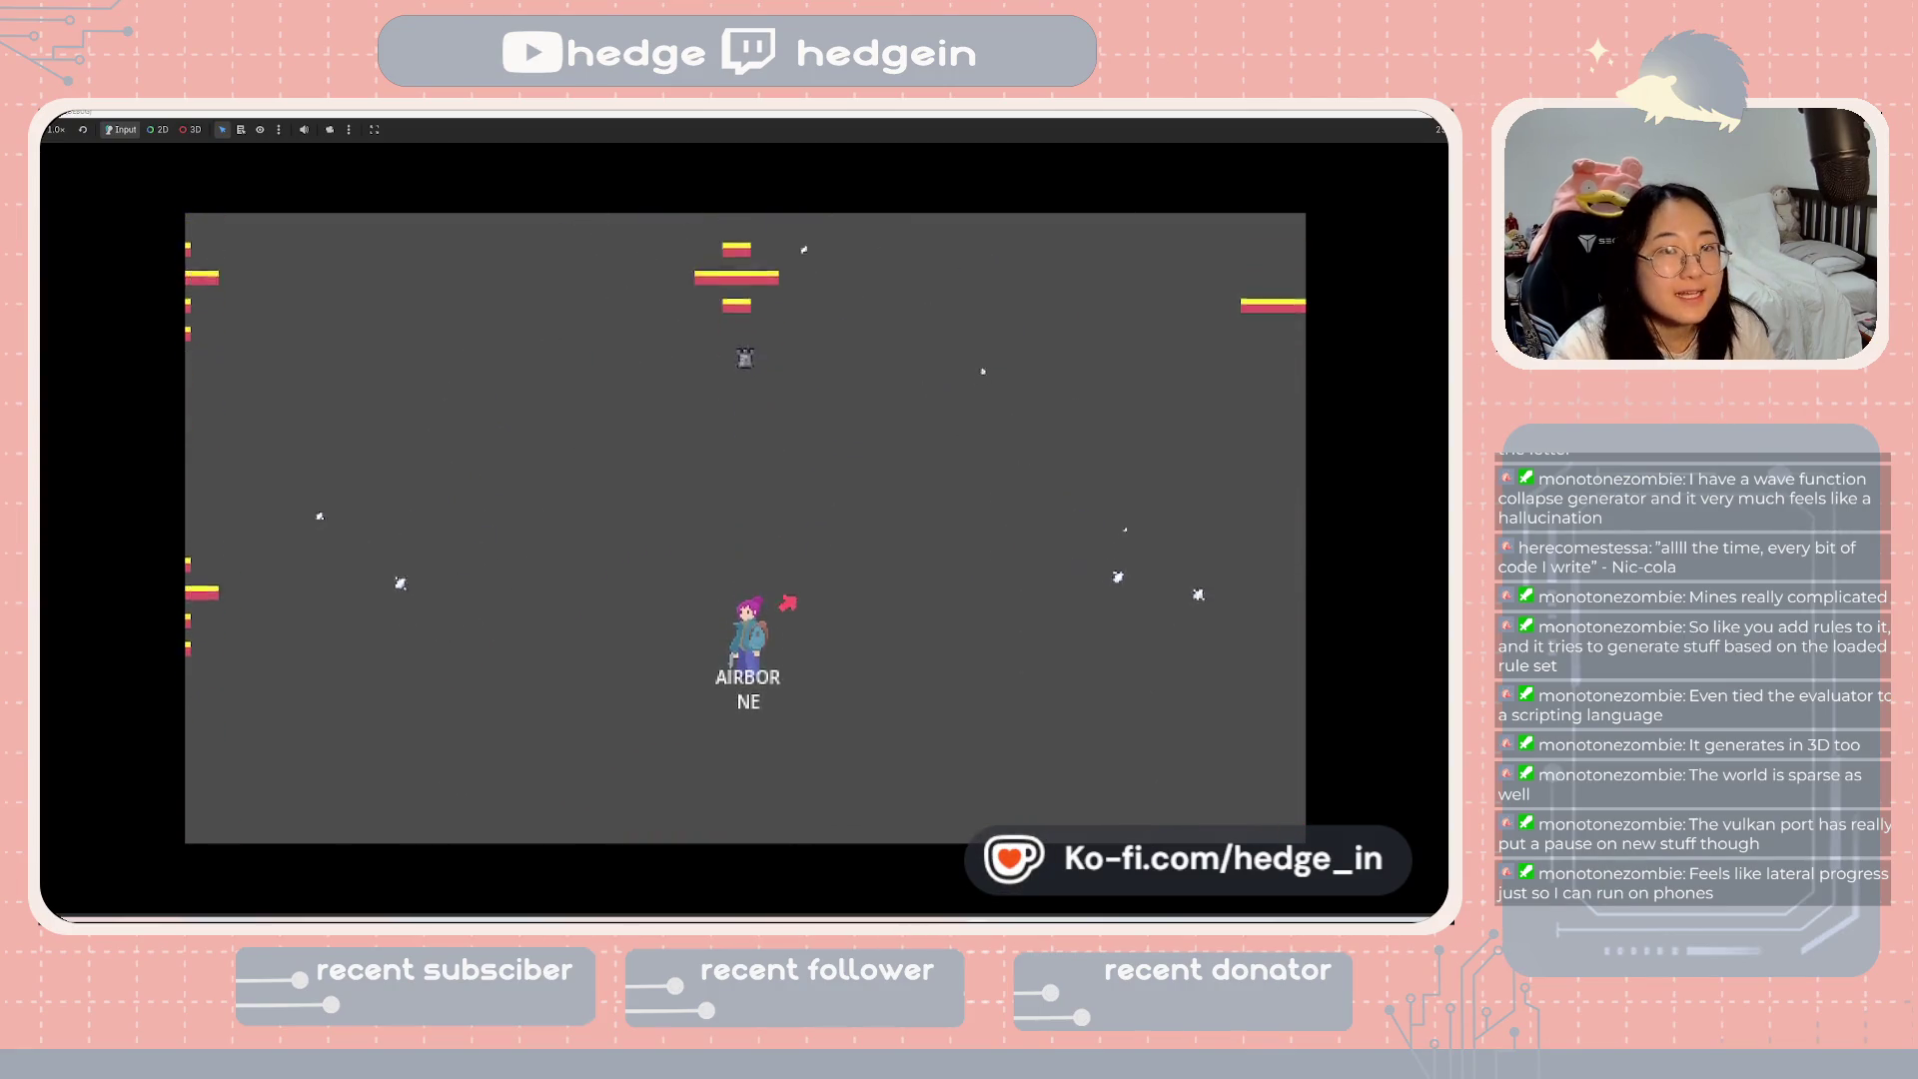
key(F8)
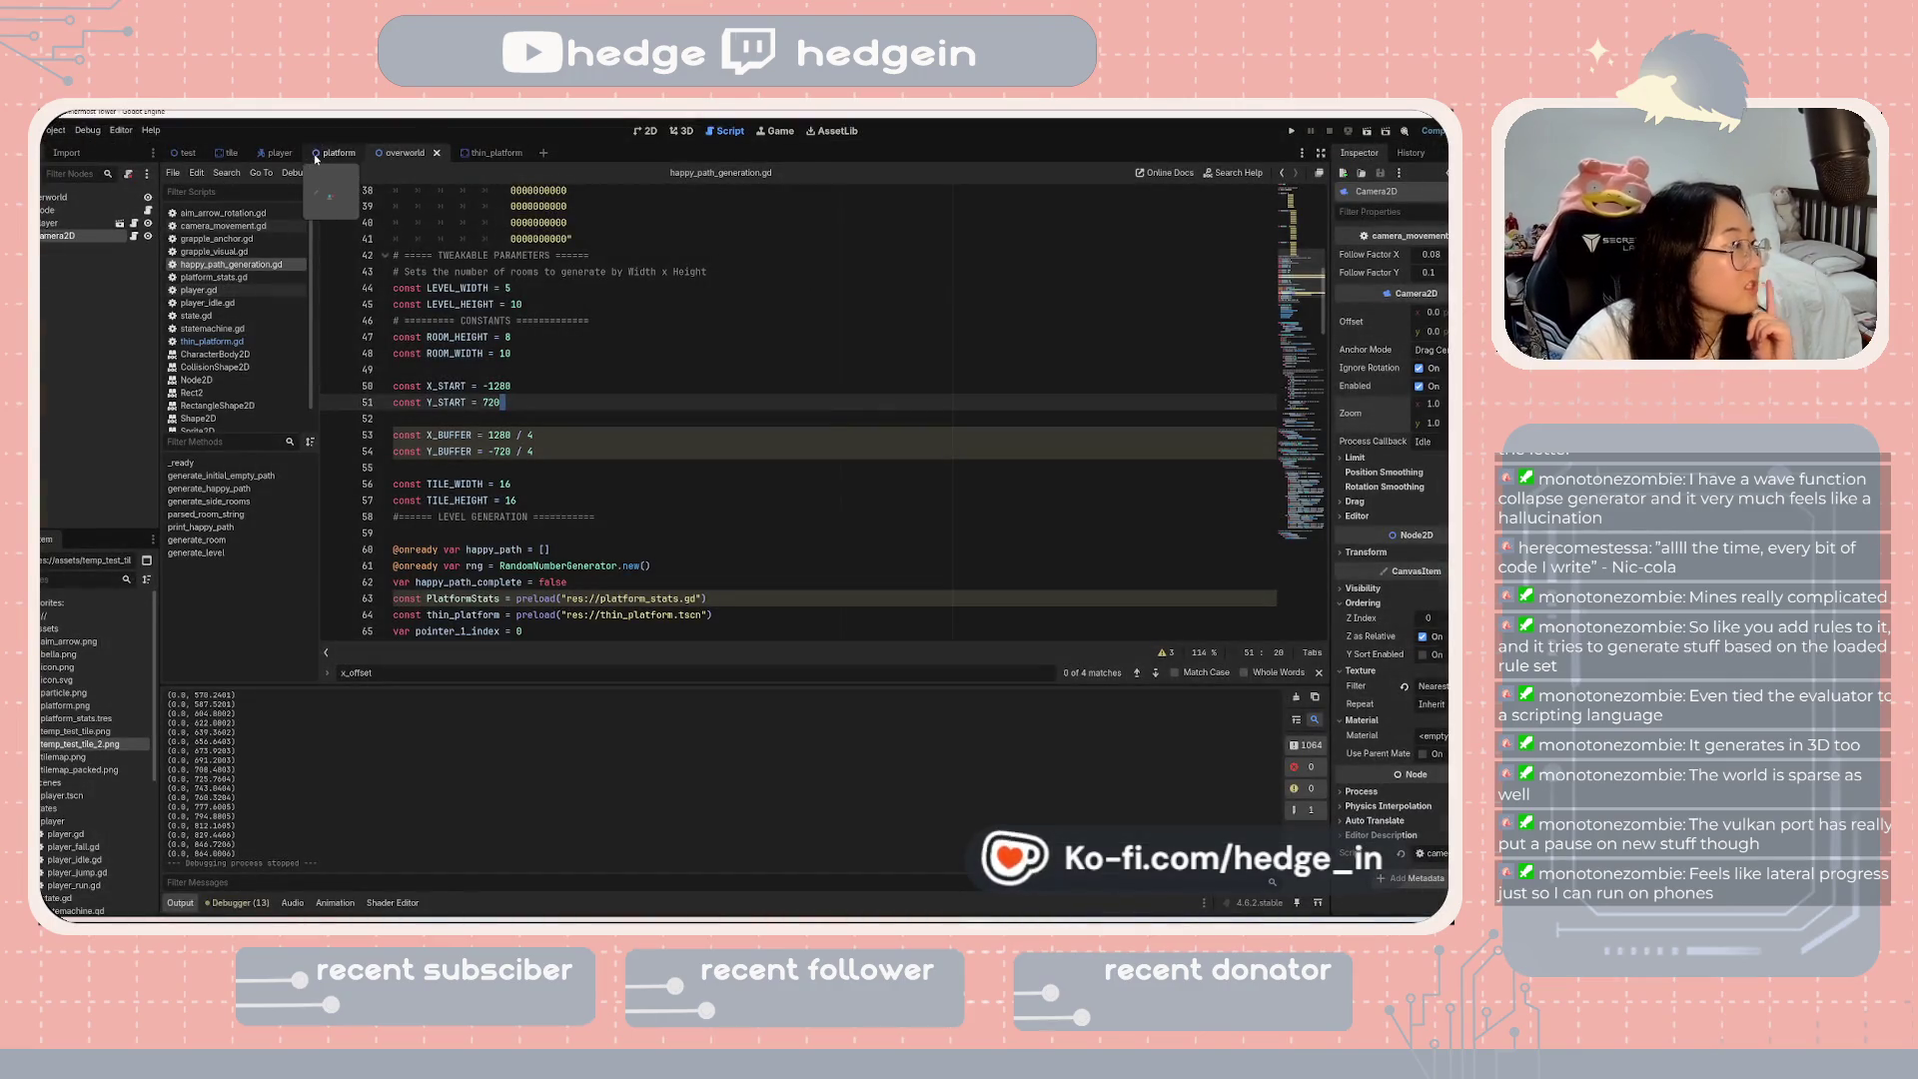
click(289, 155)
- Raise RECOIL_PLAYER_SPEED in player.gd to 600 and rerun the scene to test it
scroll(496, 362, up, 2)
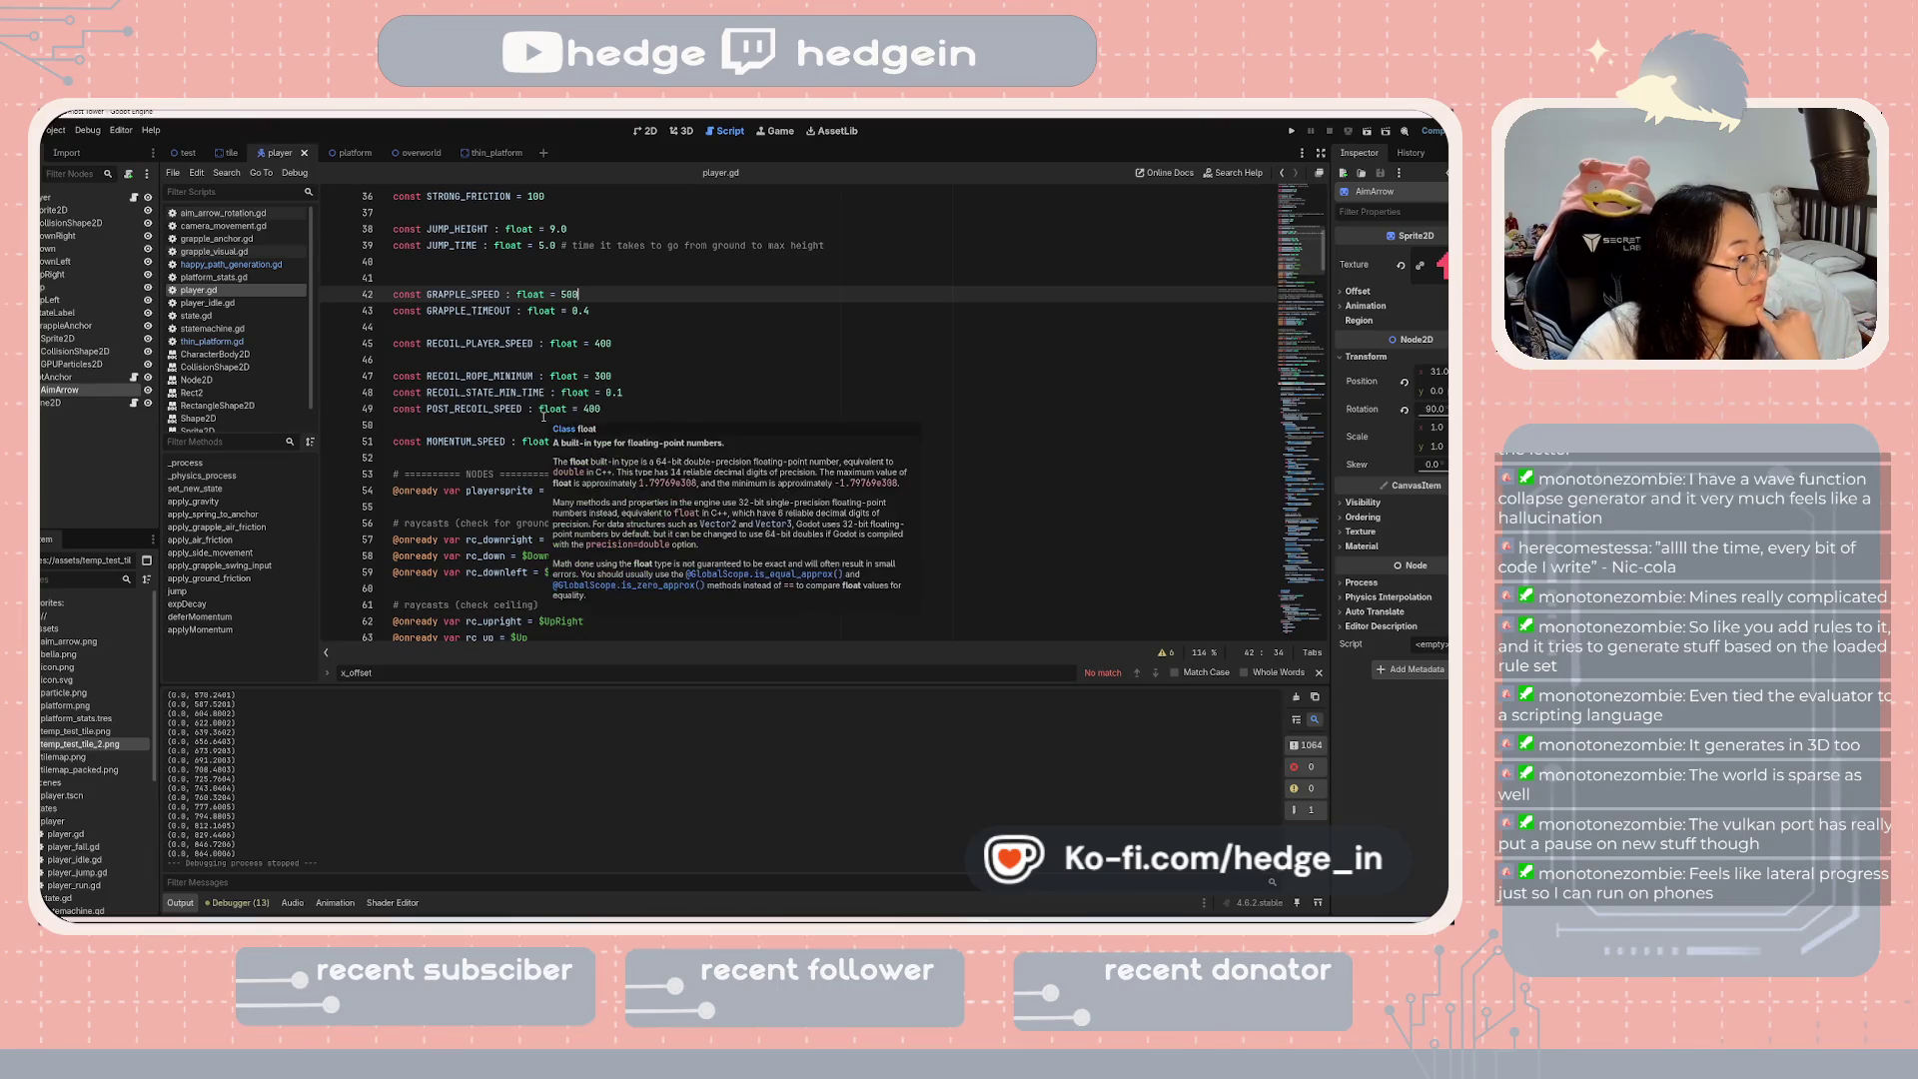
click(600, 343)
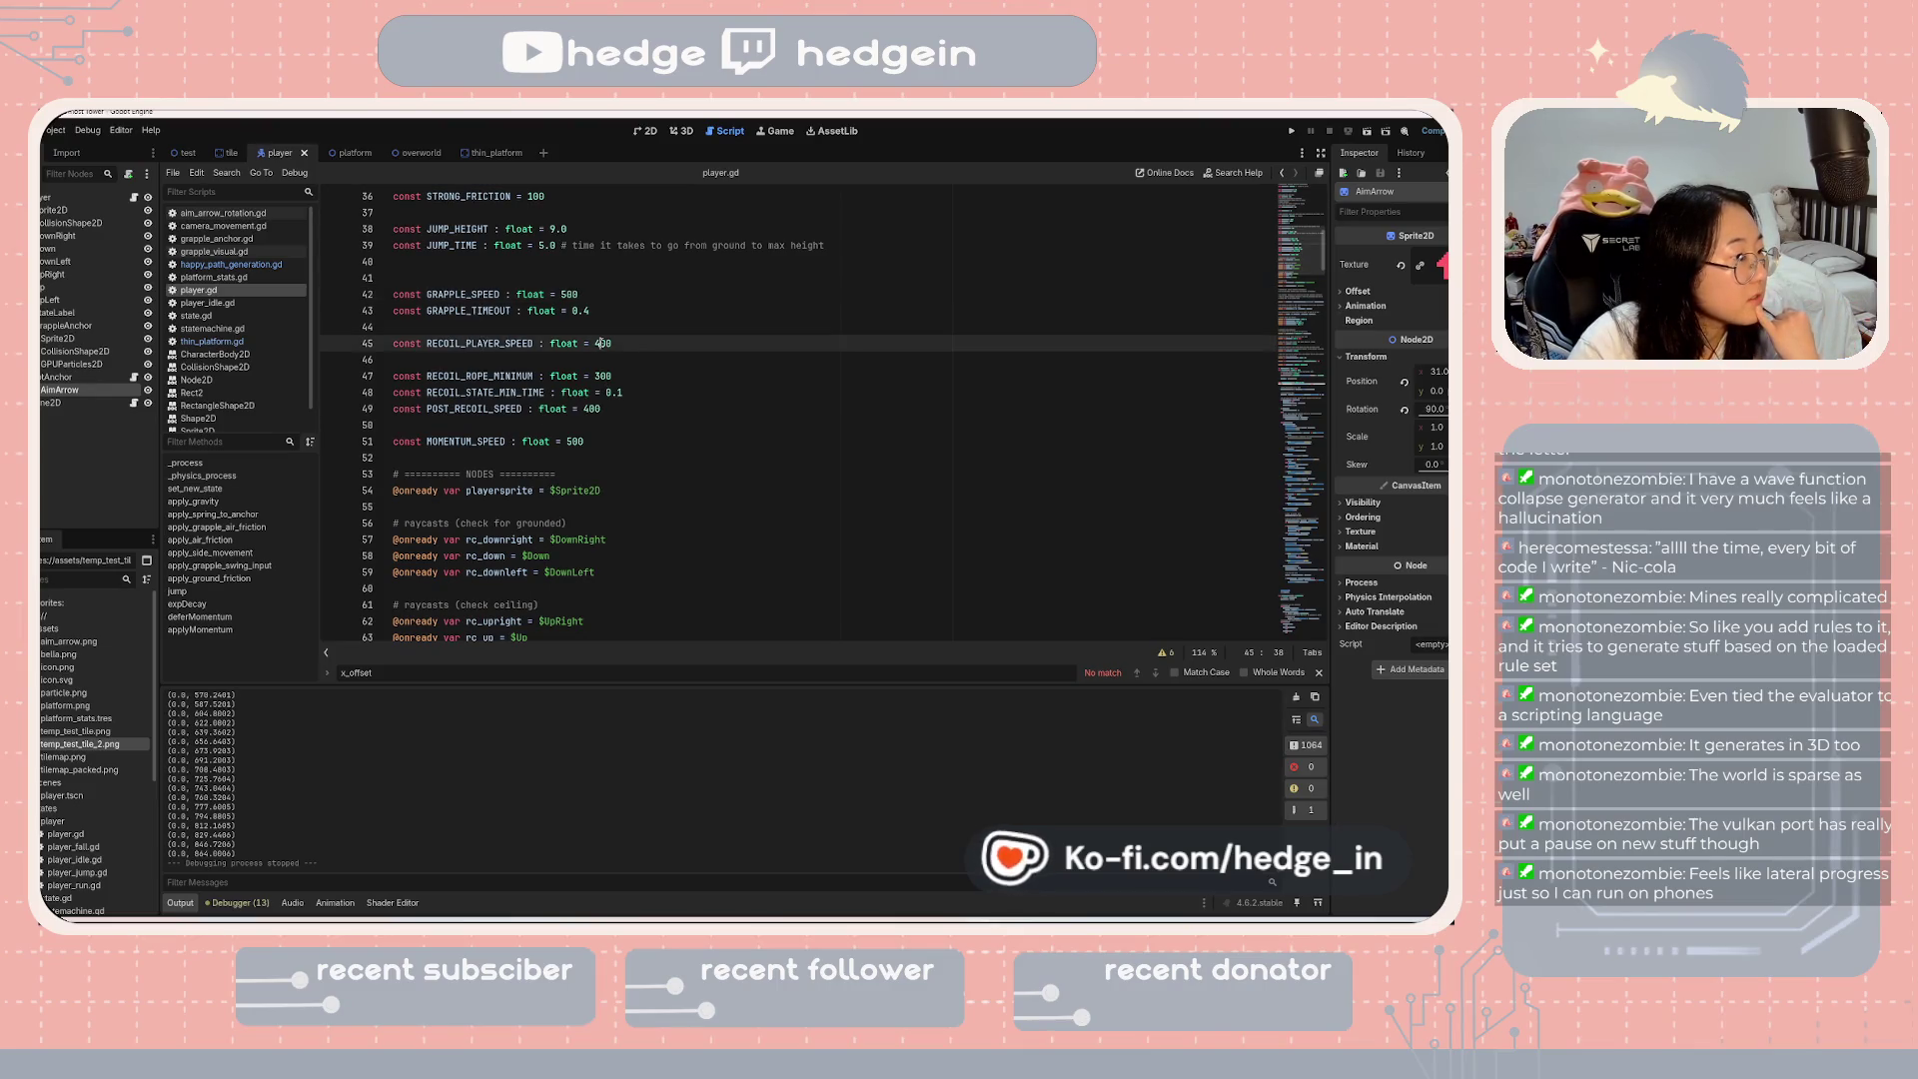
key(BackSpace)
text(6)
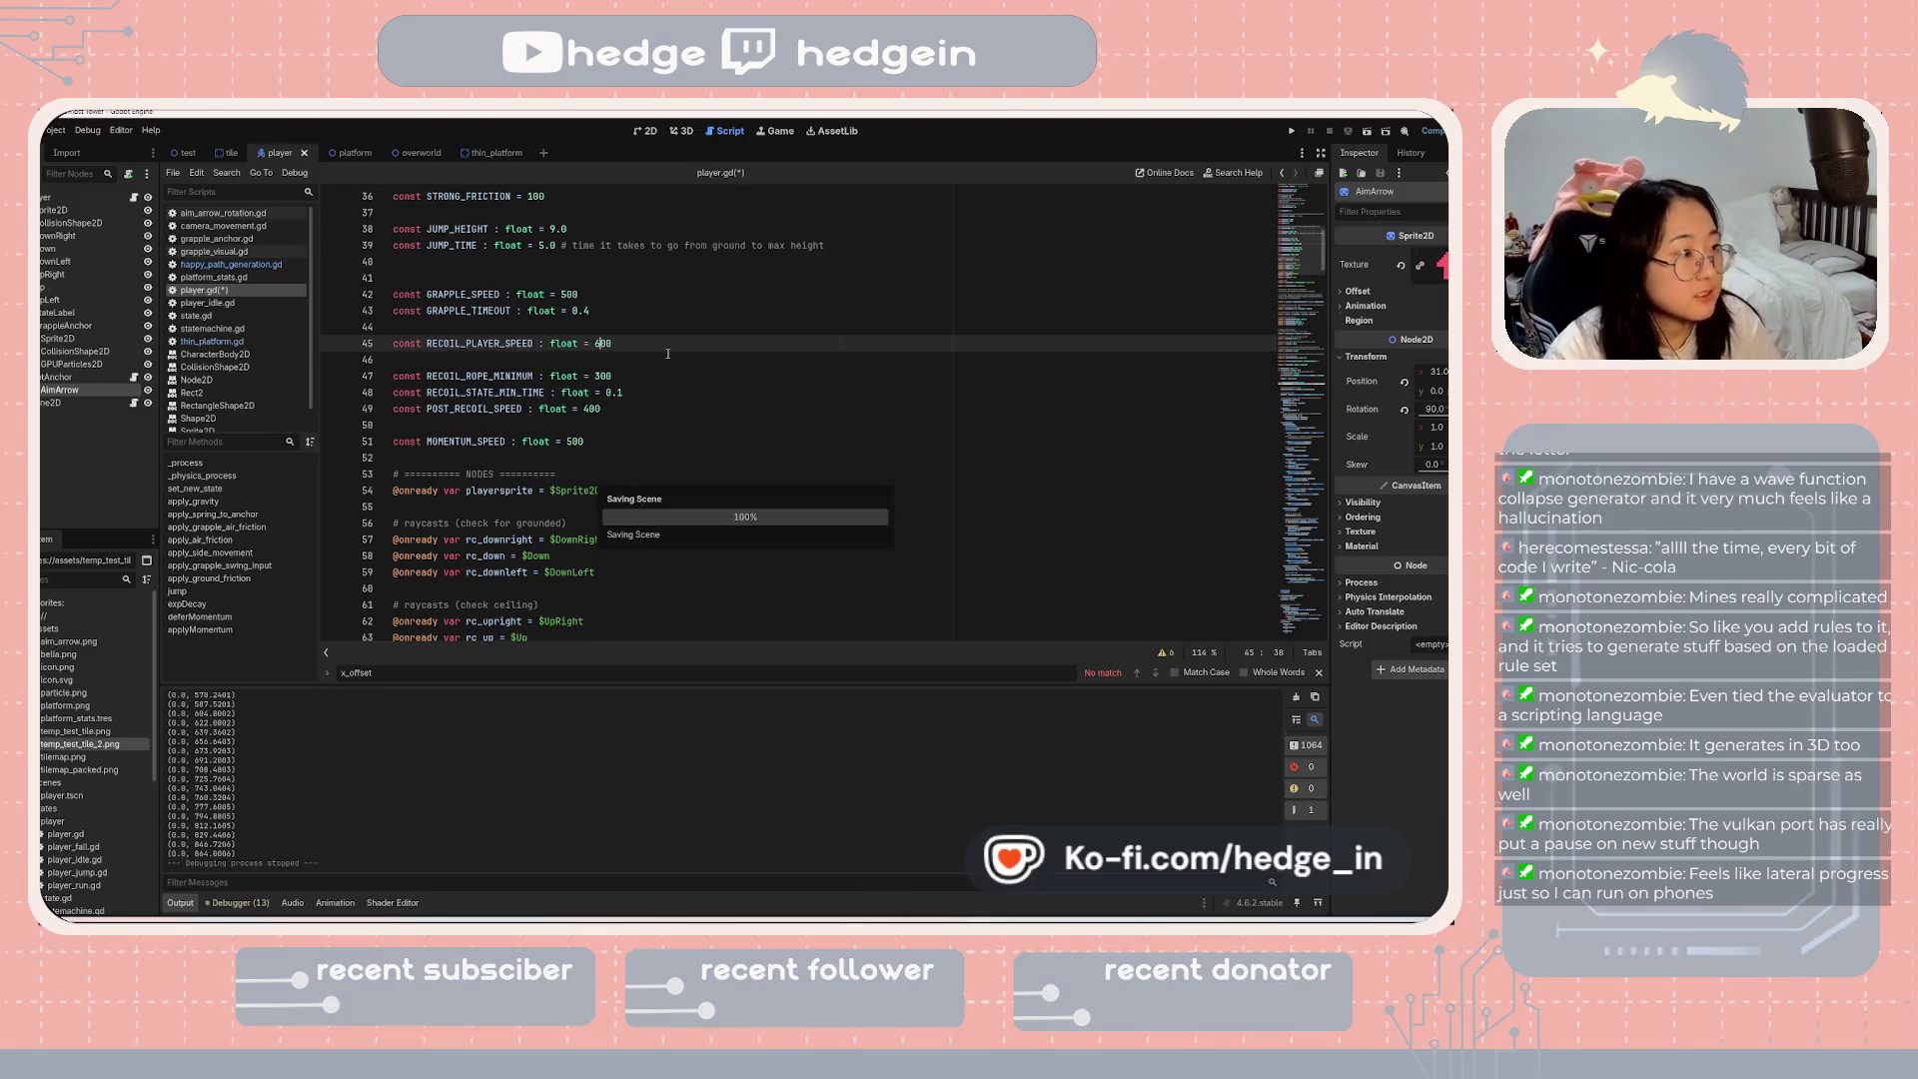
click(1368, 132)
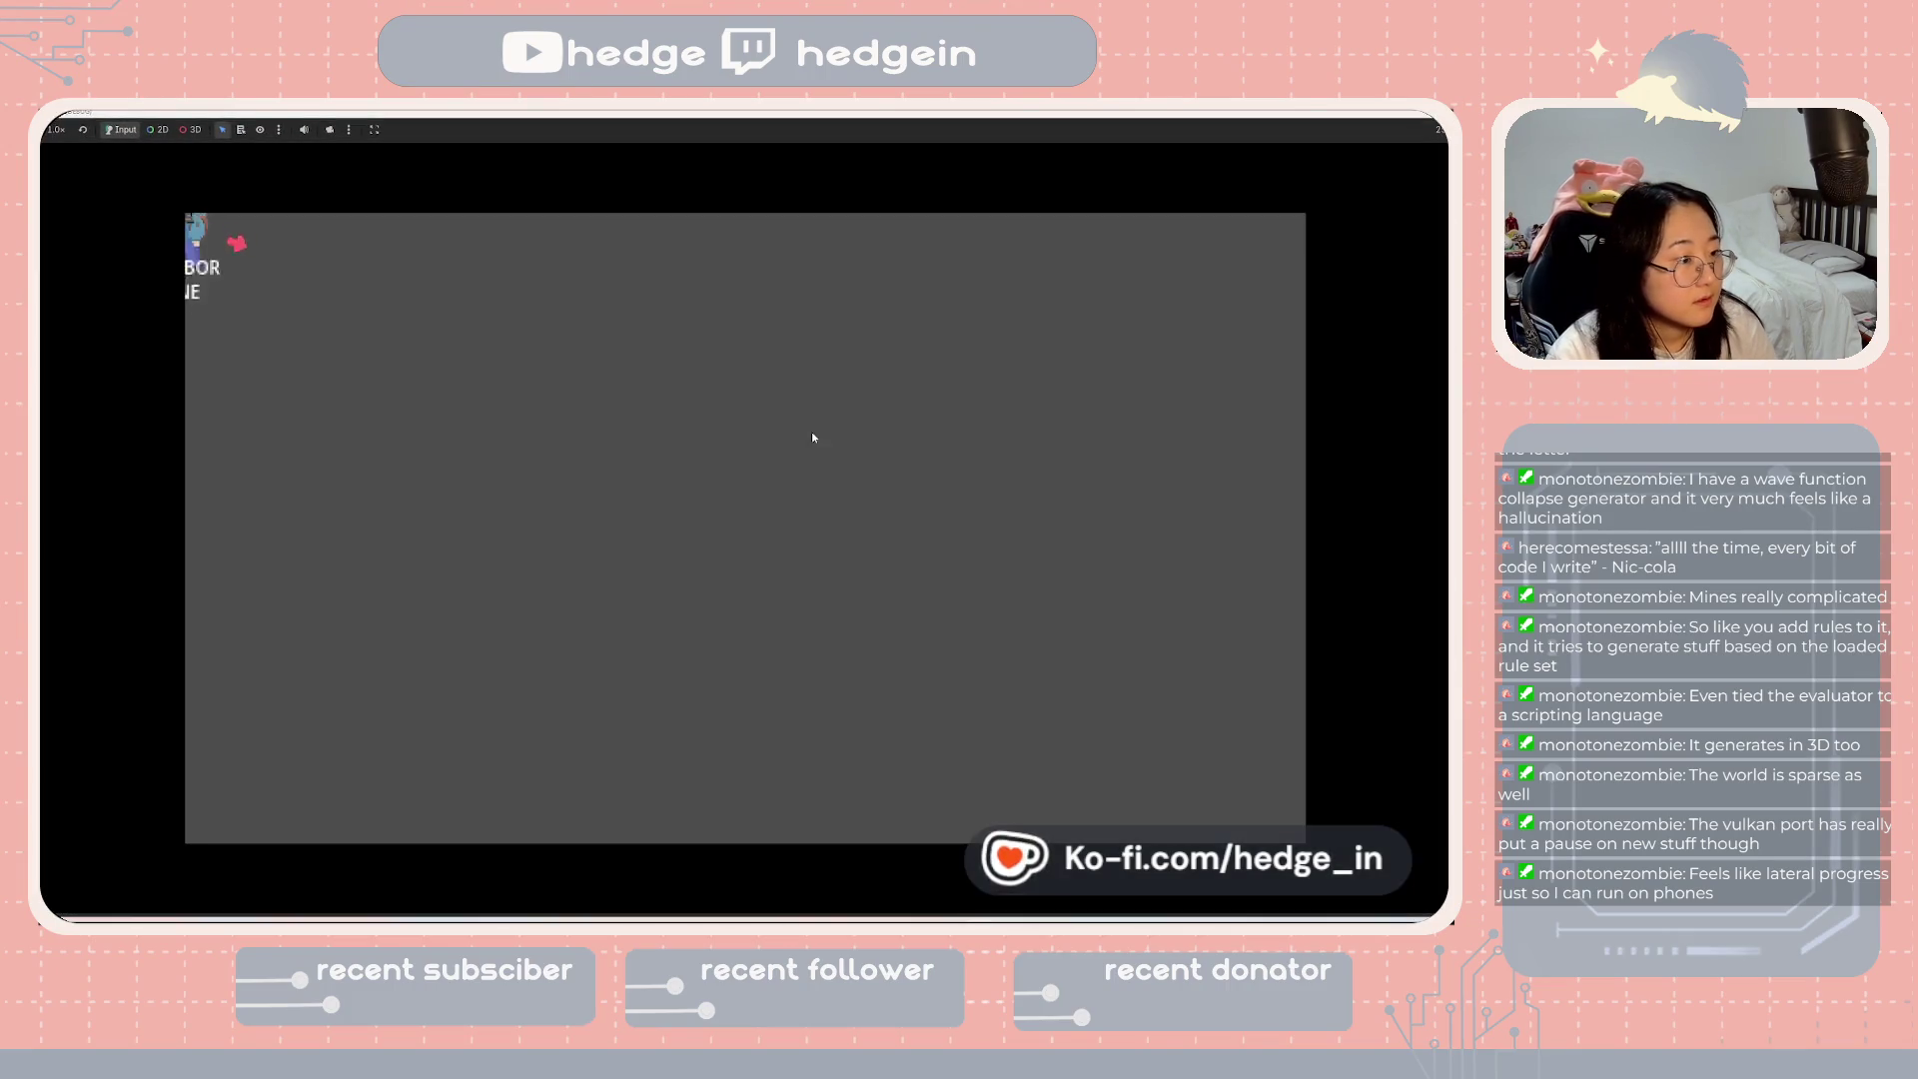
key(F8)
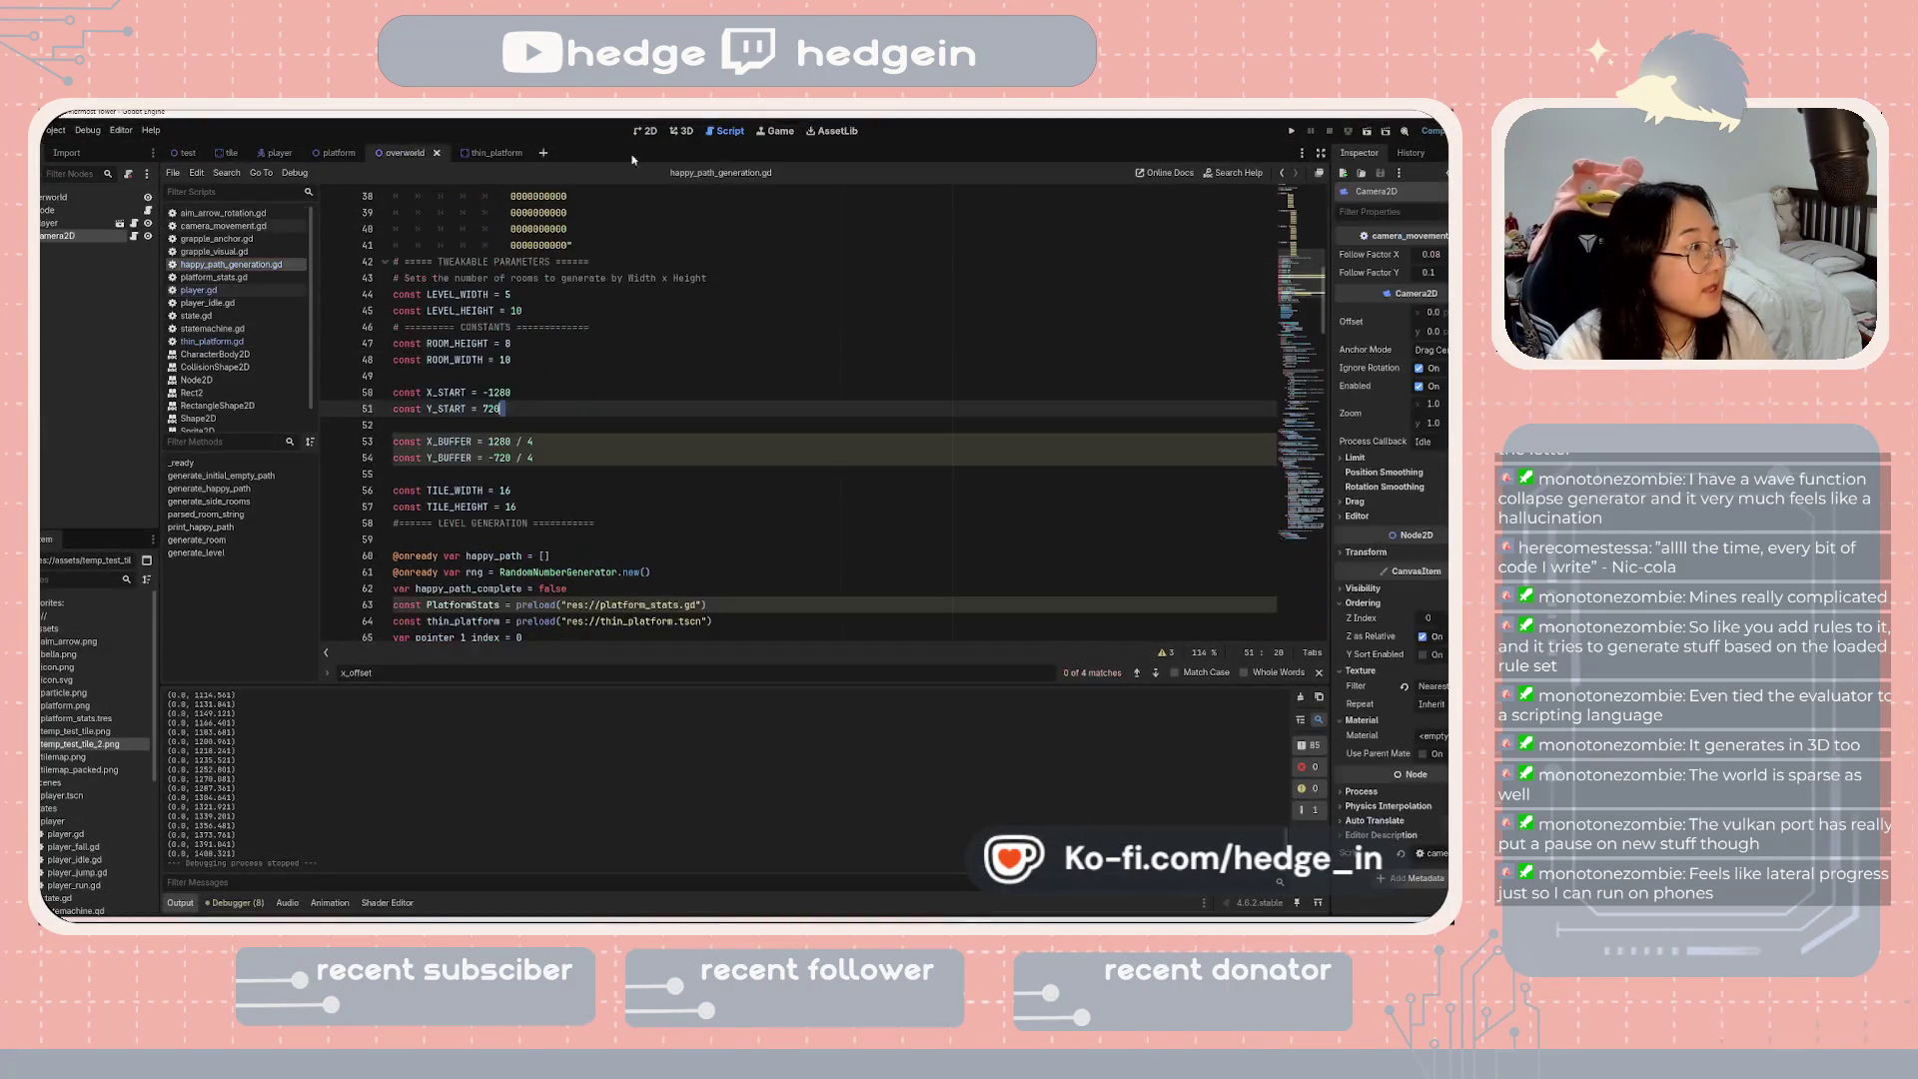
click(1368, 131)
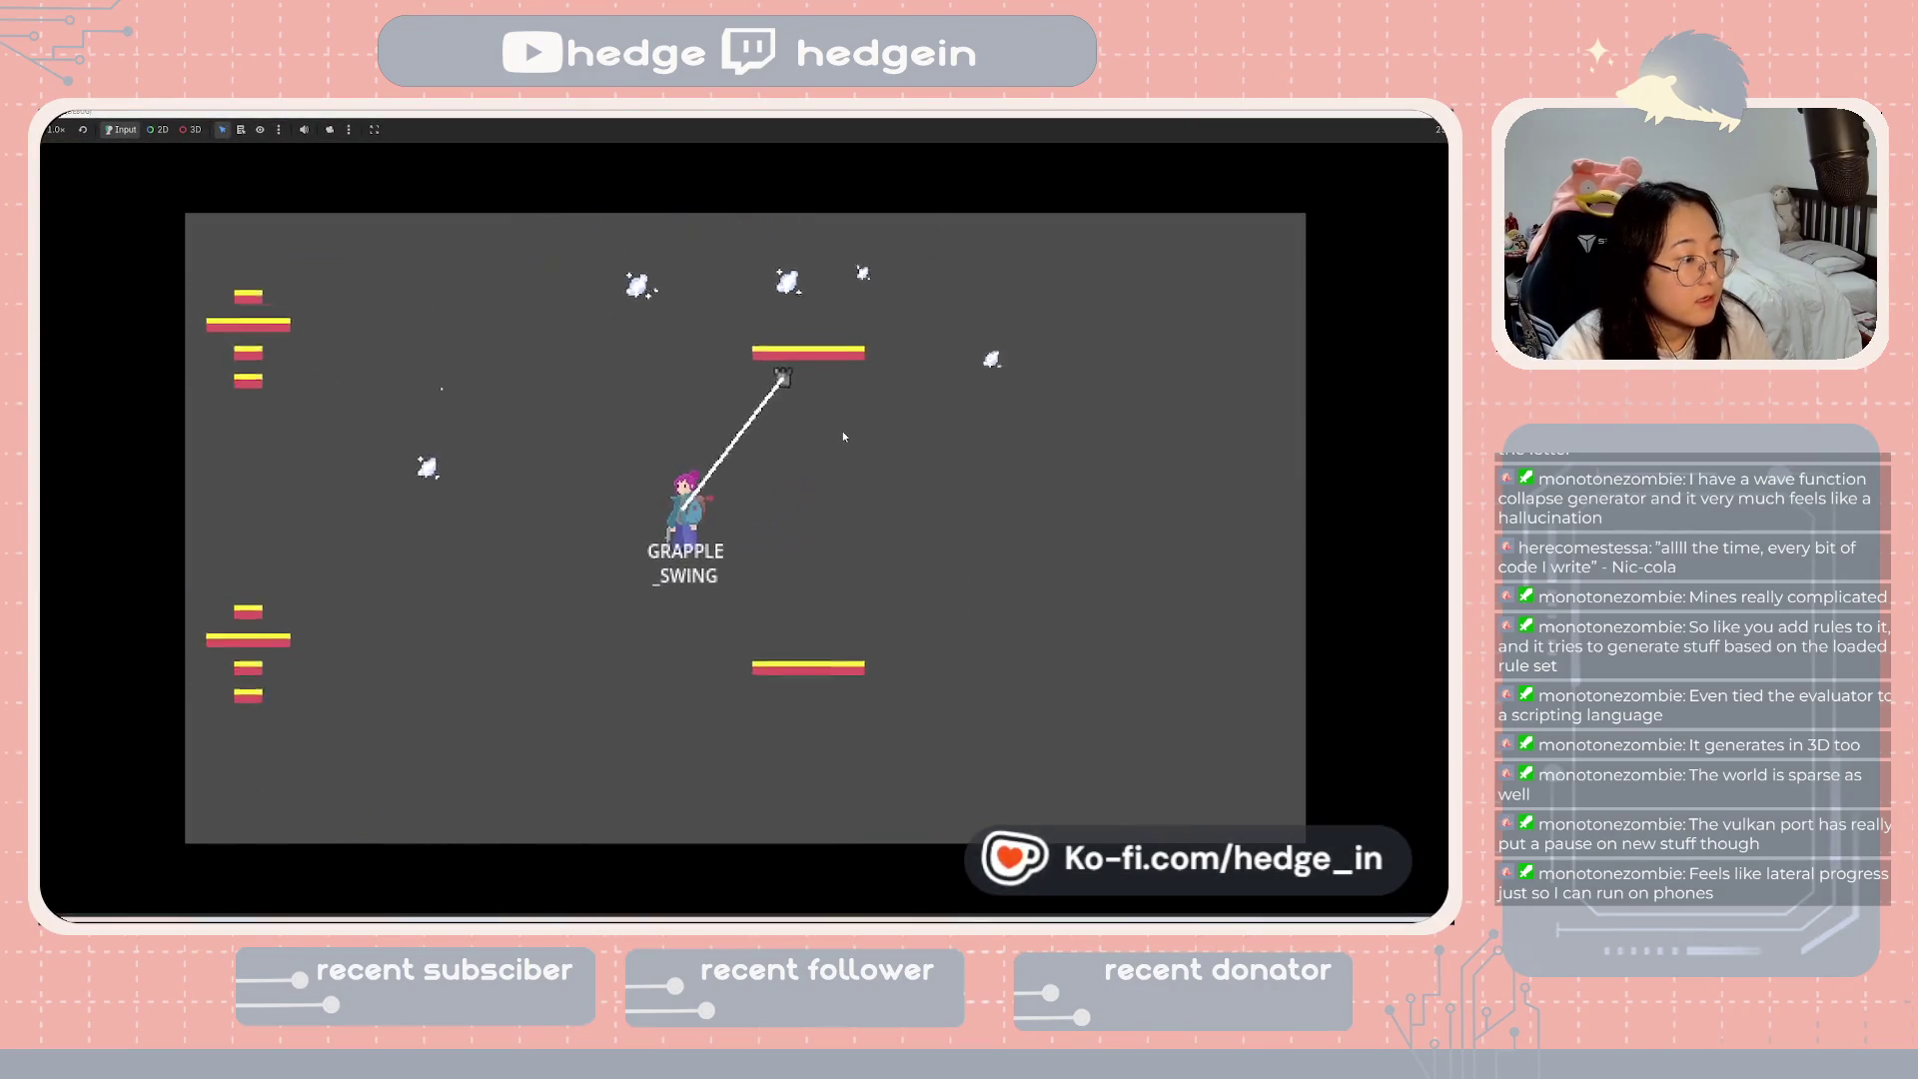
click(582, 448)
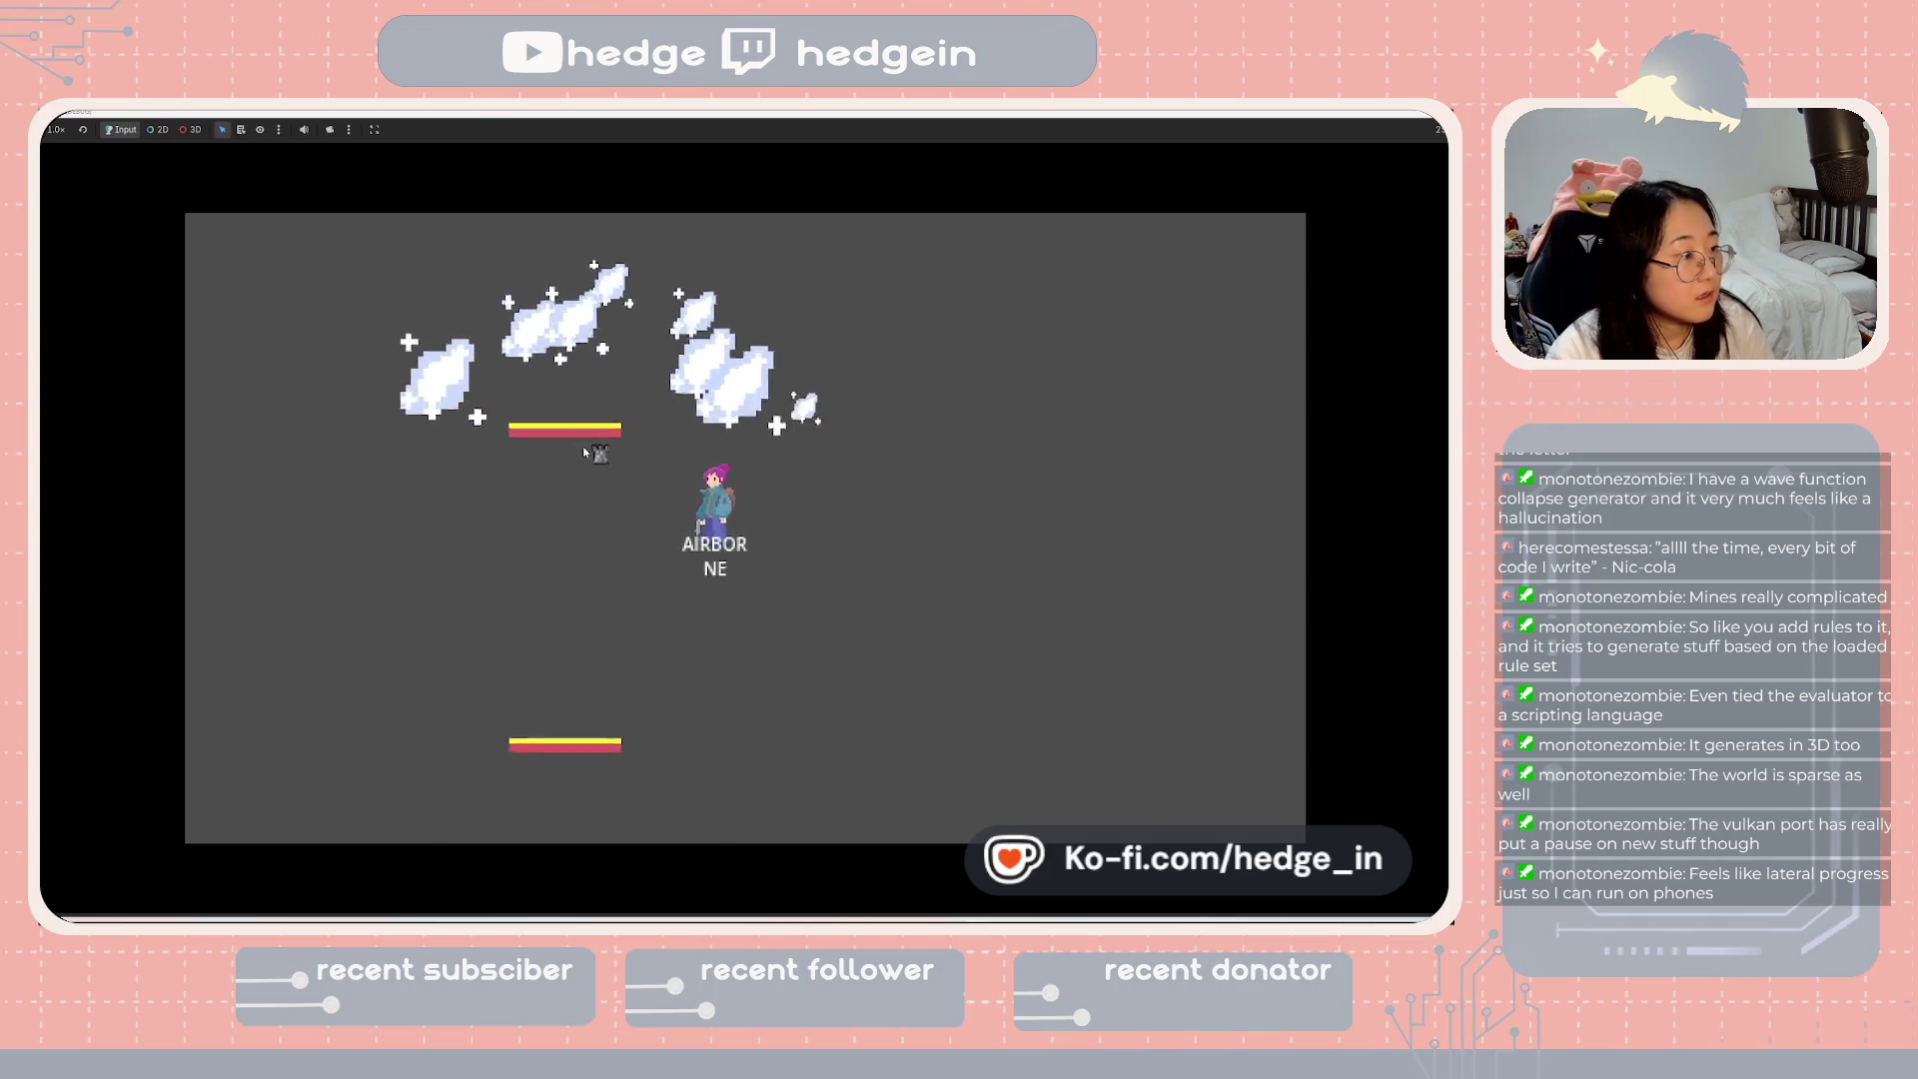
key(space)
click(757, 569)
key(space)
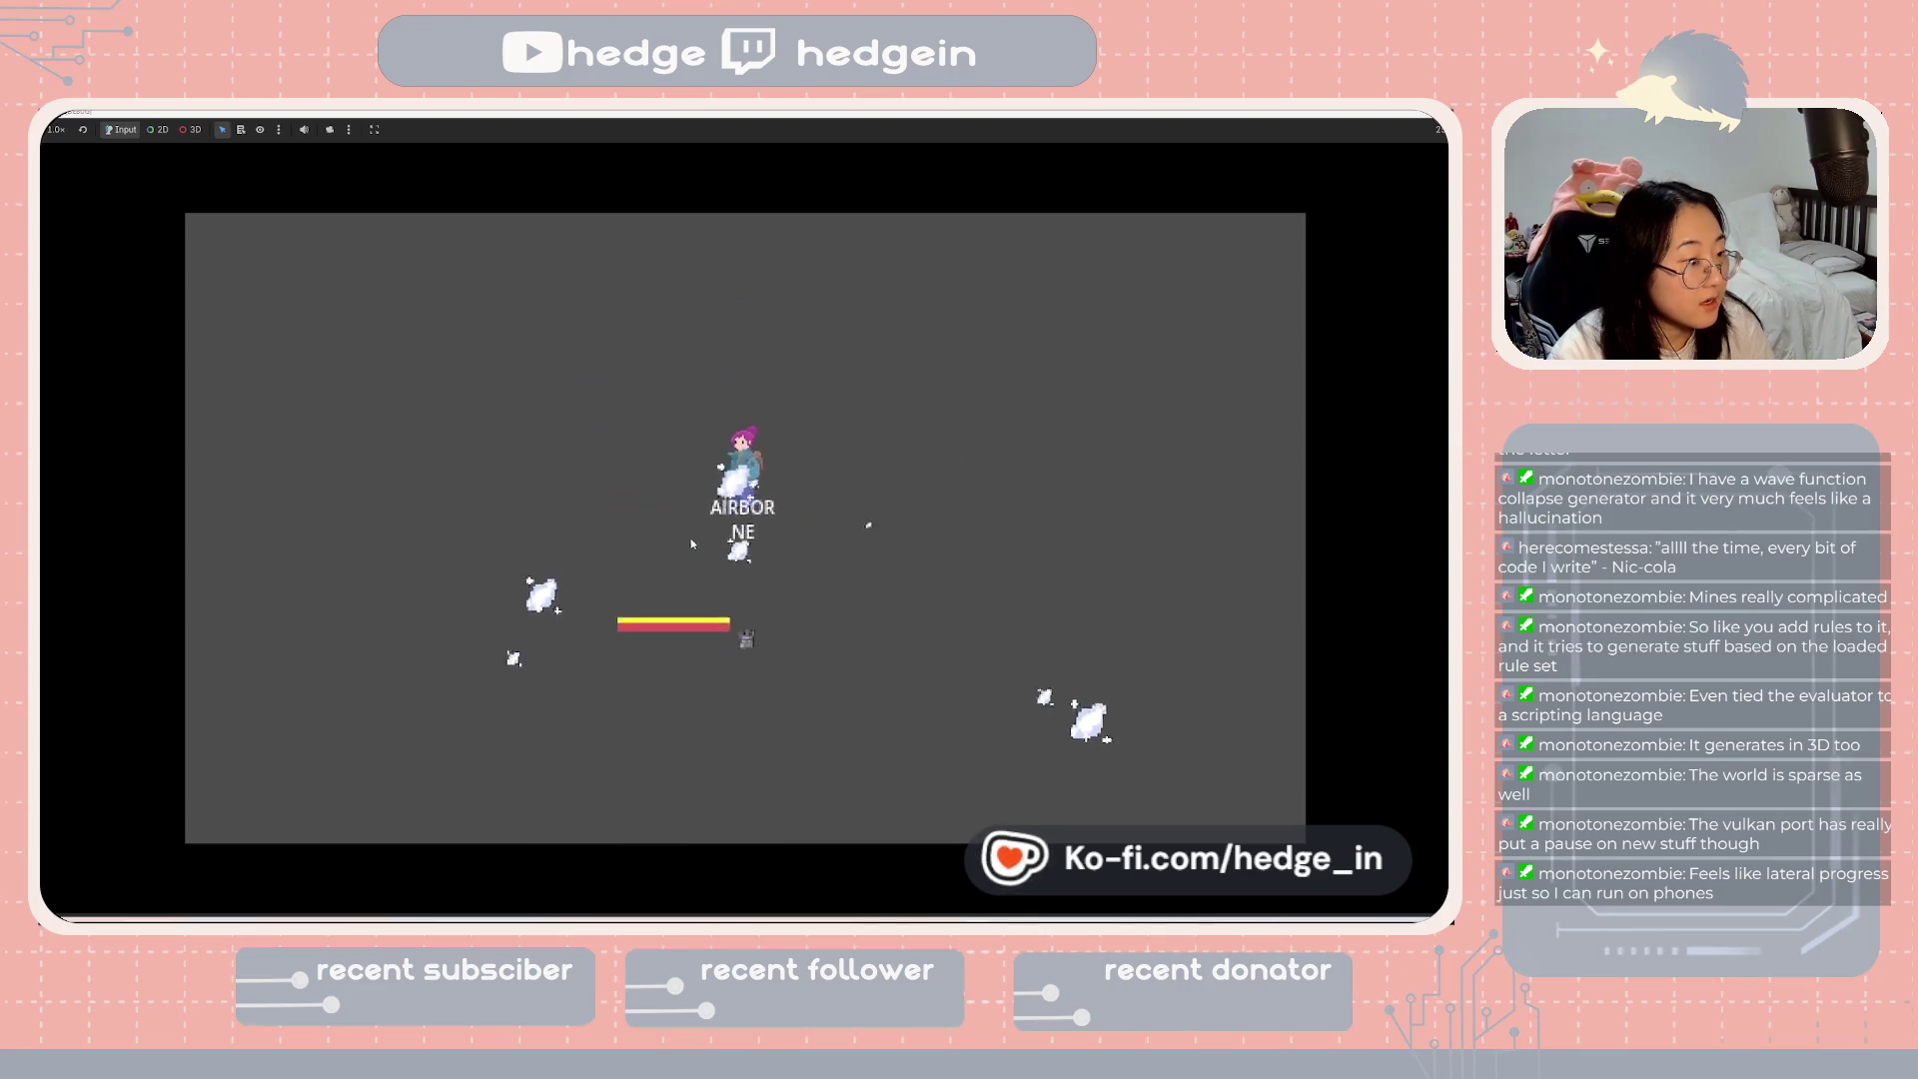
click(809, 542)
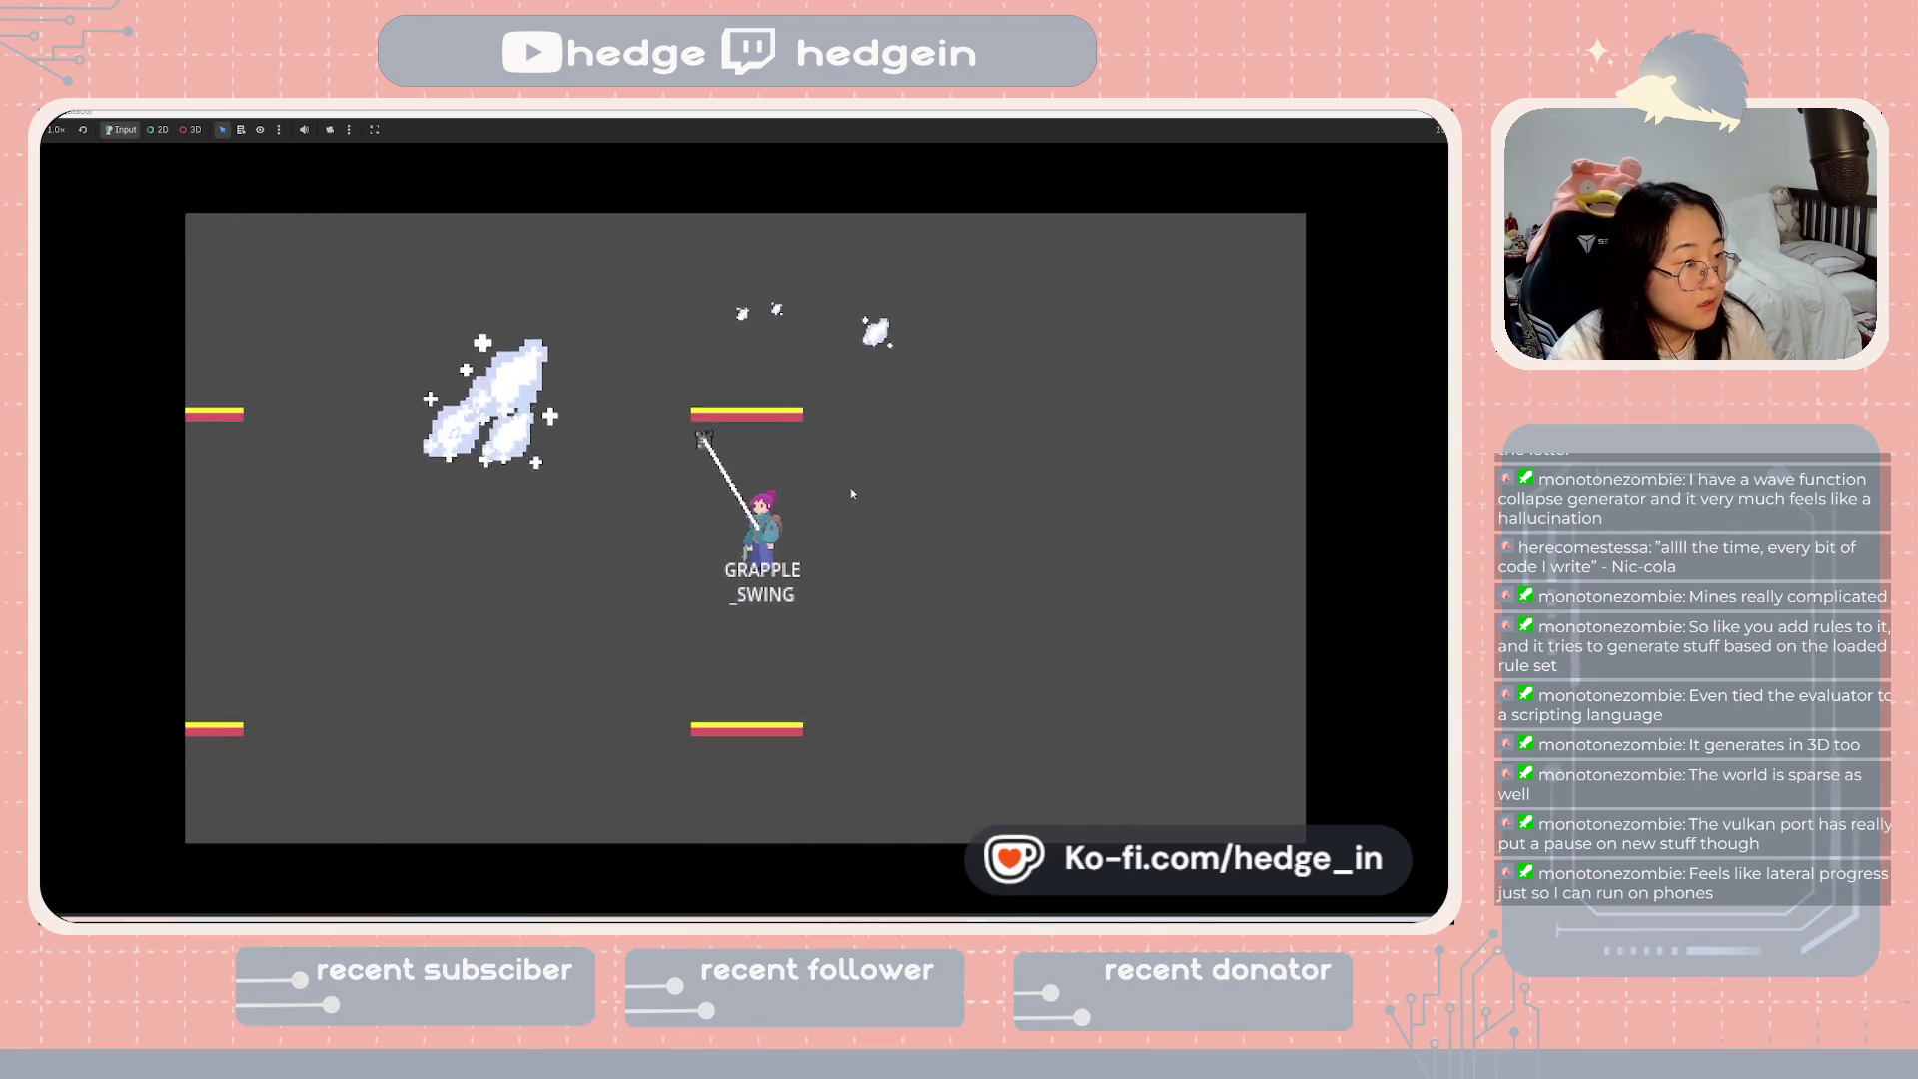
key(space)
key(space)
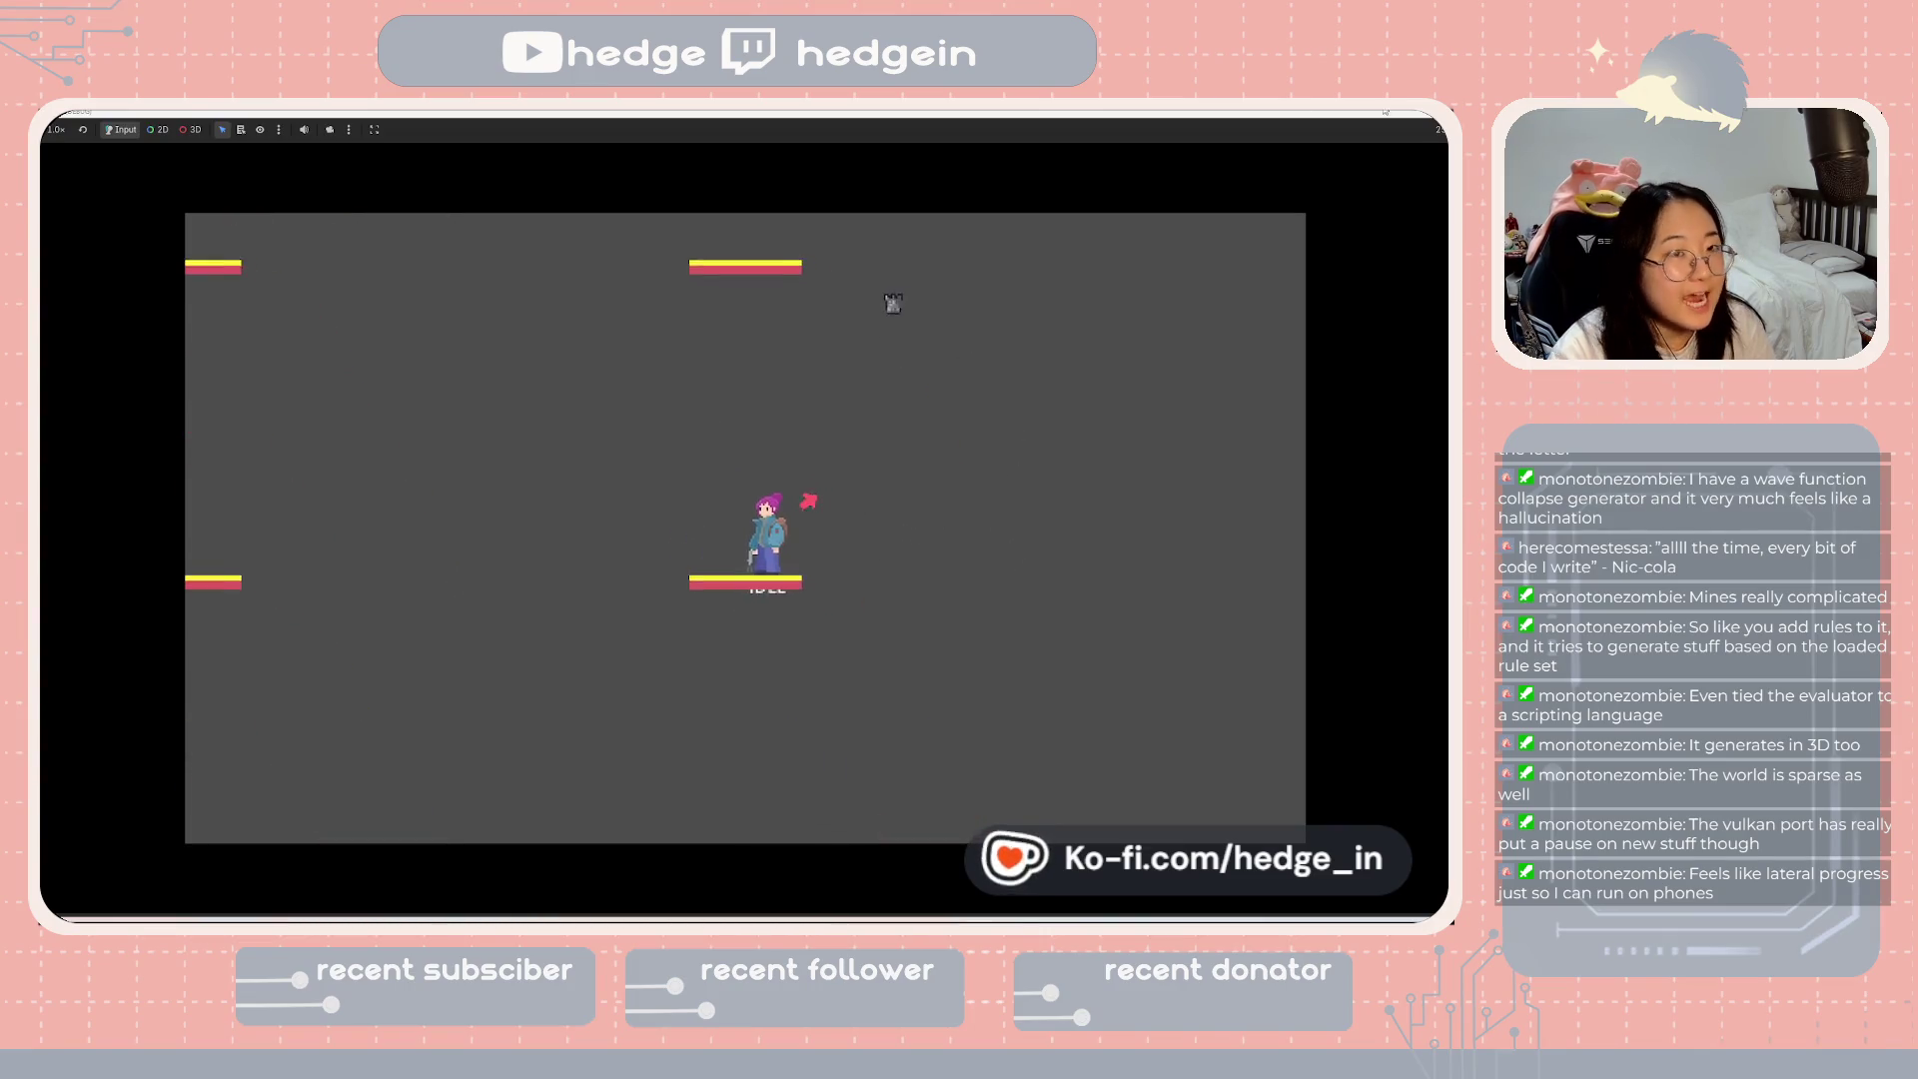
key(F8)
scroll(537, 494, up, 5)
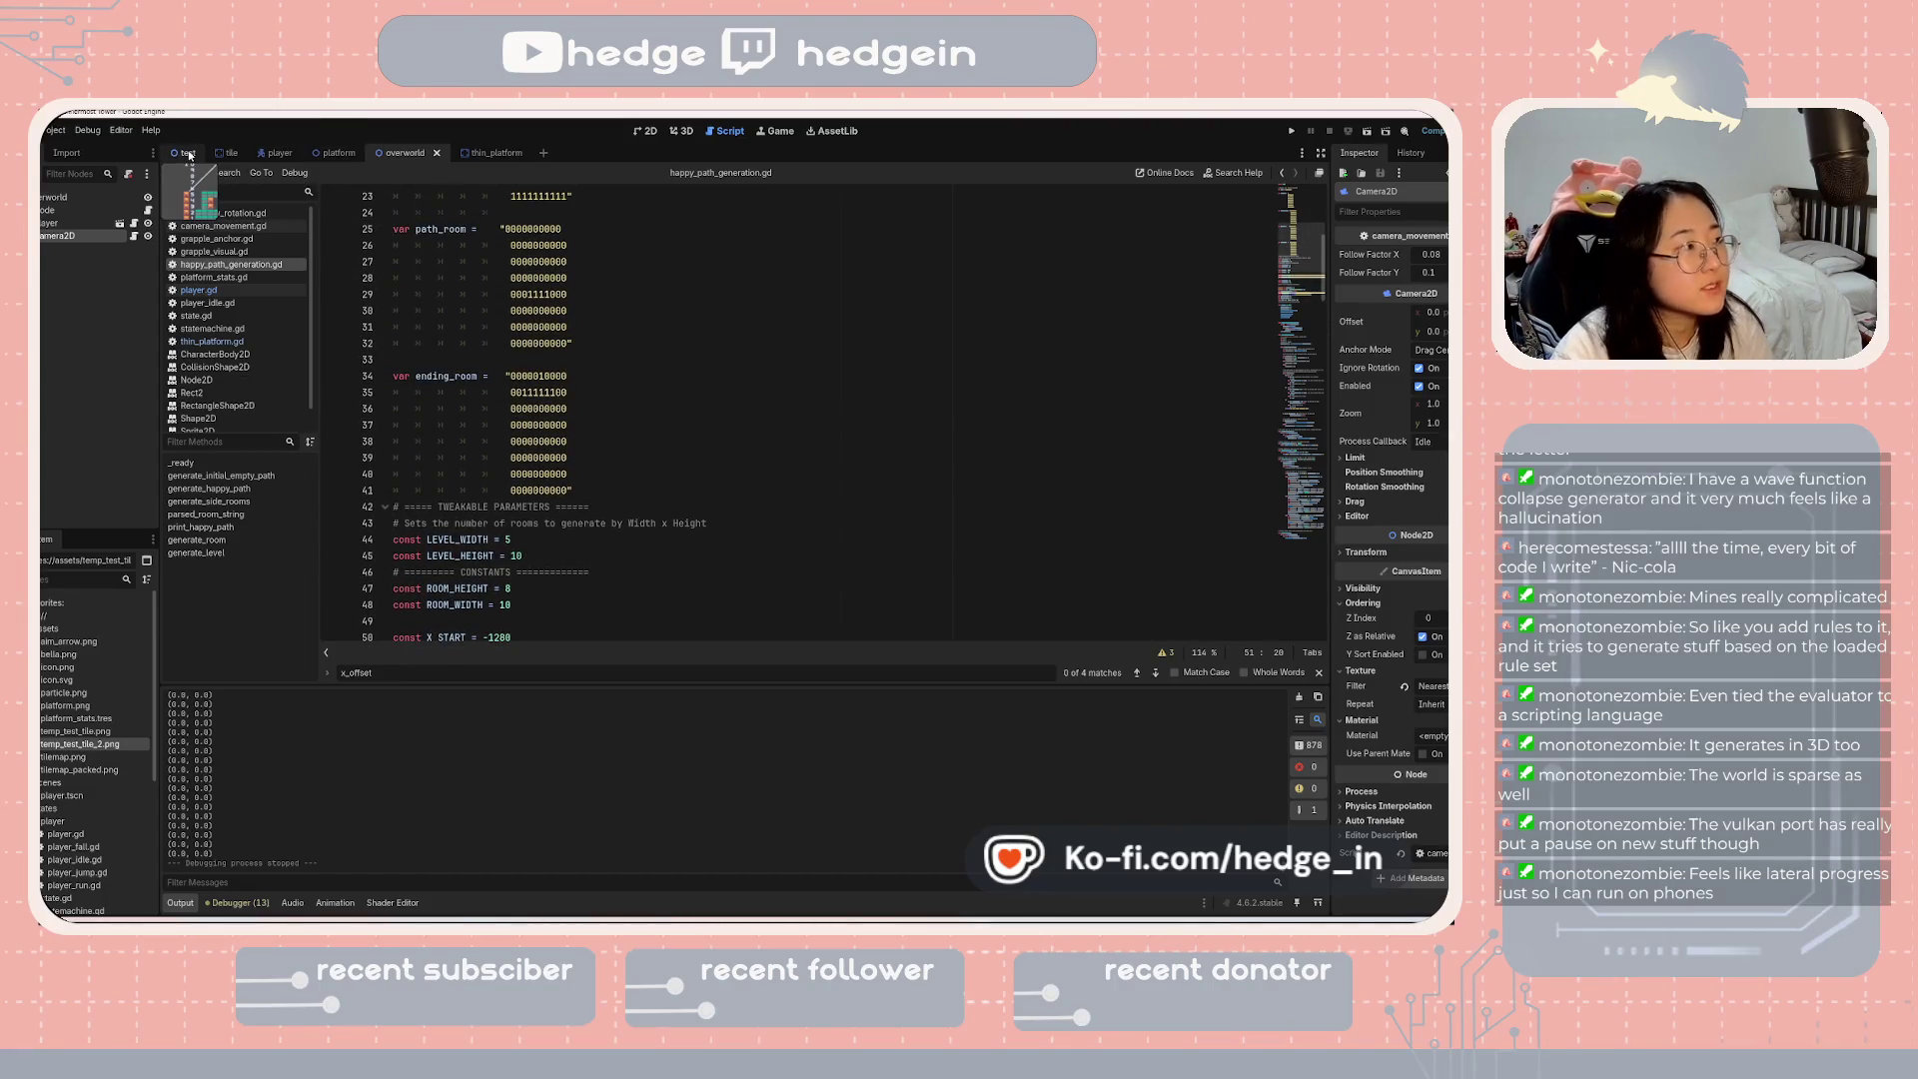
click(276, 153)
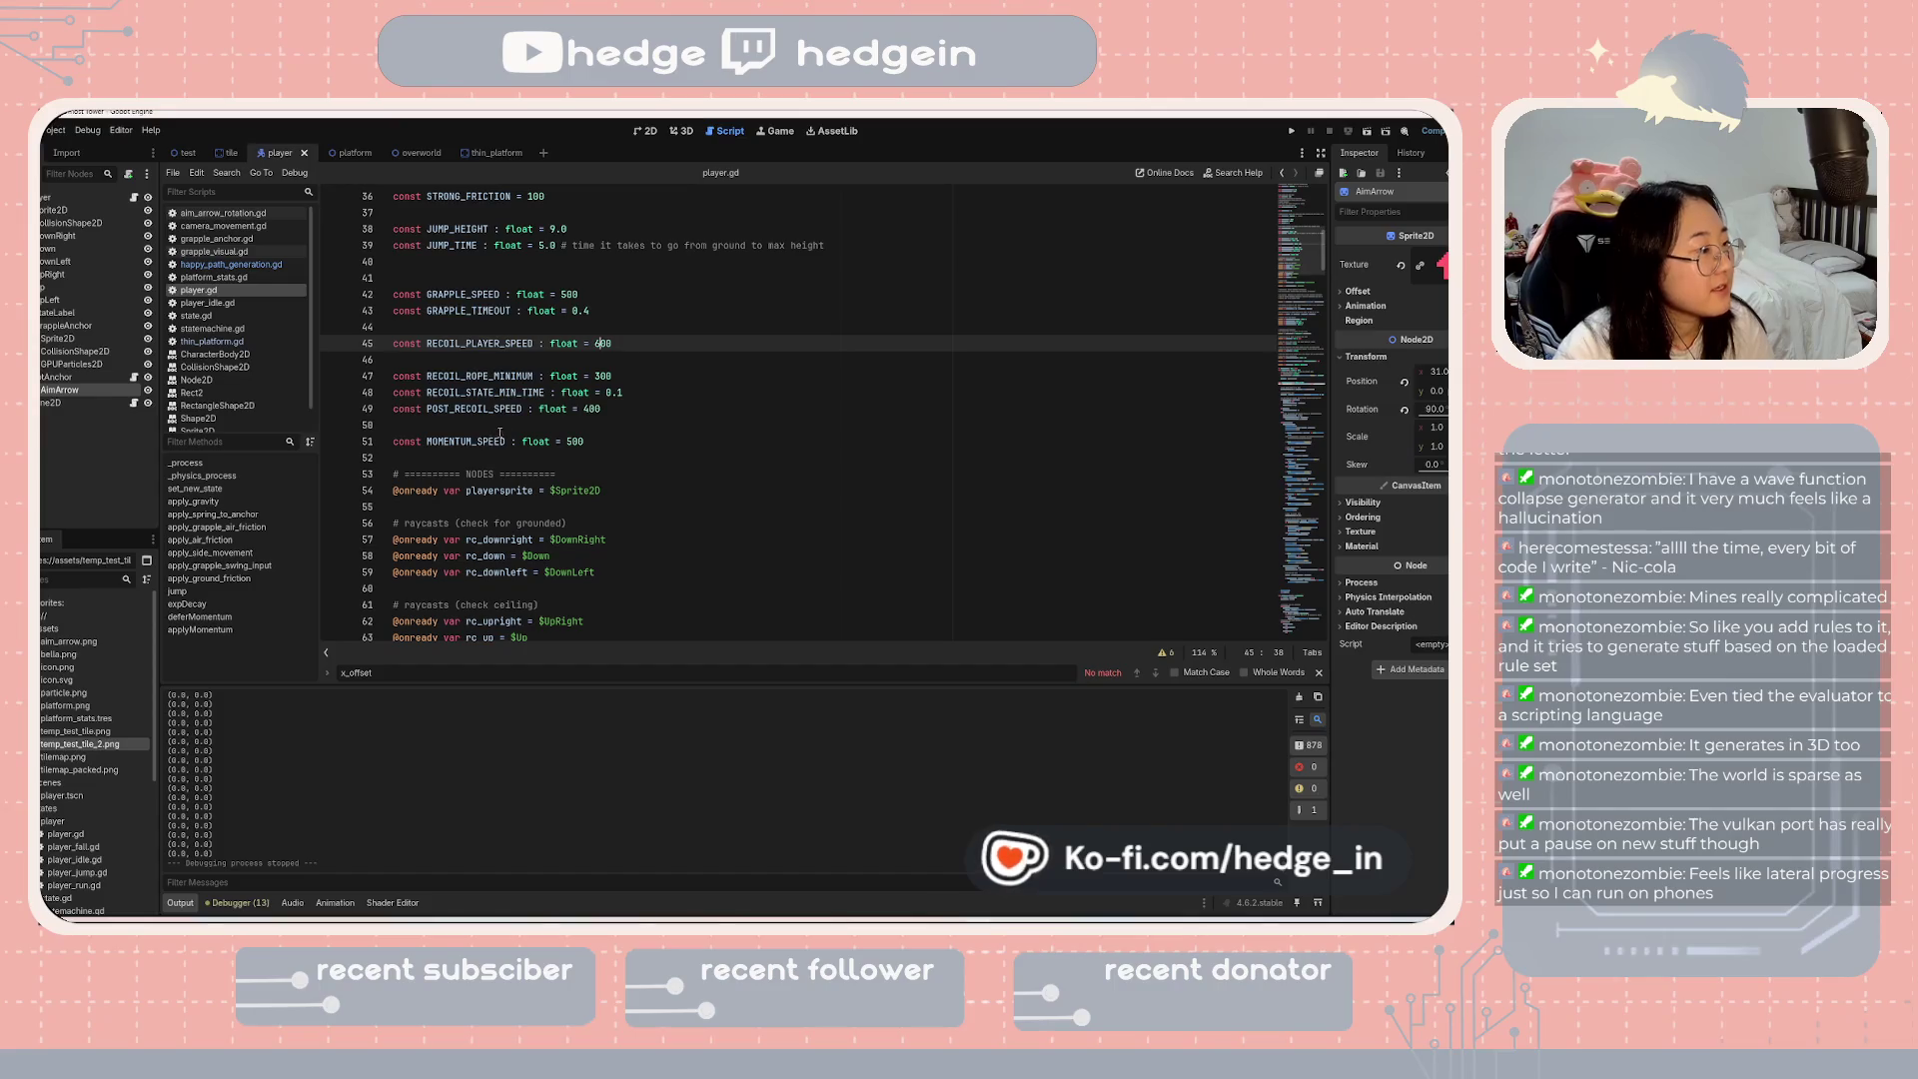
- Set POST_RECOIL_SPEED on line 49 to 800, then run, stop and rerun the game
click(604, 411)
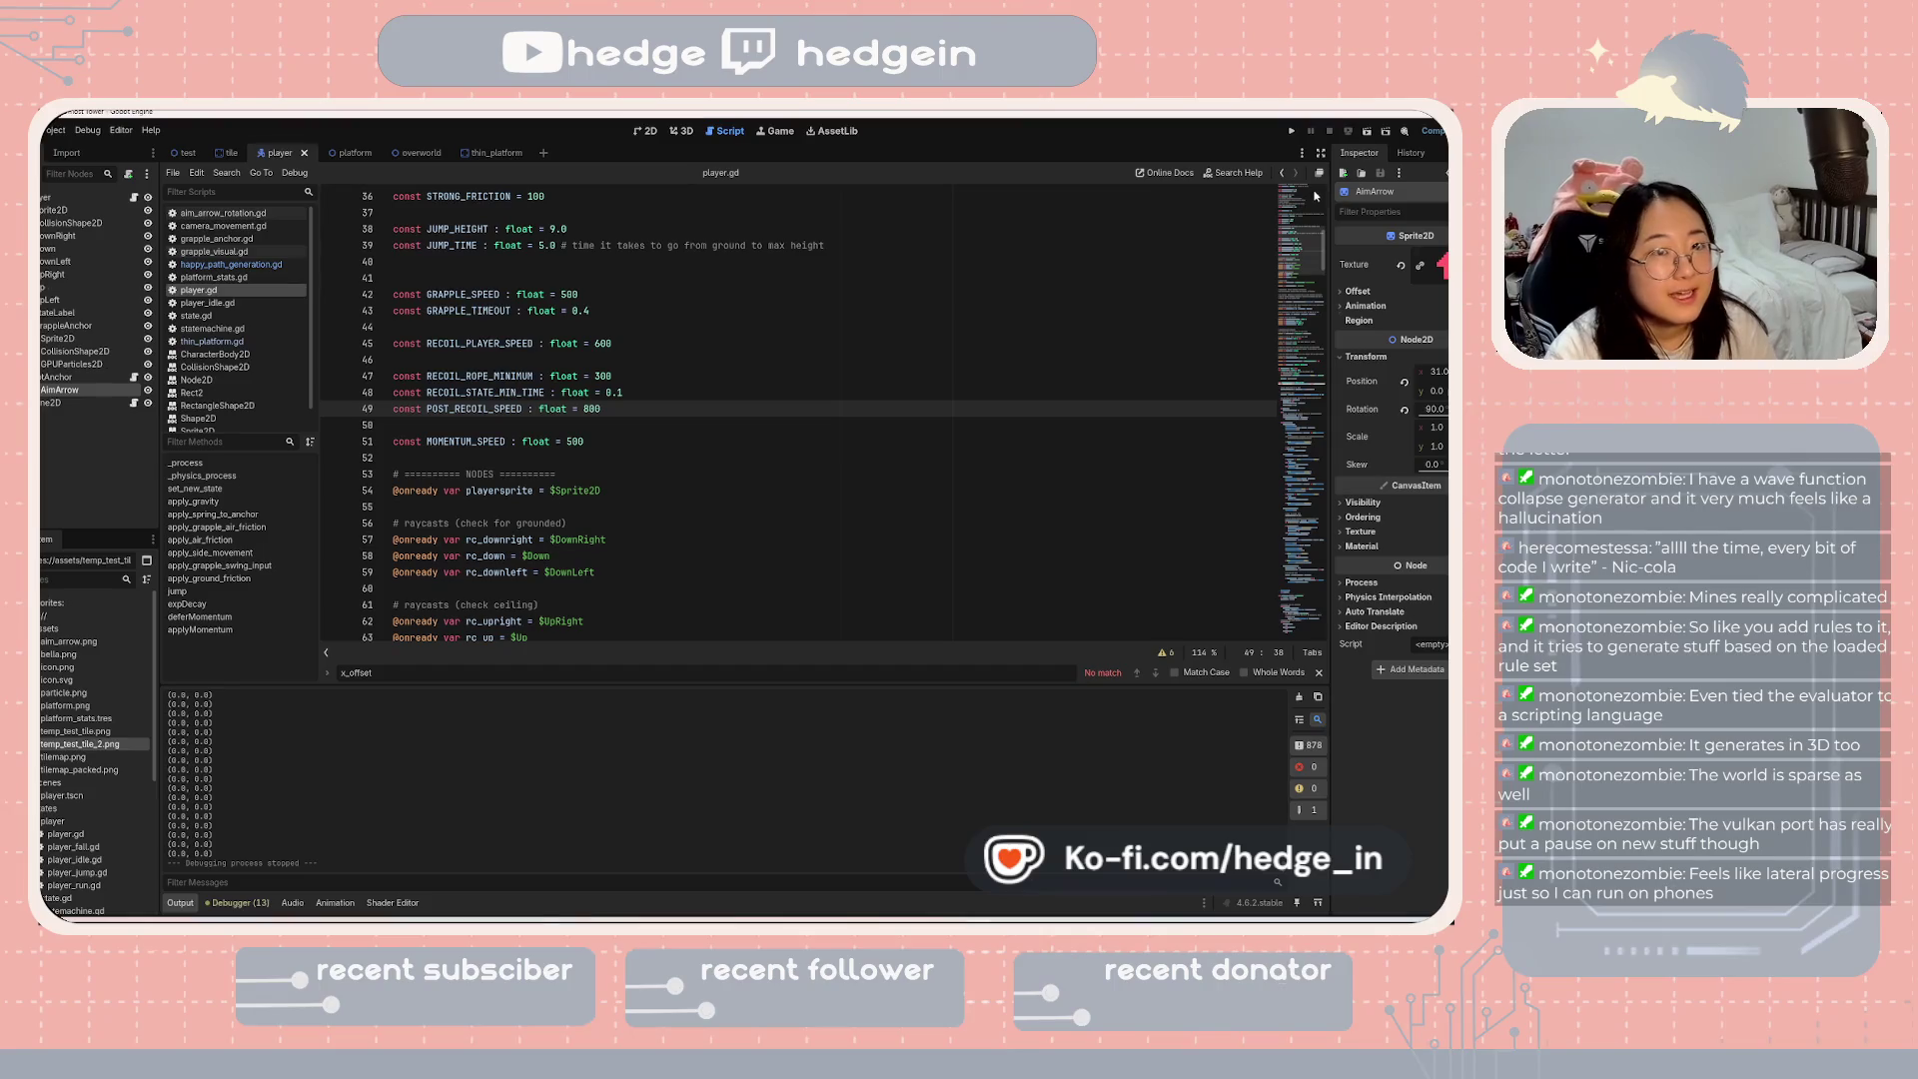
click(1369, 130)
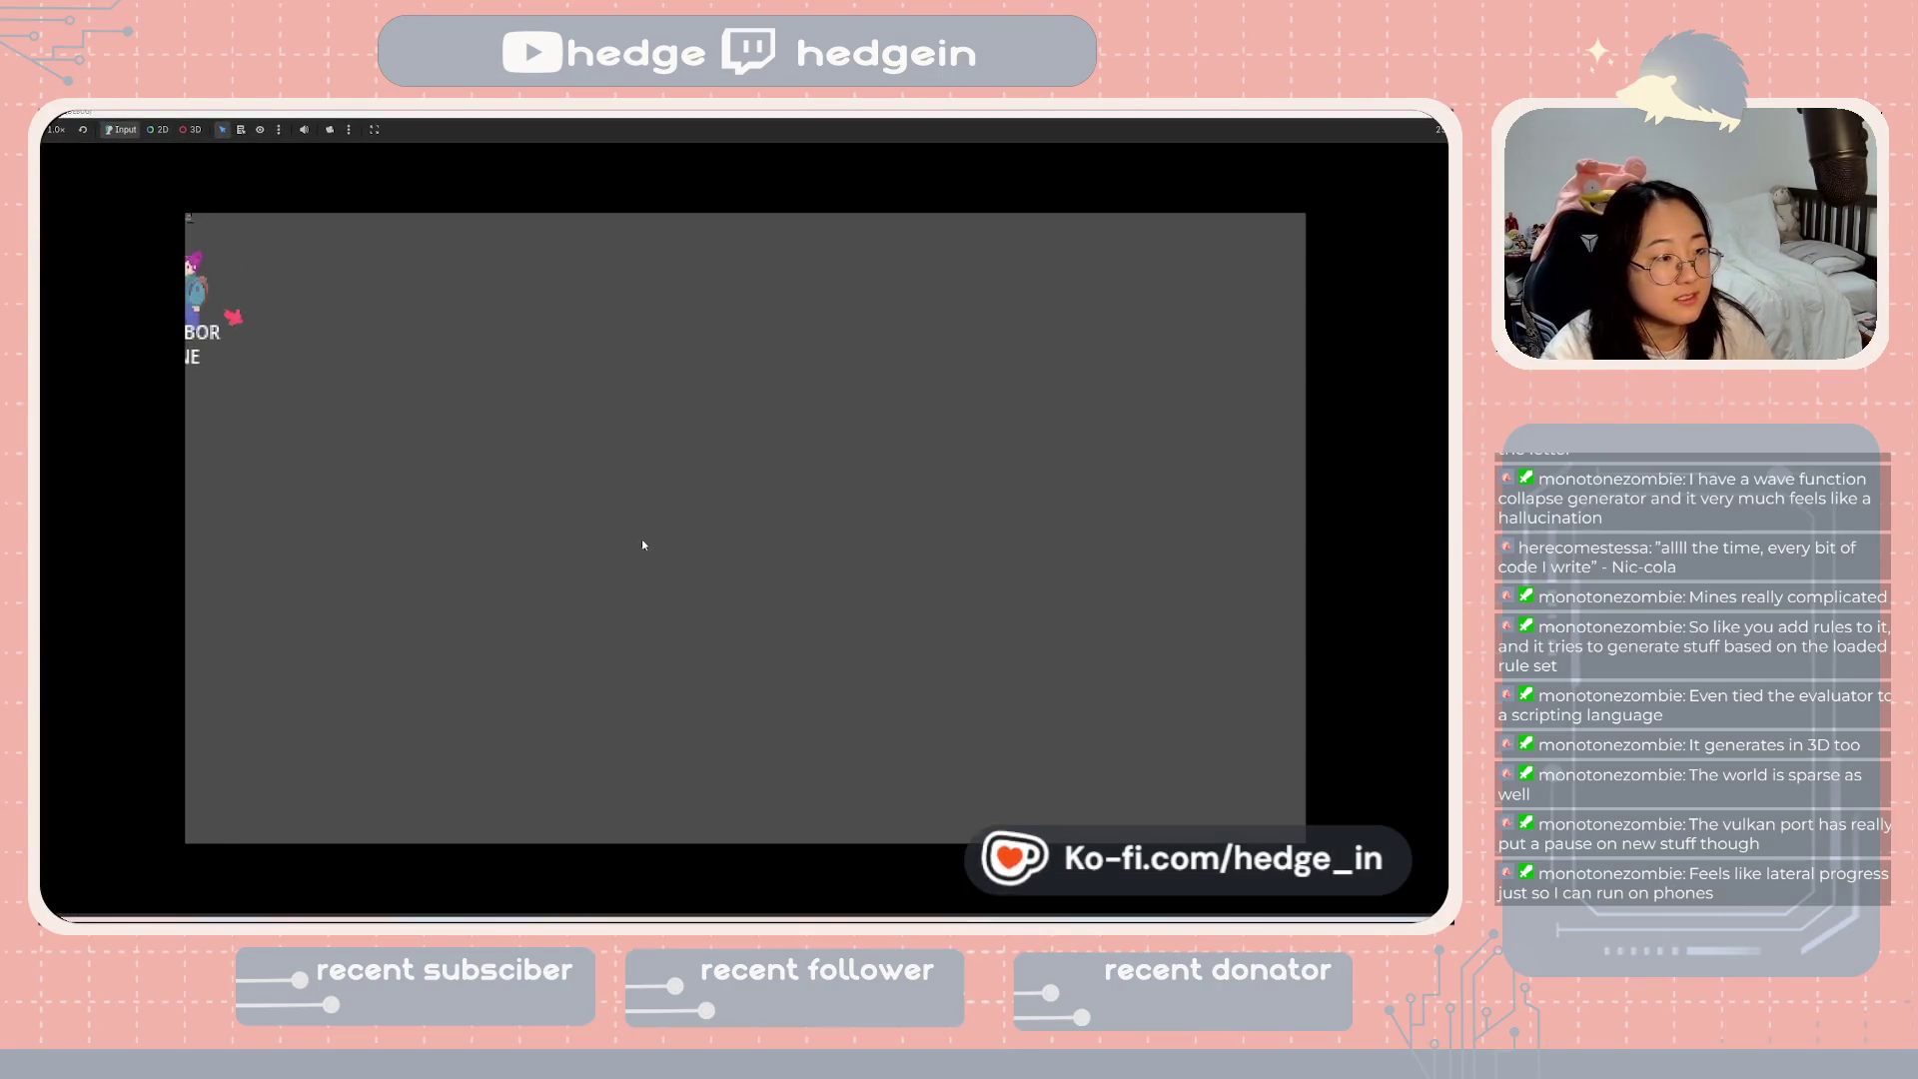
key(F8)
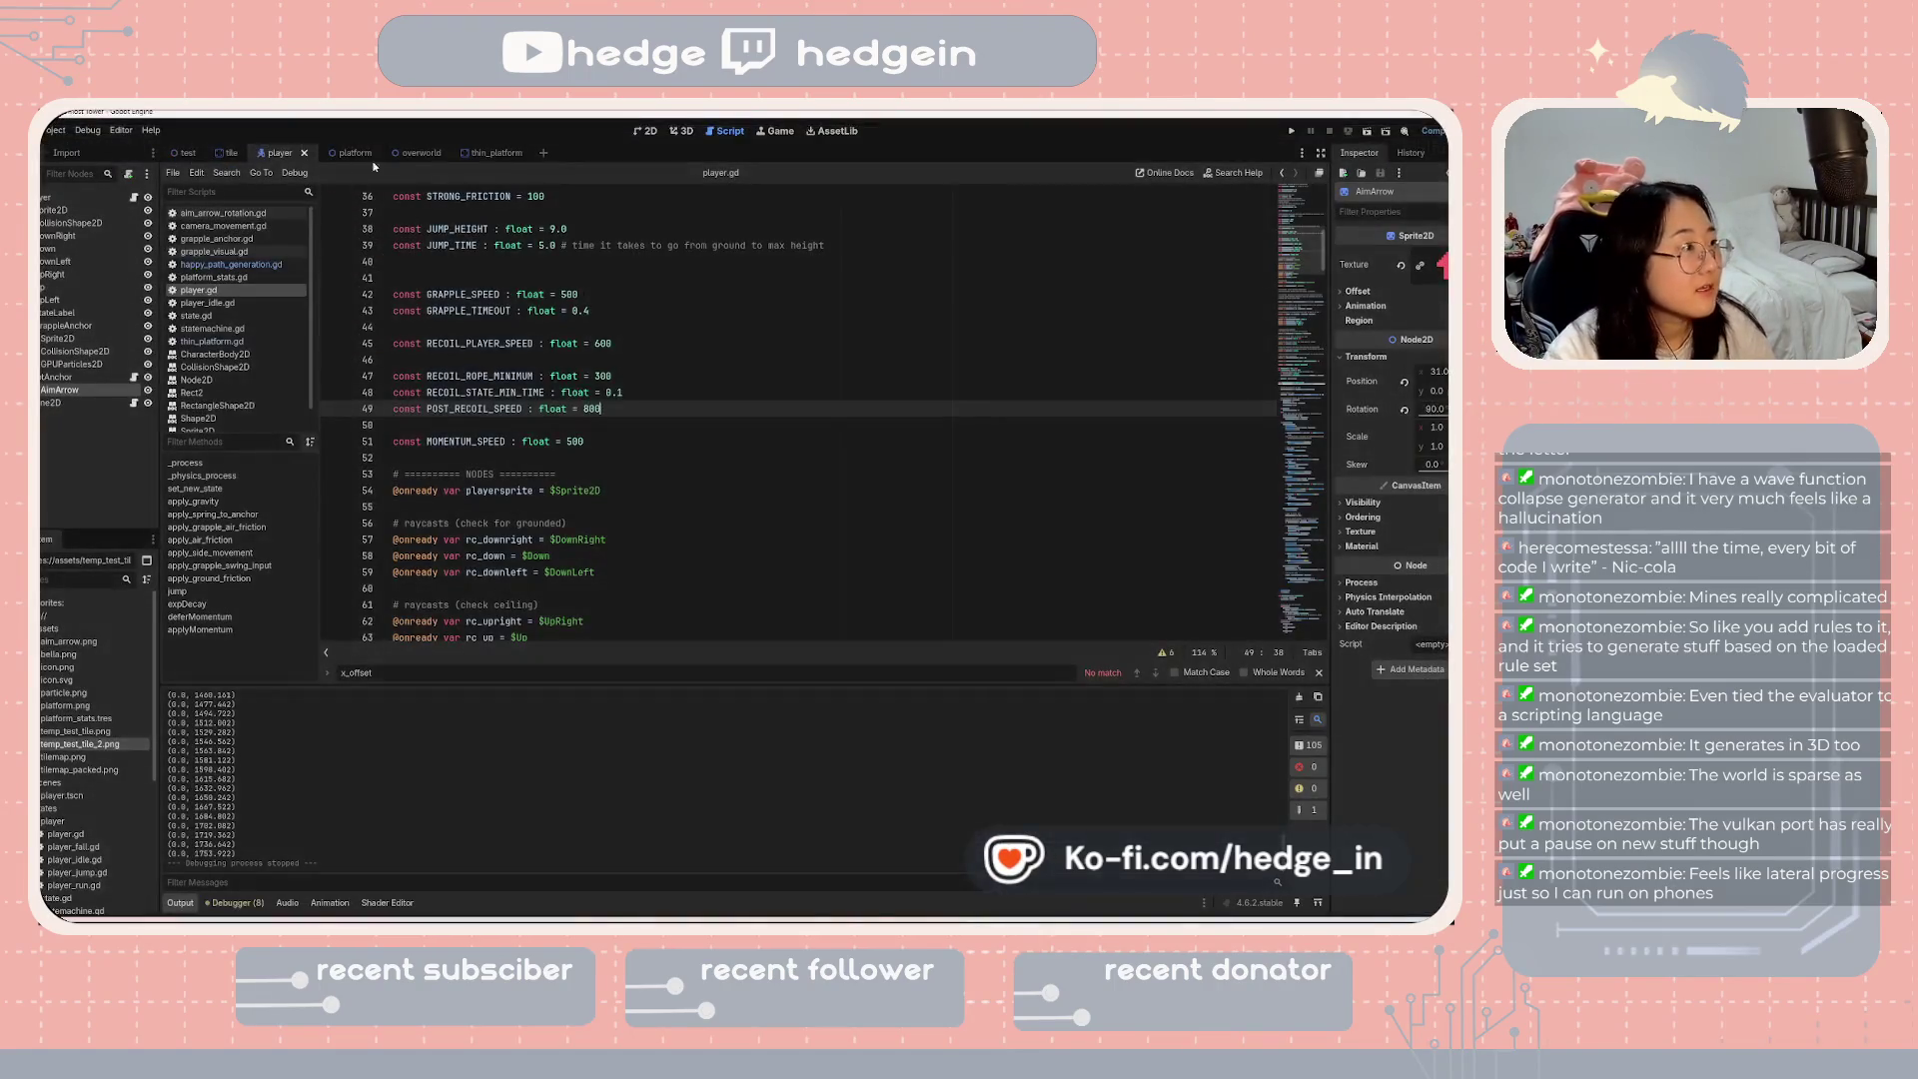
click(1387, 132)
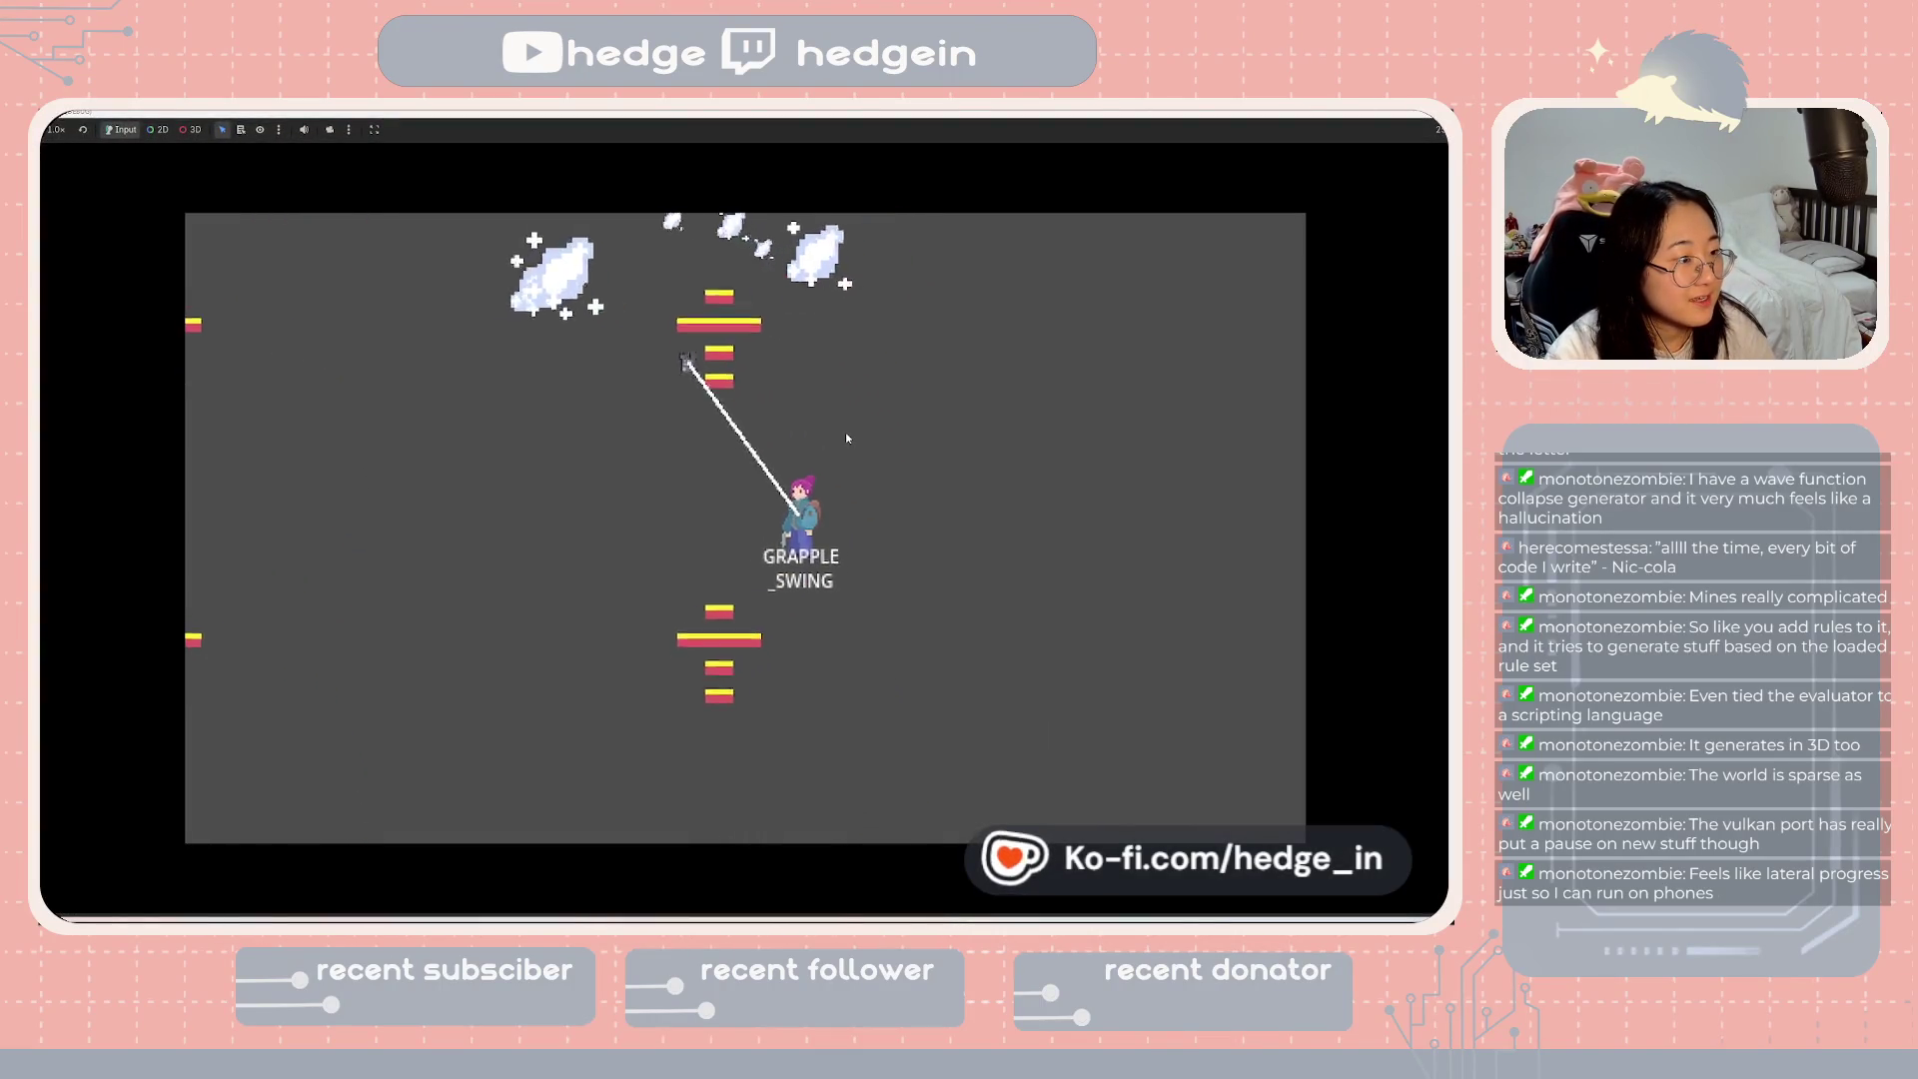
- Play two grapple runs with the faster recoil, stopping the game after each
click(828, 413)
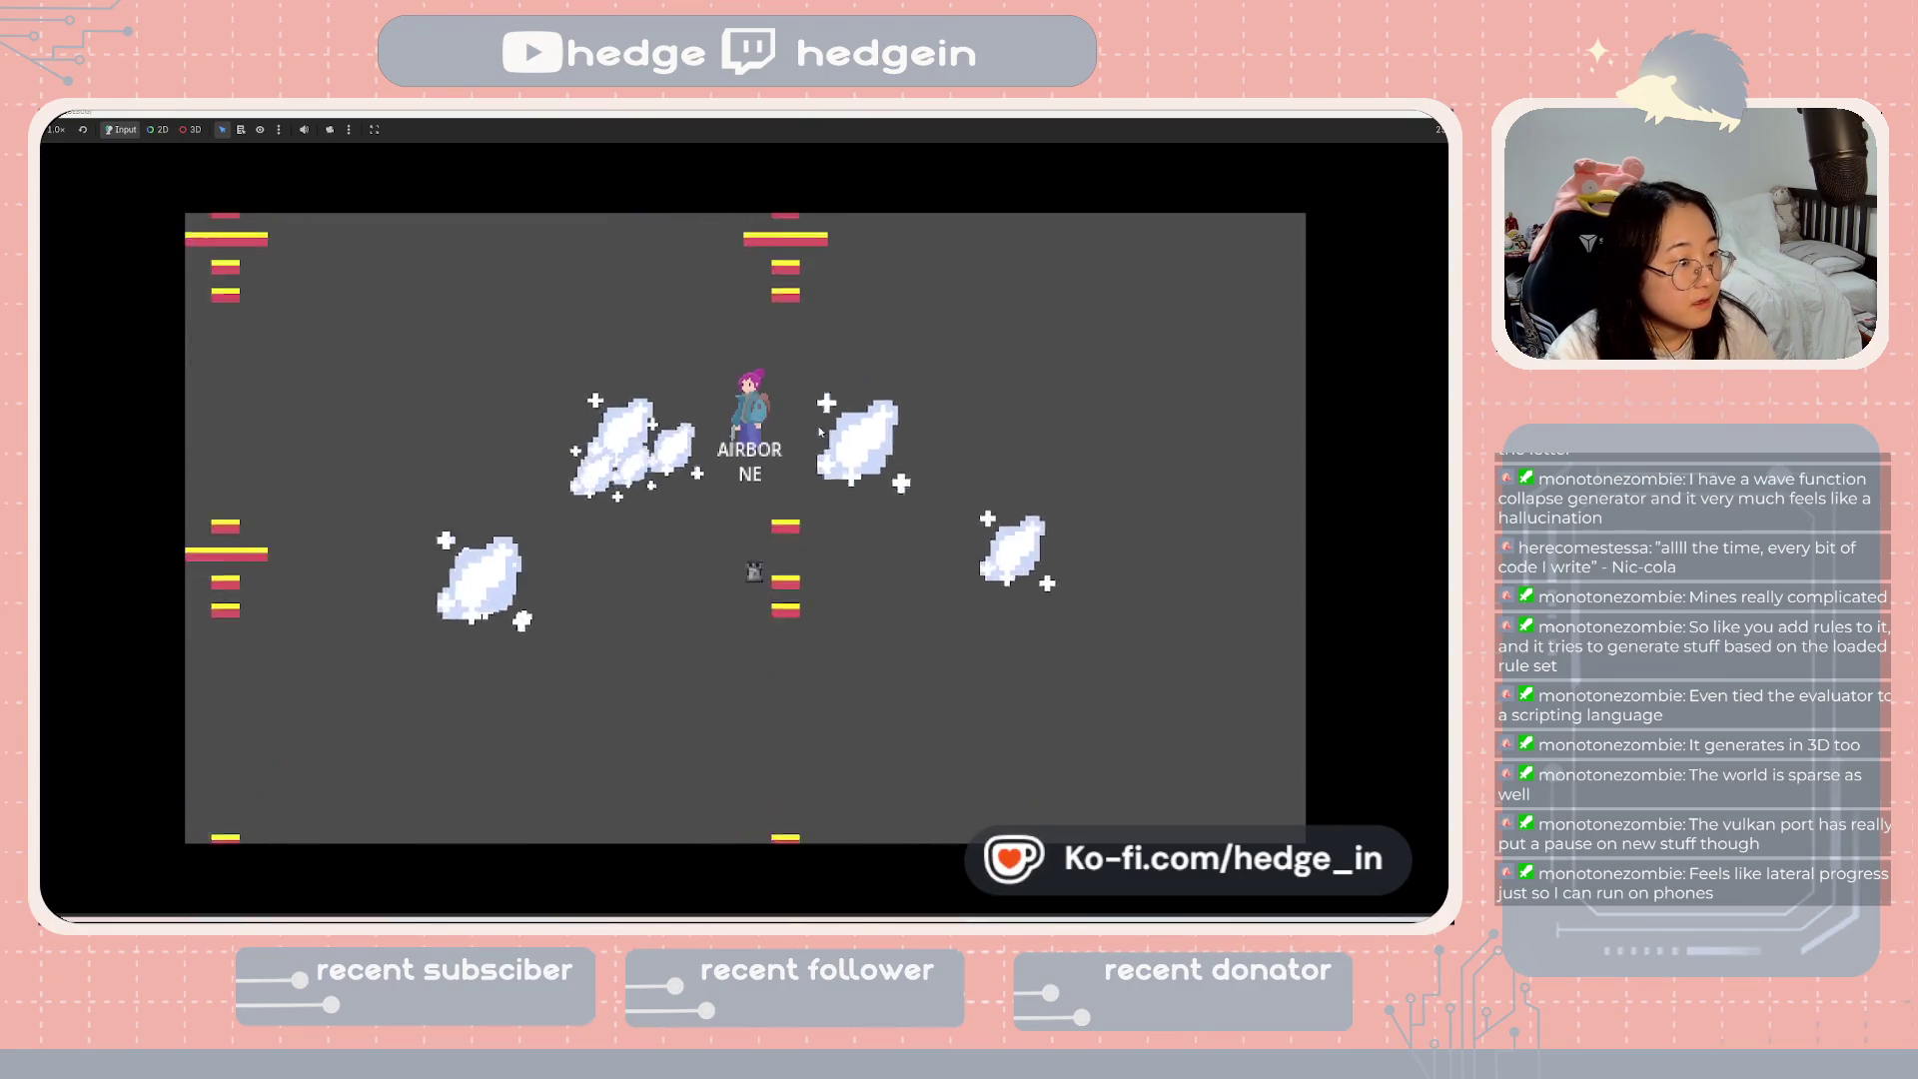
click(800, 440)
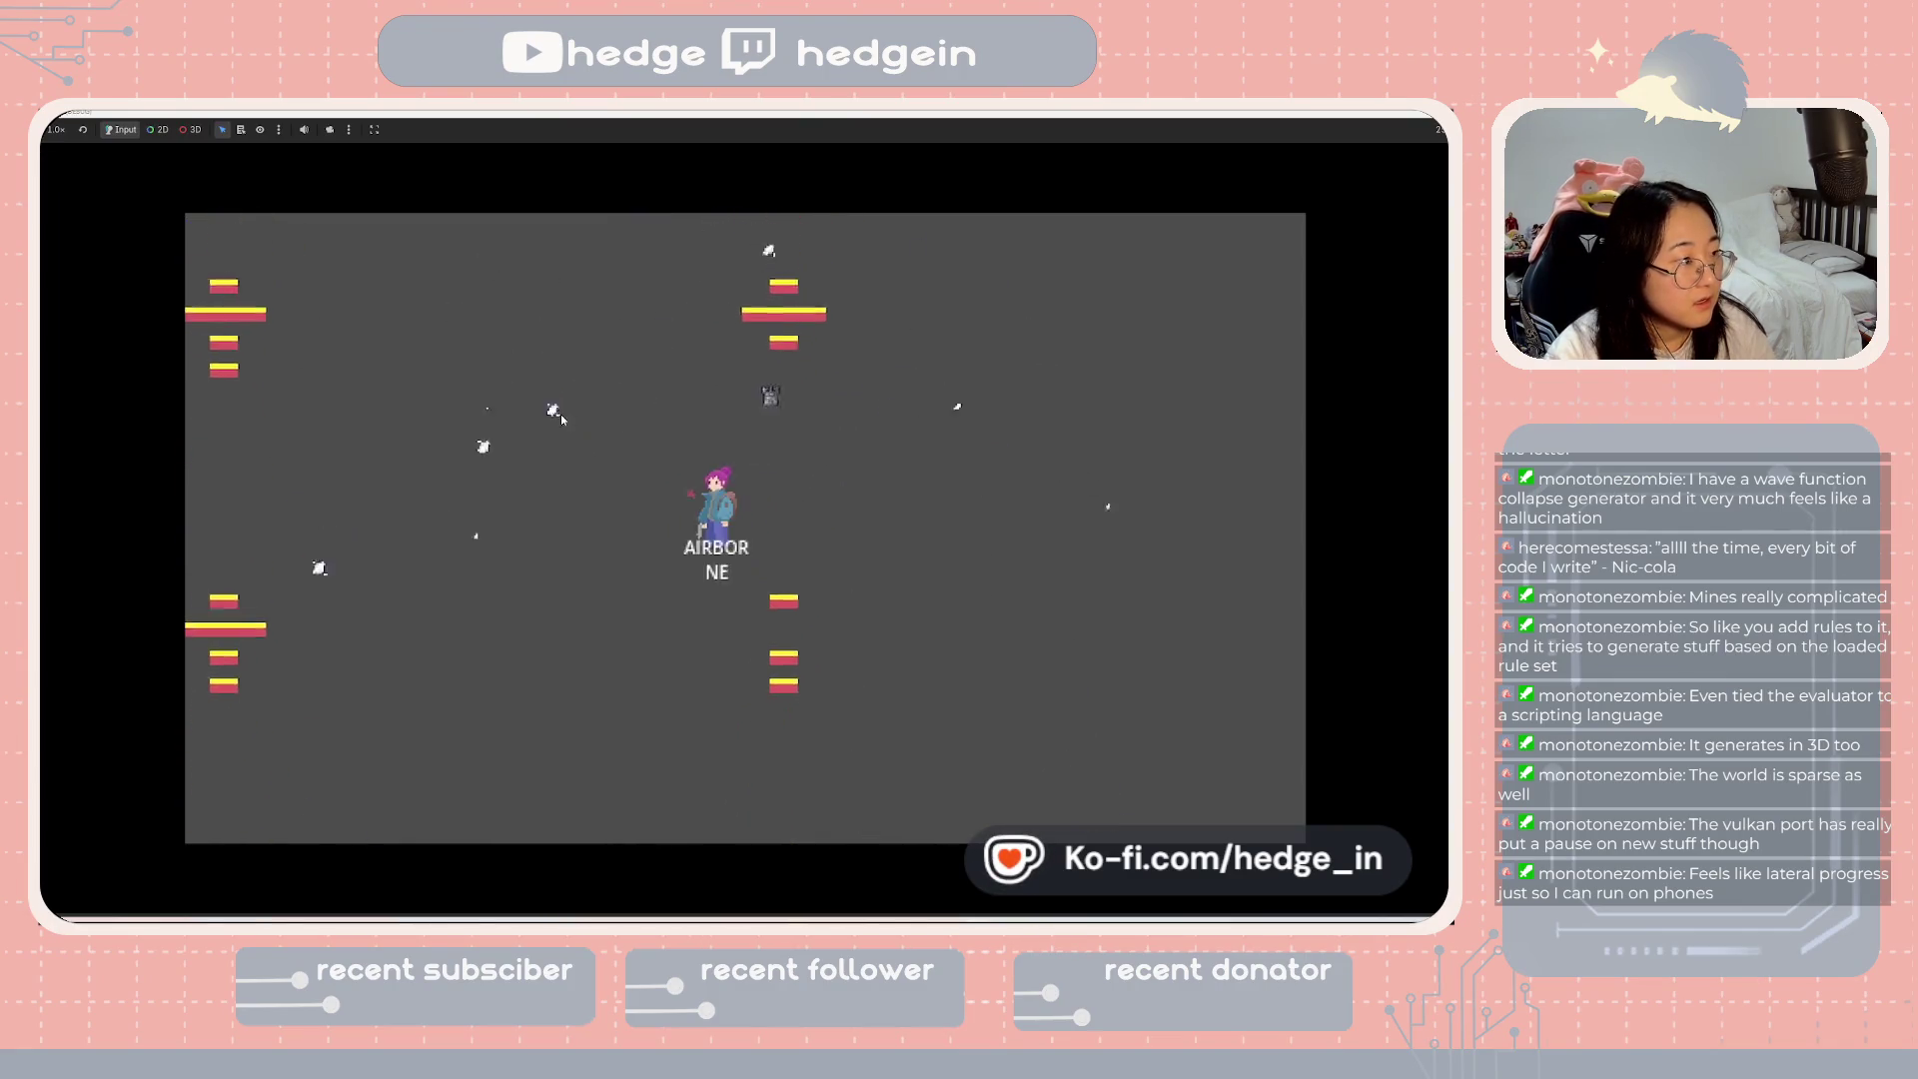
click(892, 489)
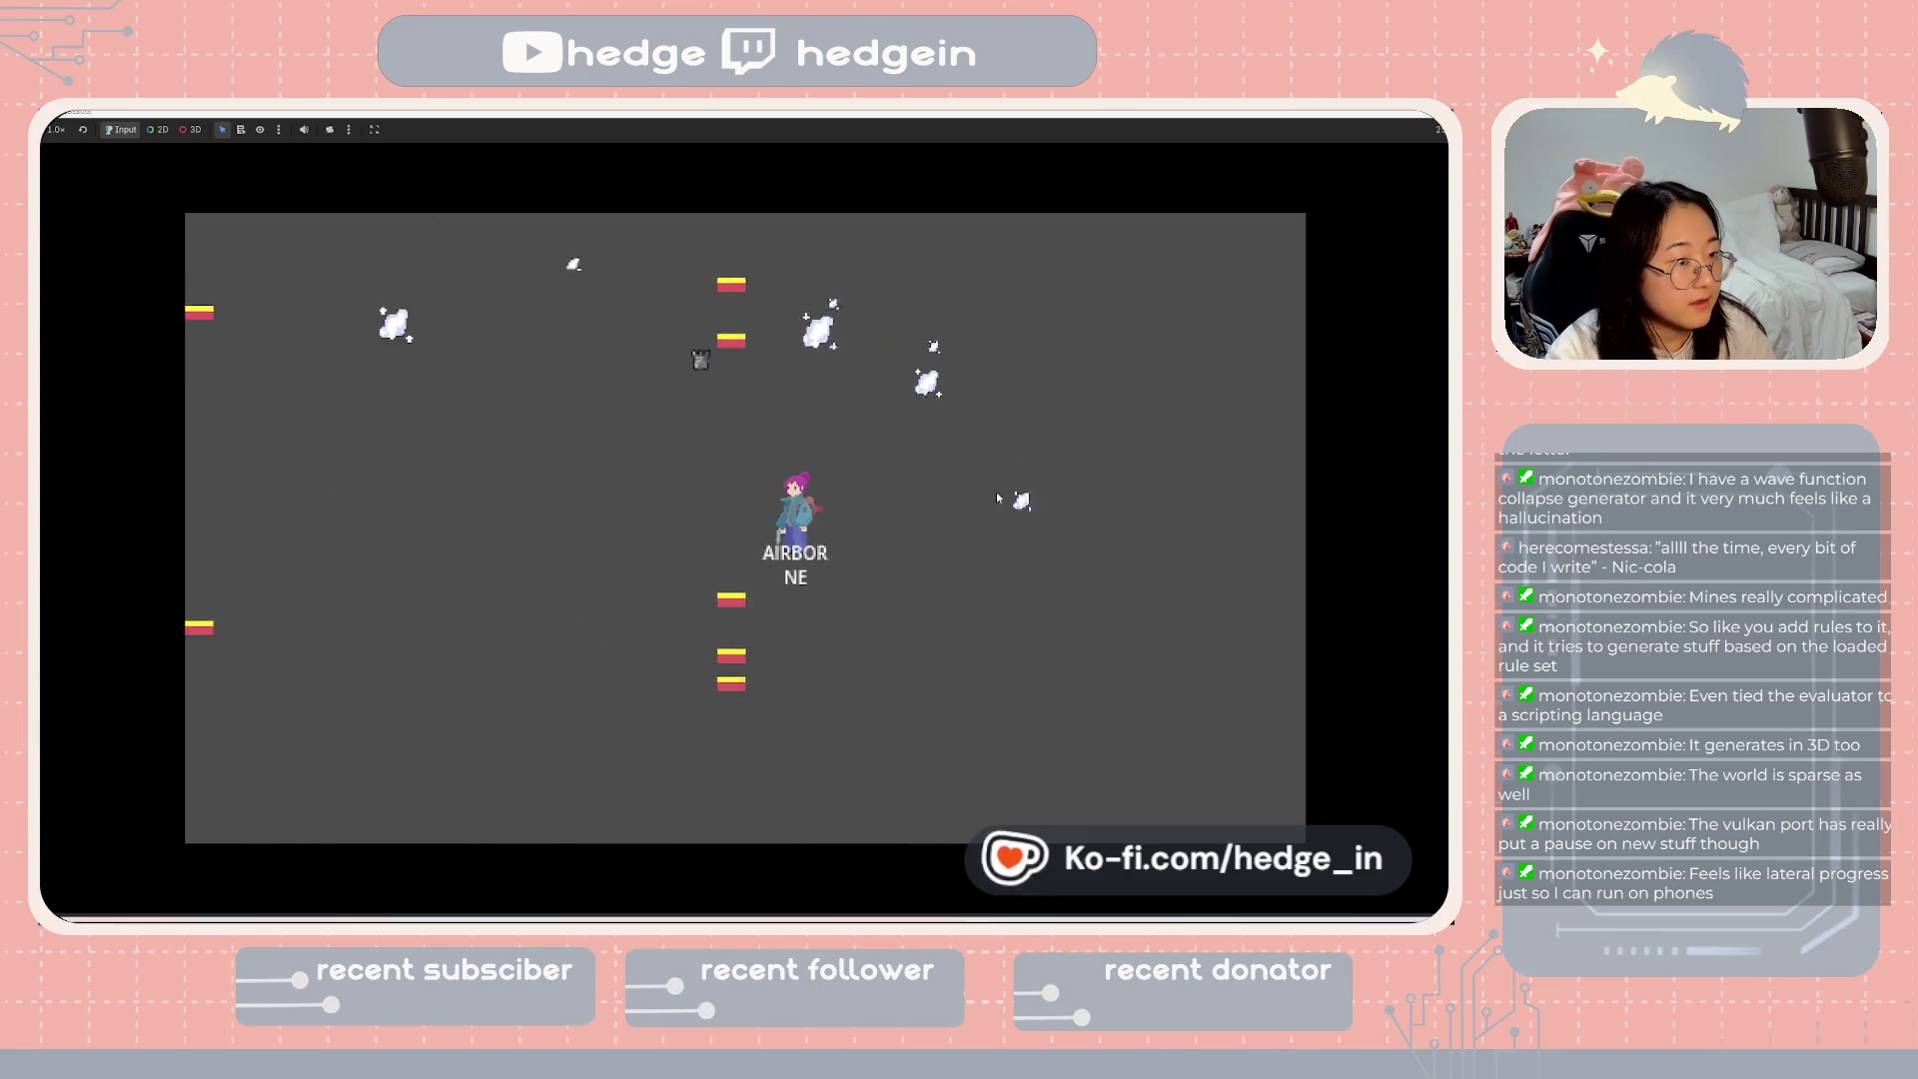
key(F8)
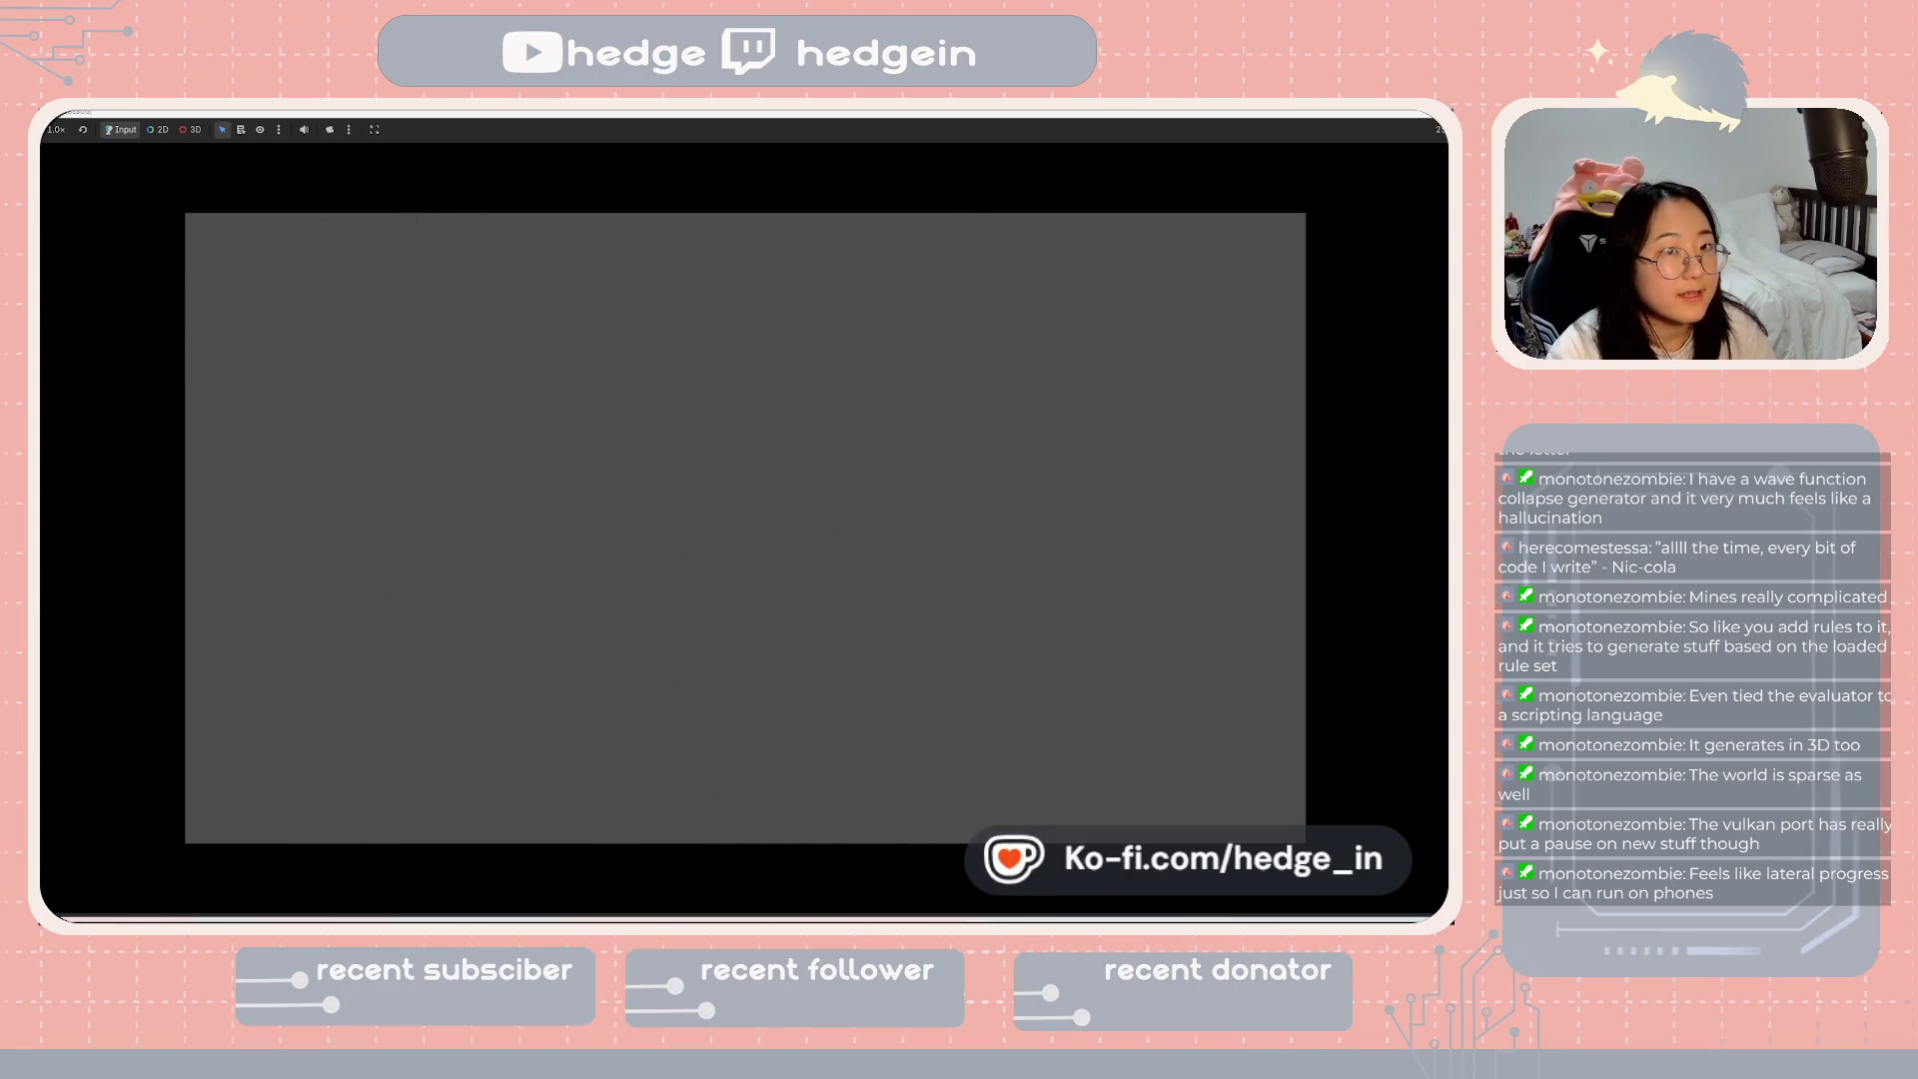
click(1367, 131)
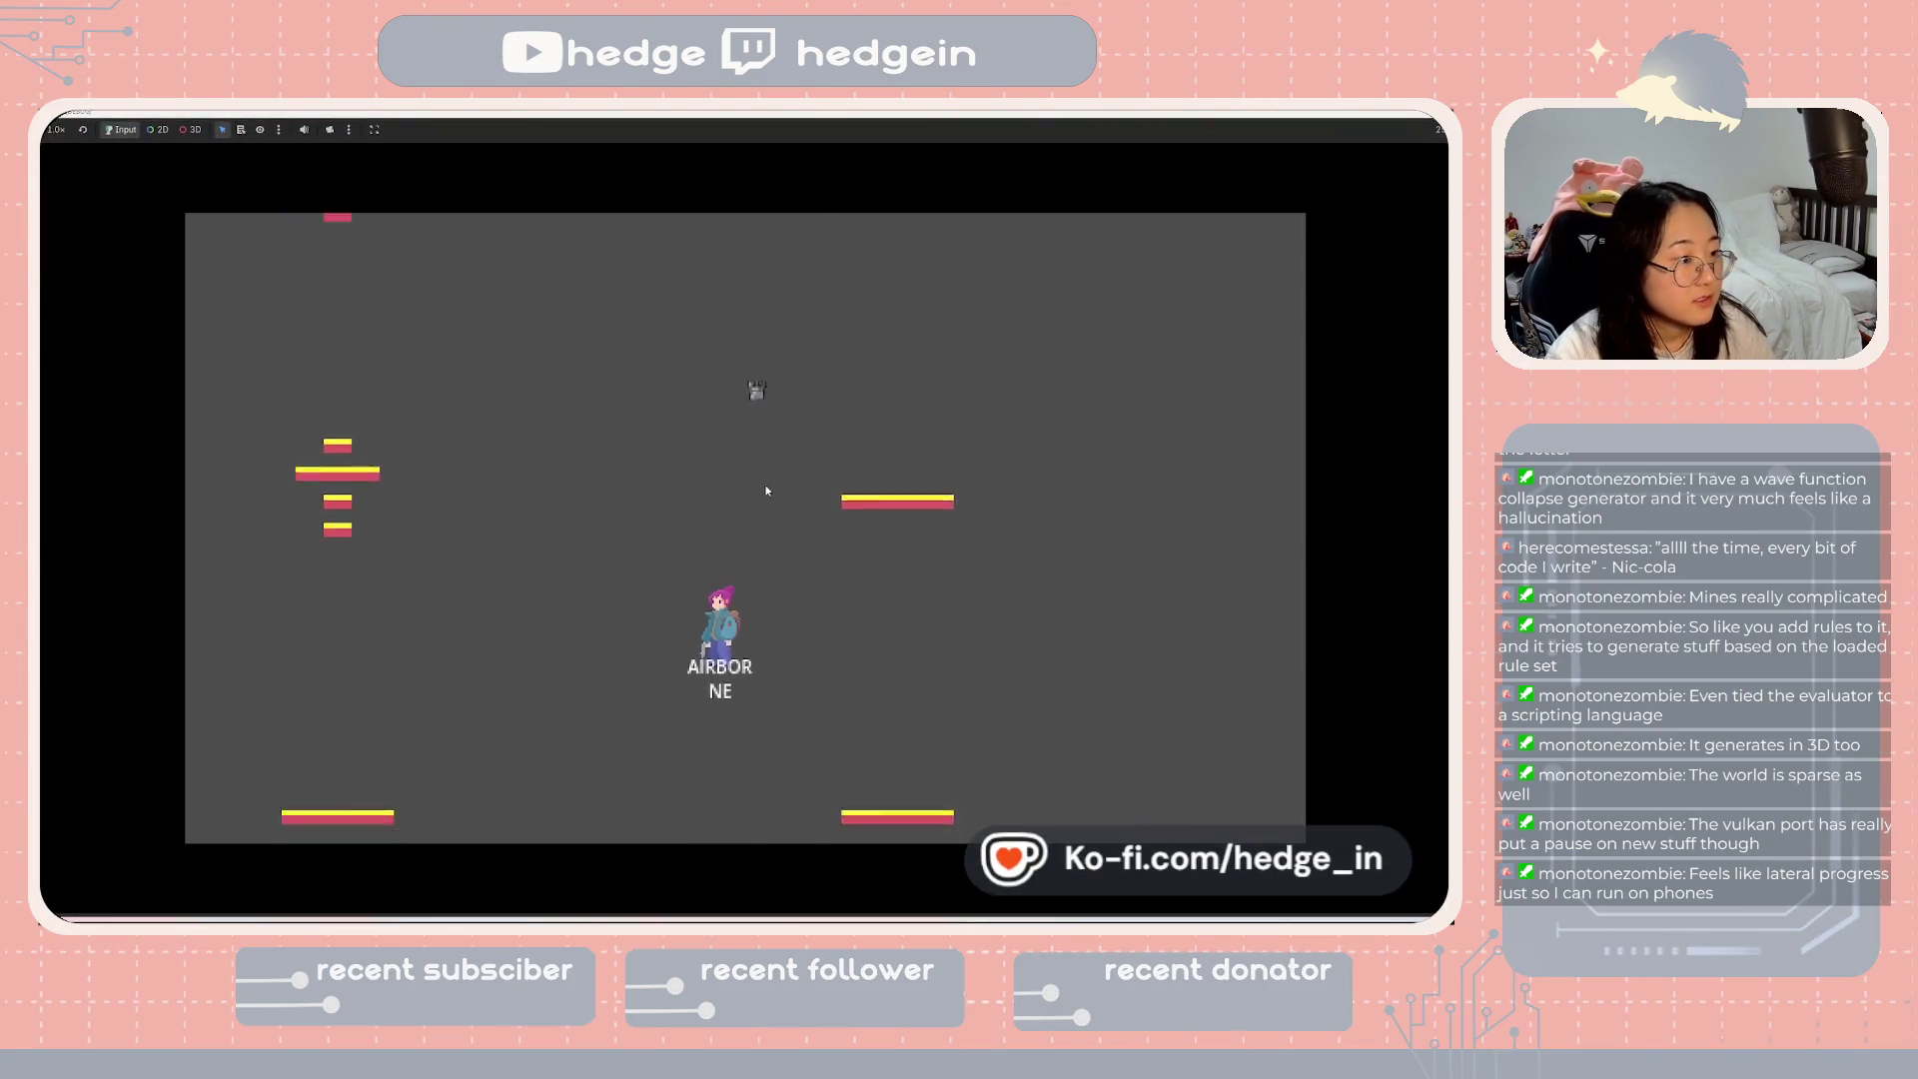
click(767, 490)
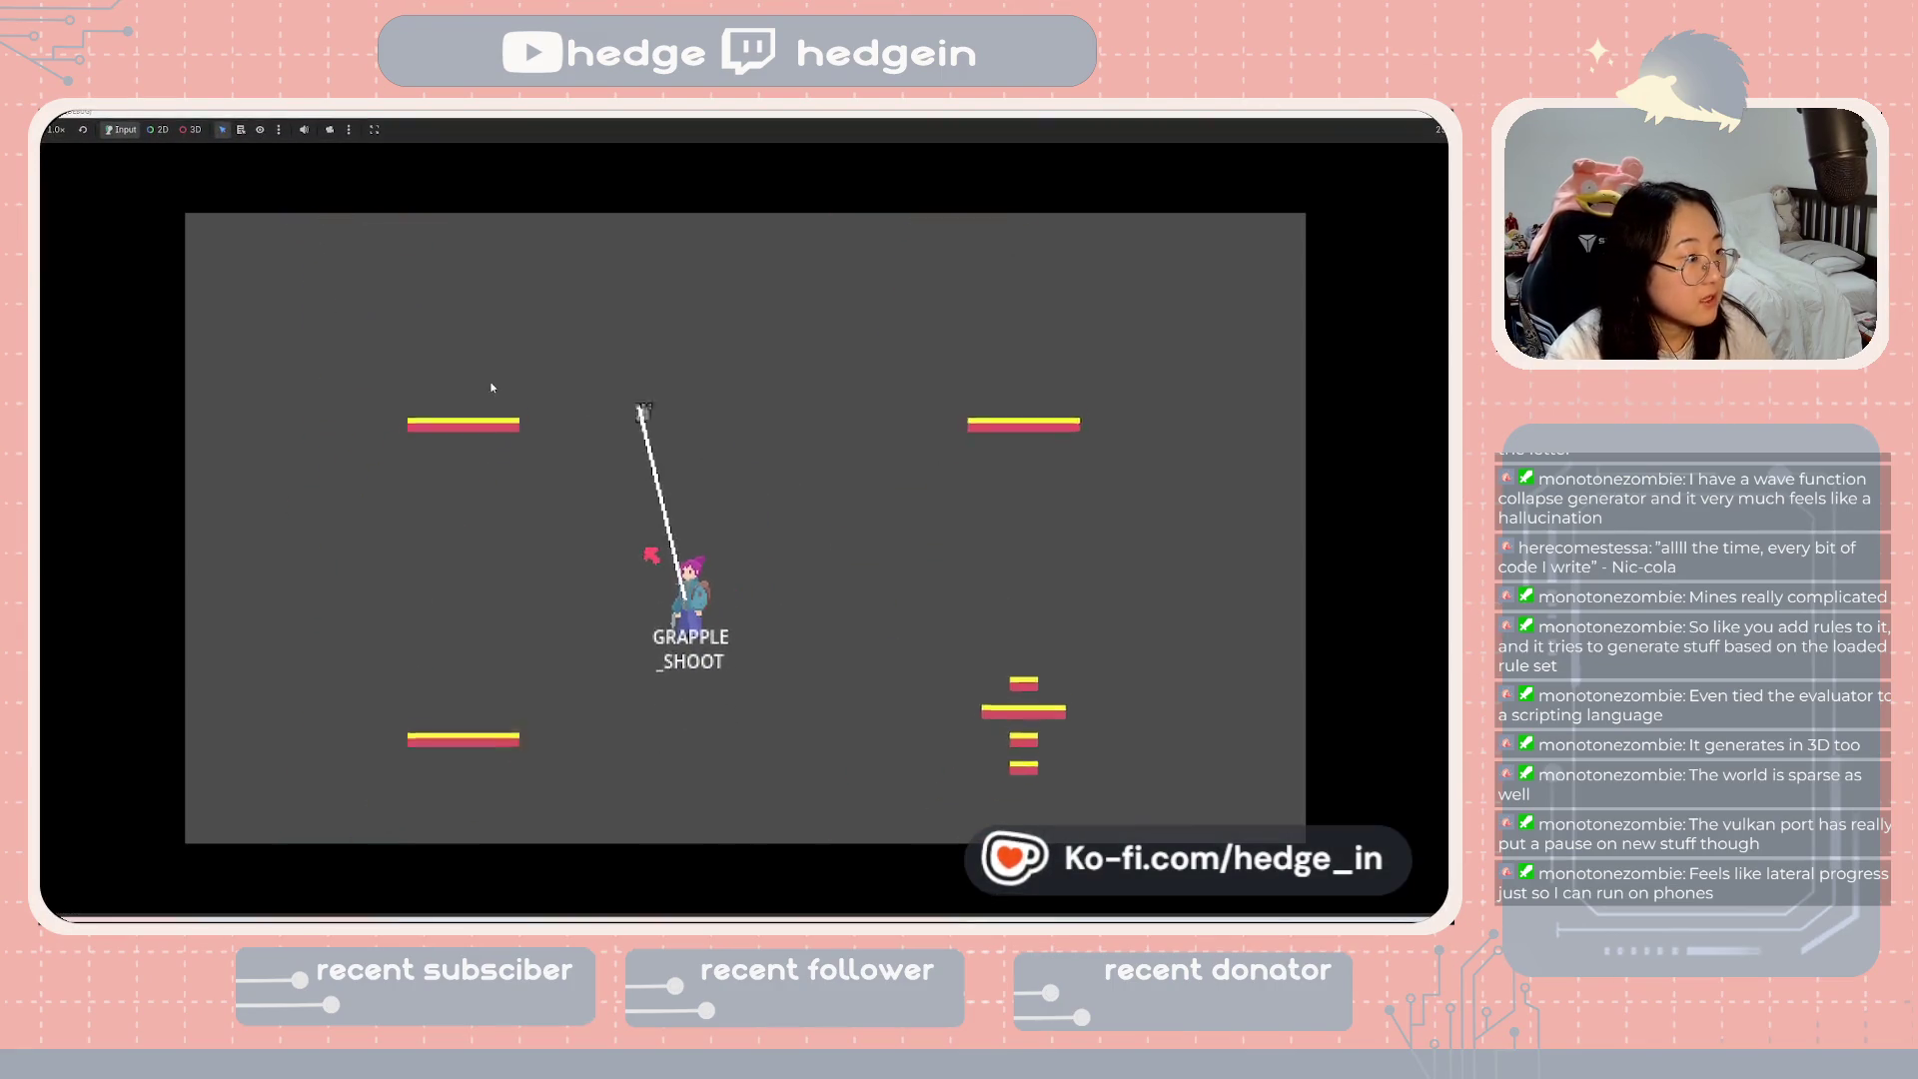
click(752, 316)
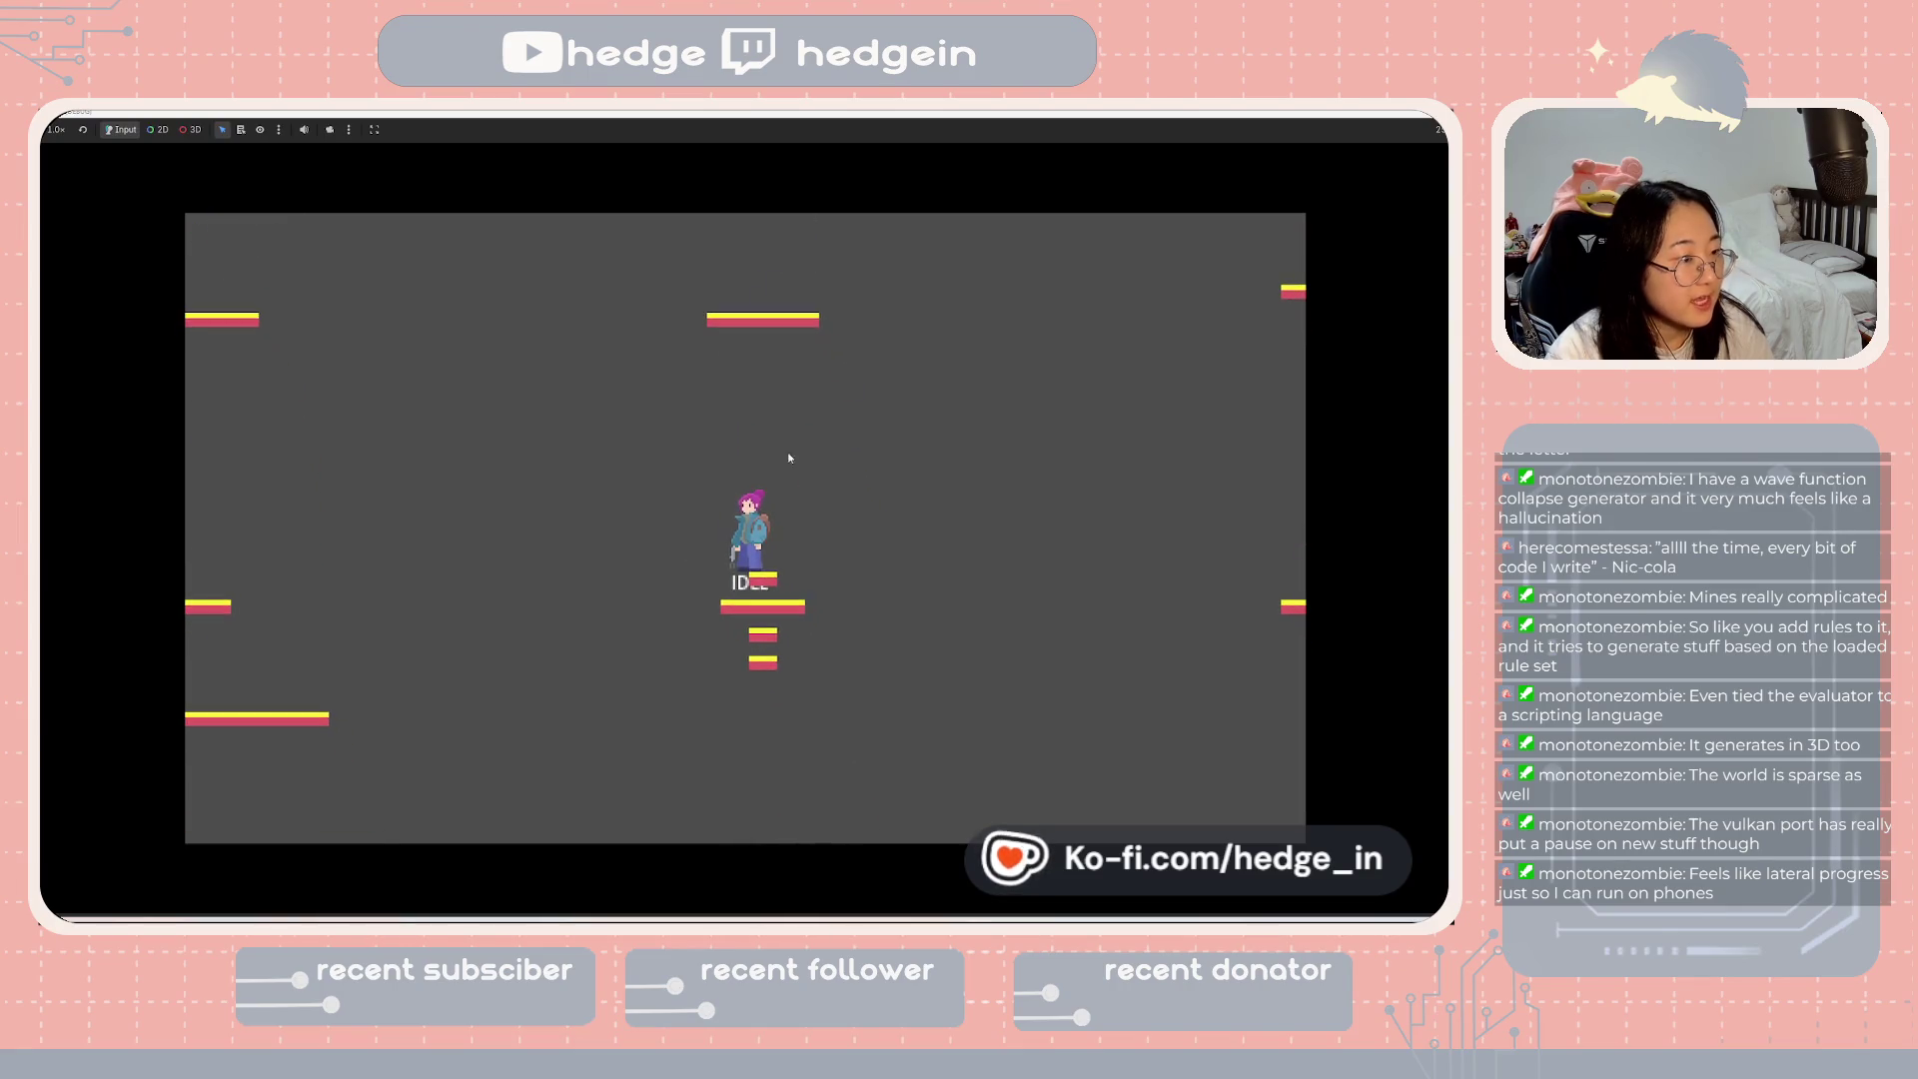
key(F8)
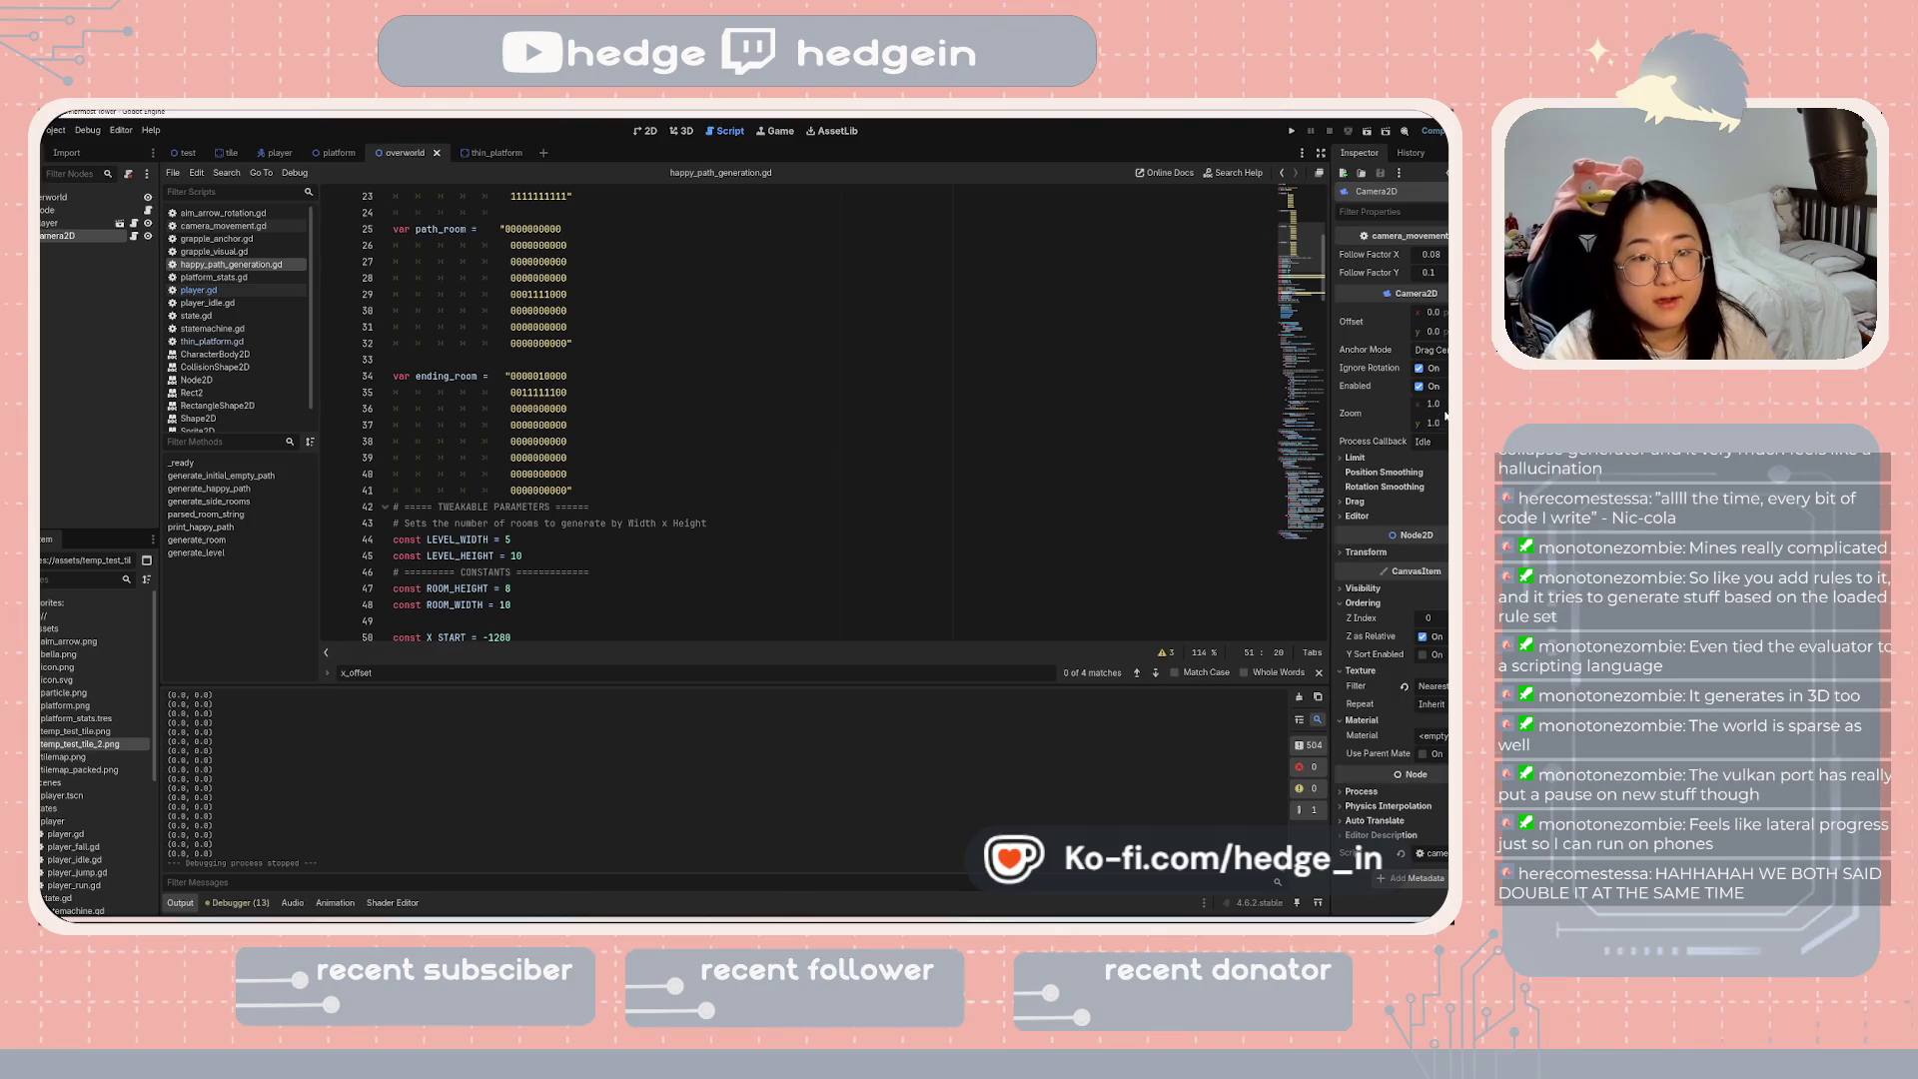
- Enter 0.1 as the Camera2D Zoom and run the scene to view the room grid
text(0.1)
key(Return)
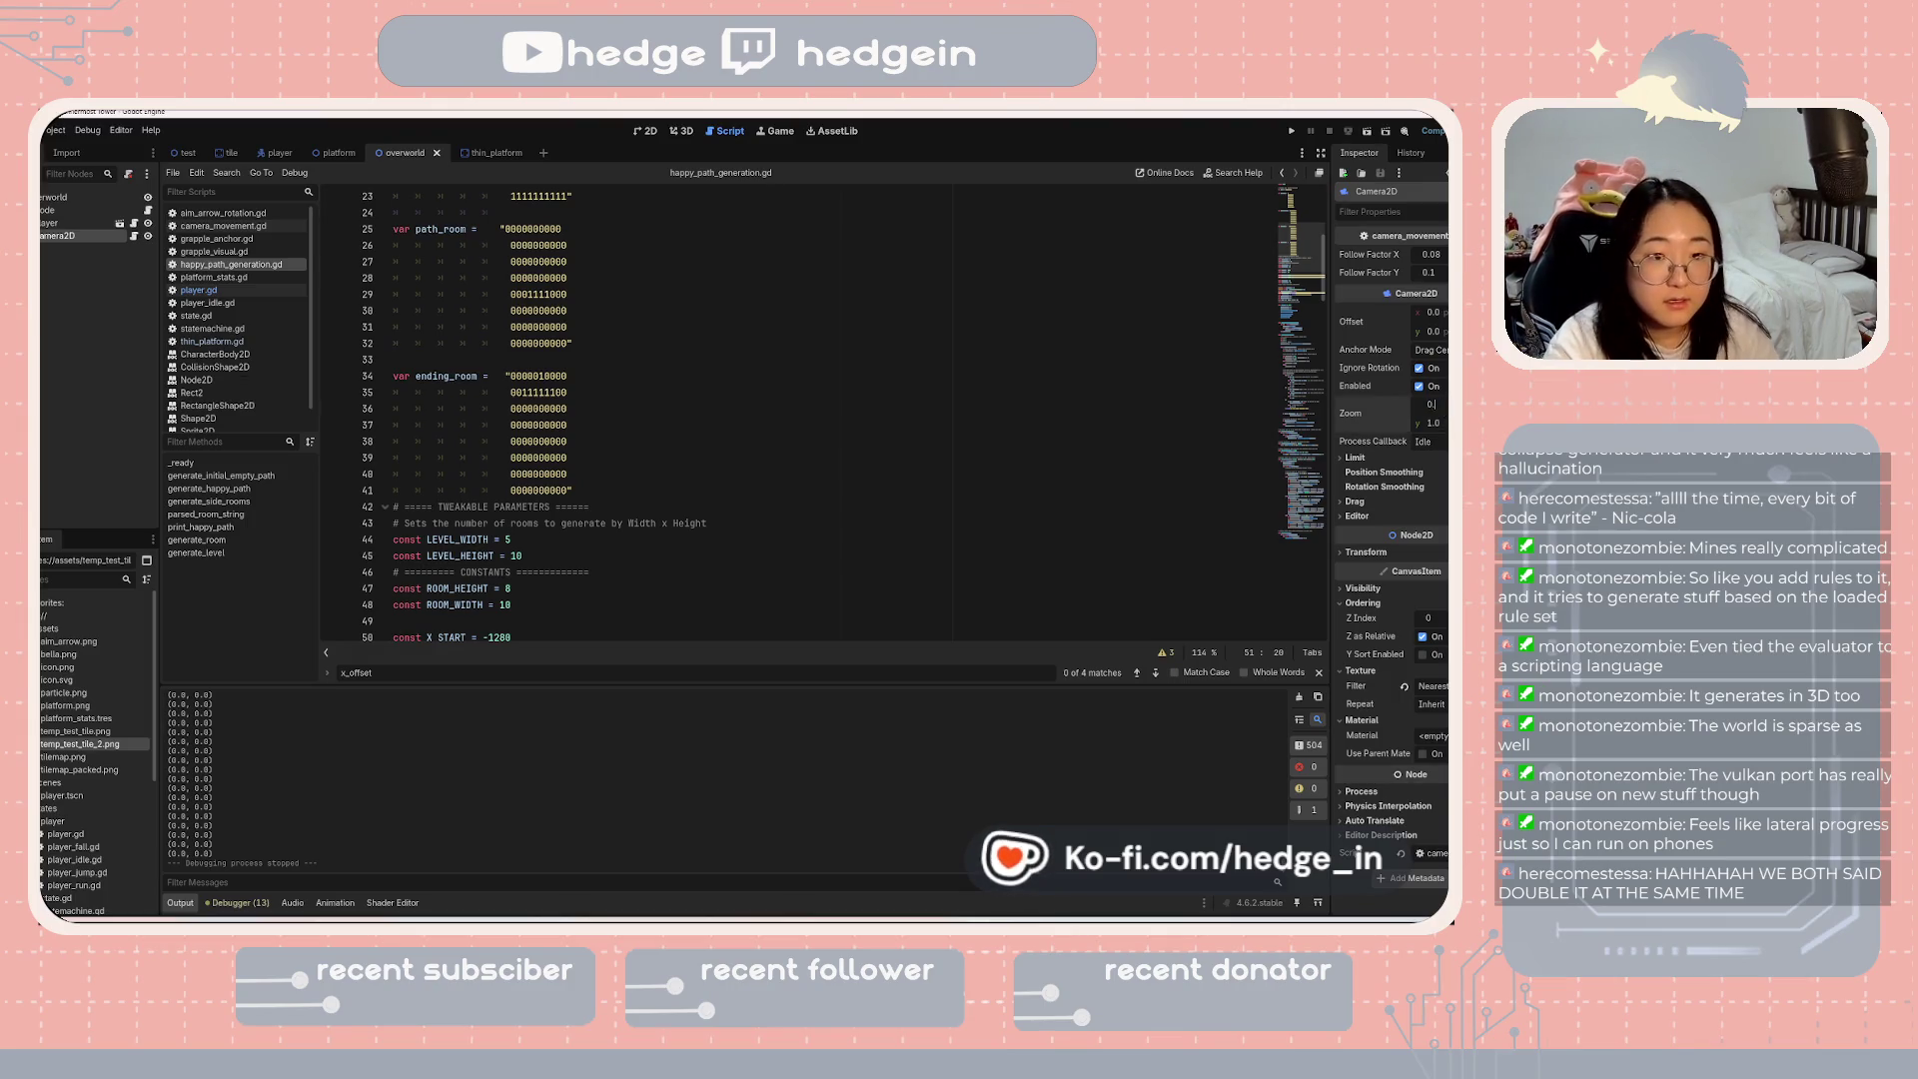
drag(1161, 213, 1161, 201)
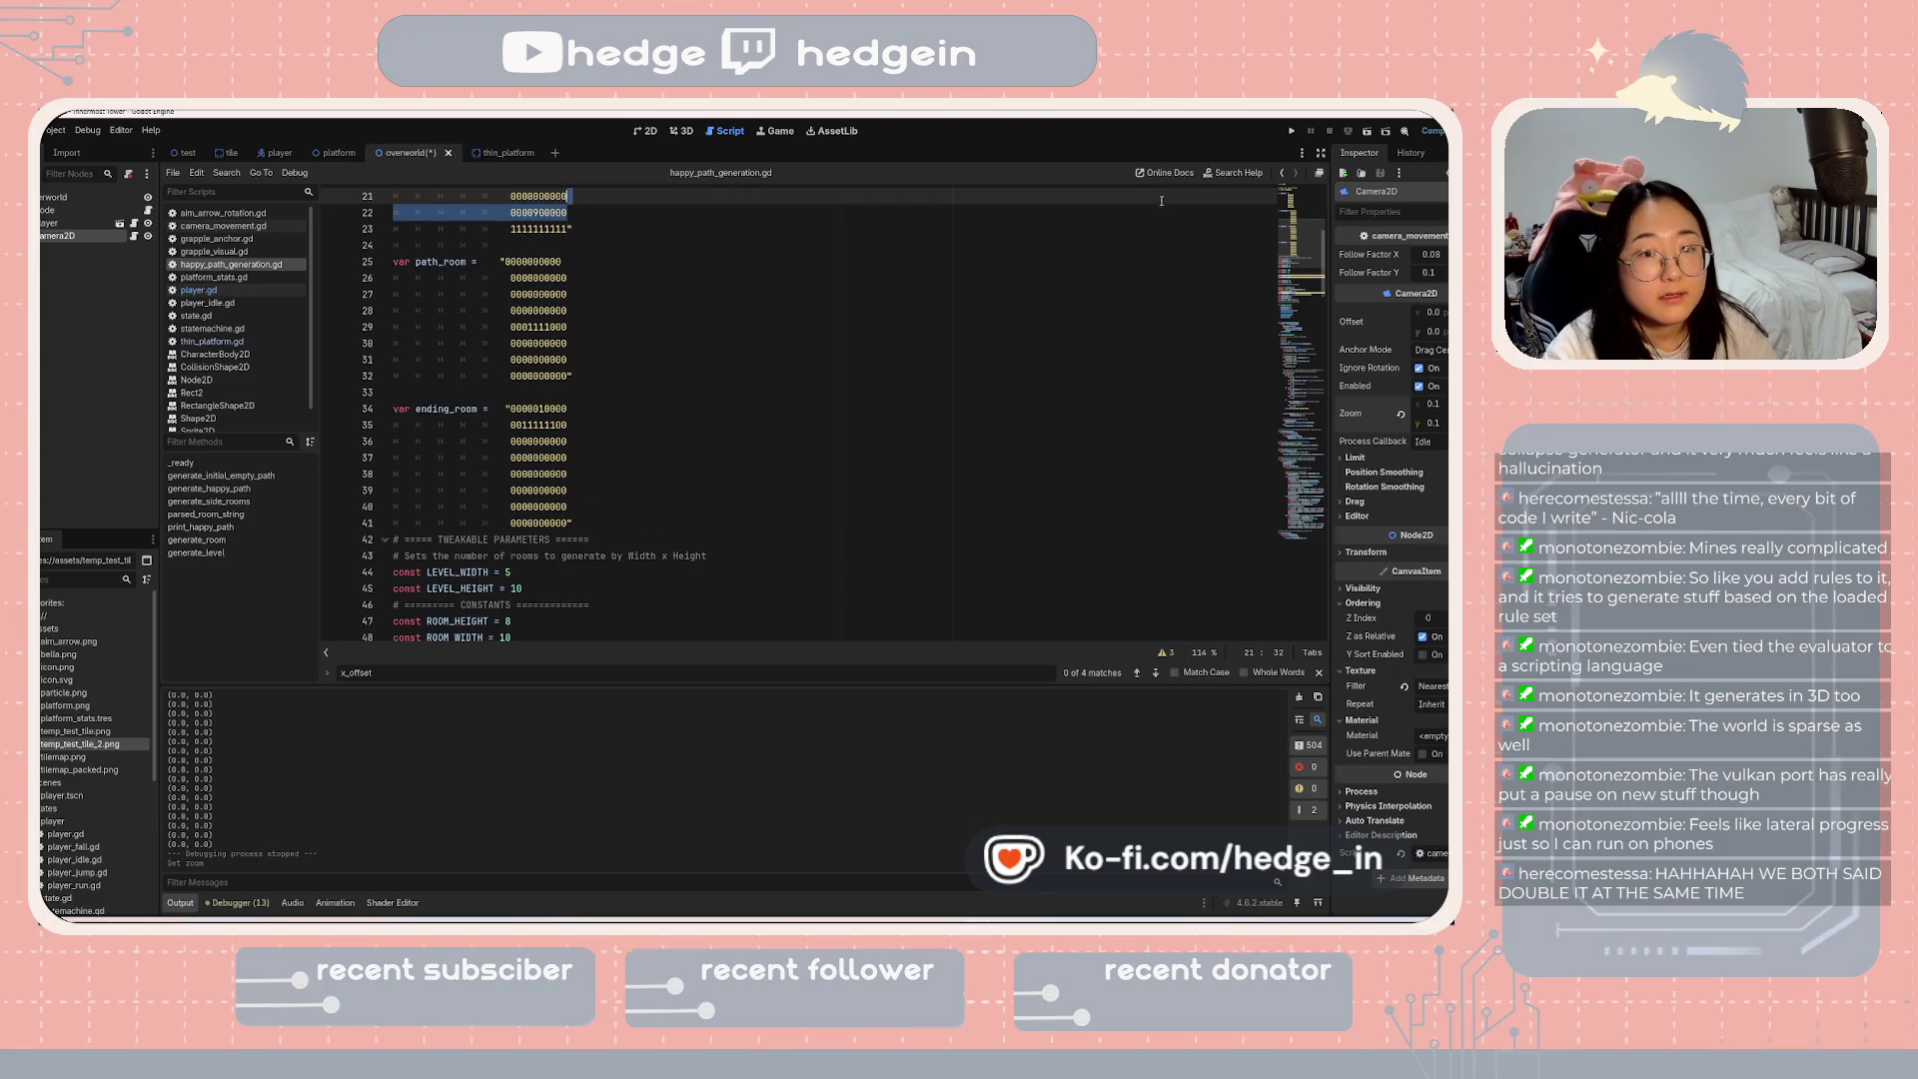
click(1365, 131)
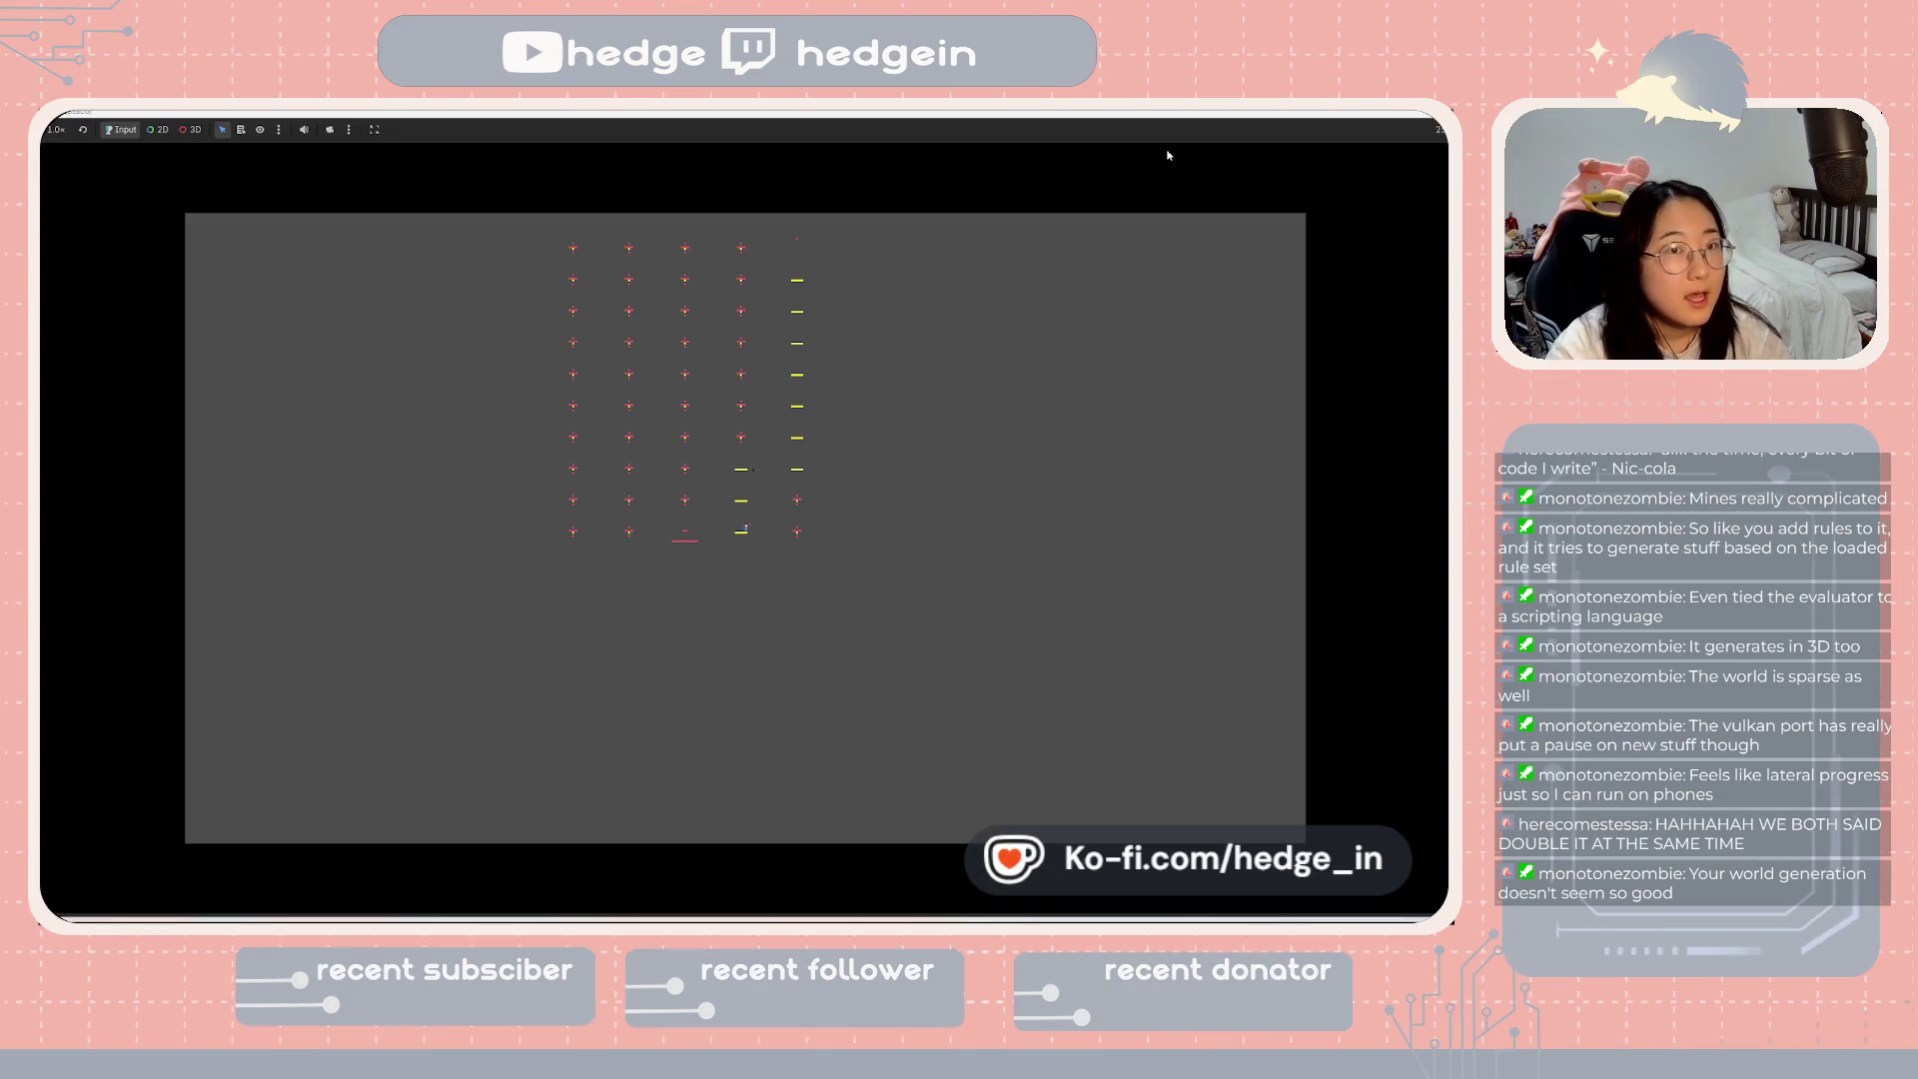
- Relaunch the game twice to compare new room grids, then stop it
key(F8)
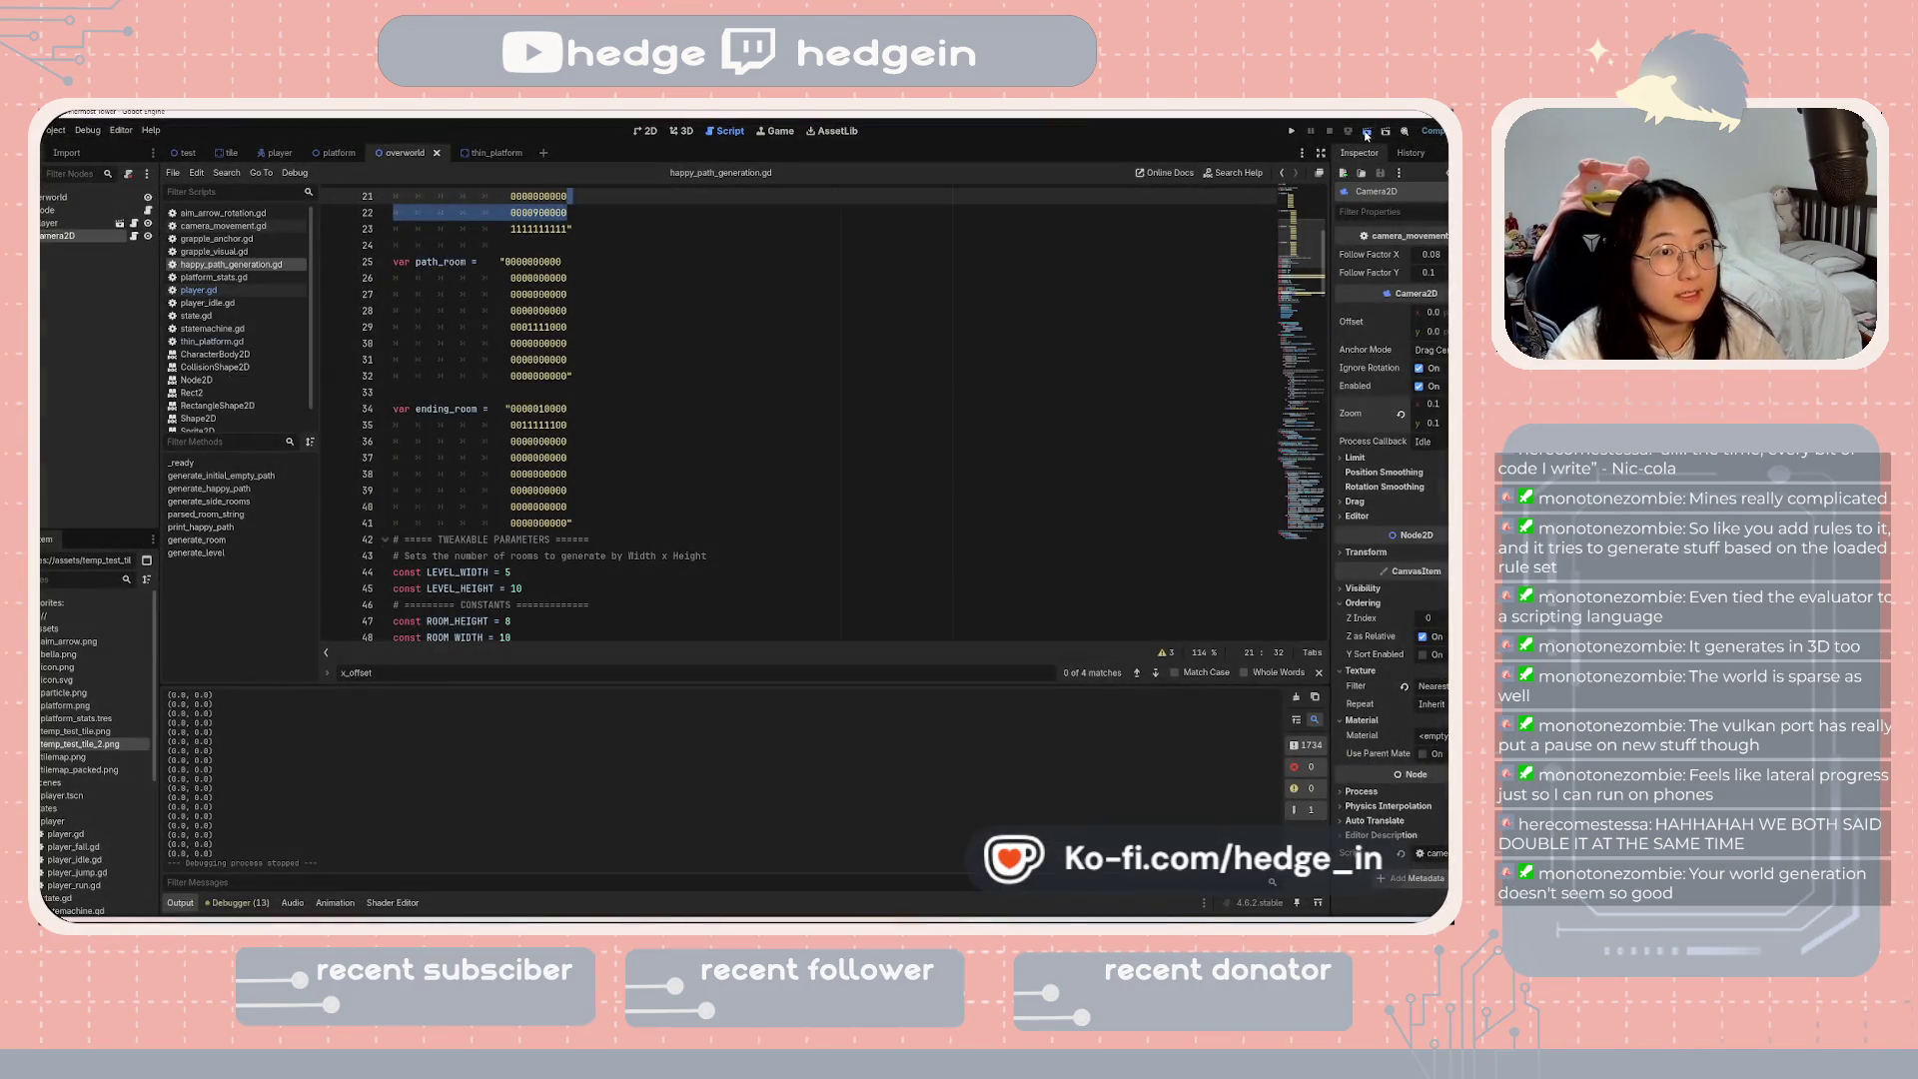
click(1366, 135)
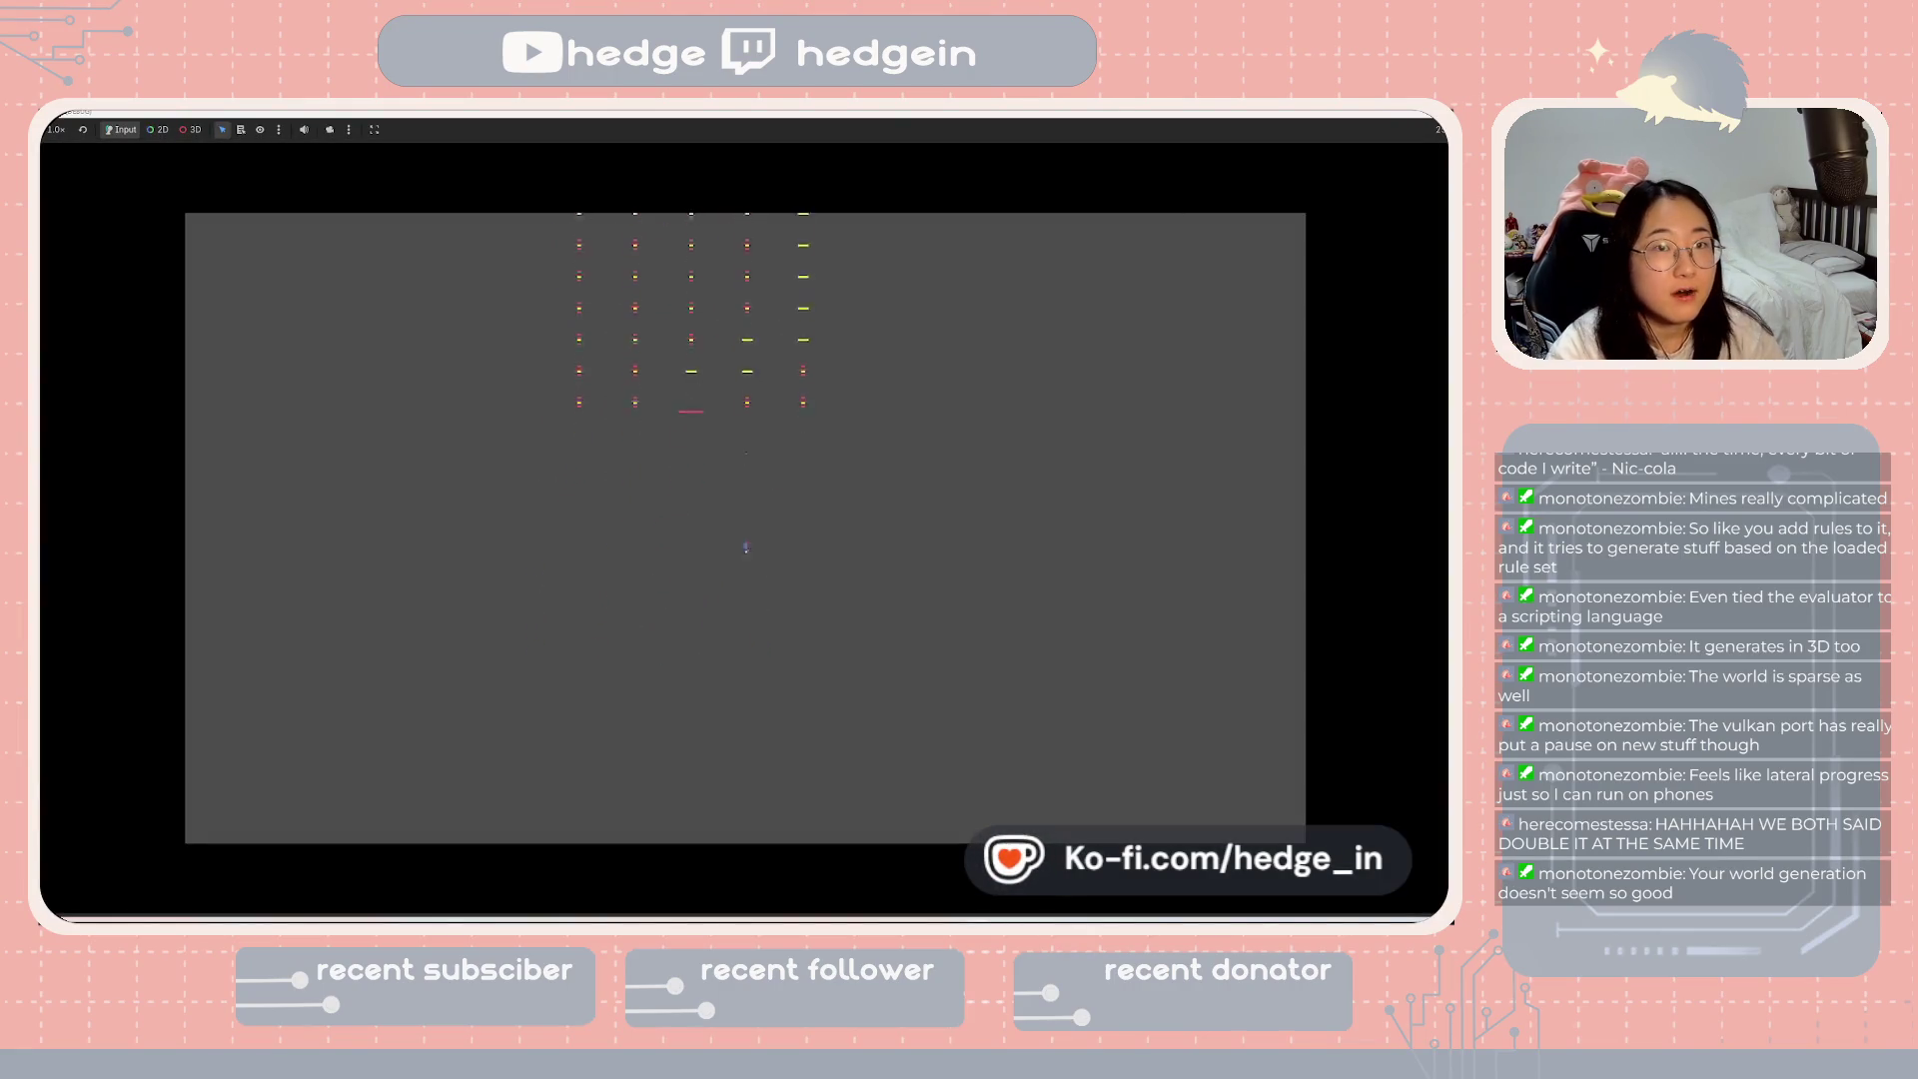
key(F8)
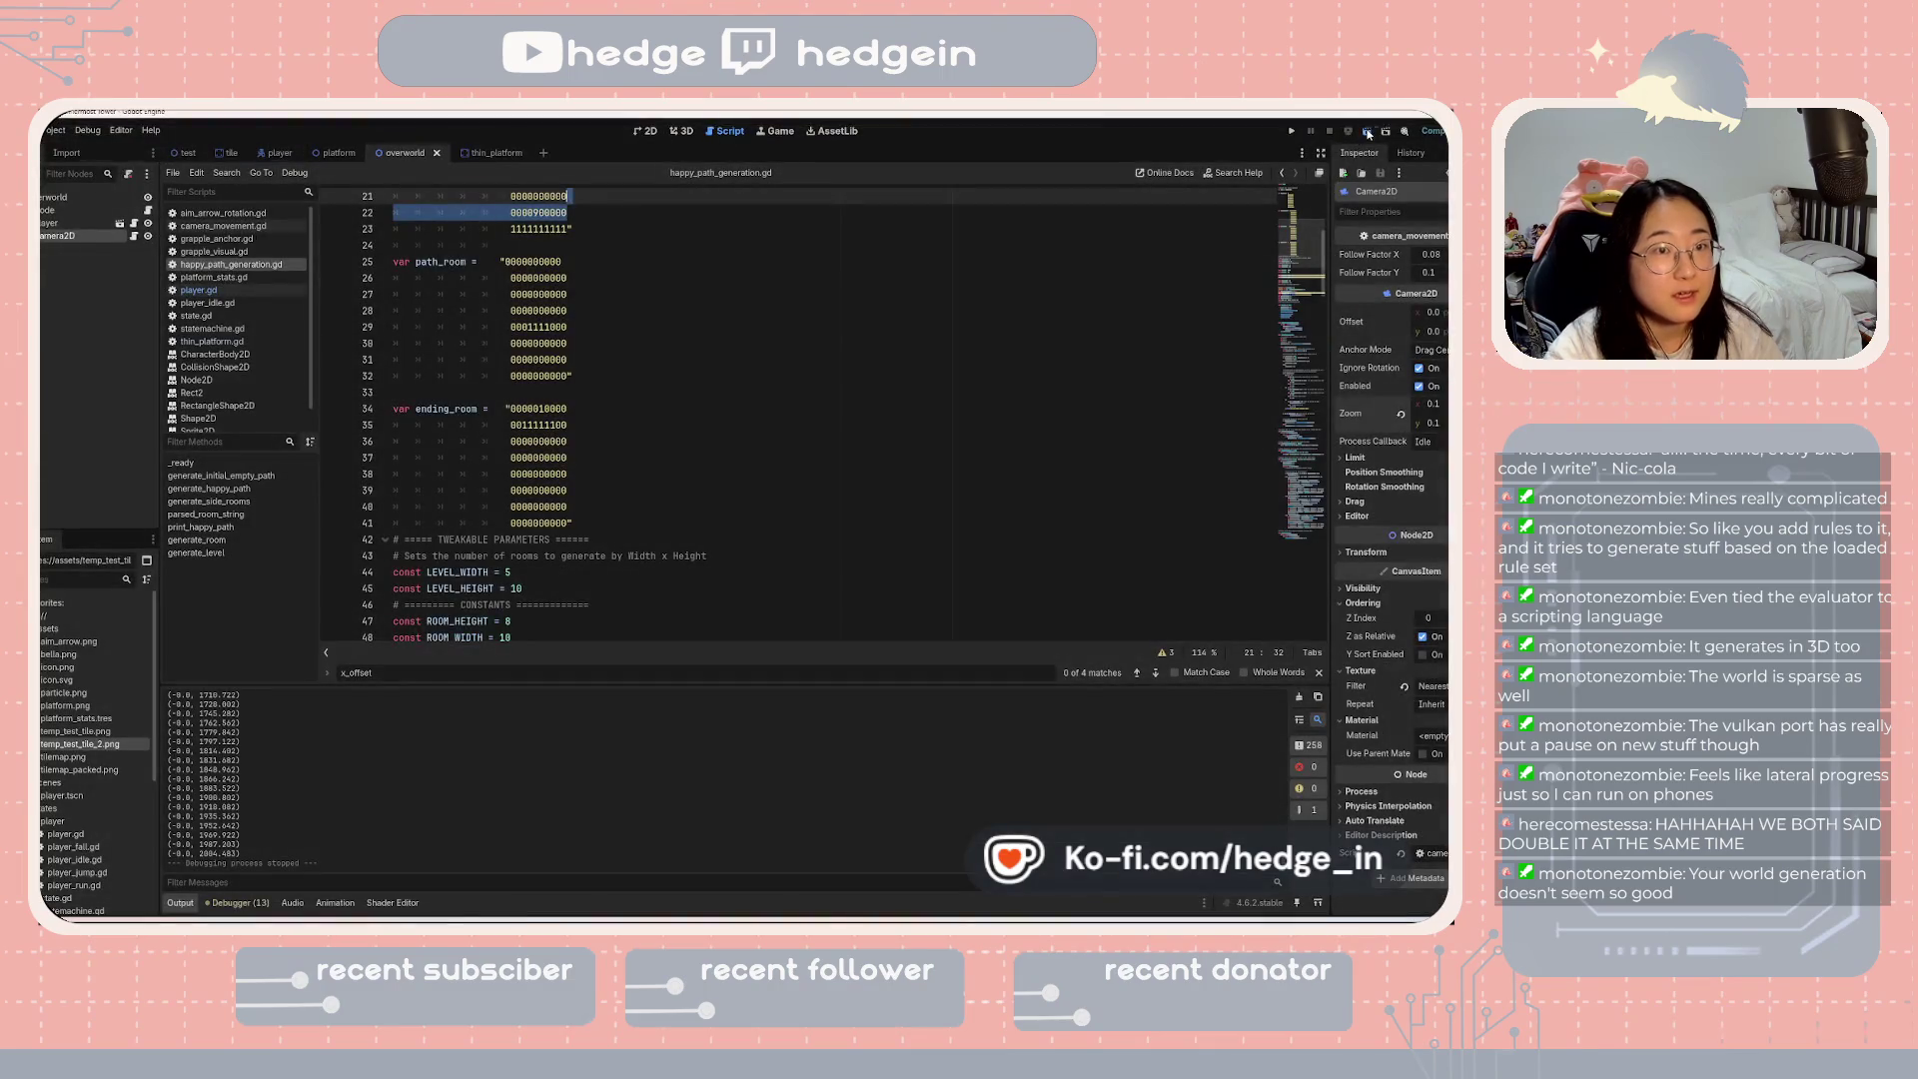
click(1366, 135)
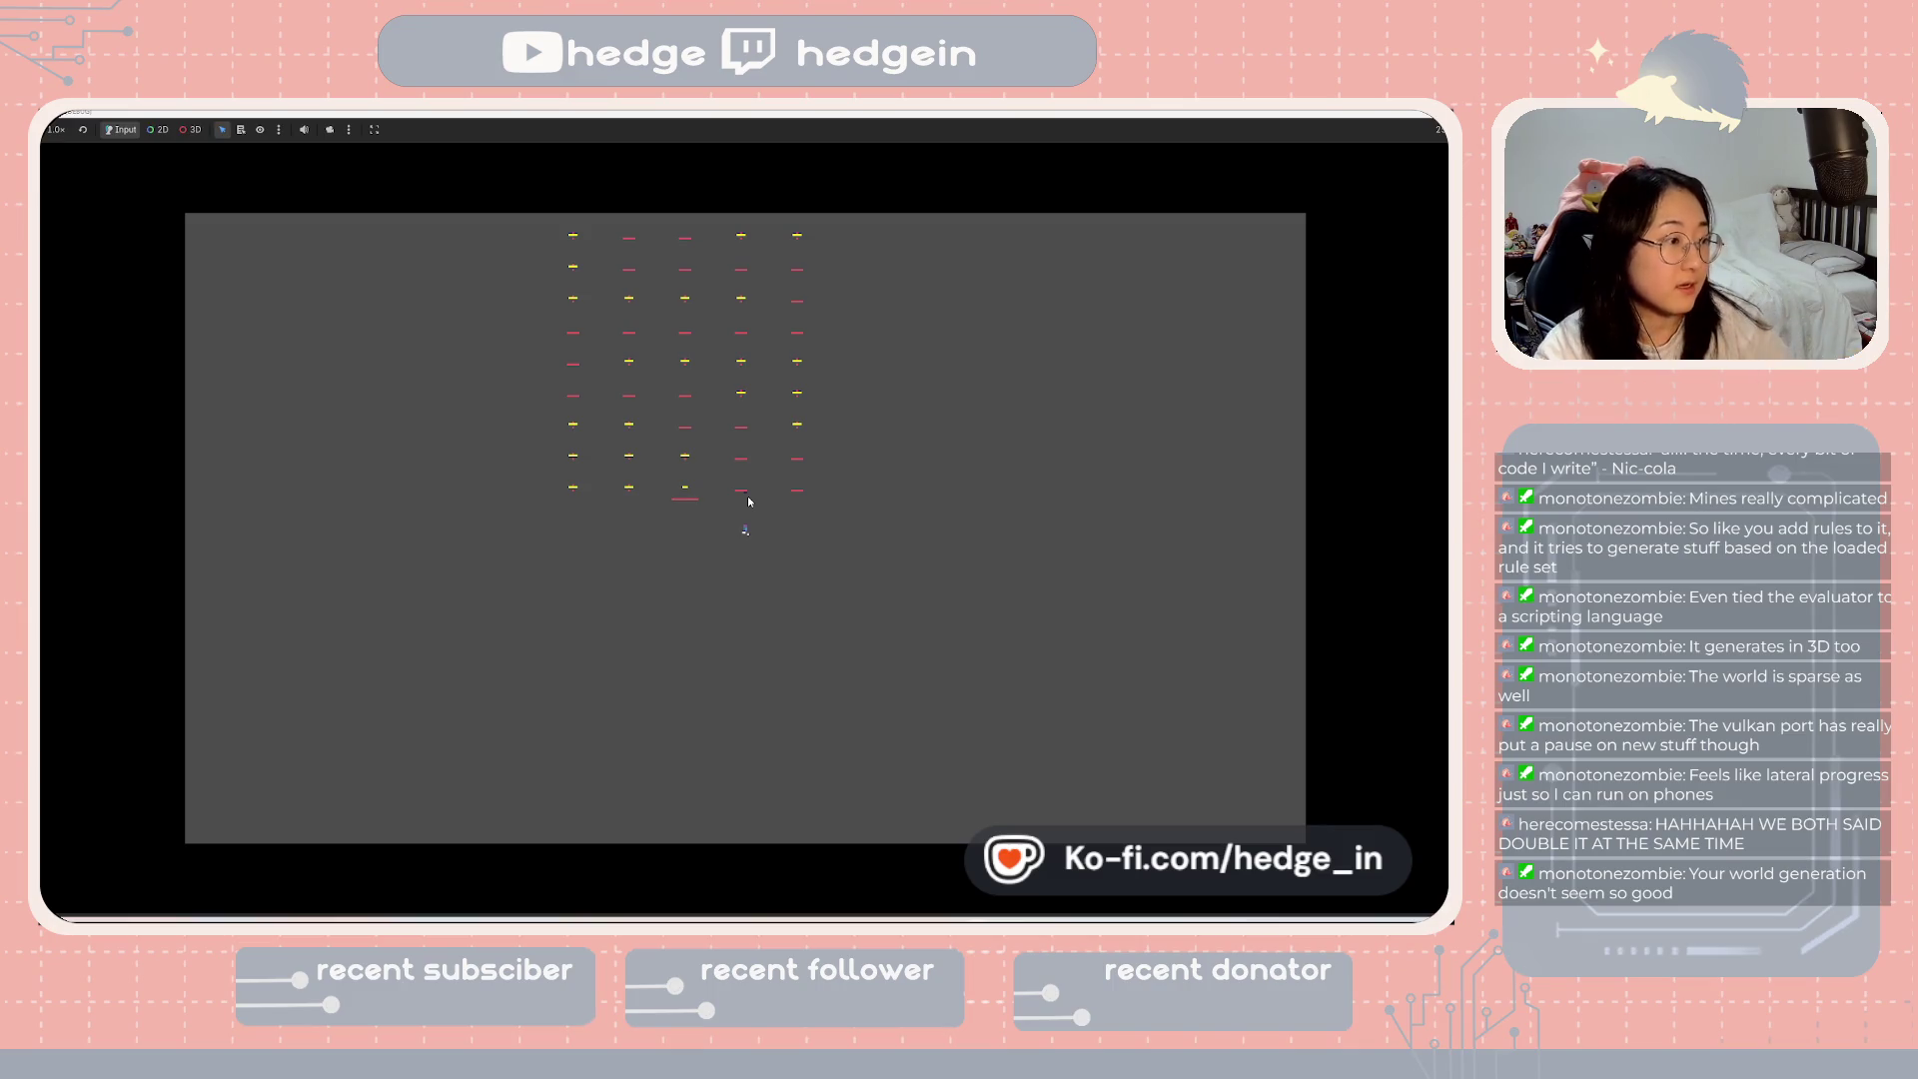
click(750, 499)
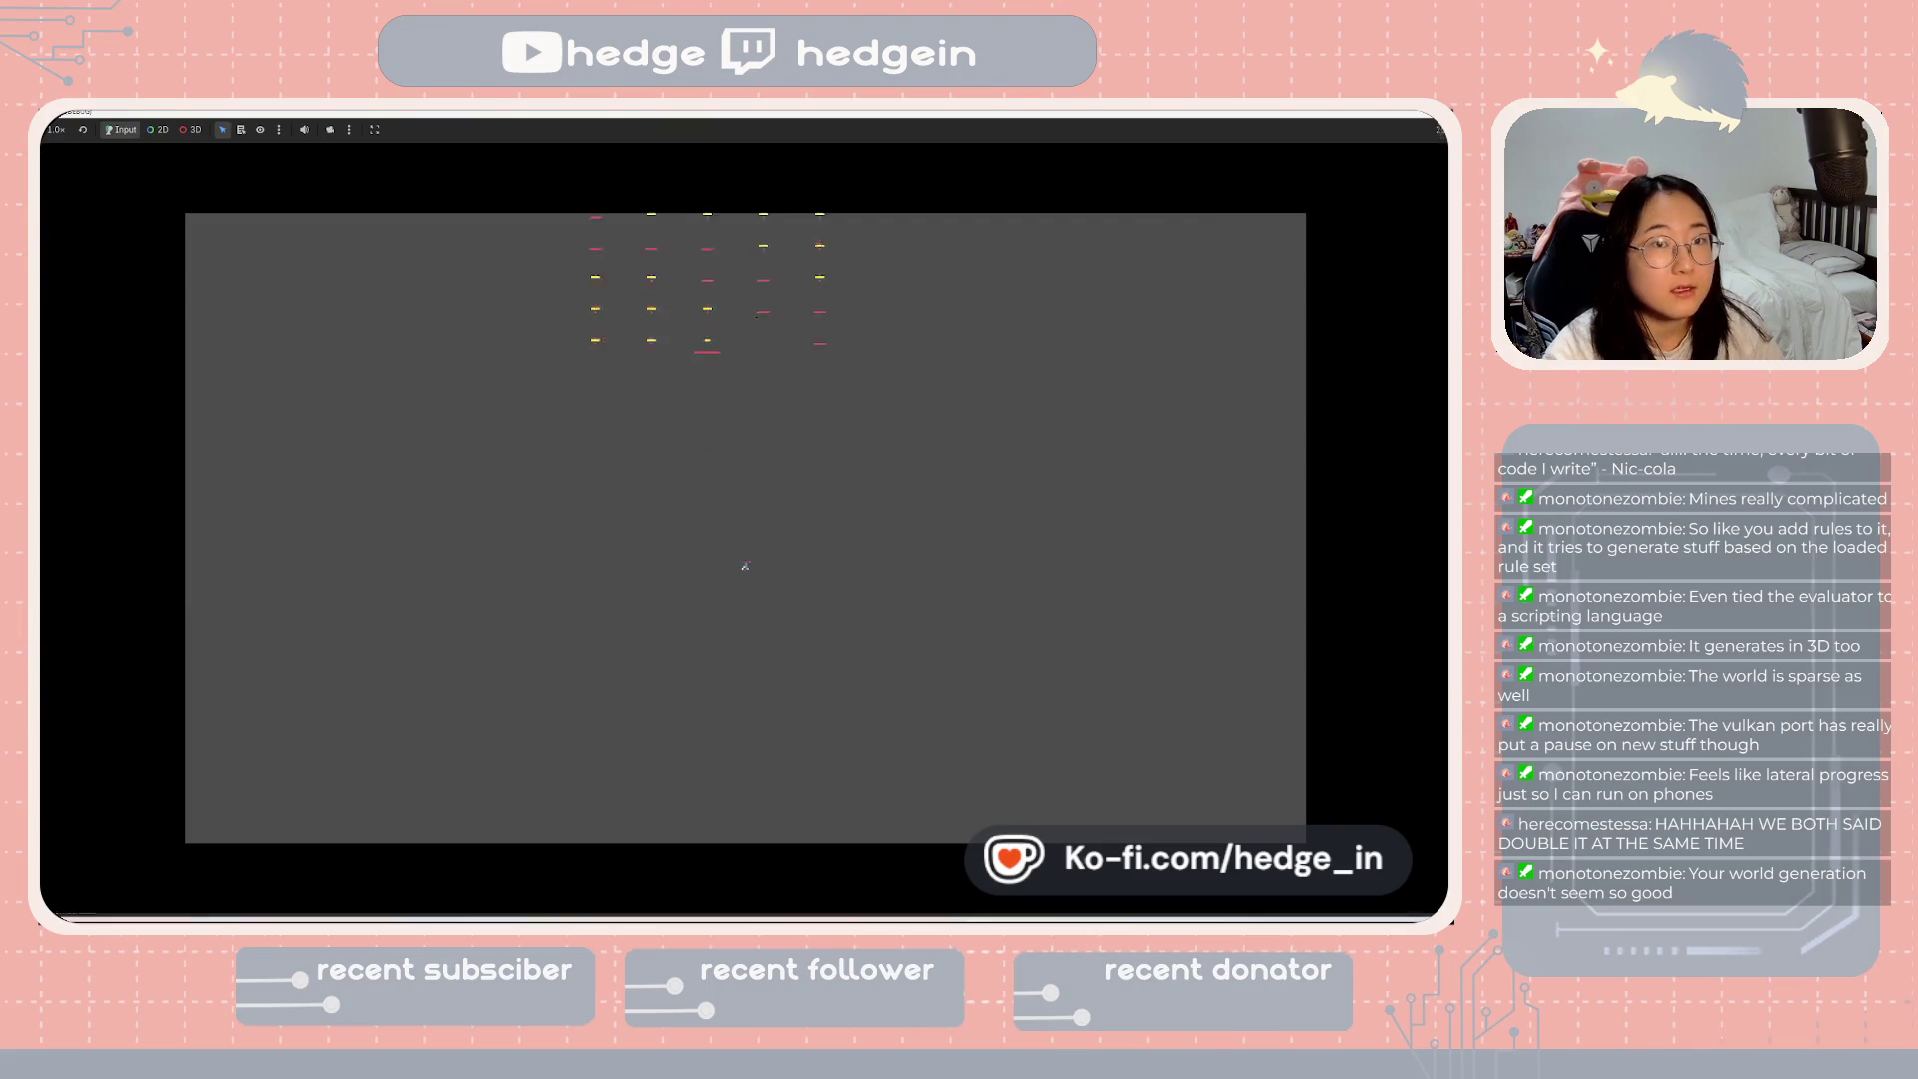
key(F8)
scroll(752, 471, up, 3)
scroll(751, 470, down, 10)
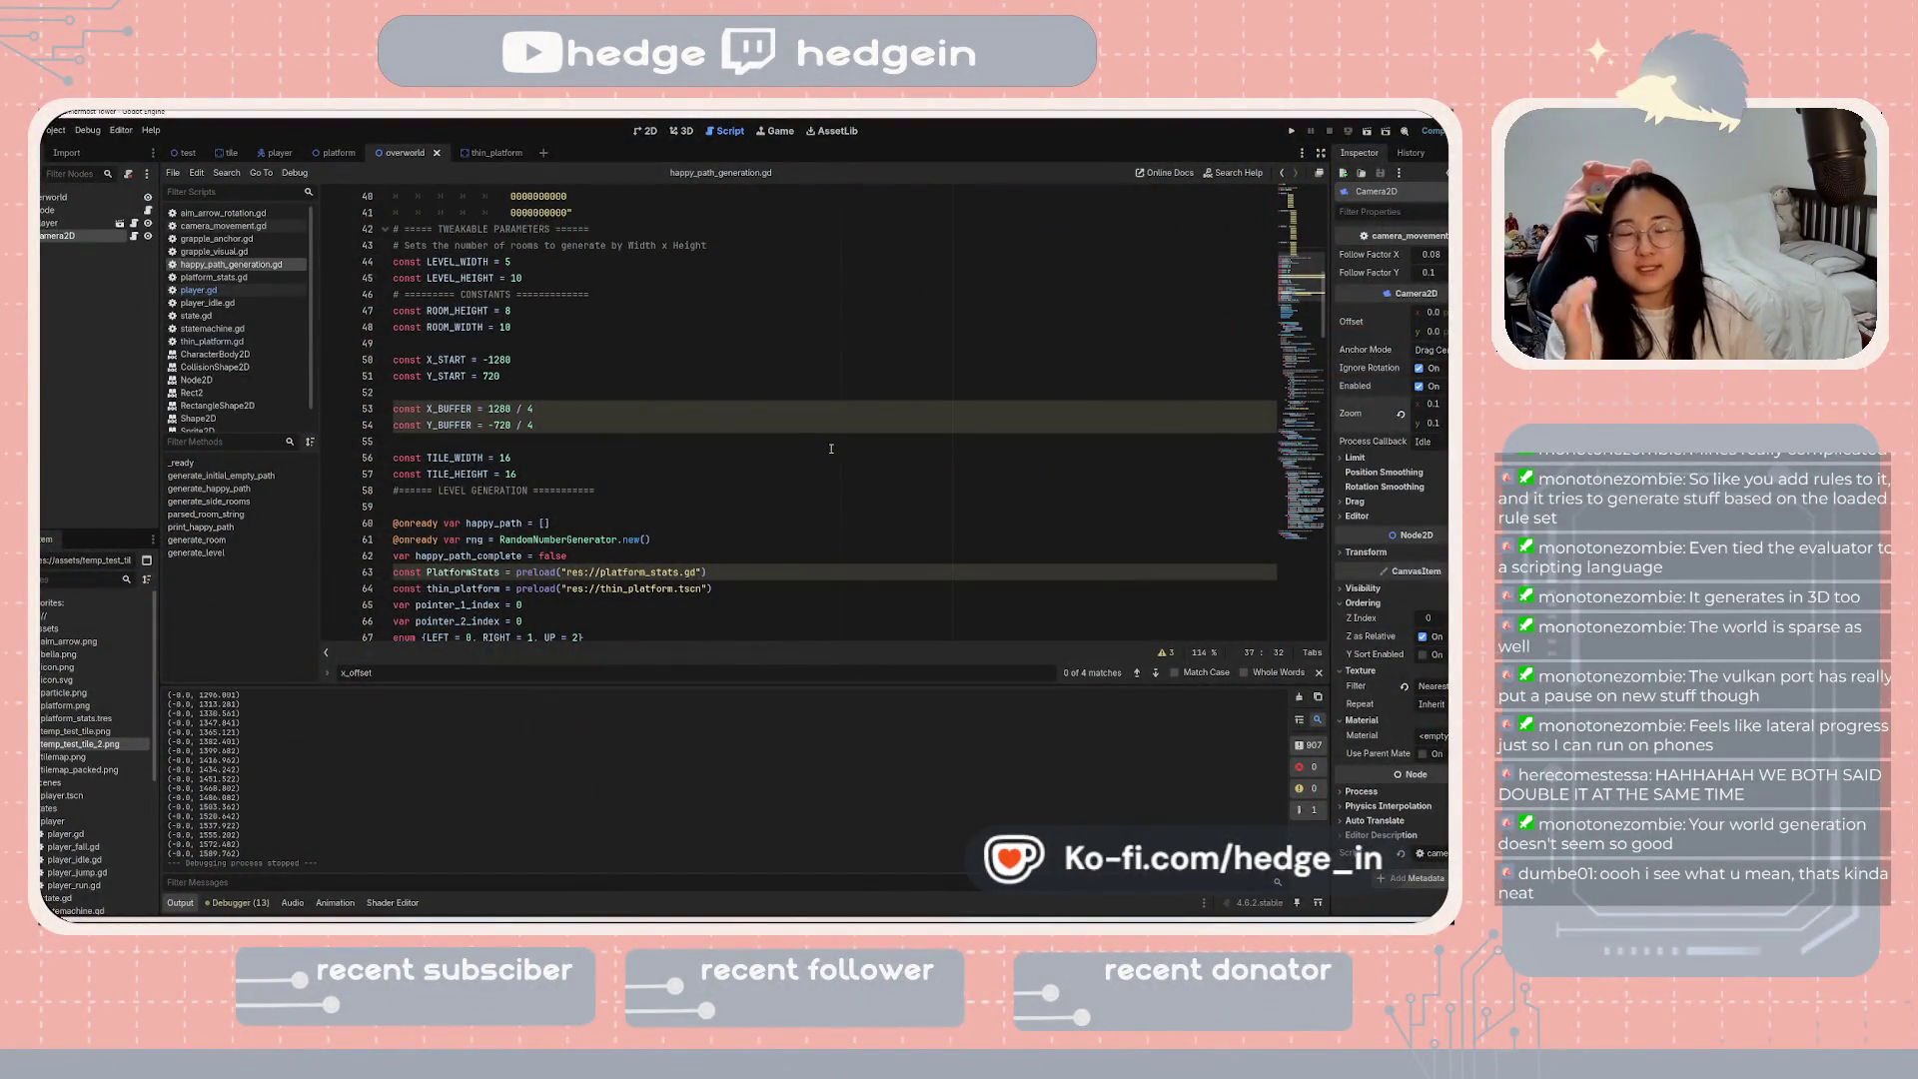
scroll(831, 449, up, 13)
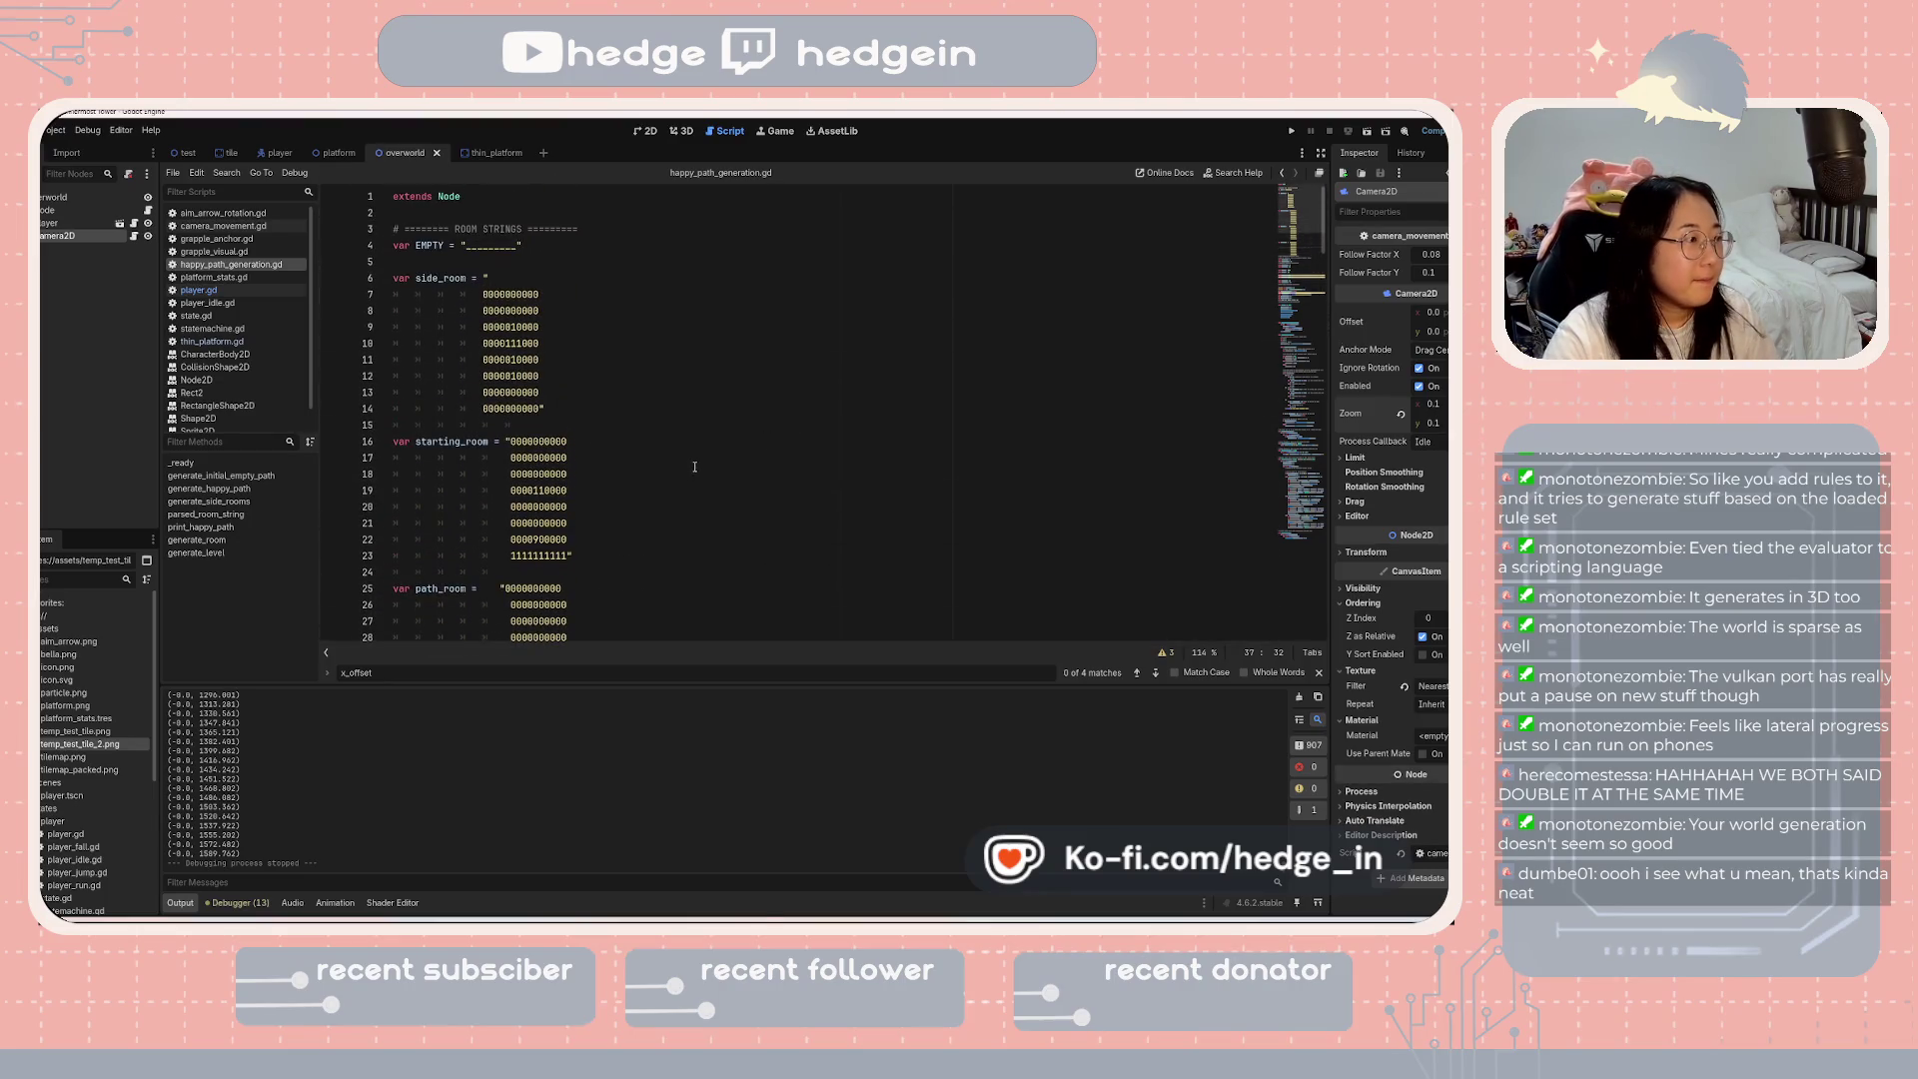
scroll(591, 418, down, 2)
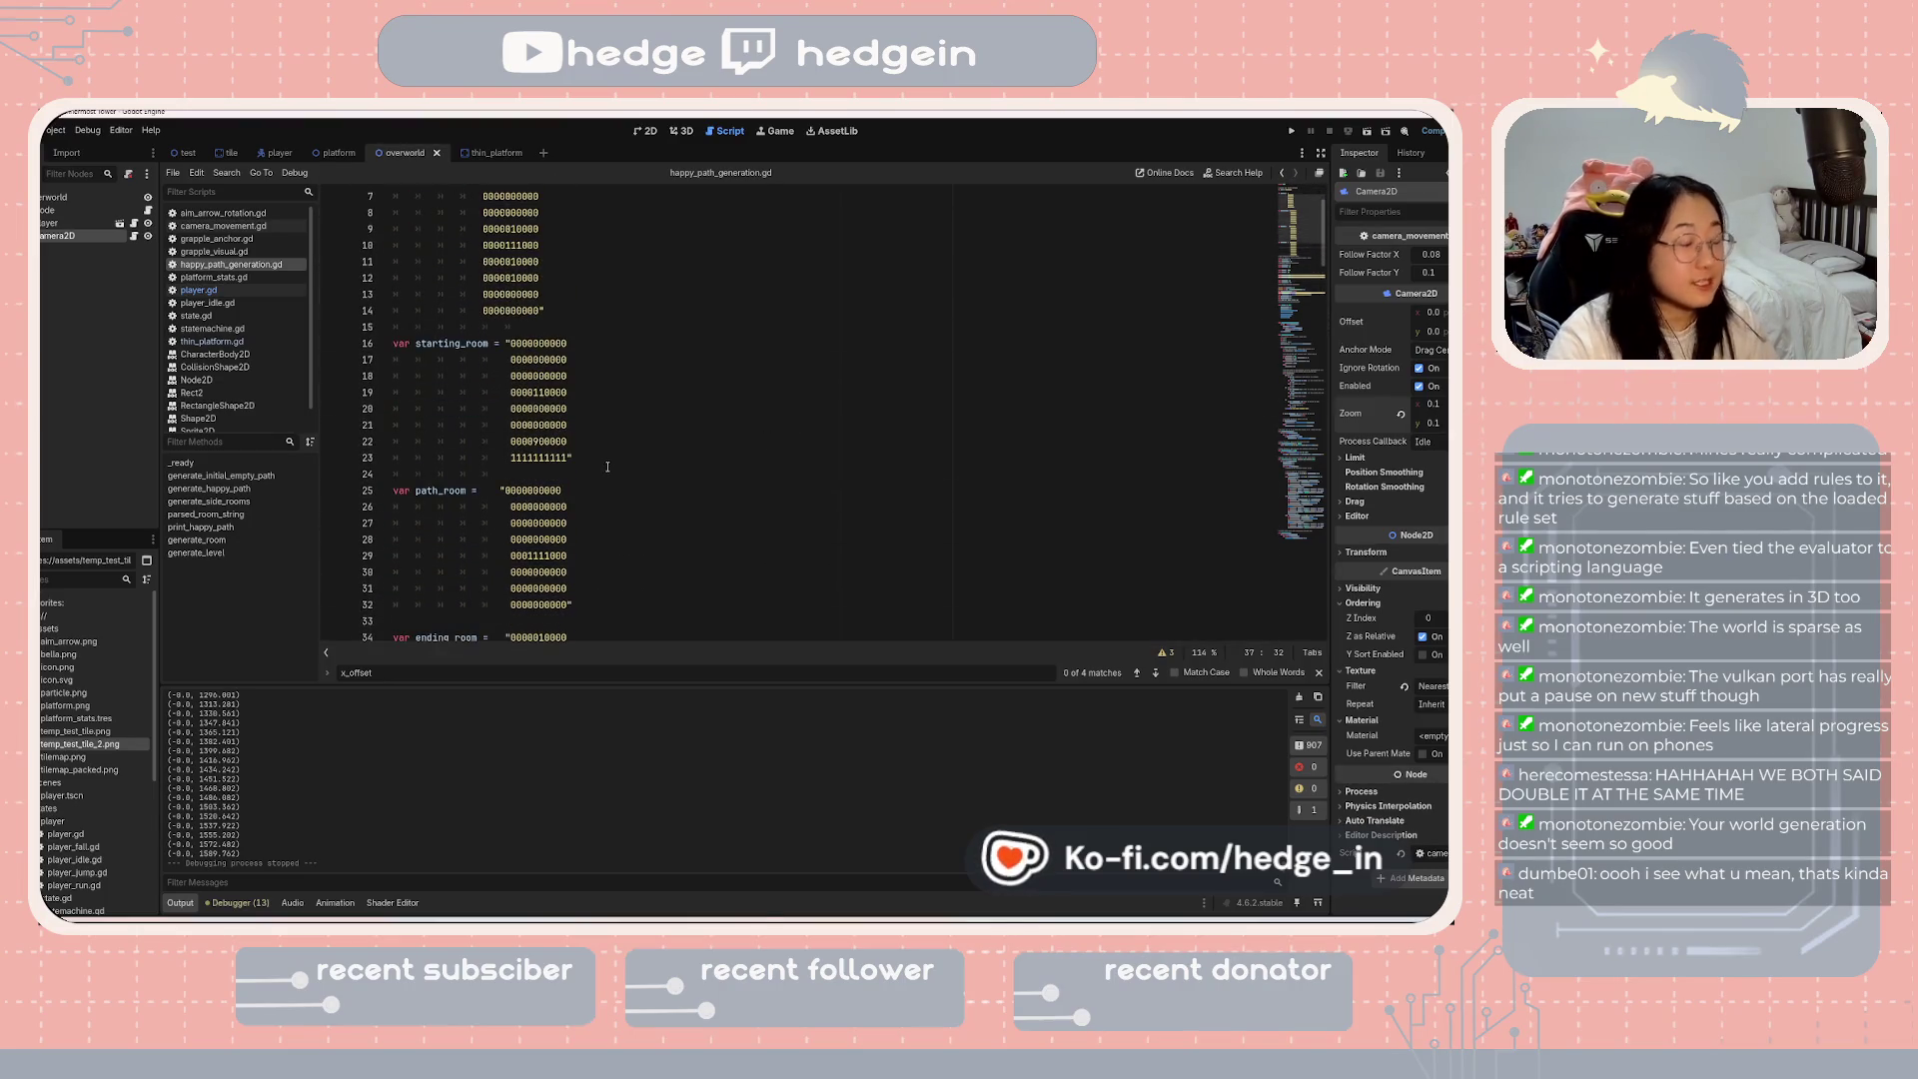
- Select the starting_room pattern string on lines 16–23 of happy_path_generation.gd and delete it
mouse_move(592, 463)
mouse_down()
mouse_move(506, 343)
mouse_move(603, 453)
mouse_up()
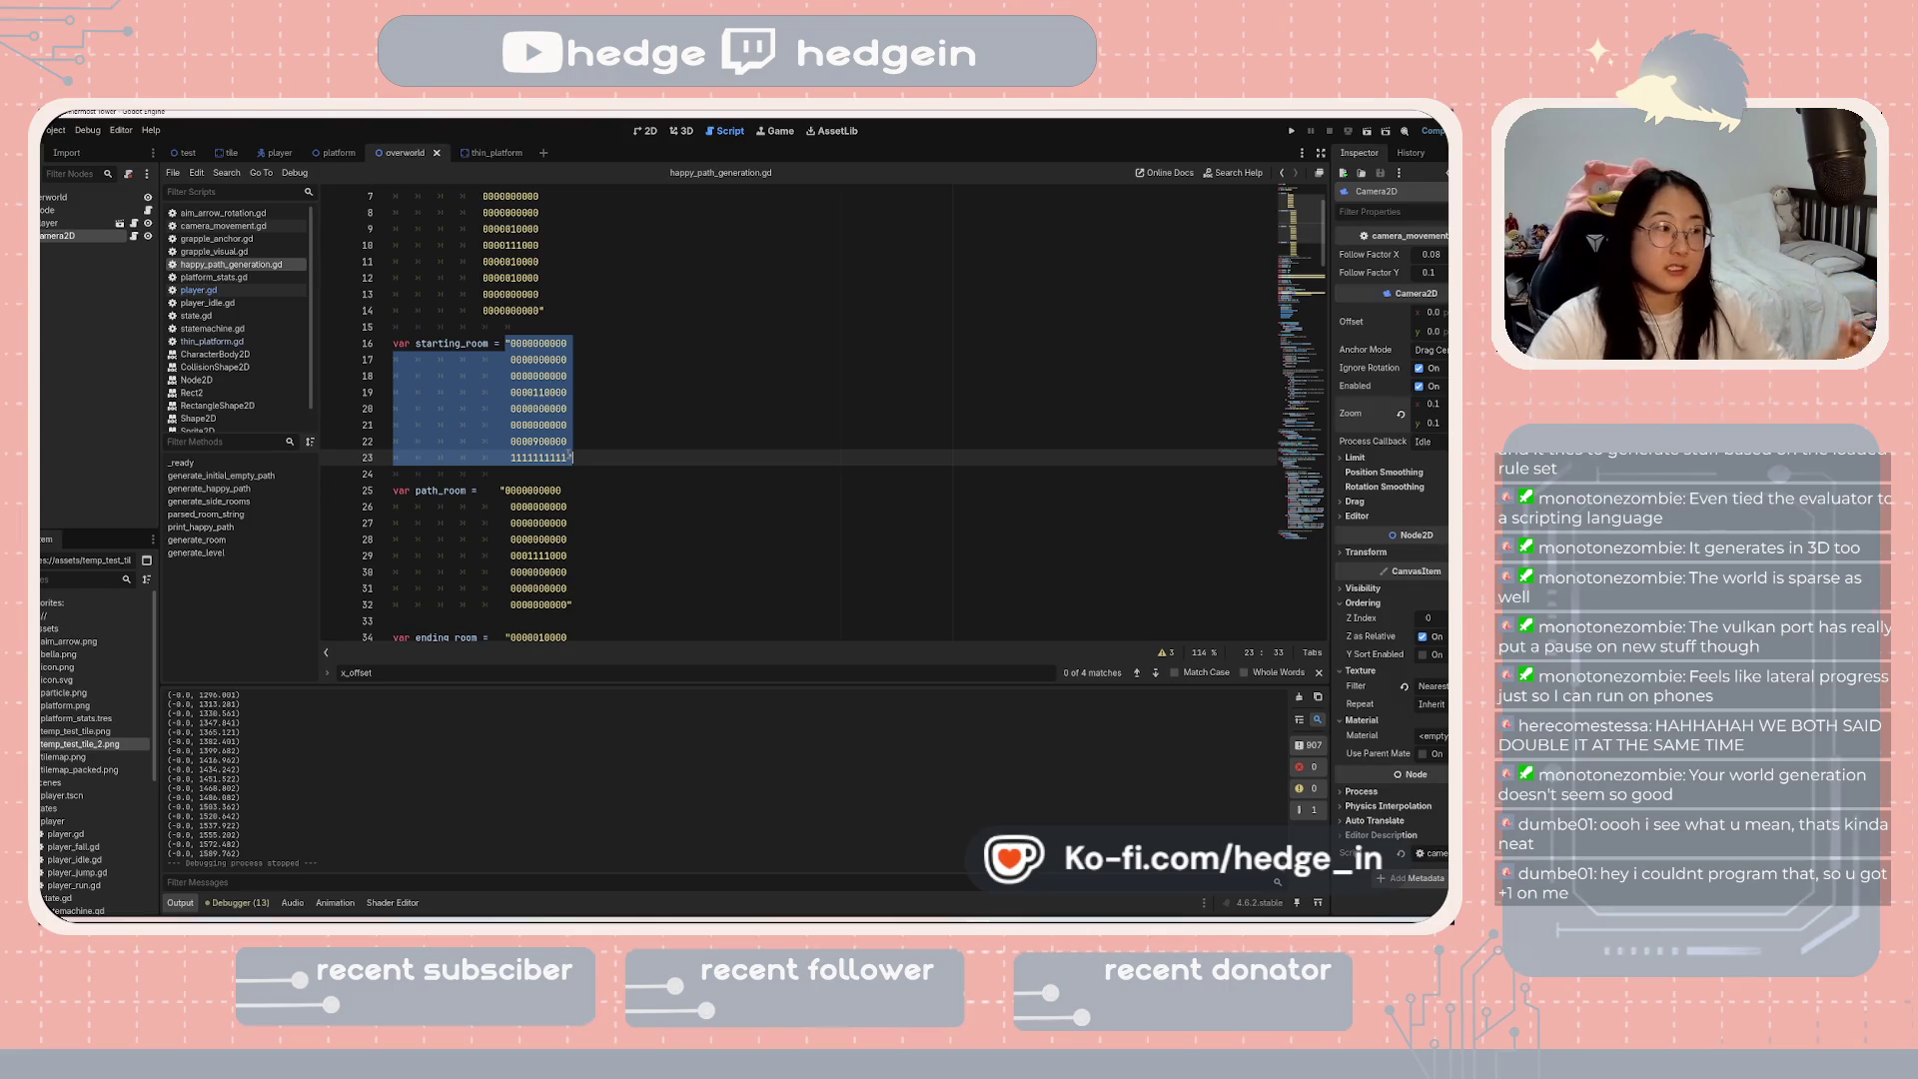
scroll(570, 400, down, 2)
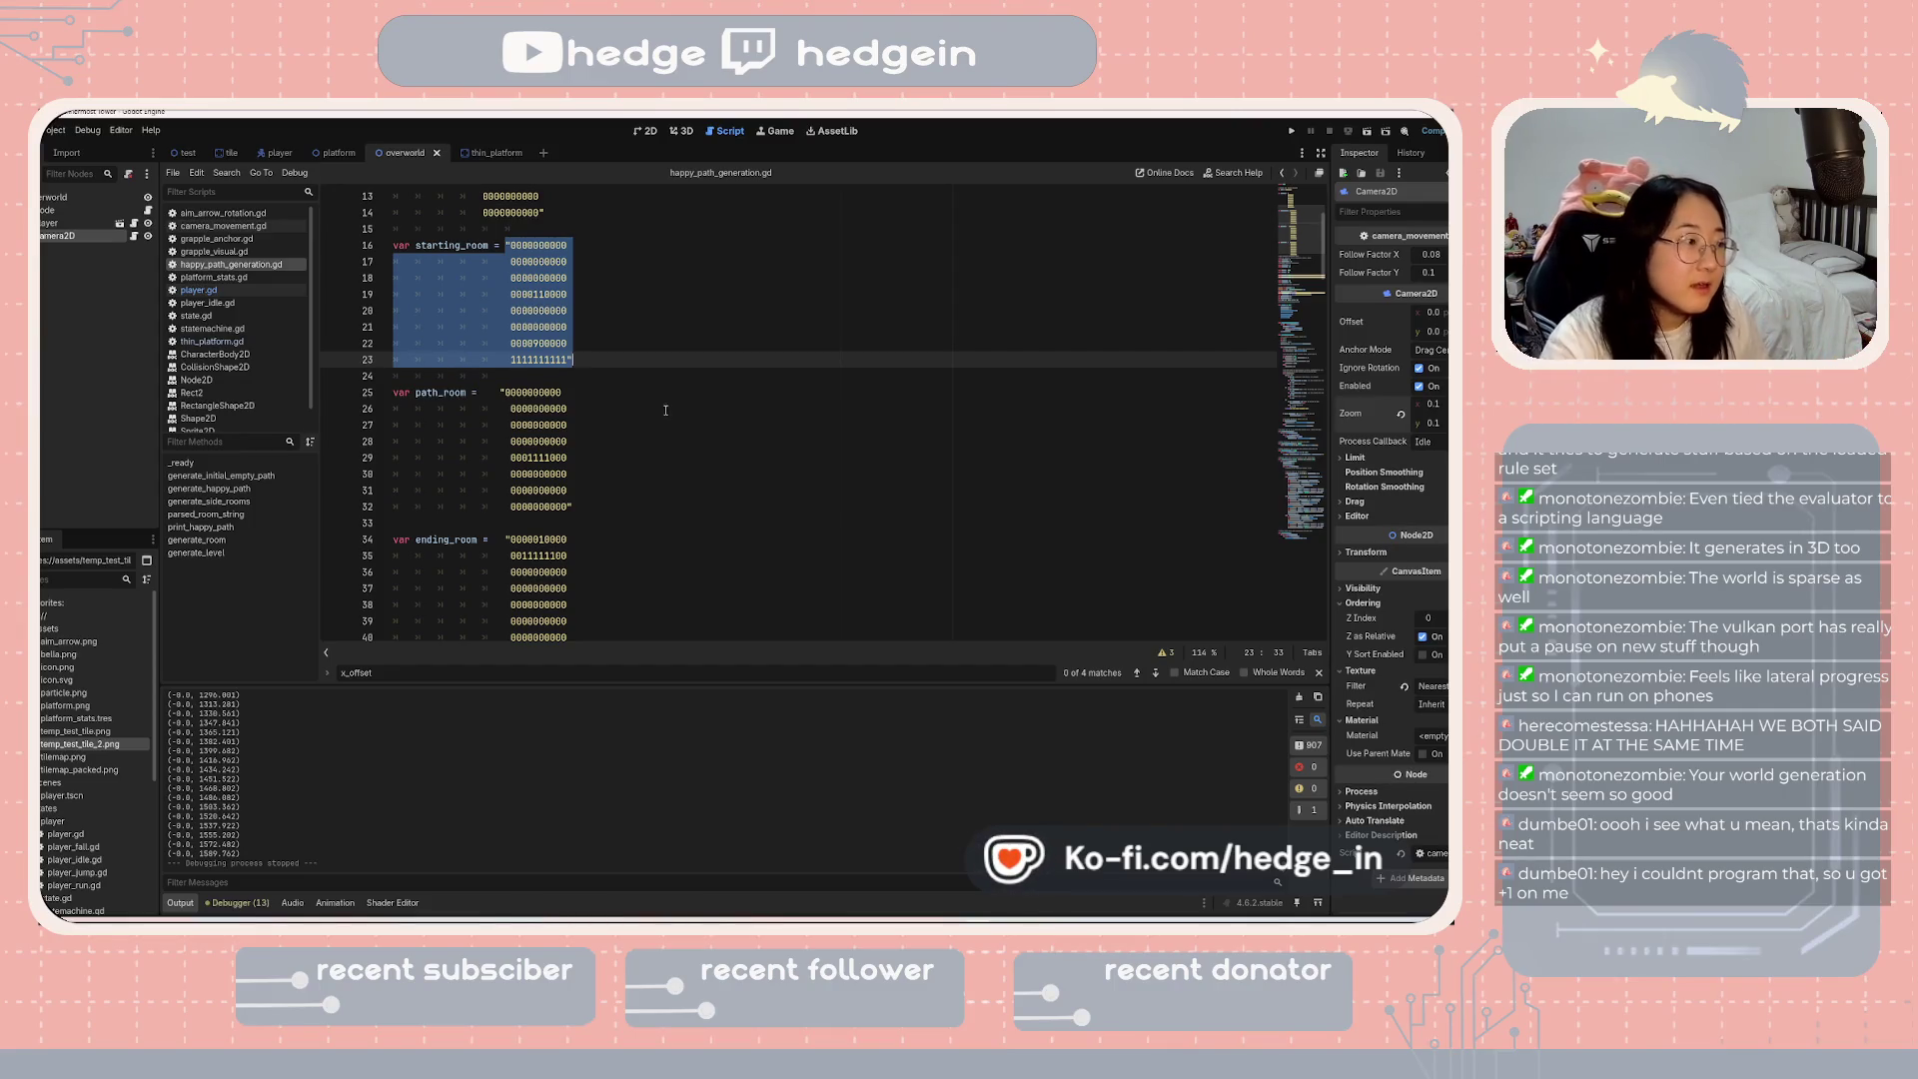
scroll(669, 456, up, 3)
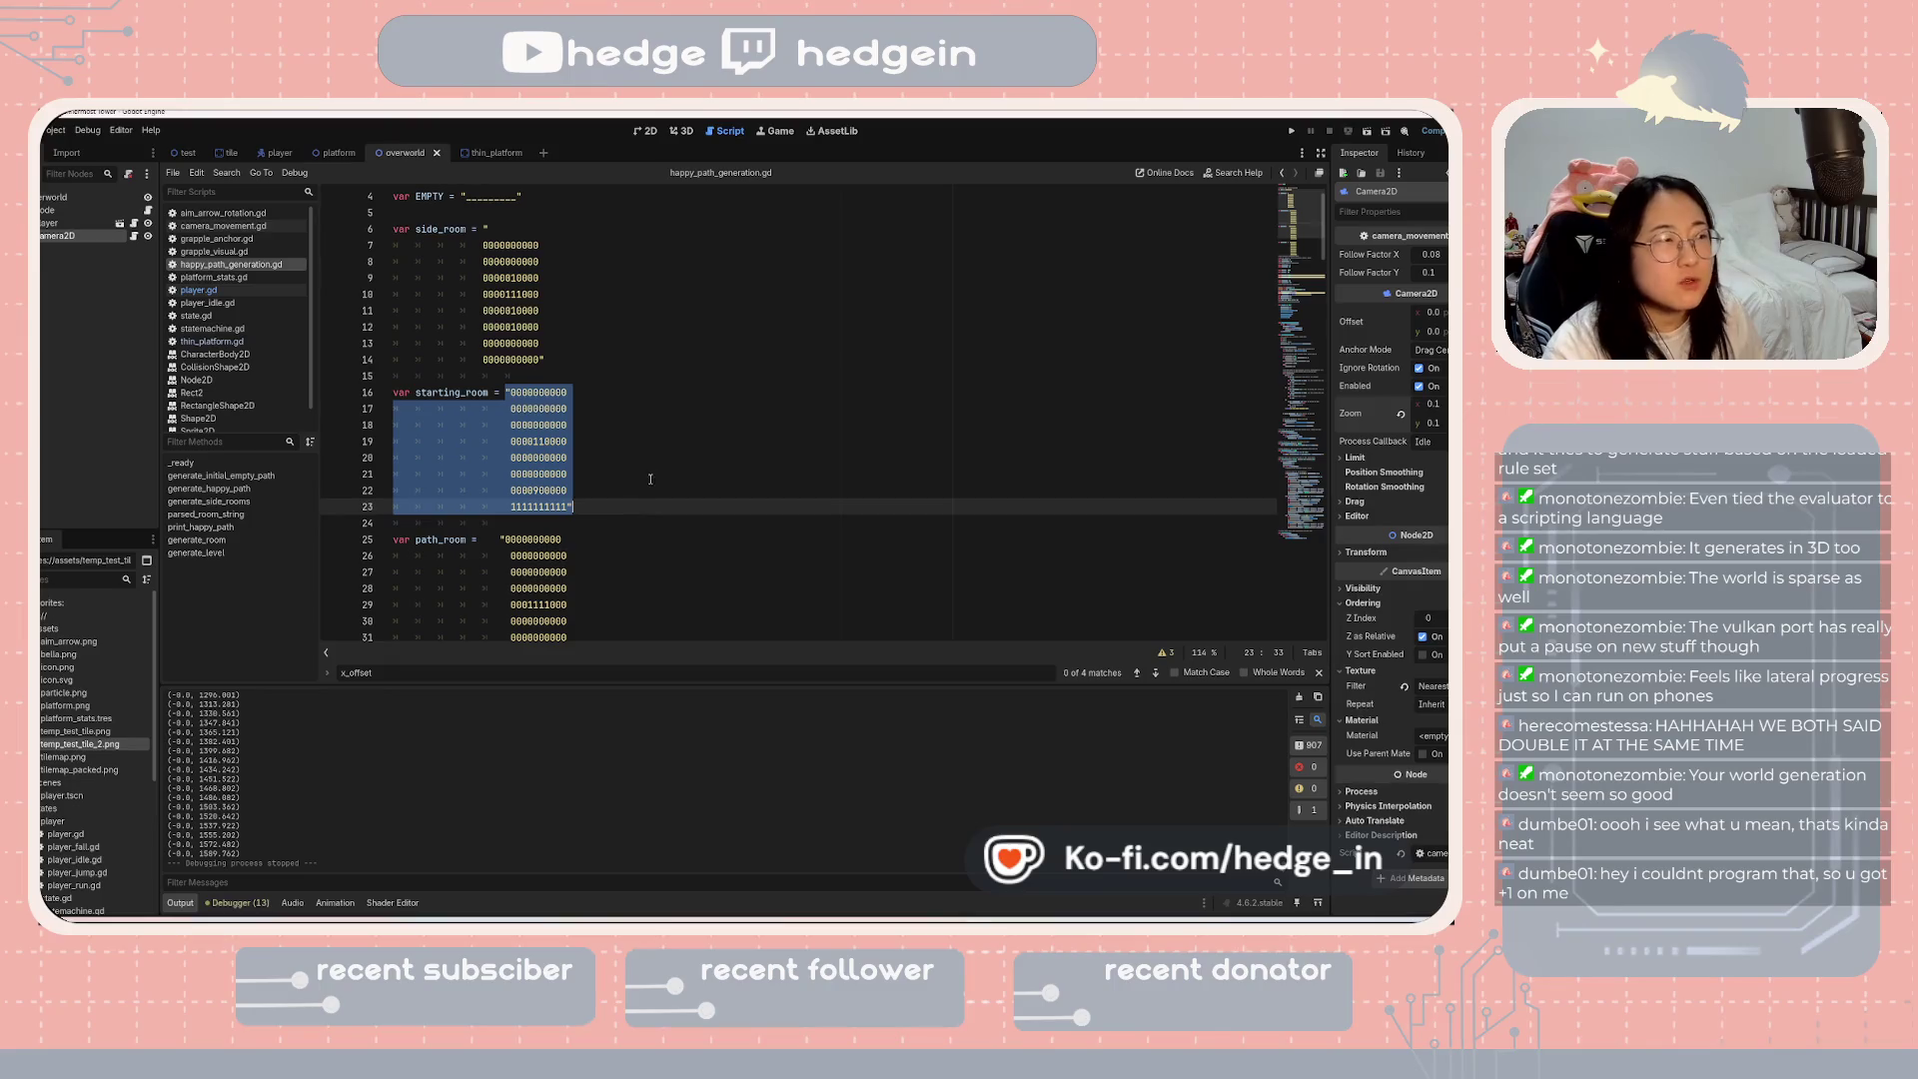
scroll(659, 457, down, 5)
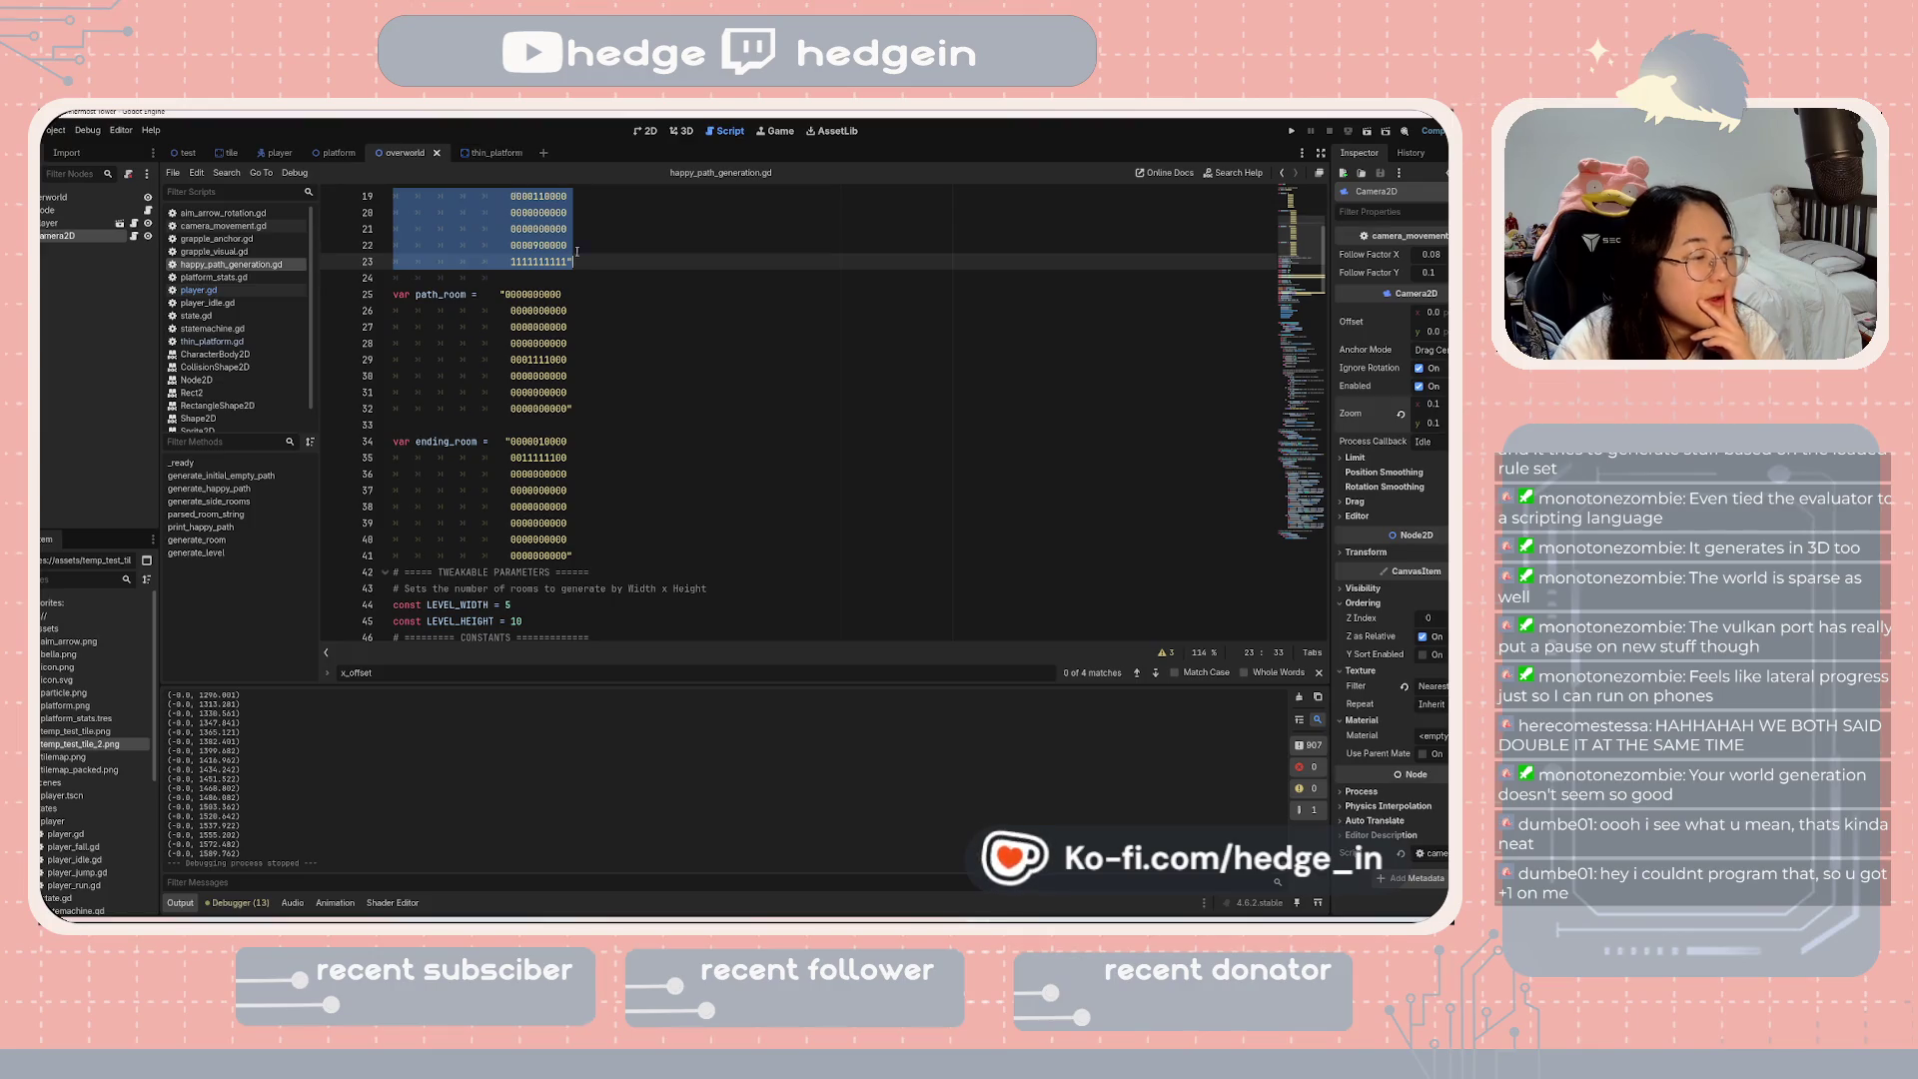
key(BackSpace)
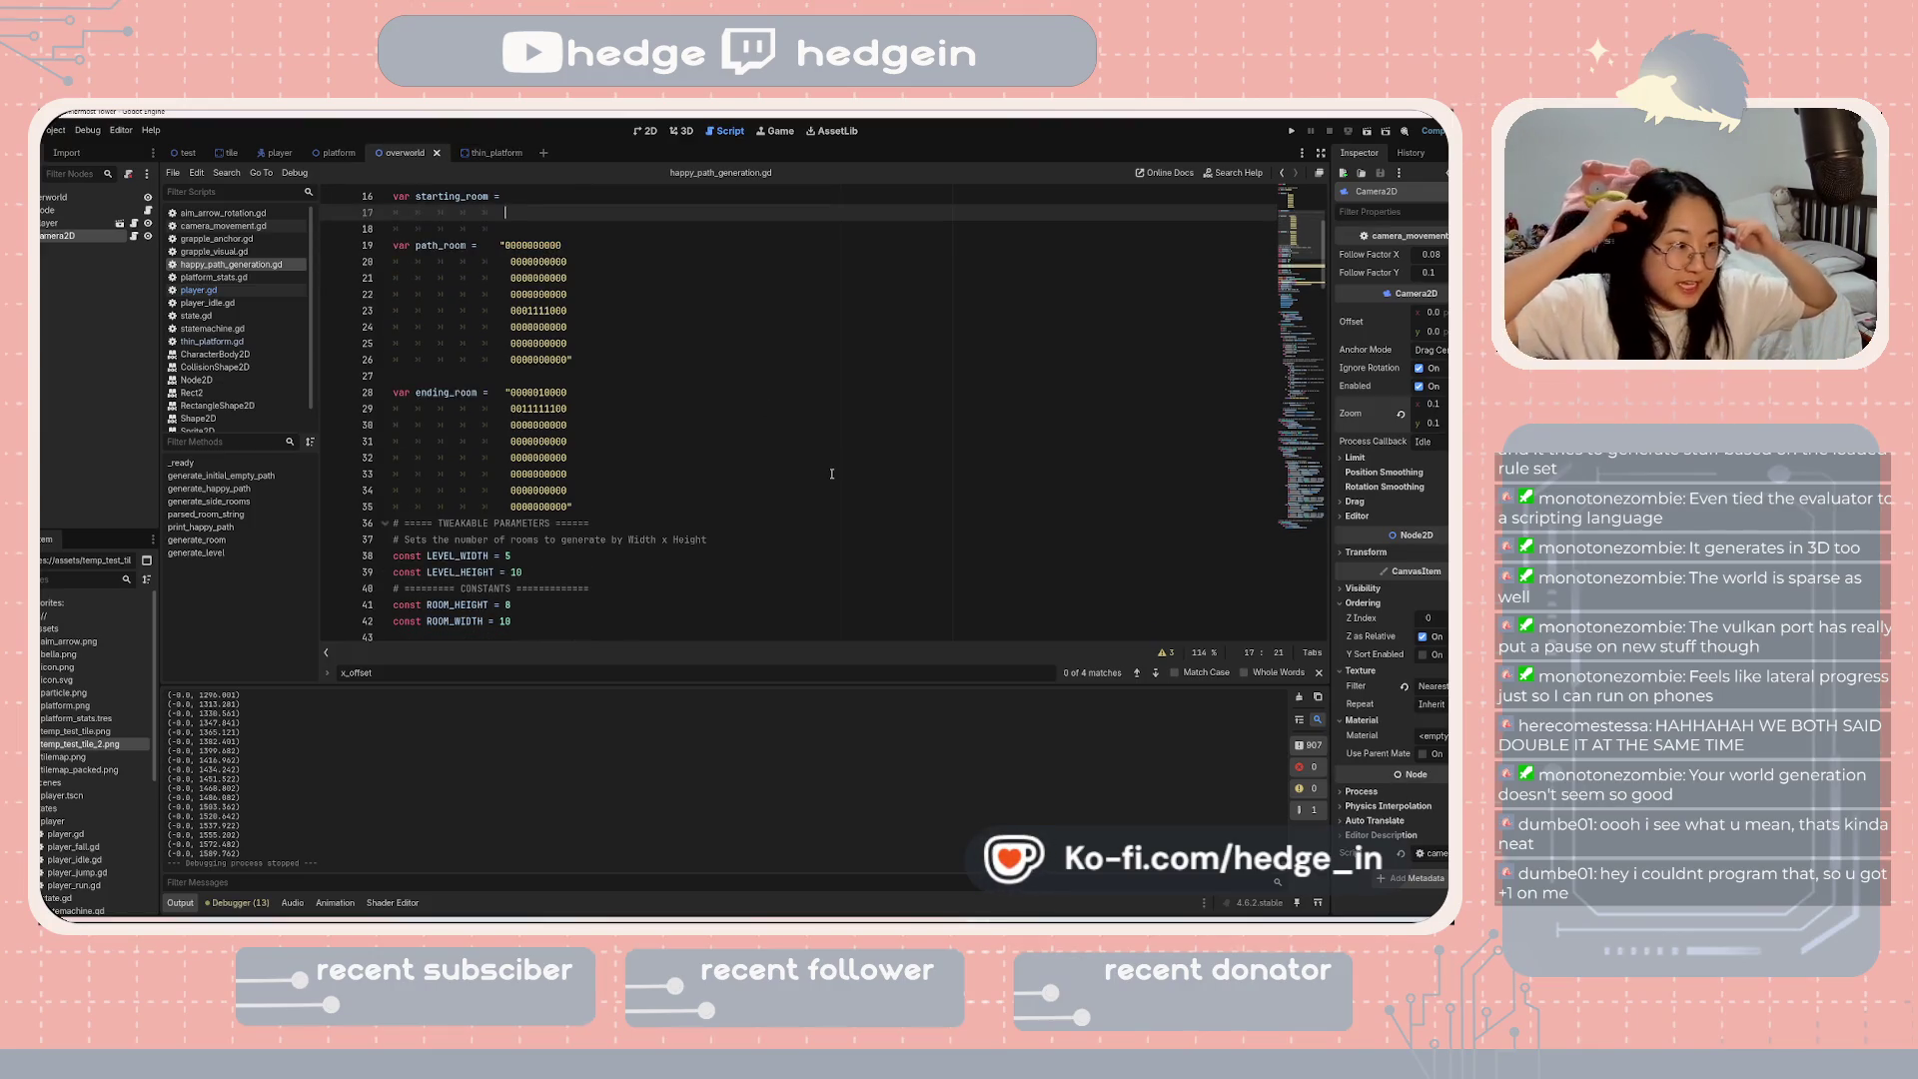
- Undo the deletion to restore the starting_room pattern in happy_path_generation.gd
key(ctrl+z)
key(ctrl+z)
key(ctrl+z)
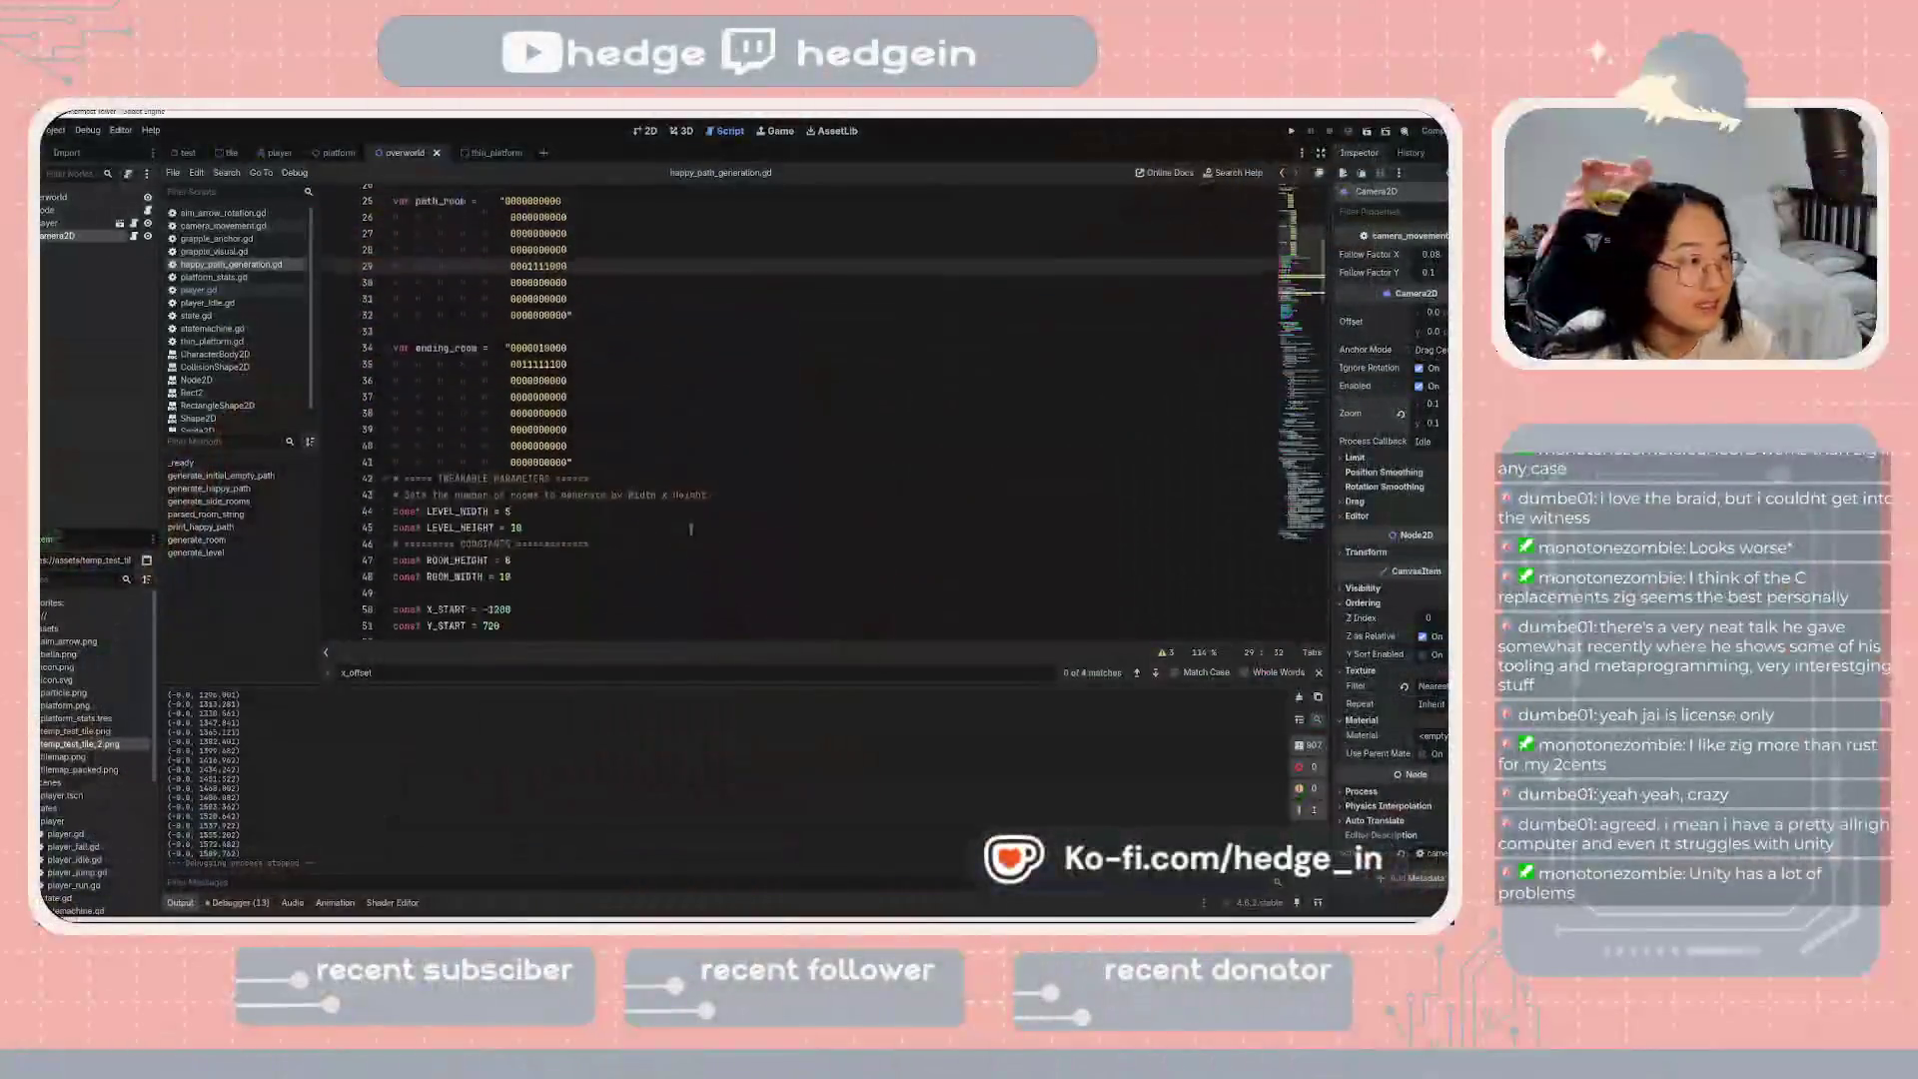
scroll(726, 427, down, 15)
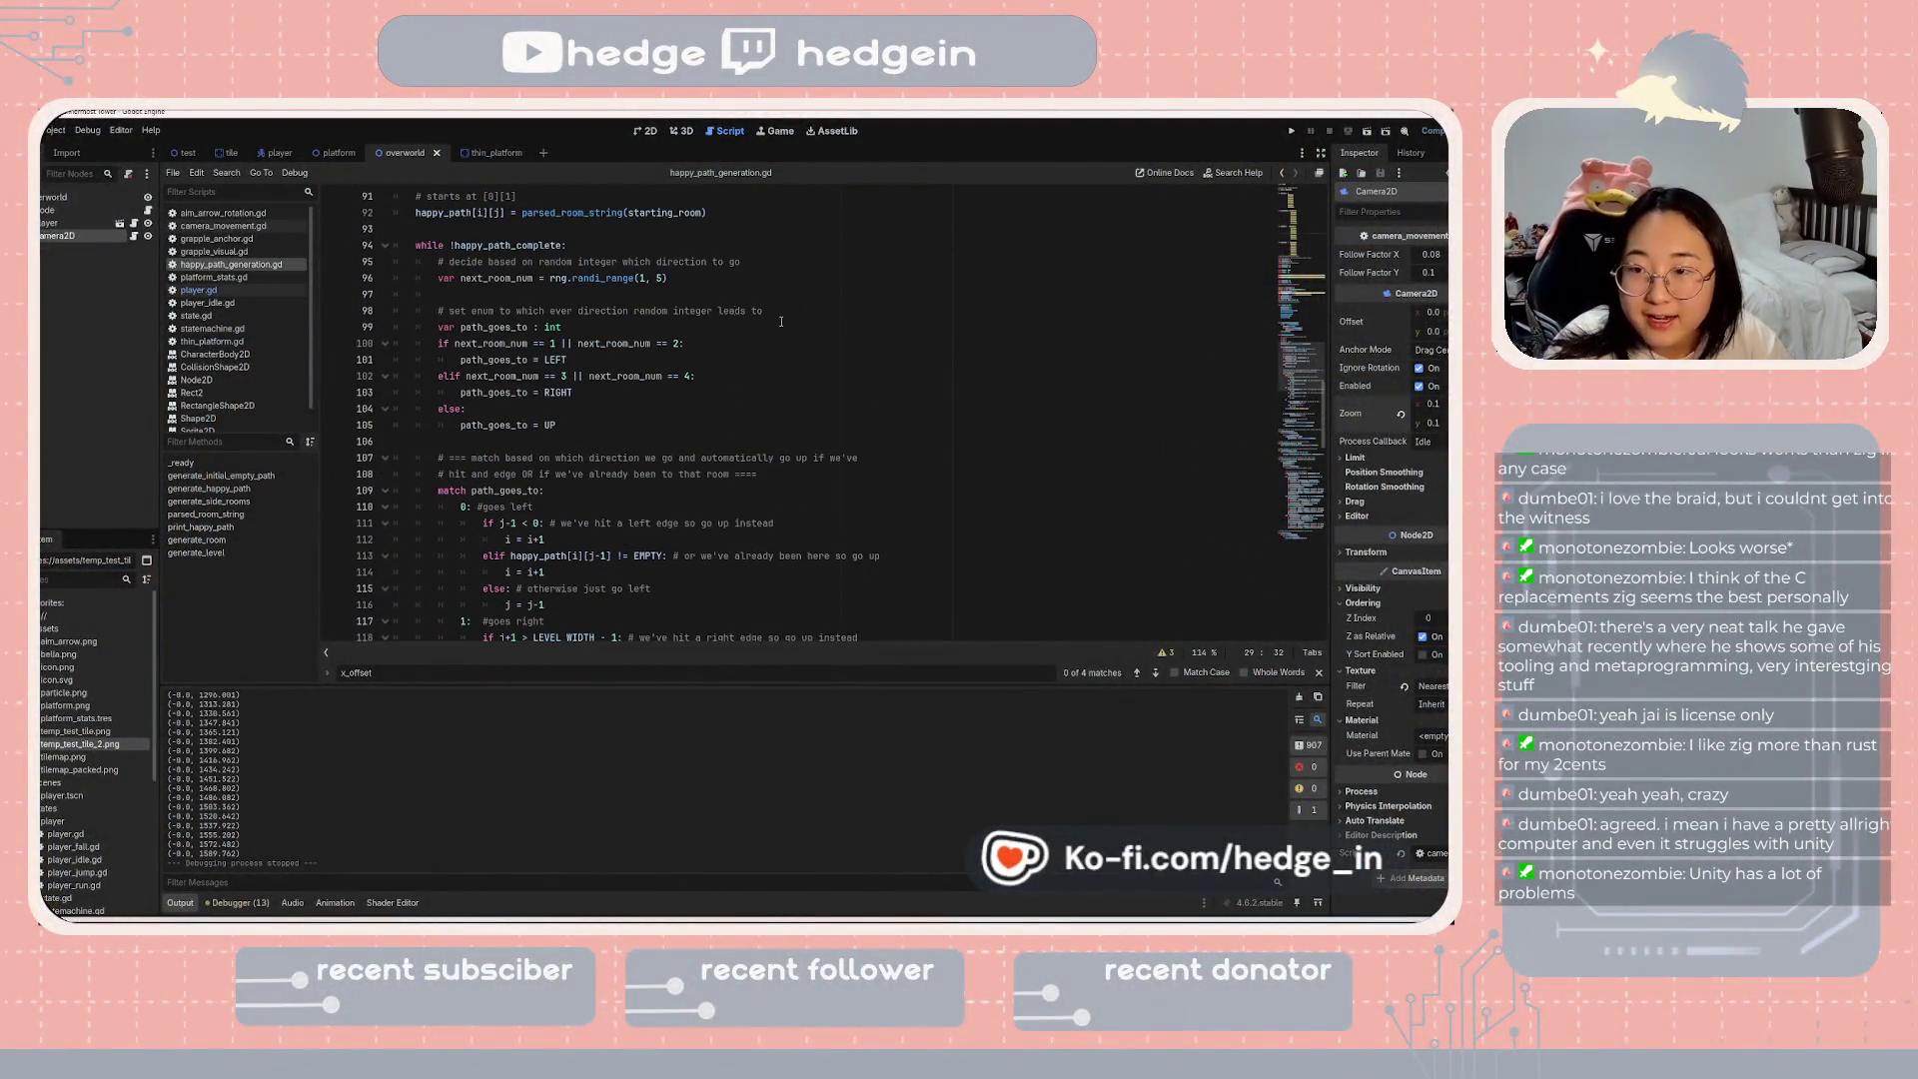
- Scroll through happy_path_generation.gd to review its room layouts and level constants
scroll(726, 426, down, 6)
scroll(729, 427, up, 5)
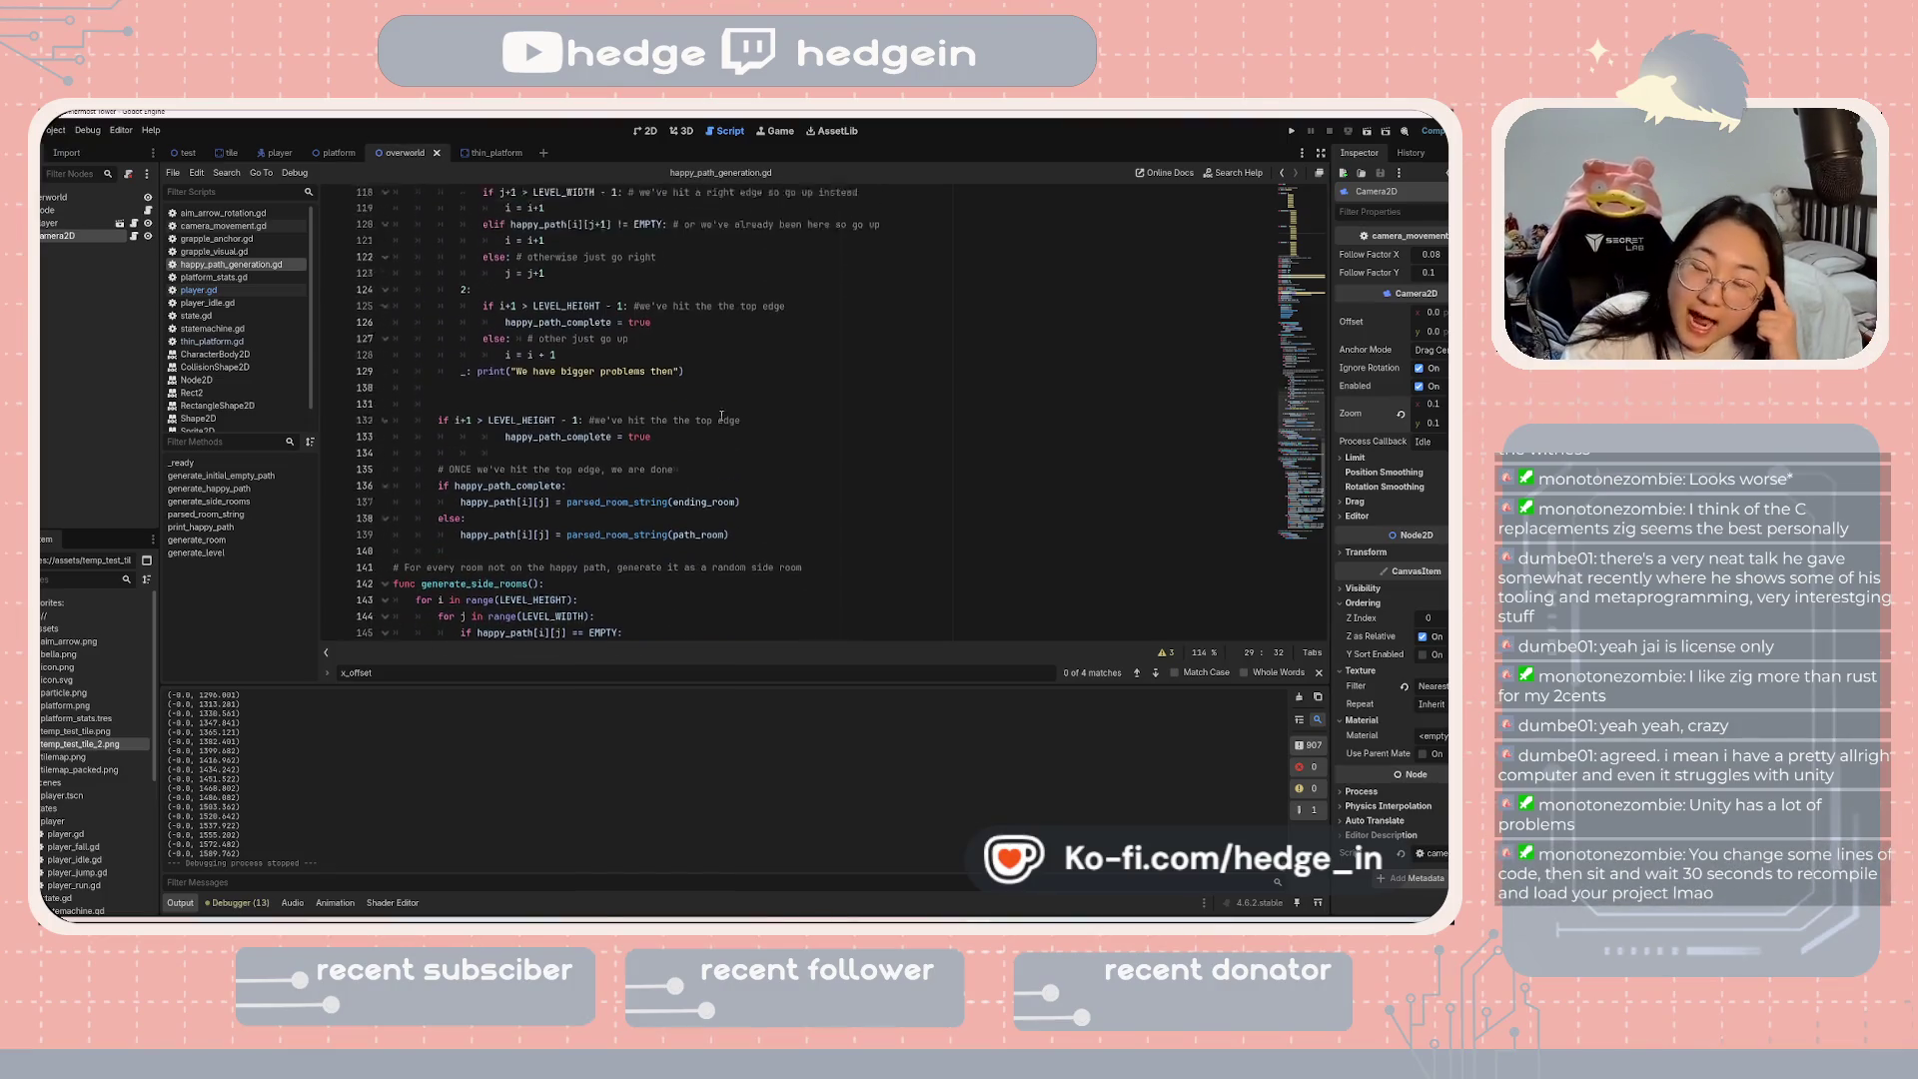
scroll(733, 427, up, 20)
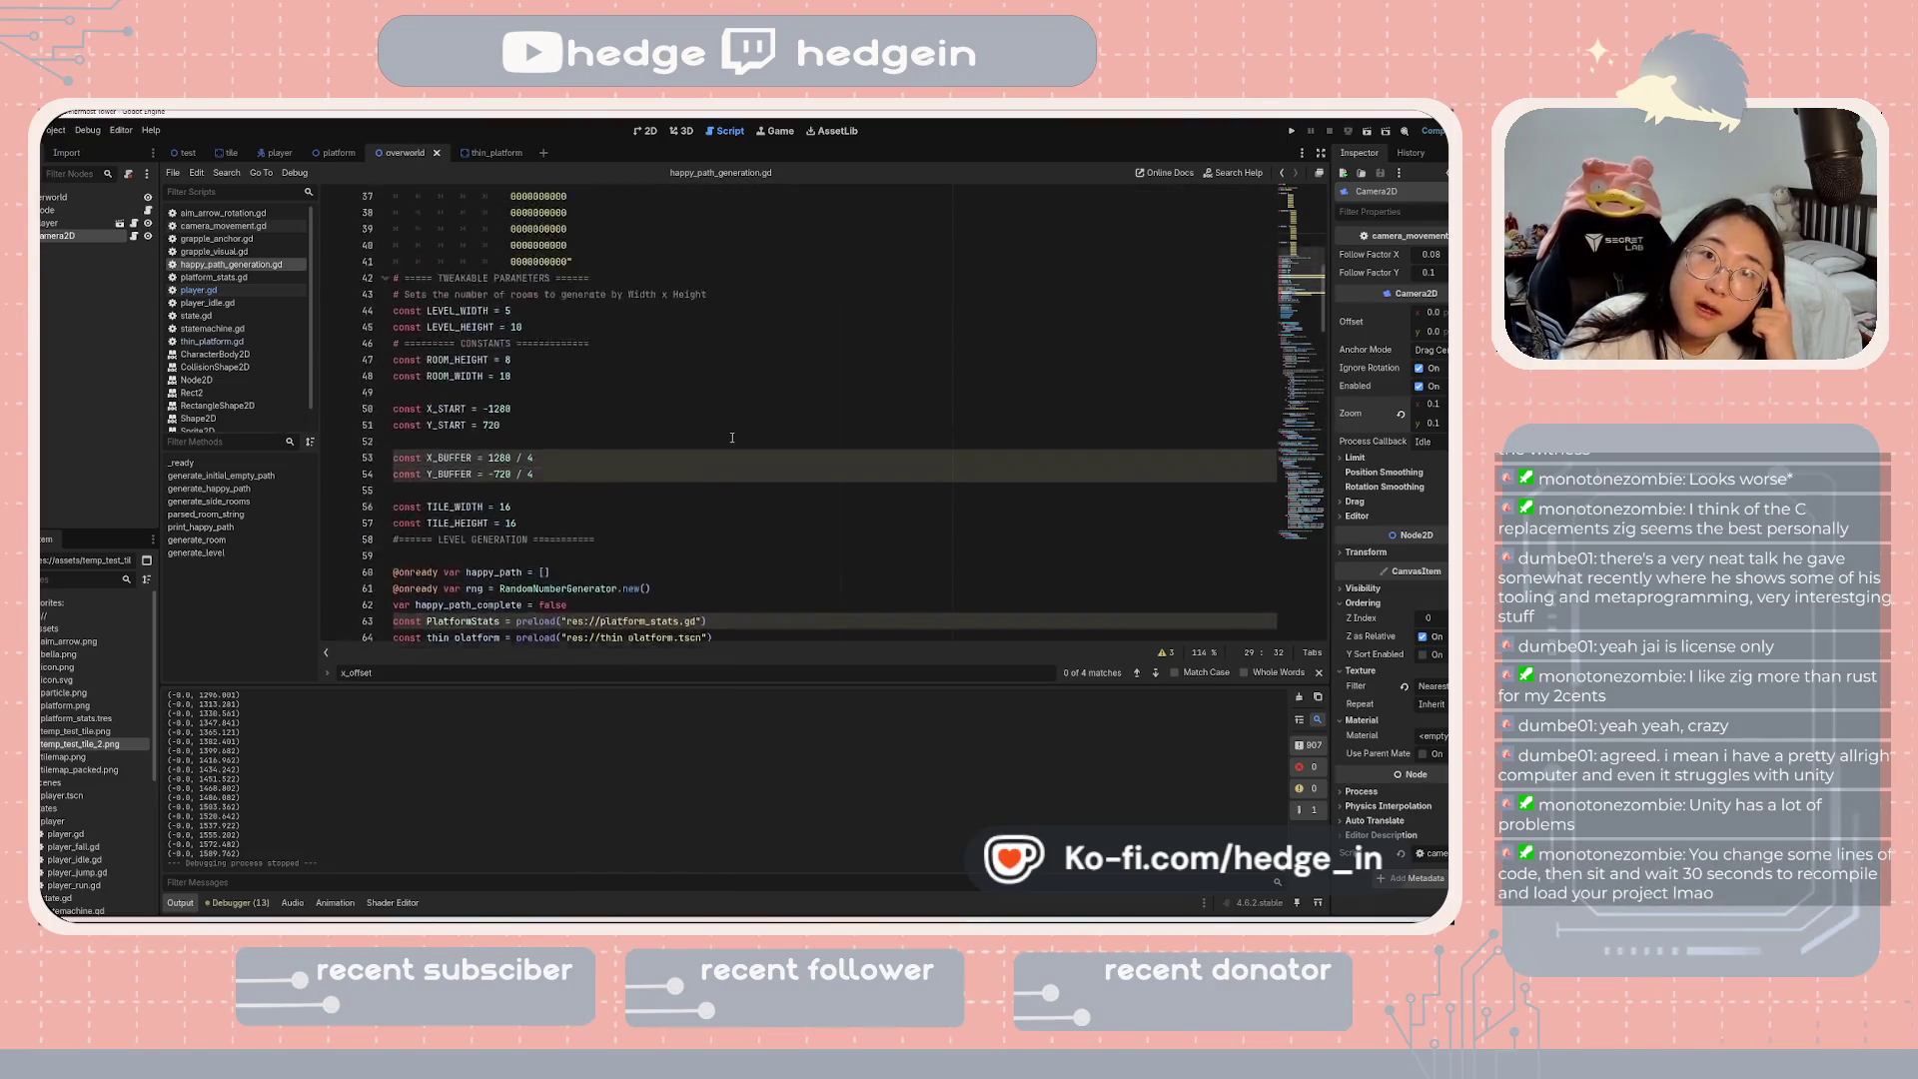
scroll(733, 437, up, 2)
scroll(674, 425, up, 3)
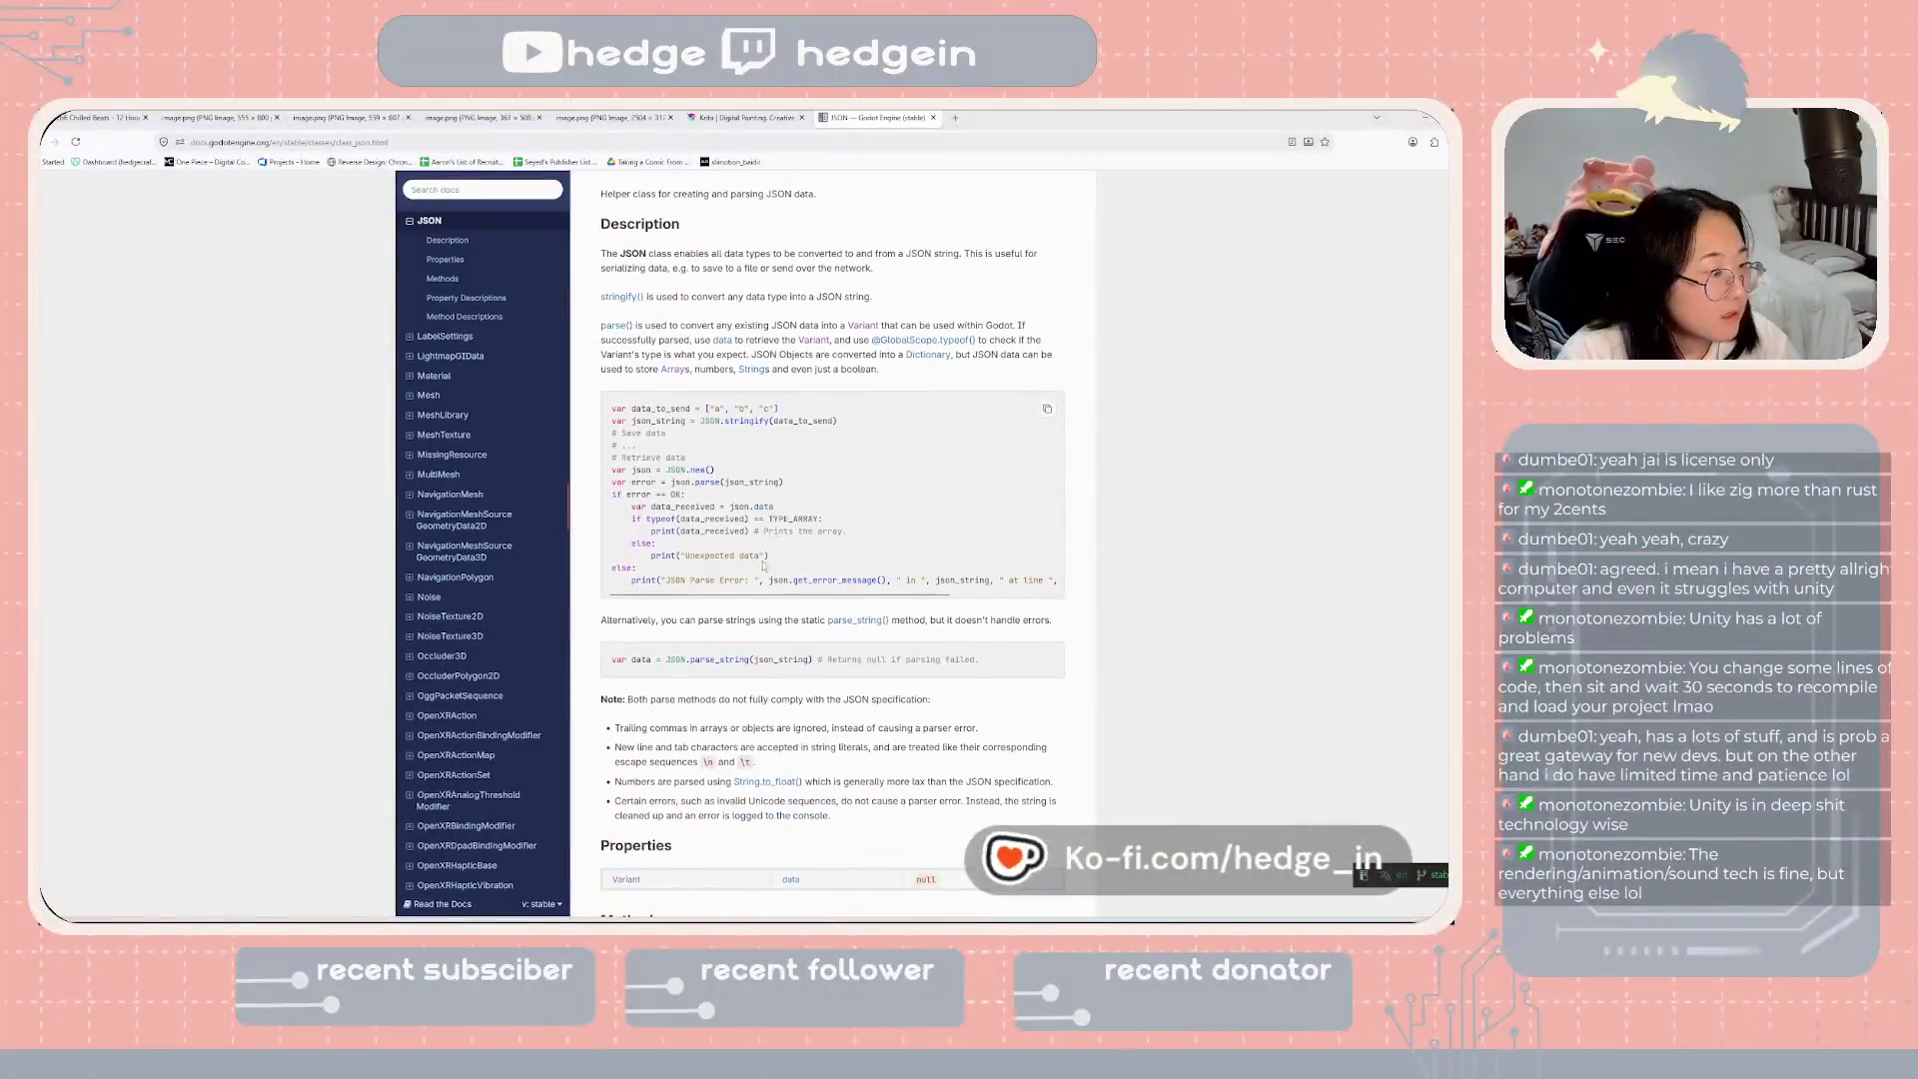
scroll(765, 497, up, 3)
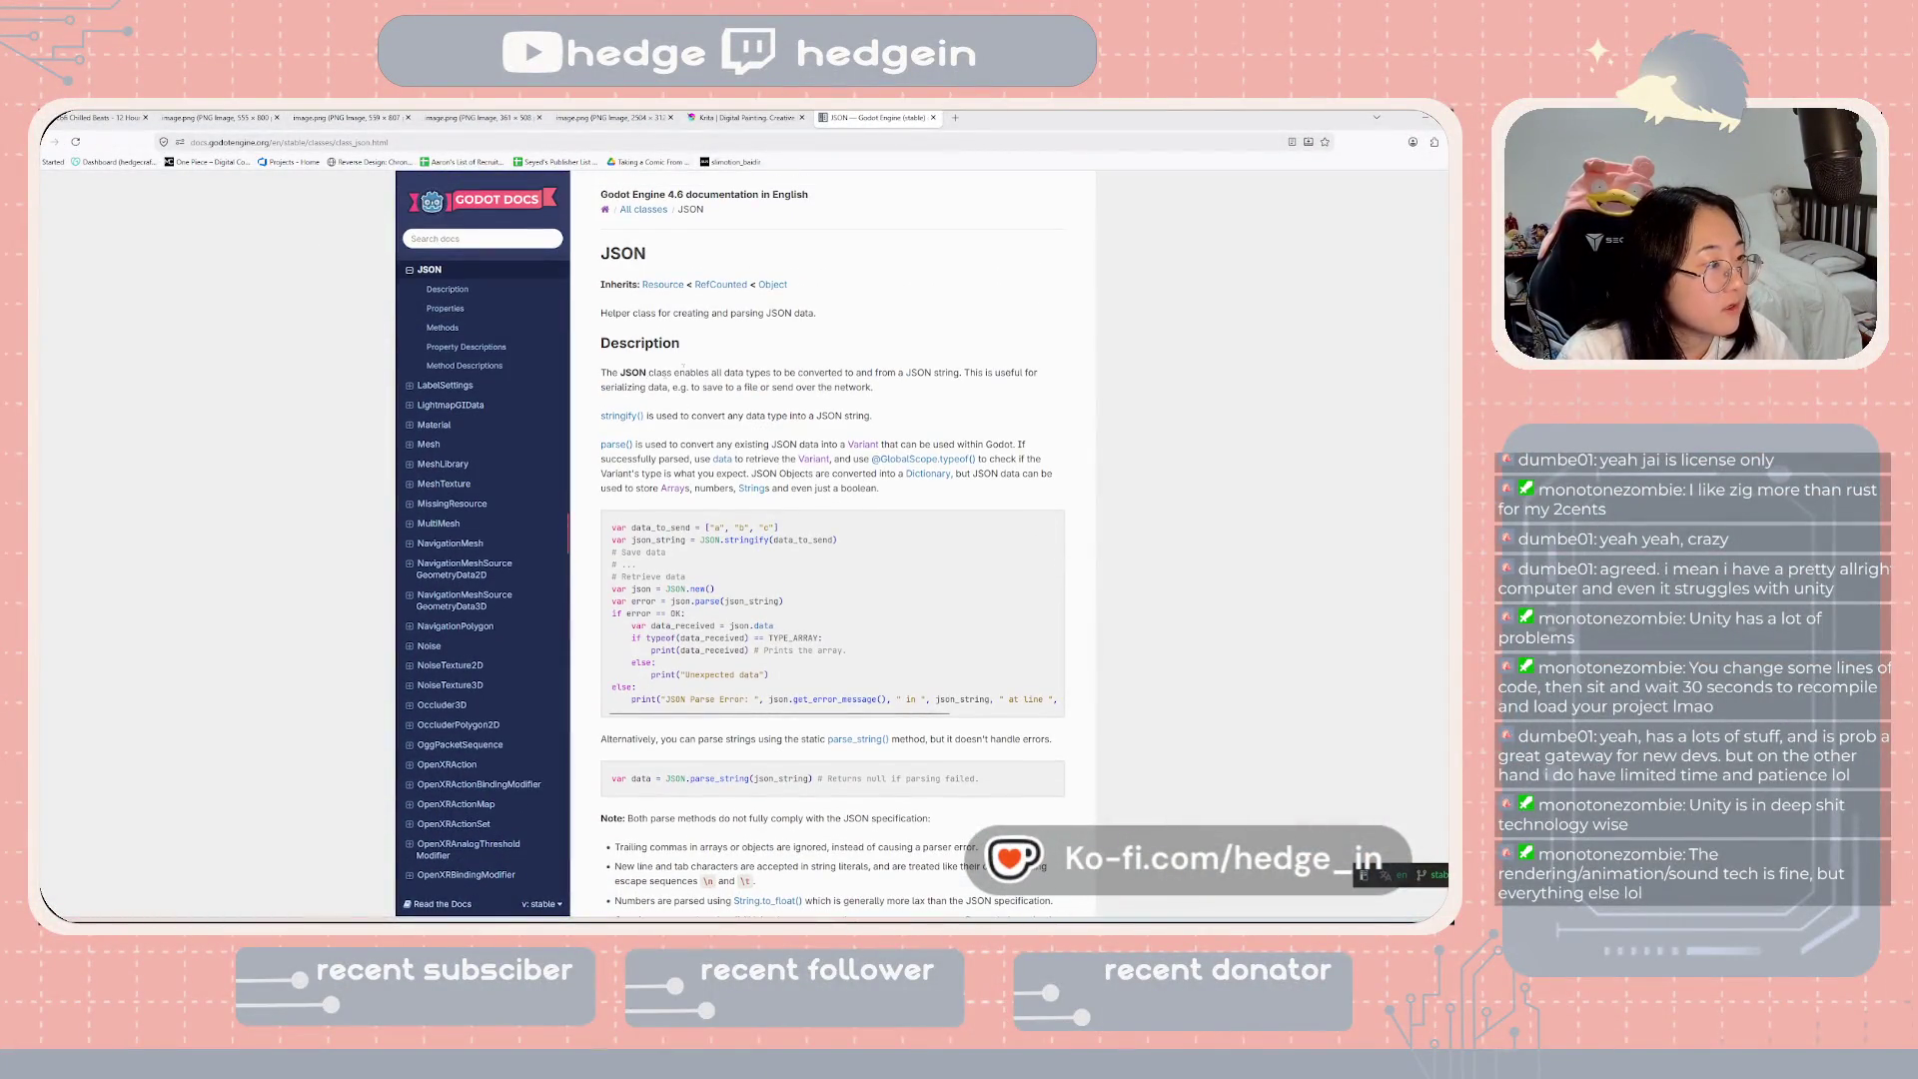
scroll(764, 606, down, 2)
drag(665, 530, 715, 530)
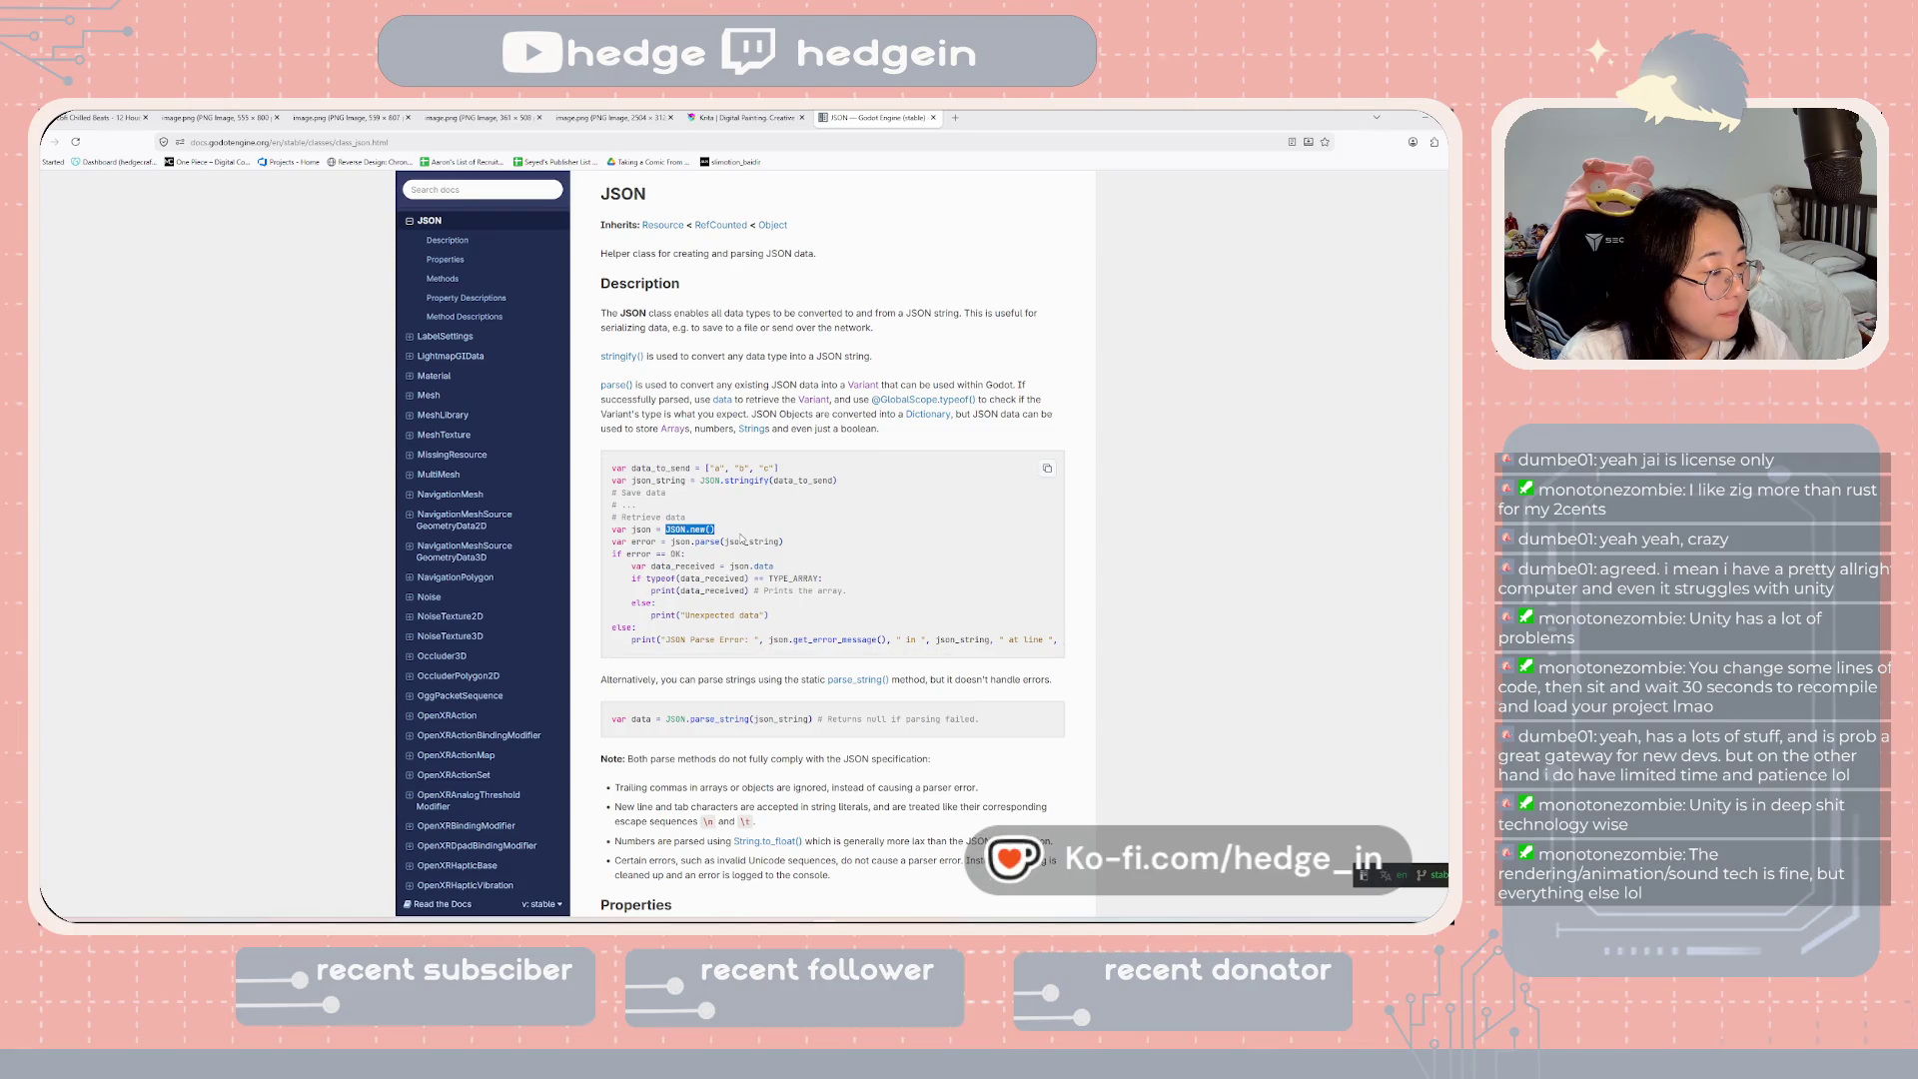
scroll(745, 540, down, 15)
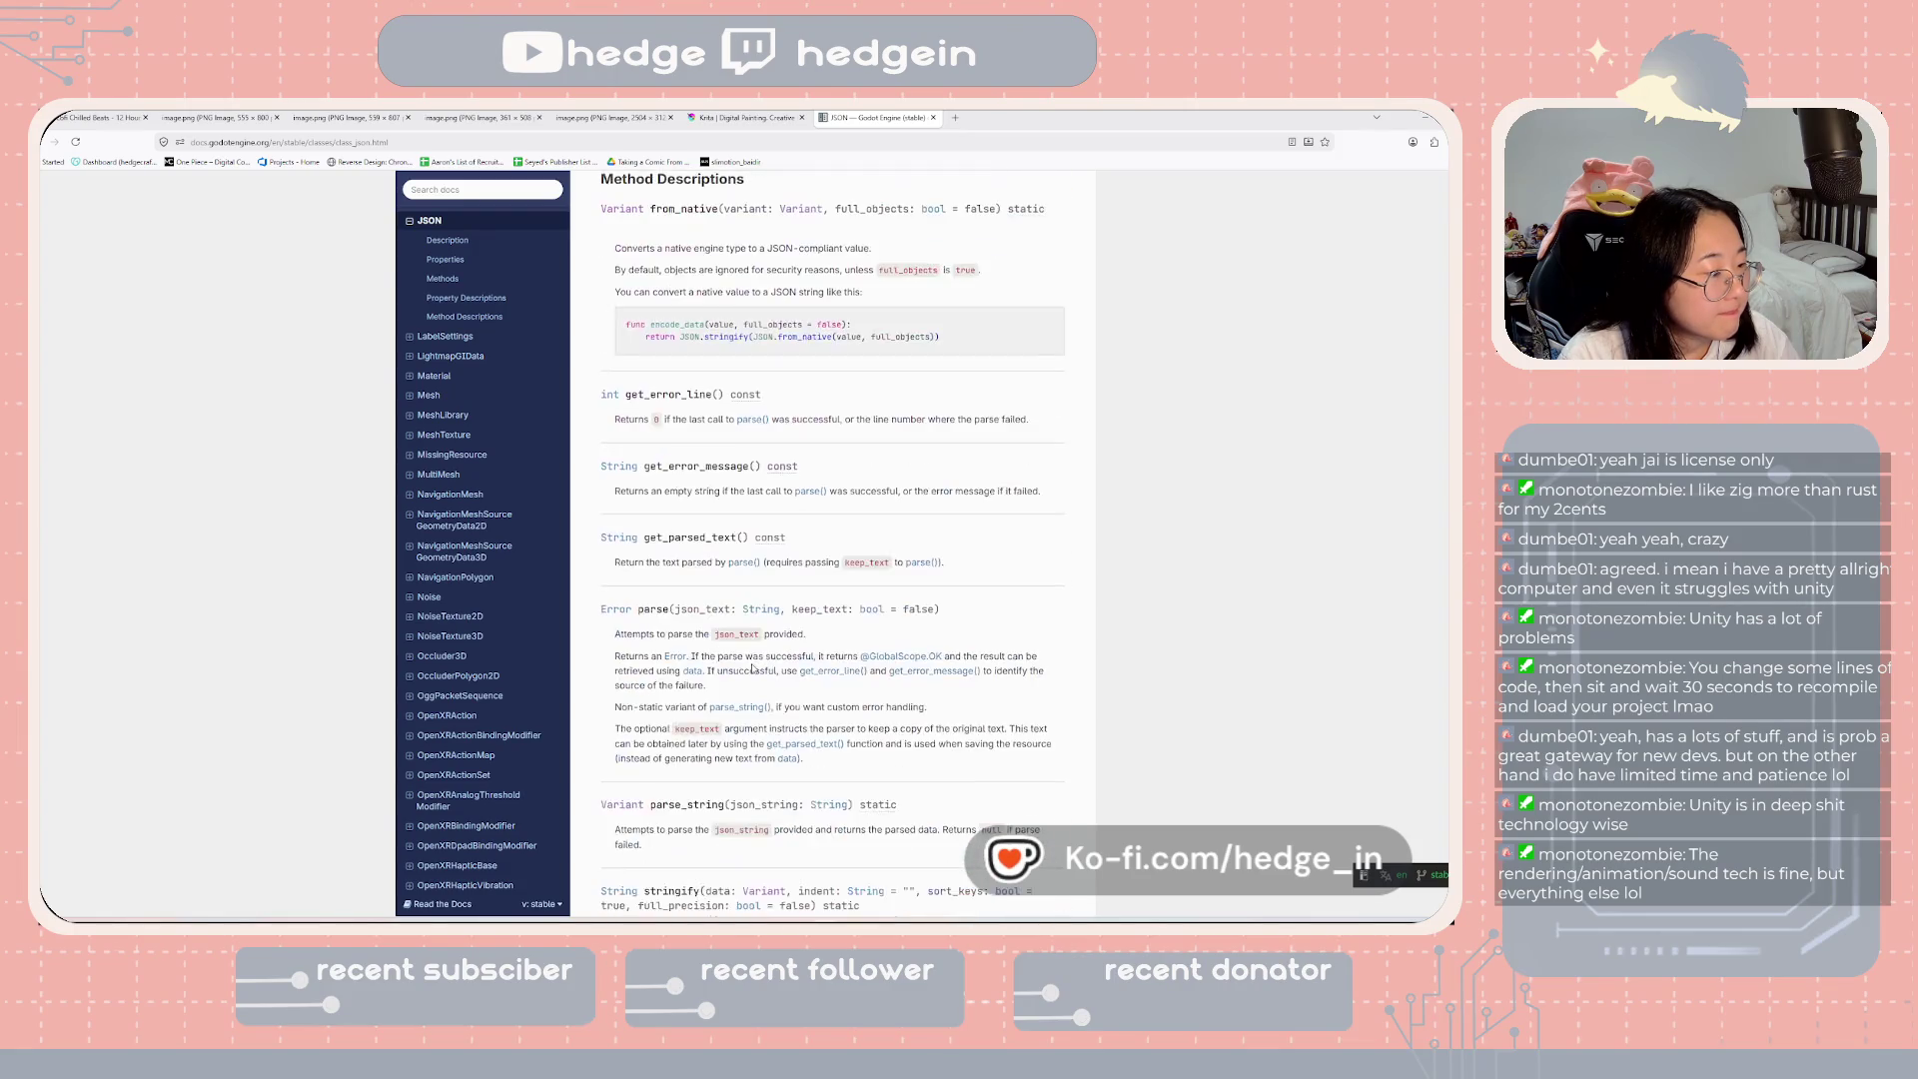
scroll(753, 668, up, 15)
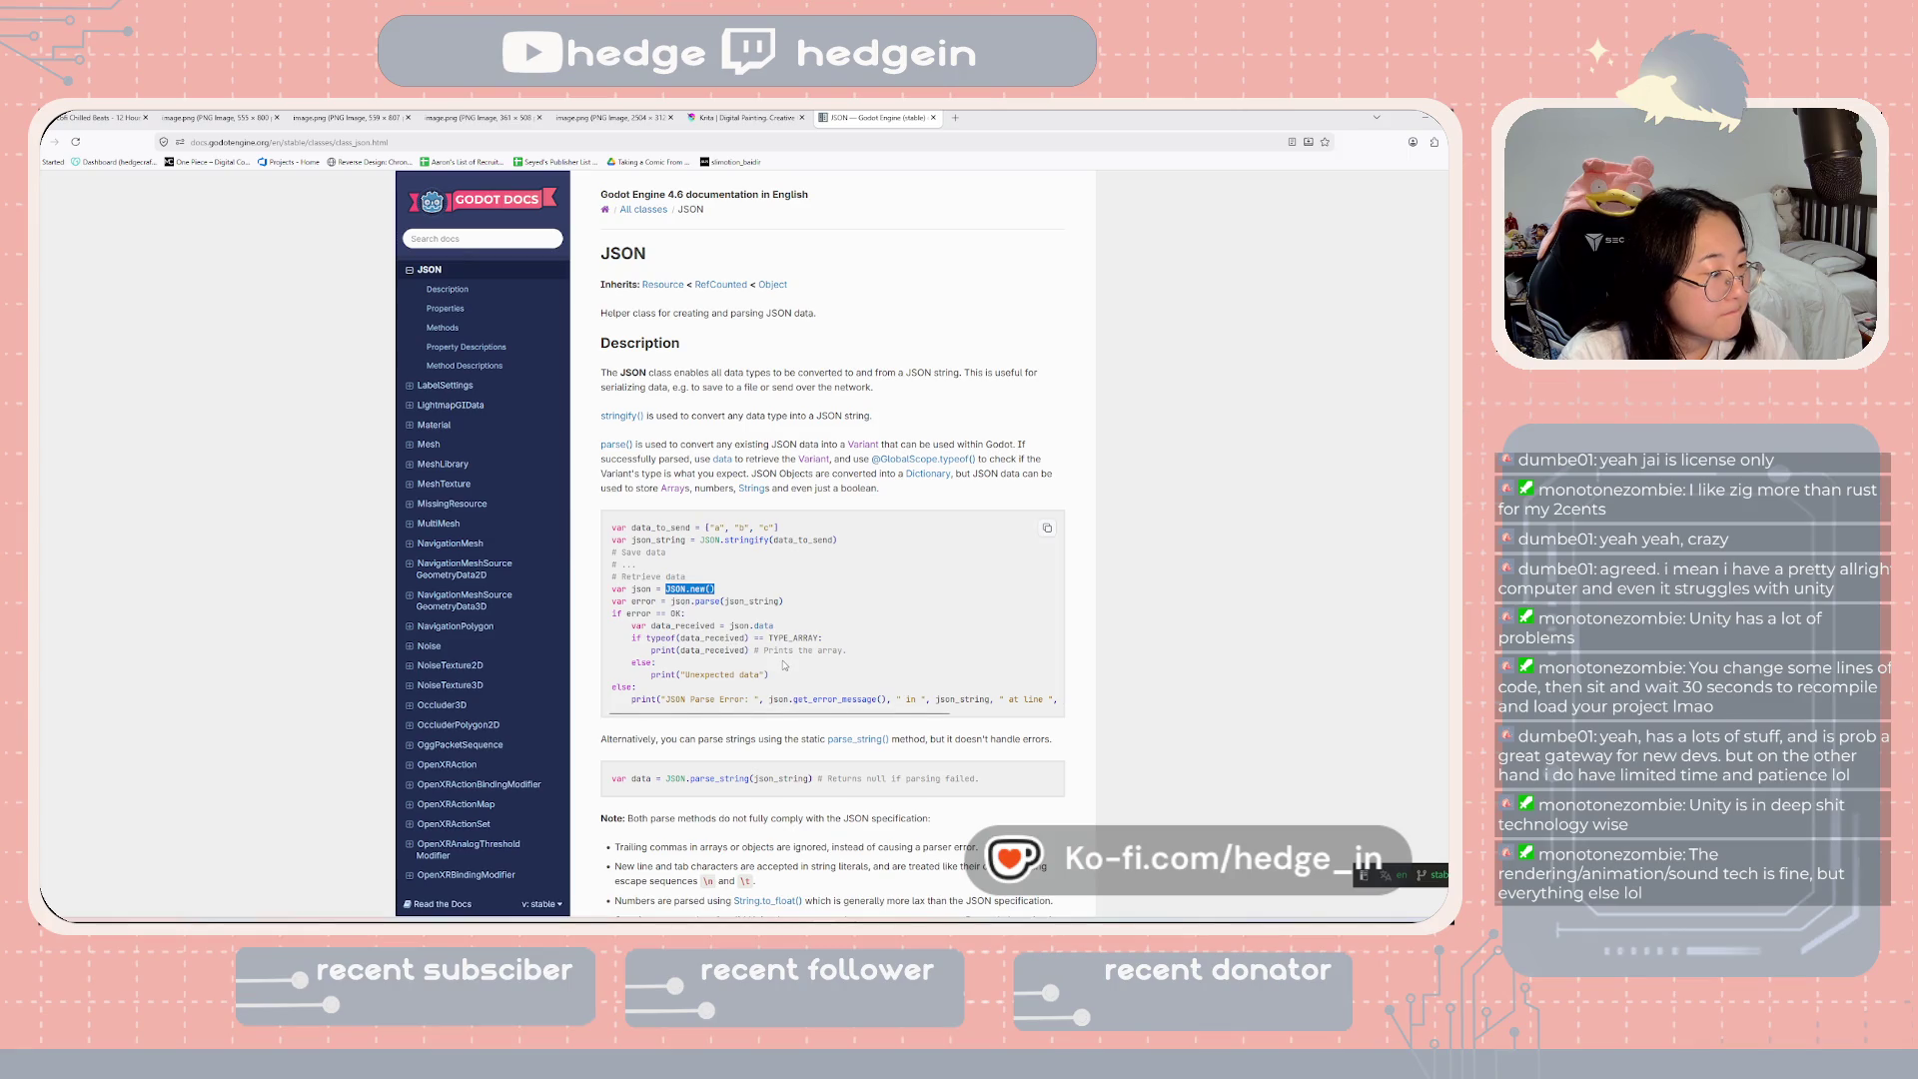
scroll(785, 666, down, 1)
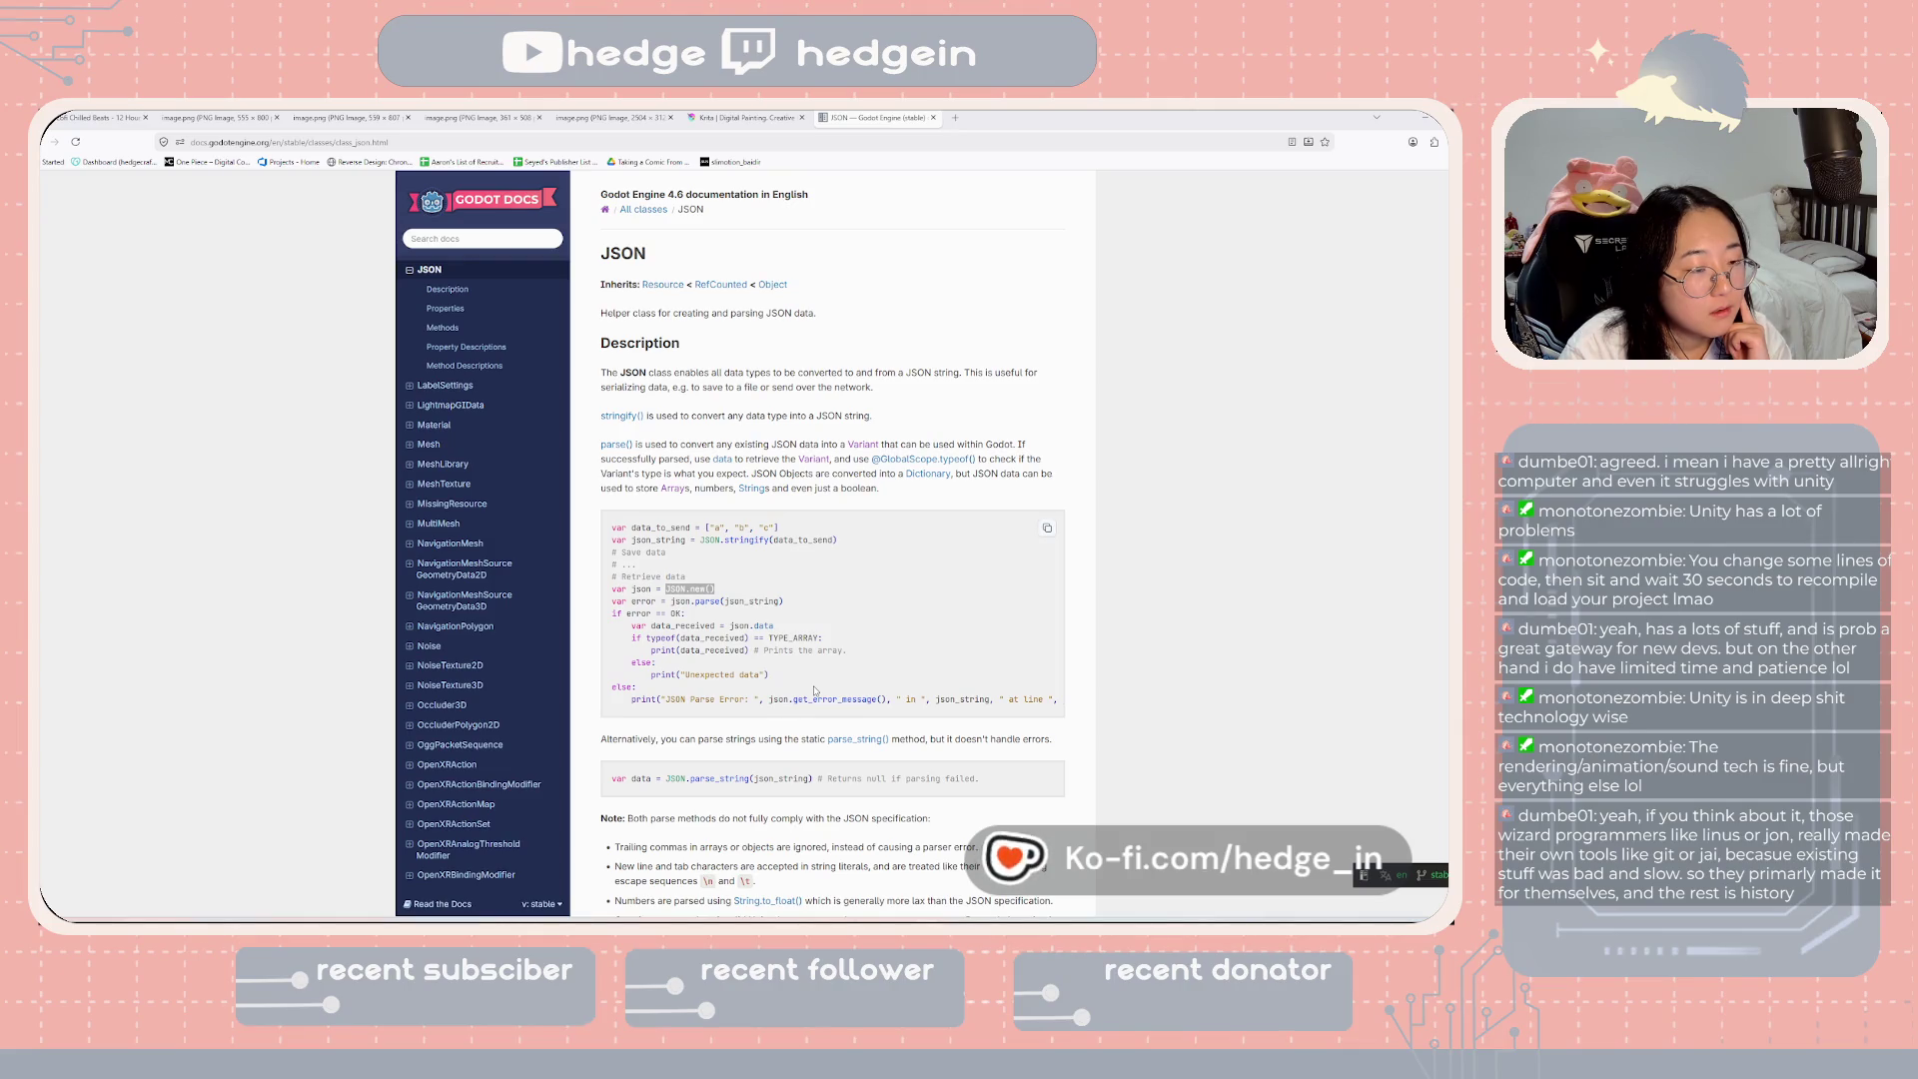
- Minimize the JSON docs browser to return to happy_path_generation.gd in the script editor
click(1431, 121)
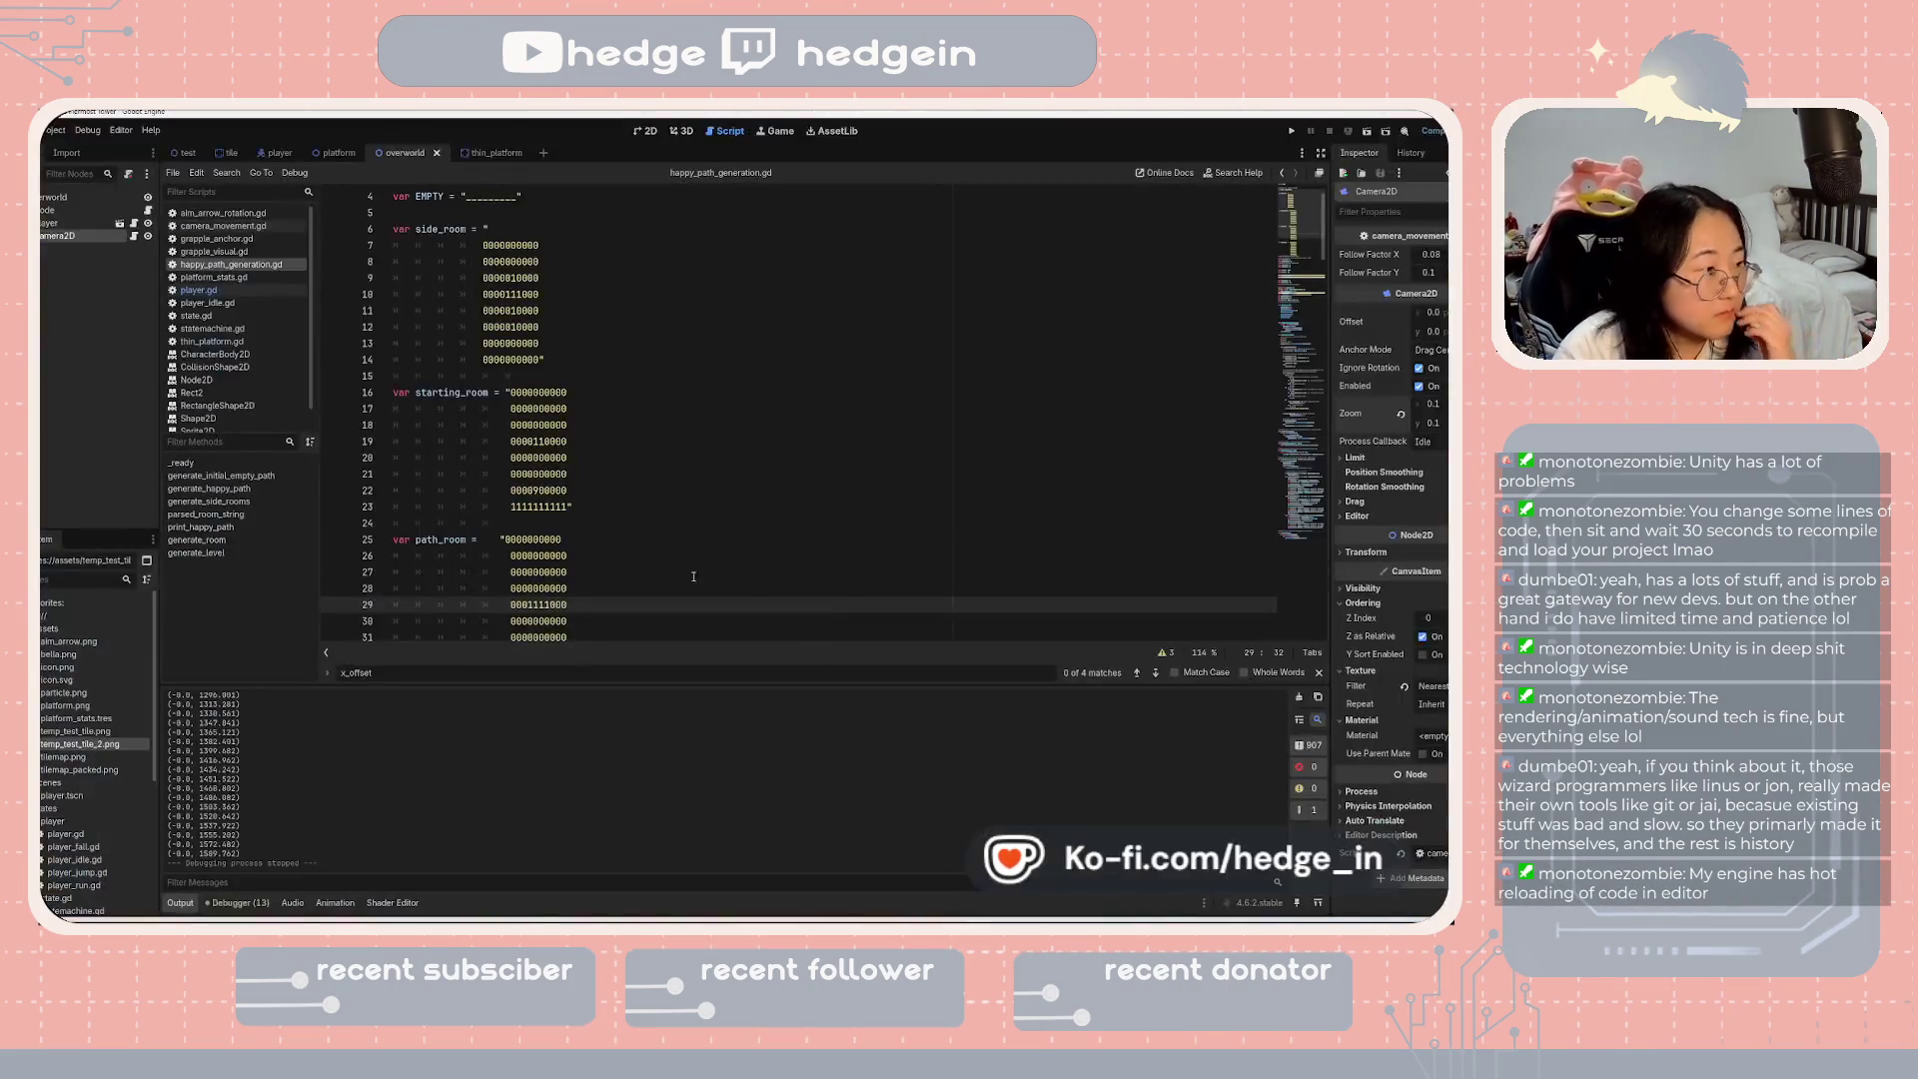
- Bring up the happy_path_generation.gd script's context menu, then dismiss it without choosing anything
scroll(581, 510, down, 20)
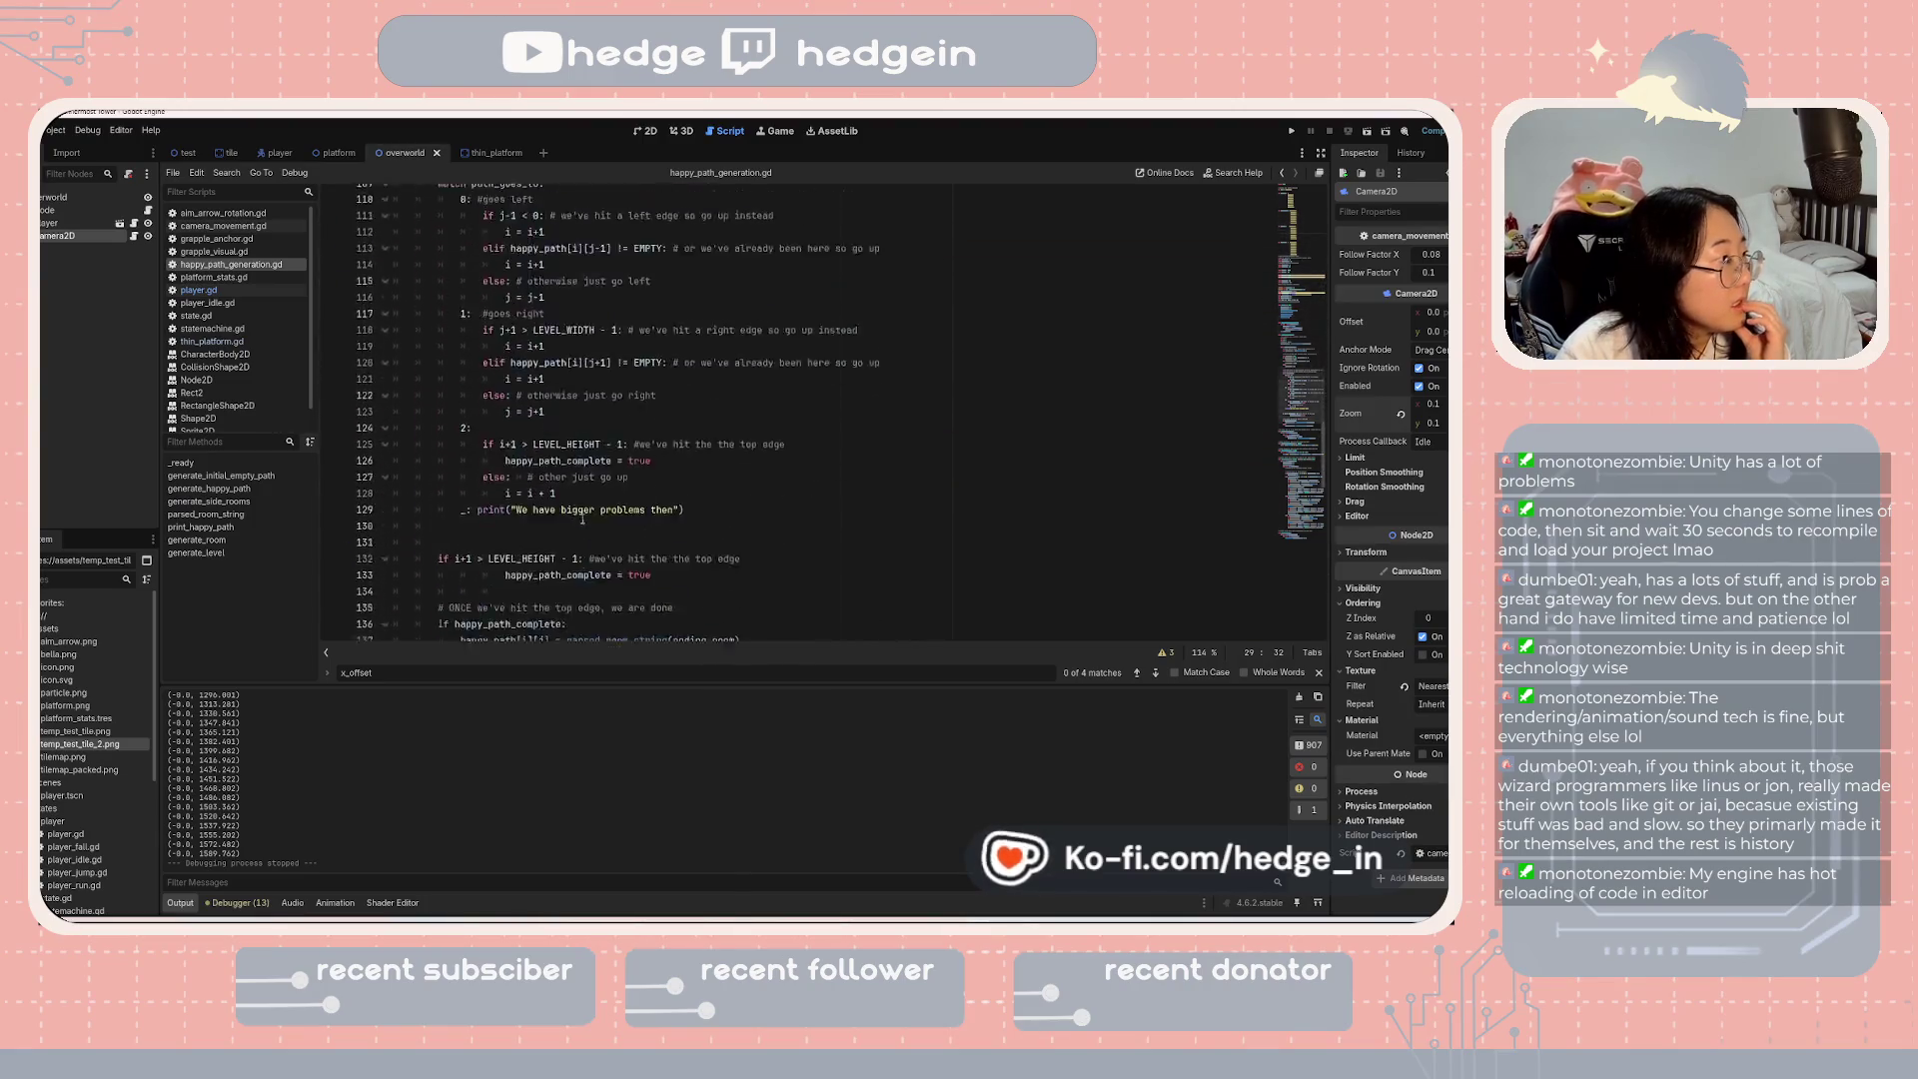
scroll(582, 519, down, 5)
scroll(597, 527, up, 20)
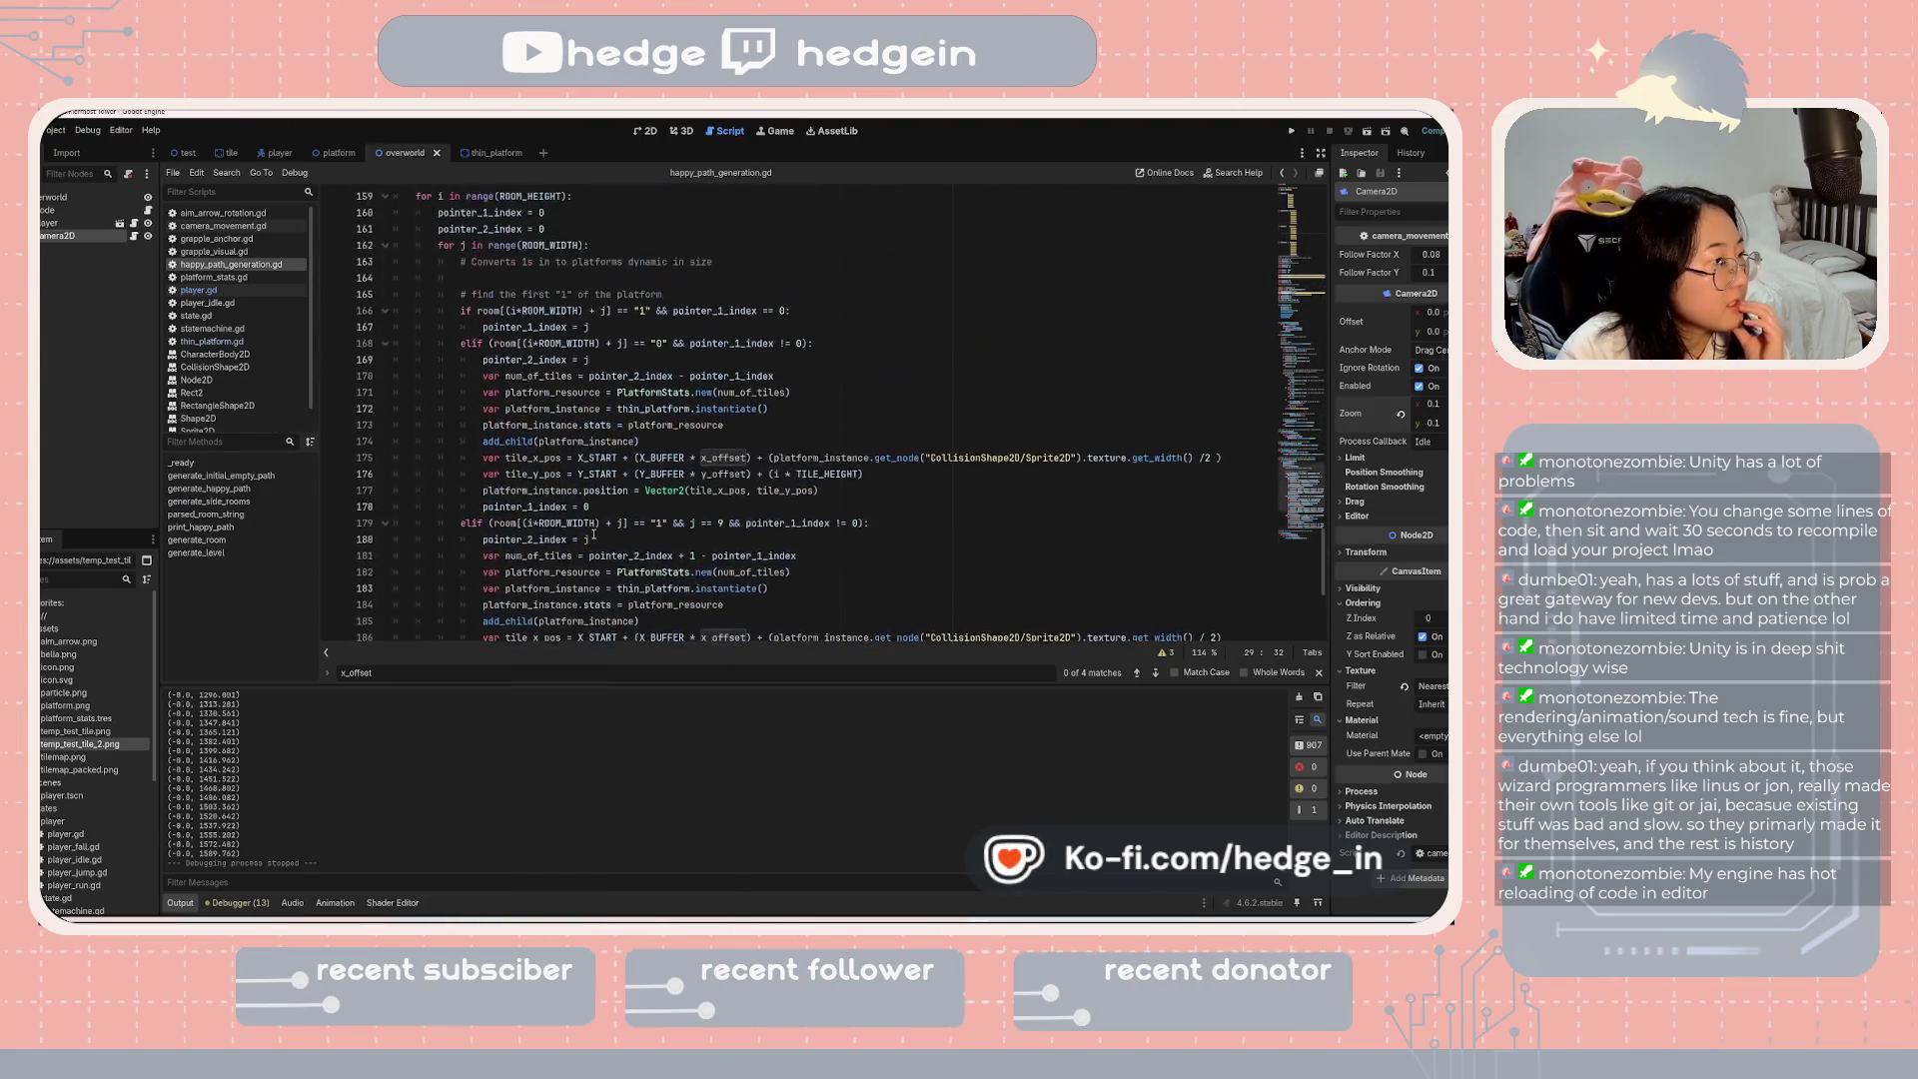
scroll(589, 535, up, 5)
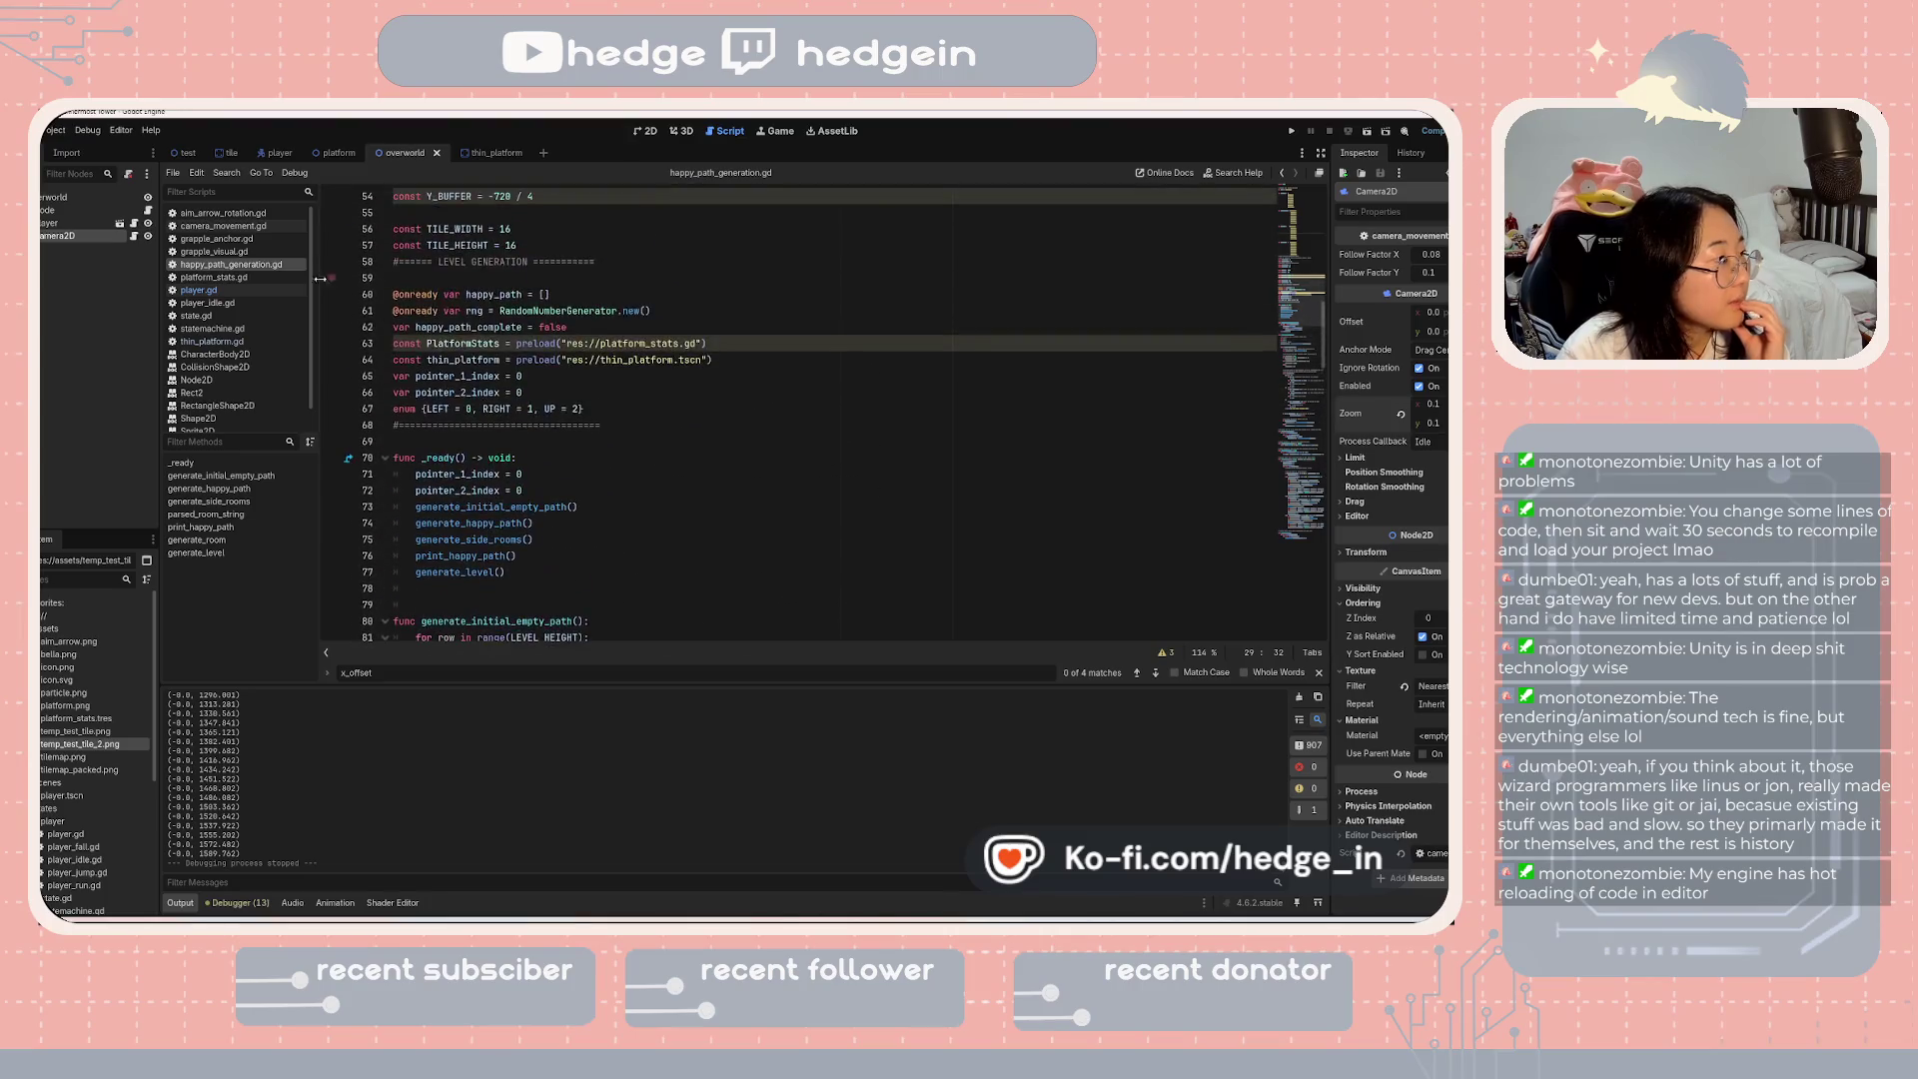
right_click(258, 265)
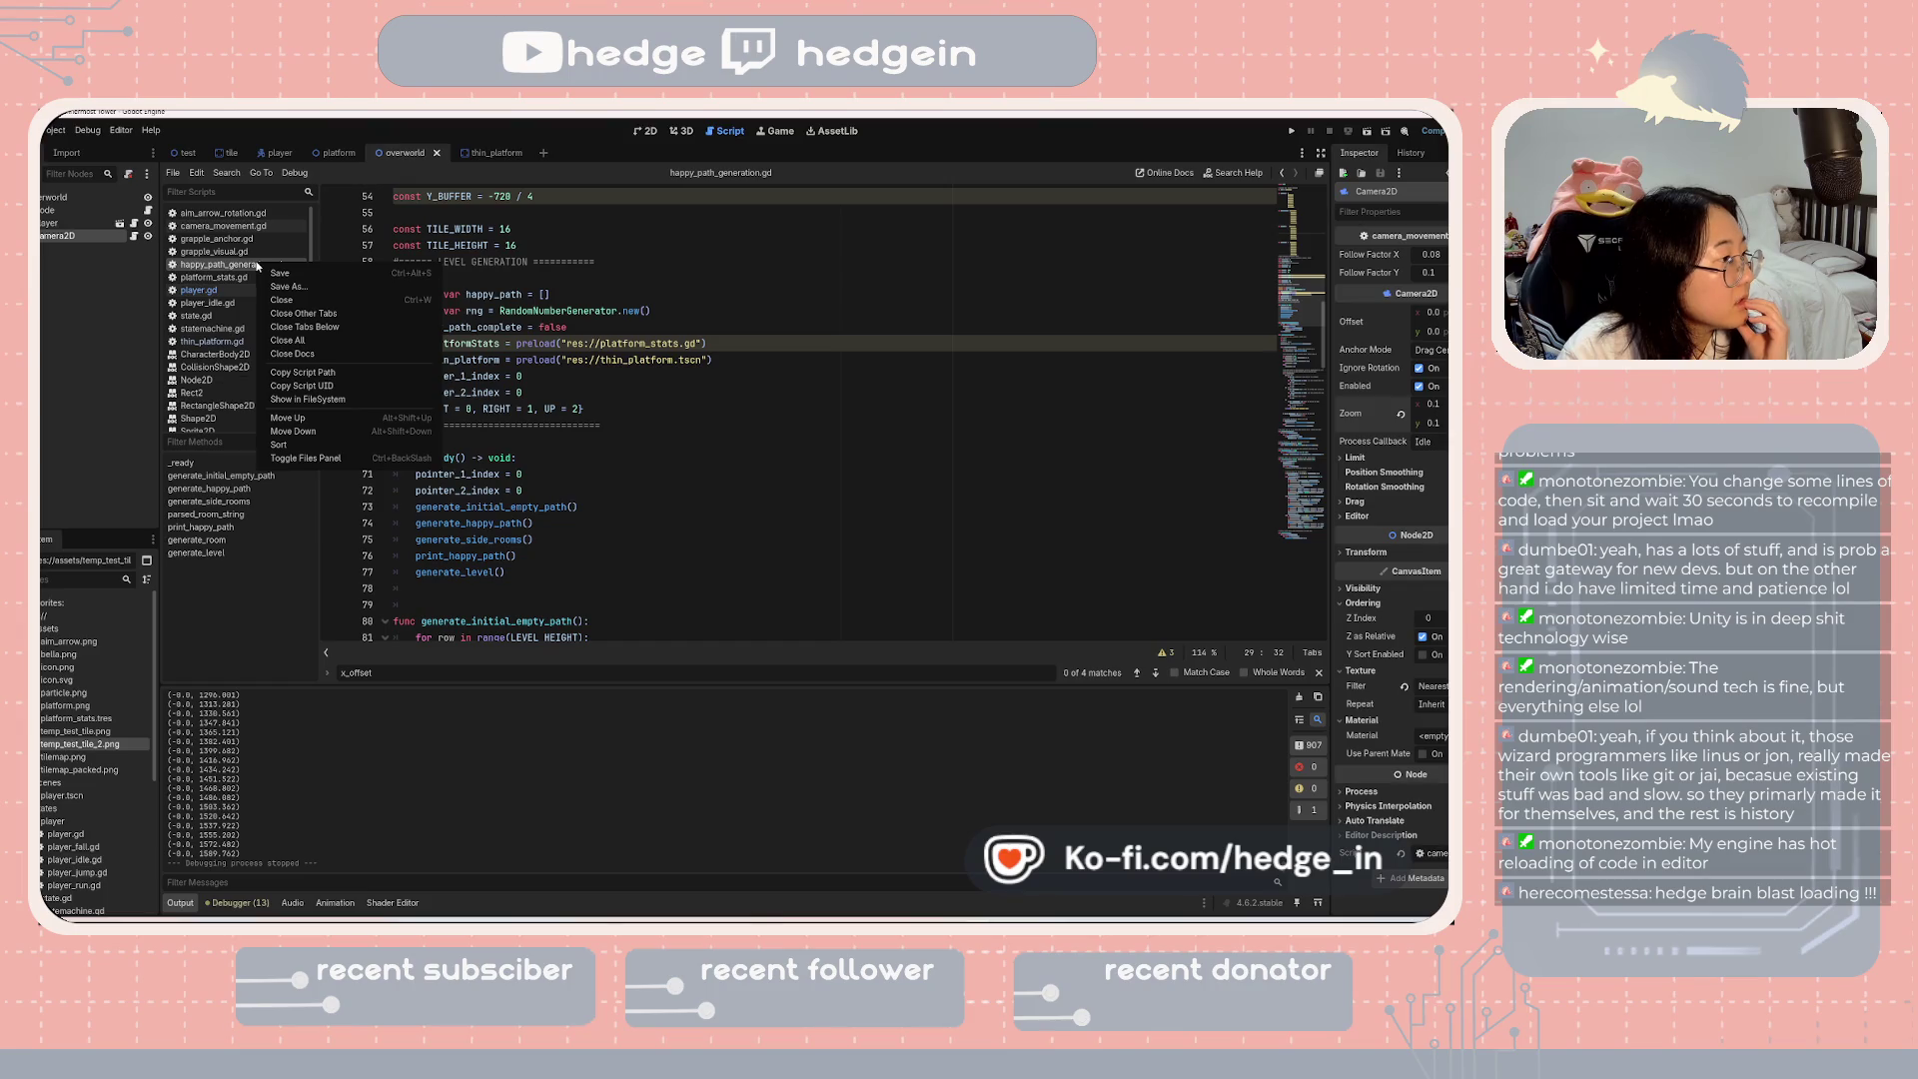
click(711, 466)
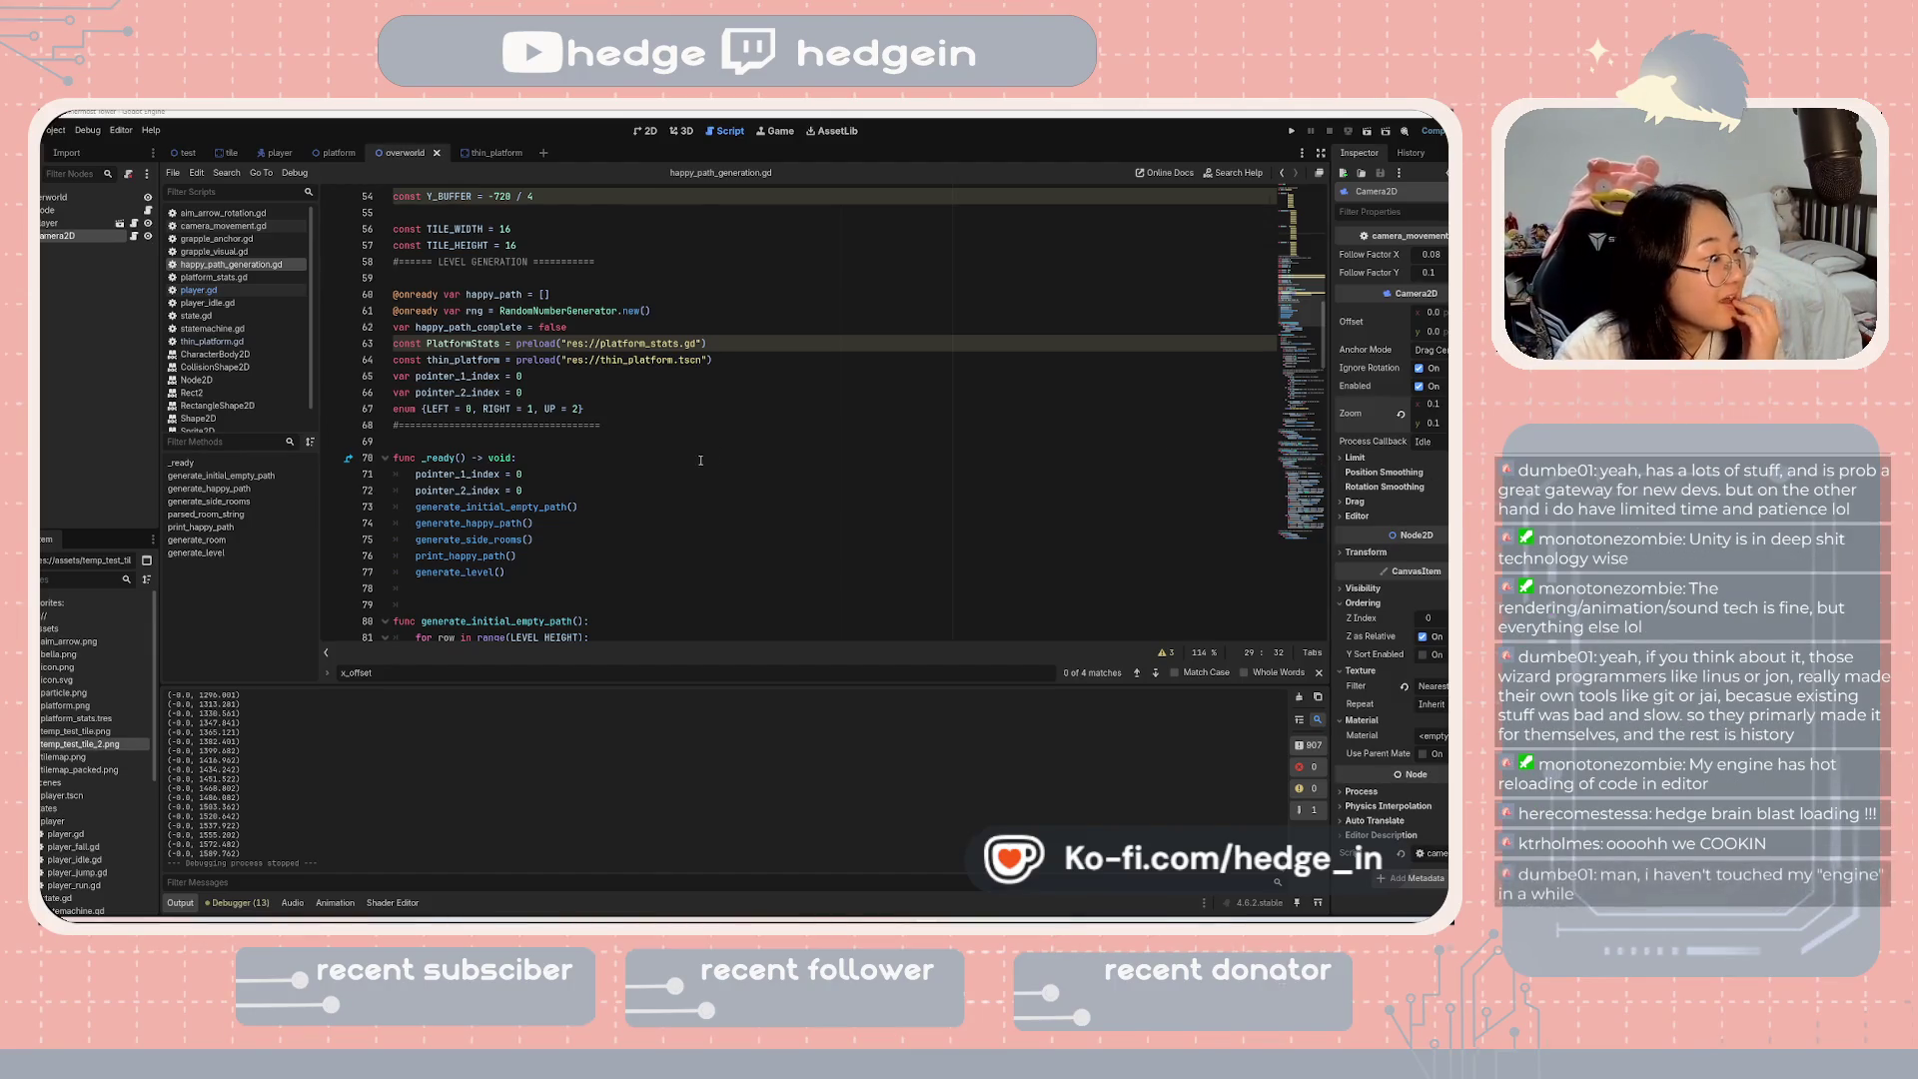
- Detach the camera_movement script from the Camera2D node
scroll(692, 457, down, 10)
scroll(692, 457, up, 4)
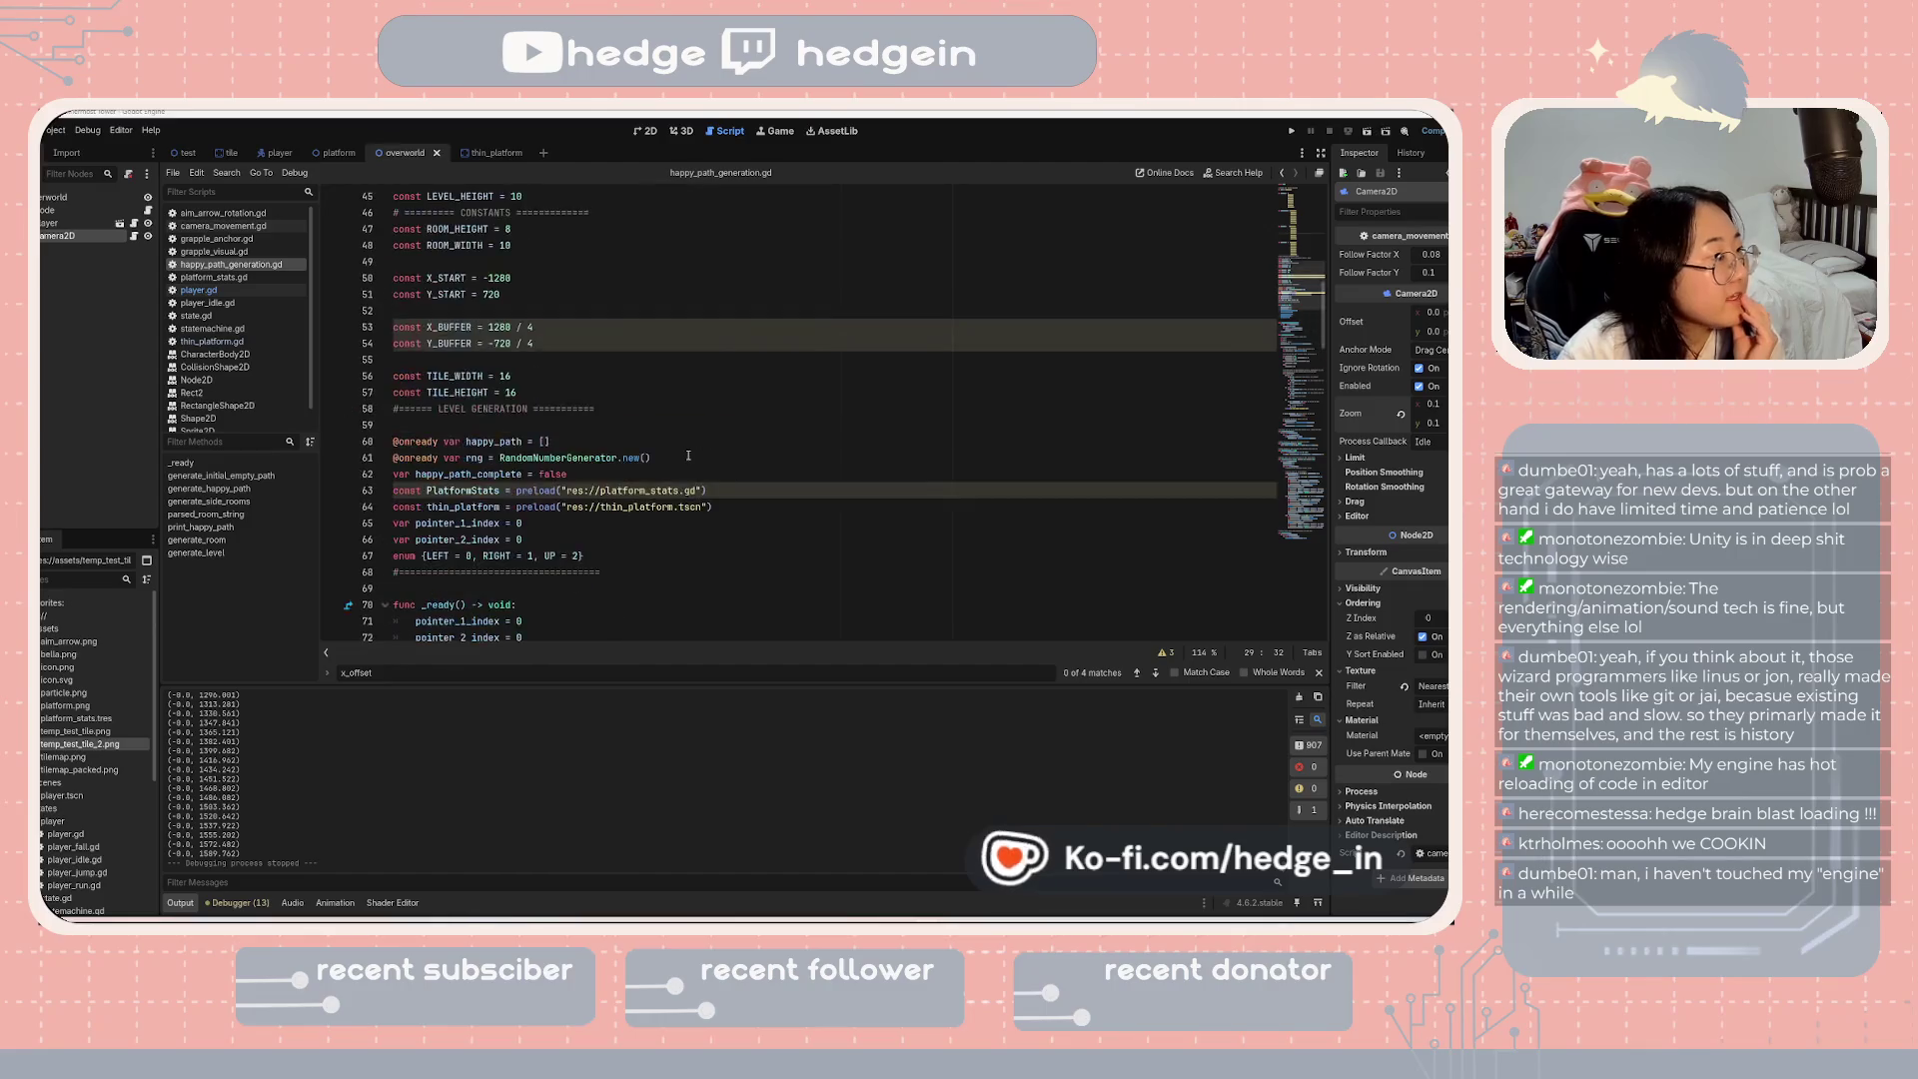
scroll(685, 457, down, 7)
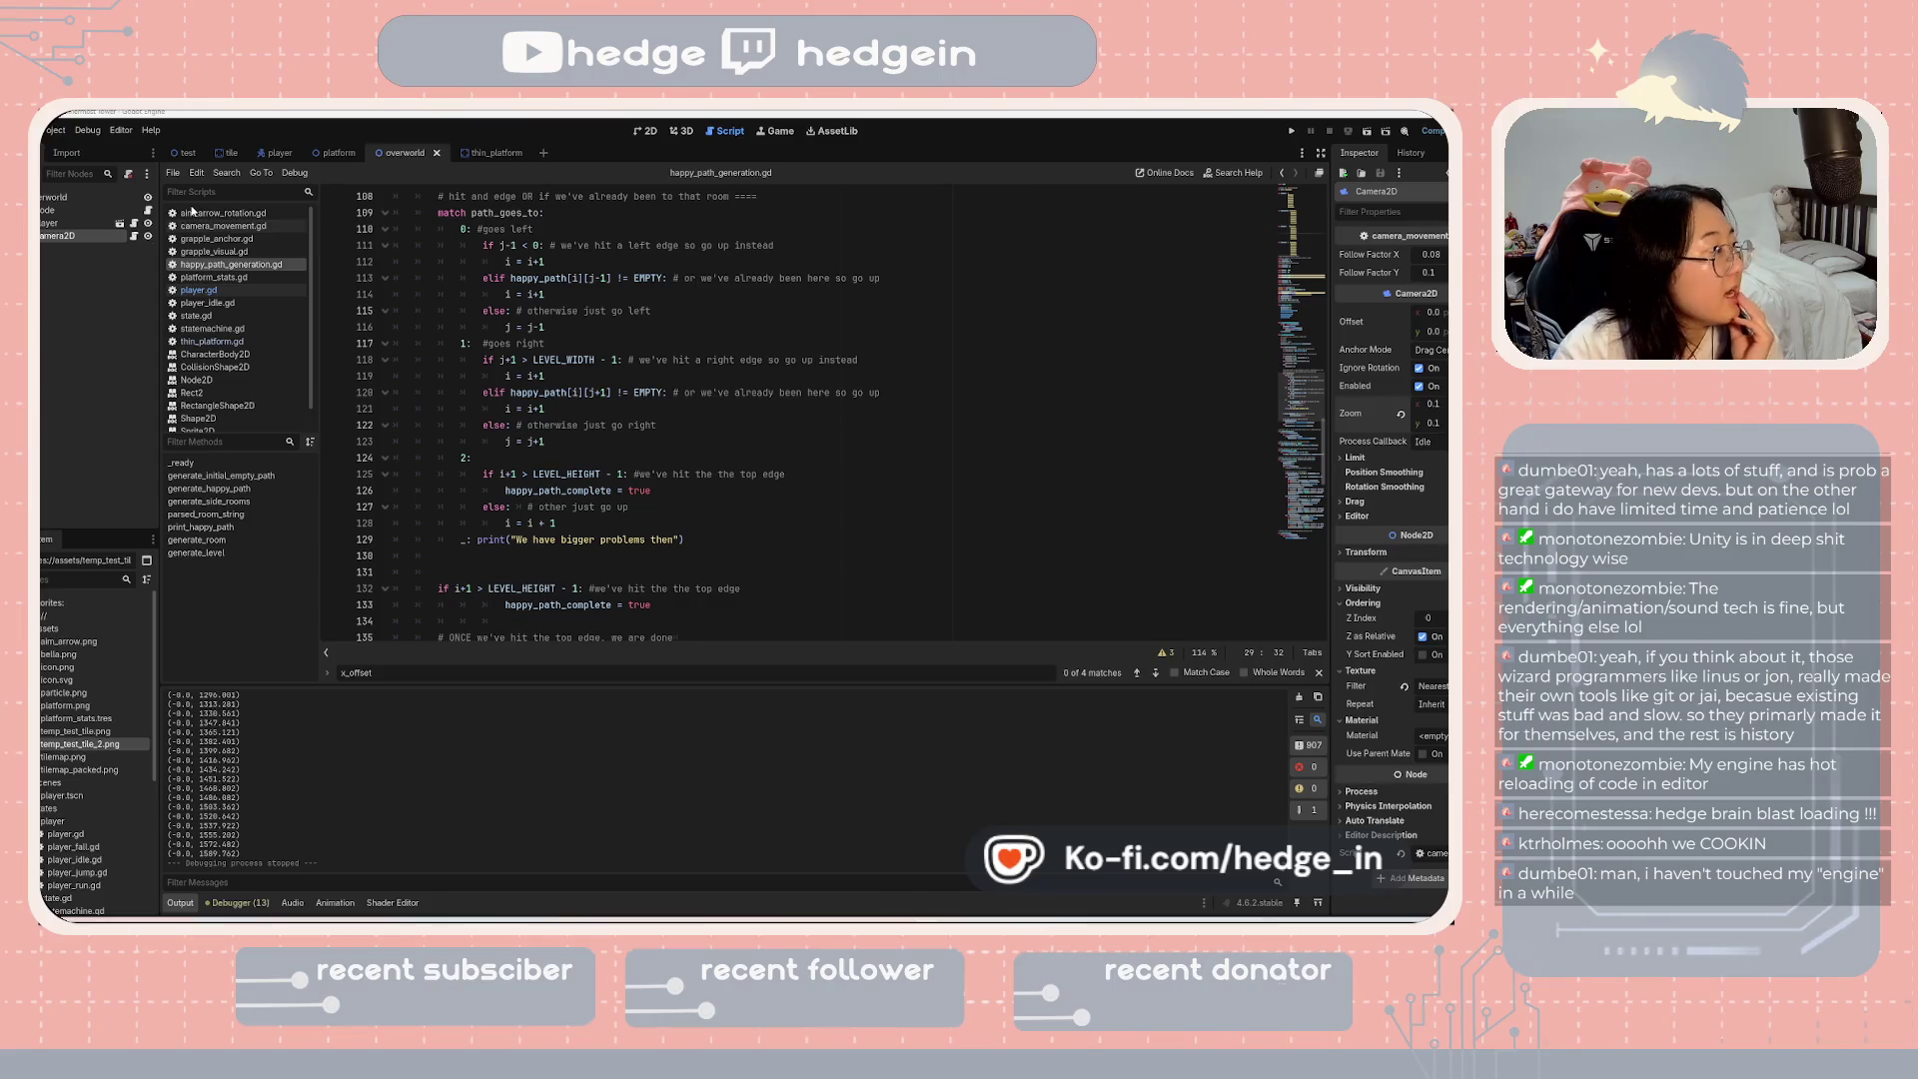
click(128, 174)
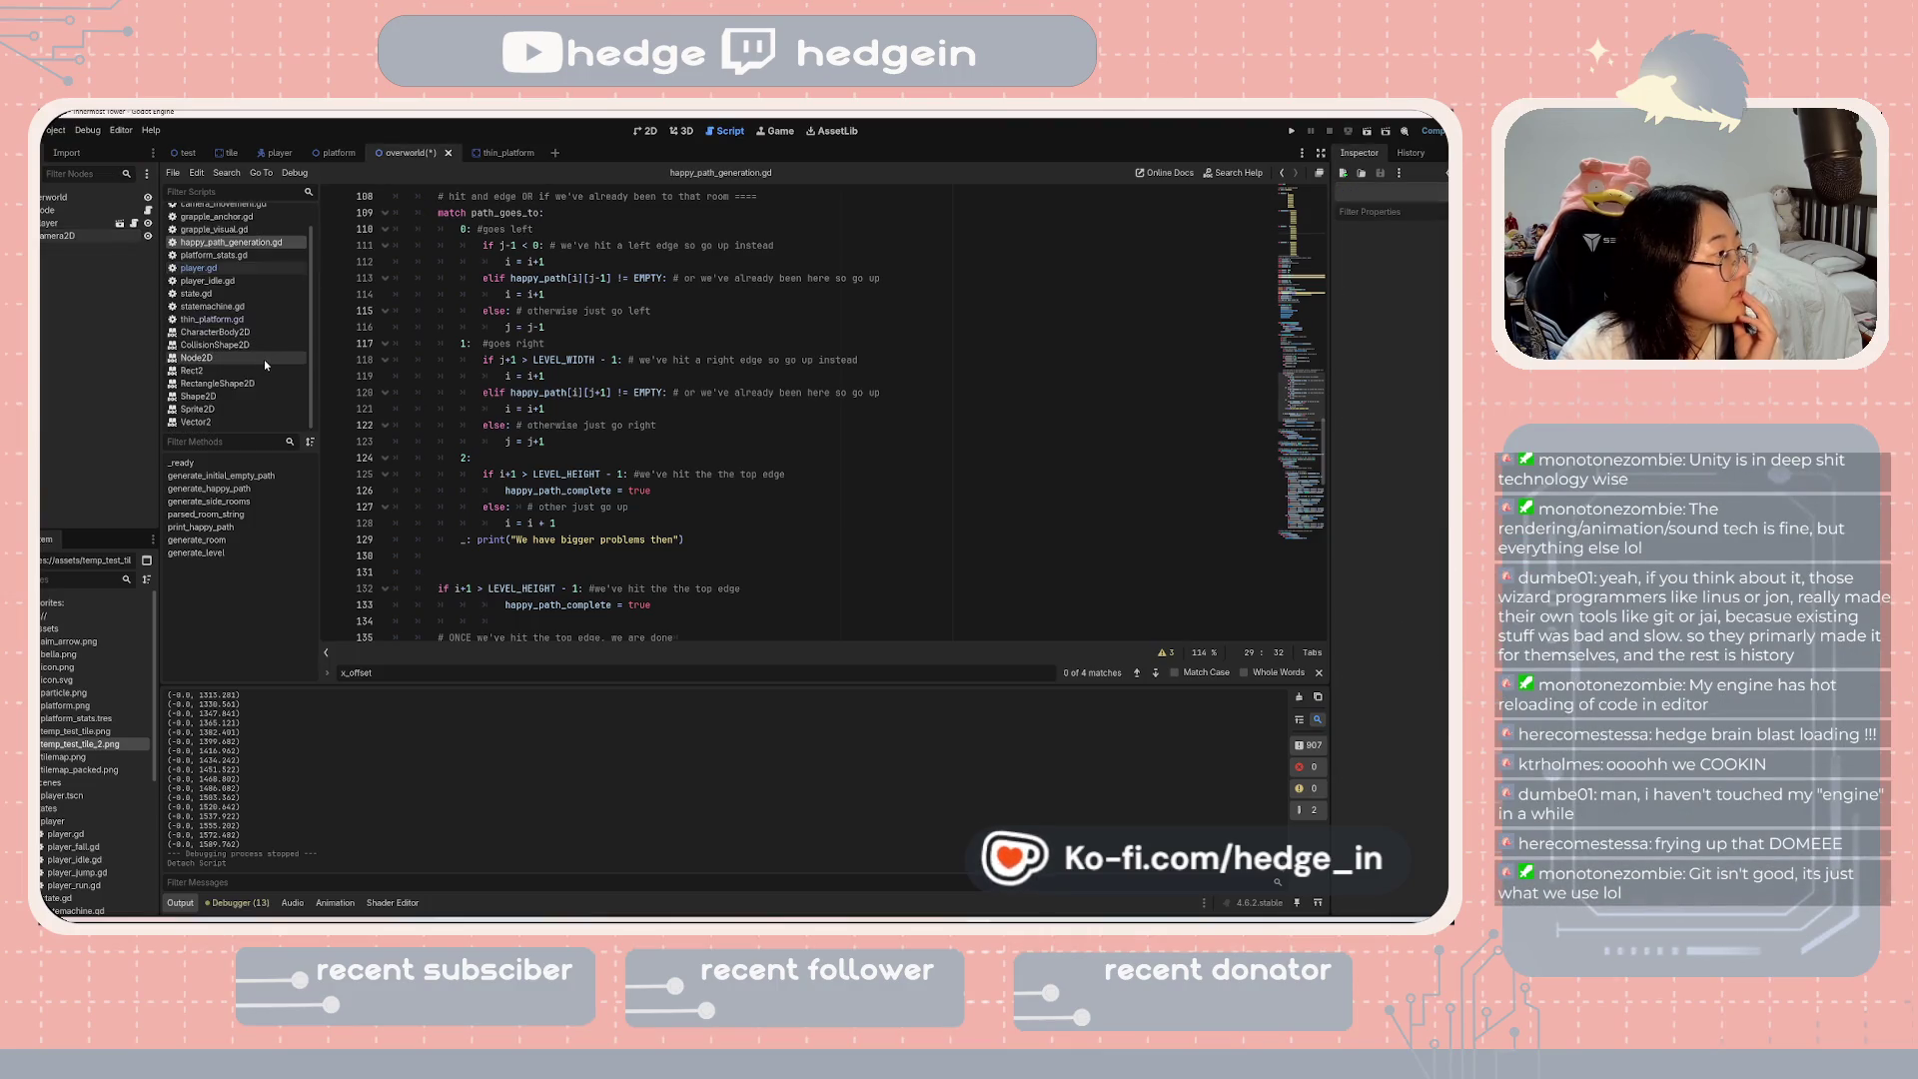
click(173, 172)
- Create a new GDScript named tower_generation.gd inheriting Node and open it
click(330, 197)
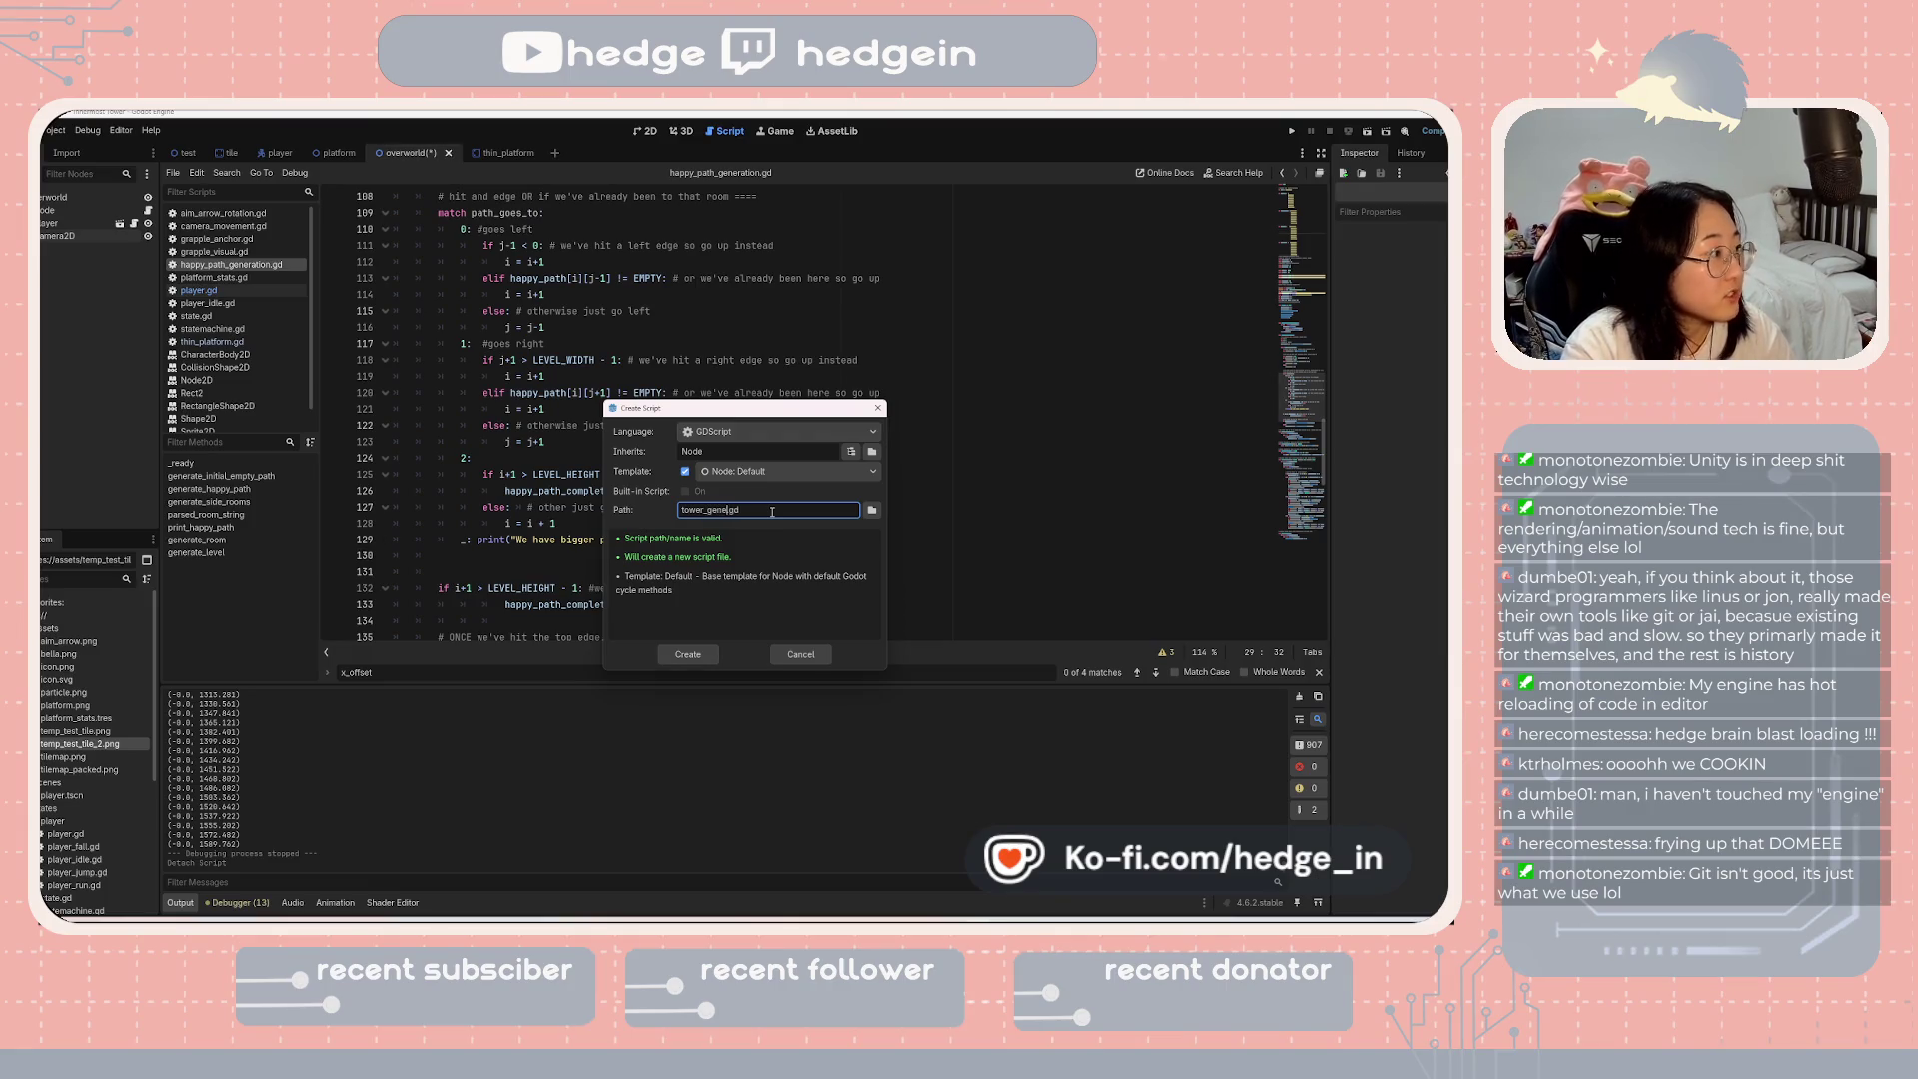
click(706, 655)
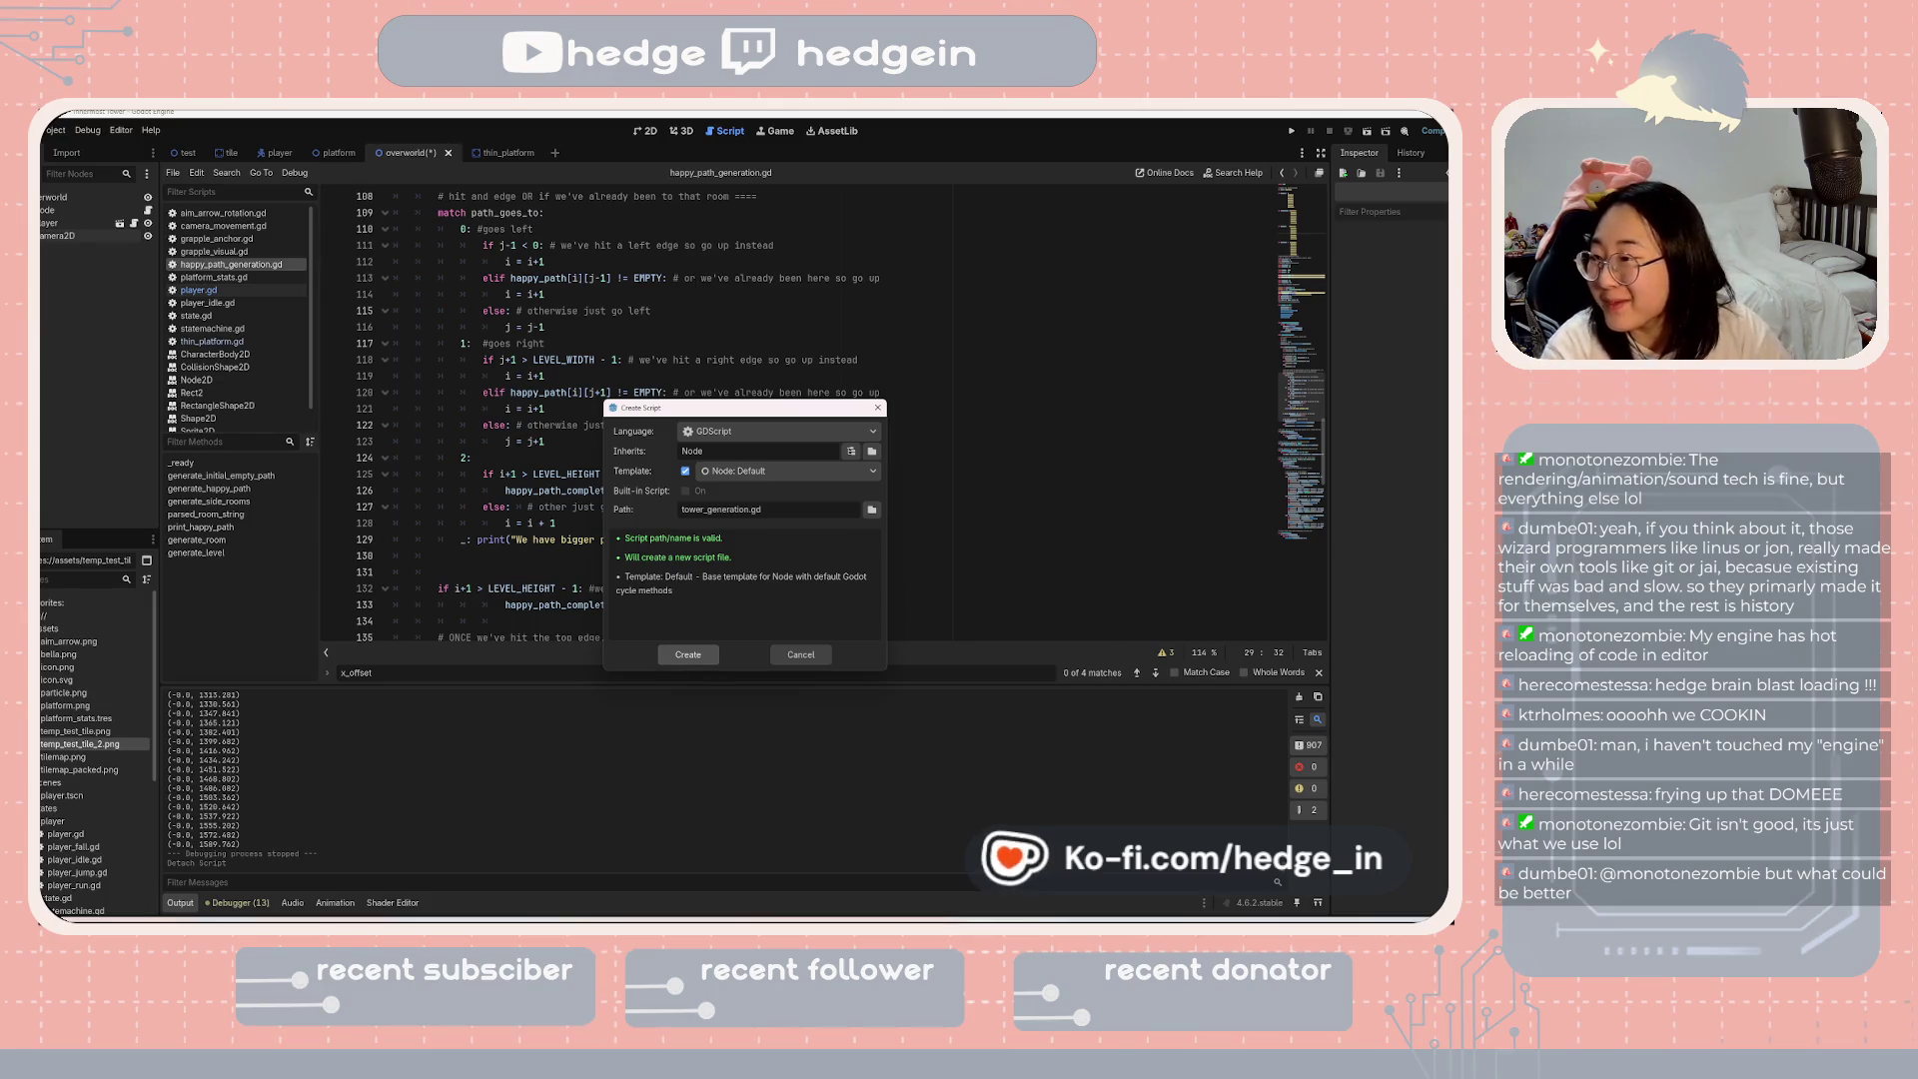
key(Return)
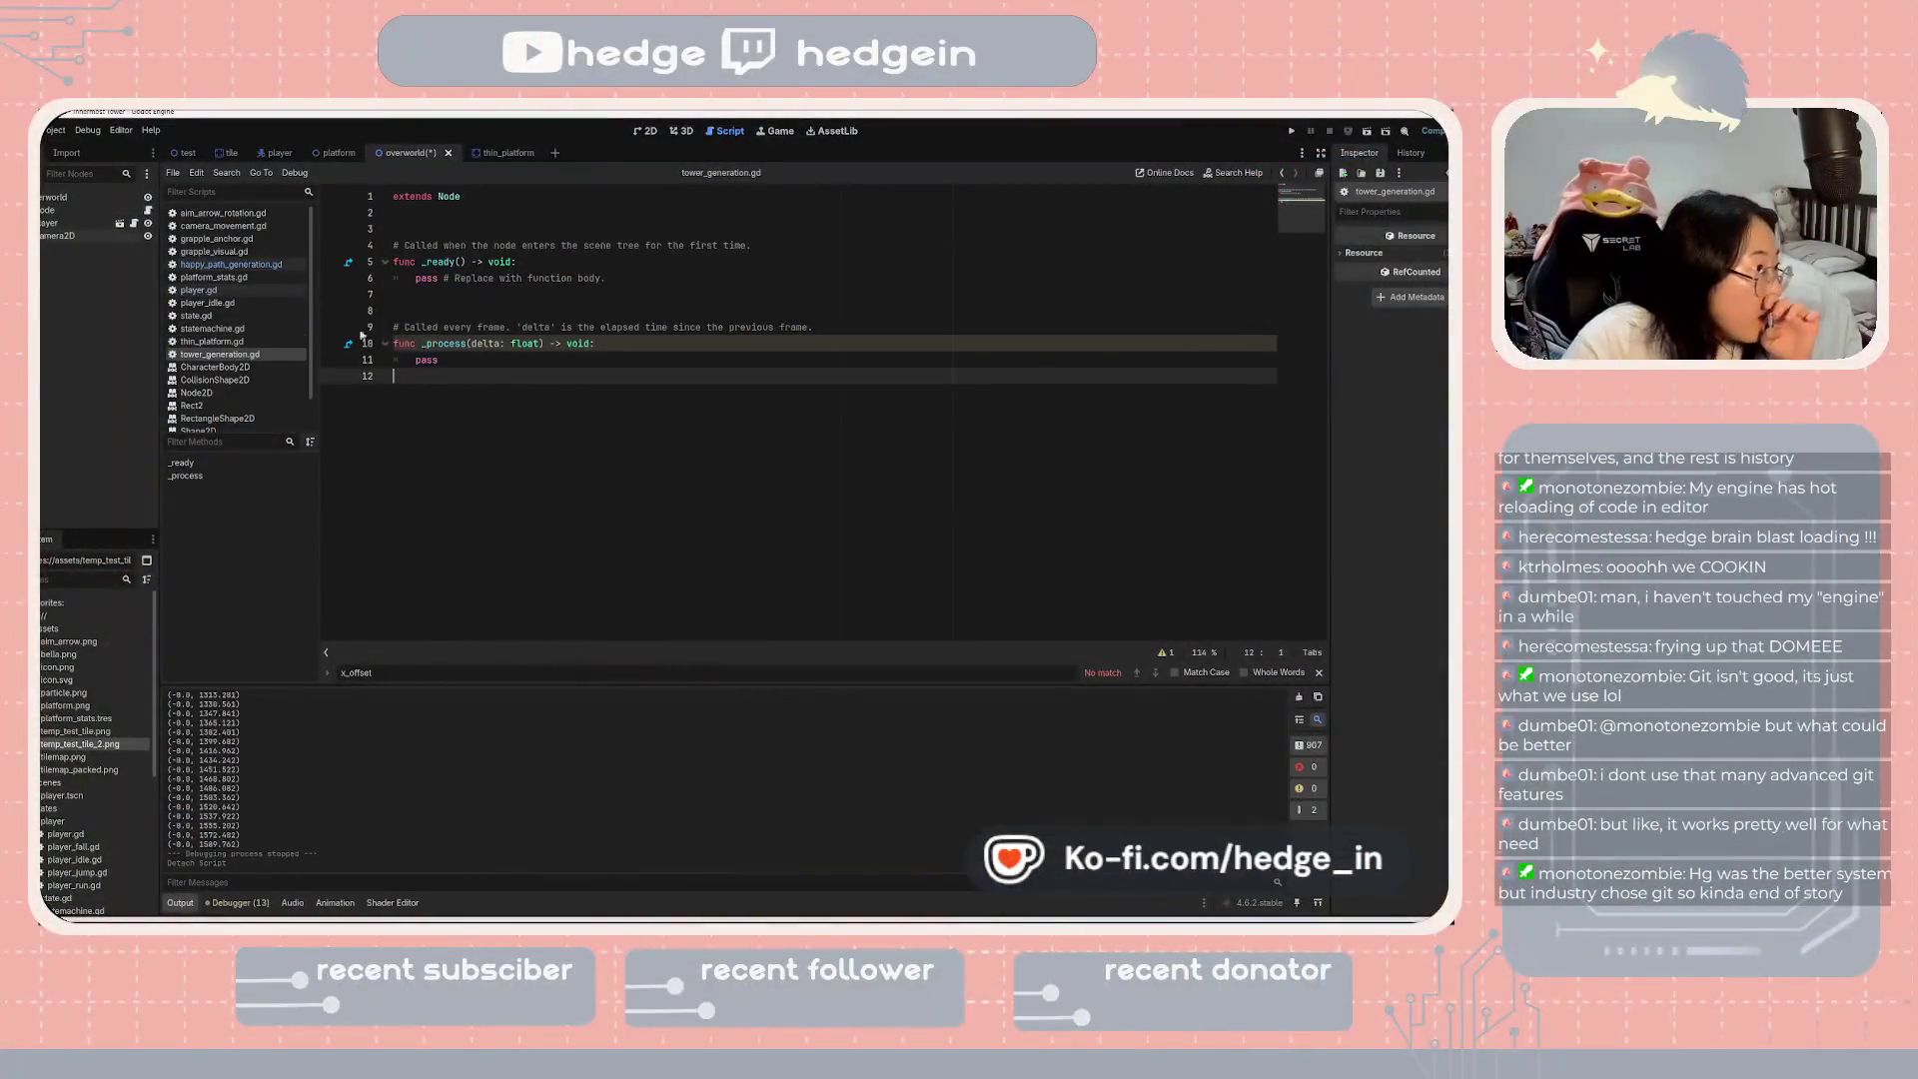
- Save the overworld scene, then place the cursor at lines 9, 12 and inside _ready
key(ctrl+s)
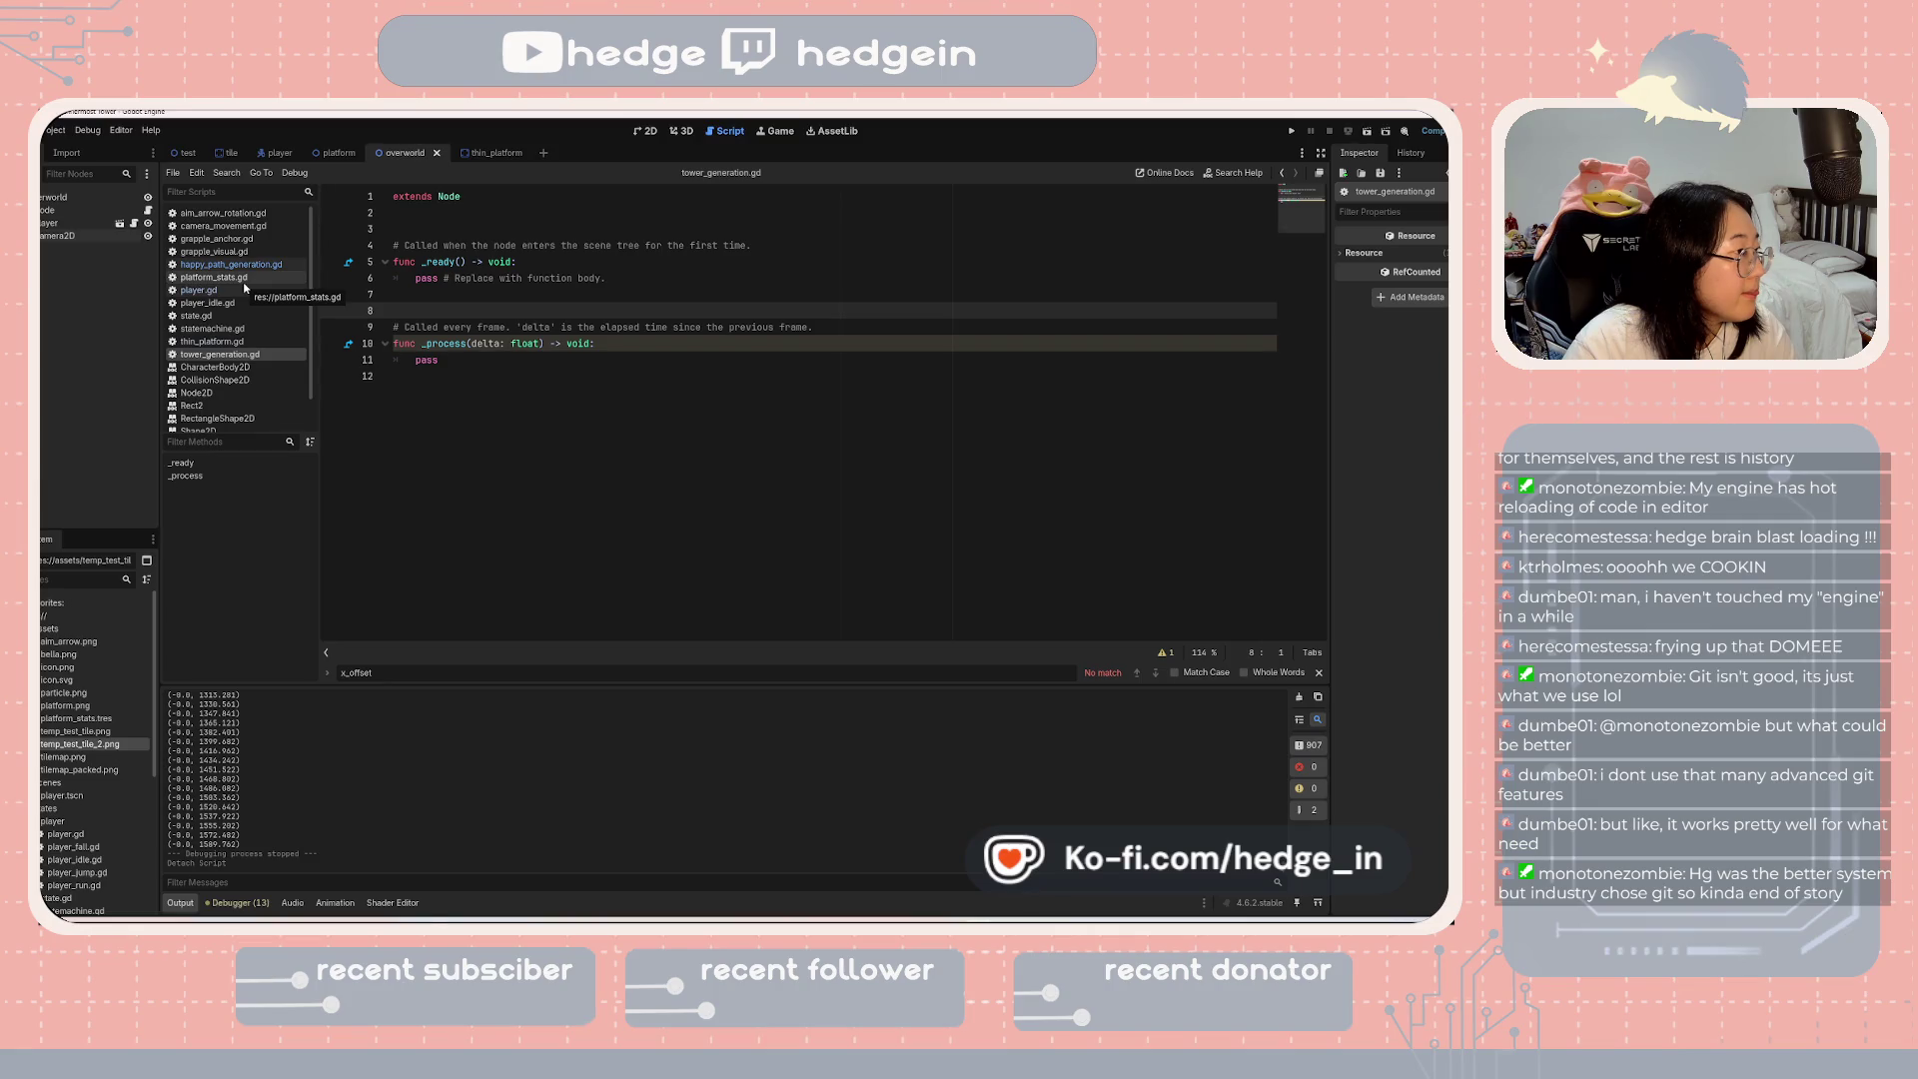
click(496, 327)
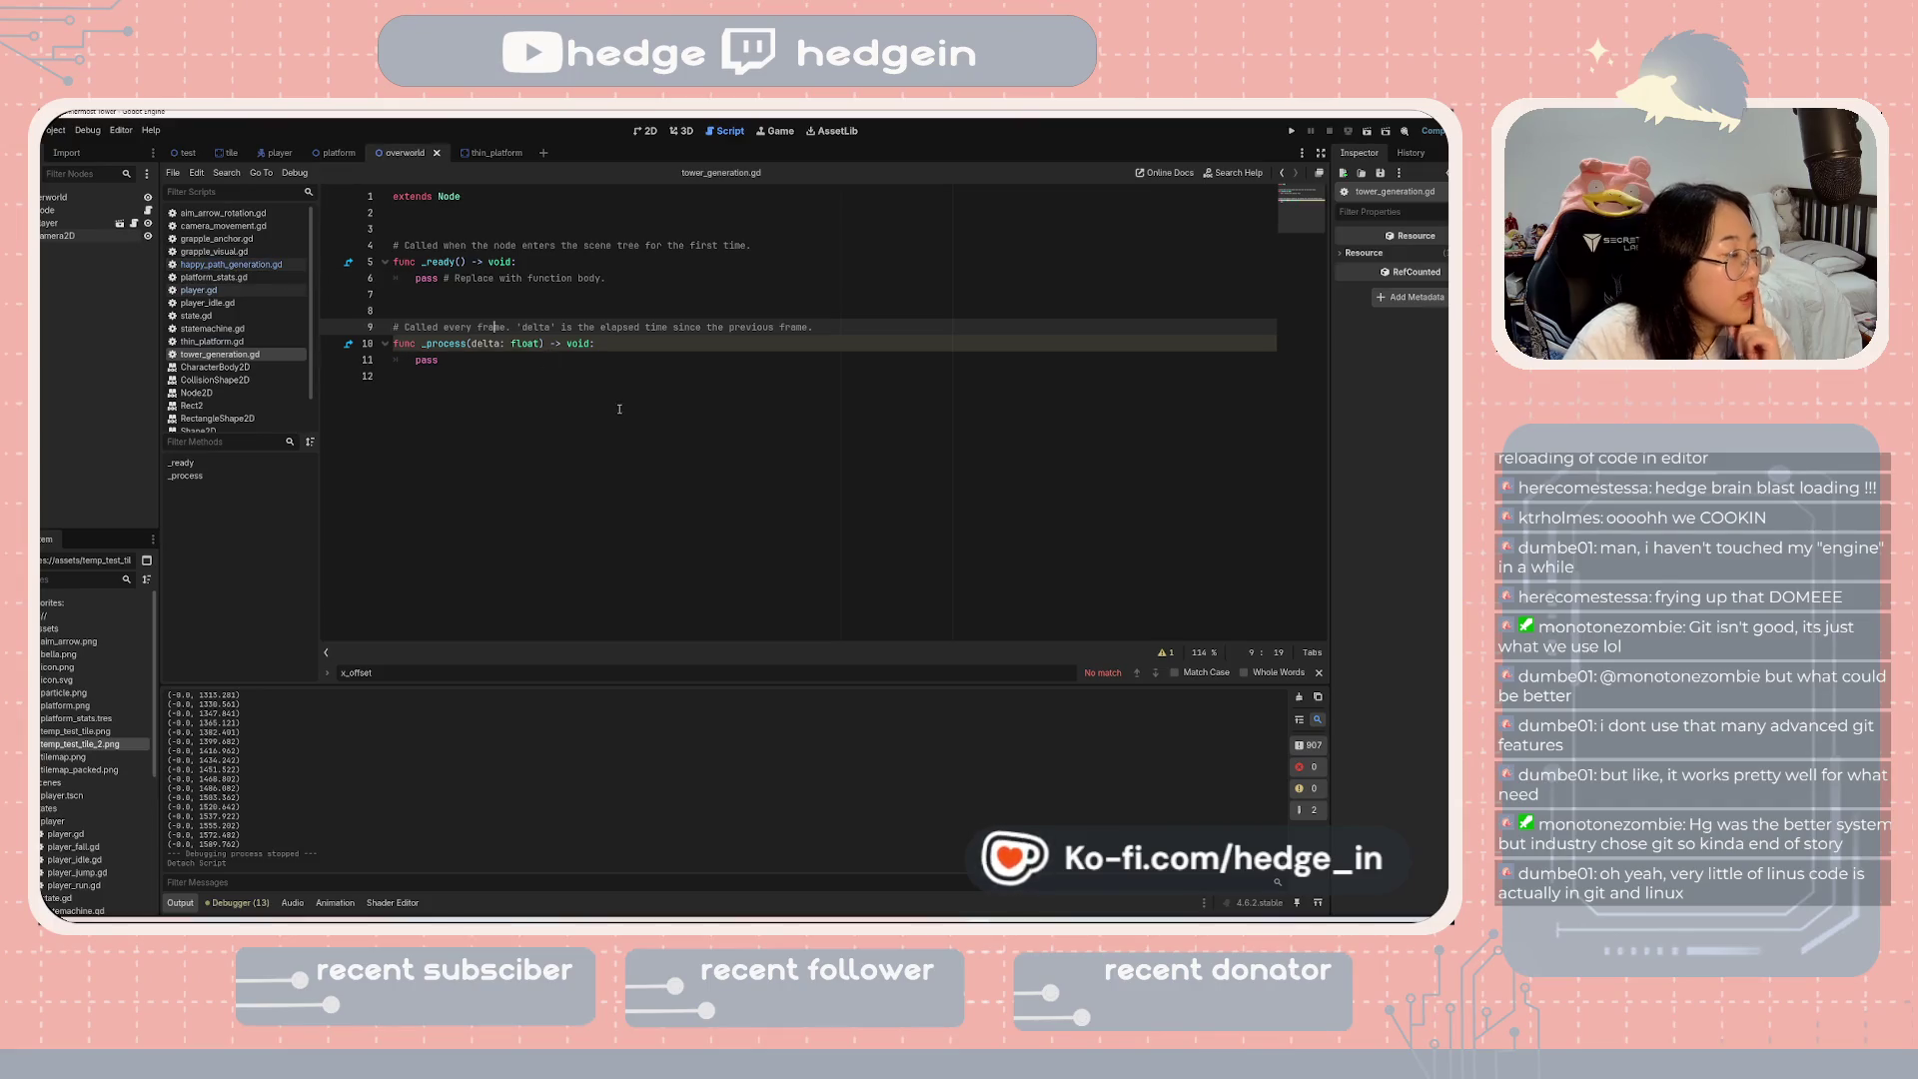
click(561, 377)
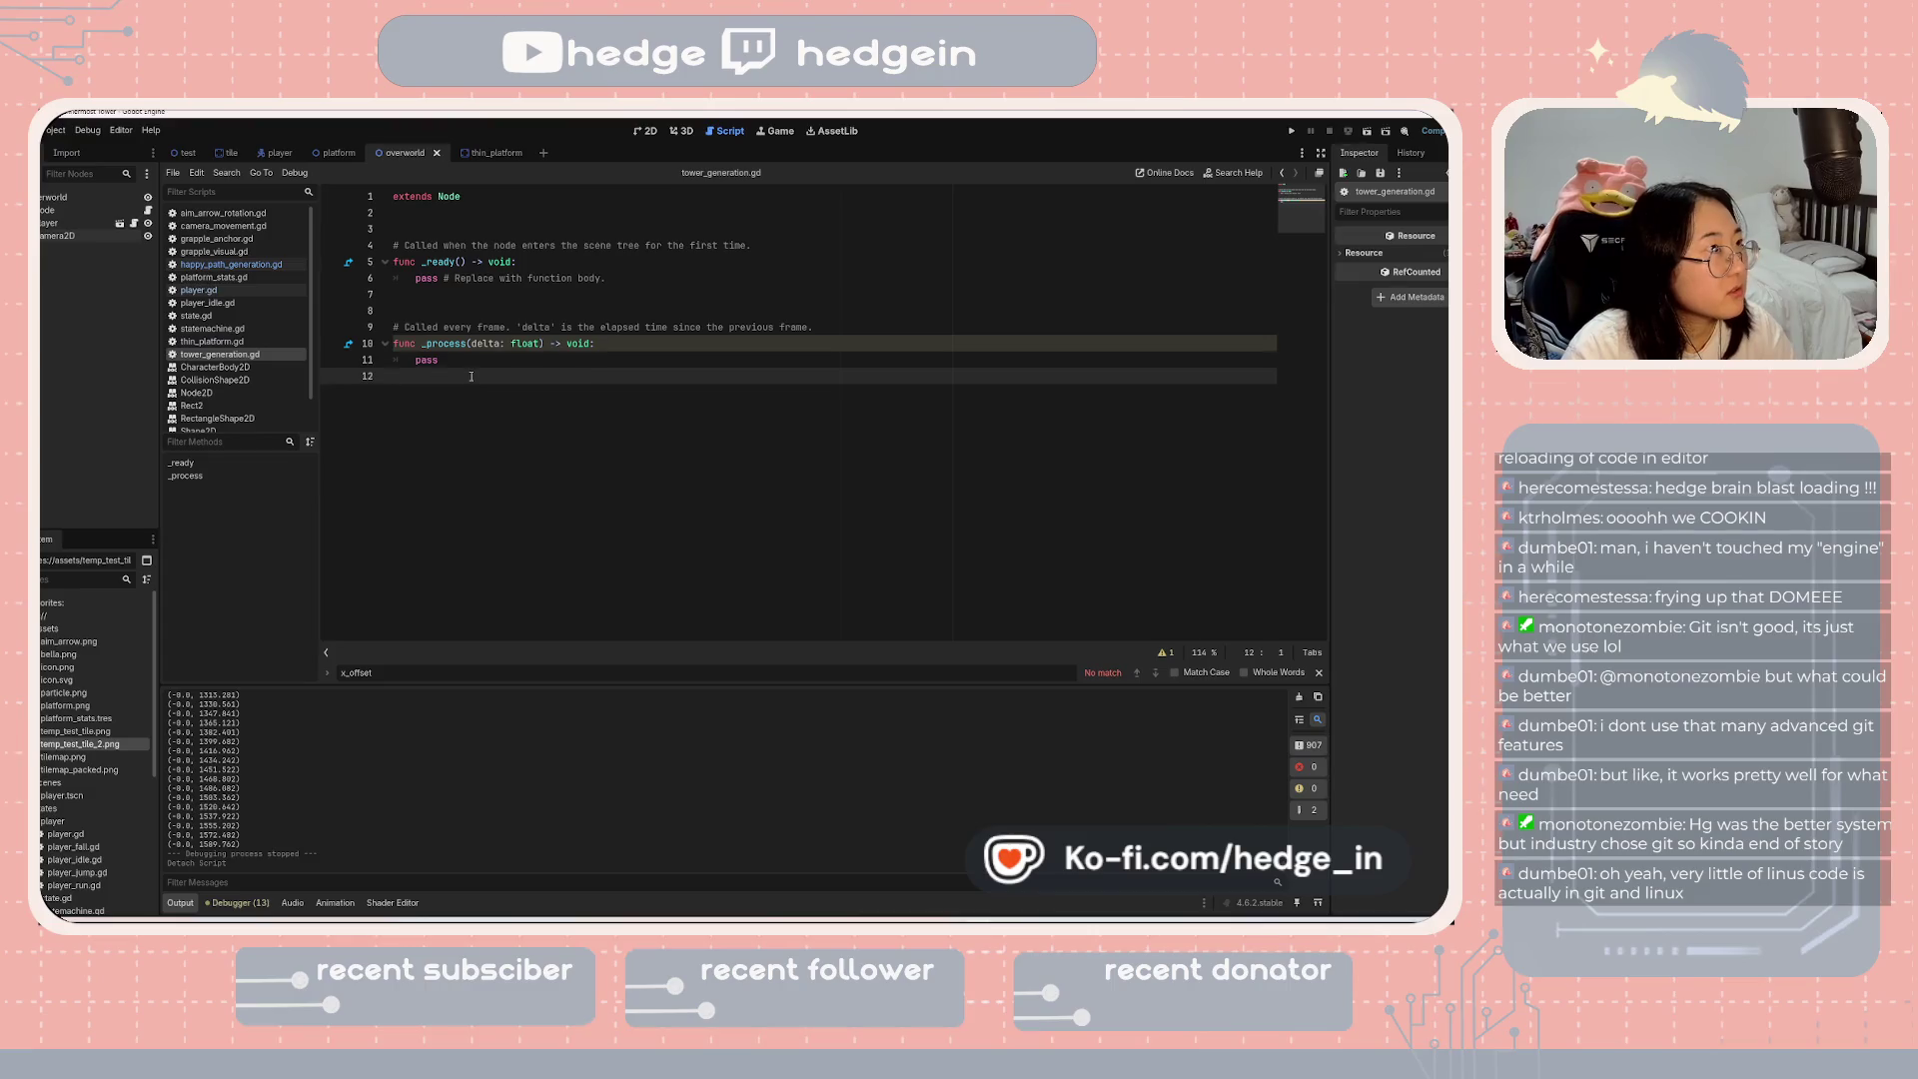
click(450, 262)
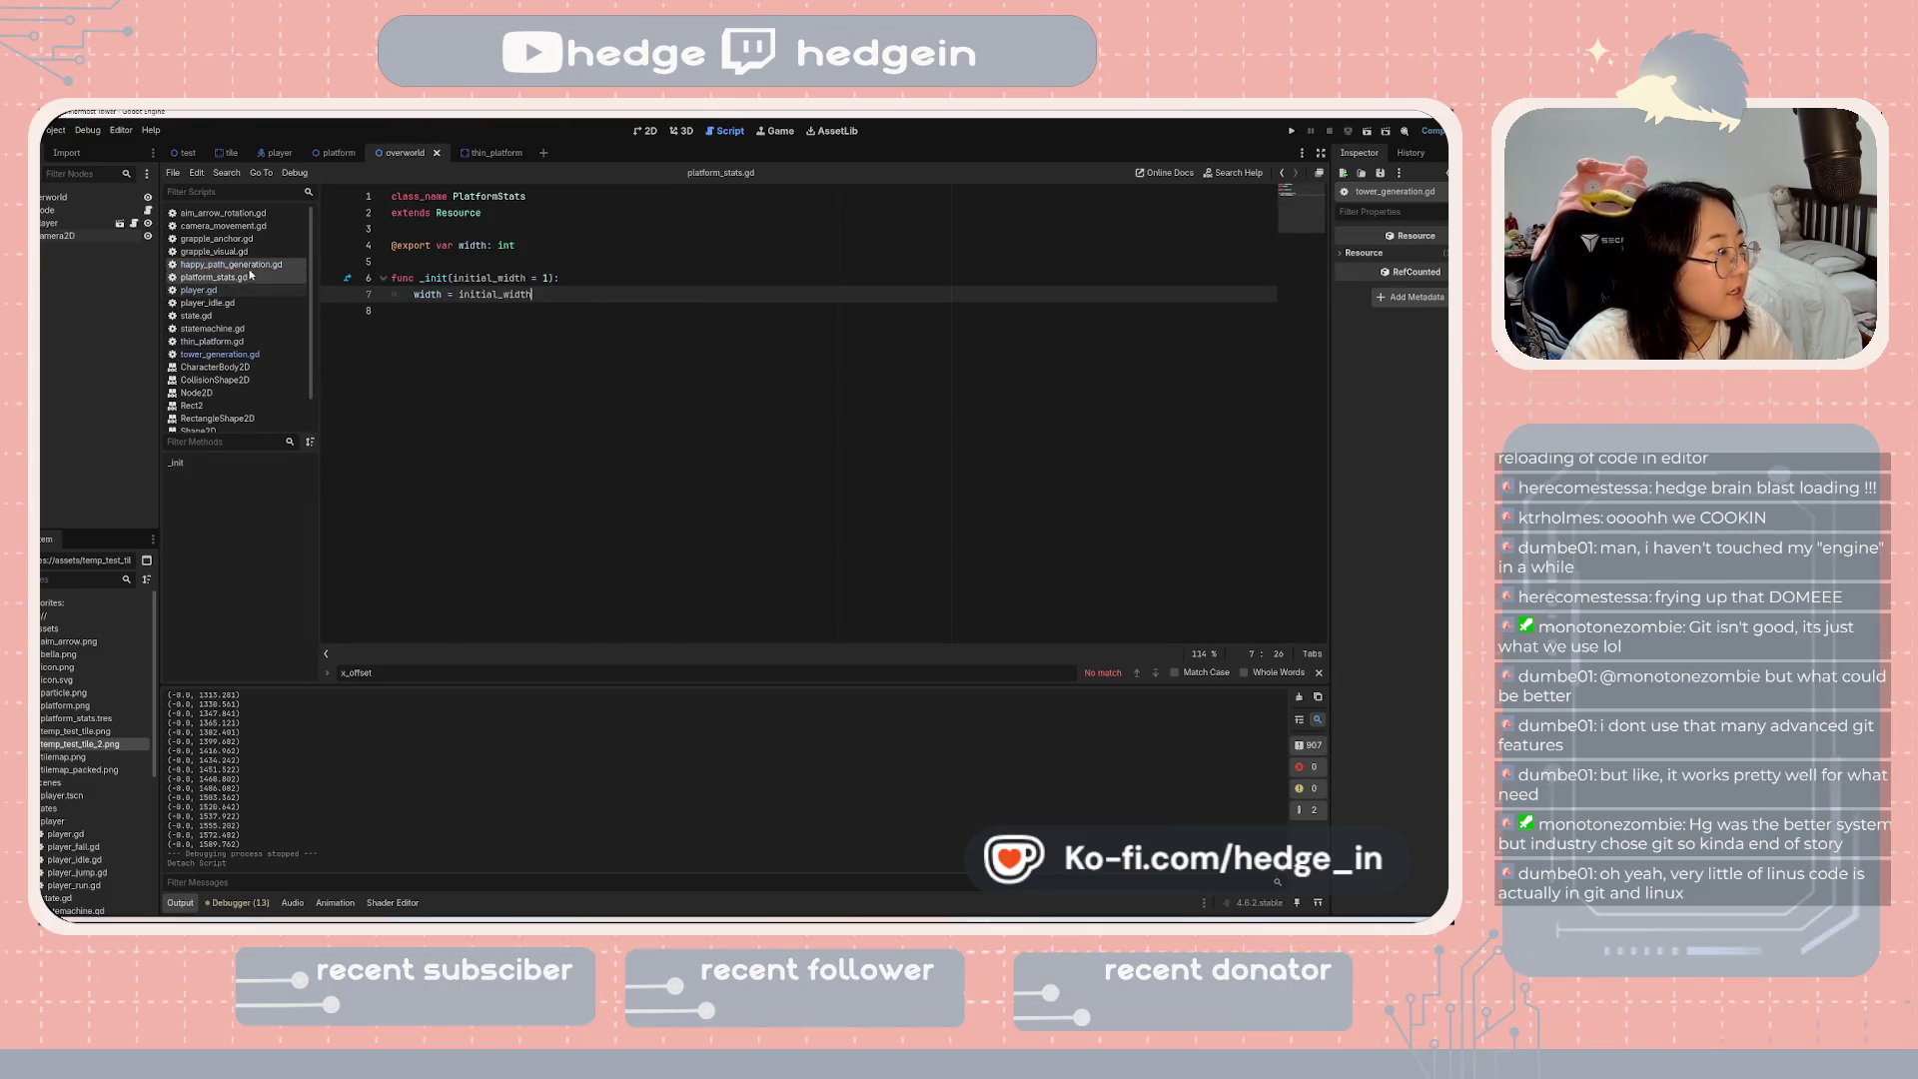
- Open happy_path_generation.gd and select its LEVEL_WIDTH and LEVEL_HEIGHT constant lines
click(248, 265)
scroll(579, 471, up, 10)
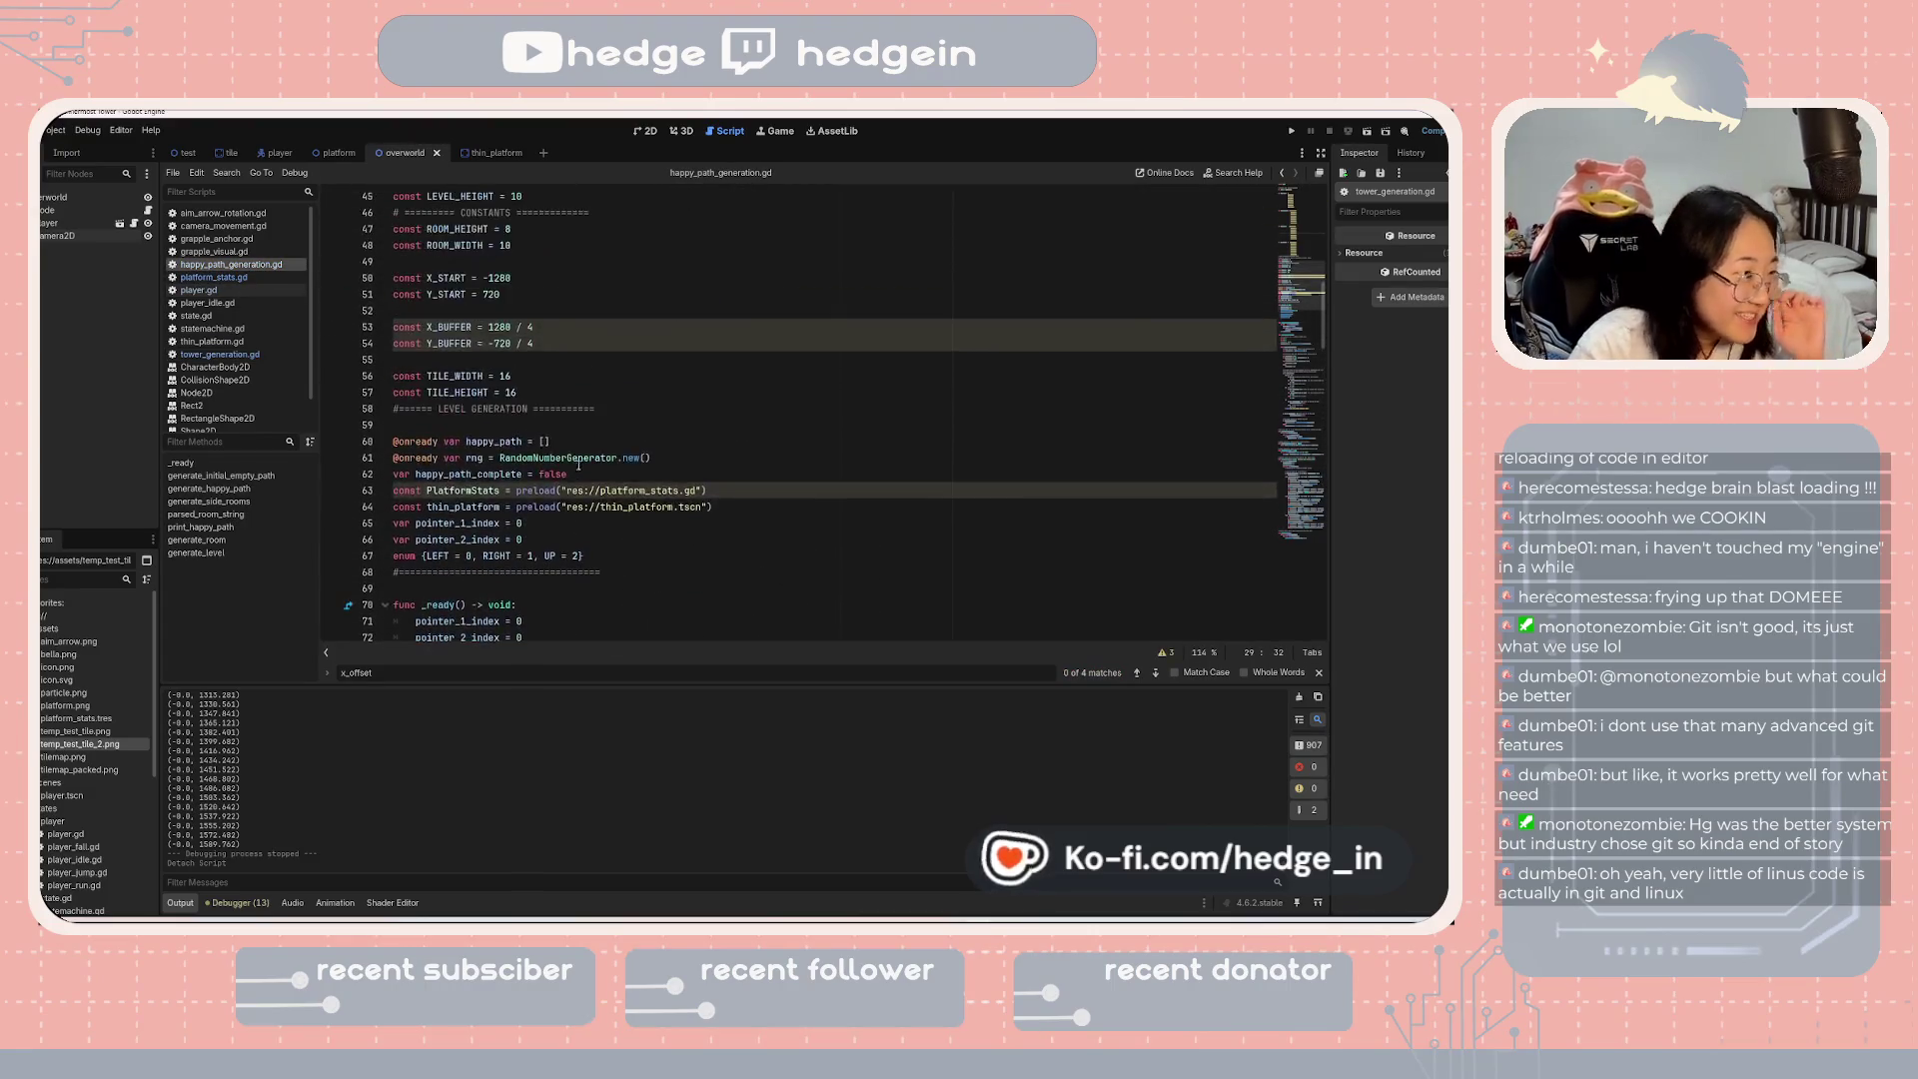
scroll(535, 396, up, 9)
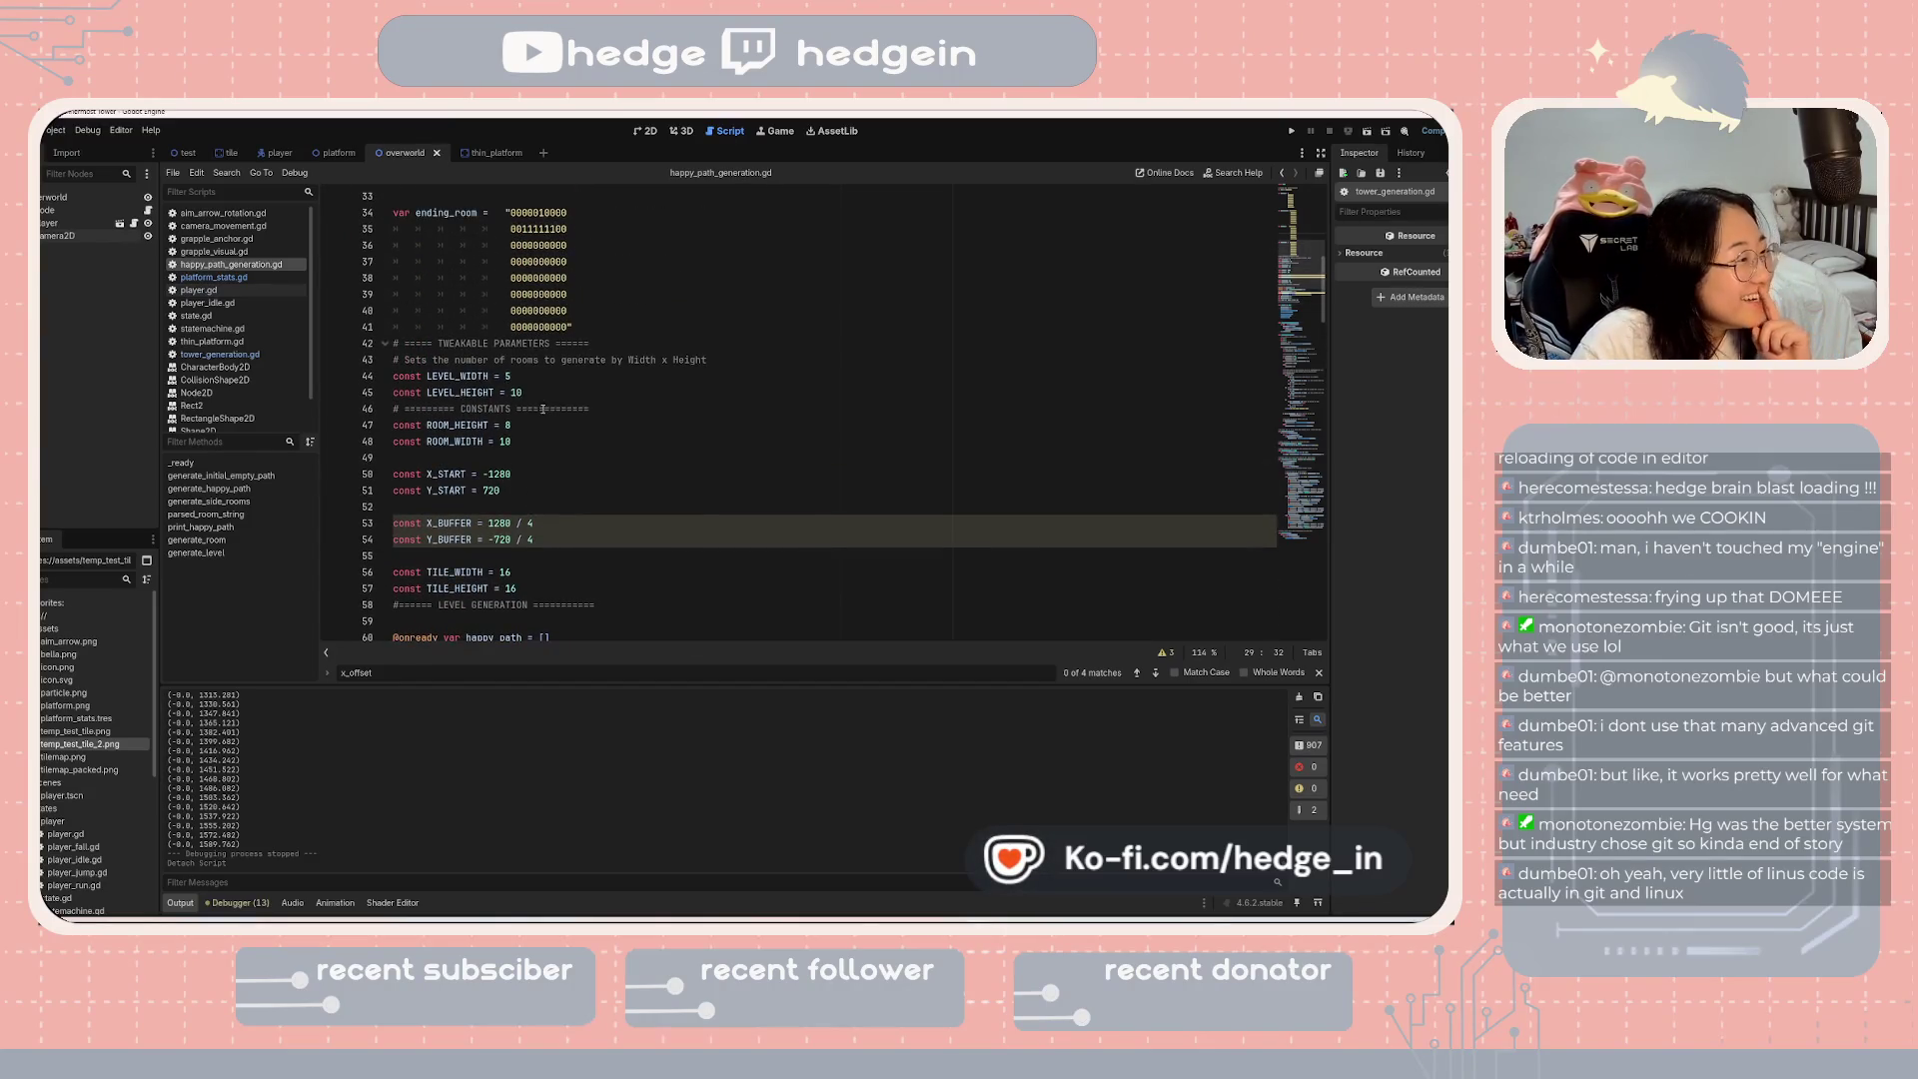
scroll(545, 412, down, 5)
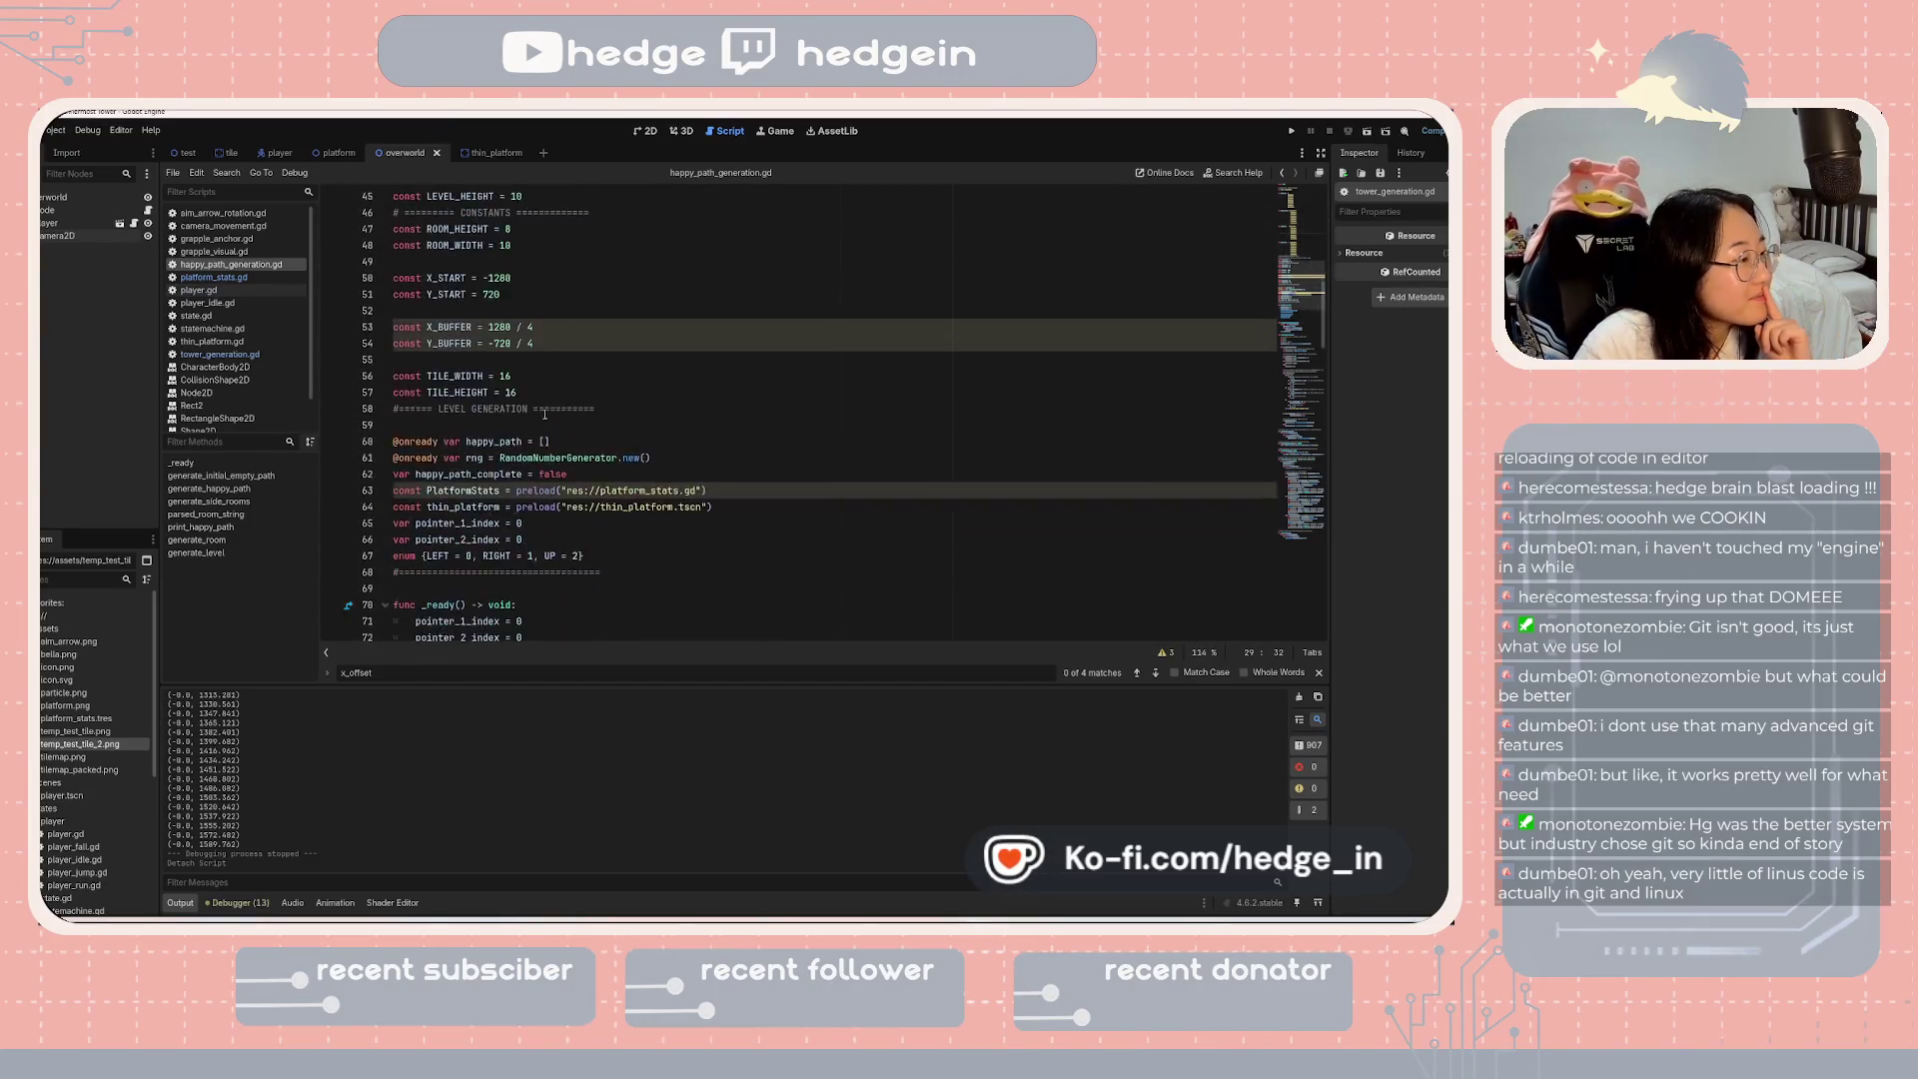
scroll(545, 413, down, 4)
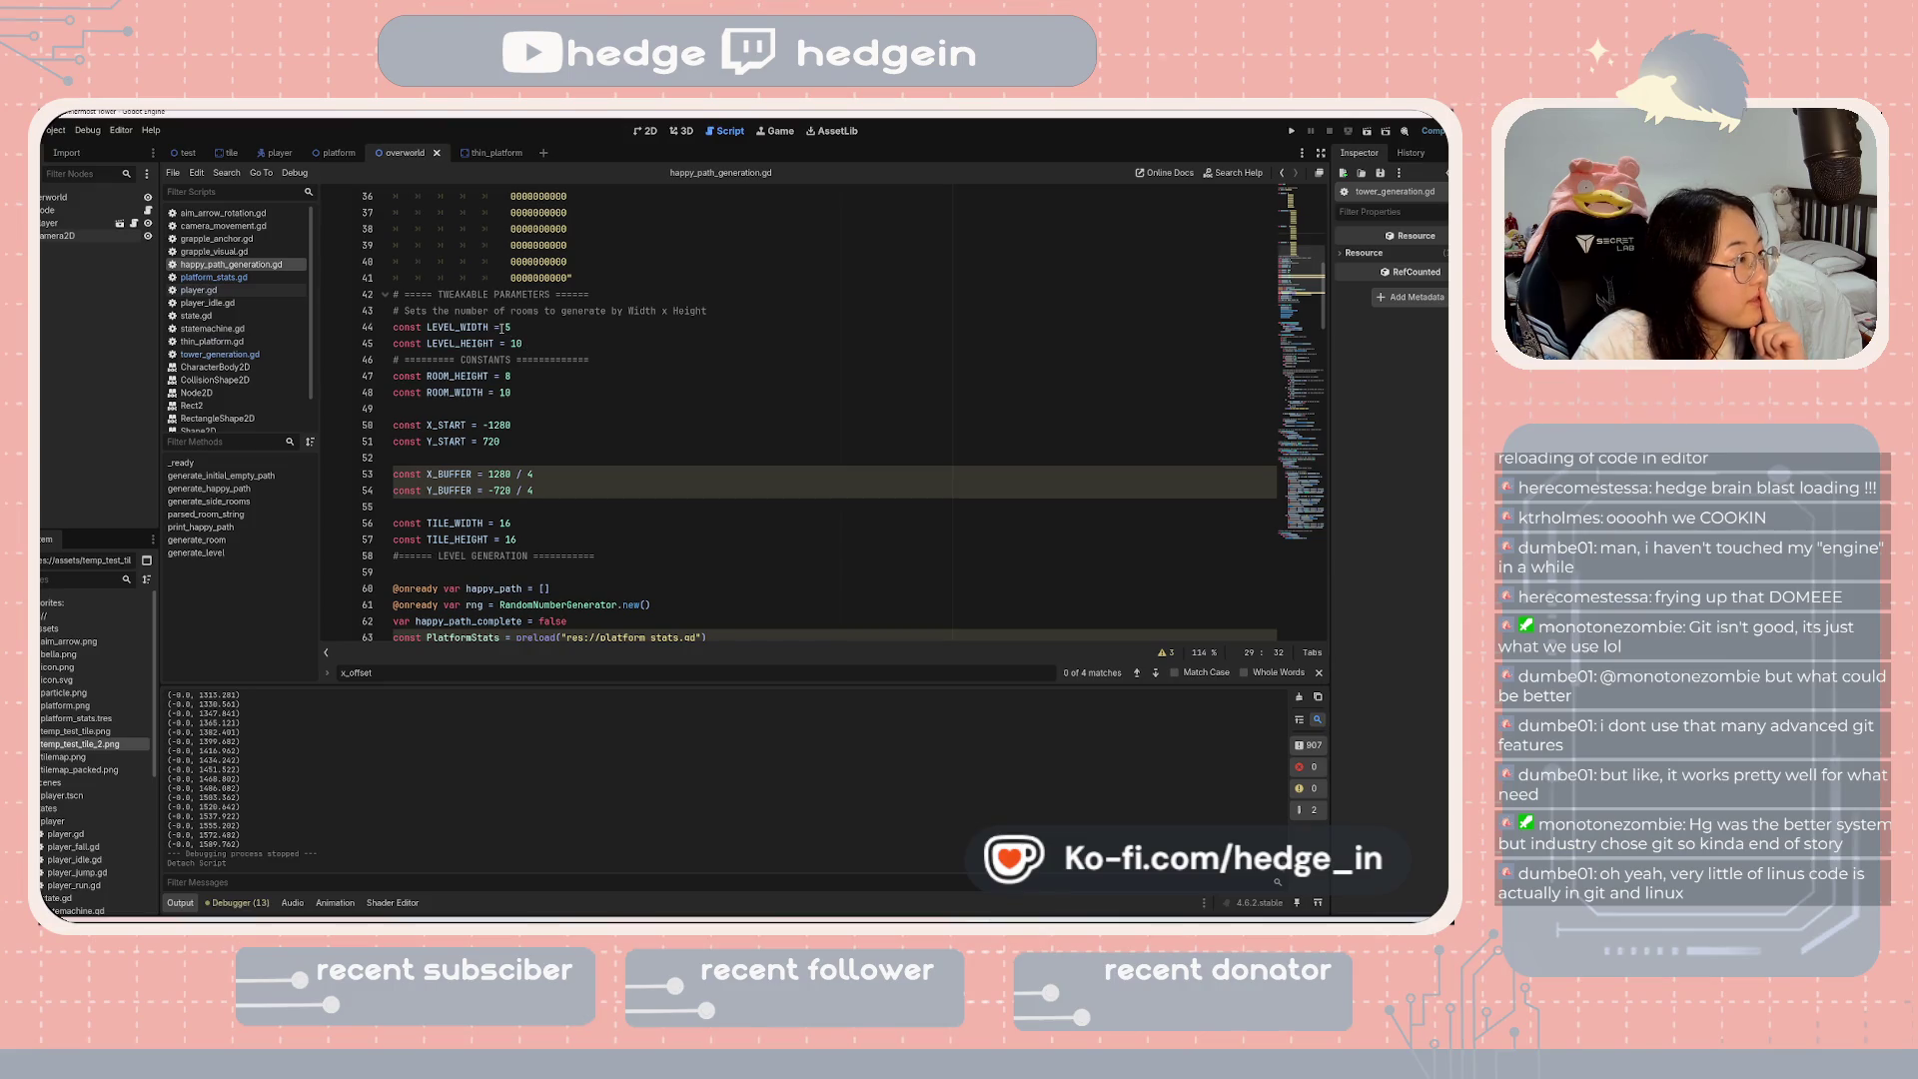
drag(503, 328, 520, 328)
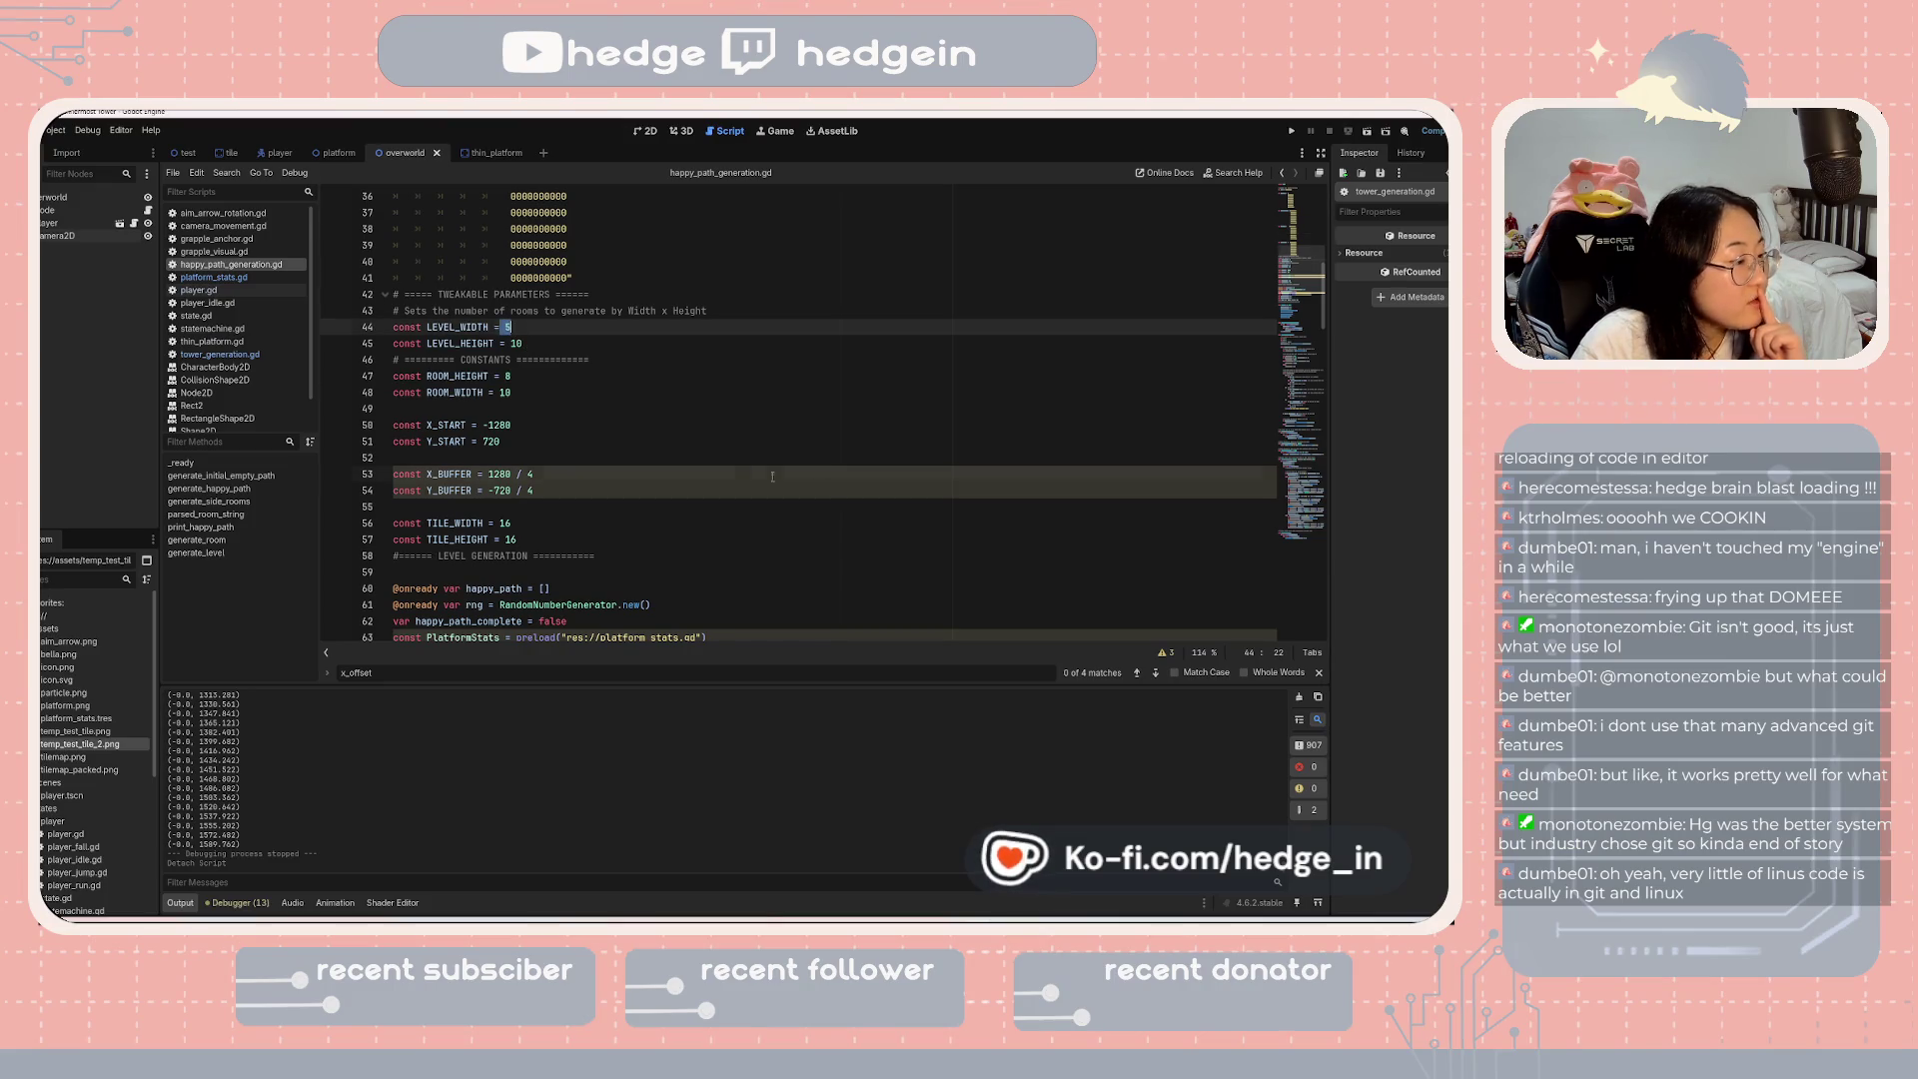
click(615, 380)
click(615, 364)
drag(616, 344, 720, 311)
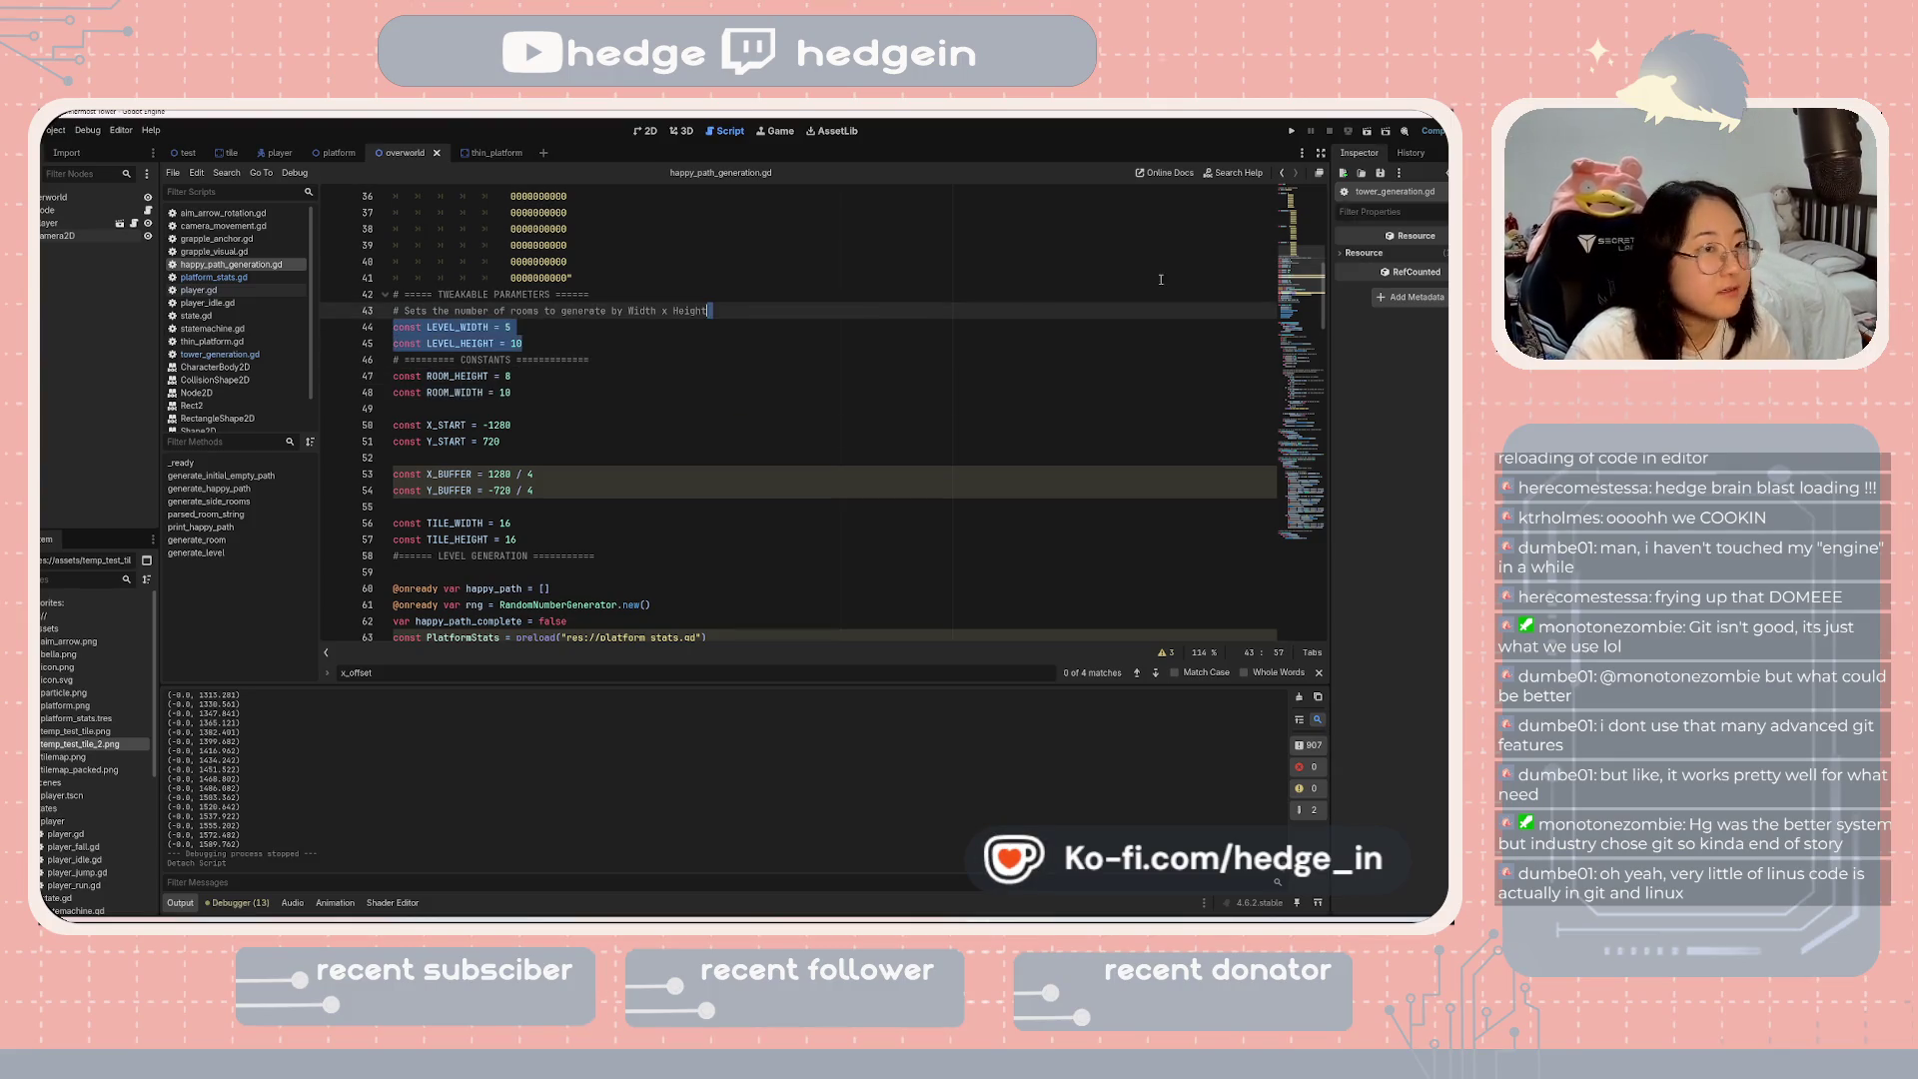
- Test-run the game with F5 to view the platform grid, then stop it with F8
key(F5)
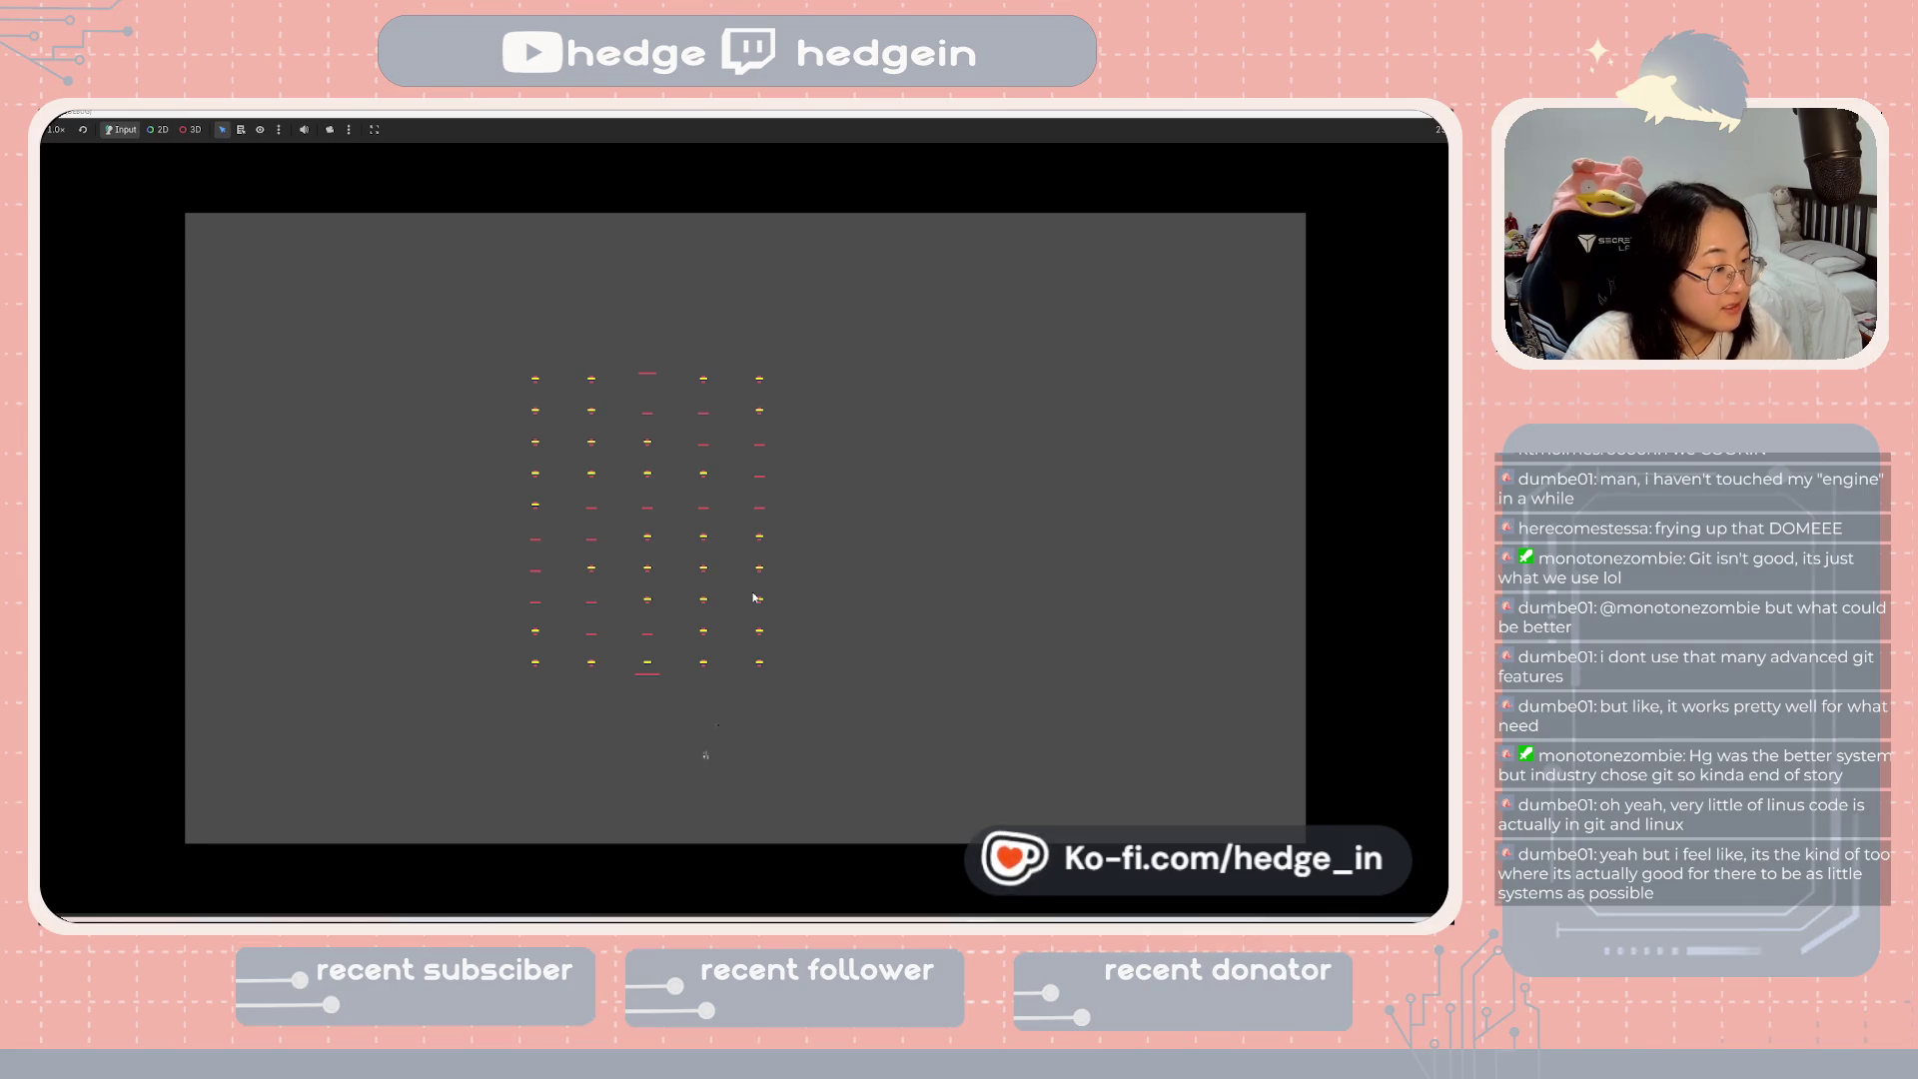
key(F8)
click(559, 440)
scroll(384, 405, up, 7)
scroll(493, 439, down, 4)
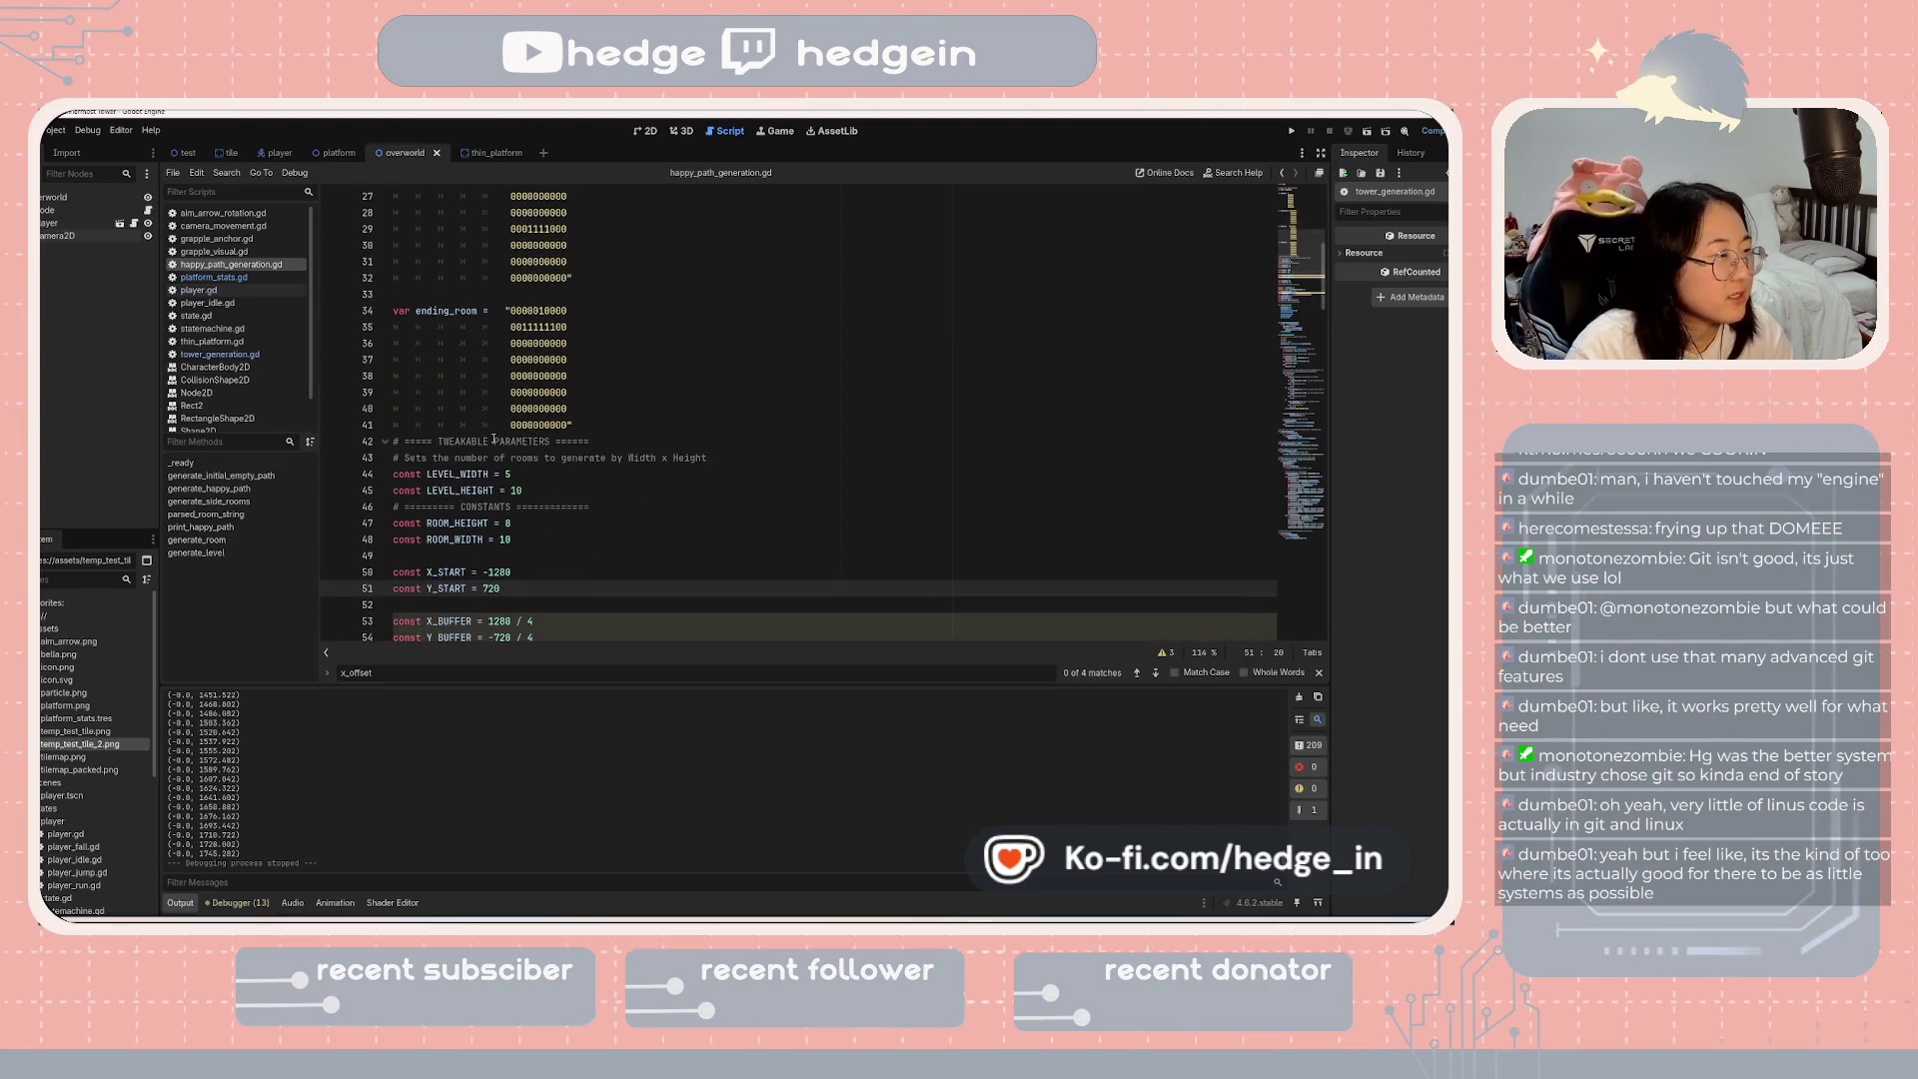
- Detach the overworld Node's old script and drag tower_generation.gd onto the Node to attach it
scroll(860, 273, up, 5)
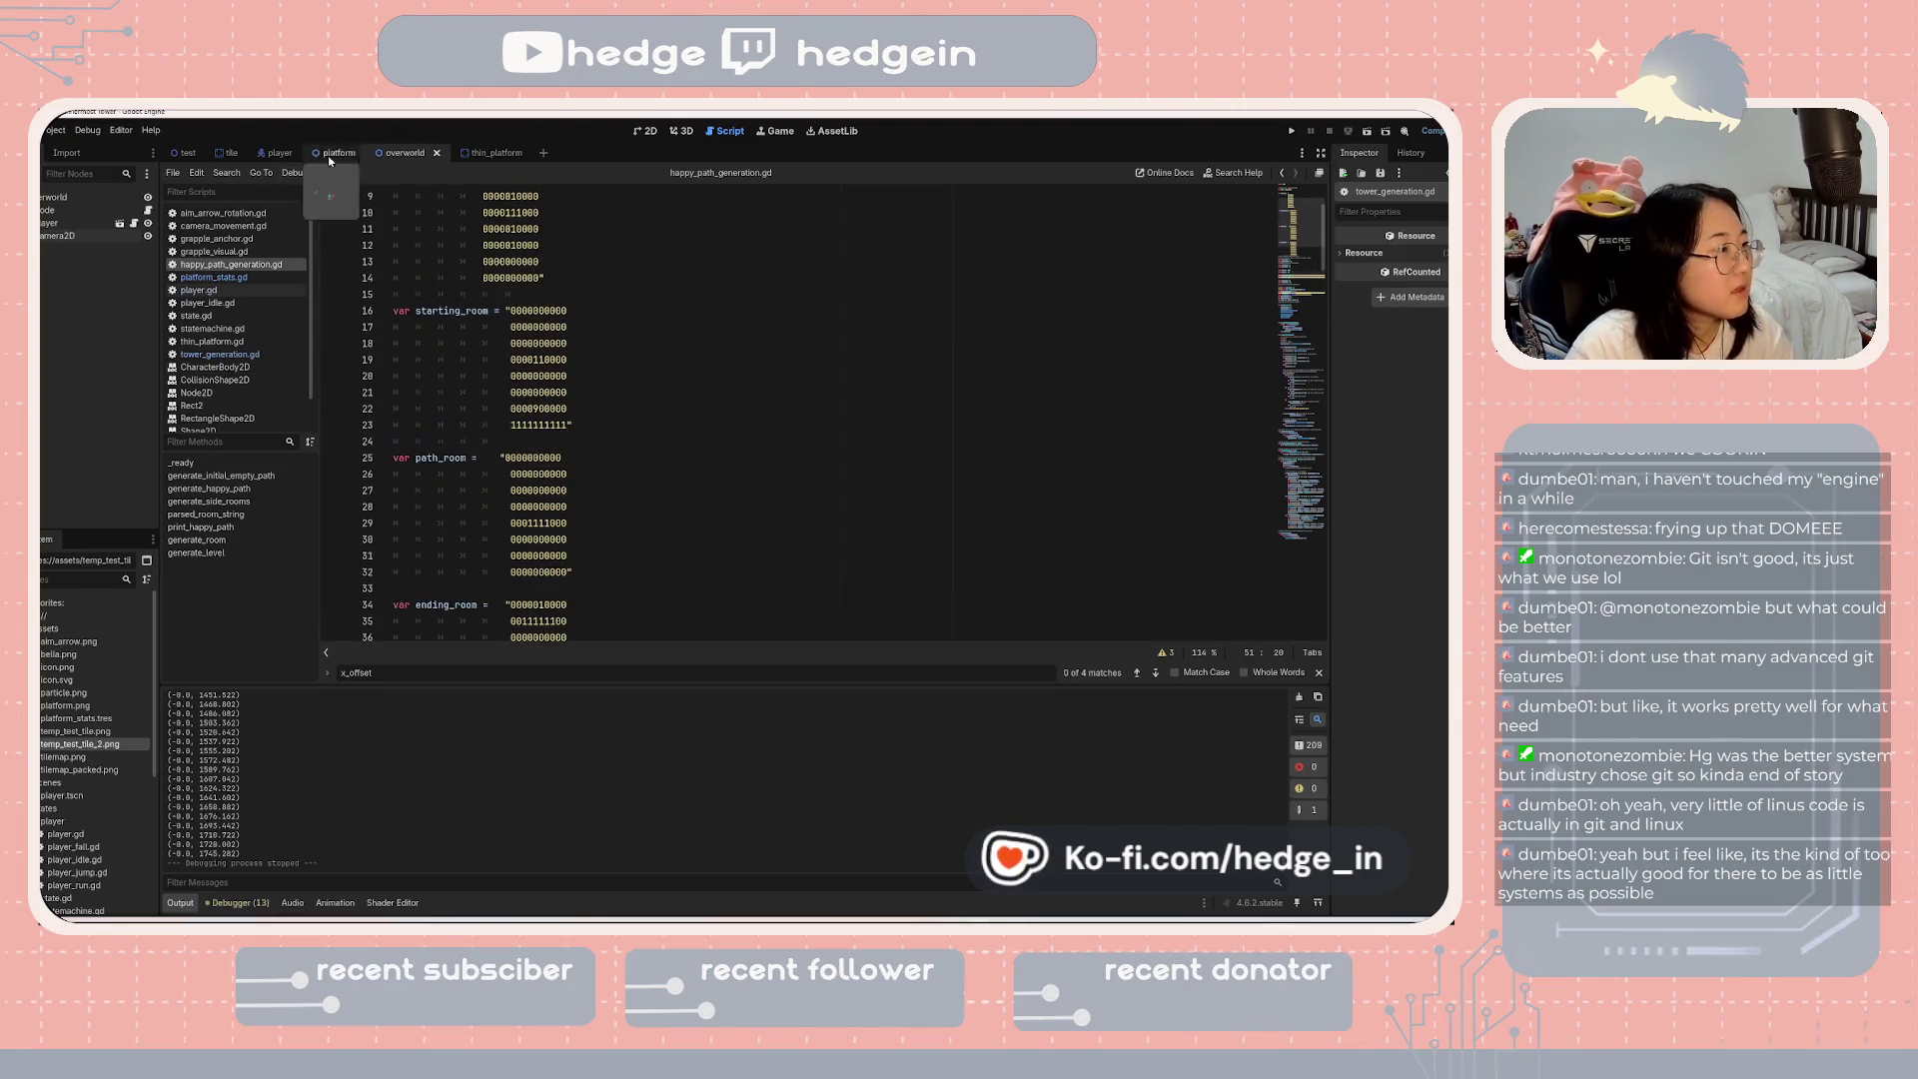
click(474, 153)
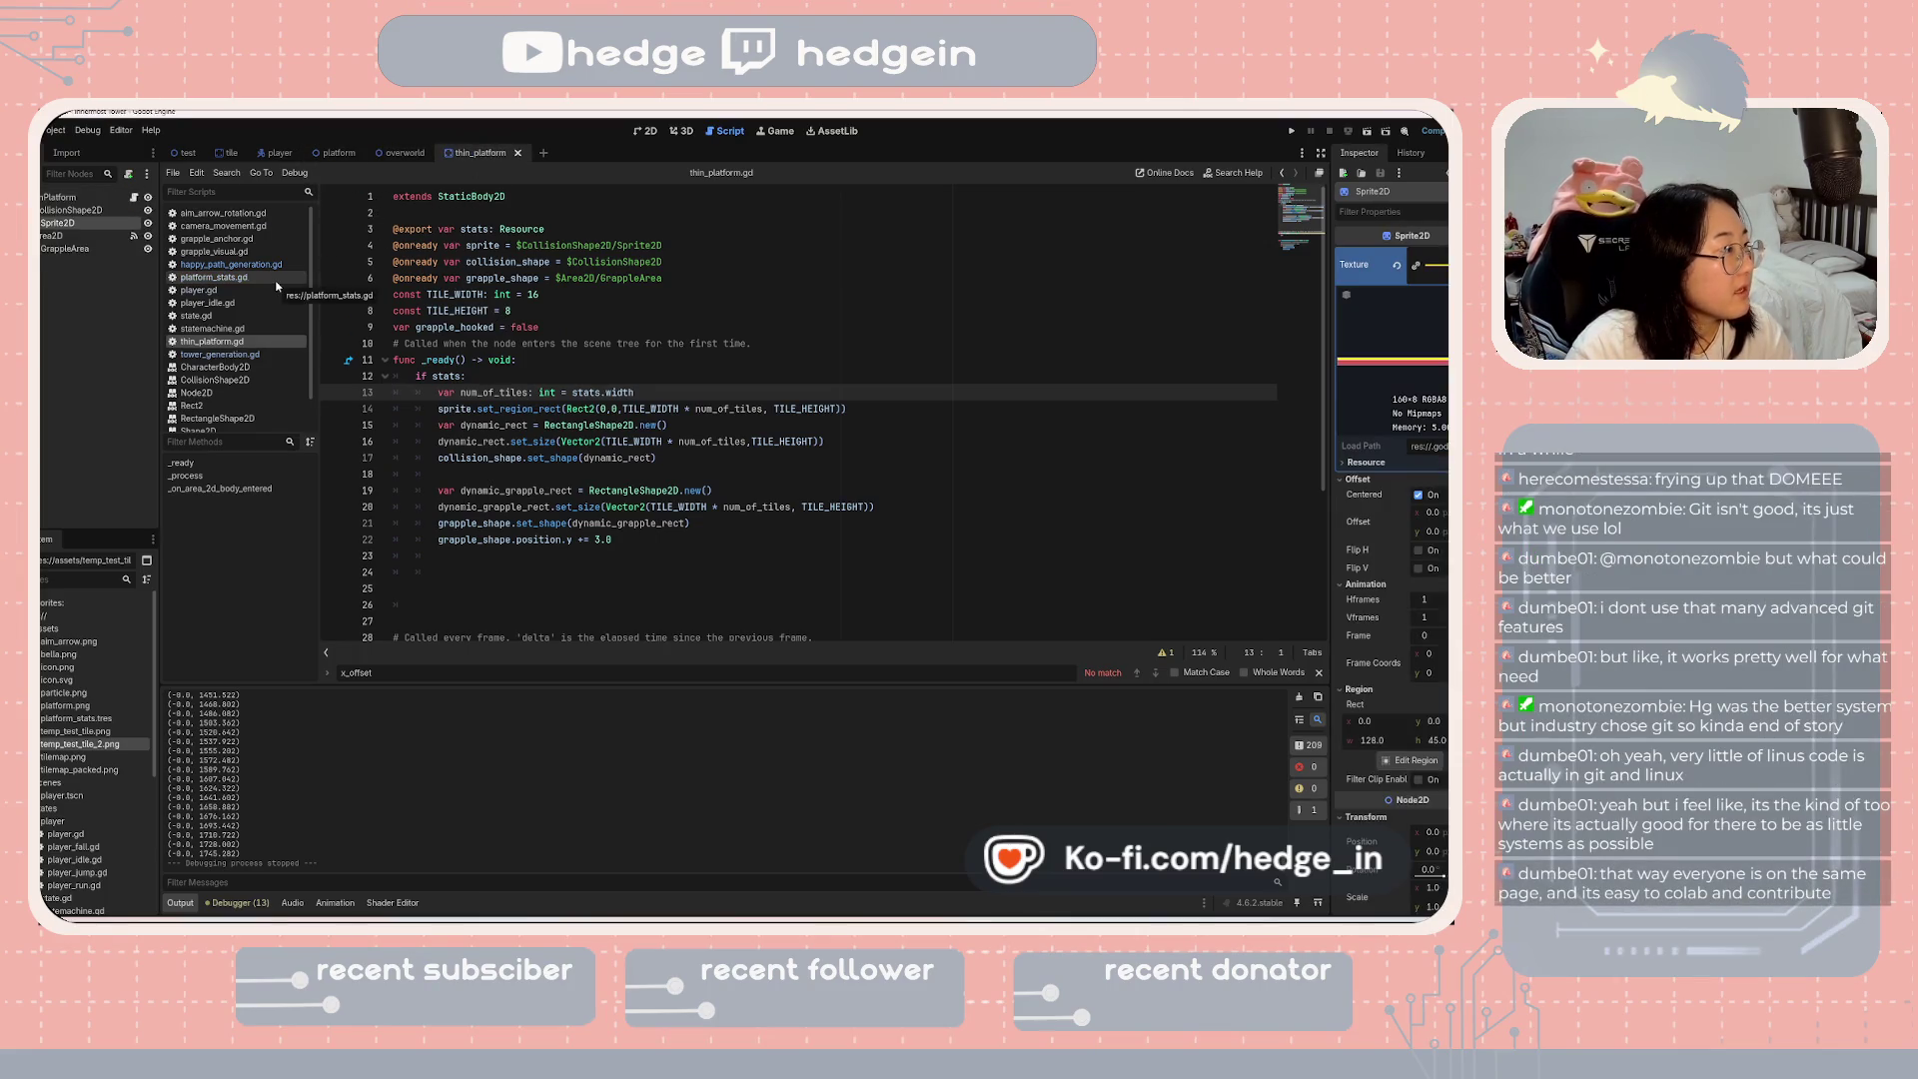
click(405, 153)
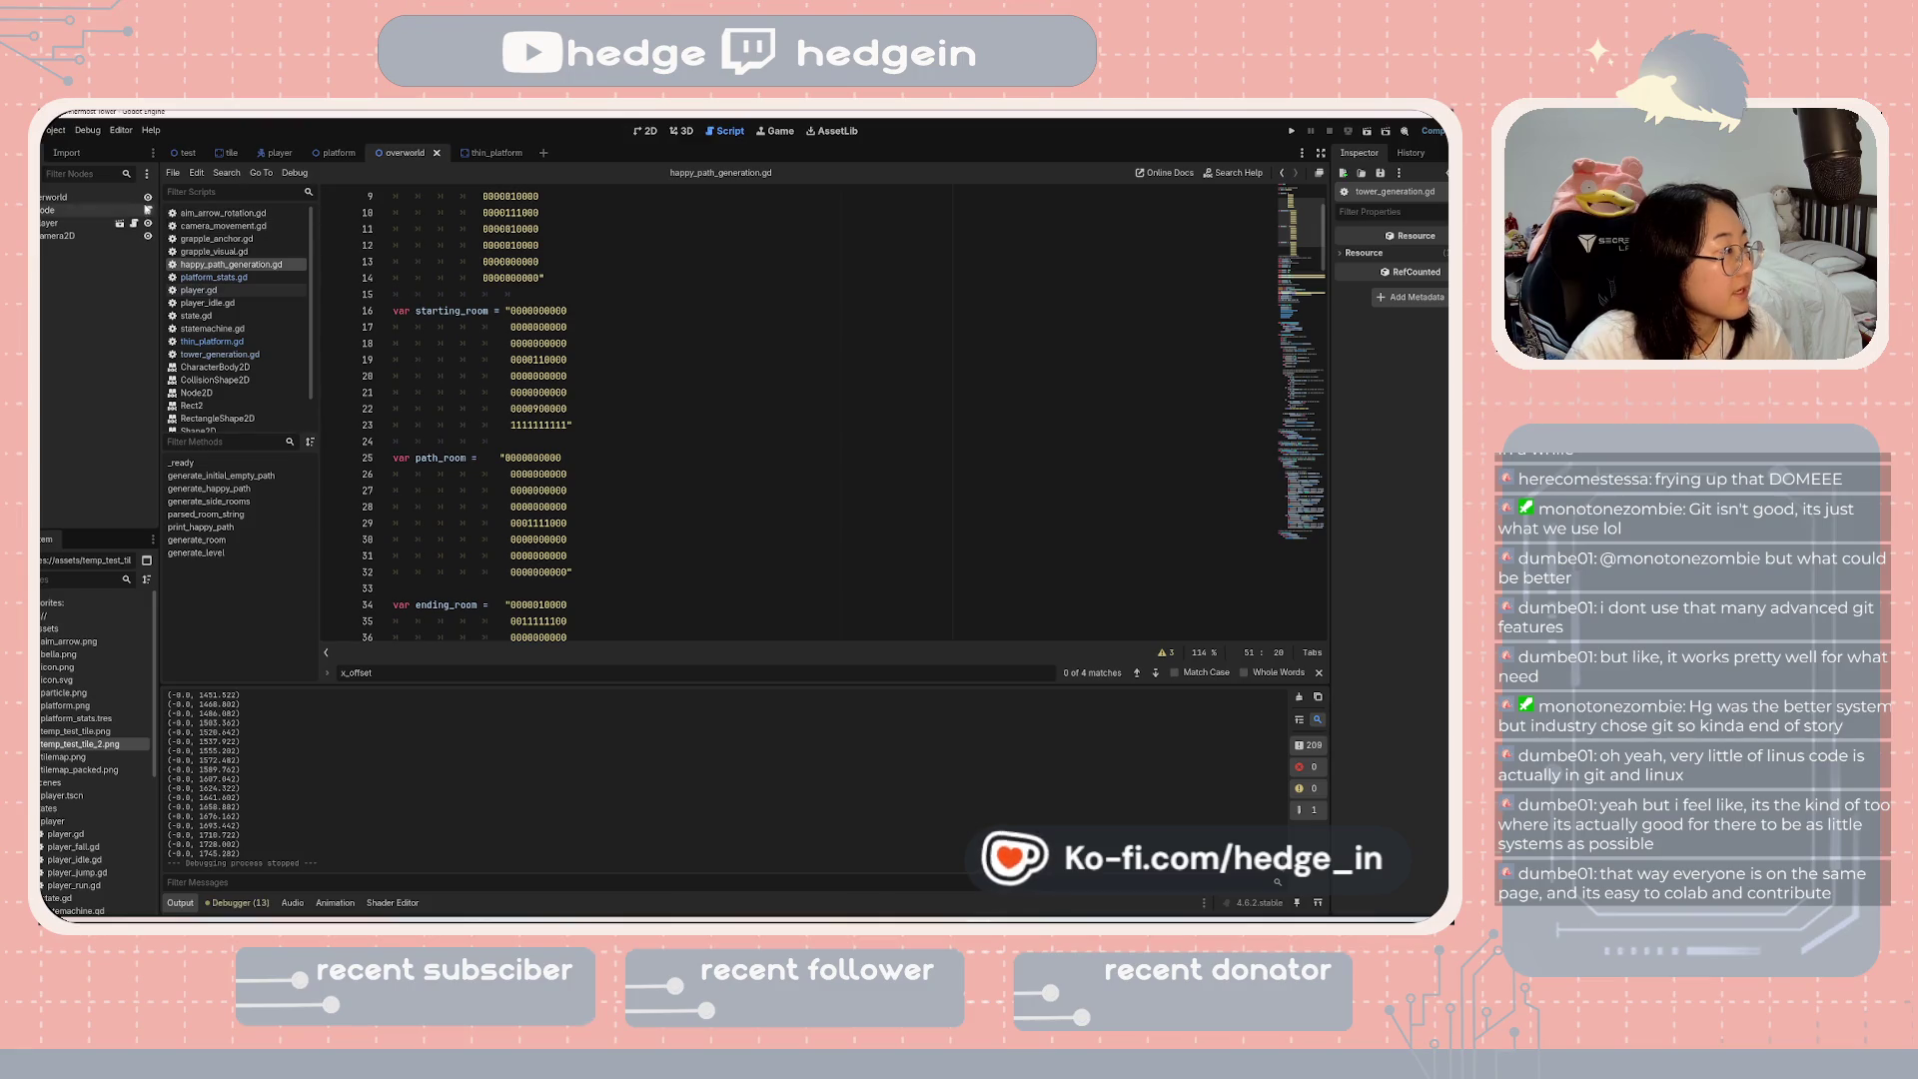
click(146, 212)
click(128, 173)
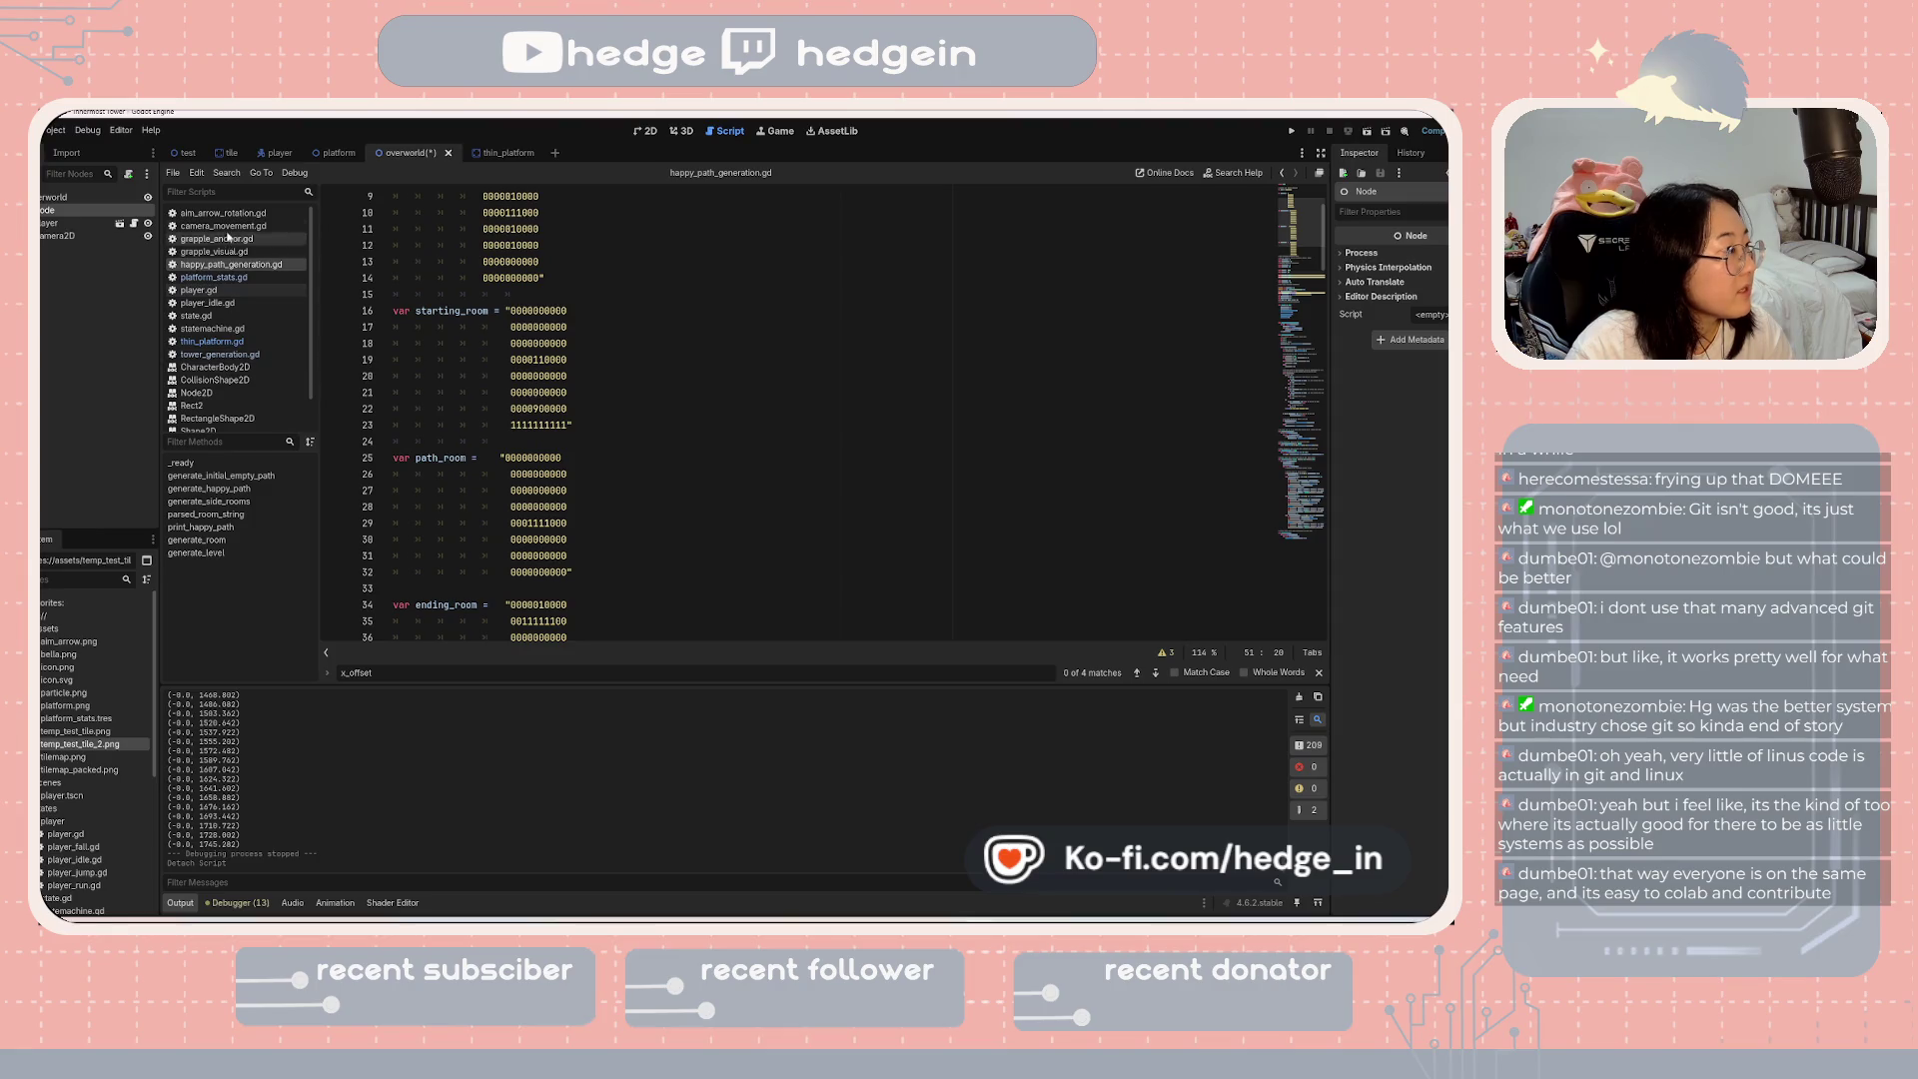
click(220, 354)
drag(219, 354, 50, 210)
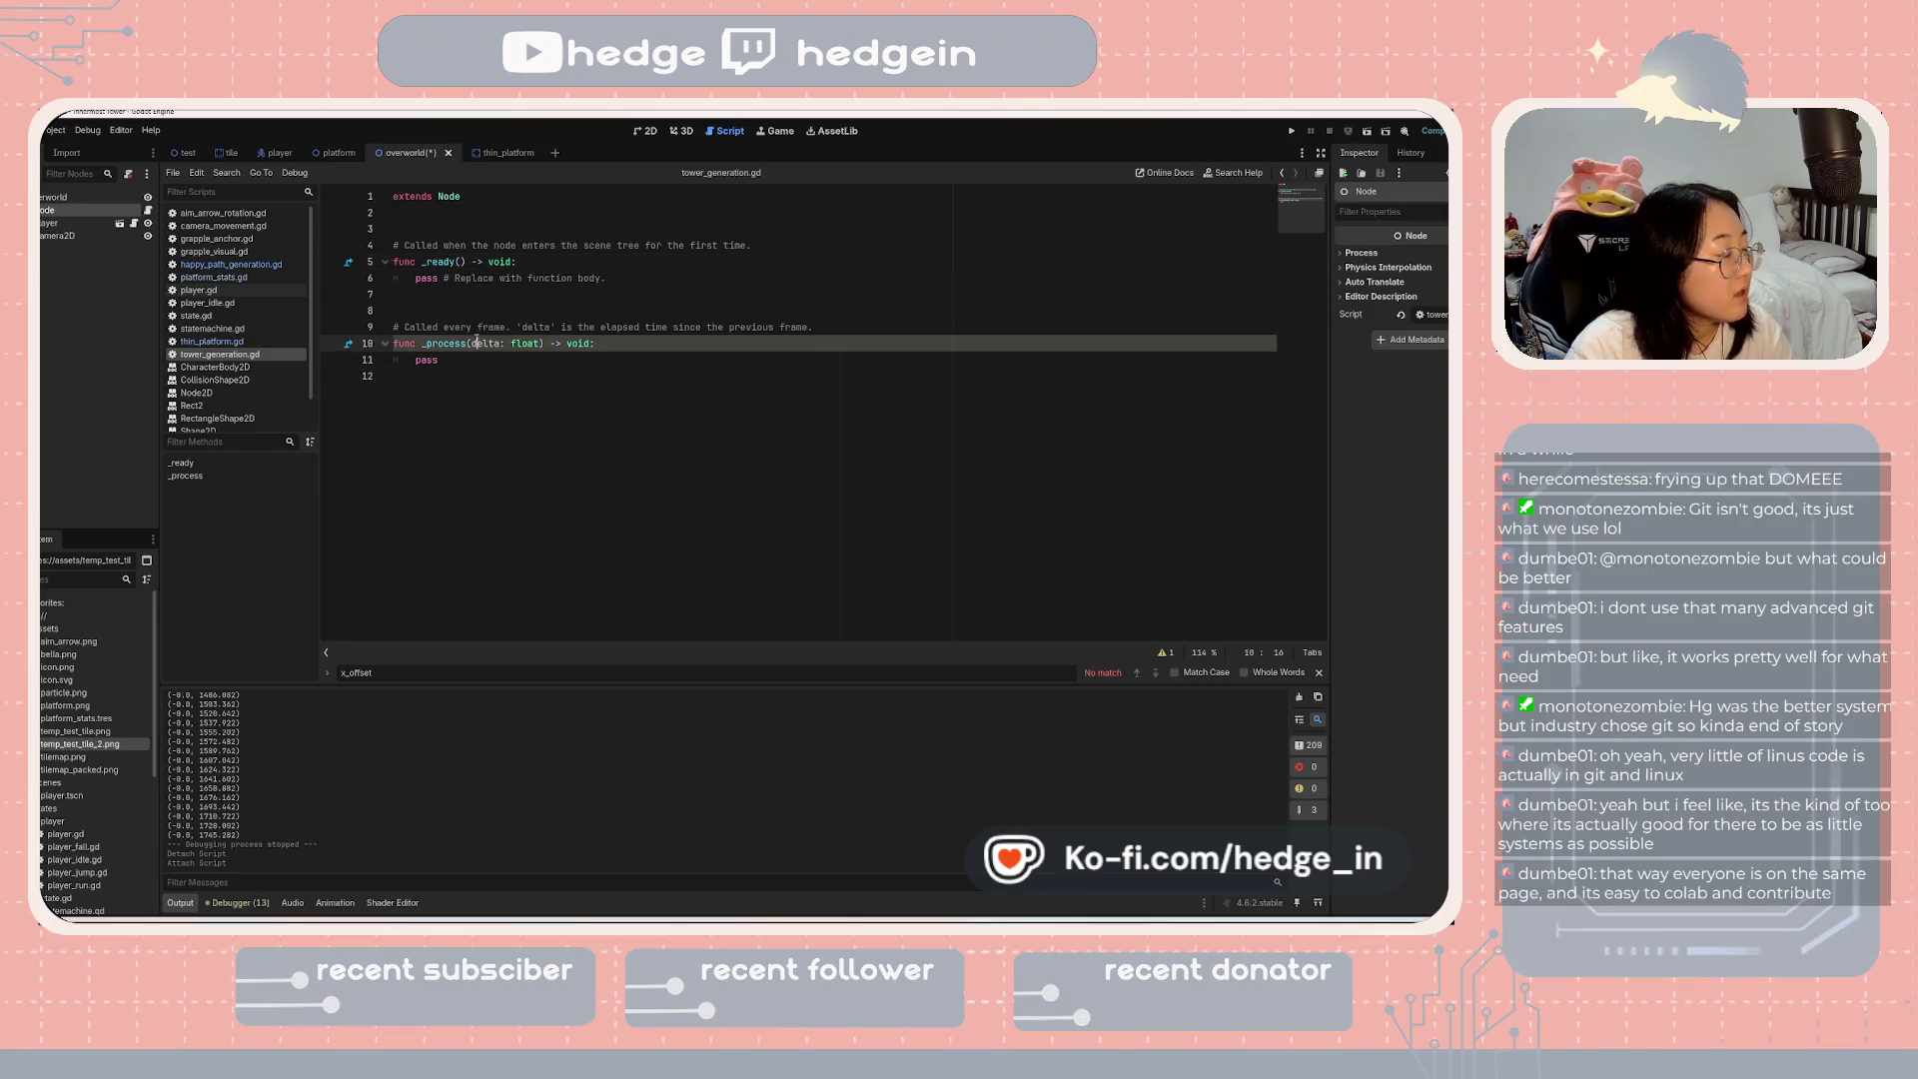
click(469, 212)
- Add a '#=====LEVEL GENERATION CONSTANTS=======' comment header below extends Node
key(Return)
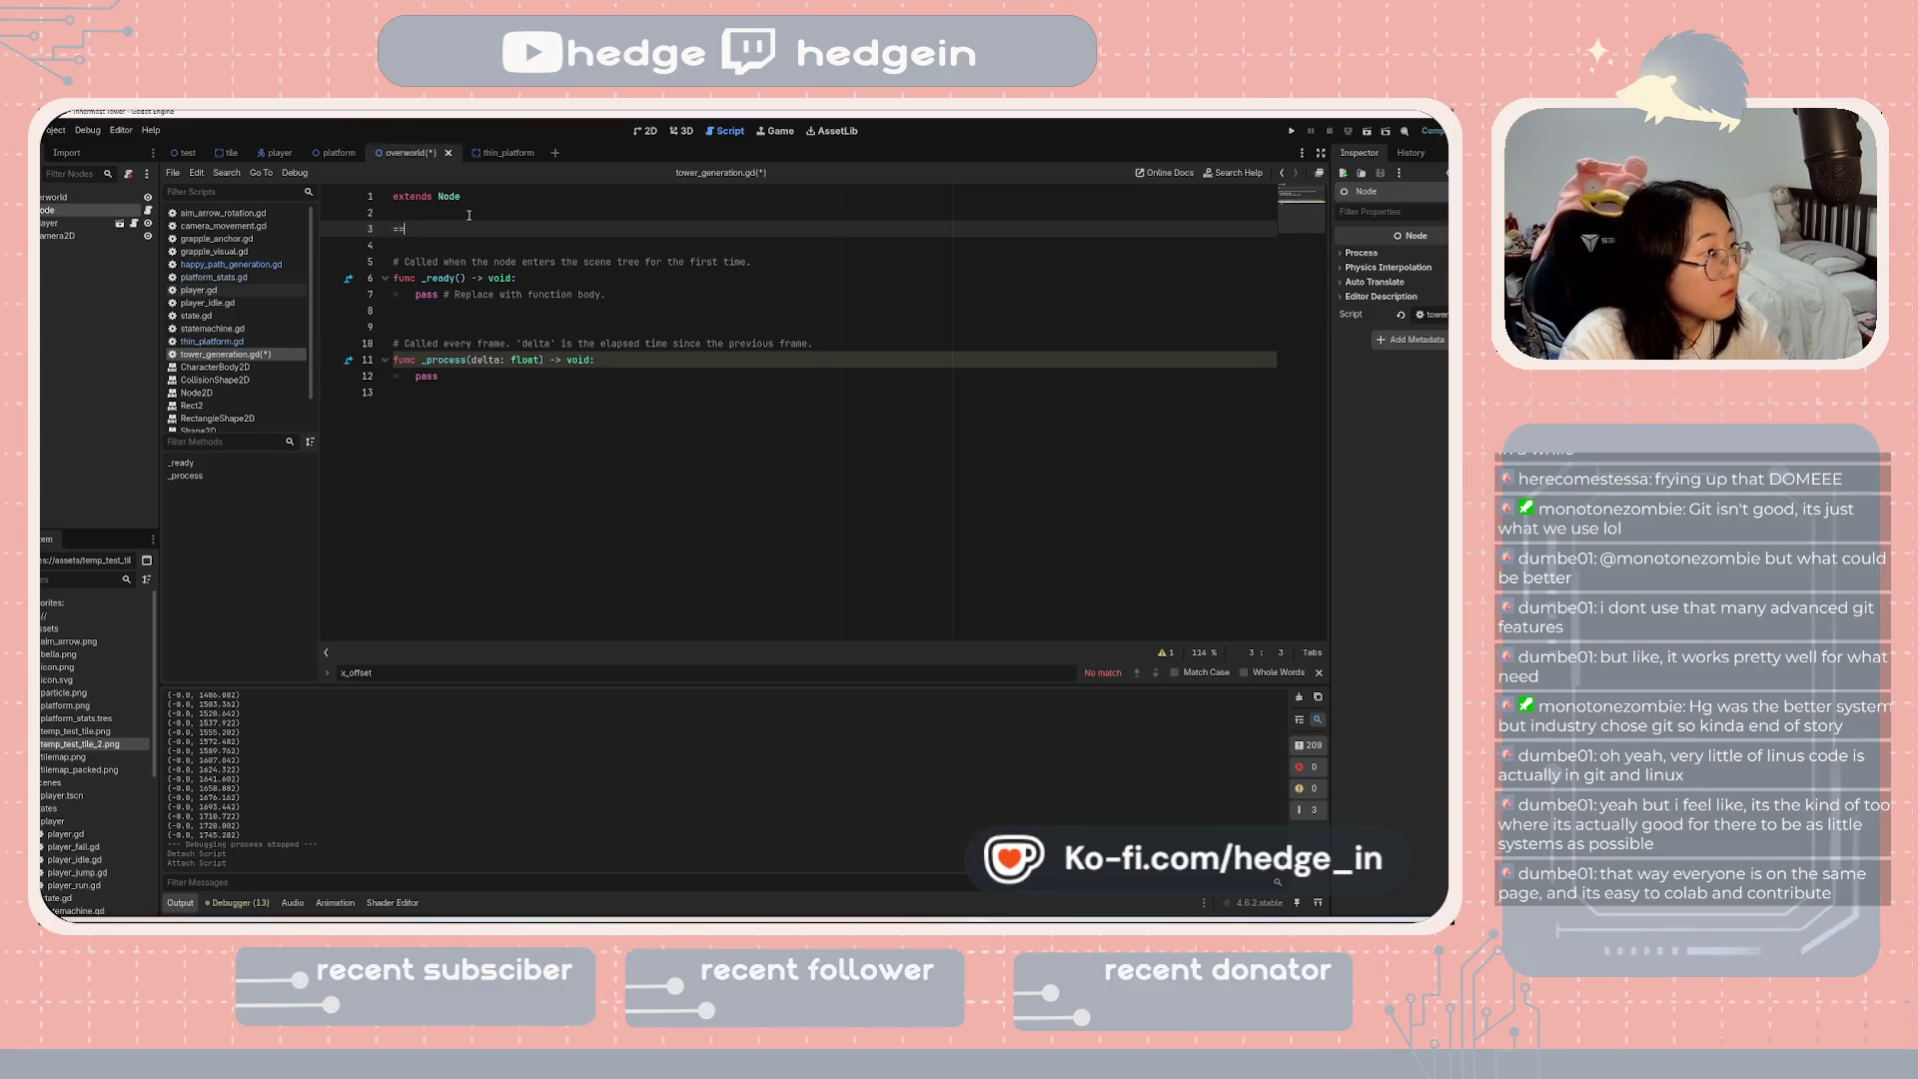
key(BackSpace)
key(BackSpace)
key(BackSpace)
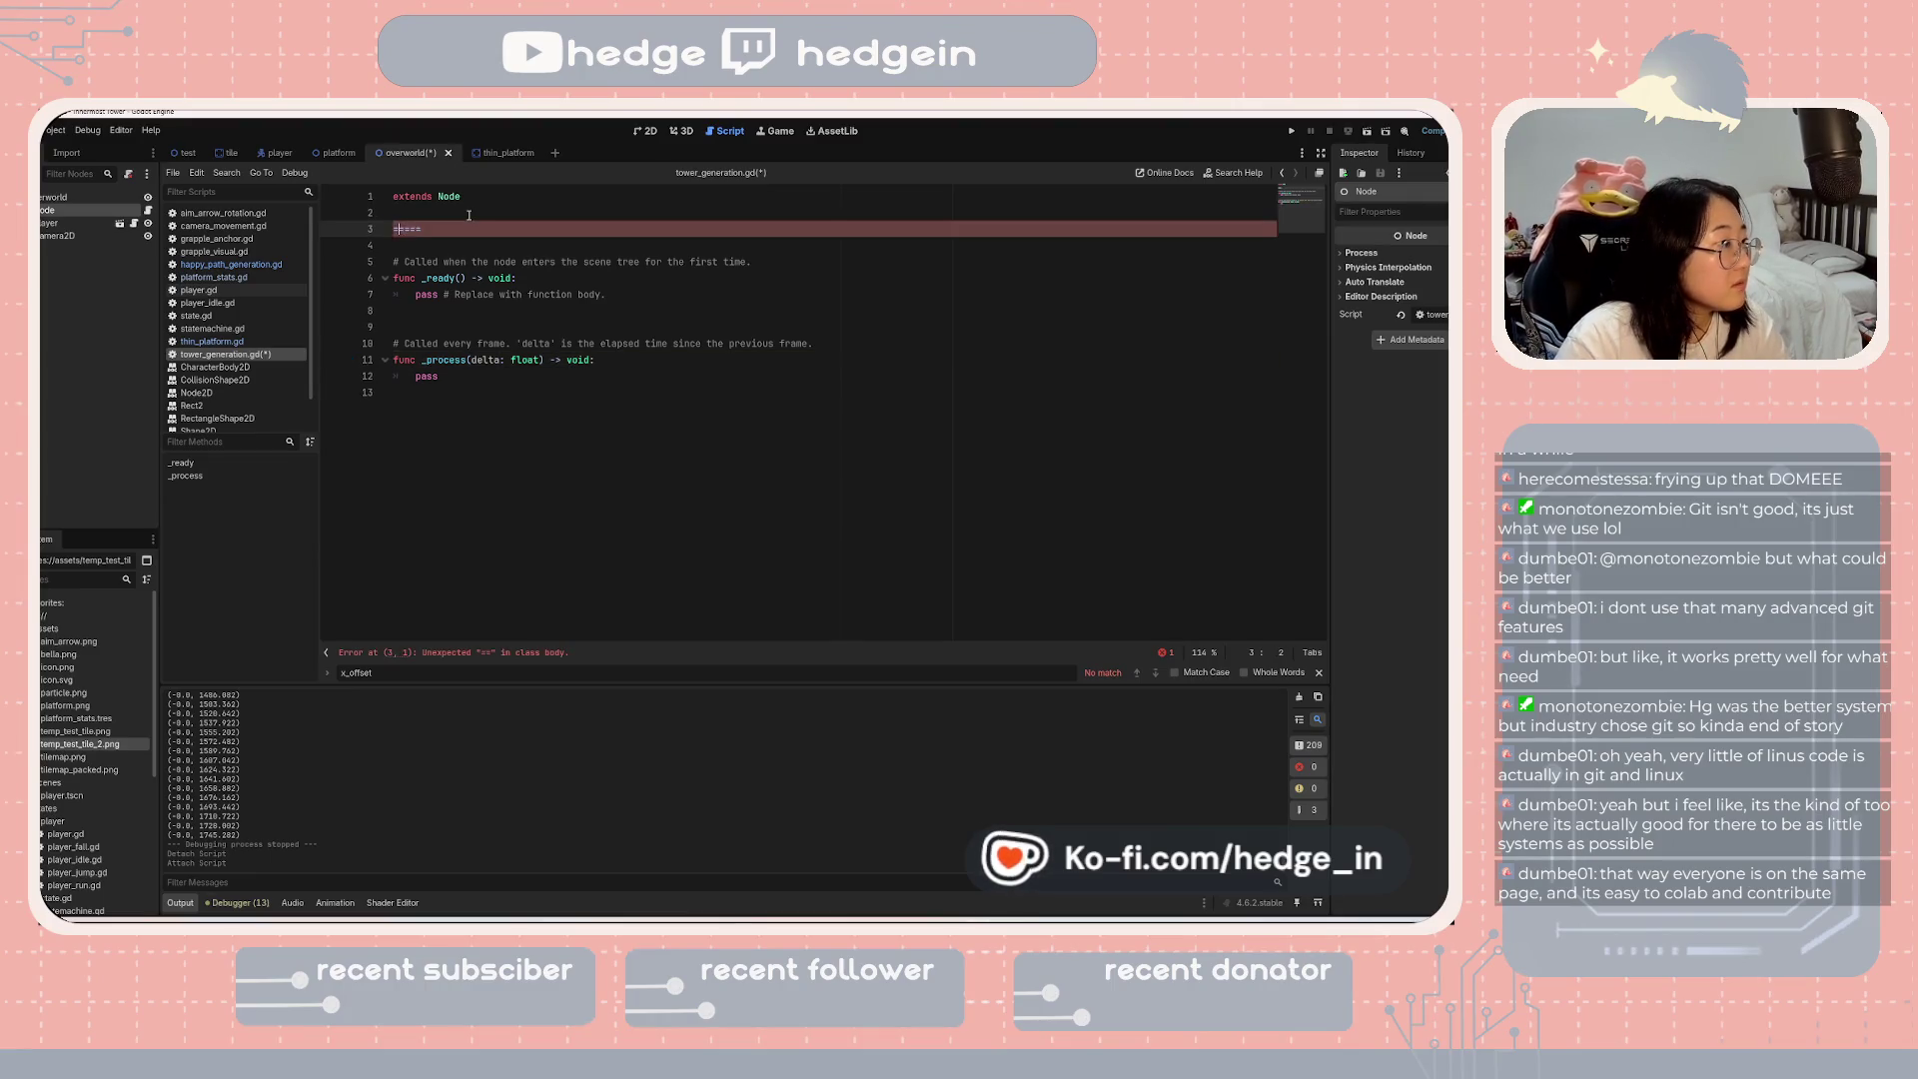
click(462, 234)
key(ctrl+k)
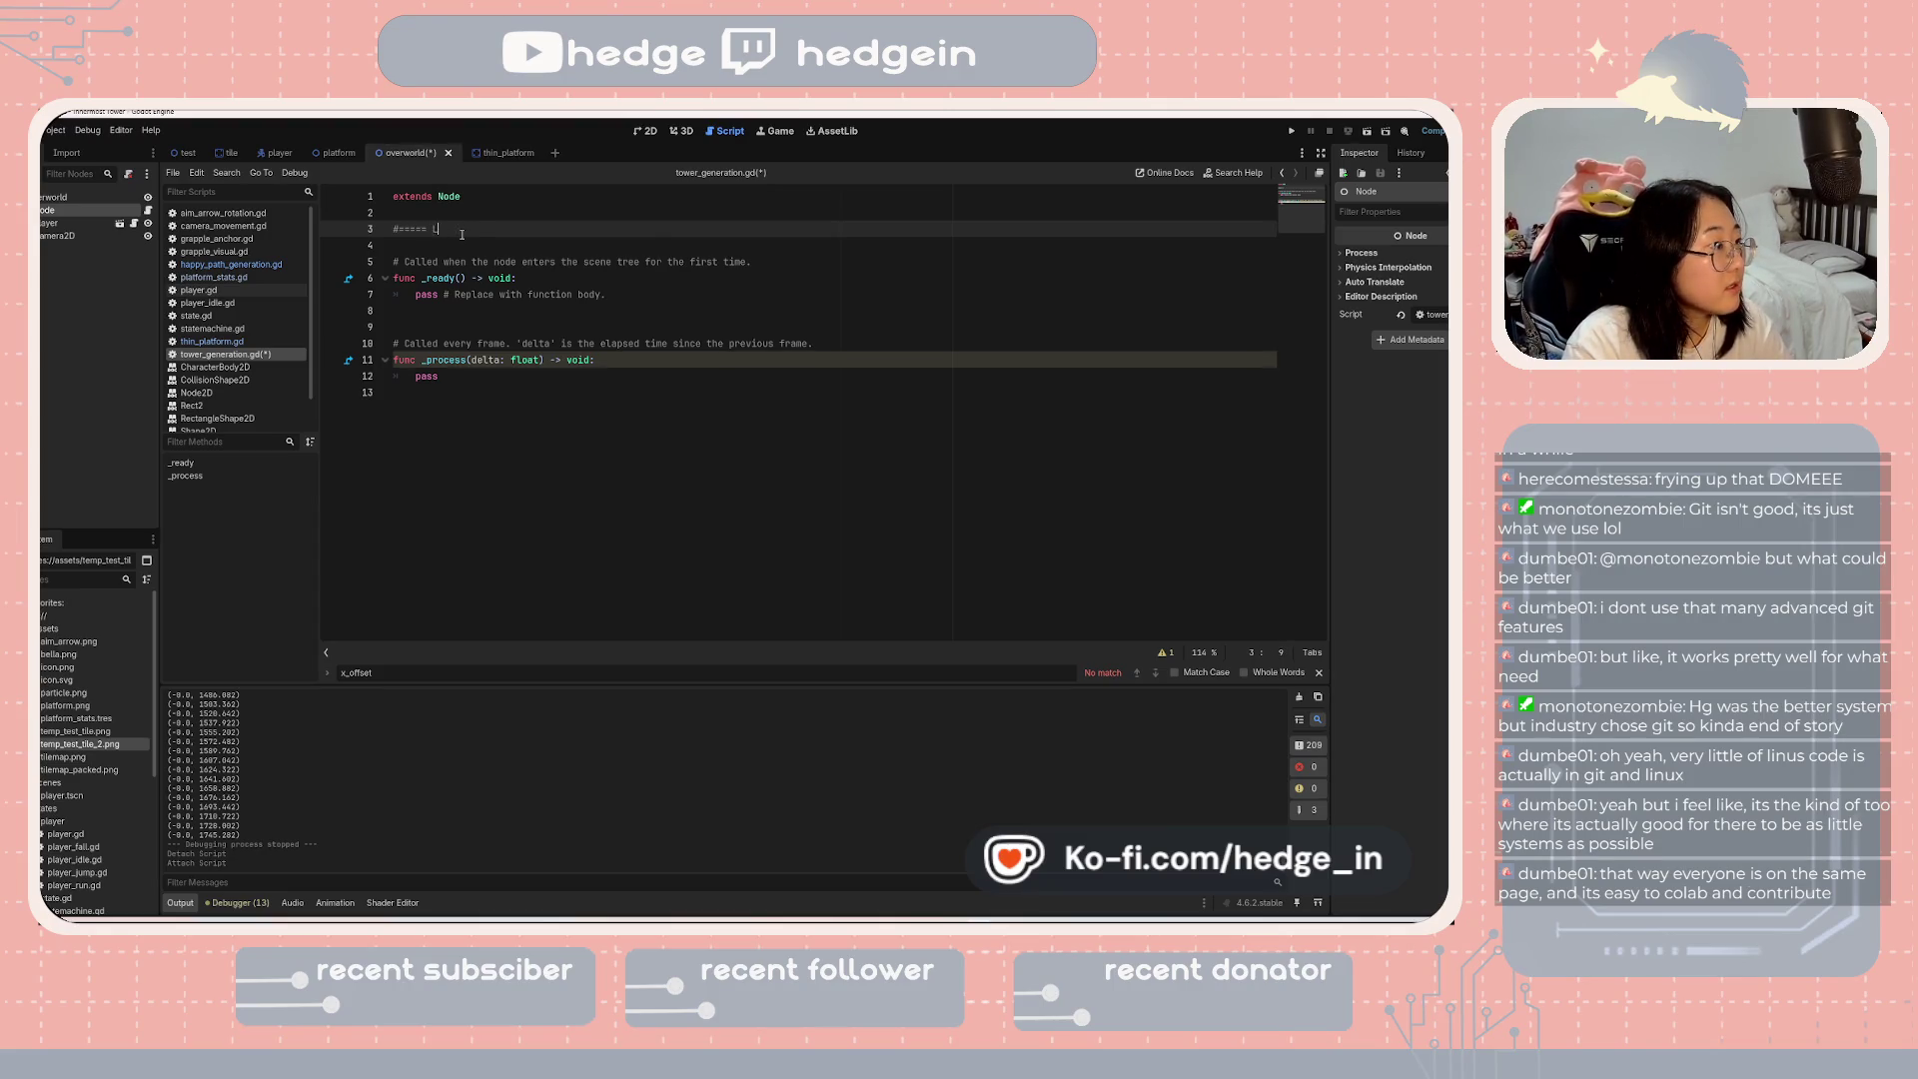
text(EVEL GENERATION CONSTANTS)
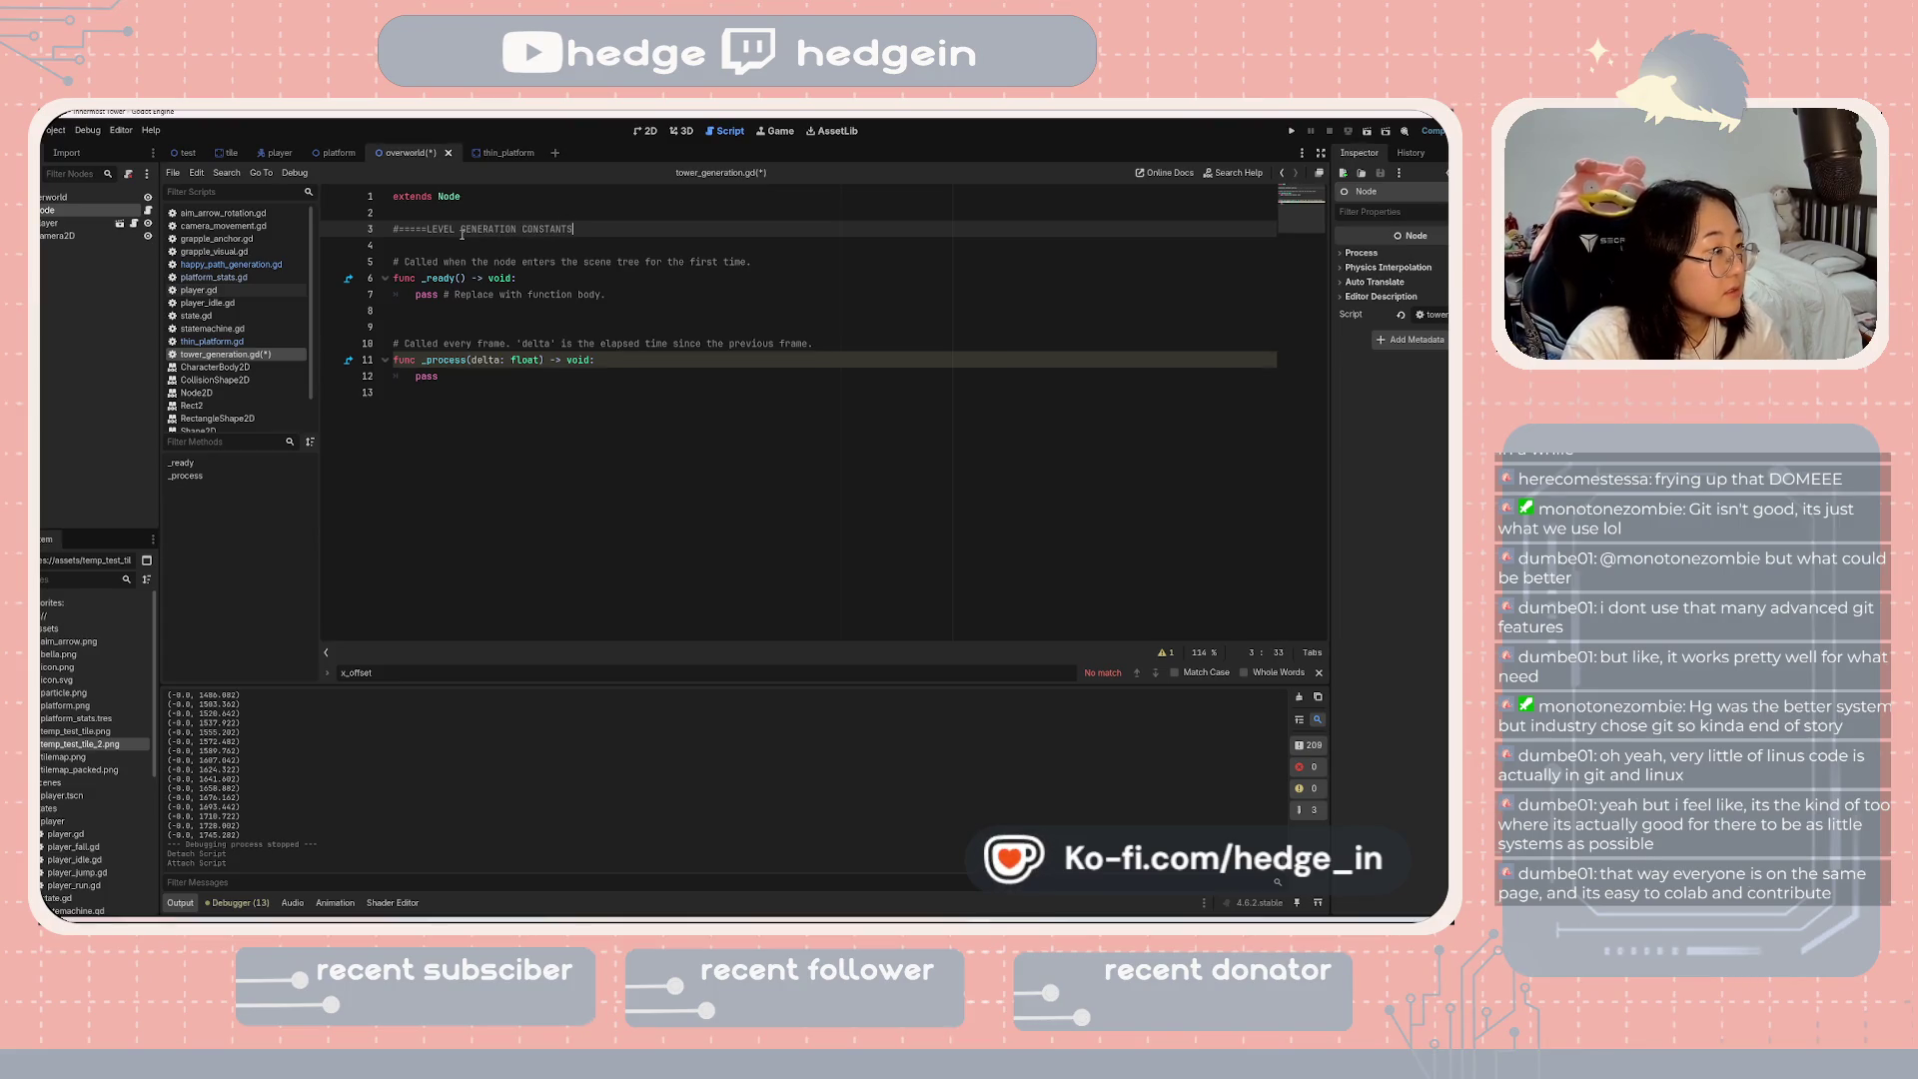
text(=======)
key(Return)
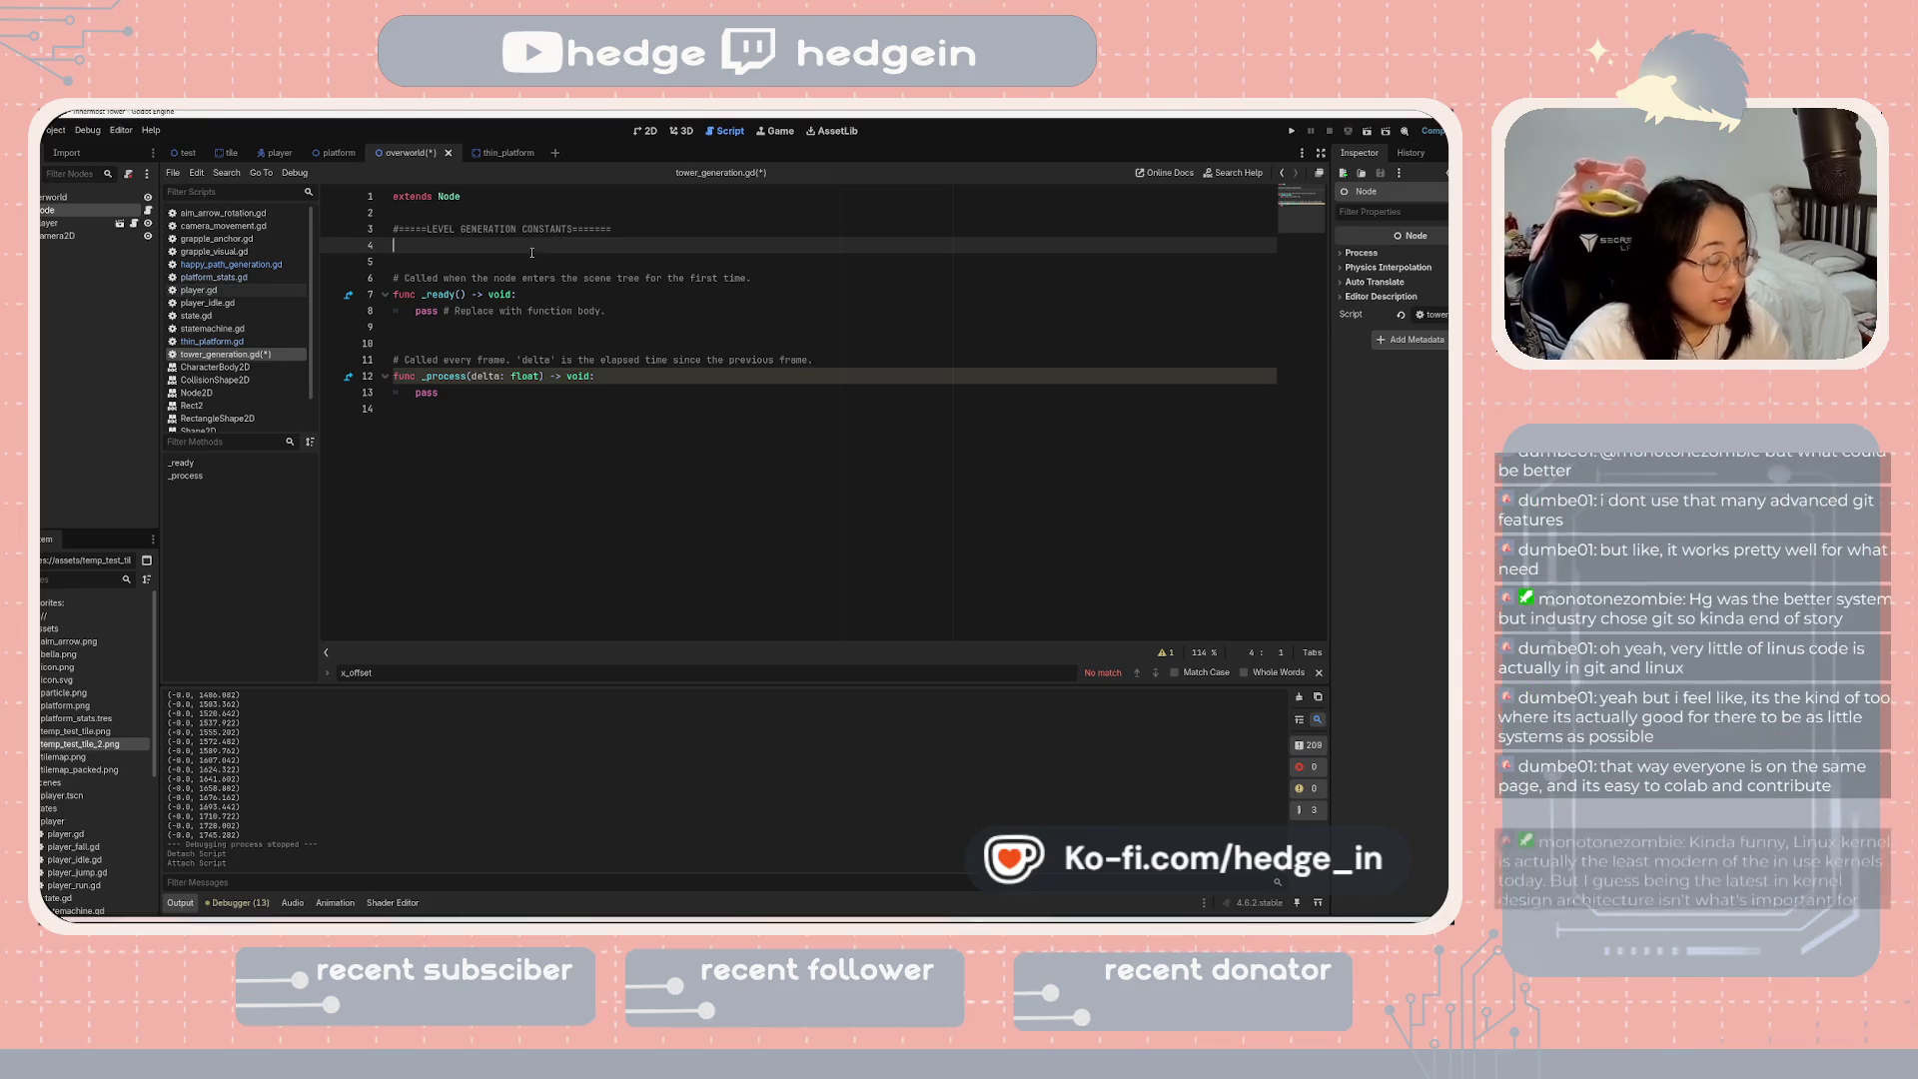
- Add const LEVEL_WIDTH = 4 and const LEVEL_HEIGHT = 20, then save the script
text(const LEVEL_WIDTH)
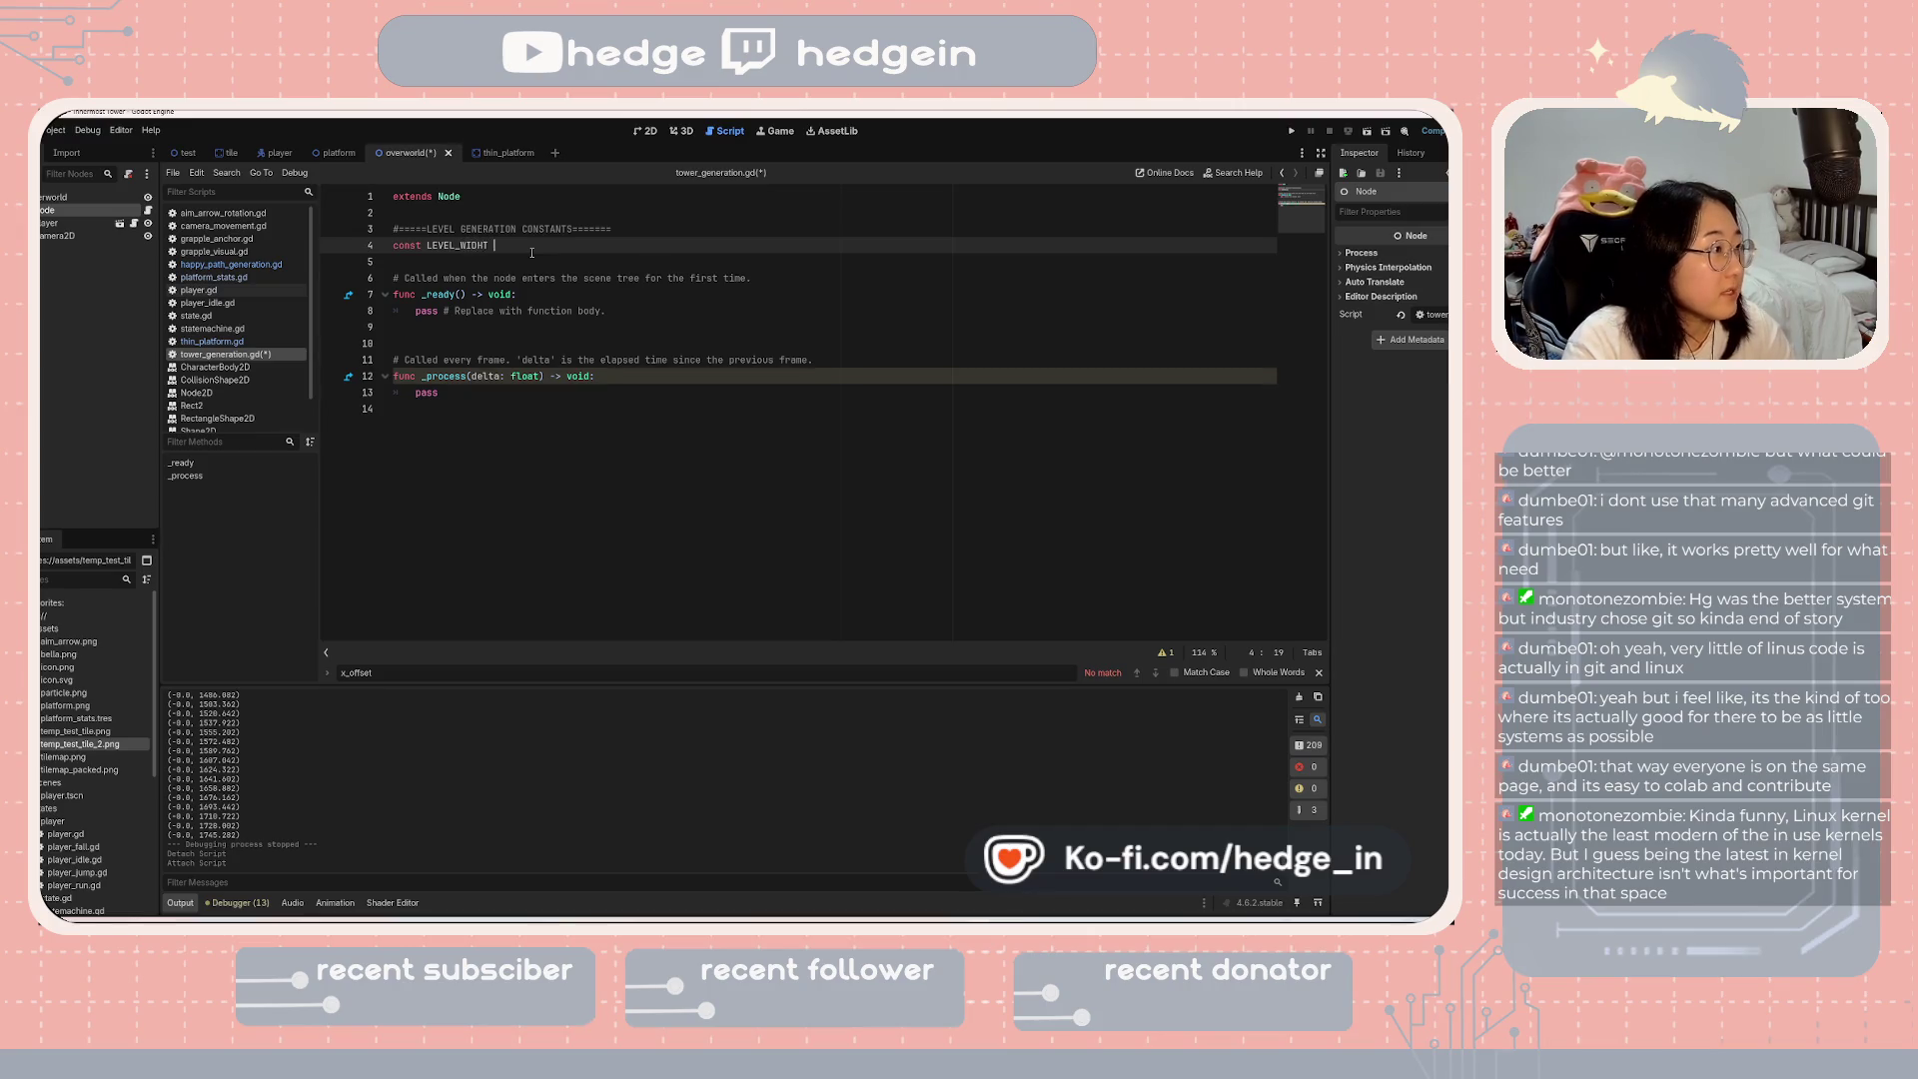
text( = 4)
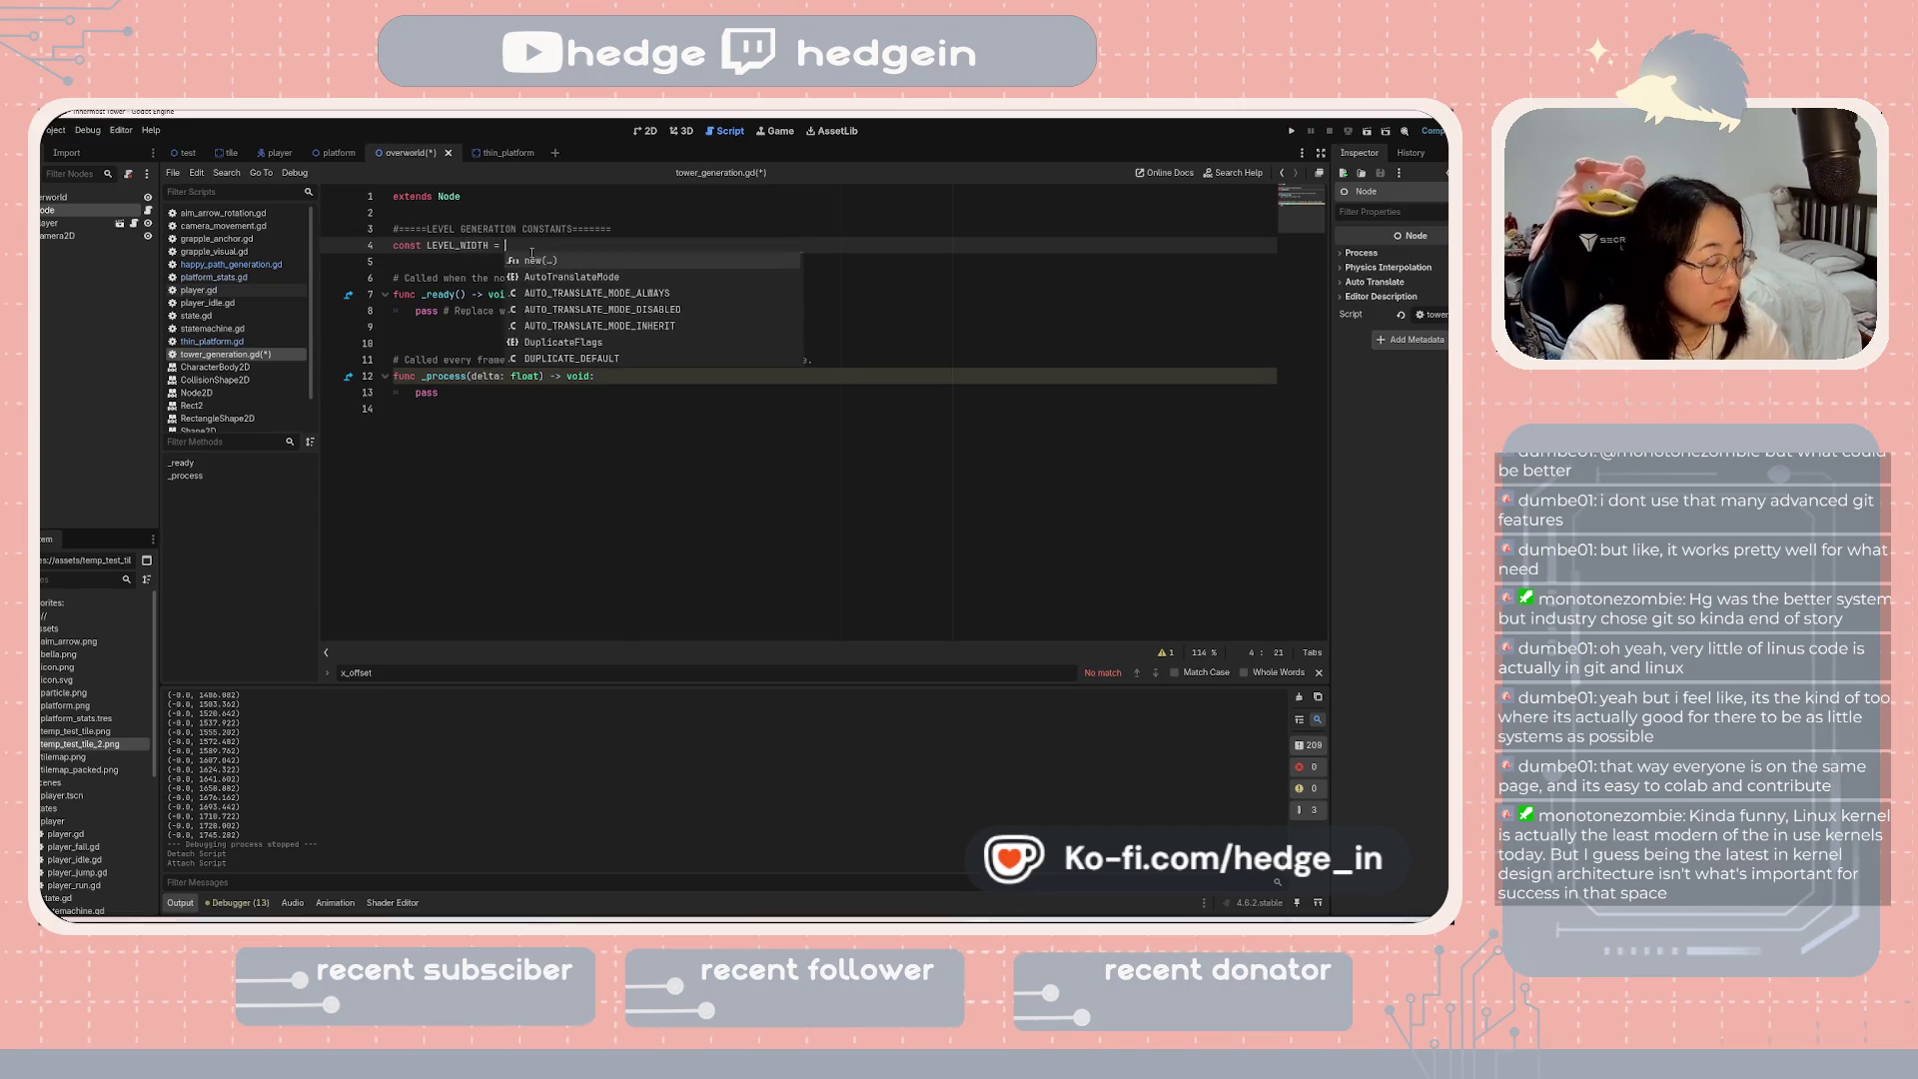
key(Return)
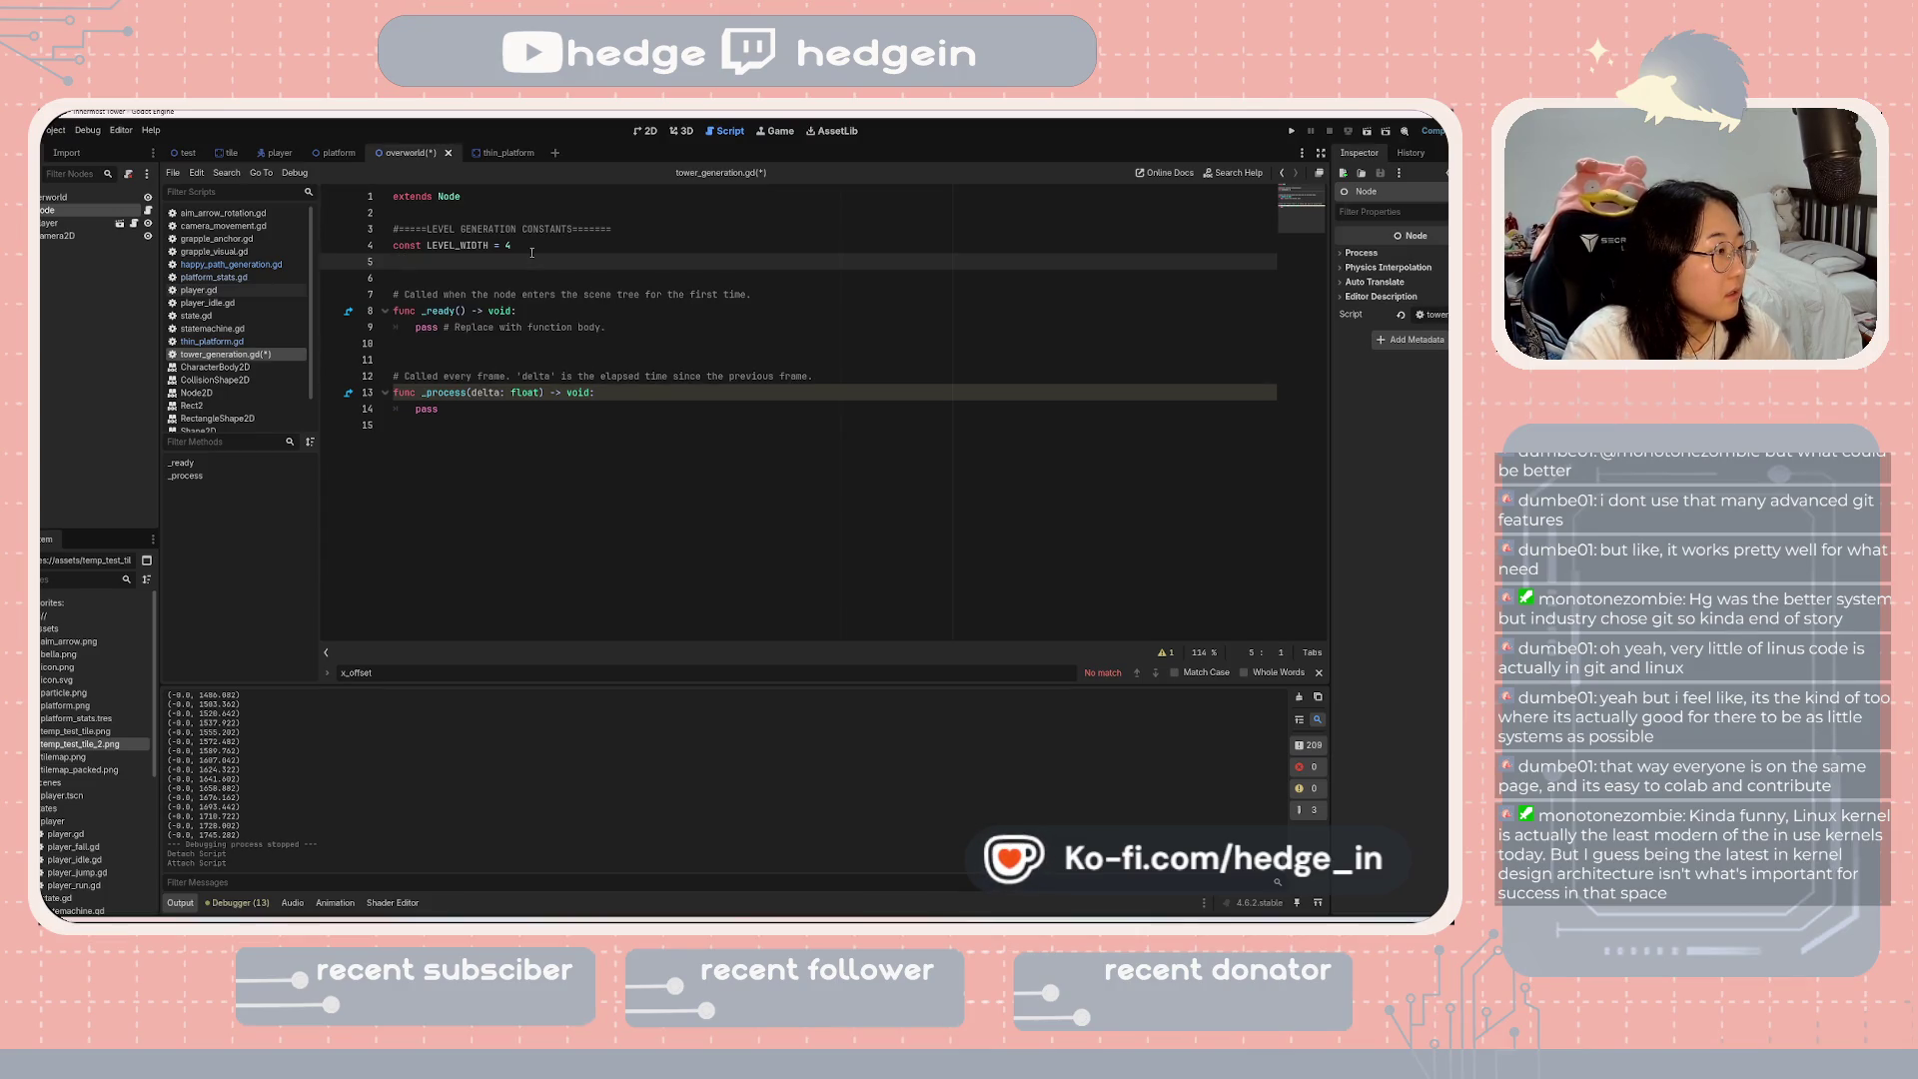
text(VEL_)
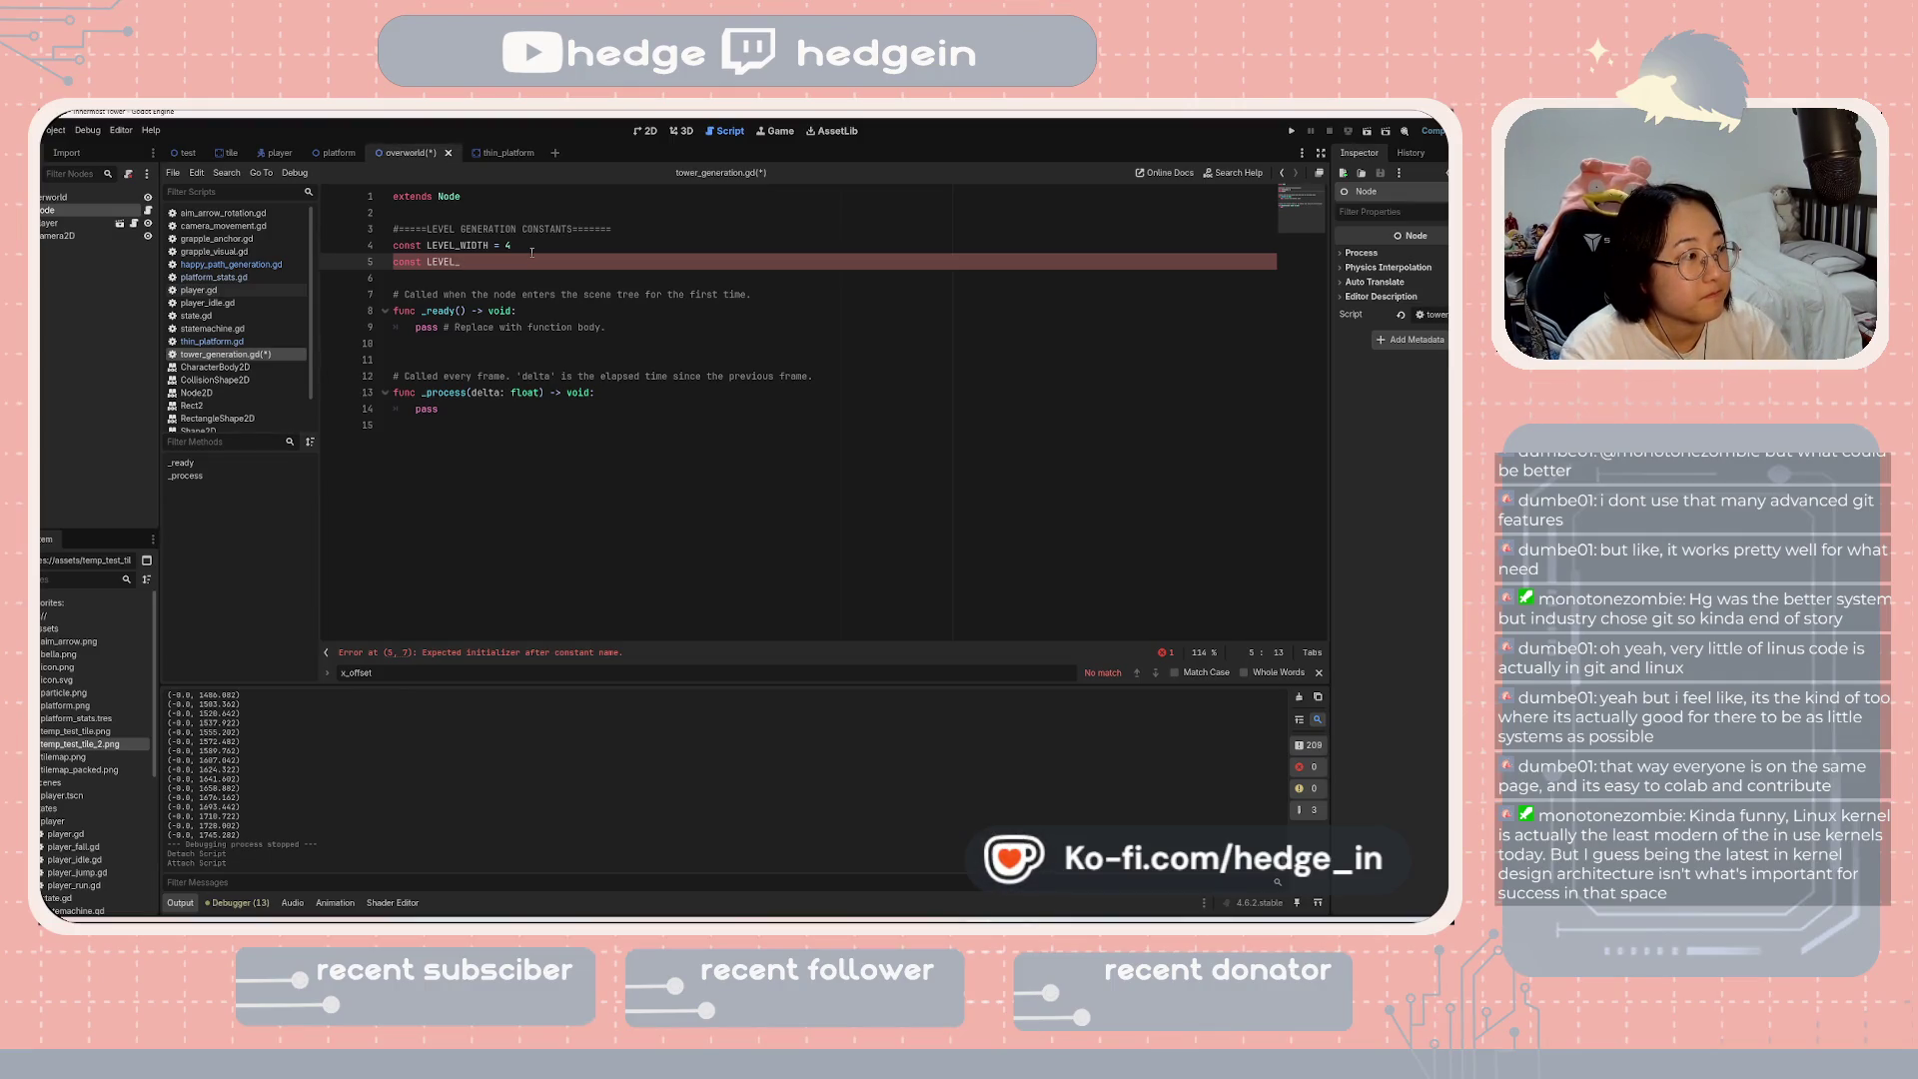
text(HEIGHT = 20)
key(Return)
key(Return)
key(Up)
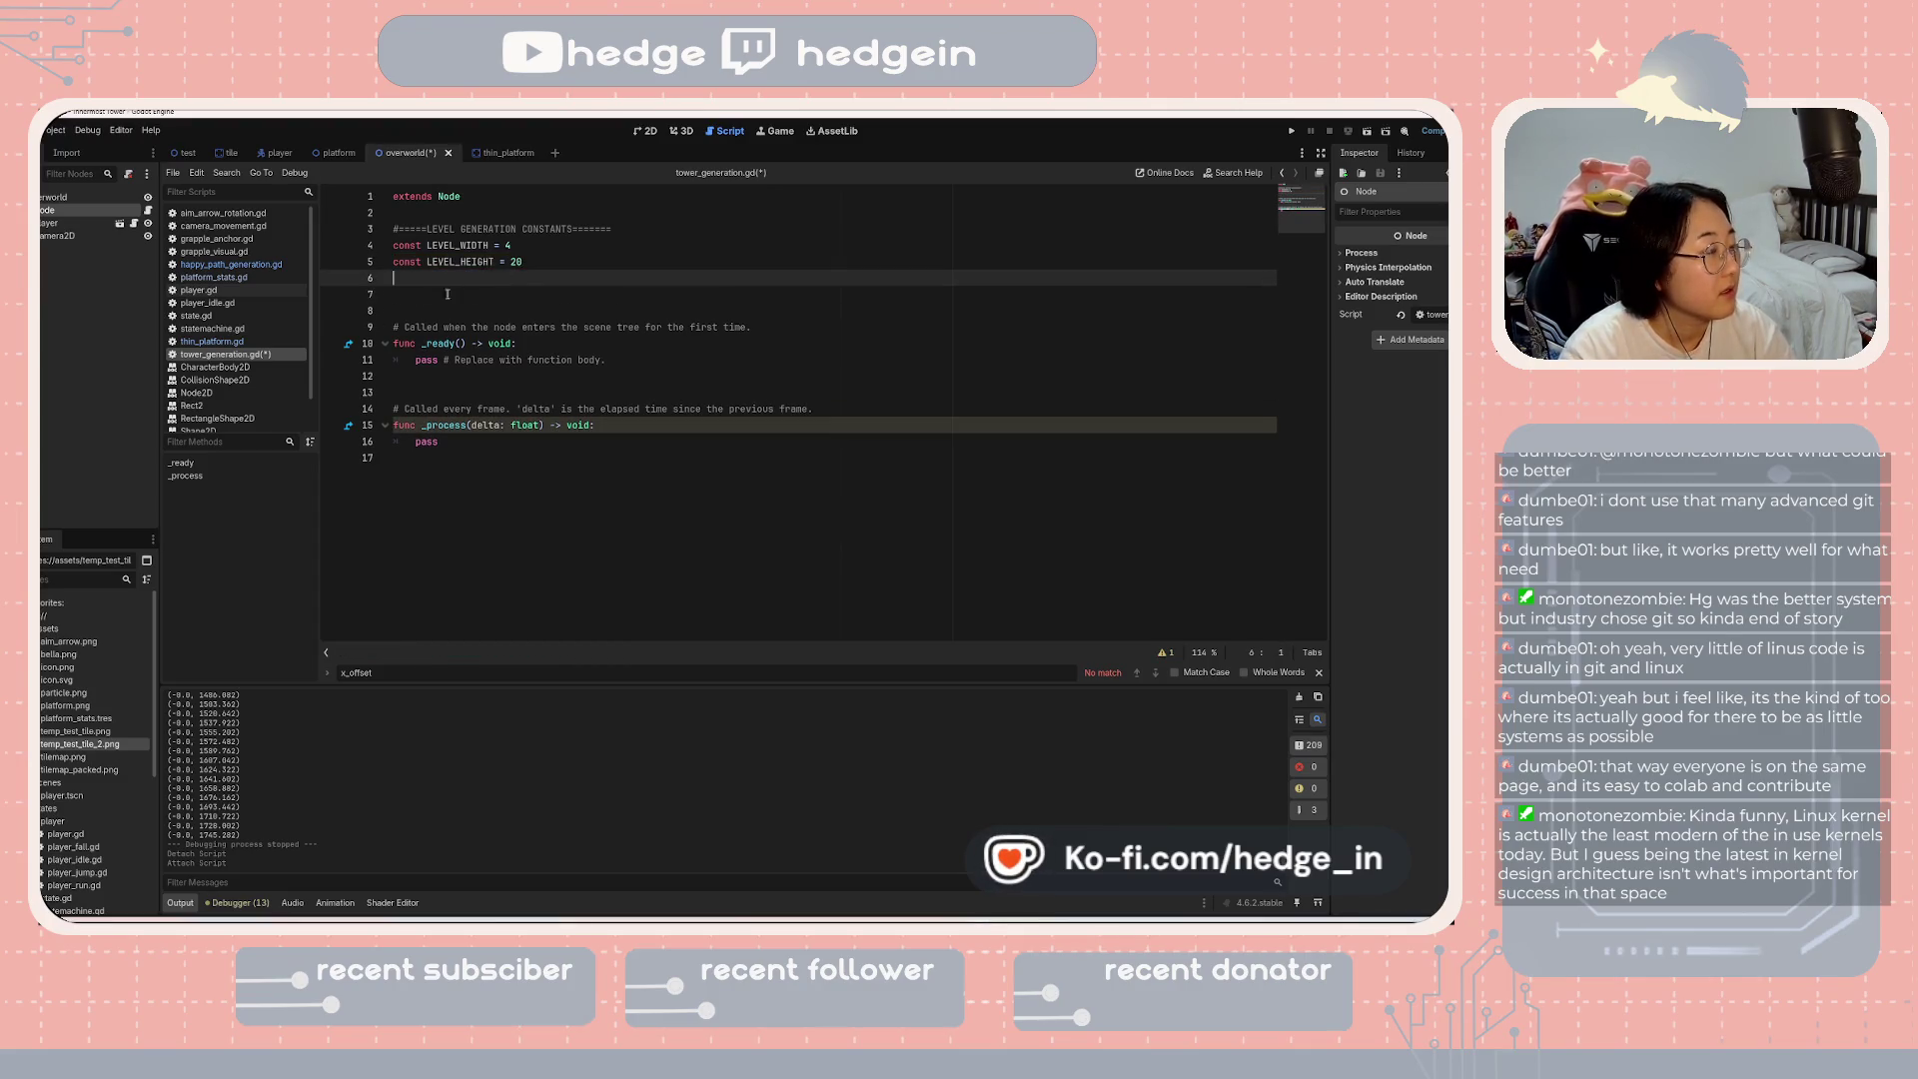
key(ctrl+s)
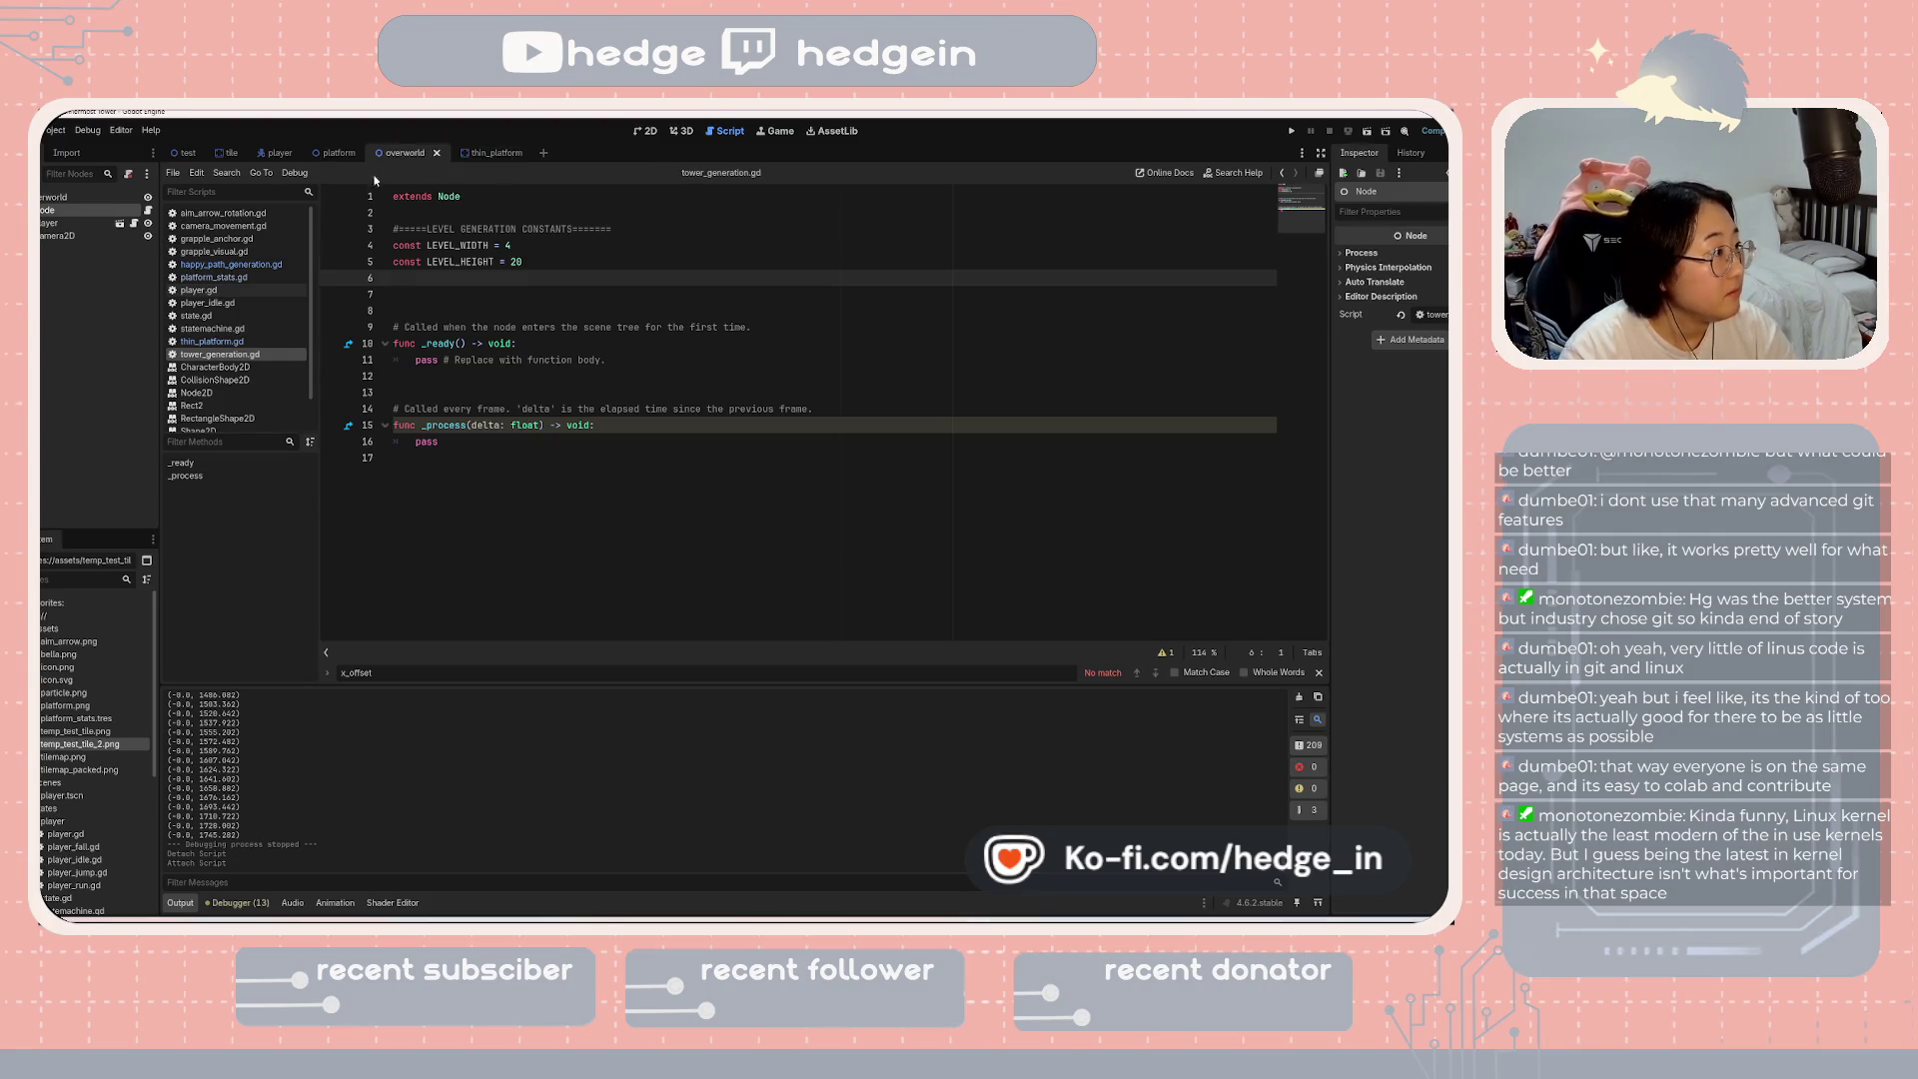
click(231, 263)
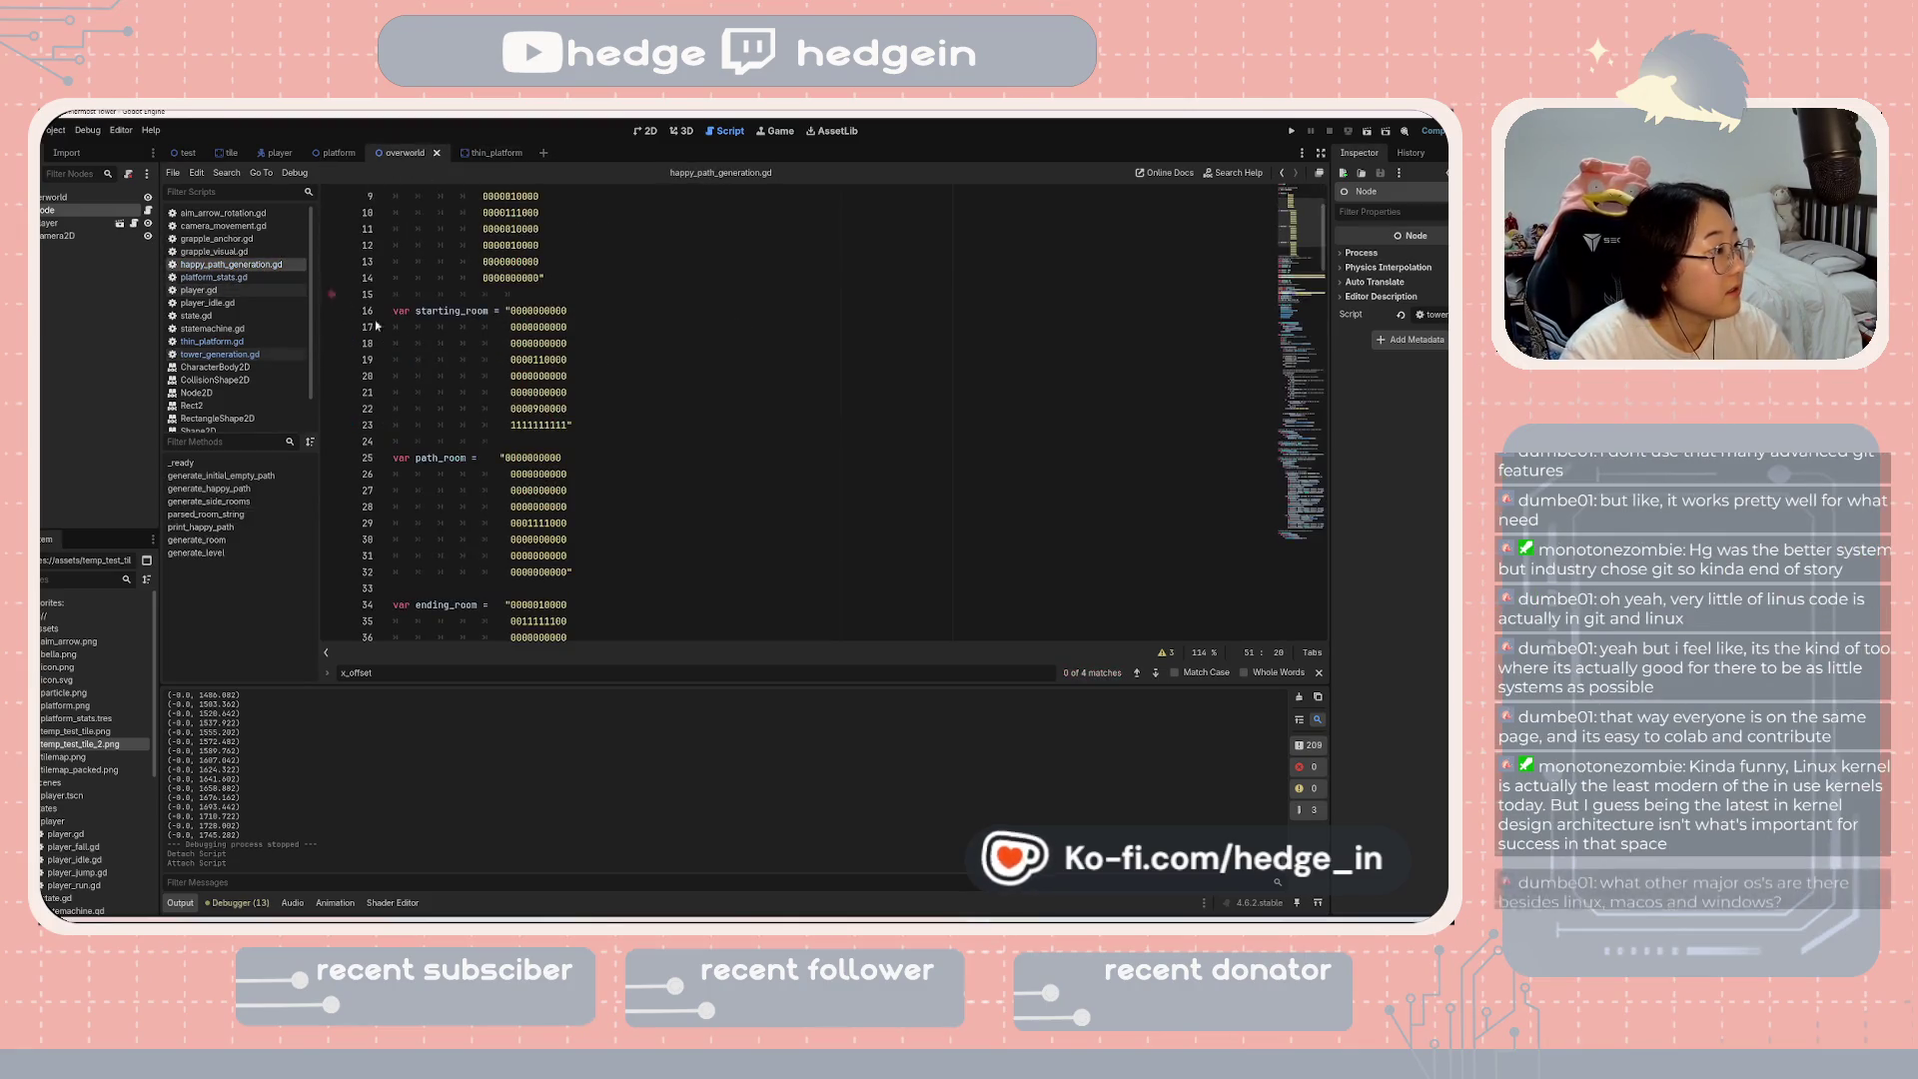
- Scroll through generate_room in happy_path_generation.gd to see how runs of 1s become sized thin platforms
scroll(525, 400, down, 9)
scroll(526, 400, down, 3)
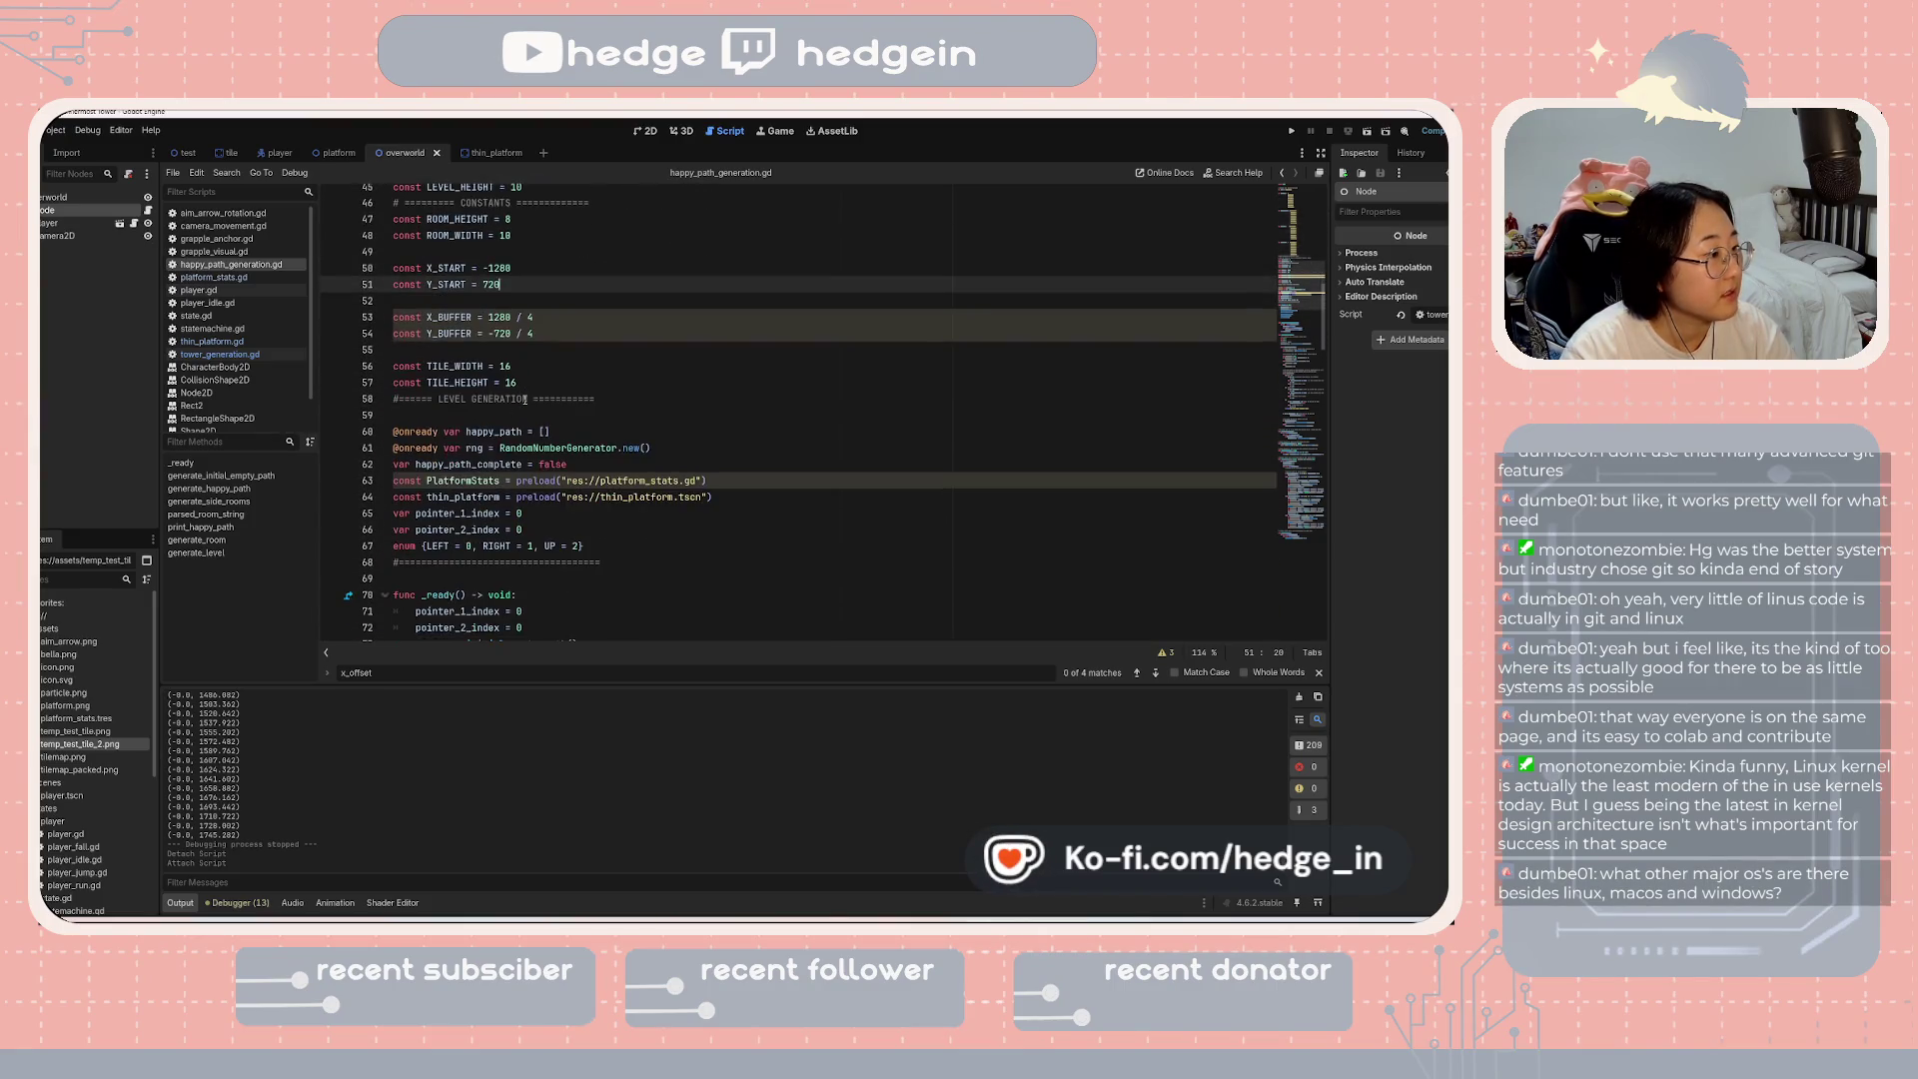
scroll(525, 399, down, 4)
scroll(525, 400, down, 8)
scroll(526, 400, down, 20)
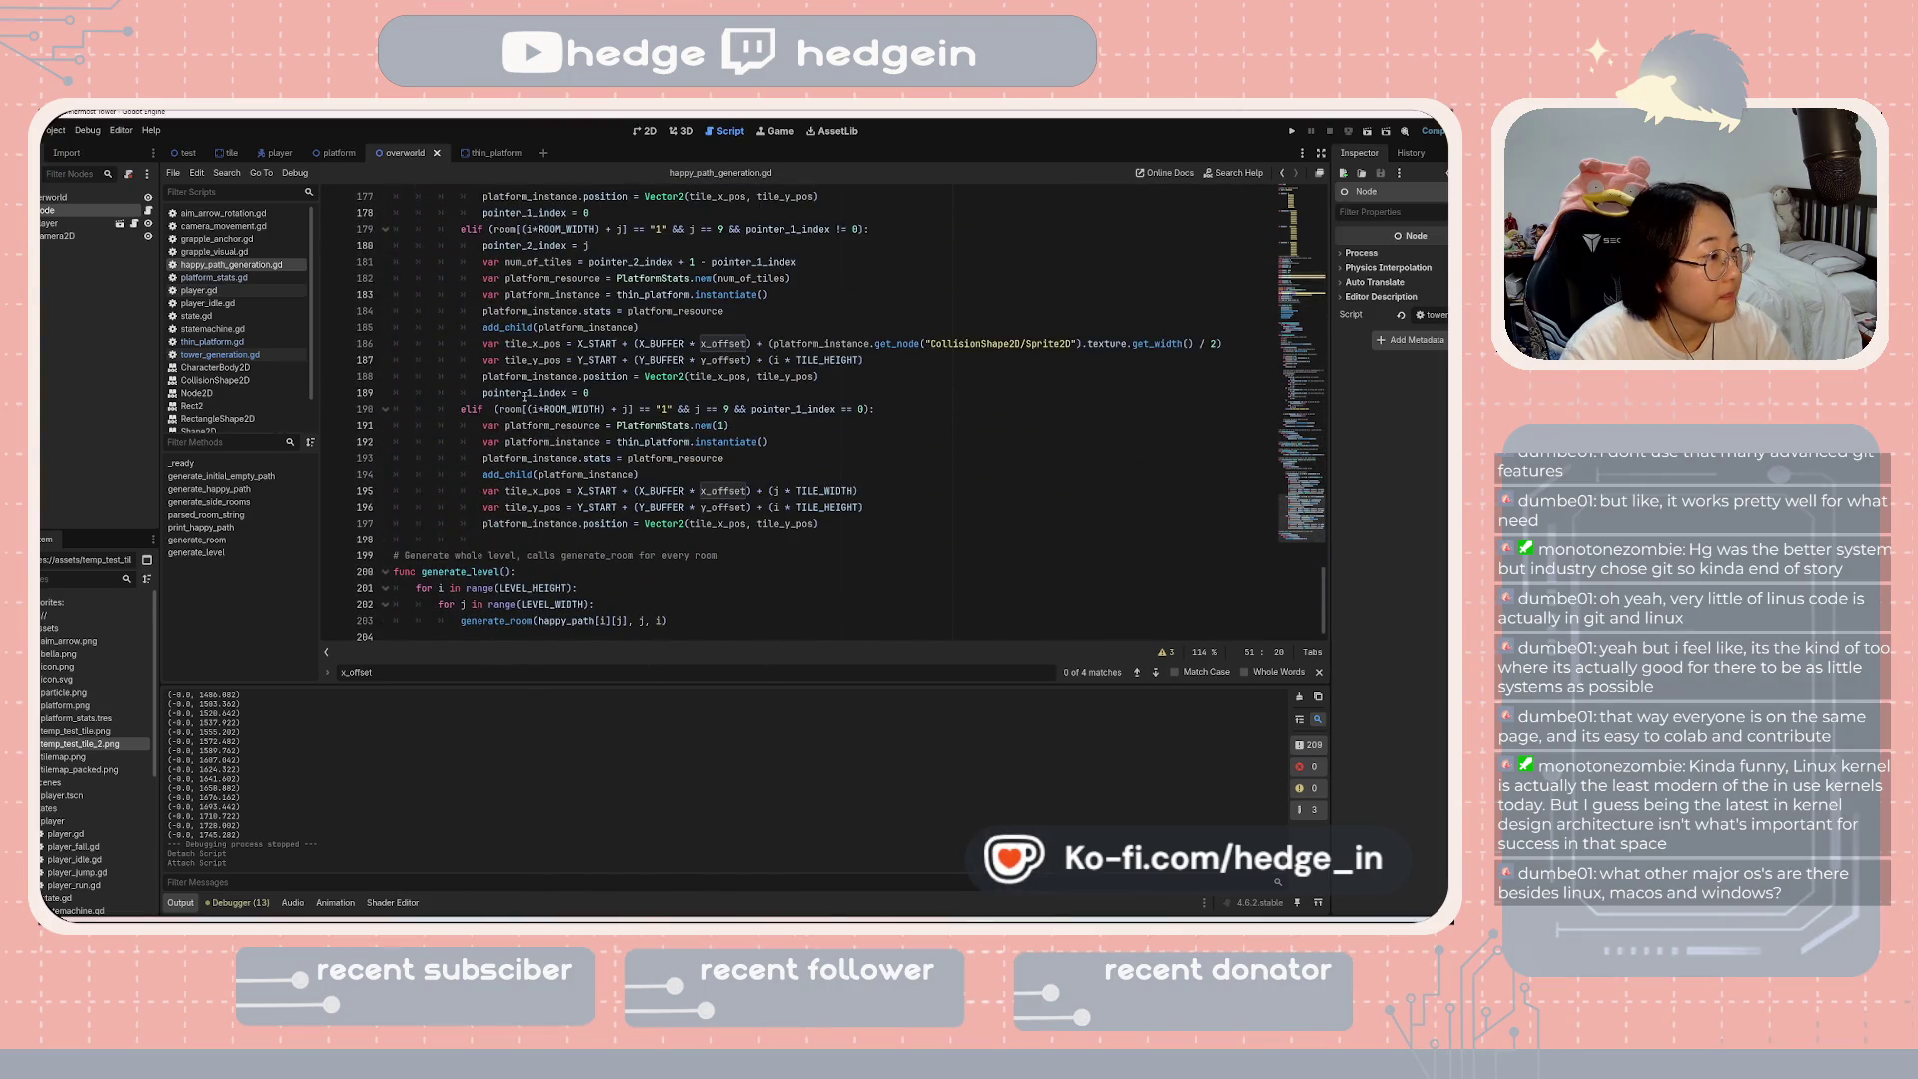
scroll(586, 392, up, 7)
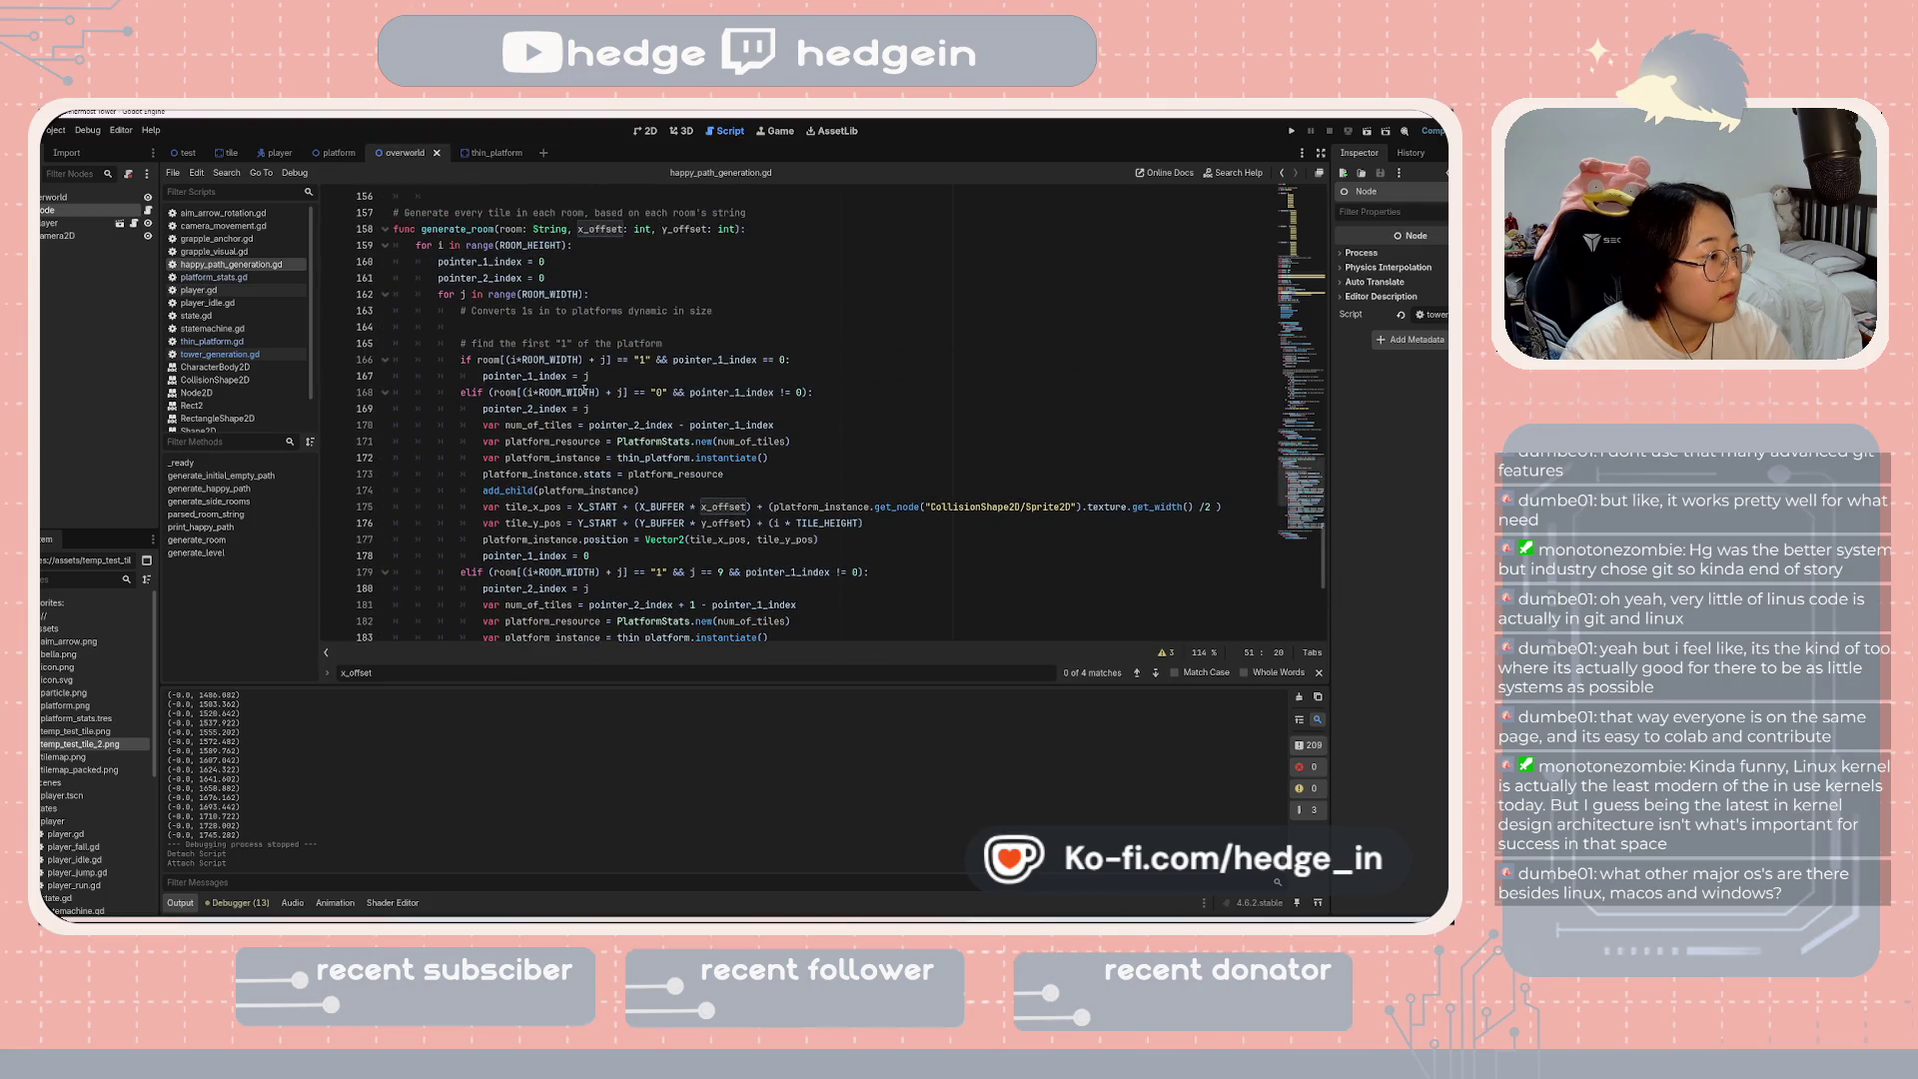
scroll(585, 392, down, 7)
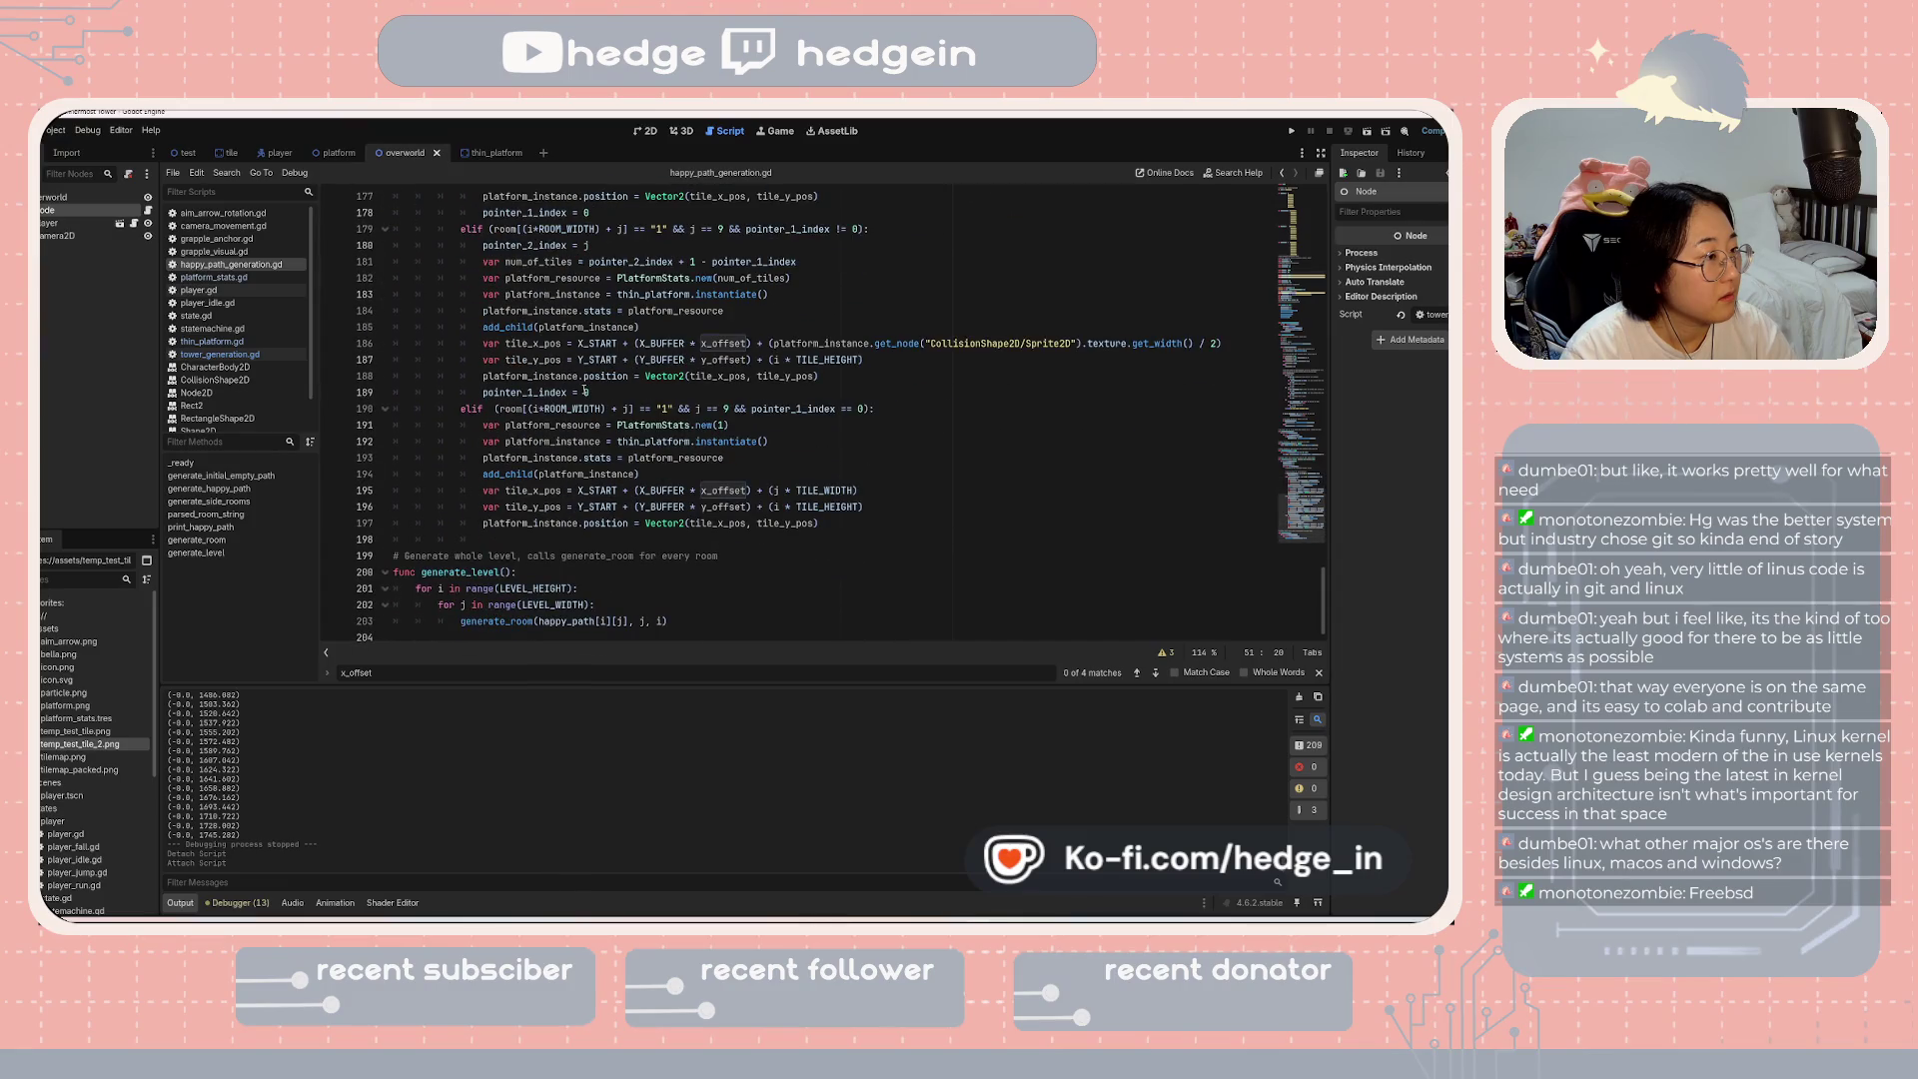
scroll(585, 391, up, 2)
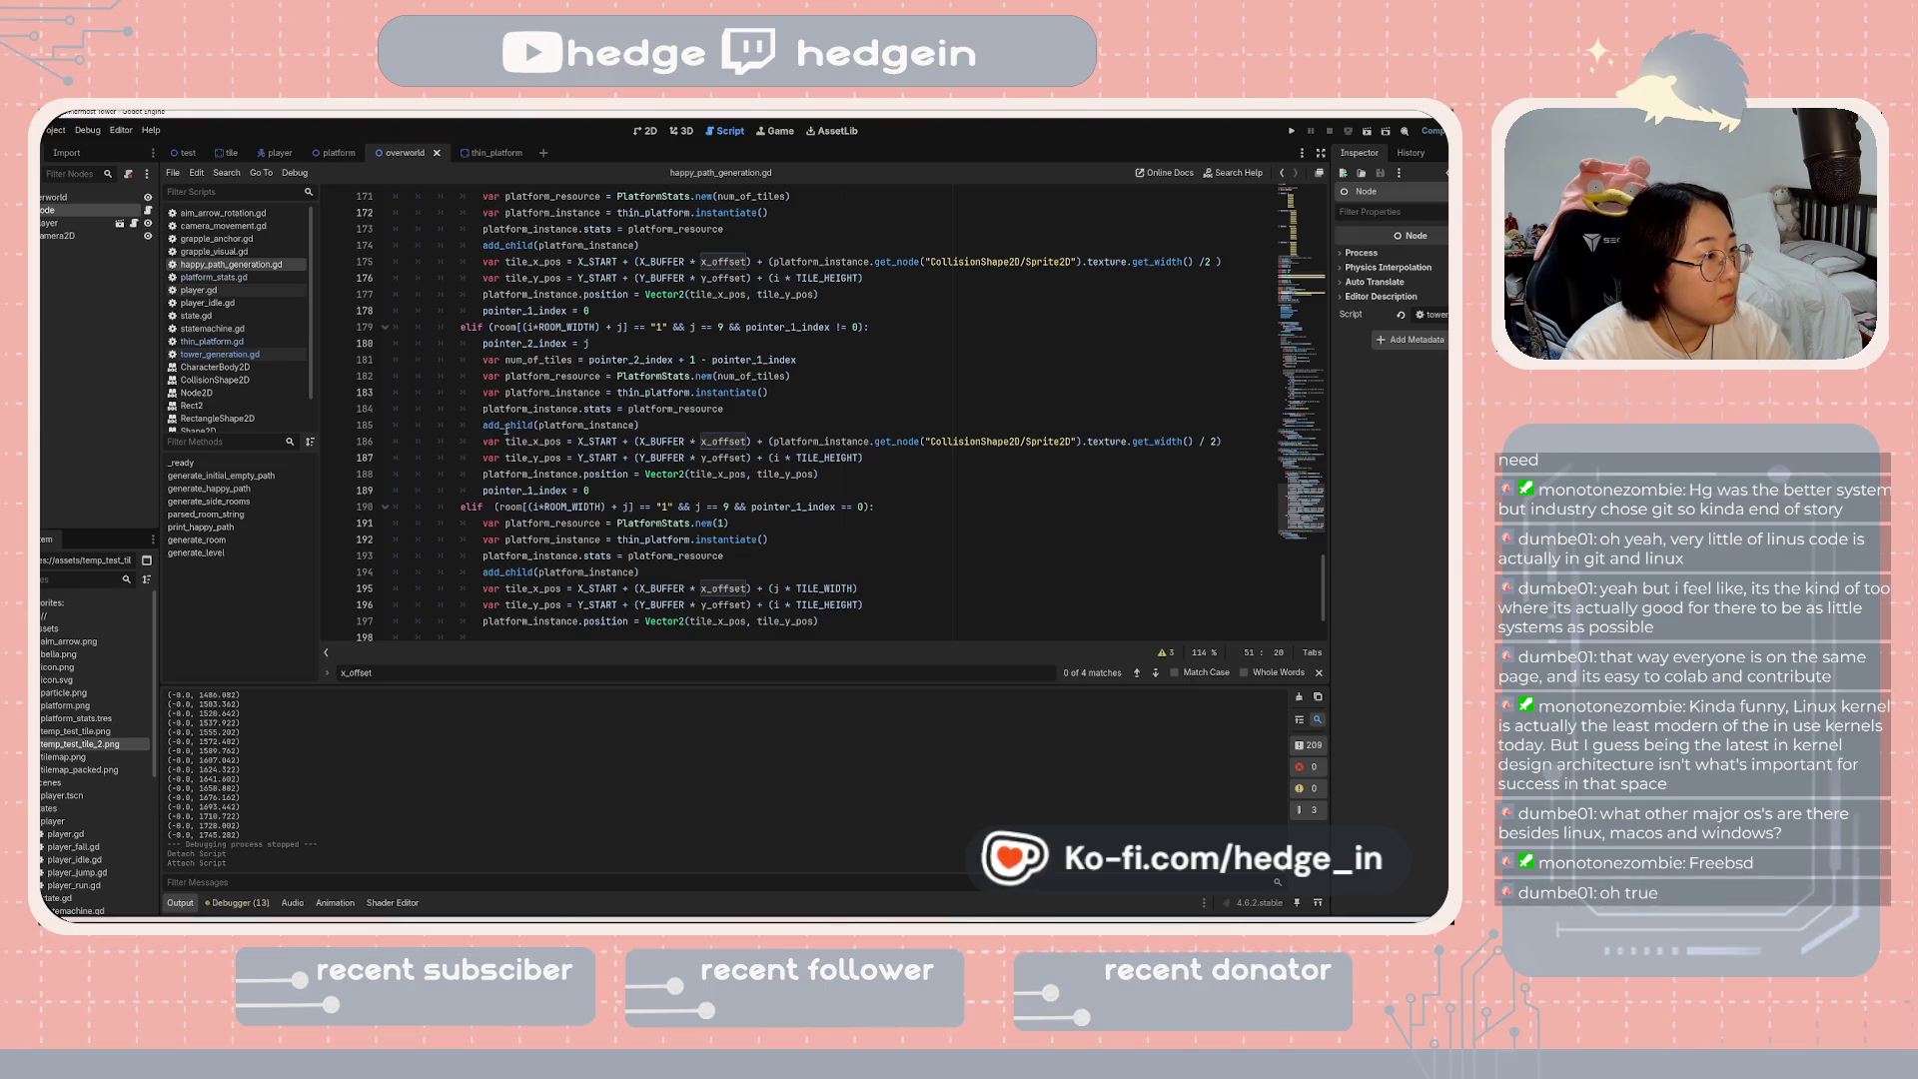
scroll(507, 429, up, 7)
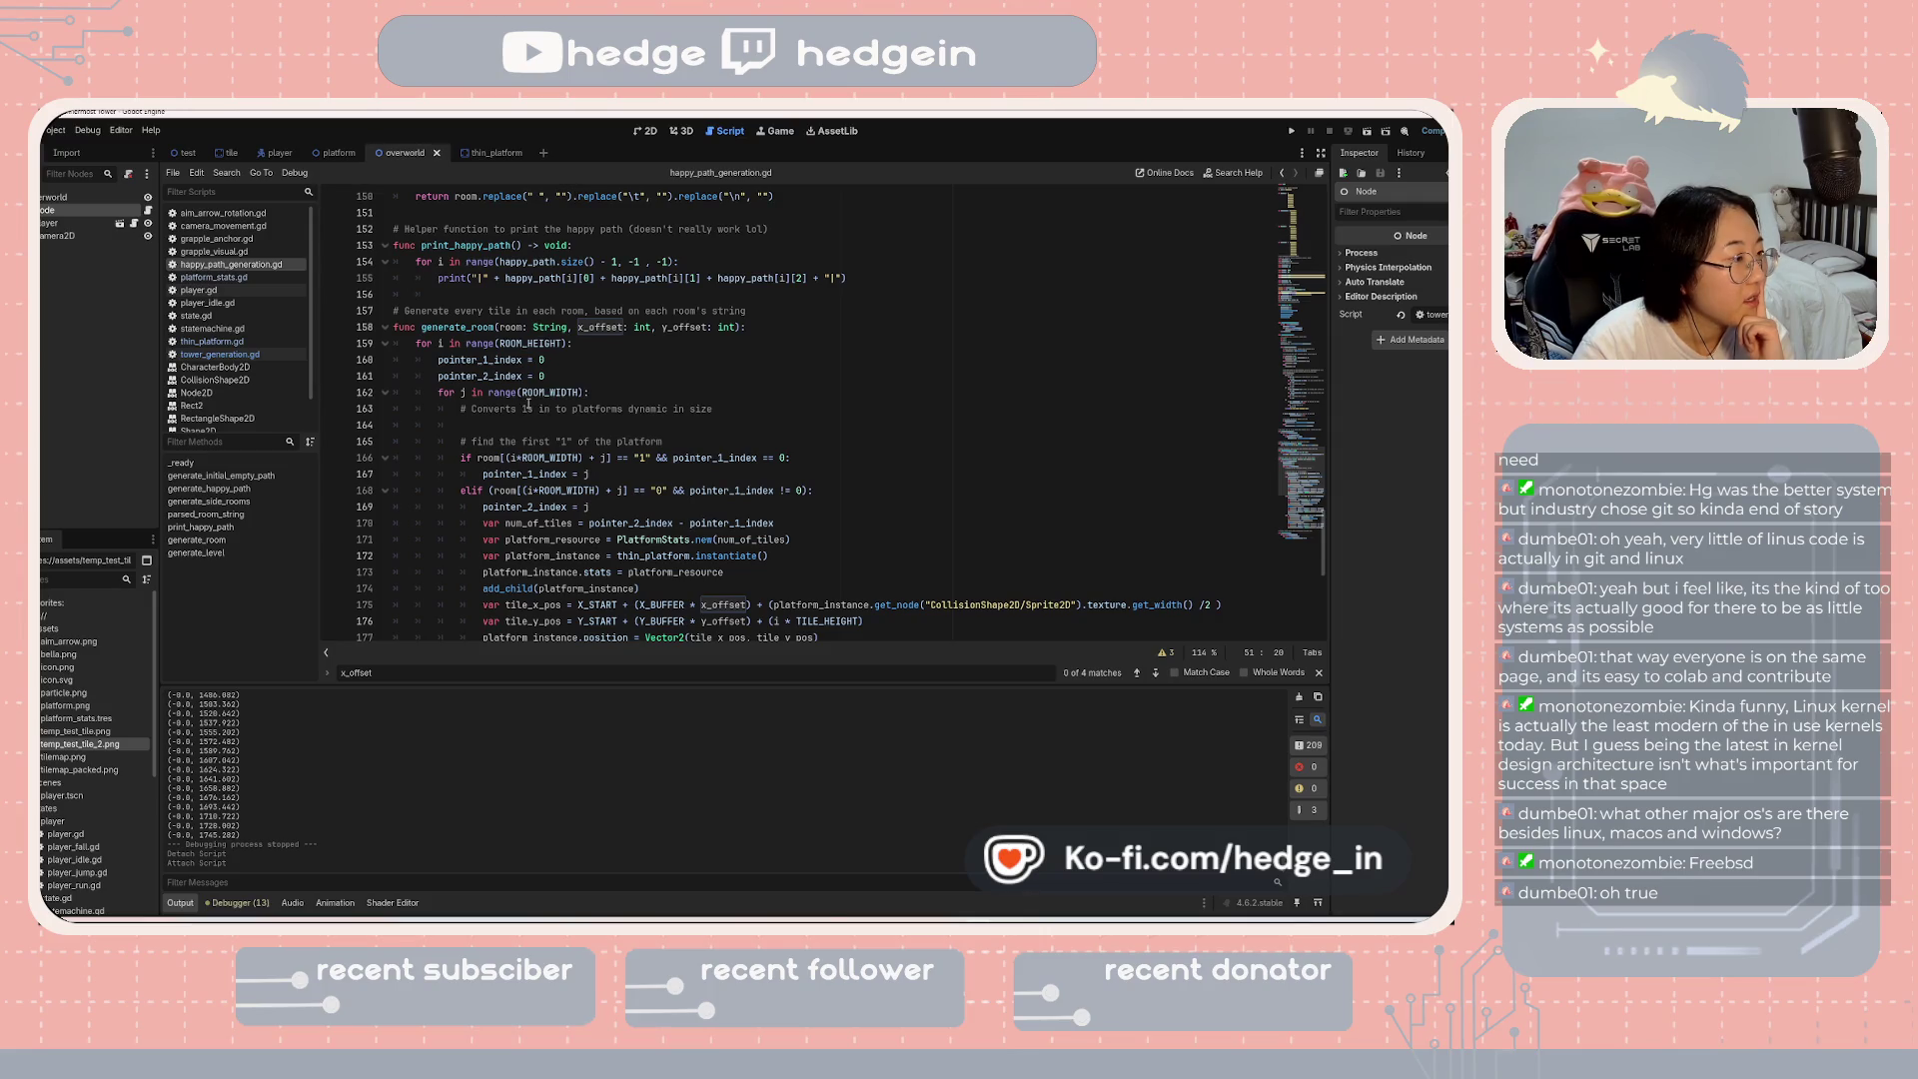
scroll(533, 401, down, 1)
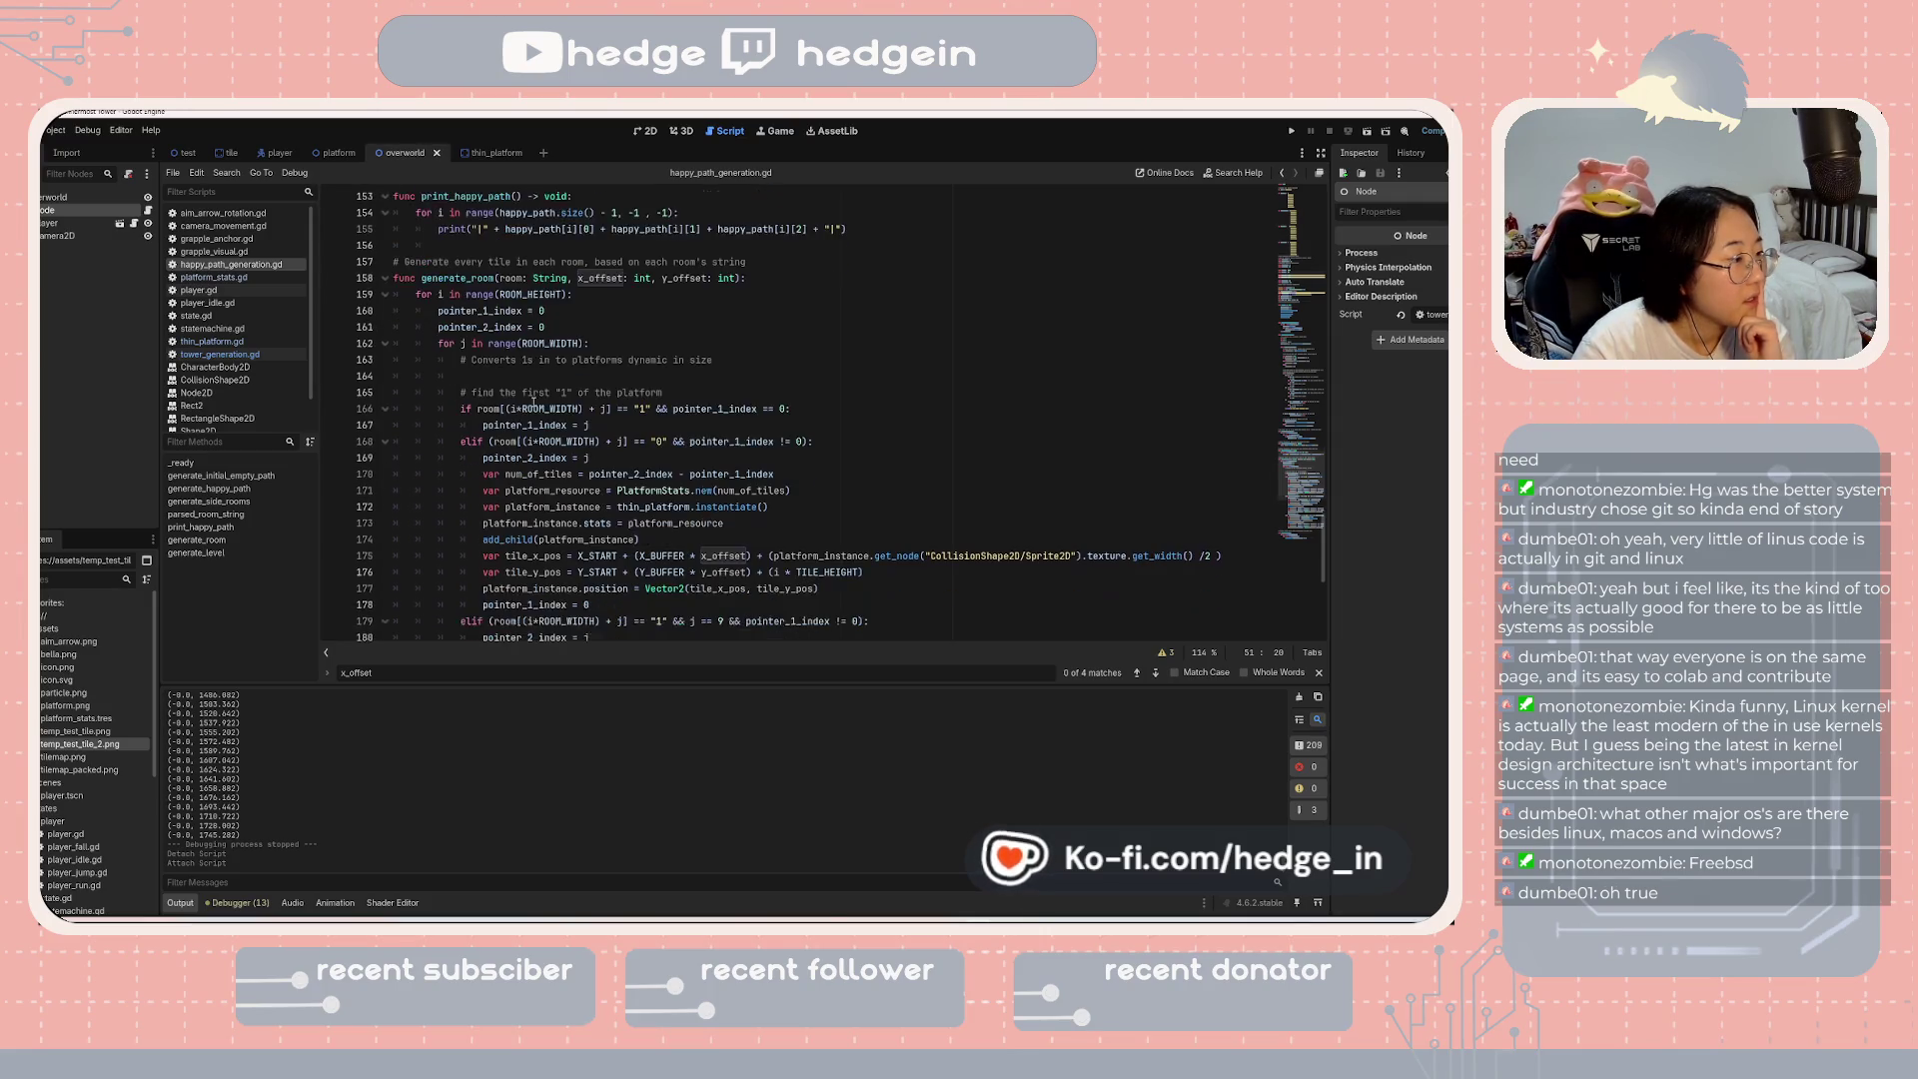
scroll(533, 402, down, 5)
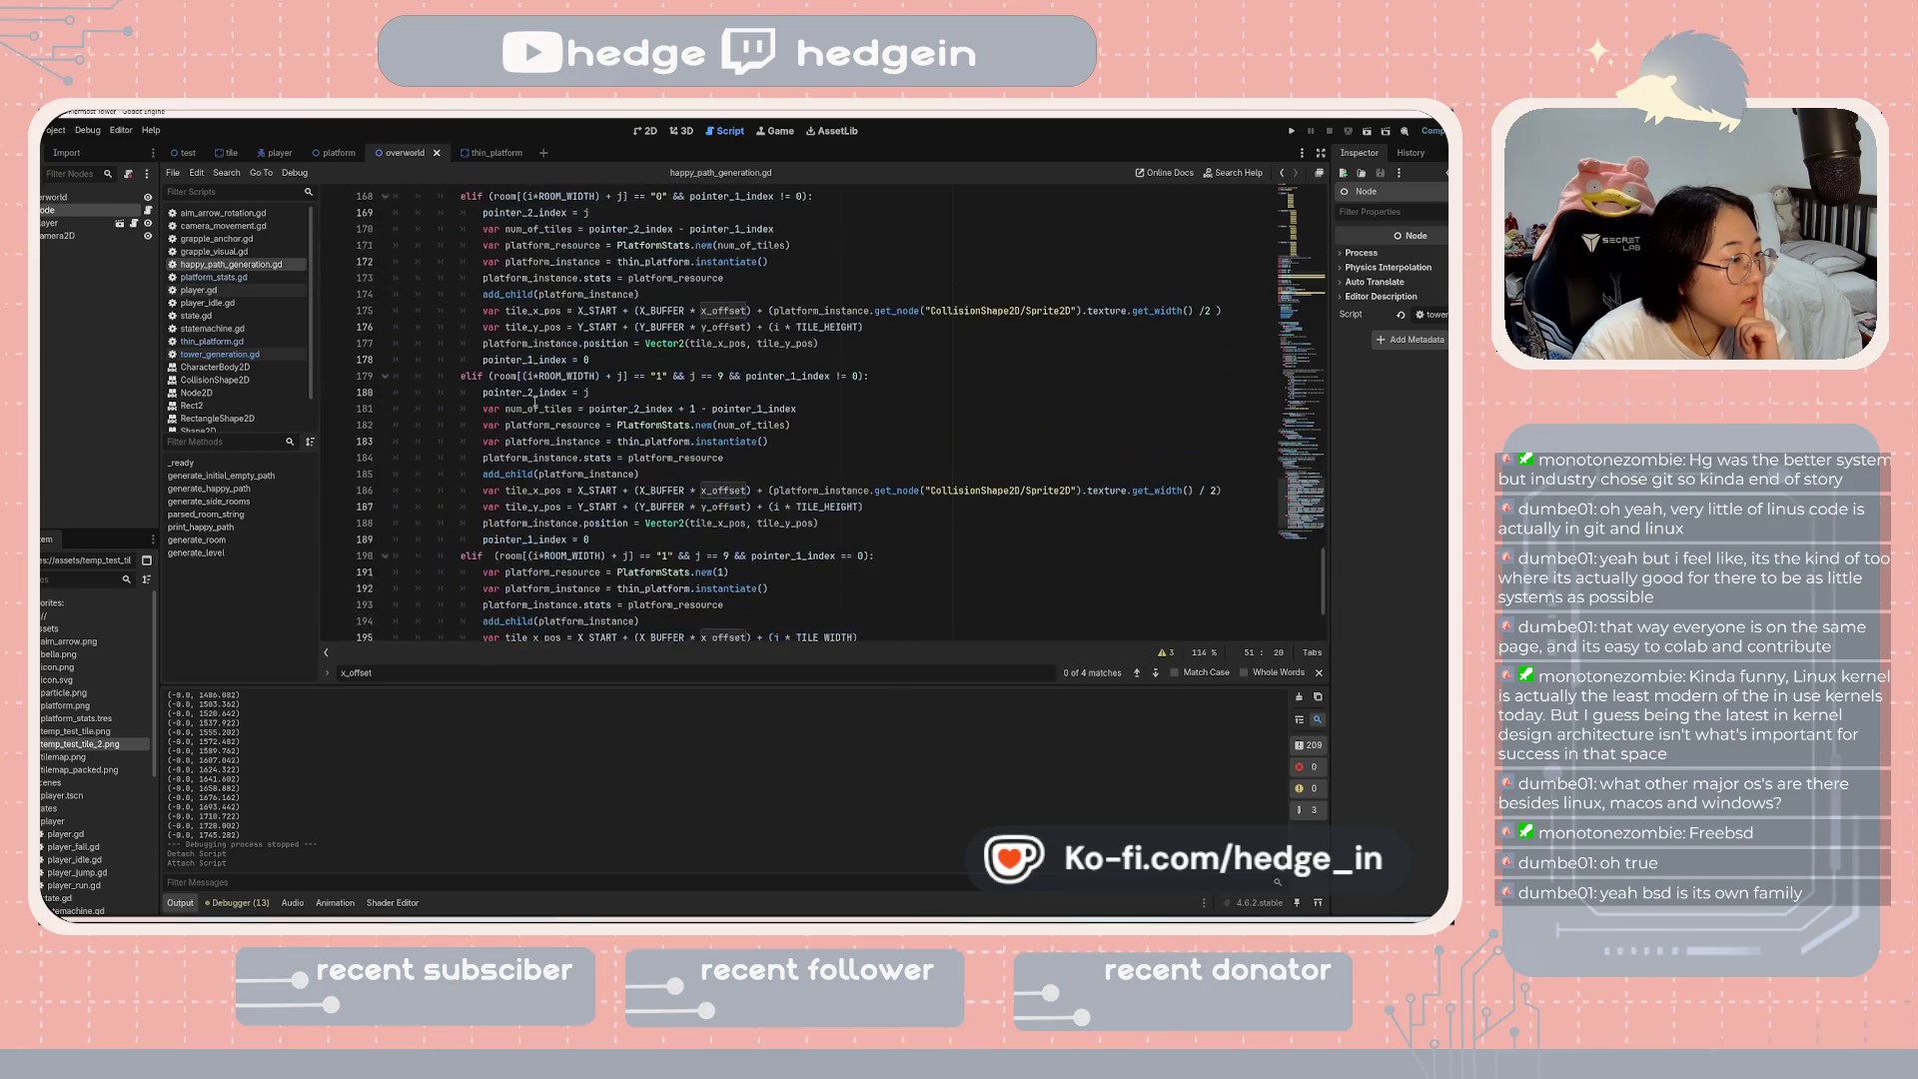
scroll(536, 401, down, 2)
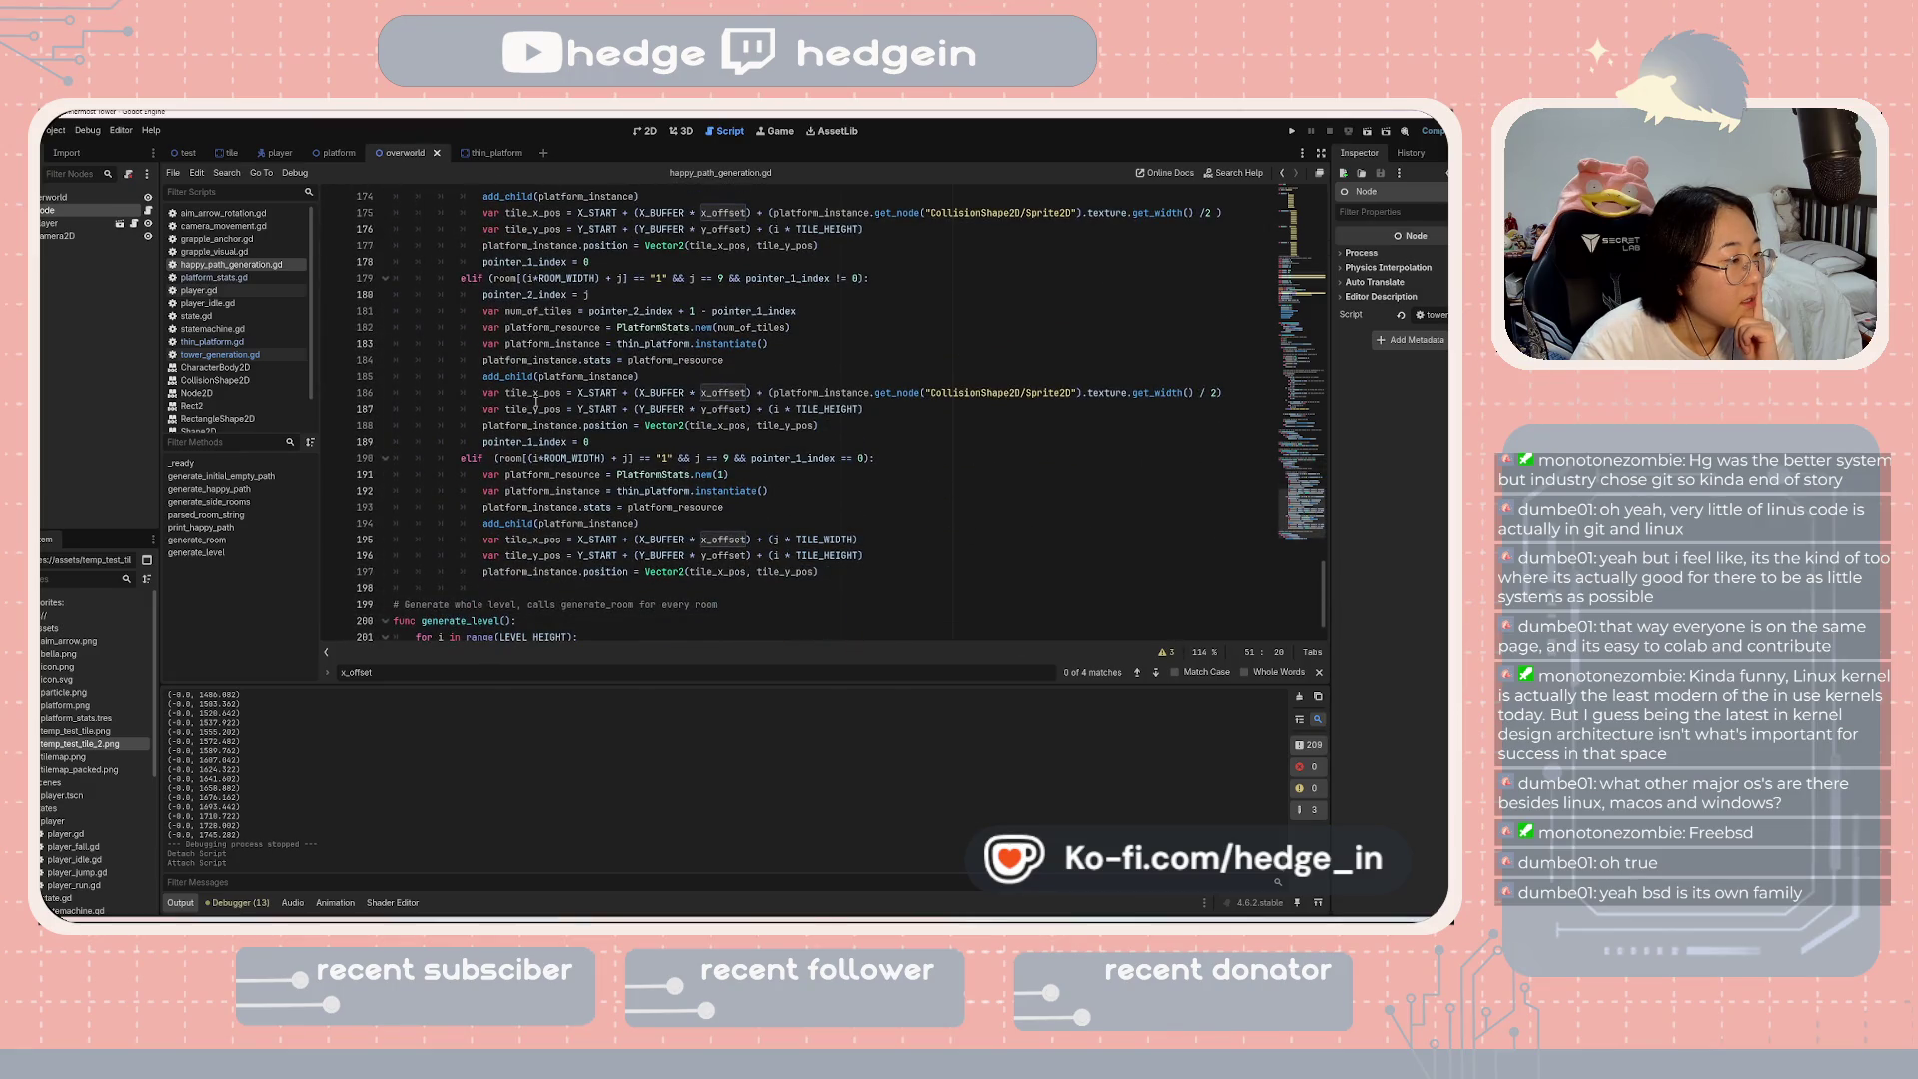
mouse_move(557, 286)
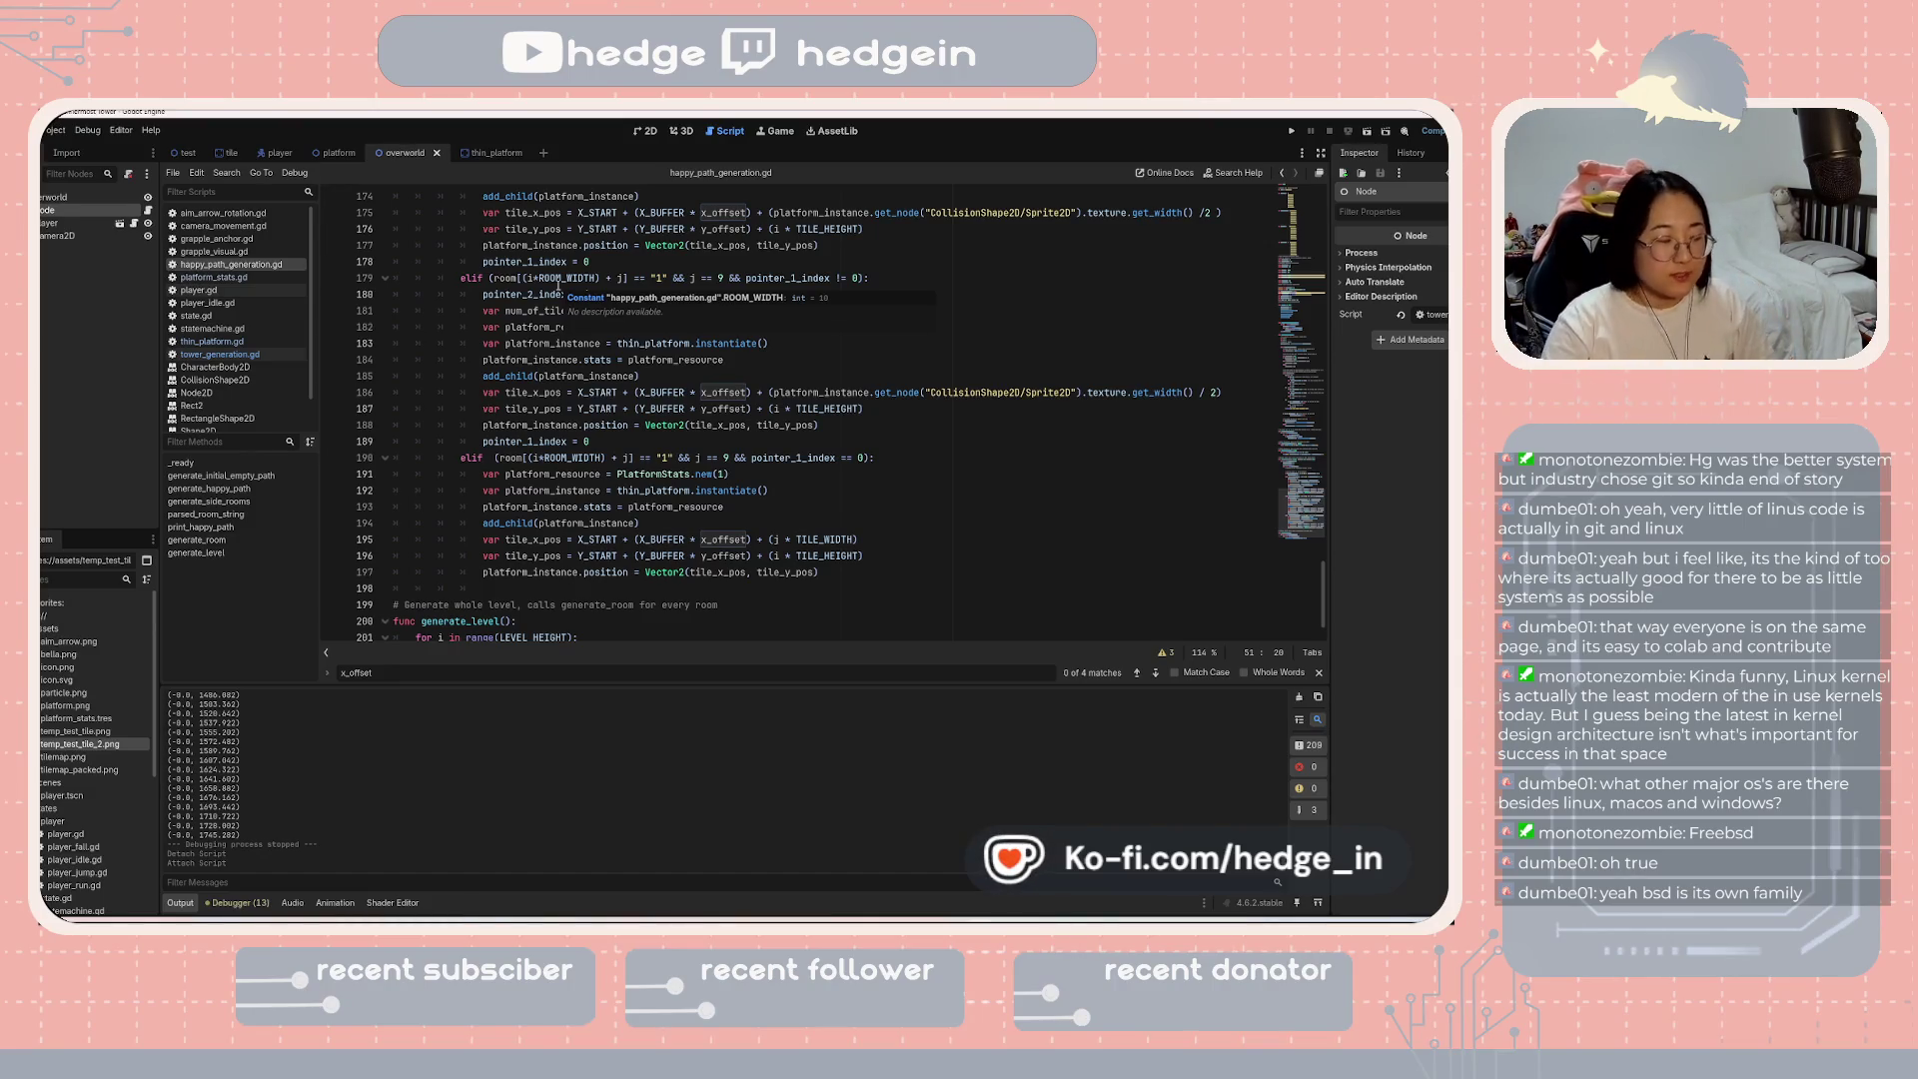
- Switch to the 2D view and open the thin_platform scene
click(647, 132)
scroll(747, 543, down, 5)
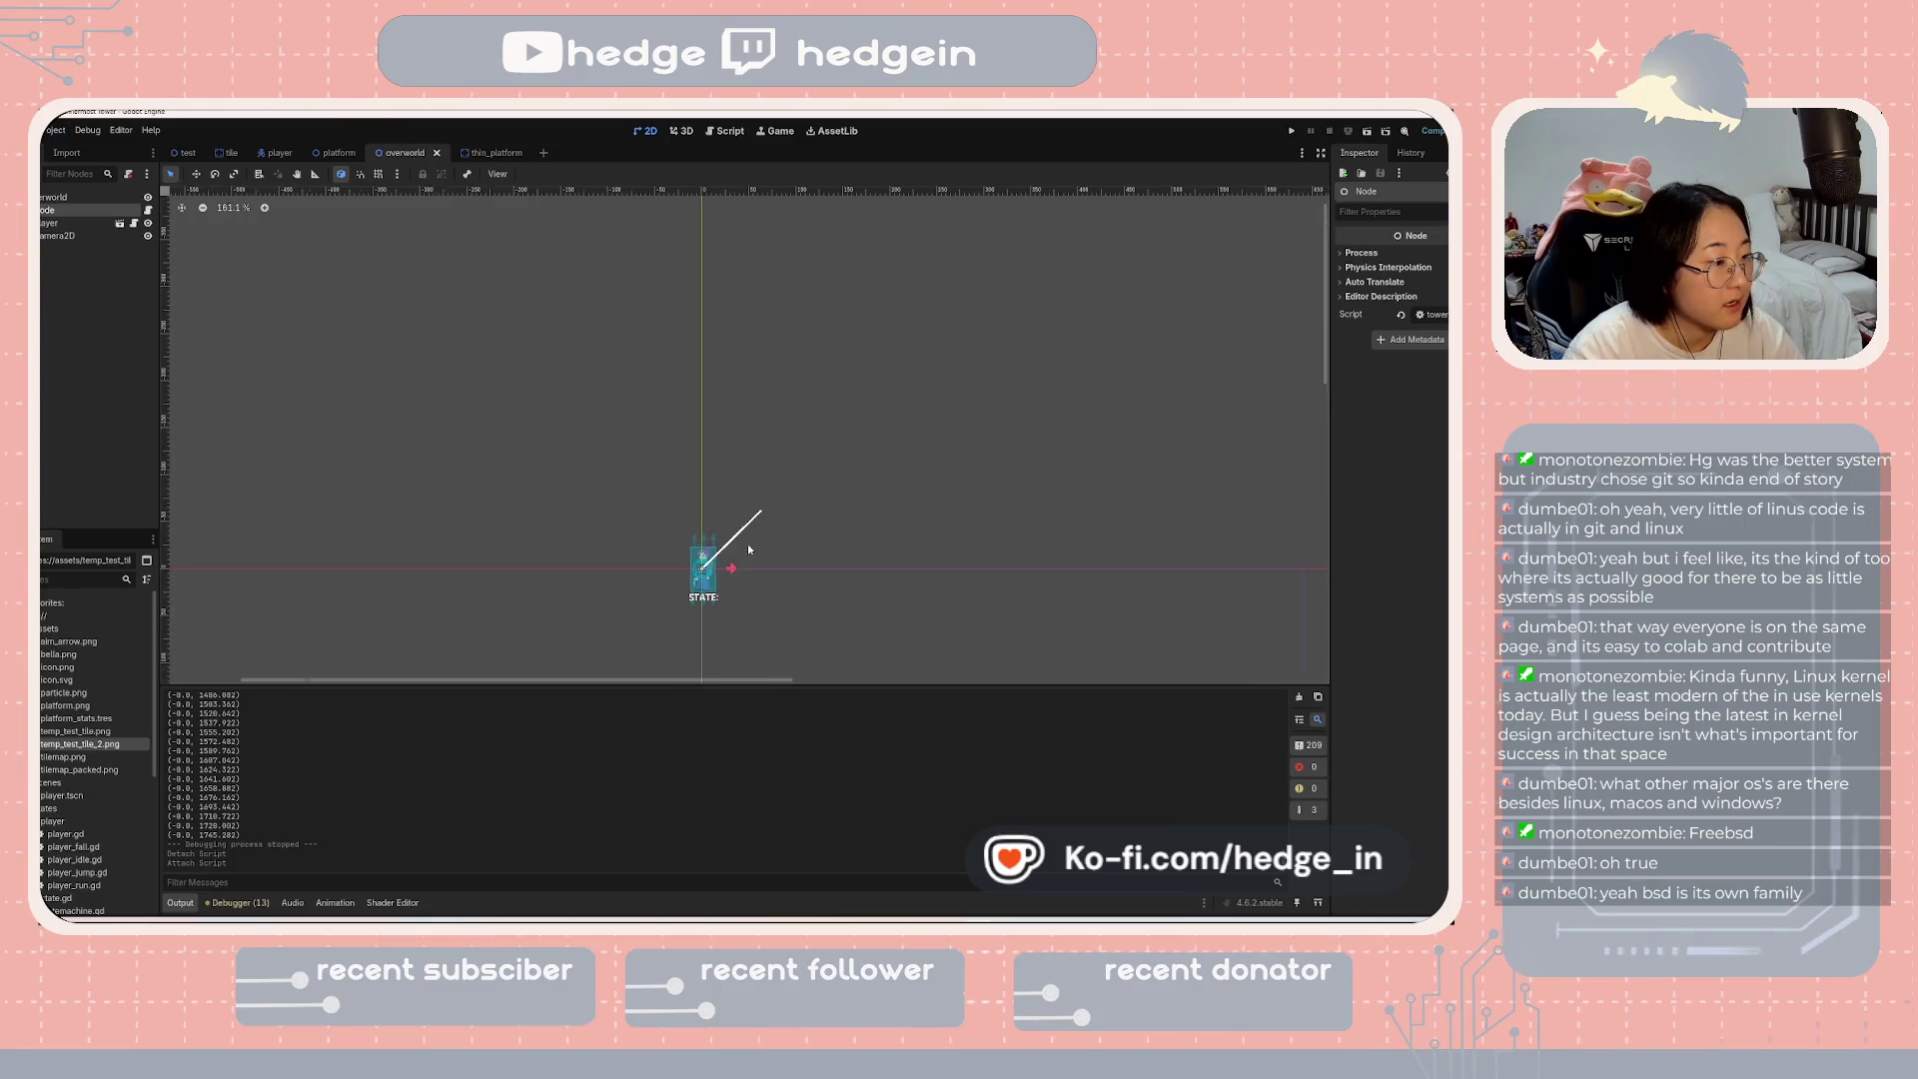
drag(862, 576, 749, 517)
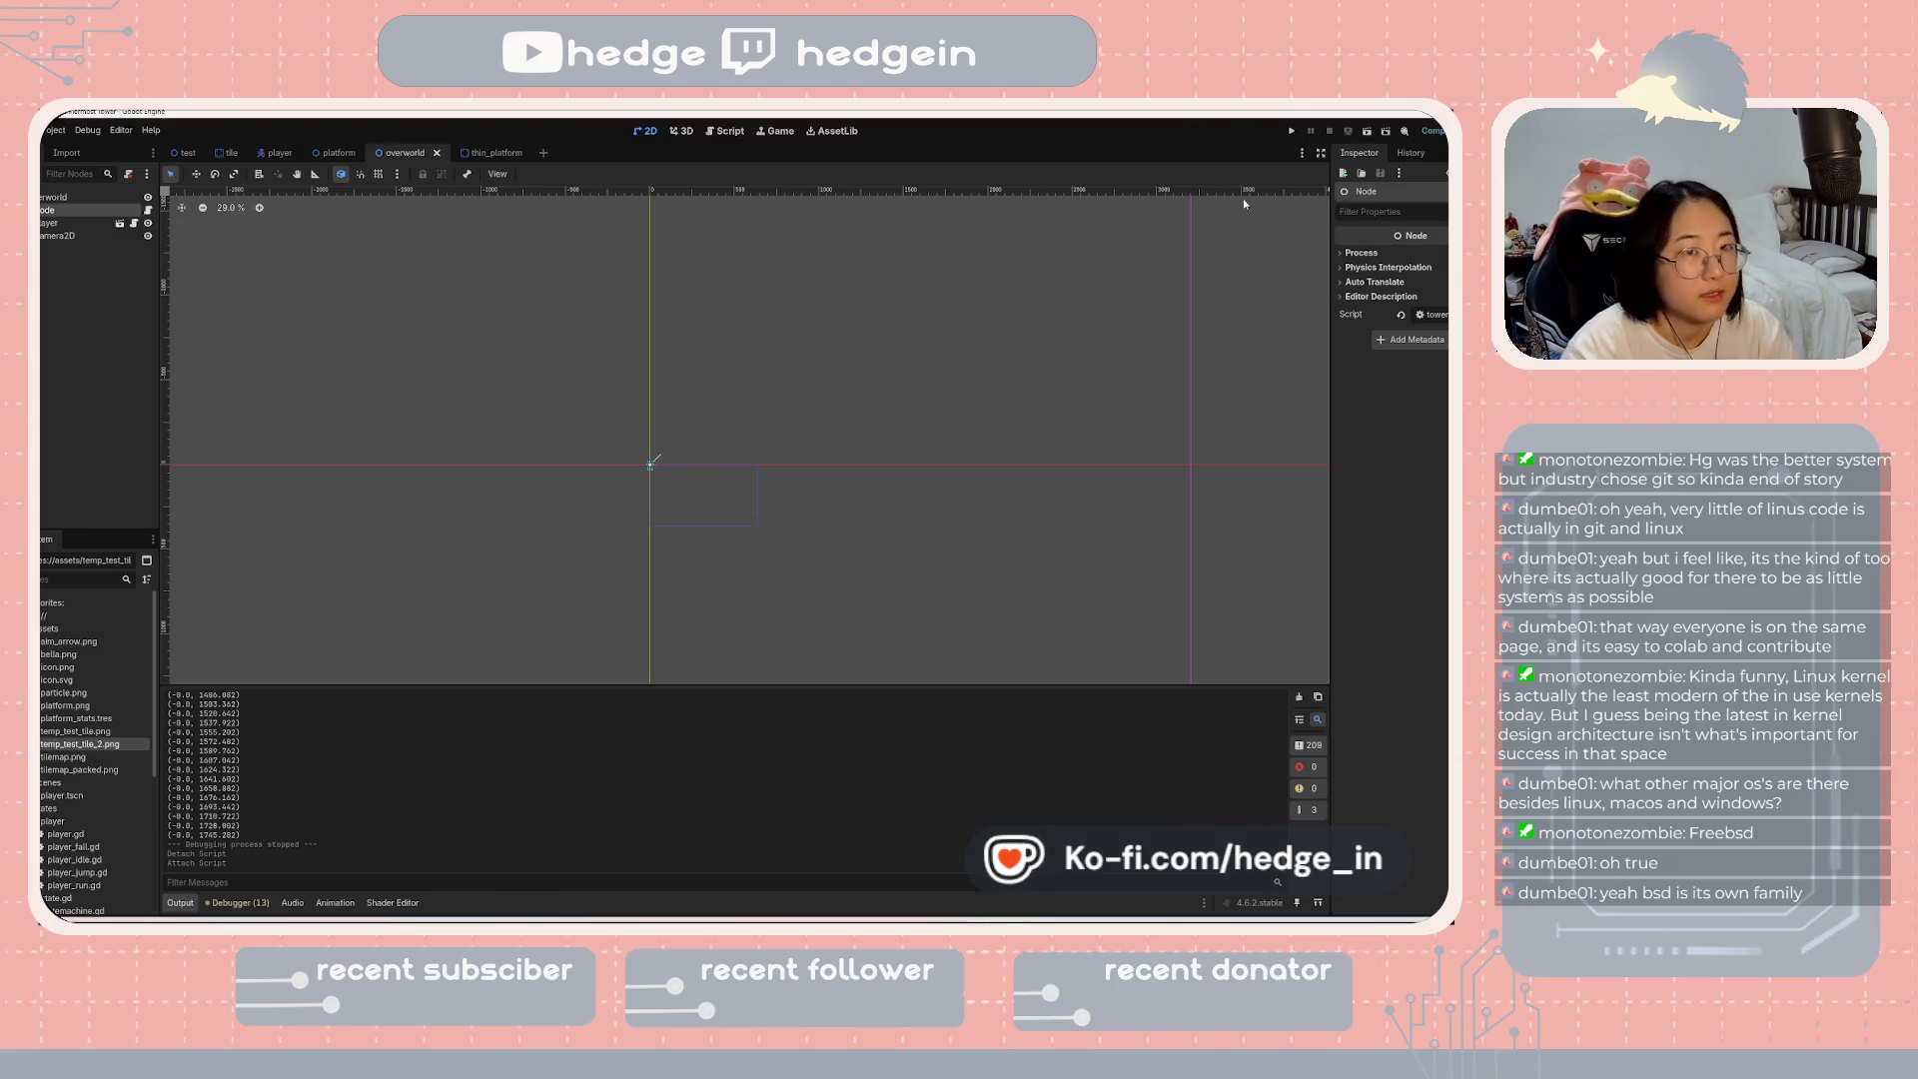
click(484, 152)
click(404, 152)
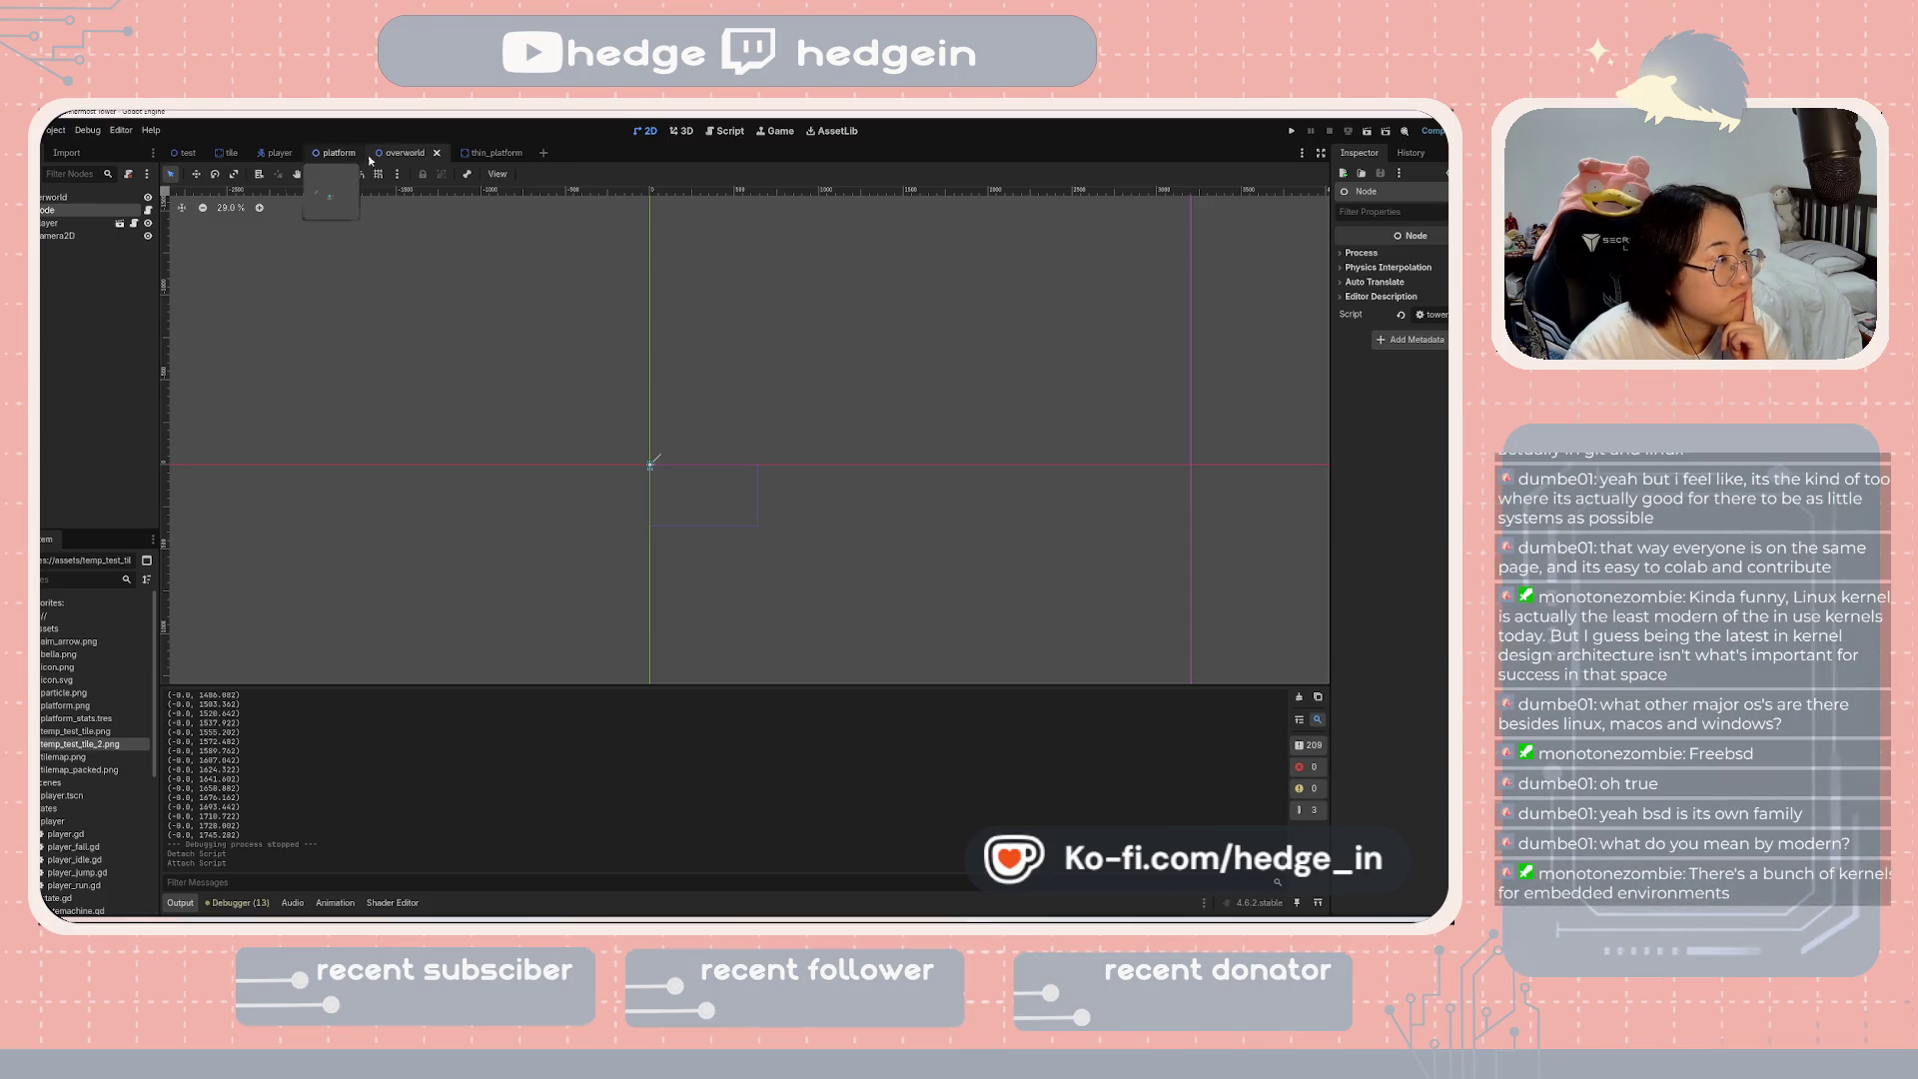
click(486, 155)
scroll(927, 507, down, 2)
scroll(927, 508, up, 3)
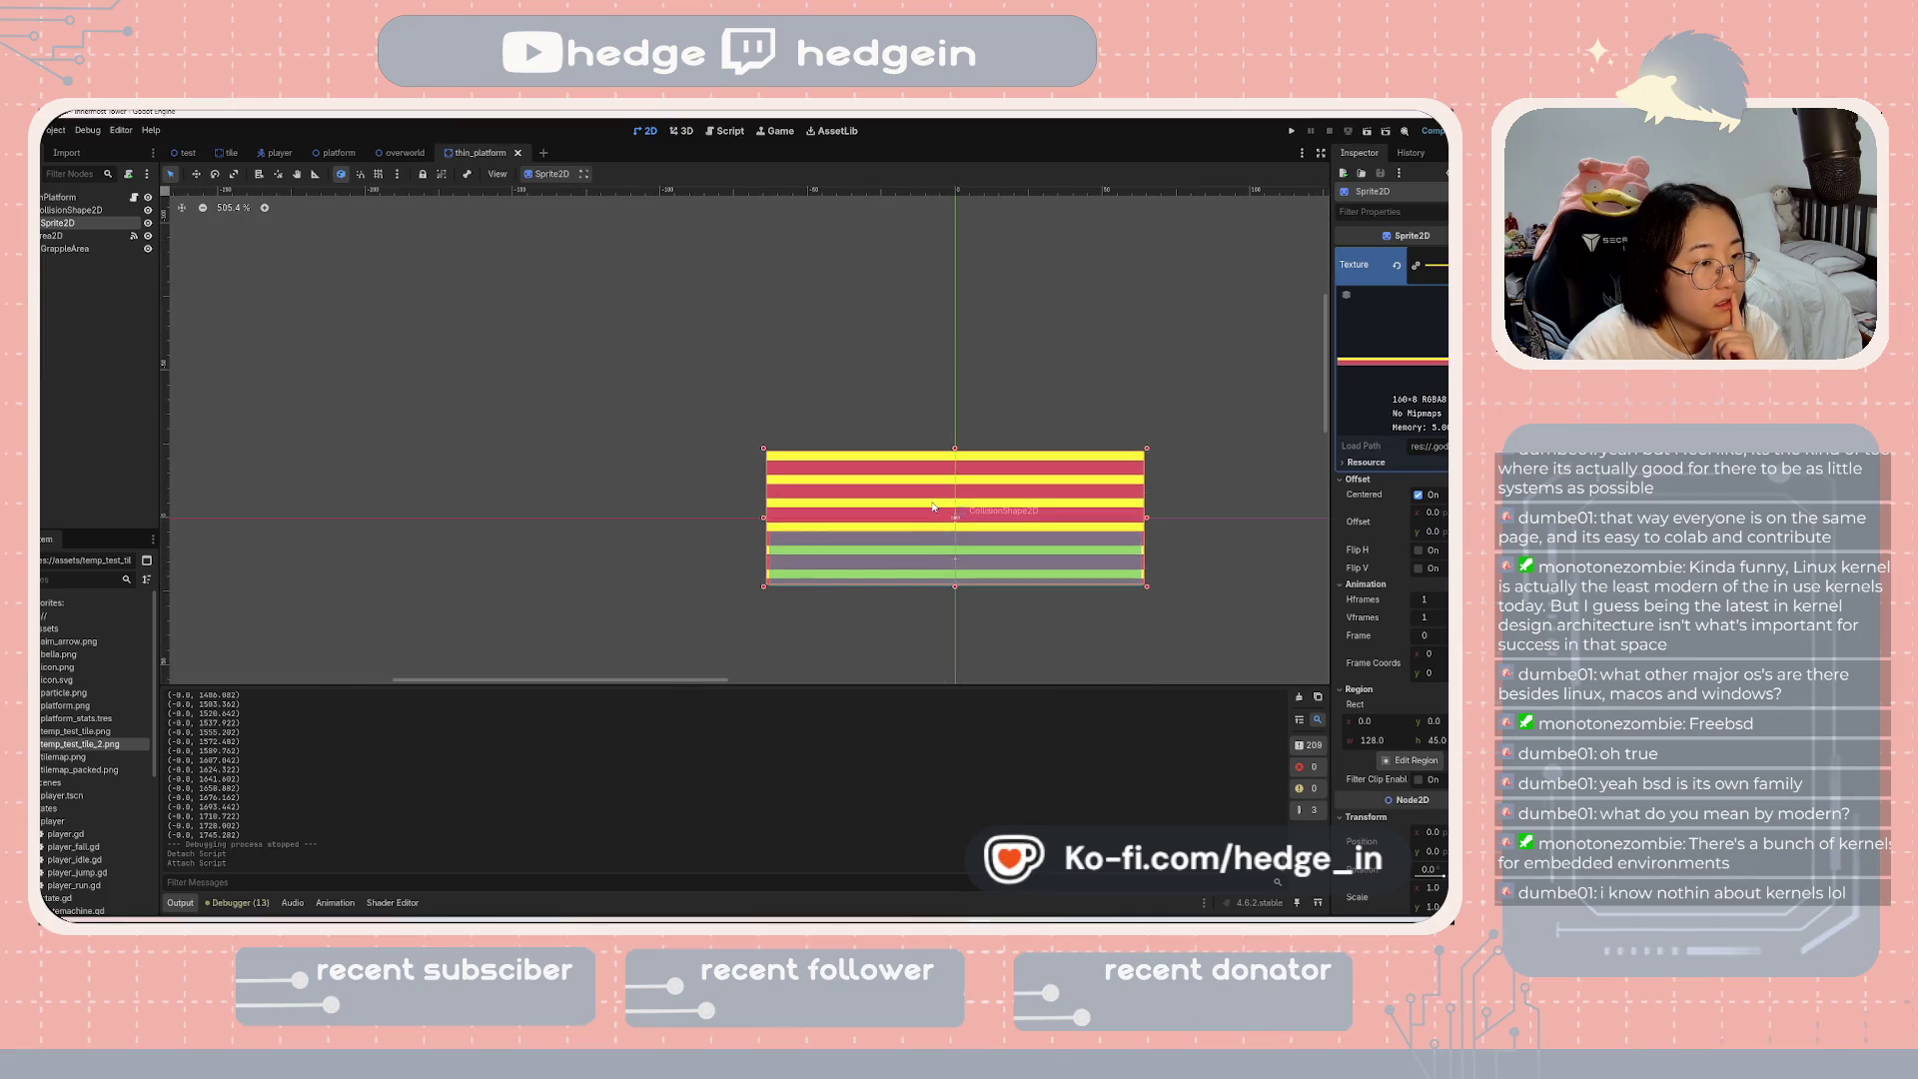
- Squash the platform sprite to half height, setting Scale y to 0.5
mouse_move(955, 452)
mouse_down()
mouse_move(959, 506)
mouse_move(955, 449)
mouse_up()
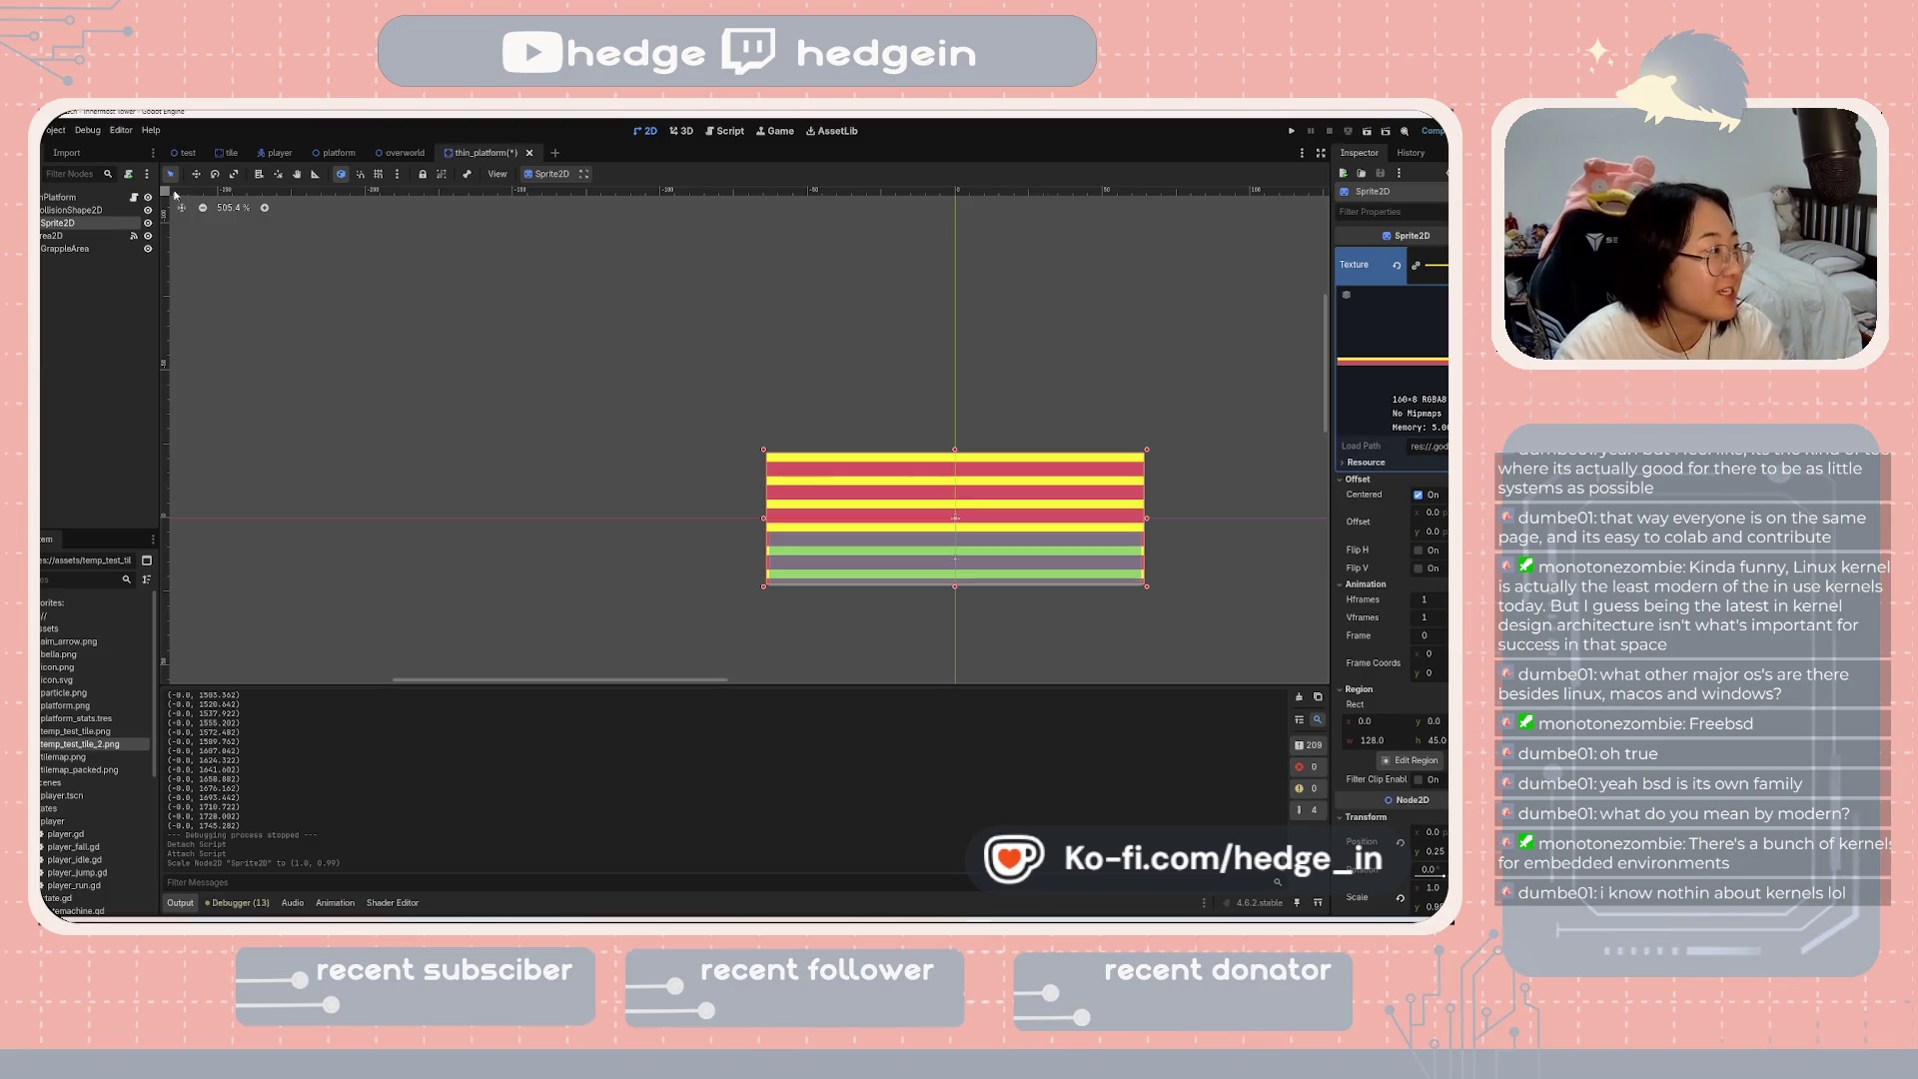
click(134, 198)
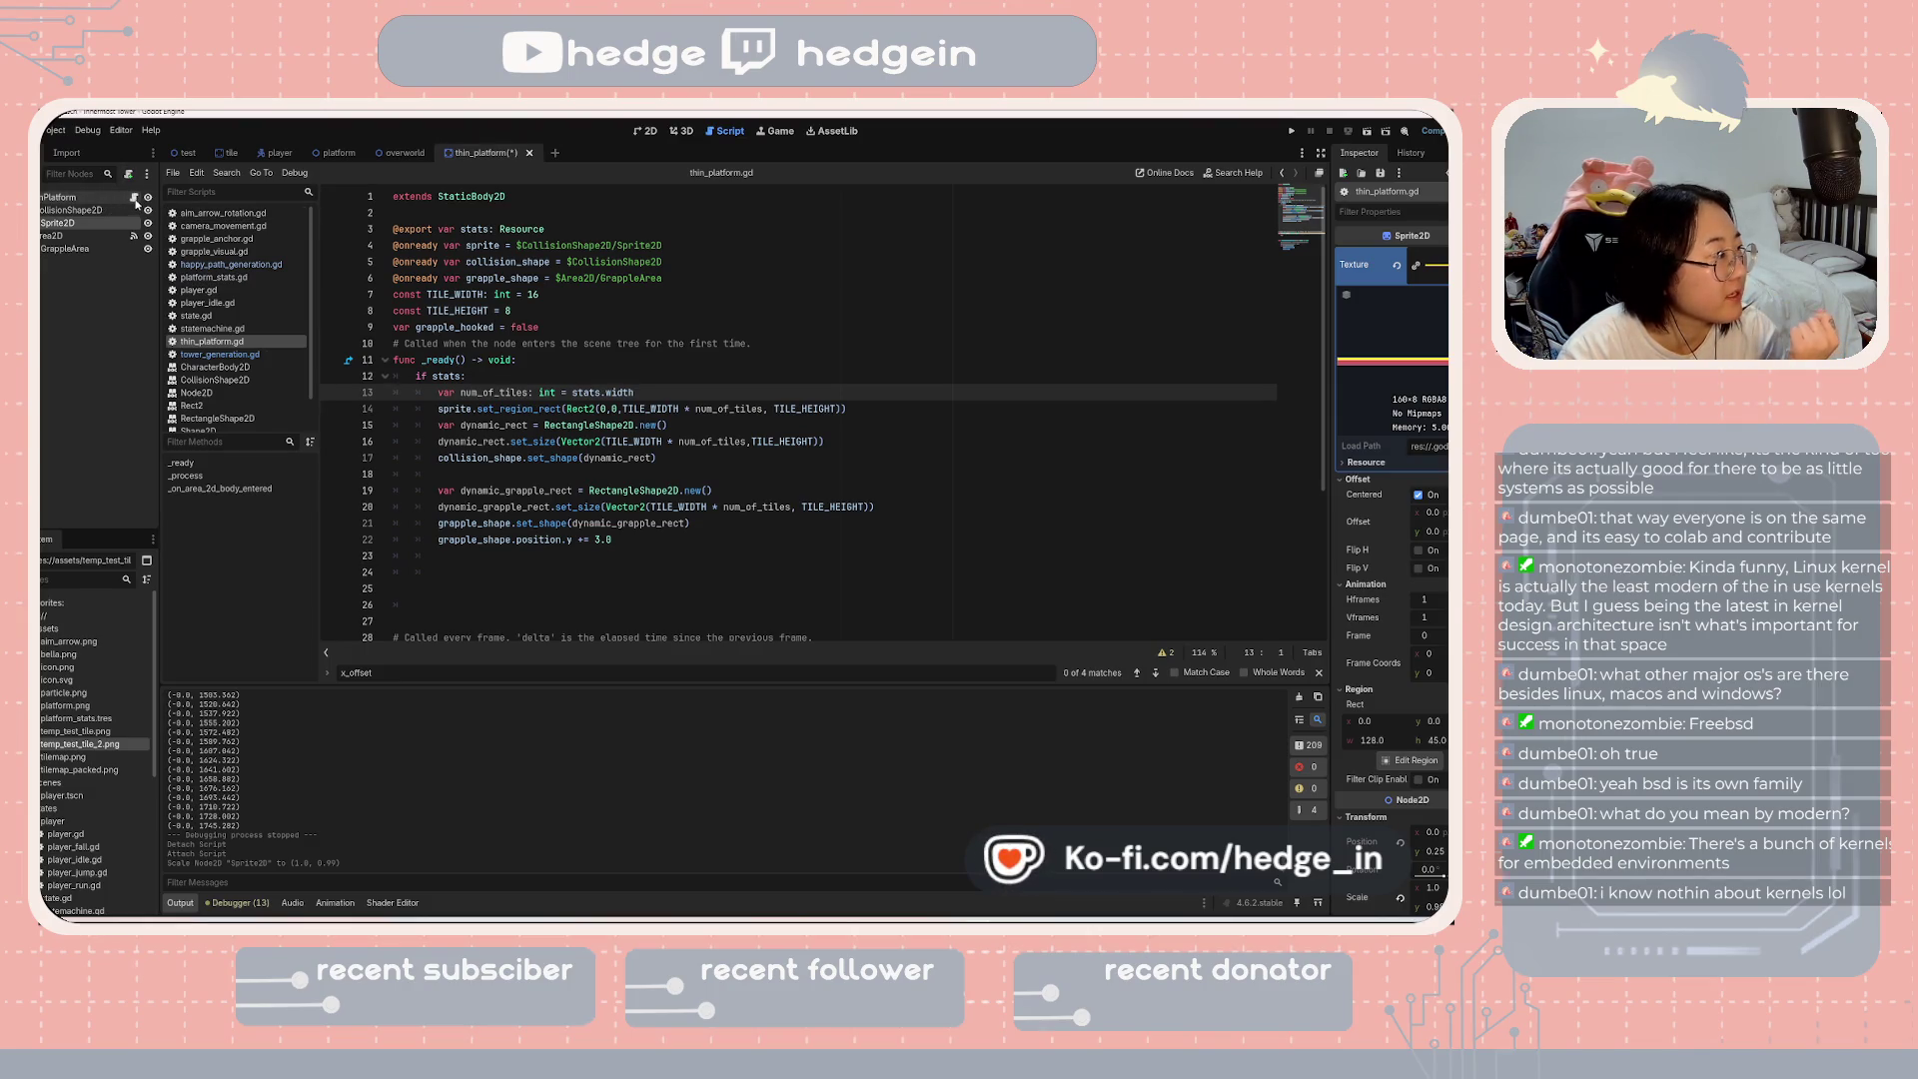
scroll(1392, 520, down, 5)
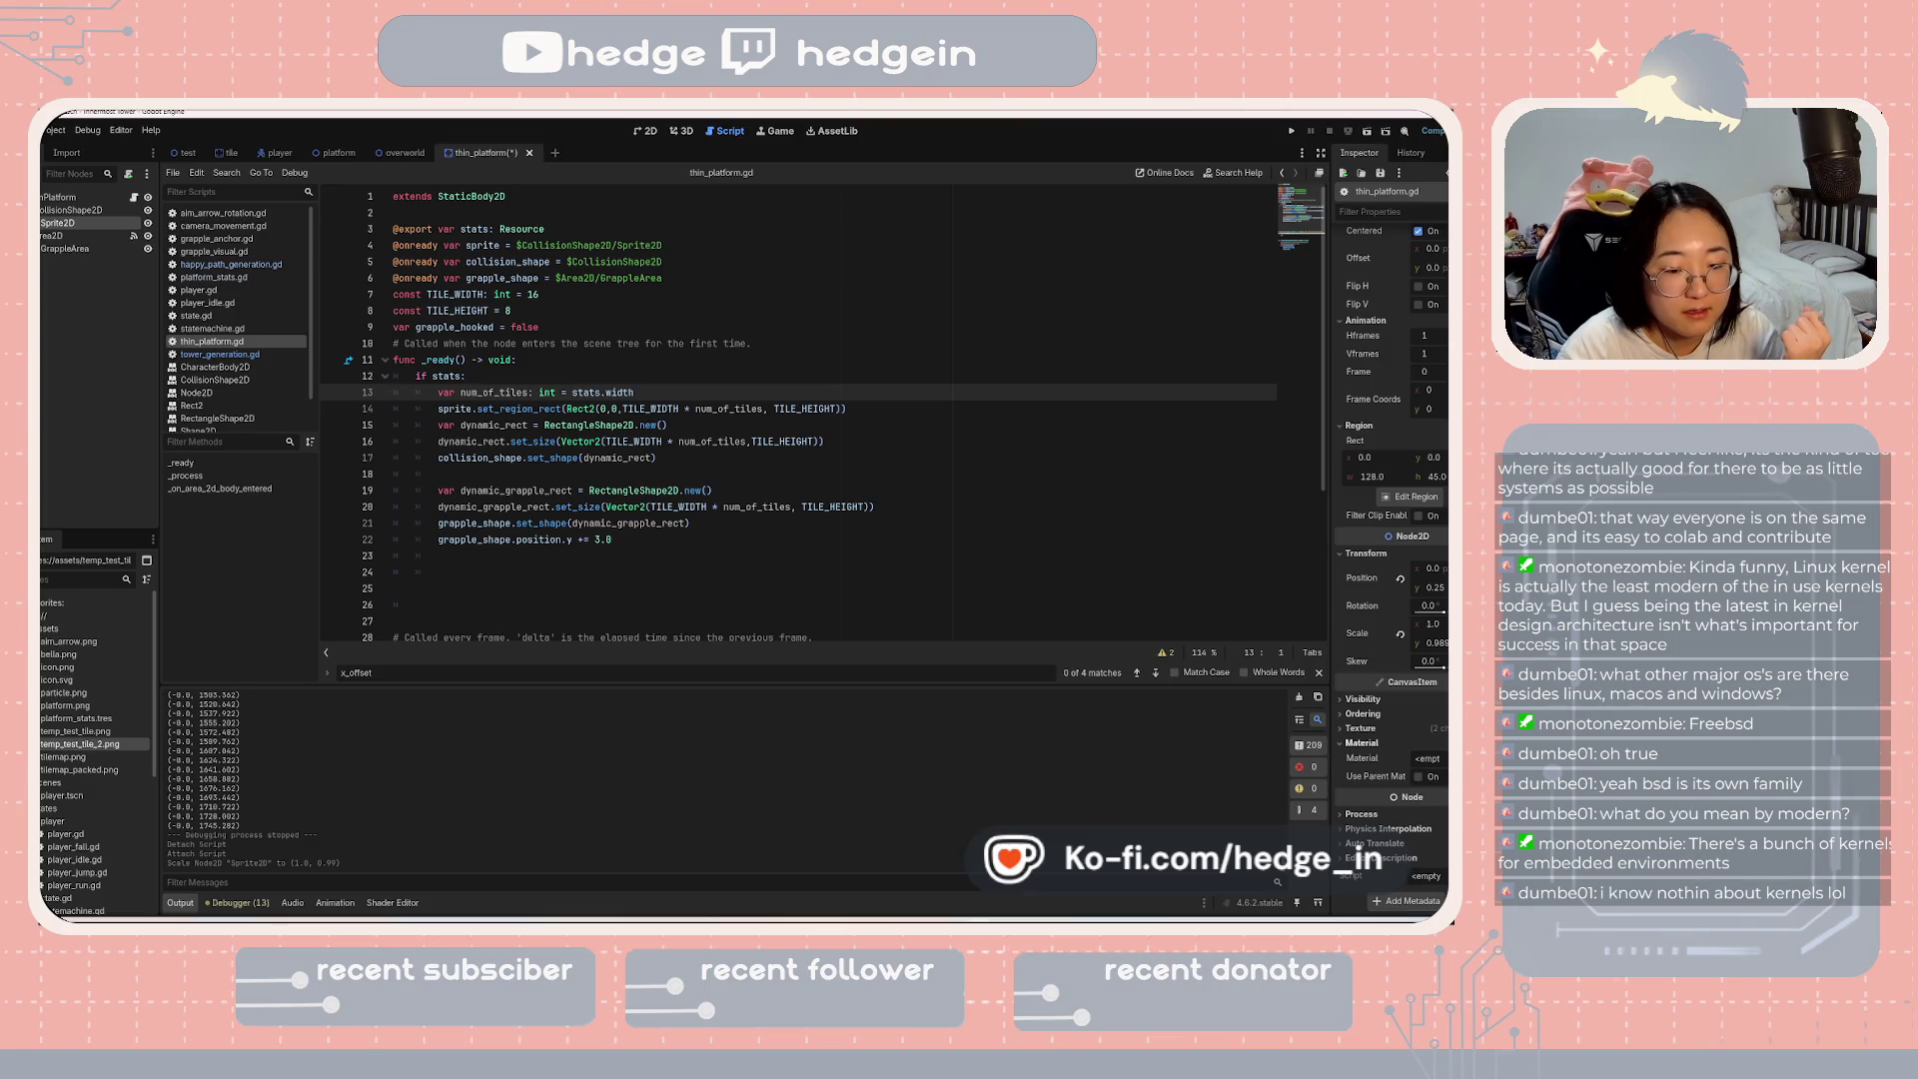
- Reset the sprite's Texture Repeat to Inherit and save the thin_platform scene
click(1362, 728)
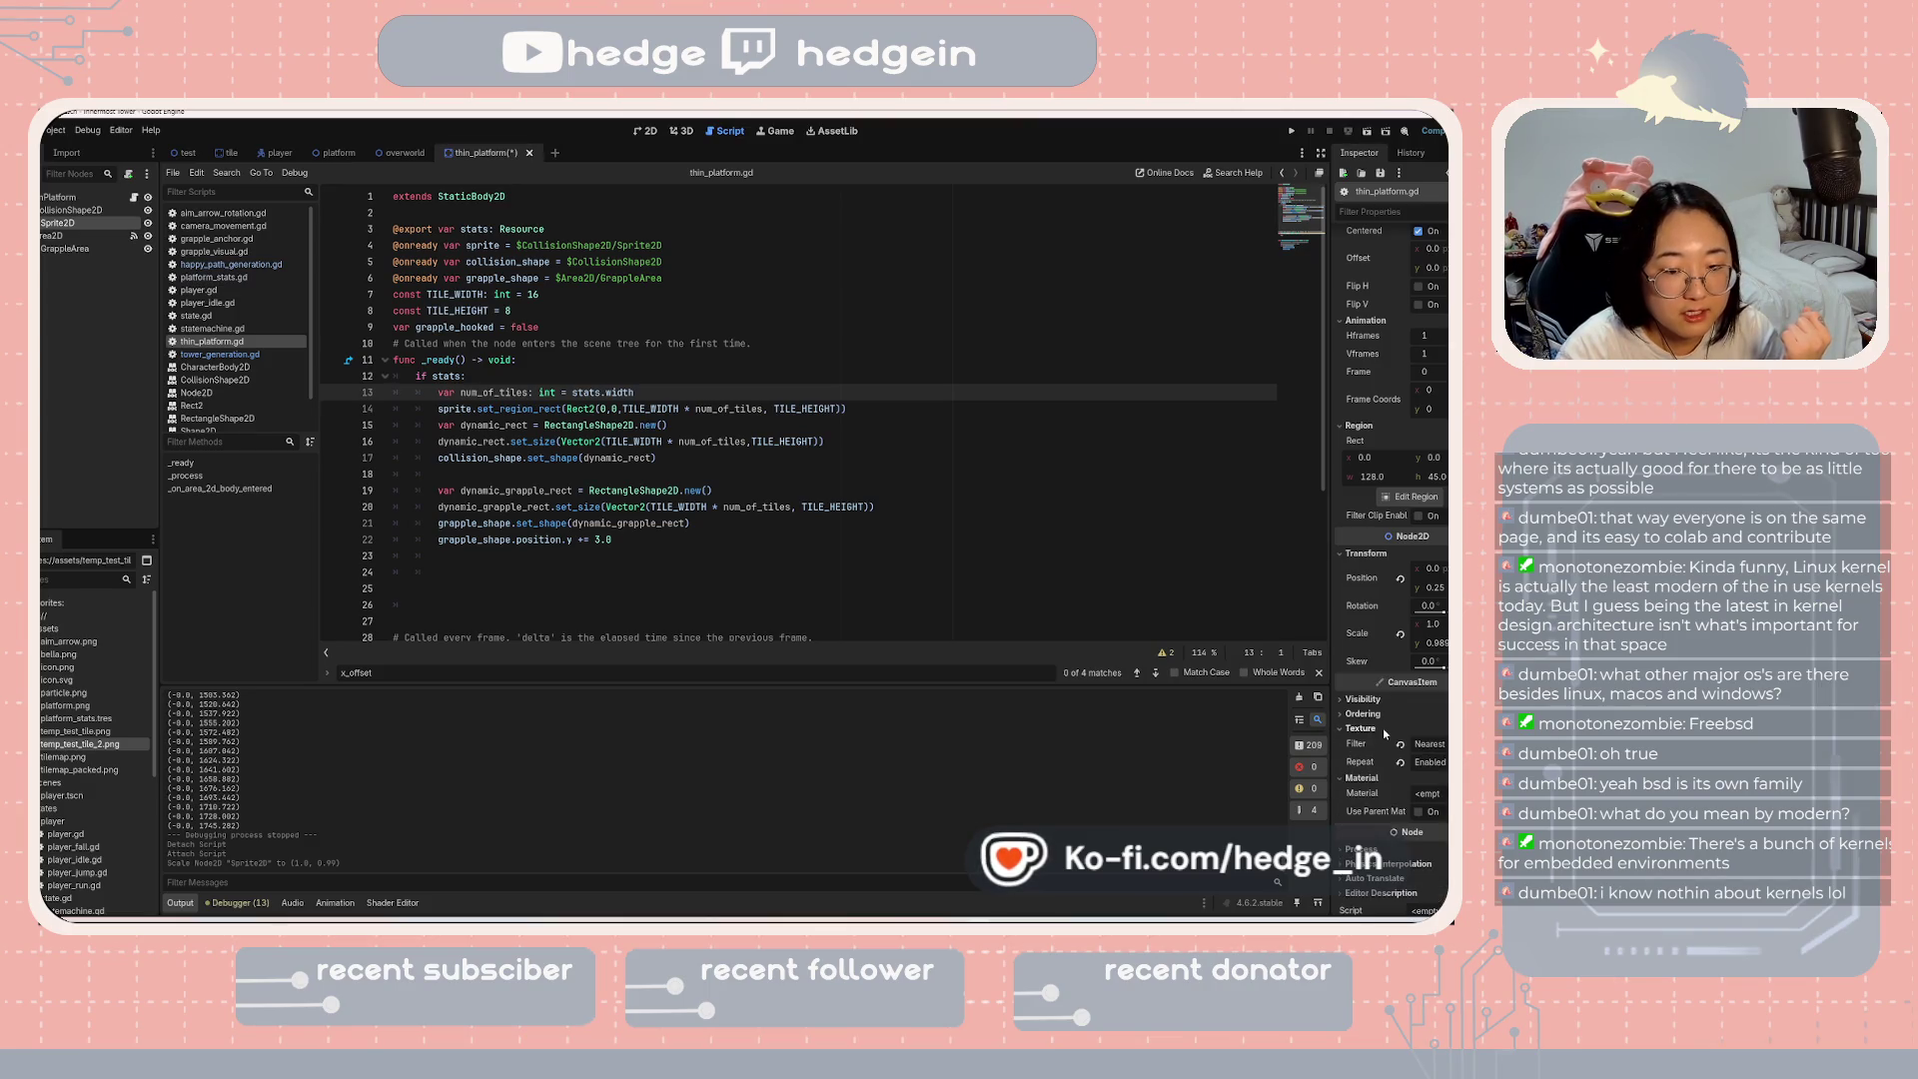
click(1431, 767)
click(1441, 795)
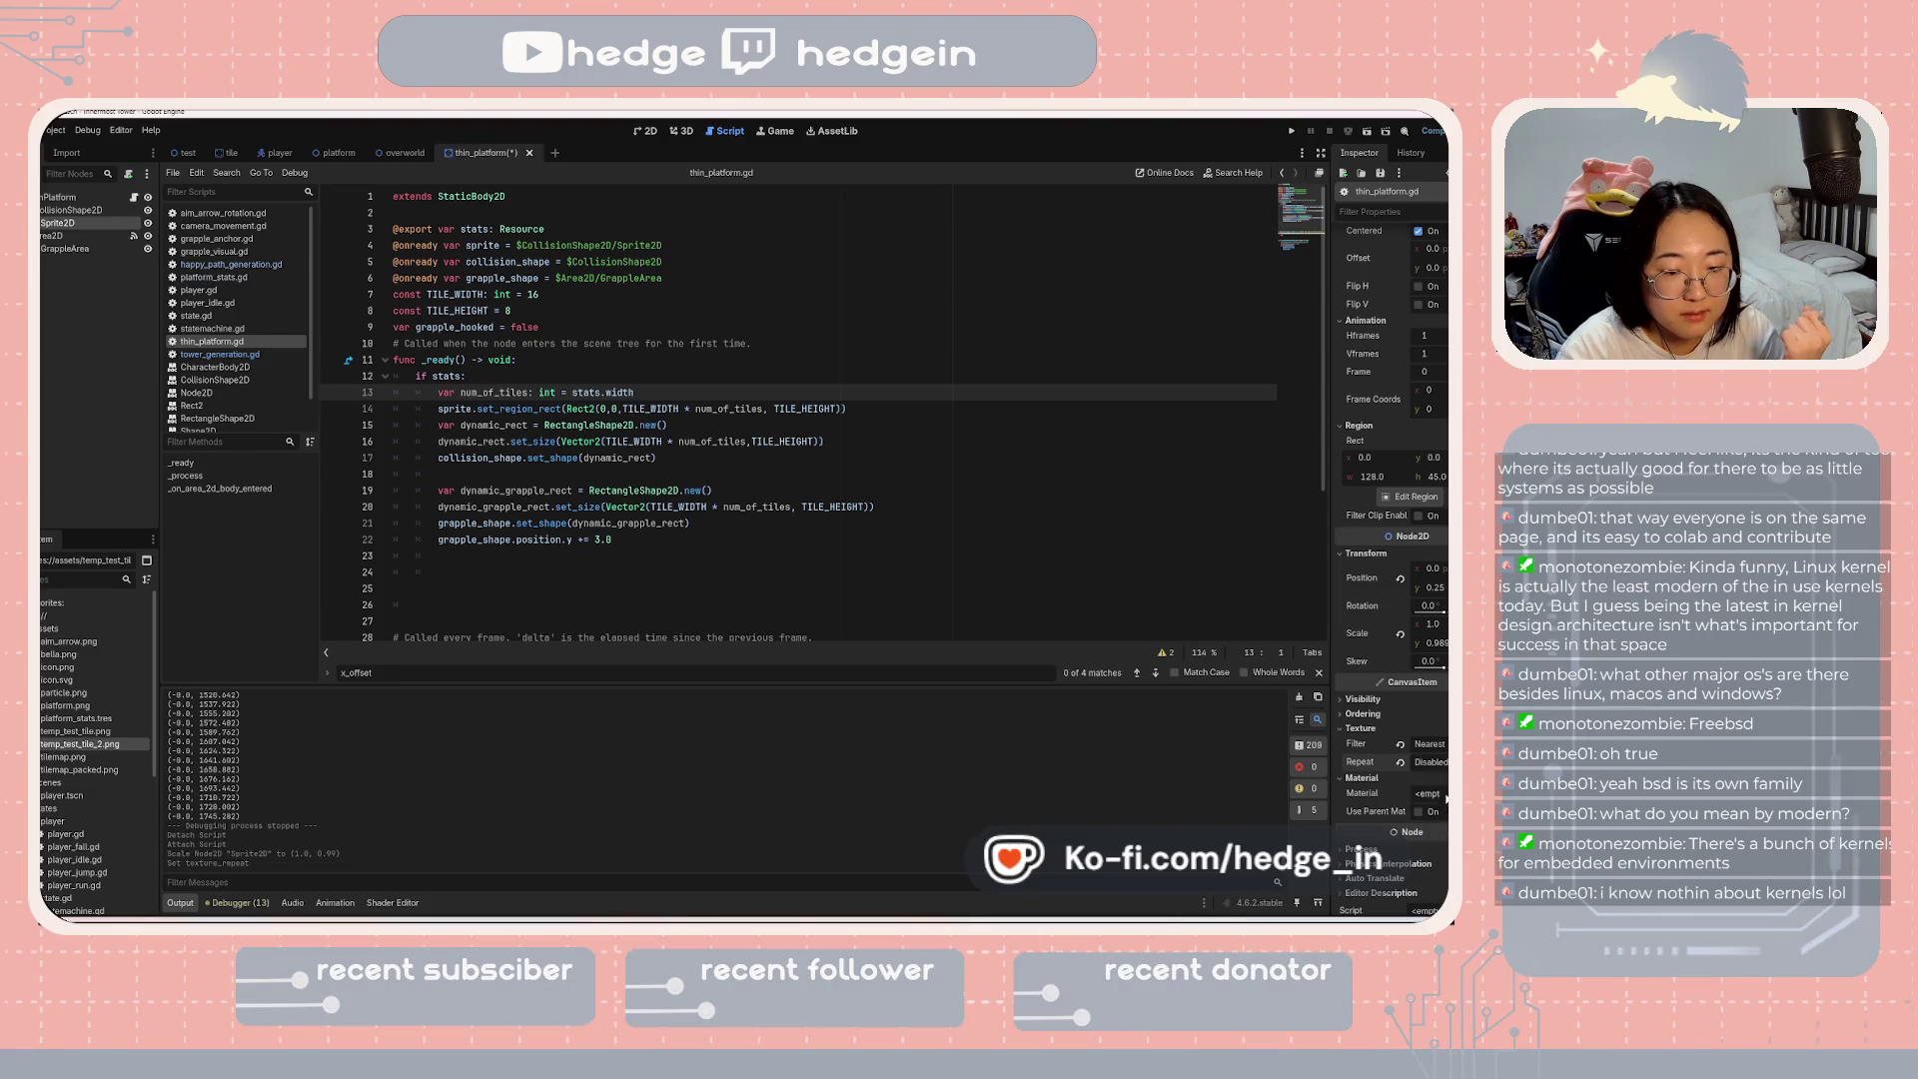
click(1401, 764)
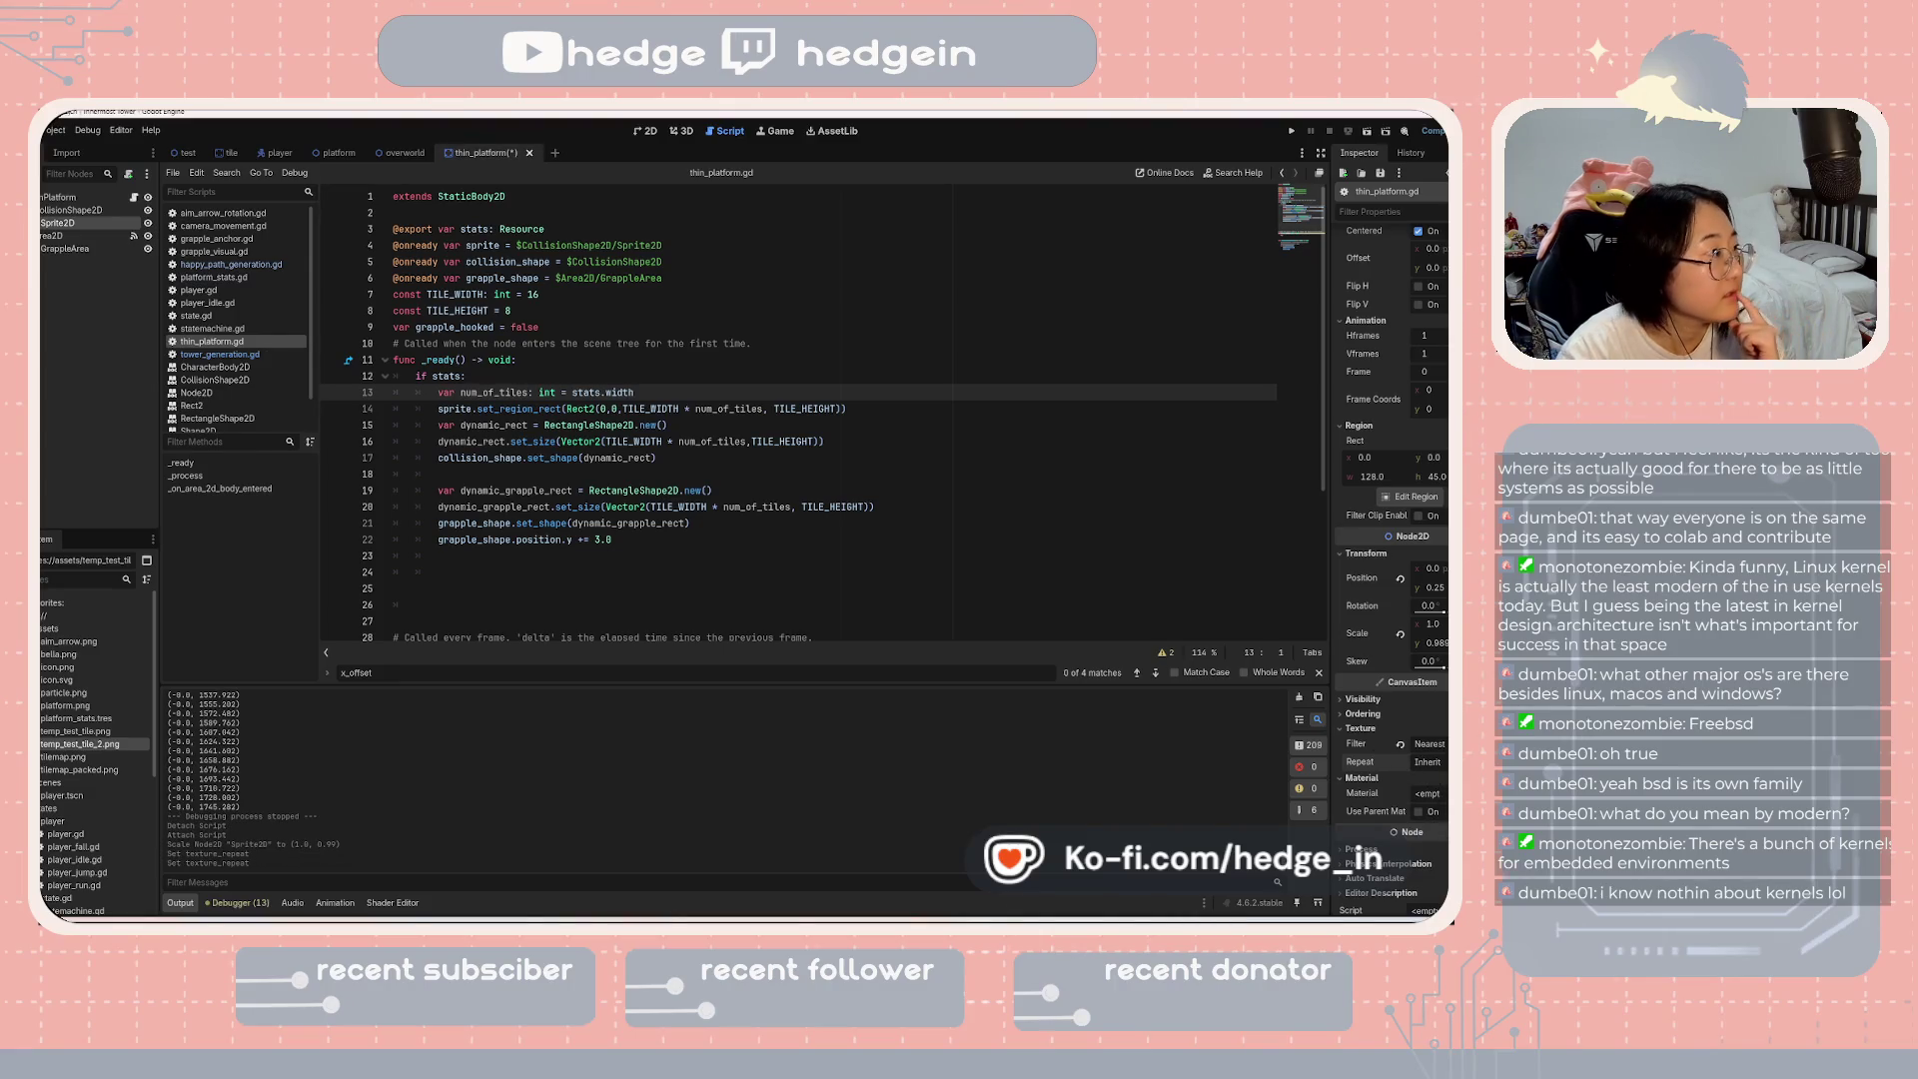
click(60, 197)
click(642, 131)
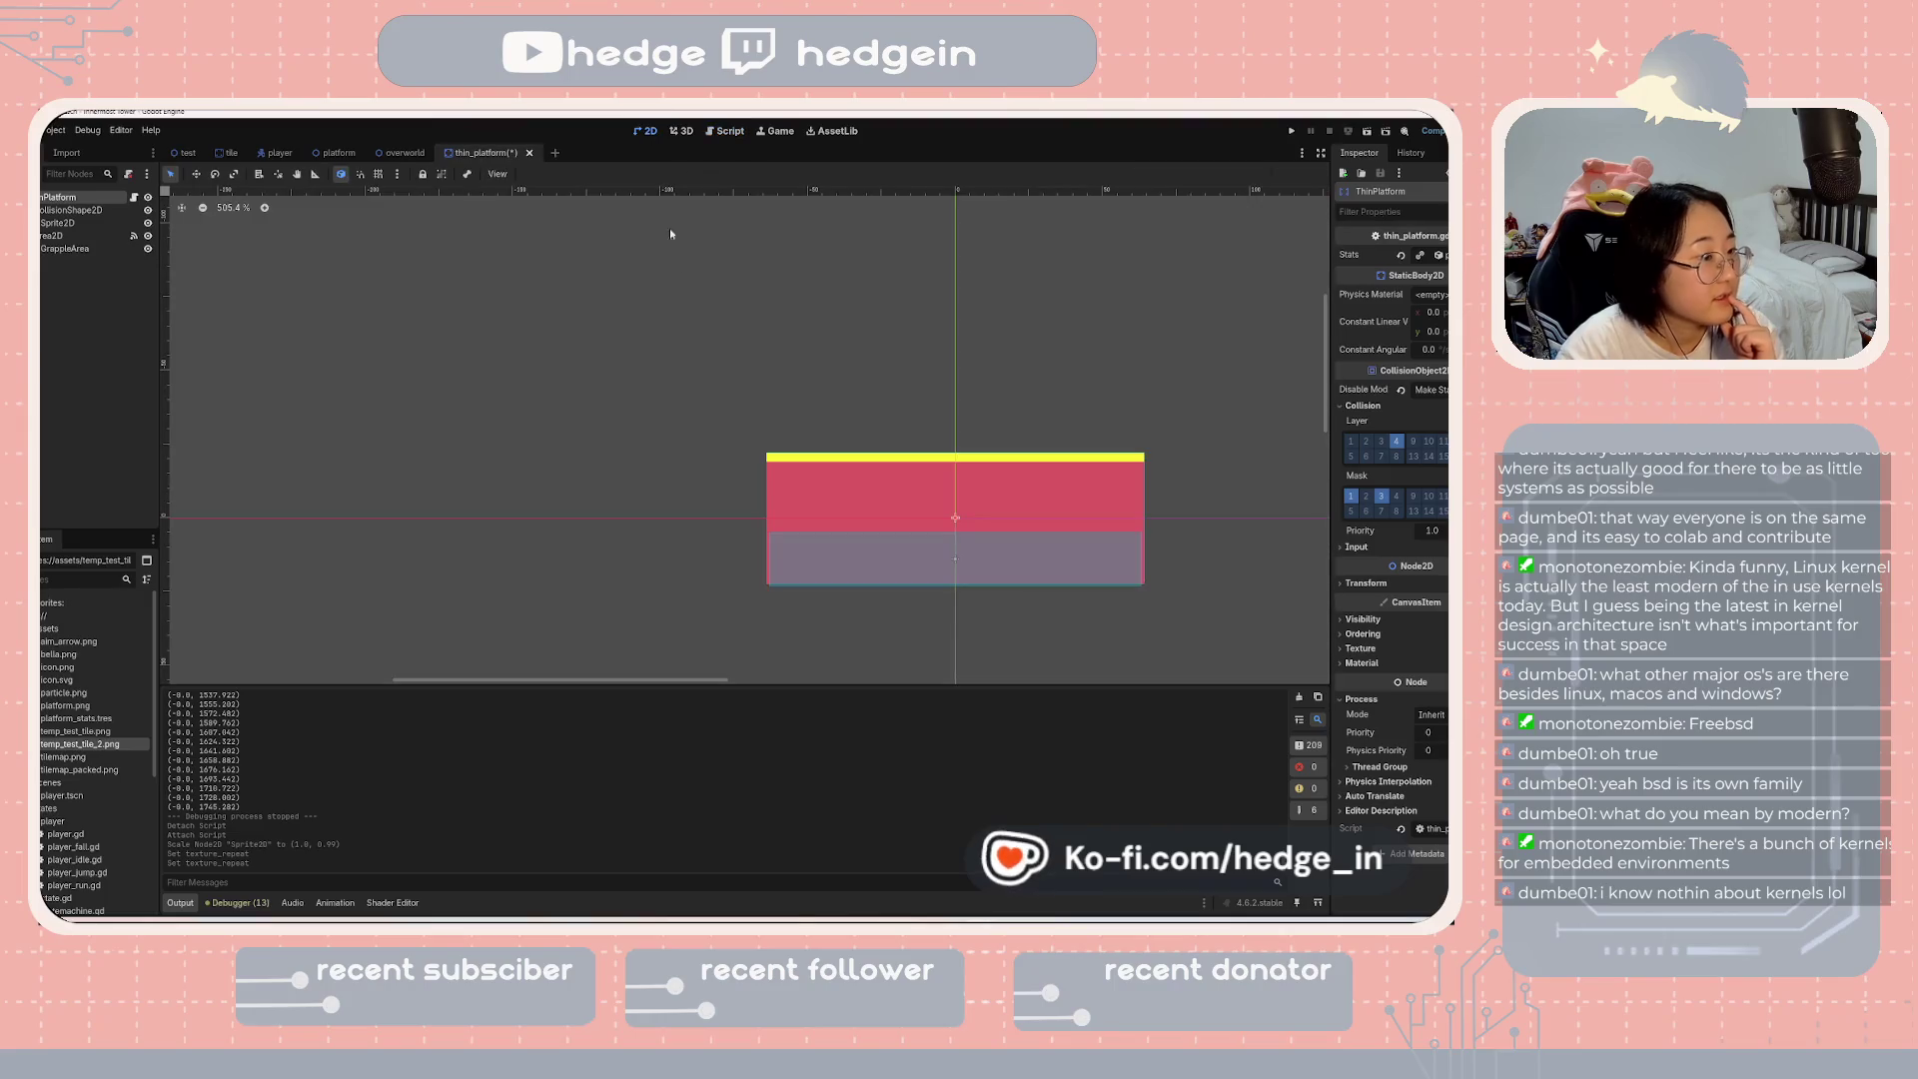
click(776, 406)
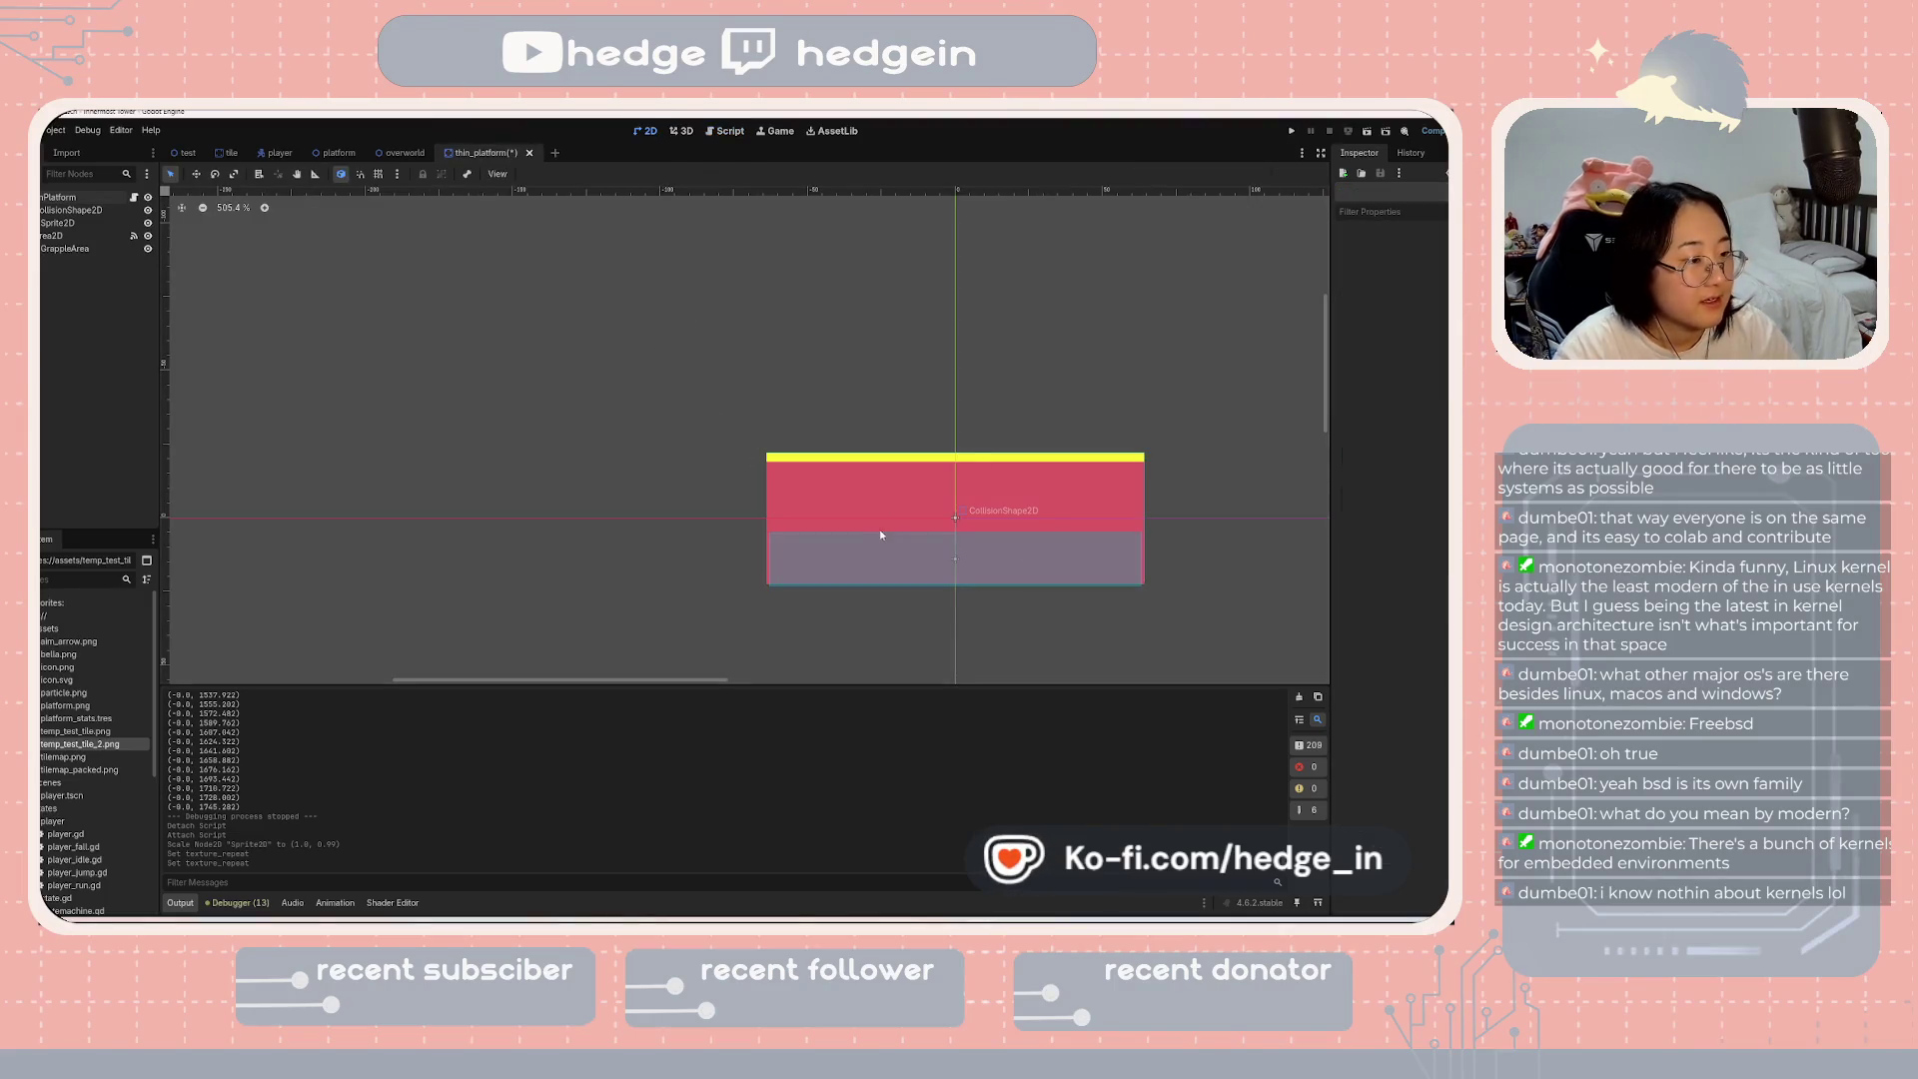
key(ctrl+s)
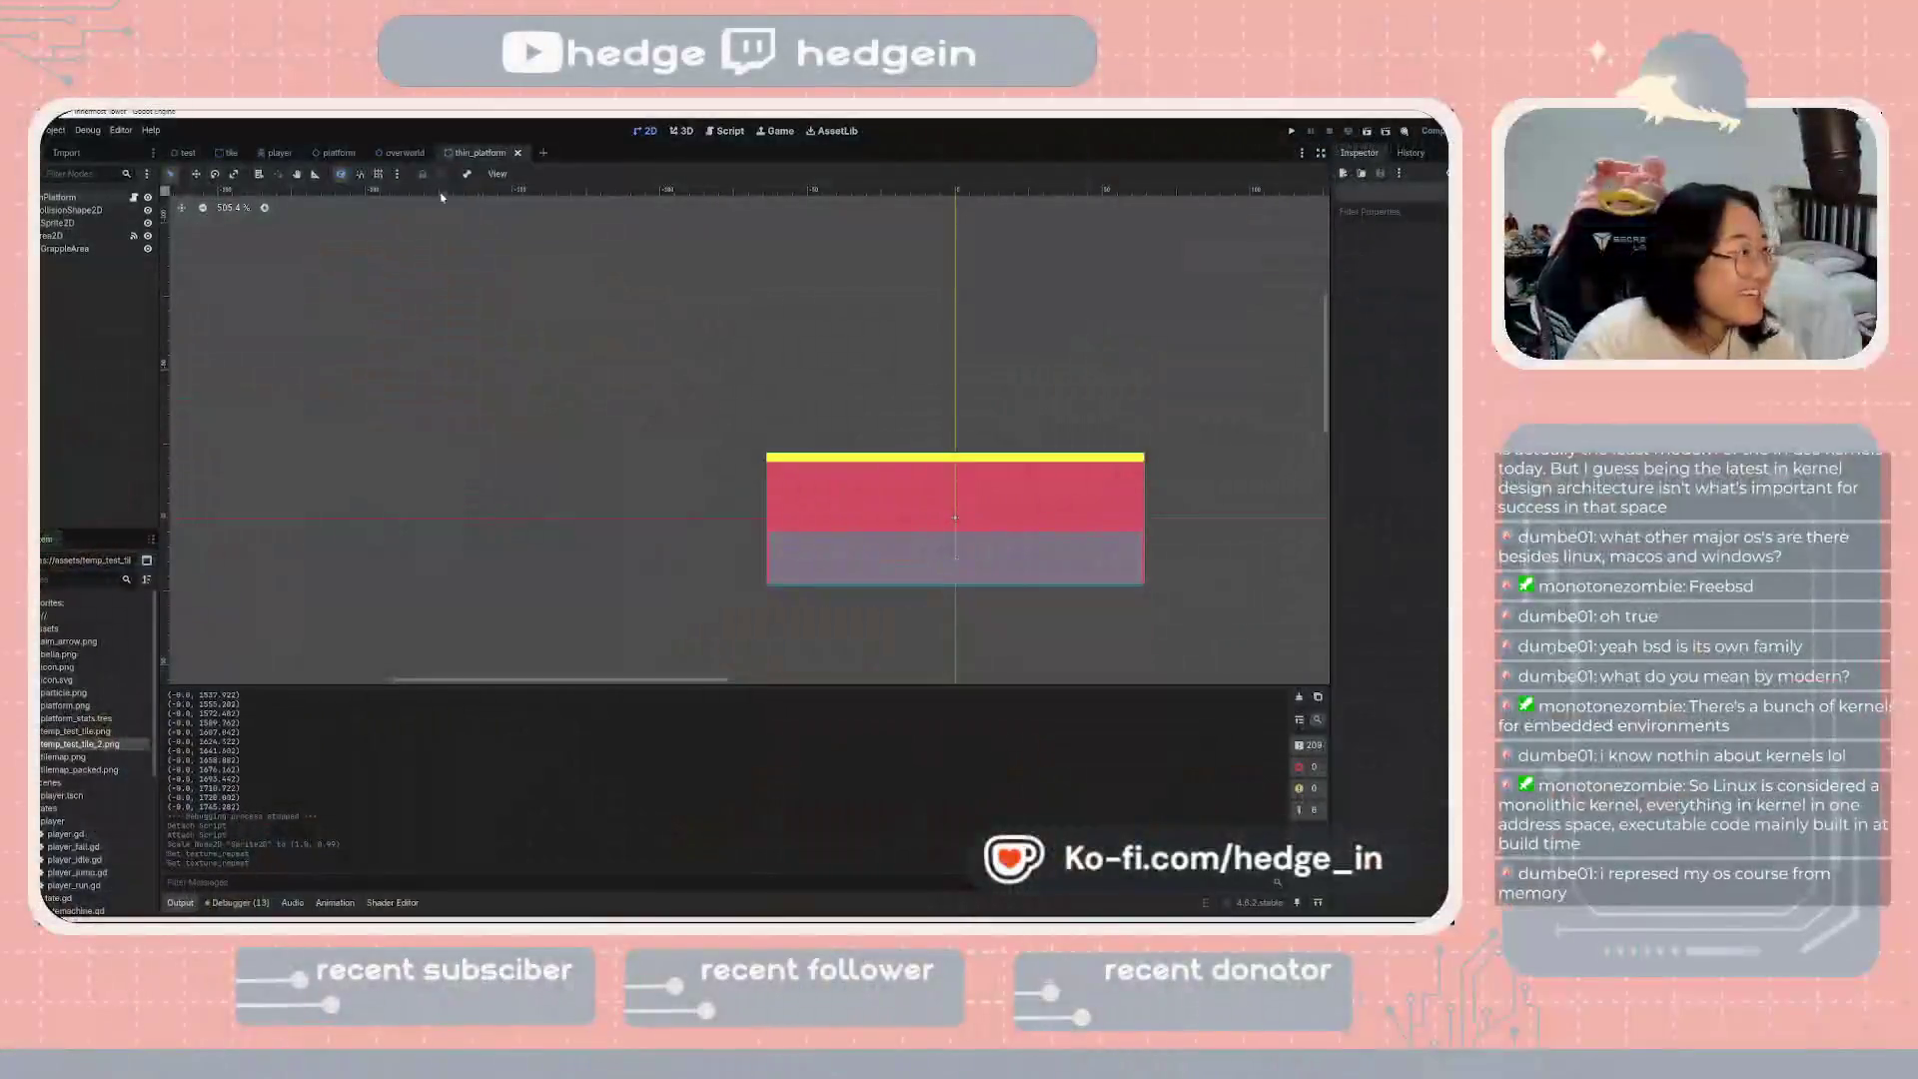
- Browse the player, test, platform and overworld scenes, then open tower_generation.gd at line 7
click(278, 153)
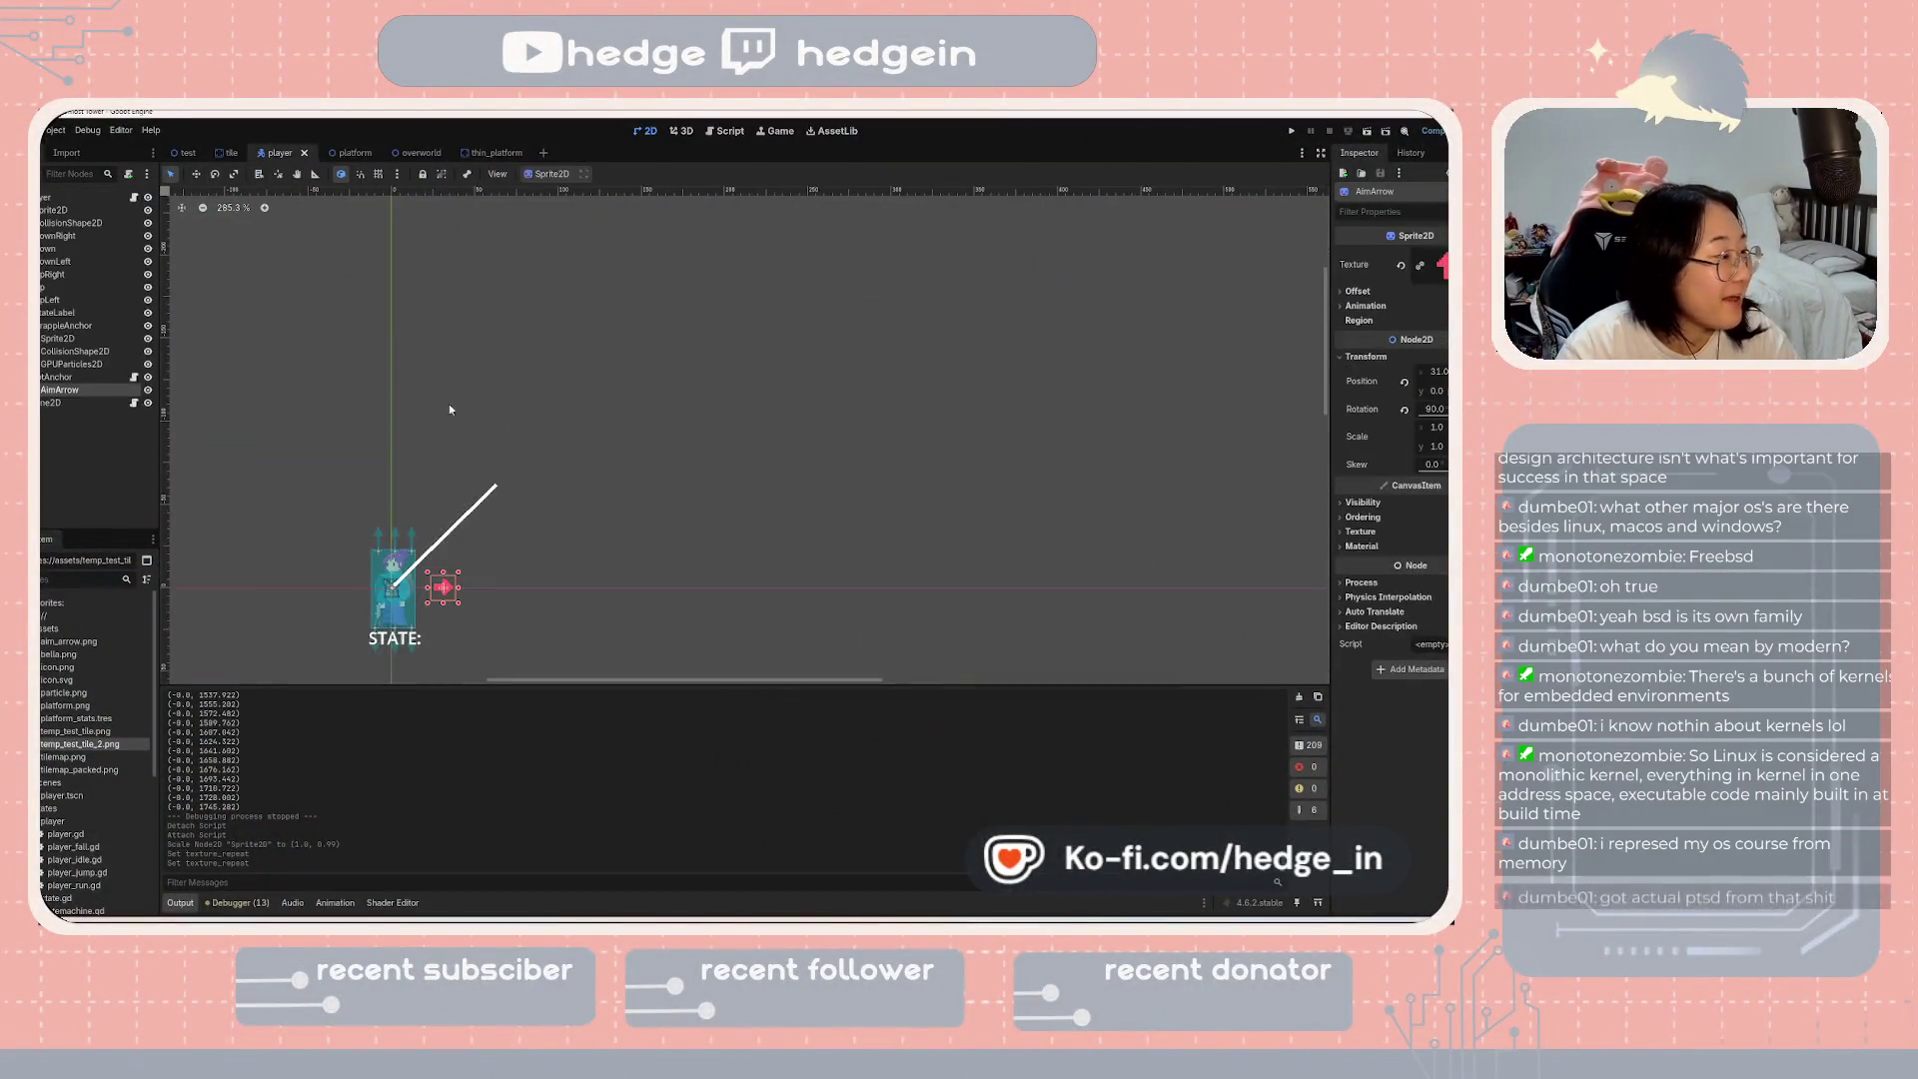
click(189, 154)
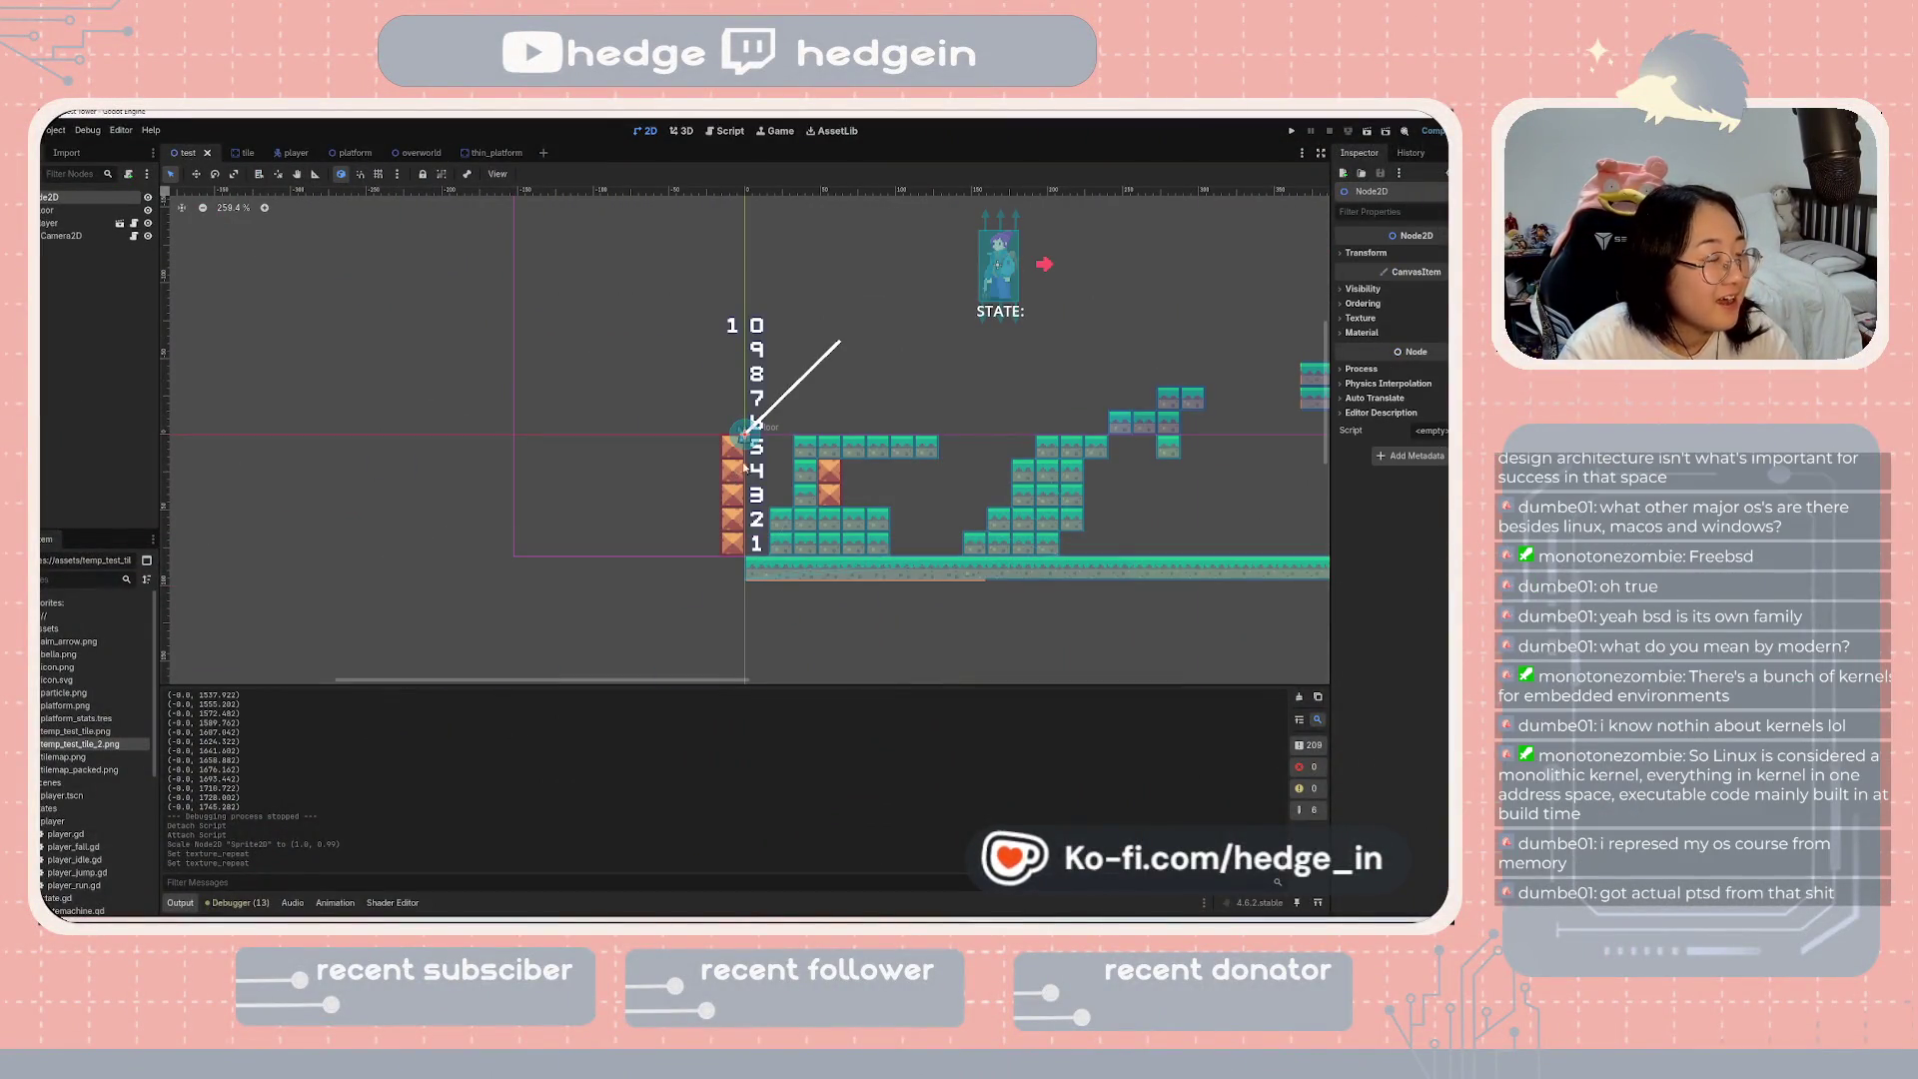
click(344, 152)
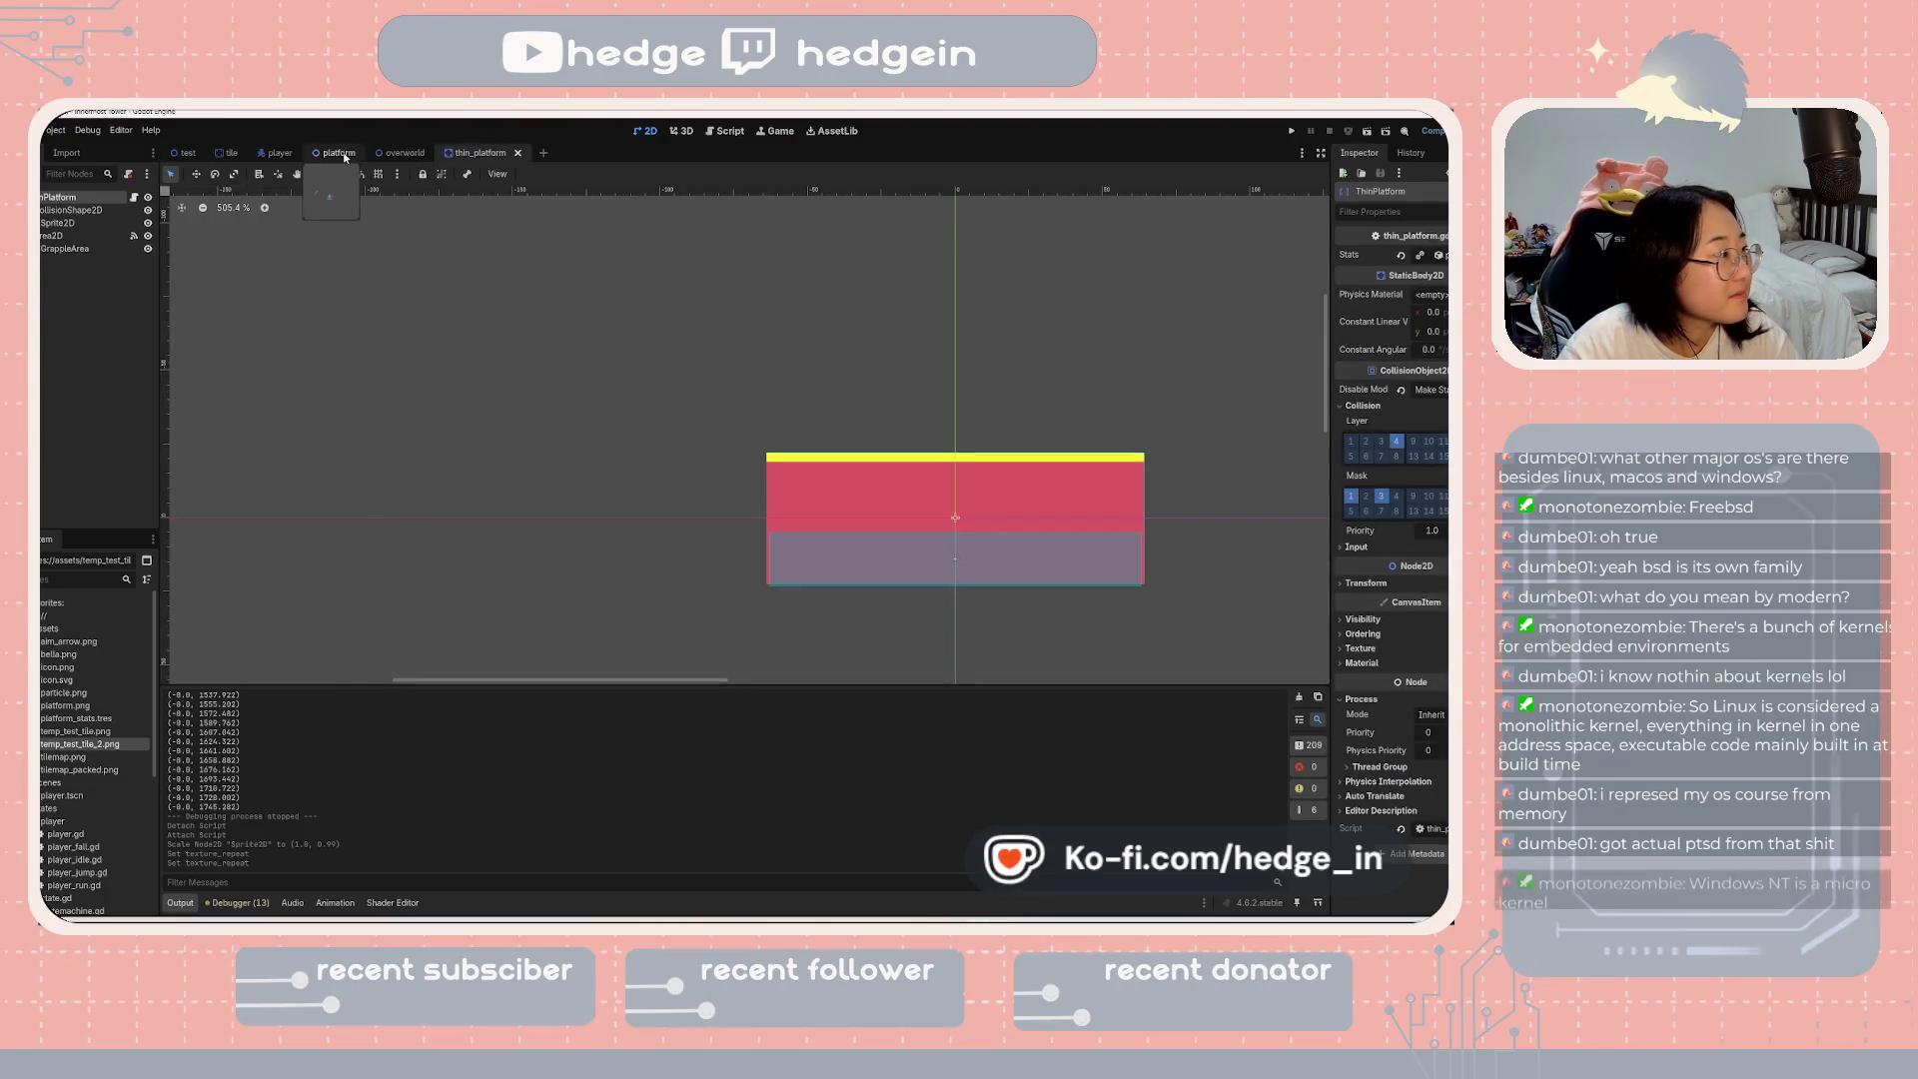
click(382, 155)
click(724, 131)
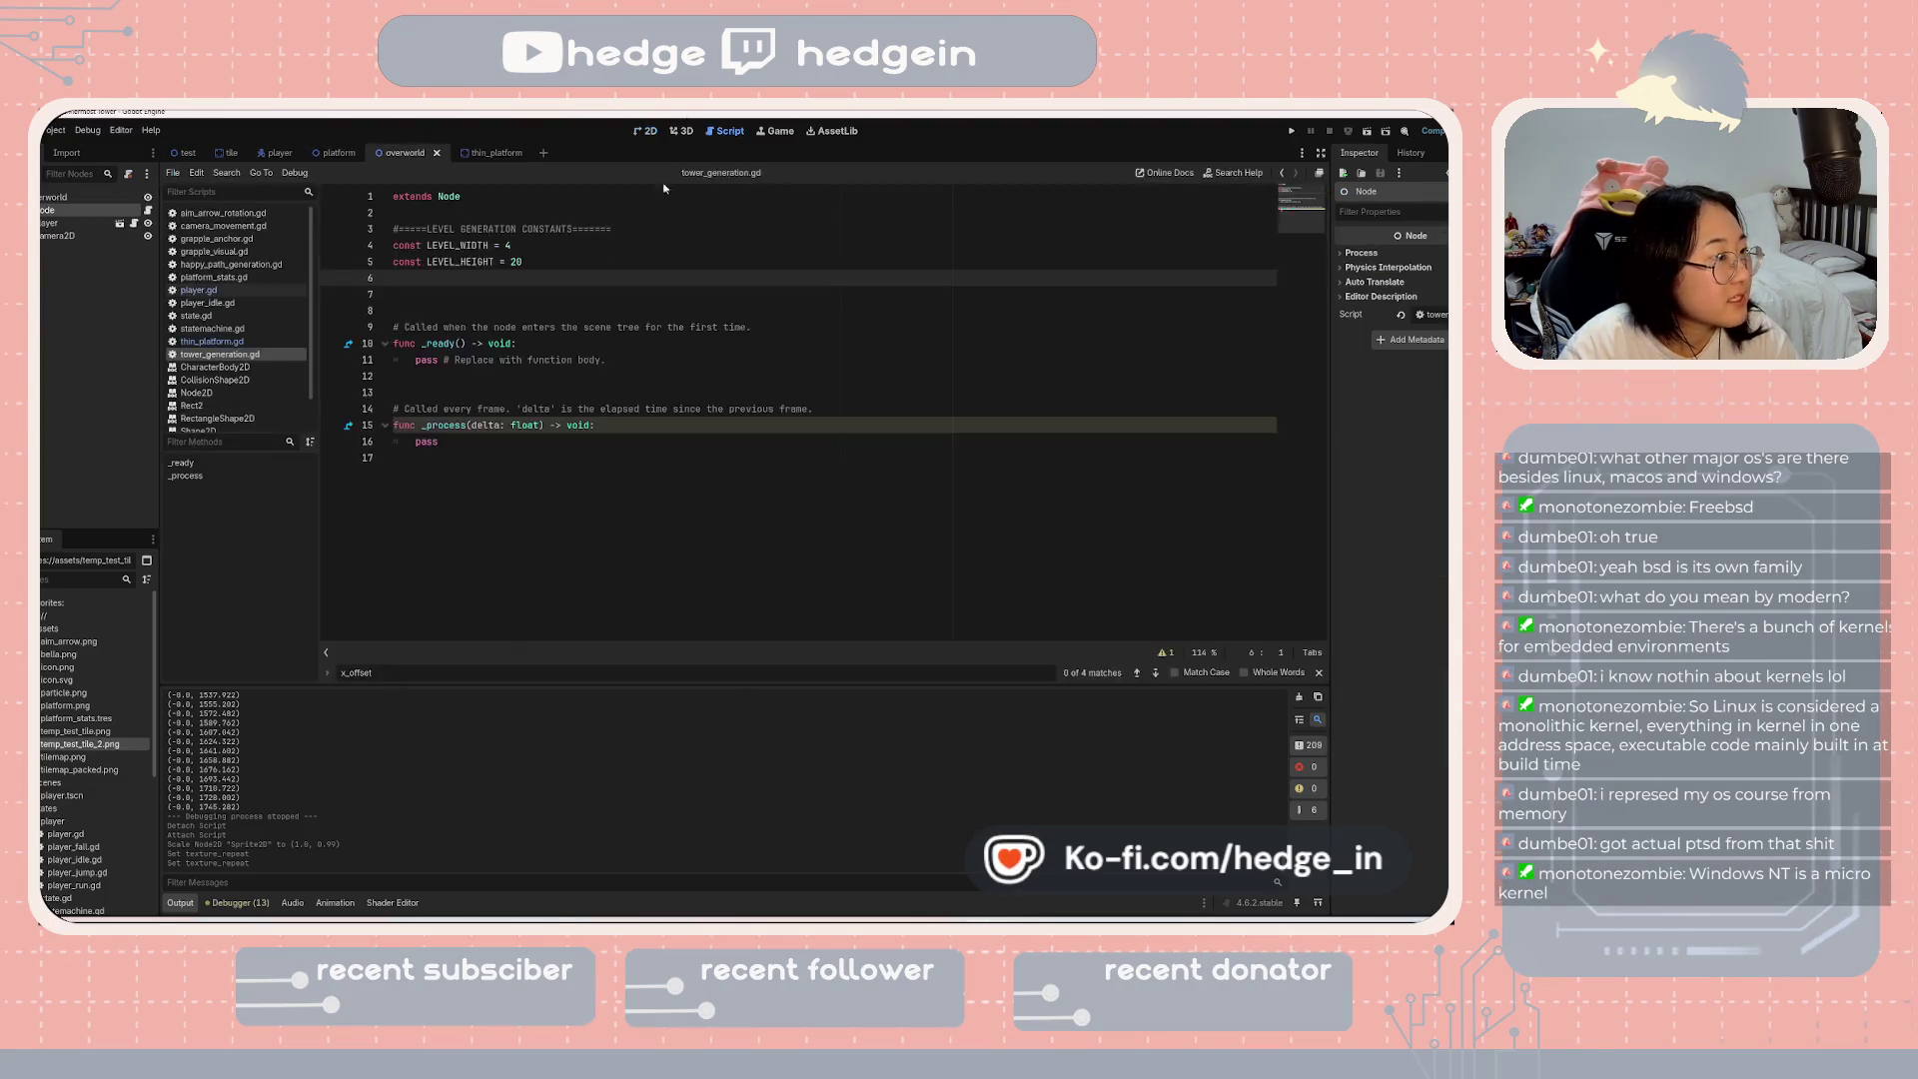
click(485, 293)
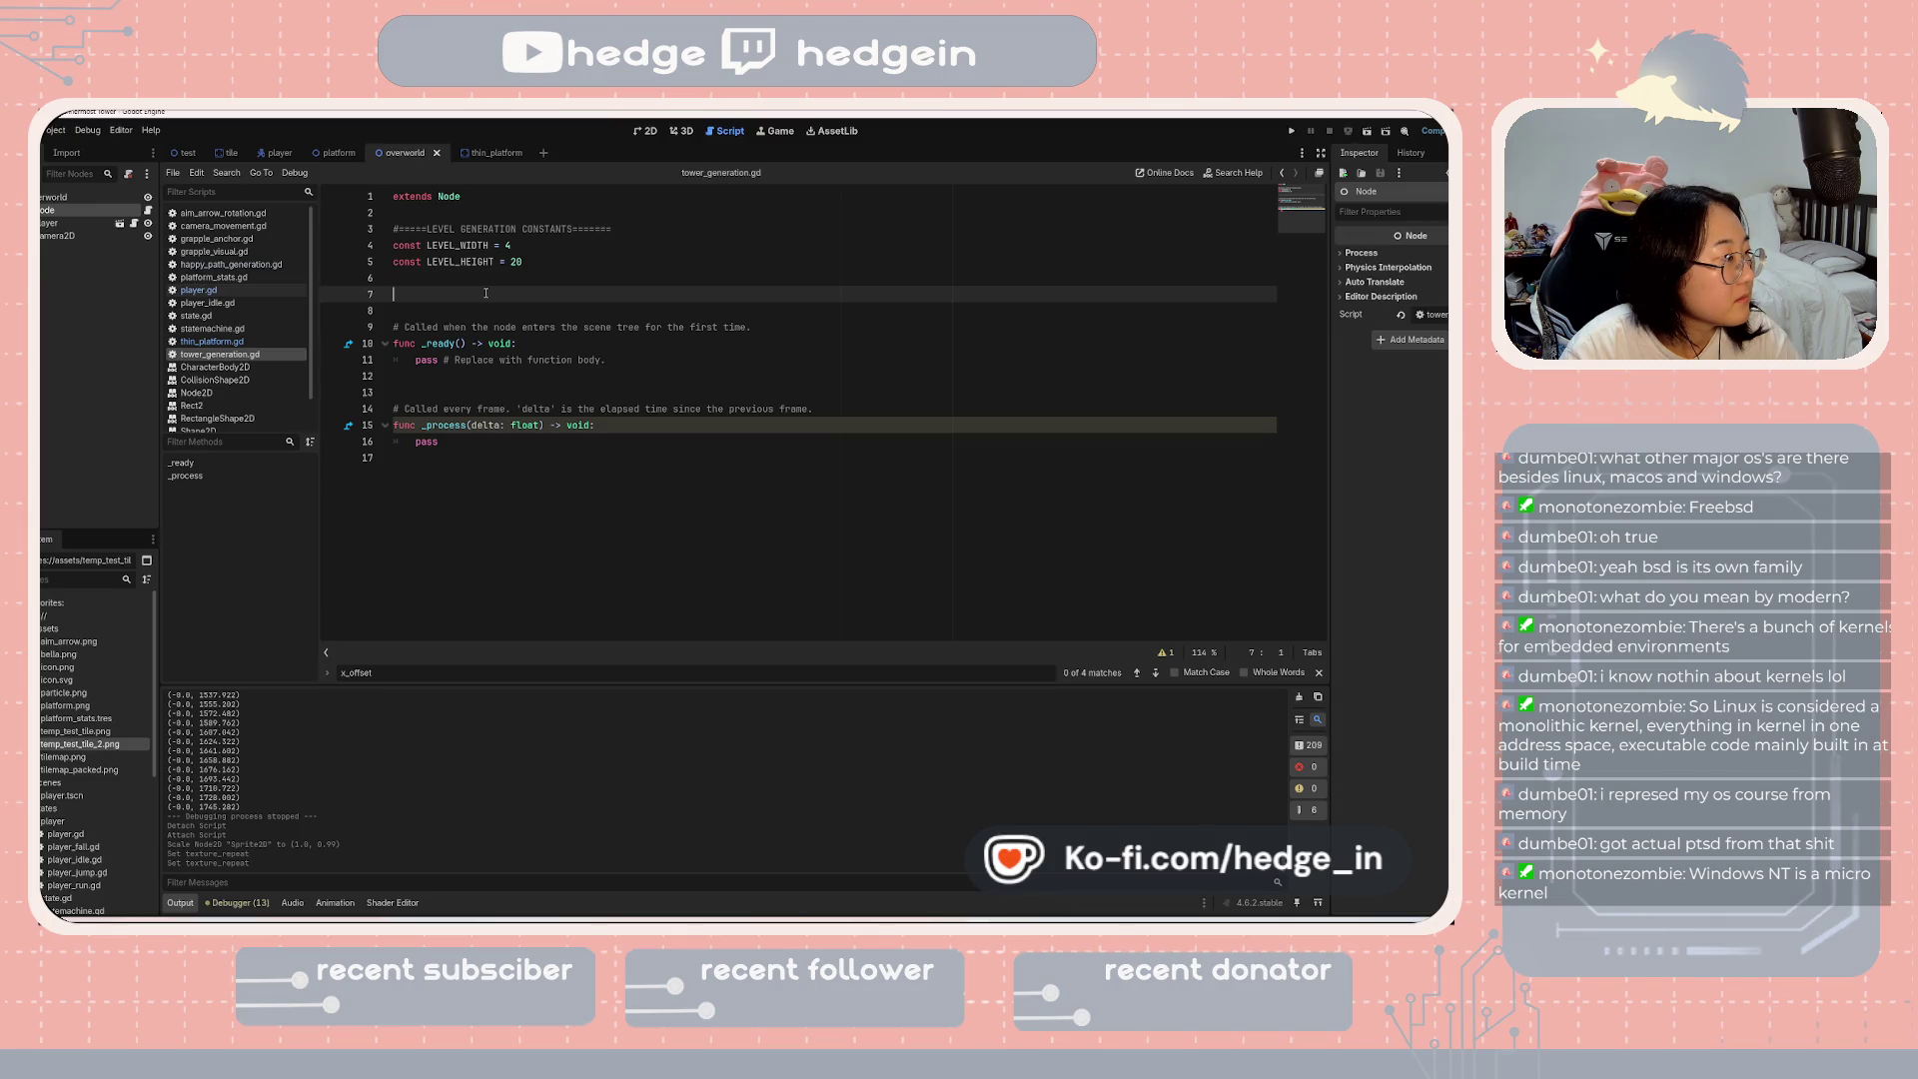
- Create a new text file named test_level.json from the script editor's File menu
click(173, 172)
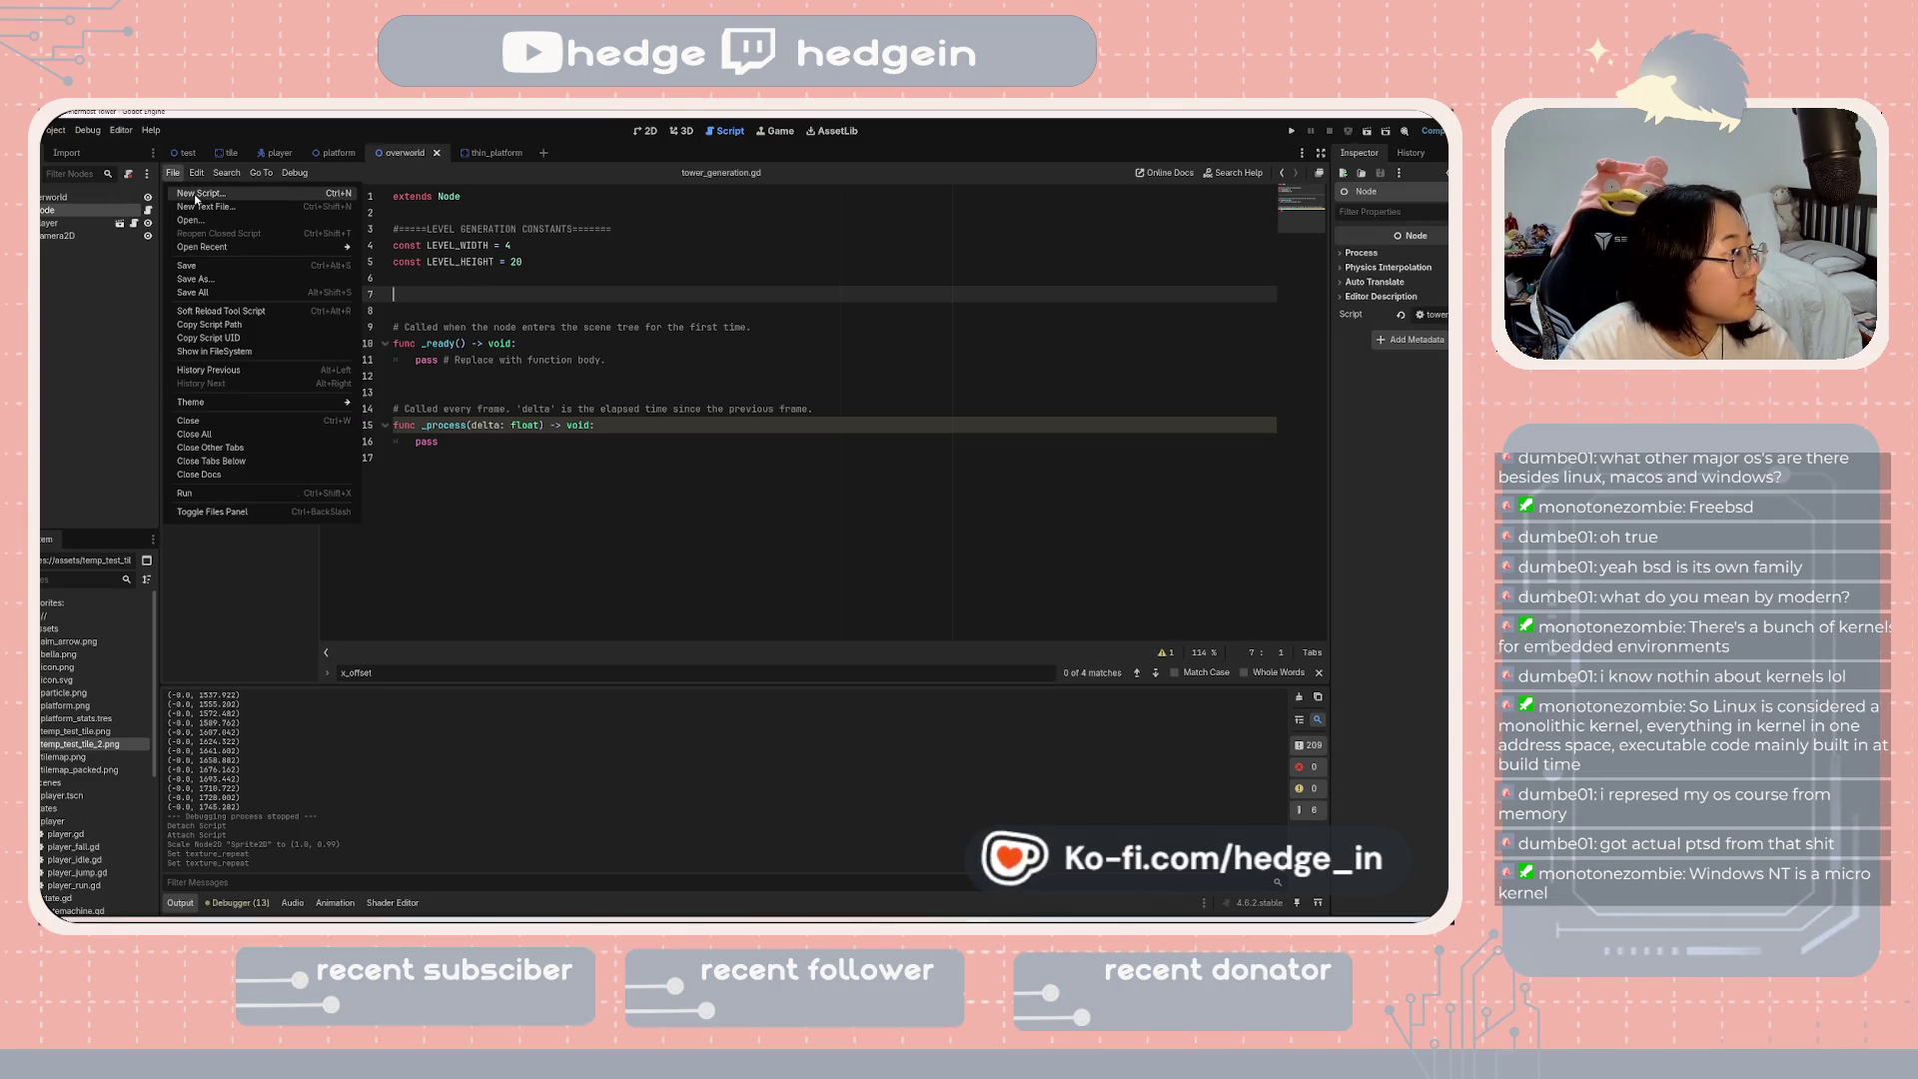
click(195, 195)
key(Escape)
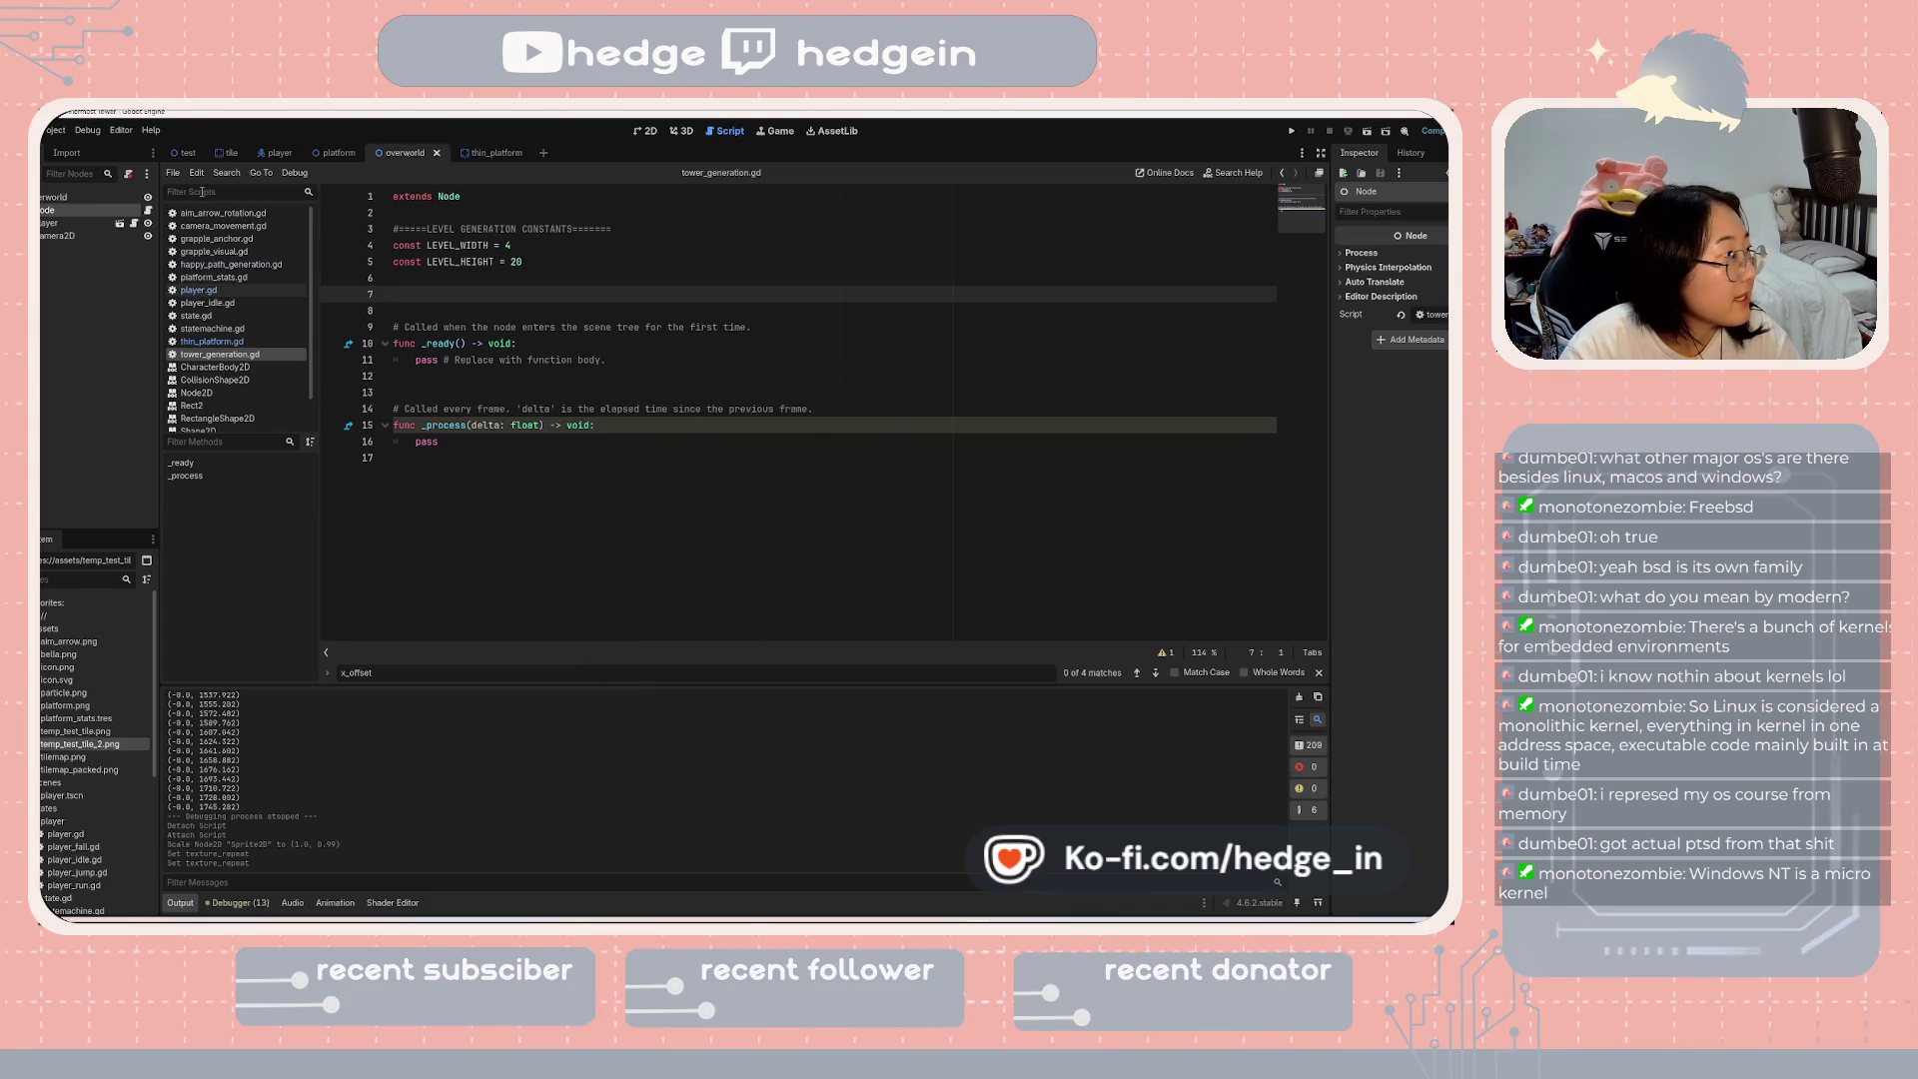
click(173, 173)
click(205, 212)
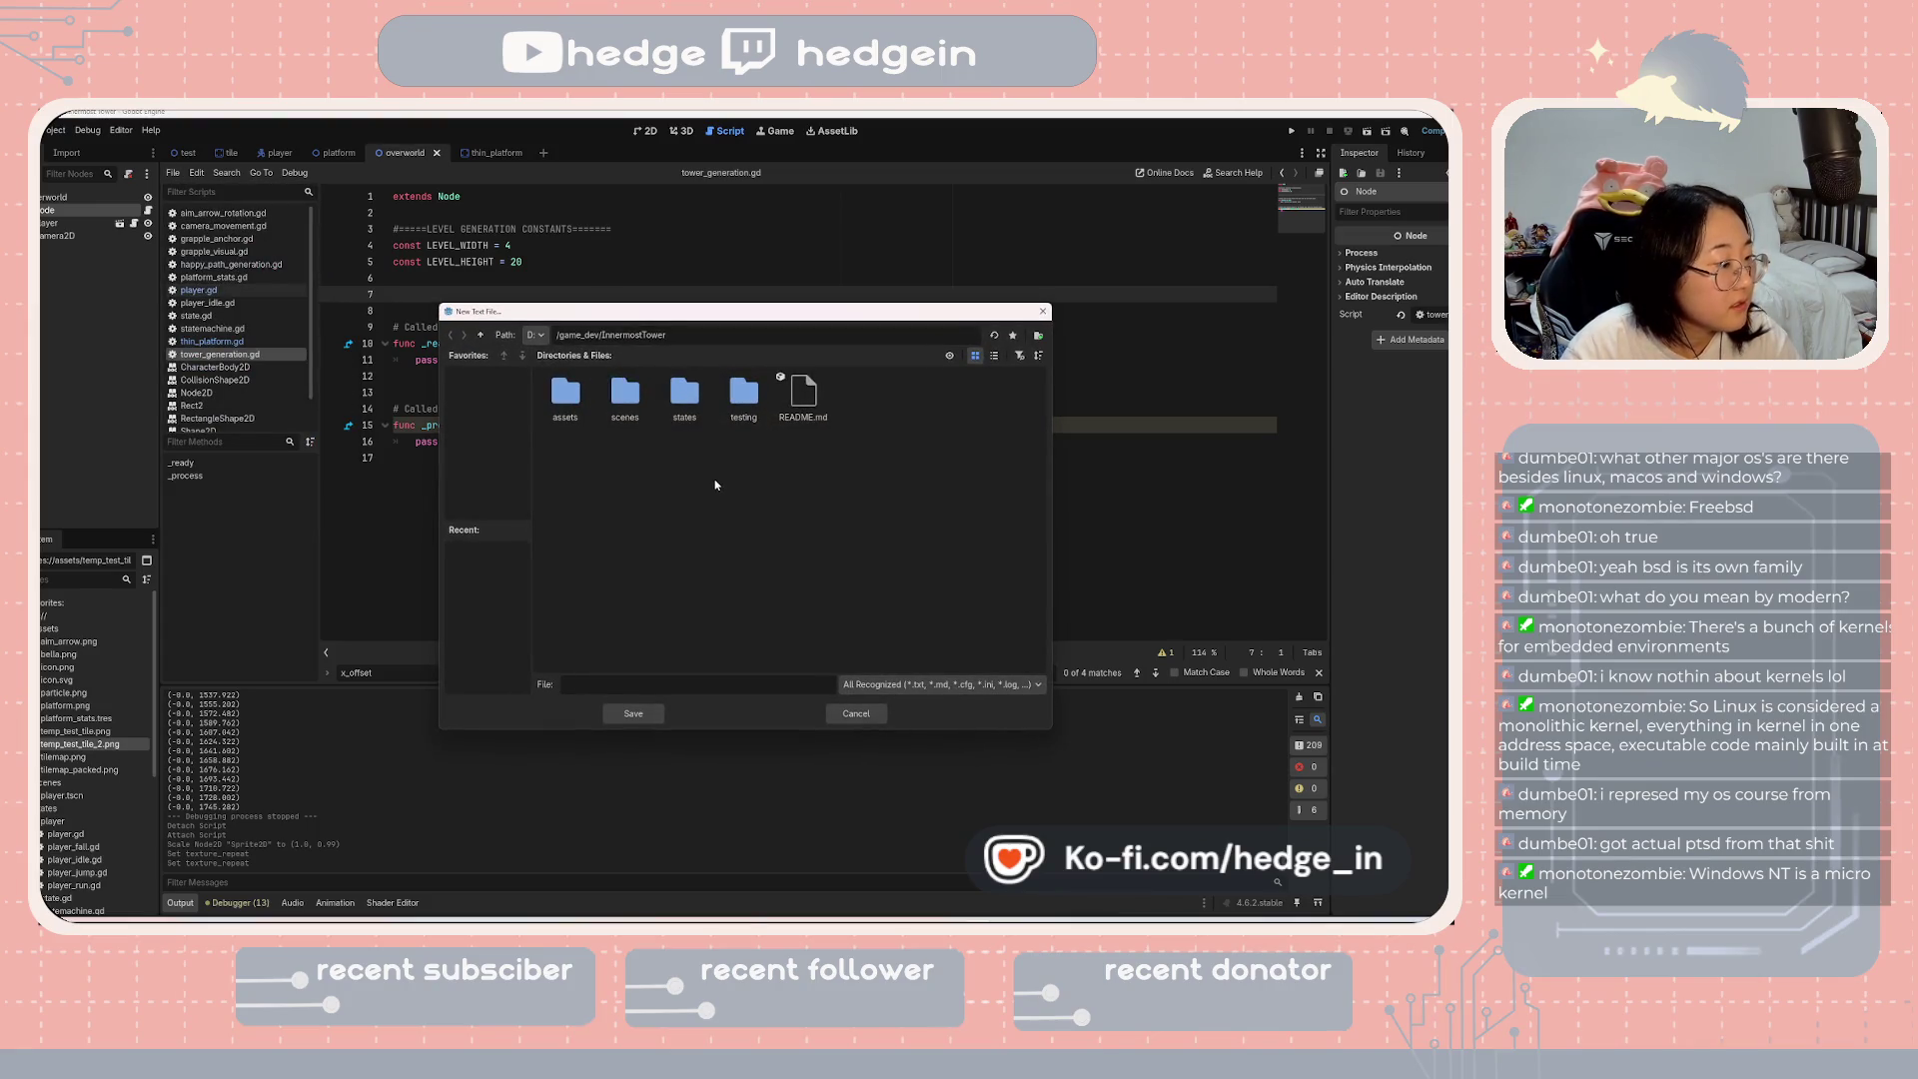
text(test_level.json)
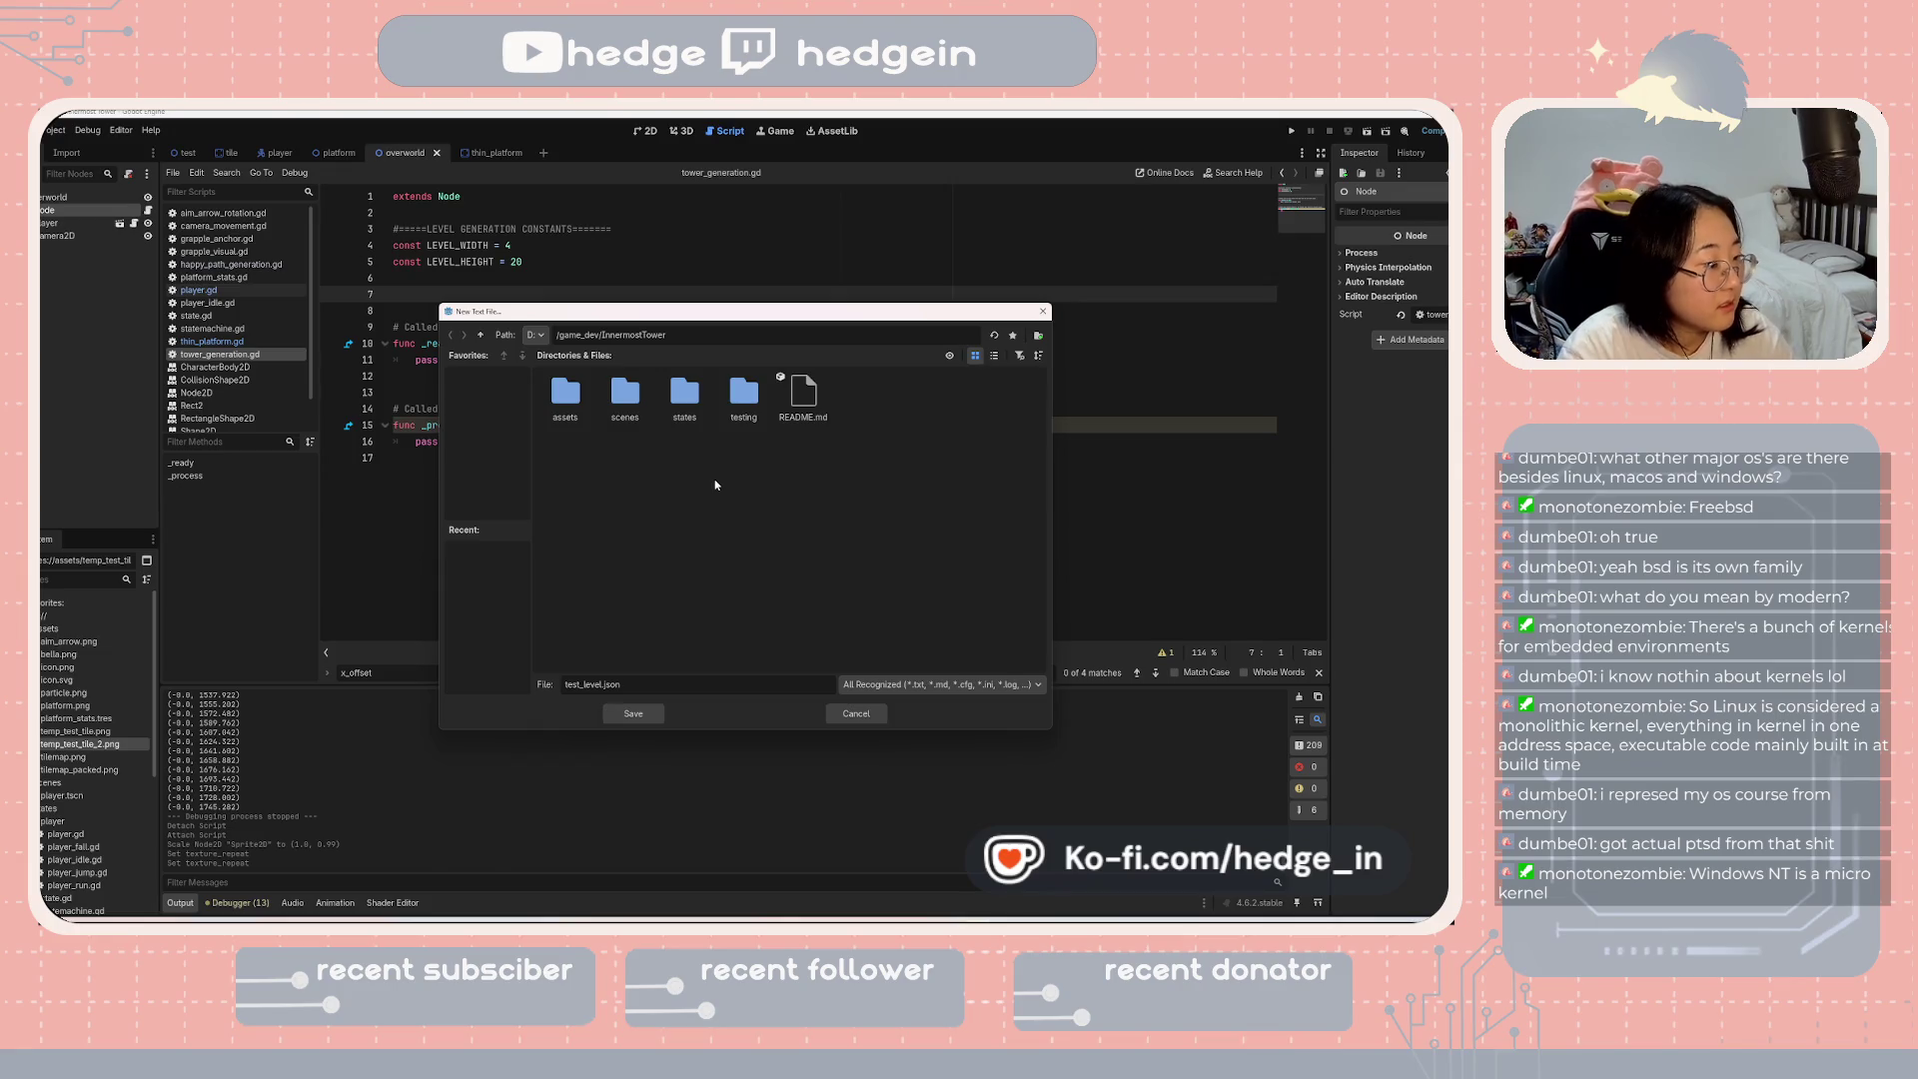
key(Return)
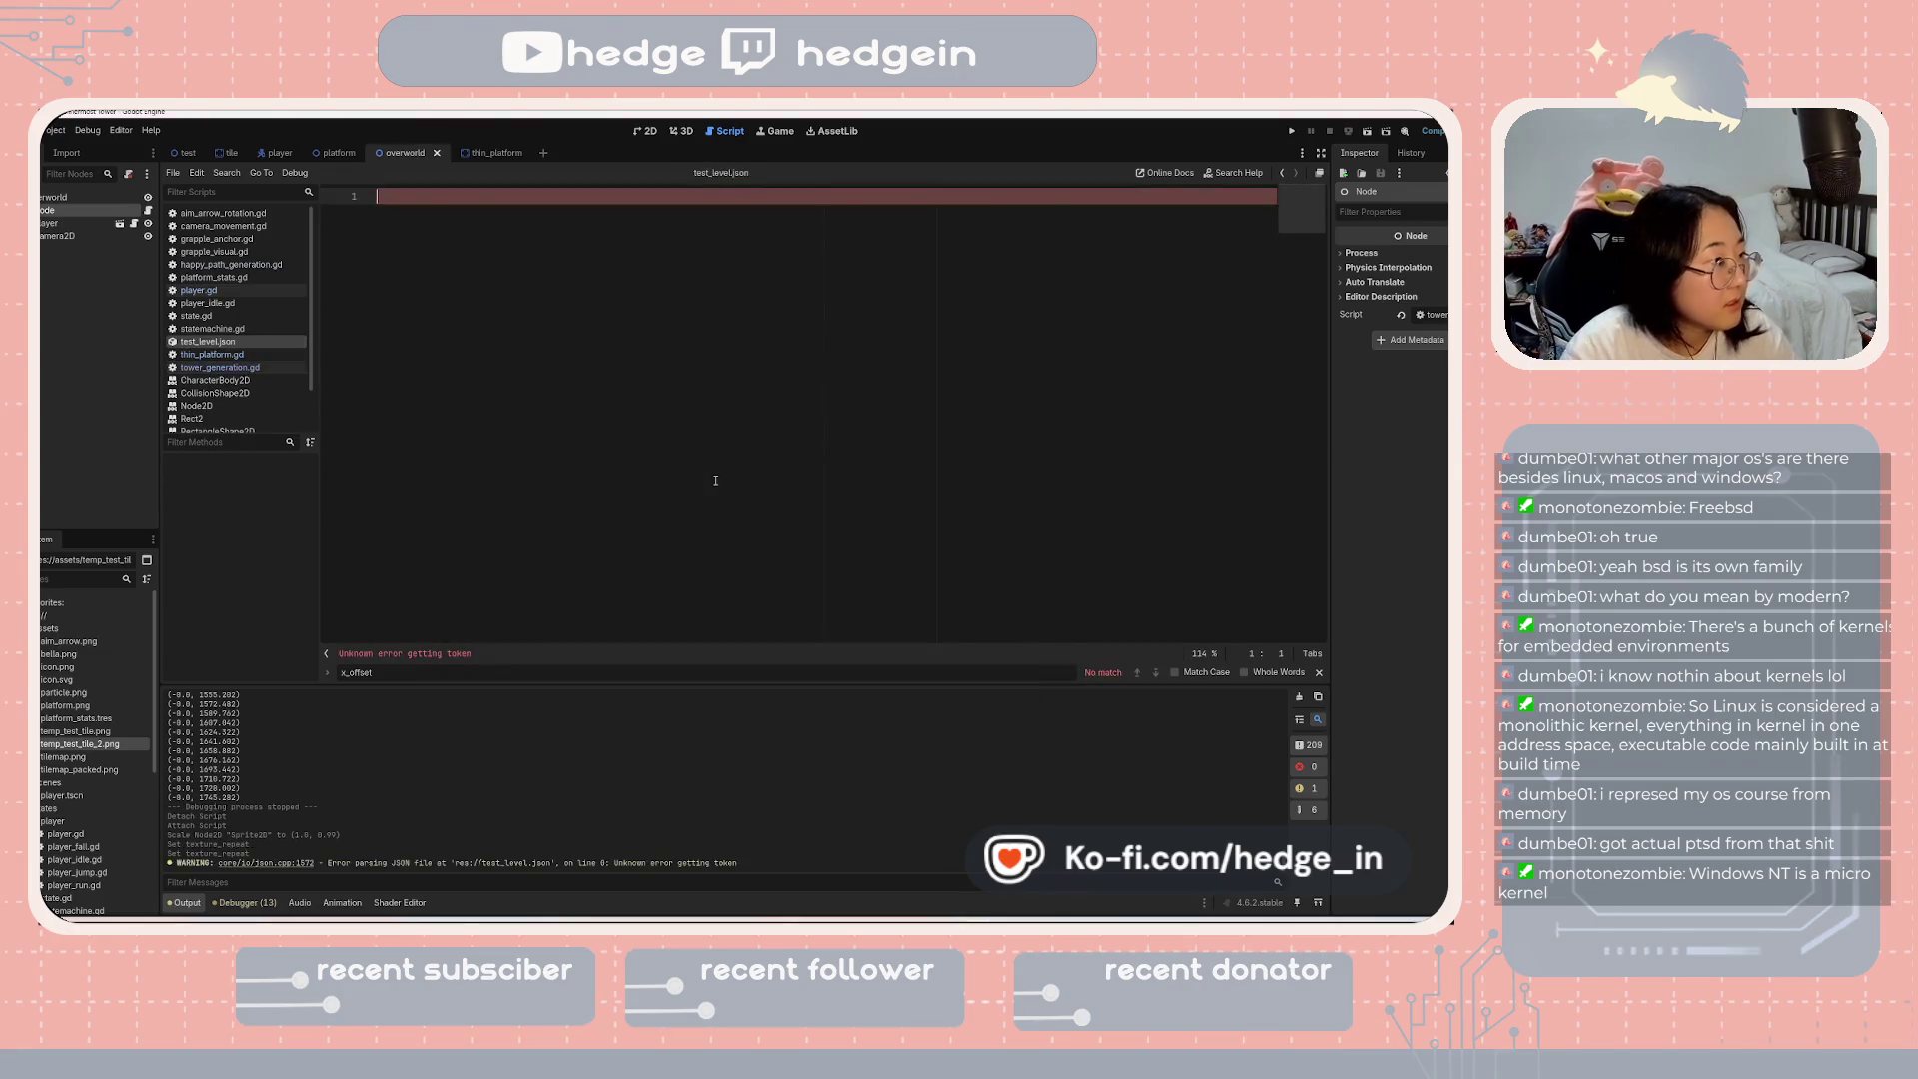
- Draft a starting_room: { entry in test_level.json, then delete the draft
text(fdsfef)
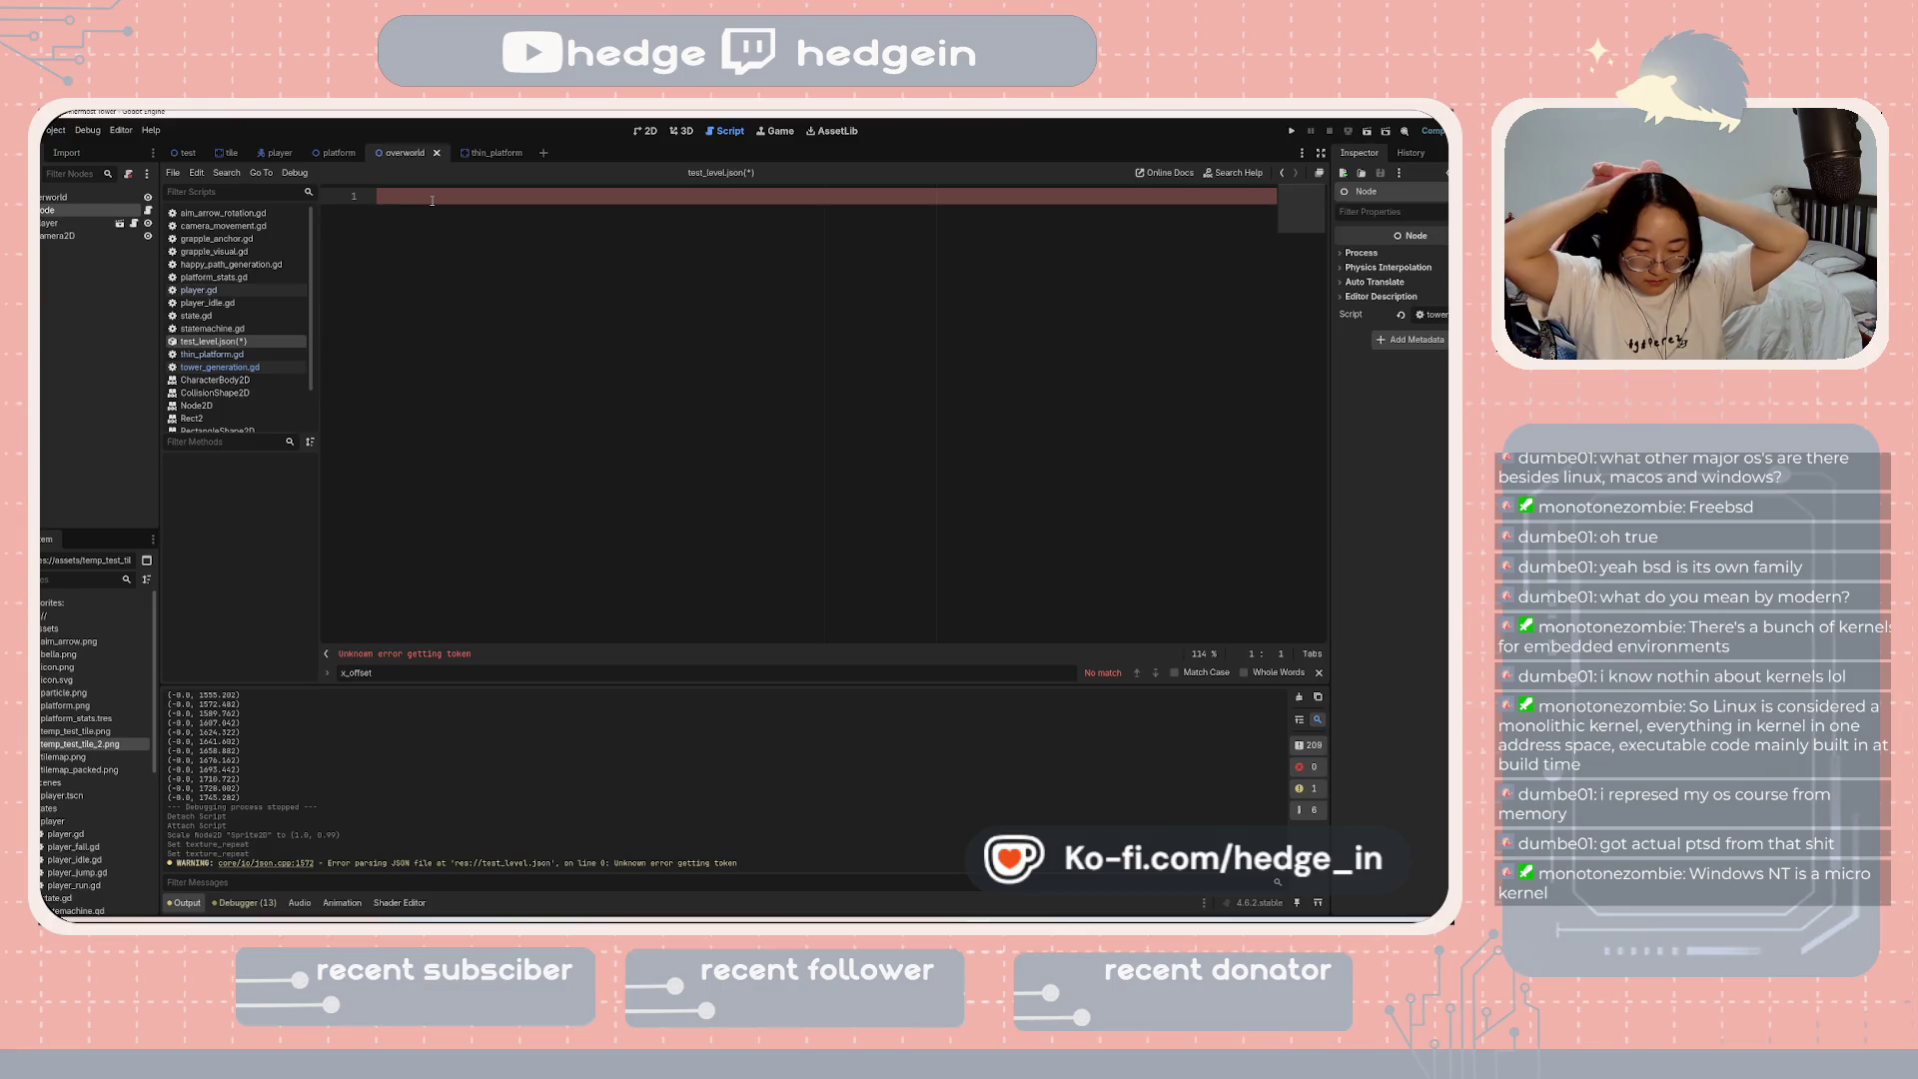
text(starting_)
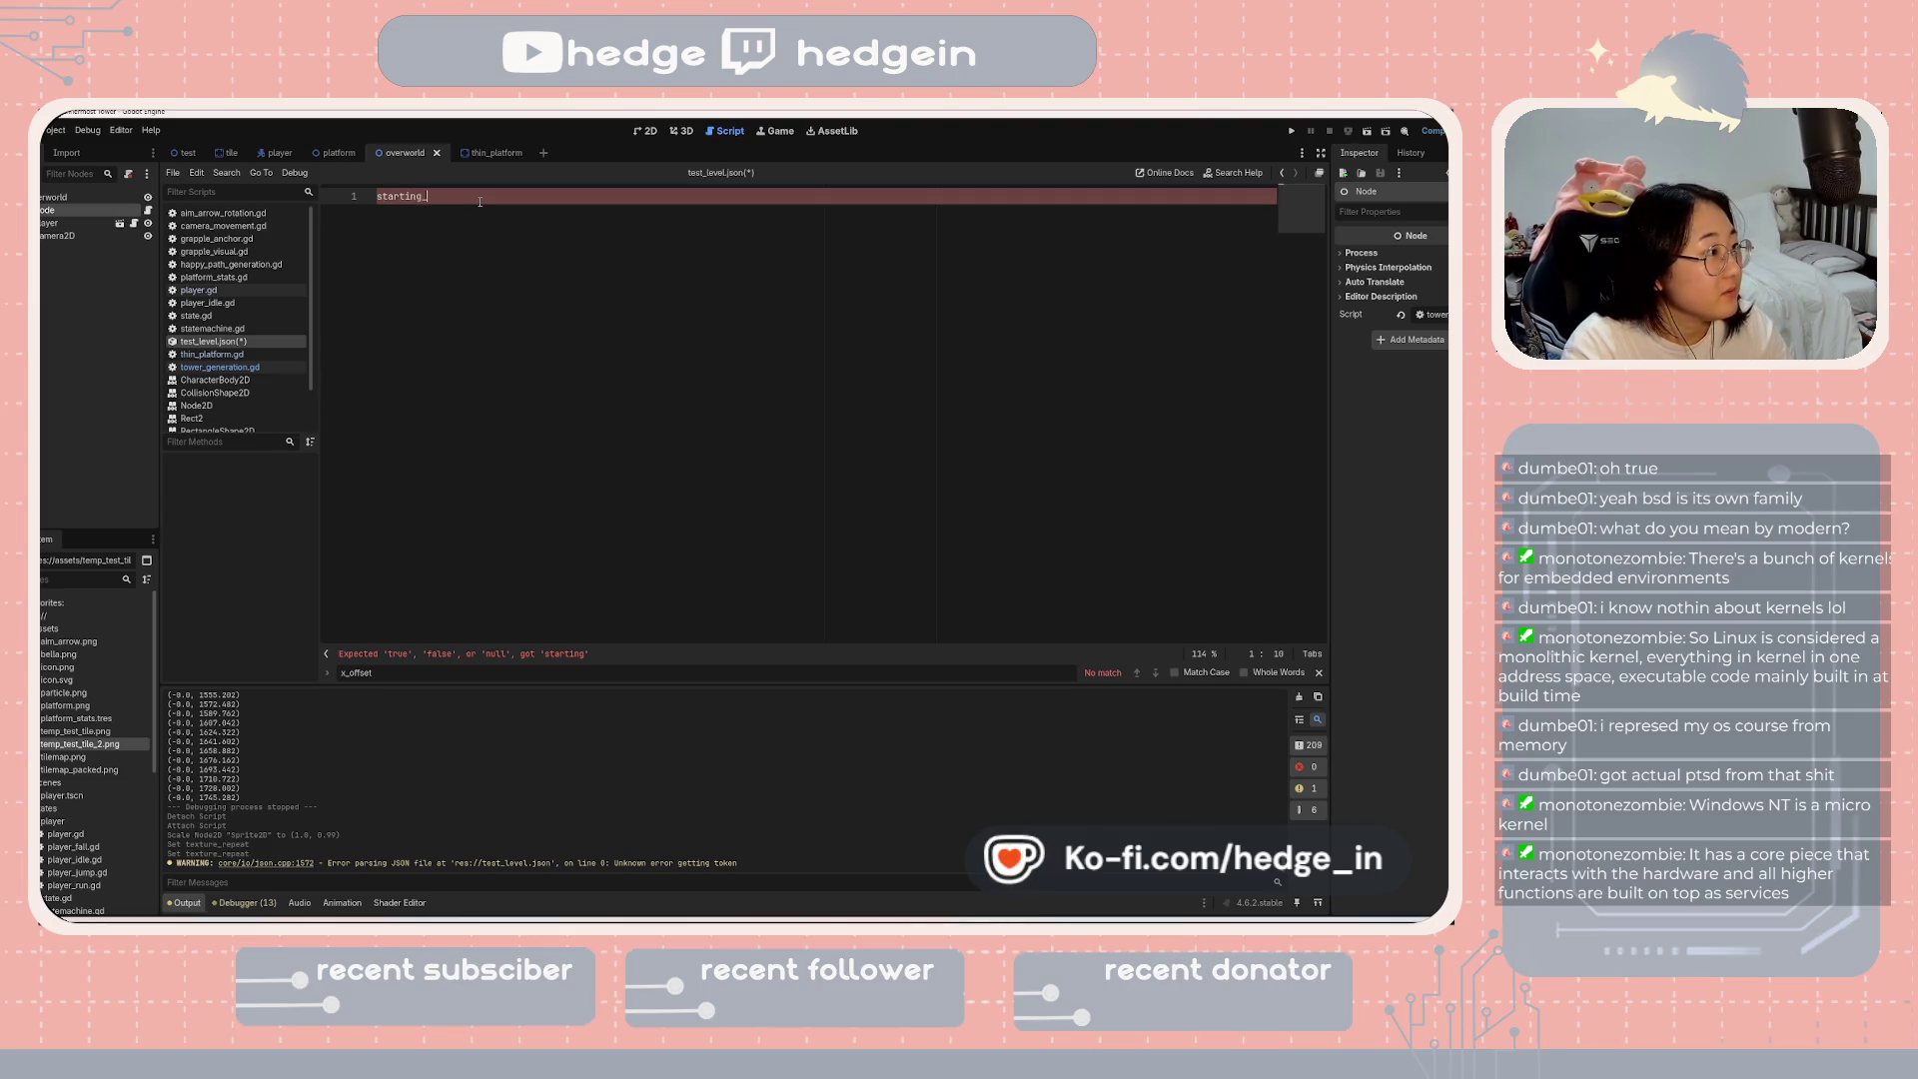
text(: )
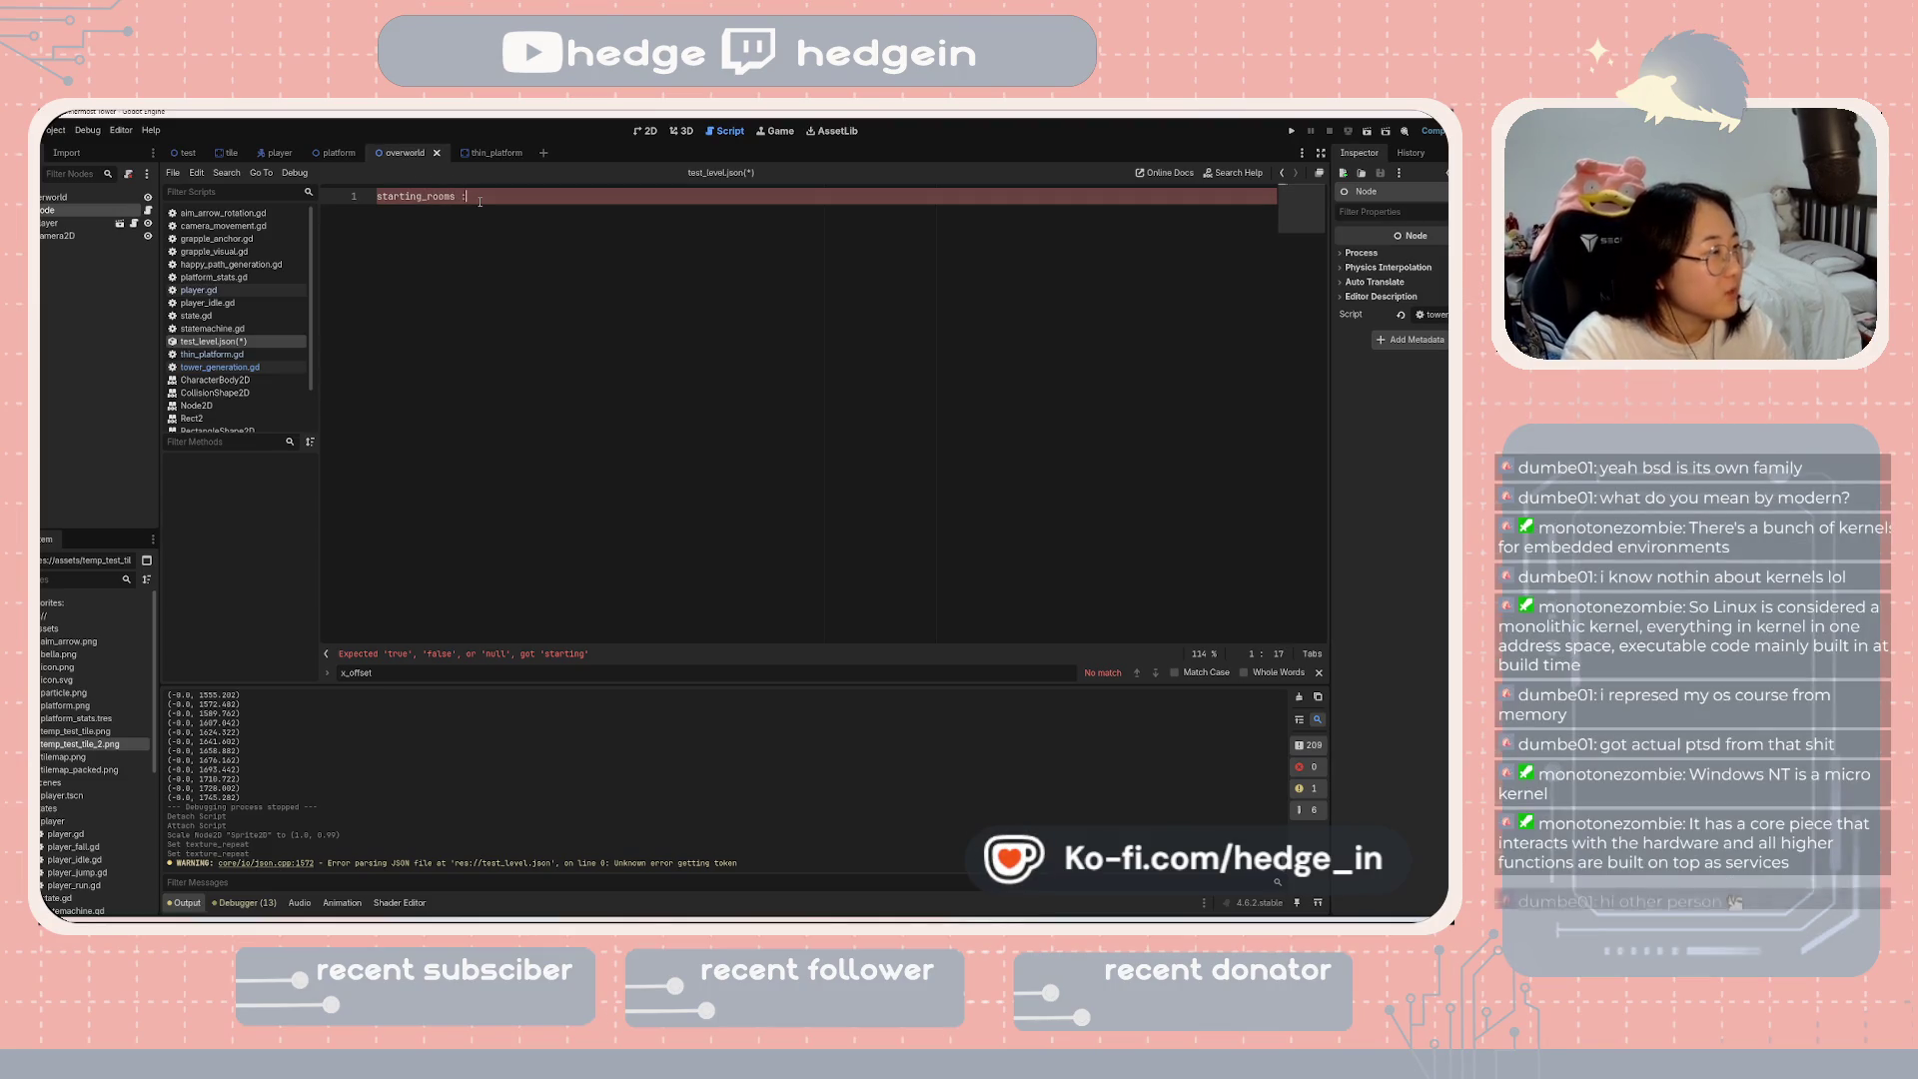
text({)
key(Return)
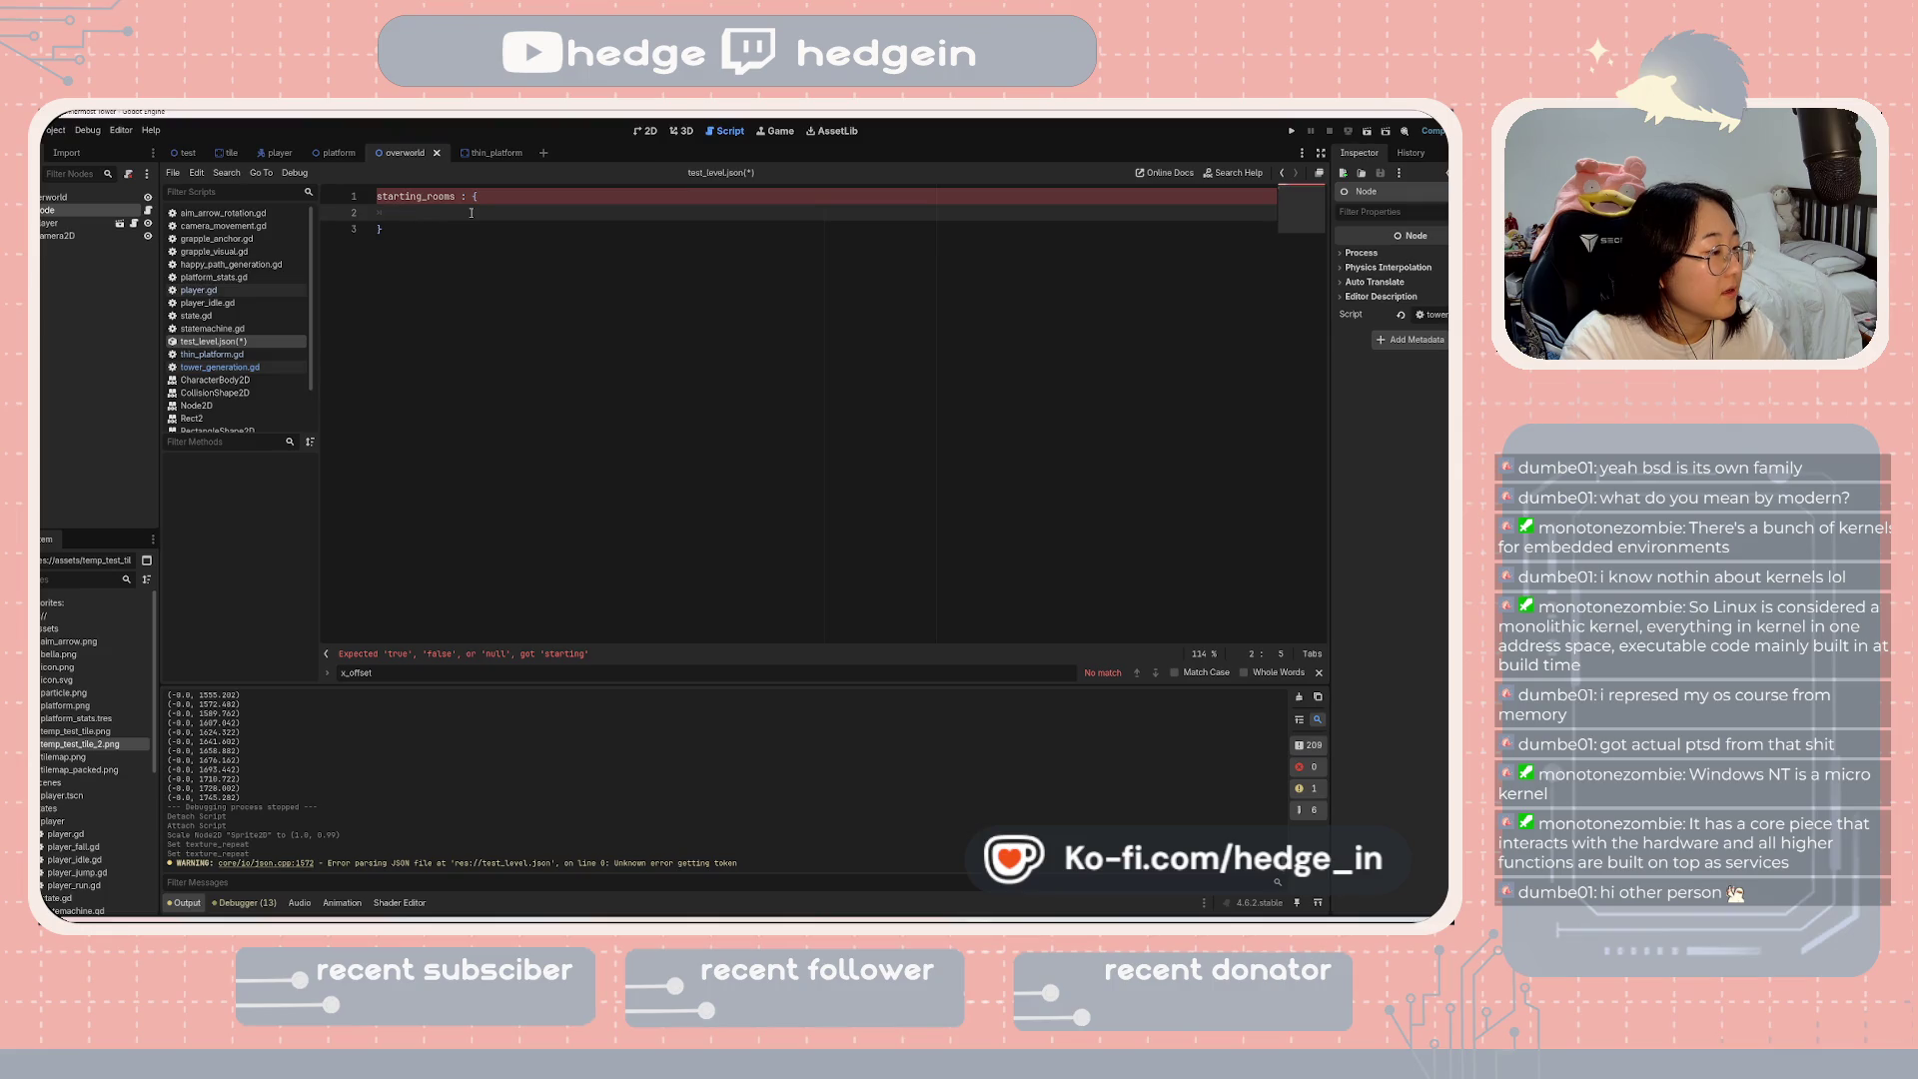
drag(436, 236, 367, 197)
key(BackSpace)
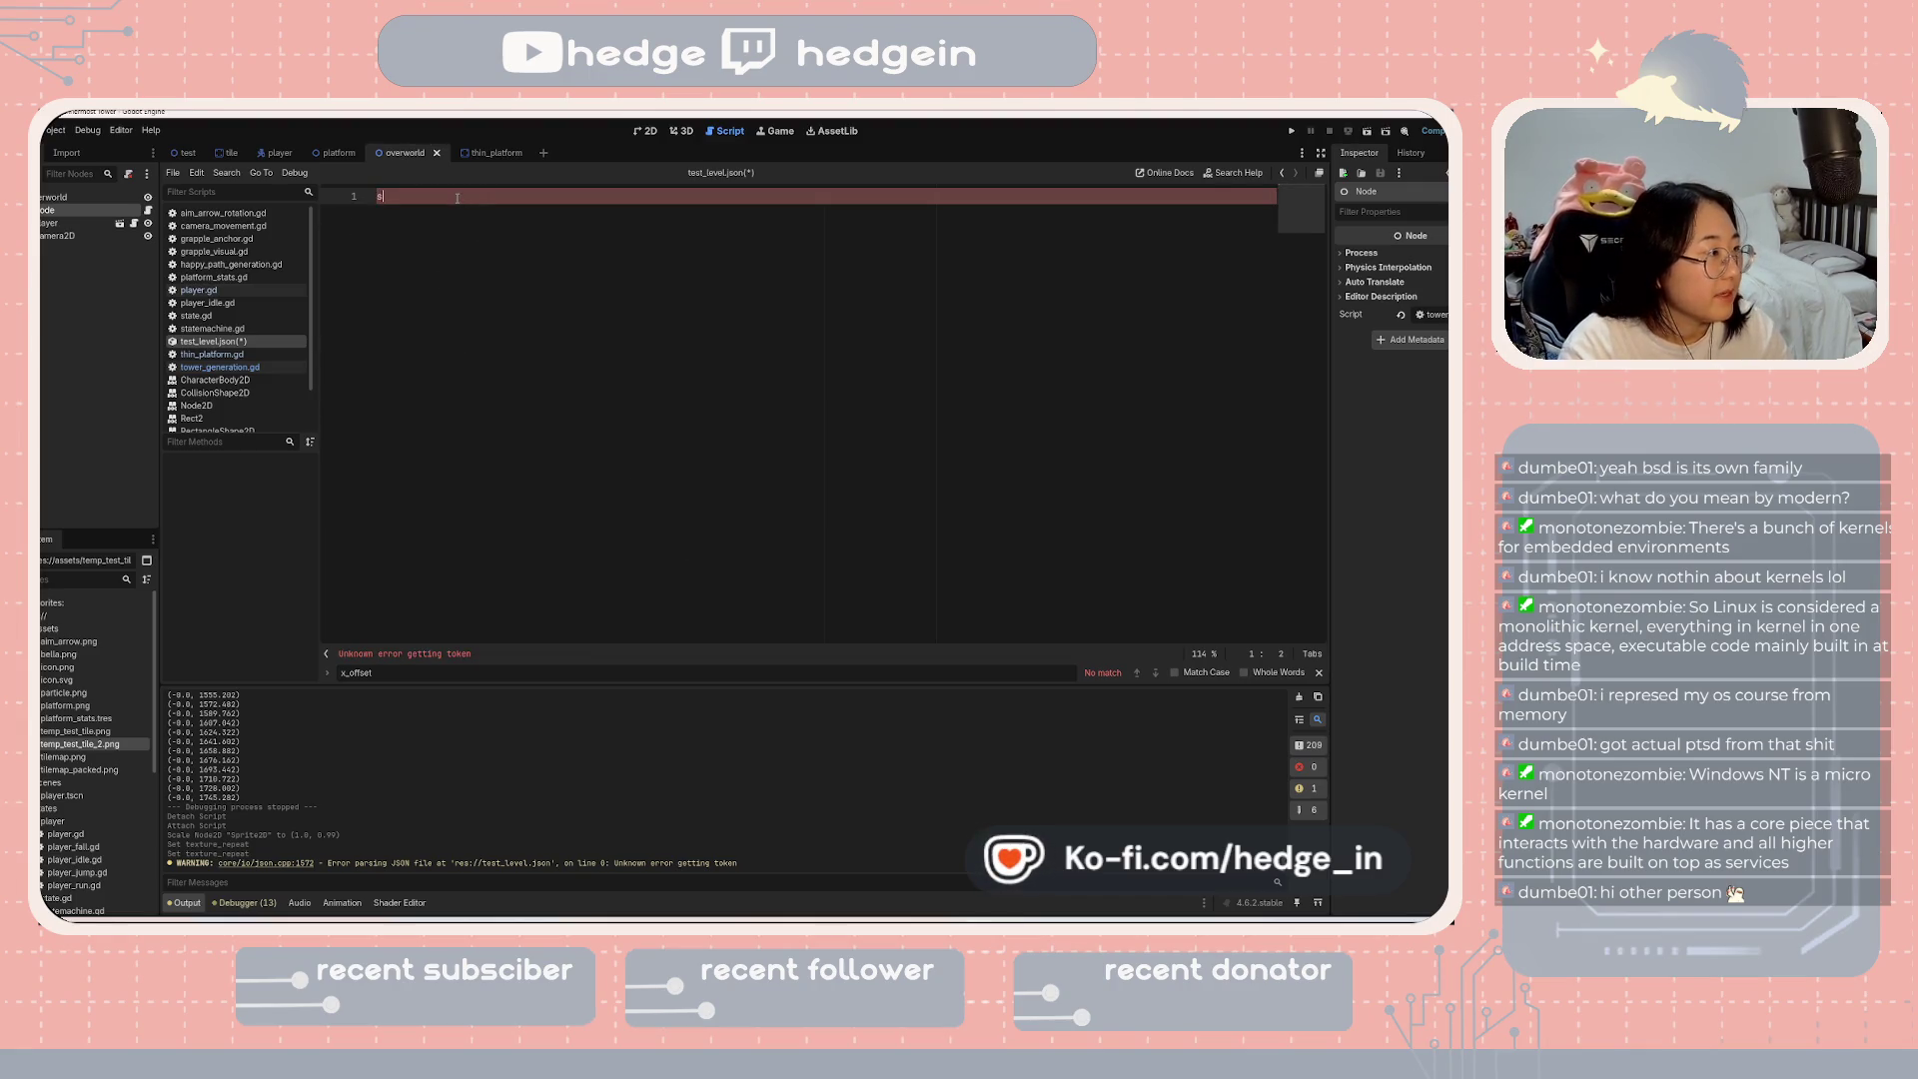
- Retype starting_room: { with an indented empty line before the closing brace
text(ing_room:)
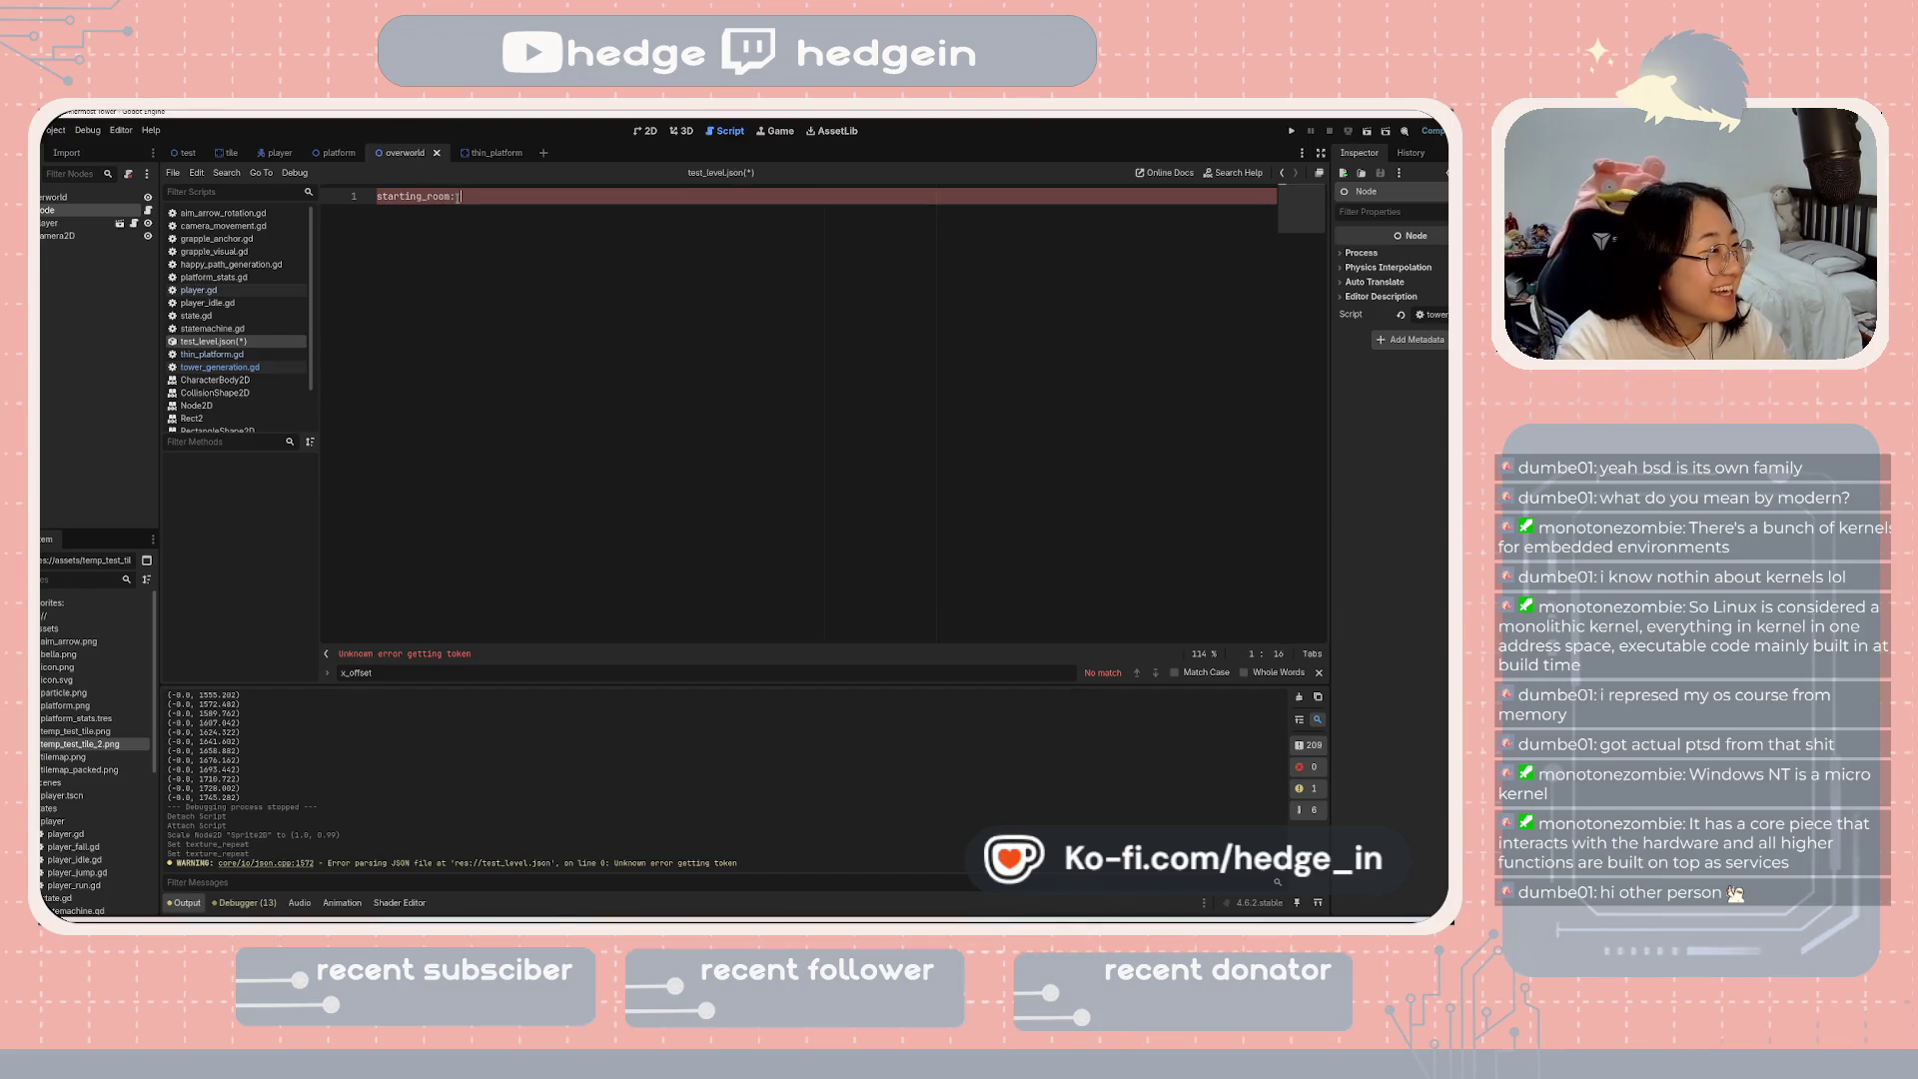
key(BackSpace)
key(BackSpace)
key(Return)
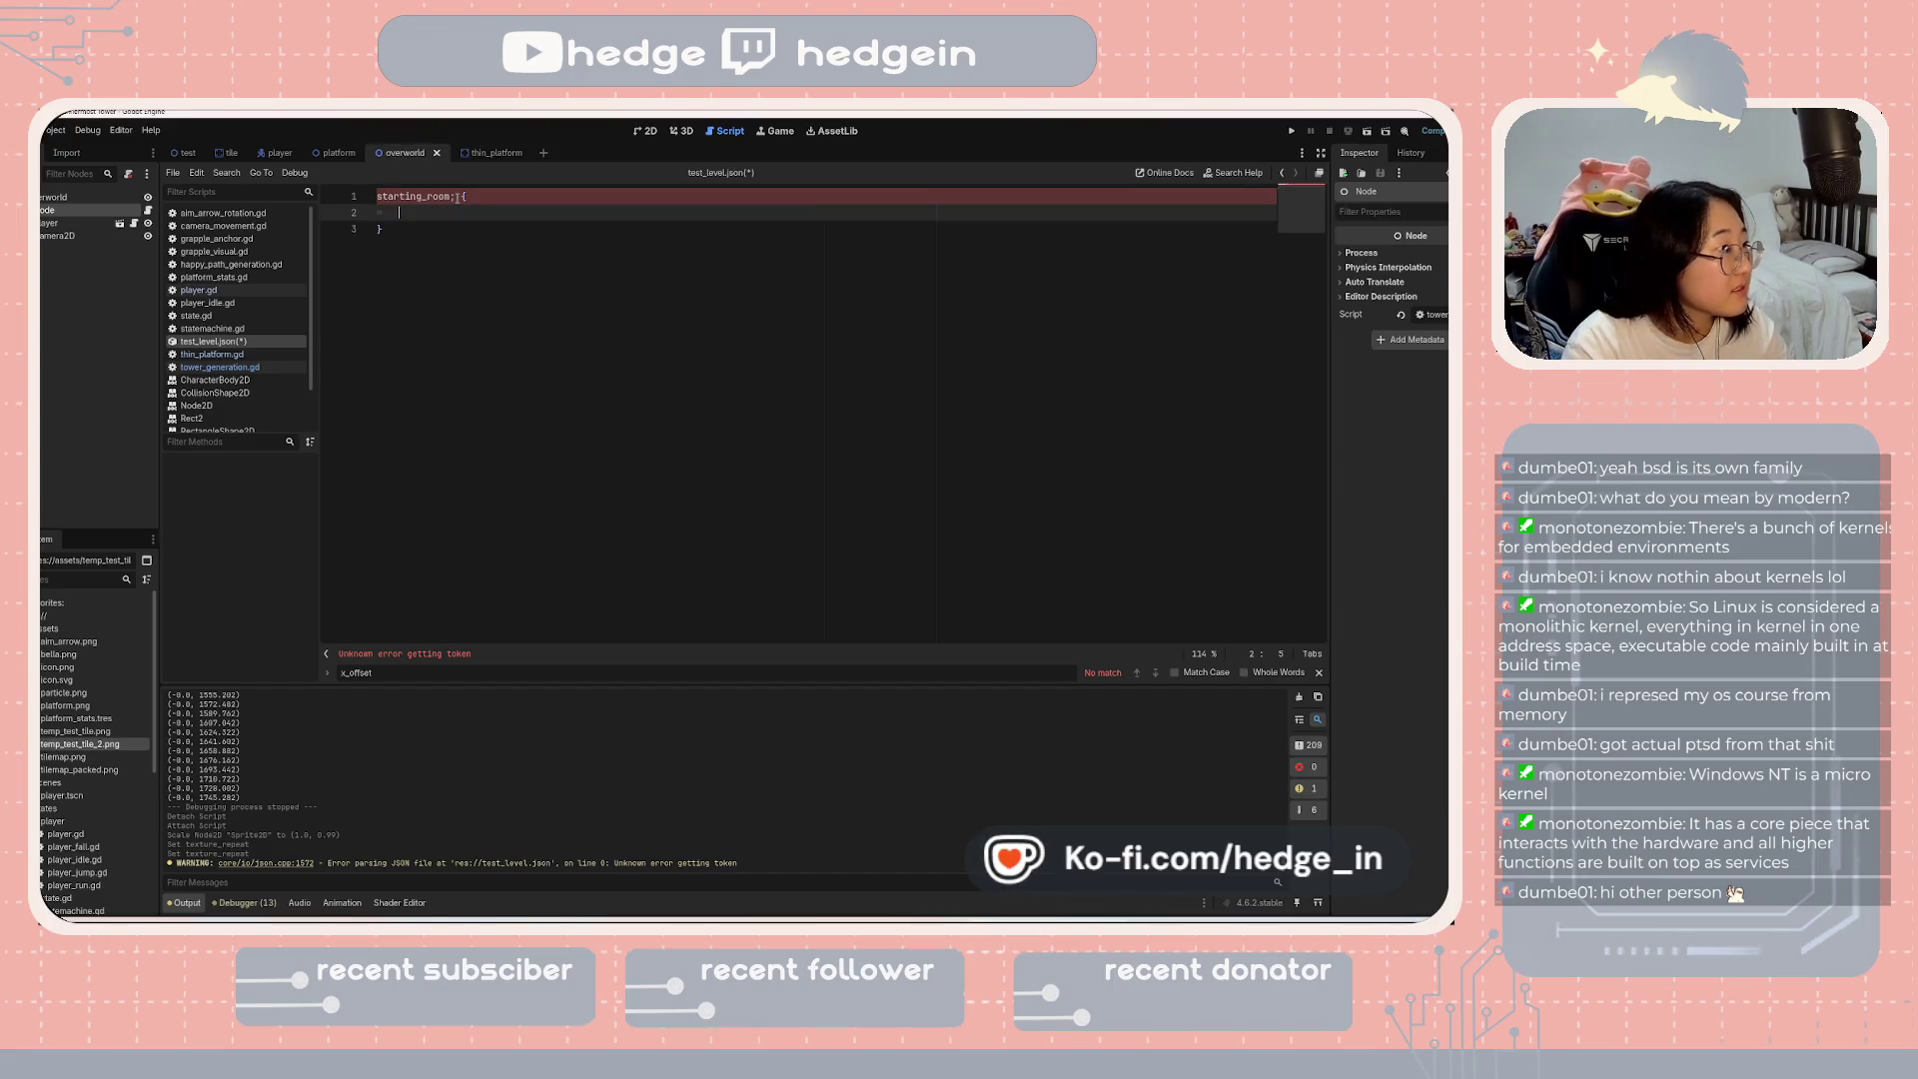
click(456, 197)
click(439, 216)
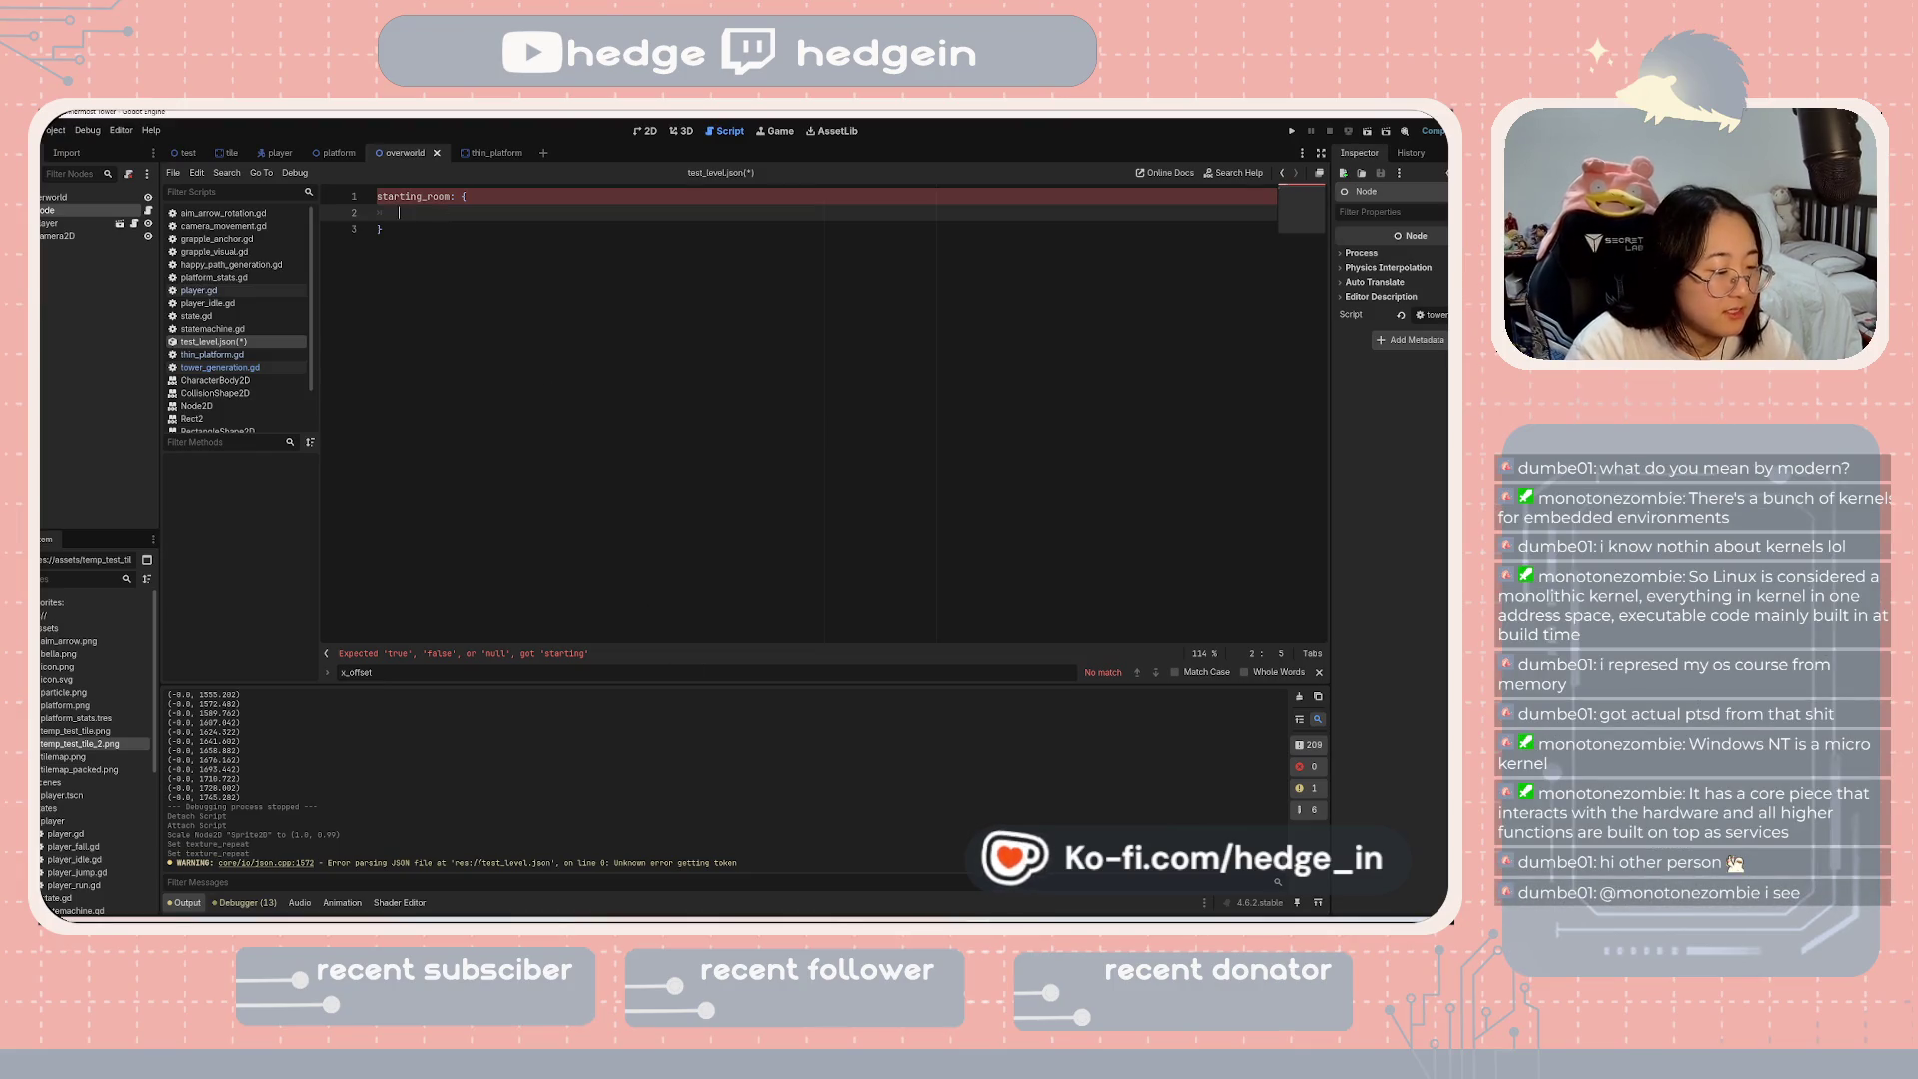
click(849, 877)
scroll(798, 396, down, 5)
scroll(798, 396, down, 15)
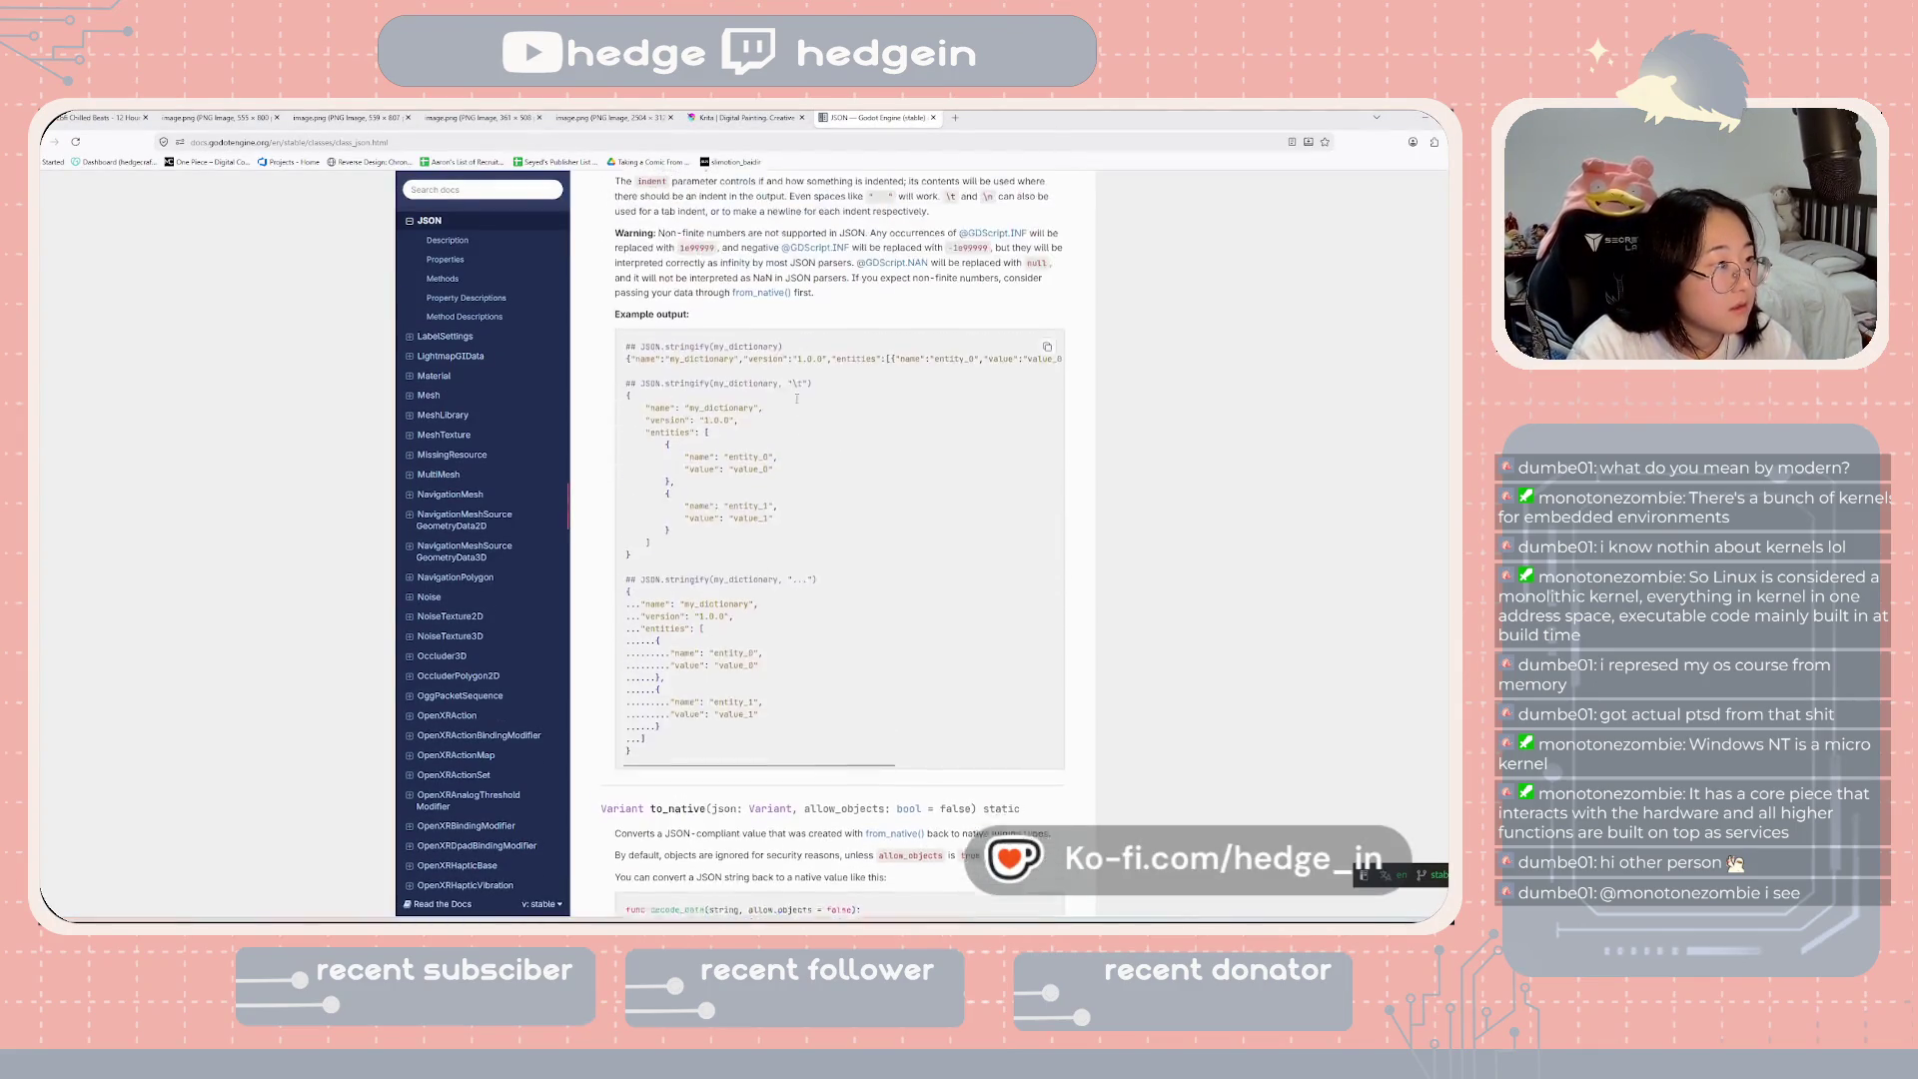
scroll(796, 399, up, 1)
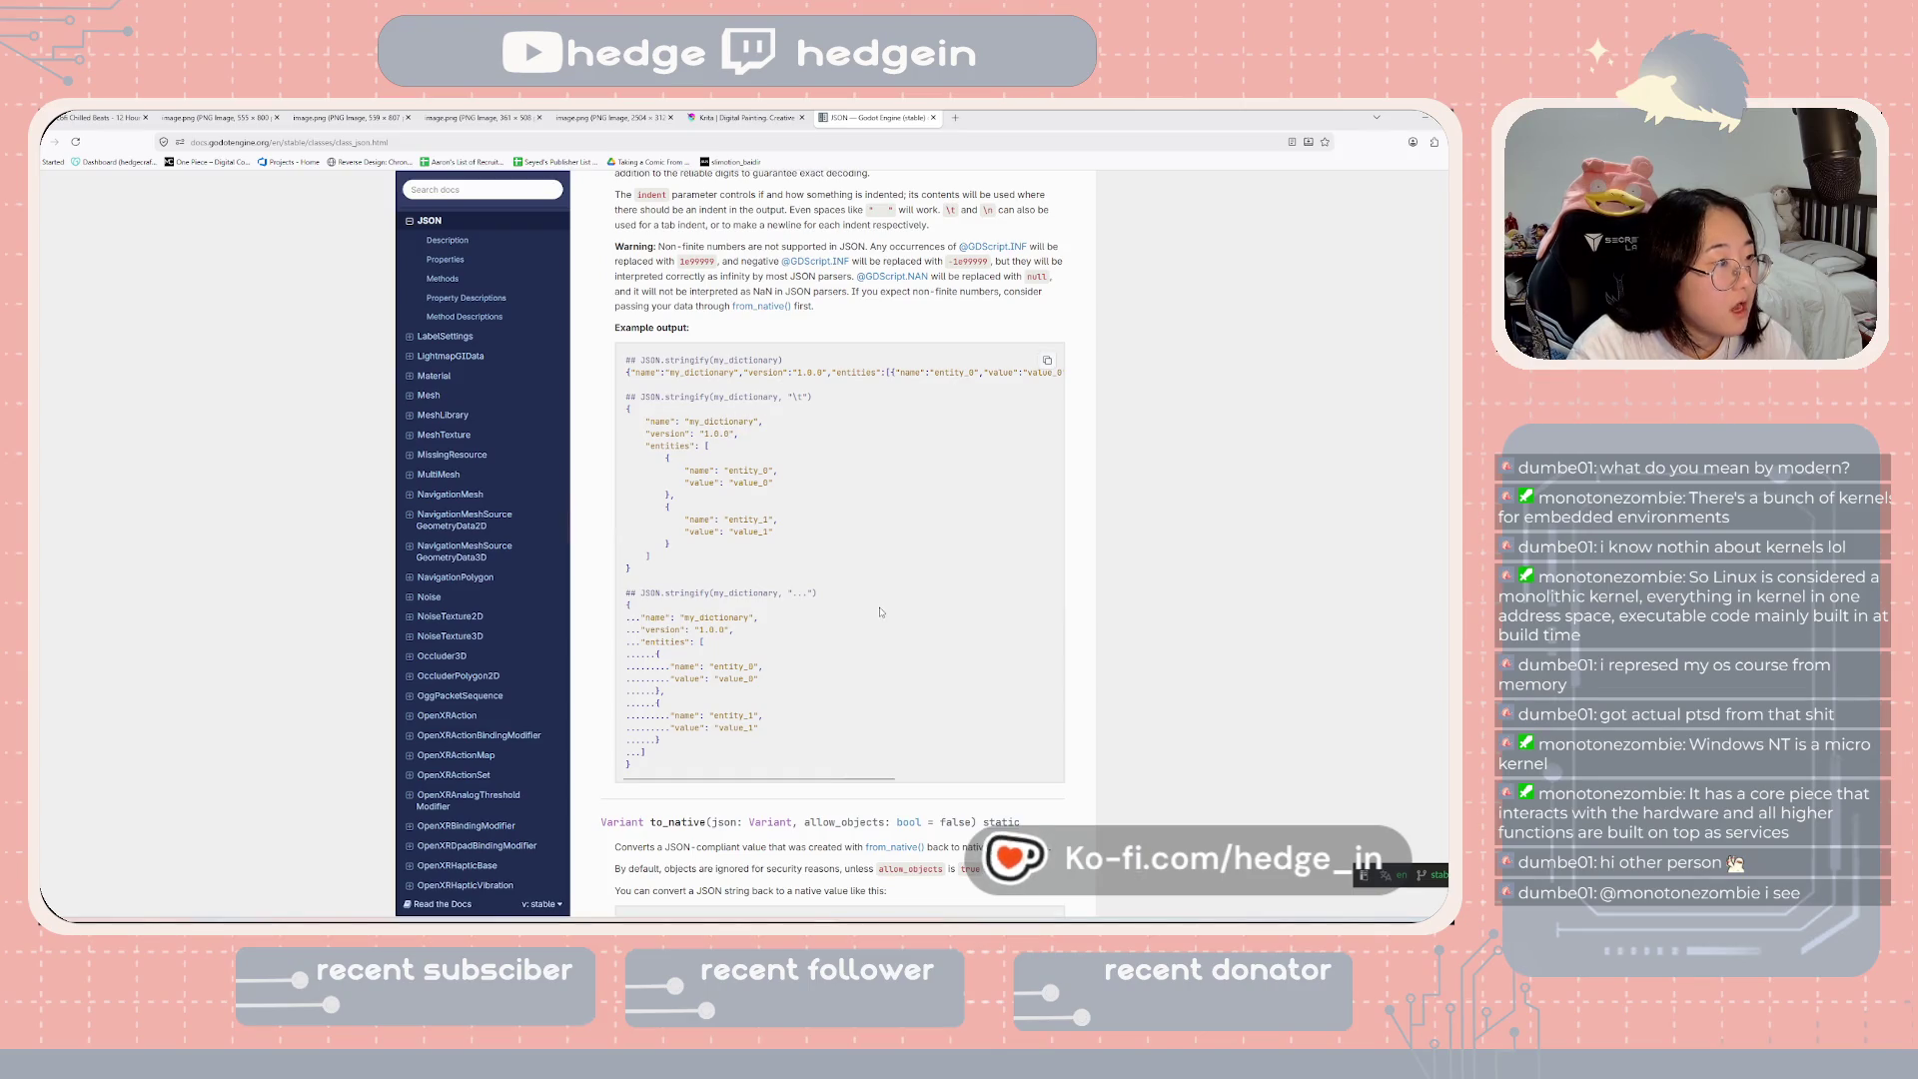
key(alt+Tab)
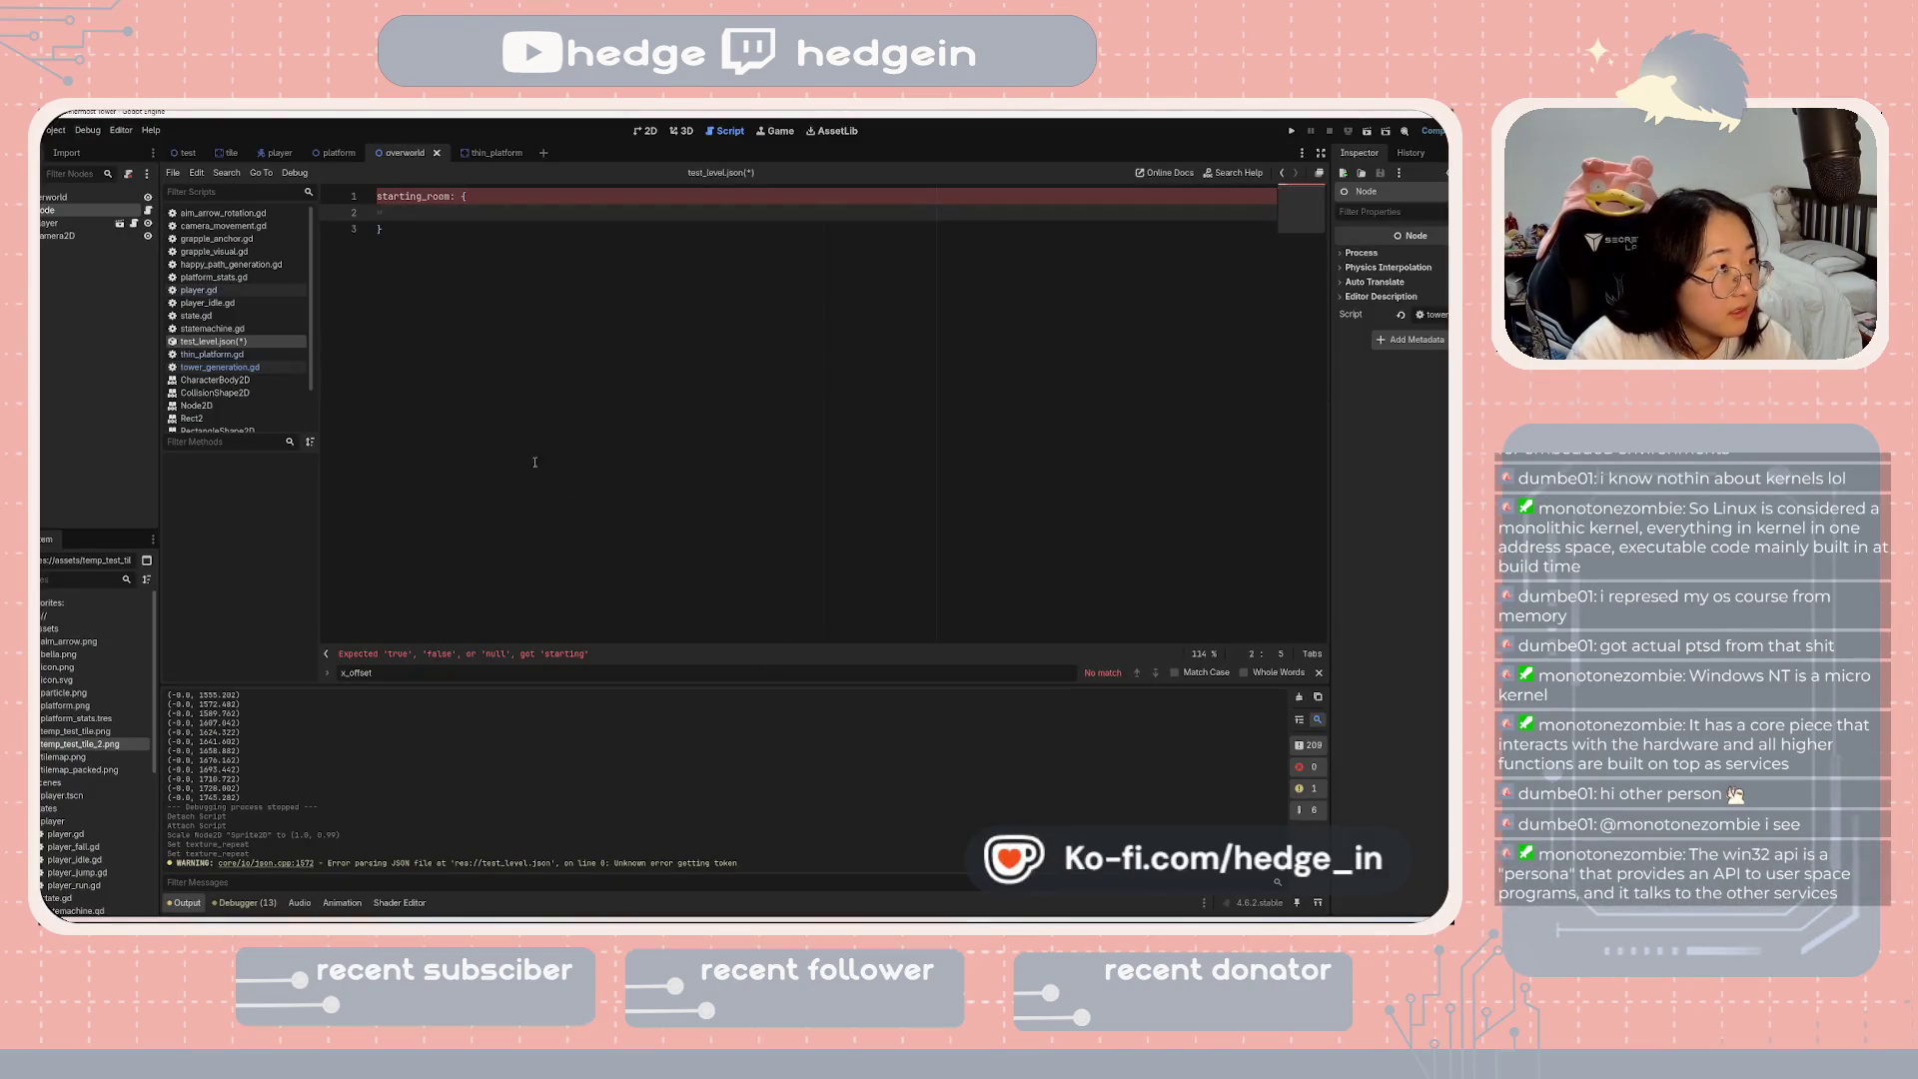
- Wrap the test_level.json content in an outer pair of curly braces
click(376, 196)
text({)
click(396, 227)
key(Return)
text(})
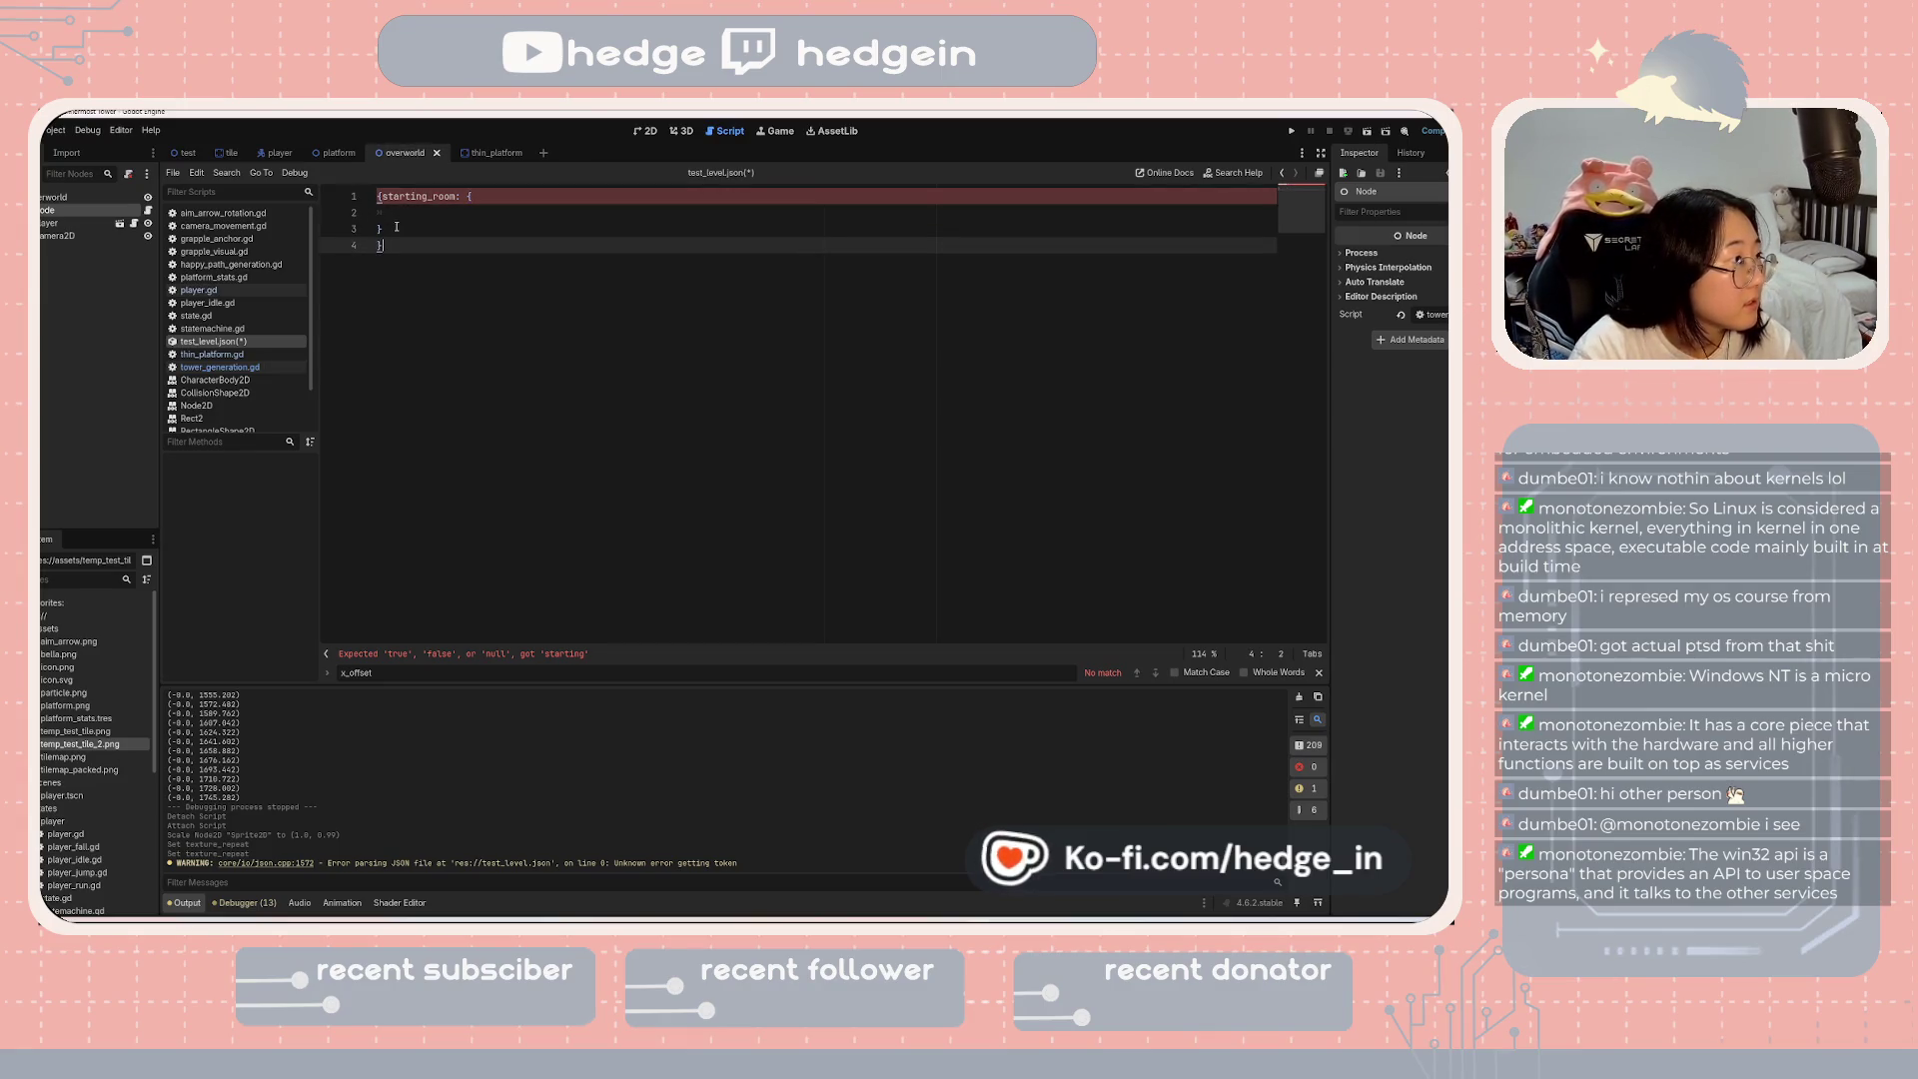
key(Up)
key(Up)
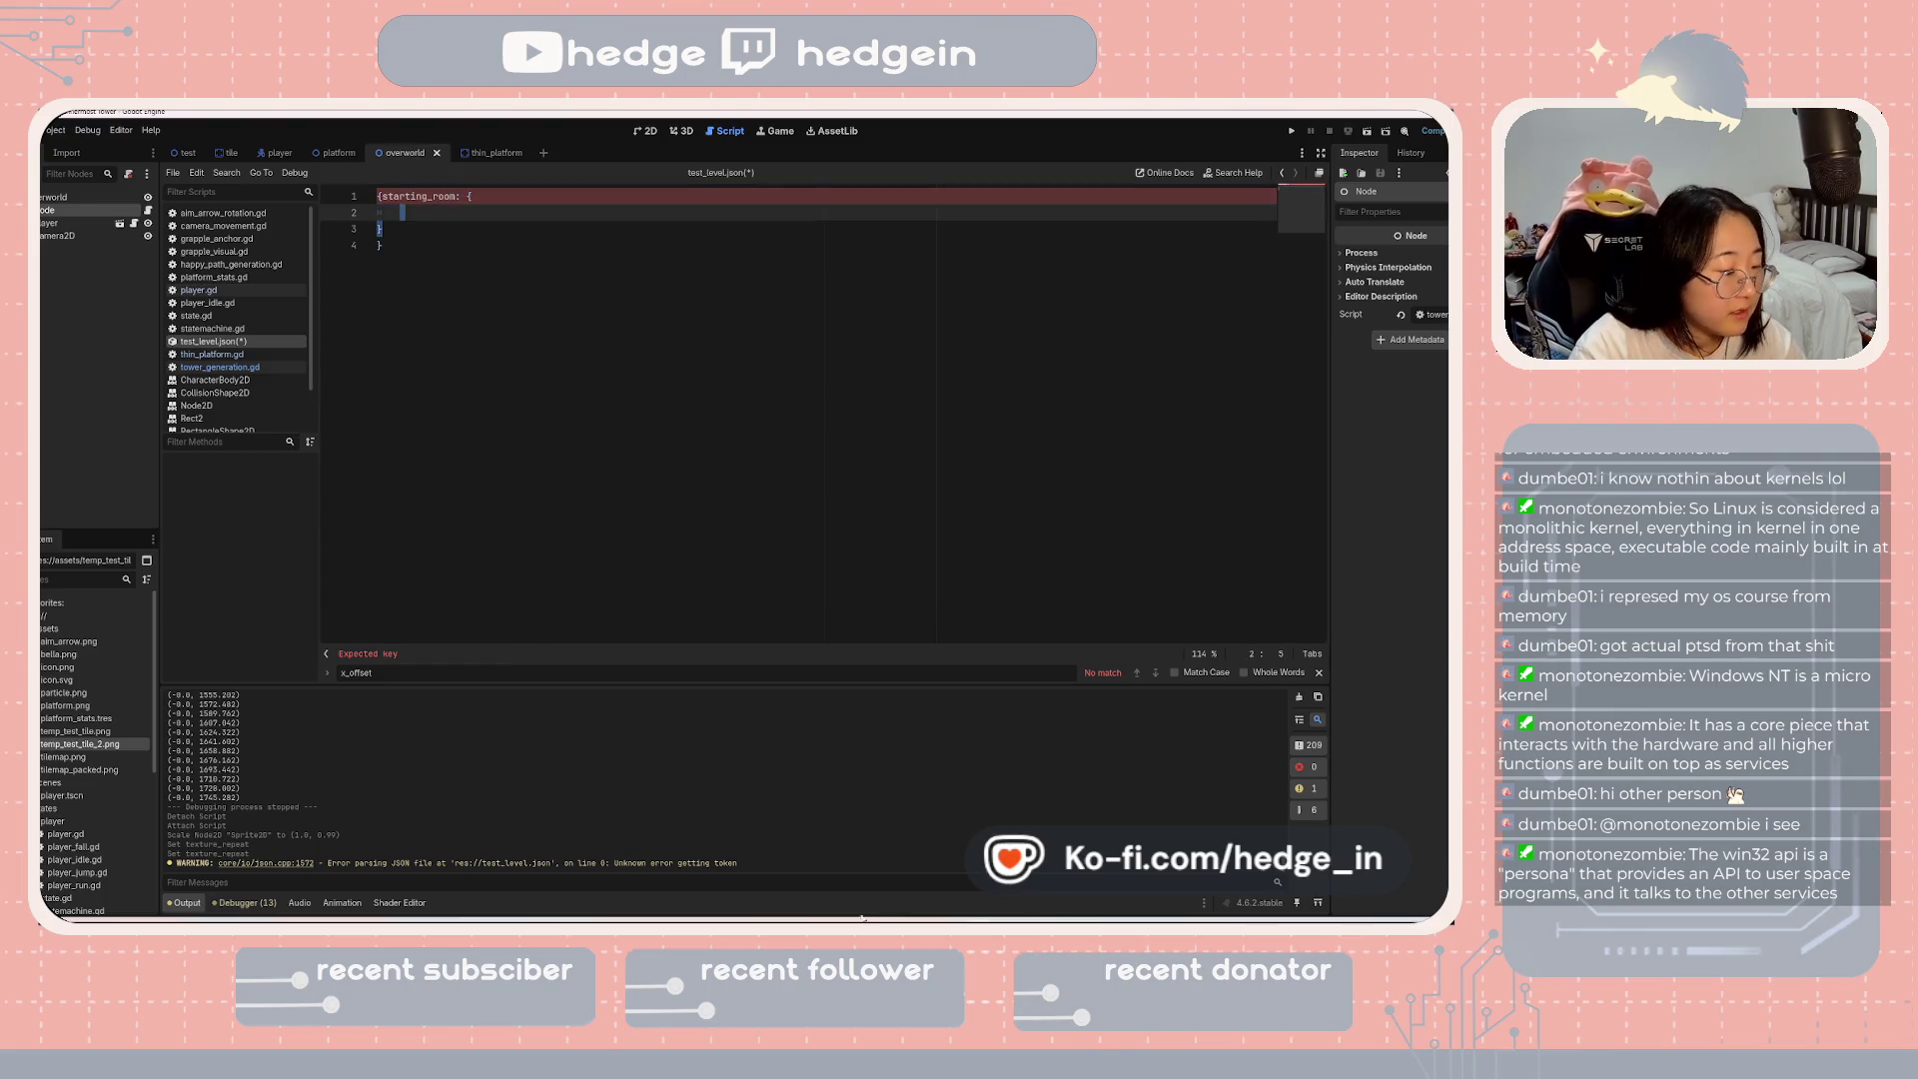
key(alt+Tab)
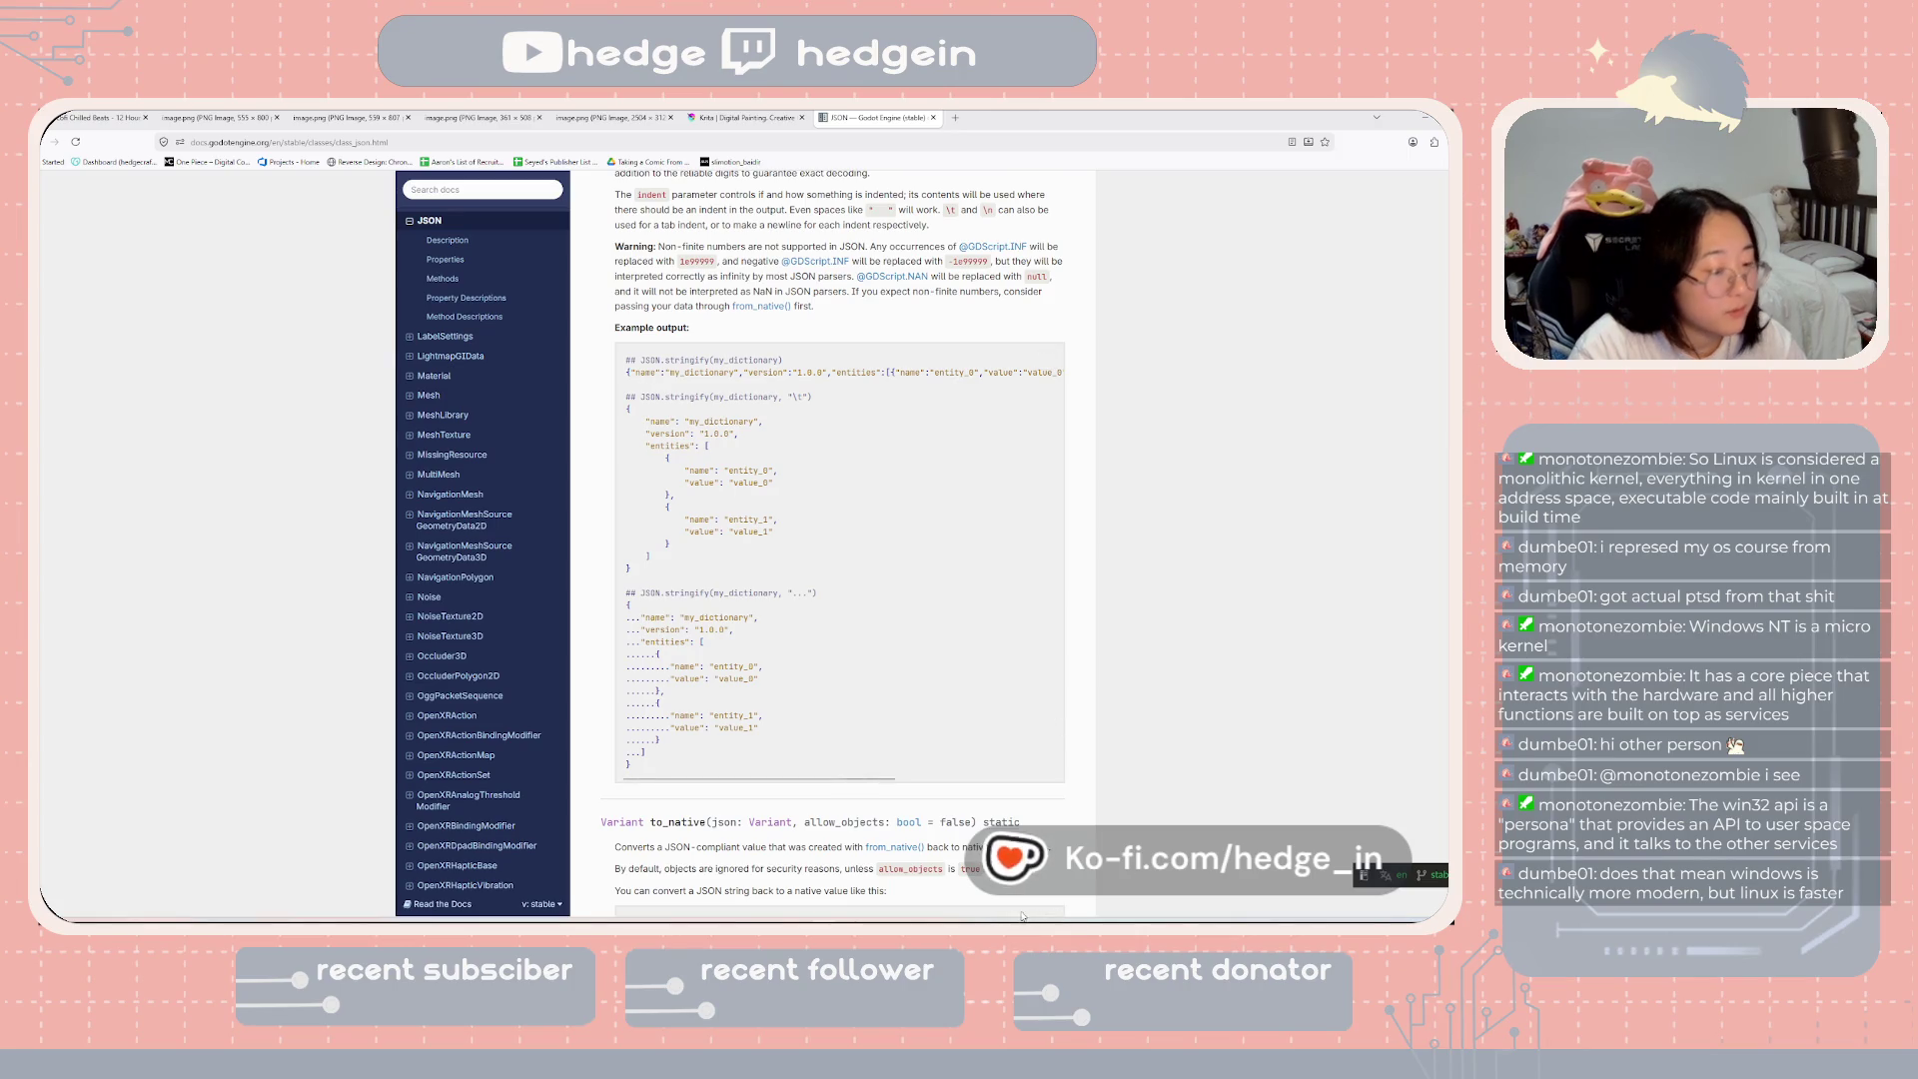
key(alt+Tab)
- Put quotes around the starting_room key, then switch to the player scene's player.gd script
click(384, 196)
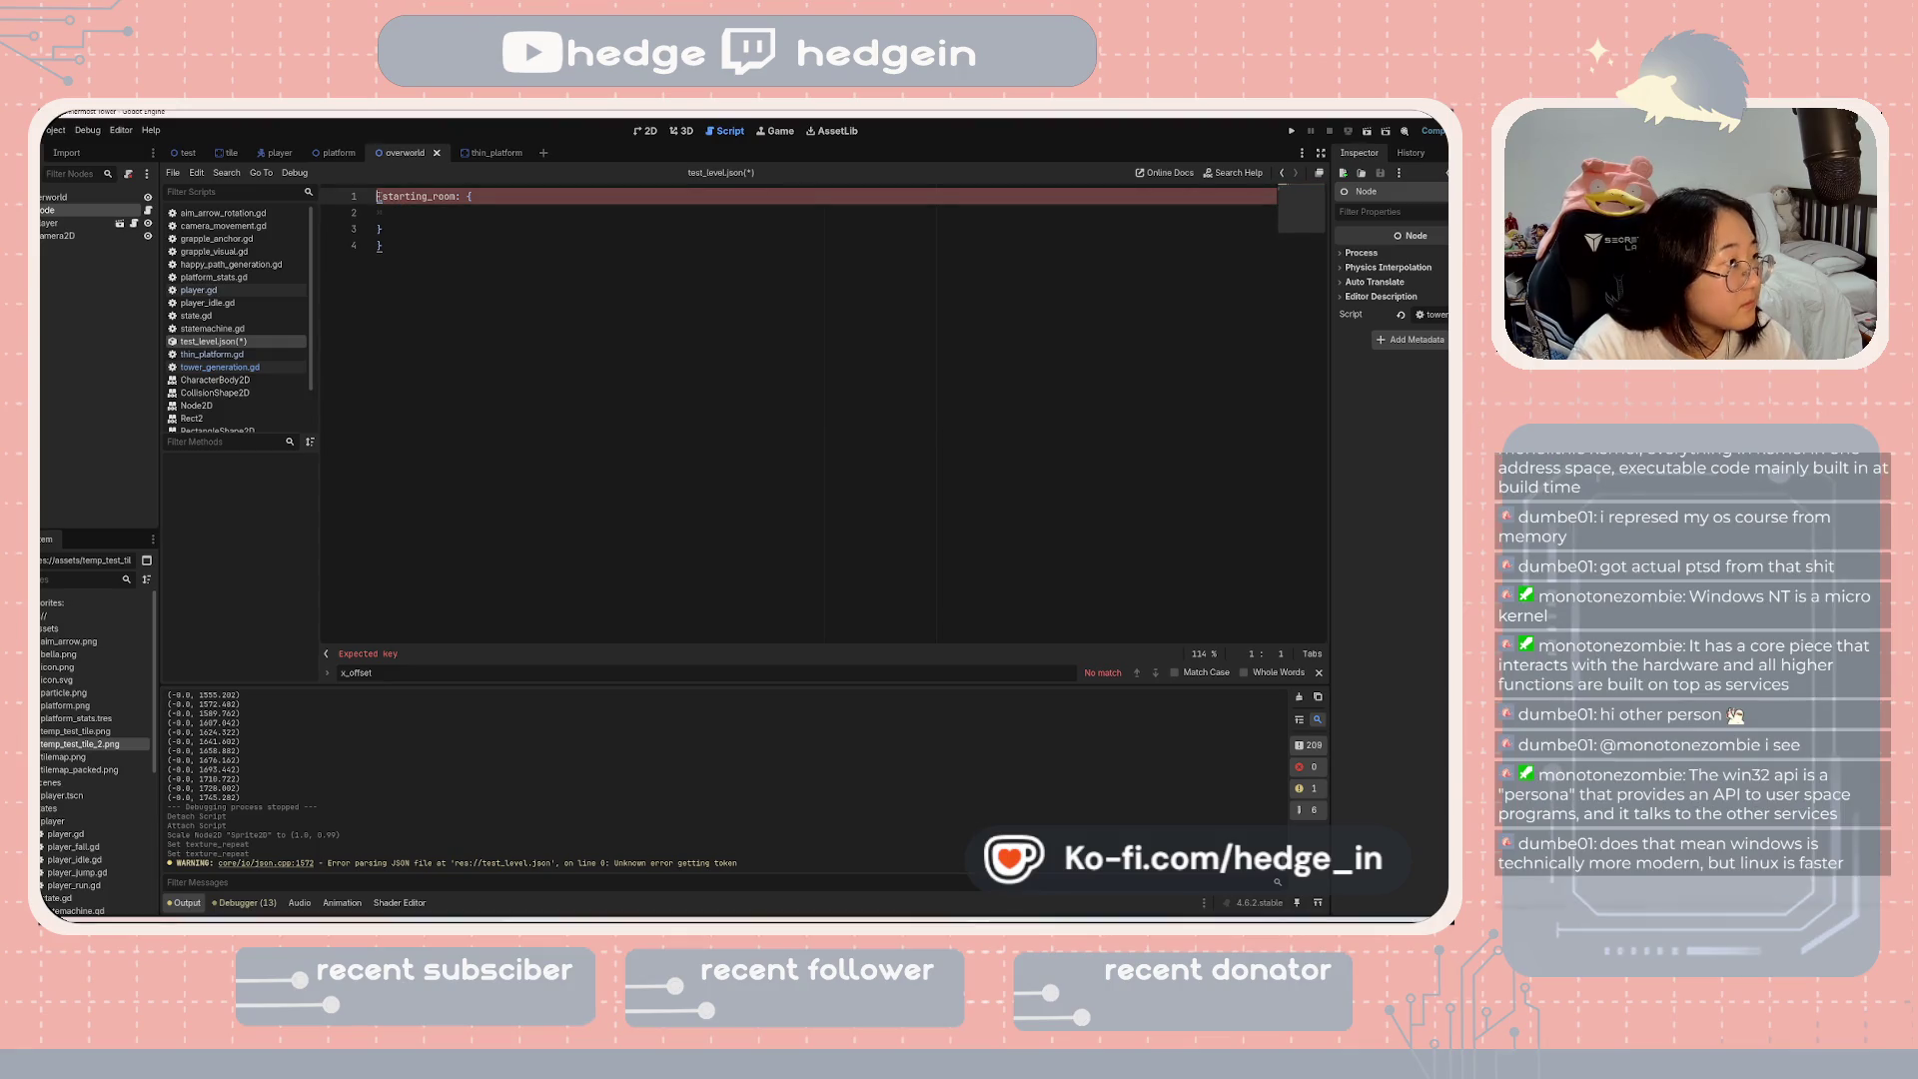
text(")
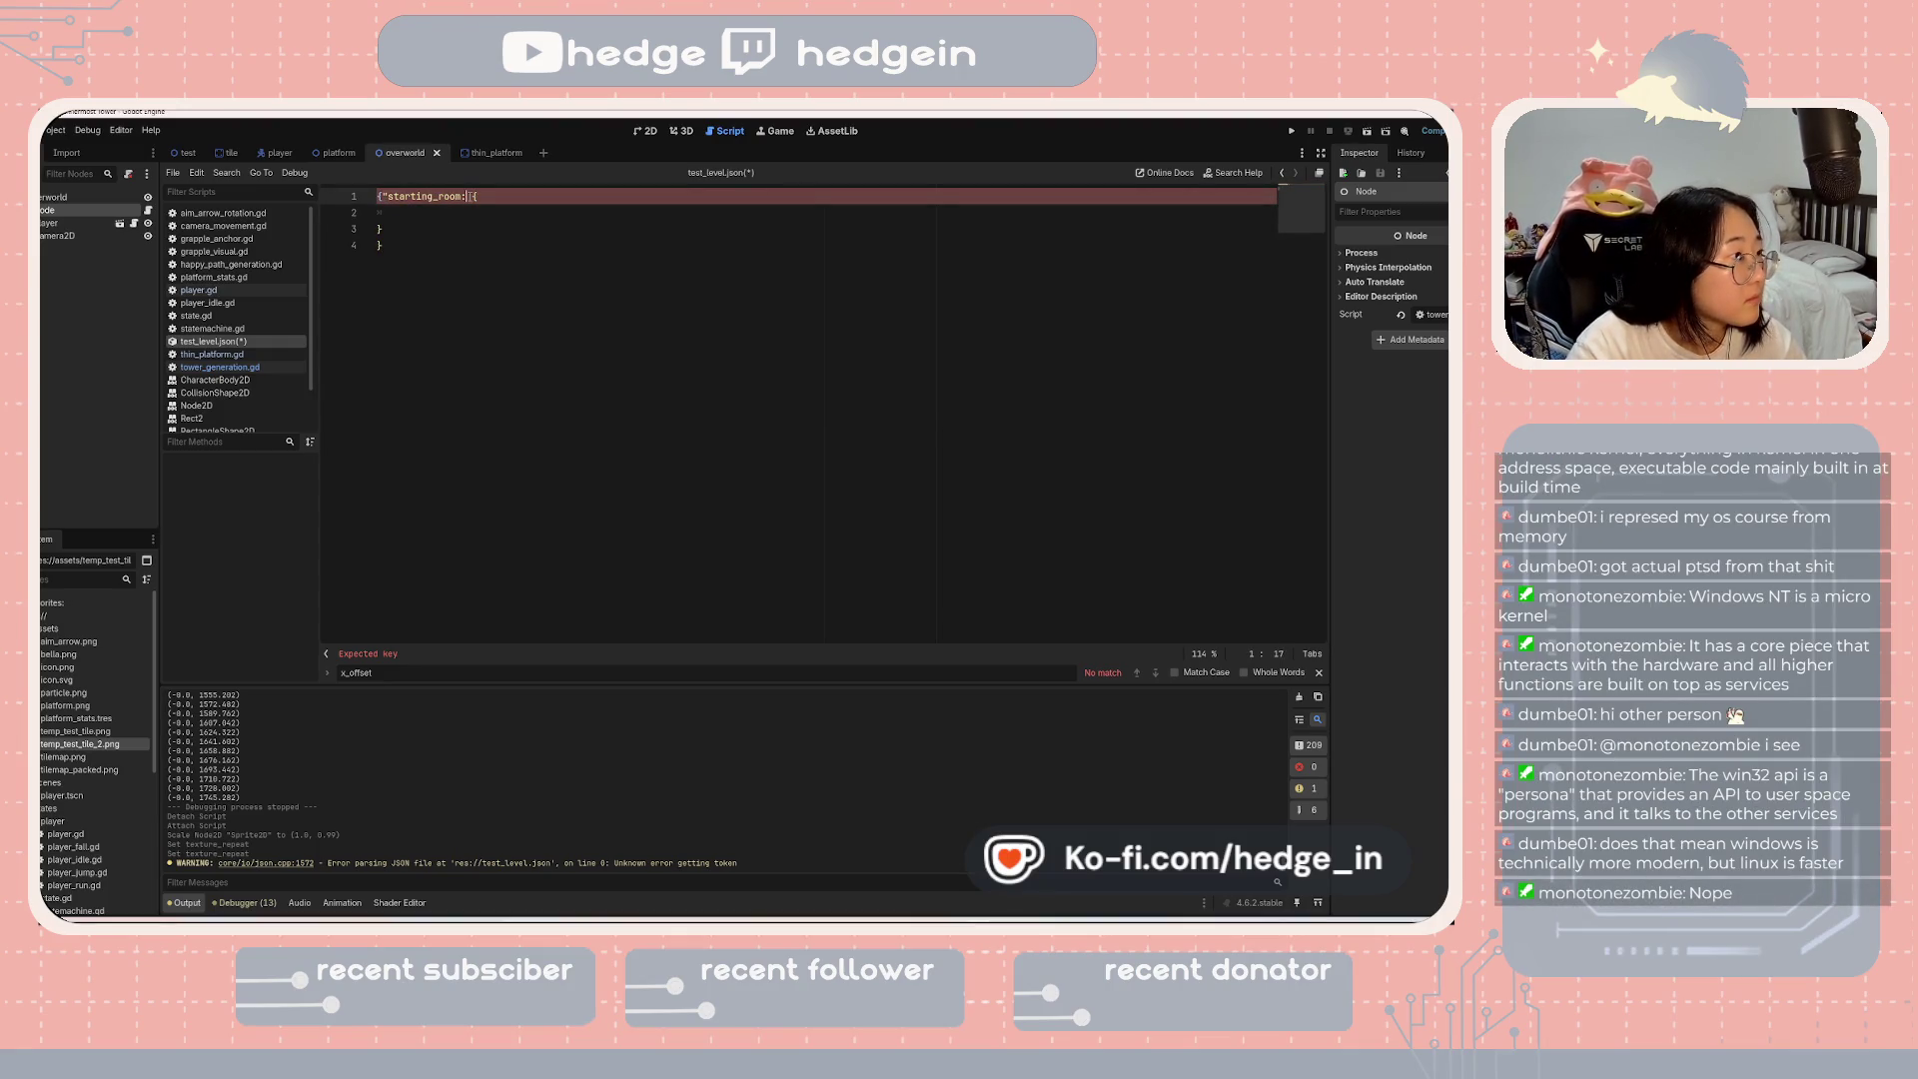
key(Down)
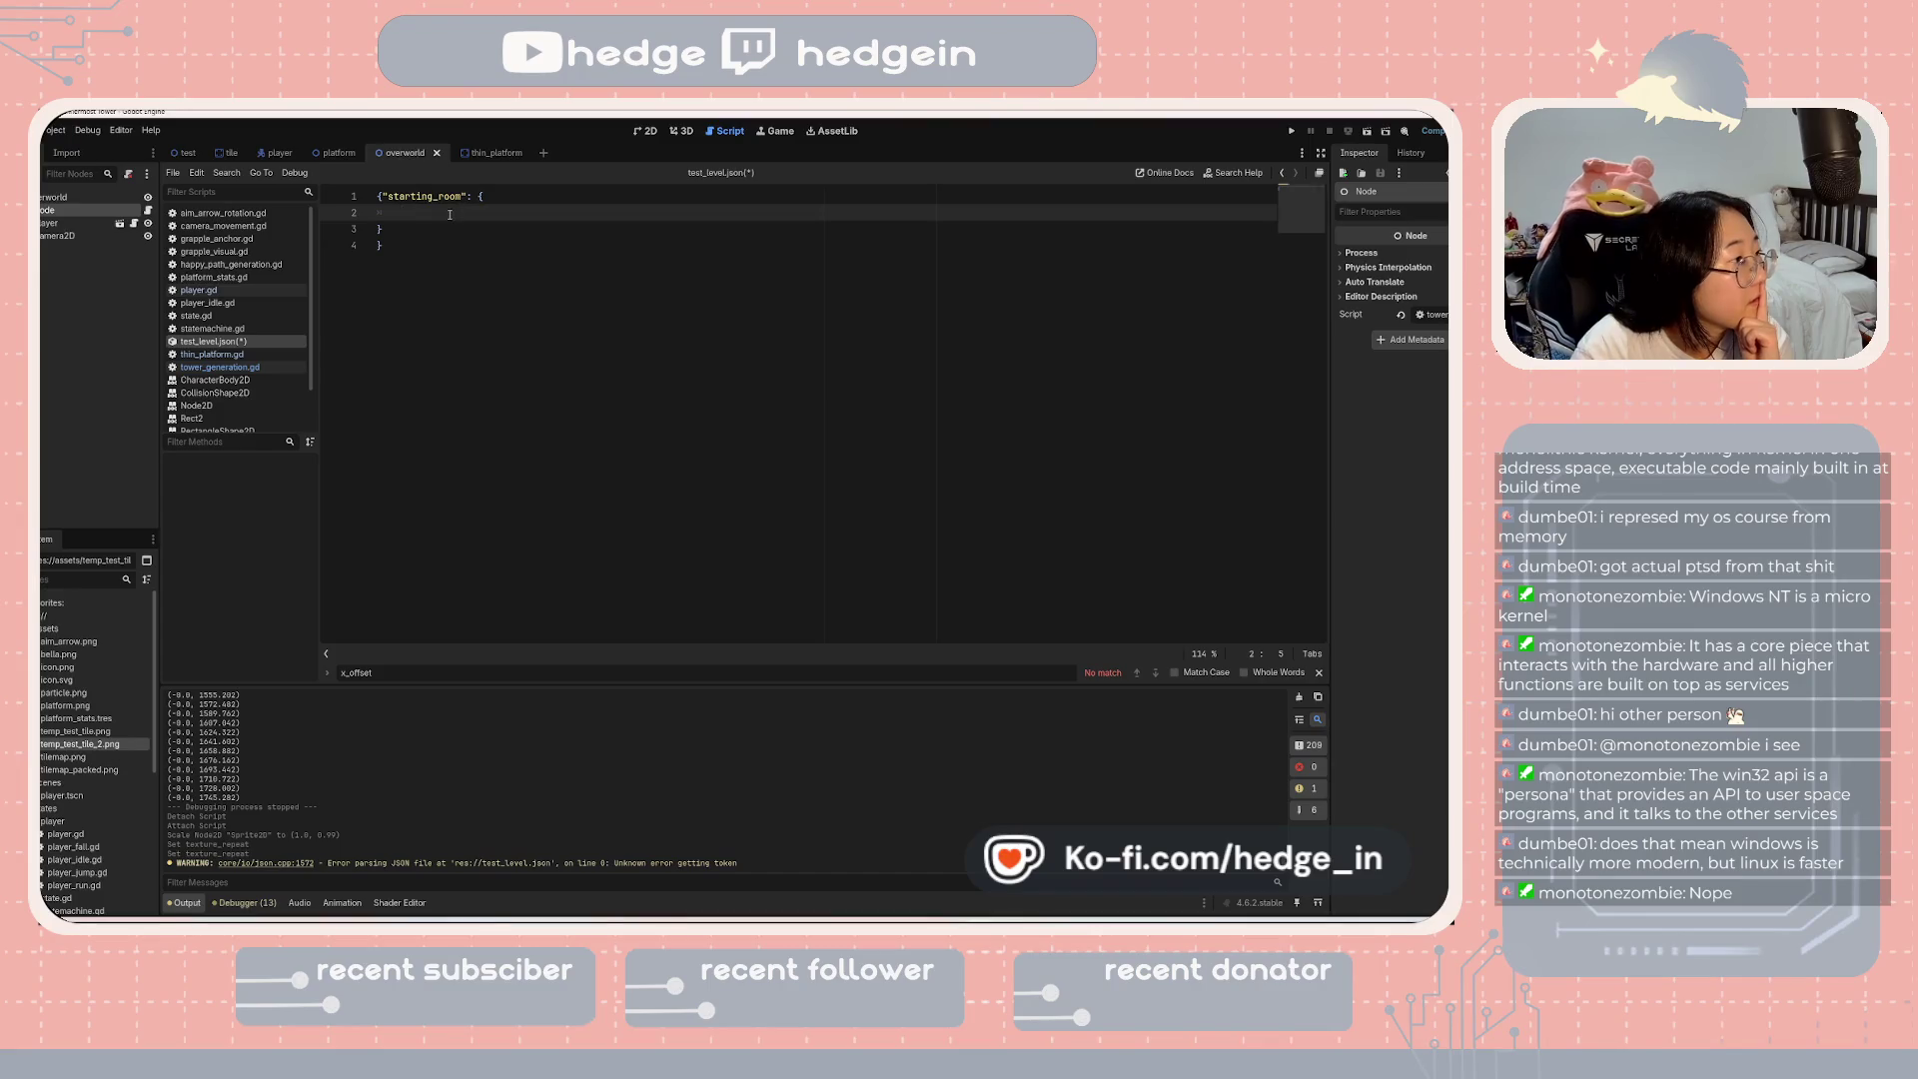
click(506, 201)
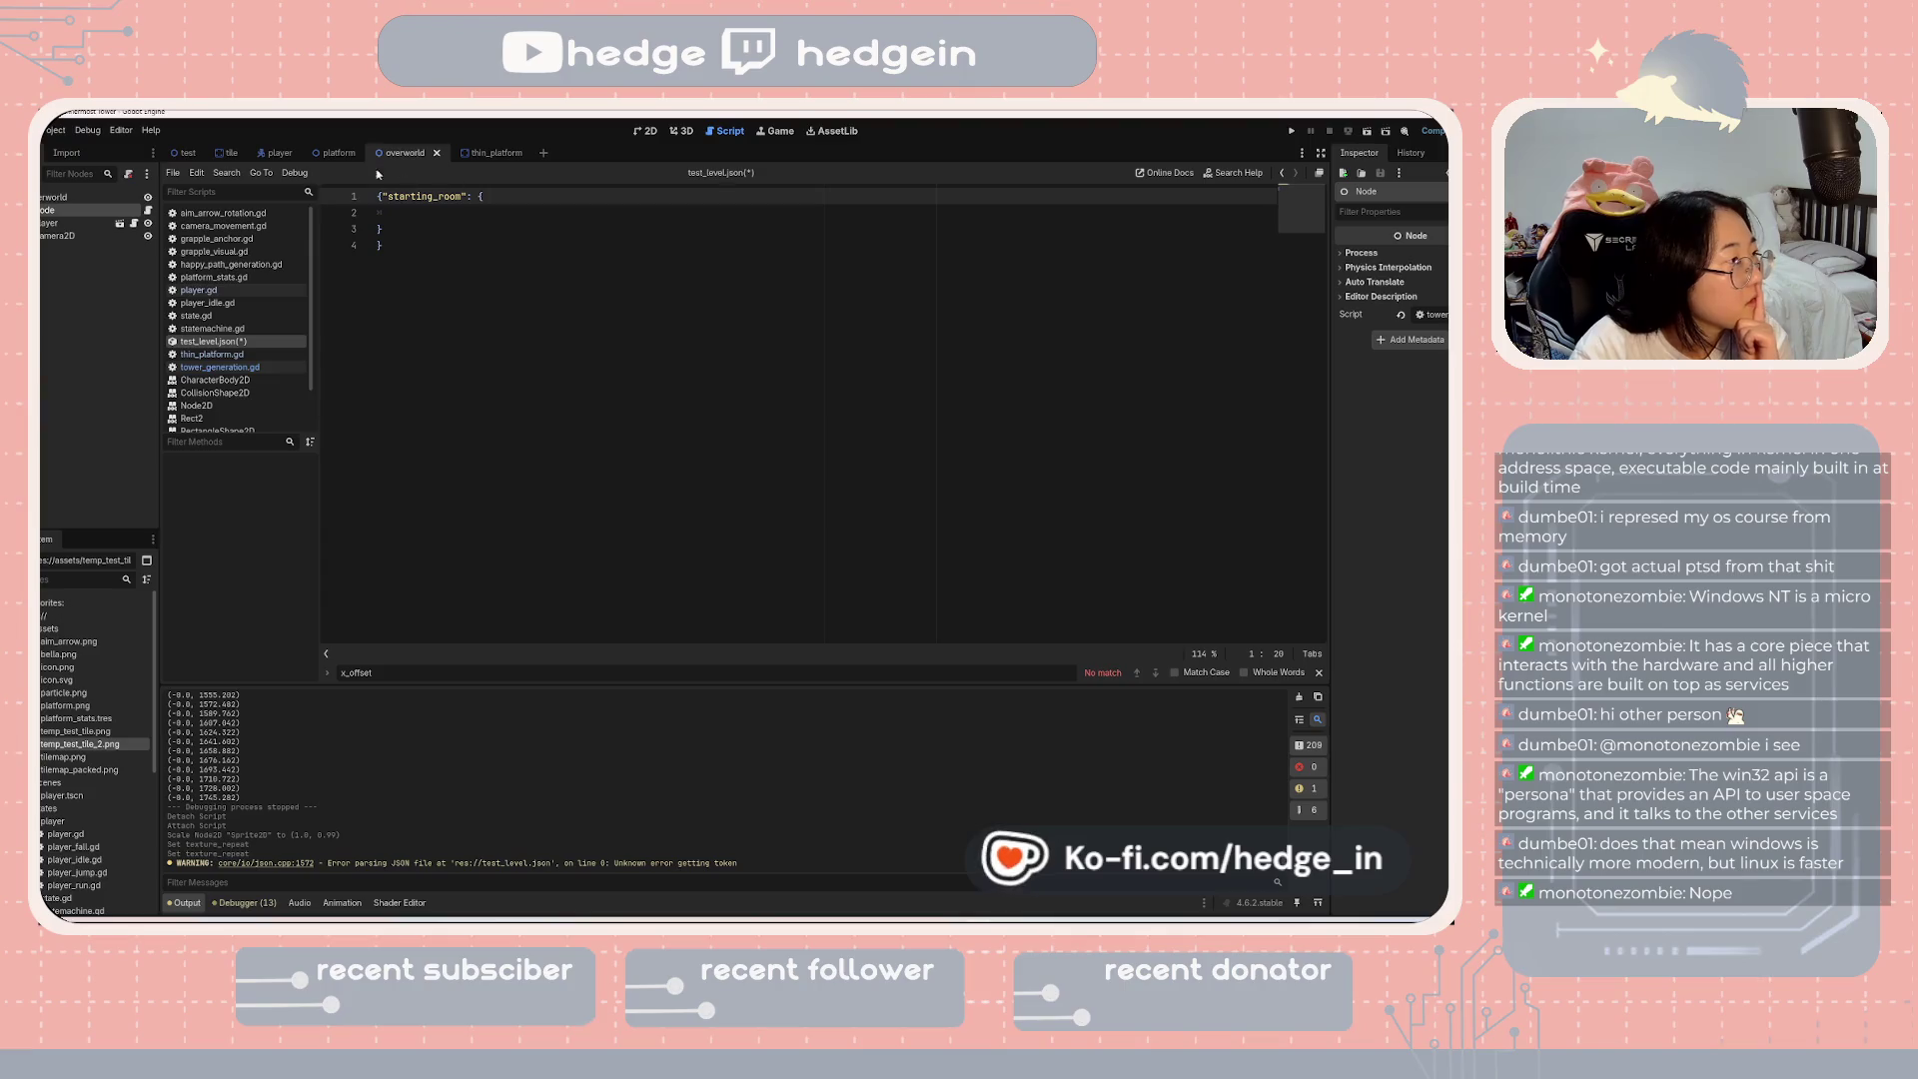
click(285, 152)
scroll(796, 395, up, 12)
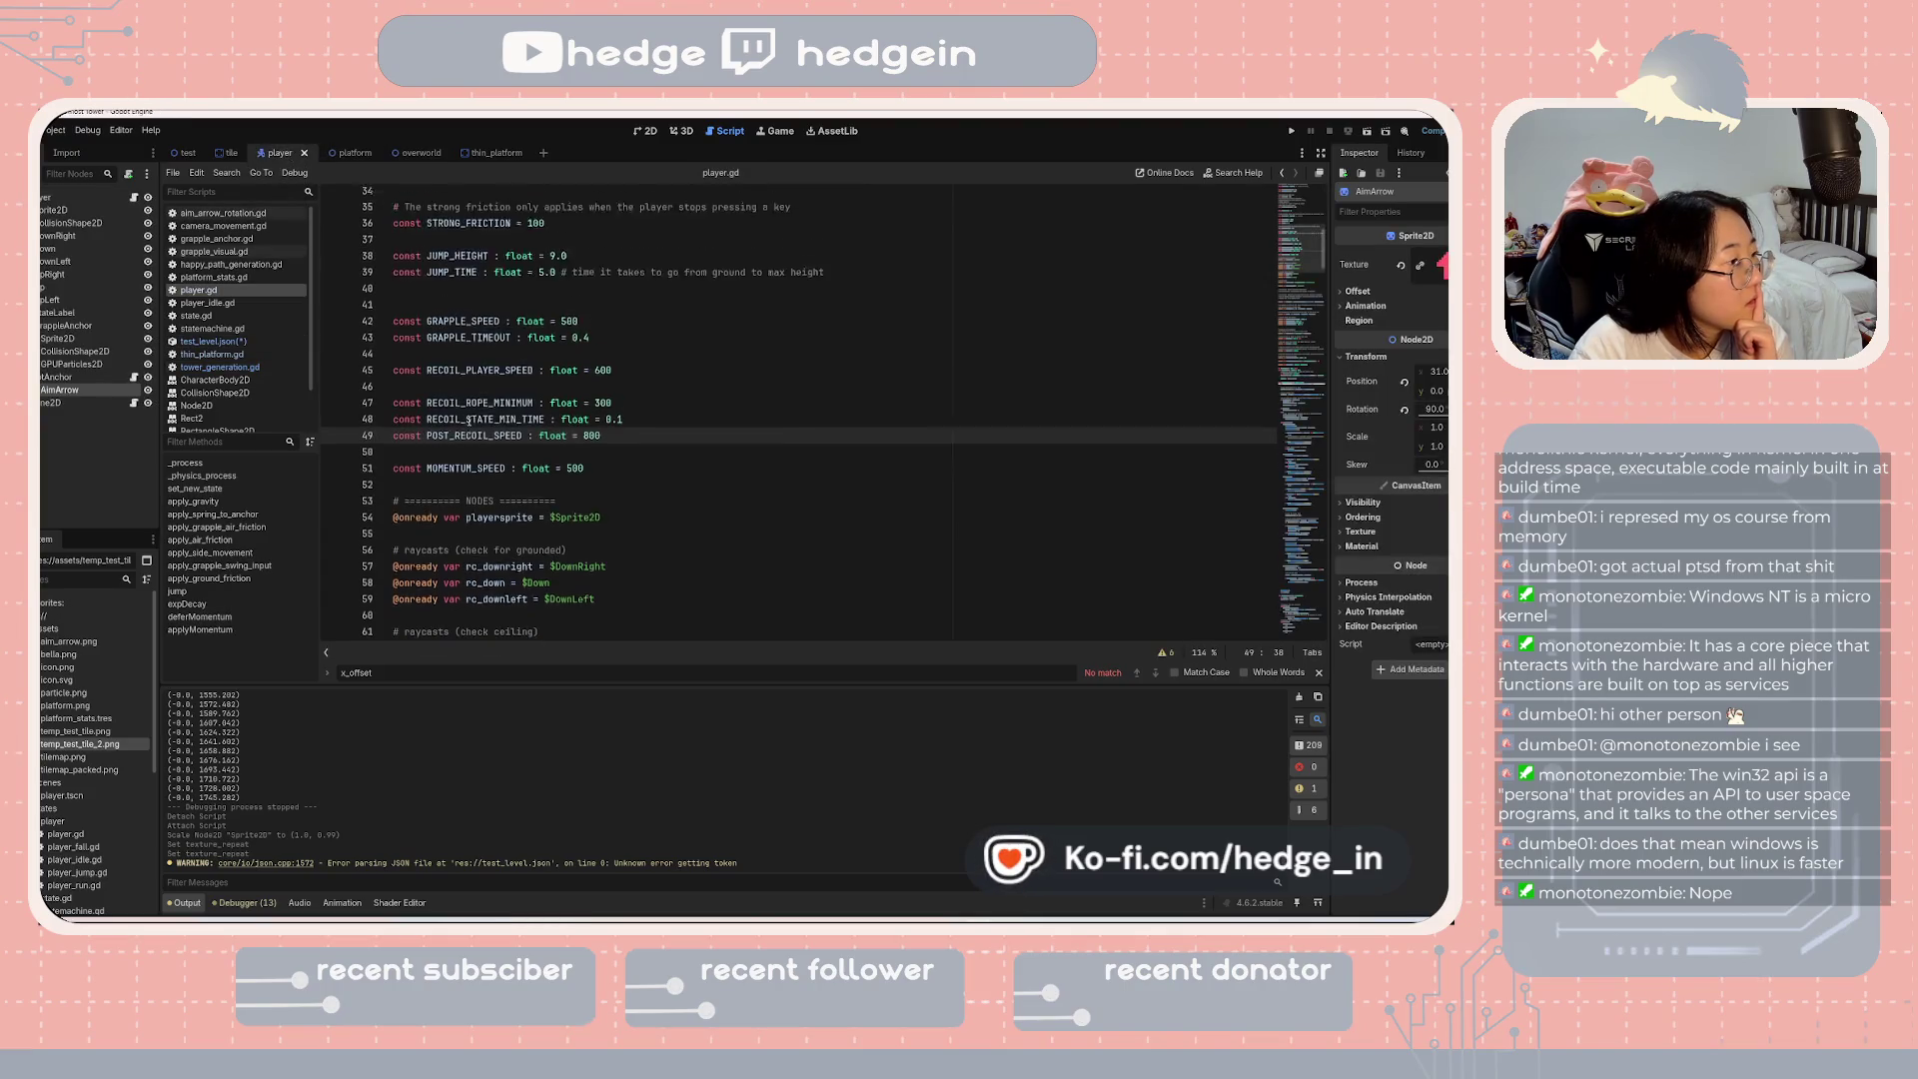
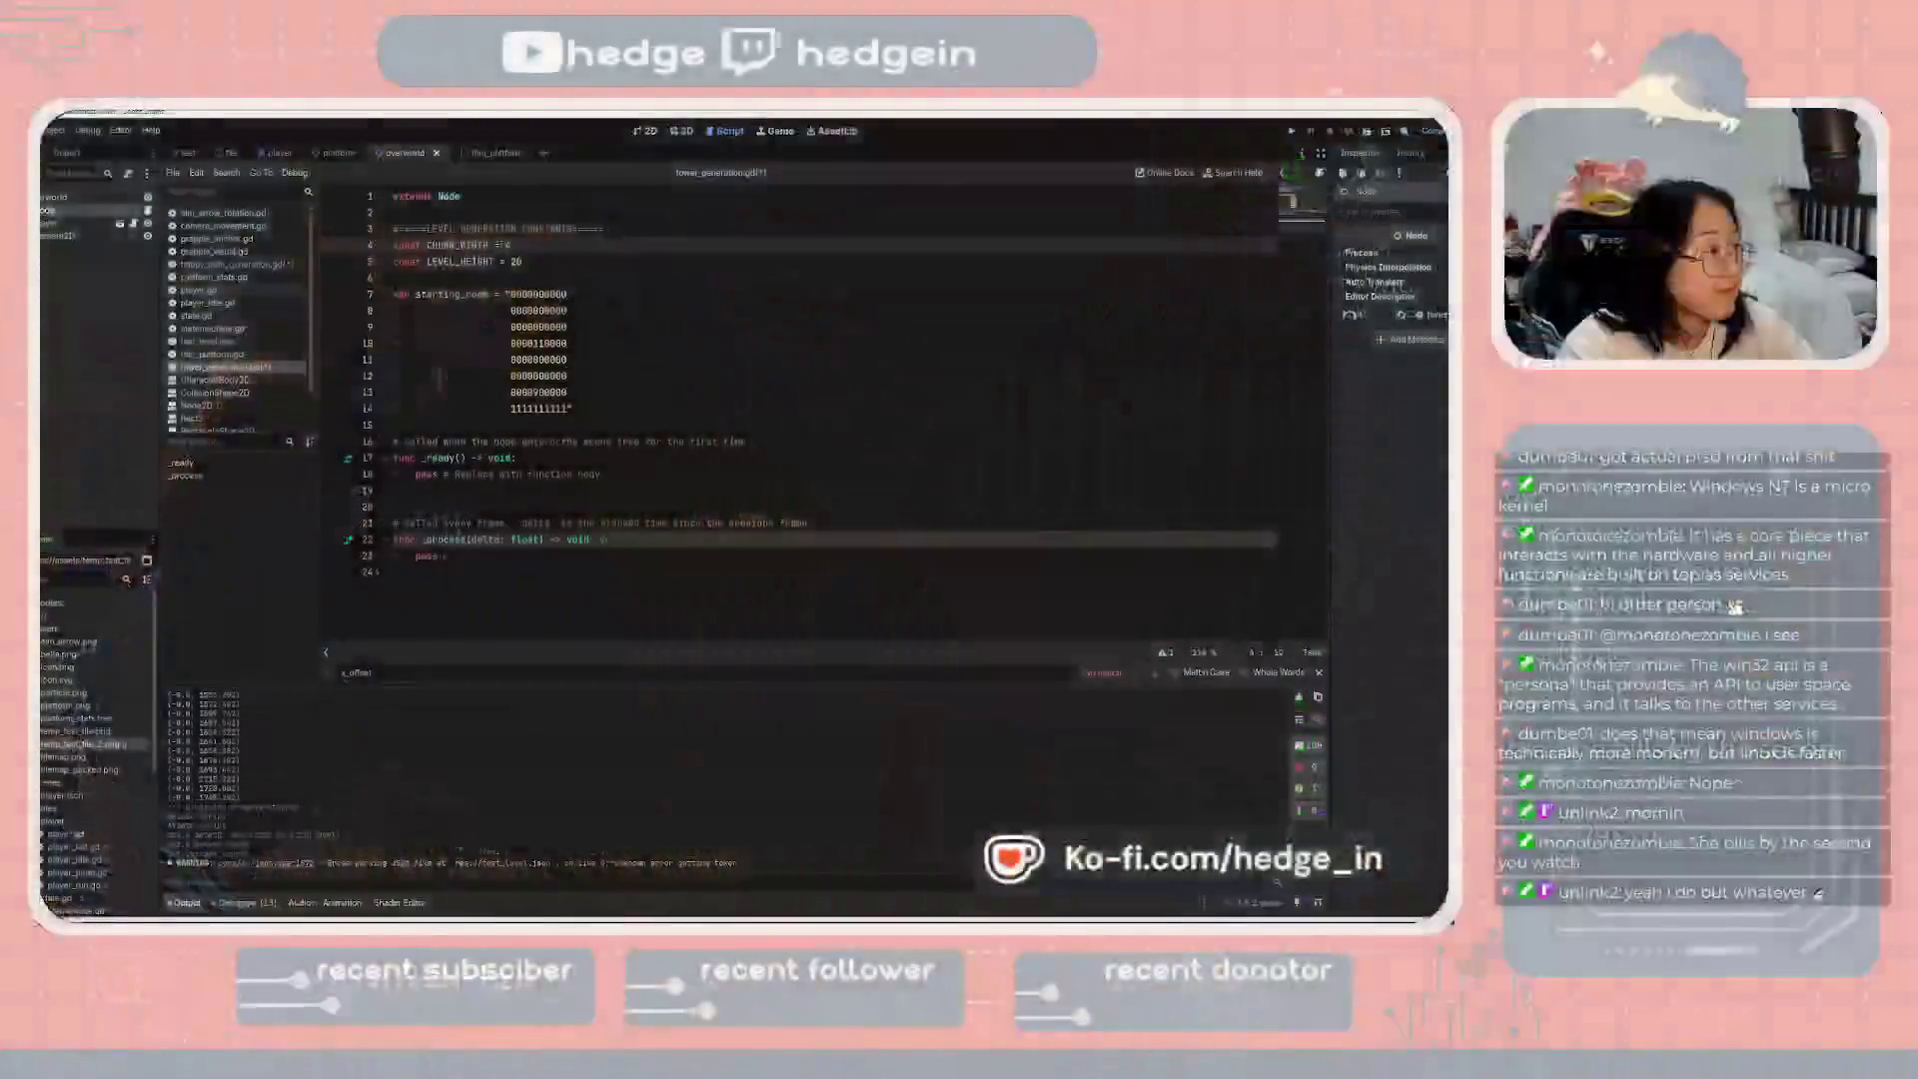
- Add const CHUNK_HEIGHT = 8 on line 5 and change CHUNK_WIDTH from 4 to 30
click(525, 258)
text(const CHUNK_HEIGHT =)
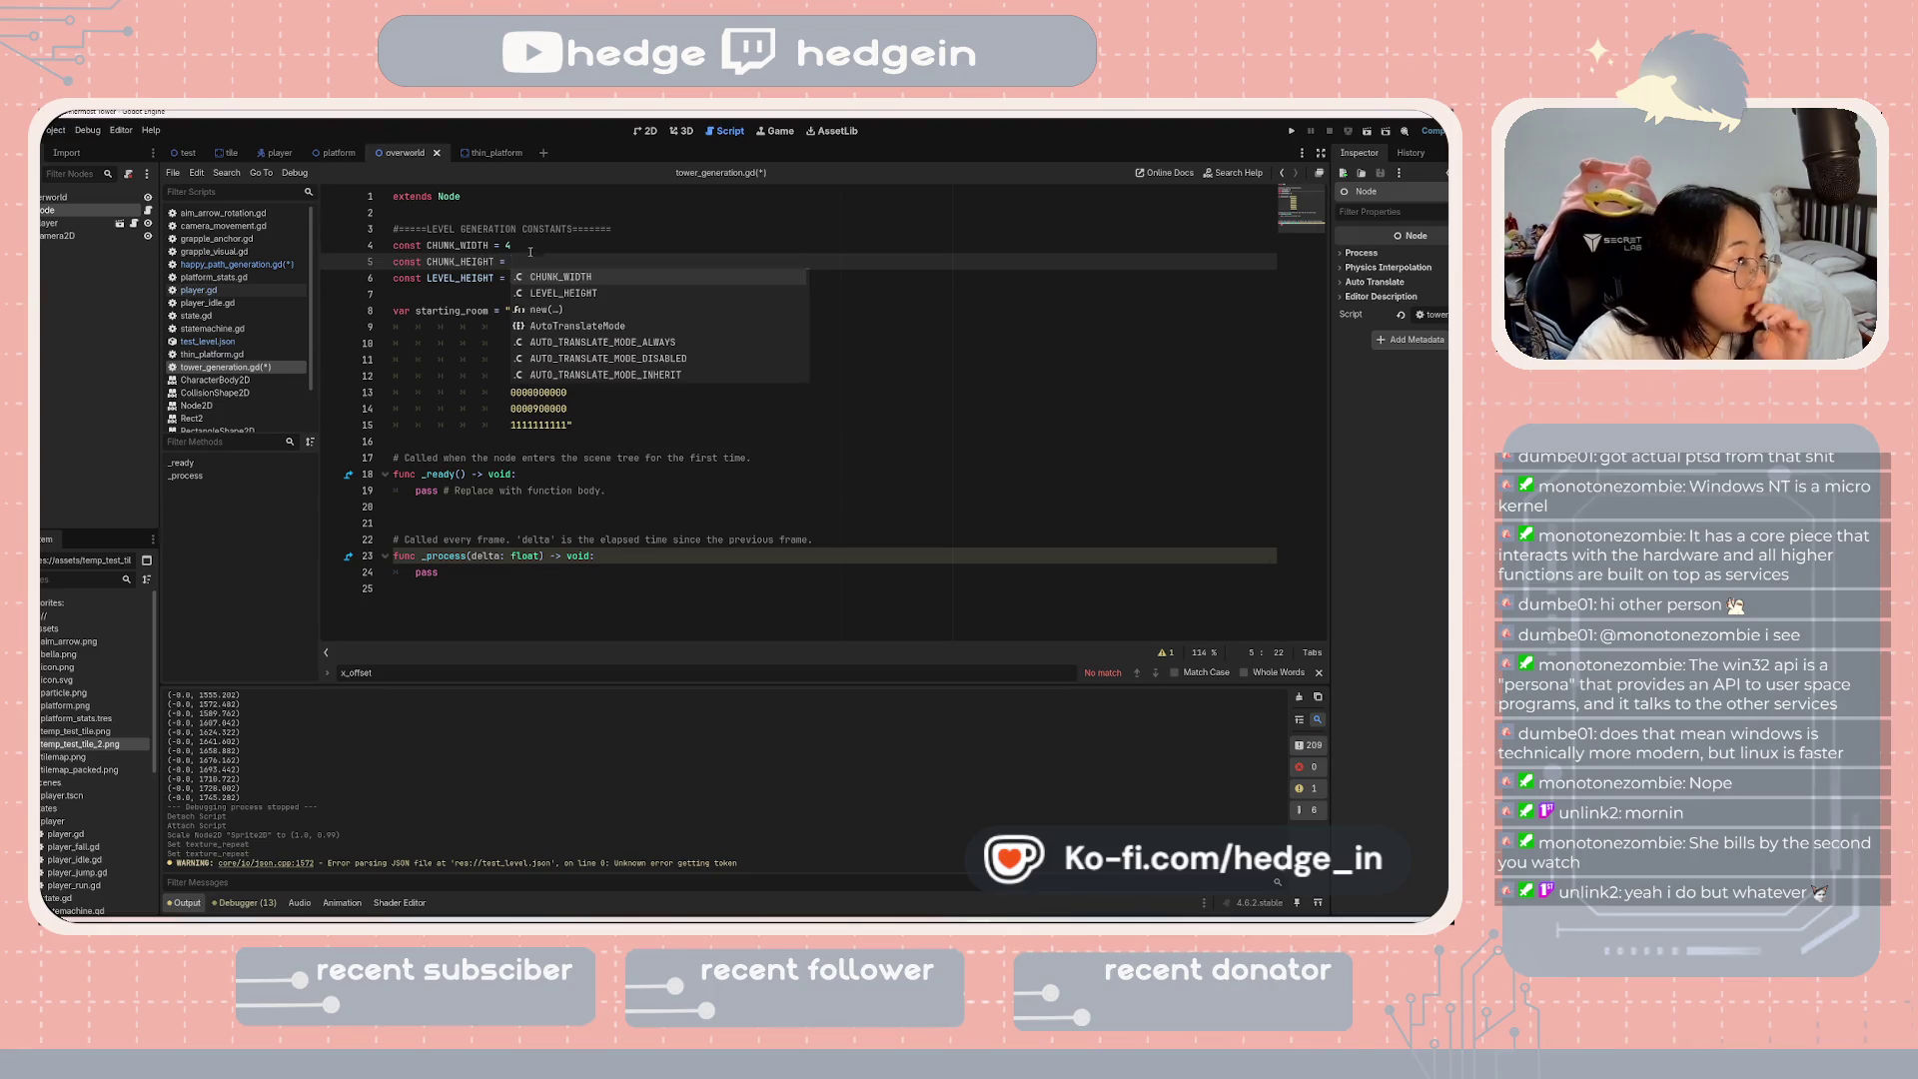
click(619, 408)
click(336, 153)
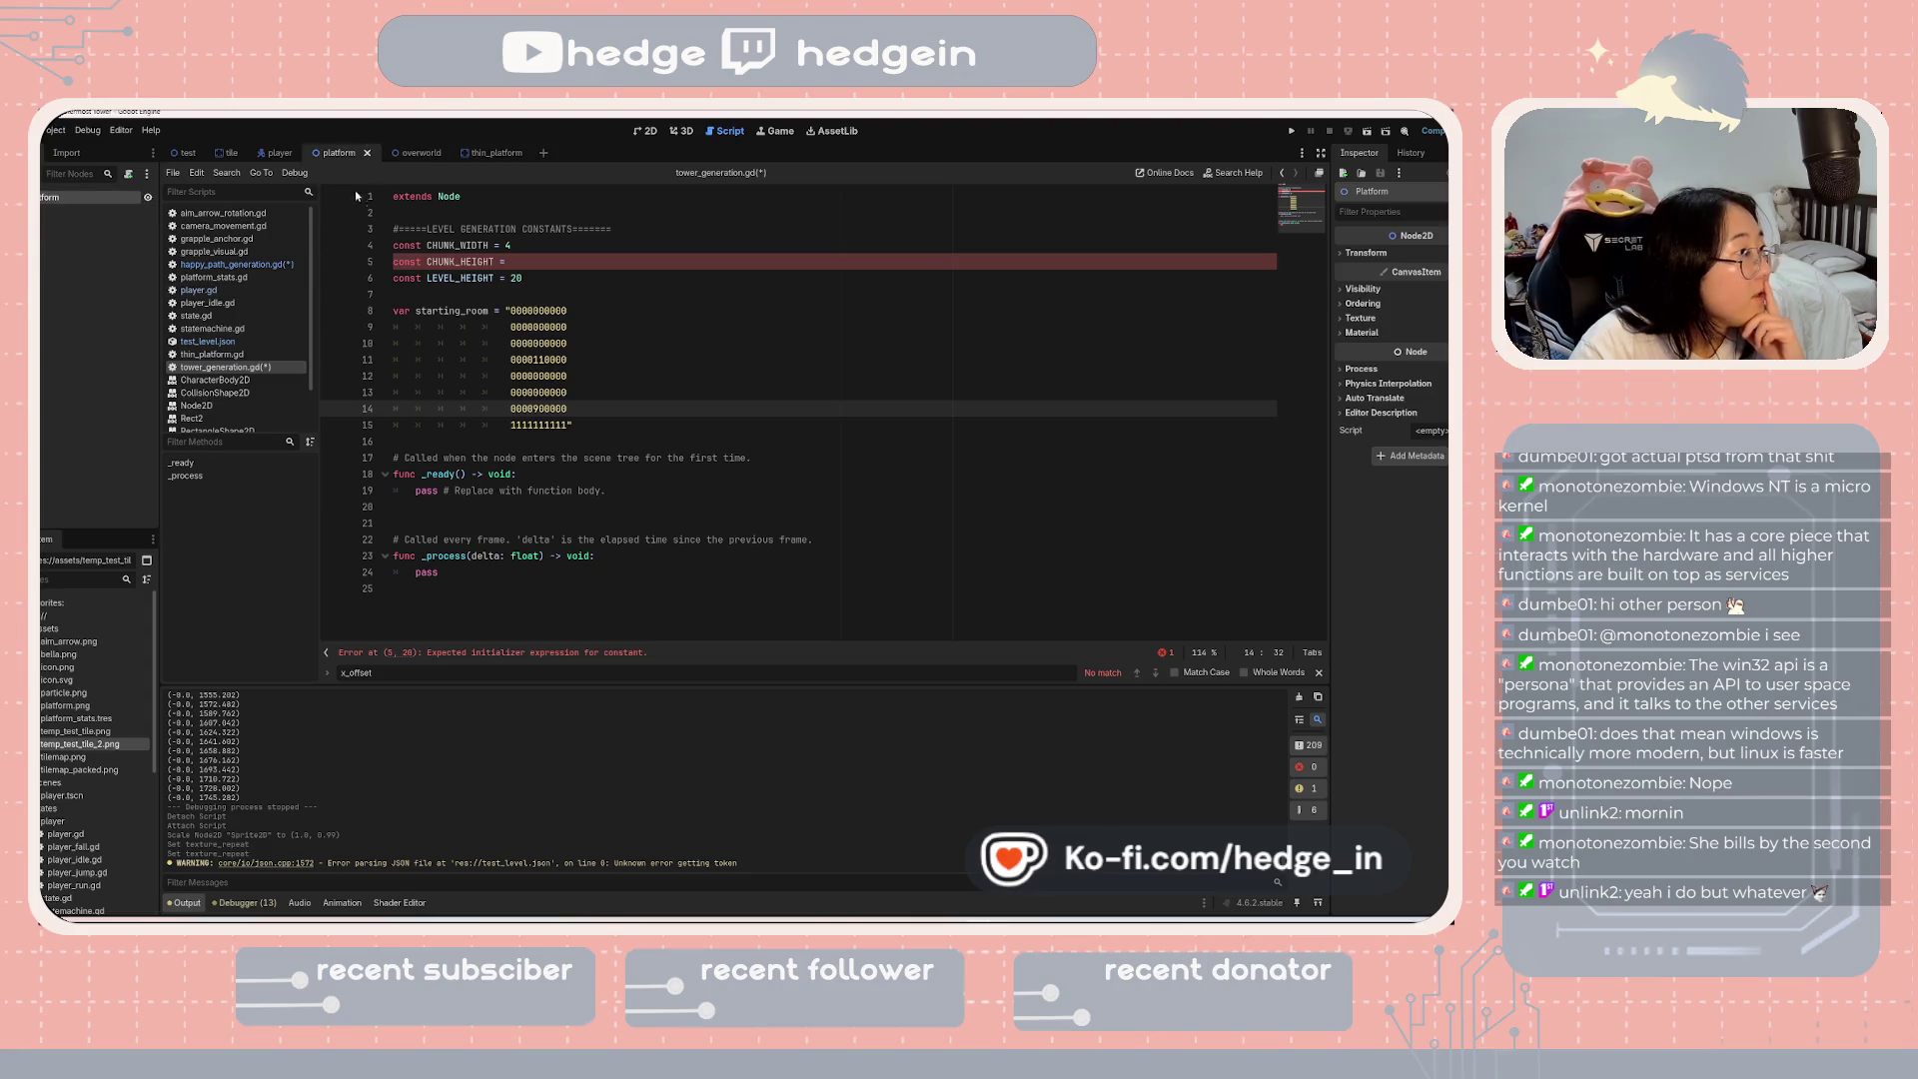
click(406, 153)
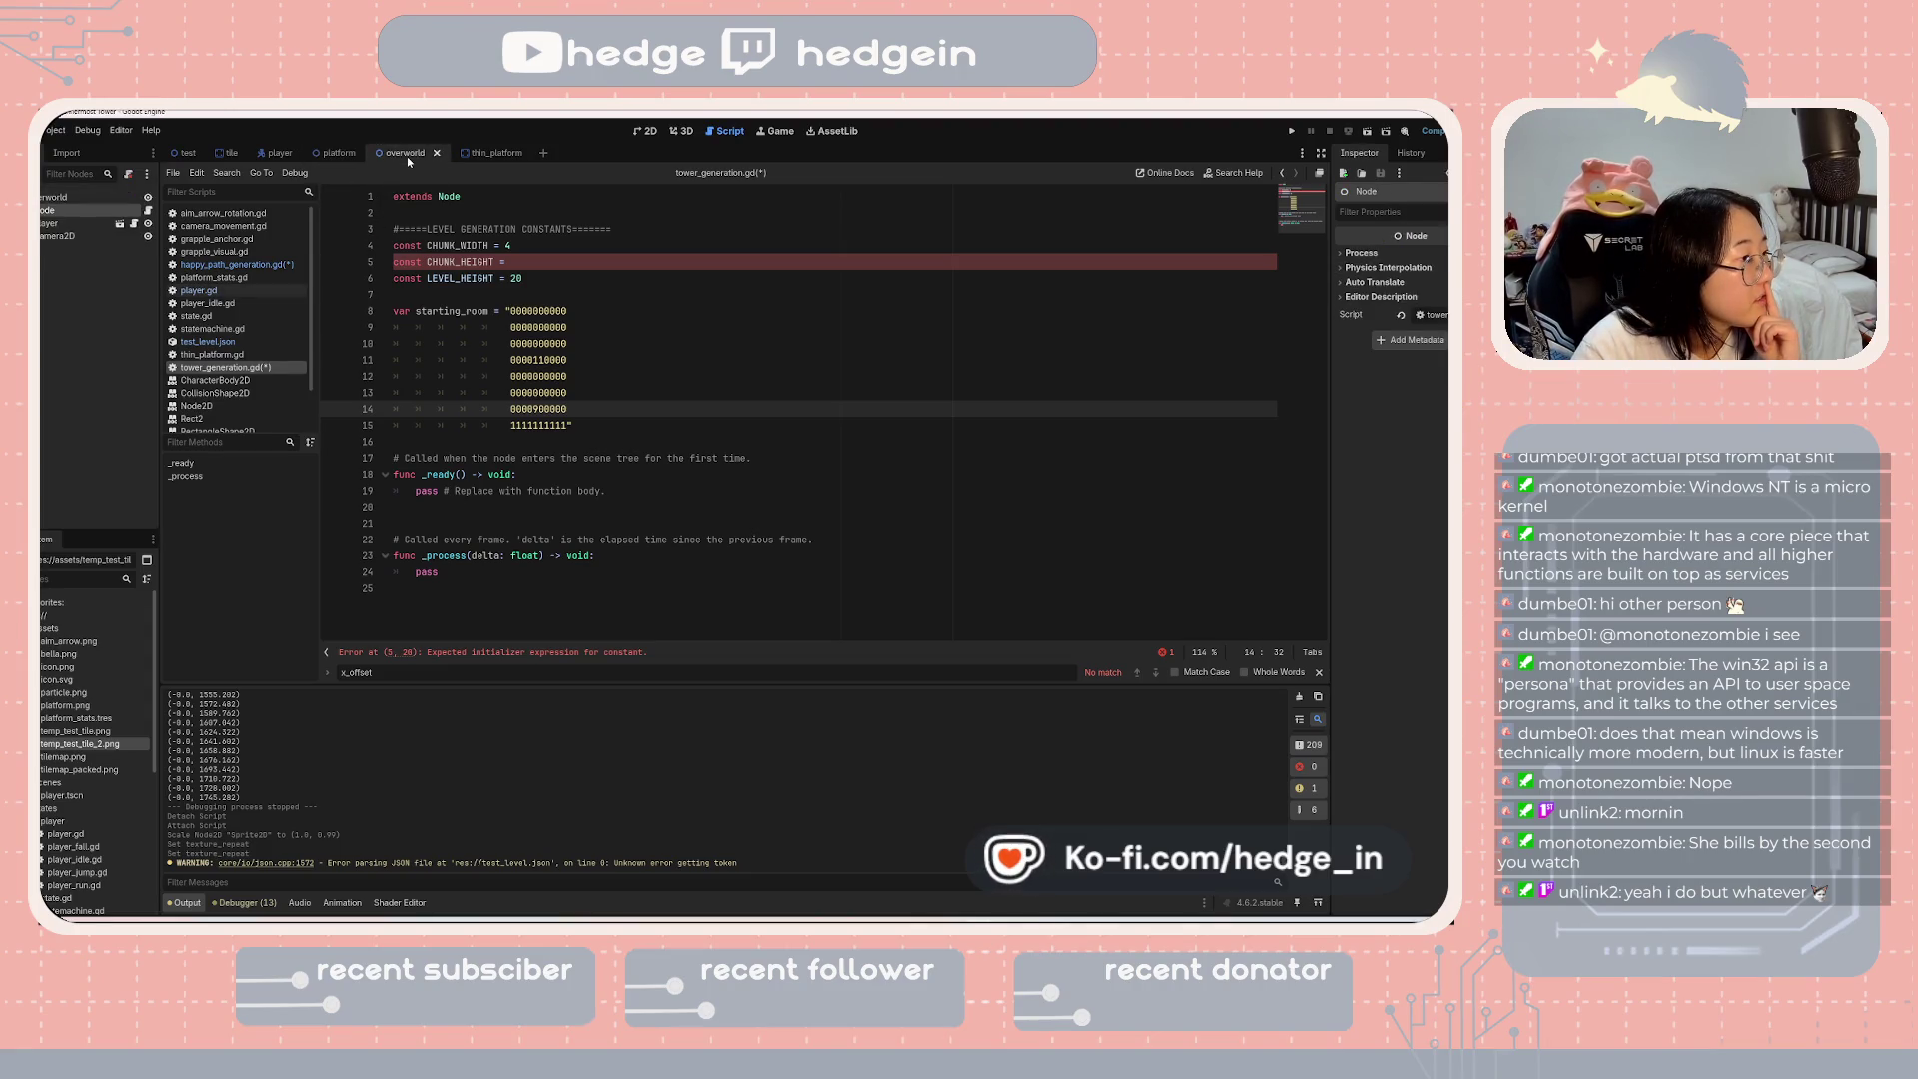
click(526, 266)
text(8)
click(536, 248)
key(BackSpace)
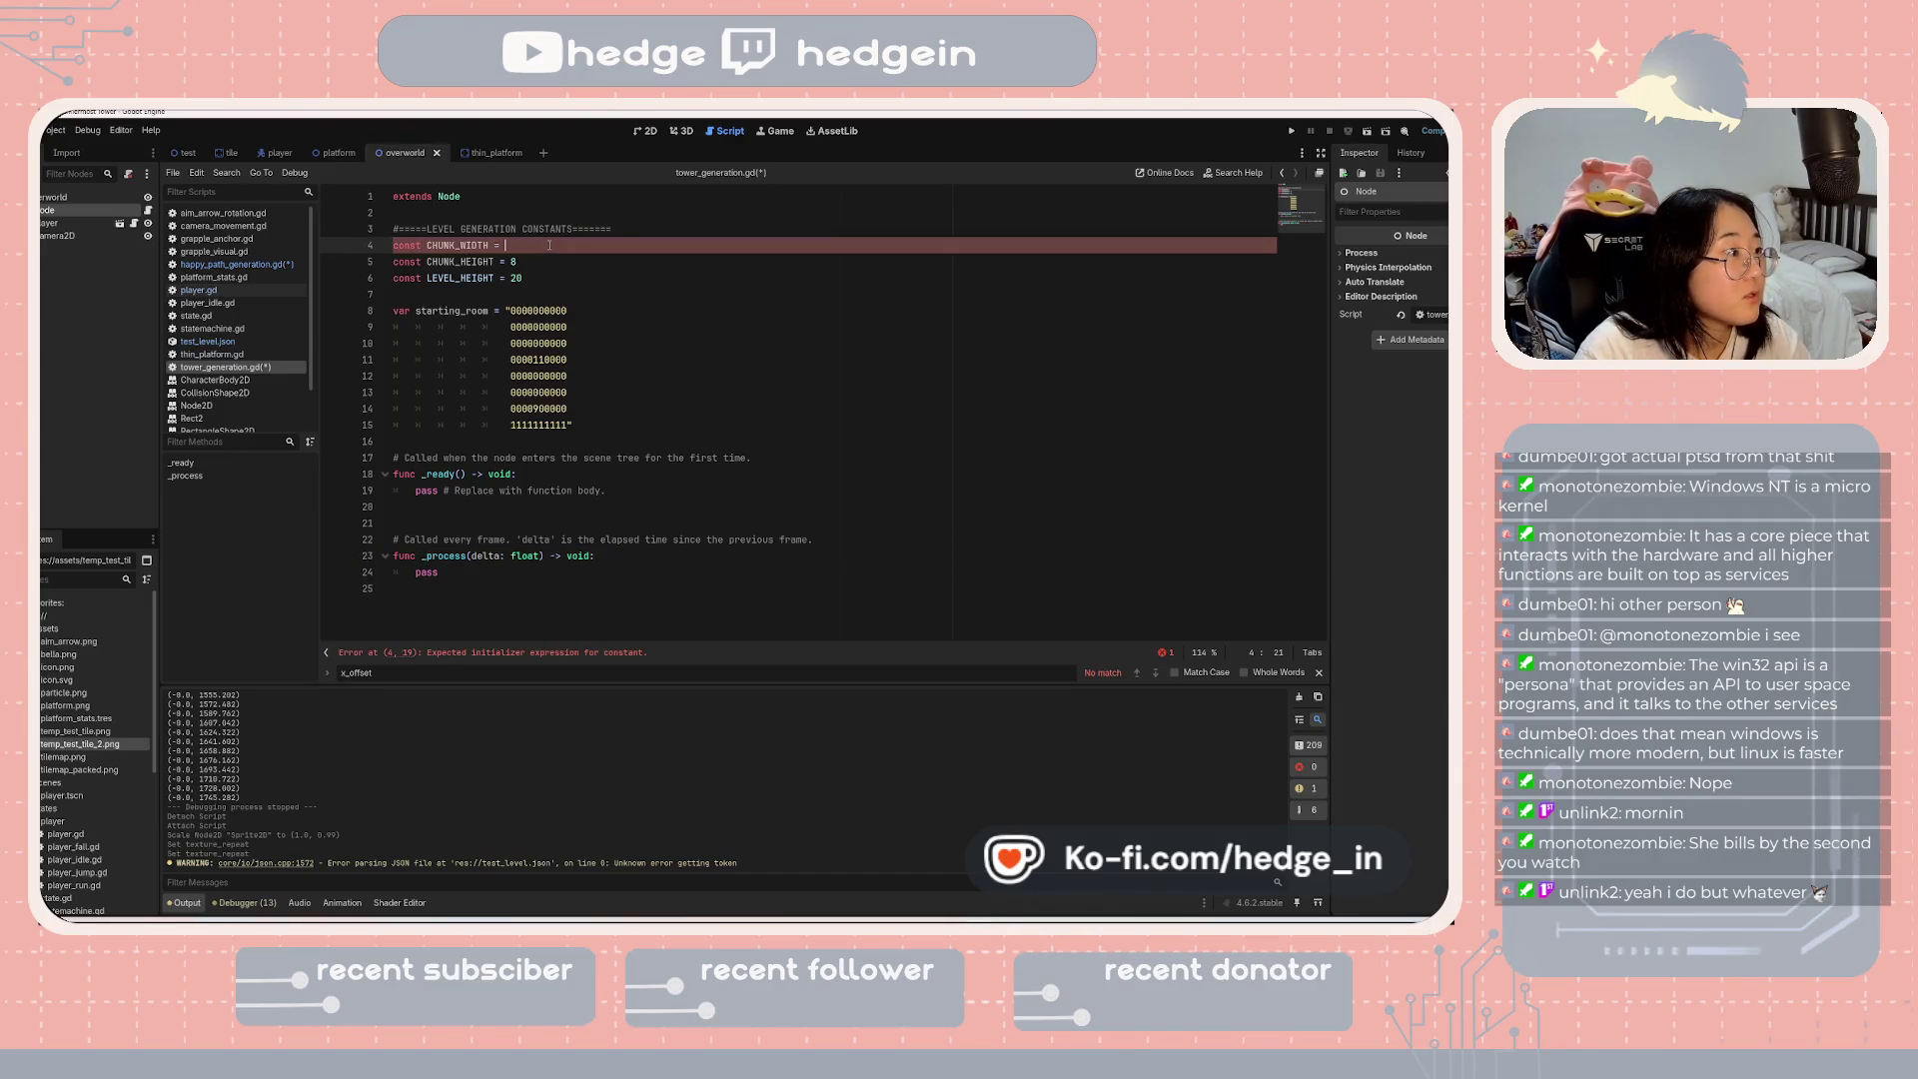
text(32)
- Check the edited constant lines, save tower_generation.gd, and switch to happy_path_generation.gd
click(598, 322)
click(593, 316)
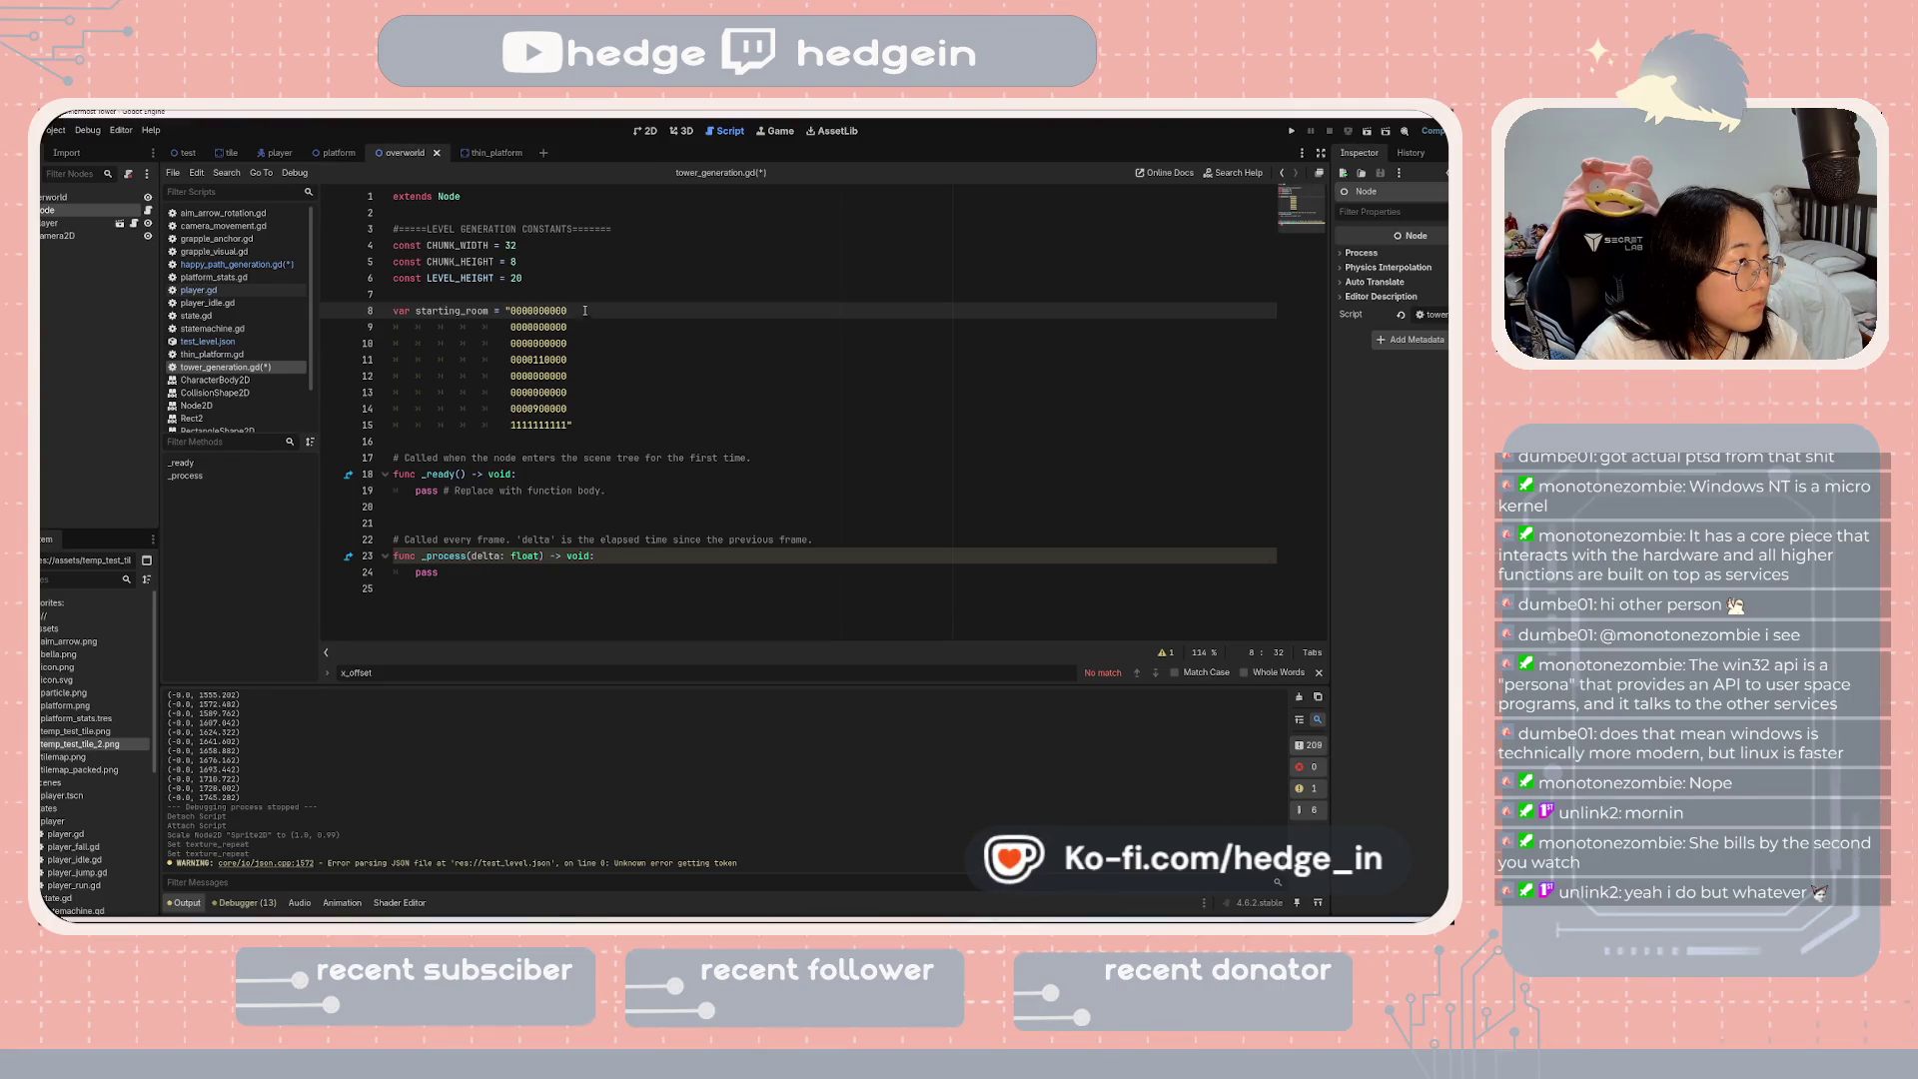
click(545, 242)
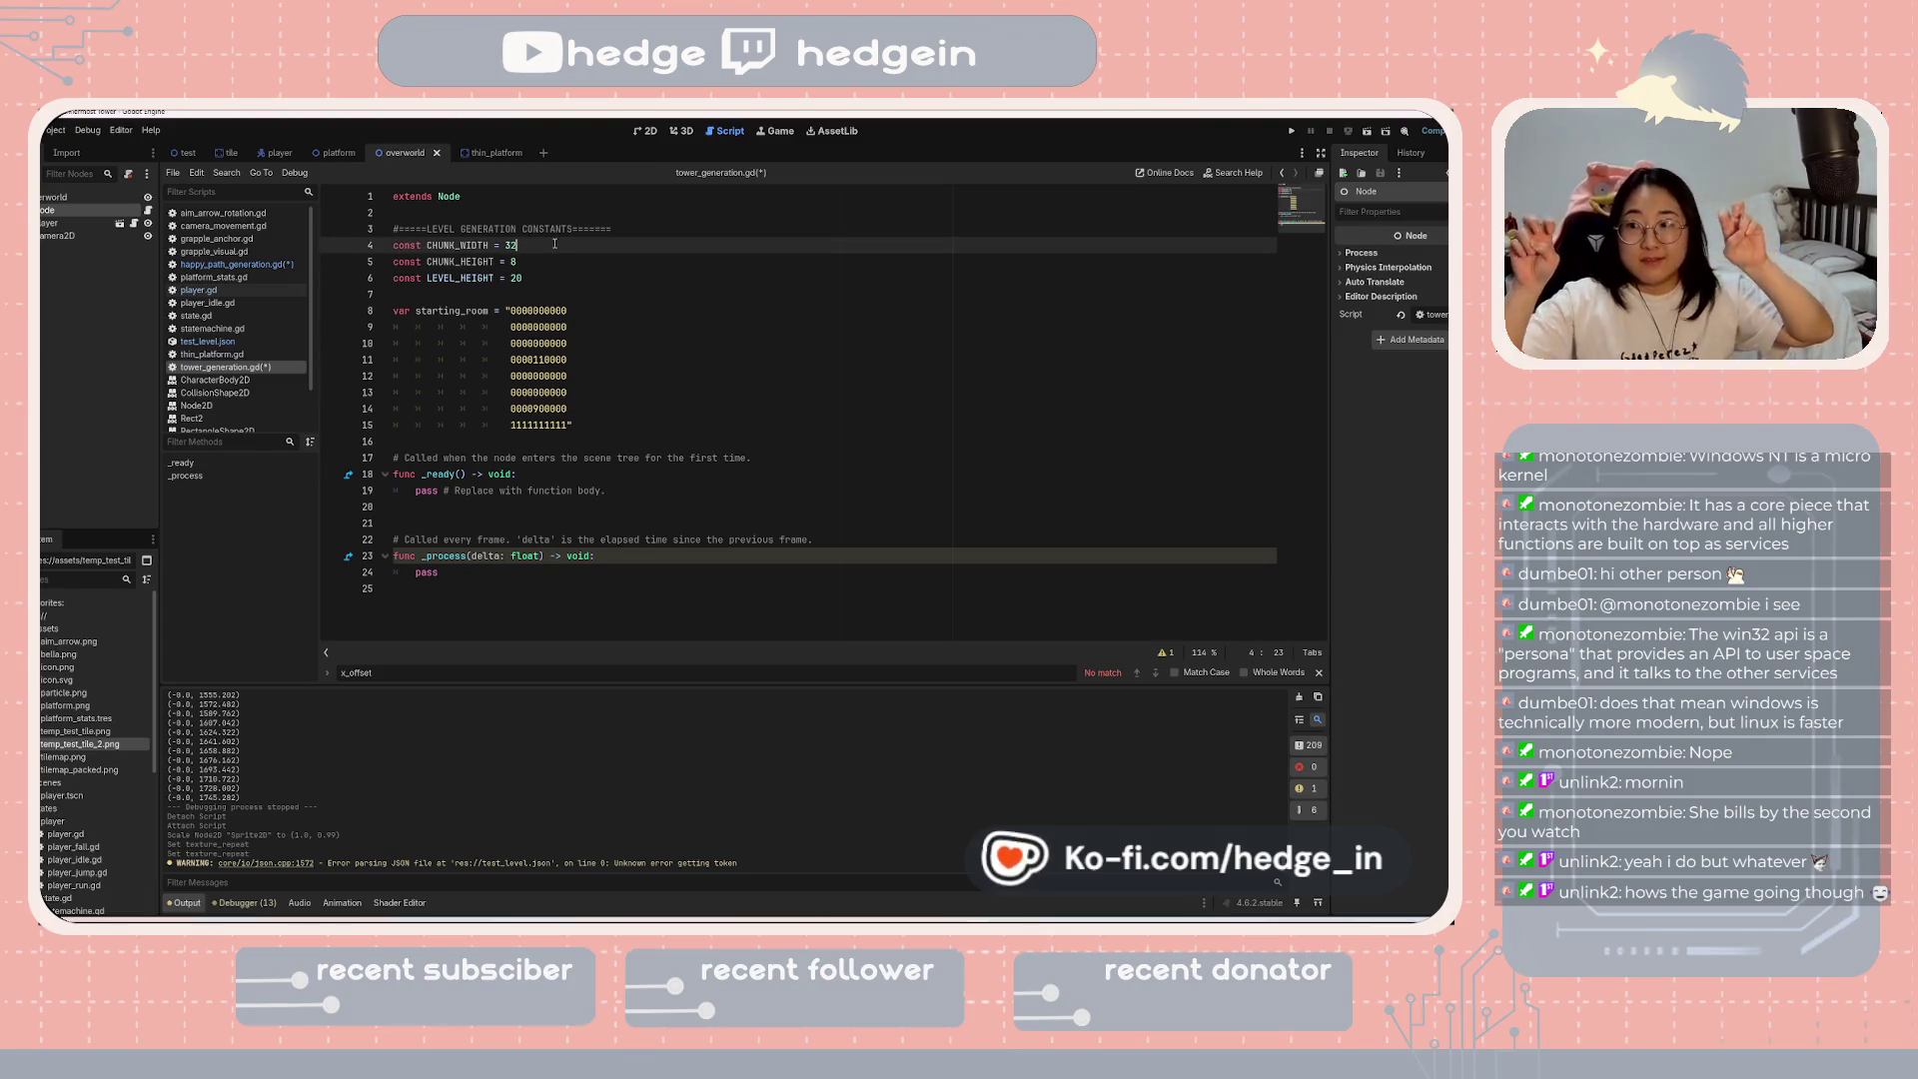
click(566, 265)
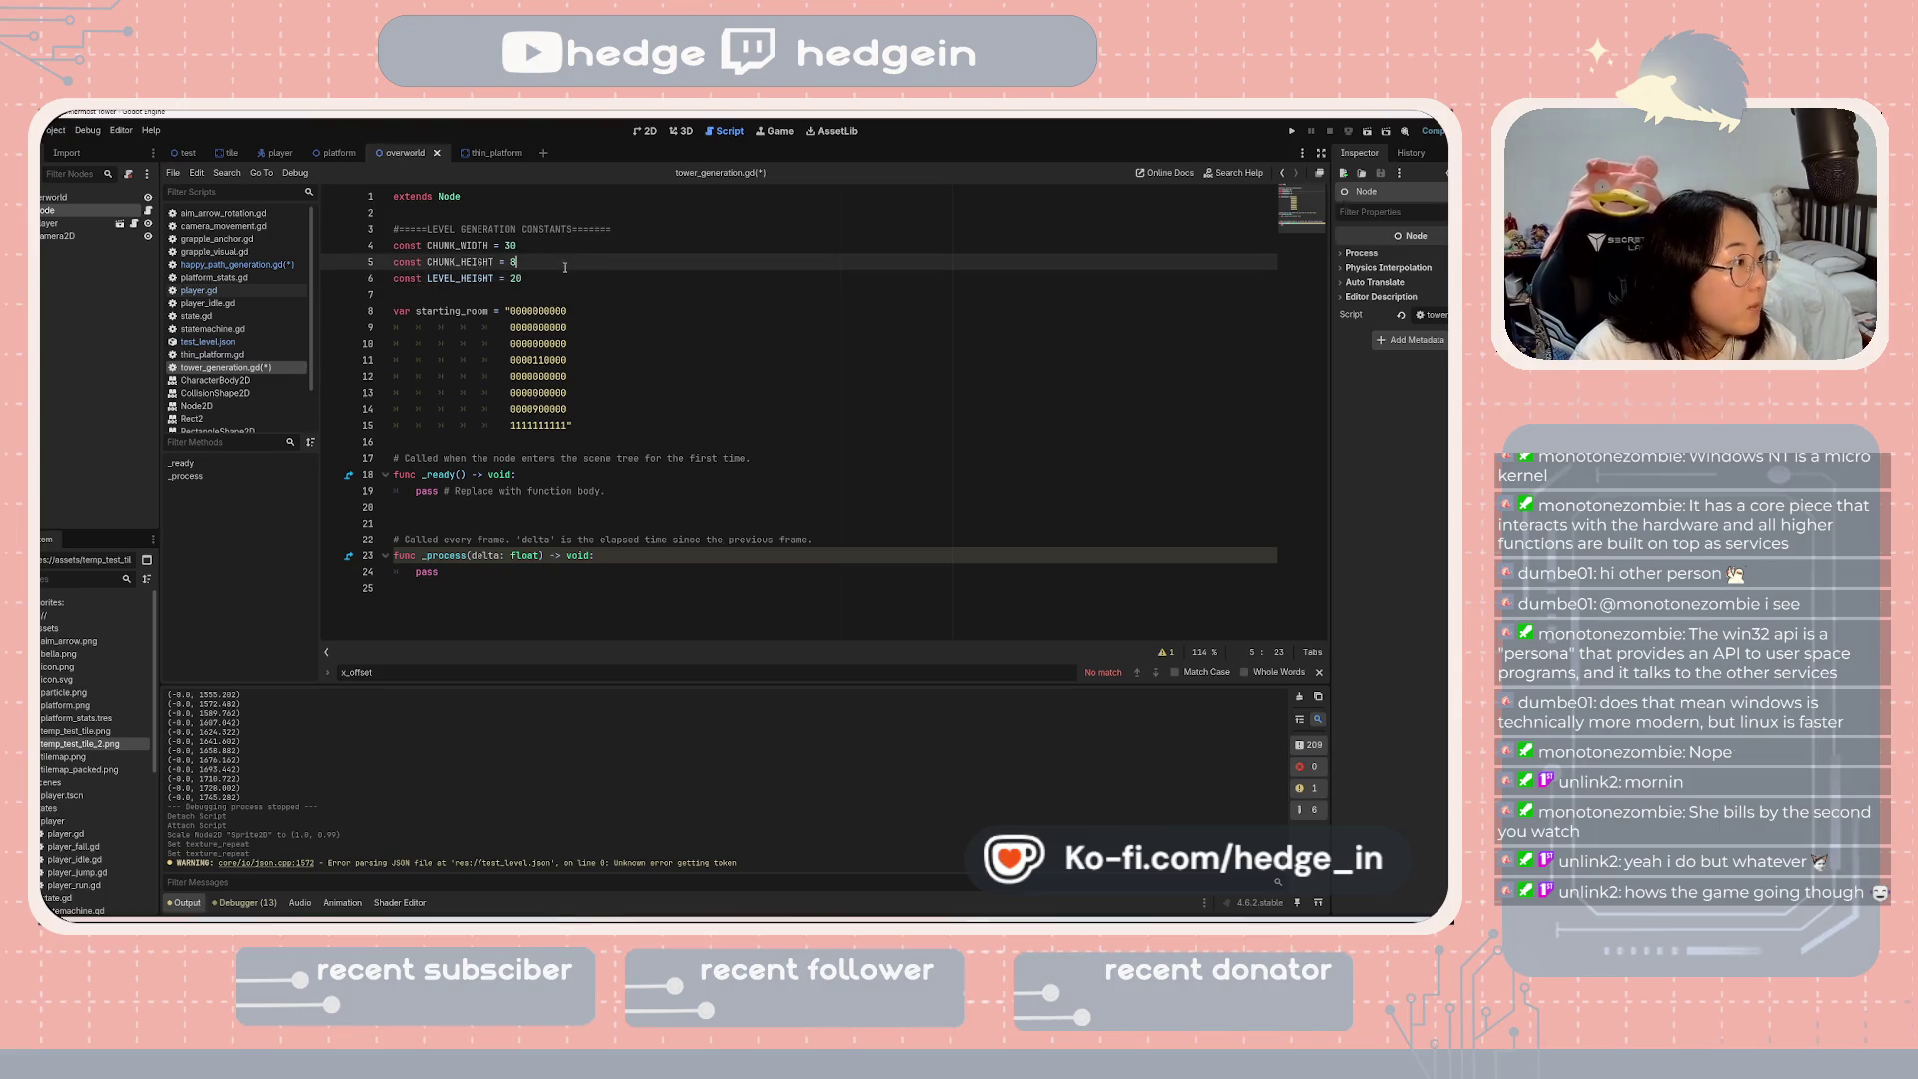
click(582, 290)
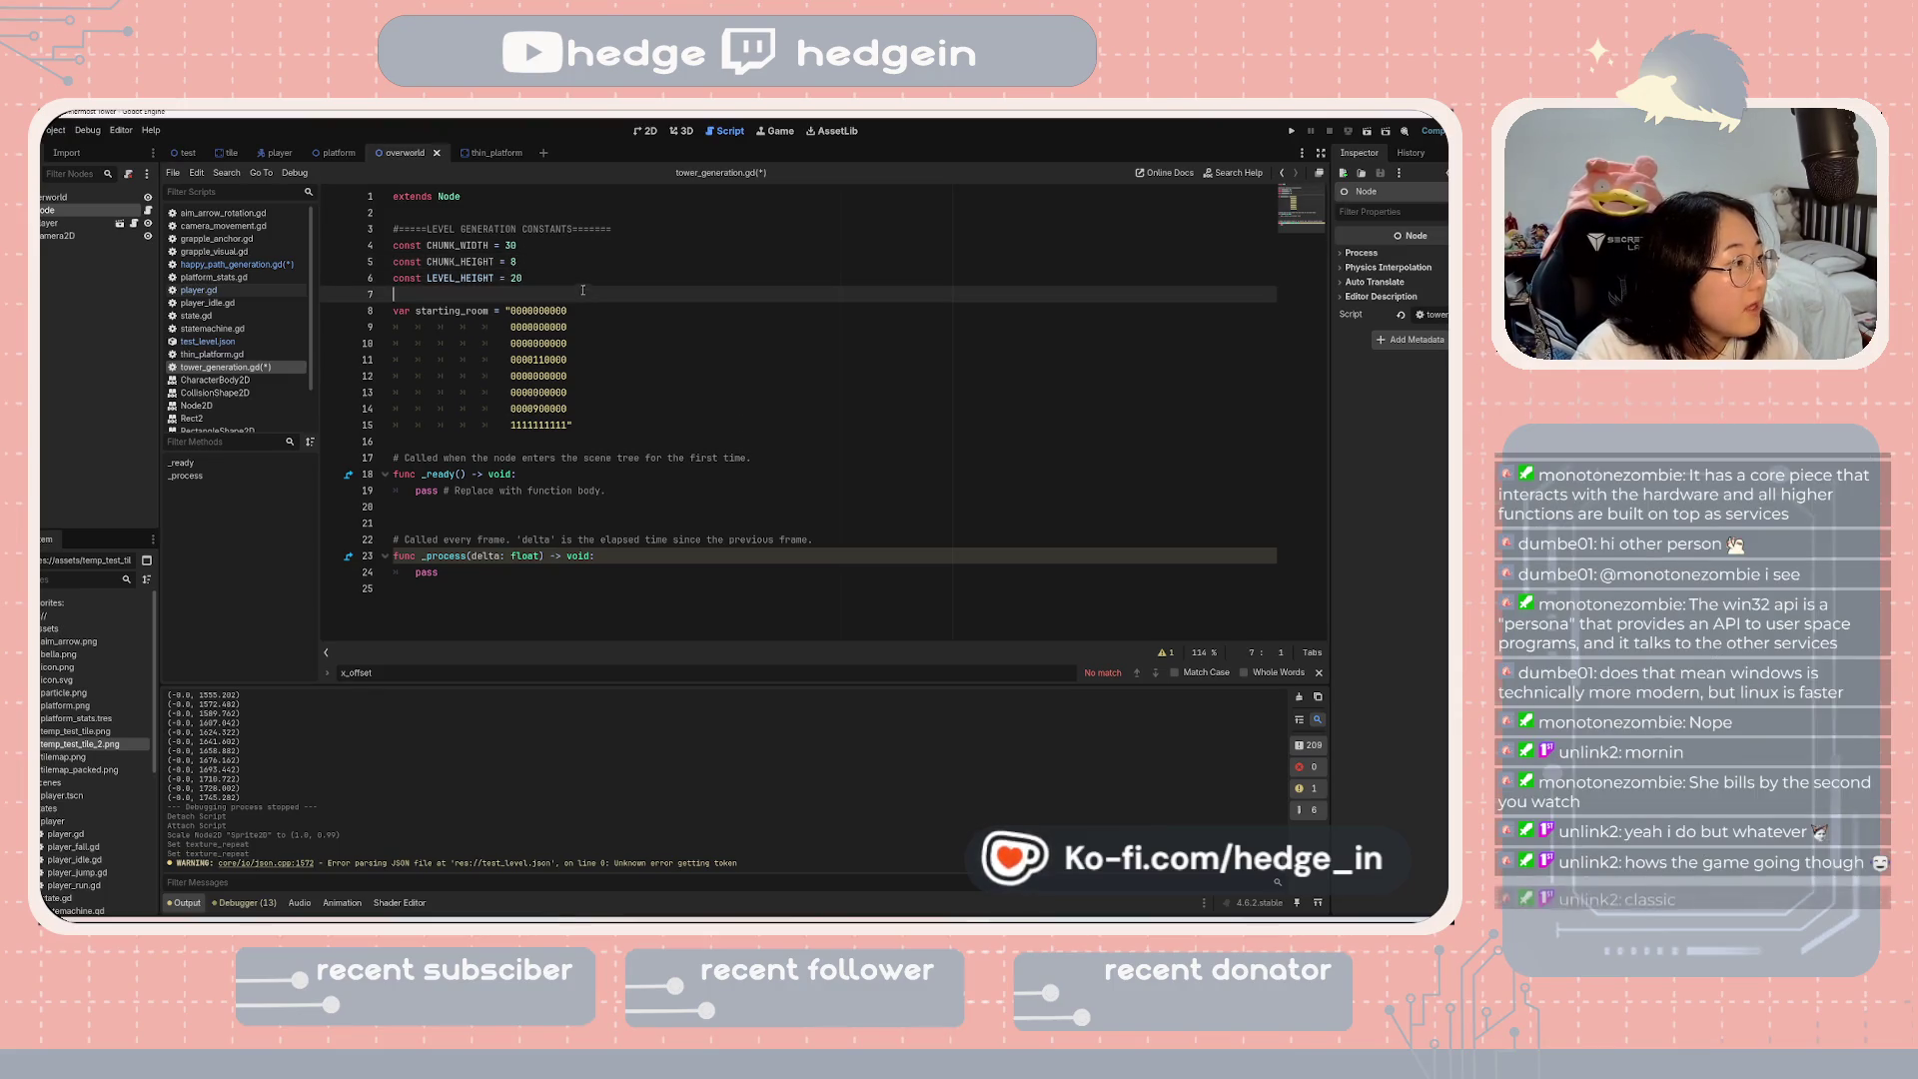
click(600, 376)
click(625, 388)
key(ctrl+s)
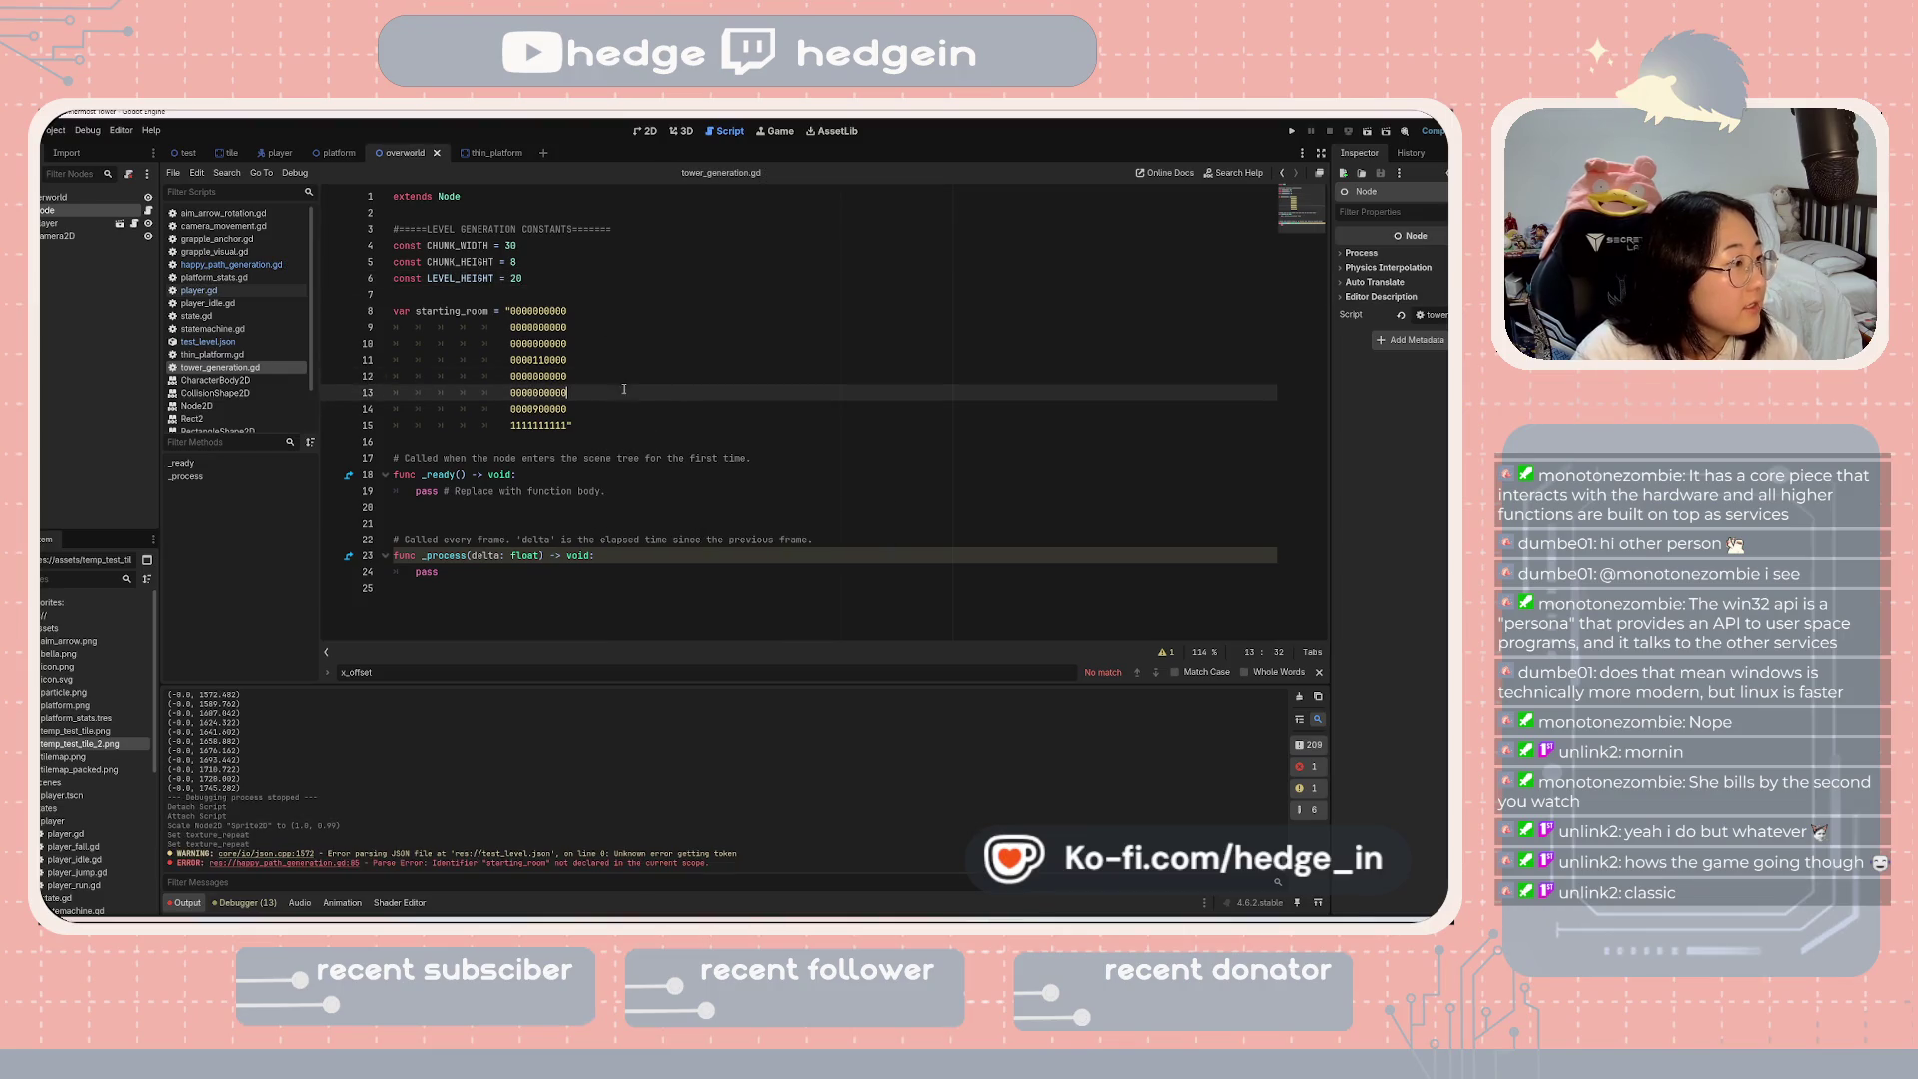
click(585, 310)
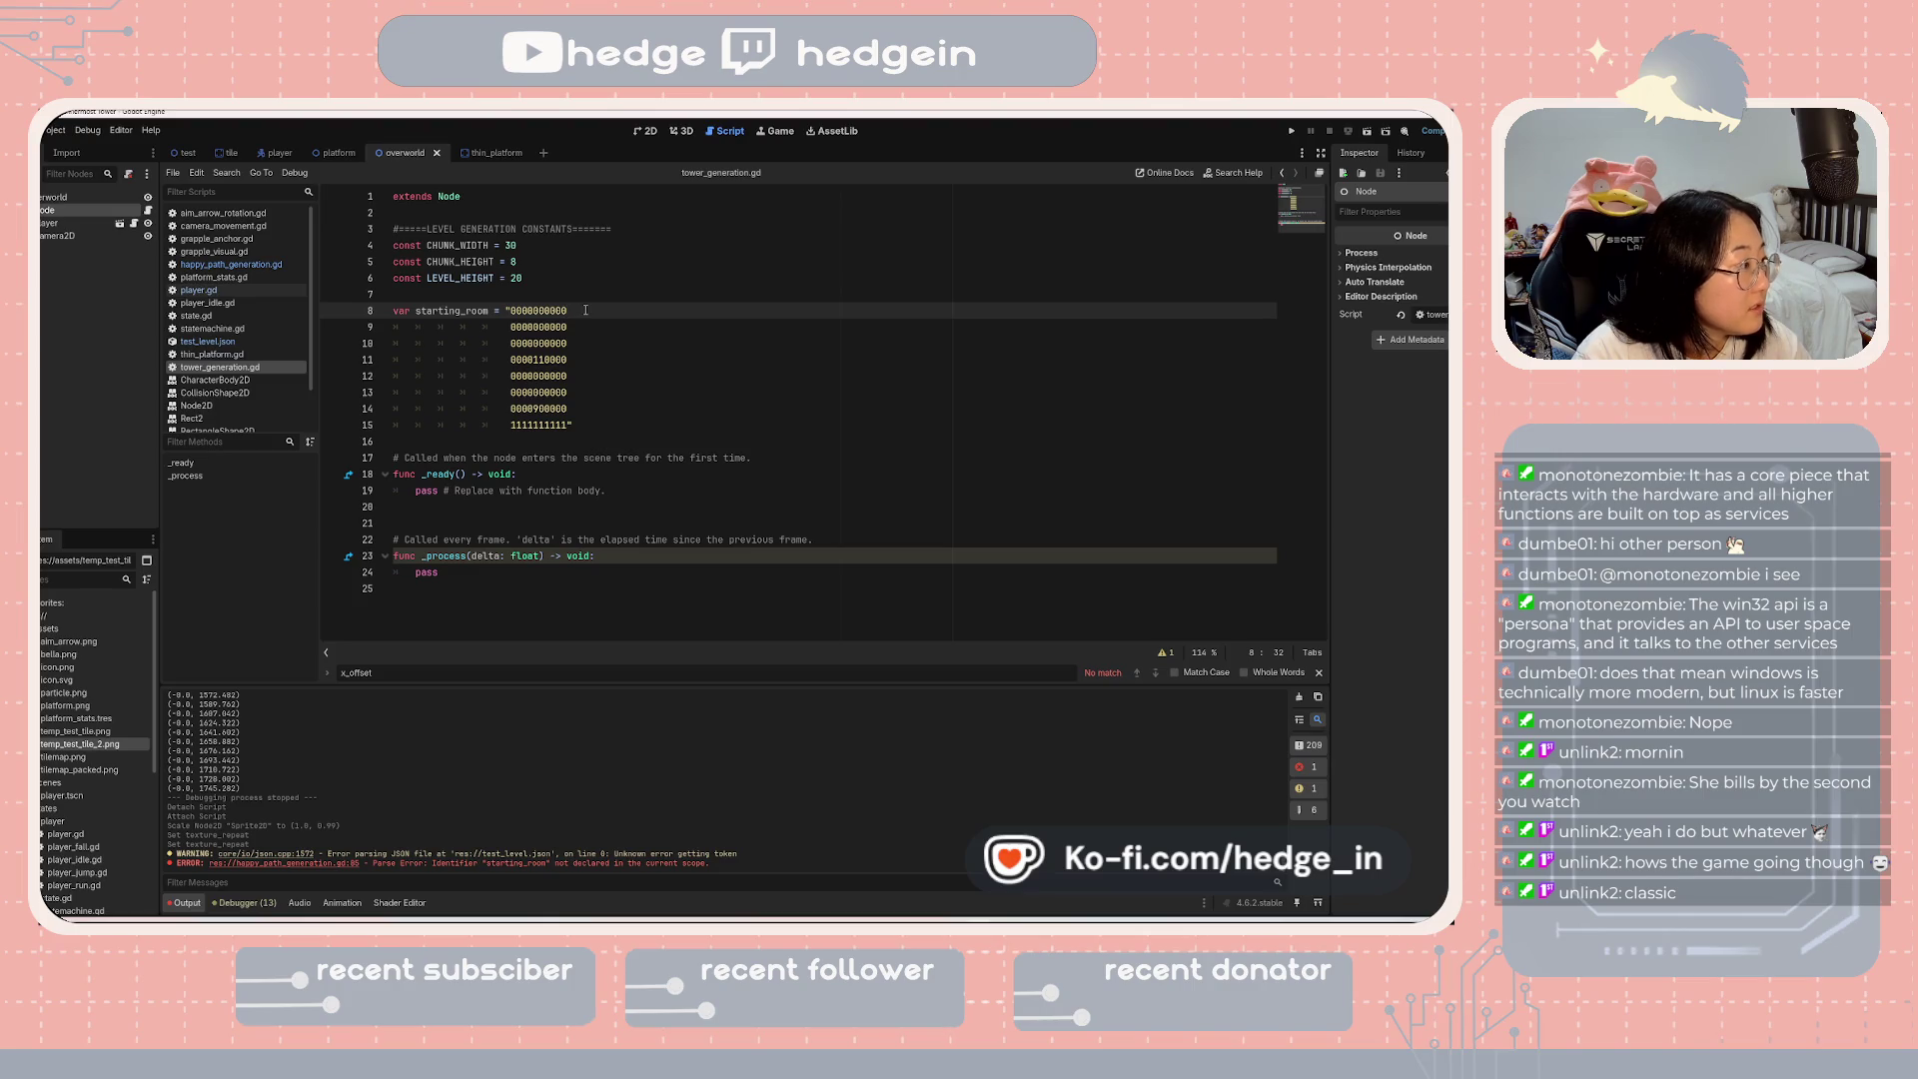
click(231, 263)
- Undo the deletion in happy_path_generation.gd to bring back starting_room, then return to tower_generation.gd
scroll(480, 404, up, 2)
key(ctrl+z)
key(ctrl+z)
key(ctrl+z)
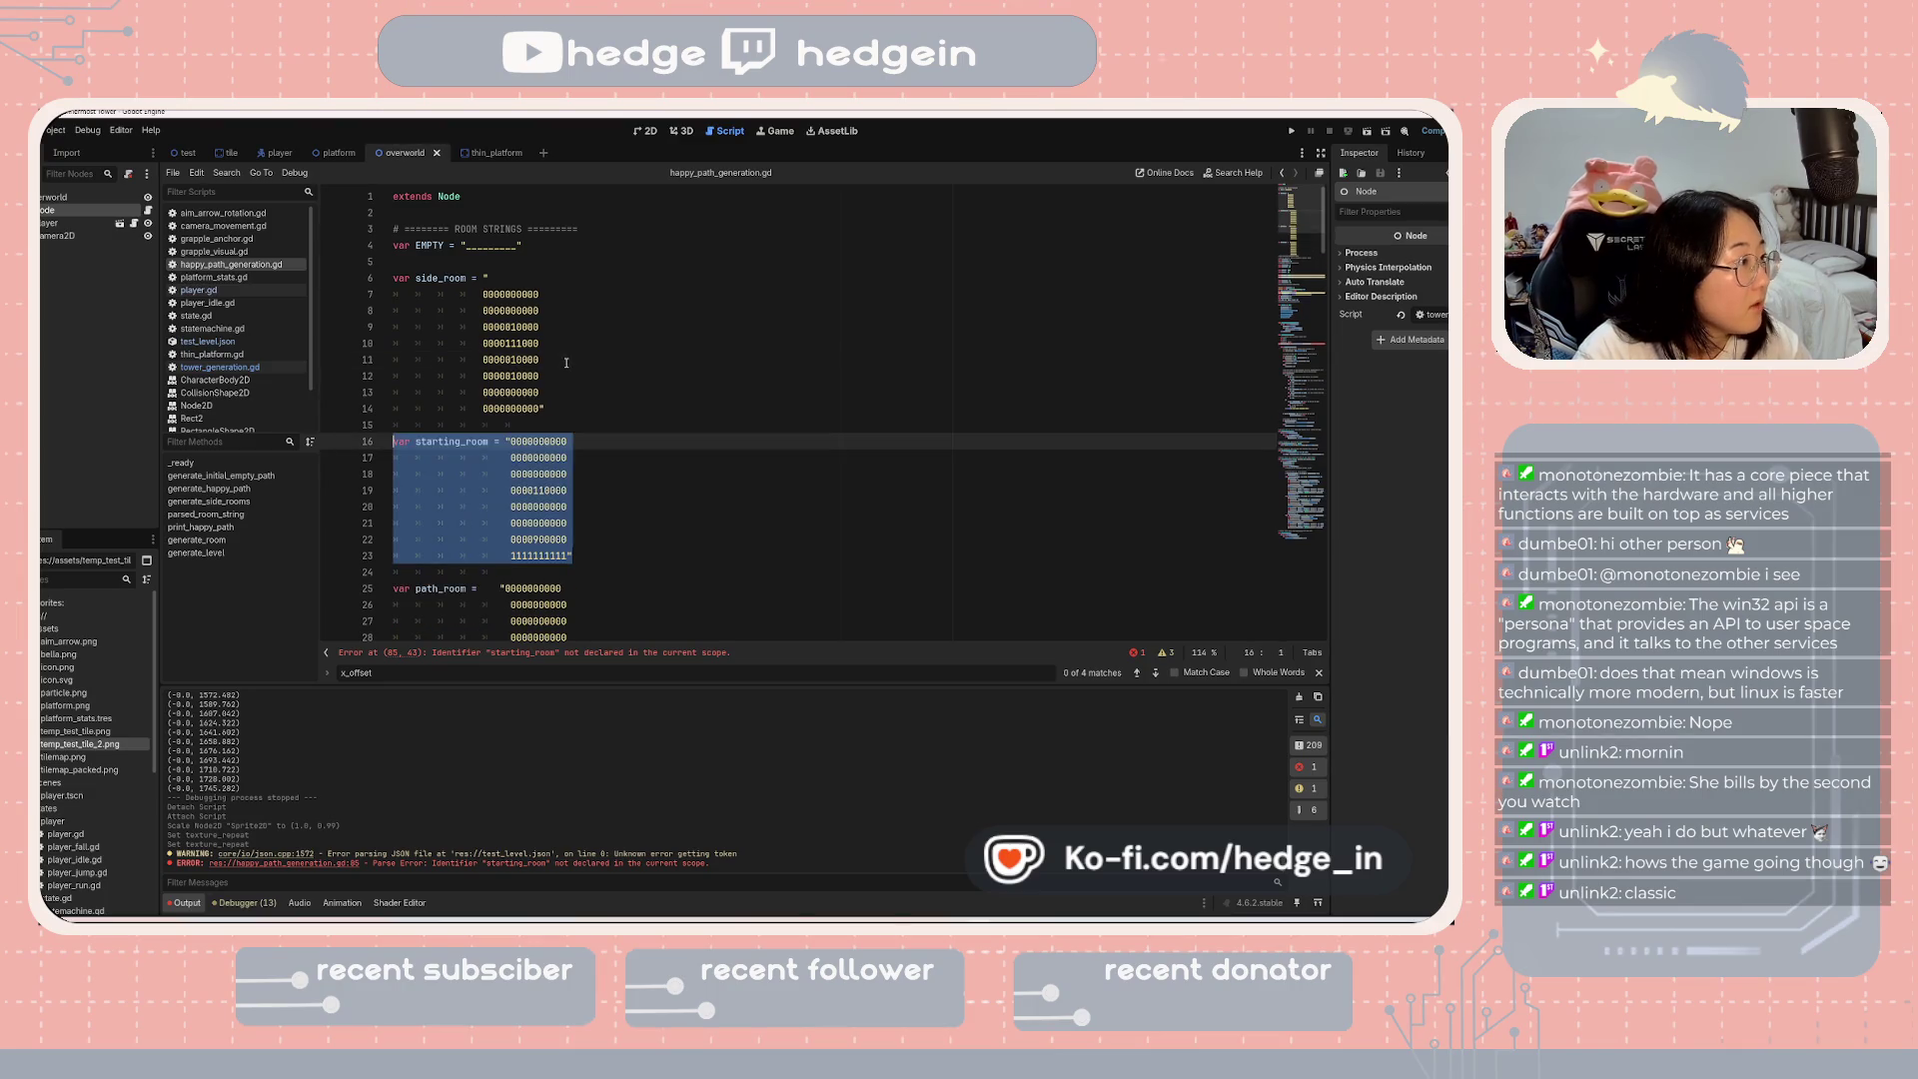
click(220, 367)
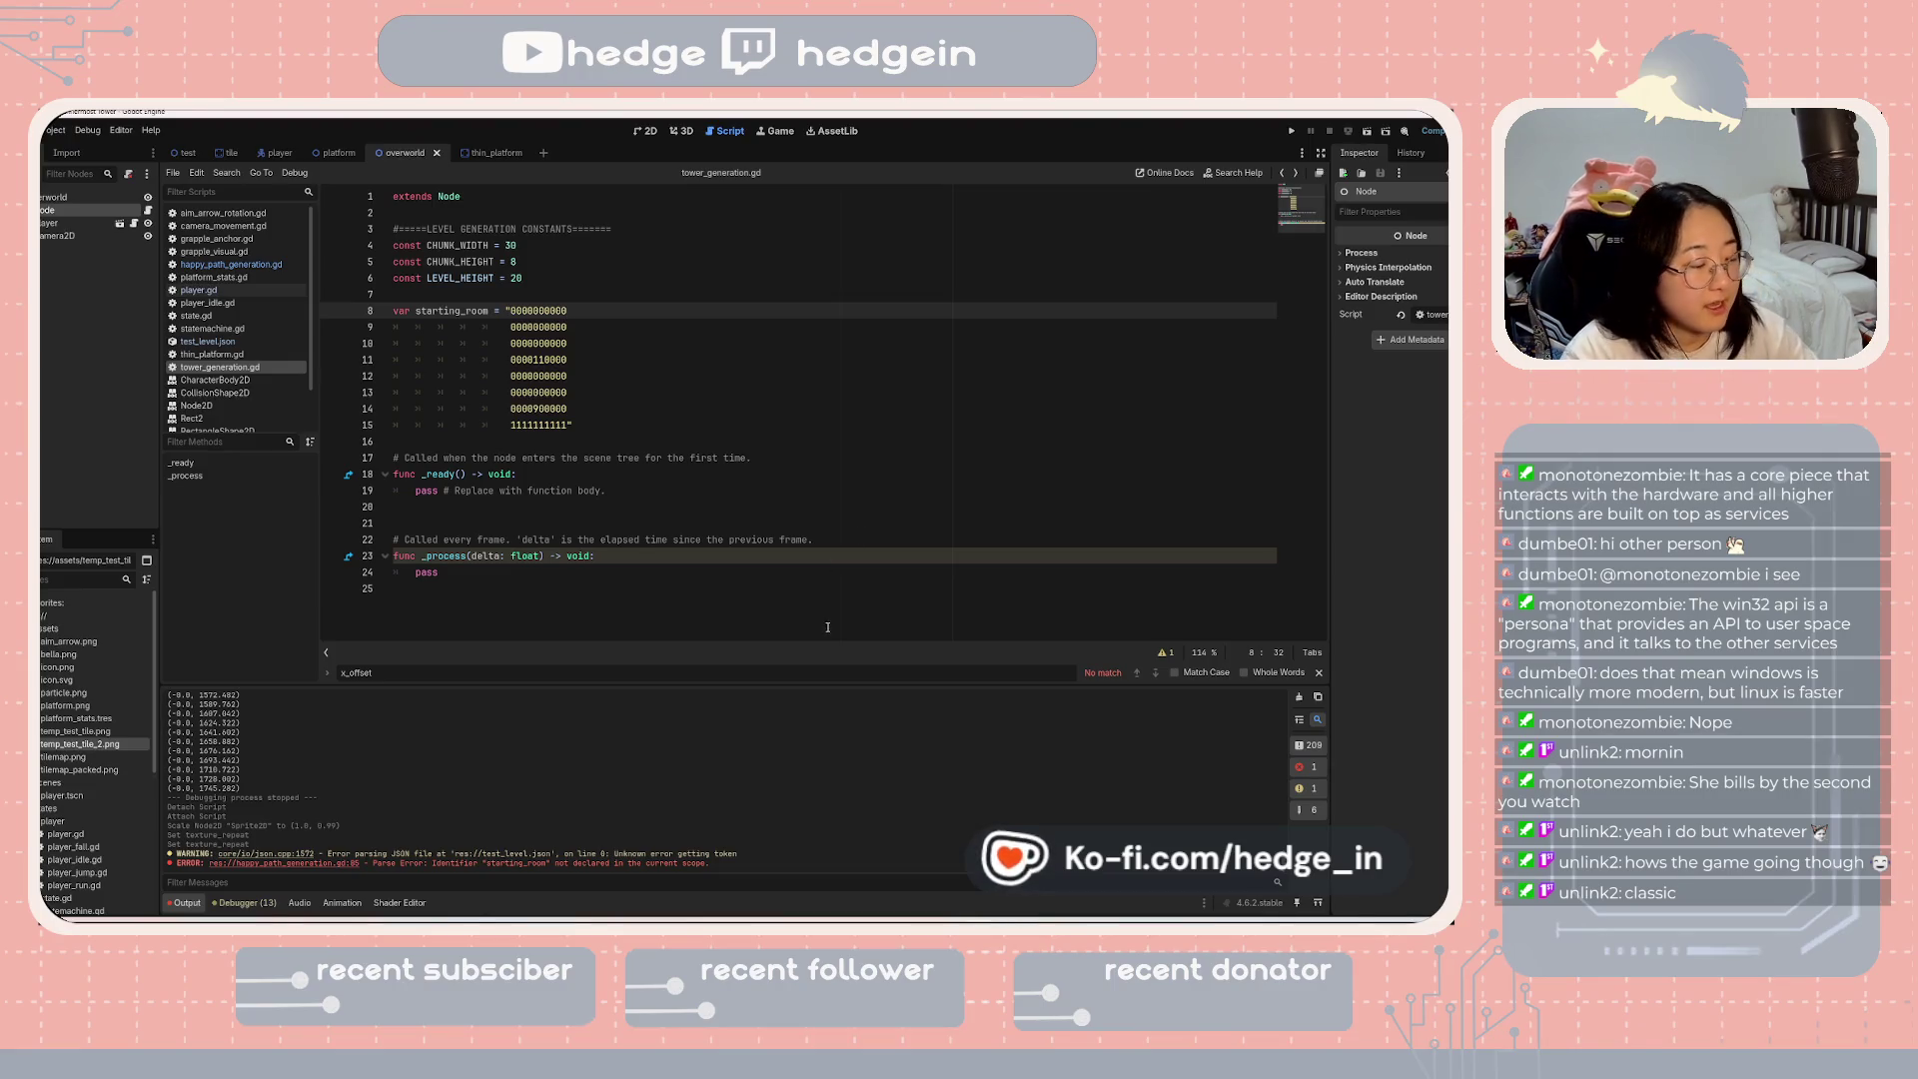
double_click(560, 311)
- Pad each zero row of the starting_room layout out to 30 characters
text(000000000000000000000000000000)
click(597, 327)
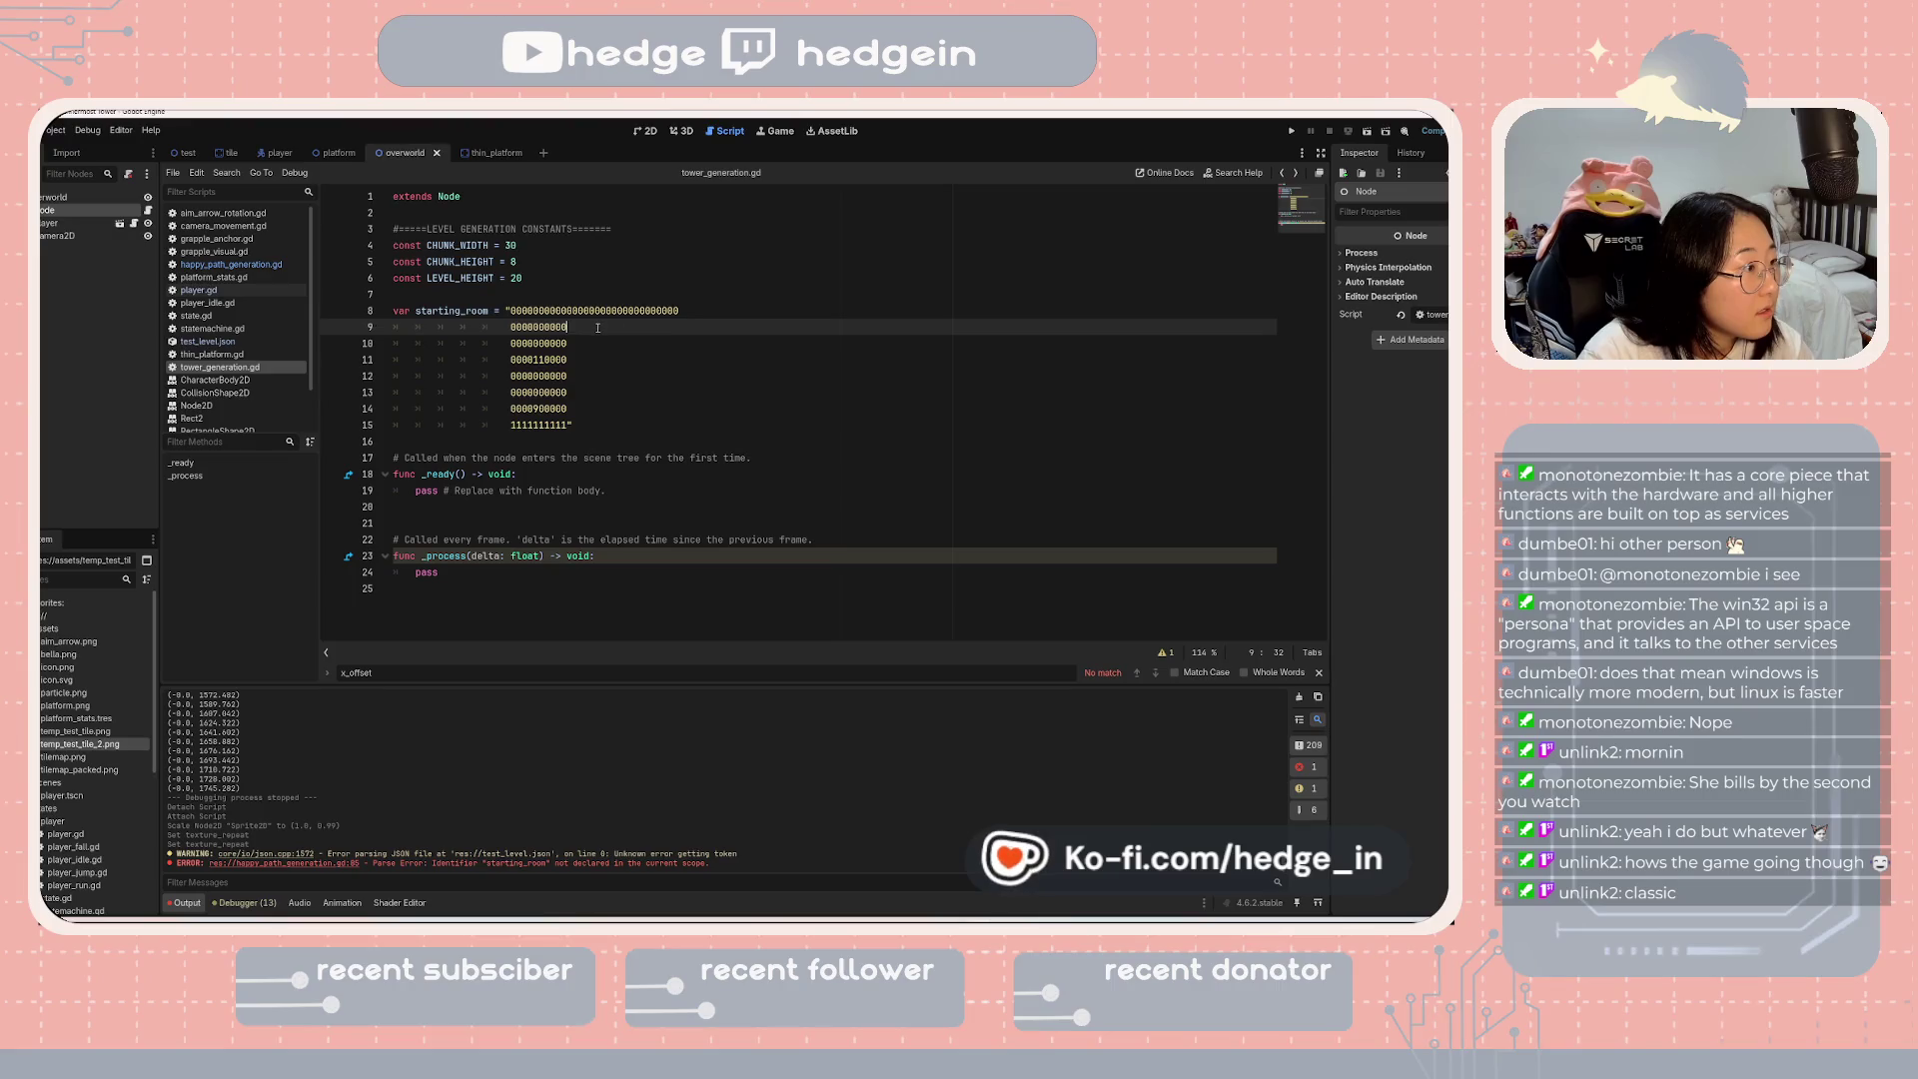
text(0000000000)
click(587, 342)
text(00000000000000000000)
click(589, 358)
text(0000000000)
click(590, 374)
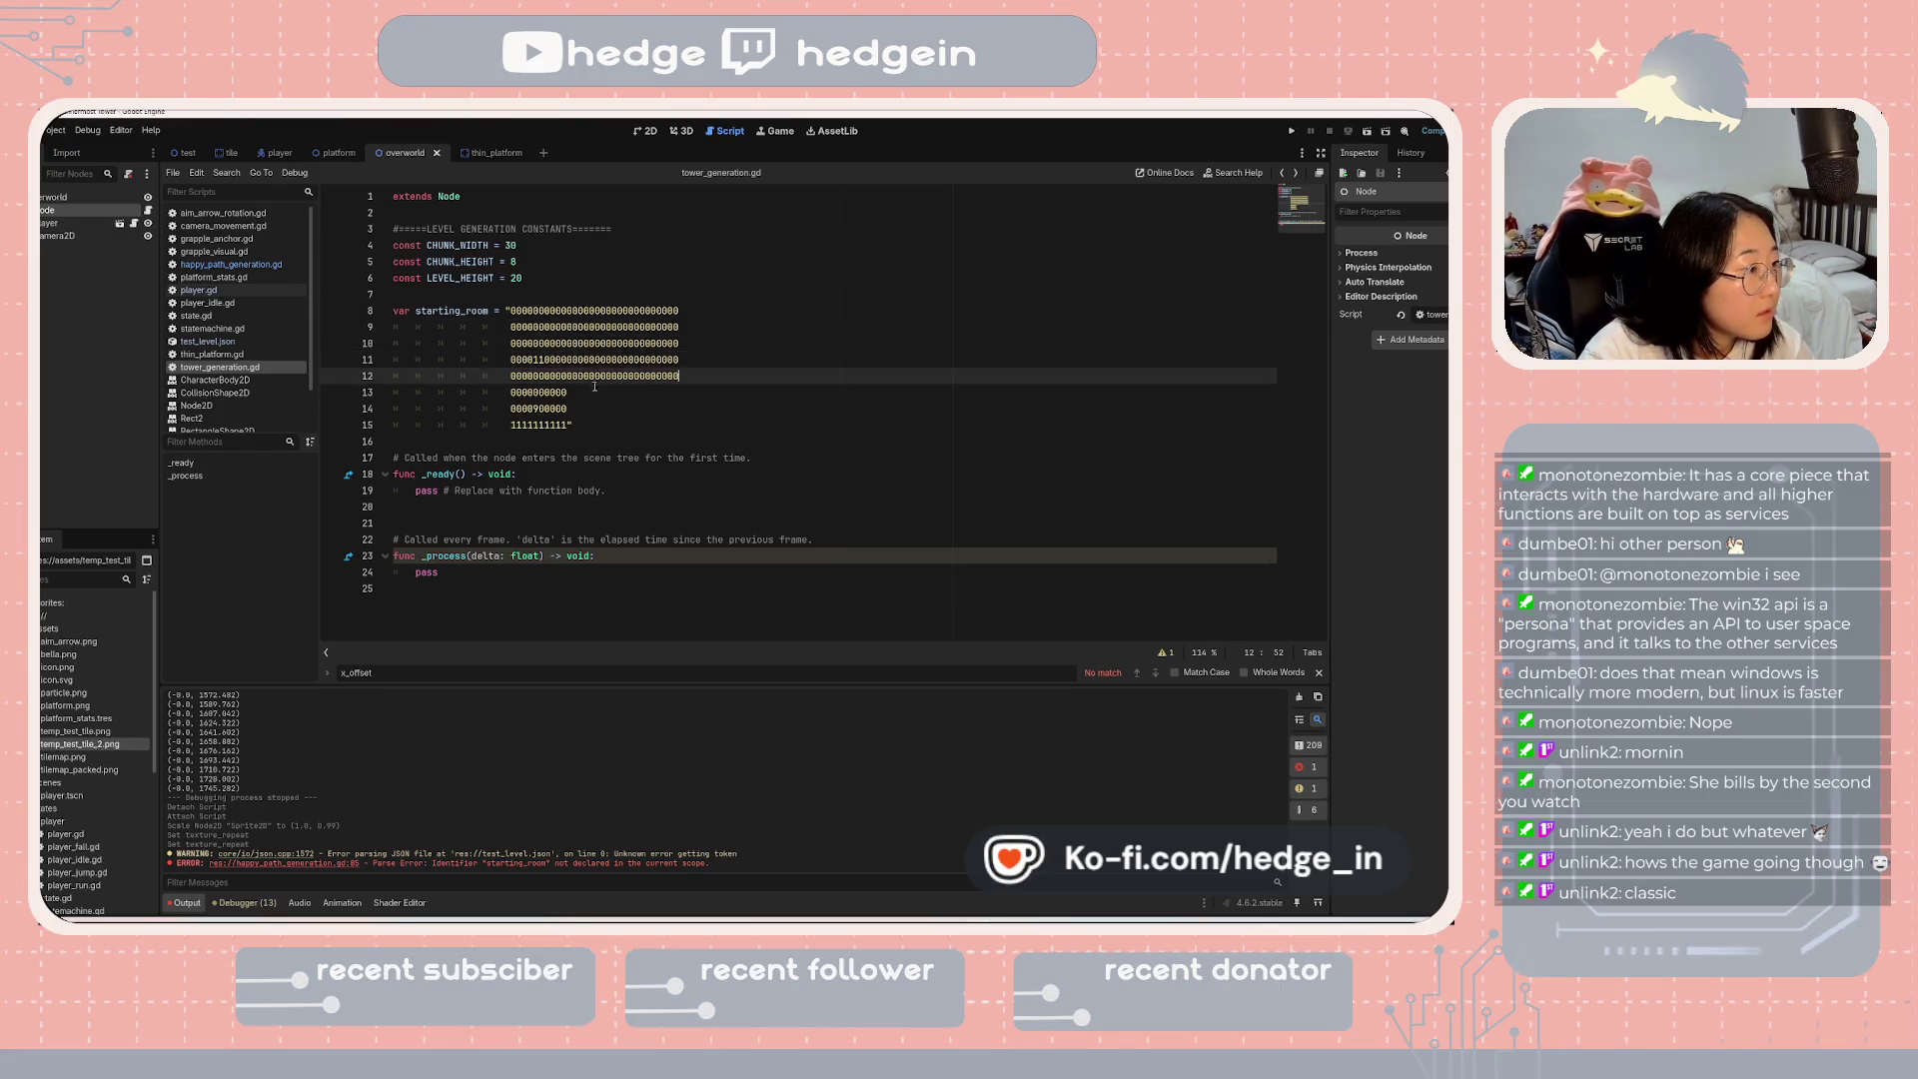
click(595, 391)
text(00000000000000000000)
click(569, 409)
text(00000000000000000000)
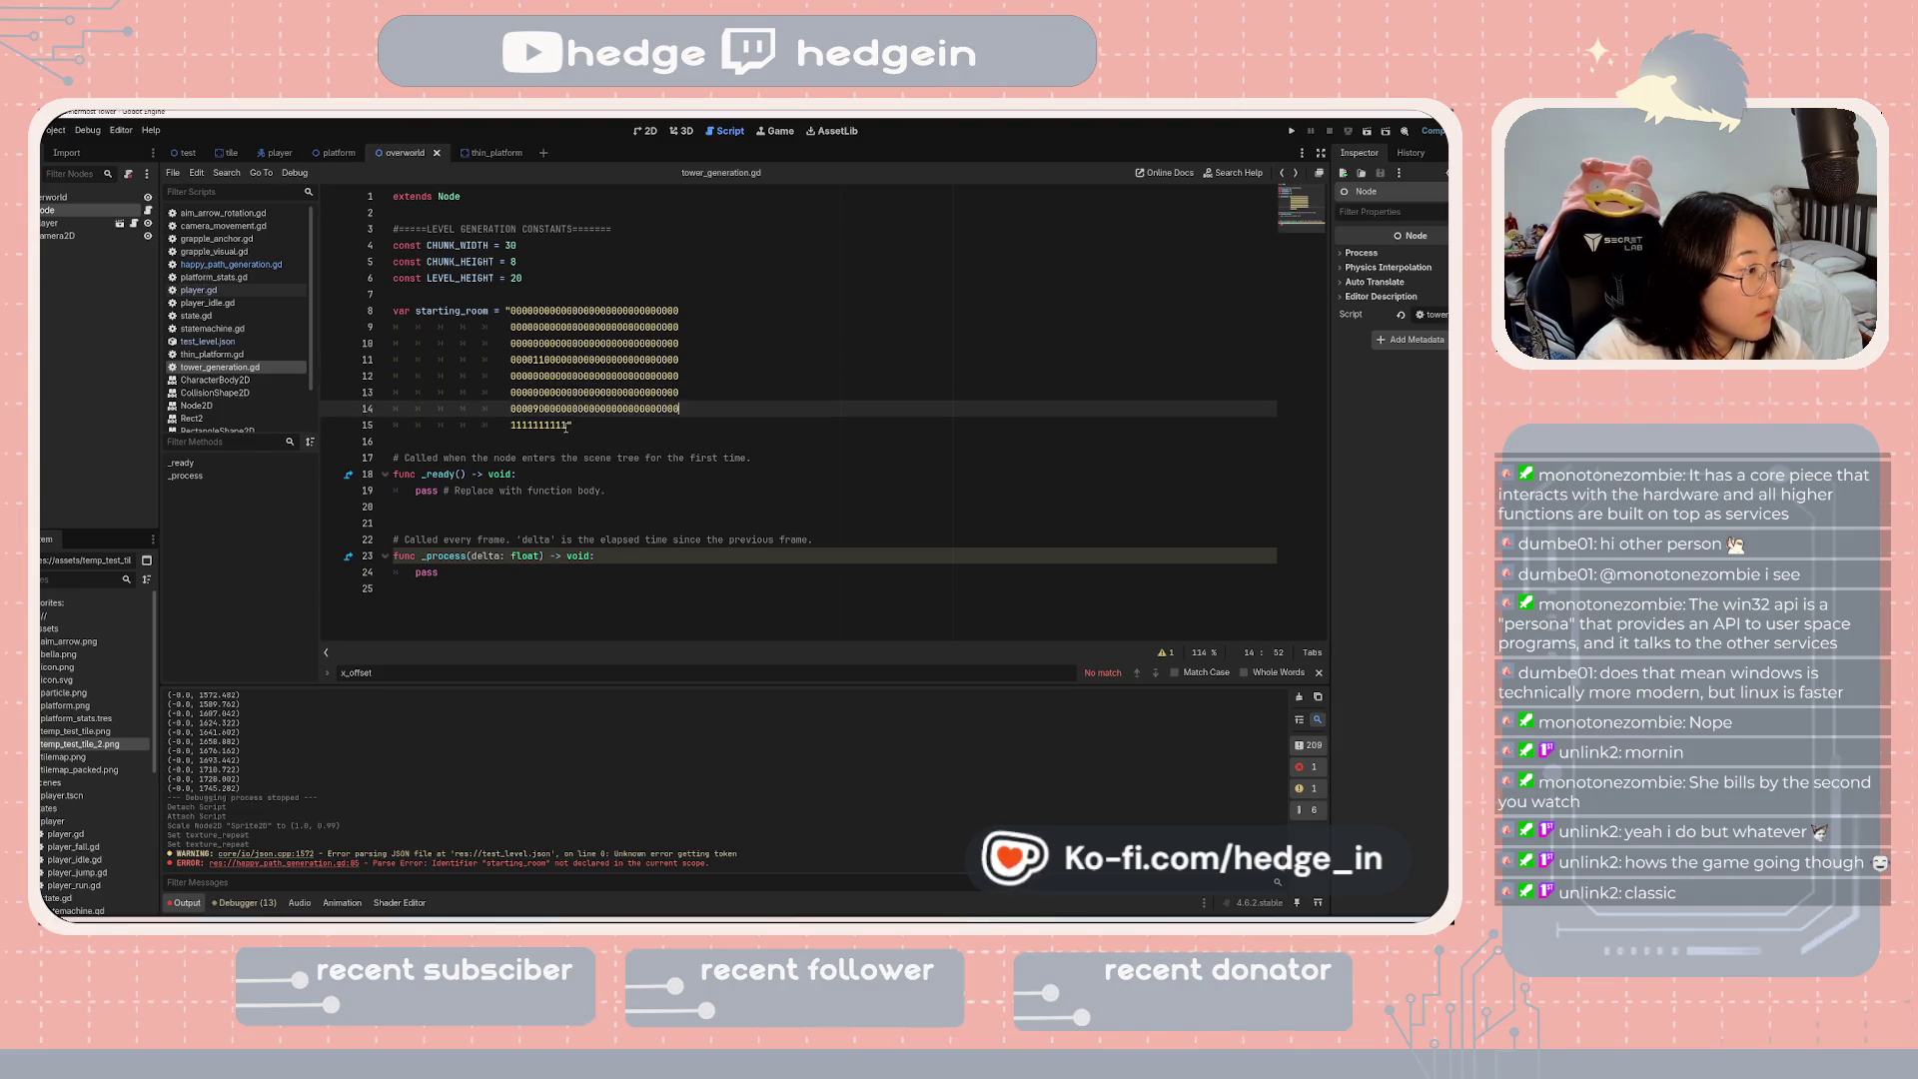
- Replace the floor row with thirty 1s, add a 9 marker on line 14, and save
drag(566, 425, 553, 425)
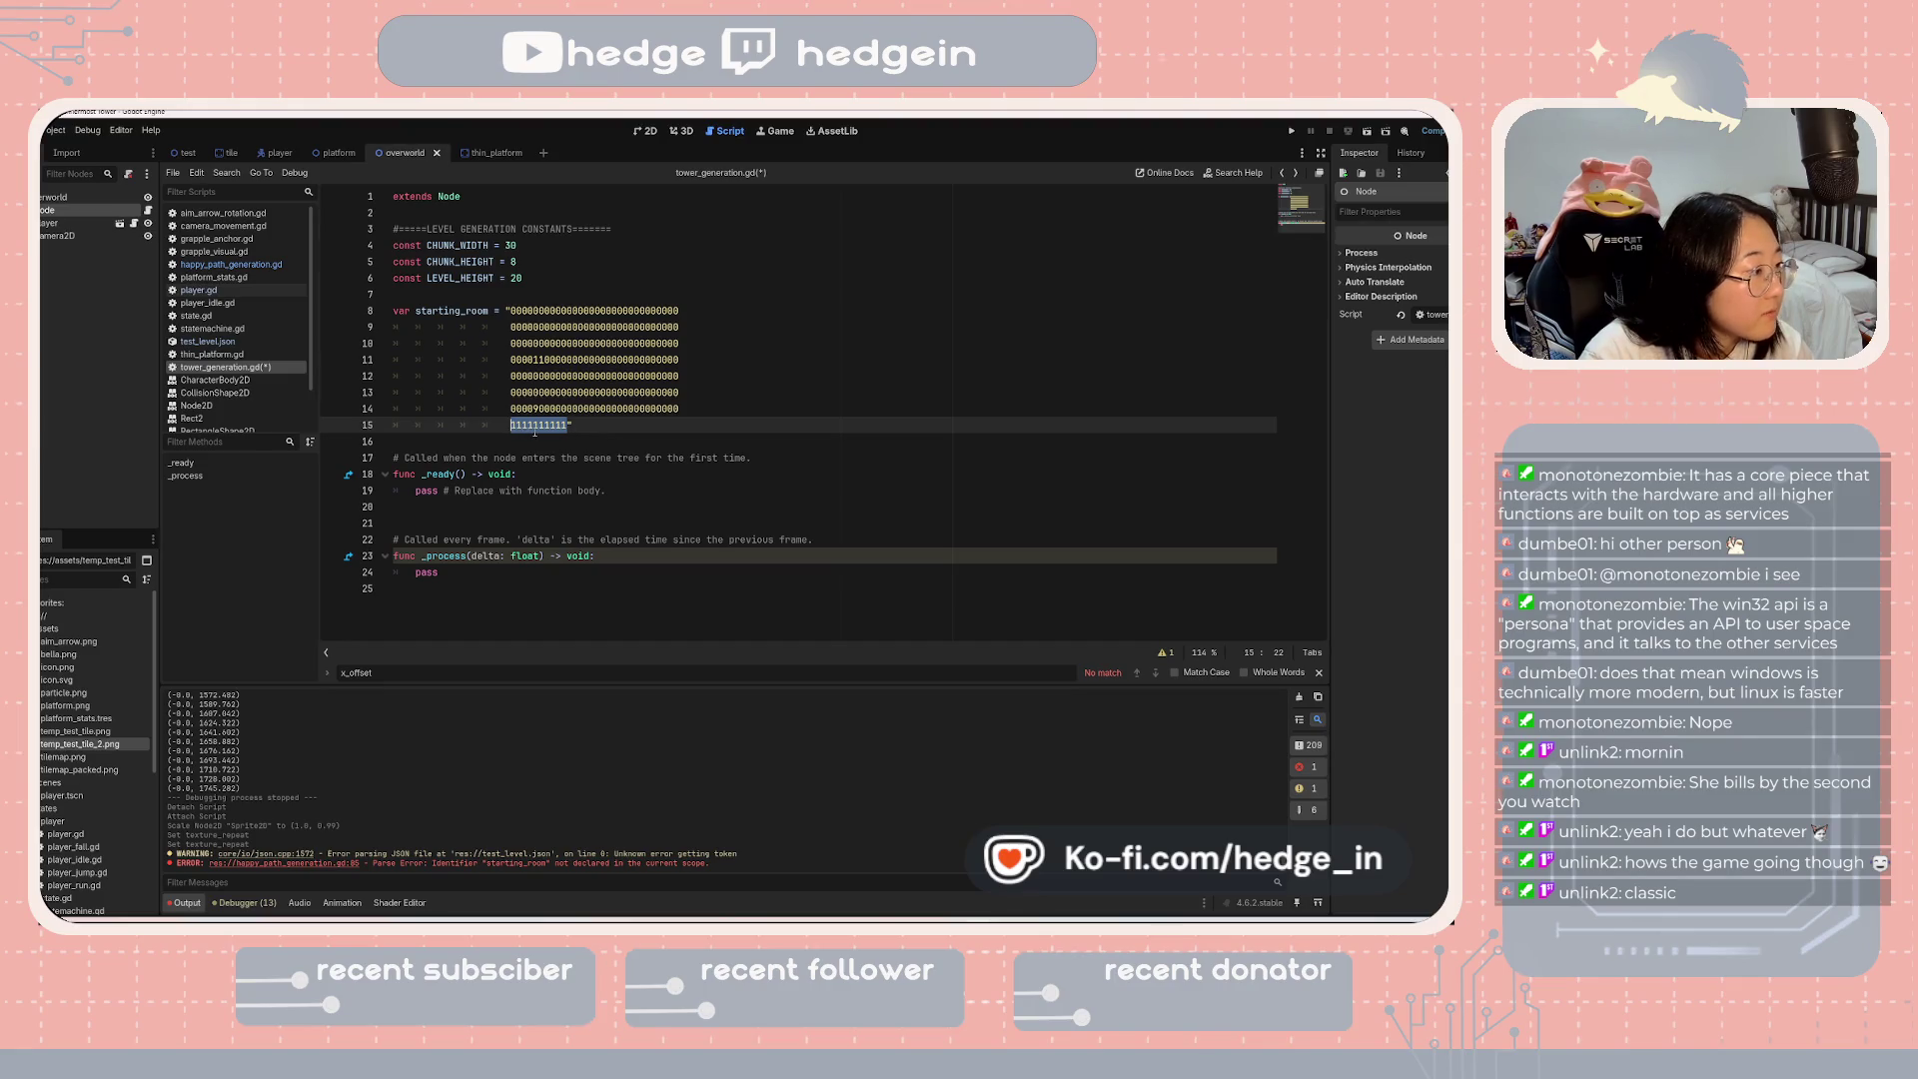
text(111111111111111111111111111111)
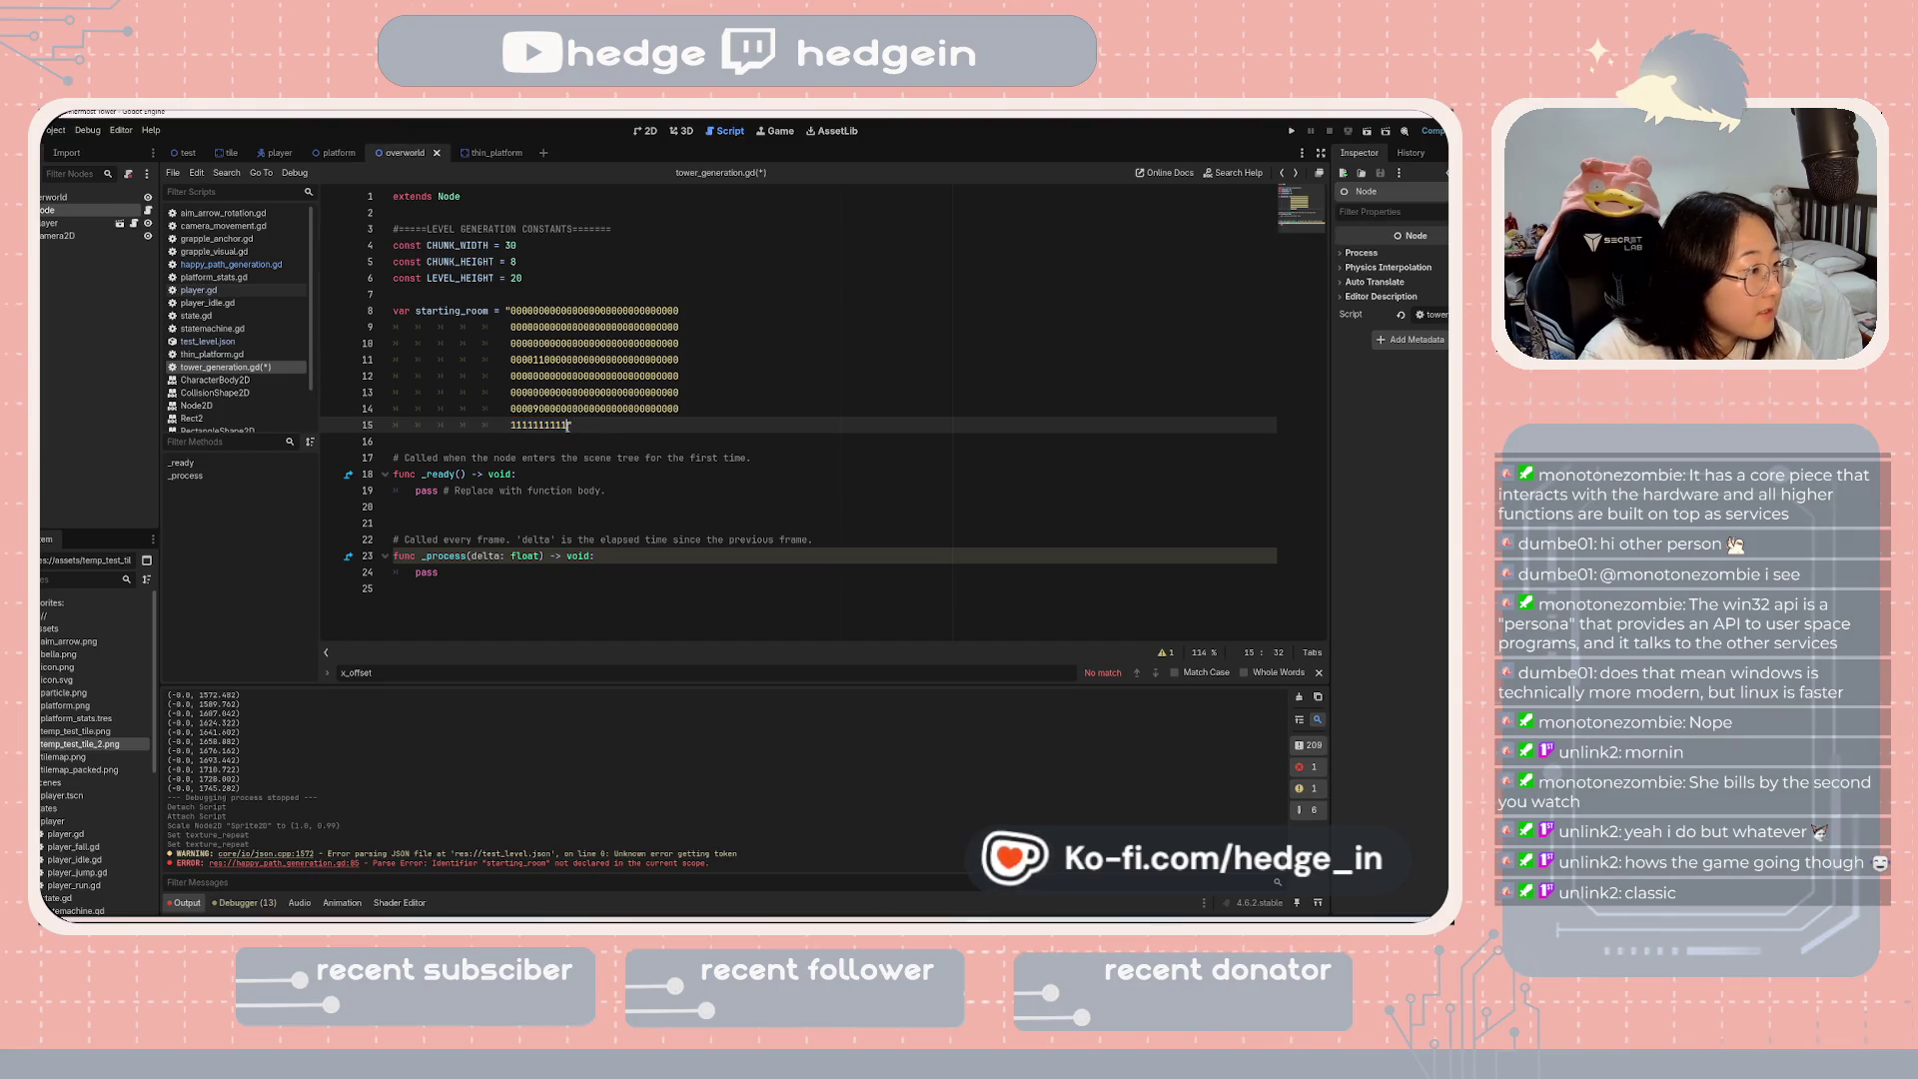
click(540, 409)
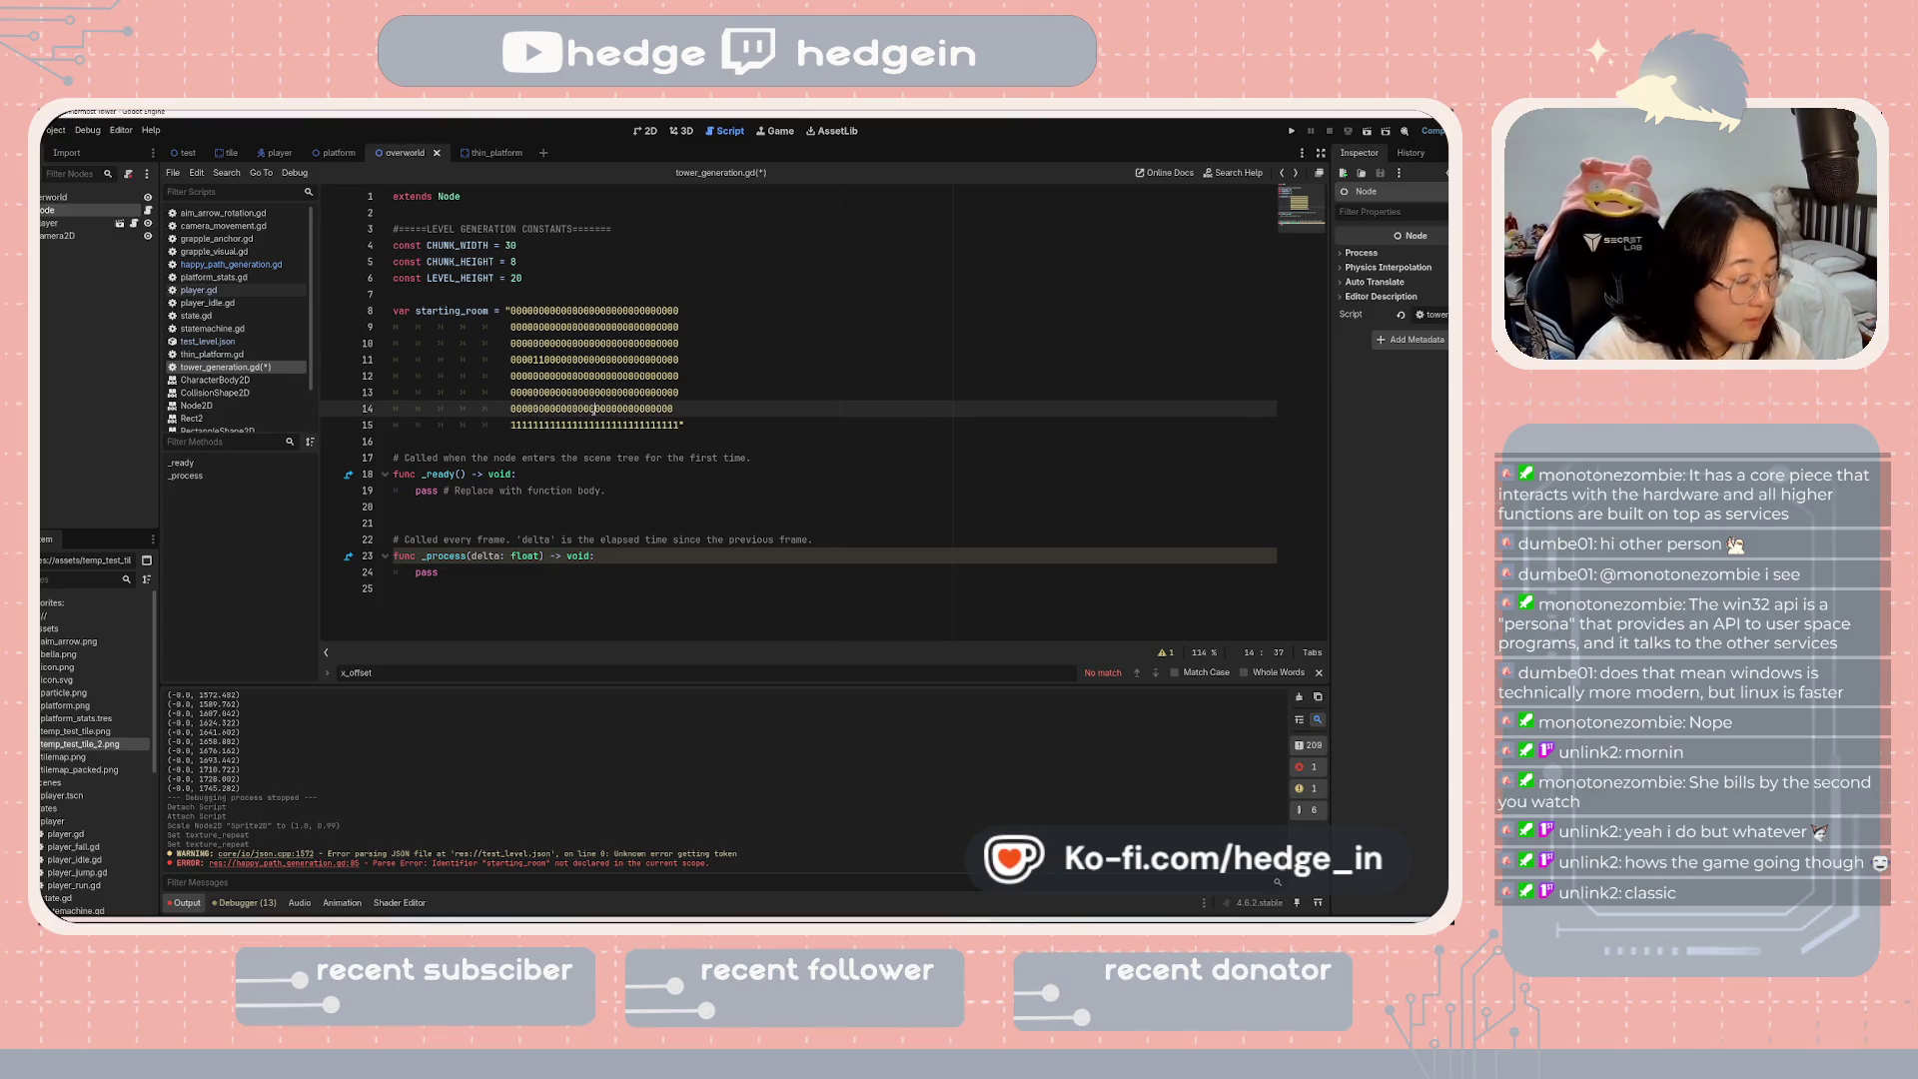
text(9)
click(711, 425)
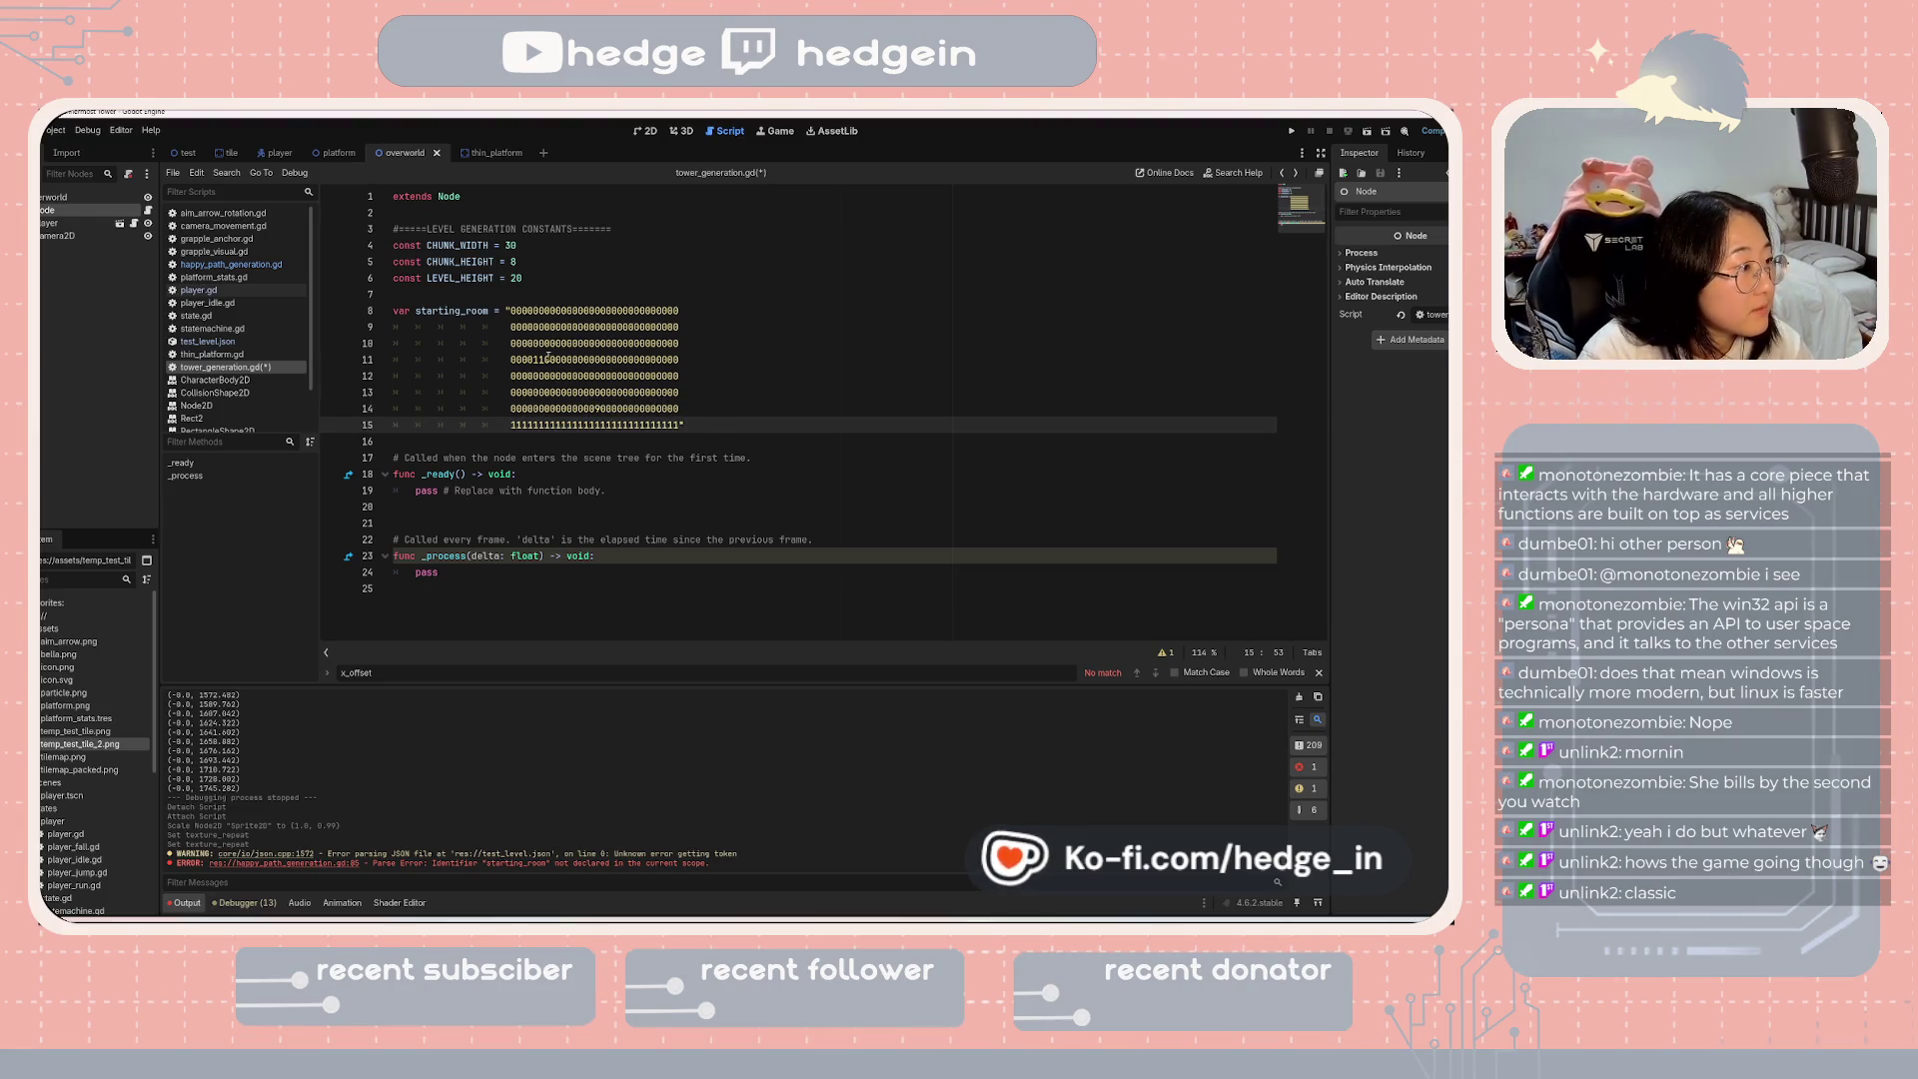
click(540, 360)
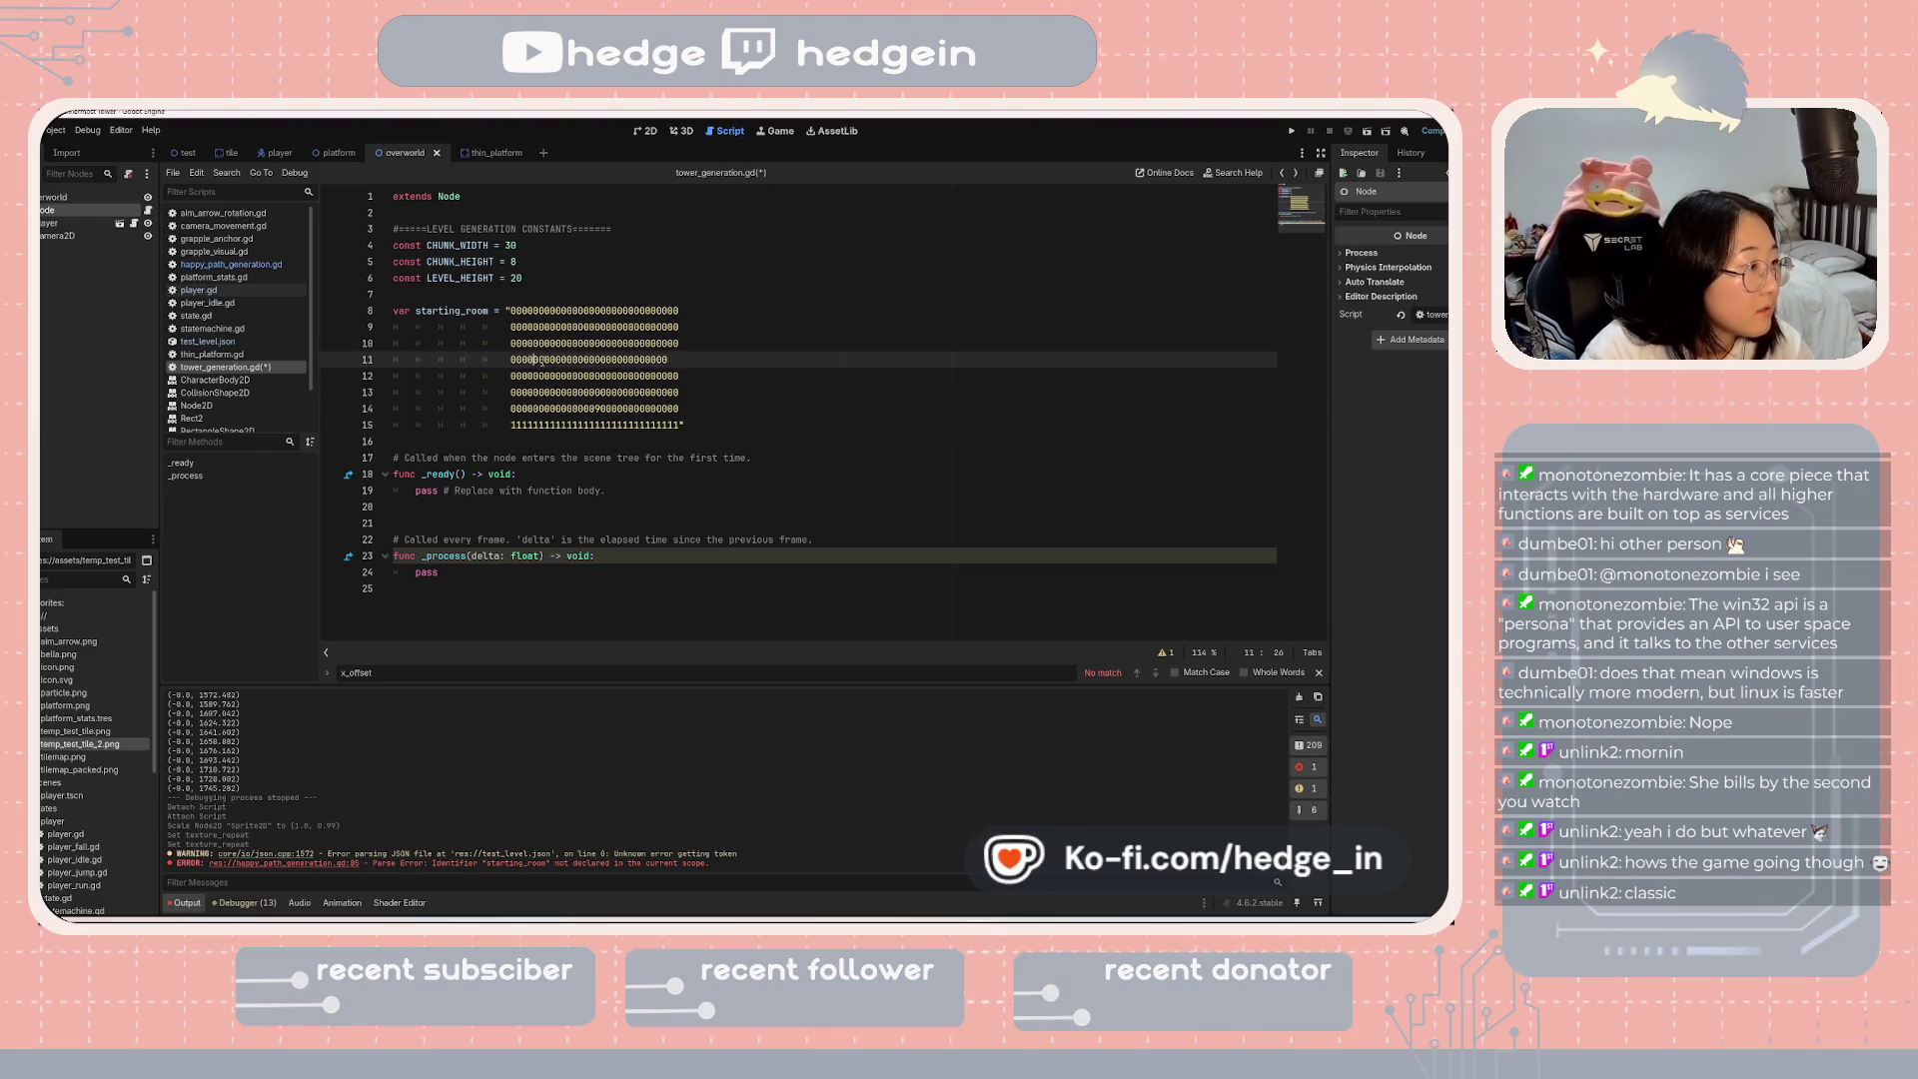
text(00)
key(ctrl+s)
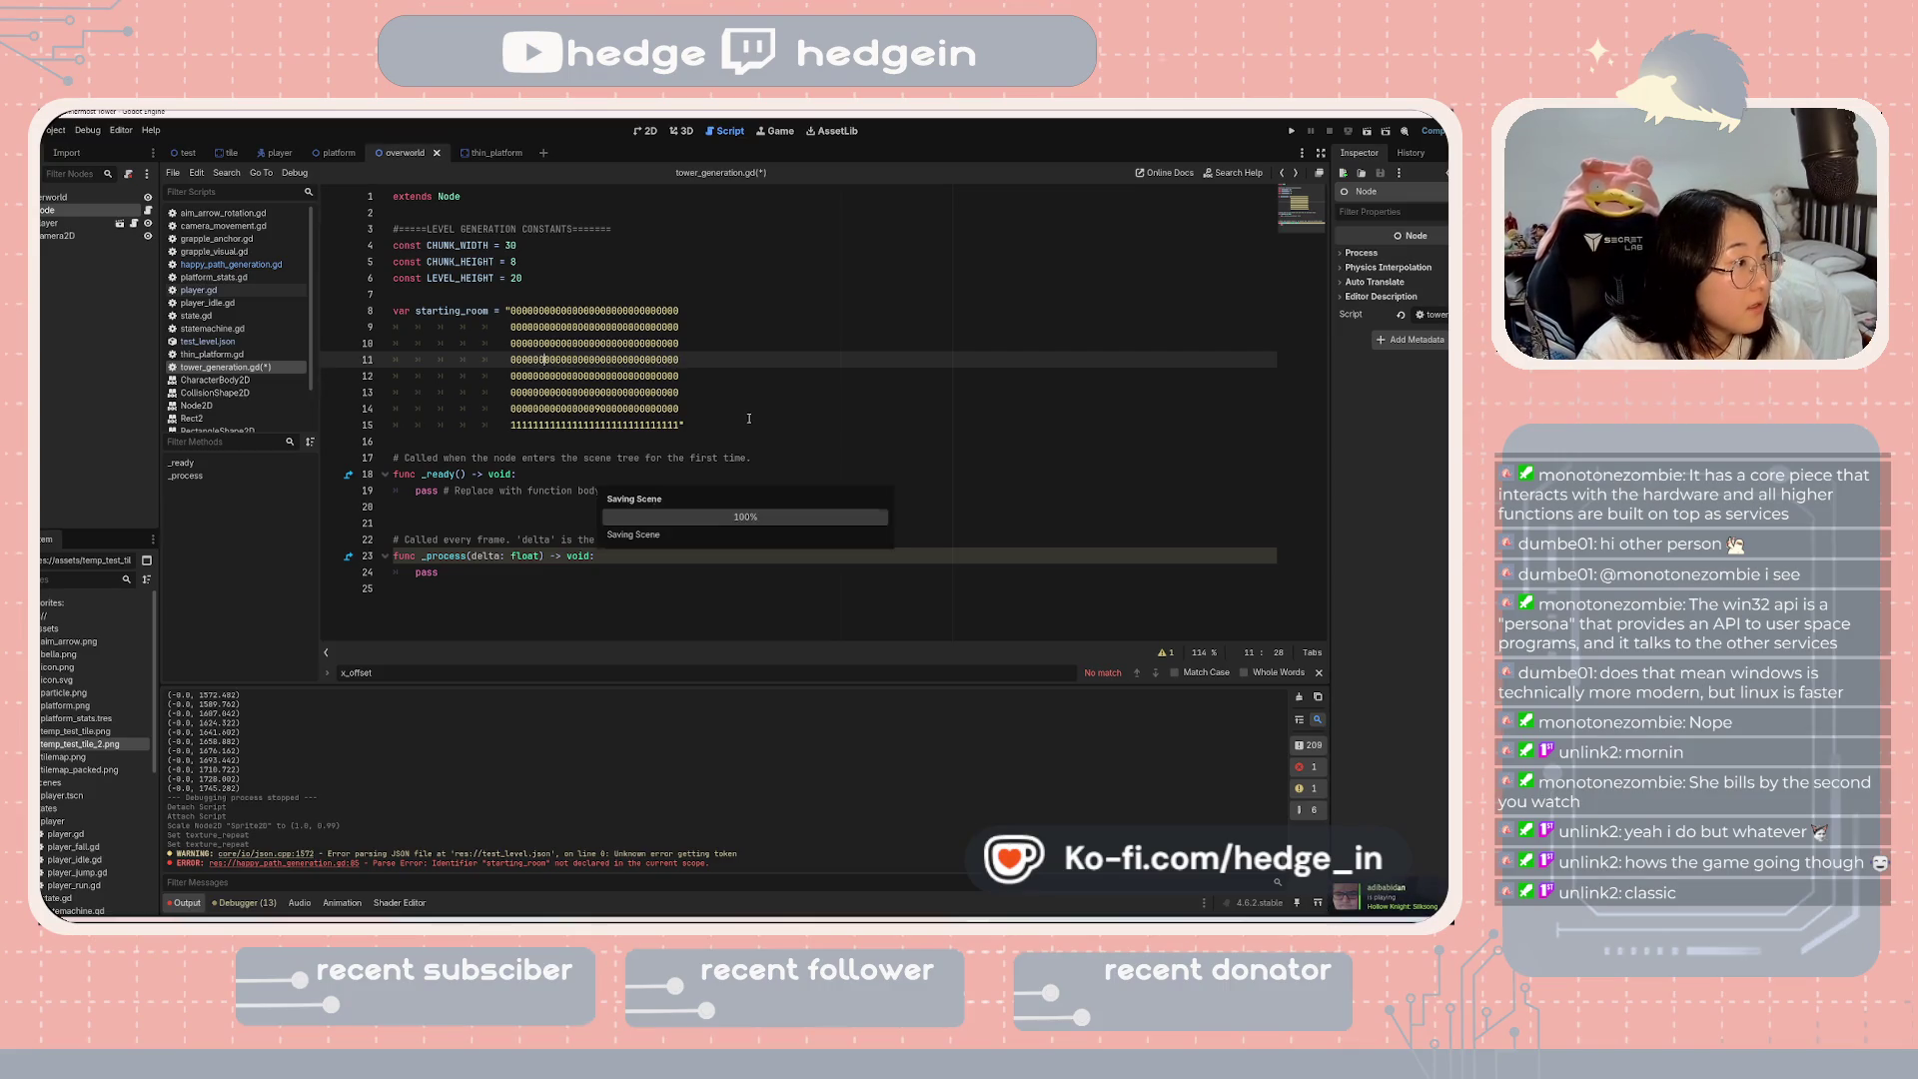
- Cut the whole multi-line starting_room string (lines 8–15) out of the script
click(739, 422)
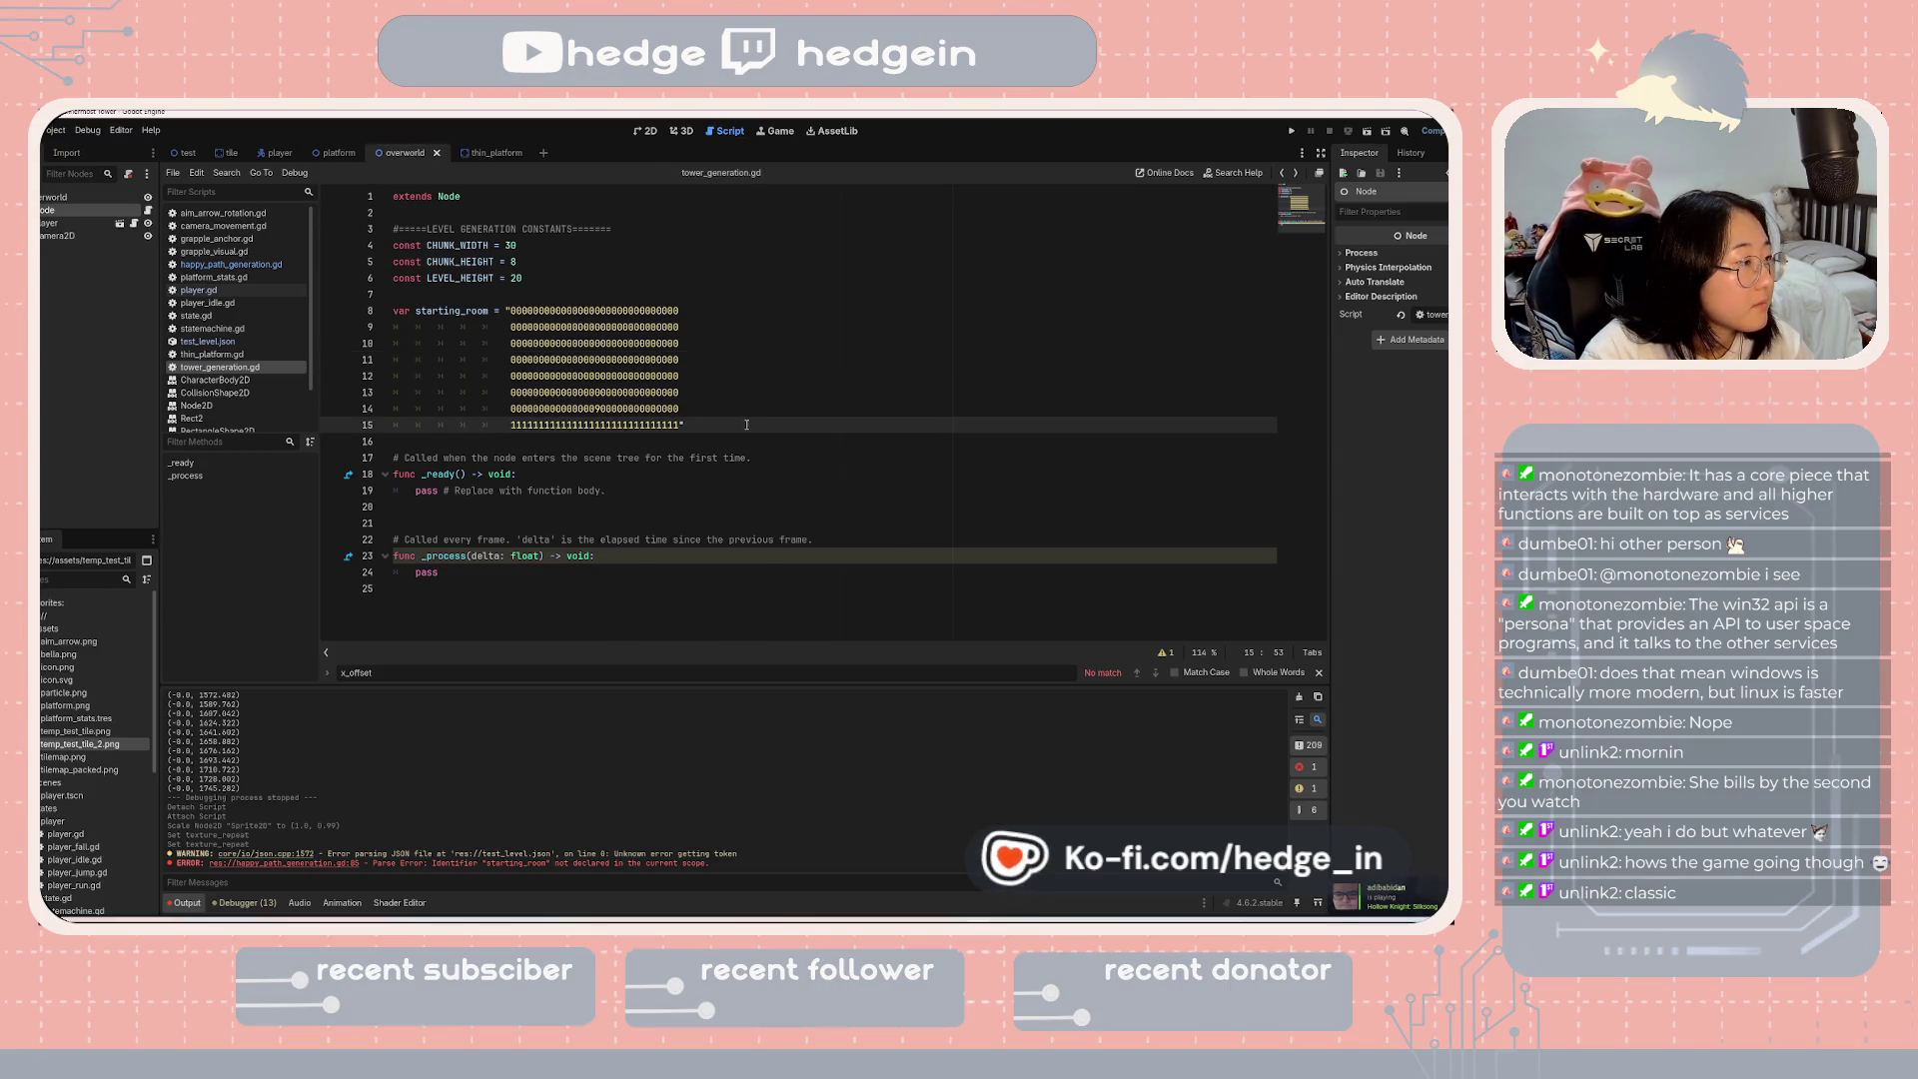
mouse_move(744, 423)
mouse_down()
mouse_move(600, 375)
mouse_move(490, 307)
mouse_up()
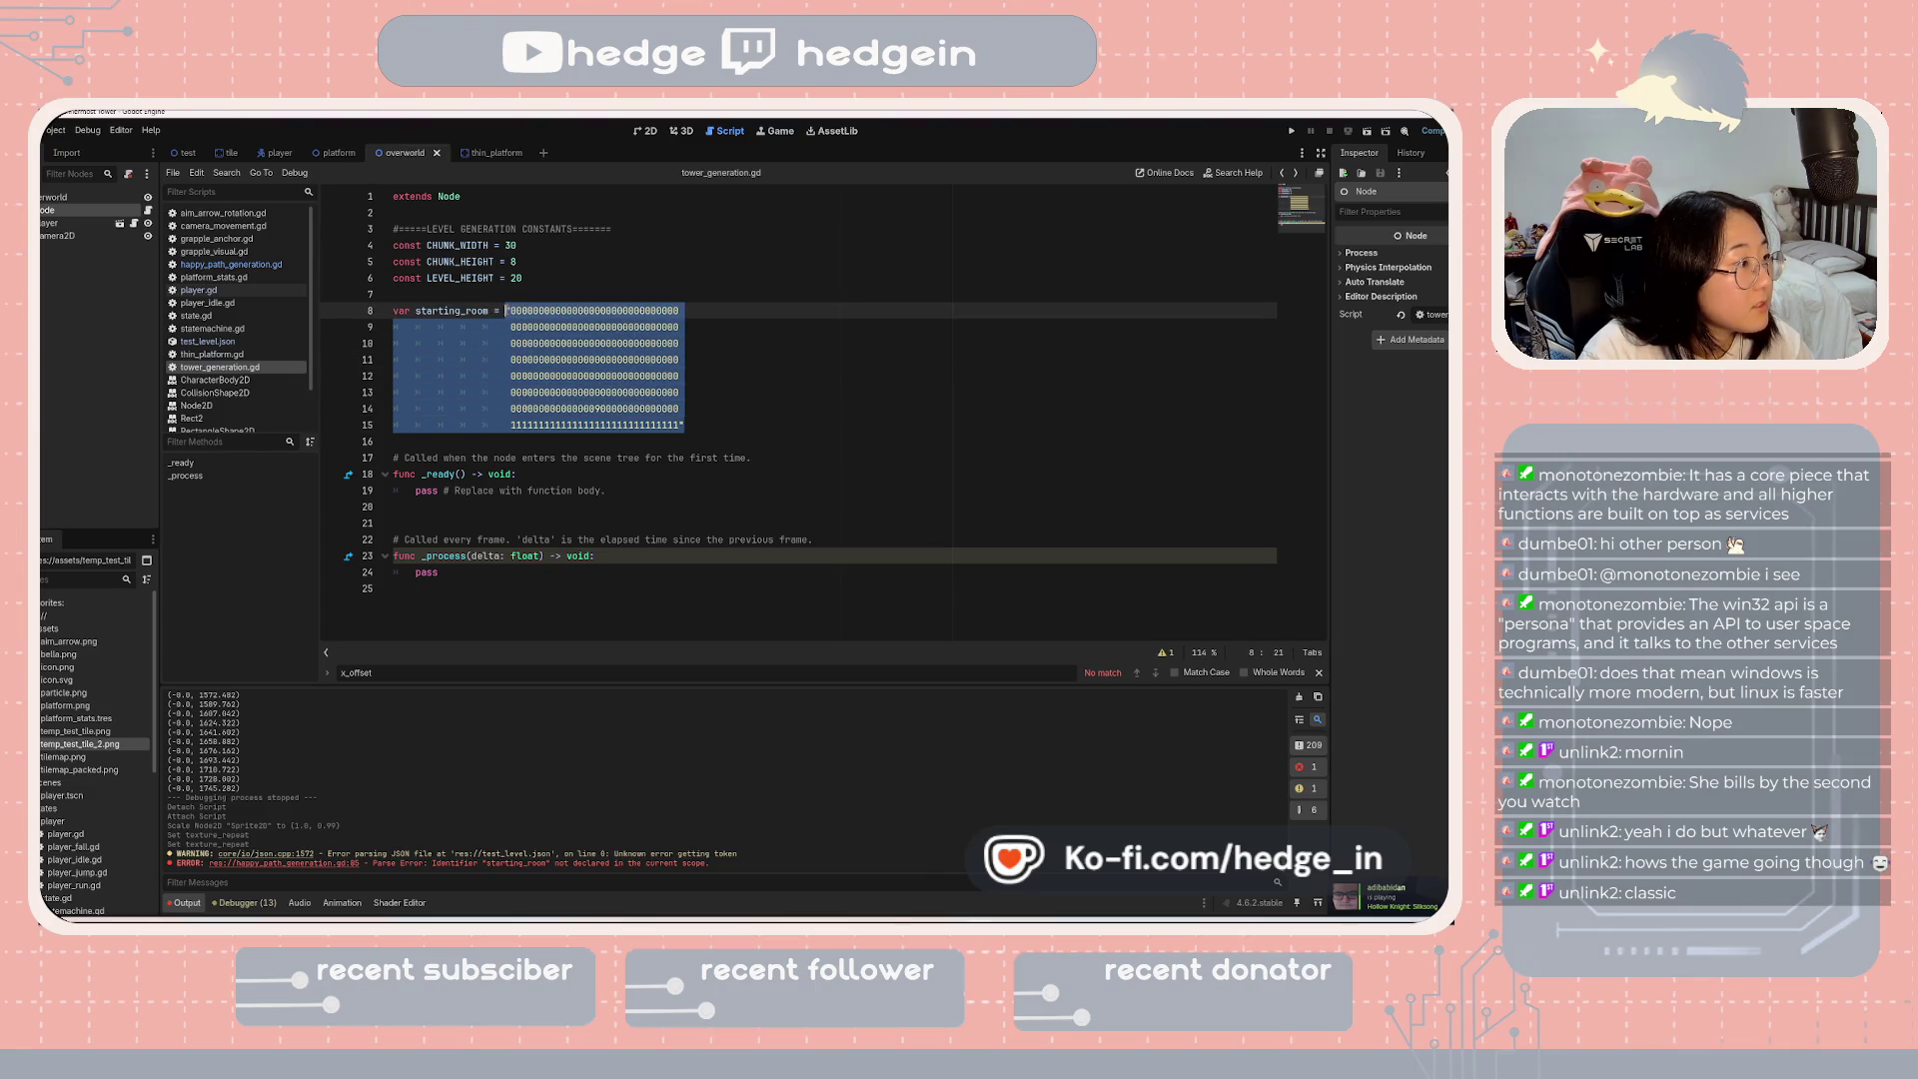
key(BackSpace)
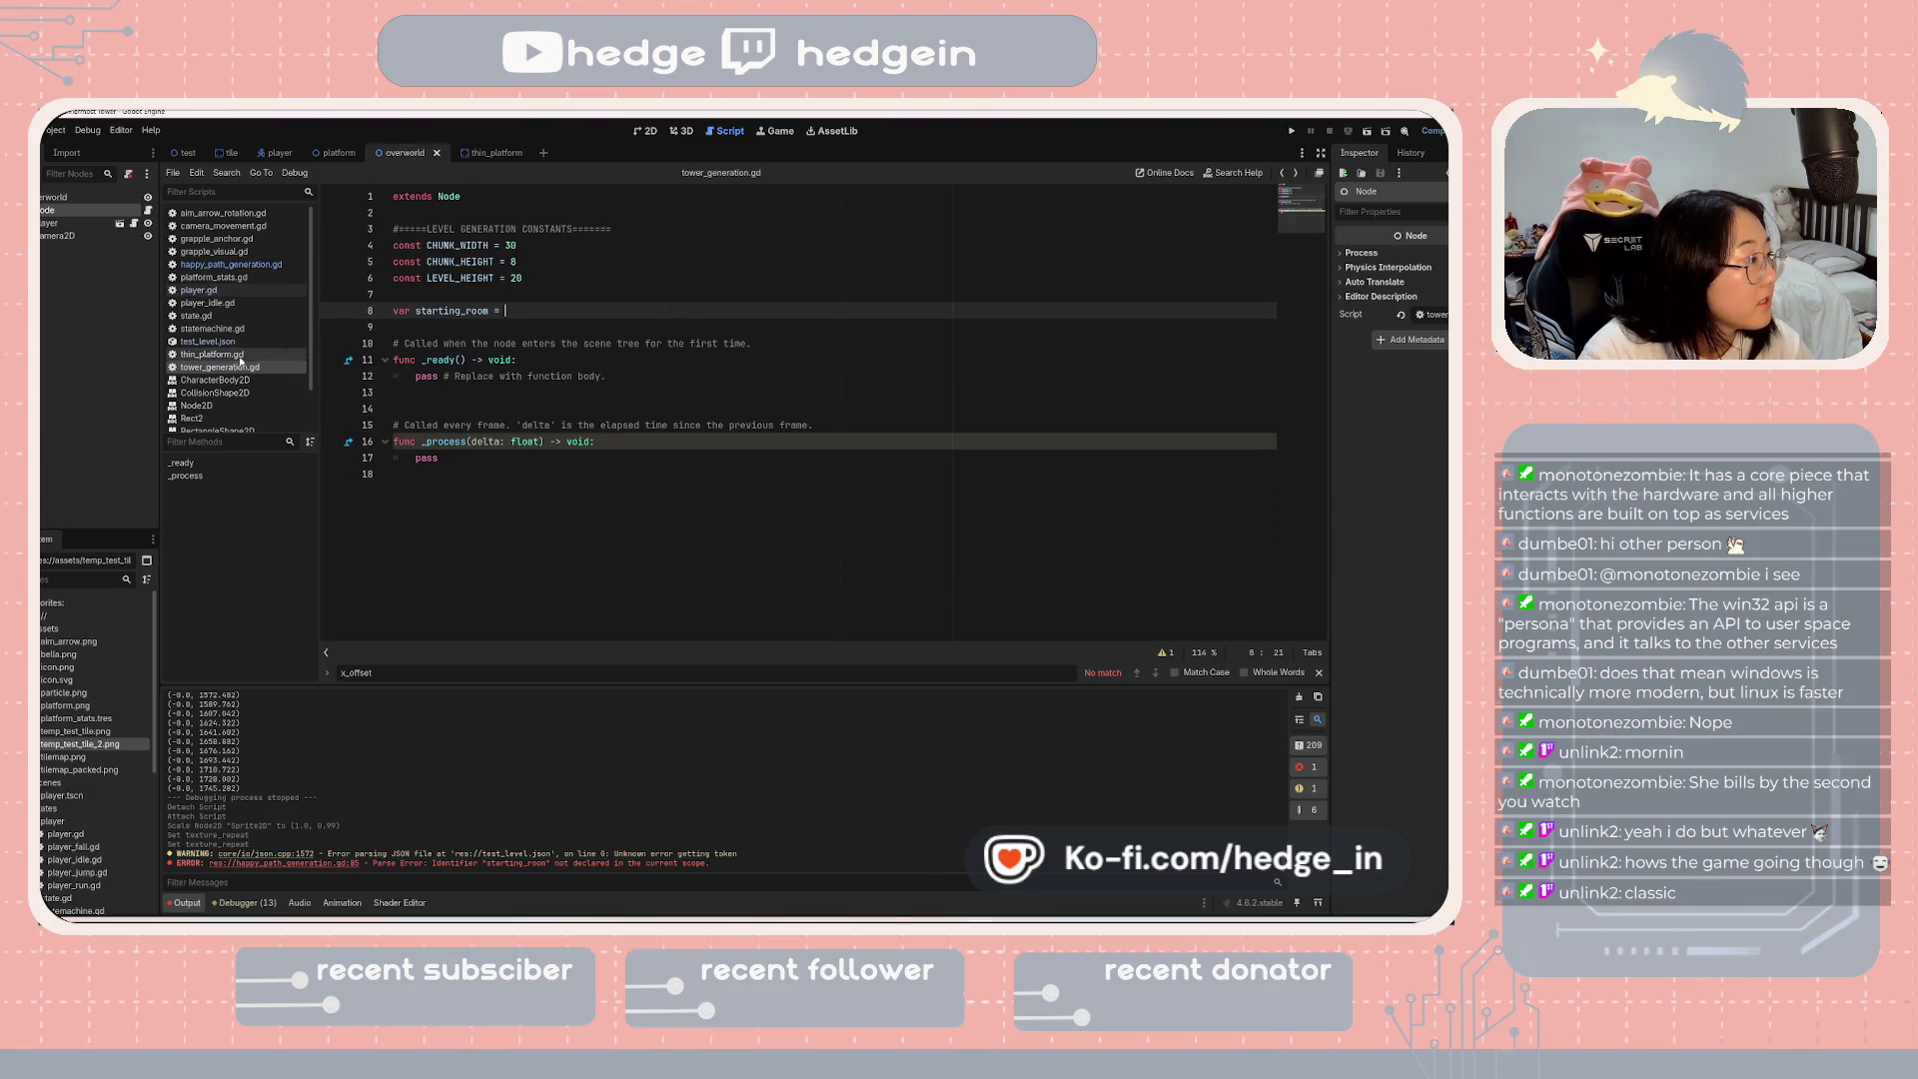
- In test_level.json, paste the starting_room digit grid in place of the empty braces
click(286, 353)
click(286, 342)
click(502, 214)
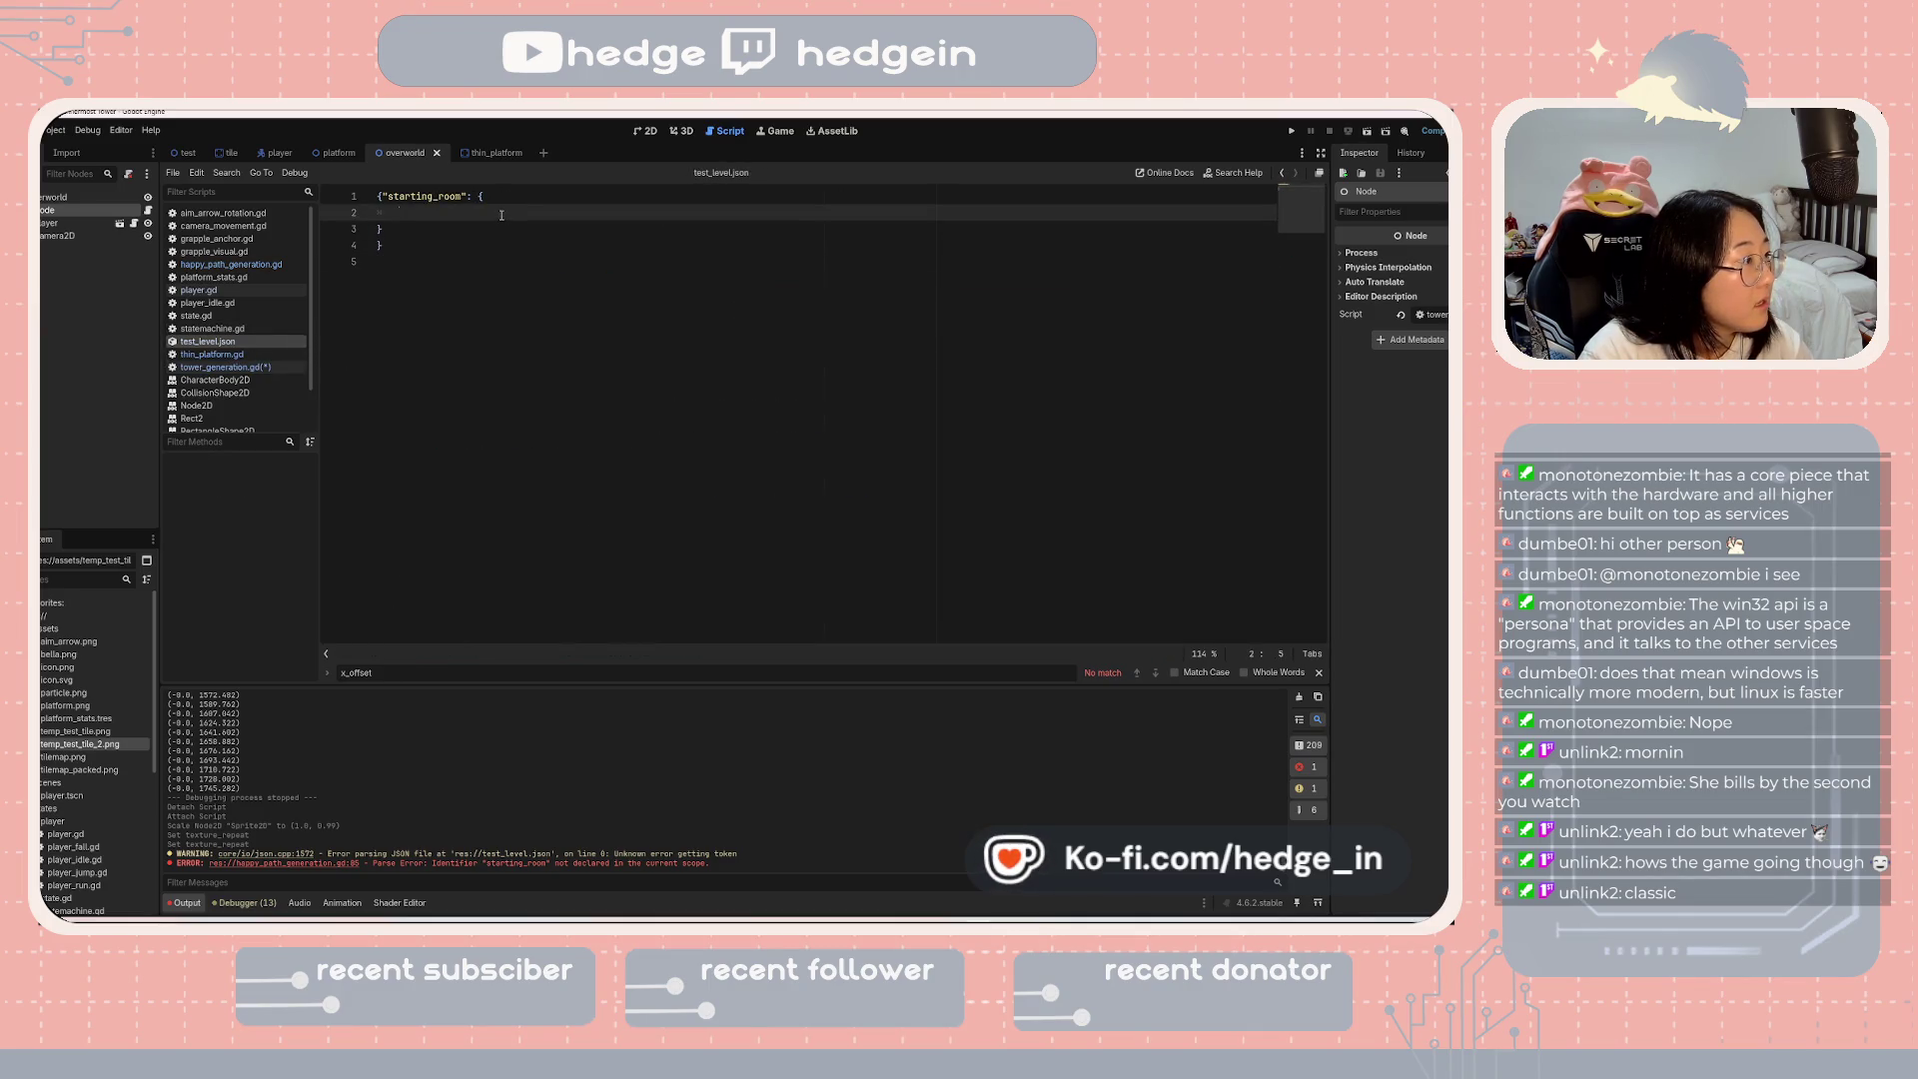
mouse_move(457, 233)
mouse_down()
mouse_move(439, 221)
mouse_move(480, 197)
mouse_up()
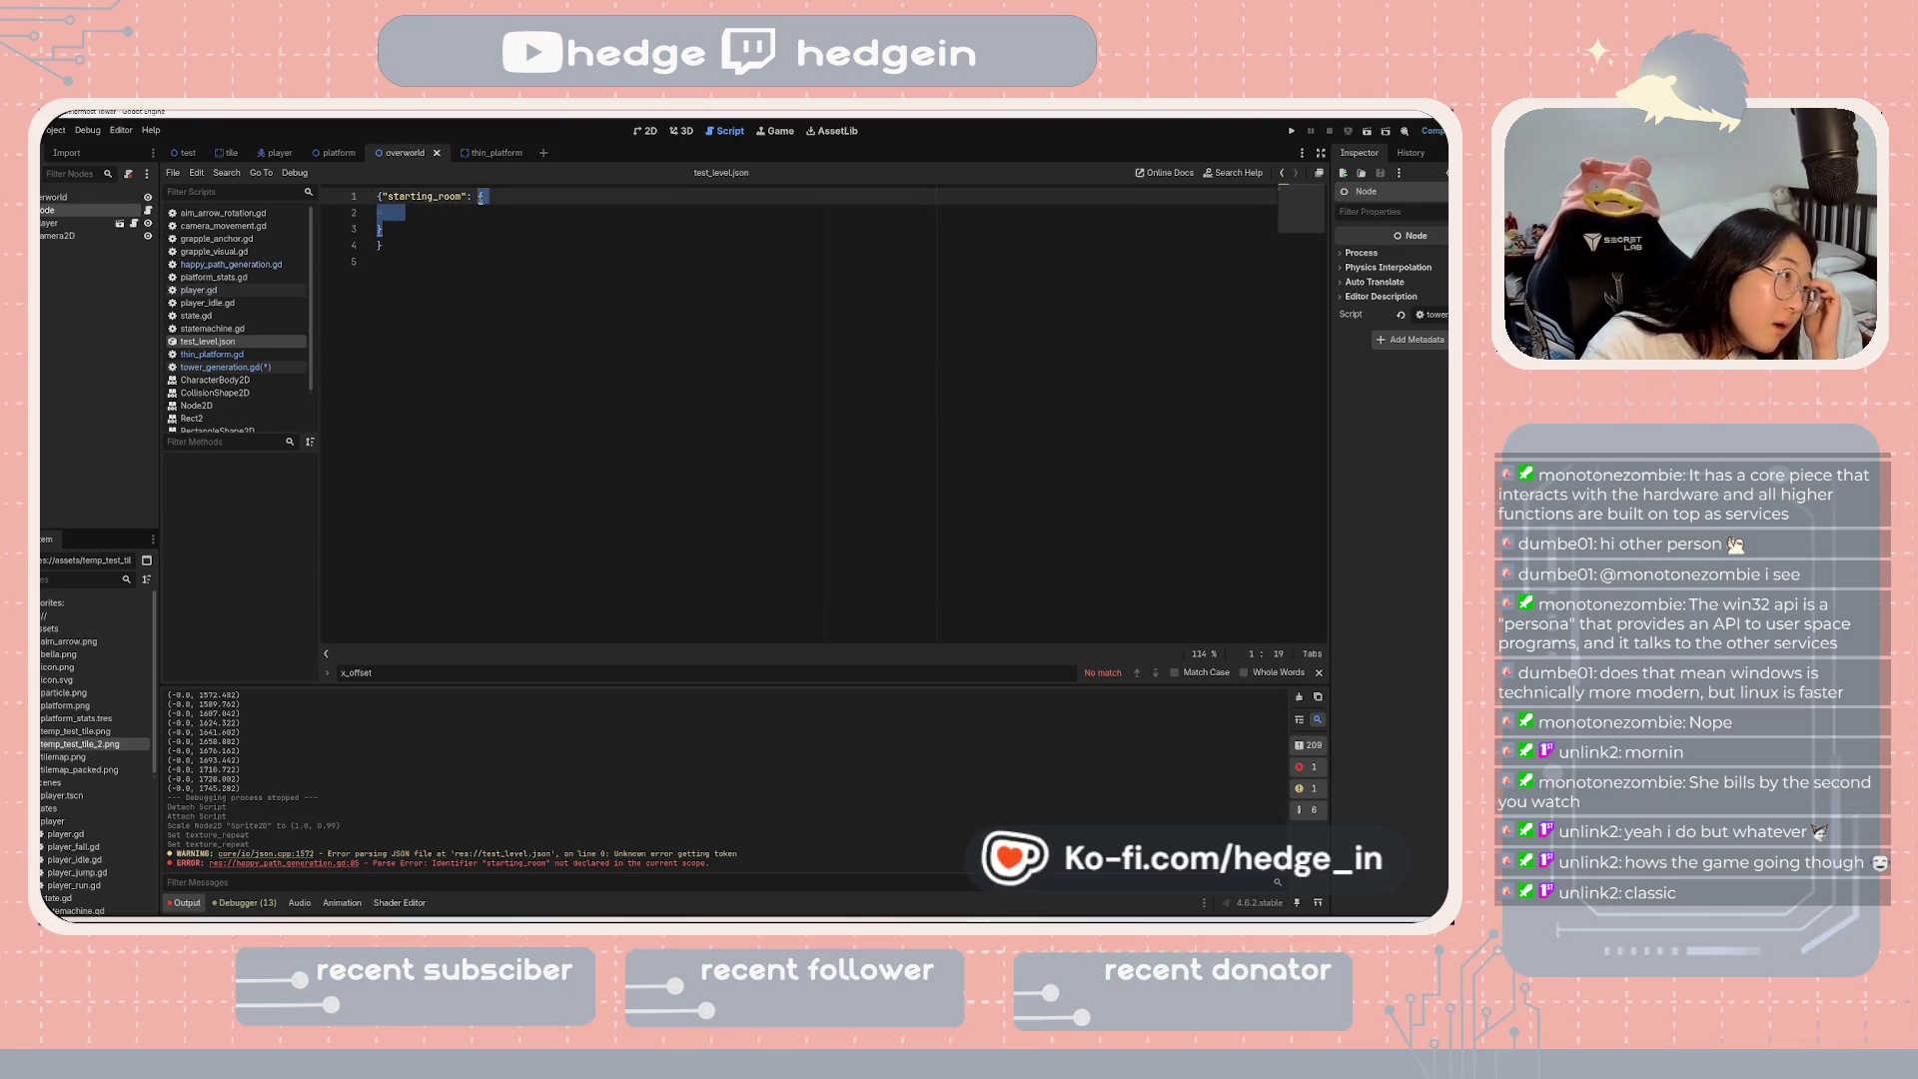
key(BackSpace)
key(ctrl+v)
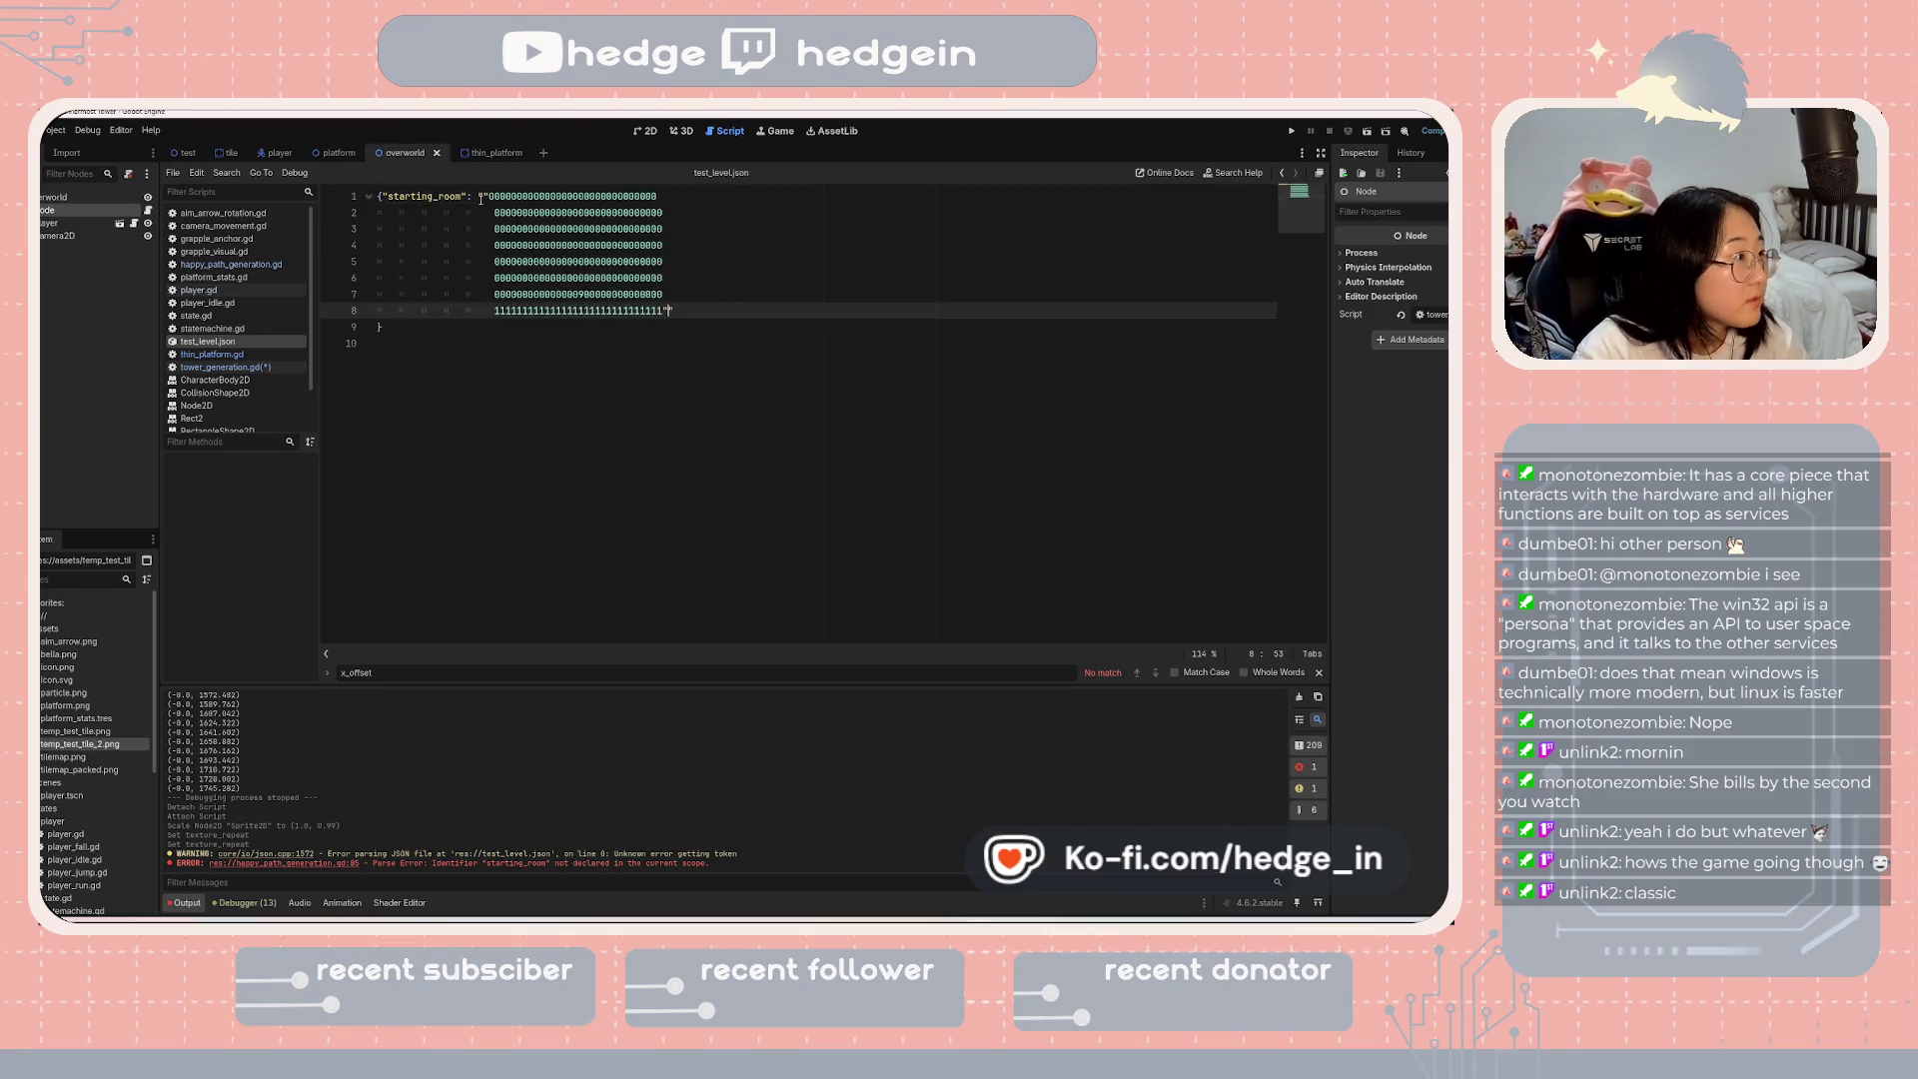
click(492, 197)
key(BackSpace)
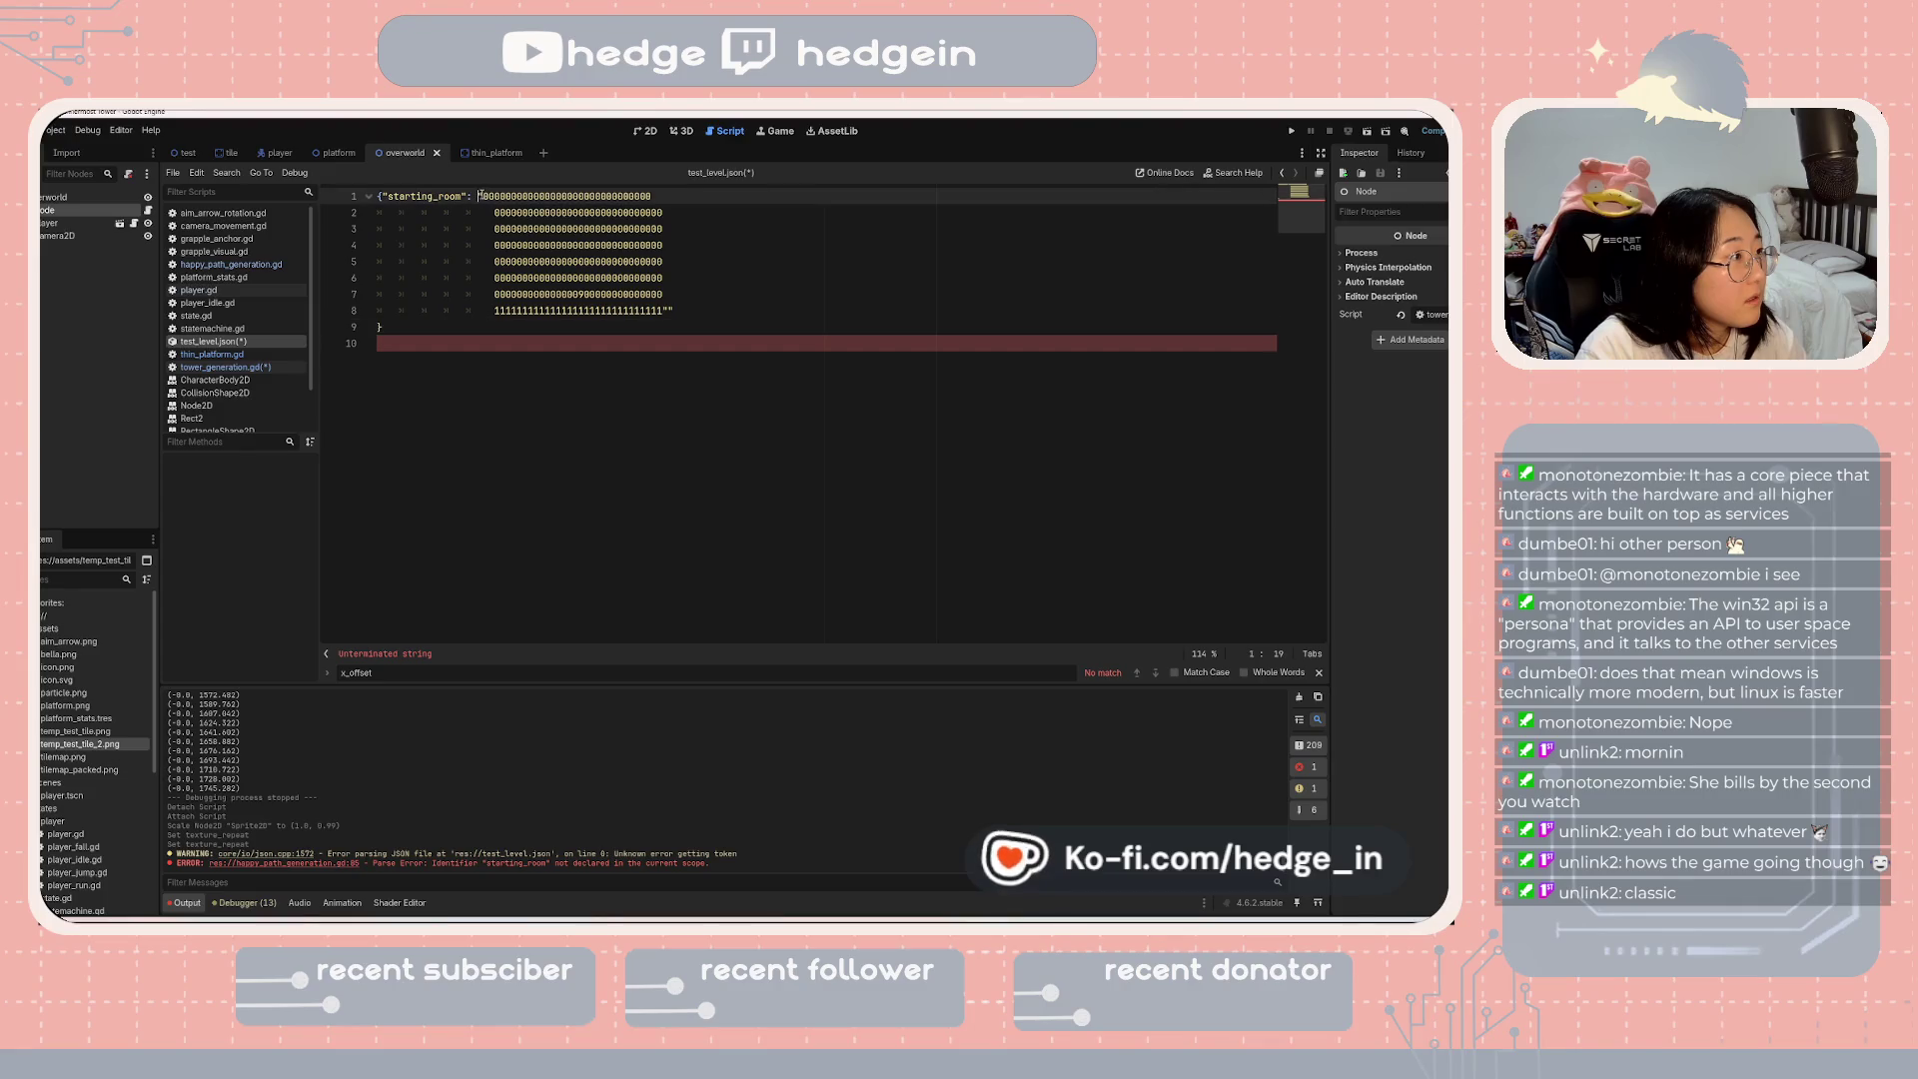
- Keep the full digit grid intact and start an unindented new line after its last row
click(495, 211)
click(706, 303)
shift+click(484, 196)
key(BackSpace)
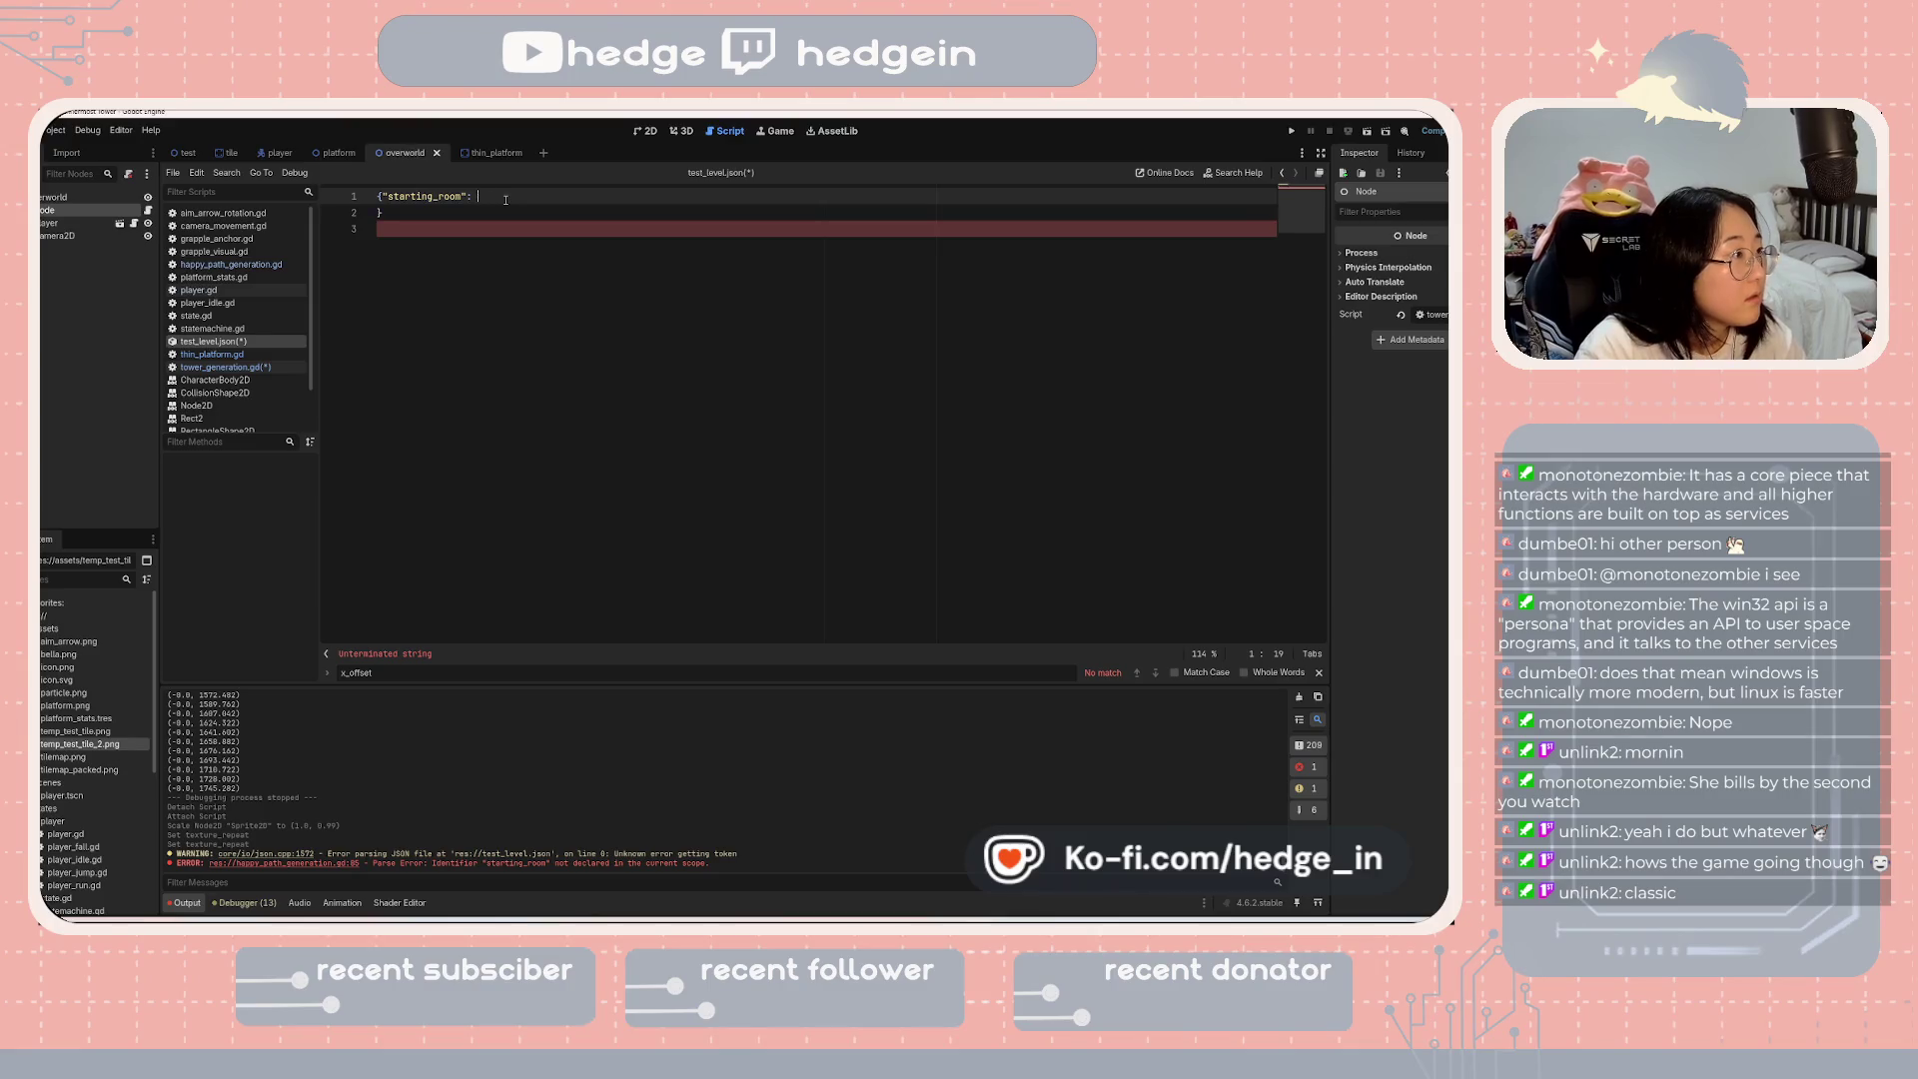
key(ctrl+z)
click(417, 330)
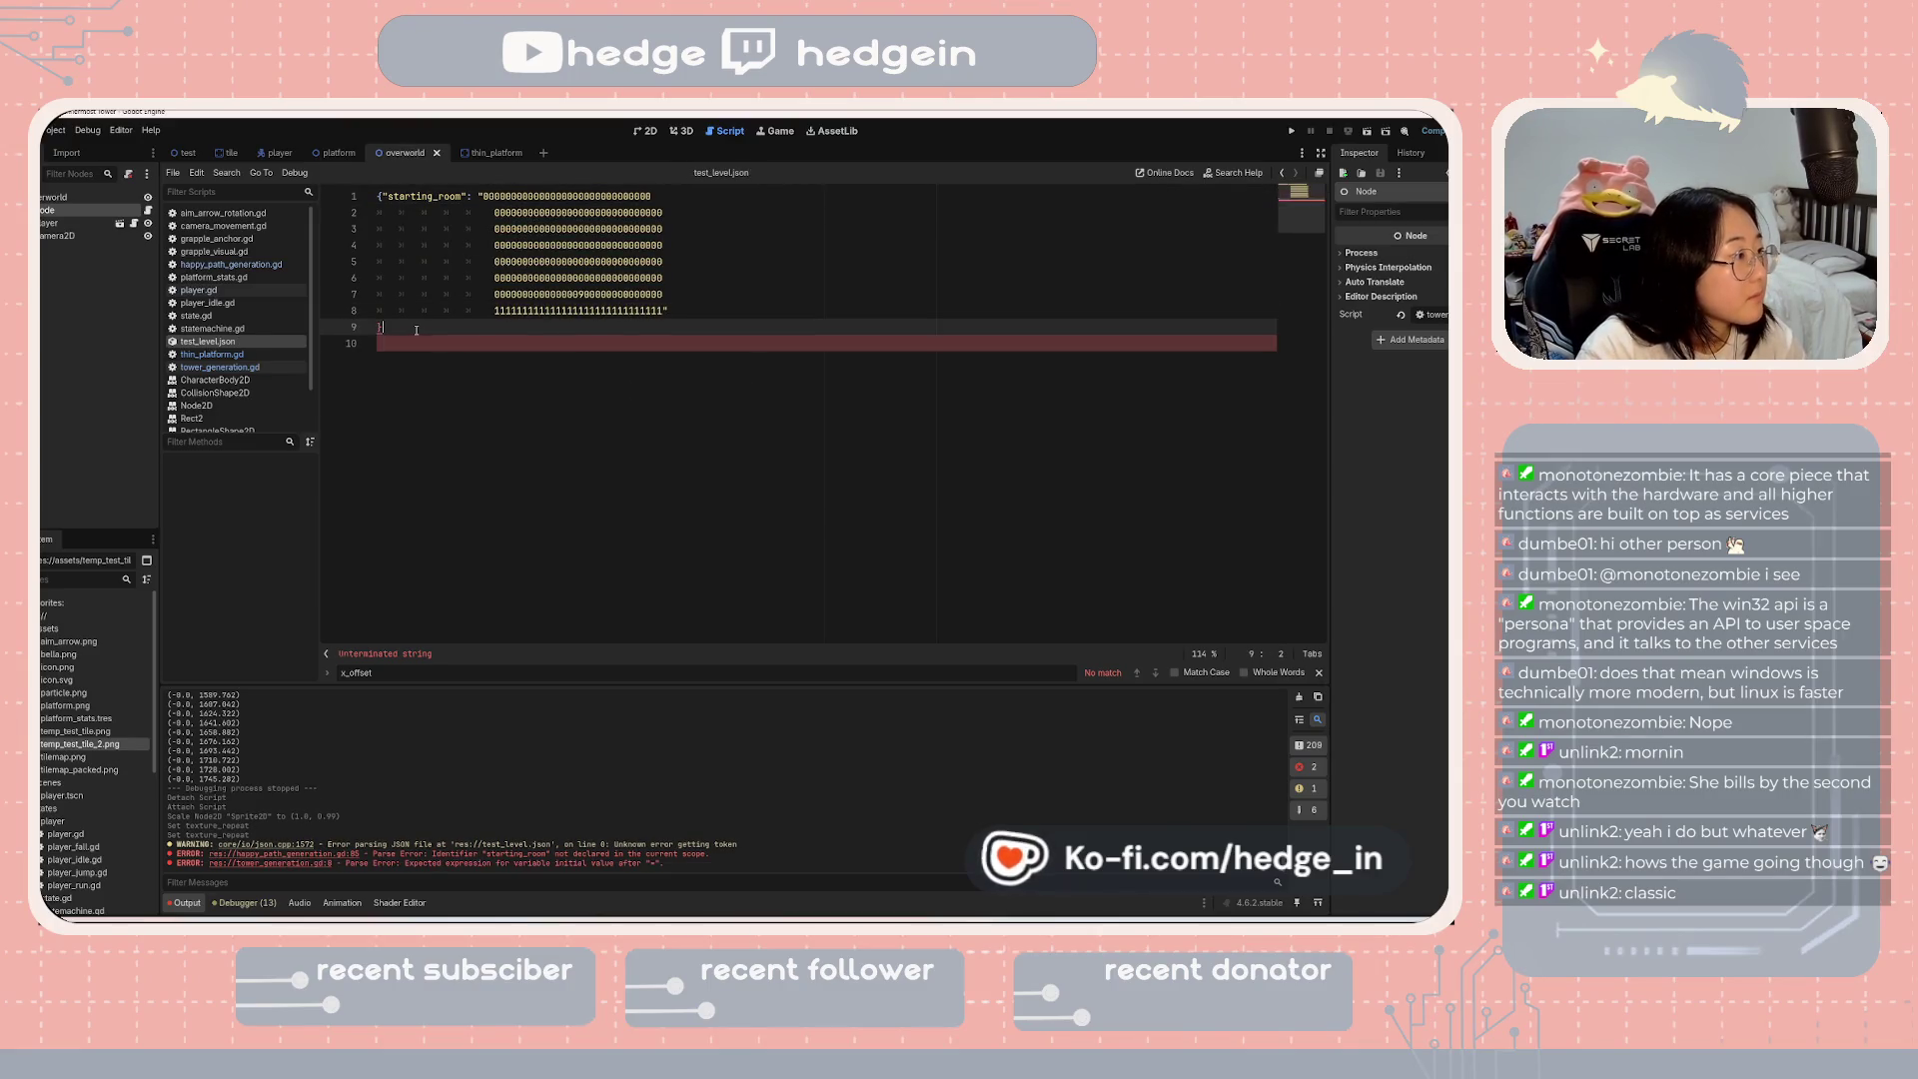
click(727, 311)
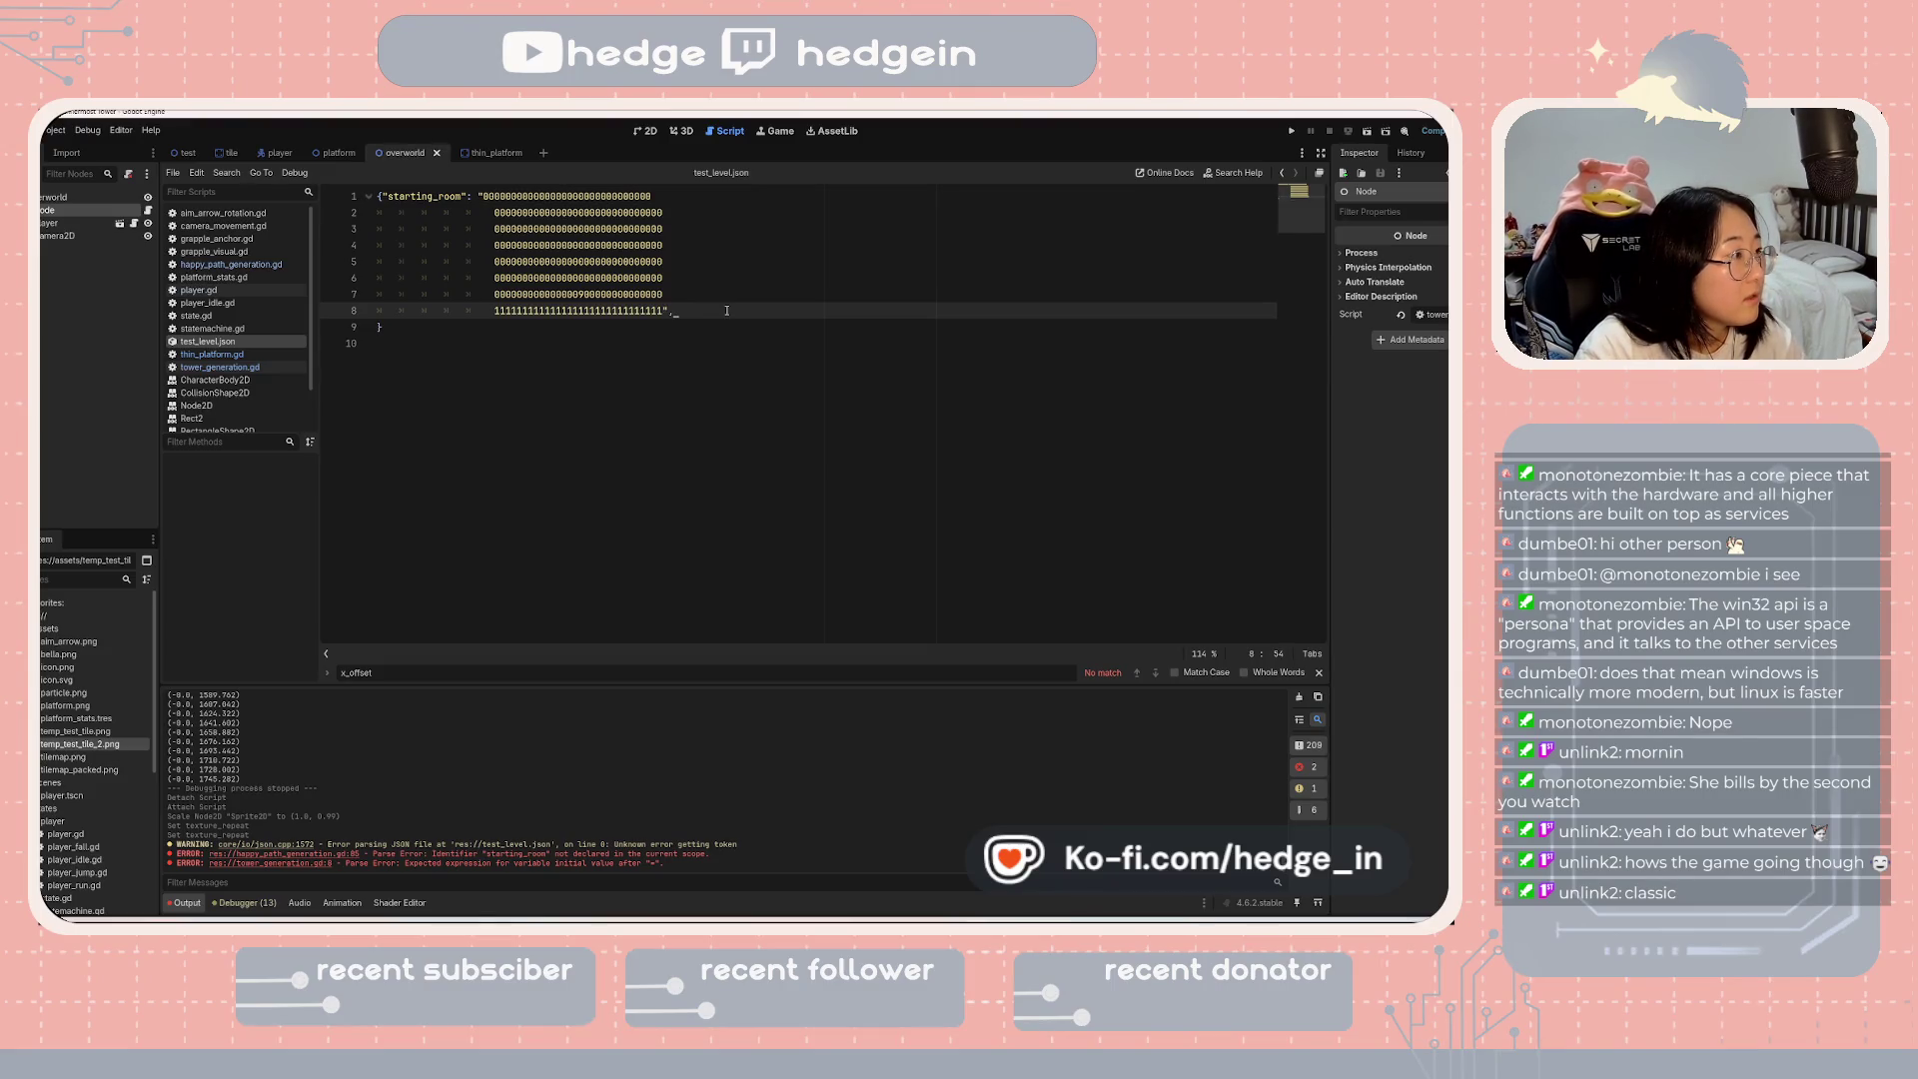
key(Return)
key(BackSpace)
key(BackSpace)
key(BackSpace)
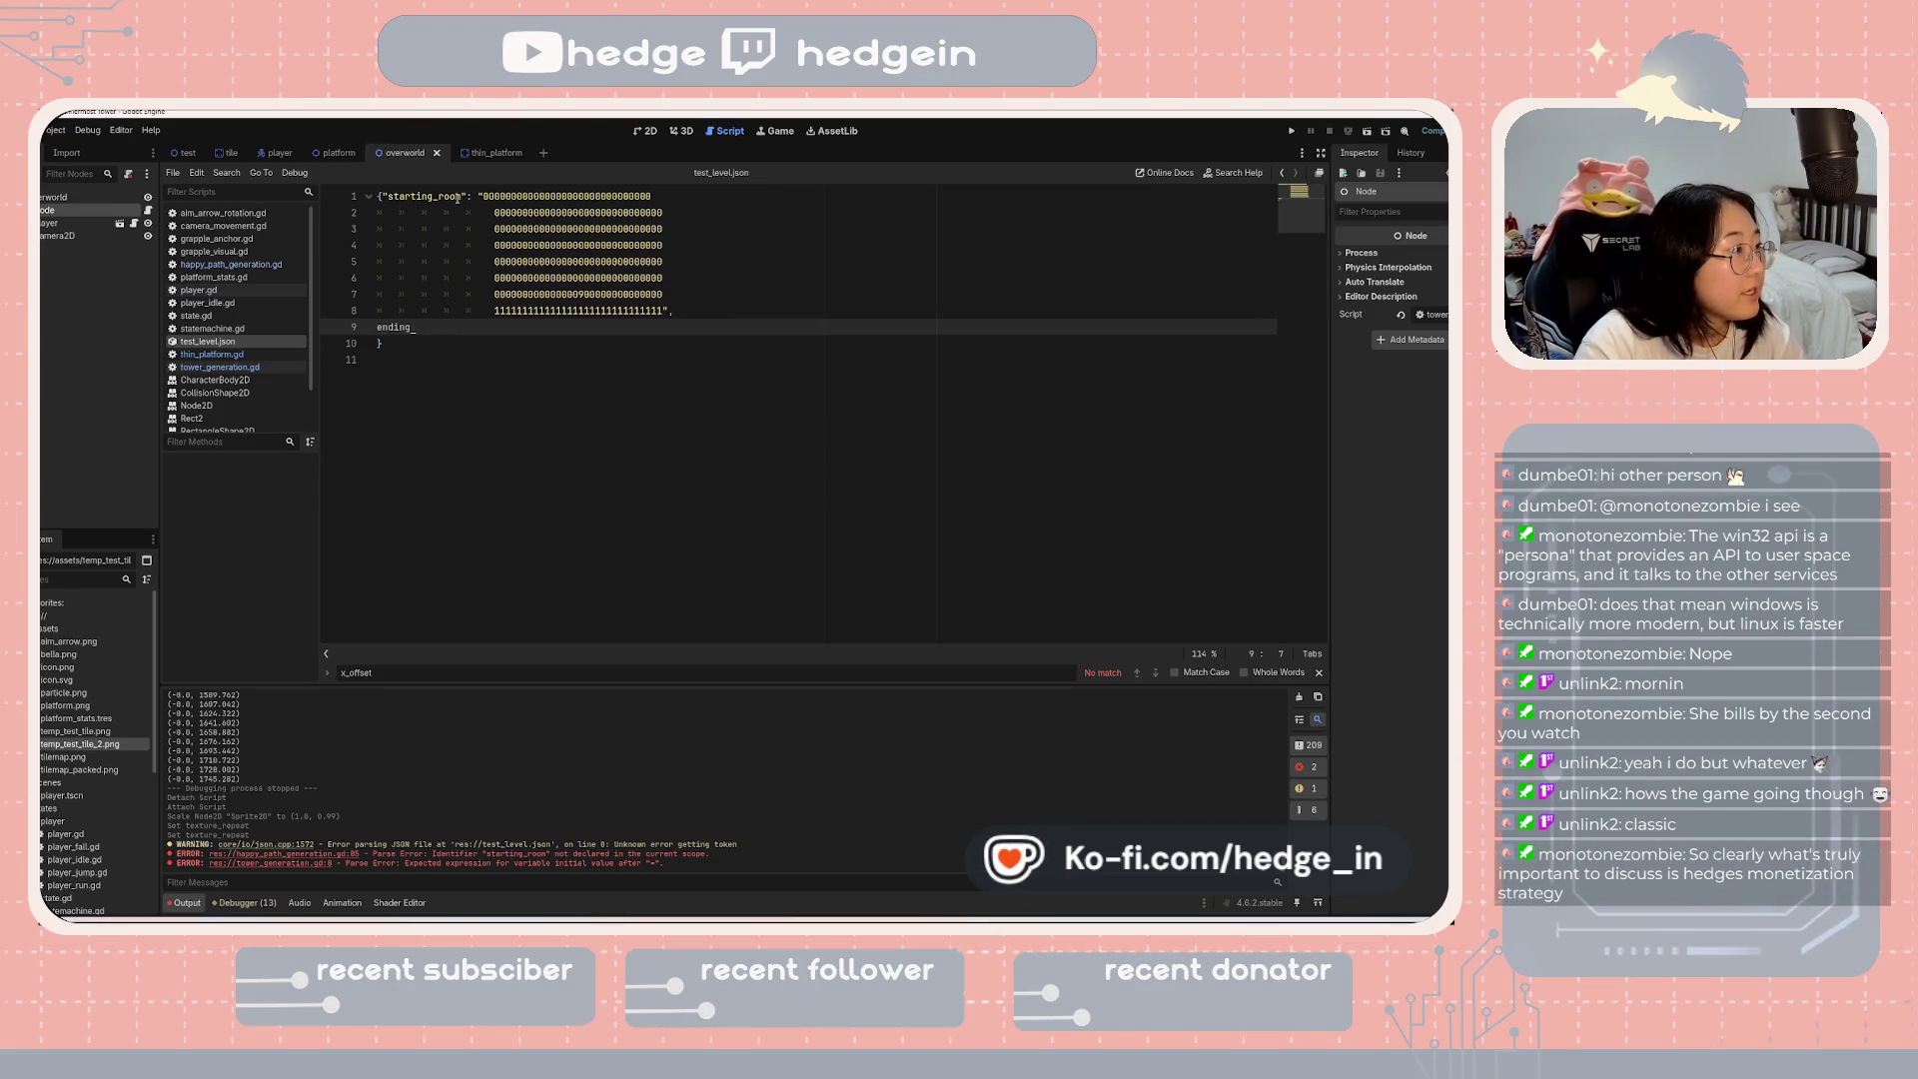
- Rename the first key to starting_chunk and replace 'ending' on line 9 with a quoted key start
drag(483, 197, 446, 197)
text(chunk)
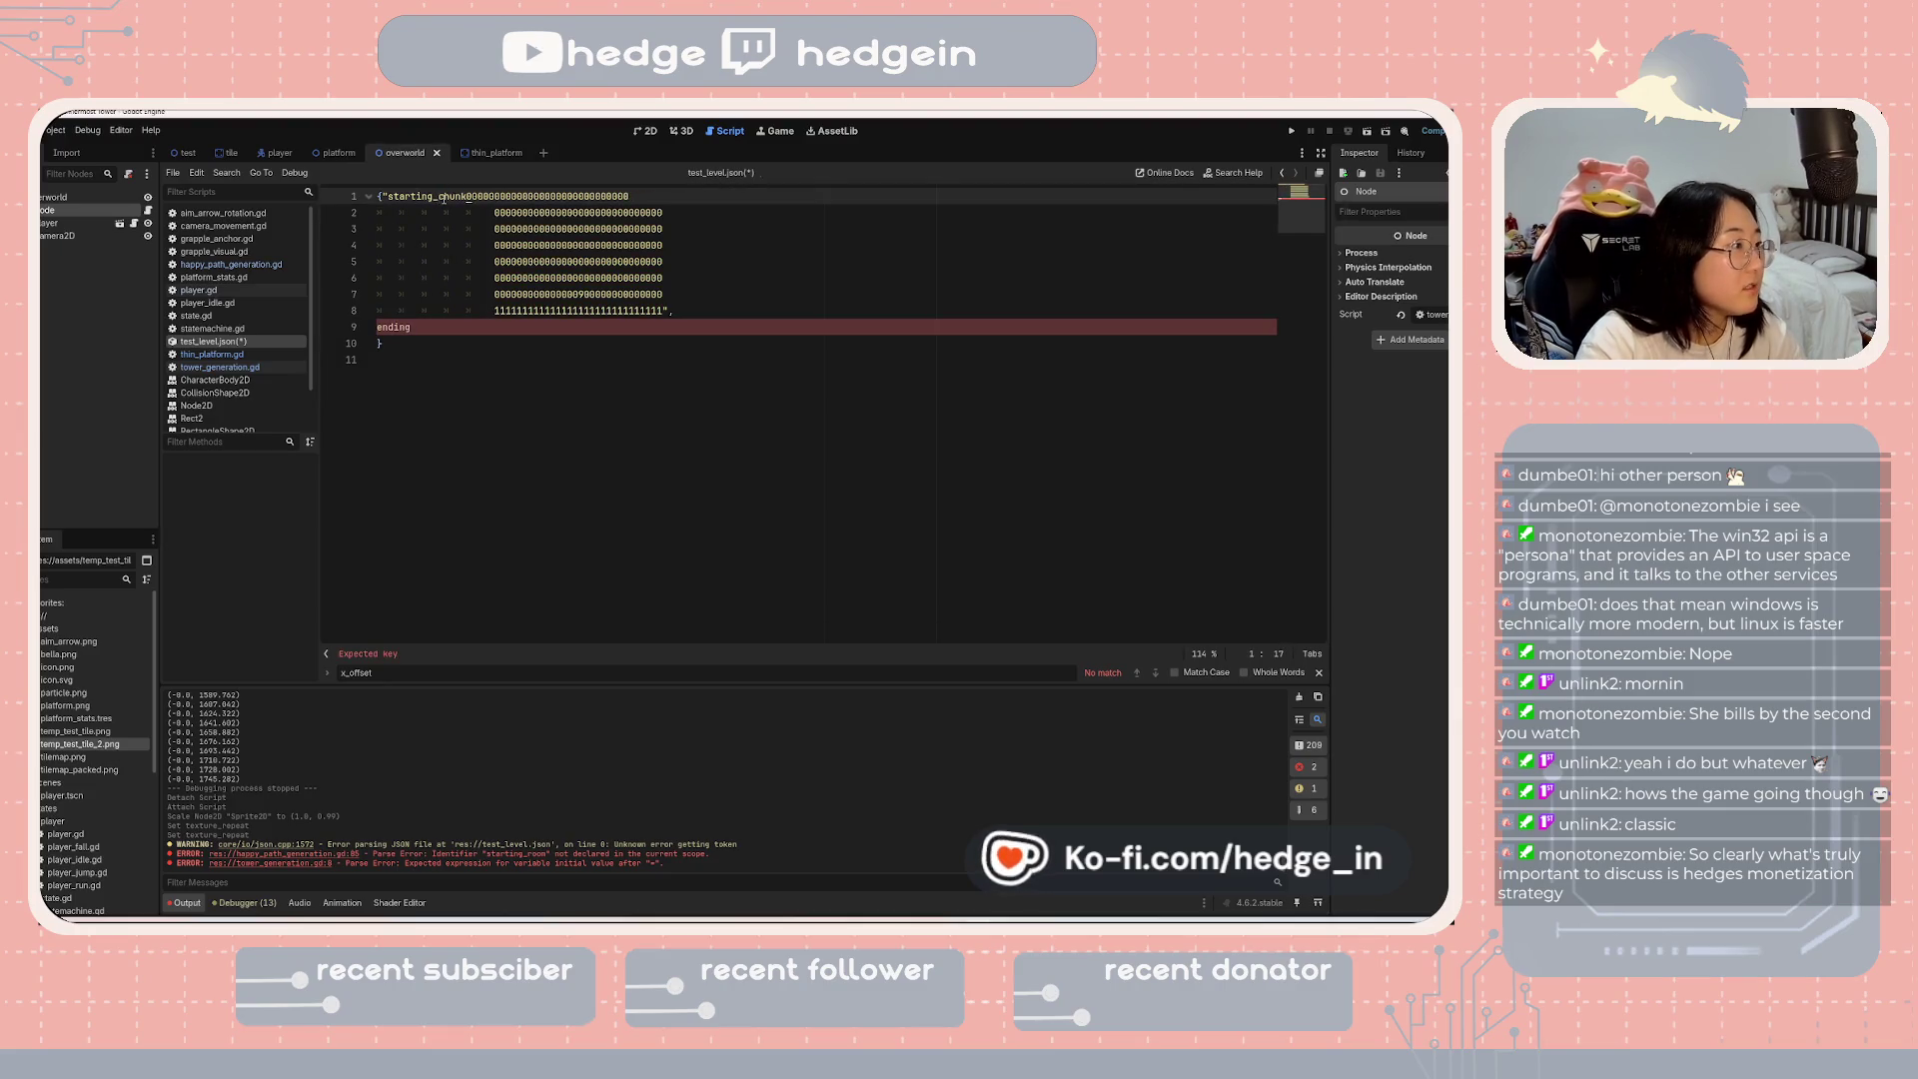
key(BackSpace)
key(BackSpace)
key(BackSpace)
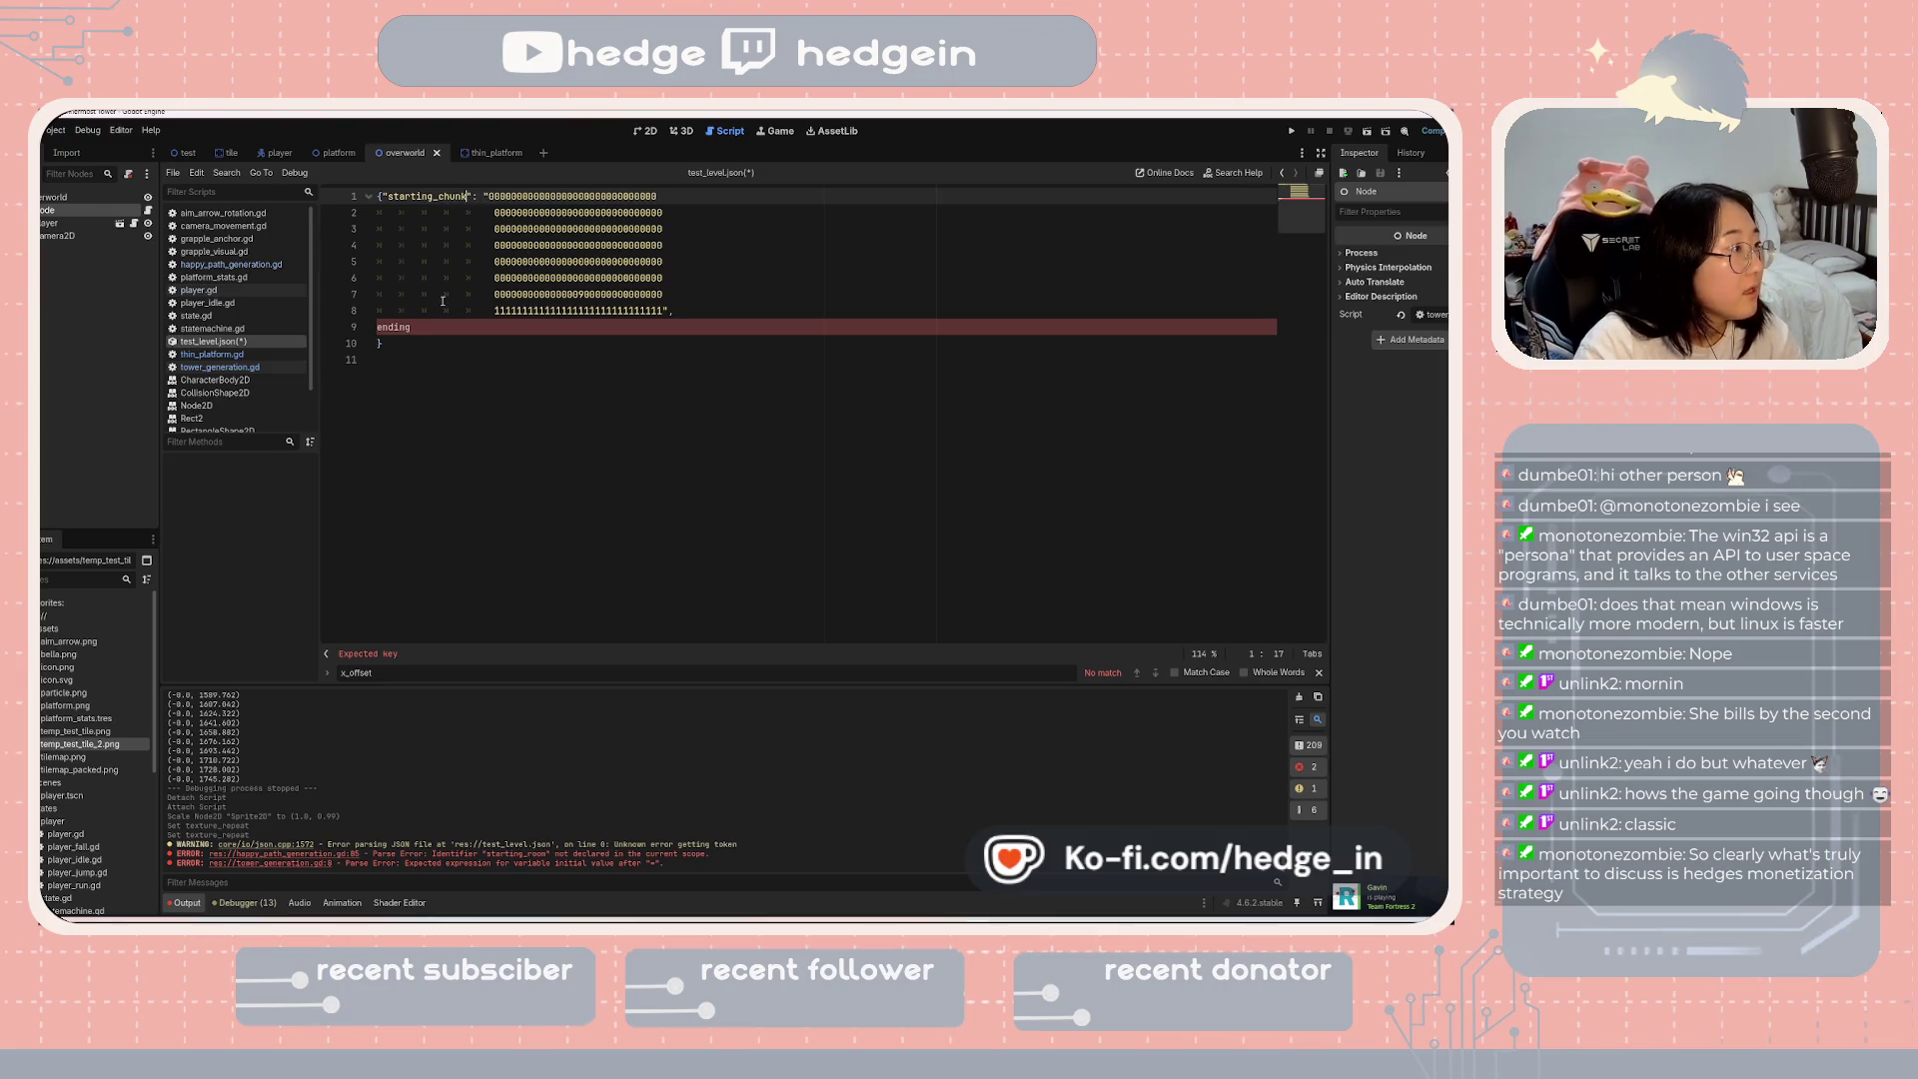
double_click(380, 328)
key(BackSpace)
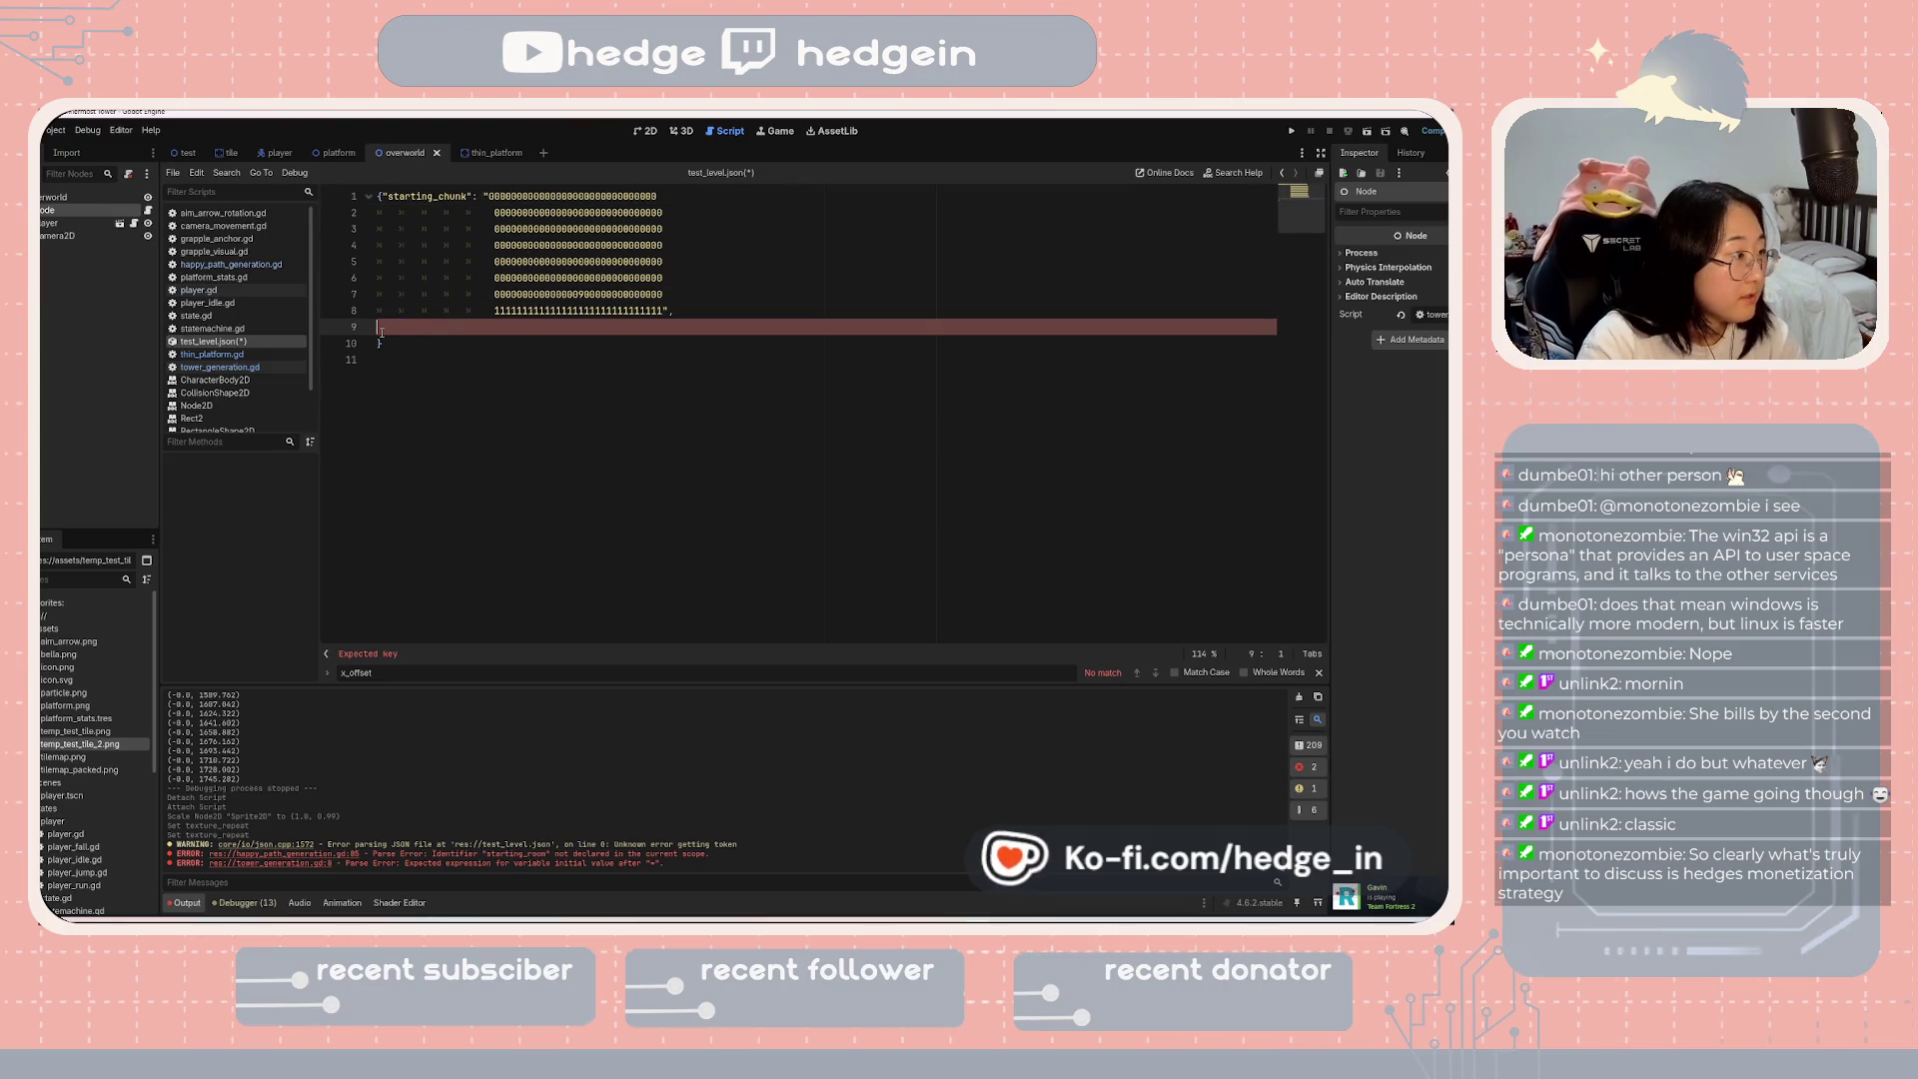
text("ending)
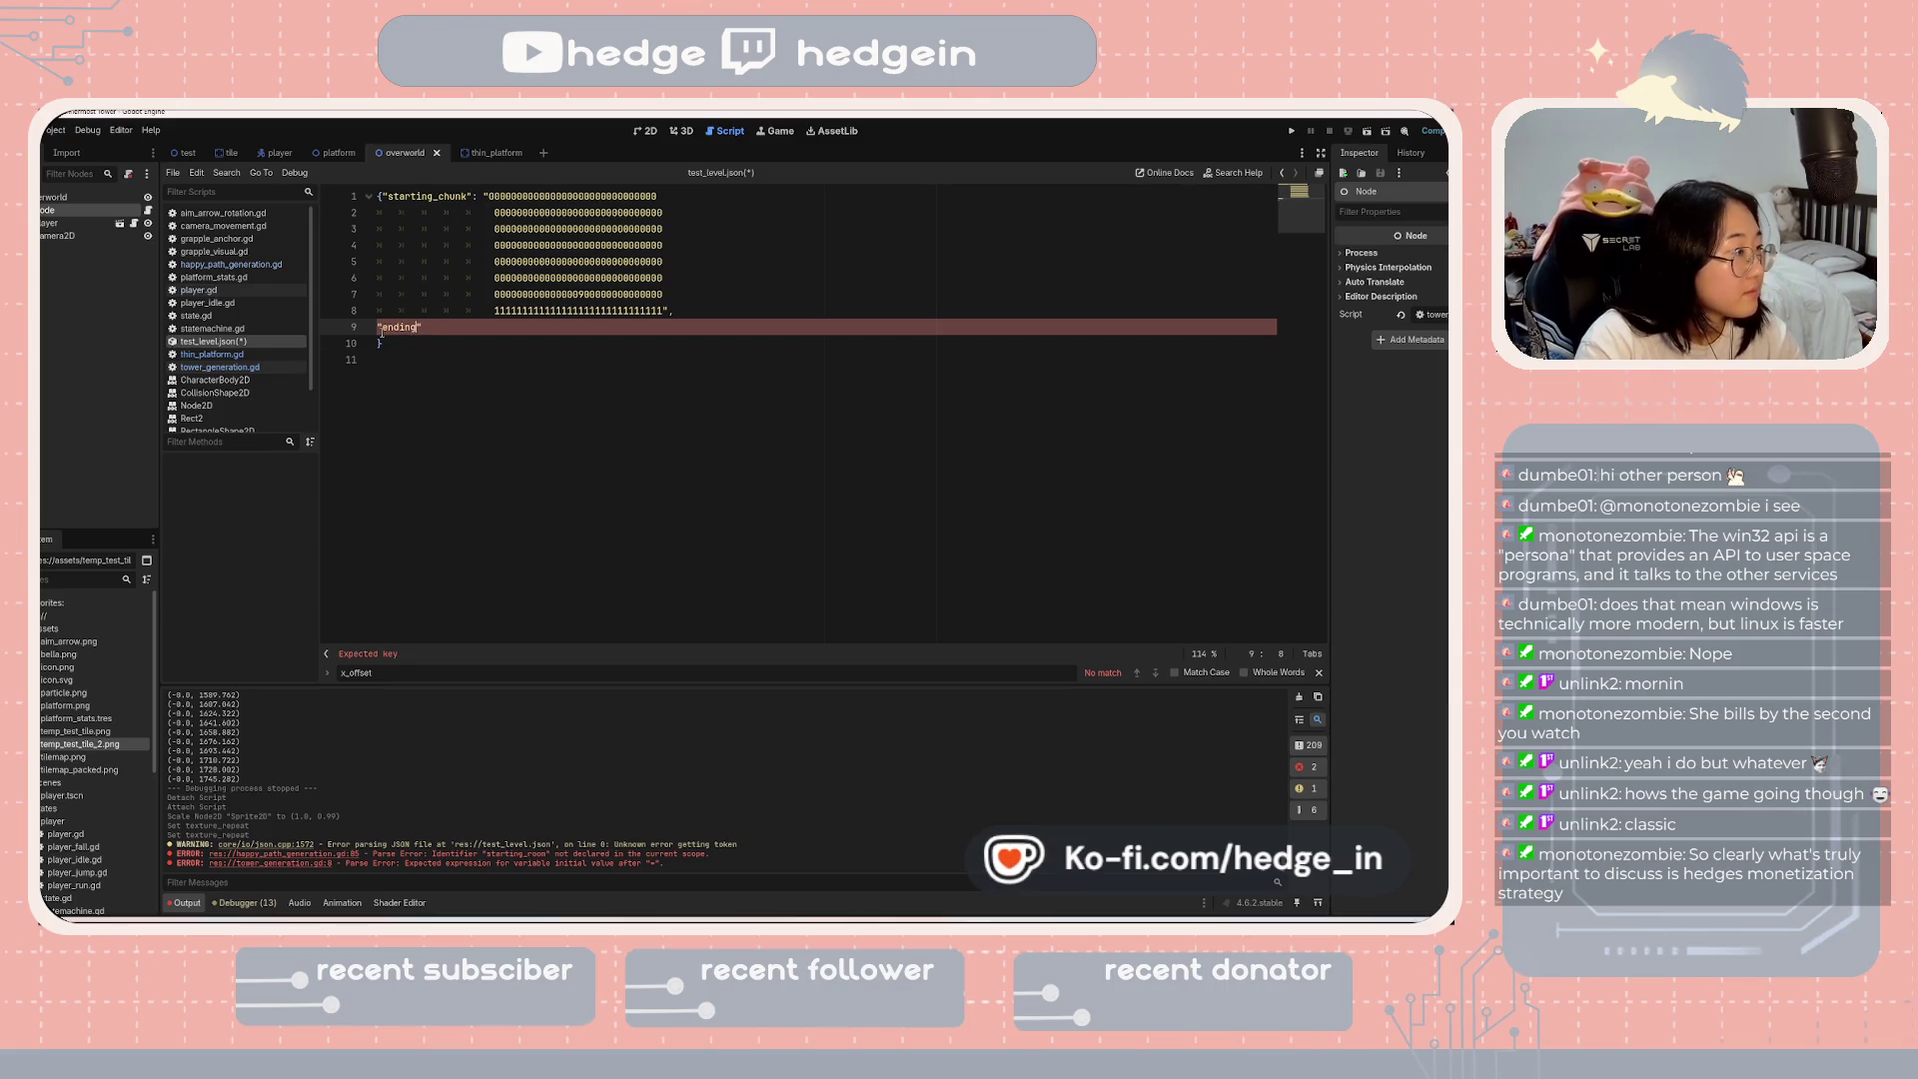
text(_chu)
click(231, 263)
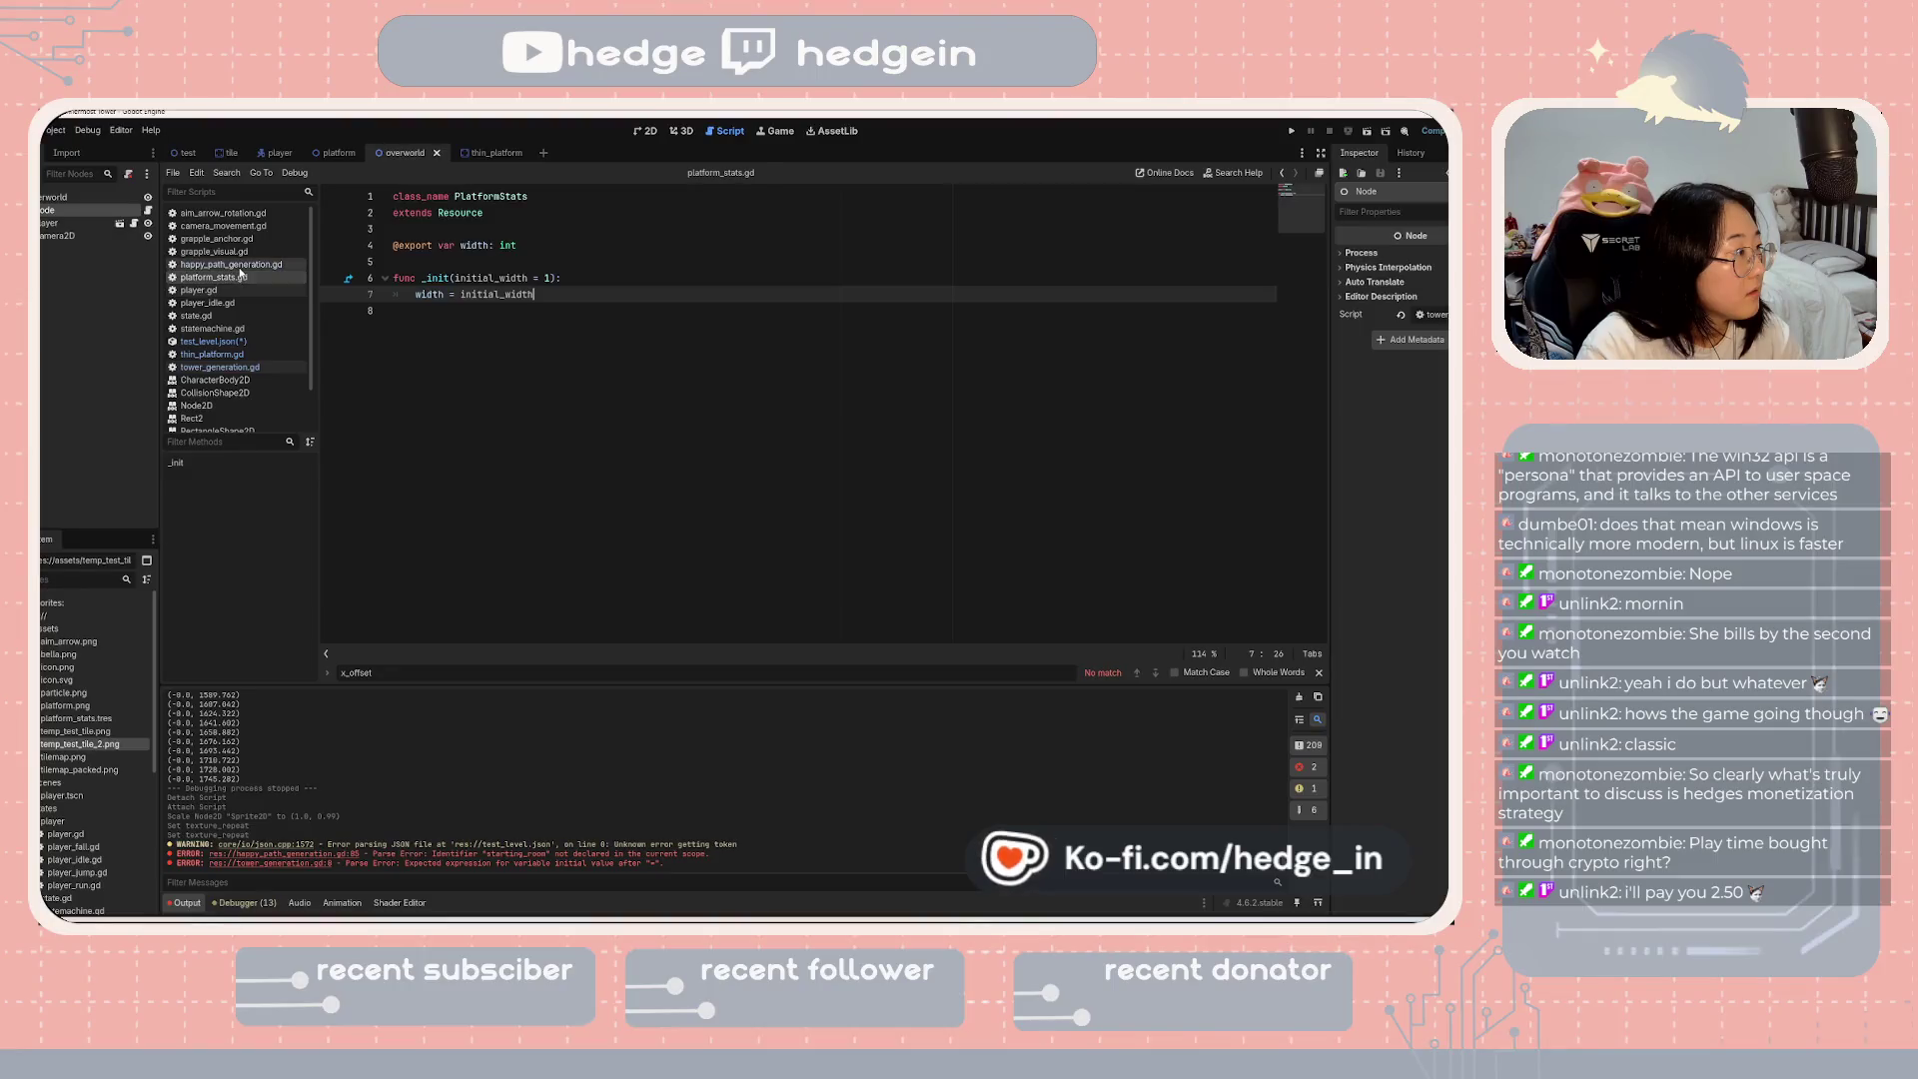
- Look over the starting_room, ending_room and path_room layouts in happy_path_generation.gd and platform_stats.gd
drag(571, 543, 394, 428)
scroll(544, 414, down, 3)
scroll(545, 415, down, 5)
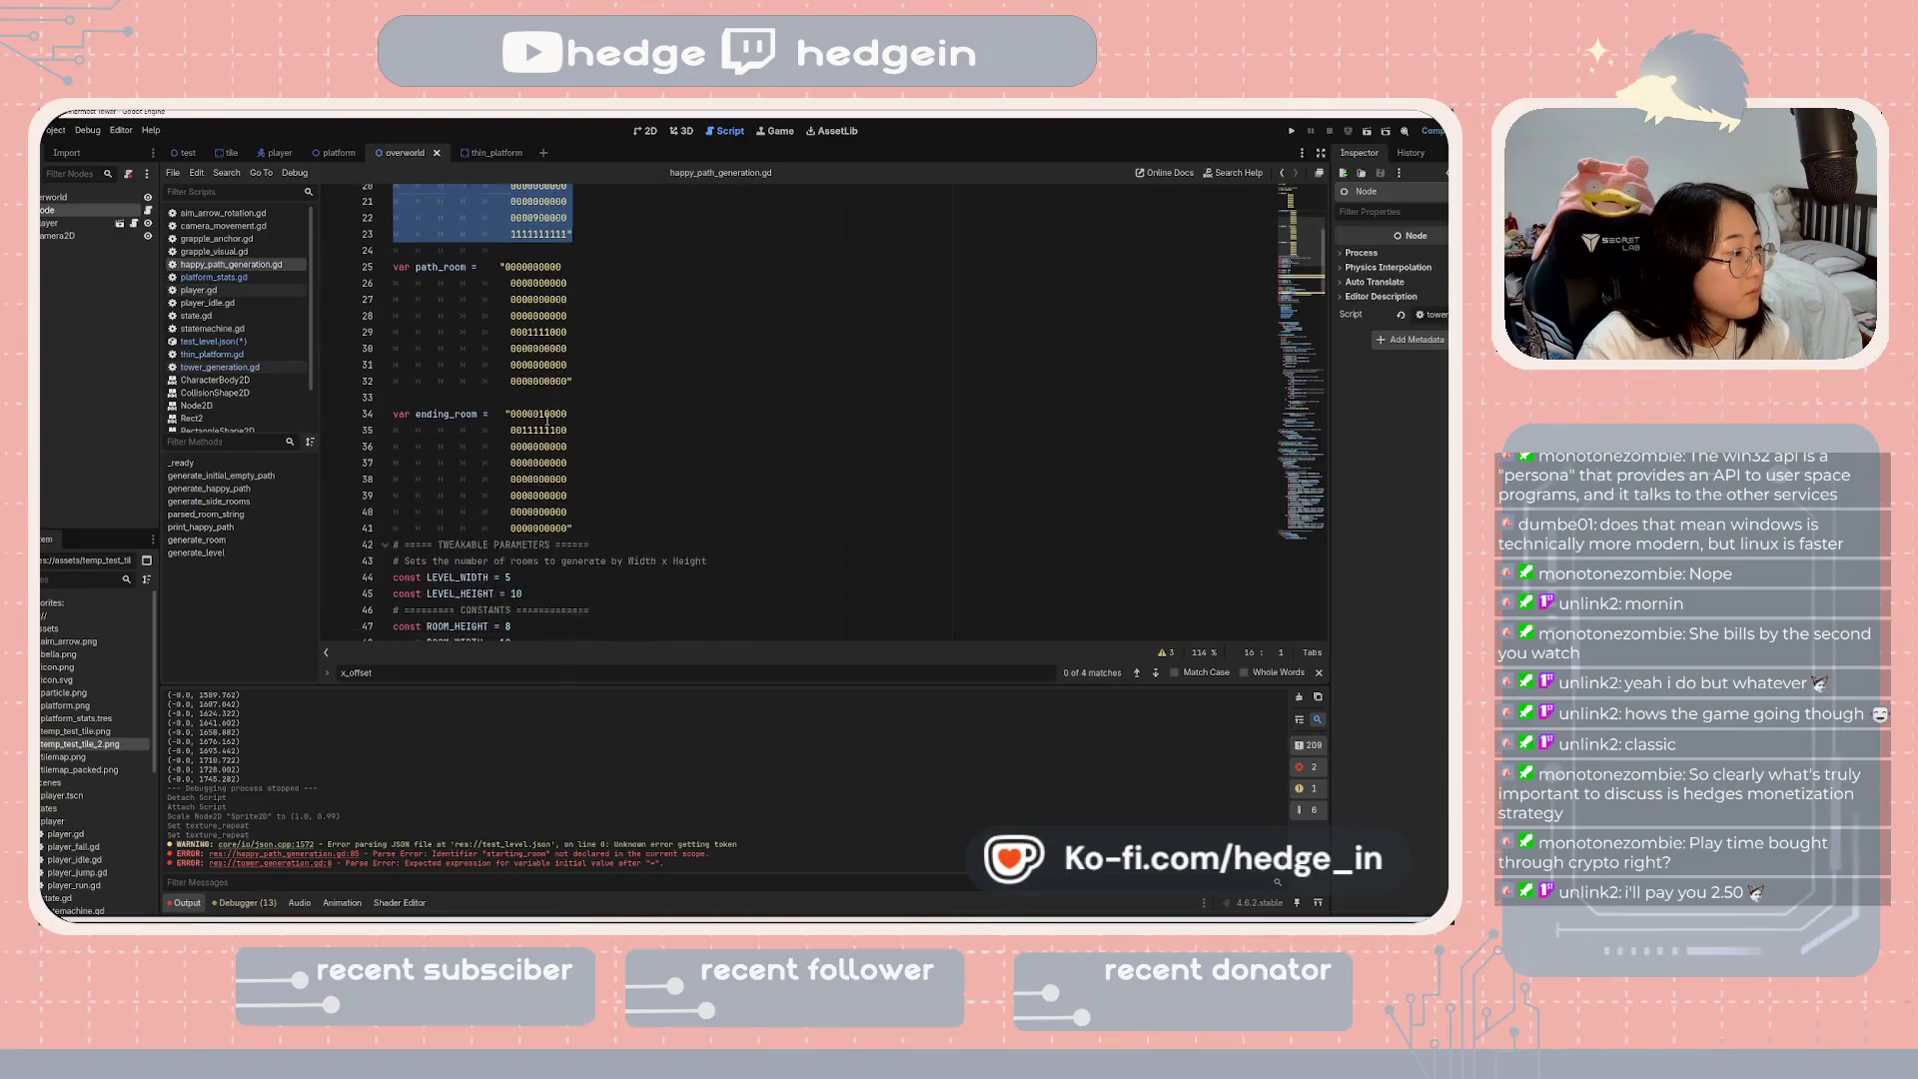
click(580, 458)
click(566, 343)
scroll(583, 404, up, 6)
scroll(583, 405, up, 1)
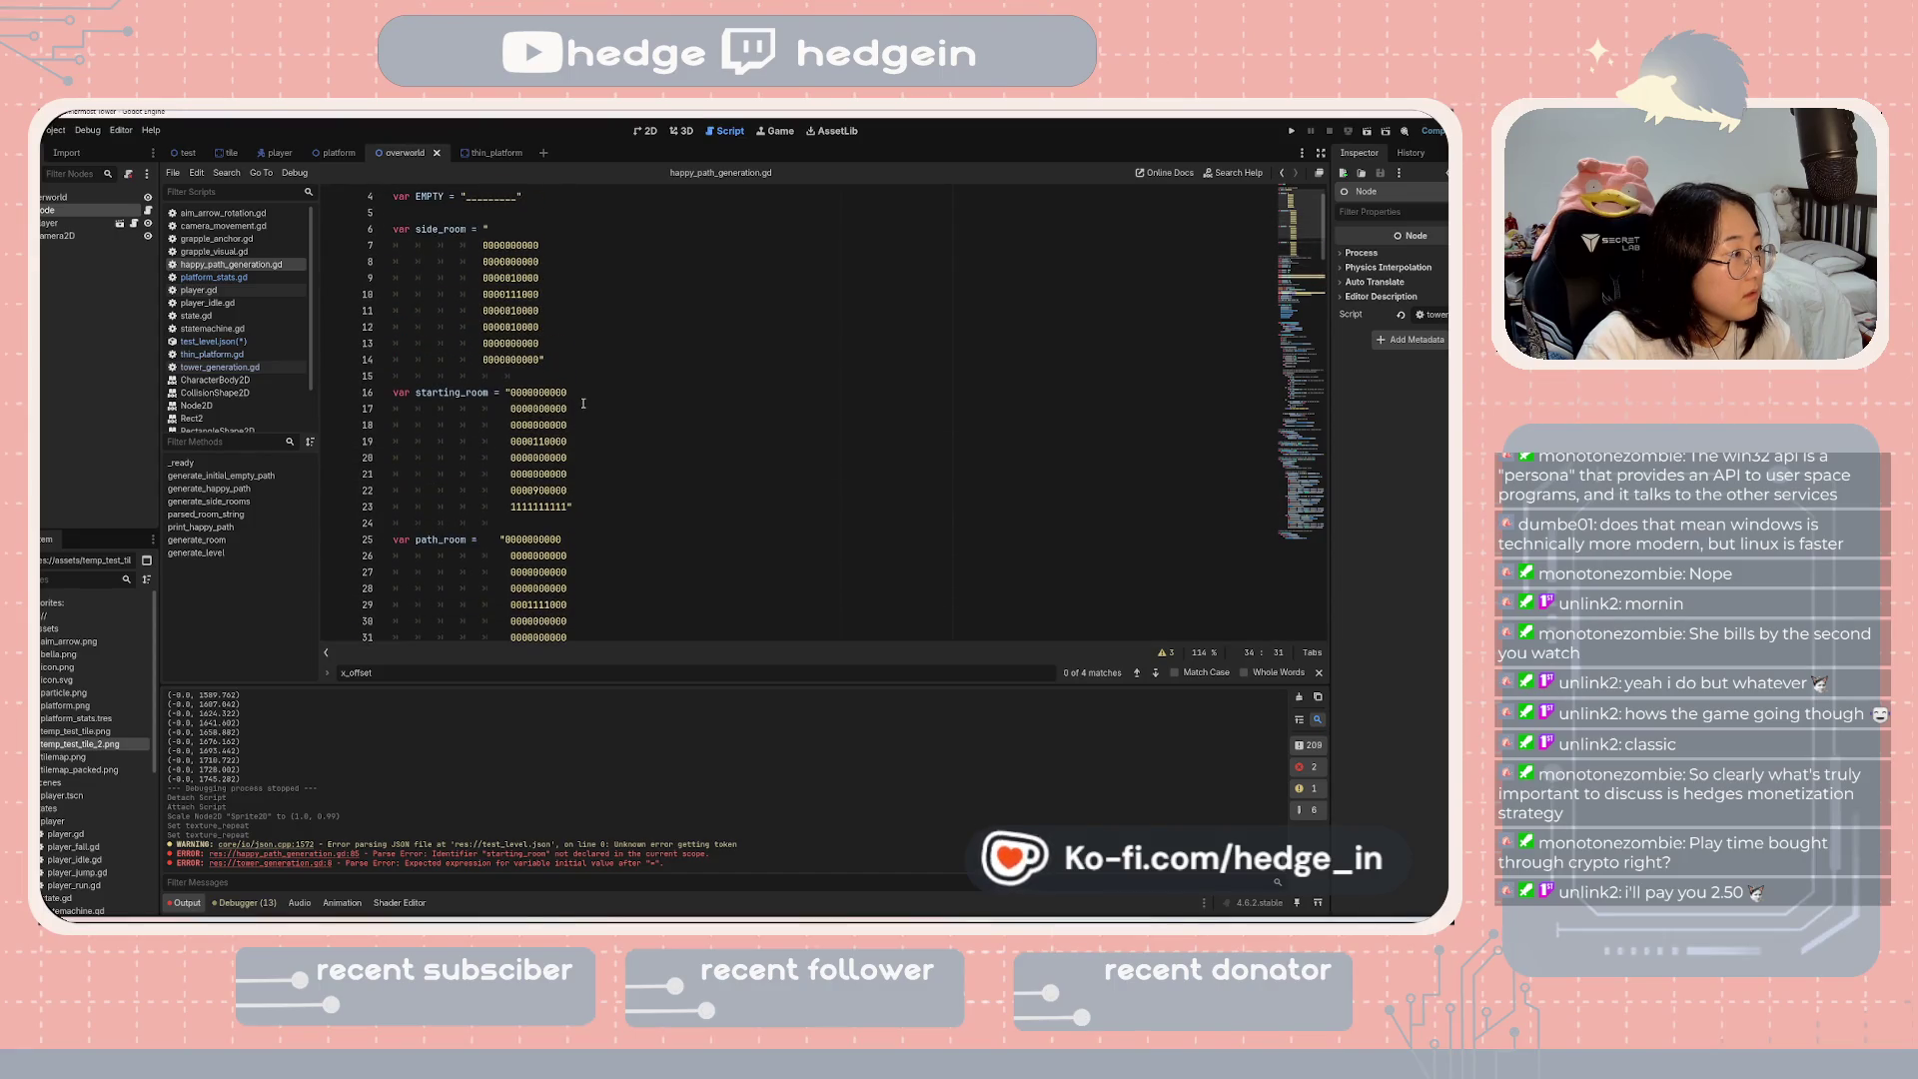
click(229, 280)
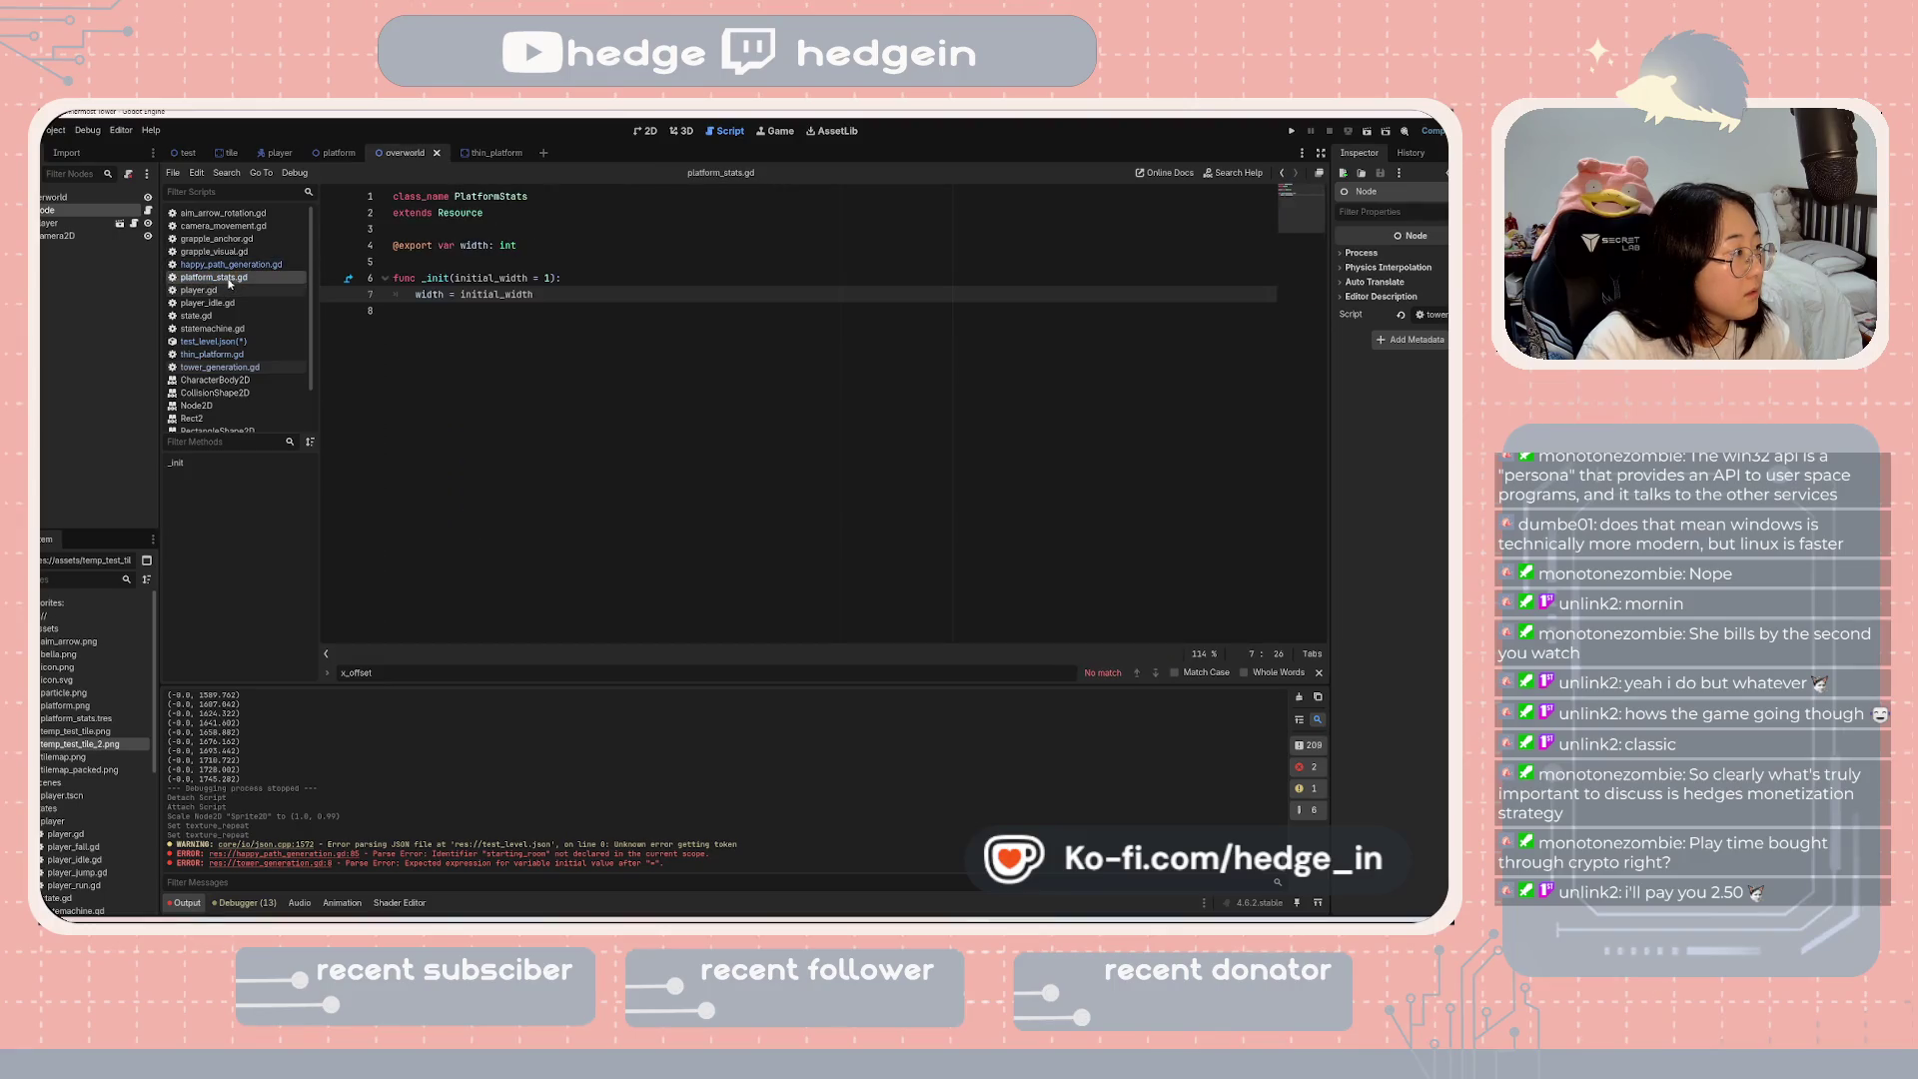
click(229, 264)
scroll(590, 362, down, 4)
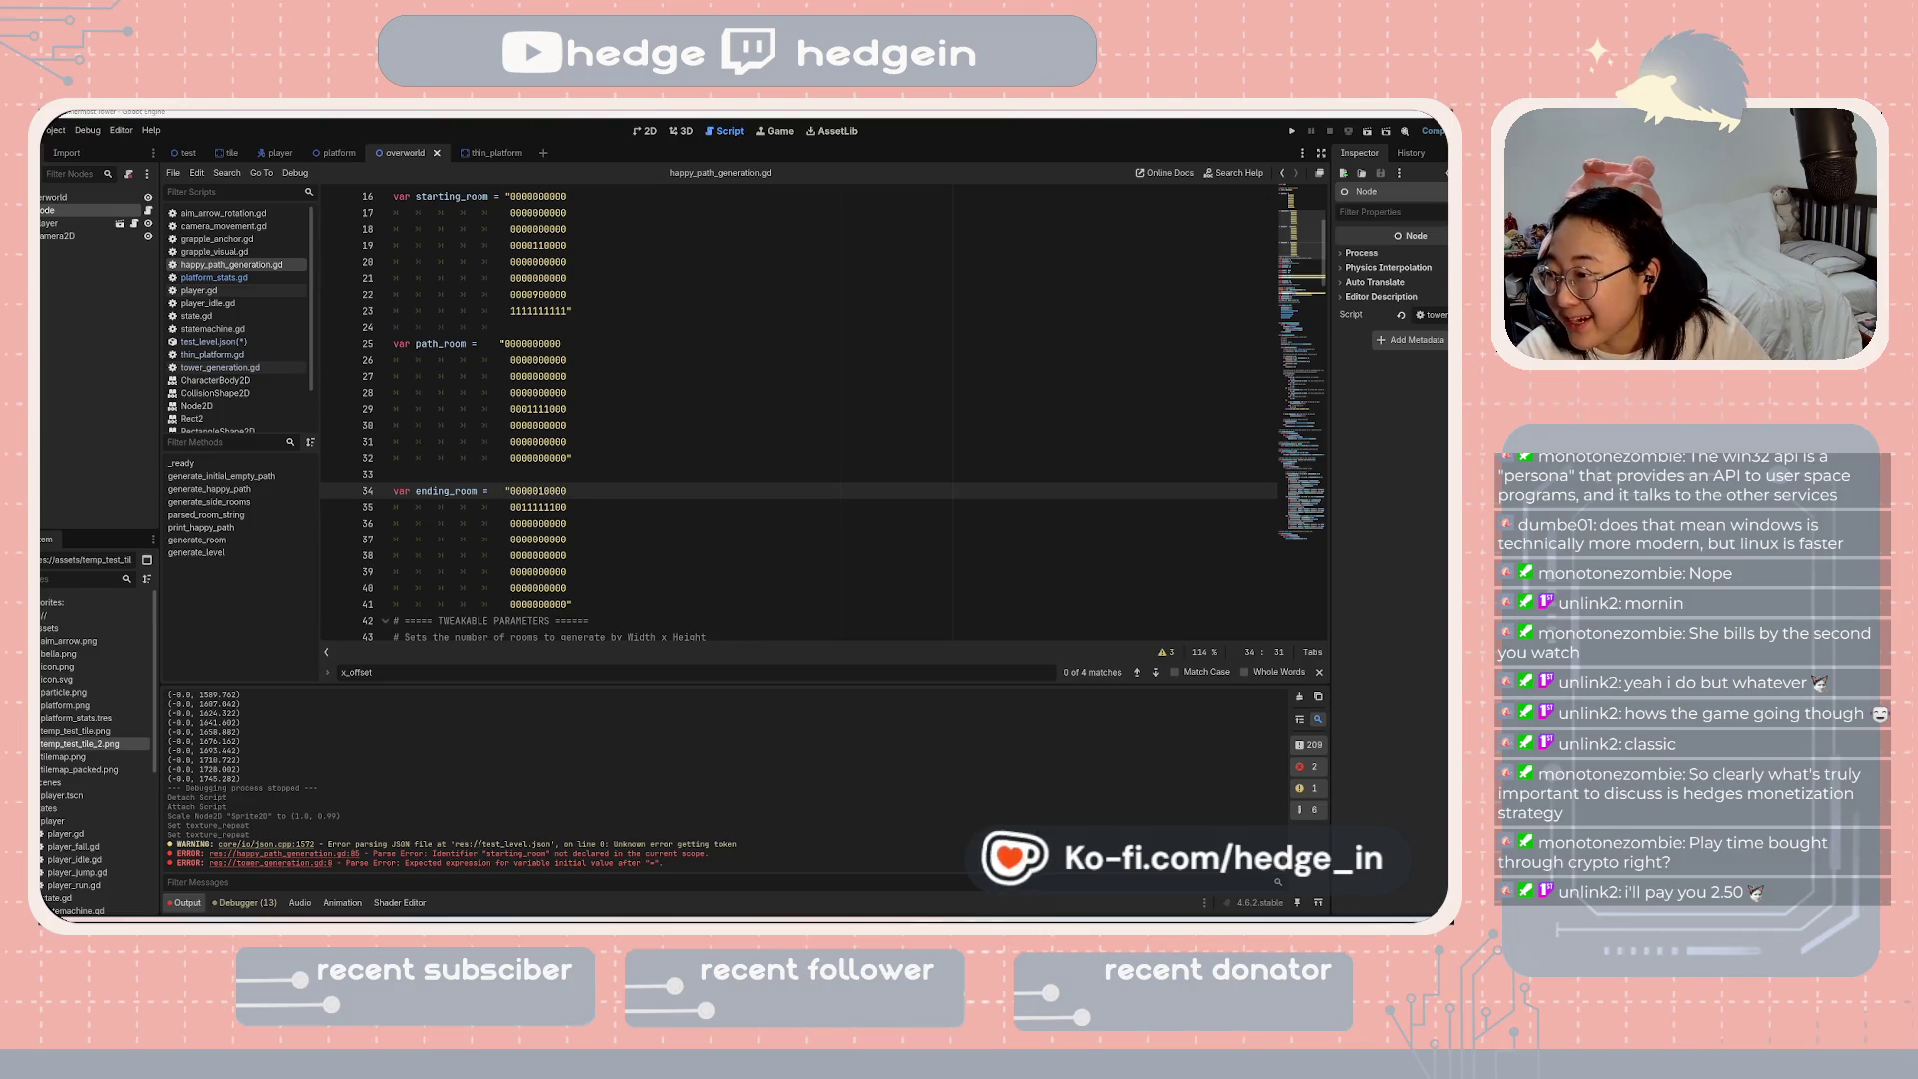
click(1041, 396)
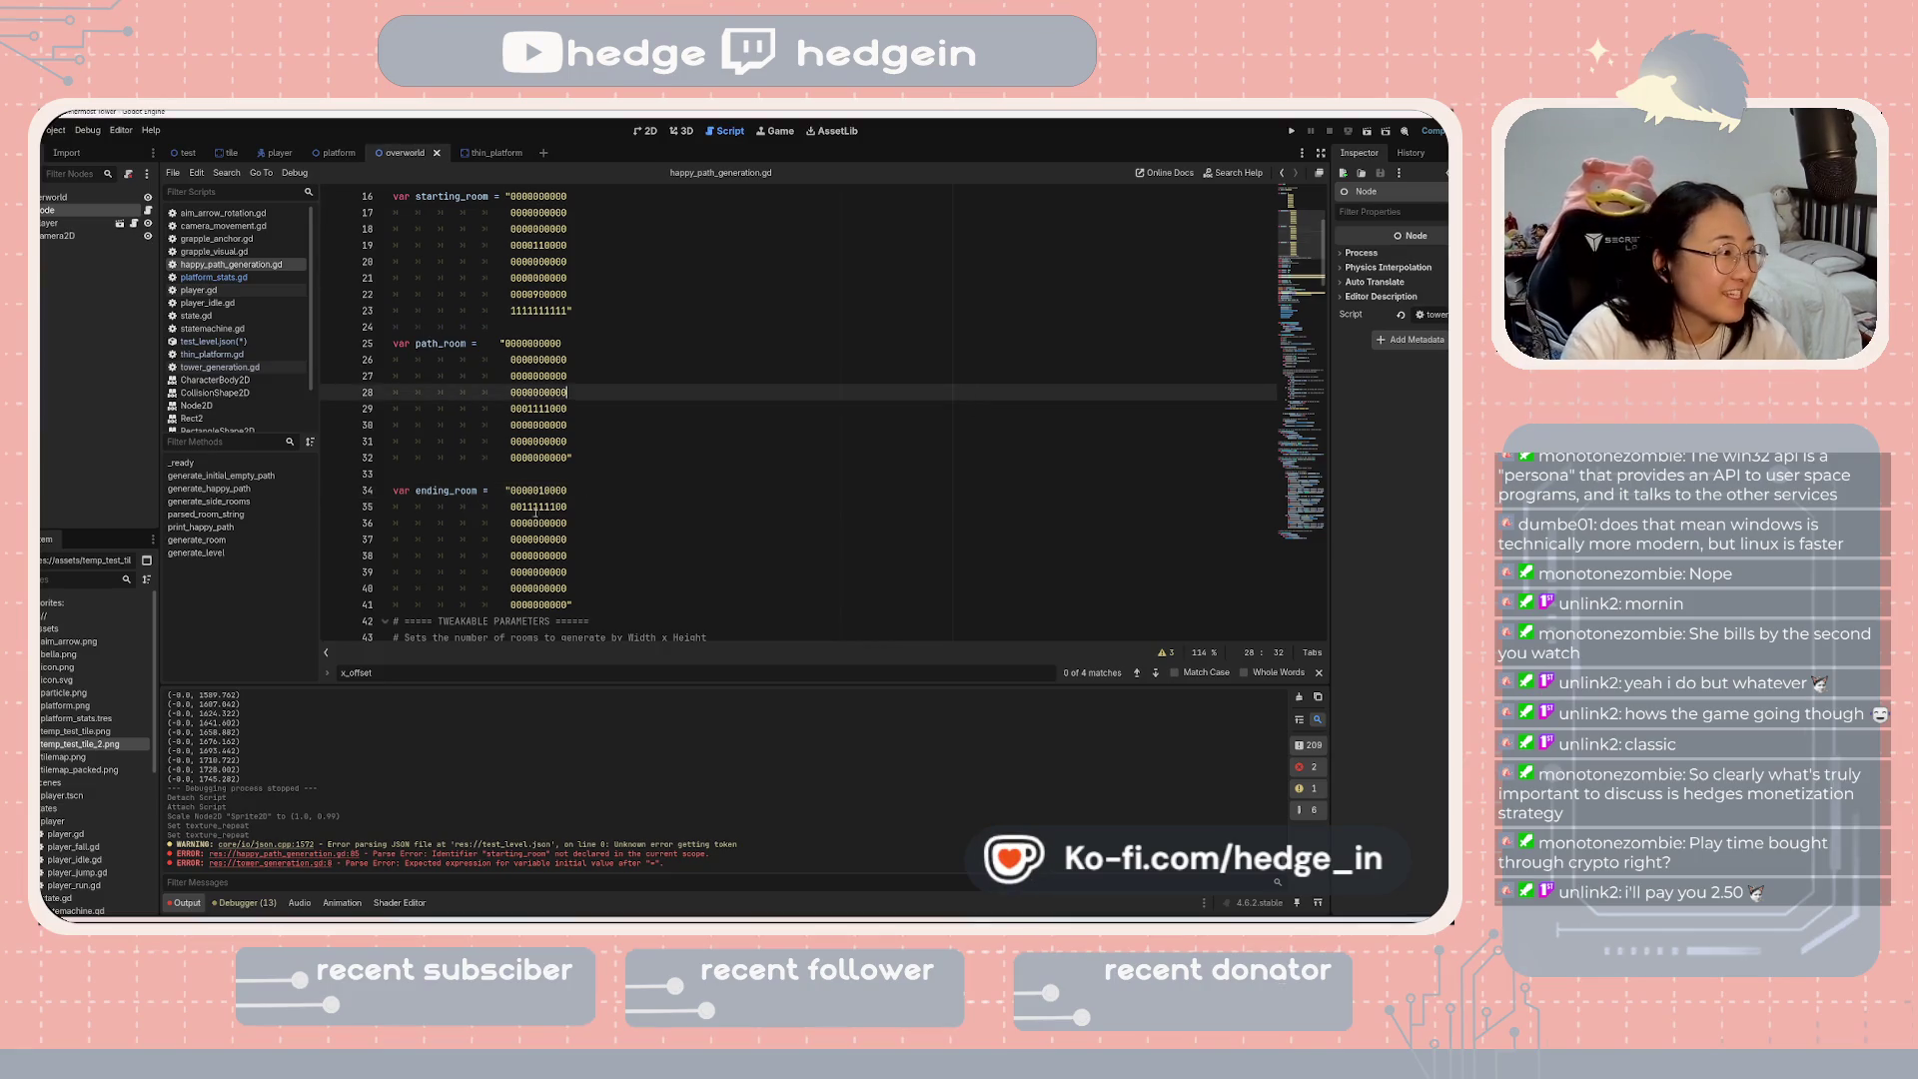
scroll(1042, 400, up, 4)
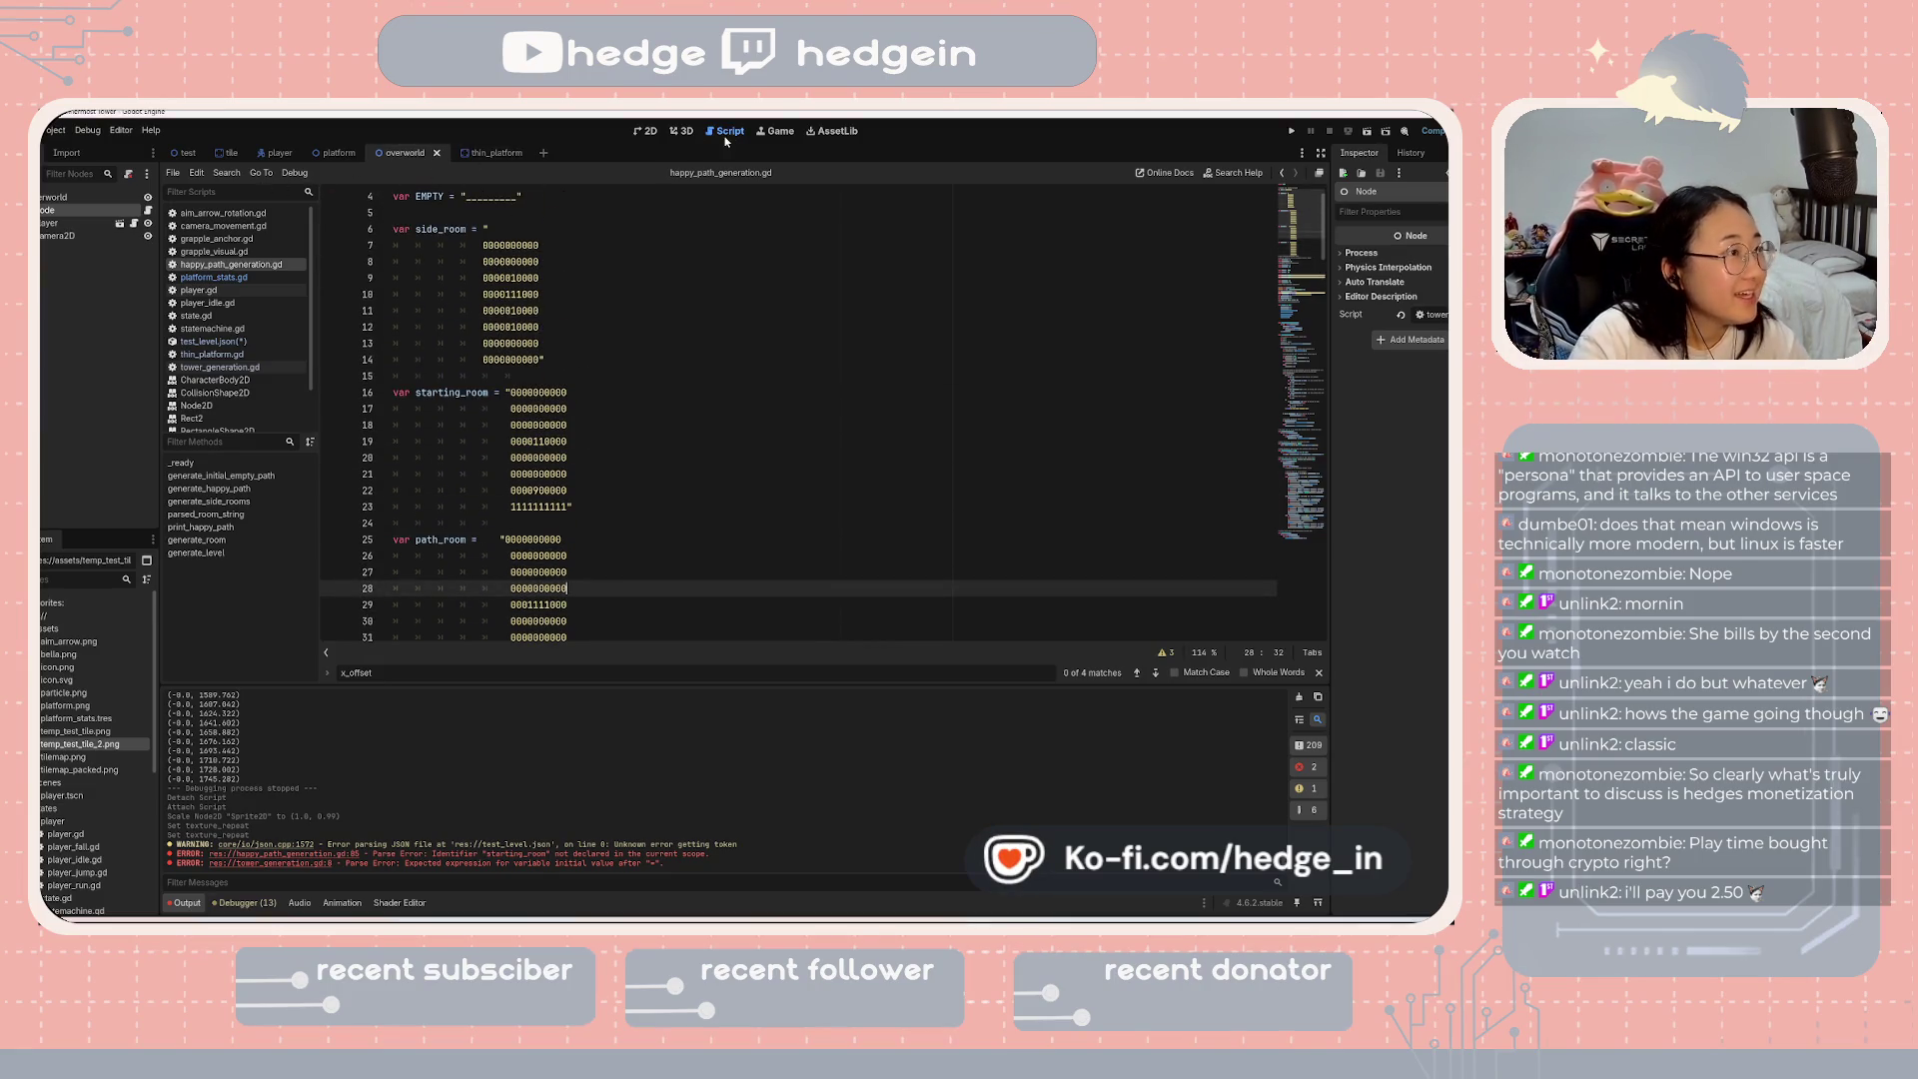
key(ctrl+F1)
key(ctrl+F3)
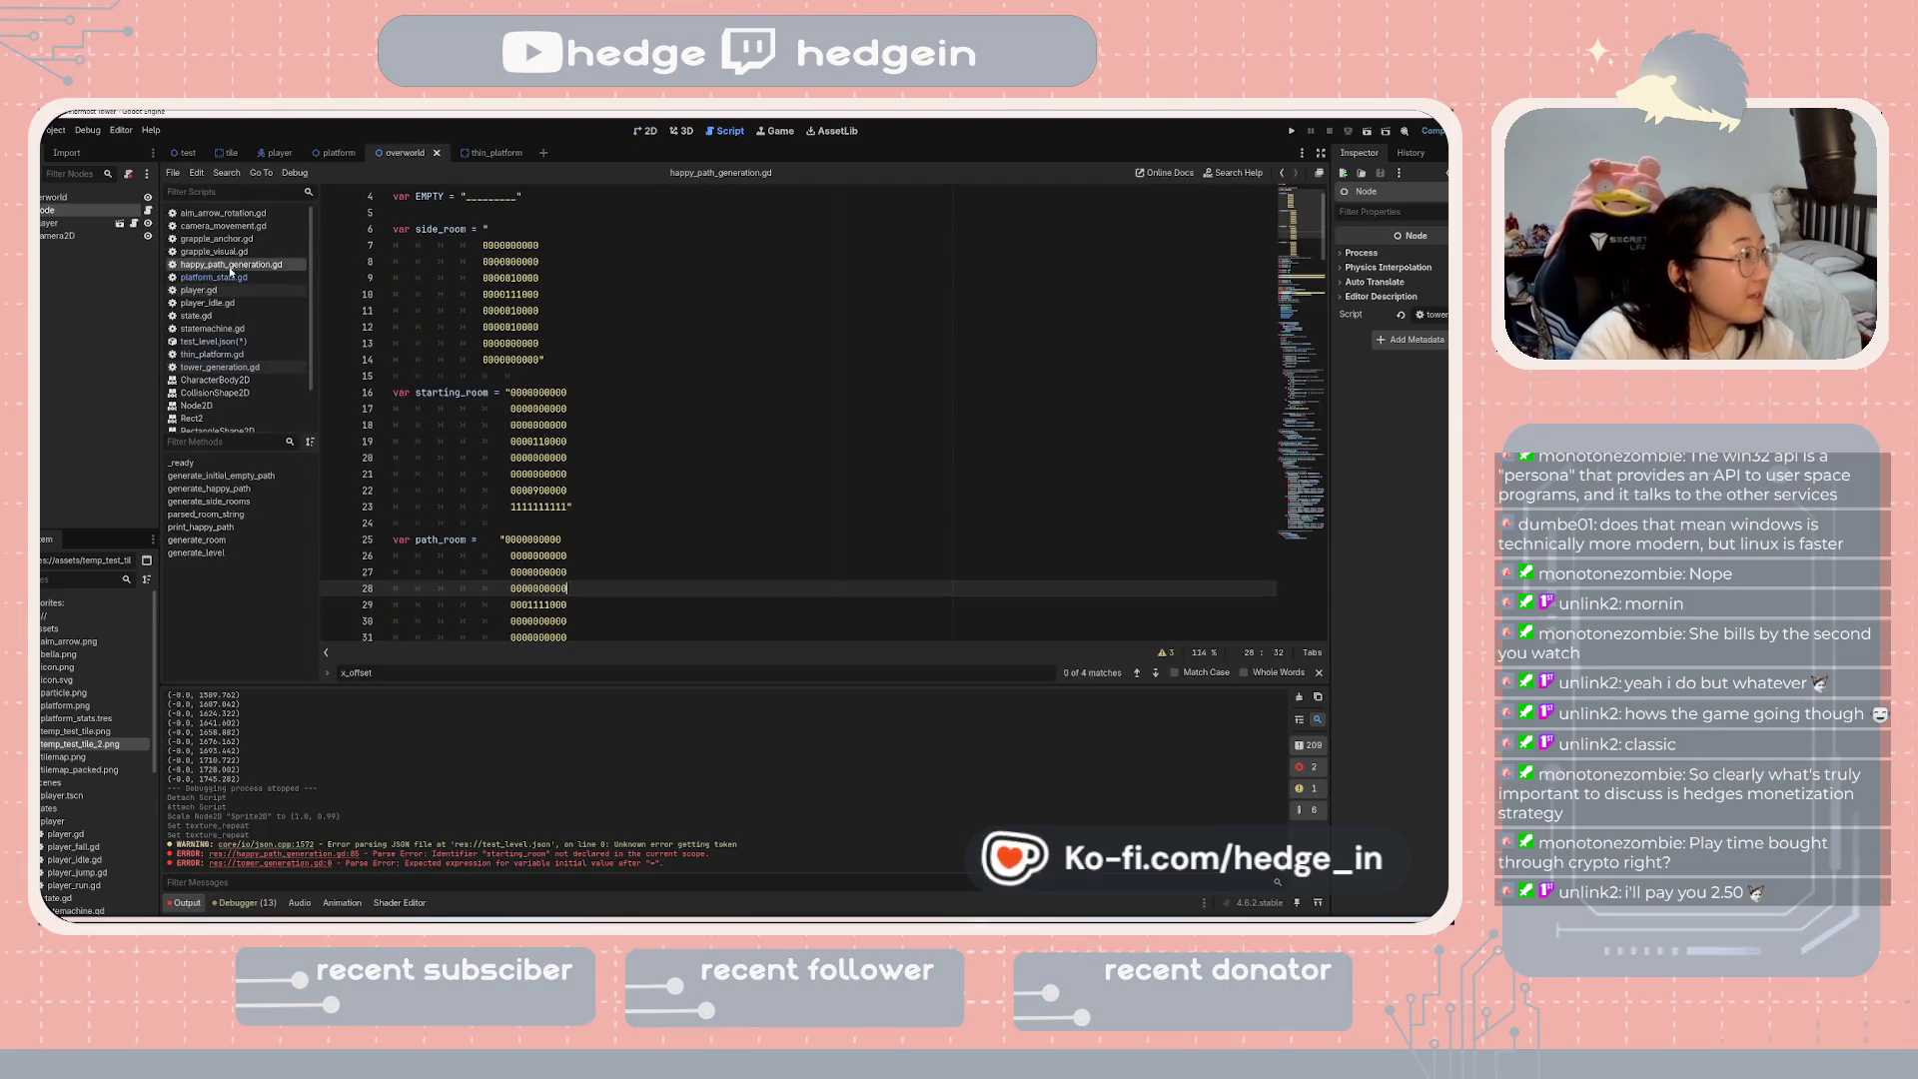
- In test_level.json, add a comma after the starting_chunk grid and copy the grid
click(213, 340)
click(653, 362)
click(669, 314)
text(,)
drag(669, 314, 484, 195)
key(ctrl+c)
click(466, 329)
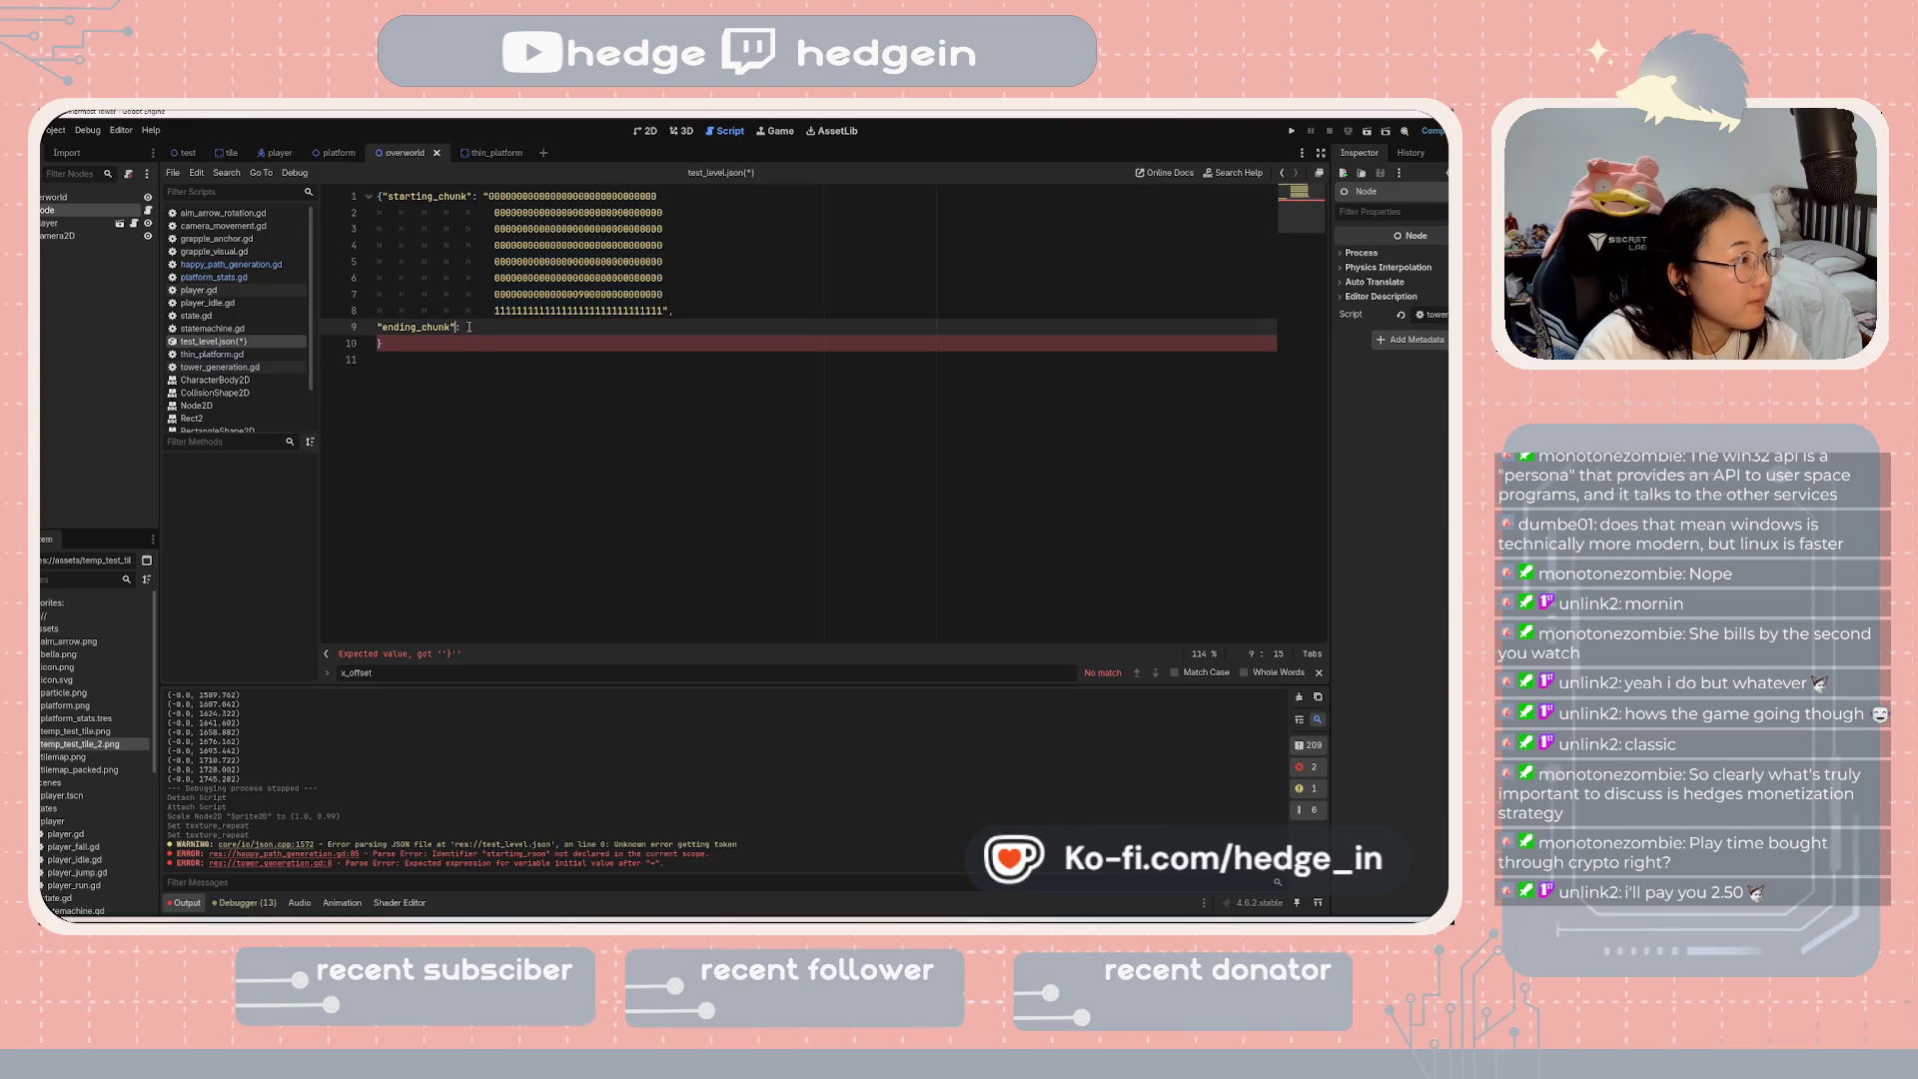
- Paste the copied grid as the ending_chunk value, indent its rows, and save
key(ctrl+v)
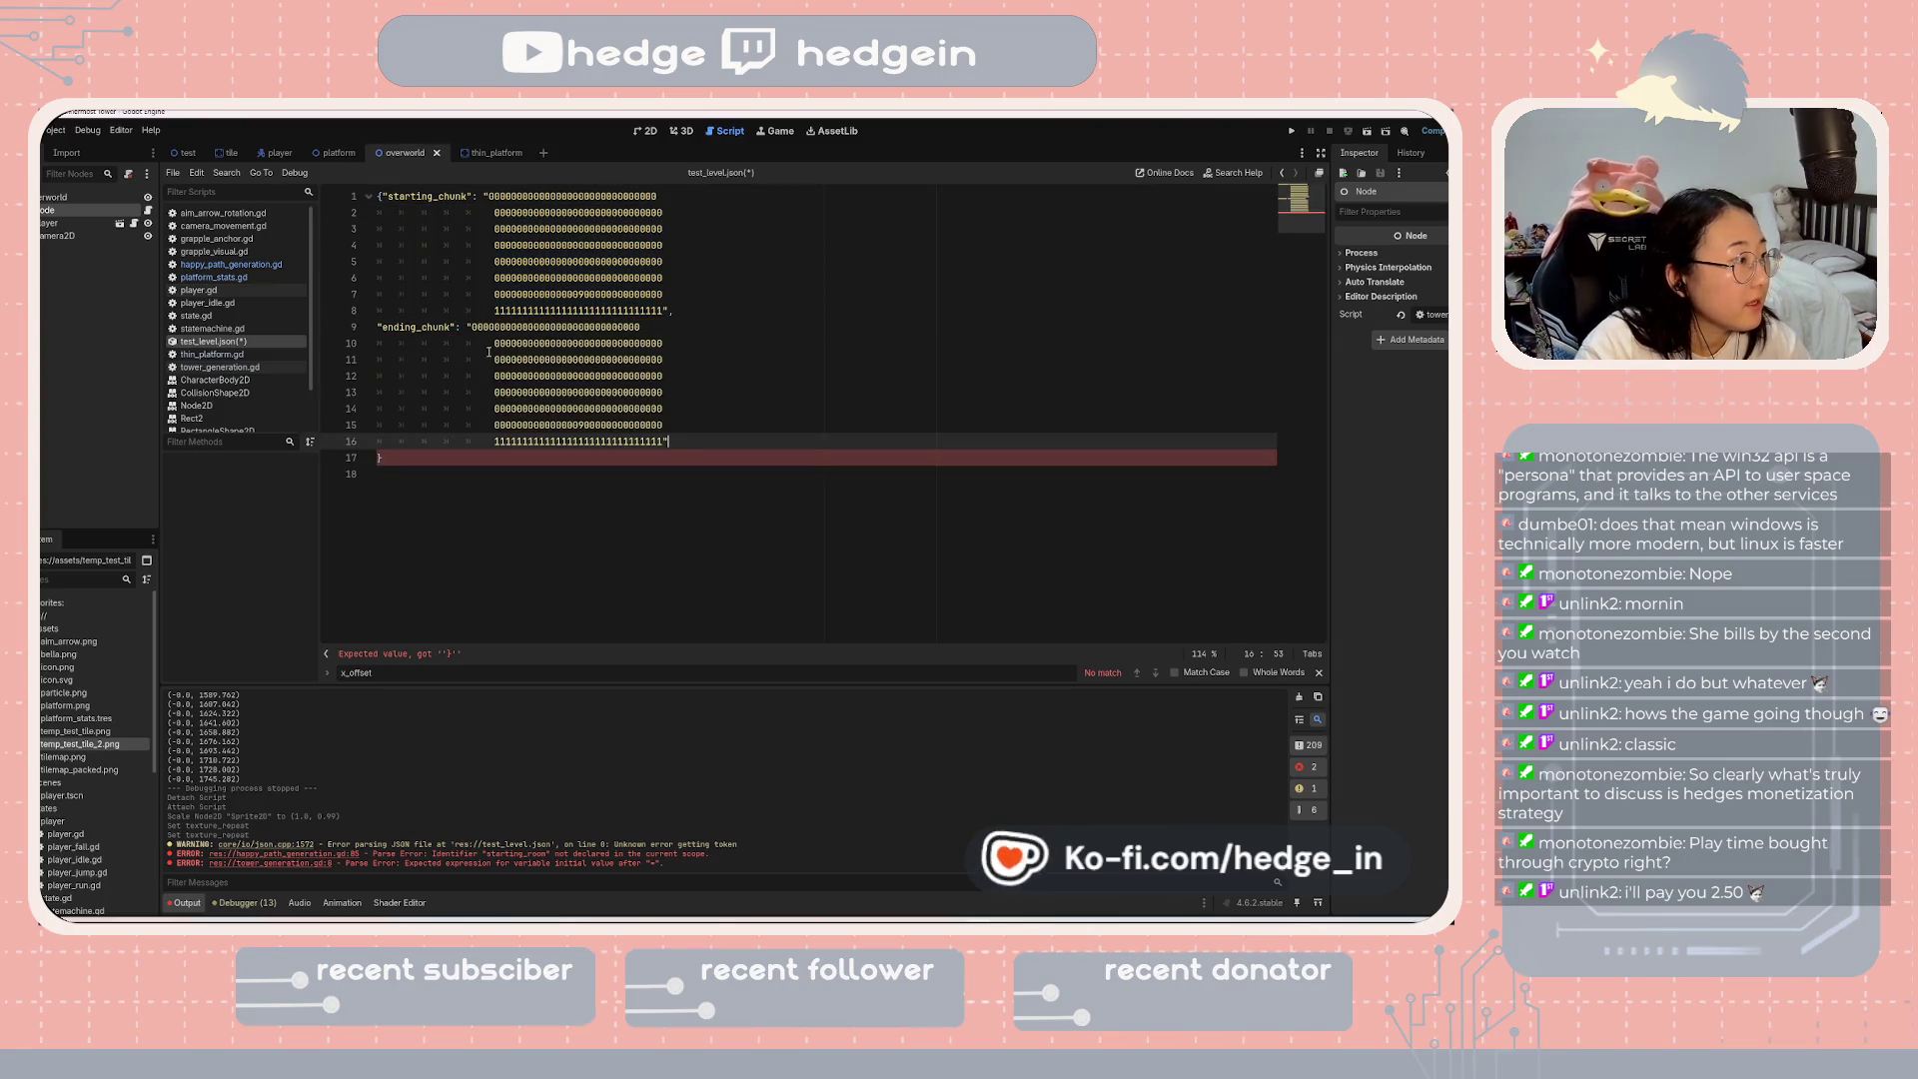
click(491, 343)
click(783, 446)
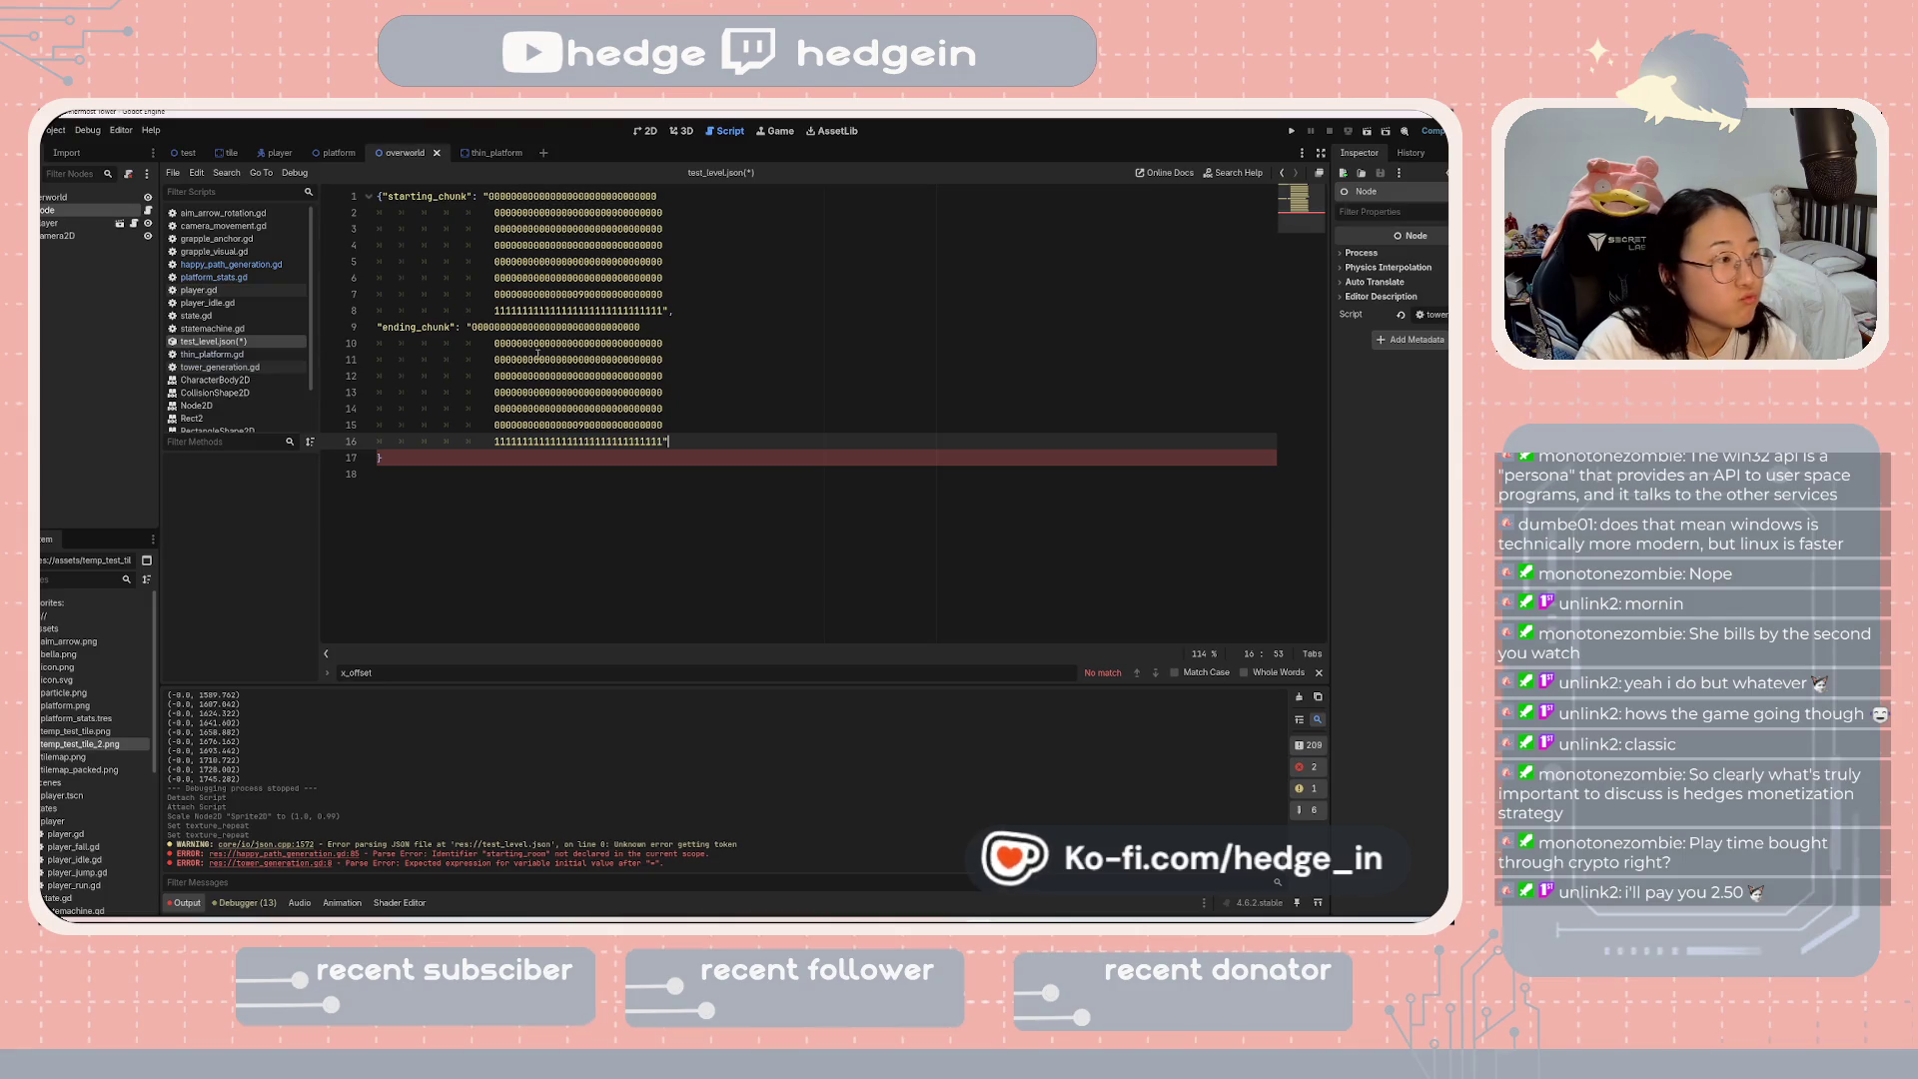
drag(468, 327, 717, 441)
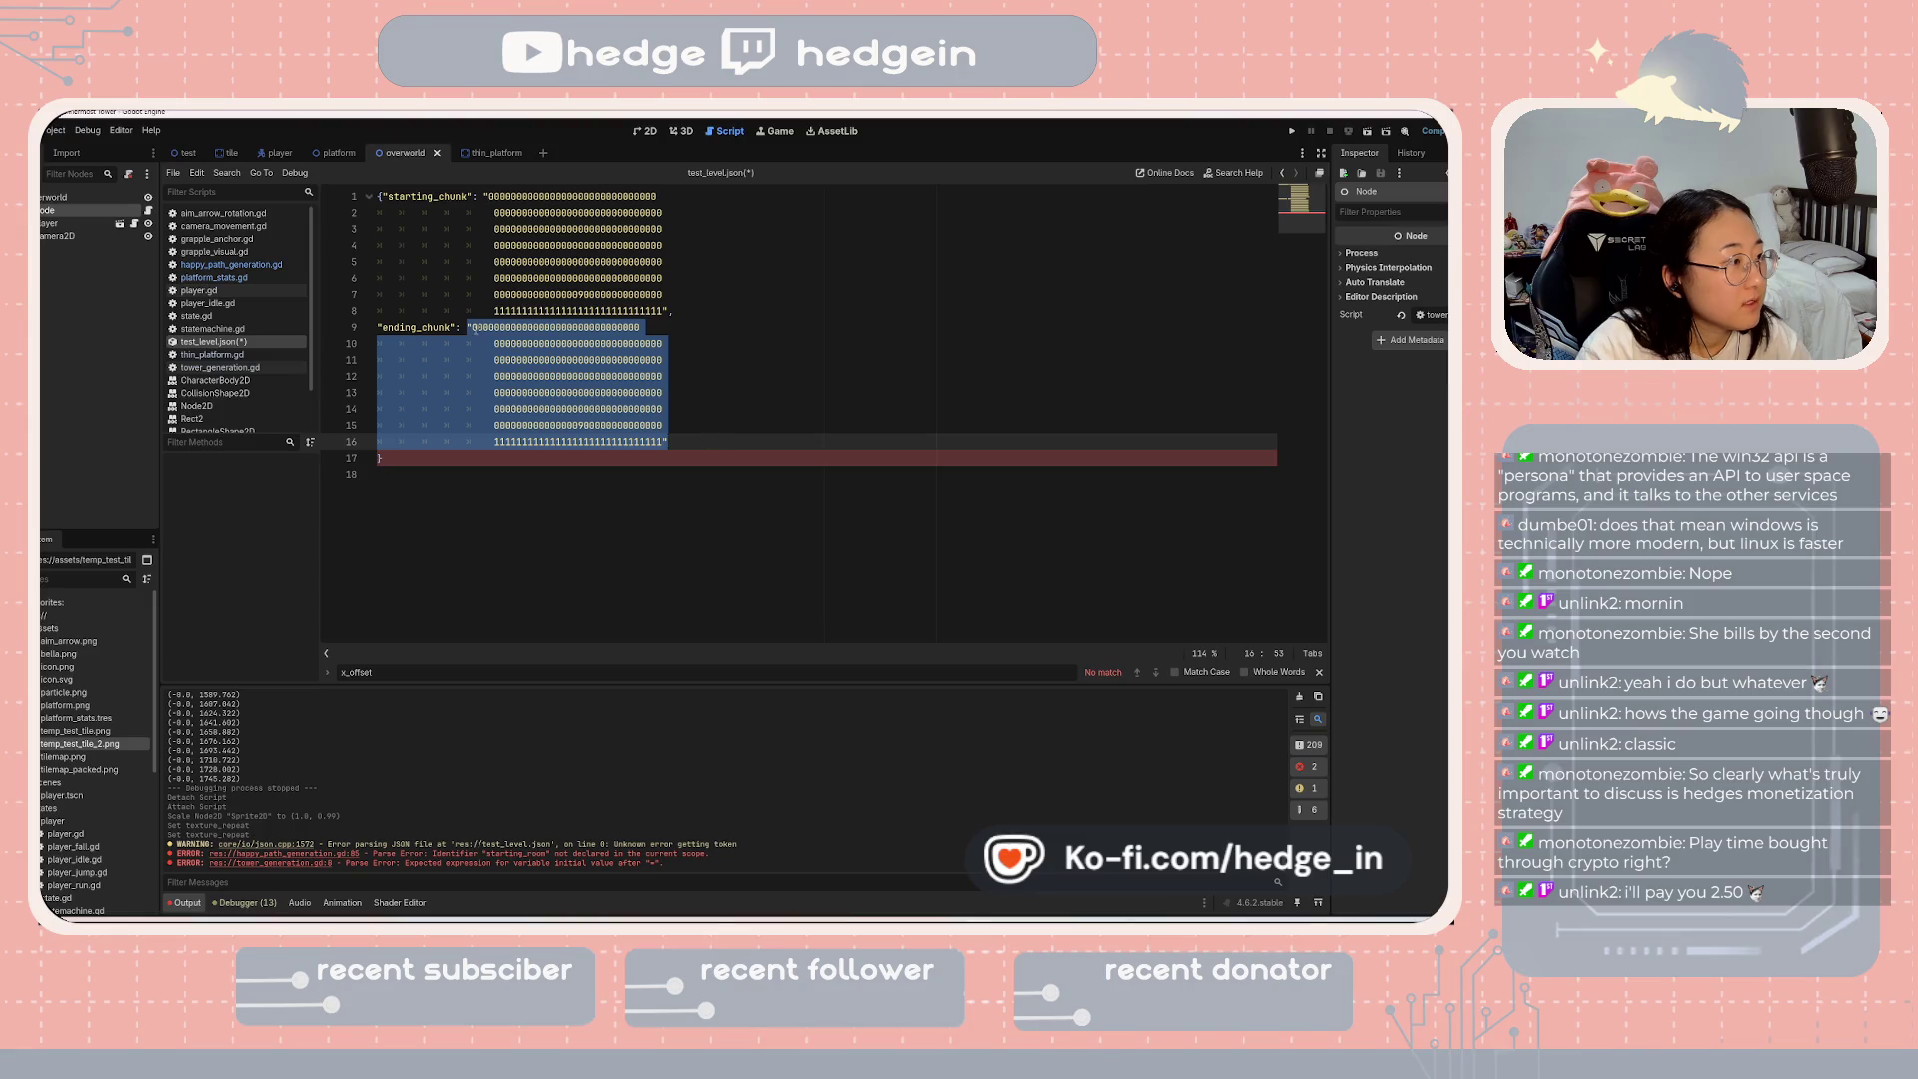
key(Left)
key(Tab)
key(Down)
key(Down)
key(Down)
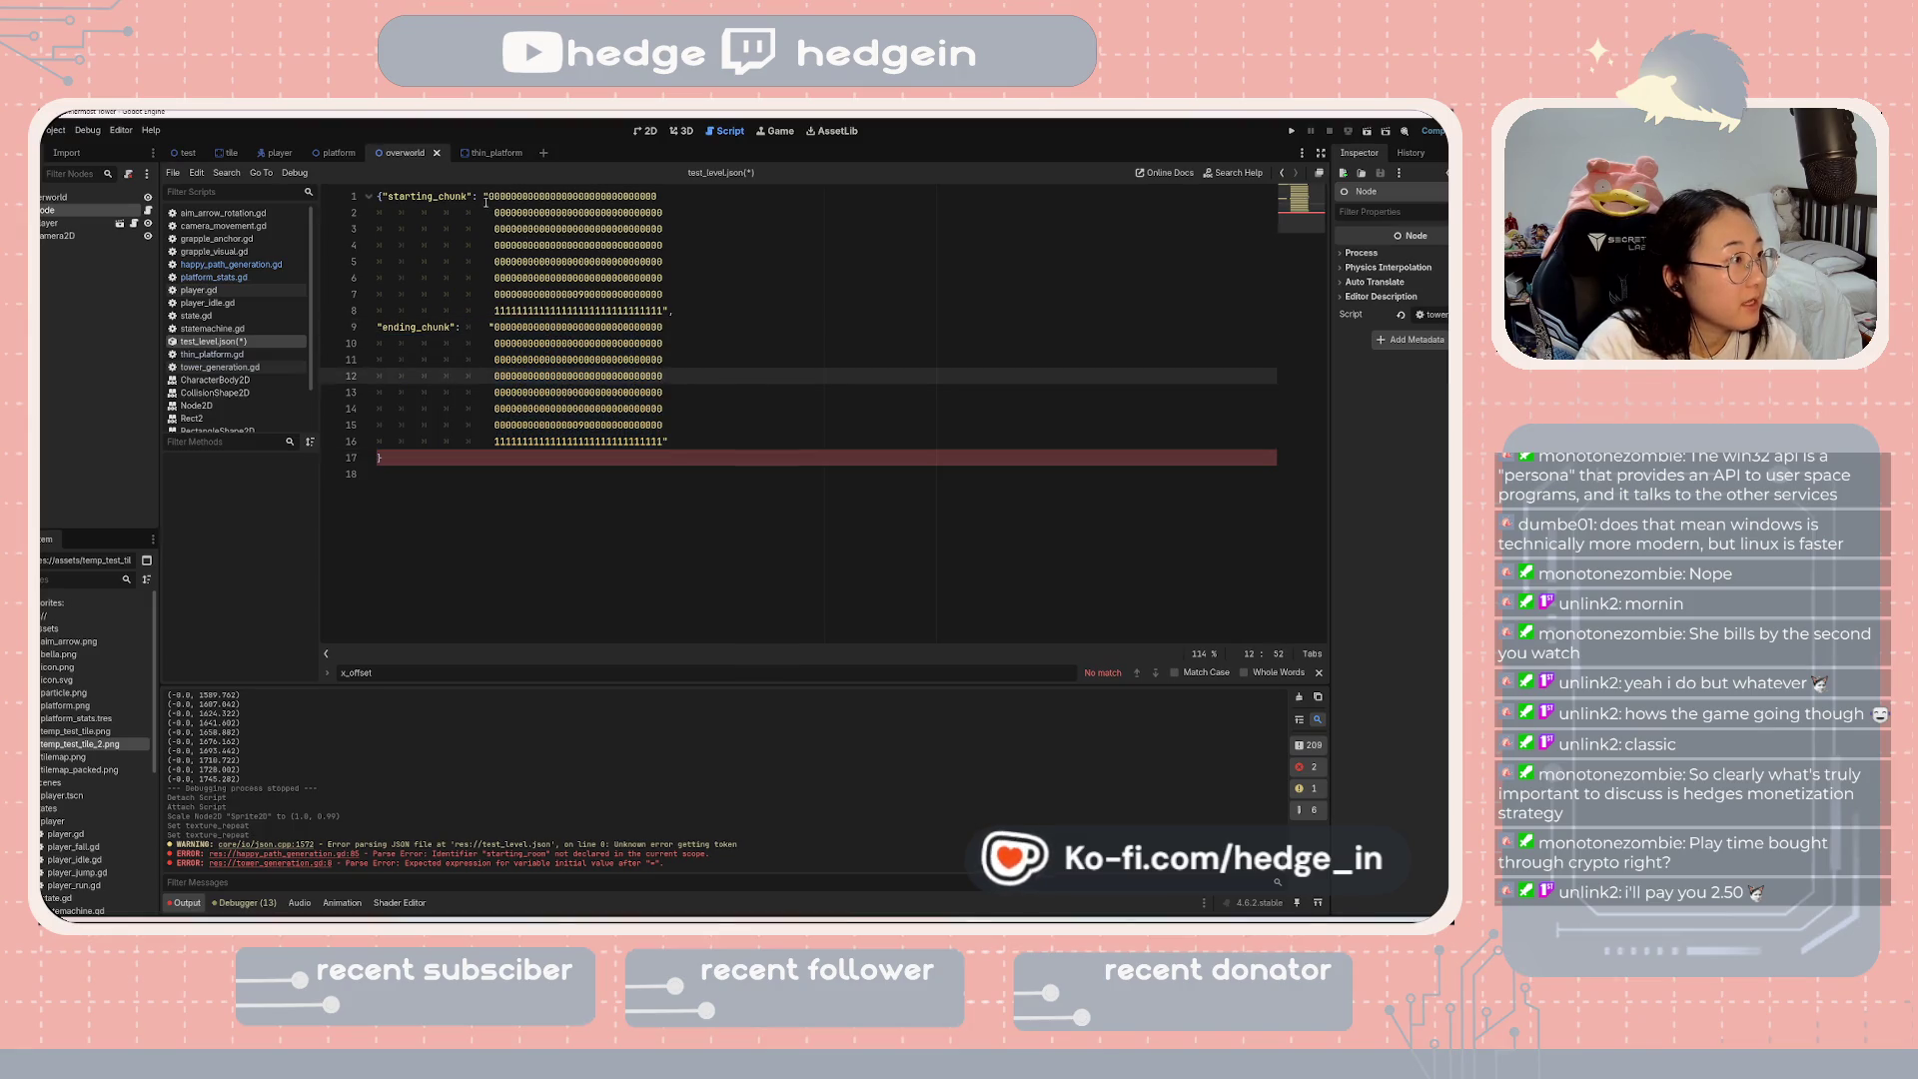
click(729, 458)
key(ctrl+s)
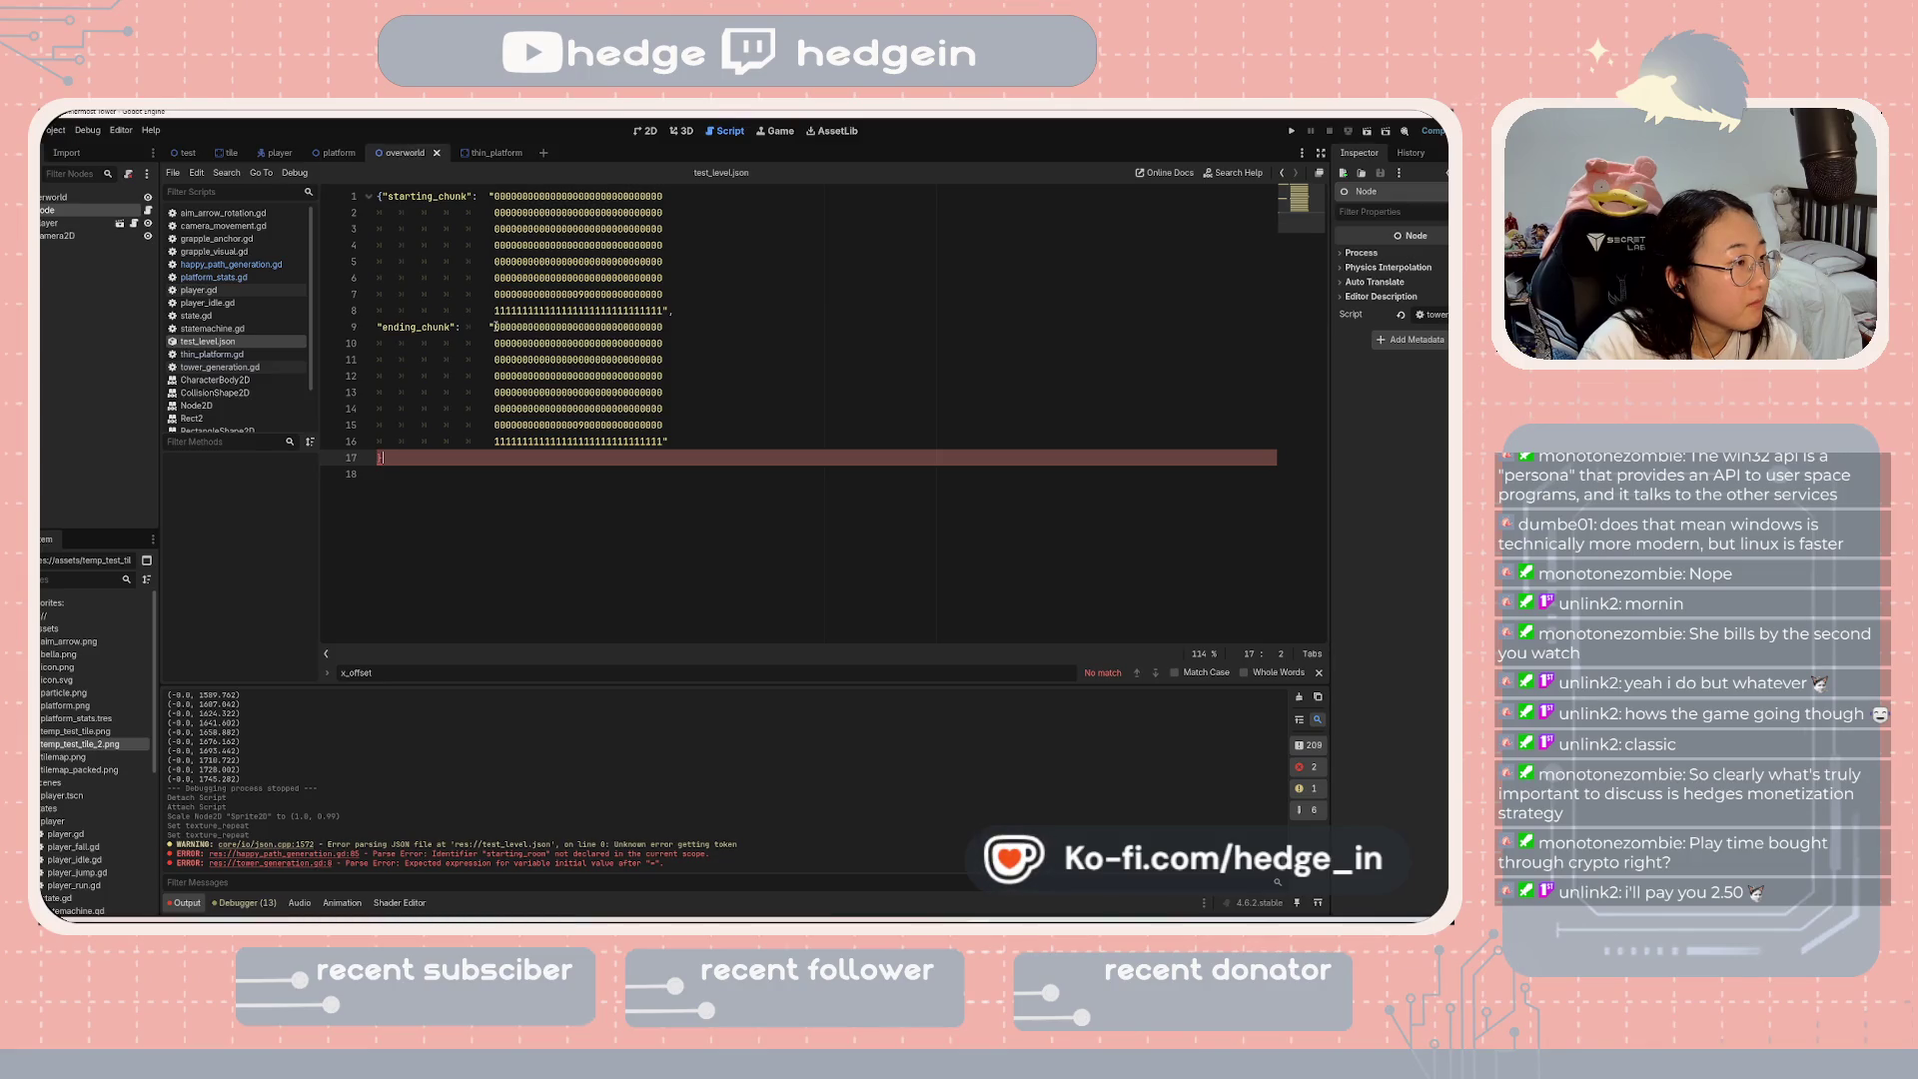
- Replace the row of ones on line 16 of the ending grid with zeros
mouse_move(495, 443)
mouse_down()
mouse_move(662, 443)
mouse_move(655, 409)
mouse_move(496, 409)
mouse_up()
key(ctrl+c)
key(BackSpace)
key(BackSpace)
key(ctrl+v)
click(497, 440)
key(ctrl+v)
click(586, 424)
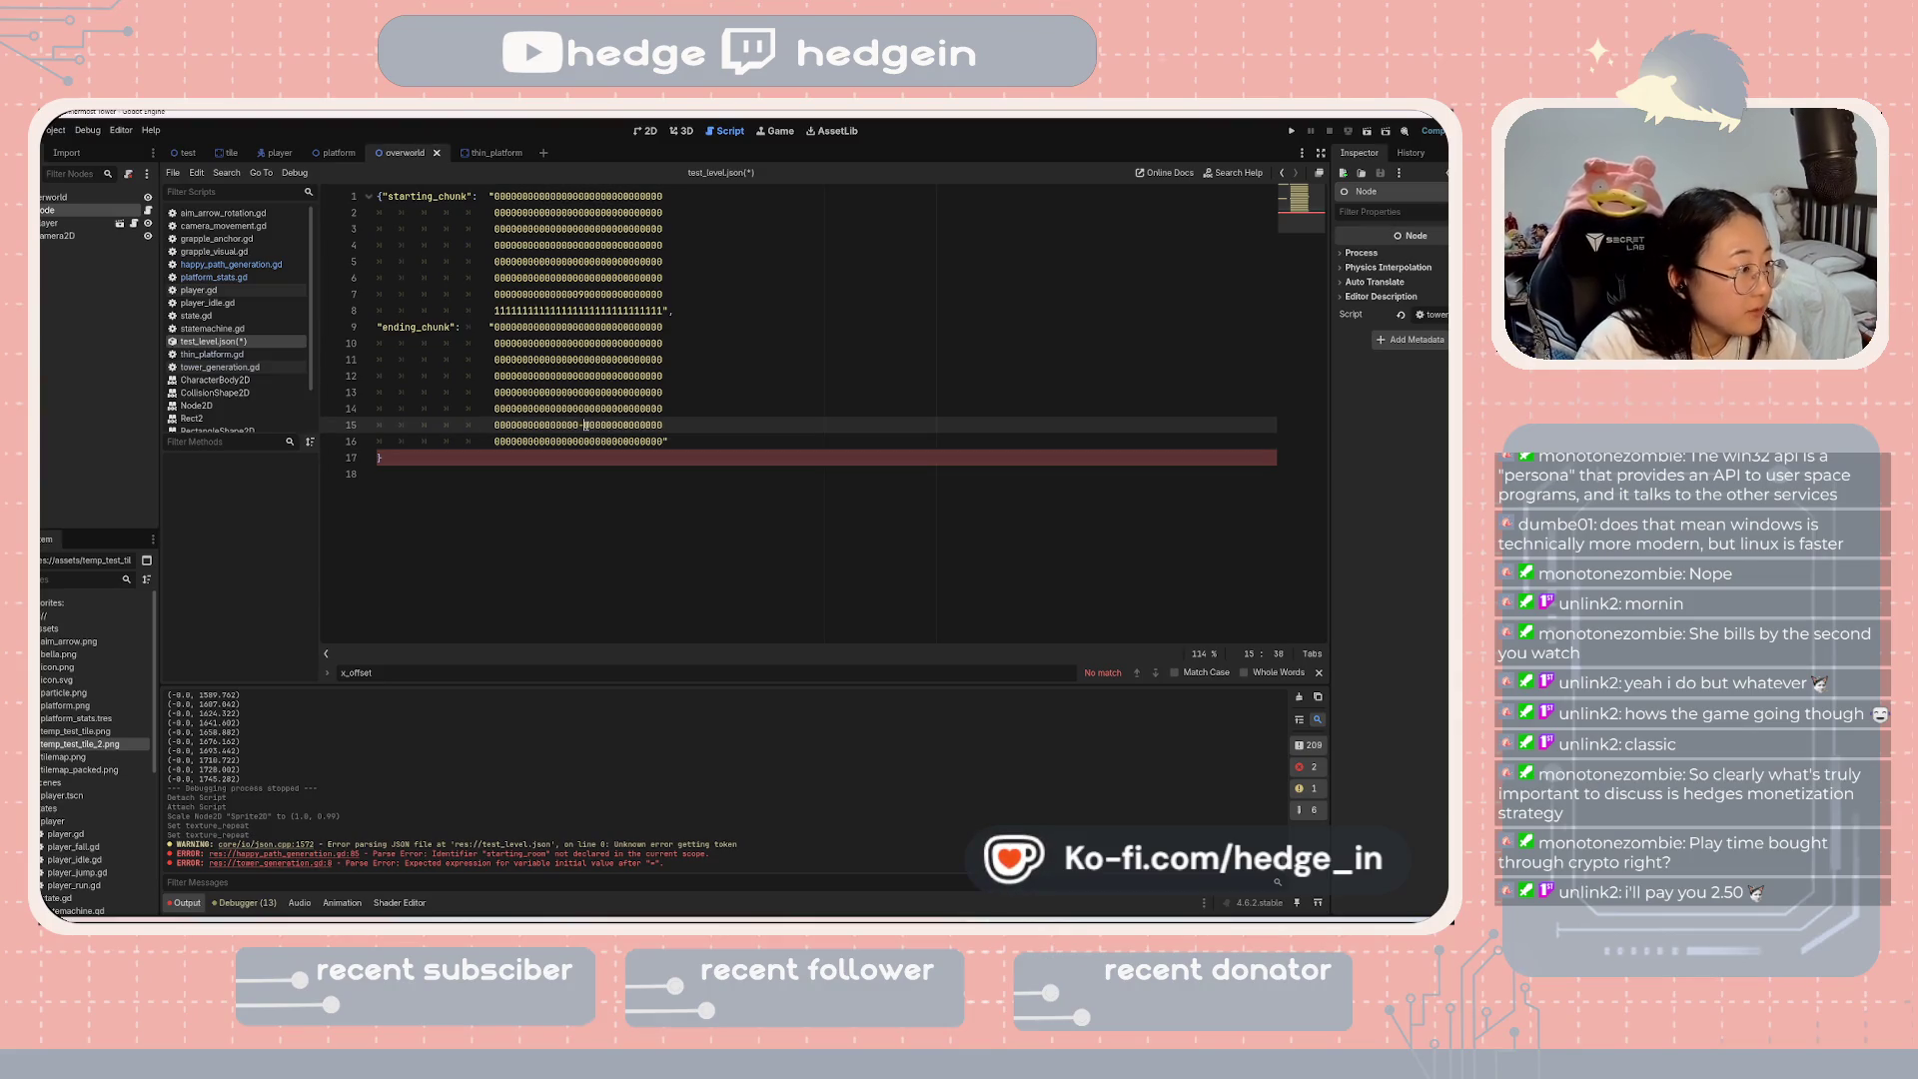
- Write a run of 11111 on line 11 and a 9 marker on line 10, then save
drag(598, 344, 563, 344)
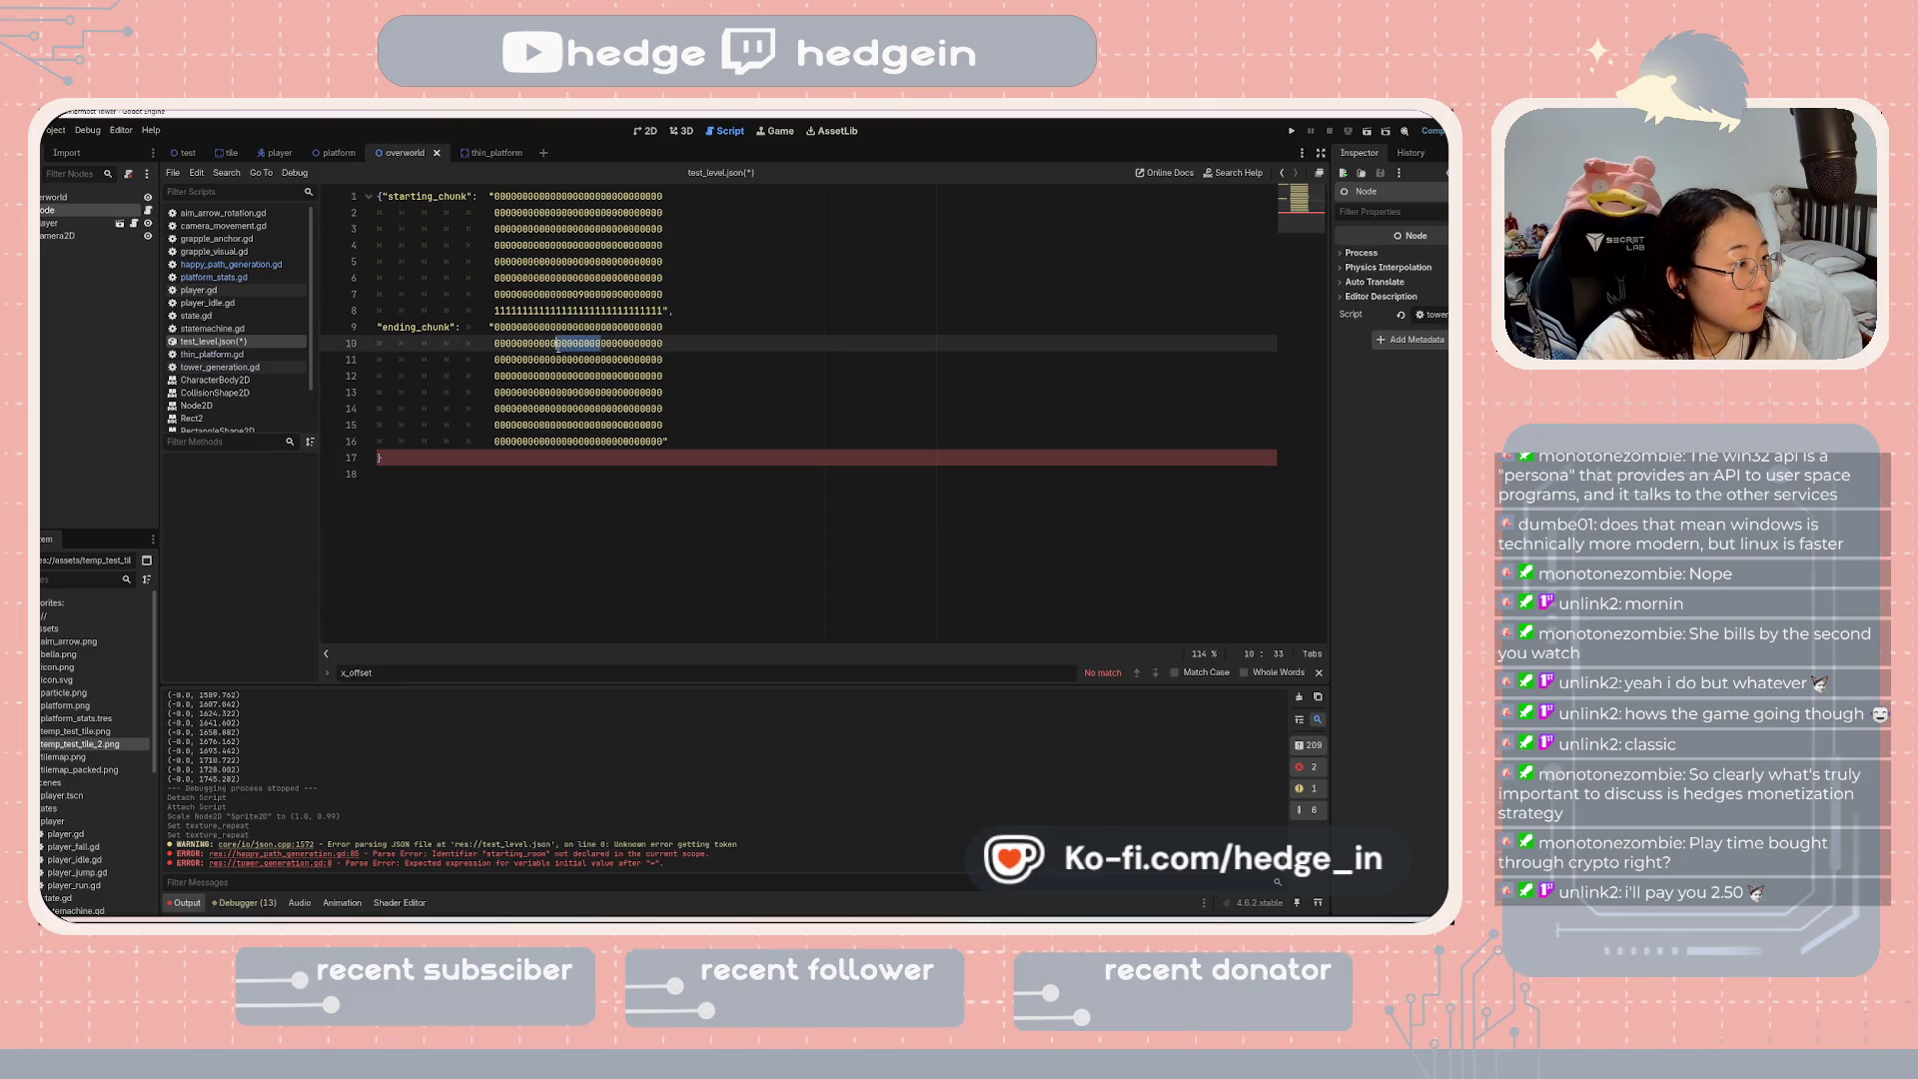
click(584, 361)
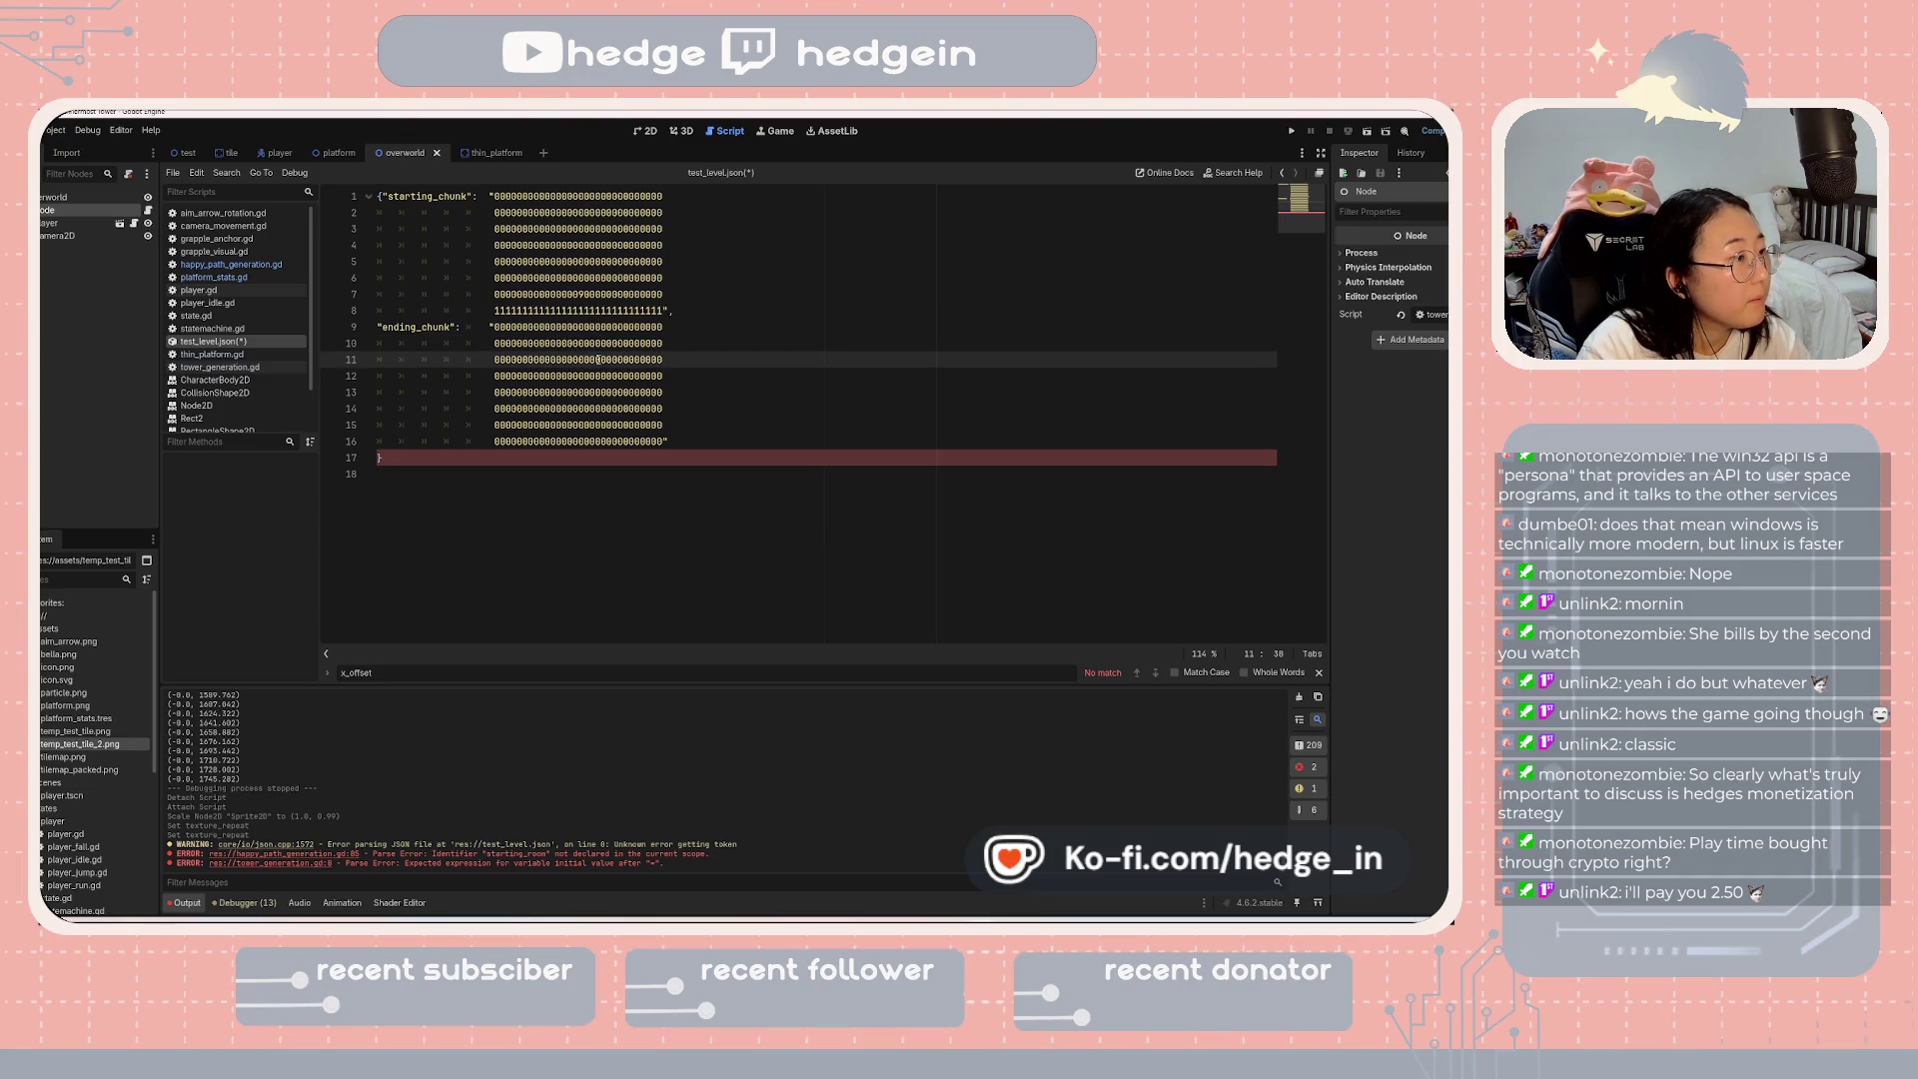
drag(599, 360, 555, 360)
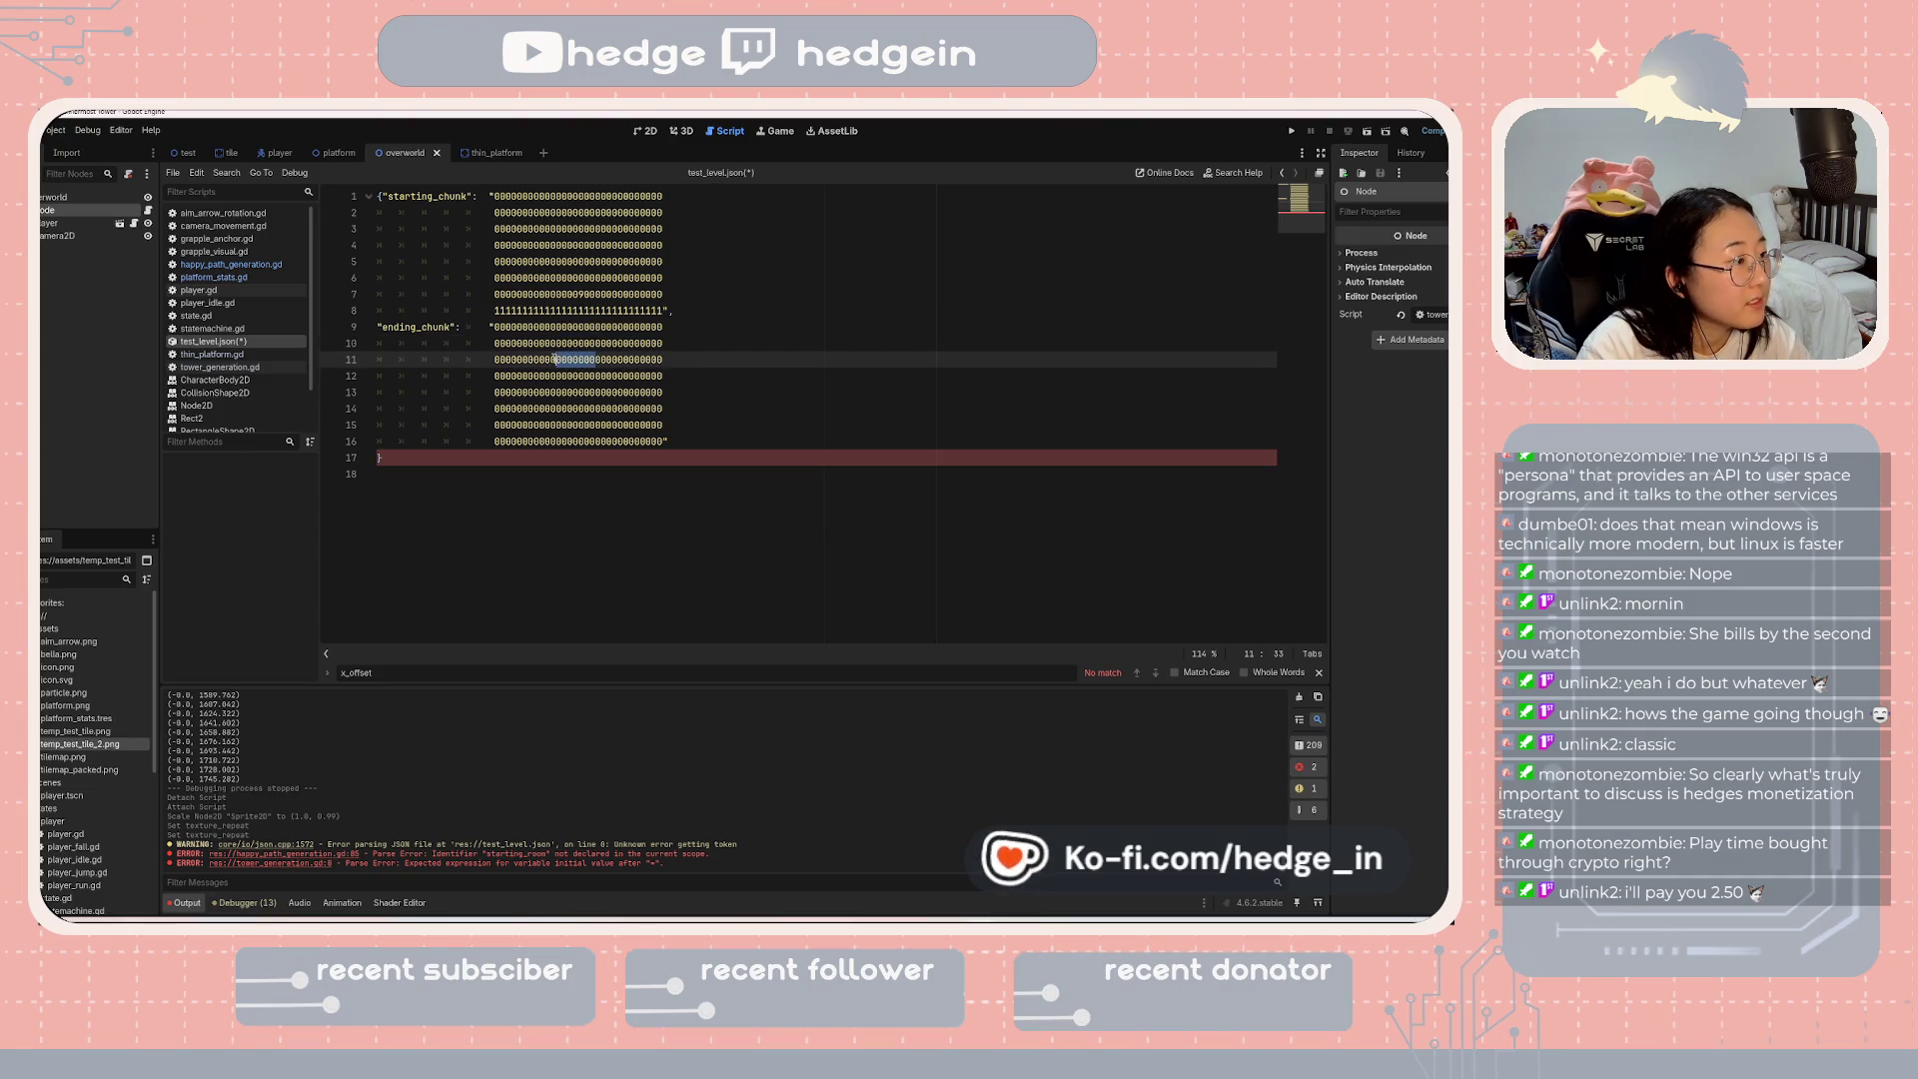
click(597, 359)
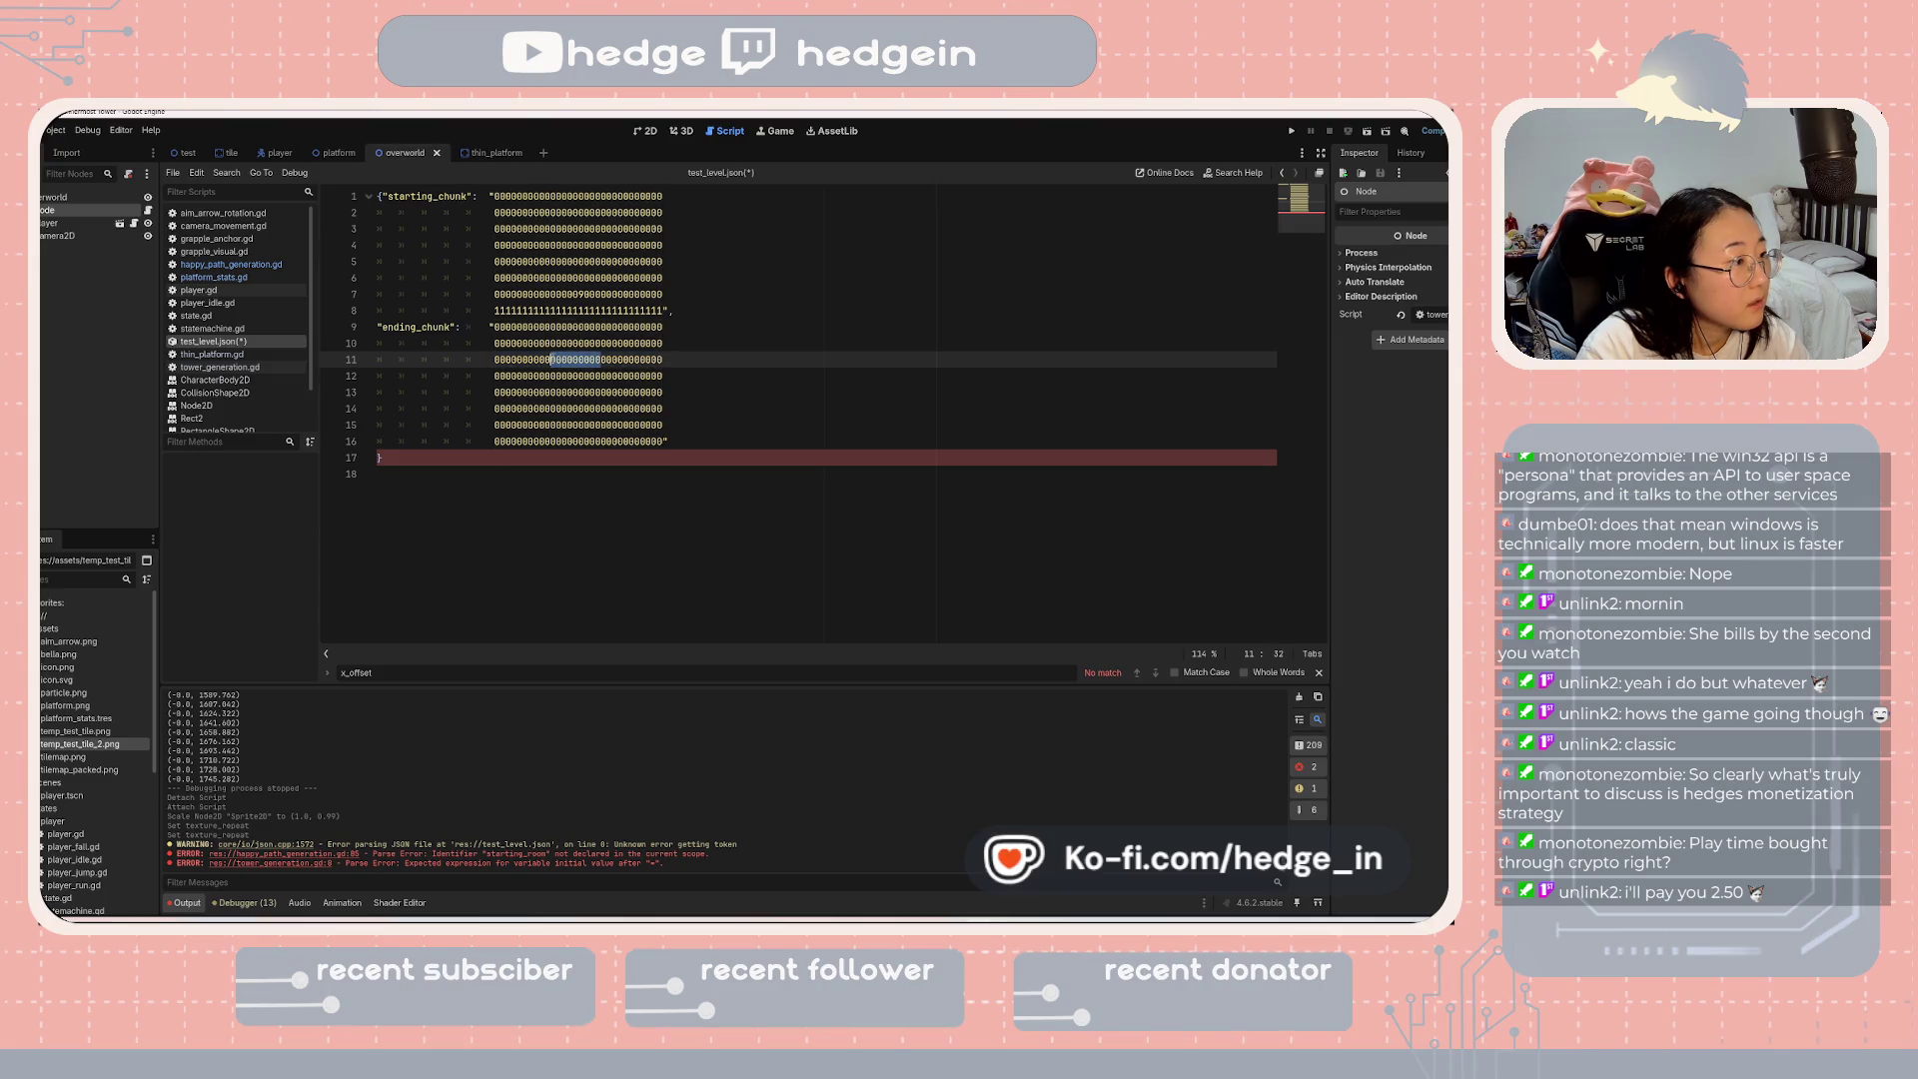
text(111)
text(1111111)
click(579, 342)
text(9)
key(ctrl+s)
- Add a comma after the ending_chunk grid and start a new line for another key
click(767, 448)
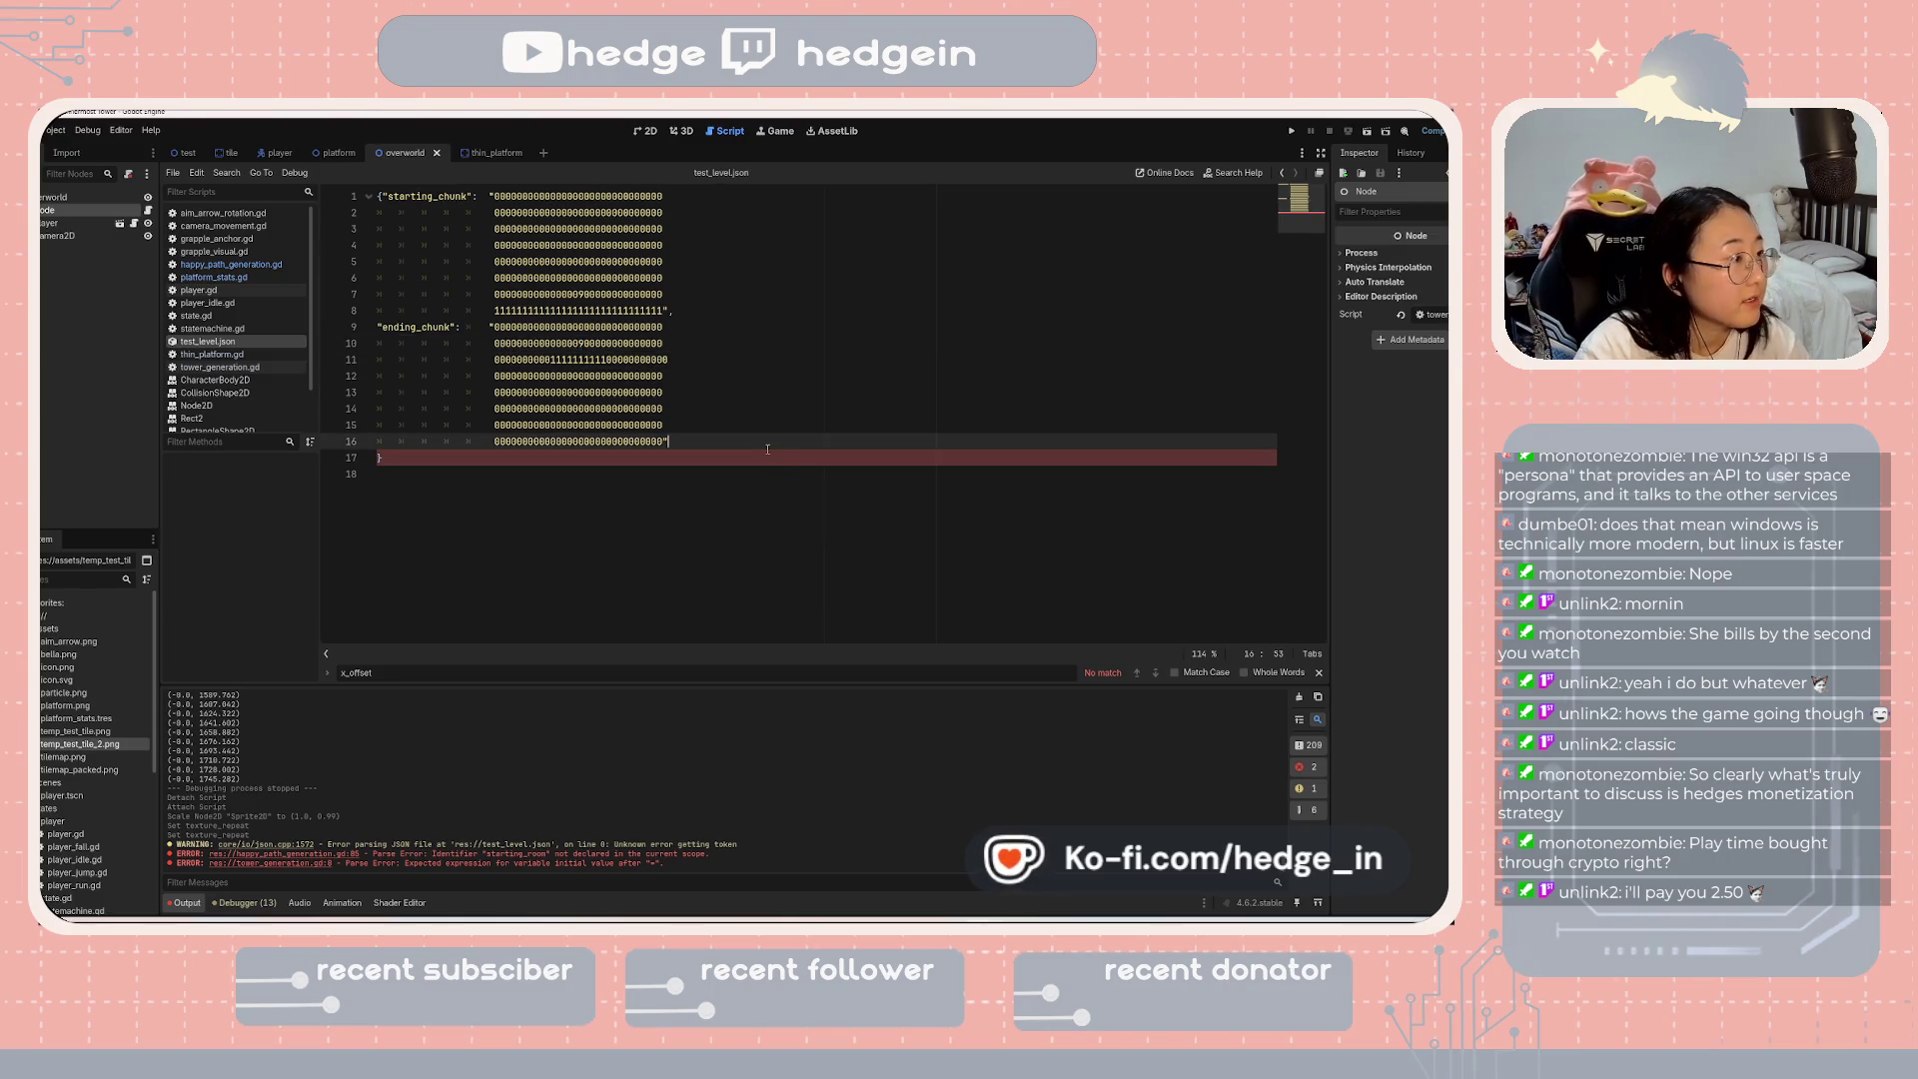
click(707, 492)
click(753, 444)
text(,)
key(Return)
key(BackSpace)
key(BackSpace)
key(BackSpace)
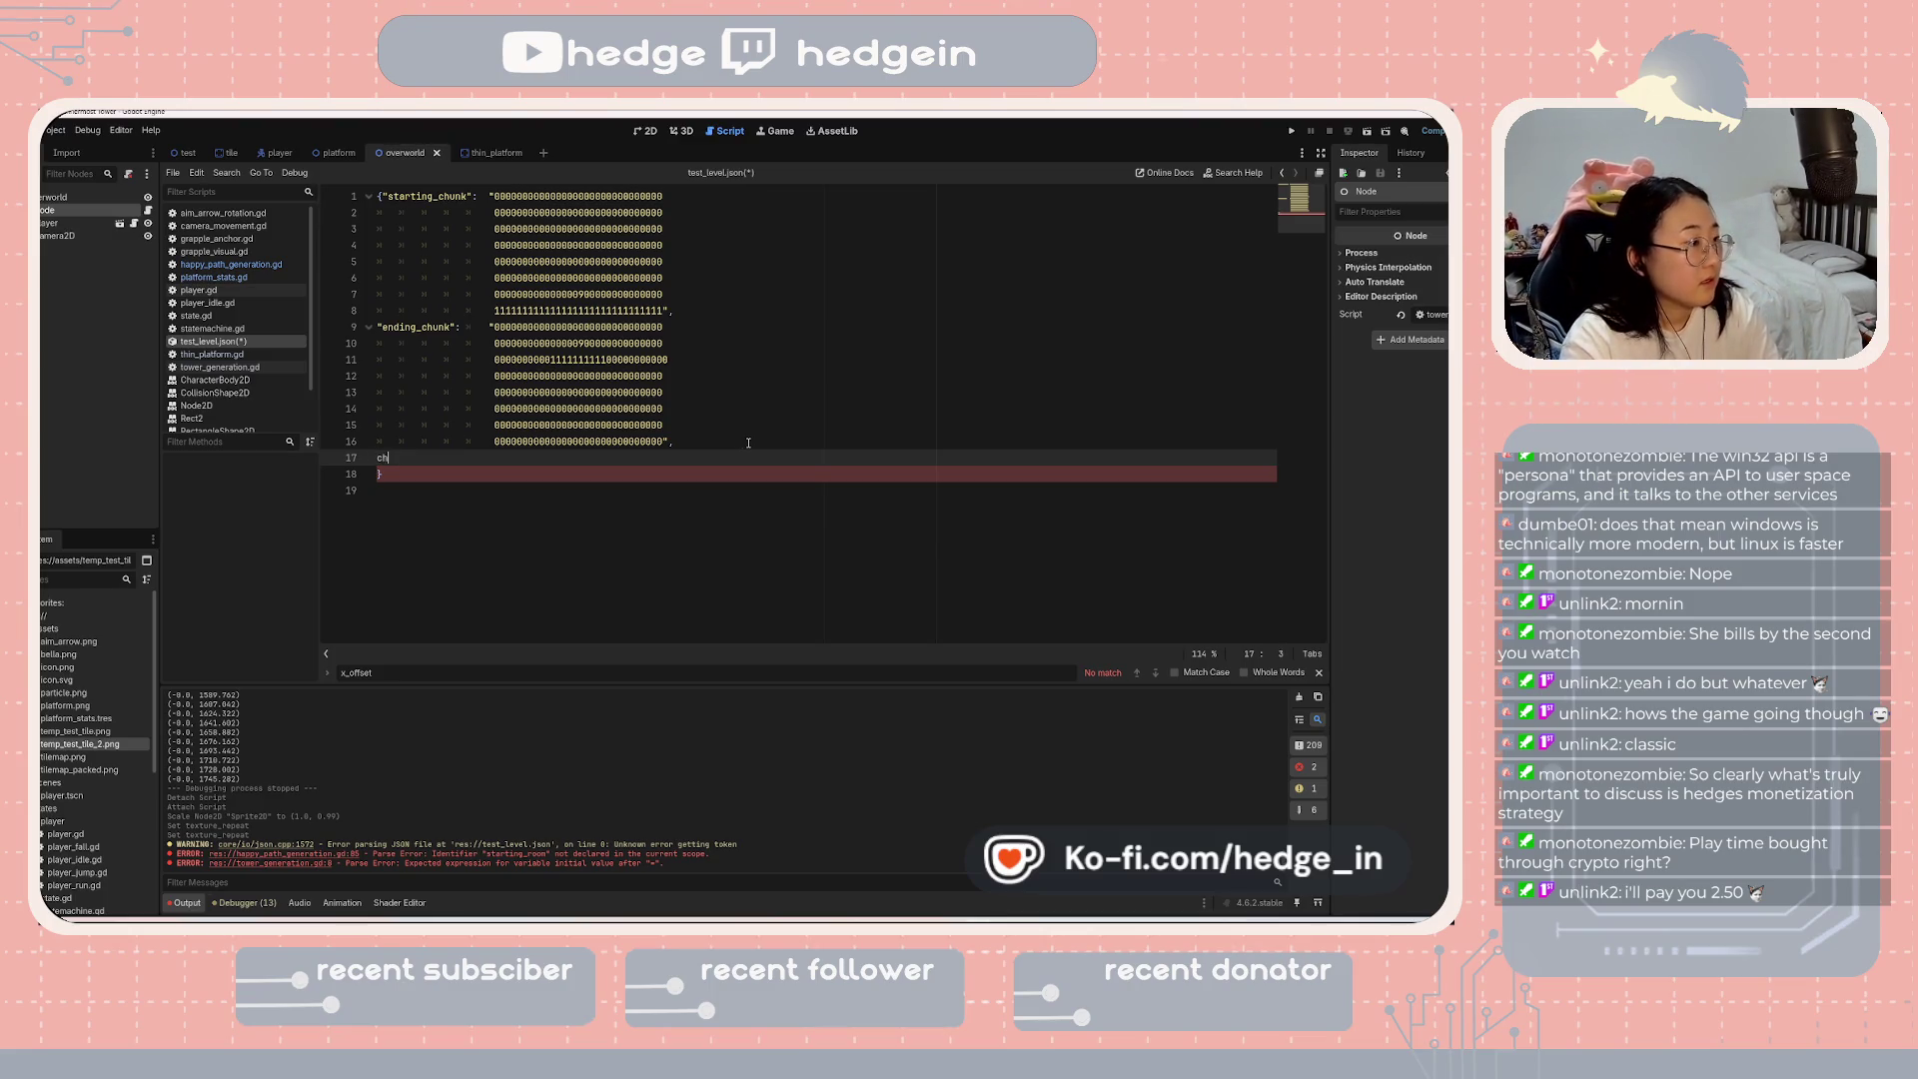
- Add a "chunks" key after ending_chunk with an array whose brackets sit on separate lines
key(BackSpace)
text(")
key(BackSpace)
key(BackSpace)
text("chunks":)
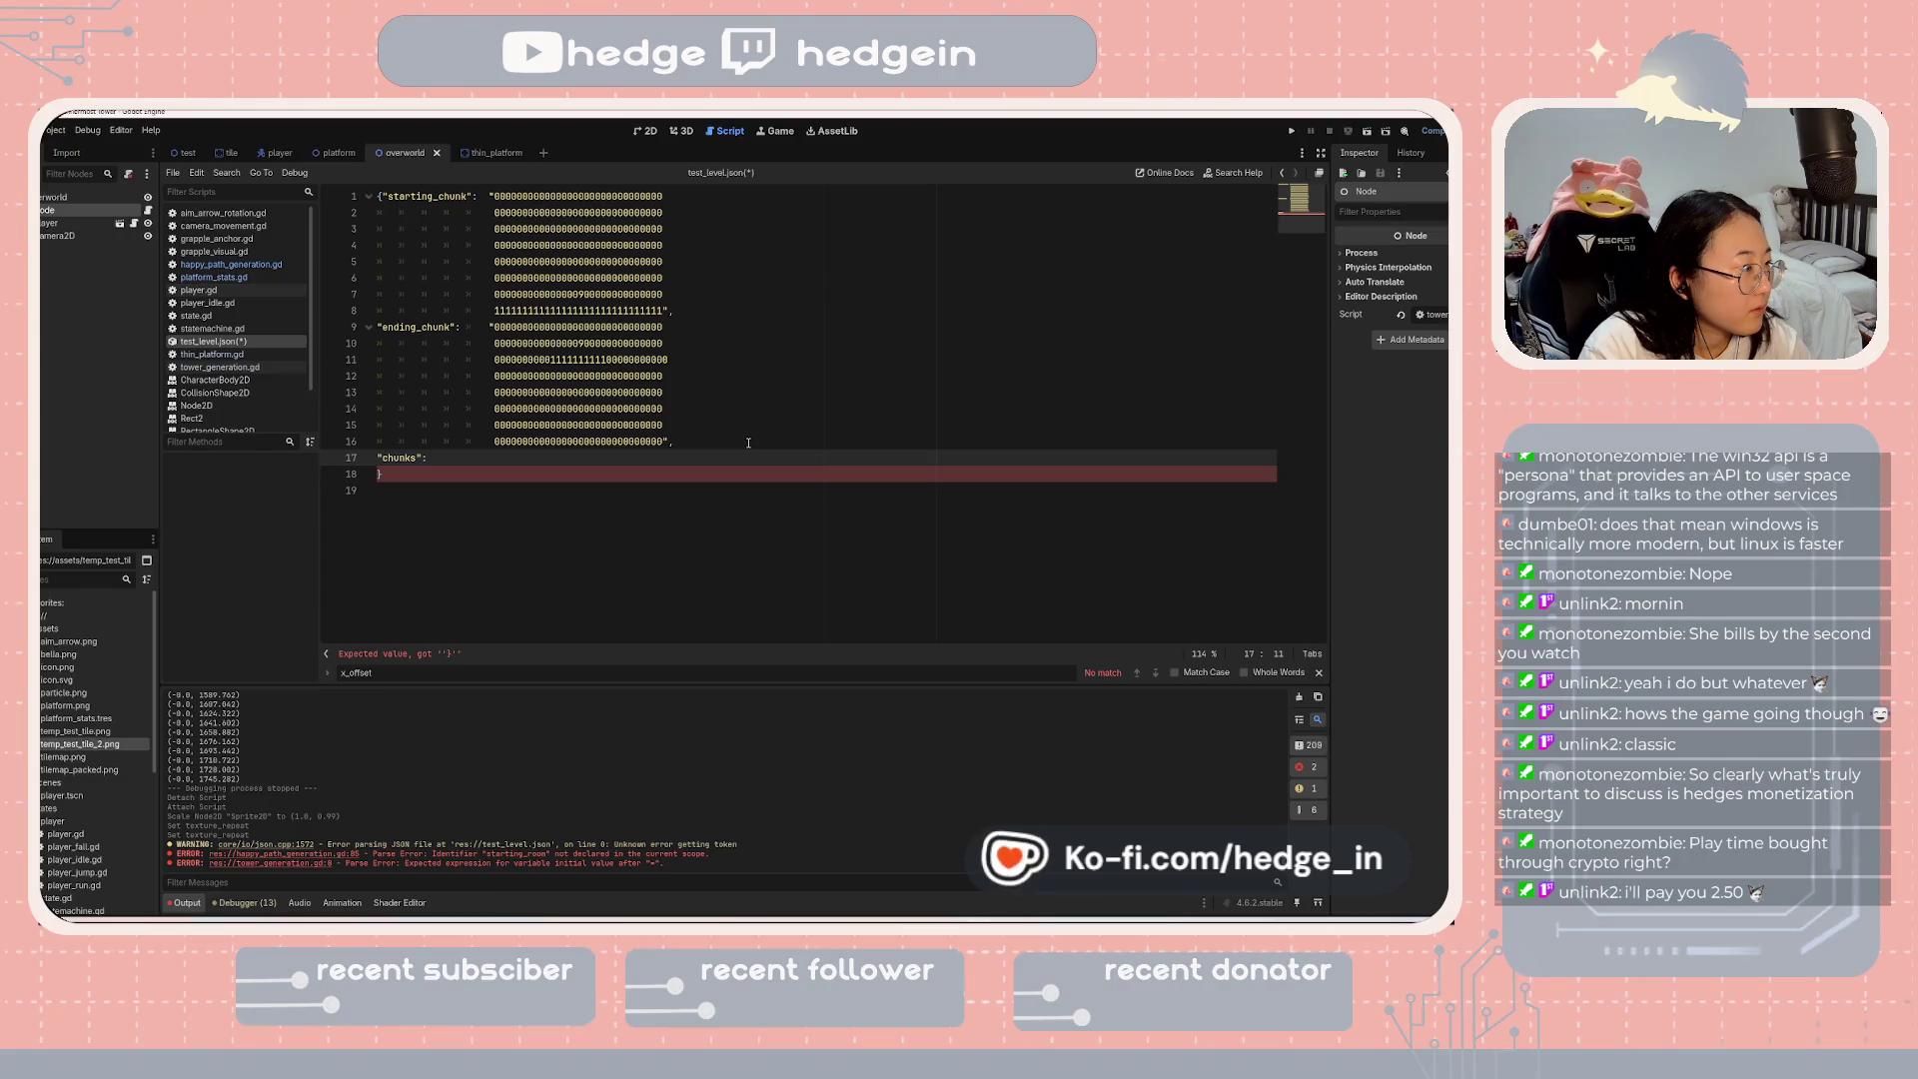
text([)
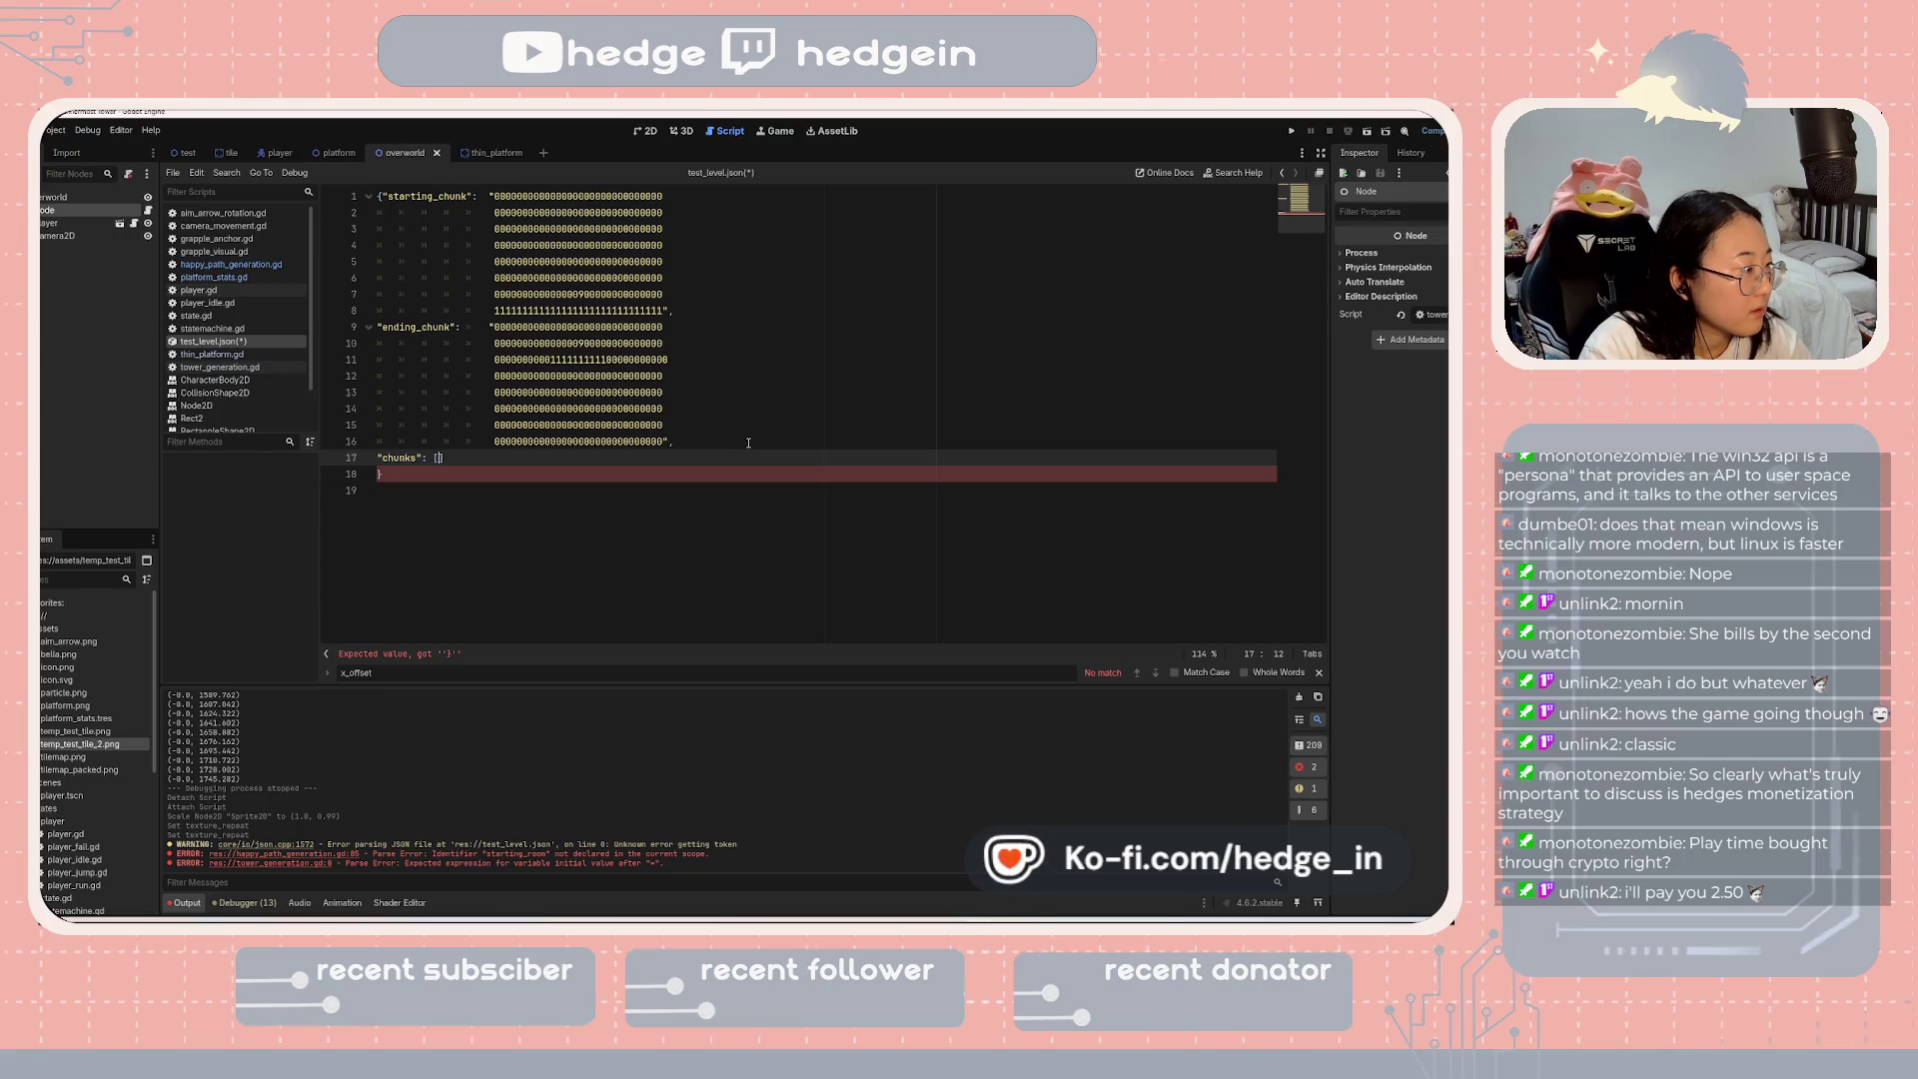
key(Left)
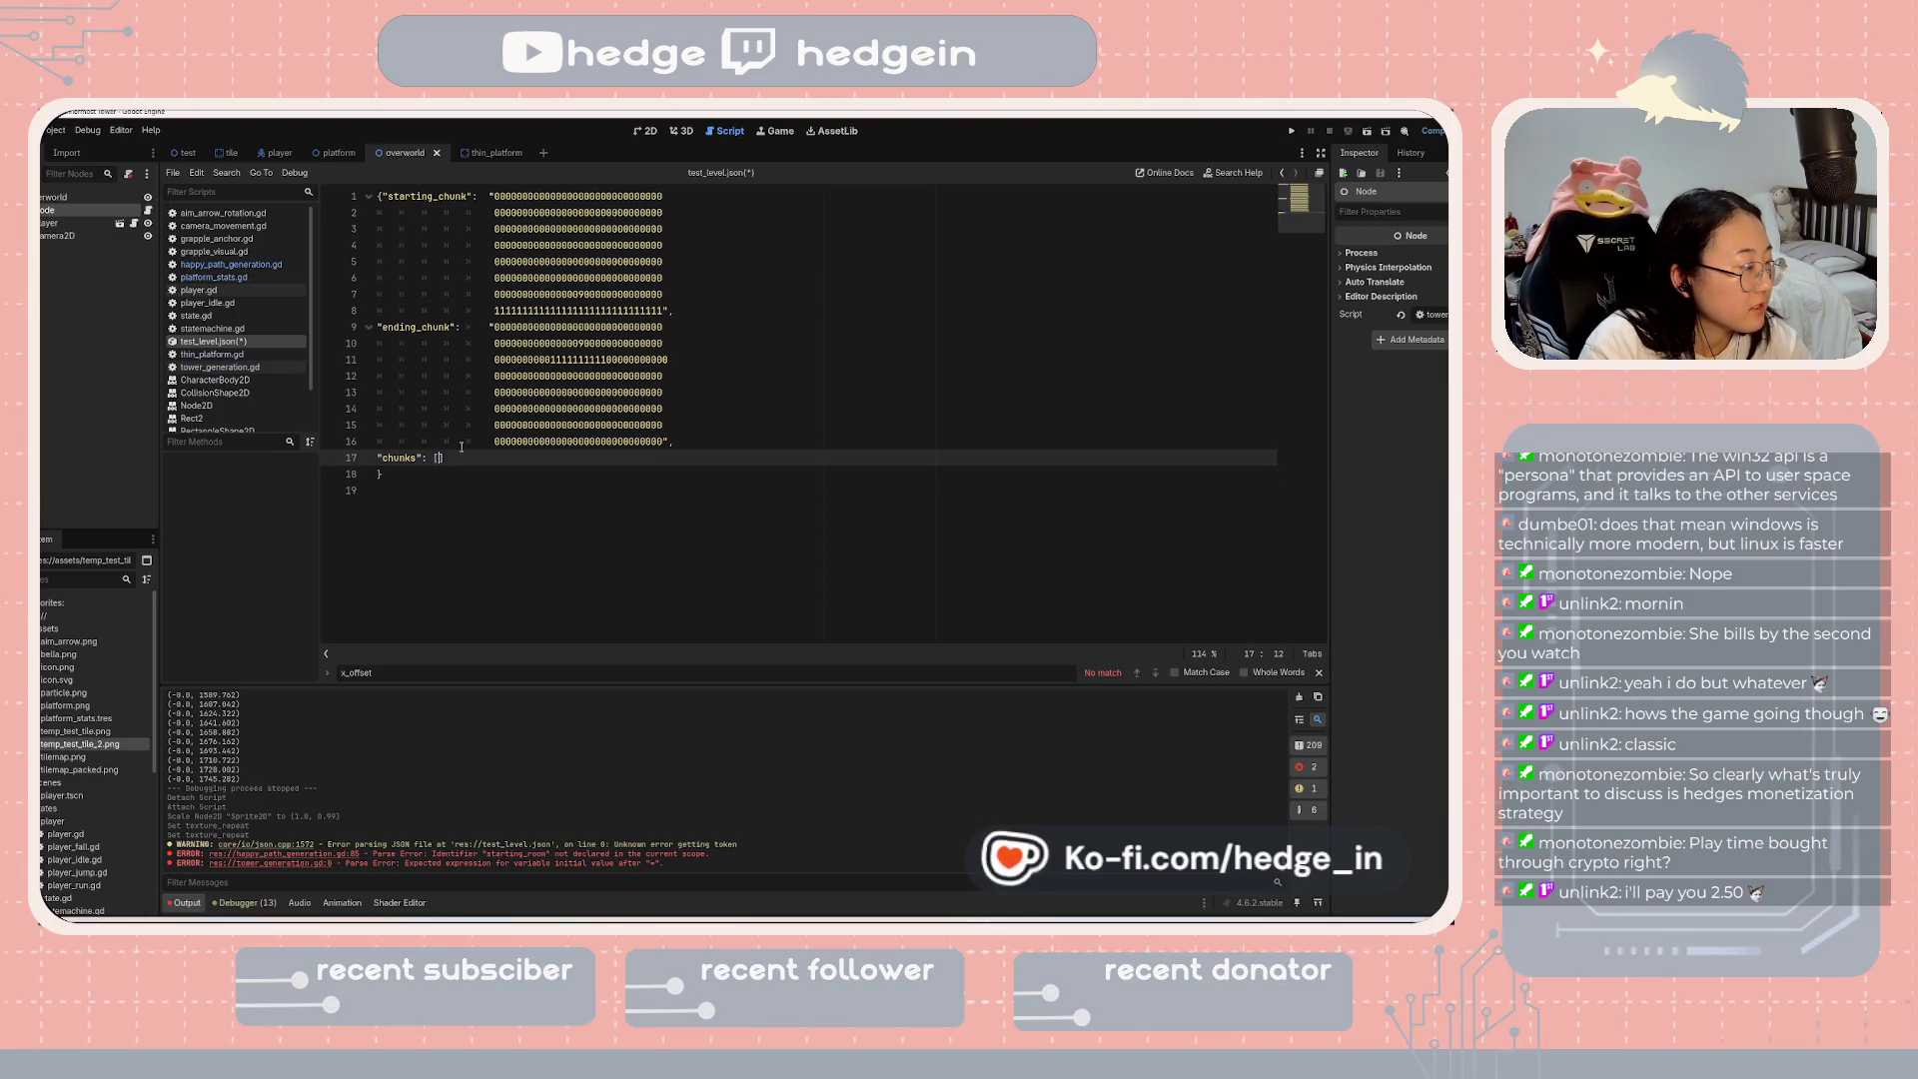
key(Return)
click(502, 456)
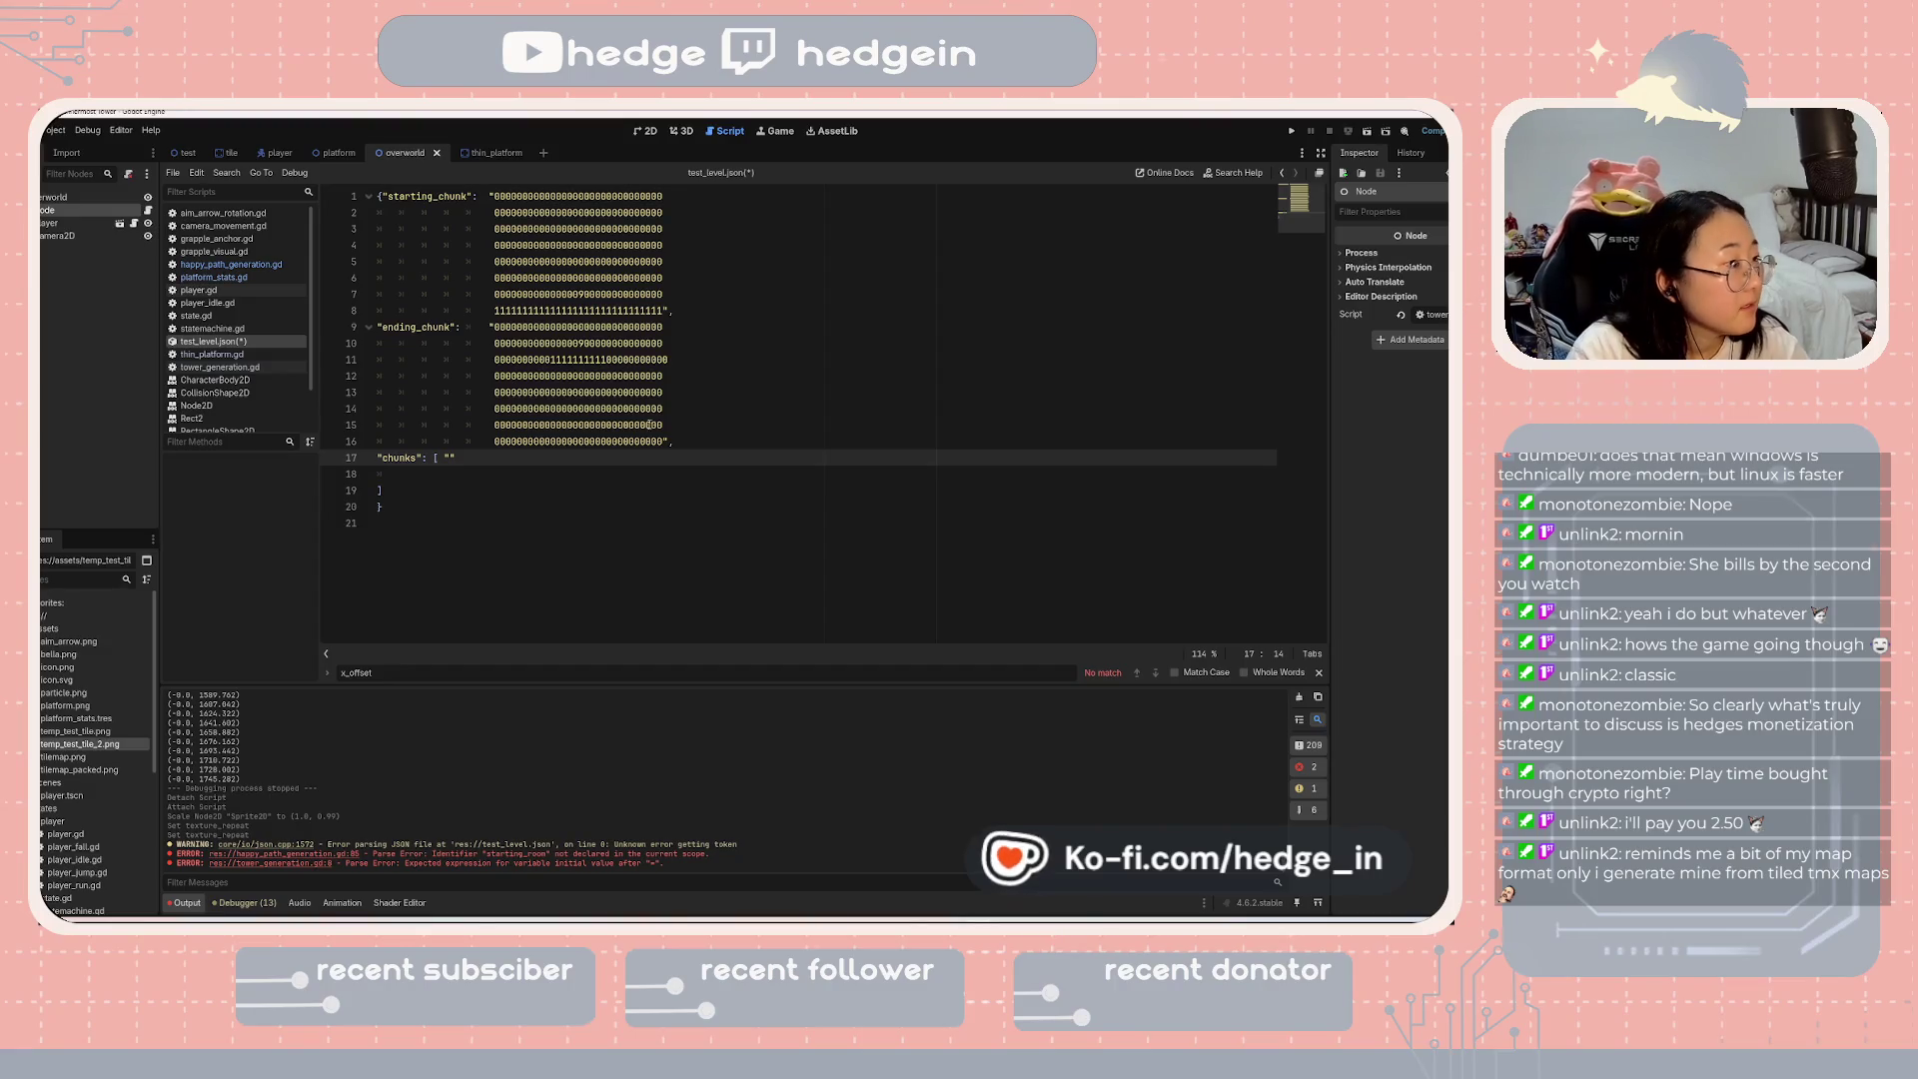
drag(676, 441, 488, 326)
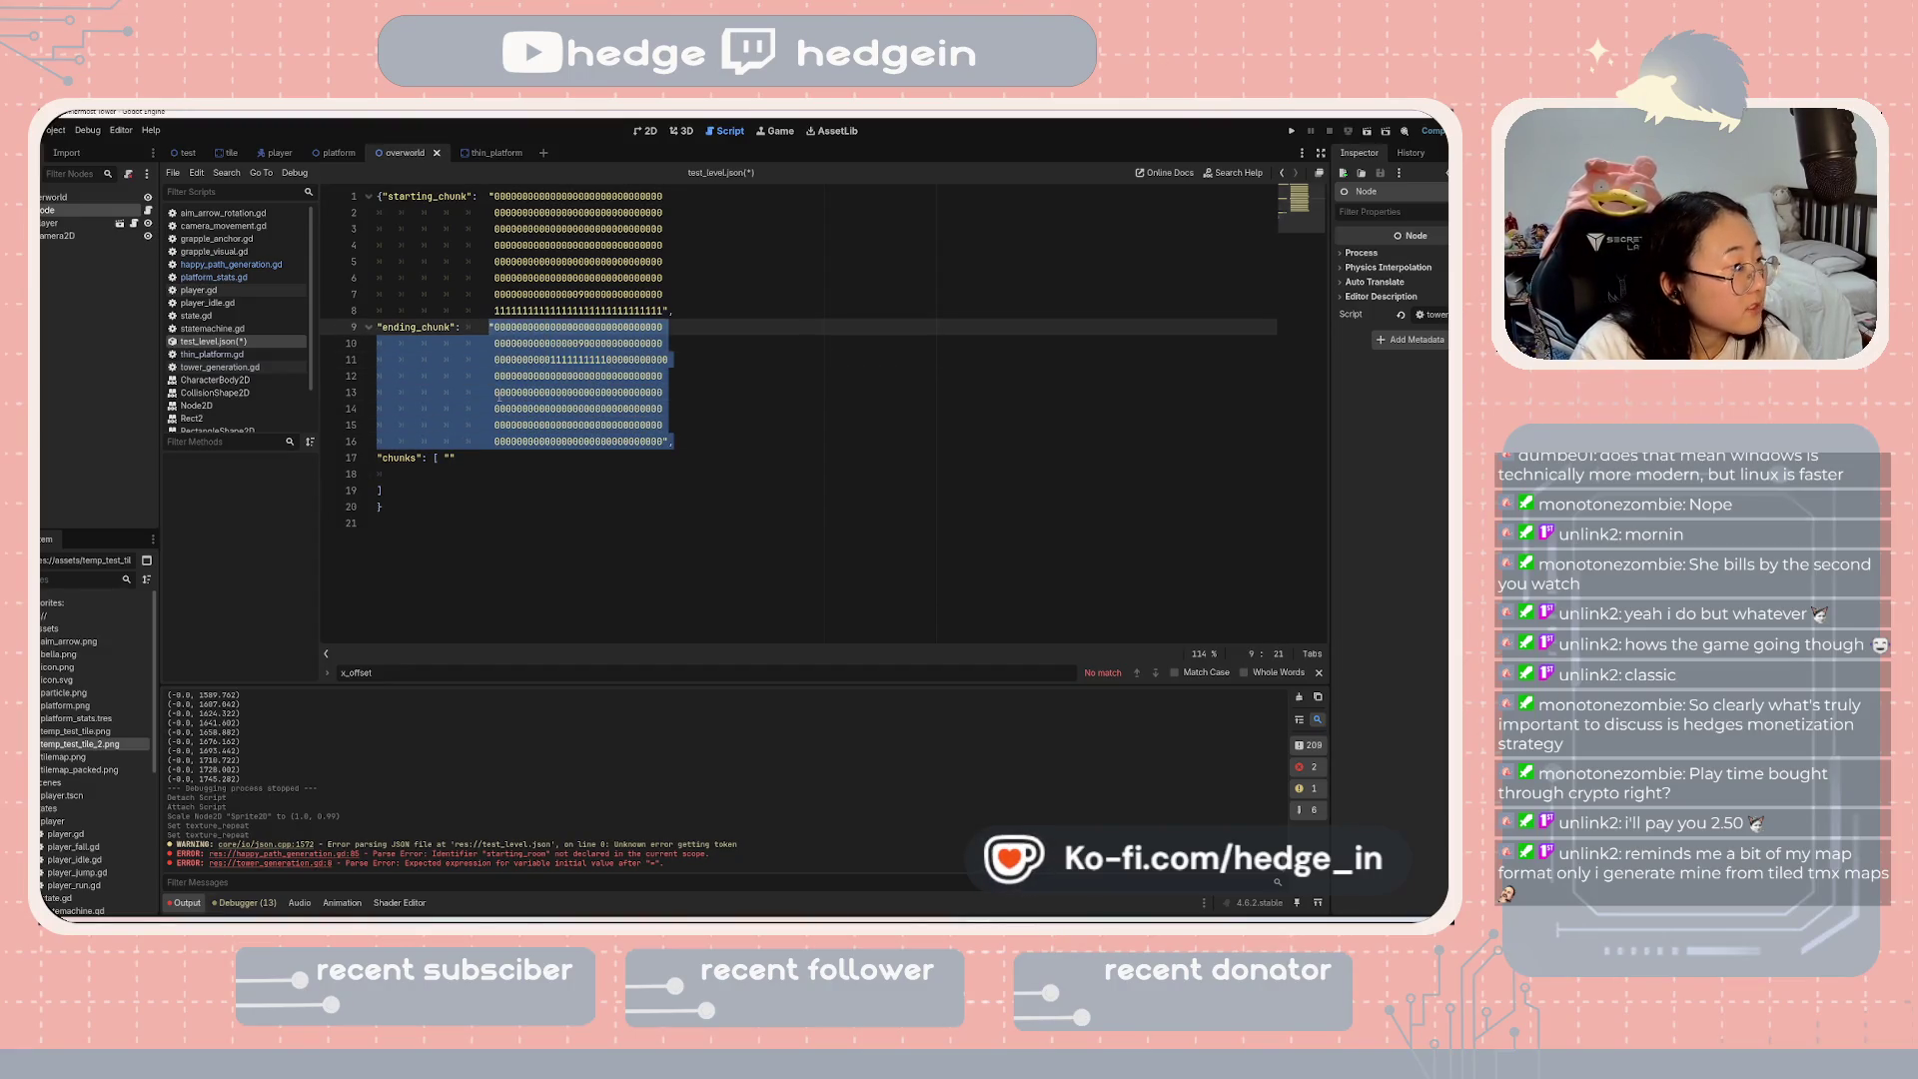
- Paste the copied ending_chunk rows into the chunks array and delete the stray quotes around them
key(ctrl+c)
click(449, 458)
key(ctrl+v)
click(449, 457)
key(BackSpace)
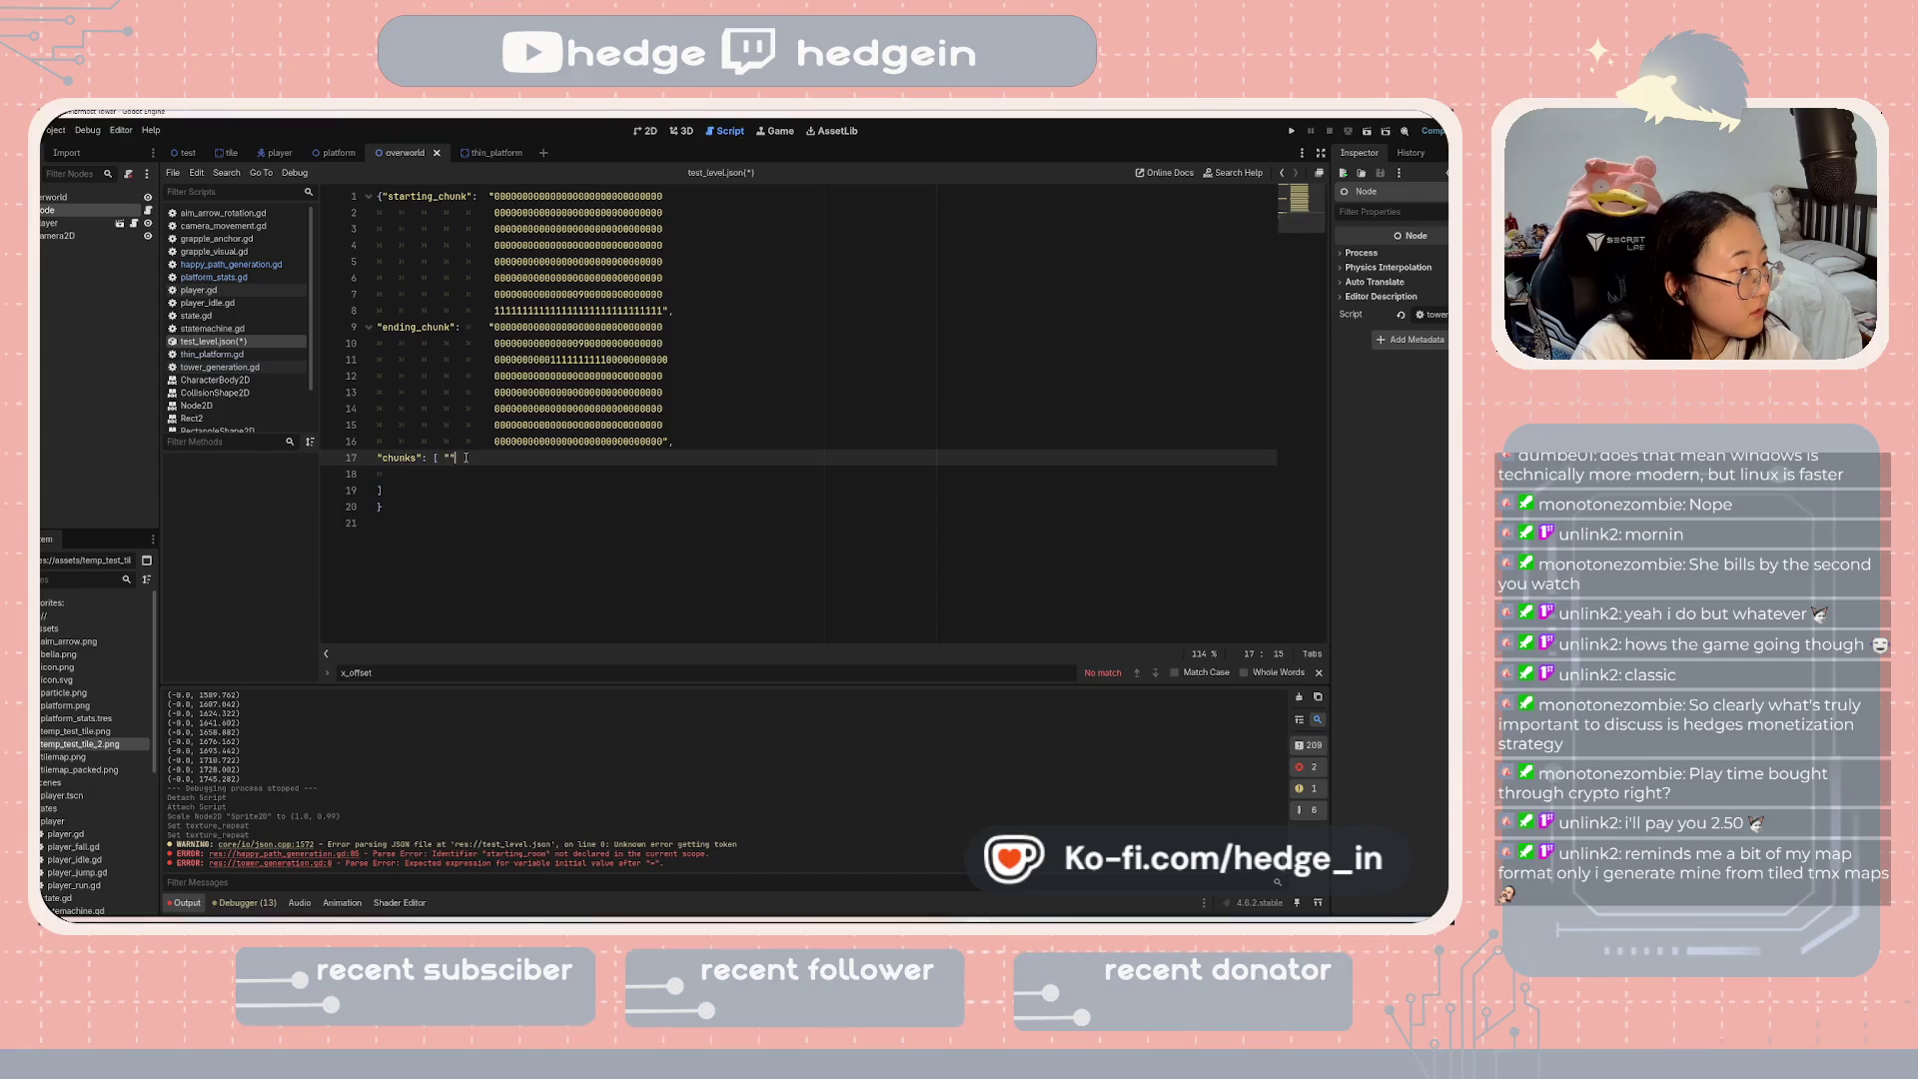
click(675, 571)
key(BackSpace)
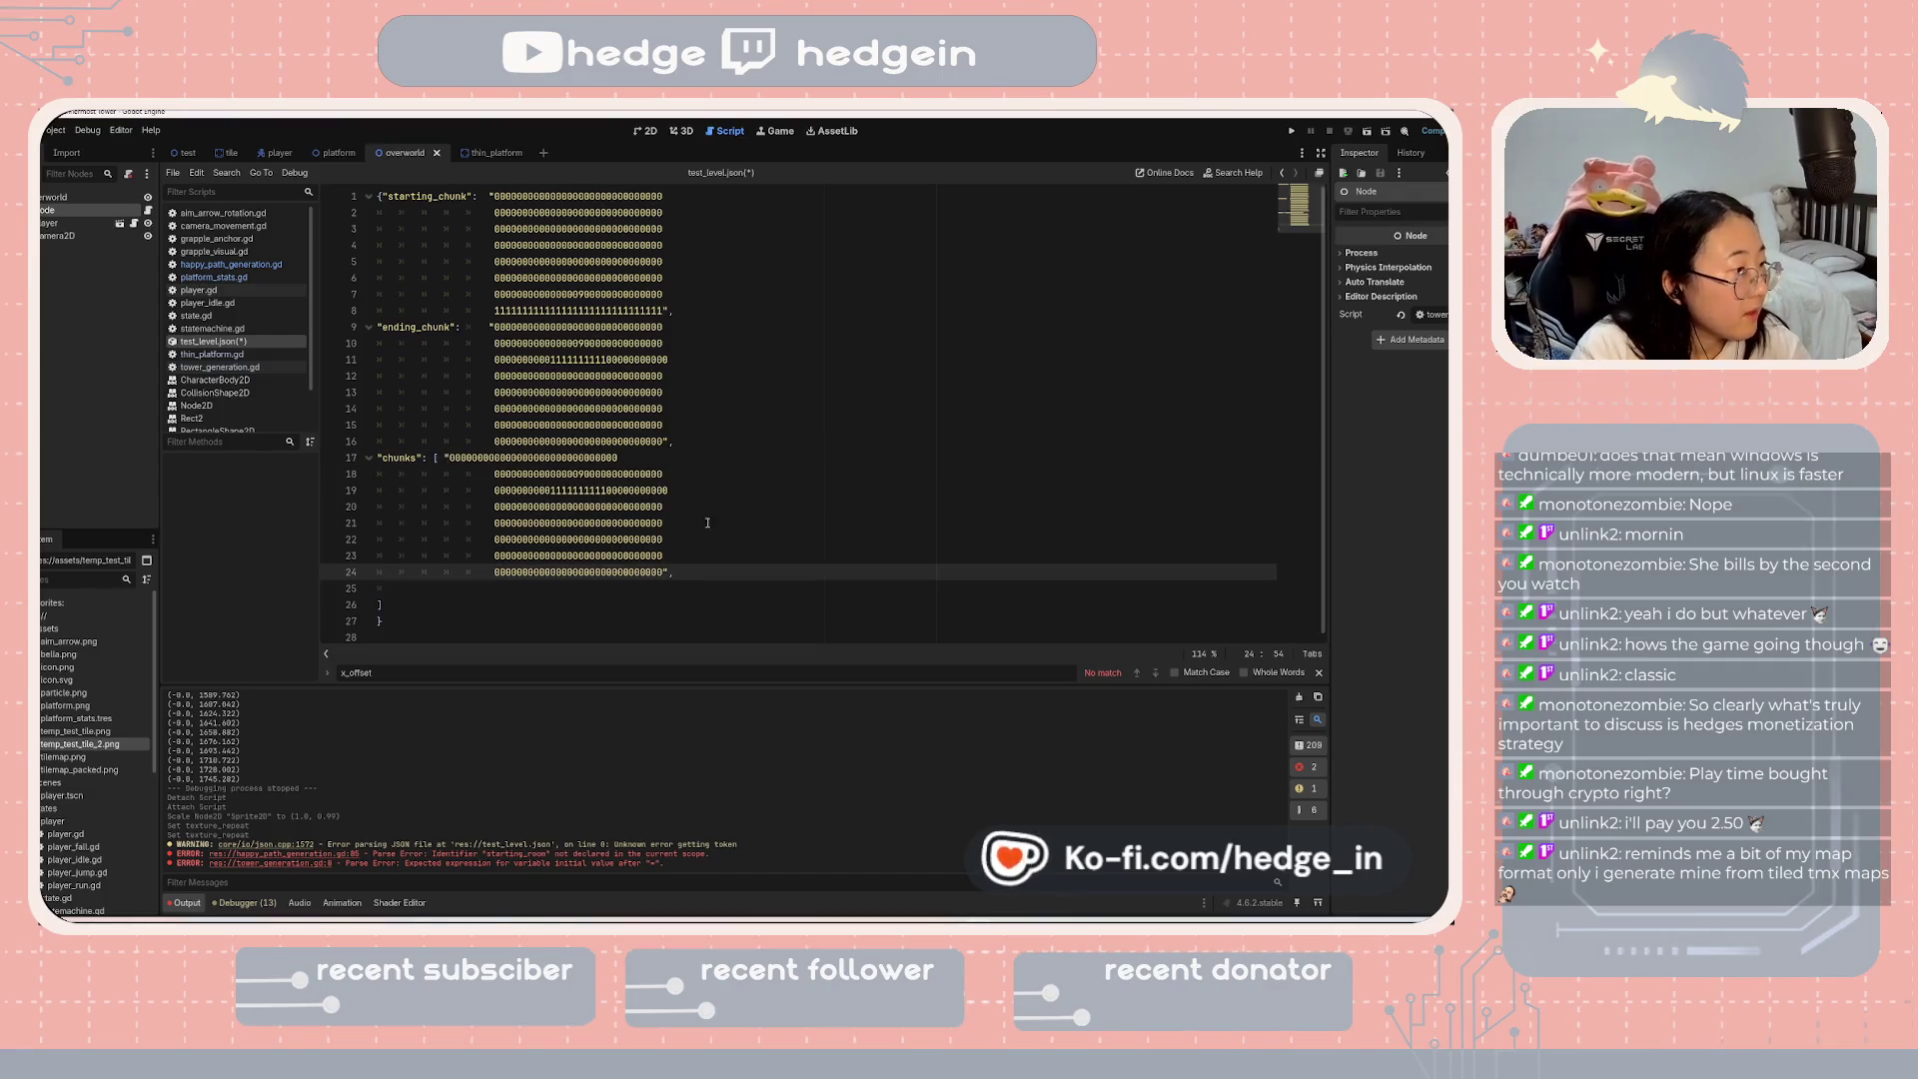
click(449, 458)
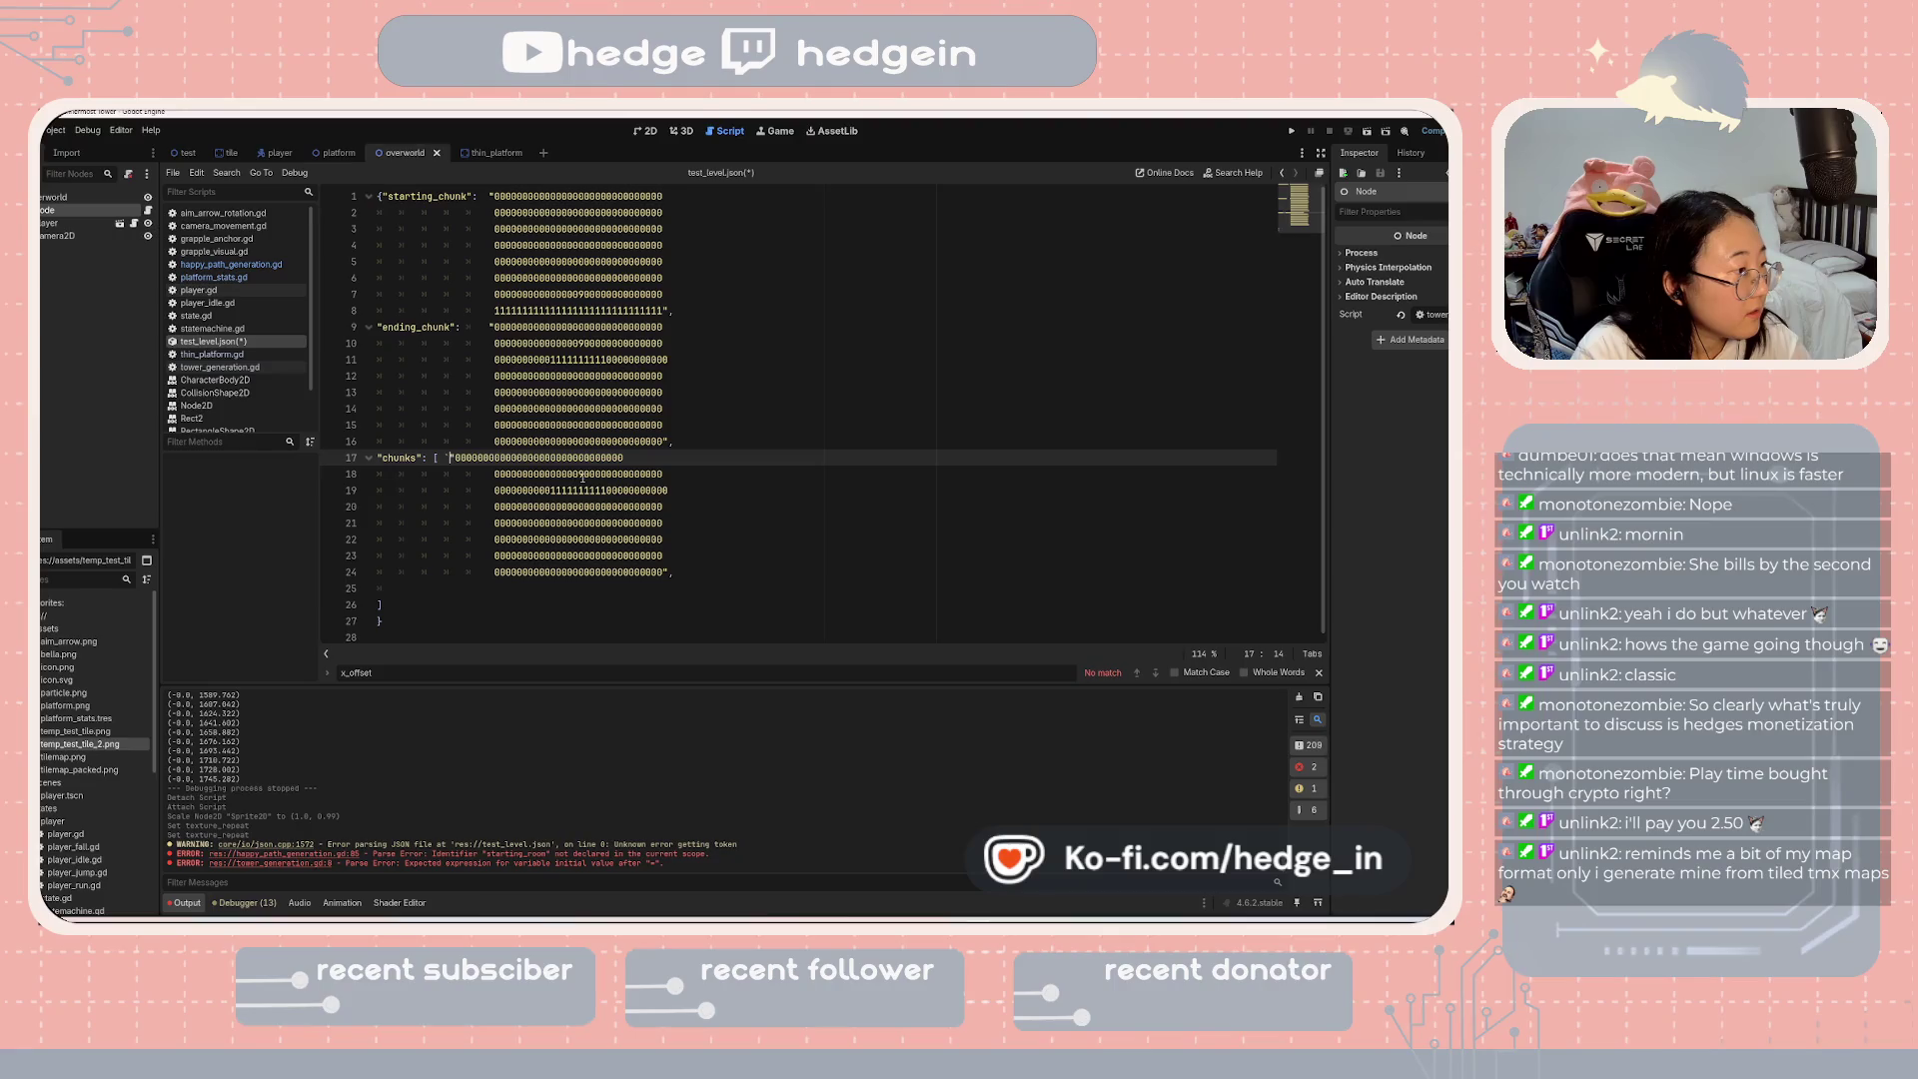
- Check the pasted grid and delete the extra character ending line 11
click(469, 457)
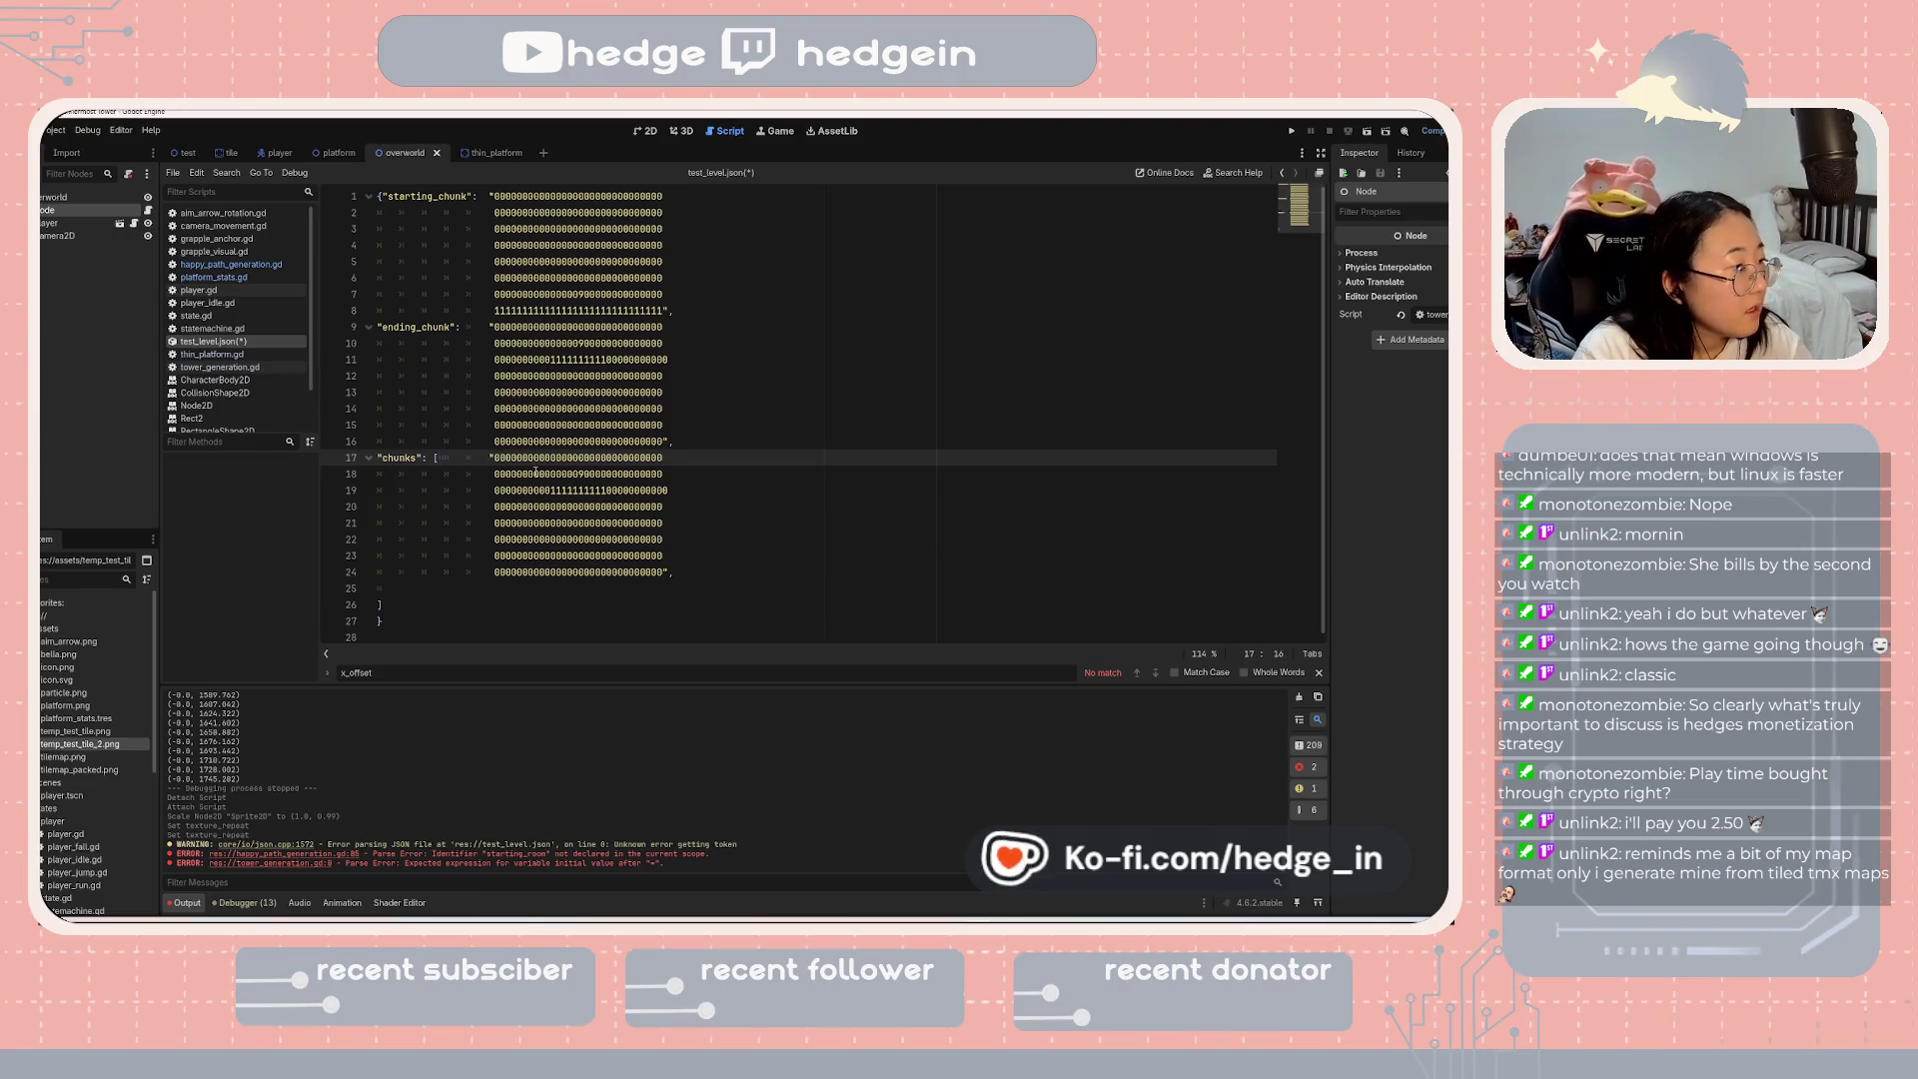
click(539, 507)
click(445, 457)
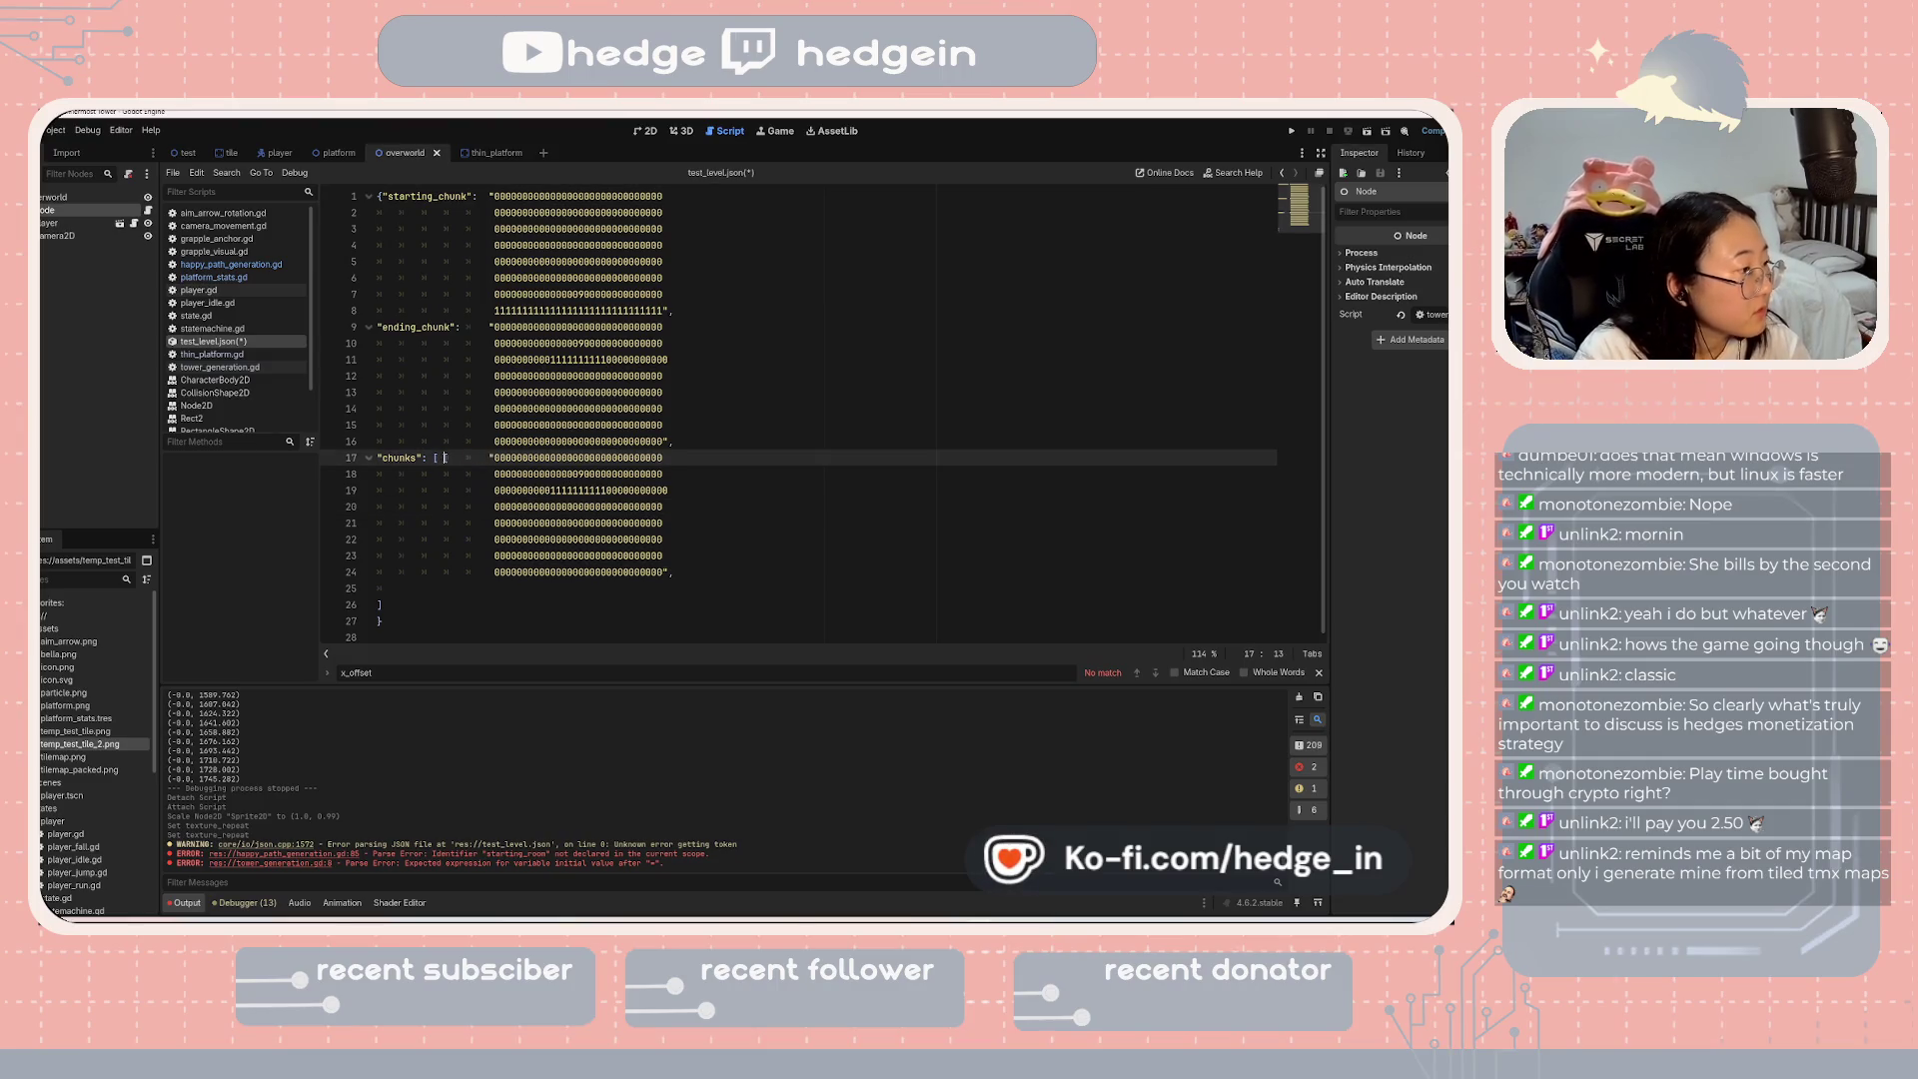
click(817, 551)
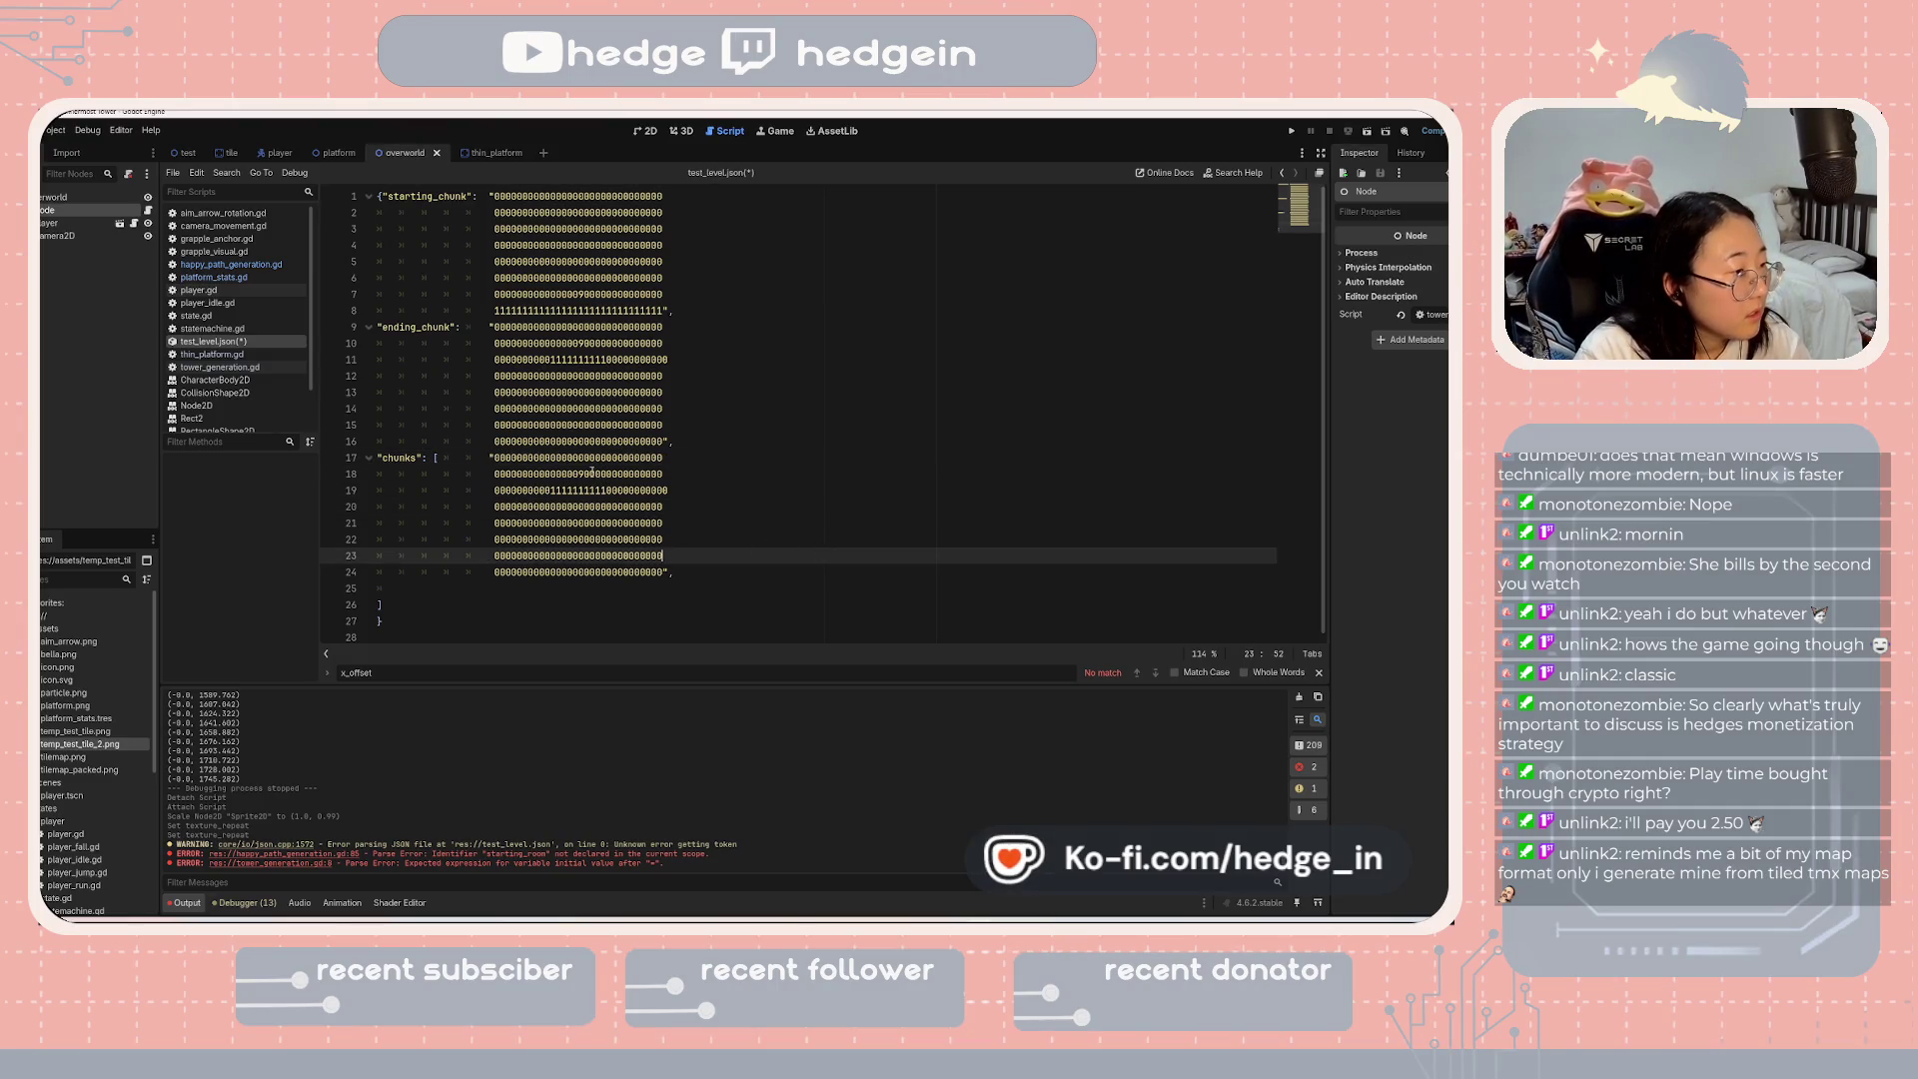
click(605, 491)
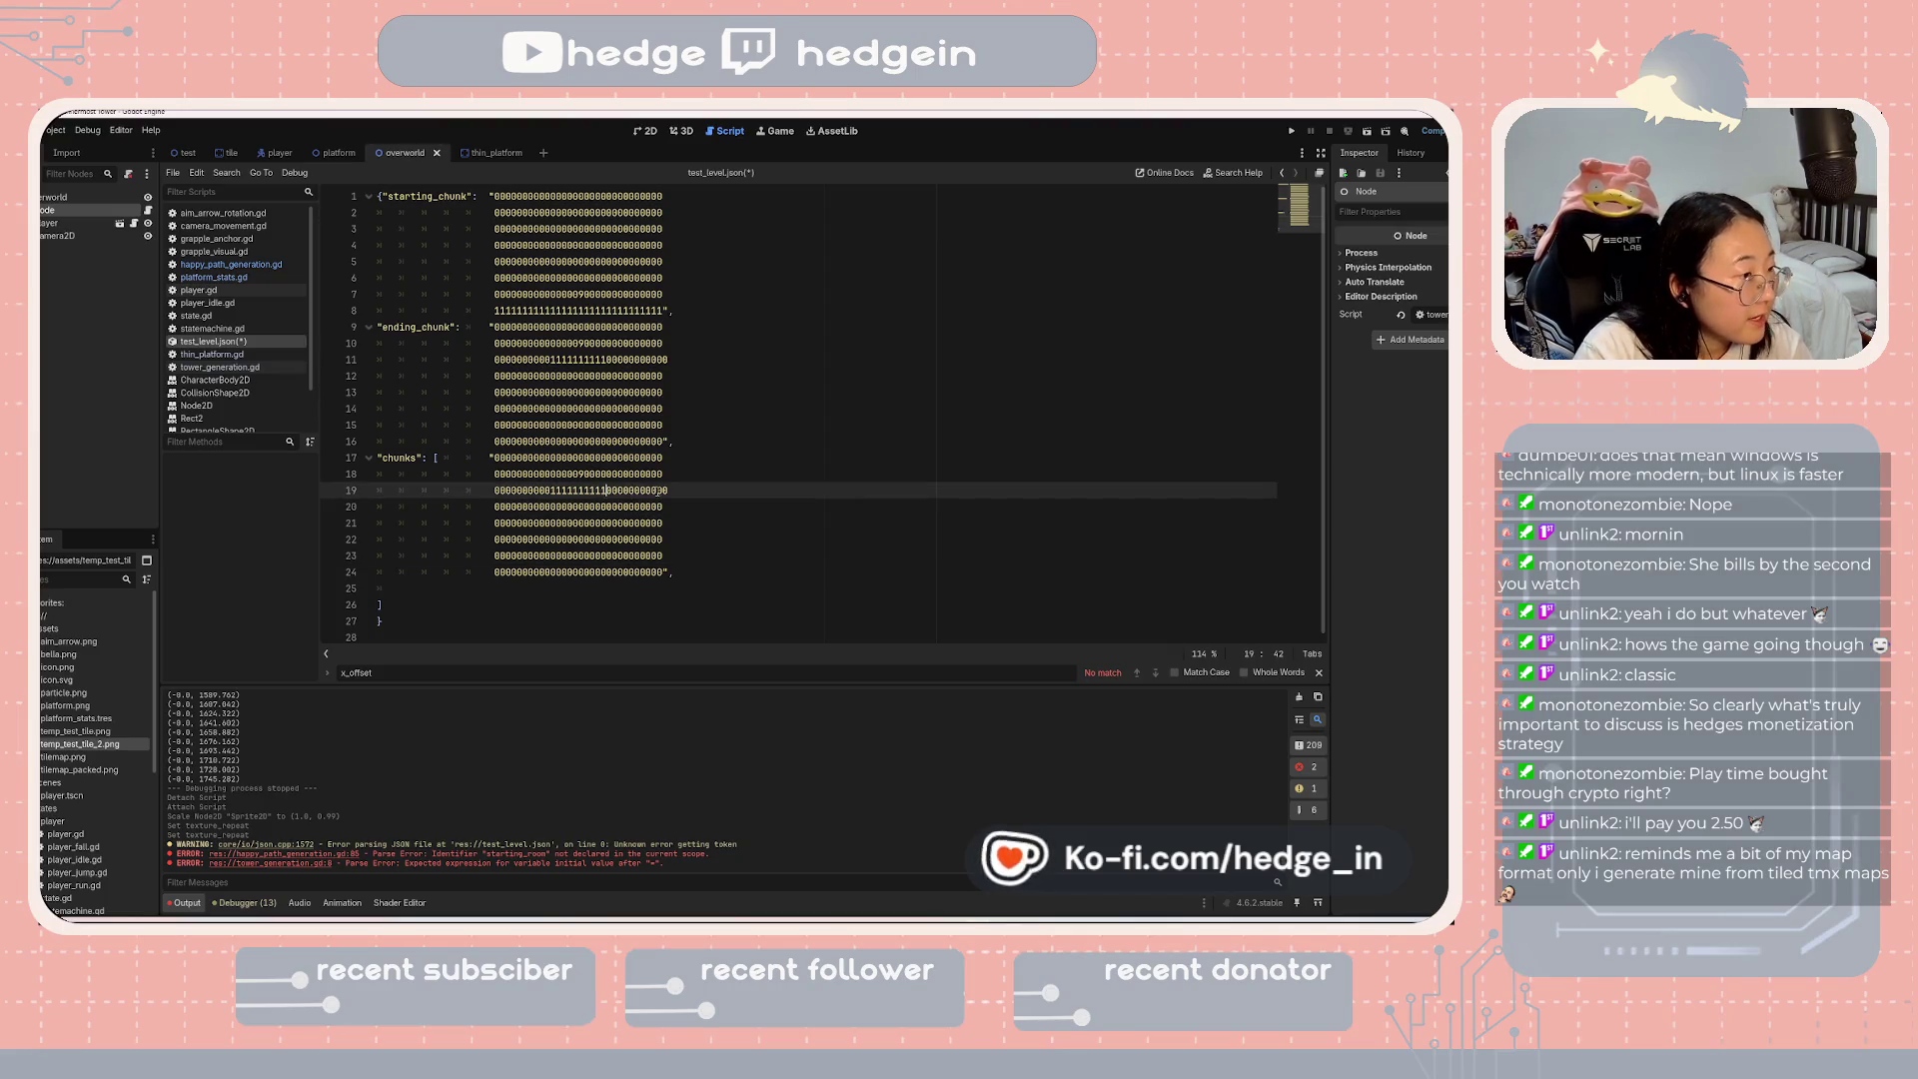
click(683, 358)
key(super+shift+s)
click(762, 290)
click(692, 433)
key(Down)
key(Up)
key(Up)
key(Up)
key(Delete)
- Fix the grid rows: zeros on line 19, remove line 18's stray 9, add 111111 on line 23
click(677, 492)
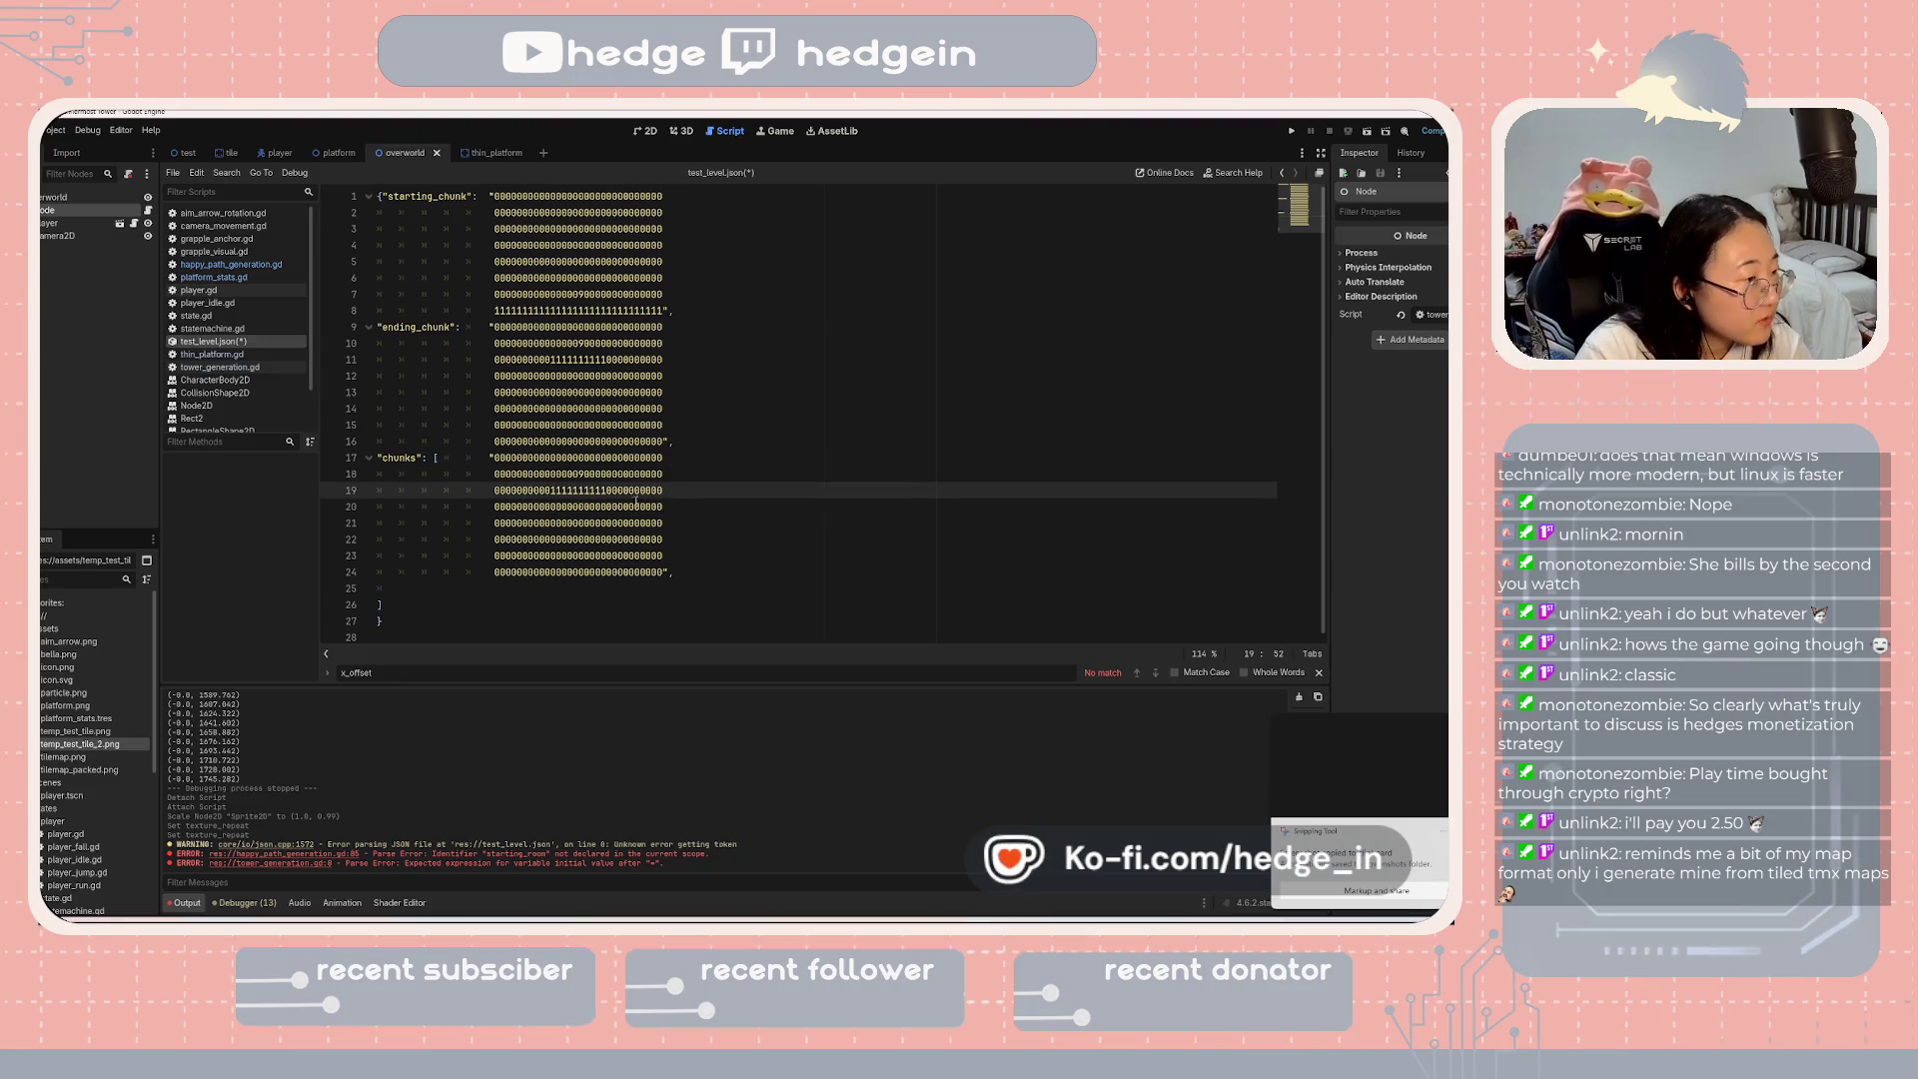
drag(575, 491, 552, 491)
key(BackSpace)
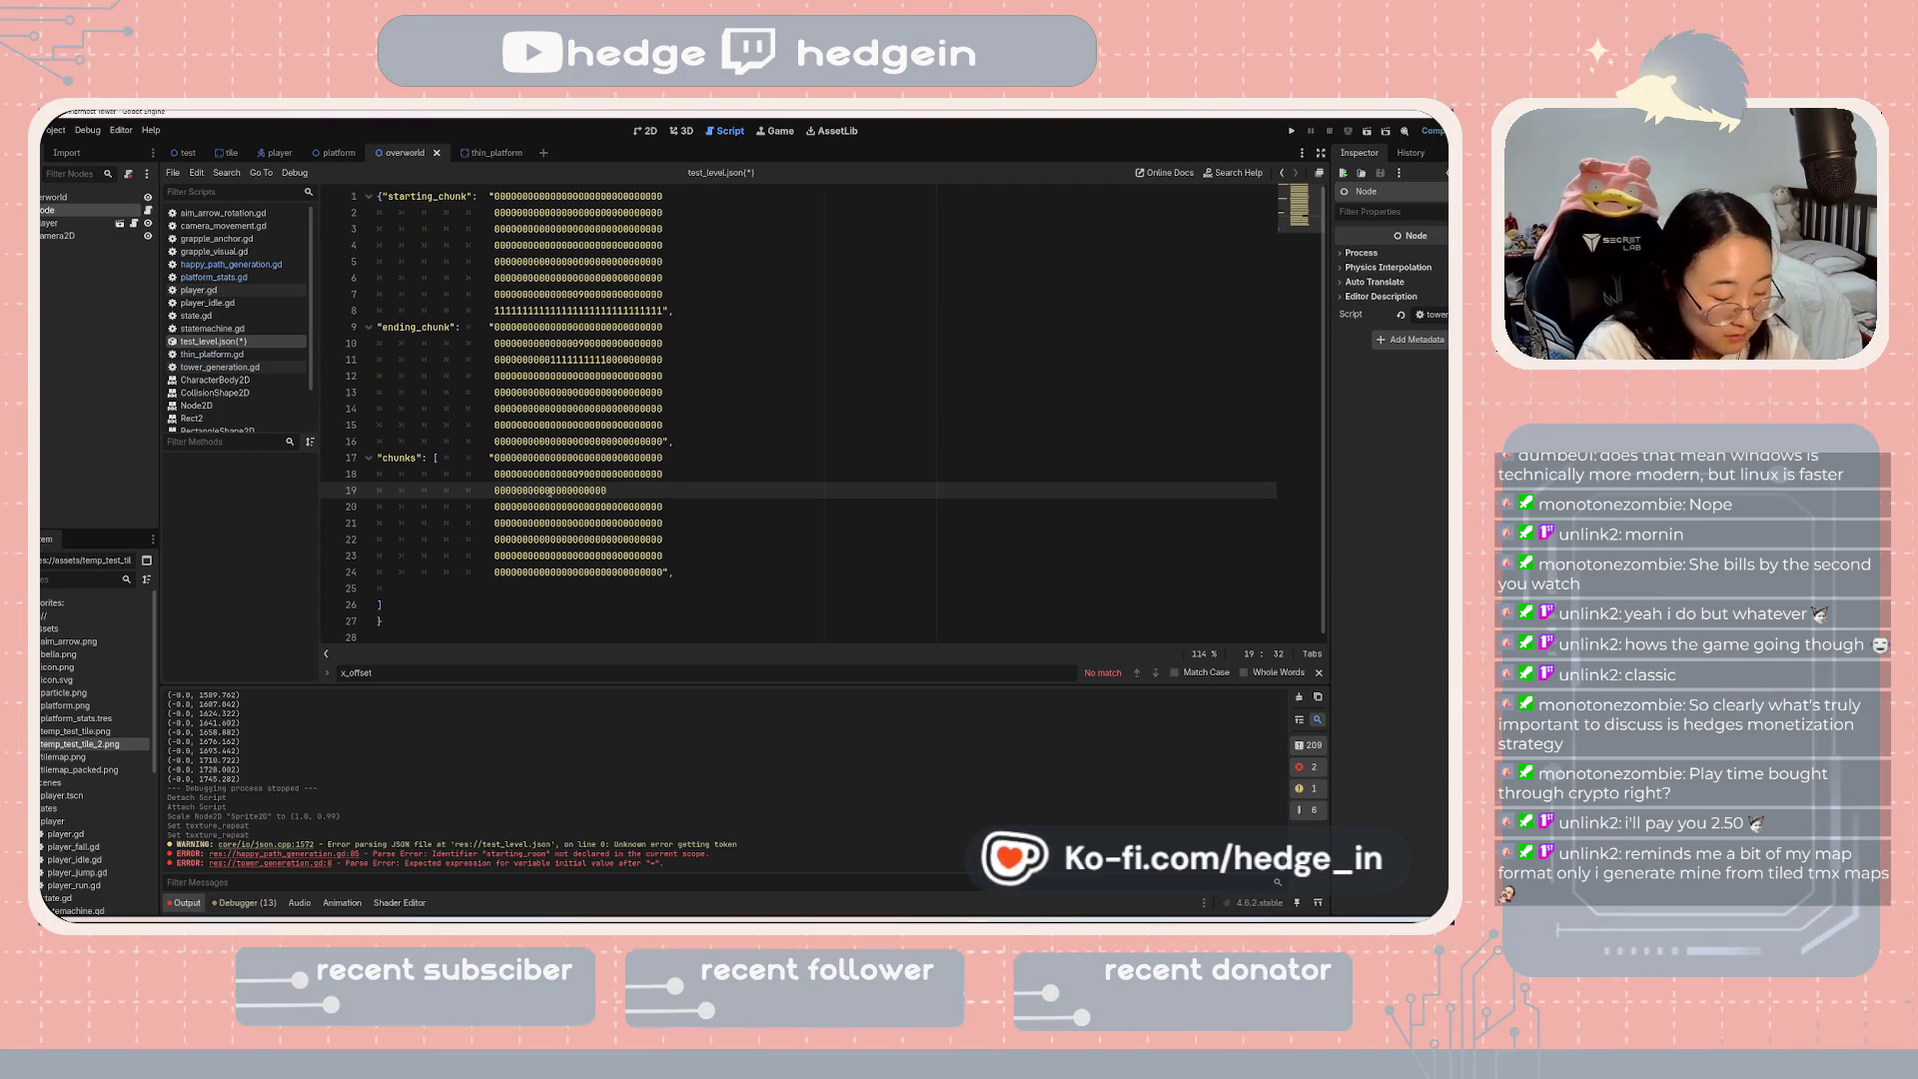
text(0000000000)
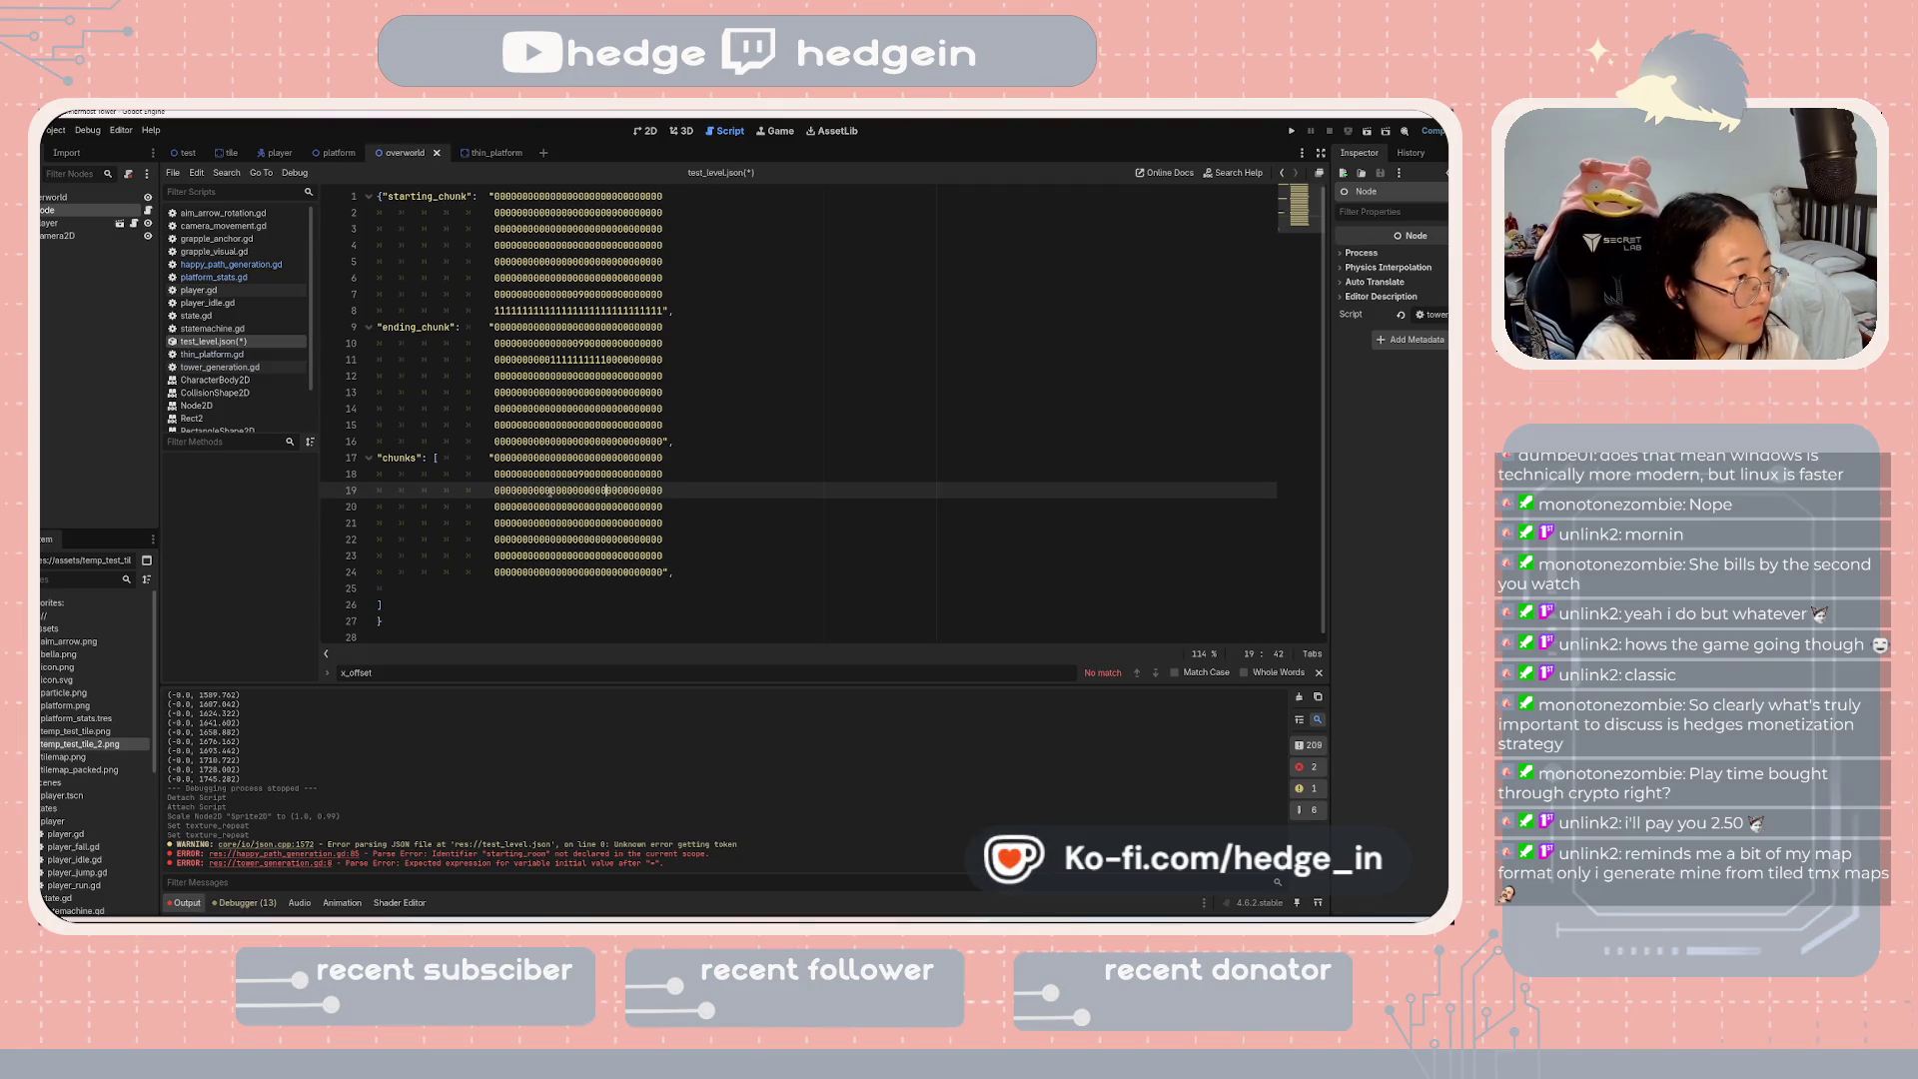
click(586, 473)
key(BackSpace)
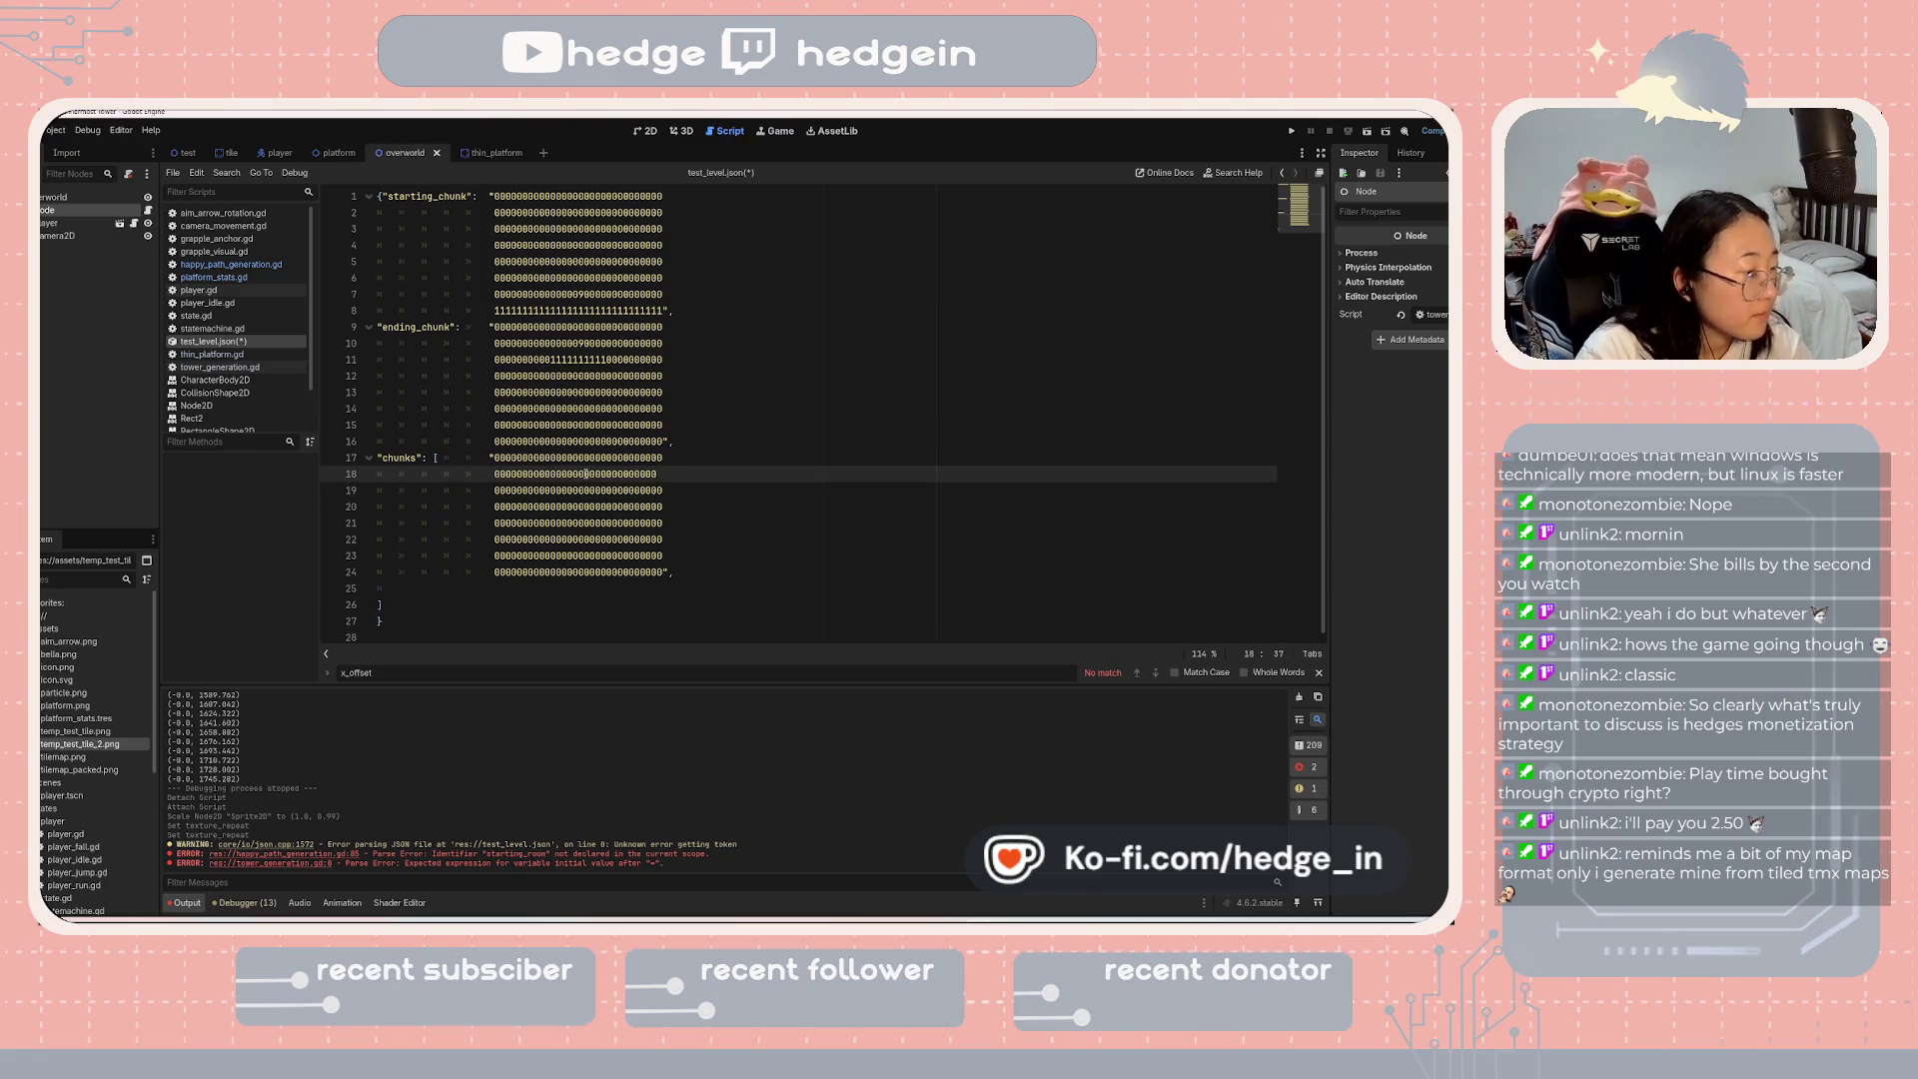
click(498, 571)
drag(520, 556, 547, 555)
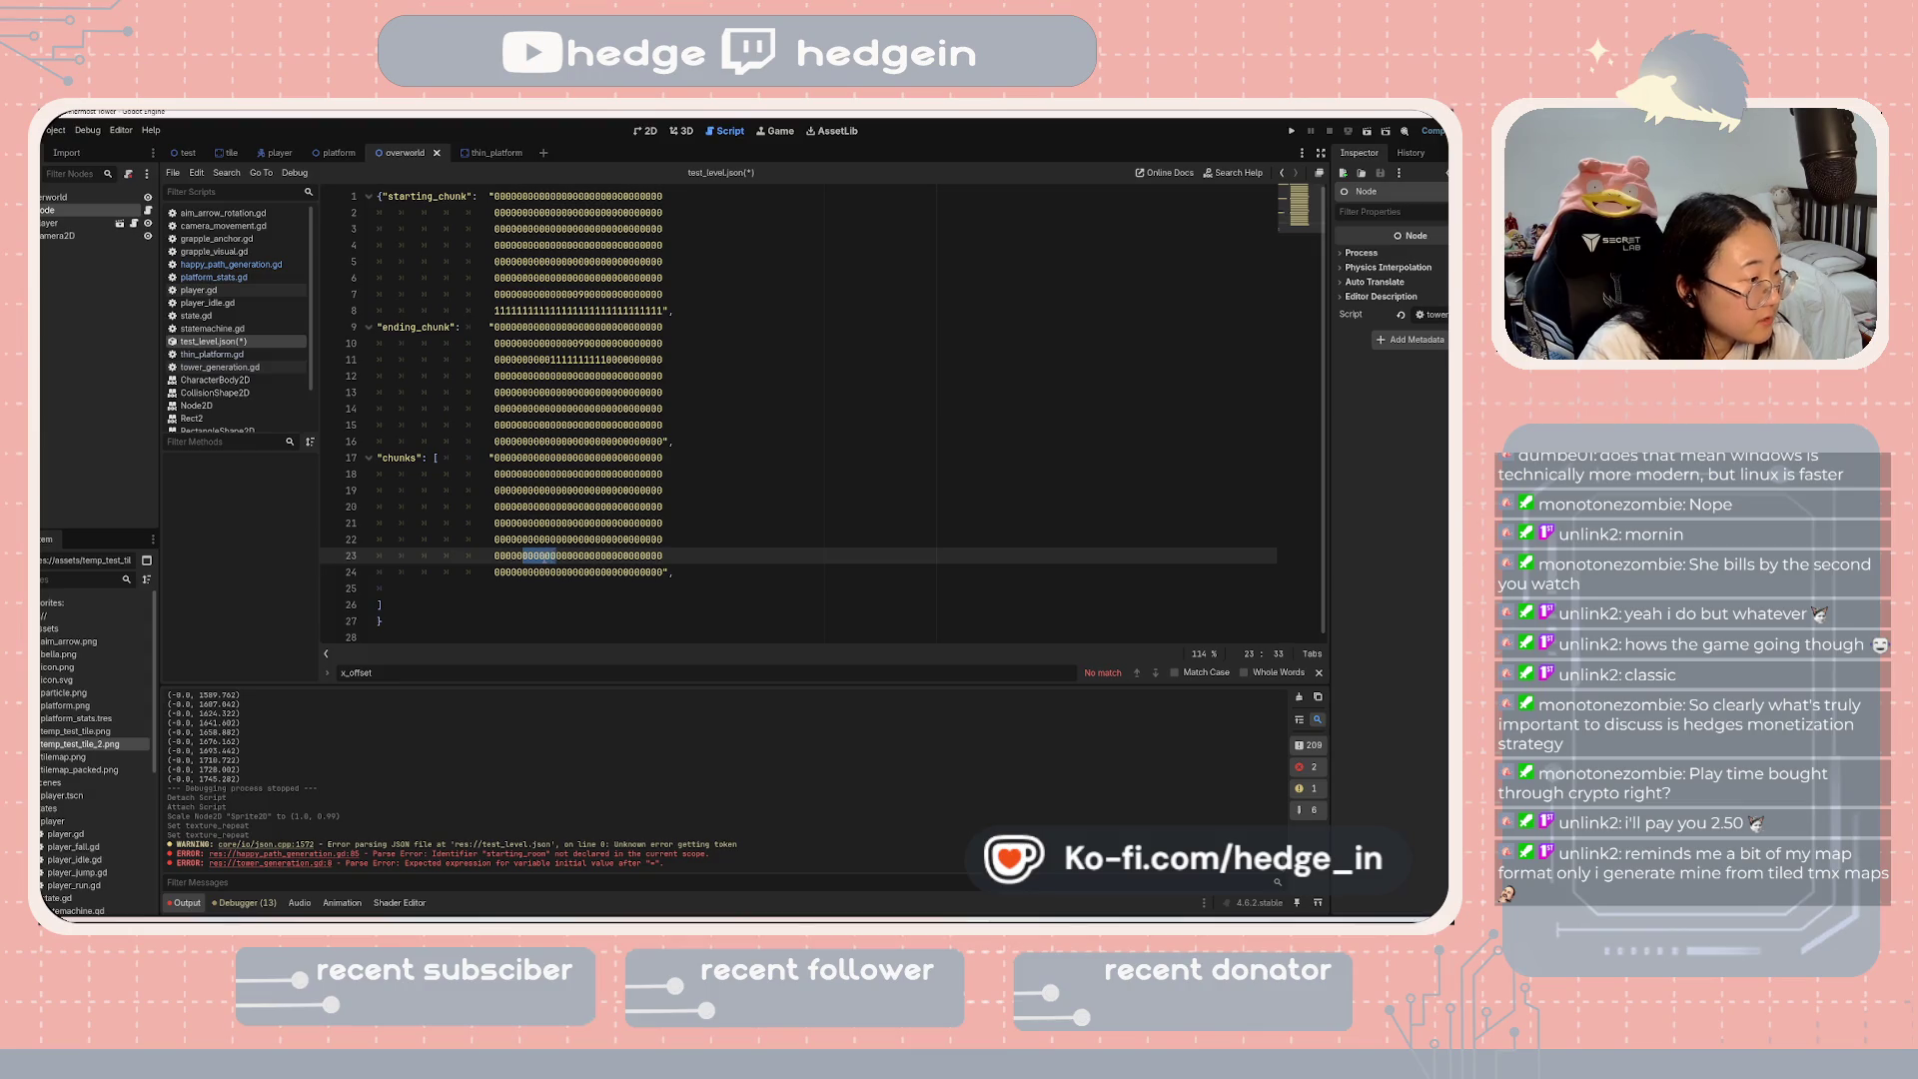
text(111111)
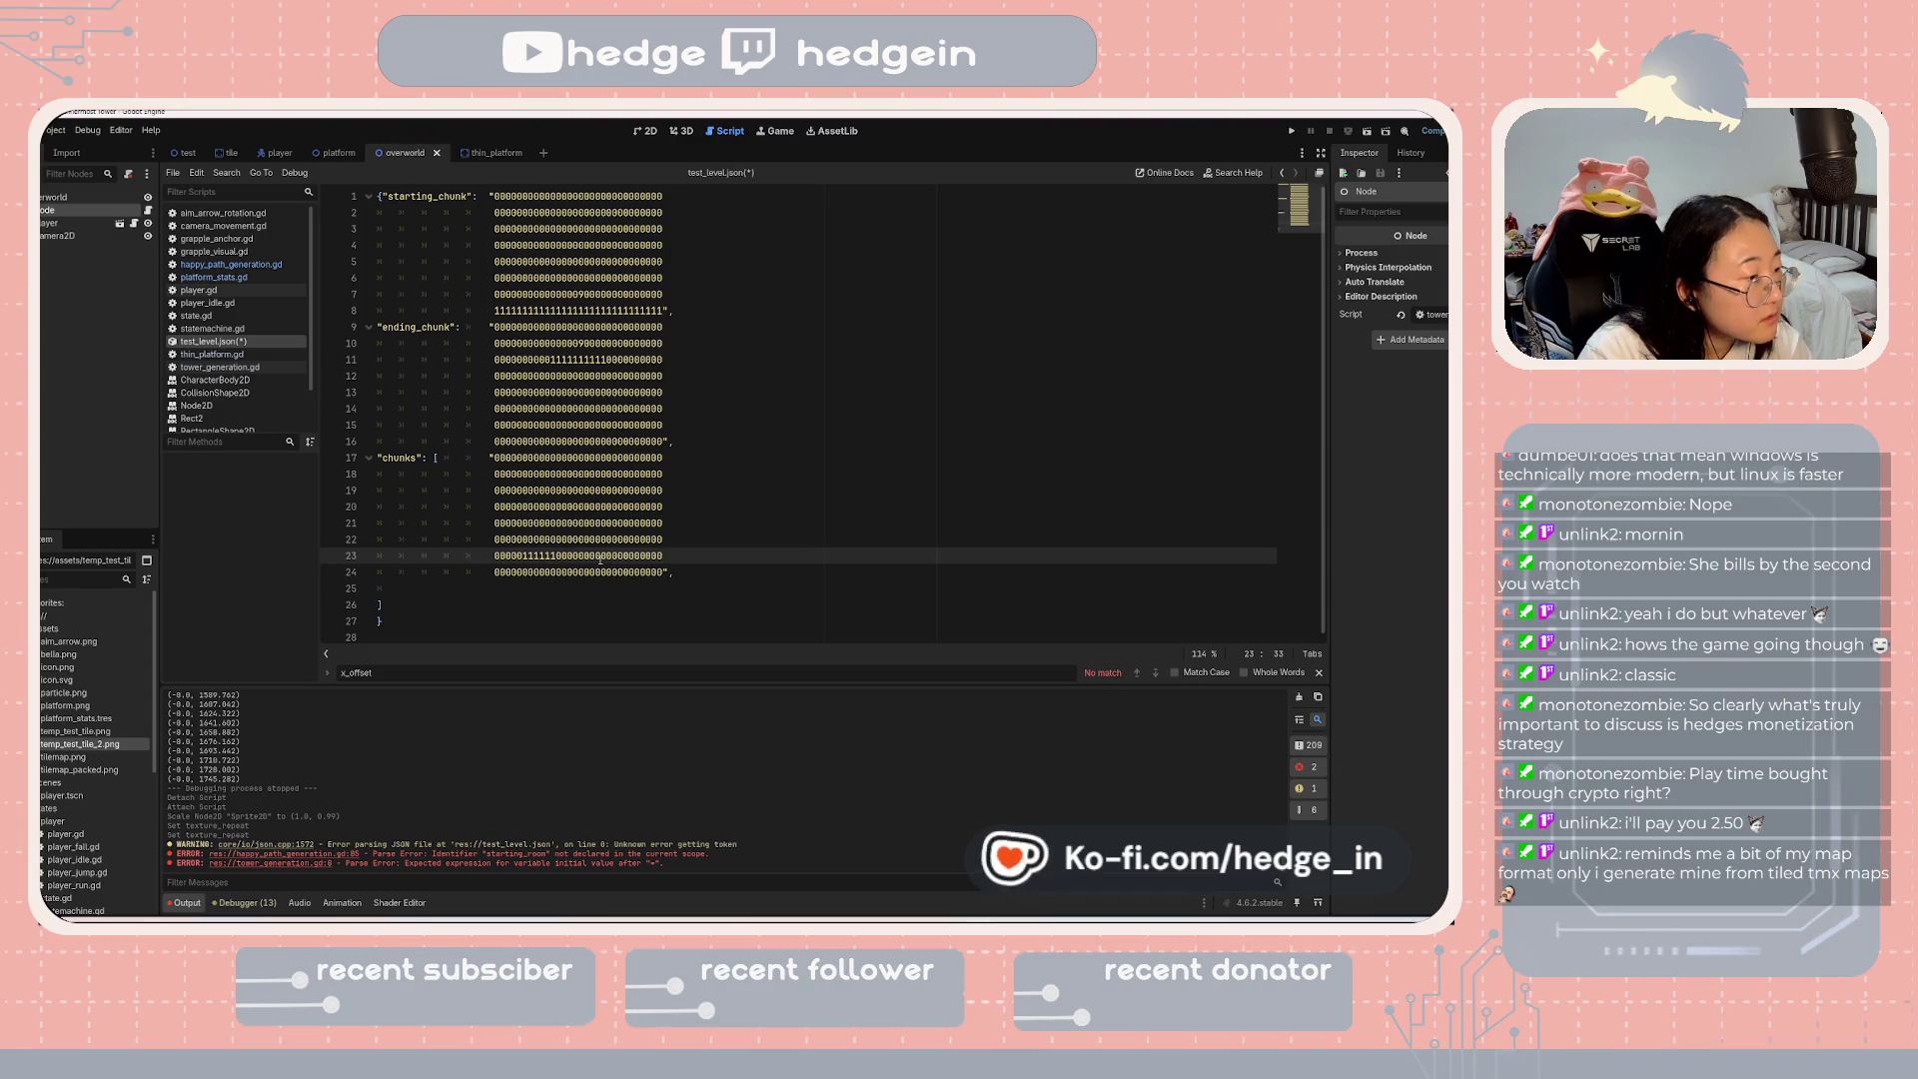
drag(605, 557, 632, 557)
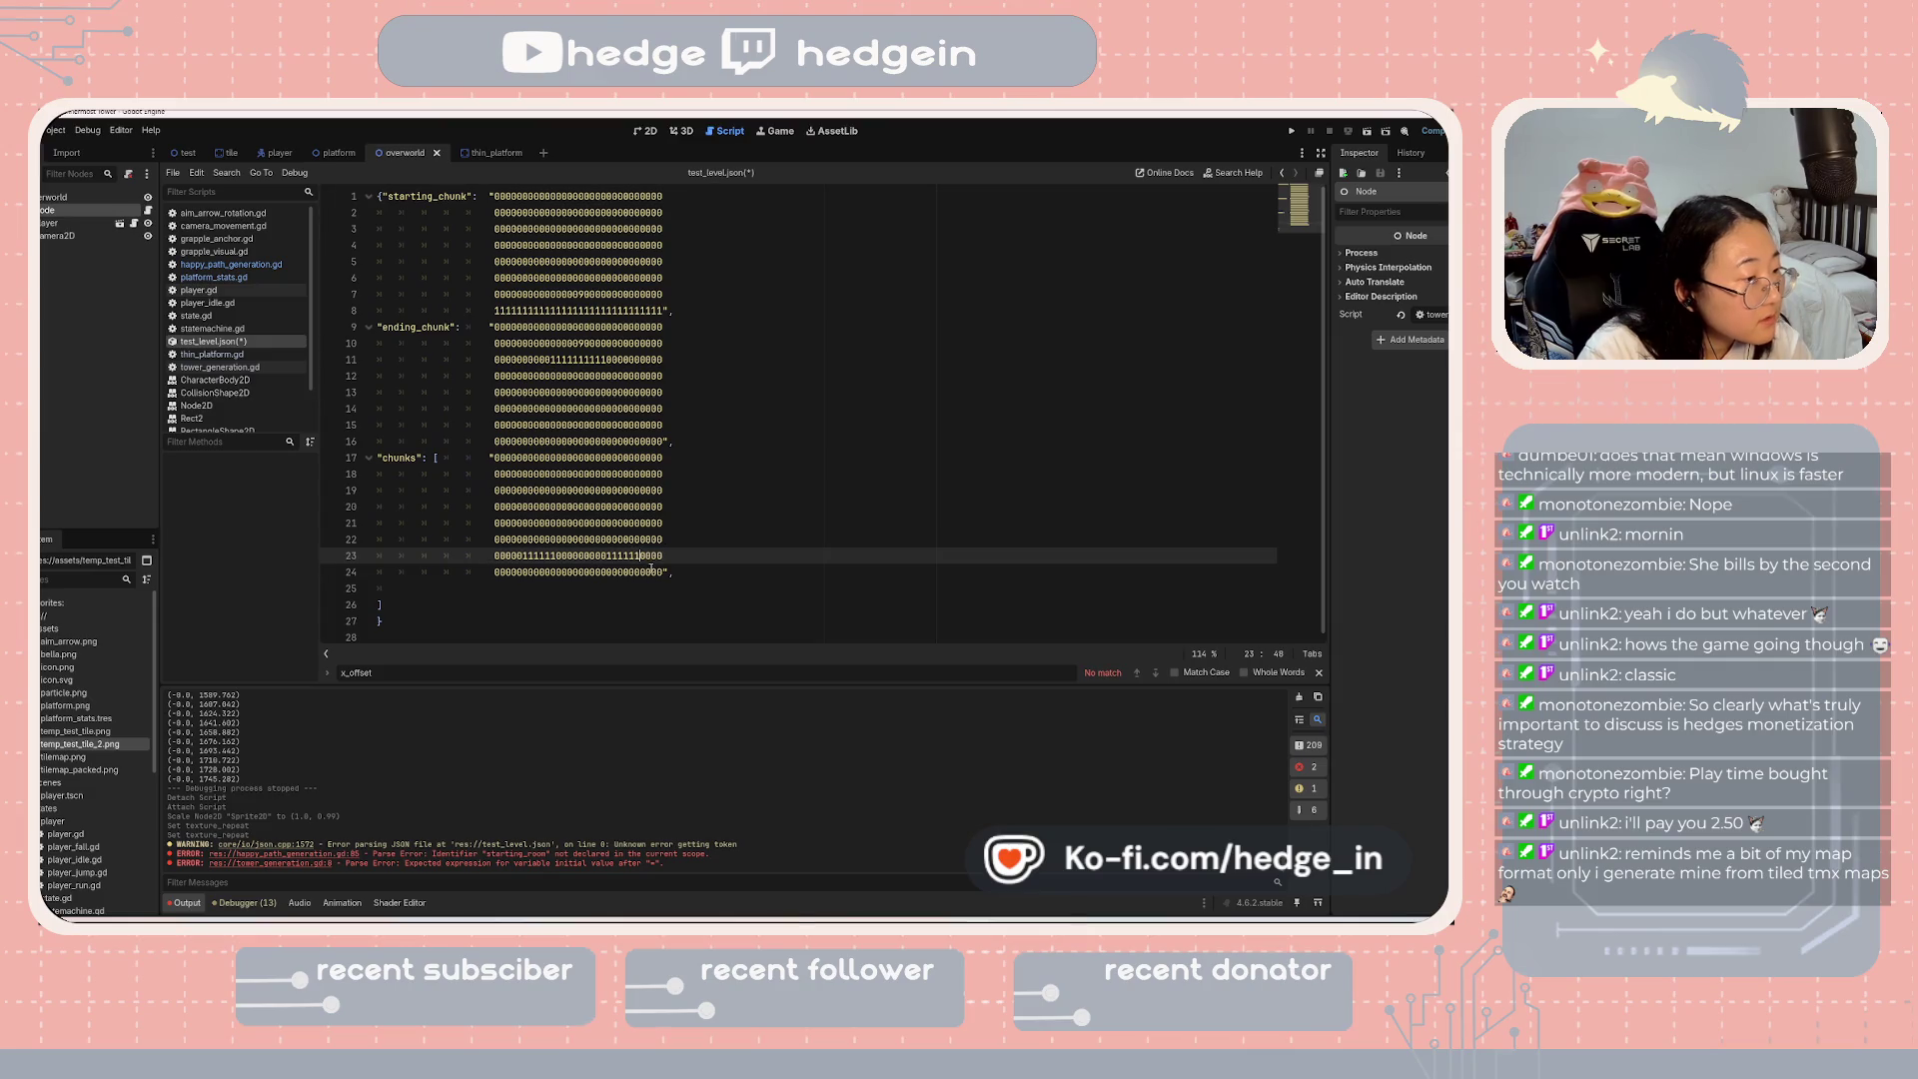
drag(664, 556, 495, 556)
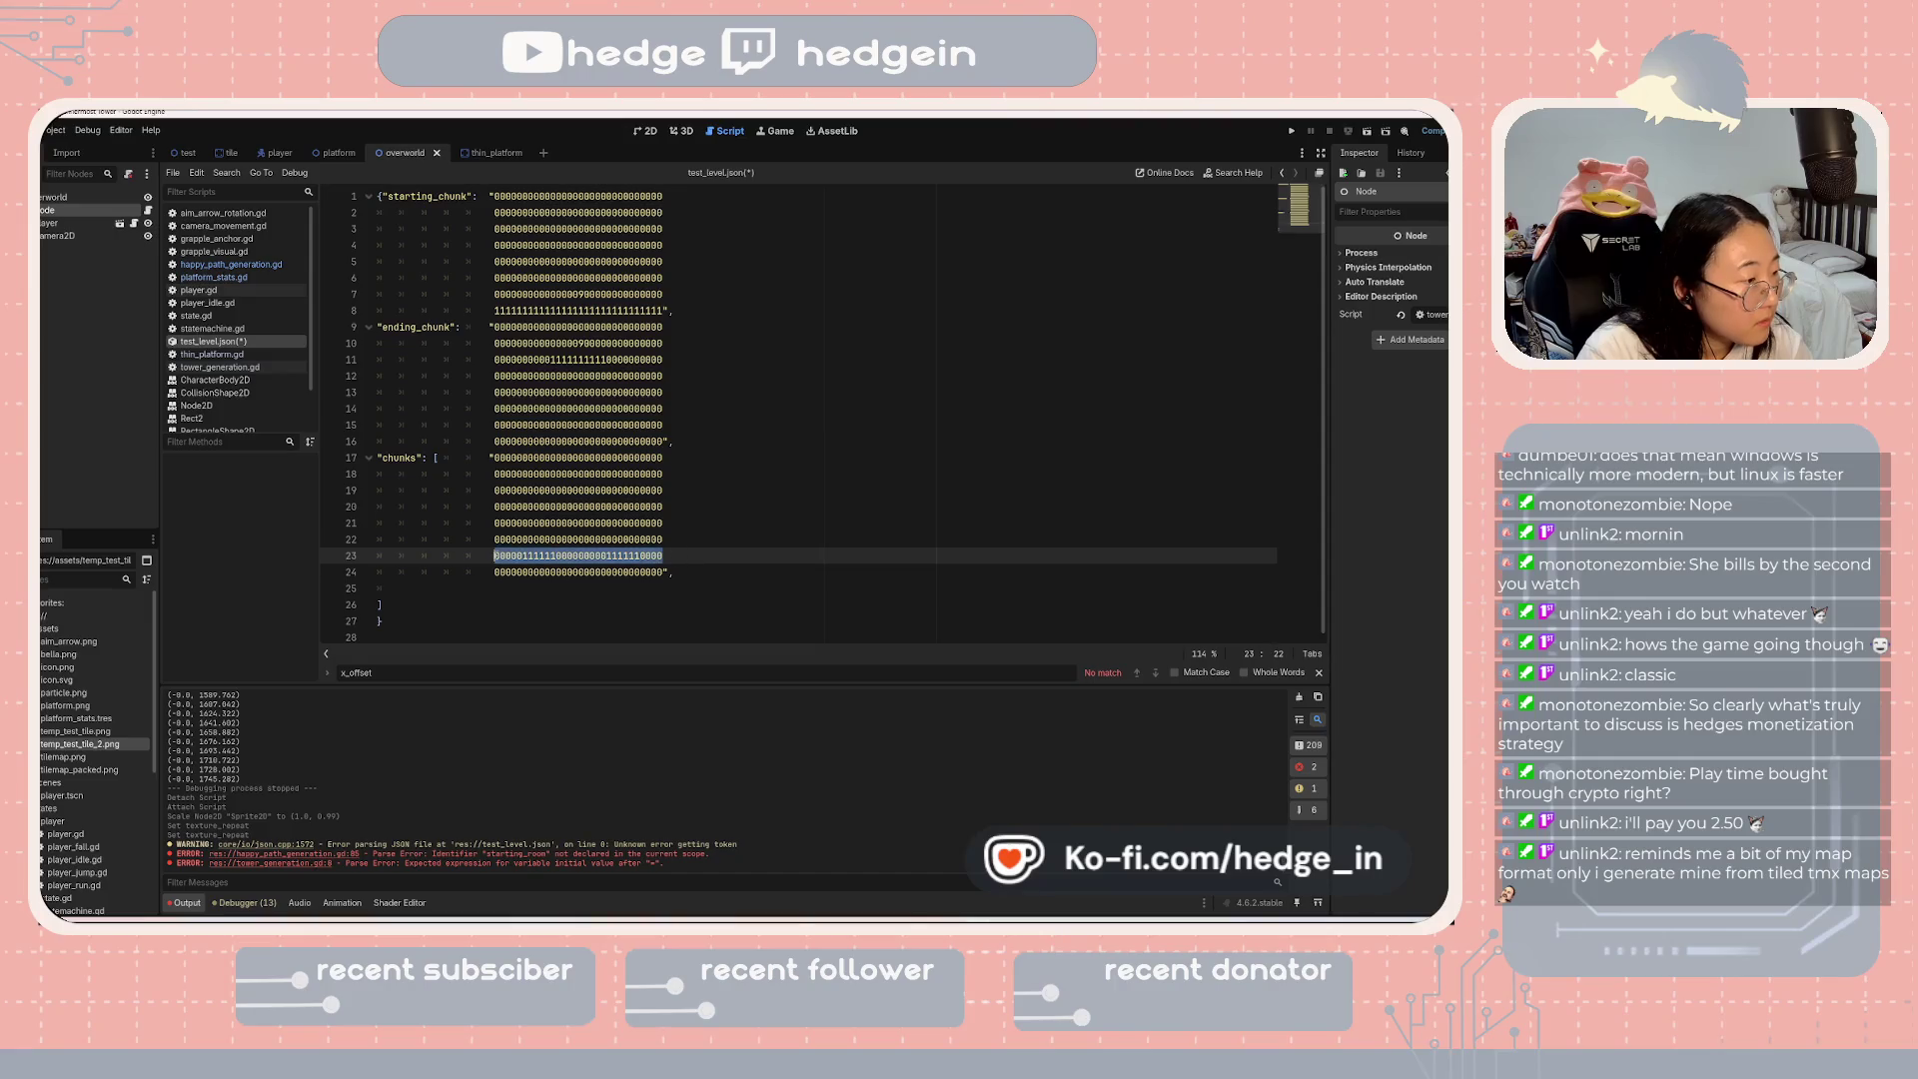
- Replace line 19 with the copied row, trim two zeros from line 21, and save test_level.json
click(664, 506)
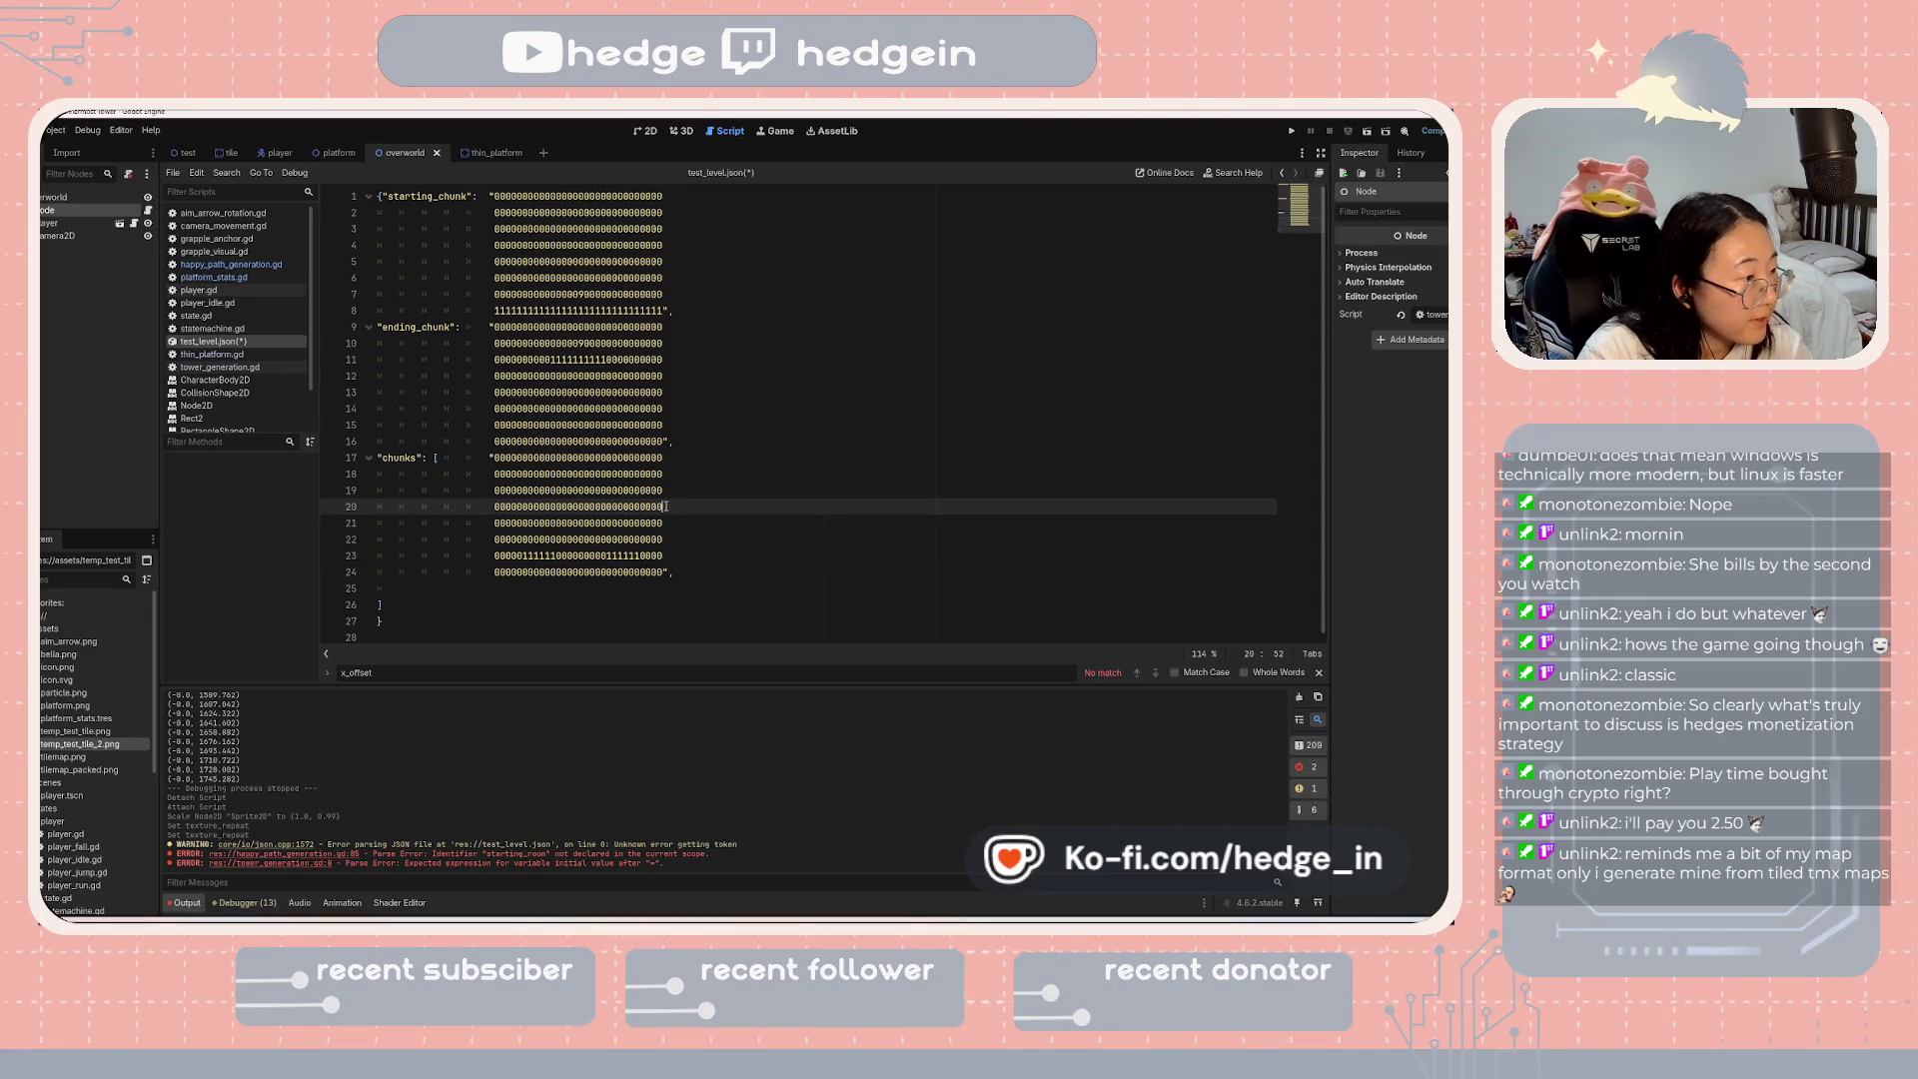
key(shift+Home)
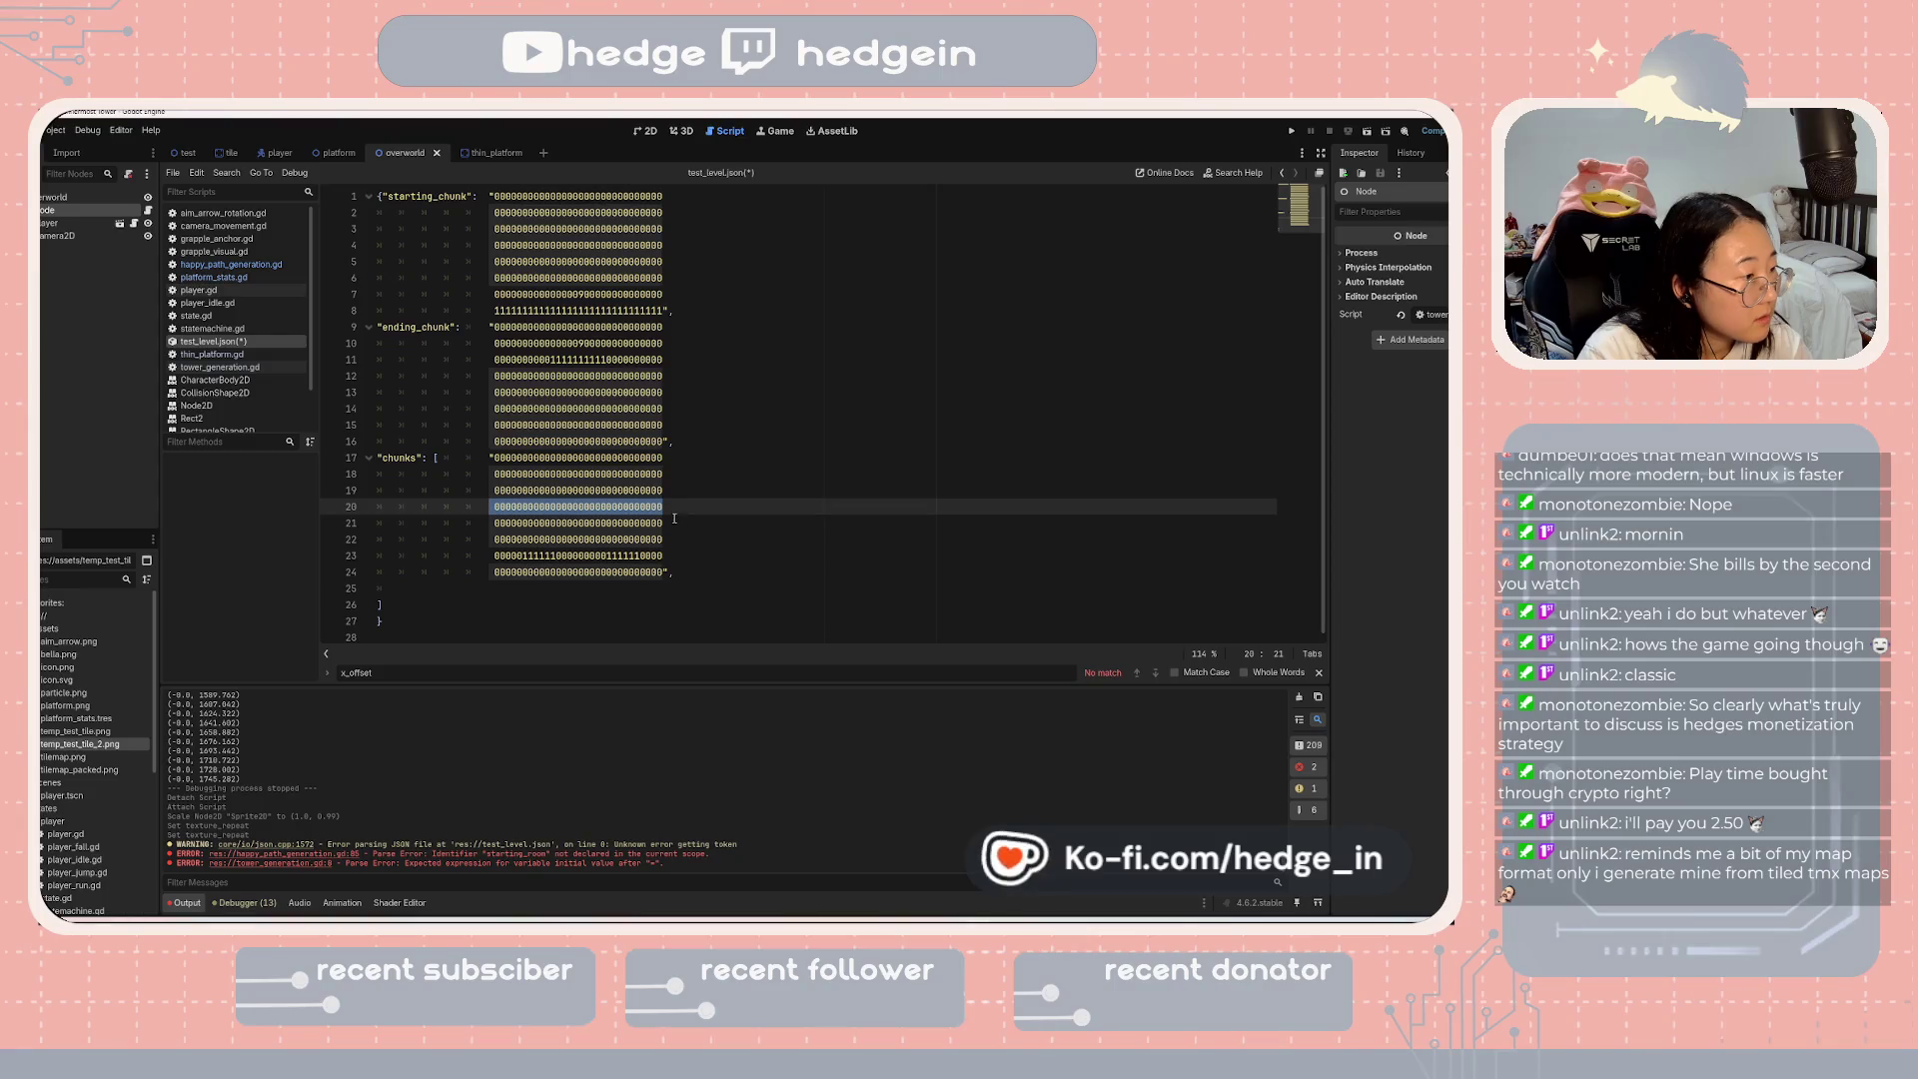
click(671, 481)
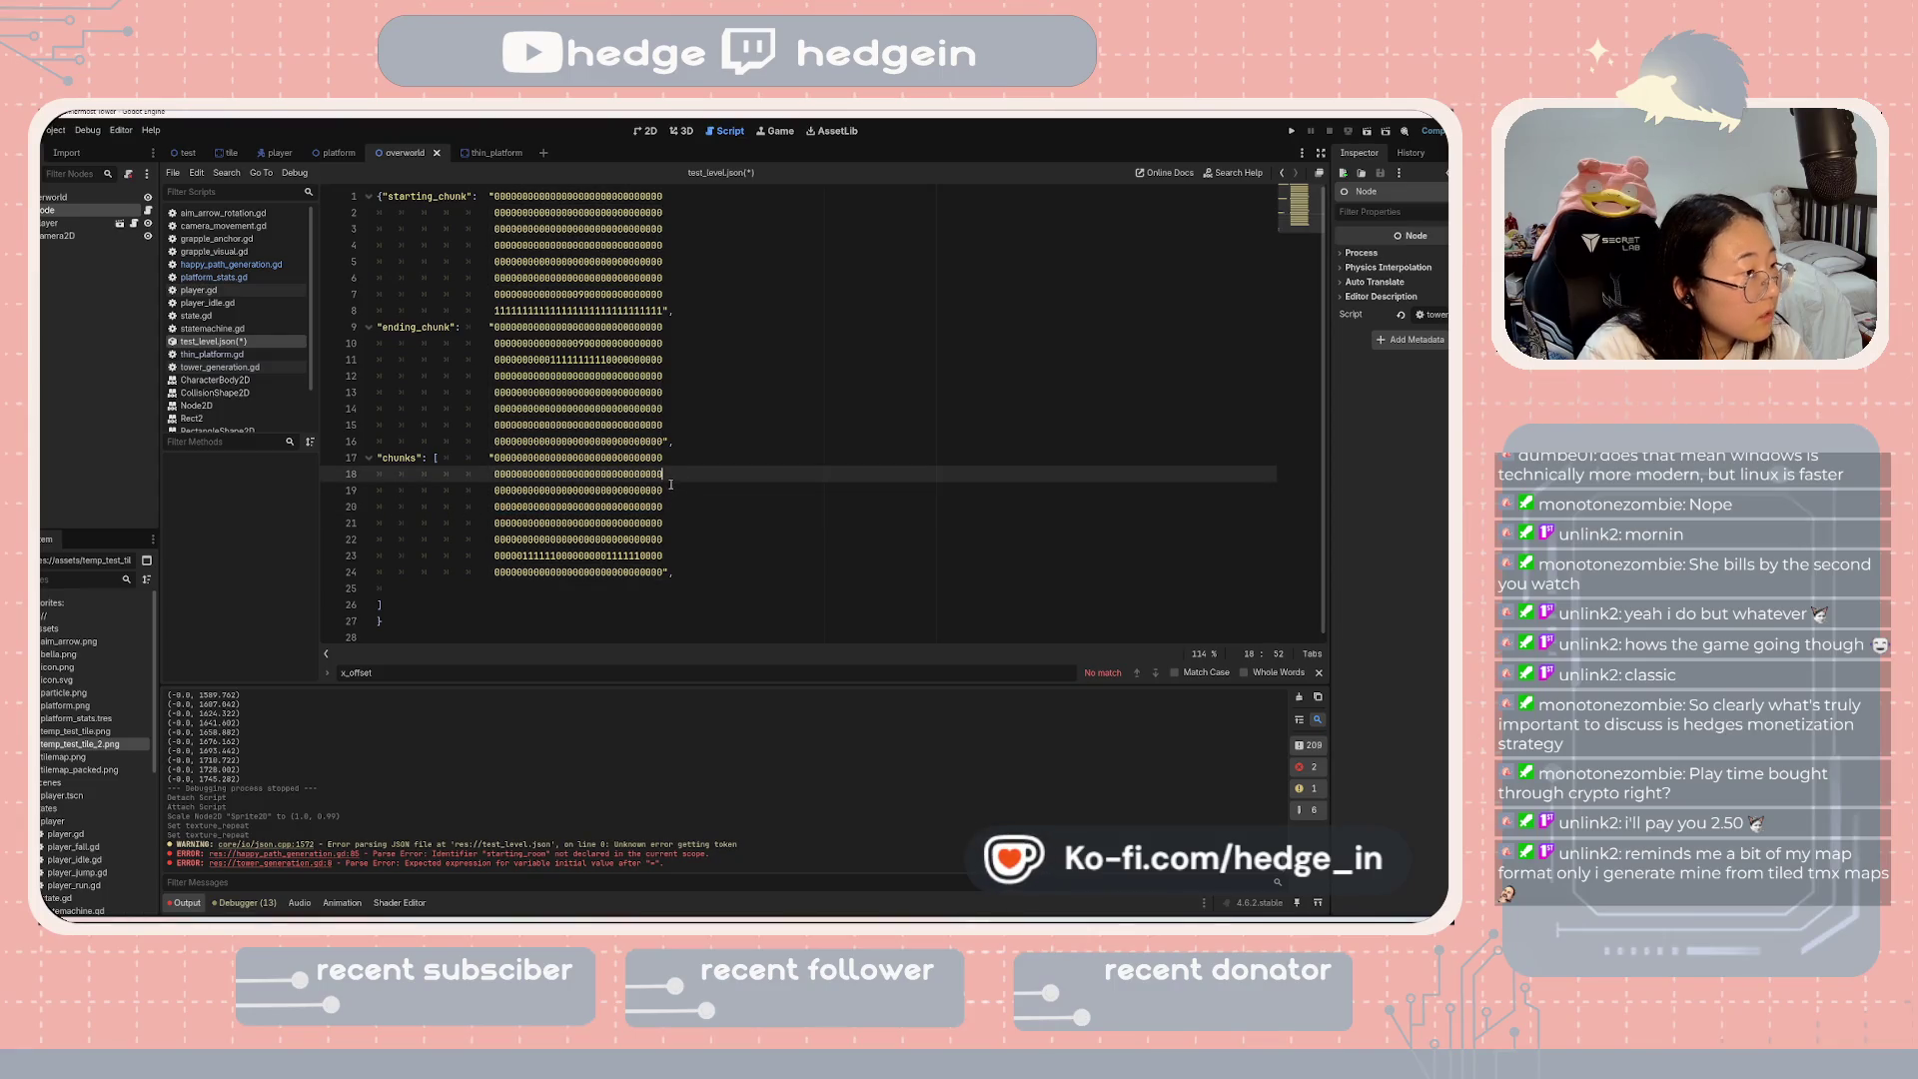
drag(669, 490, 490, 491)
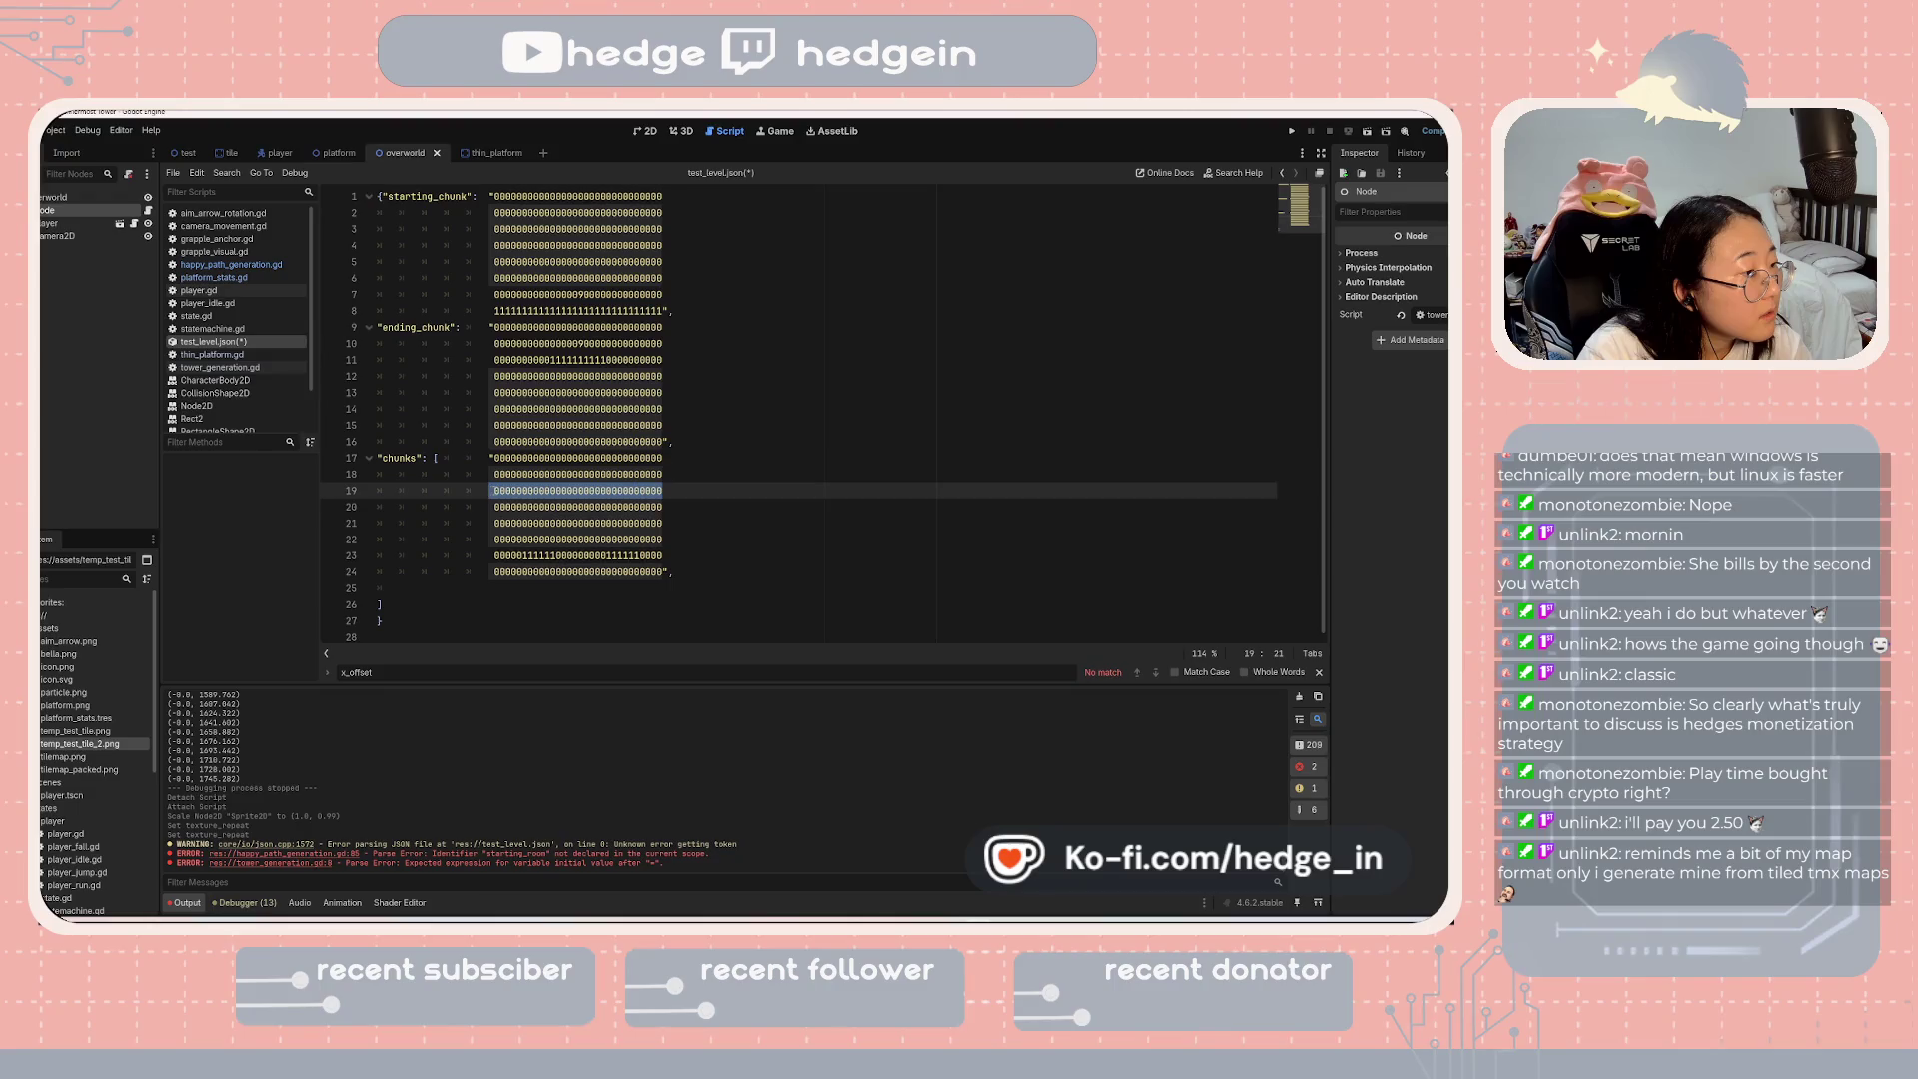
key(ctrl+v)
click(592, 522)
key(BackSpace)
key(BackSpace)
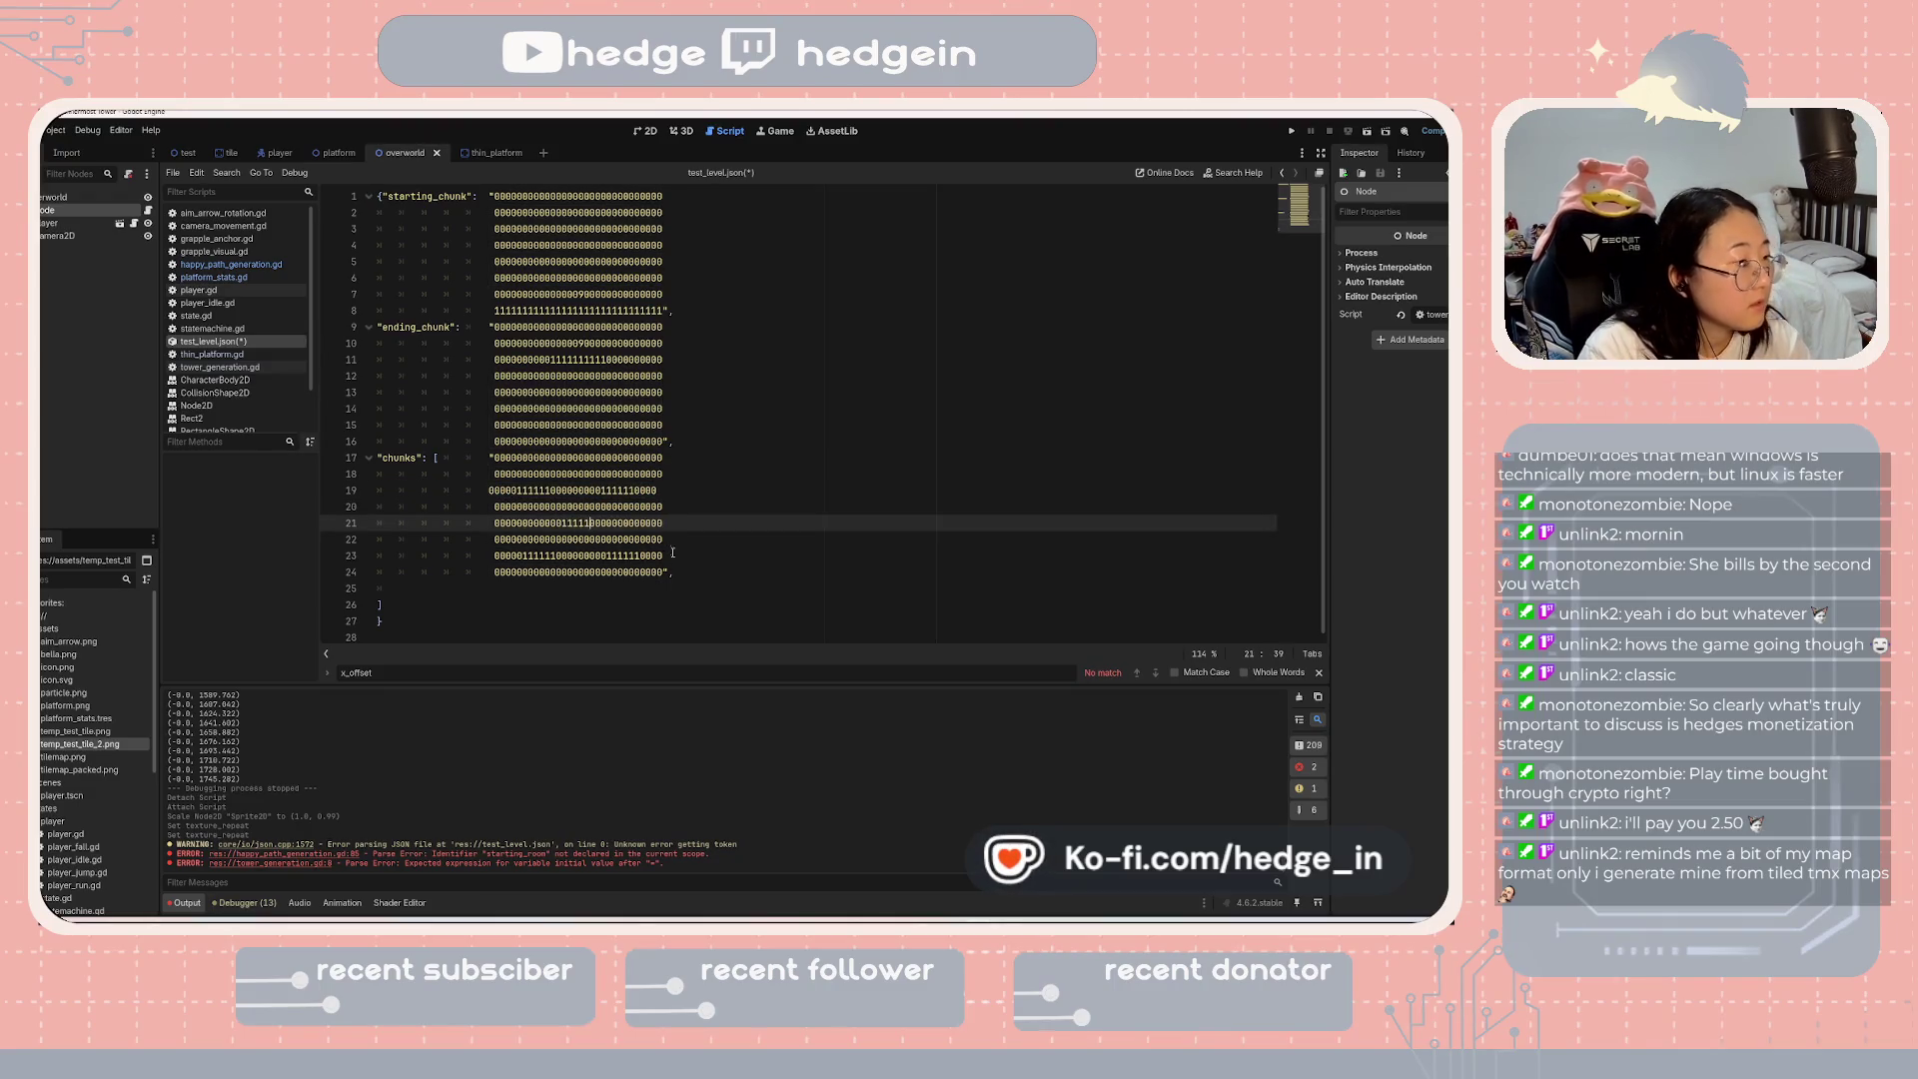
click(676, 574)
click(488, 490)
click(690, 586)
key(ctrl+s)
- Duplicate the first chunk so a second 8-row grid follows it in the chunks array
click(685, 577)
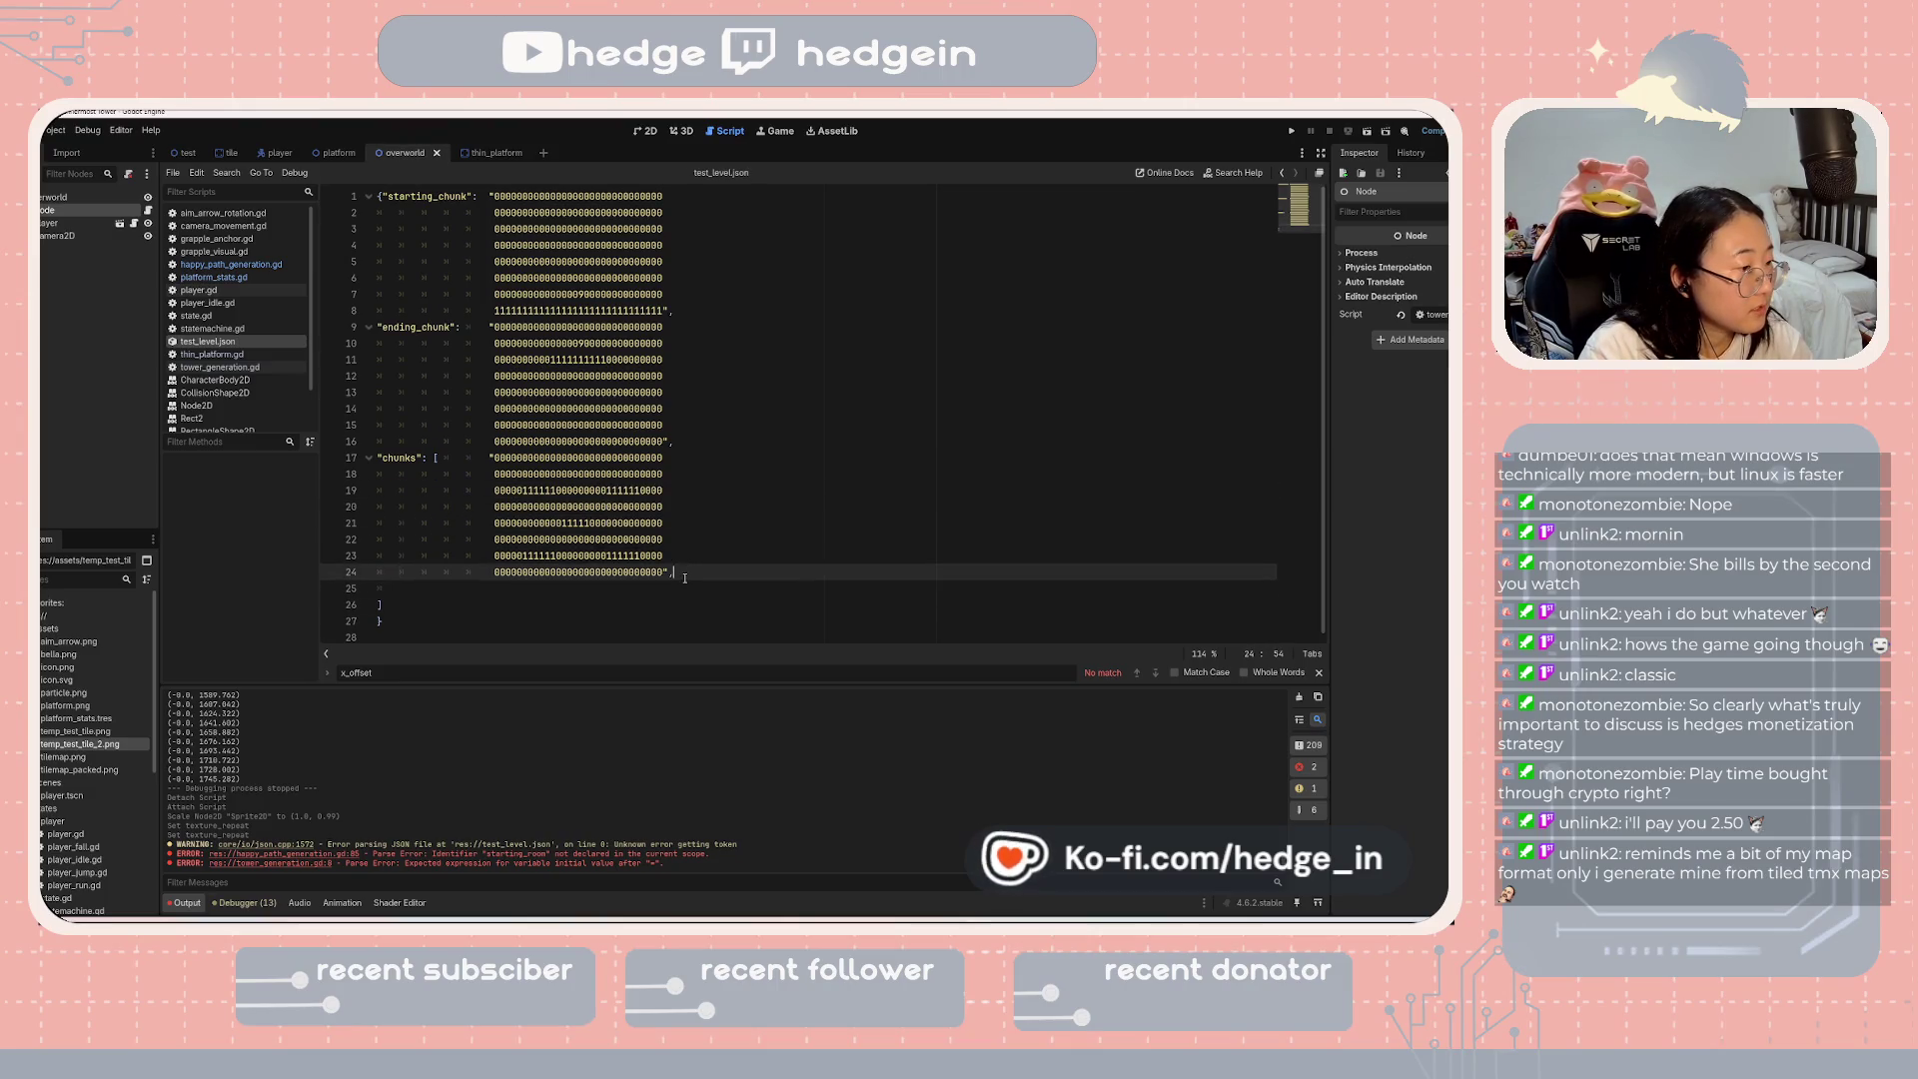
key(Return)
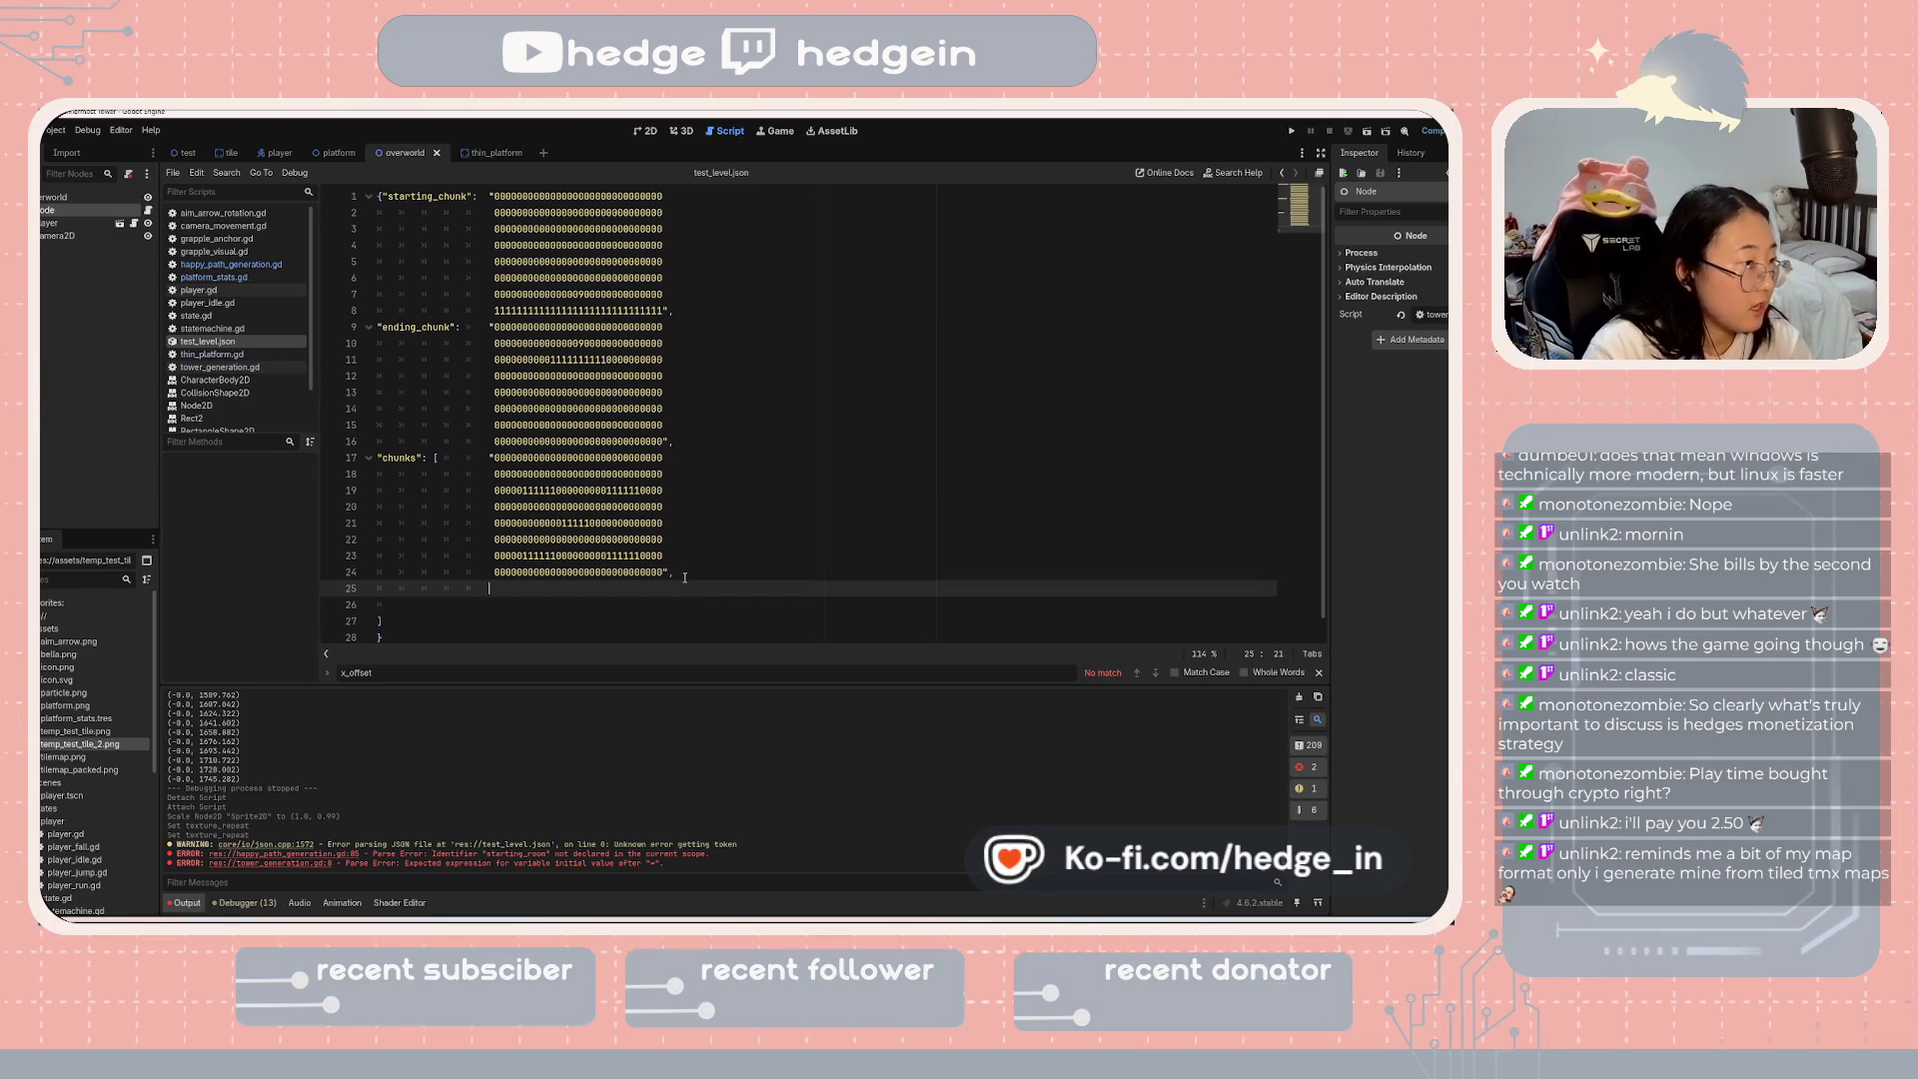
drag(684, 578, 478, 459)
key(ctrl+c)
click(606, 587)
key(ctrl+v)
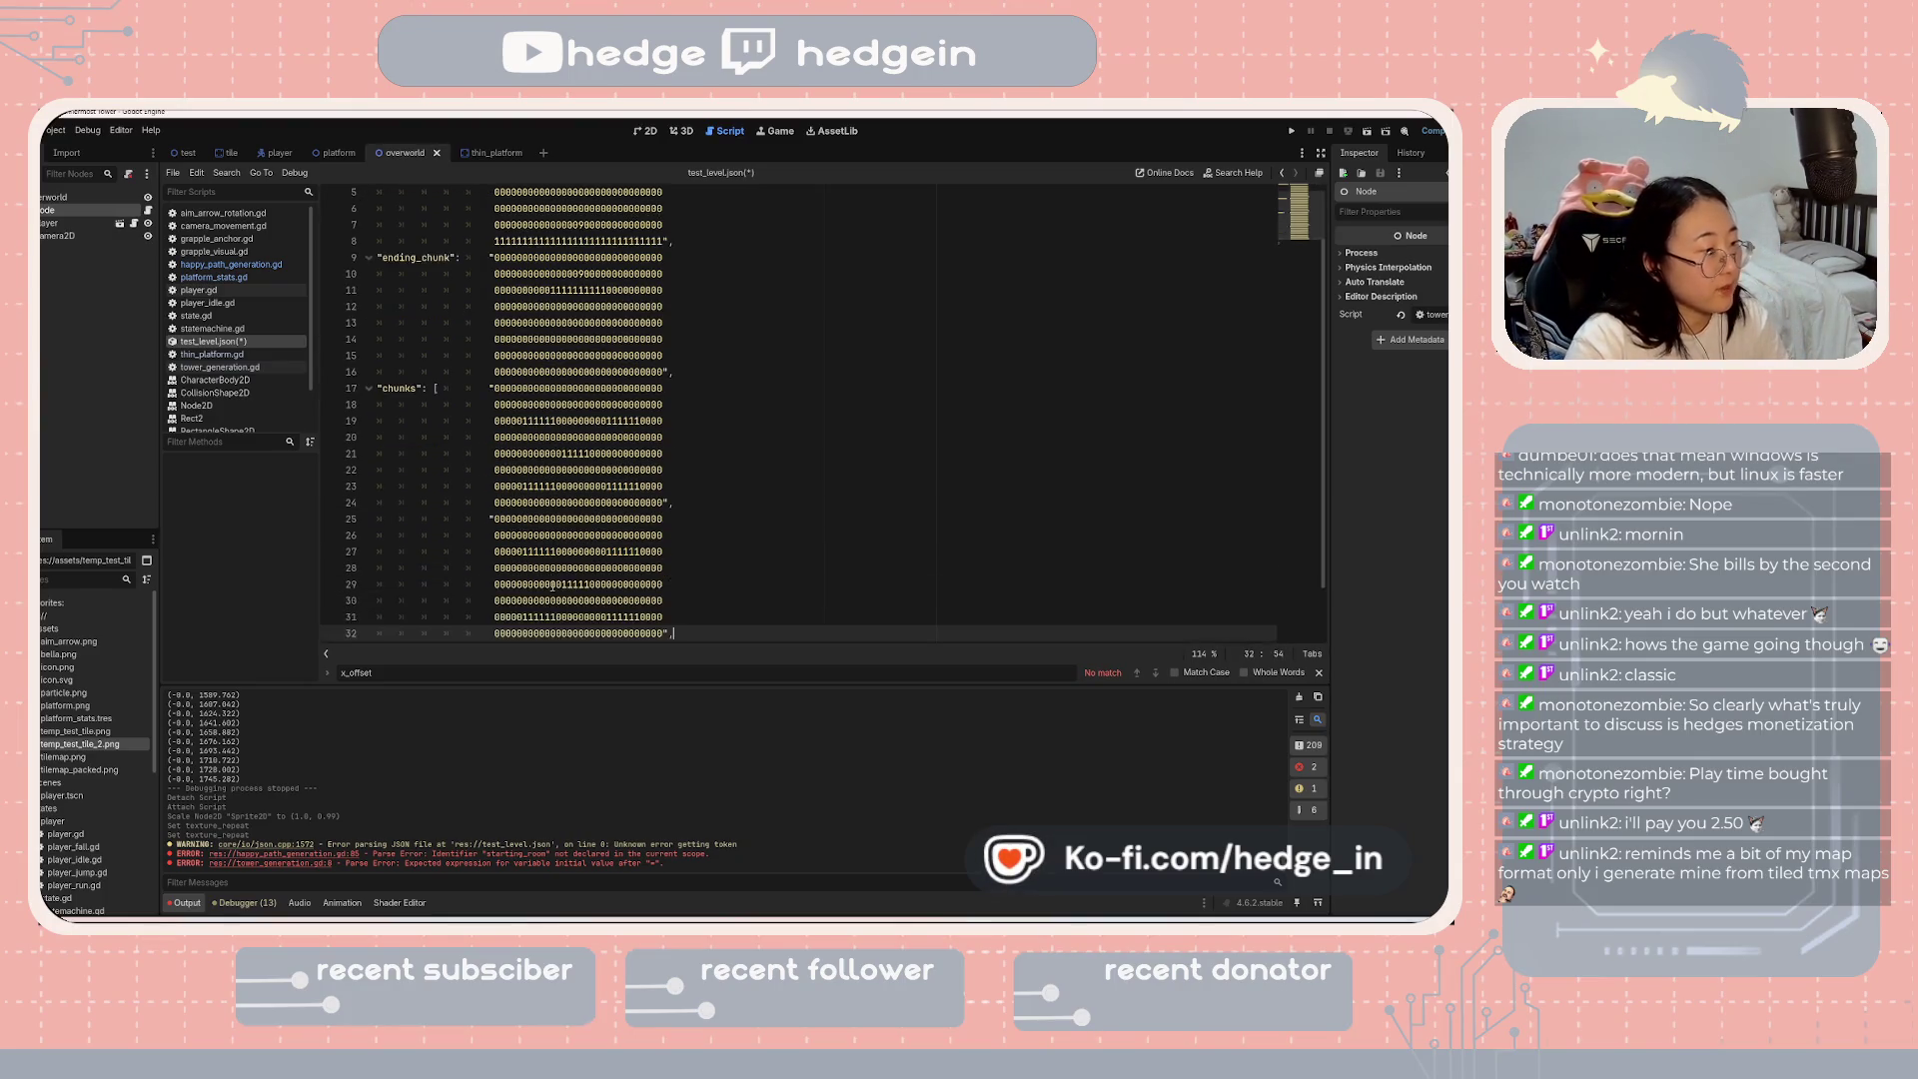
- Remove the blank line after the chunks, add a comma after the closing bracket, and start a new line
scroll(606, 562, down, 2)
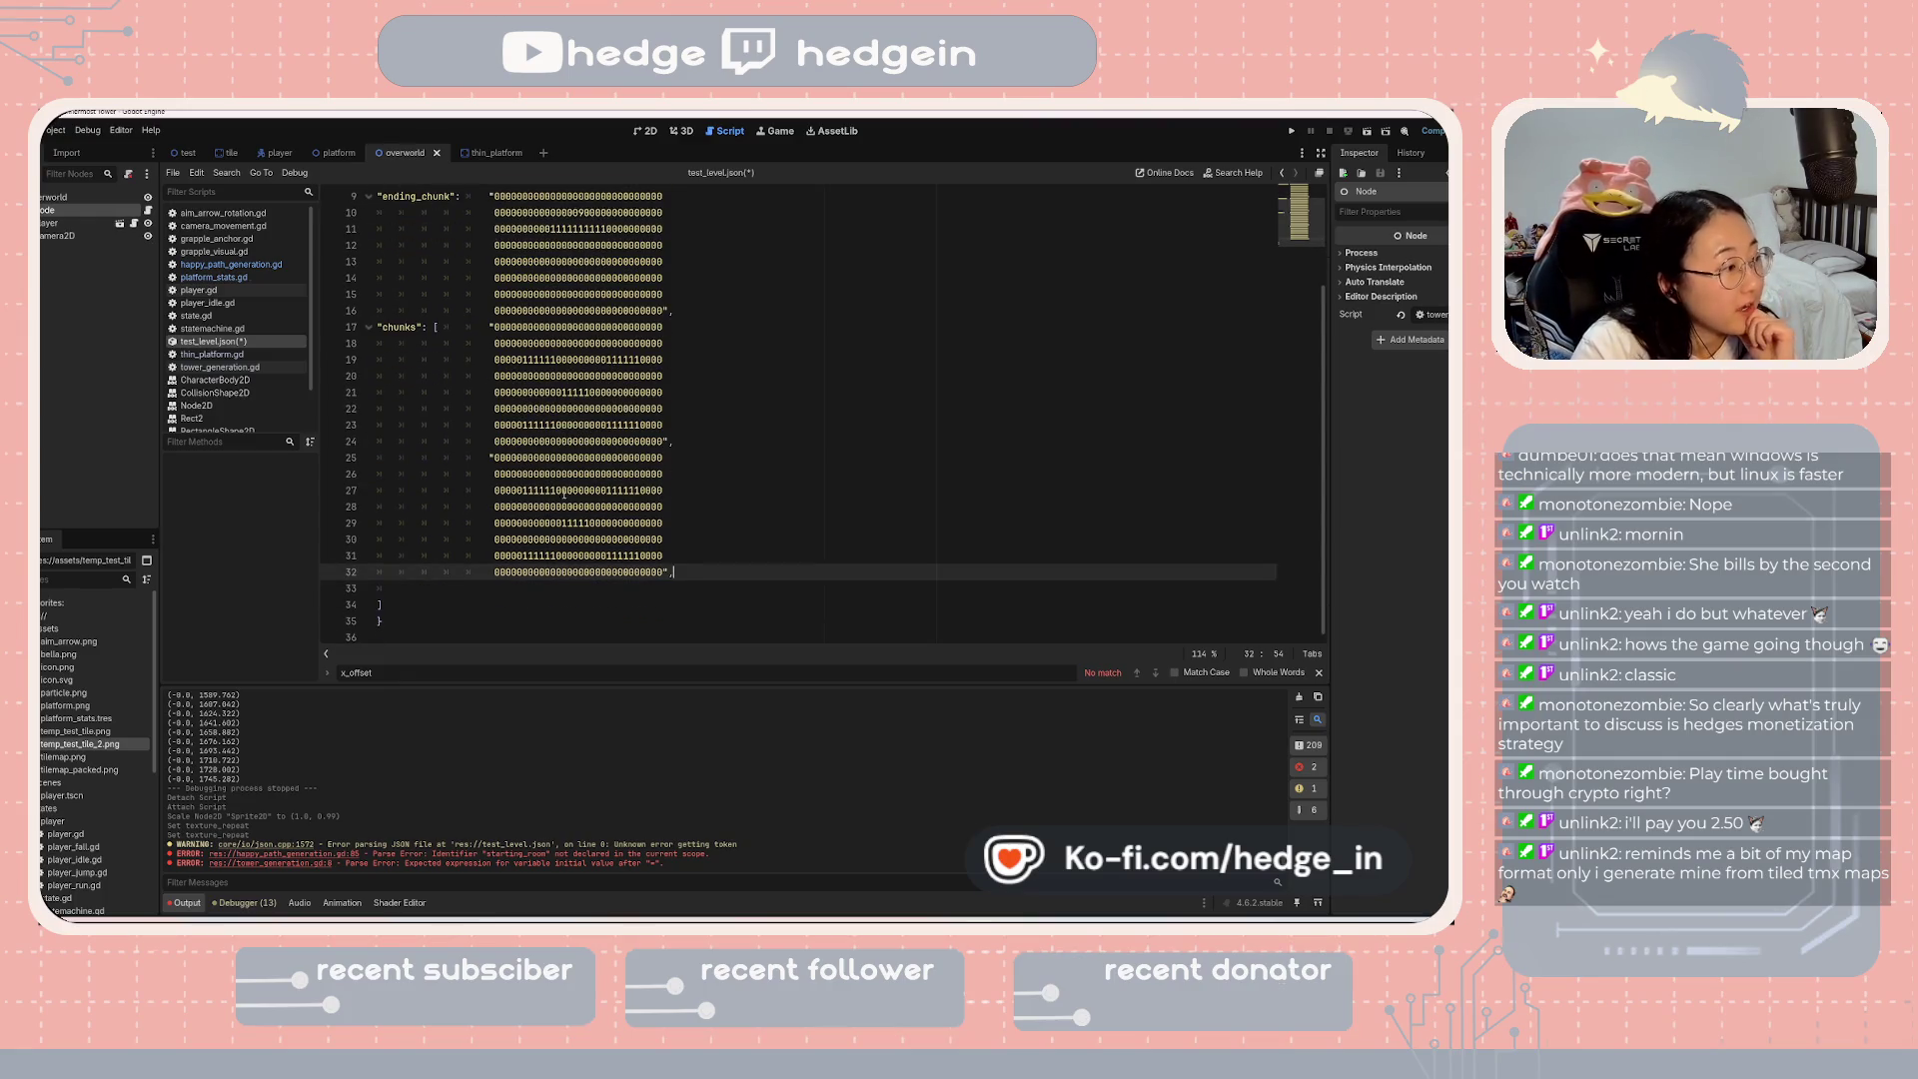
click(662, 473)
drag(661, 473, 486, 476)
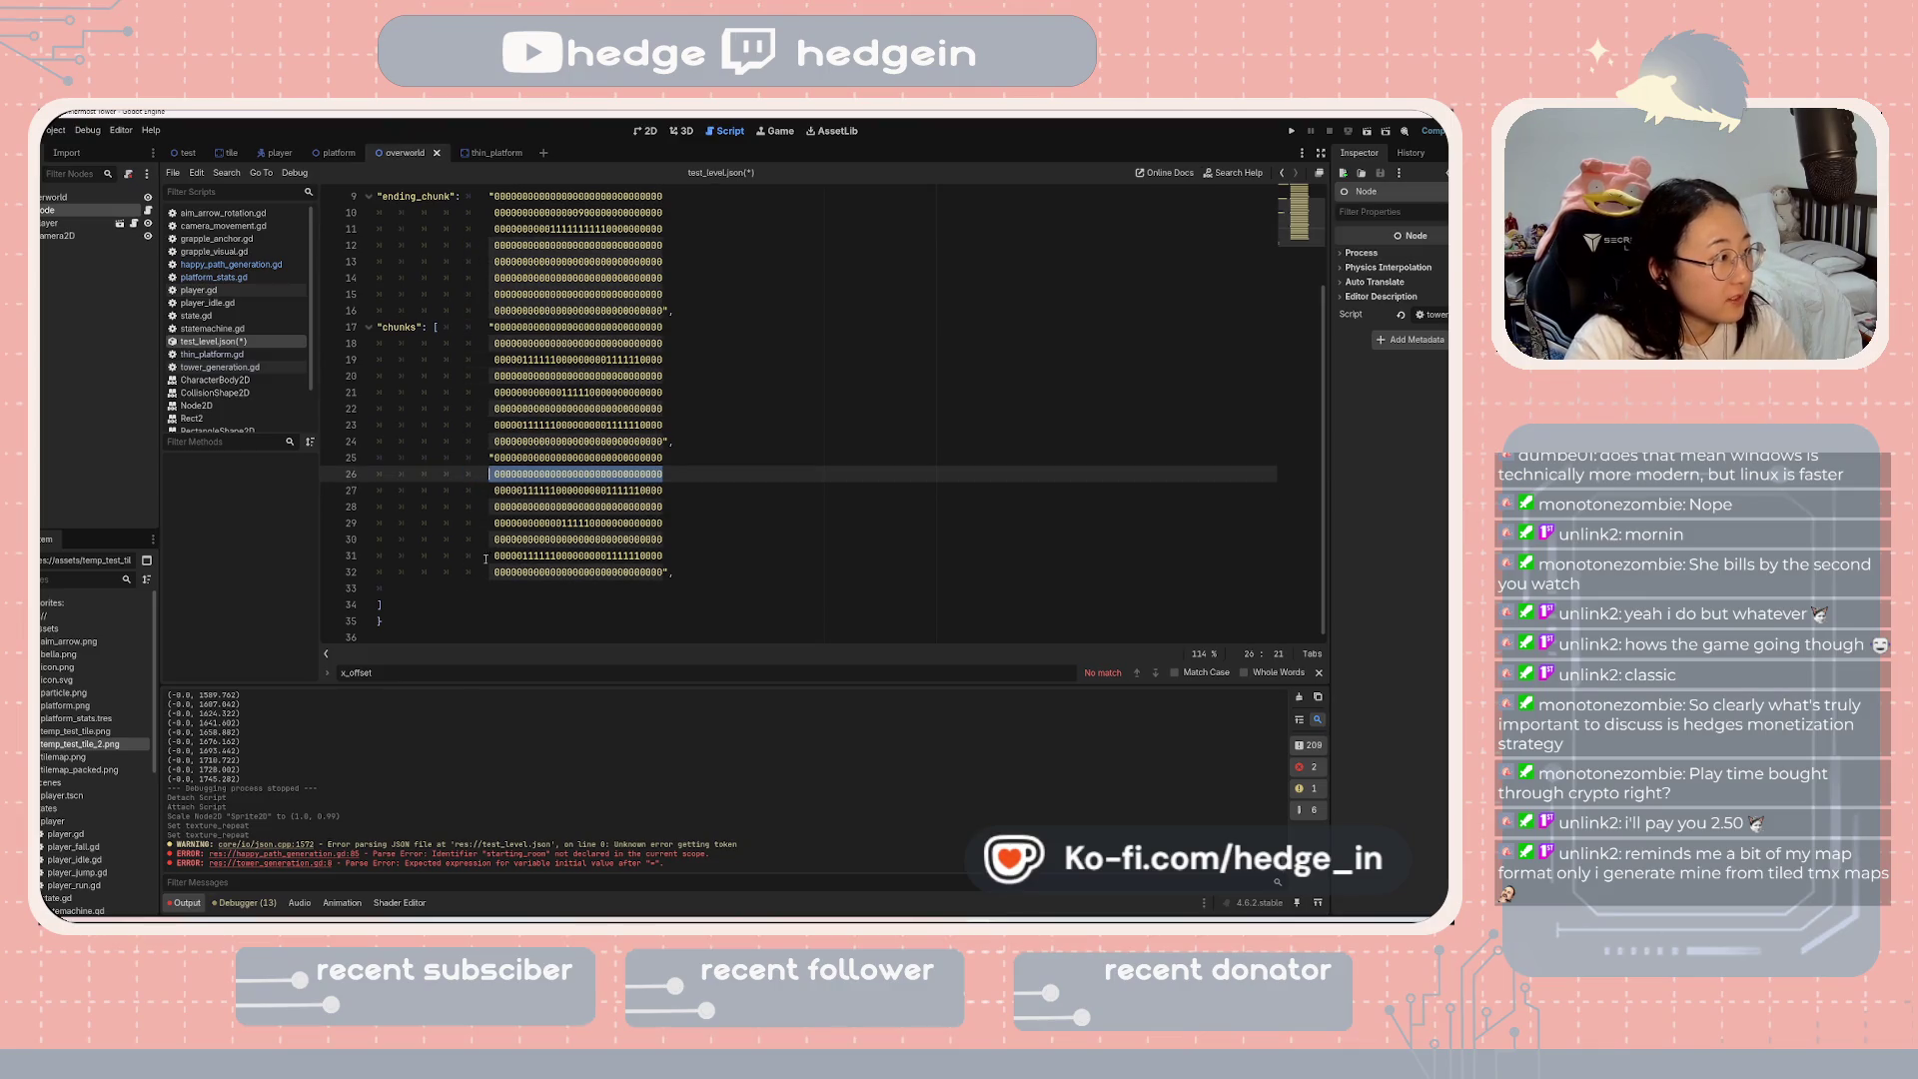
click(529, 587)
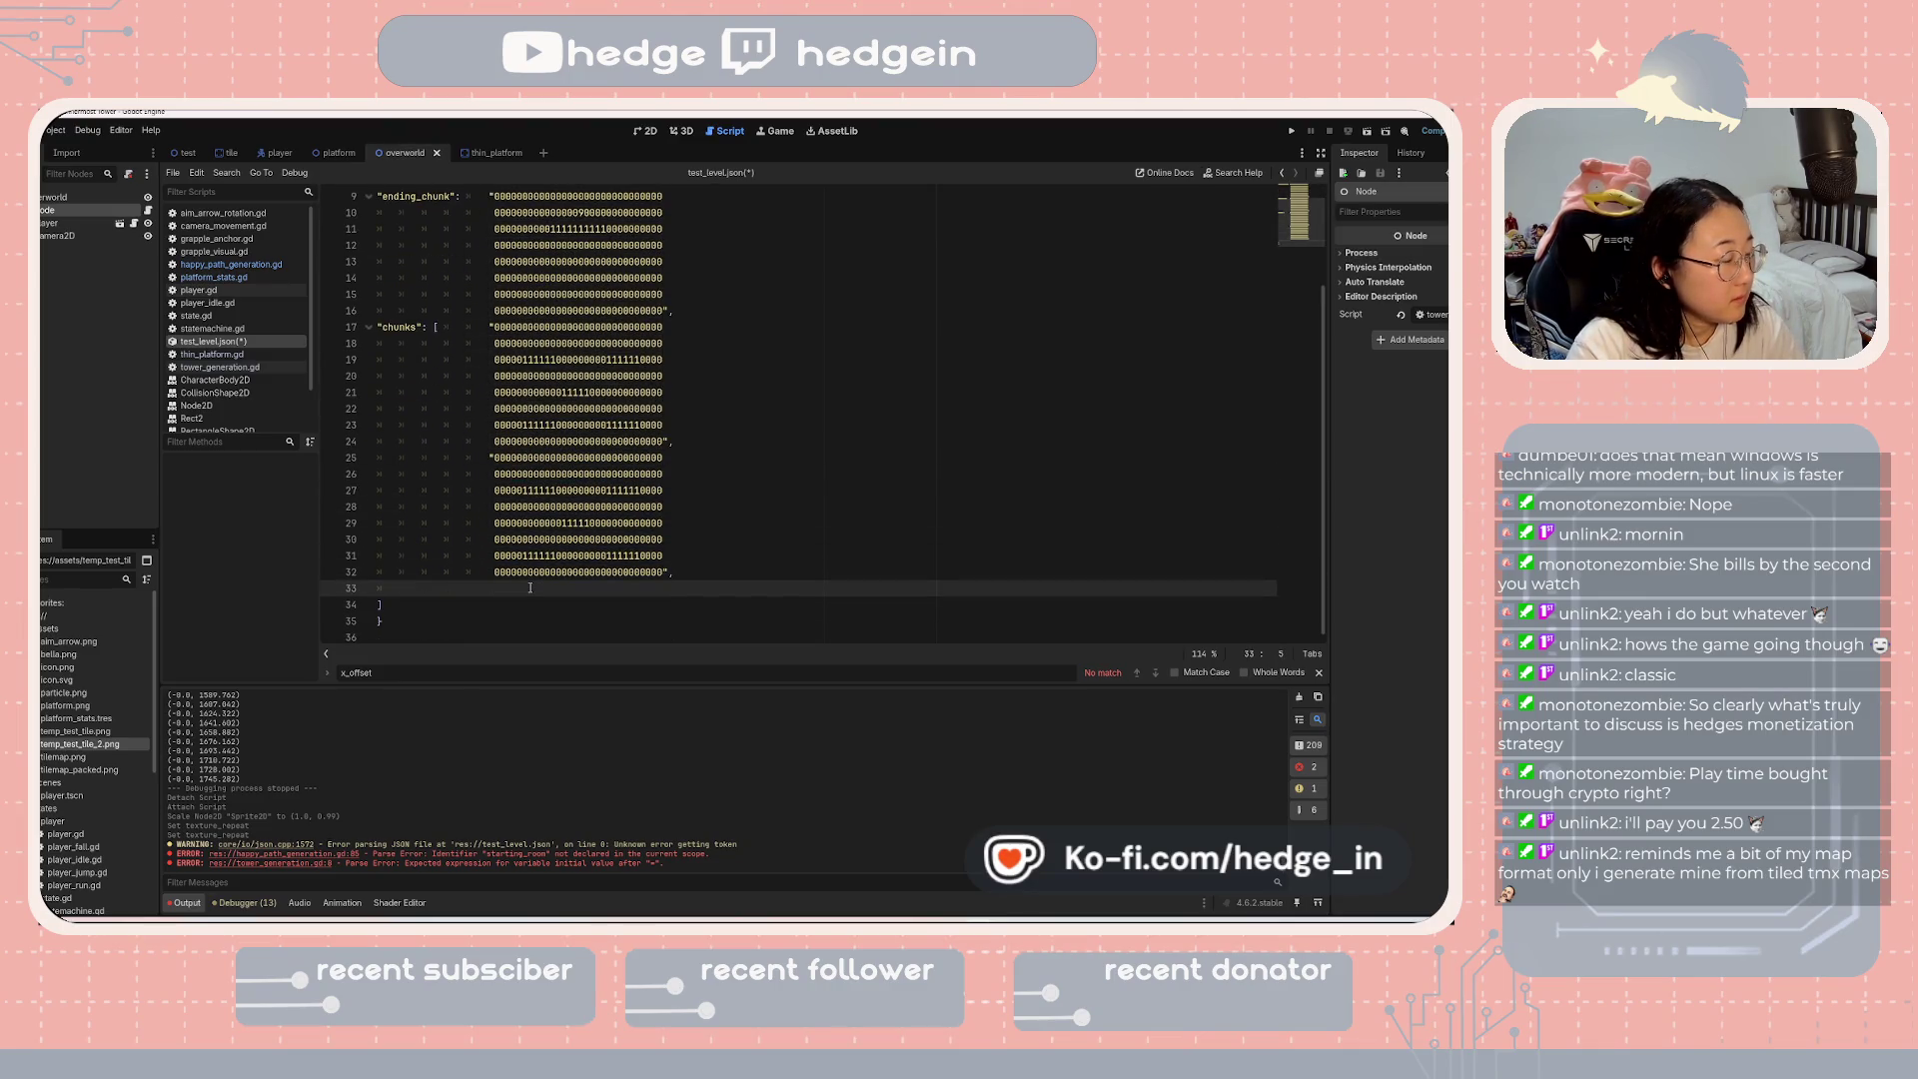
key(Tab)
key(Tab)
key(Tab)
text(en)
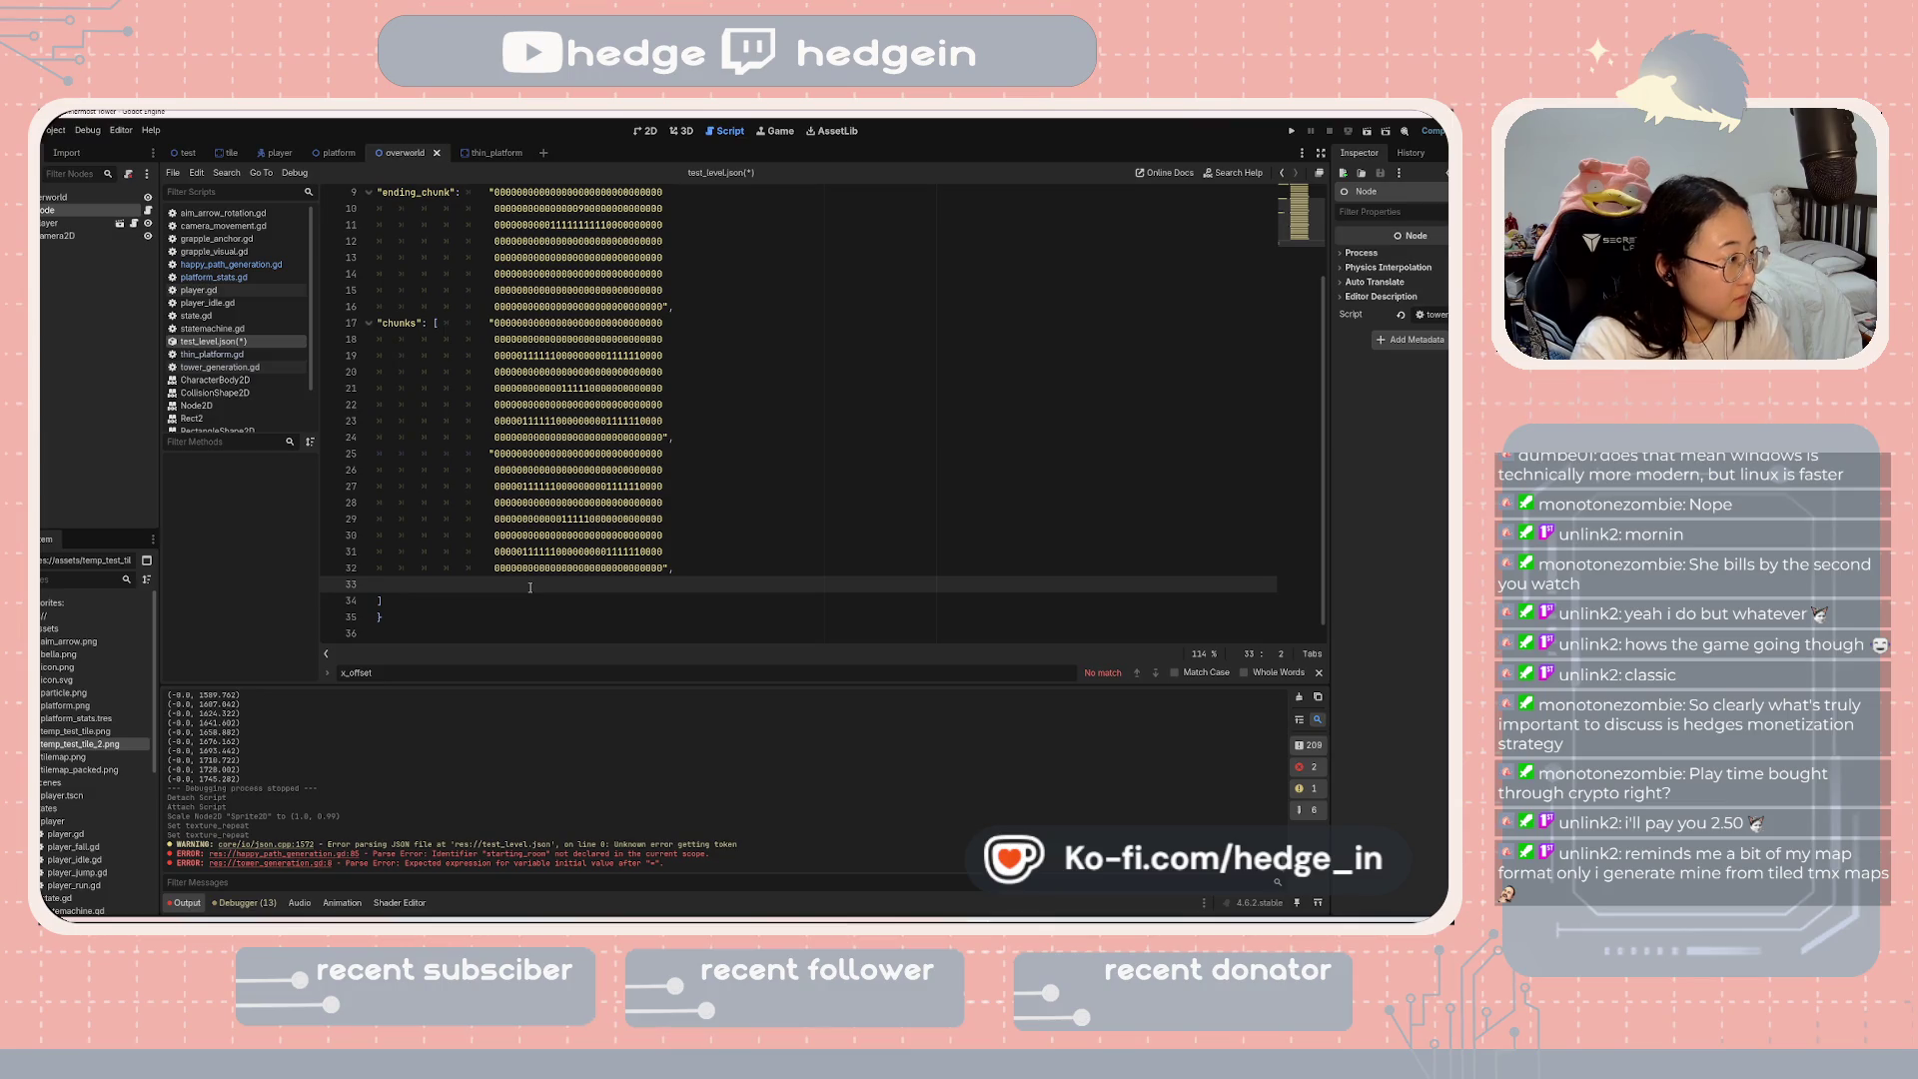
key(Delete)
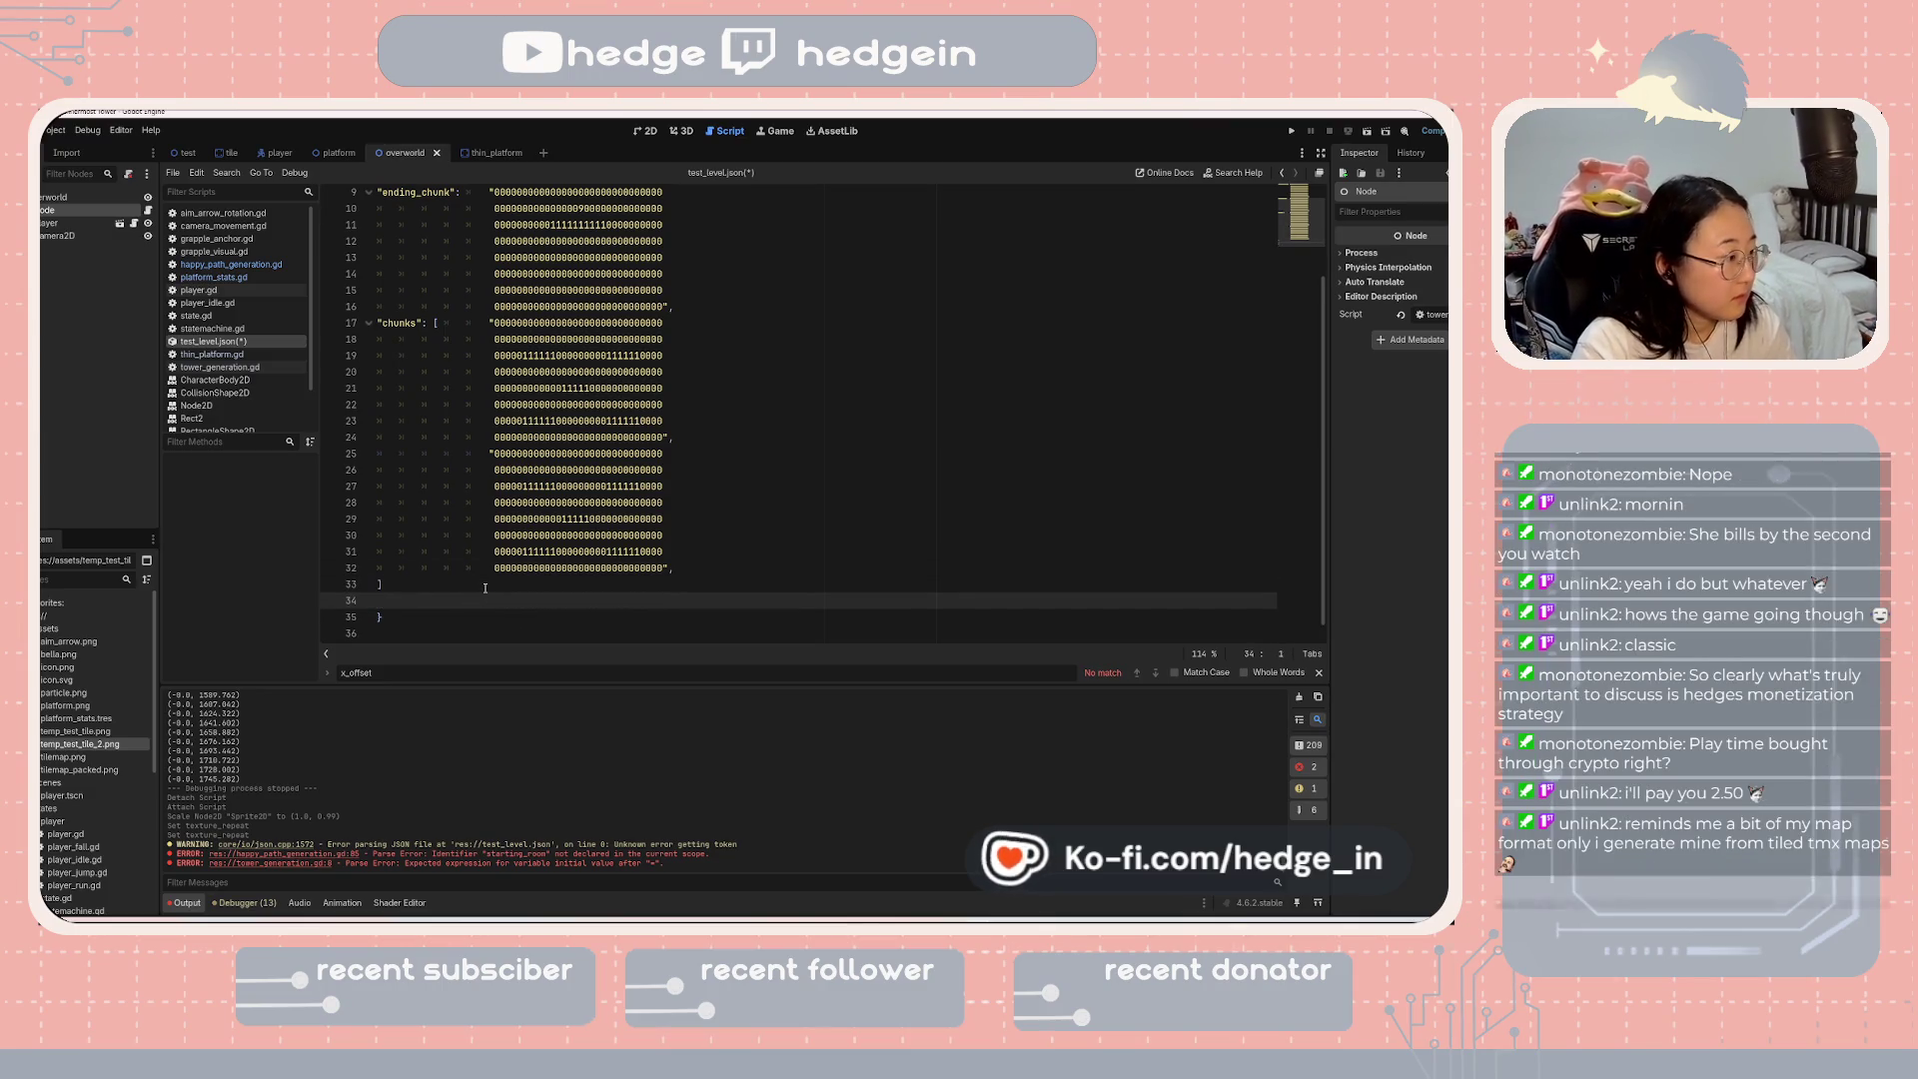
text(,)
key(Return)
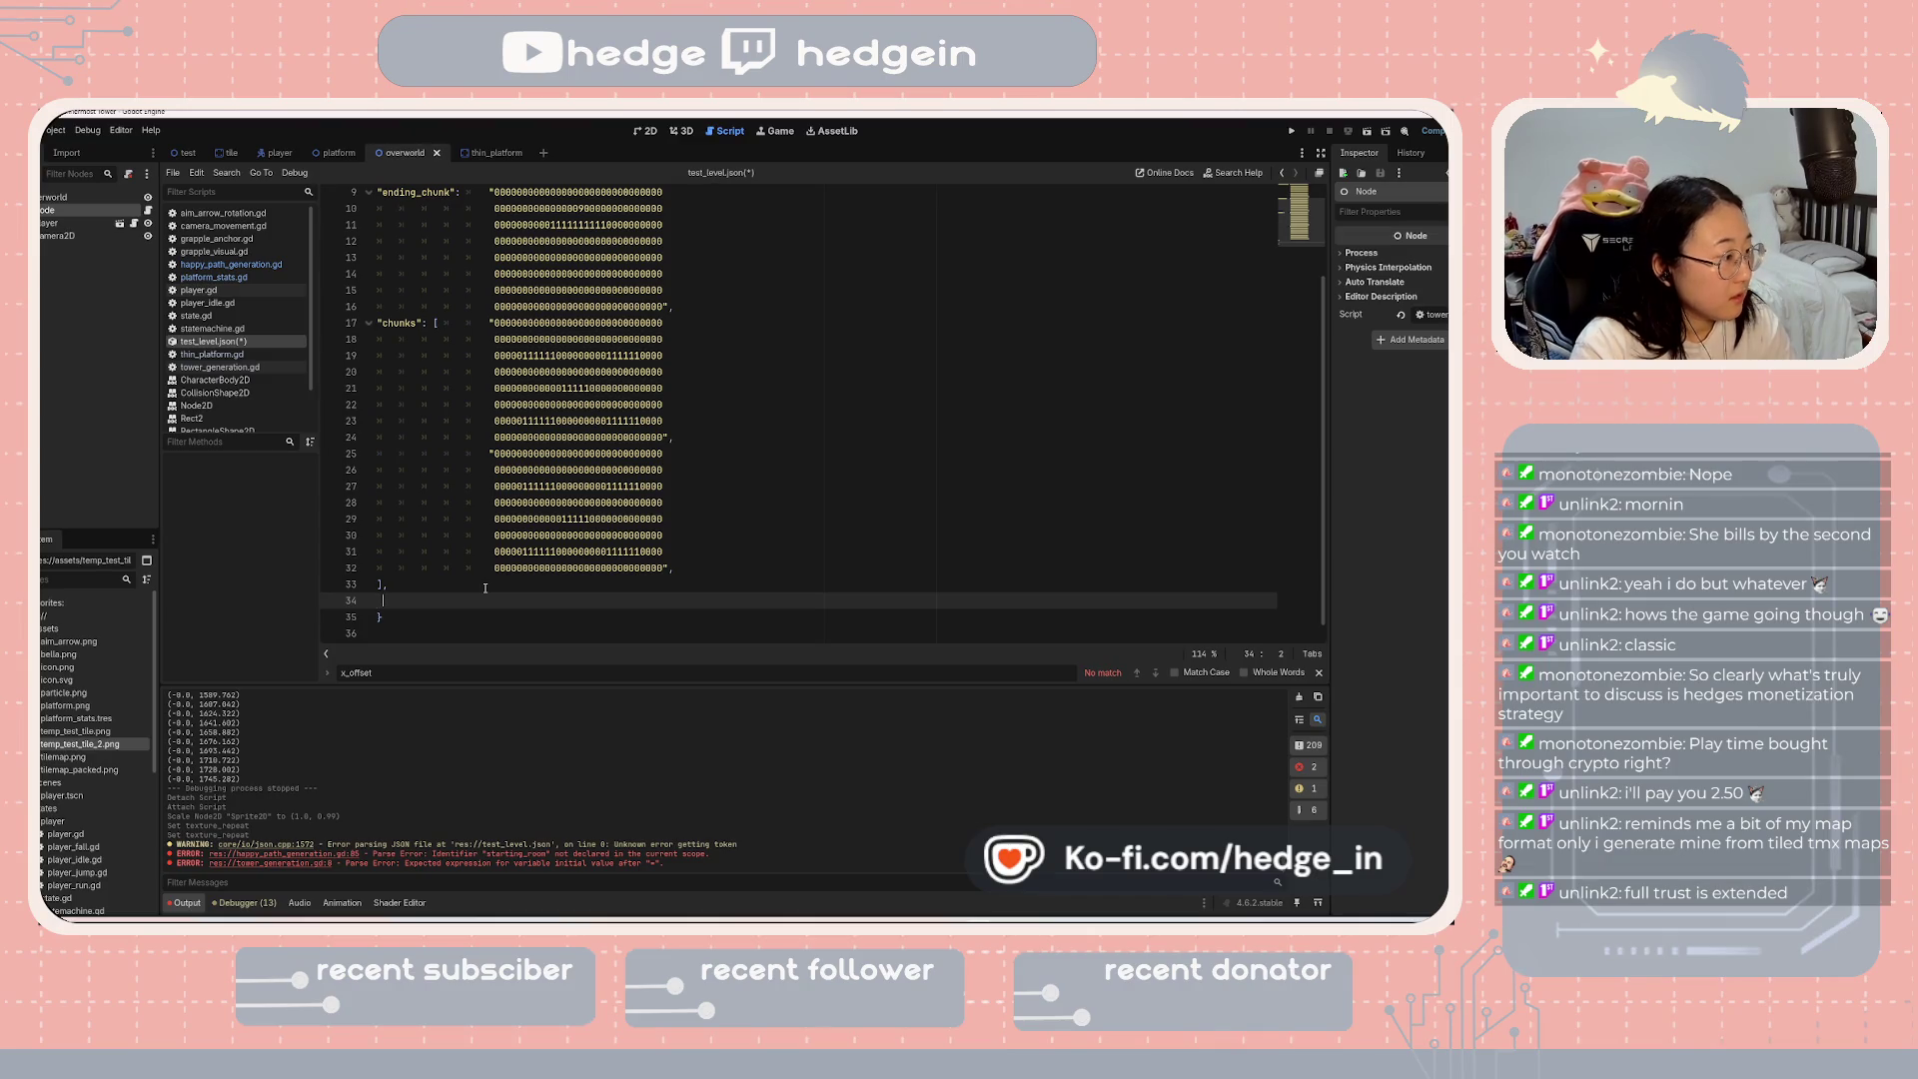
- Add an "empty_chunk": entry and paste the copied ending_chunk rows as its value, indented
text(y_chunk":)
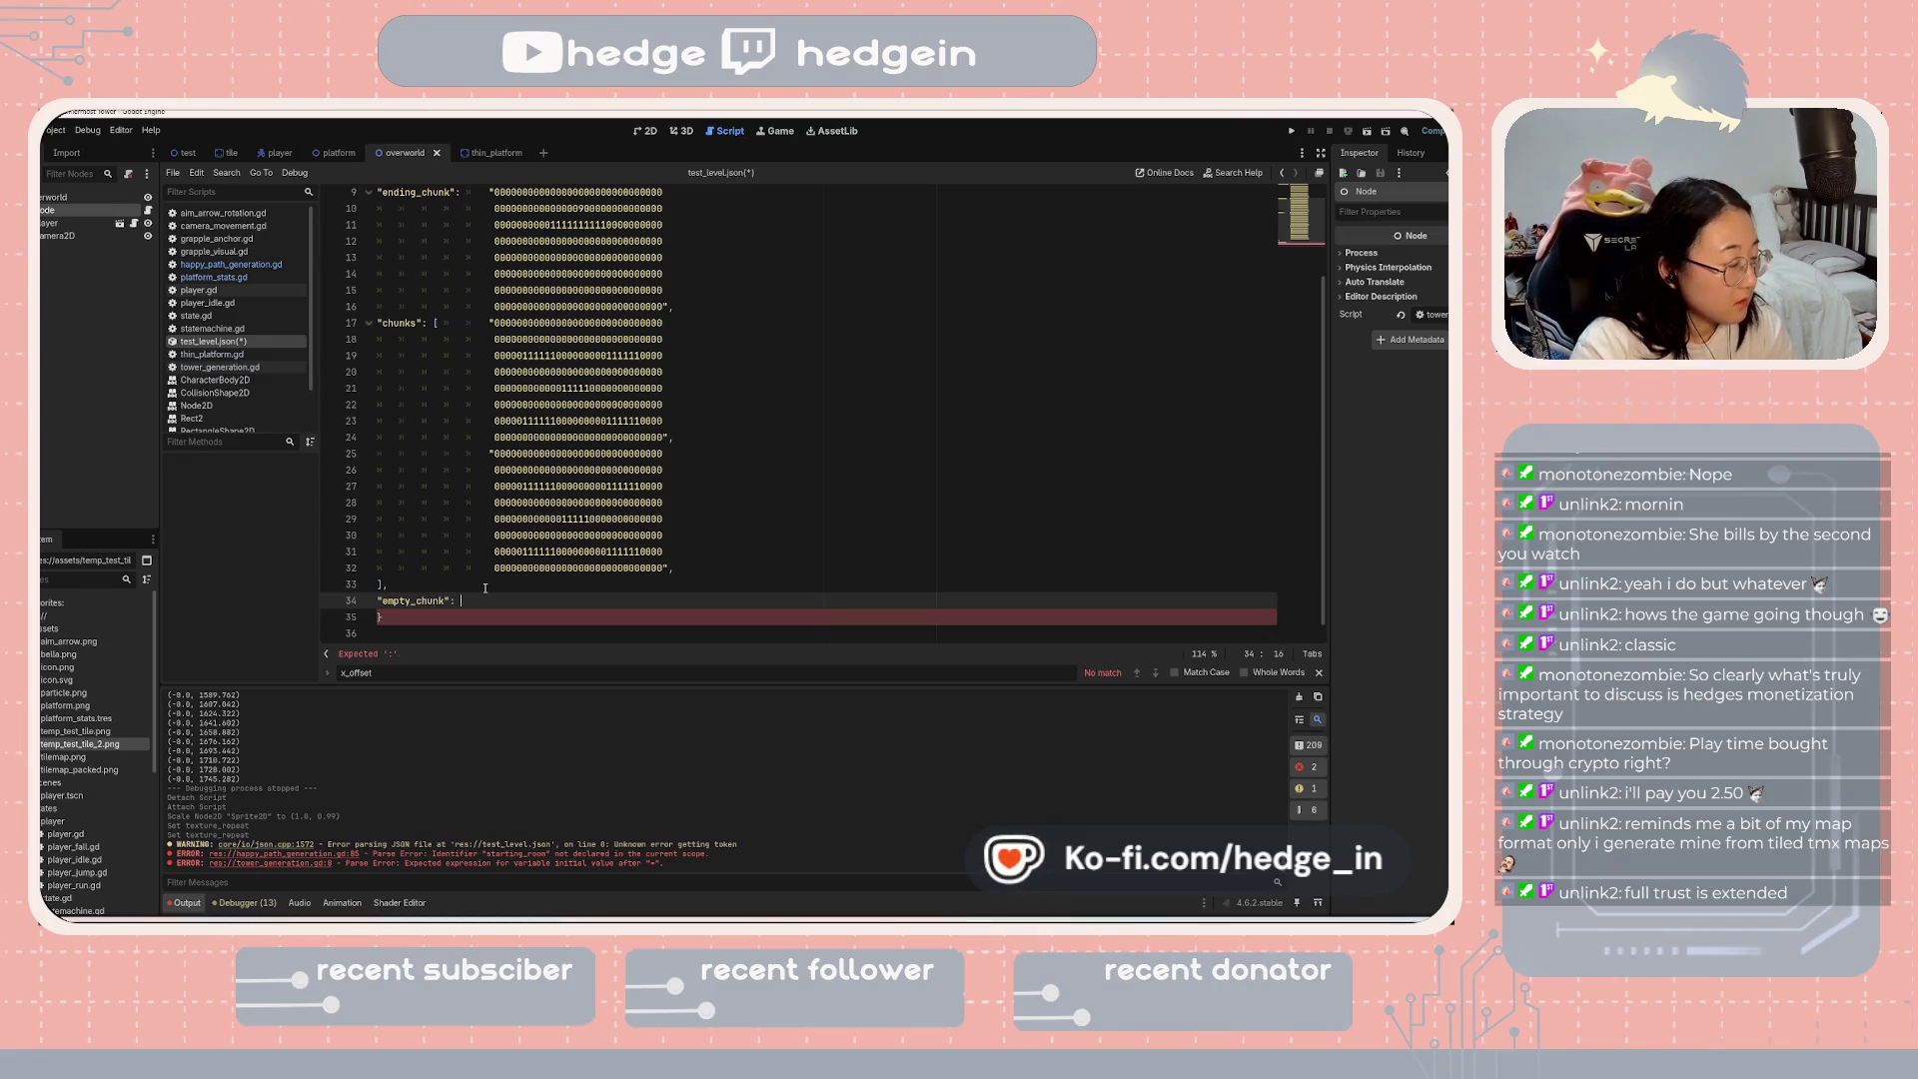
scroll(486, 588, up, 3)
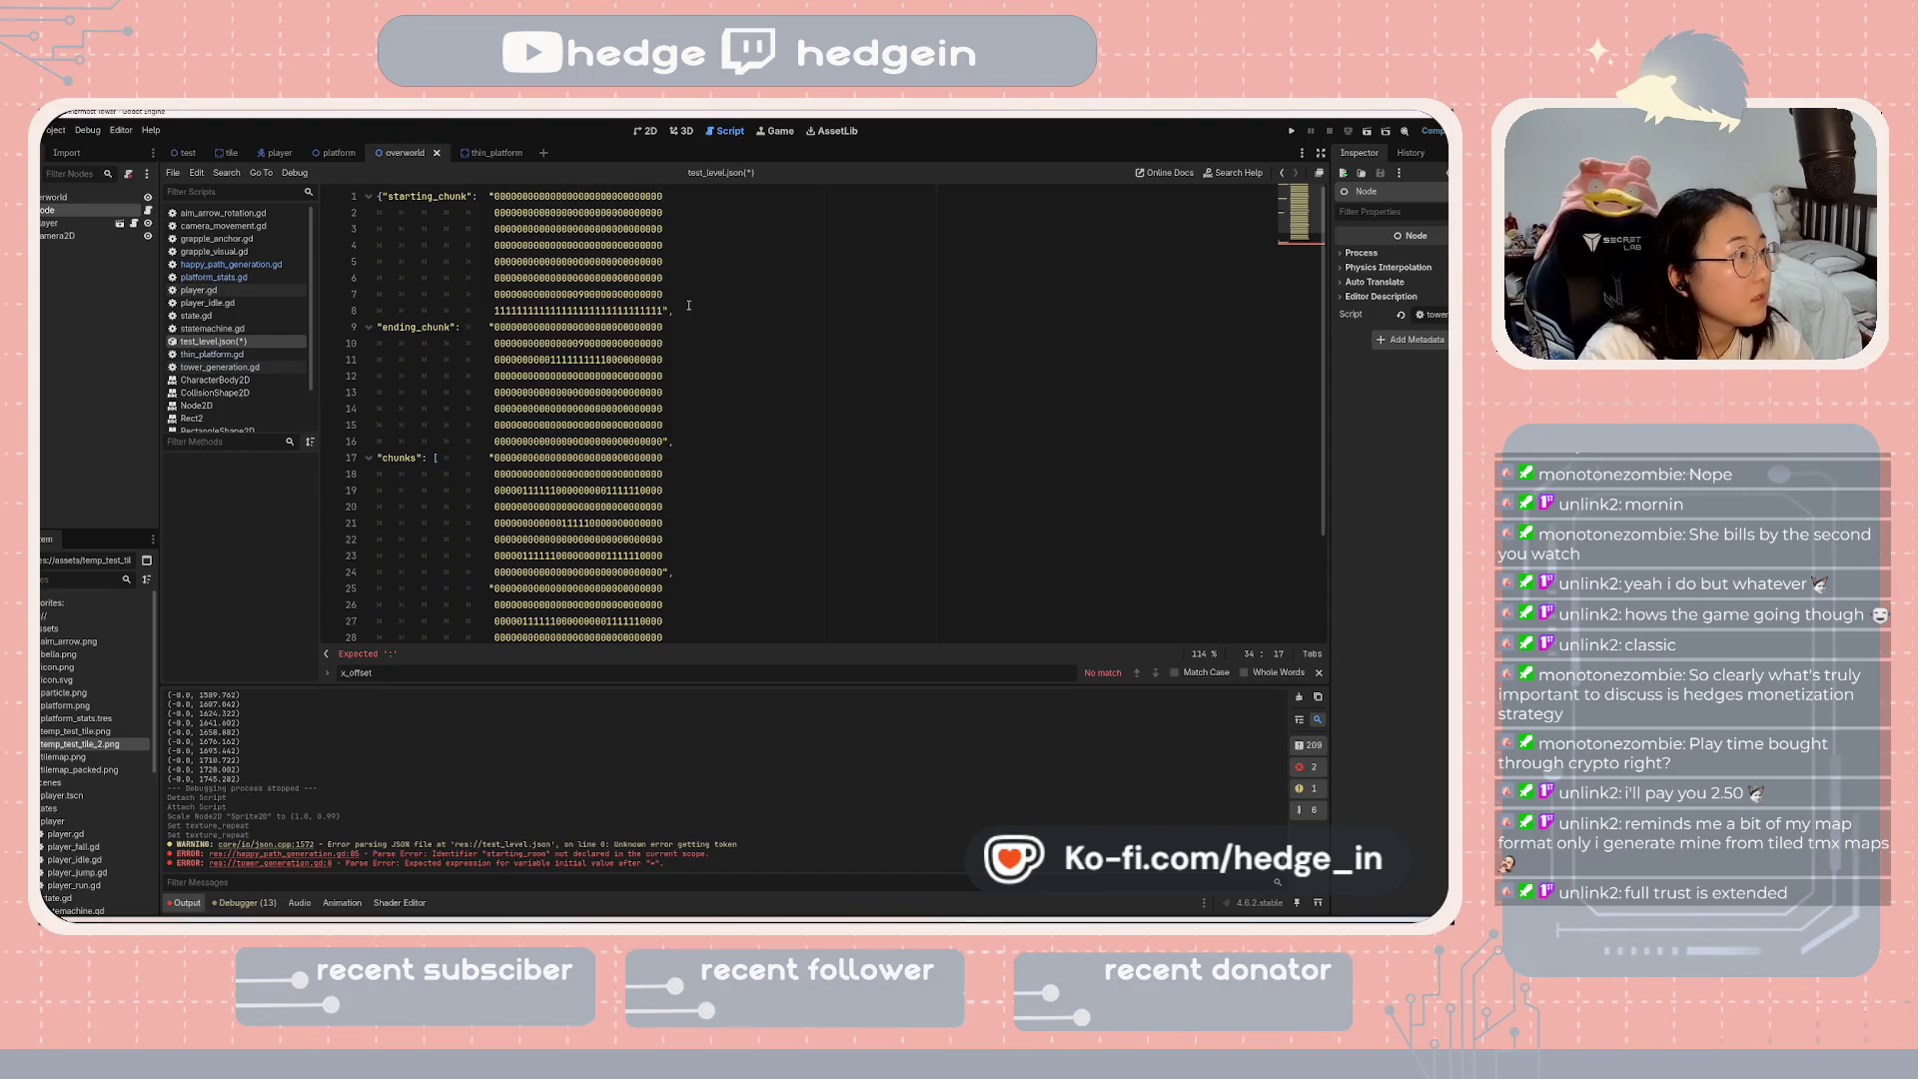
mouse_move(672, 443)
mouse_down()
mouse_move(619, 440)
mouse_move(489, 326)
mouse_up()
scroll(536, 489, down, 1)
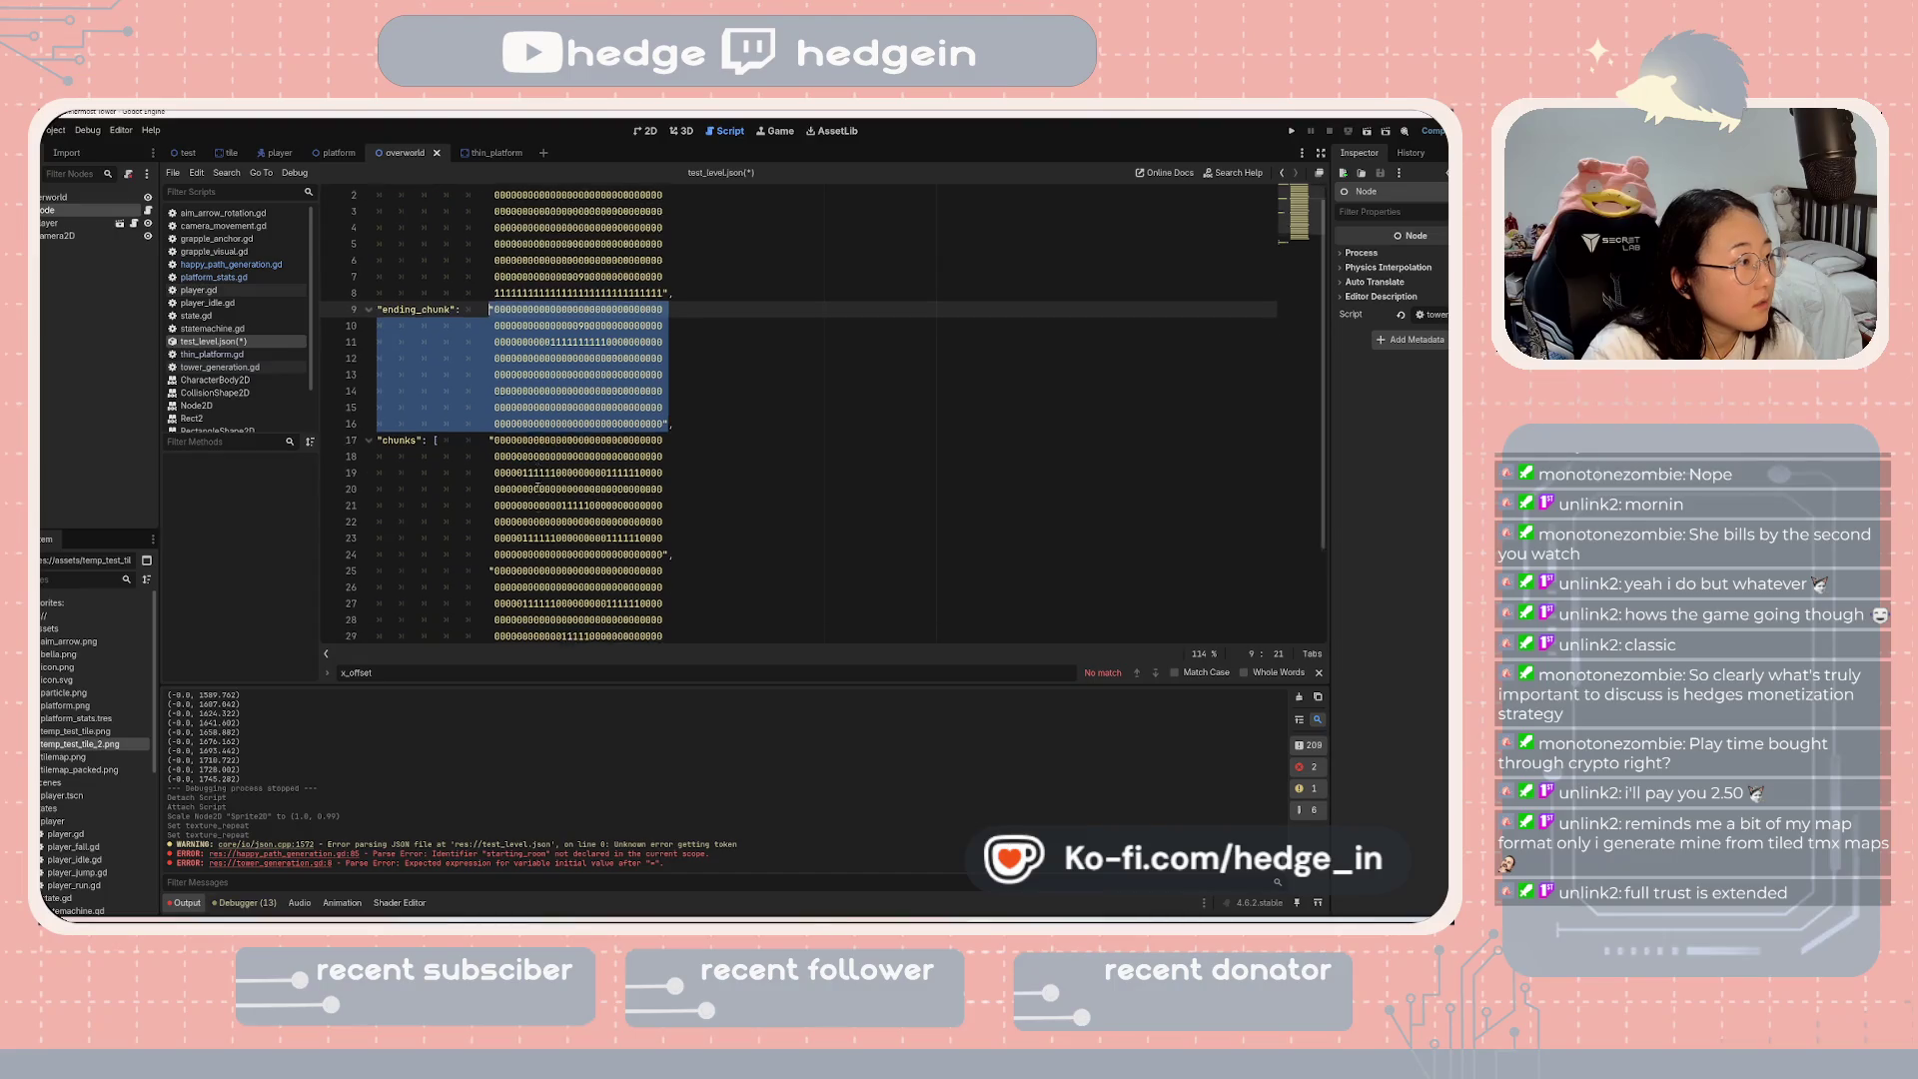
scroll(538, 488, down, 3)
click(472, 606)
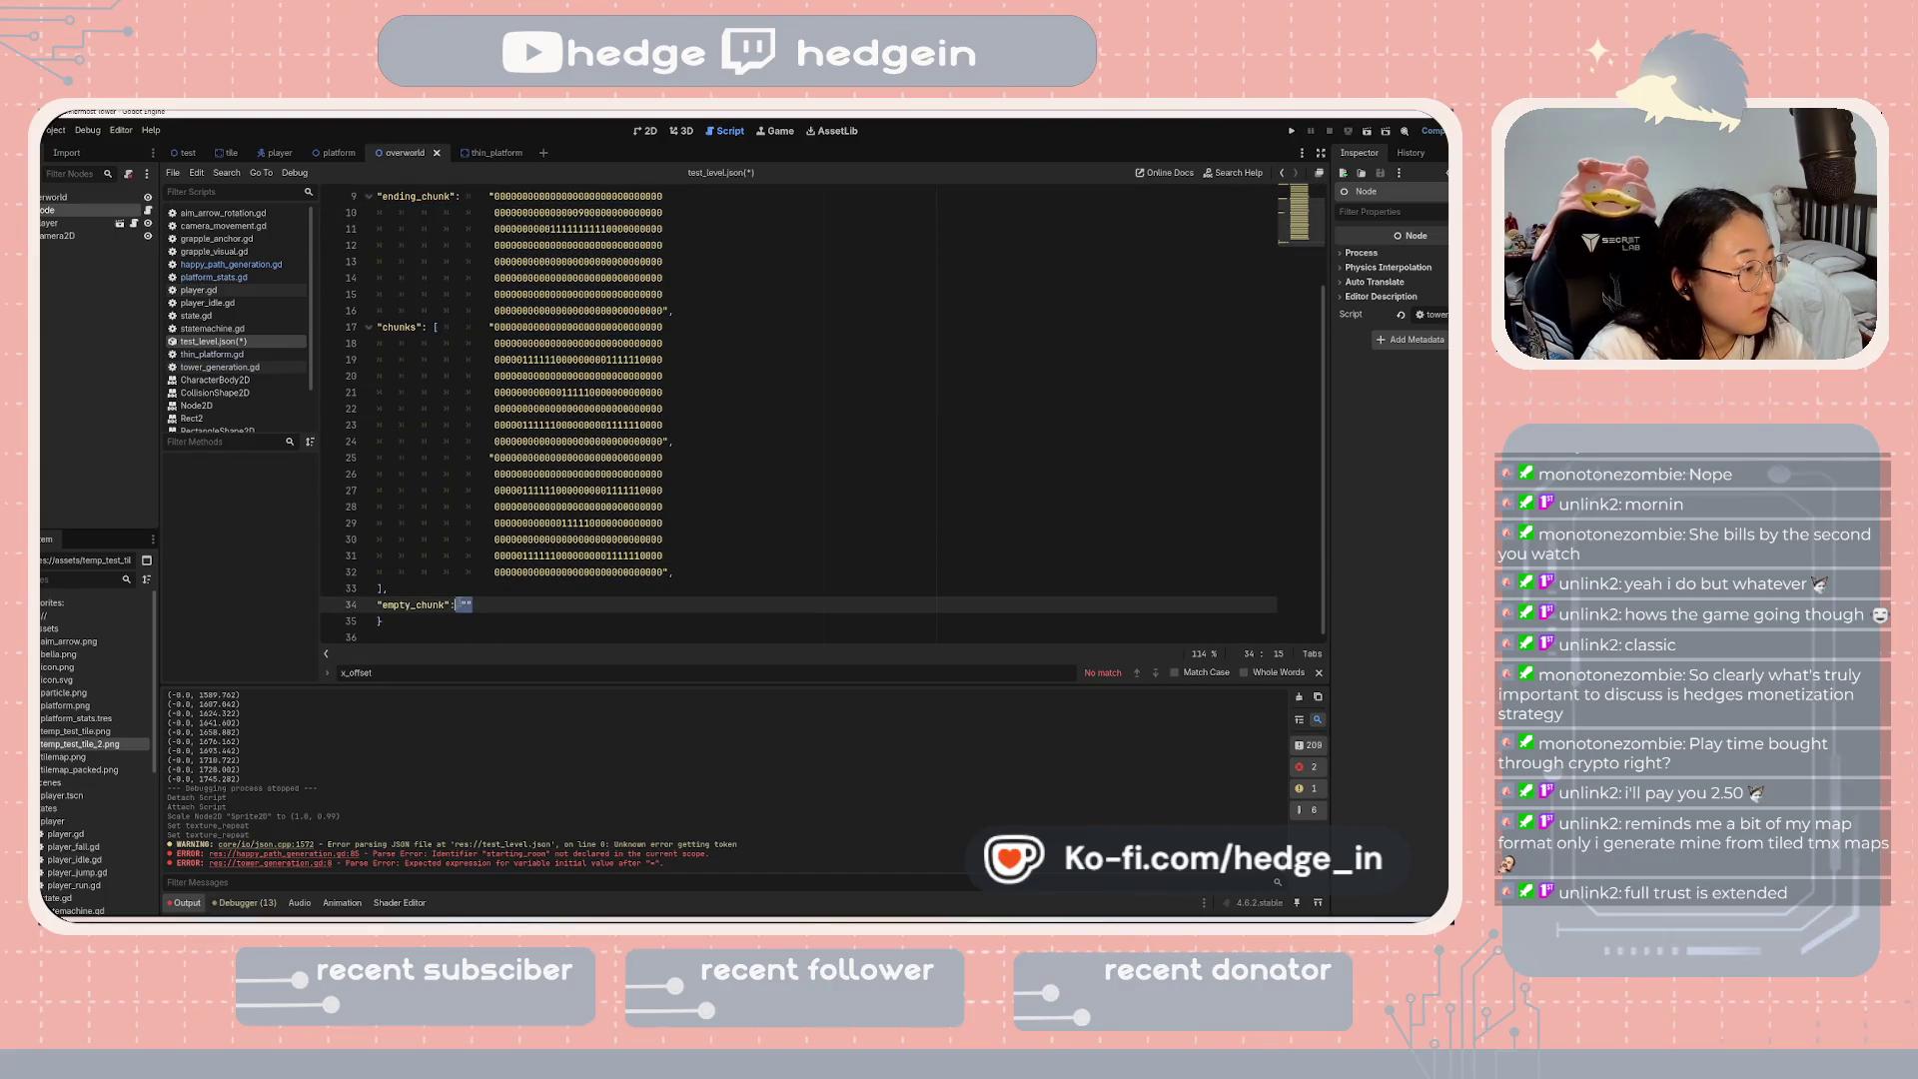
key(ctrl+v)
click(461, 519)
key(Tab)
- Replace line 36's run of 1s with 000000000 so empty_chunk is all zeros, then save
scroll(664, 576, down, 1)
click(608, 521)
key(BackSpace)
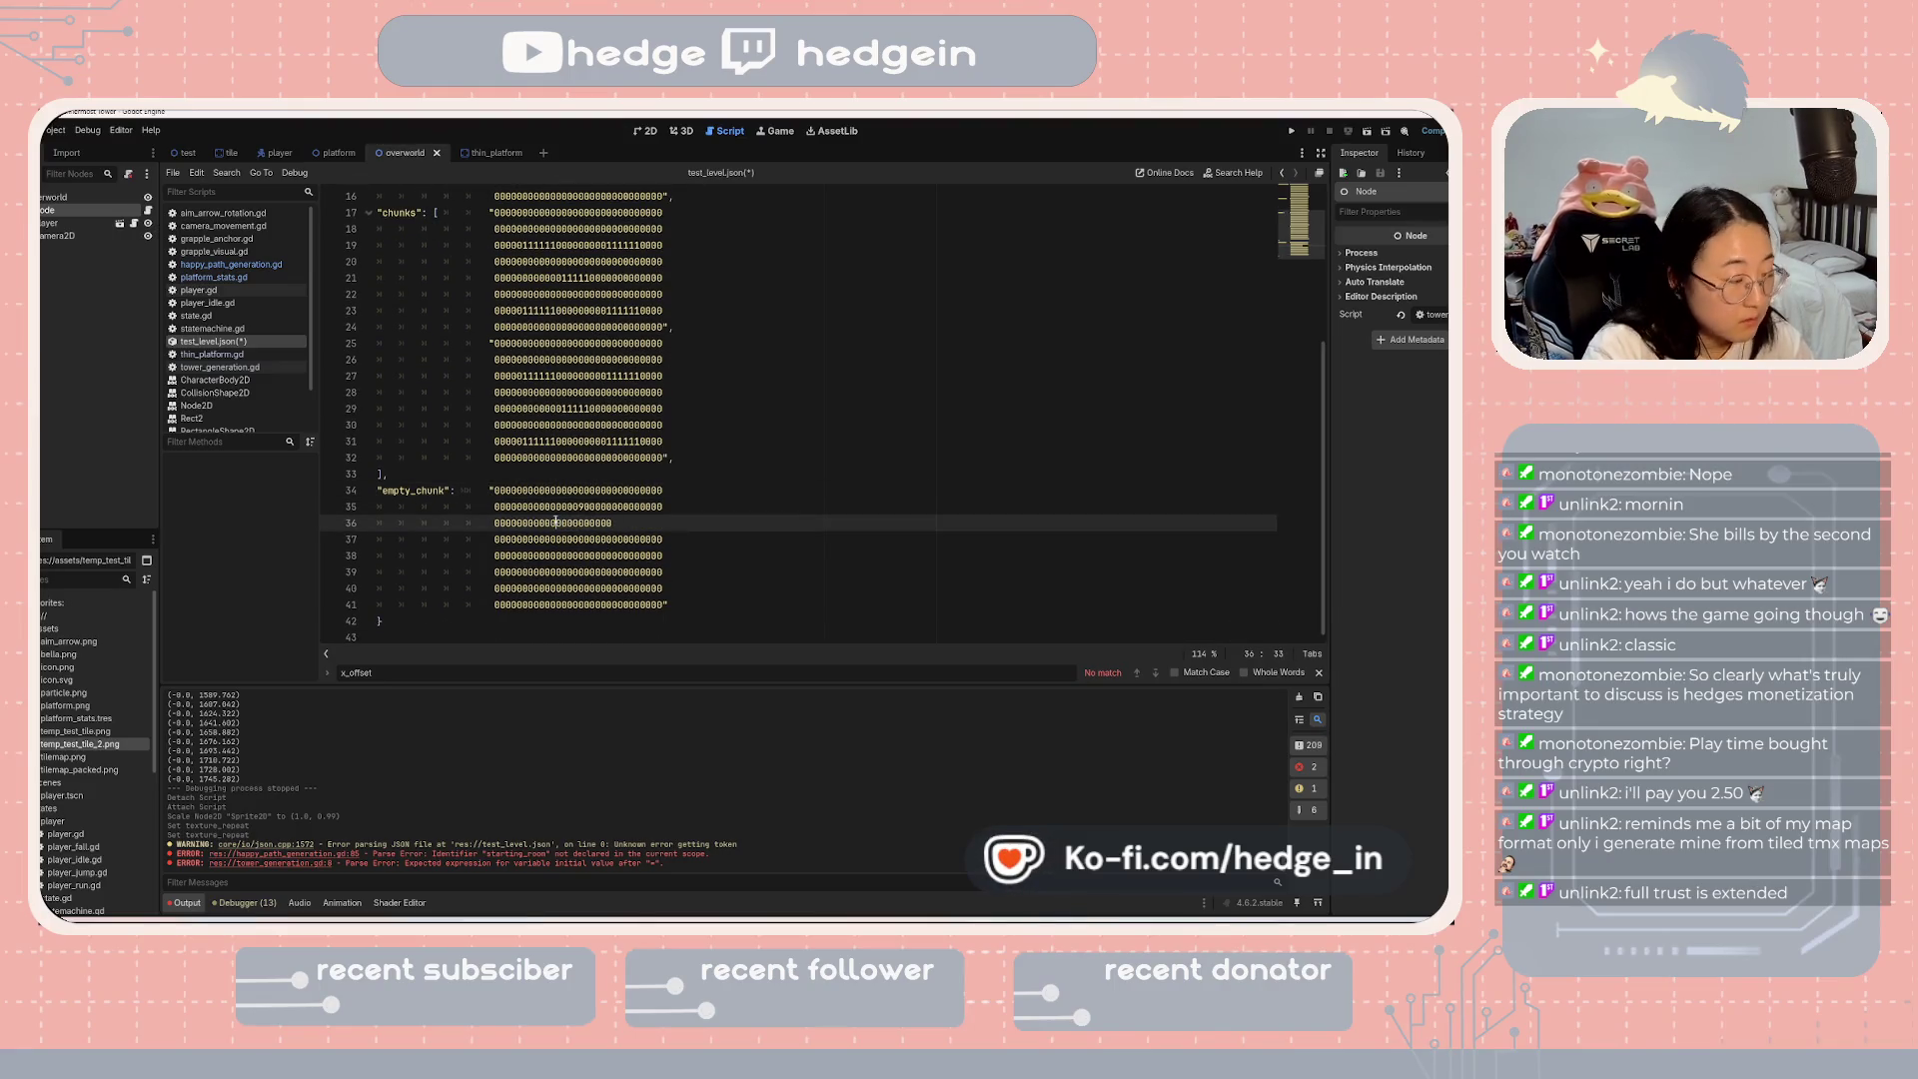
text(000000000)
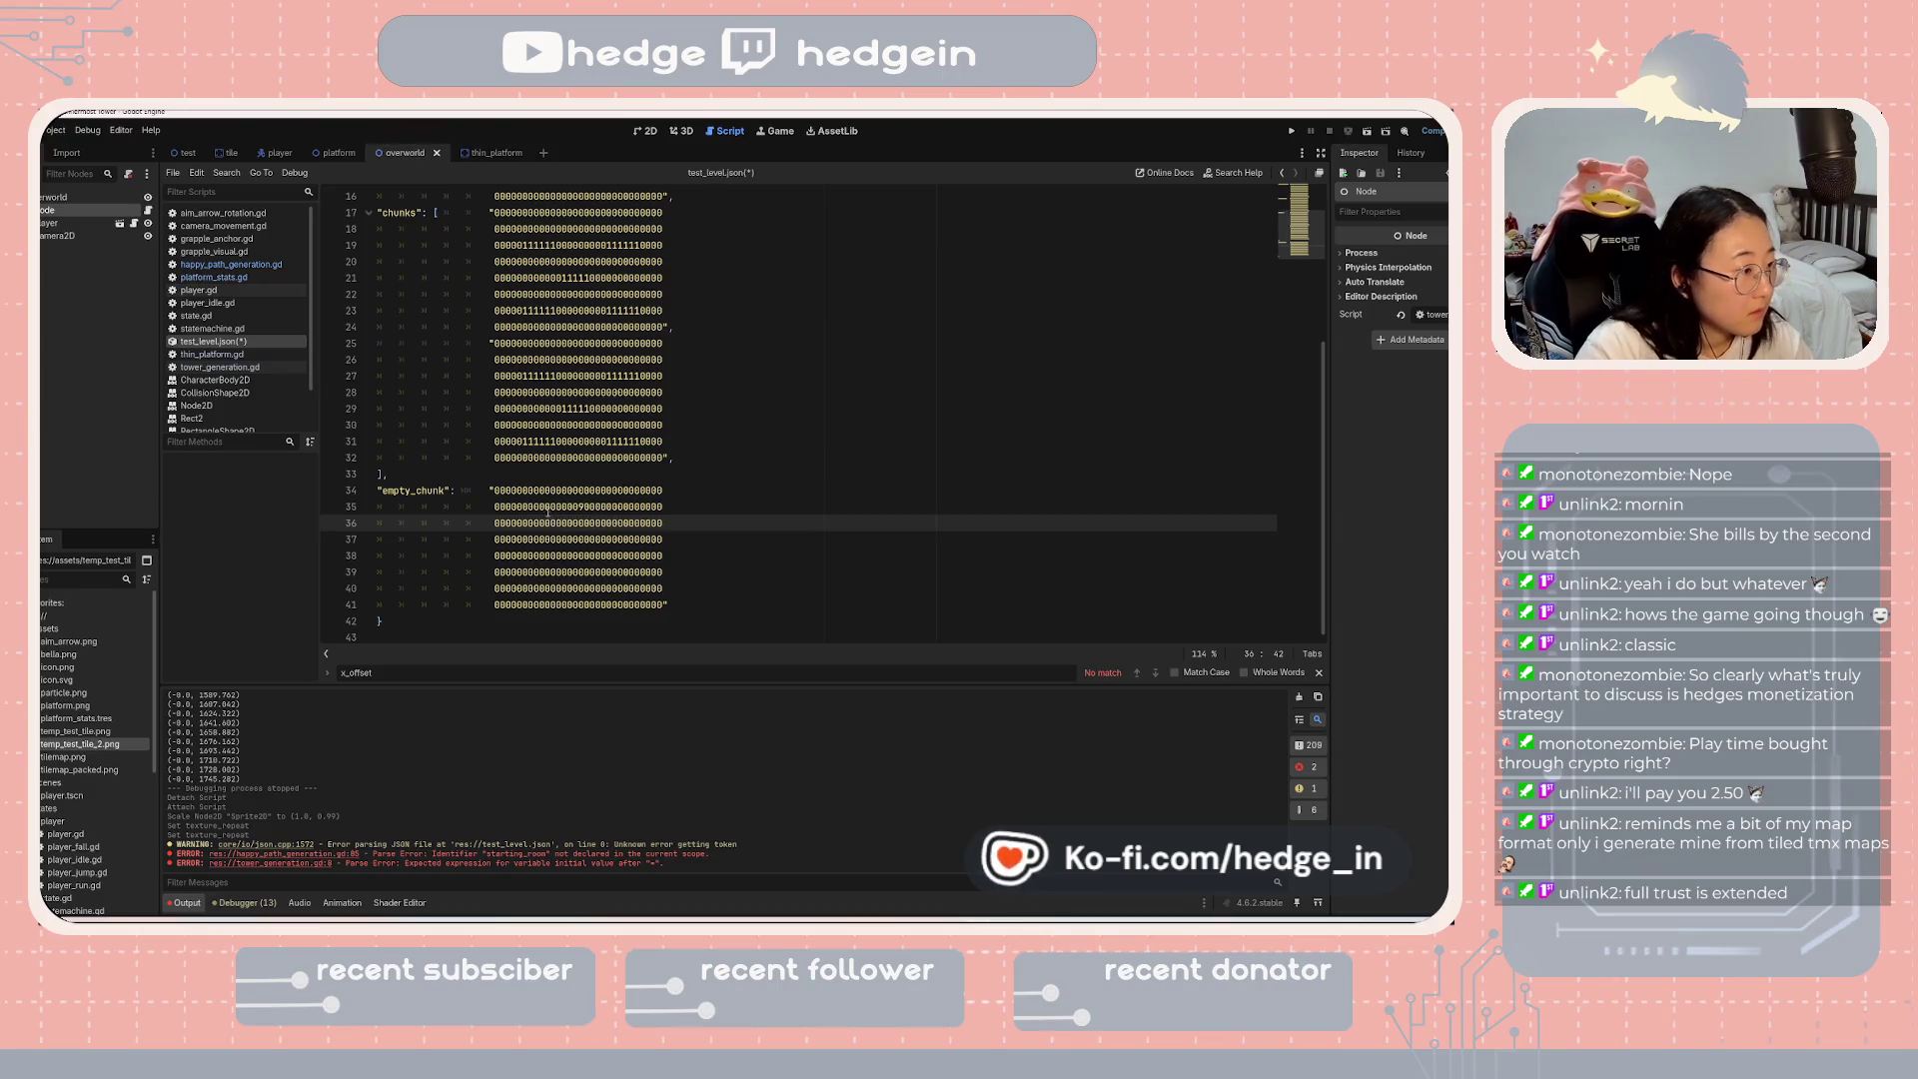
click(584, 506)
click(668, 605)
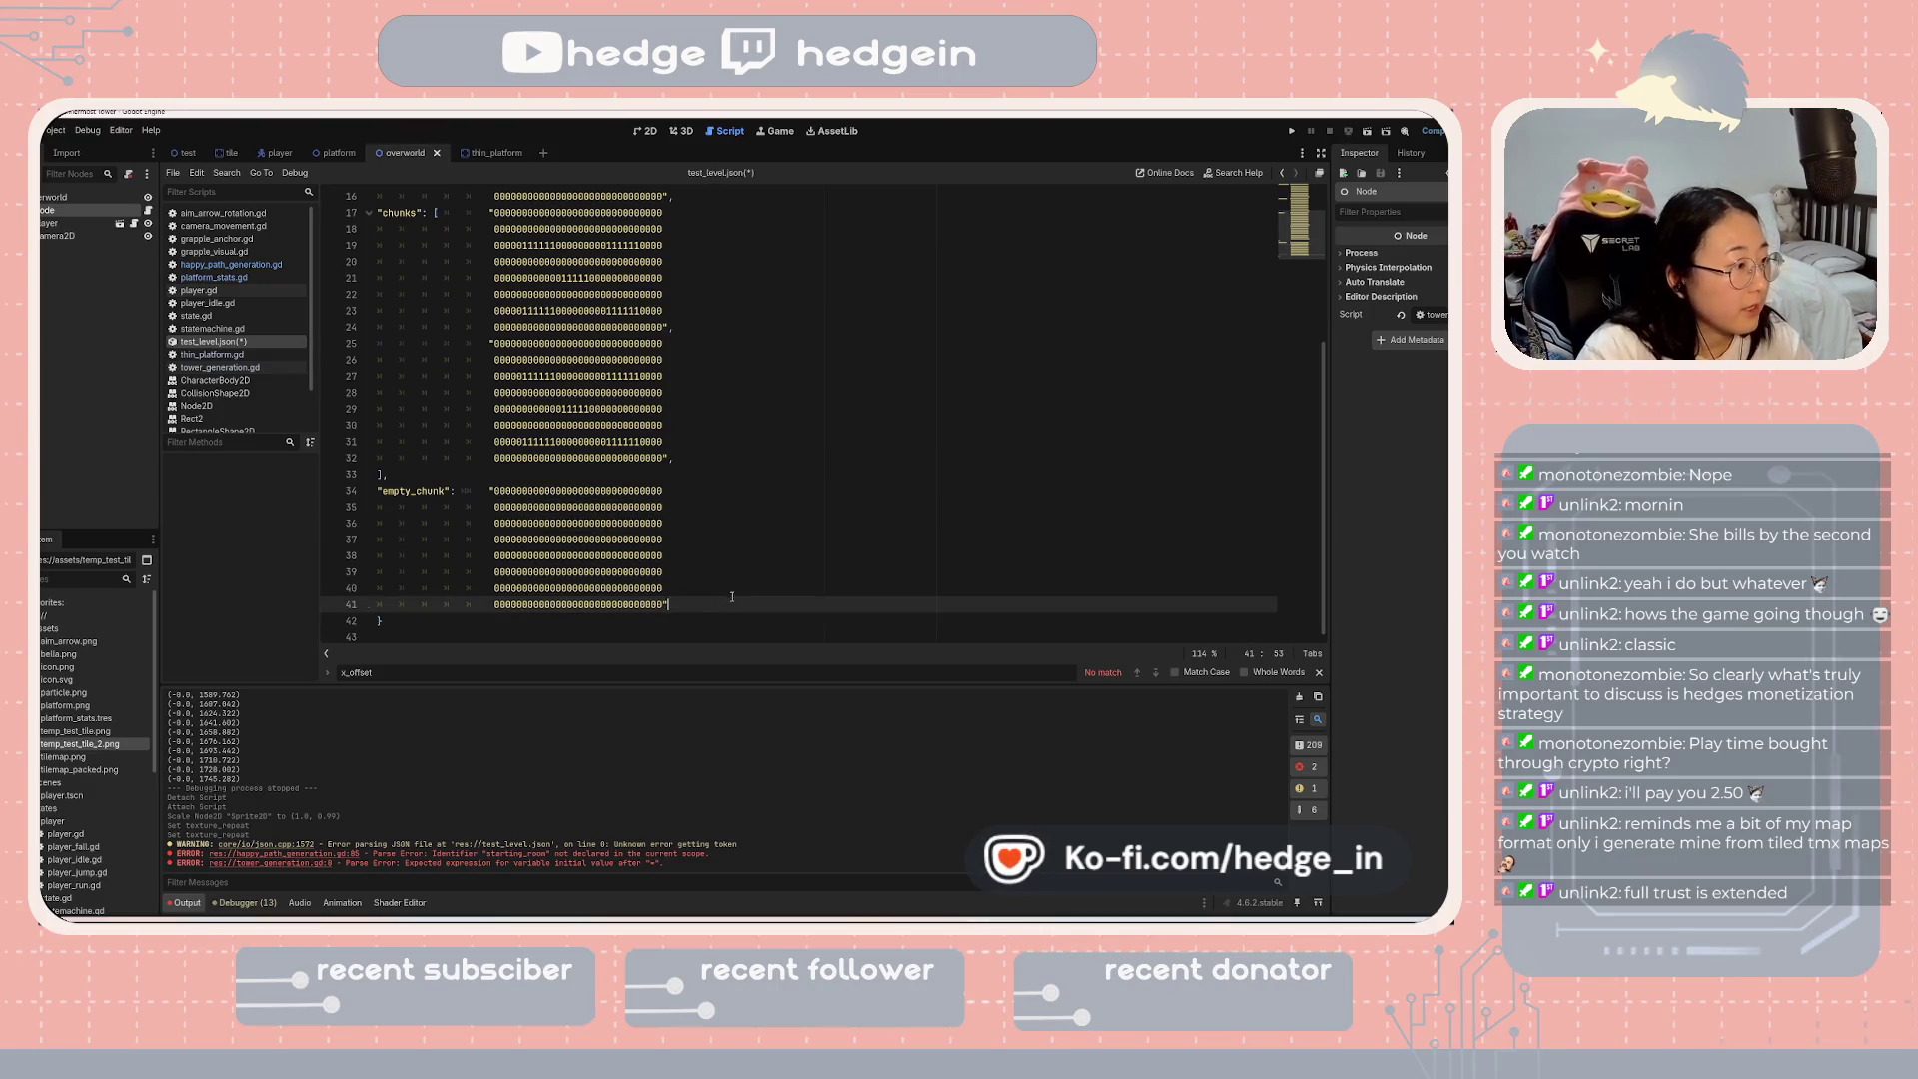
key(ctrl+s)
- Copy the empty_chunk rows and paste them as a new chunk at the end of the chunks list
scroll(570, 499, up, 2)
scroll(568, 500, down, 2)
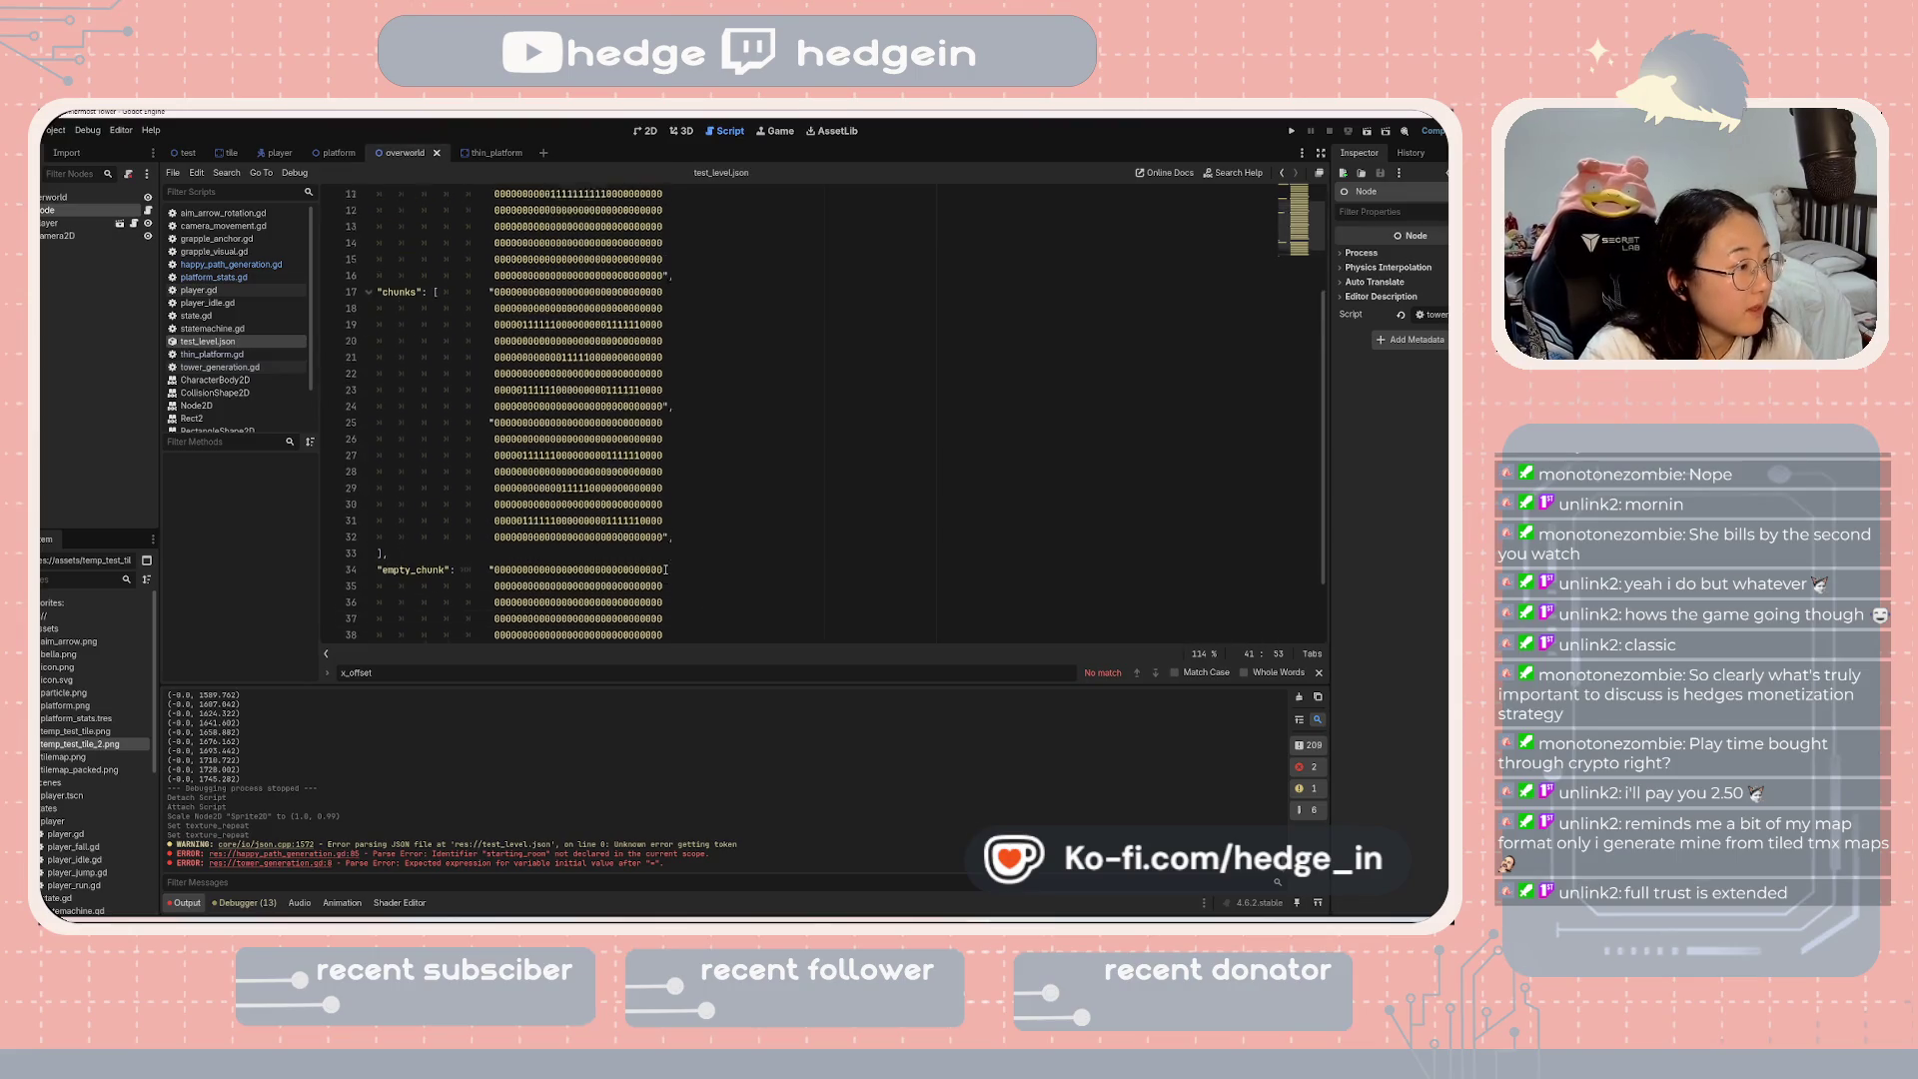
drag(667, 605, 504, 490)
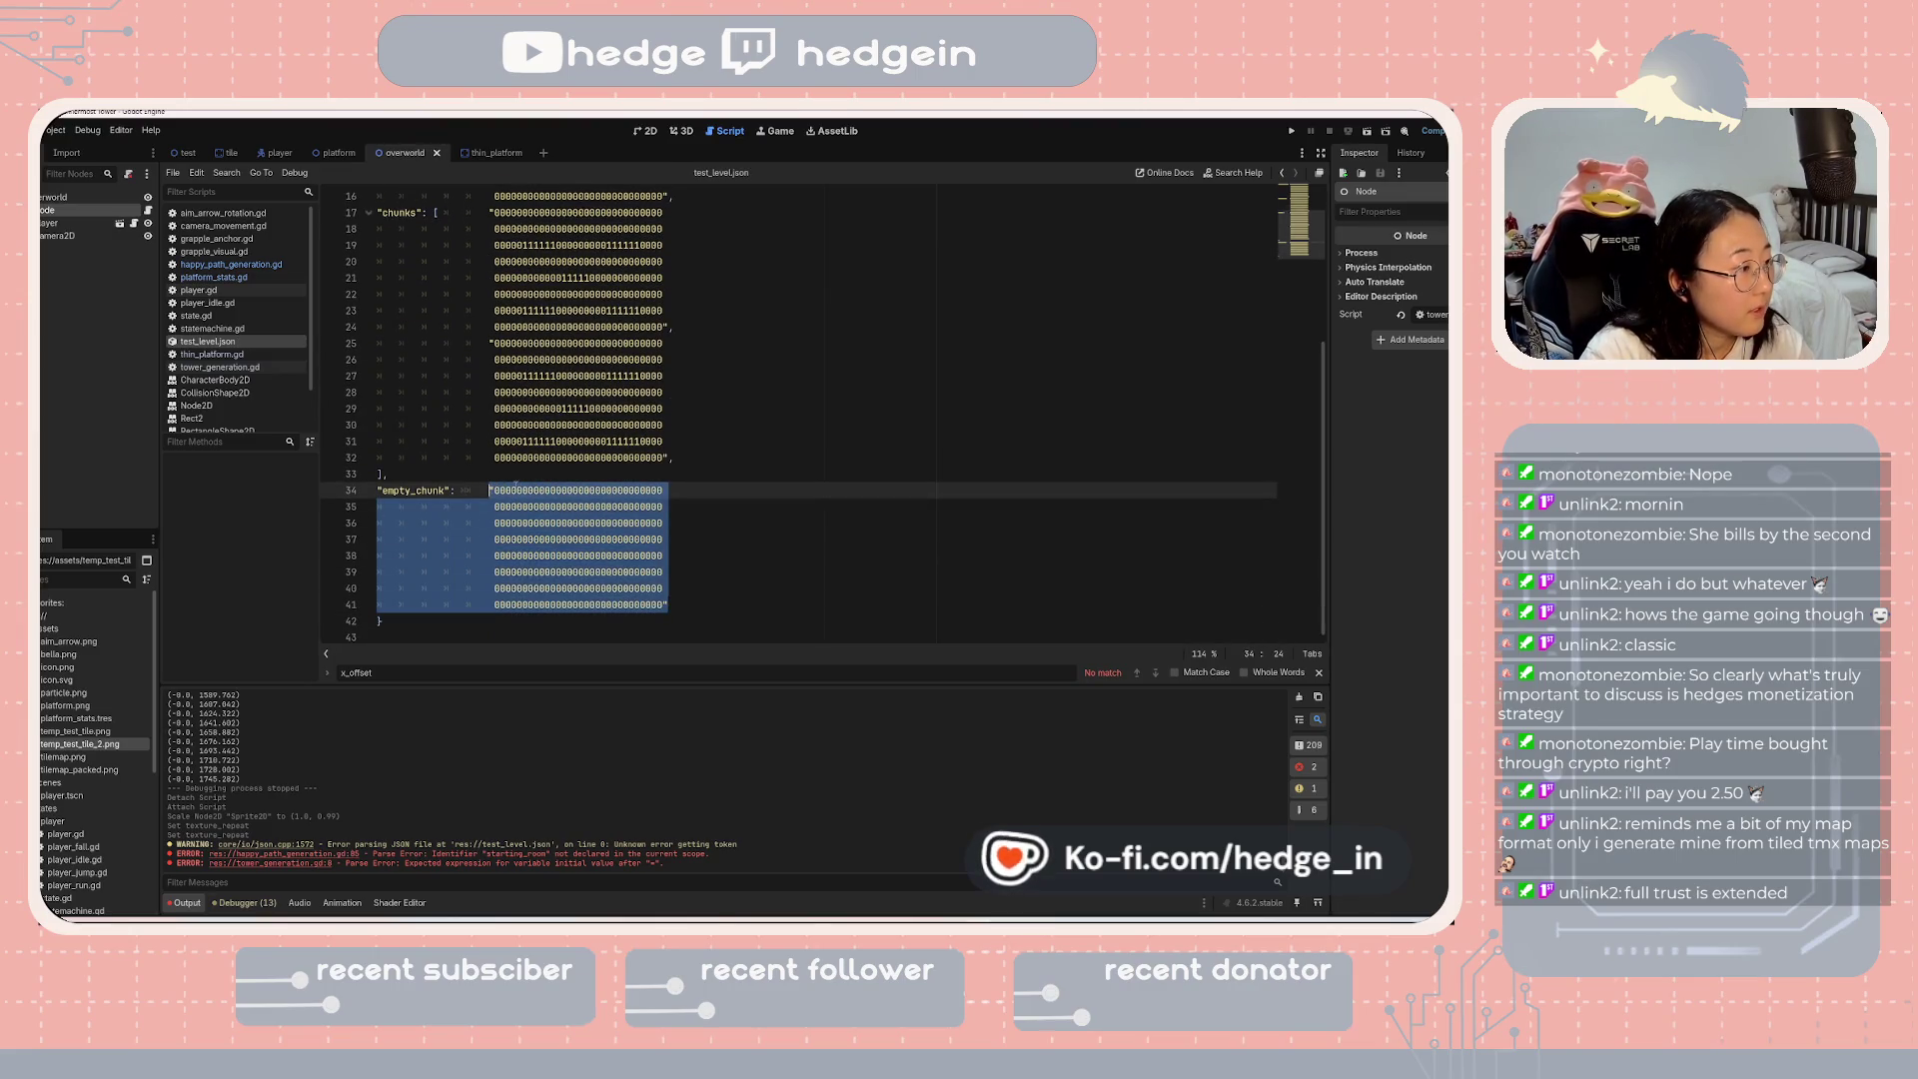
click(699, 460)
key(Return)
key(ctrl+v)
scroll(600, 485, up, 2)
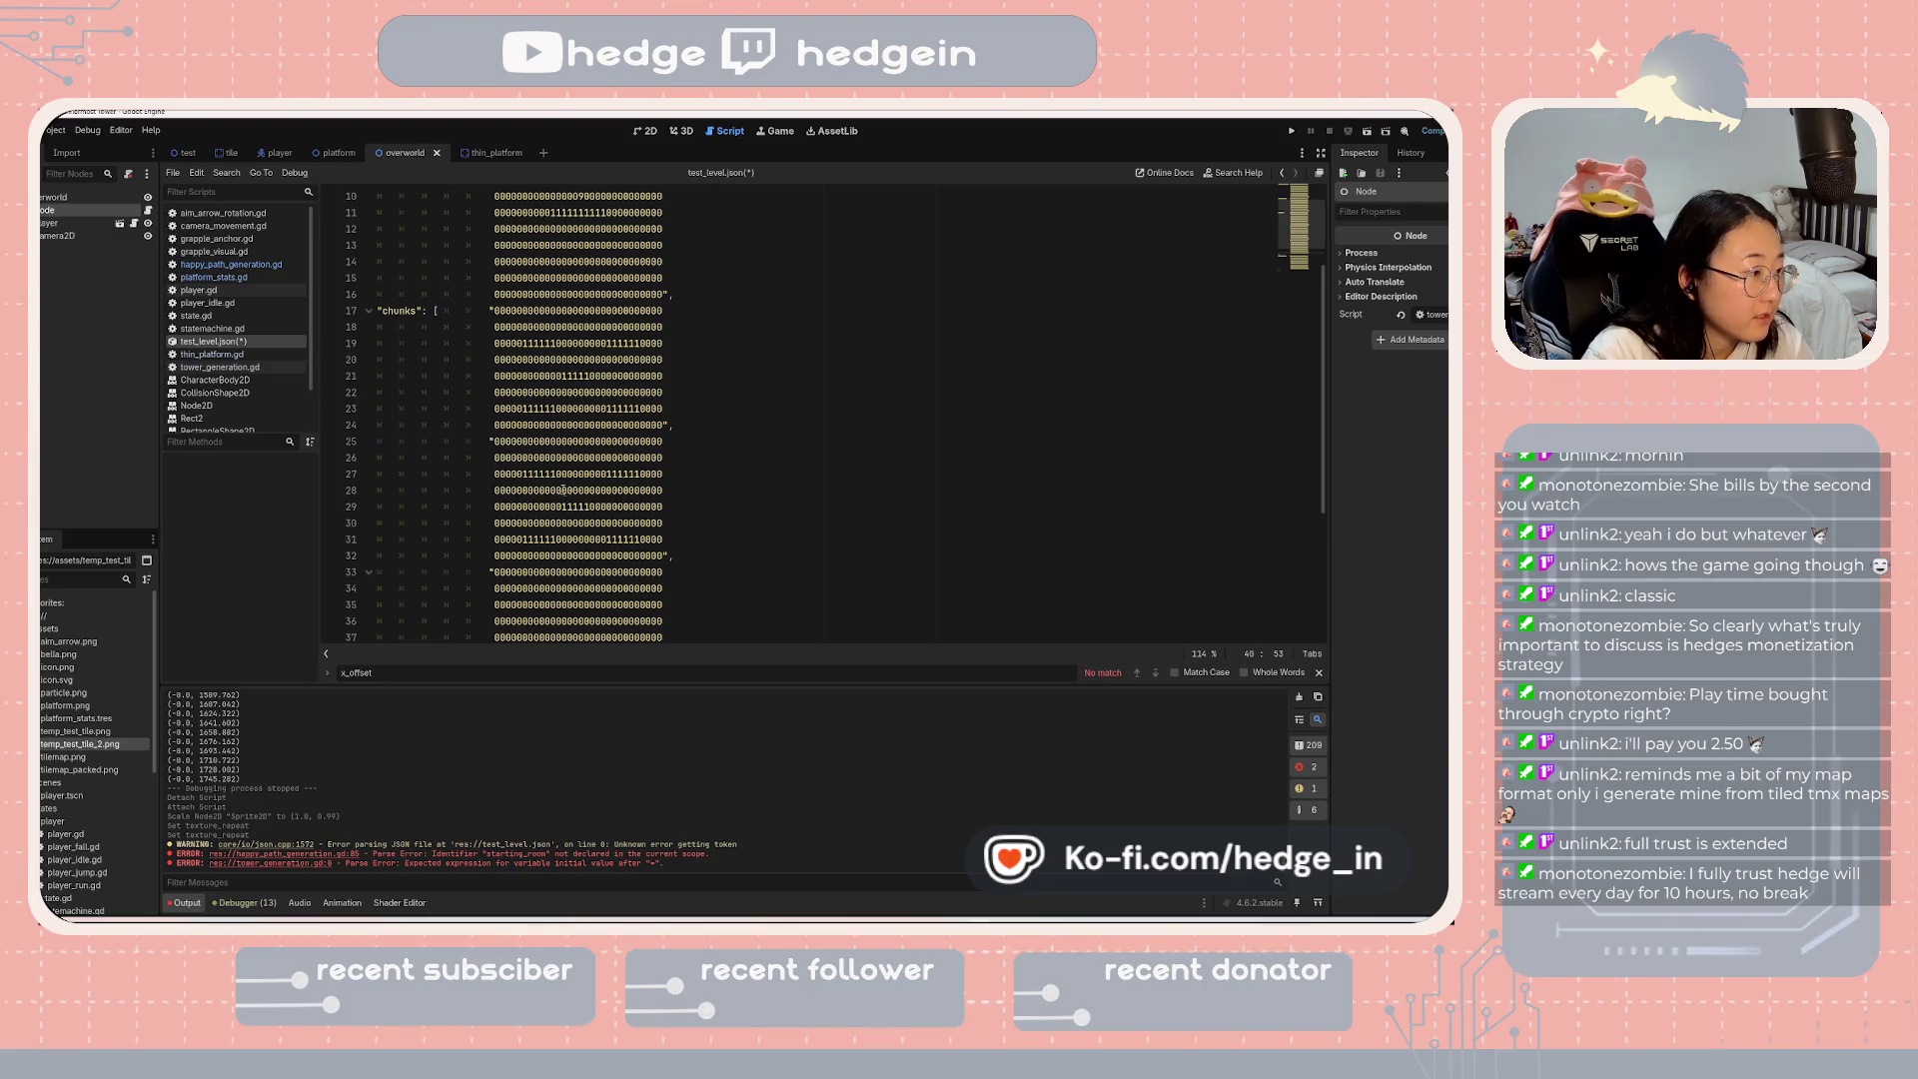
- Start line 26 with 11 and overwrite line 31's run of 1s with 00
scroll(567, 465, down, 1)
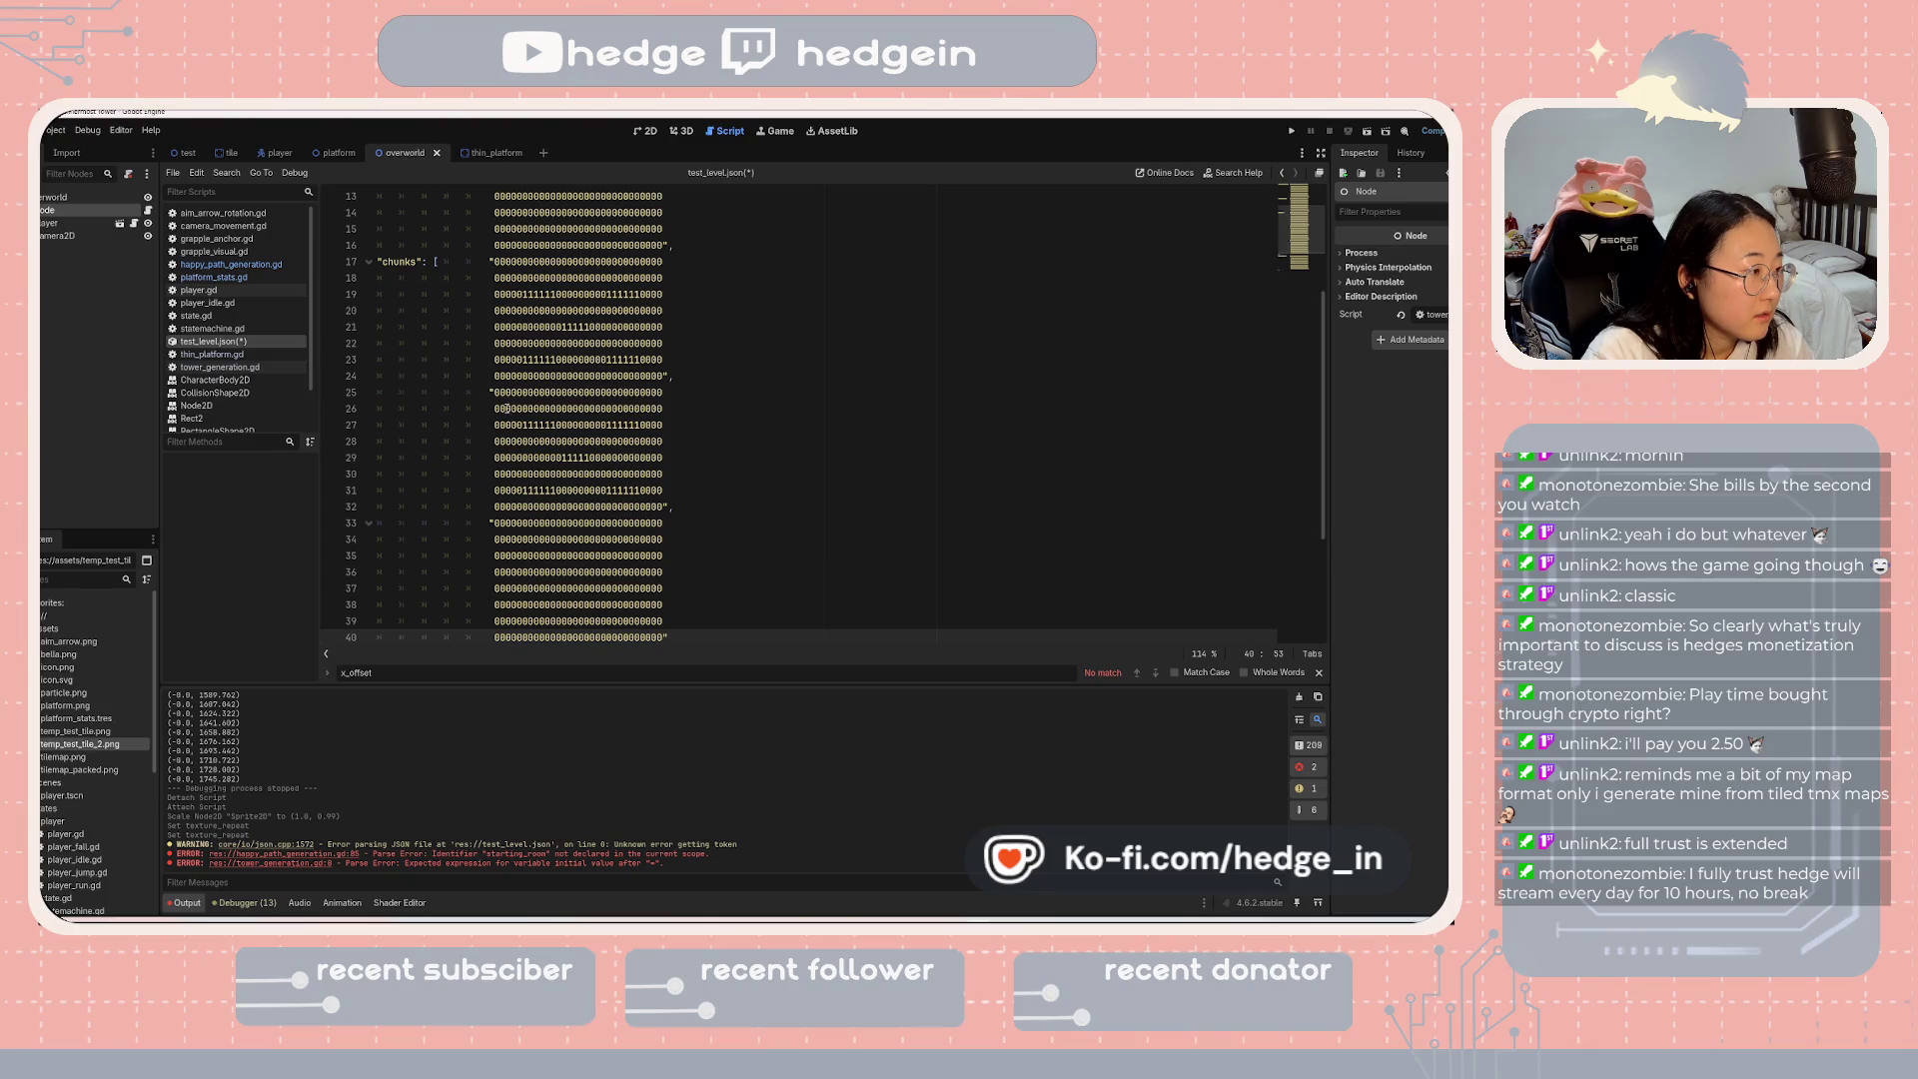
click(497, 408)
text(11)
key(Delete)
key(Delete)
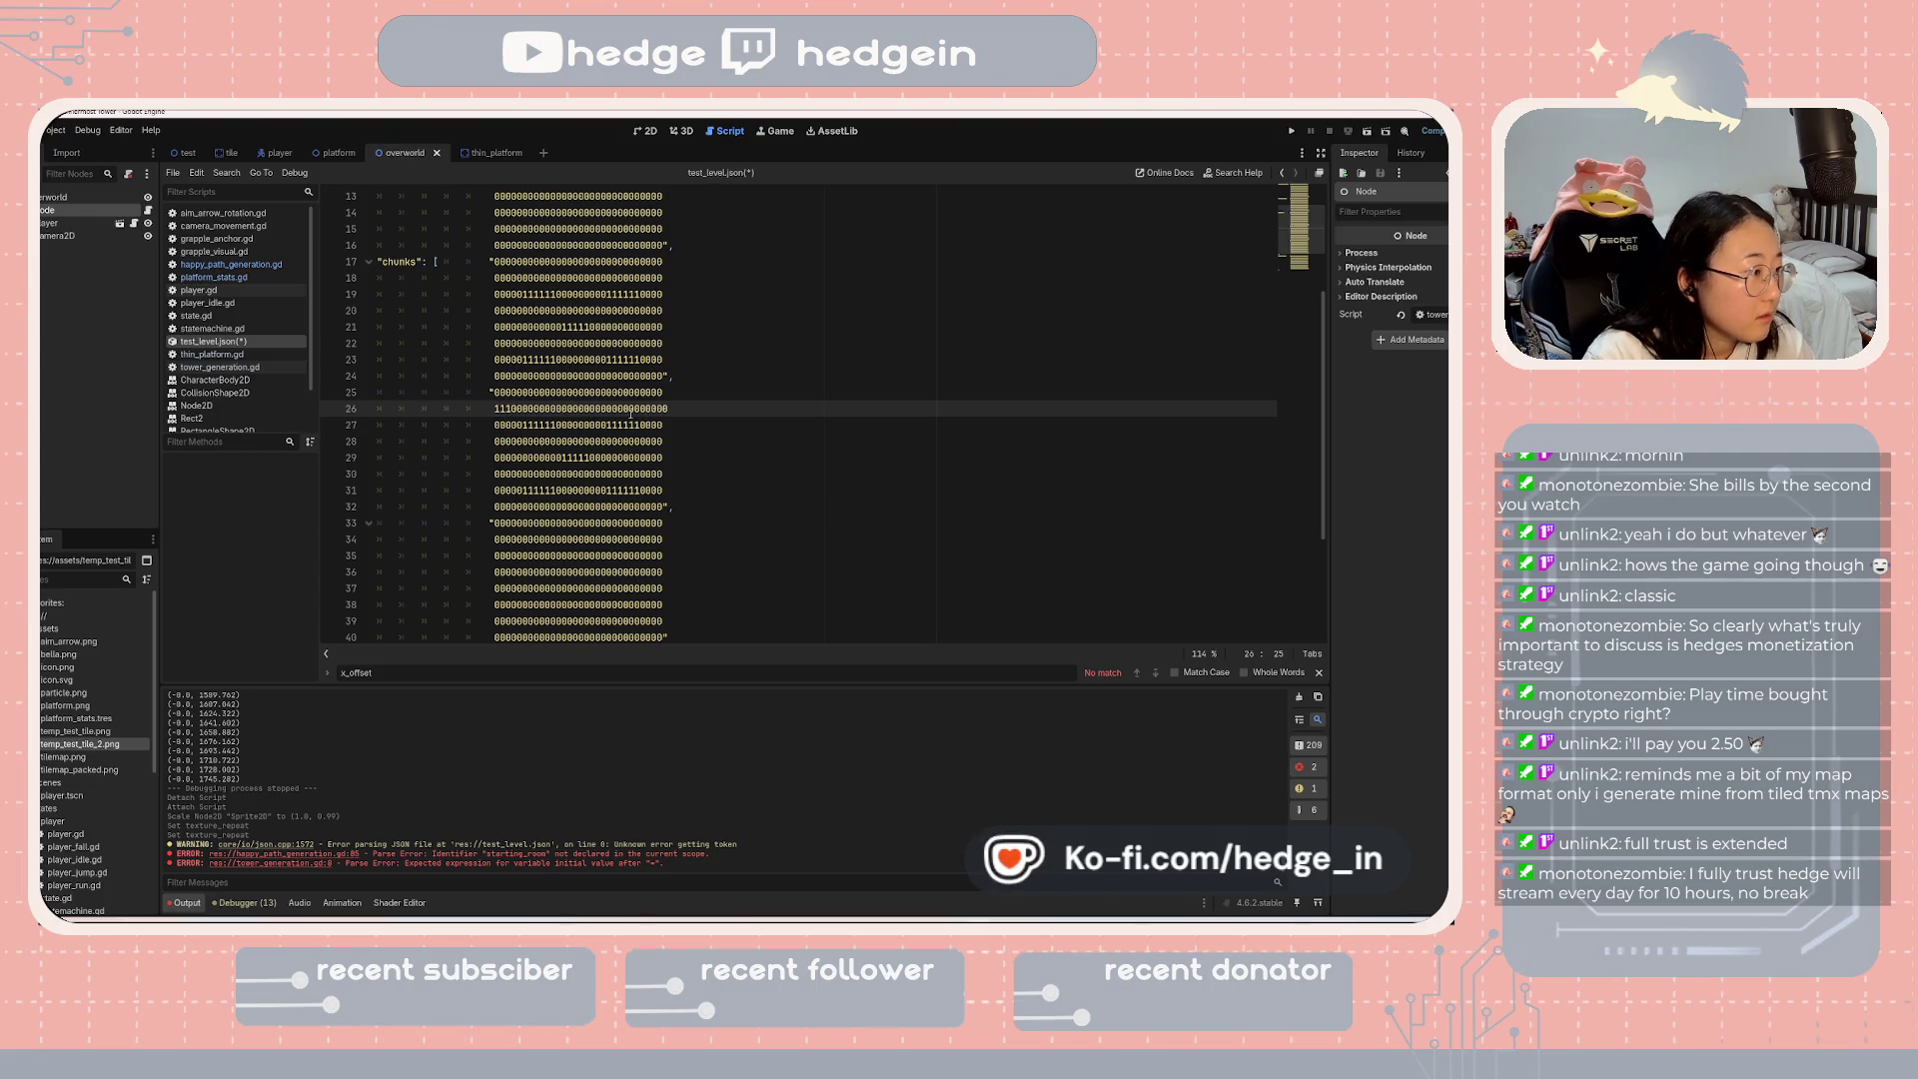
click(568, 446)
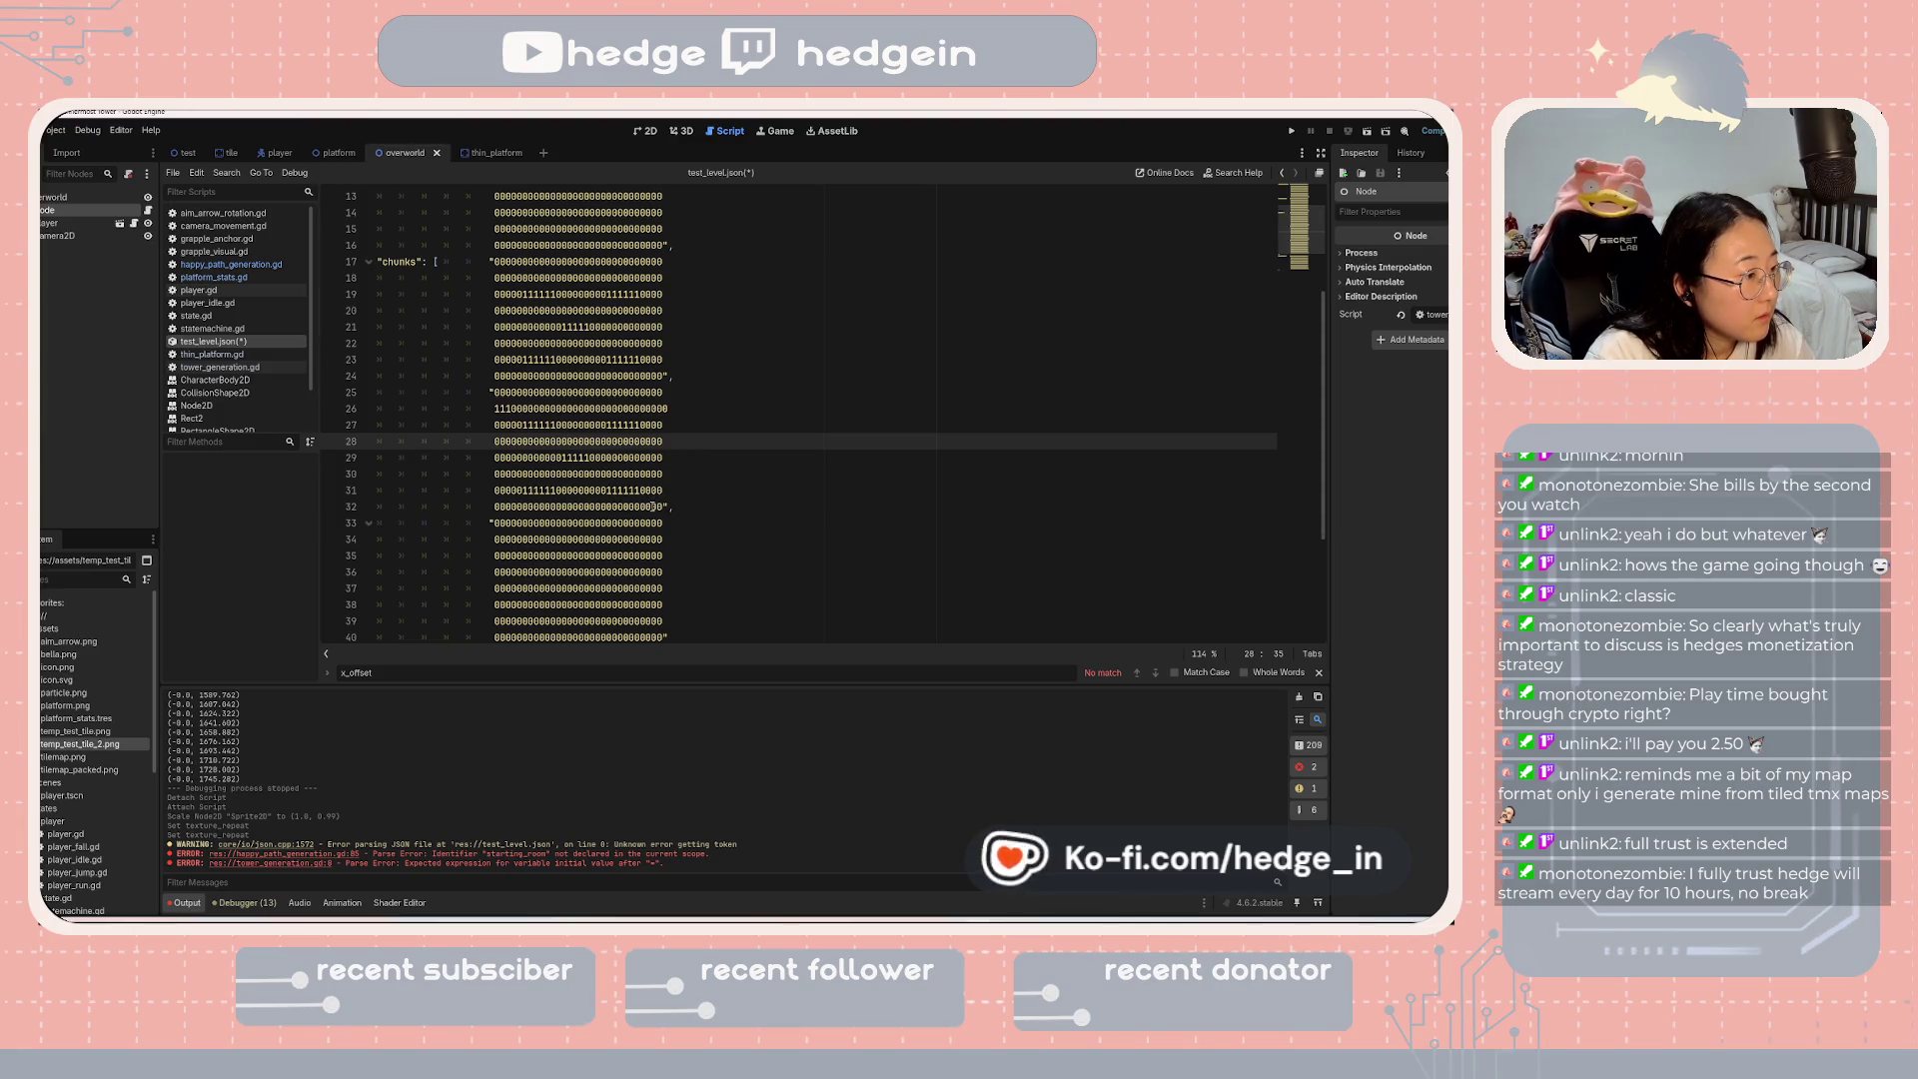
drag(556, 491, 532, 491)
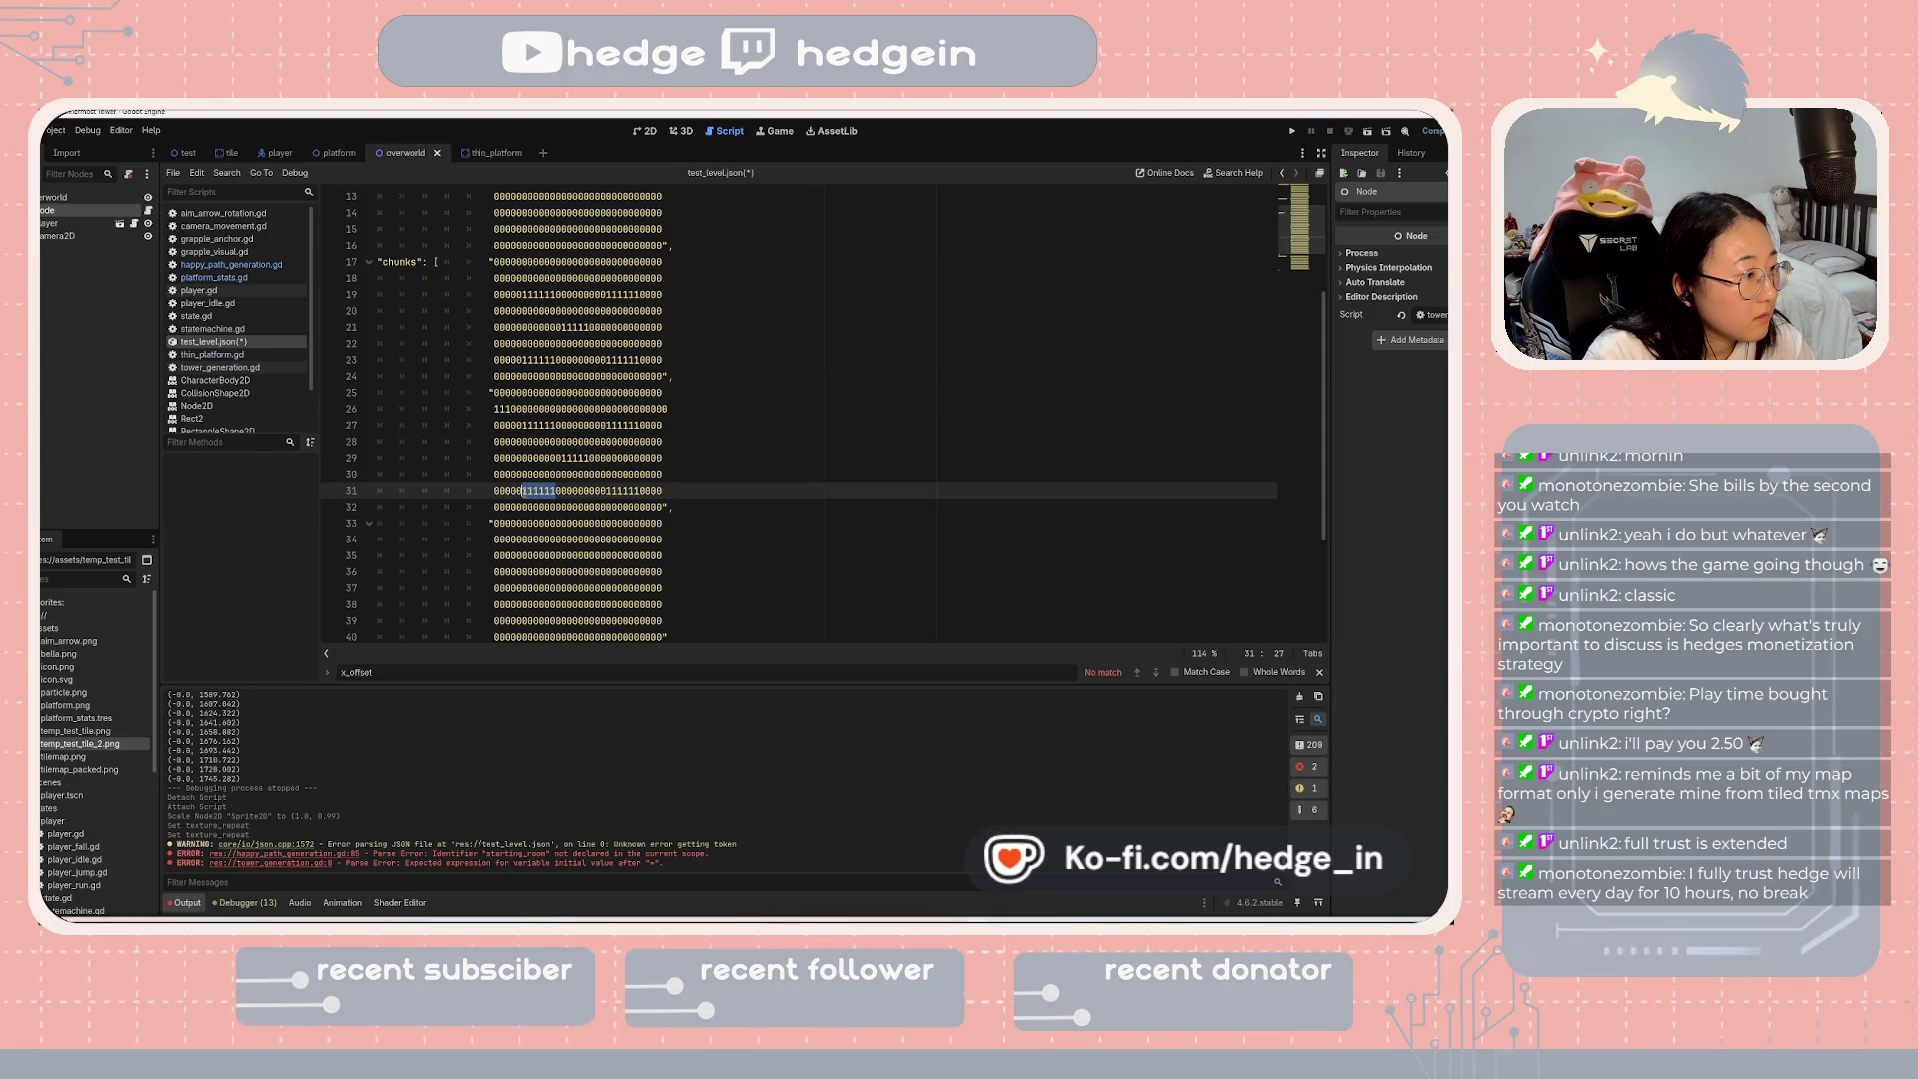
text(000000)
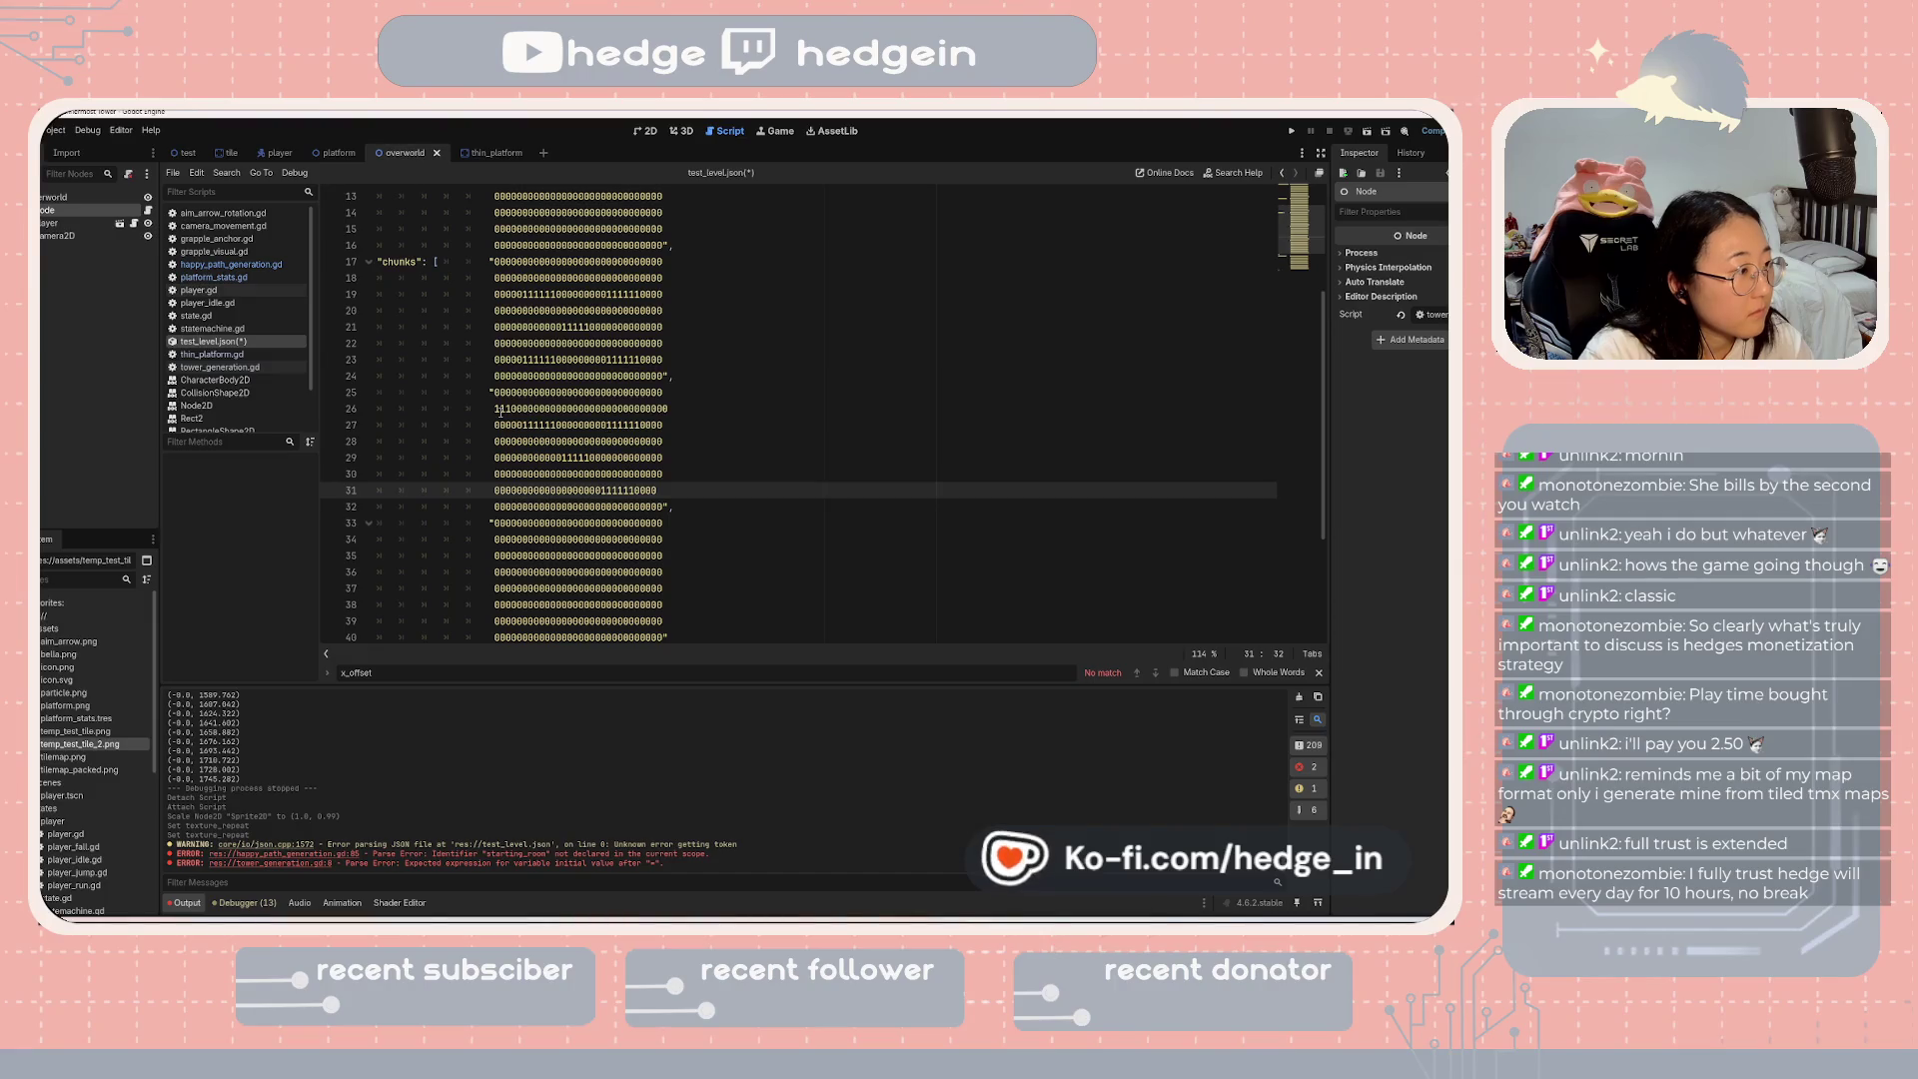
- Turn the last four zeros on line 32 into 1111
click(513, 409)
click(669, 409)
click(641, 487)
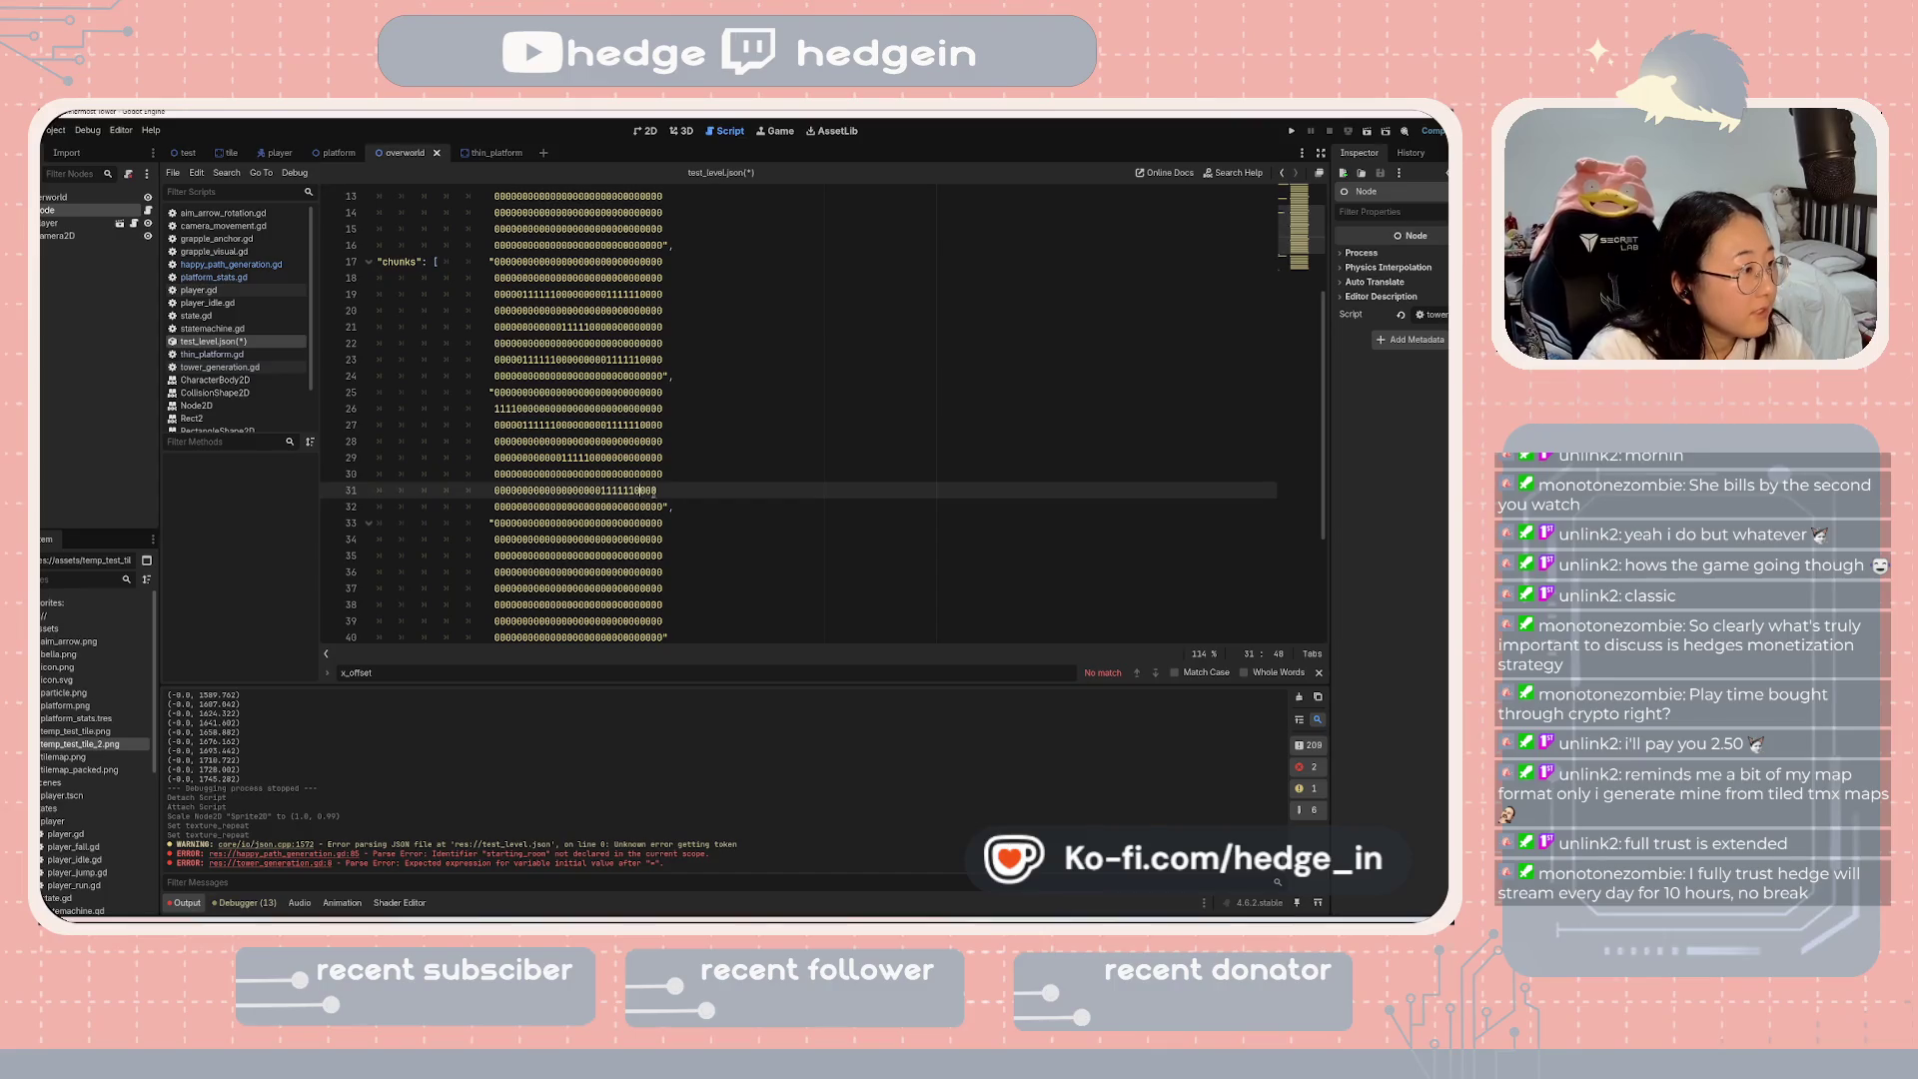
key(Down)
click(659, 491)
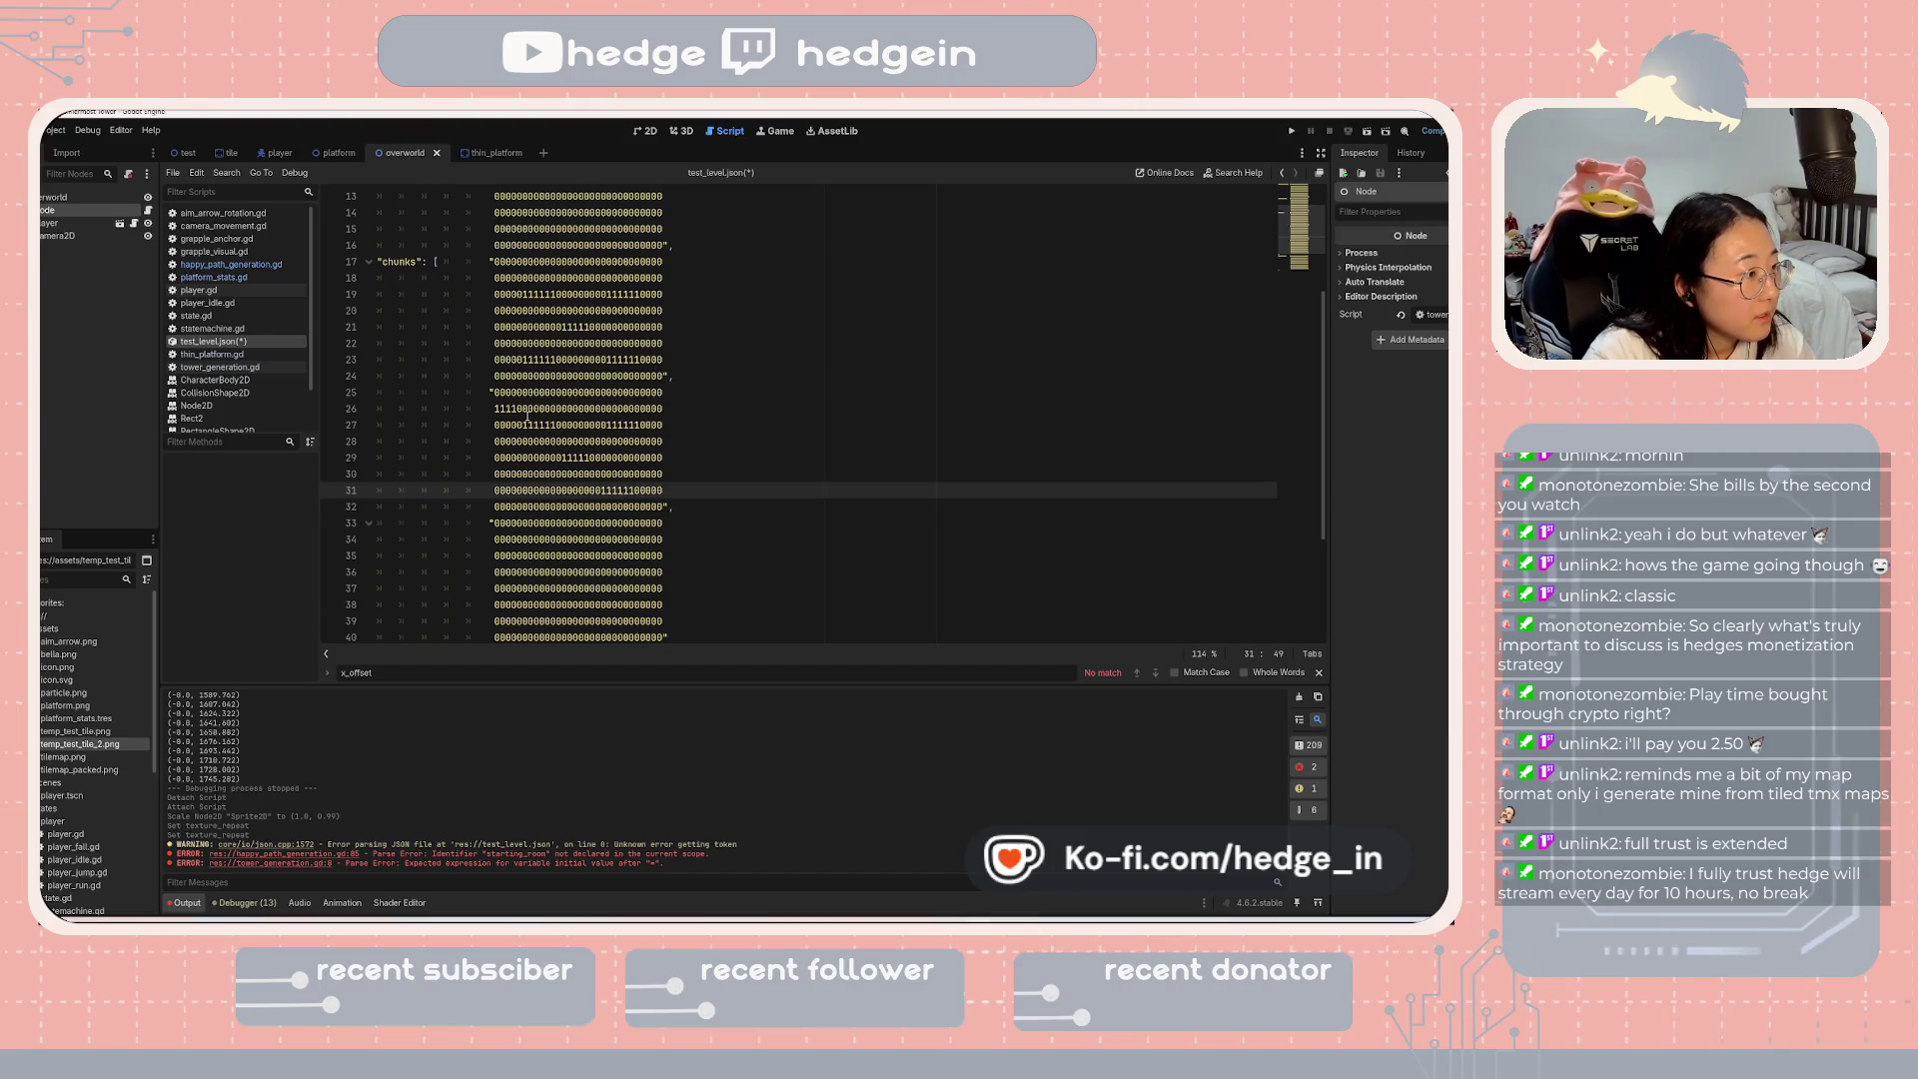
drag(640, 506, 663, 506)
text(1111)
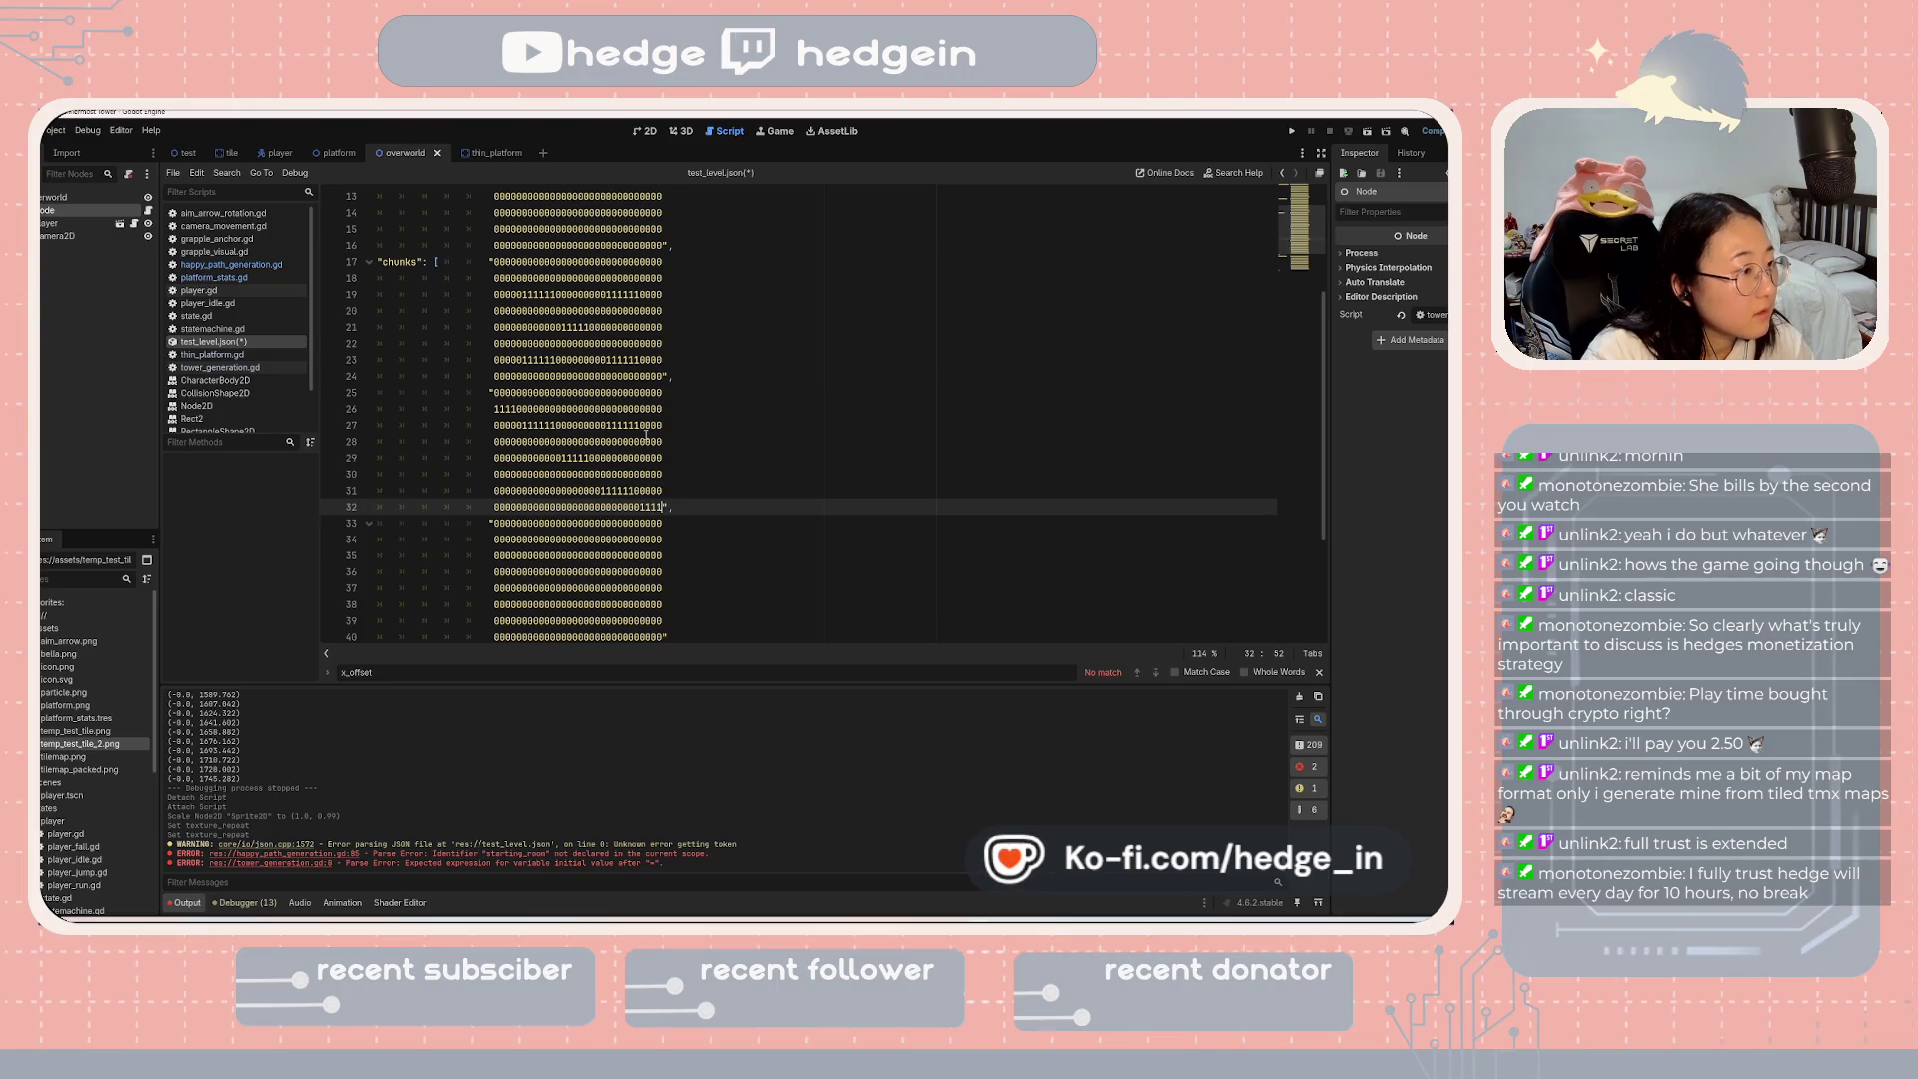
- Replace line 27's run of 1s with 00 and save test_level.json
click(680, 458)
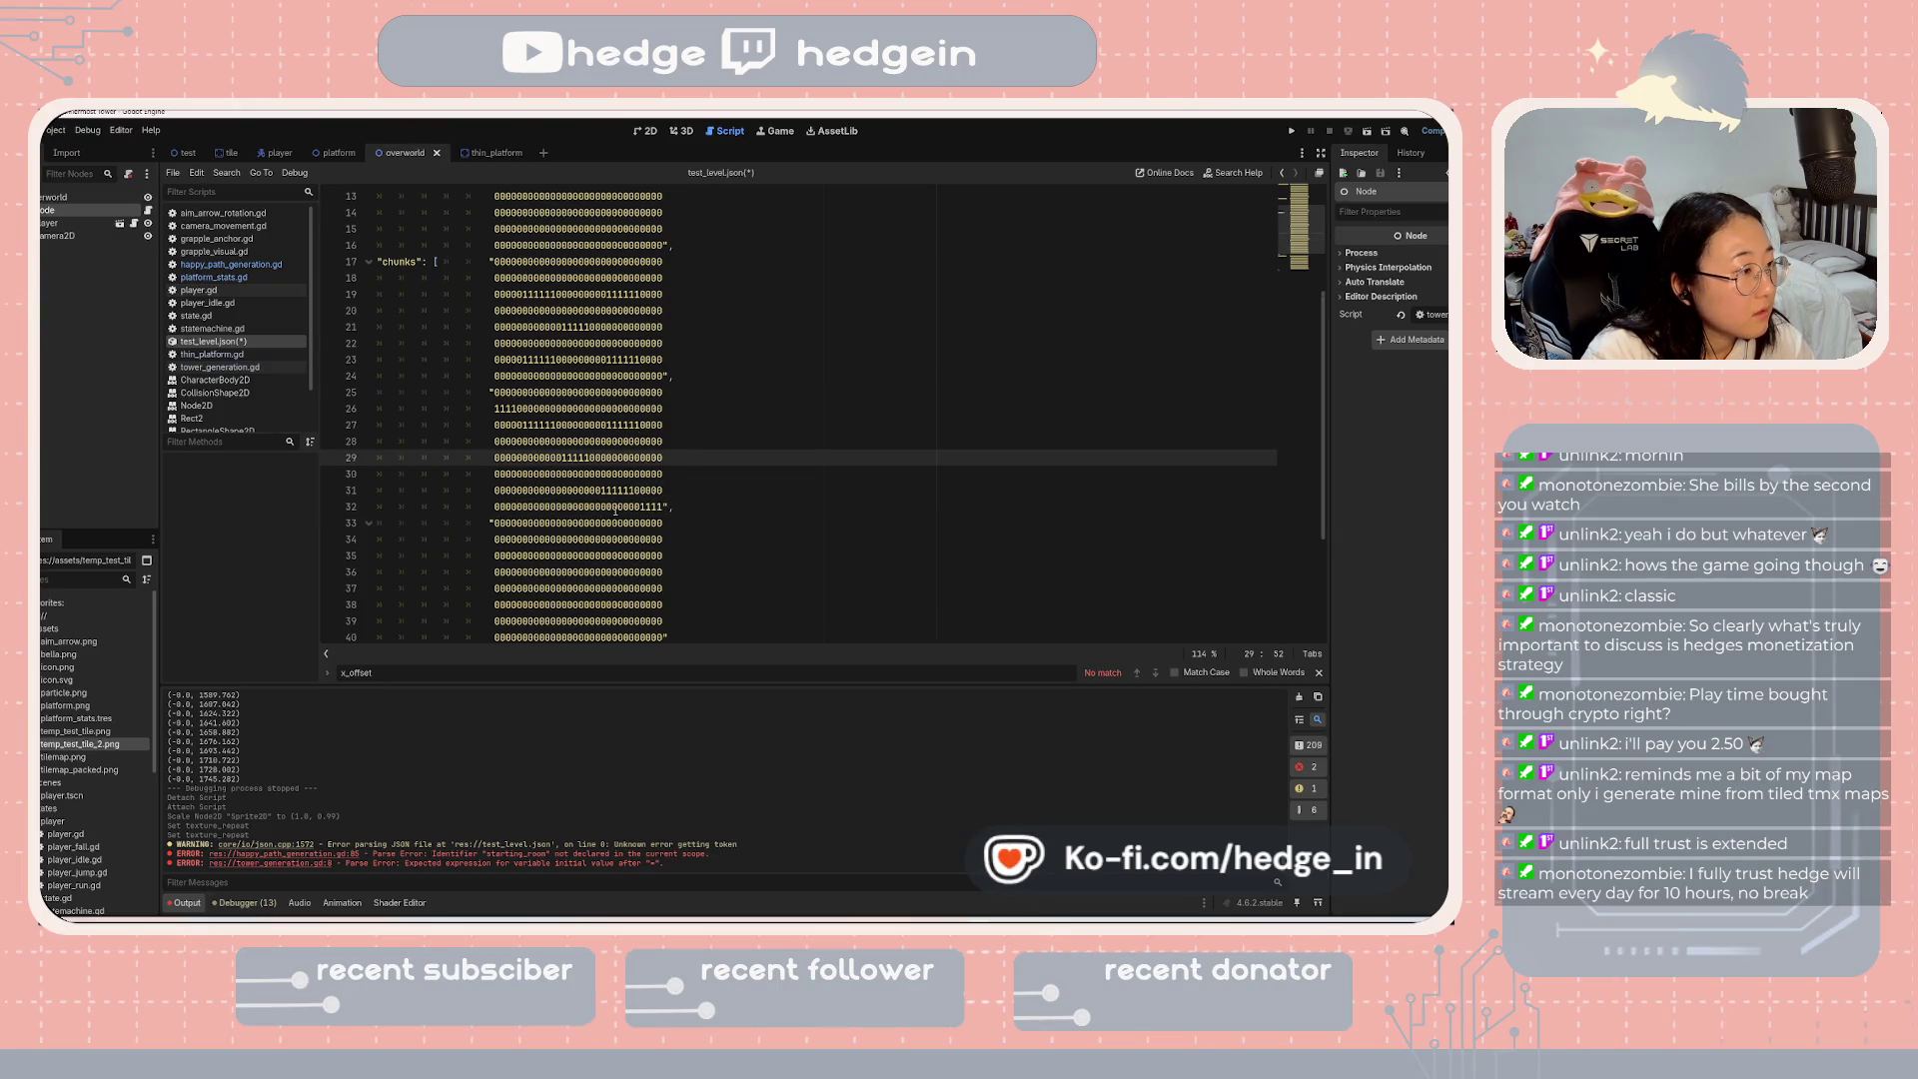
click(608, 426)
drag(609, 425, 640, 425)
text(000000)
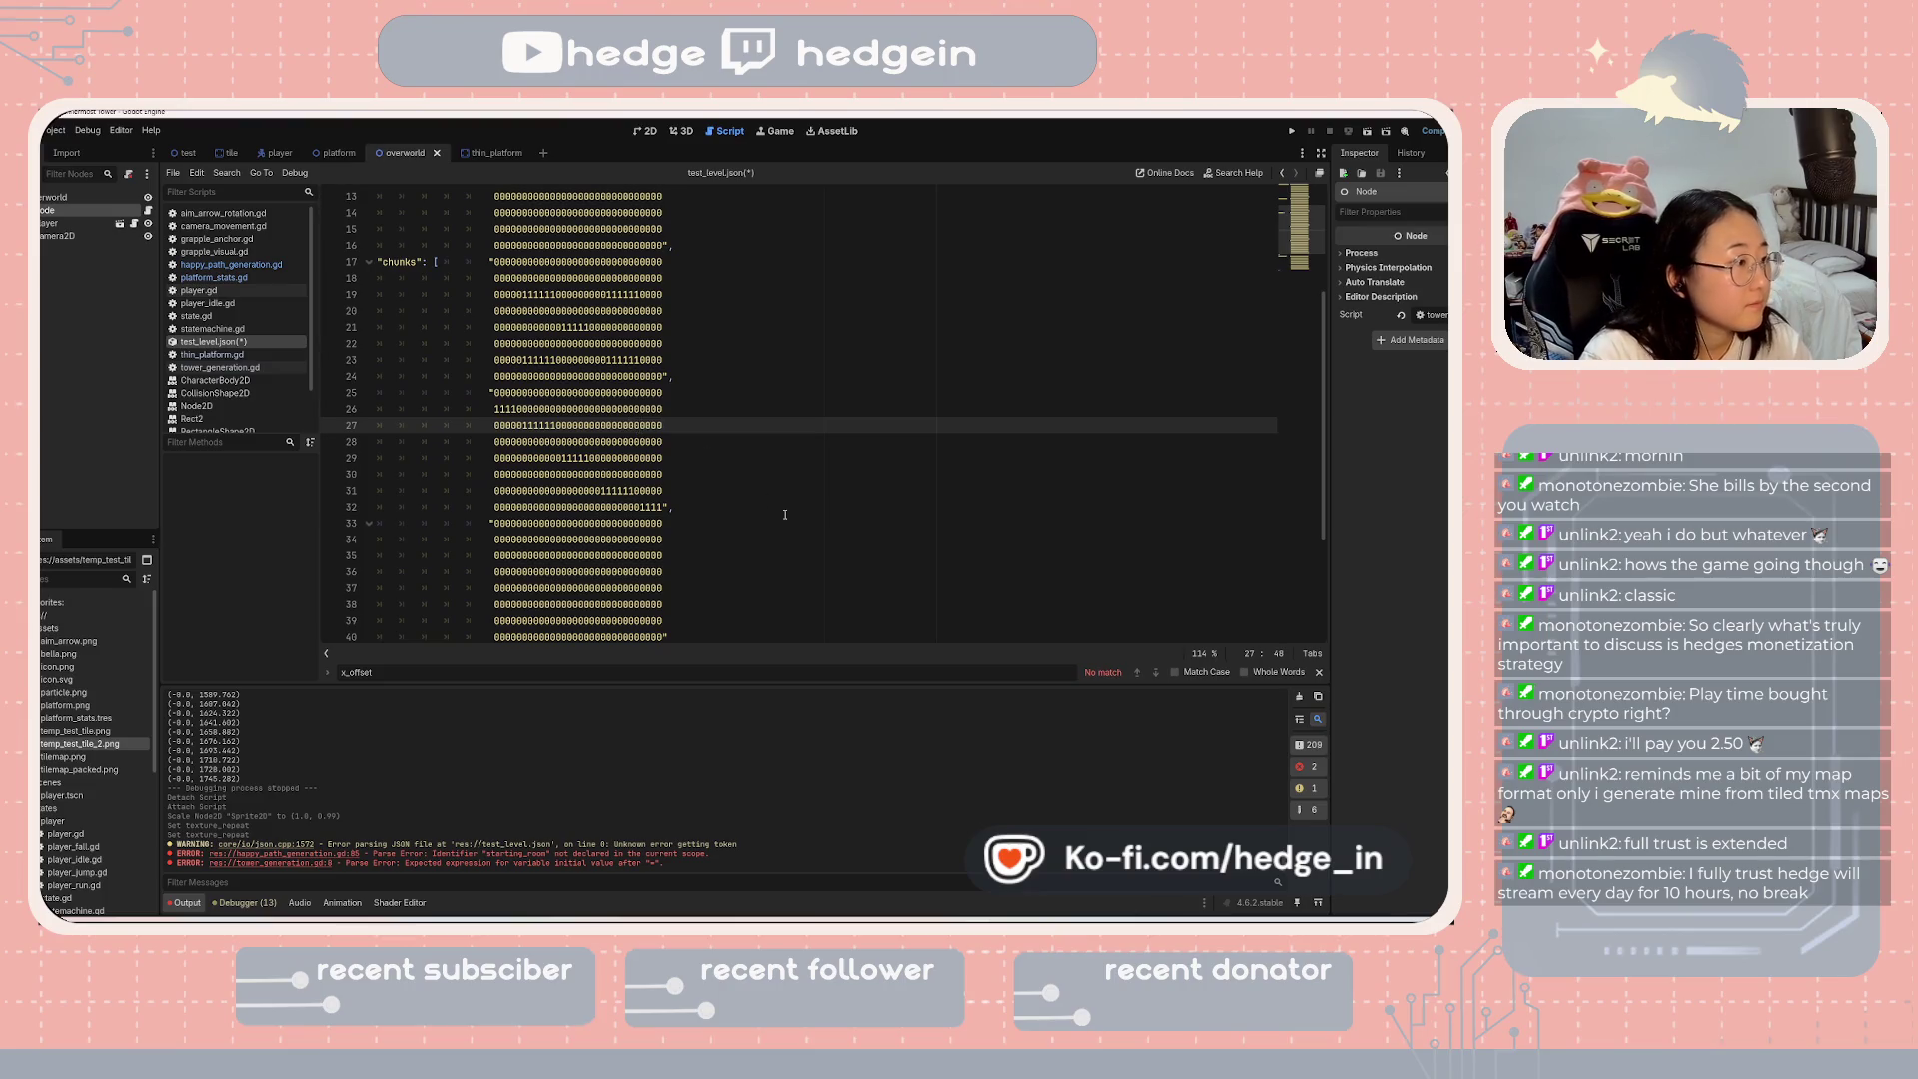
click(788, 520)
key(ctrl+s)
scroll(759, 560, down, 4)
scroll(742, 591, down, 4)
- Type 11111 over zero runs on the ending_chunk rows around lines 35–37, then save
scroll(613, 489, up, 6)
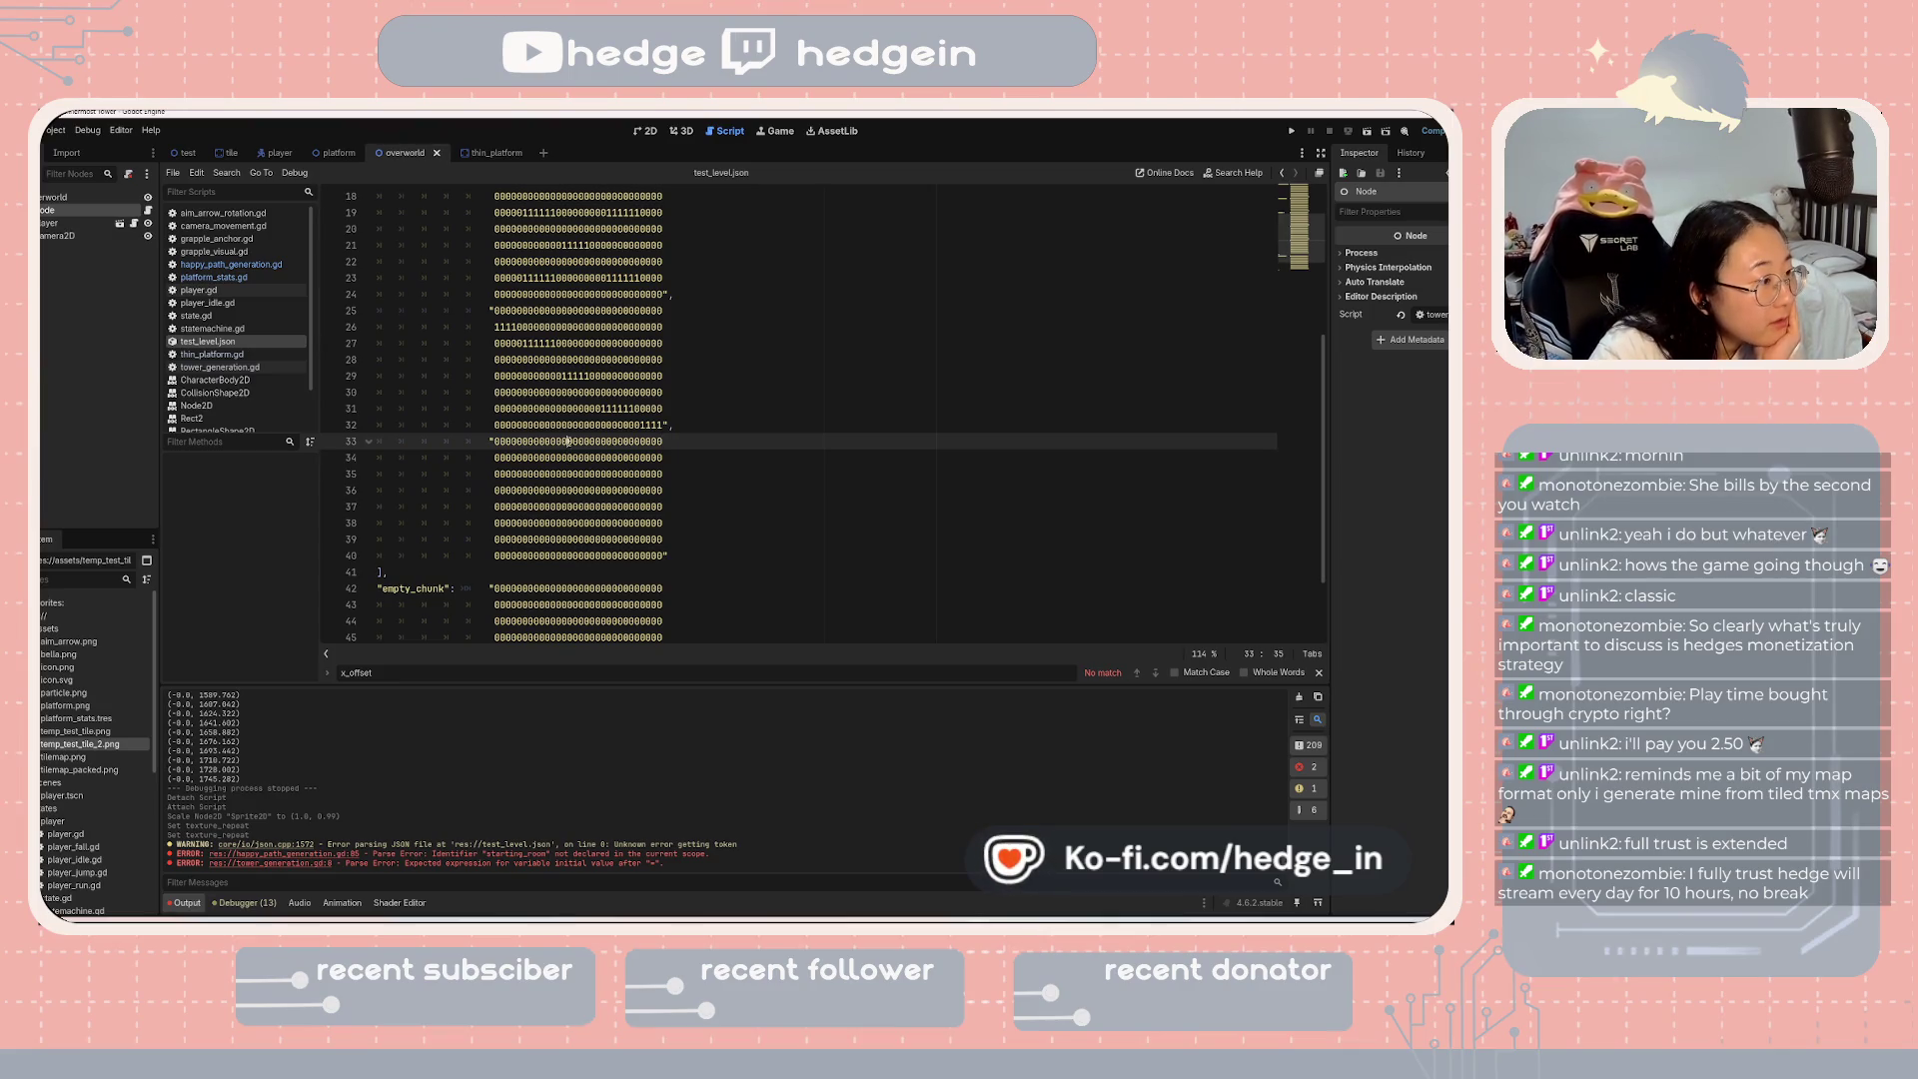
text(11111)
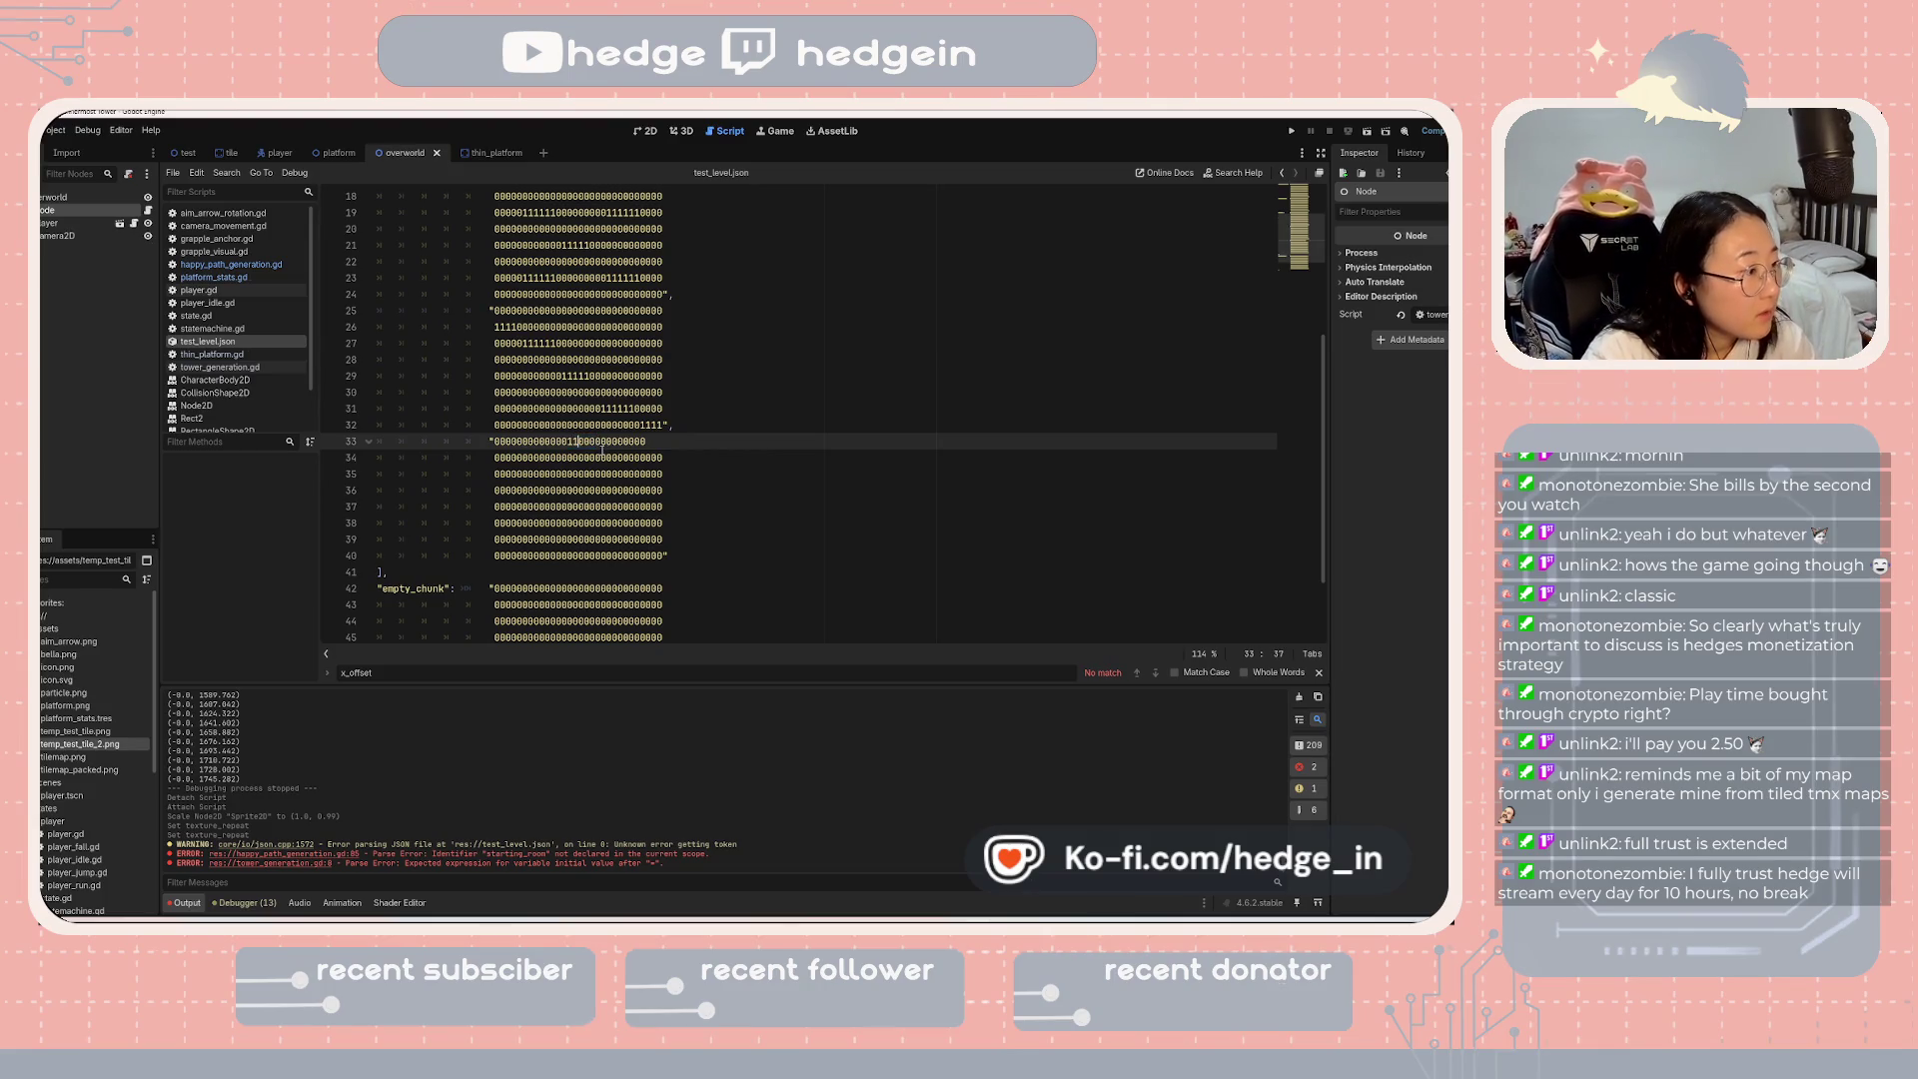
drag(597, 441, 566, 443)
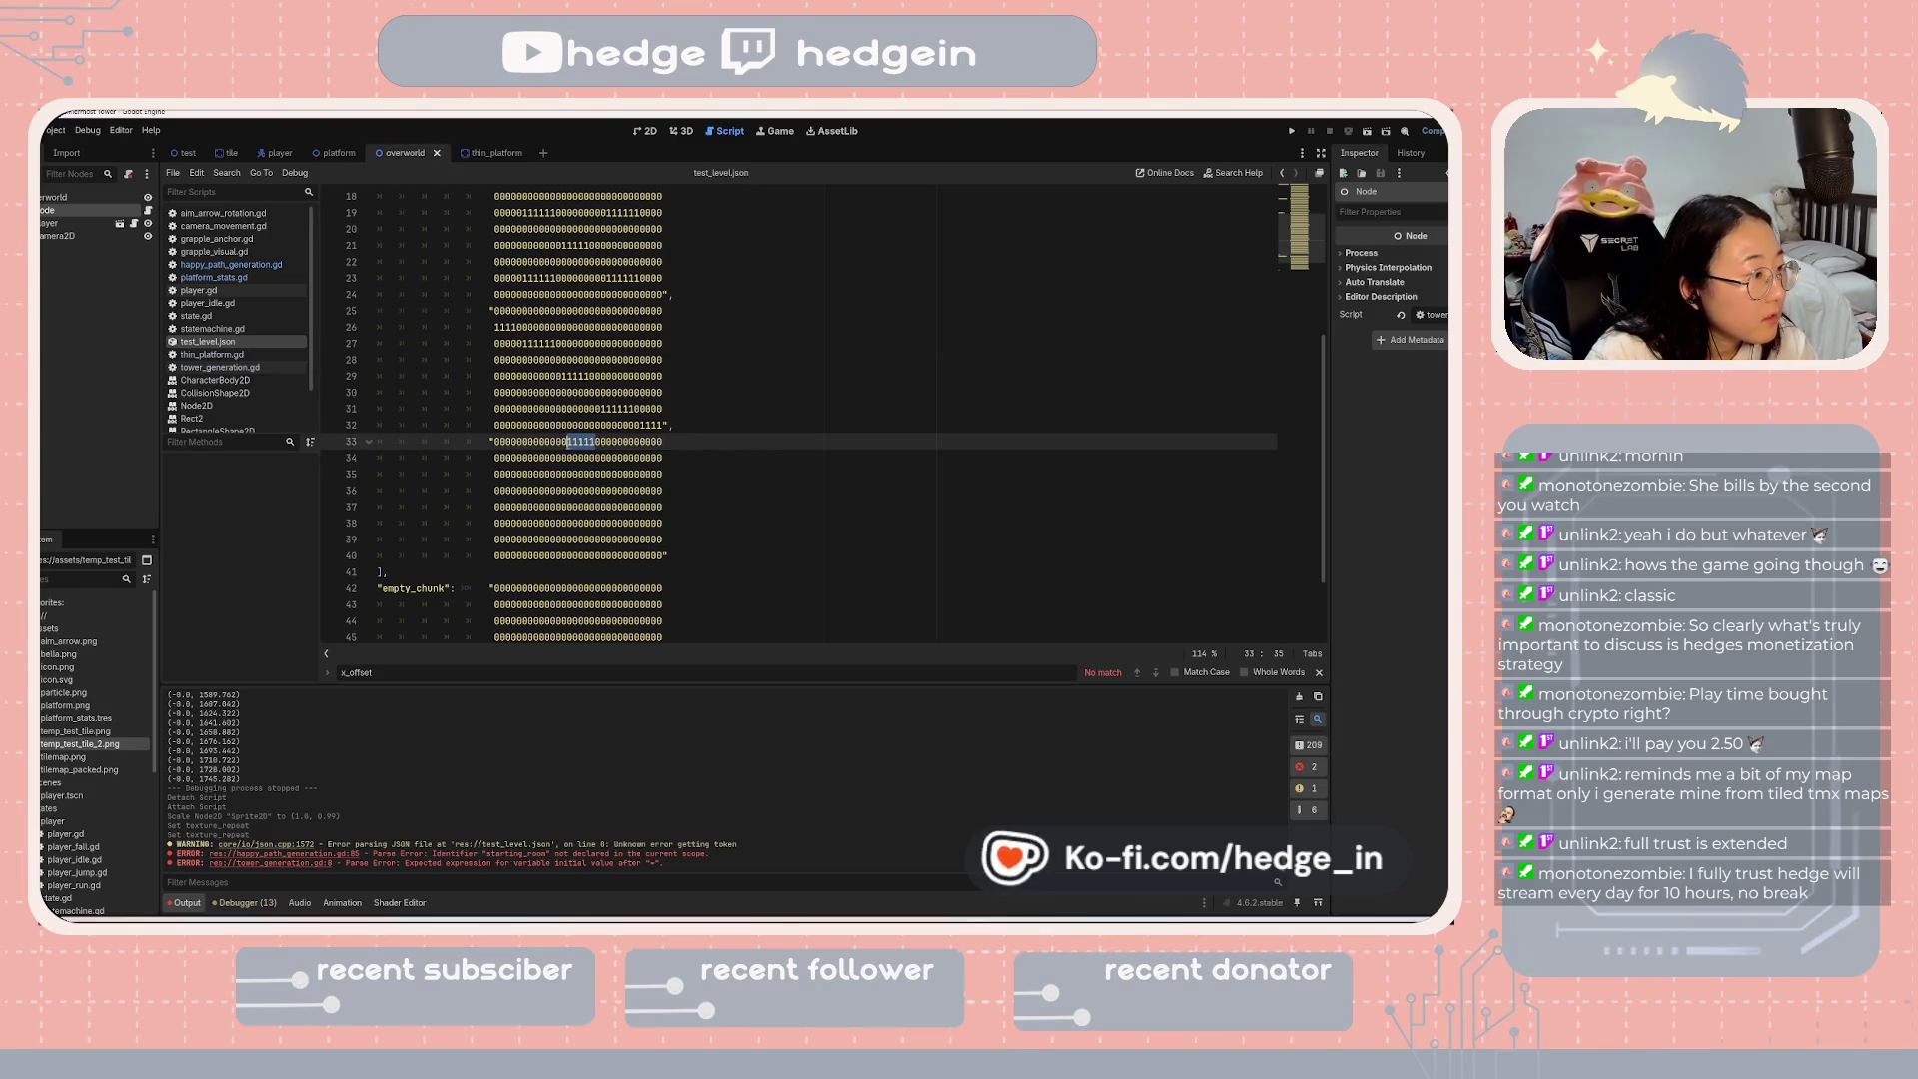
click(572, 474)
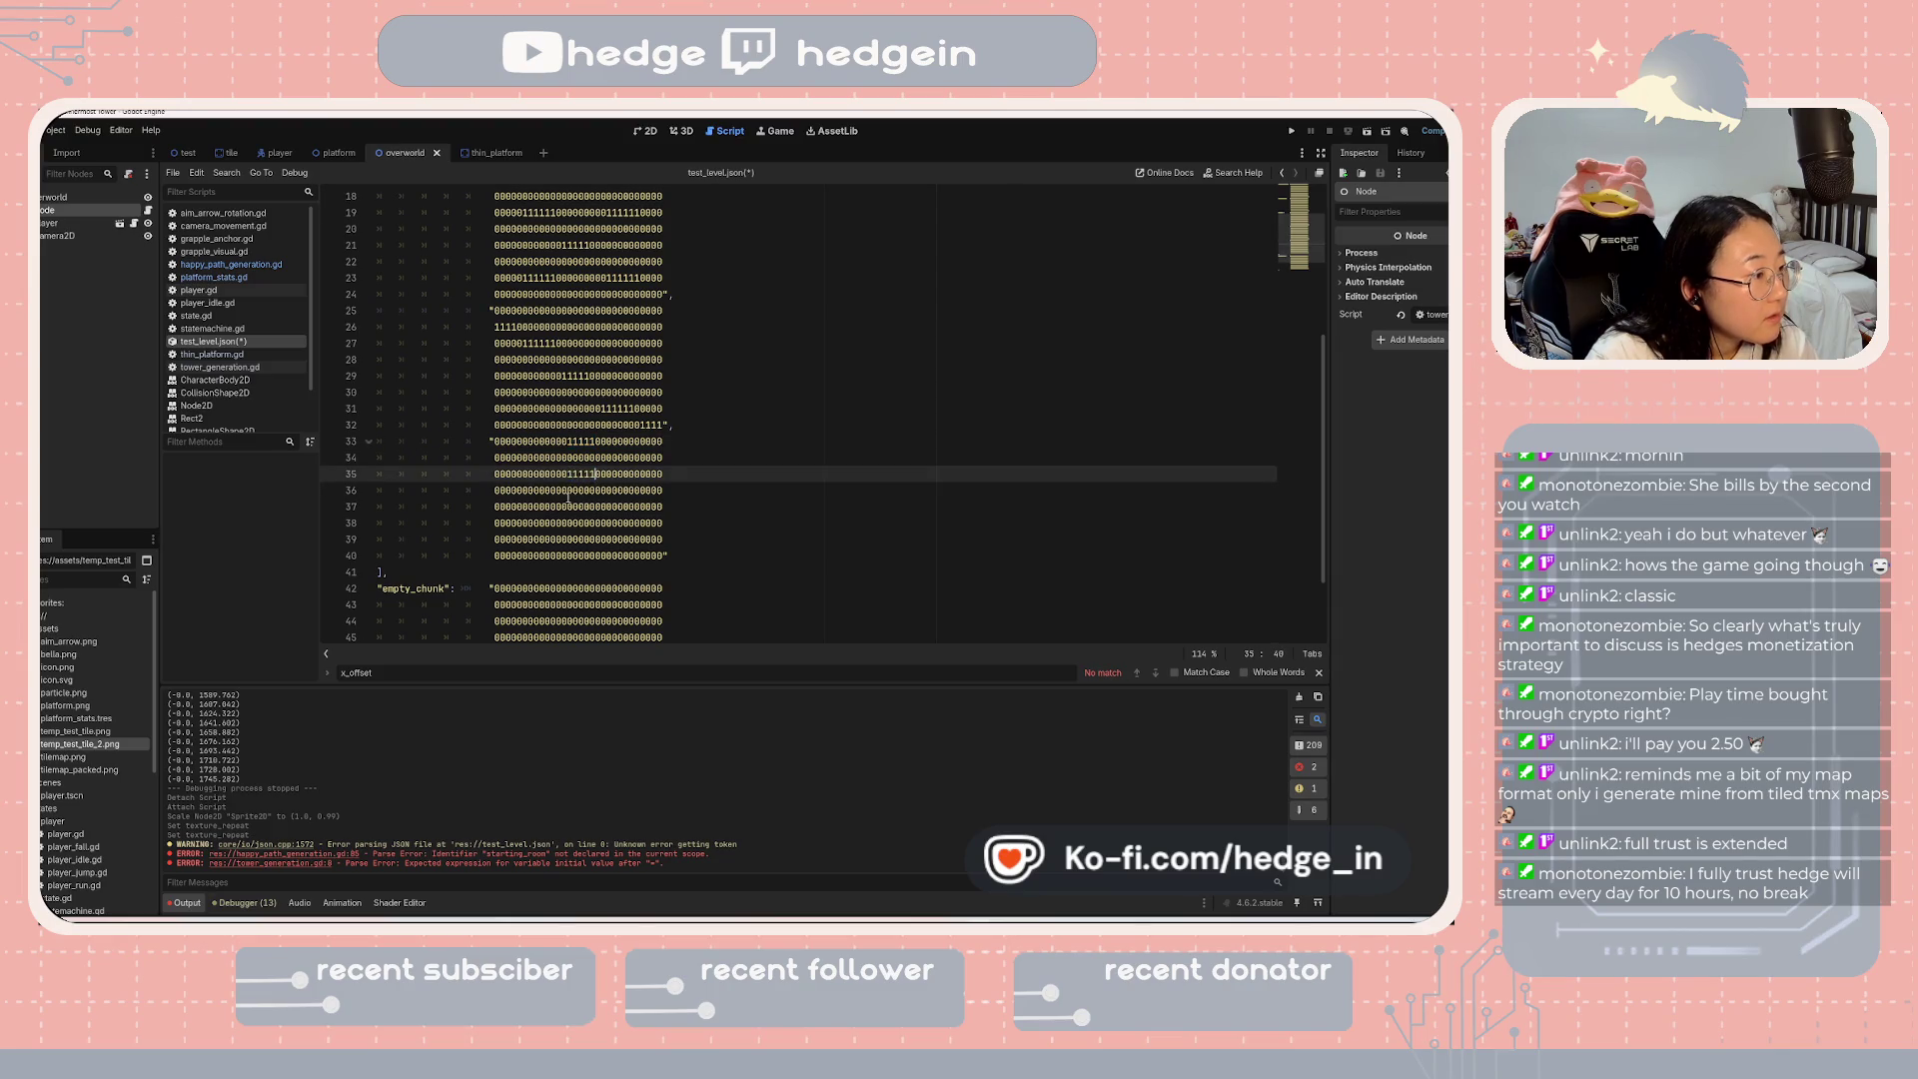
mouse_move(598, 506)
mouse_down()
mouse_move(571, 506)
mouse_move(597, 539)
mouse_up()
text(11111)
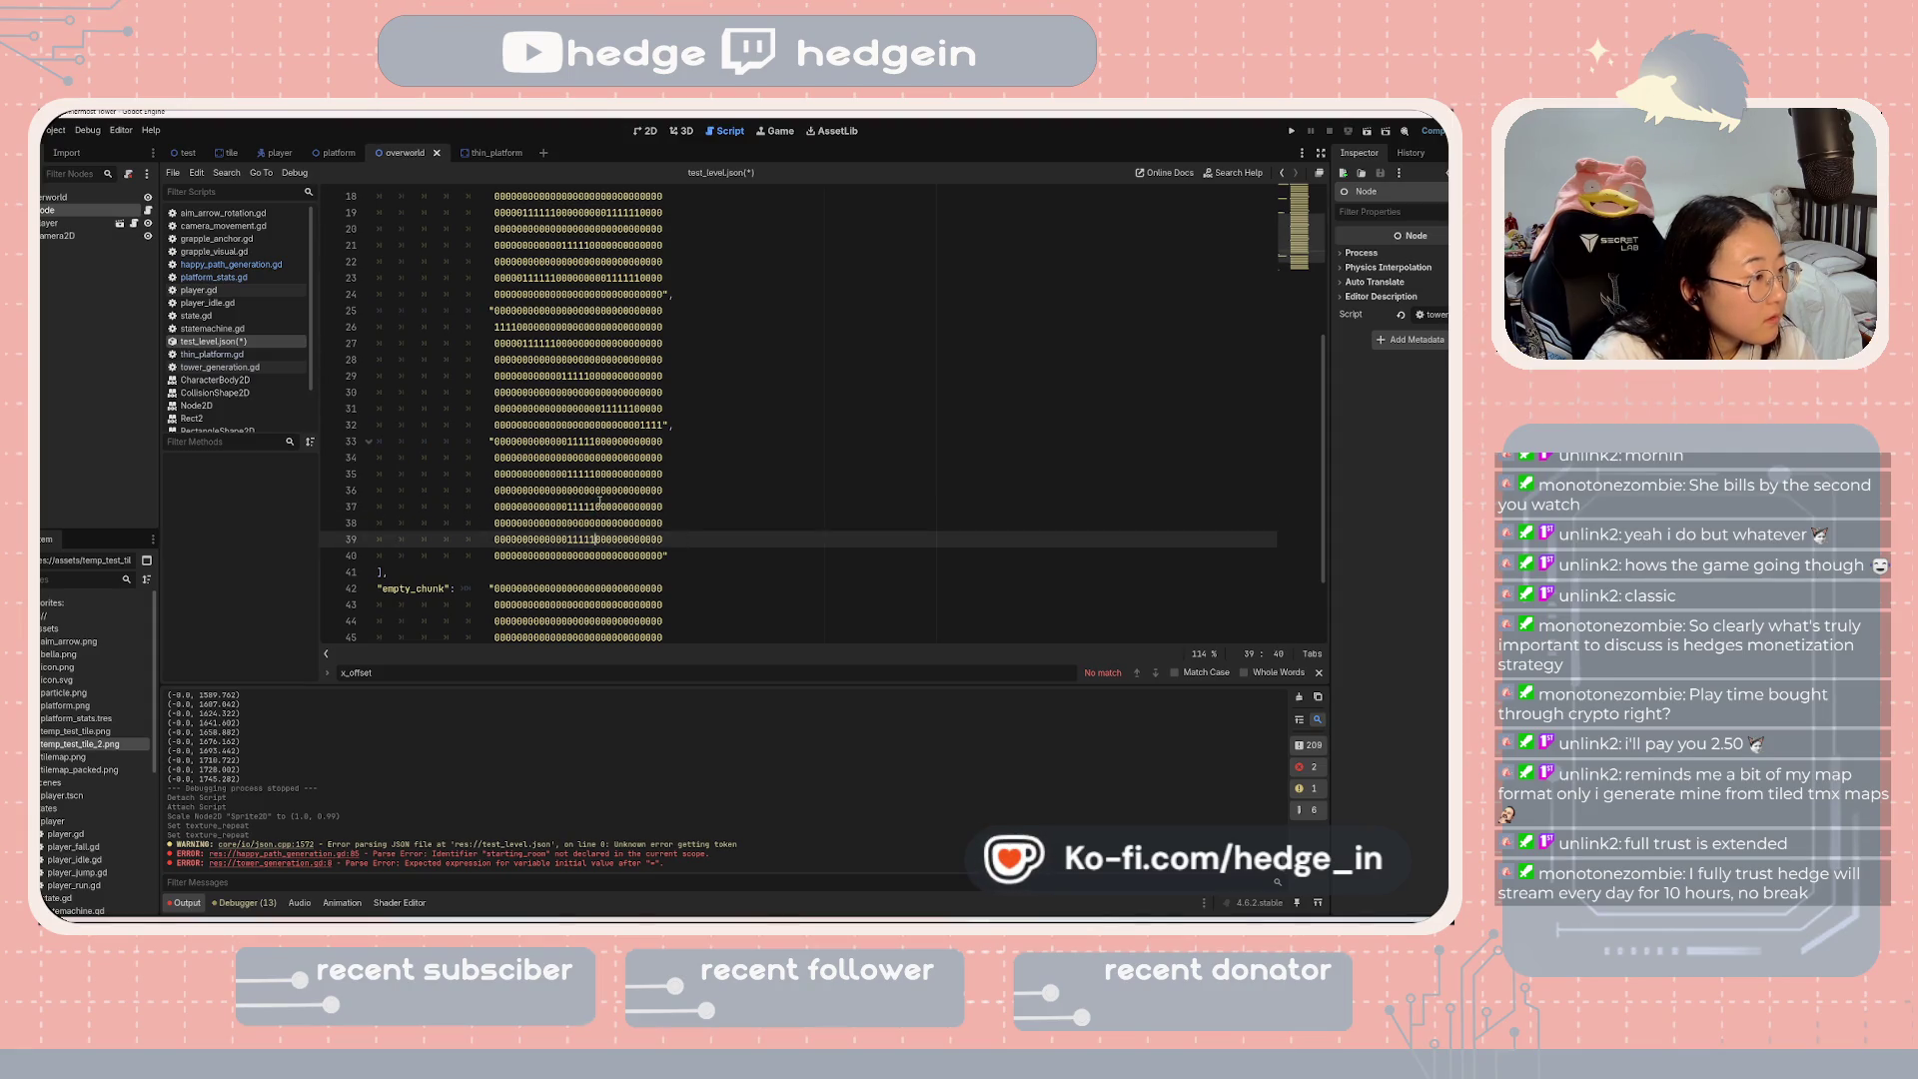
click(517, 489)
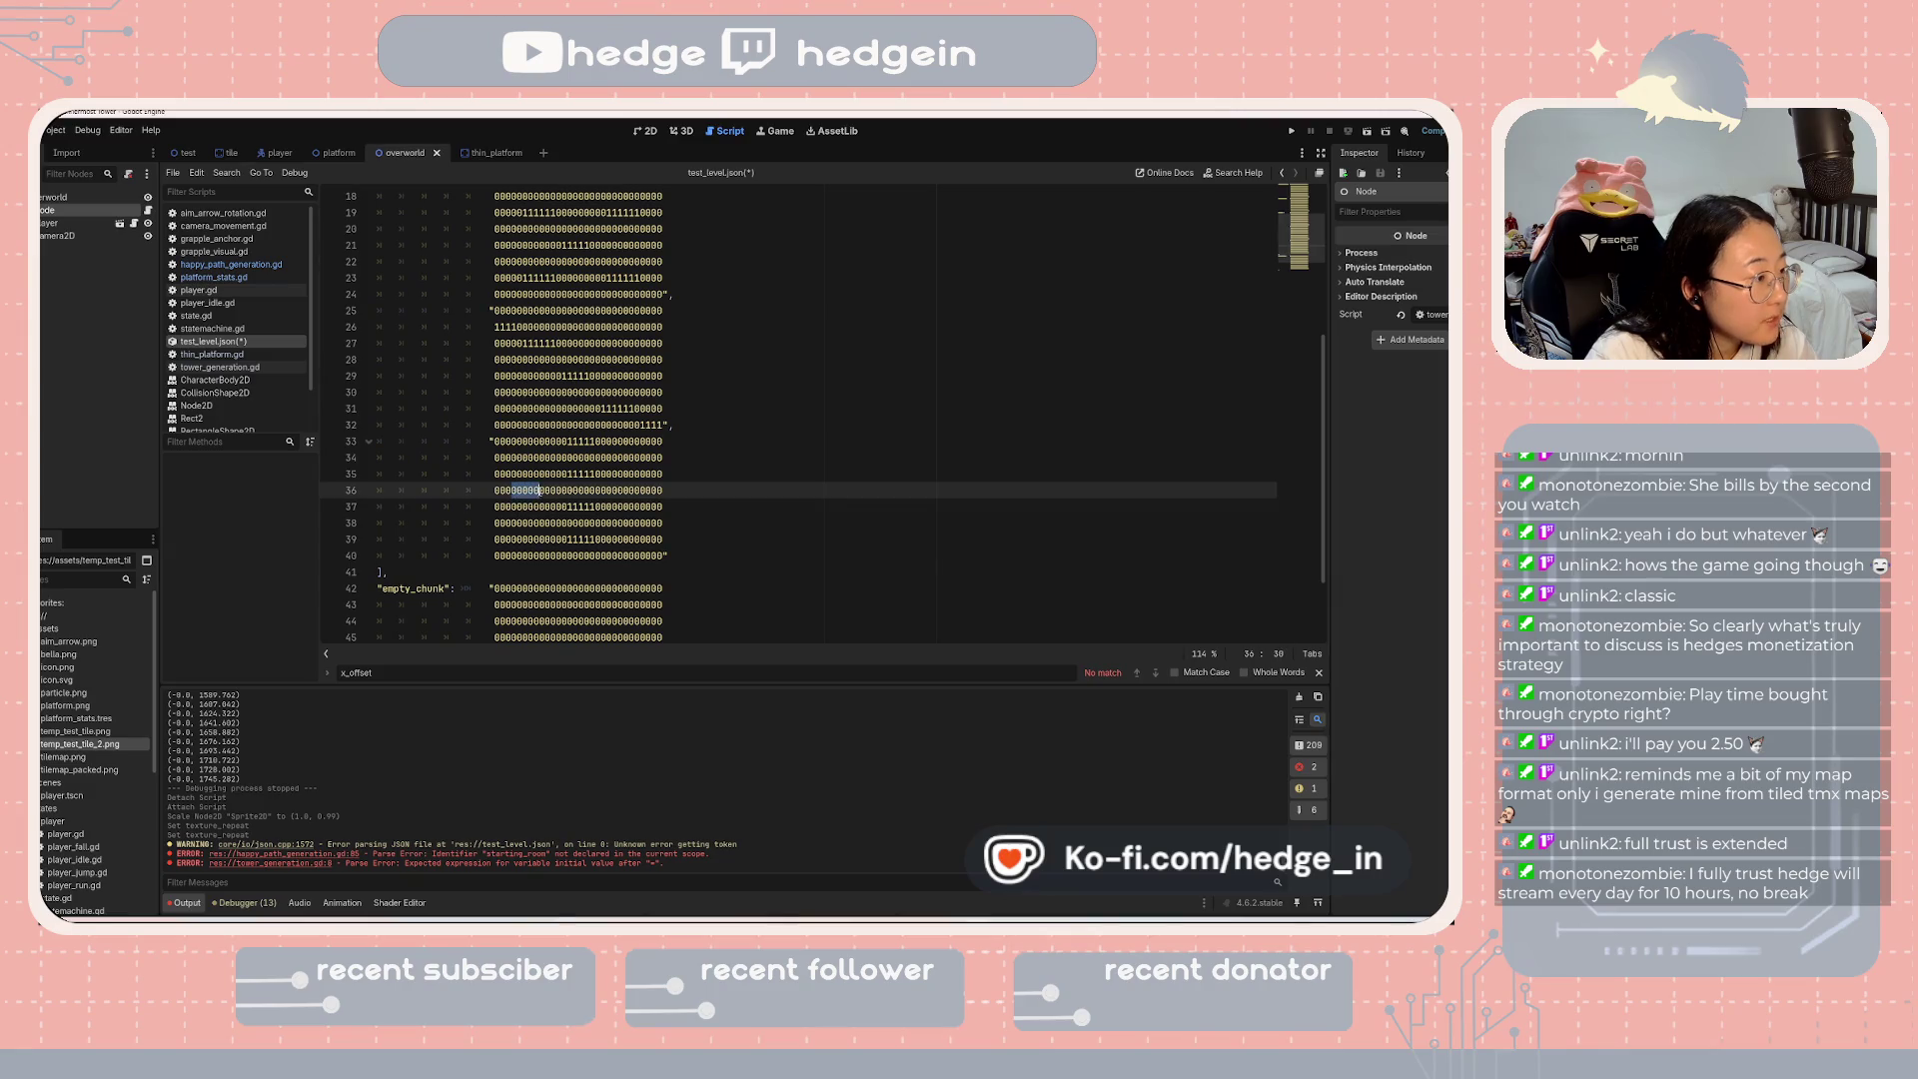
text(11111)
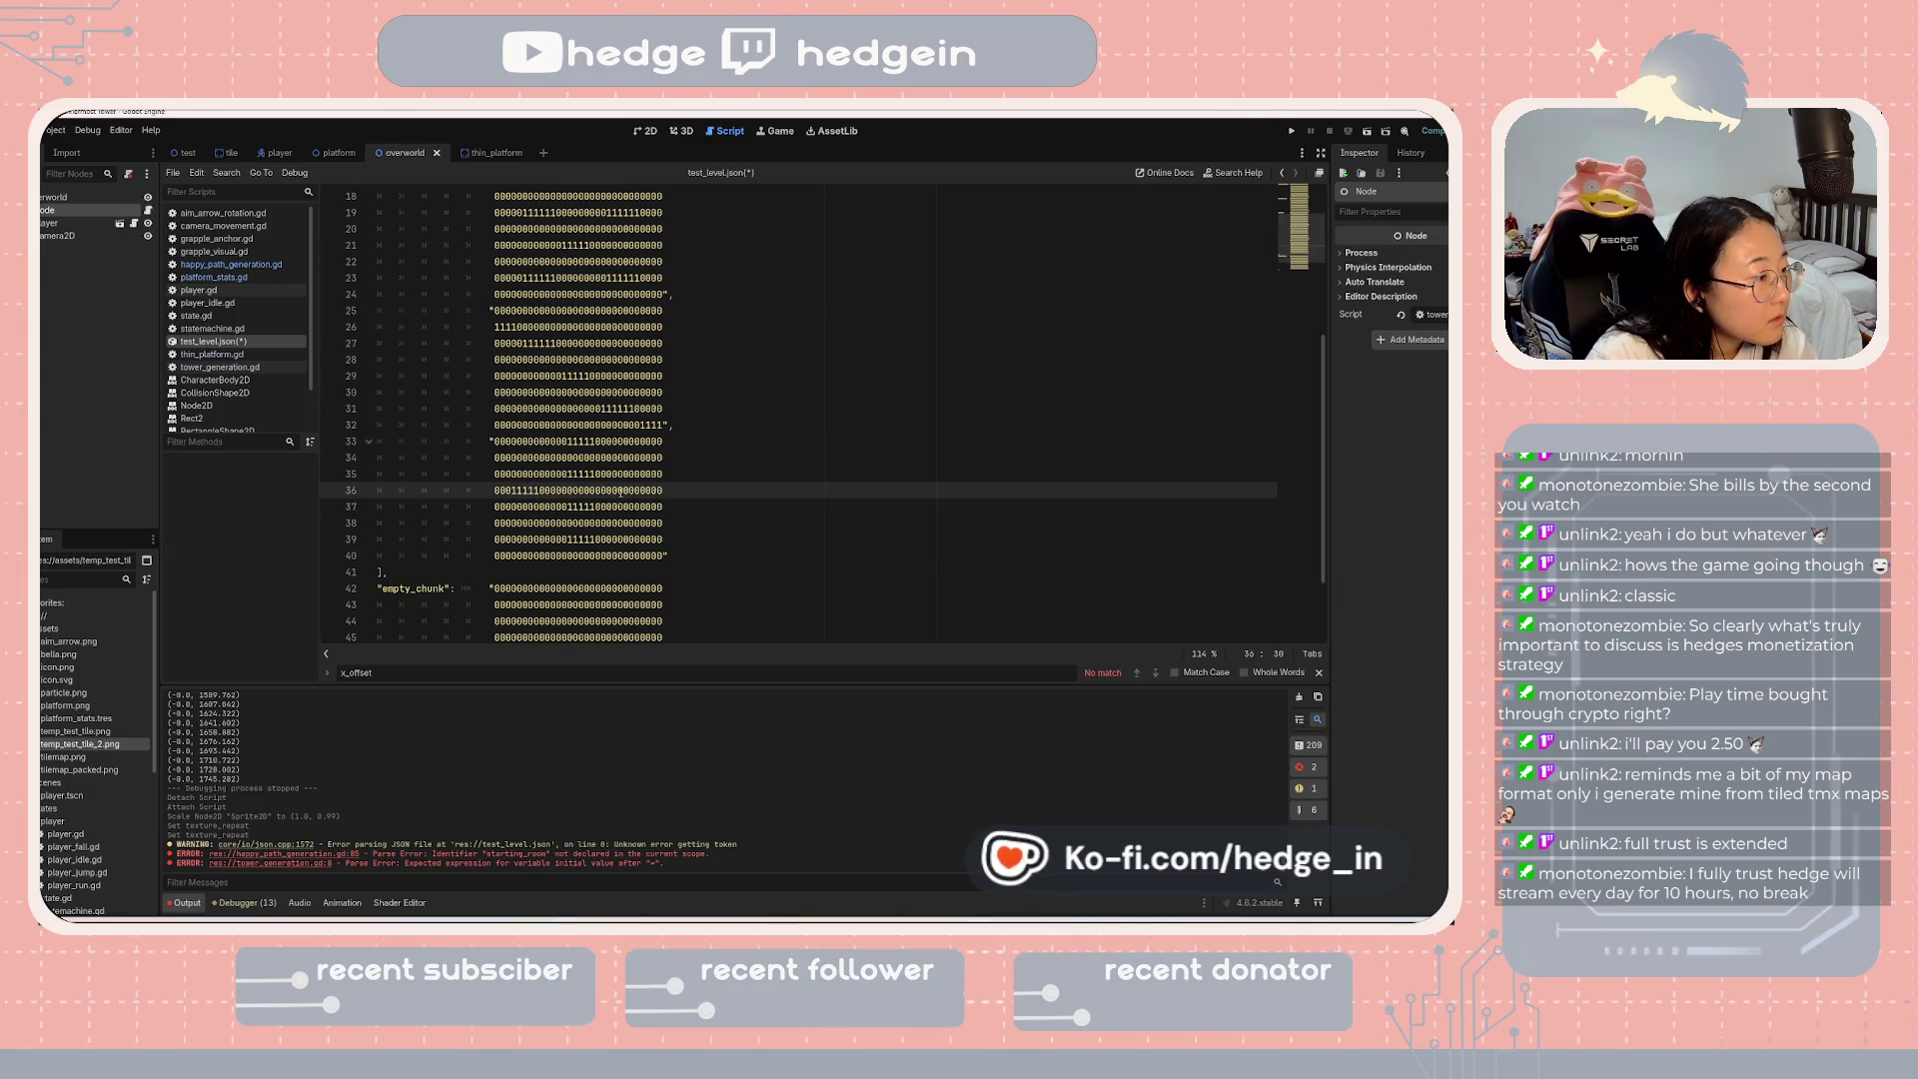
drag(619, 491, 636, 491)
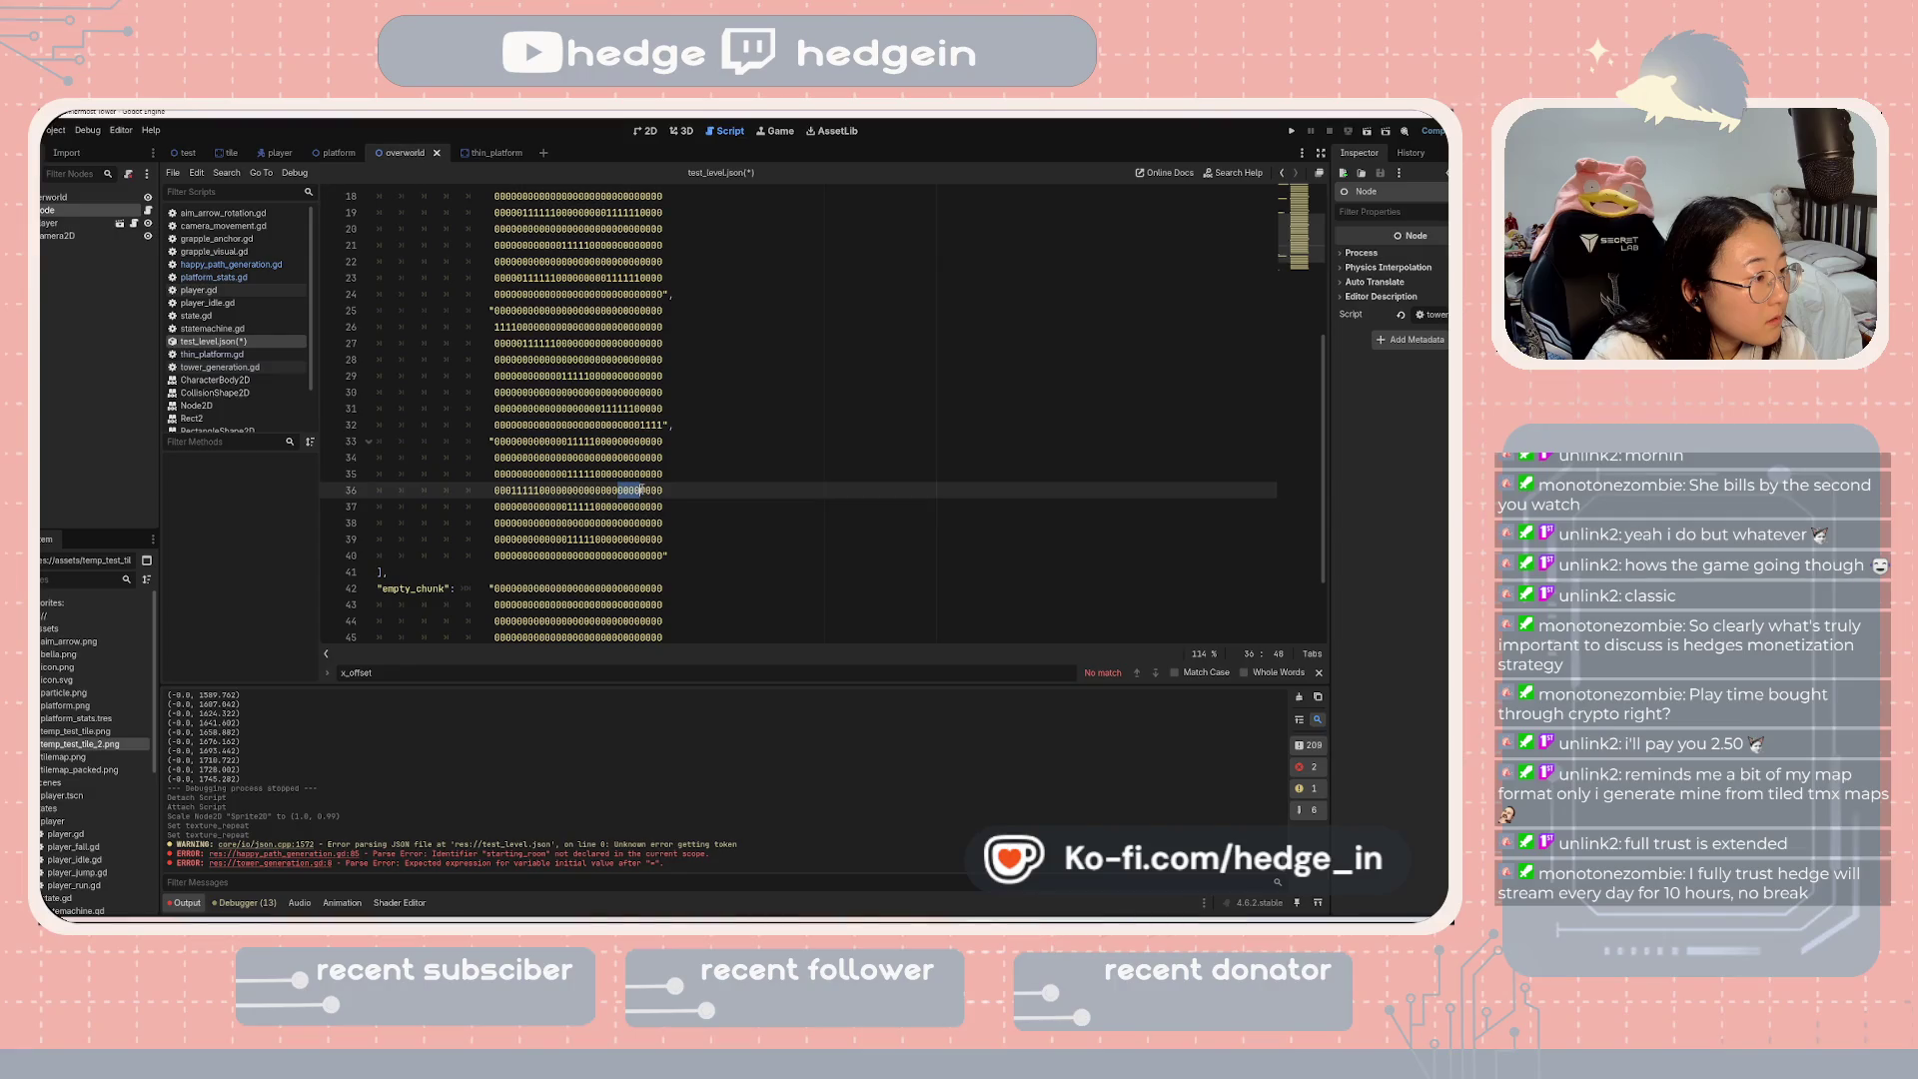
click(711, 530)
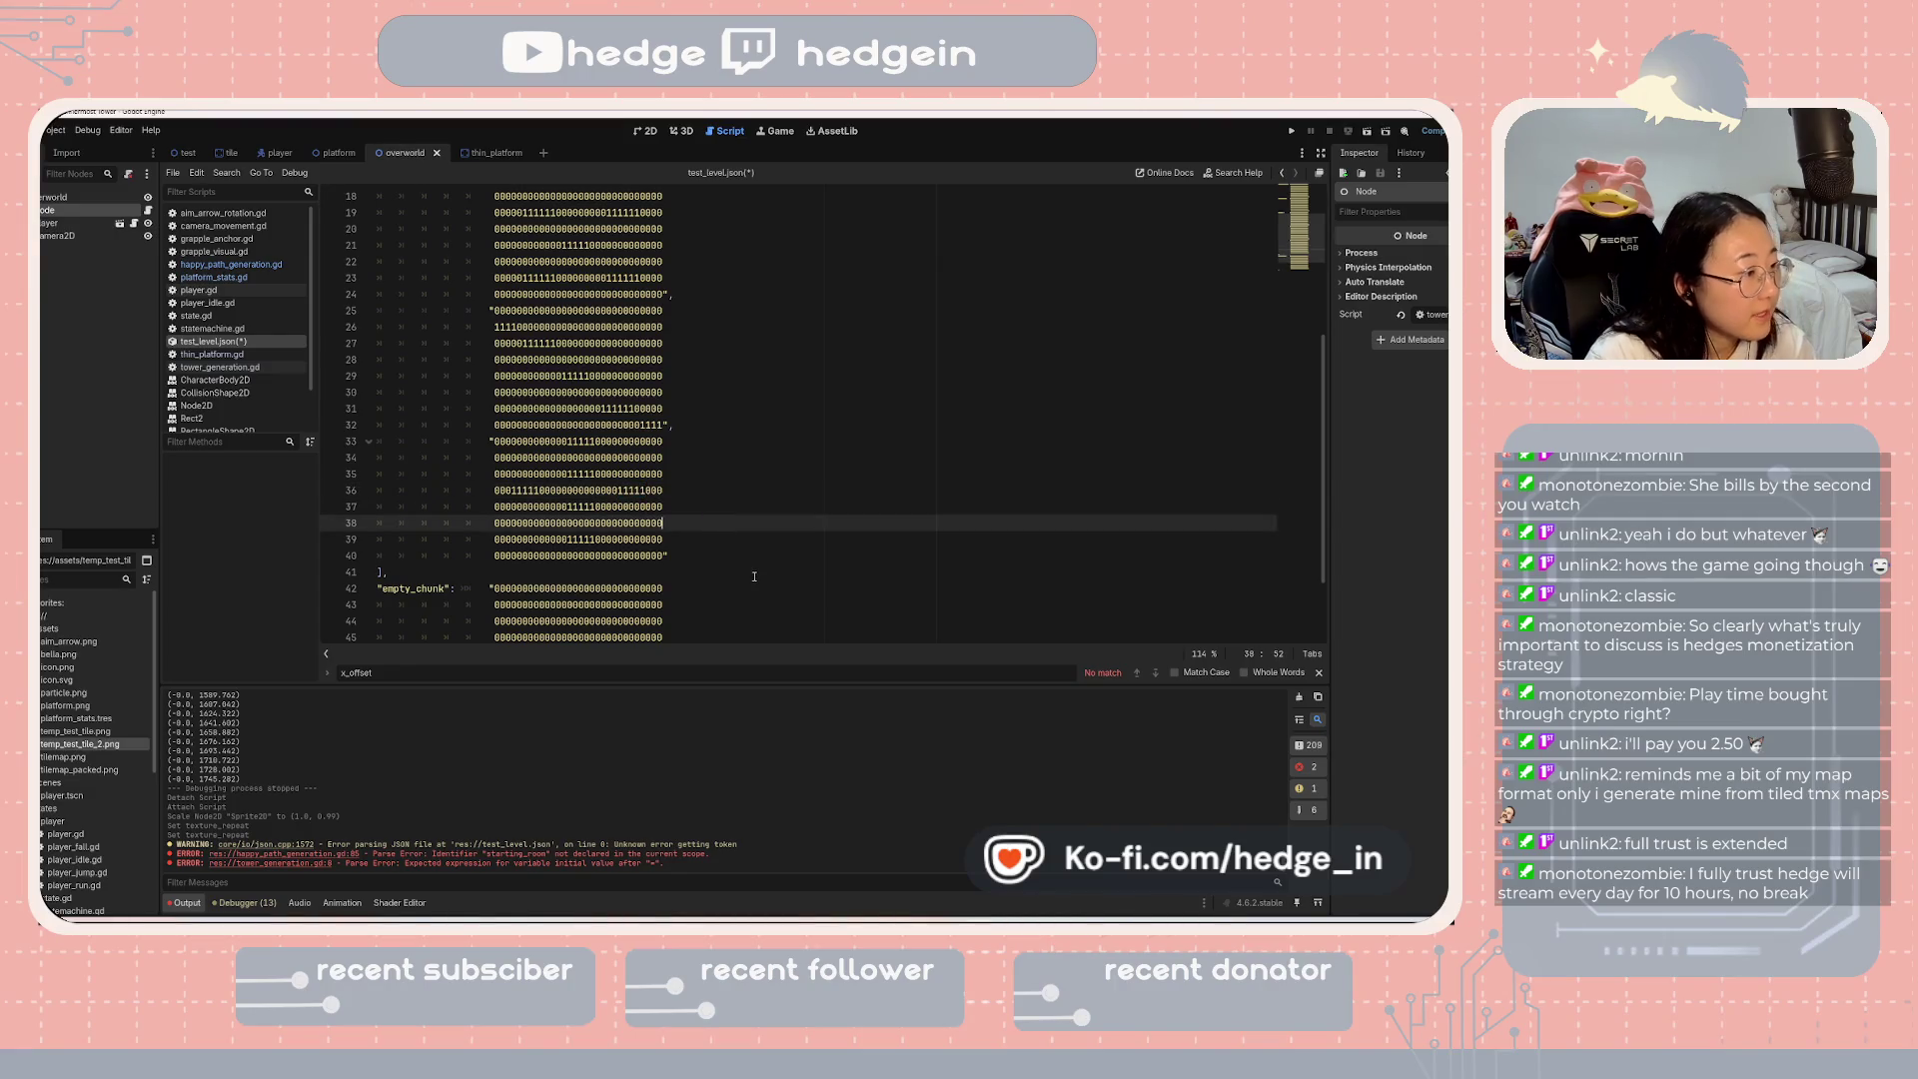
key(ctrl+s)
scroll(607, 397, down, 2)
scroll(608, 397, up, 8)
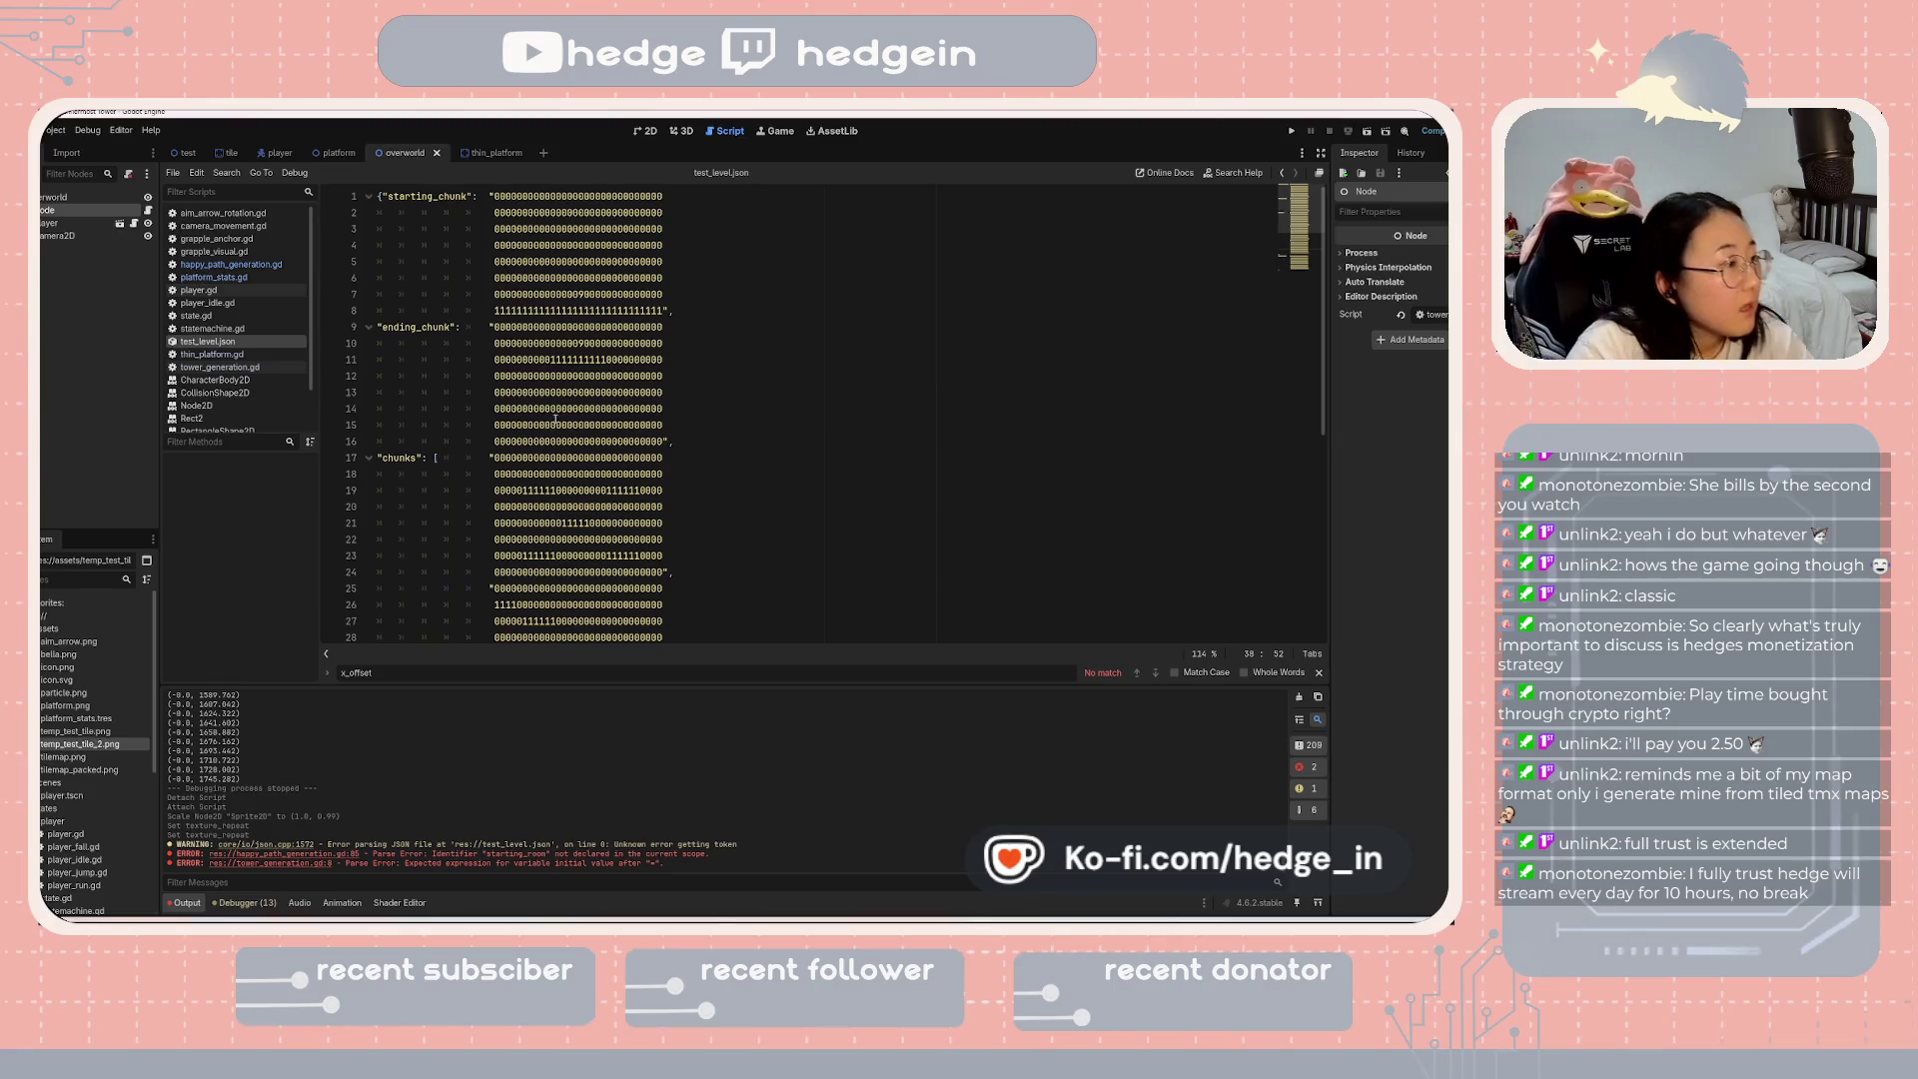
drag(522, 409, 546, 408)
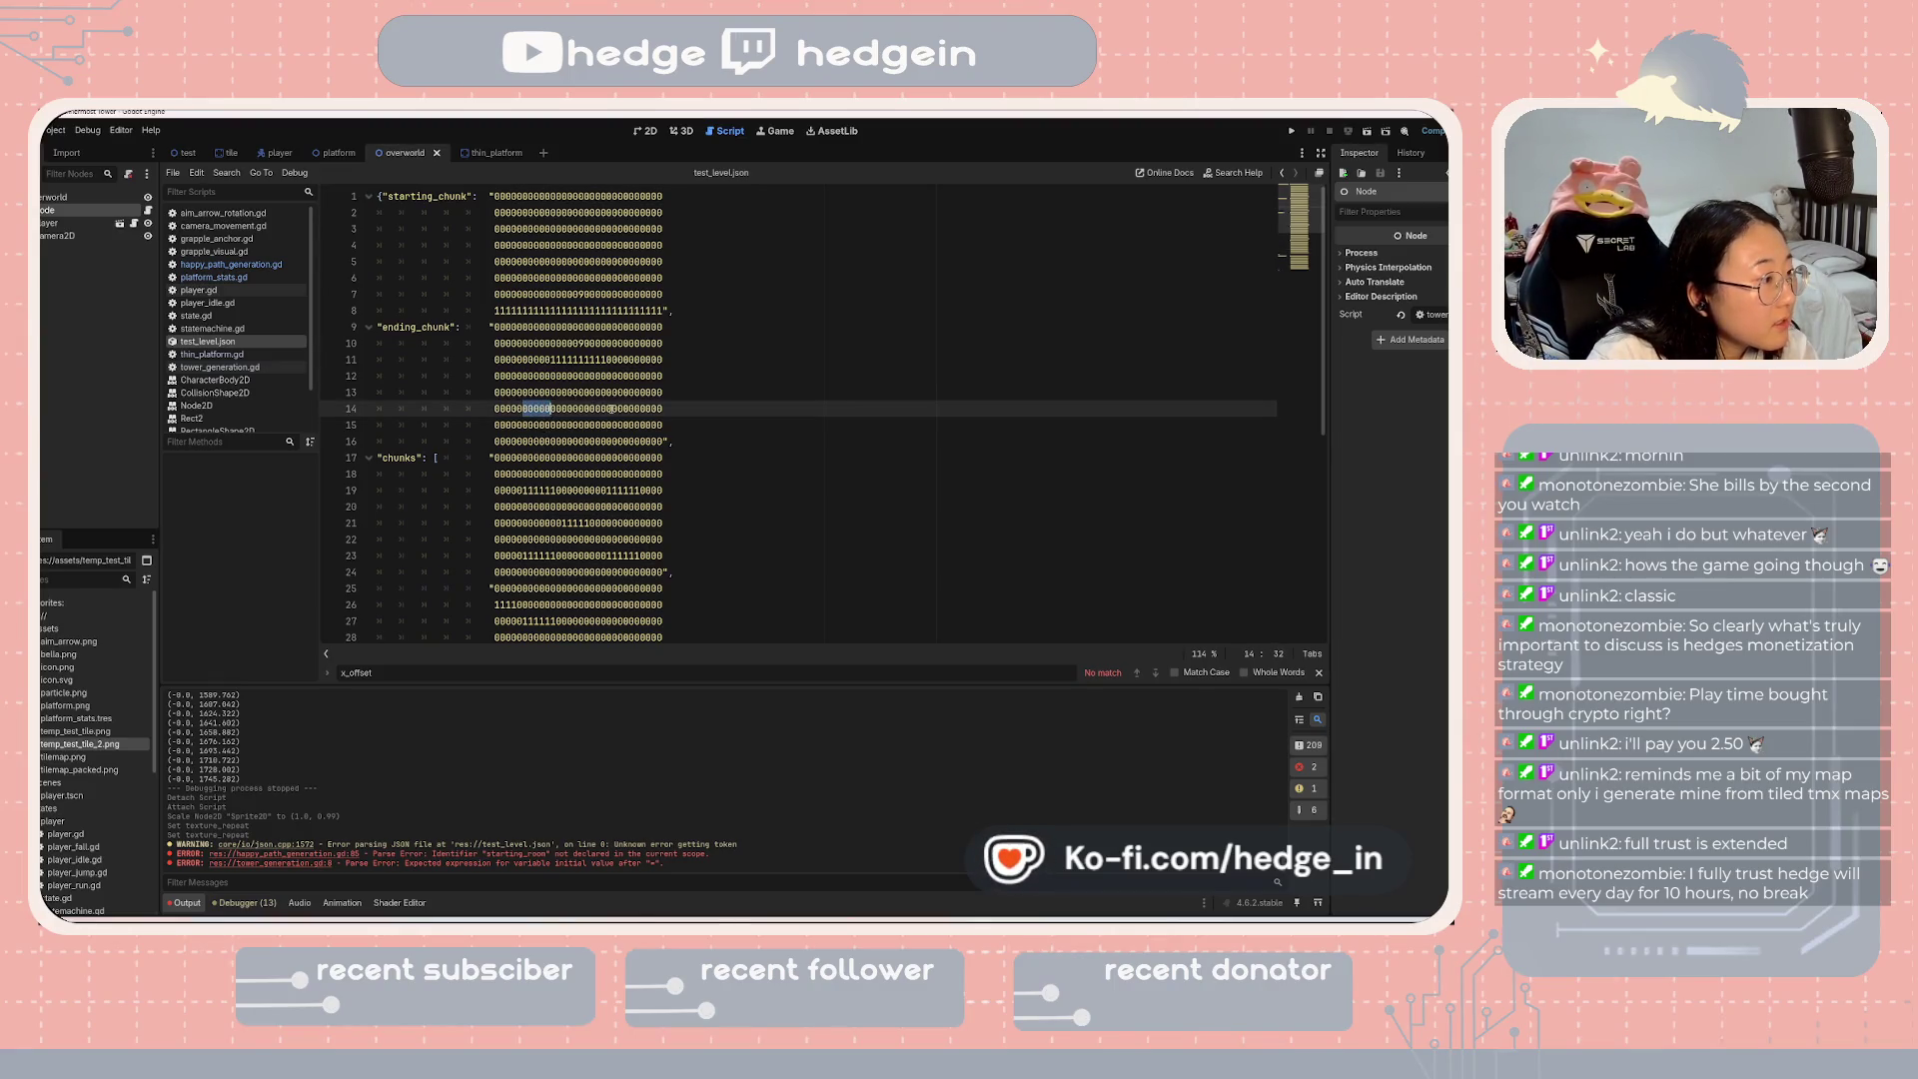
scroll(611, 408, down, 5)
drag(617, 535, 648, 536)
text(00000)
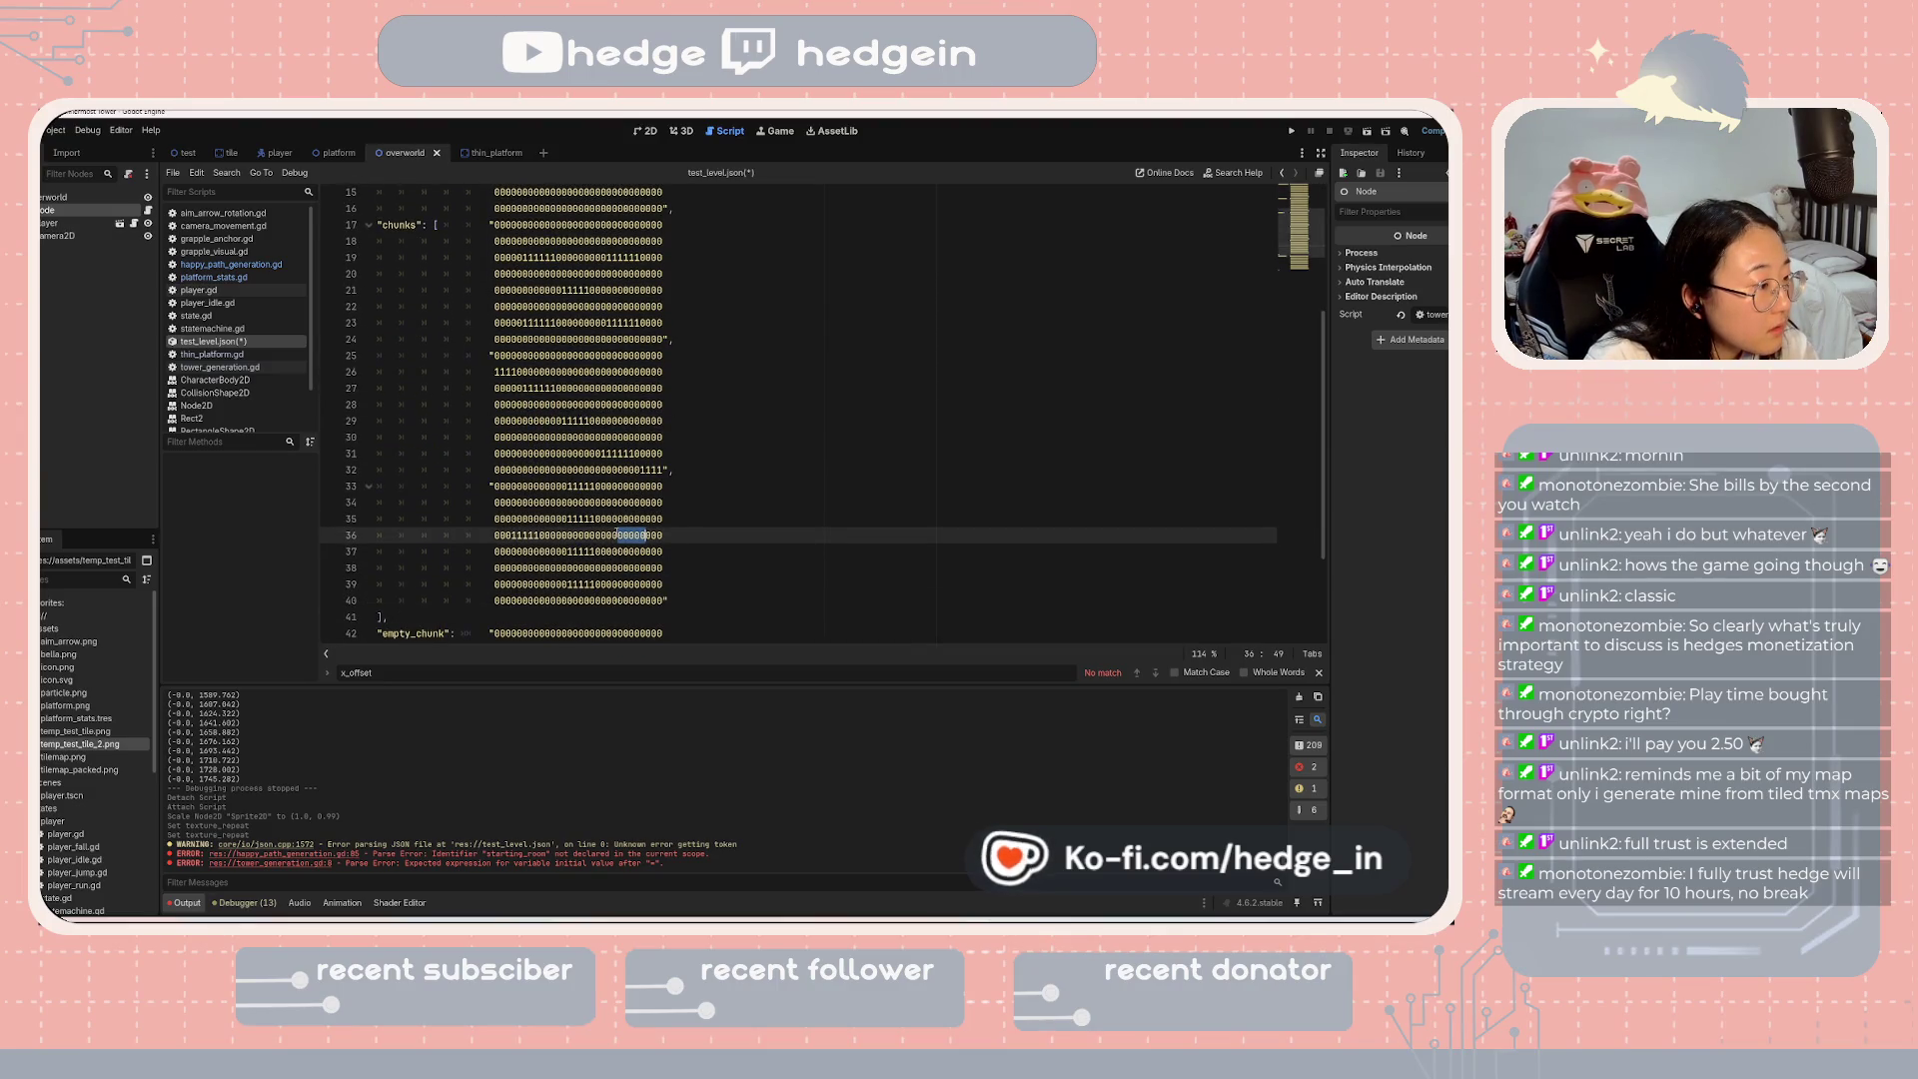
text(11111)
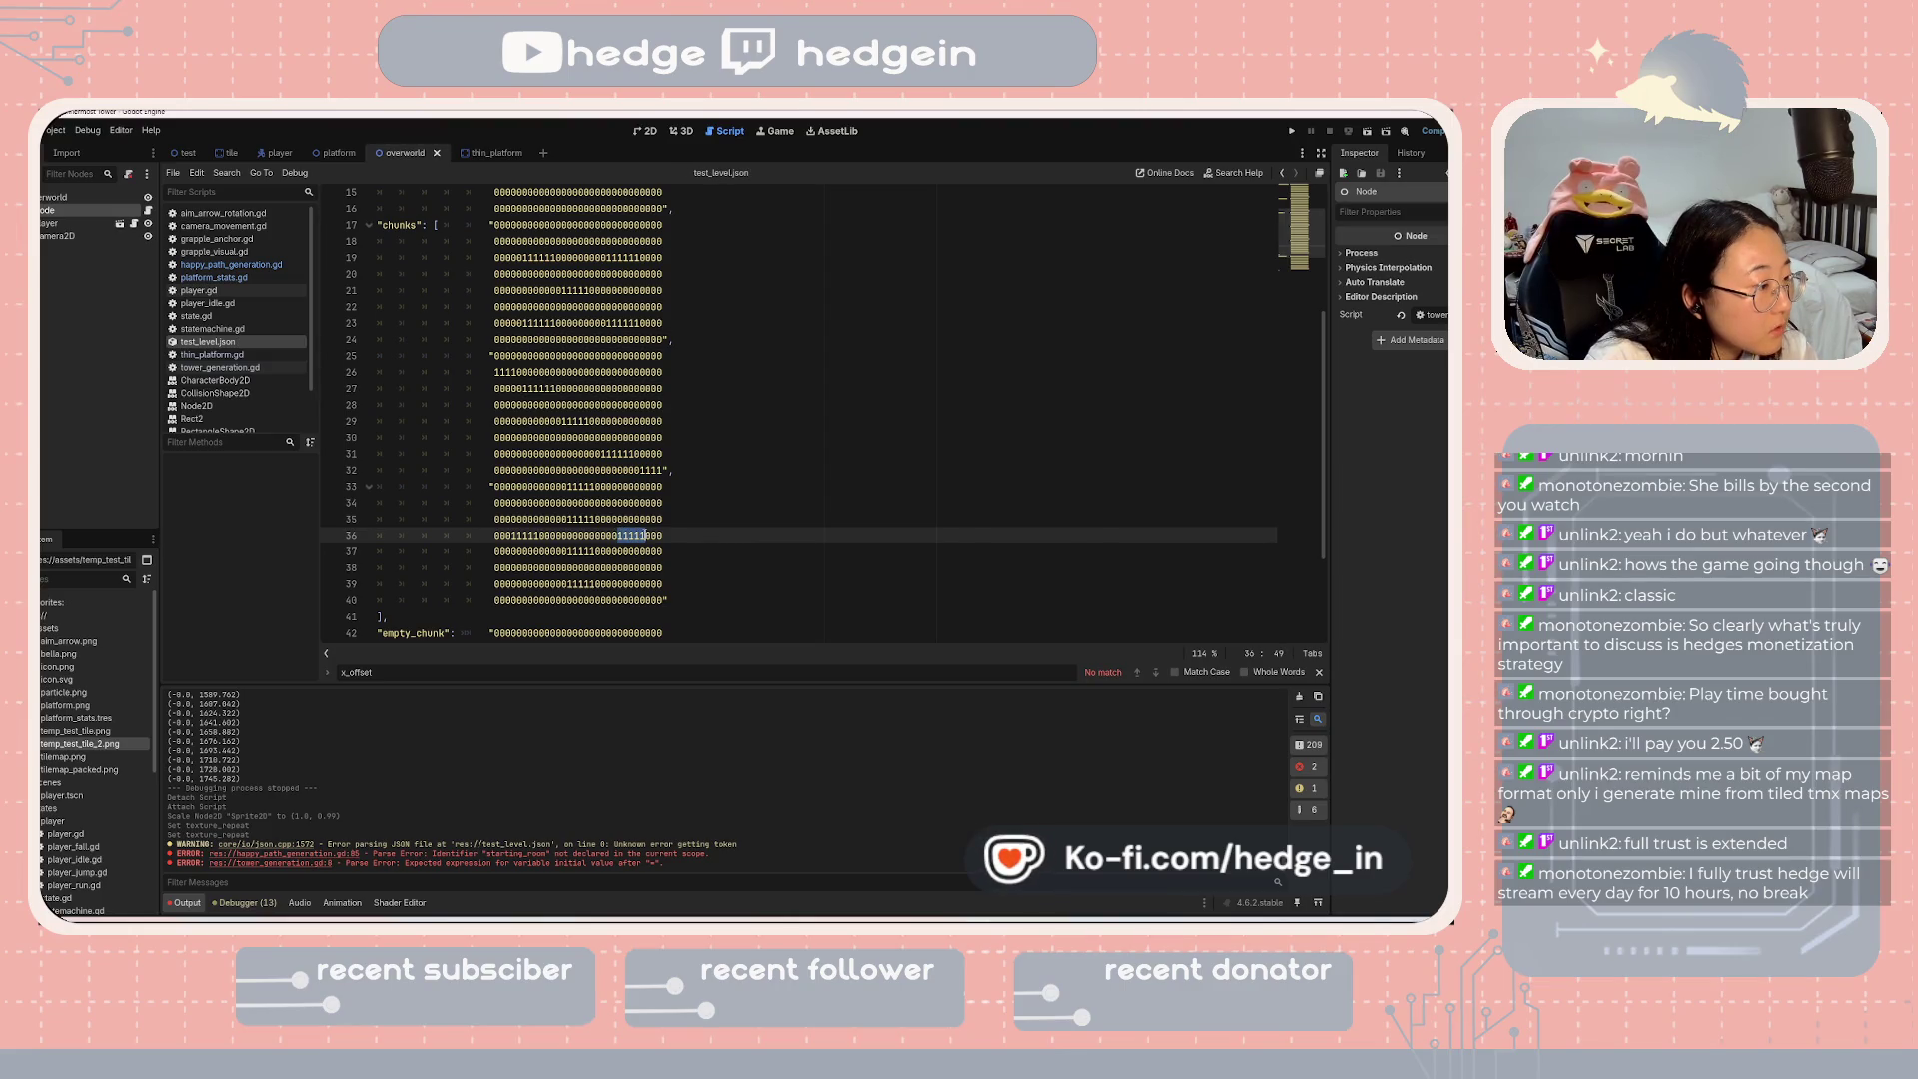
scroll(525, 388, up, 4)
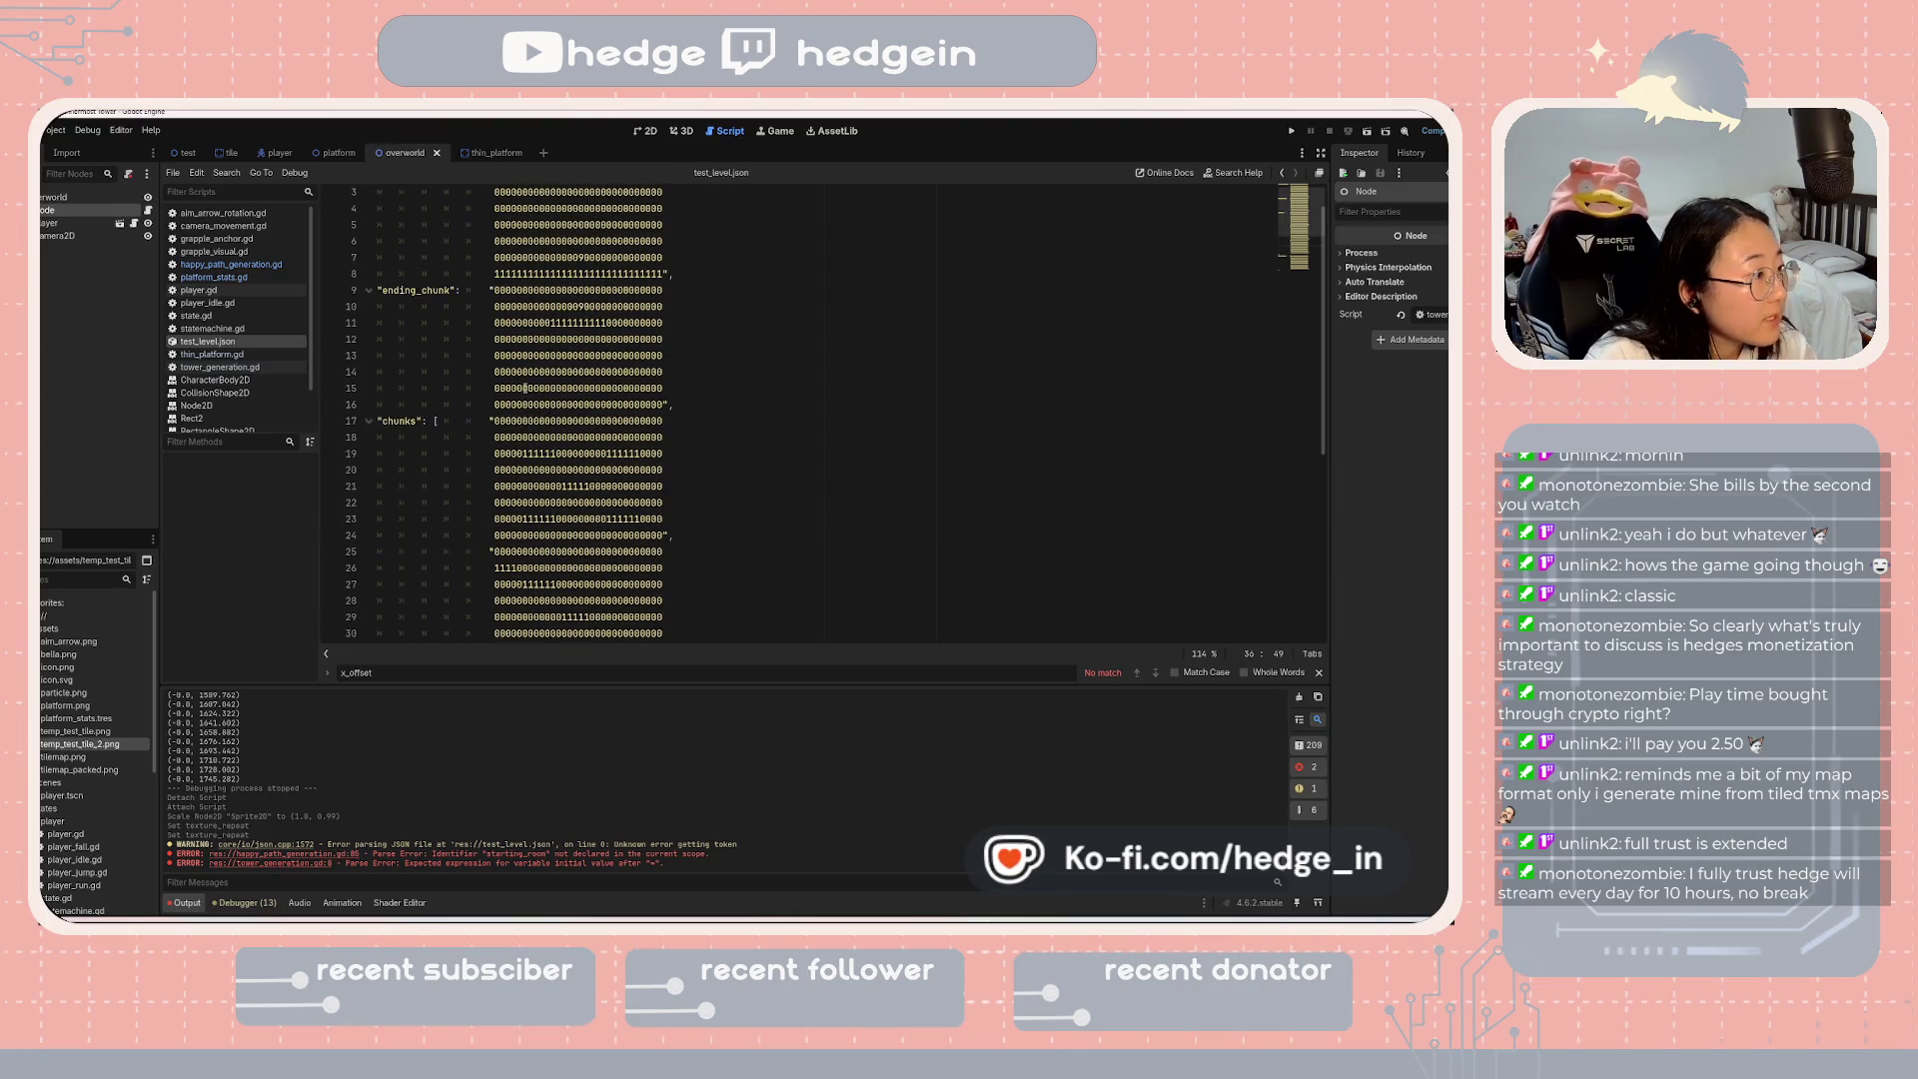
mouse_move(517, 387)
mouse_down()
mouse_move(647, 387)
mouse_move(579, 356)
mouse_up()
text(11111)
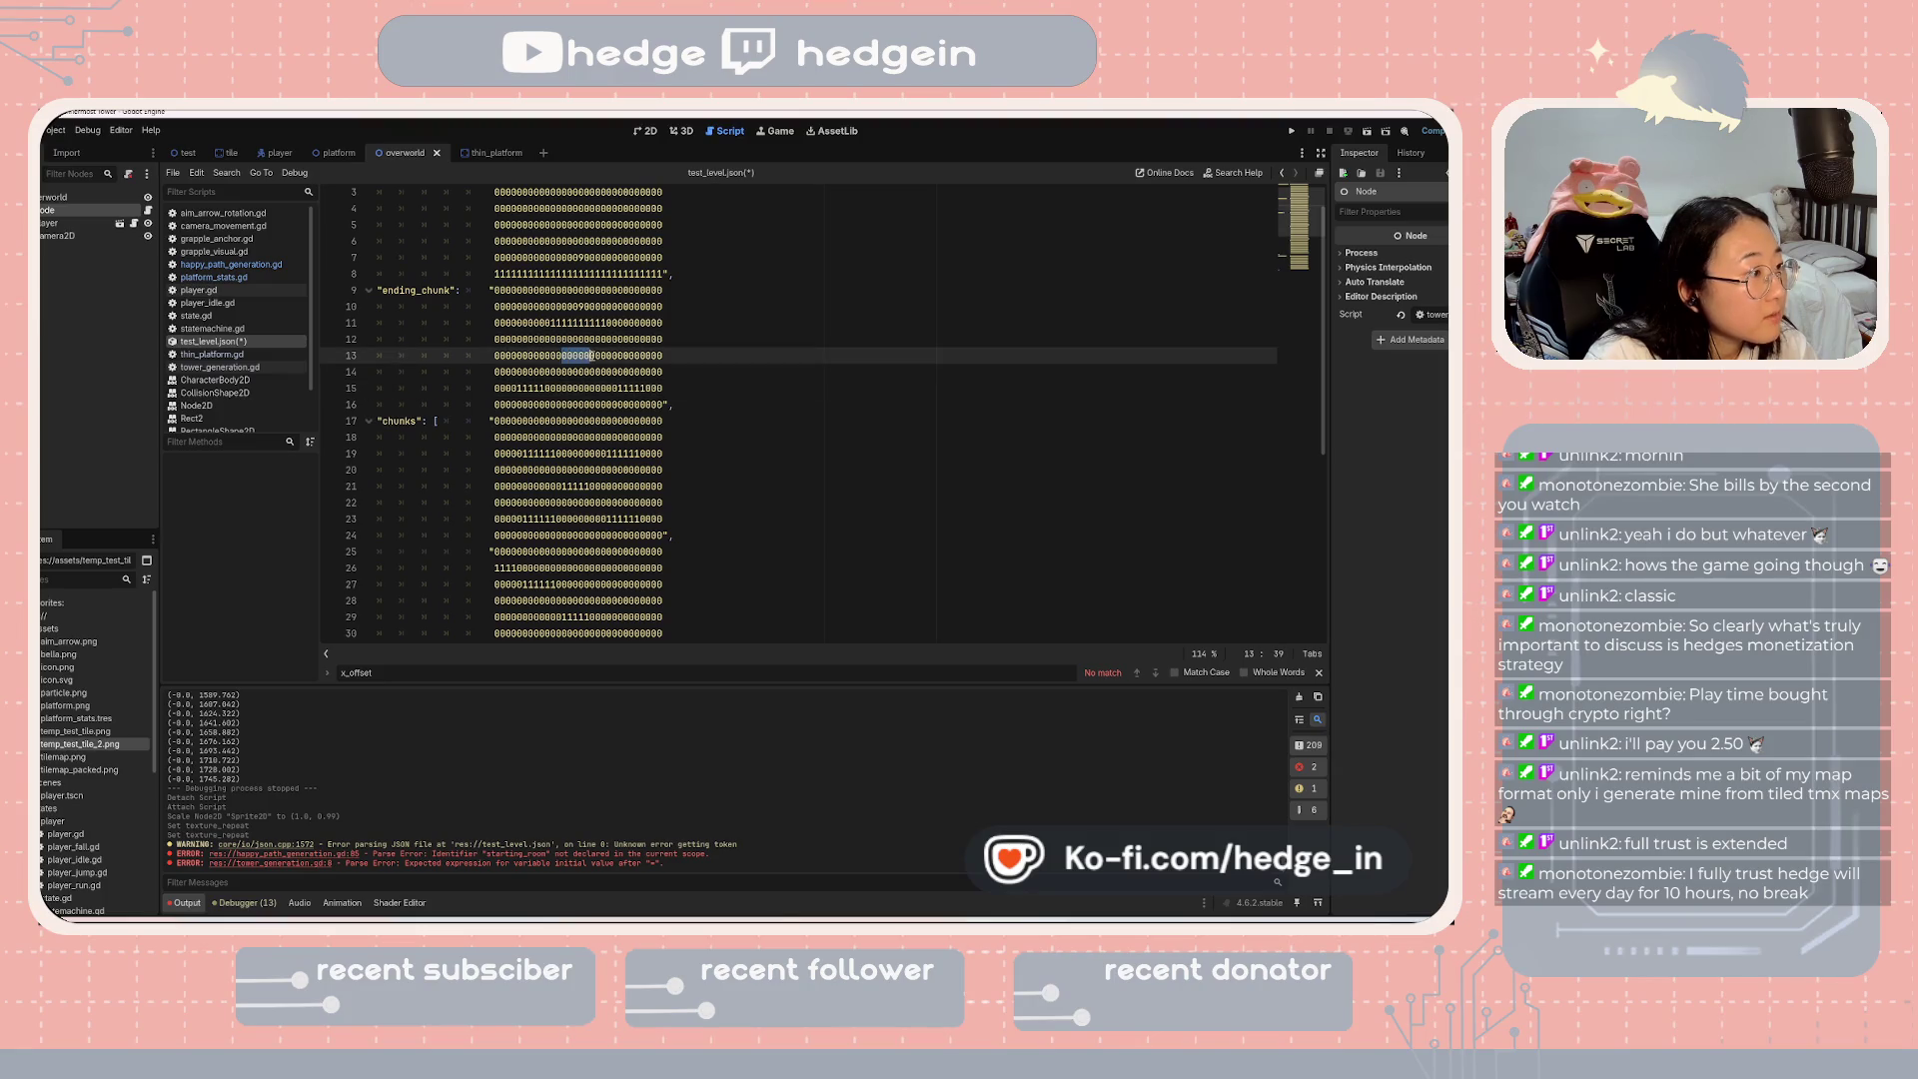
text(11111)
- Save the edited test_level.json and bring up the thin_platform.gd script
double_click(599, 356)
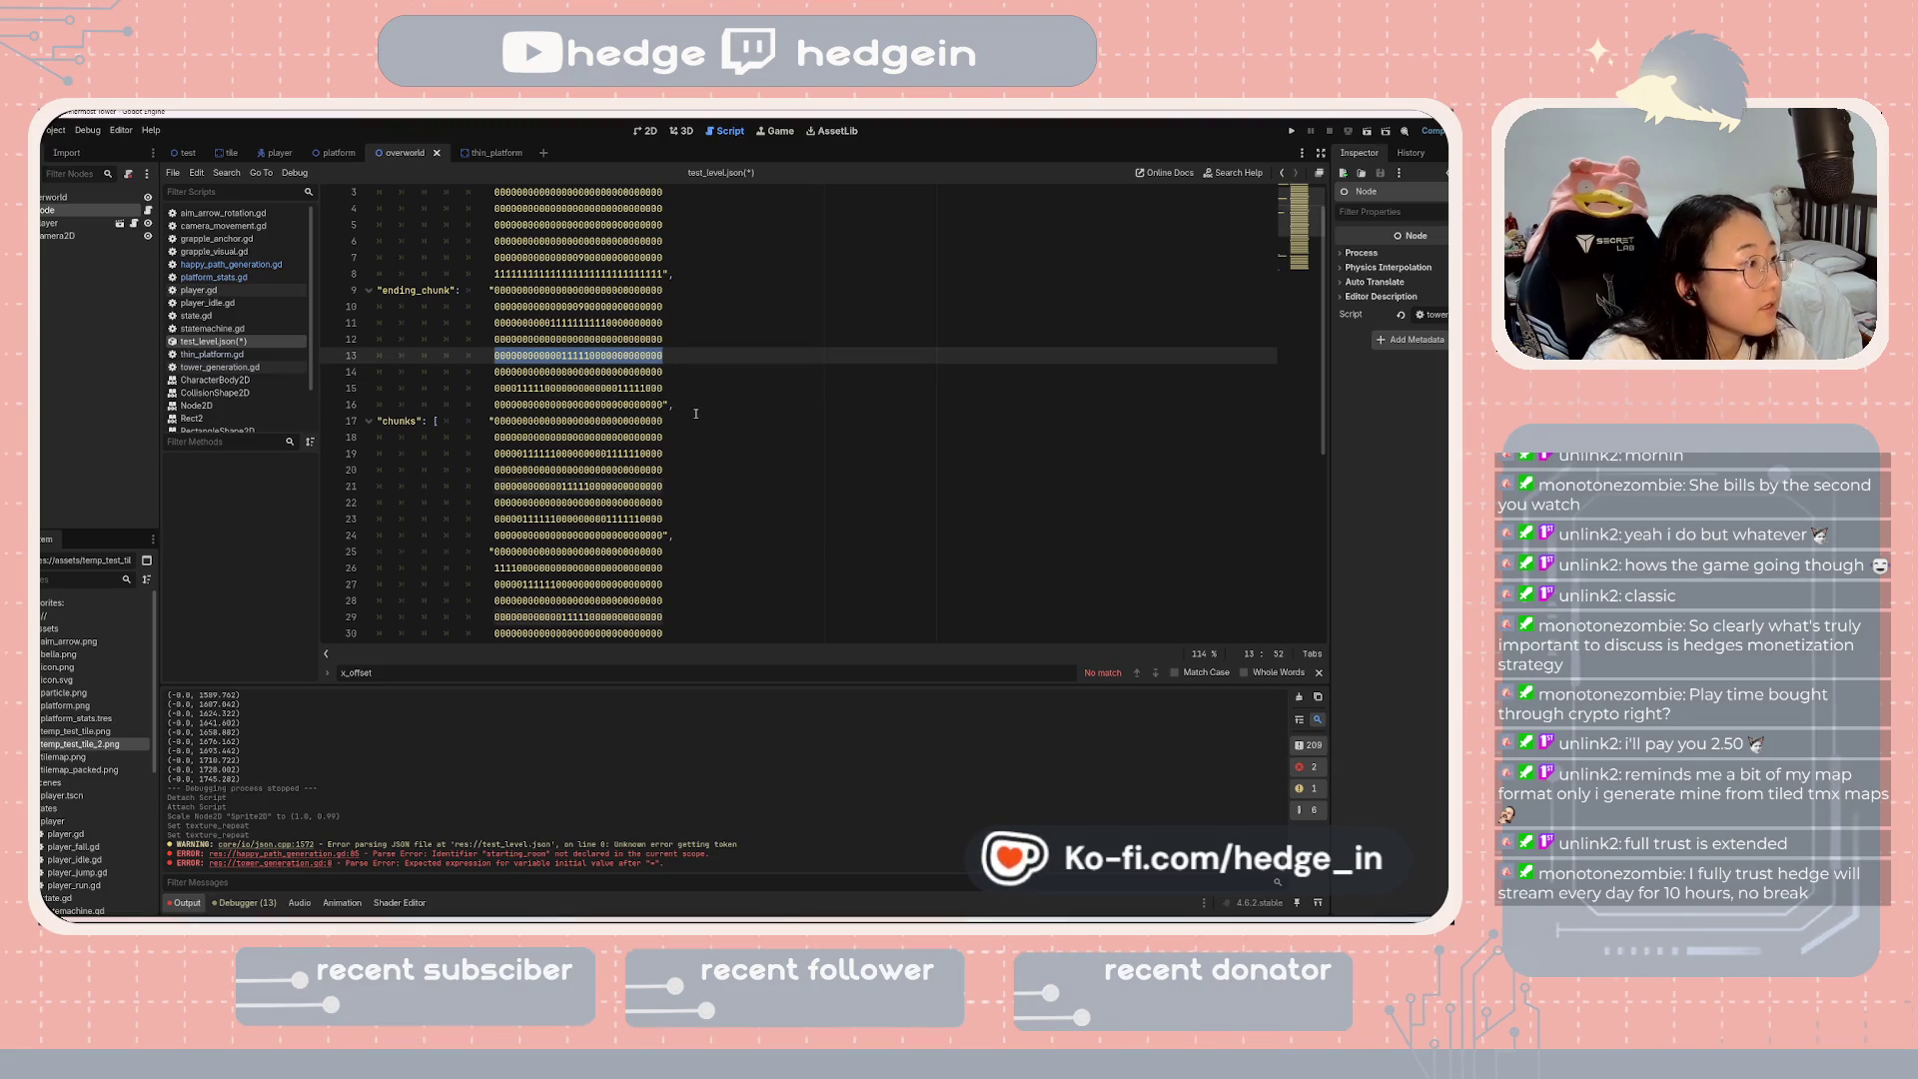
click(741, 381)
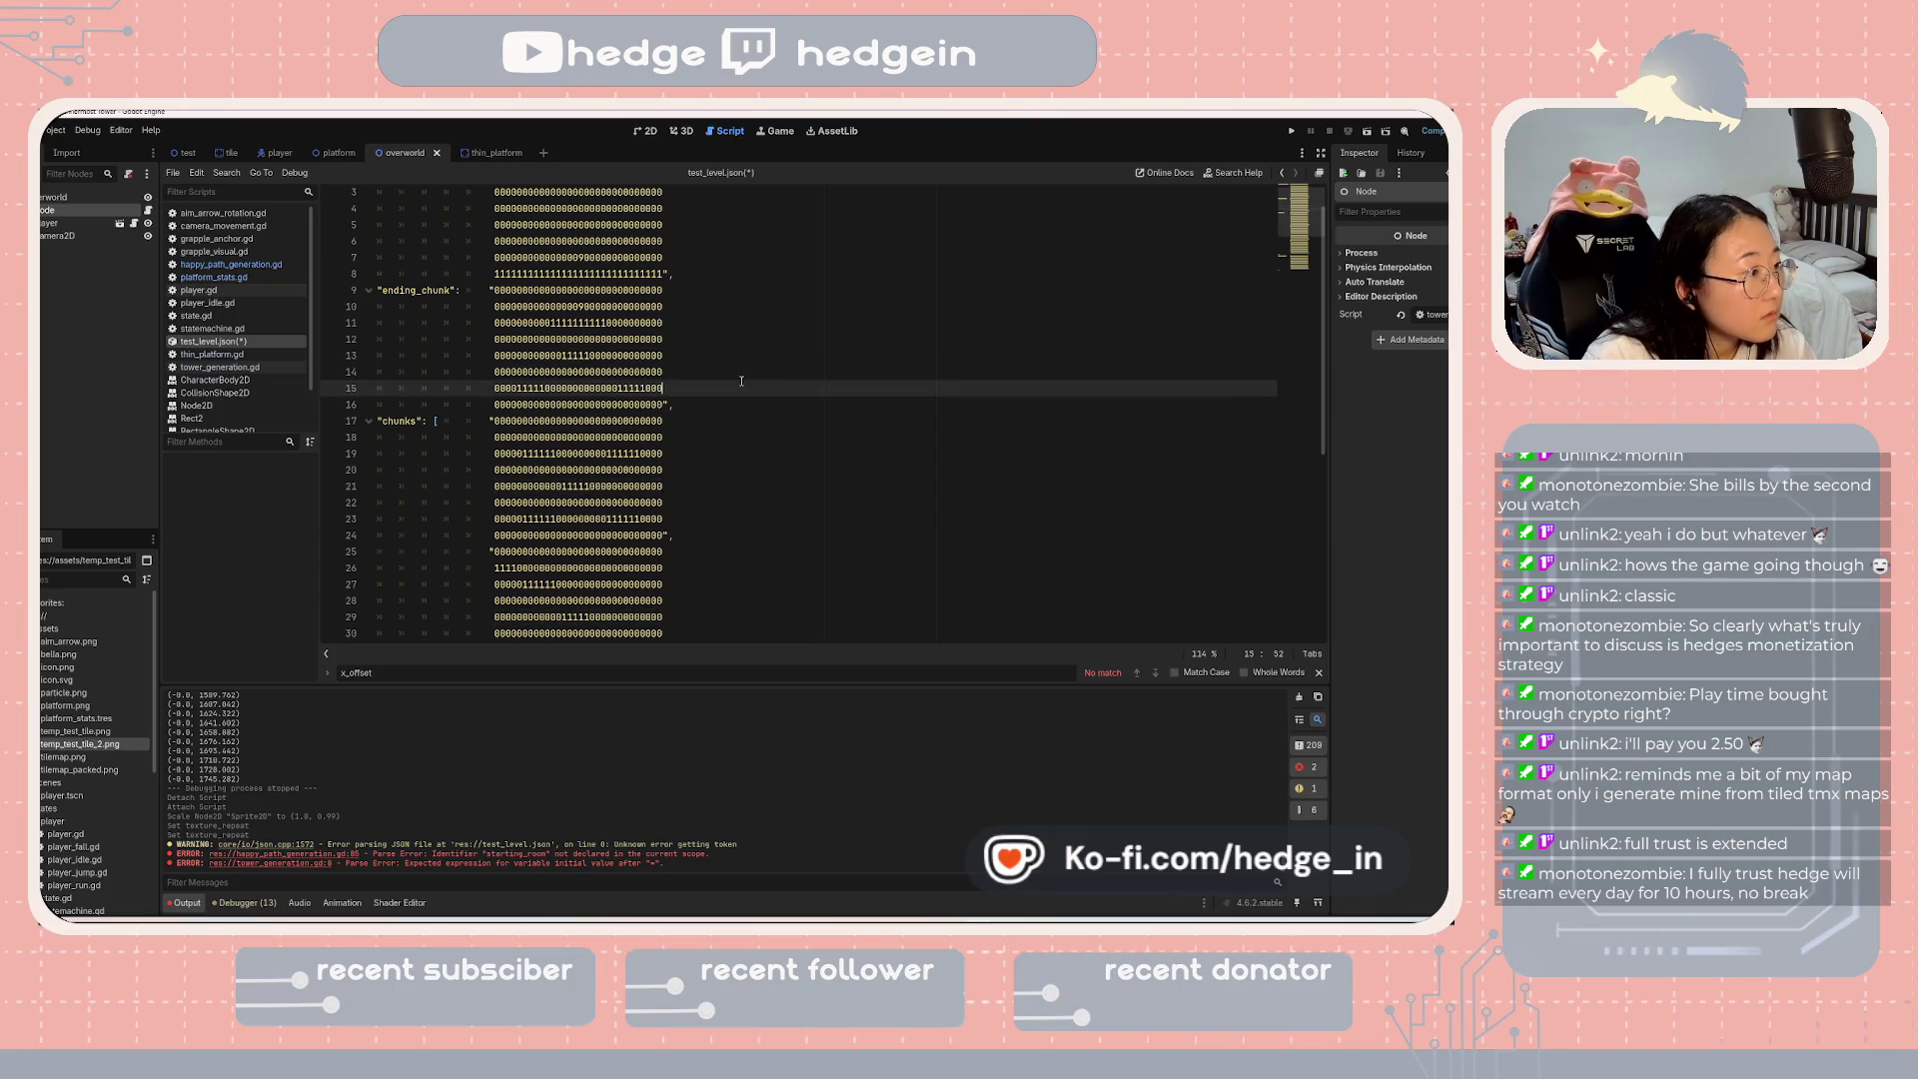
key(ctrl+s)
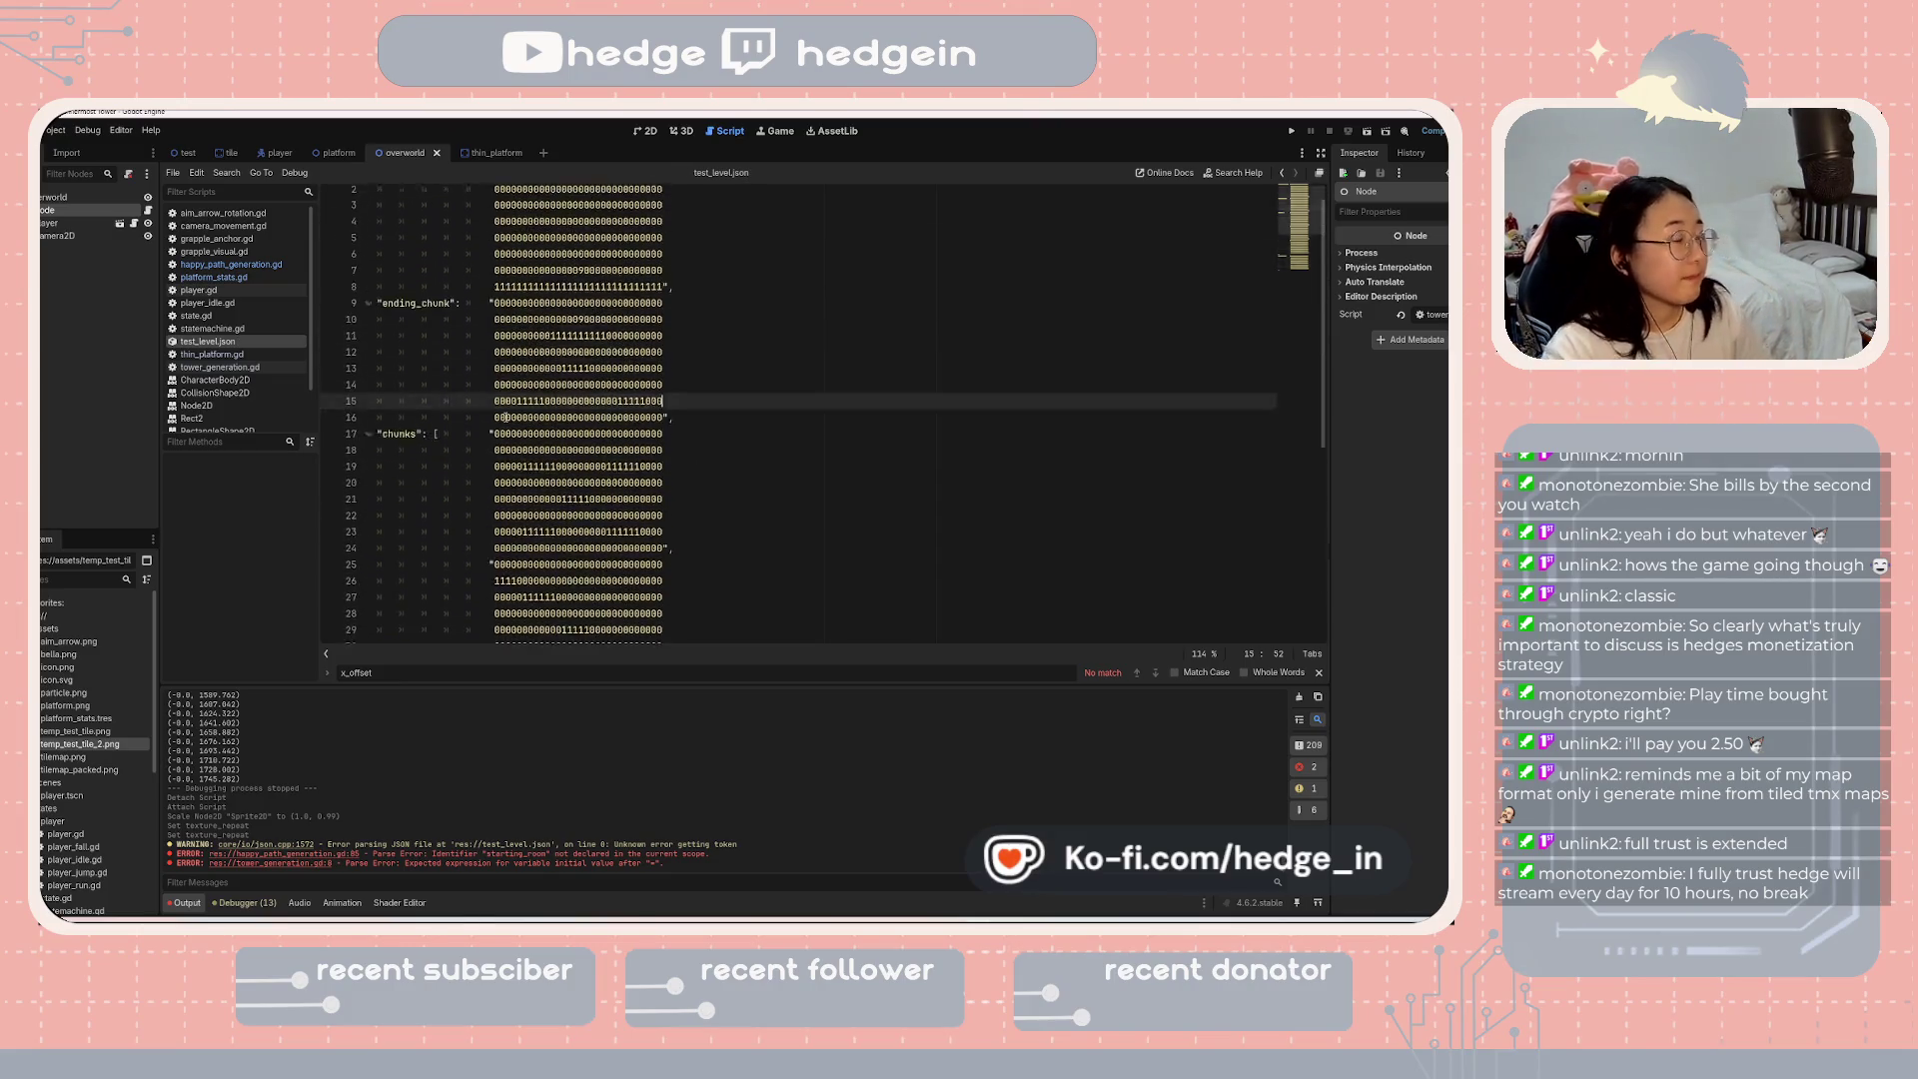
click(340, 152)
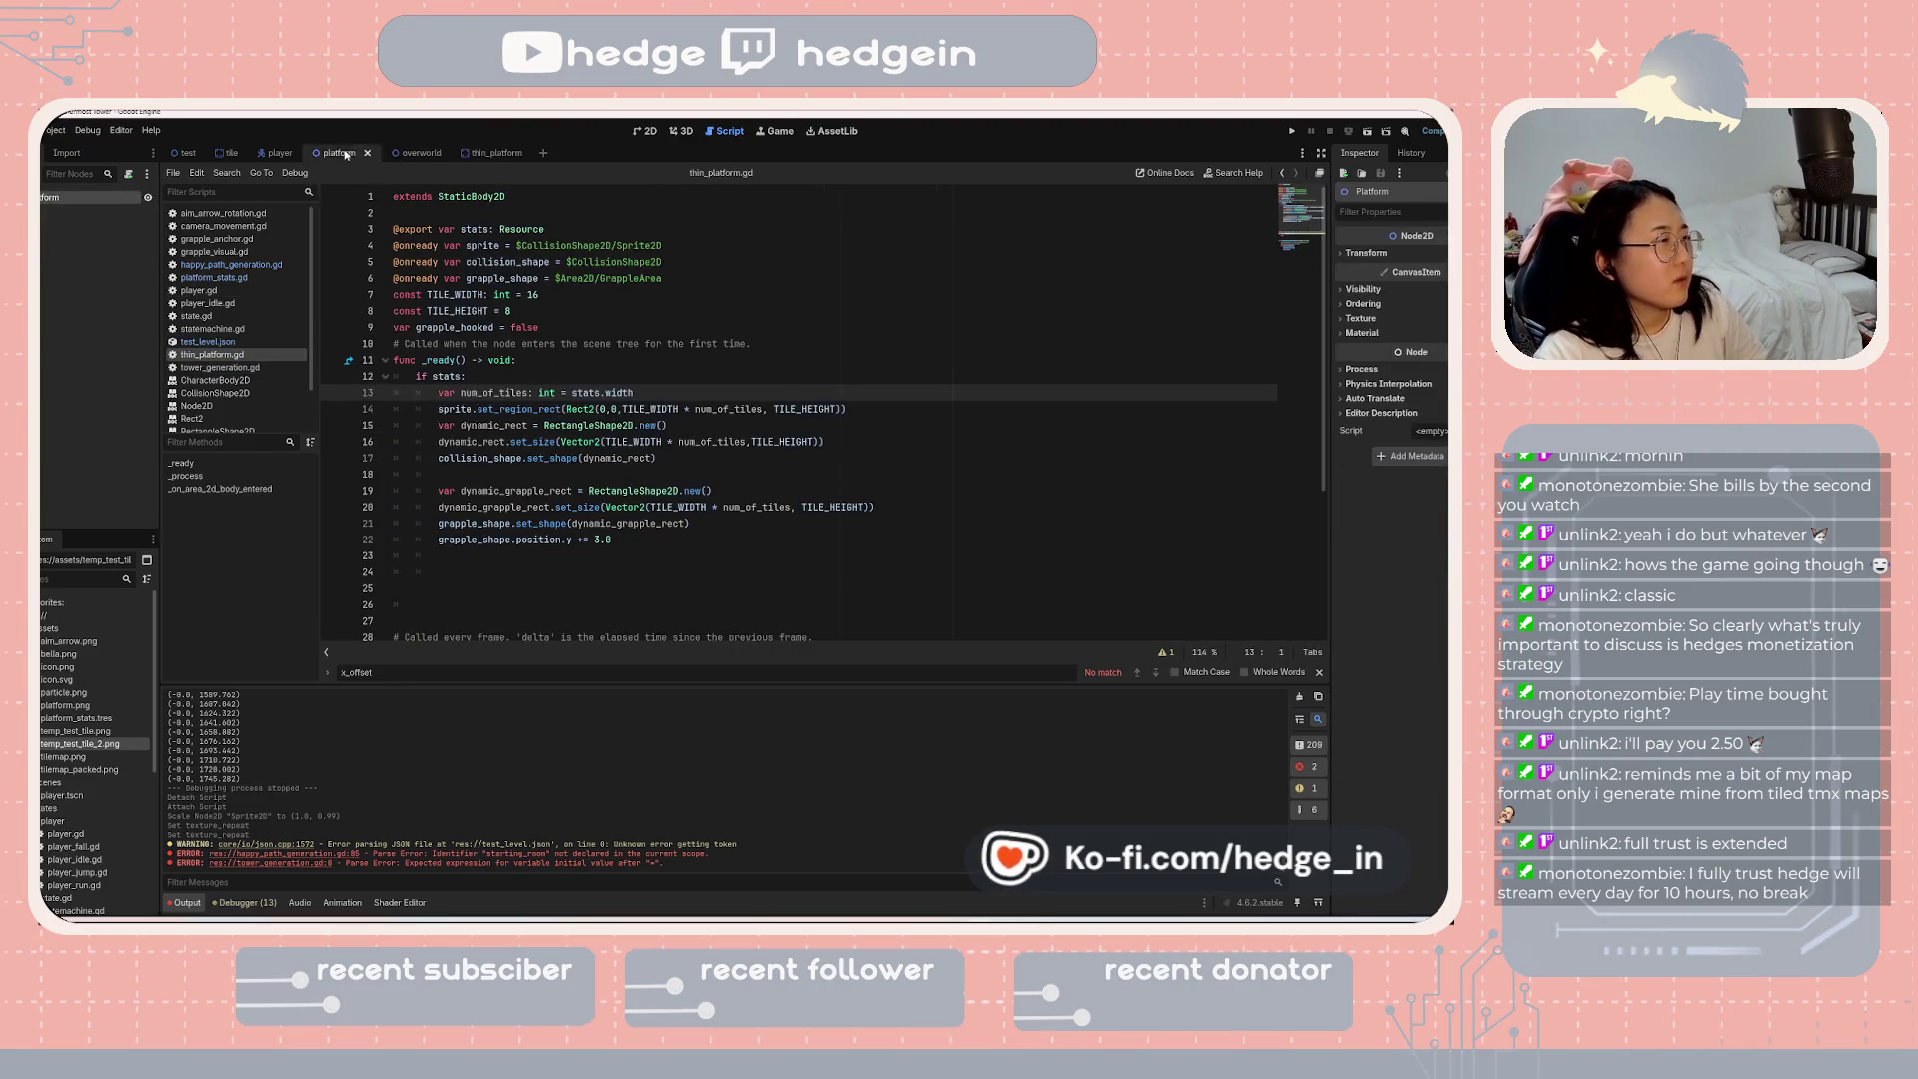
- In tower_generation.gd, replace line 8's starting_room assignment with var test_json
click(405, 153)
drag(533, 311, 415, 310)
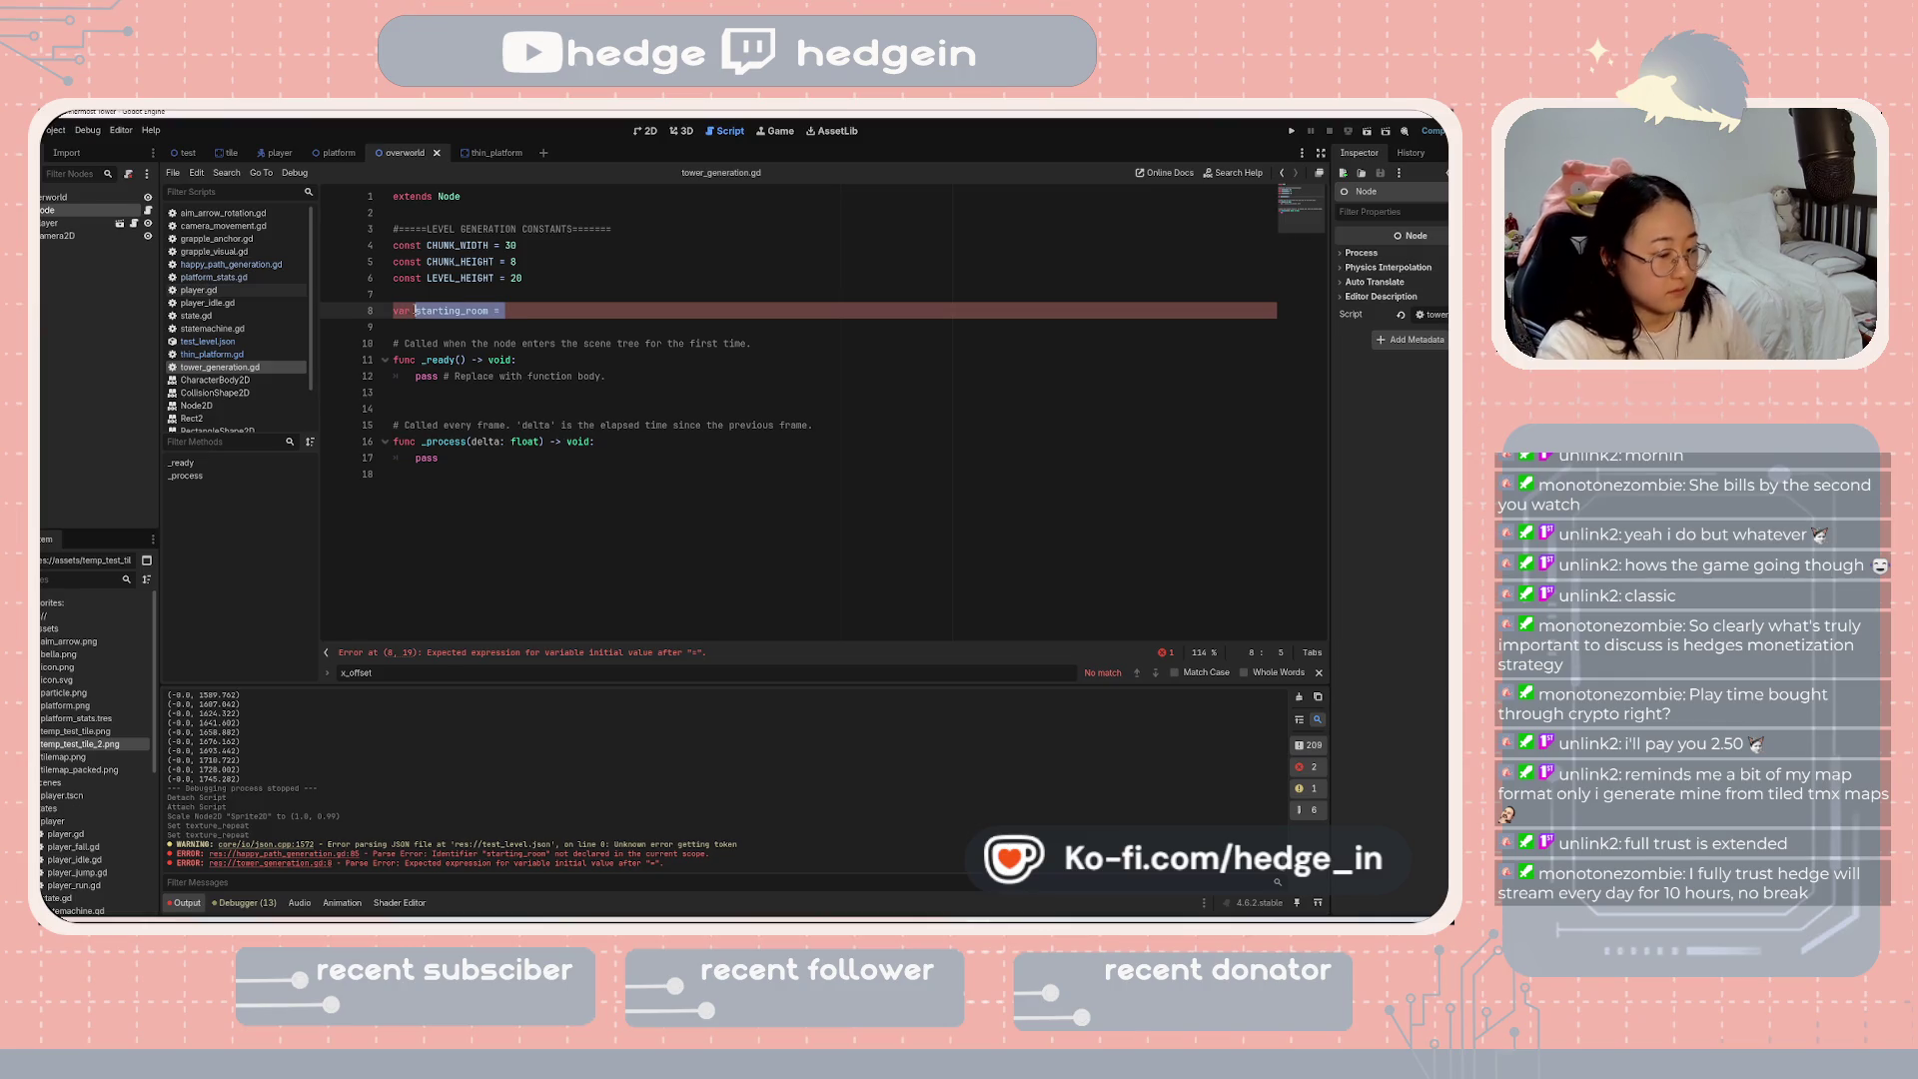
key(BackSpace)
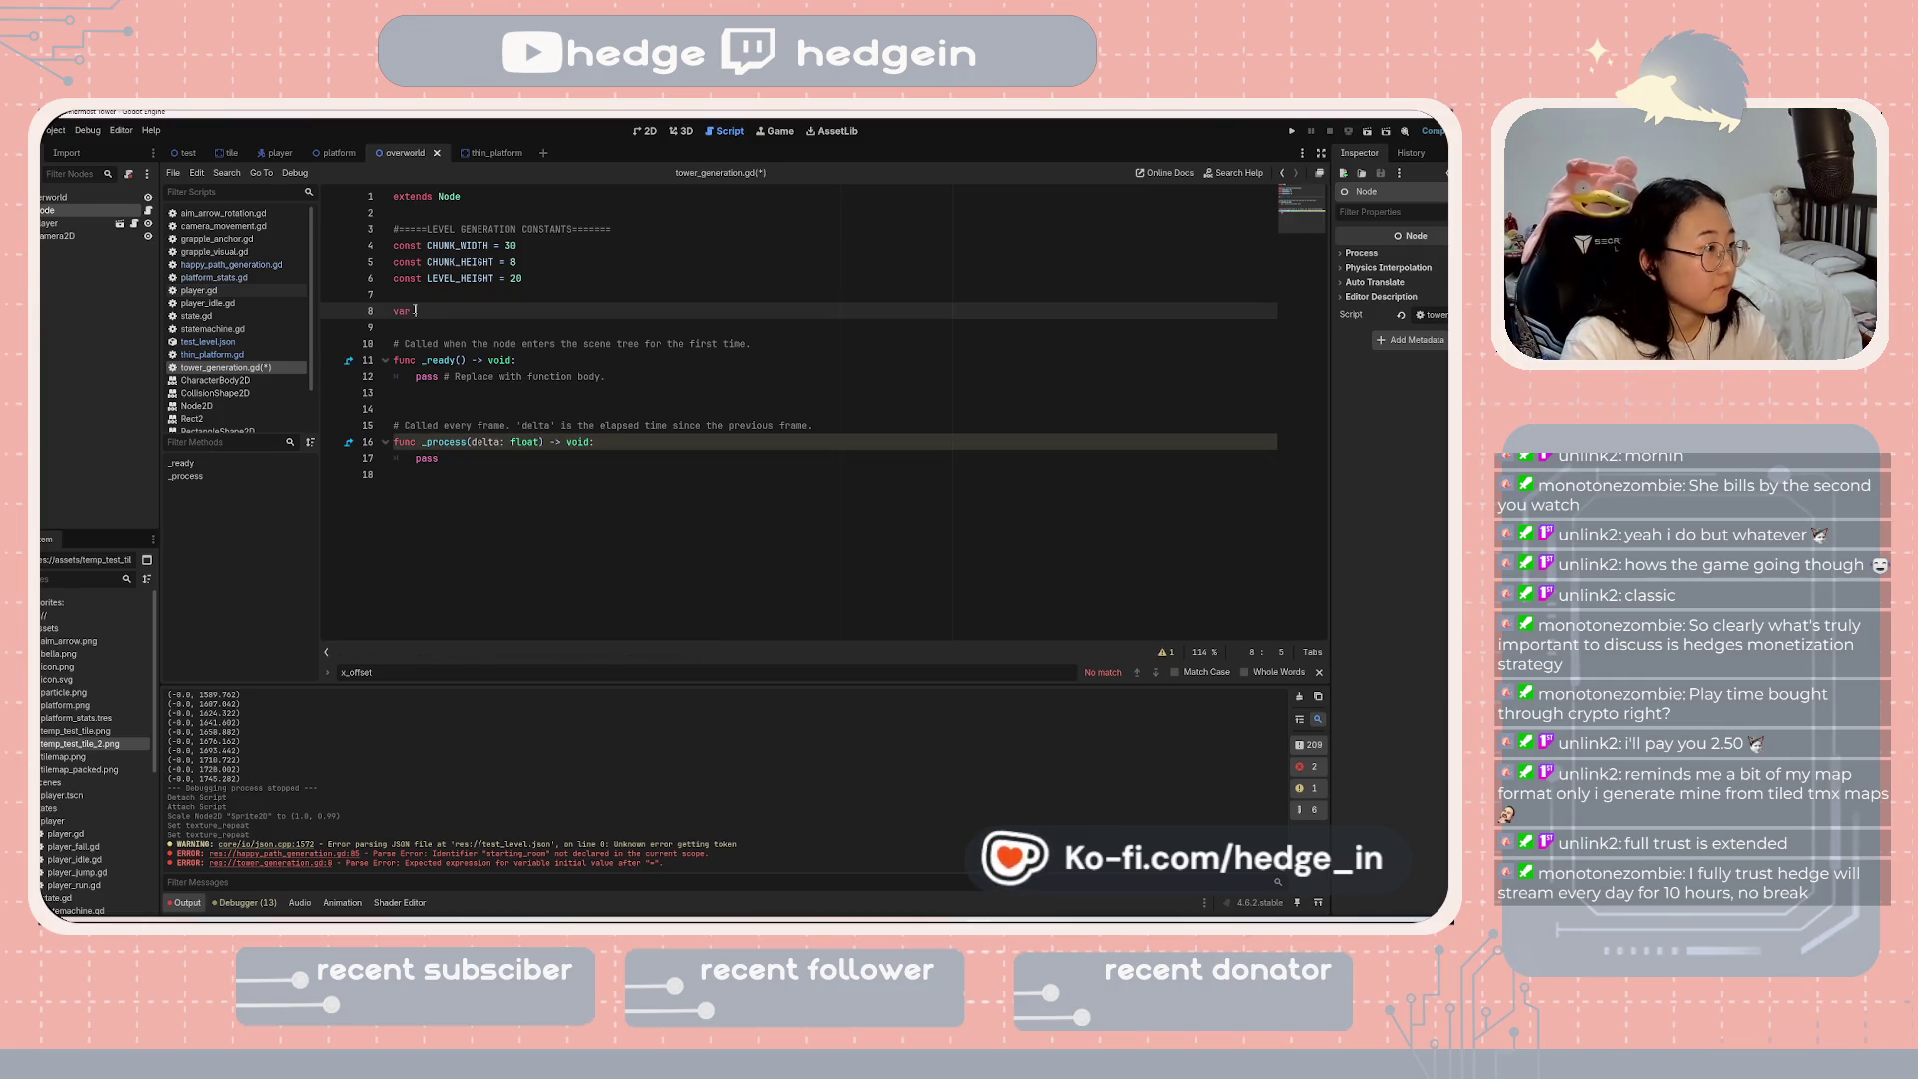
text(test)
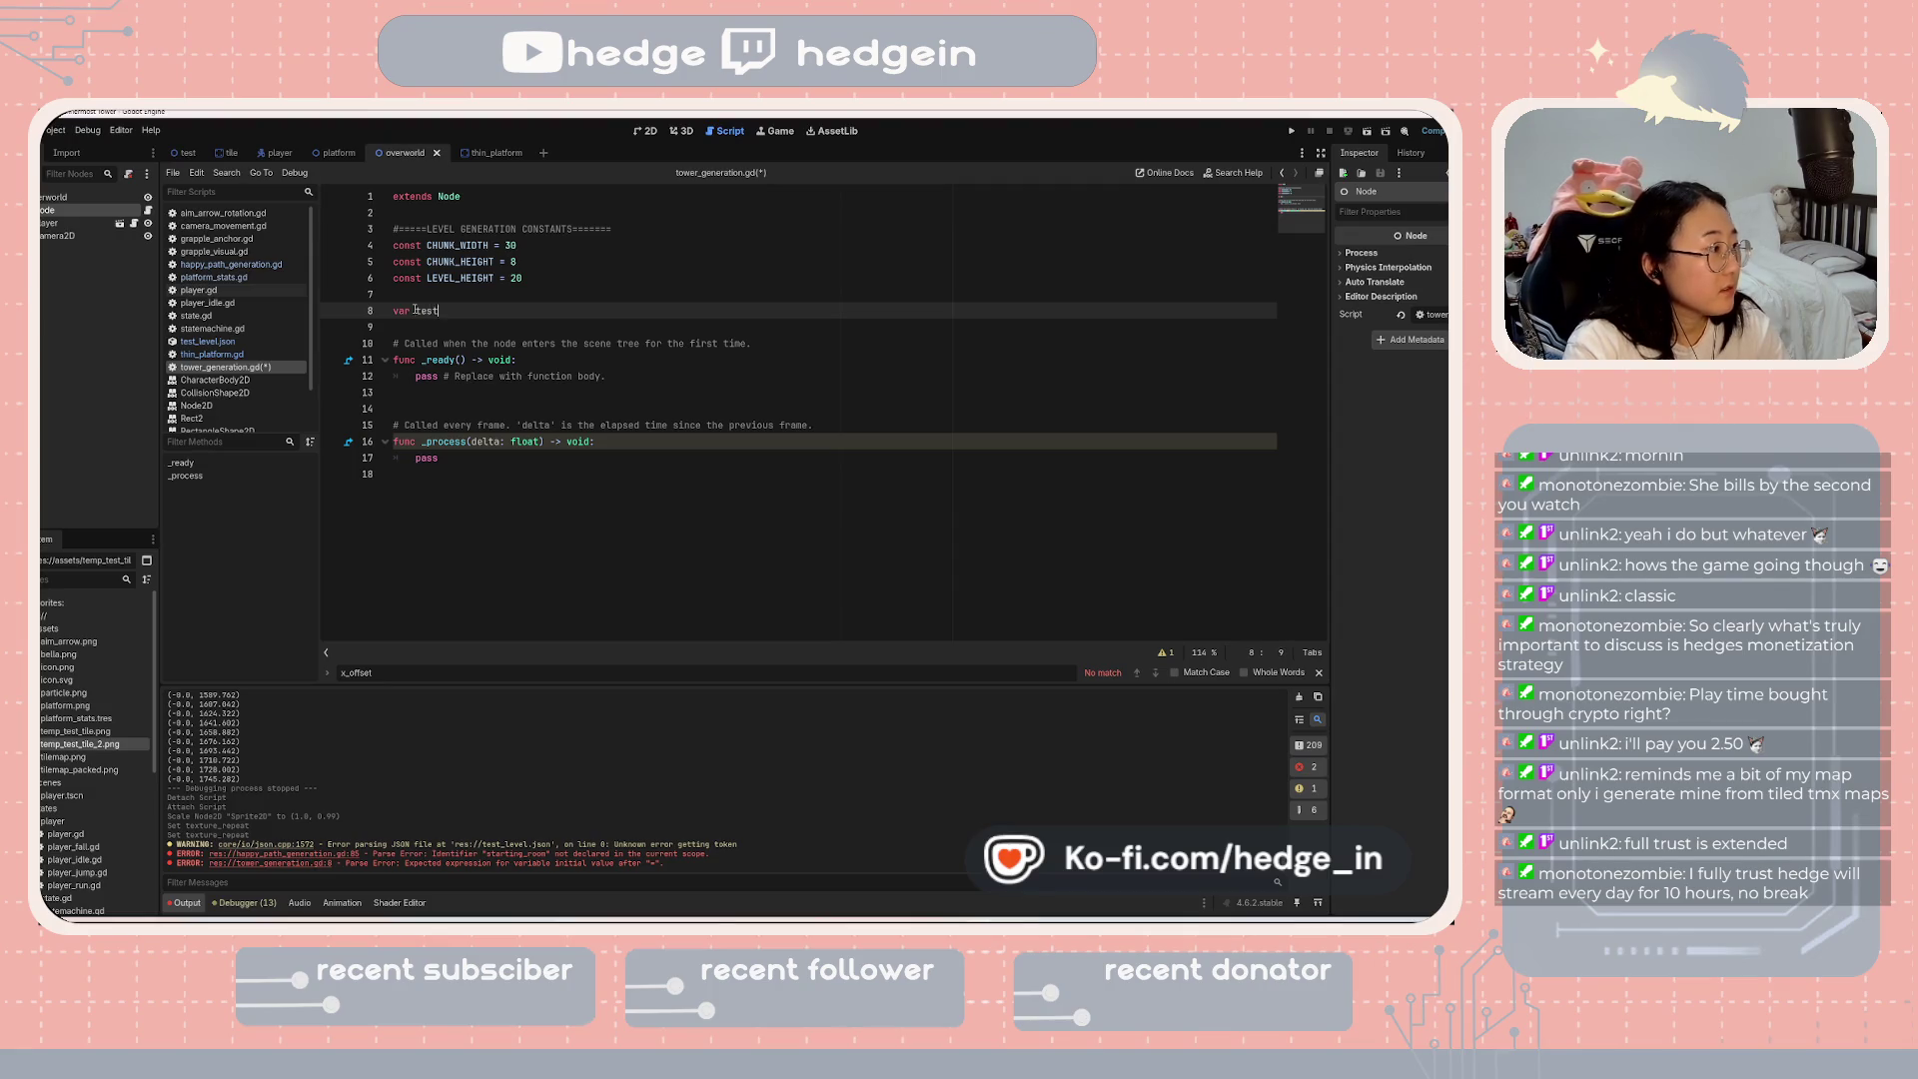
text(_json)
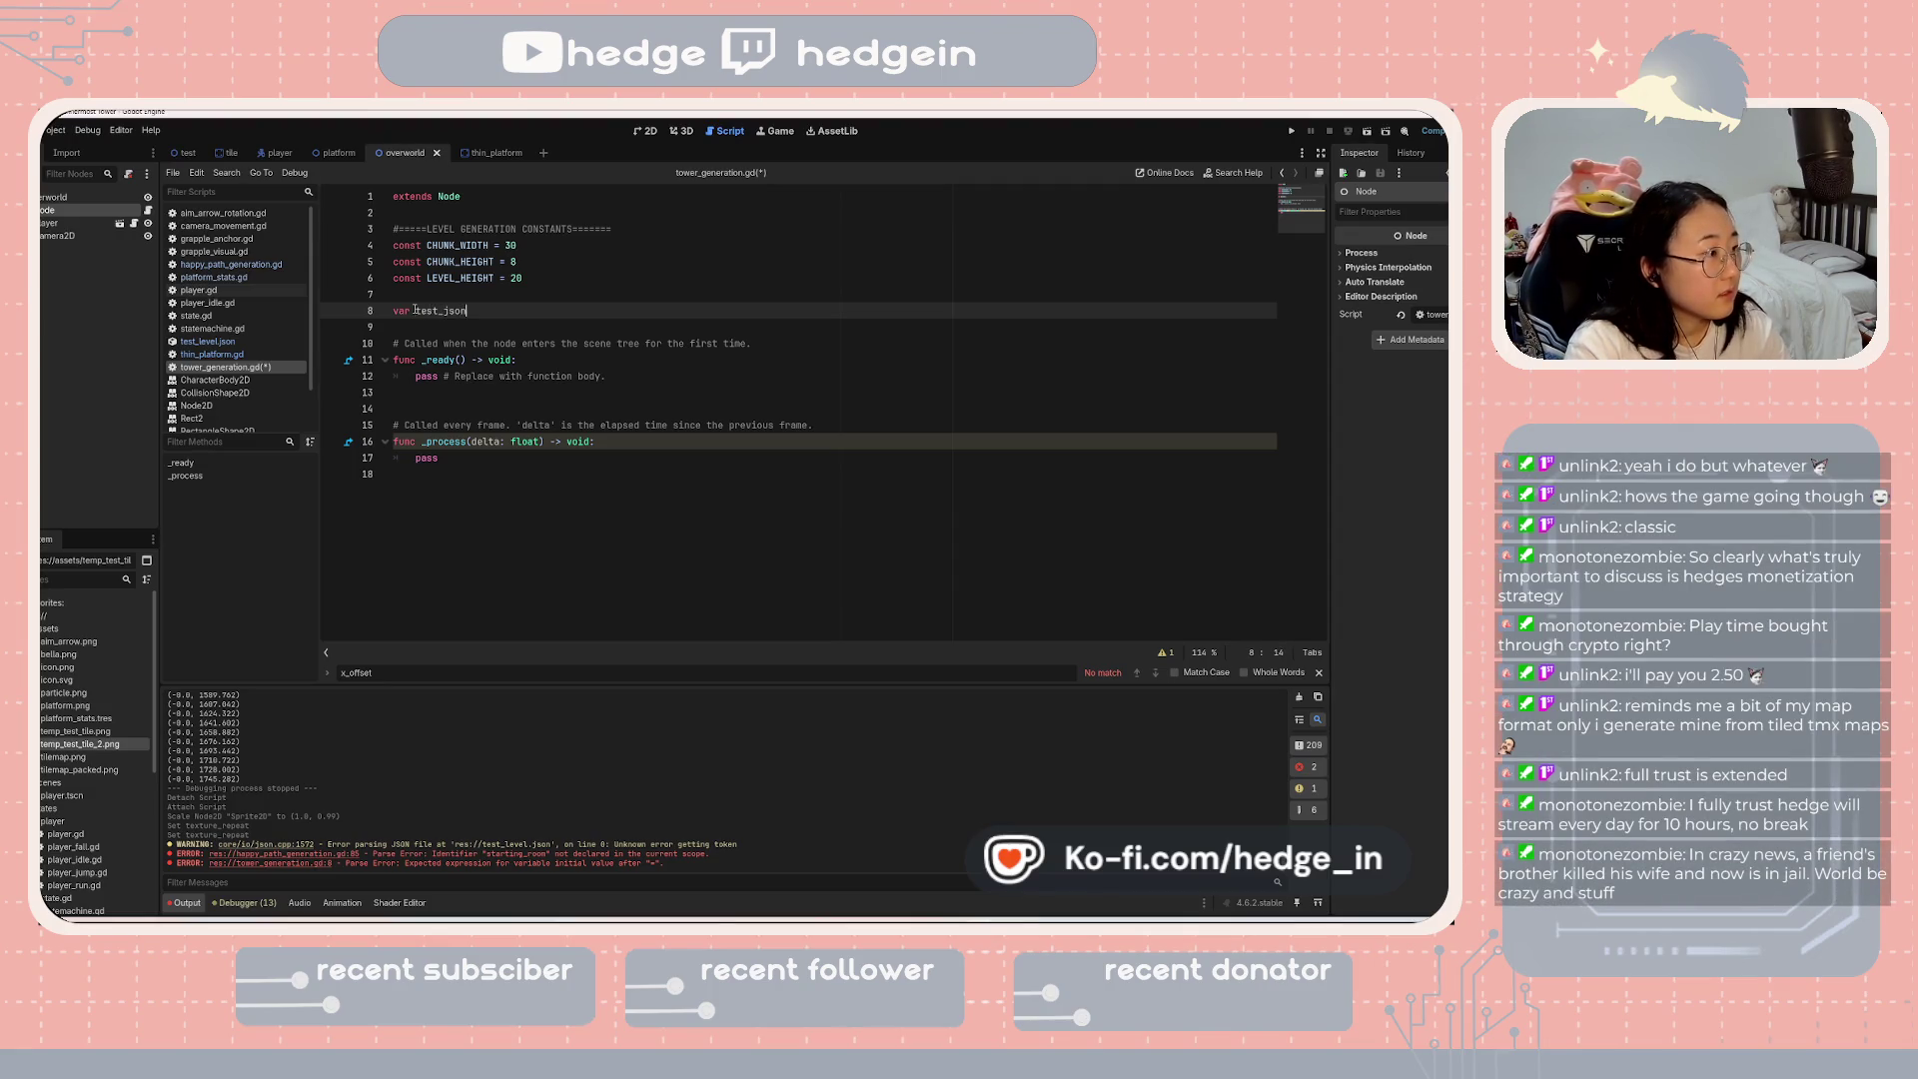
key(alt+Tab)
- Scroll the JSON class reference to locate the parse() documentation
scroll(757, 551, up, 15)
scroll(757, 551, up, 5)
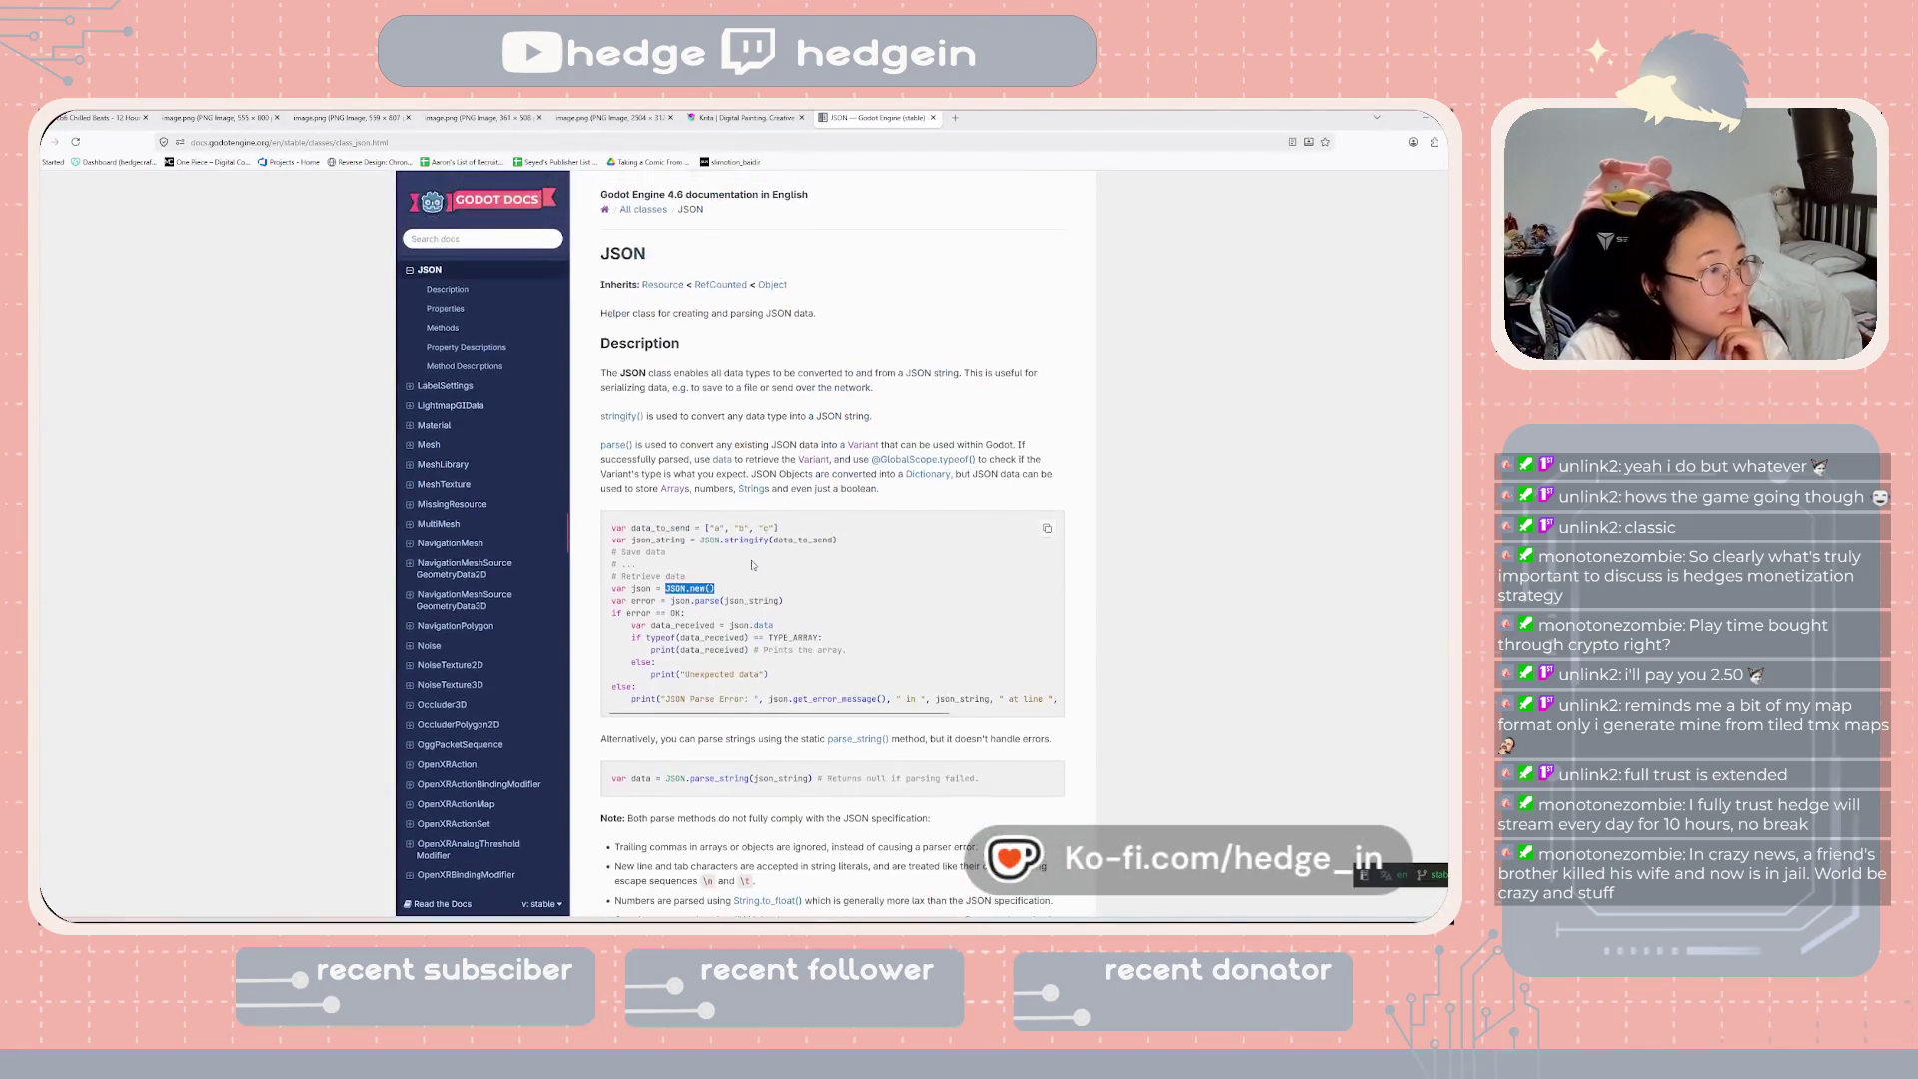
scroll(741, 592, down, 2)
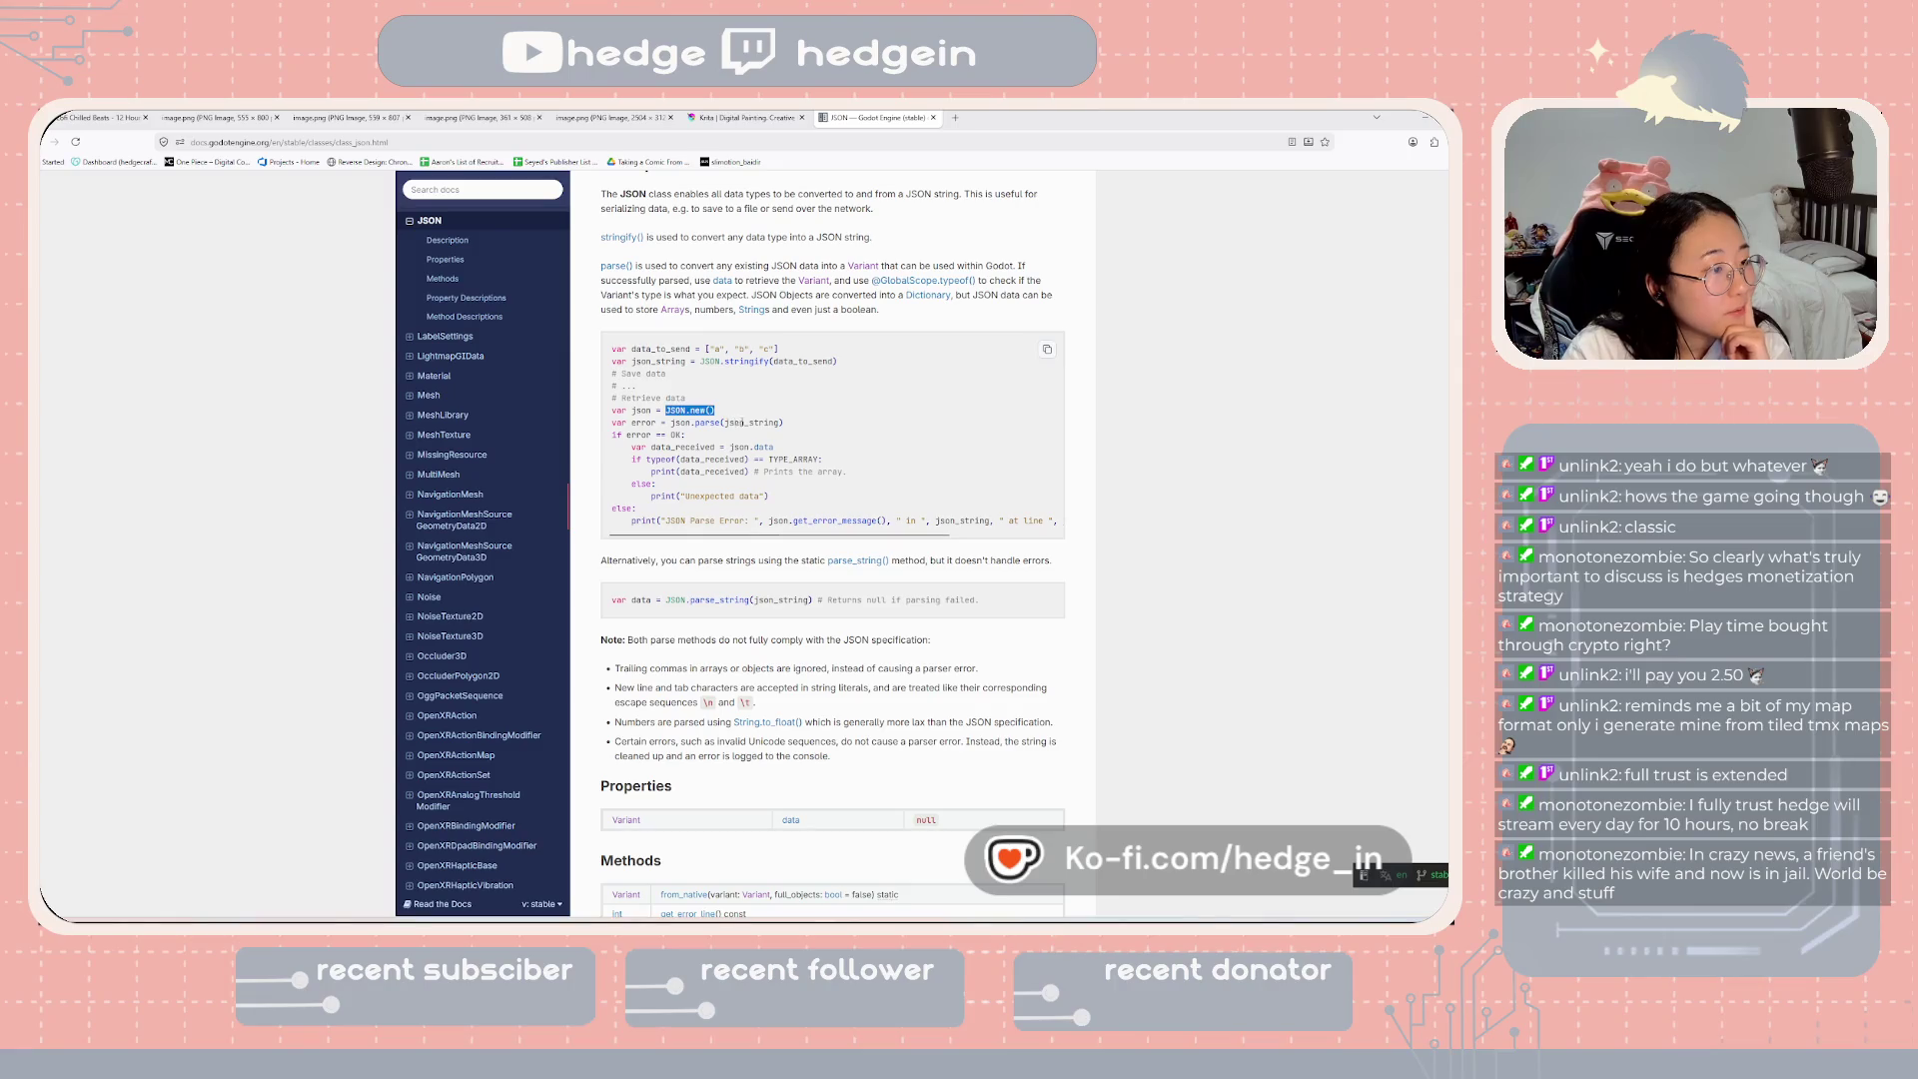
scroll(784, 452, down, 6)
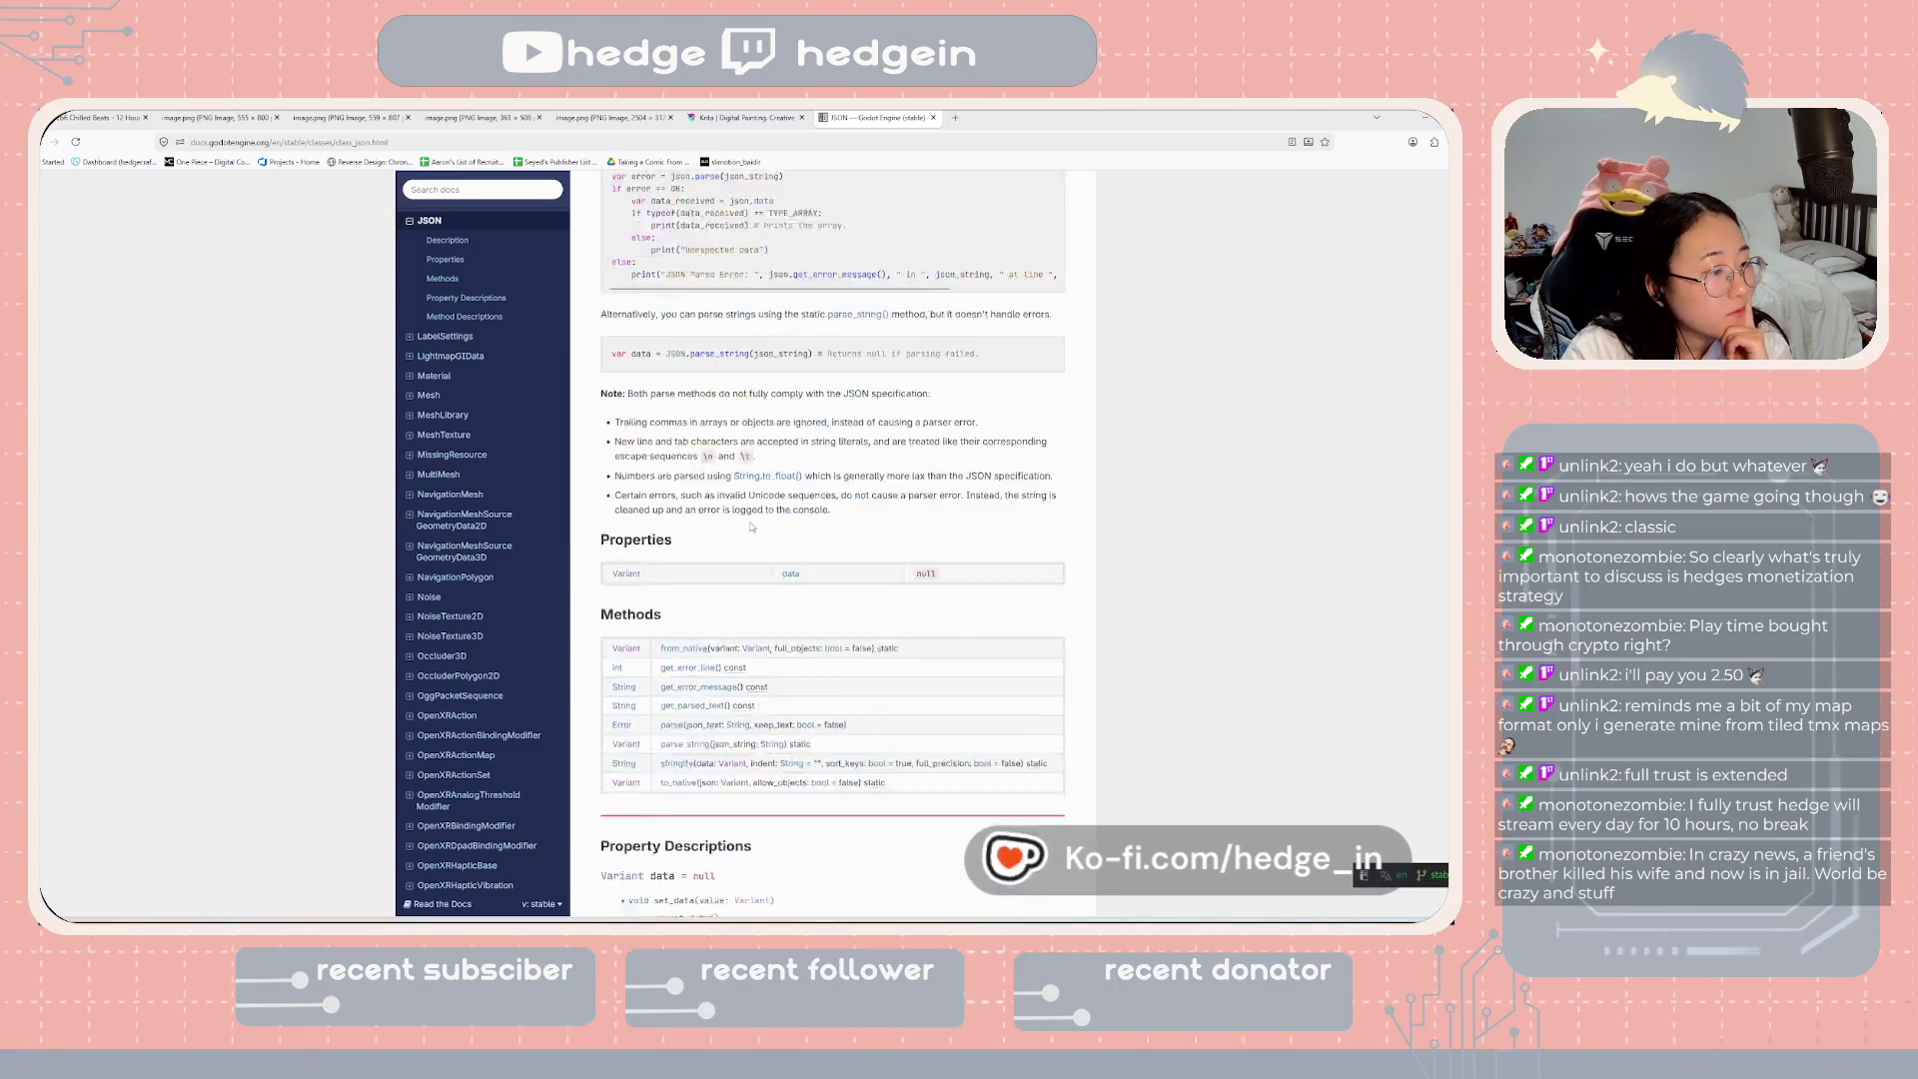
scroll(759, 499, up, 7)
scroll(754, 519, up, 2)
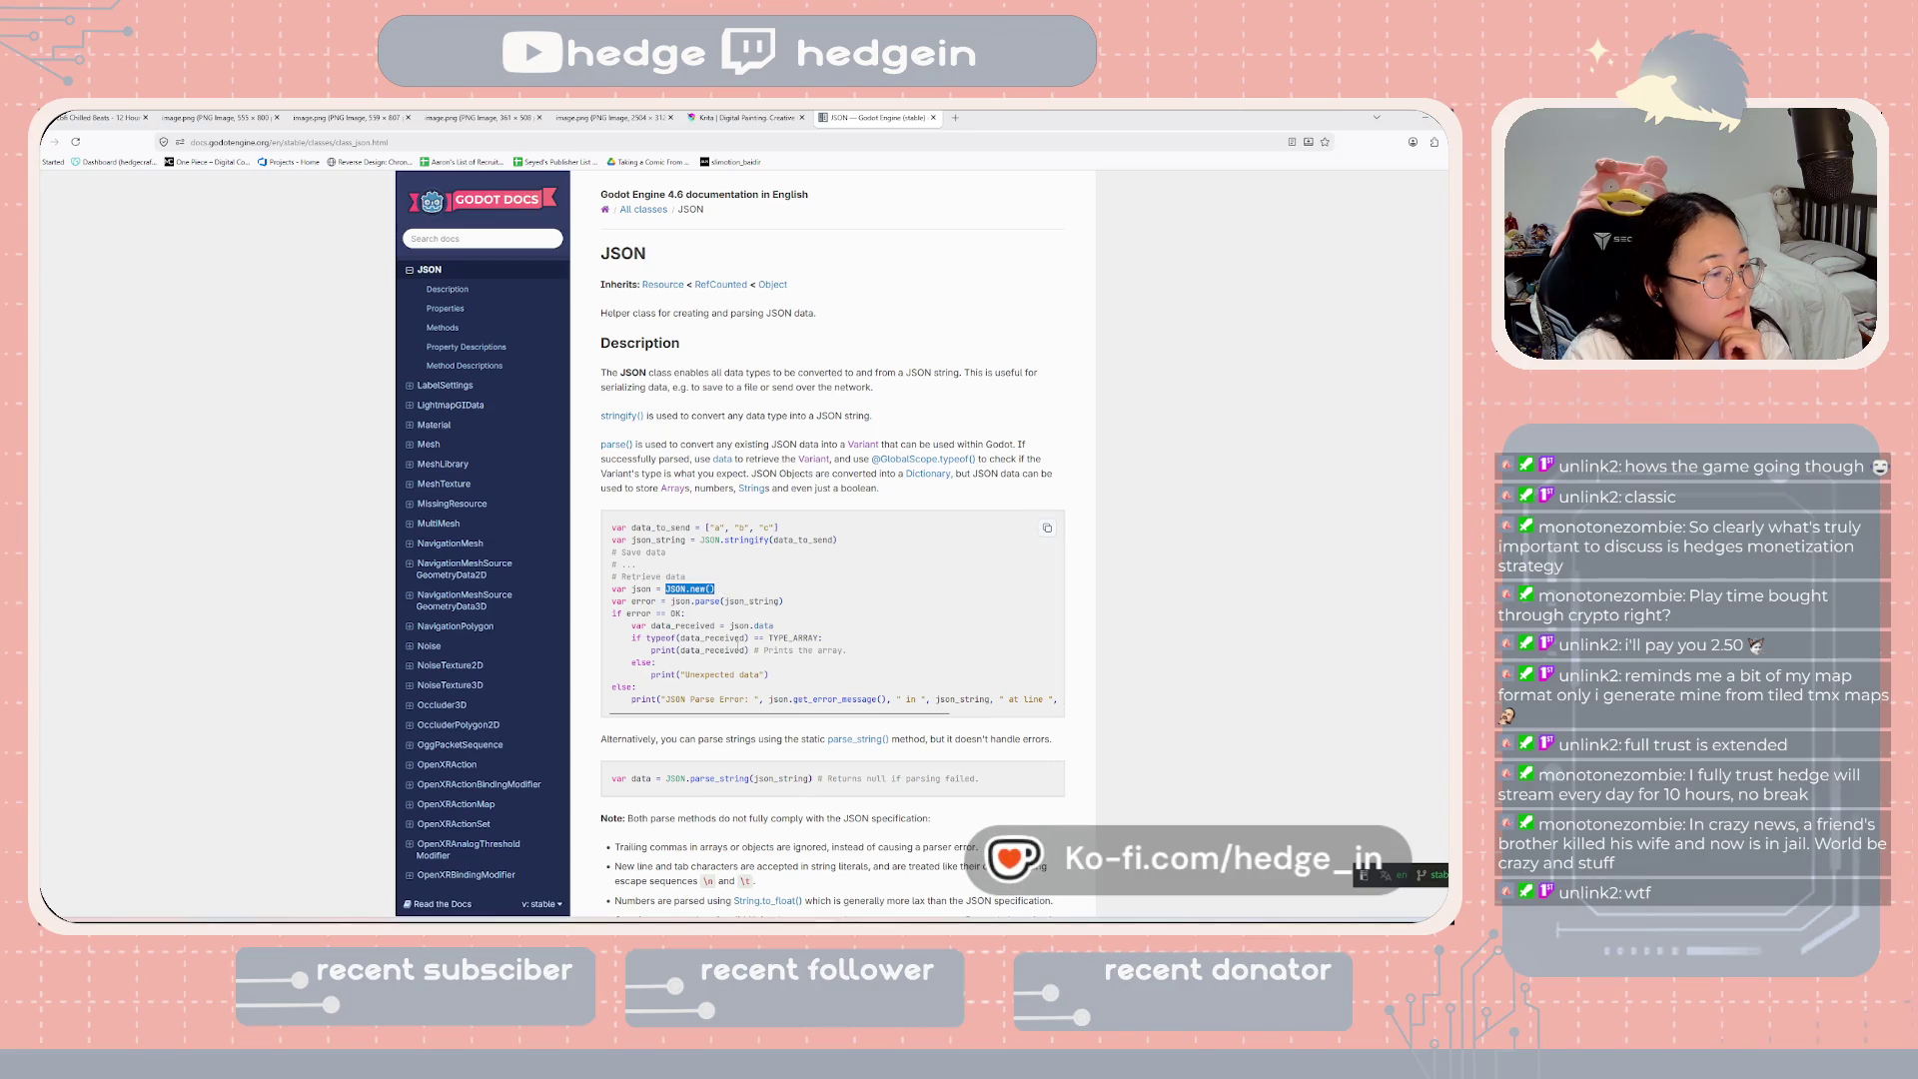
scroll(739, 644, down, 1)
scroll(738, 650, up, 1)
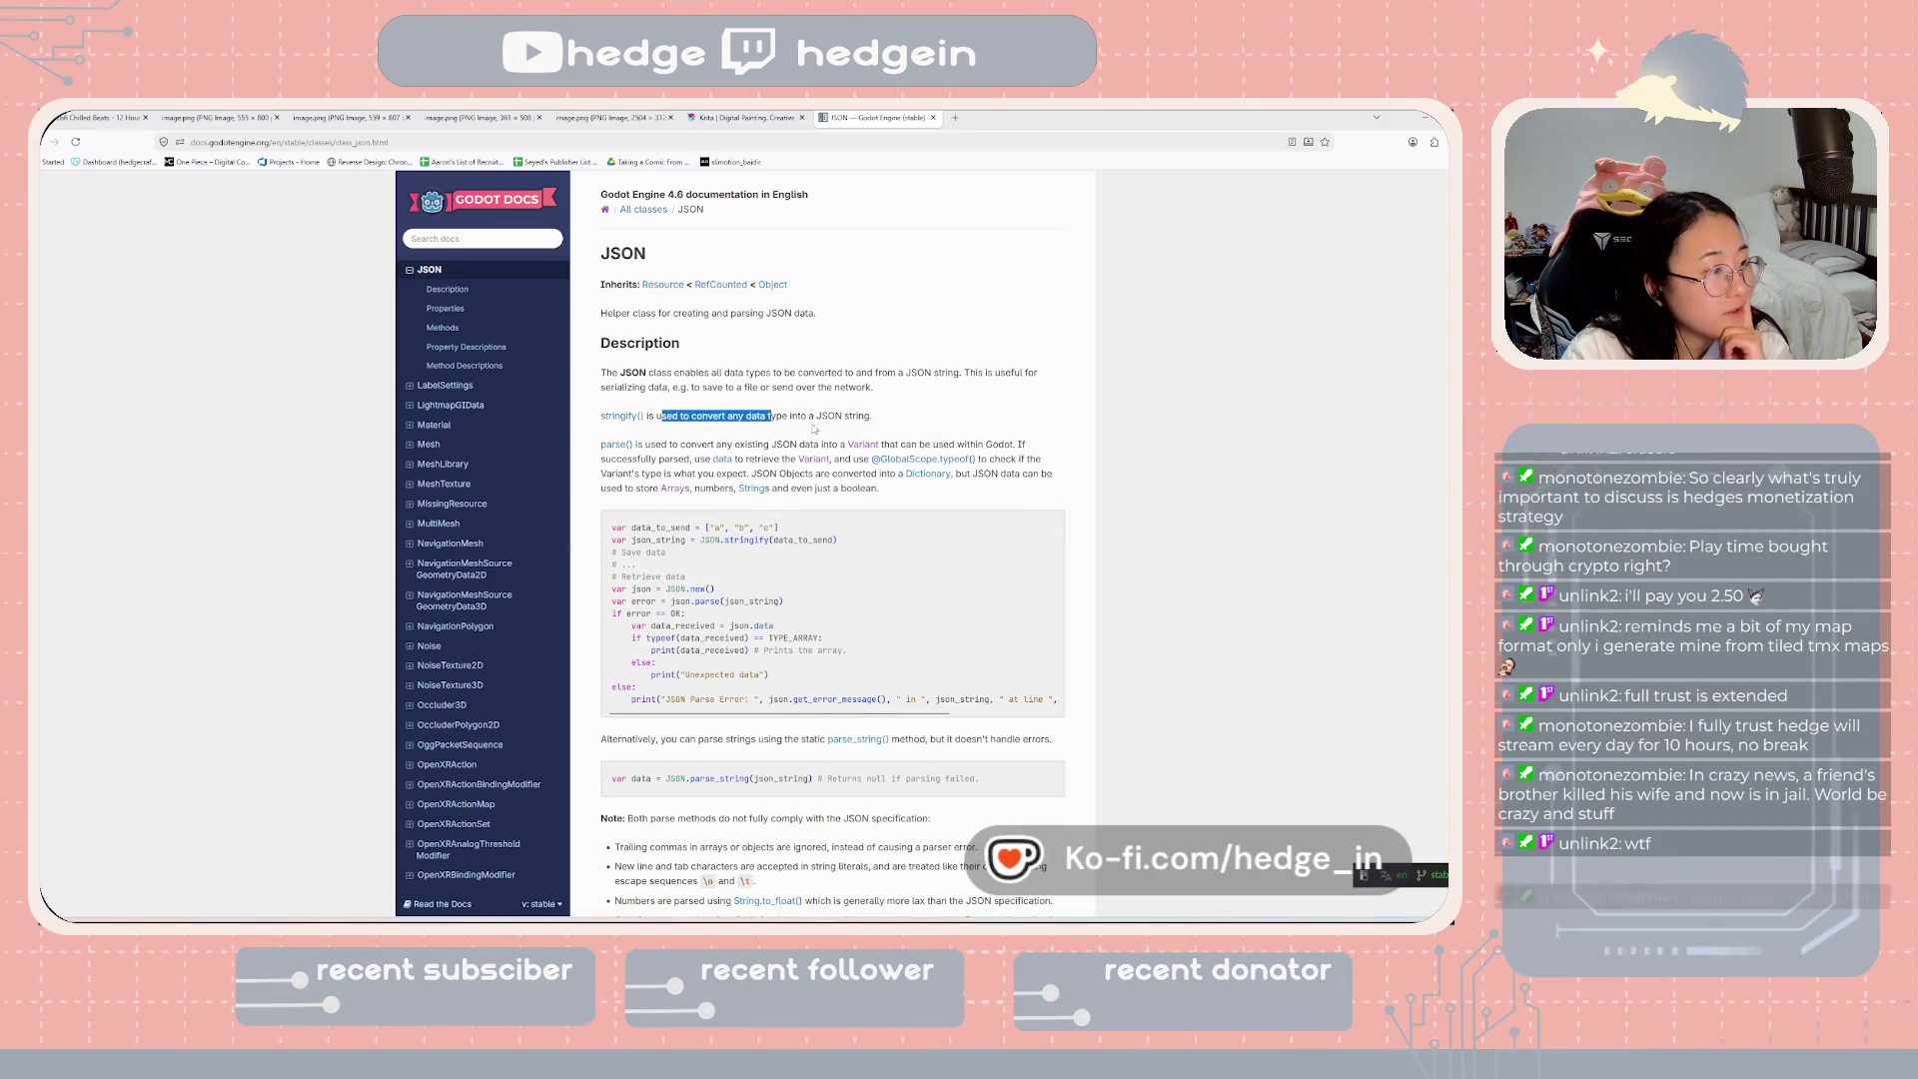
- Highlight the parse() paragraph and the sentence on objects becoming Dictionaries, then return to Godot
drag(880, 489, 700, 445)
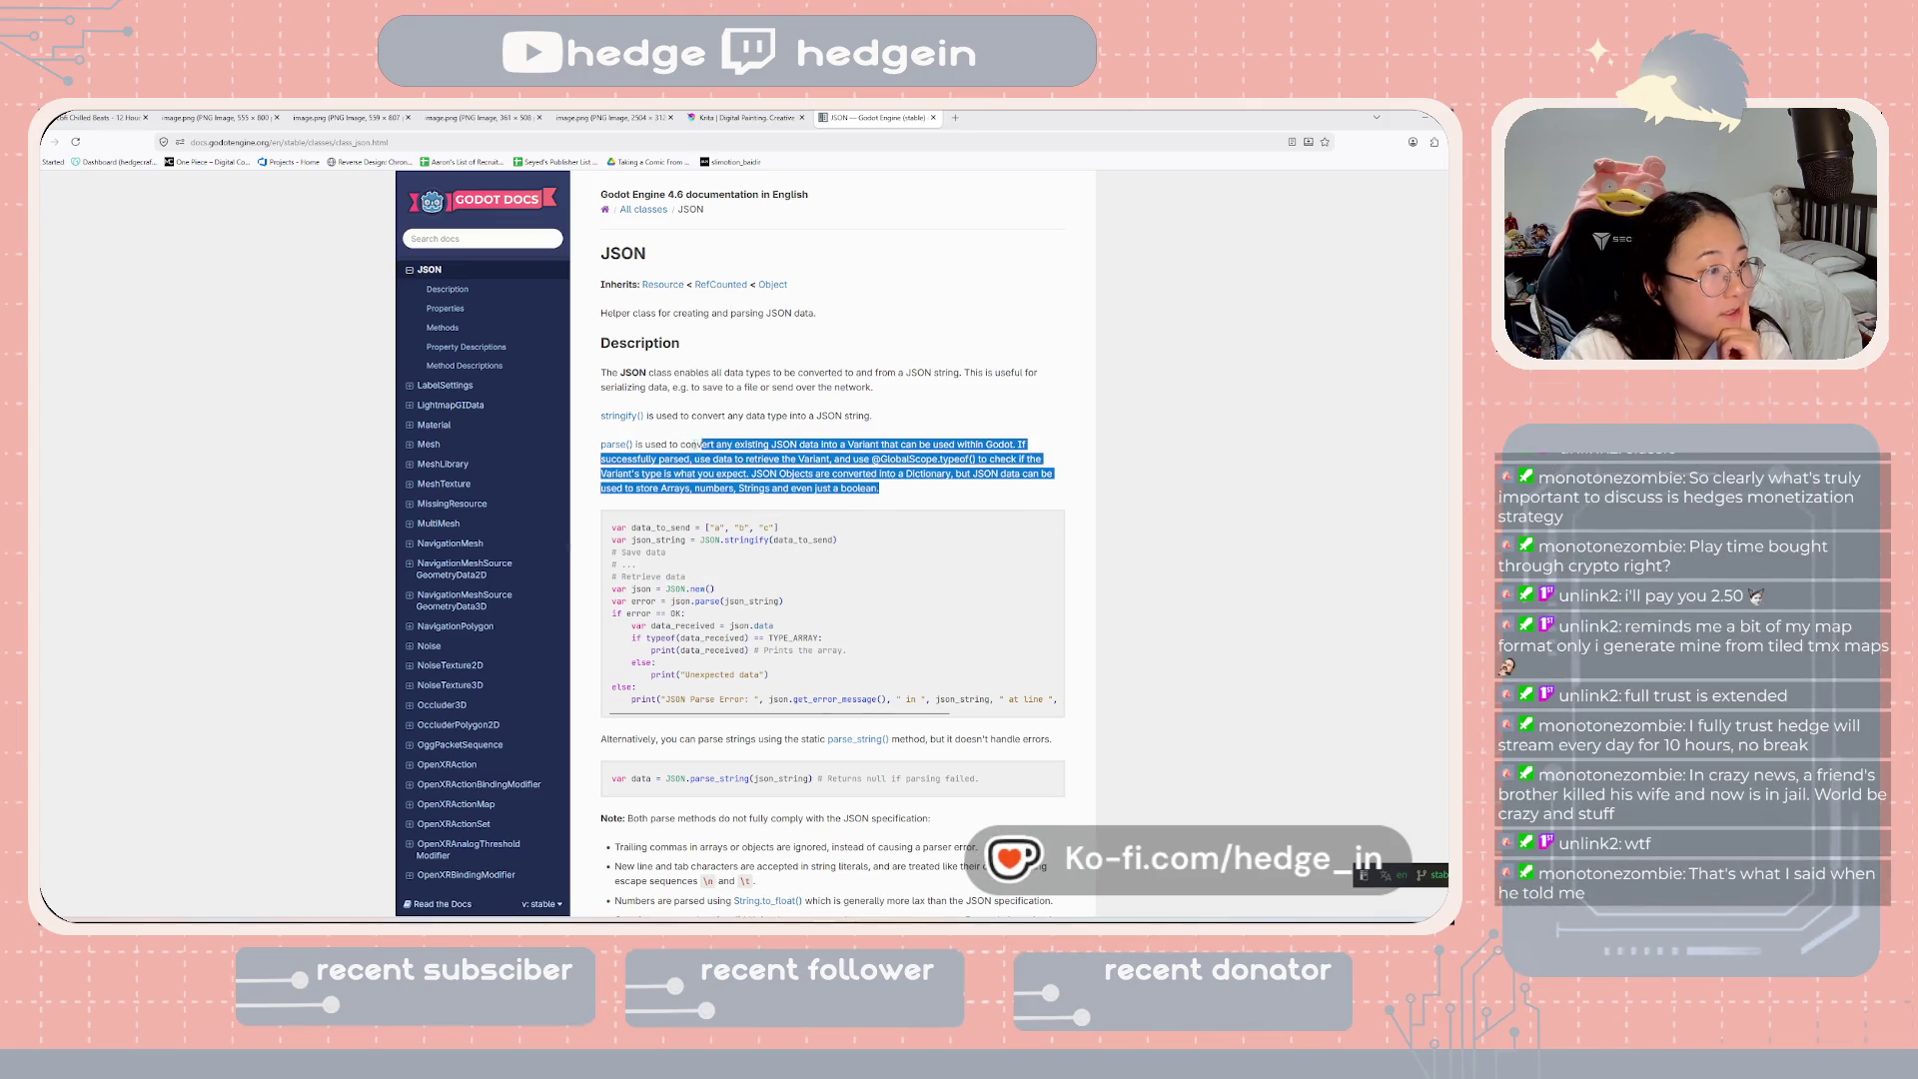
click(889, 495)
drag(882, 494, 770, 474)
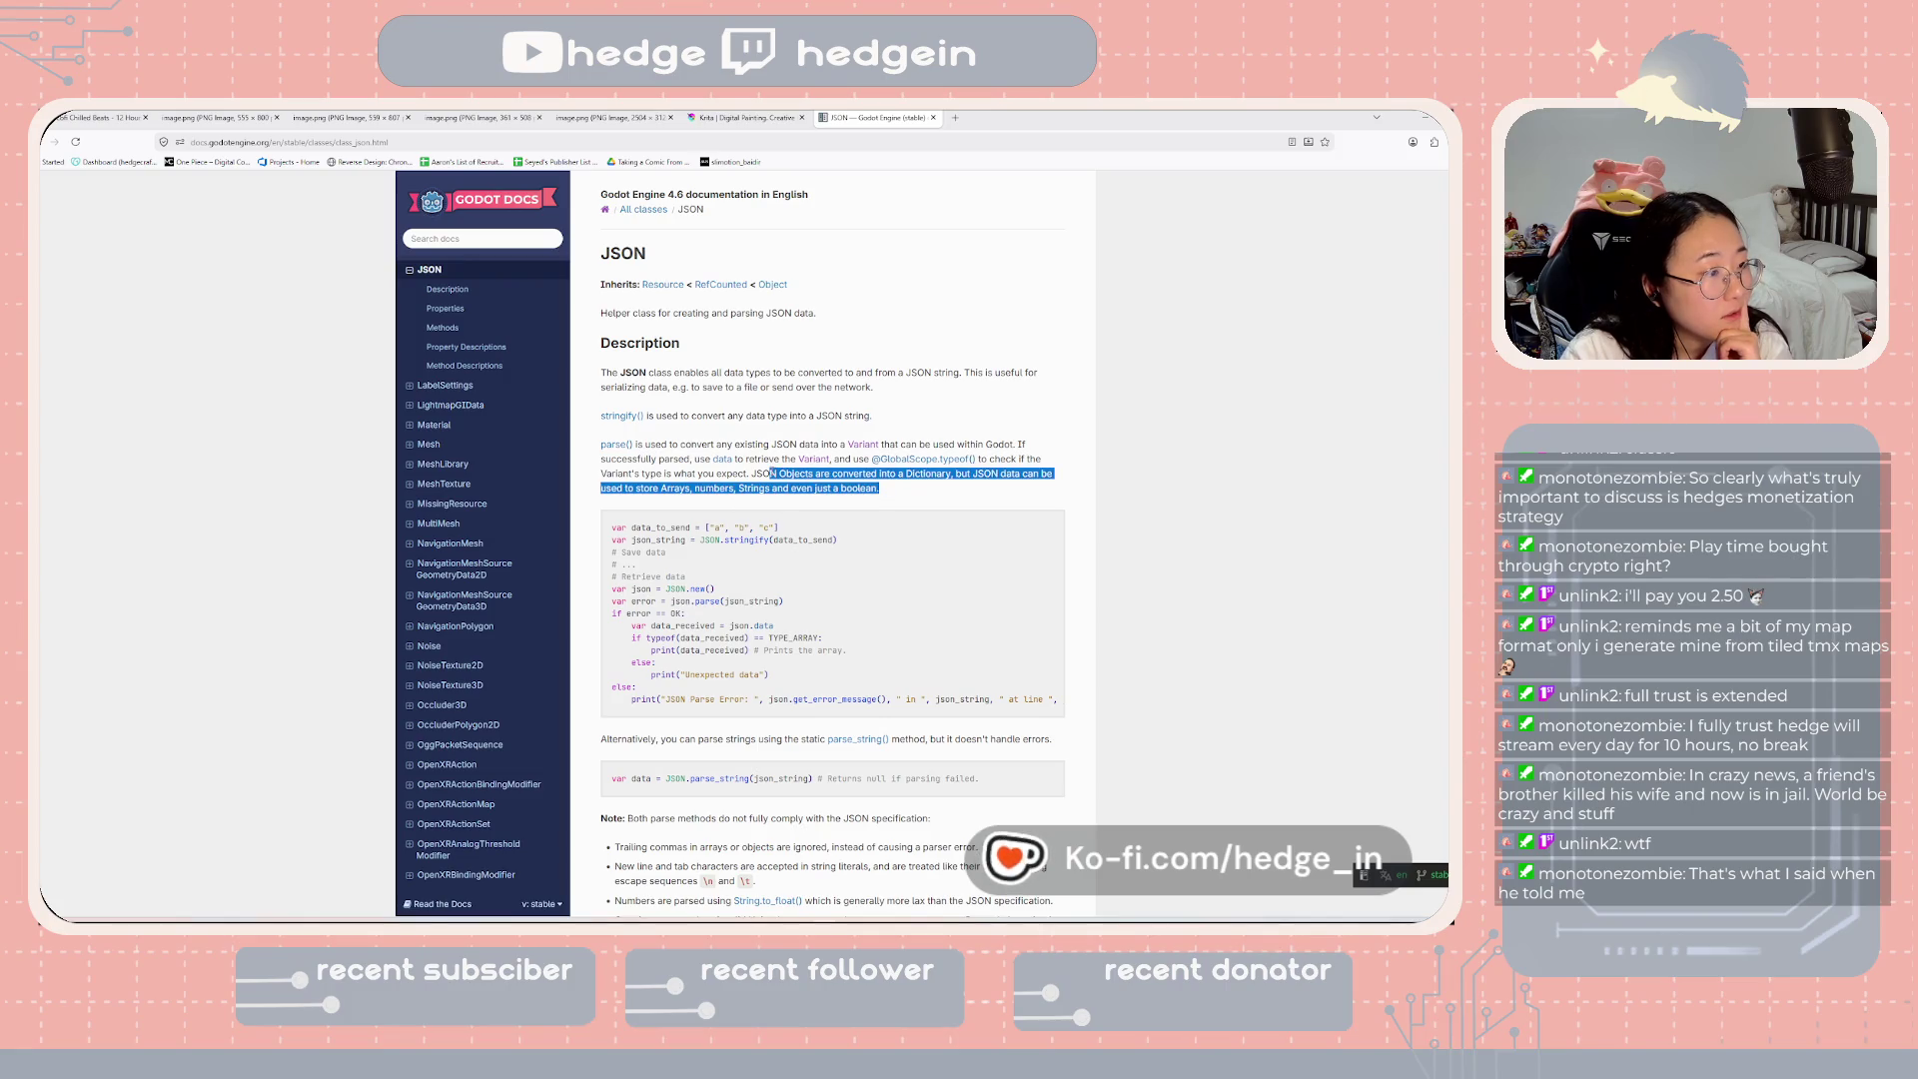
click(964, 778)
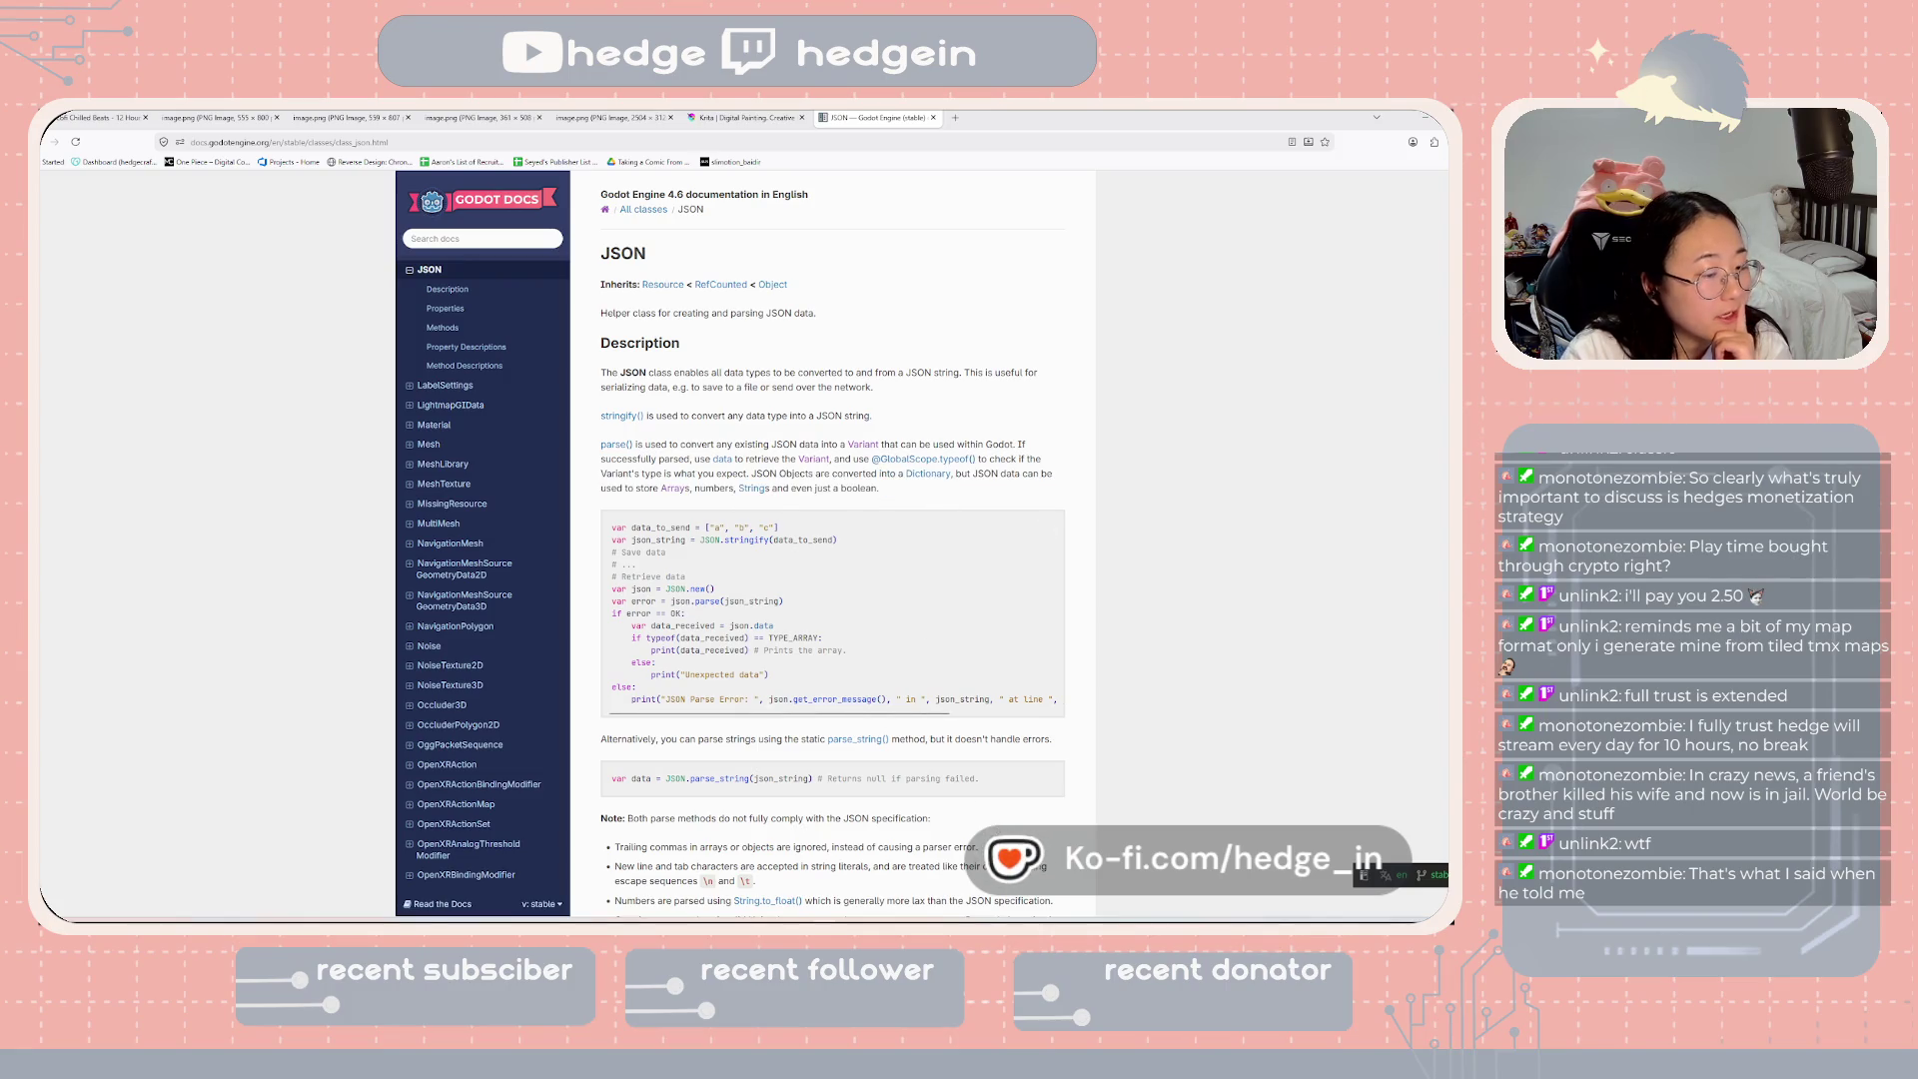
key(alt+Tab)
- Make line 8 read 'var test_json := preload("res://test_level.json")' by dragging the file in
click(489, 312)
key(BackSpace)
text(:= )
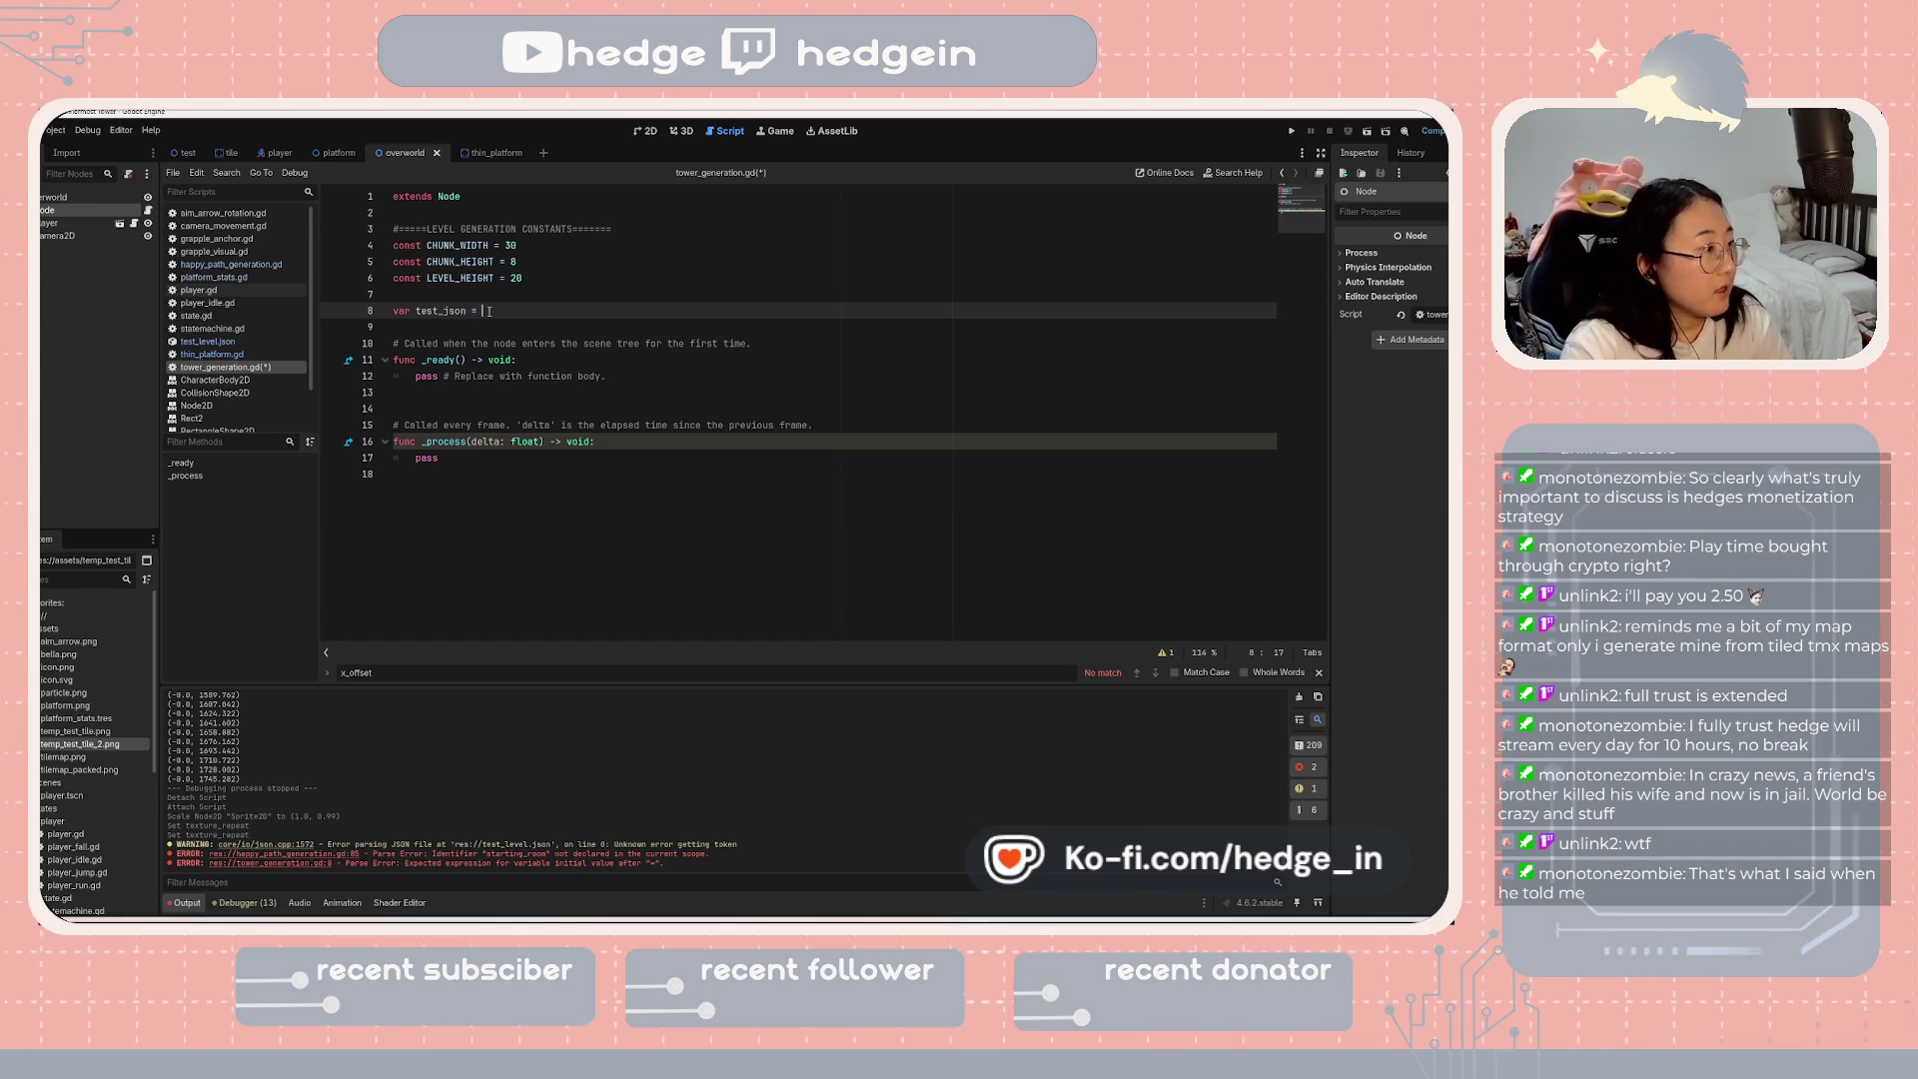
text(preload)
key(Return)
click(558, 311)
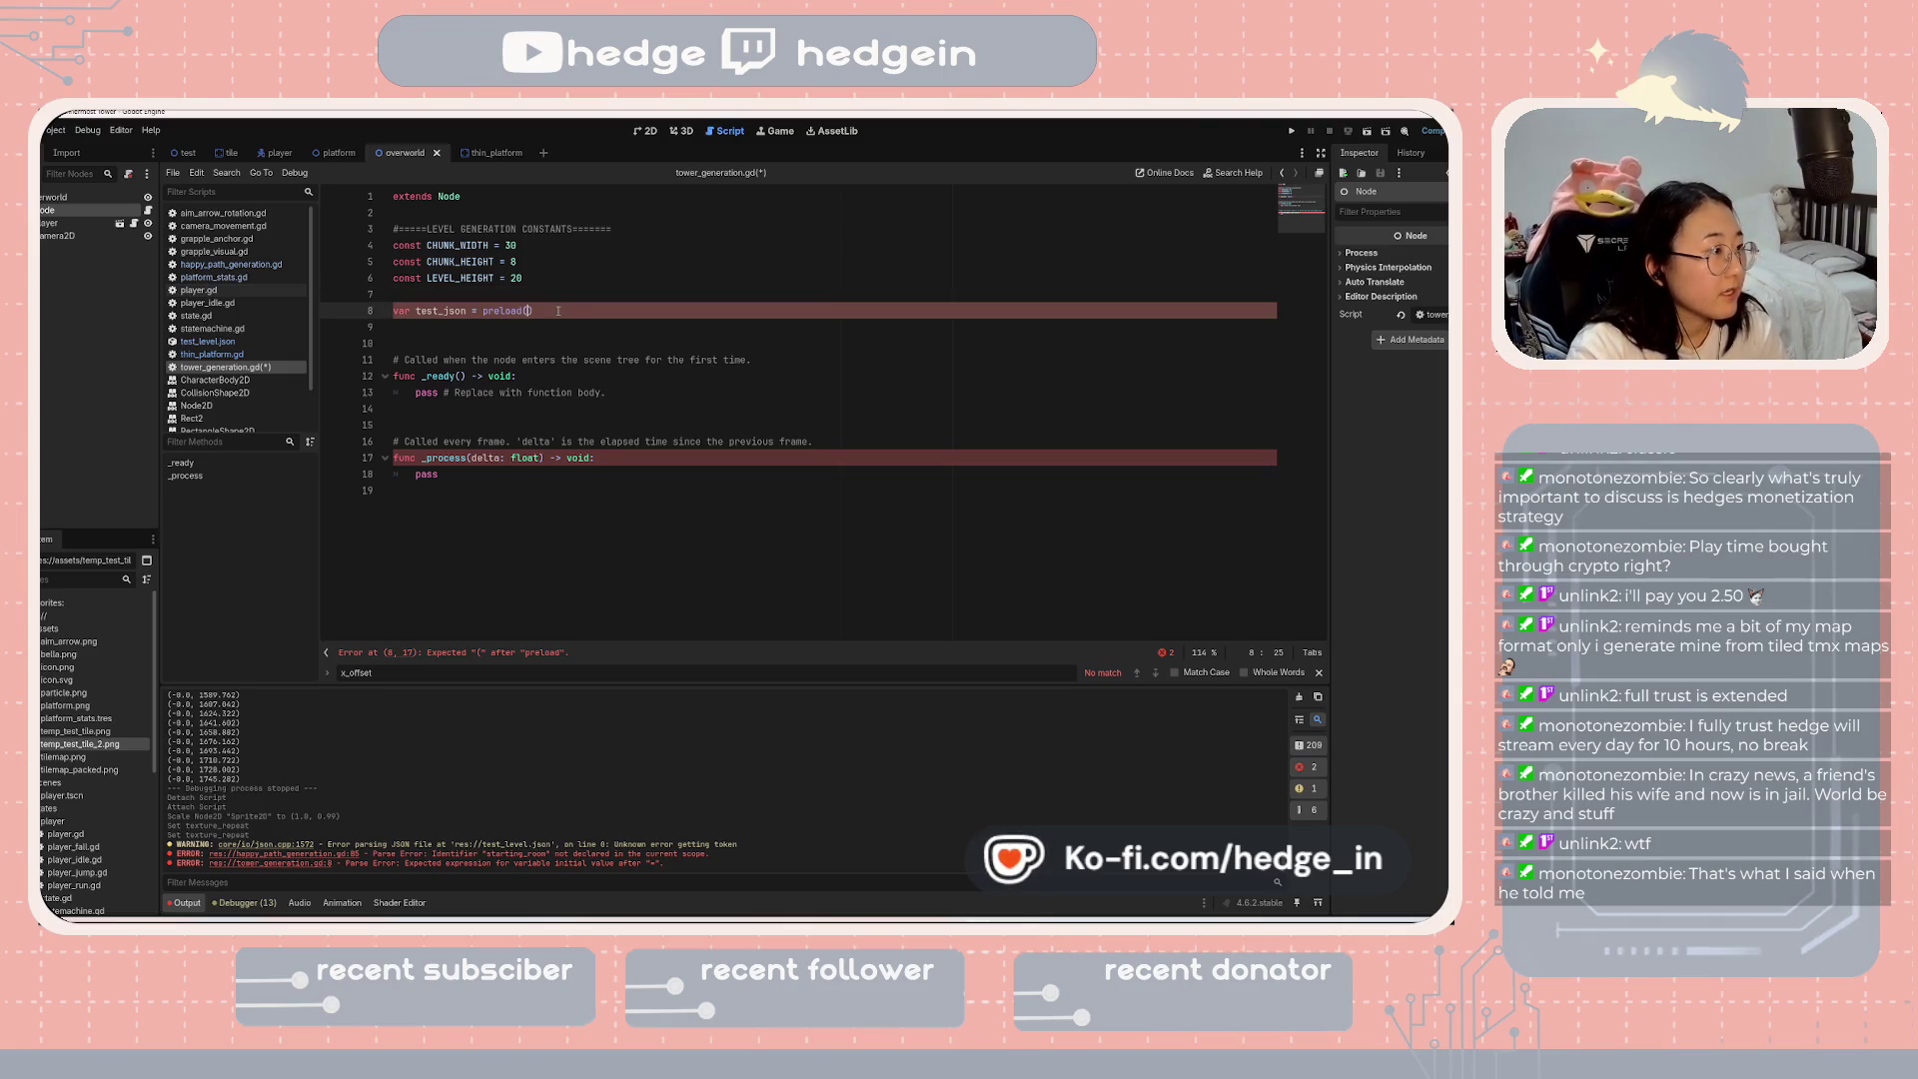
scroll(140, 645, down, 5)
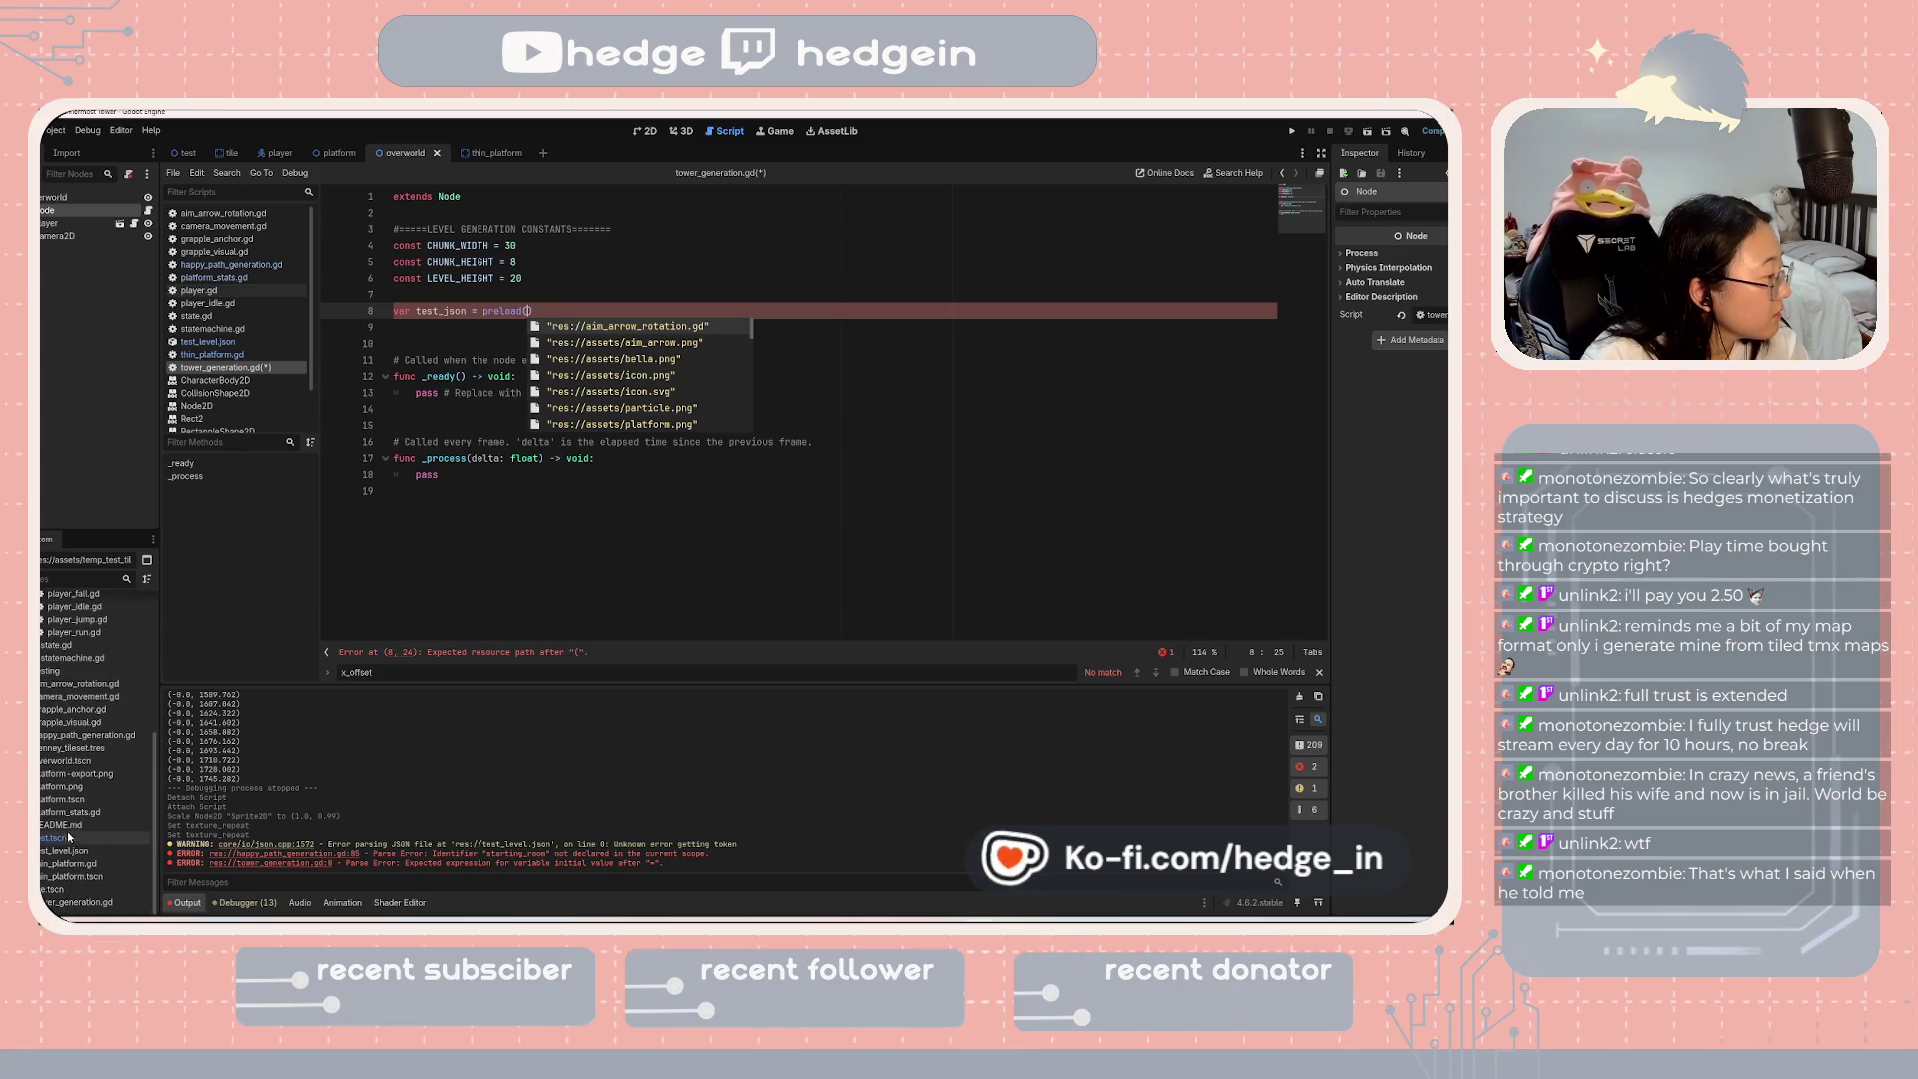
mouse_move(60, 851)
mouse_down()
mouse_move(609, 501)
mouse_move(529, 311)
mouse_up()
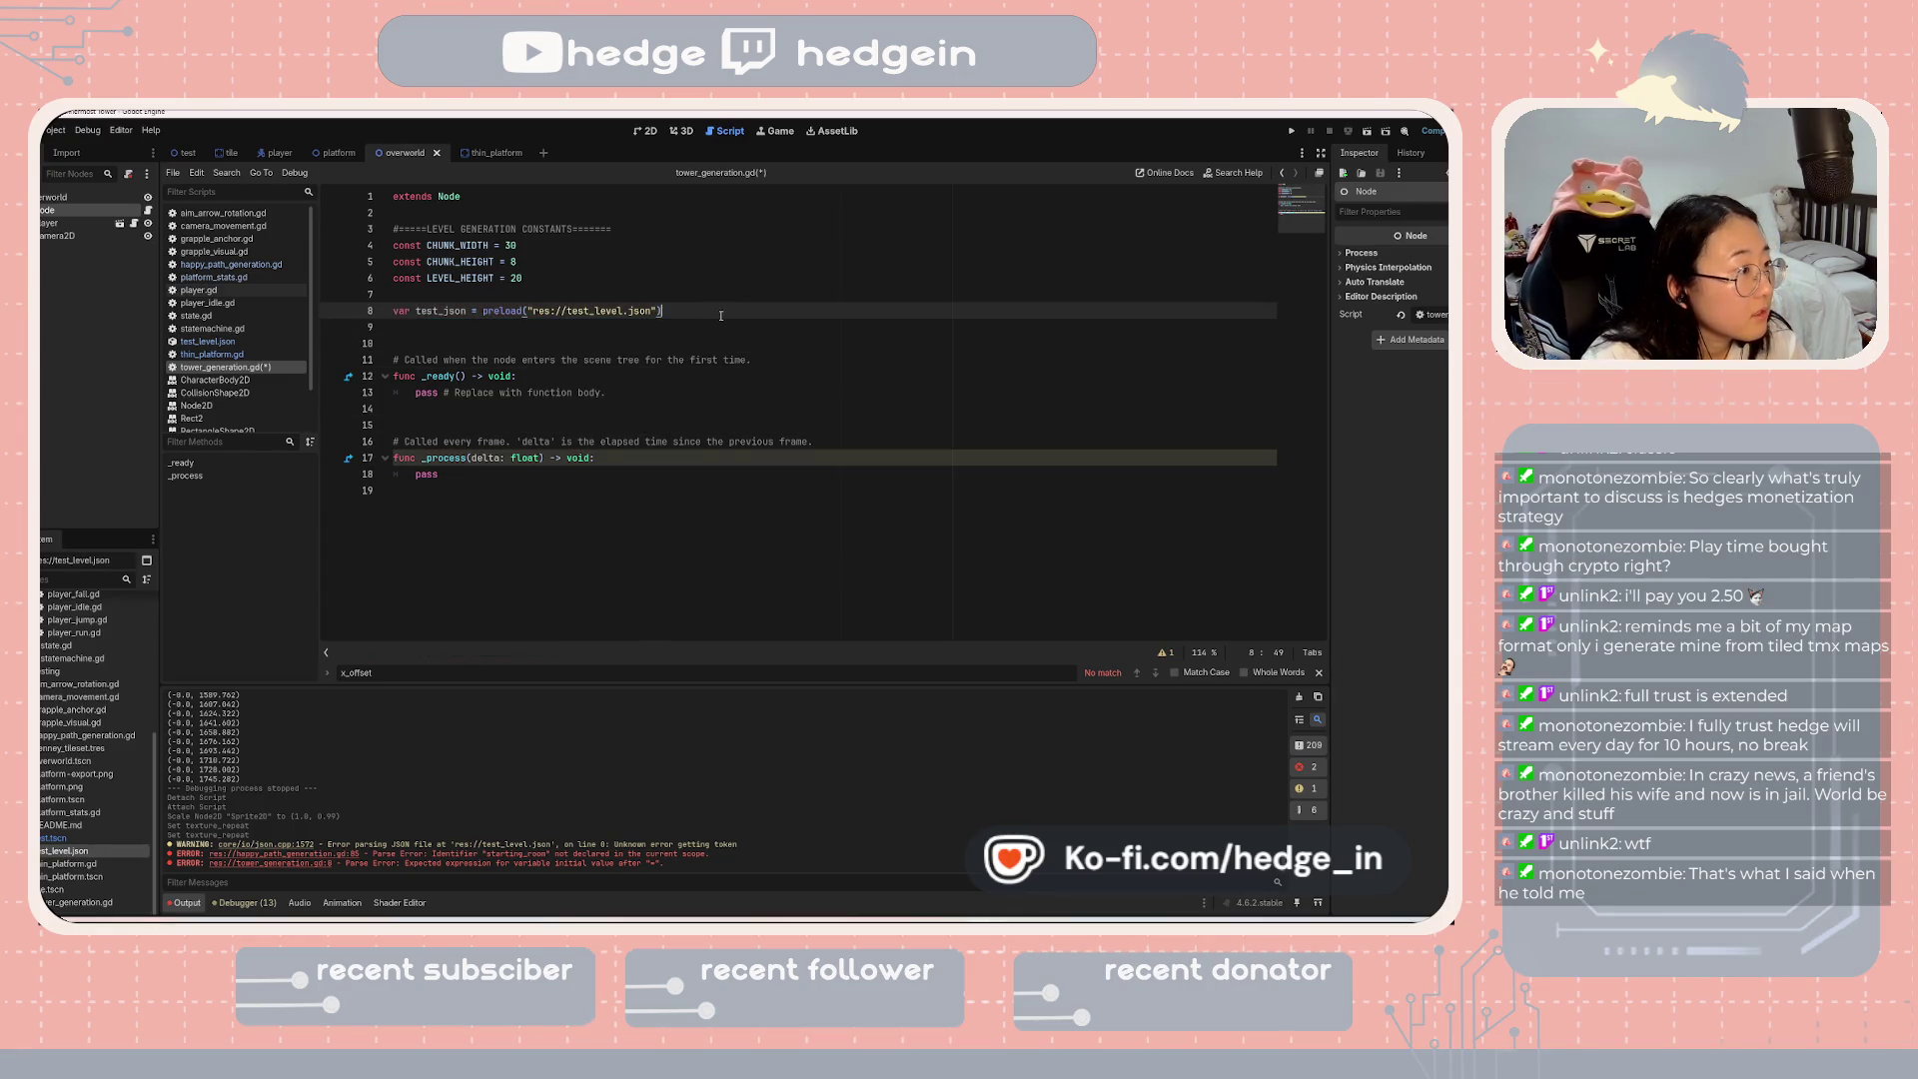
- Delete the placeholder pass line from _ready
click(675, 392)
click(671, 409)
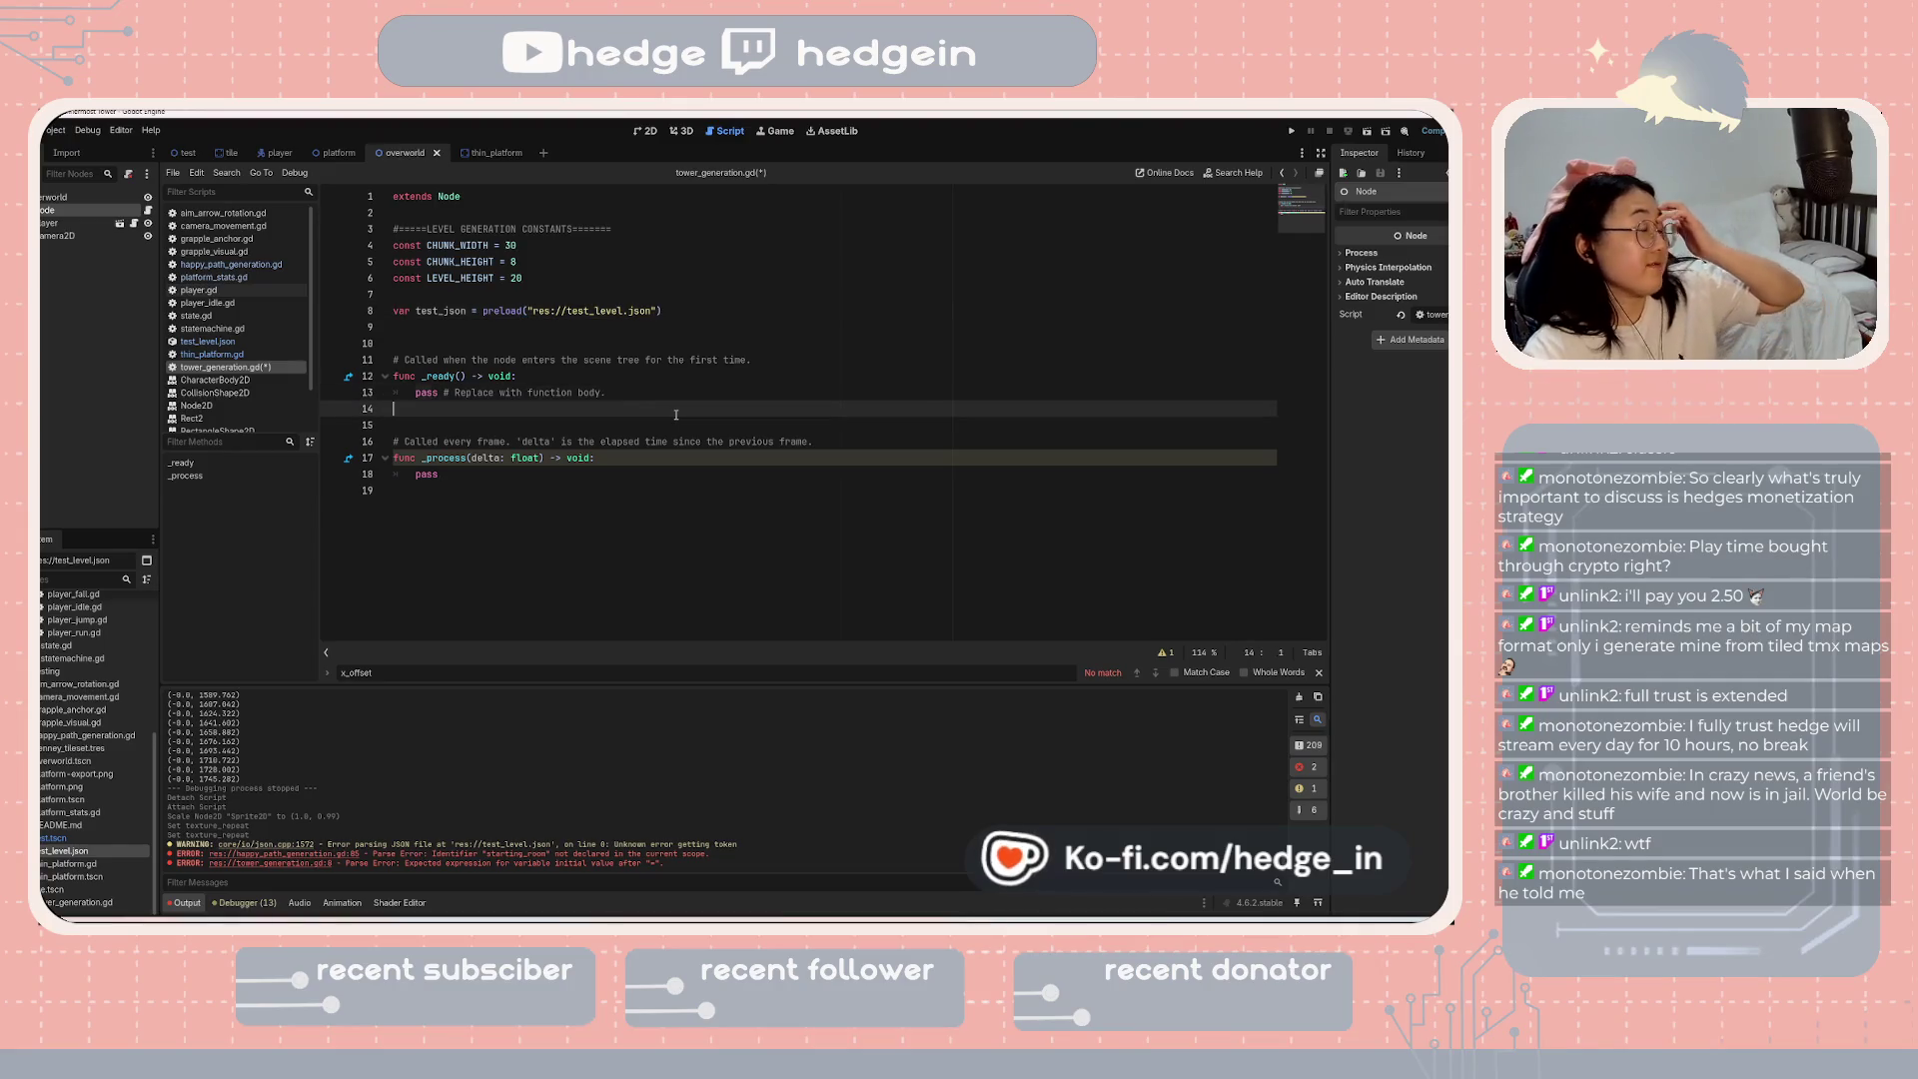
drag(607, 393, 419, 399)
key(BackSpace)
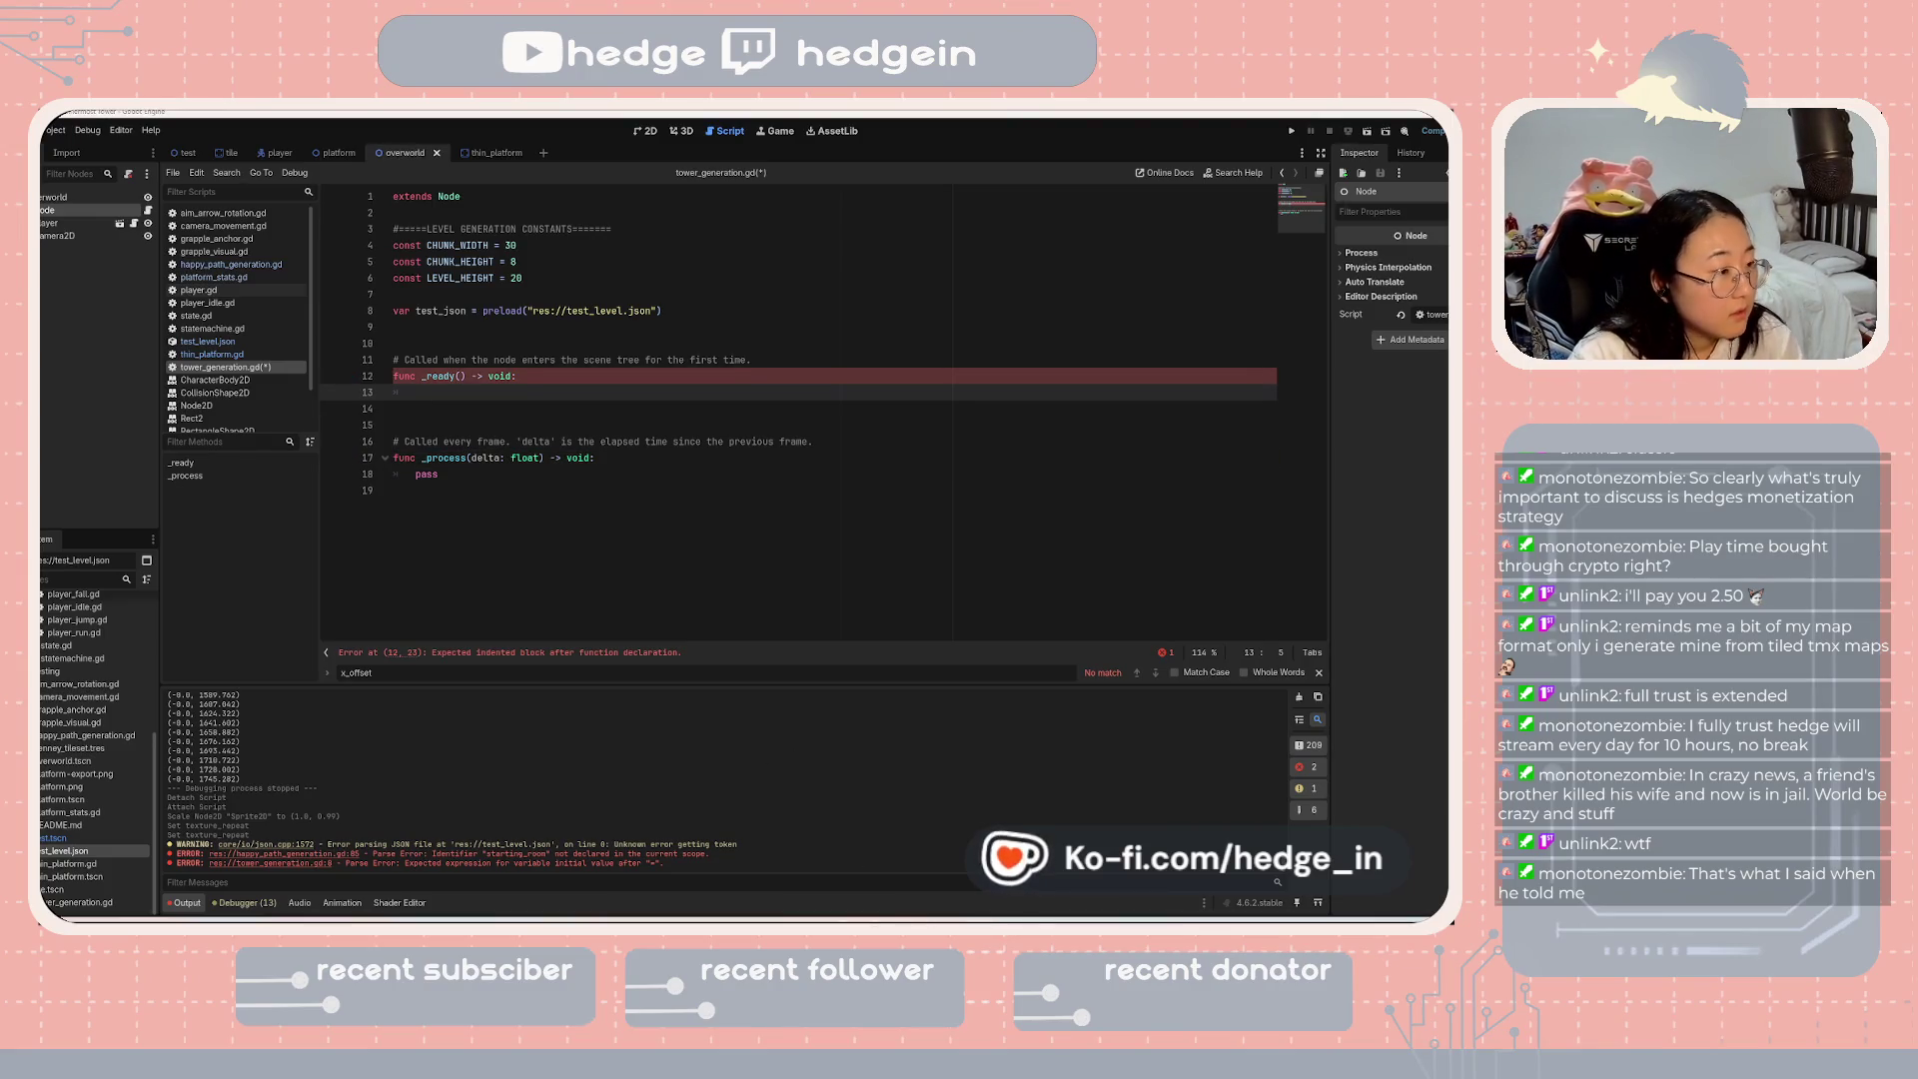
key(alt+Tab)
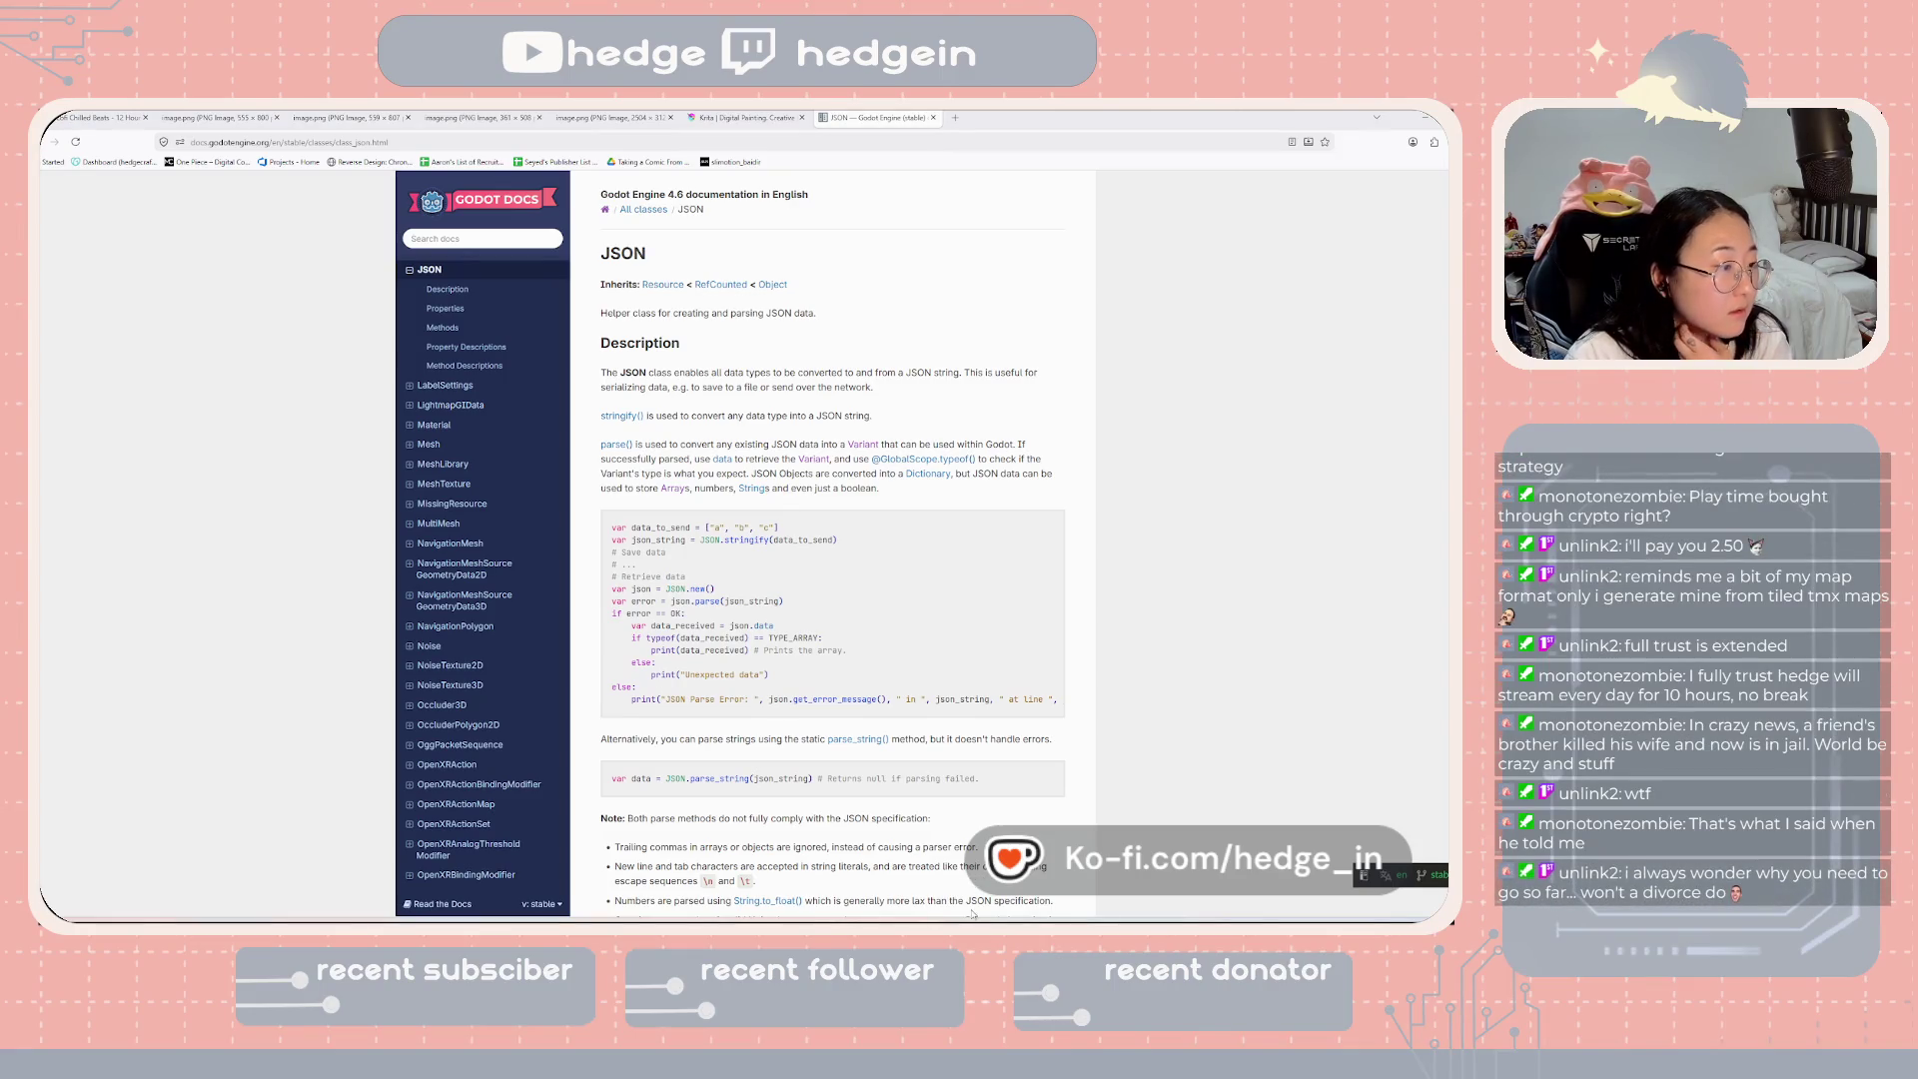
- Read the JSON docs' 'Retrieve data' example, then go back to tower_generation.gd
mouse_move(978, 885)
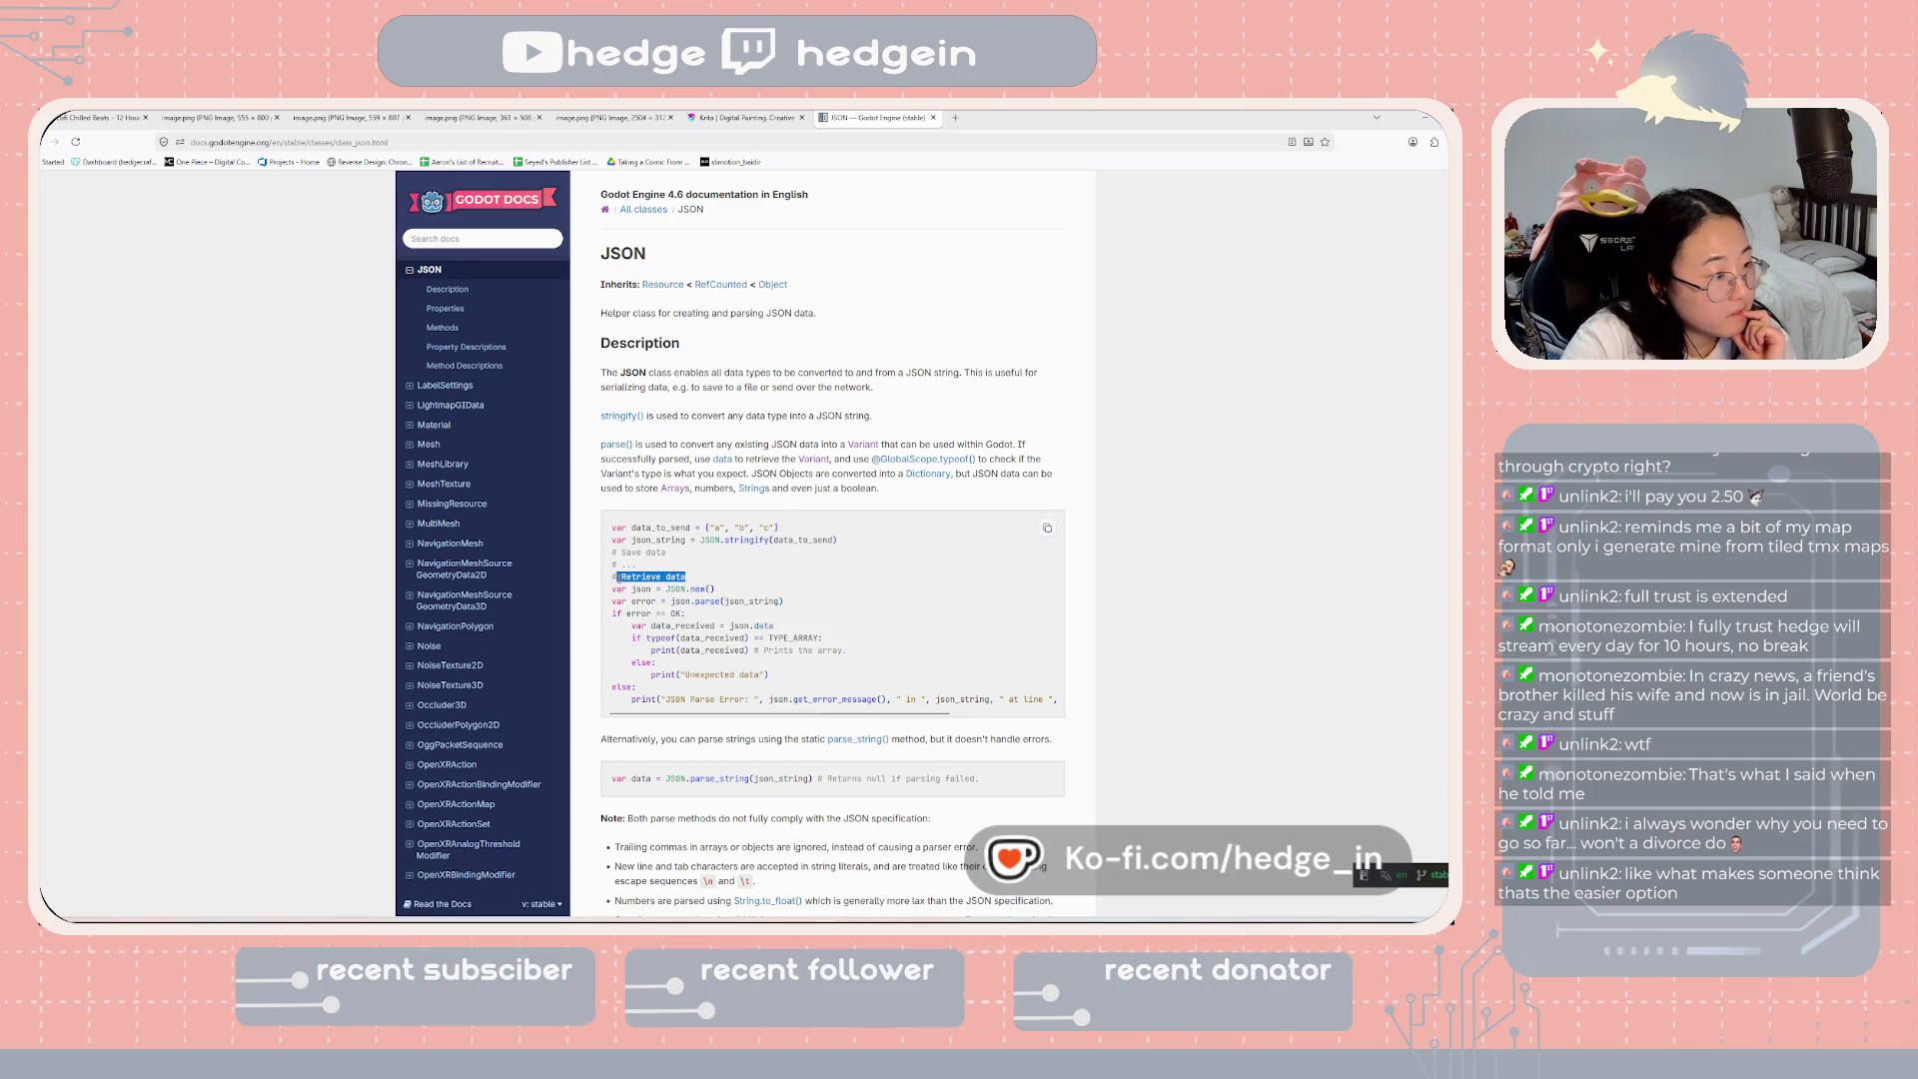
click(678, 590)
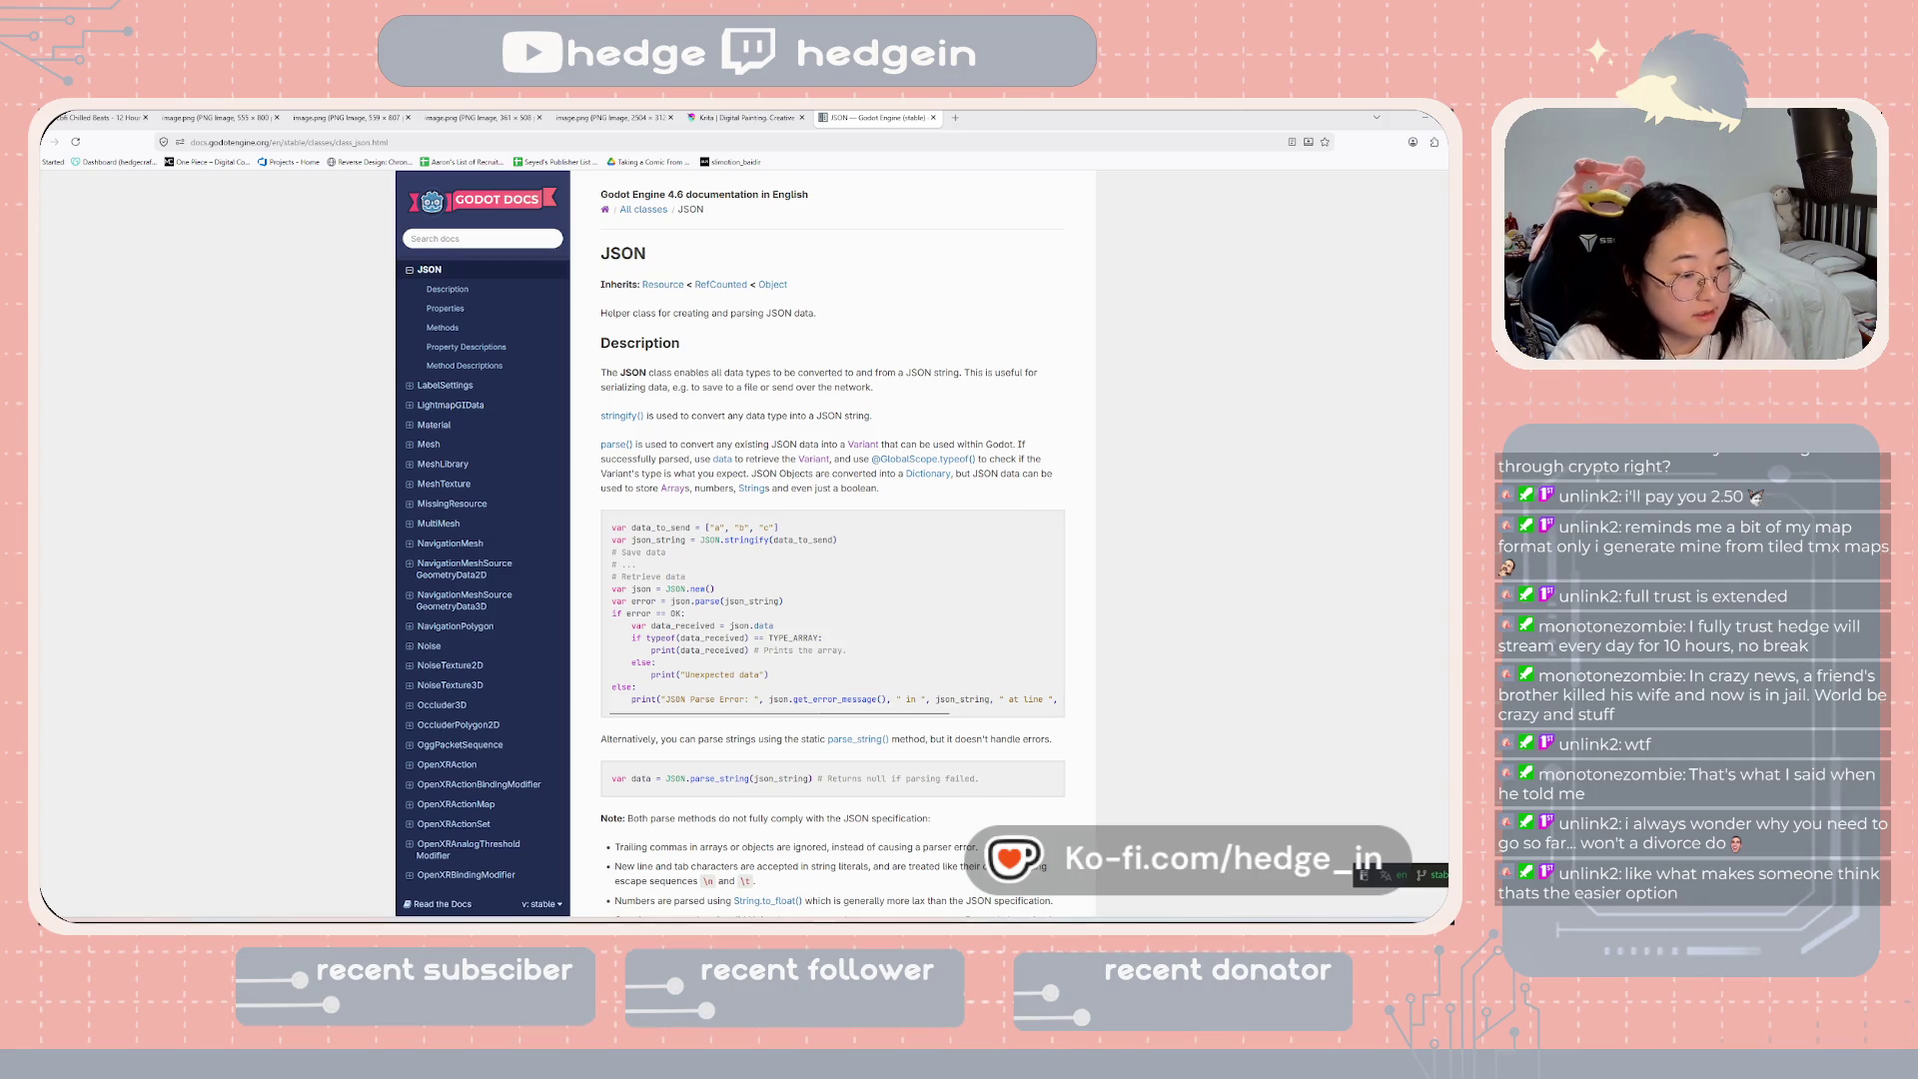
key(alt+Tab)
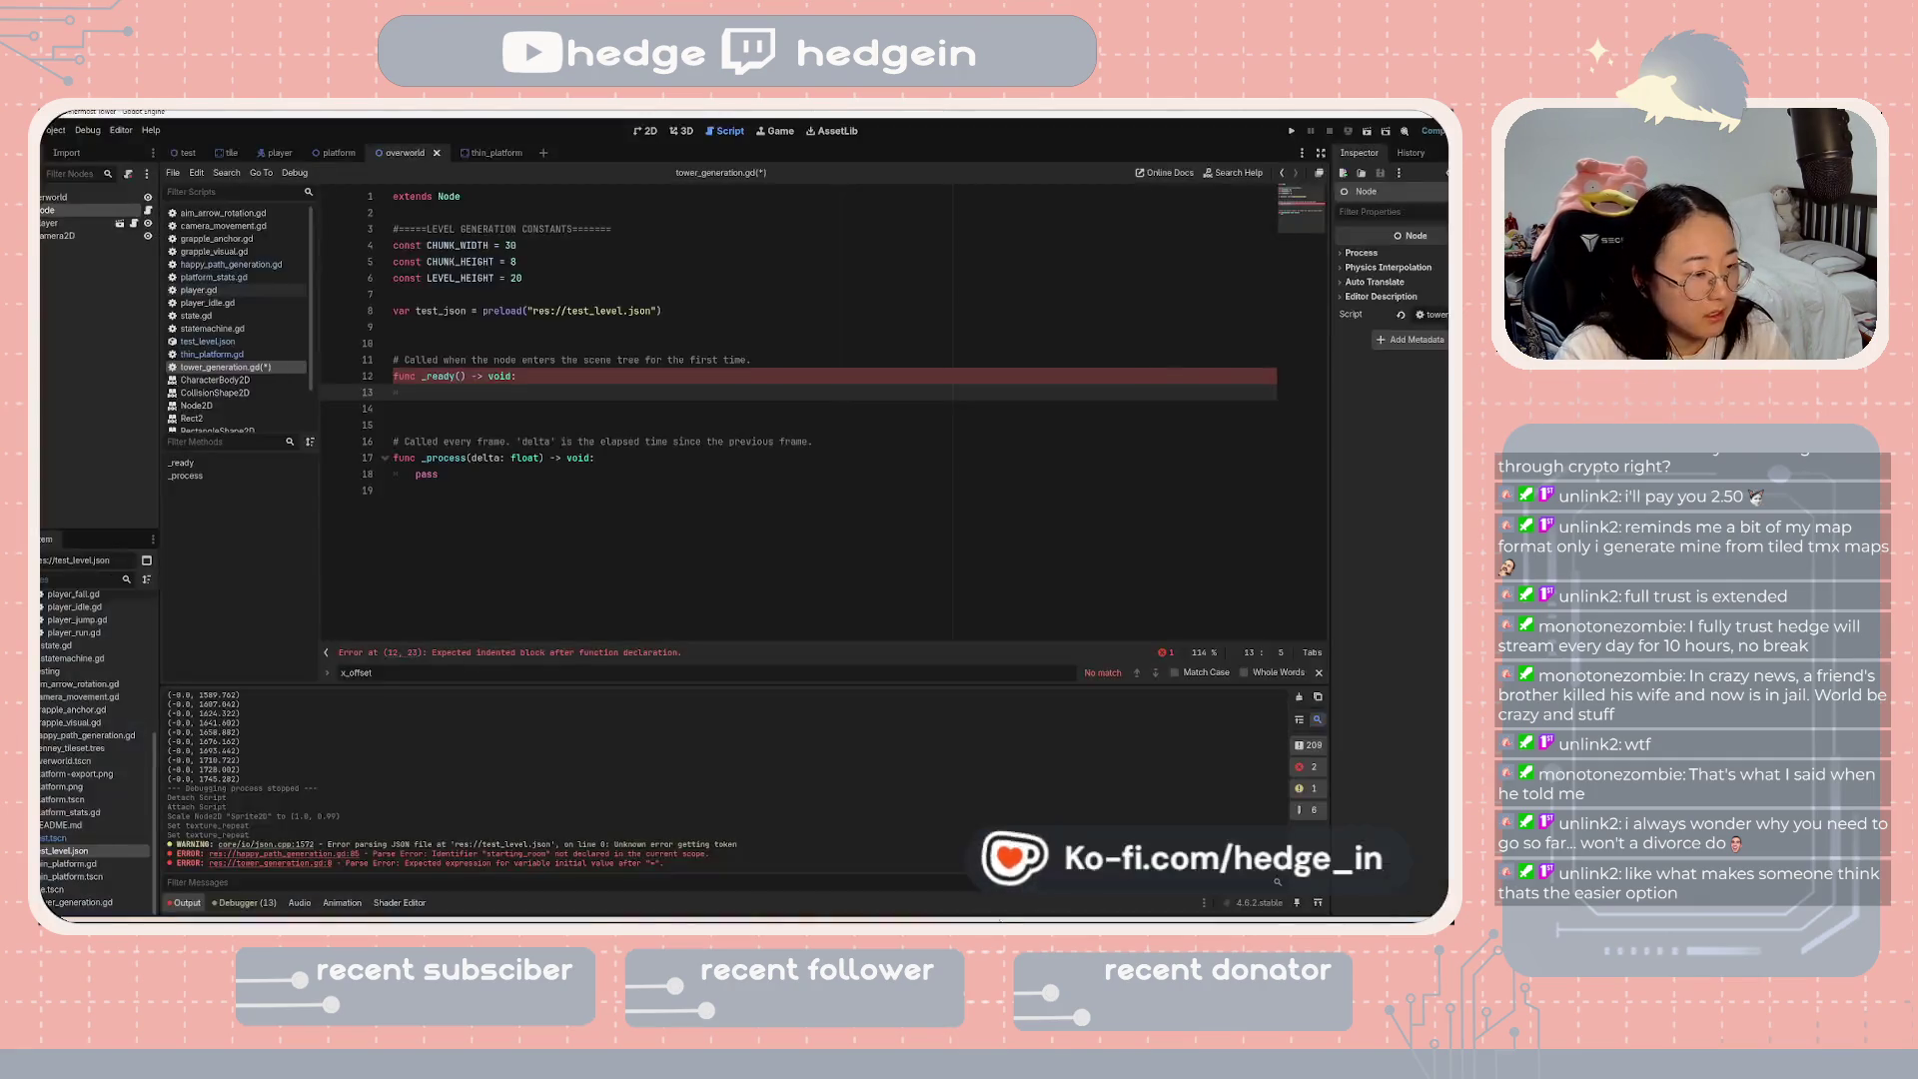
- Add 'var chunks_json = JSON.new()' on line 13 inside _ready
click(526, 327)
click(525, 360)
click(526, 388)
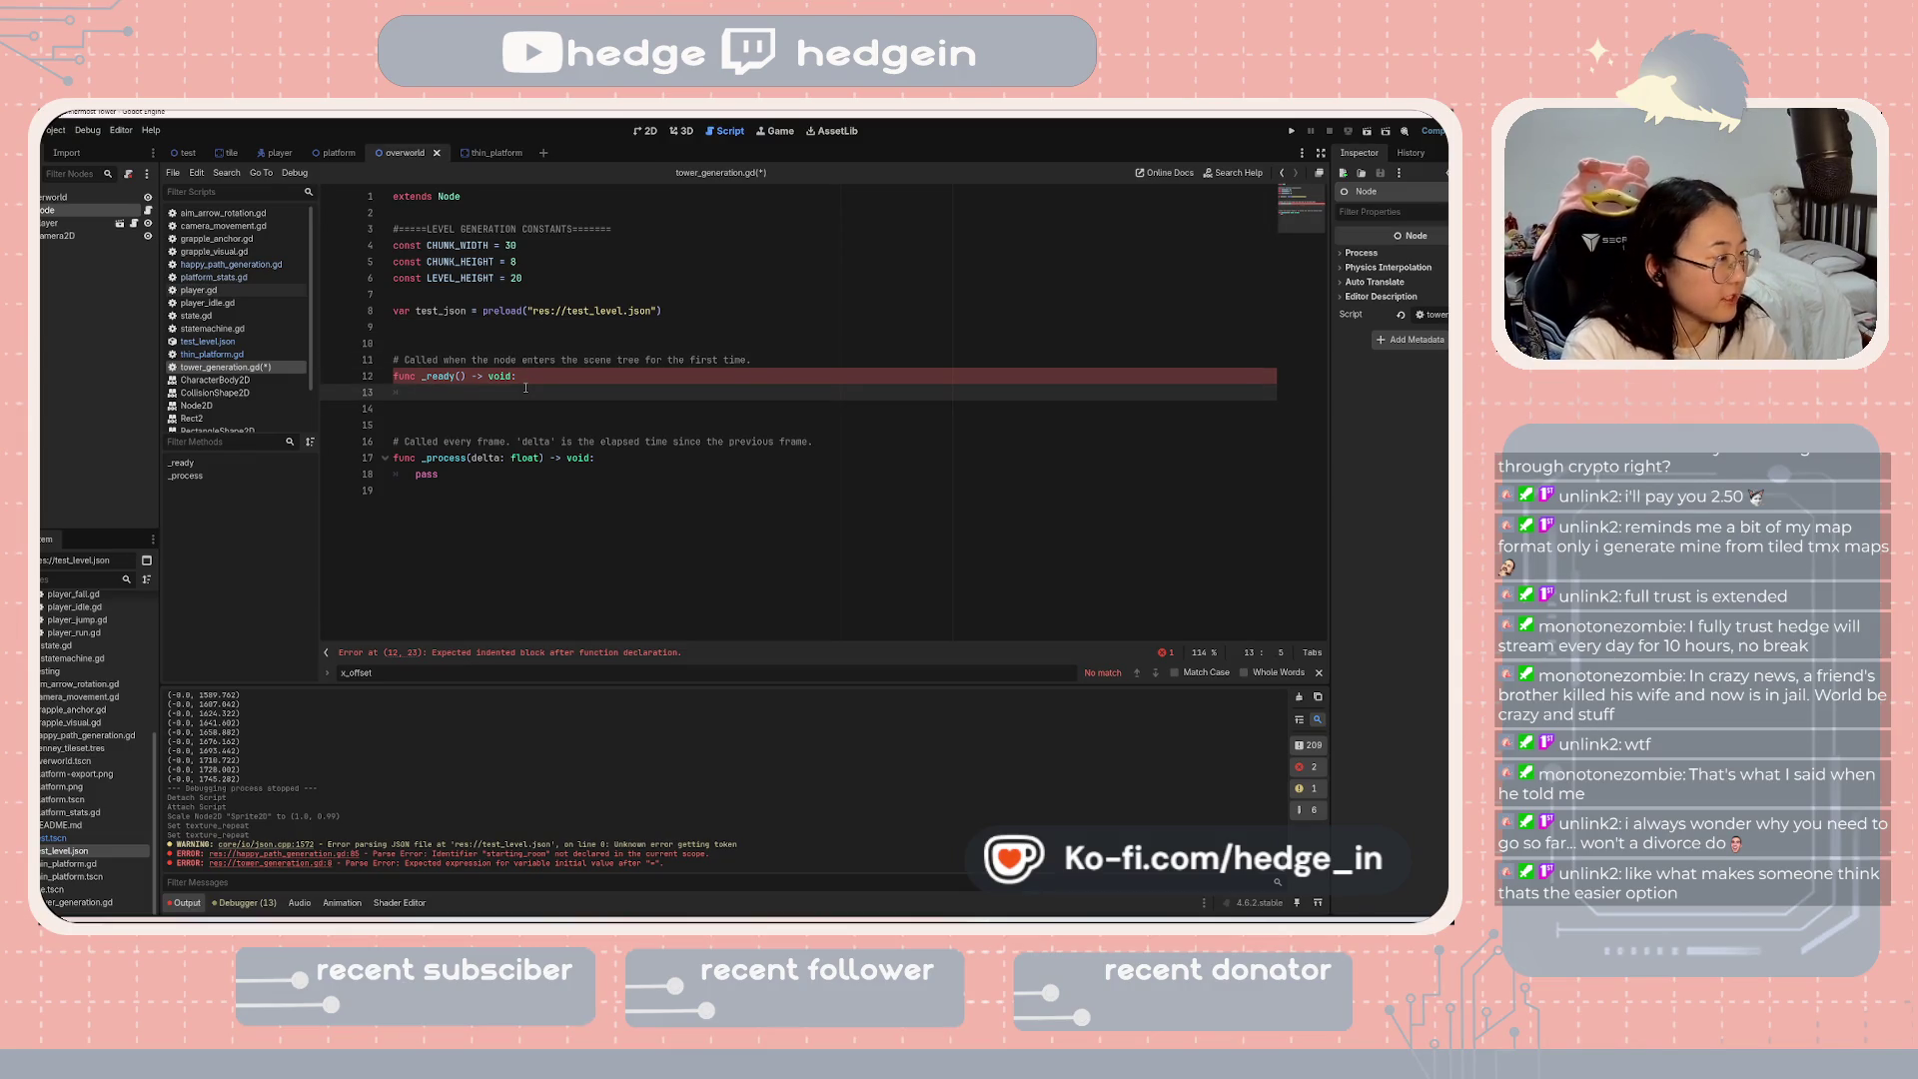
text(var l)
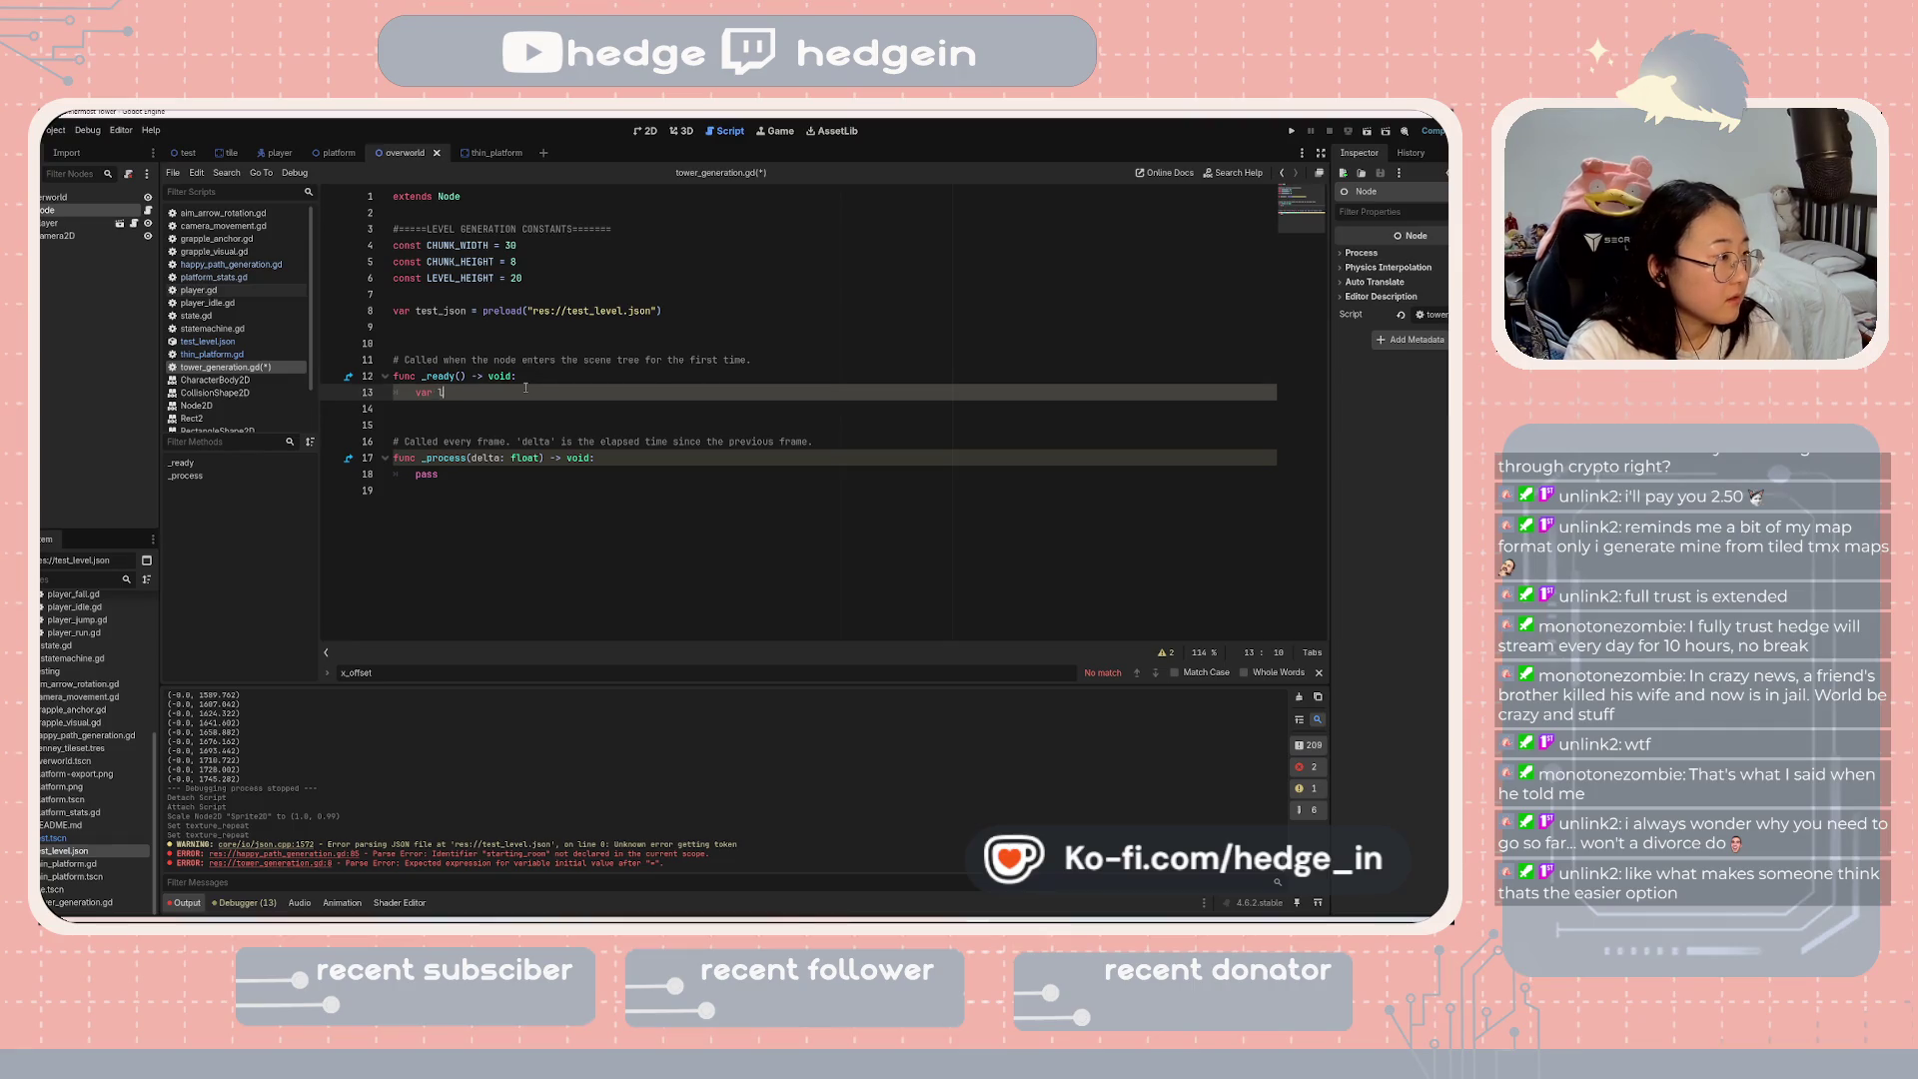
key(BackSpace)
key(BackSpace)
key(BackSpace)
text(chunks_json = )
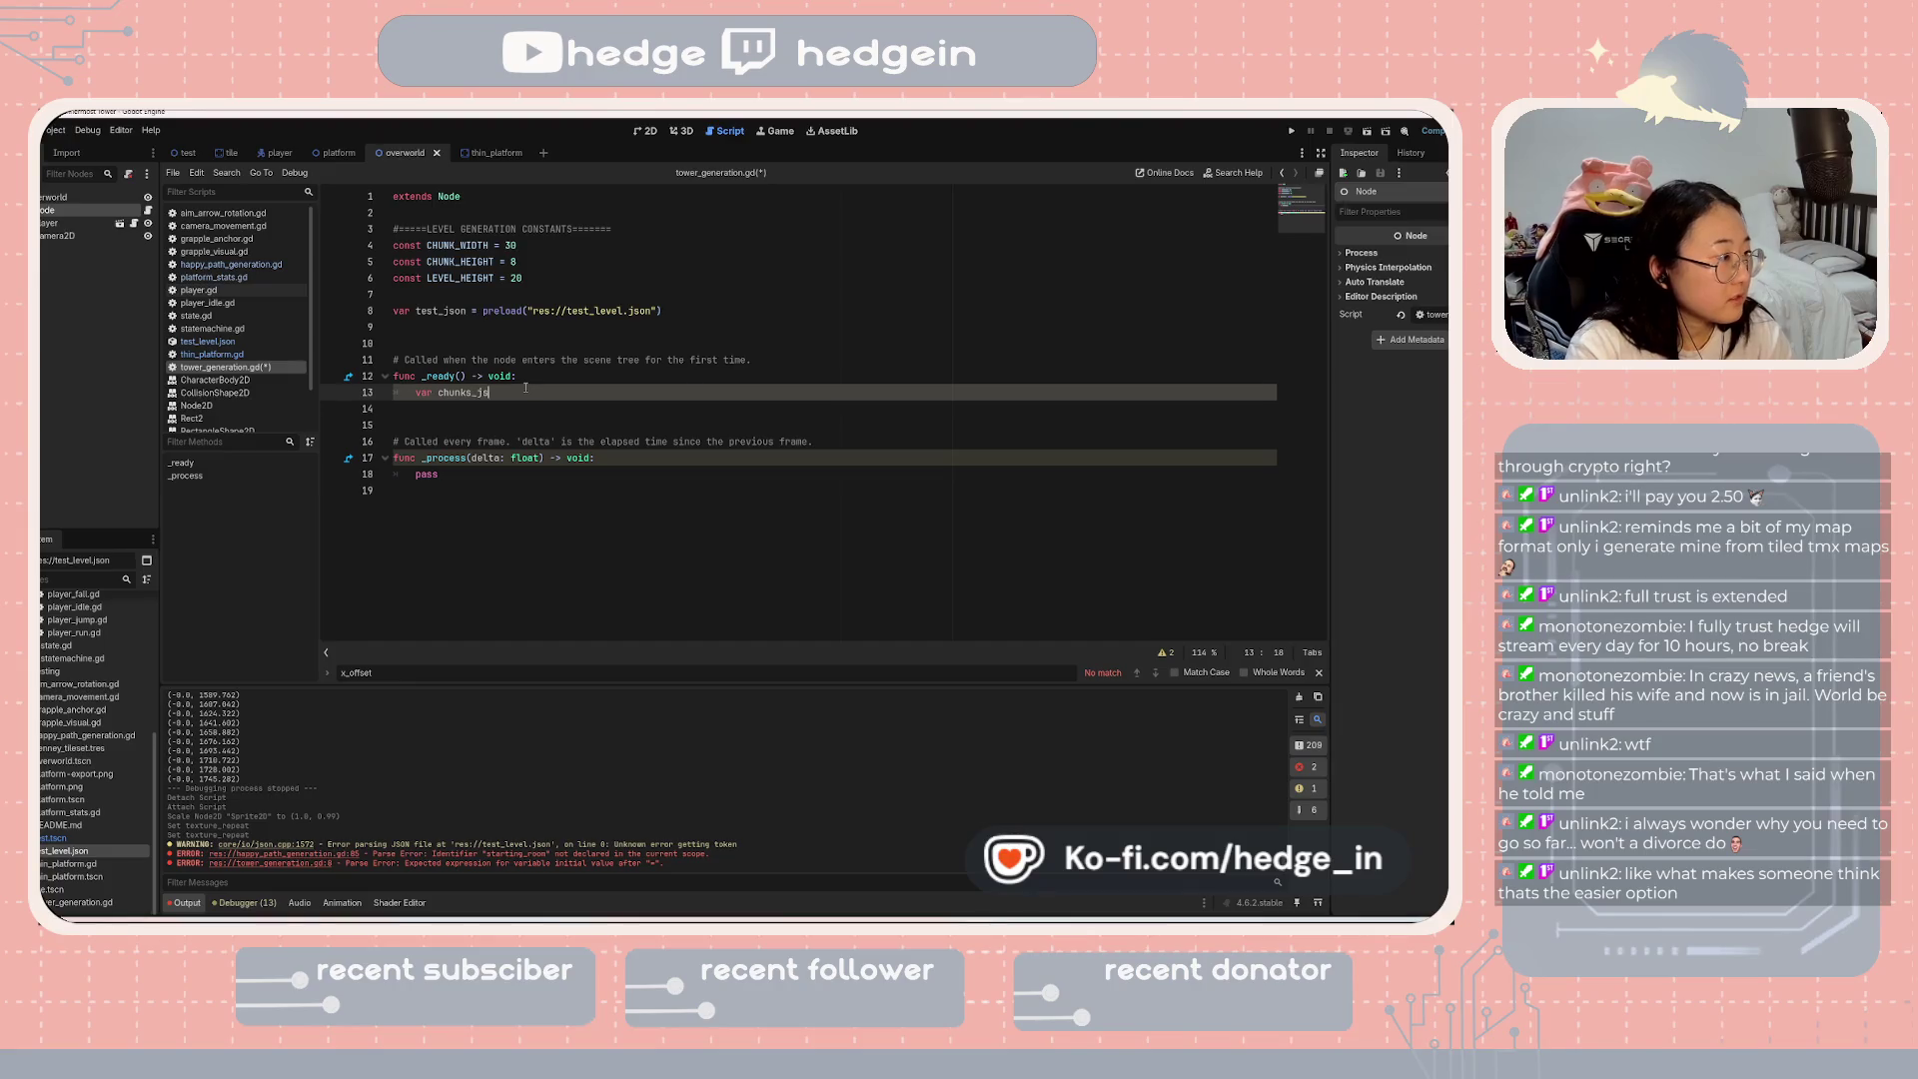
text(JSON.)
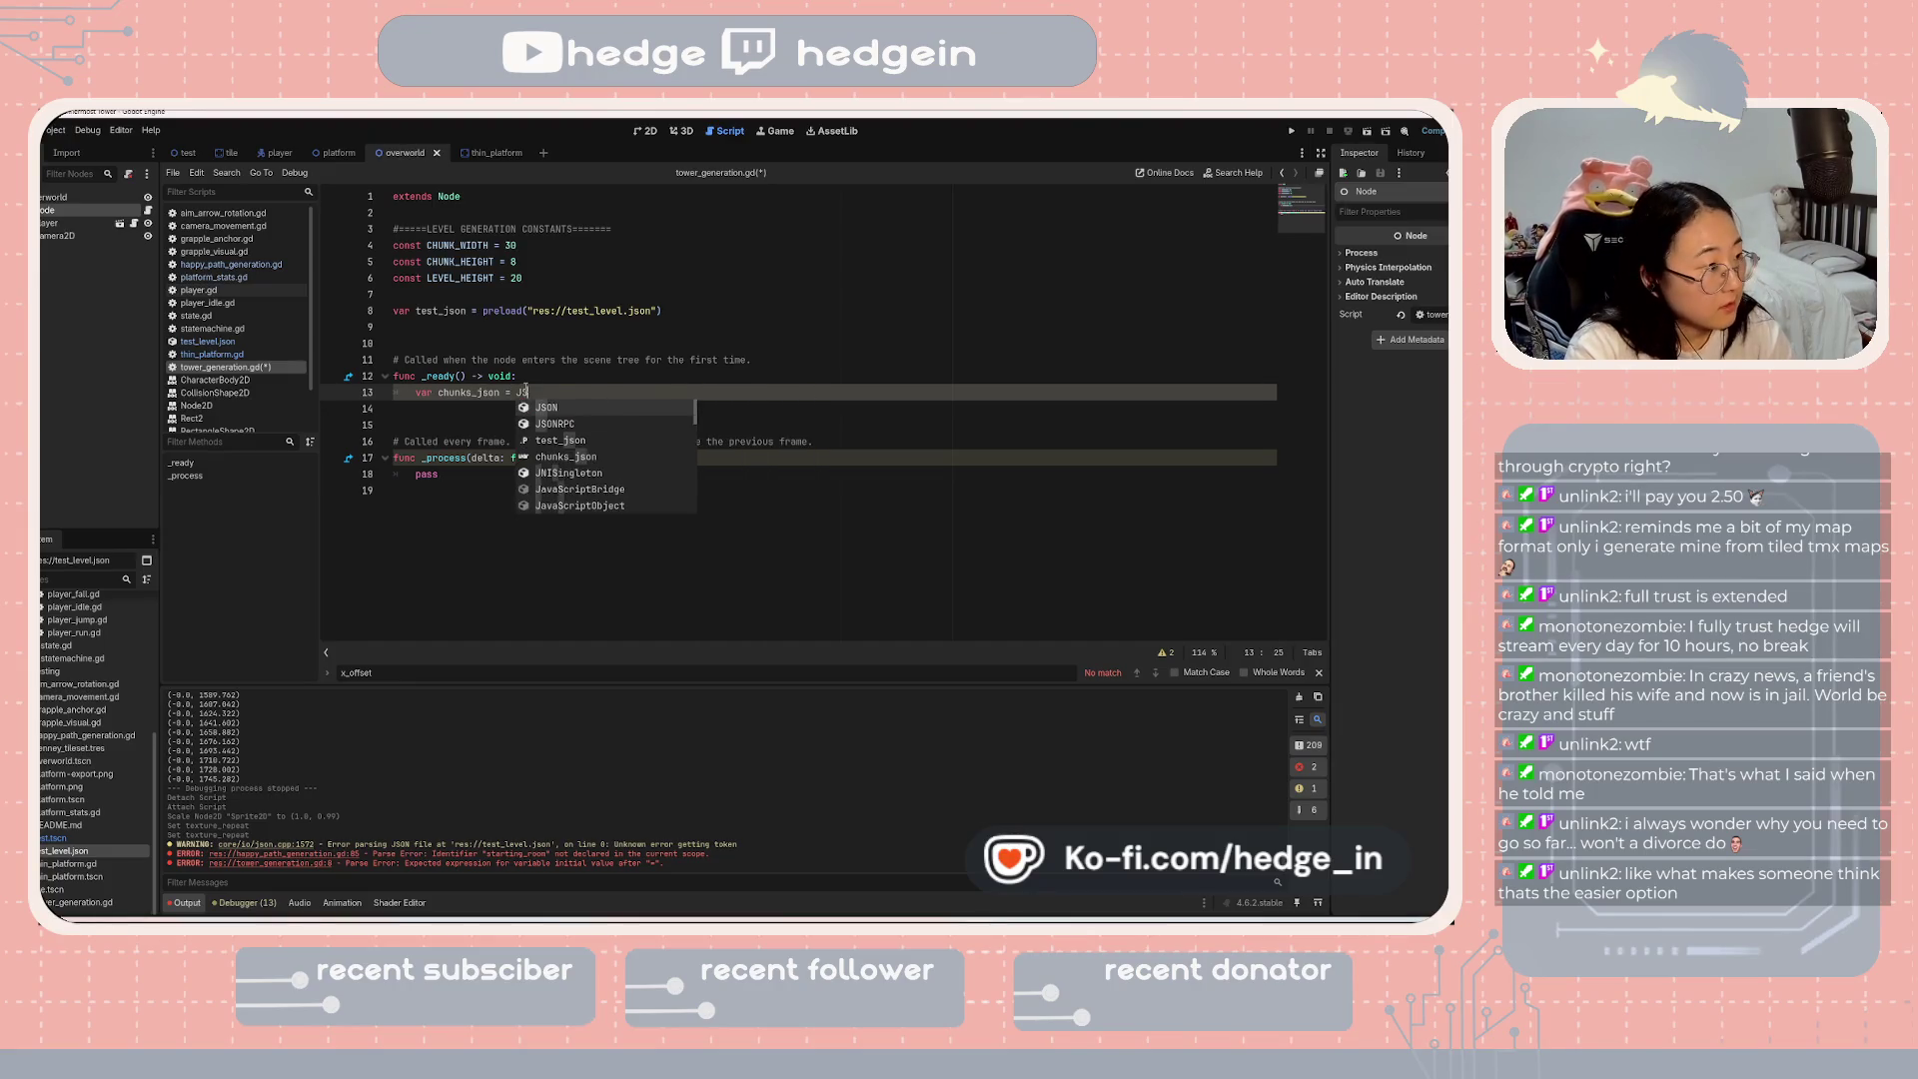
key(Return)
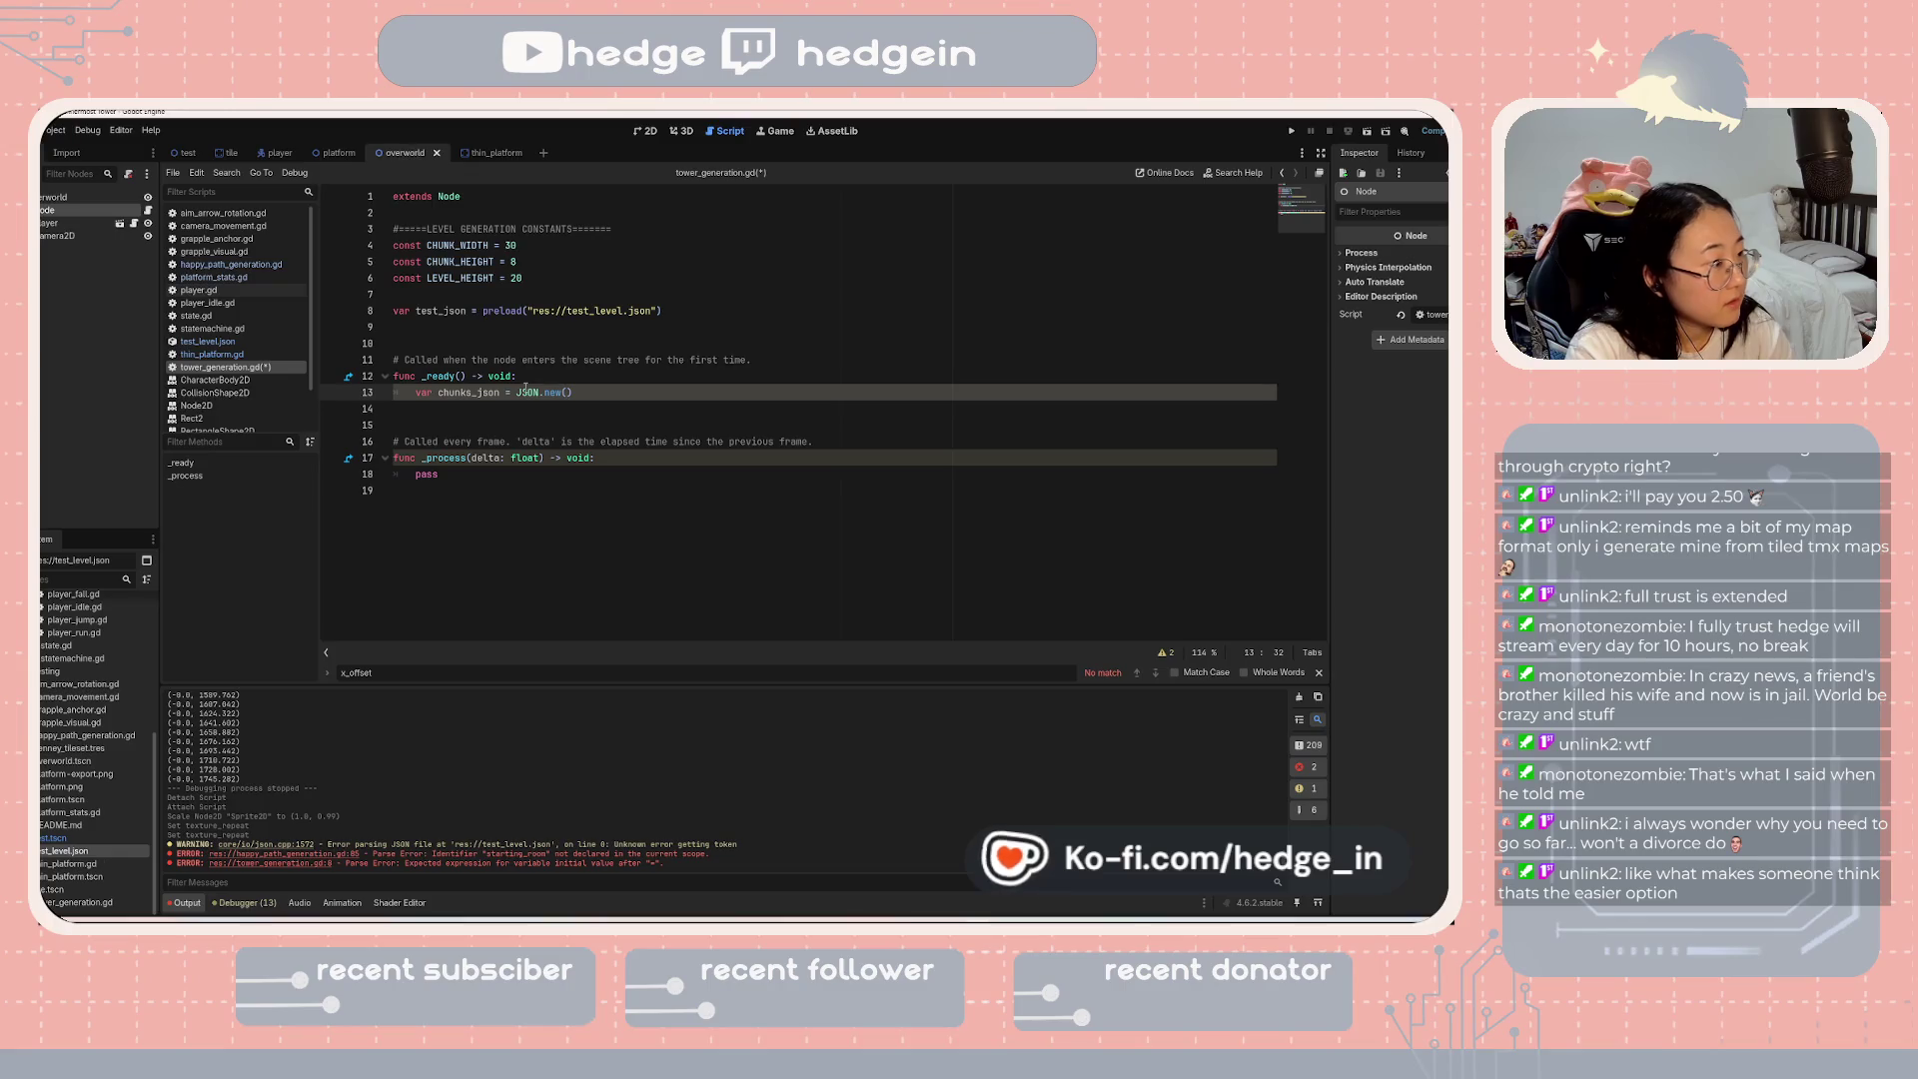
- After checking the JSON help, add 'var error = chunks_json.parse(test_json)' and save
click(593, 406)
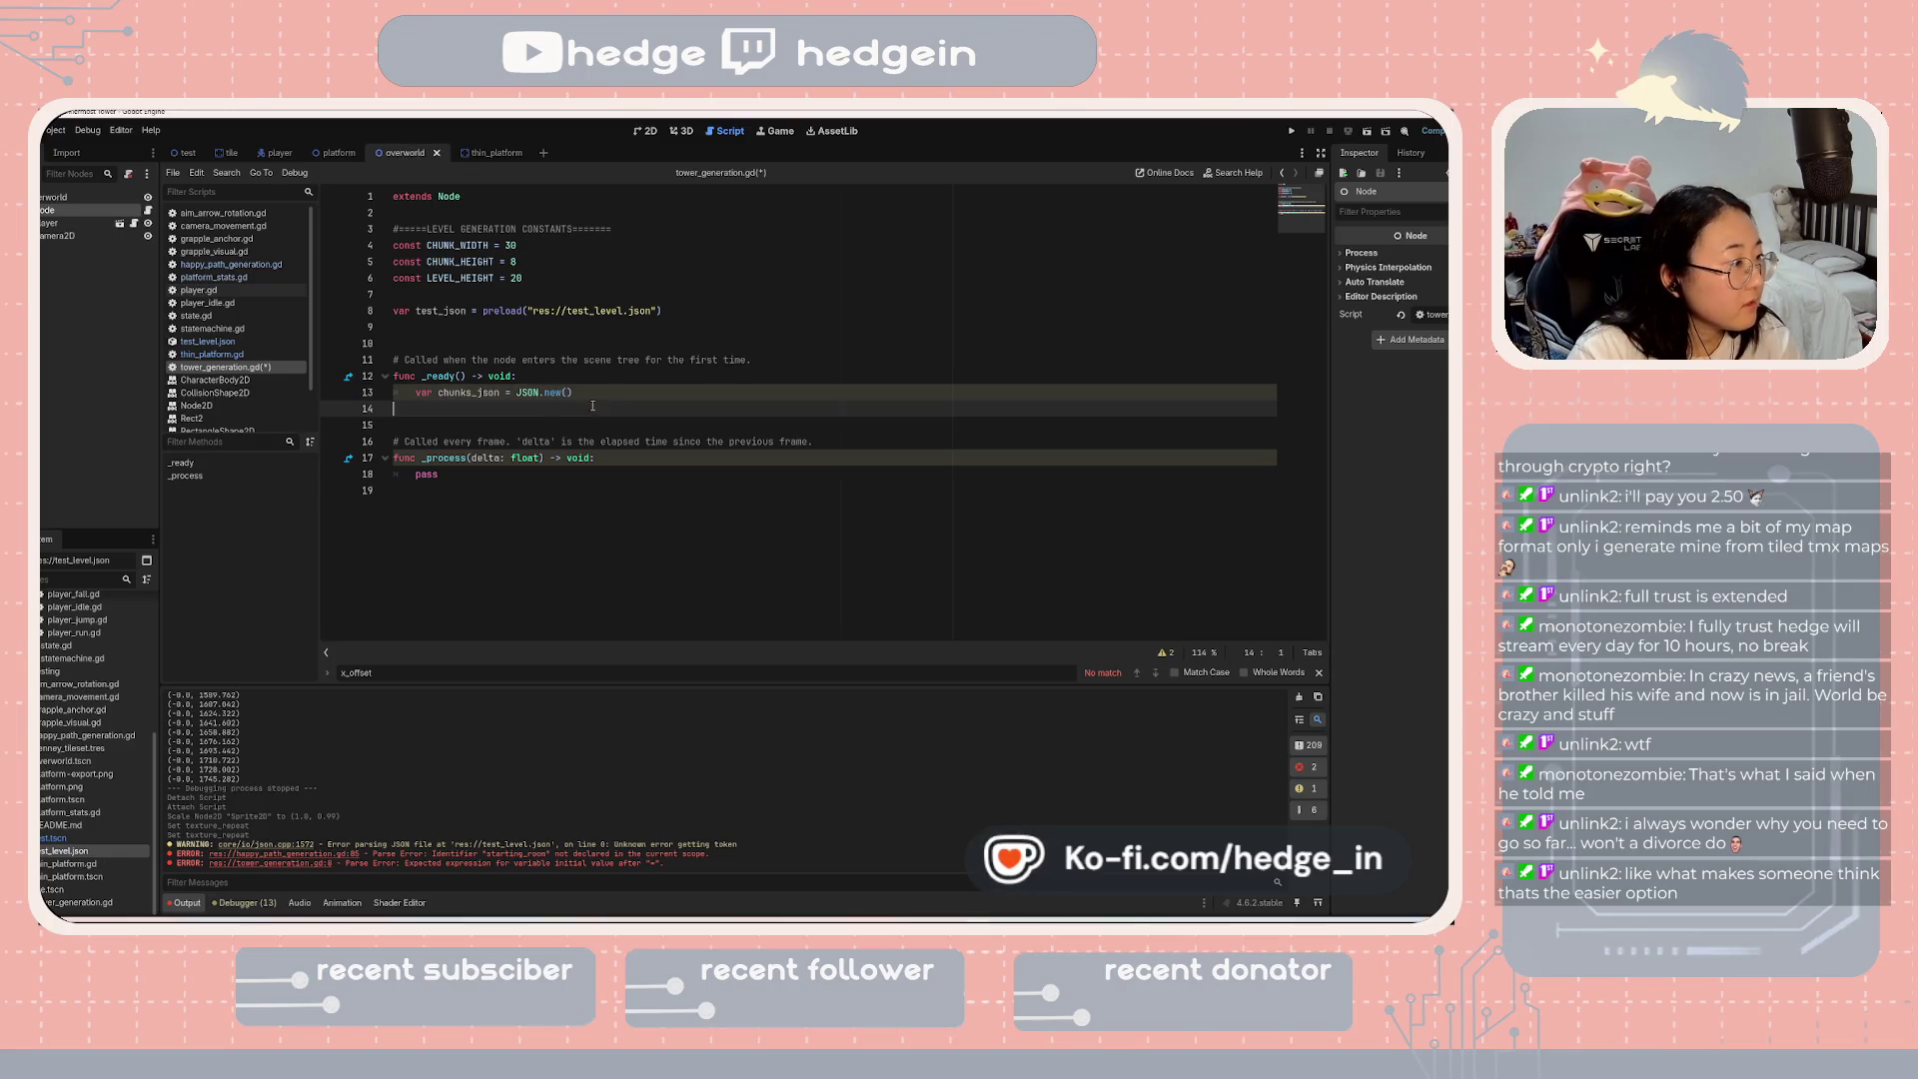
ctrl+click(536, 394)
scroll(687, 380, down, 3)
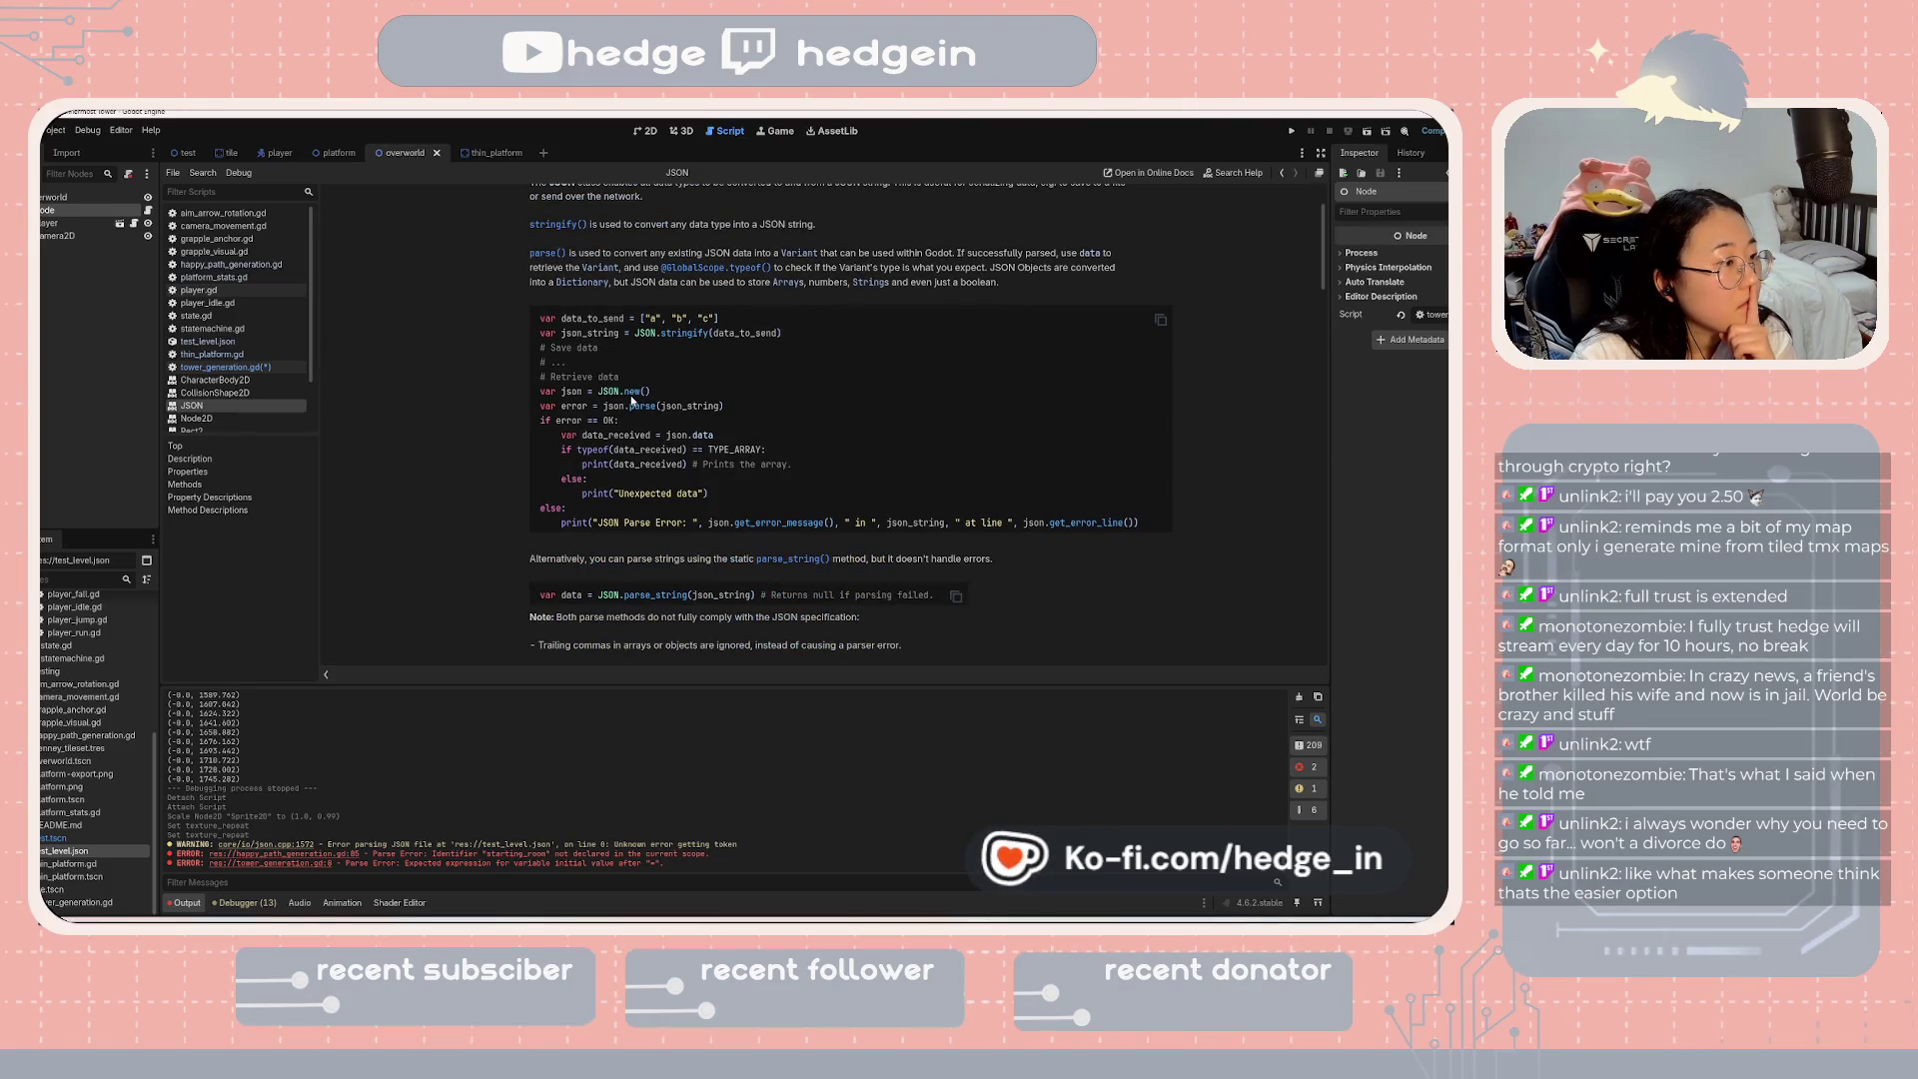
key(alt+Left)
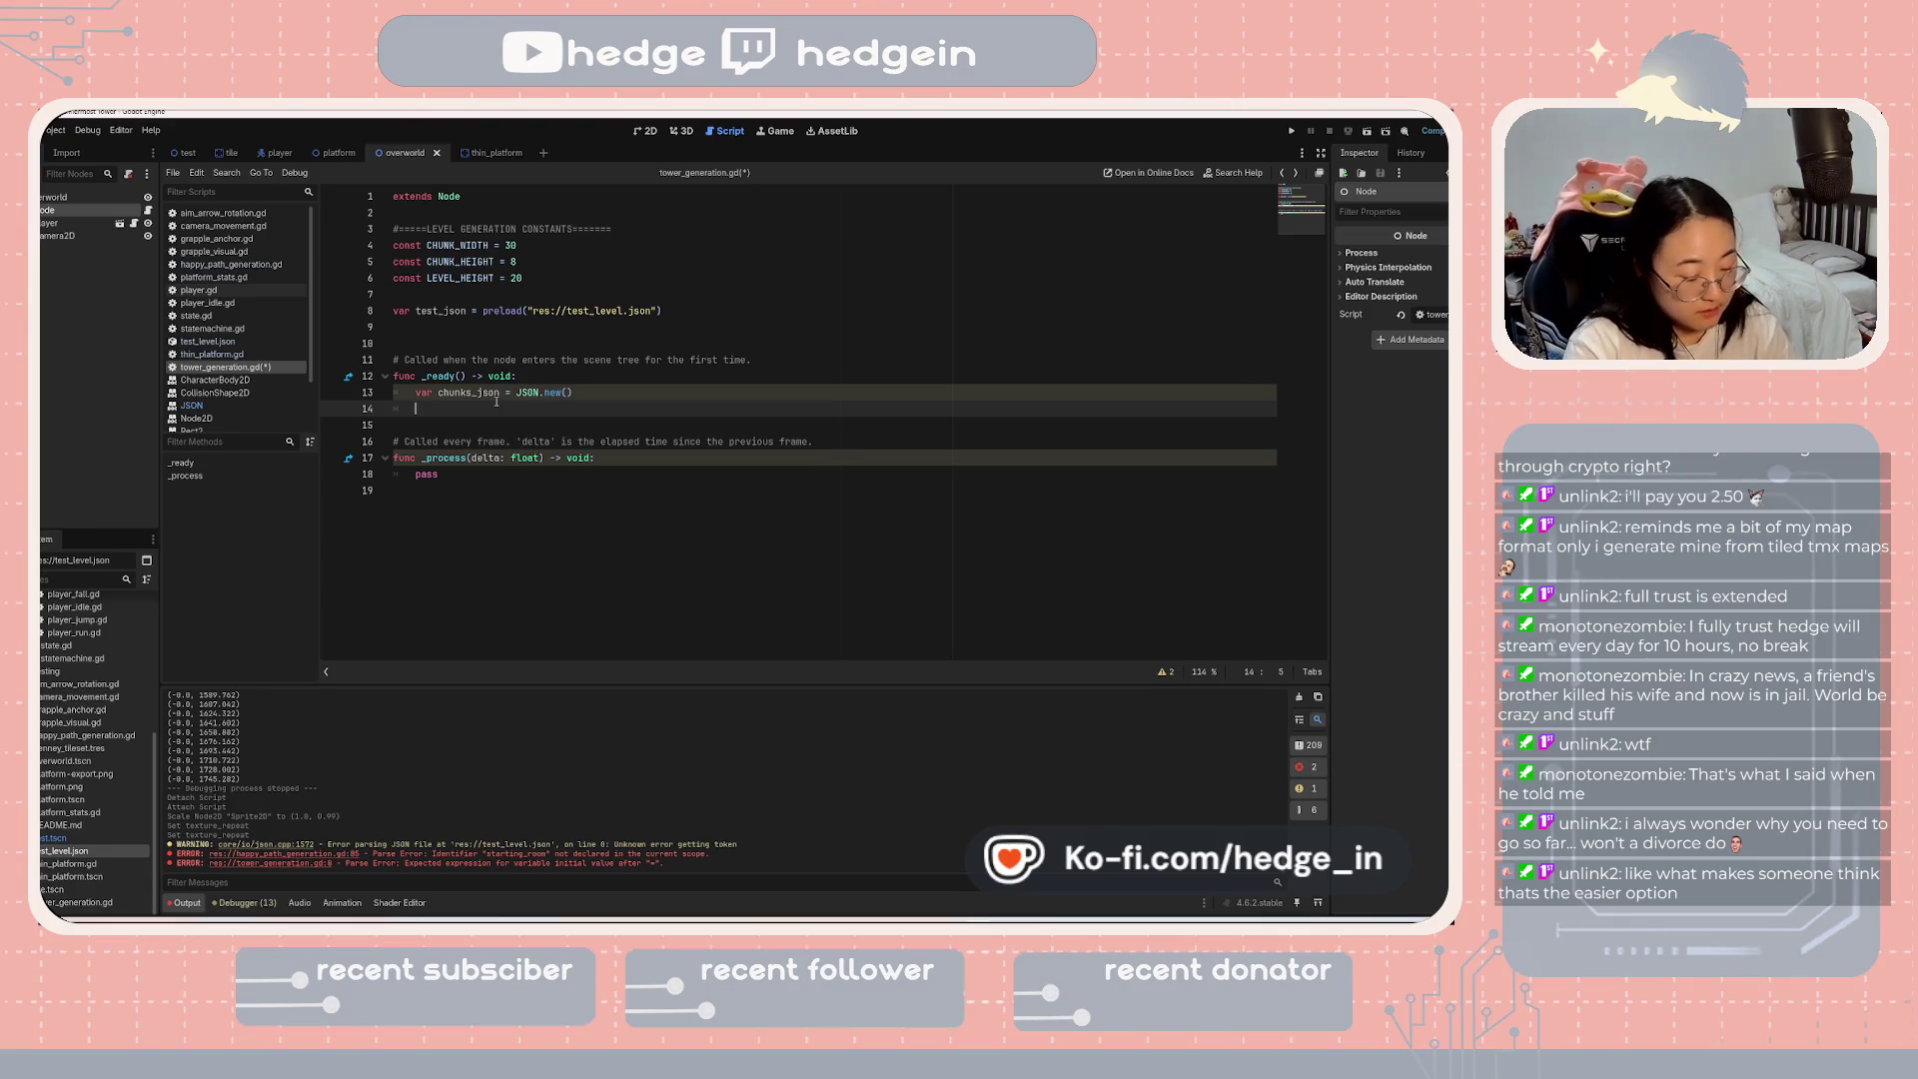
text(var error)
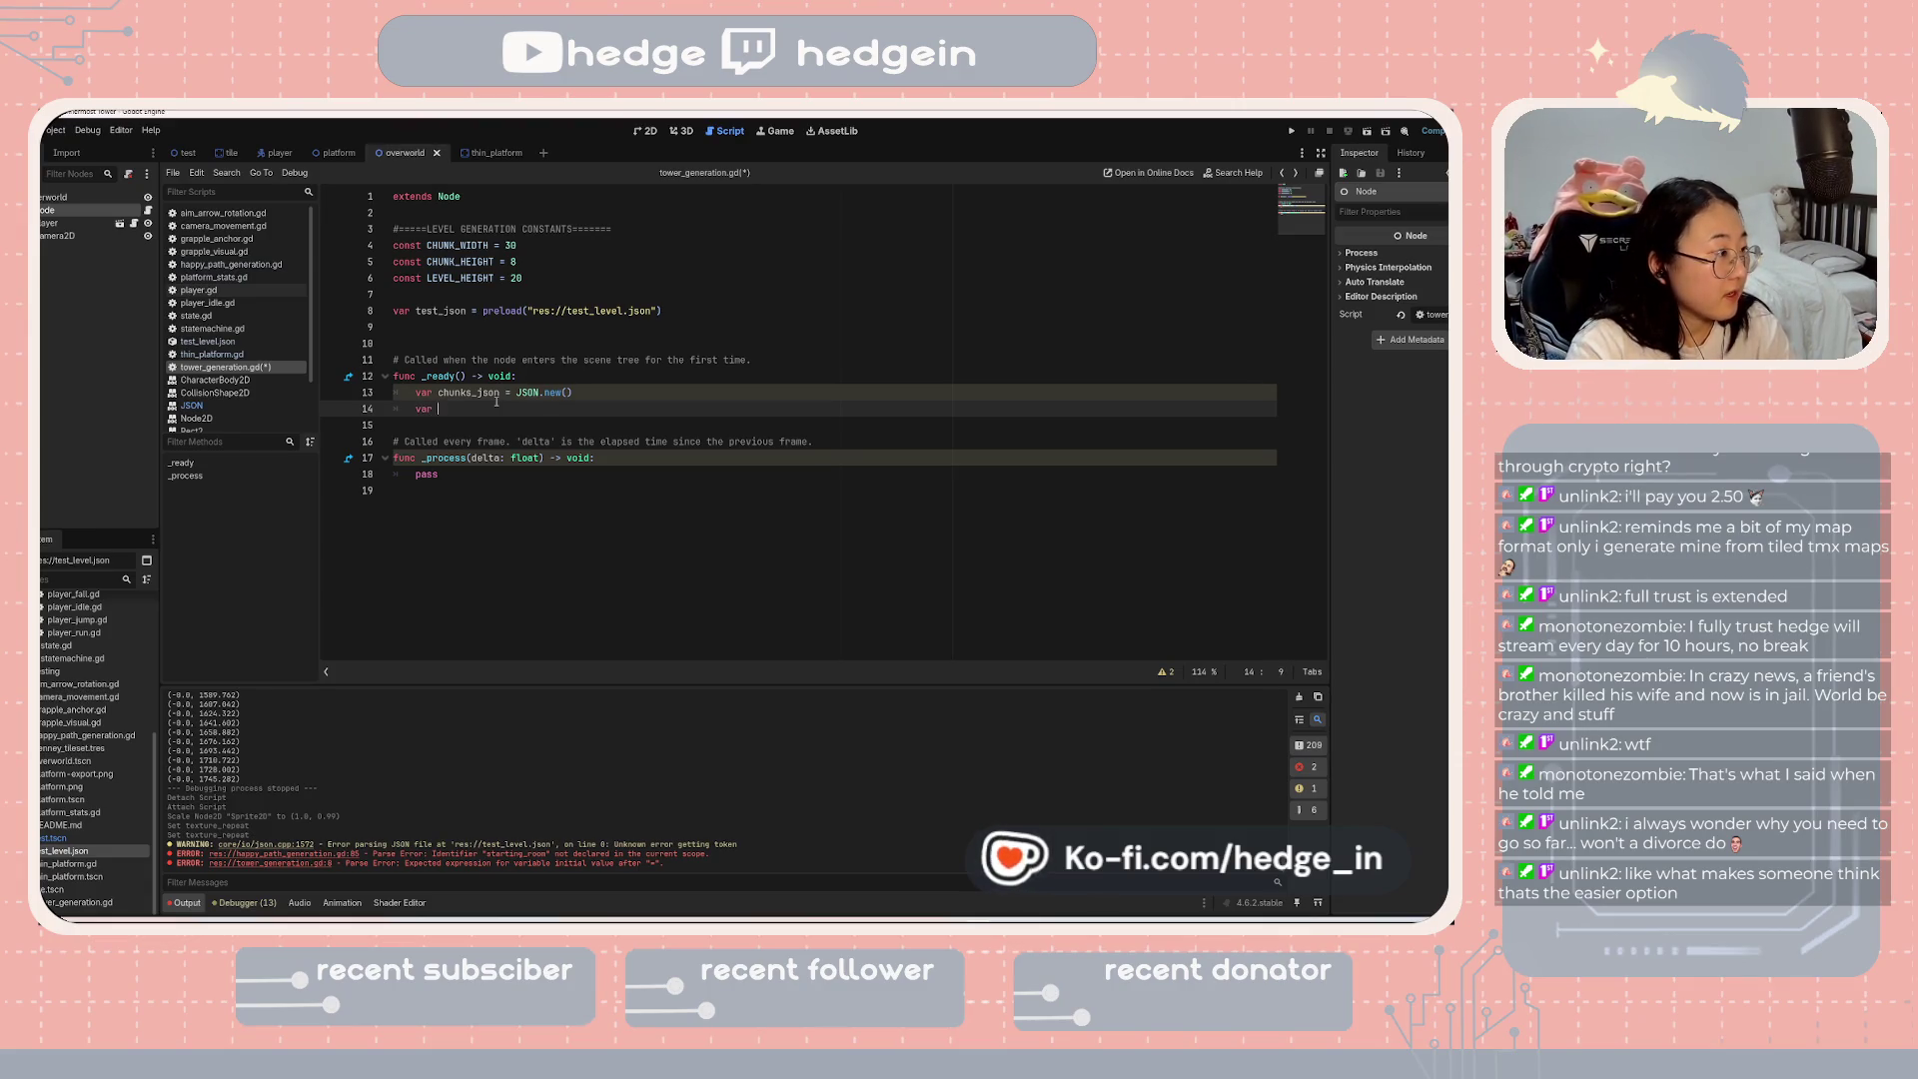
text( = chunk)
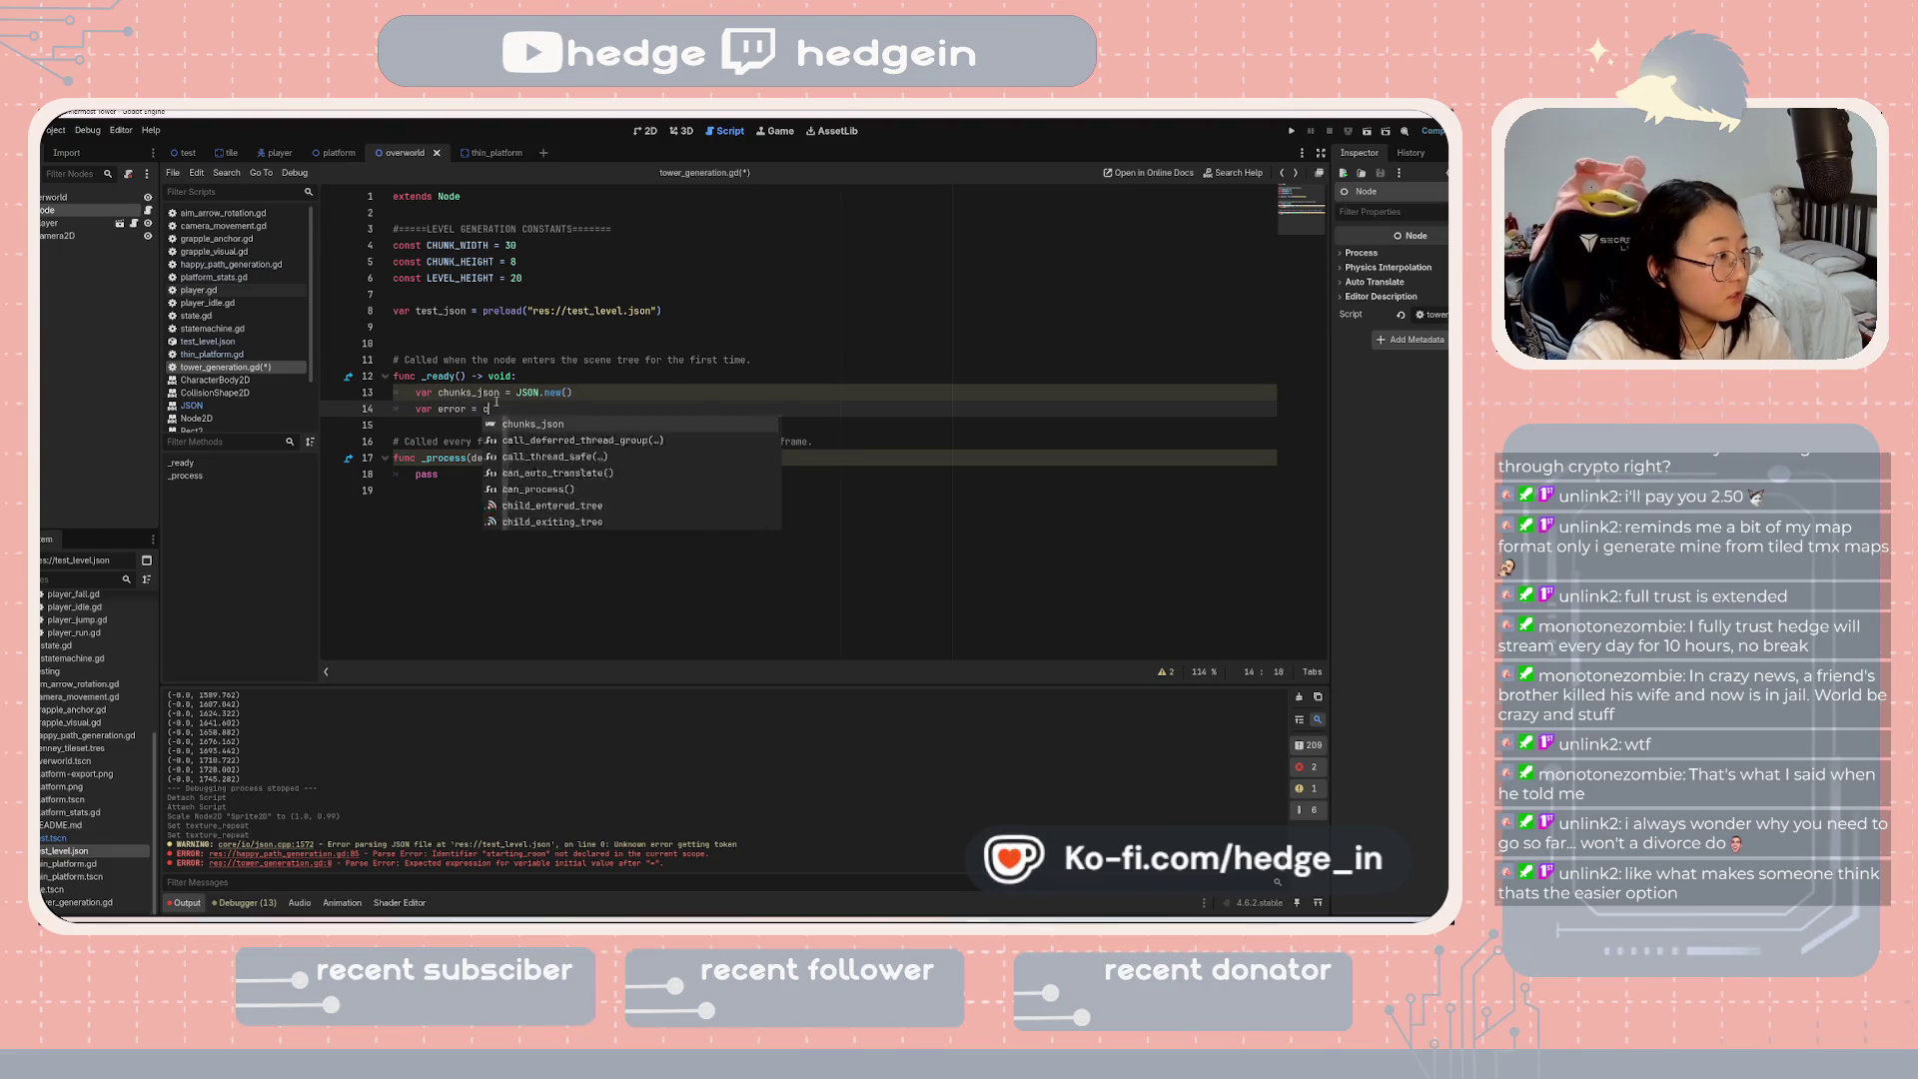
key(Return)
text(.parse)
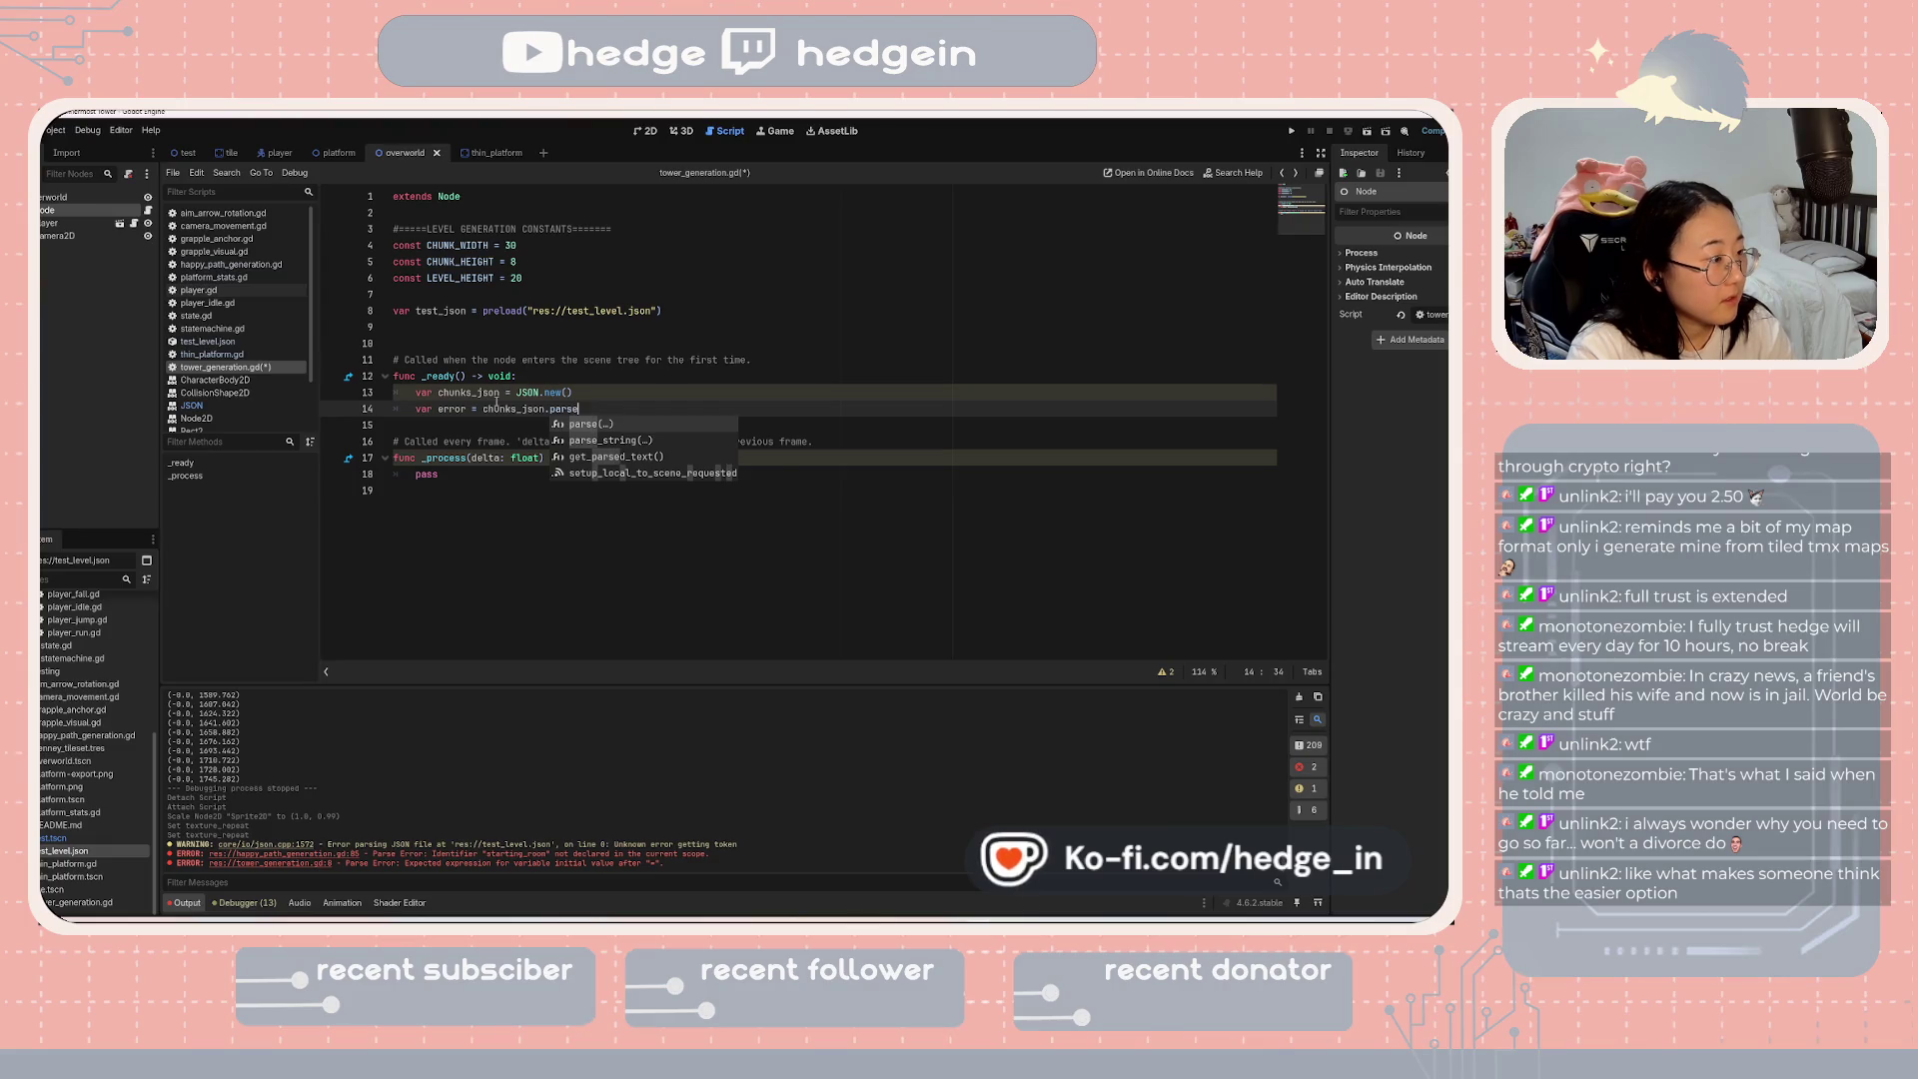
key(Return)
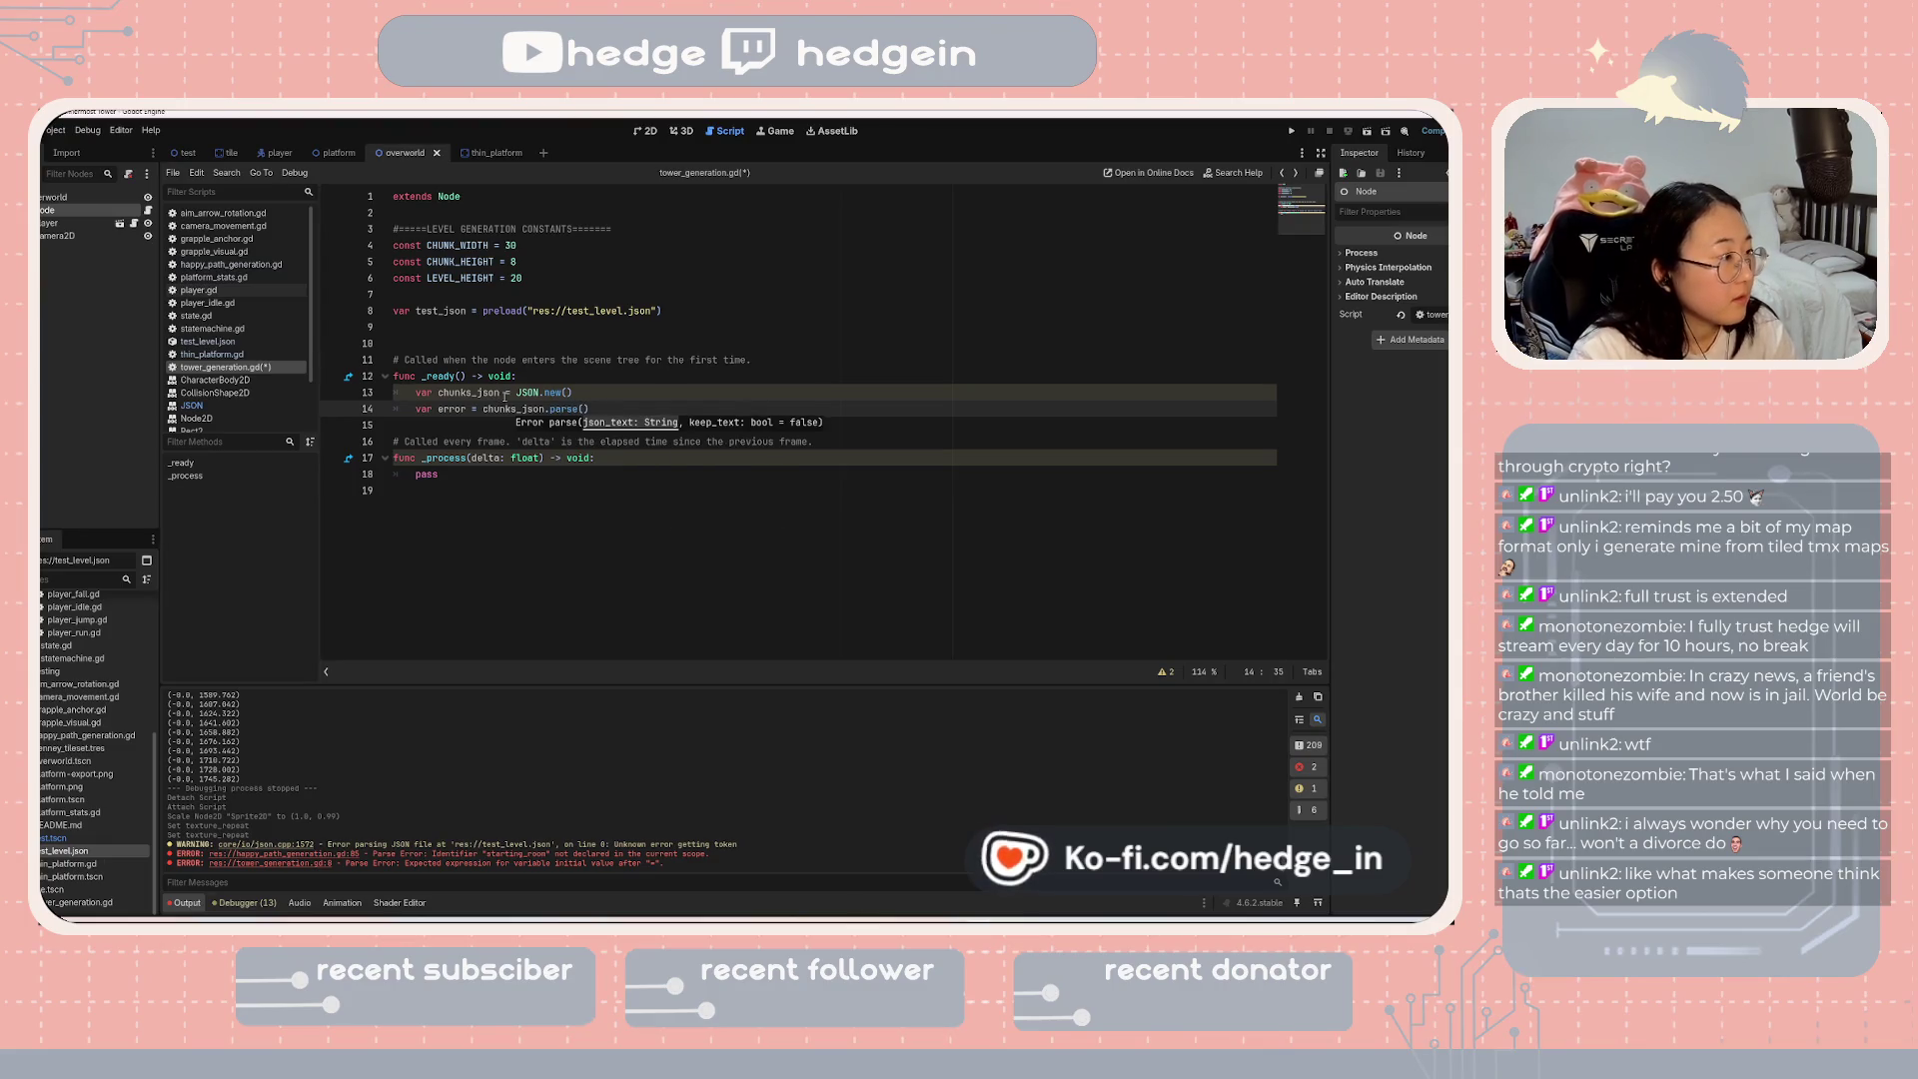
text(test_js)
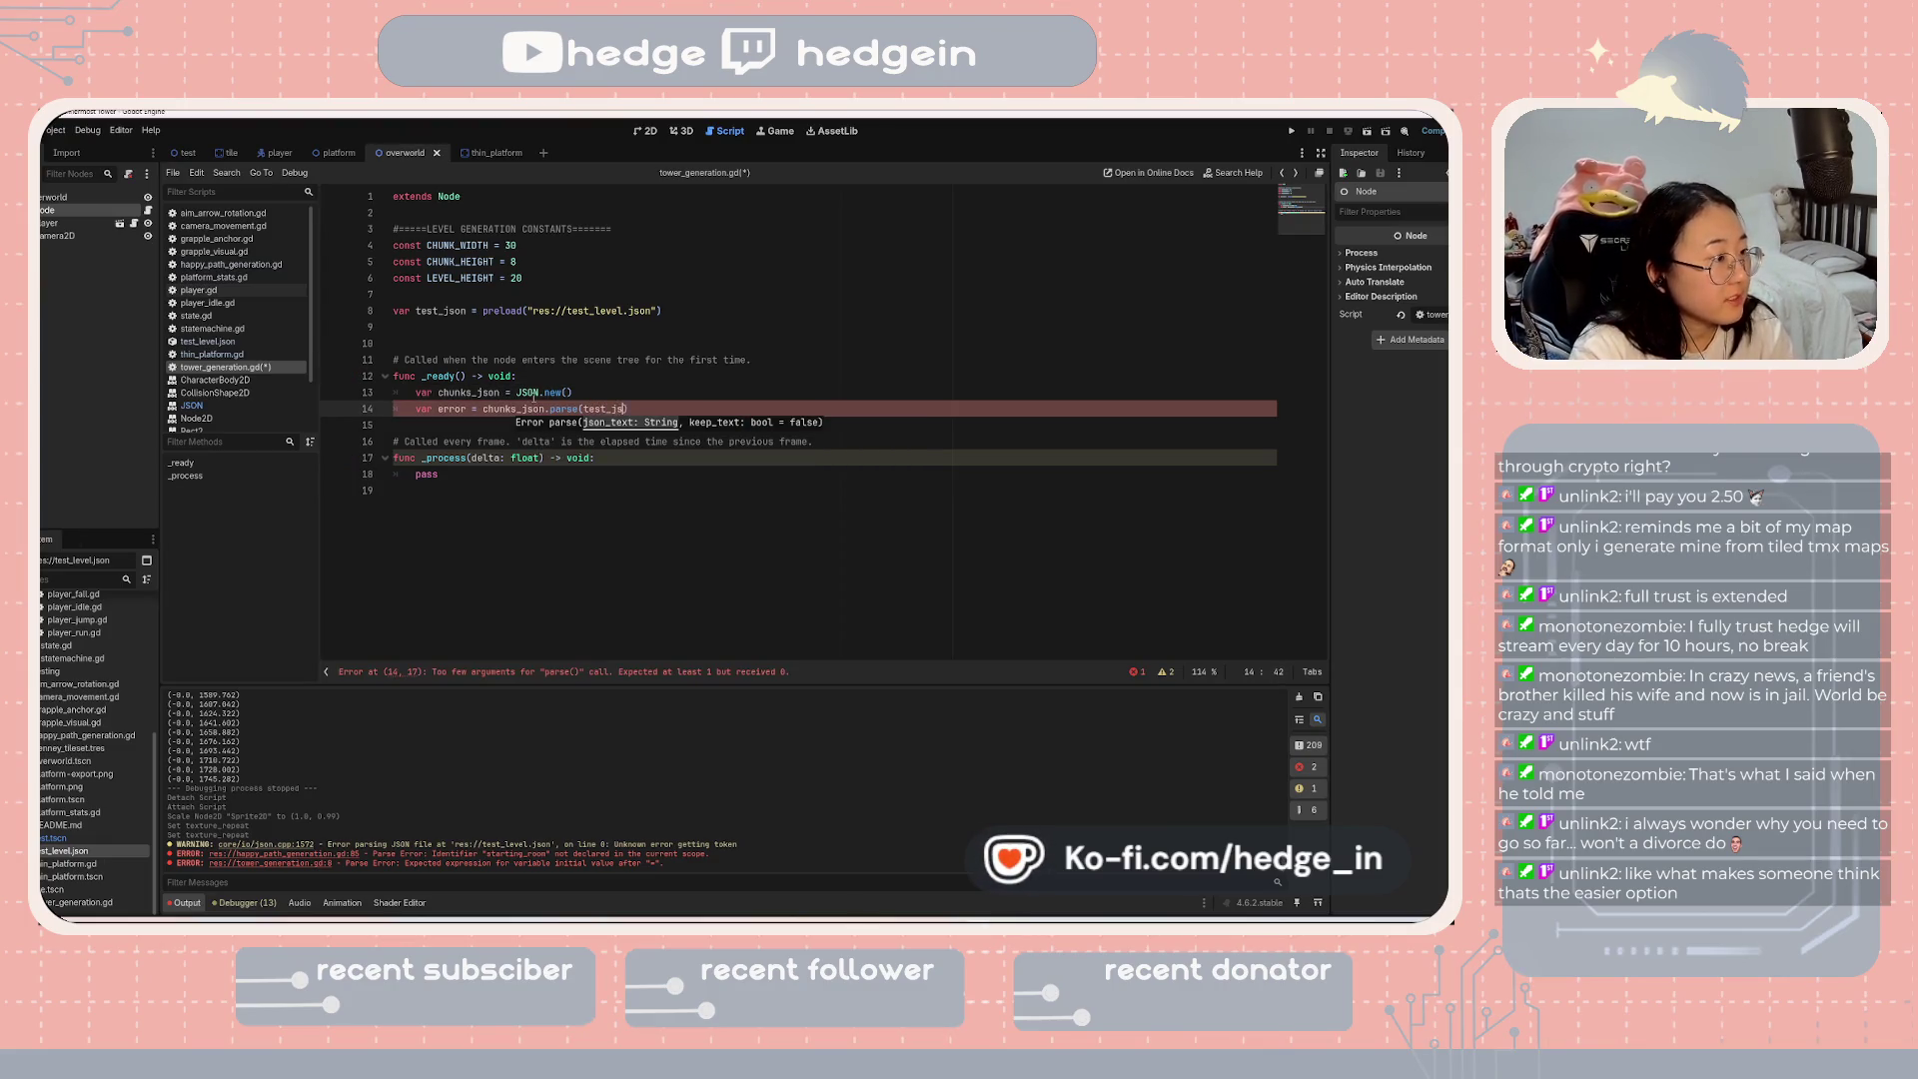
text(on))
key(ctrl+s)
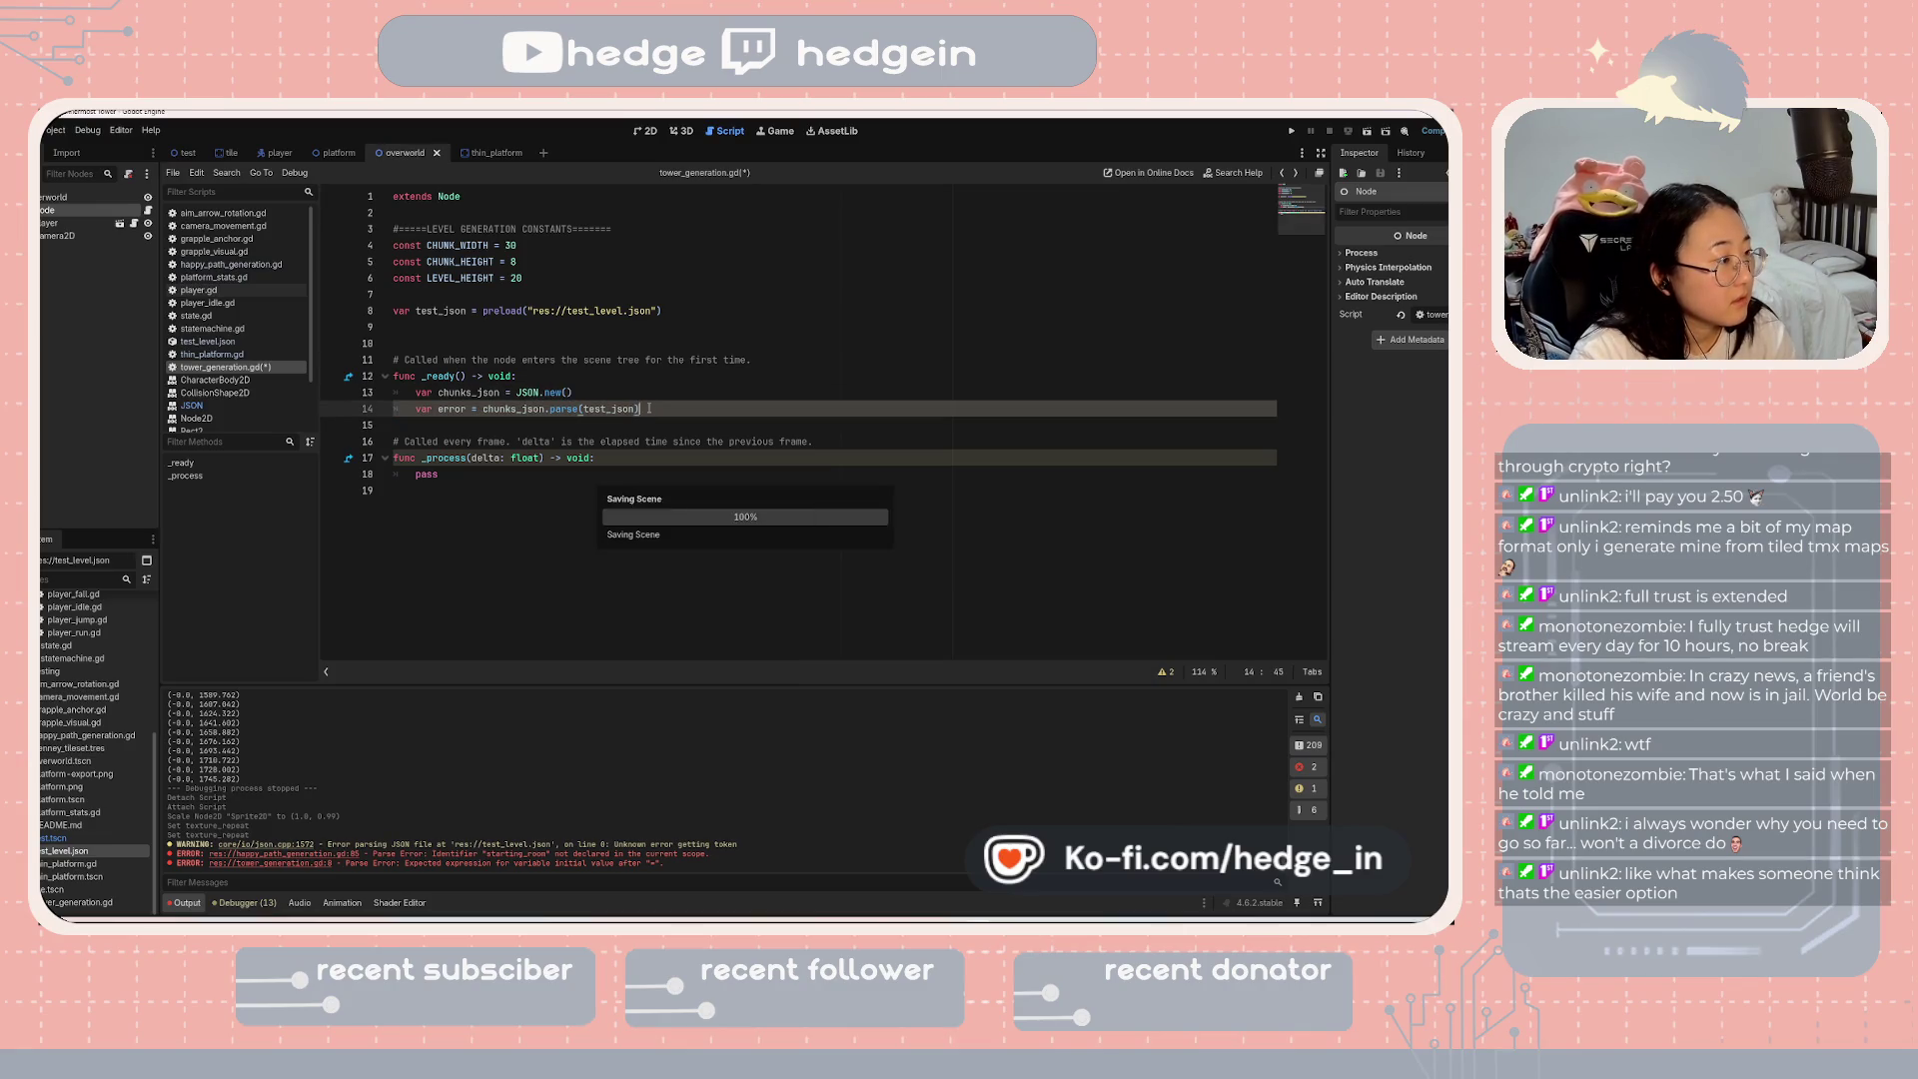
- Rename chunks_json to json on both lines and save the script
ctrl+click(535, 393)
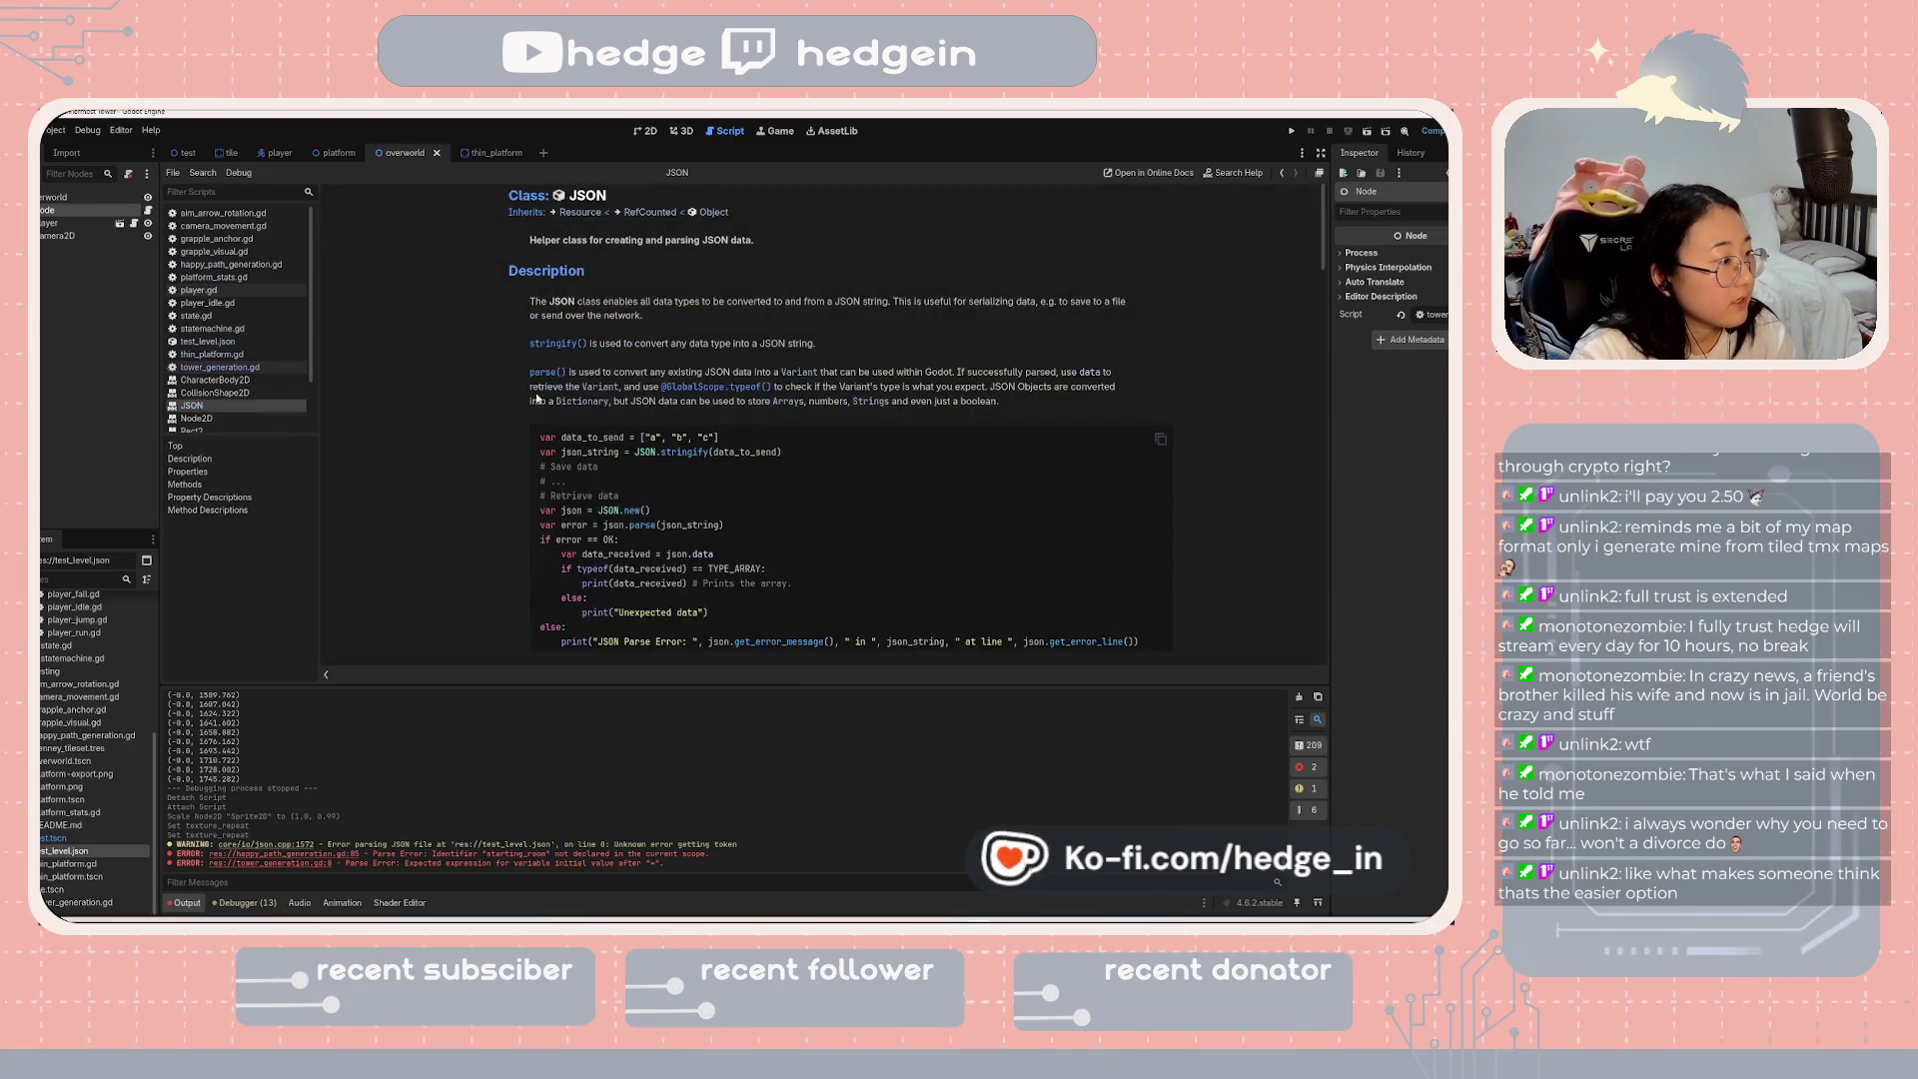
scroll(701, 494, down, 3)
key(alt+Left)
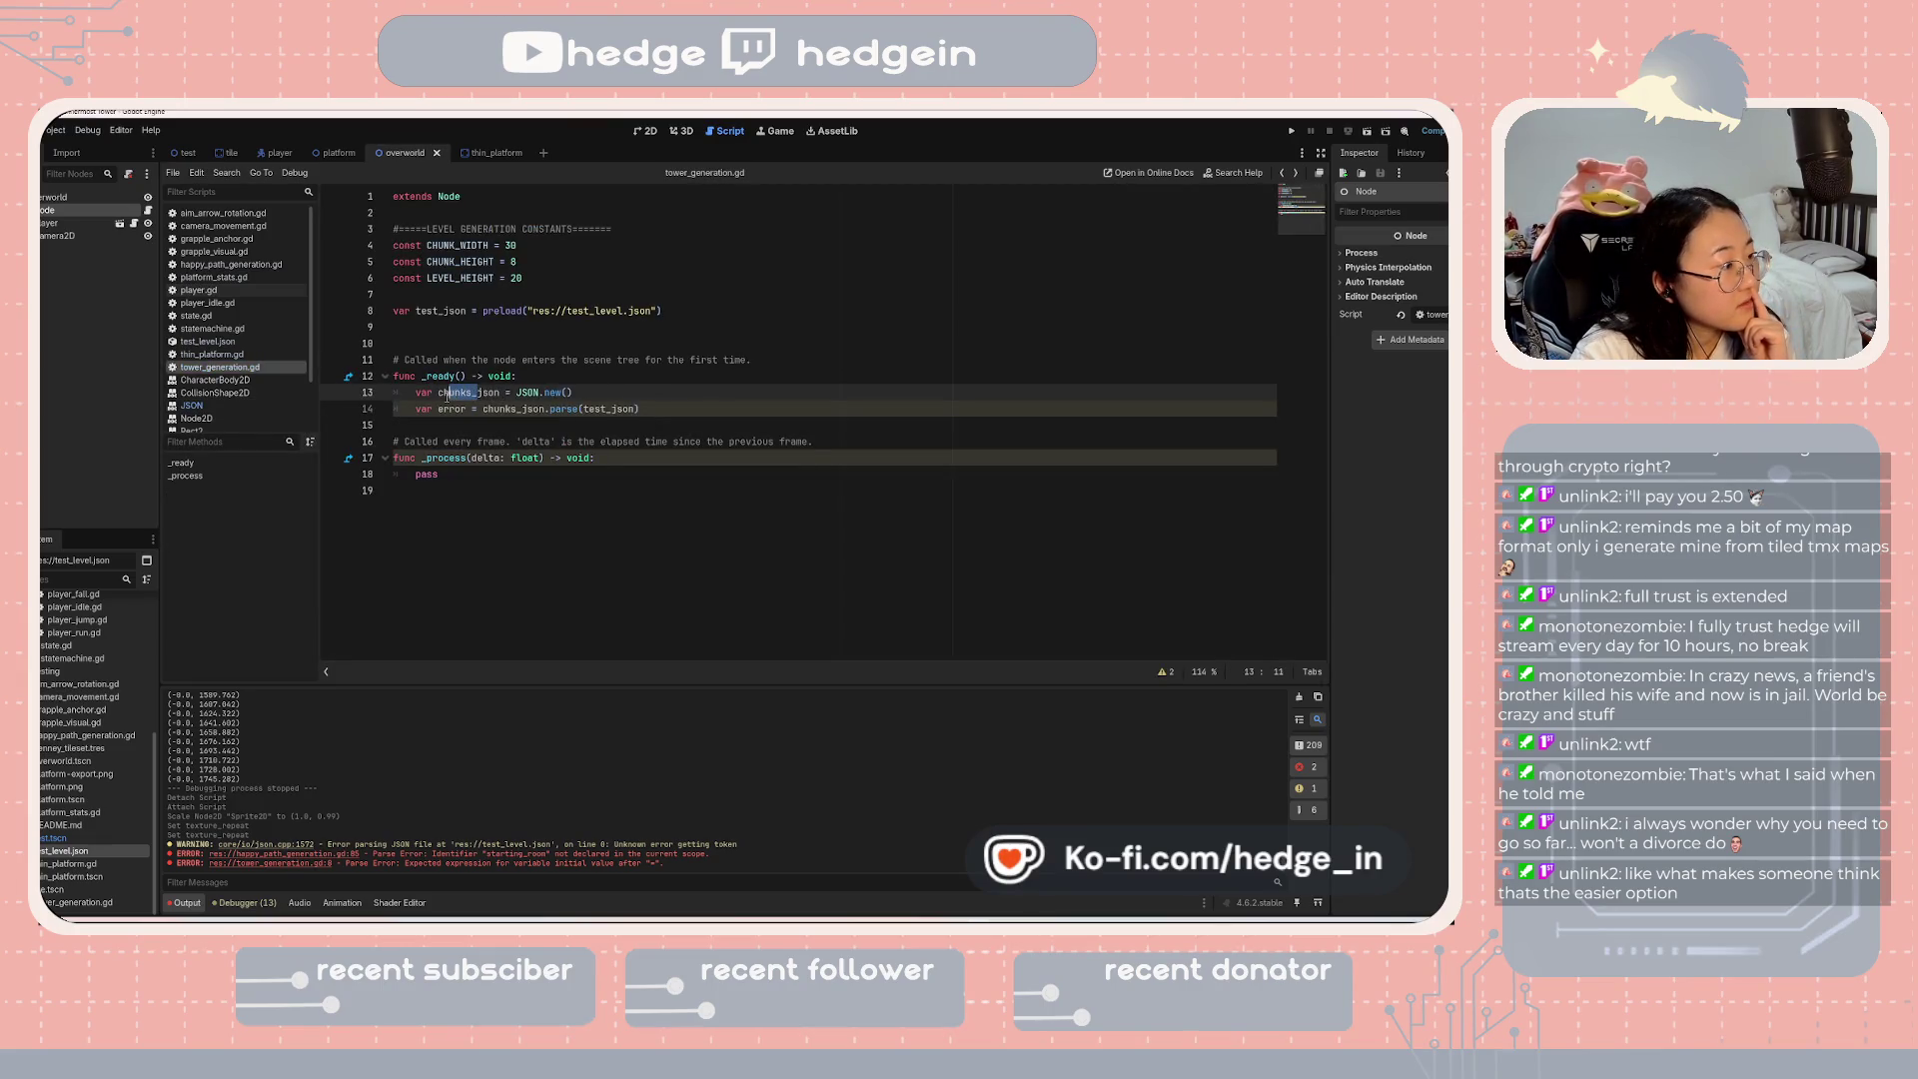
key(BackSpace)
key(BackSpace)
key(BackSpace)
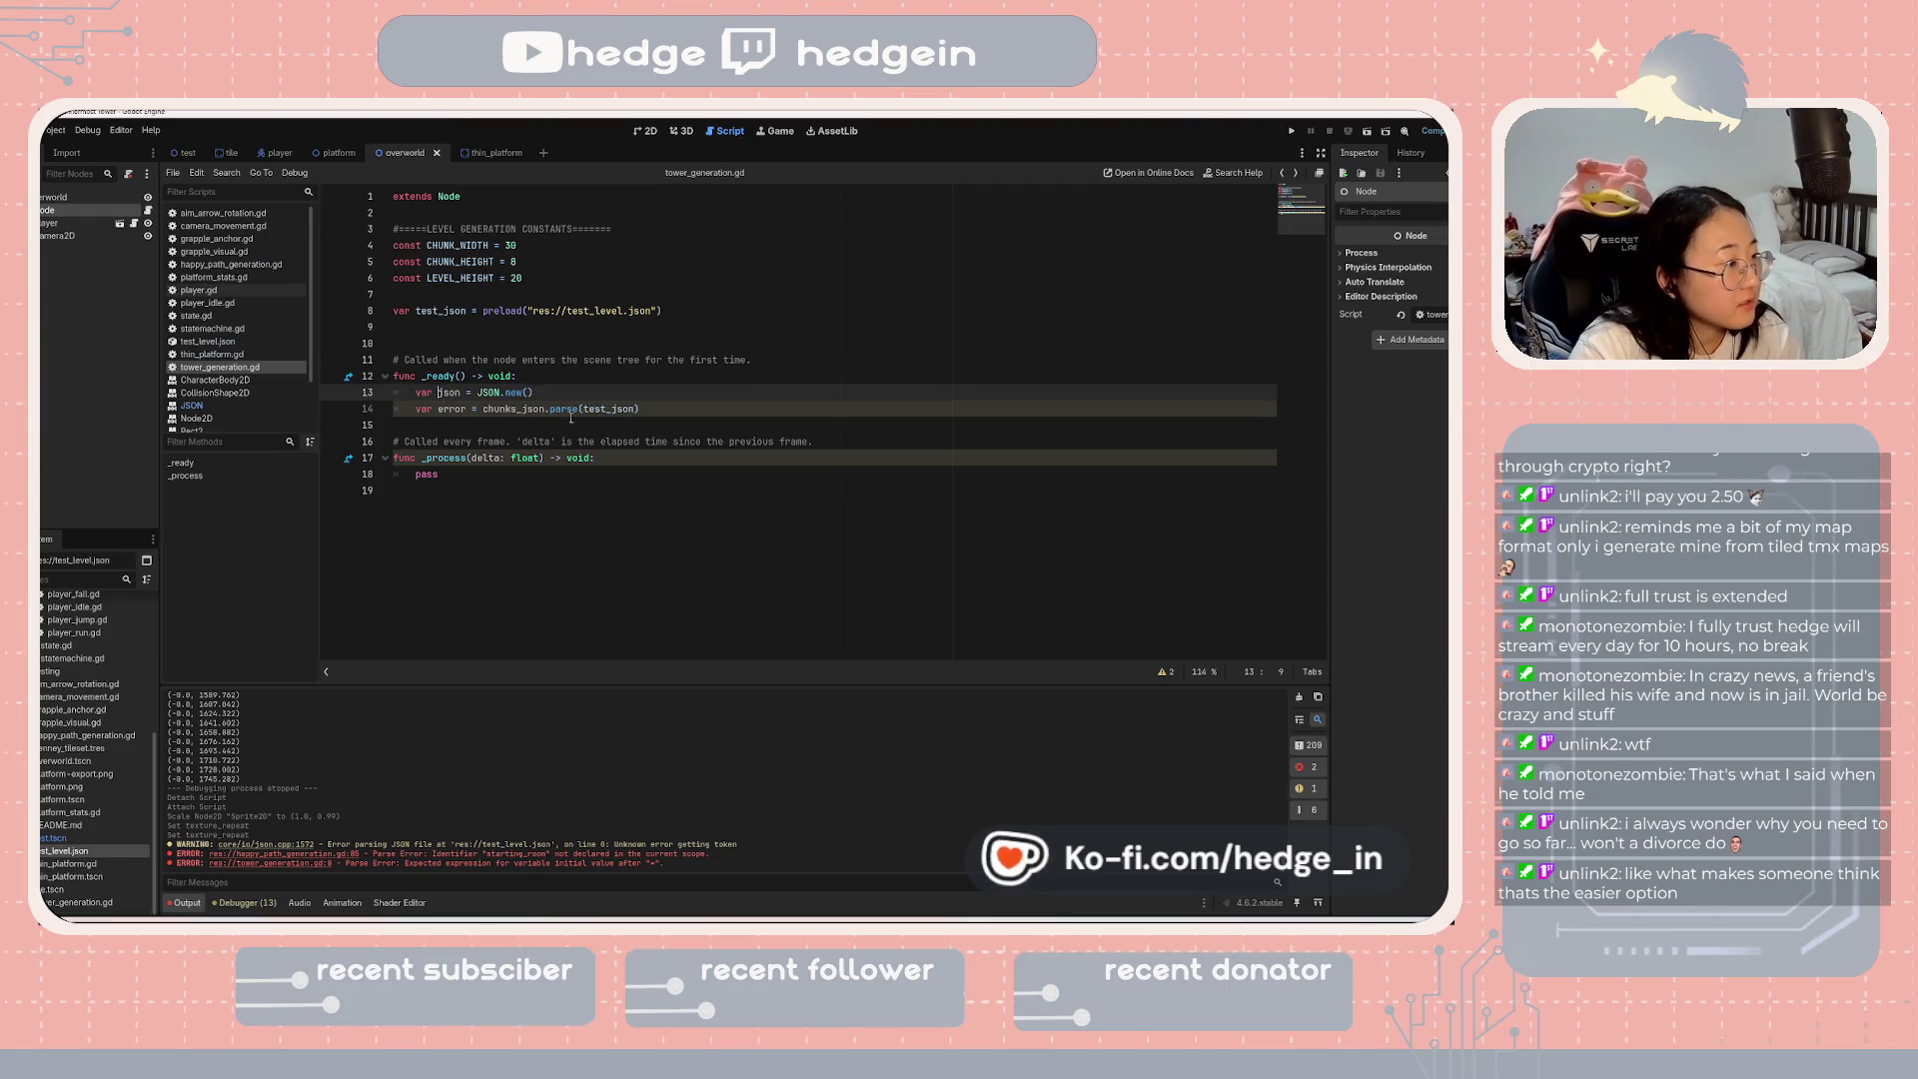
drag(531, 408, 491, 408)
key(BackSpace)
key(BackSpace)
key(BackSpace)
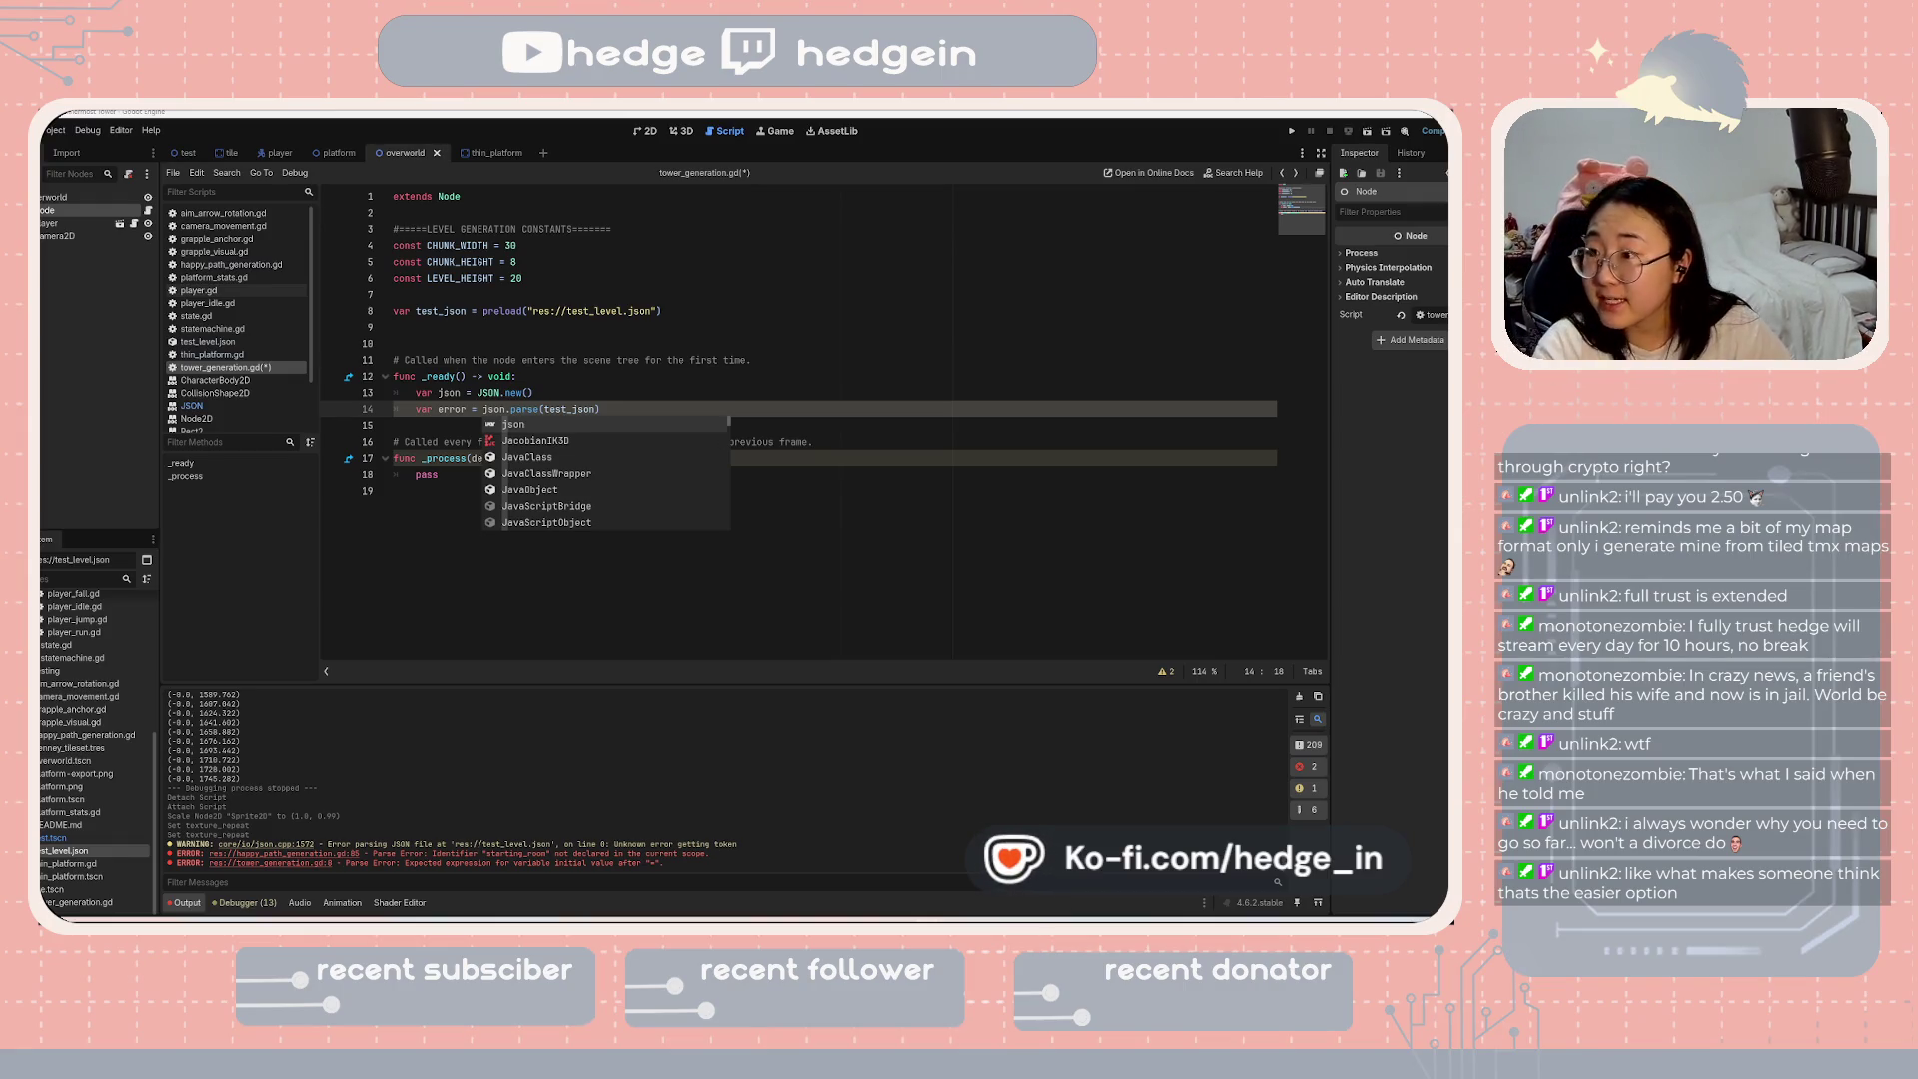
click(887, 505)
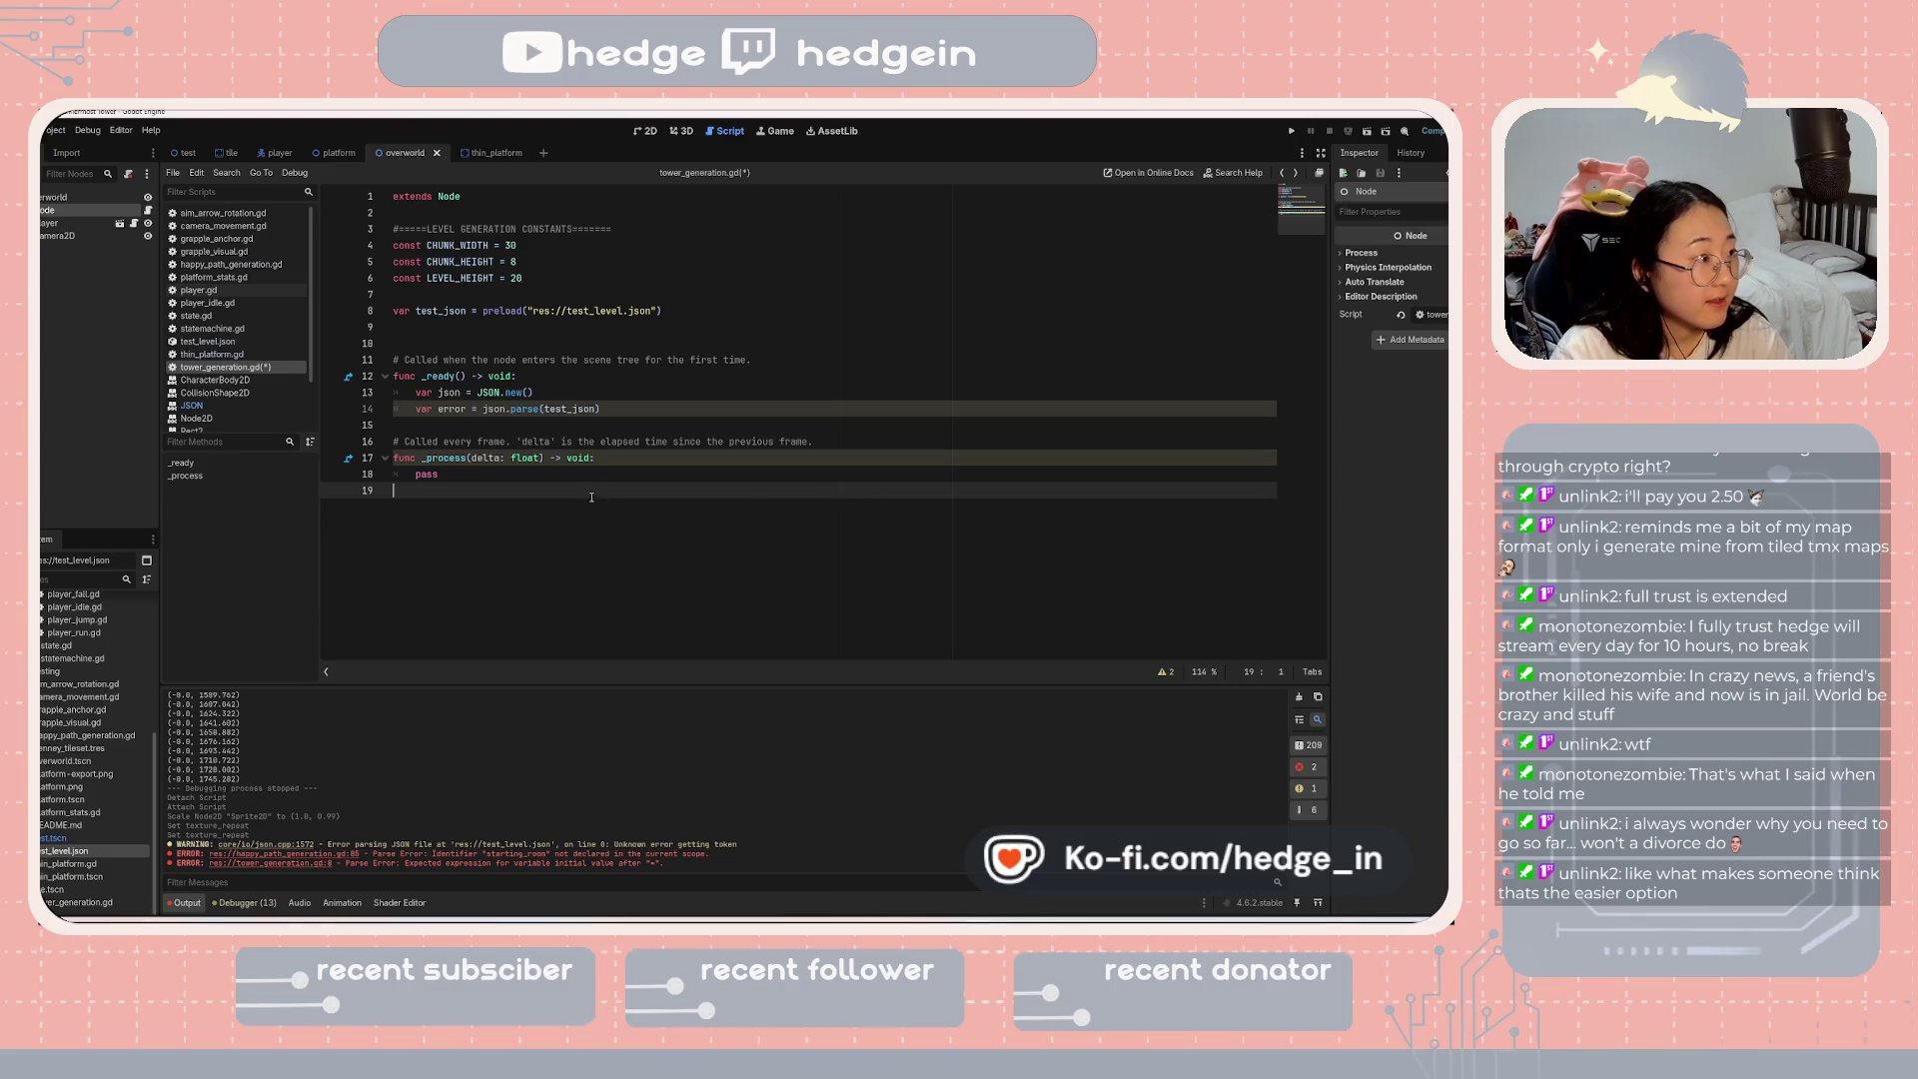
click(540, 313)
click(581, 457)
click(571, 423)
click(587, 402)
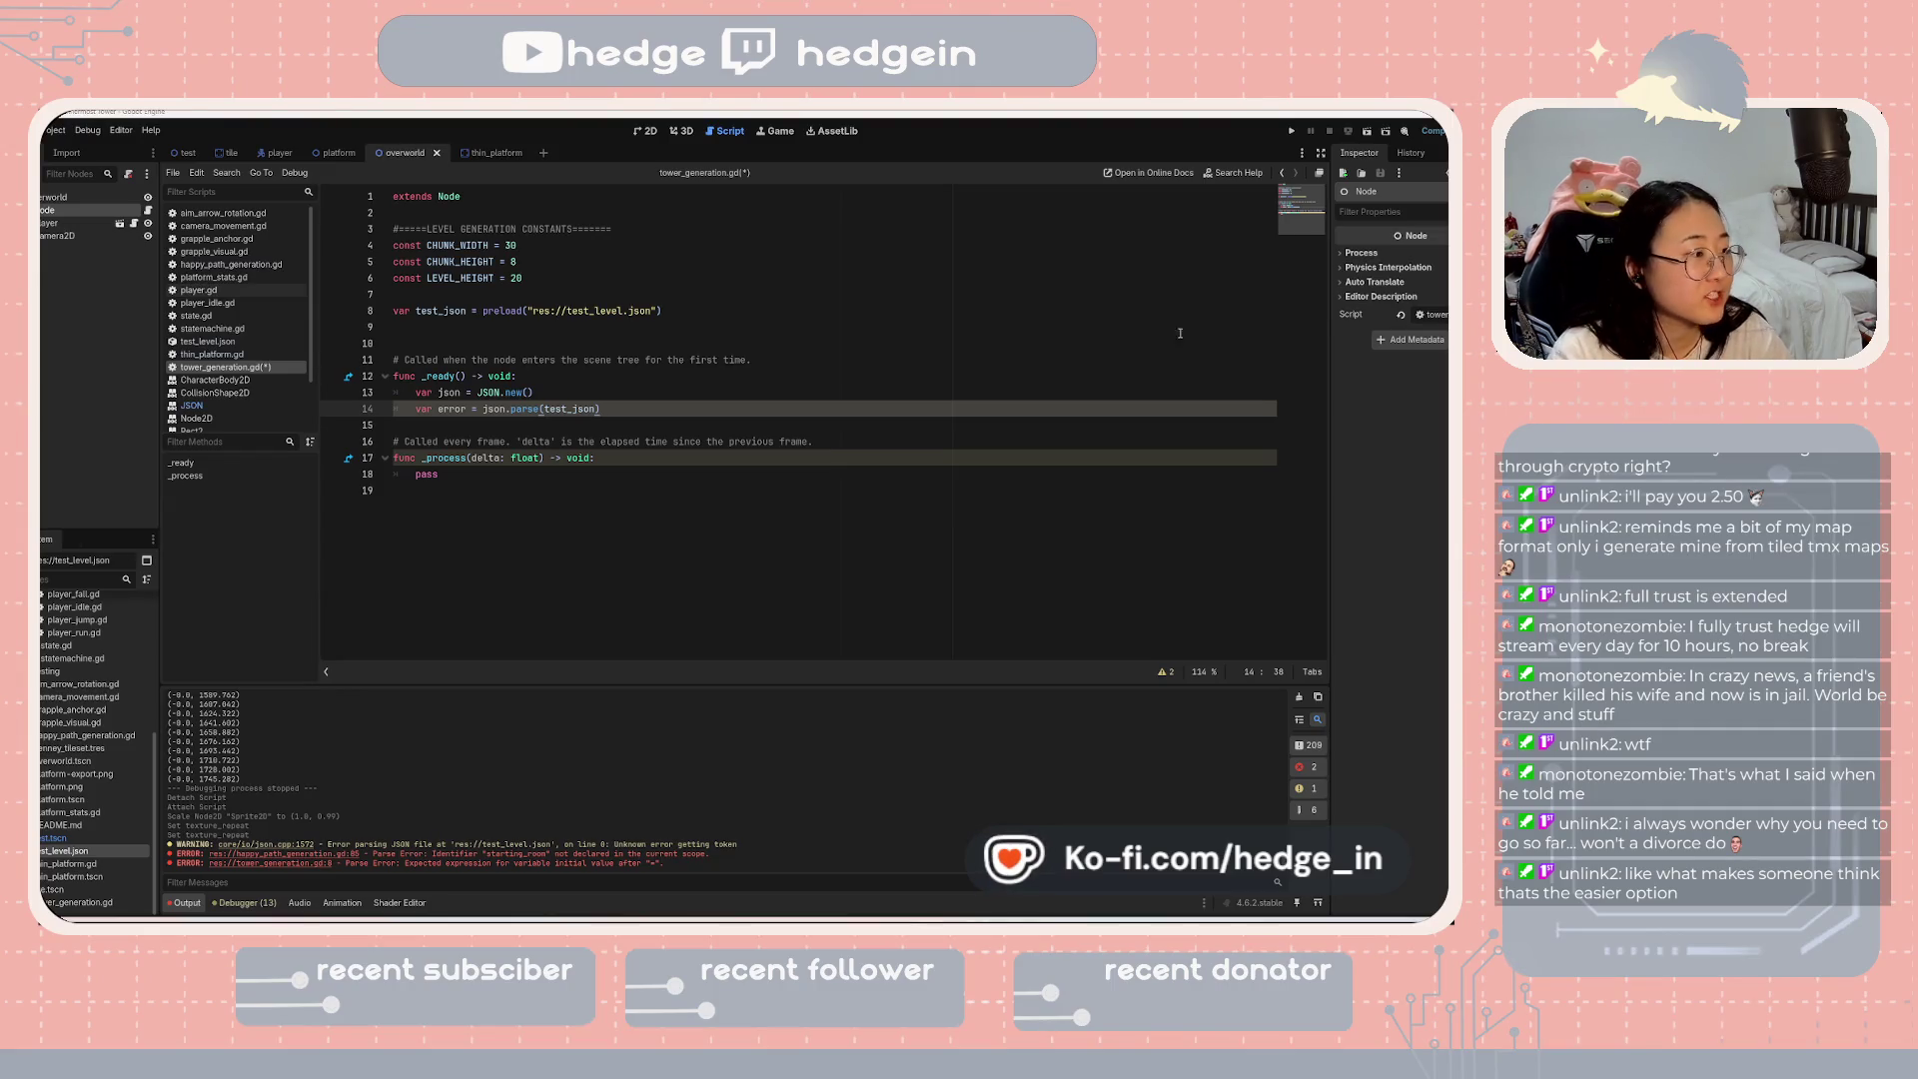
drag(686, 360, 656, 360)
key(ctrl+s)
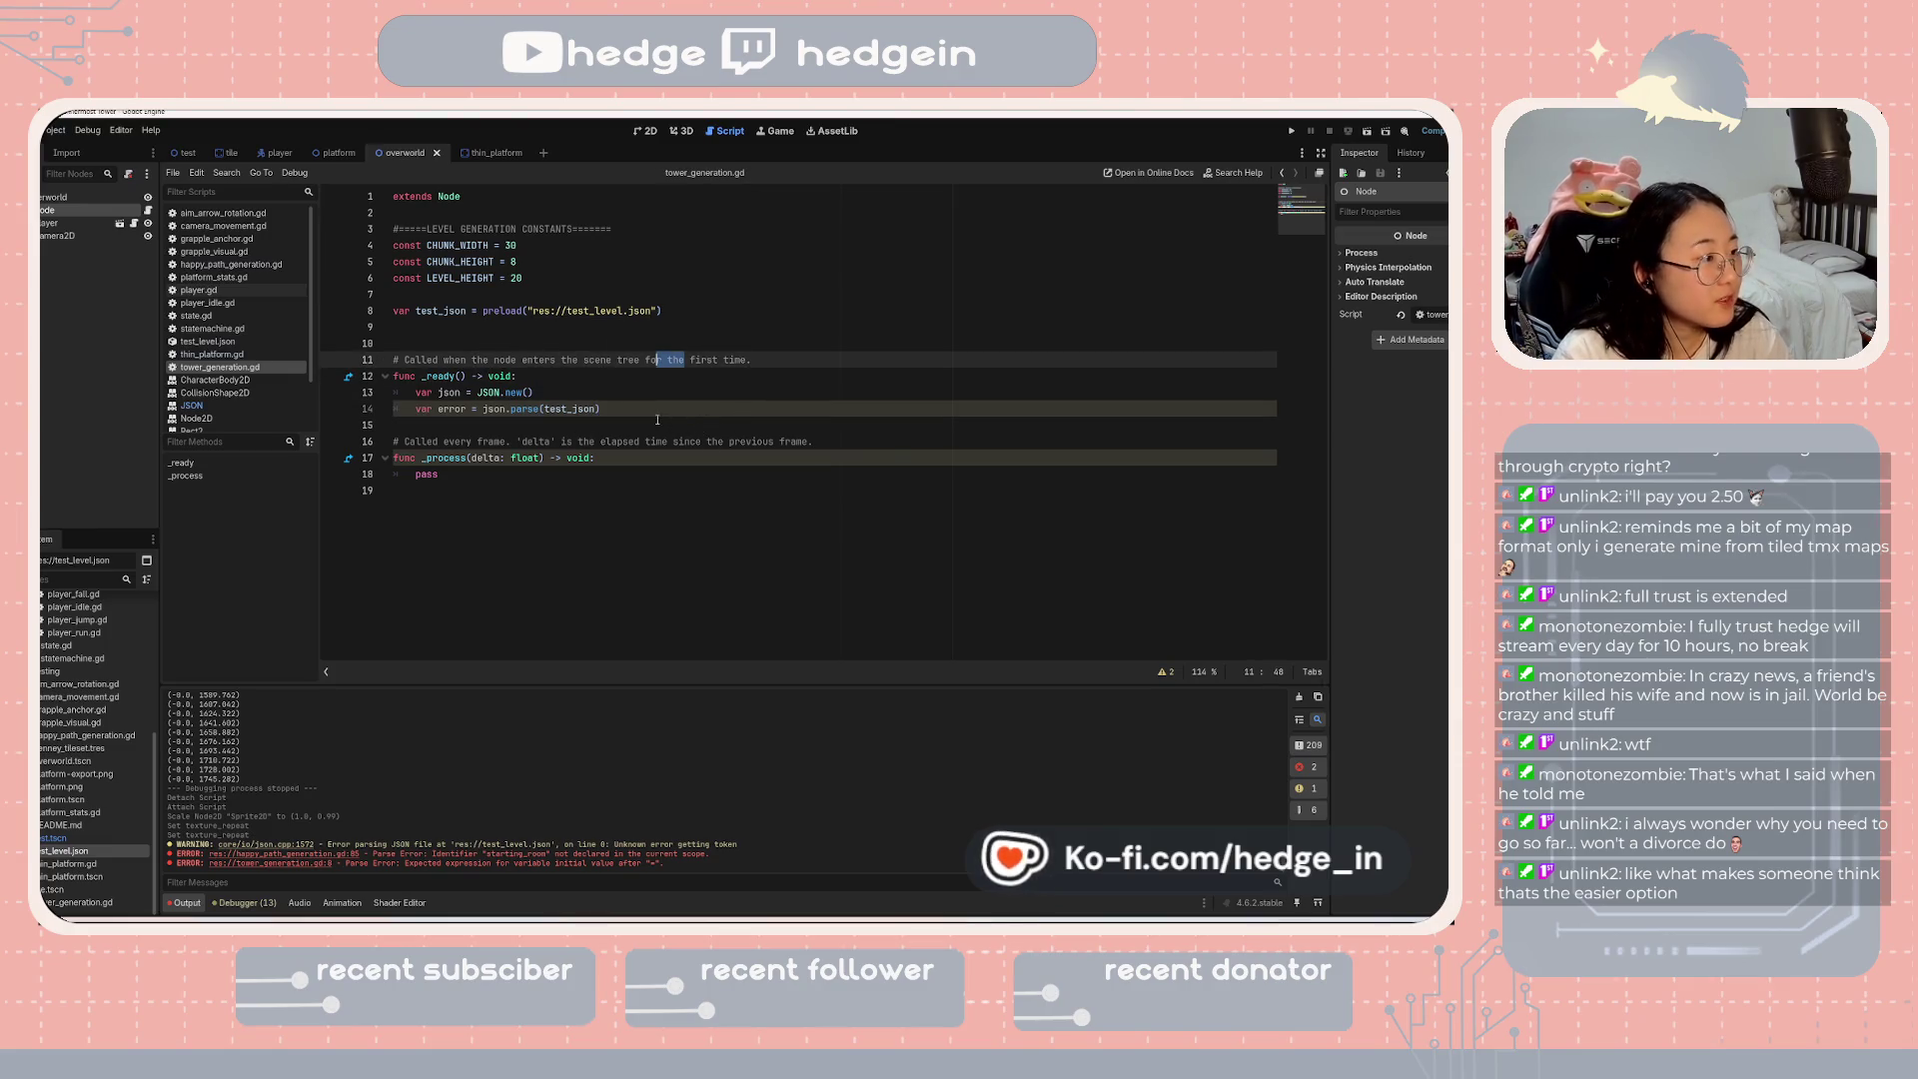
- Try replacing line 14 with an 'ERROR == OK:' condition, then back it out
ctrl+click(487, 393)
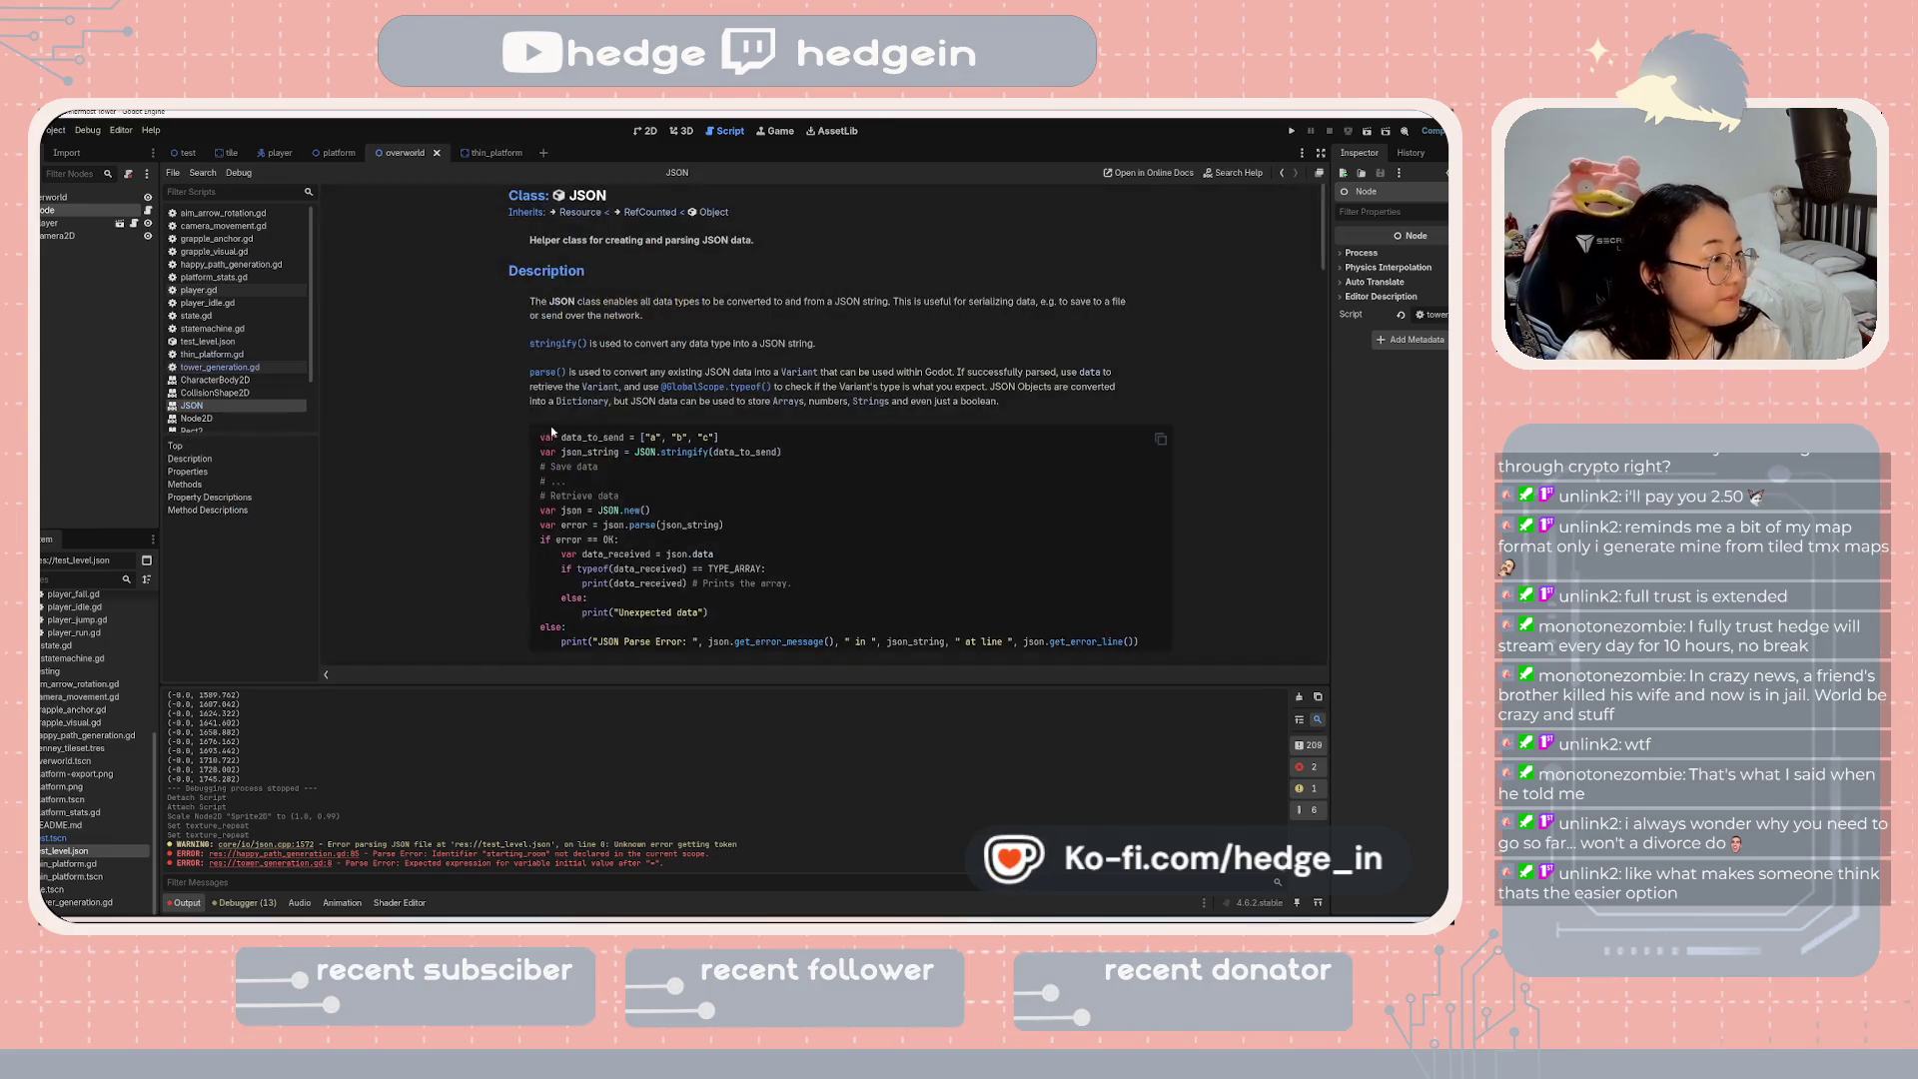
scroll(552, 431, down, 3)
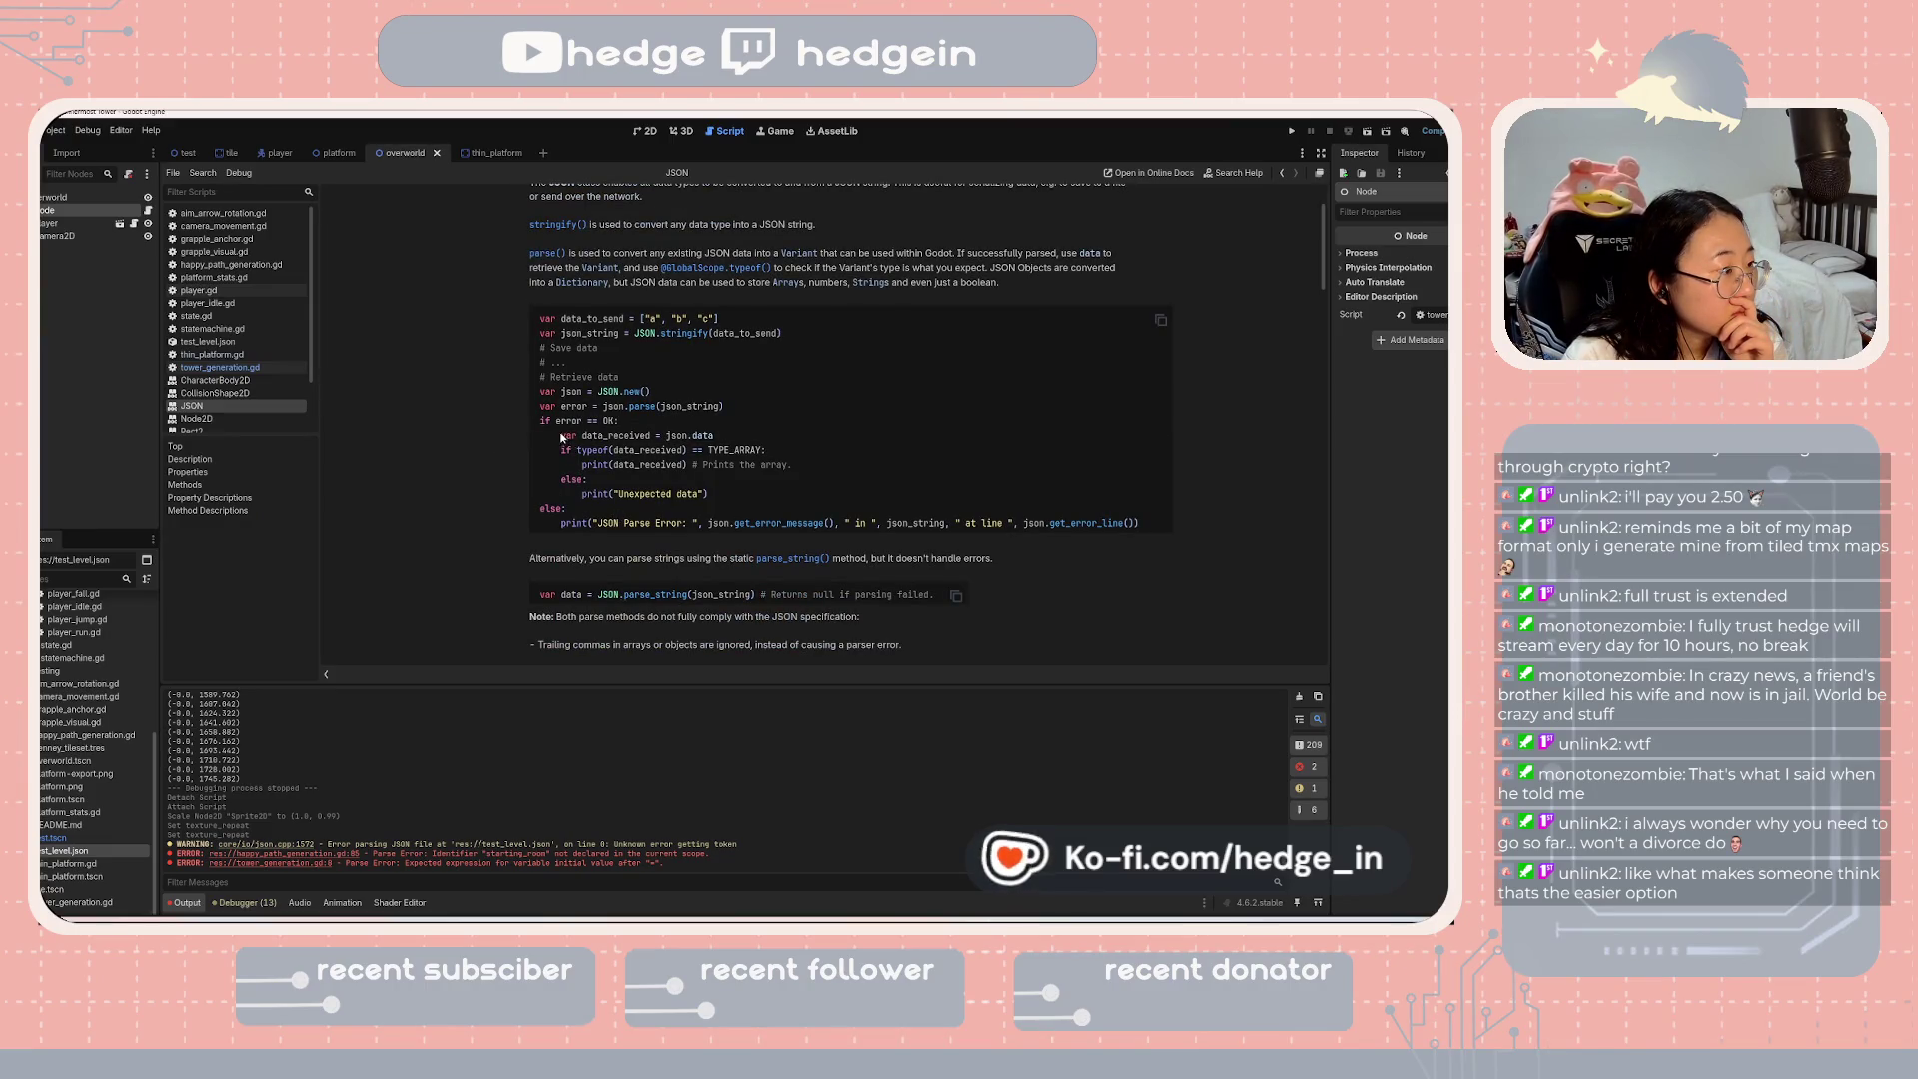
key(alt+Left)
drag(610, 411, 448, 405)
text(ERROR == )
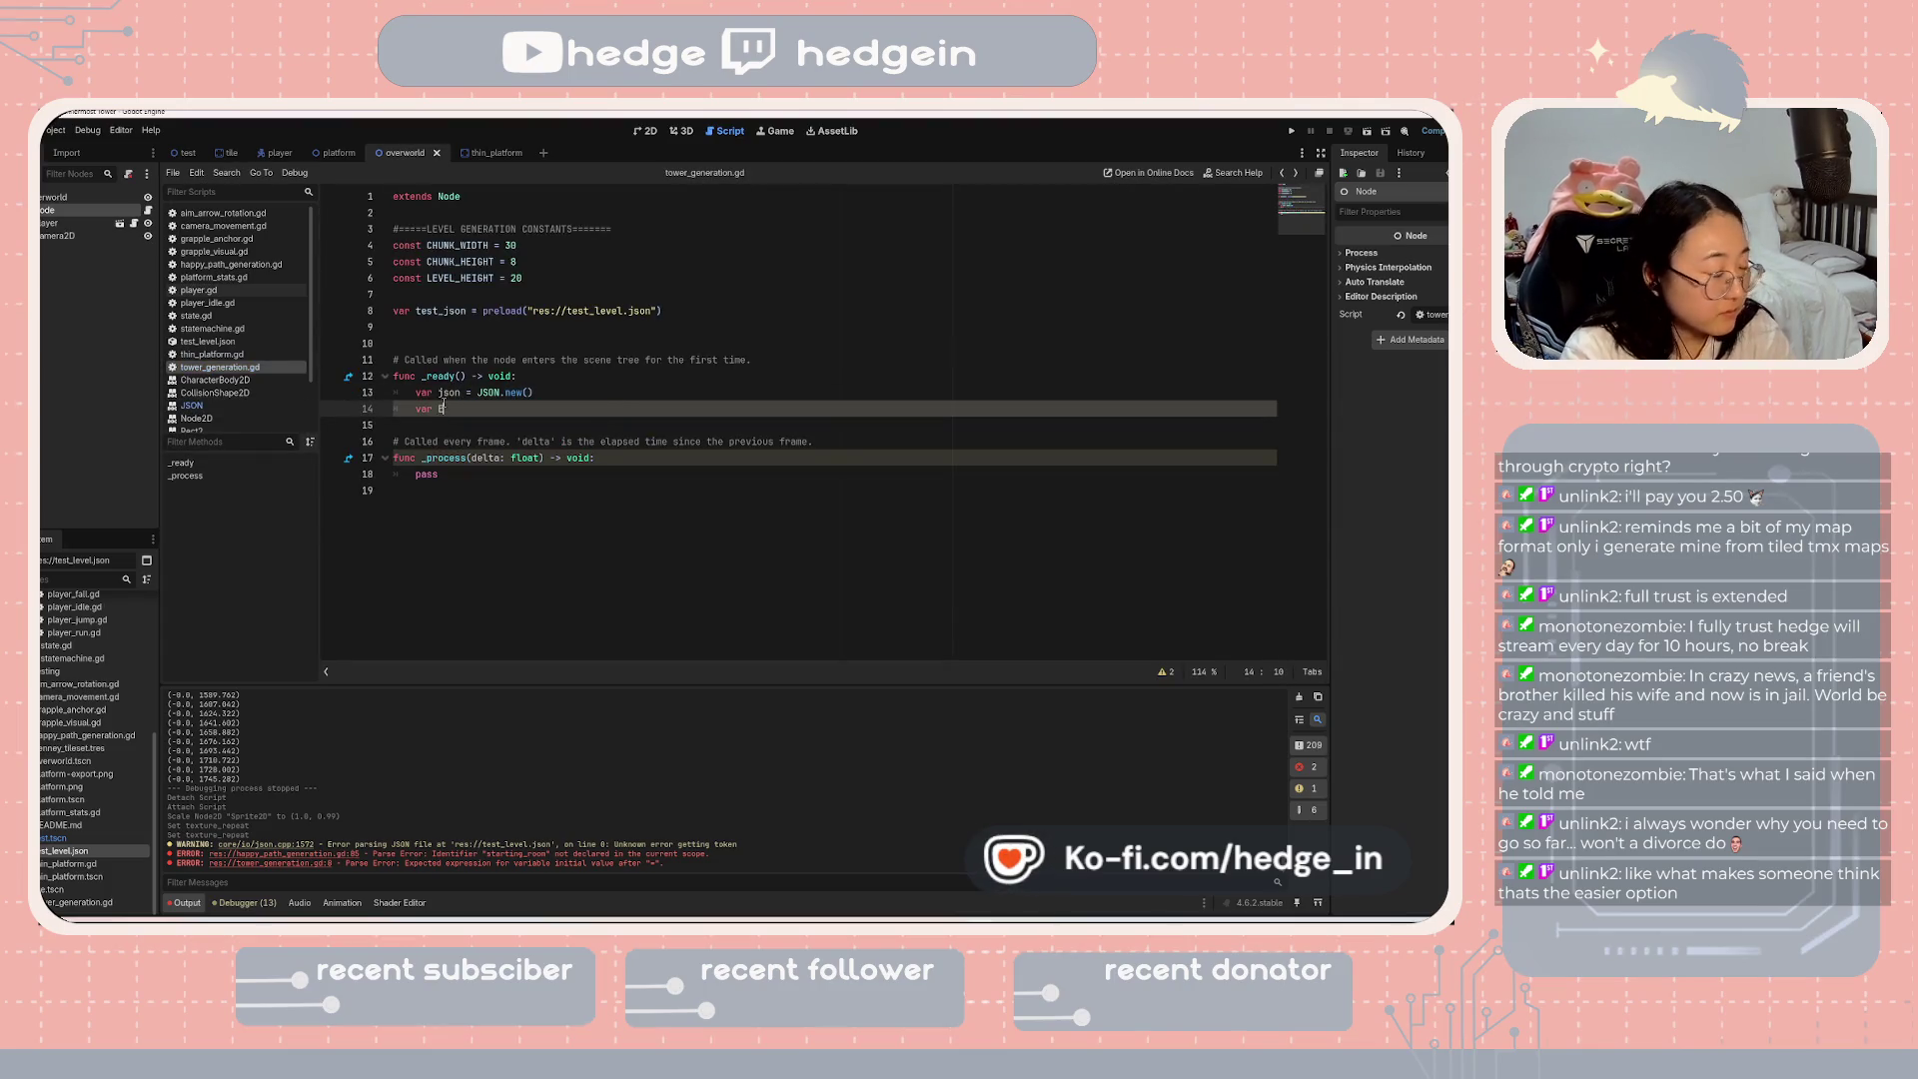
text(OK:)
key(Return)
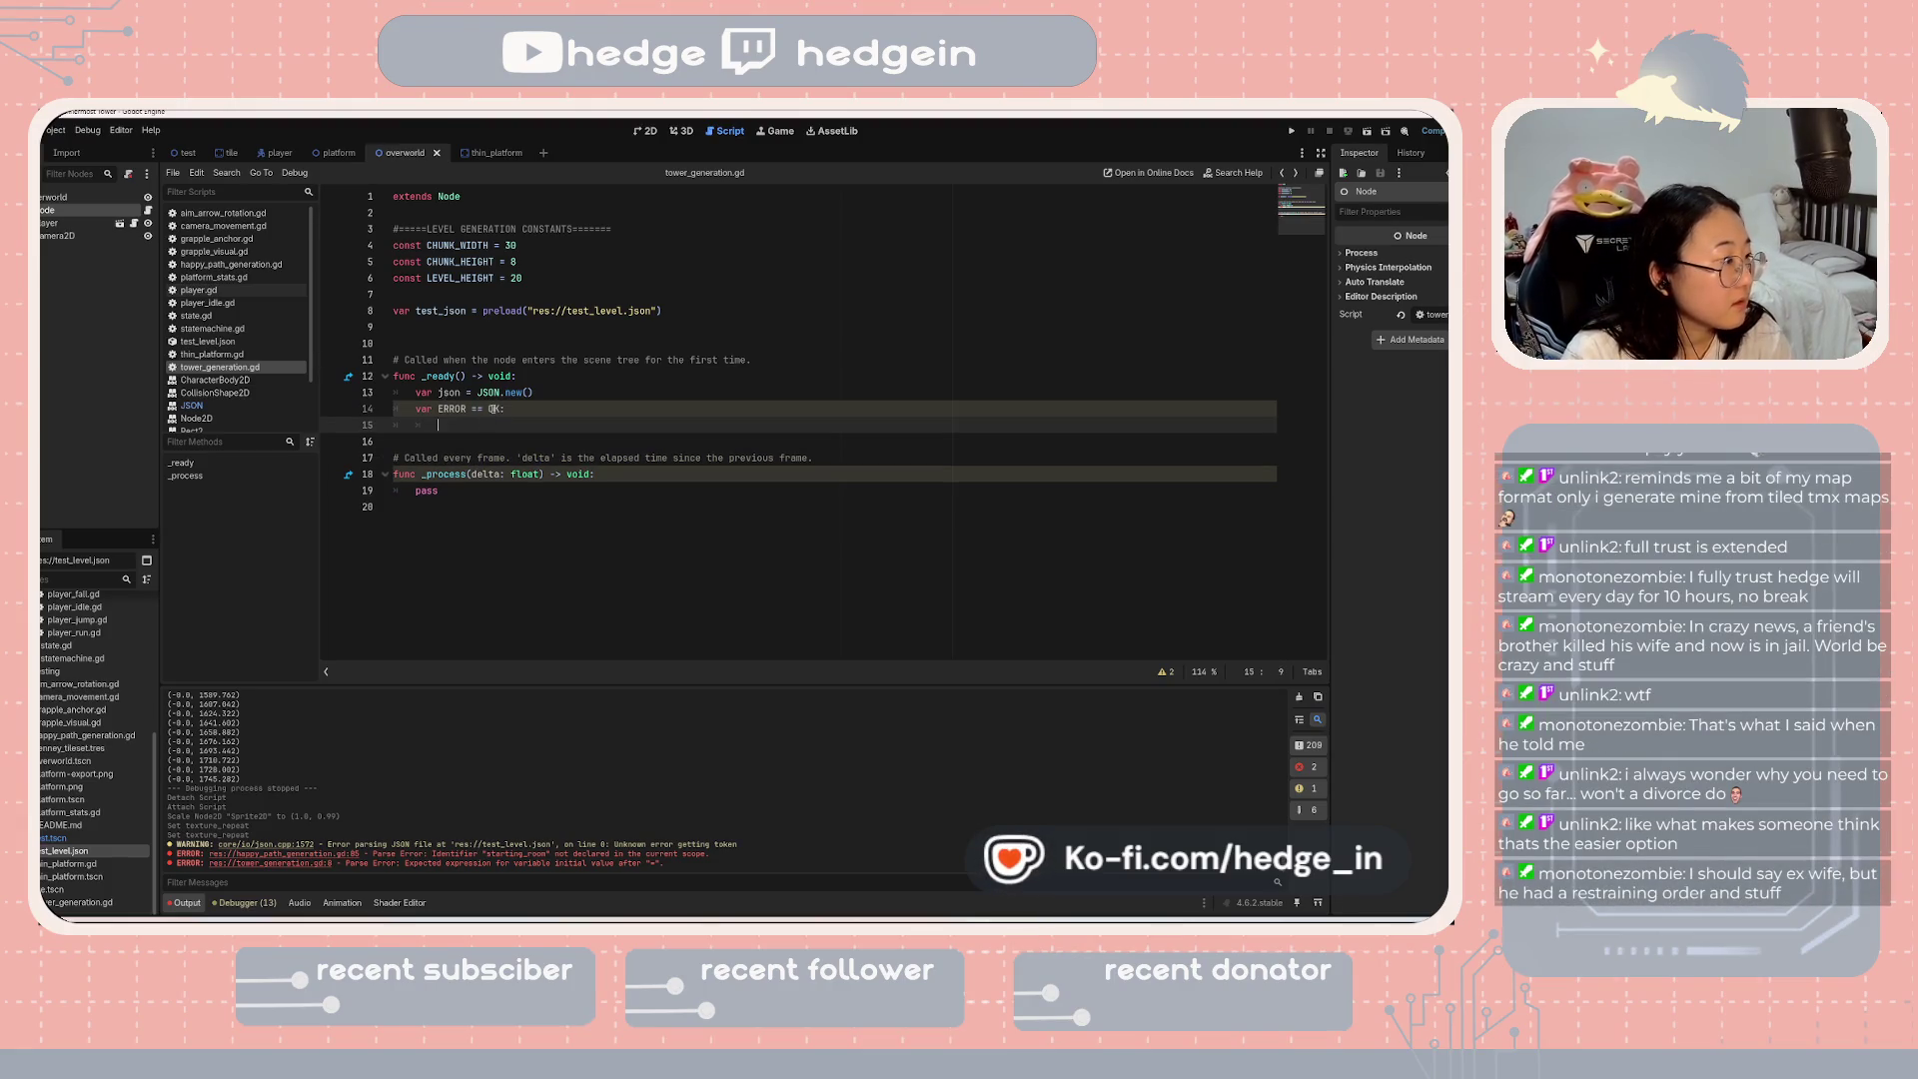
key(BackSpace)
key(BackSpace)
key(BackSpace)
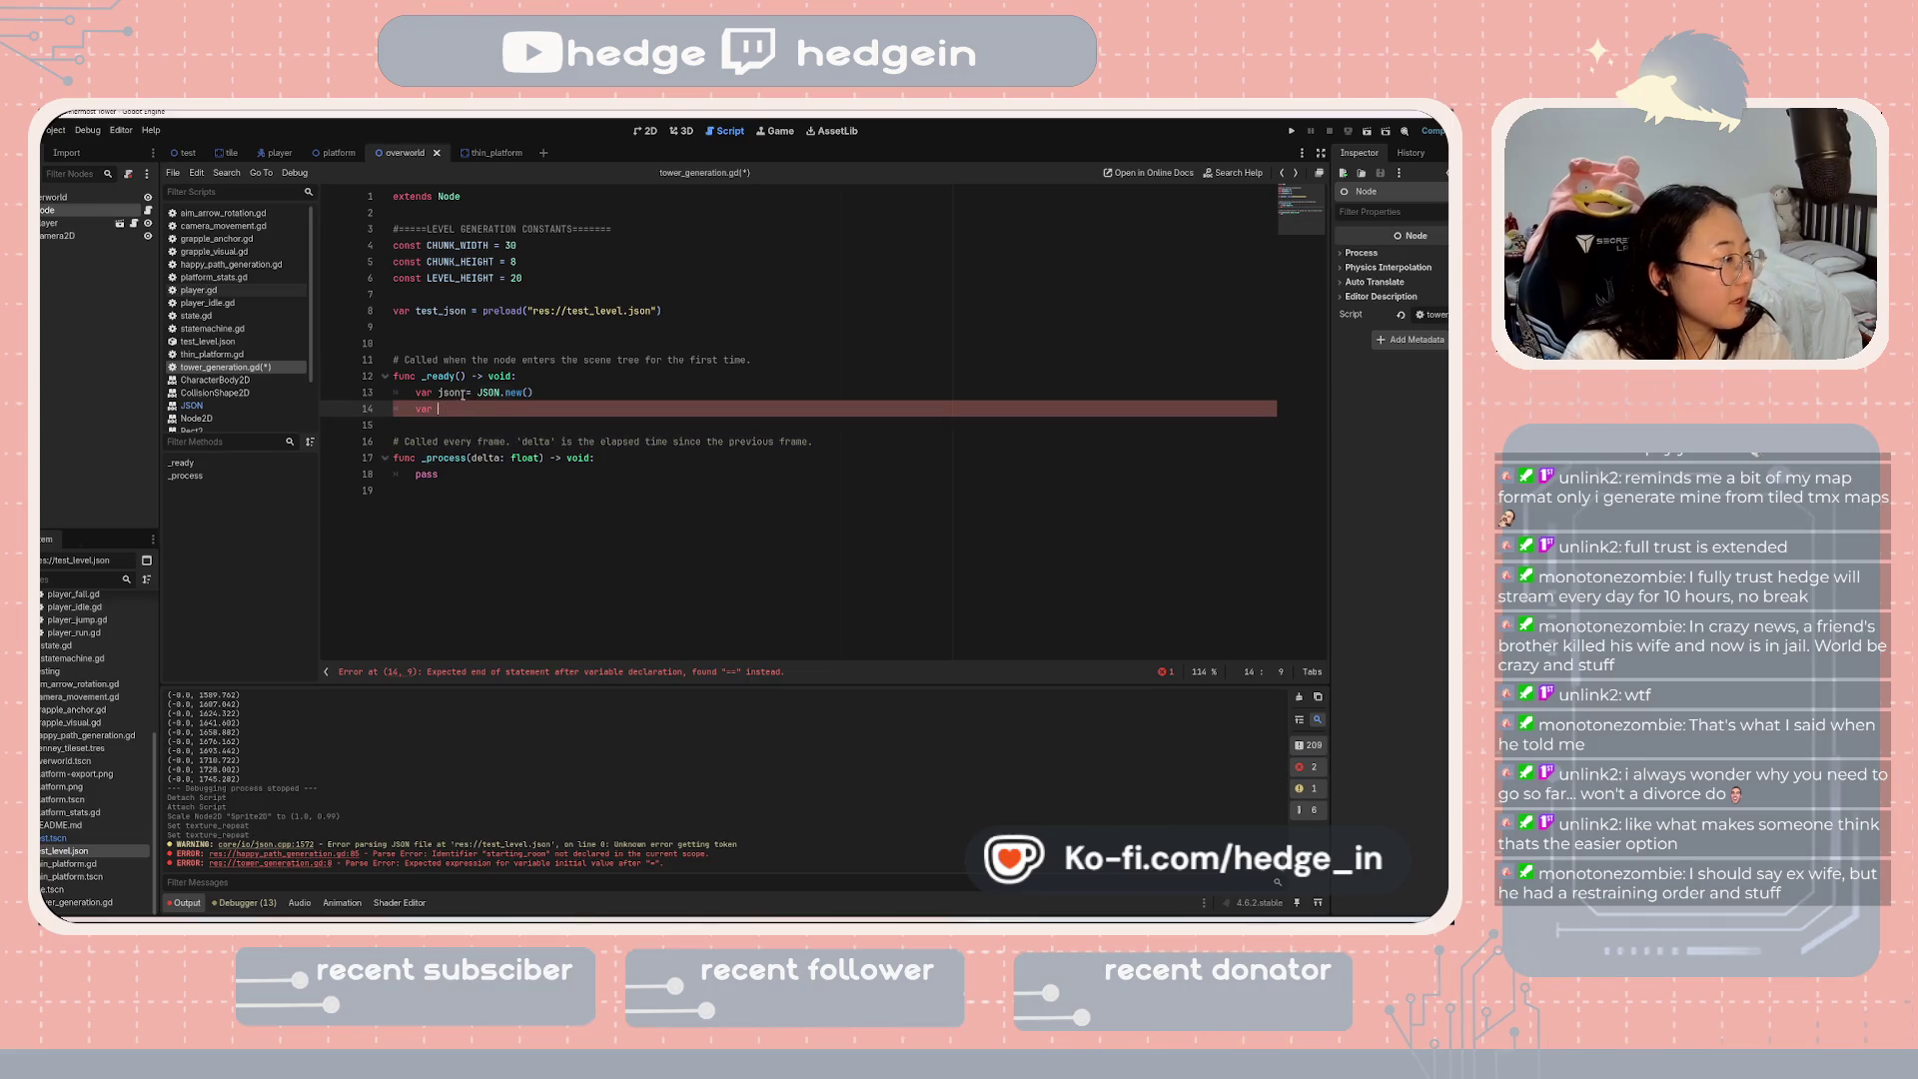
- Rewrite line 14 as 'error = json.parse(test_json)' and save the script
ctrl+click(490, 393)
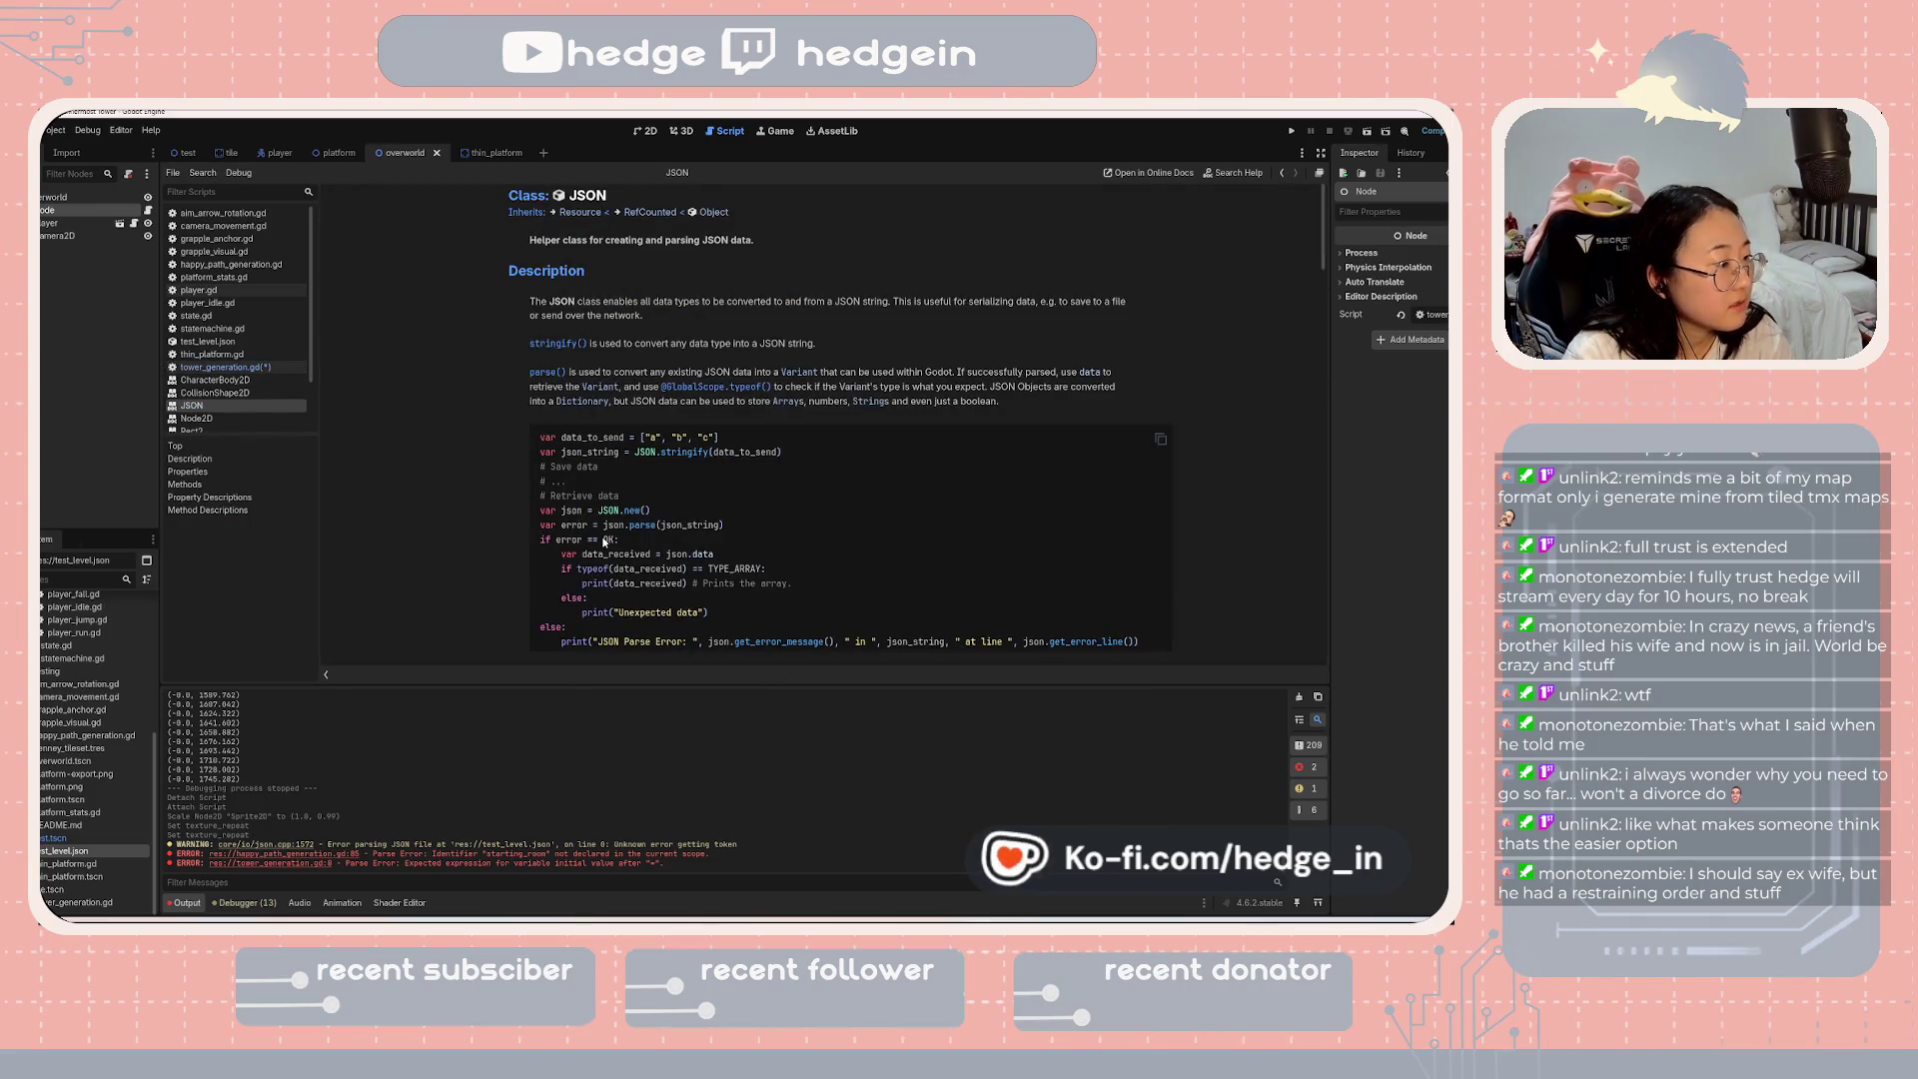
key(alt+Left)
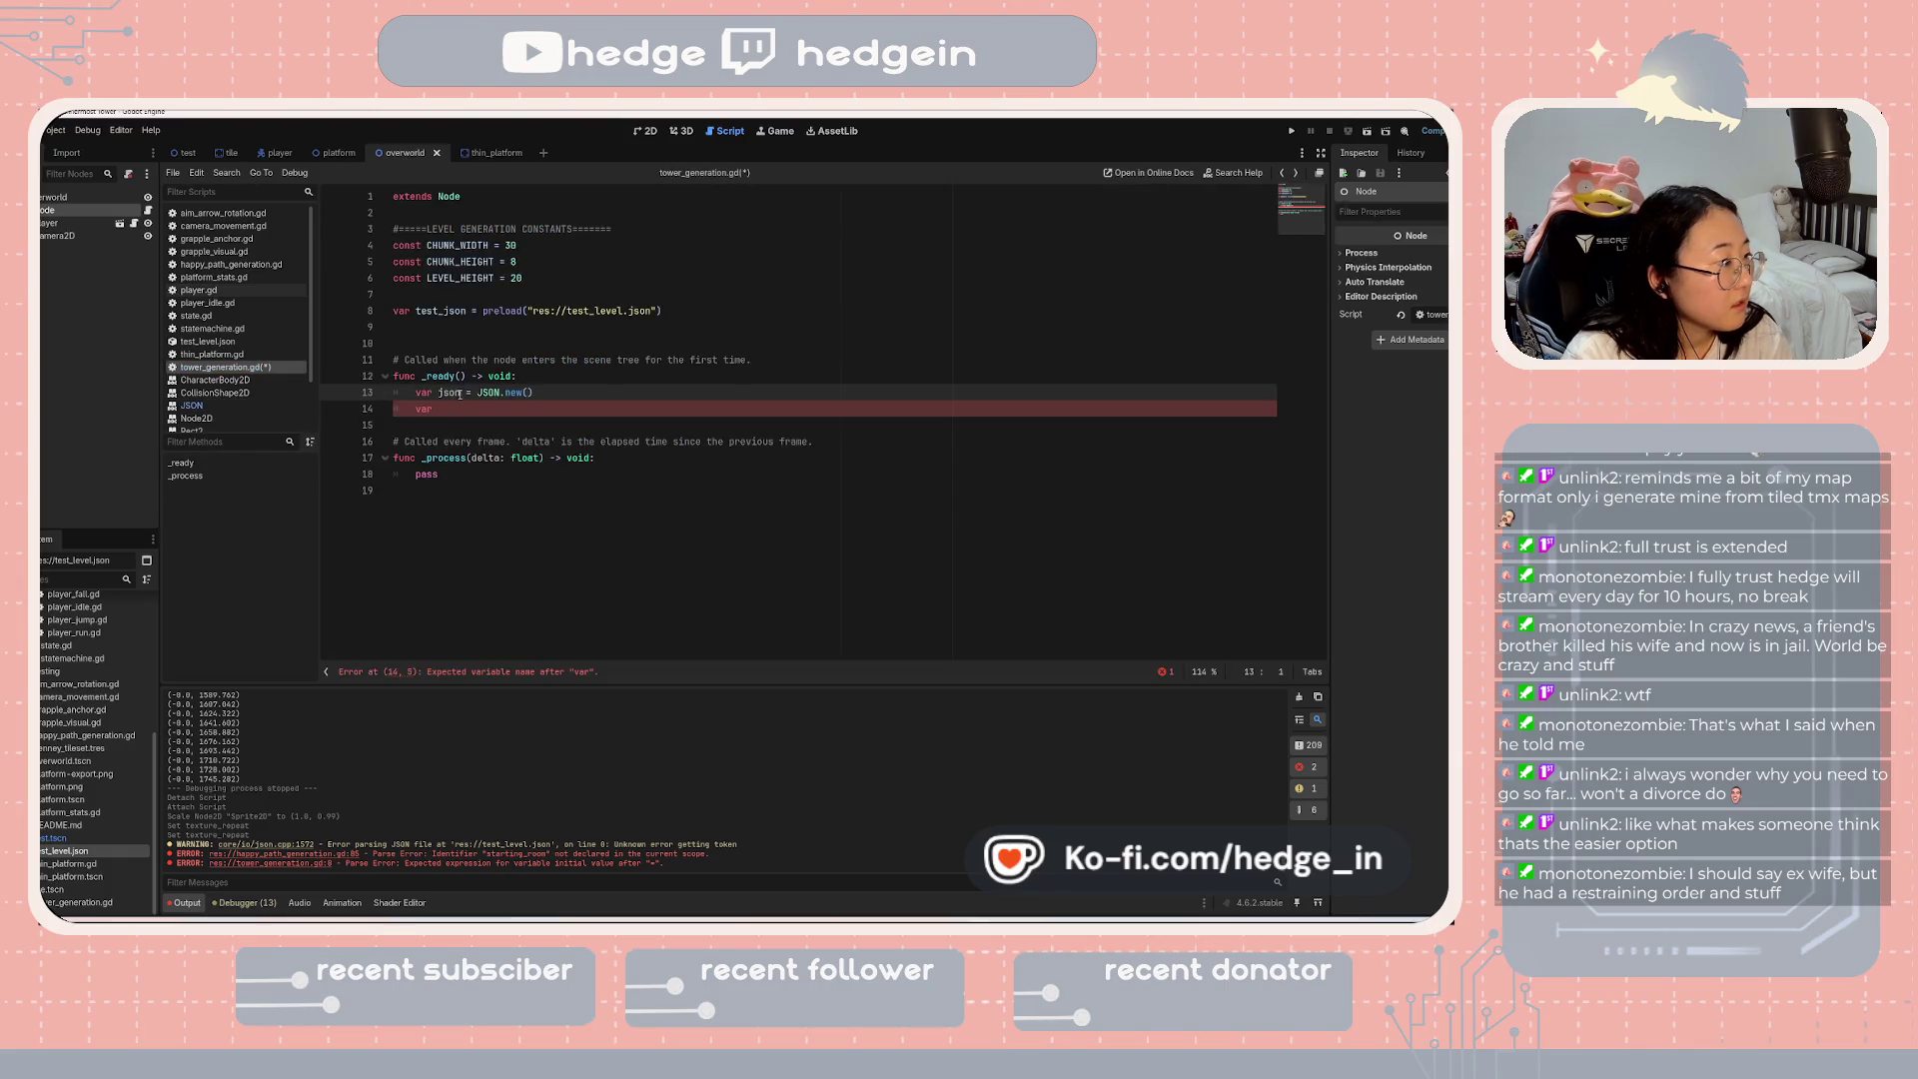
click(467, 408)
text(error = json.parse(test_json))
key(ctrl+s)
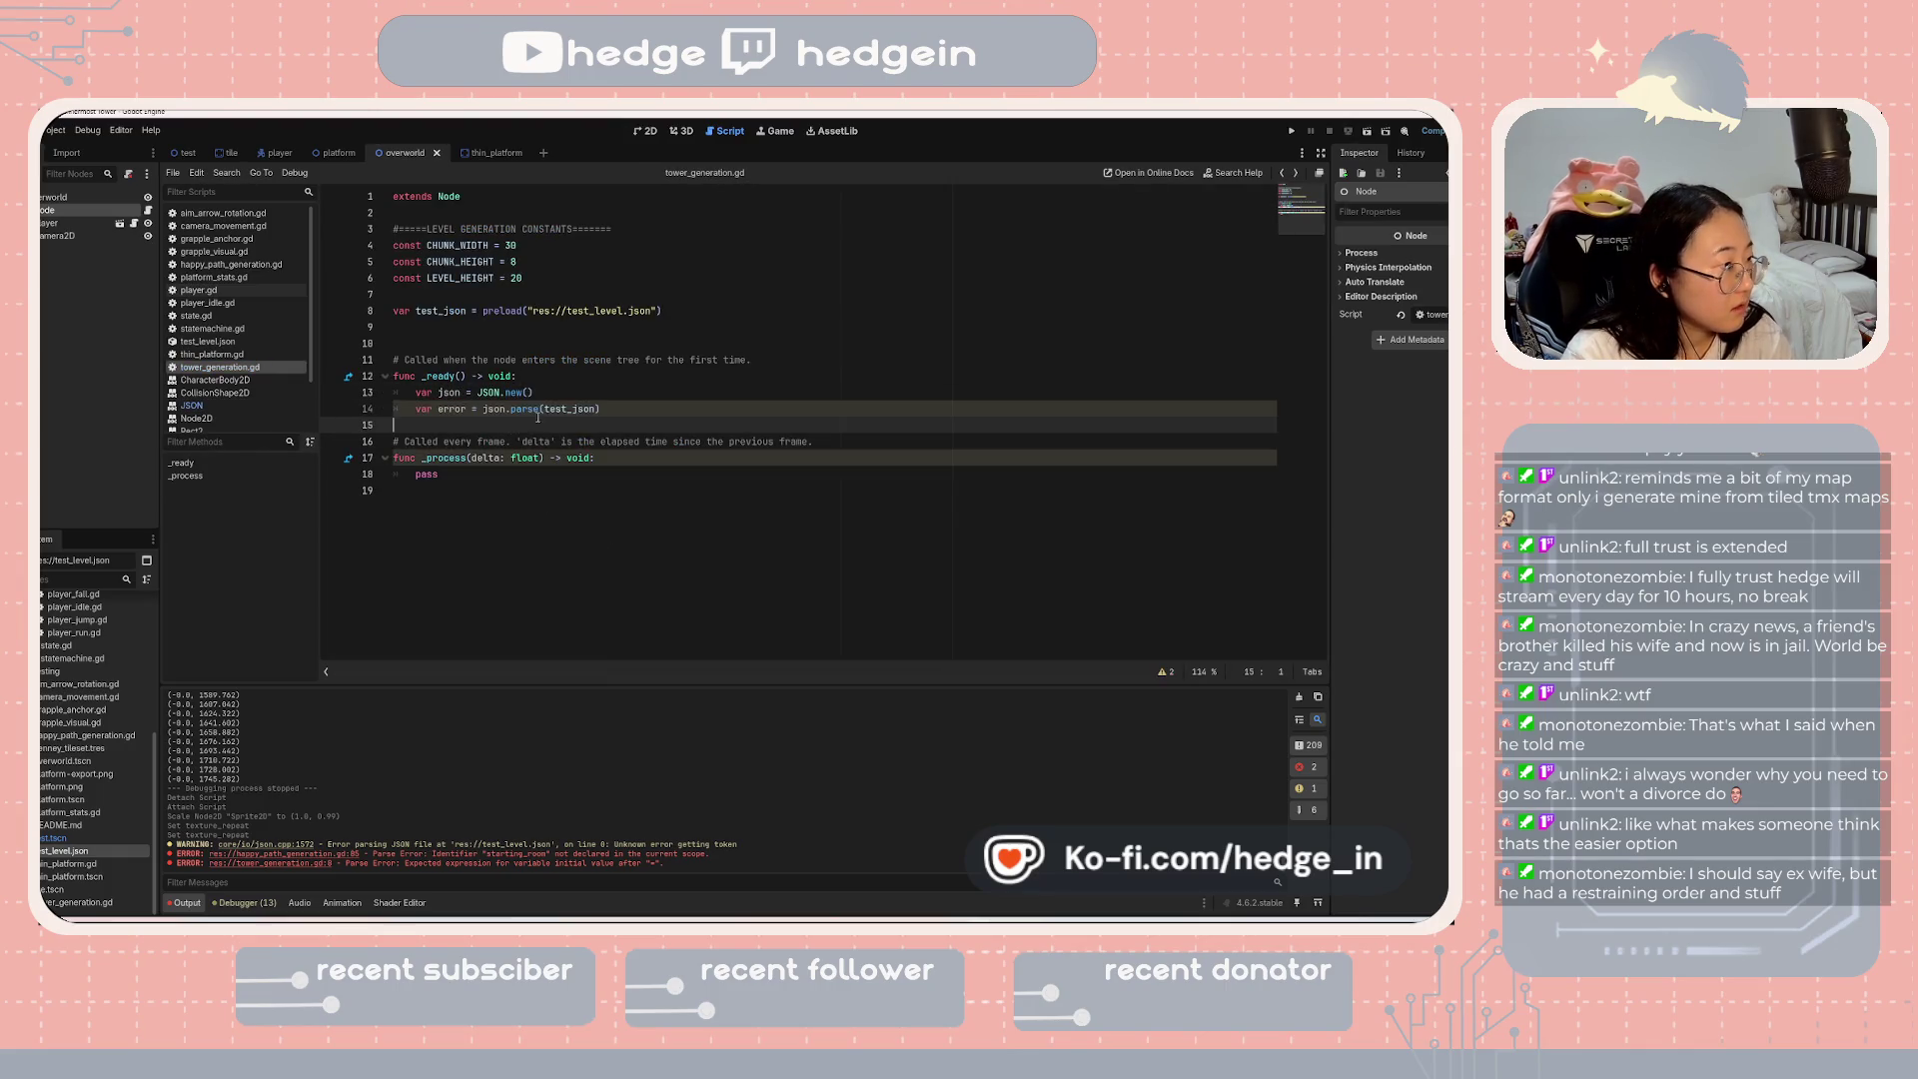
- Add 'if error == OK:' below the parse line and begin its body
key(Return)
text(if er)
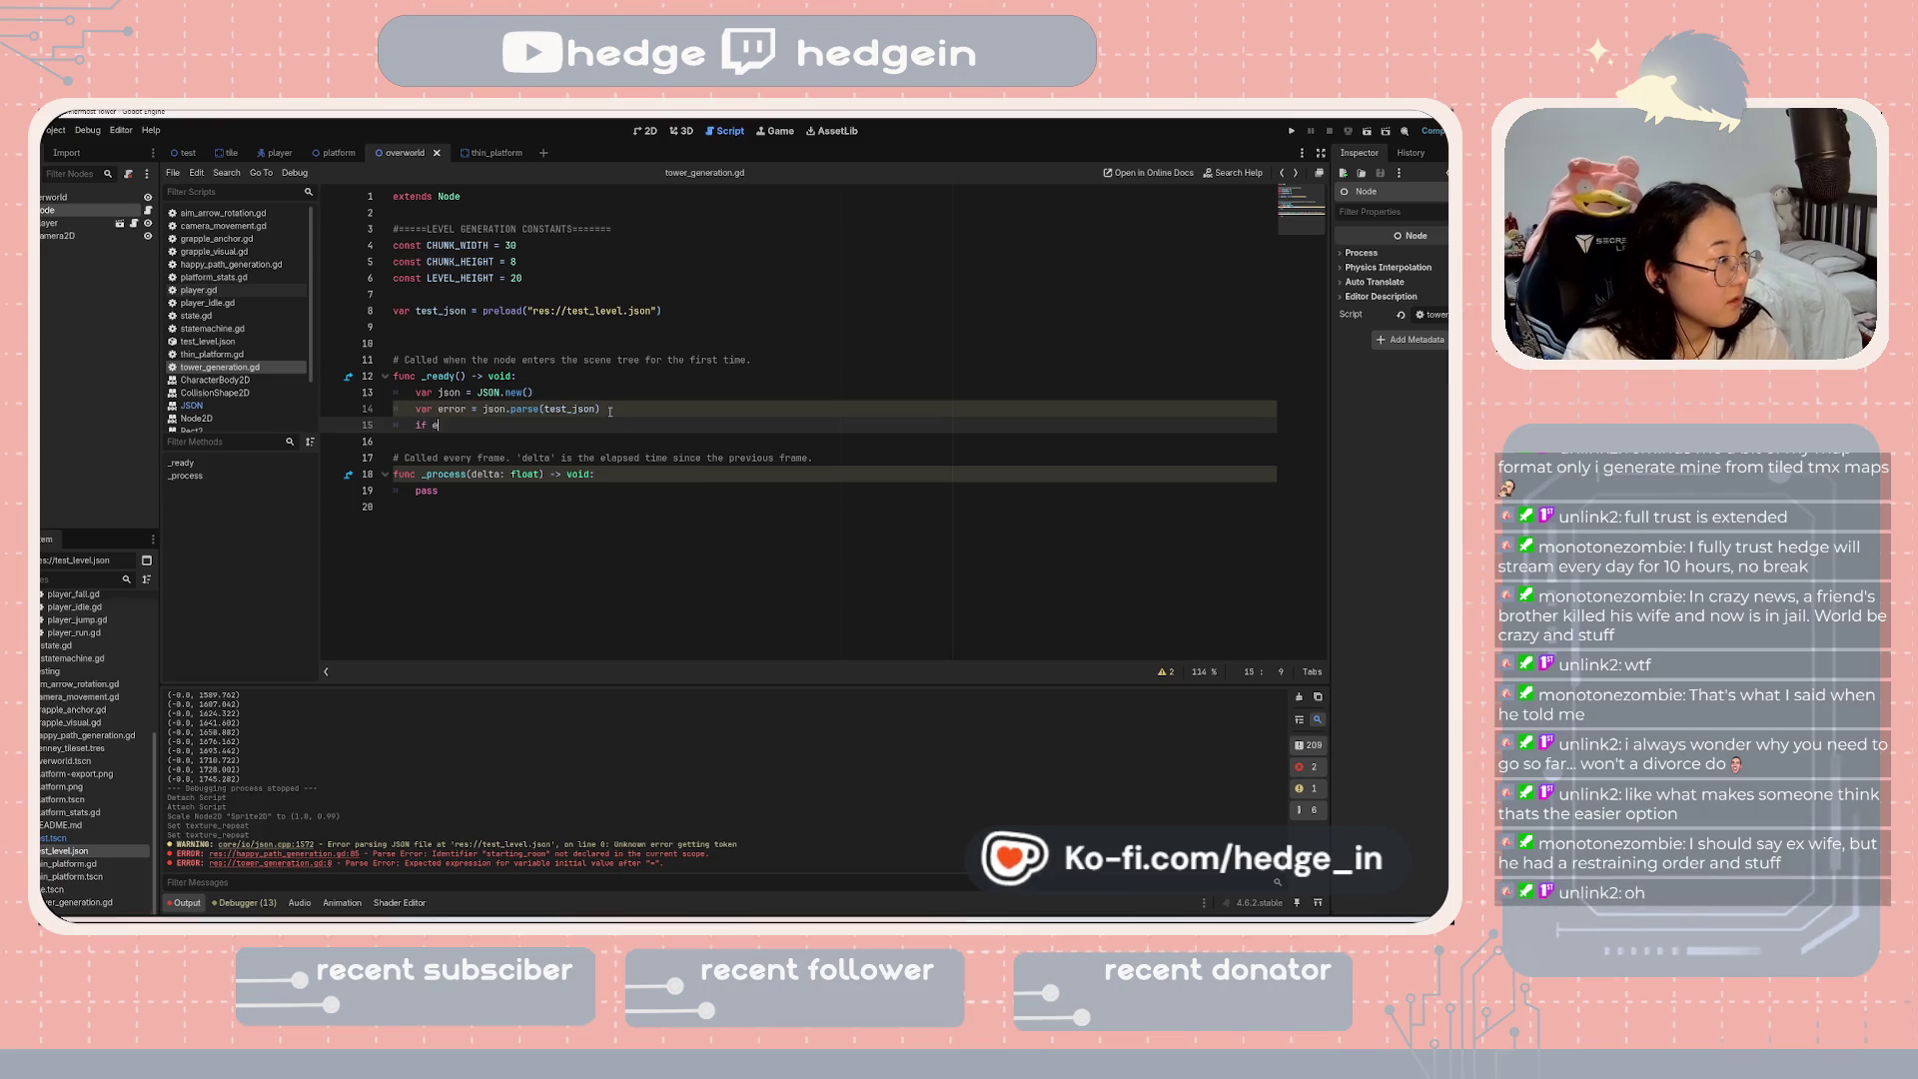
text(ror == OK:)
key(Return)
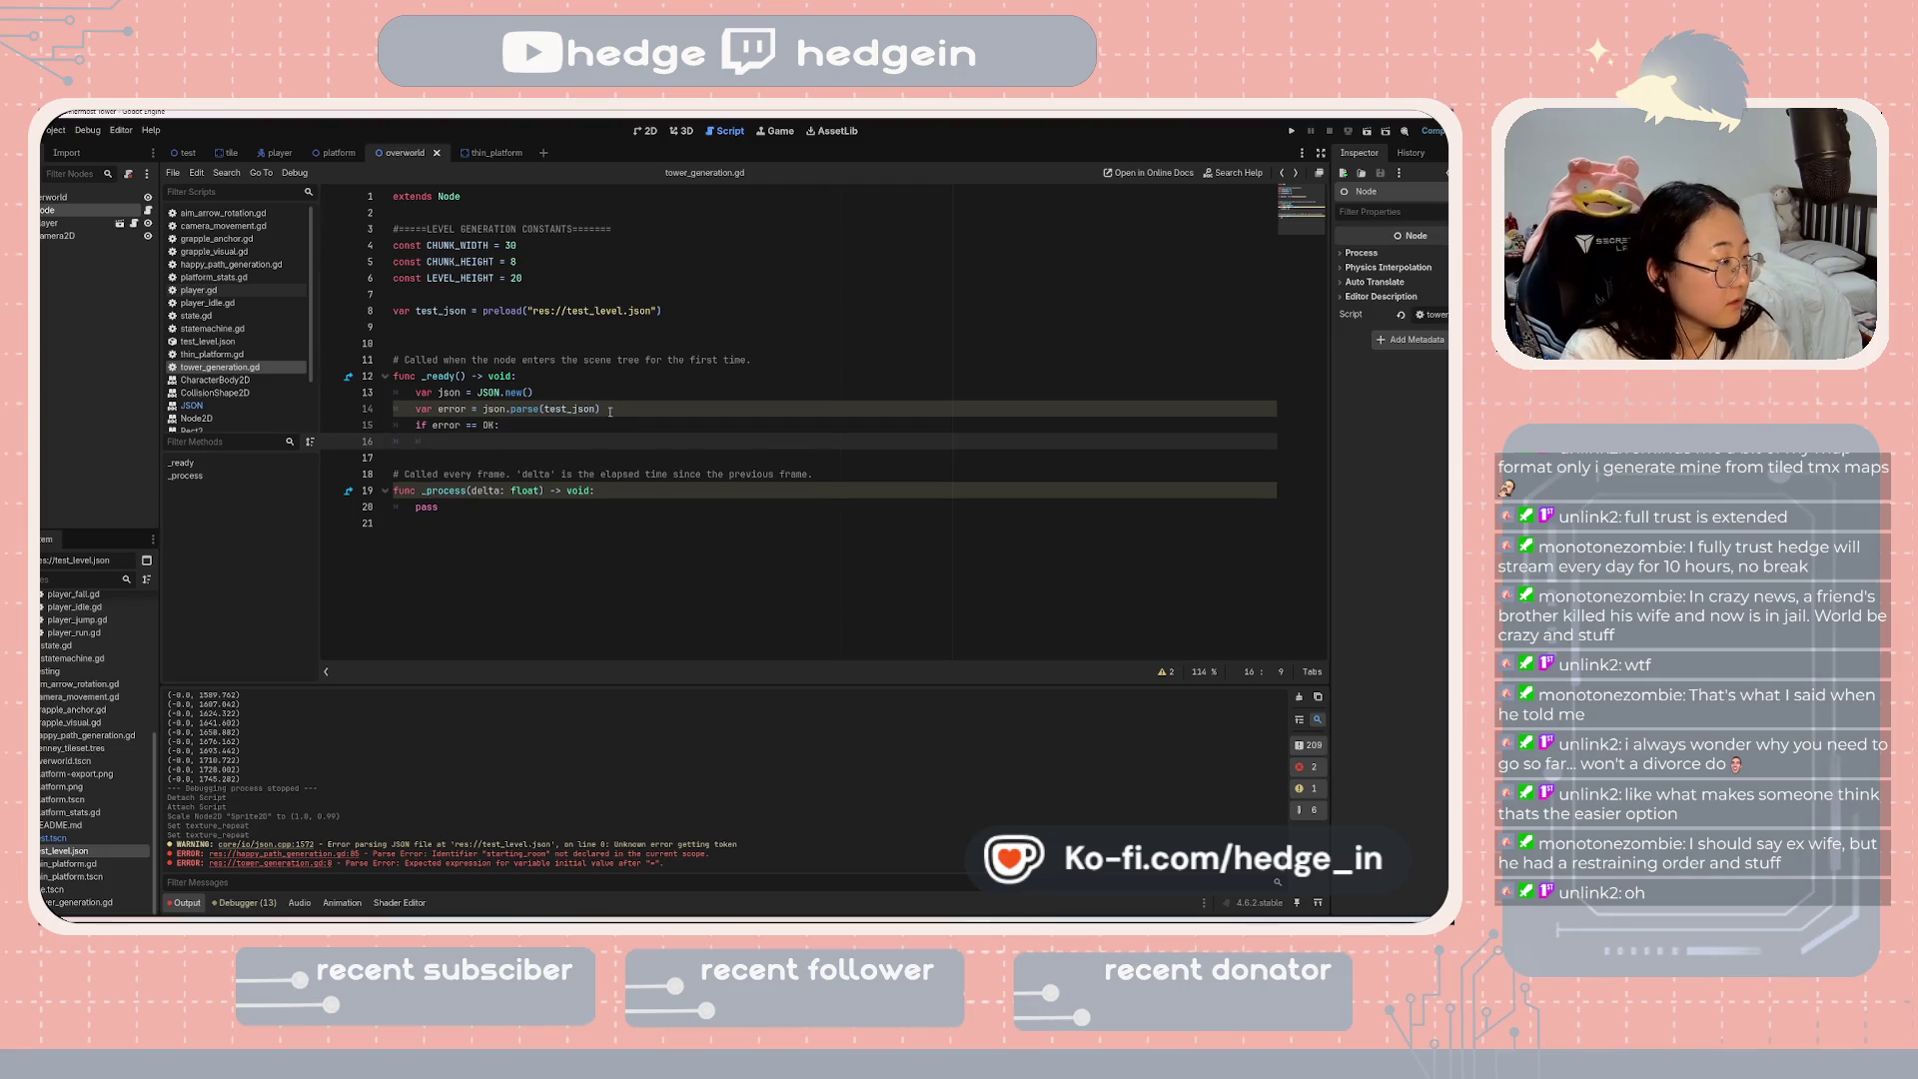
text(i)
- Recheck the JSON class reference and tidy the stray text on line 16
click(490, 392)
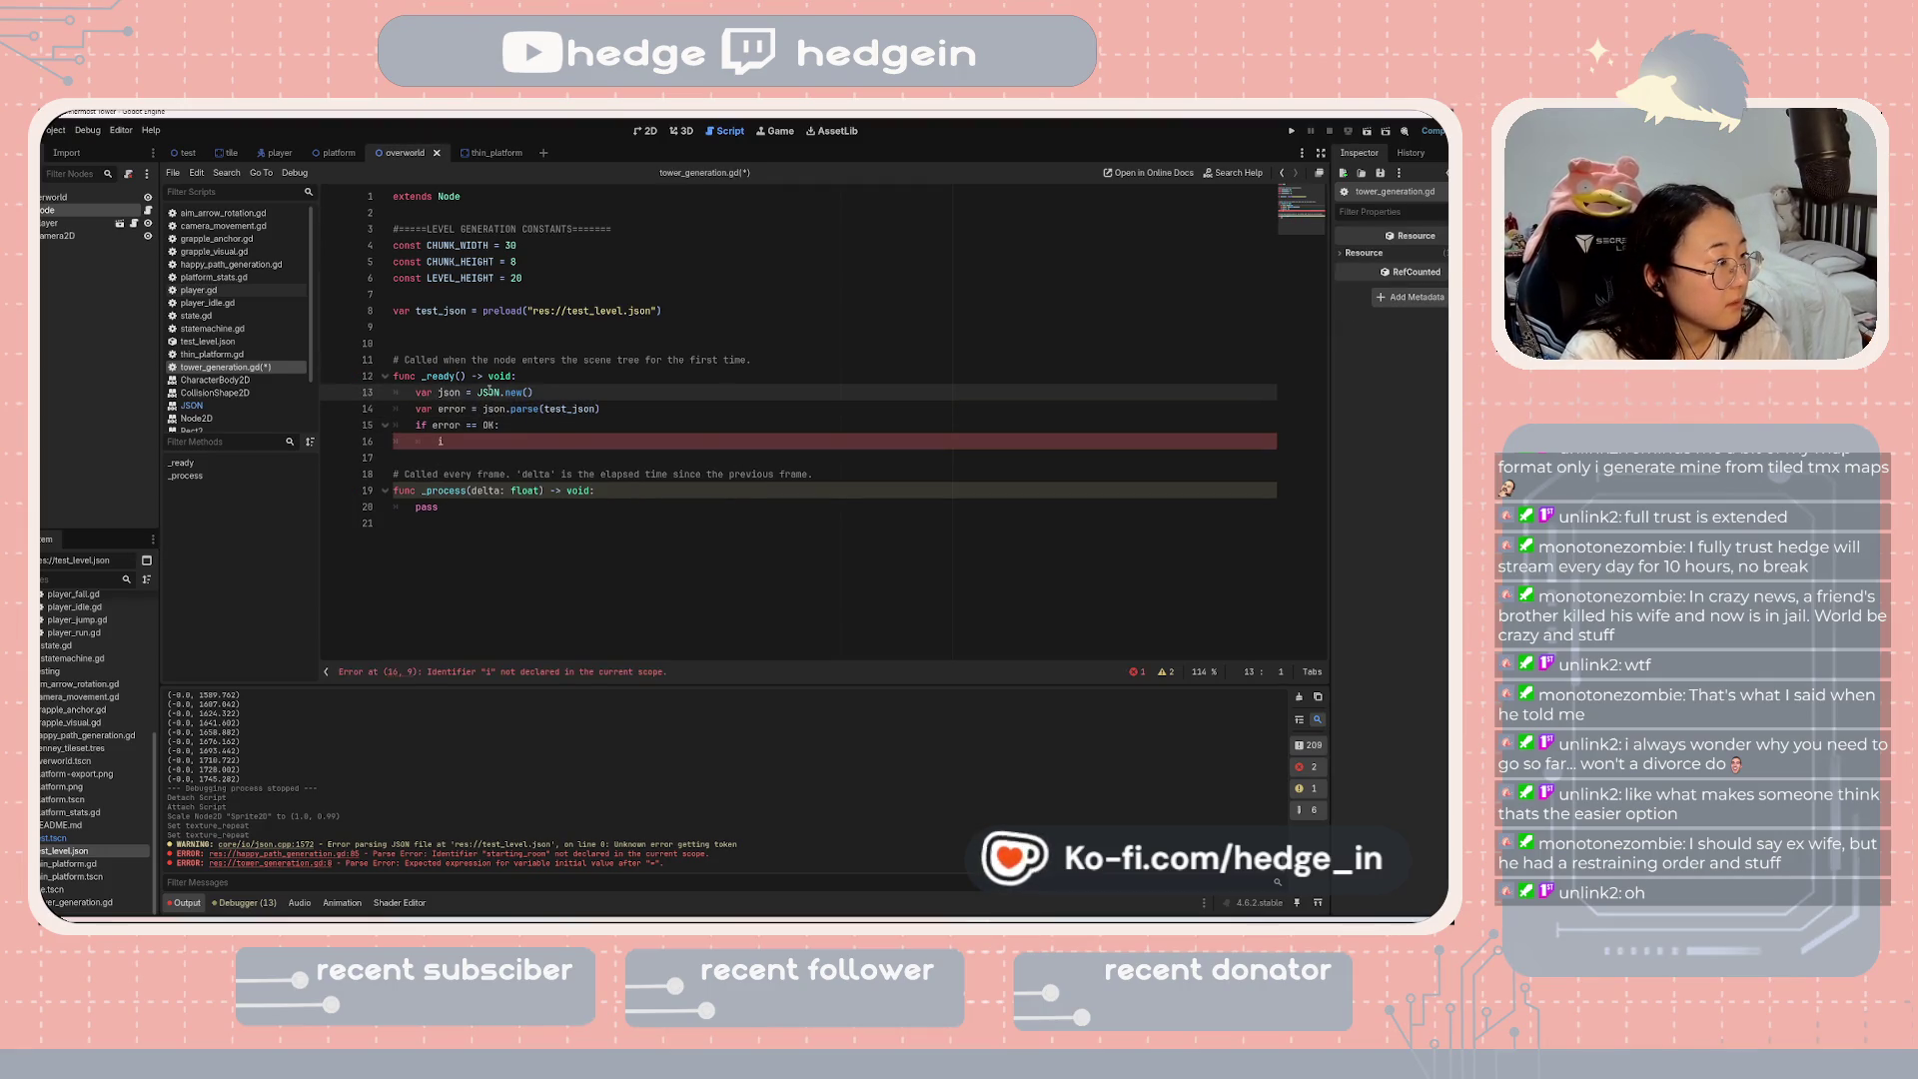
ctrl+click(490, 391)
scroll(614, 495, down, 2)
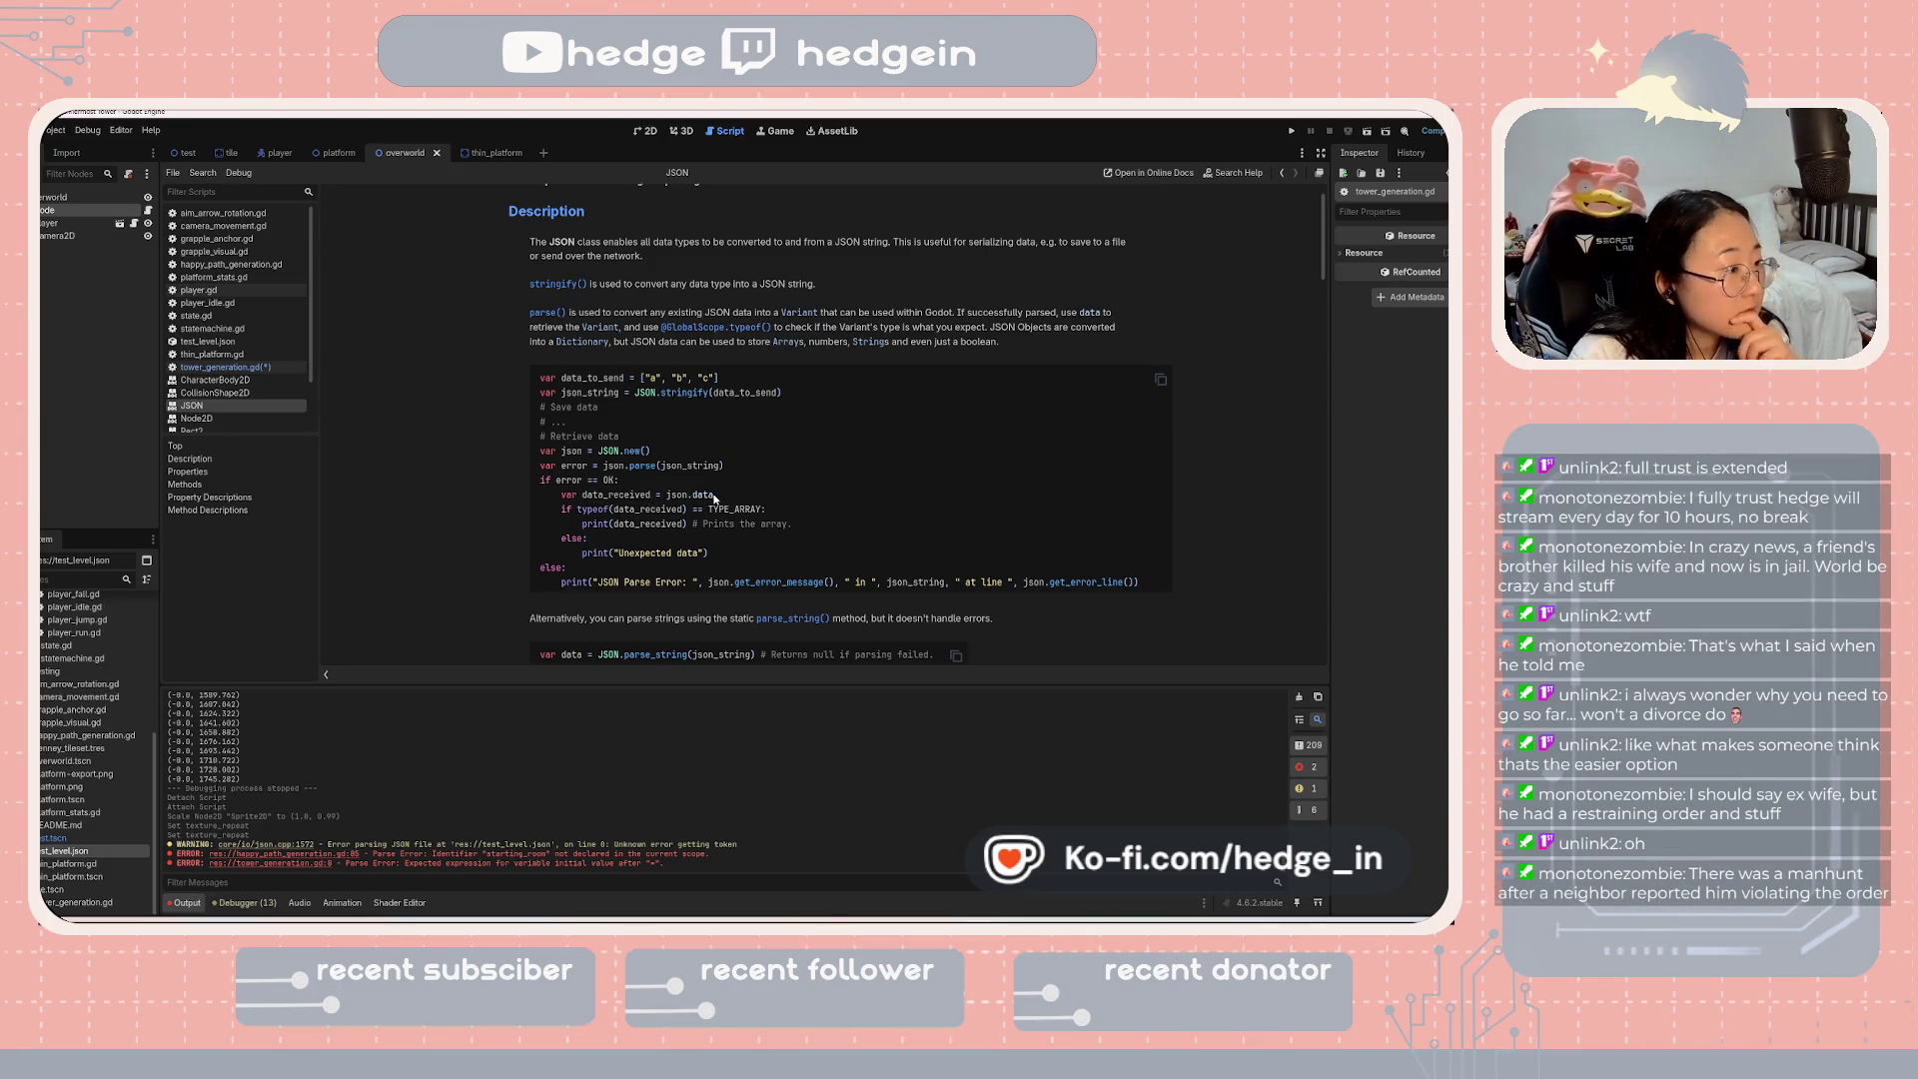
key(alt+Left)
click(484, 444)
key(BackSpace)
text(var)
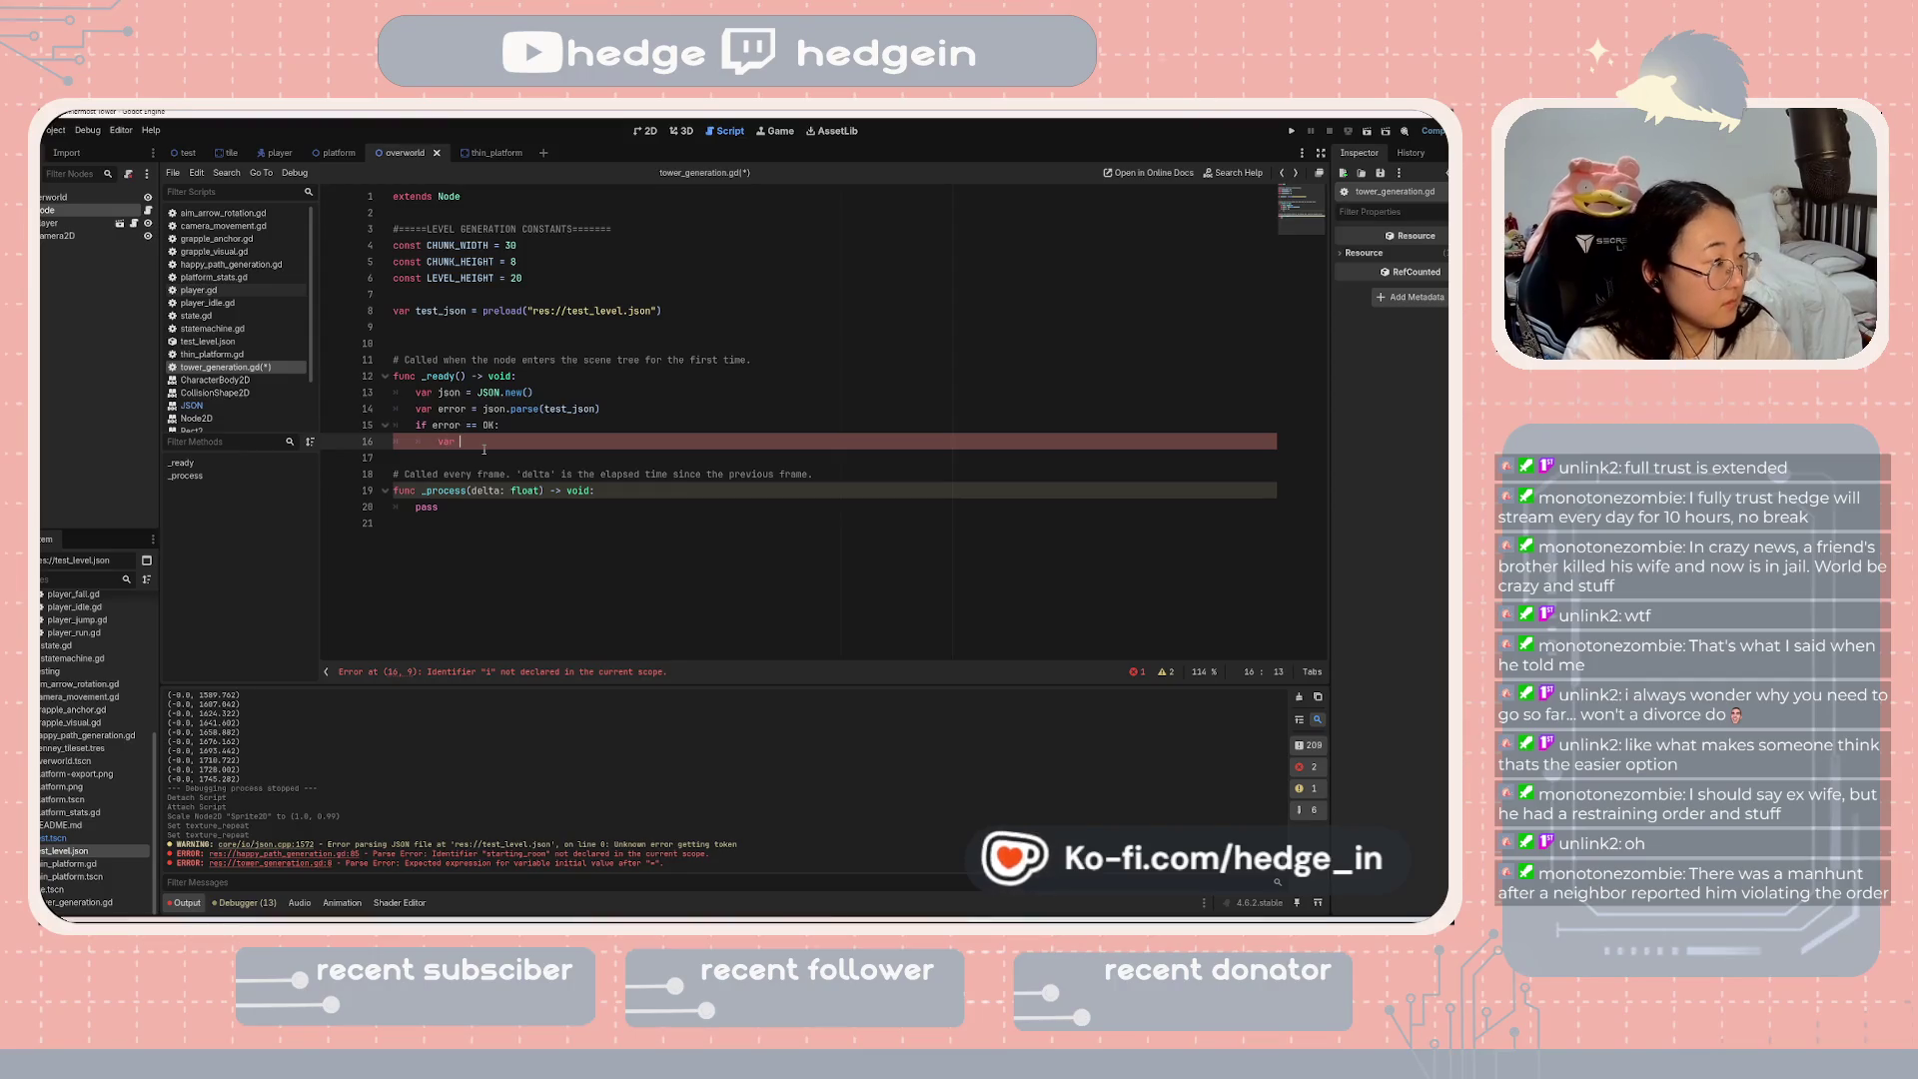
key(BackSpace)
key(BackSpace)
key(BackSpace)
click(466, 325)
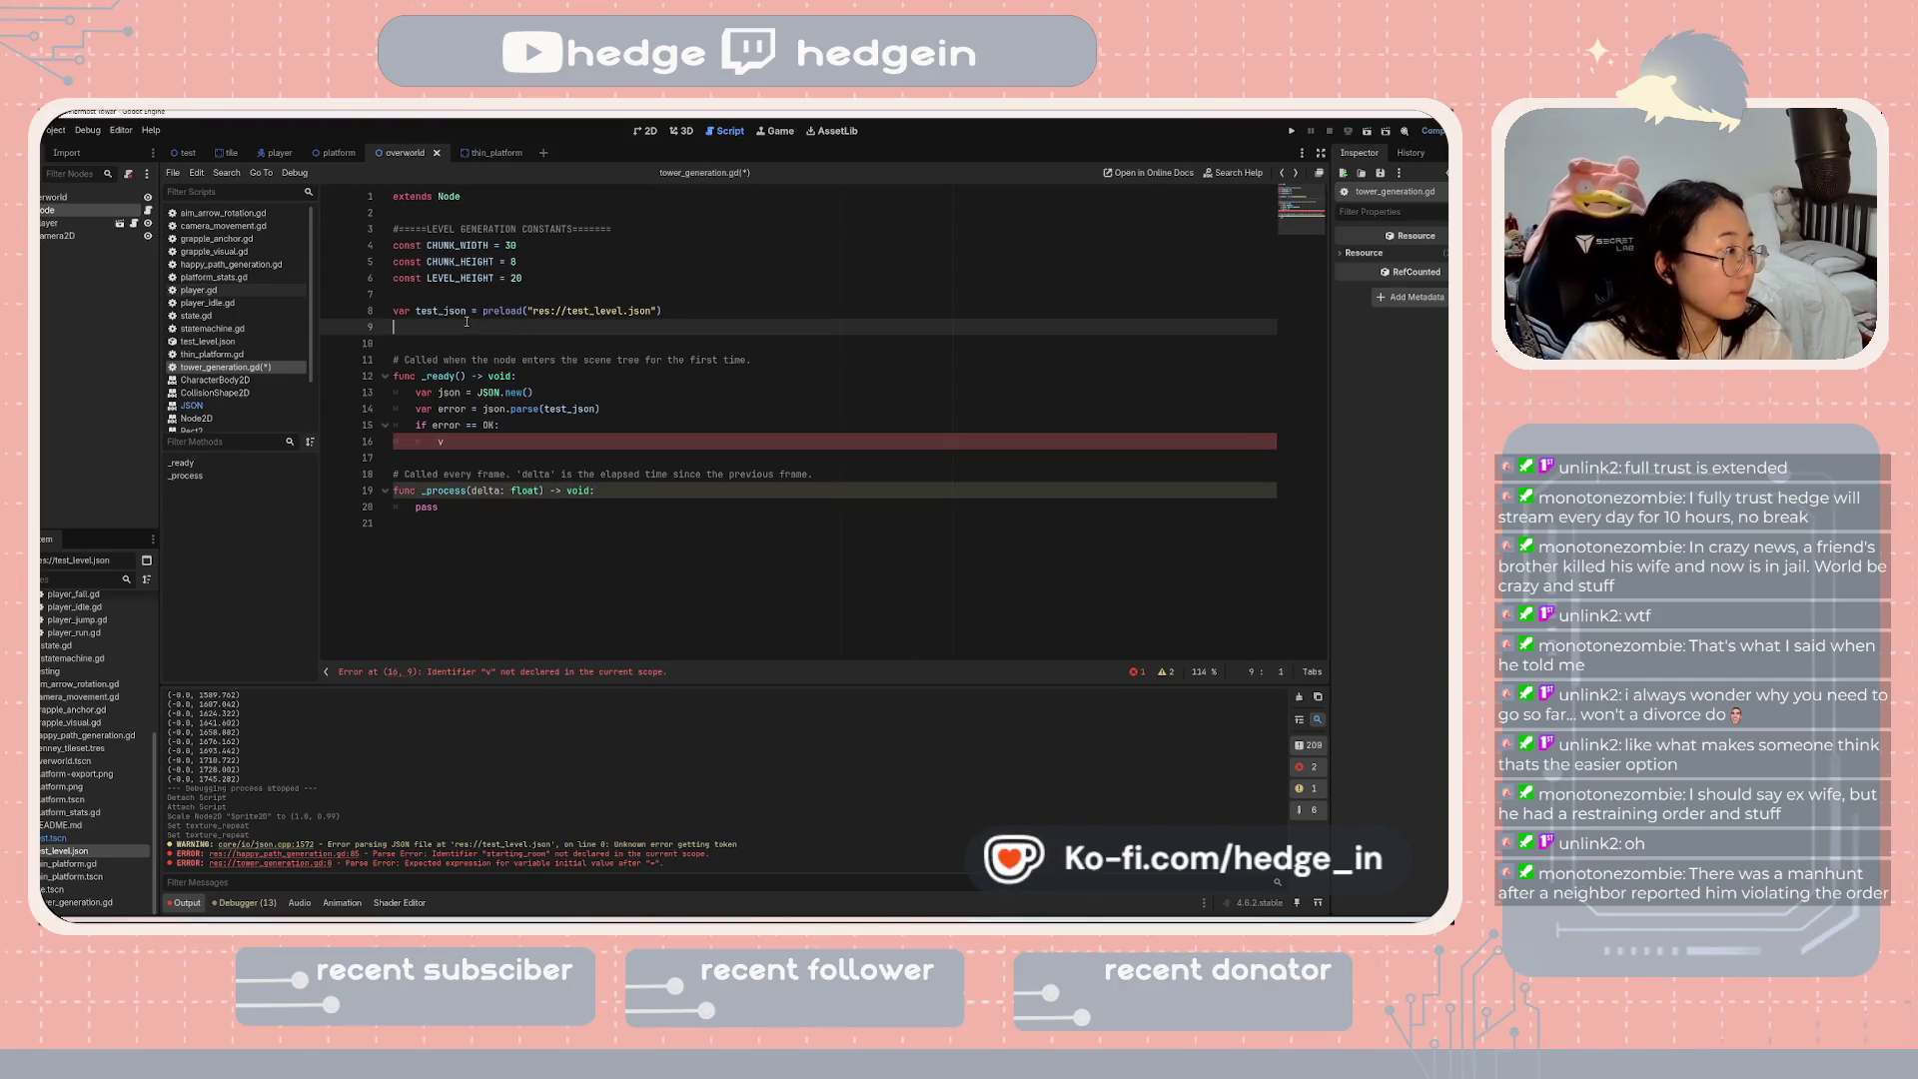
key(Return)
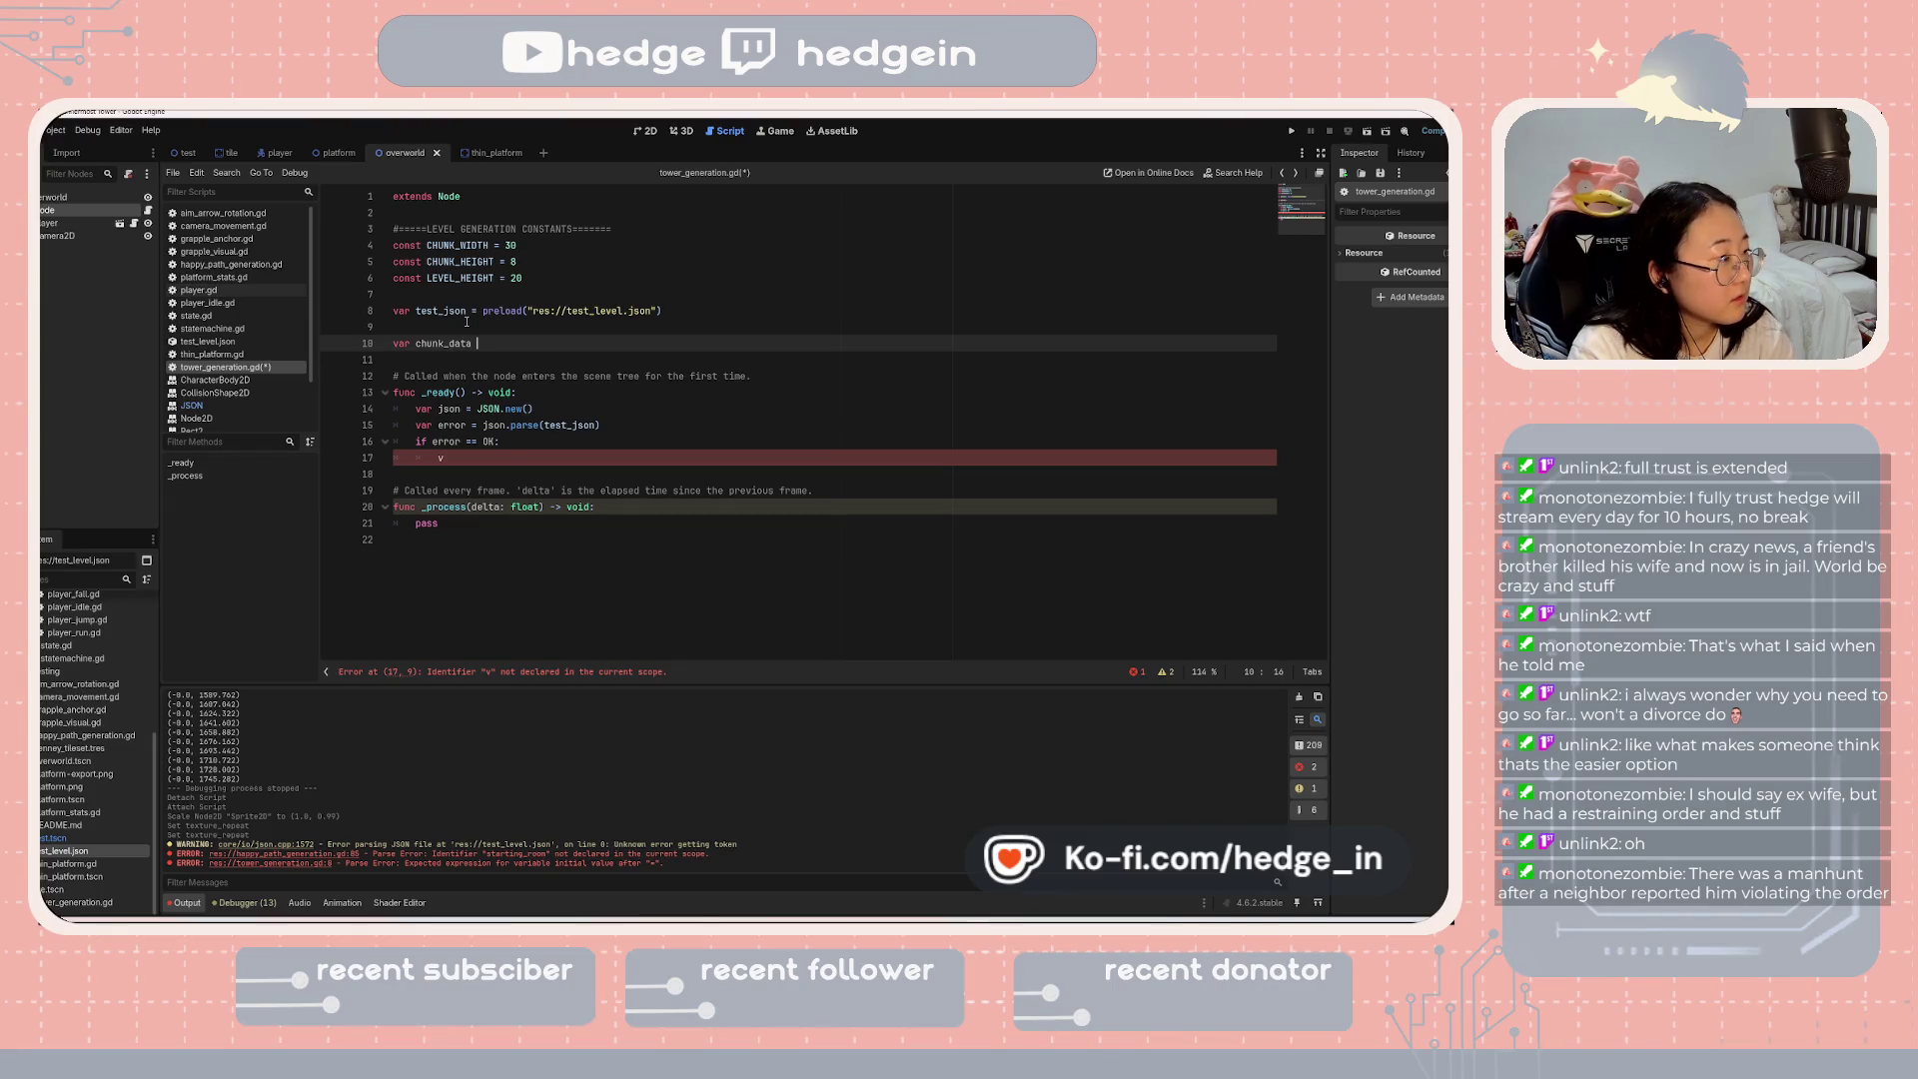
key(BackSpace)
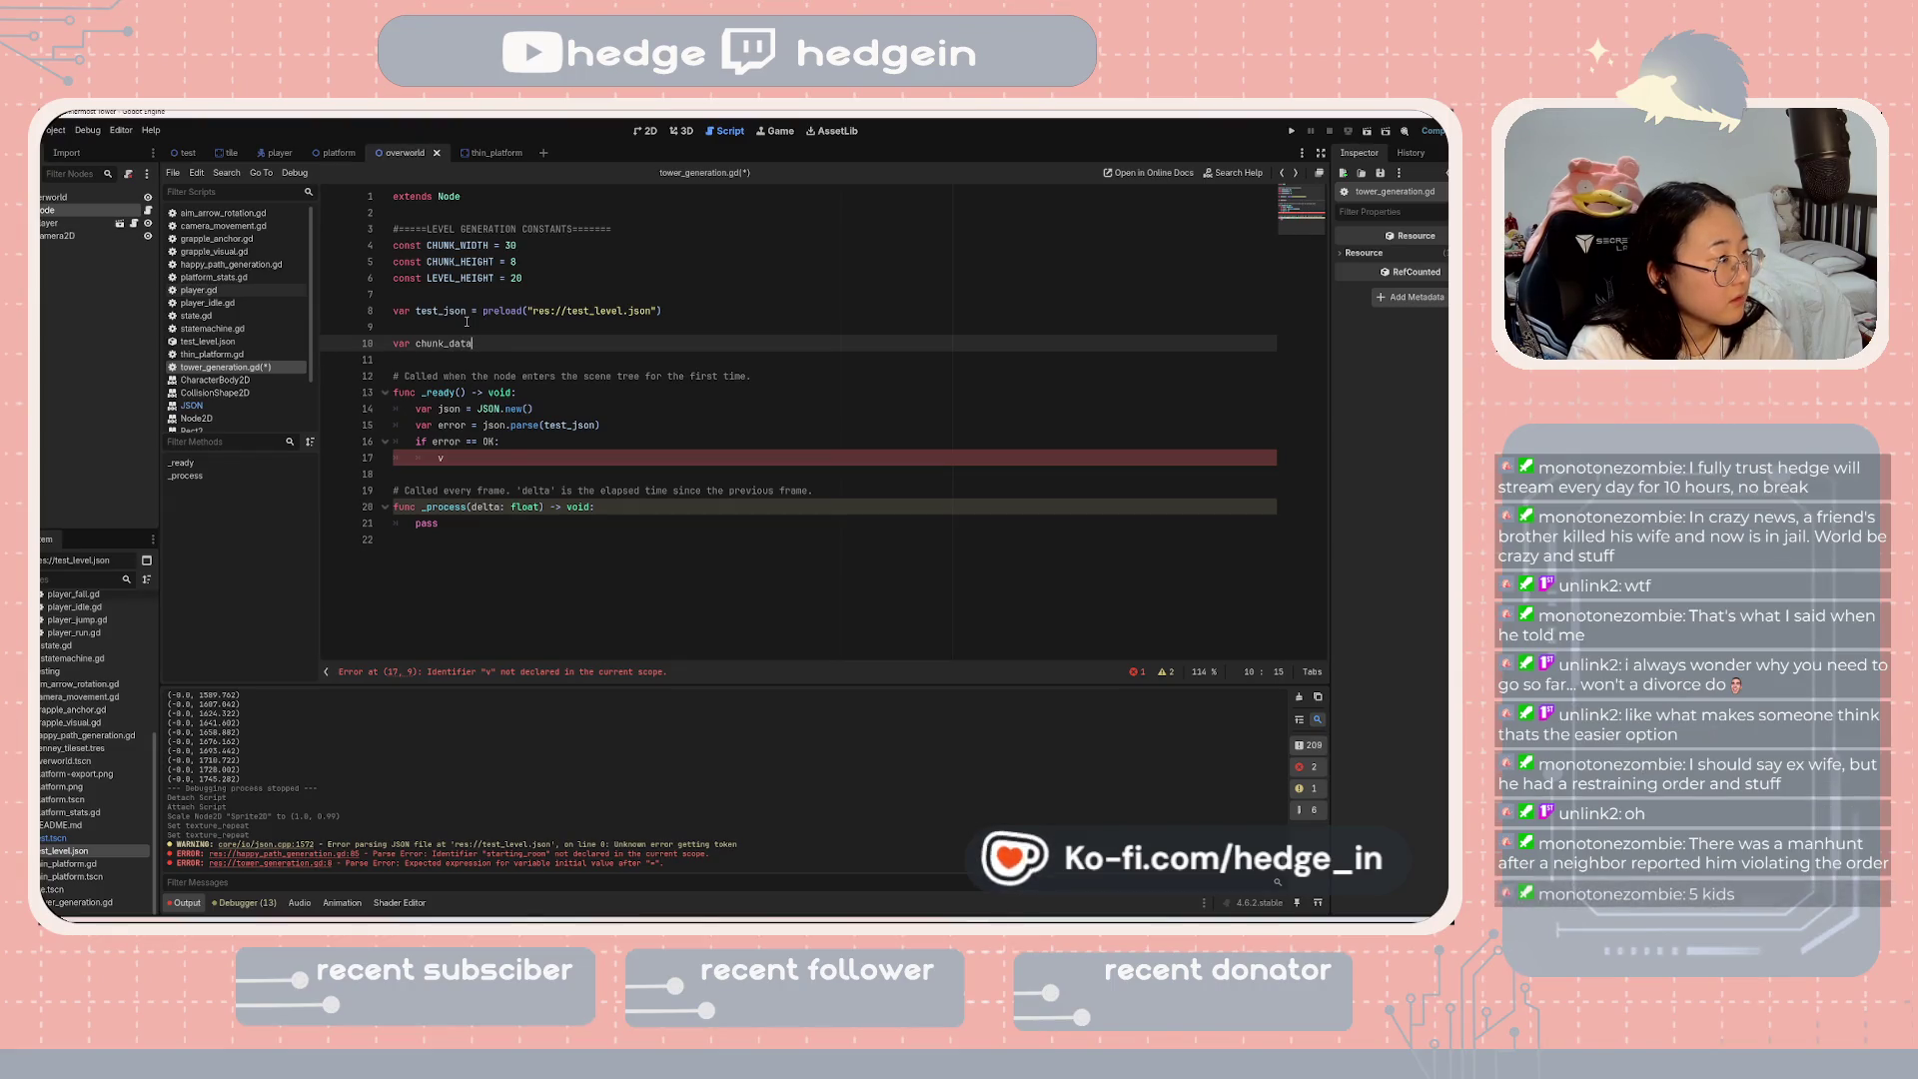
click(493, 460)
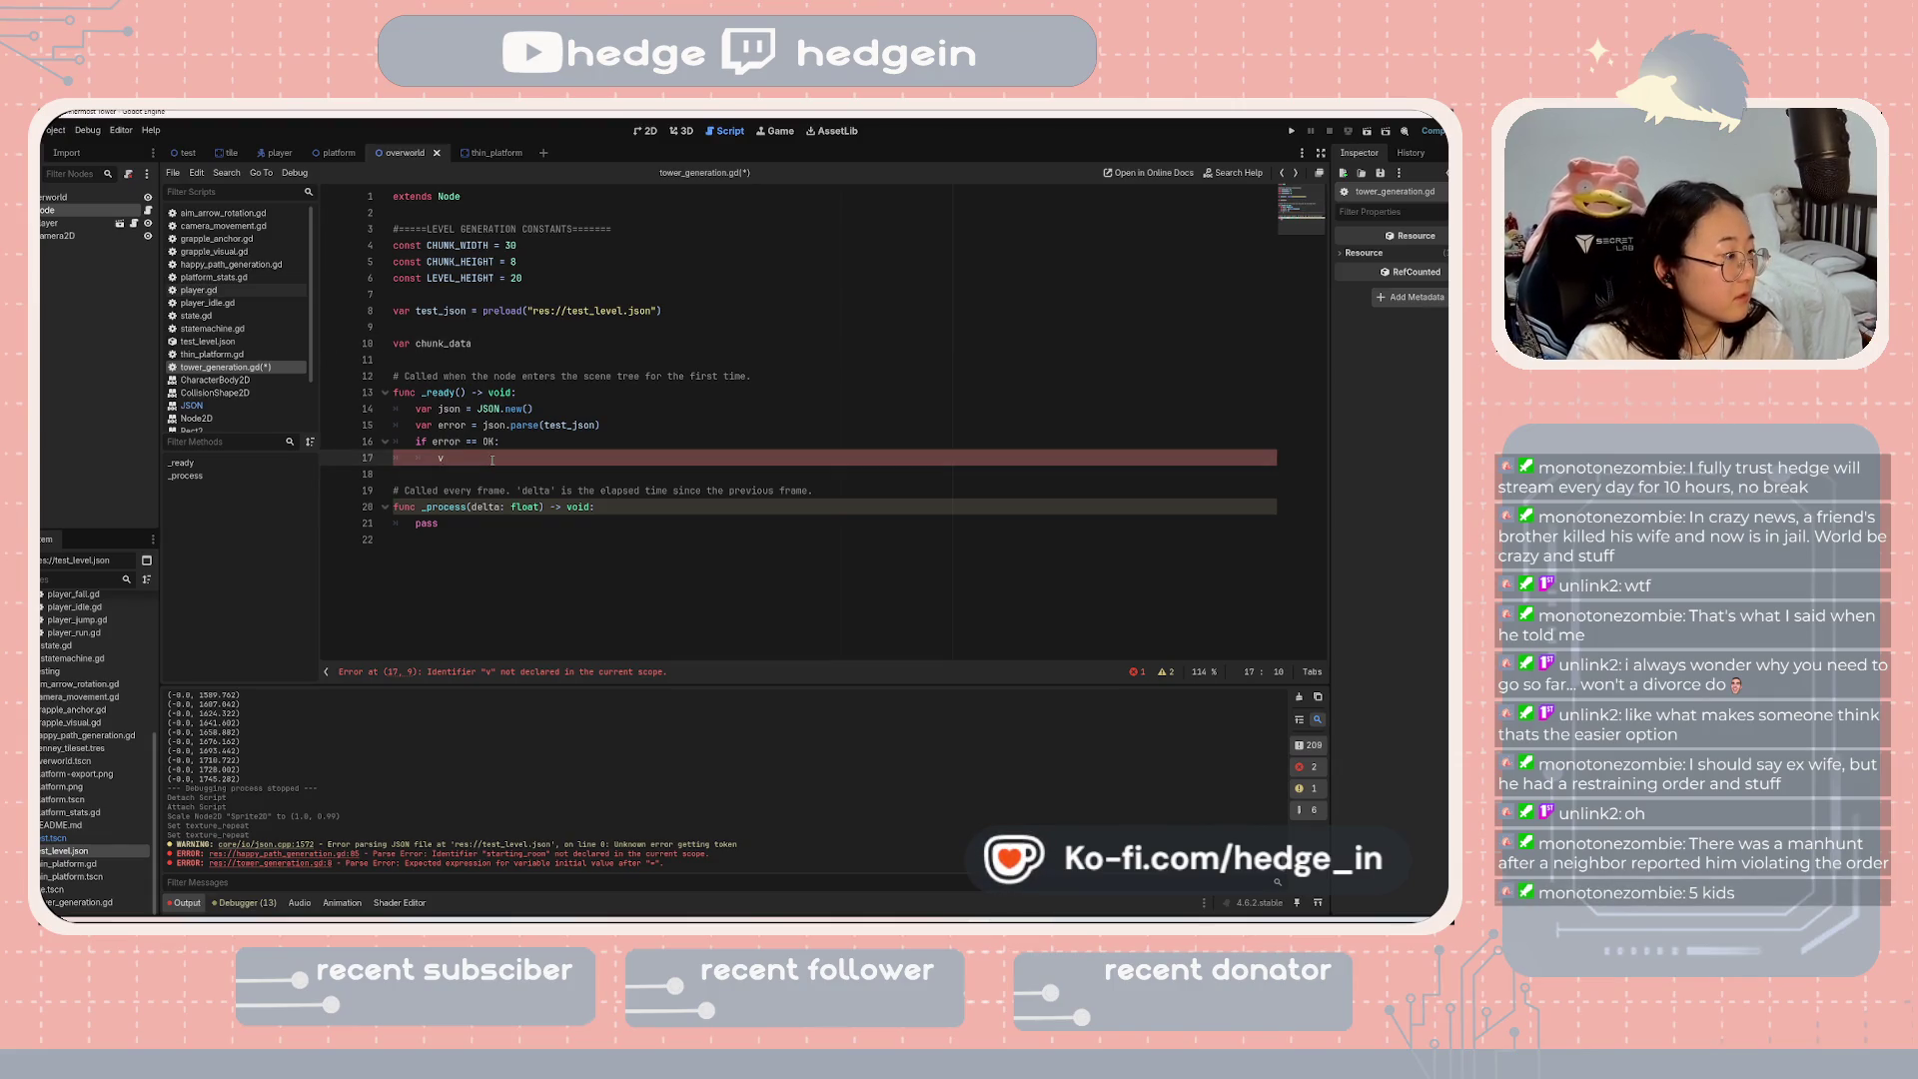
text(ar)
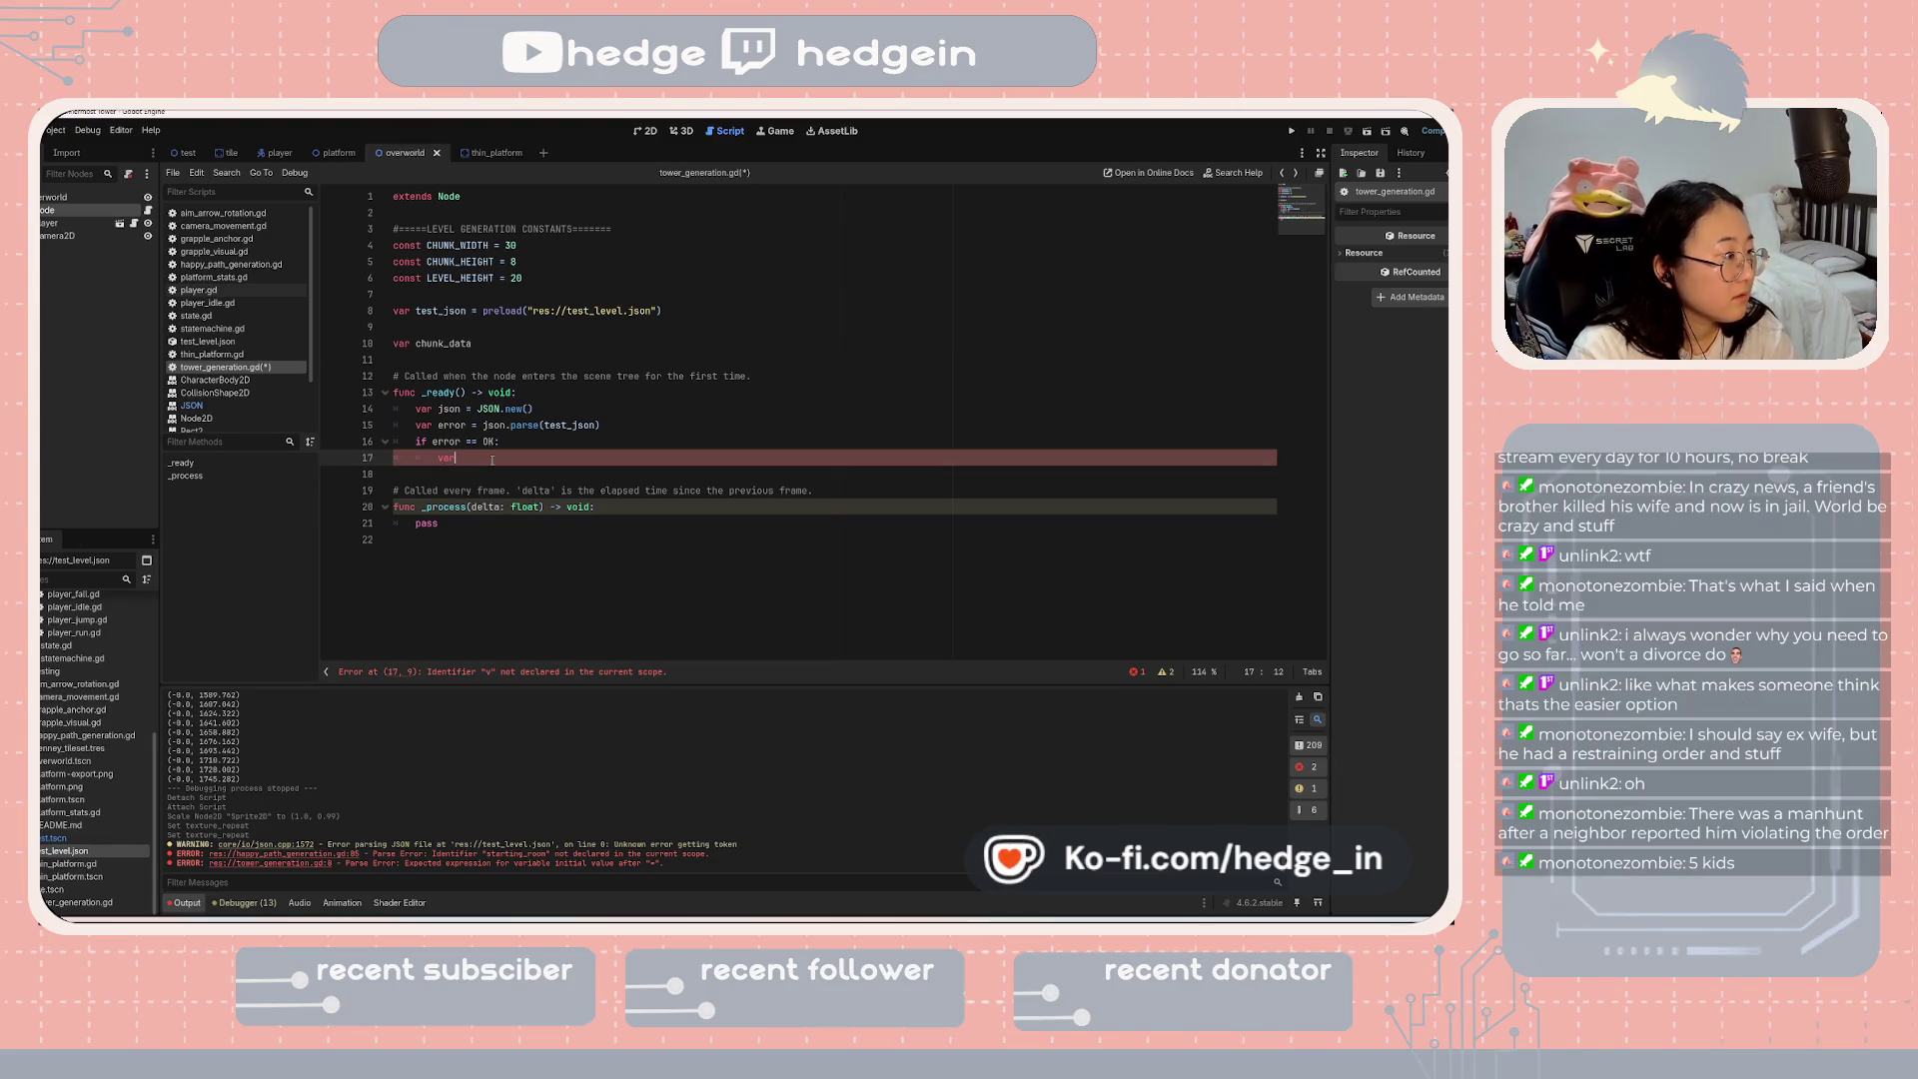
text(nk_data = )
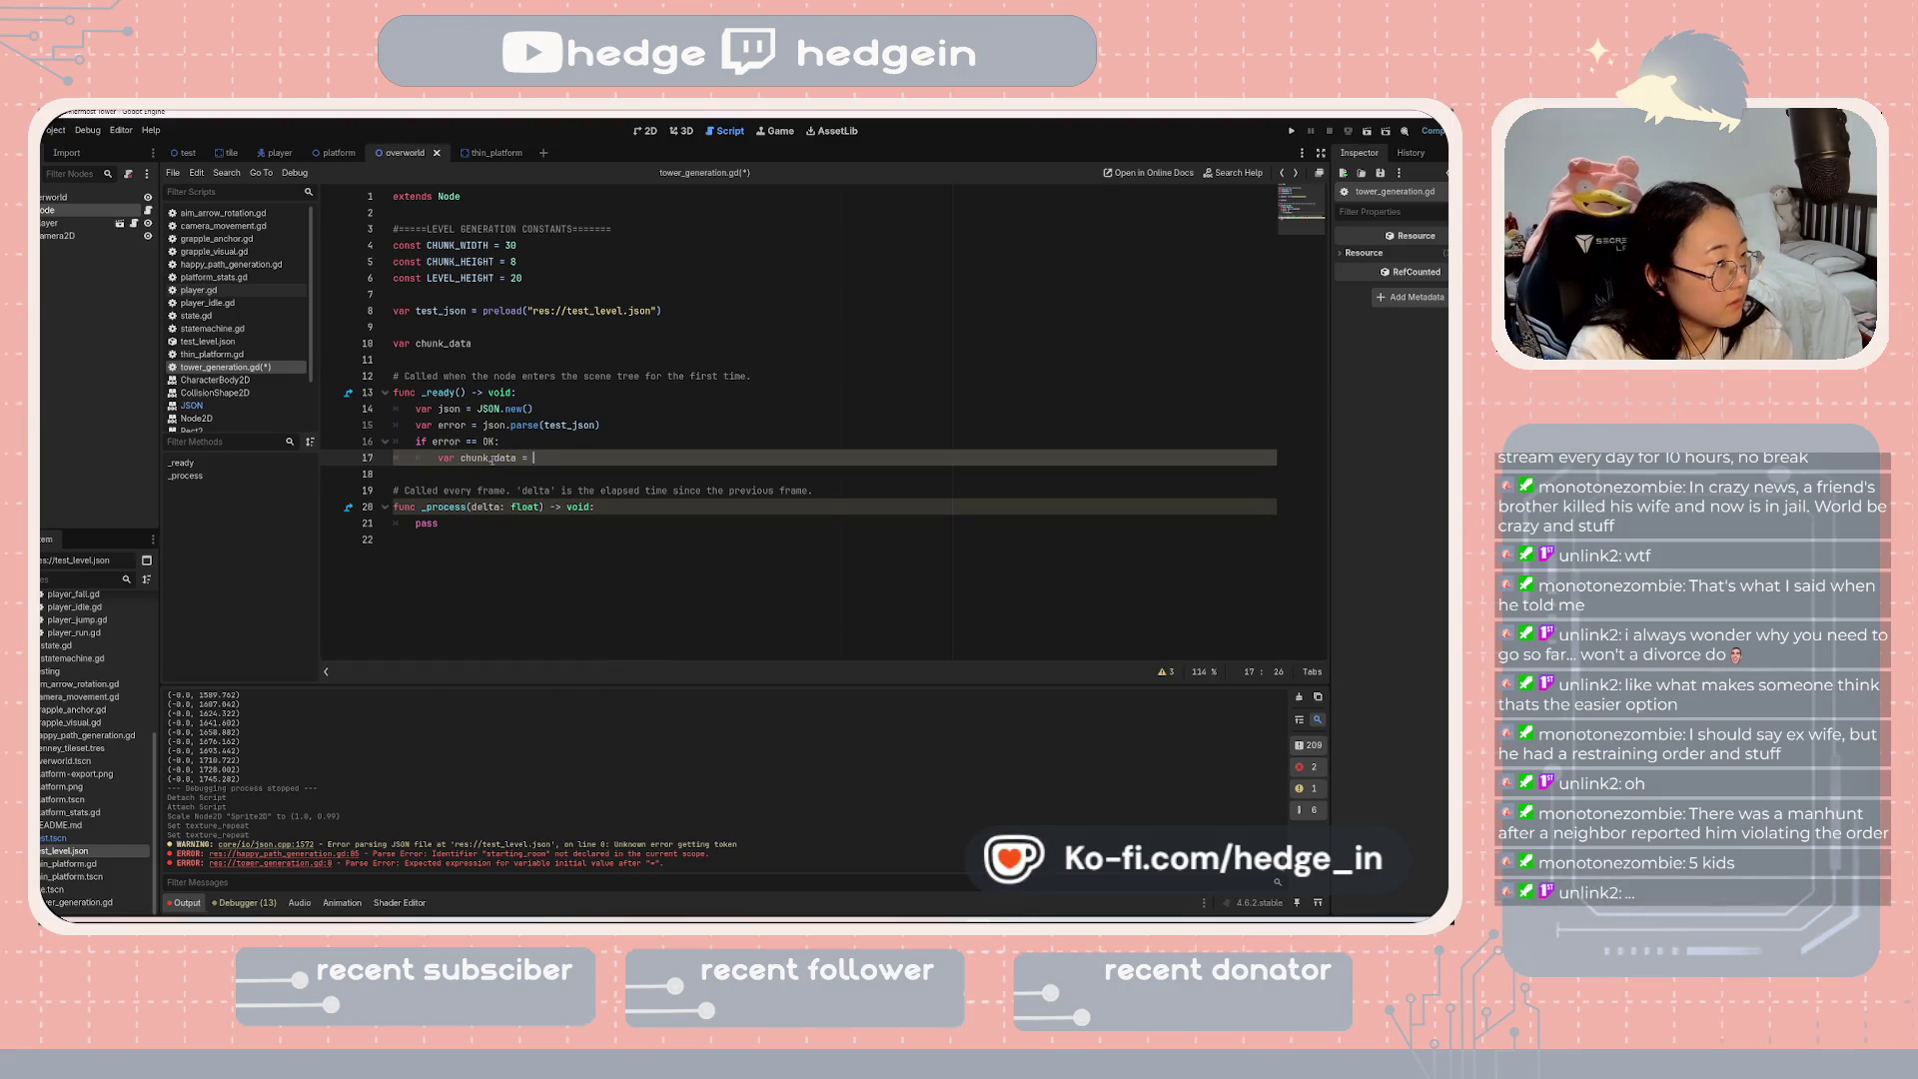
text(json.data)
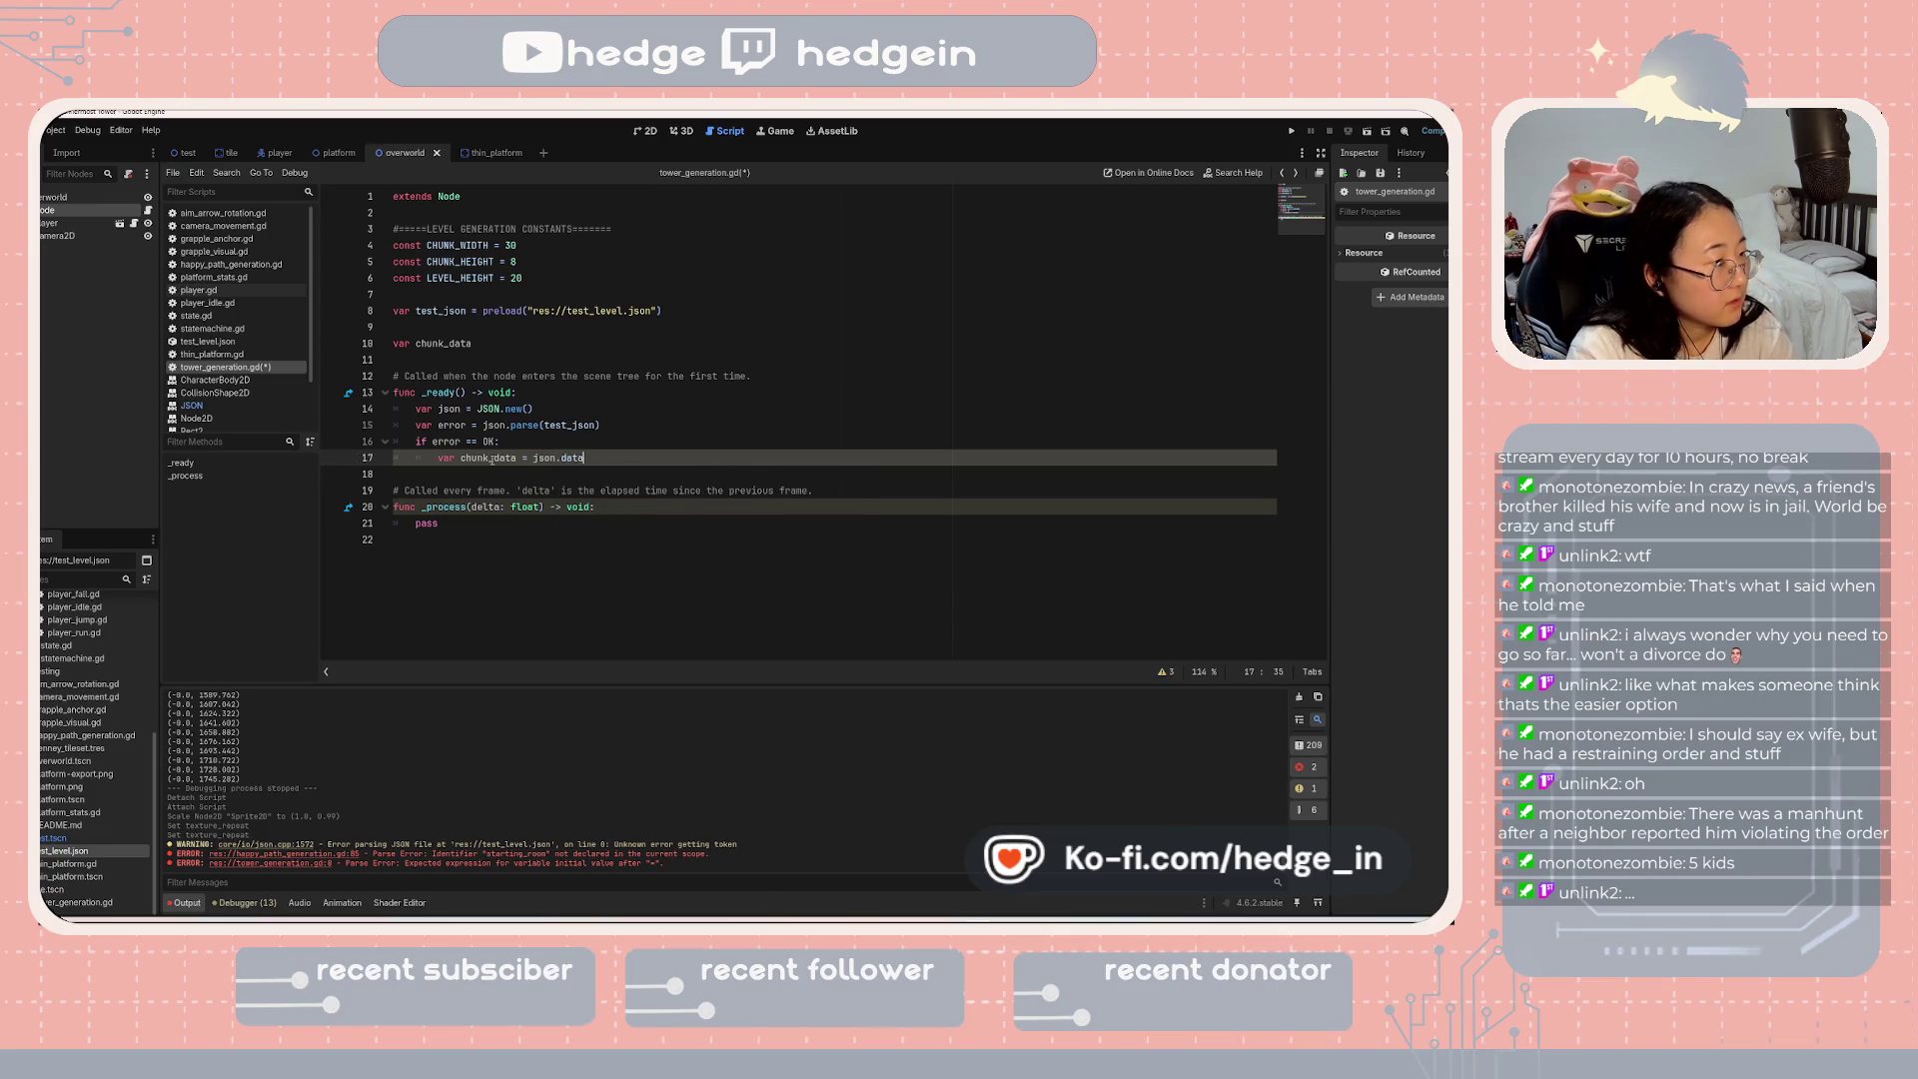
click(508, 540)
drag(442, 524, 429, 523)
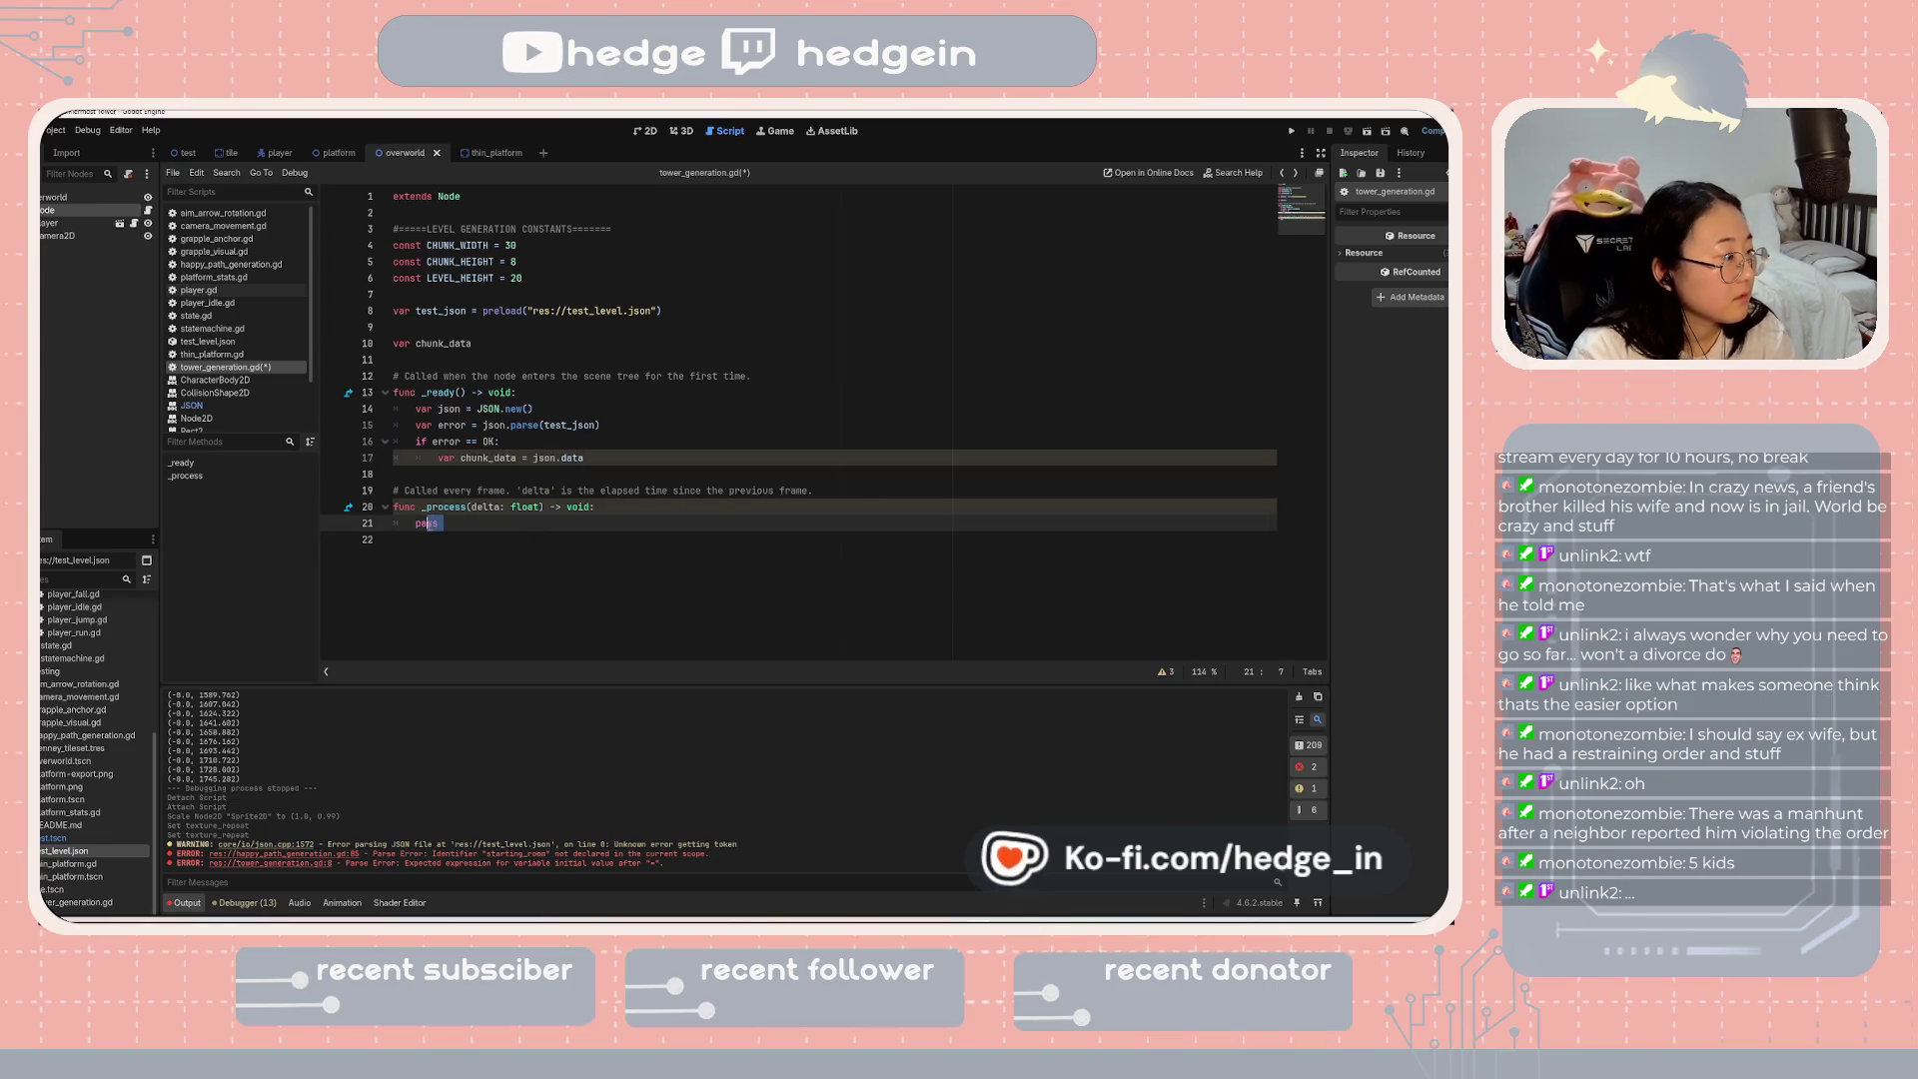
key(BackSpace)
key(BackSpace)
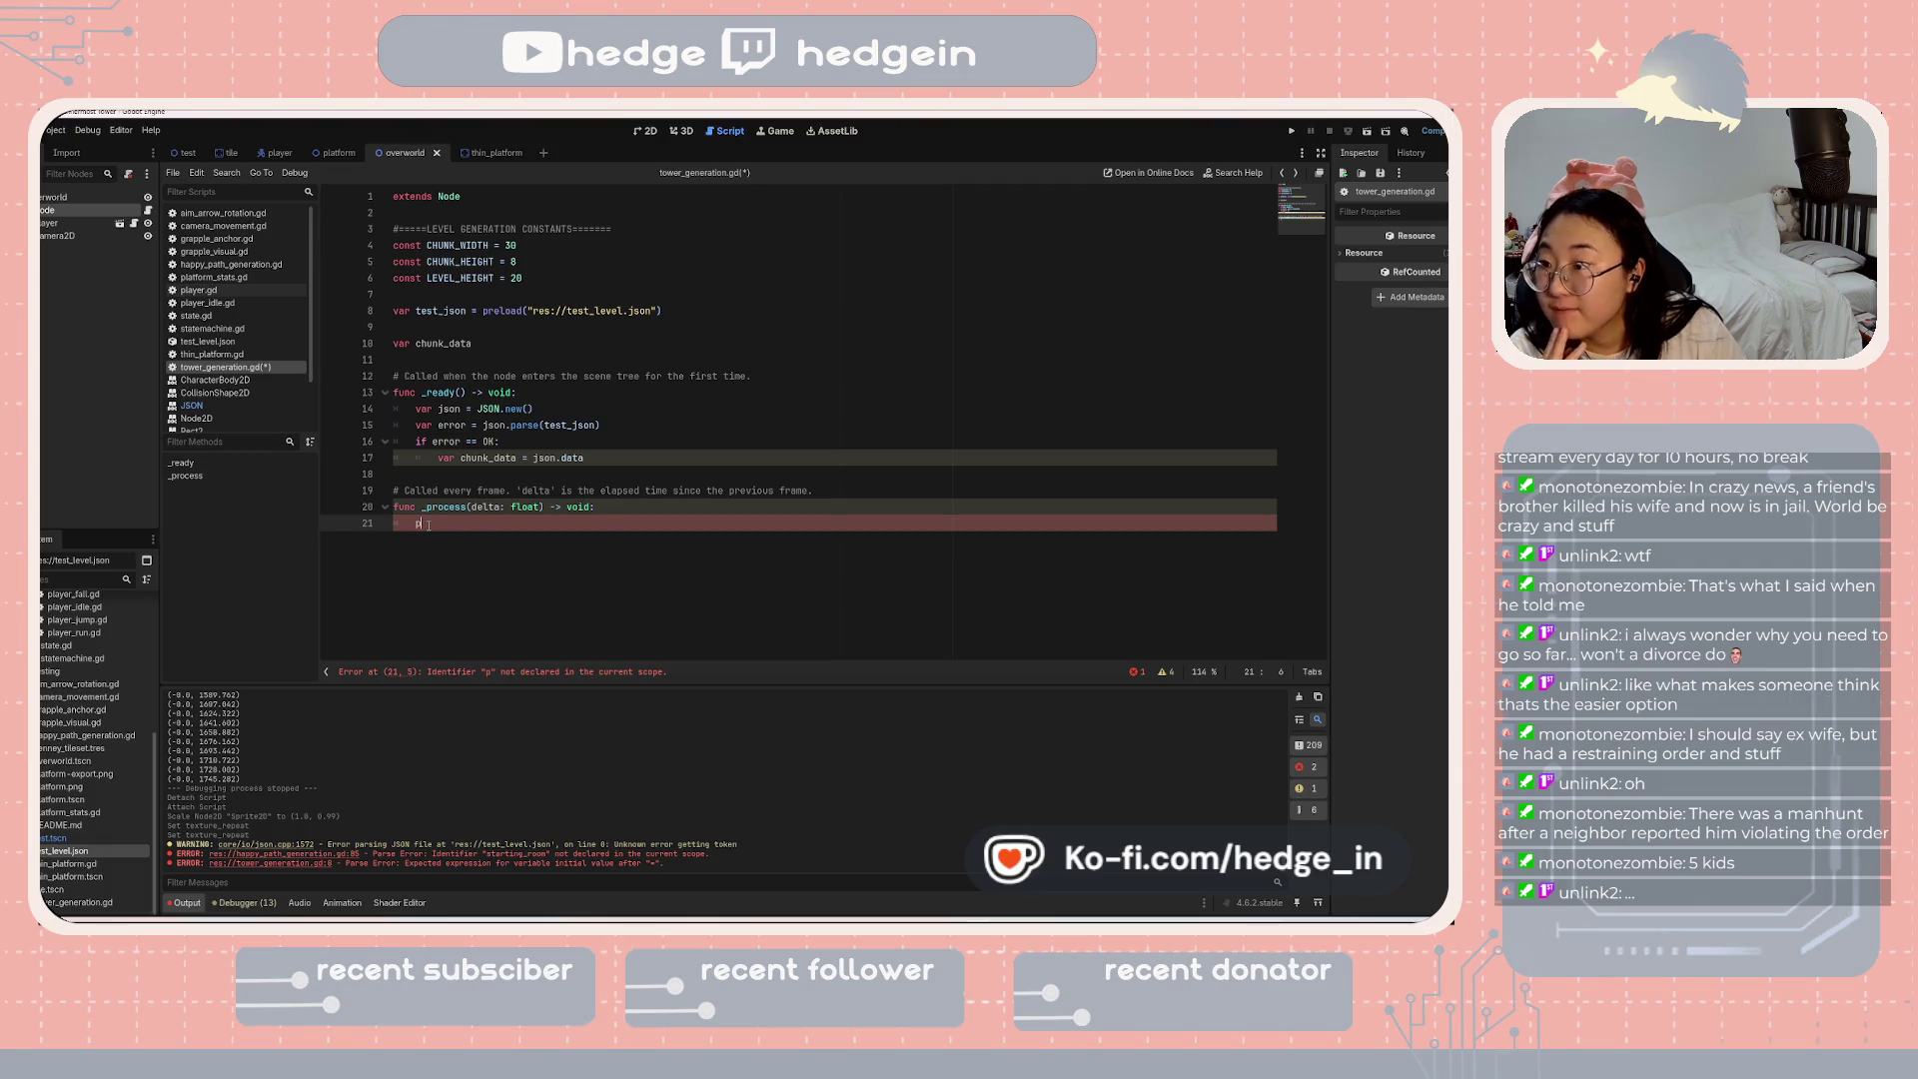
click(696, 458)
key(Down)
key(Down)
key(Down)
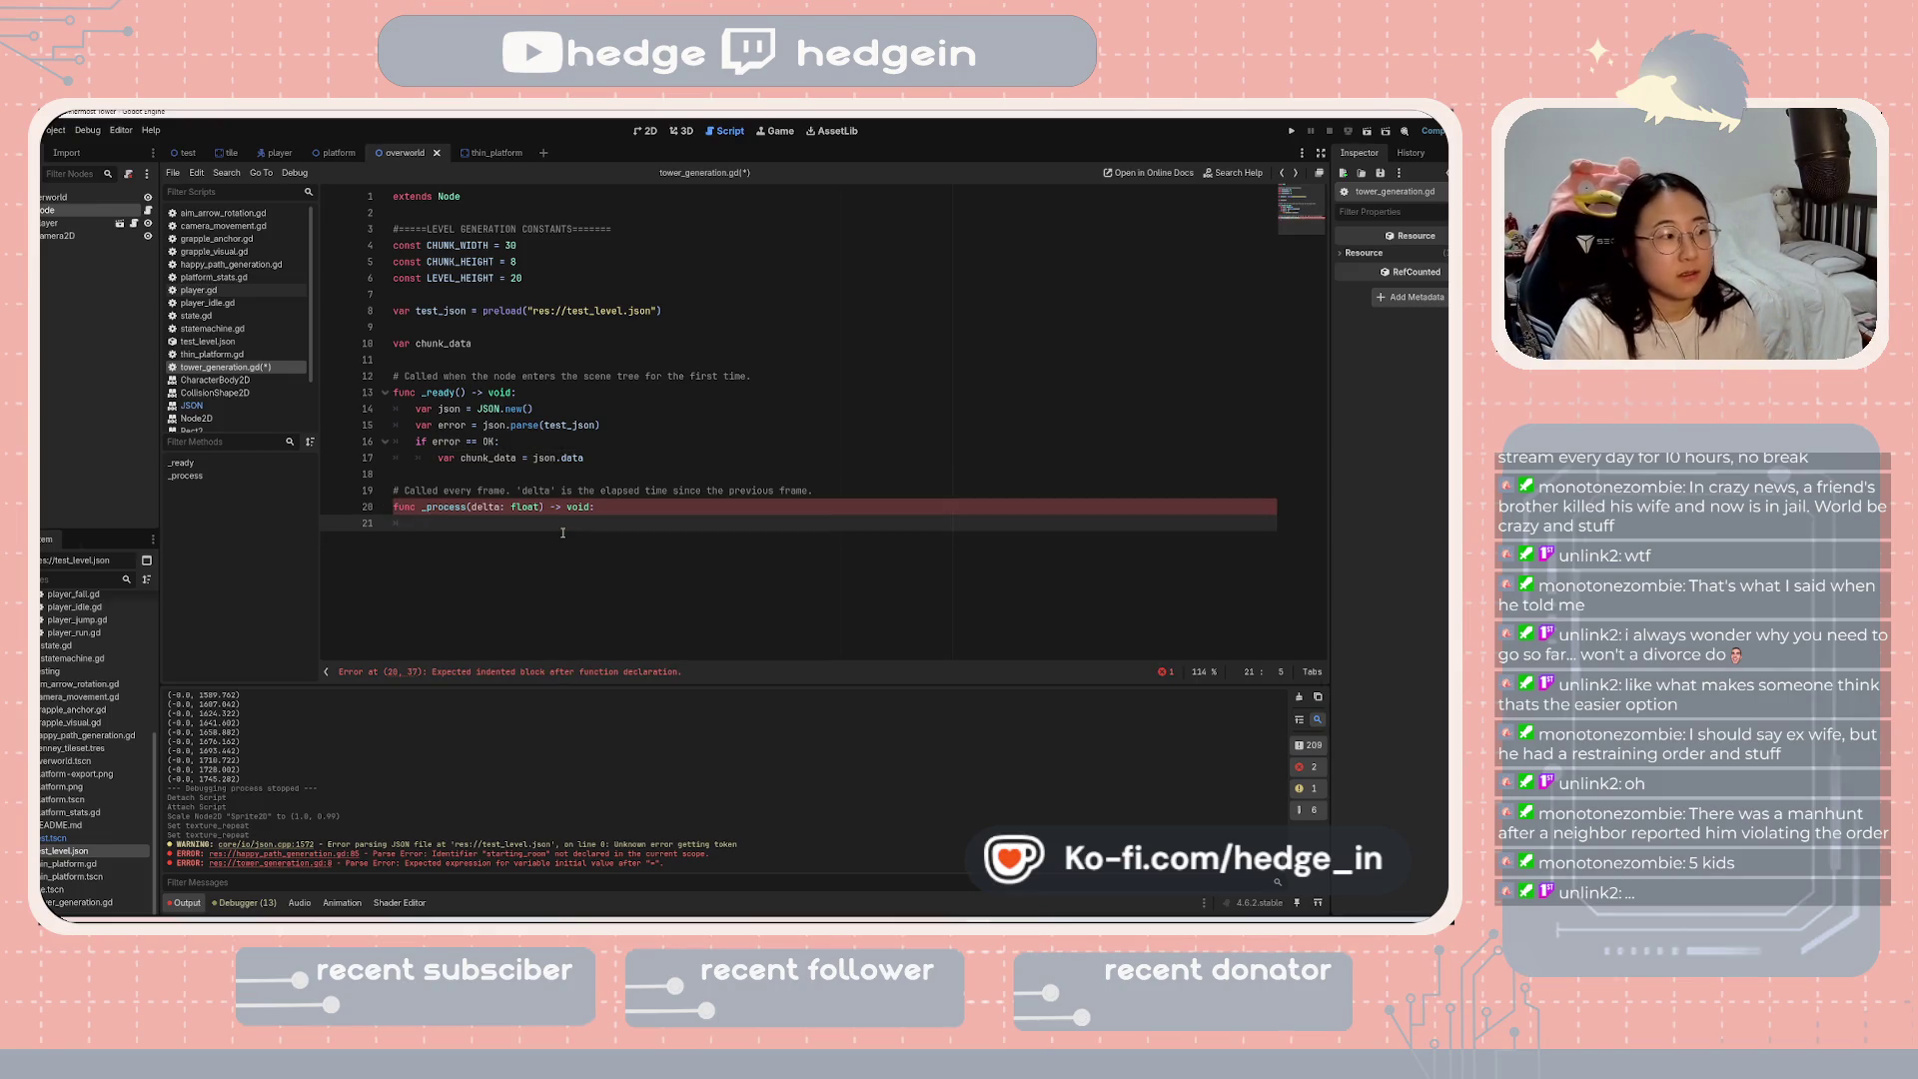
click(593, 473)
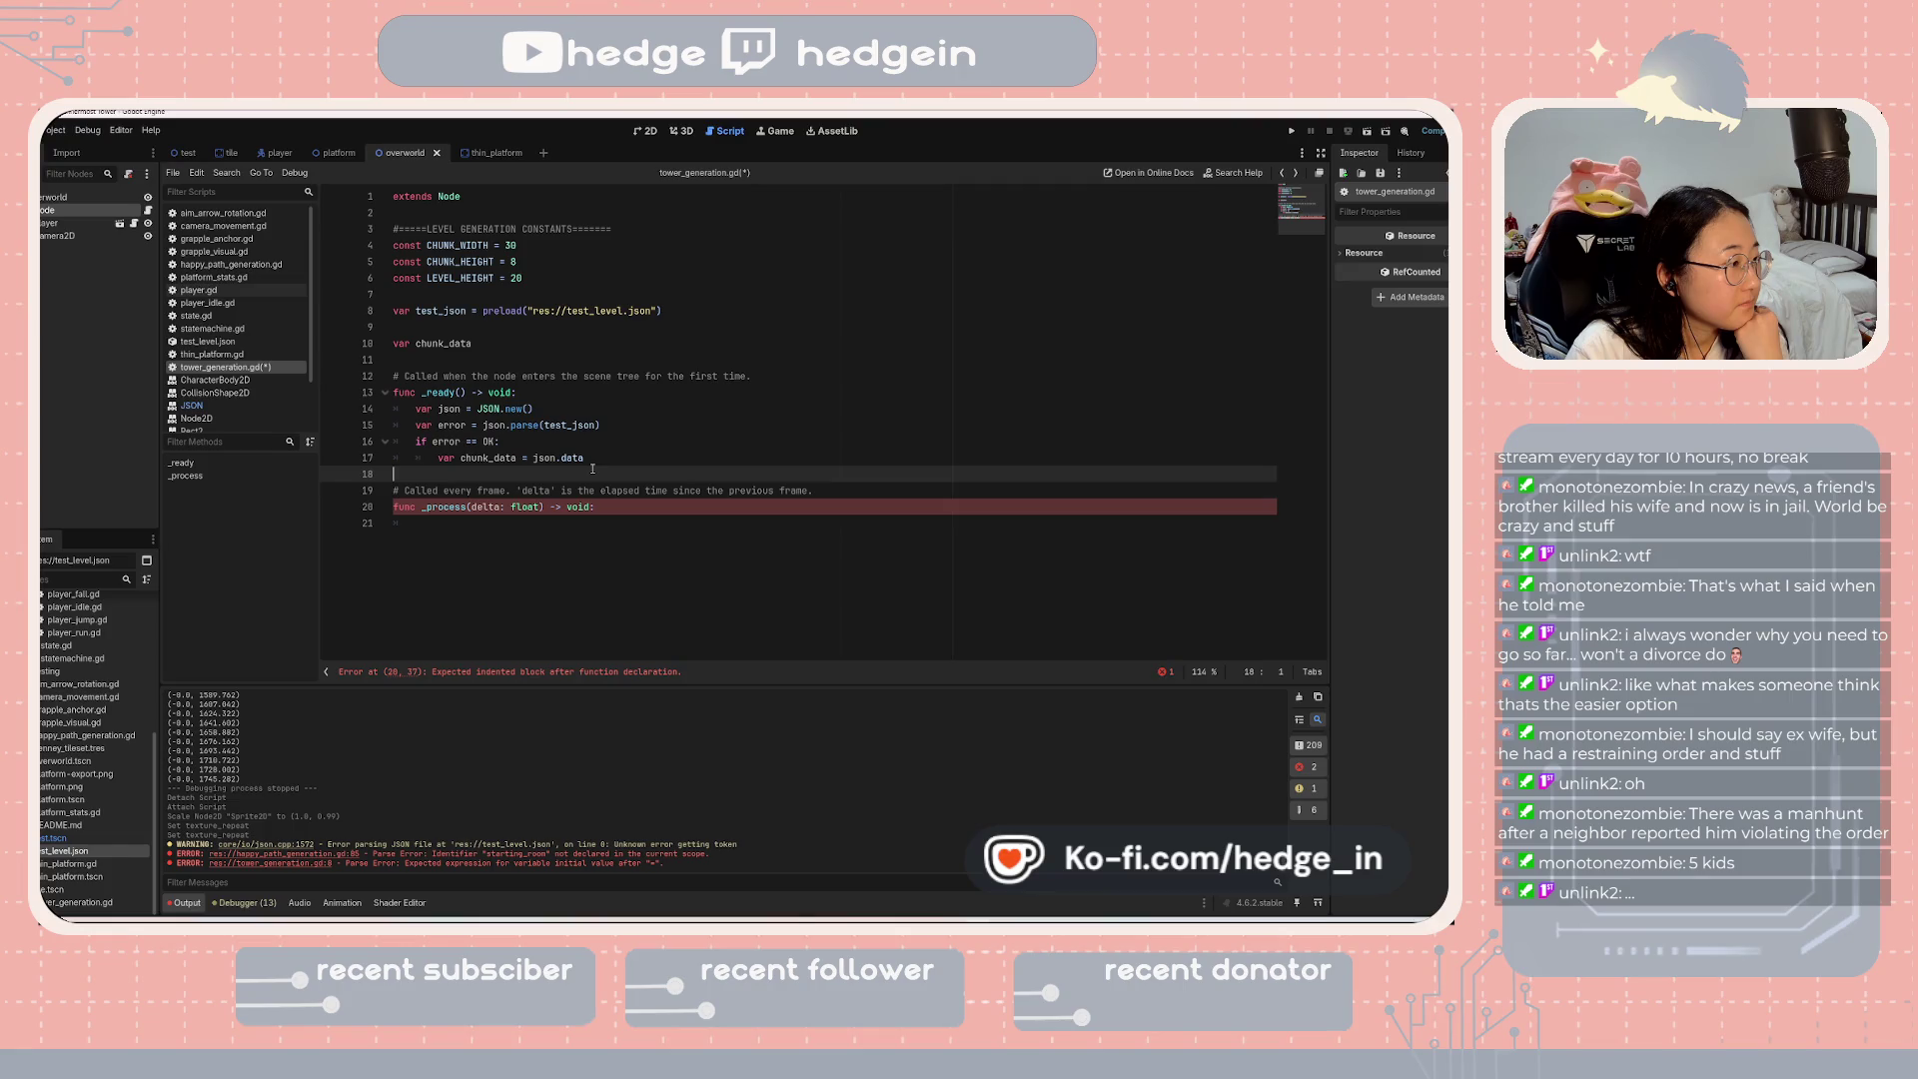
click(535, 522)
click(608, 473)
click(551, 524)
text(s)
click(603, 456)
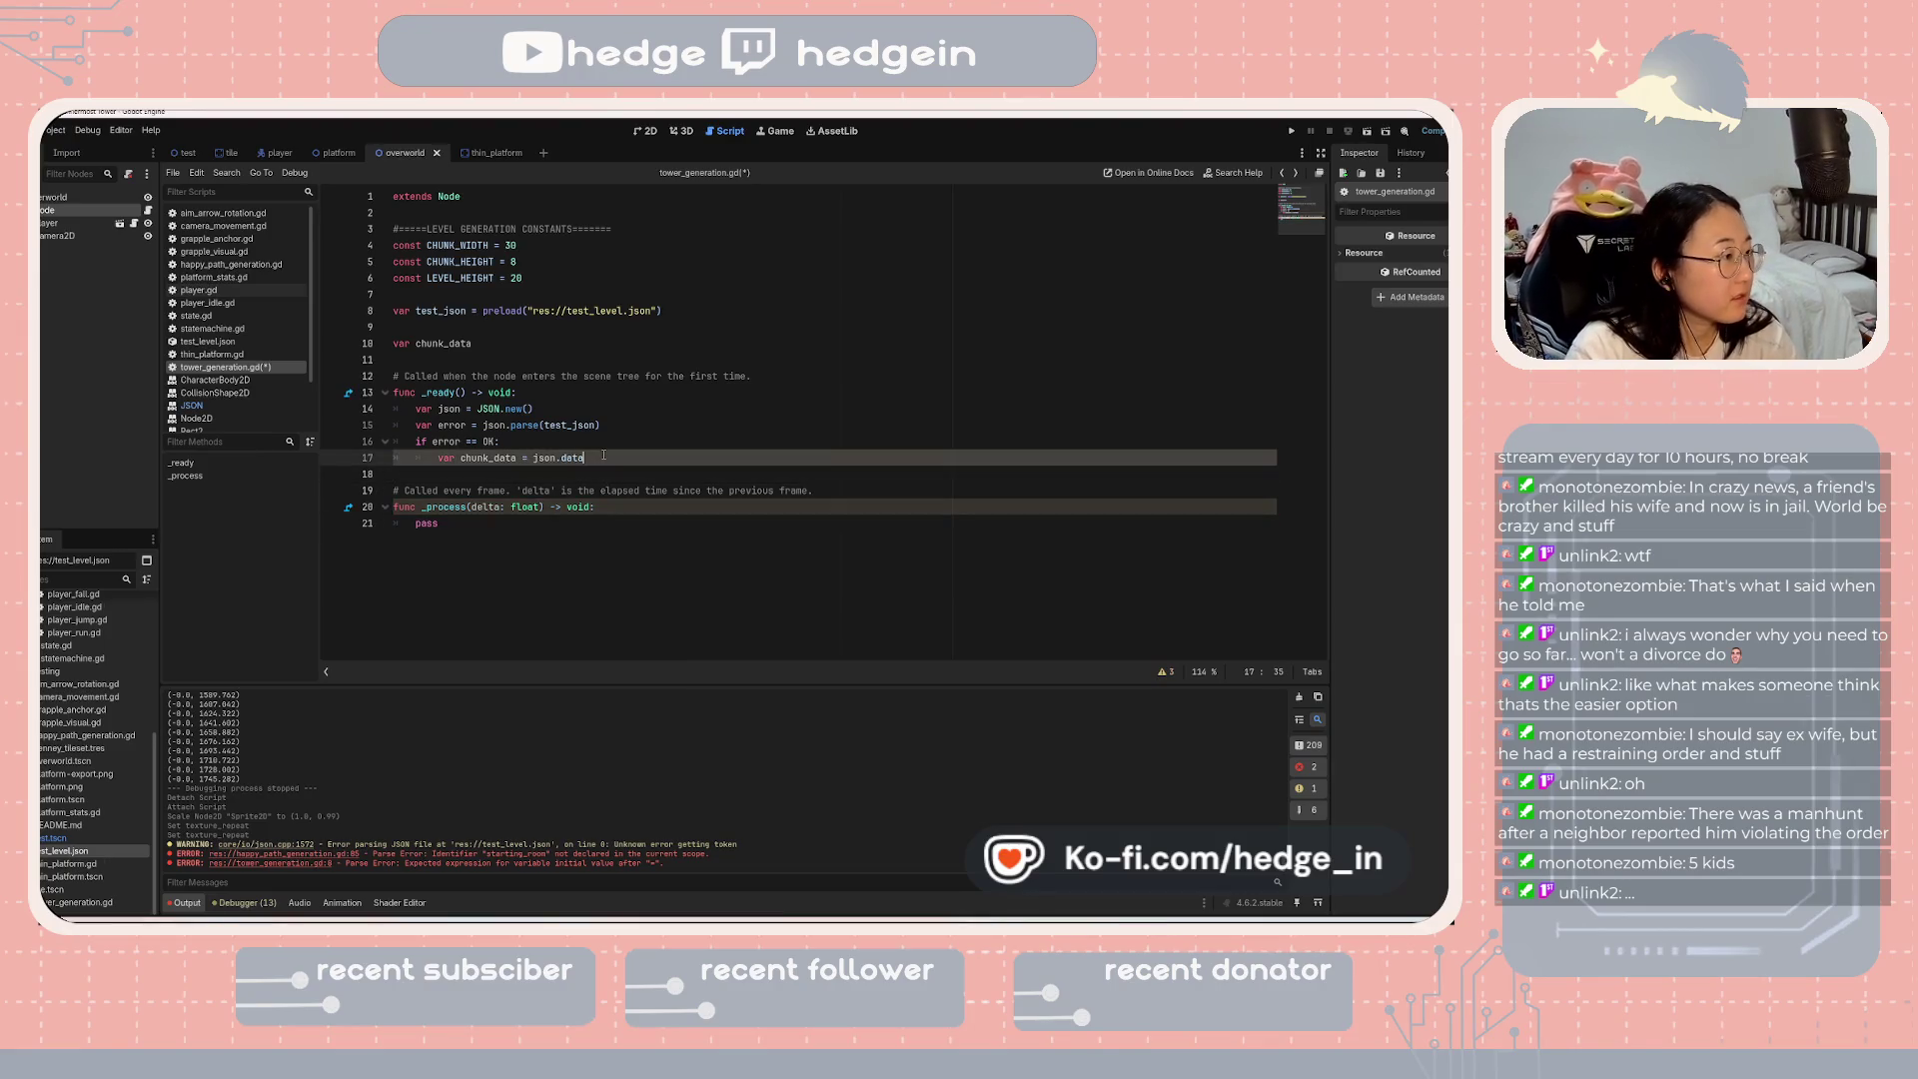
key(Return)
text(pass)
key(BackSpace)
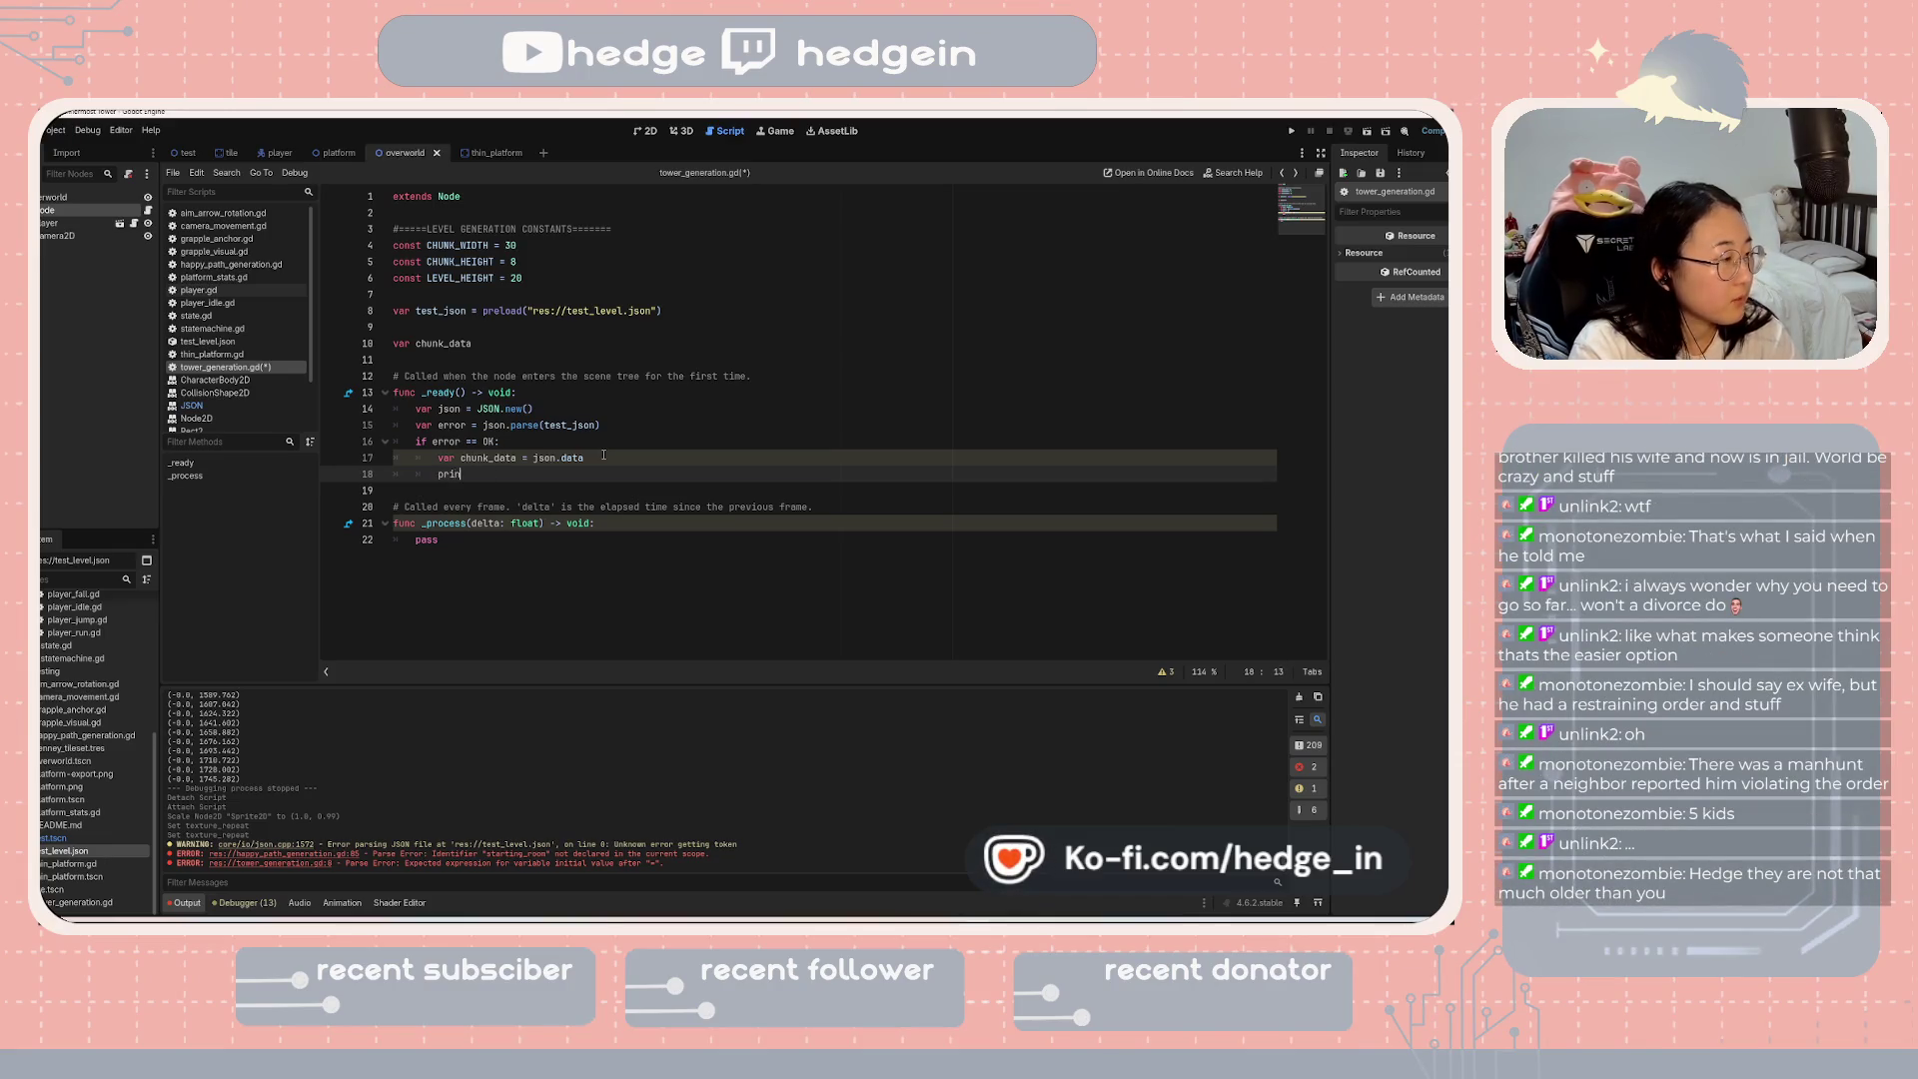
text(_data)
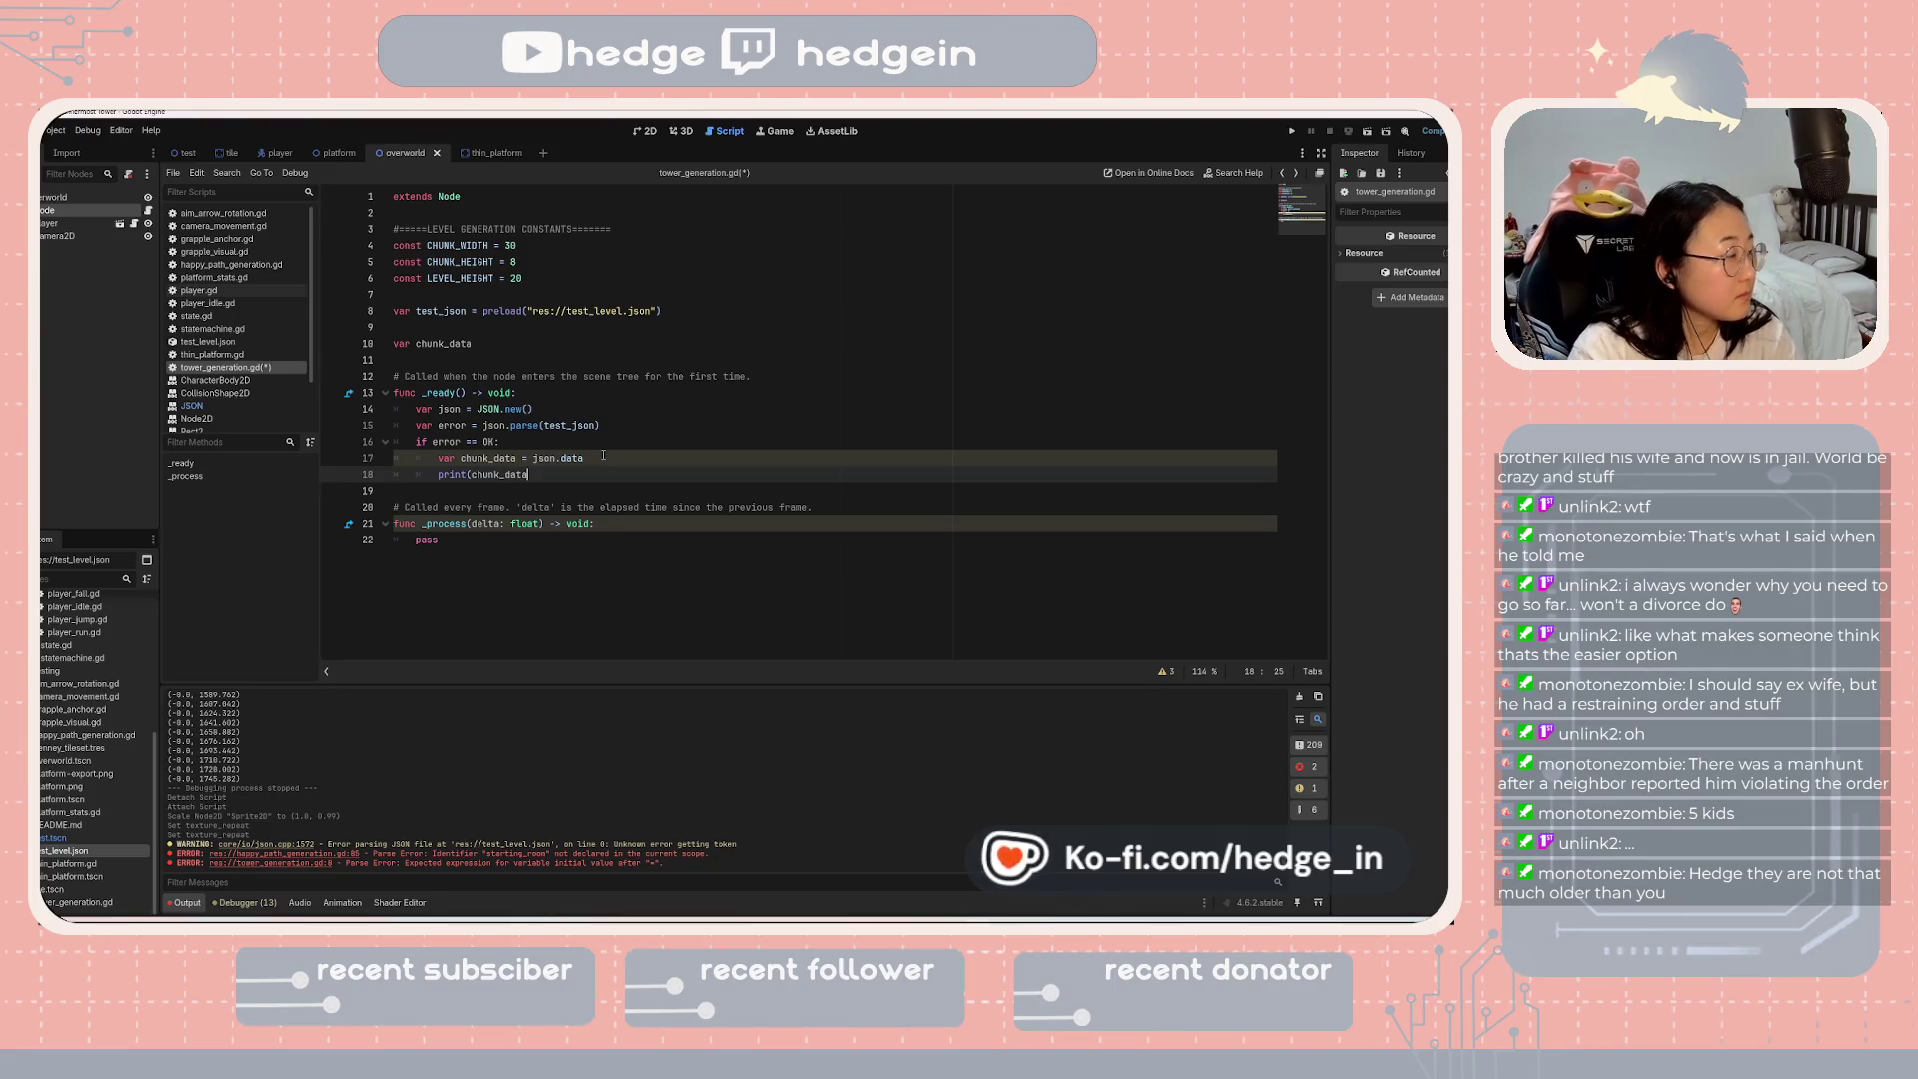
key(ctrl+s)
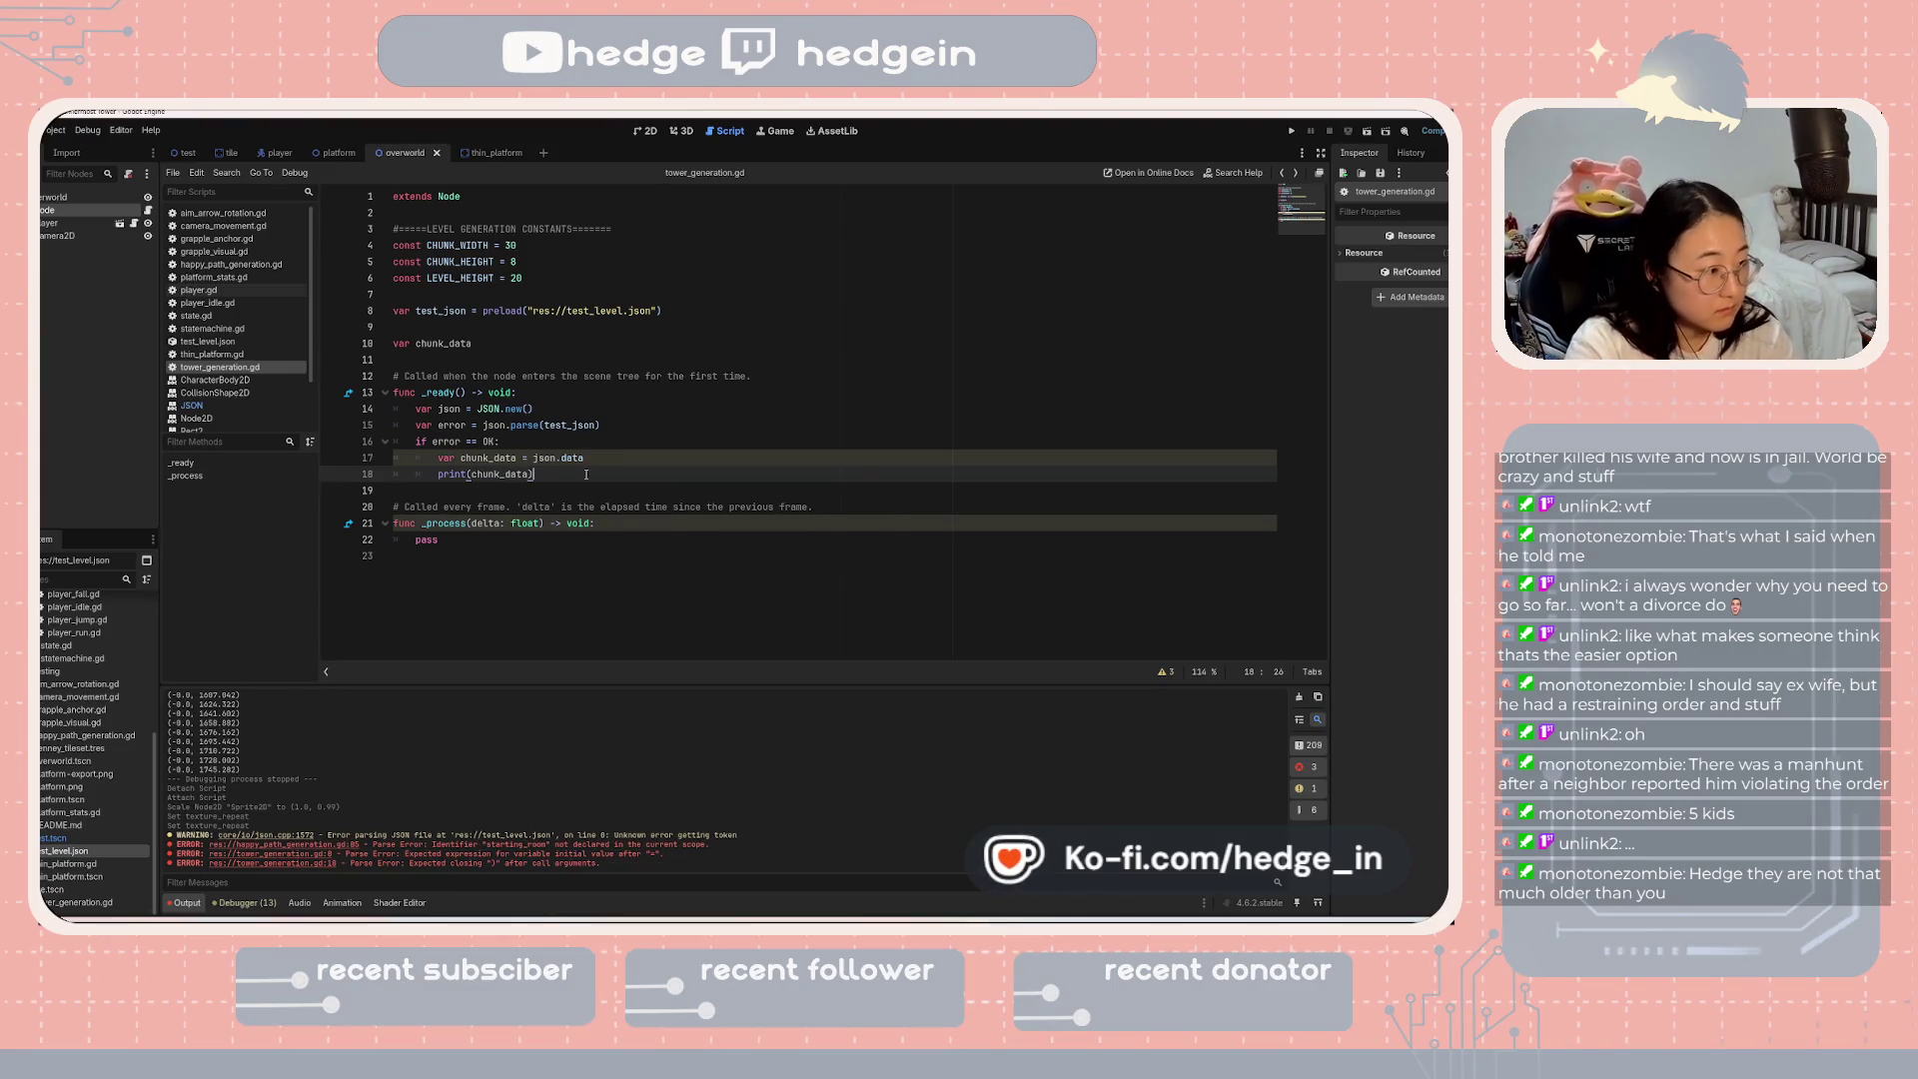
key(Up)
key(Up)
key(Up)
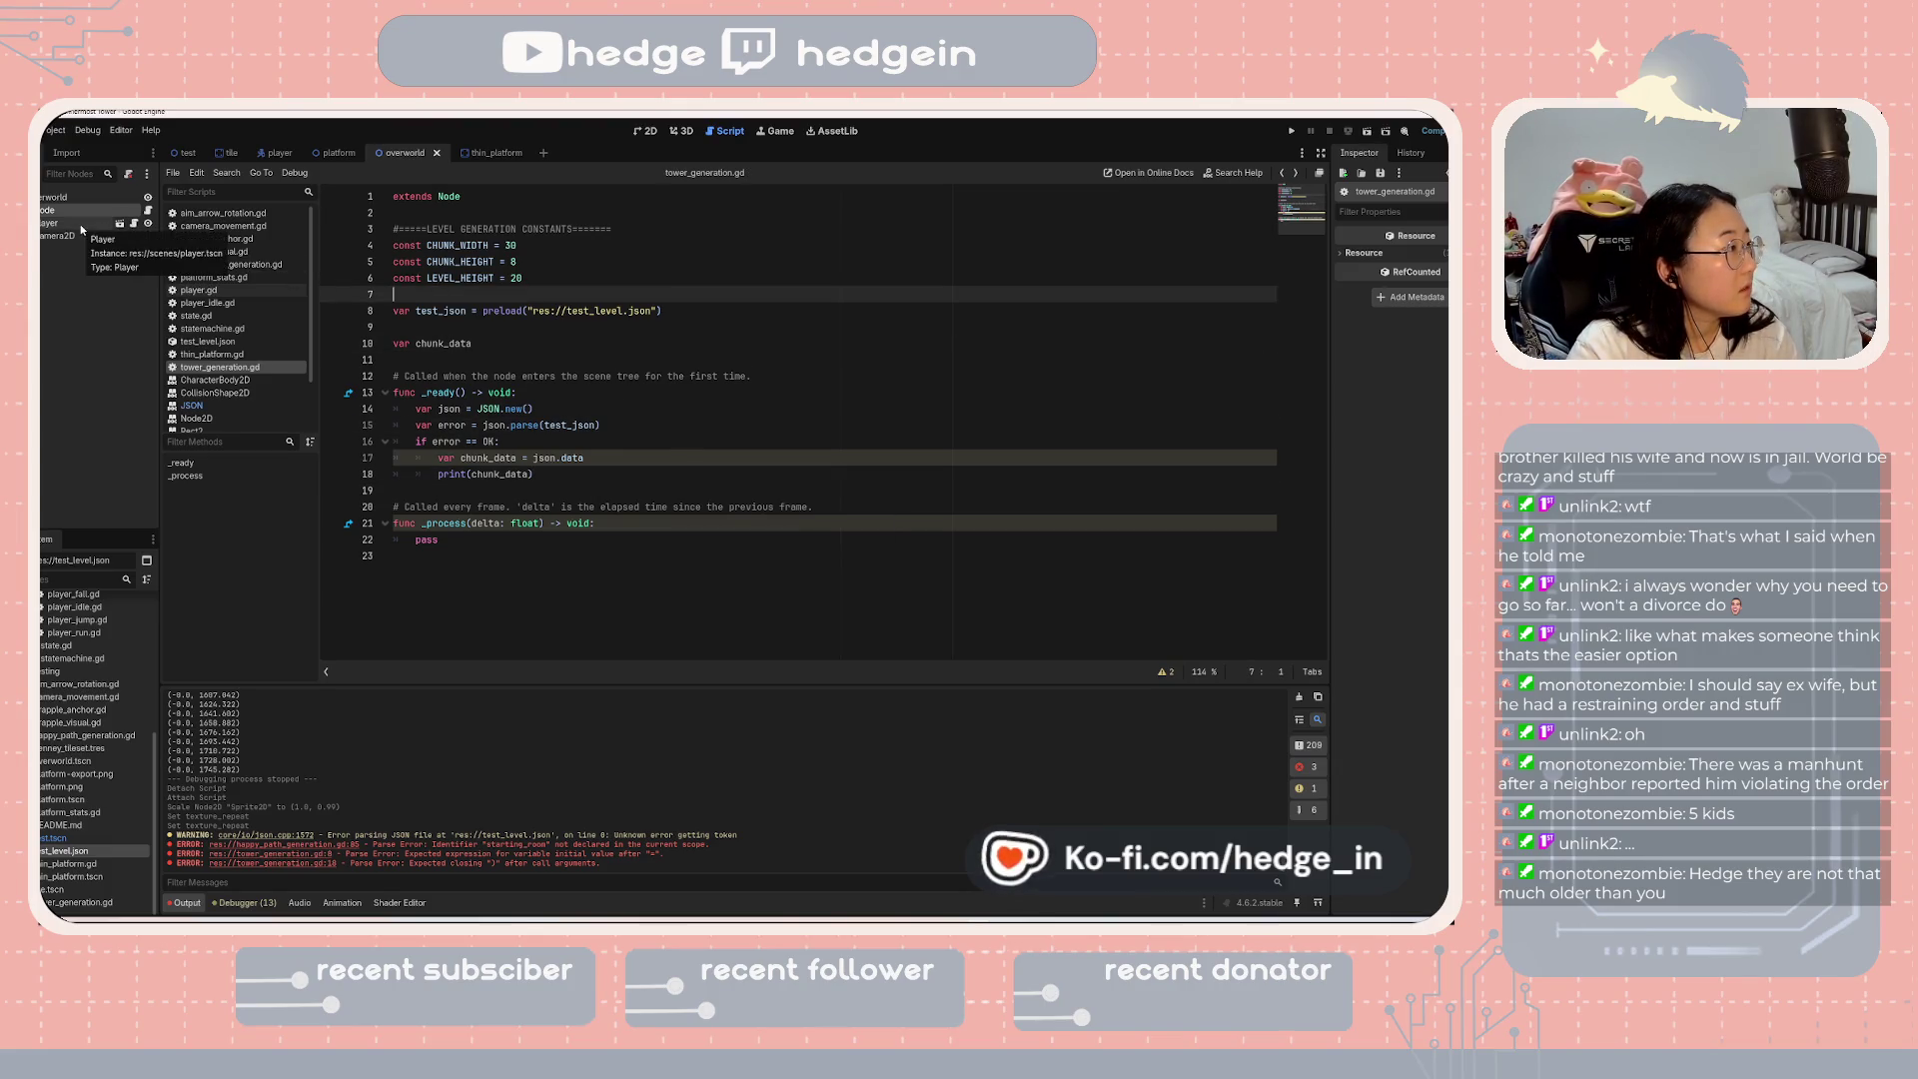
click(926, 381)
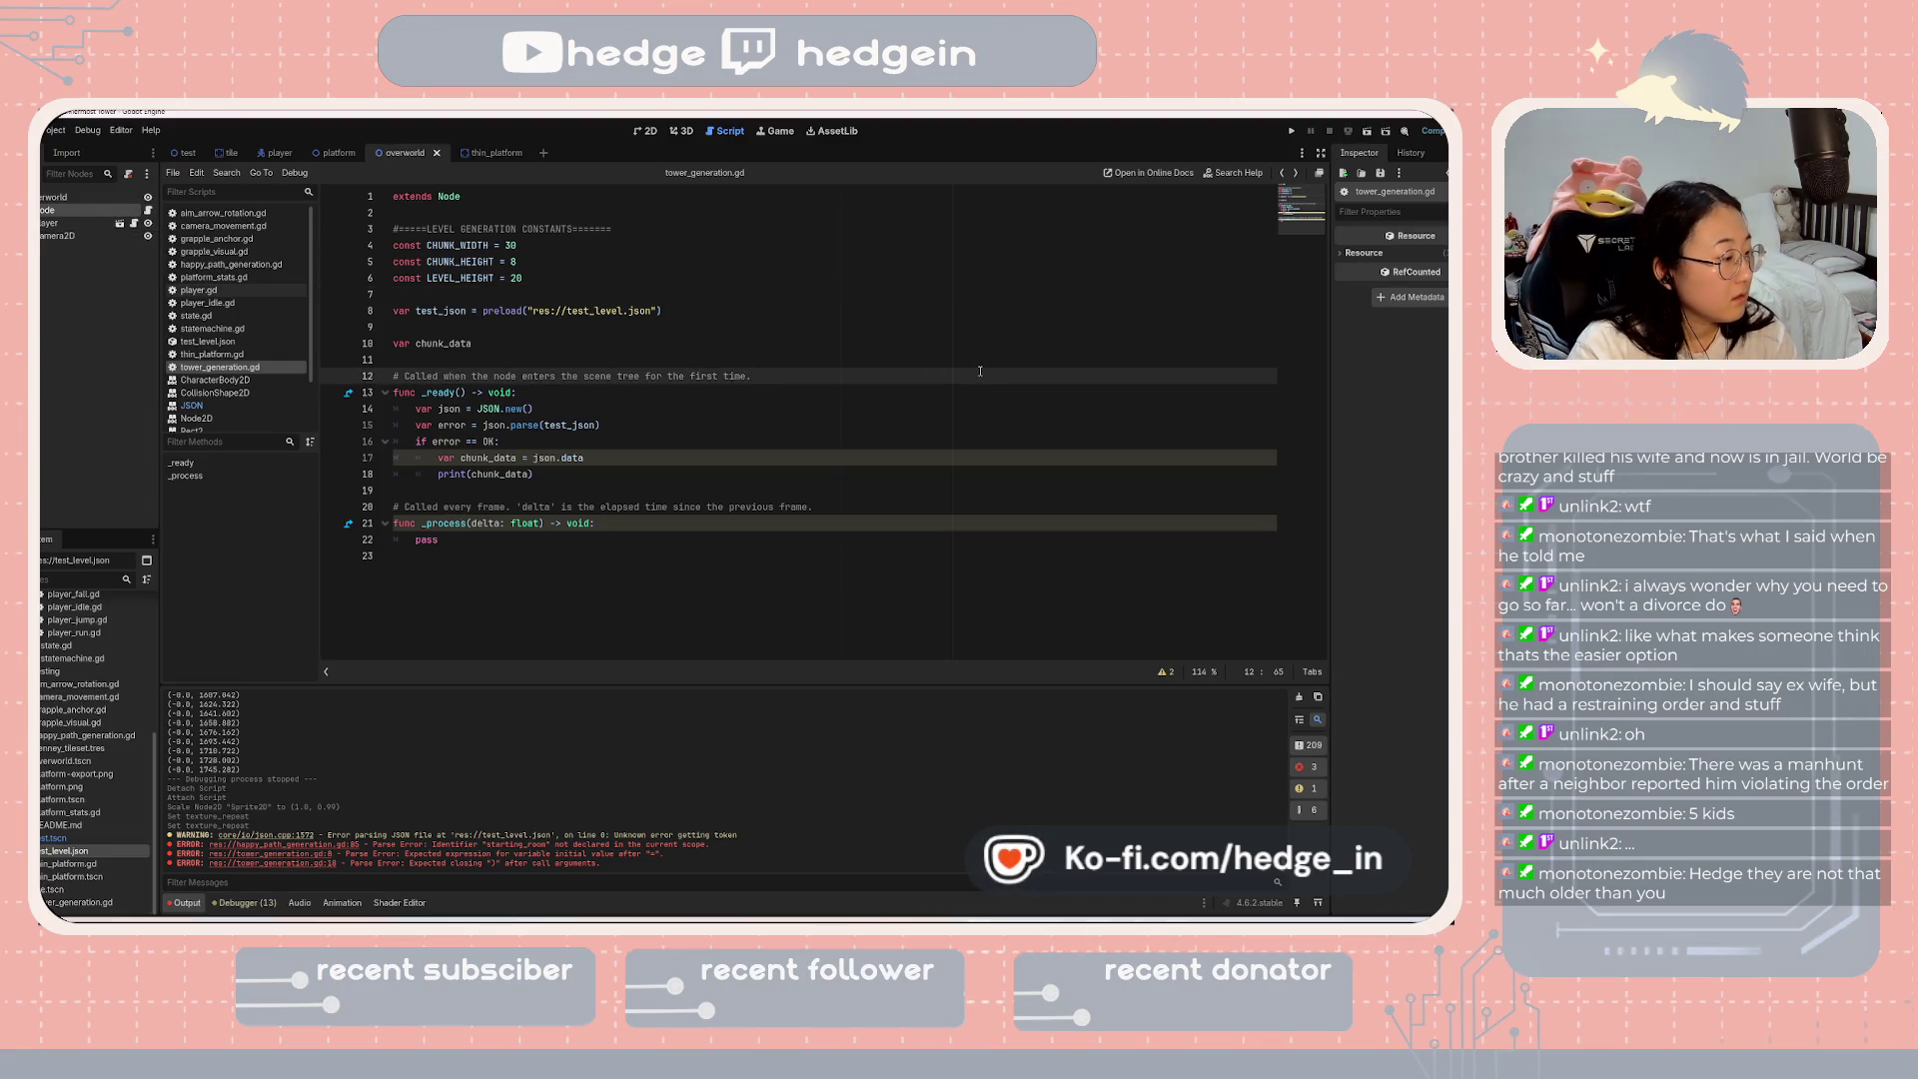
click(684, 499)
key(Down)
key(Down)
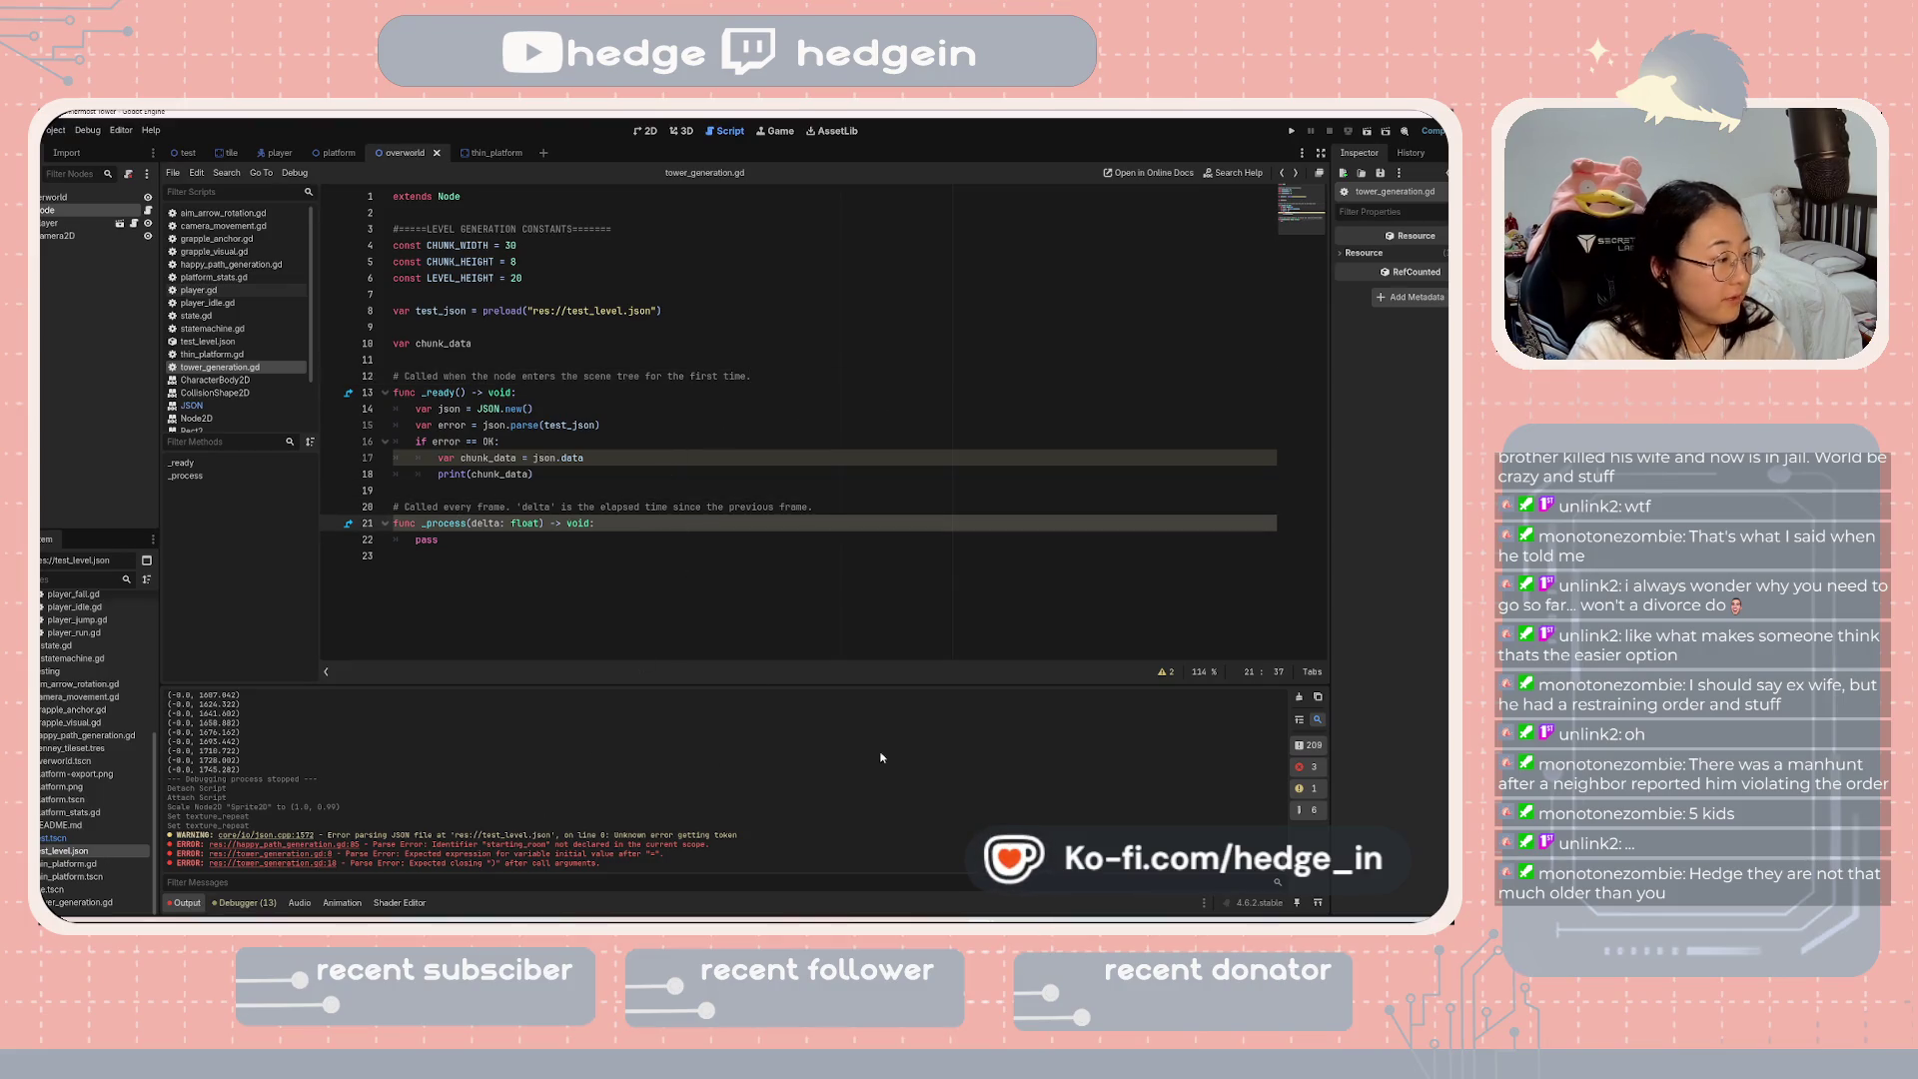
click(420, 394)
click(500, 311)
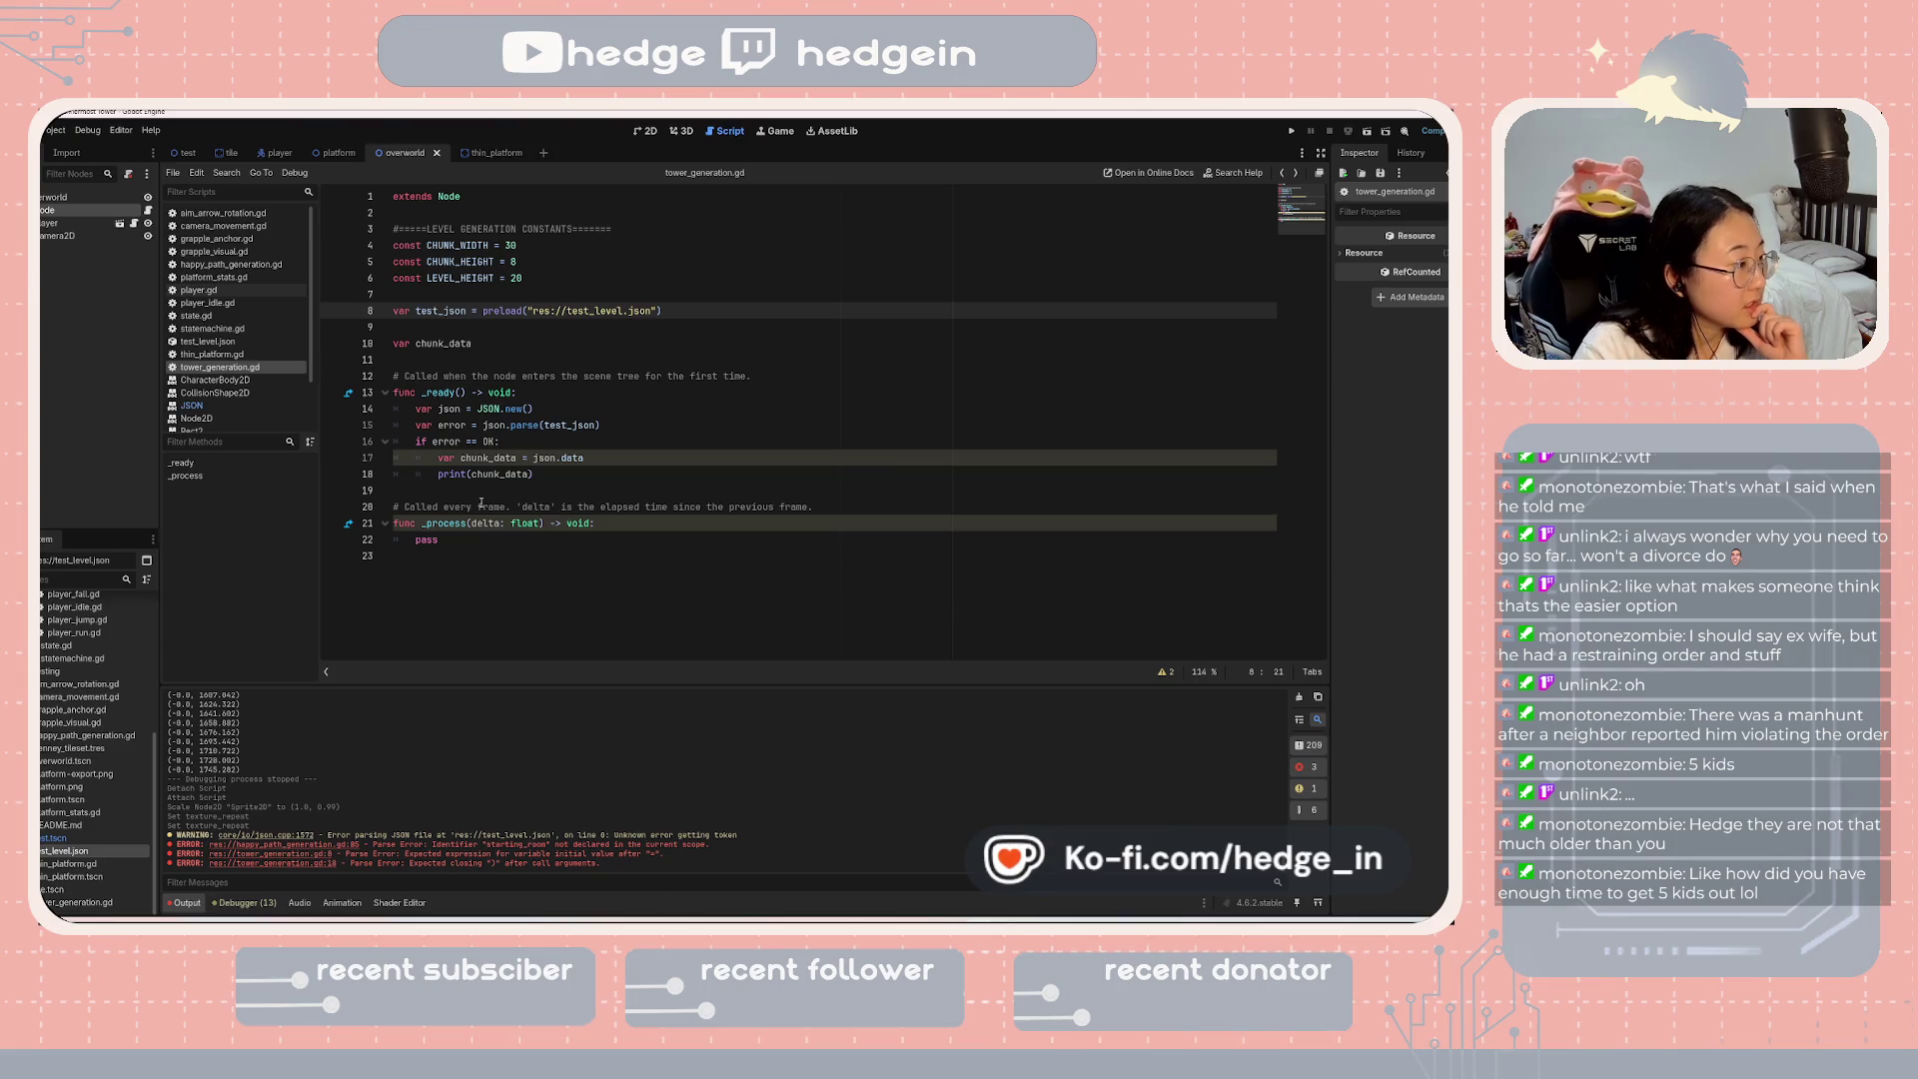
- Run the scene with F6 to test the script, then close the game while keeping the editor
key(F6)
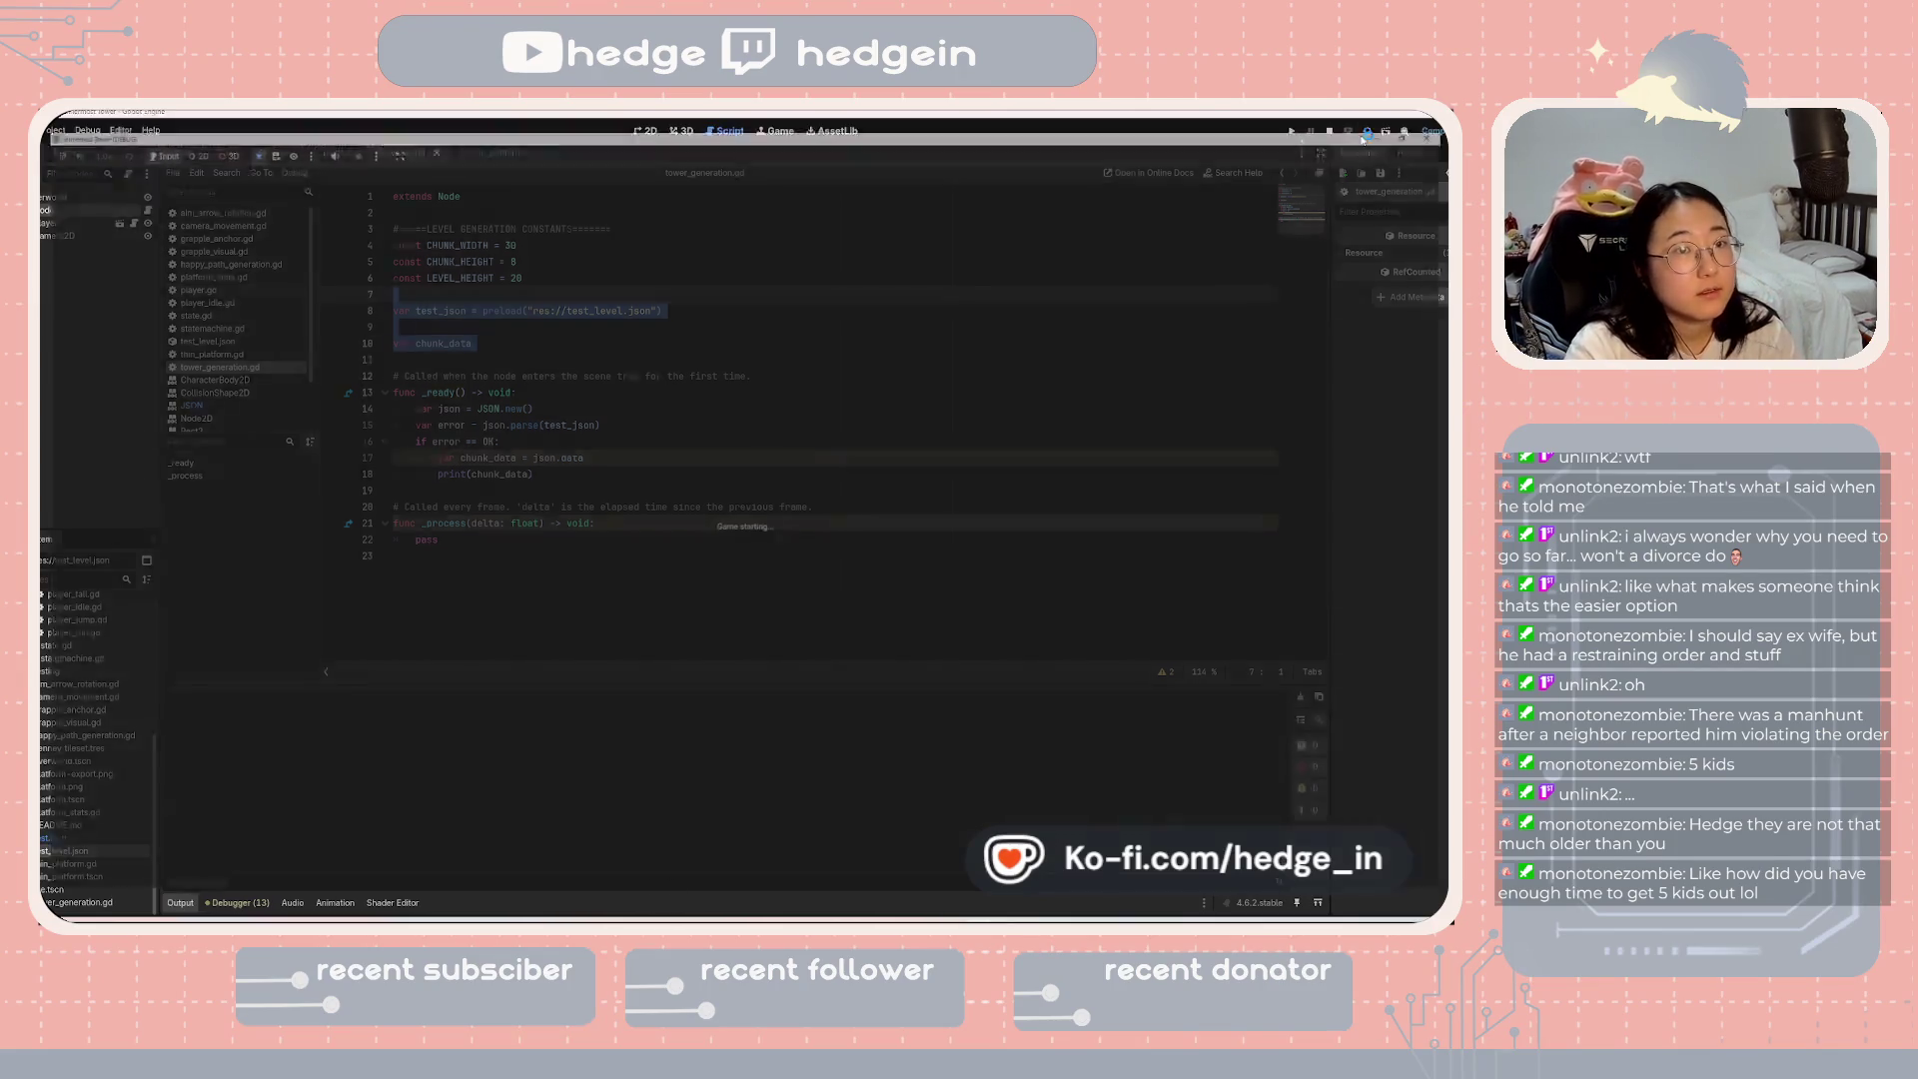
key(ctrl+q)
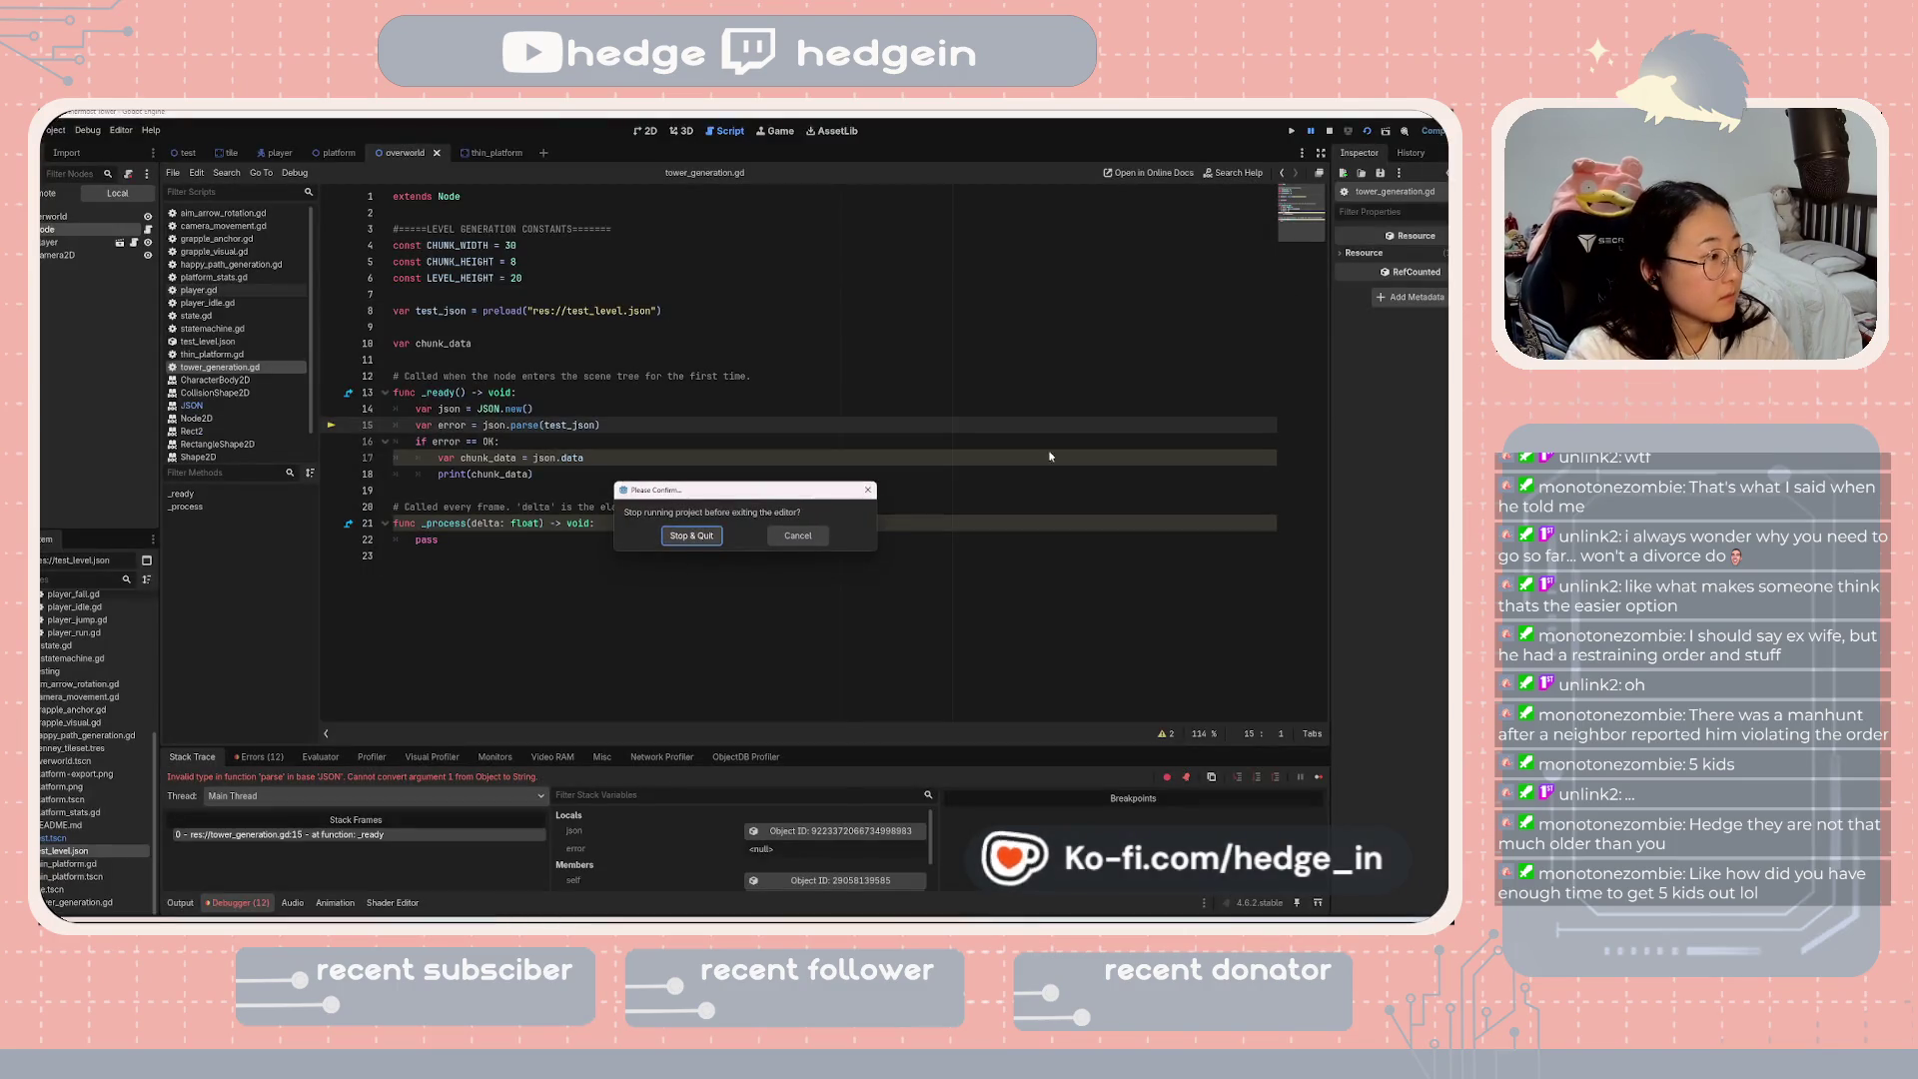
click(797, 537)
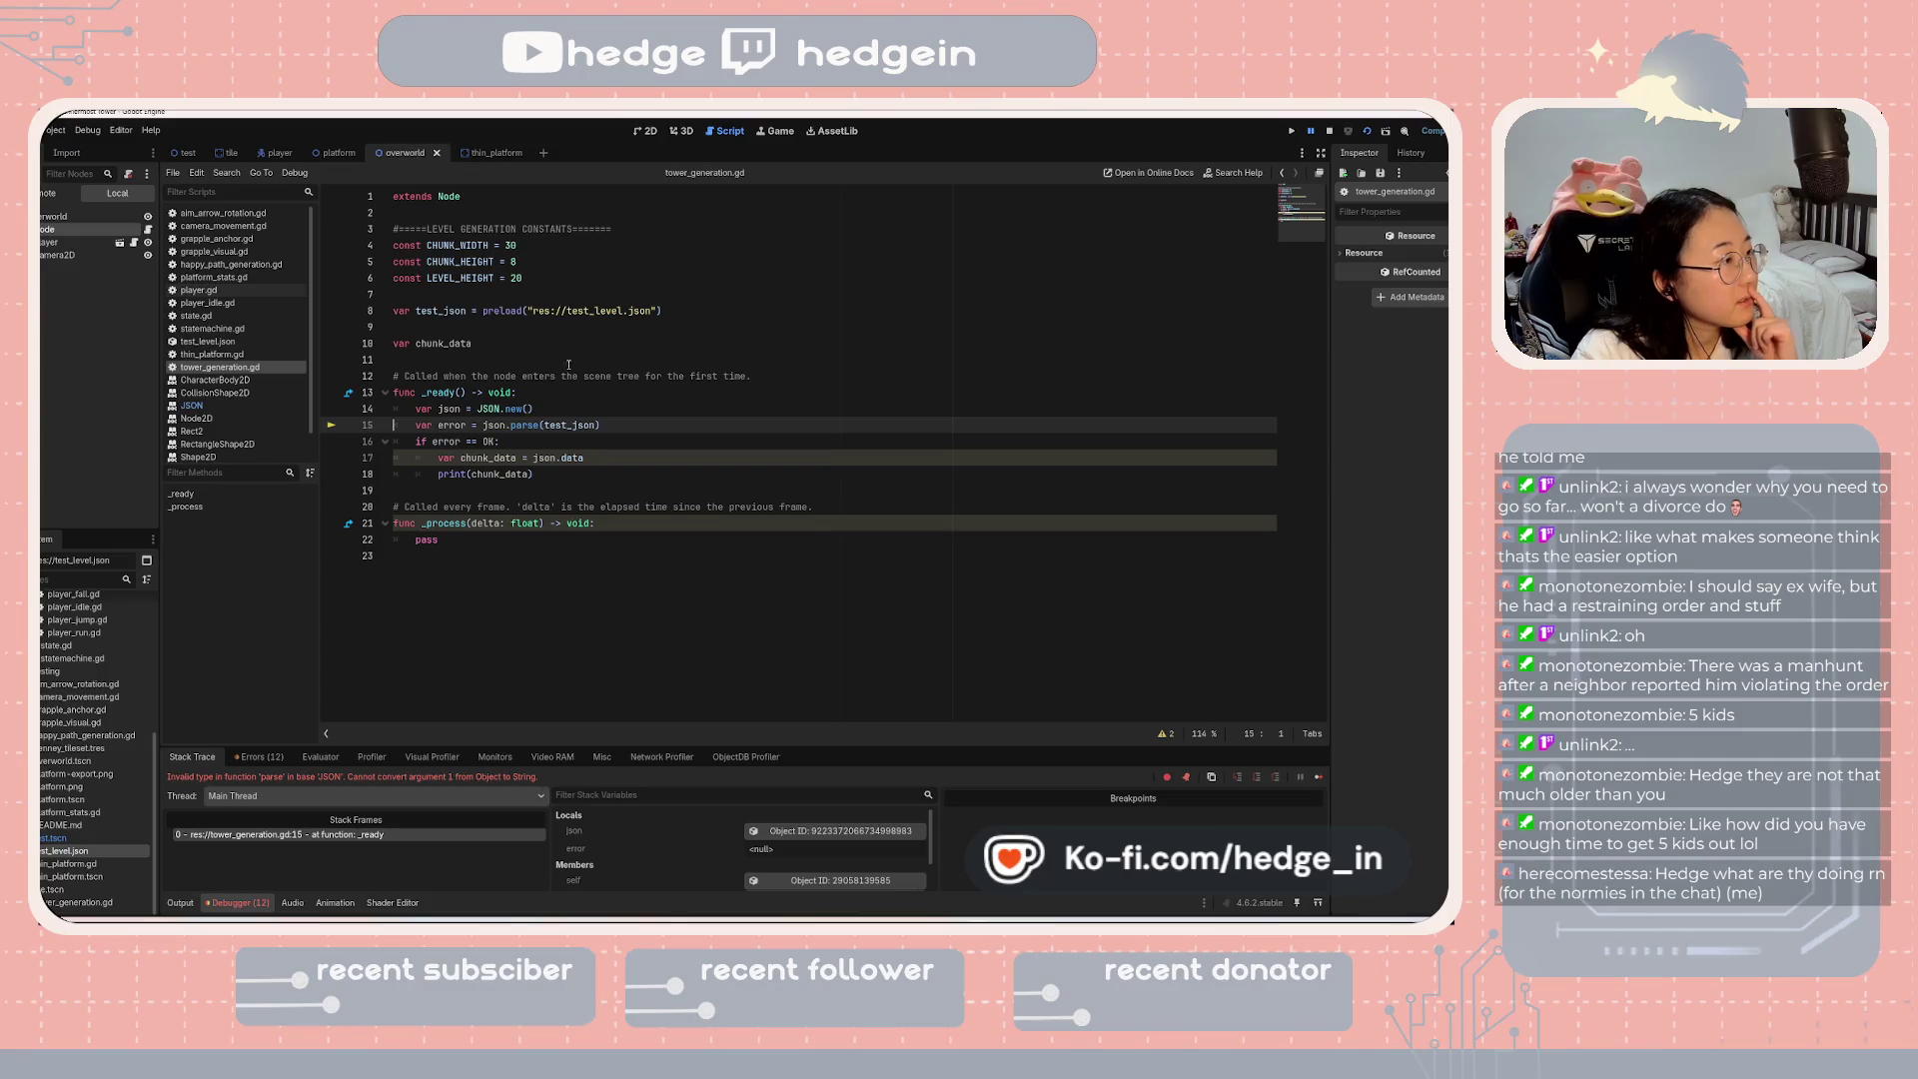
- Review the test_json preload line, then switch to the JSON docs
drag(497, 318, 661, 311)
click(674, 324)
click(674, 312)
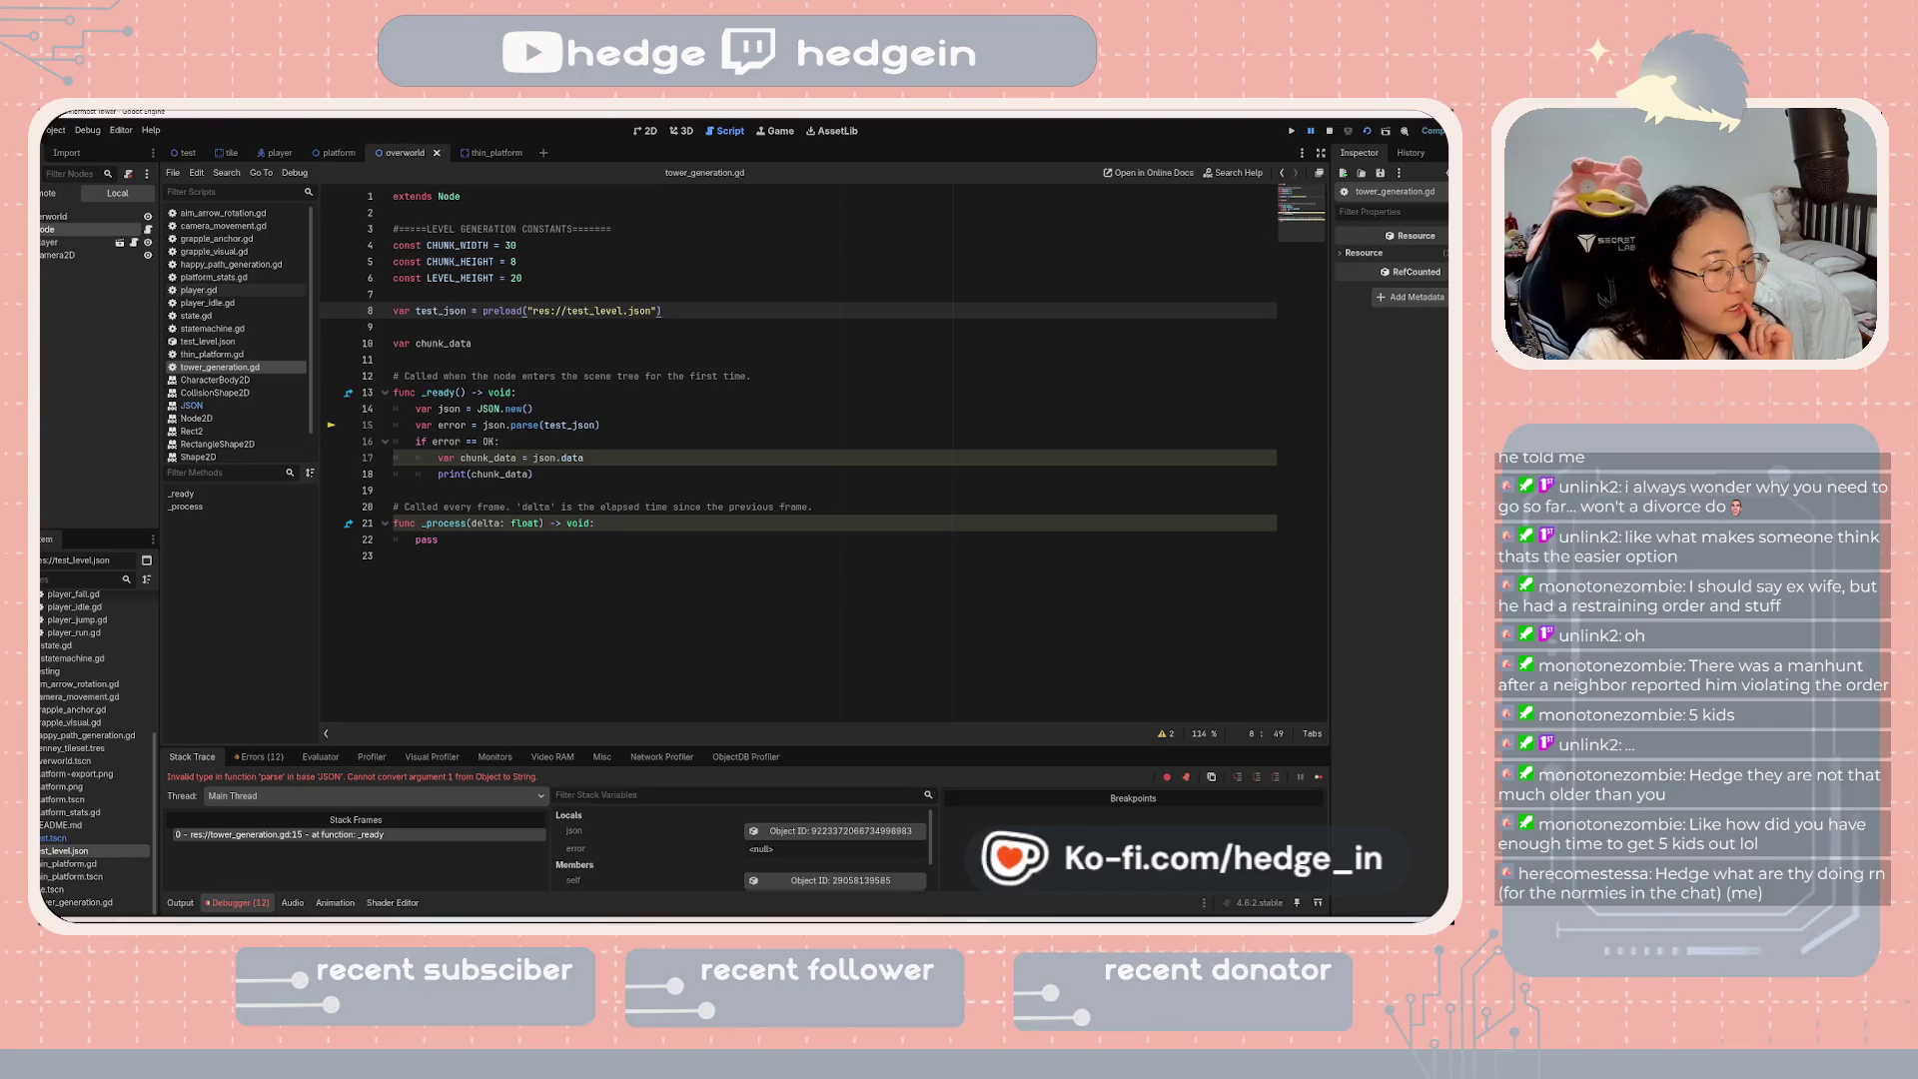
key(alt+Tab)
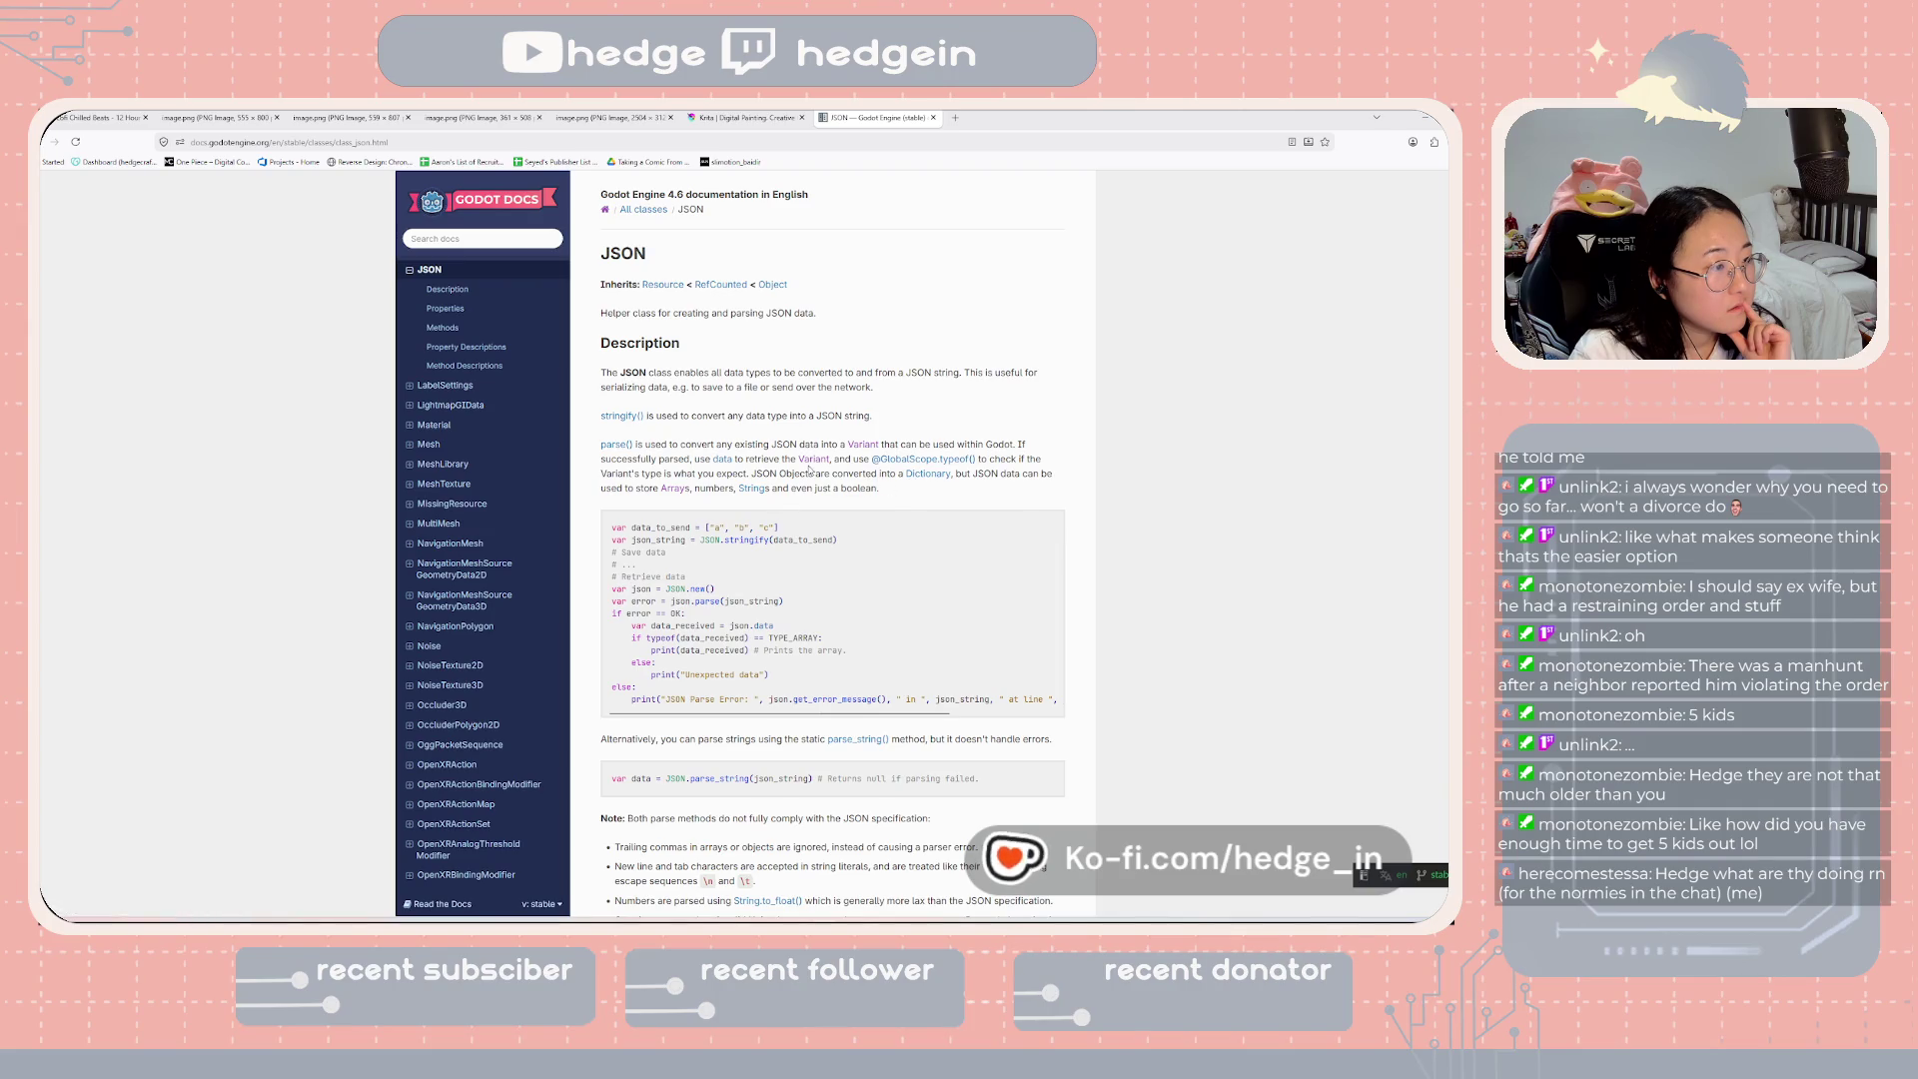
scroll(774, 465, down, 5)
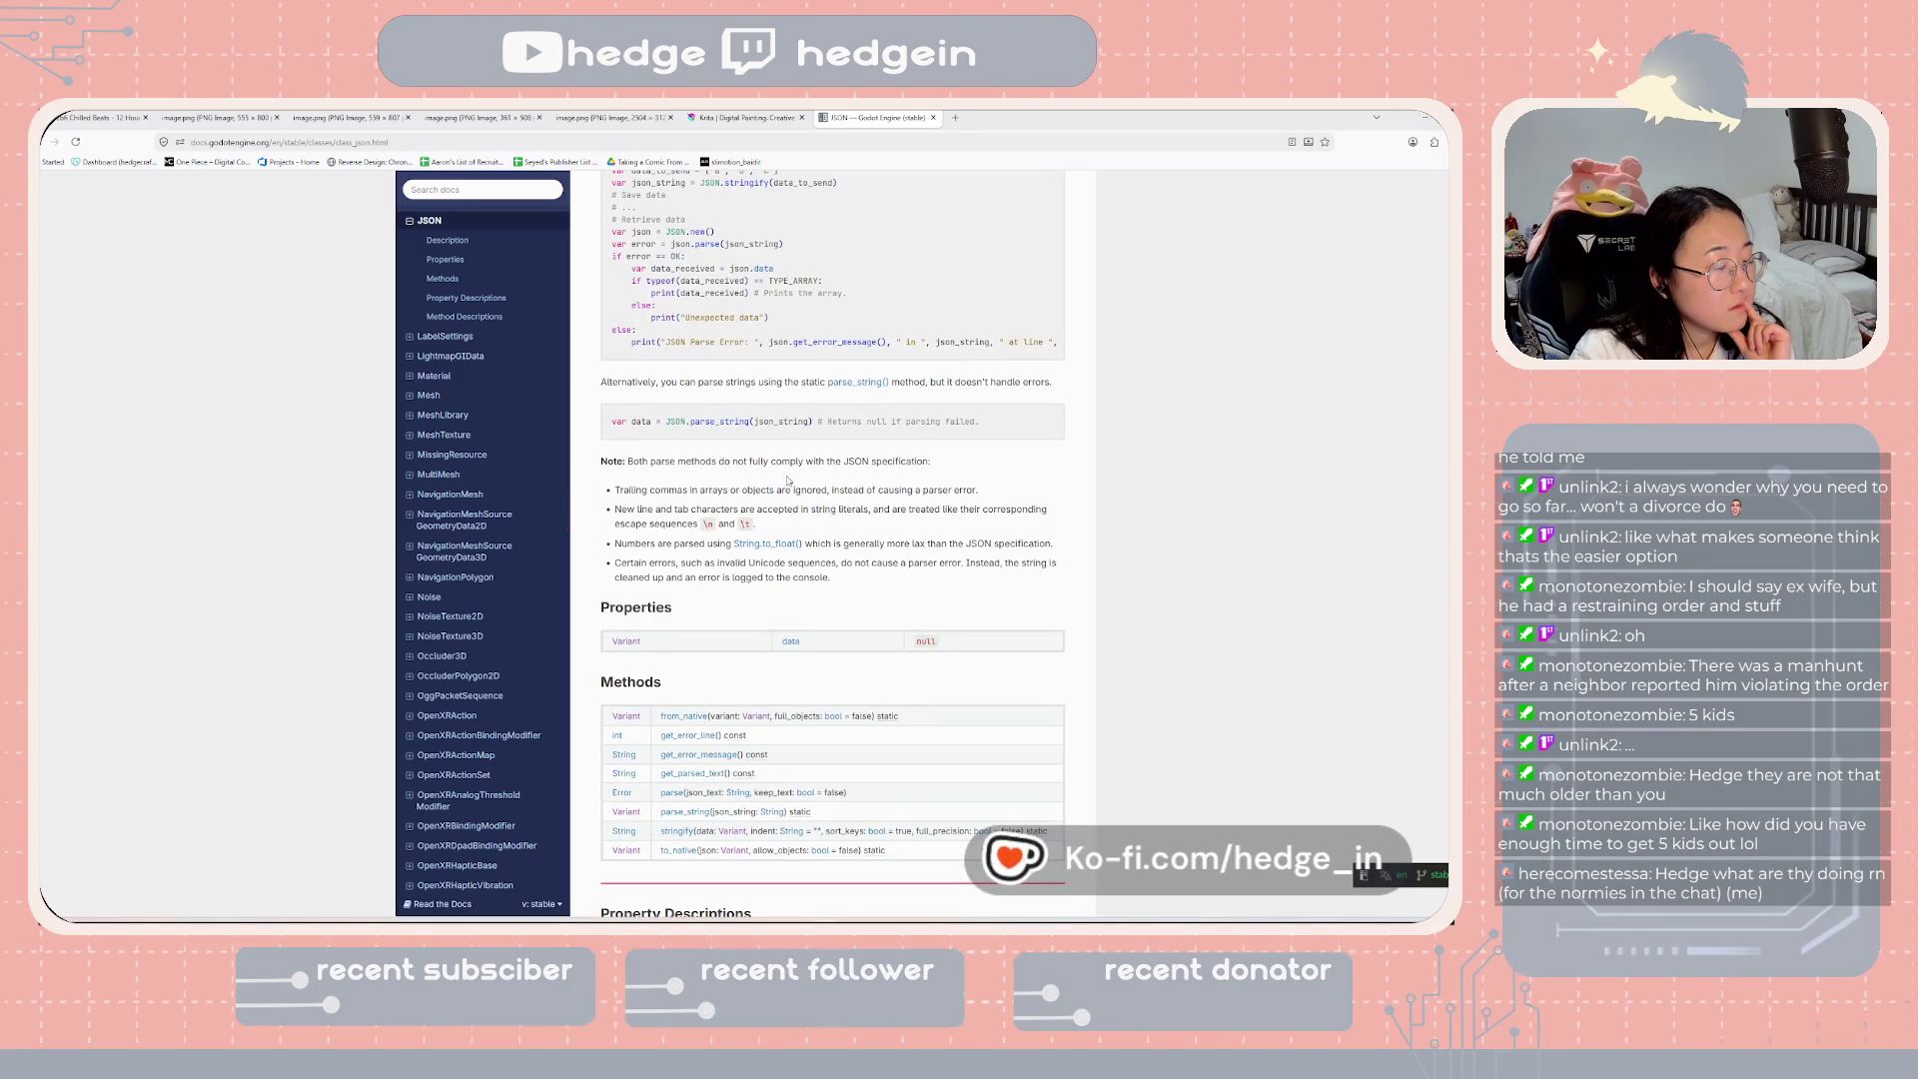
scroll(788, 480, up, 3)
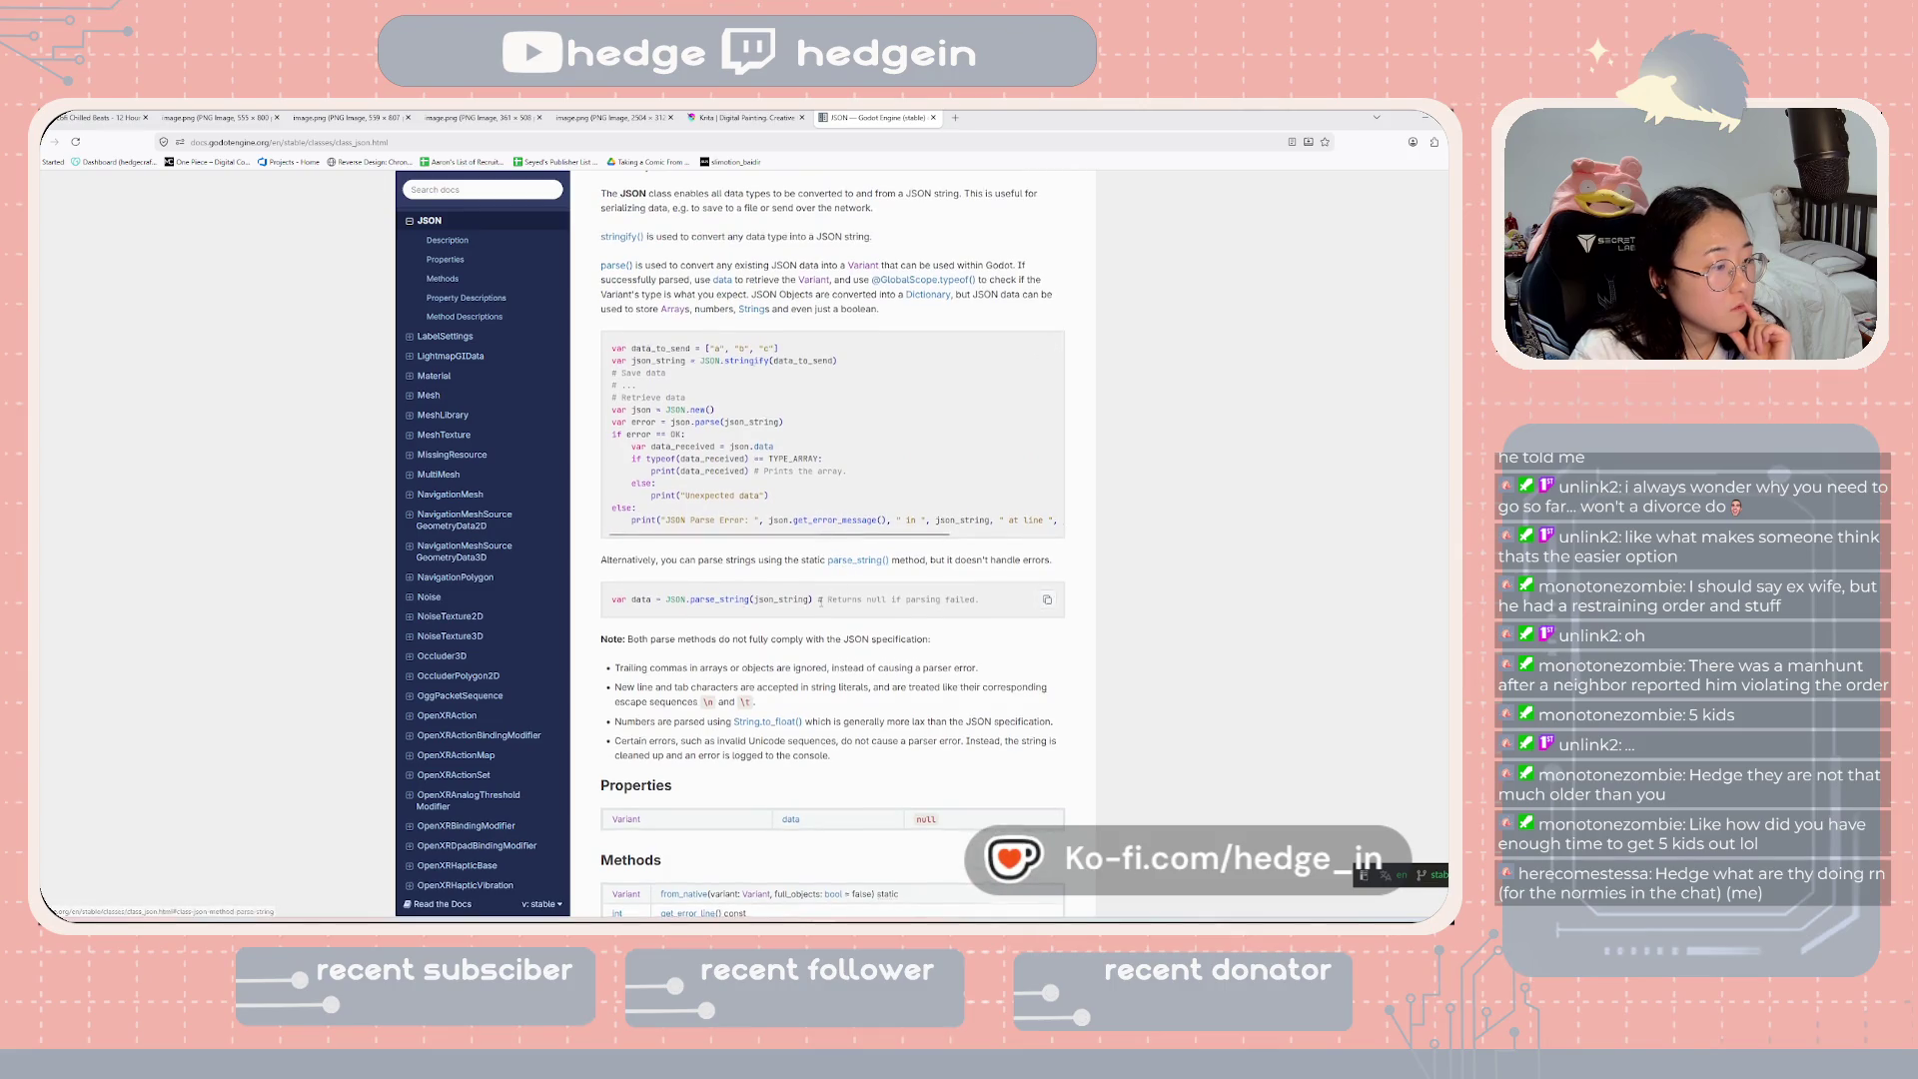
scroll(848, 565, down, 5)
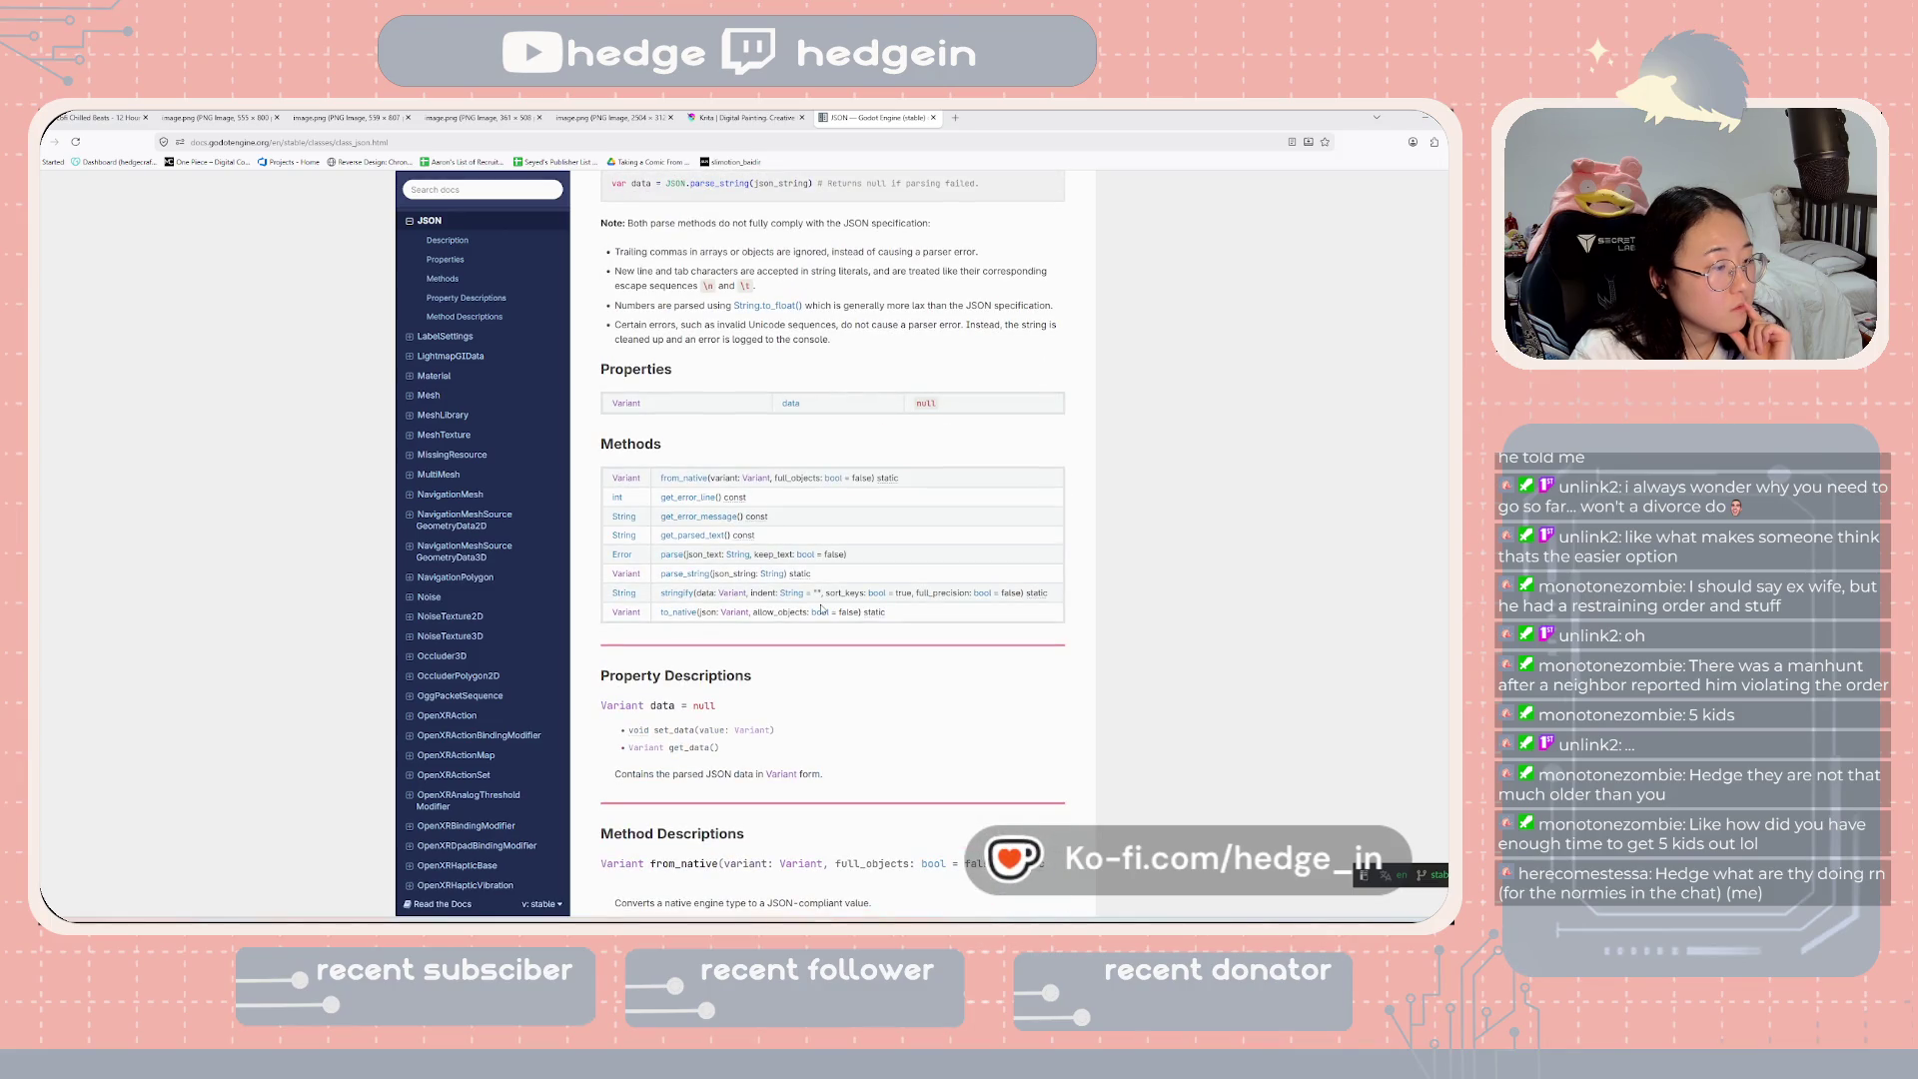
scroll(822, 609, down, 4)
scroll(821, 609, down, 15)
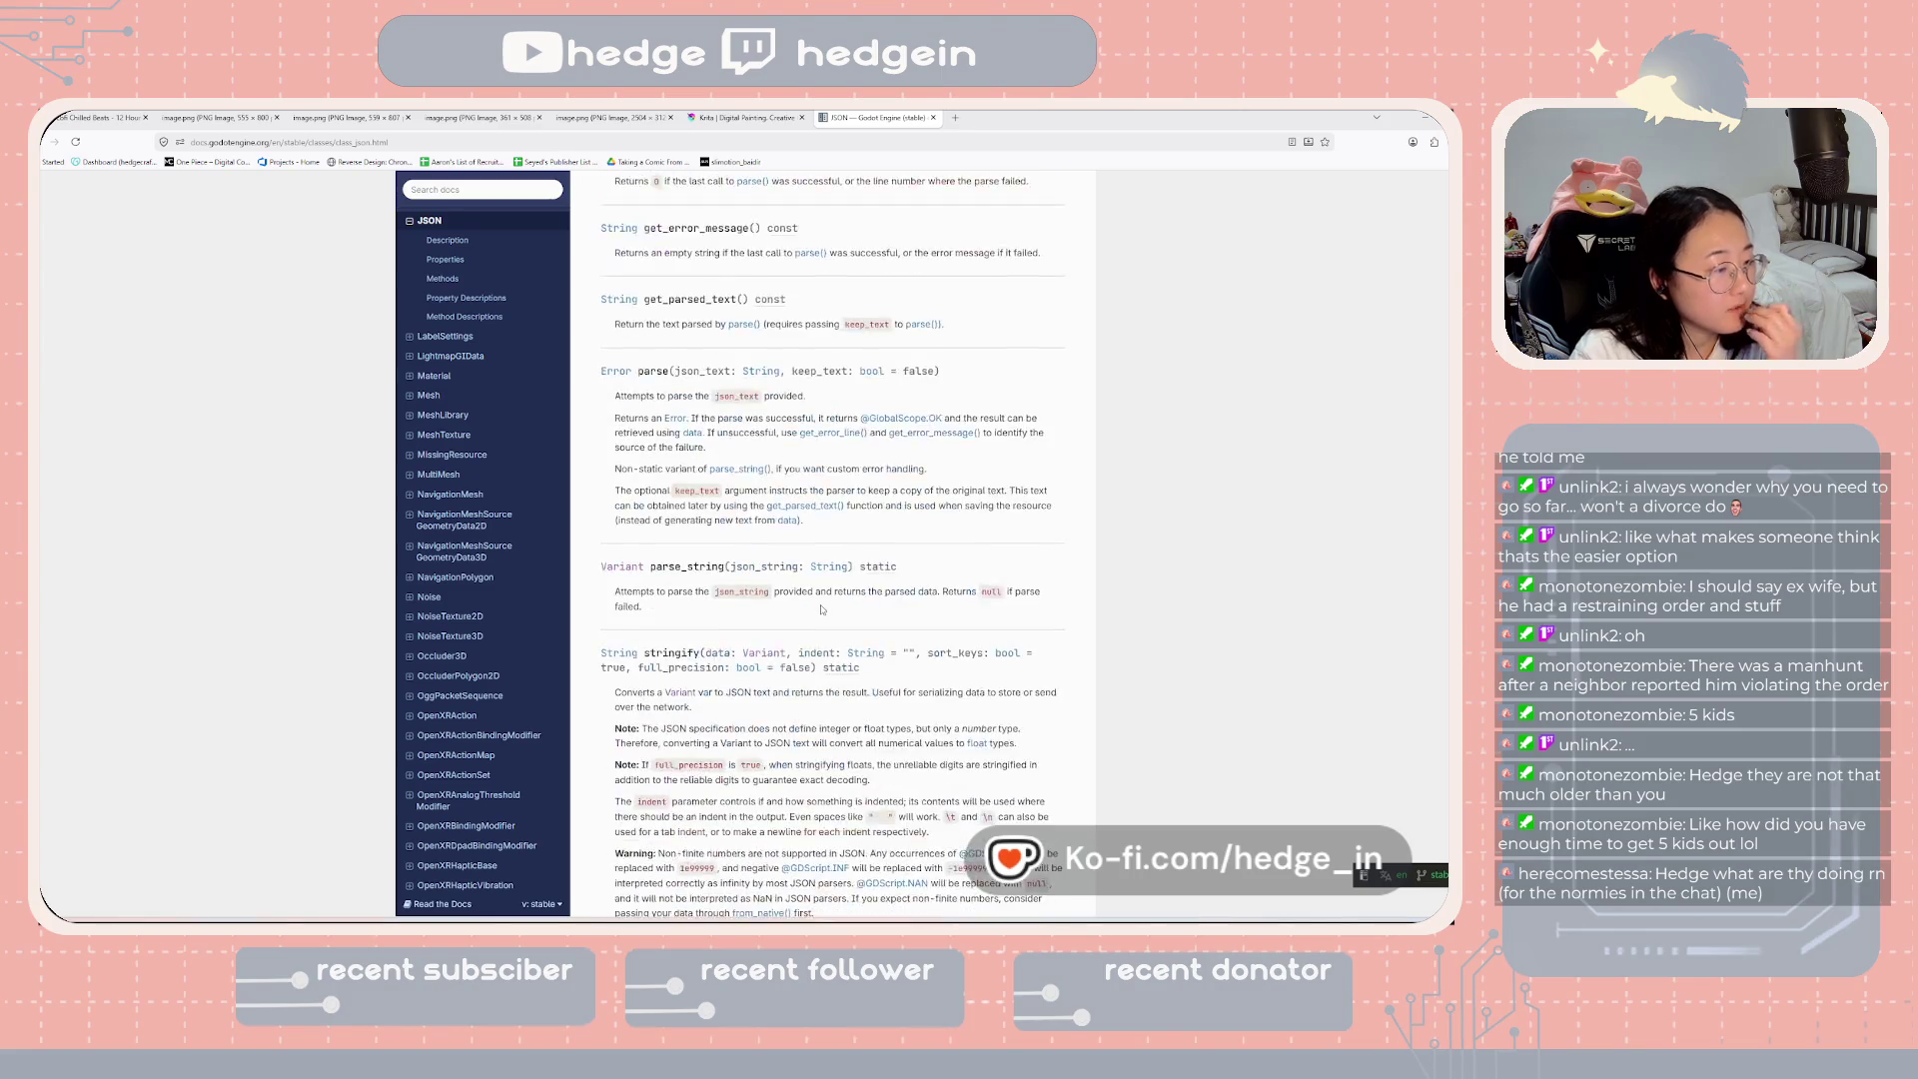
scroll(821, 610, down, 2)
scroll(822, 609, up, 2)
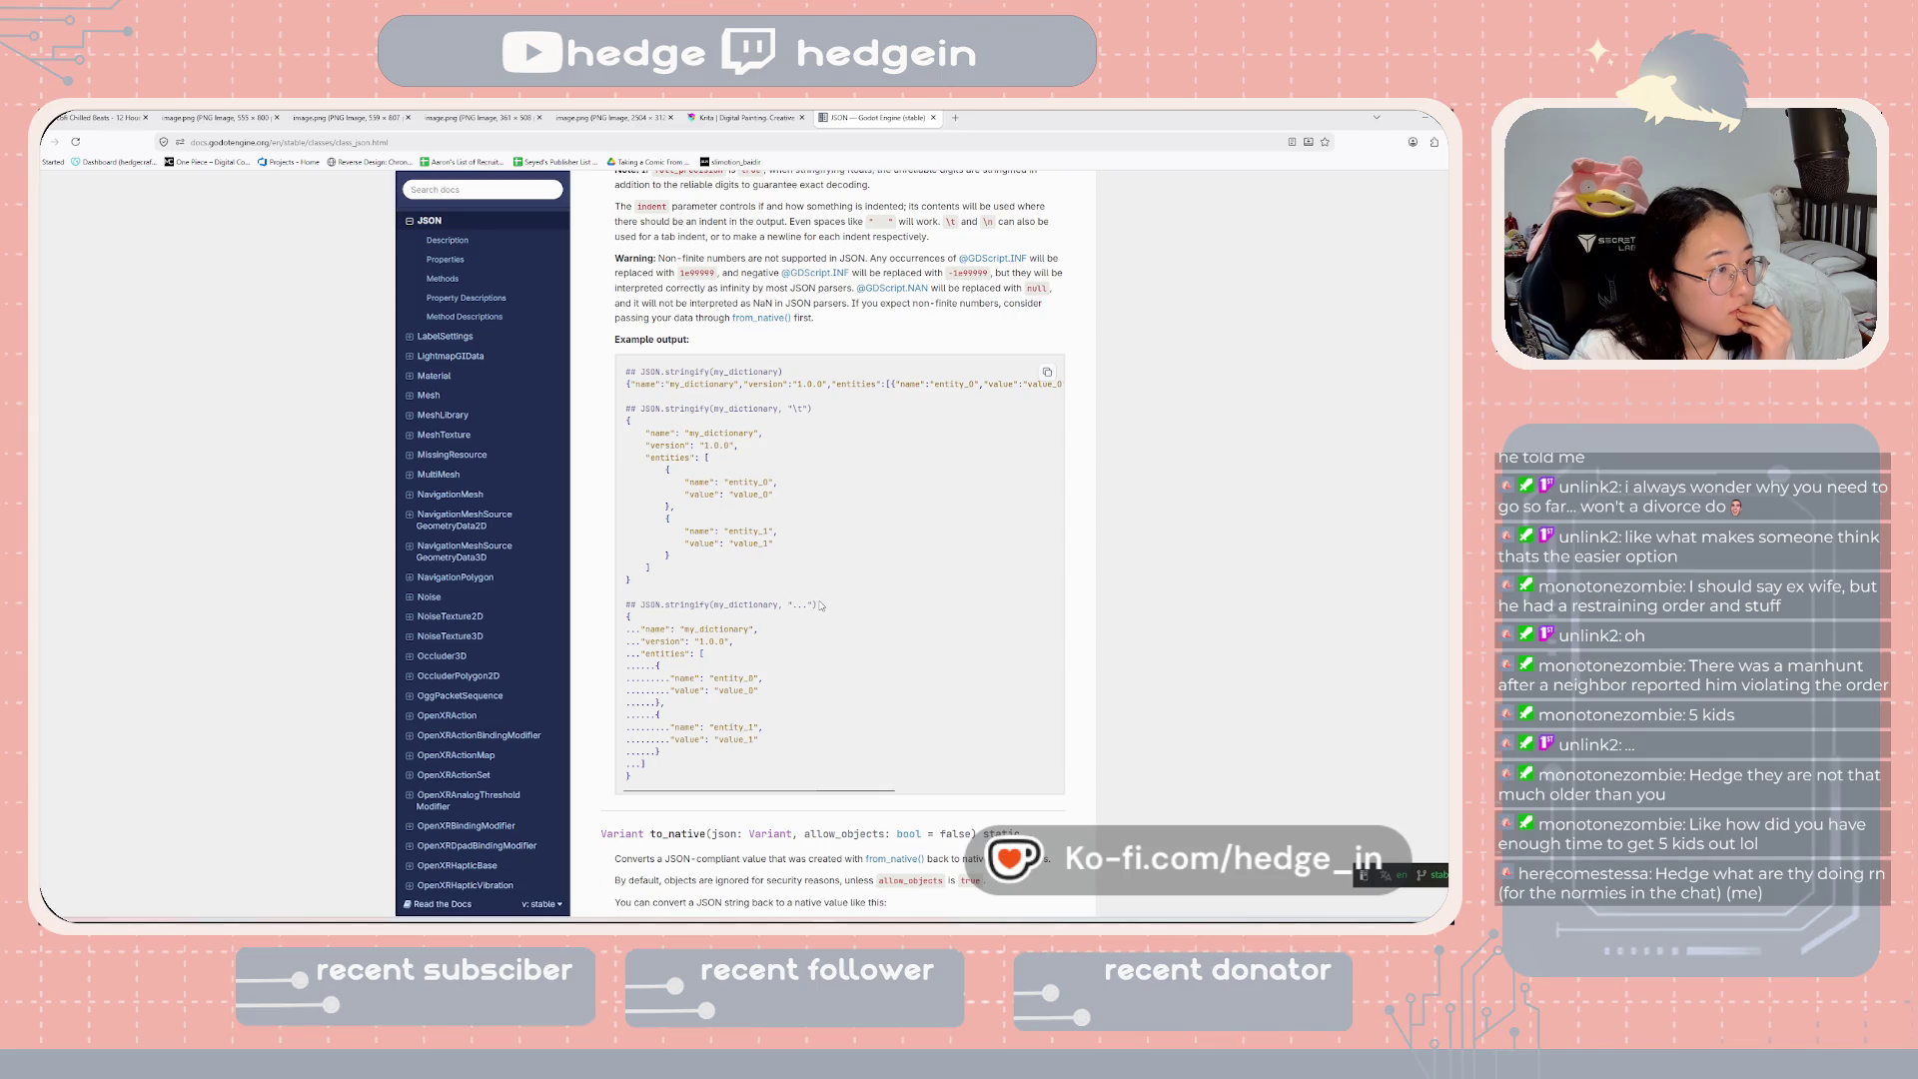
scroll(821, 605, down, 3)
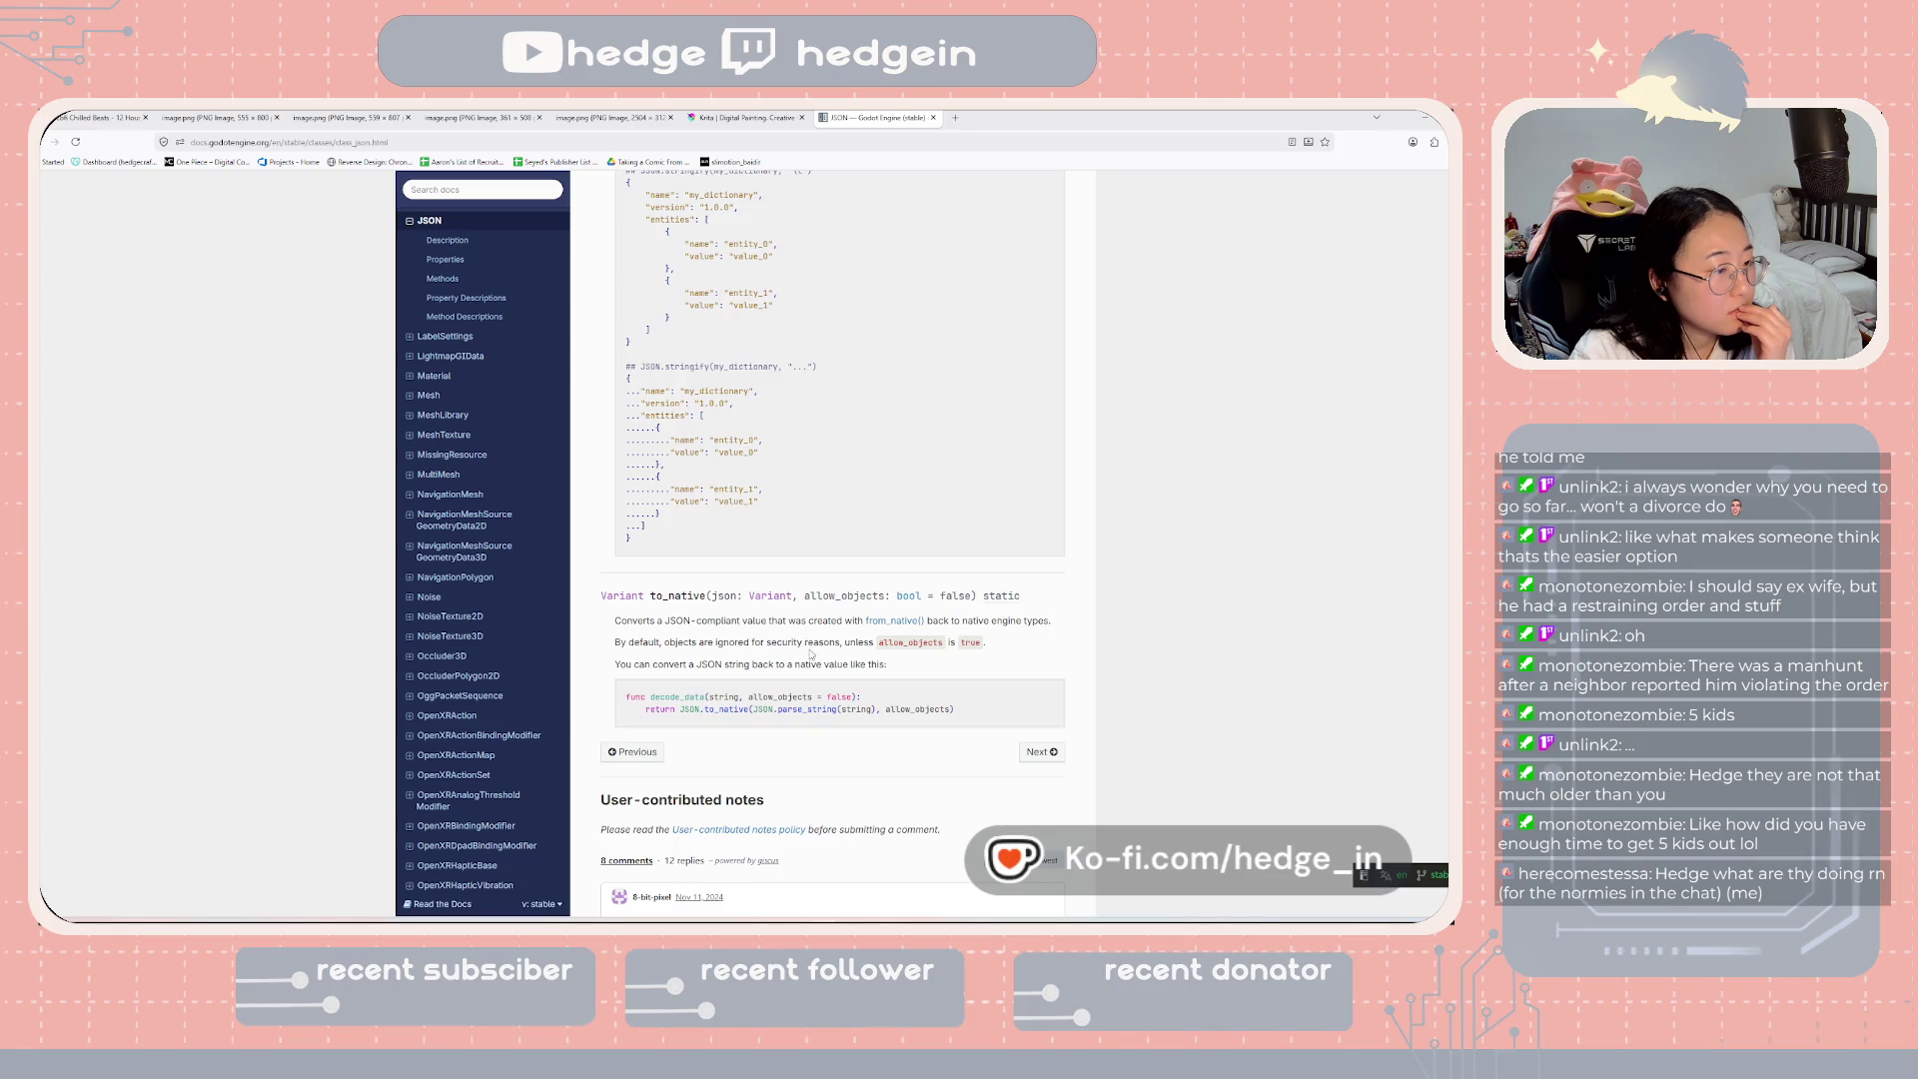
scroll(811, 654, up, 10)
scroll(784, 630, up, 15)
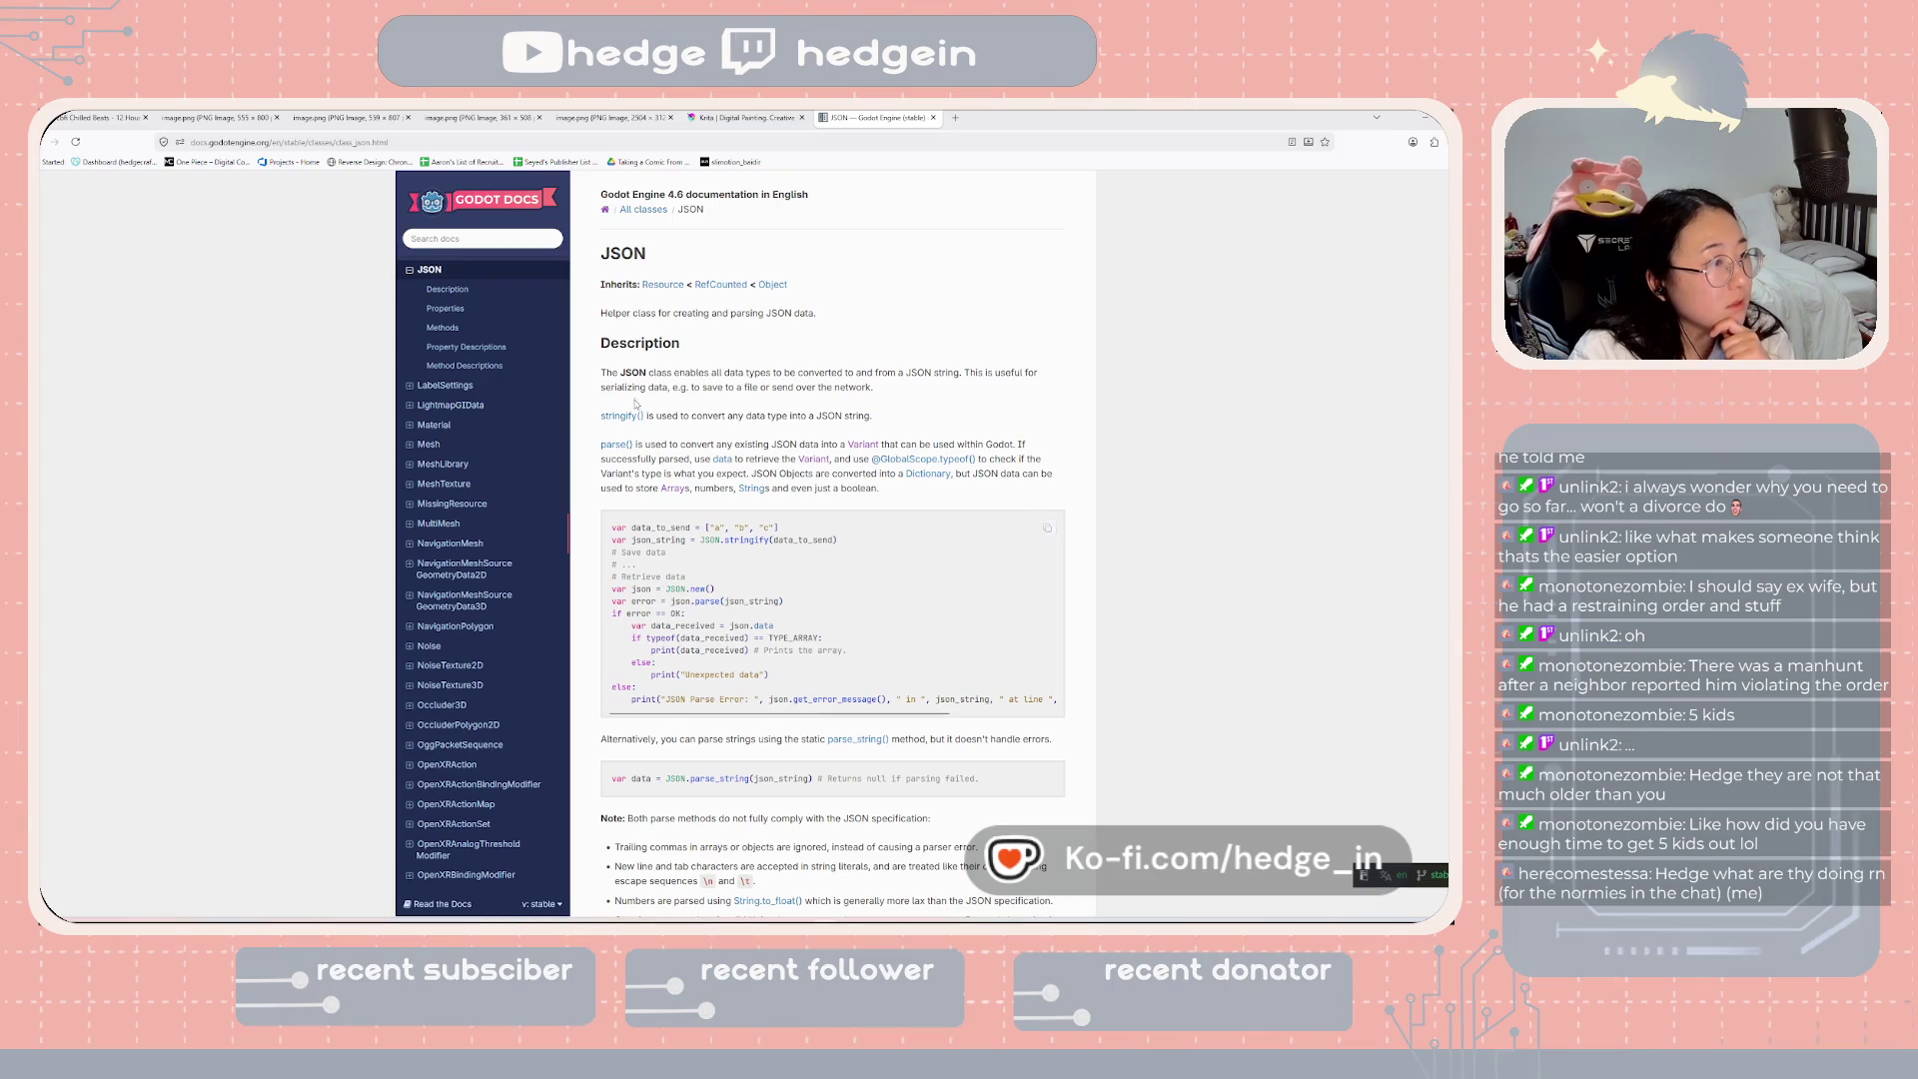
- Highlight the JSON class description and scroll down through the Methods table
drag(673, 373, 875, 389)
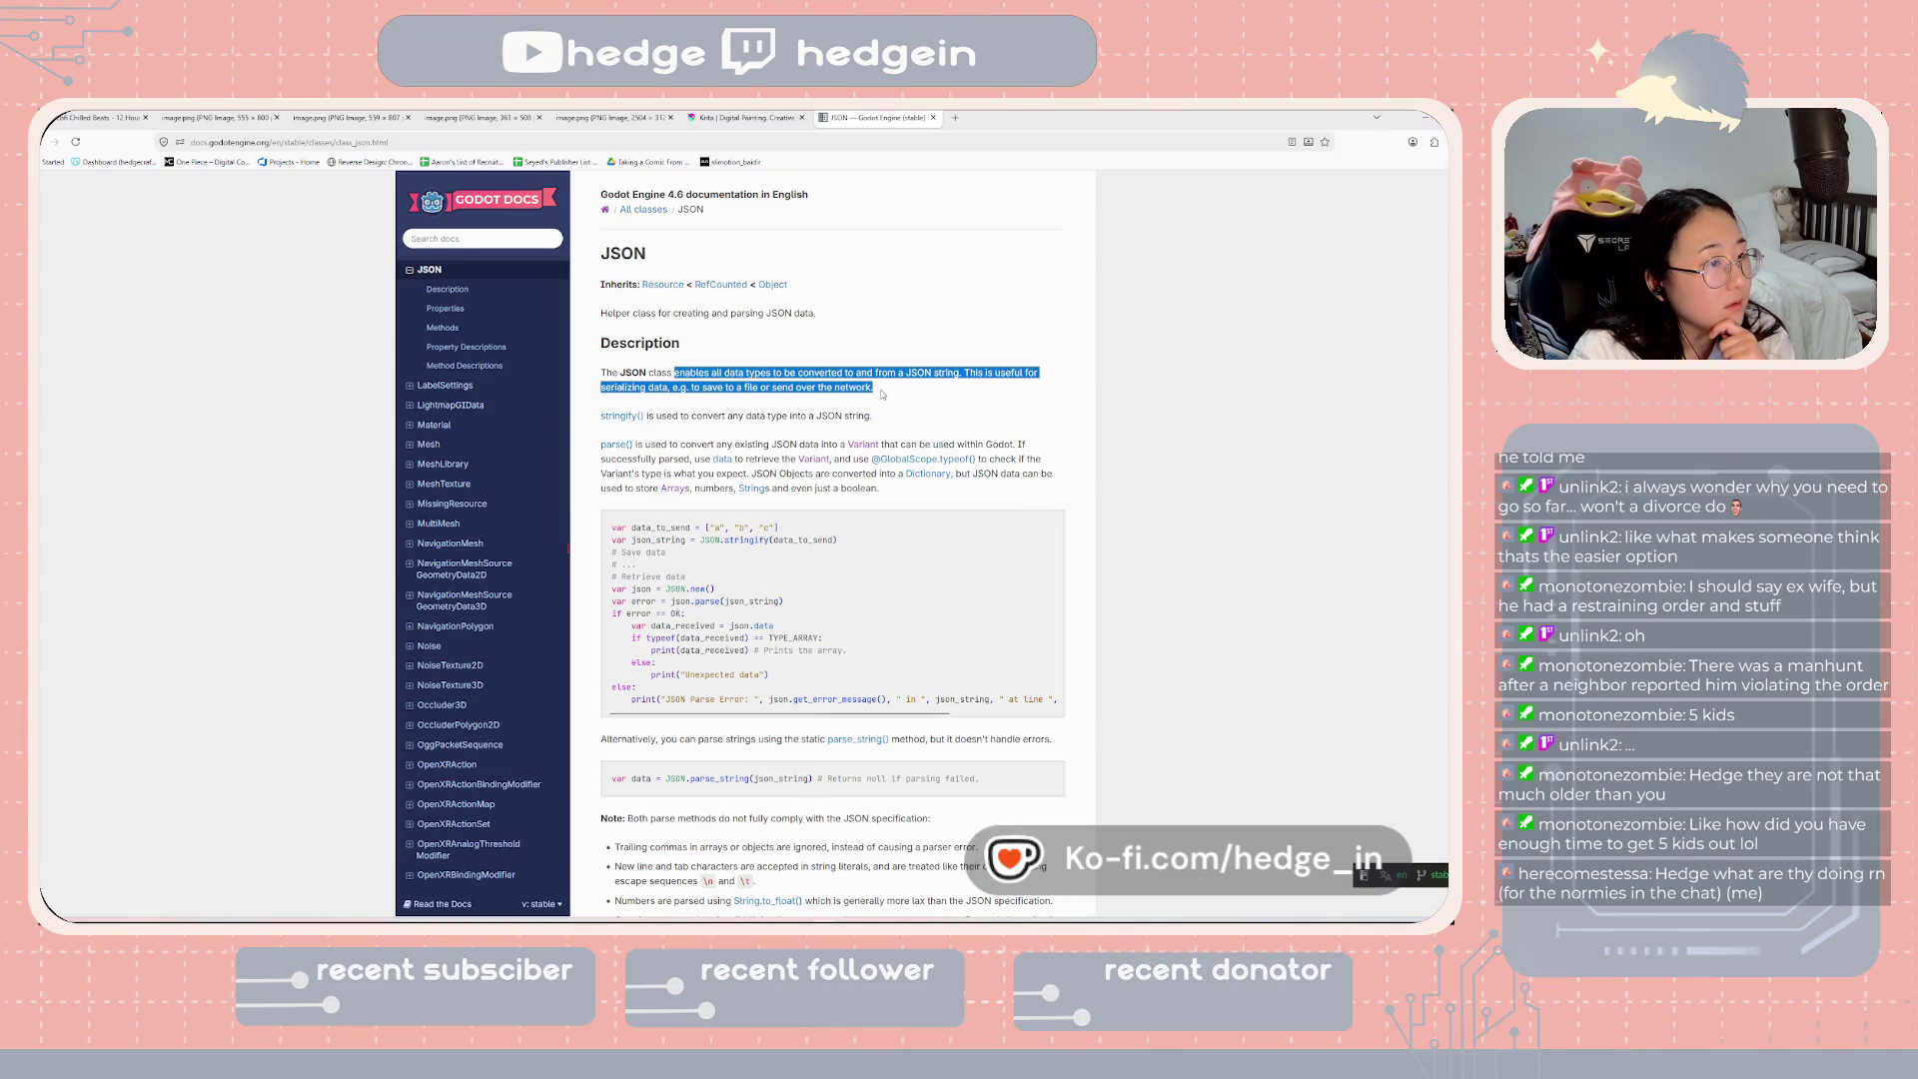
click(884, 395)
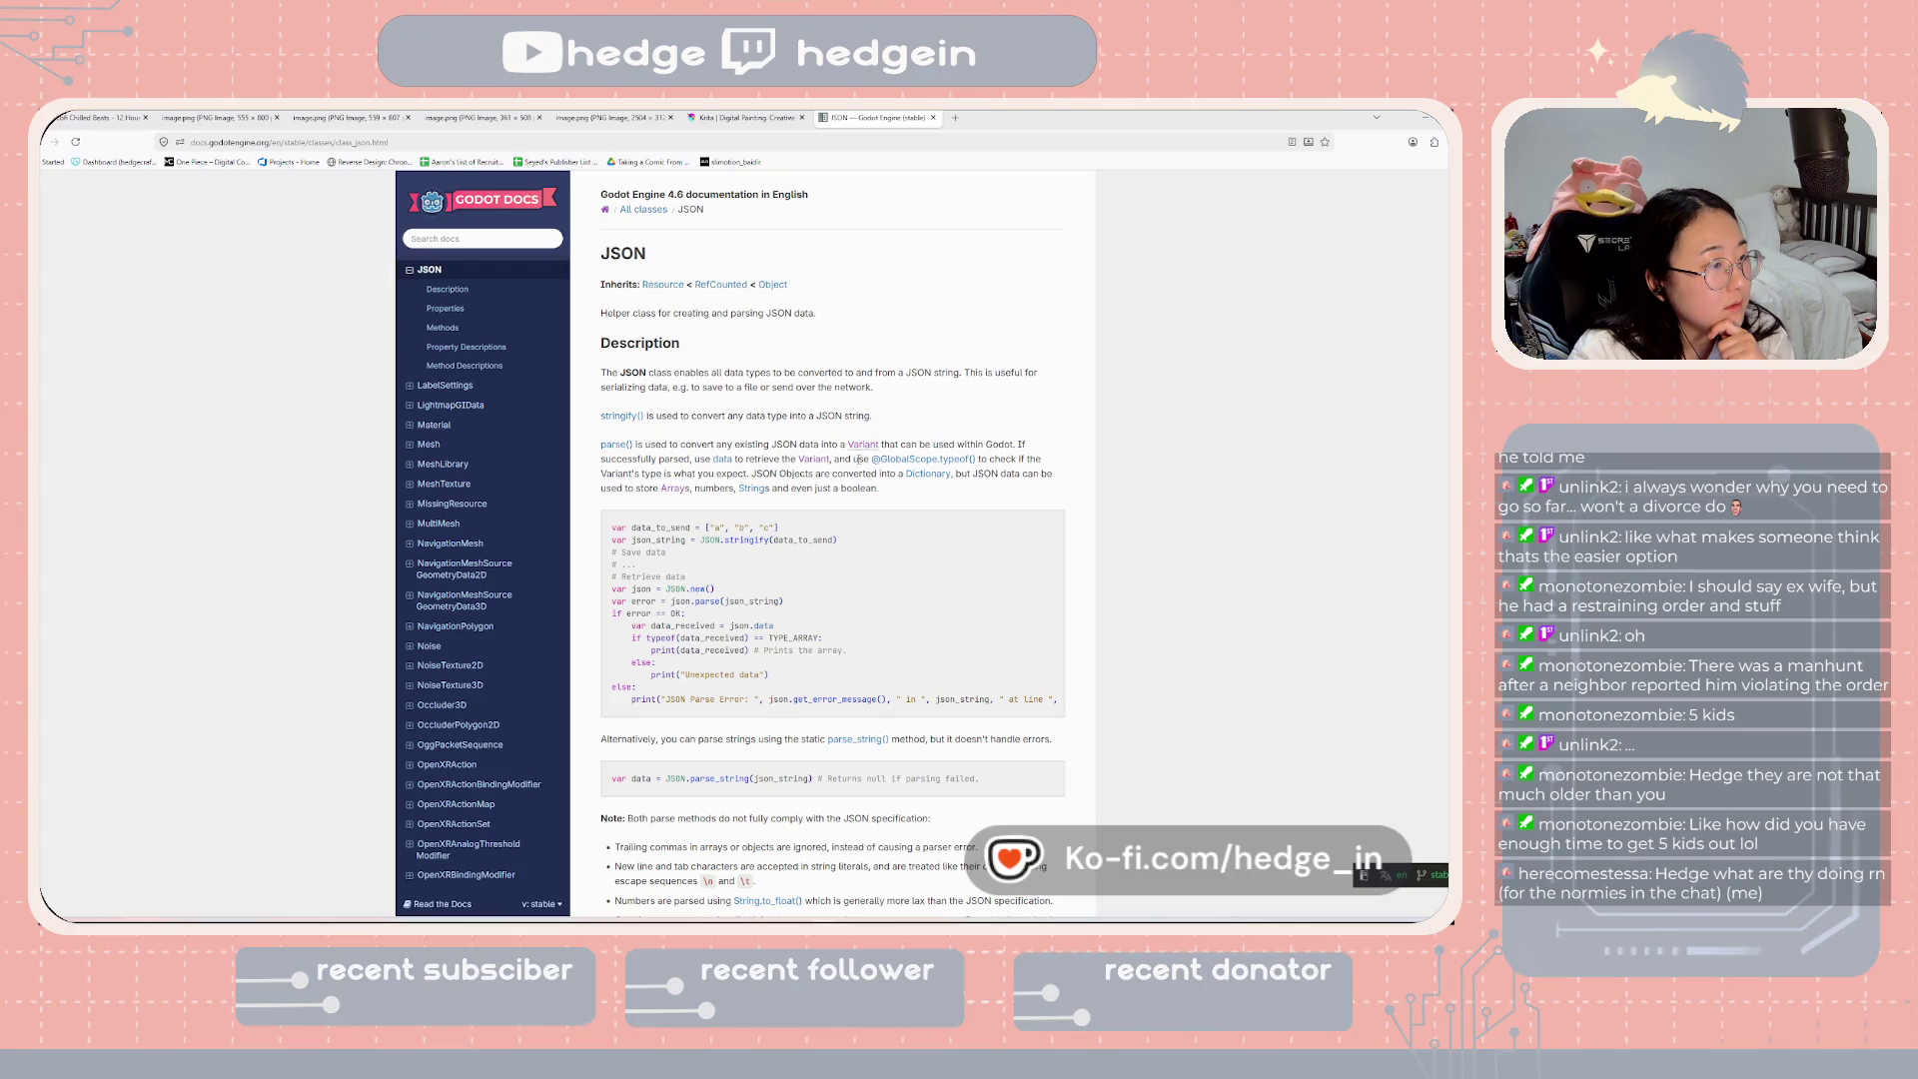
scroll(871, 493, down, 5)
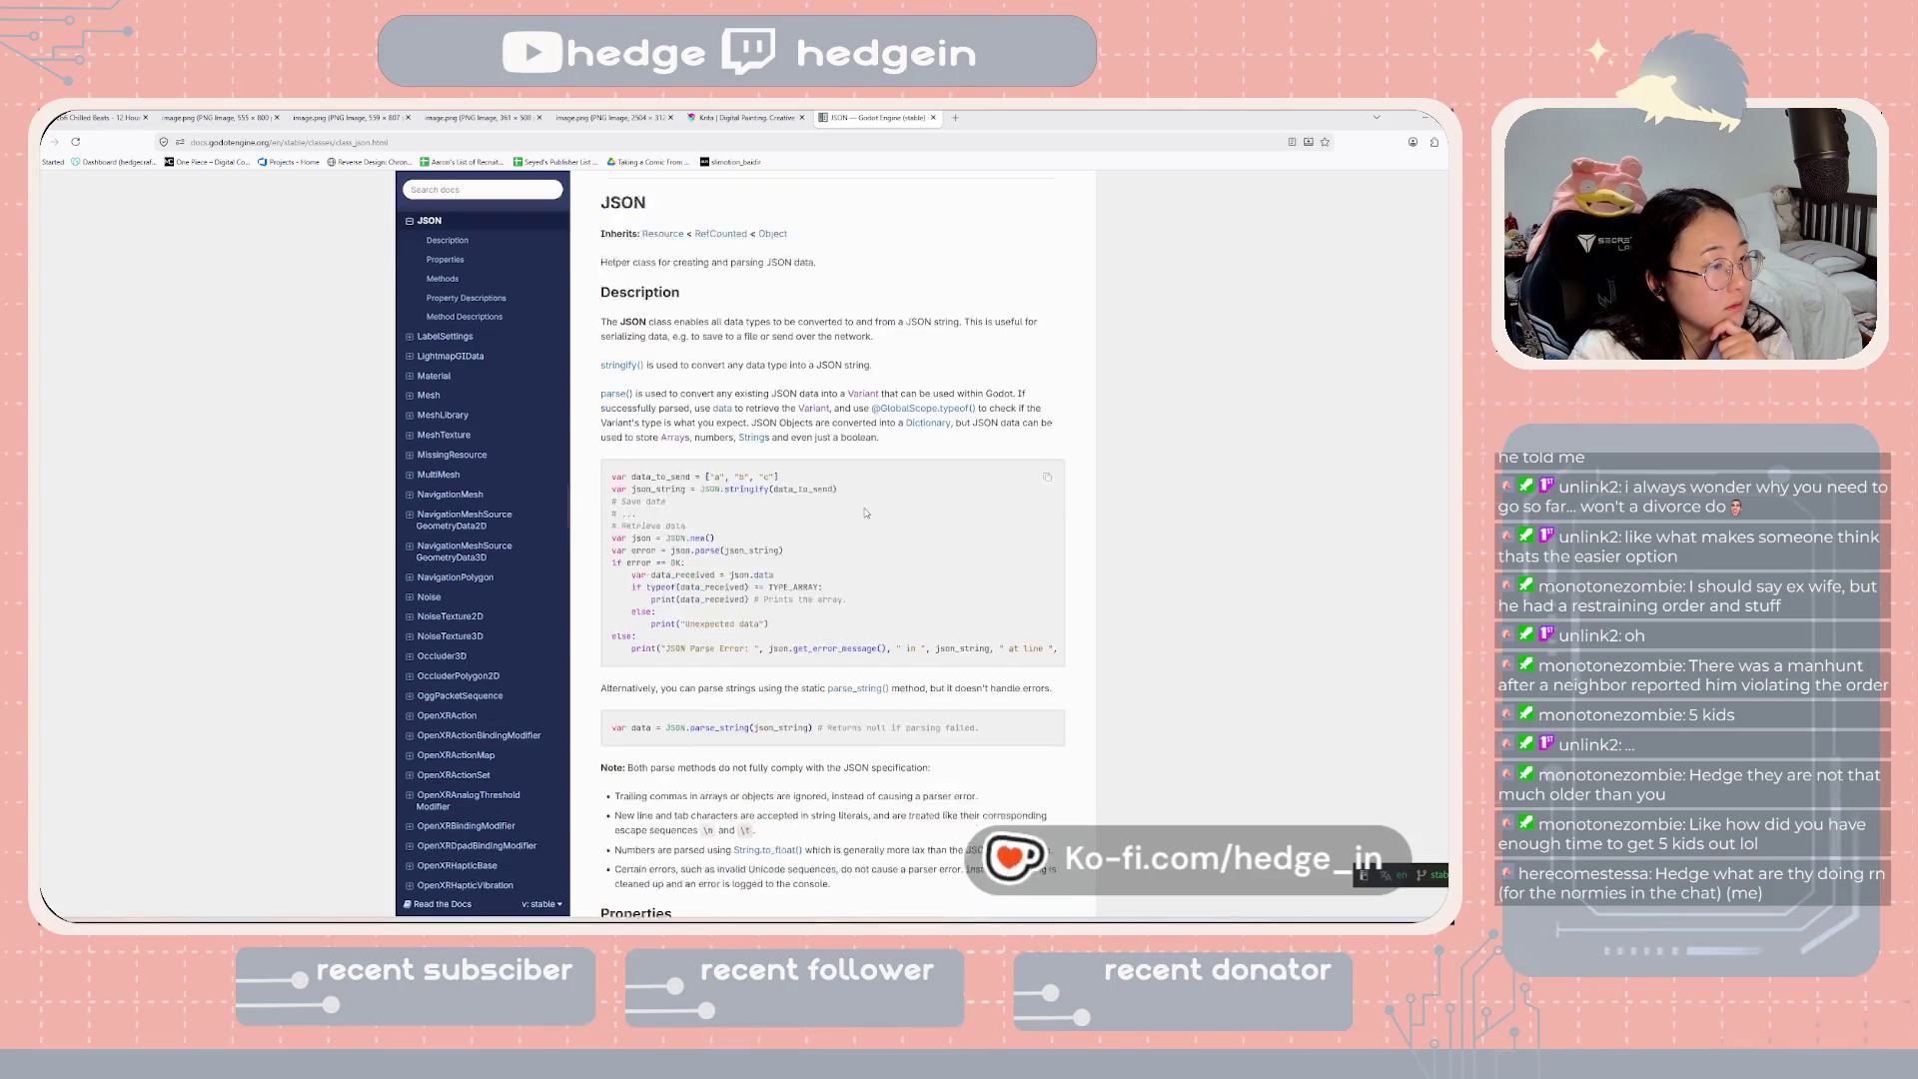
scroll(866, 512, down, 1)
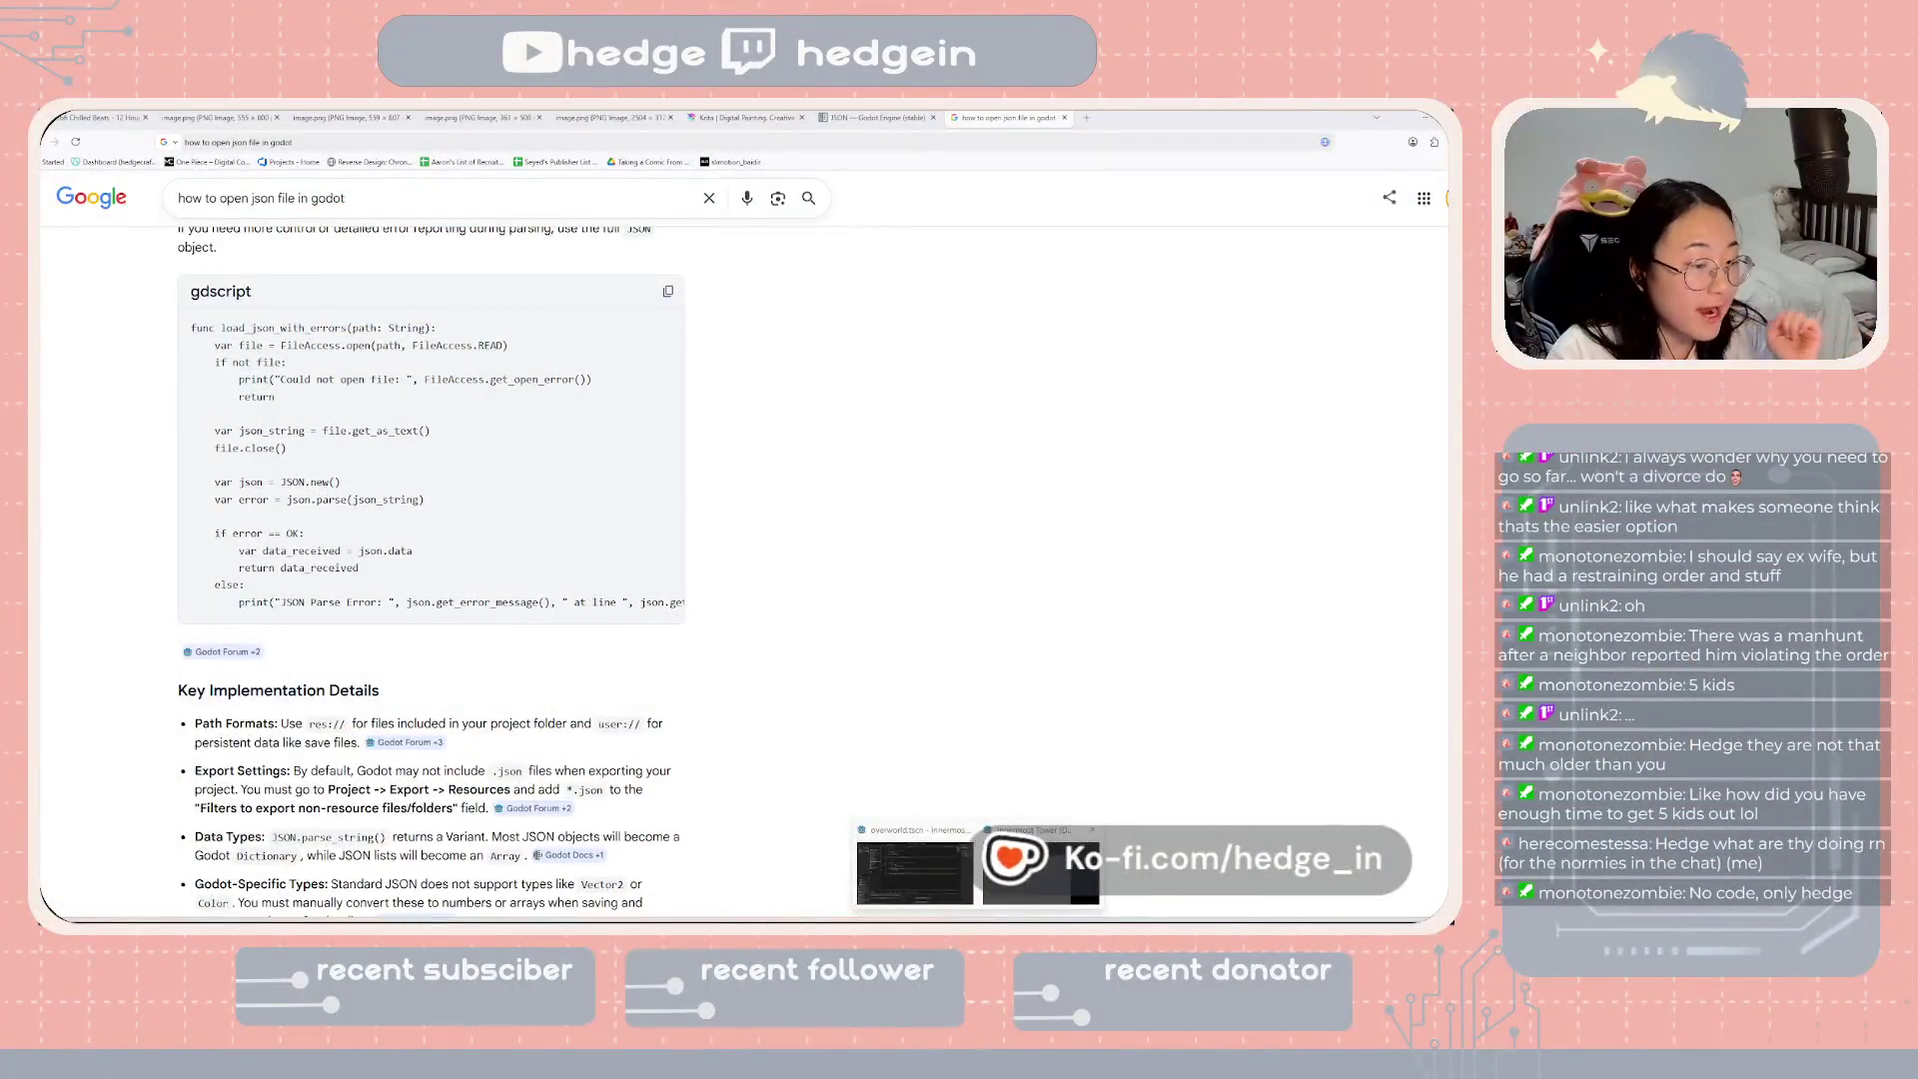
- Alt+Tab past the game window back to the Godot script editor
key(alt+Tab)
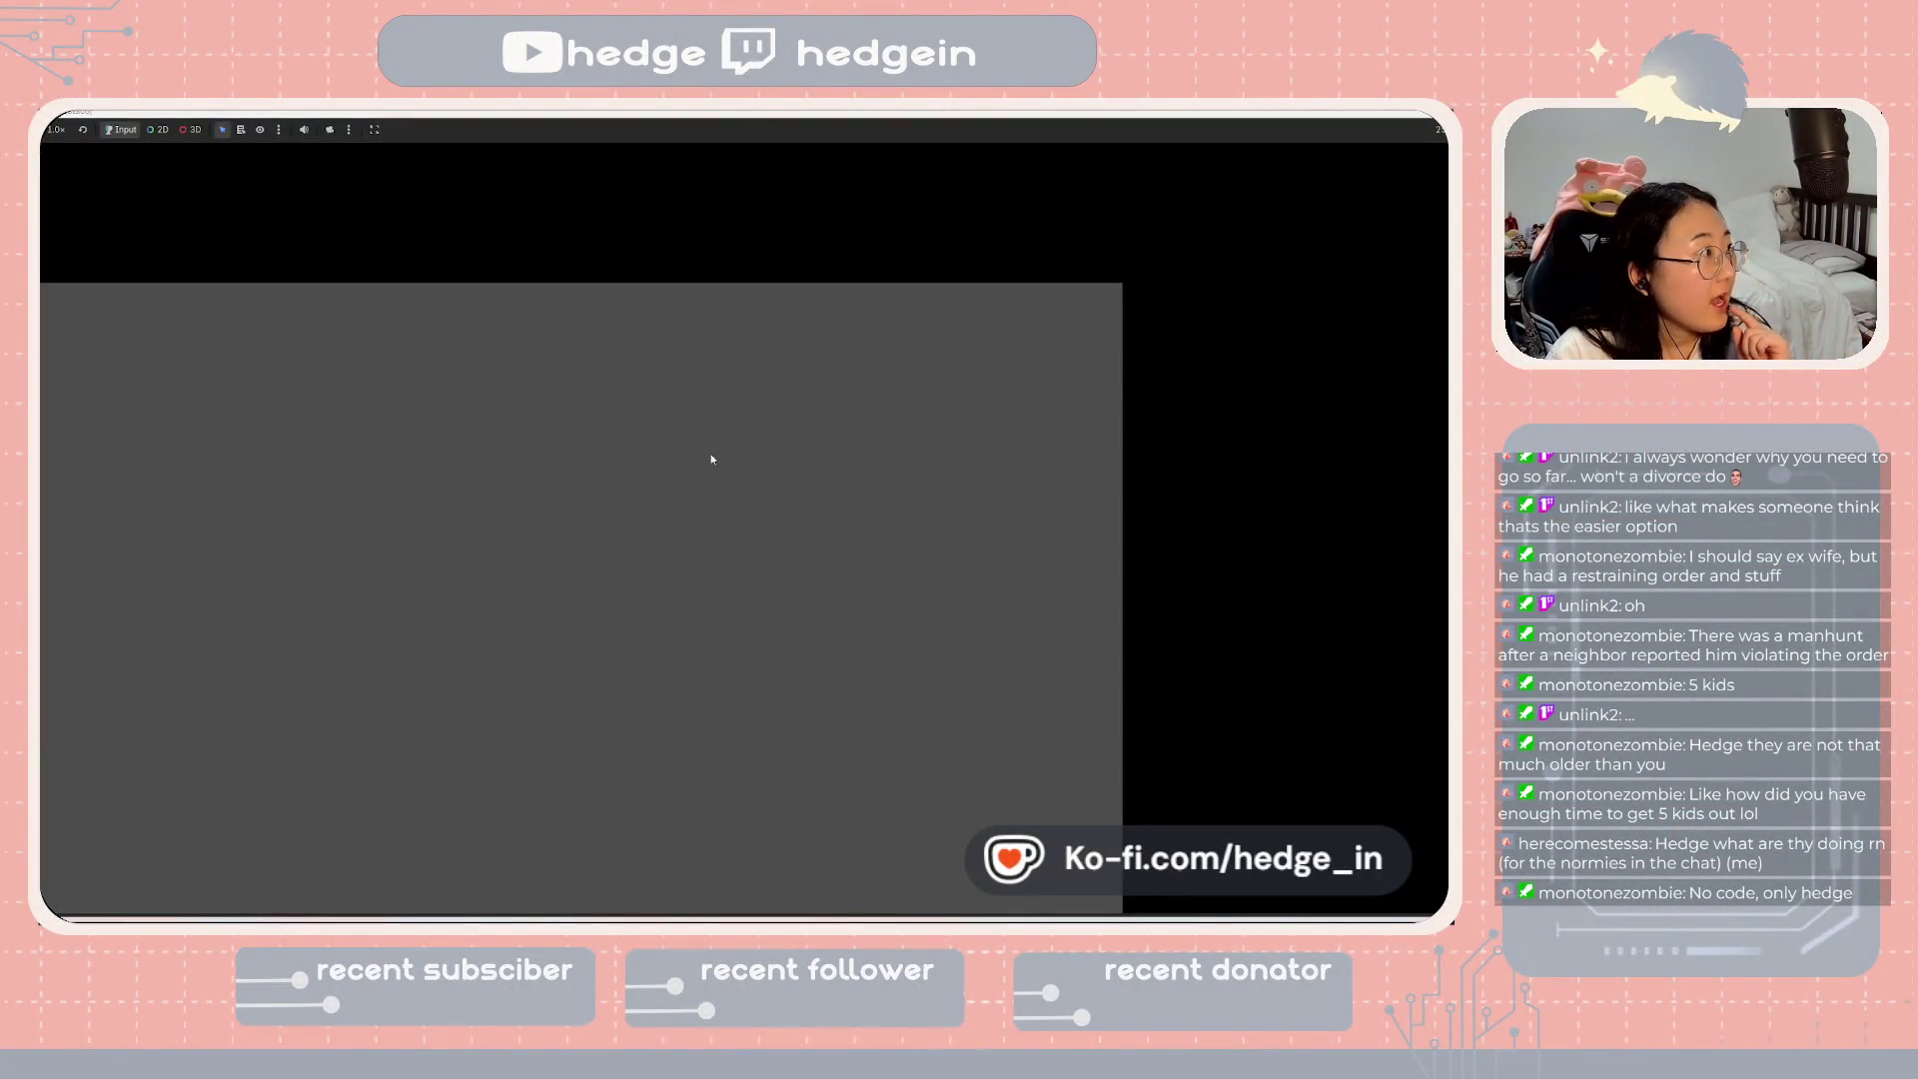
key(alt+Tab)
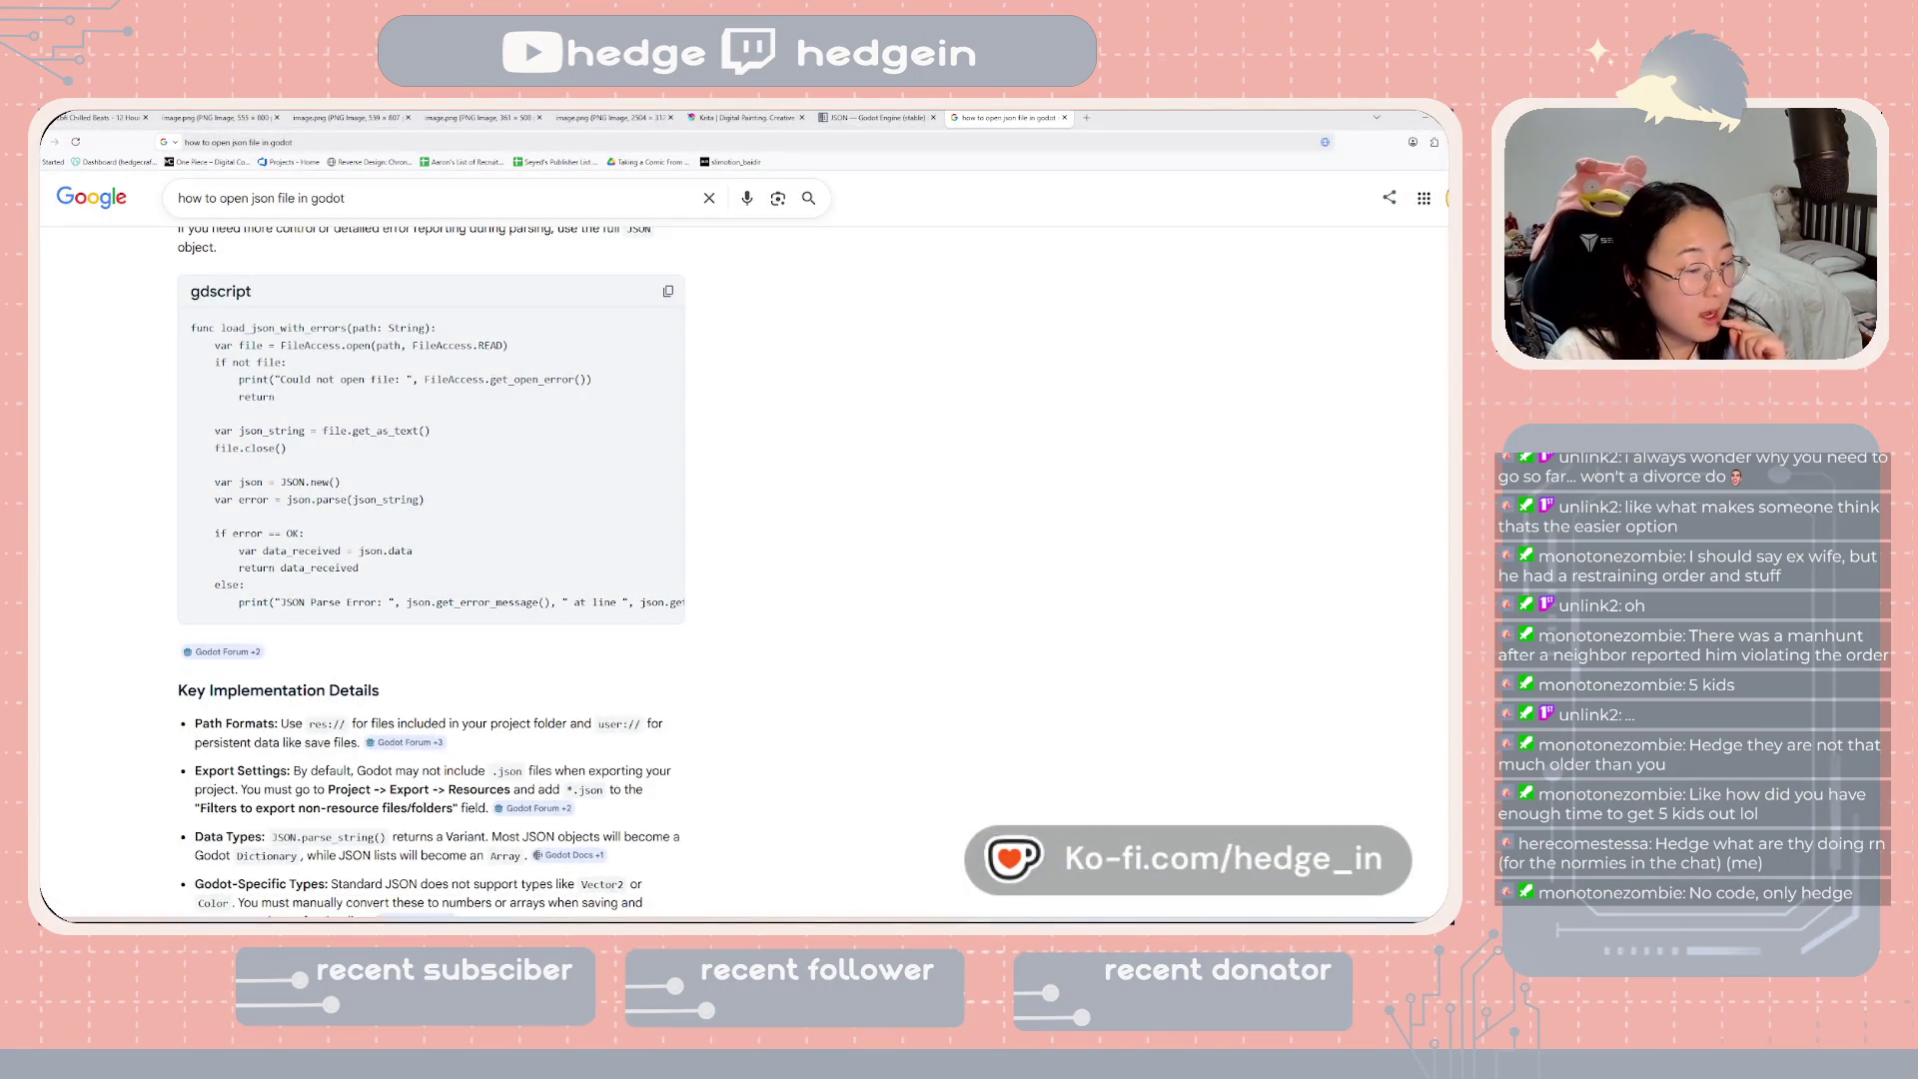
key(alt+Tab)
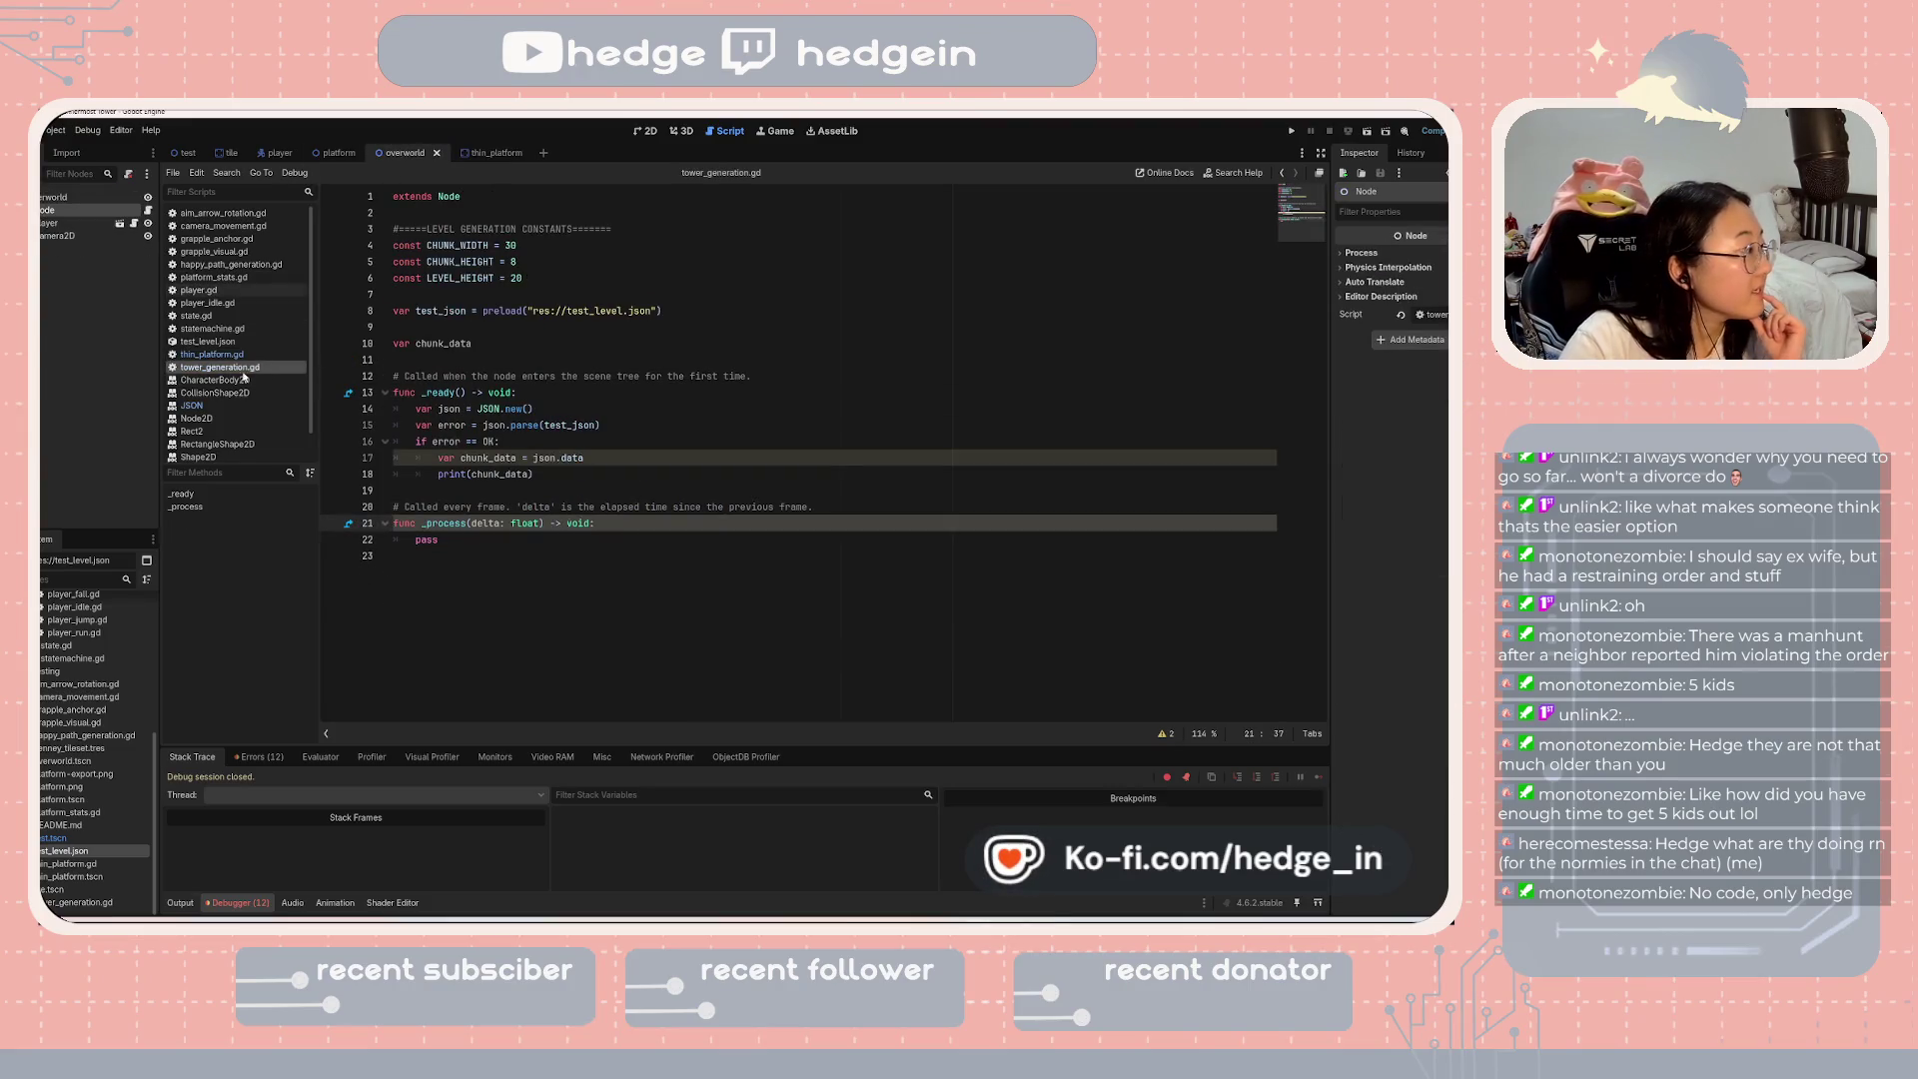
- Open test_level.json and review the starting_chunk rows on lines 1 to 8
click(208, 340)
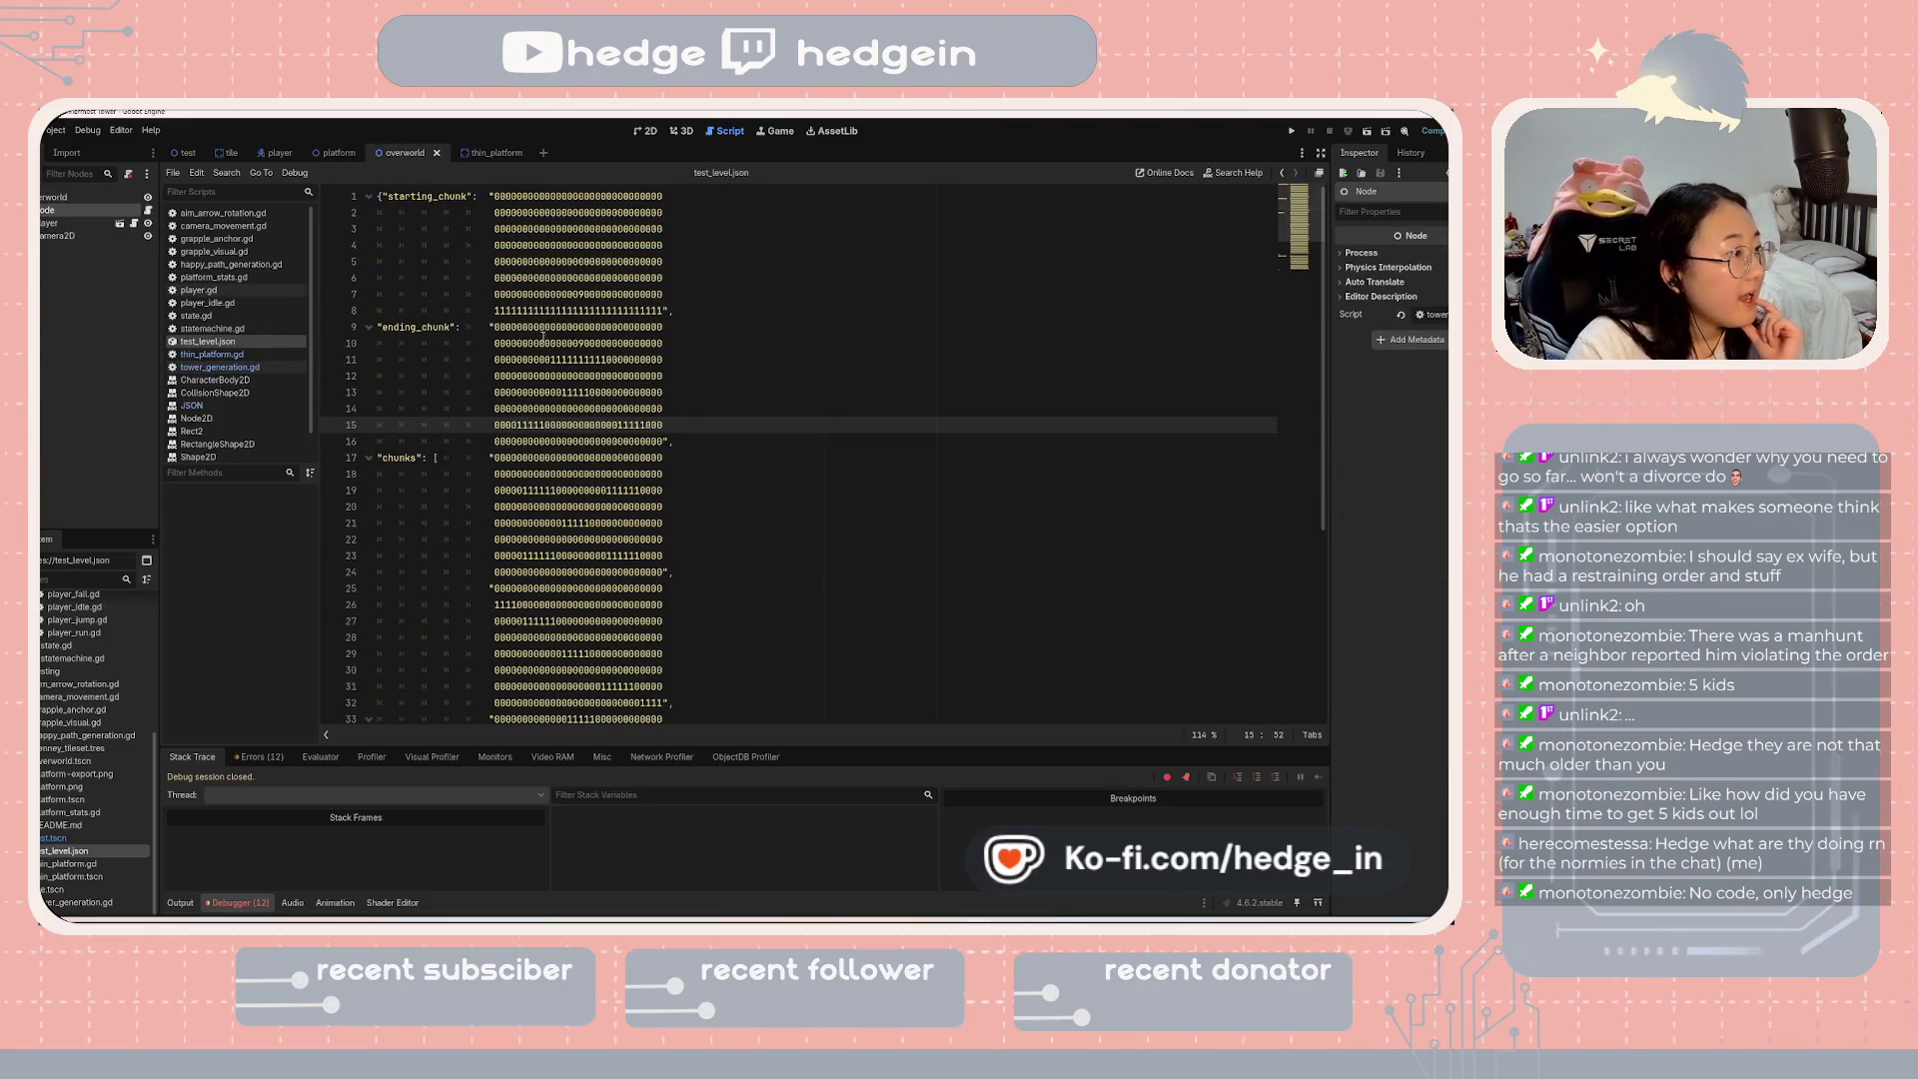
mouse_move(488, 196)
mouse_down()
mouse_move(541, 213)
mouse_move(560, 579)
mouse_move(692, 674)
mouse_up()
scroll(692, 675, up, 6)
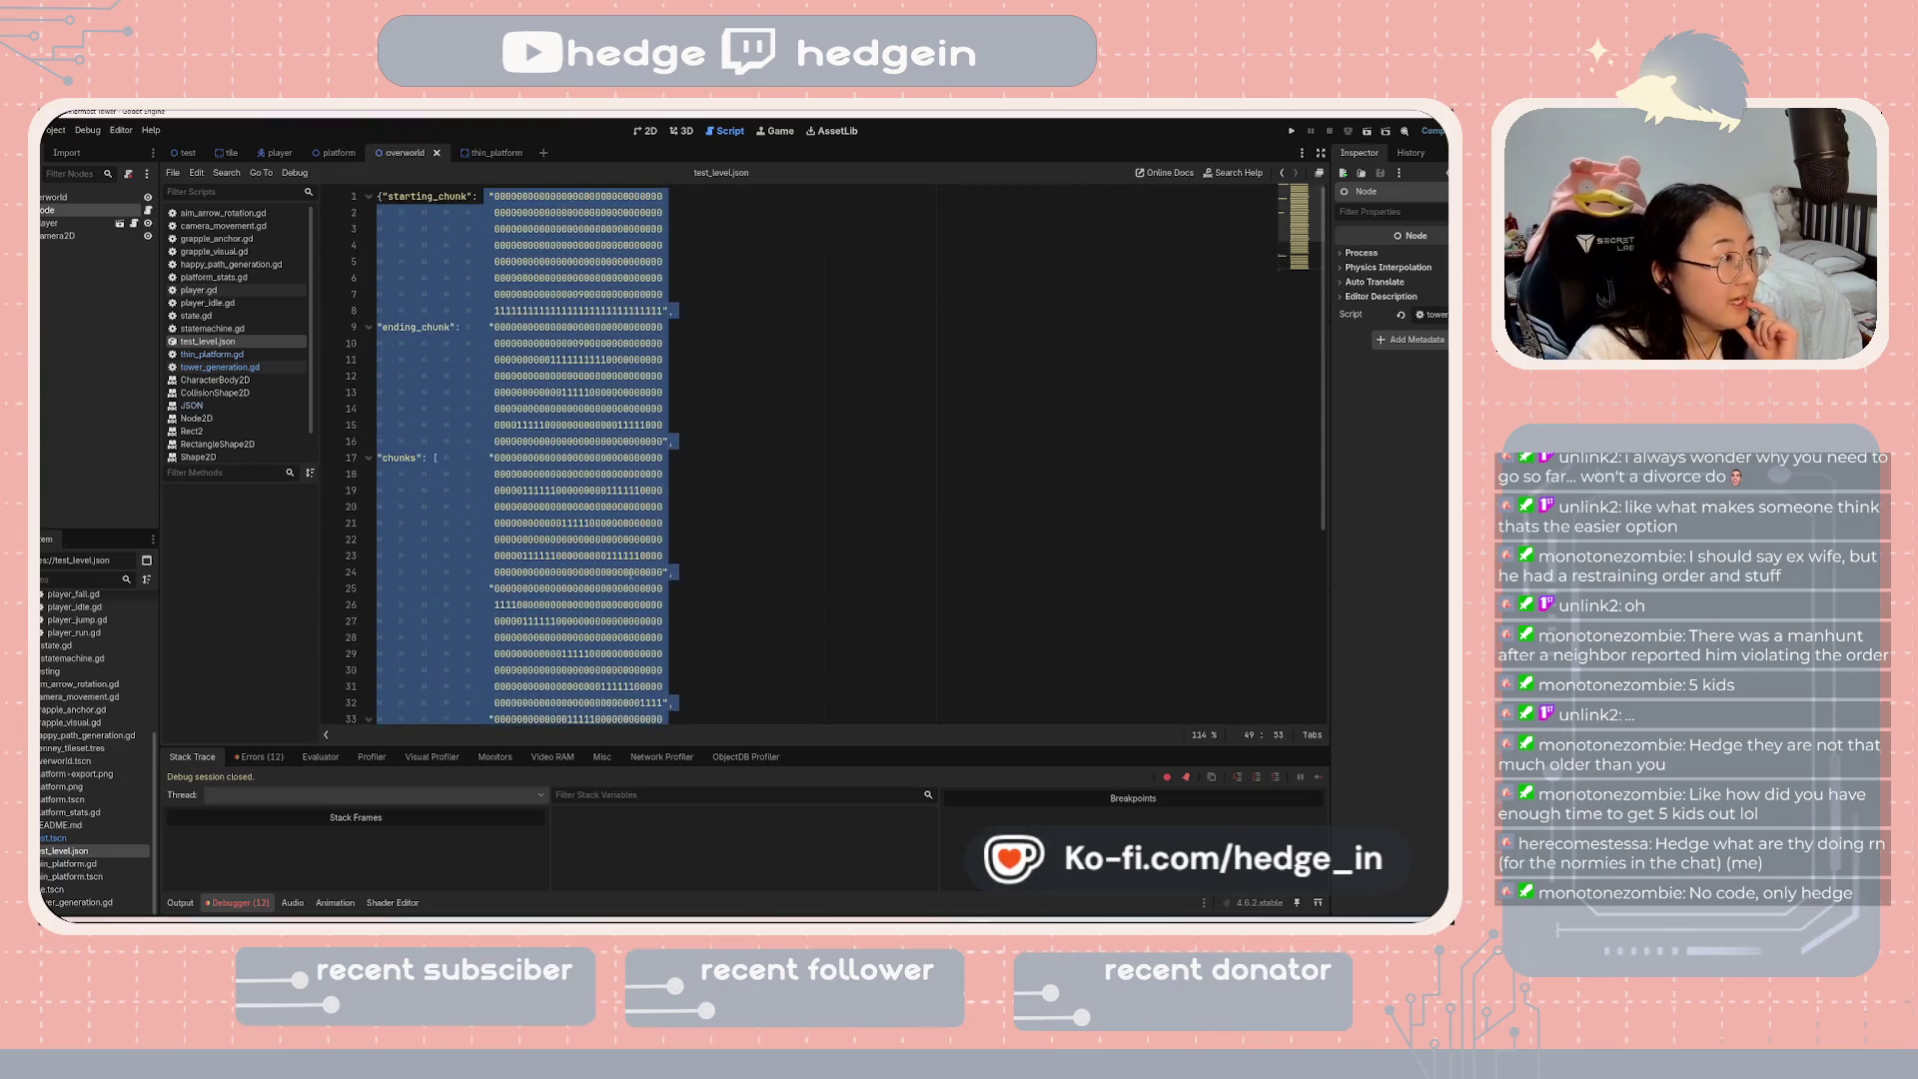
drag(380, 196, 676, 572)
mouse_move(489, 196)
mouse_down()
mouse_move(639, 262)
mouse_move(664, 311)
mouse_up()
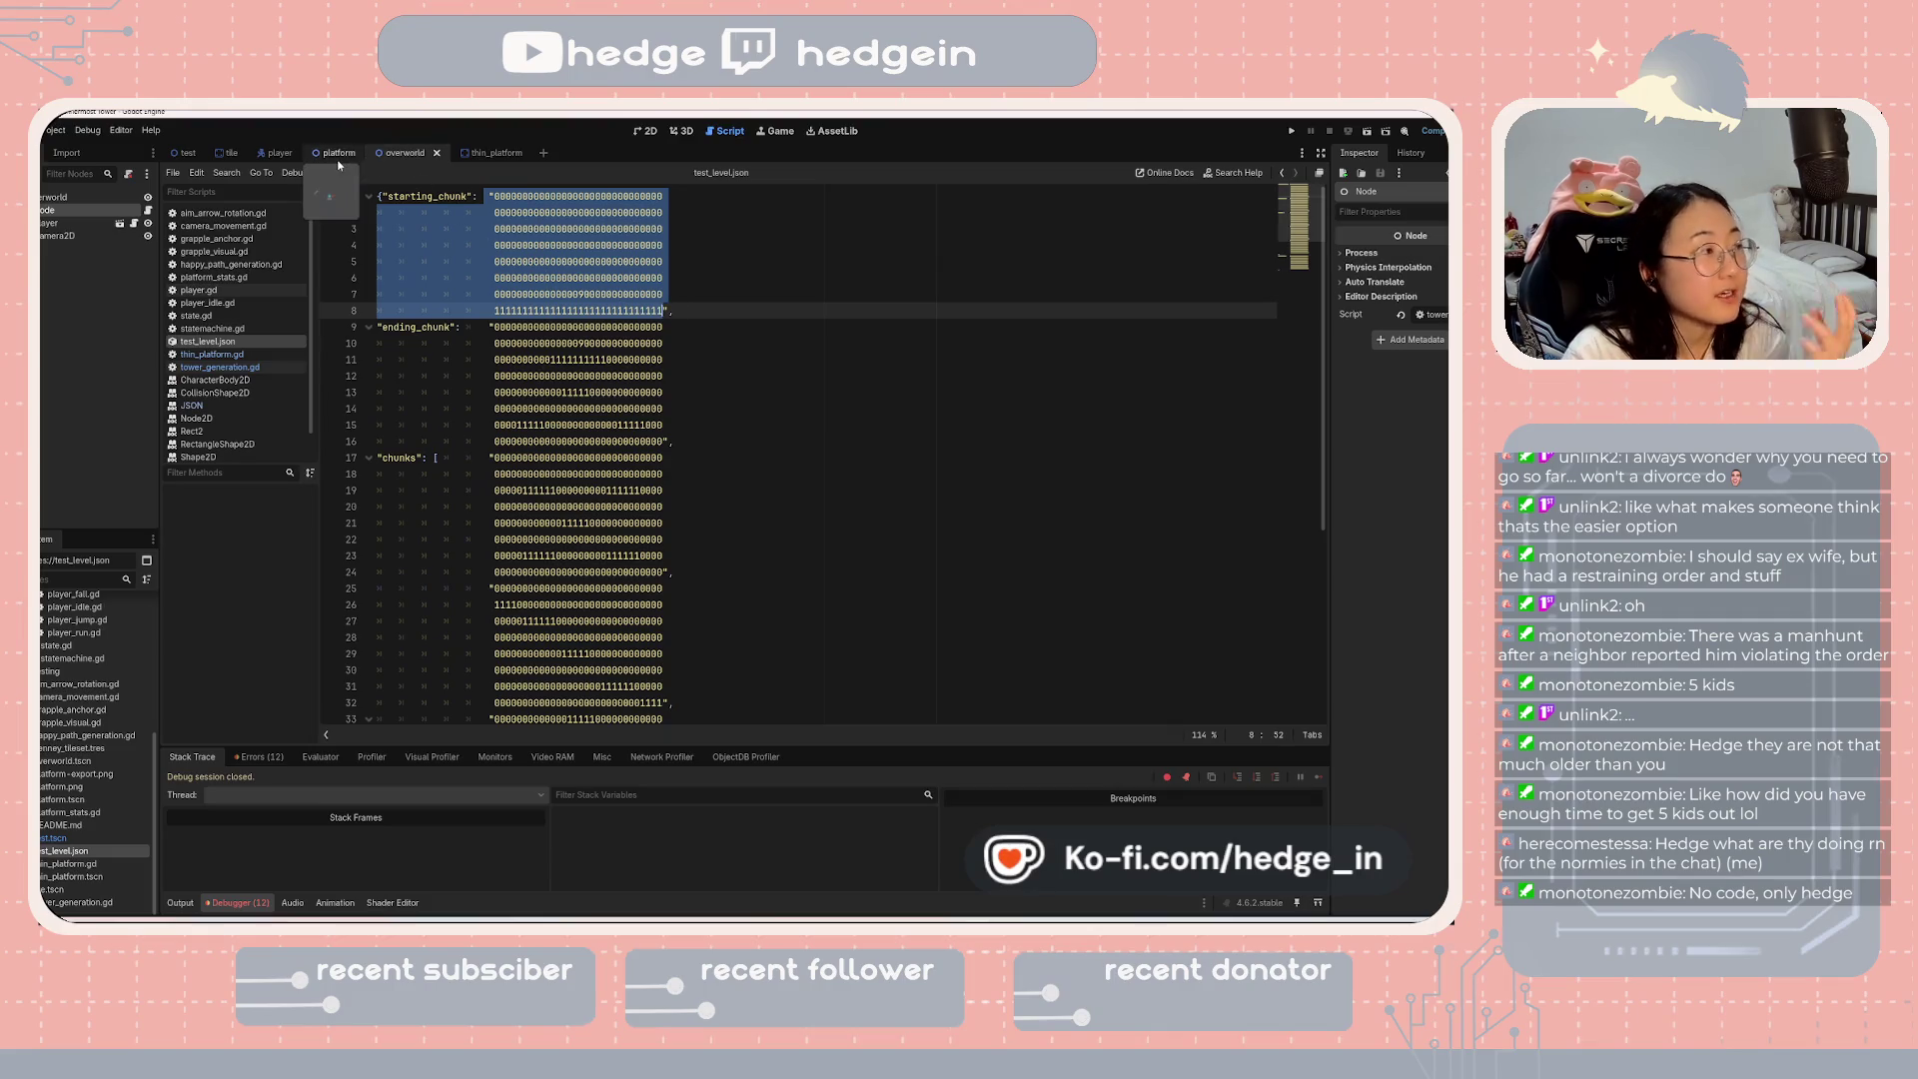
- Return to tower_generation.gd and start a new line at the end of the script
click(496, 153)
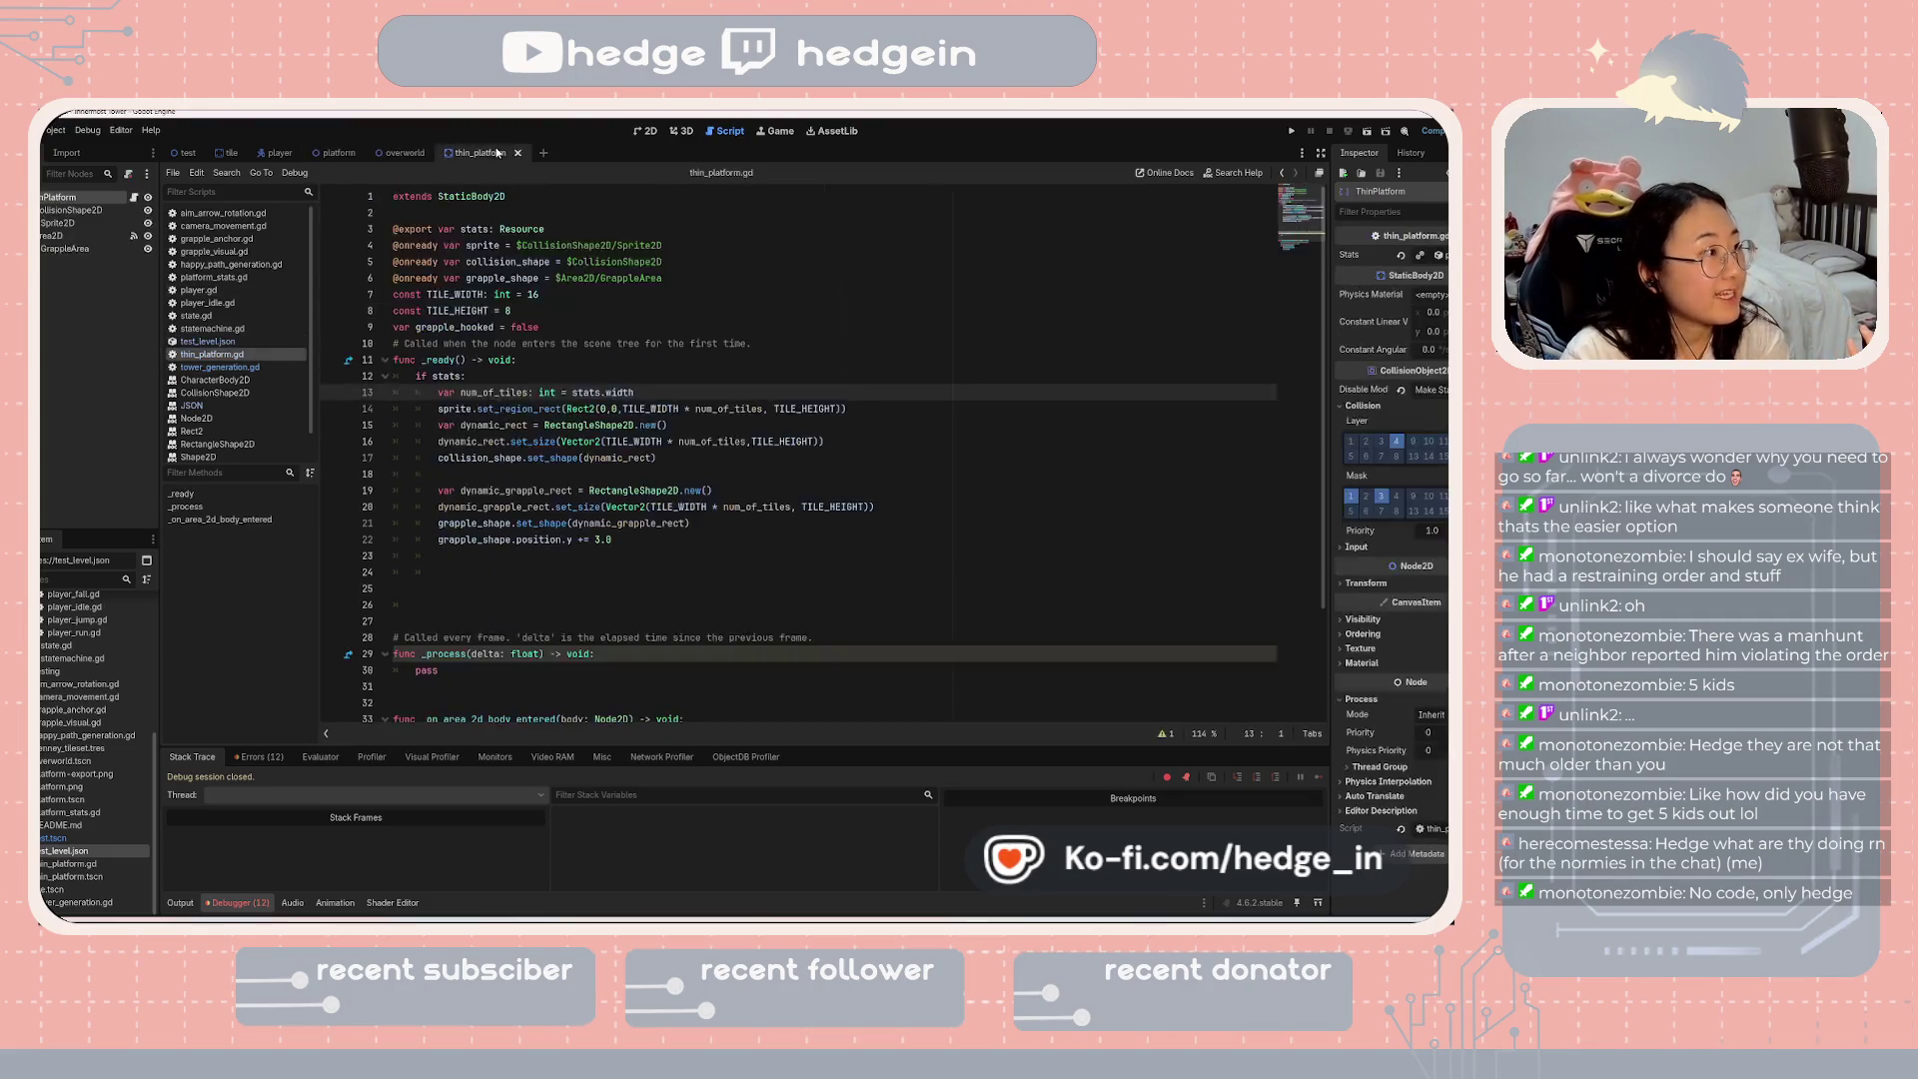
click(413, 155)
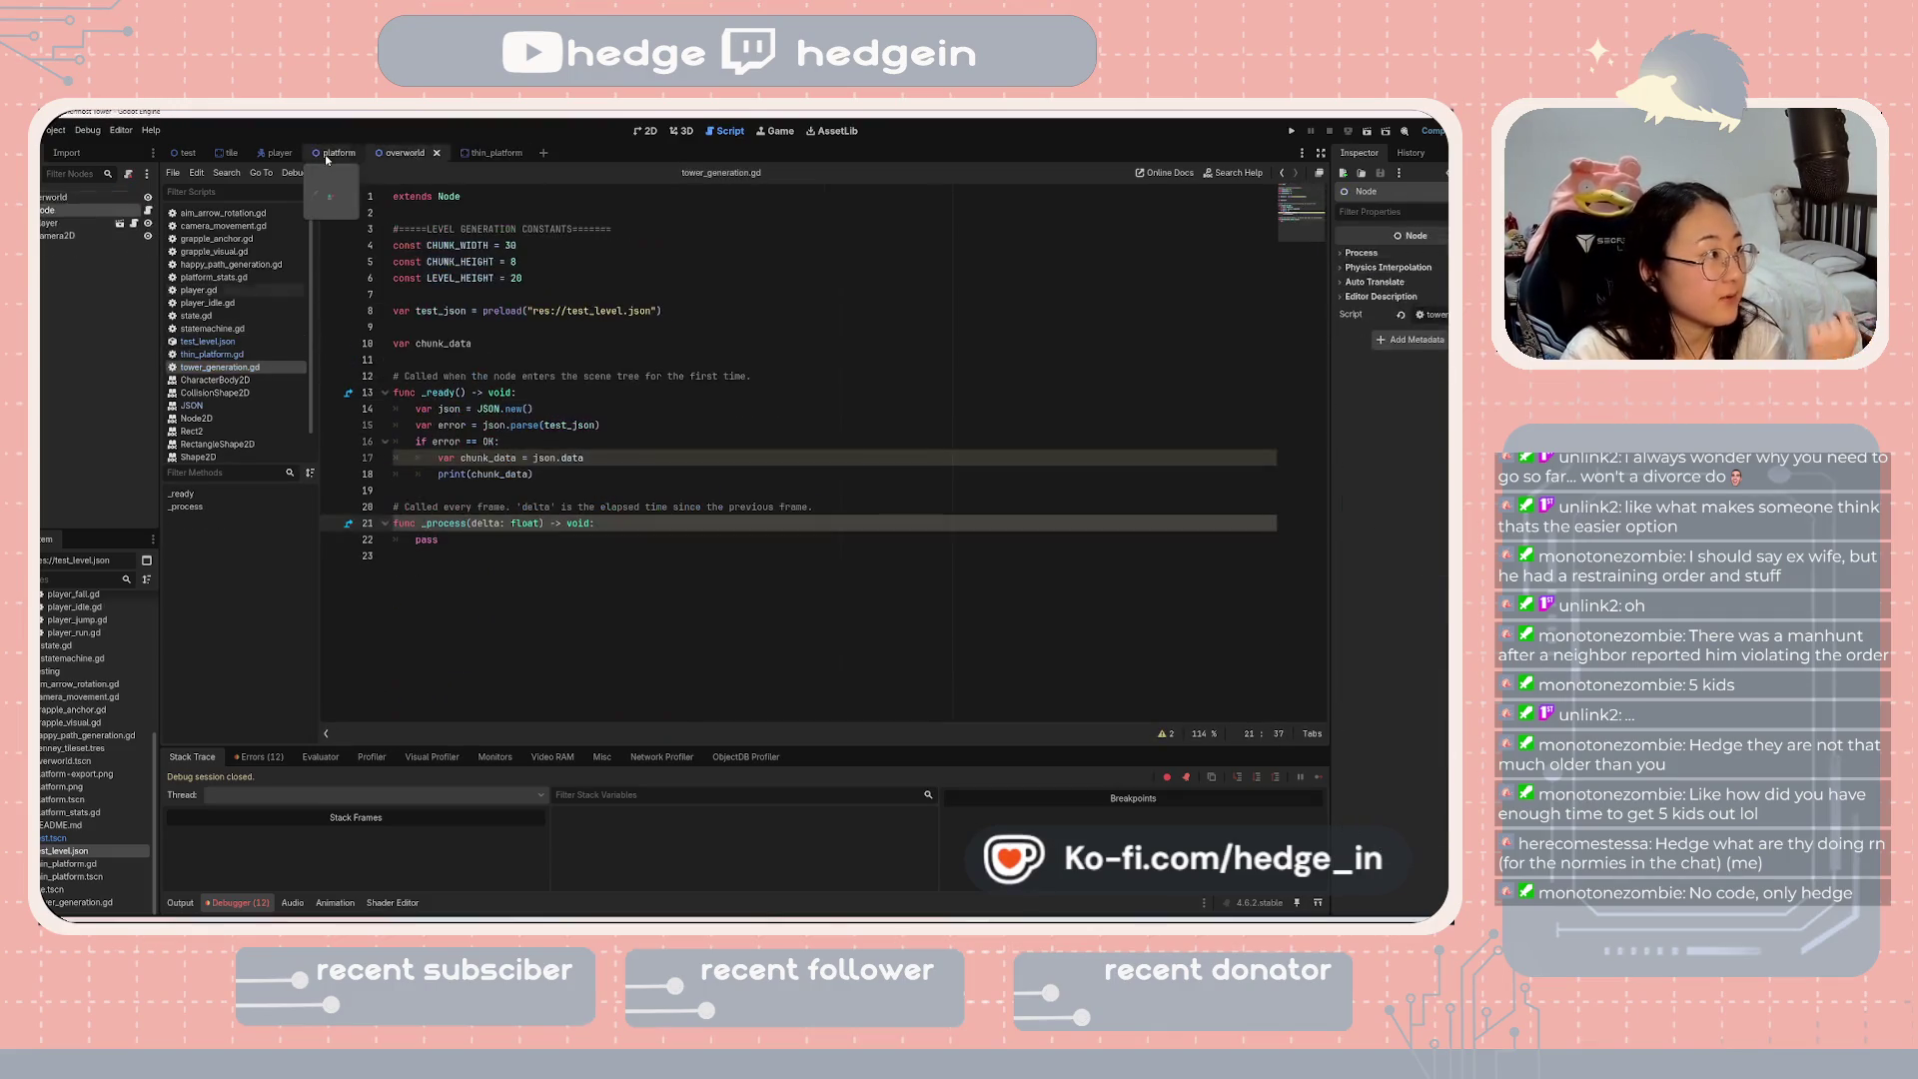
click(272, 155)
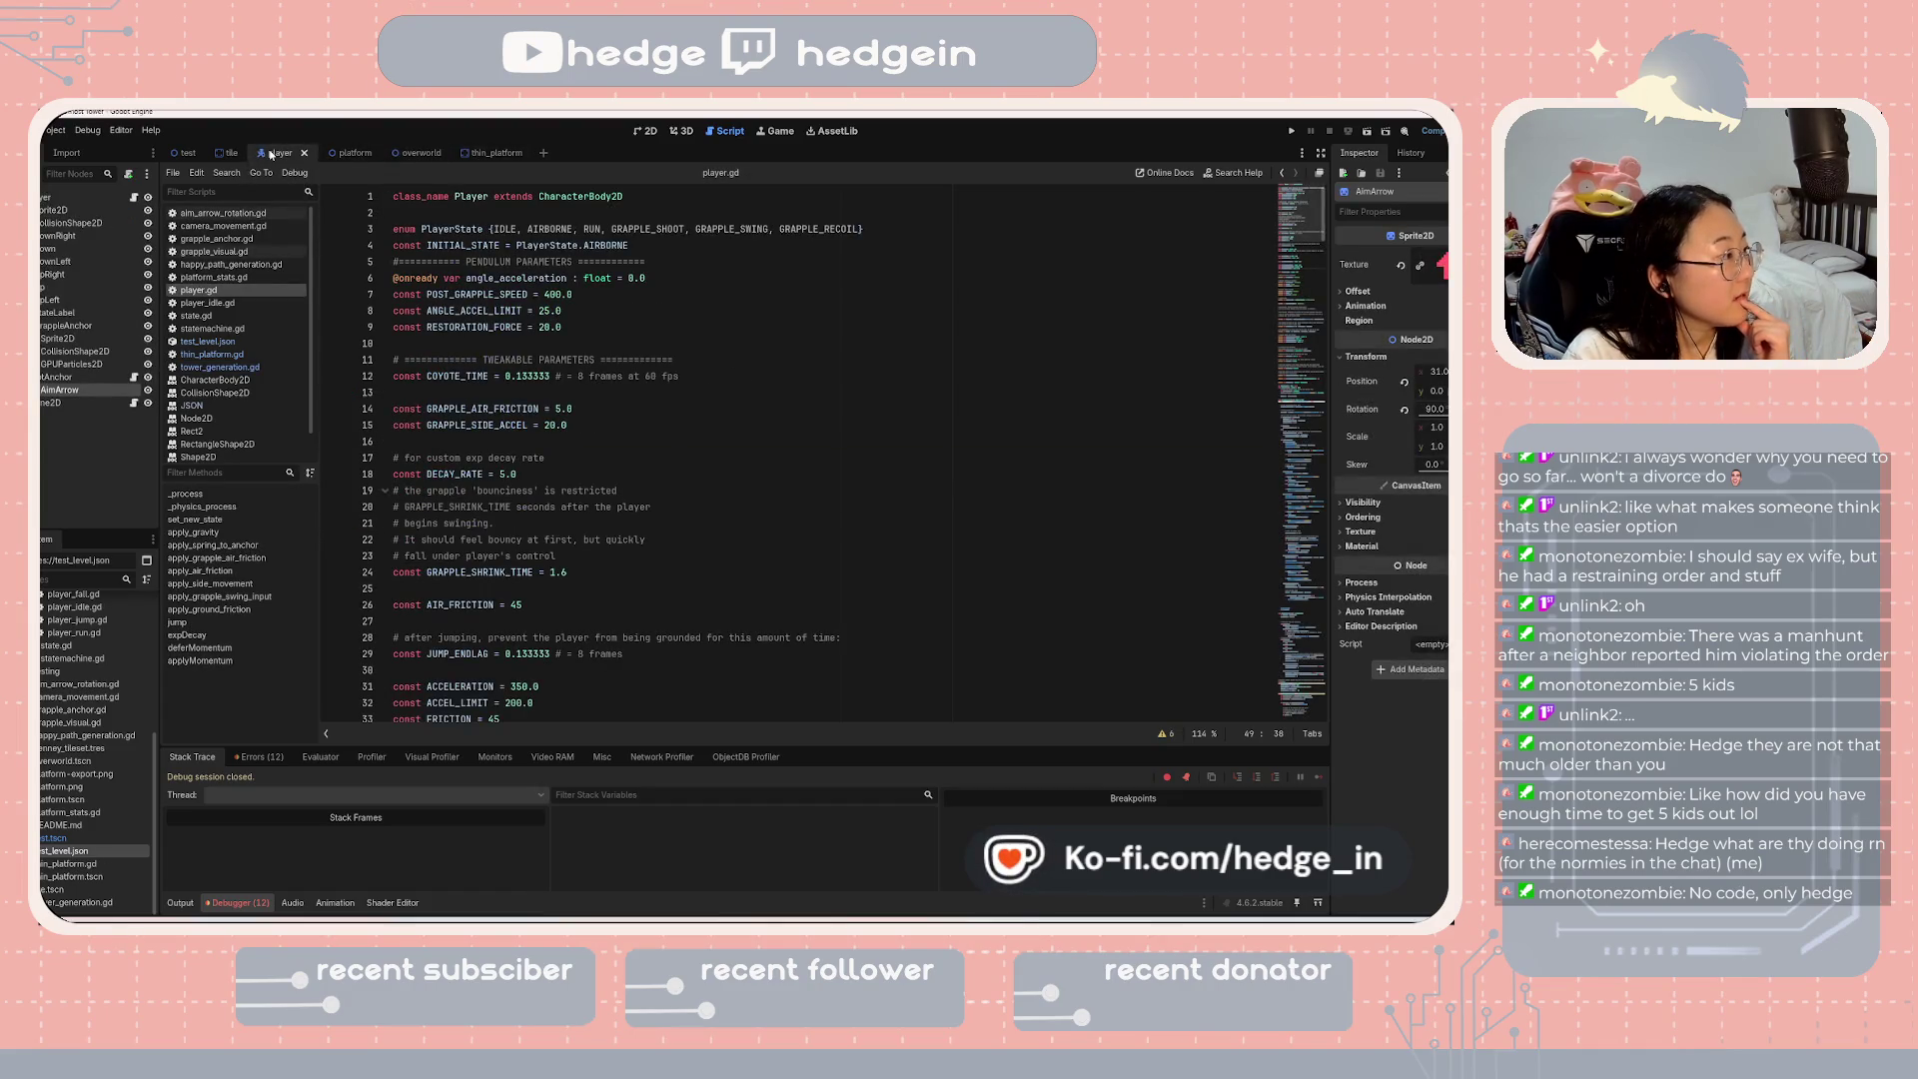
click(388, 155)
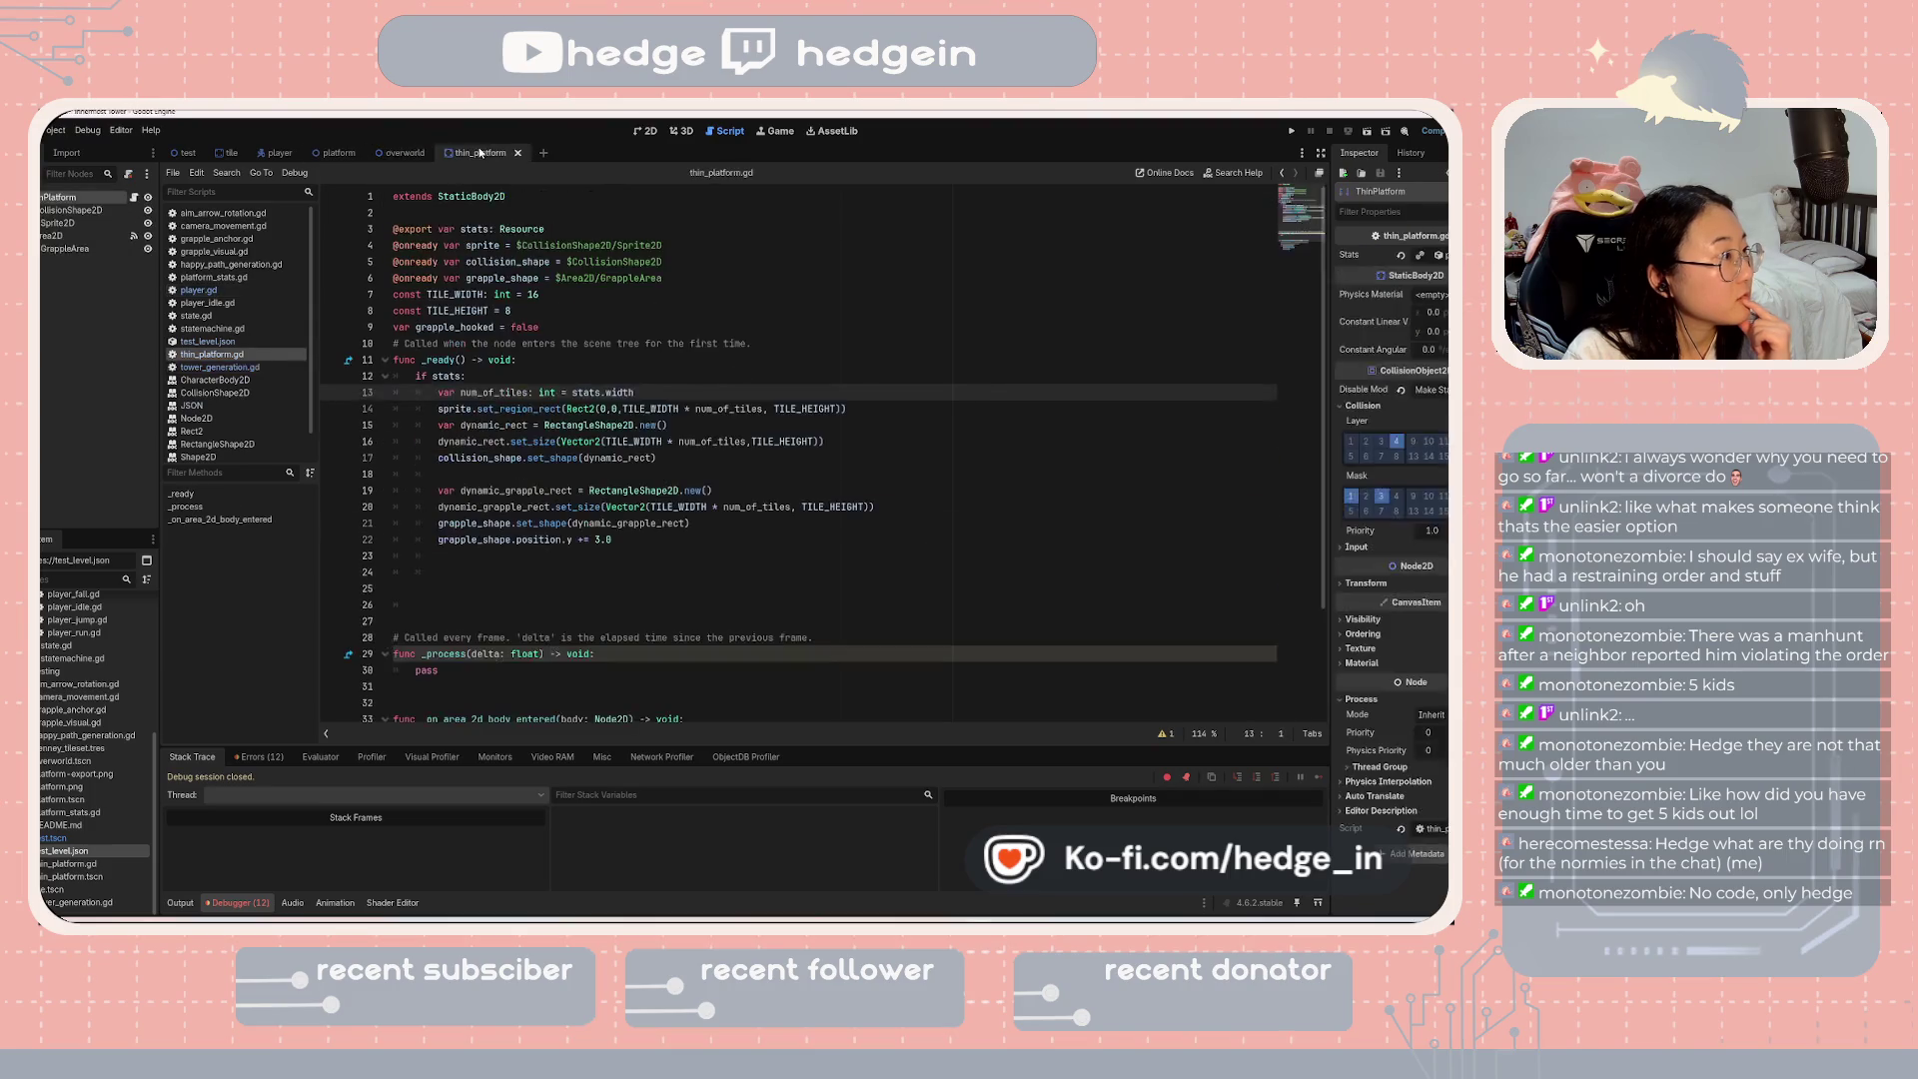
click(276, 155)
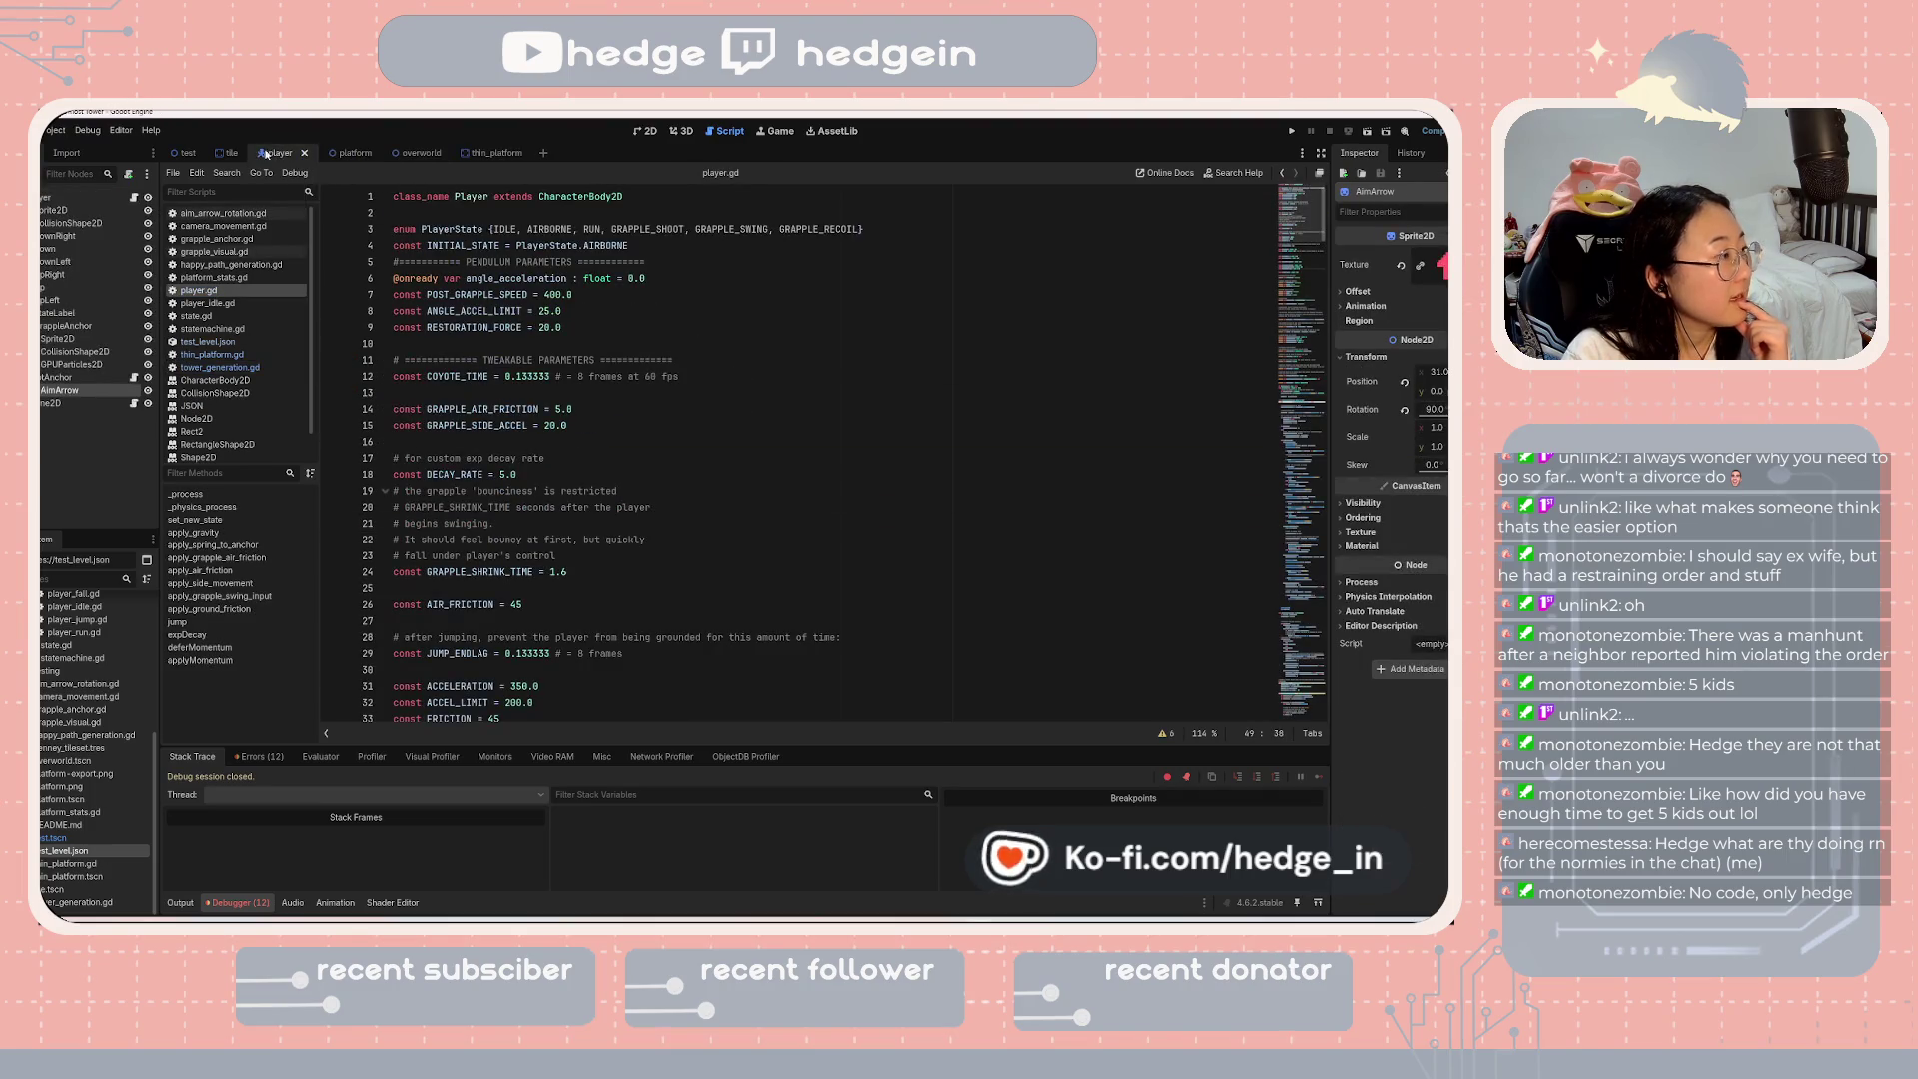
click(220, 154)
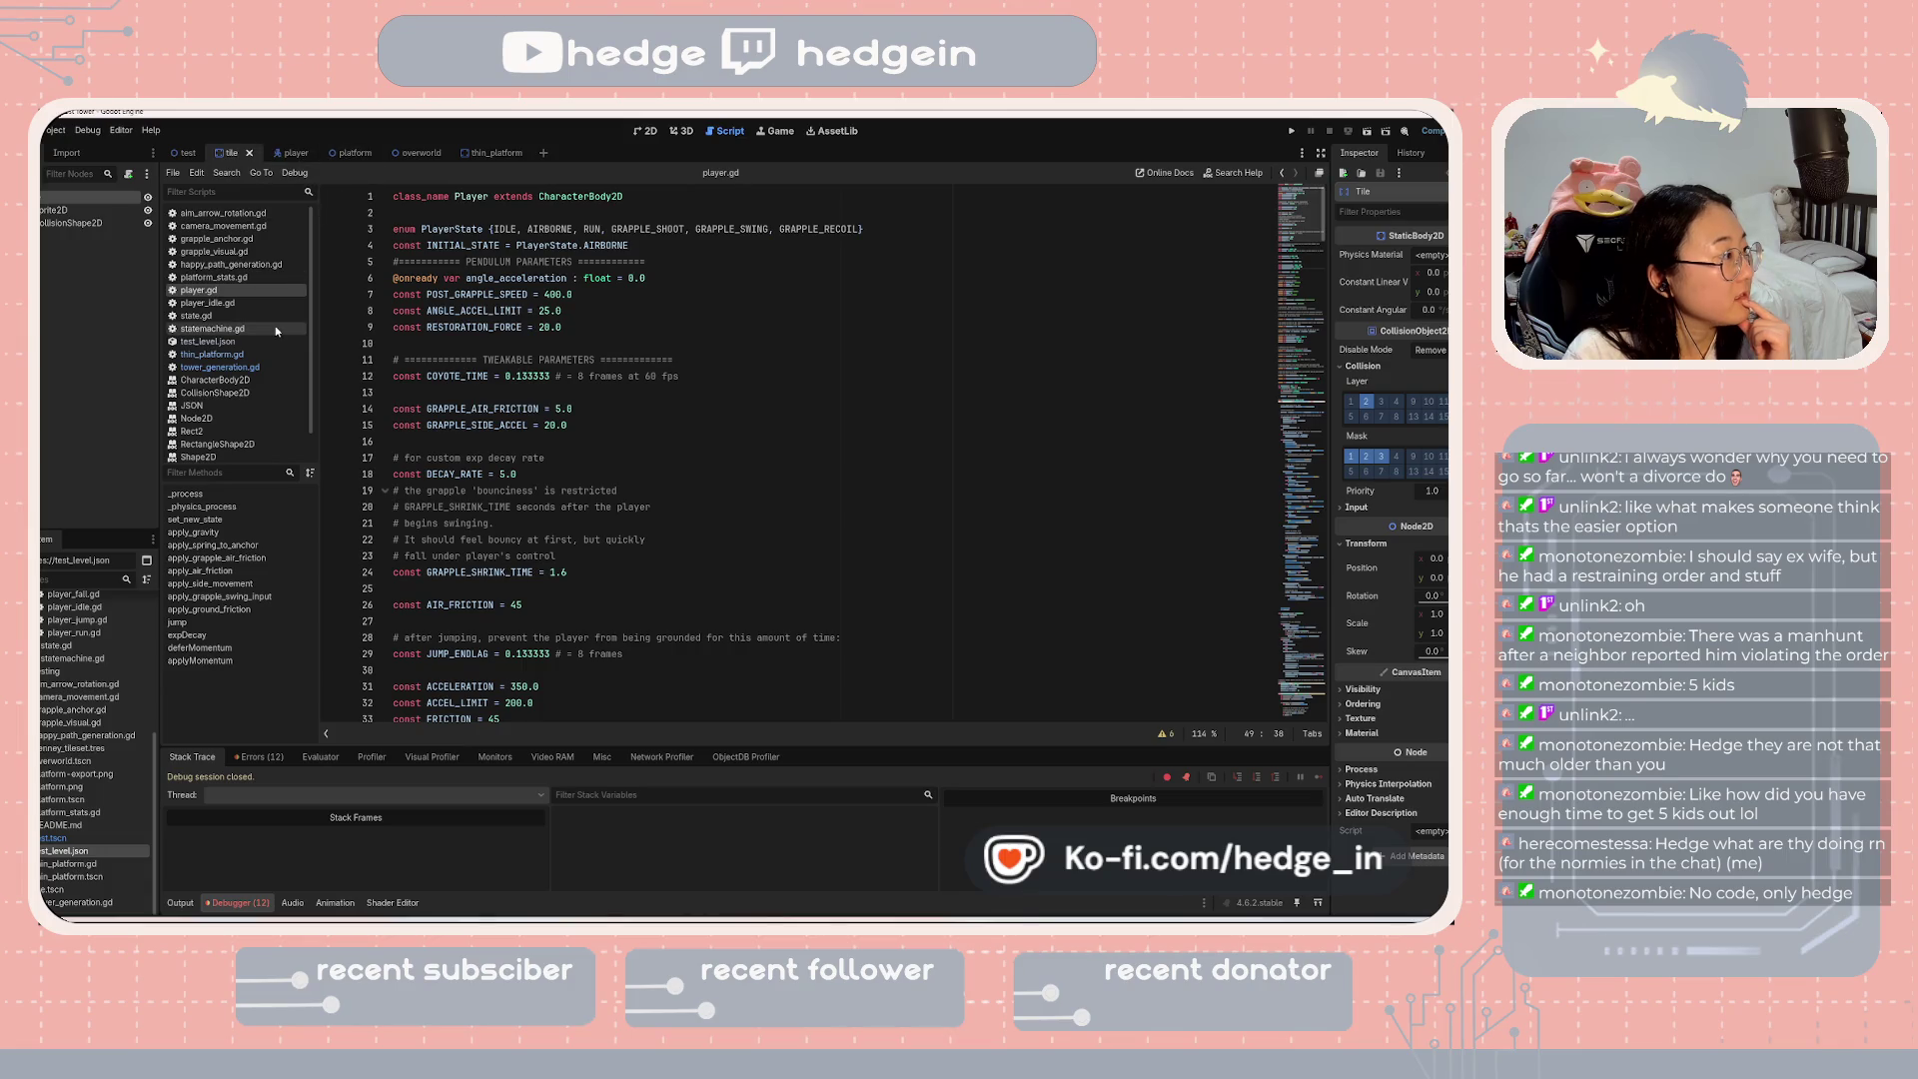
click(247, 367)
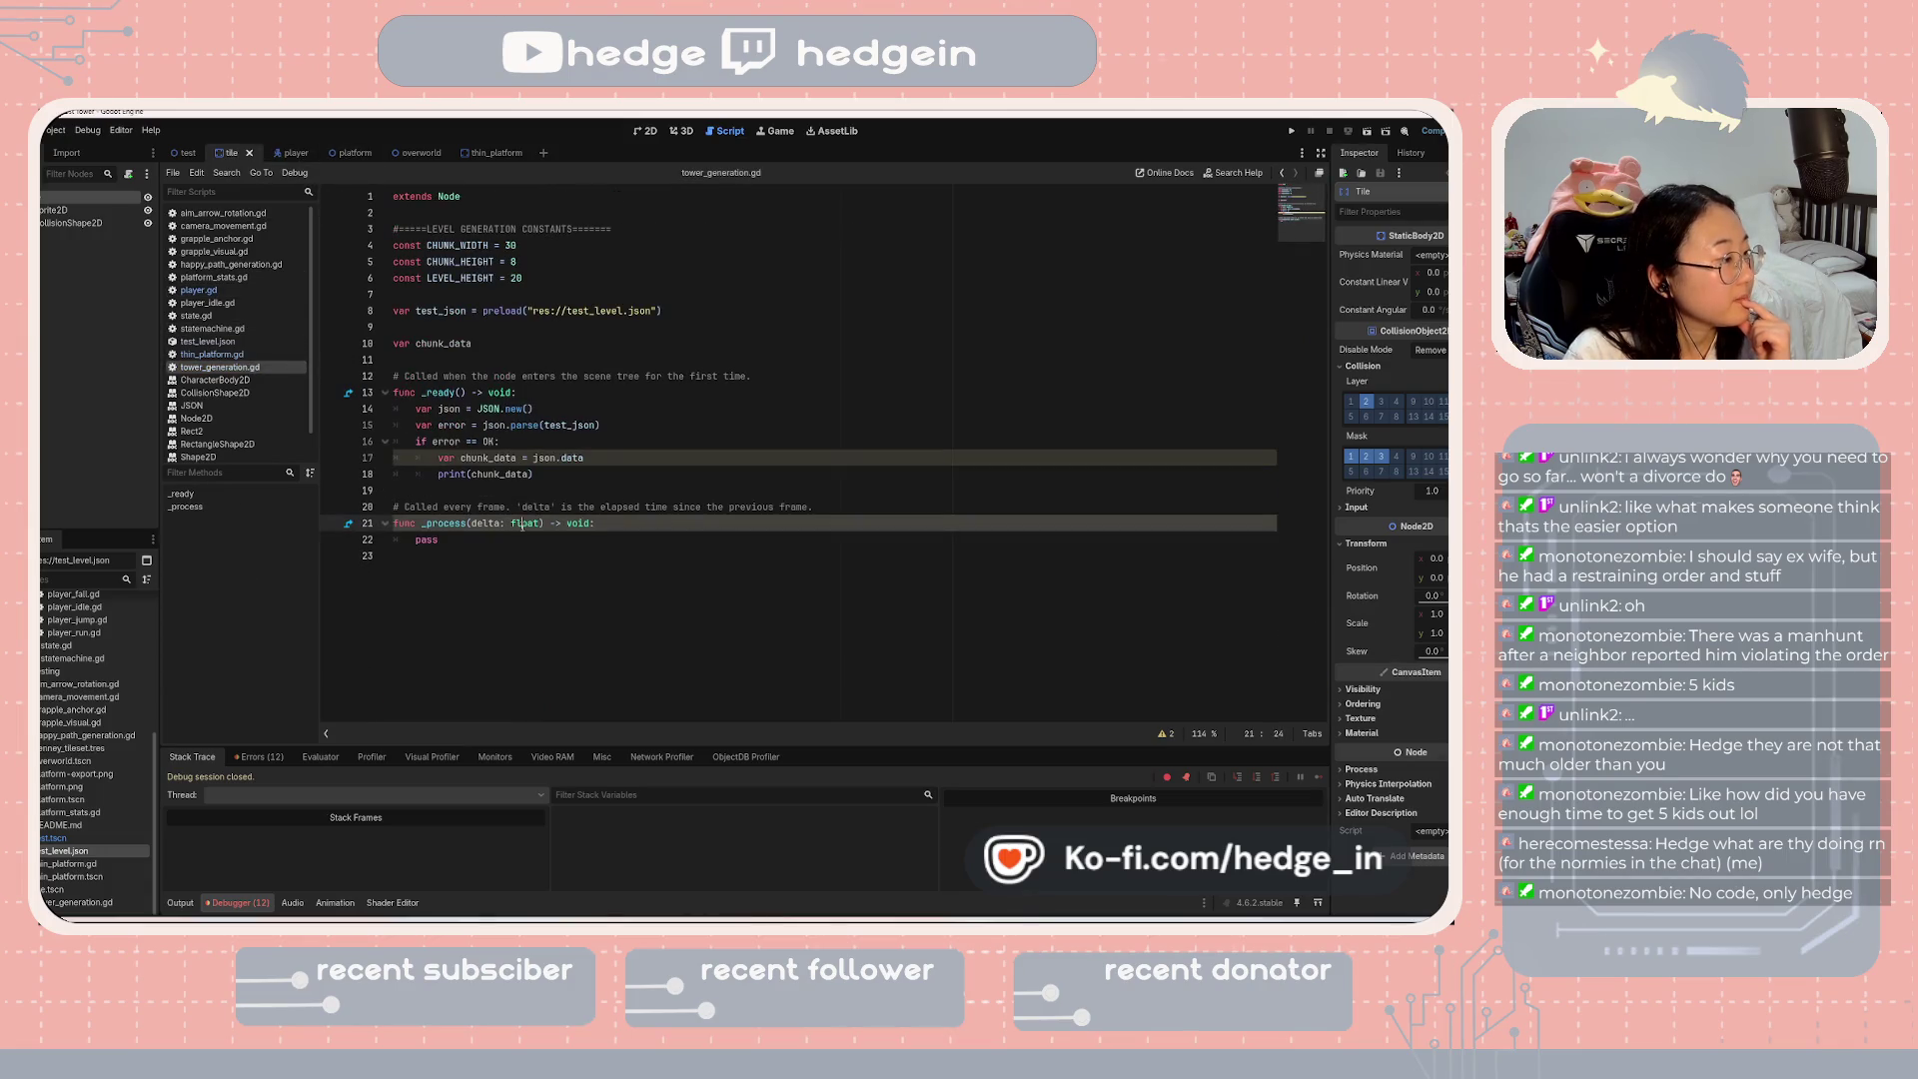
click(502, 553)
key(Return)
- Type 'func' on the new line, then copy the Method 2 sample code from the Google results
text(func)
key(alt+Tab)
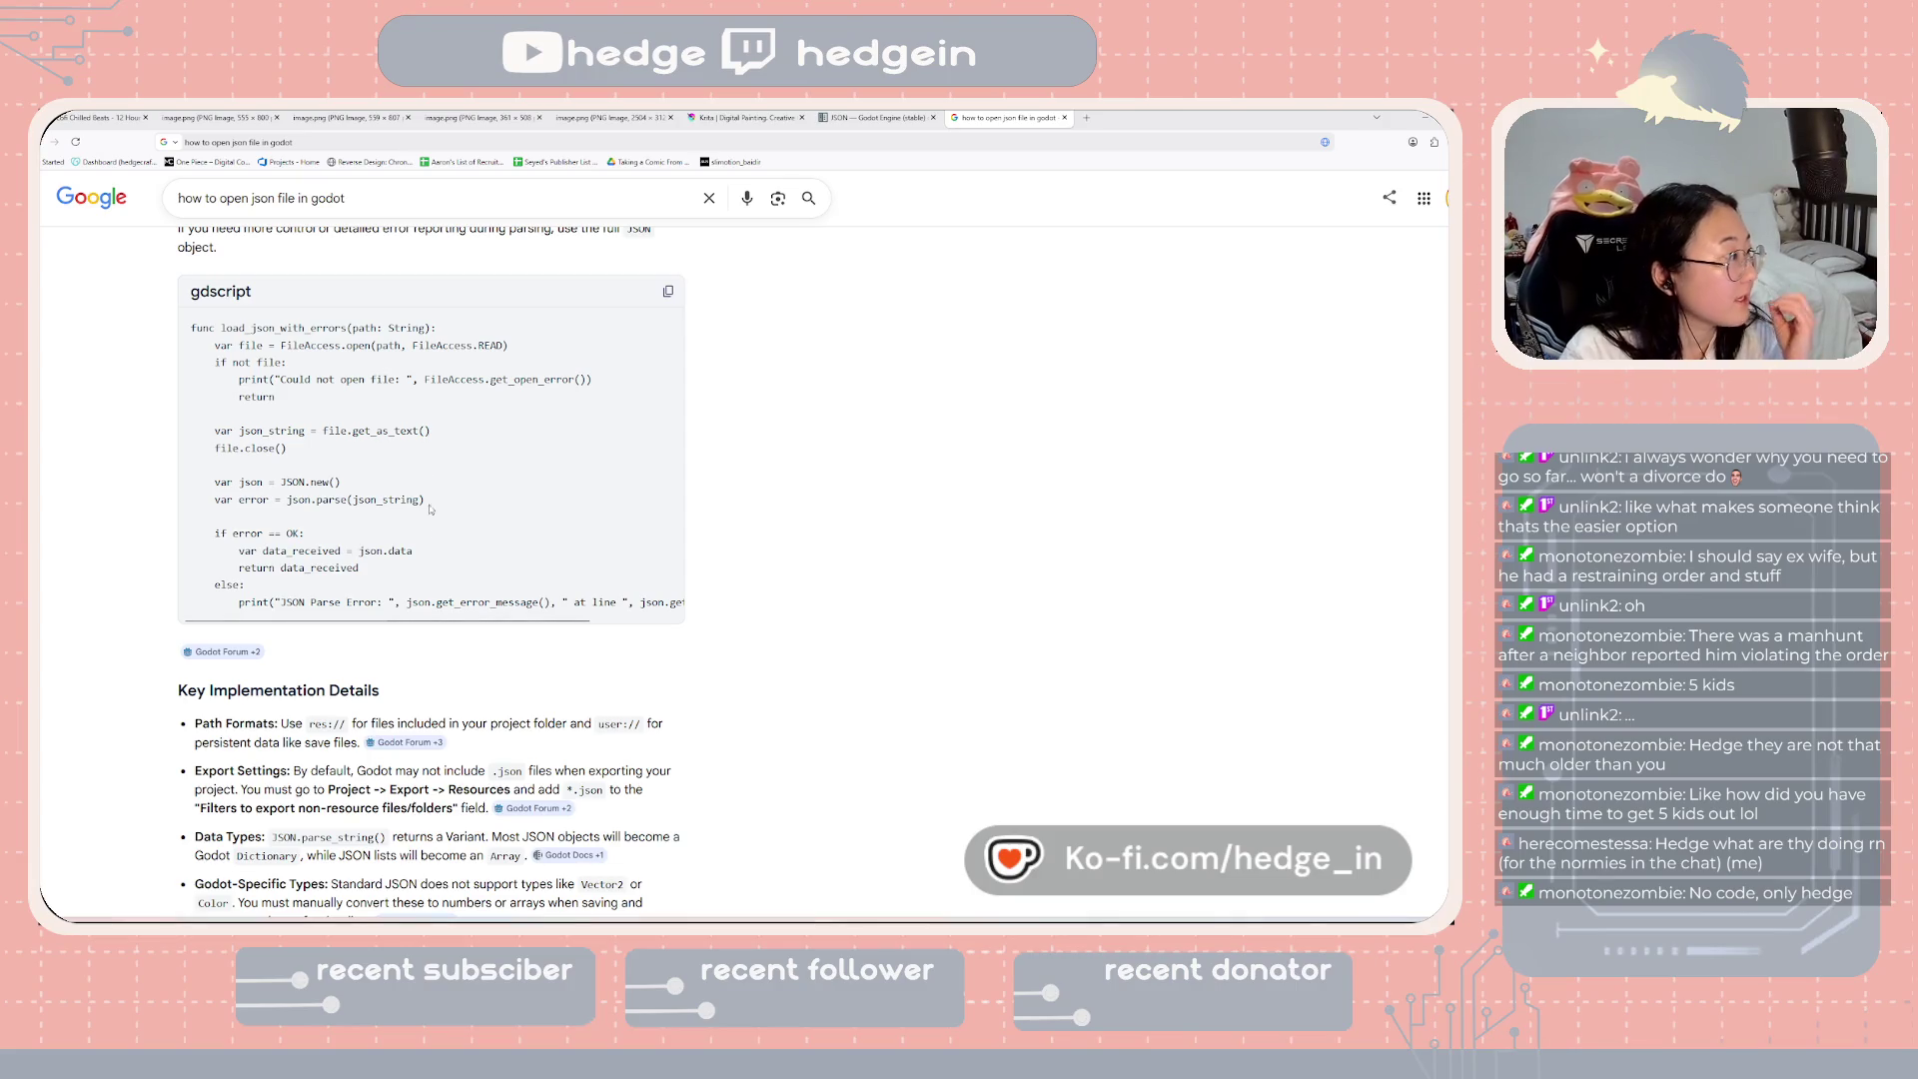
scroll(400, 519, up, 2)
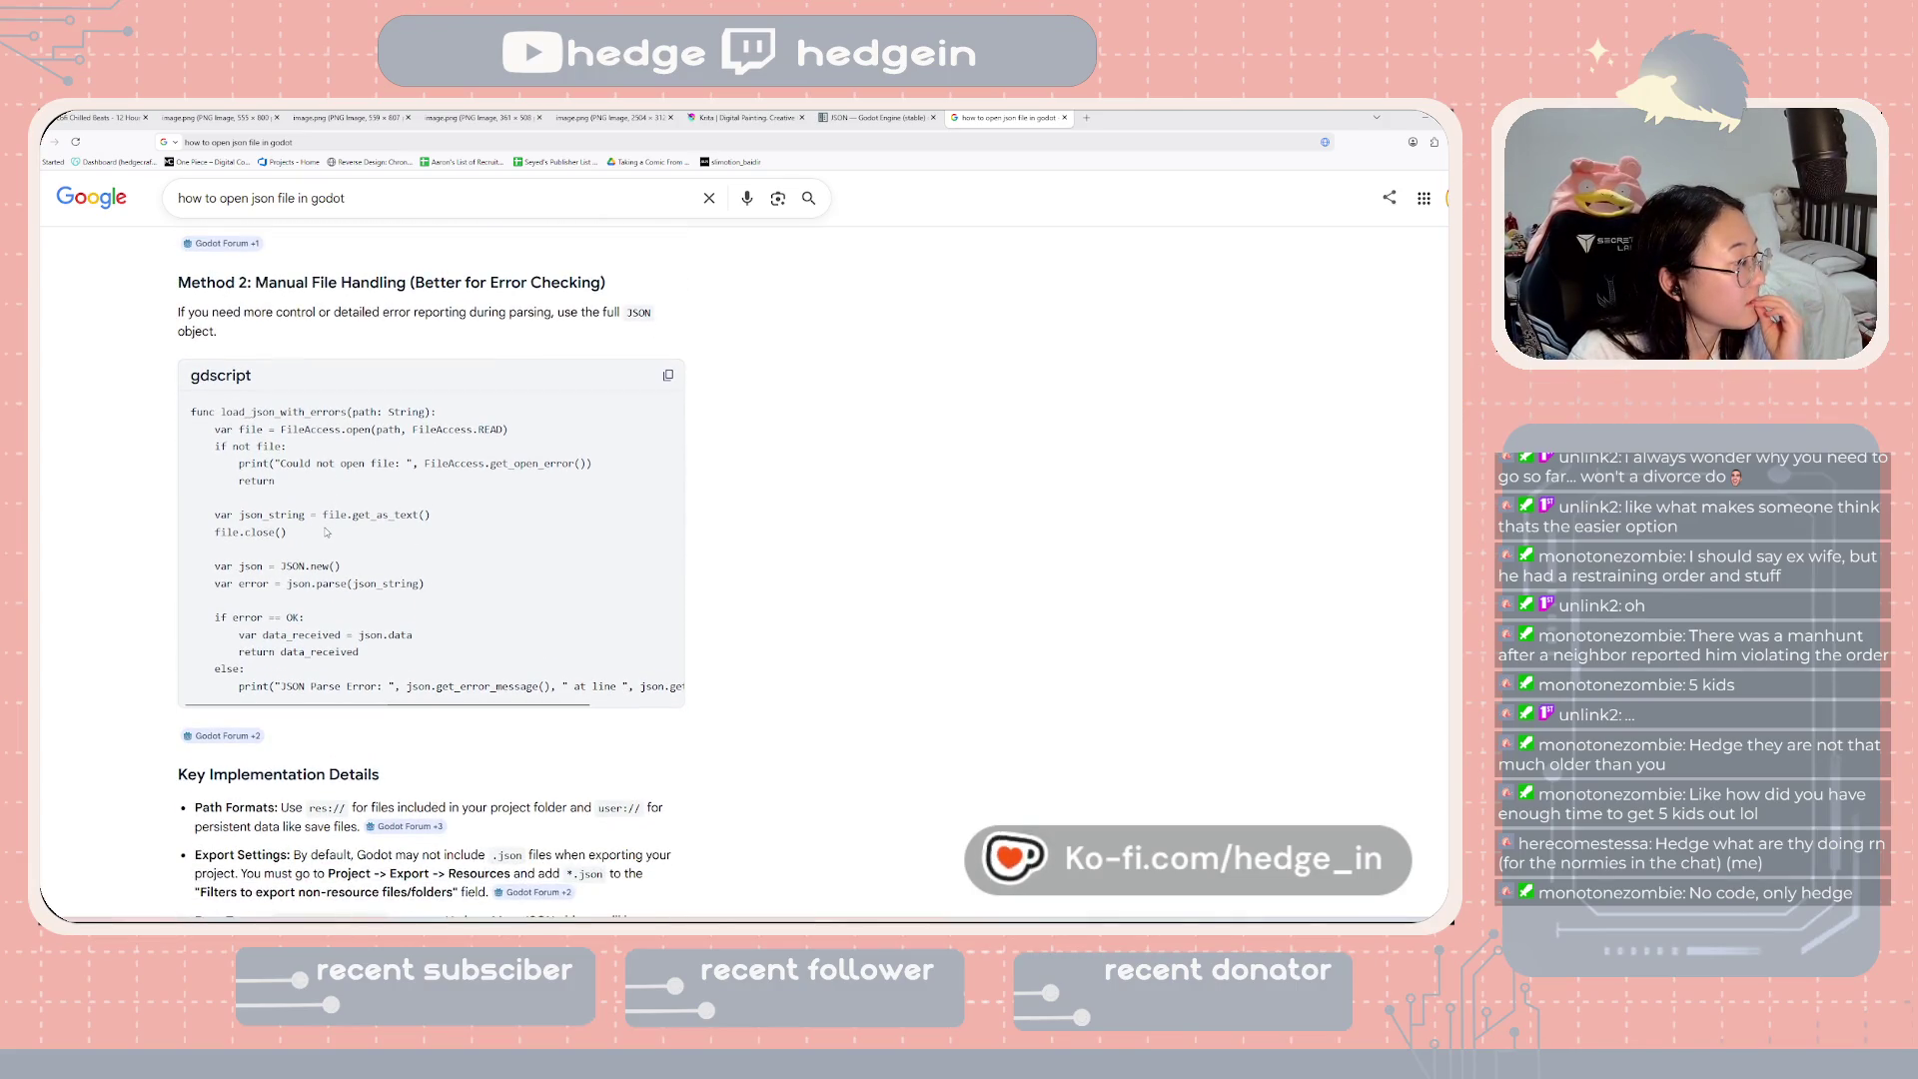
scroll(327, 534, down, 3)
scroll(327, 534, up, 3)
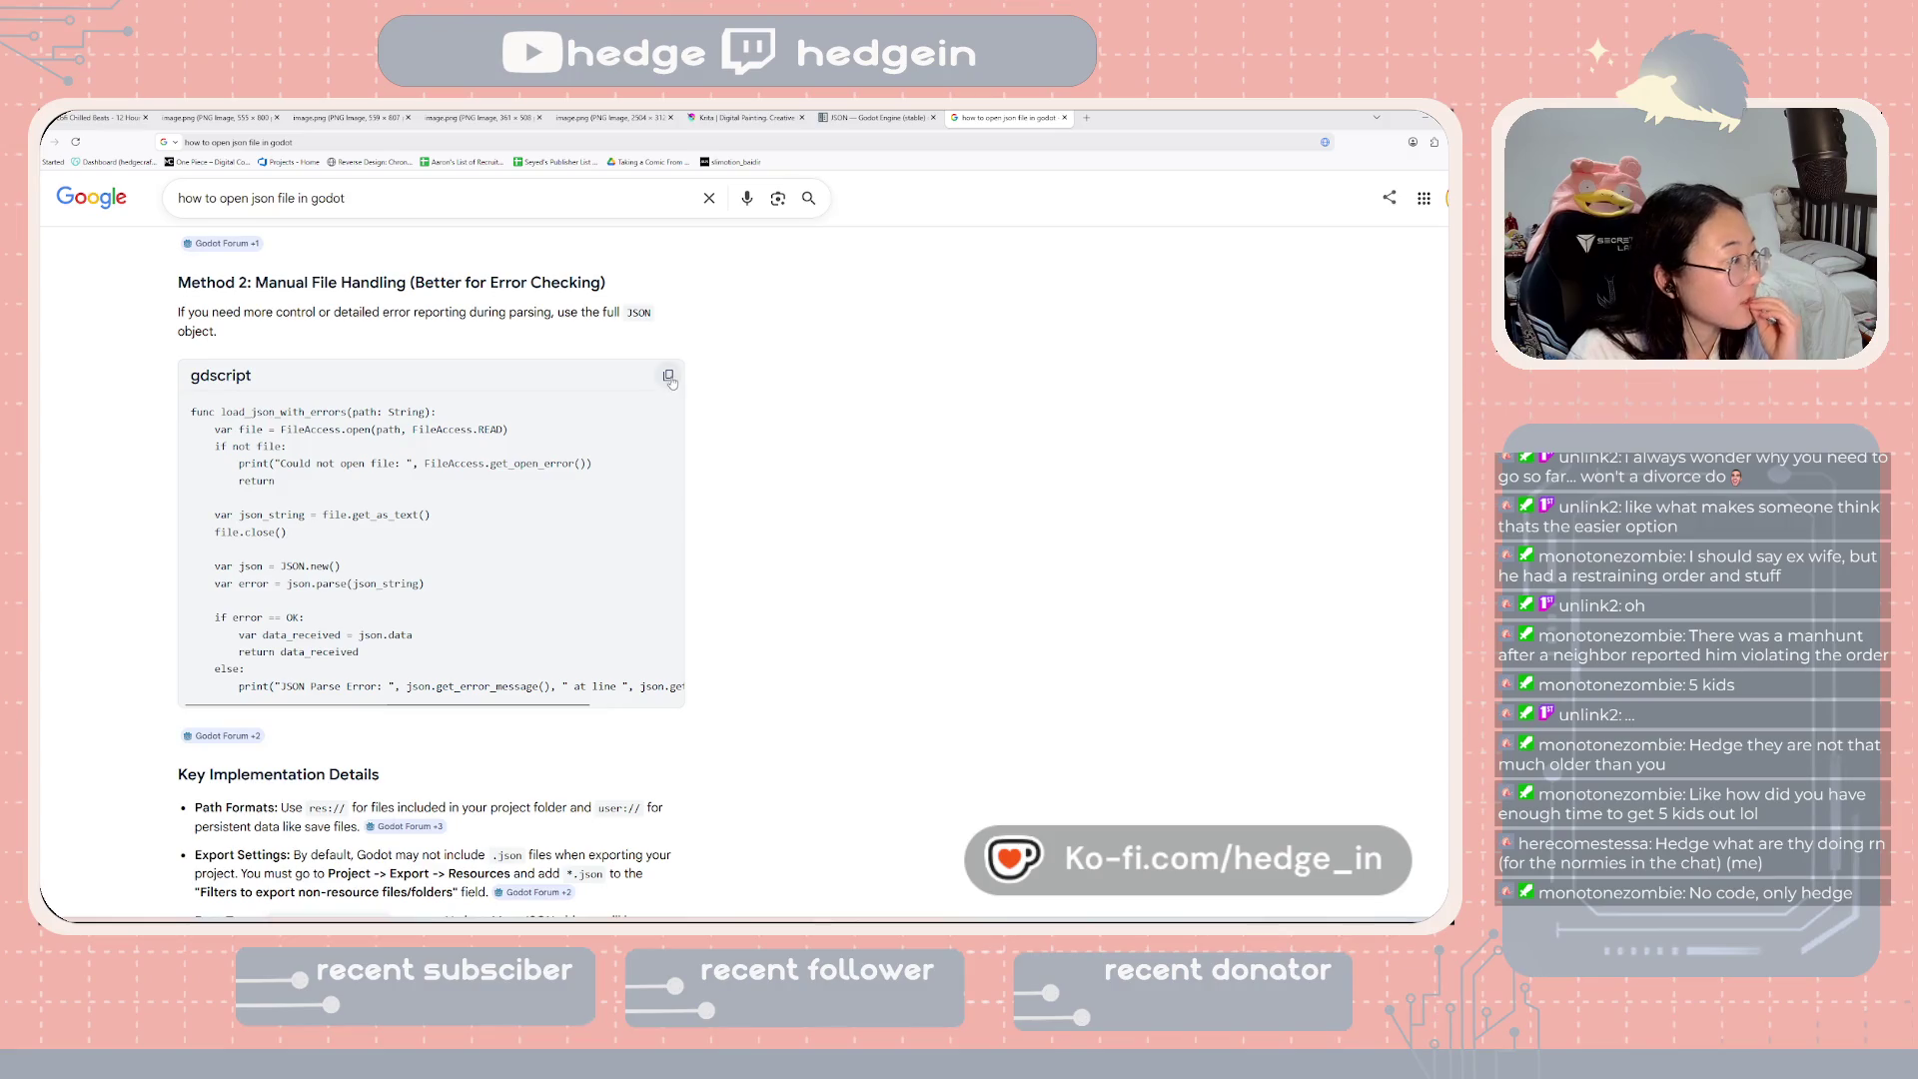
scroll(479, 510, up, 3)
scroll(630, 490, down, 3)
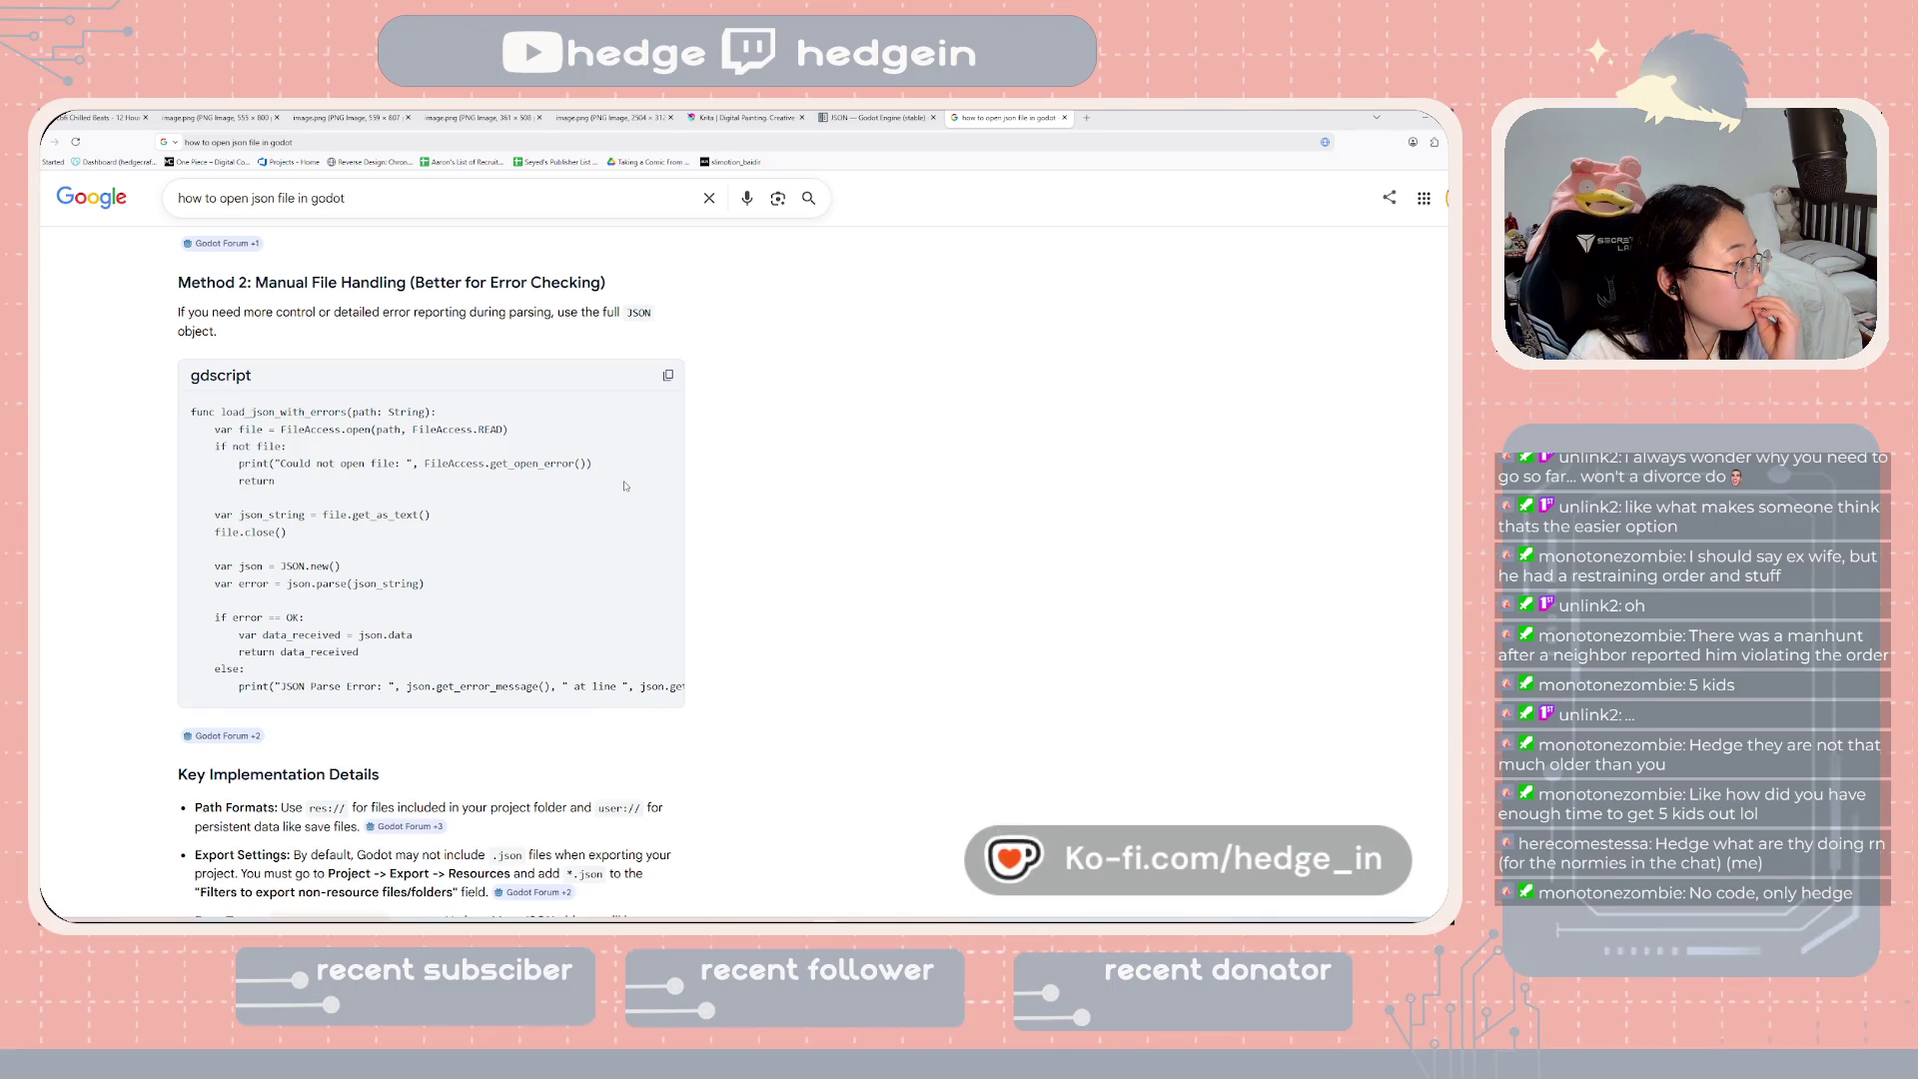
scroll(626, 486, up, 5)
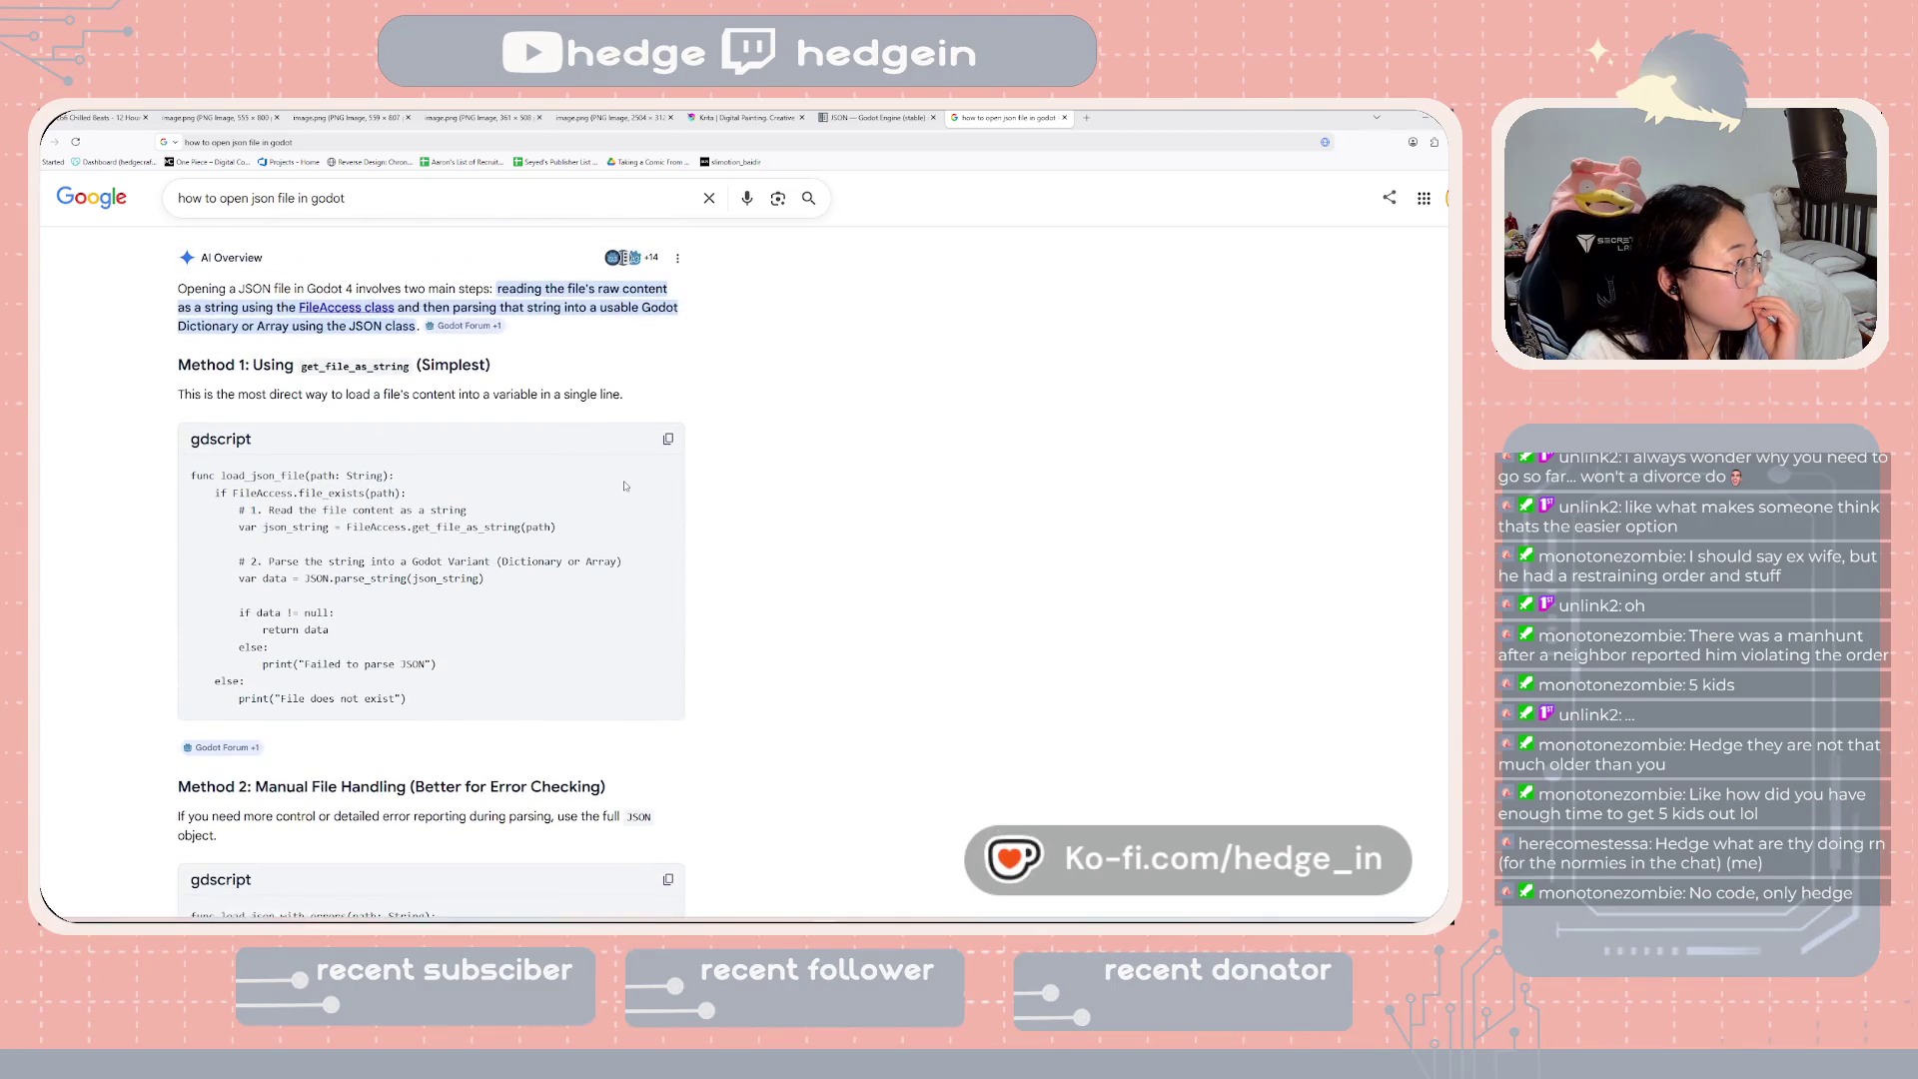
scroll(625, 486, down, 4)
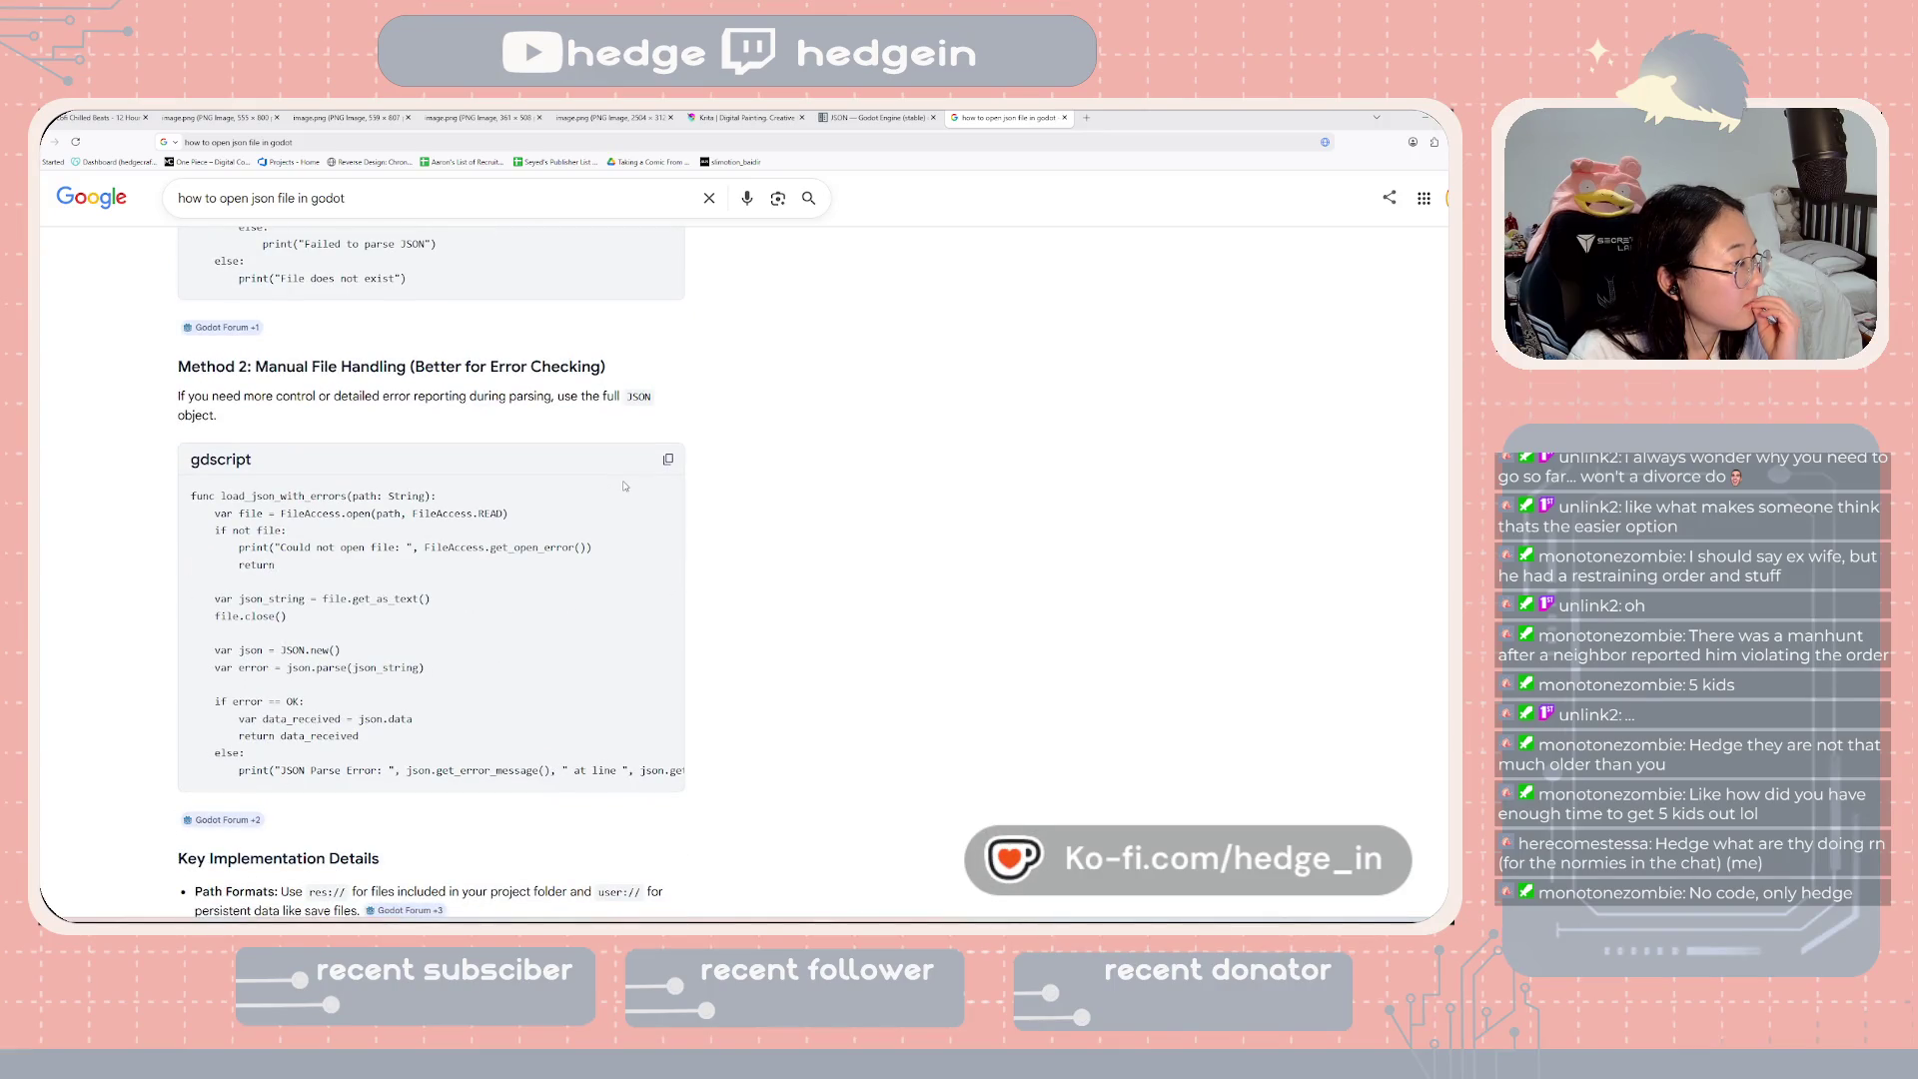
click(669, 460)
- Paste the load_json_with_errors sample over line 24 and fix the var file line's indentation
key(alt+Tab)
drag(415, 572, 368, 572)
key(ctrl+v)
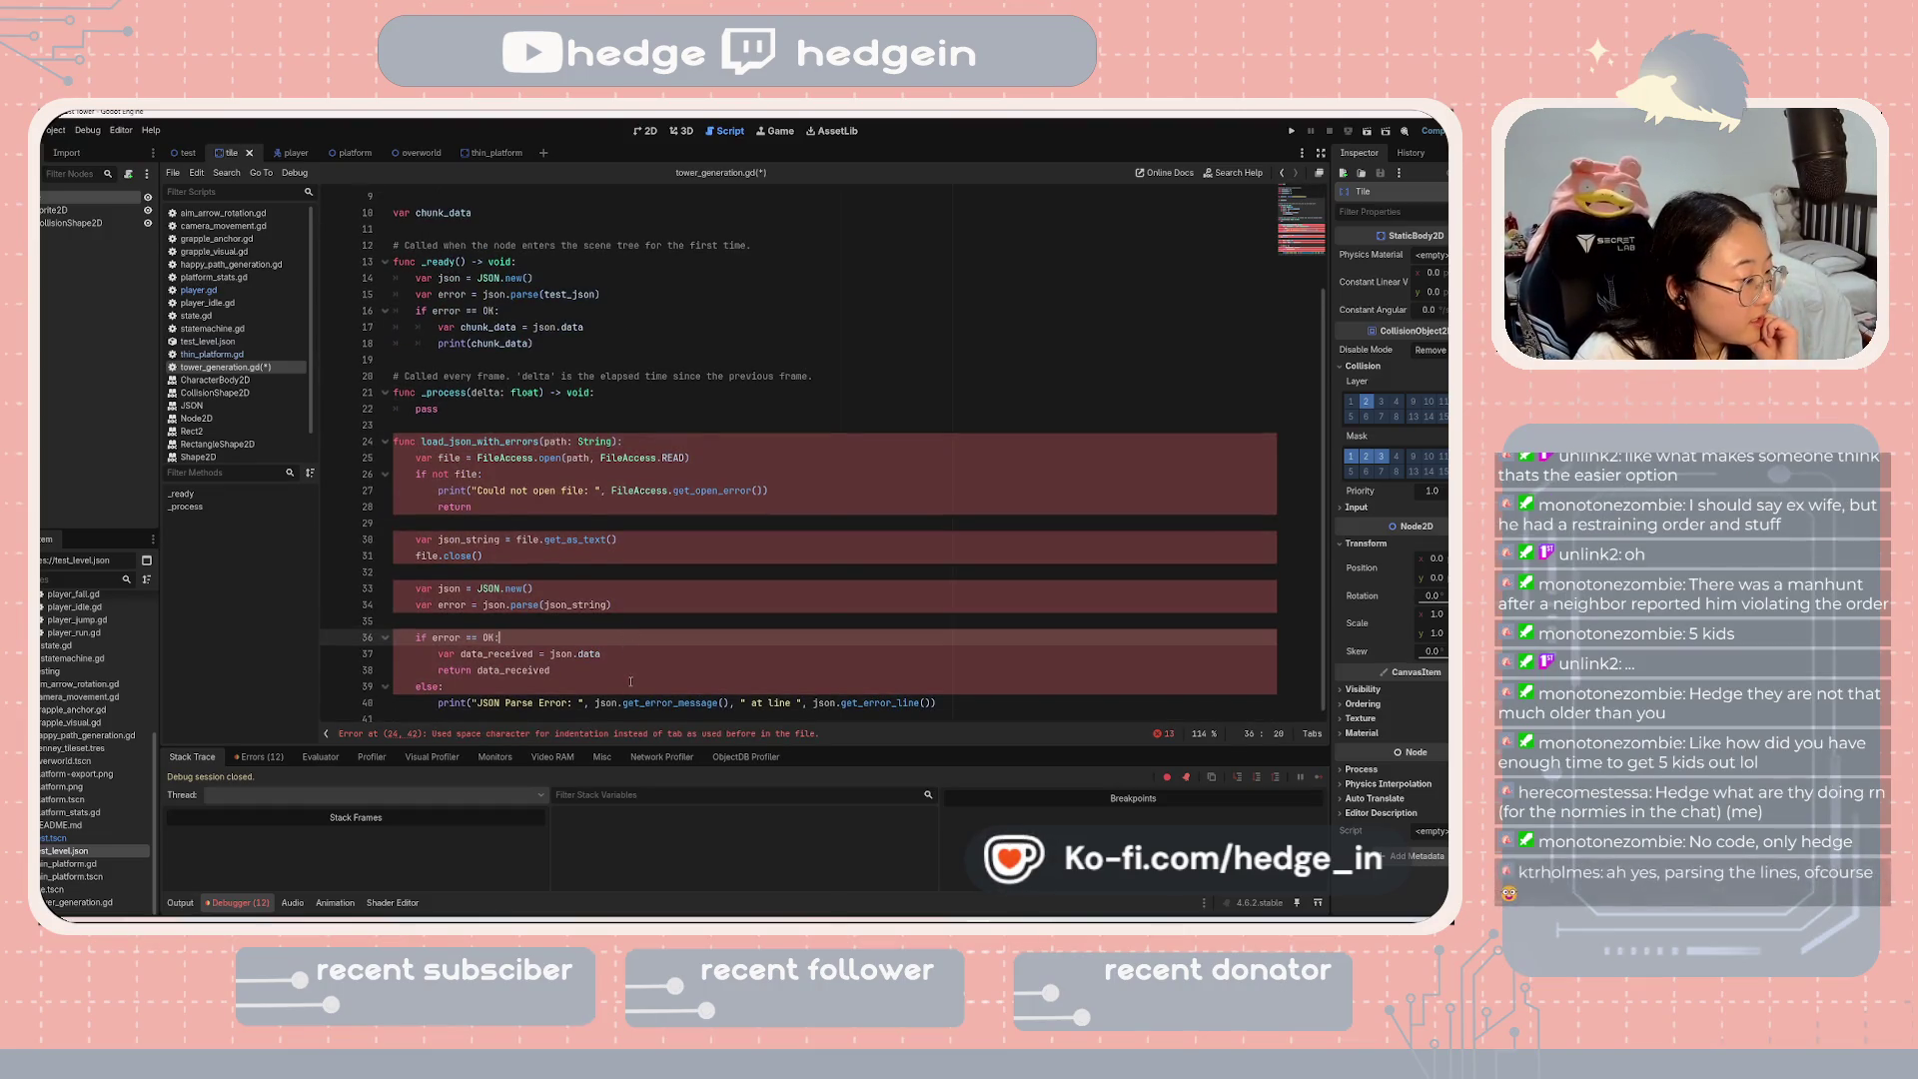
click(415, 459)
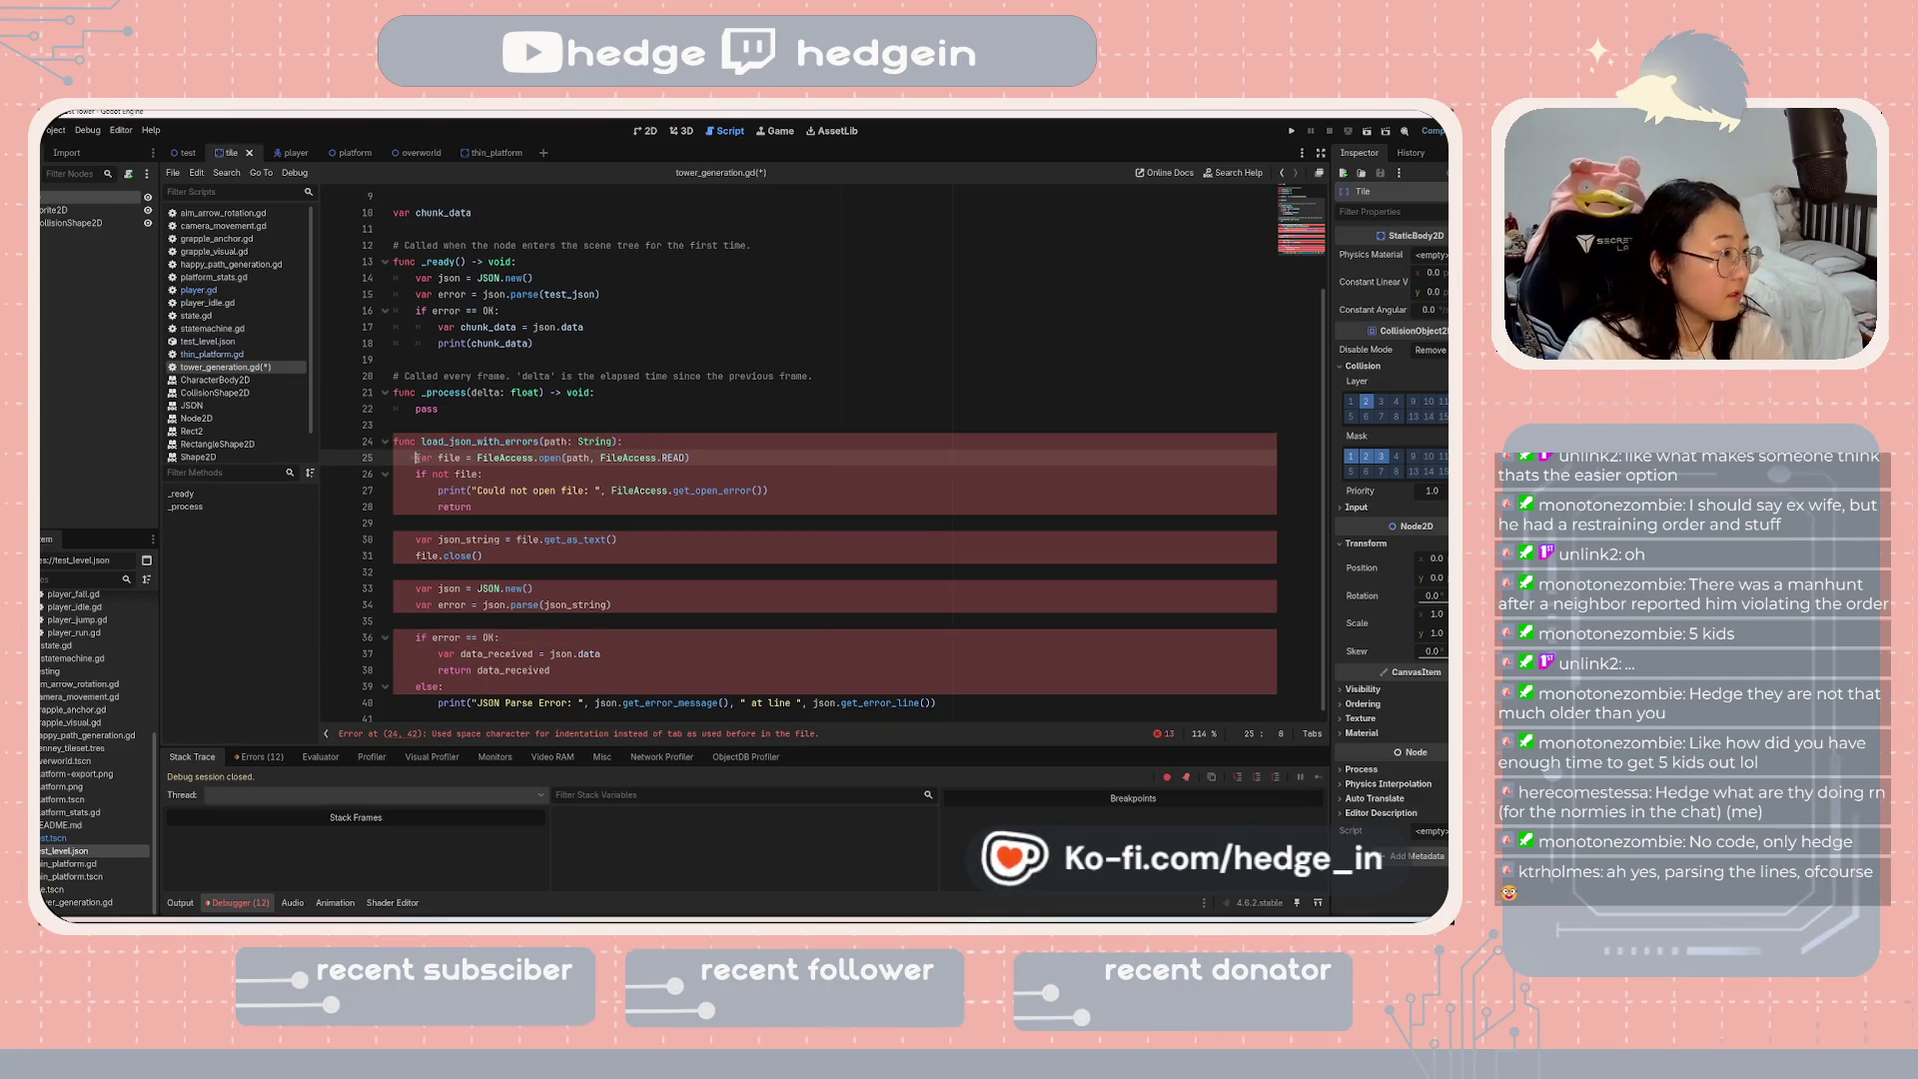
click(415, 472)
key(BackSpace)
- Re-indent the return, json_string and print lines of the pasted function with tabs
click(426, 482)
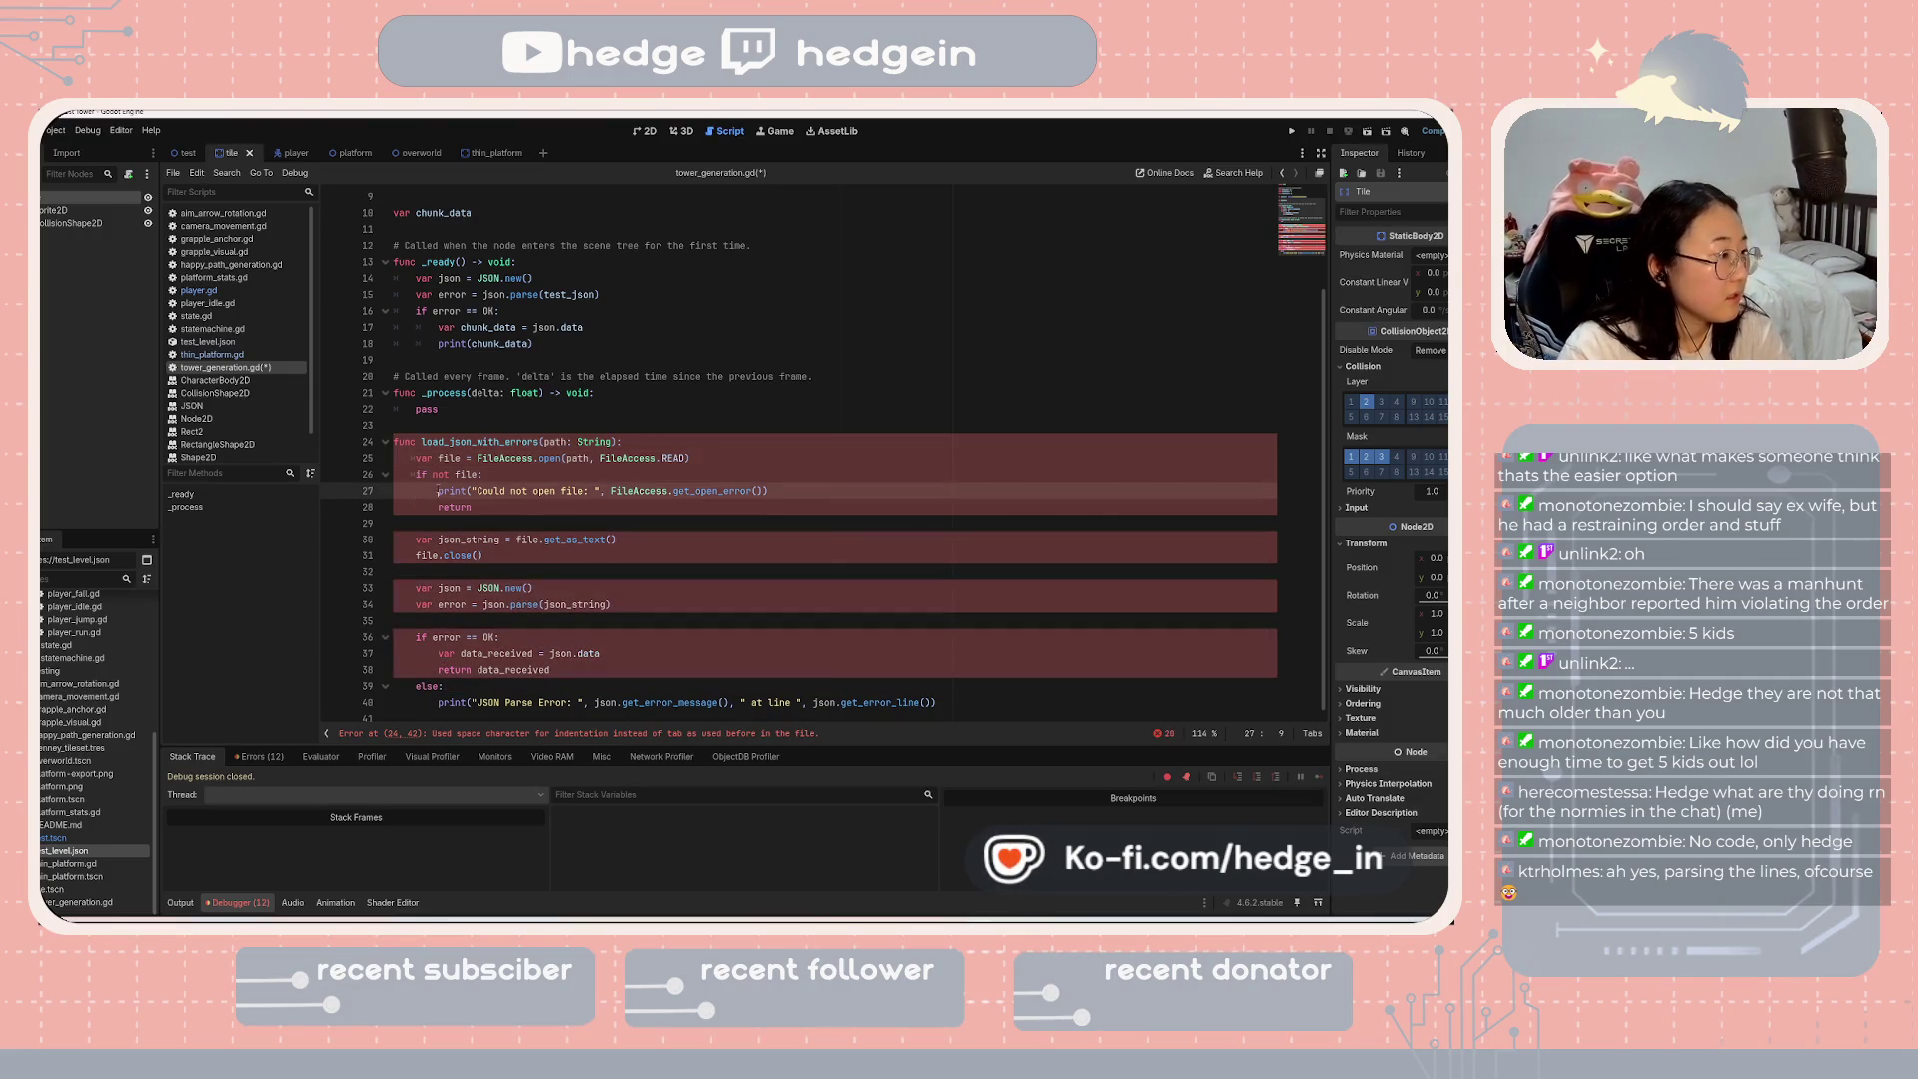
click(440, 506)
key(BackSpace)
key(Tab)
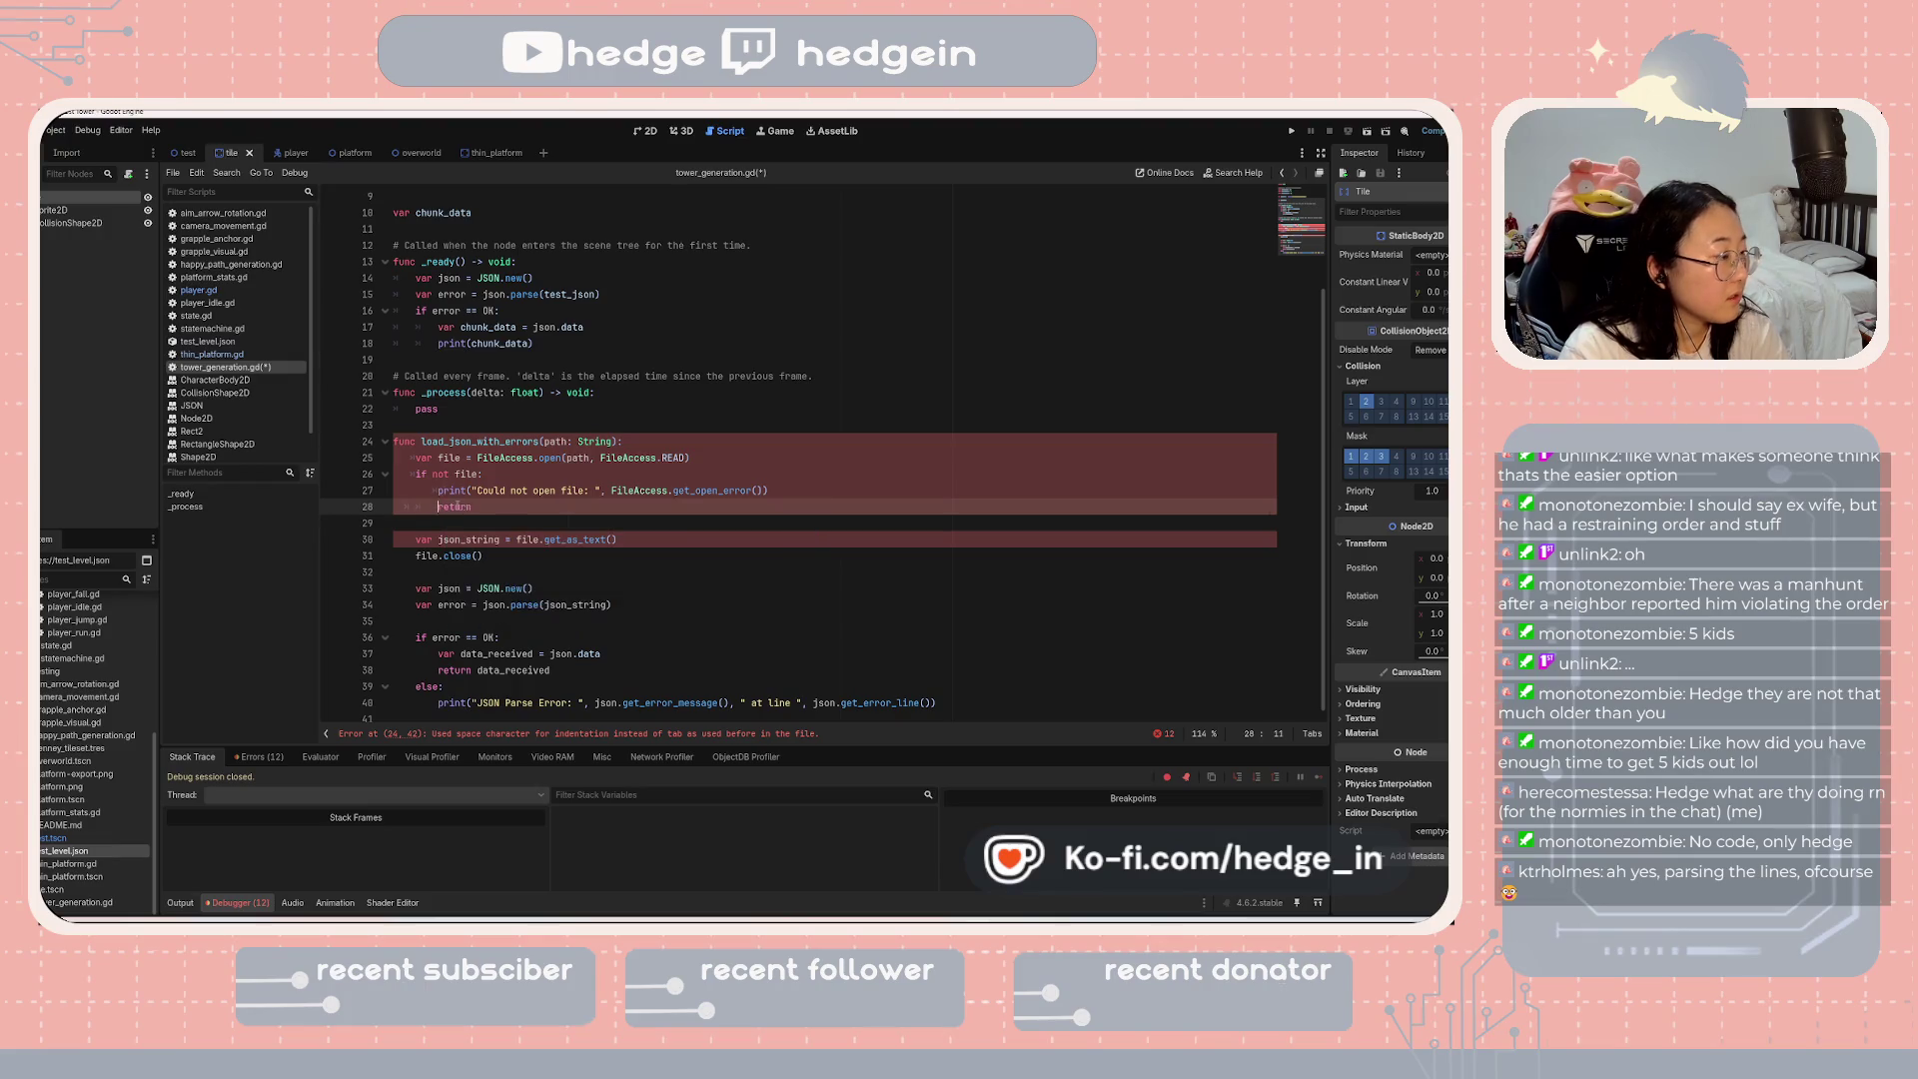
key(BackSpace)
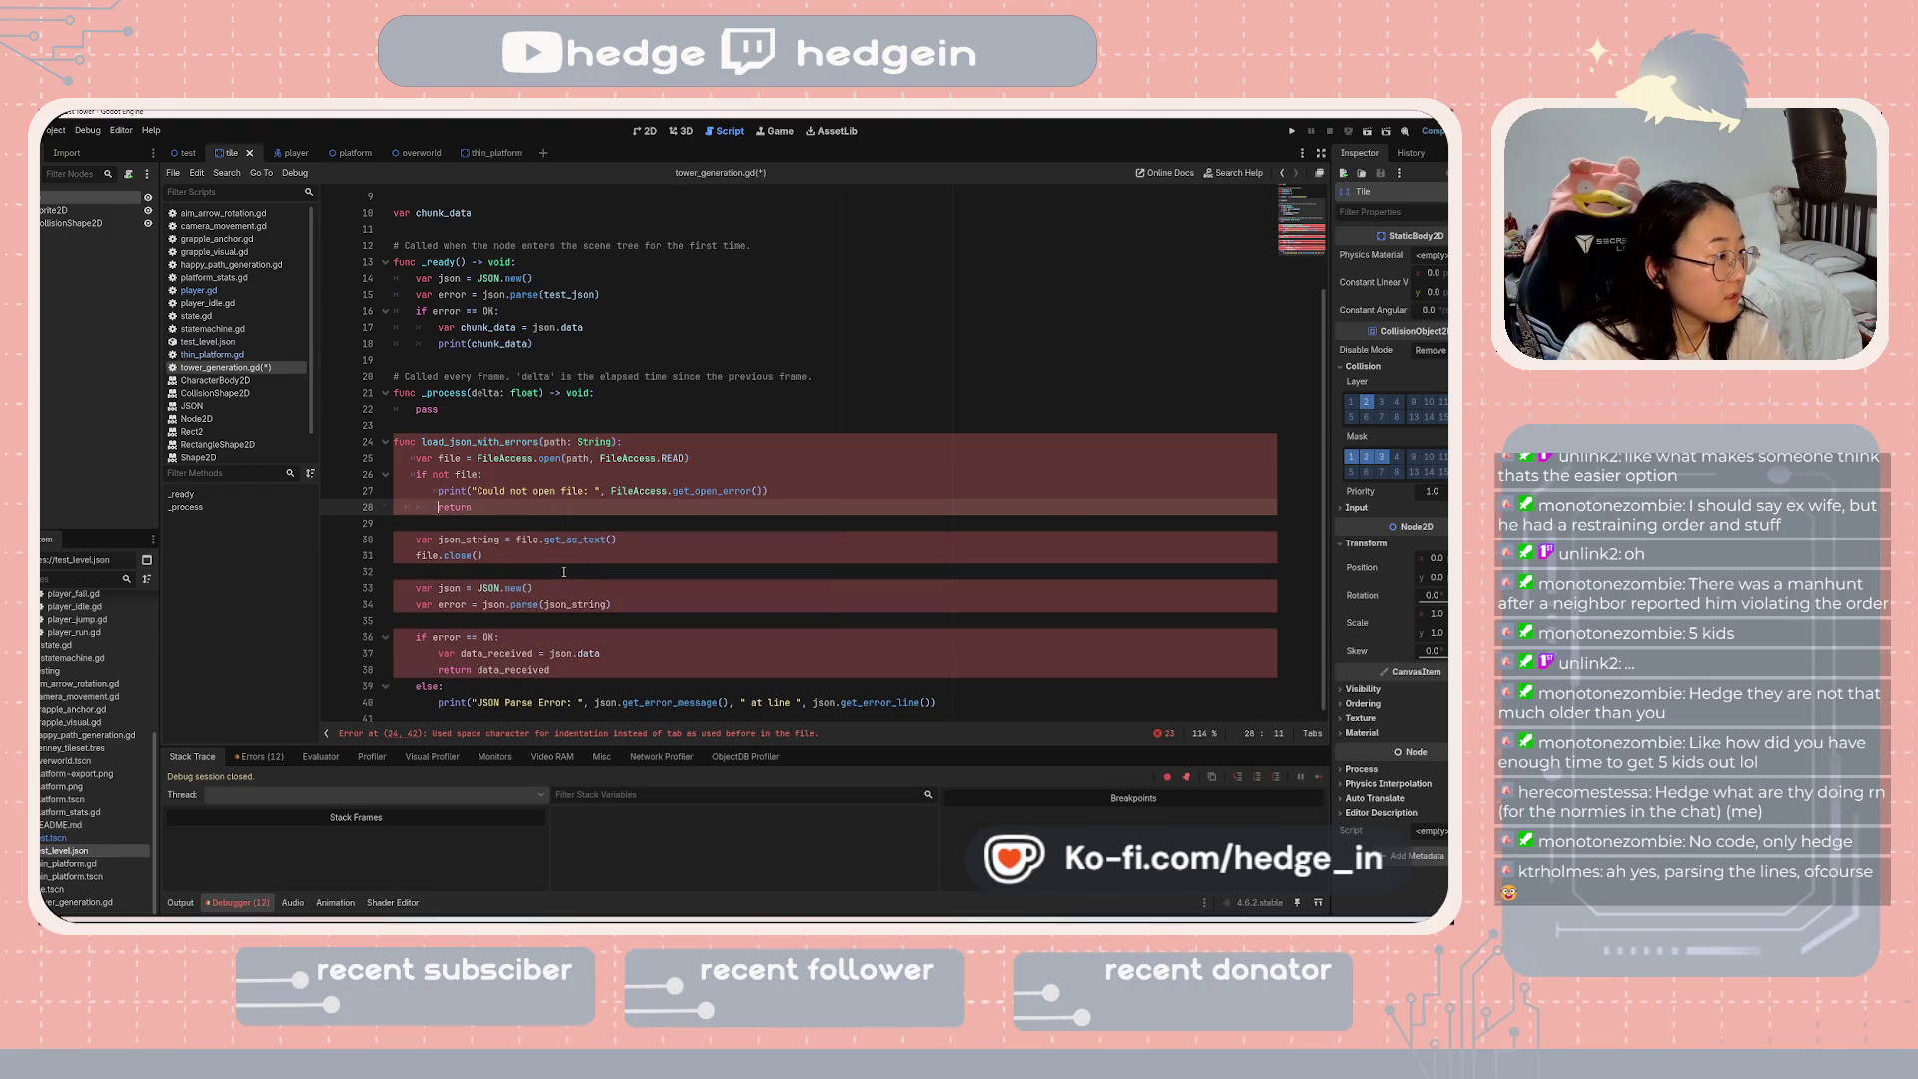
key(Tab)
click(411, 540)
key(Tab)
click(433, 491)
key(BackSpace)
key(Tab)
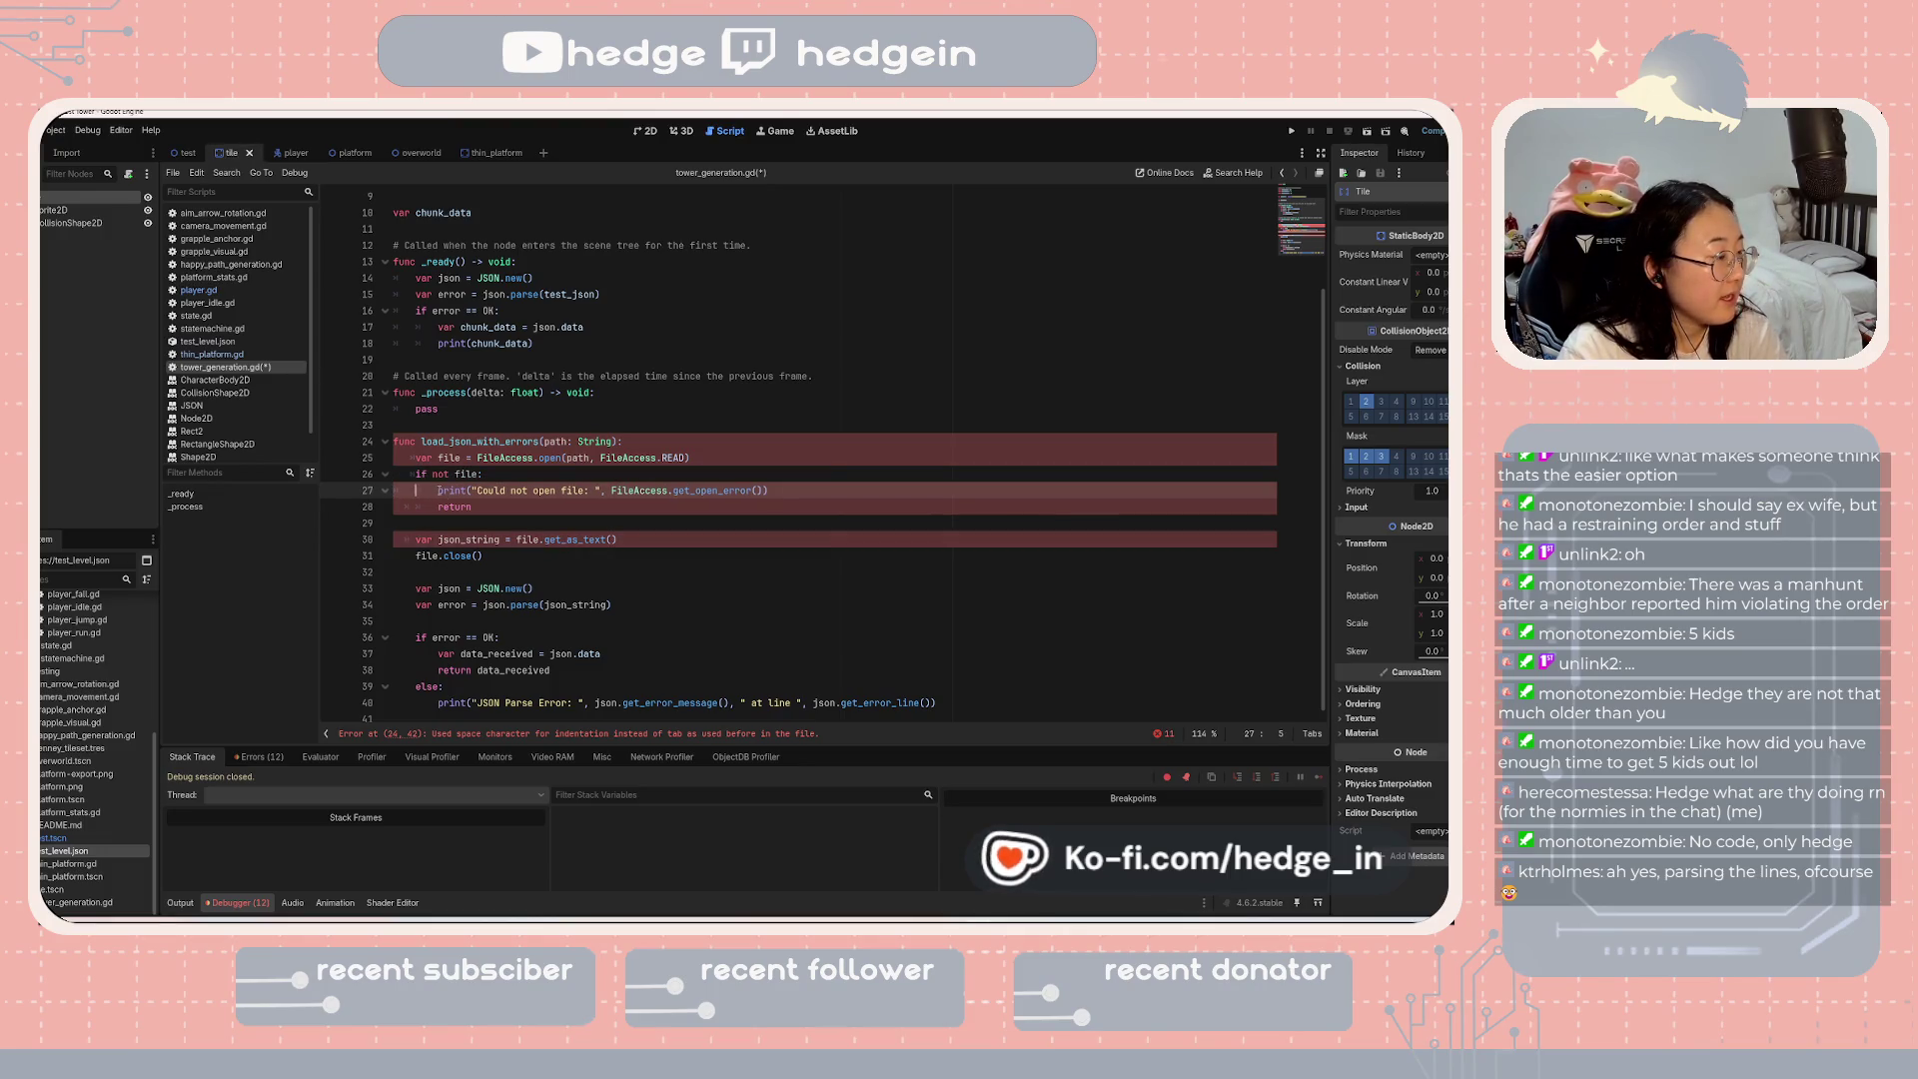
click(469, 506)
- Delete the whole pasted function and go back to the search results
mouse_move(823, 689)
mouse_down()
mouse_move(469, 519)
mouse_move(390, 445)
mouse_up()
key(BackSpace)
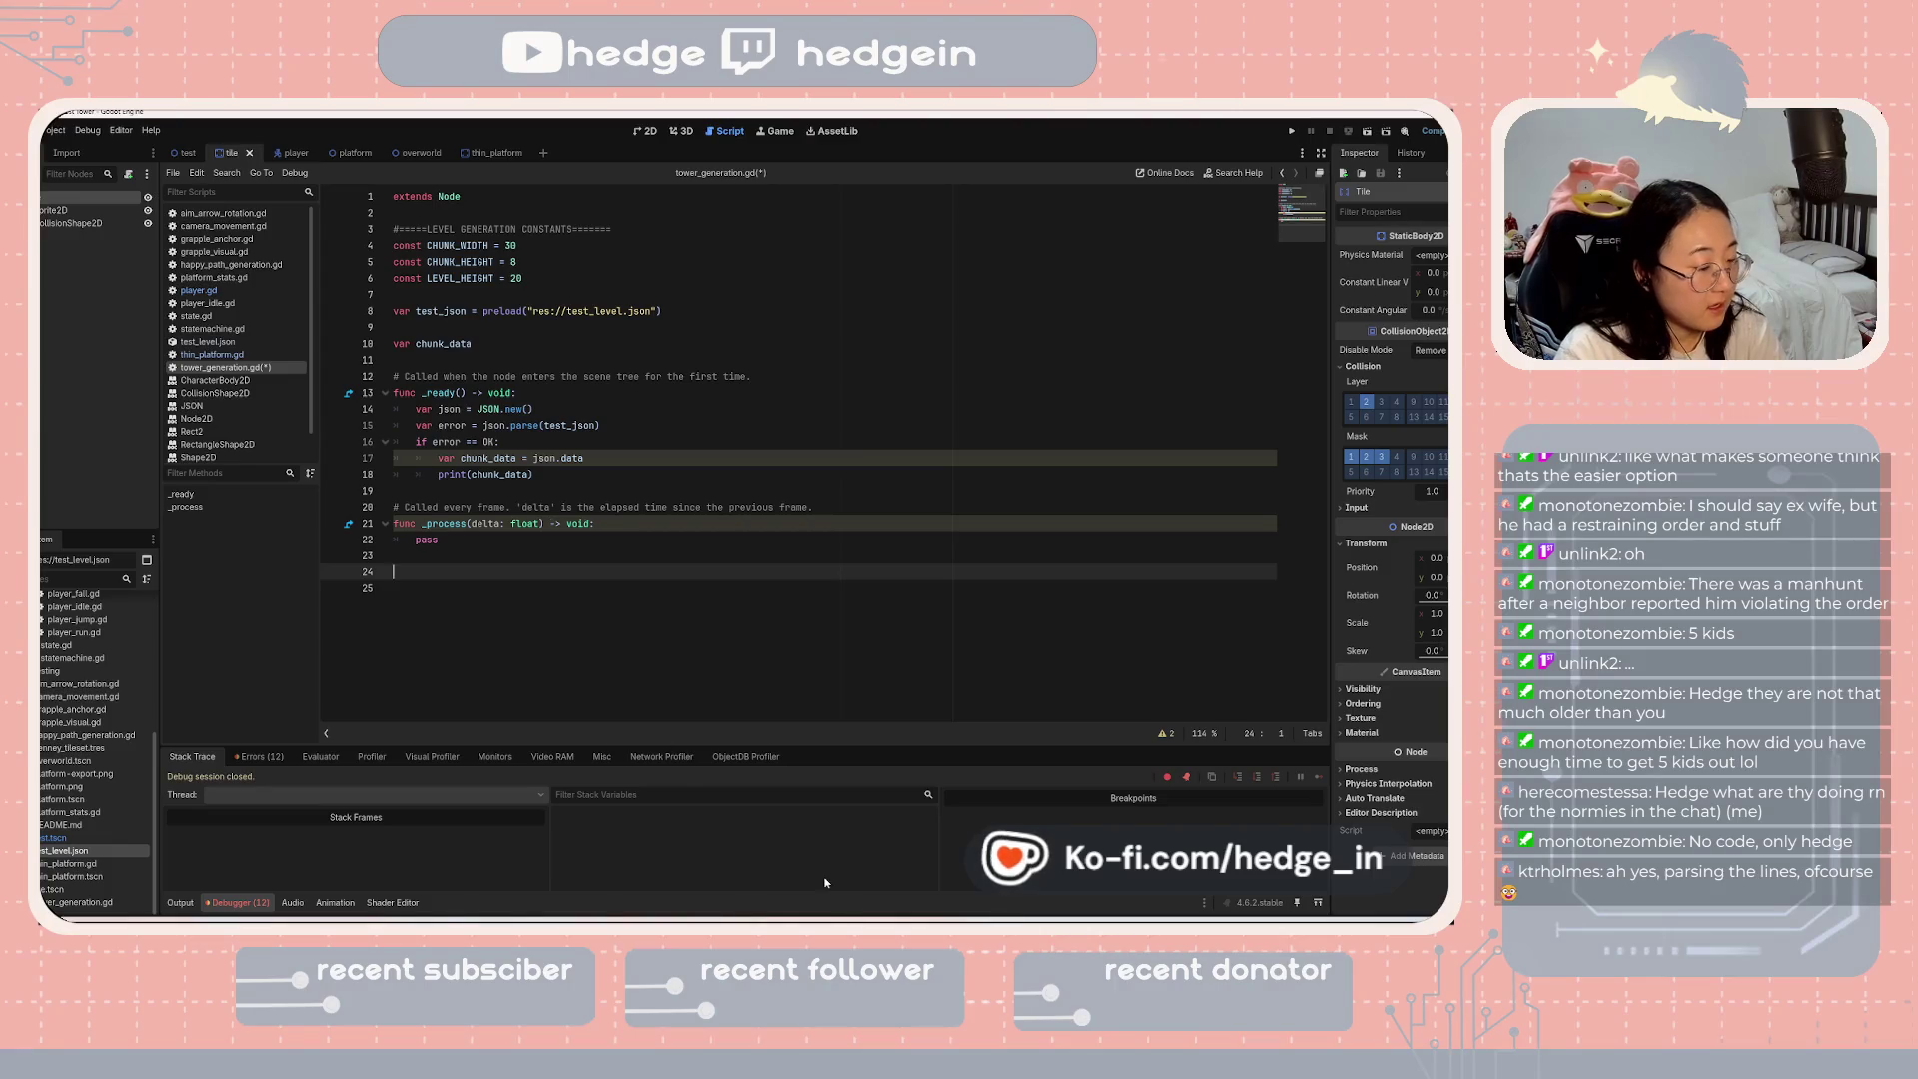
key(alt+Tab)
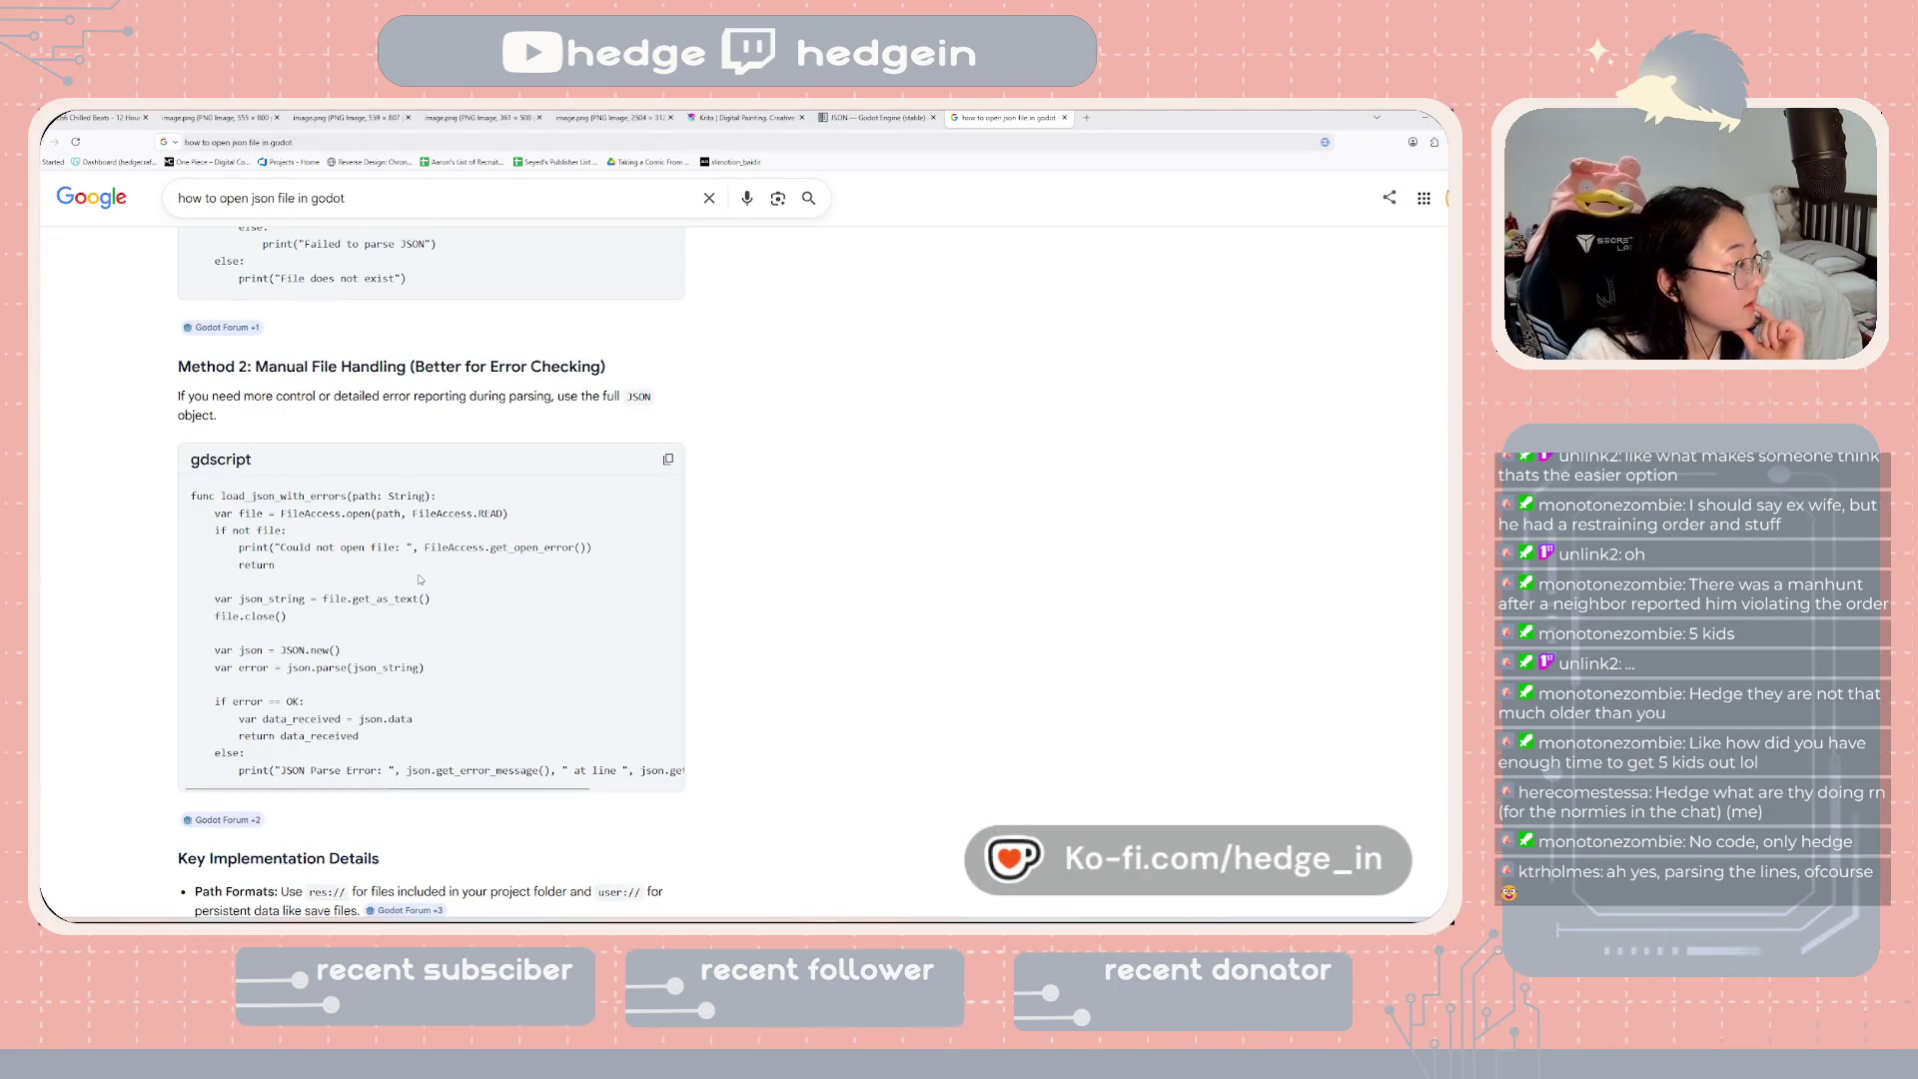
- Search the Godot docs and open the FileAccess class page
scroll(419, 580, down, 2)
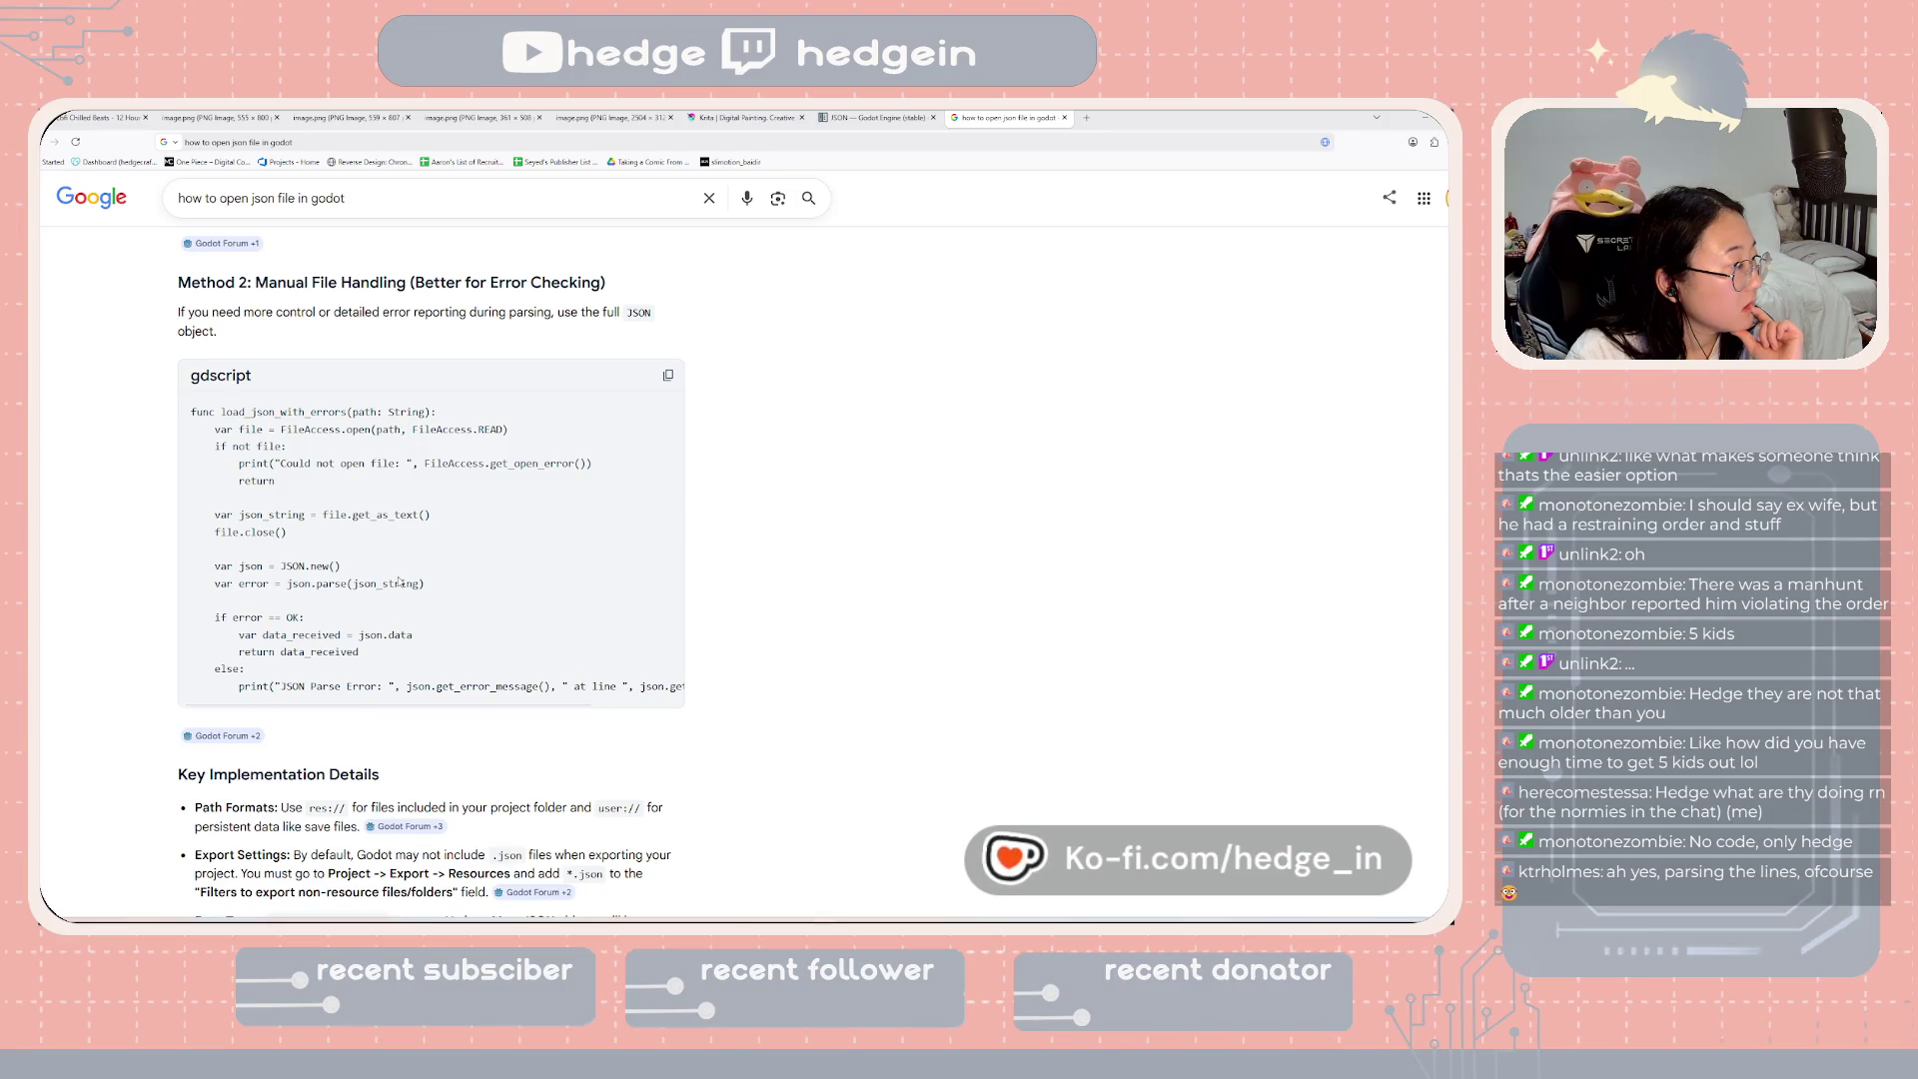
key(ctrl+shift+Tab)
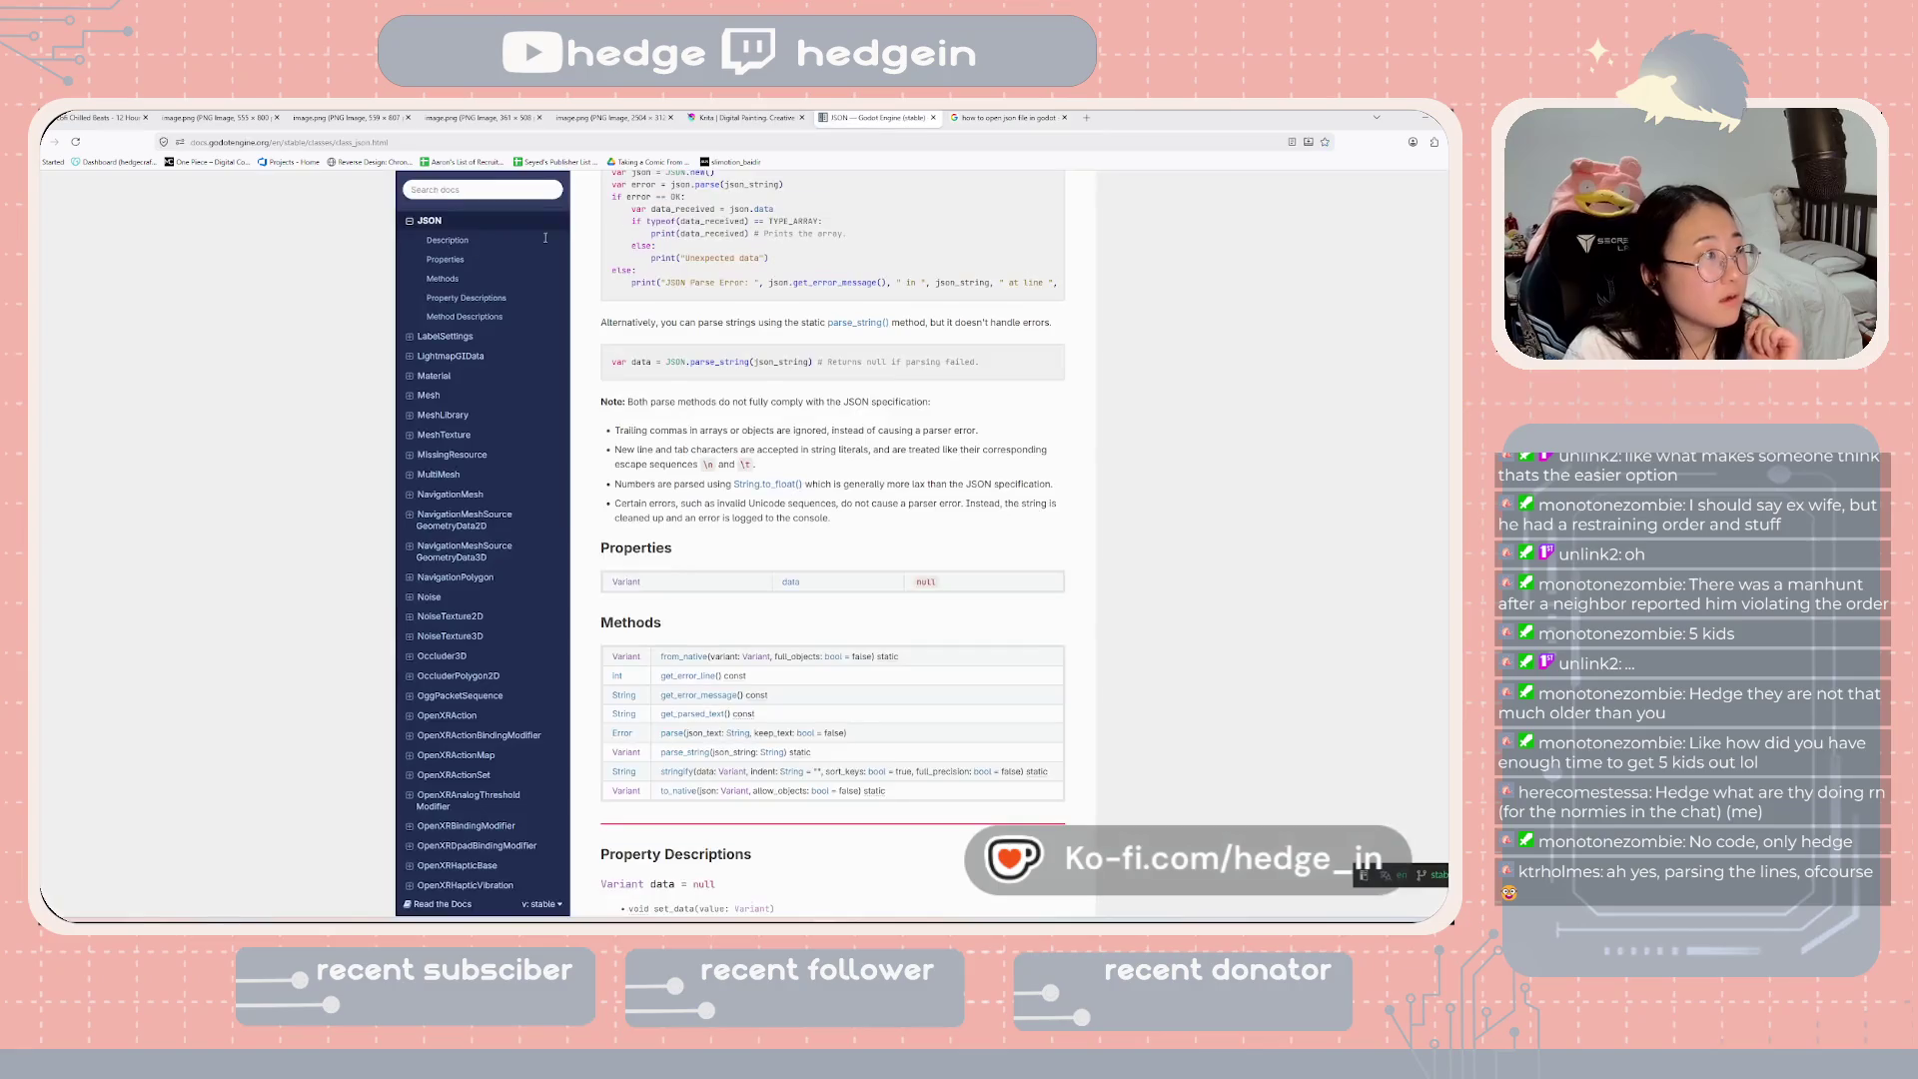
click(470, 194)
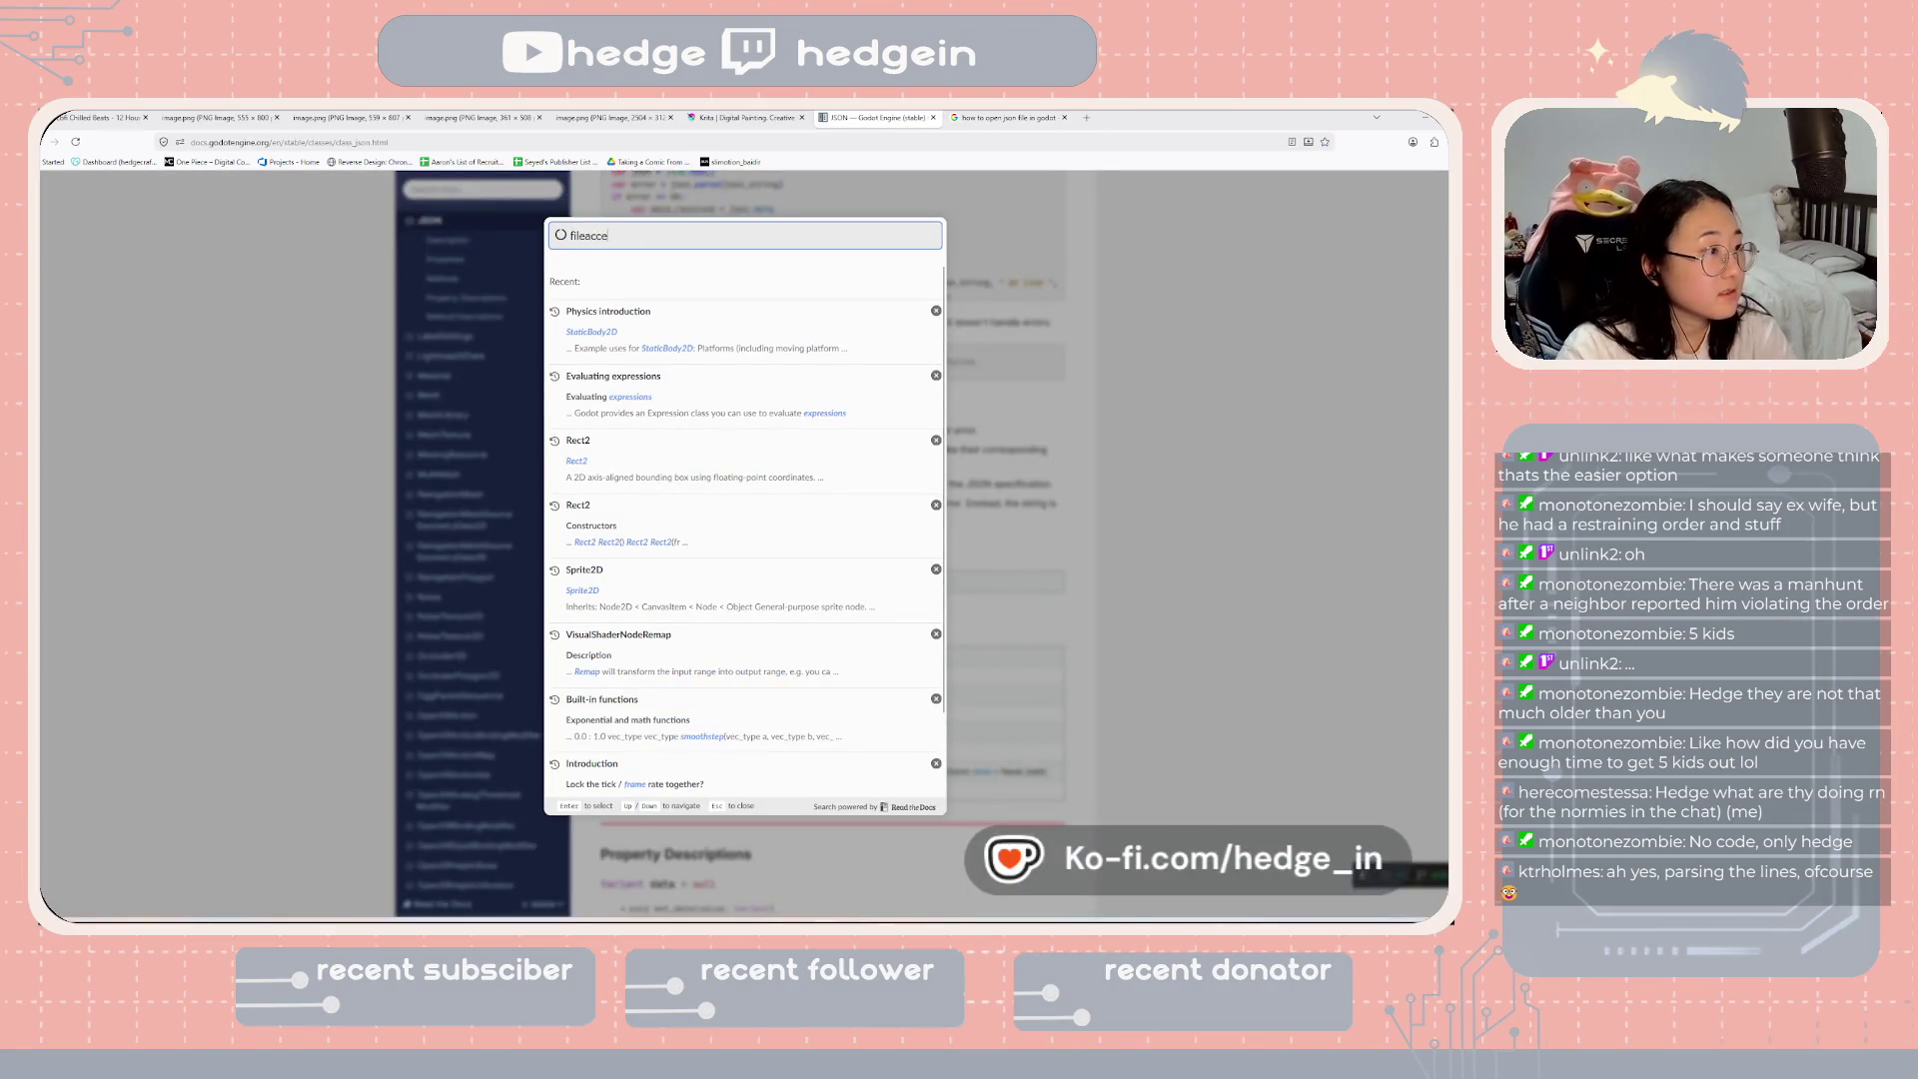
text(ss)
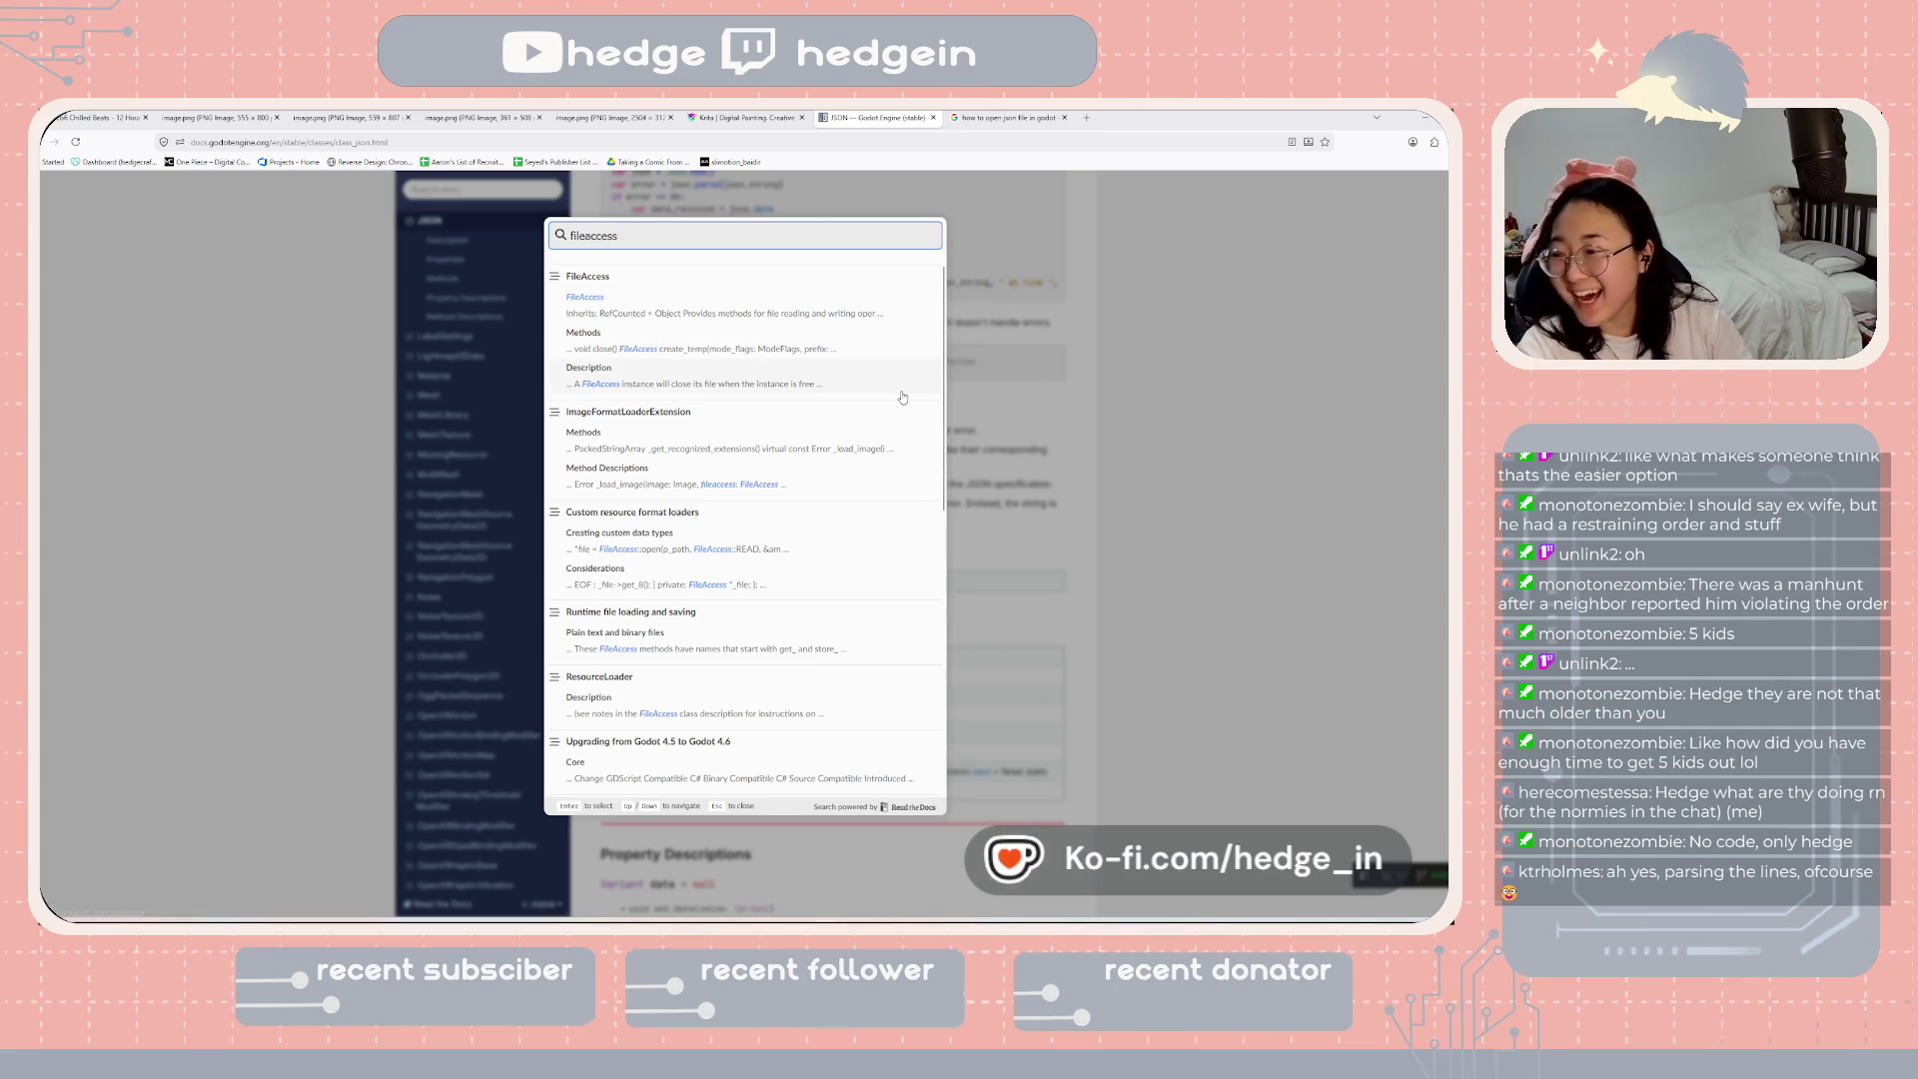
click(737, 336)
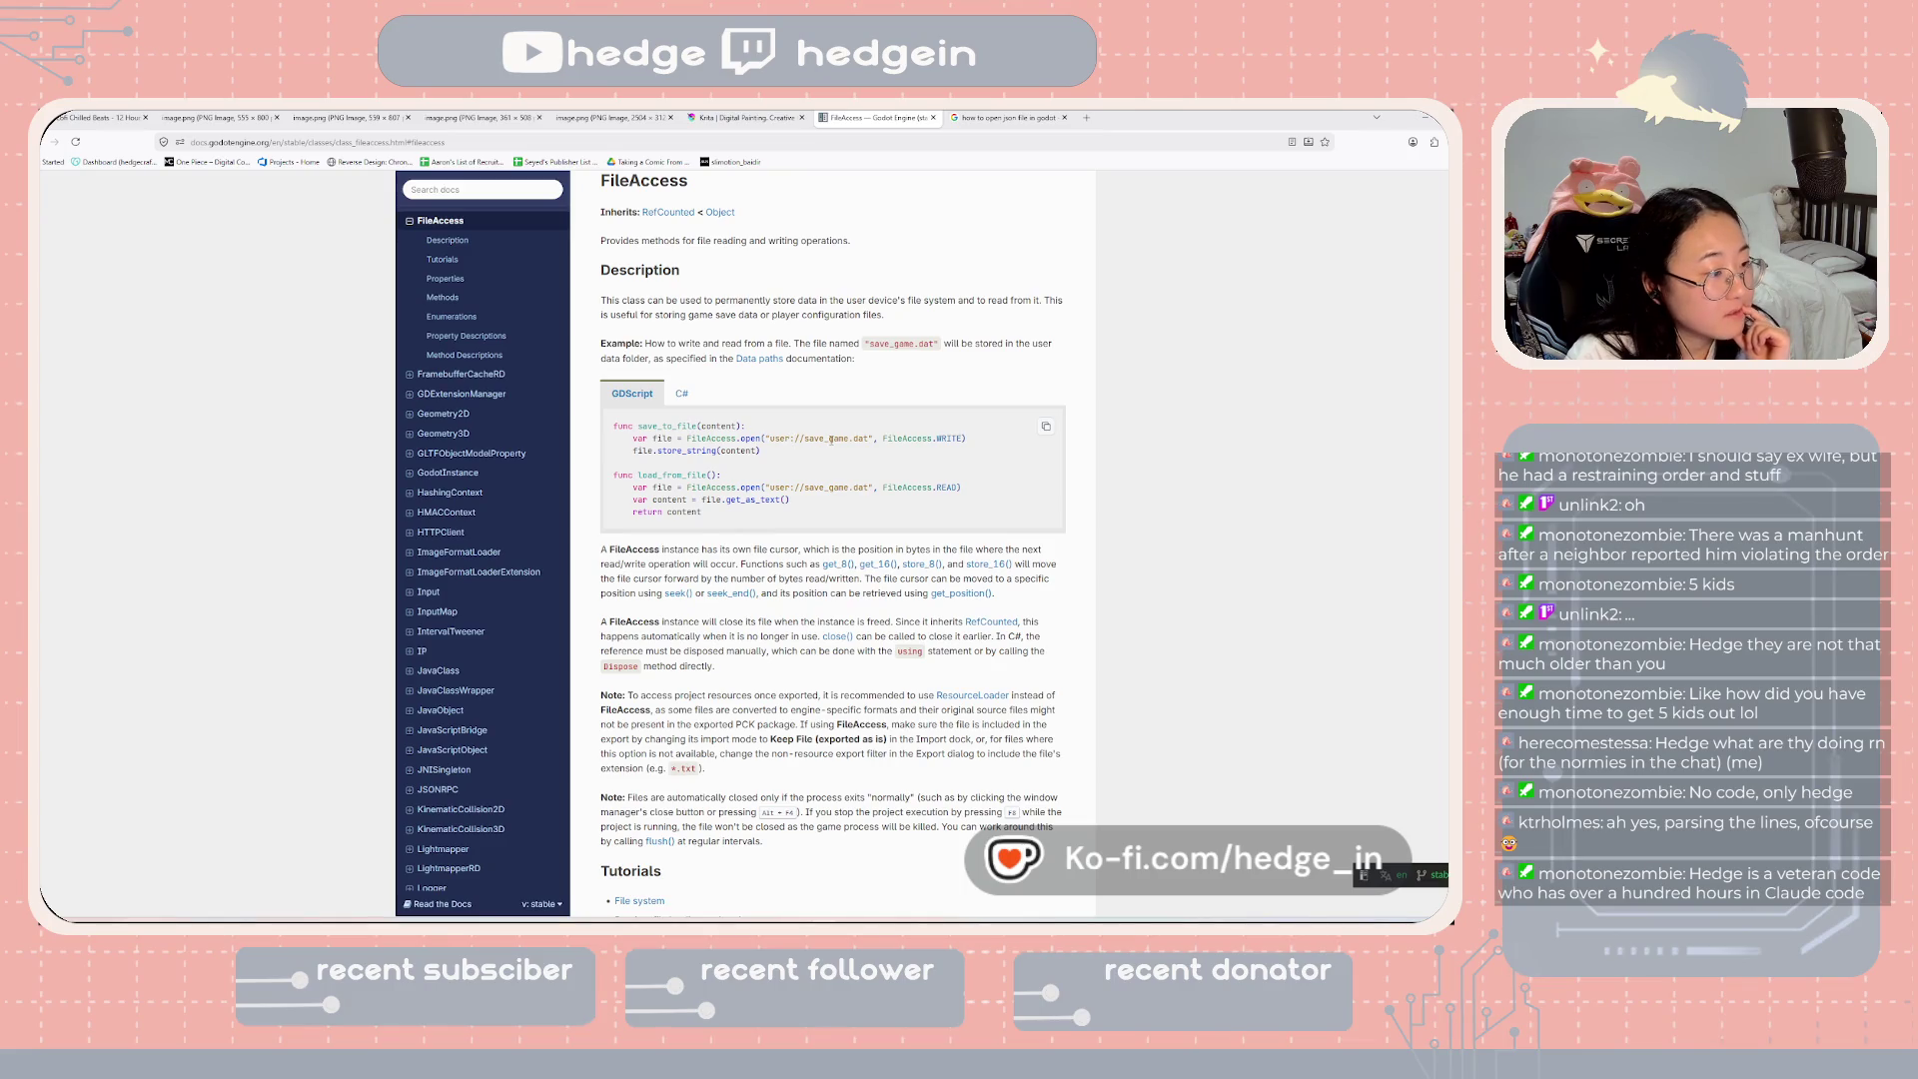
- Select the var file = FileAccess.open line in the docs' read/write example
drag(847, 441, 868, 441)
drag(959, 486, 637, 487)
key(ctrl+Tab)
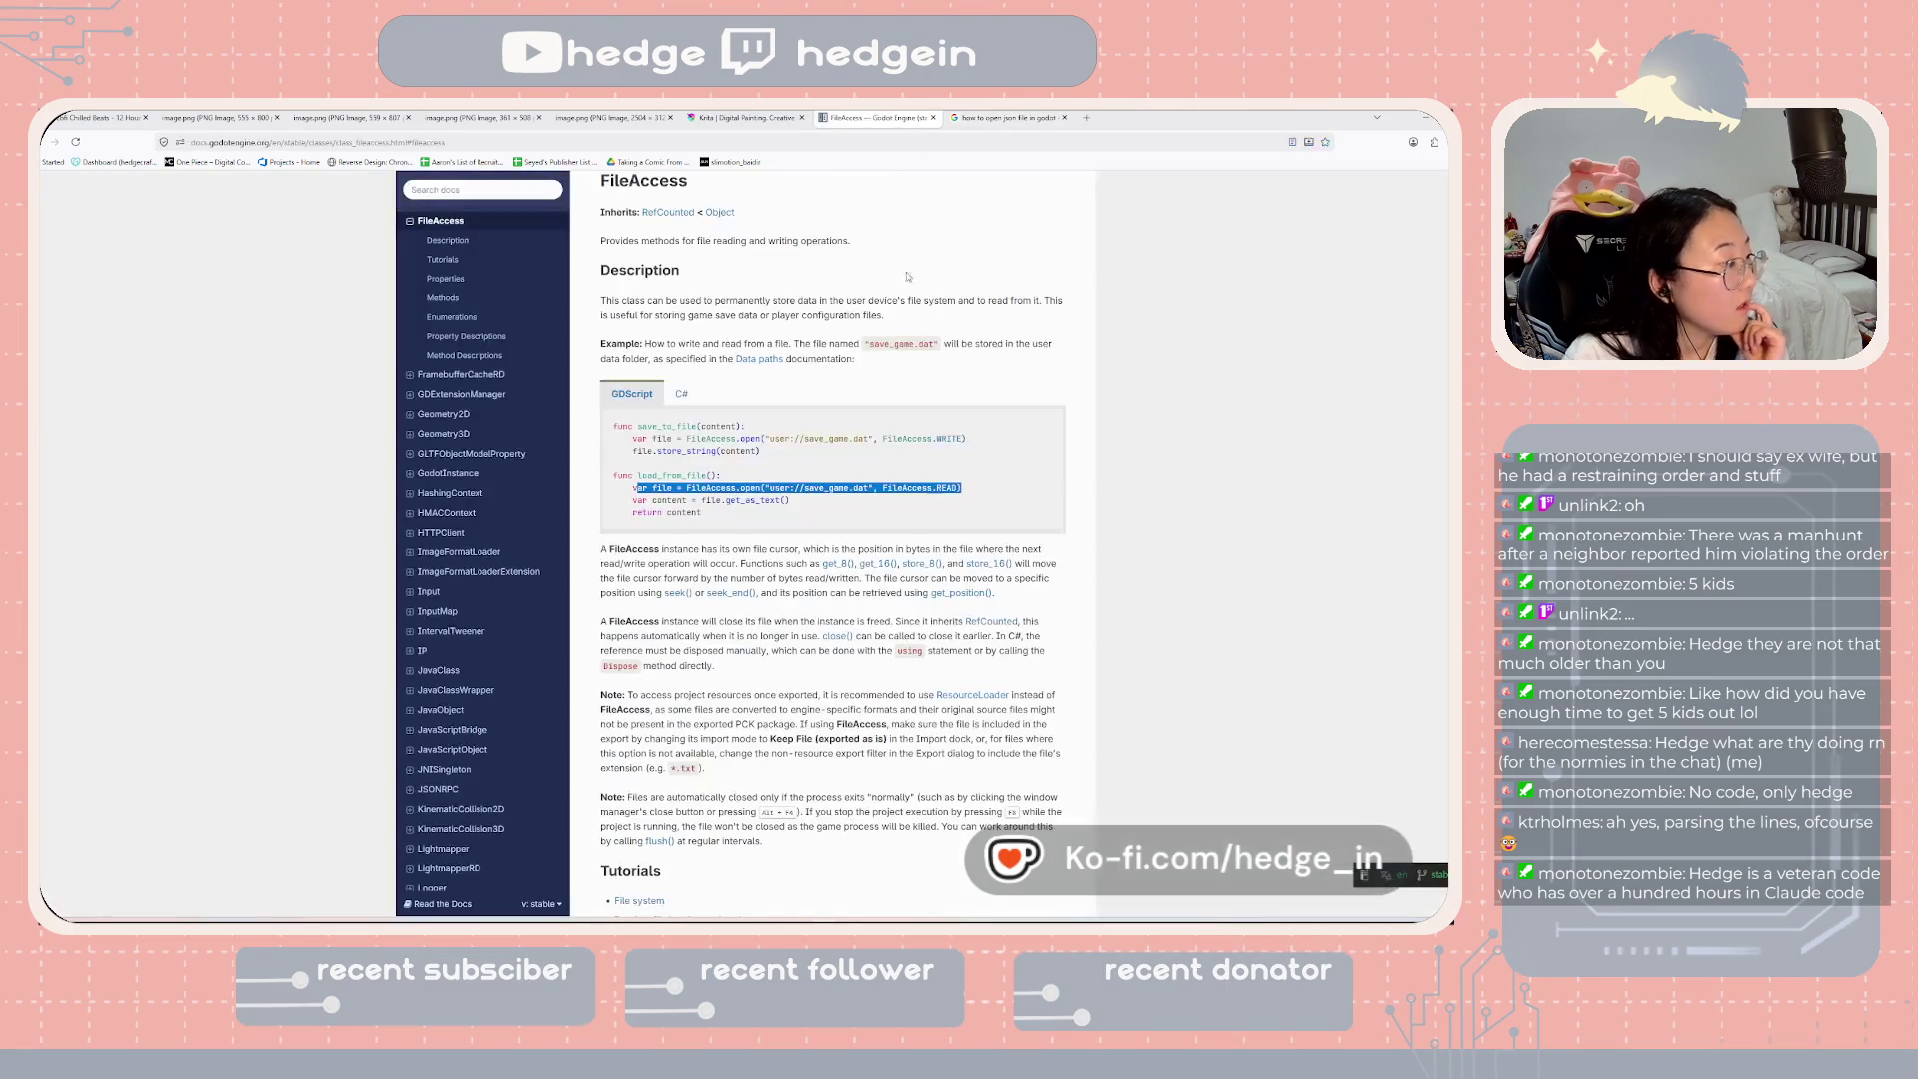
click(874, 118)
drag(967, 494, 620, 503)
click(721, 506)
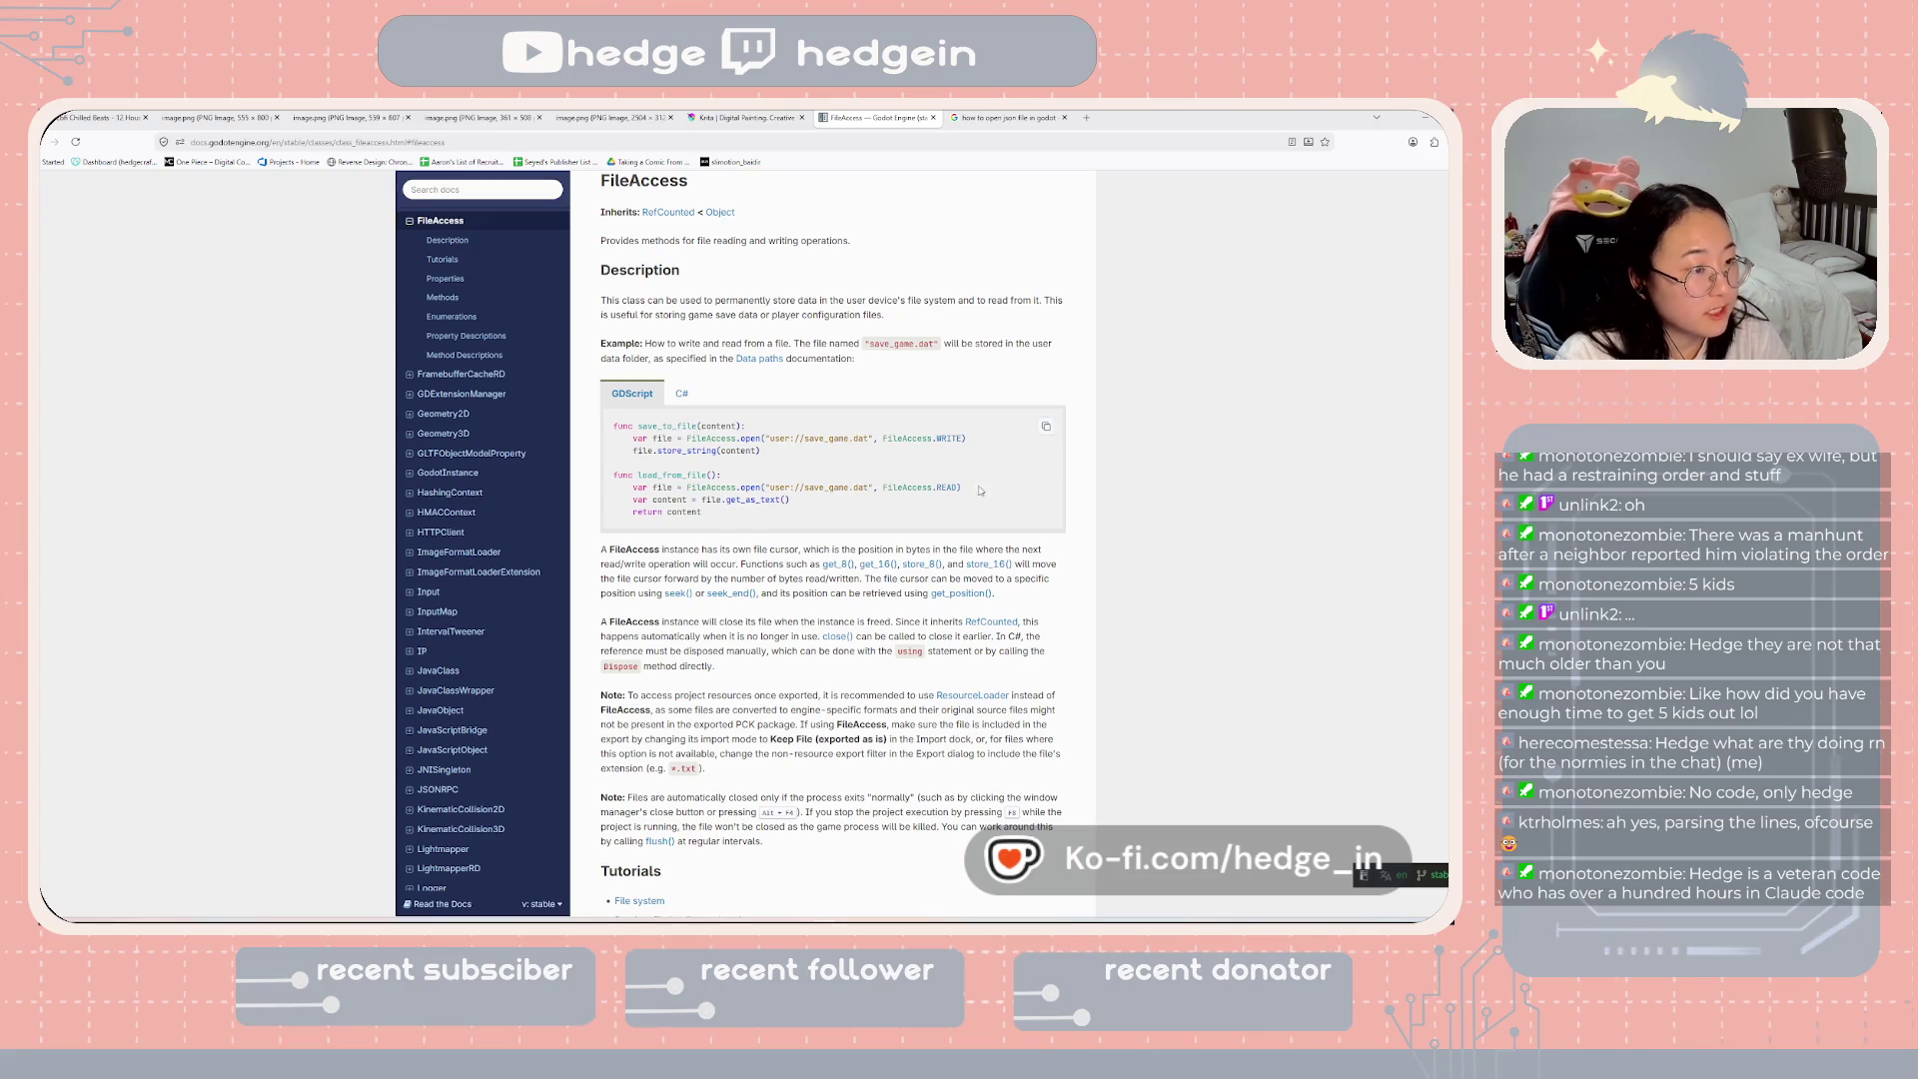
drag(980, 491, 586, 492)
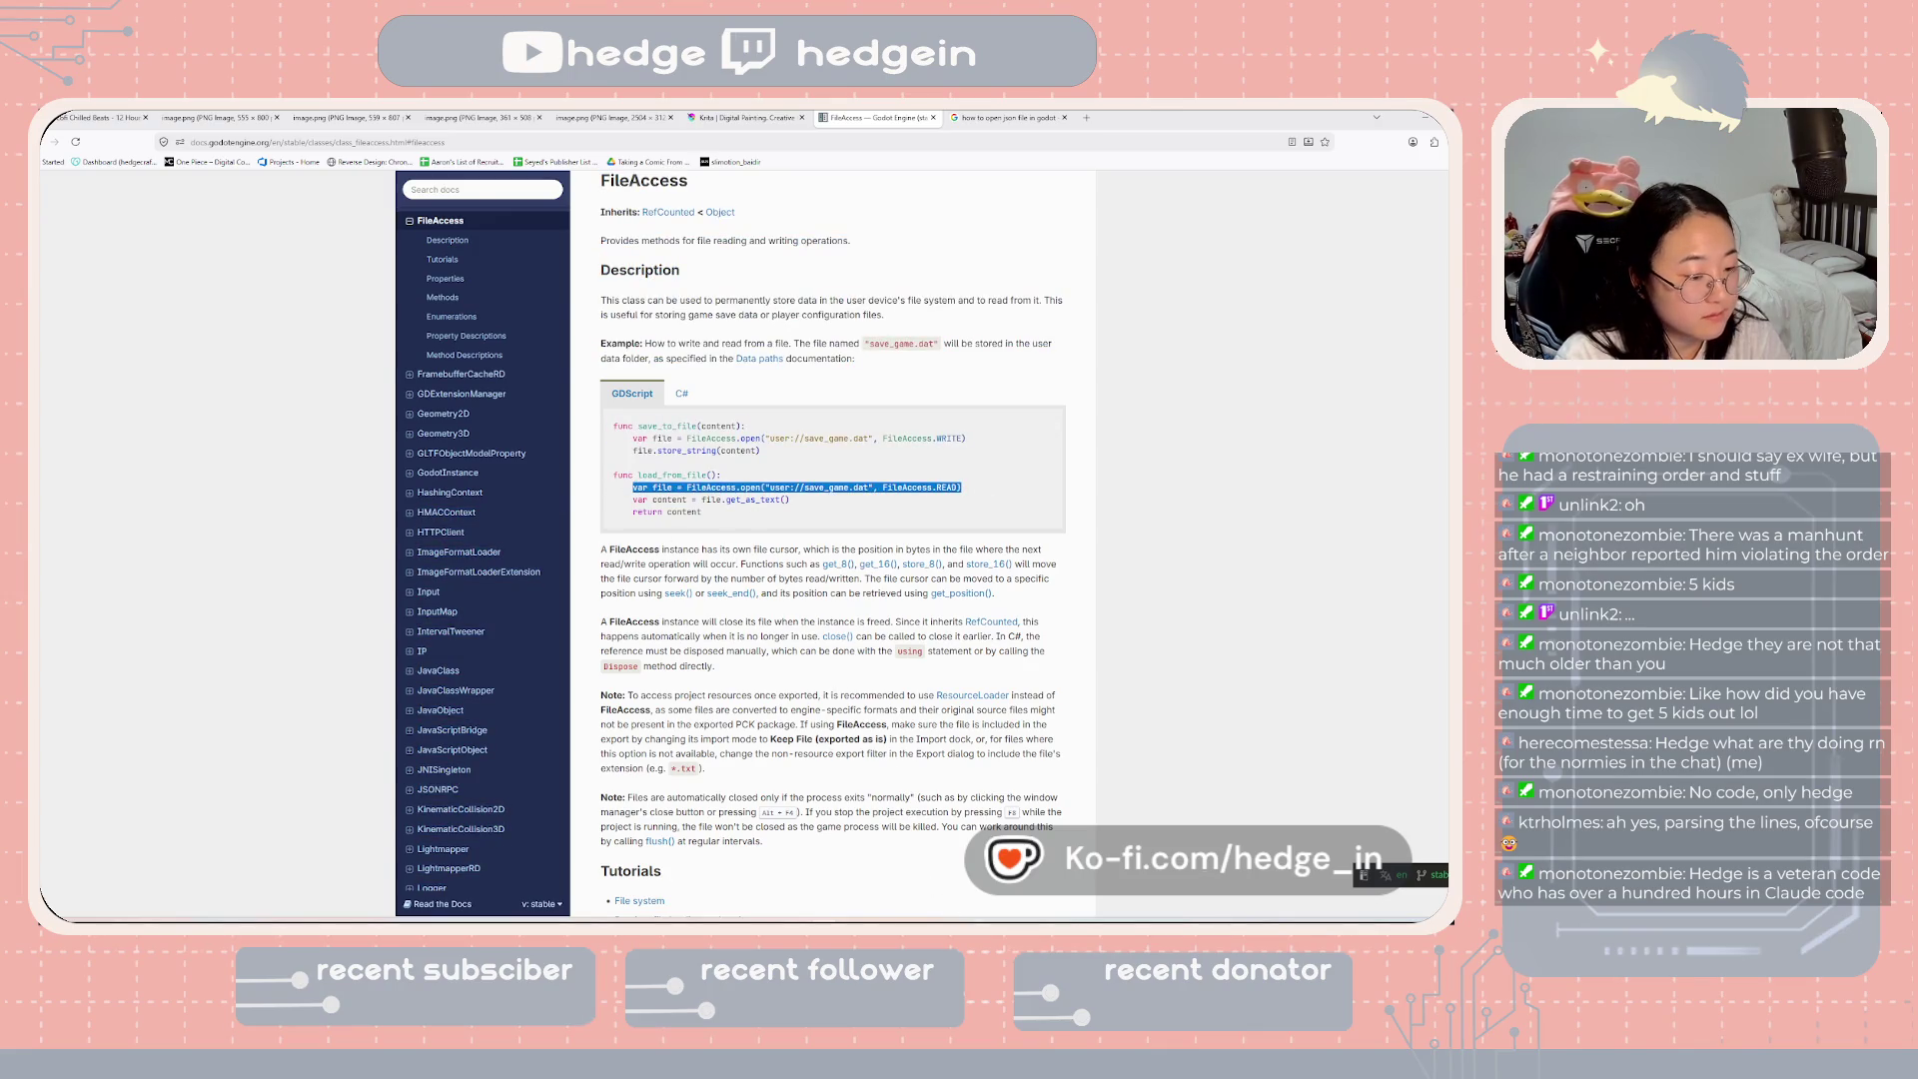
- Start a new function declaration on line 25 of tower_generation.gd, below _process
key(alt+Tab)
click(577, 584)
text(fun )
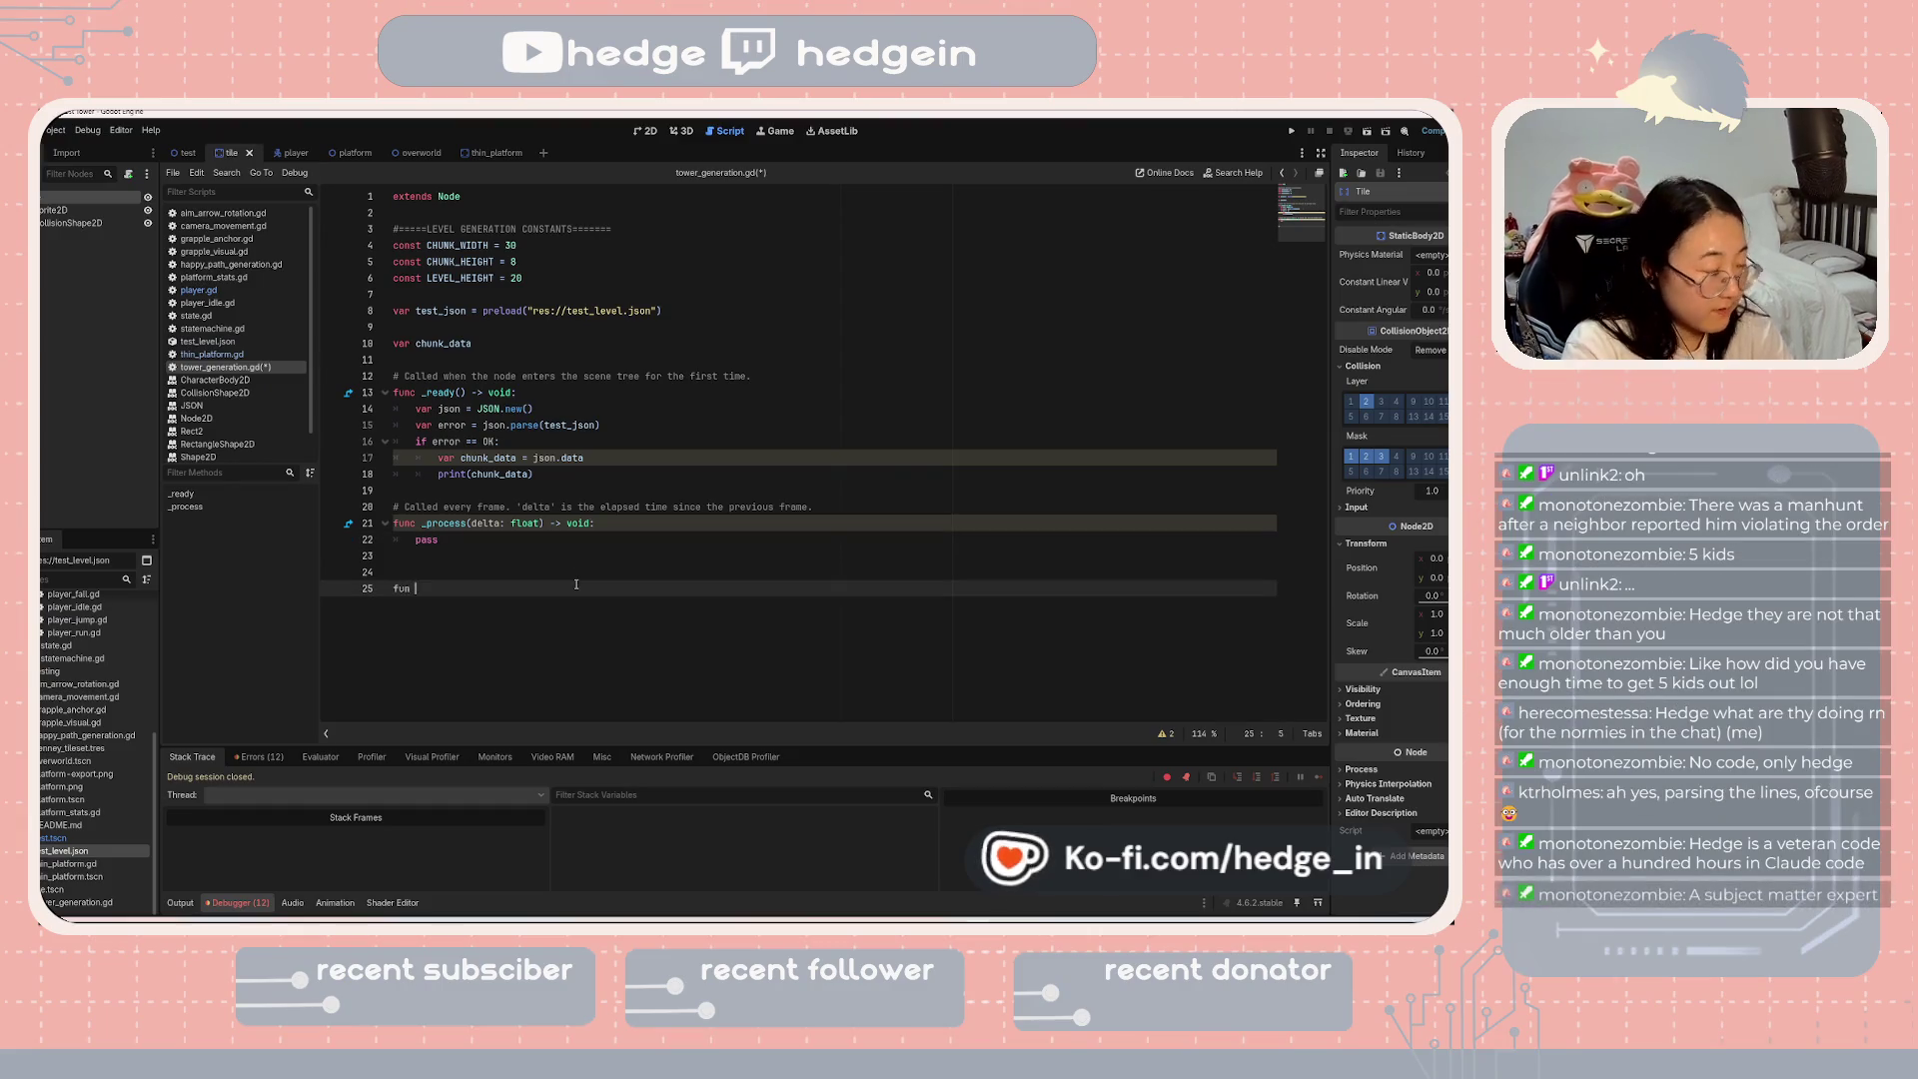
text(l)
text(load_r)
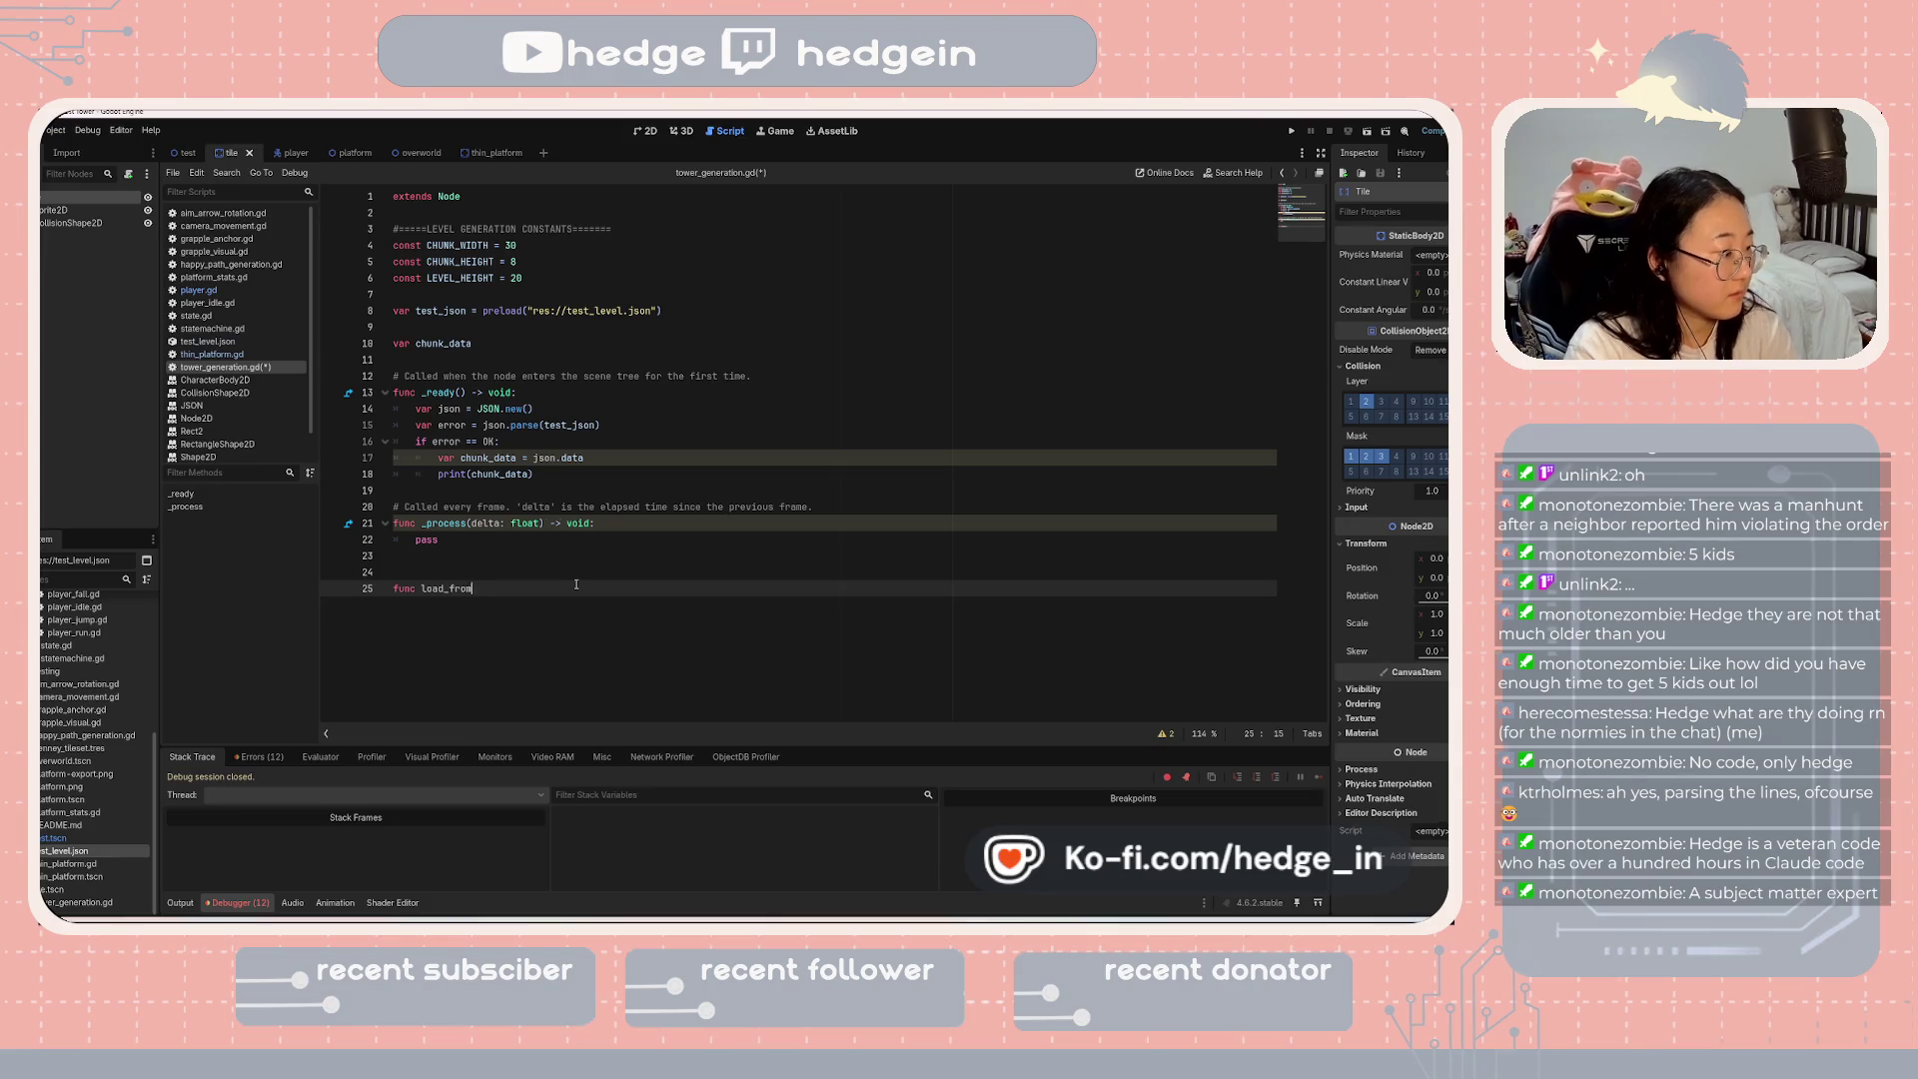
text(n() -)
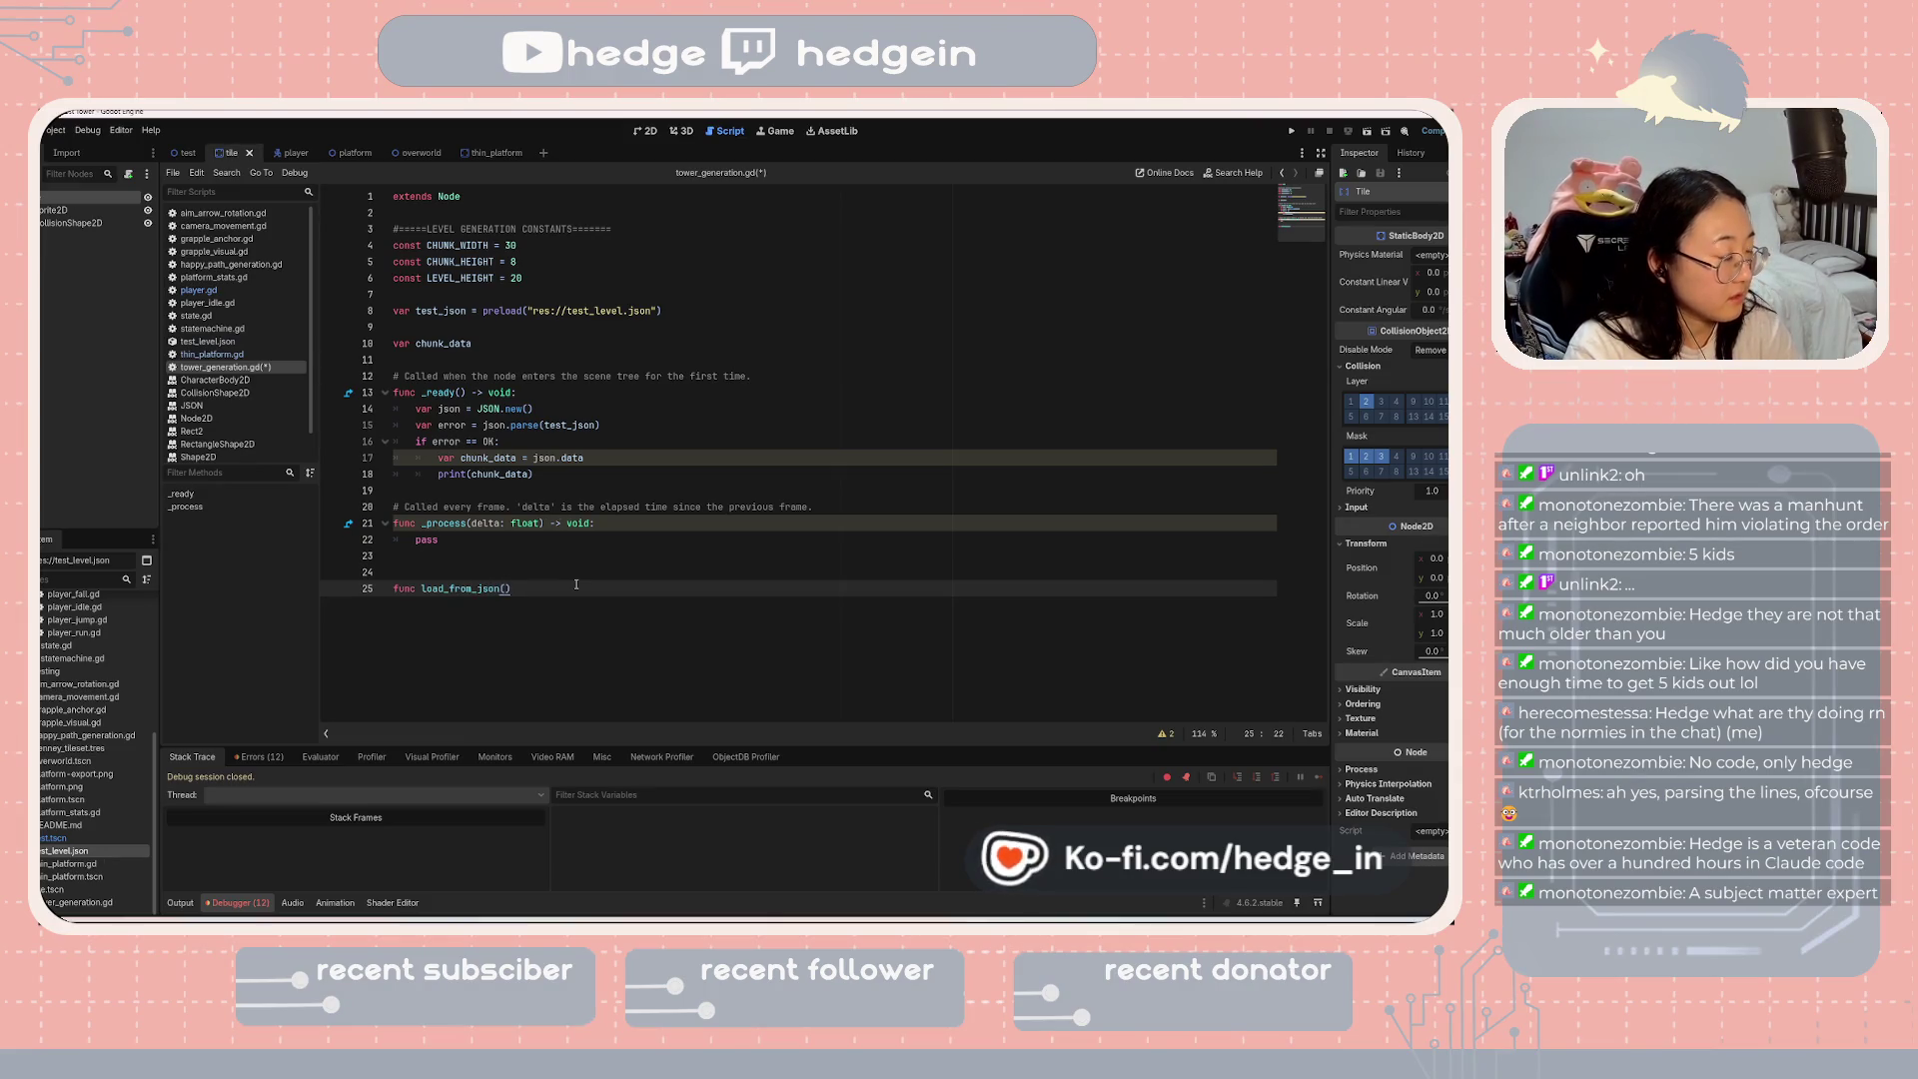
text(>)
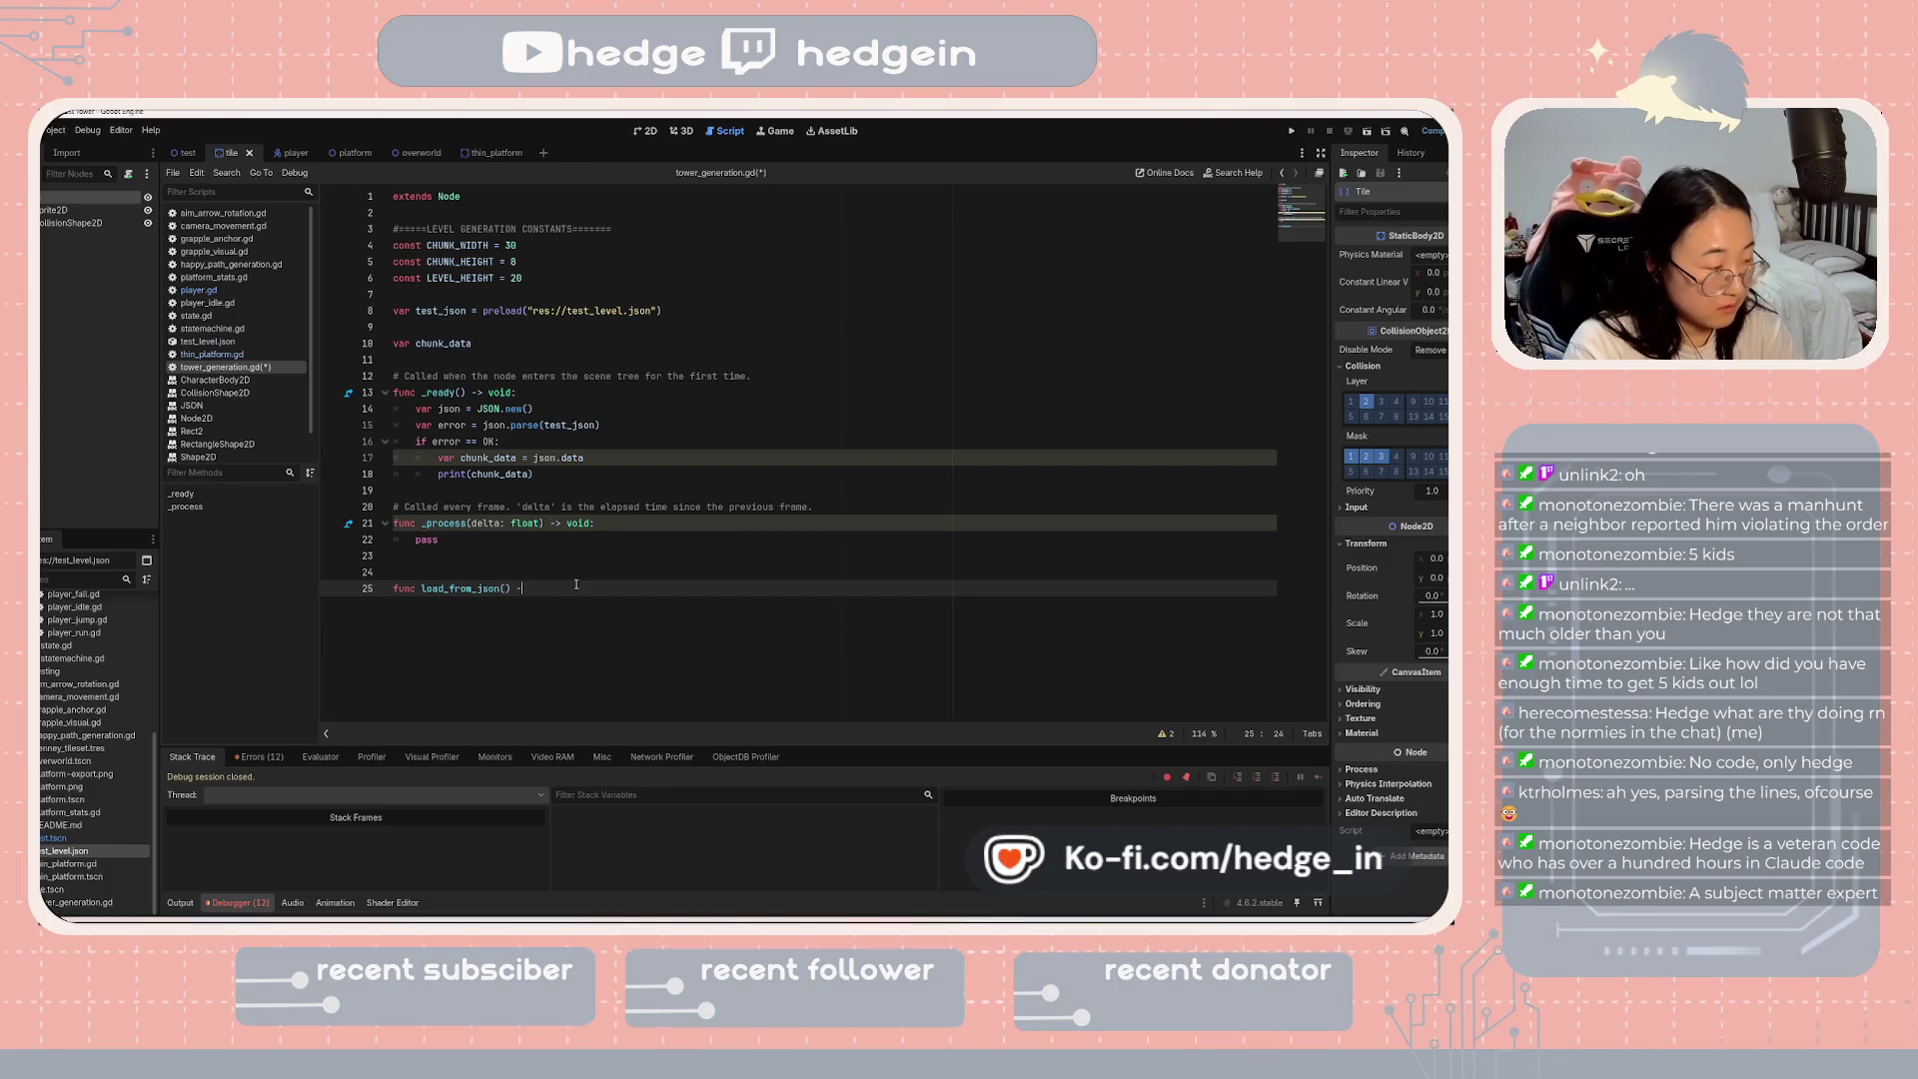
text(:)
- Add var file = FileAccess.open(test_json, FileAccess.READ) to load_from_json, replacing the save_game path
key(Return)
text(var file = FileAccess.open("user://save_game.dat", FileAccess.READ))
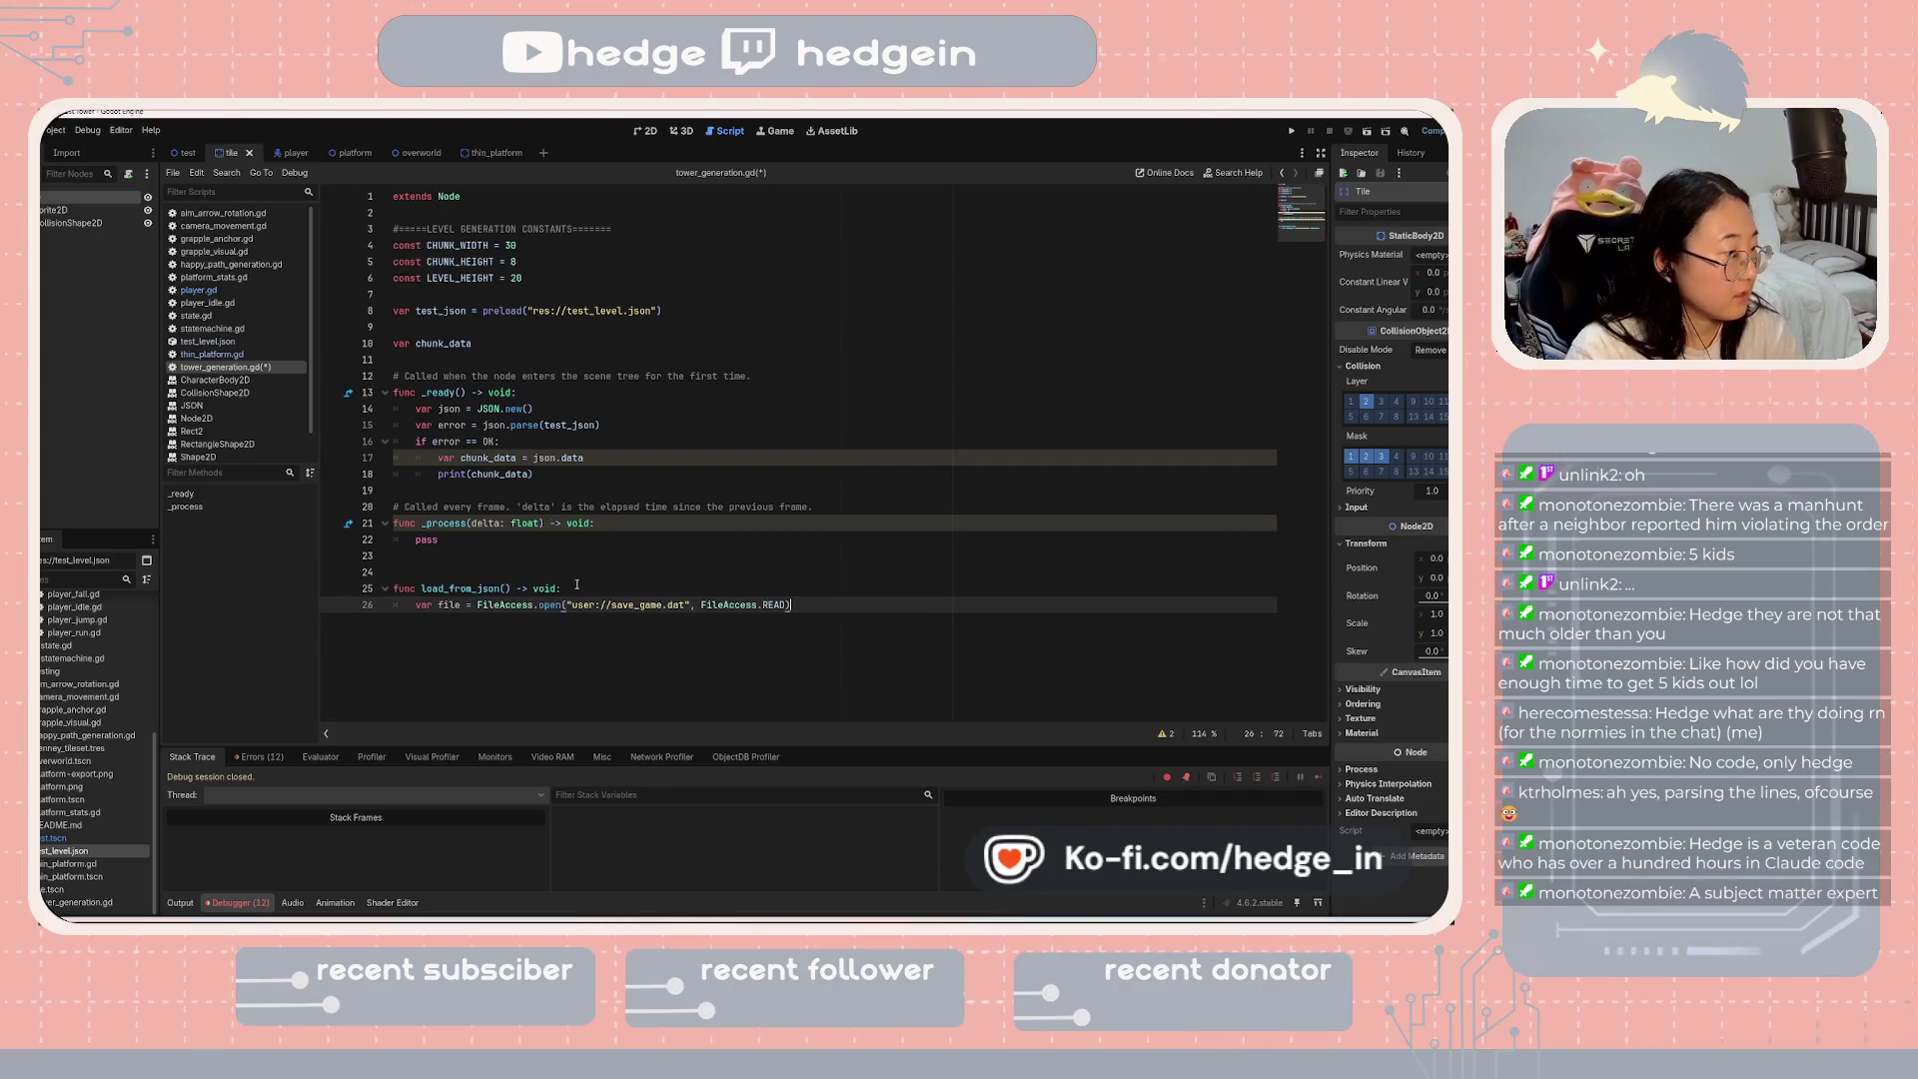
drag(697, 604, 573, 604)
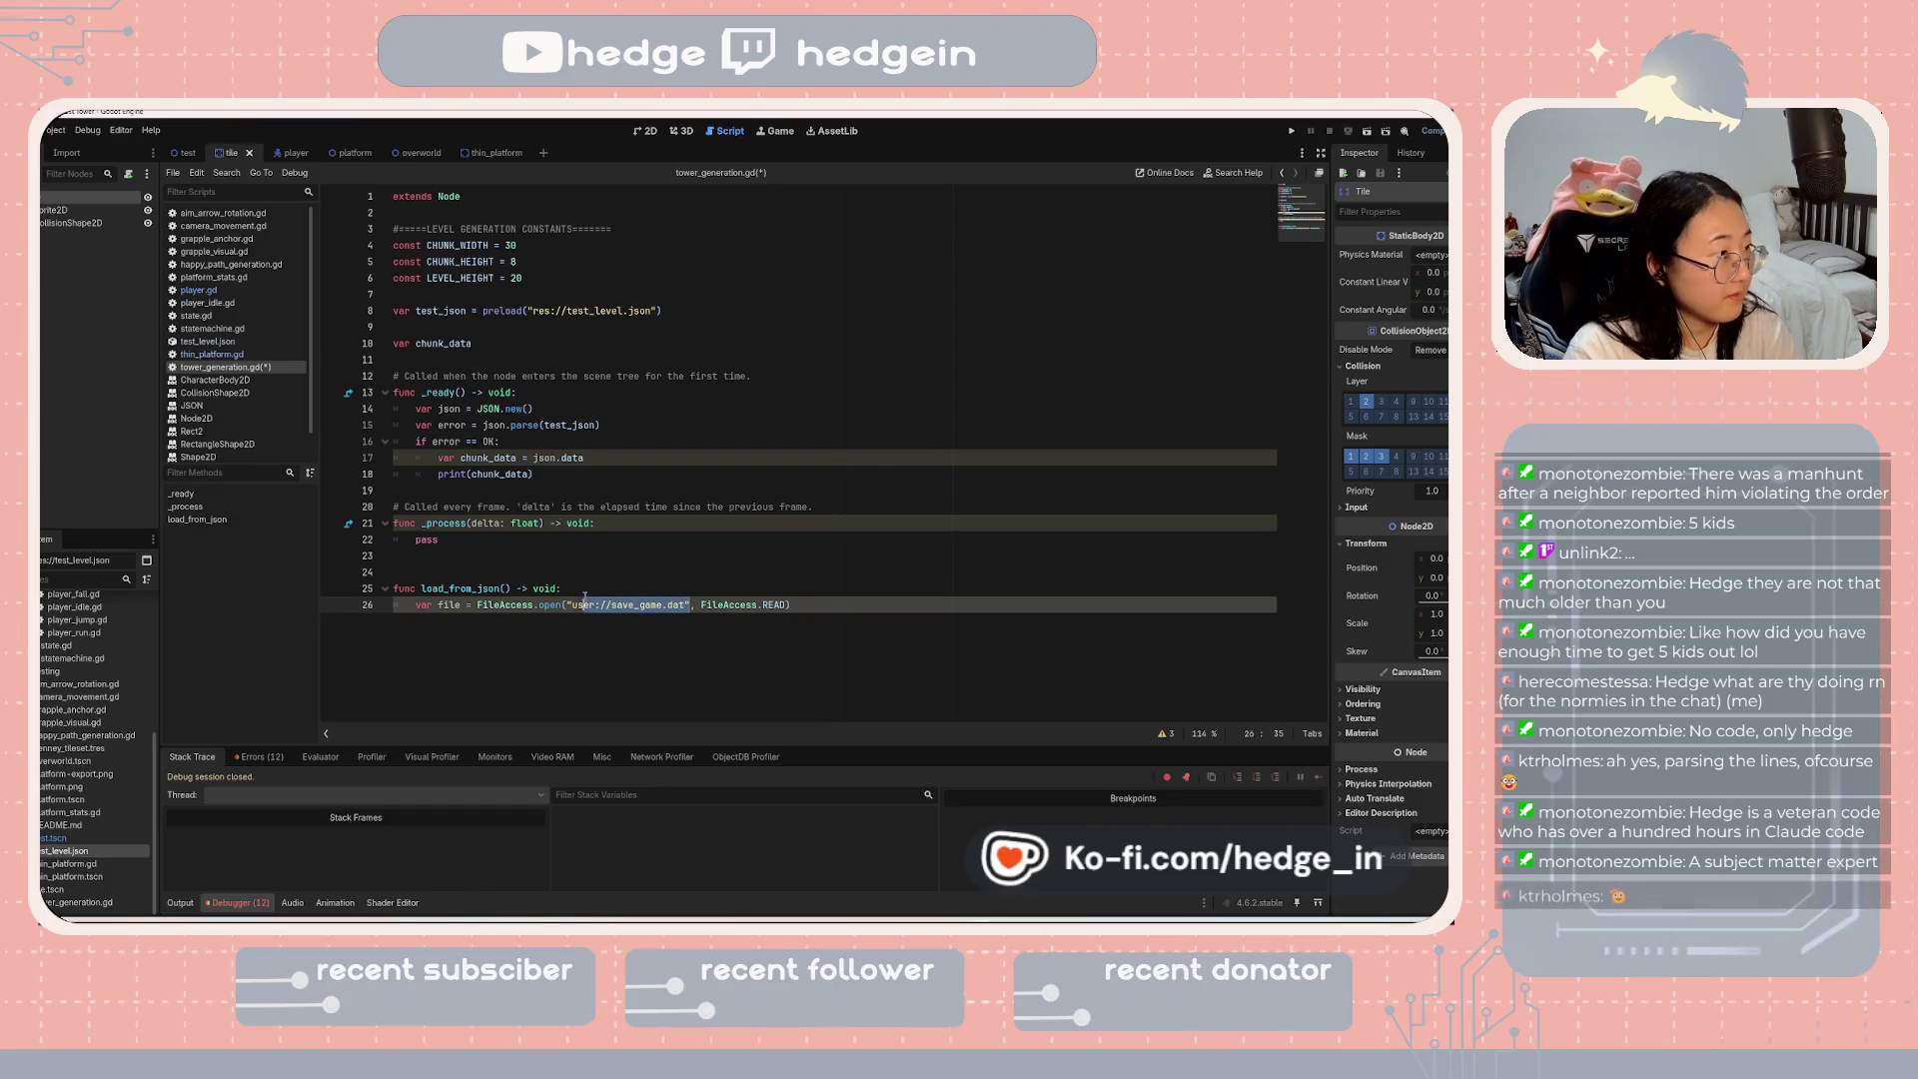
key(BackSpace)
key(BackSpace)
text(test_json)
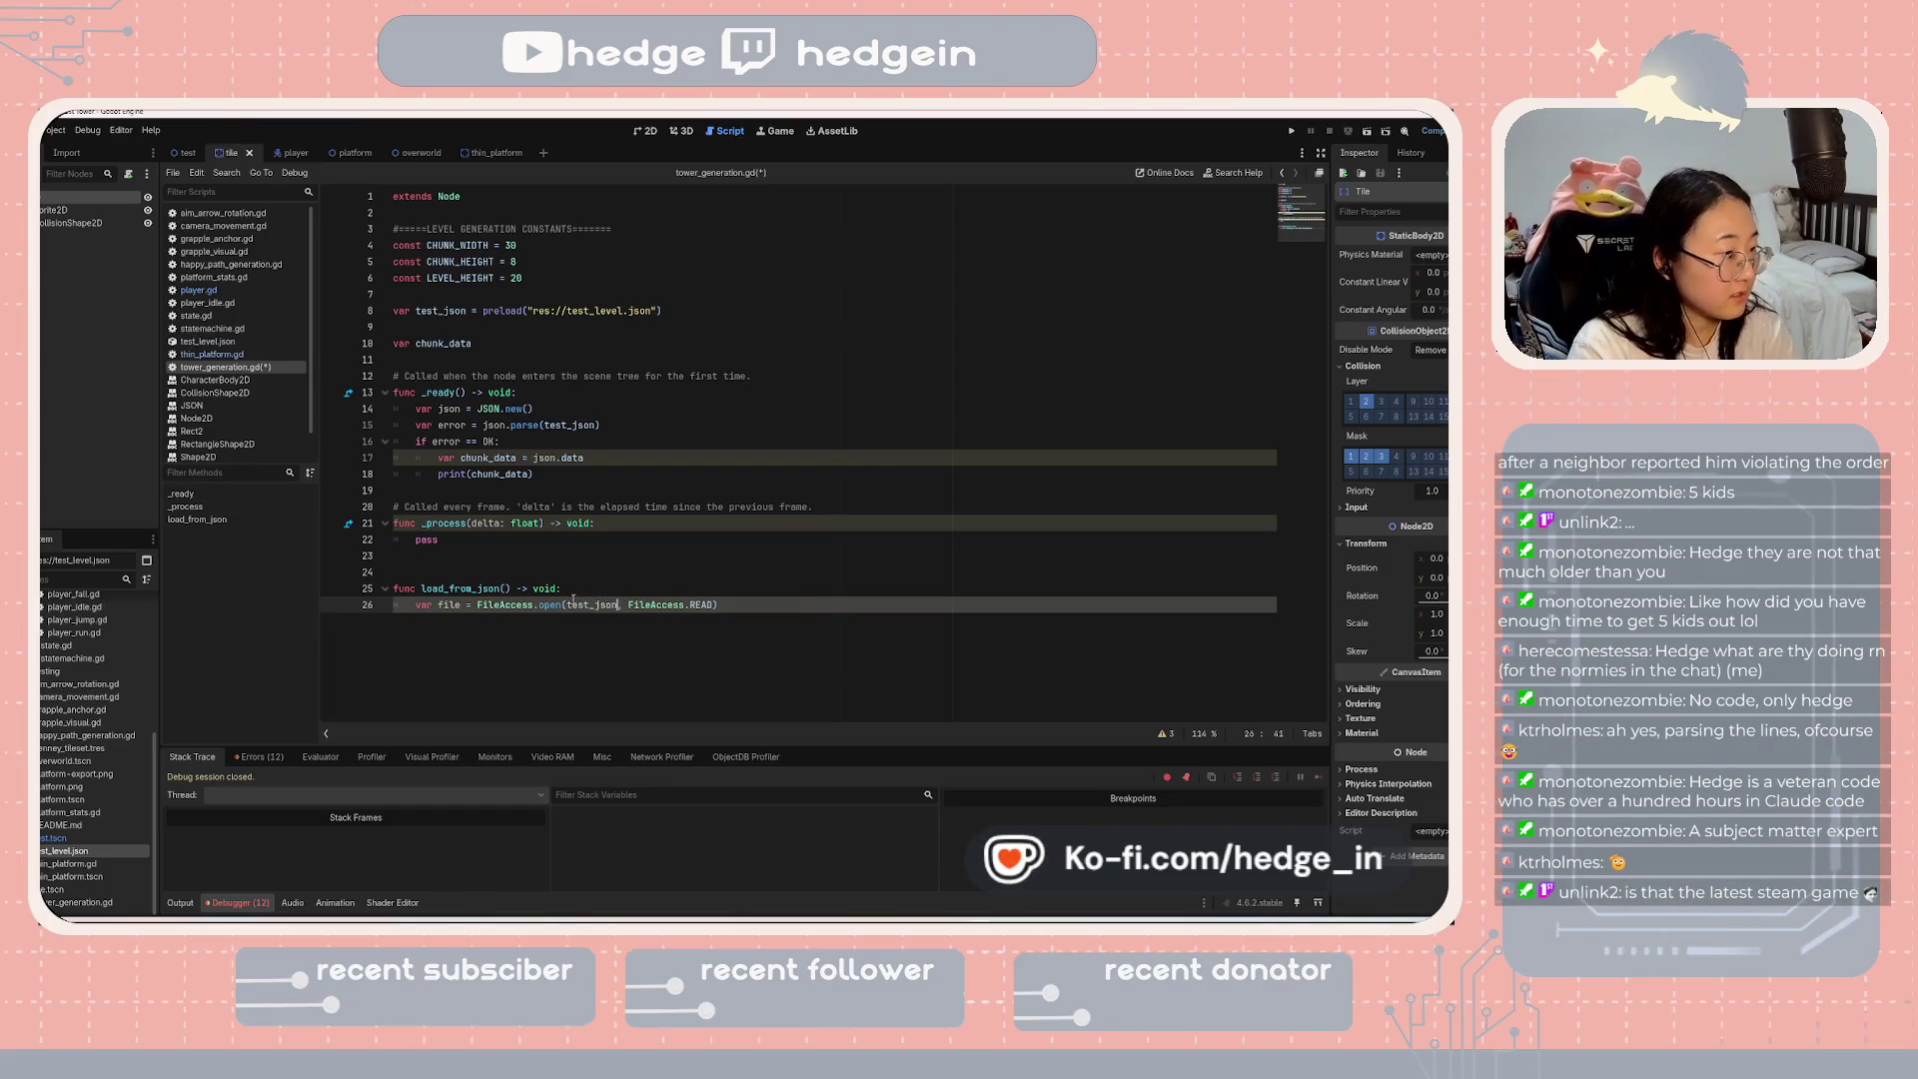
- Begin line 27 with var after checking the docs, then go to chunk_data on line 10
key(Return)
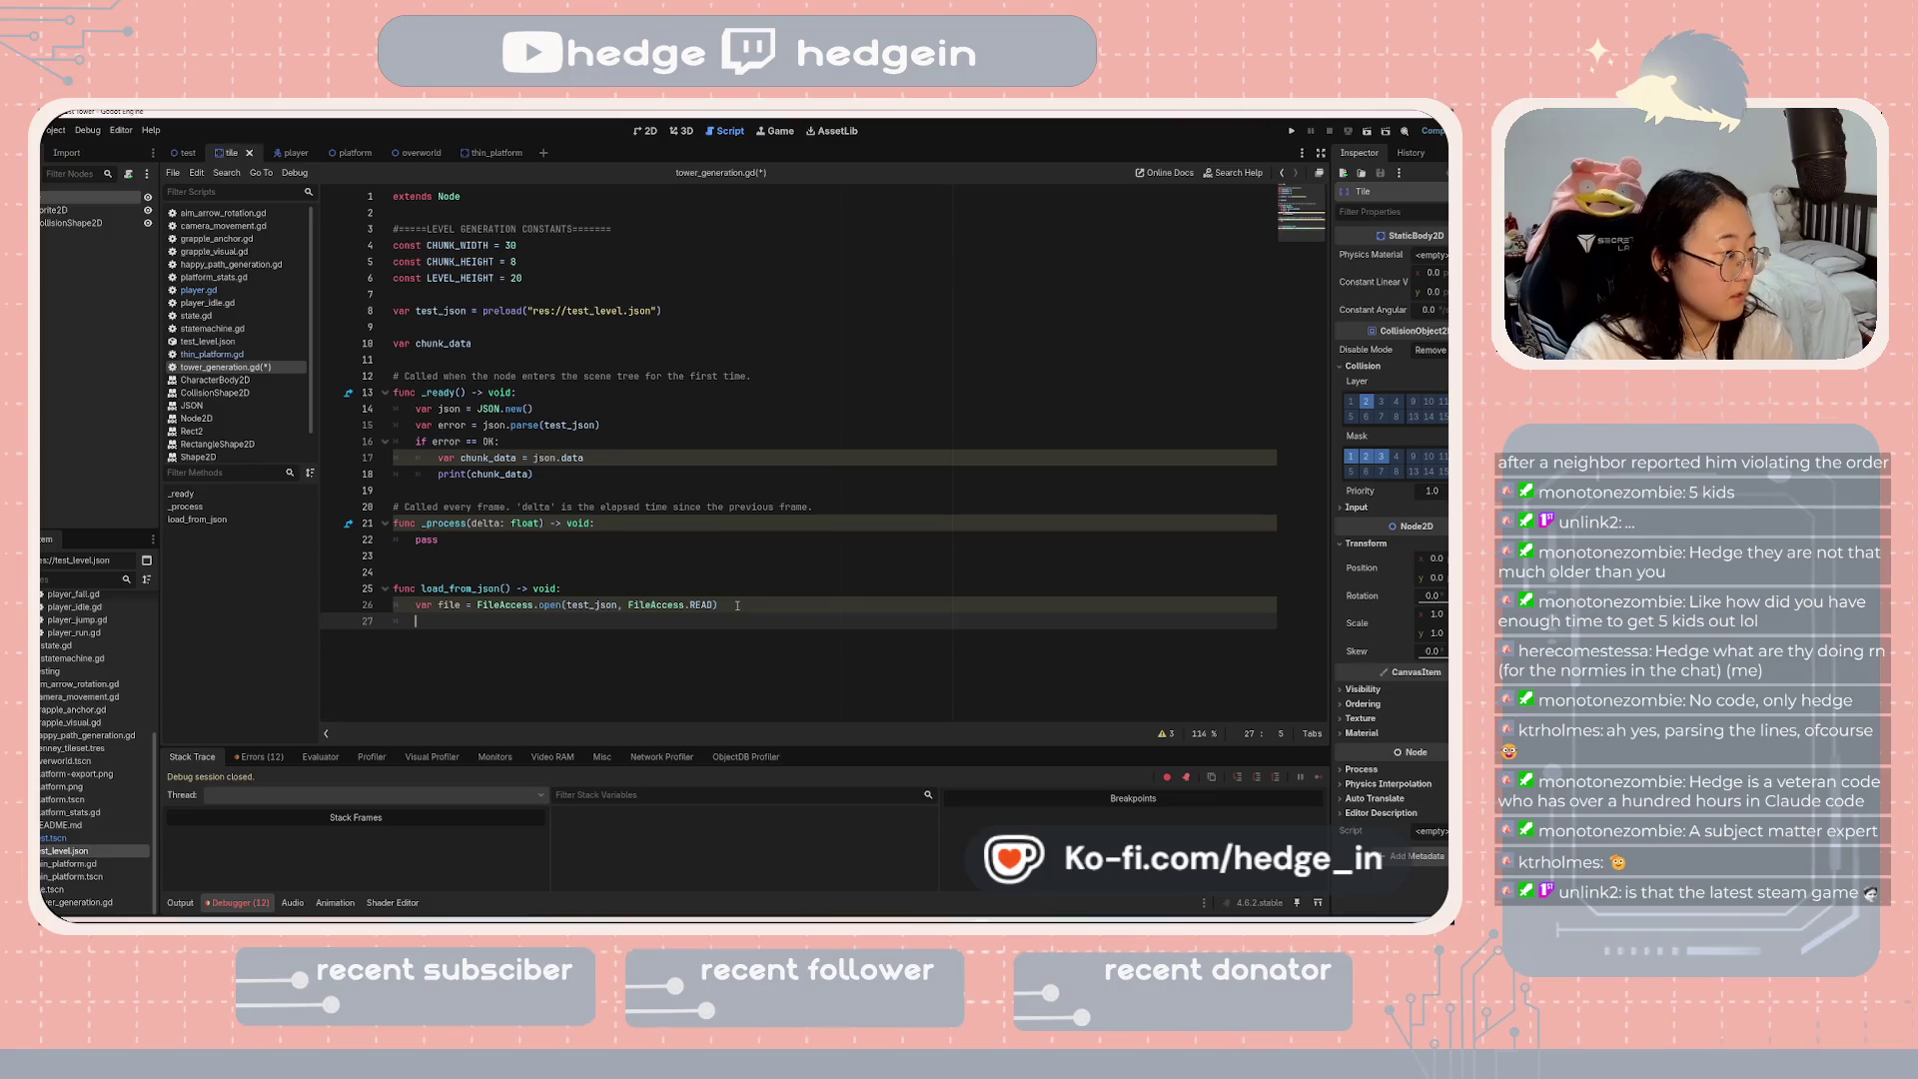
text(file)
key(alt+Tab)
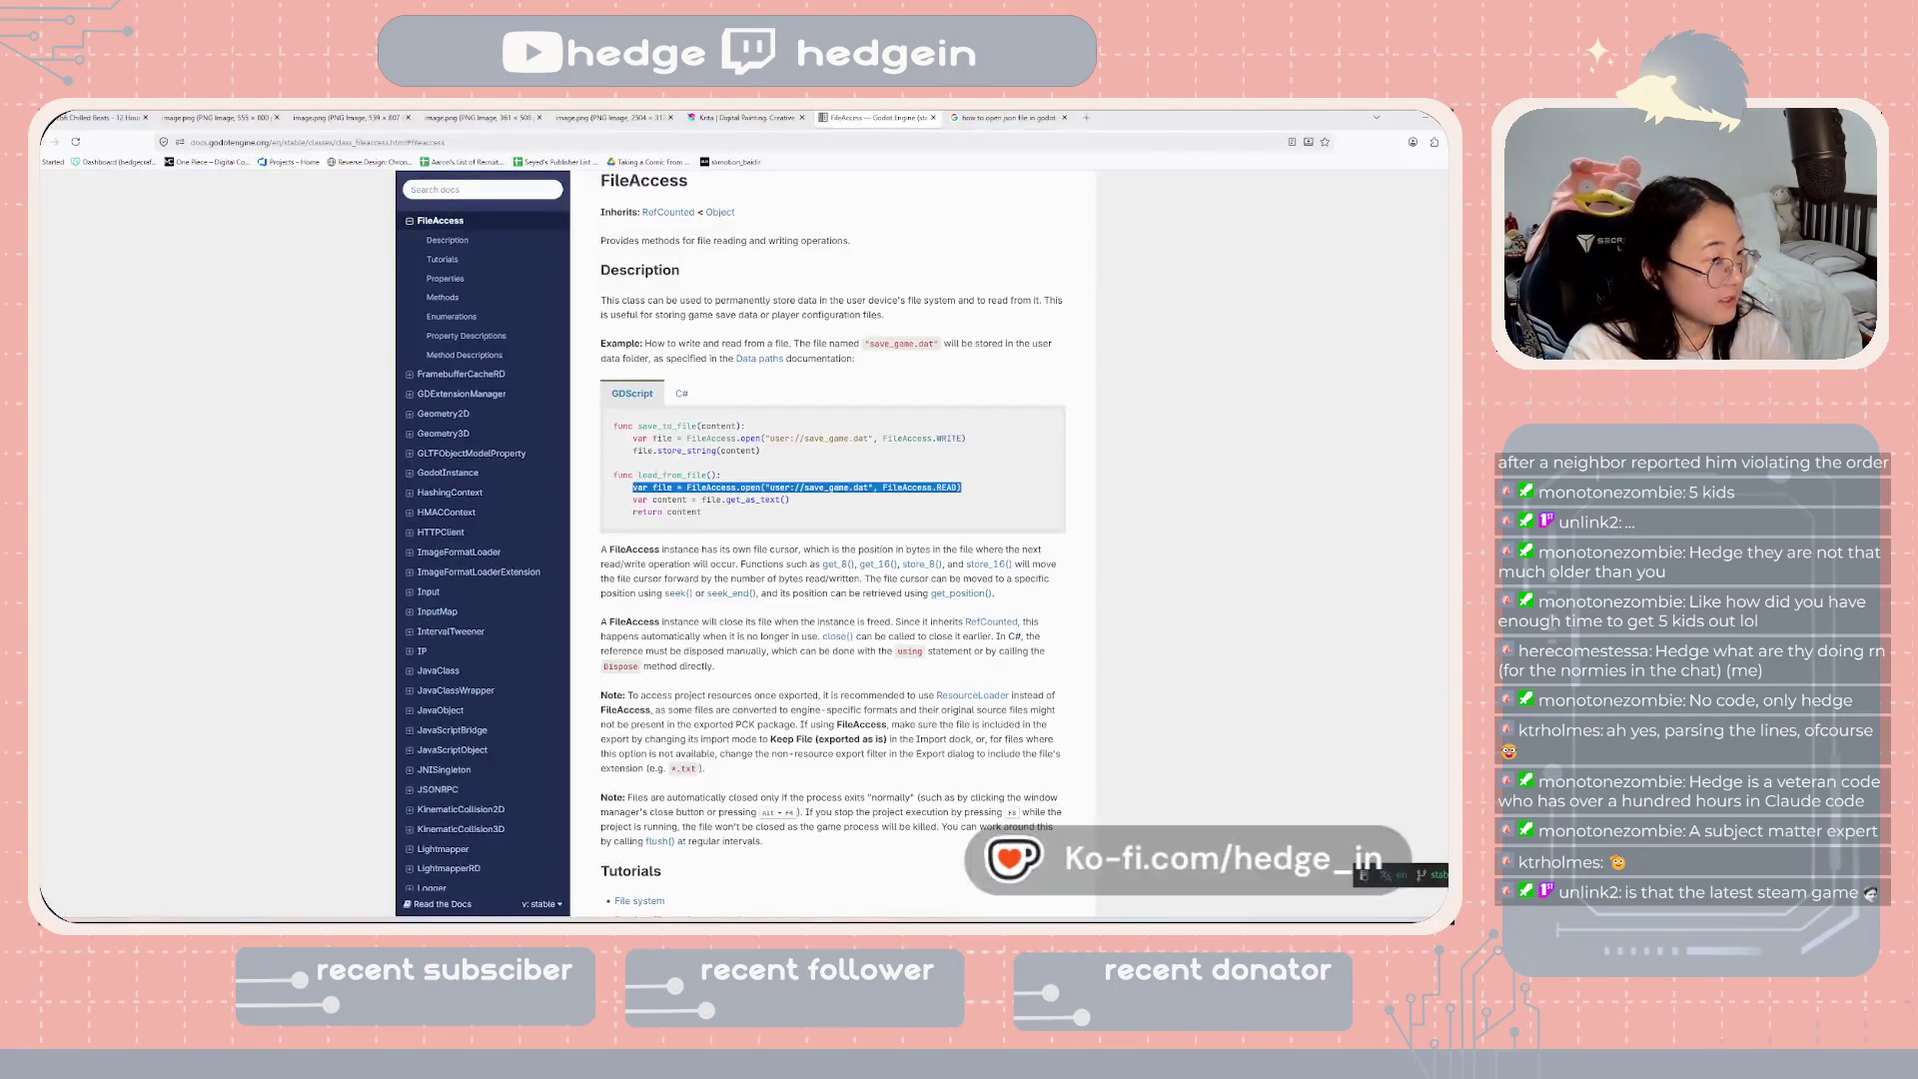
key(alt+Tab)
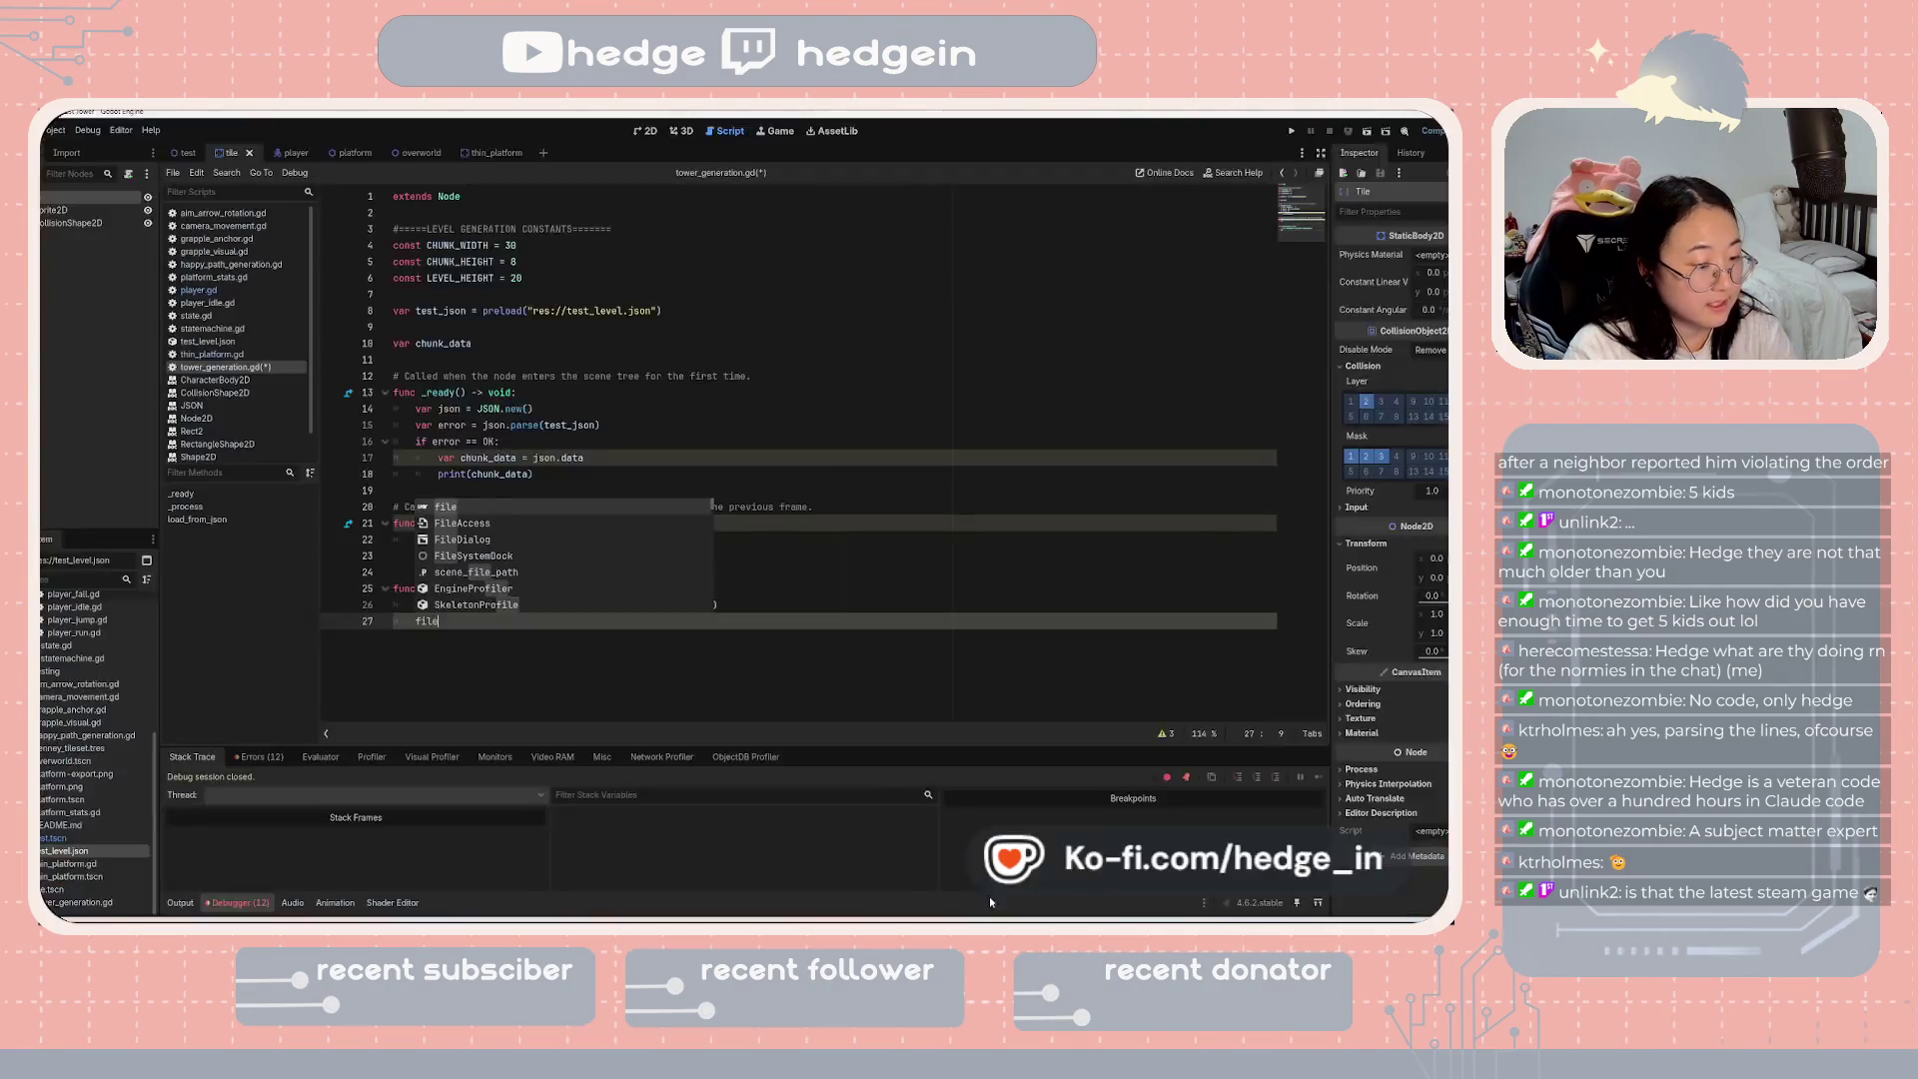
click(418, 623)
text(var json)
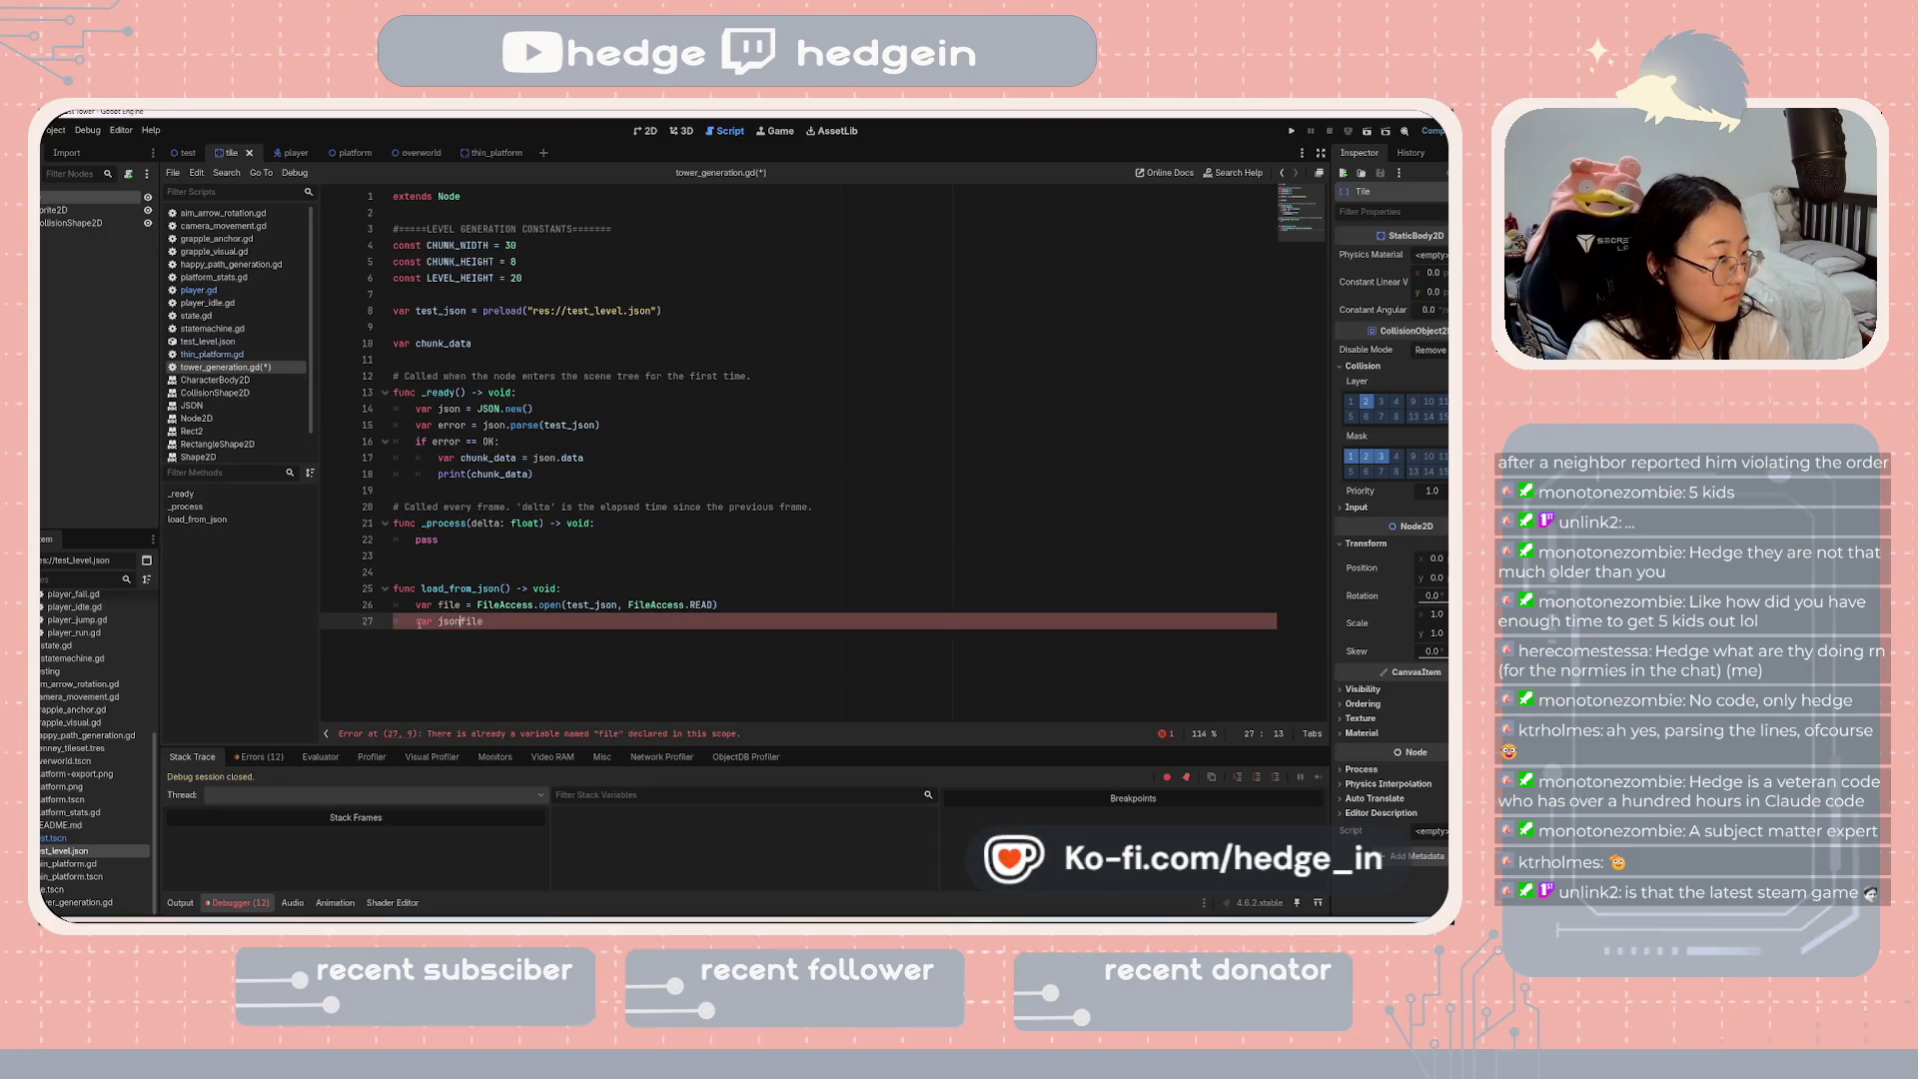
click(496, 344)
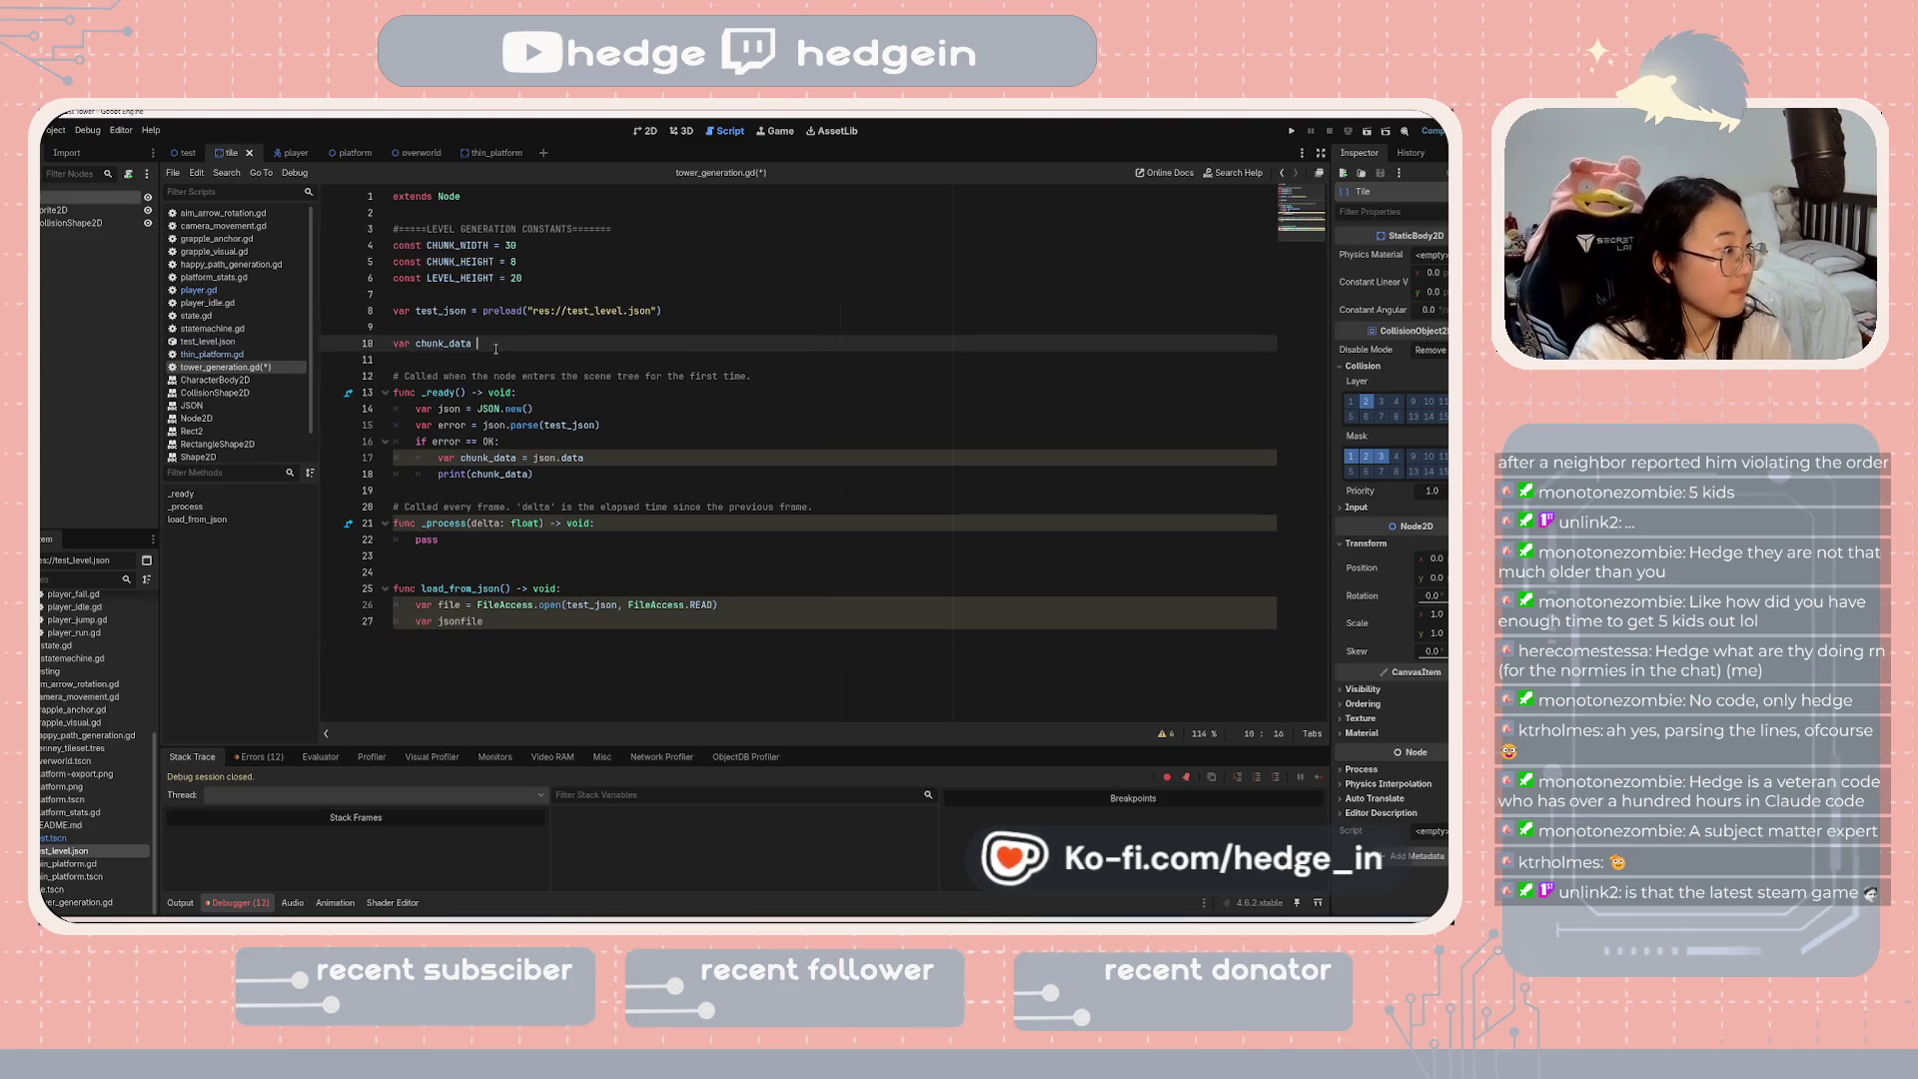
- Declare a chunk_ variable below line 10 and make line 27 var json_string = file.get_as_text()
click(489, 359)
text(var chun)
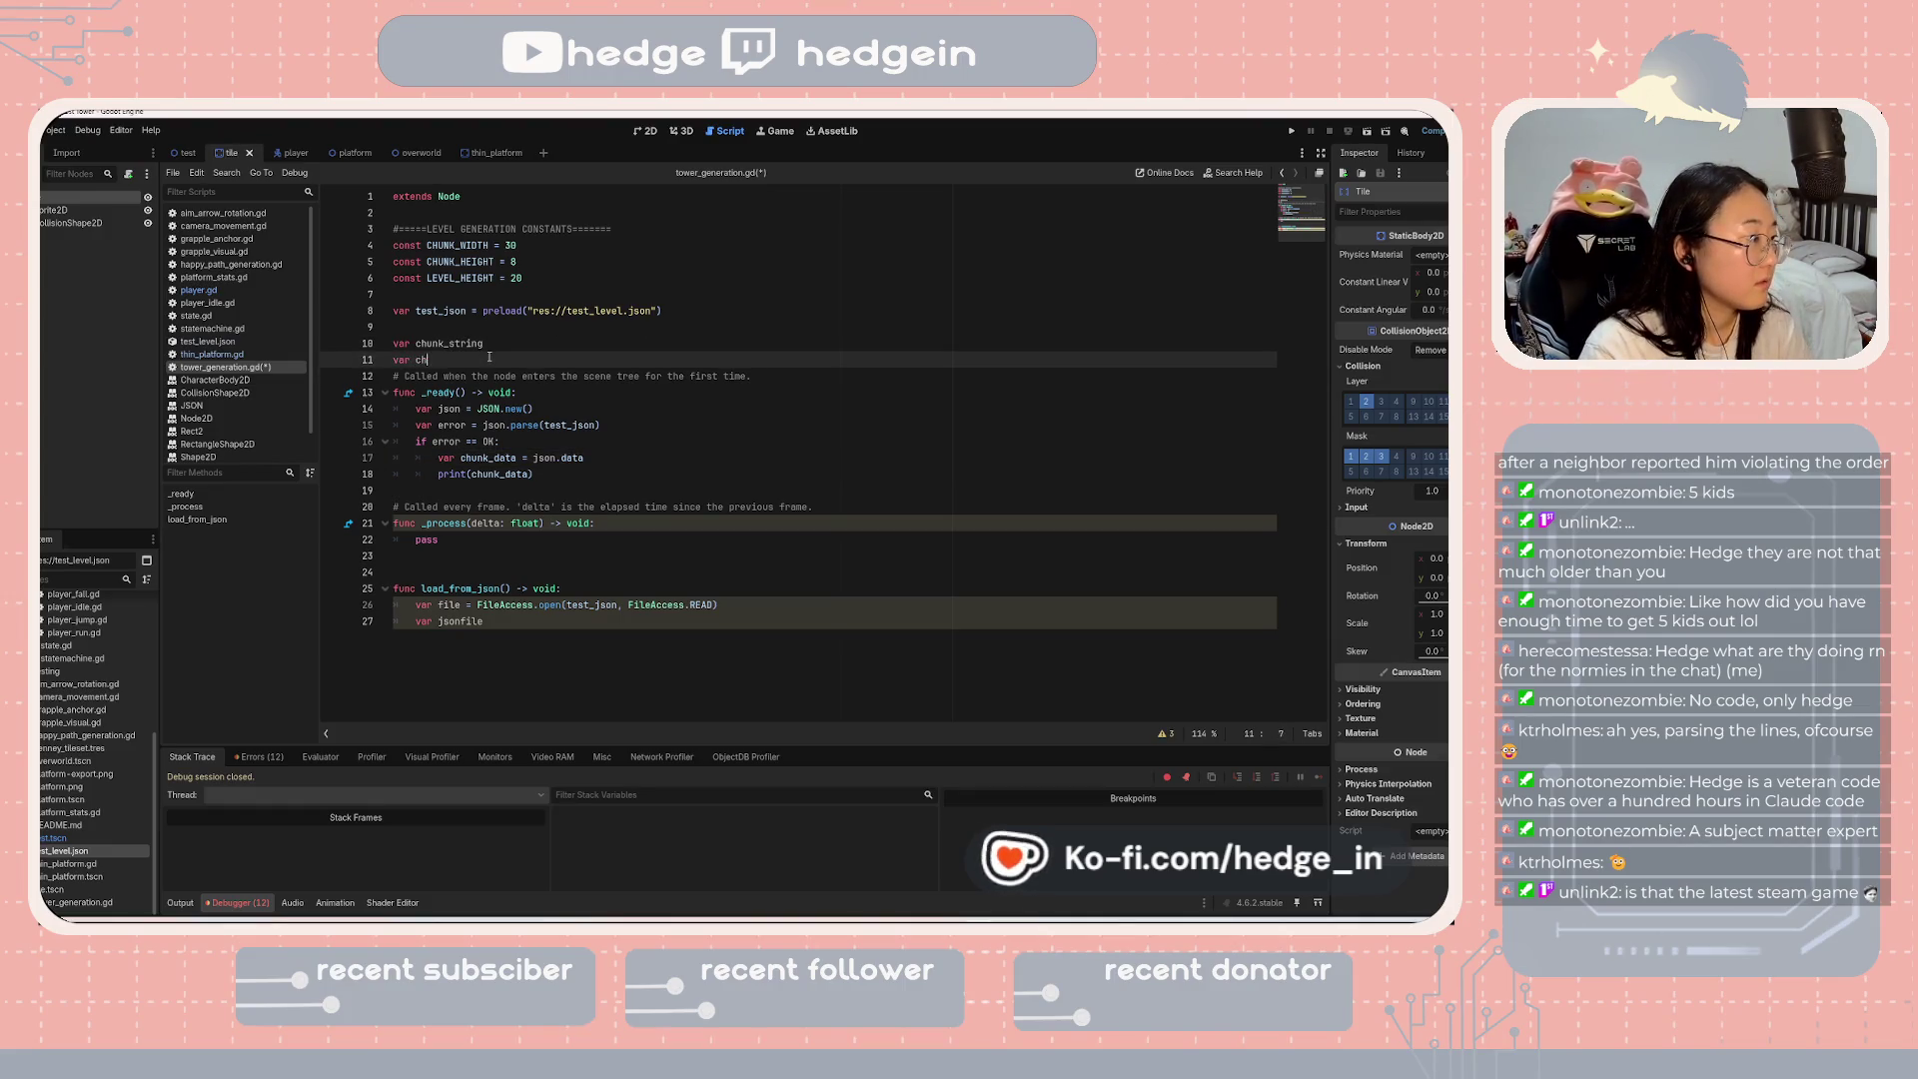
text(k_data)
drag(448, 344, 428, 343)
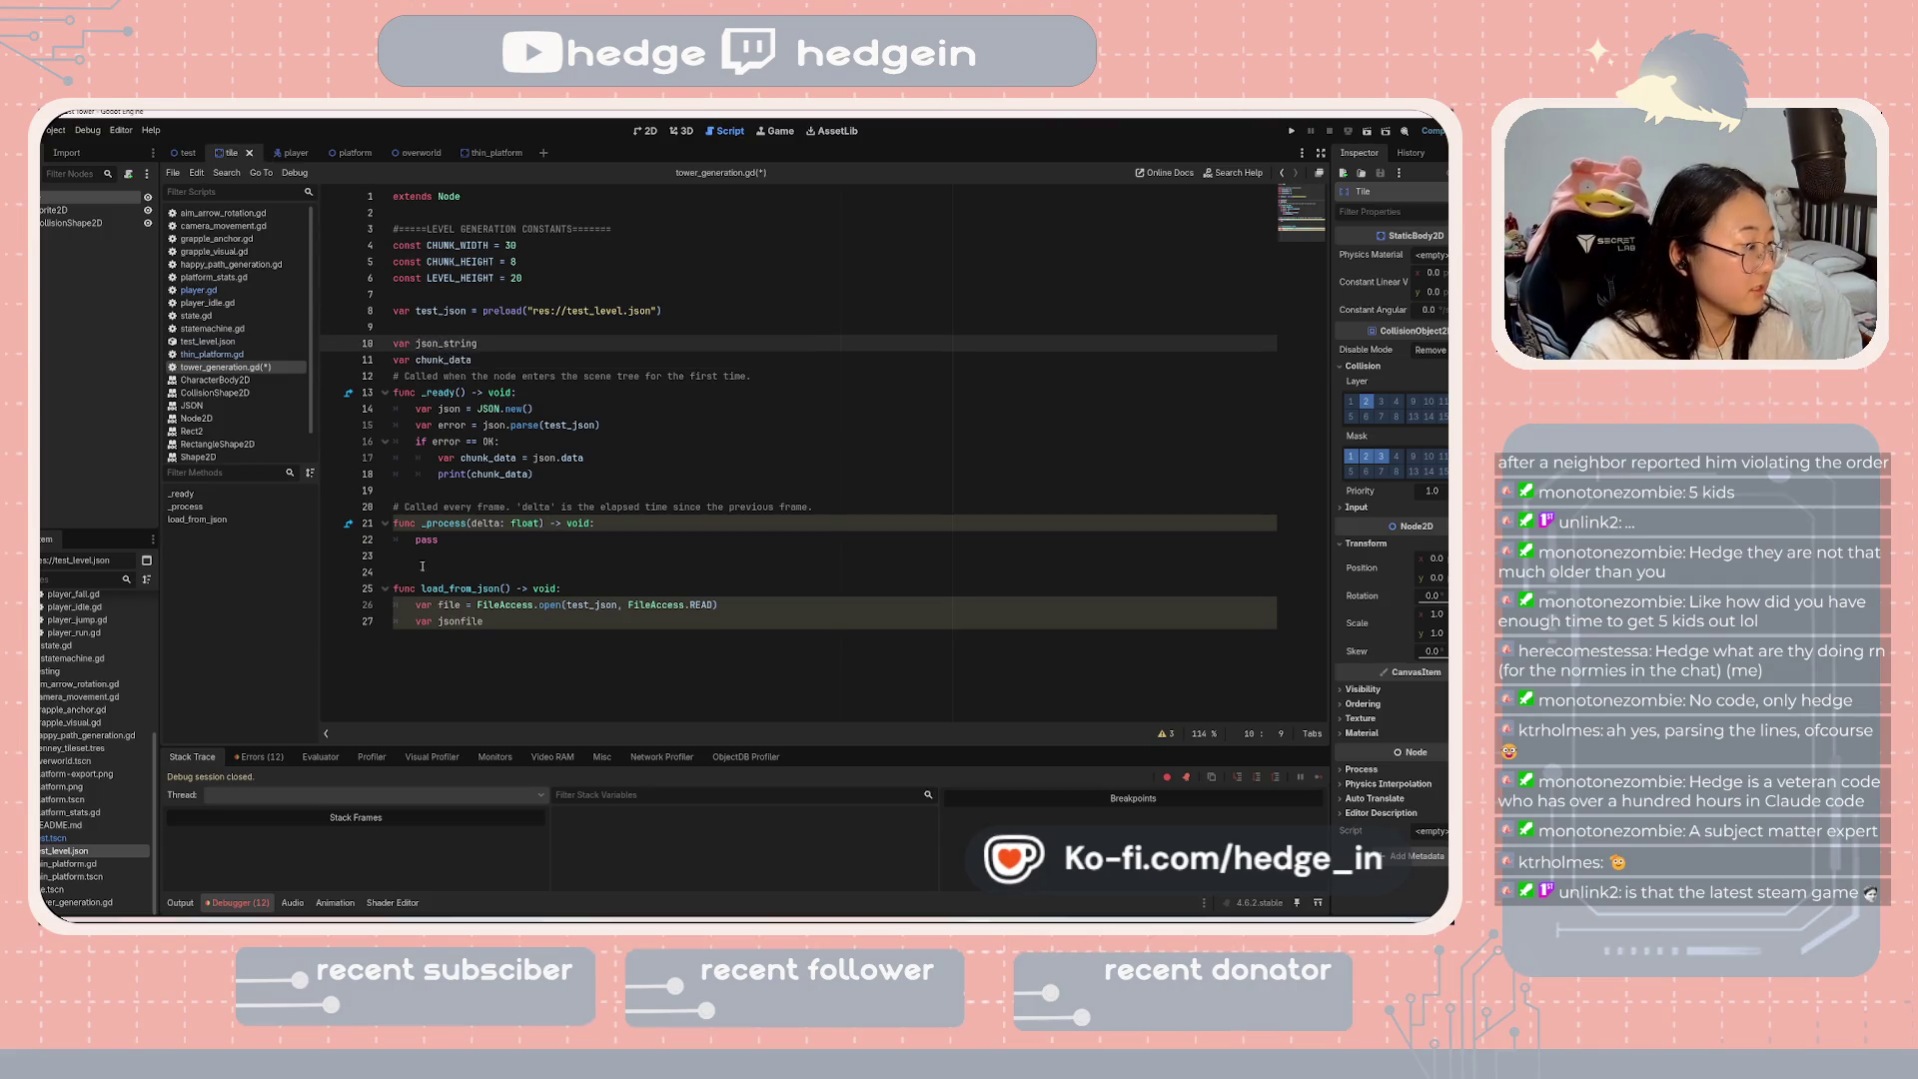
click(520, 628)
key(BackSpace)
key(BackSpace)
key(BackSpace)
text(_string = fil)
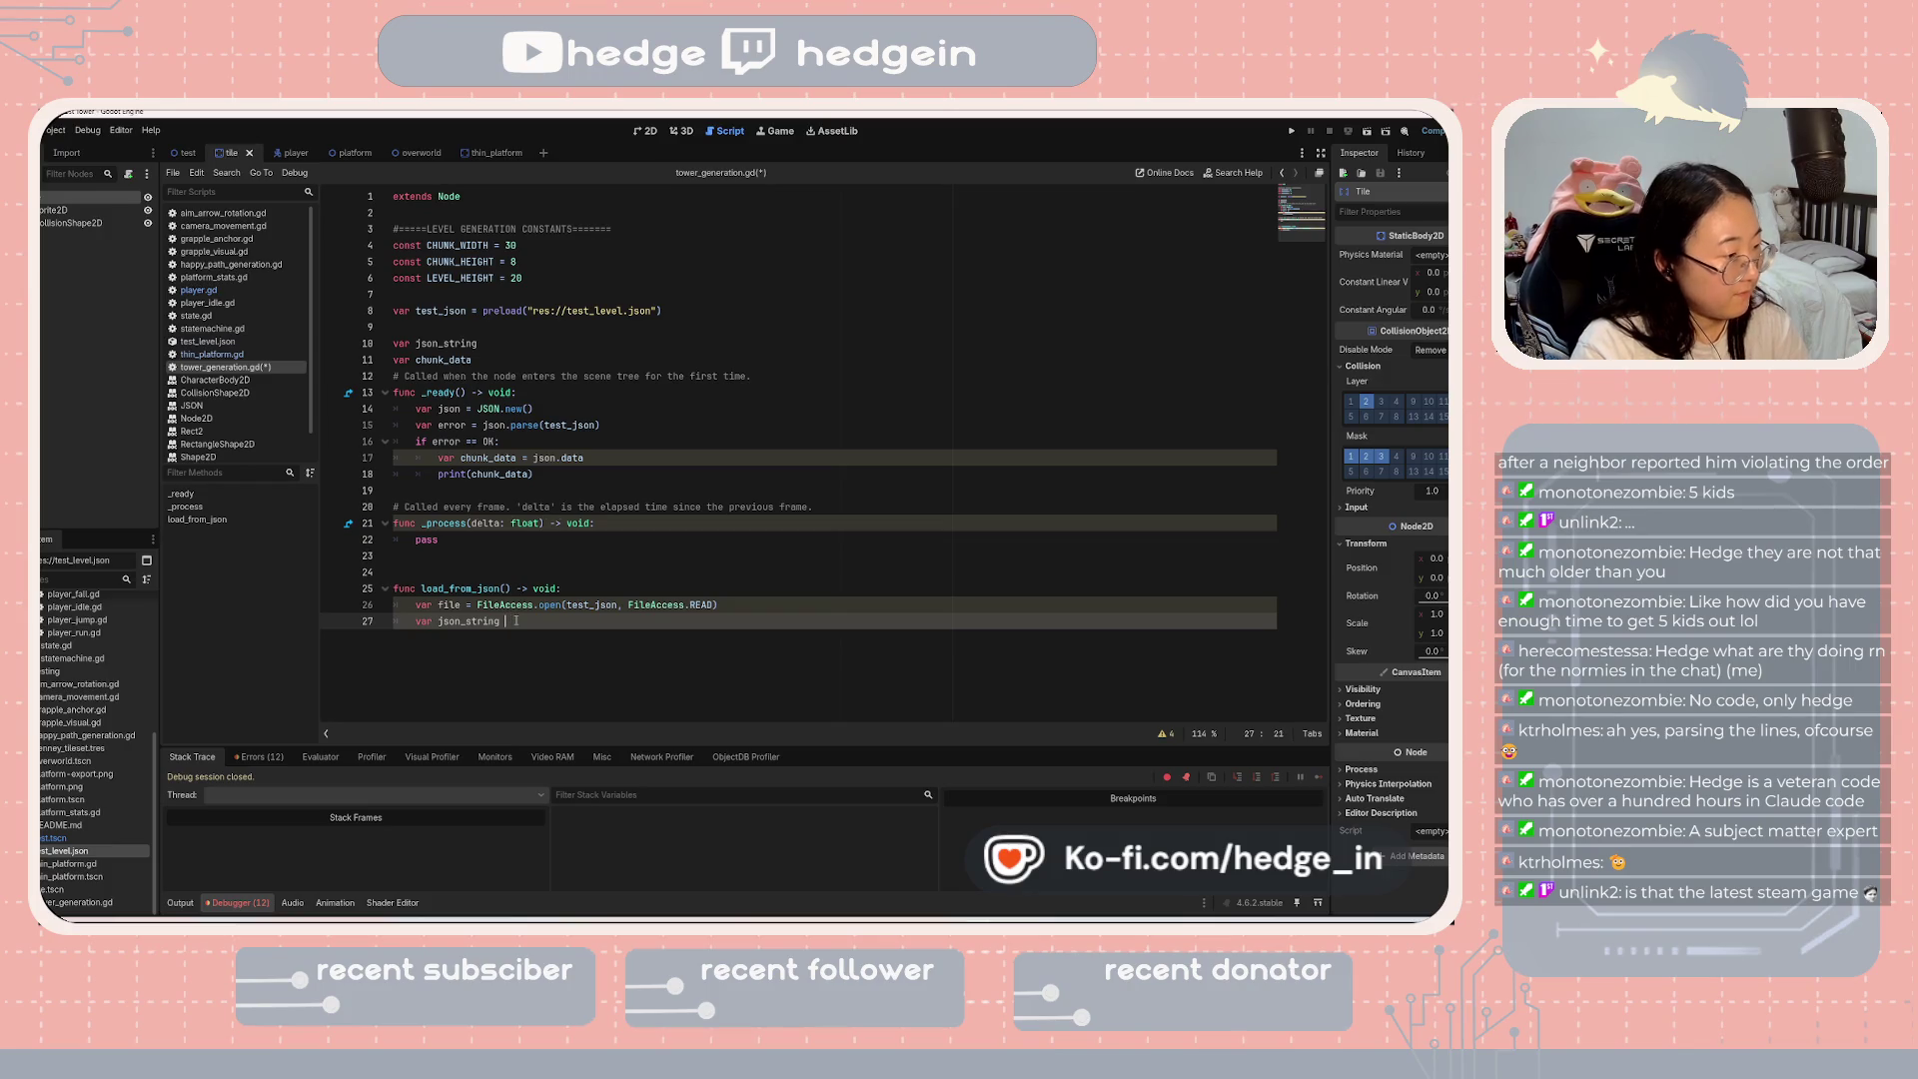
text(e.)
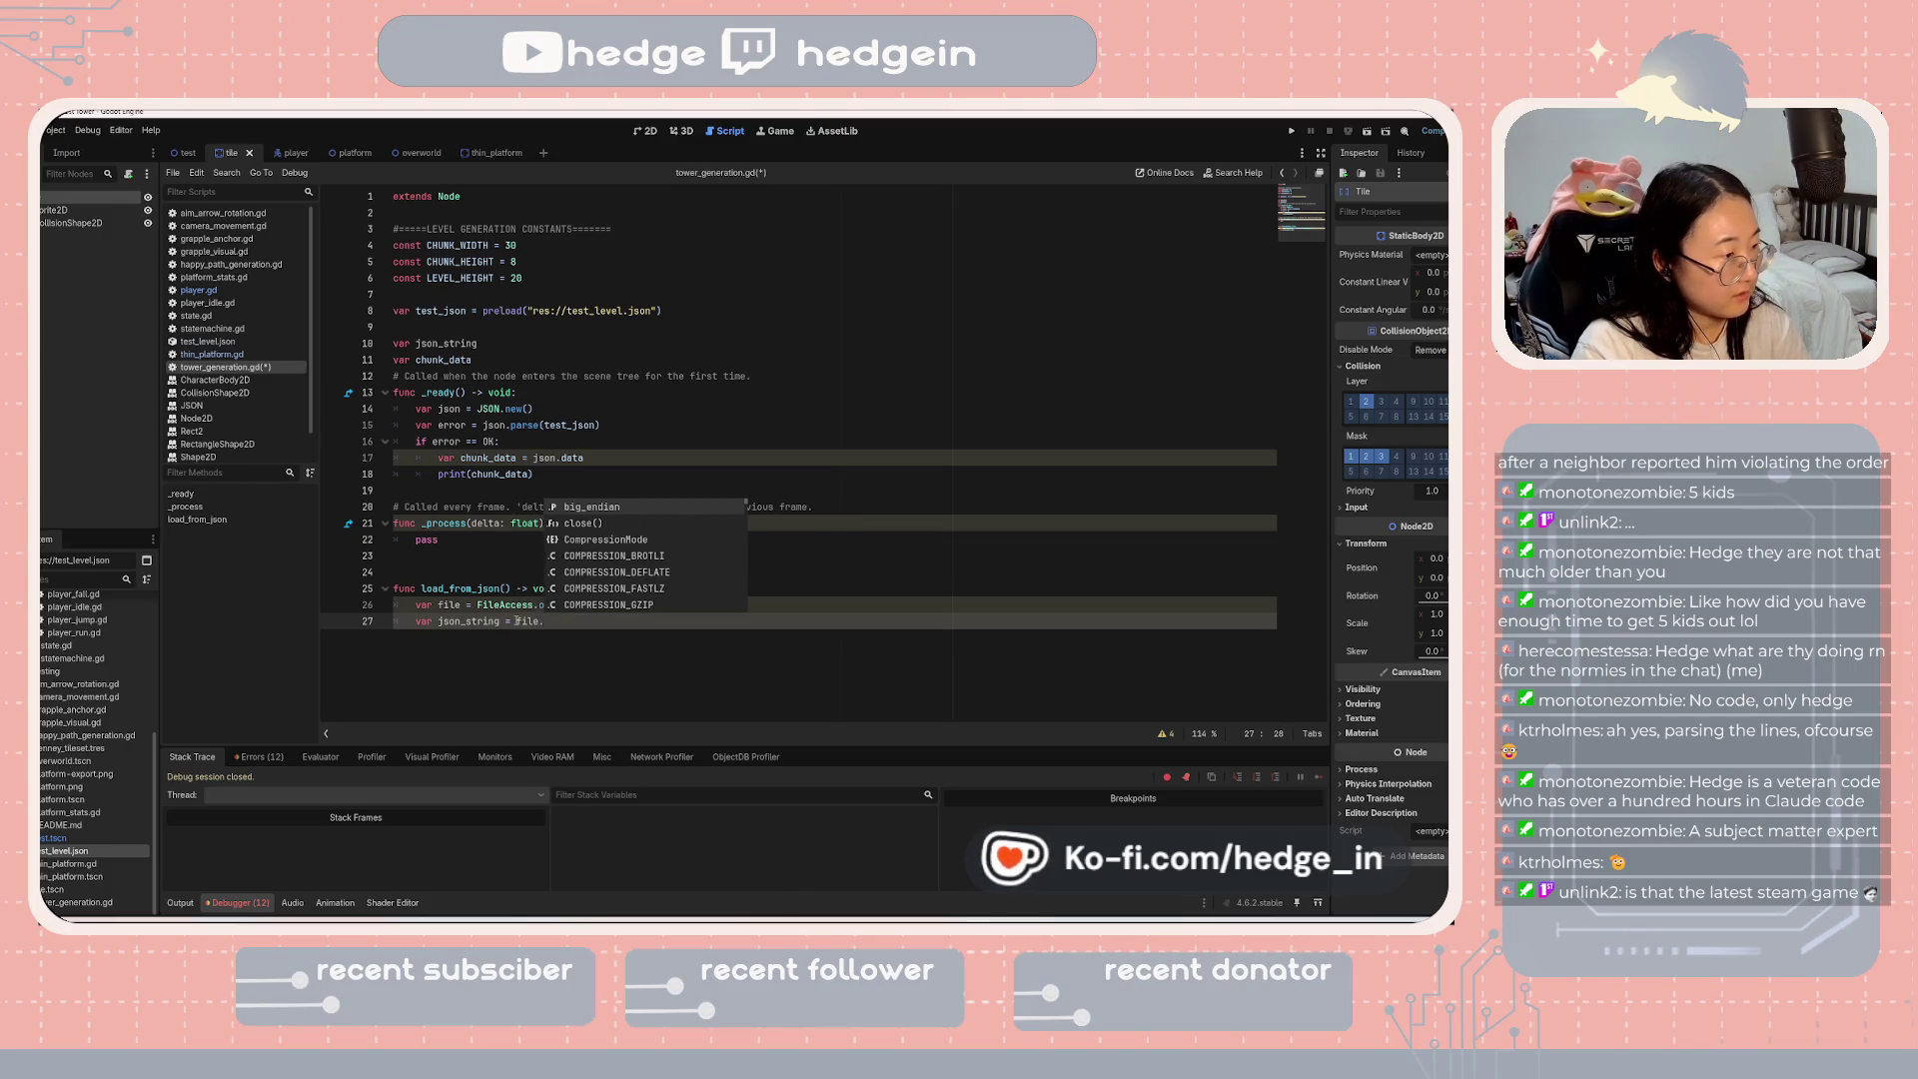
text(get)
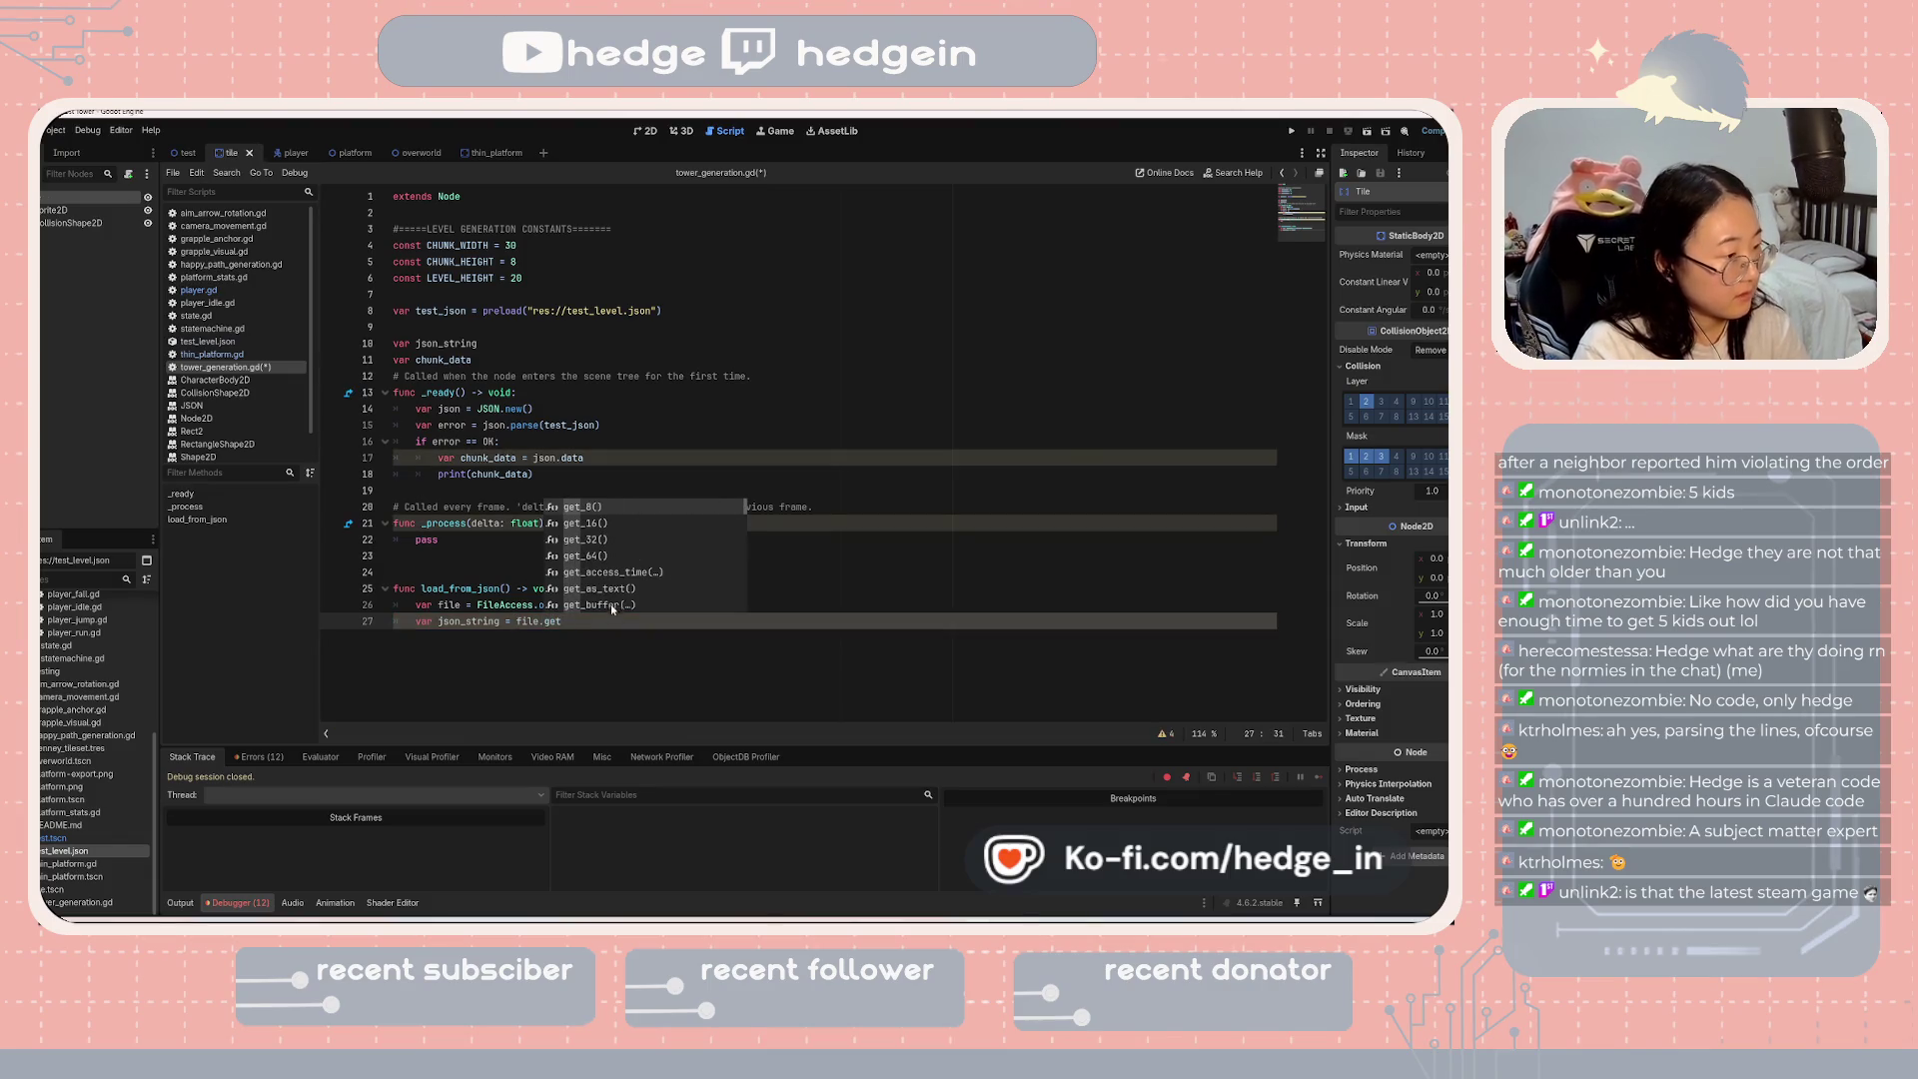
click(597, 589)
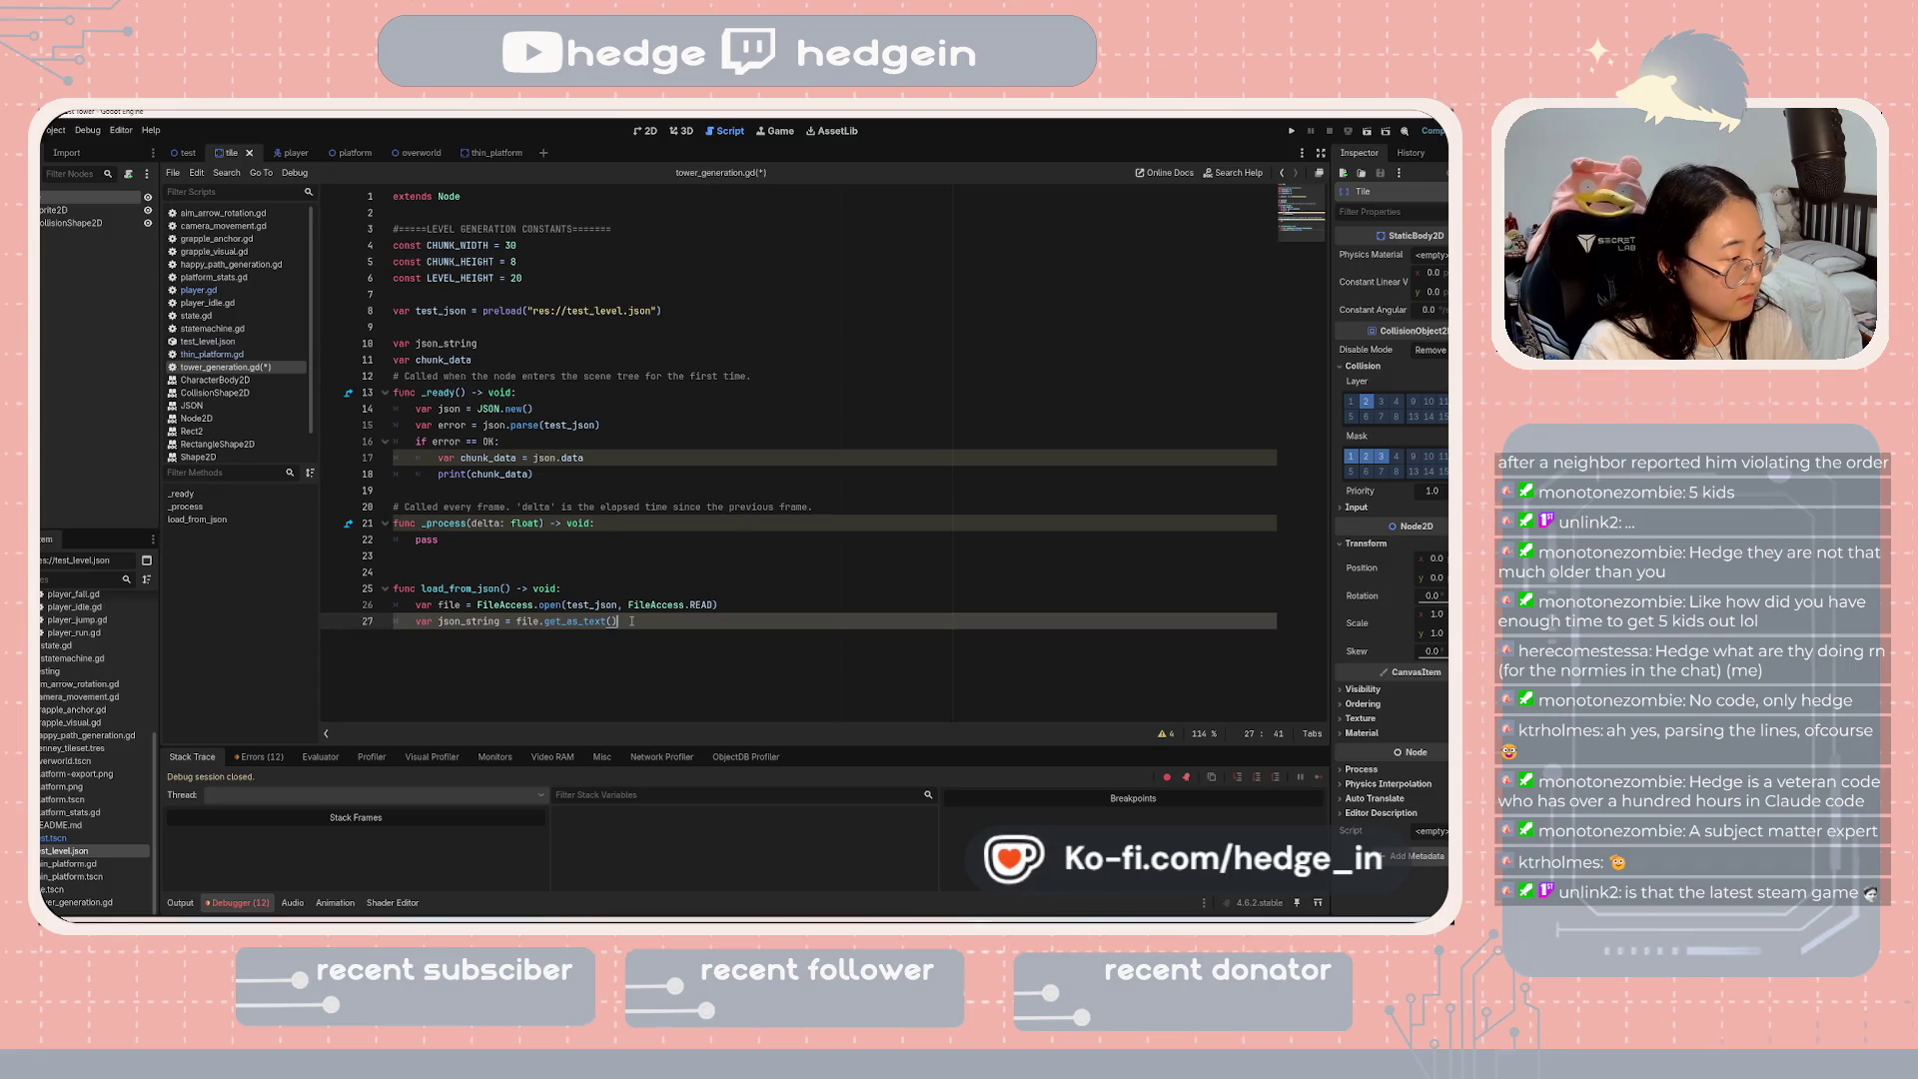
key(Return)
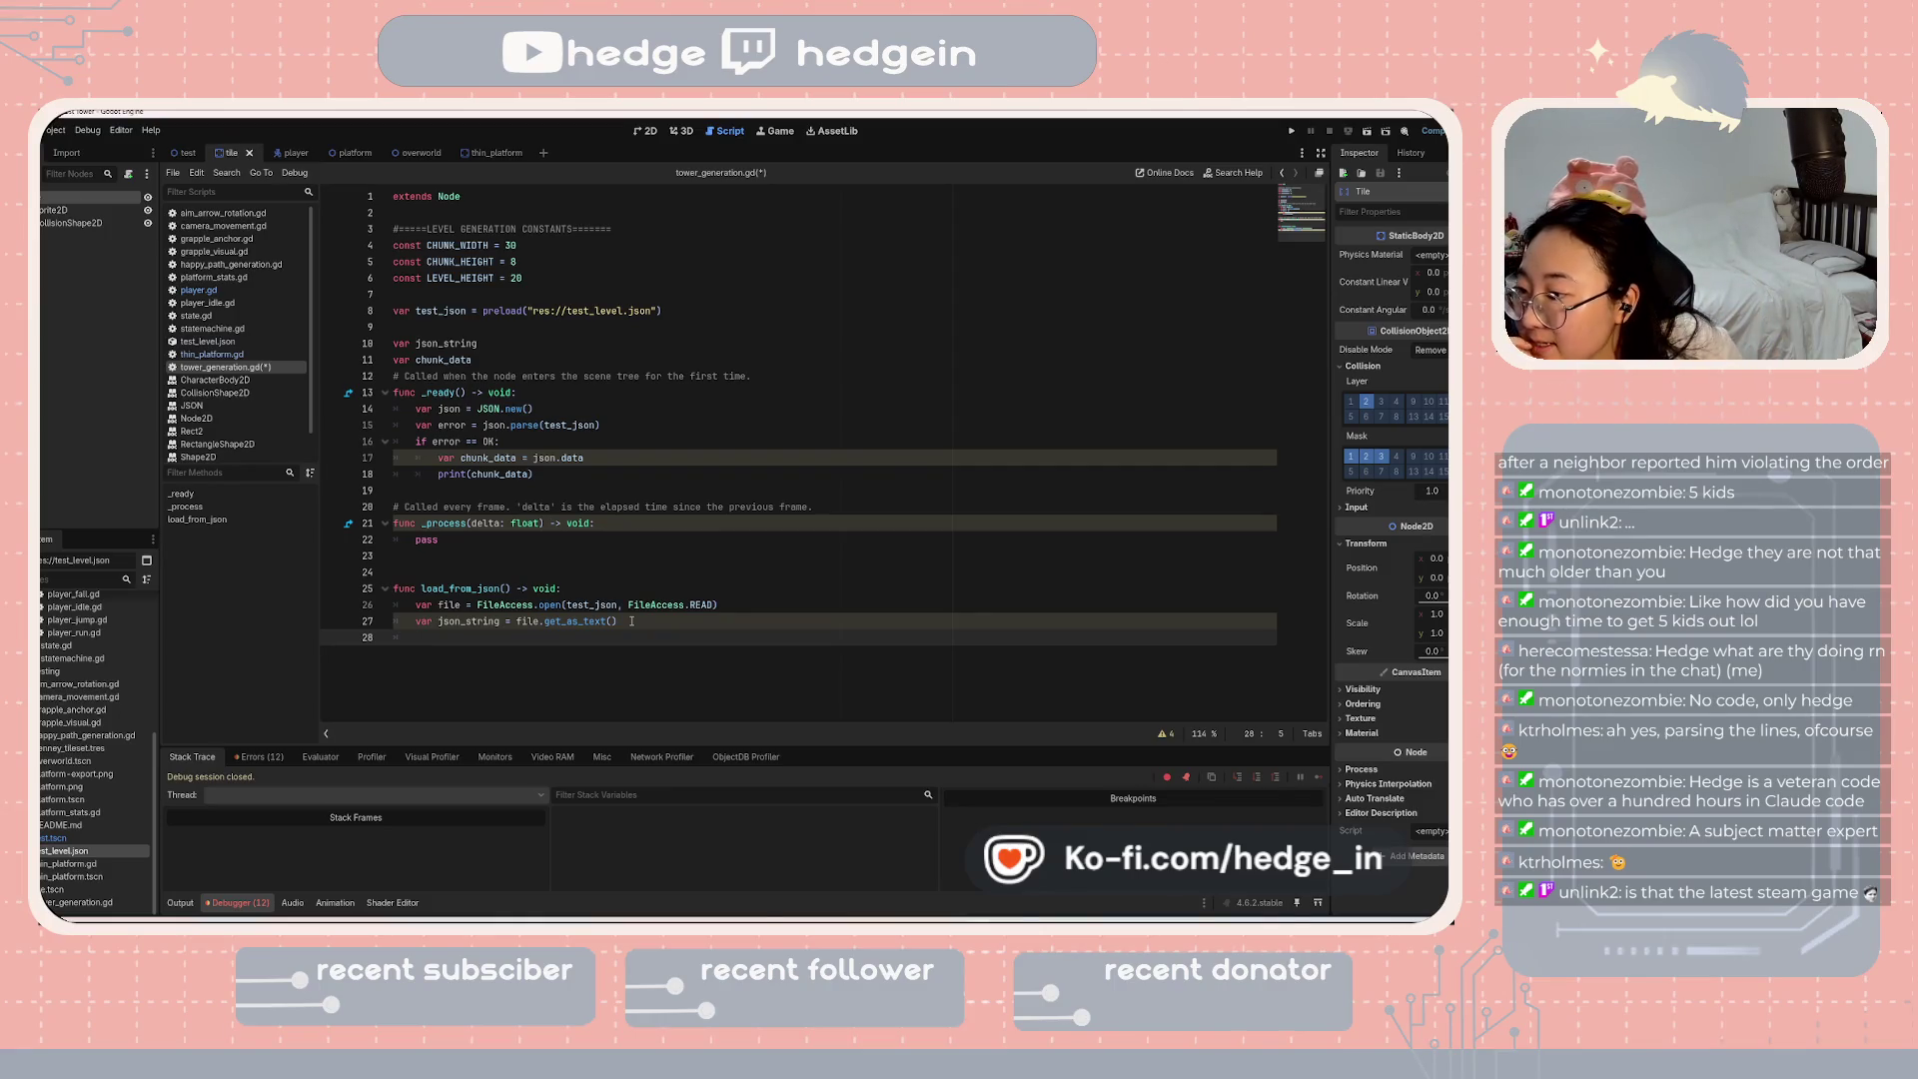
- Add file.close() on a new line after the get_as_text read
click(638, 622)
key(Return)
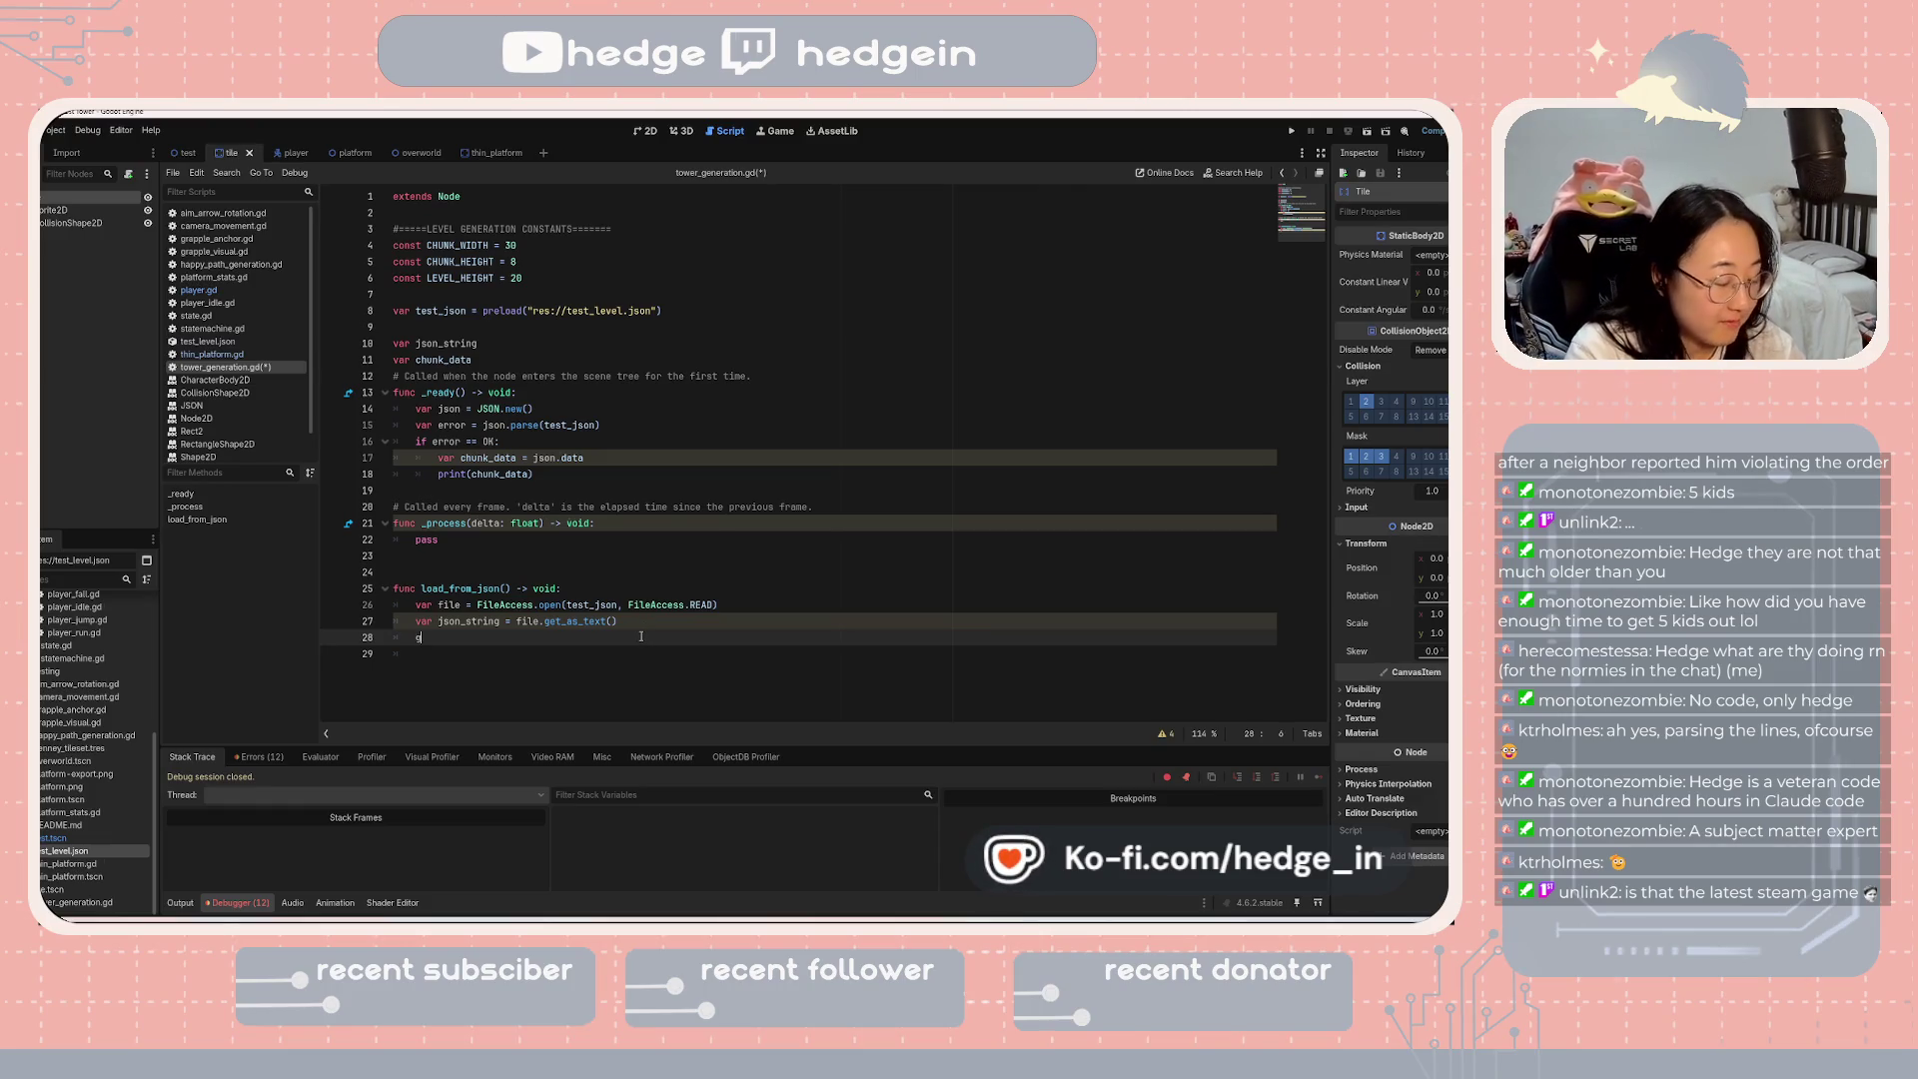
text(e.c)
key(Return)
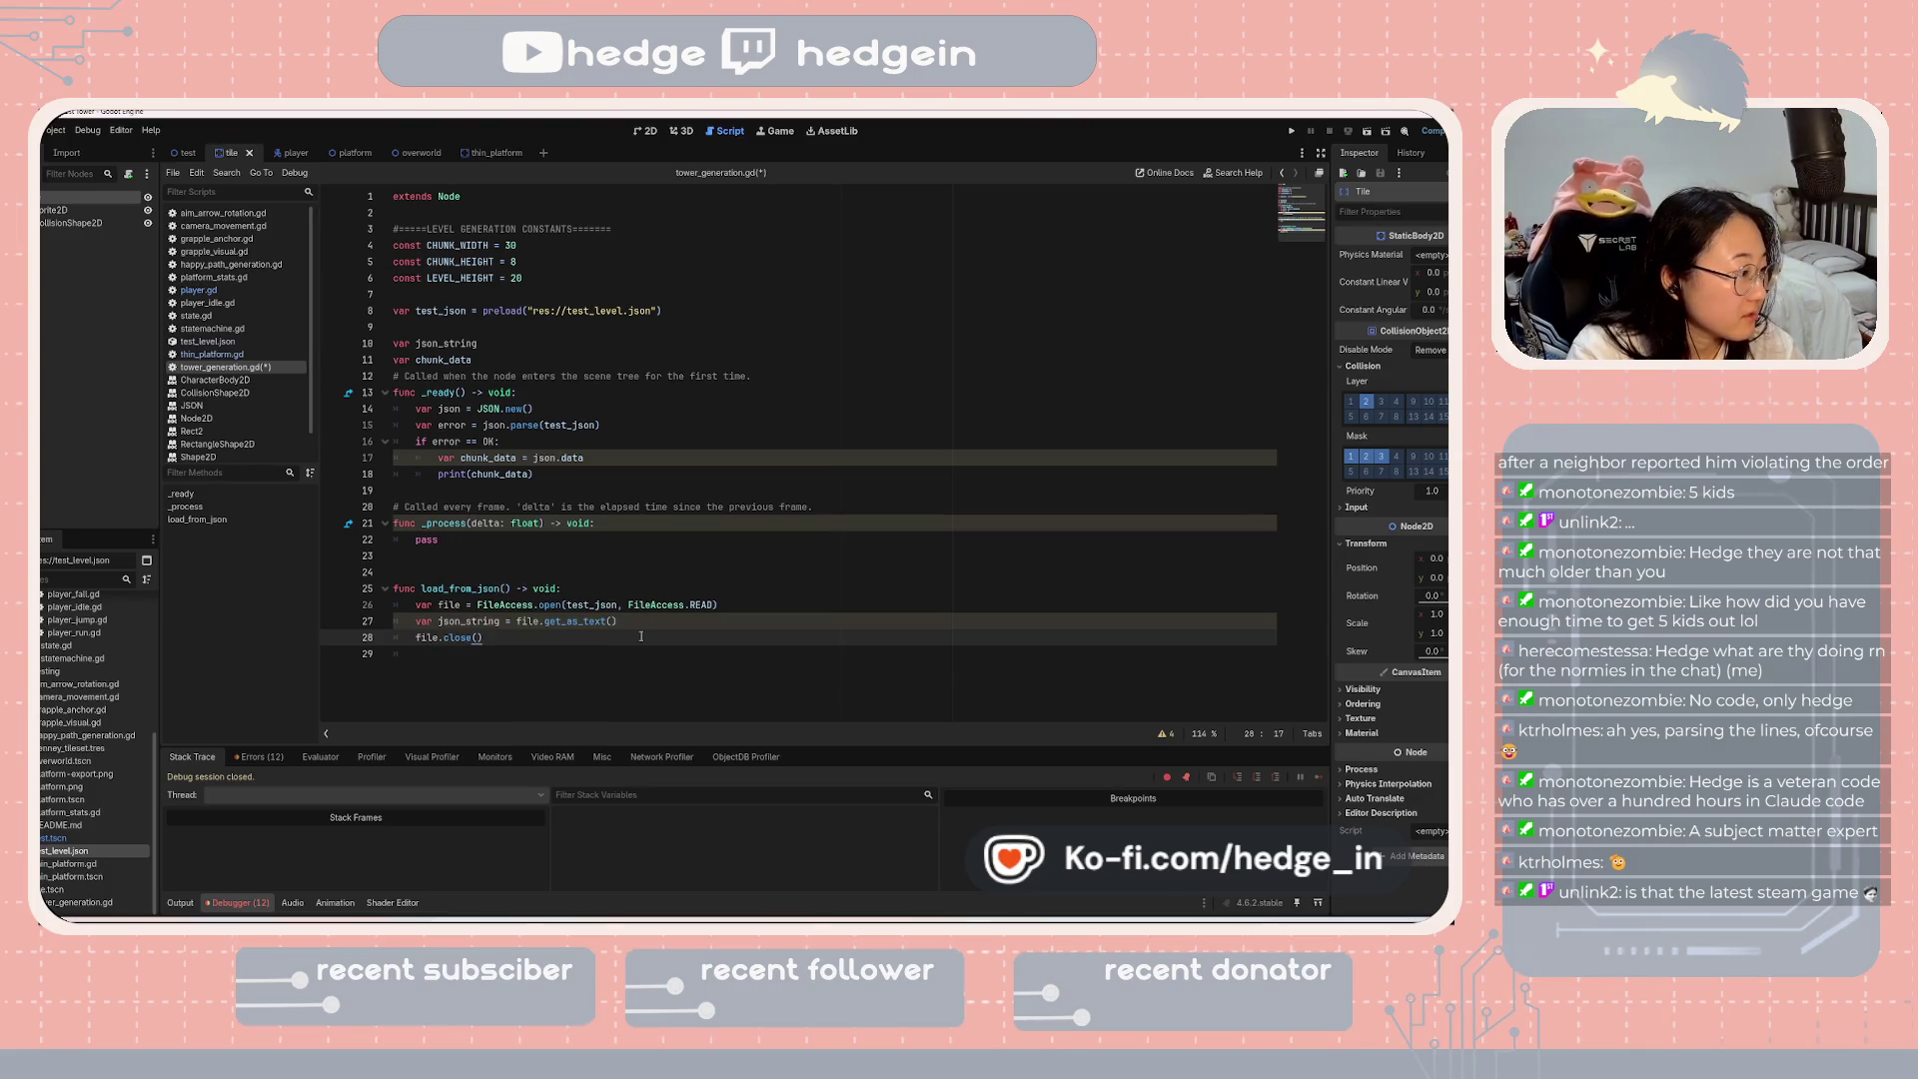
click(636, 622)
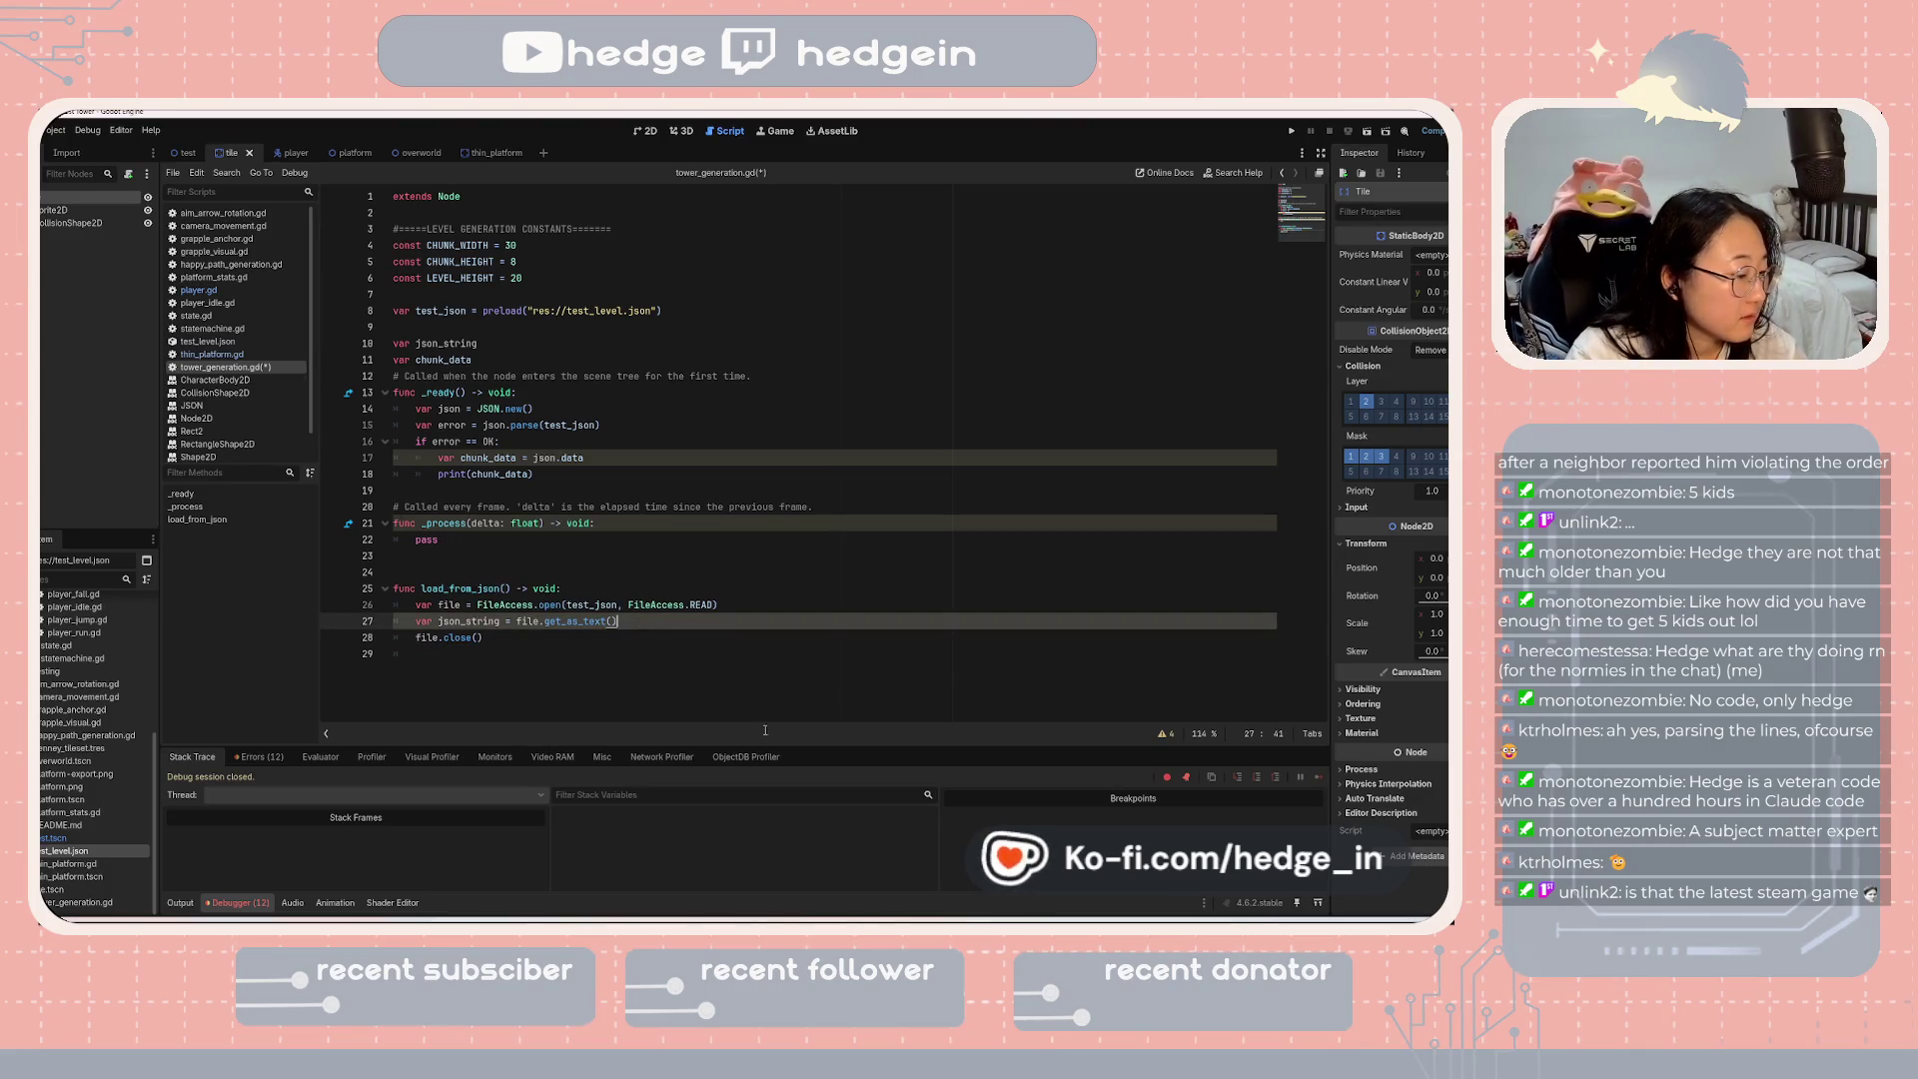
click(824, 861)
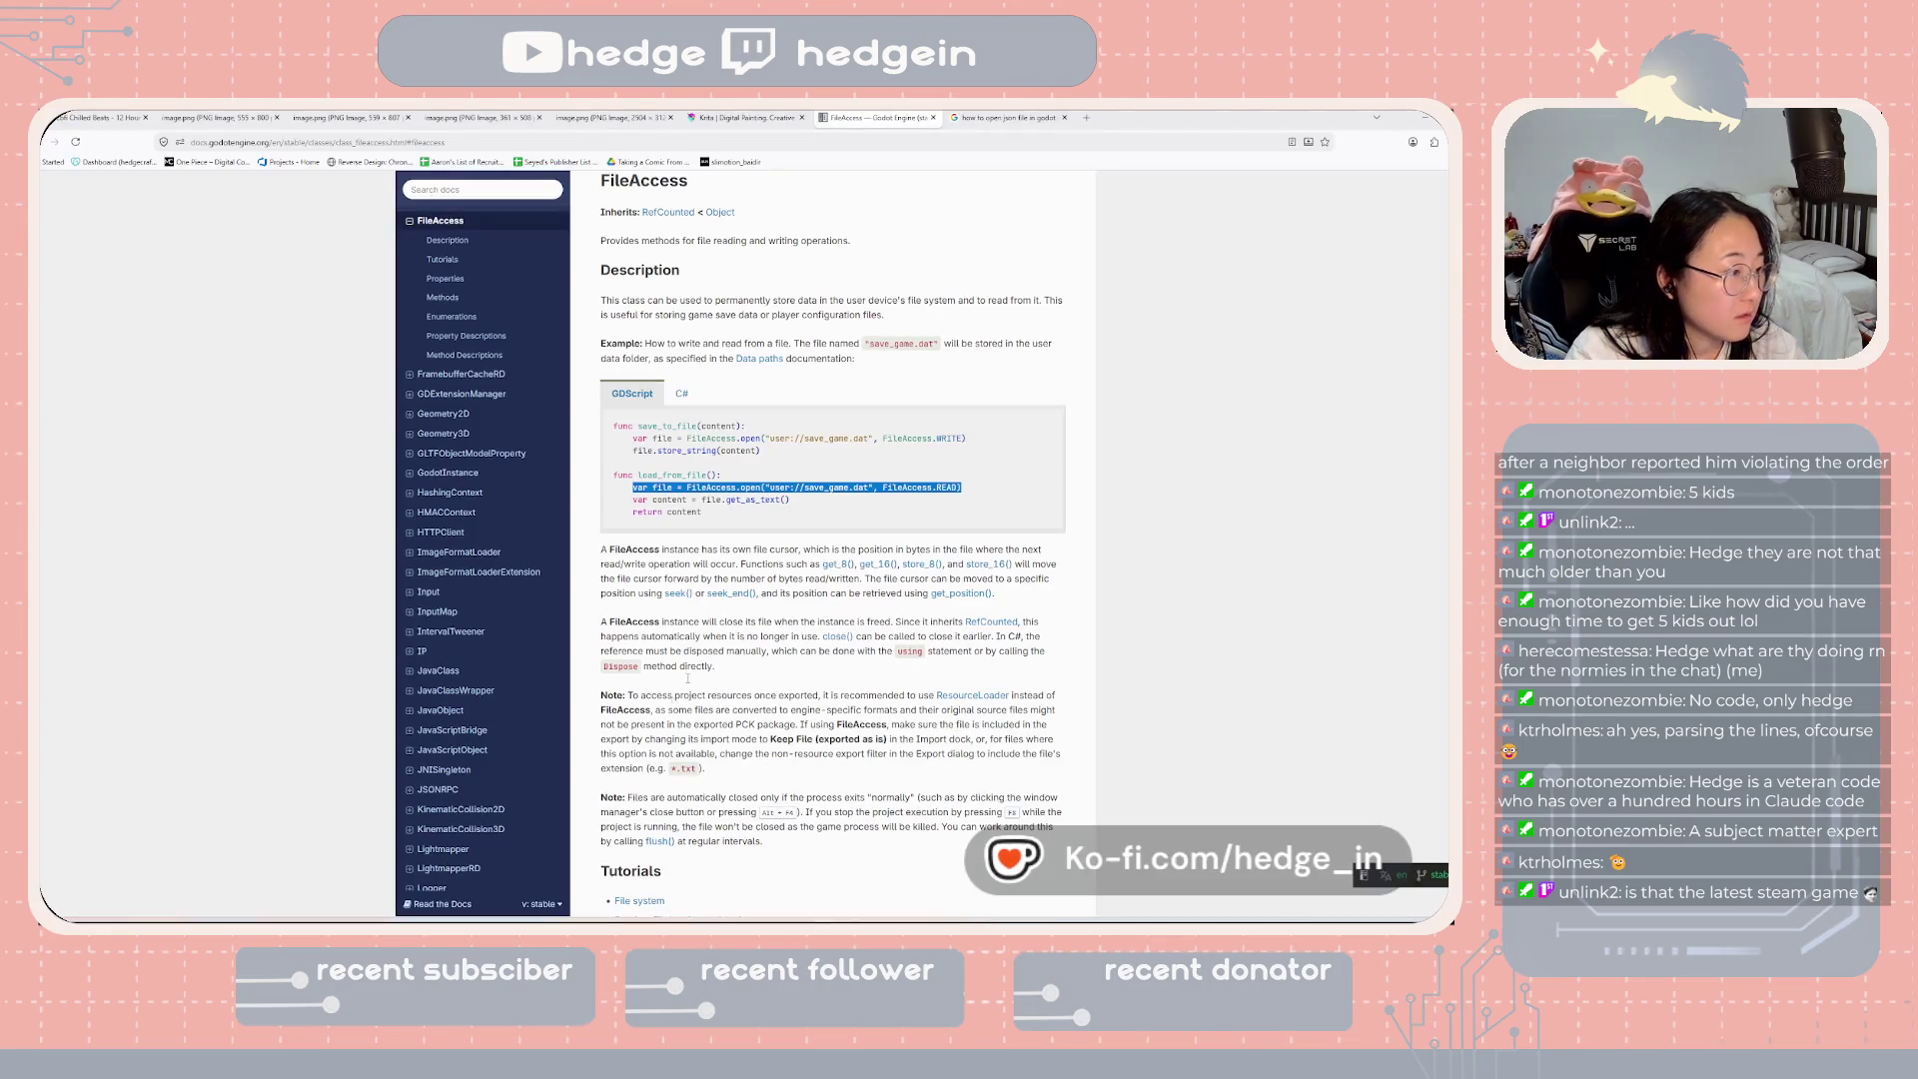
- Scroll the FileAccess page to the get_as_text method description and highlight it
scroll(701, 661, down, 5)
scroll(700, 660, down, 15)
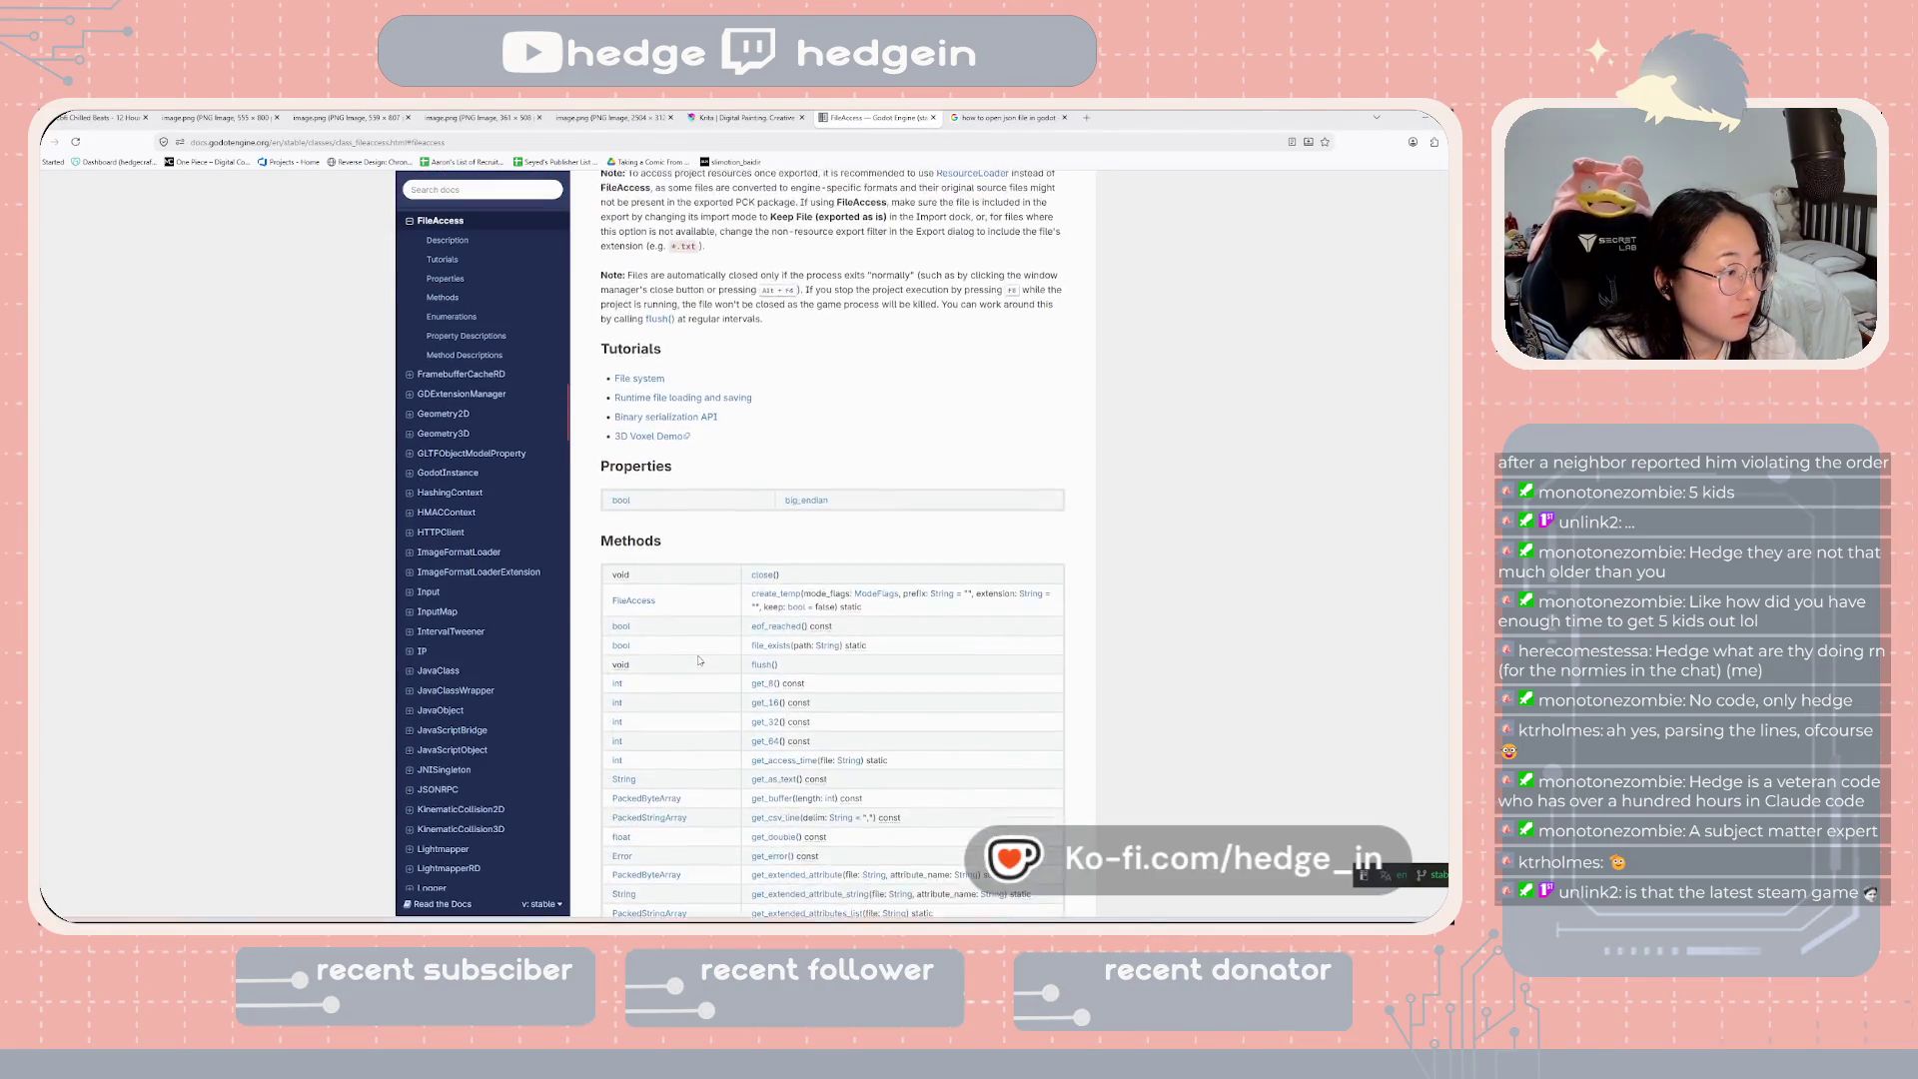
scroll(701, 660, down, 15)
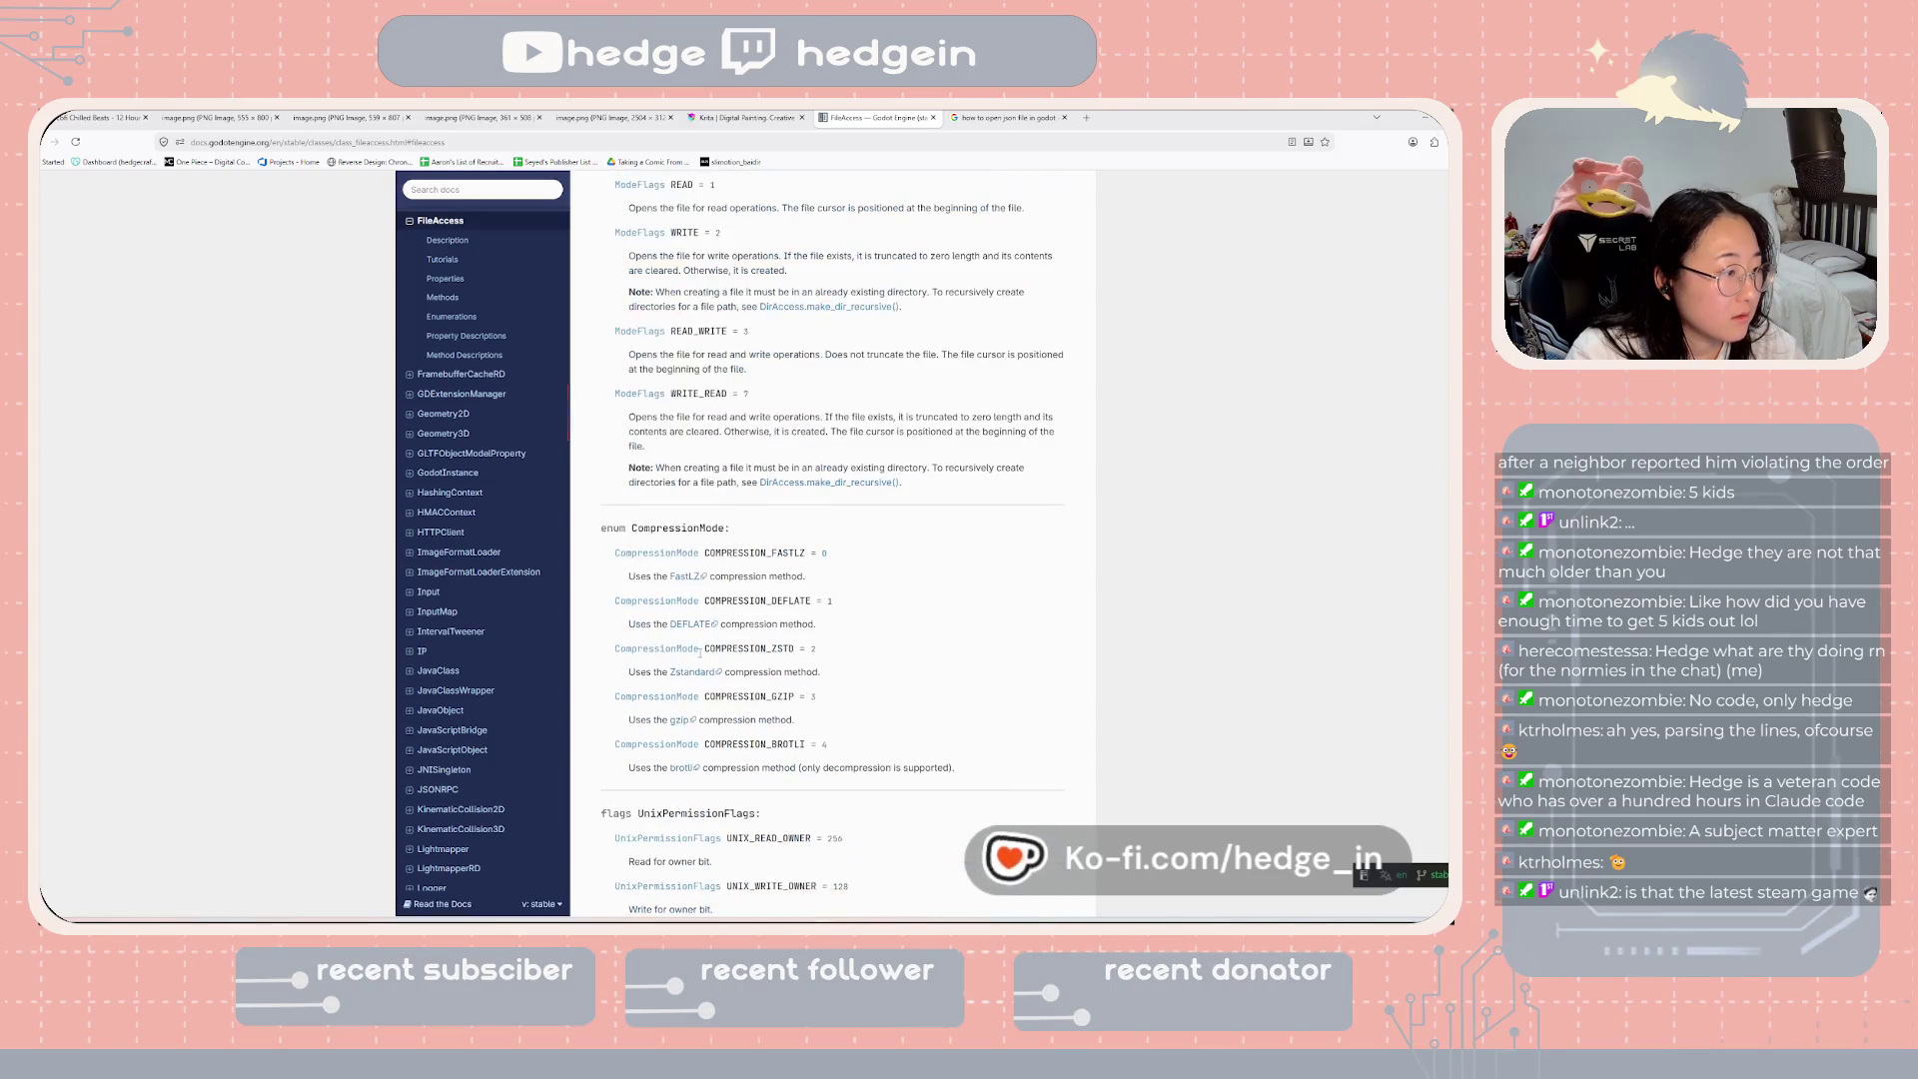
scroll(701, 654, down, 5)
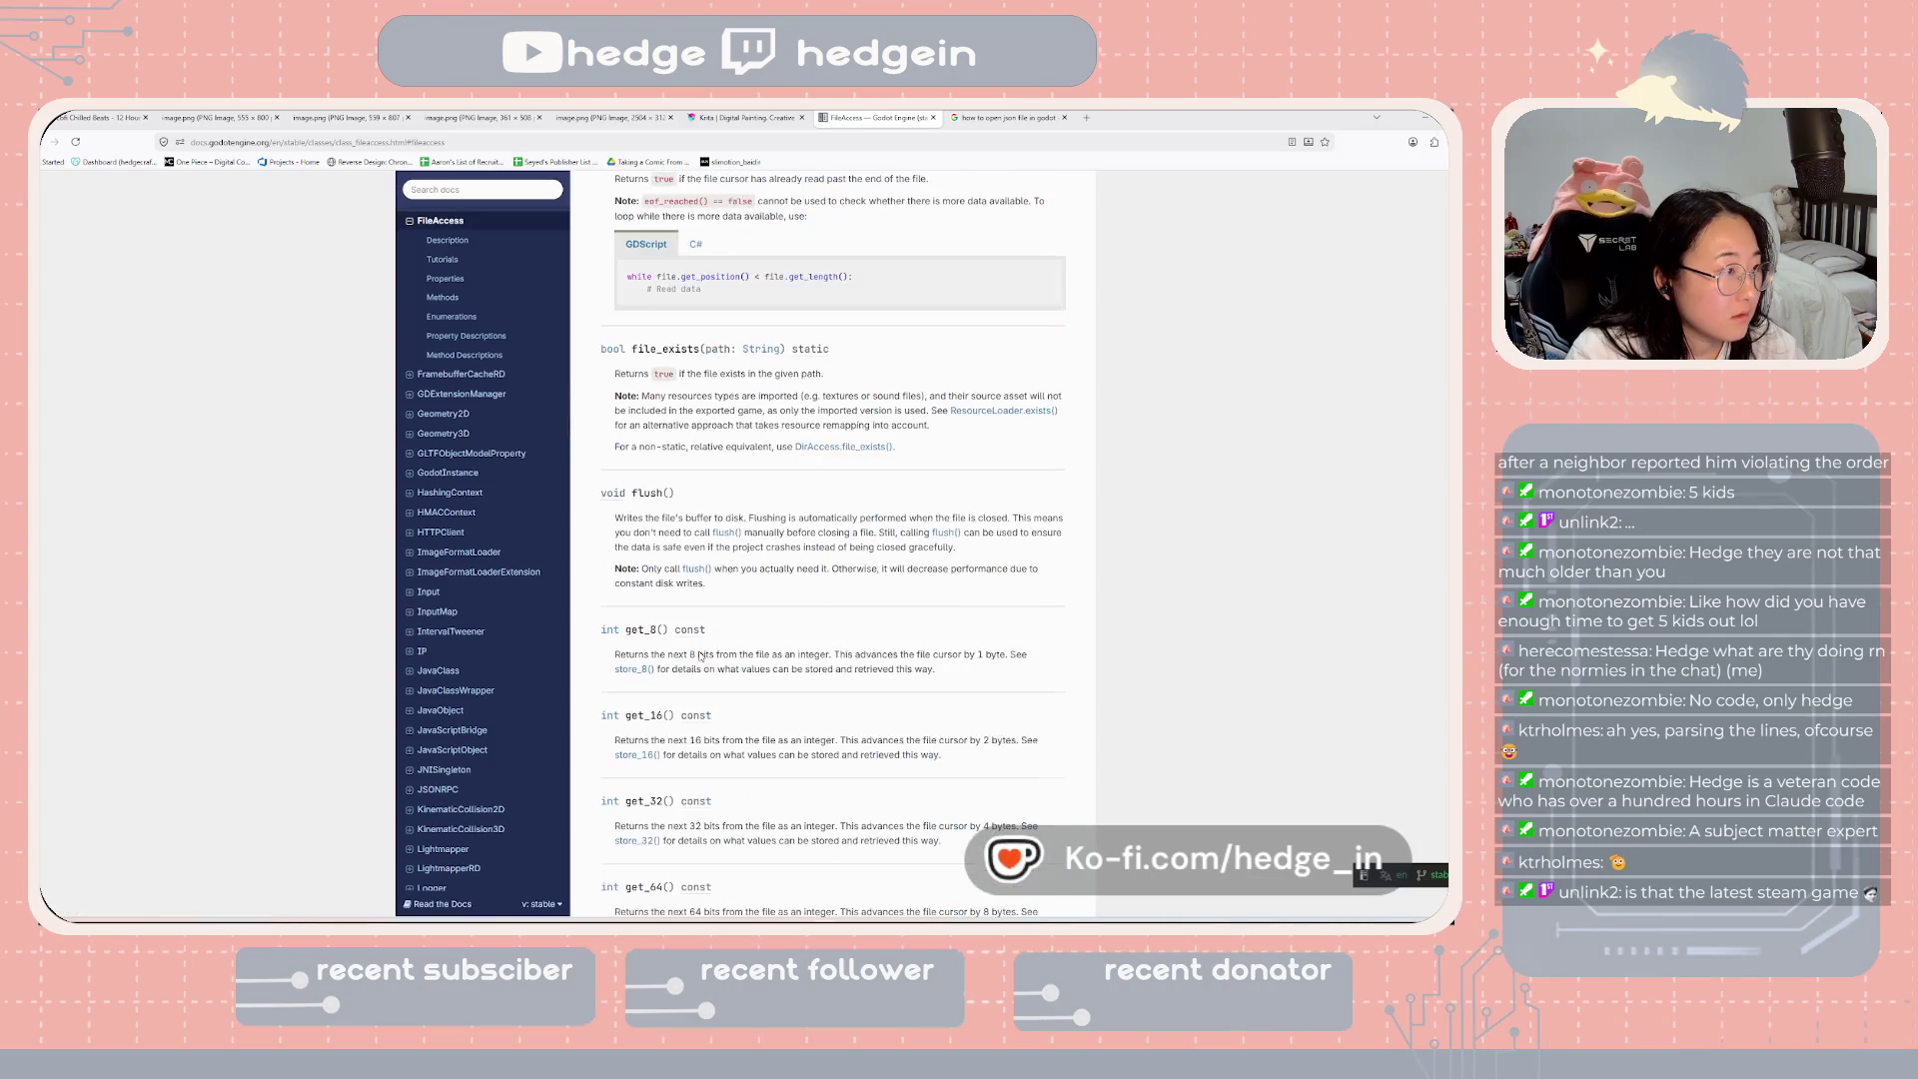
scroll(700, 654, down, 3)
scroll(702, 658, up, 5)
scroll(734, 576, up, 6)
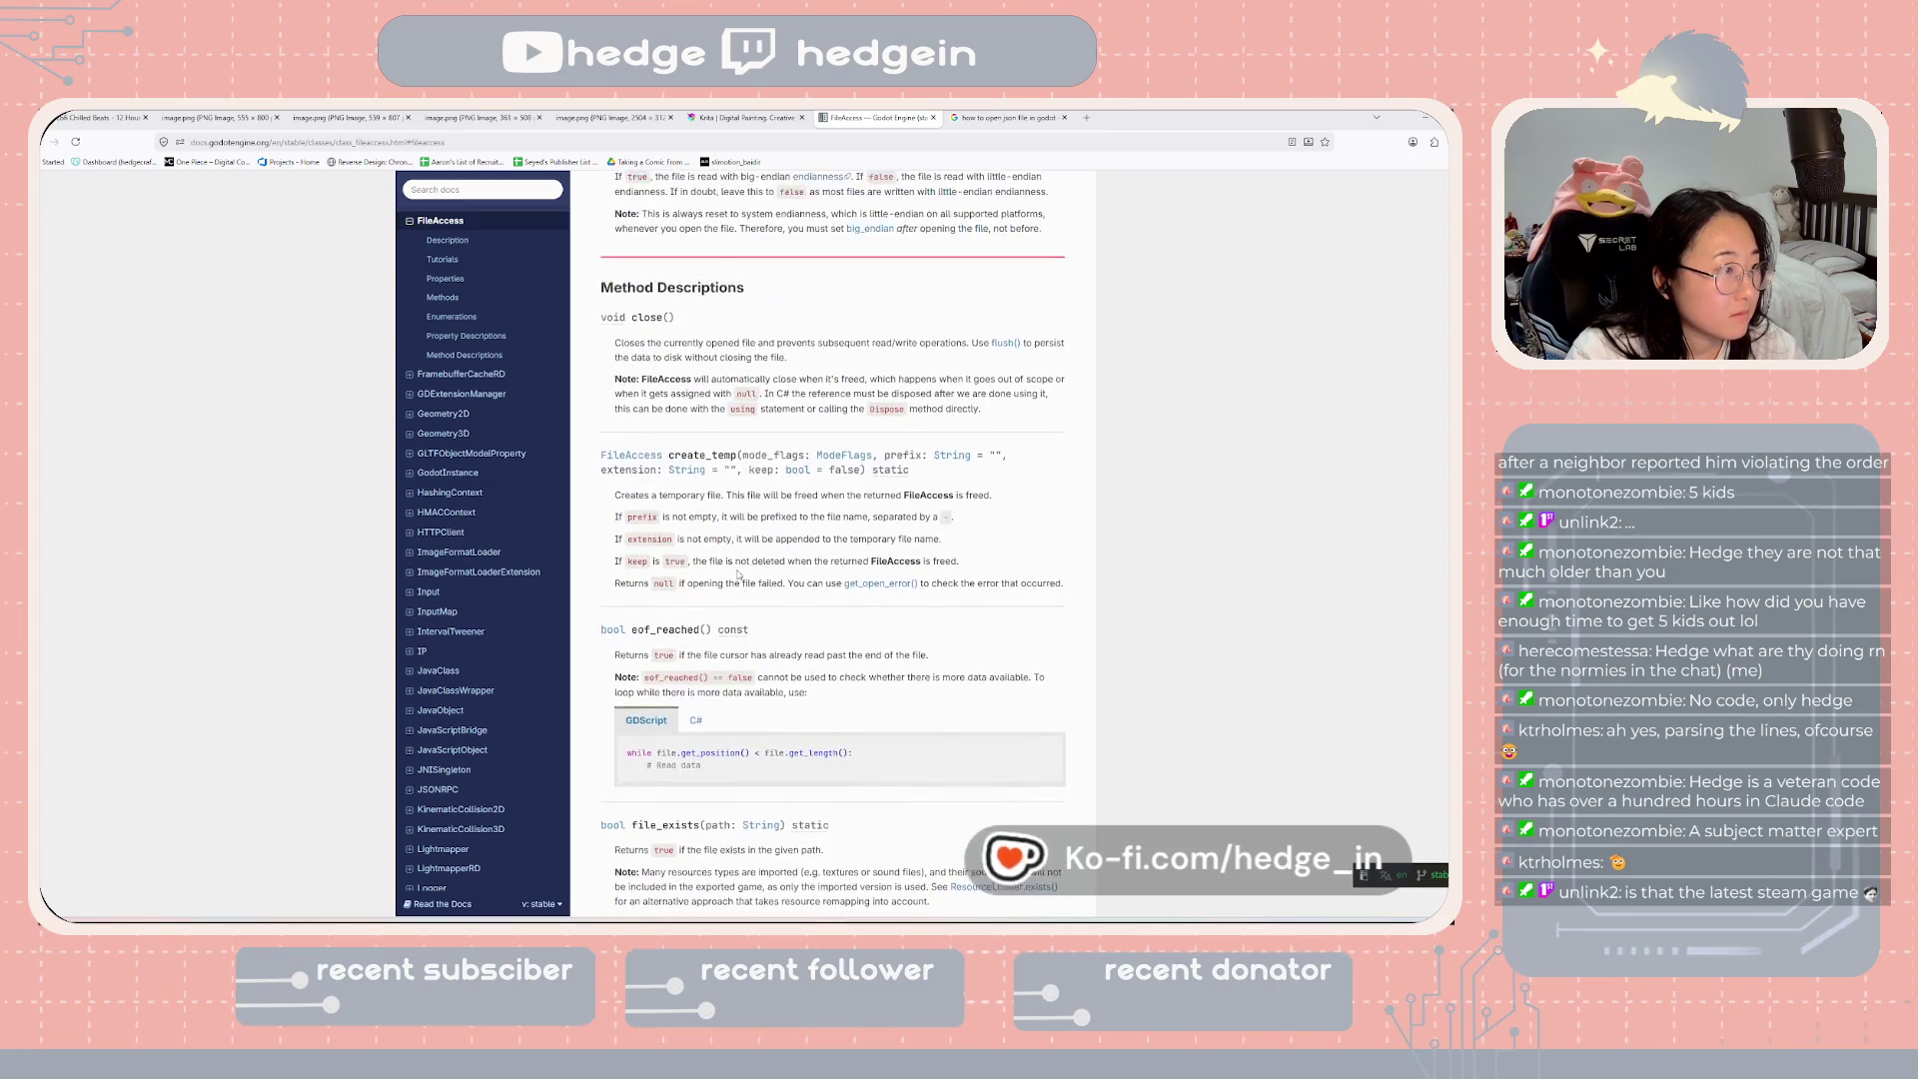
scroll(738, 570, down, 8)
scroll(737, 570, down, 9)
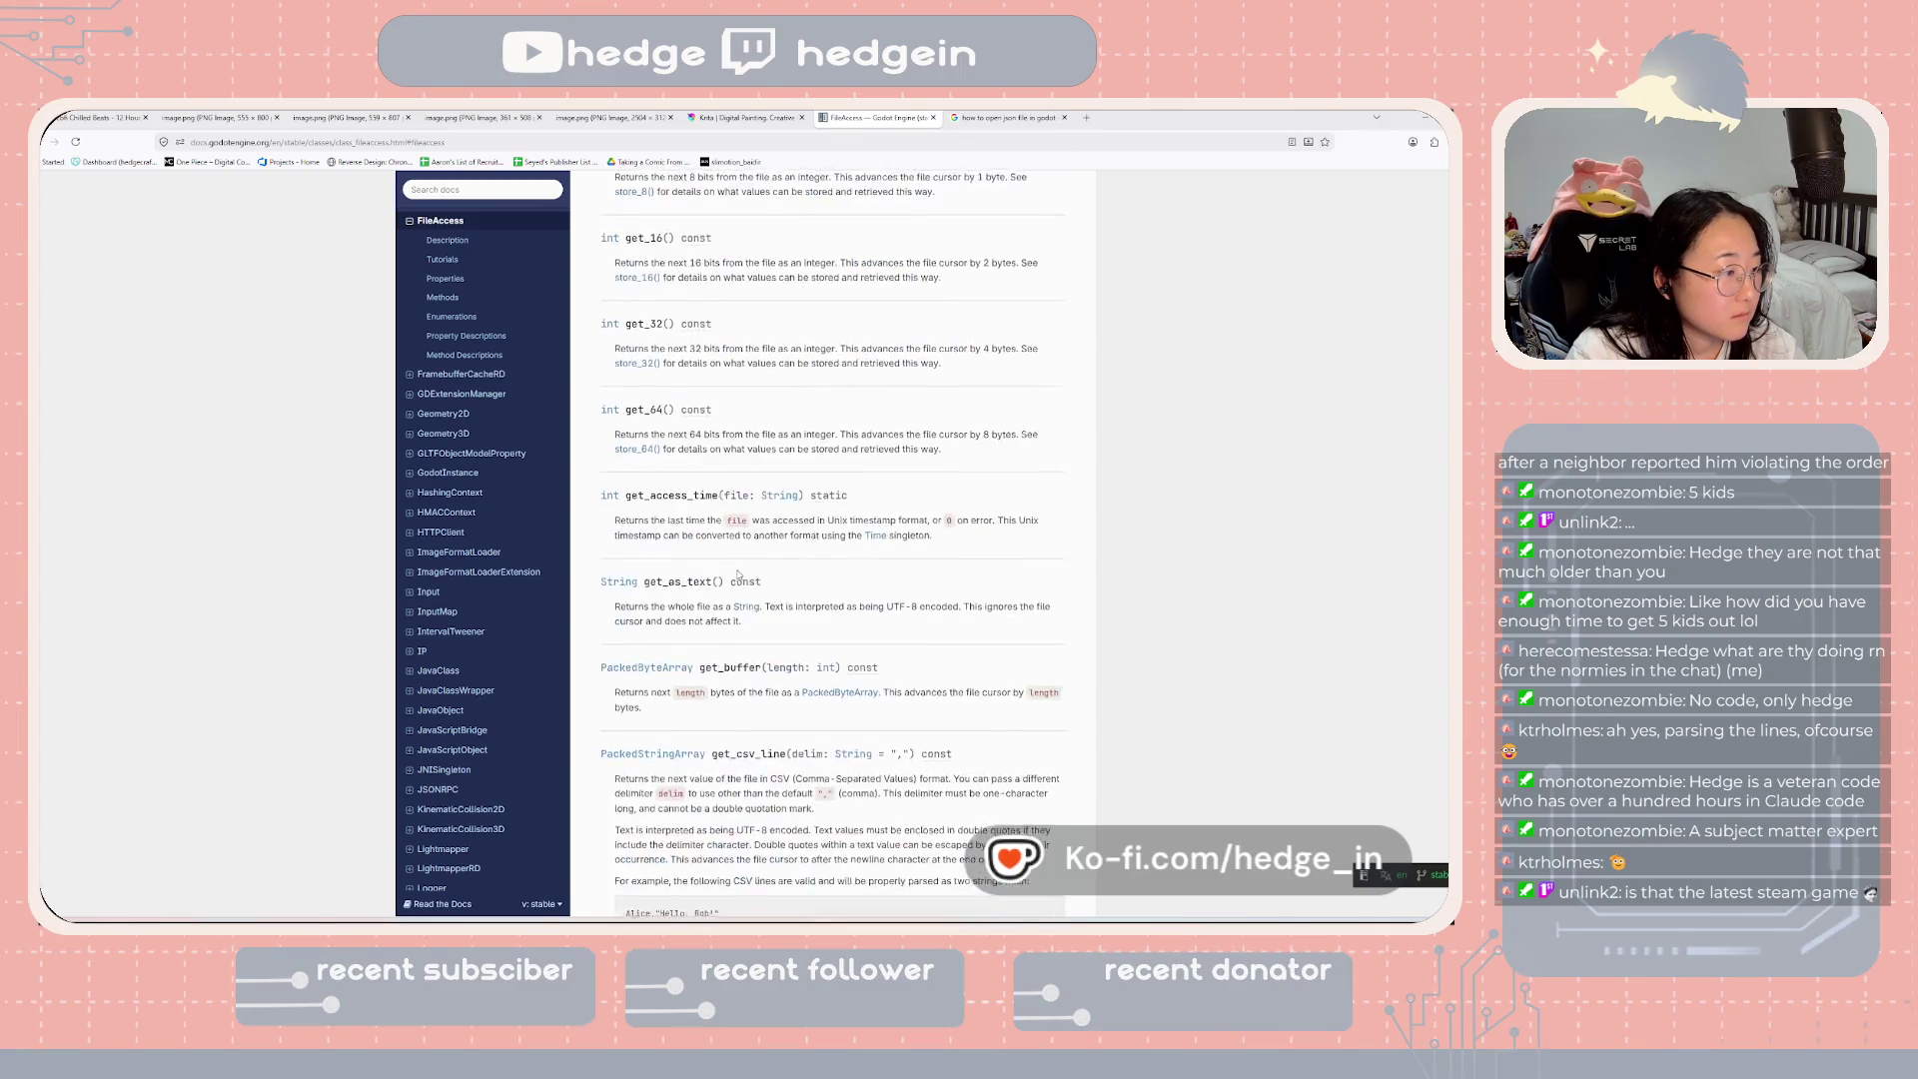
scroll(737, 569, up, 6)
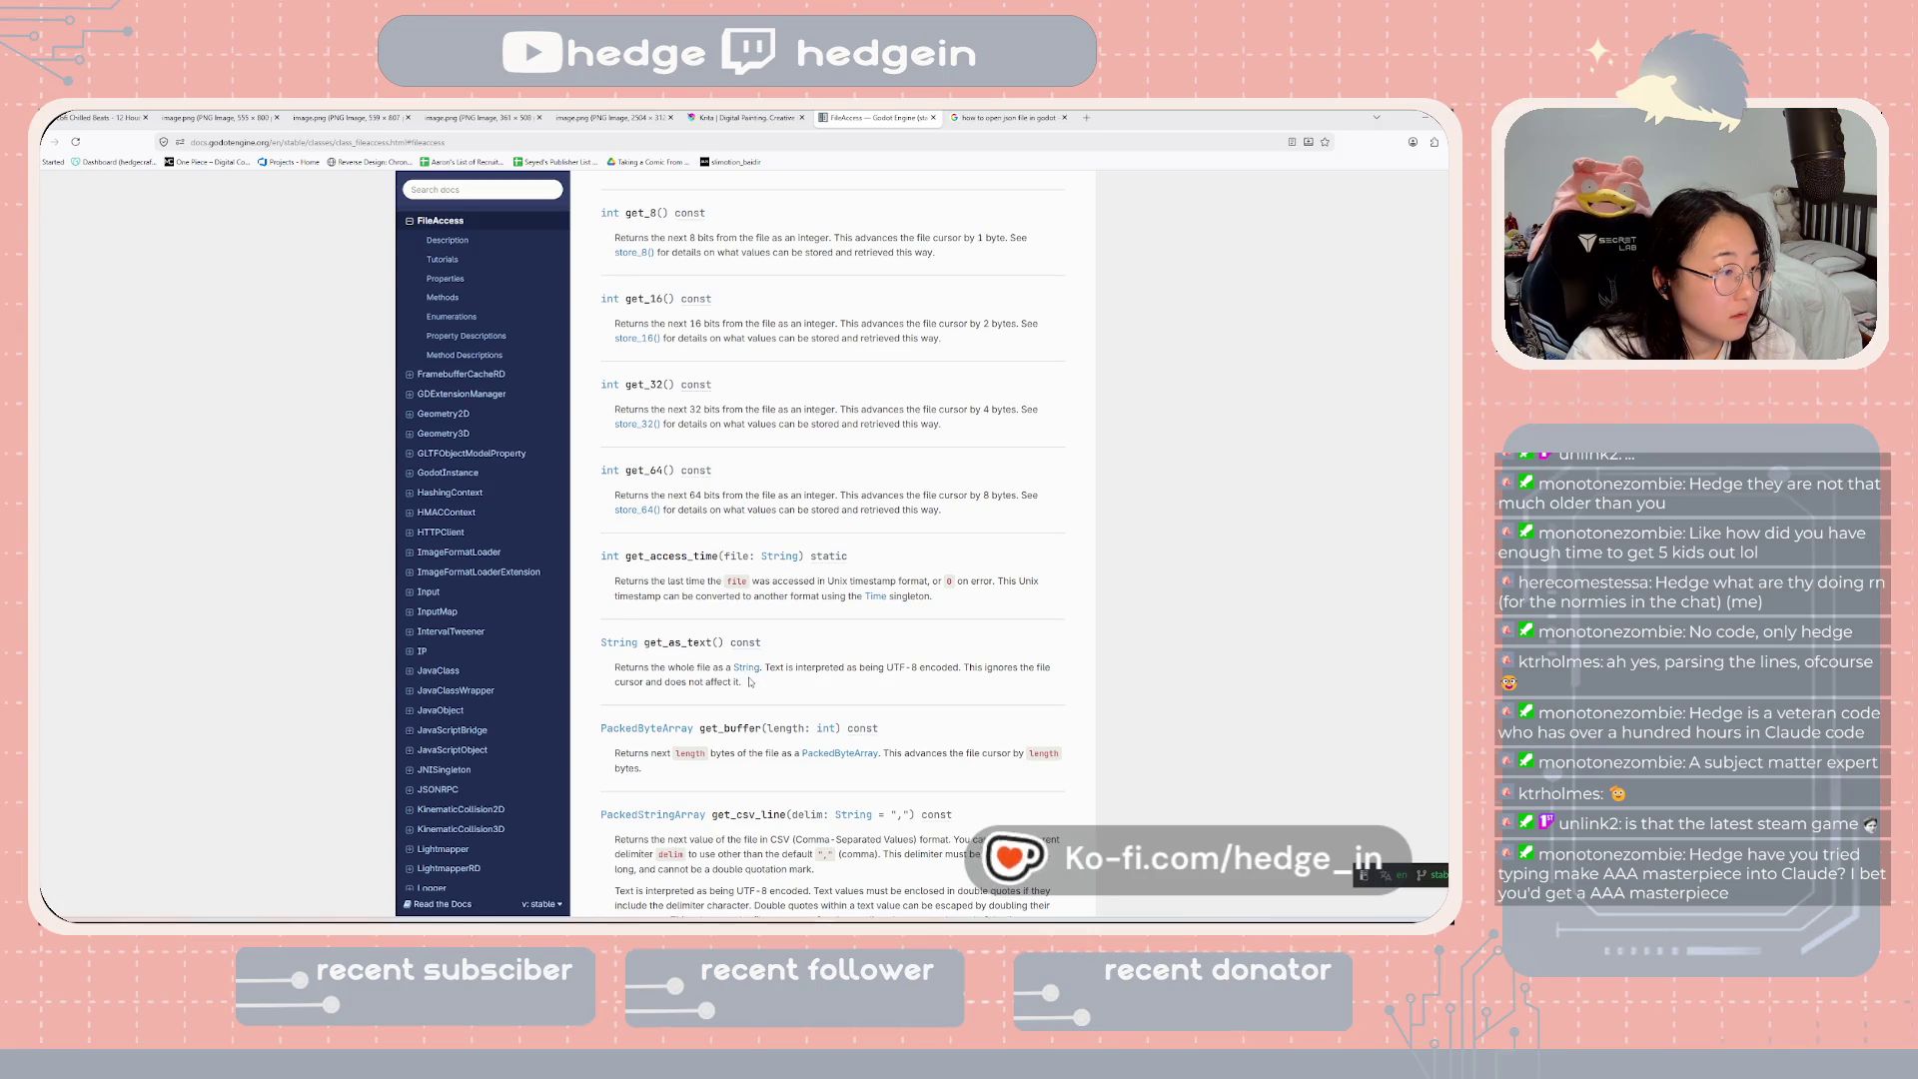
drag(750, 683, 642, 668)
click(616, 669)
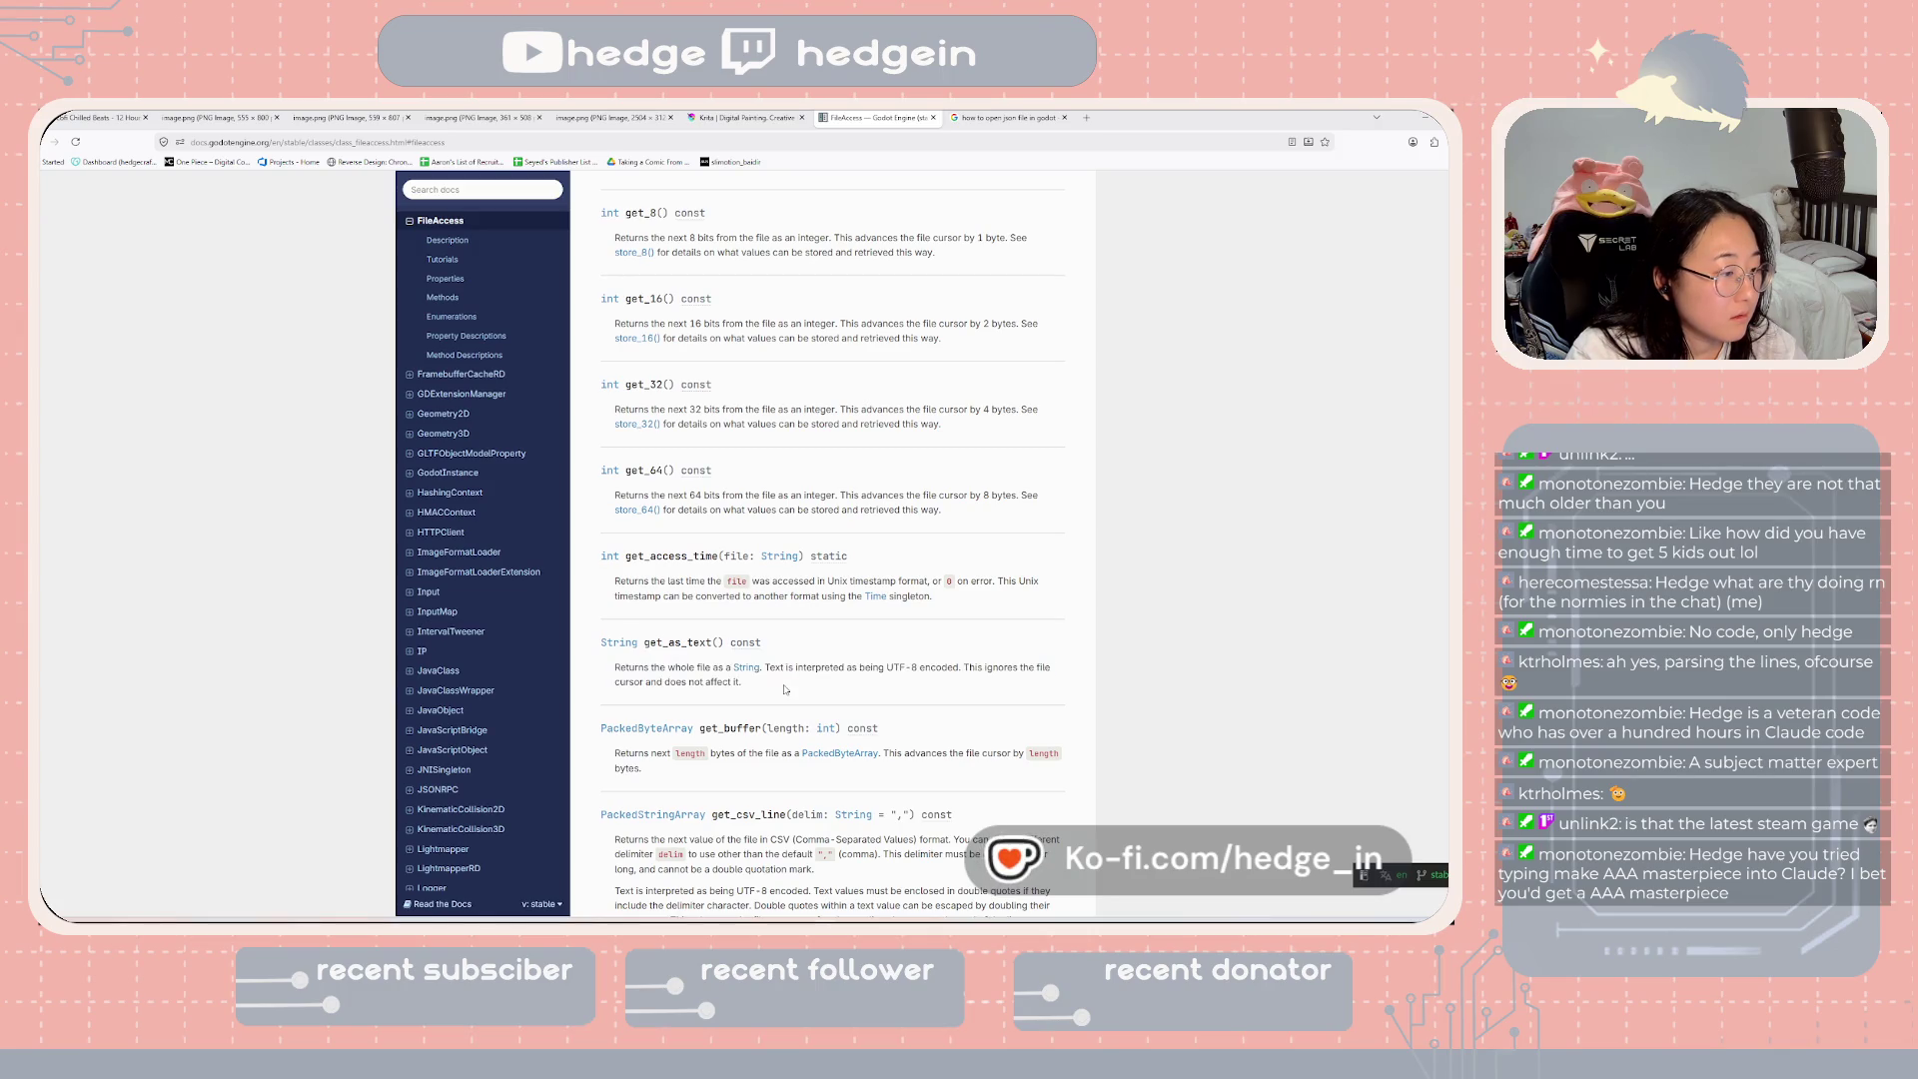
- Scroll further through the method descriptions, then return to the Google results on opening JSON
scroll(785, 683, down, 9)
scroll(785, 683, down, 8)
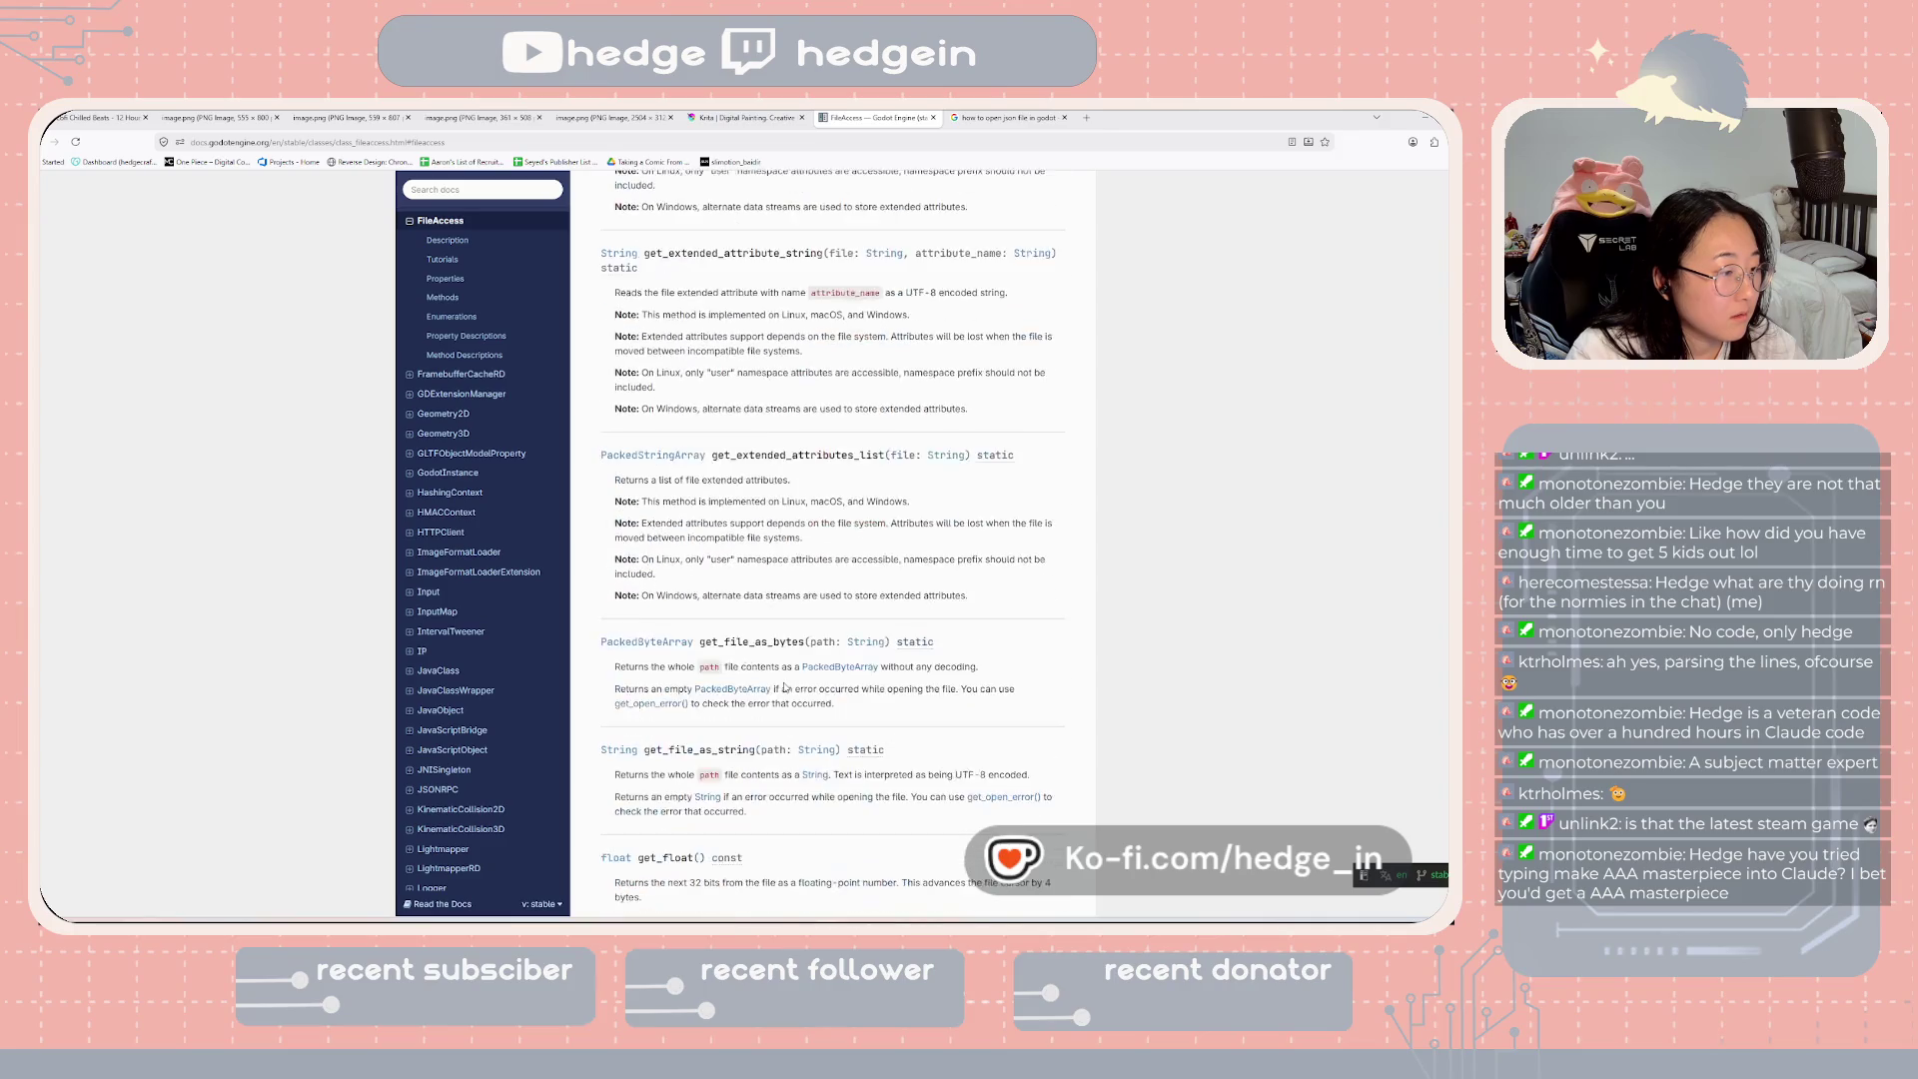
scroll(785, 688, down, 5)
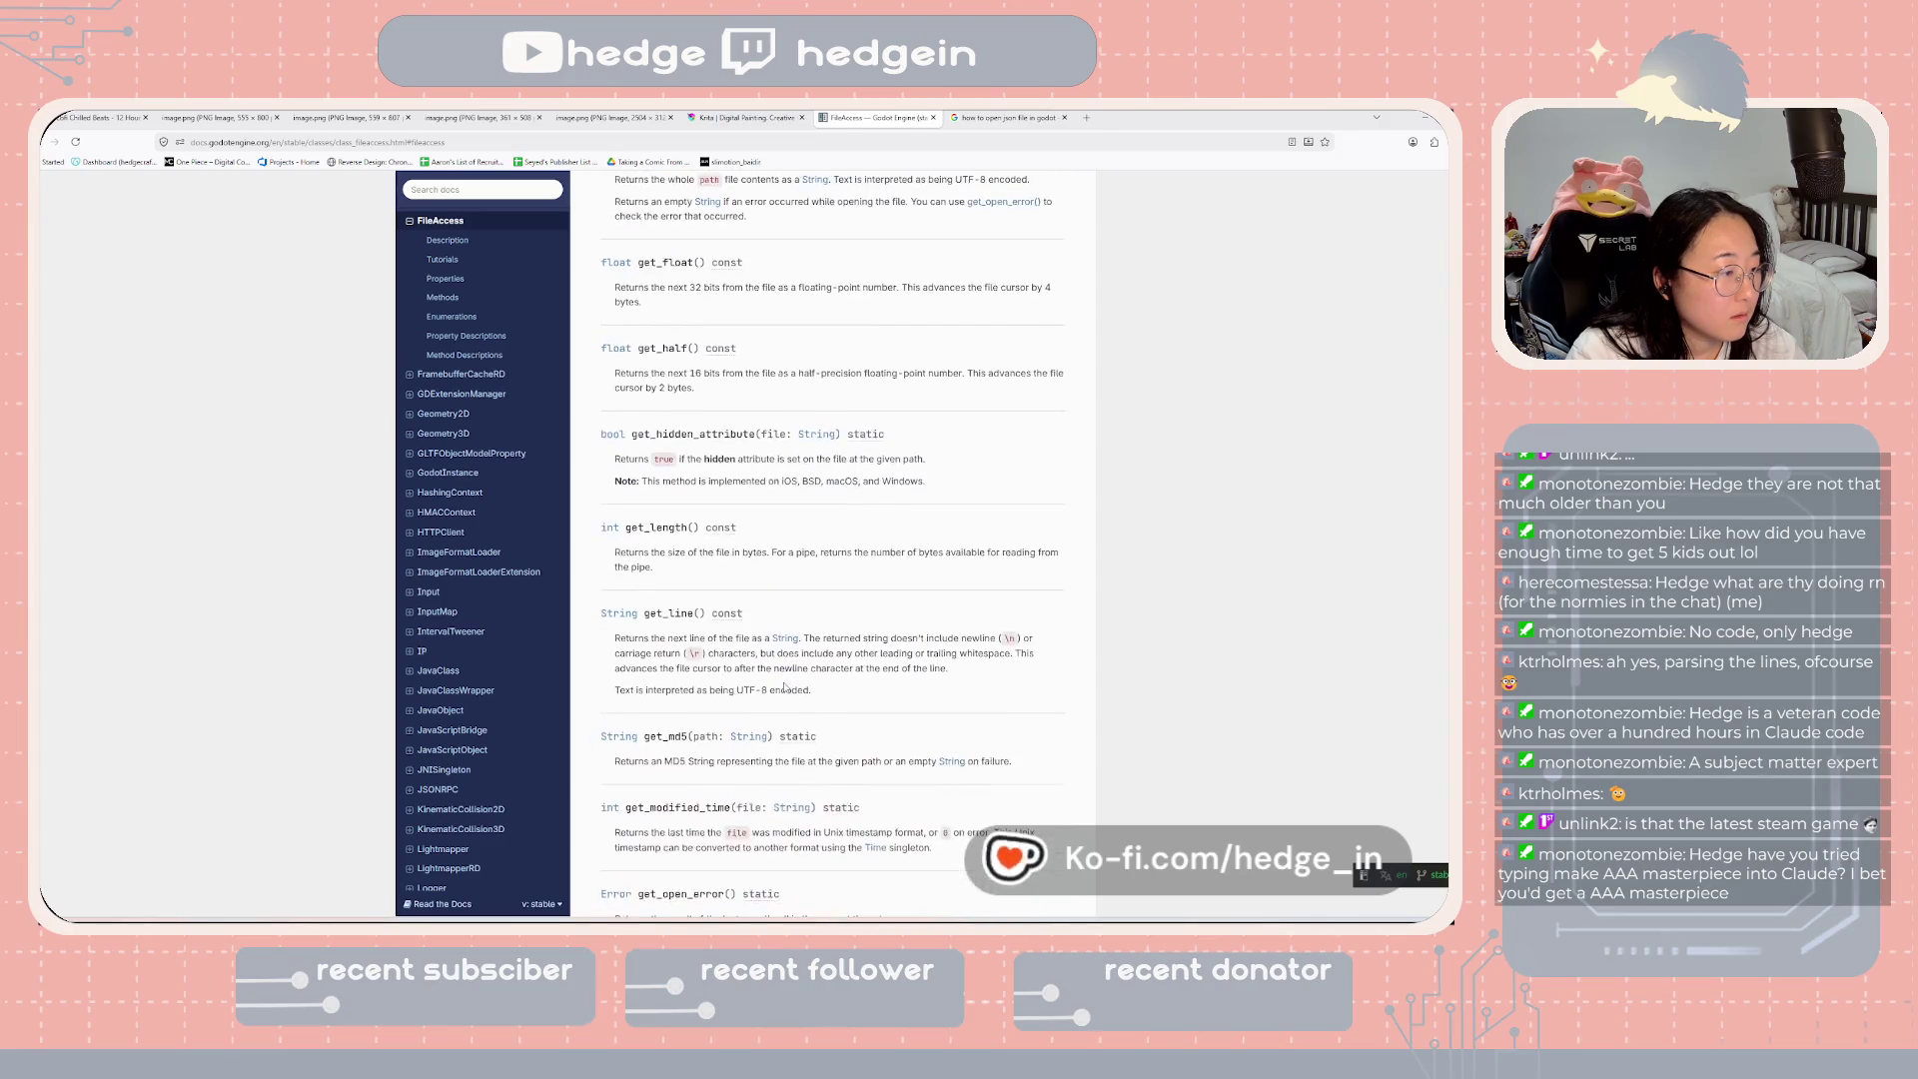
click(1004, 118)
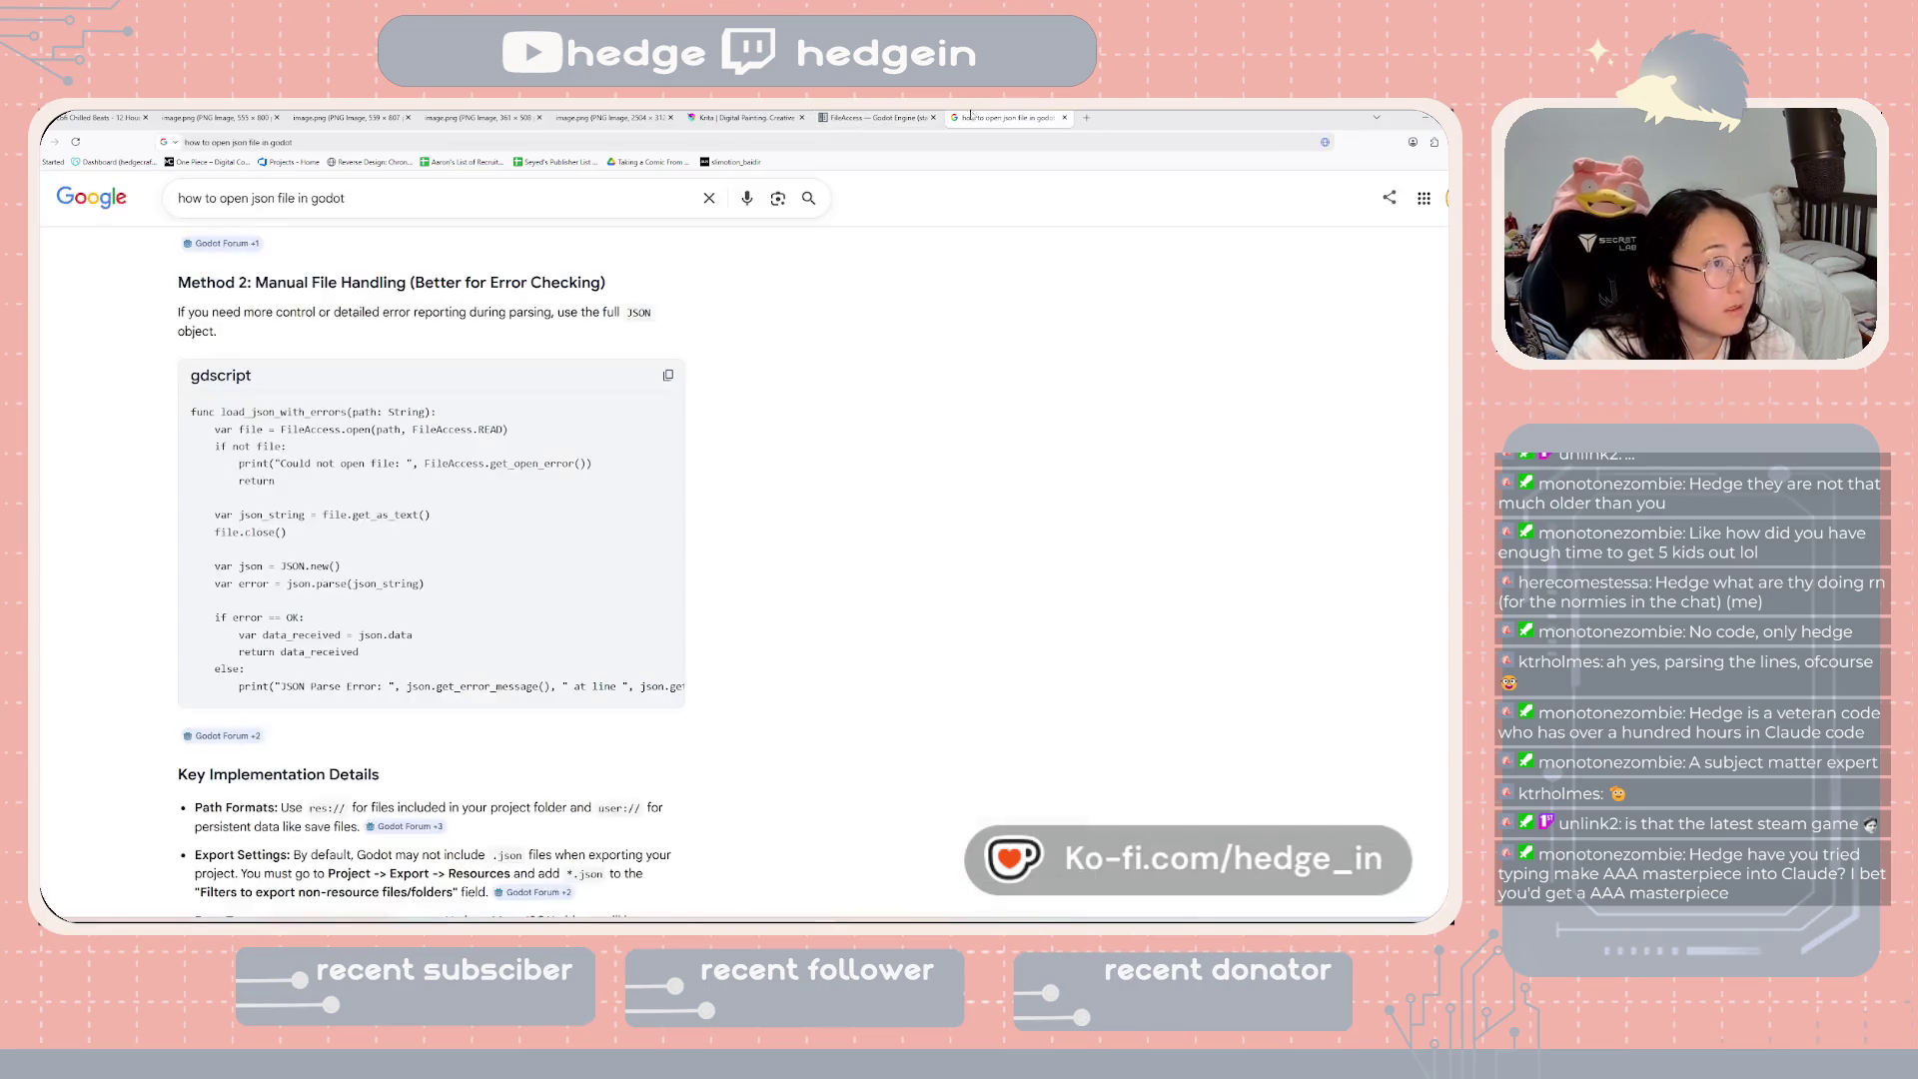
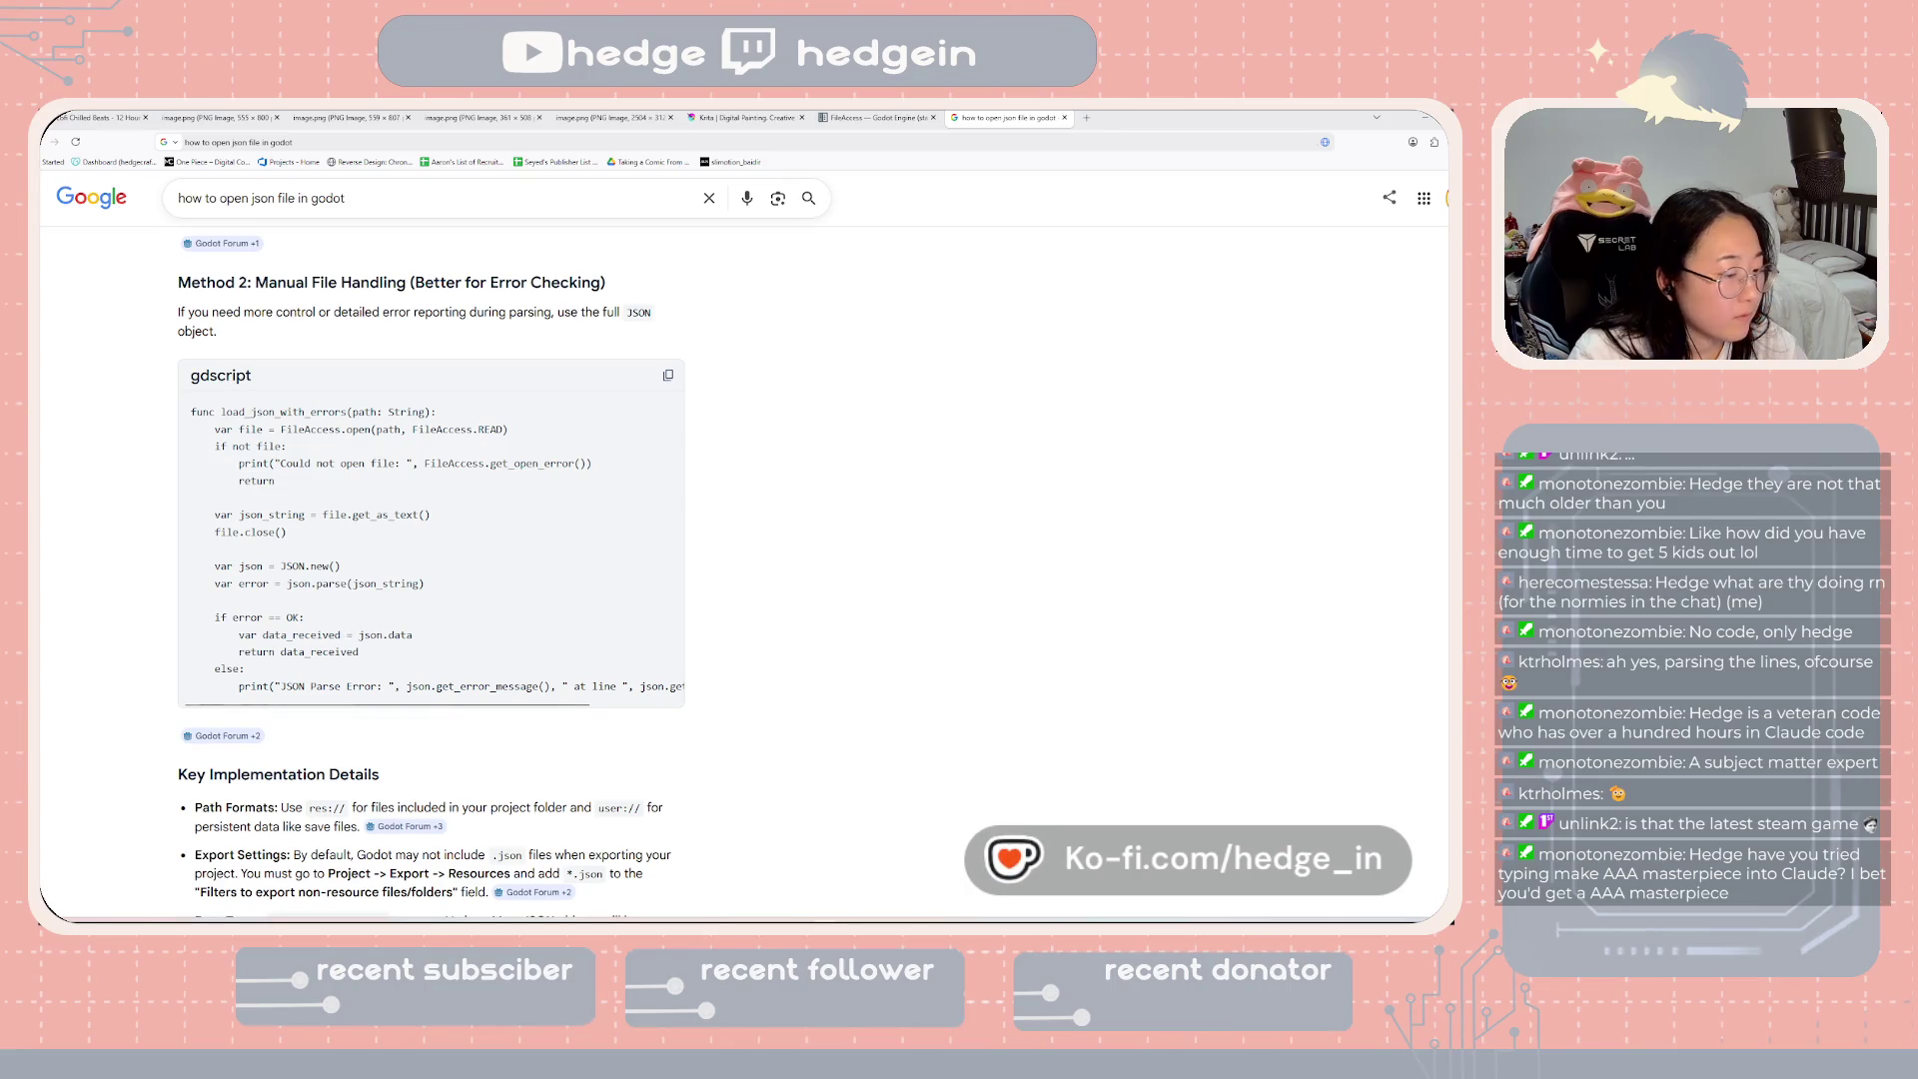
- Return to the Godot script editor and place the caret at the end of file.close()
mouse_move(979, 916)
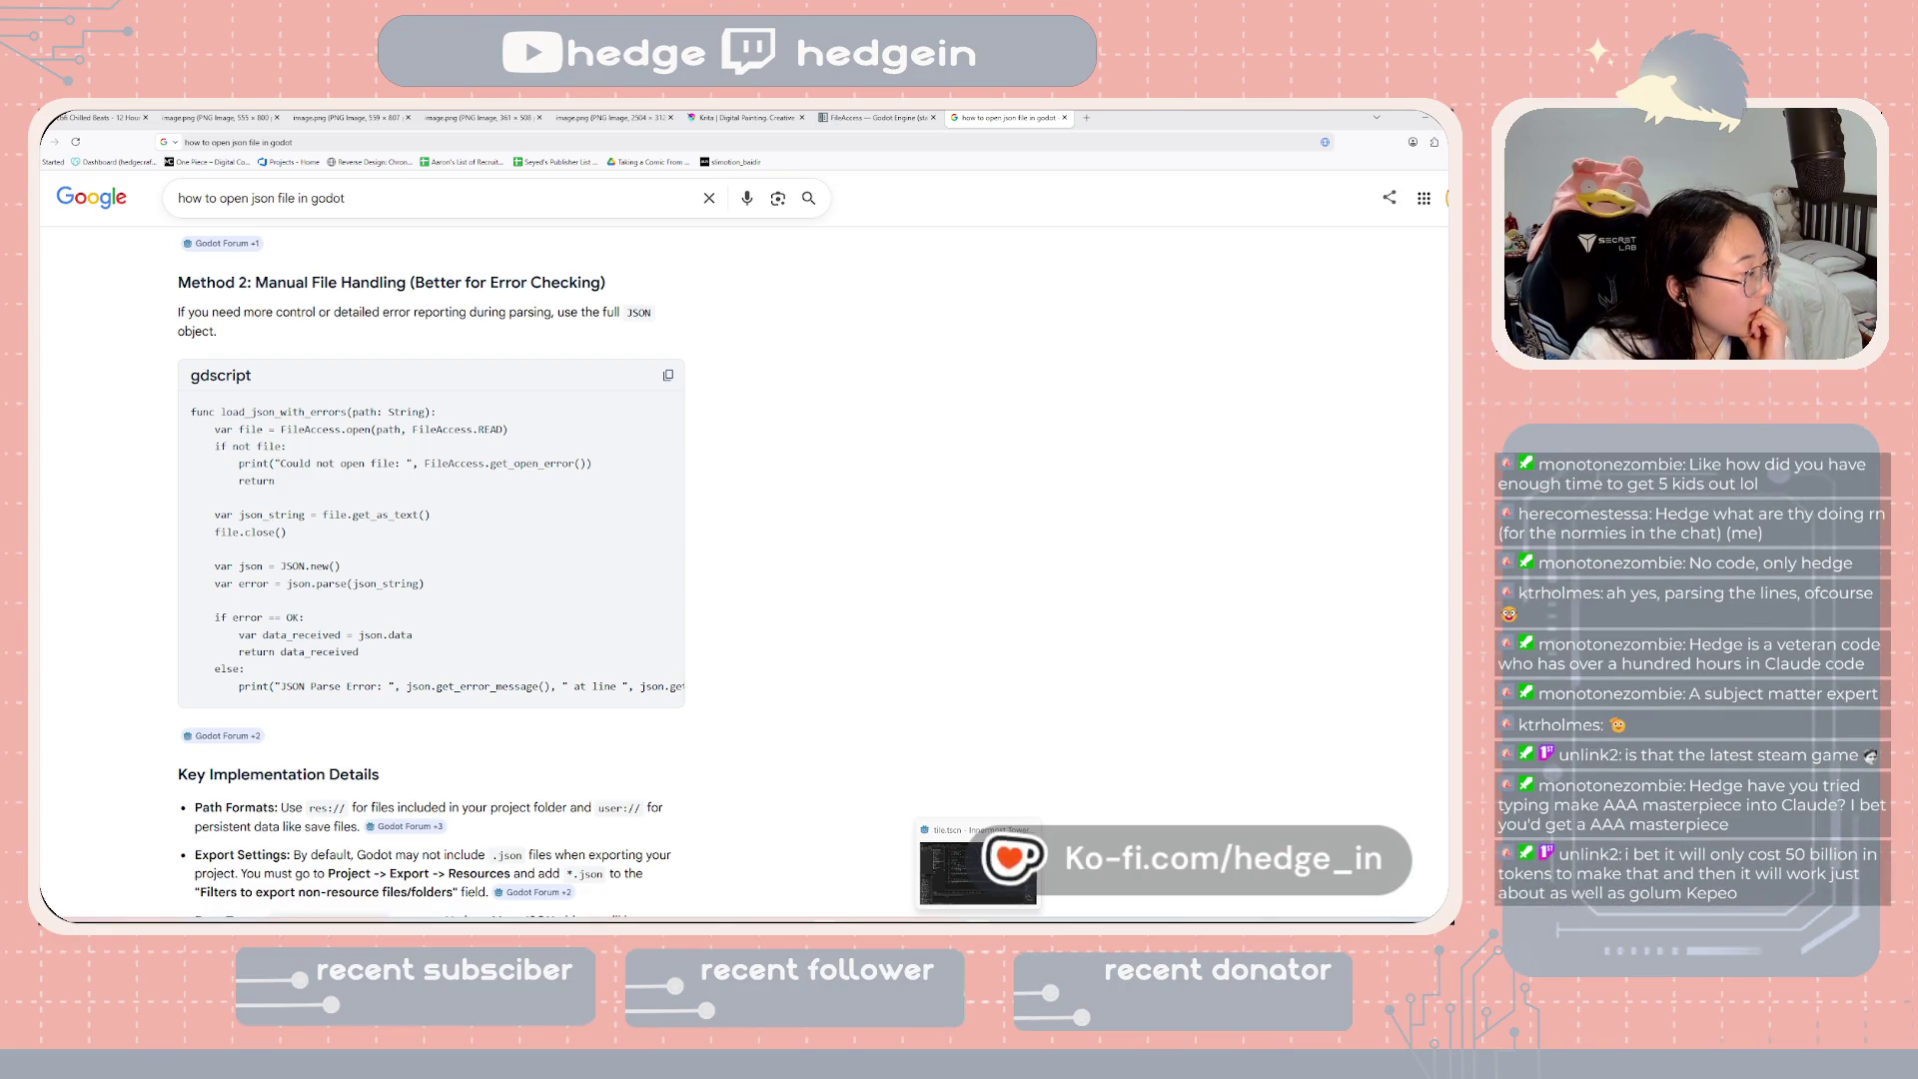
click(979, 867)
click(573, 663)
click(546, 636)
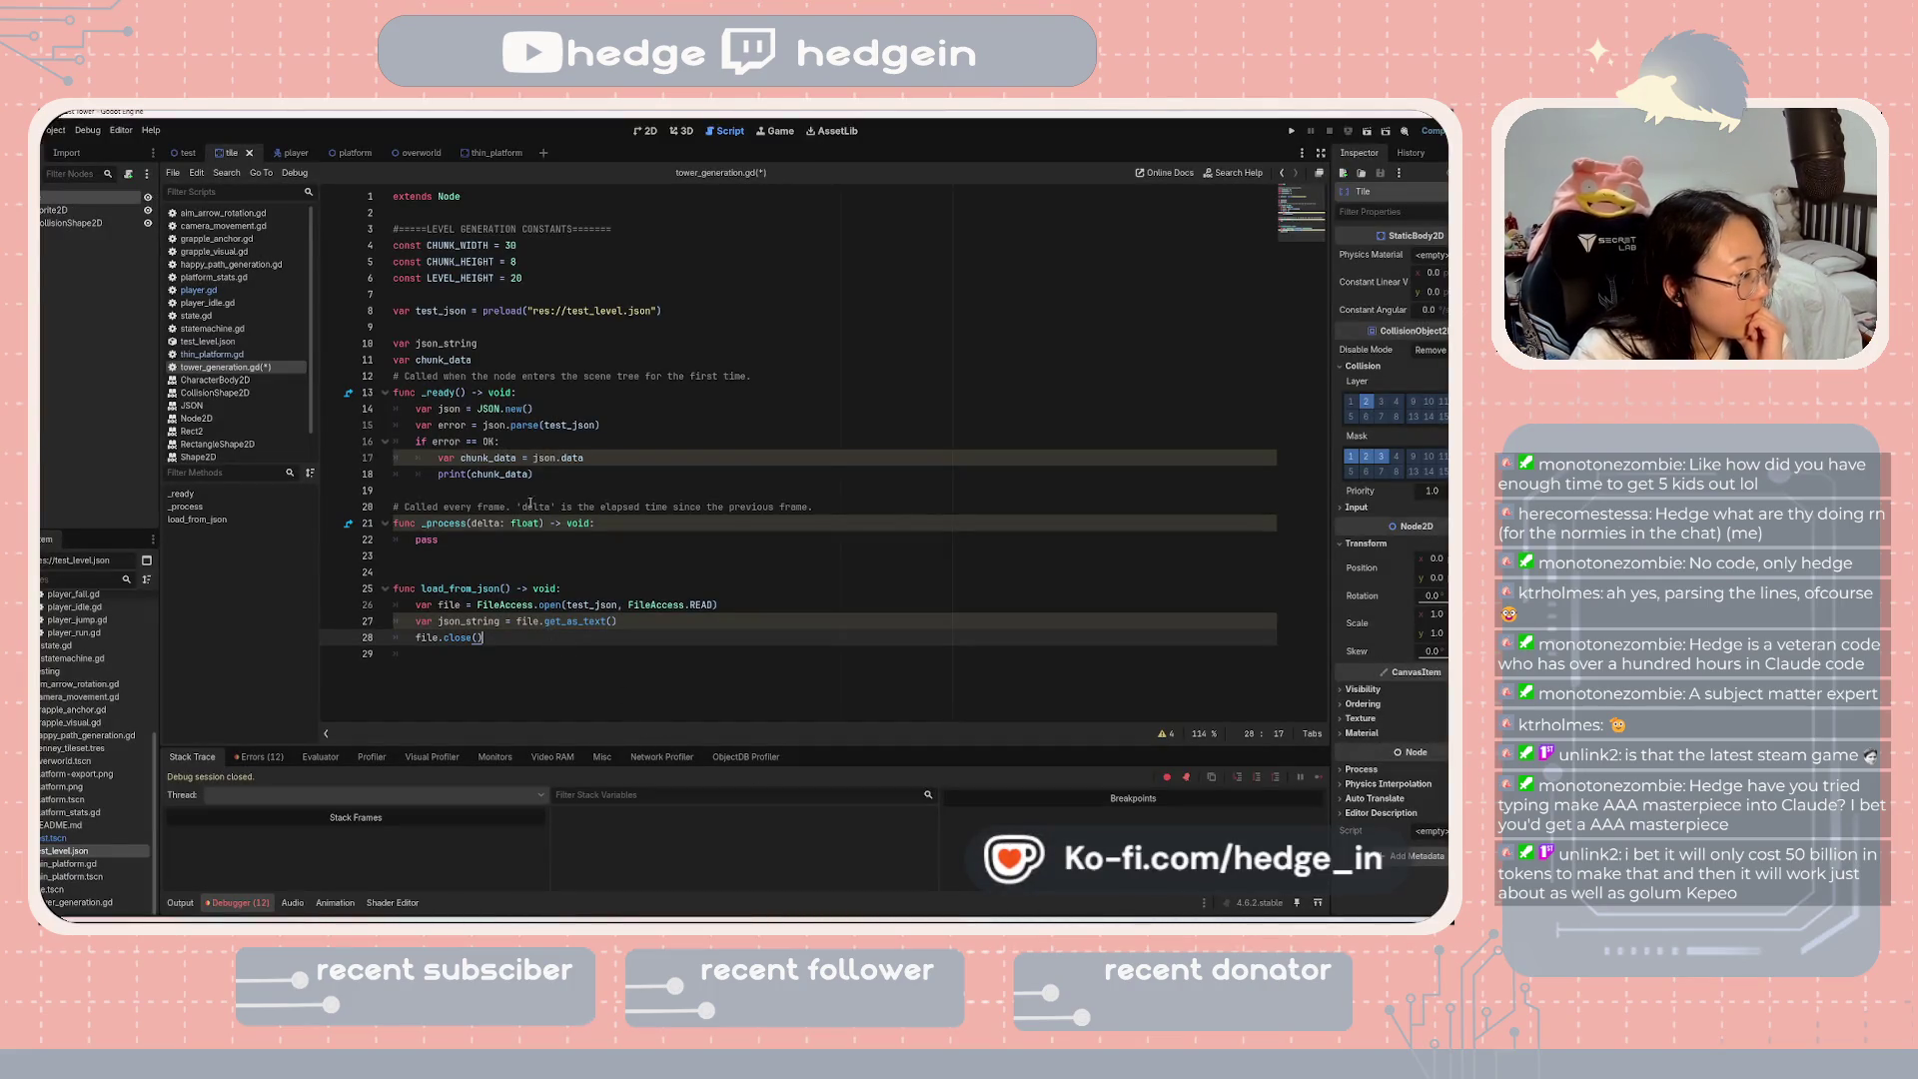
- Move the JSON parsing lines from _ready() into load_from_json after file.close()
key(Down)
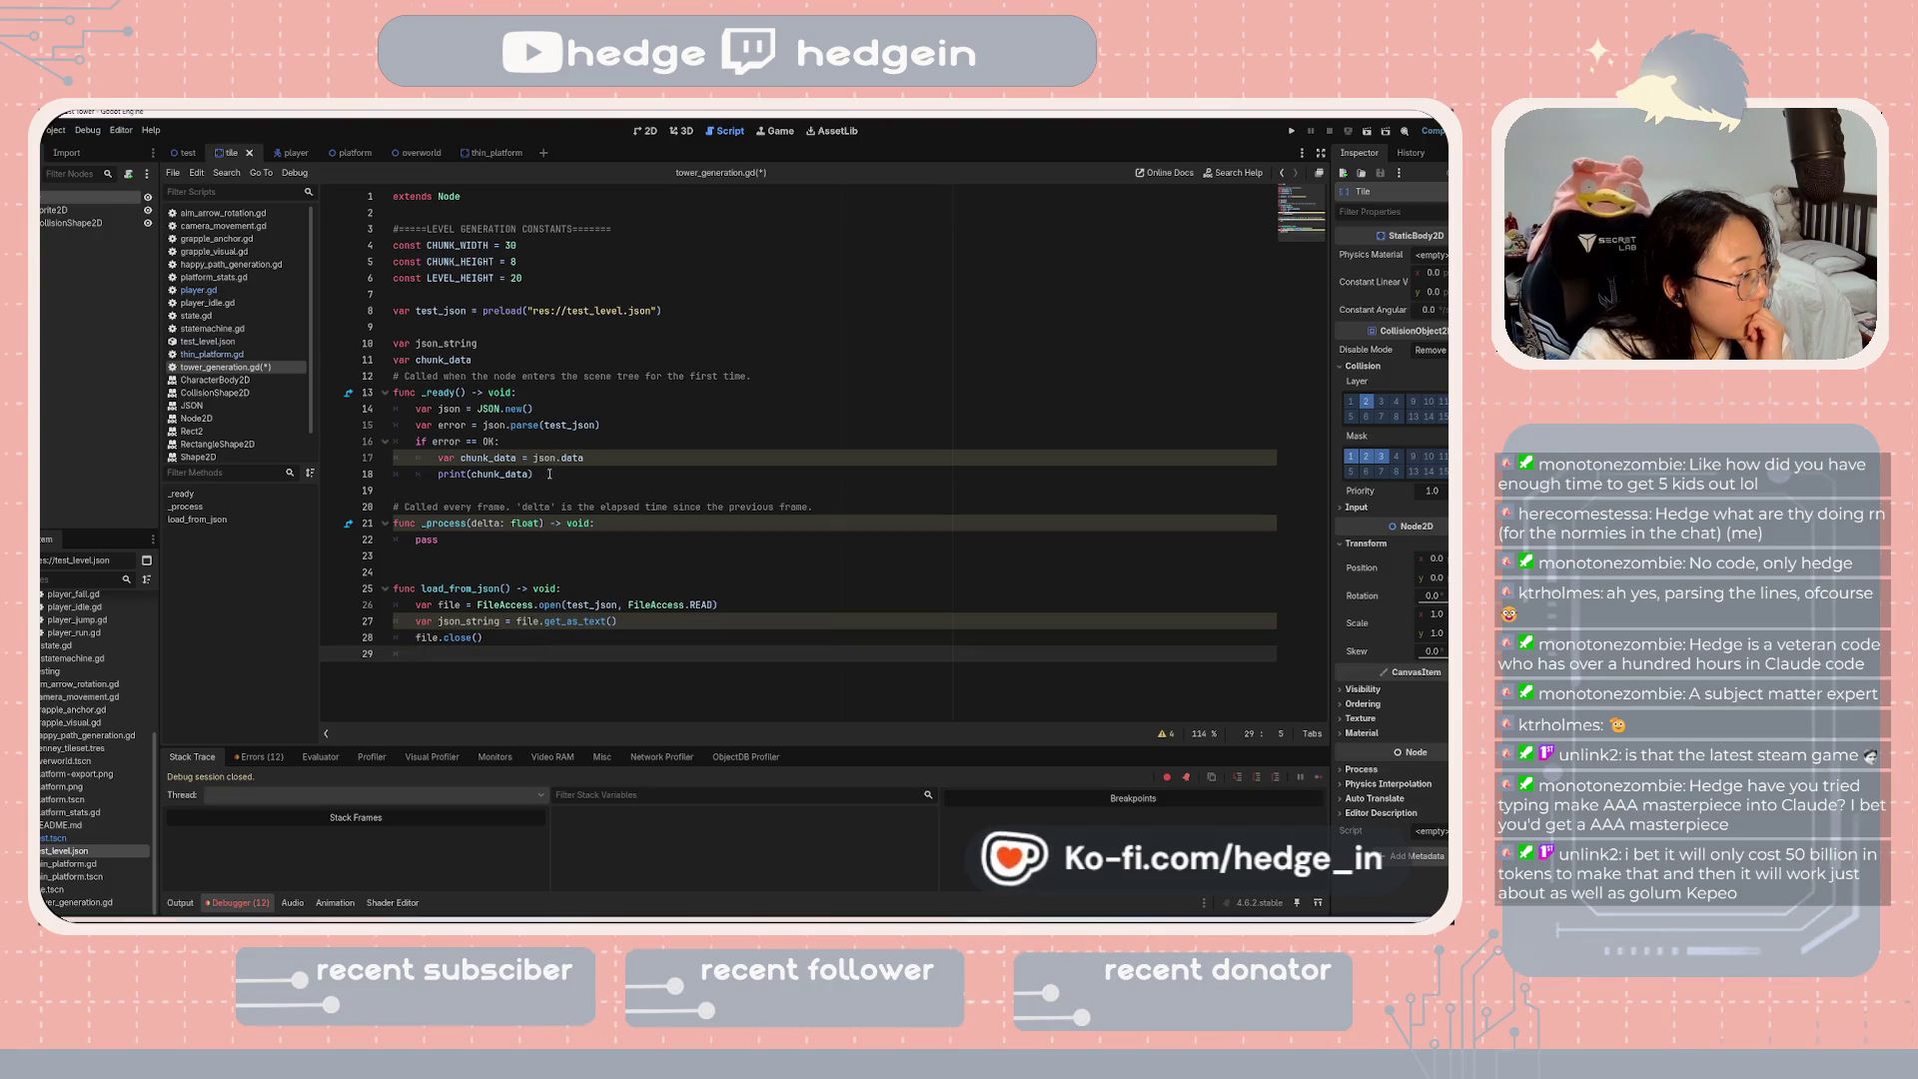
mouse_move(550, 473)
mouse_down()
mouse_move(392, 424)
mouse_move(385, 404)
mouse_up()
key(ctrl+x)
click(534, 581)
key(Return)
key(ctrl+v)
click(438, 605)
key(BackSpace)
- Change the parse argument from test_json to json_string
click(560, 676)
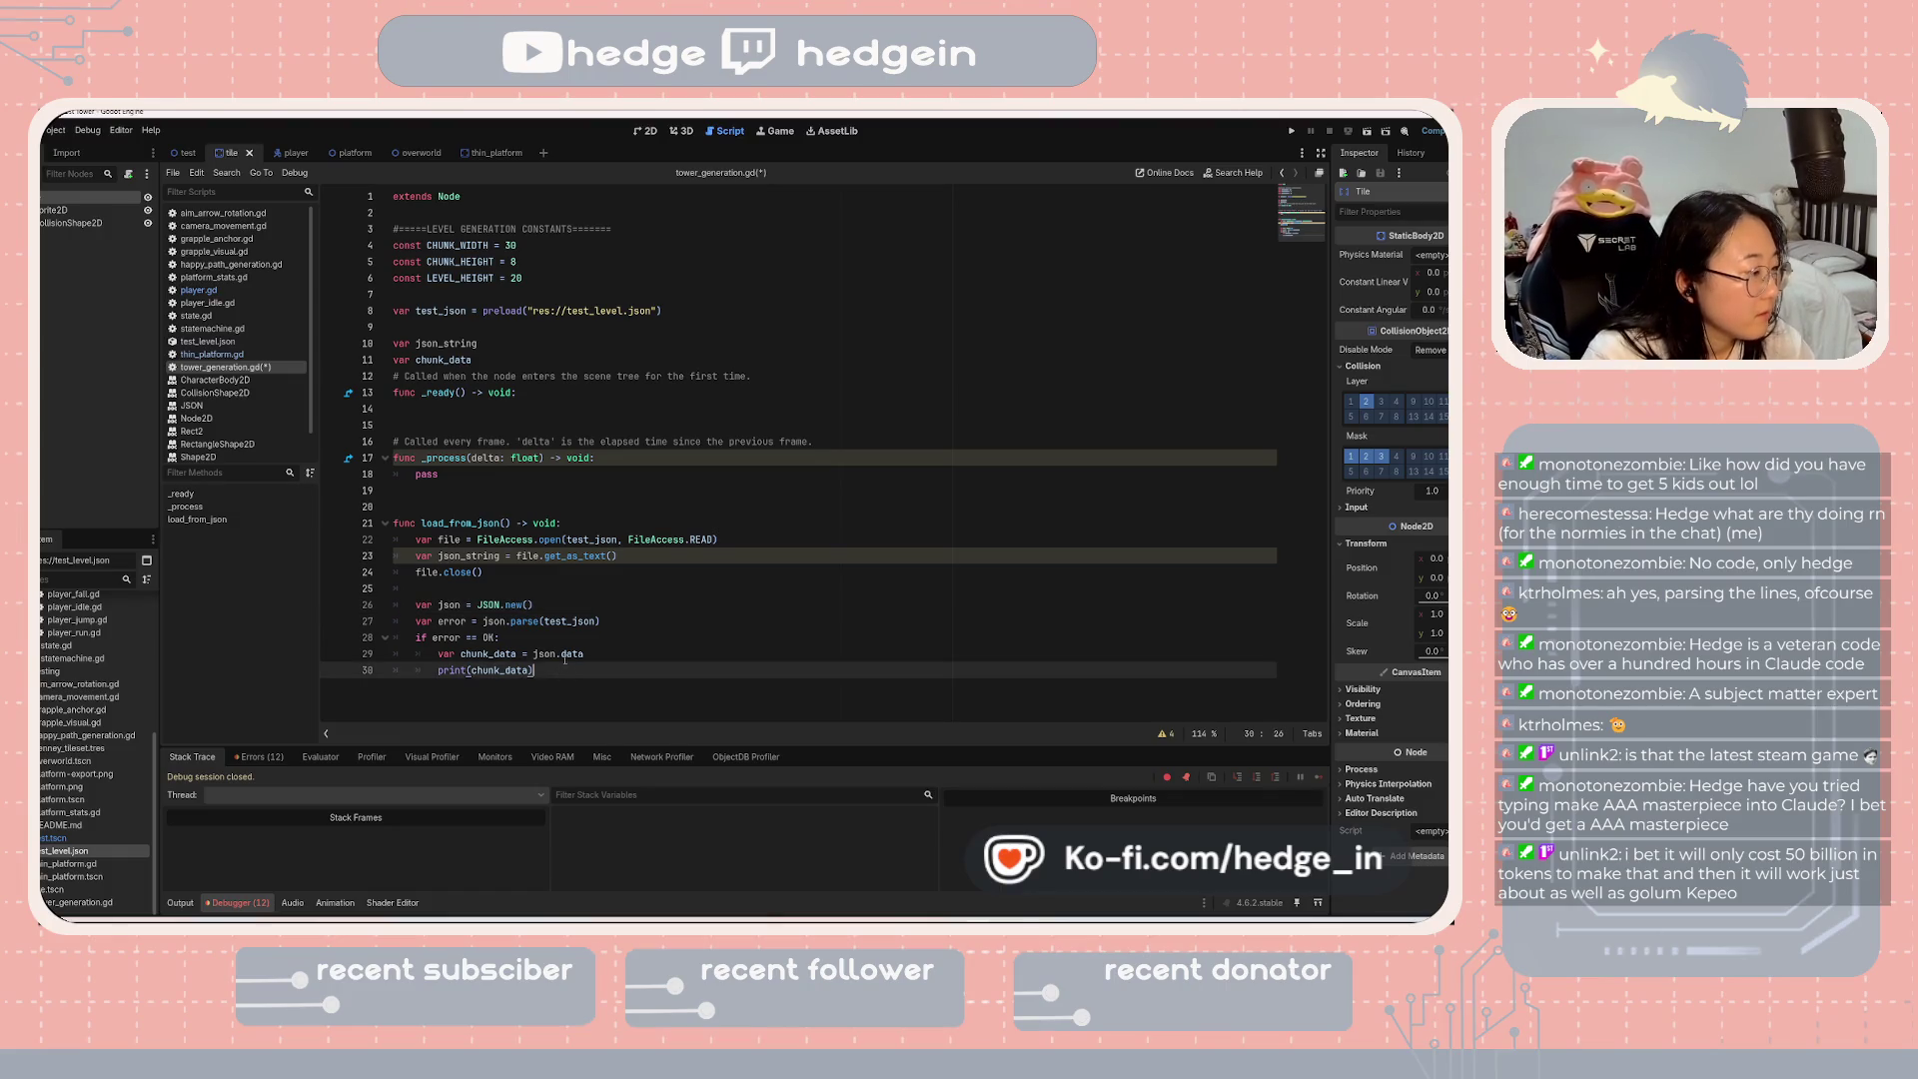
drag(574, 621, 597, 621)
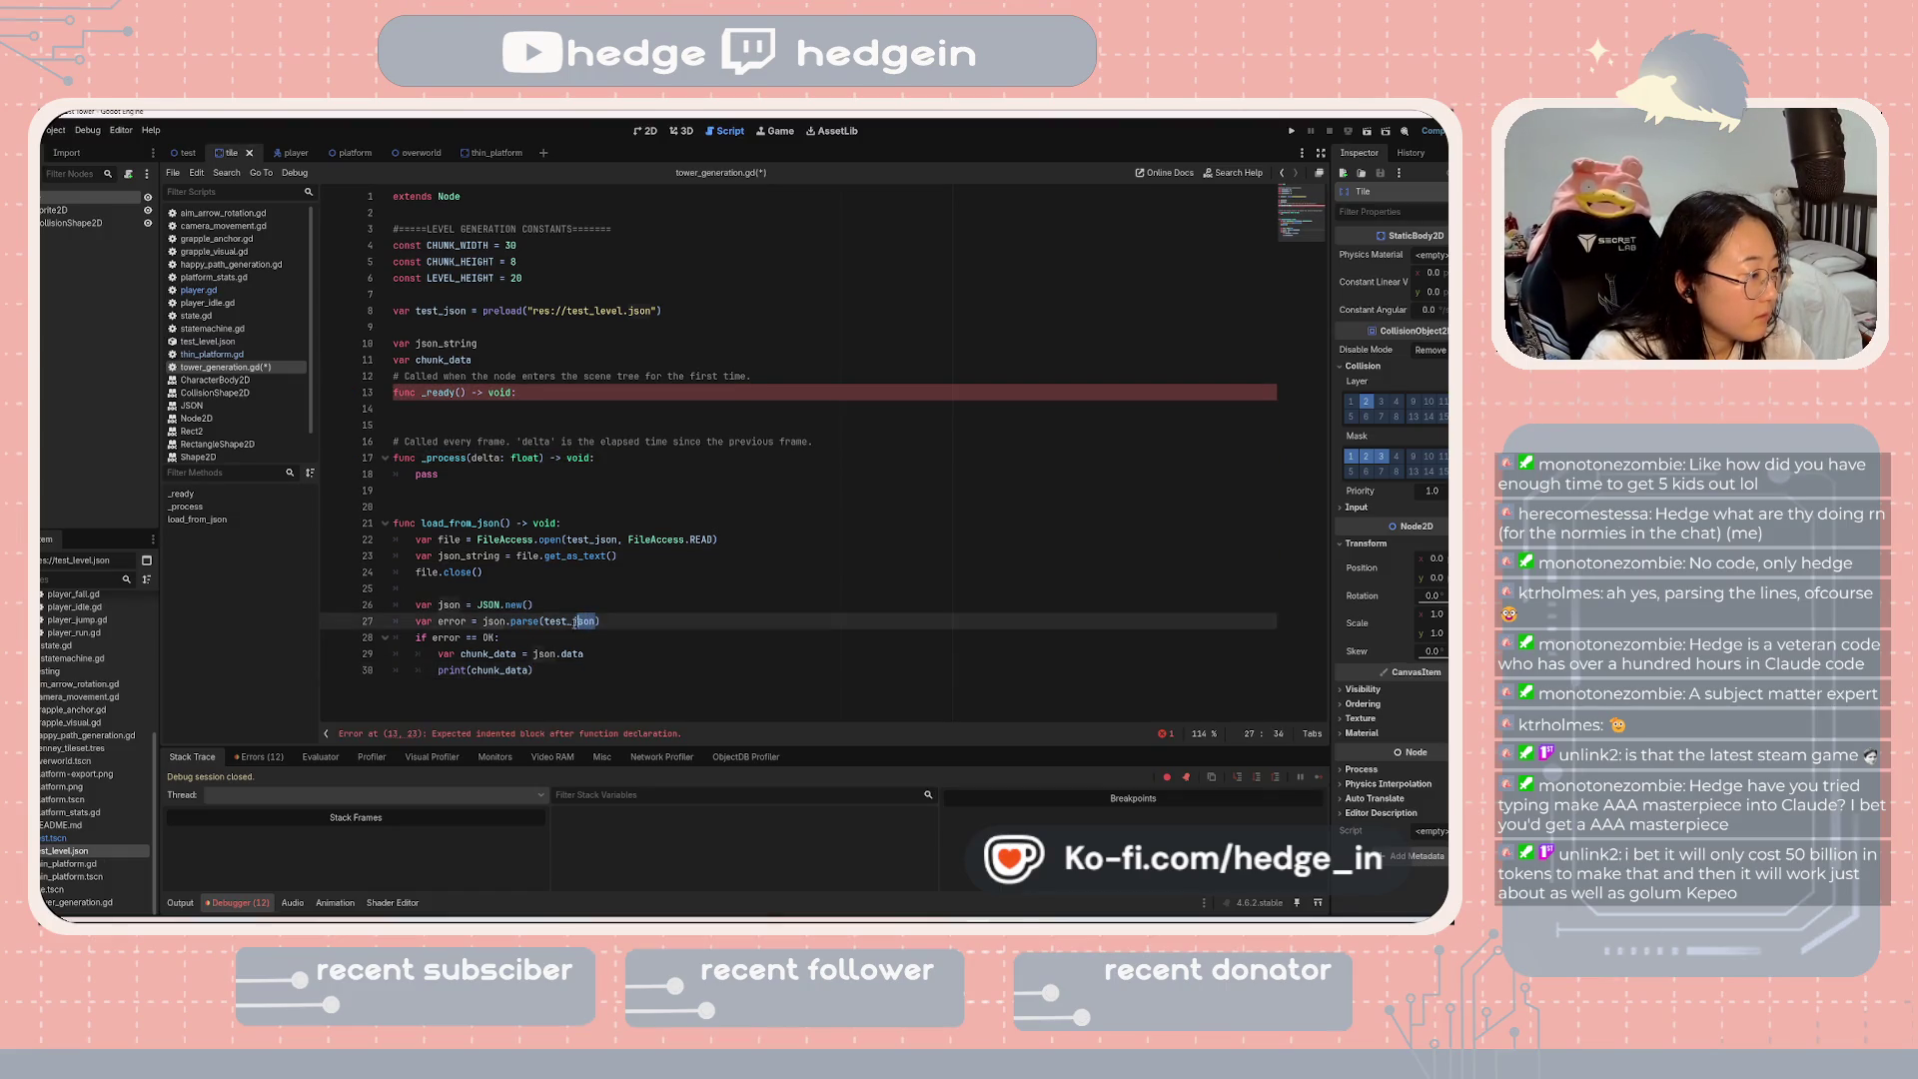
key(BackSpace)
key(BackSpace)
text(json_string)
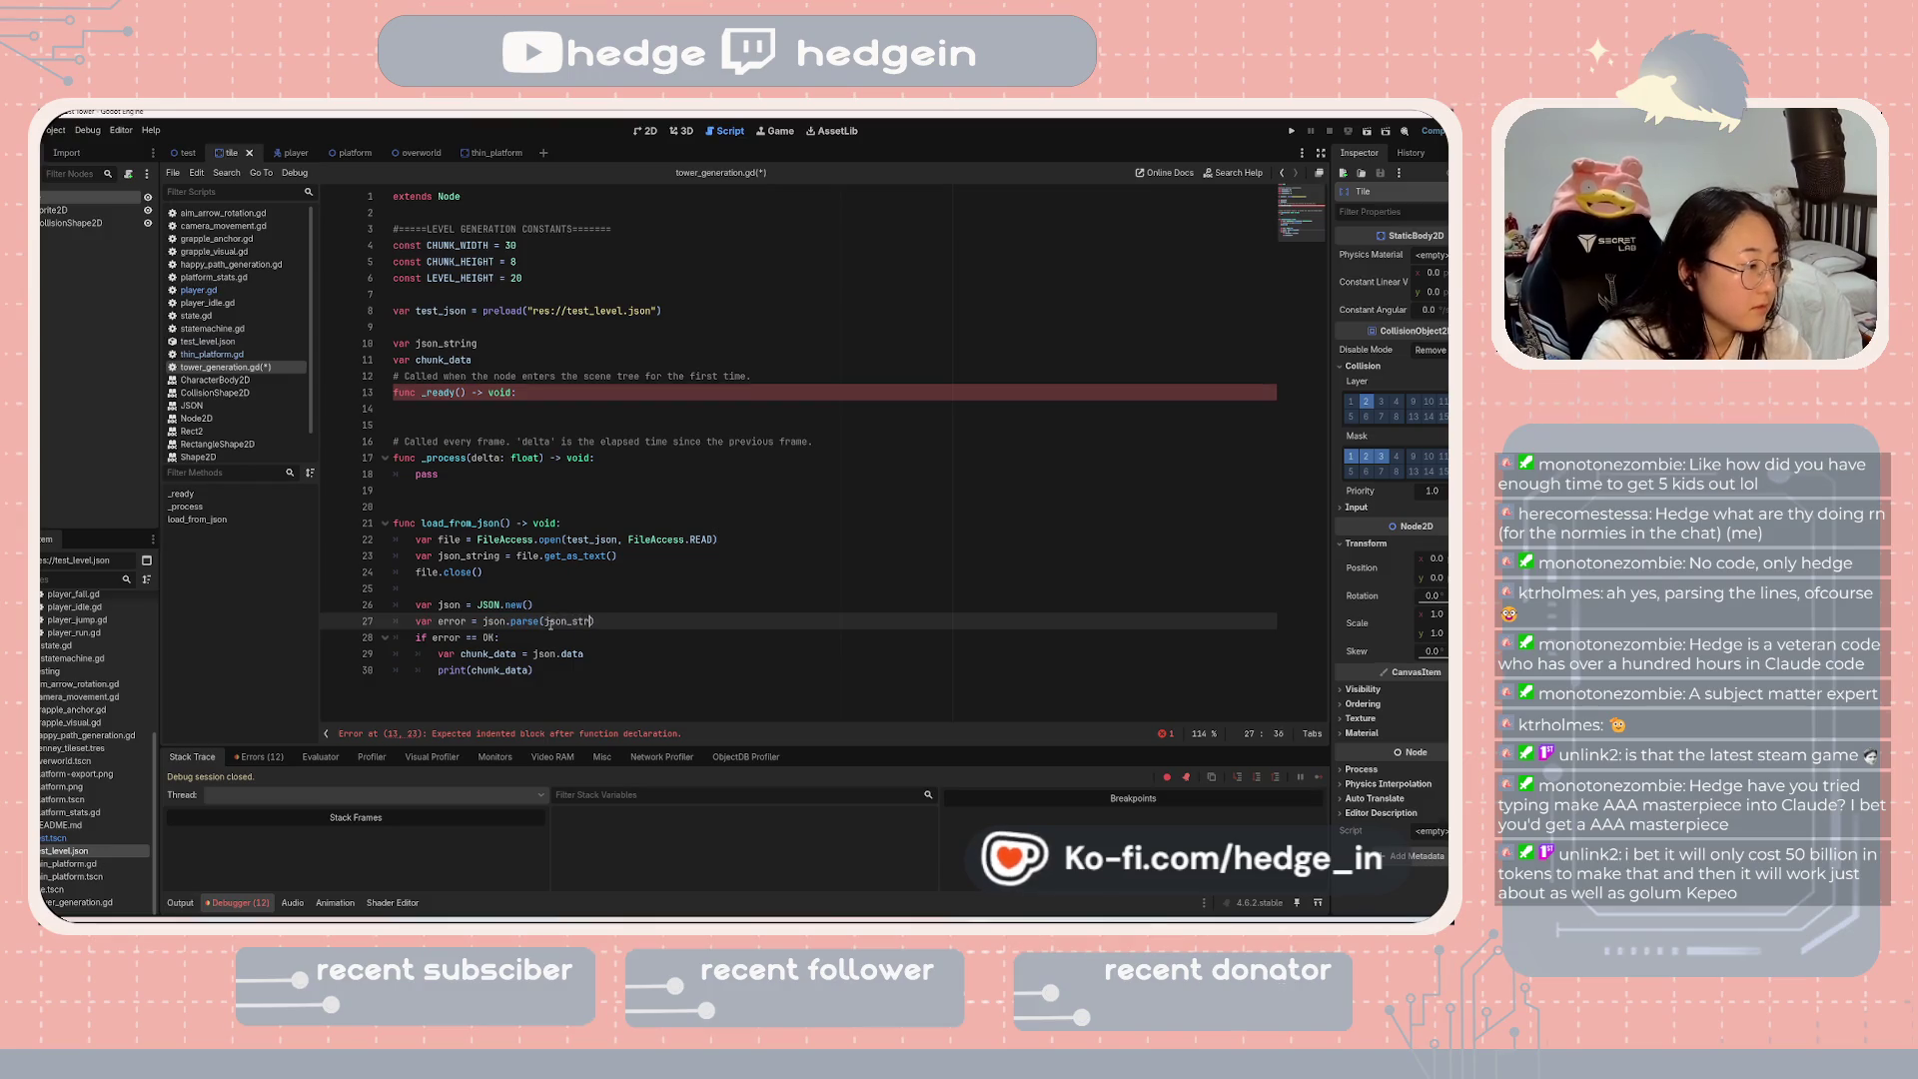
click(553, 686)
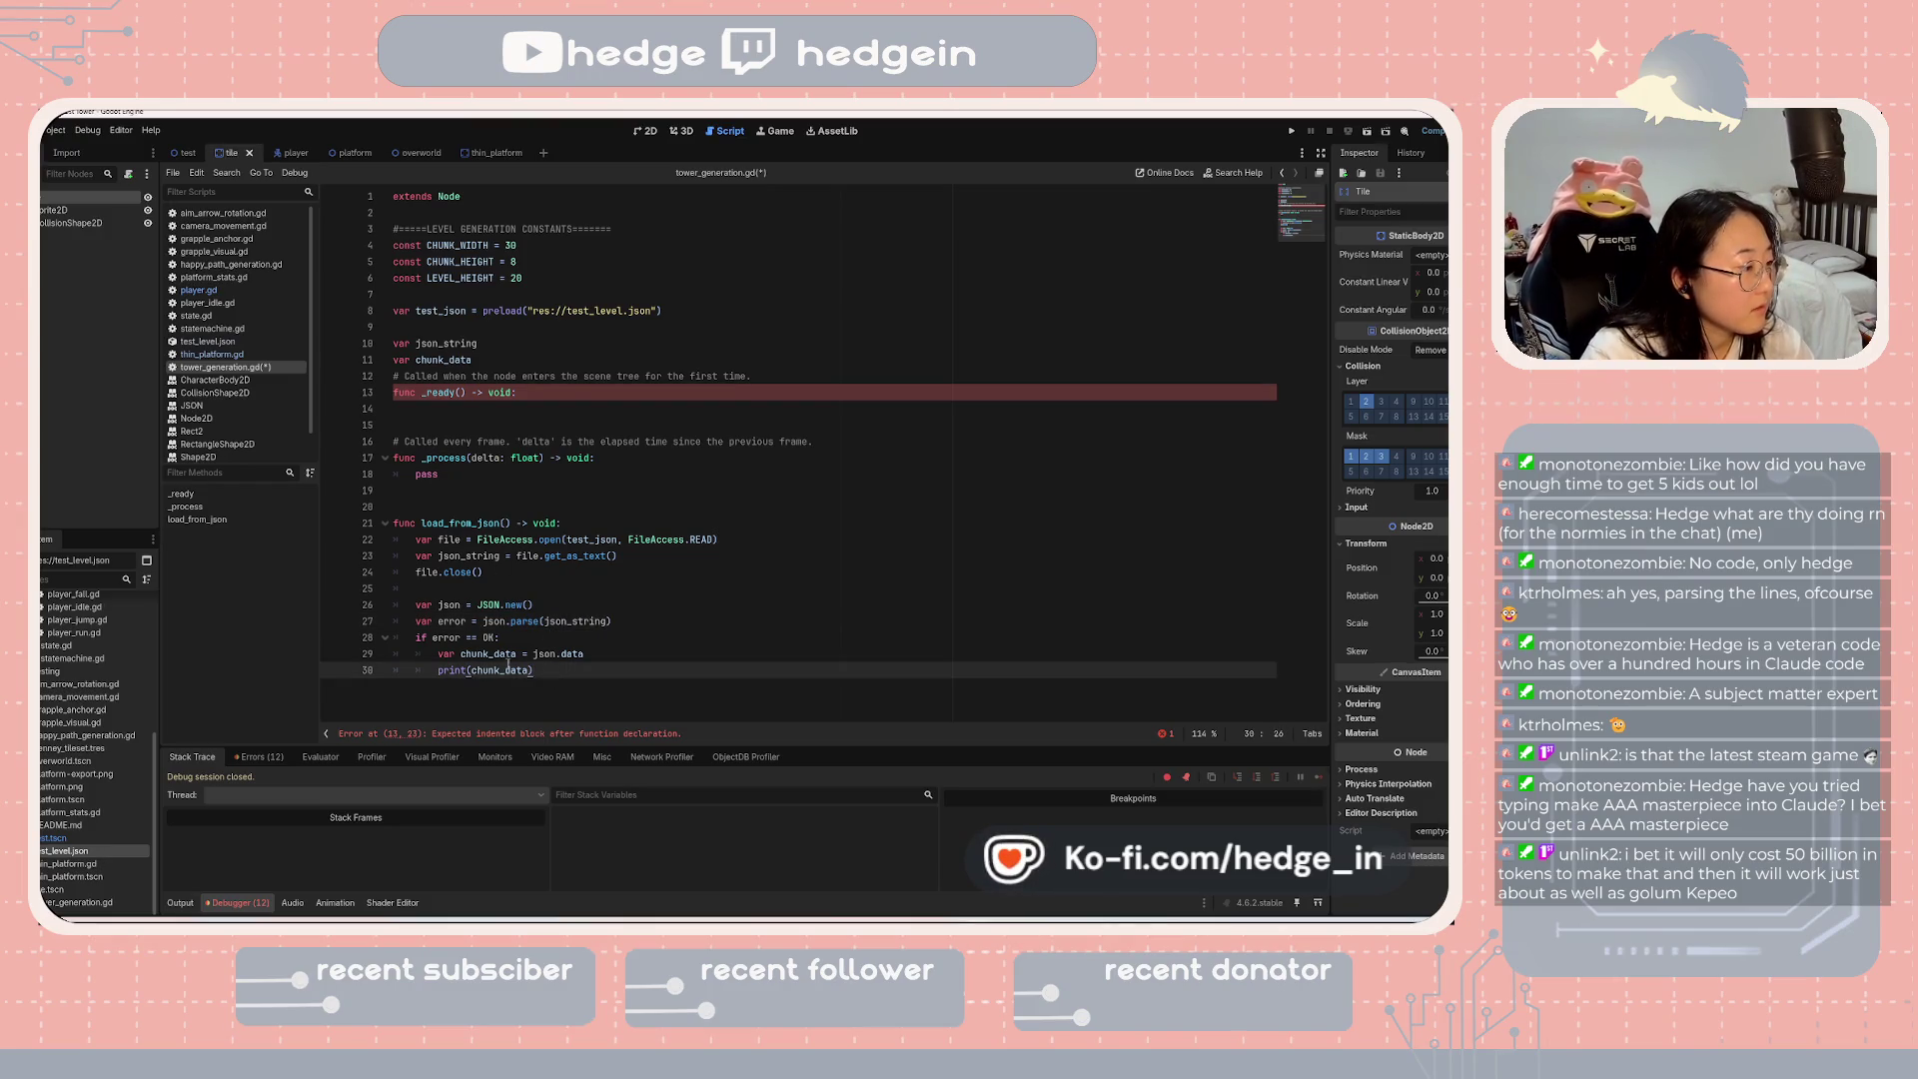
- Call load_from_json() in _ready, save the script and run the game
click(487, 405)
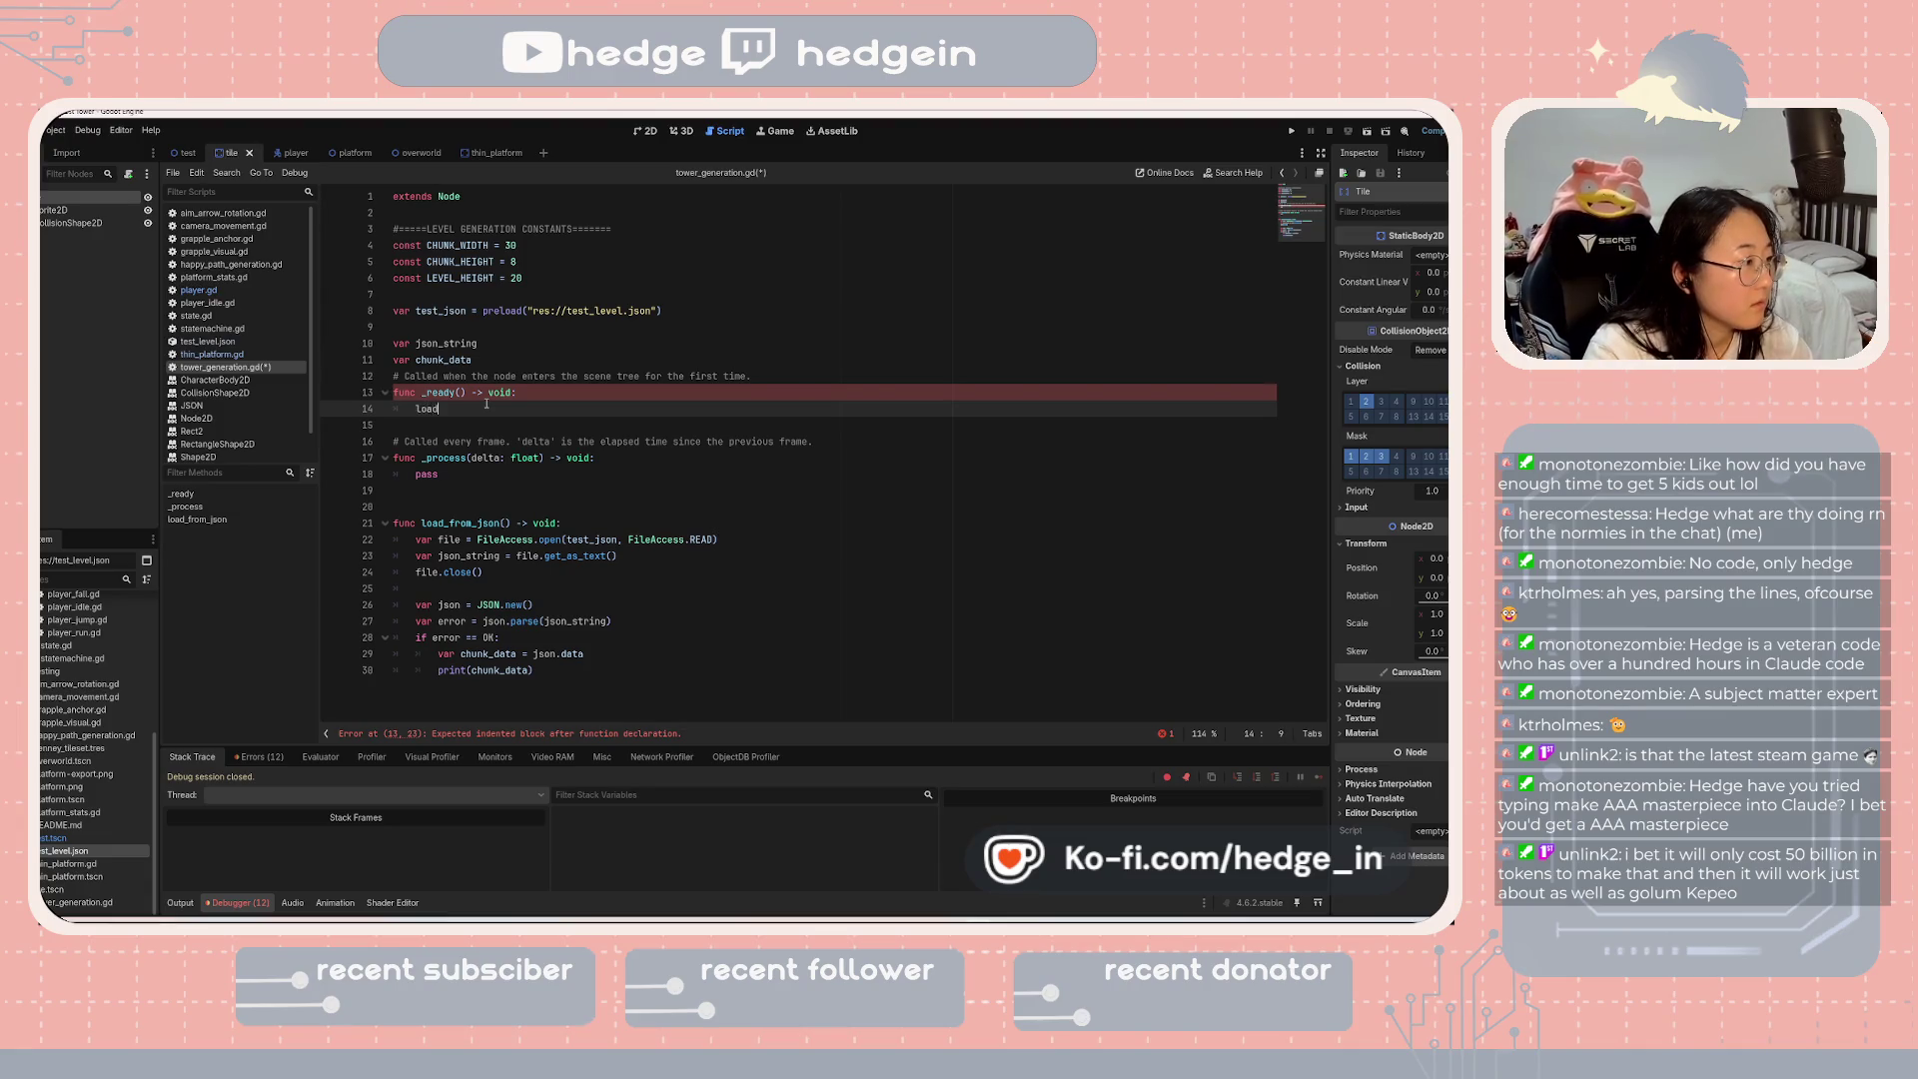
text(_from_)
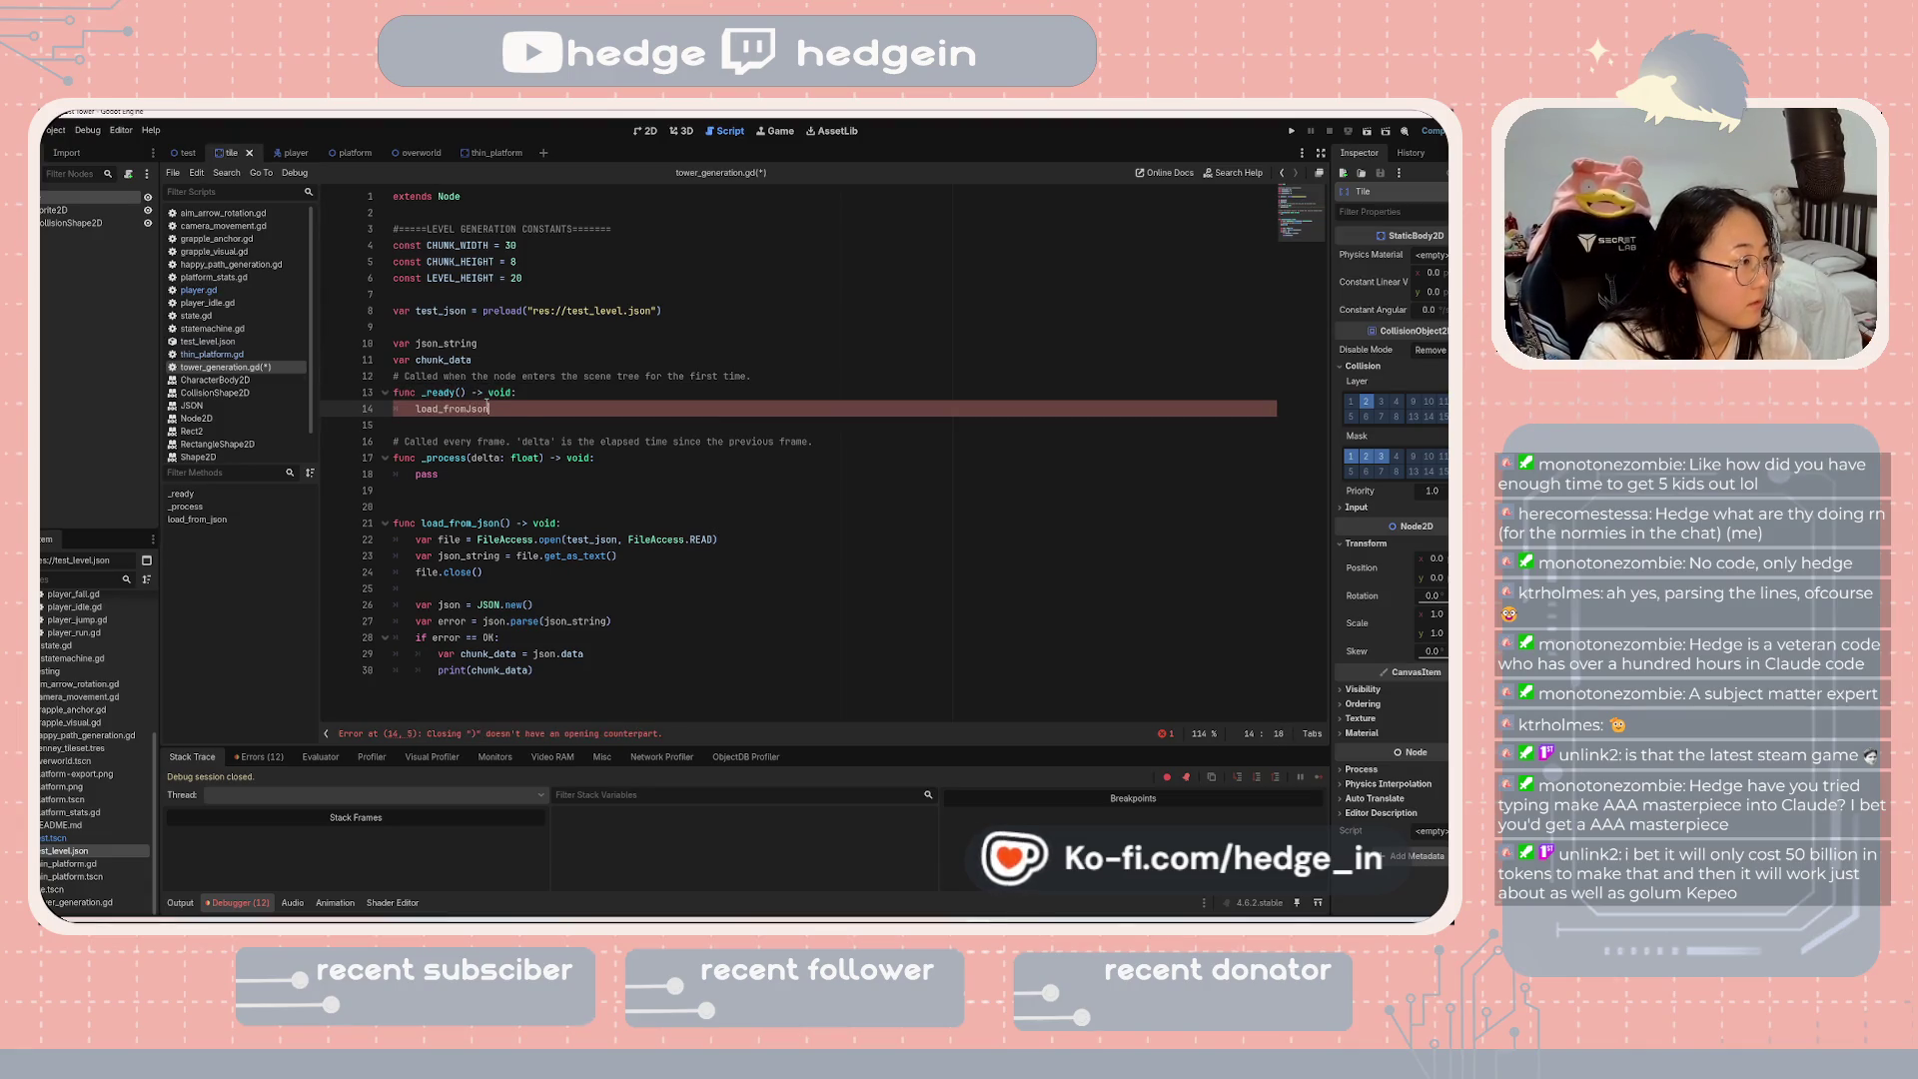
key(Return)
key(ctrl+s)
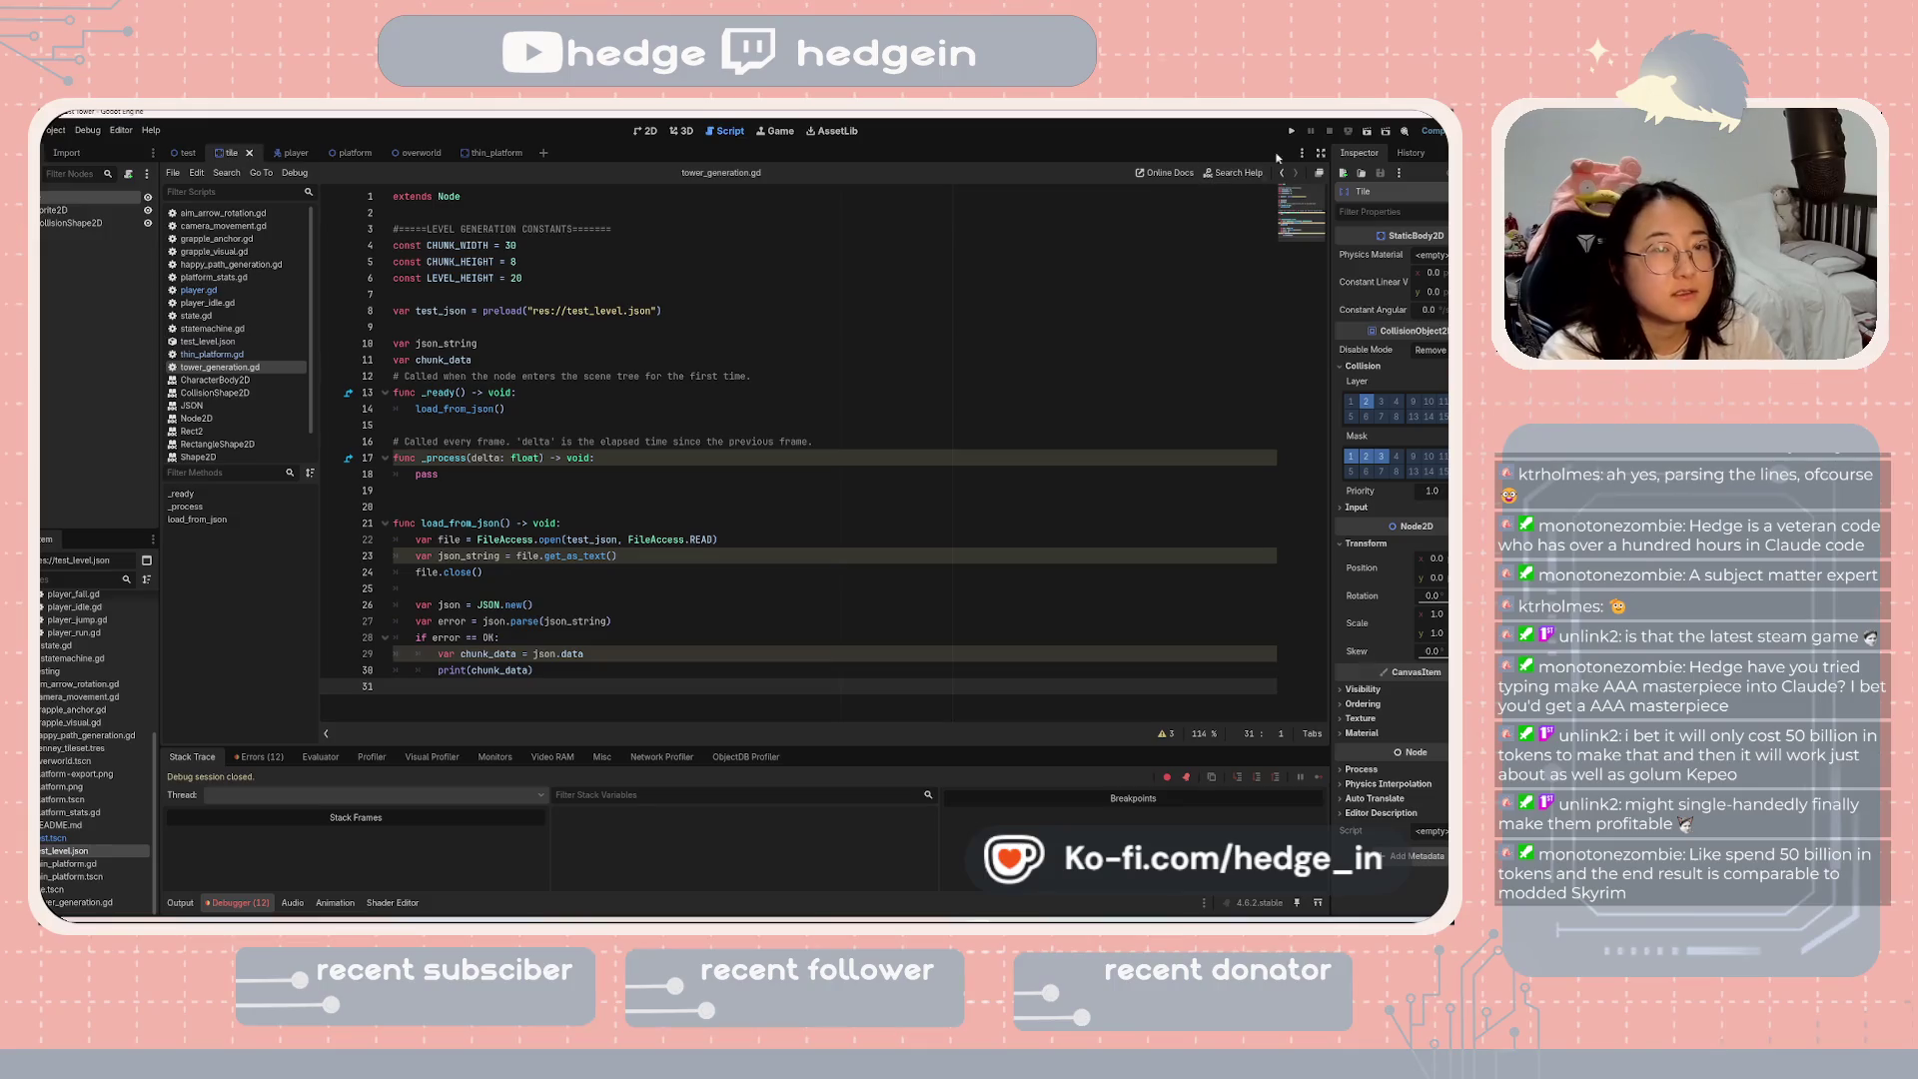
click(1364, 133)
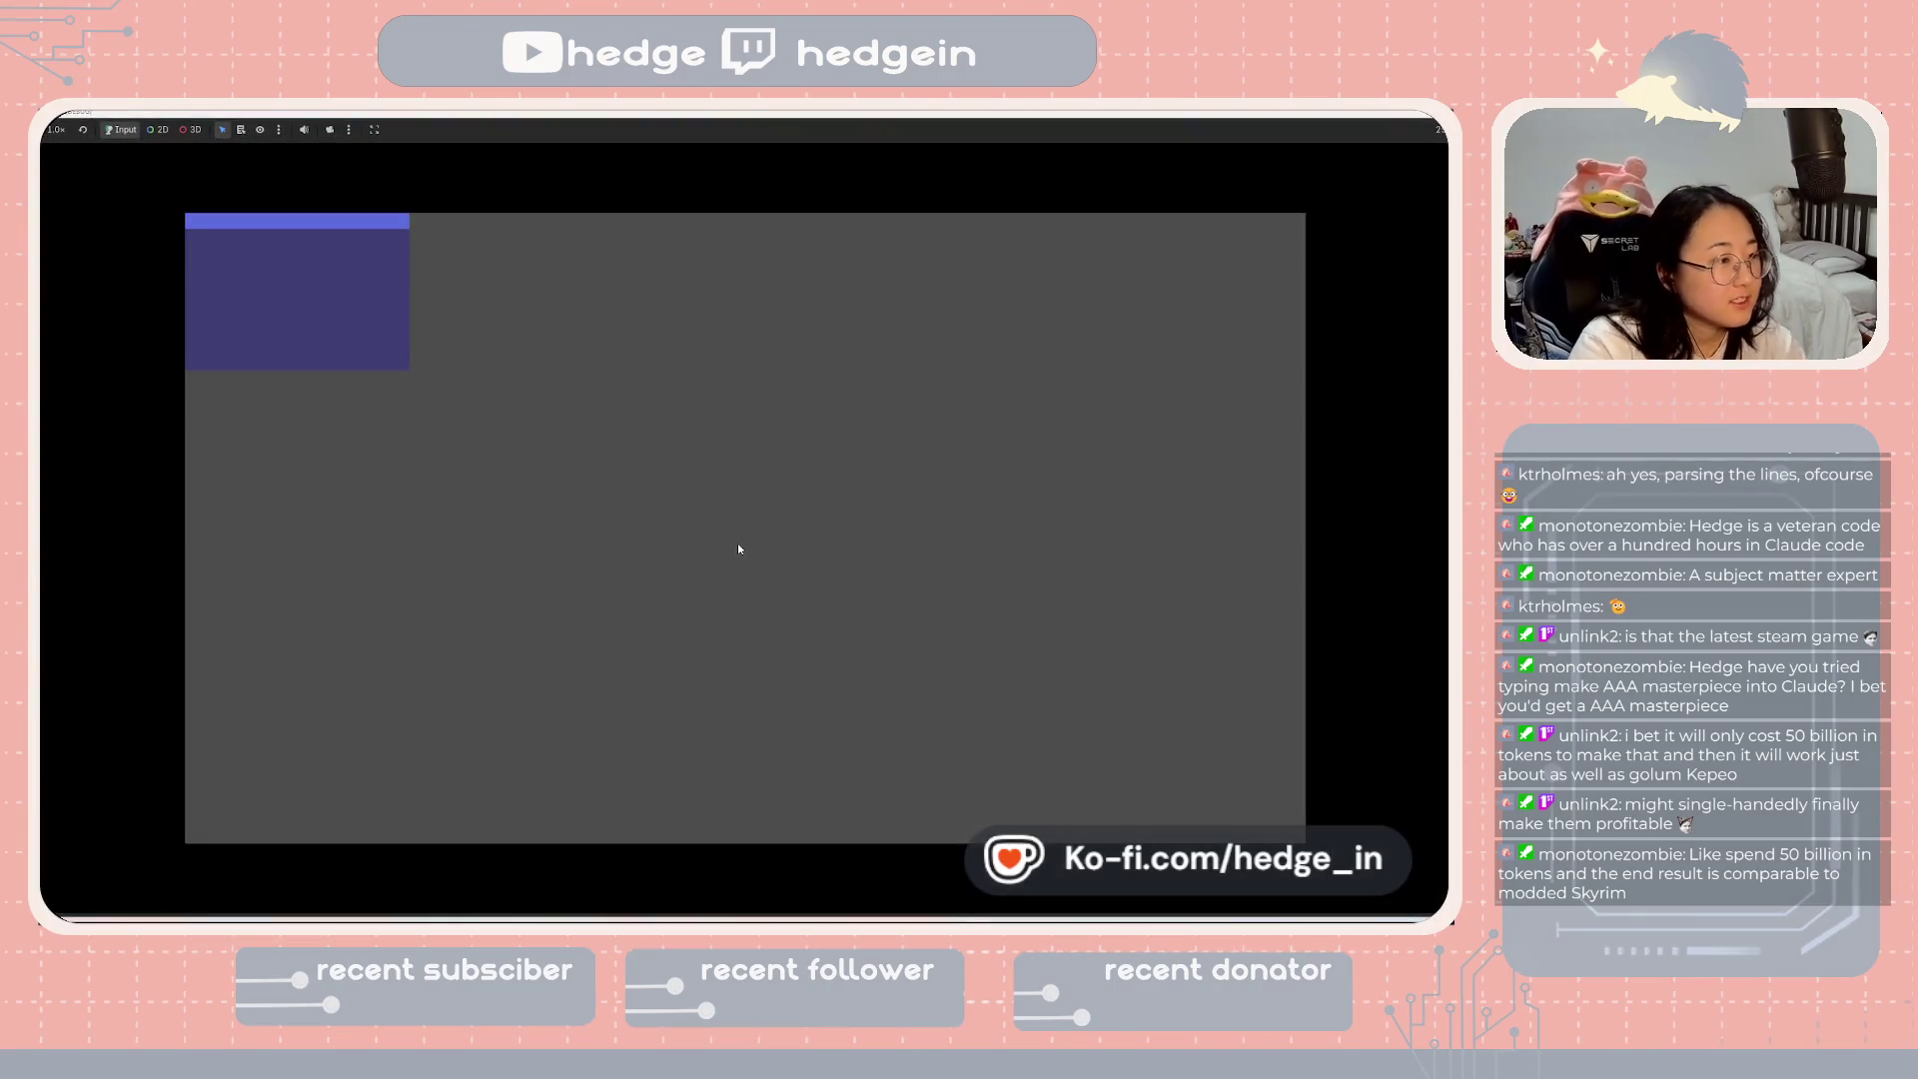
- Stop the game and run the overworld scene, hitting the FileAccess.open error on line 22
key(F8)
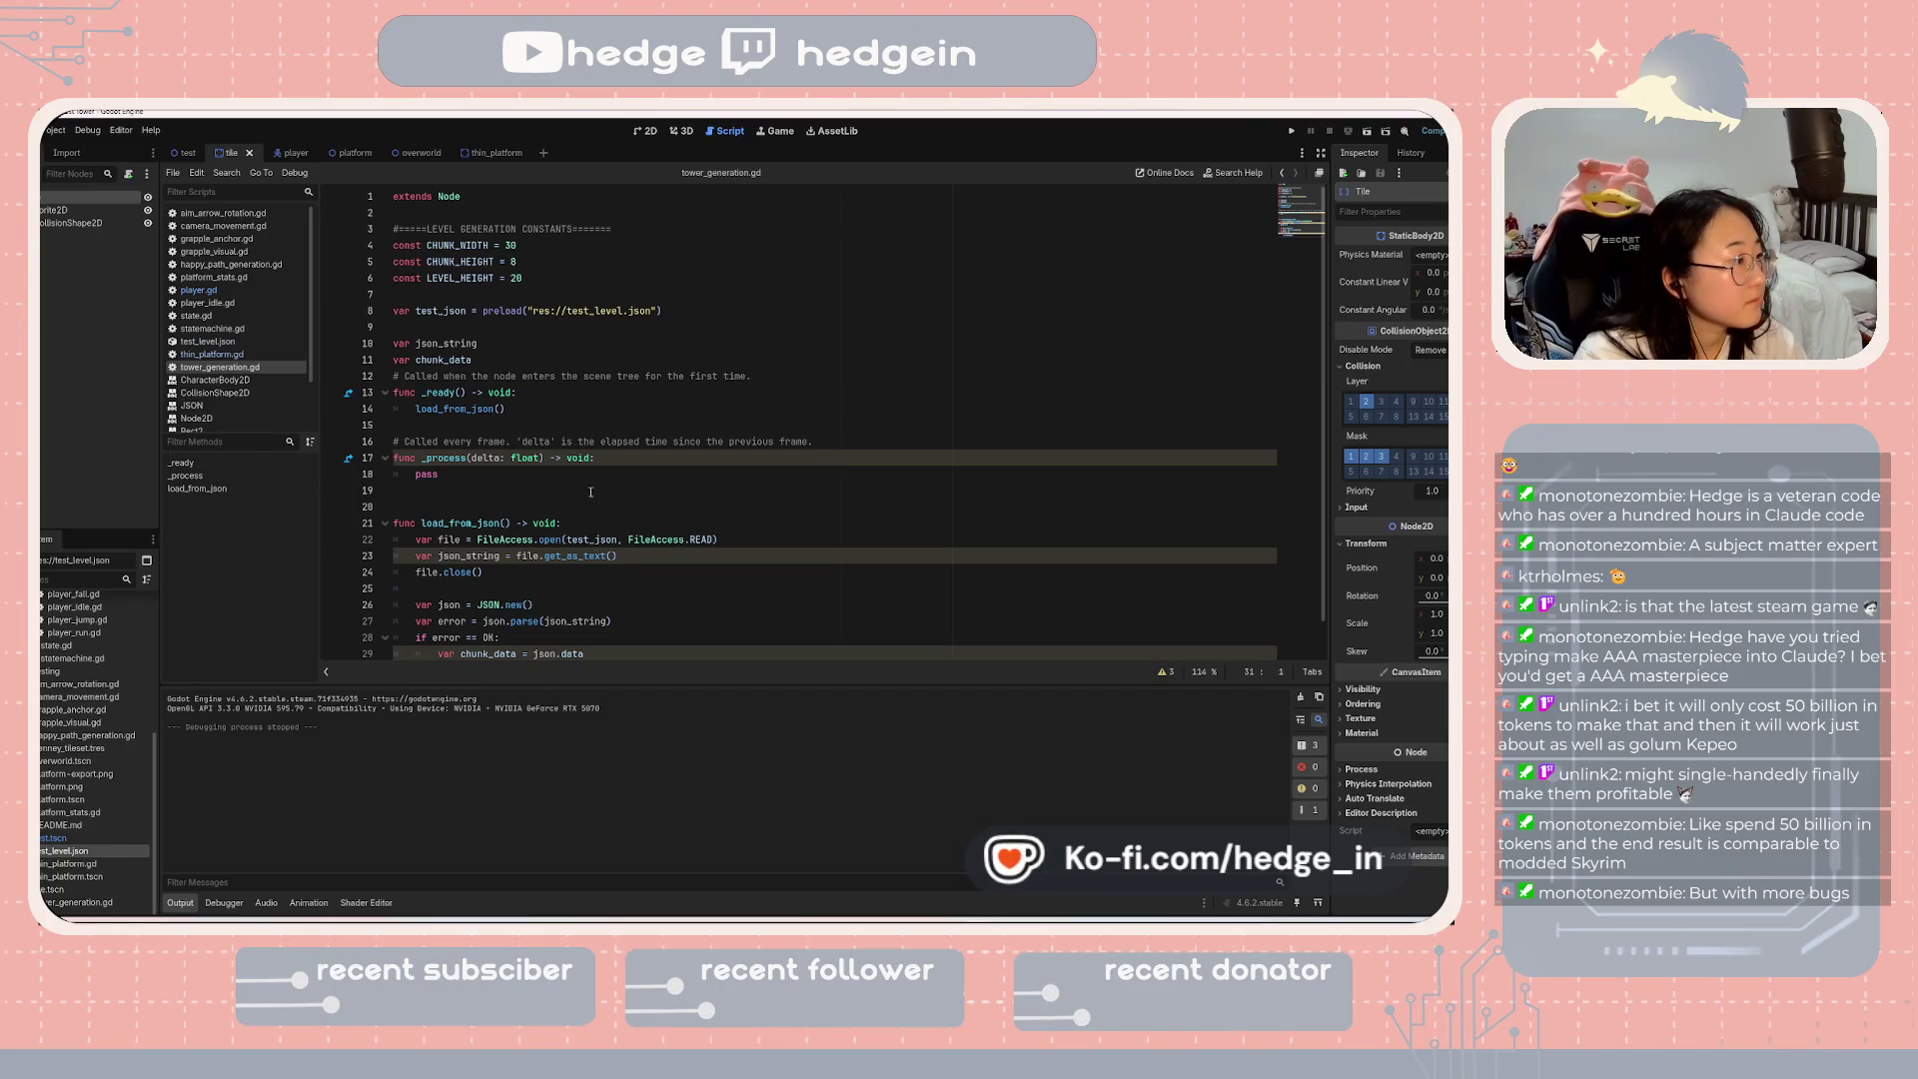
click(428, 159)
click(1365, 131)
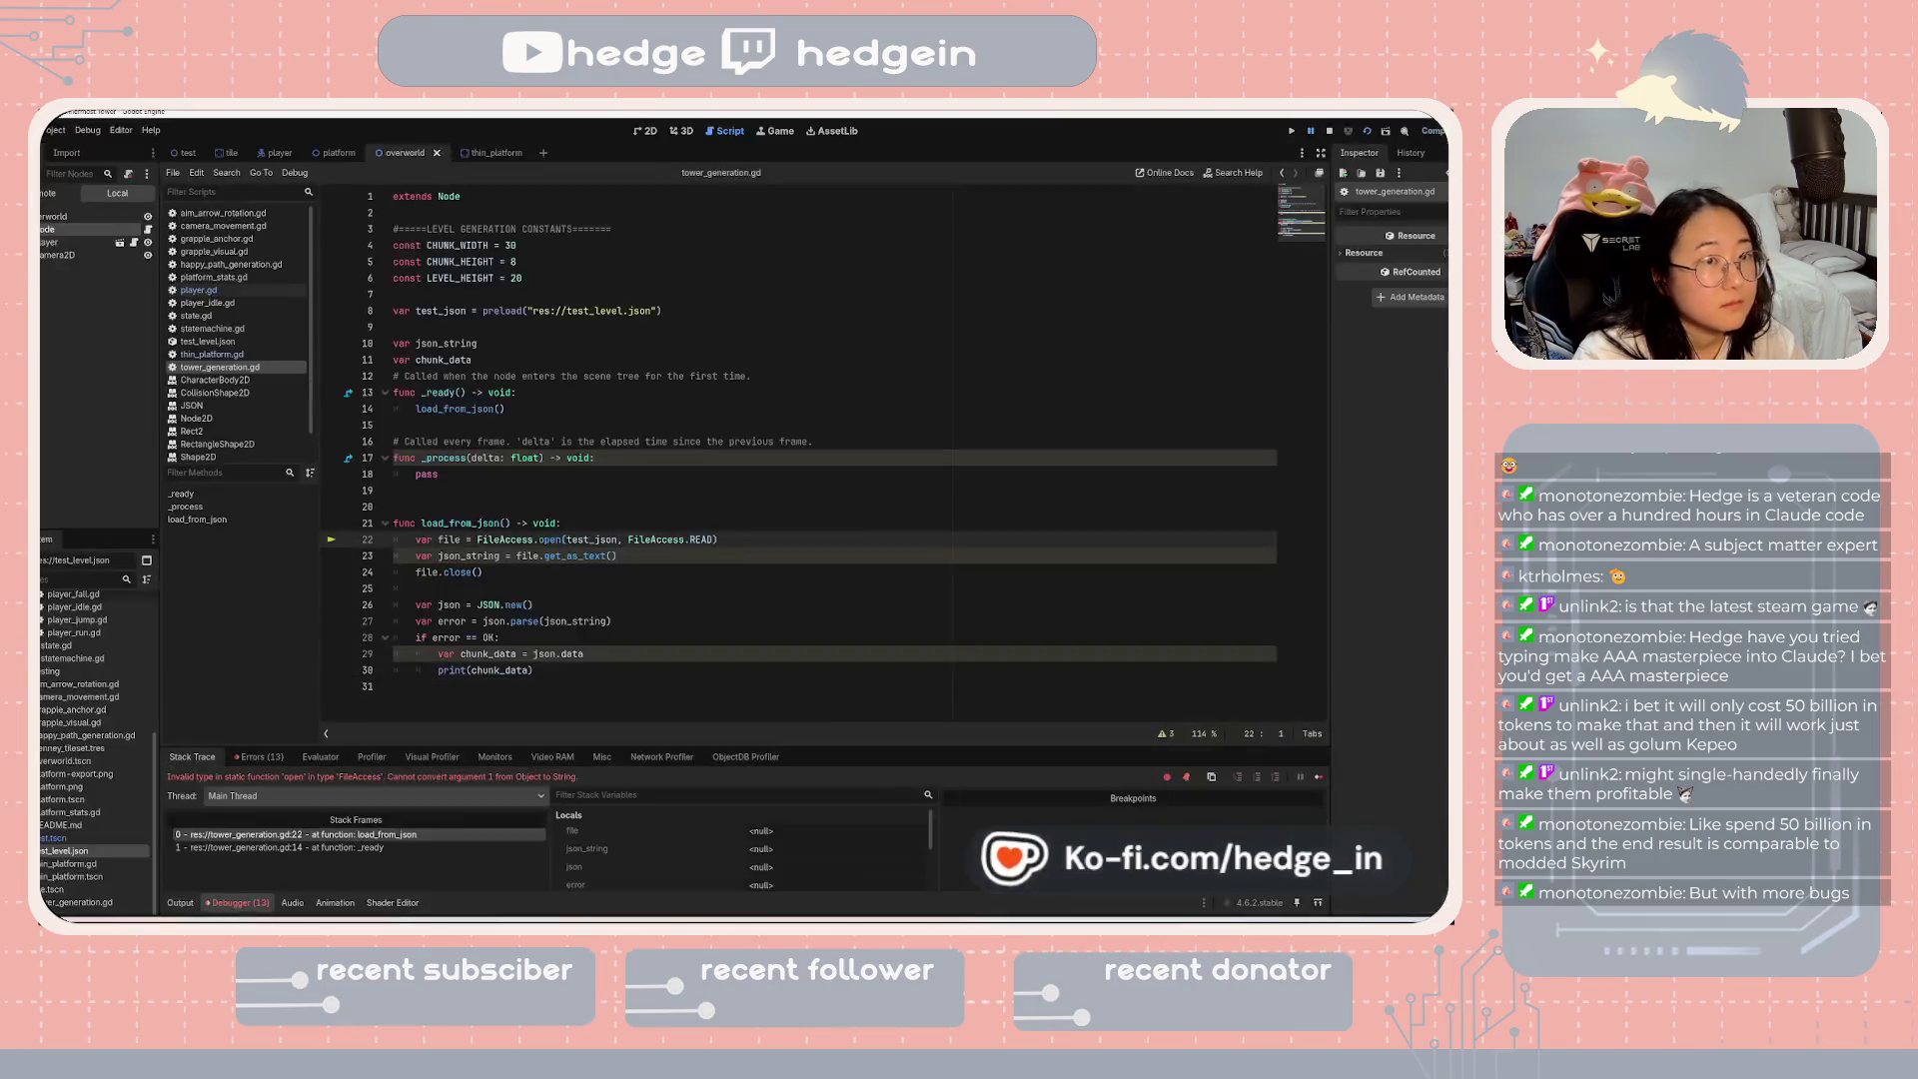
click(562, 635)
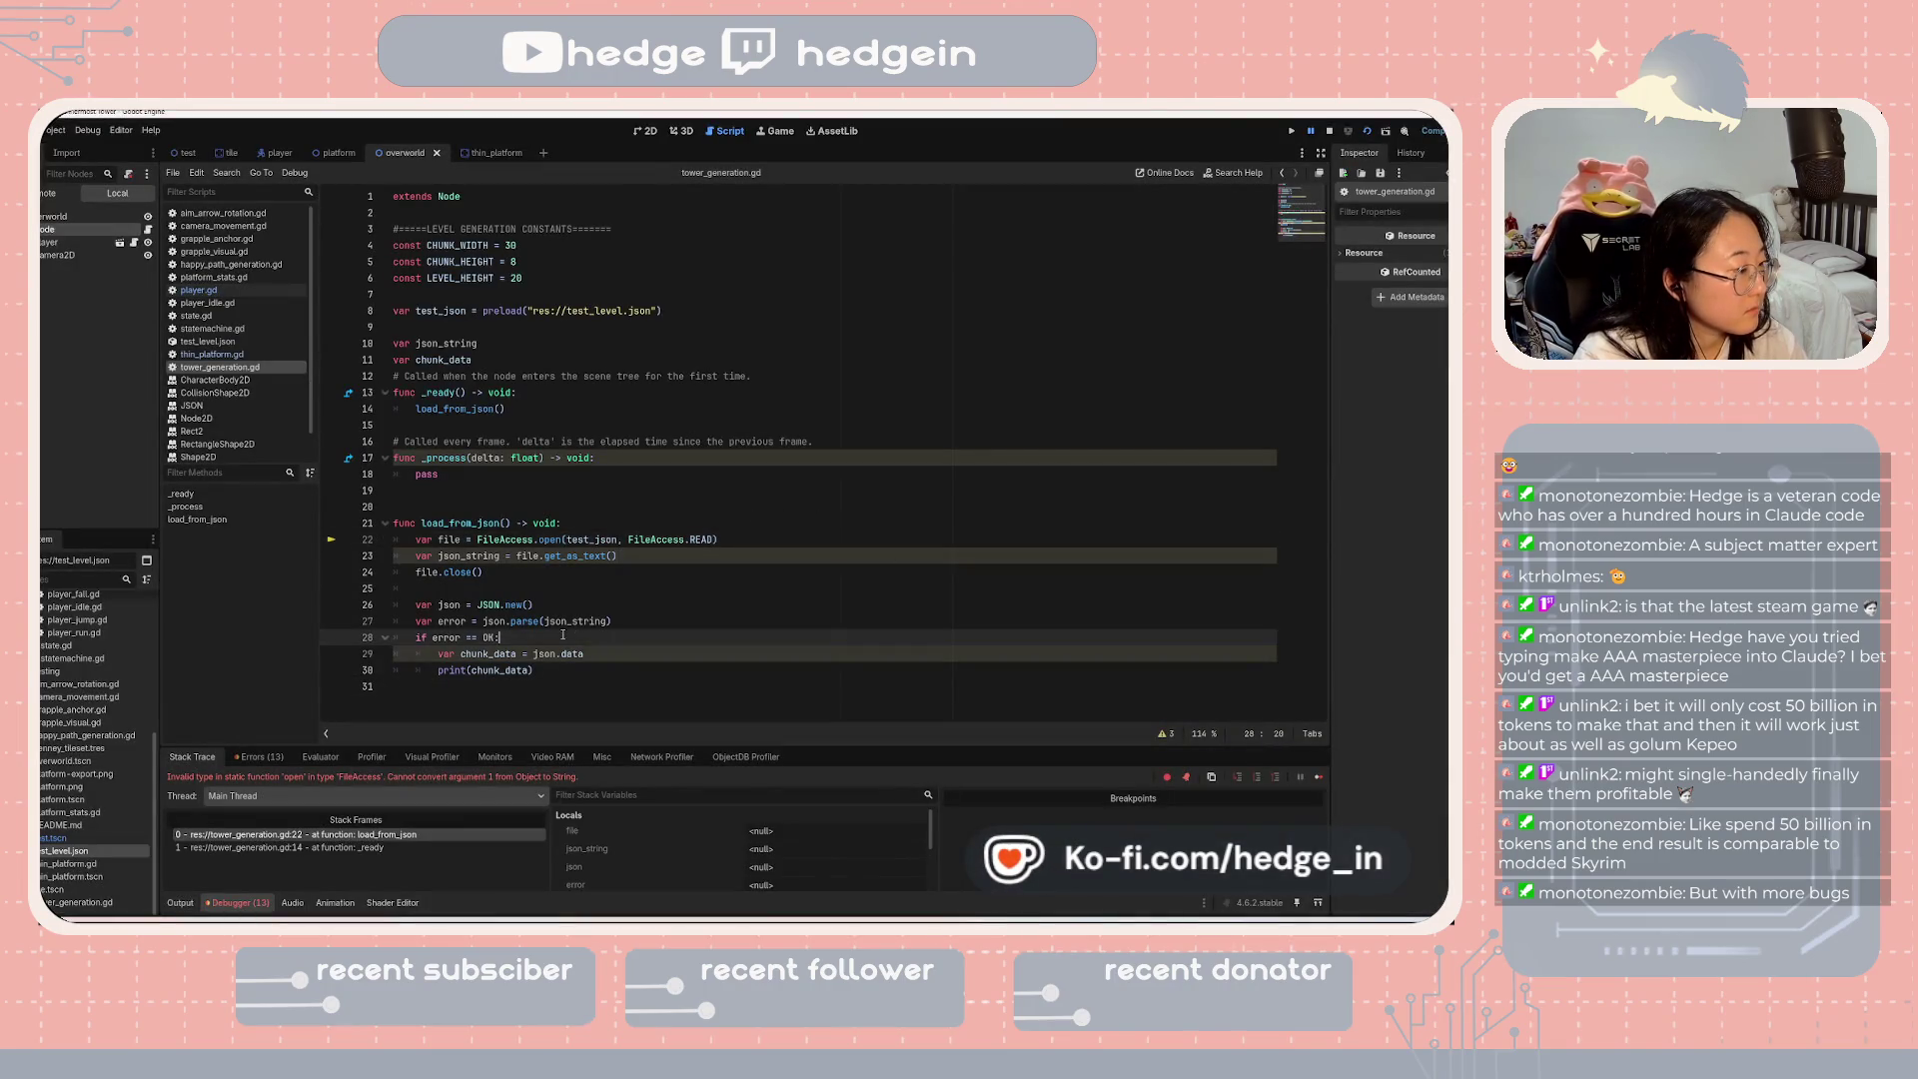
click(594, 569)
mouse_move(605, 556)
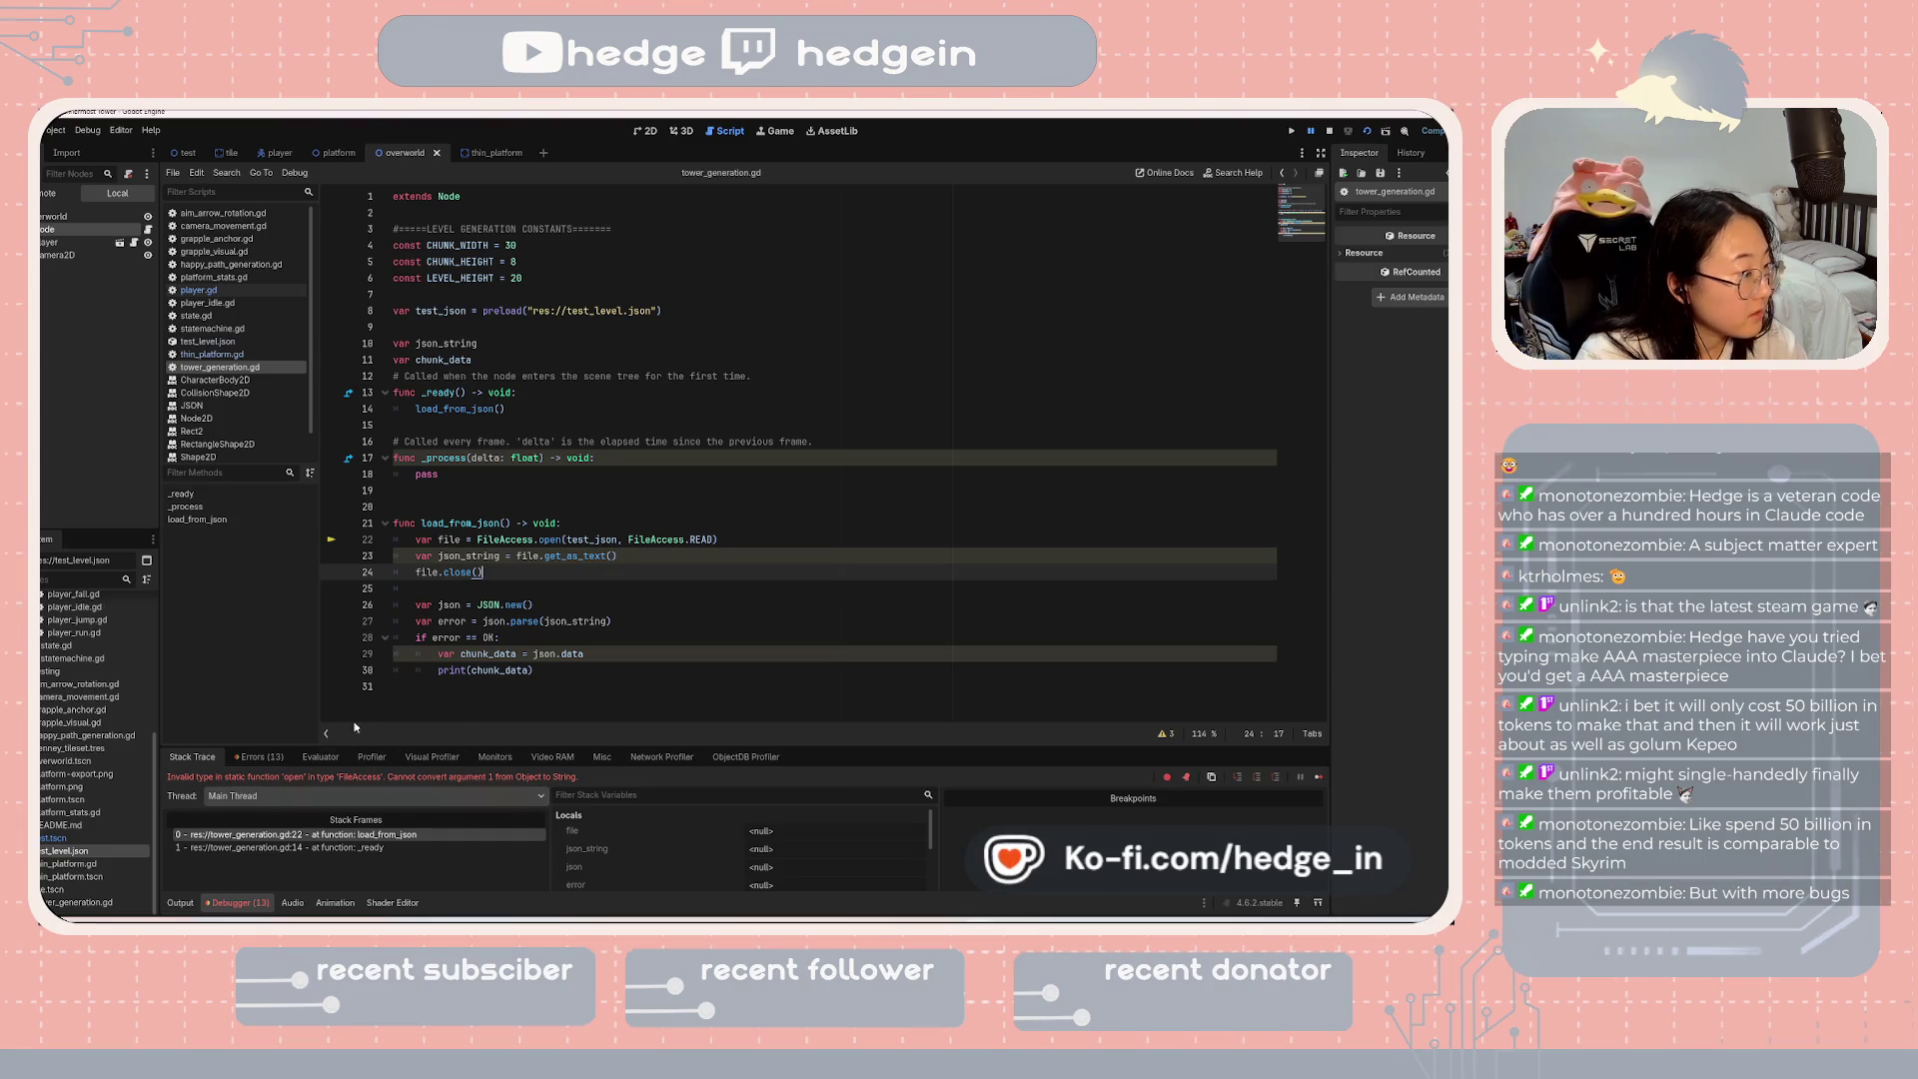
- Check the FileAccess.open() documentation for its expected path argument
click(536, 556)
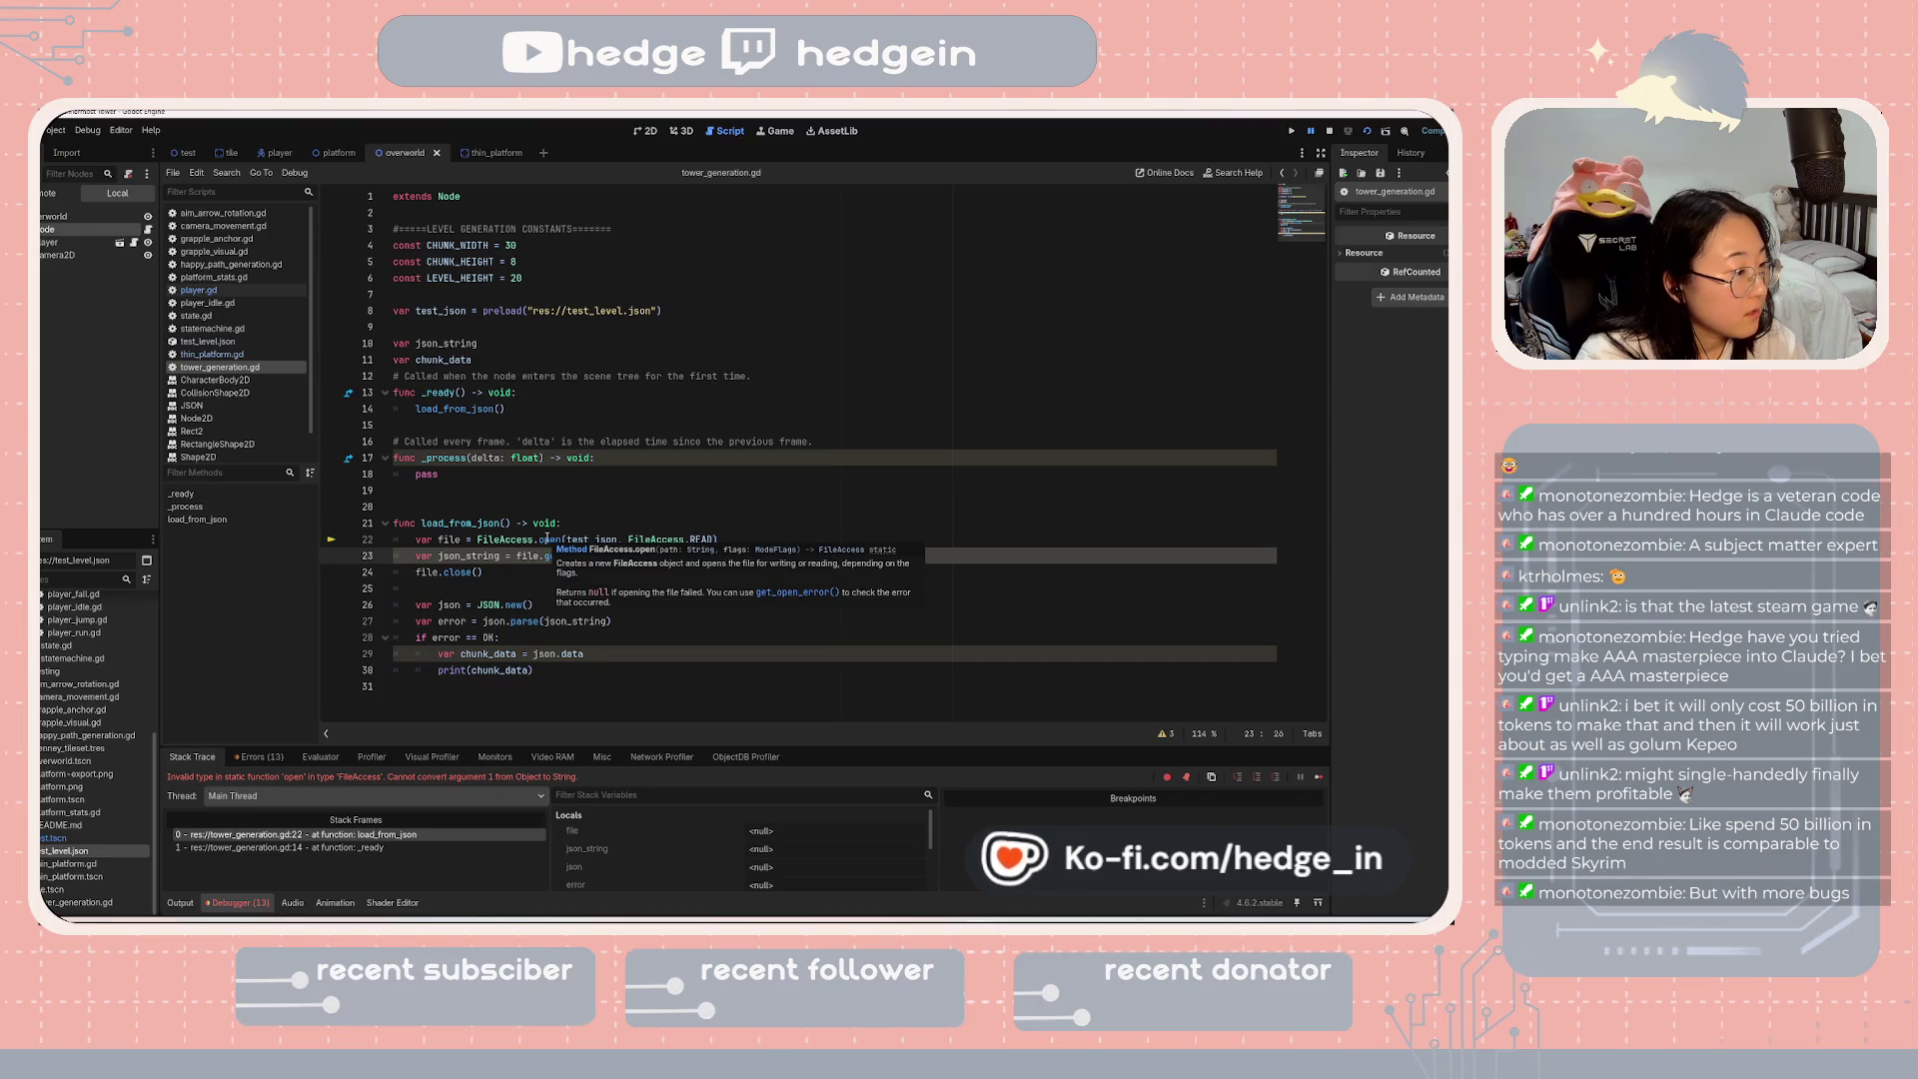
ctrl+click(547, 539)
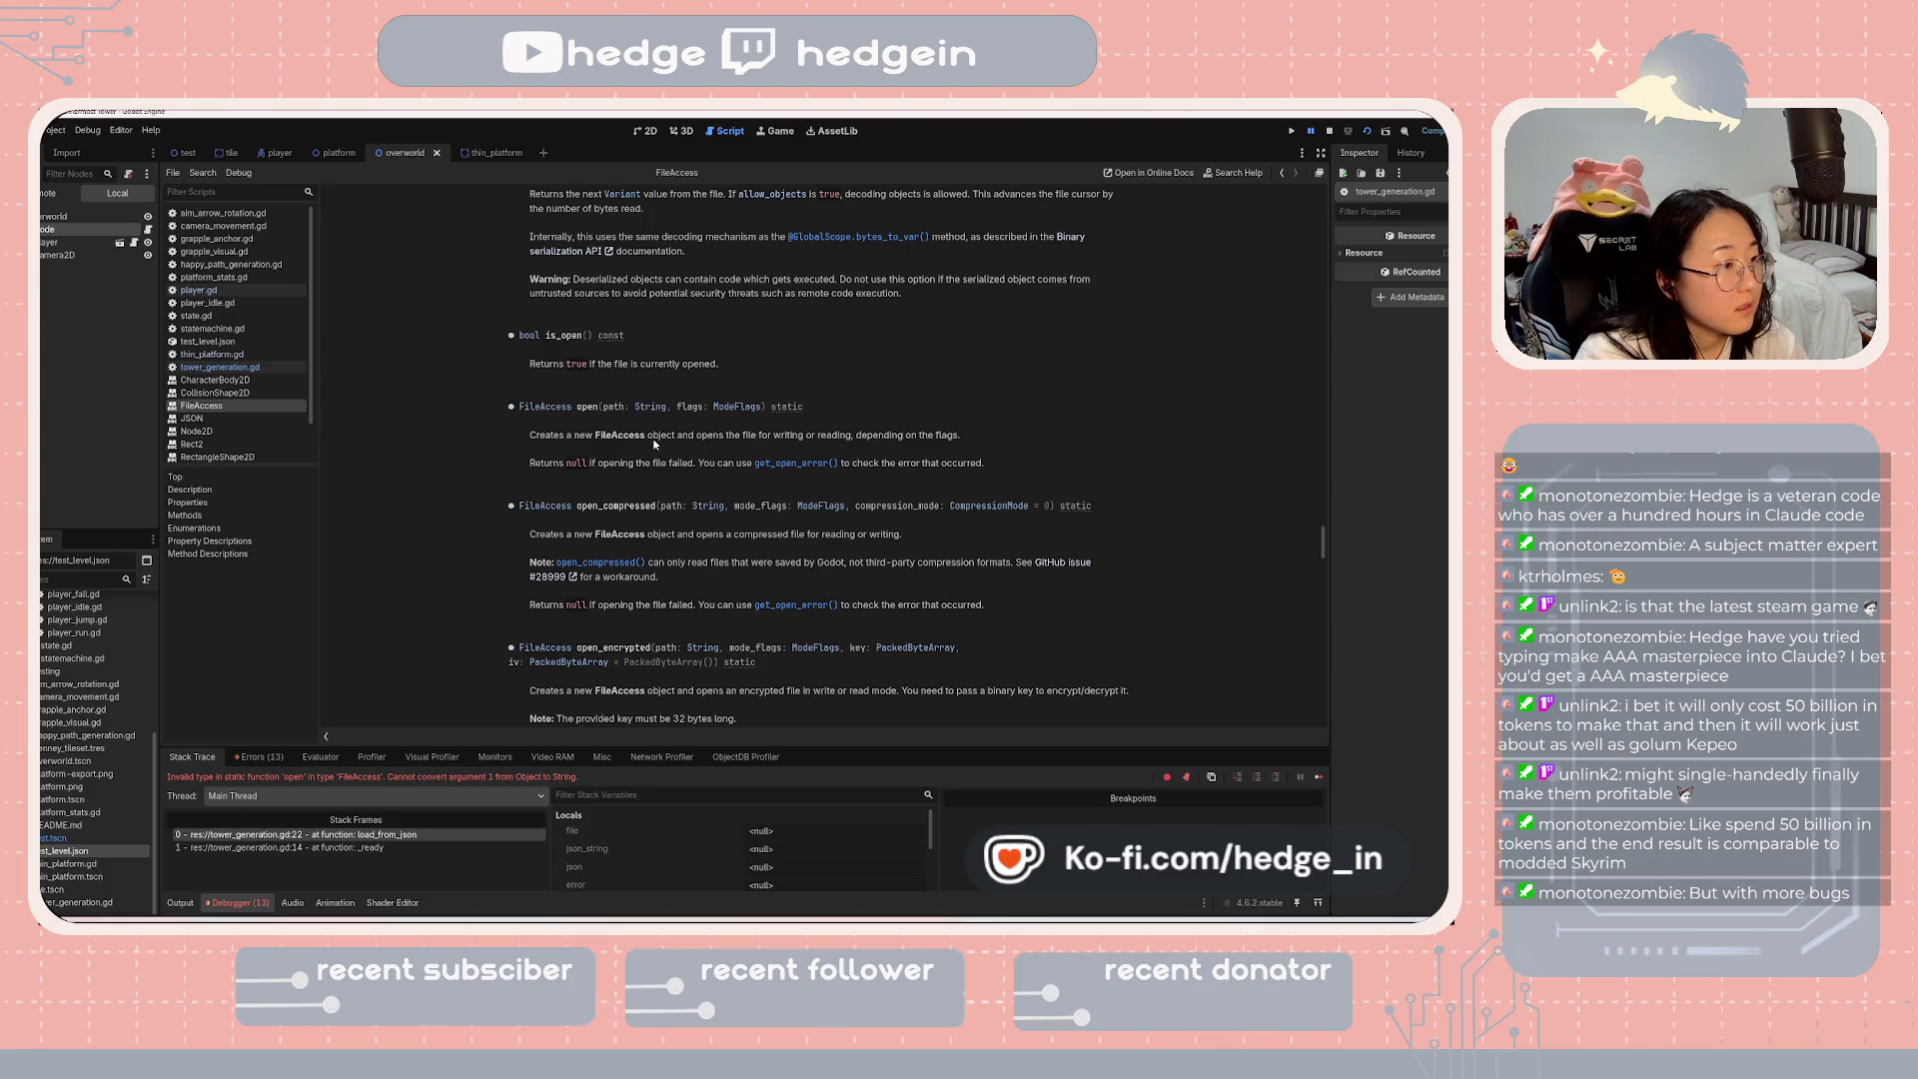
key(alt+Left)
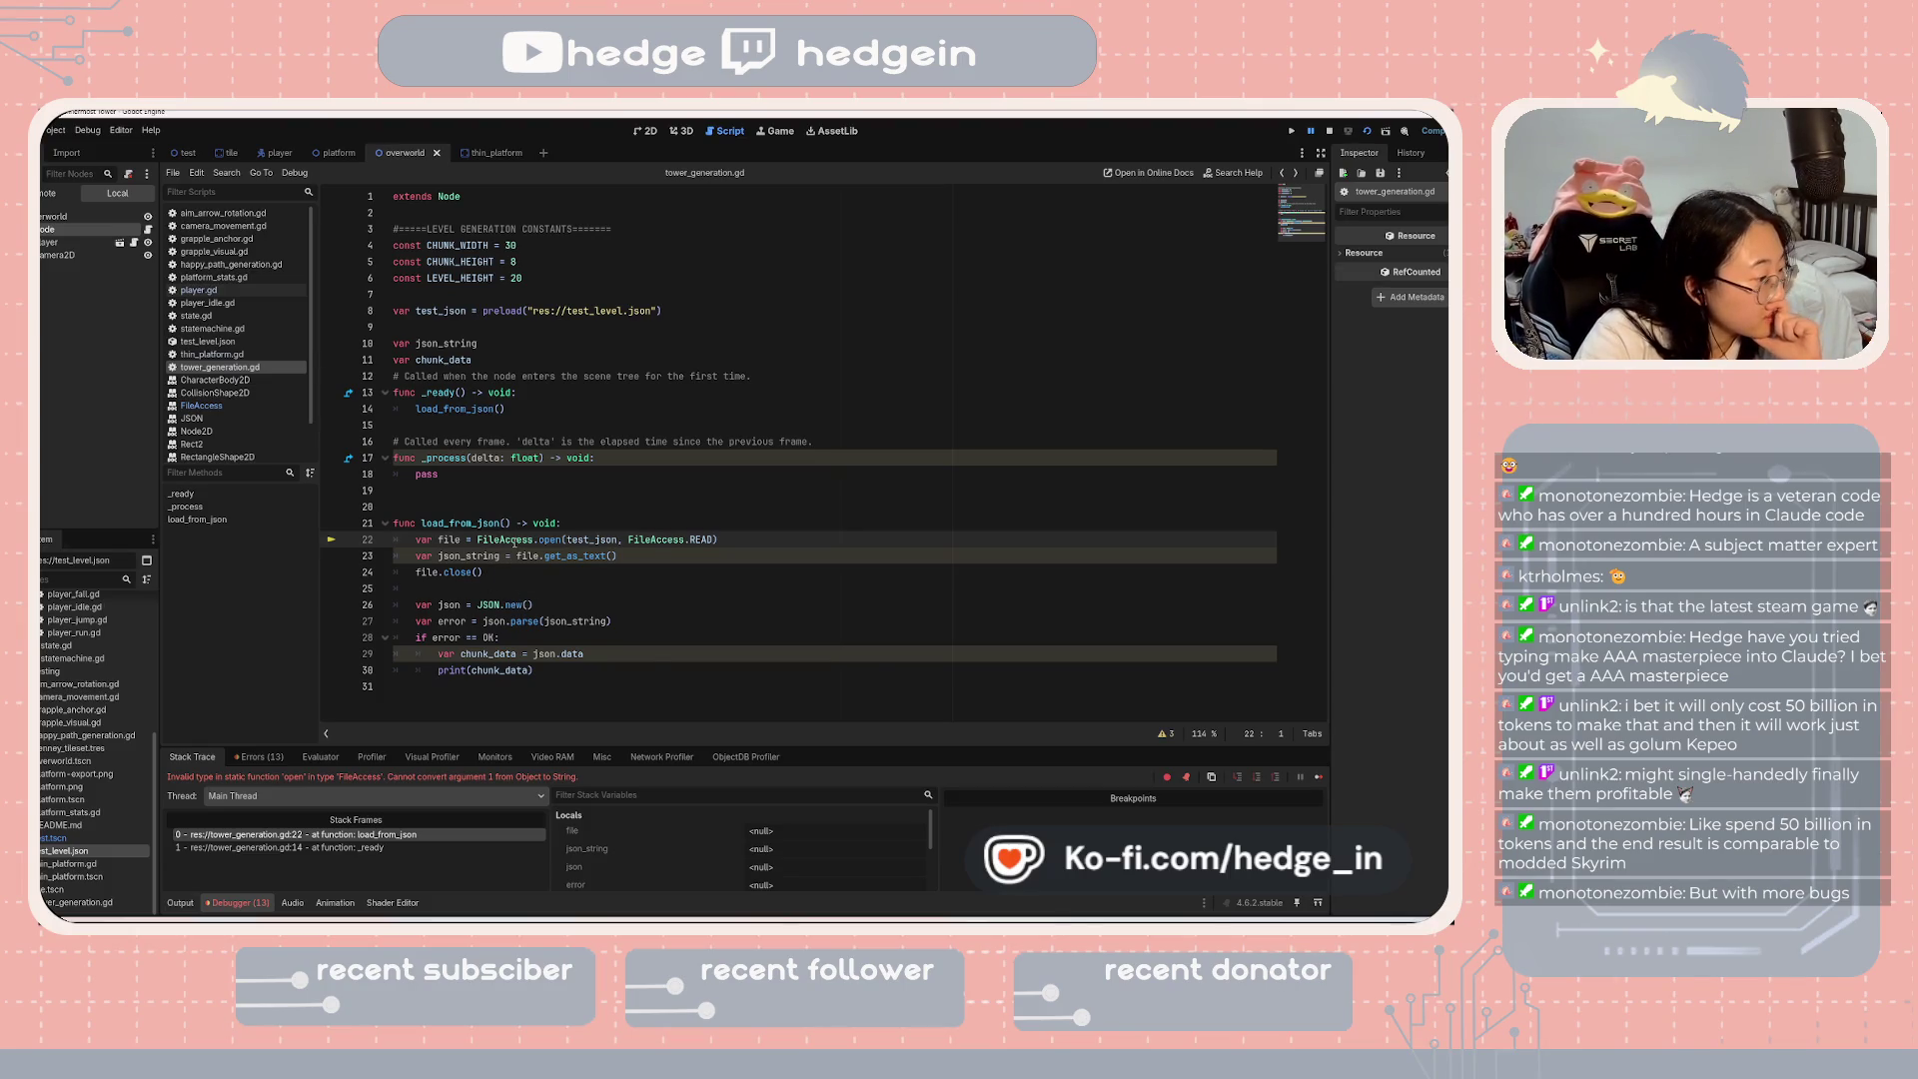
mouse_move(515, 543)
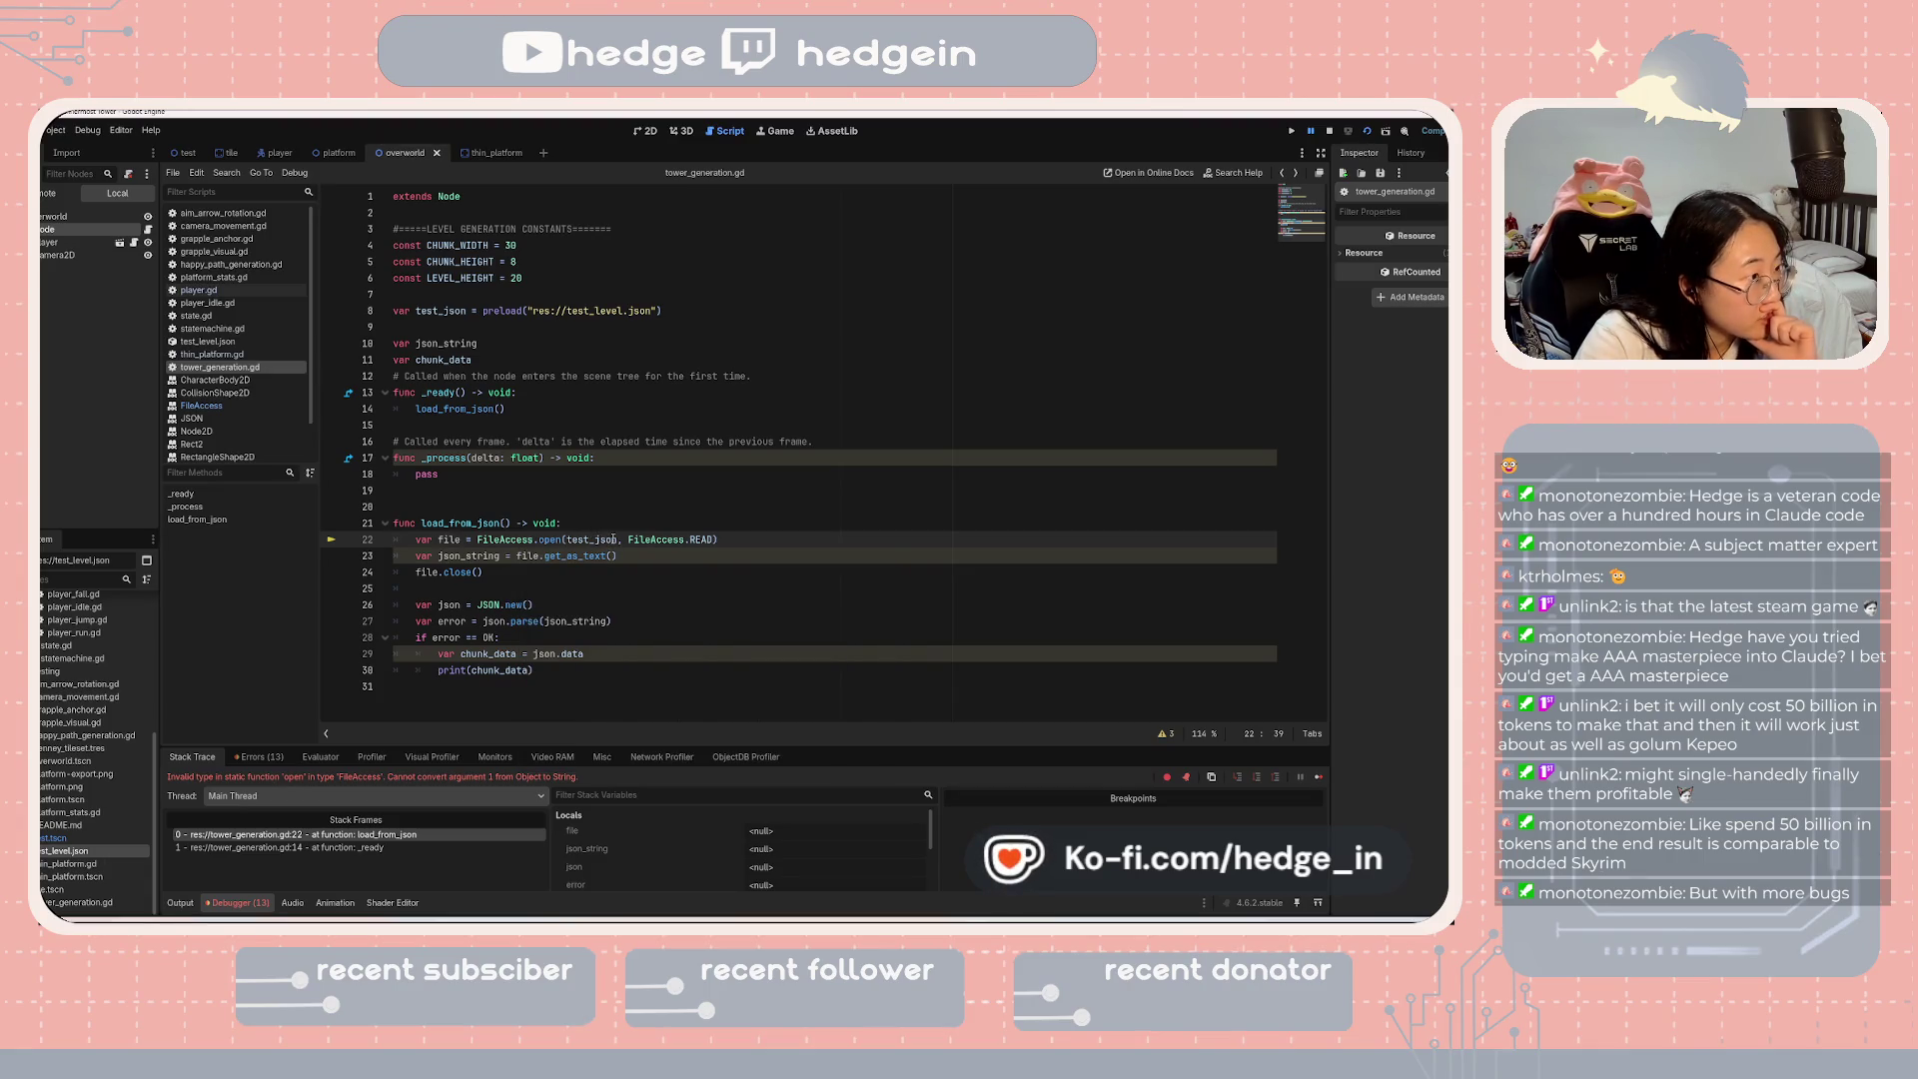
click(562, 310)
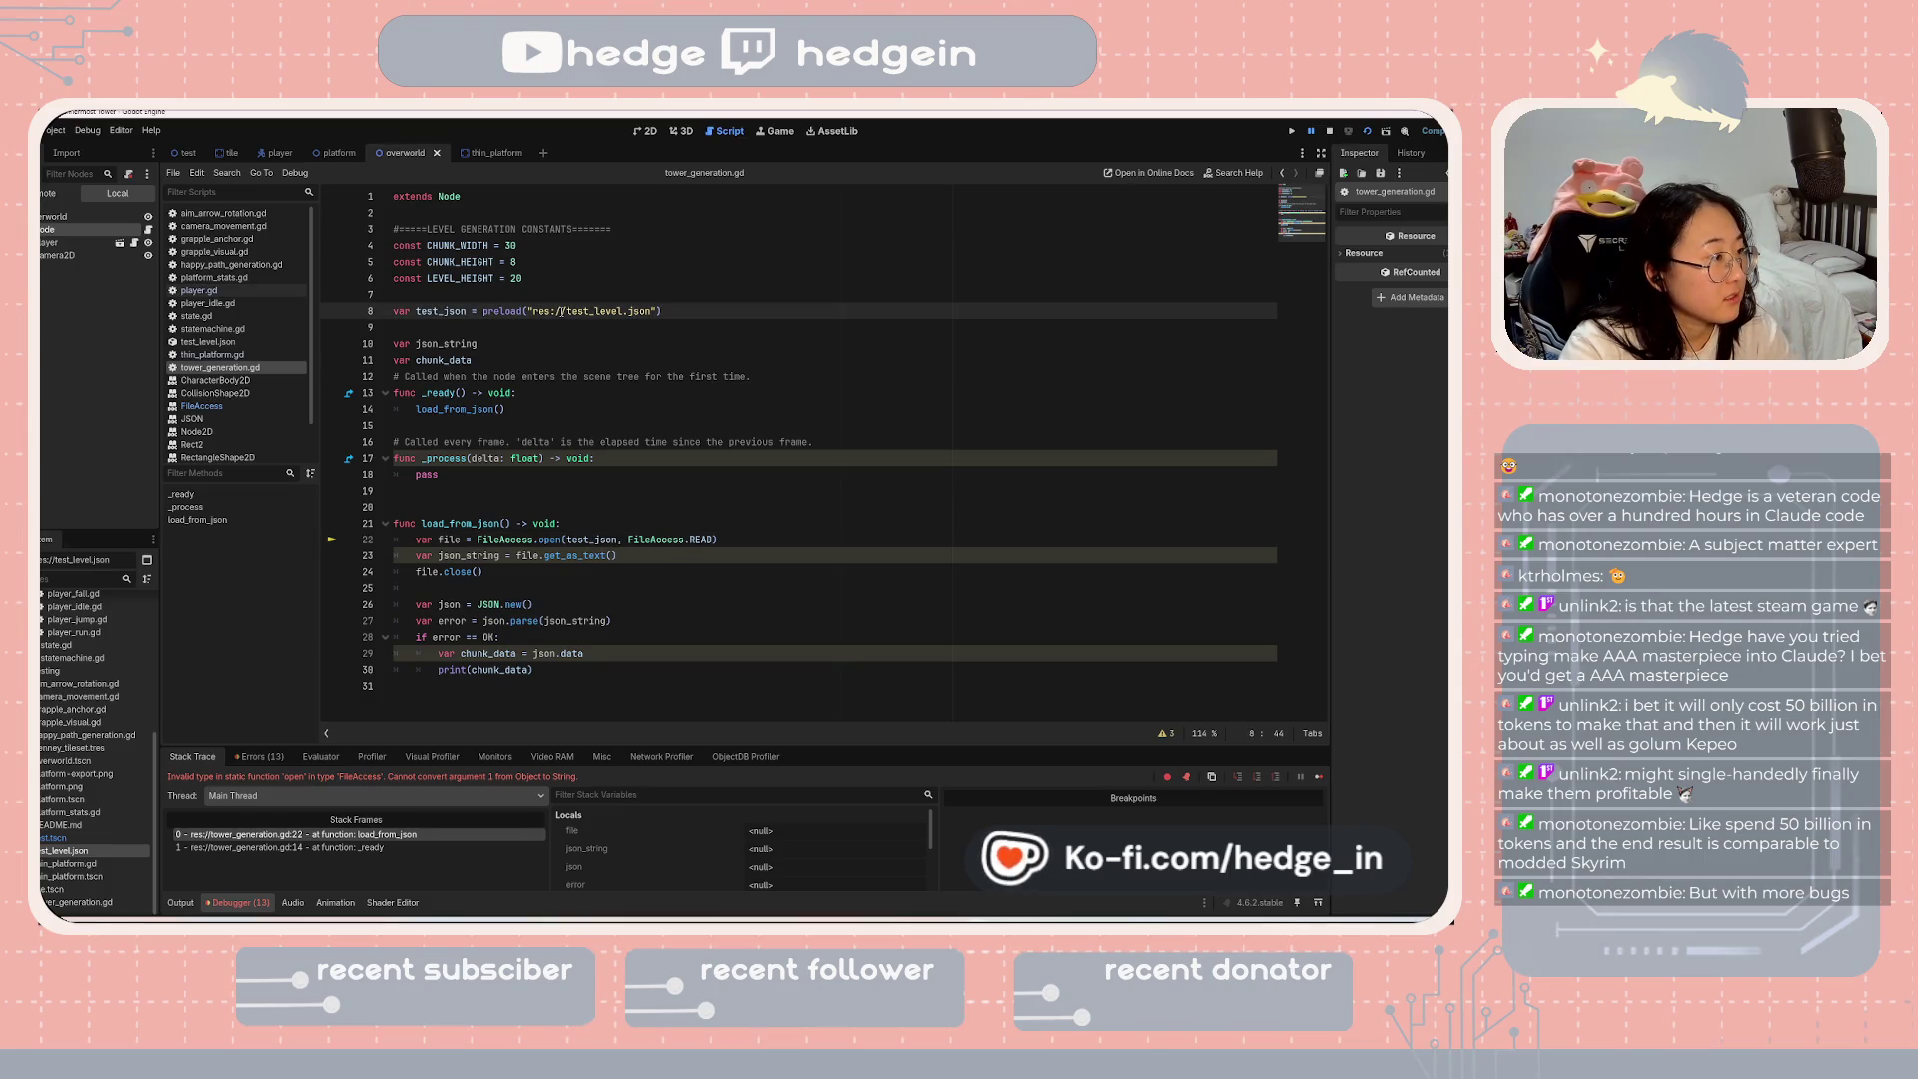
ctrl+click(551, 541)
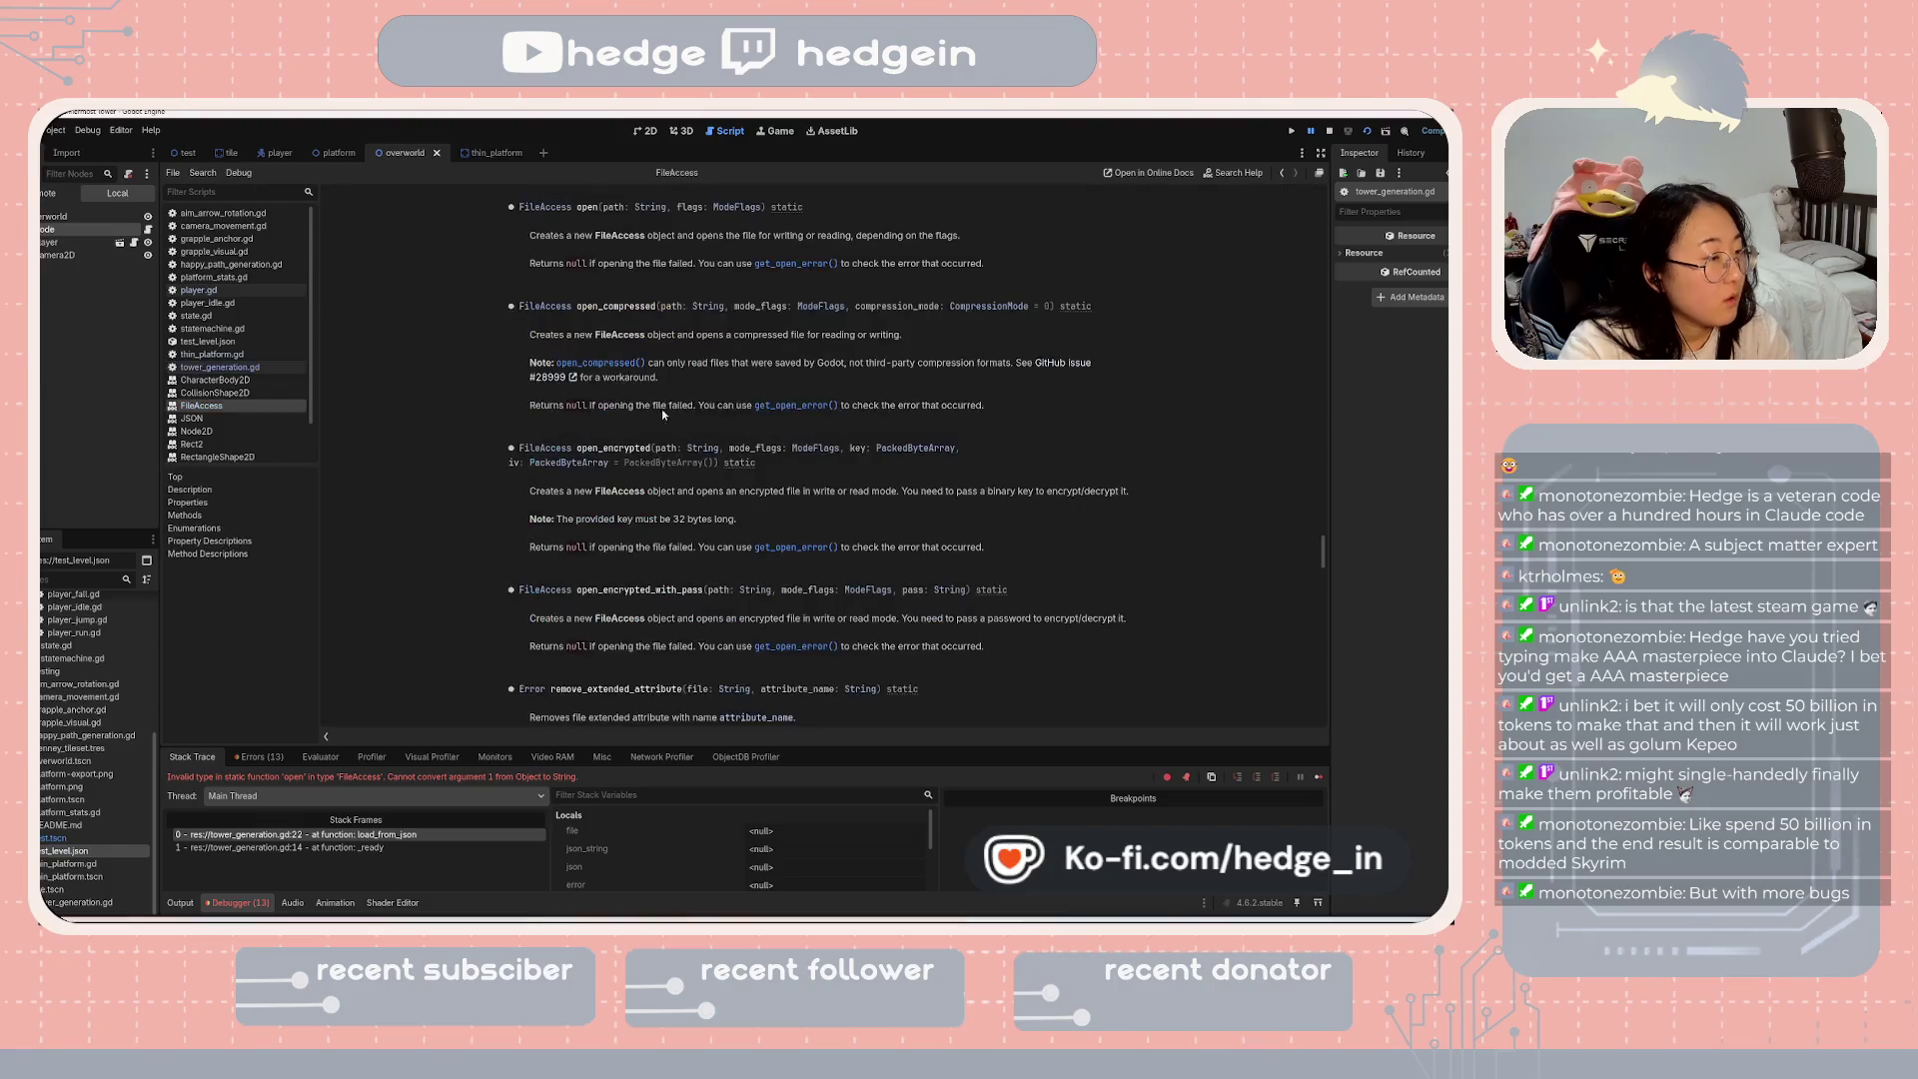
key(alt+Left)
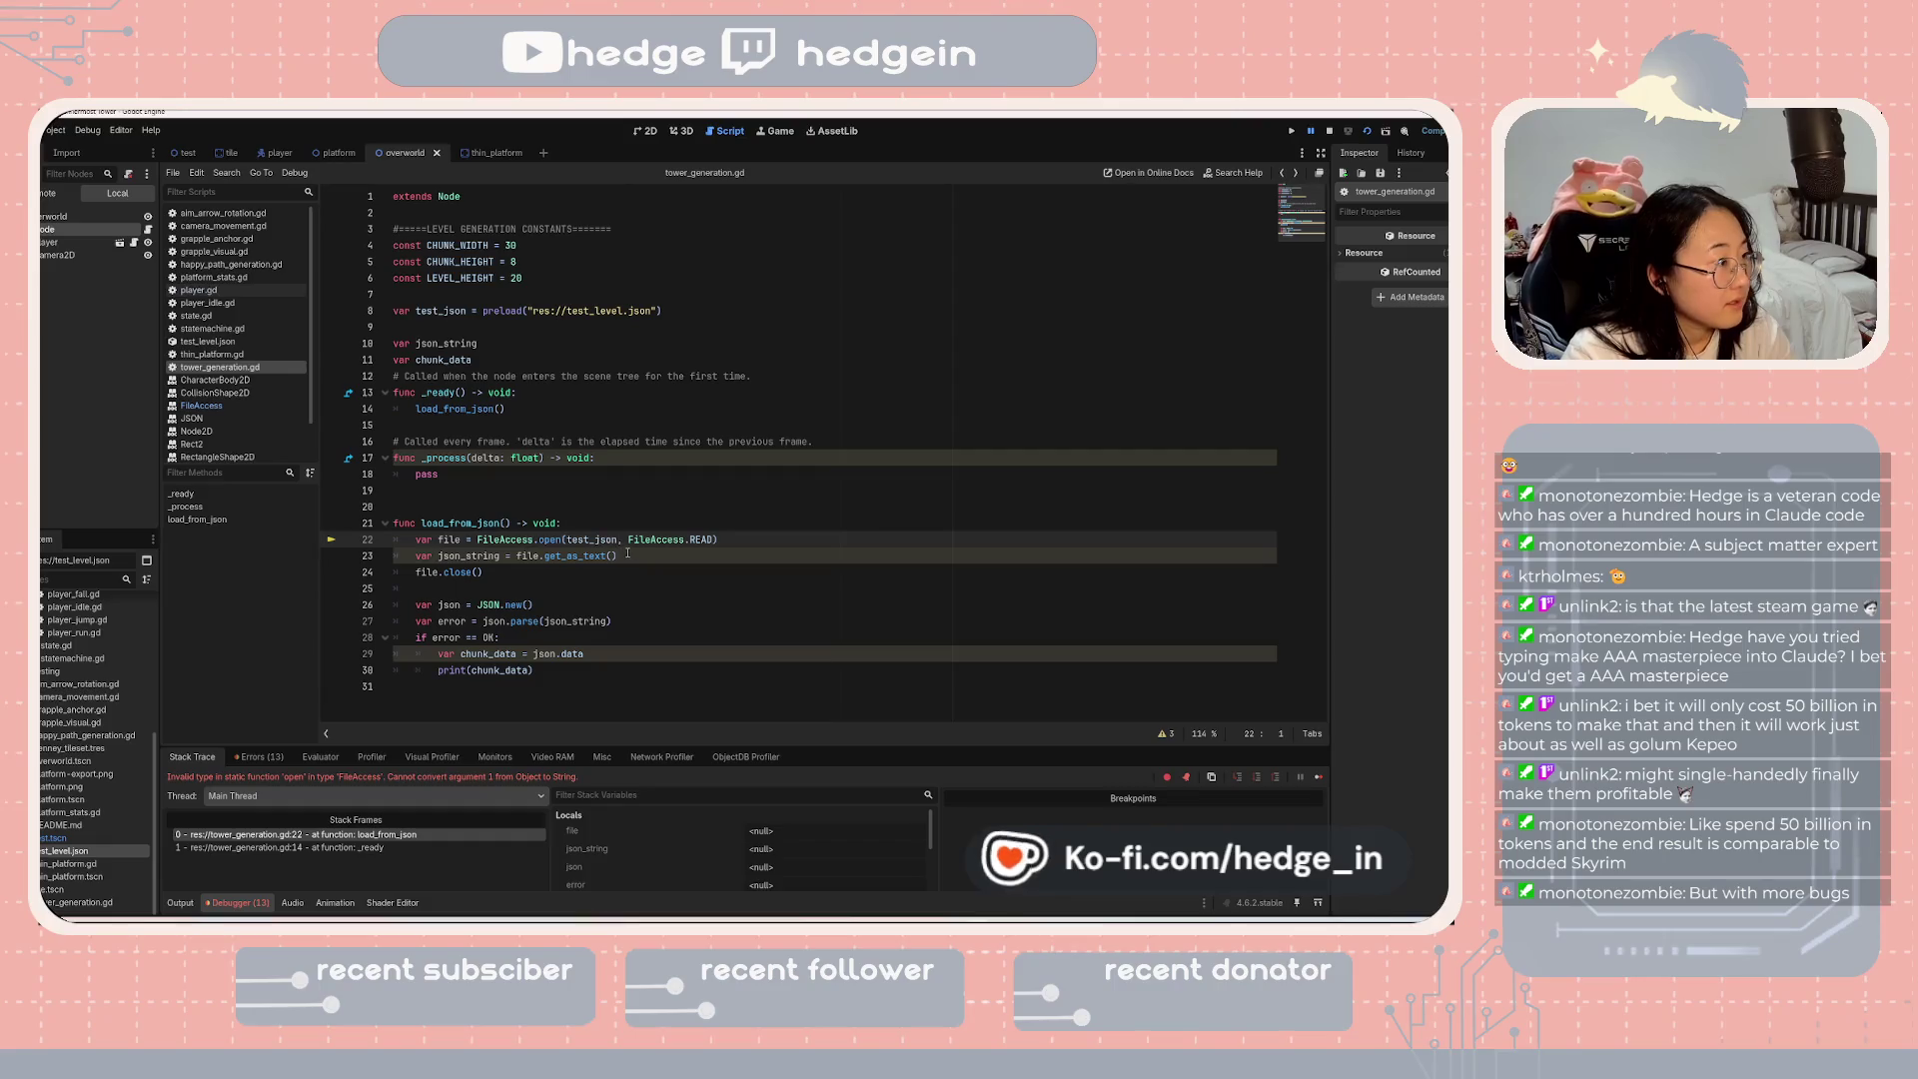
- Replace the preload on line 8 with the path "res://test_level.json" from the FileSystem dock
drag(663, 311, 482, 311)
key(BackSpace)
mouse_move(65, 851)
mouse_down()
mouse_move(523, 406)
mouse_move(557, 313)
mouse_up()
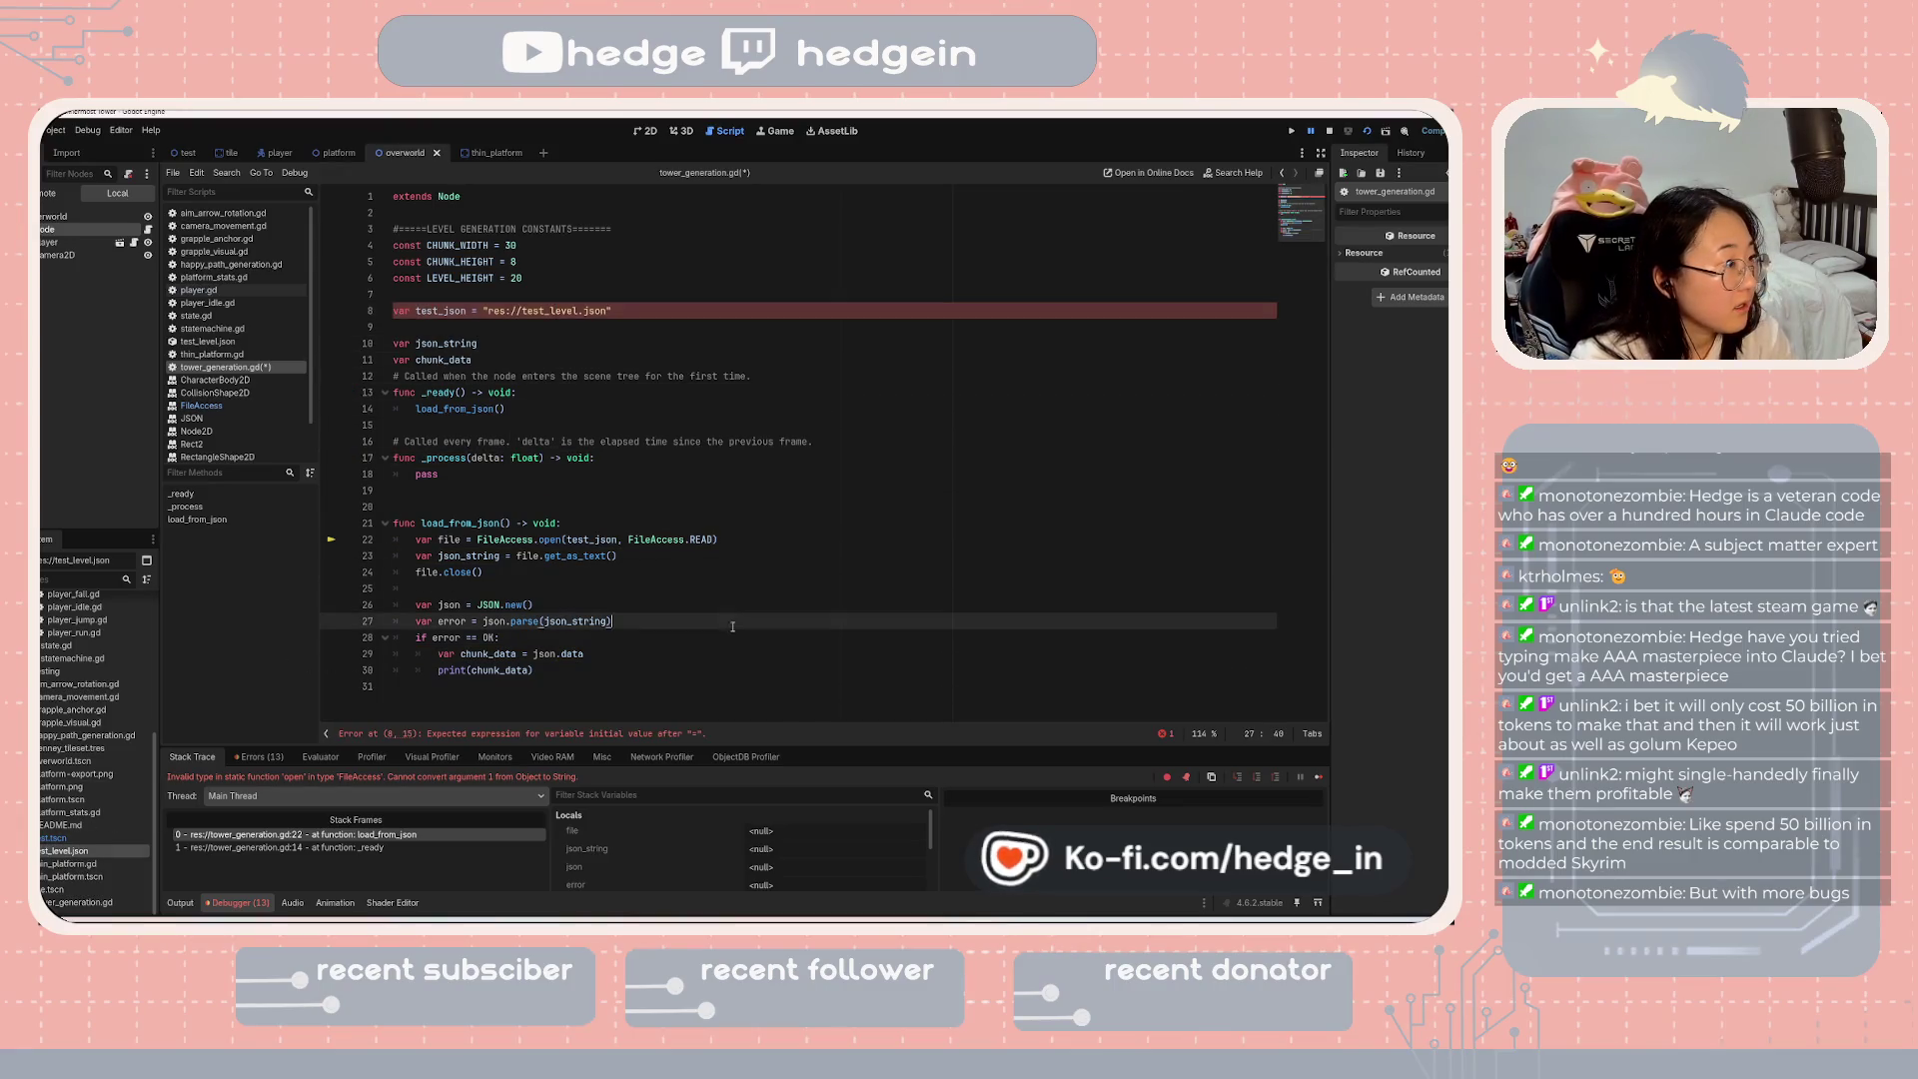
- Run the game, rerun it, and inspect the parsed level JSON printed in the Output
click(1367, 131)
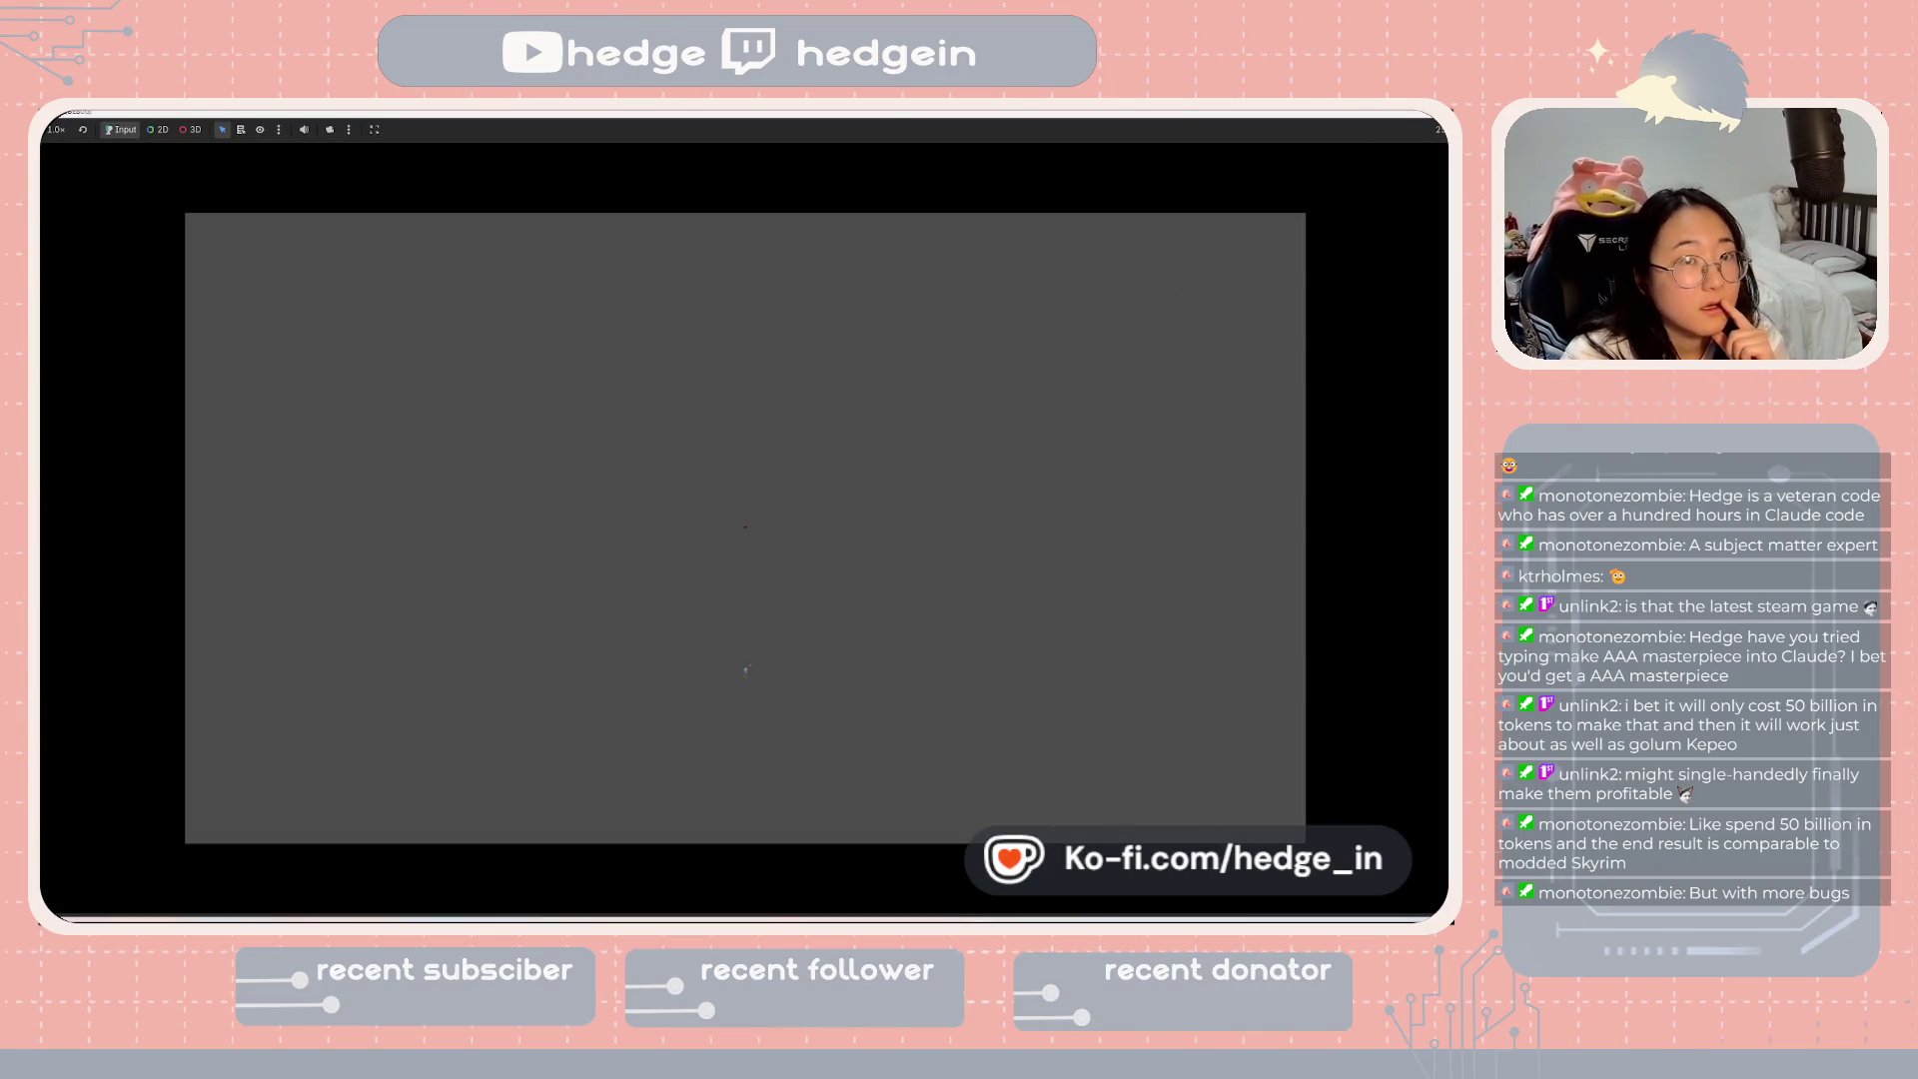
key(F8)
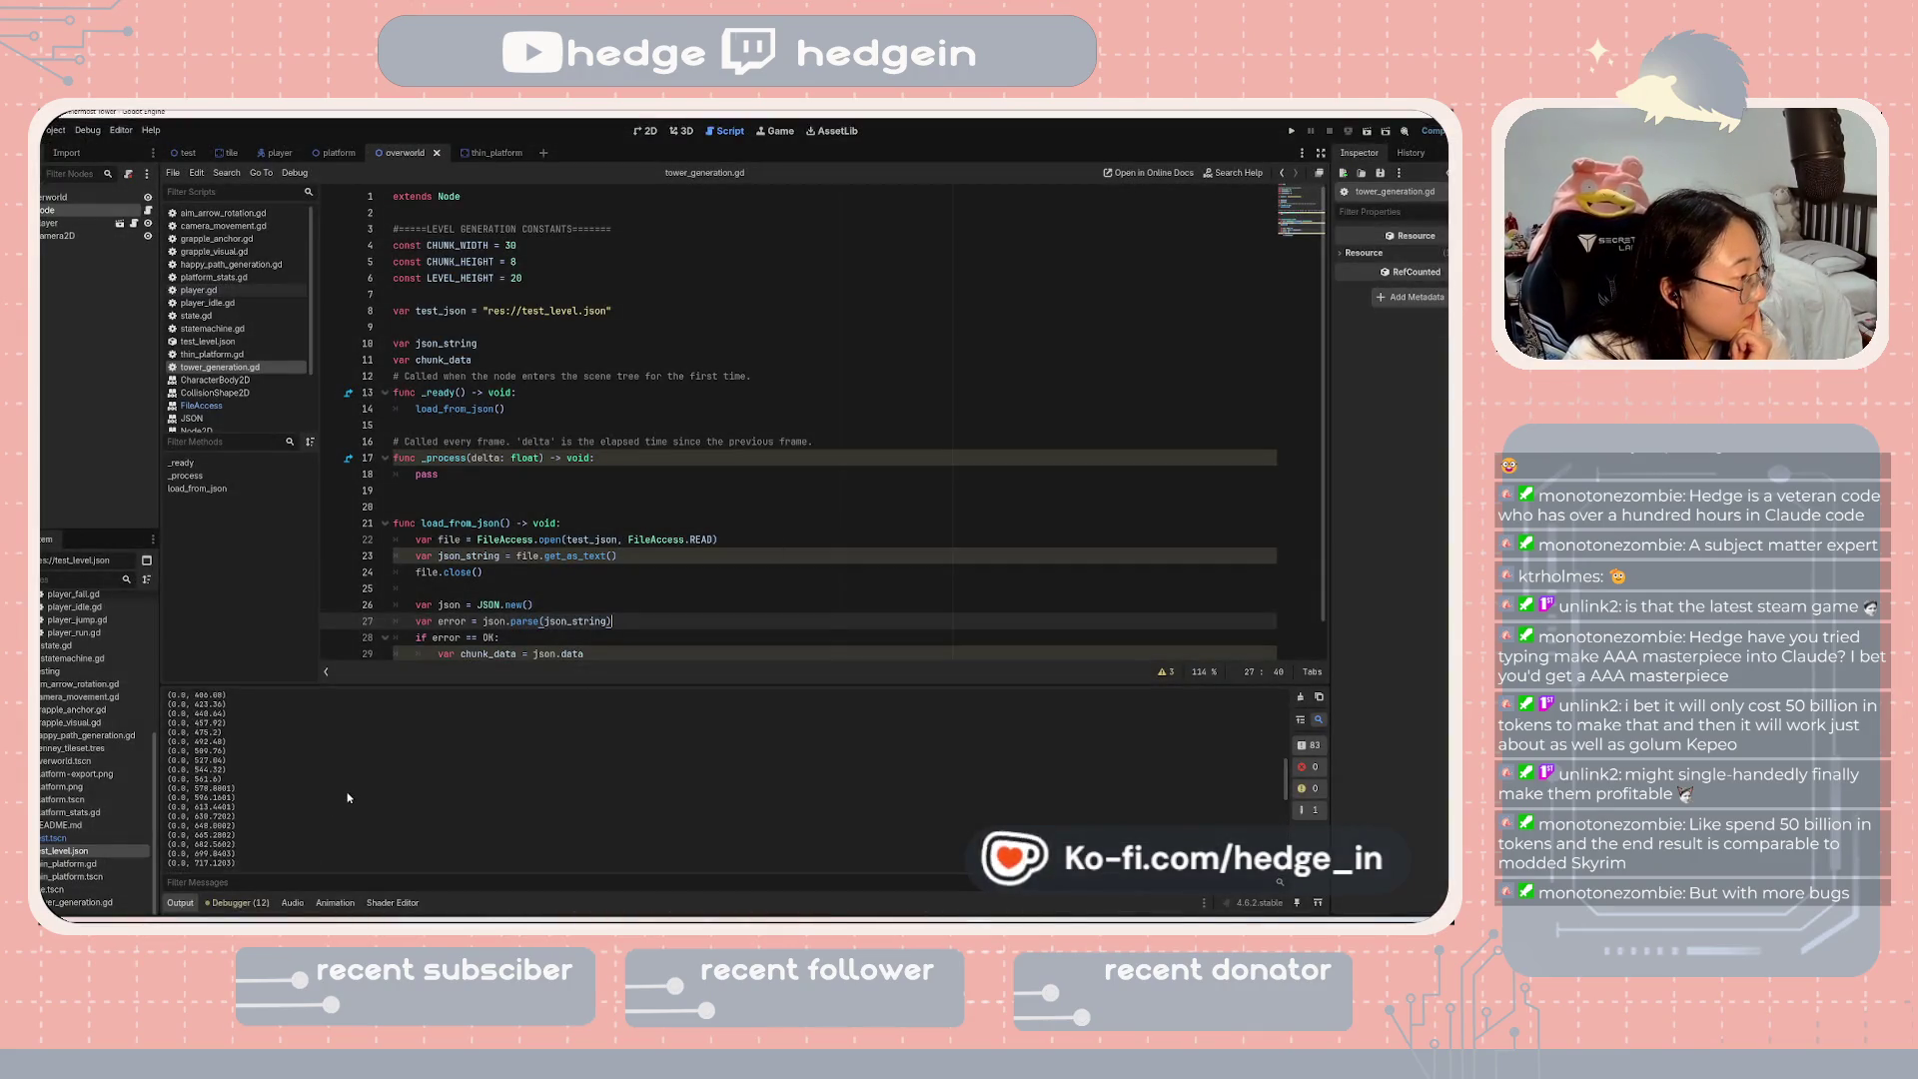
key(F6)
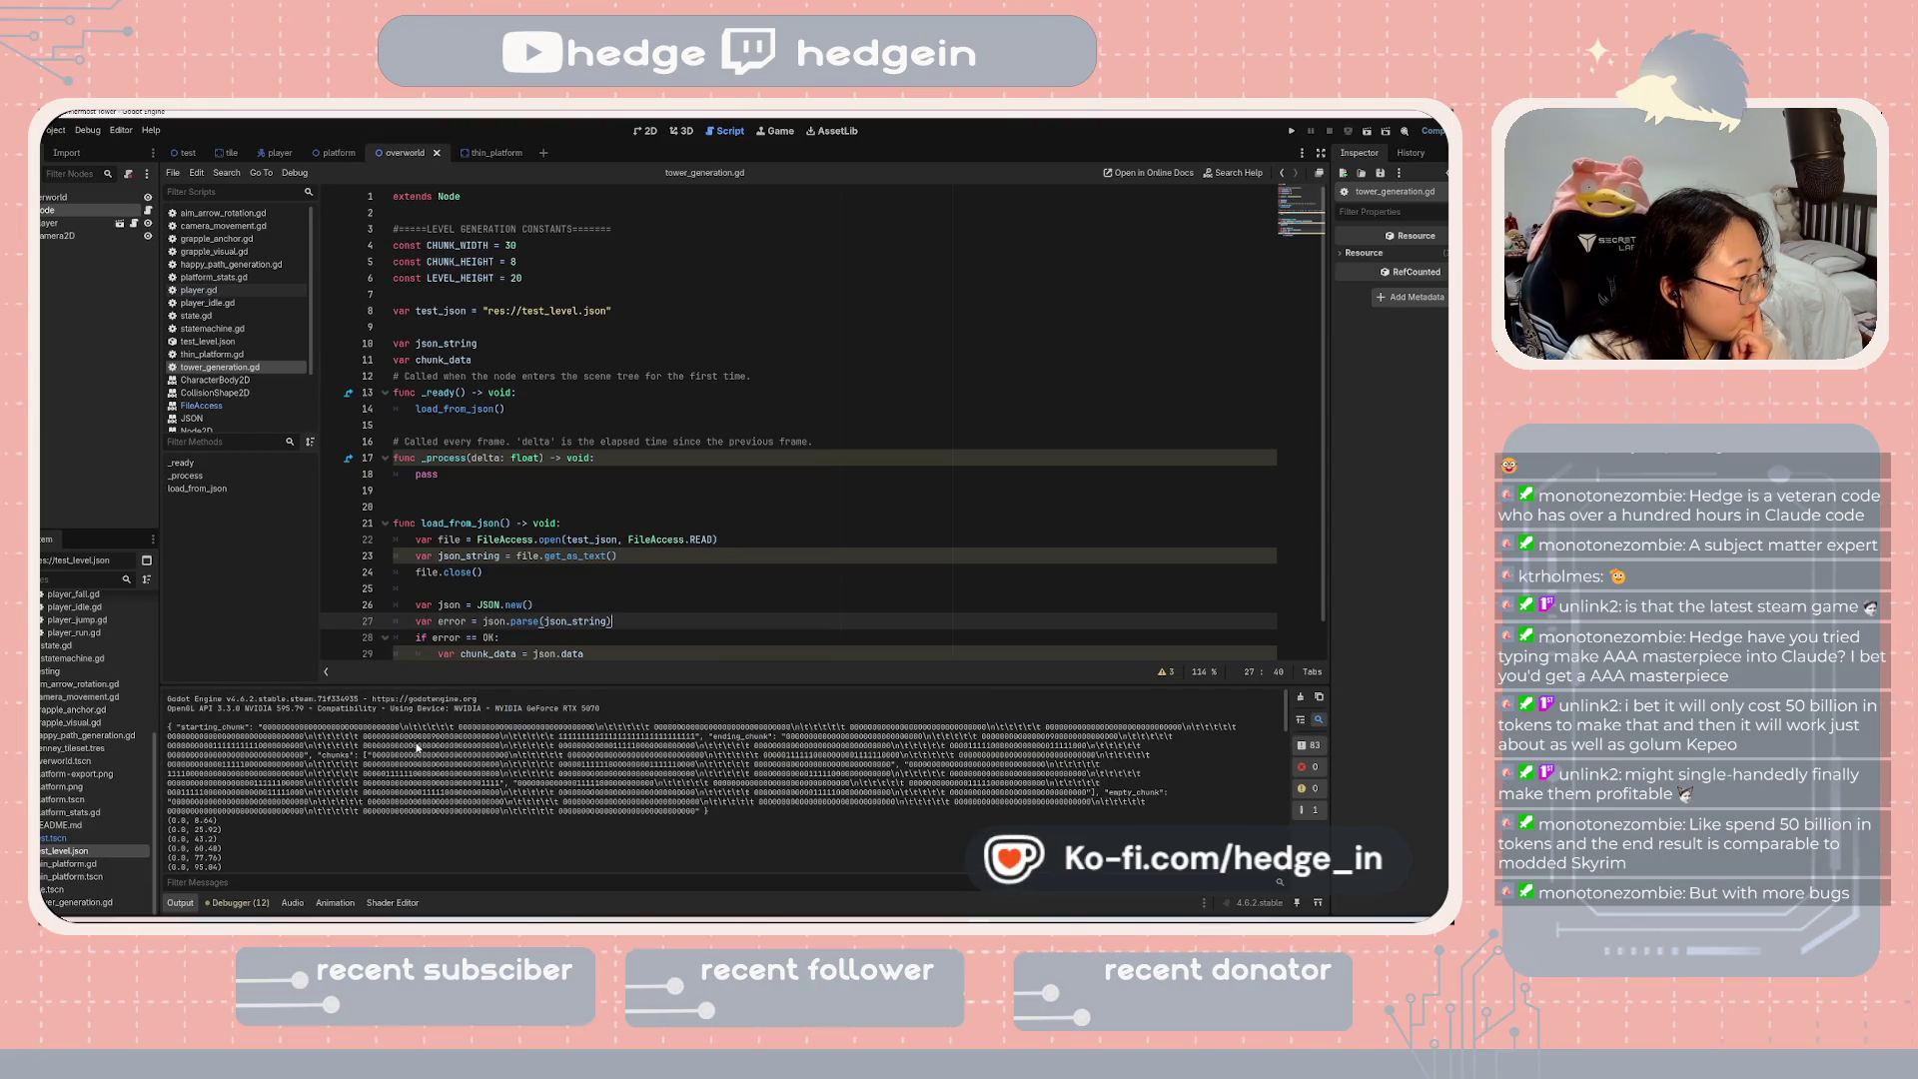
drag(167, 727, 822, 802)
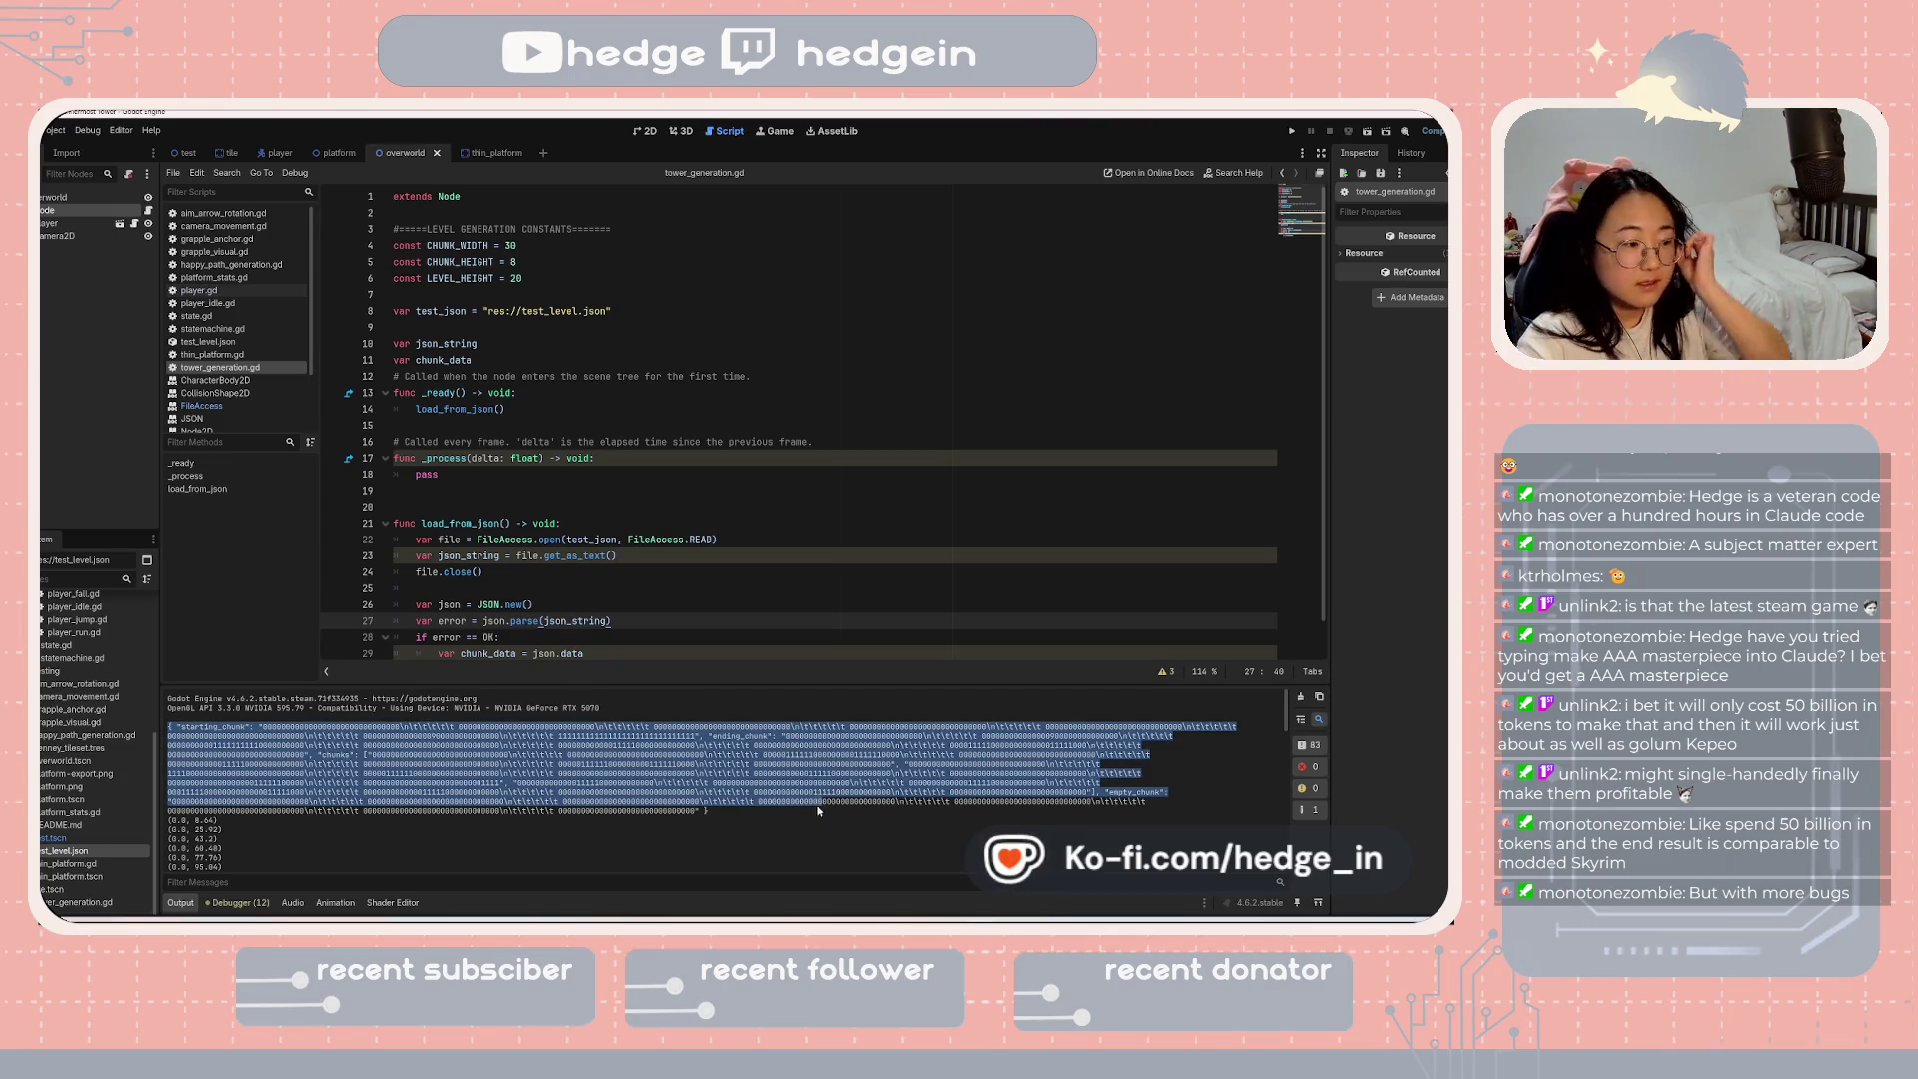
click(785, 830)
click(716, 509)
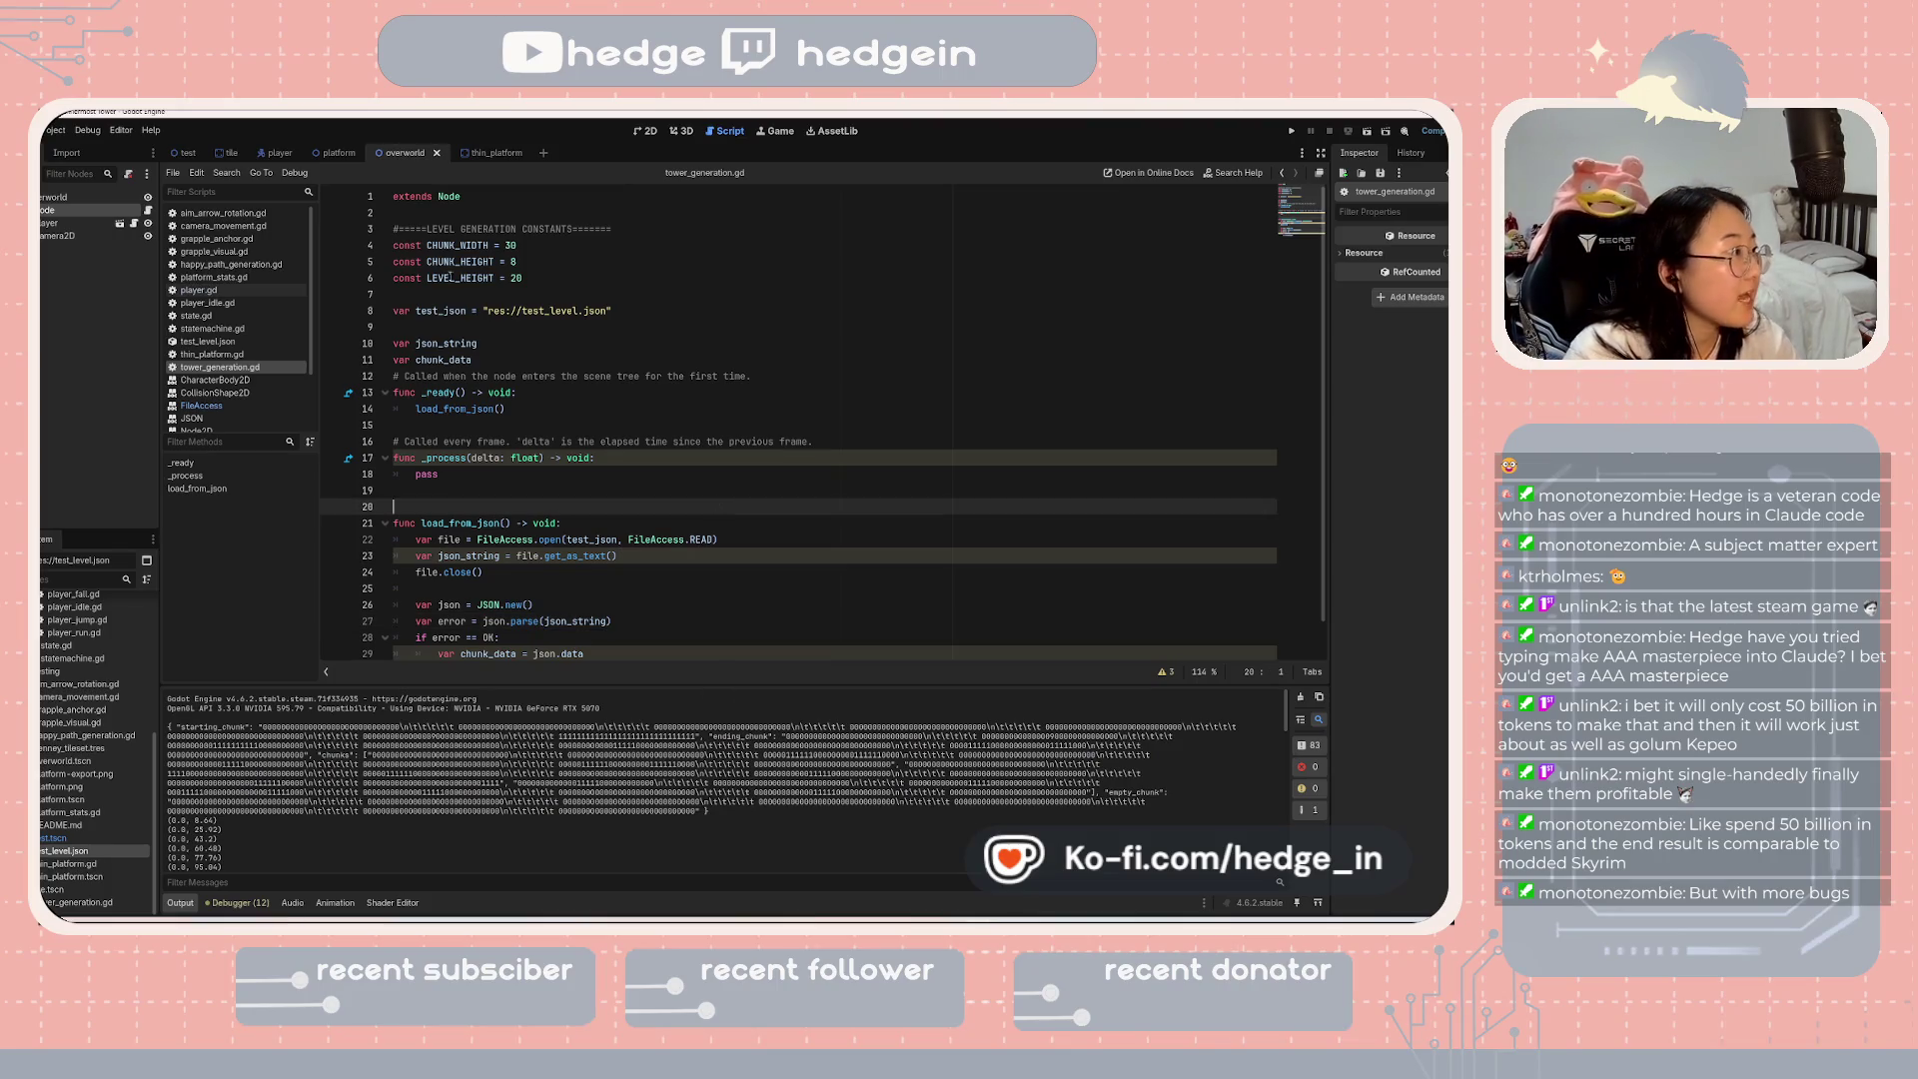
- Review the parse code and print(chunk_data) line against the printed JSON output
click(334, 152)
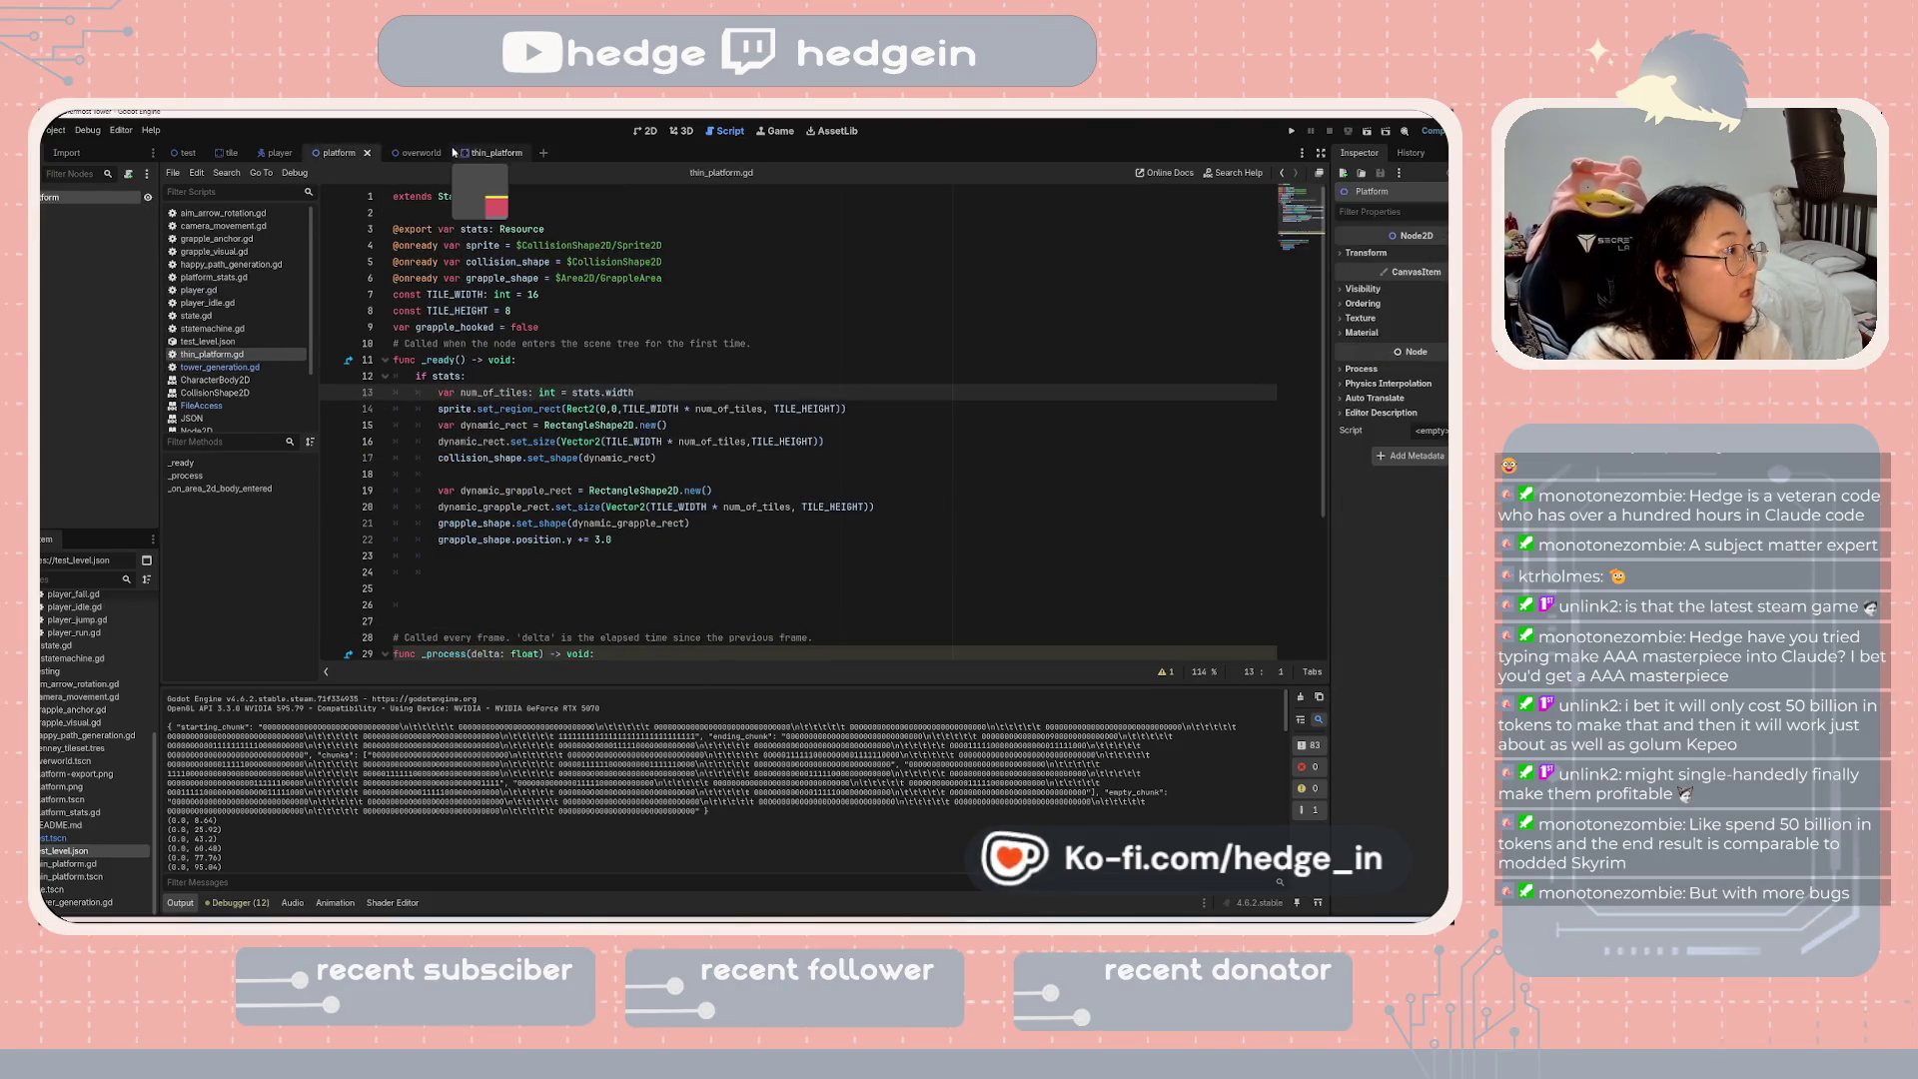
key(alt+Left)
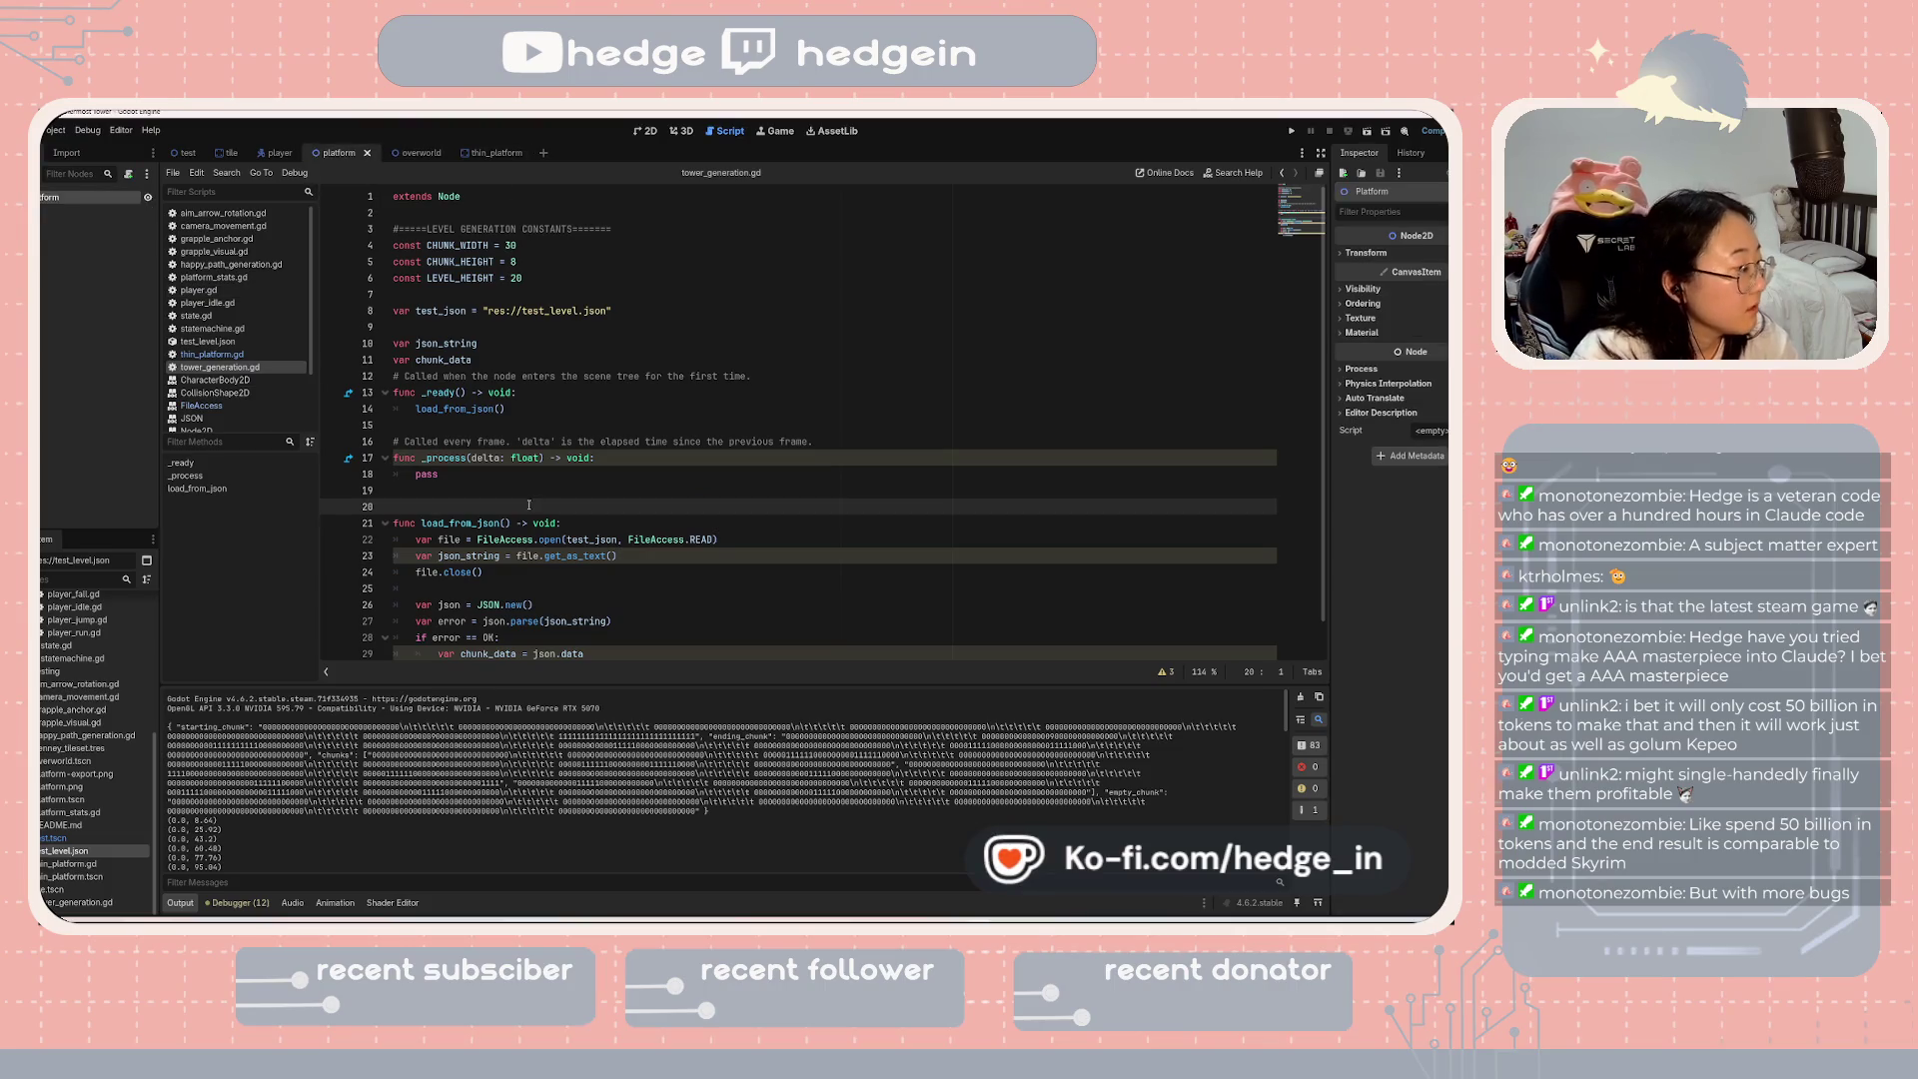
mouse_move(172, 727)
mouse_down()
mouse_move(1149, 767)
mouse_move(1099, 804)
mouse_move(945, 815)
mouse_up()
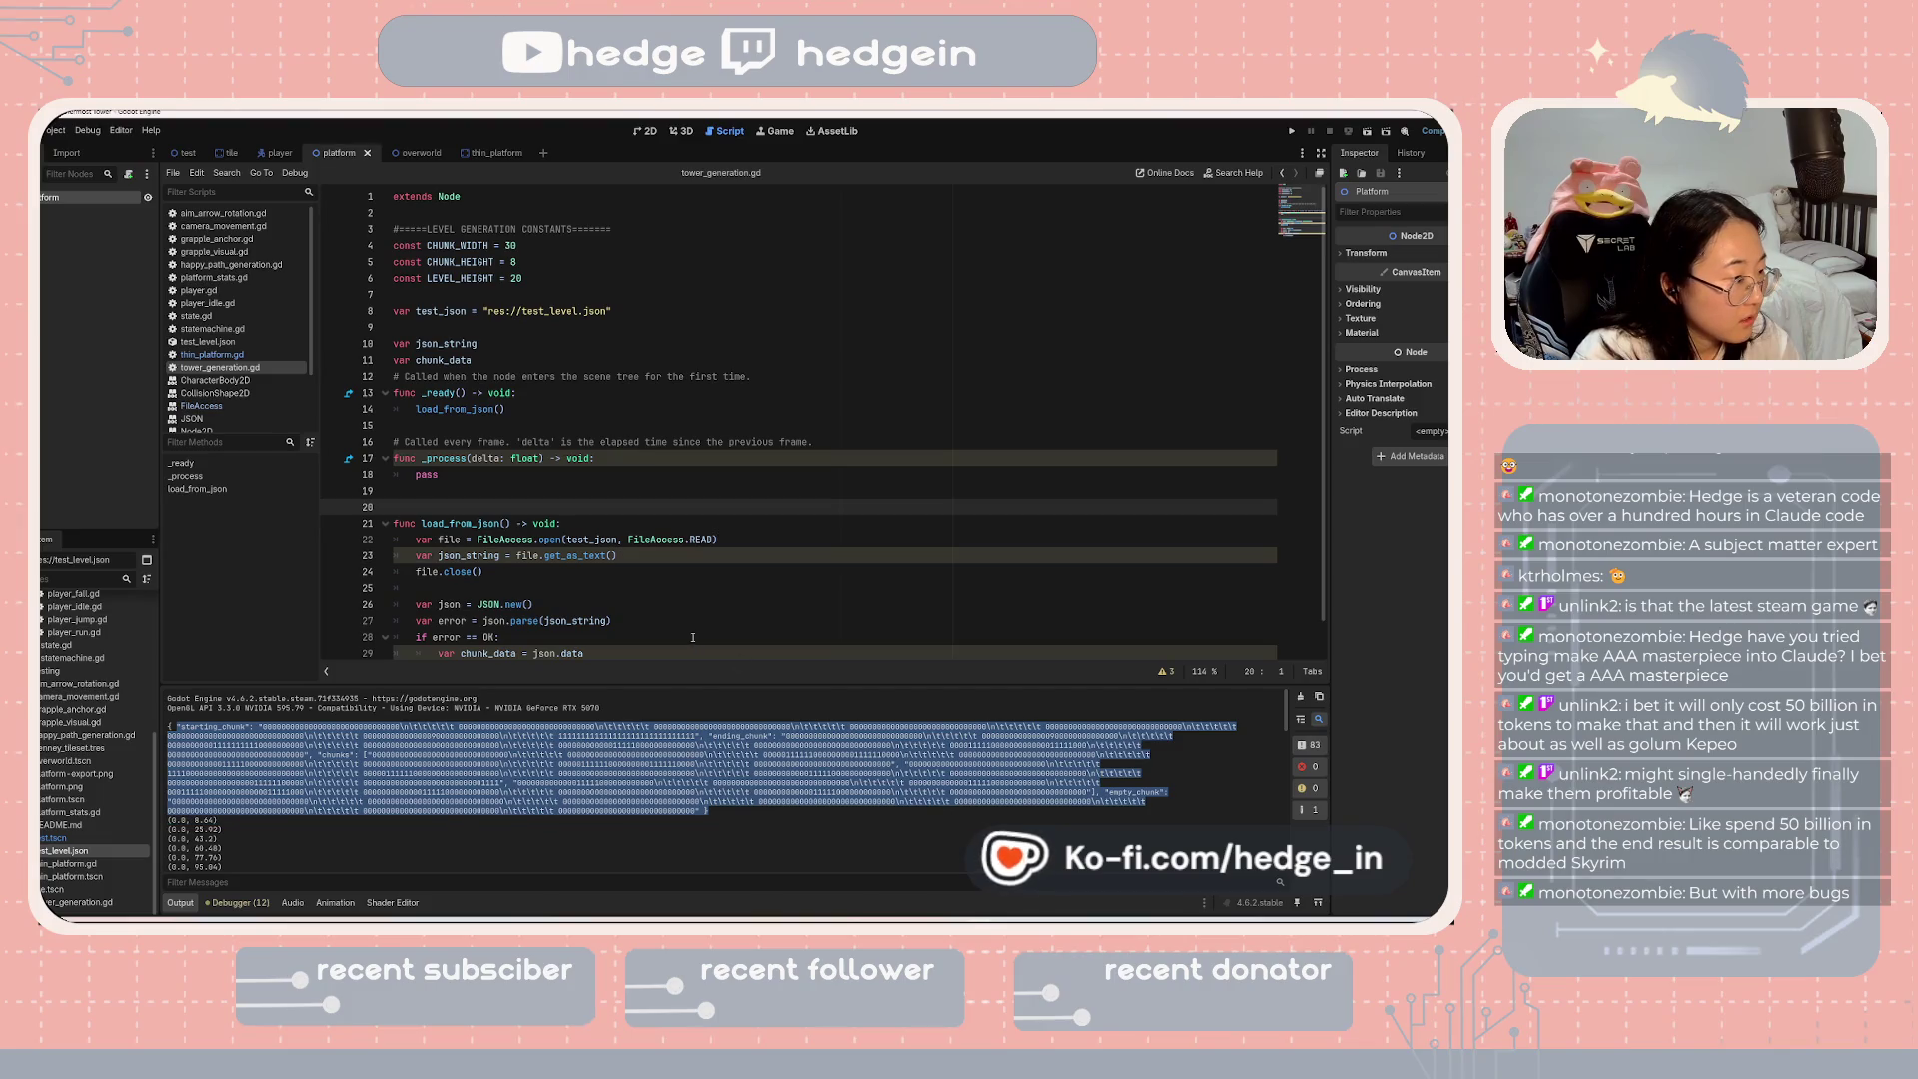
click(639, 638)
click(611, 654)
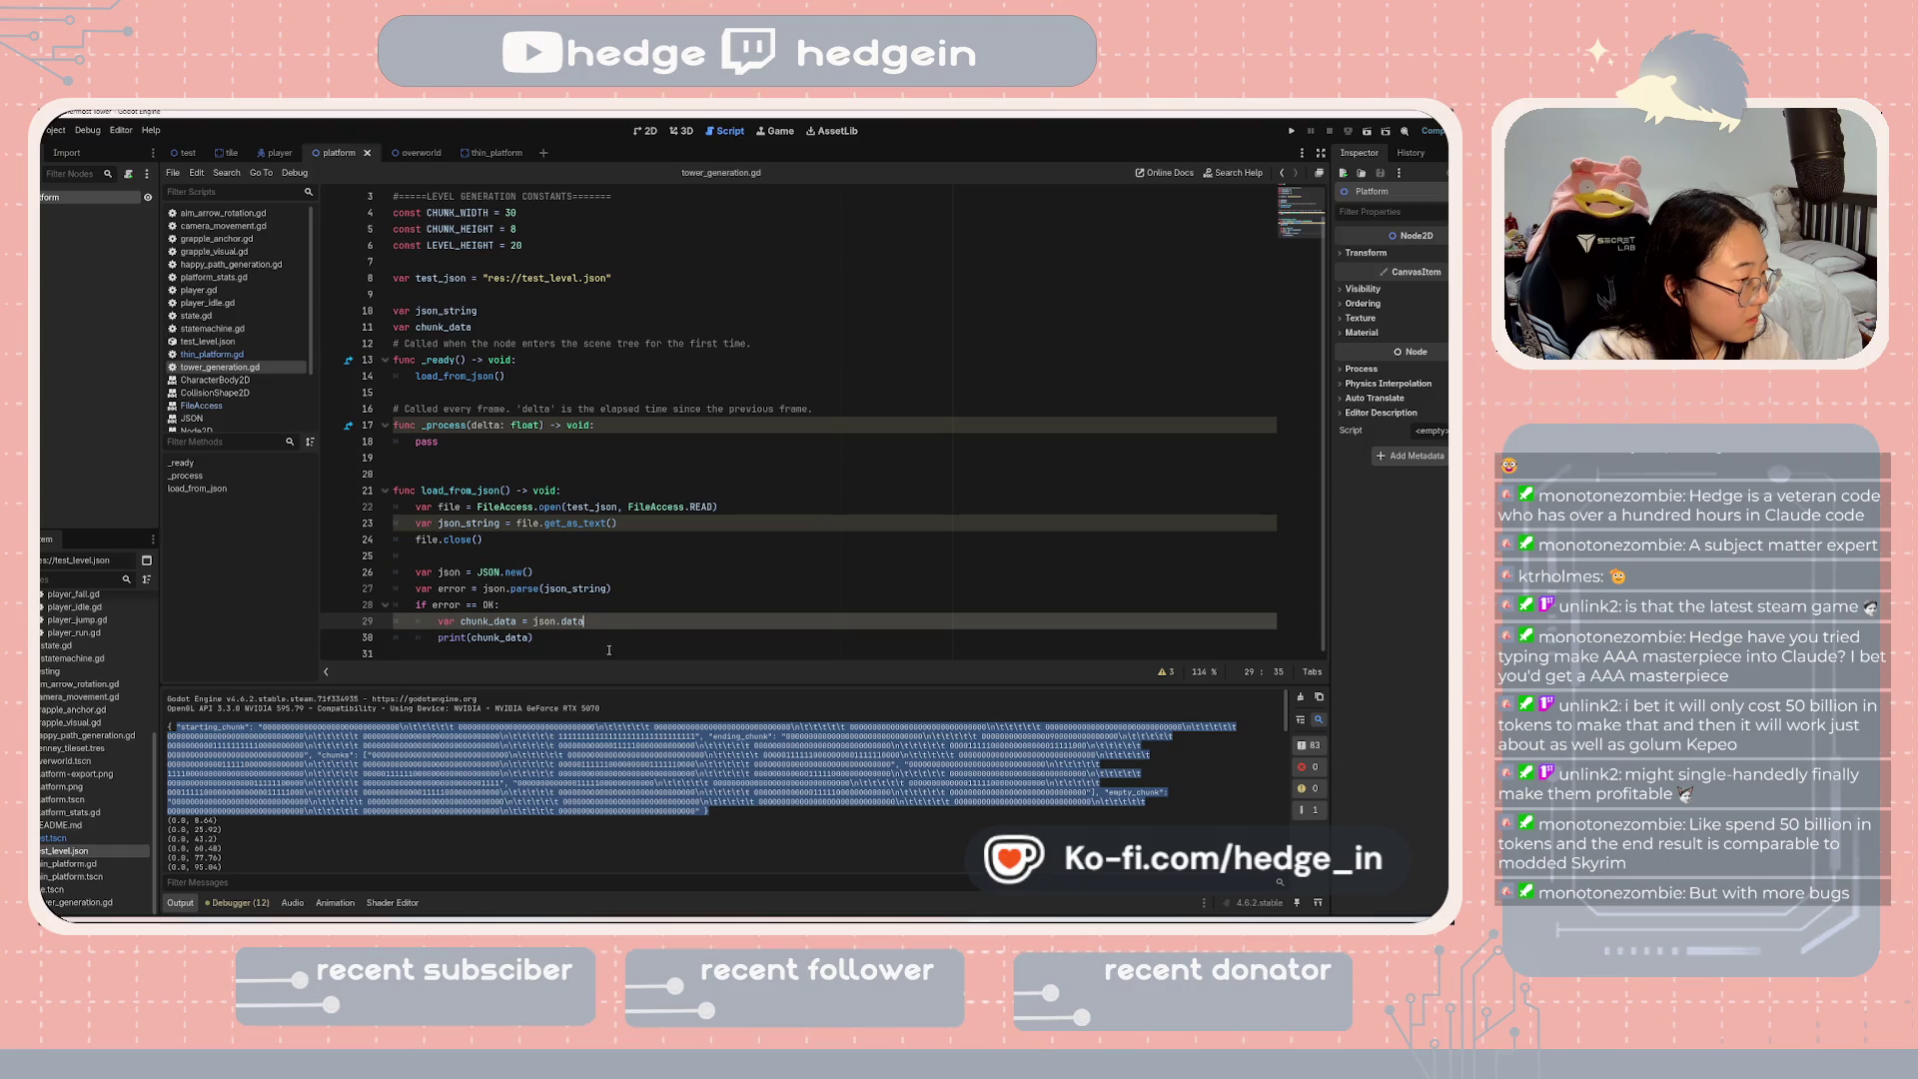
click(643, 631)
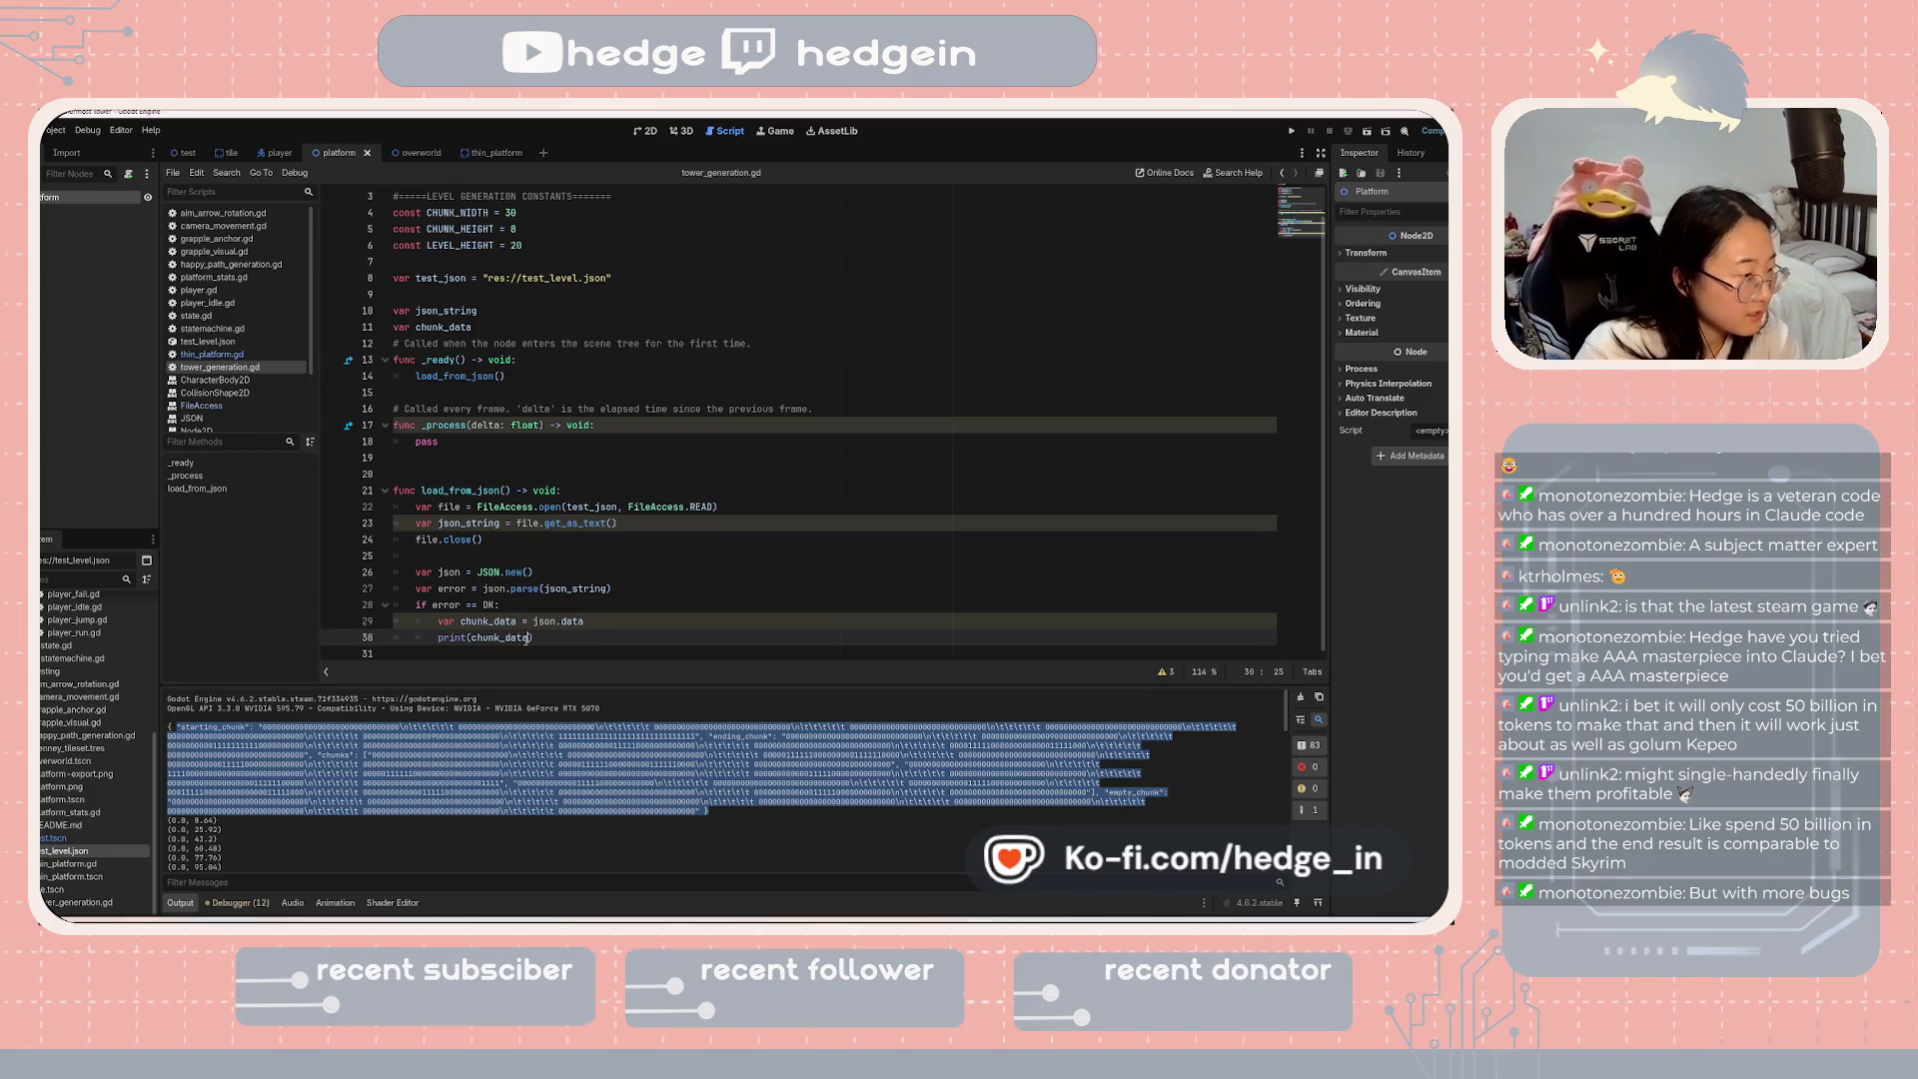
text(.)
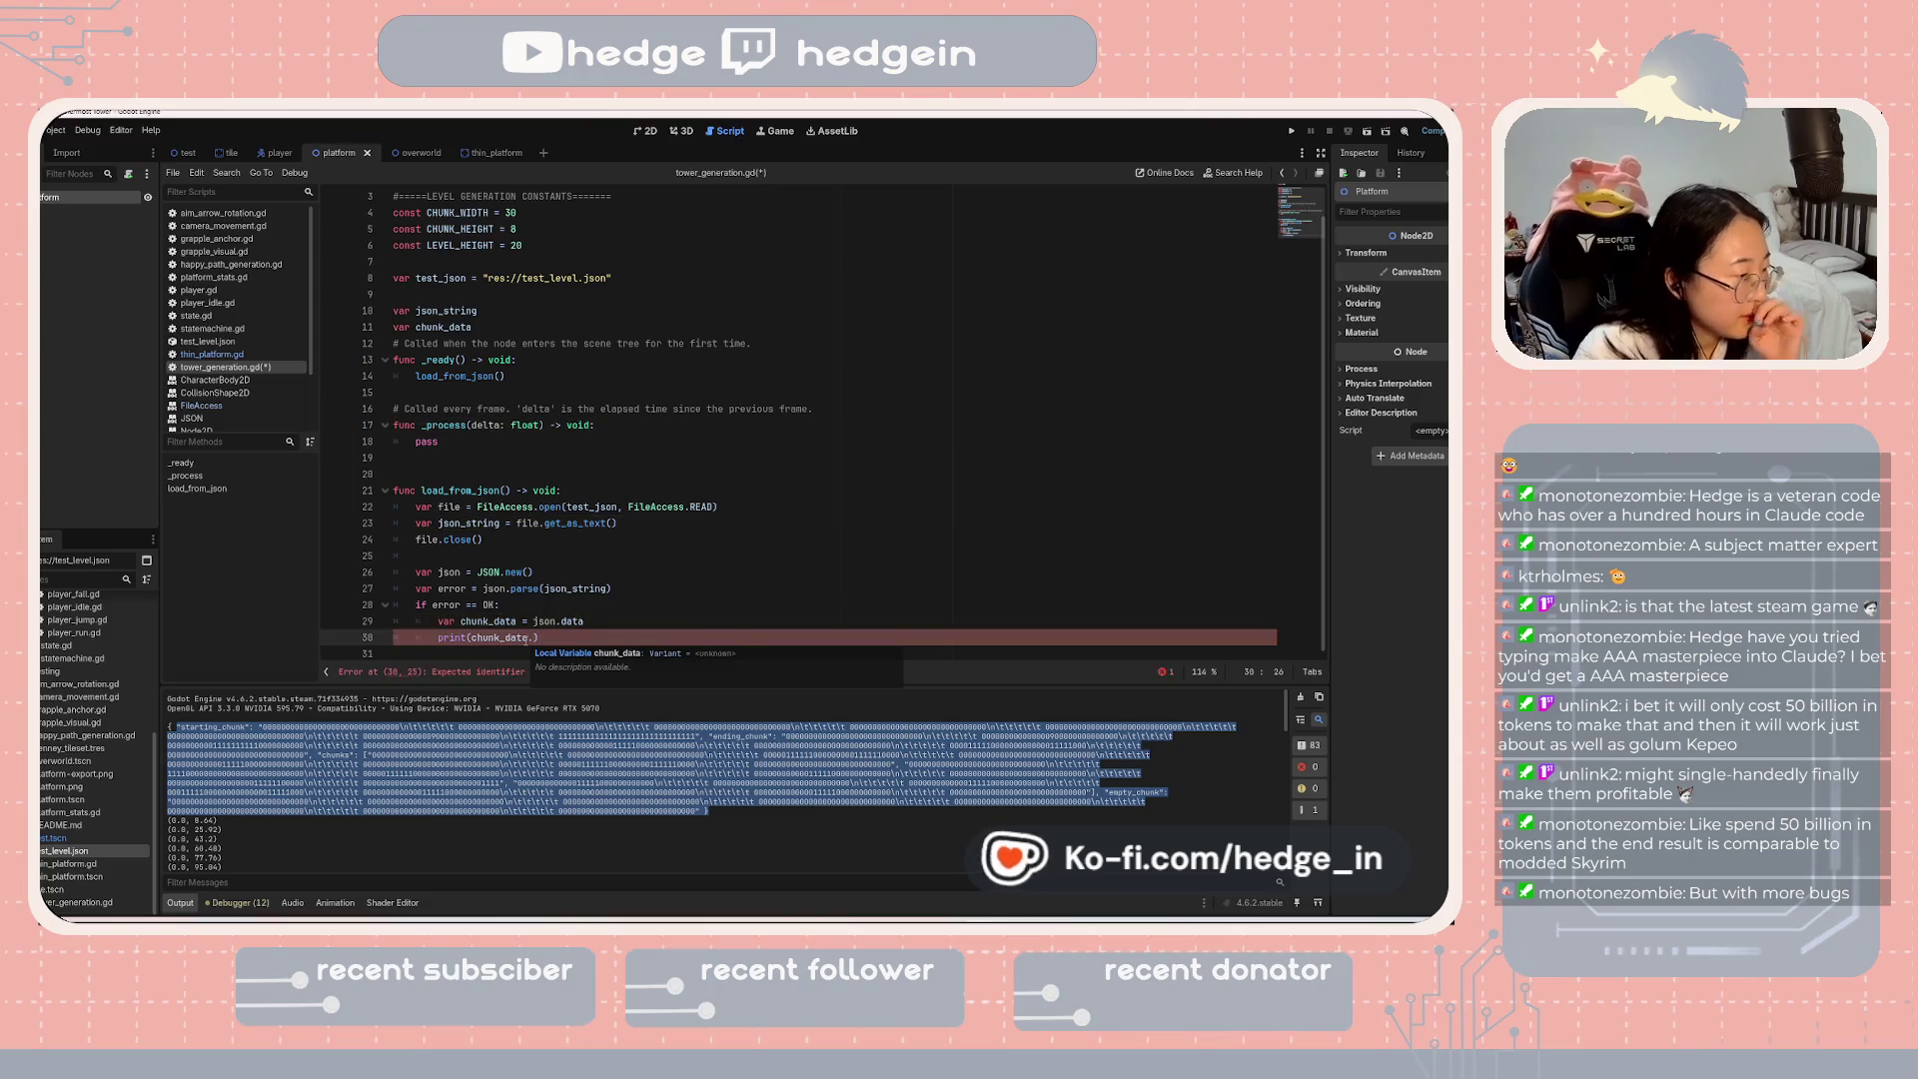
key(BackSpace)
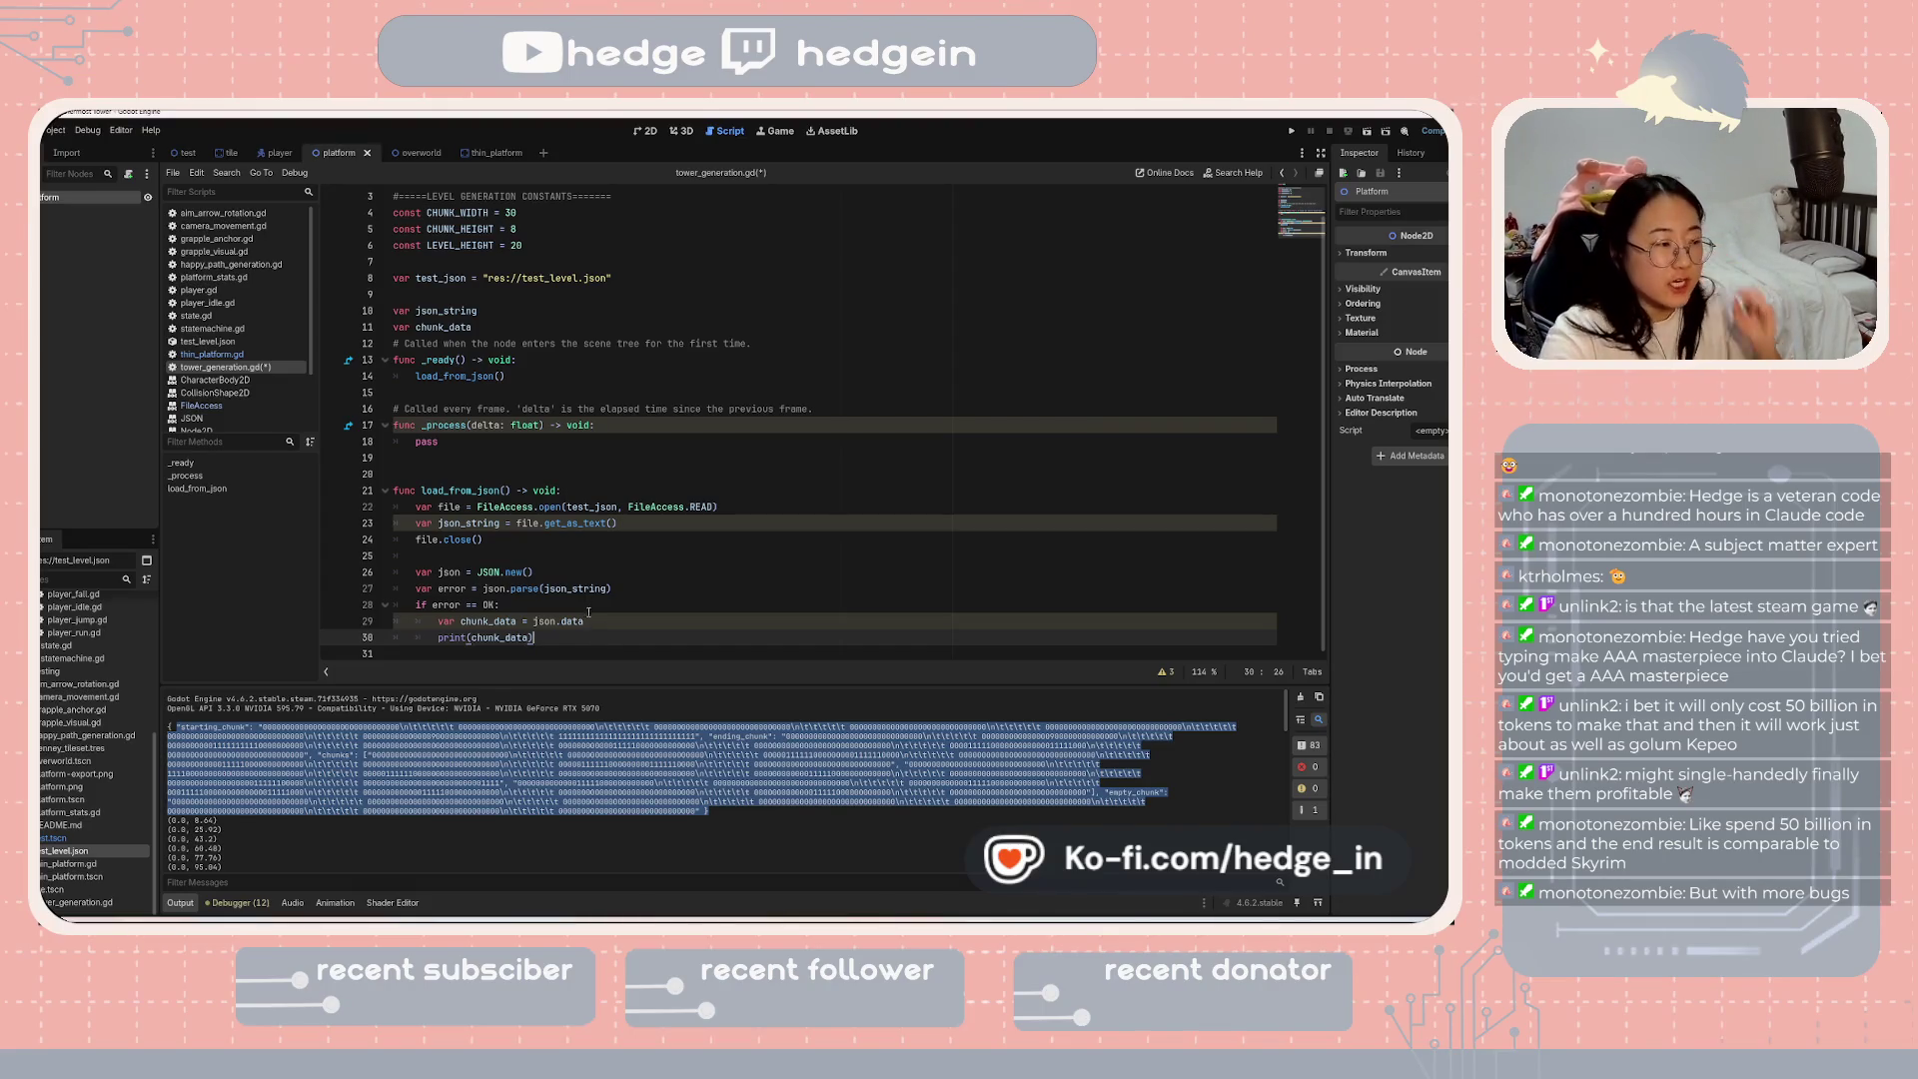
- Edit the print line to print(chunk_data["starting_chunk"])
mouse_move(168, 726)
mouse_down()
mouse_move(599, 748)
mouse_move(807, 810)
mouse_move(500, 744)
mouse_move(272, 727)
mouse_up()
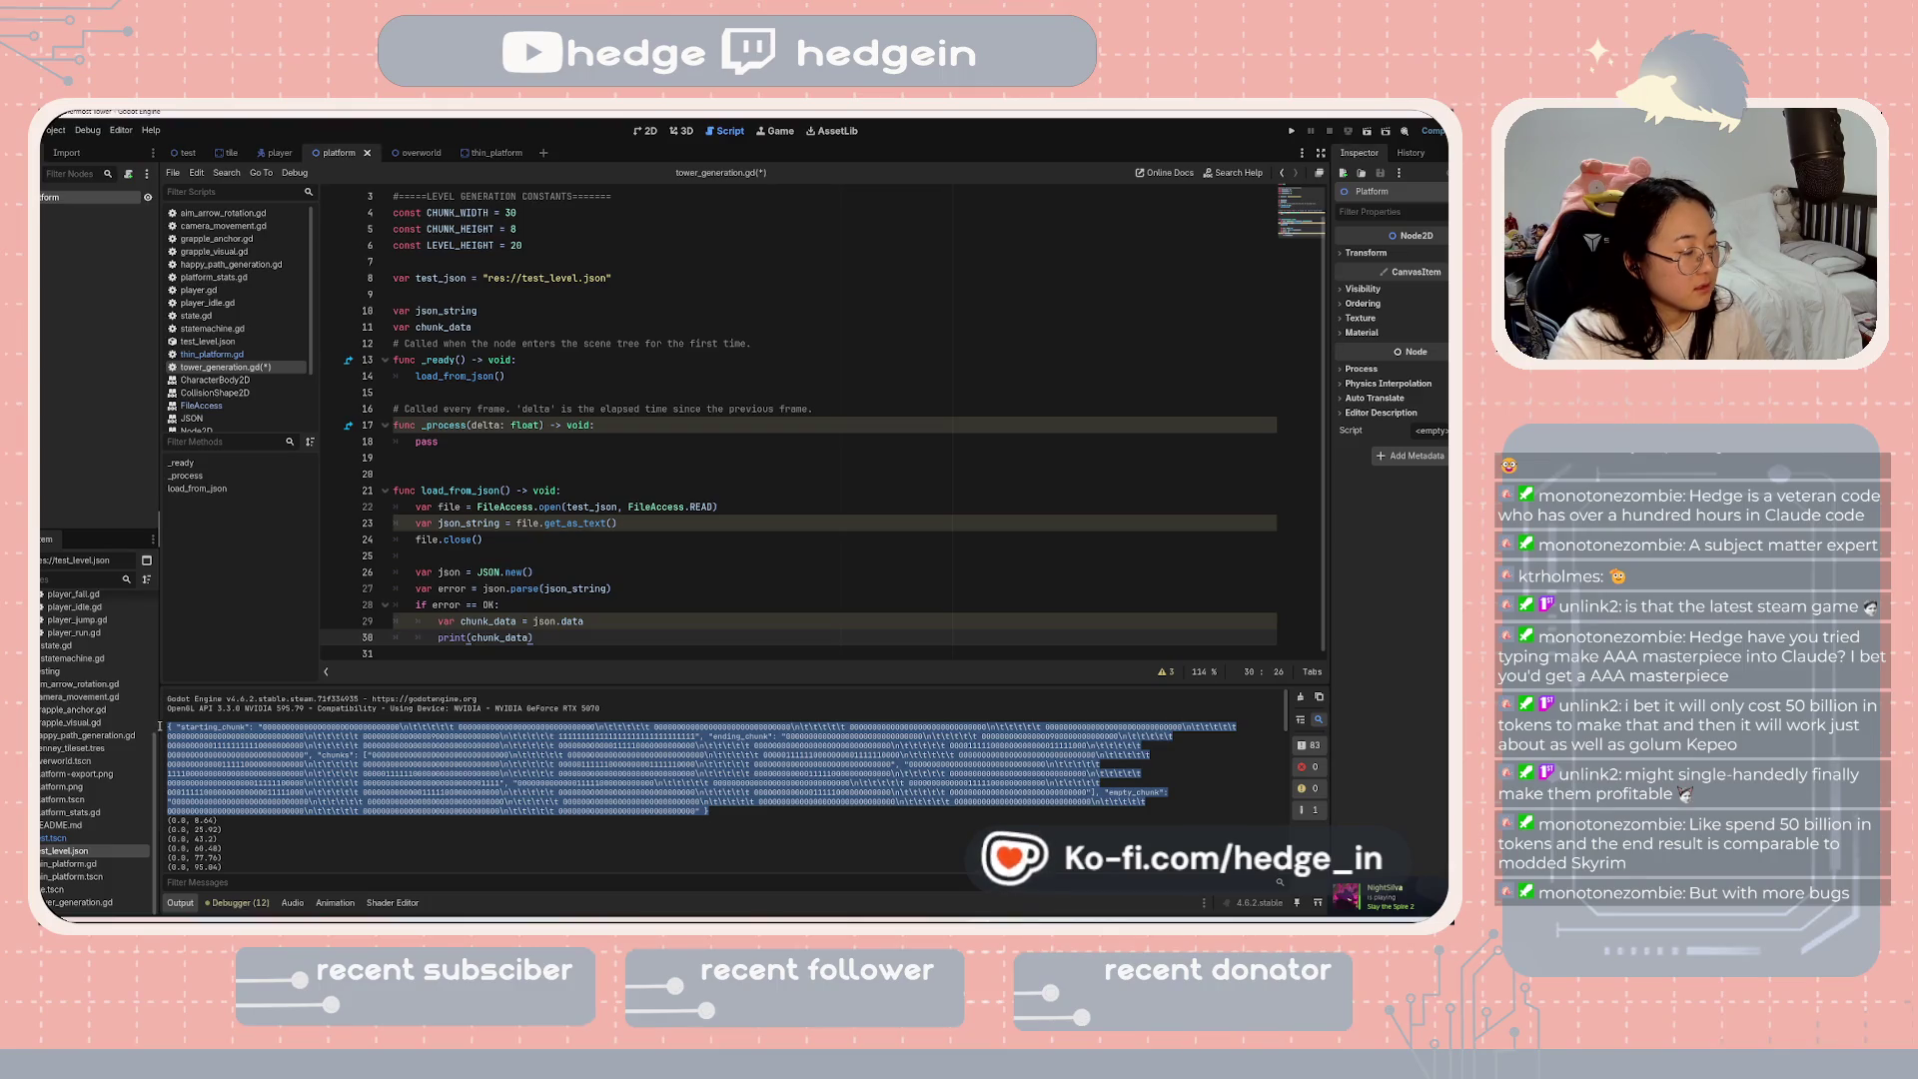
double_click(537, 621)
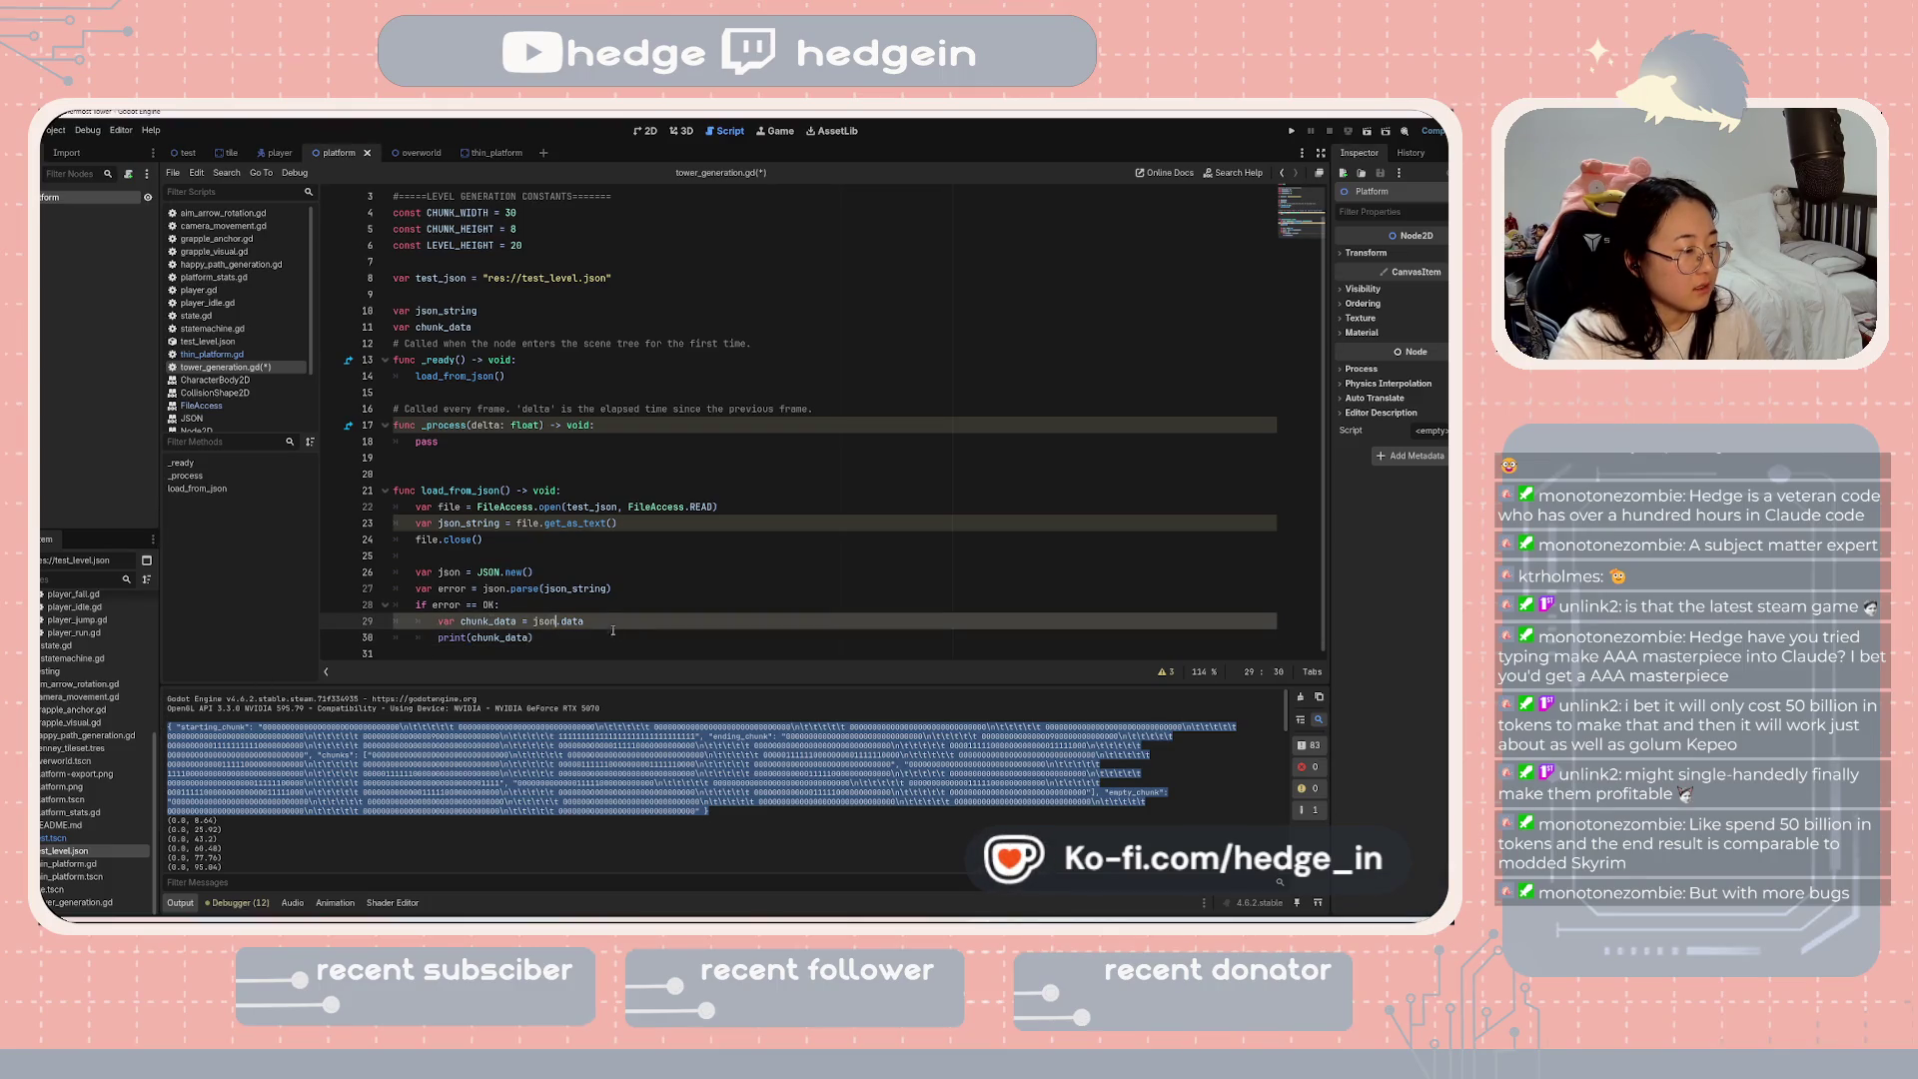
click(539, 638)
click(529, 638)
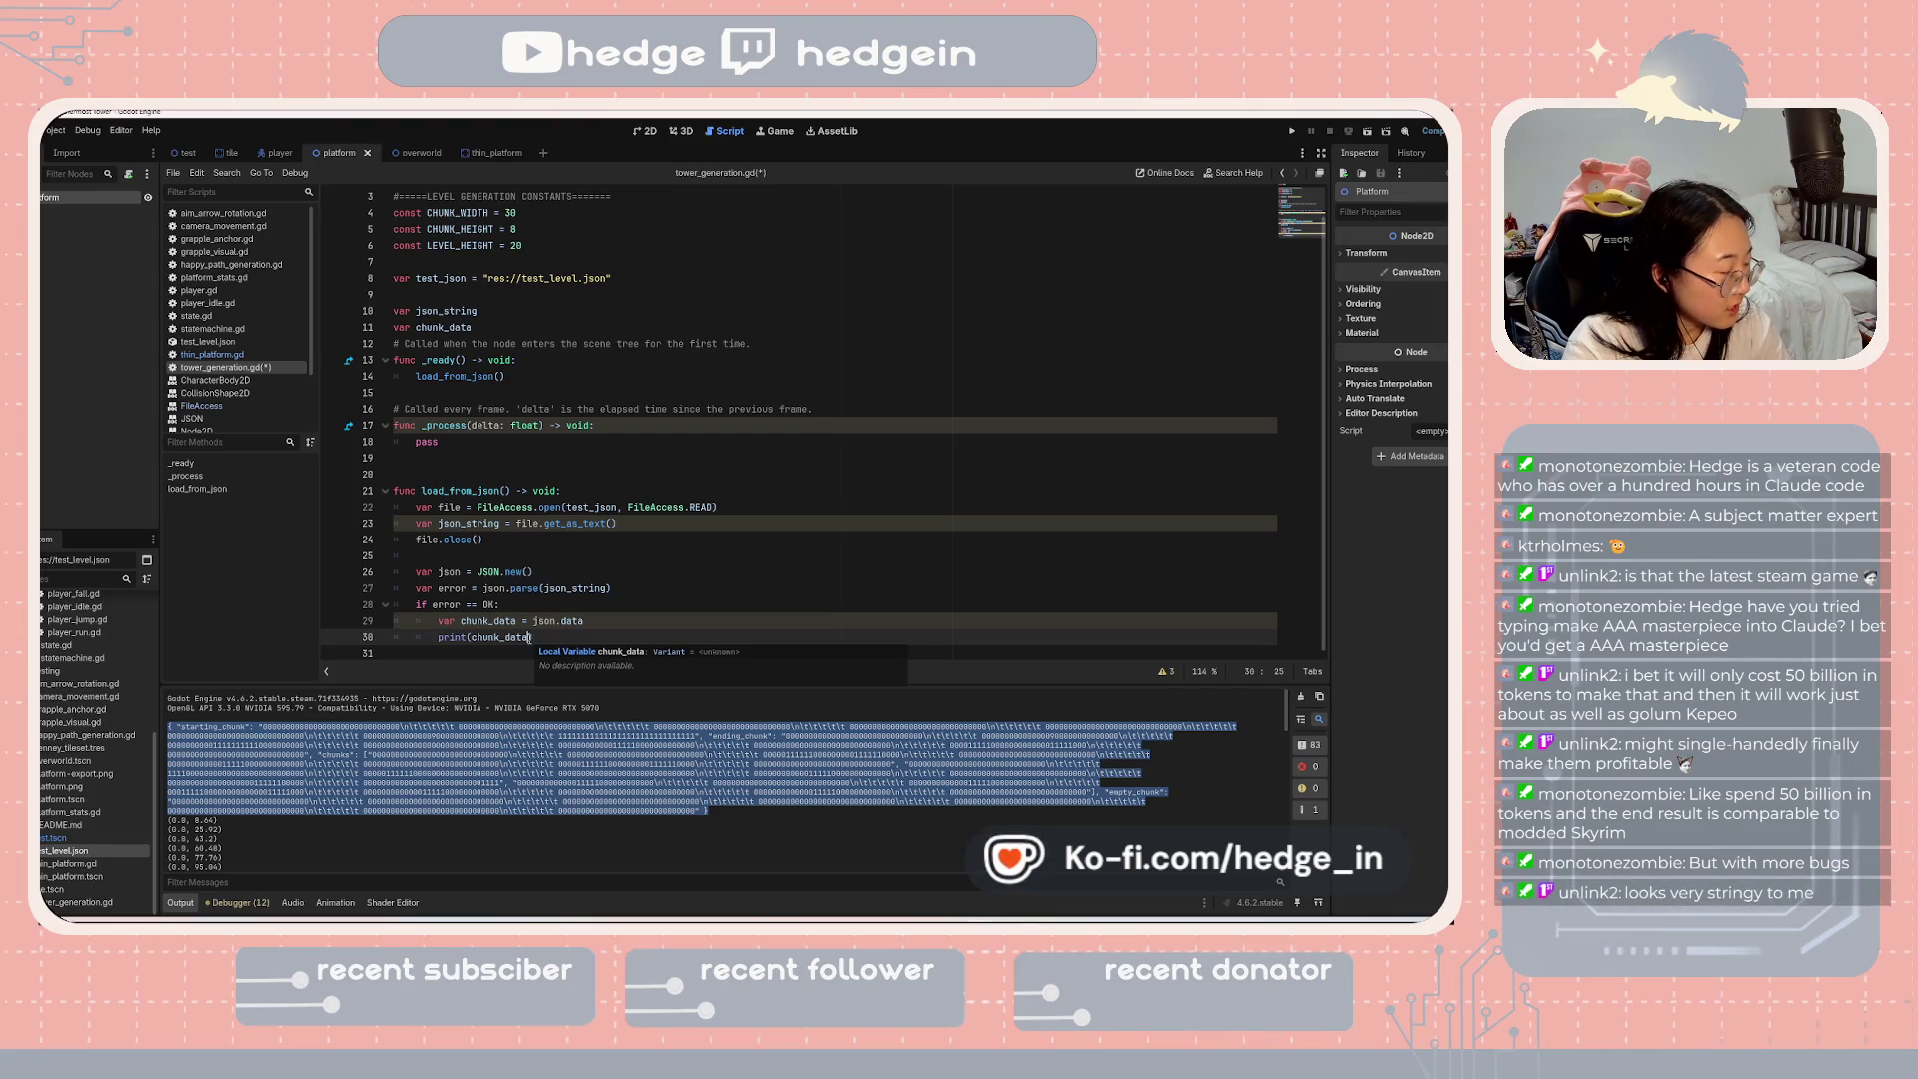
text([)
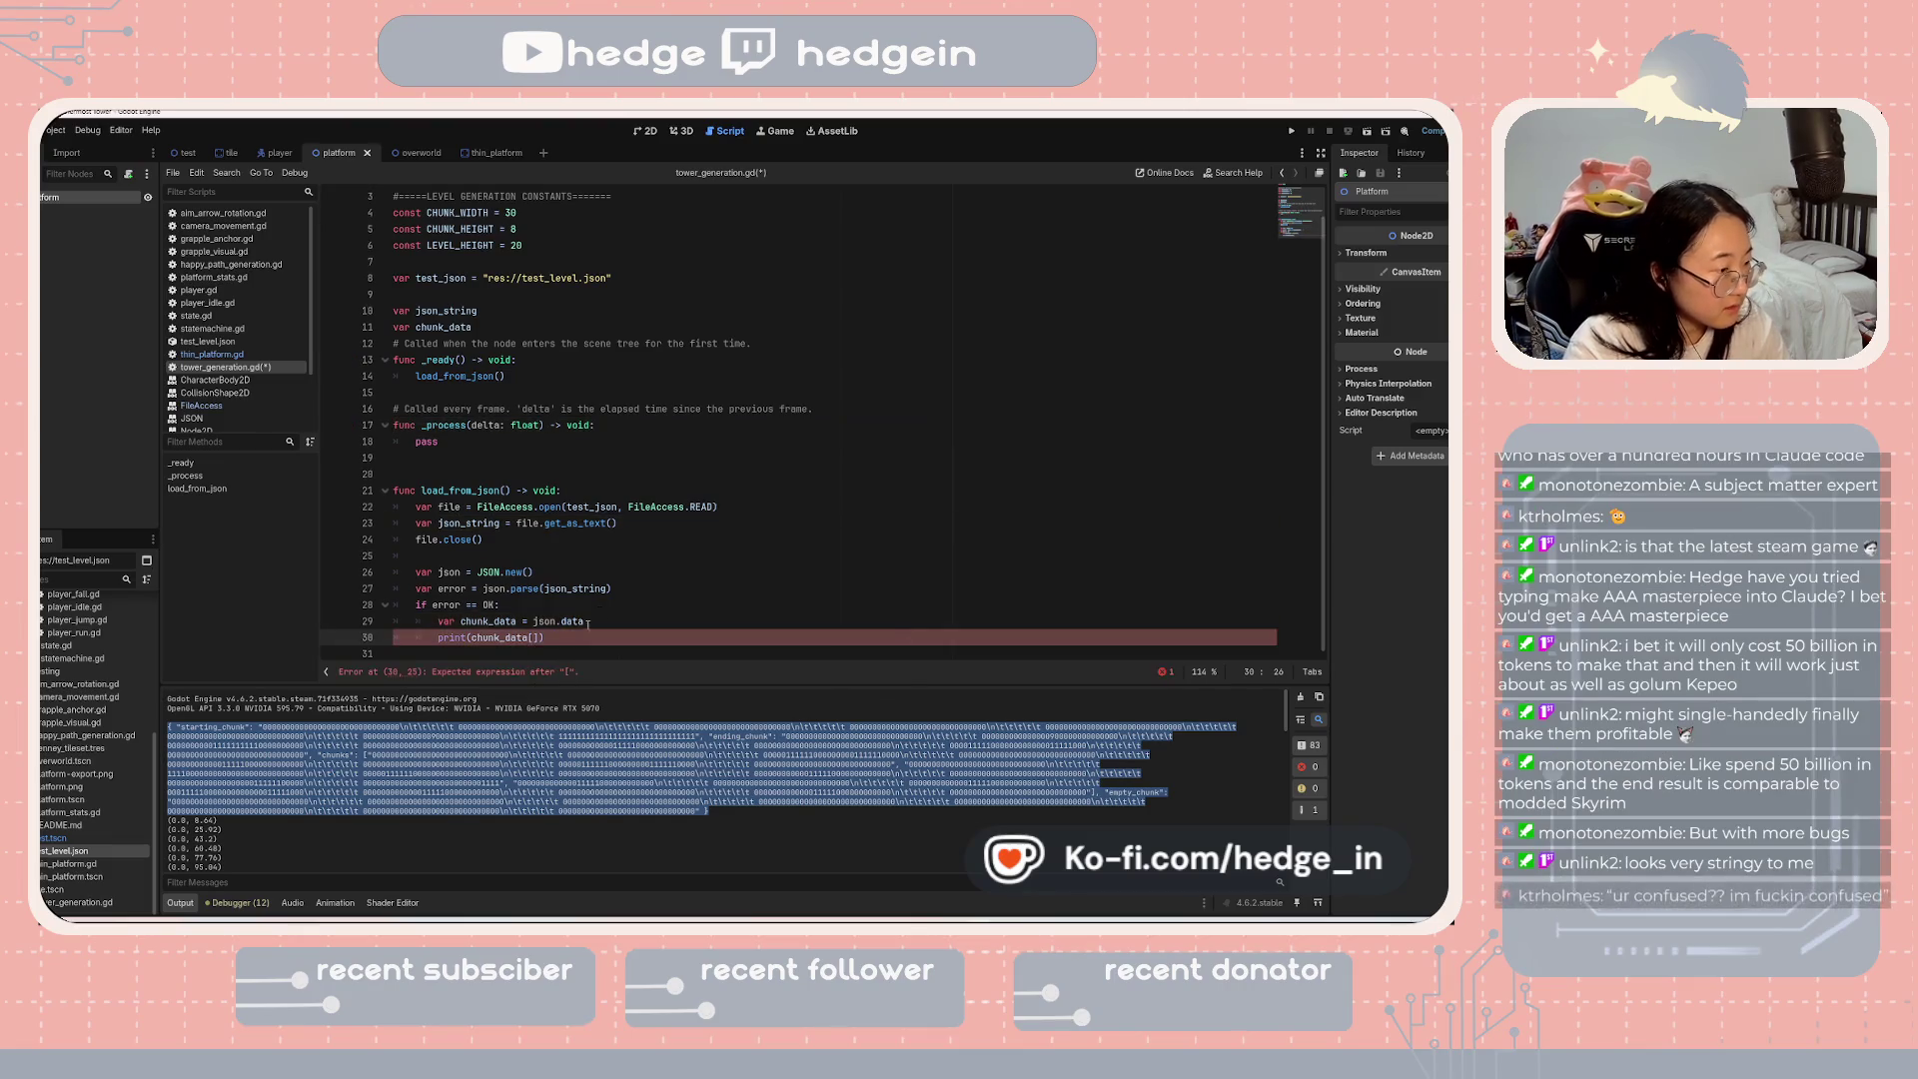
text("startnig_chung)
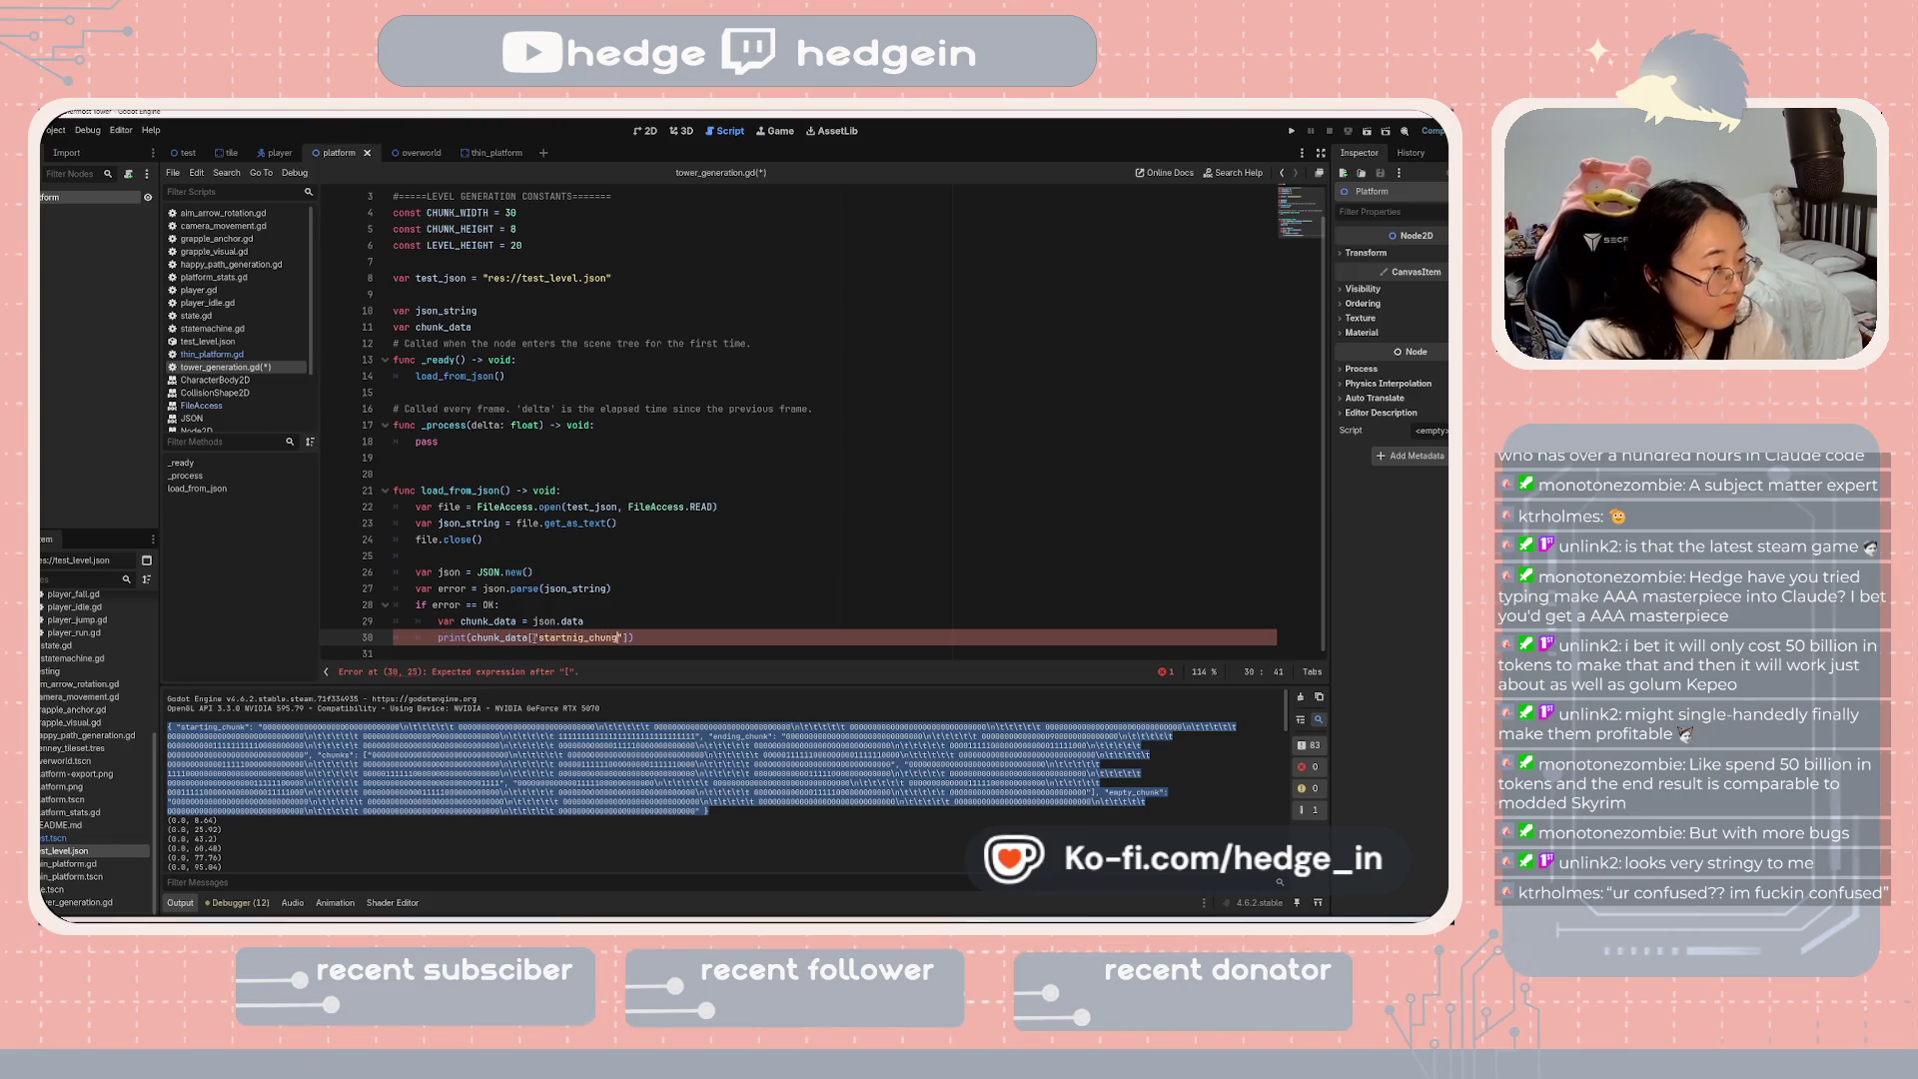
click(573, 639)
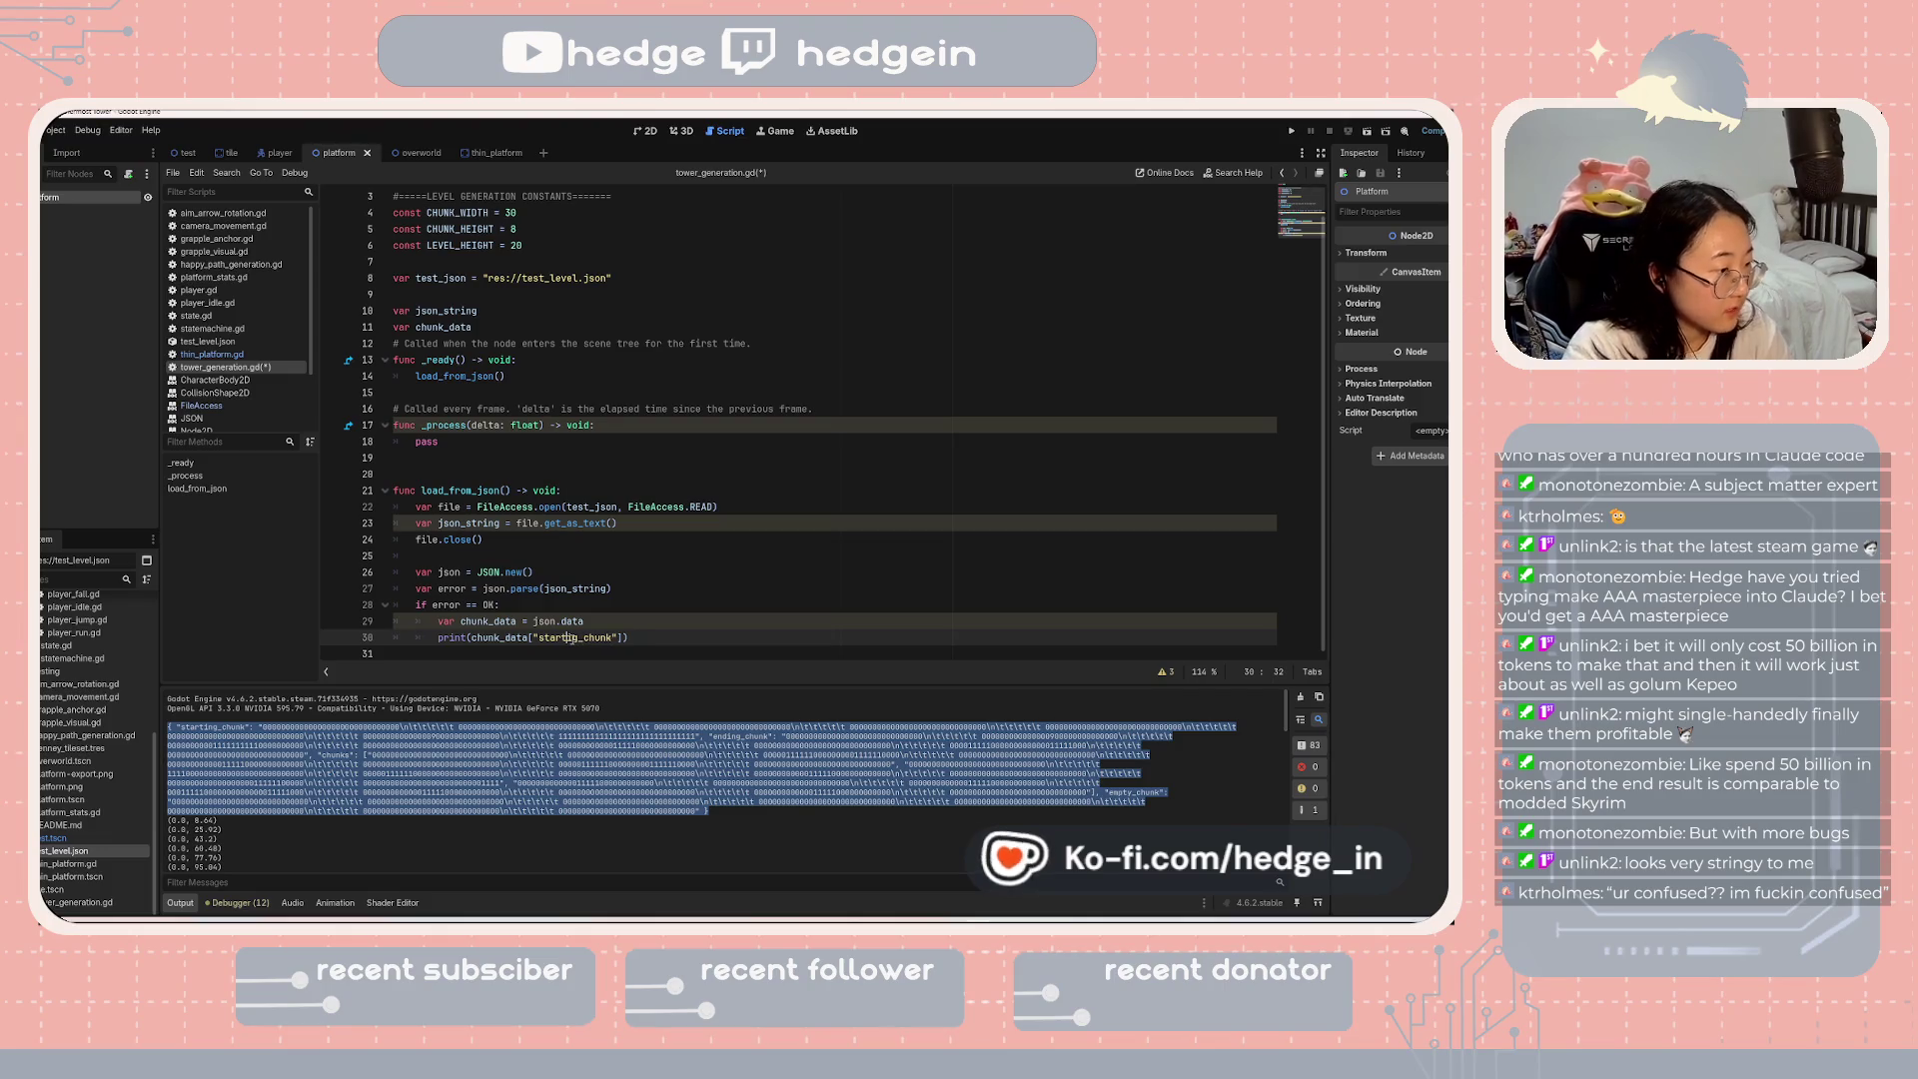
- Save, run the game to see the starting_chunk rows, rerun it, and stop
key(ctrl+s)
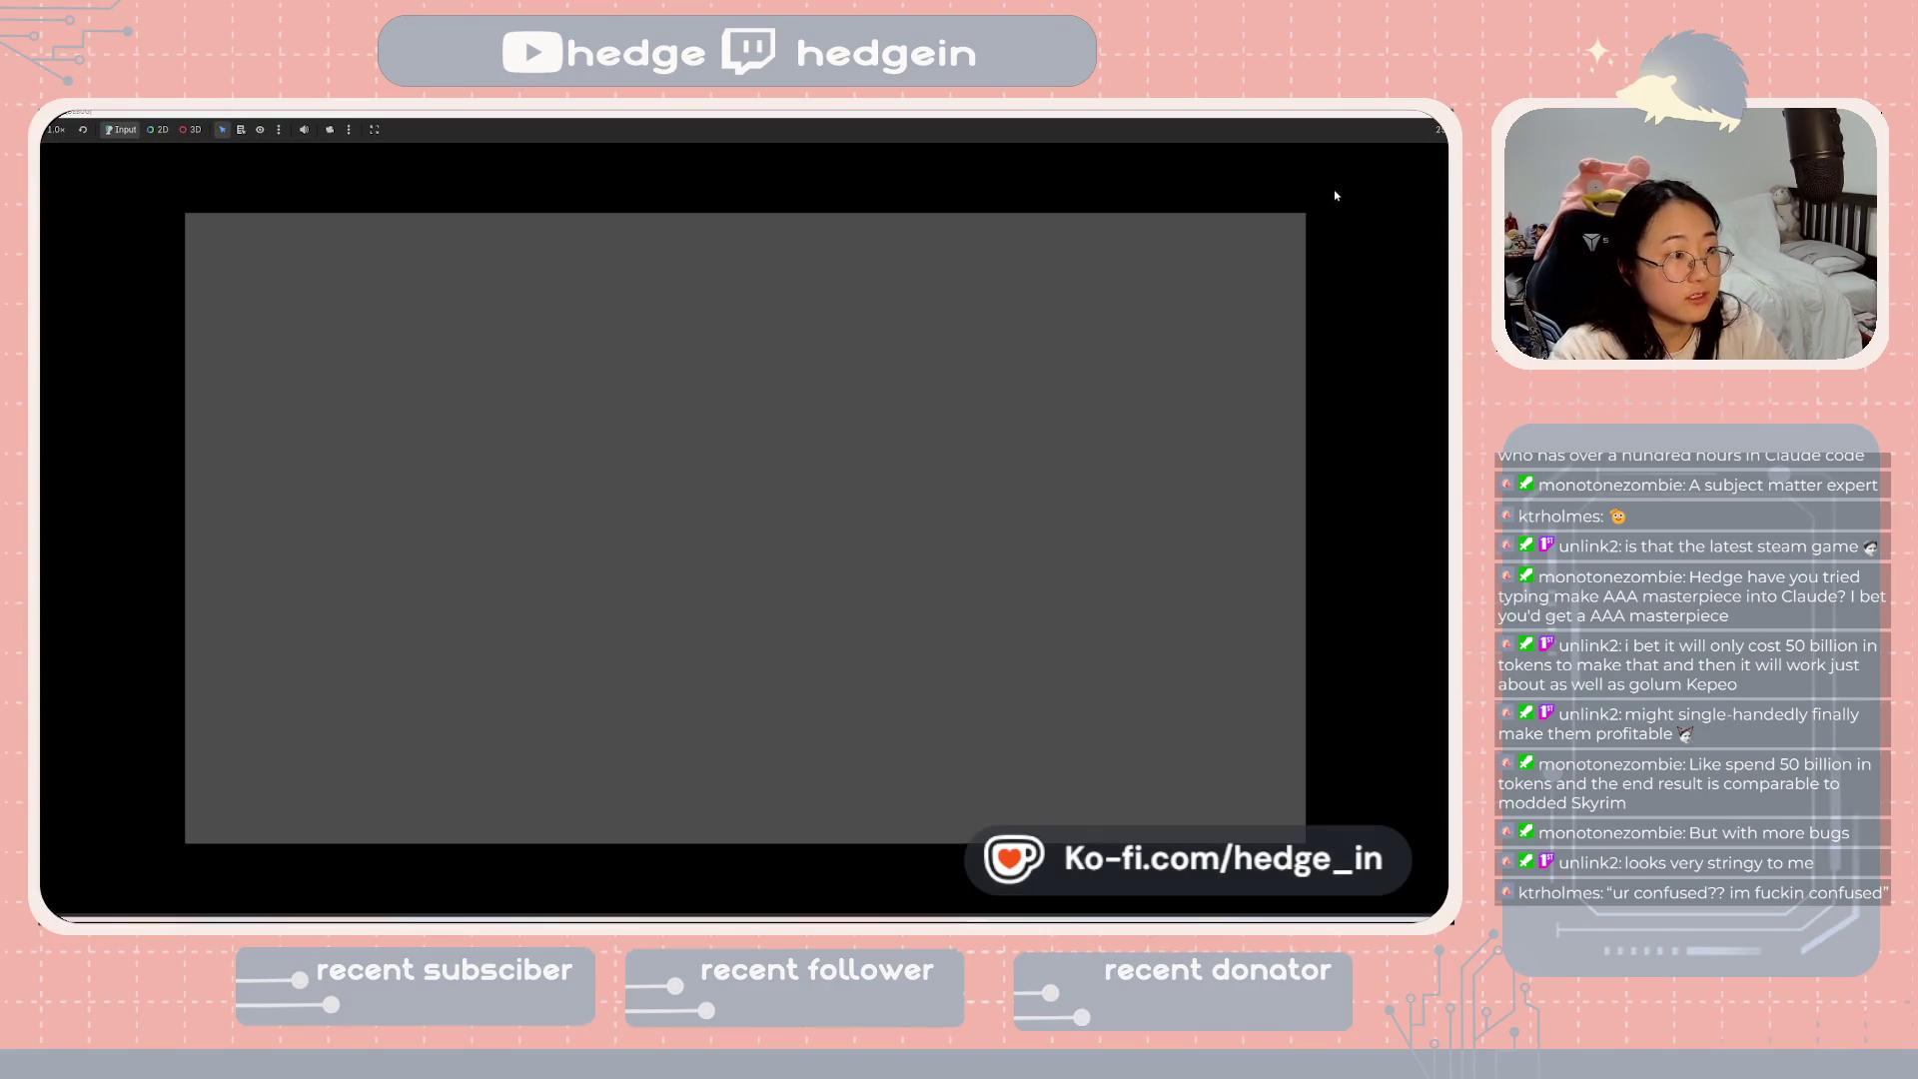
click(1423, 120)
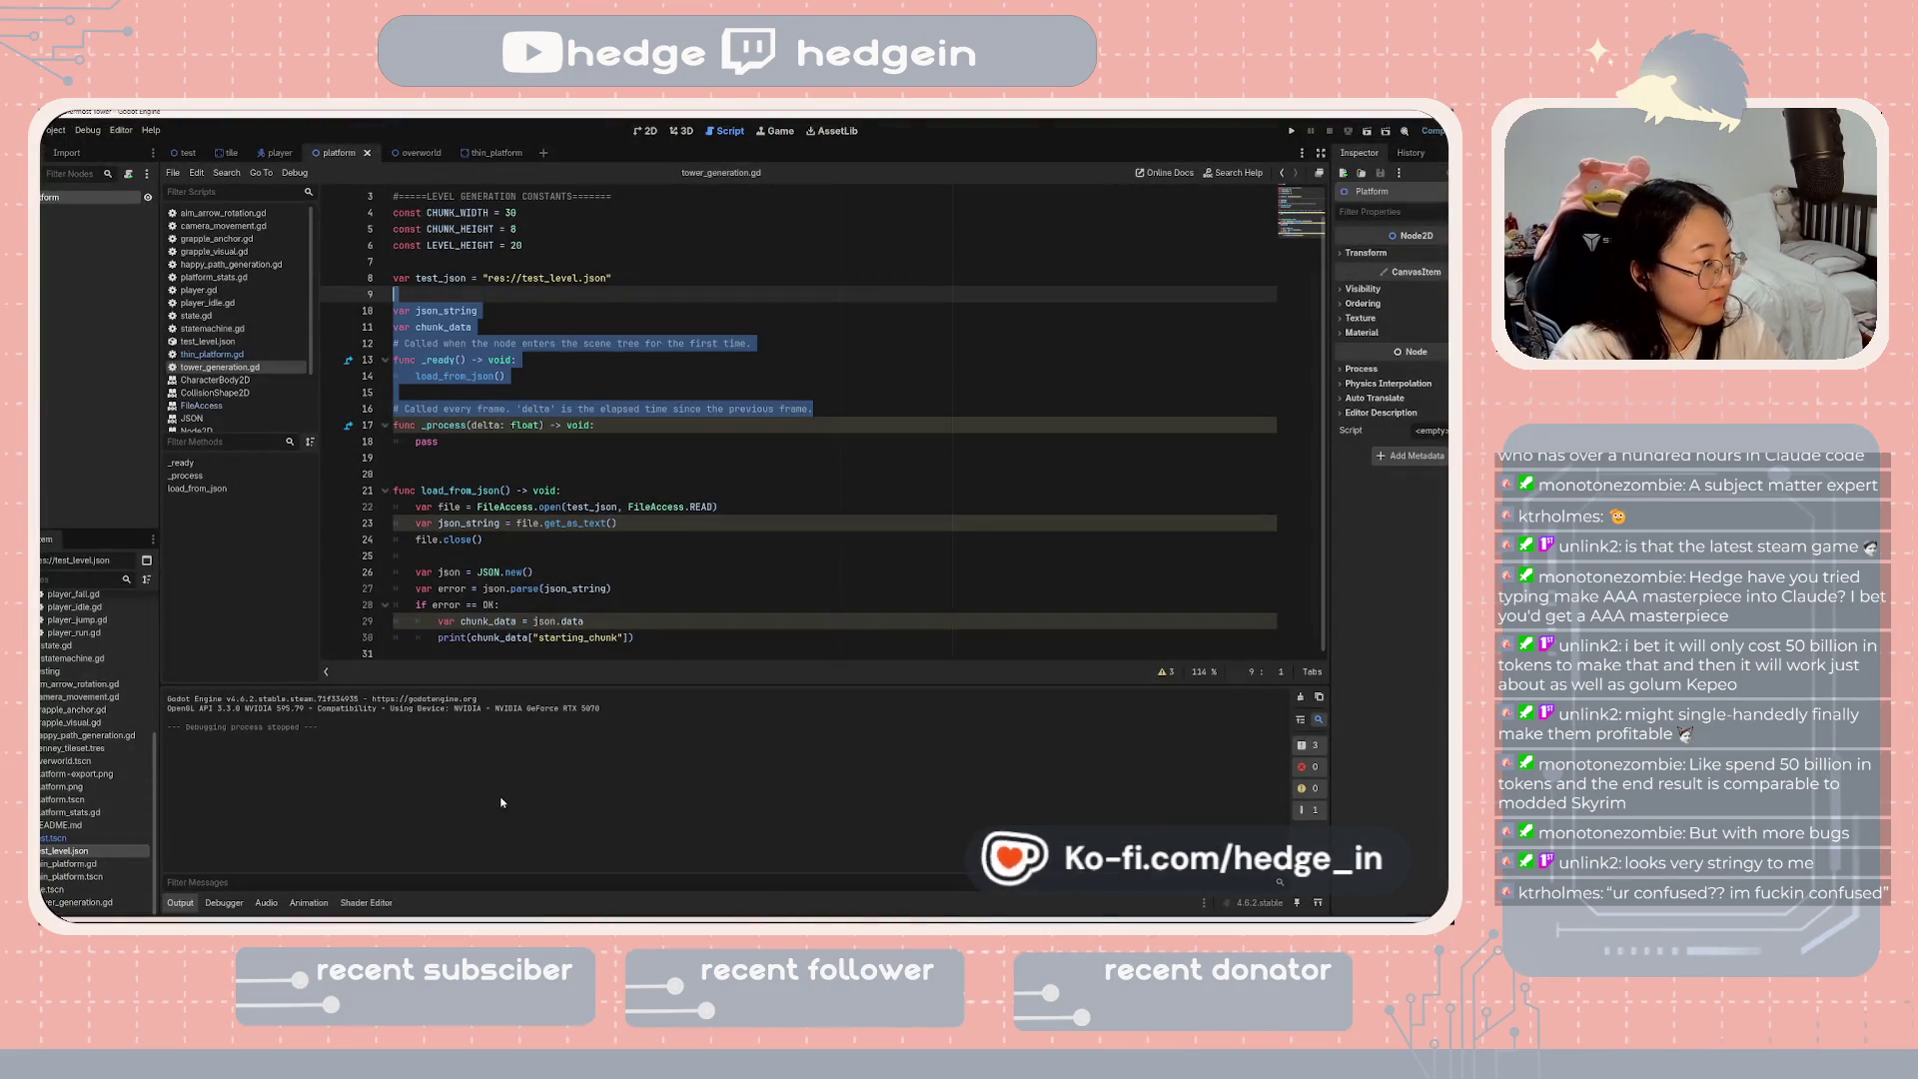
click(603, 589)
click(501, 289)
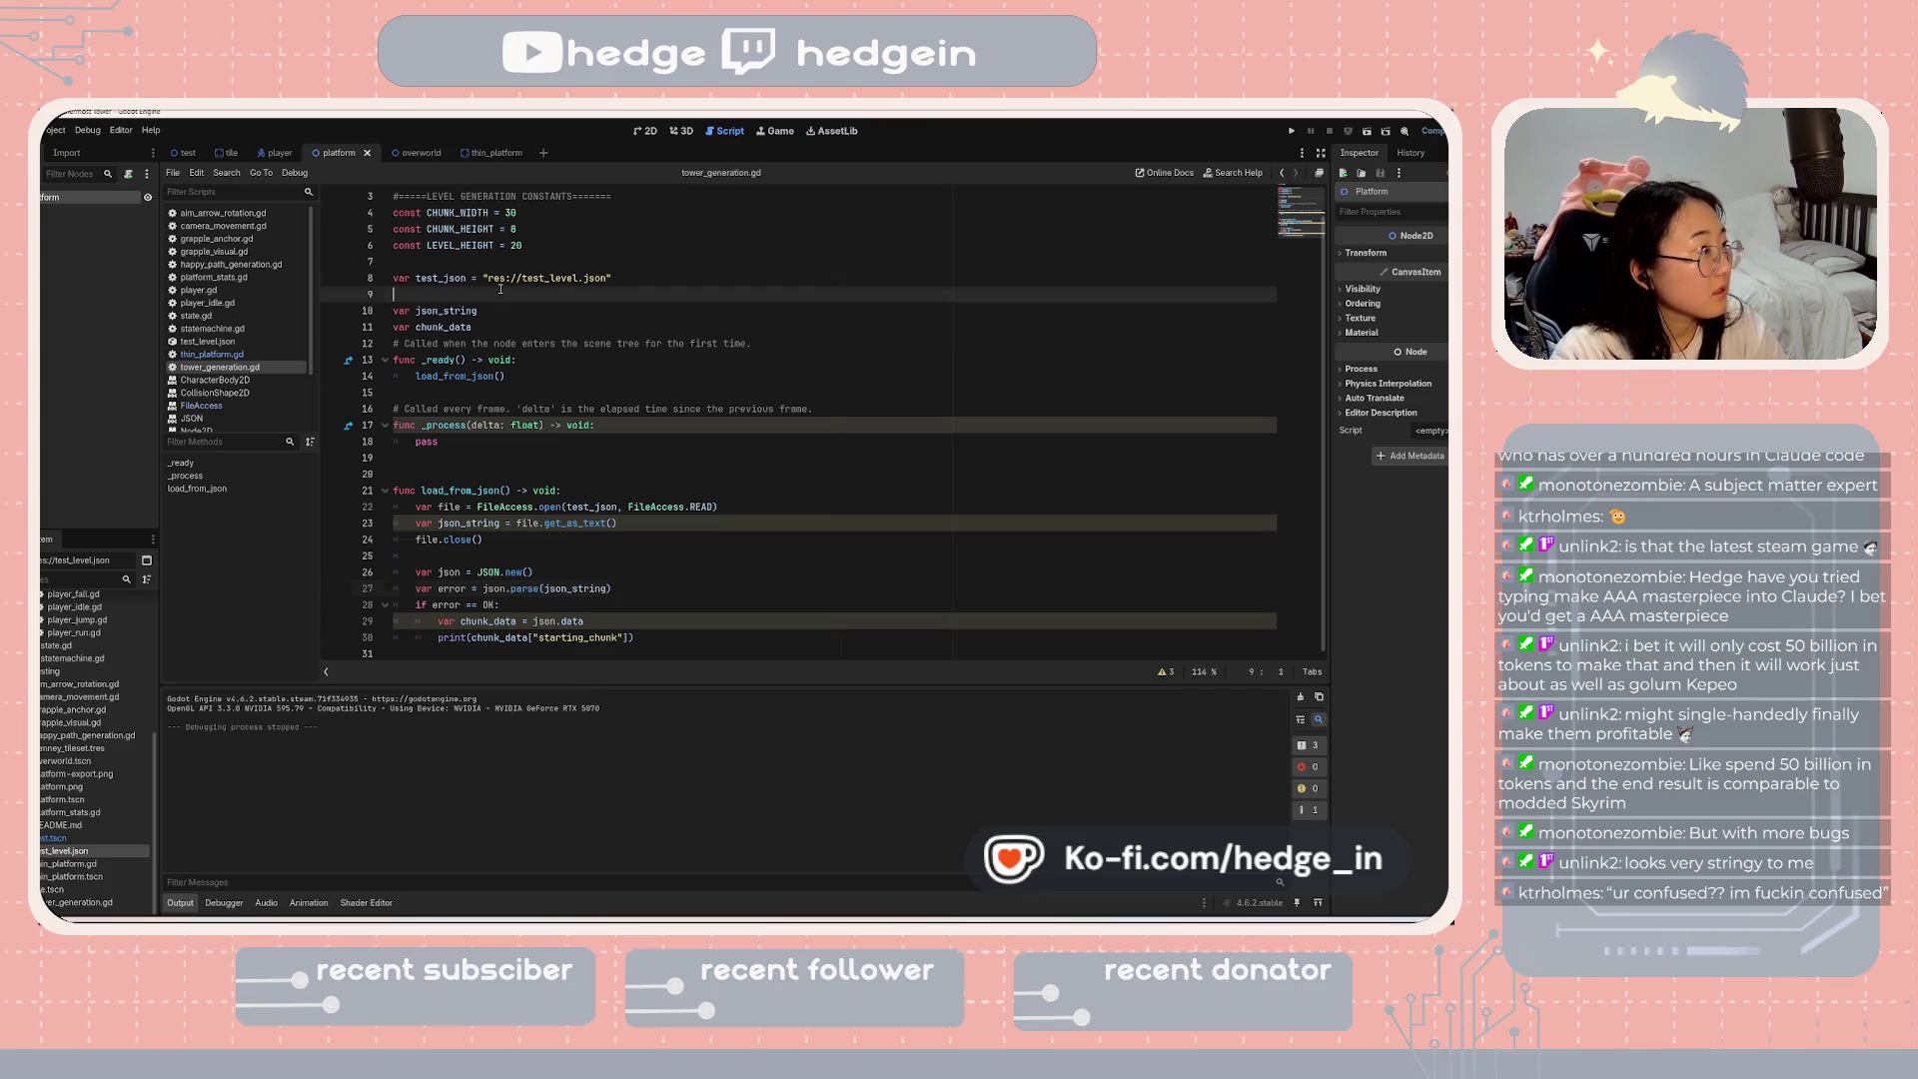
click(460, 375)
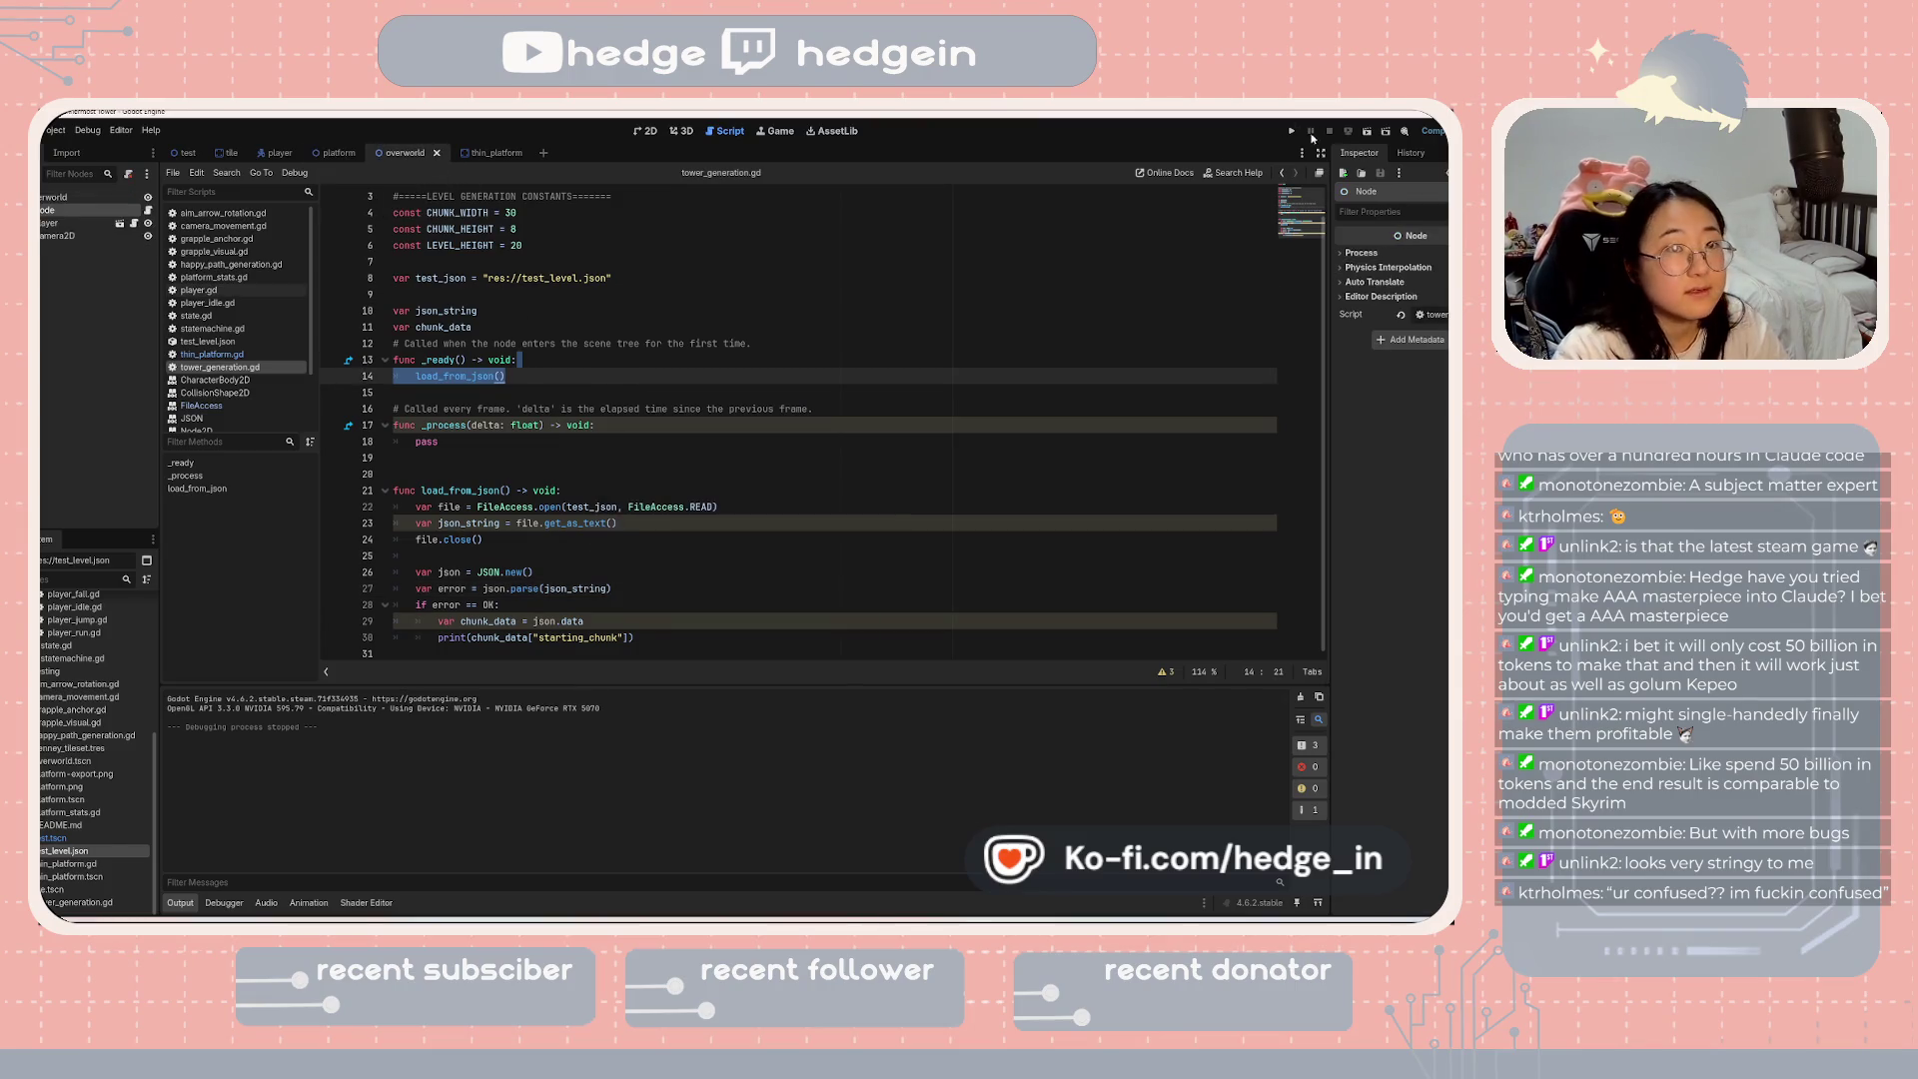
click(1366, 131)
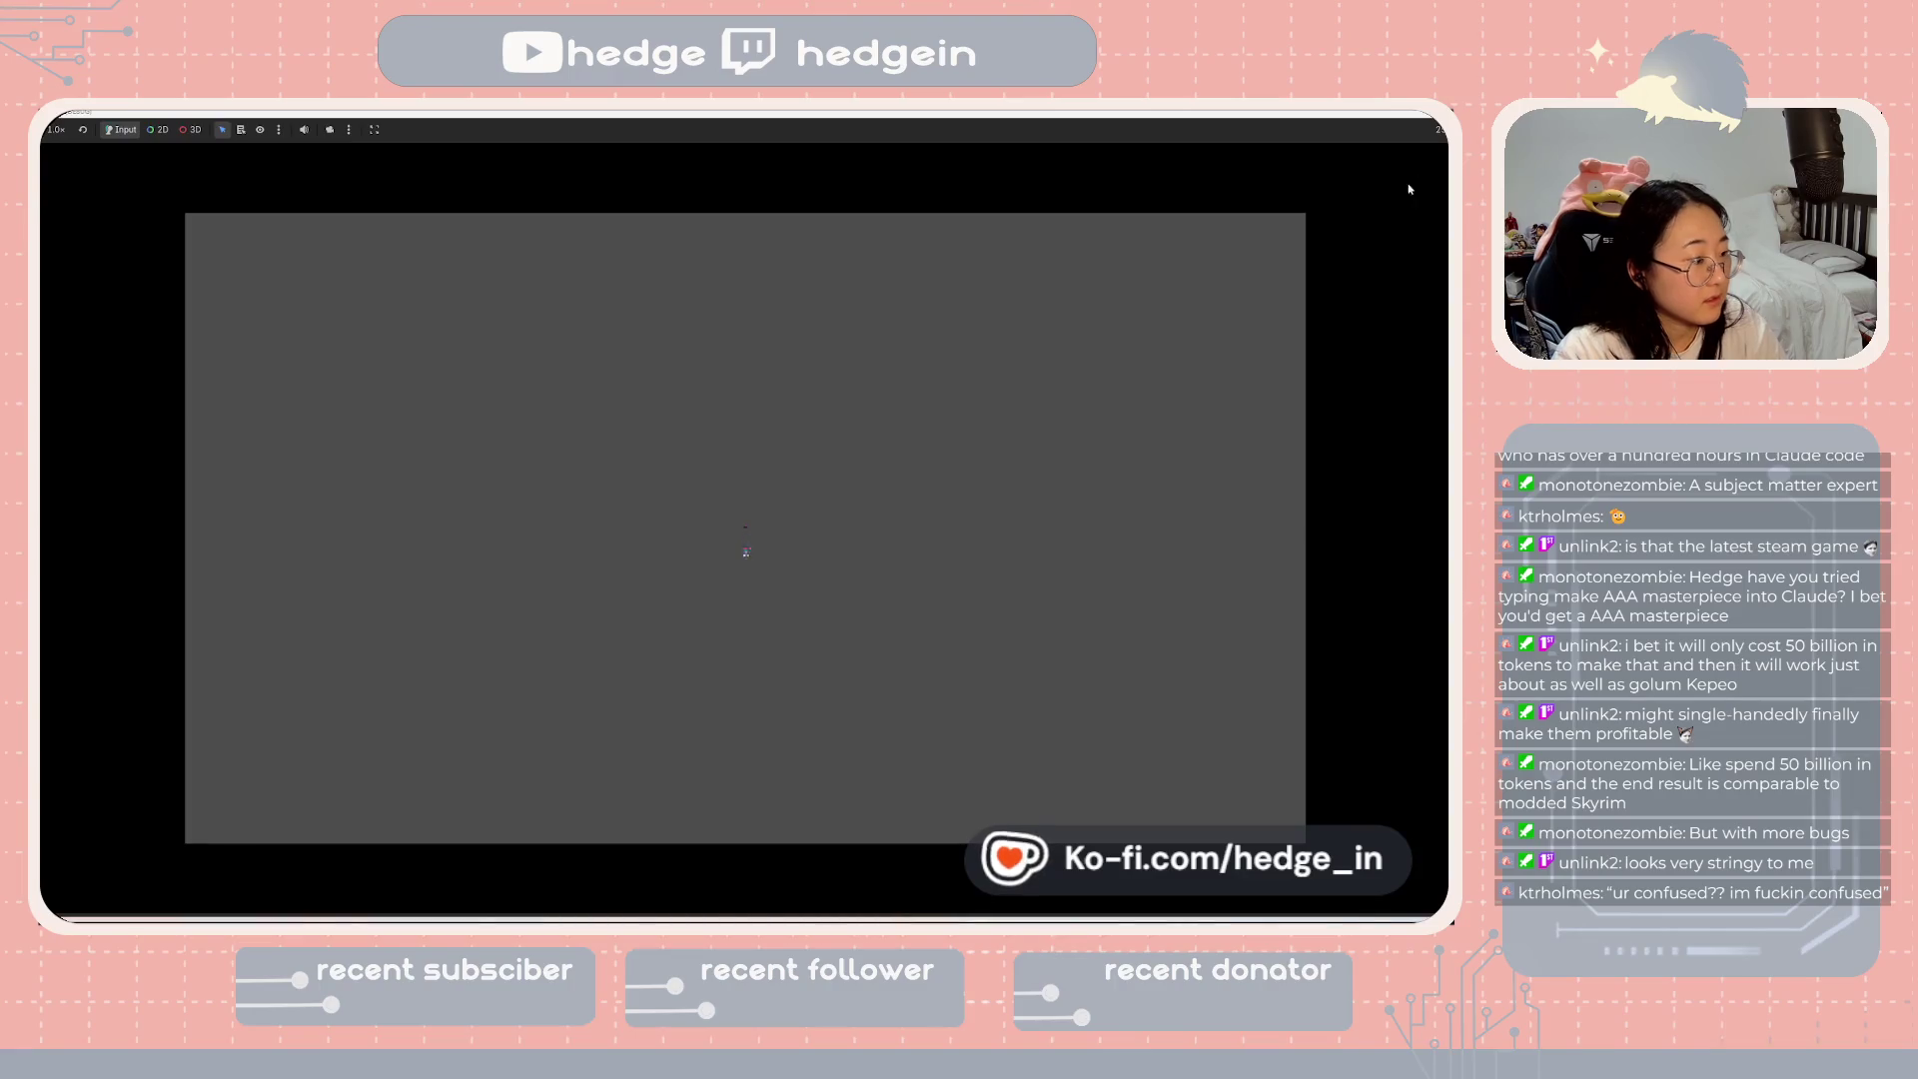
key(F8)
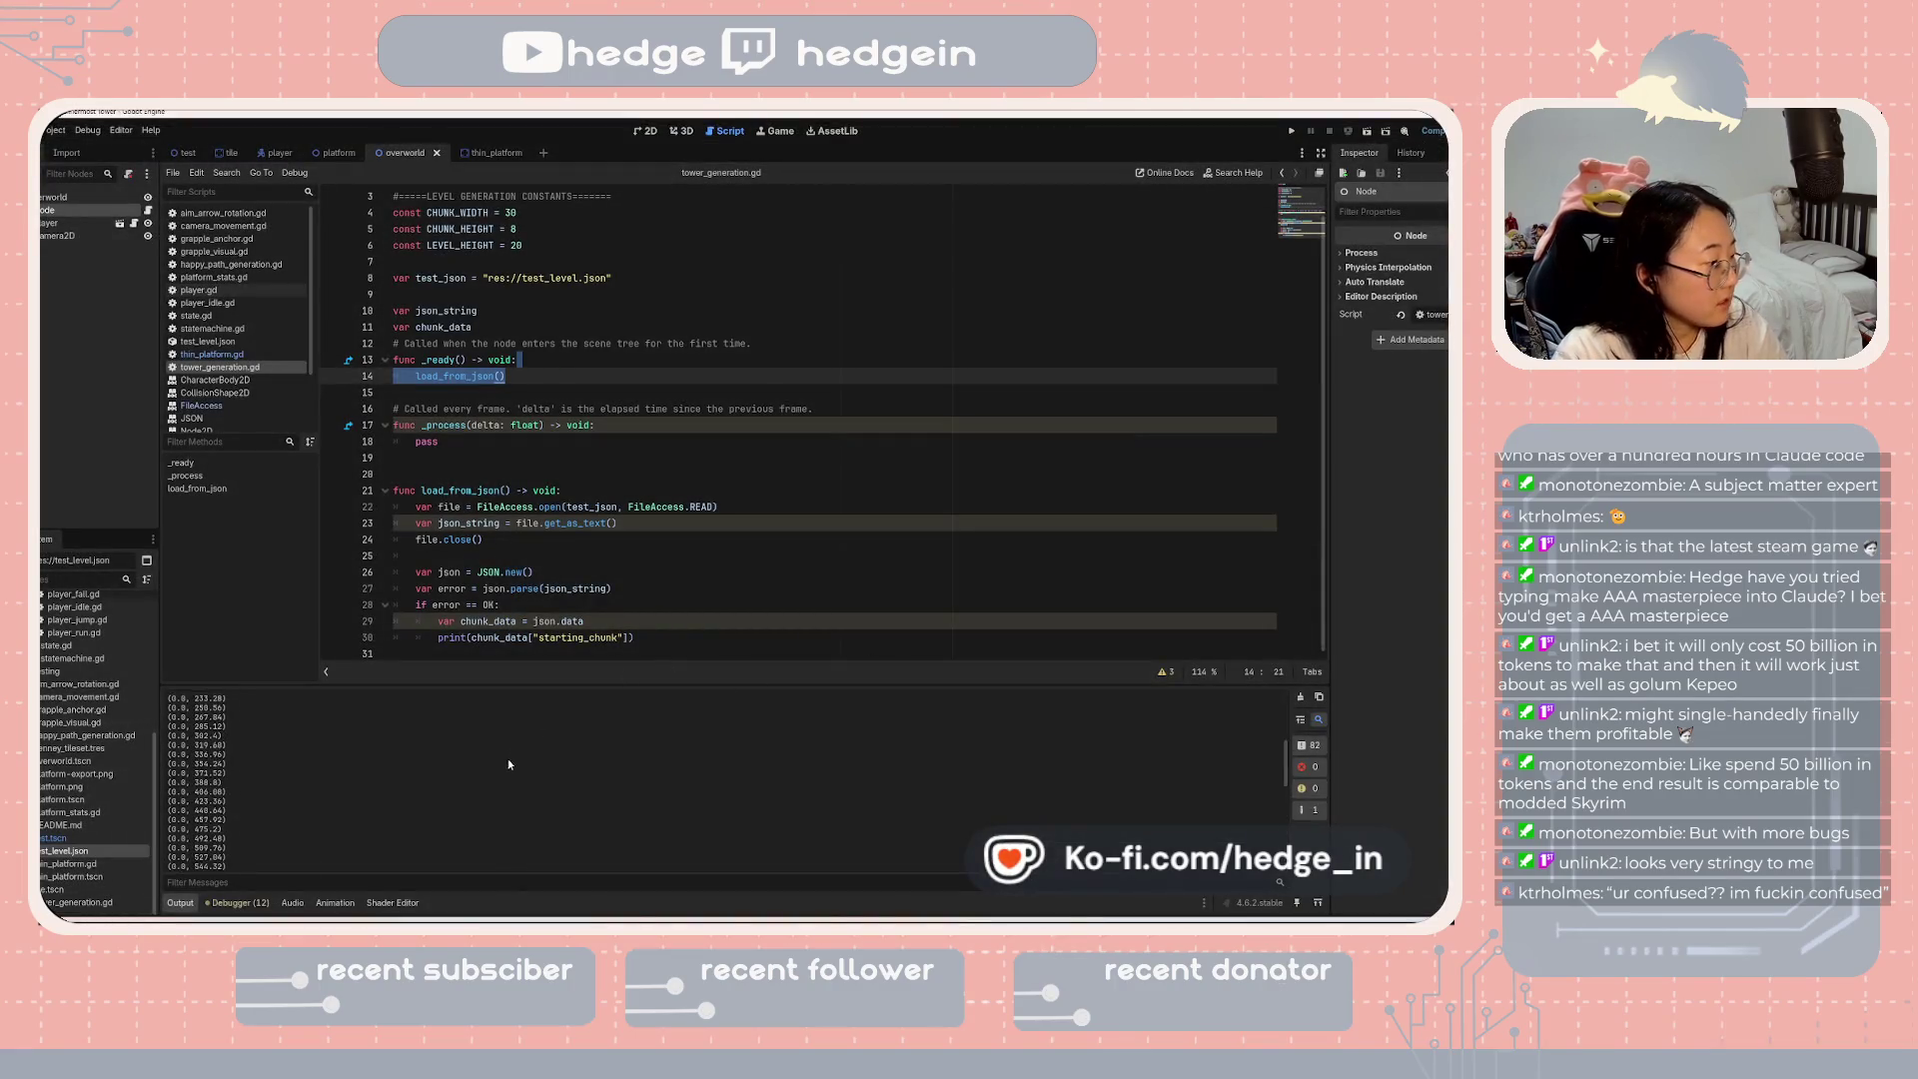
- Delete the print(chunk_data["starting_chunk"]) statement on line 30
click(625, 638)
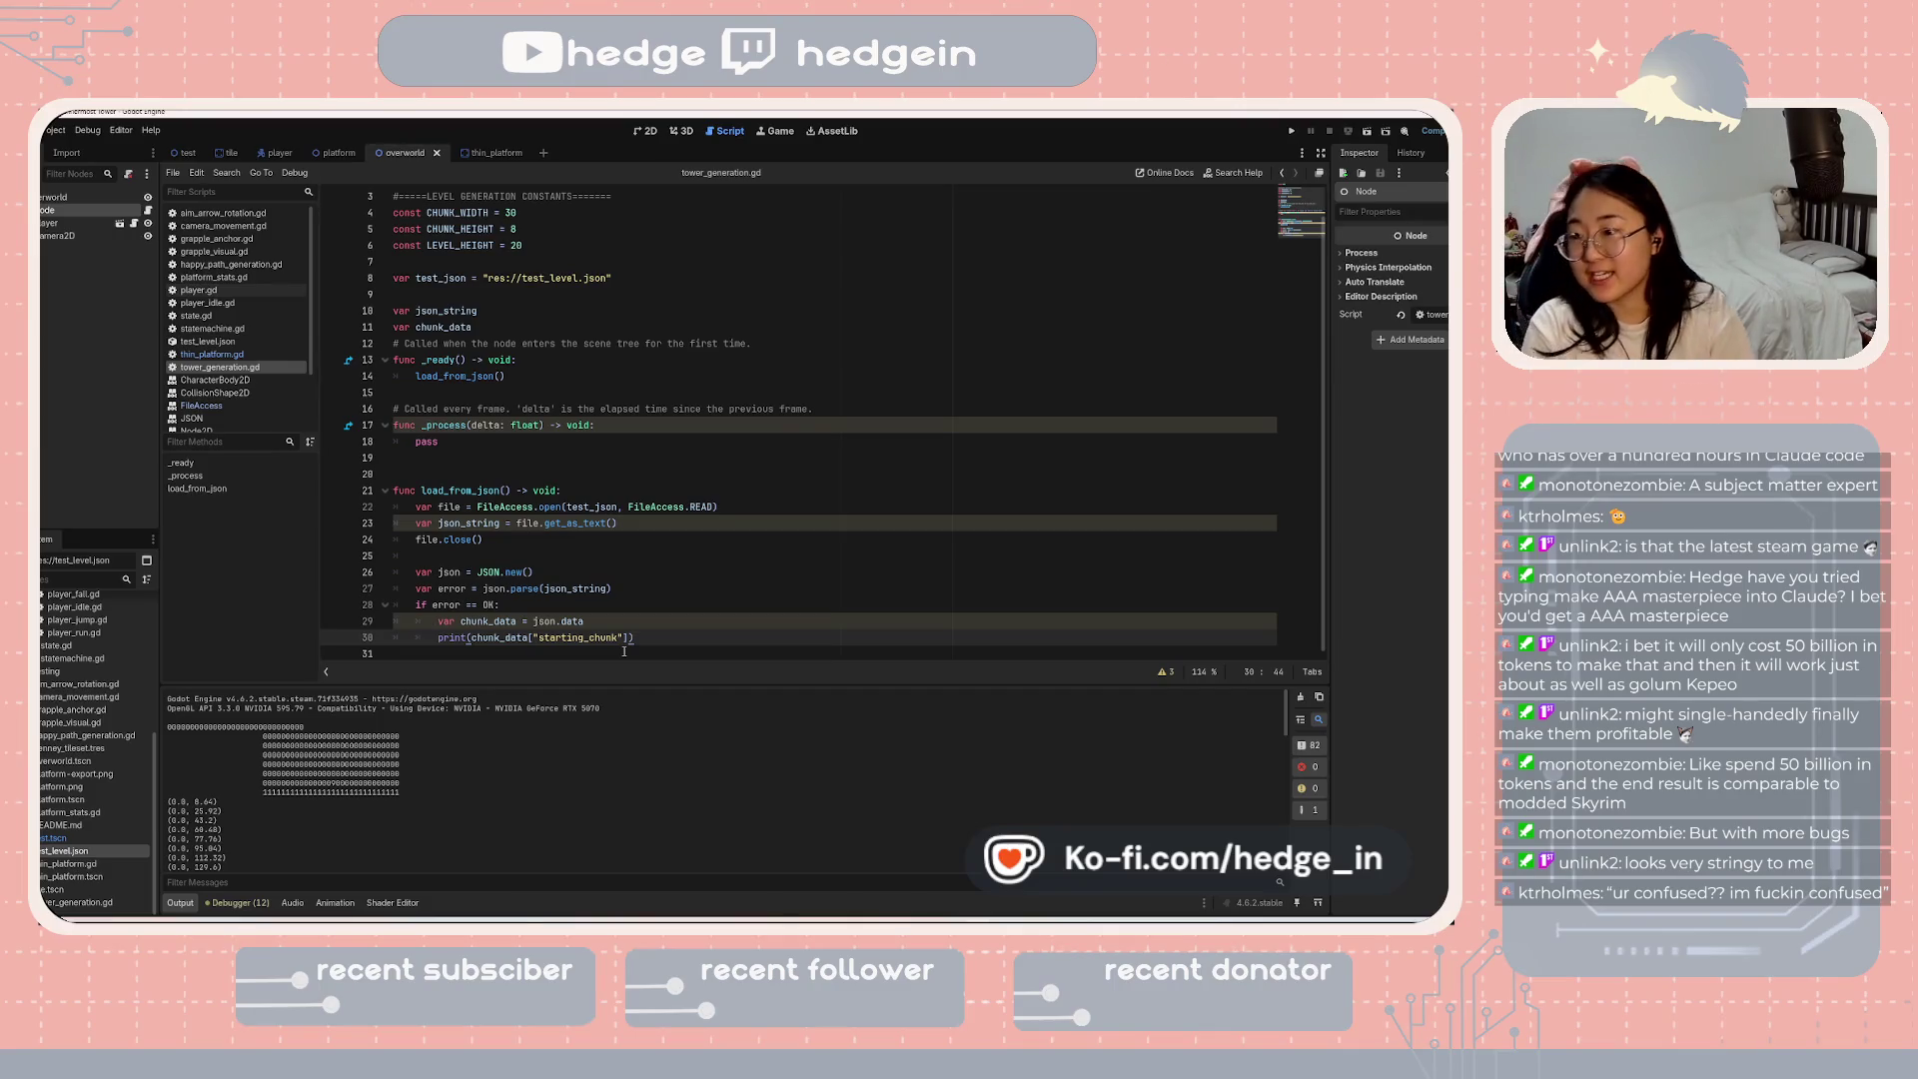
click(738, 360)
key(super)
key(Escape)
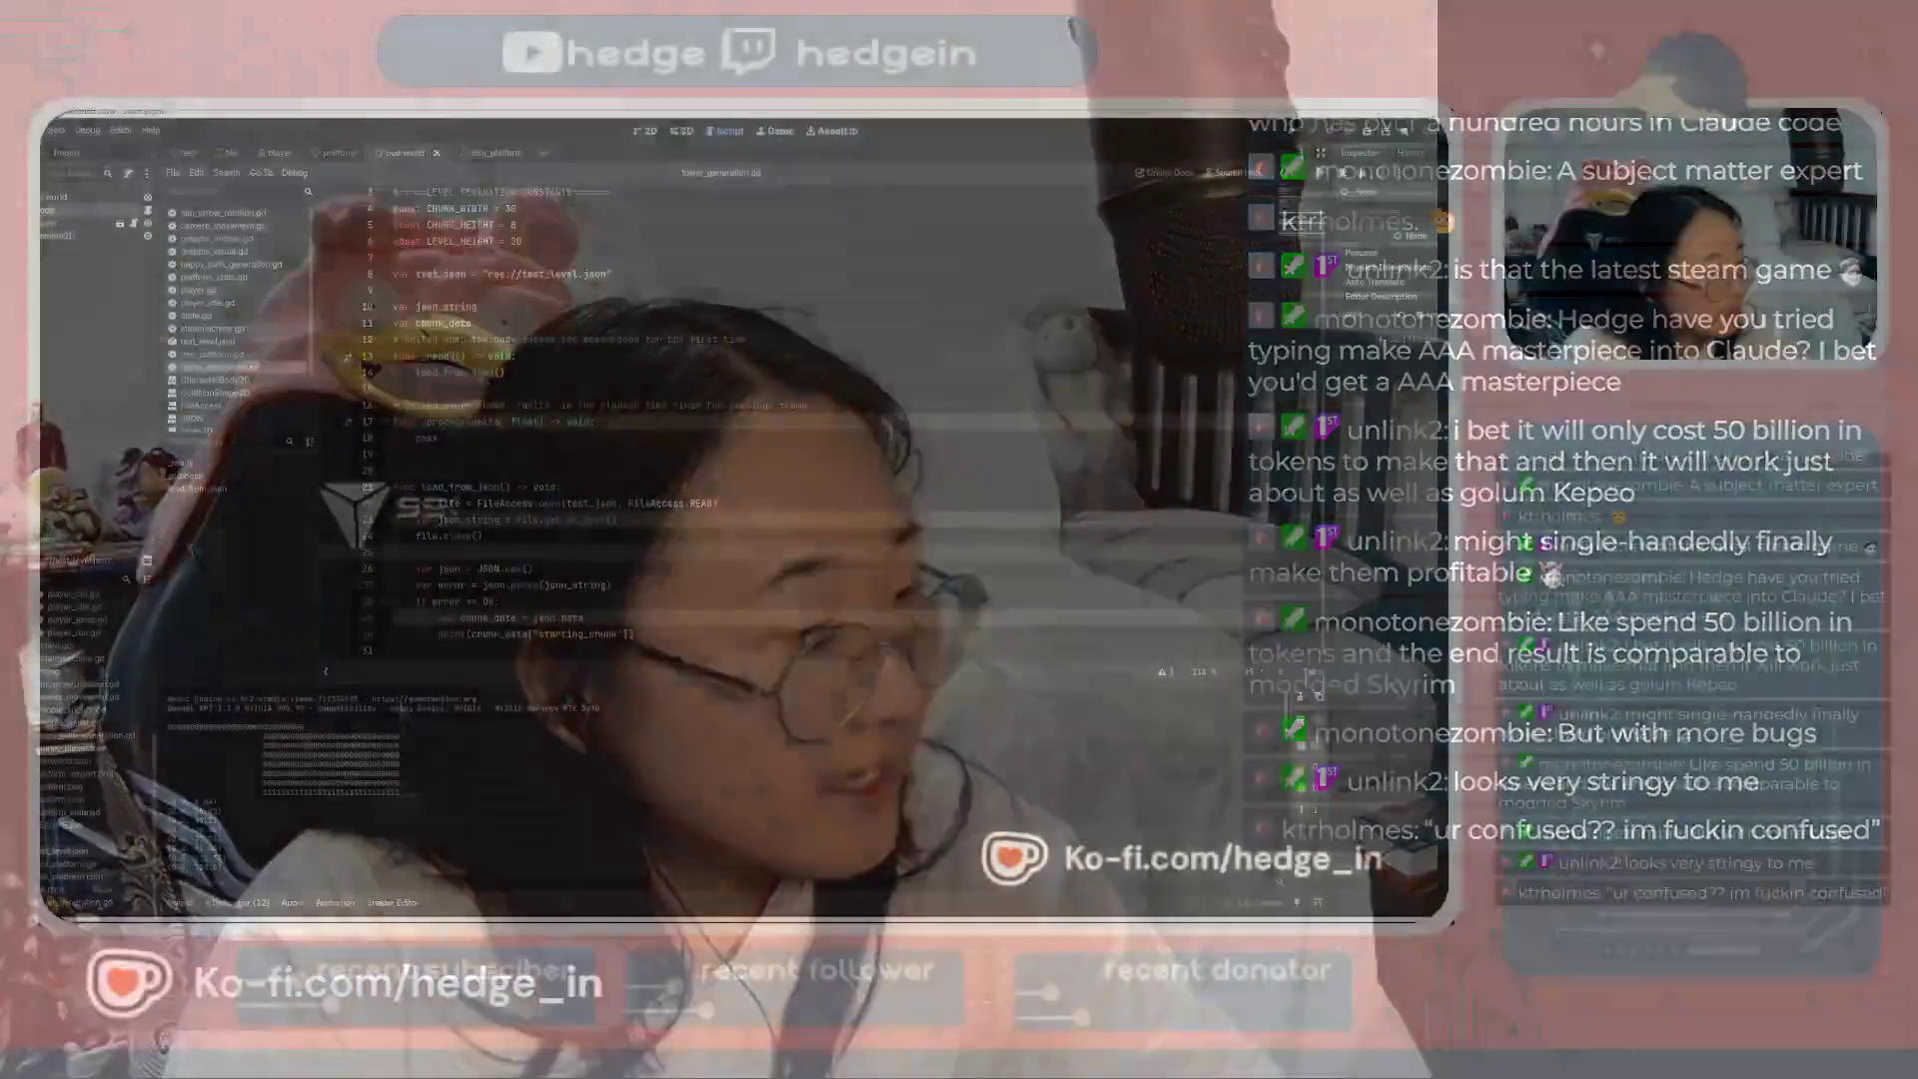
click(673, 635)
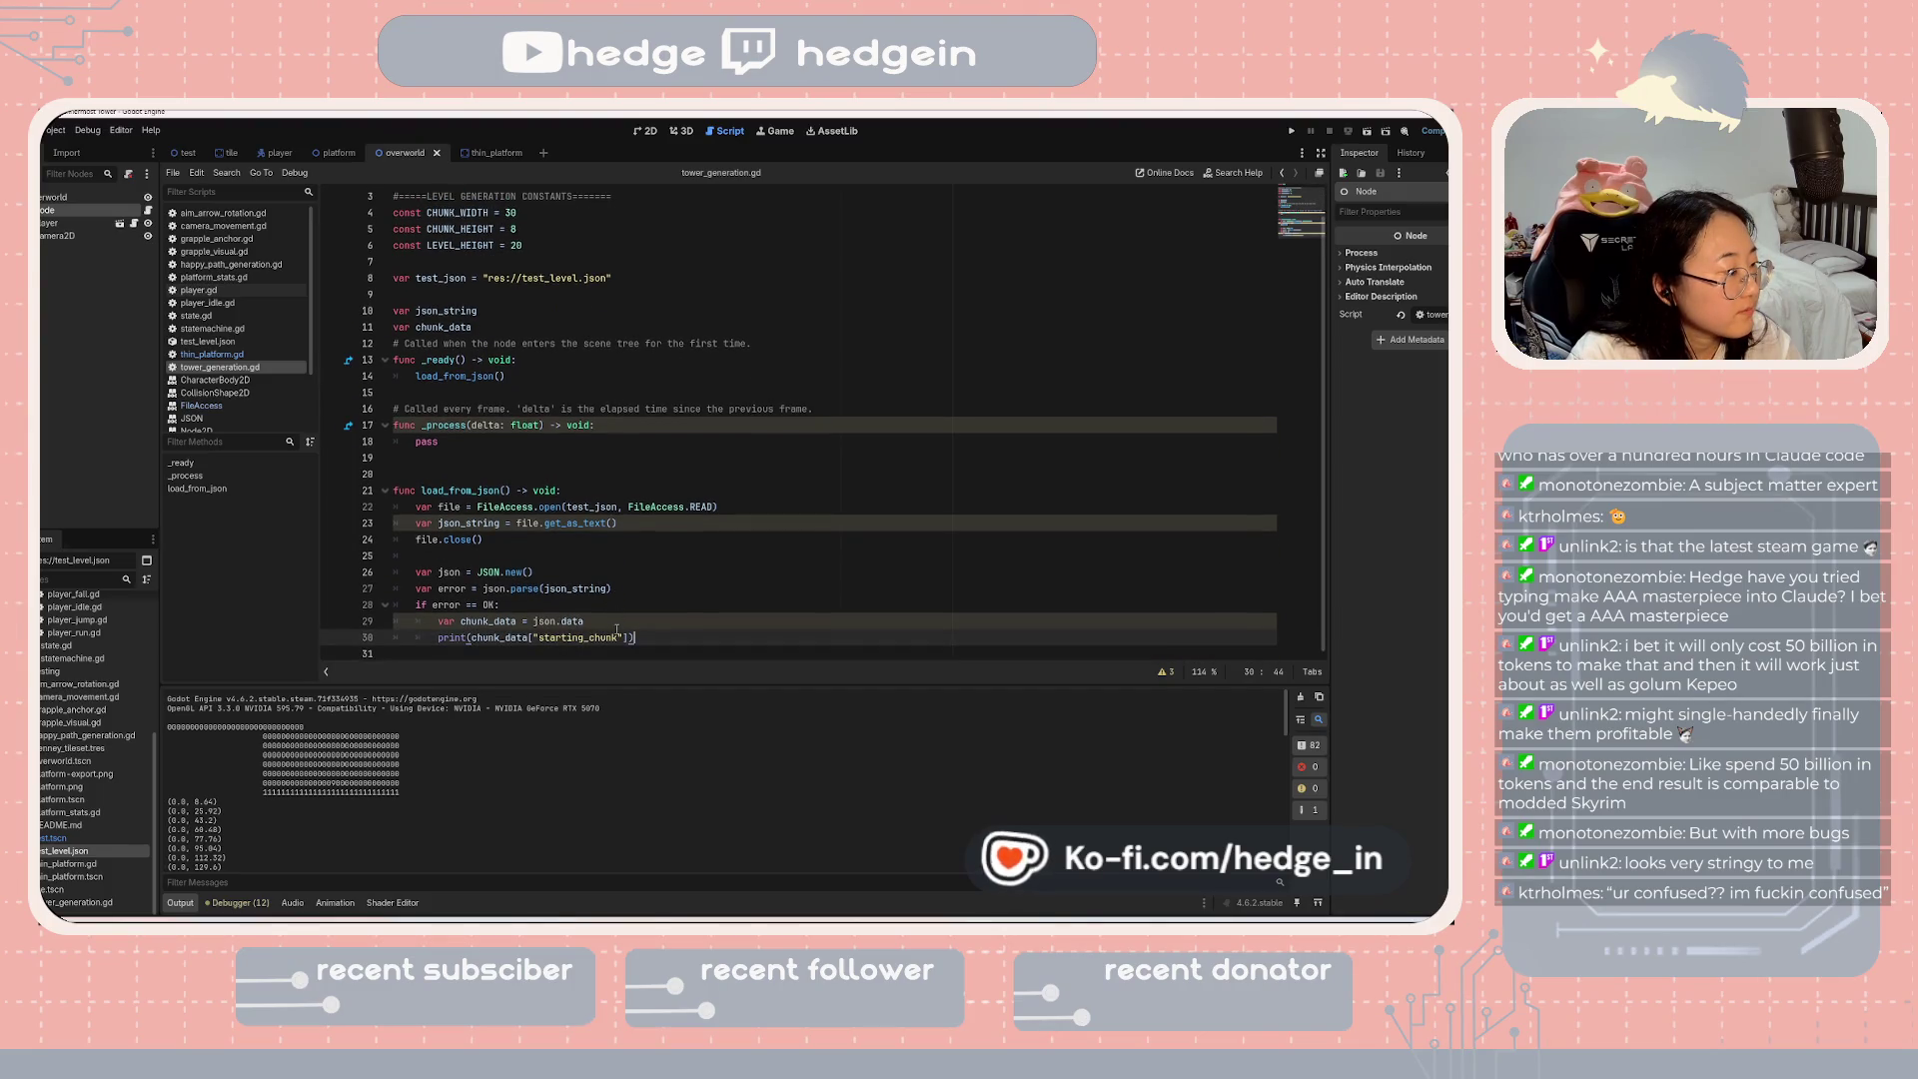
drag(628, 637, 442, 638)
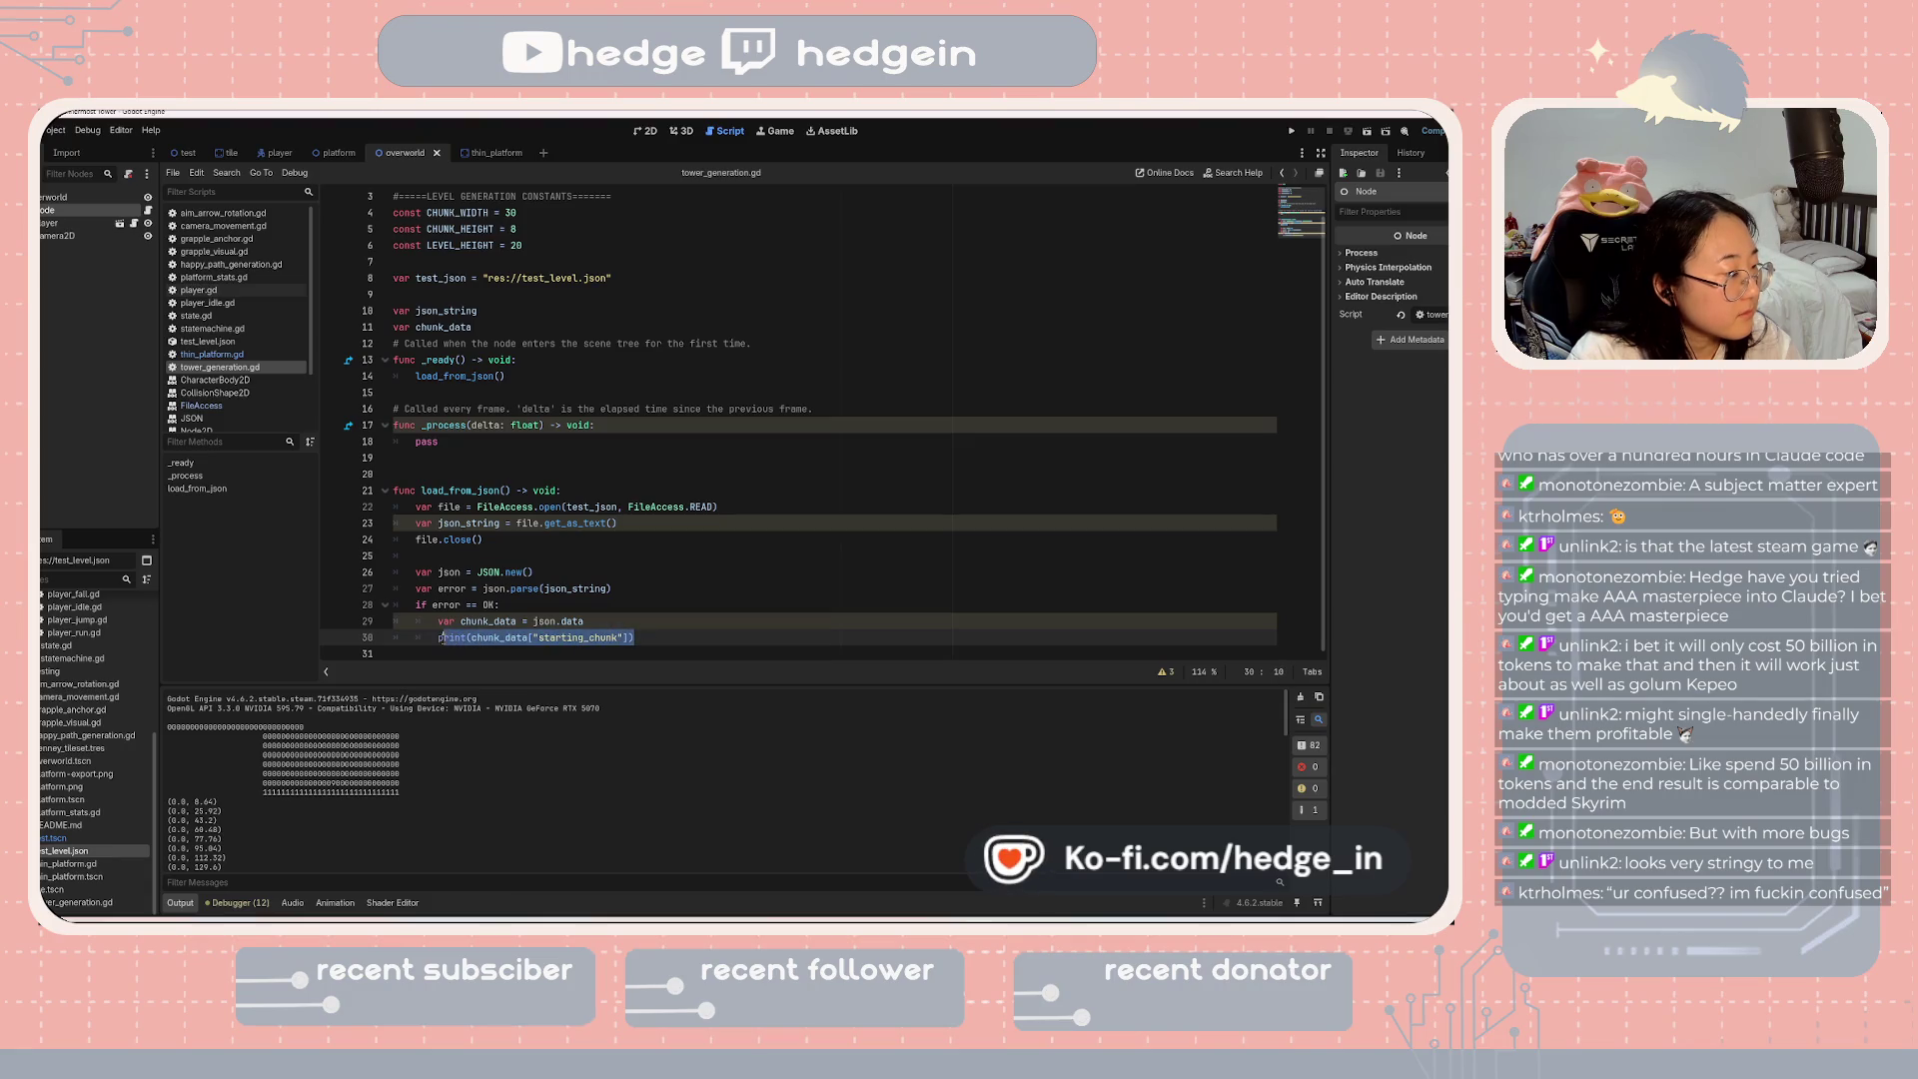
key(BackSpace)
key(BackSpace)
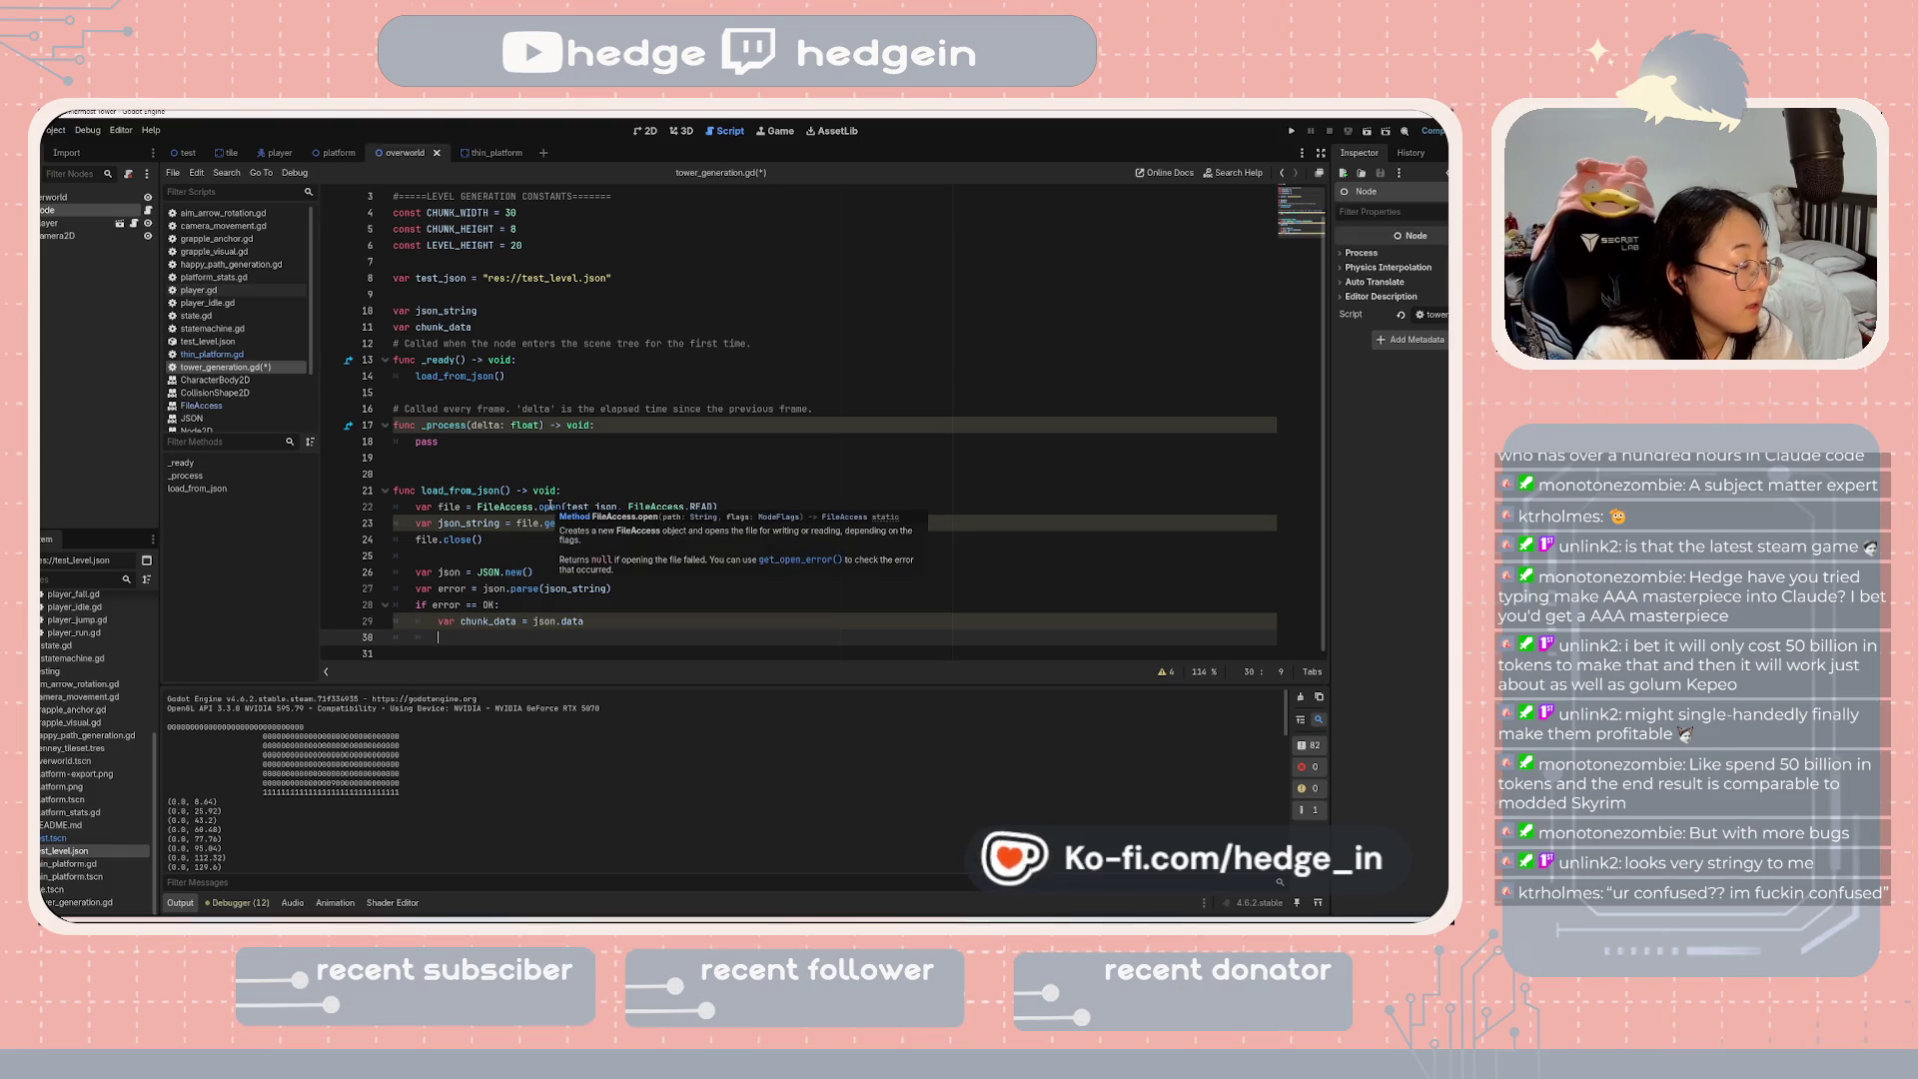
- Add constants START = "starting_room" and END = "ending_room" below the chunk_data declaration
scroll(530, 341, up, 1)
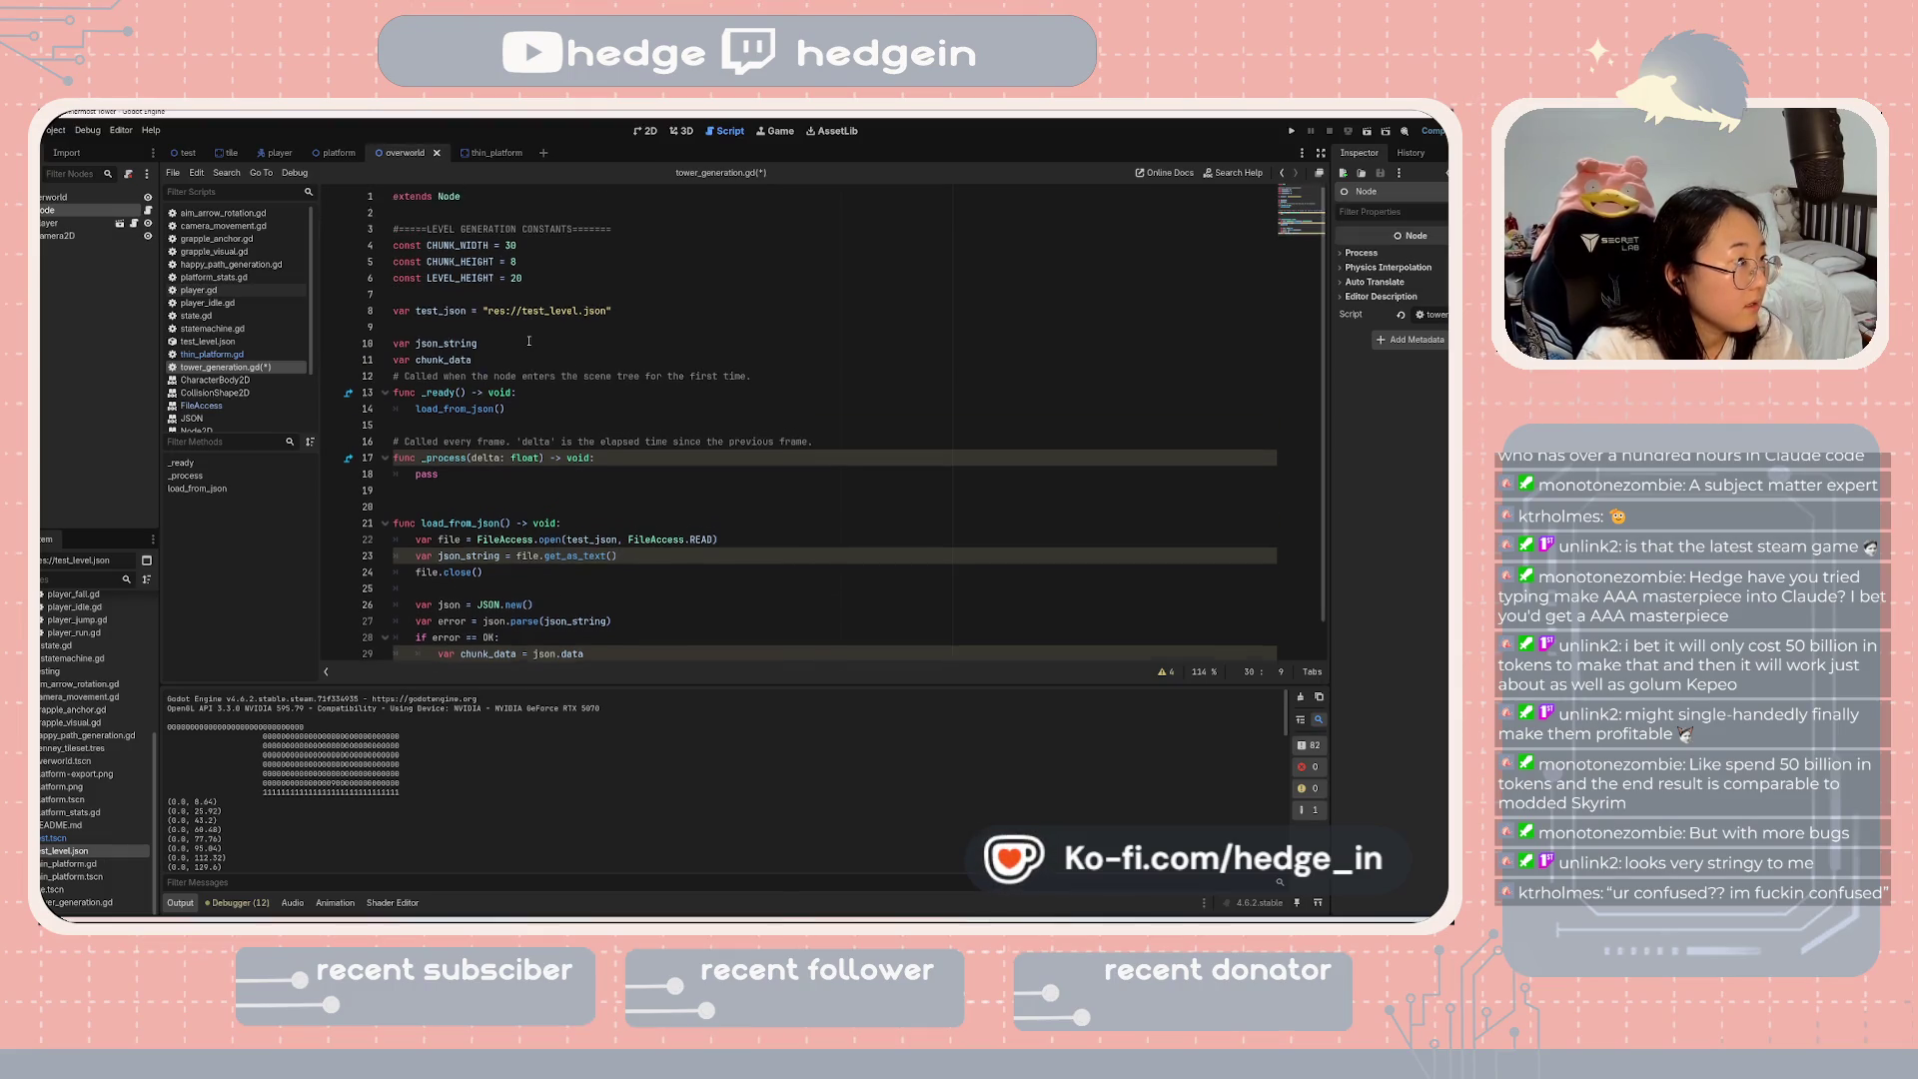
click(508, 359)
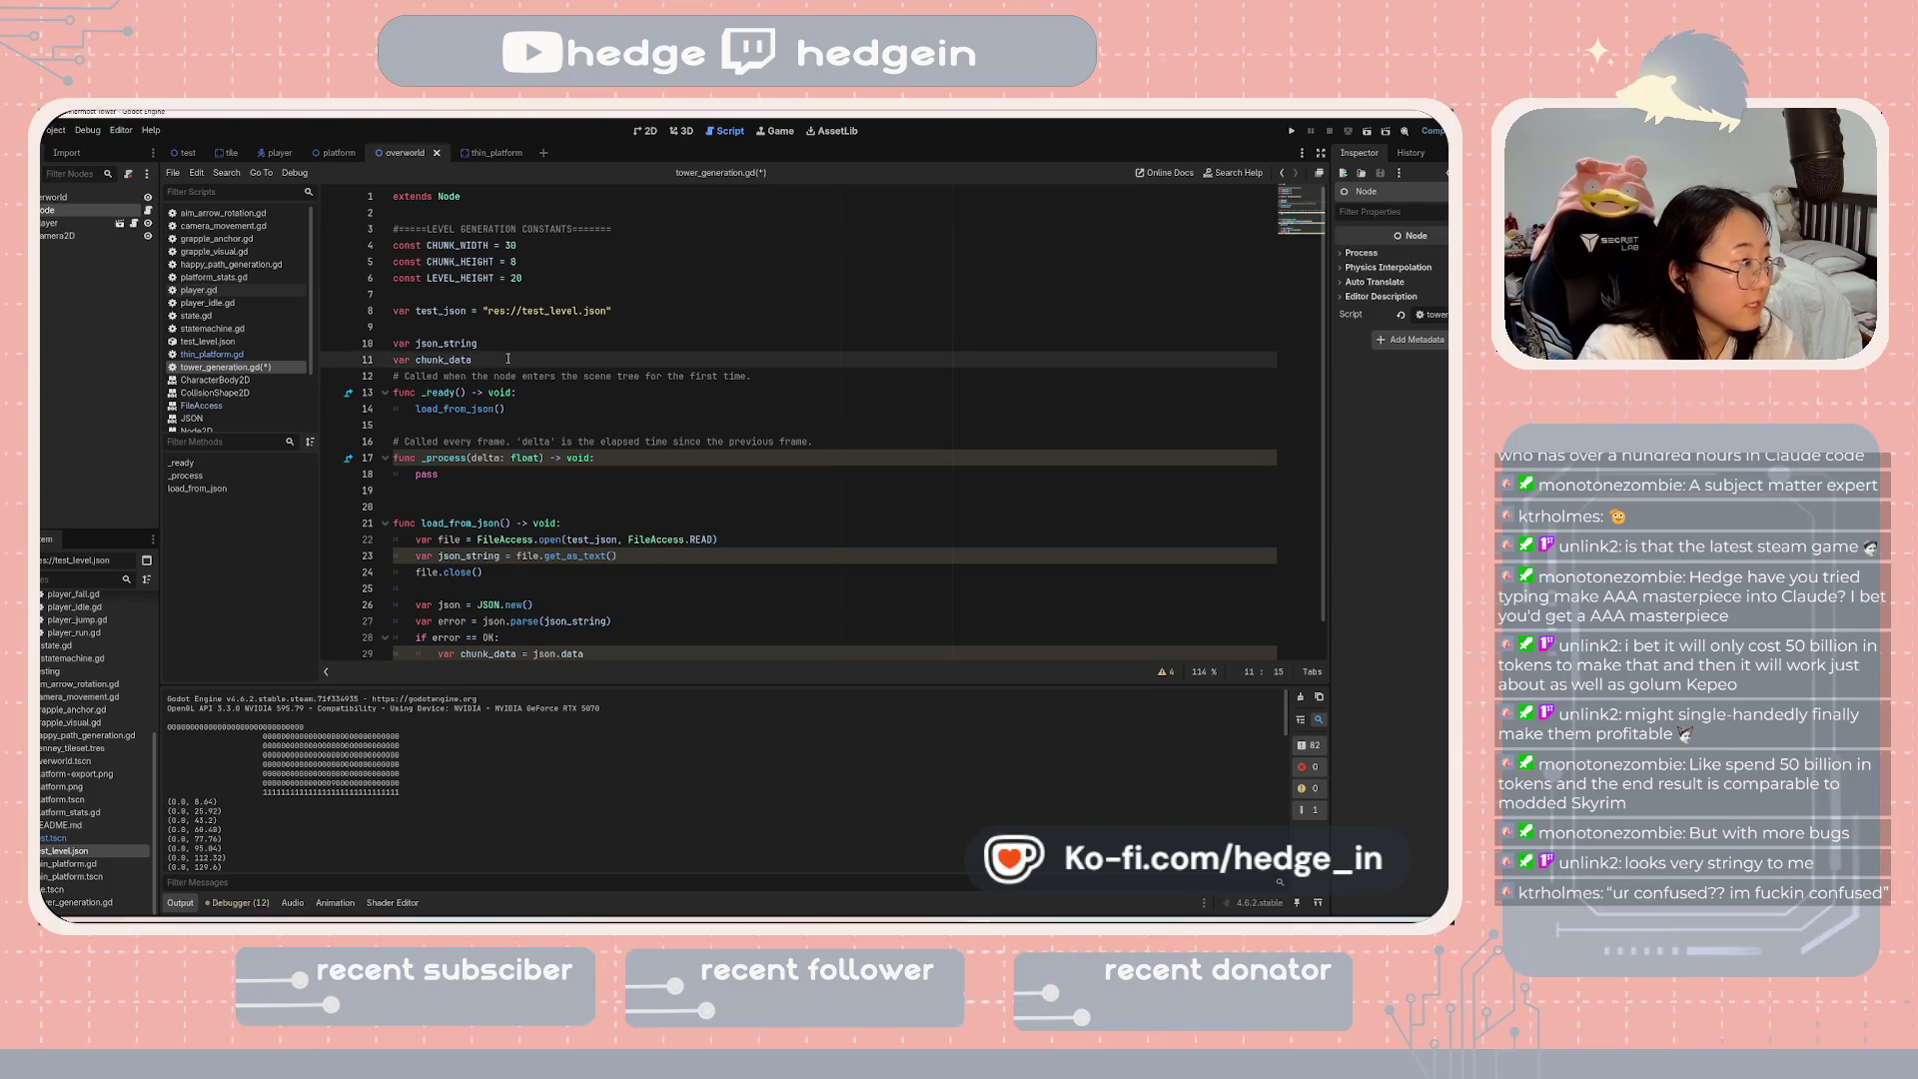
click(575, 652)
click(478, 486)
click(478, 468)
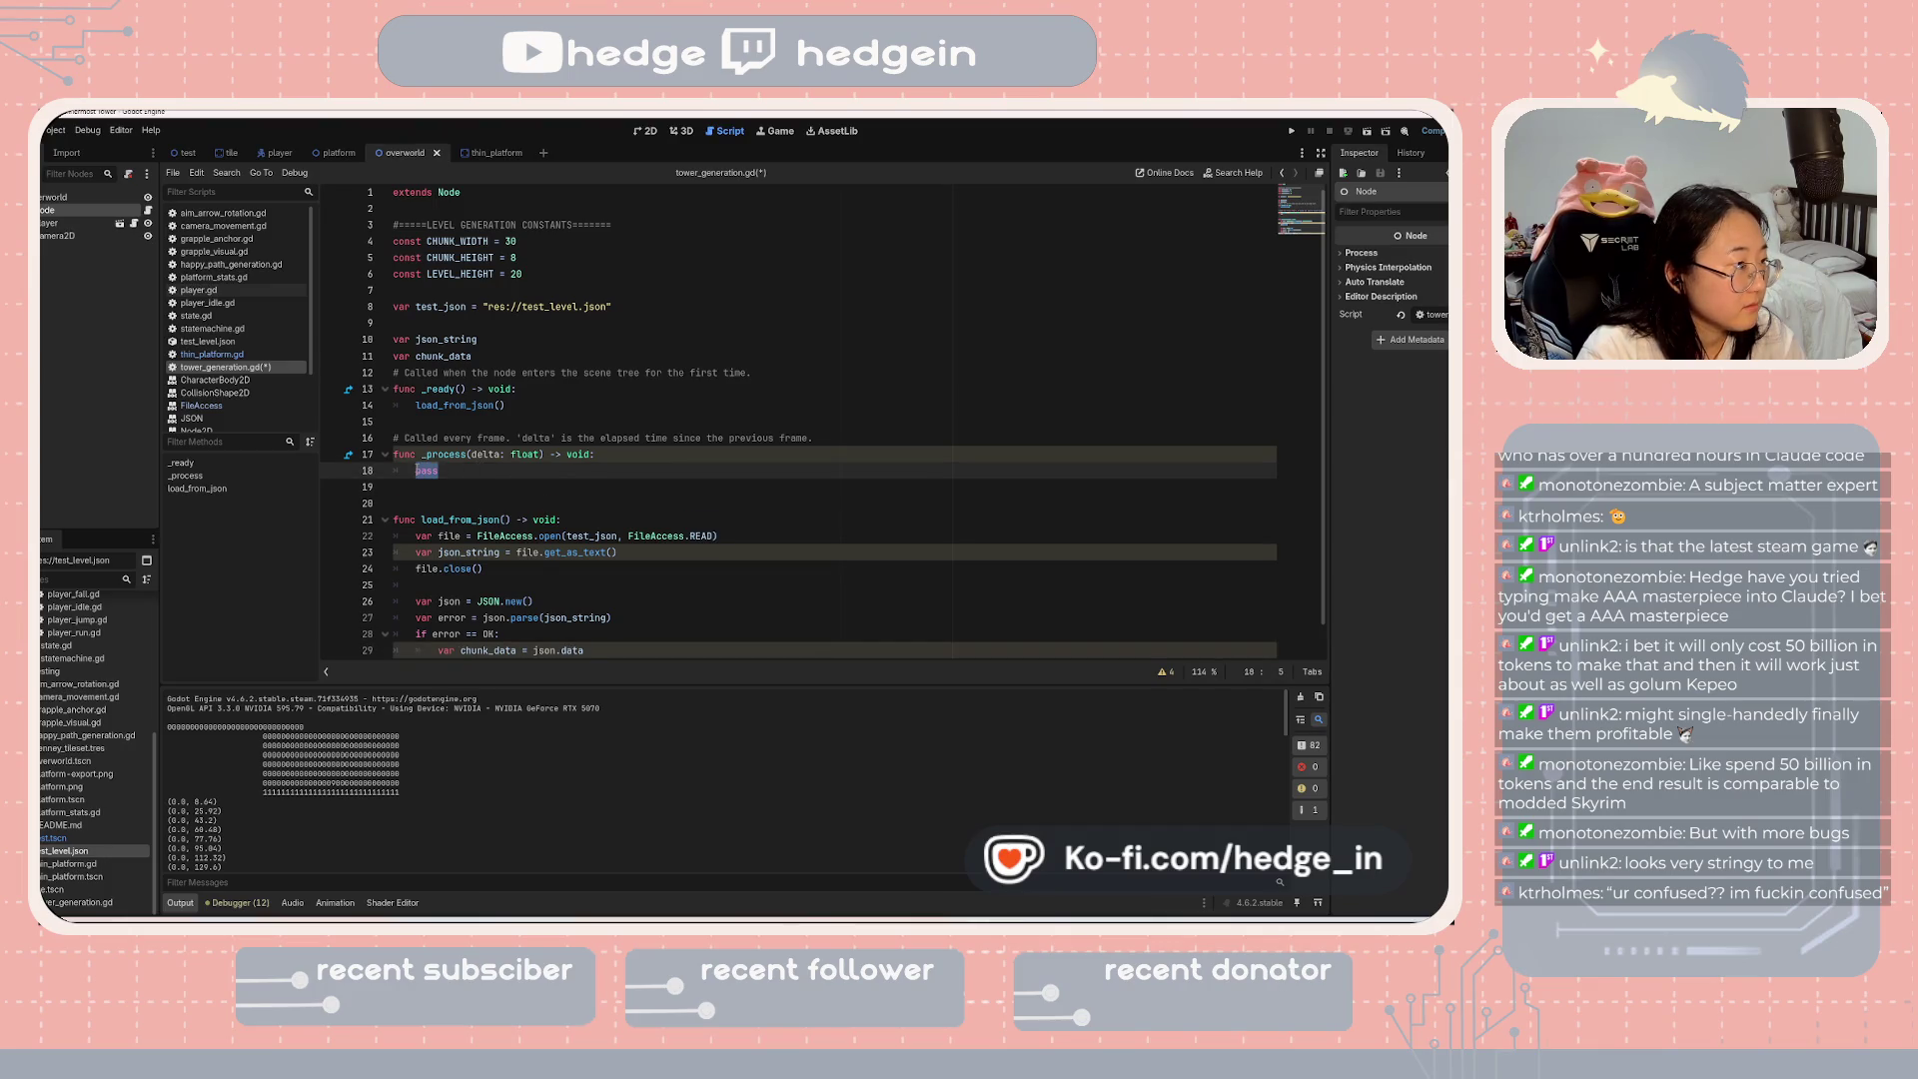
click(499, 355)
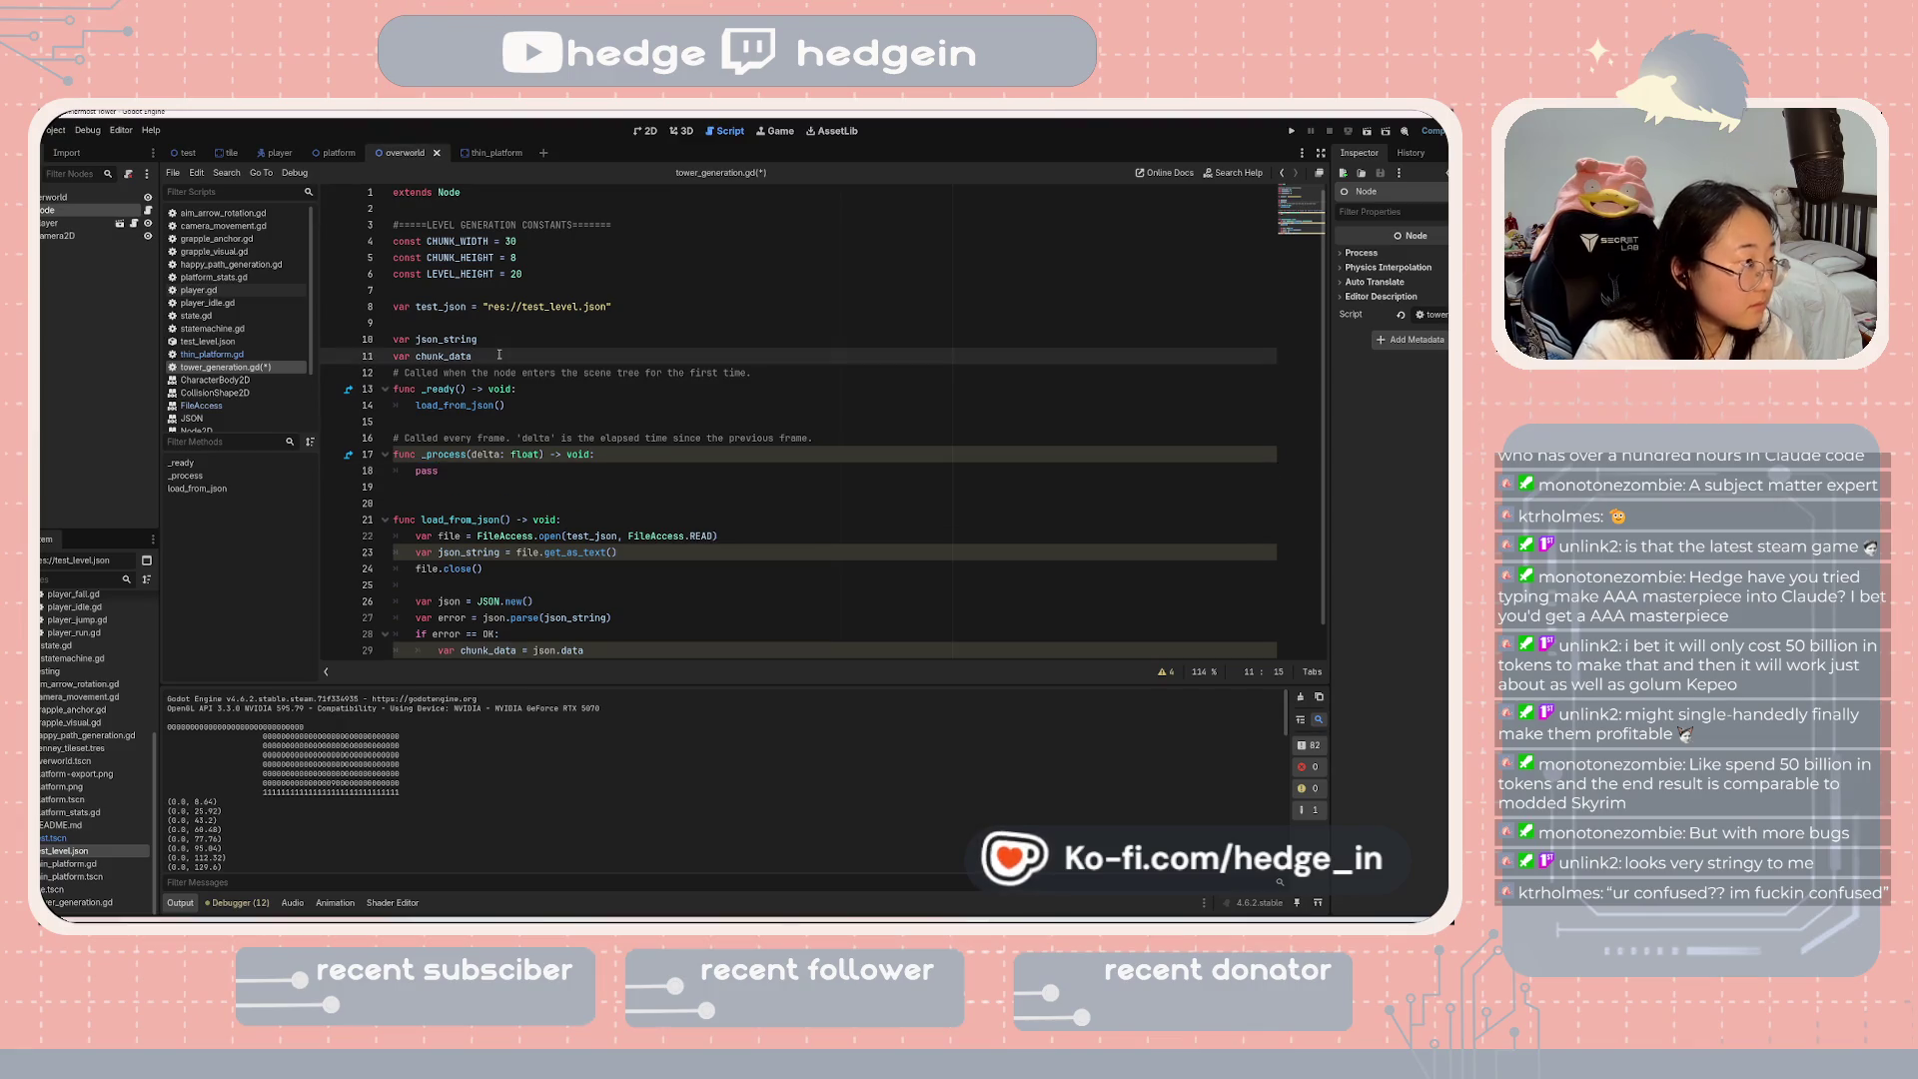
key(Return)
key(ctrl+space)
key(Escape)
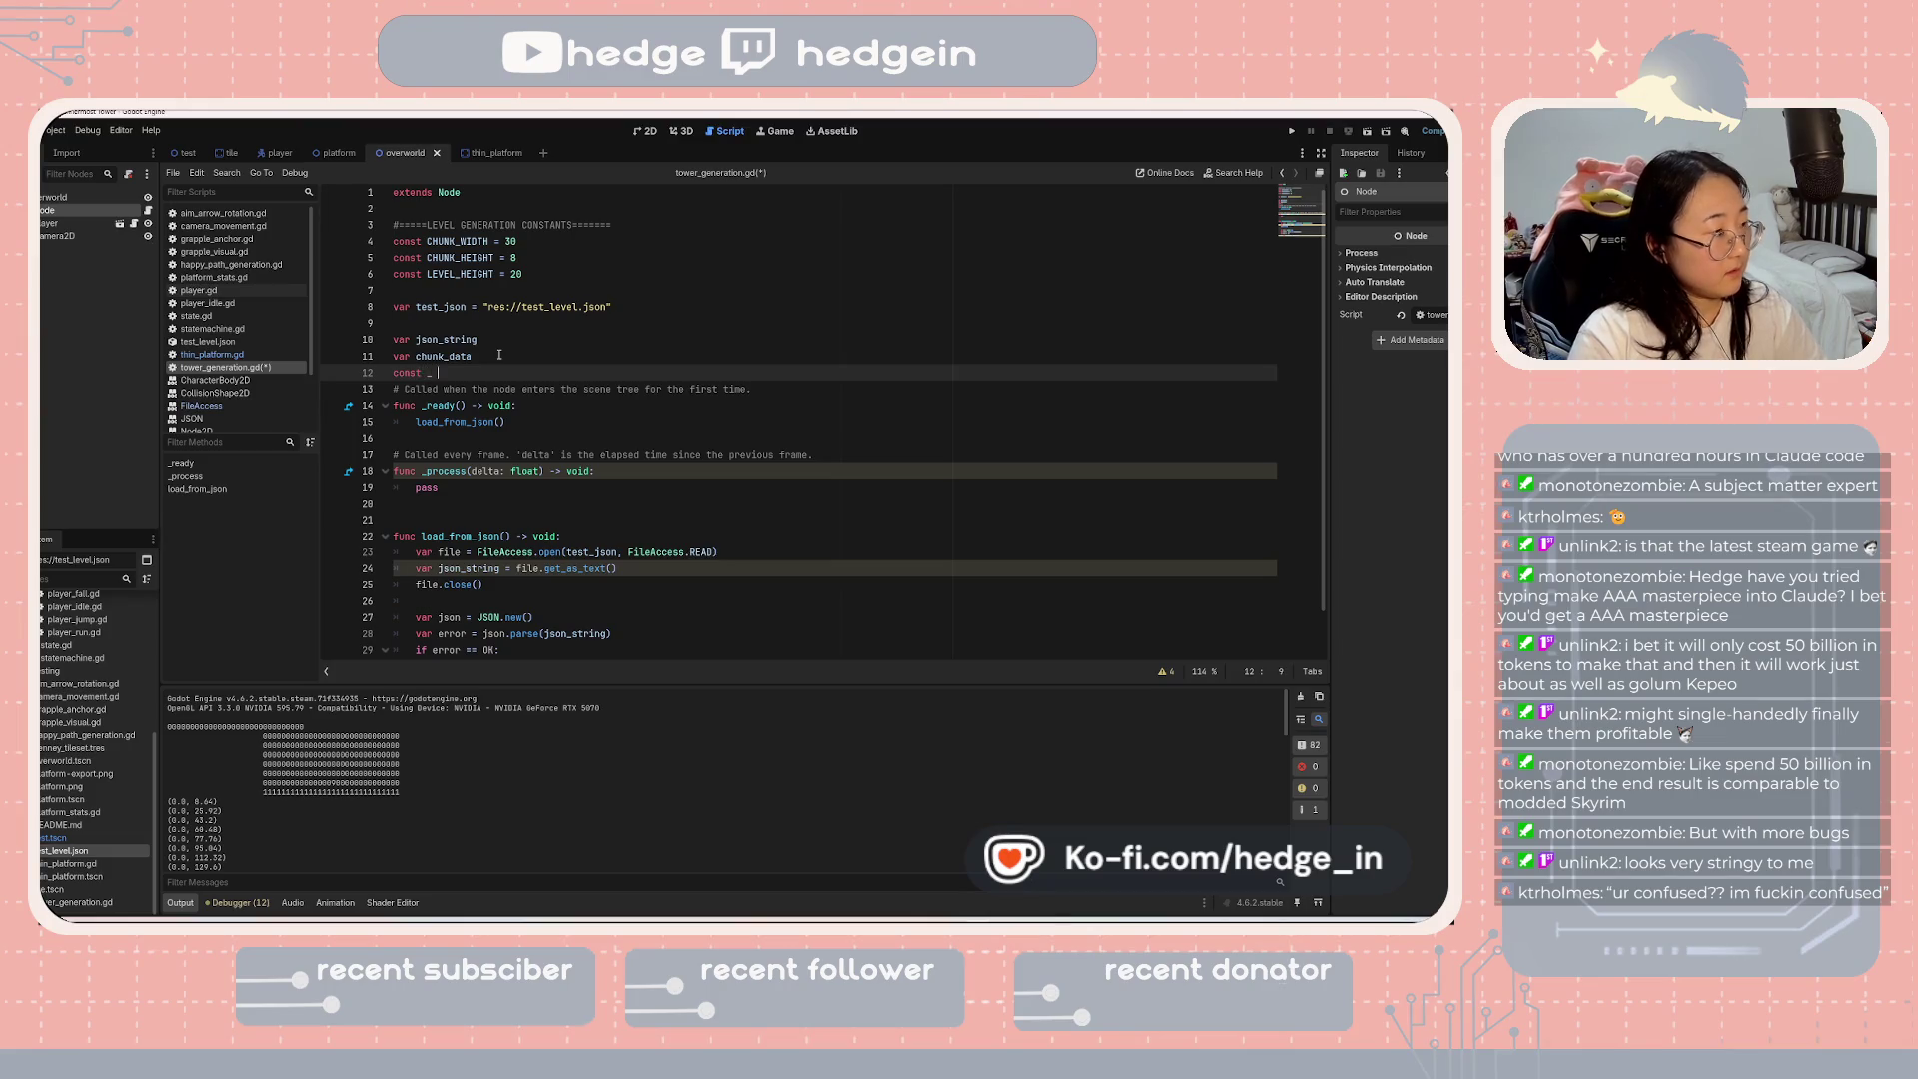
text(St)
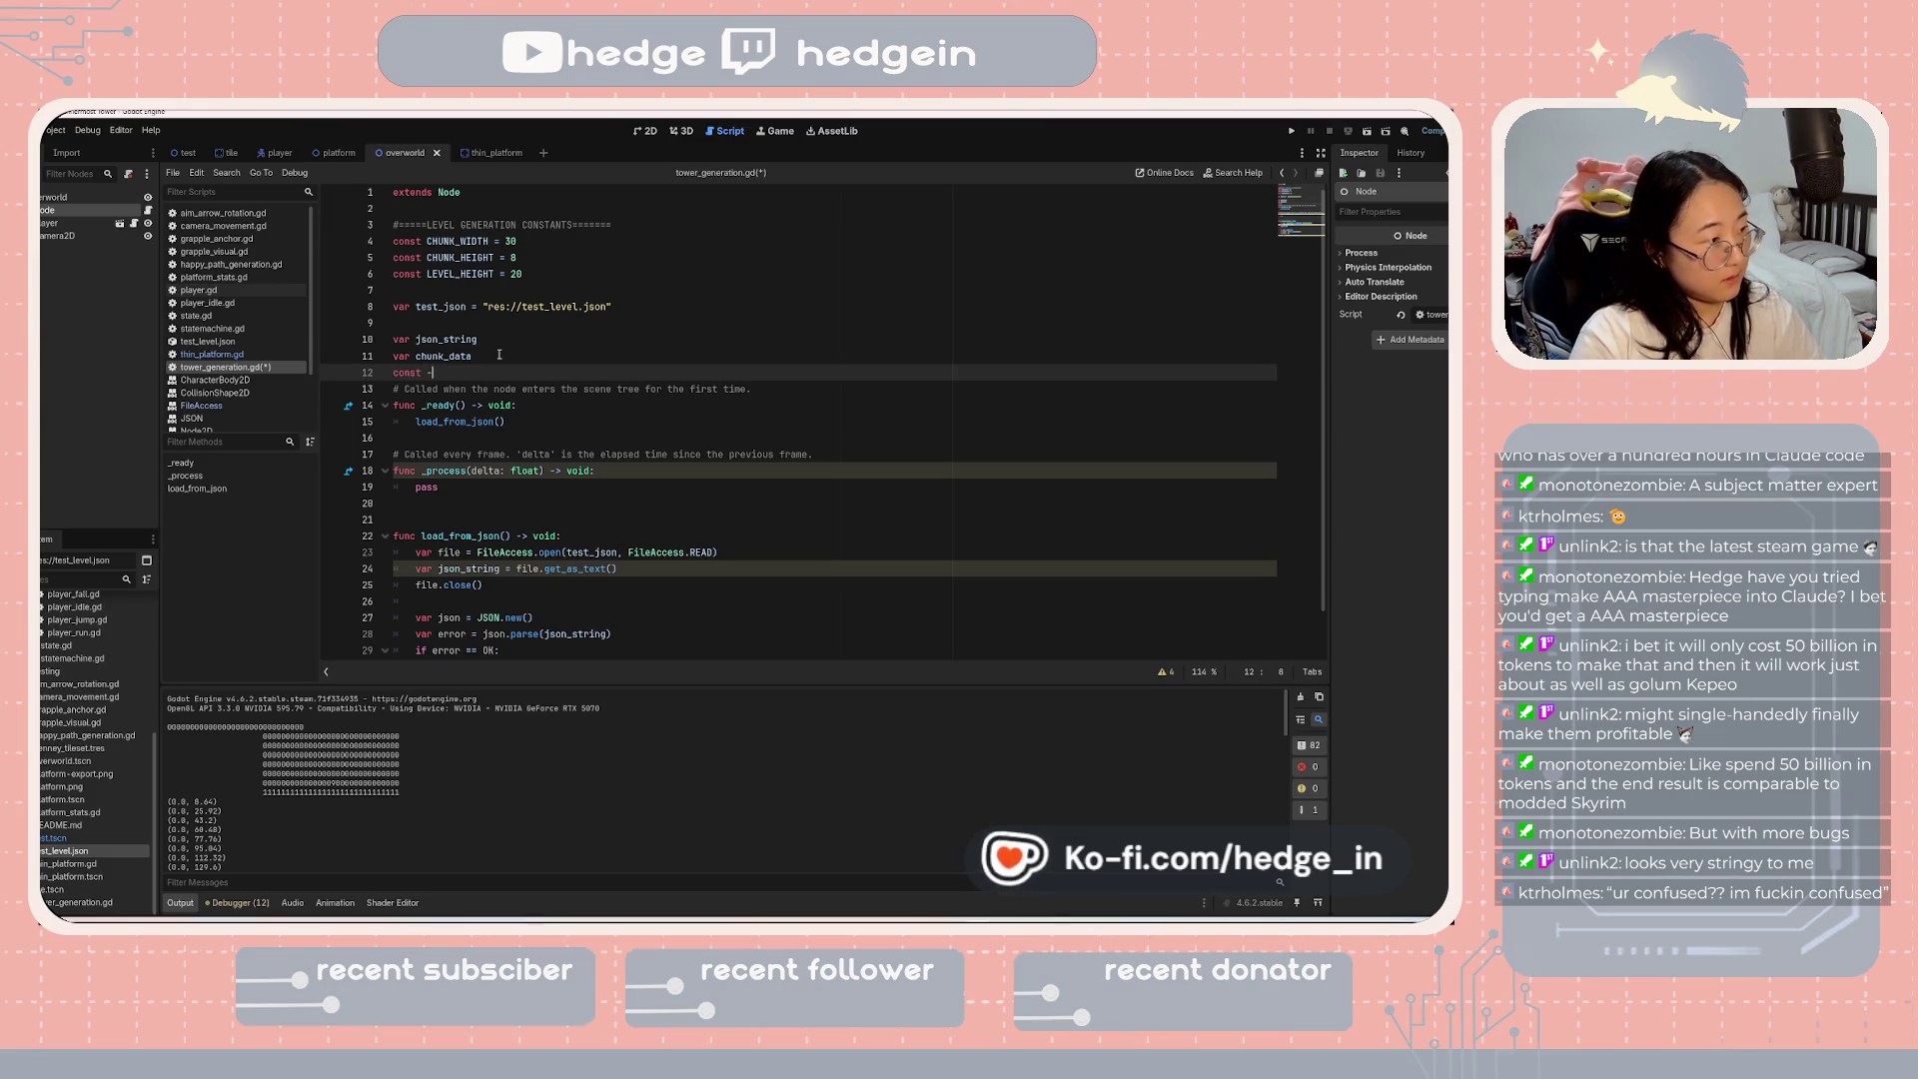
text(ar)
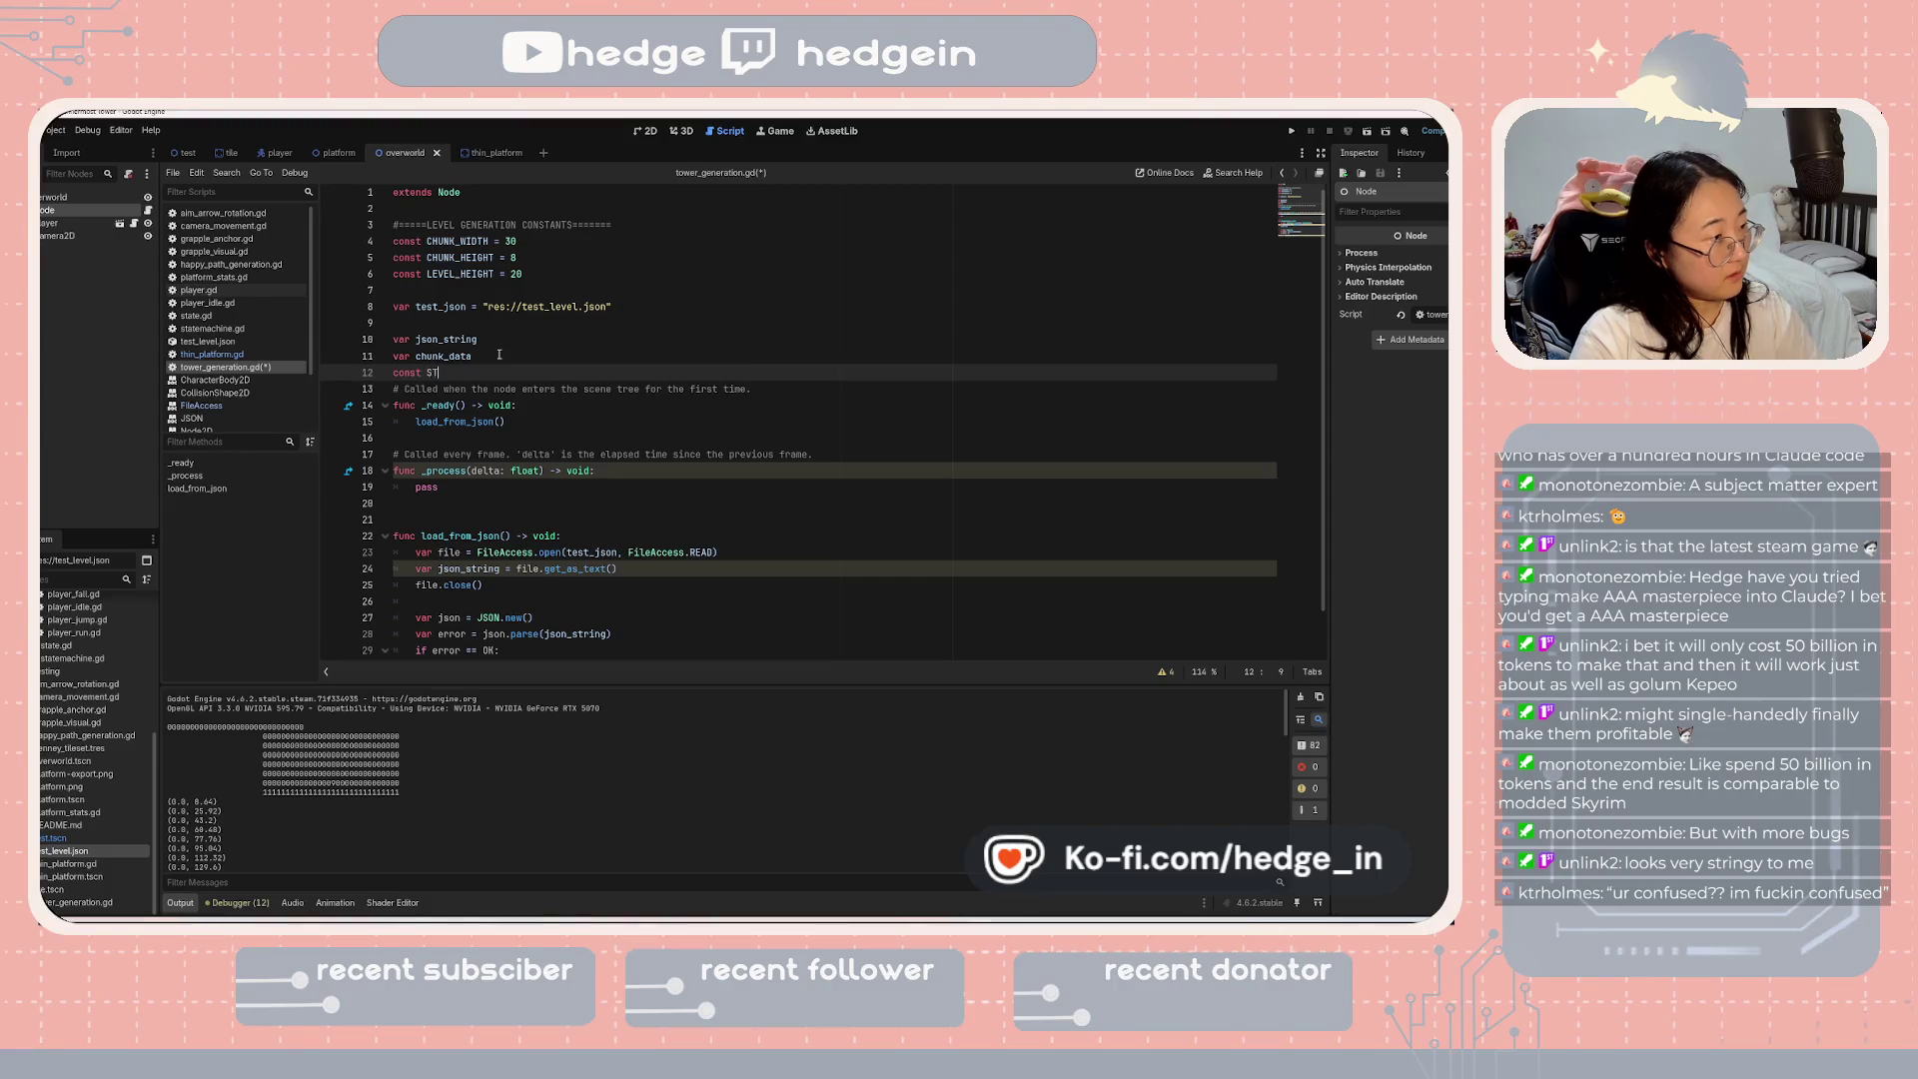
text("starting_room)
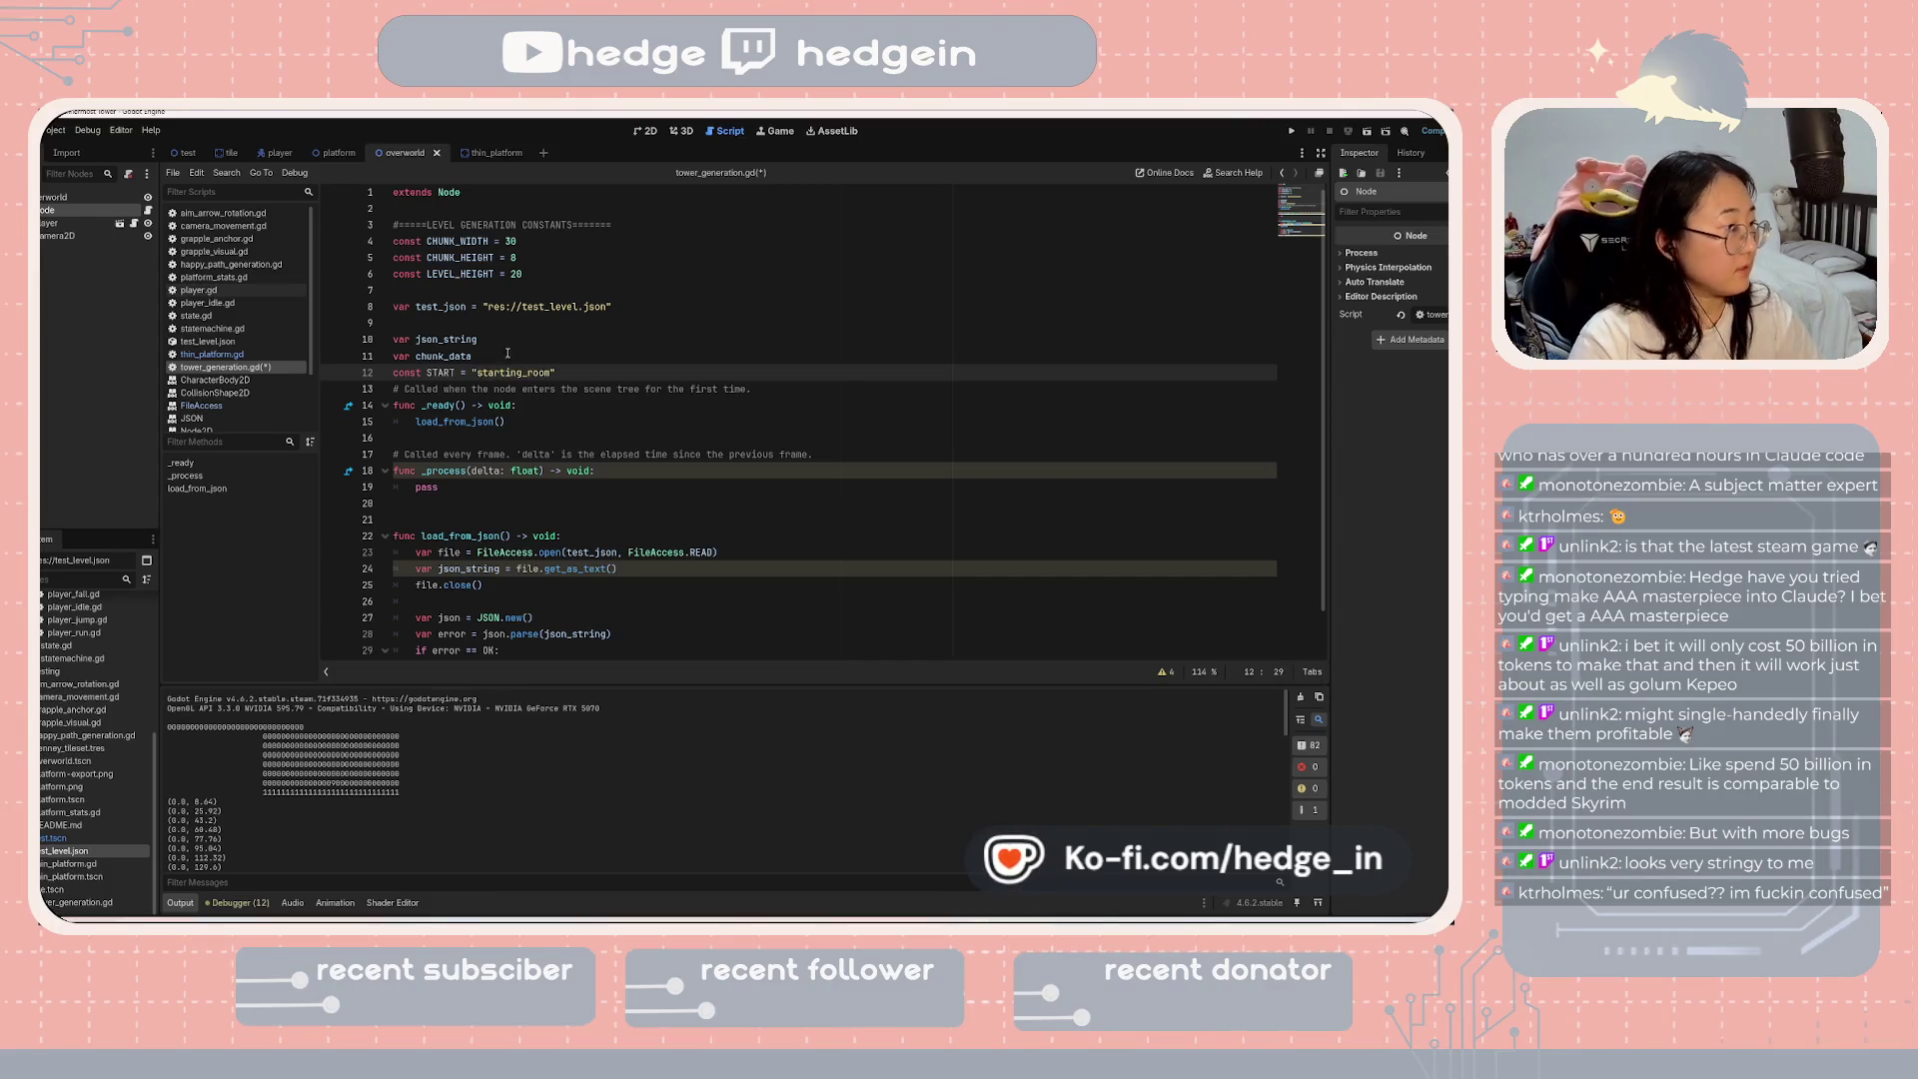
key(Return)
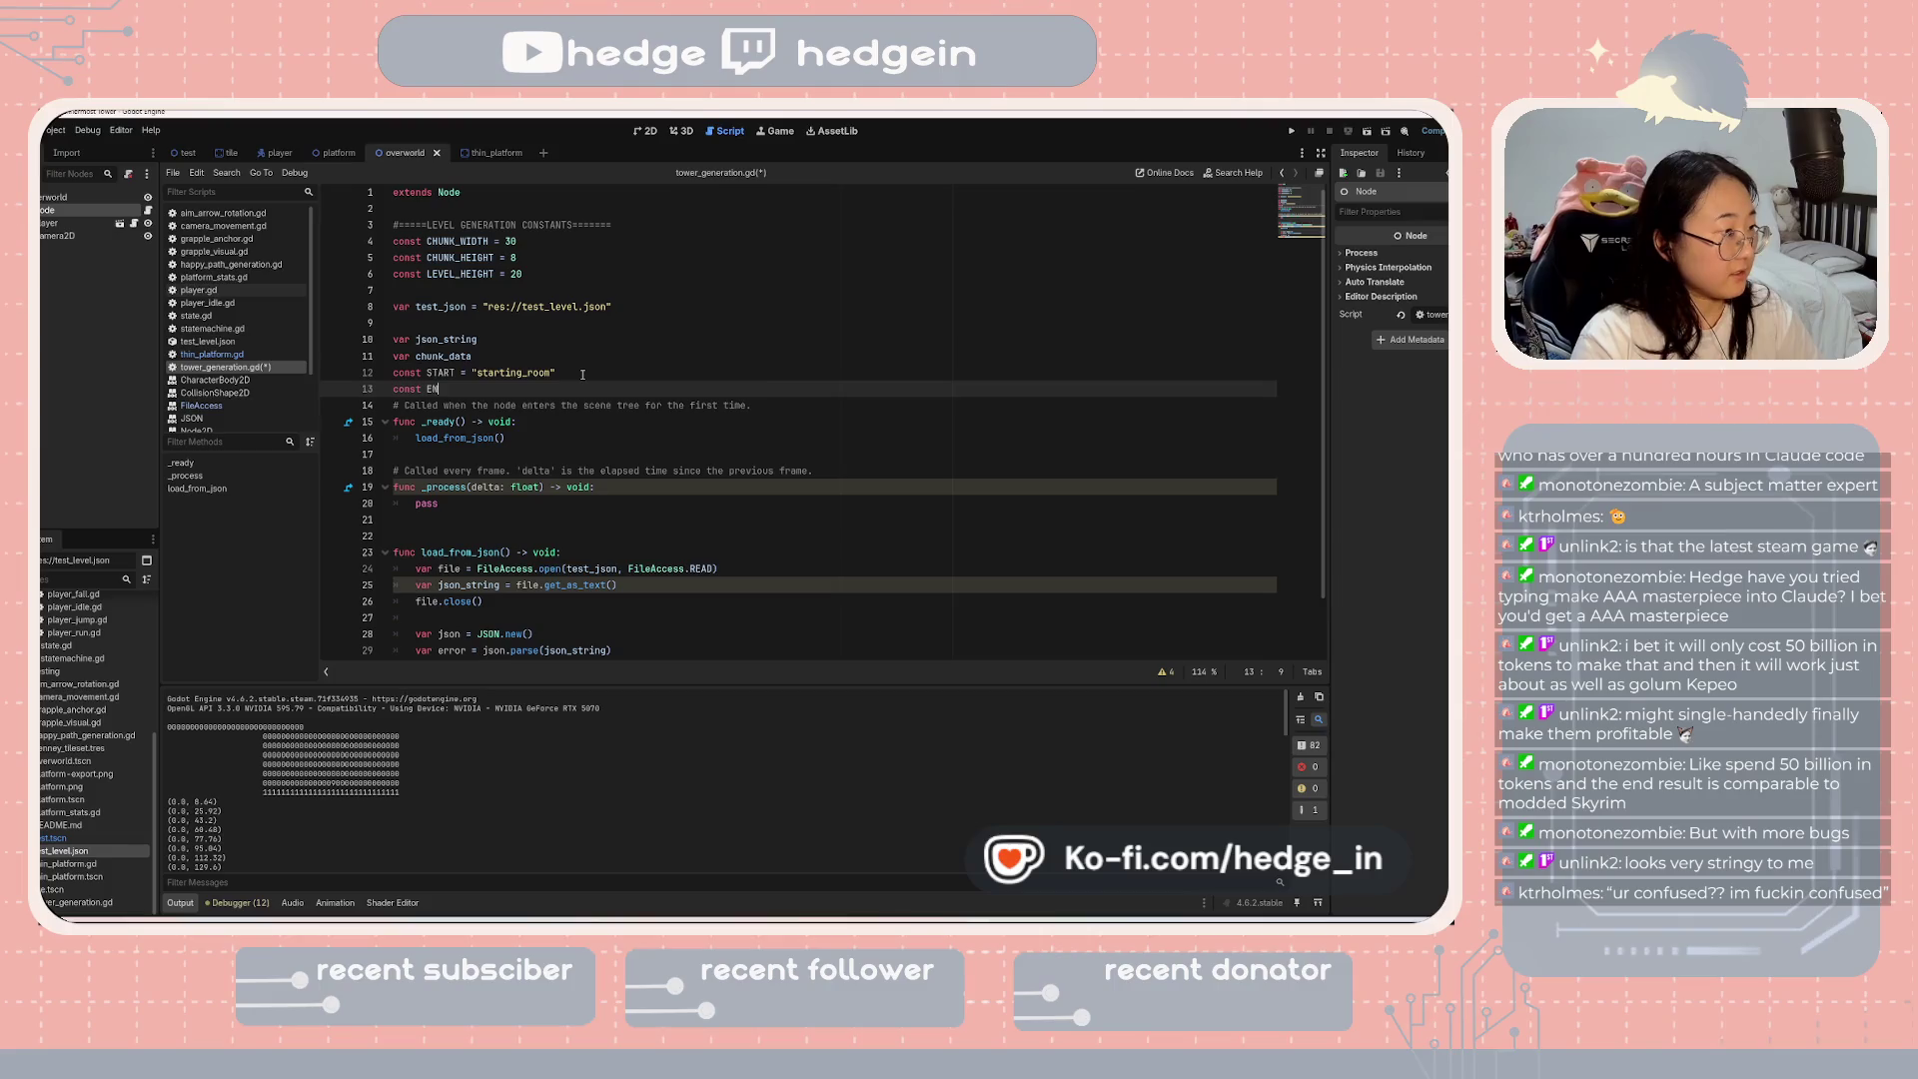
text(D = "END)
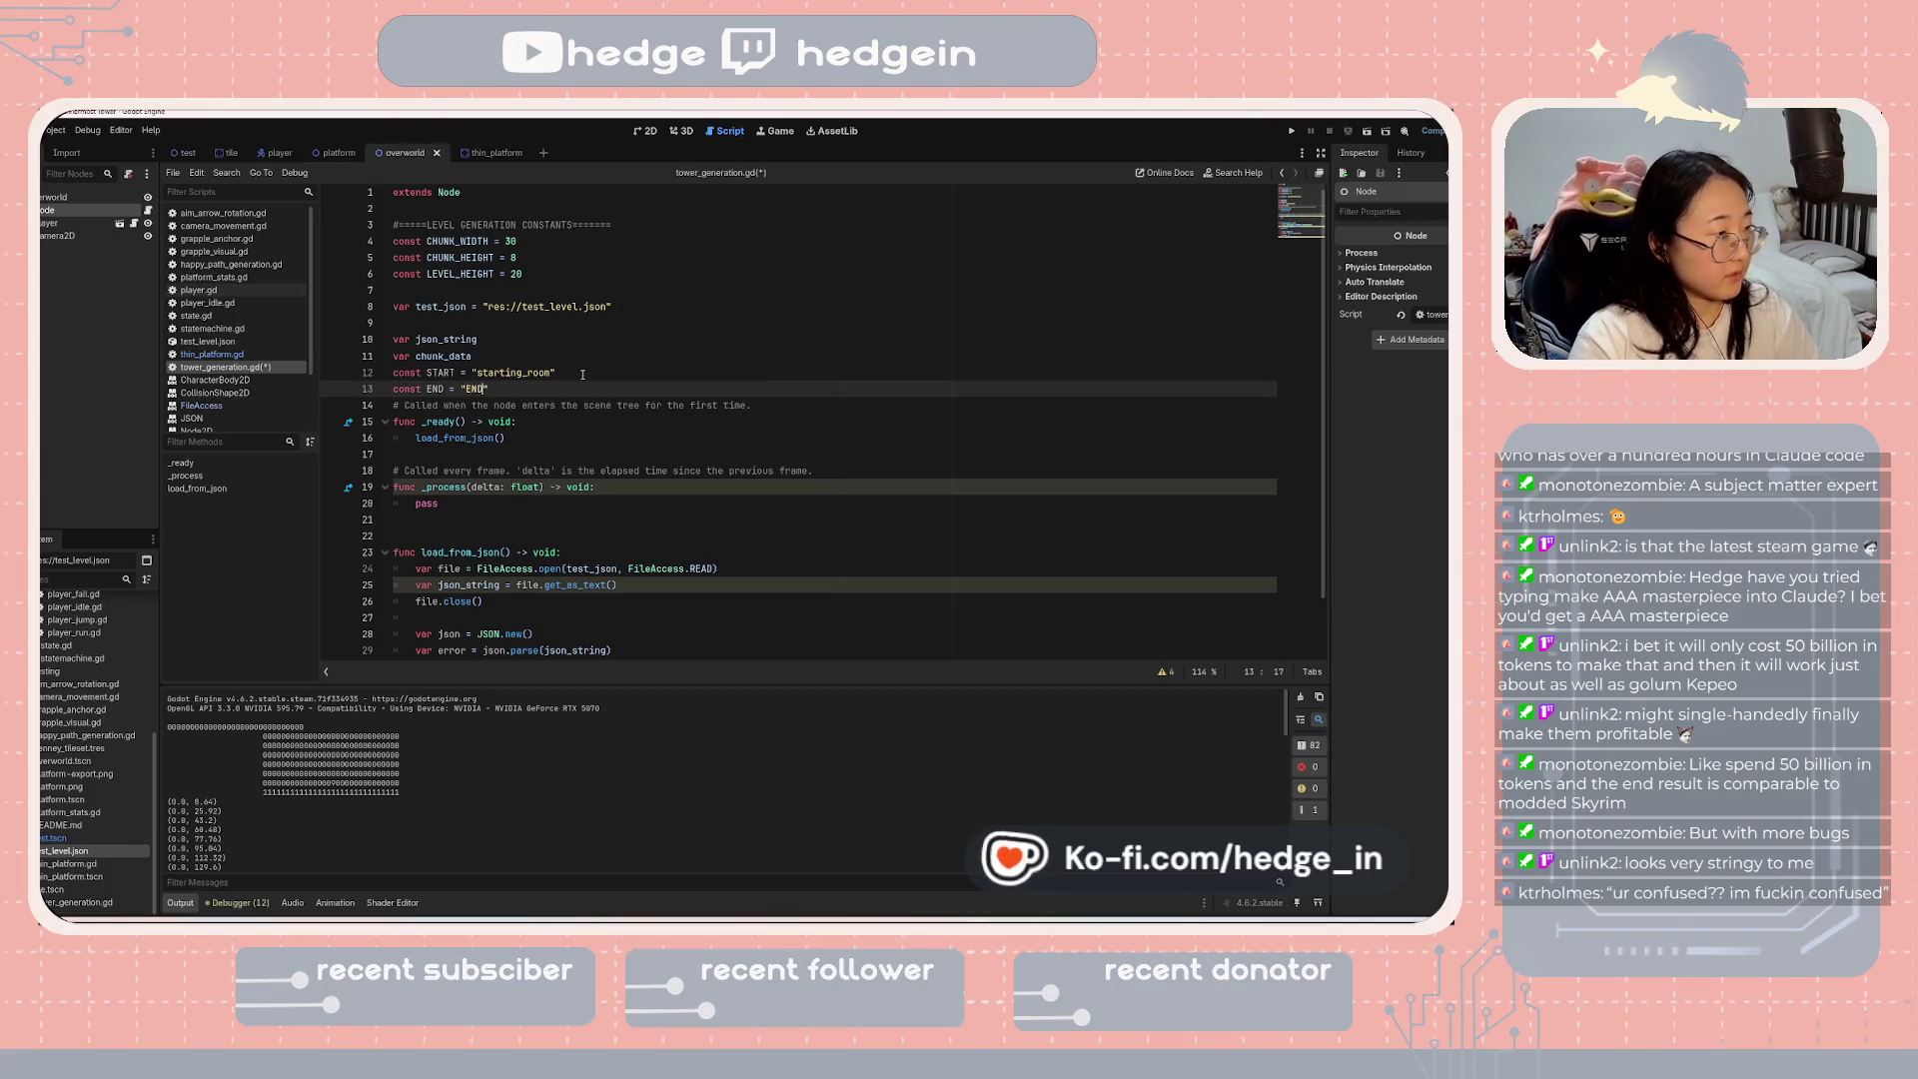
text(ING_)
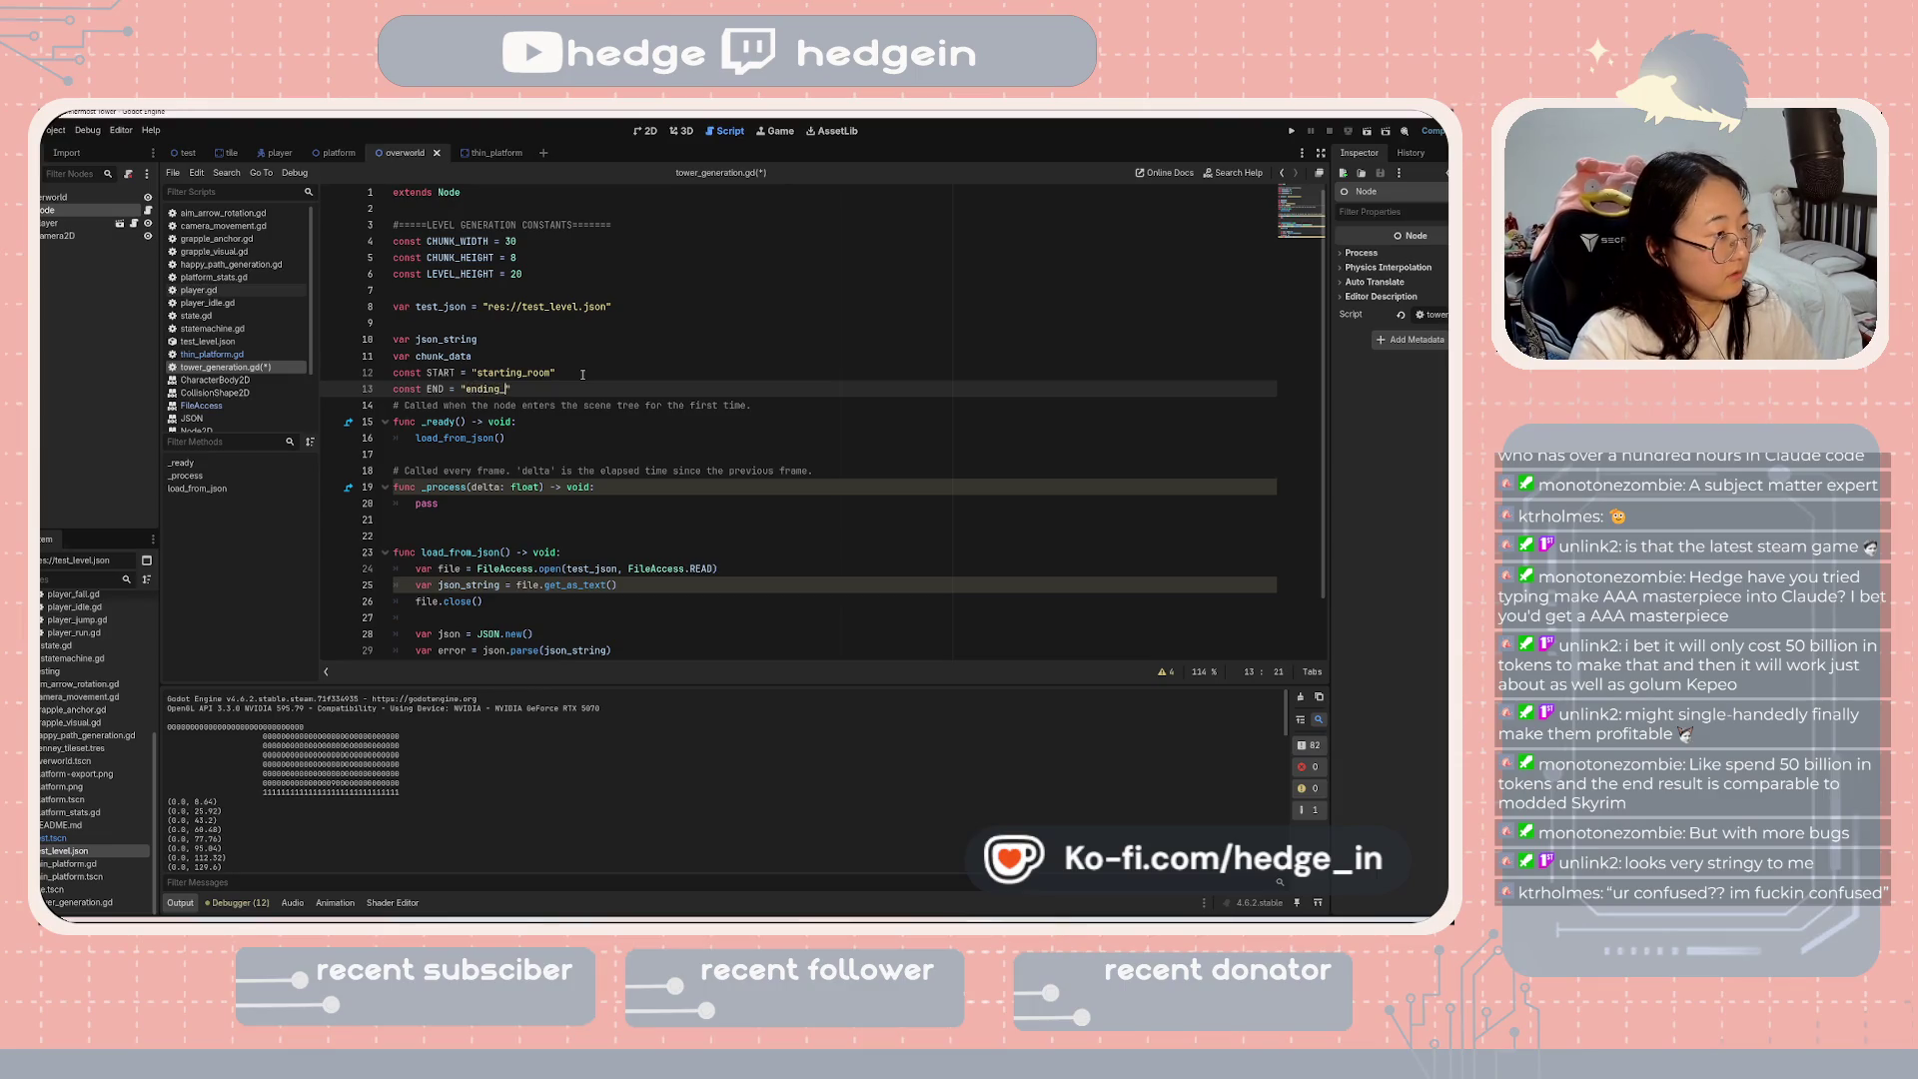
text(oom")
- Add const CHUNKS = "chunks" after checking test_level.json's keys, and save
key(Return)
text(const CHUNKS = )
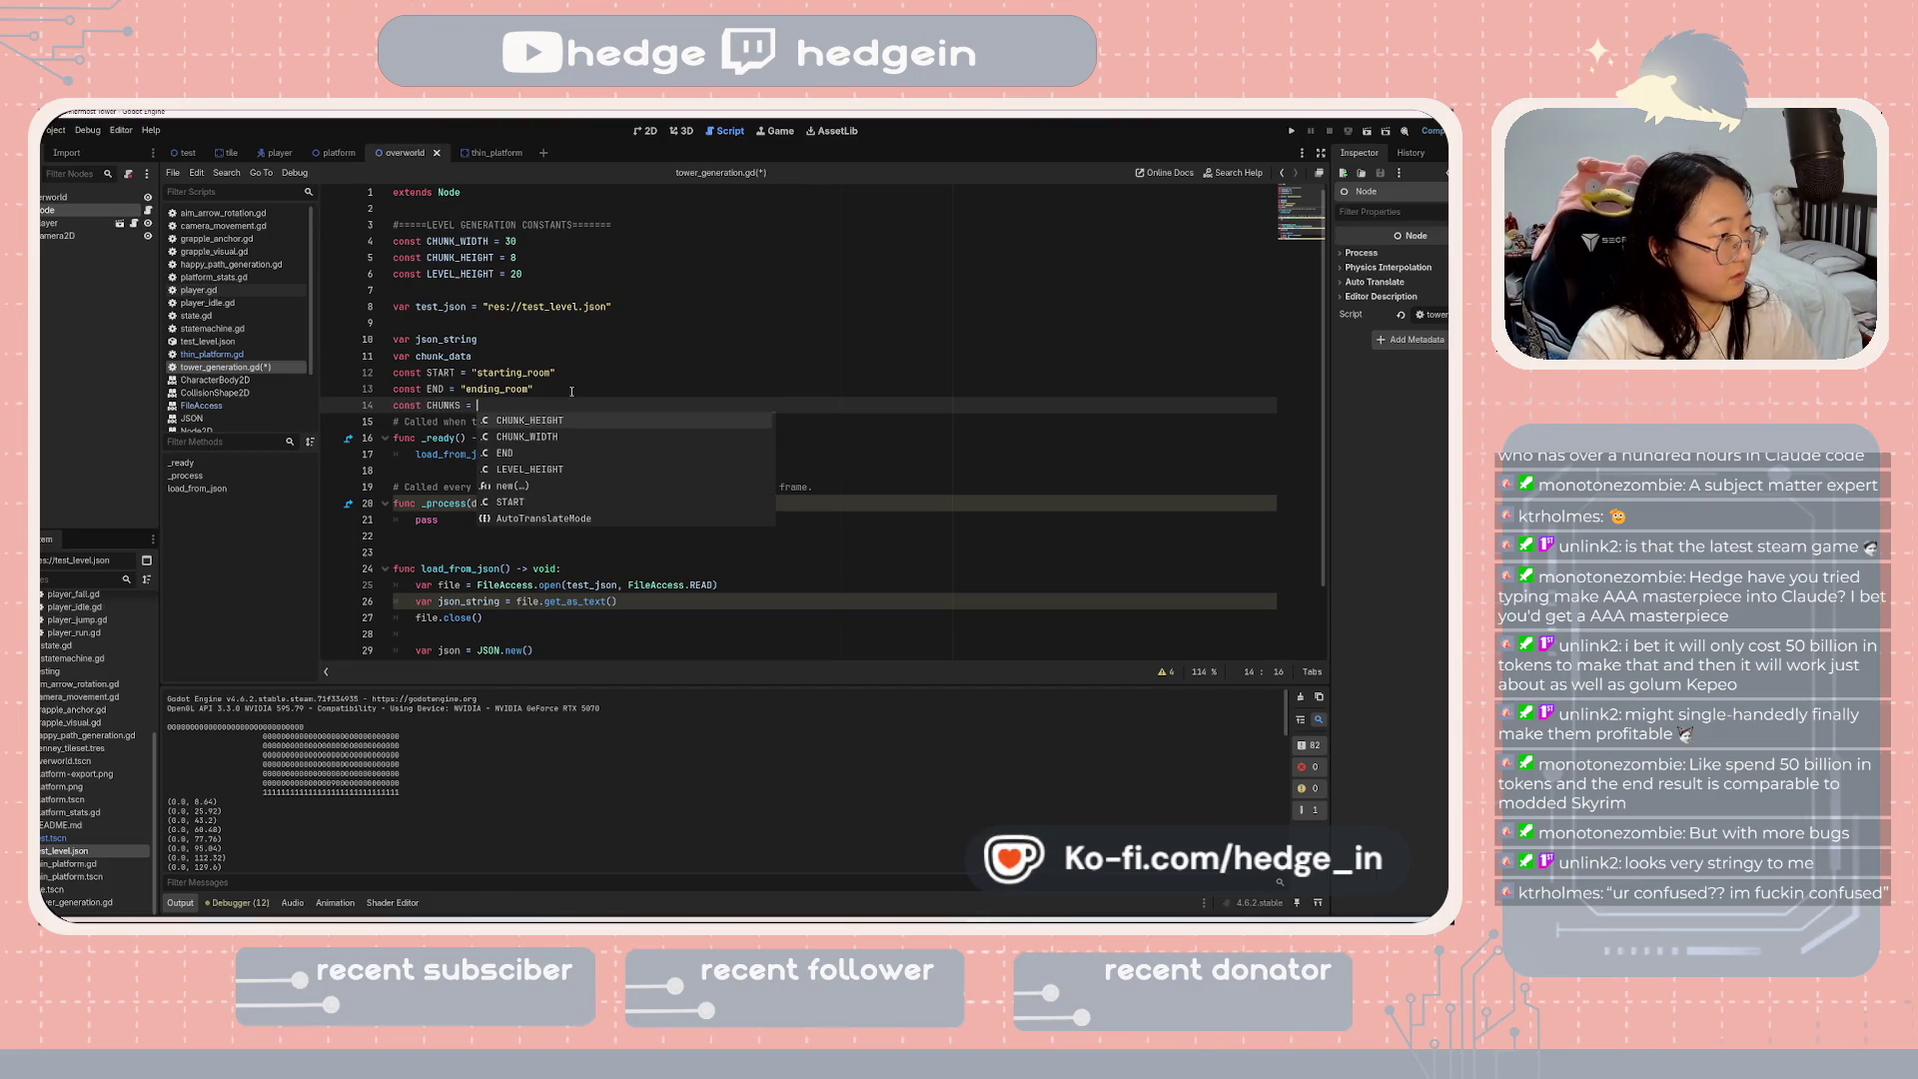
text("CH)
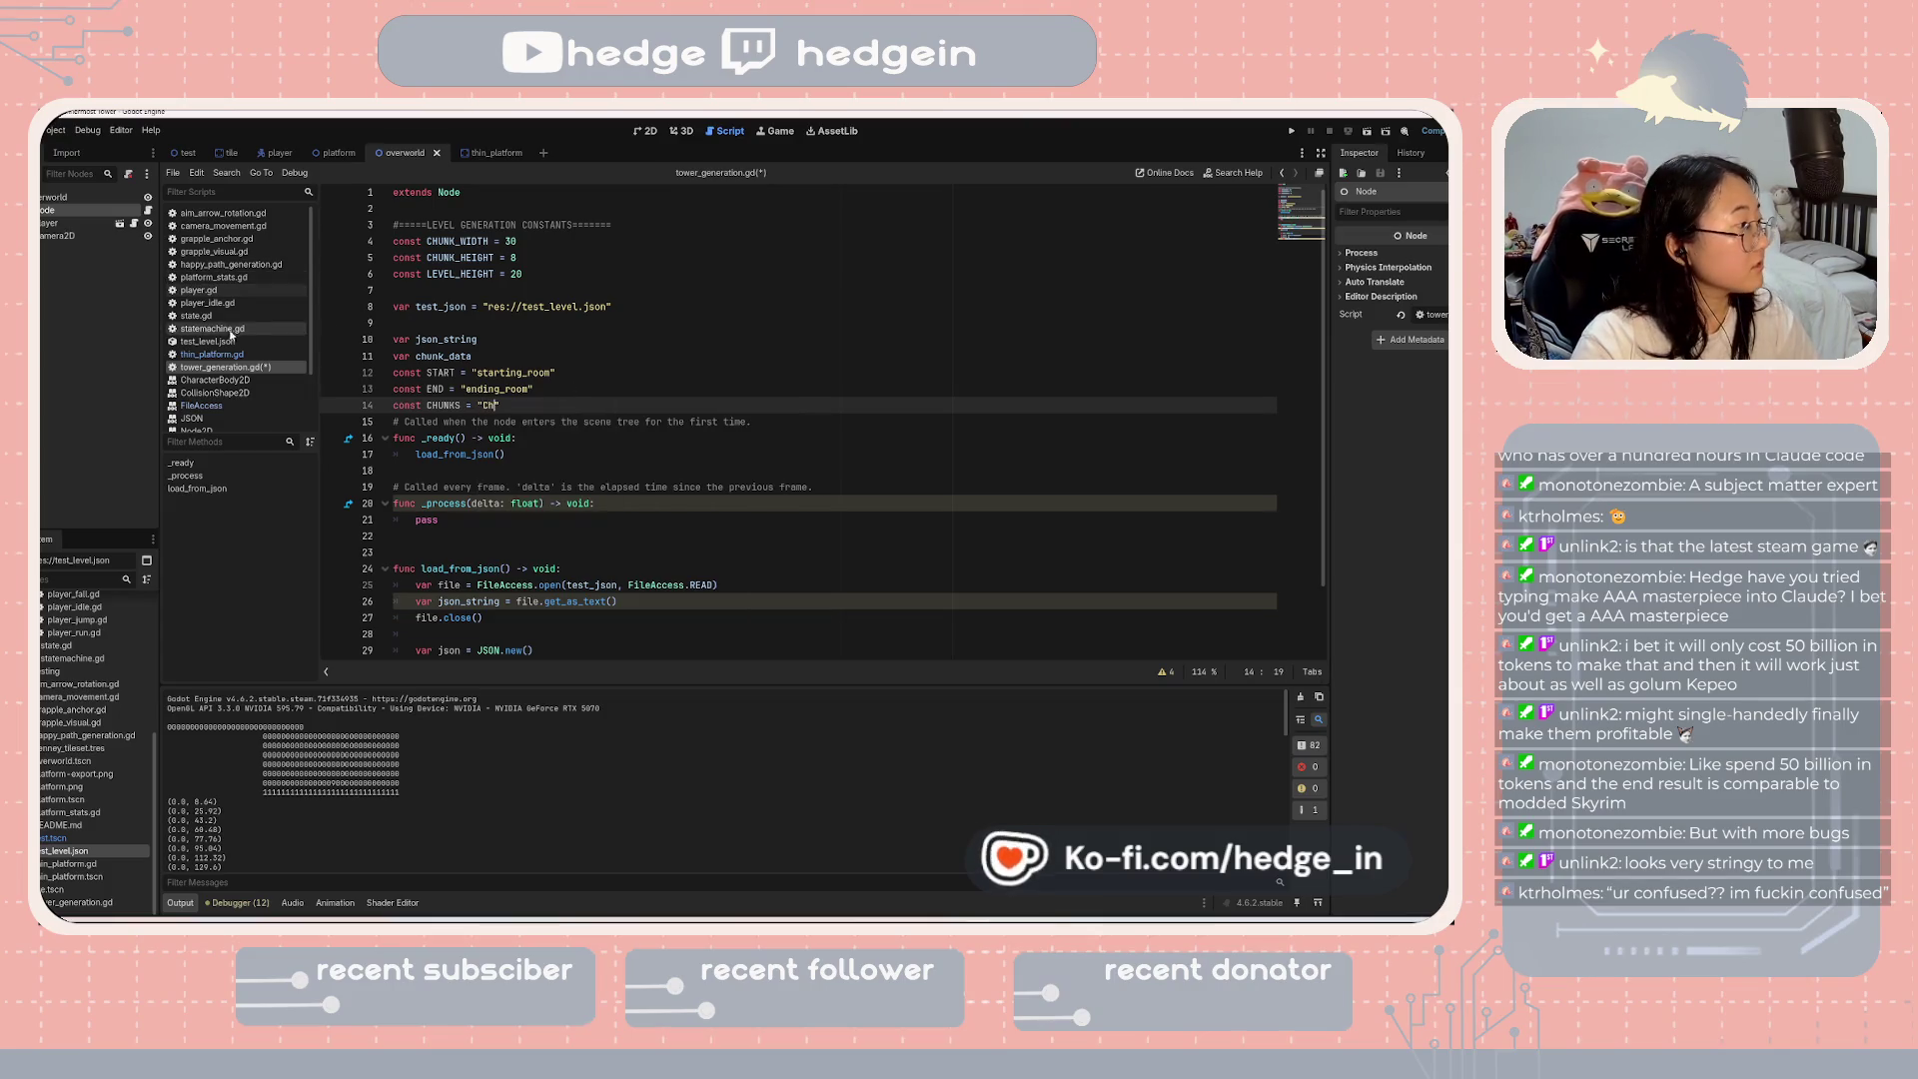
click(233, 342)
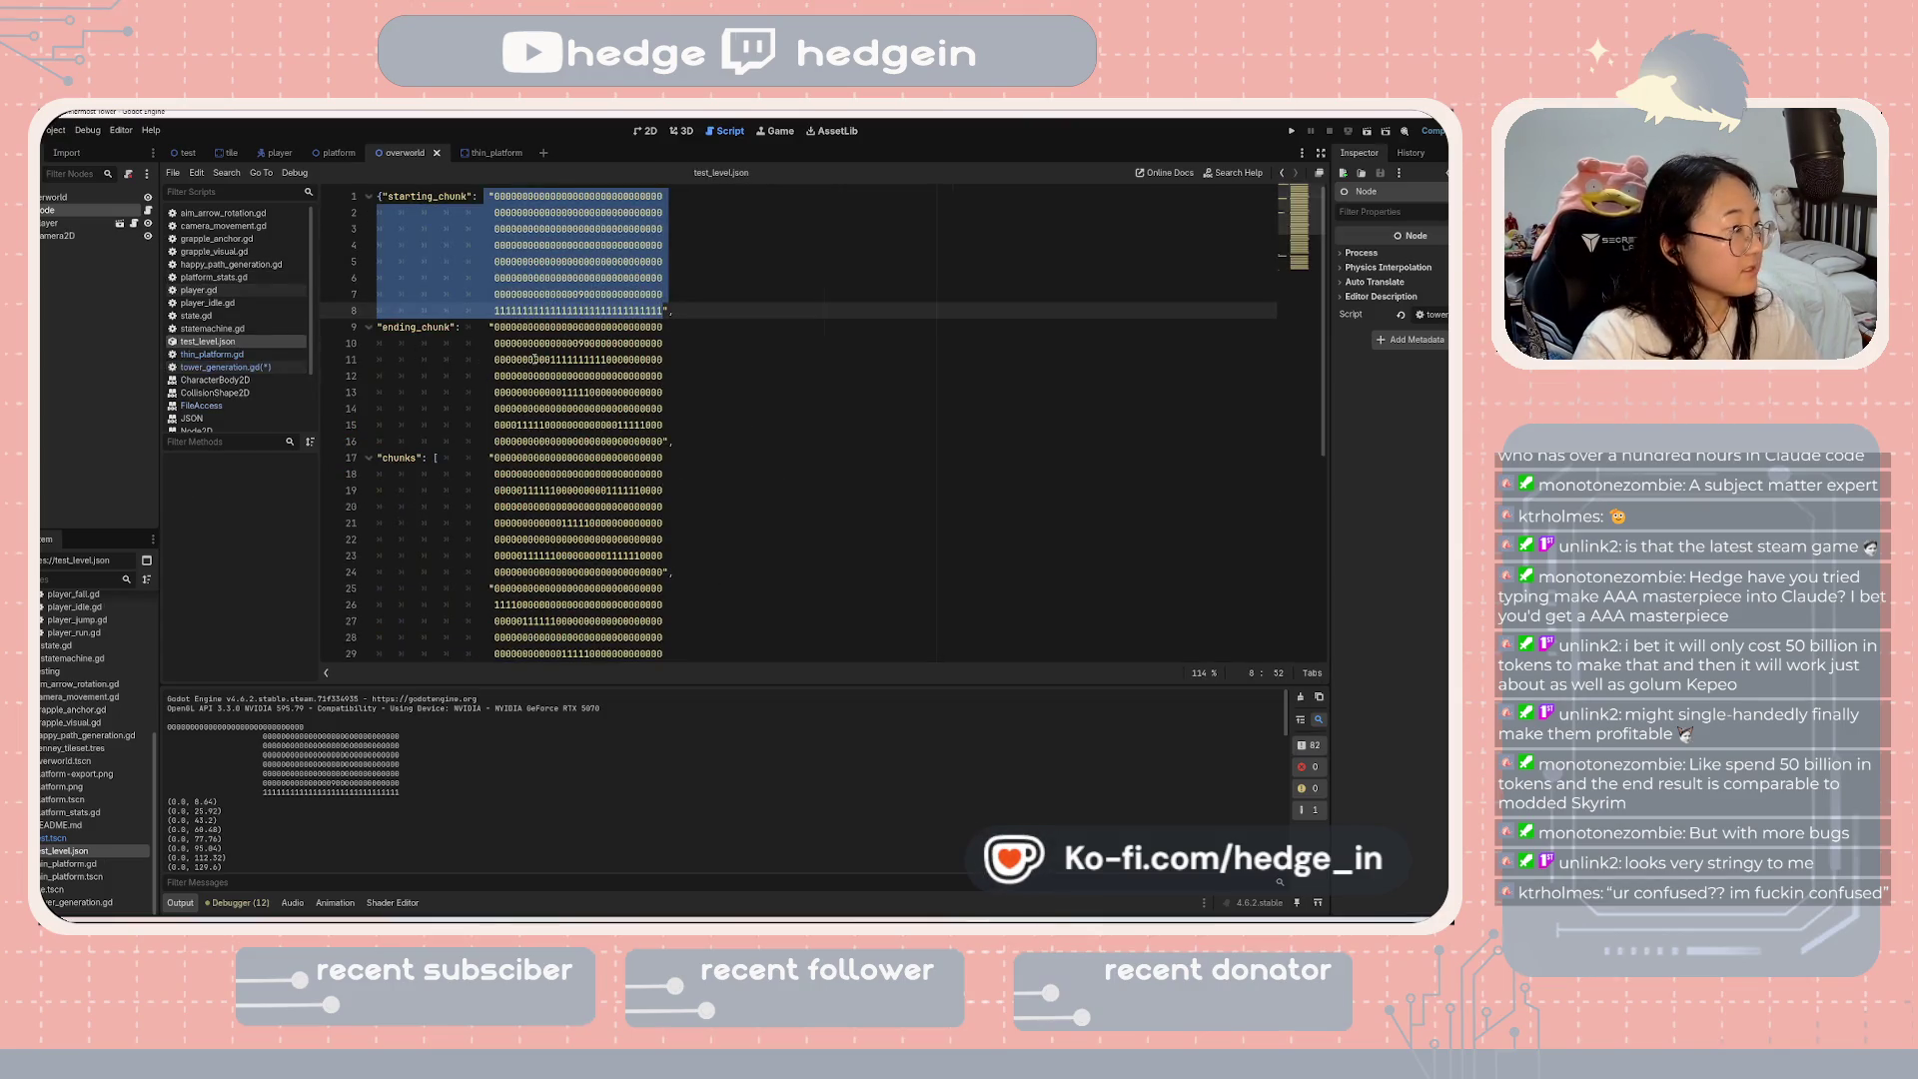
key(alt+Left)
key(BackSpace)
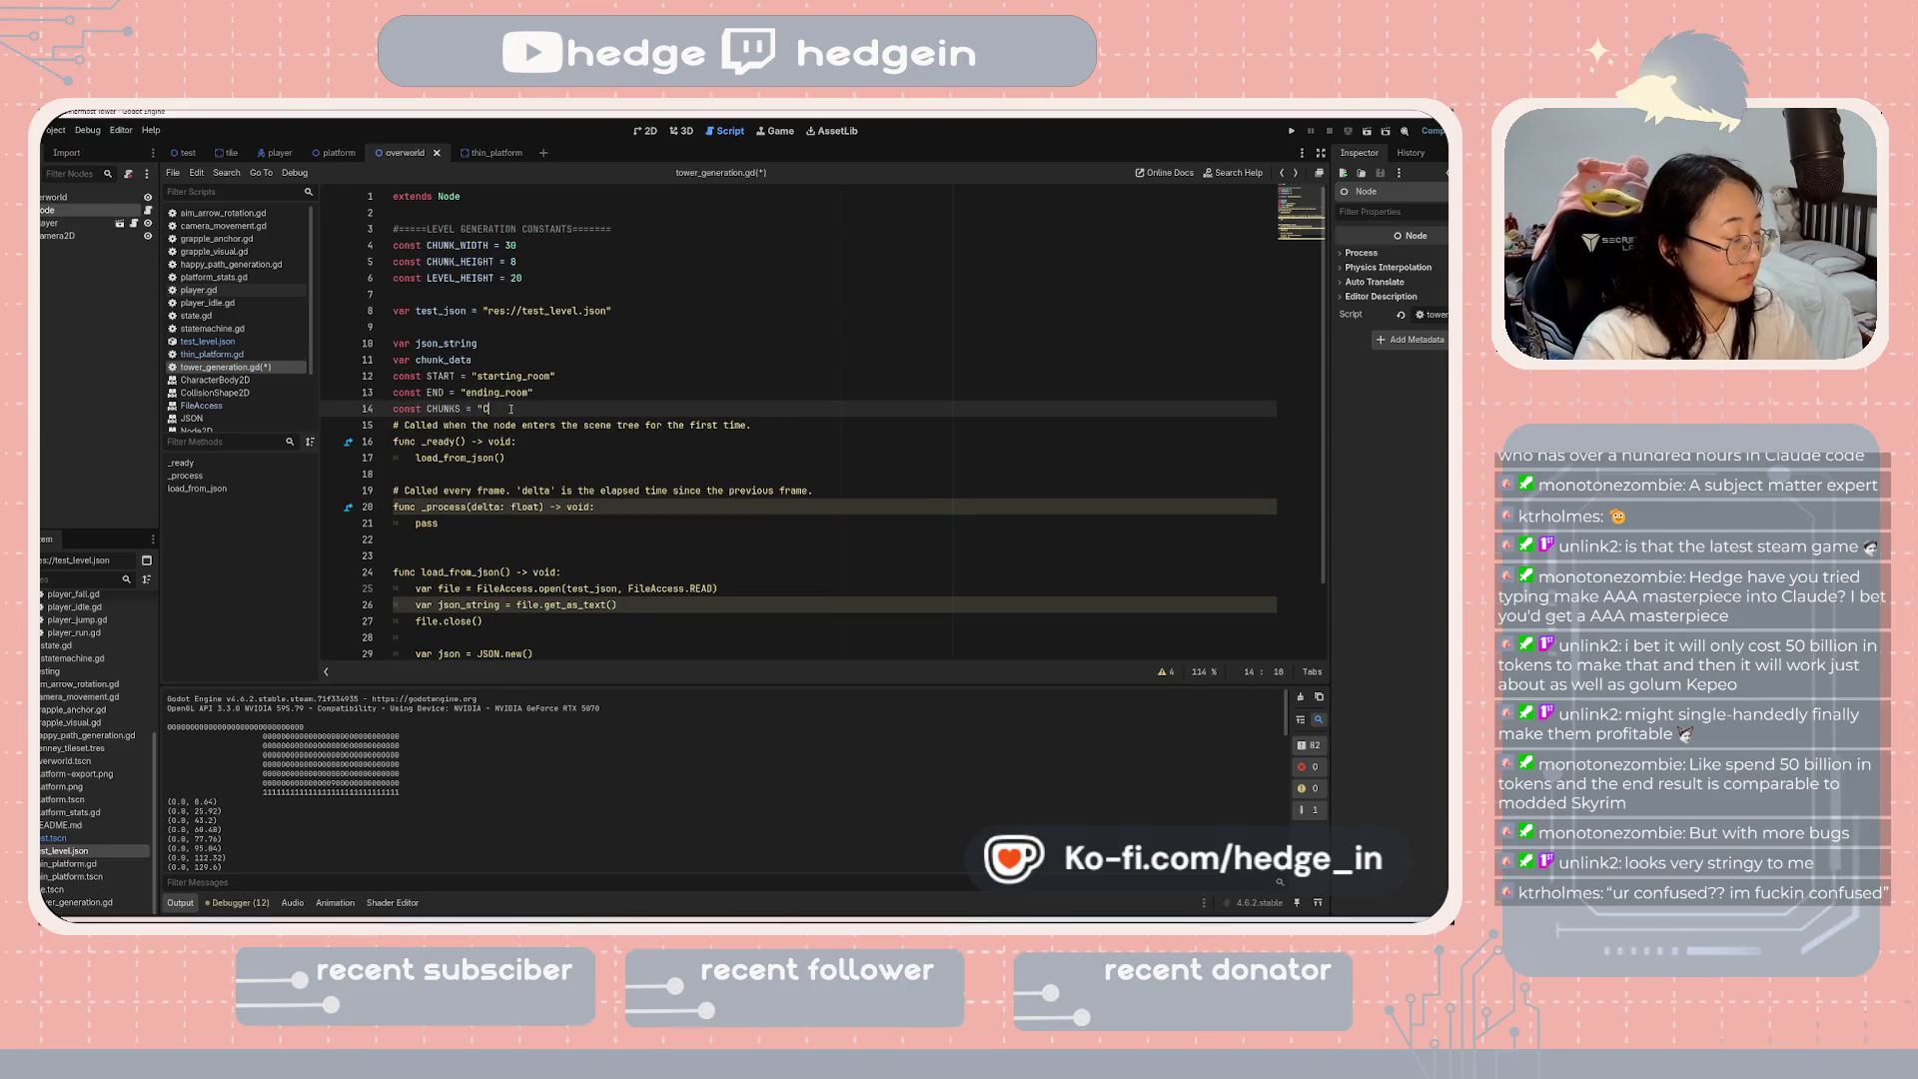
text(unks)
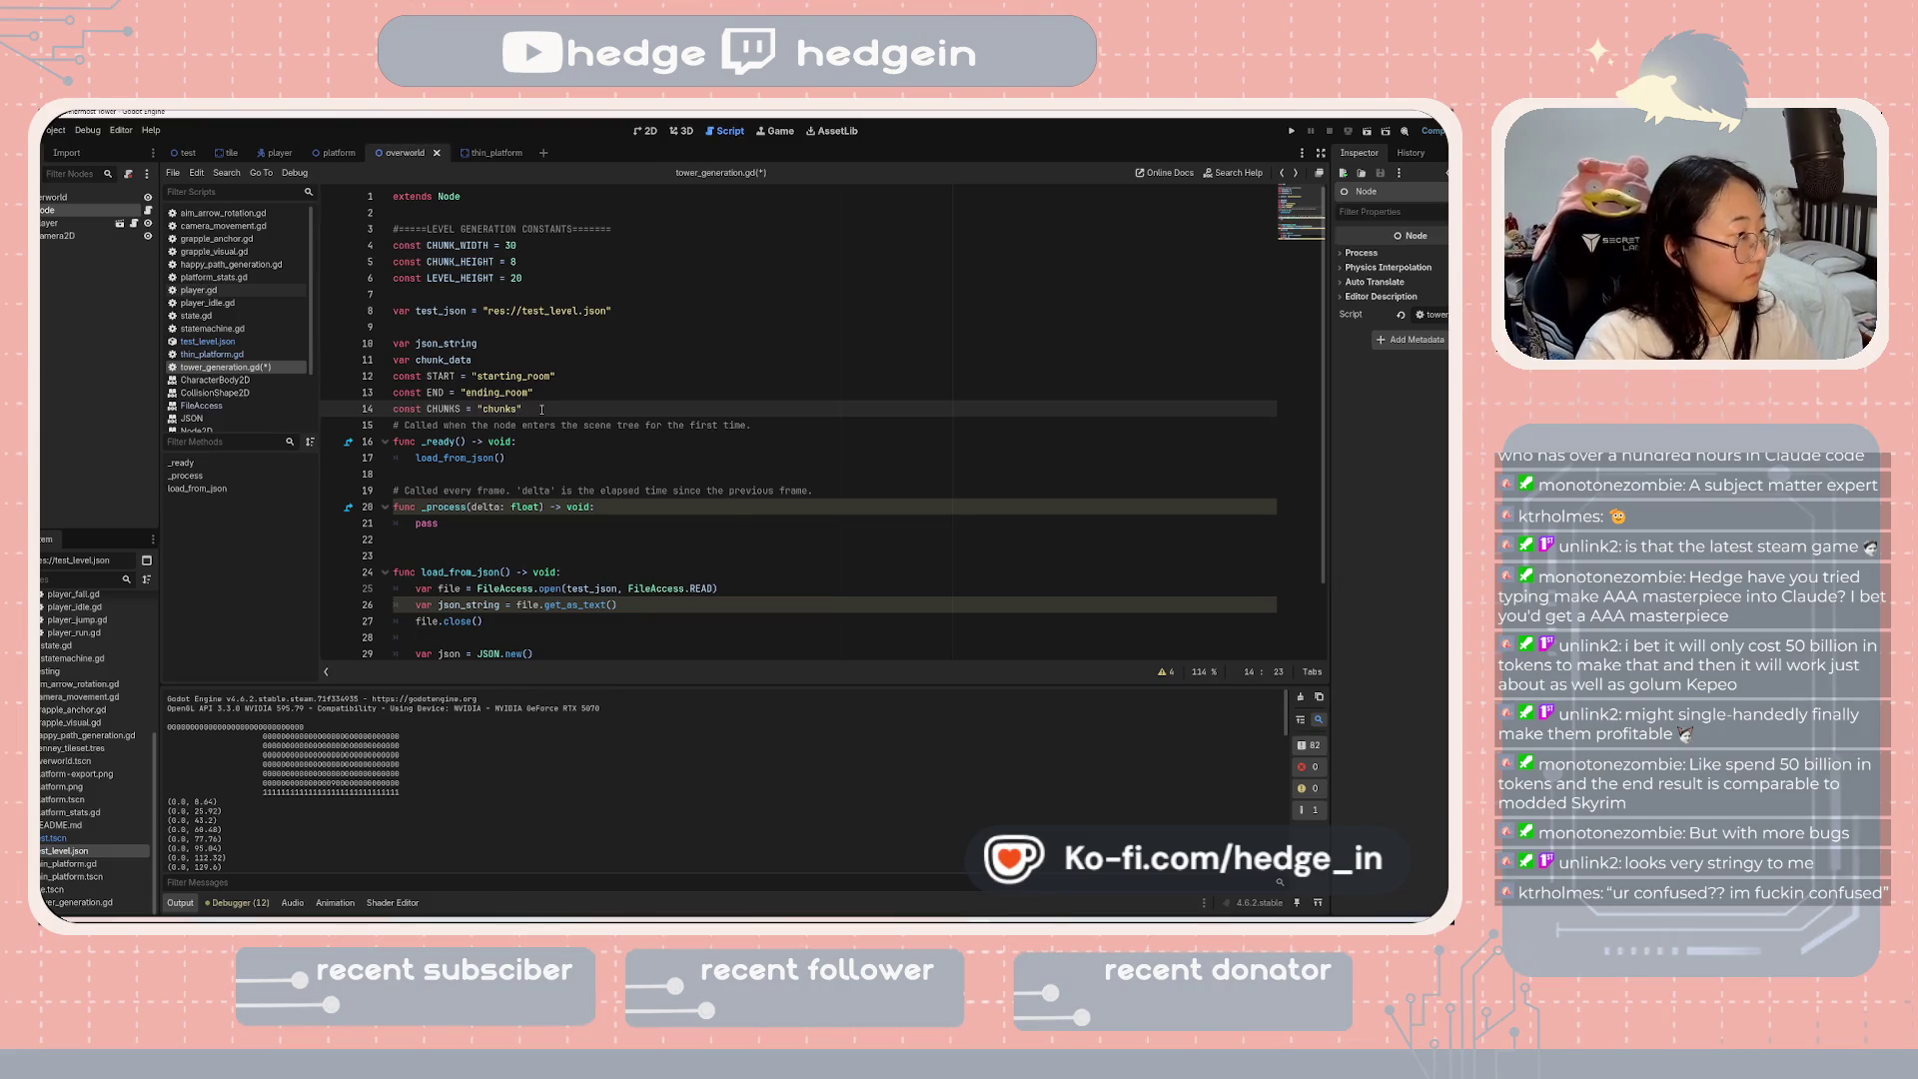
key(ctrl+s)
scroll(580, 517, down, 2)
click(597, 635)
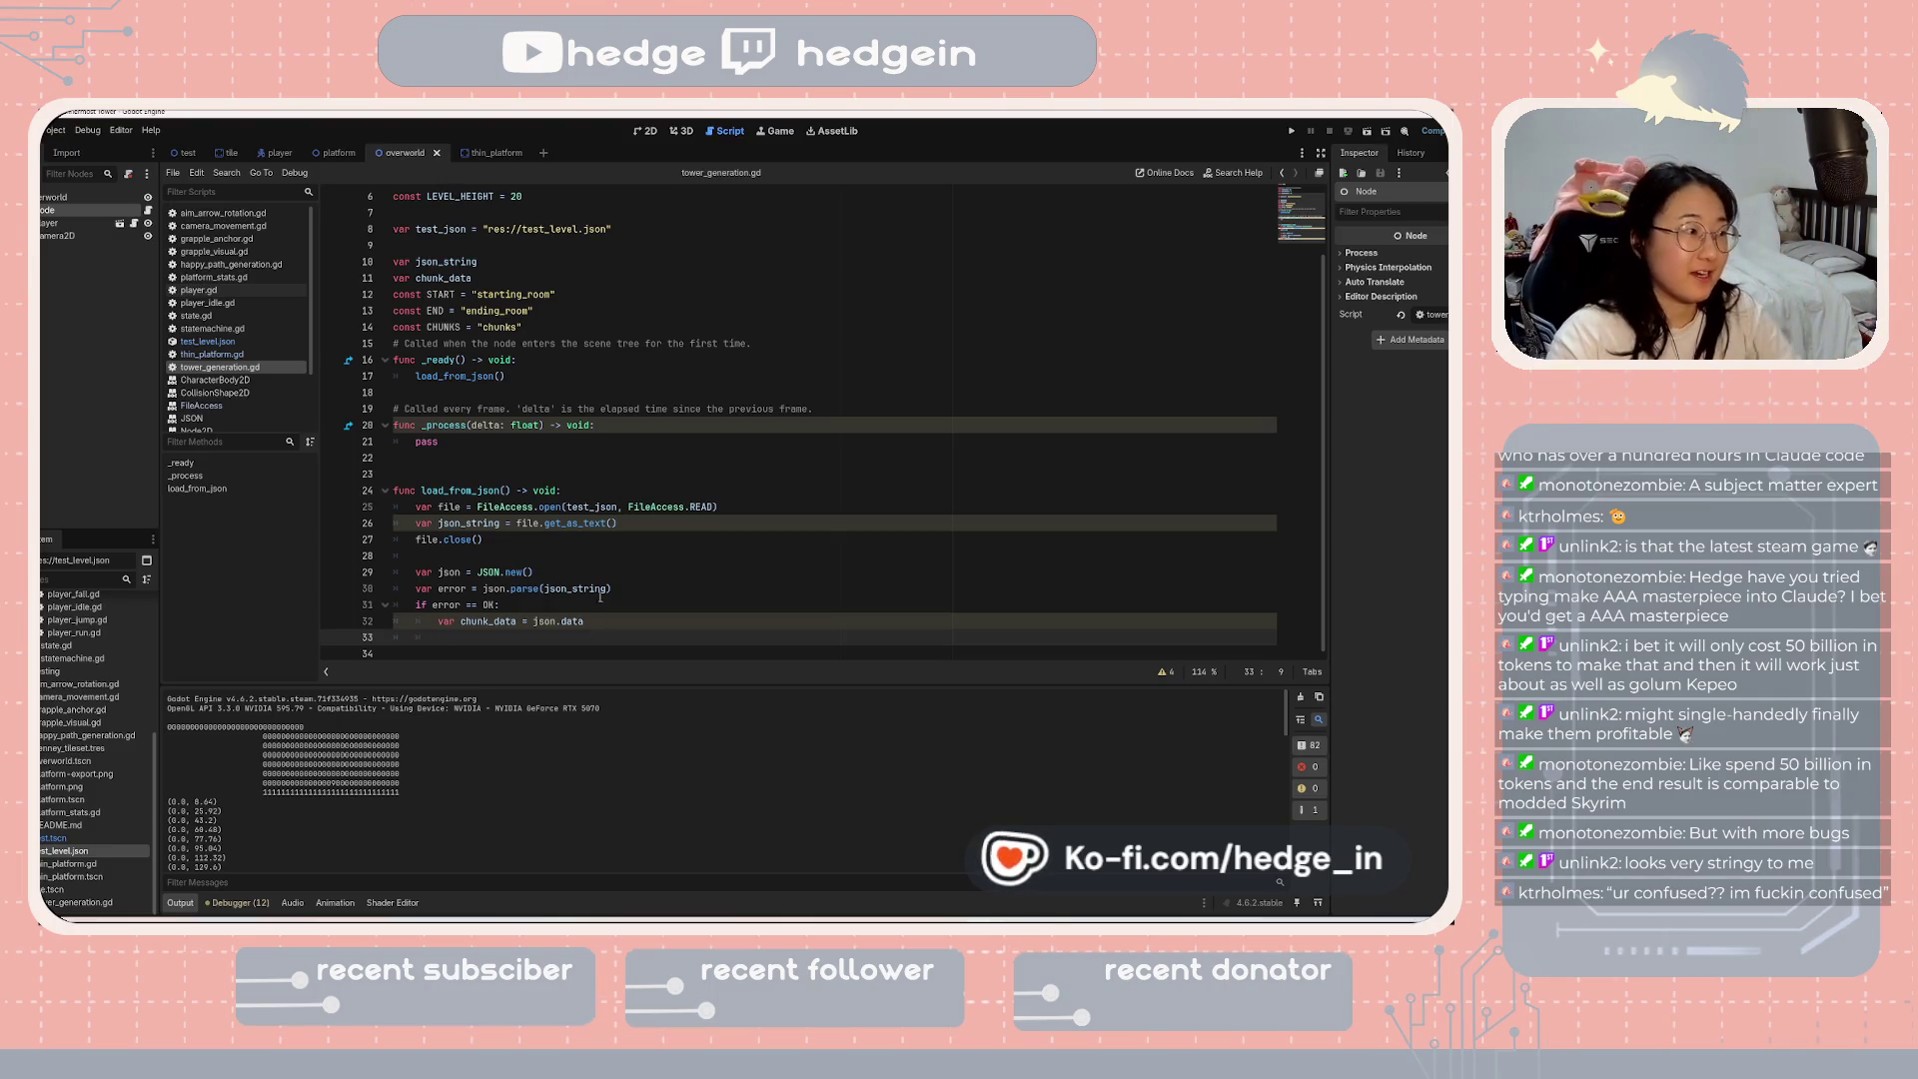
click(563, 621)
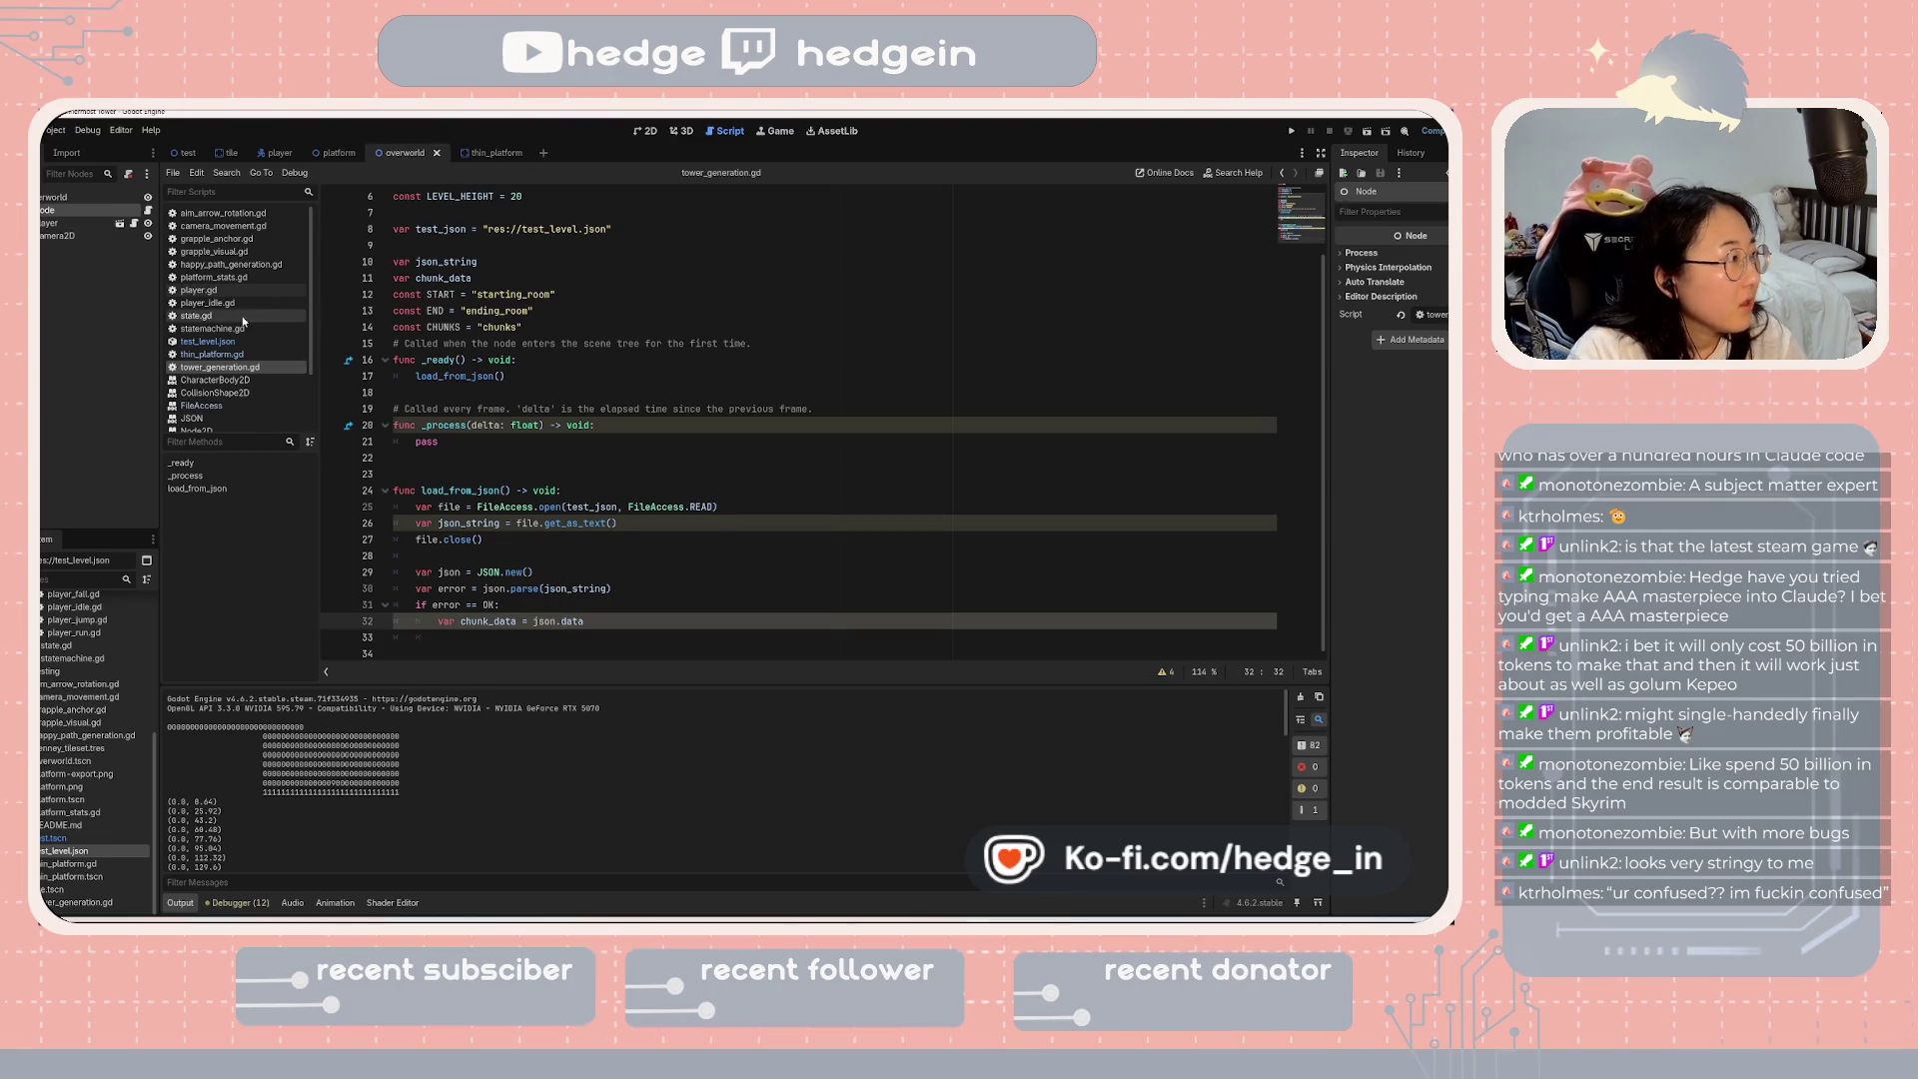
click(214, 277)
click(231, 263)
scroll(588, 486, down, 10)
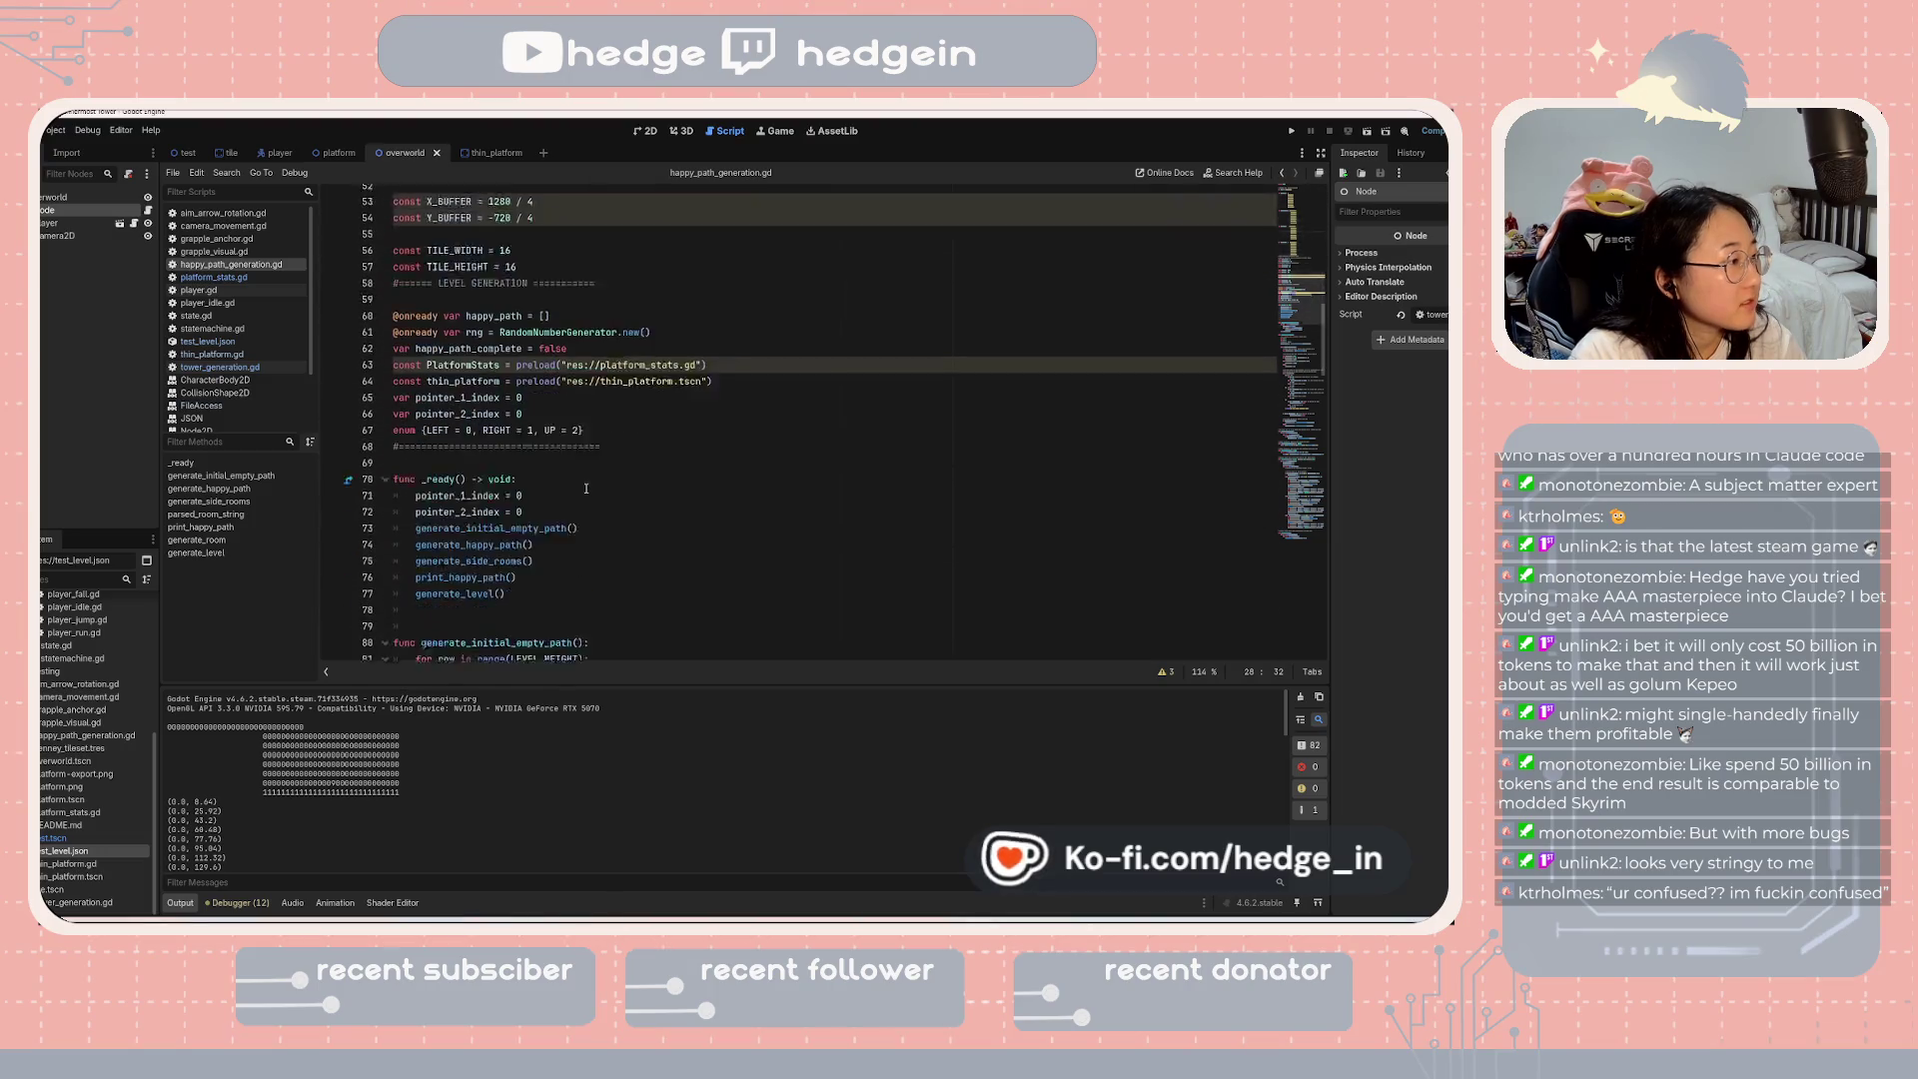
drag(656, 442, 429, 442)
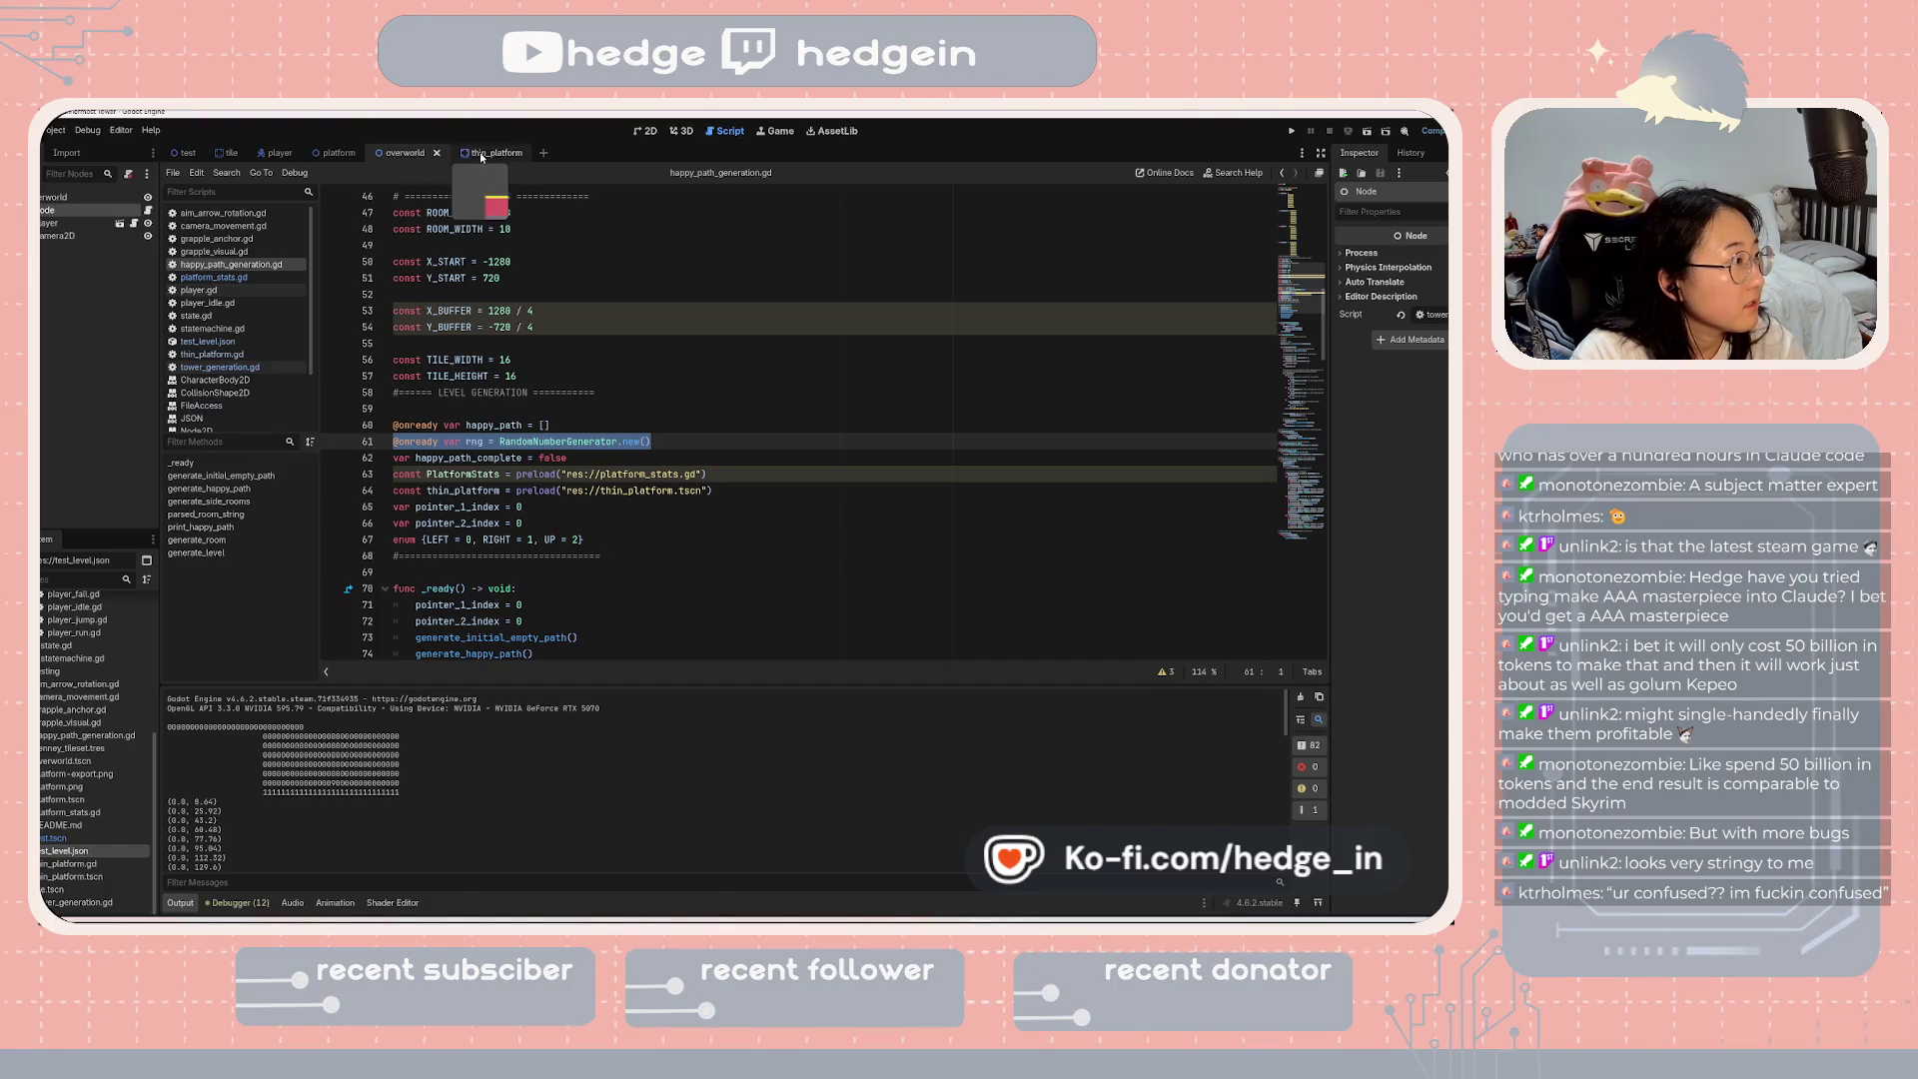
click(220, 367)
click(534, 326)
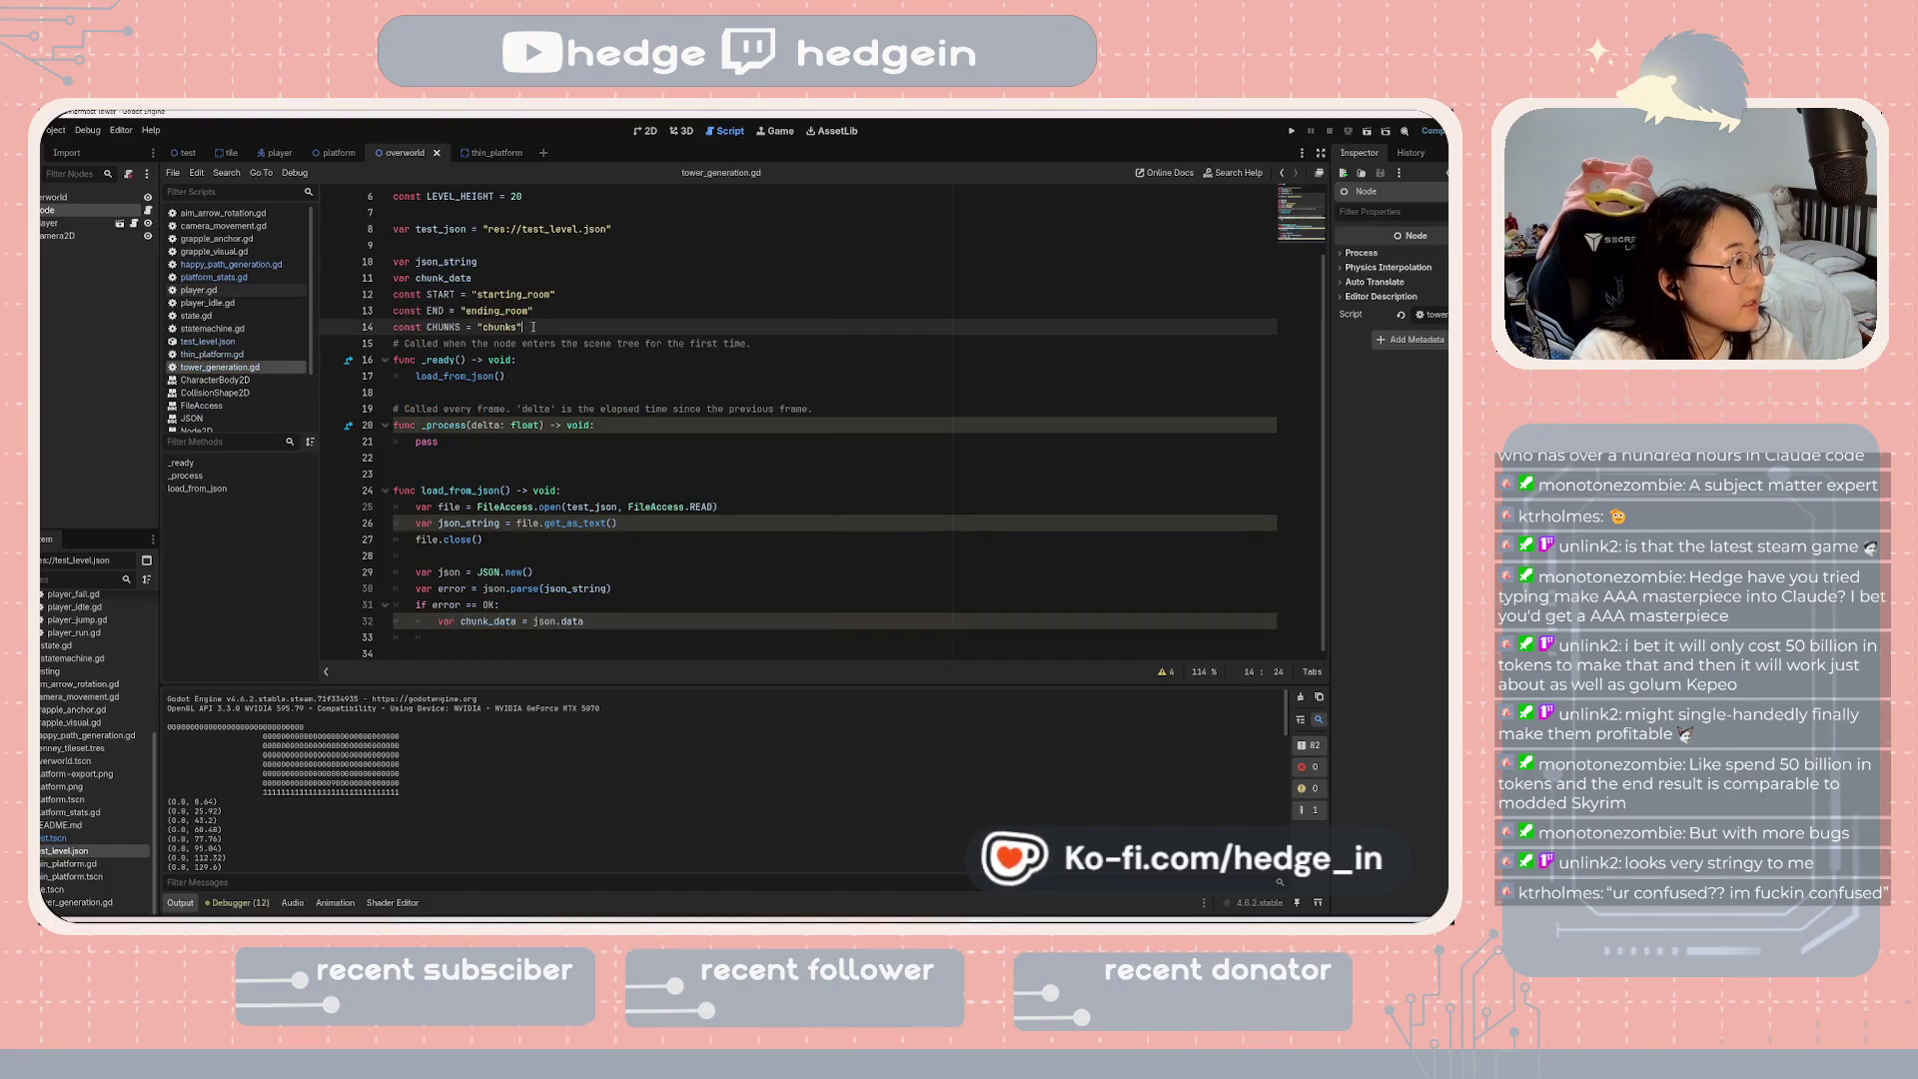
key(Return)
text(@onready var rng = RandomNumberGenerator.new())
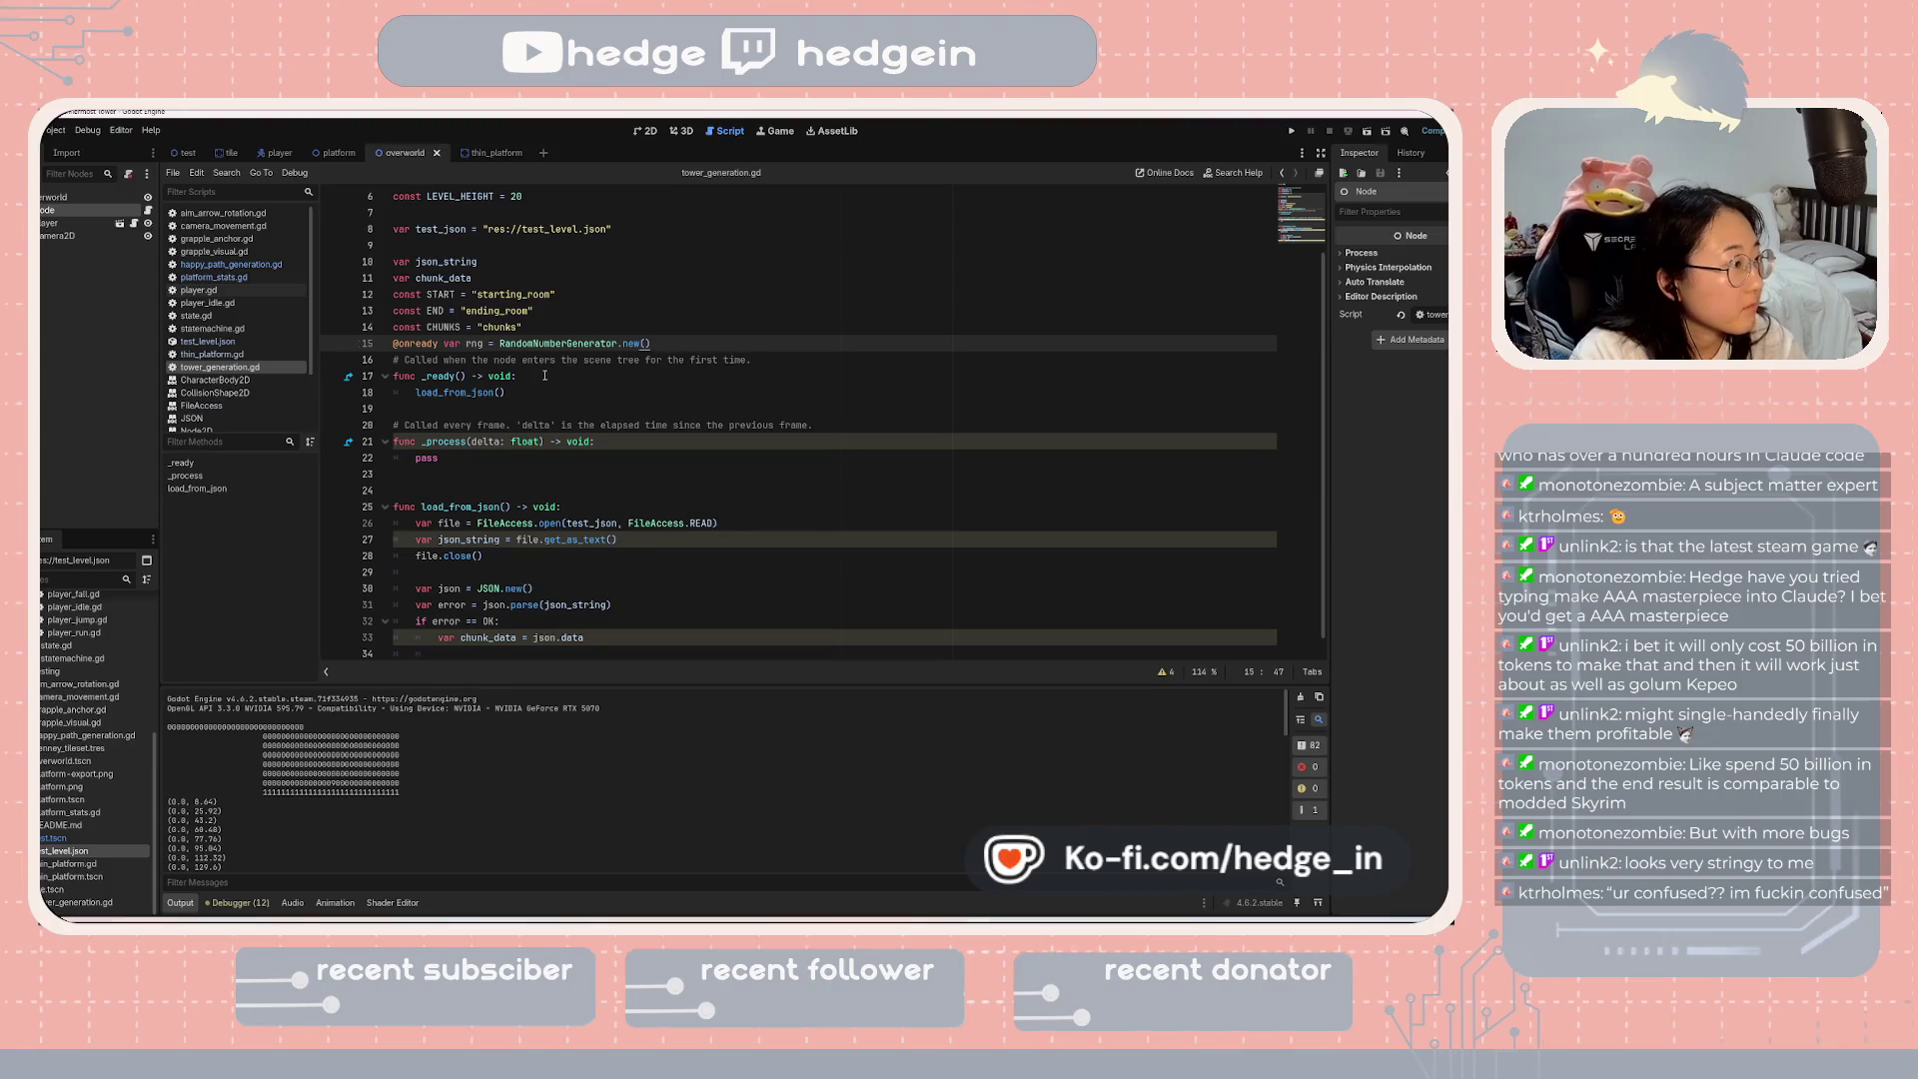
click(552, 392)
key(Down)
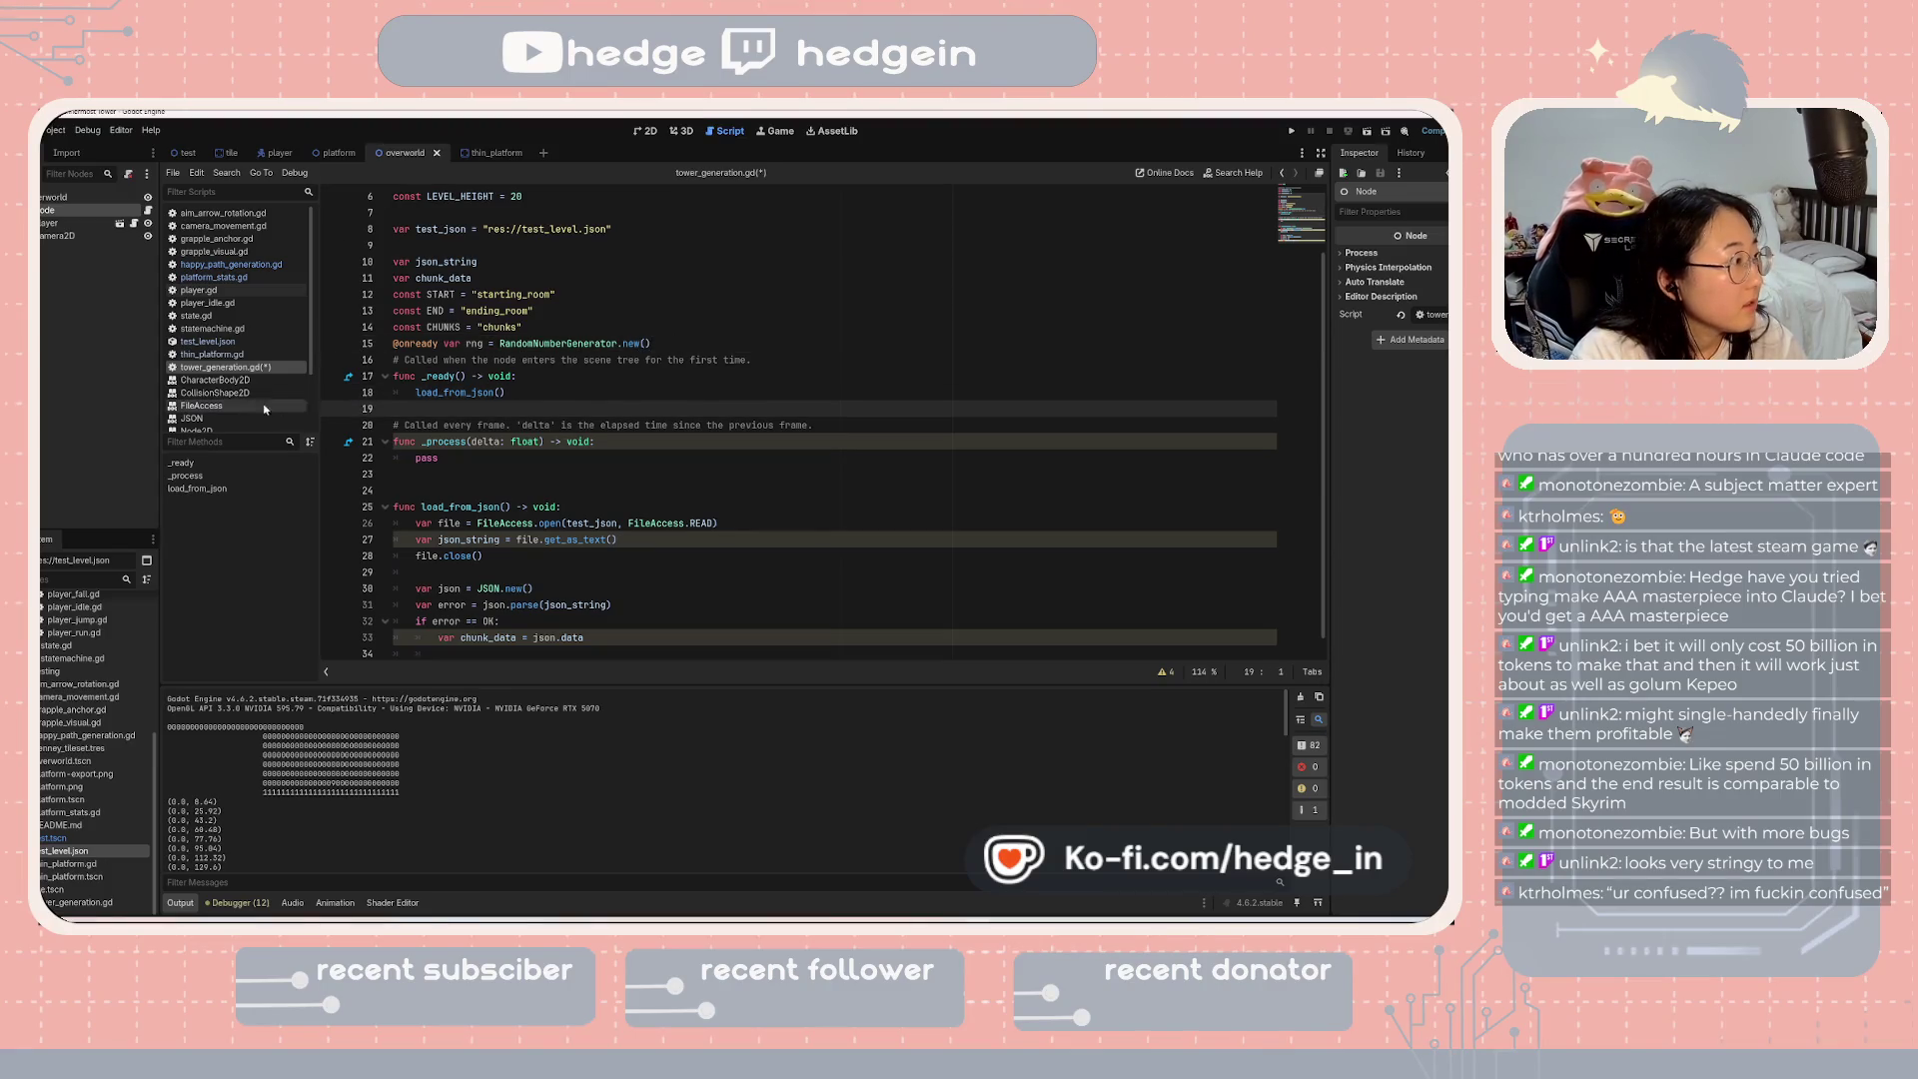
- Add a generate_tower() -> void function containing pass after load_from_json
click(530, 396)
click(535, 403)
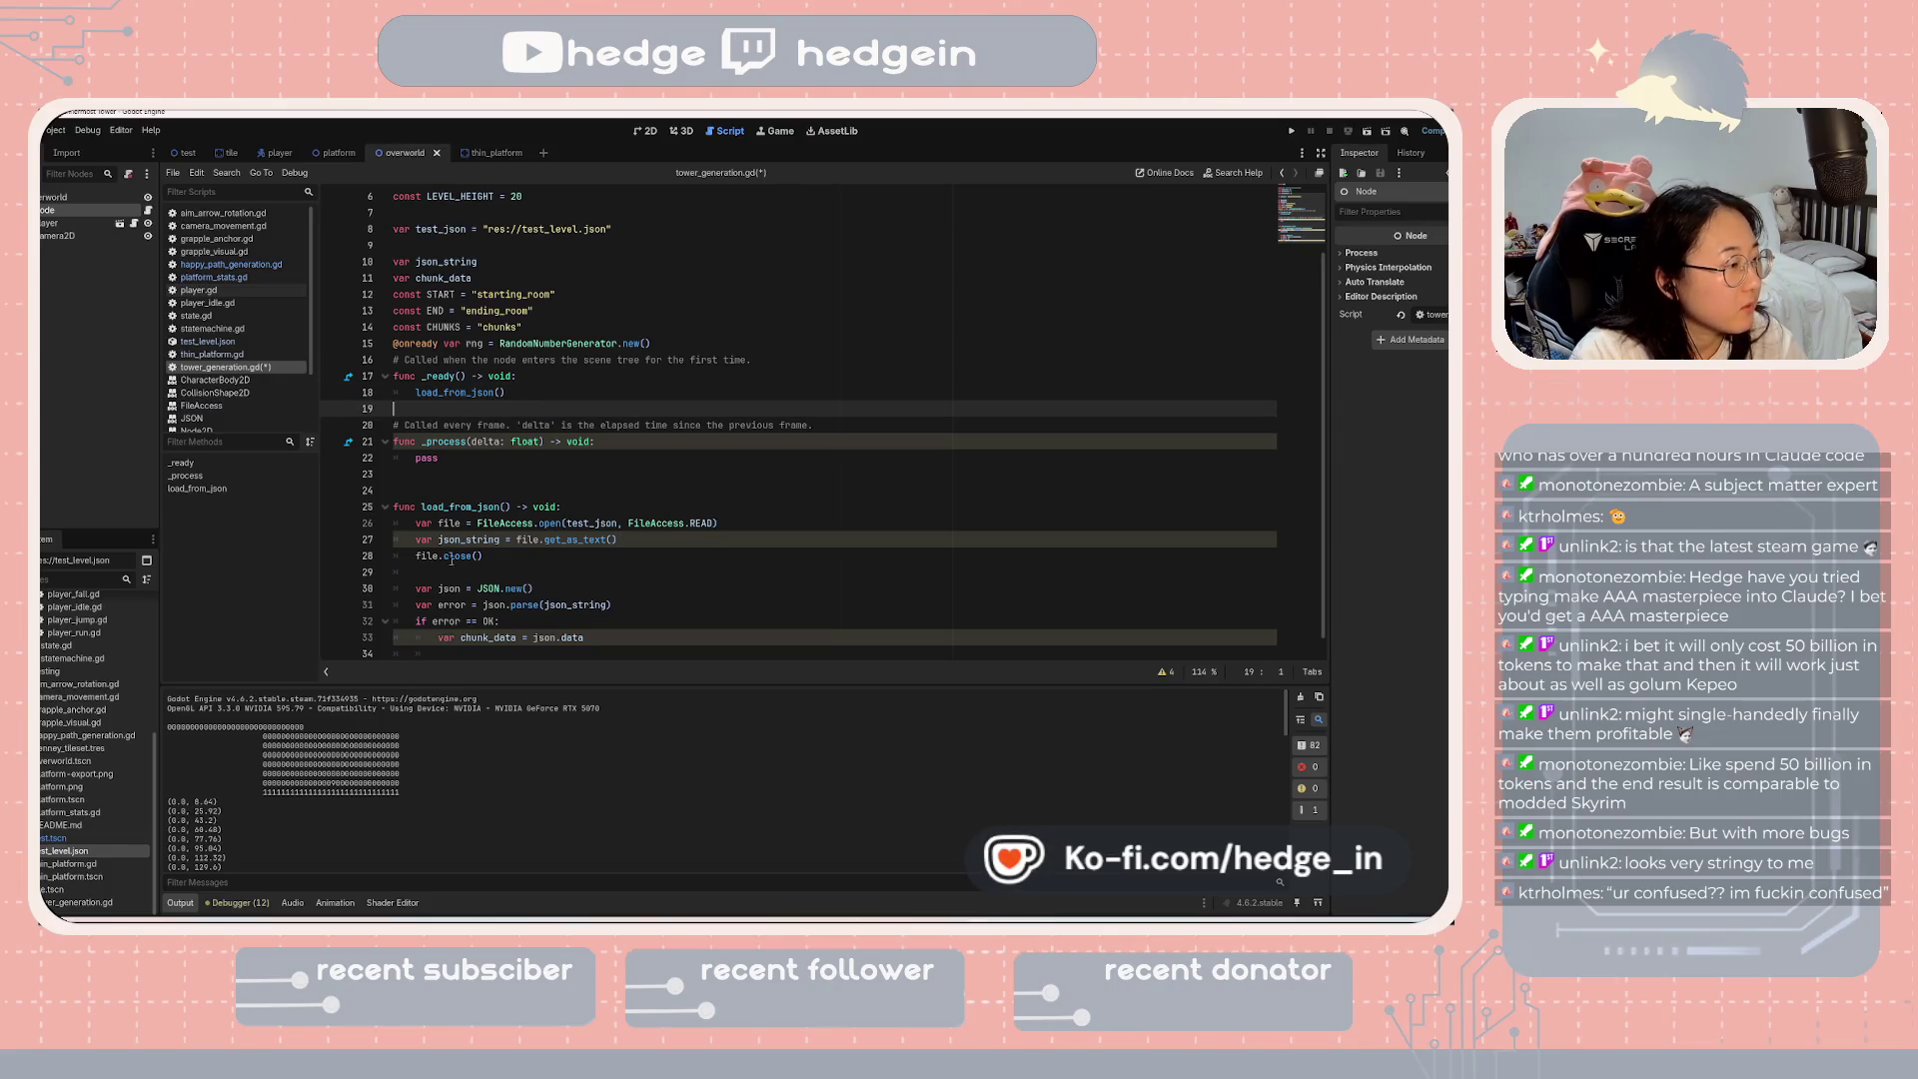
scroll(557, 590, down, 1)
click(588, 638)
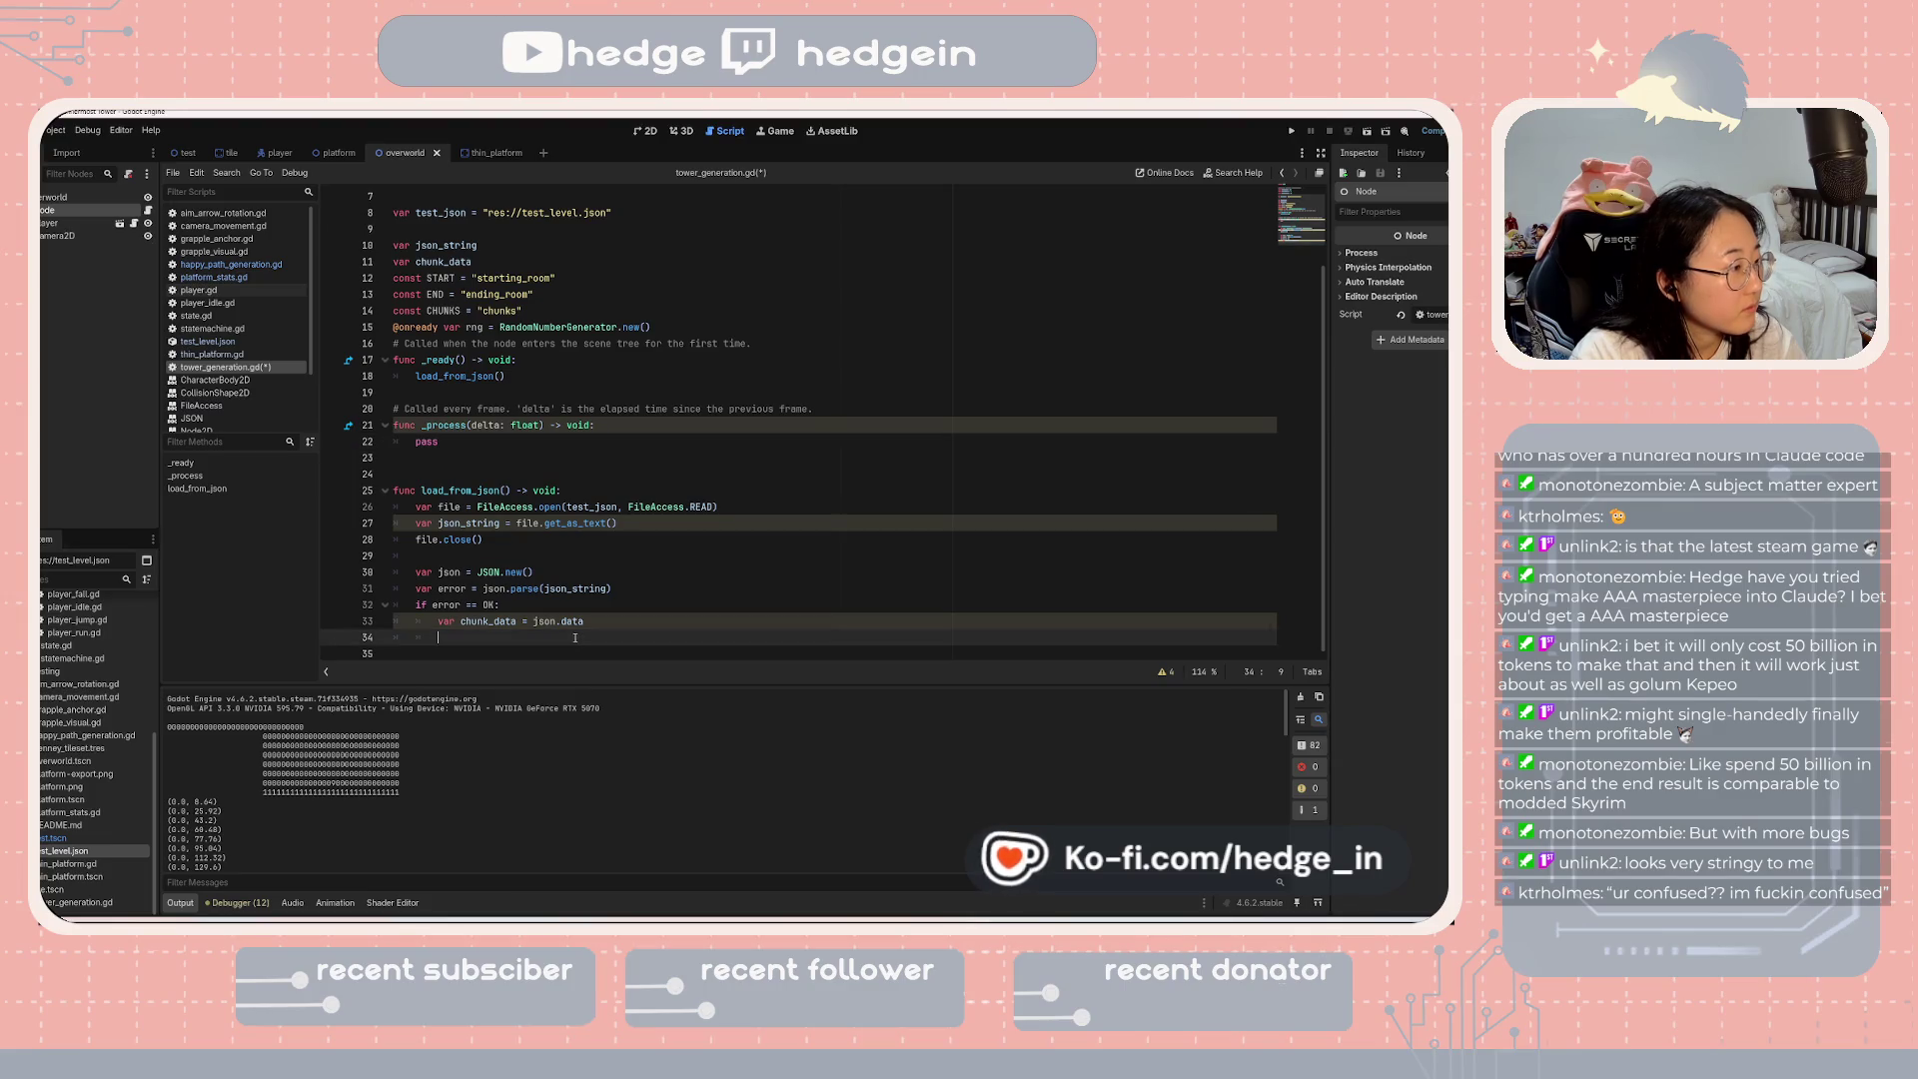
key(BackSpace)
key(BackSpace)
key(Return)
text(func)
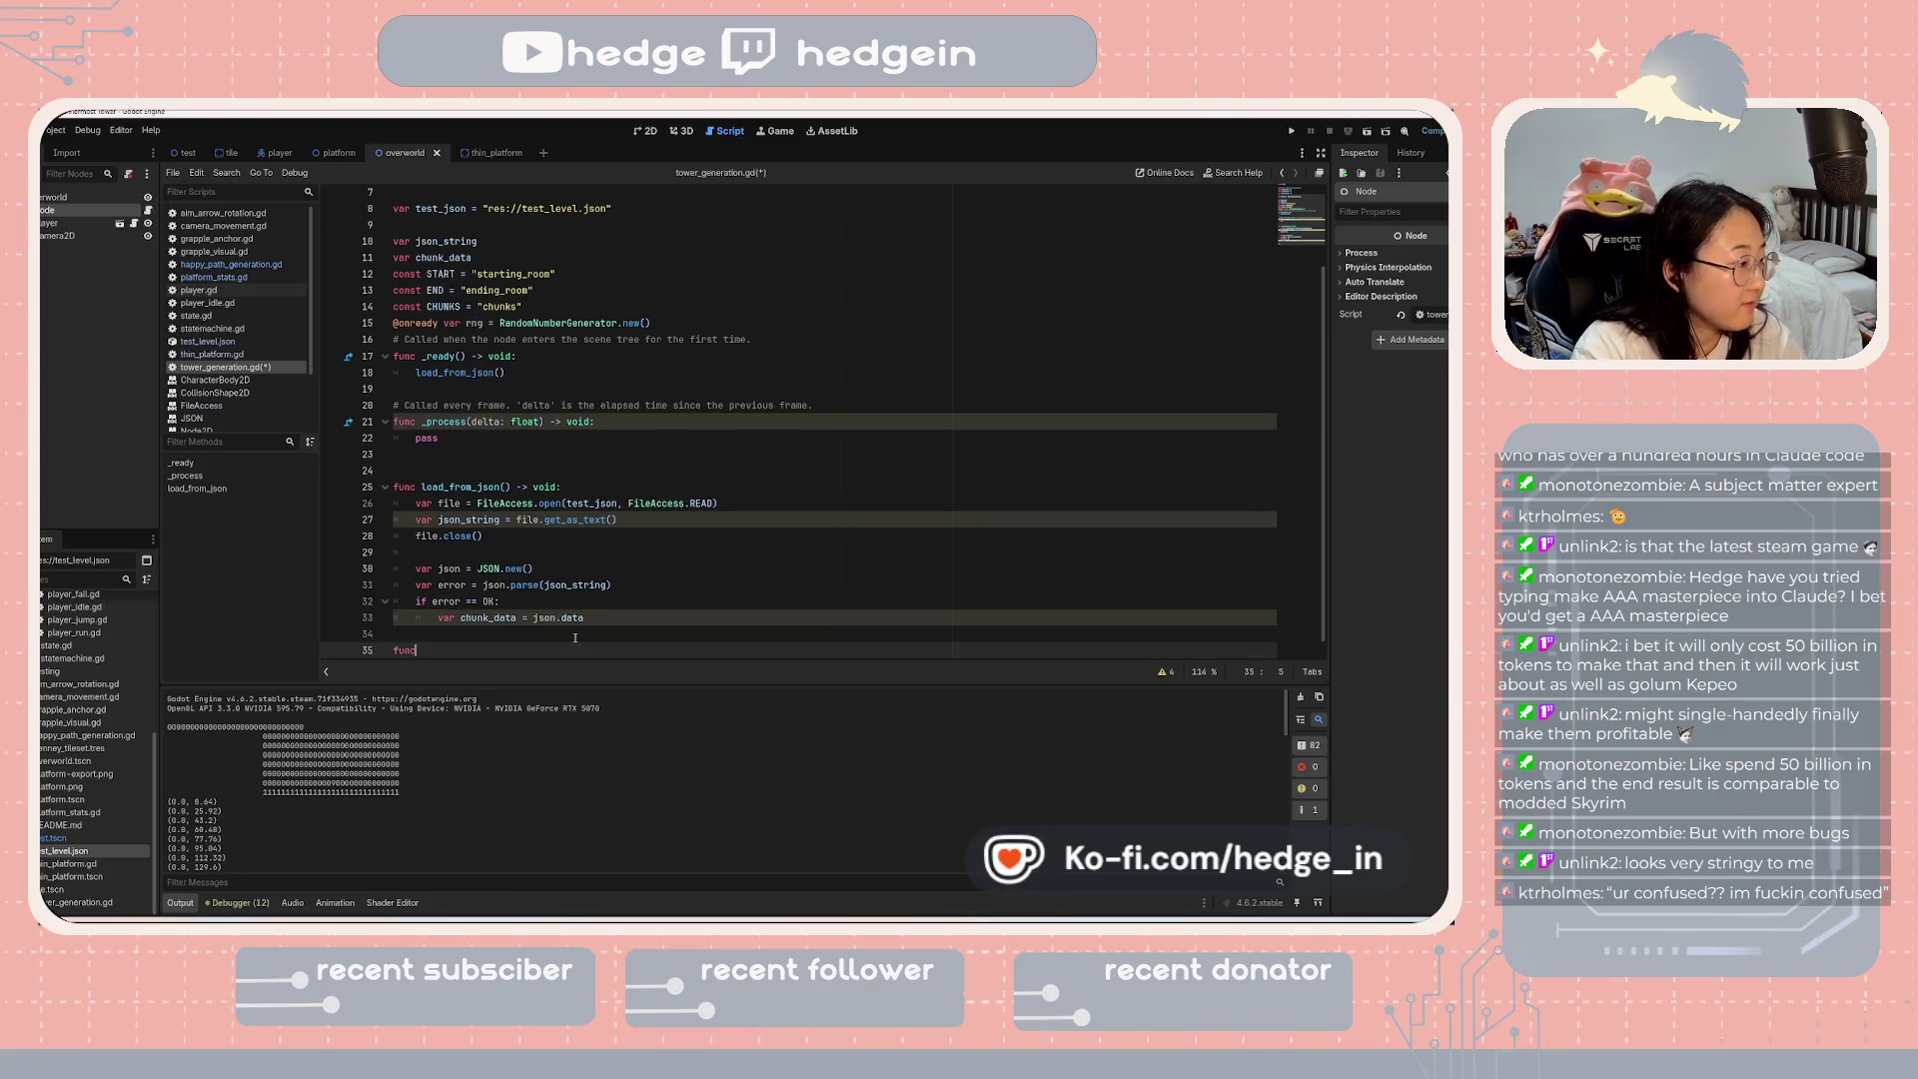
text(enerate)
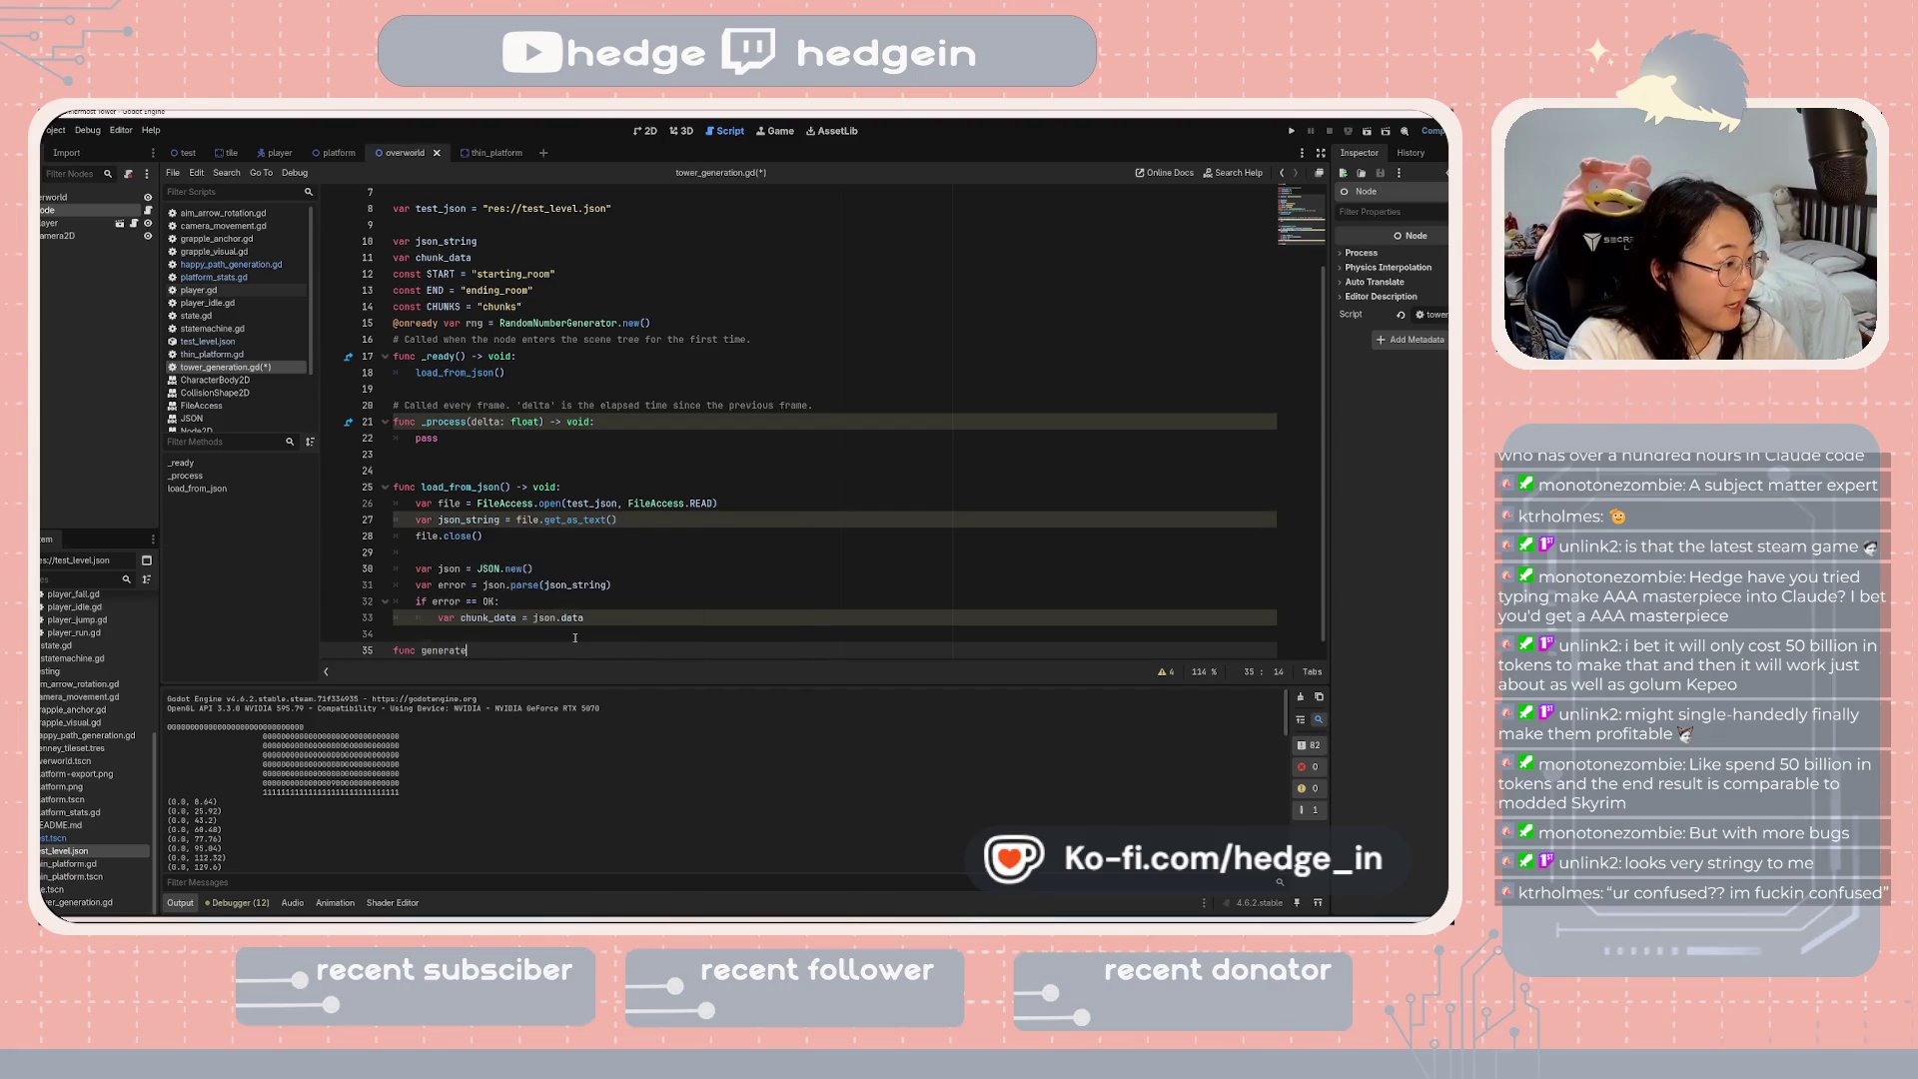
text(_tower )
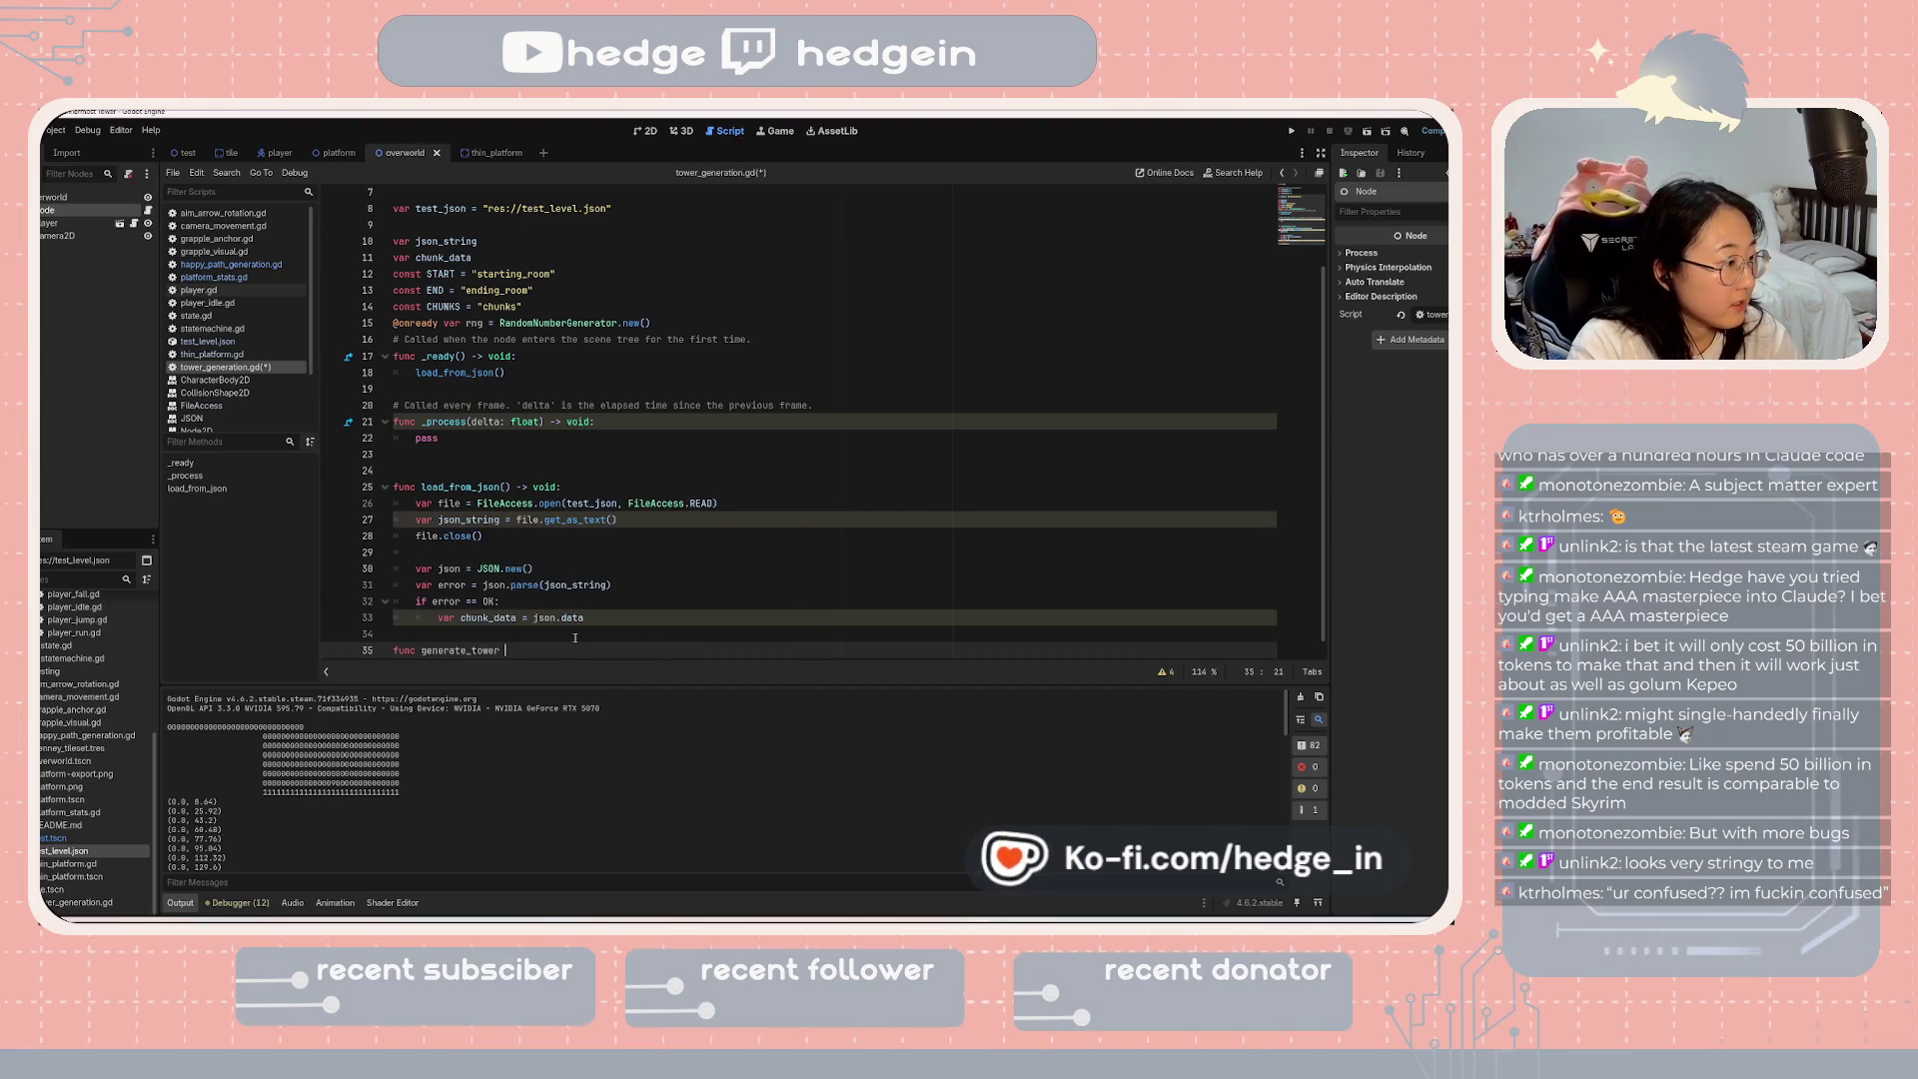
text(() ->)
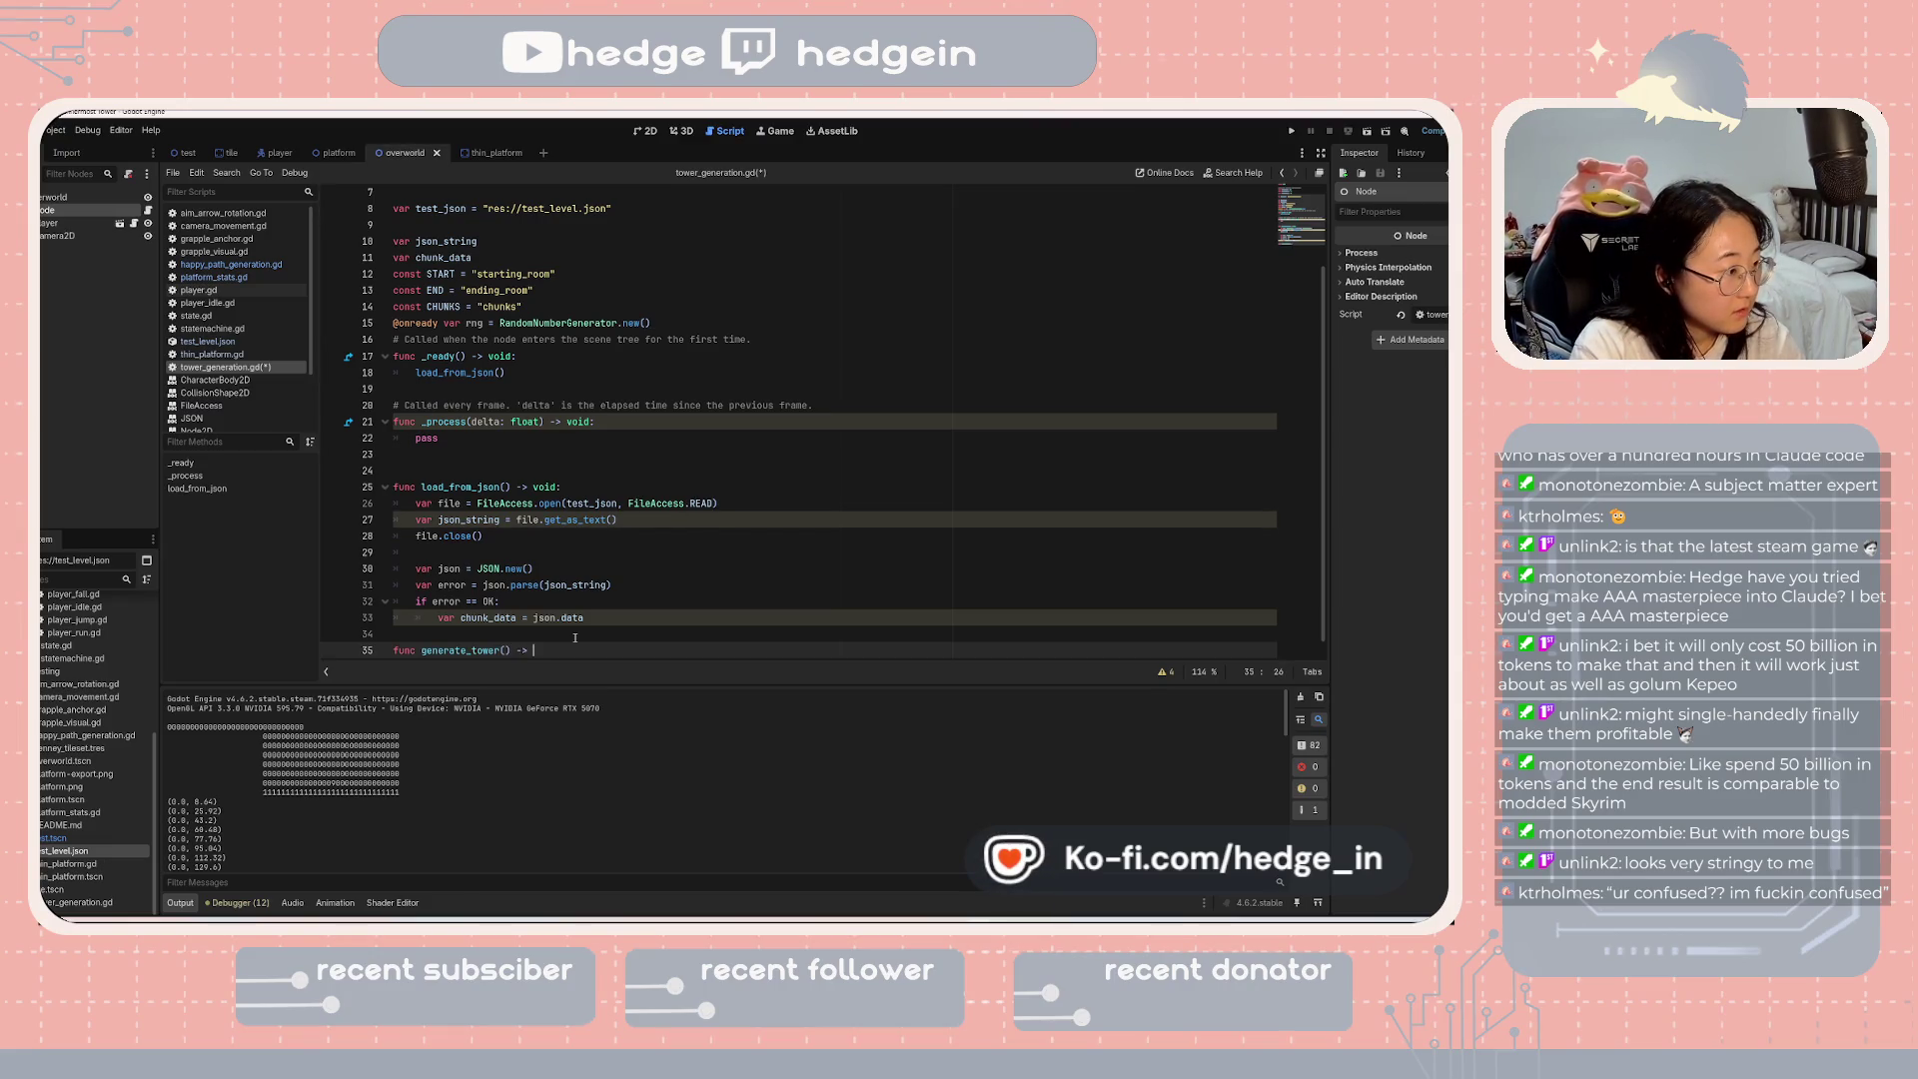
text( void:)
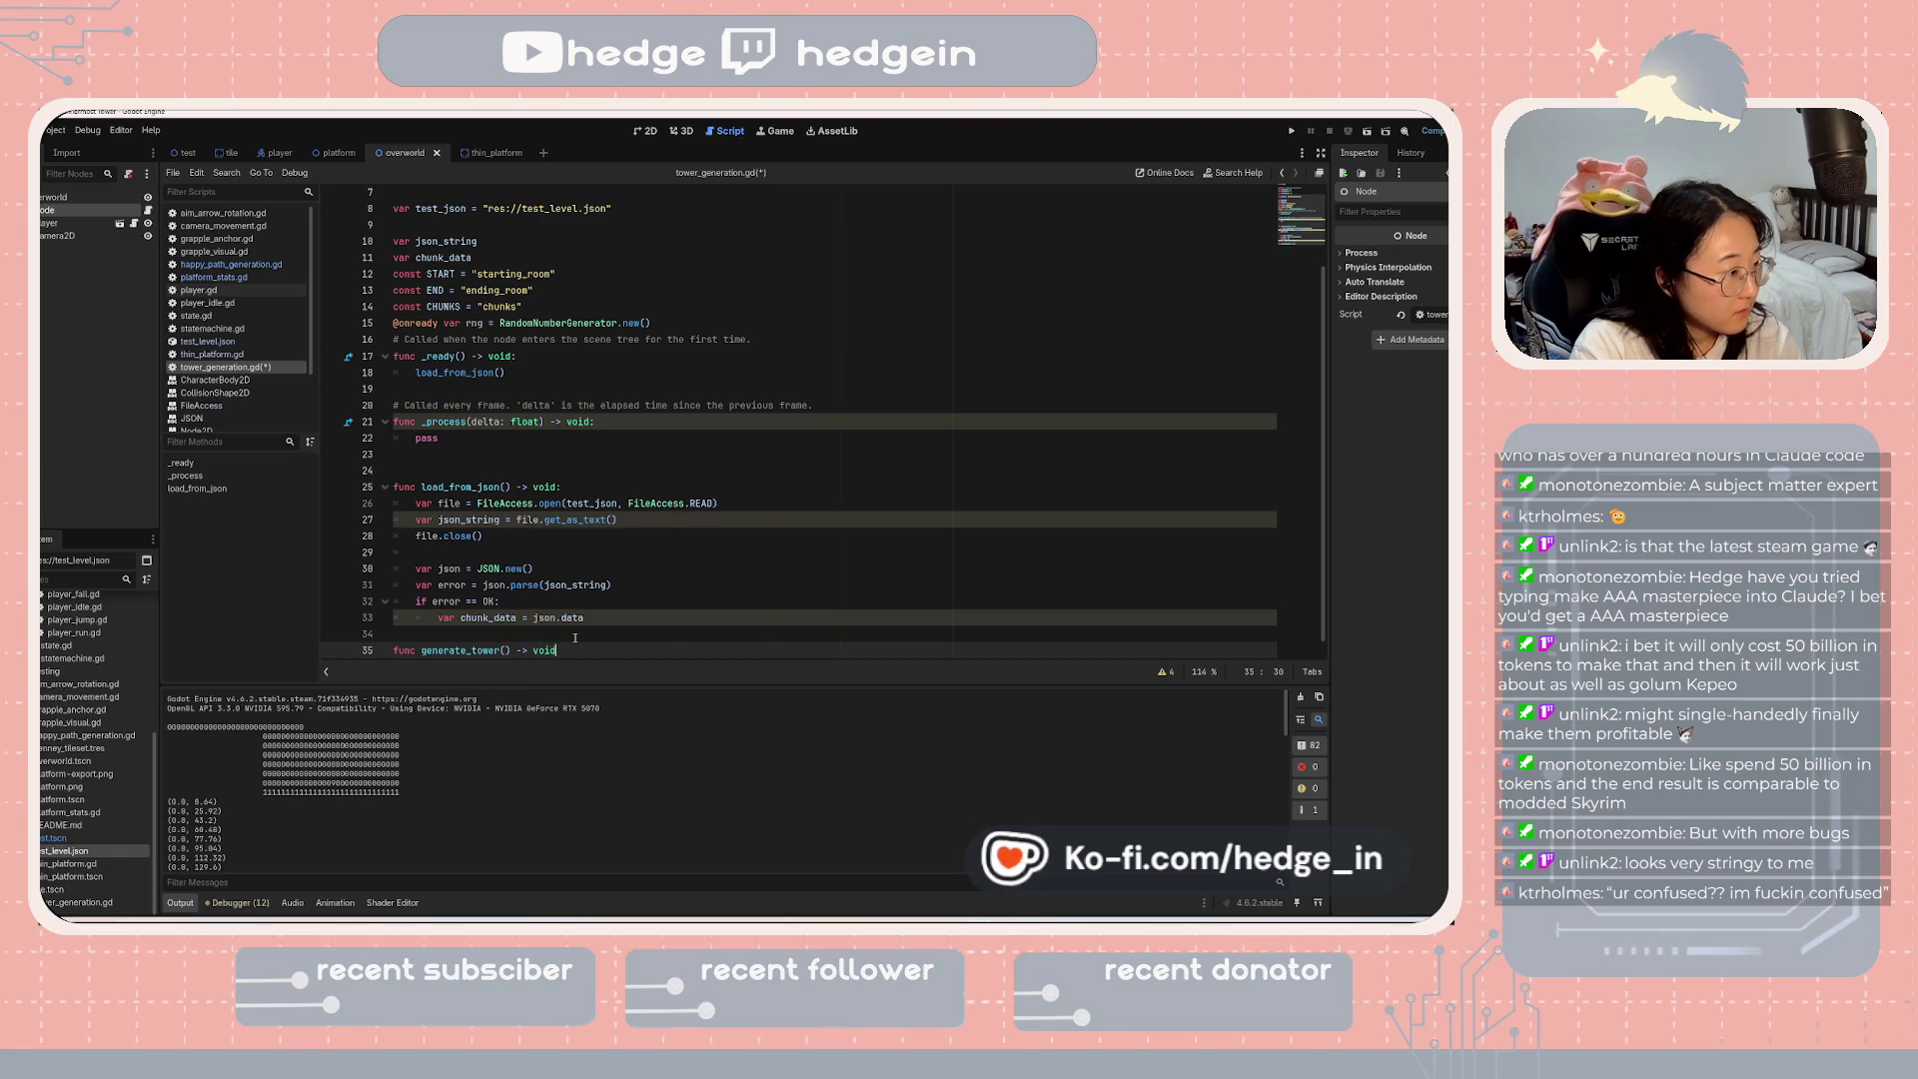
key(Return)
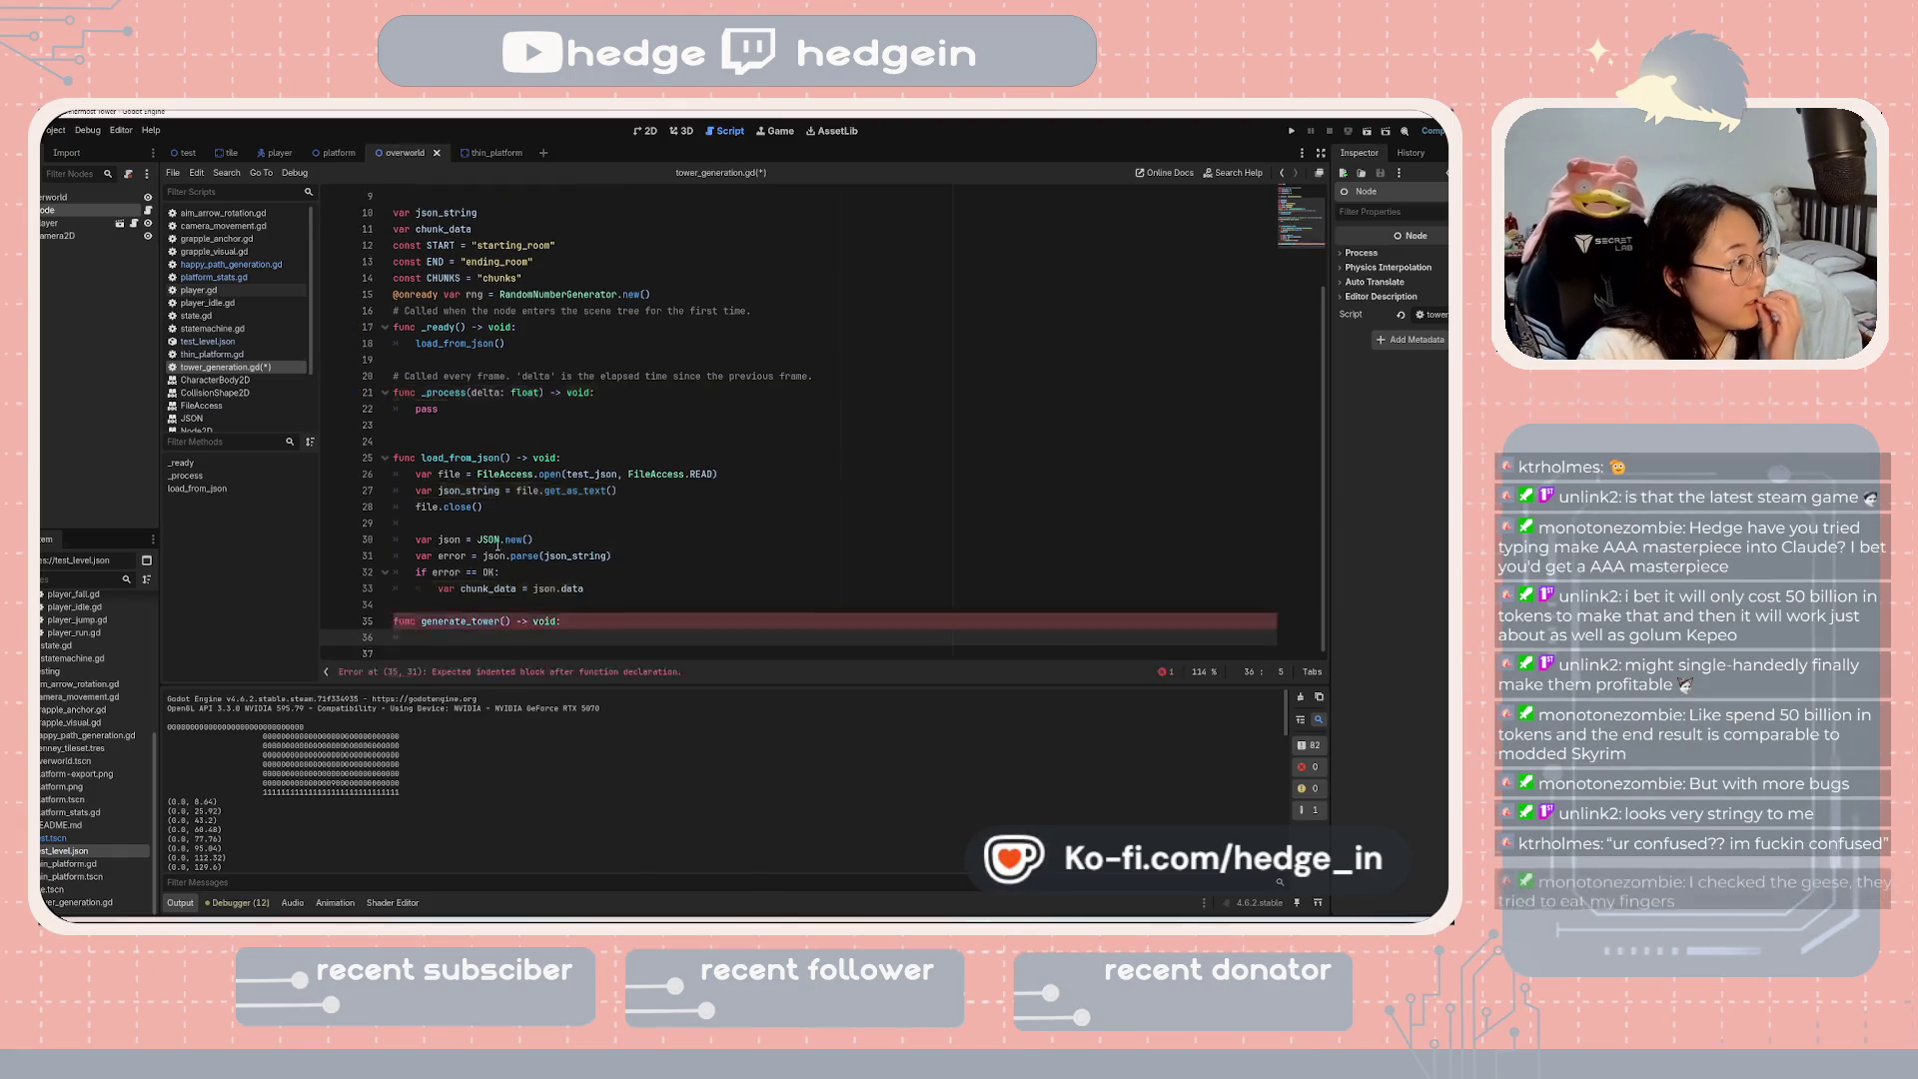
scroll(444, 383, down, 1)
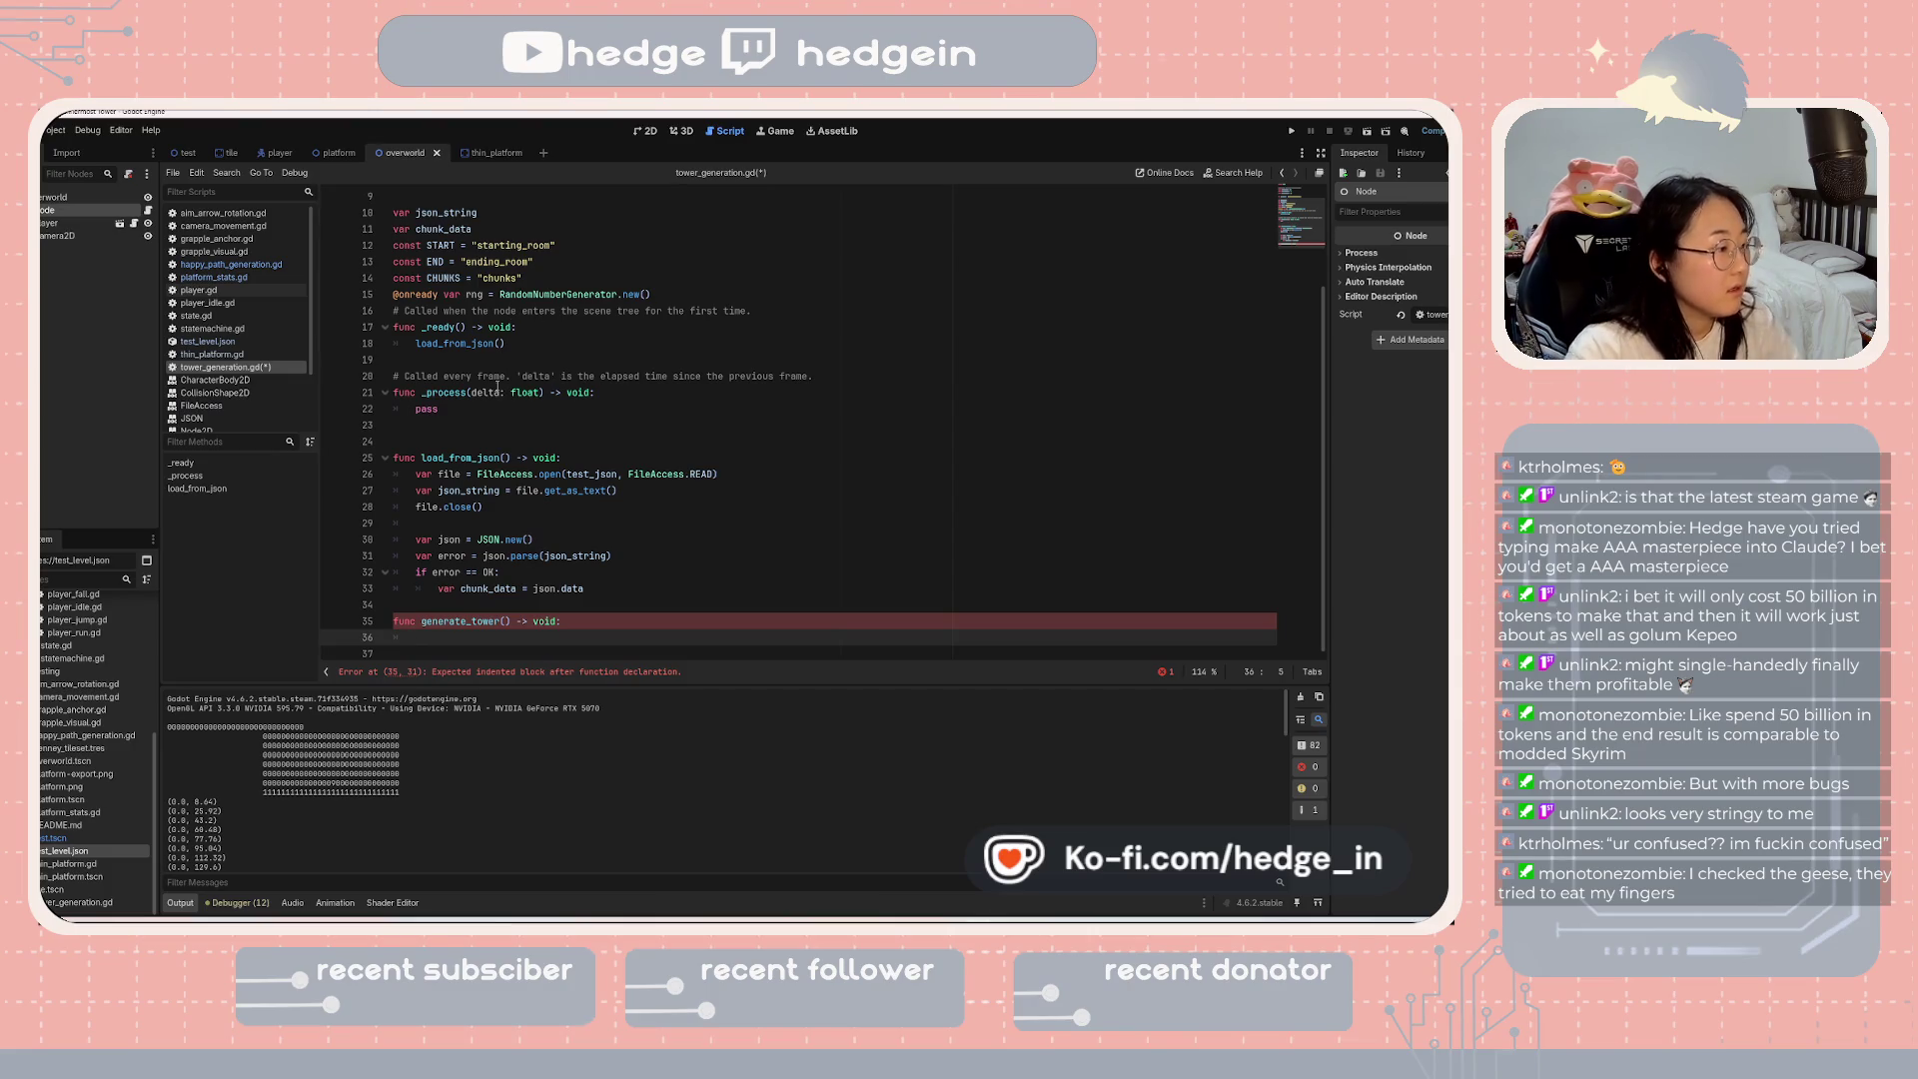
text(pass)
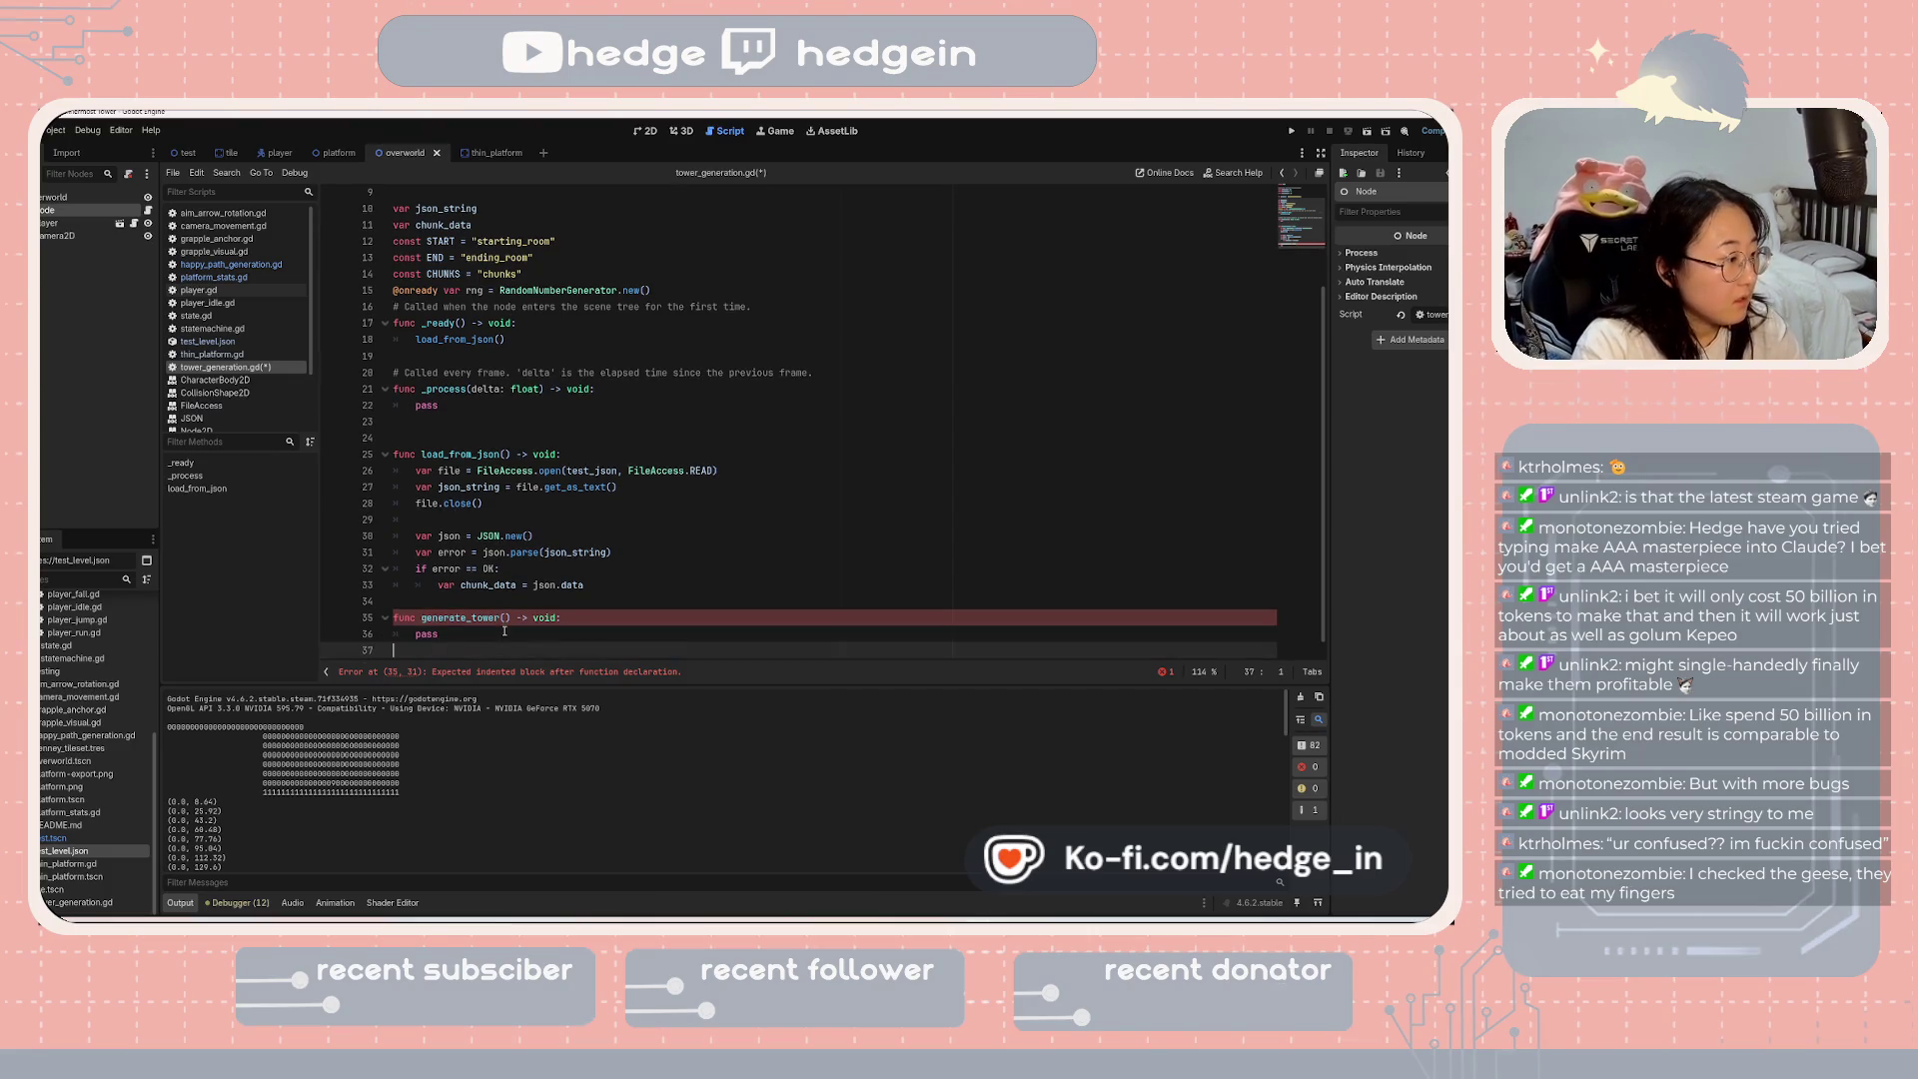
key(Return)
key(Return)
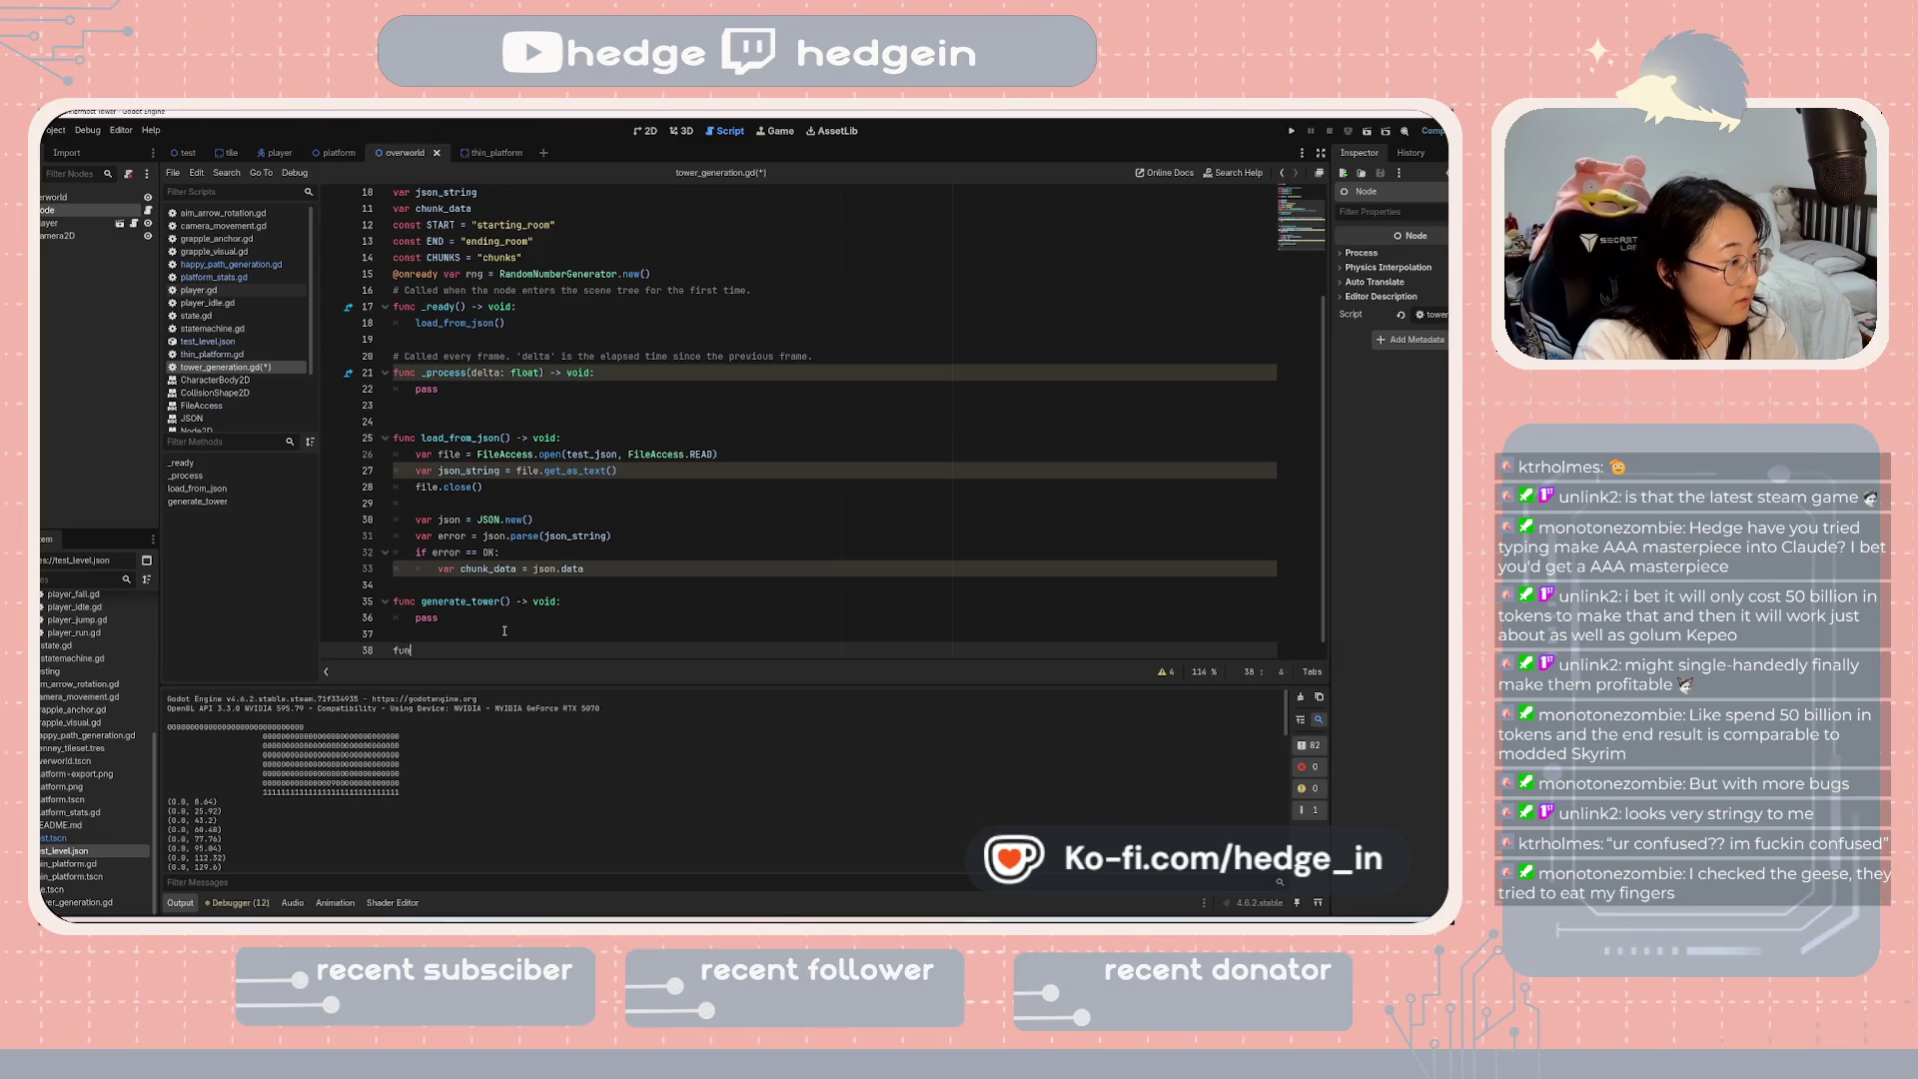
- Declare a new generate_chunk() -> void function below generate_tower
key(BackSpace)
key(BackSpace)
key(BackSpace)
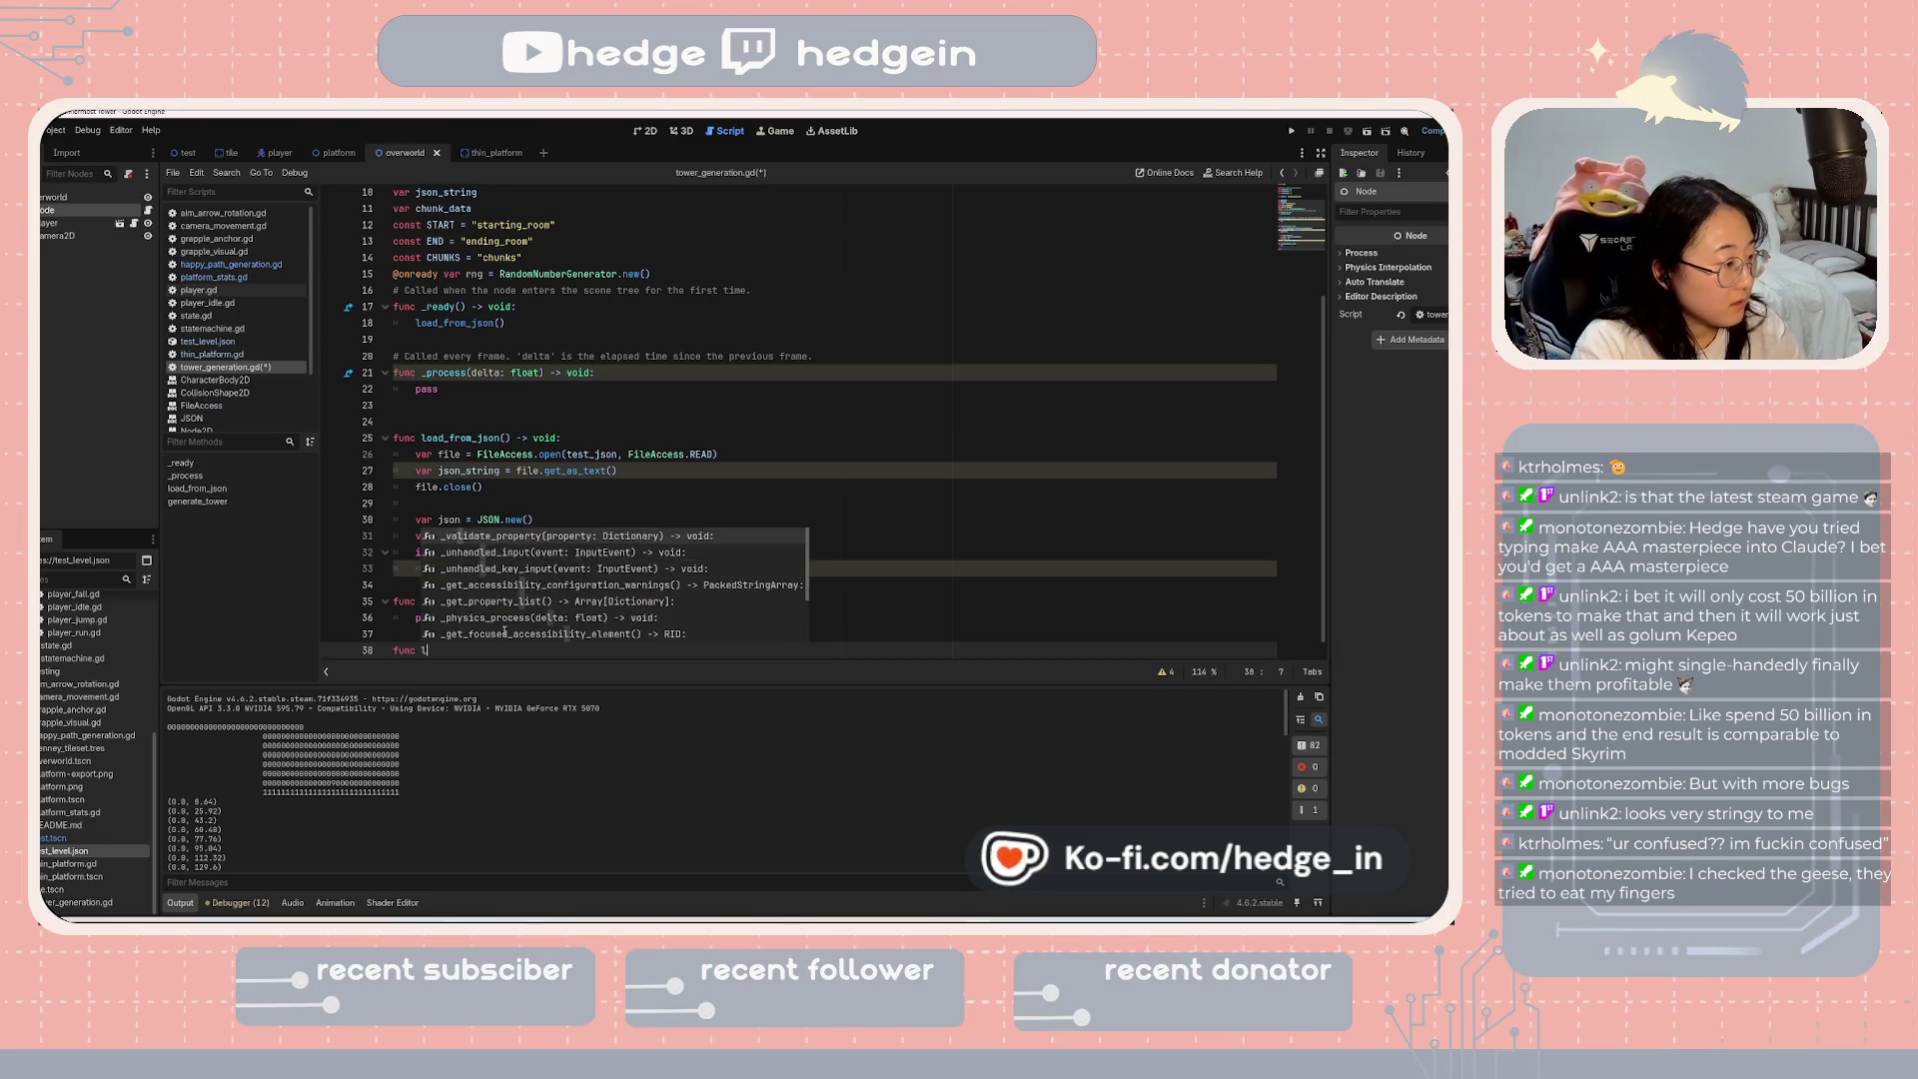
text(generate_start)
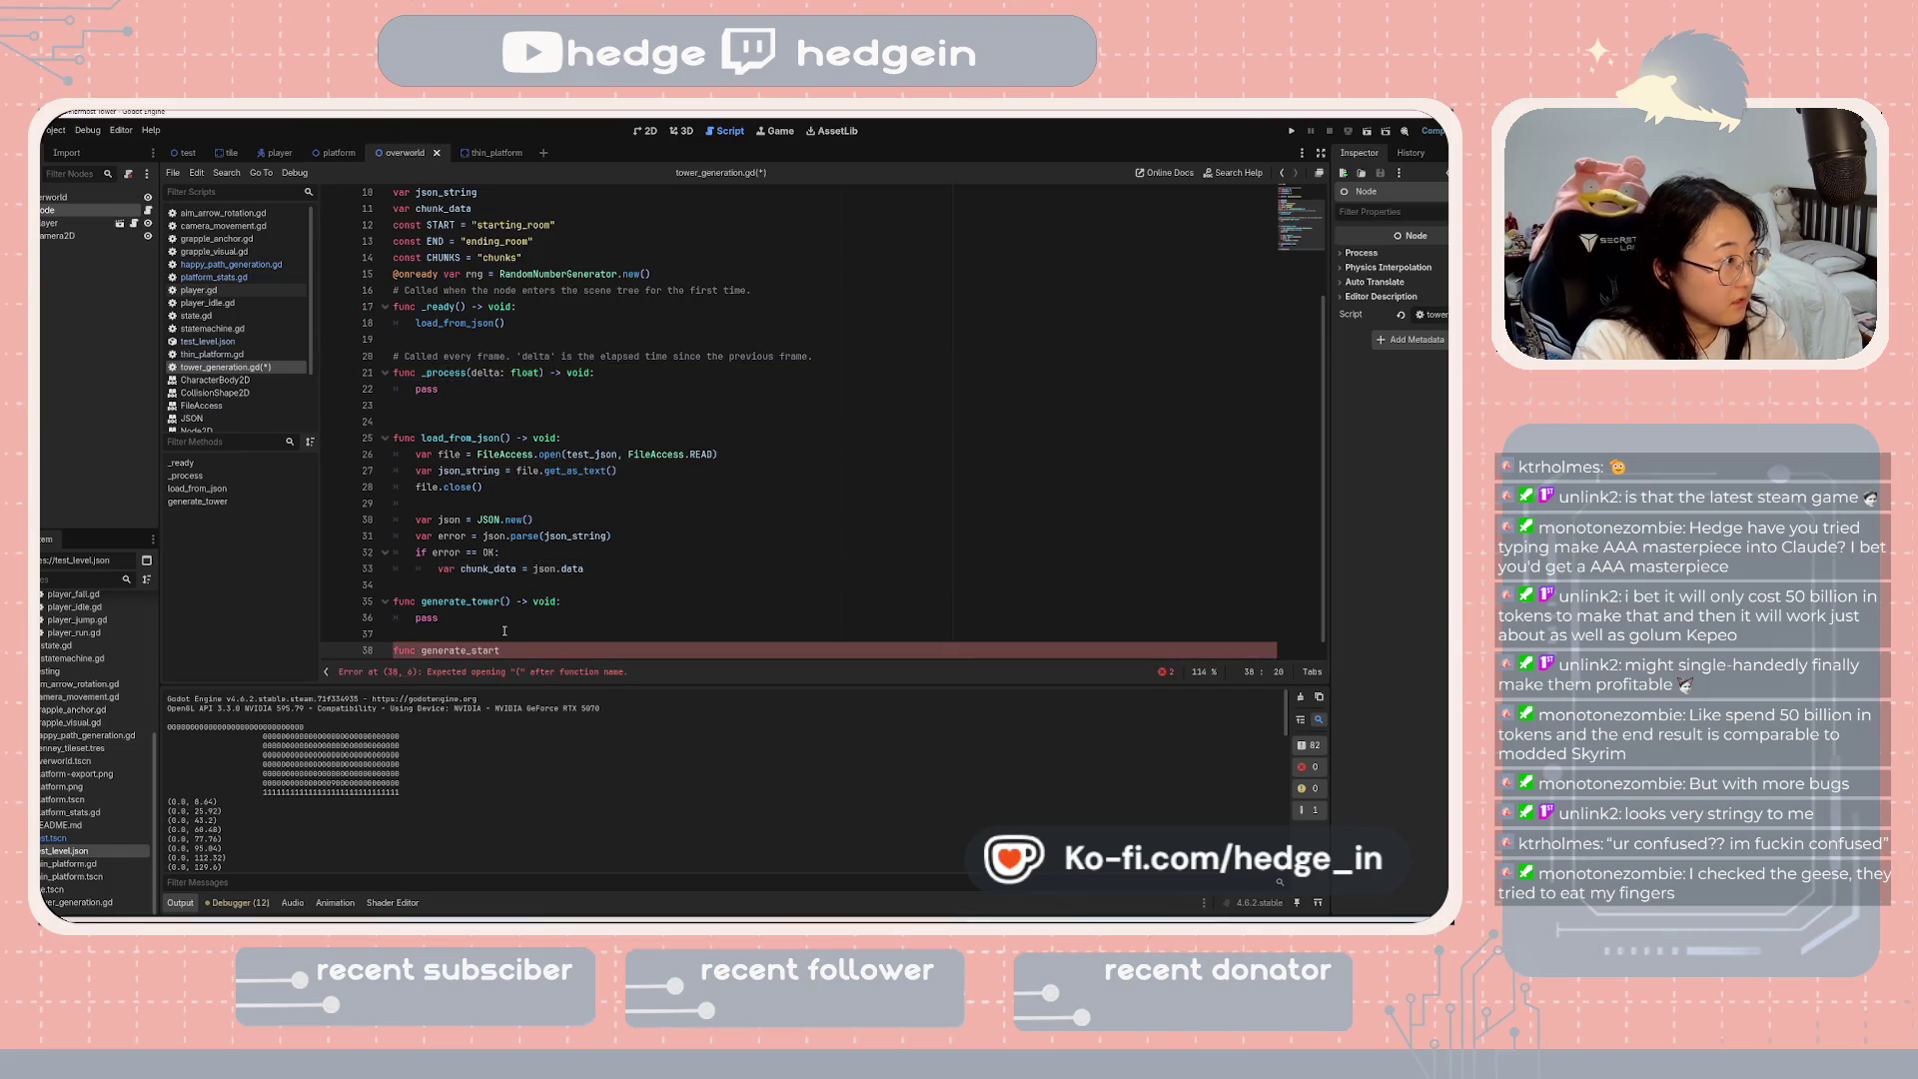
text(ing_chunk)
key(BackSpace)
key(BackSpace)
key(BackSpace)
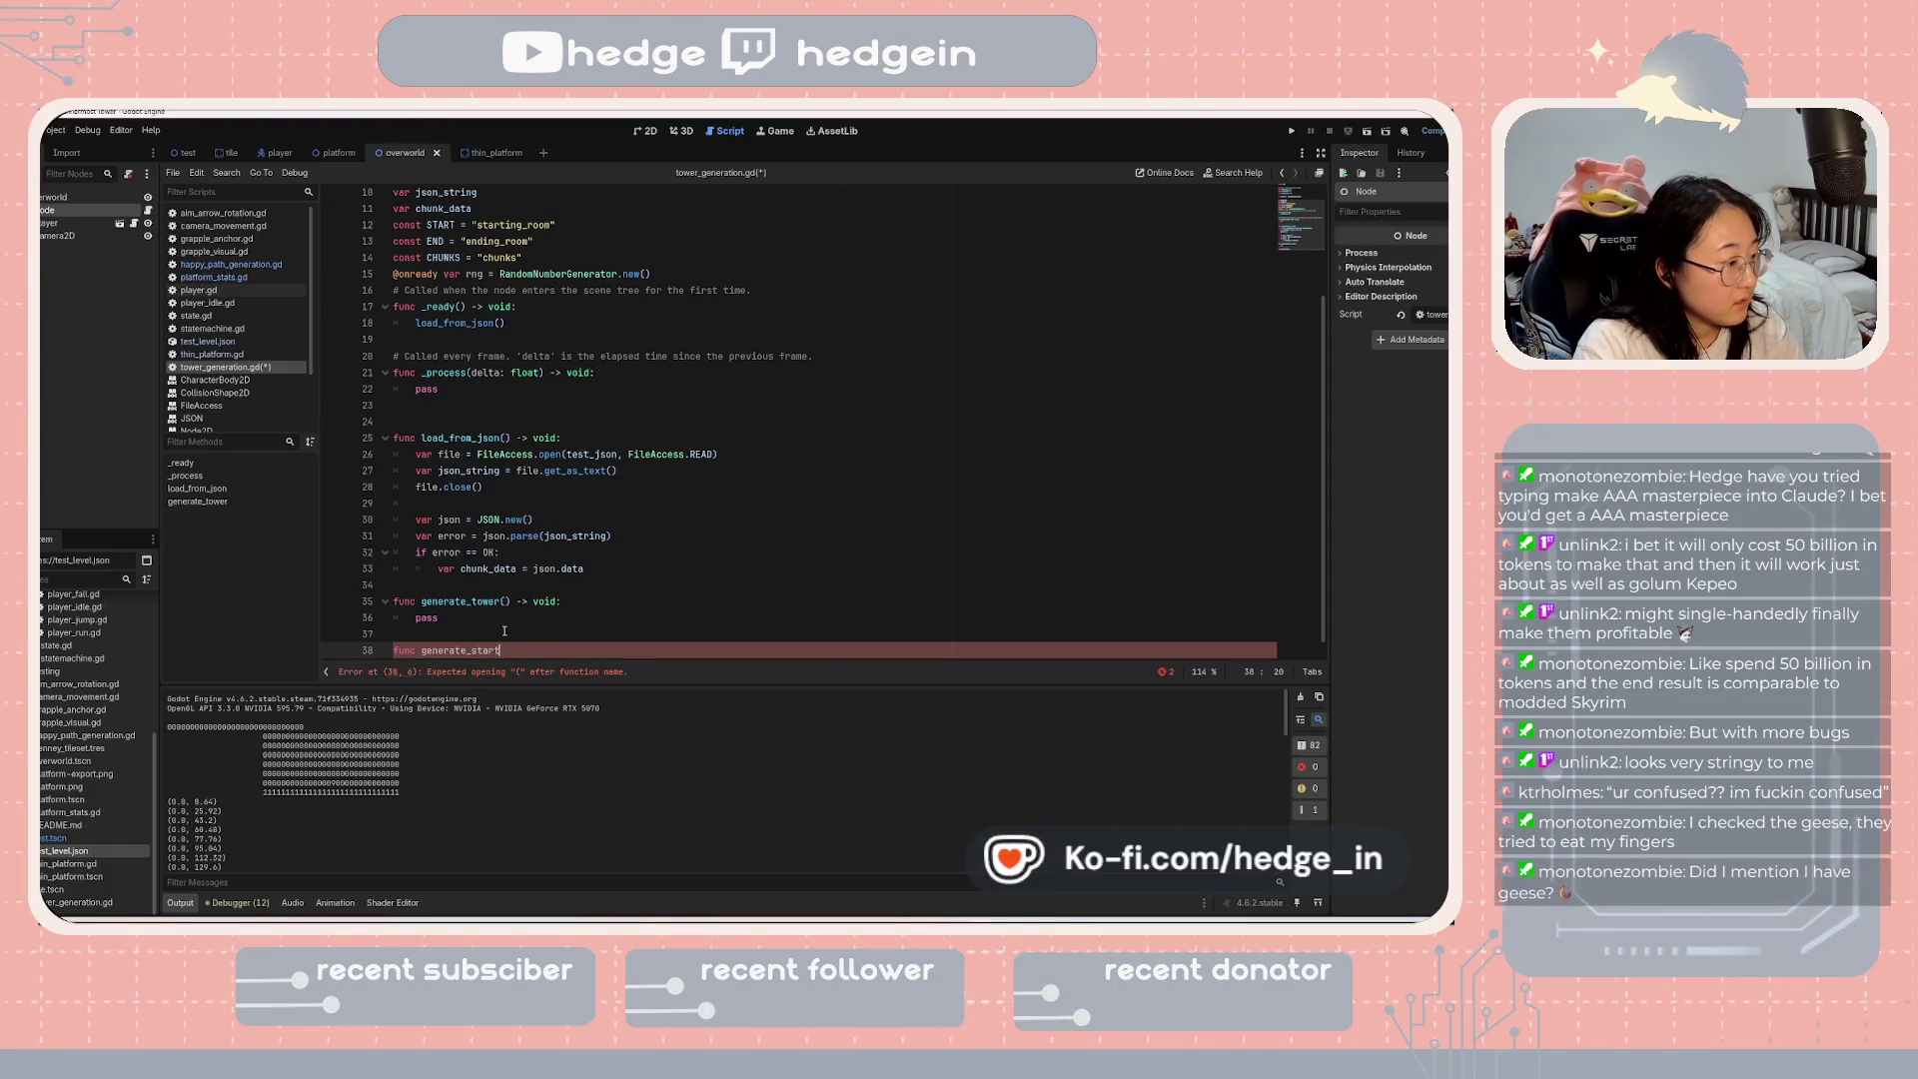
text(oid:)
key(Return)
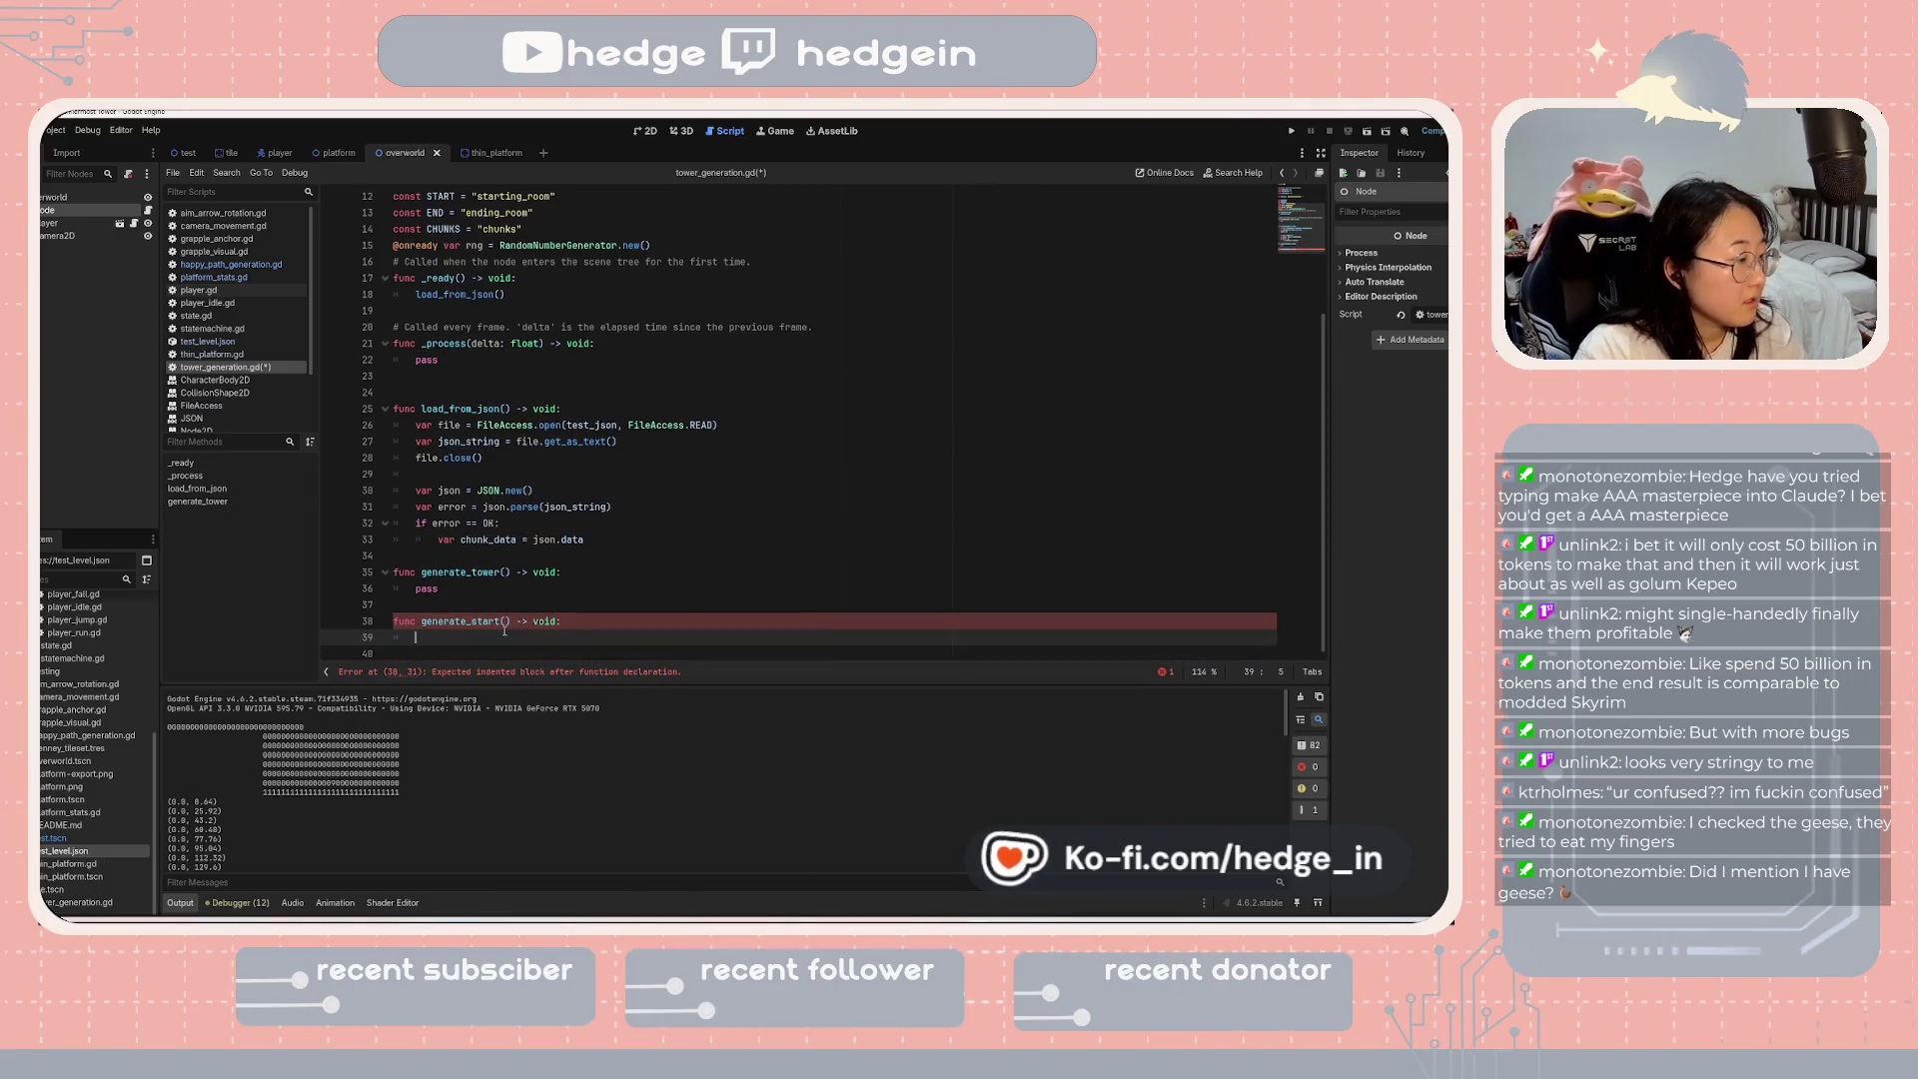
key(BackSpace)
key(BackSpace)
key(BackSpace)
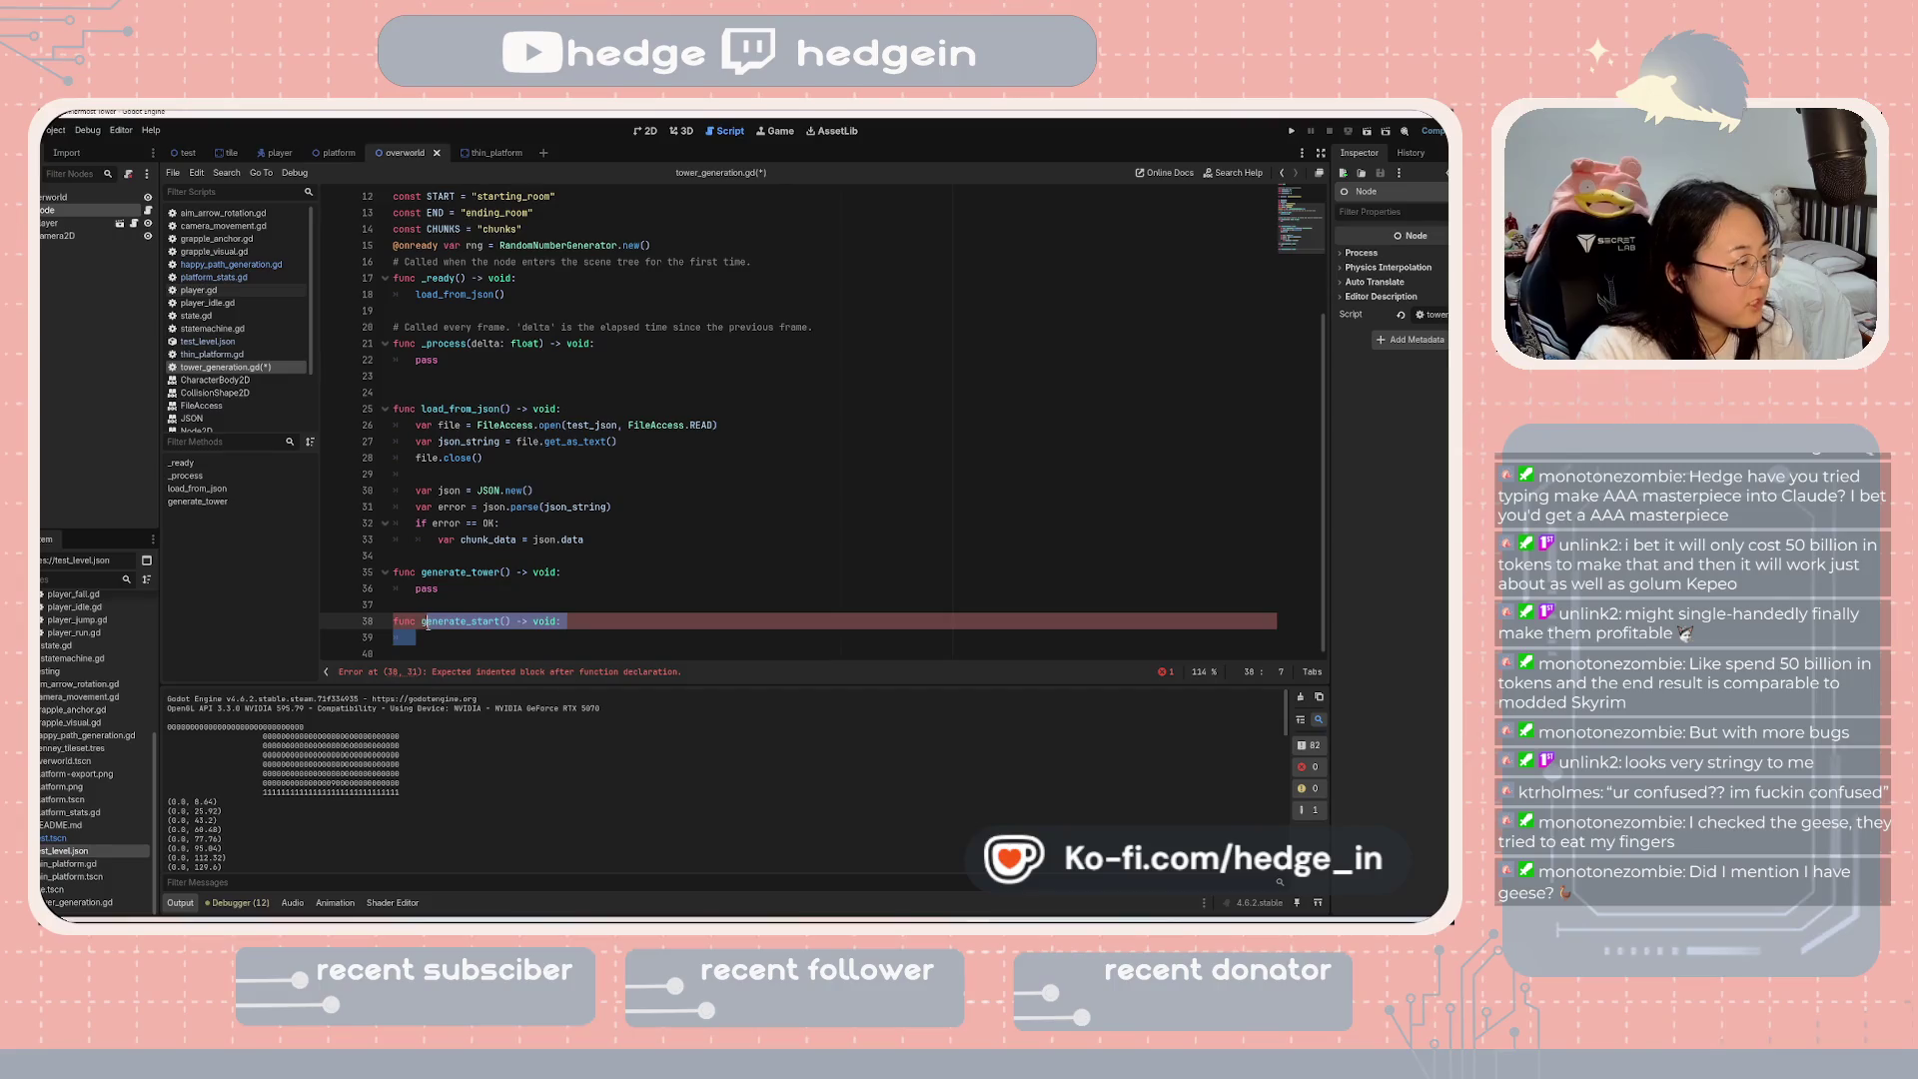
text(generate_chunk() -> void)
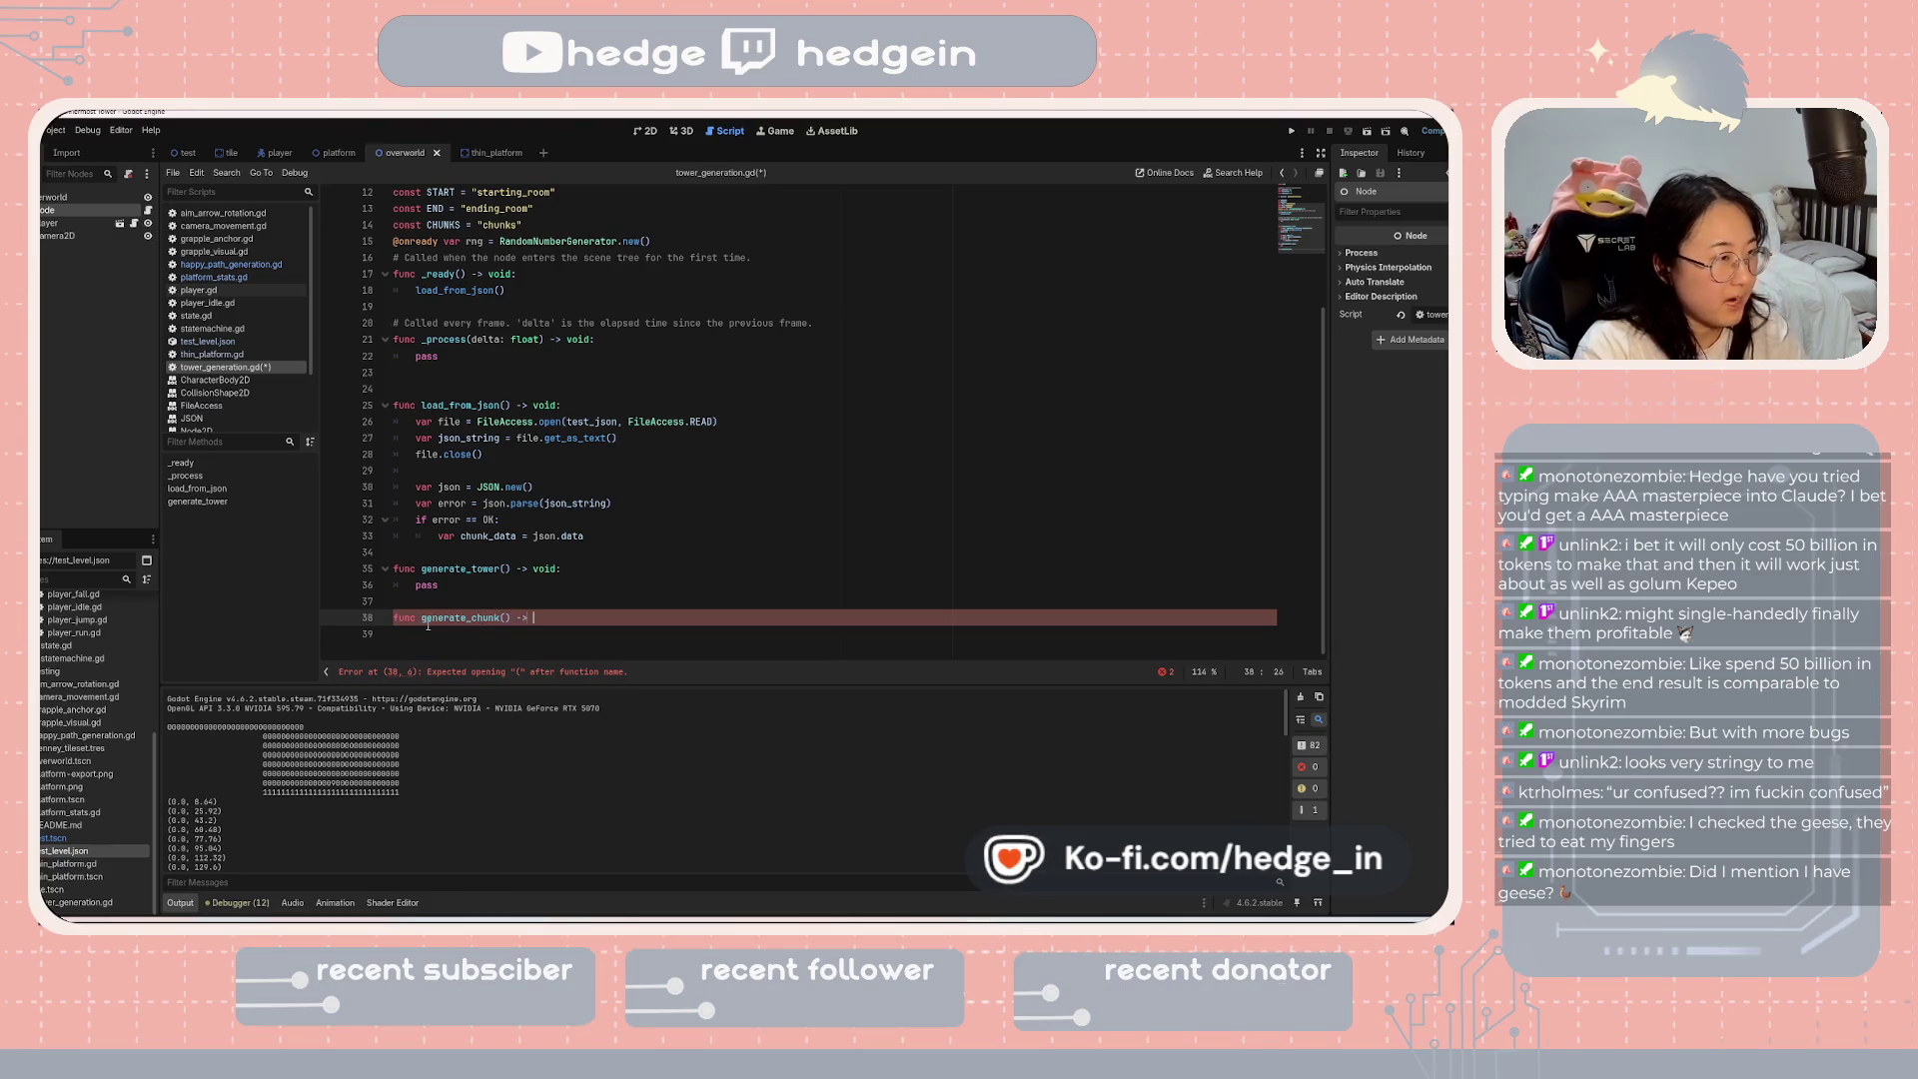
text(:)
key(Return)
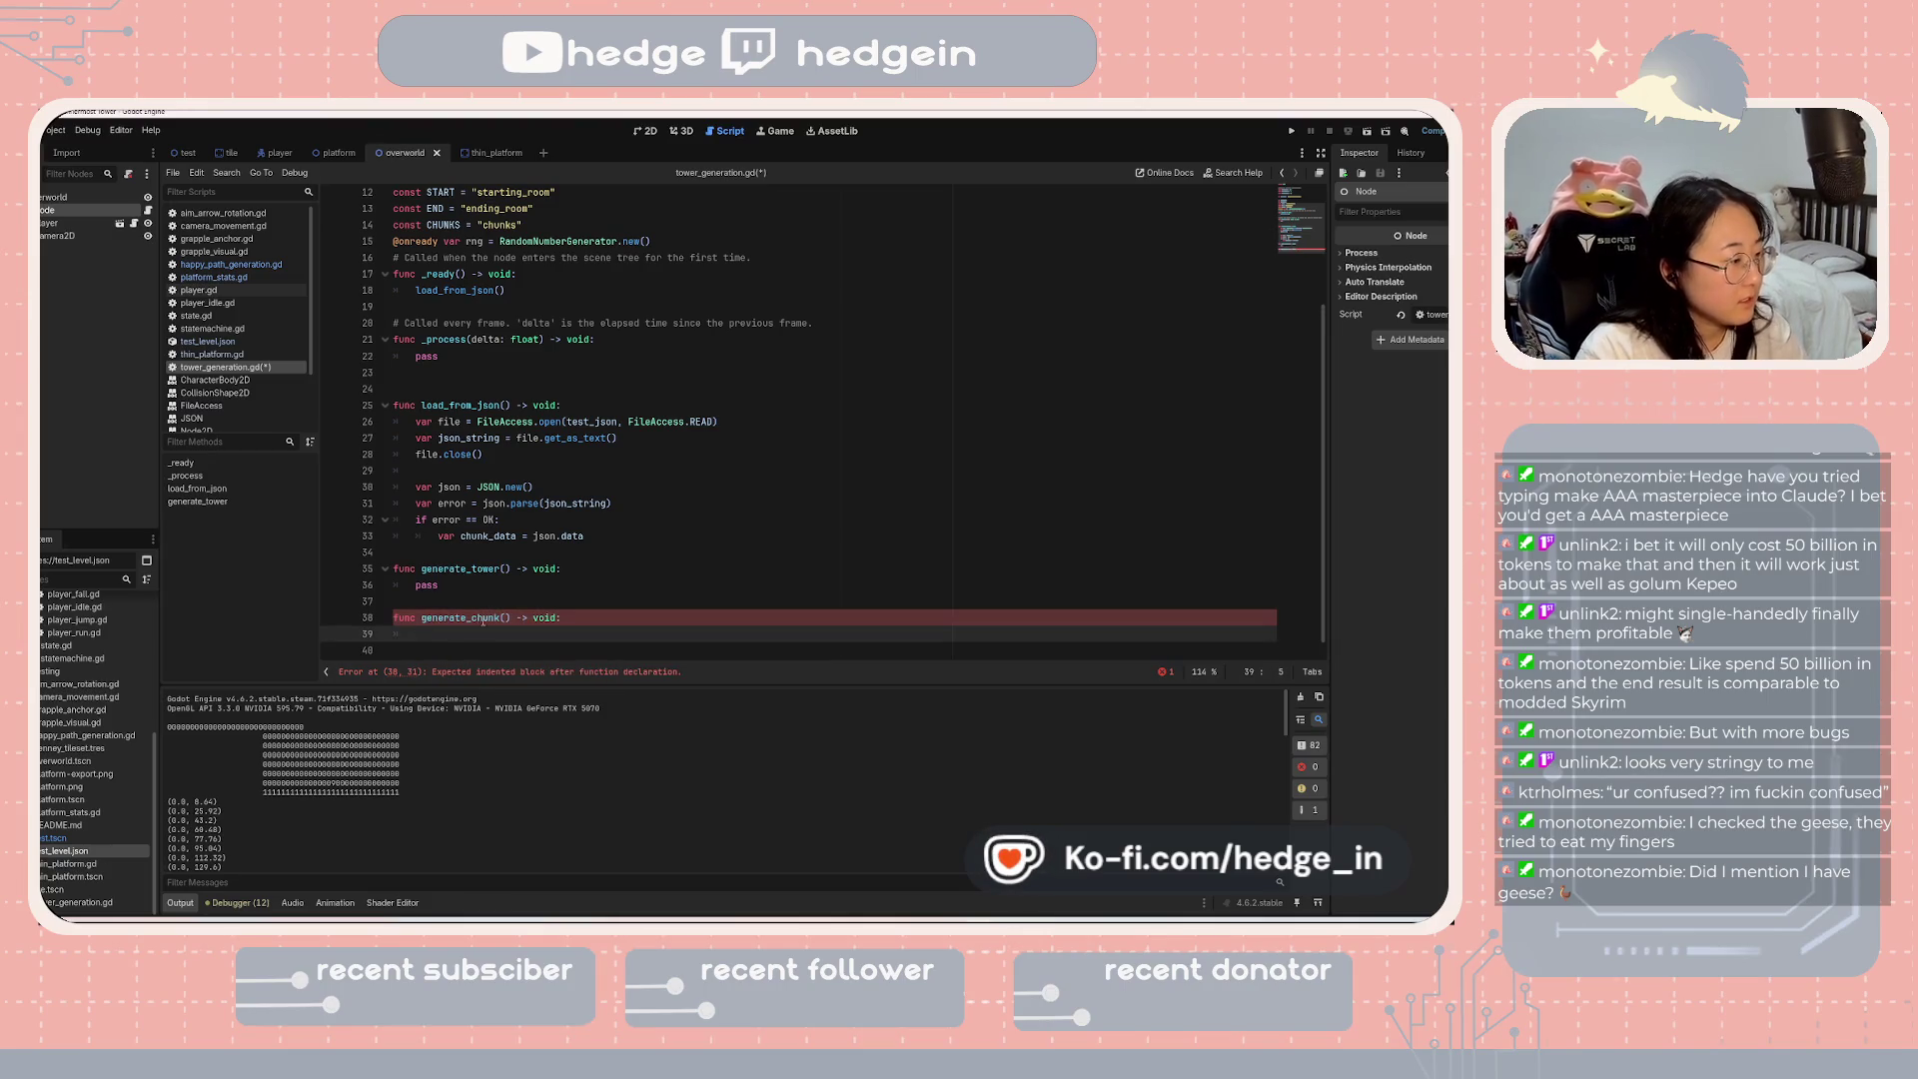
- Give generate_chunk the parameter chunk: String
click(507, 619)
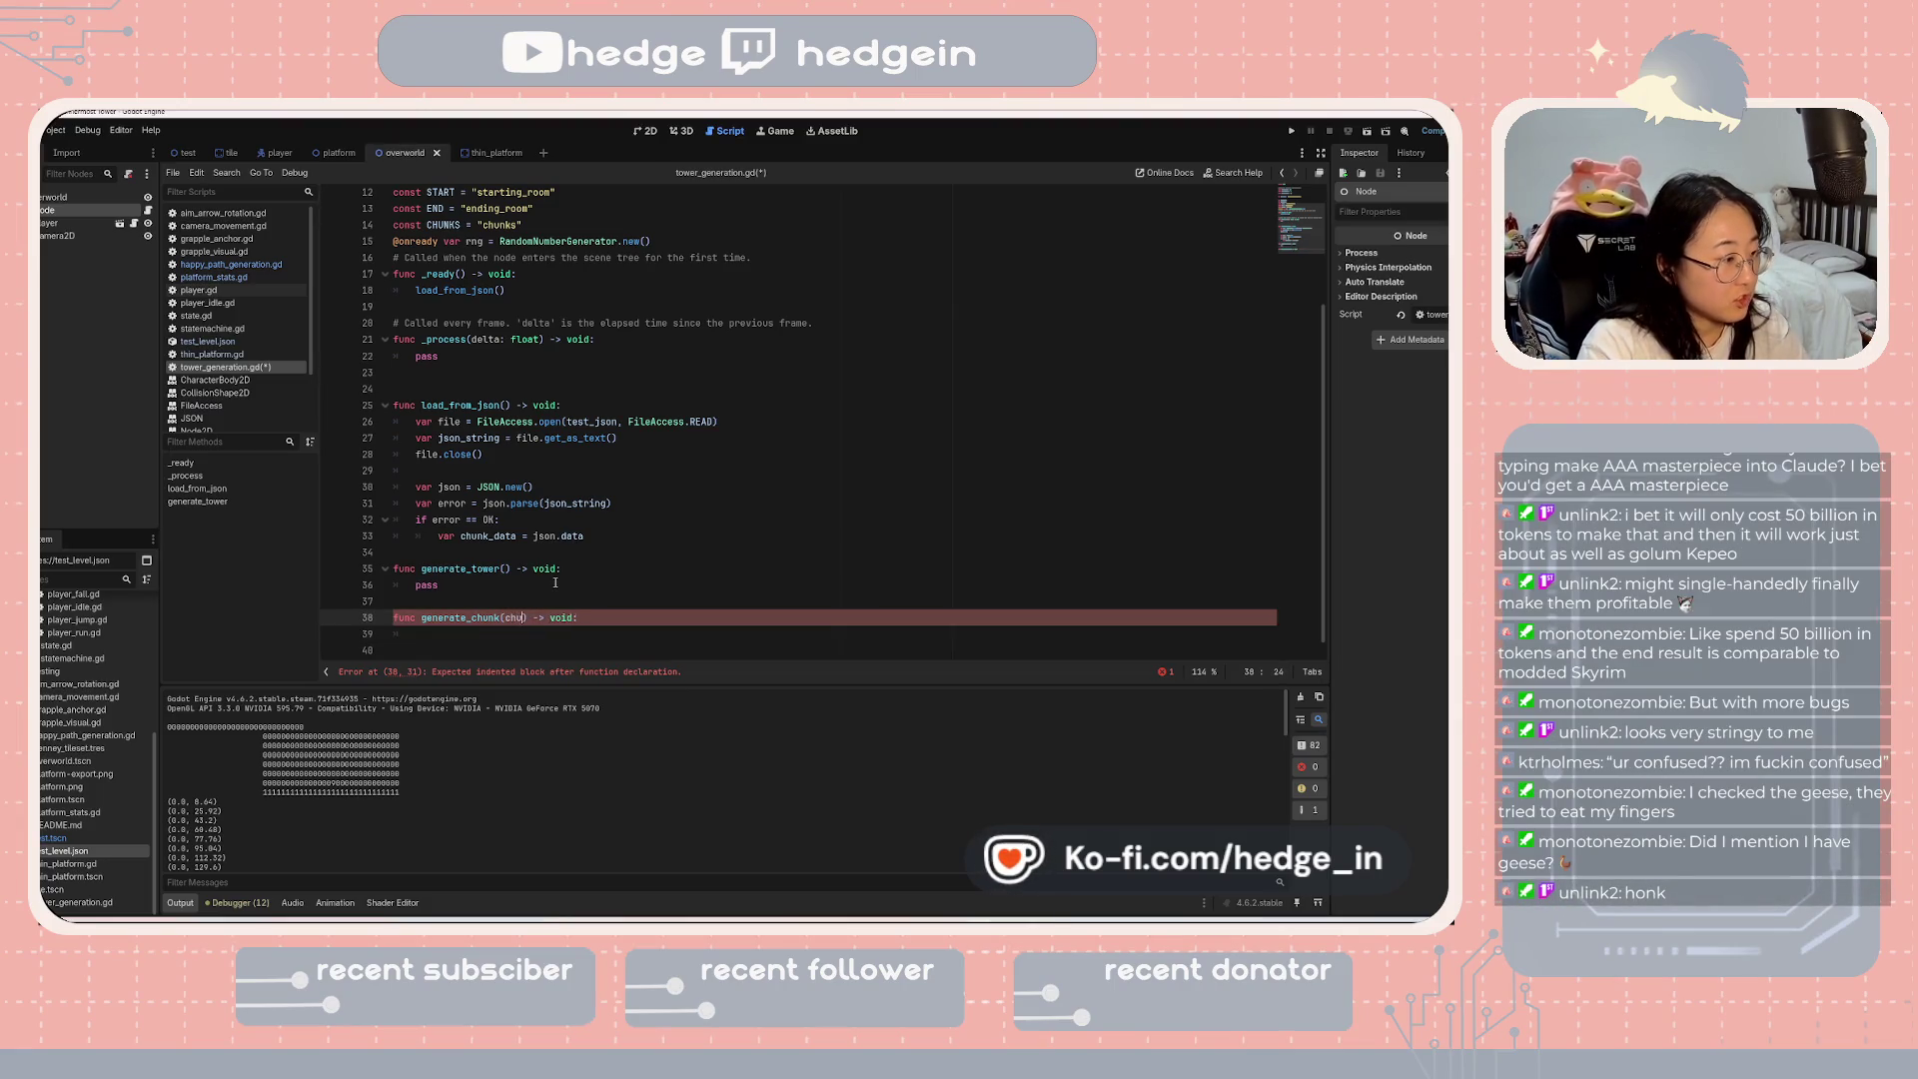
key(BackSpace)
key(BackSpace)
key(BackSpace)
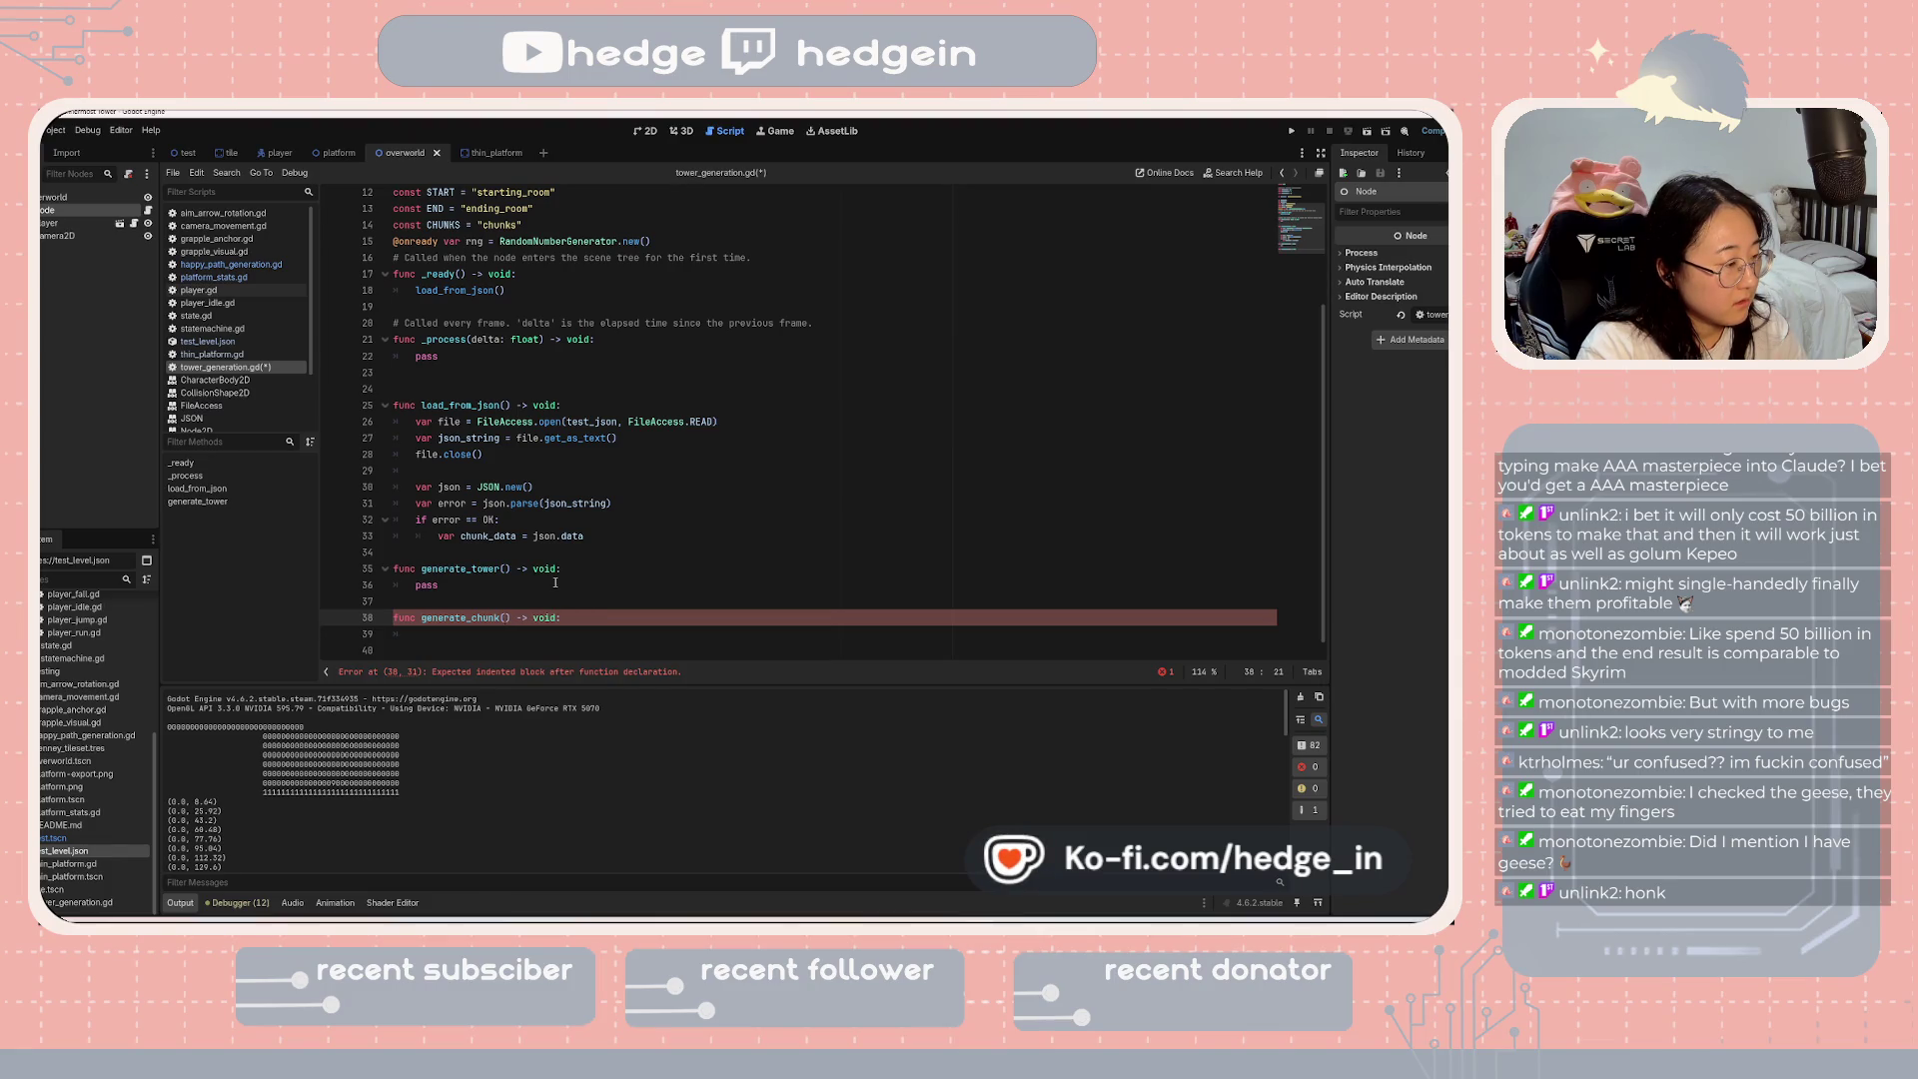
text(chunk)
text(: String)
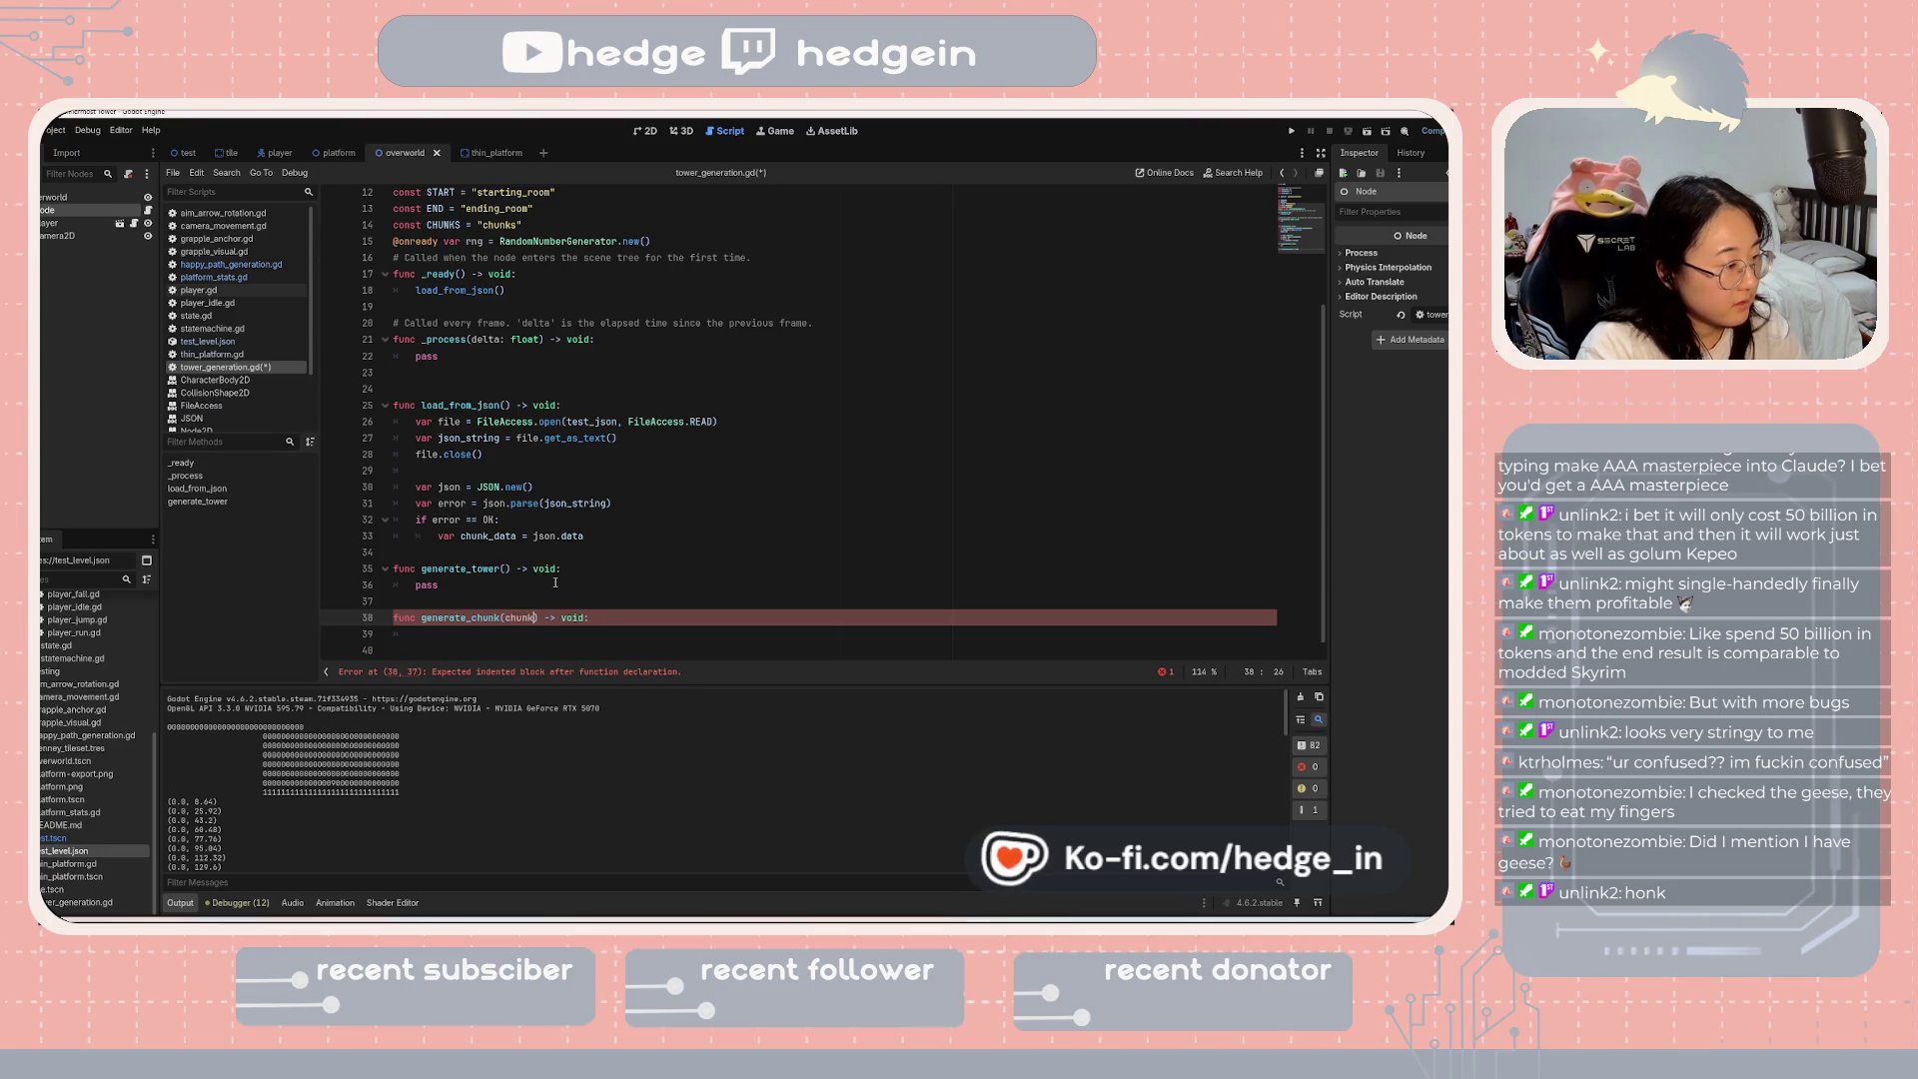
drag(537, 617, 528, 635)
click(528, 635)
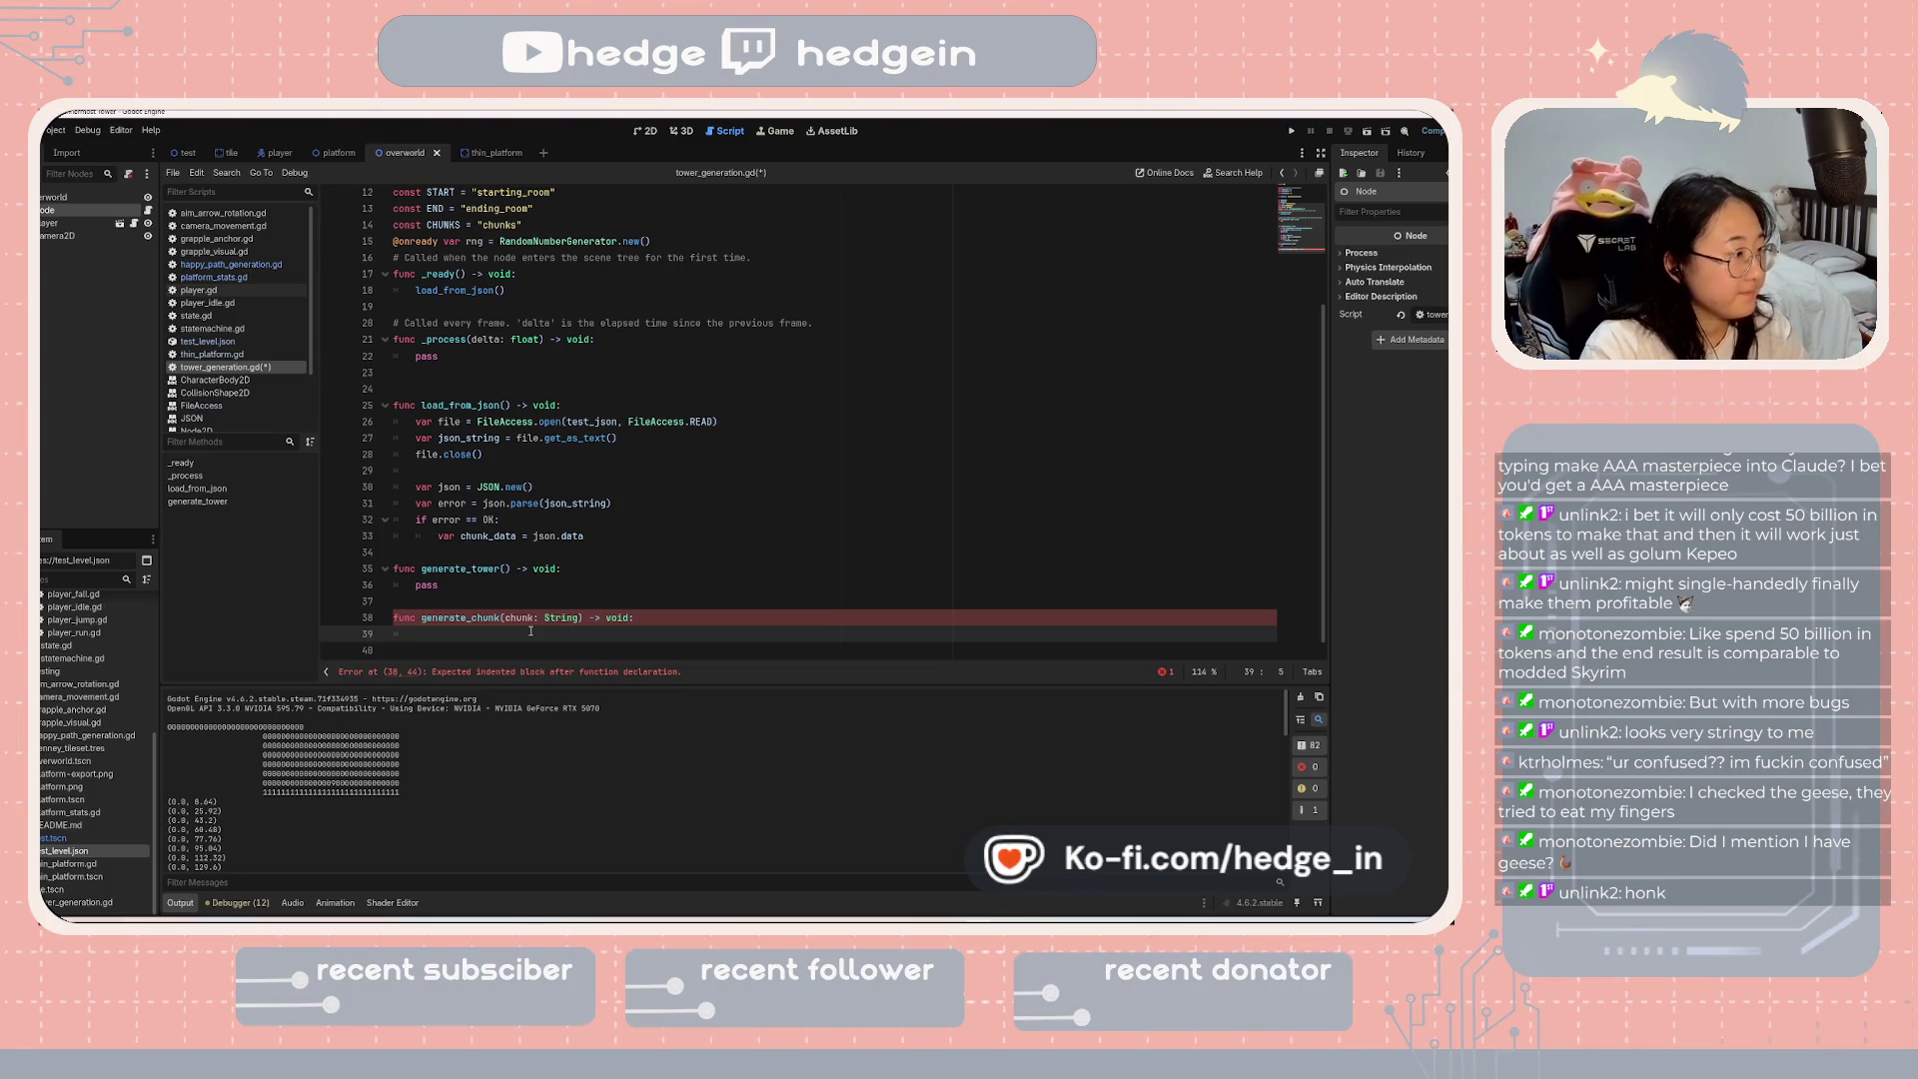
- Open happy_path_generation.gd and locate the generate_room function's body
click(240, 266)
scroll(604, 516, down, 10)
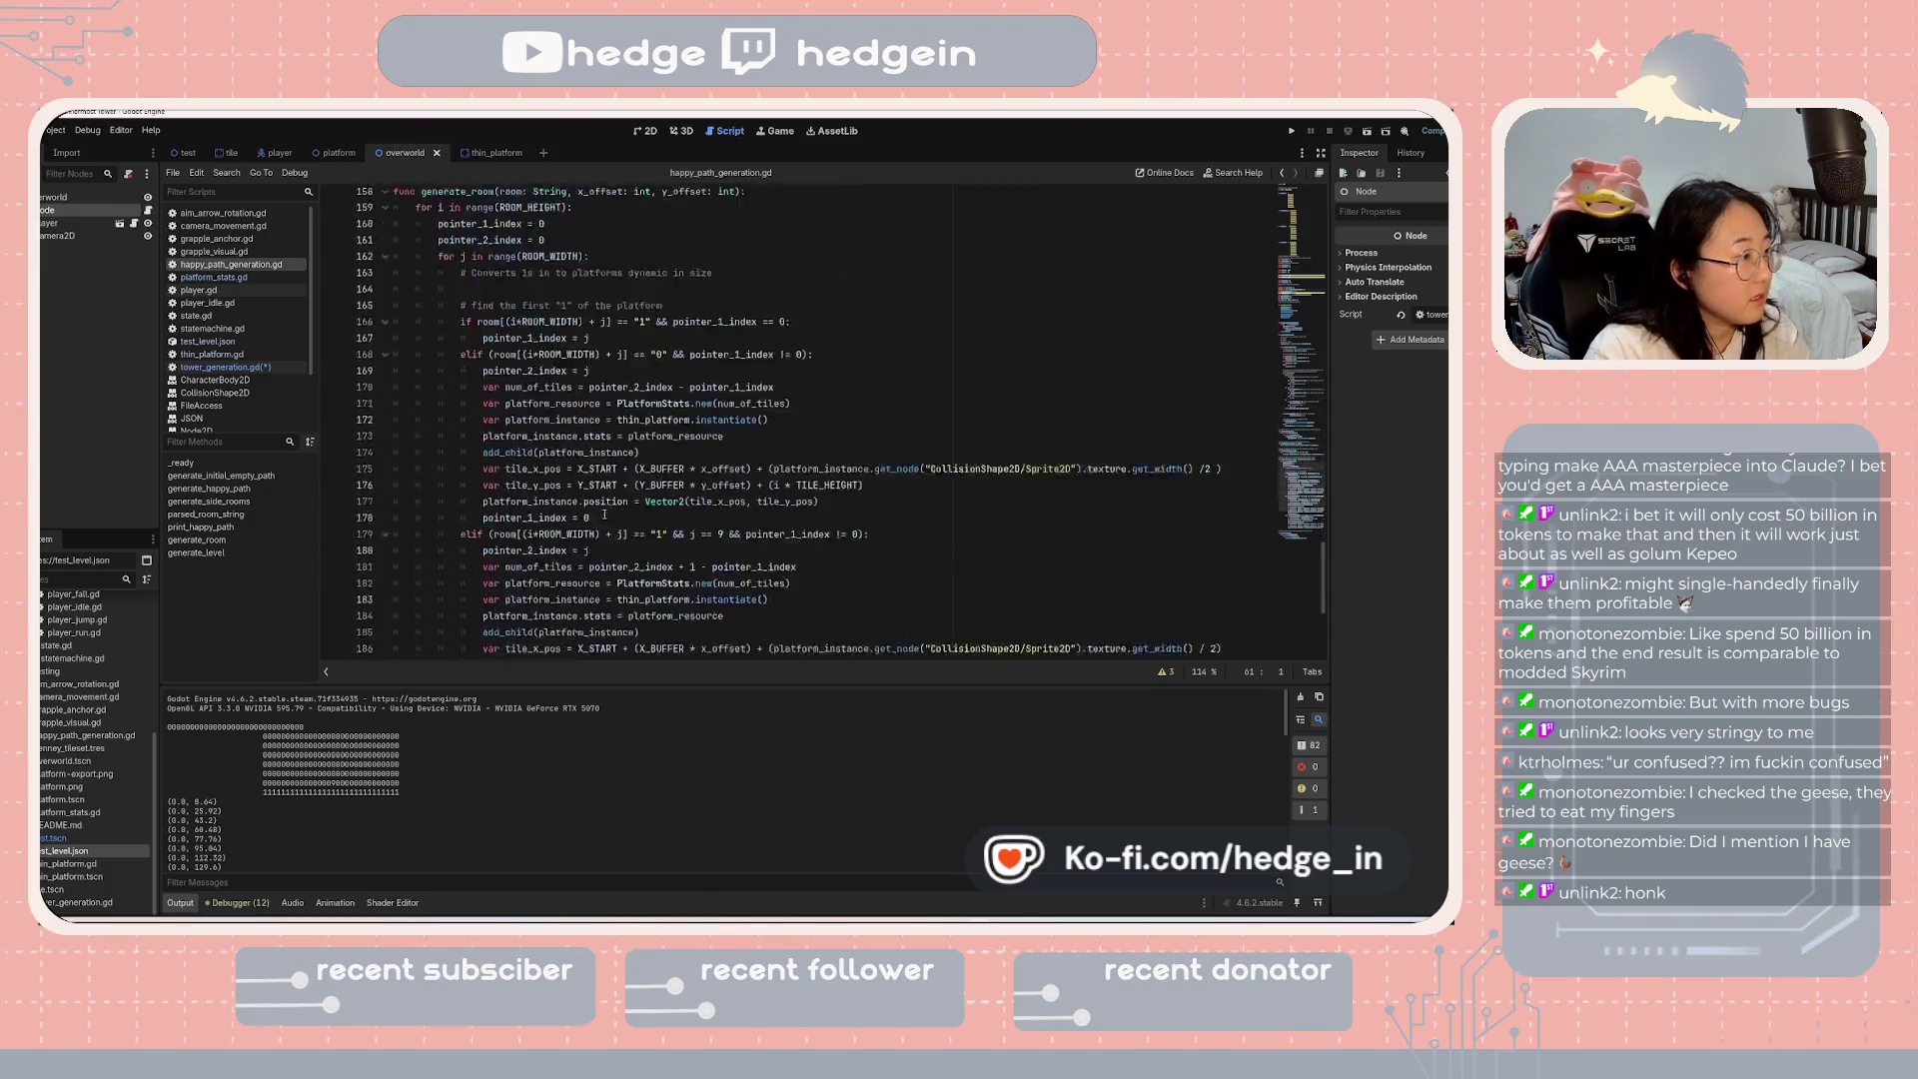
scroll(605, 516, down, 6)
scroll(600, 579, up, 8)
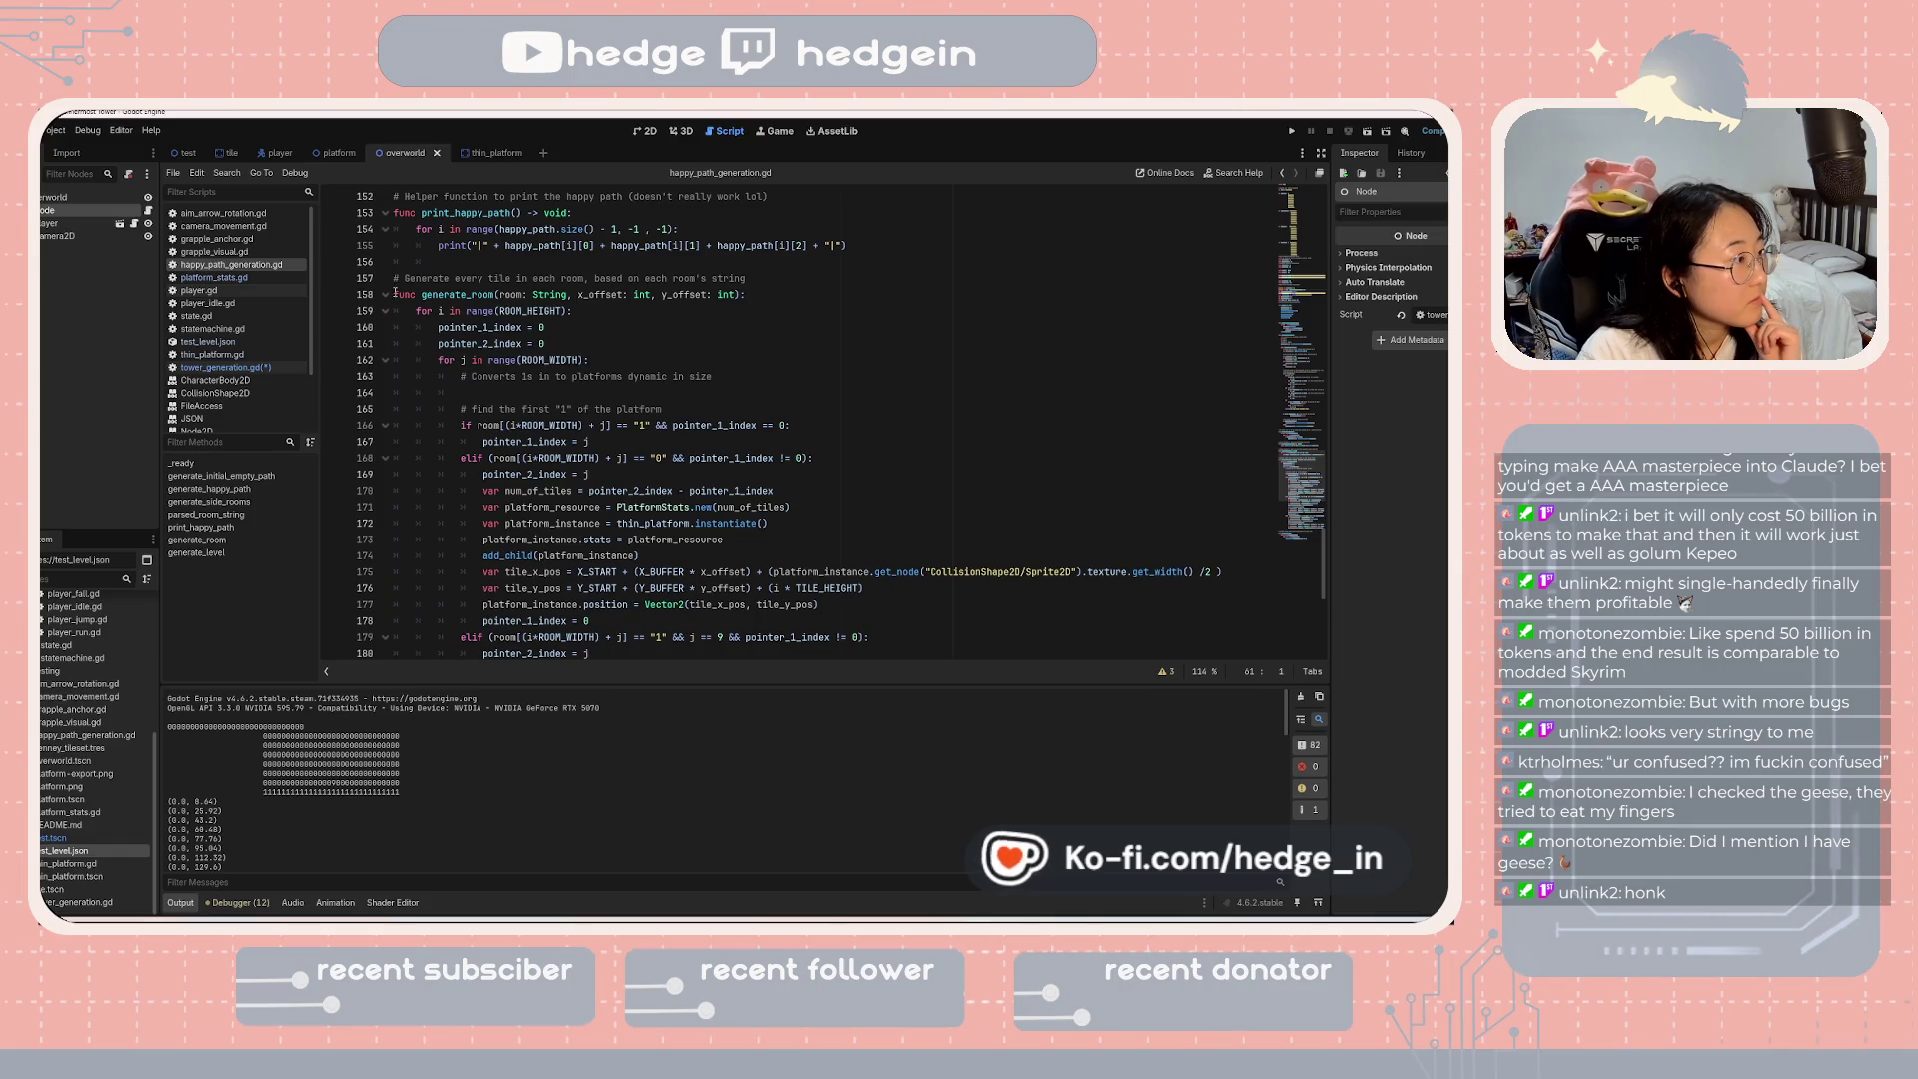
click(385, 293)
click(386, 291)
mouse_move(437, 309)
mouse_down()
mouse_move(599, 614)
mouse_move(600, 654)
mouse_up()
scroll(583, 420, up, 4)
click(583, 420)
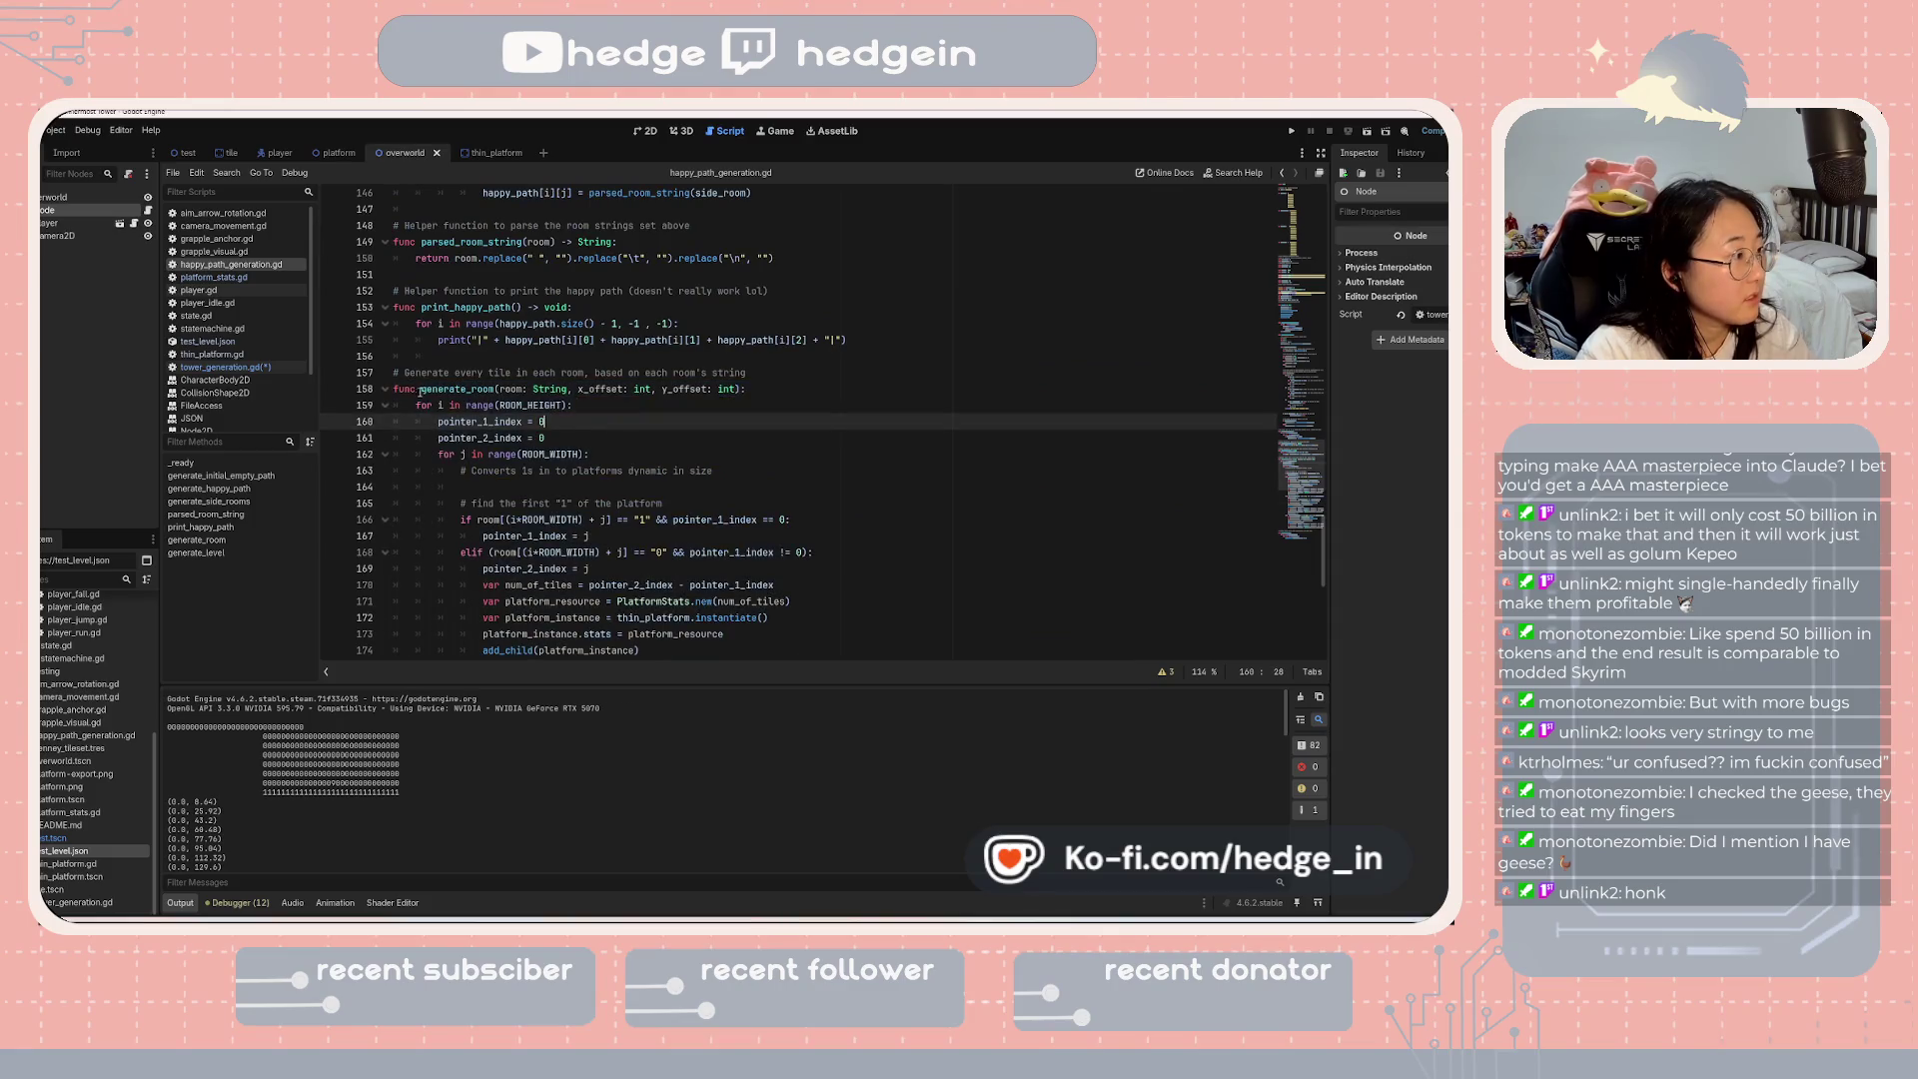
- Copy generate_room's tile-building body from line 159 into generate_chunk in tower_generation.gd
mouse_move(397, 388)
mouse_down()
mouse_move(420, 421)
mouse_move(595, 461)
mouse_up()
click(595, 455)
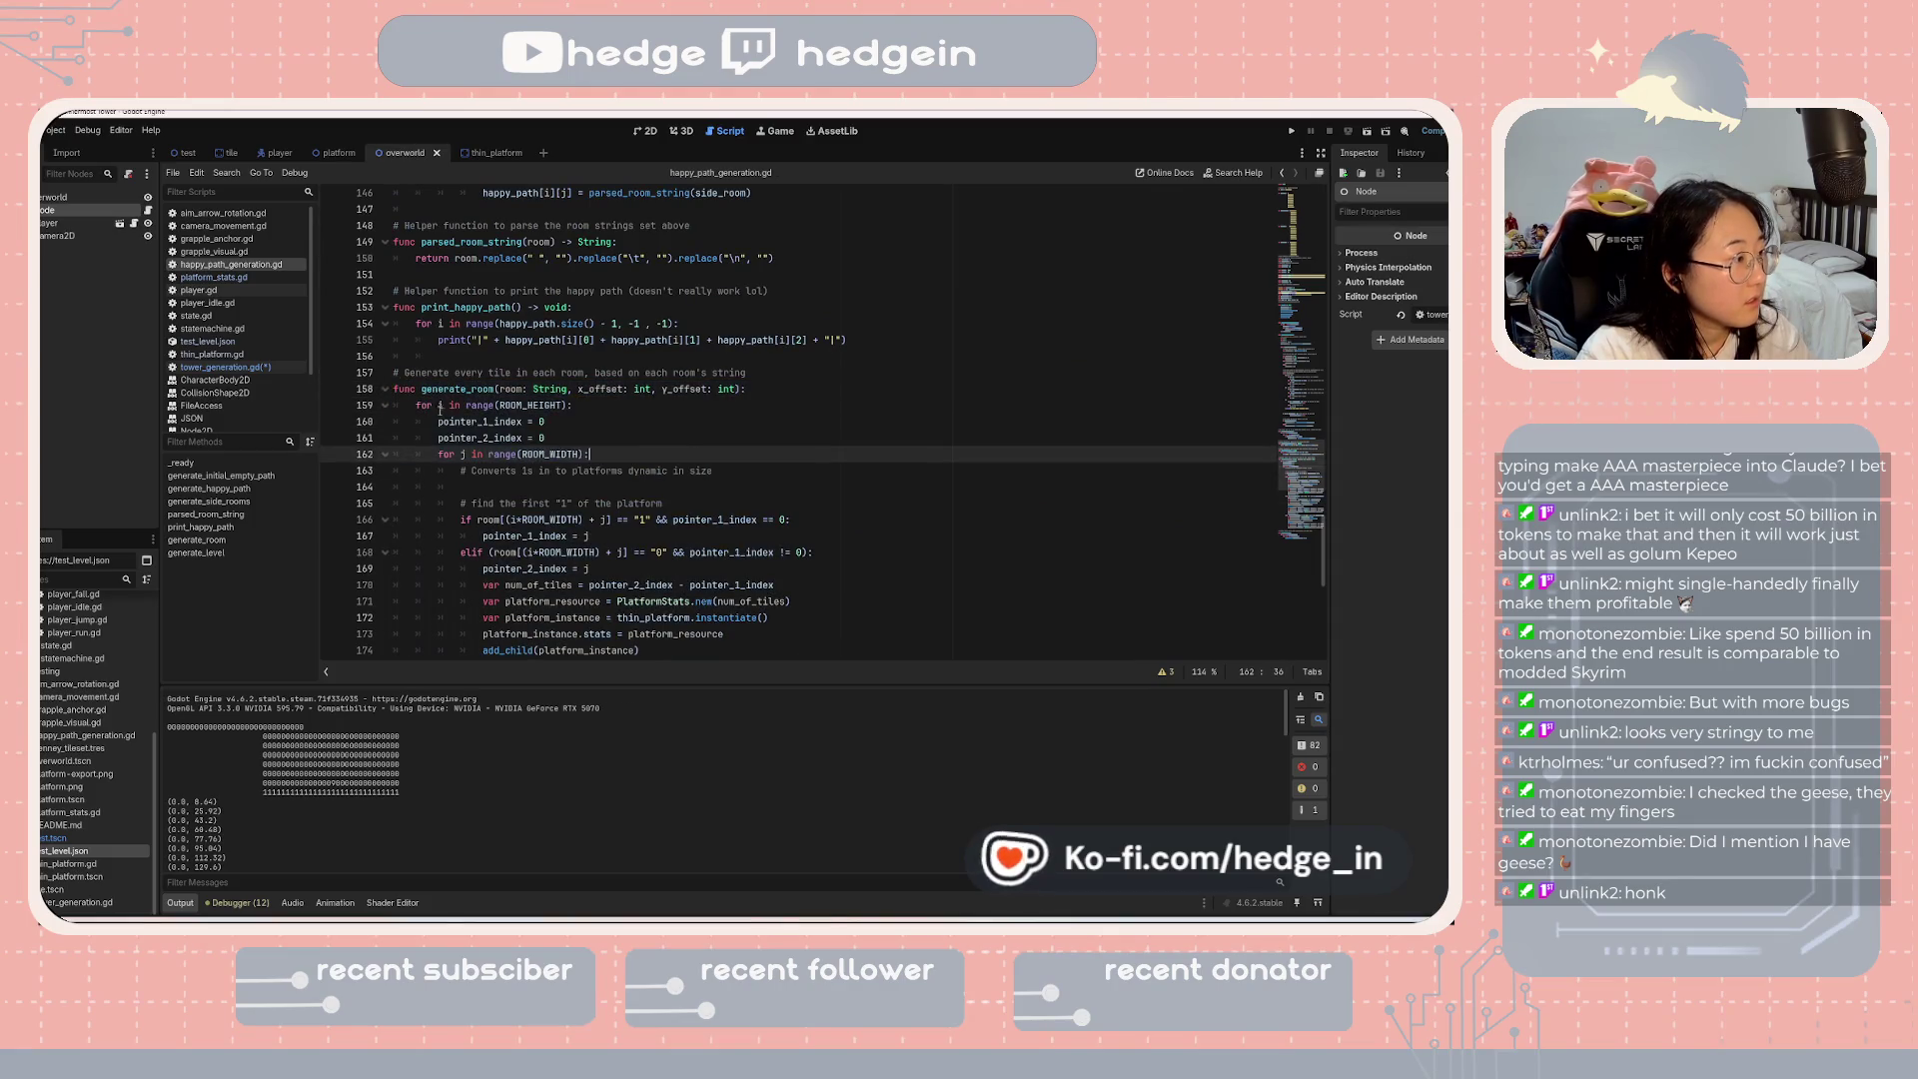
mouse_move(416, 405)
mouse_down()
mouse_move(440, 445)
mouse_move(704, 624)
mouse_move(700, 508)
mouse_move(852, 529)
mouse_up()
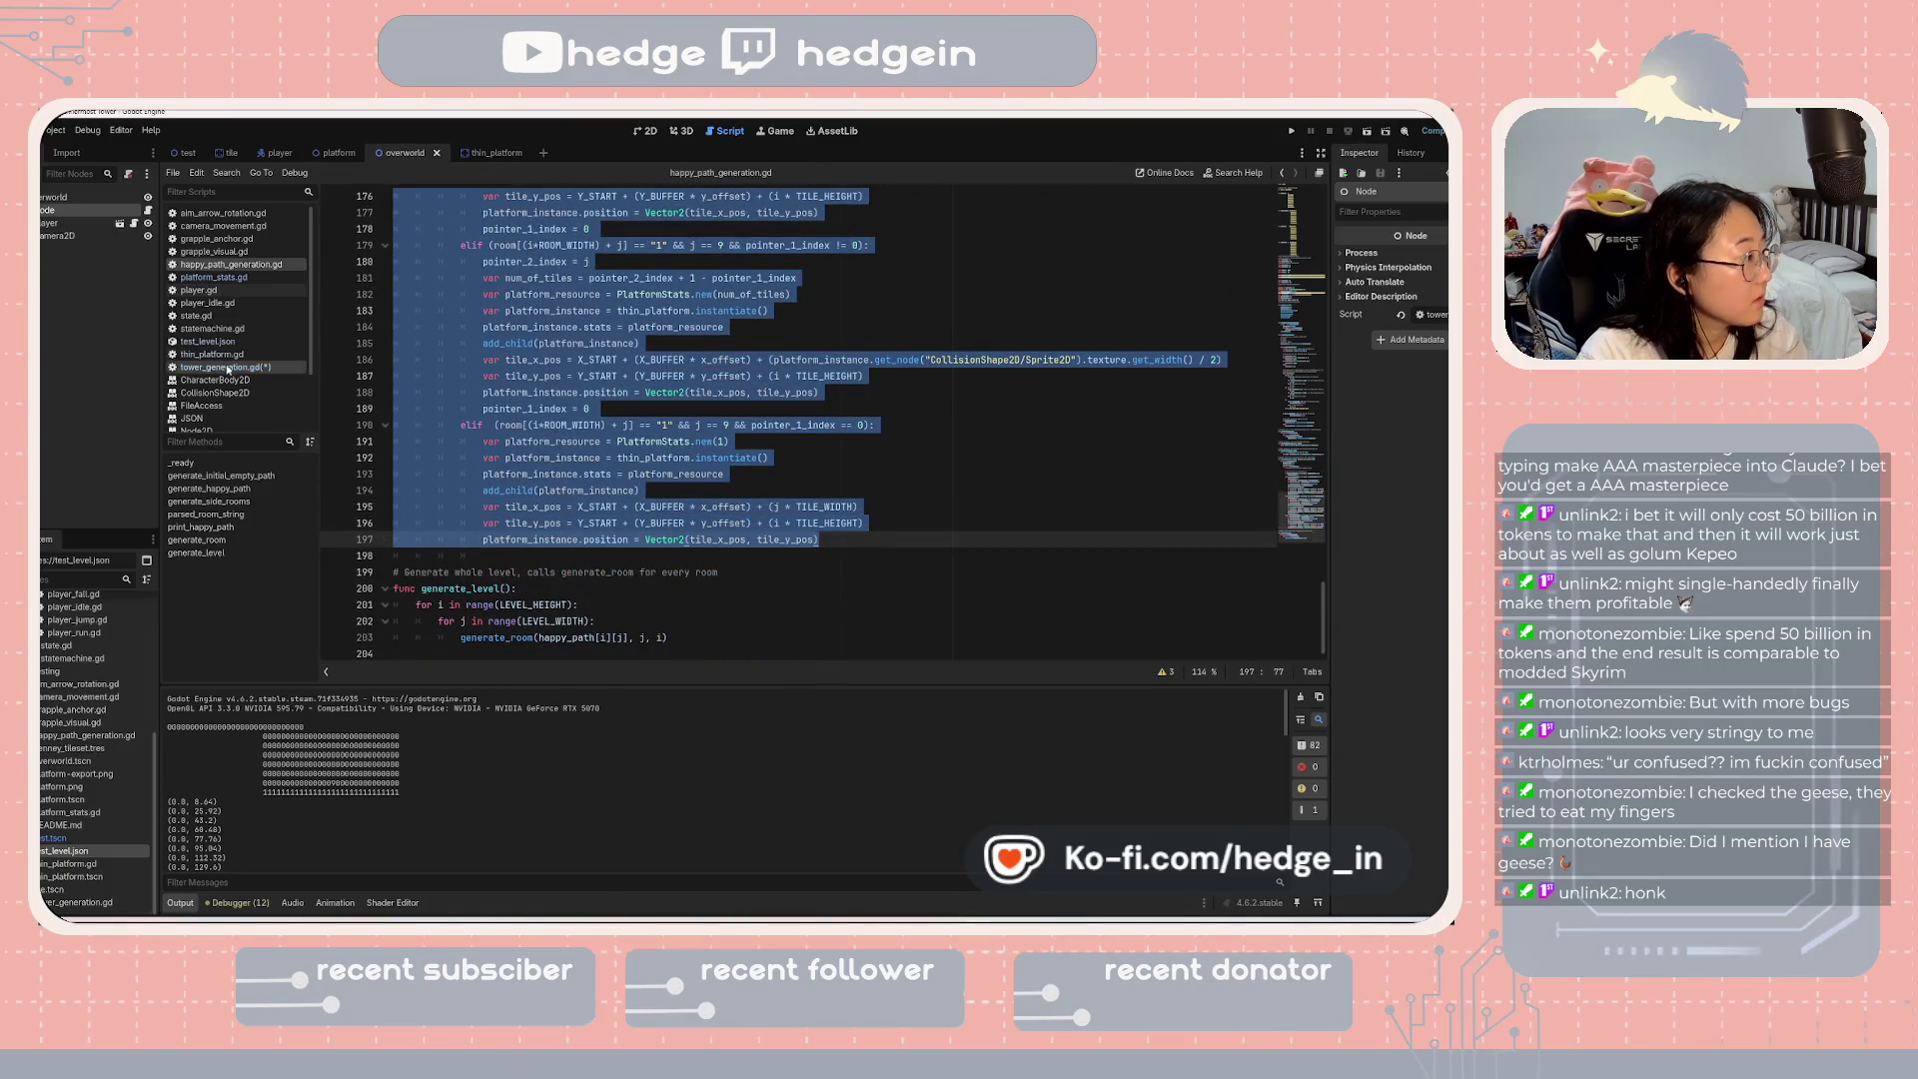
click(226, 367)
key(ctrl+v)
- Change ROOM_HEIGHT to CHUNK_HEIGHT in generate_chunk's row loop on line 39
scroll(613, 445, up, 5)
scroll(614, 445, up, 2)
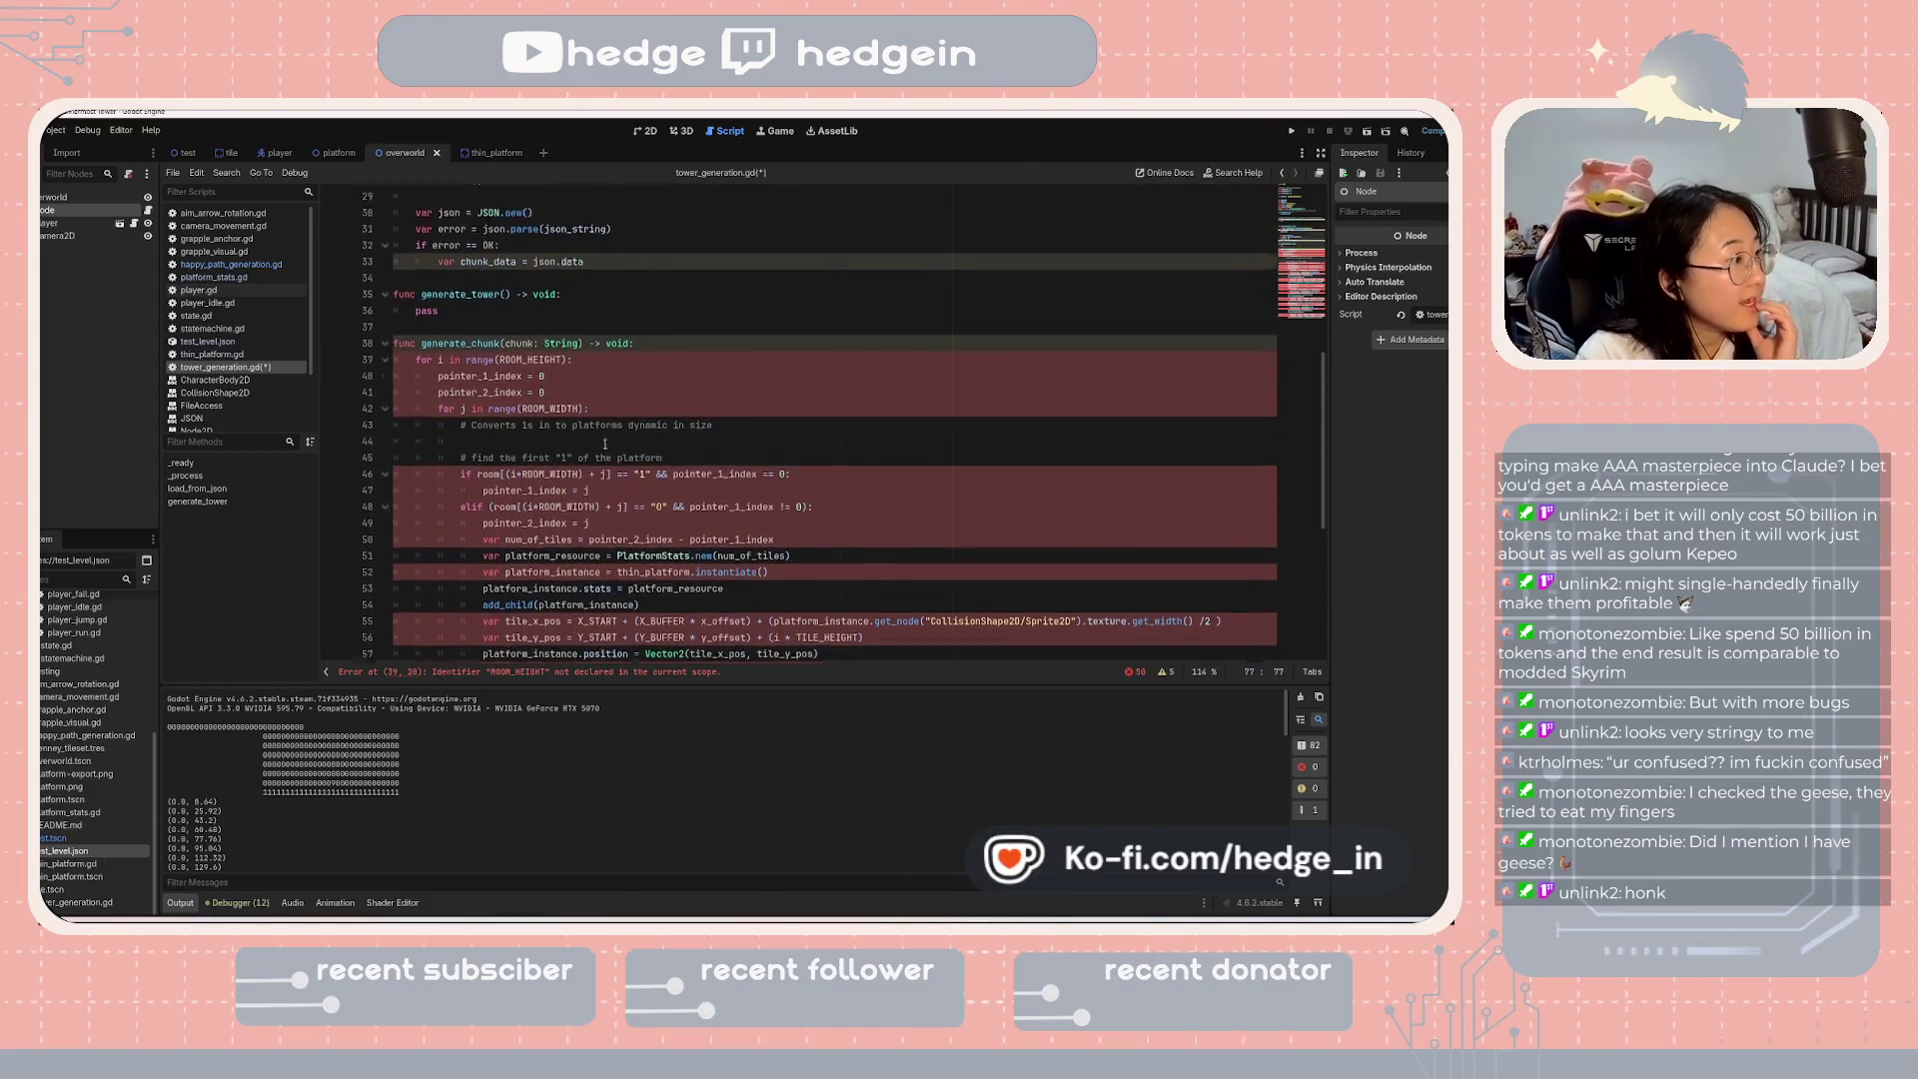
scroll(550, 465, down, 2)
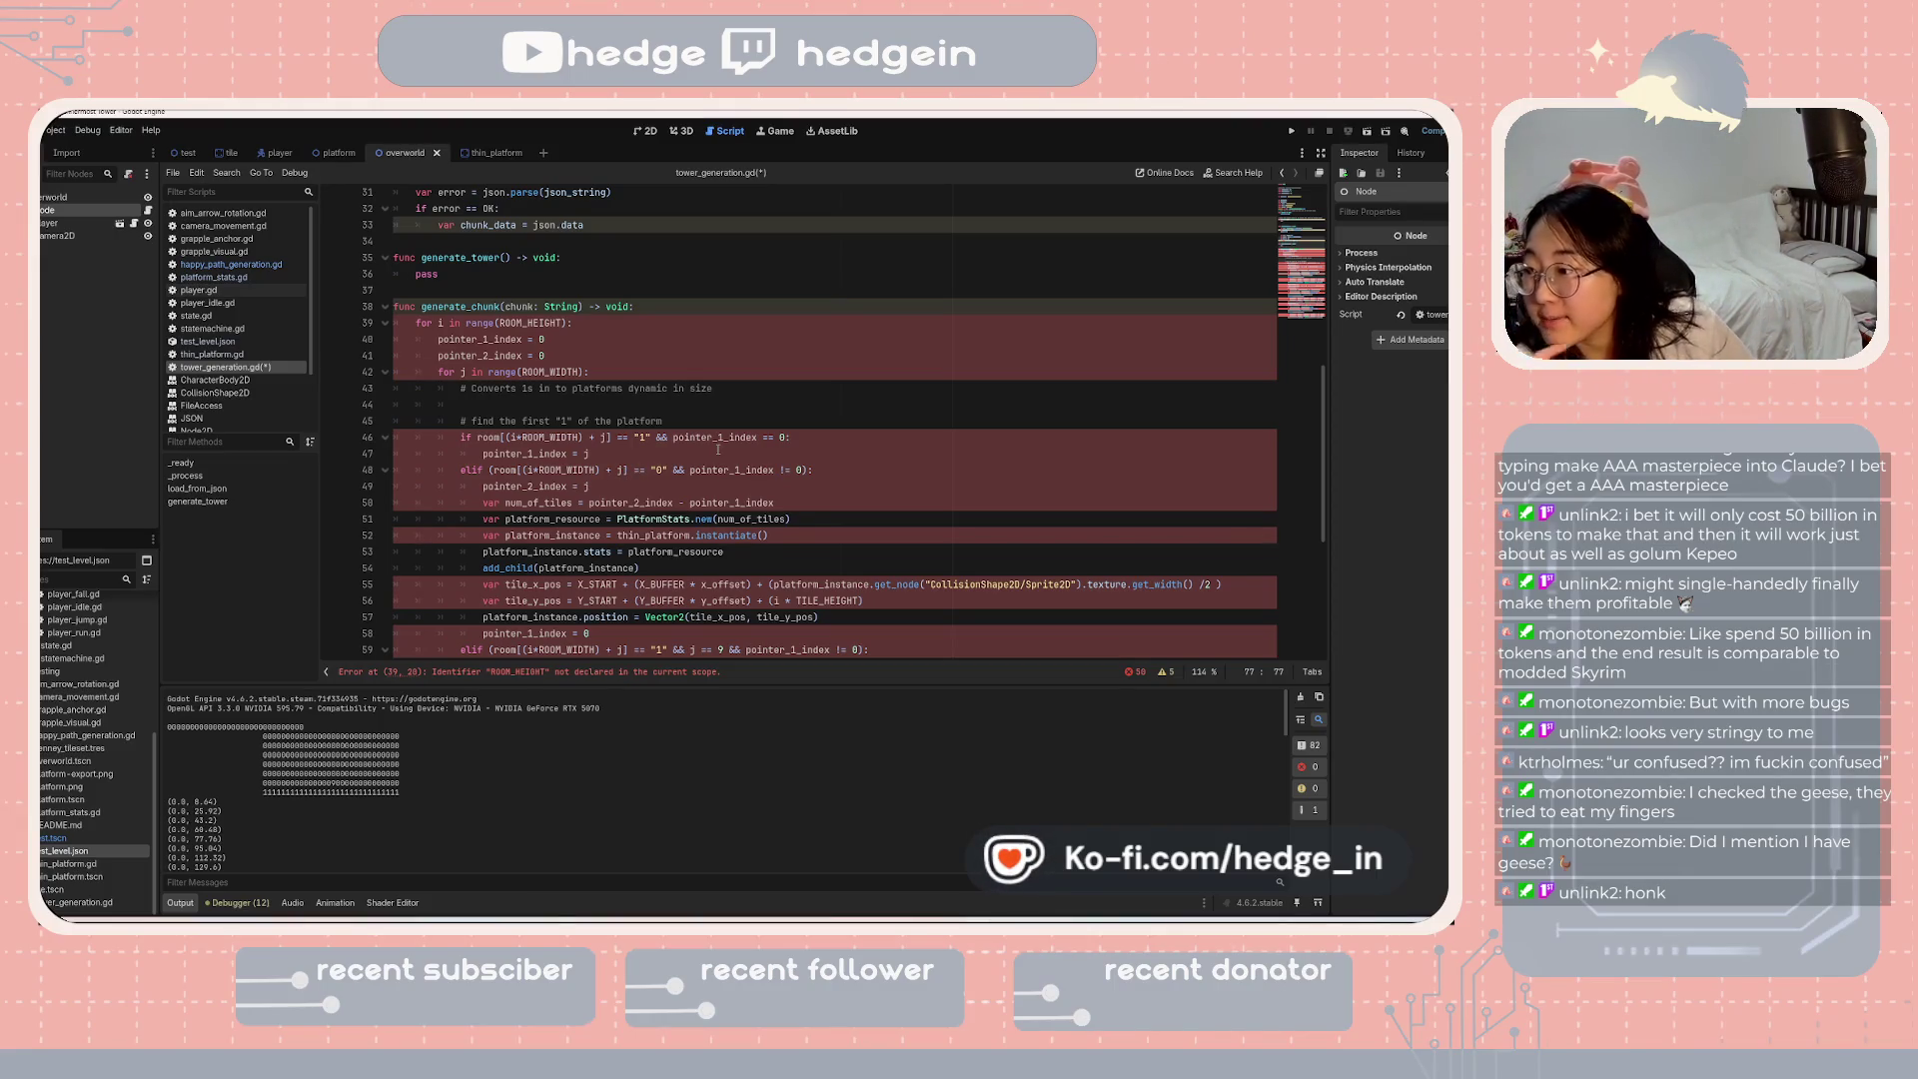
click(656, 424)
click(689, 371)
click(712, 357)
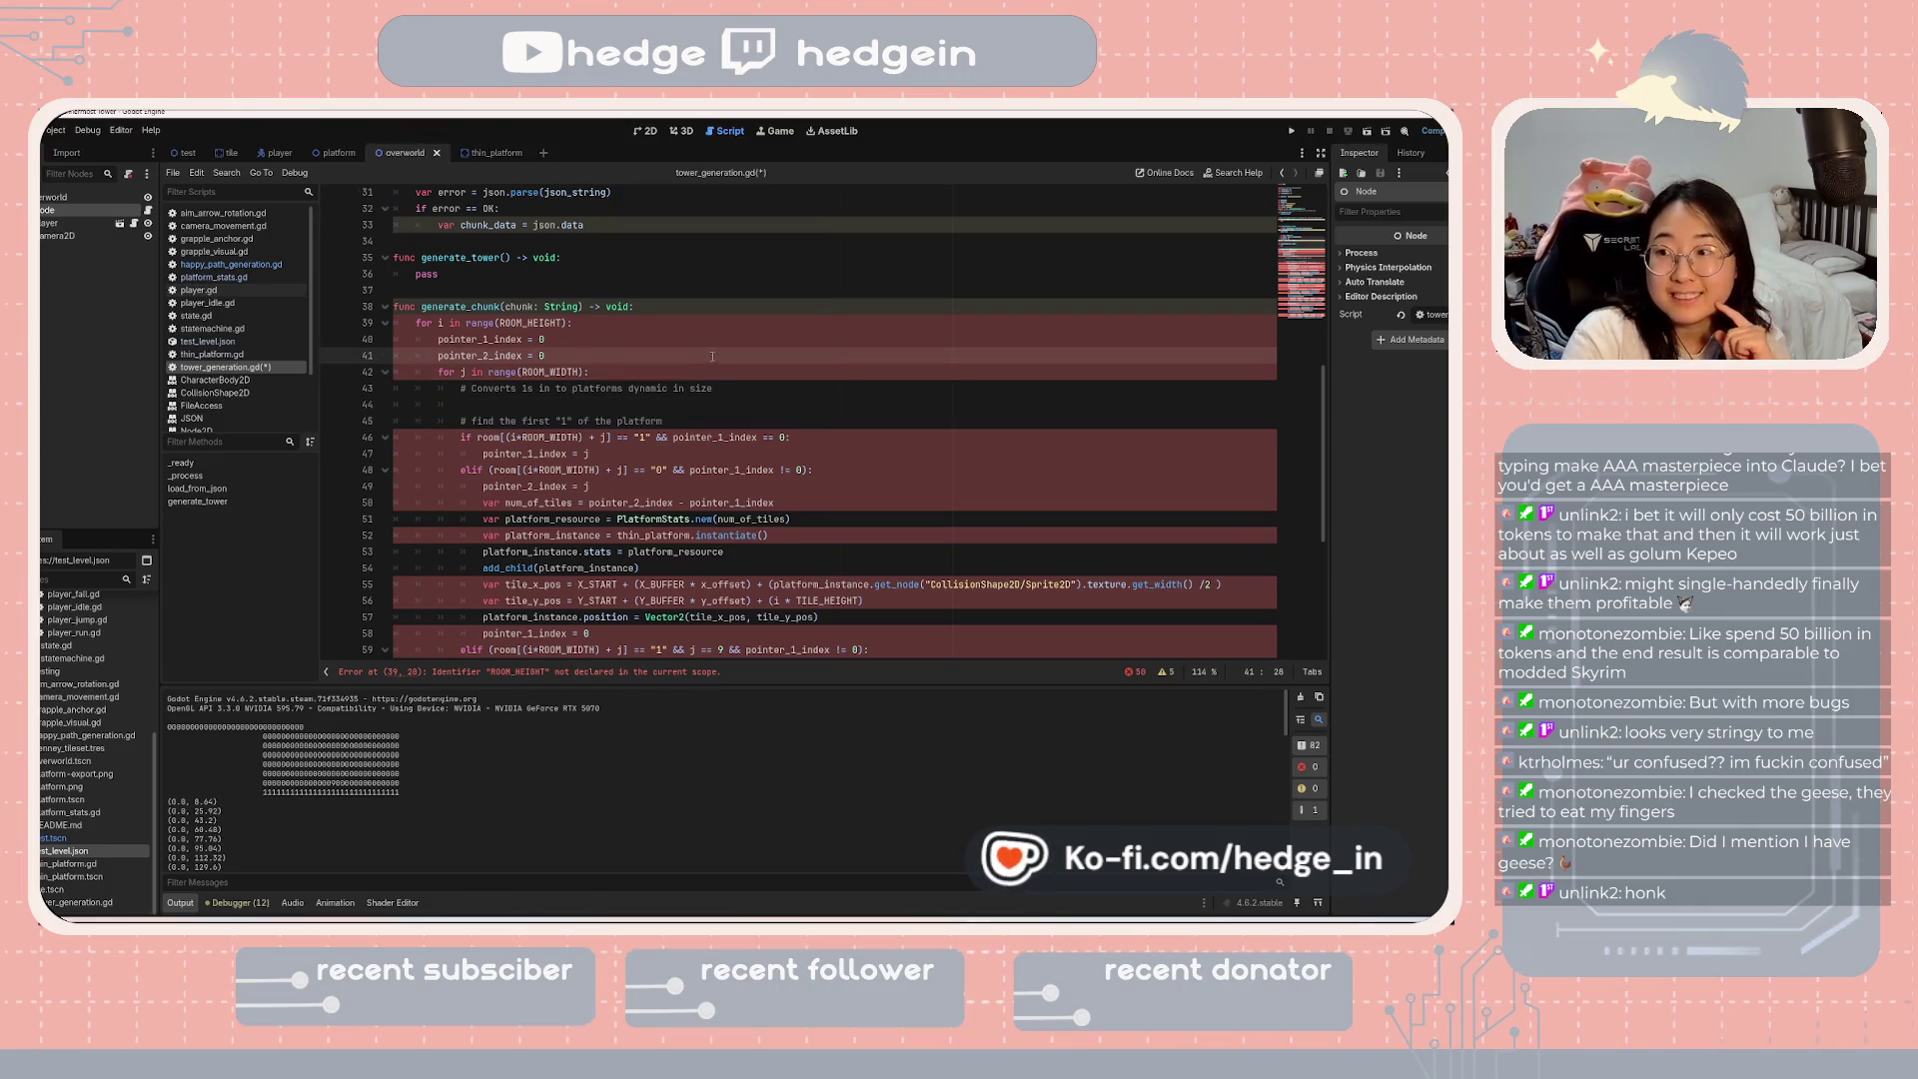
click(663, 388)
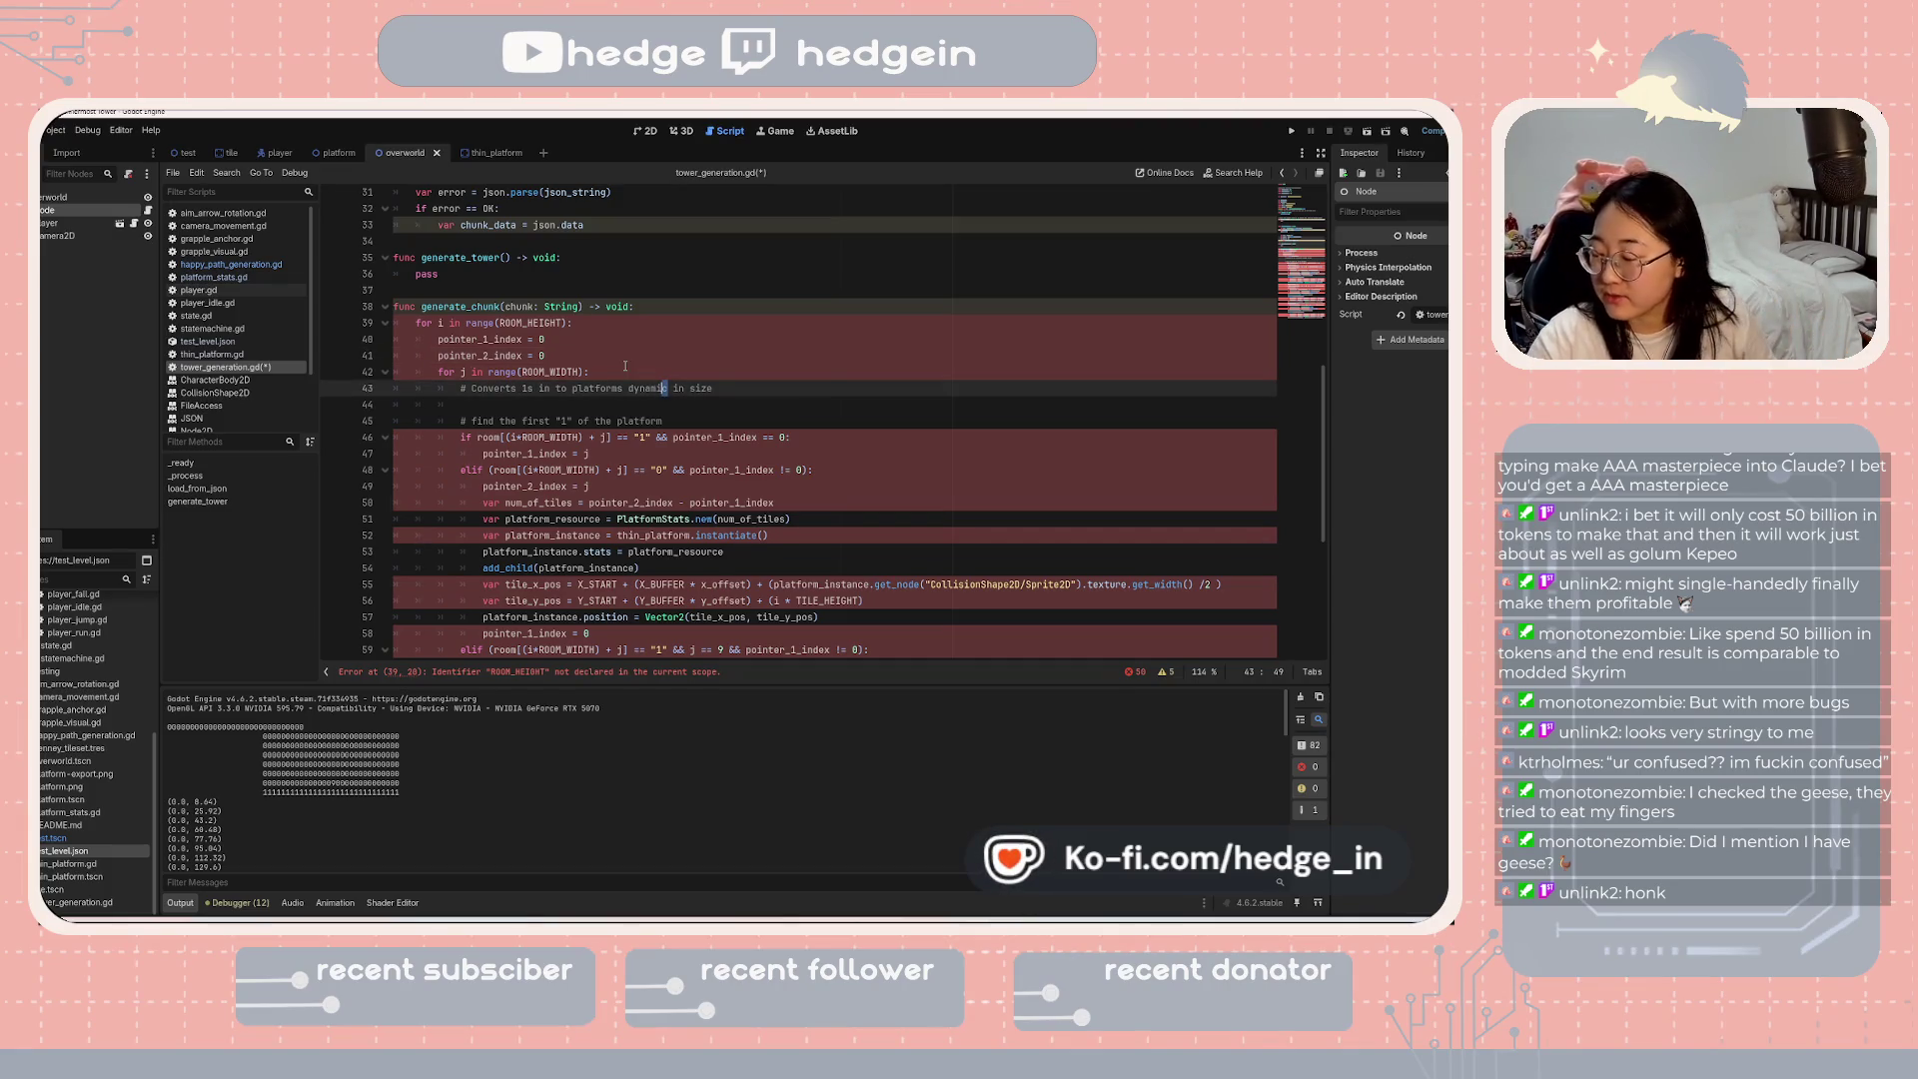
key(Up)
key(Up)
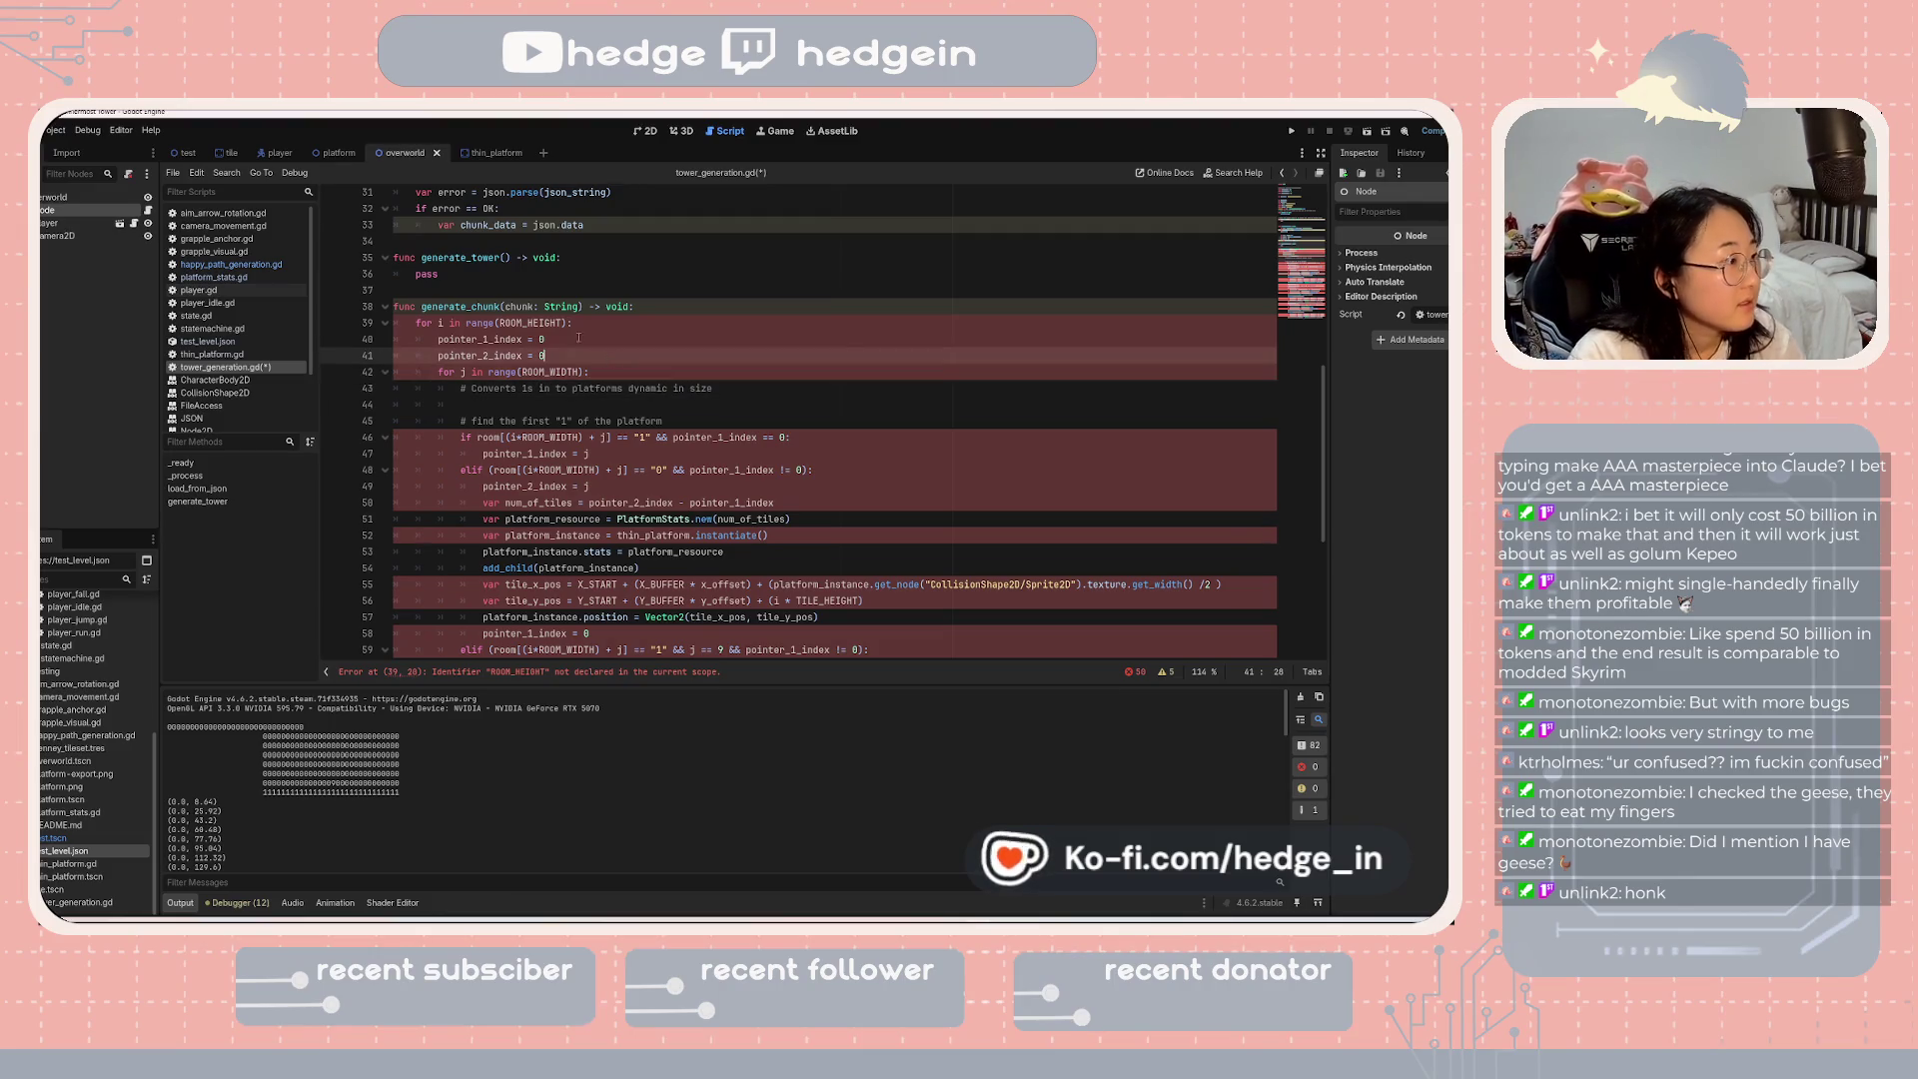
scroll(563, 354, up, 4)
scroll(562, 353, up, 6)
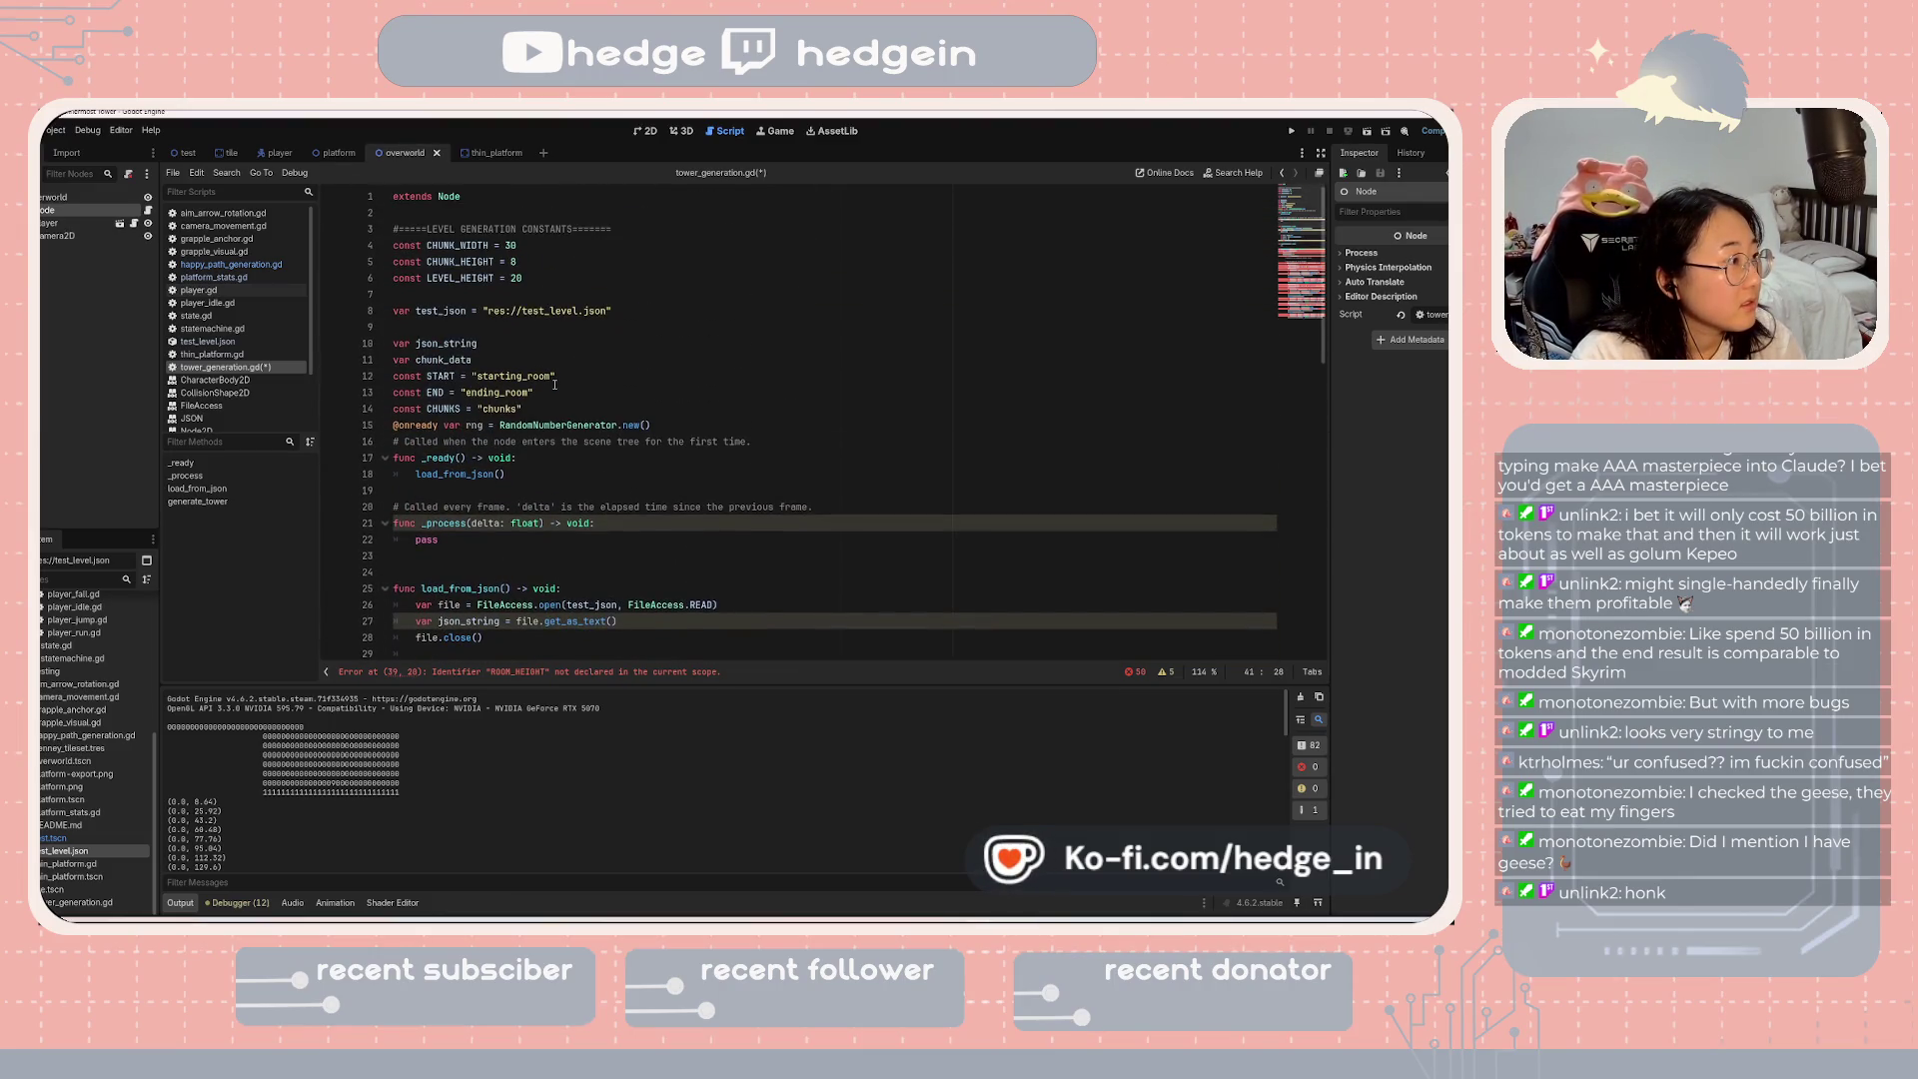
scroll(554, 384, down, 8)
click(517, 425)
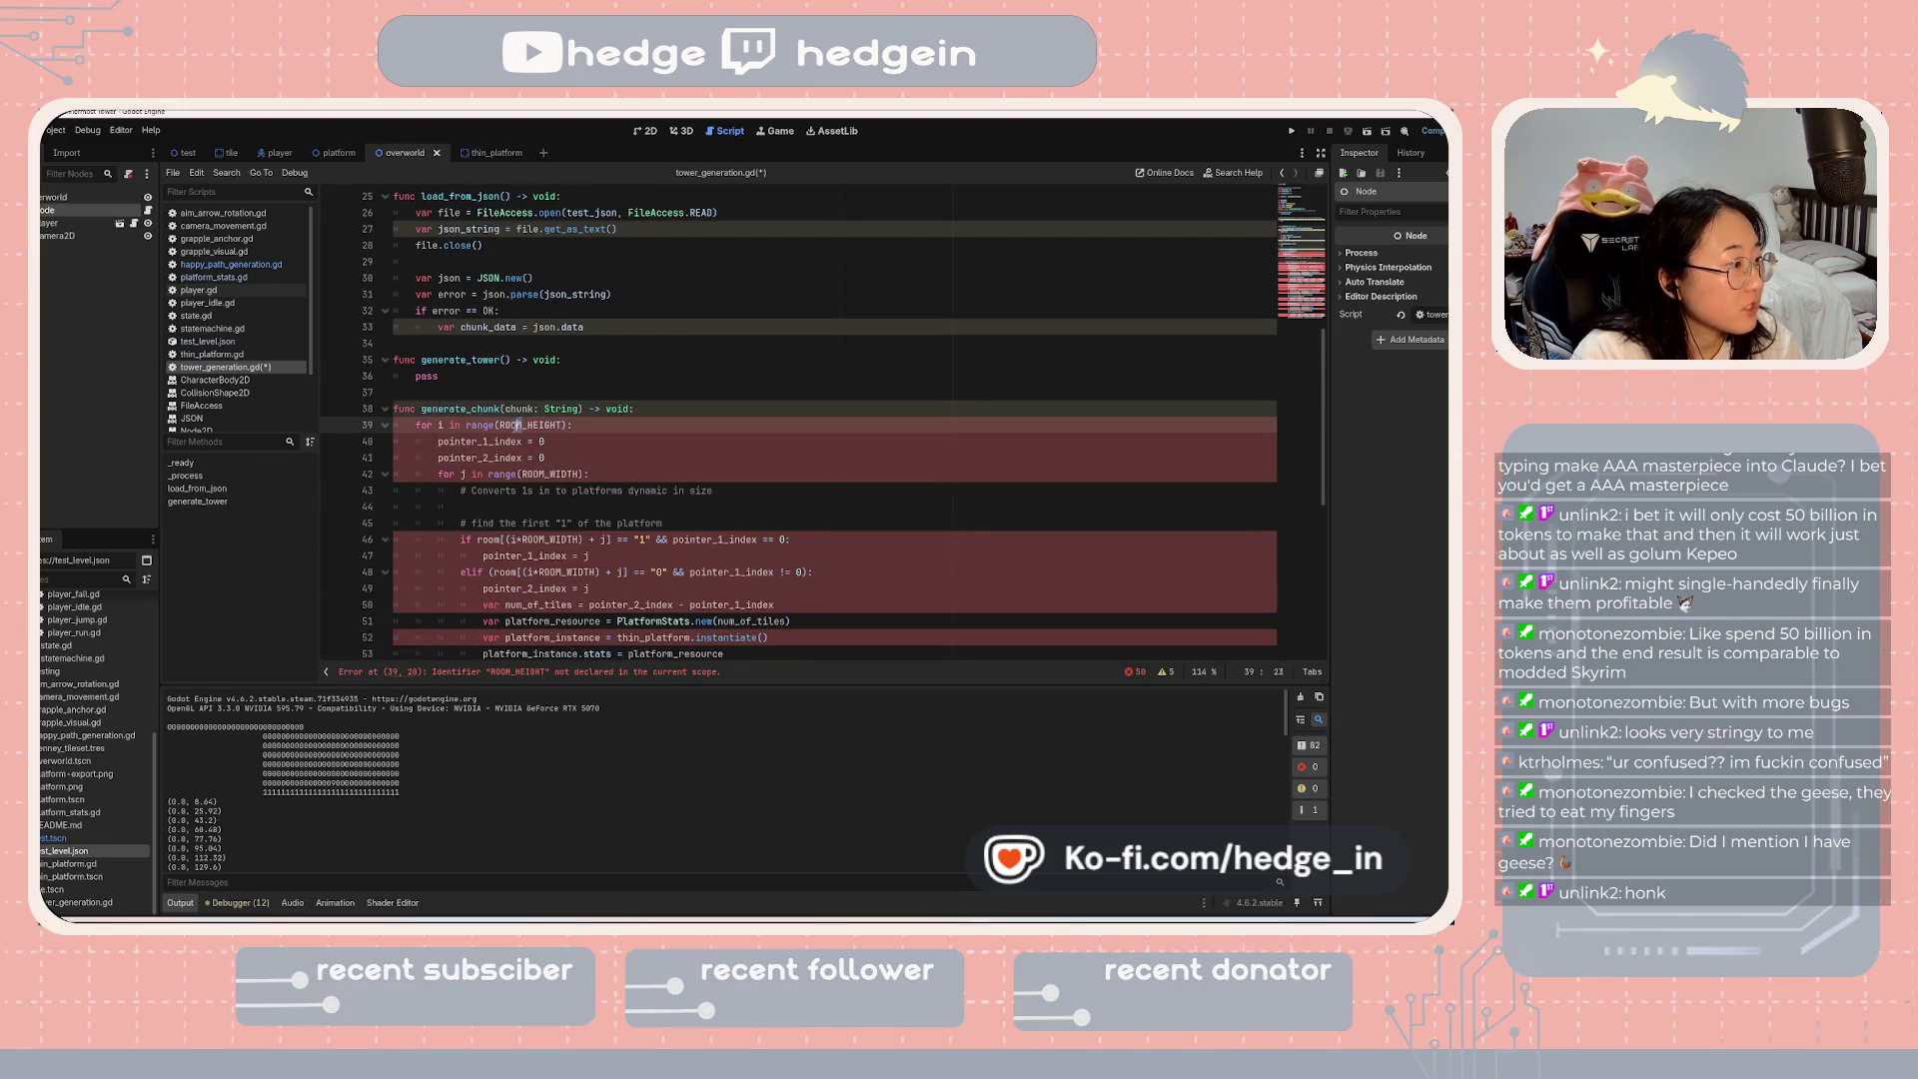
text(CHUNK)
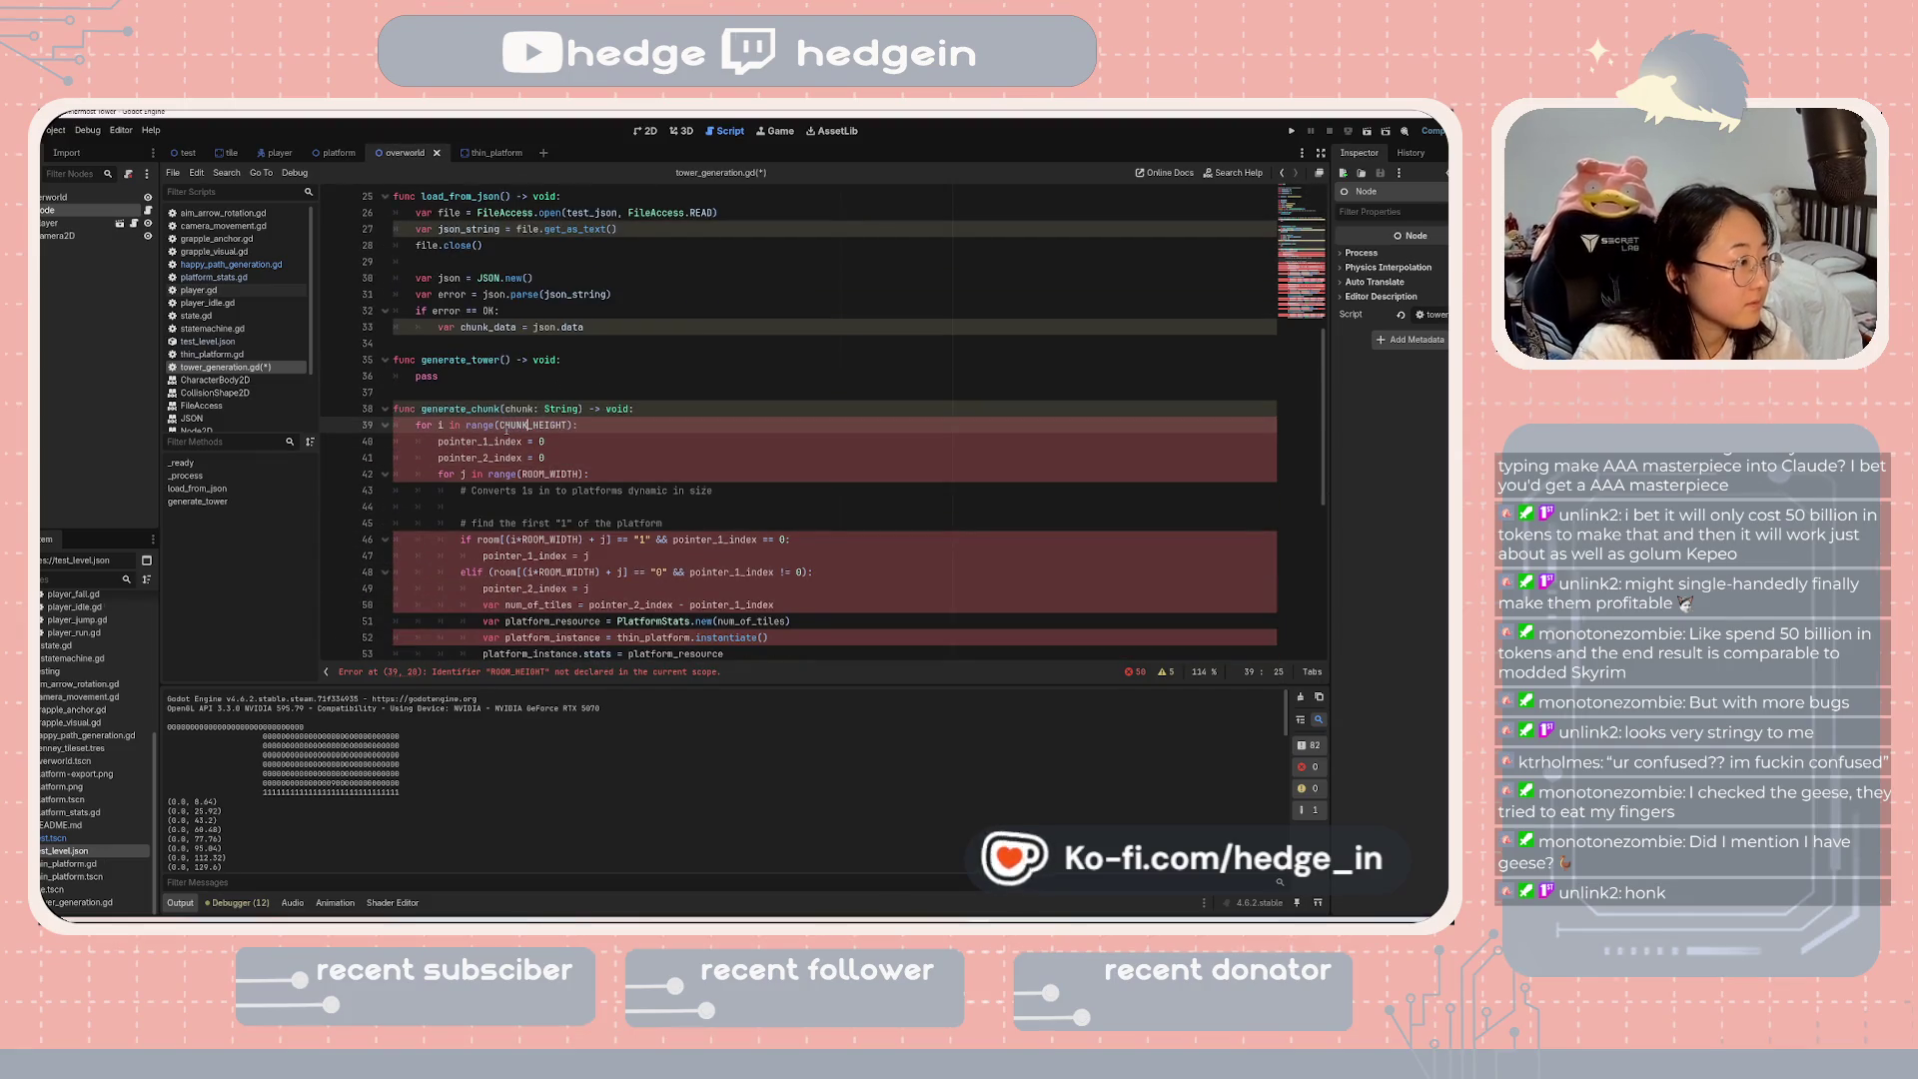
key(Escape)
- Change ROOM_WIDTH to CHUNK_WIDTH on lines 42 and 46
double_click(533, 473)
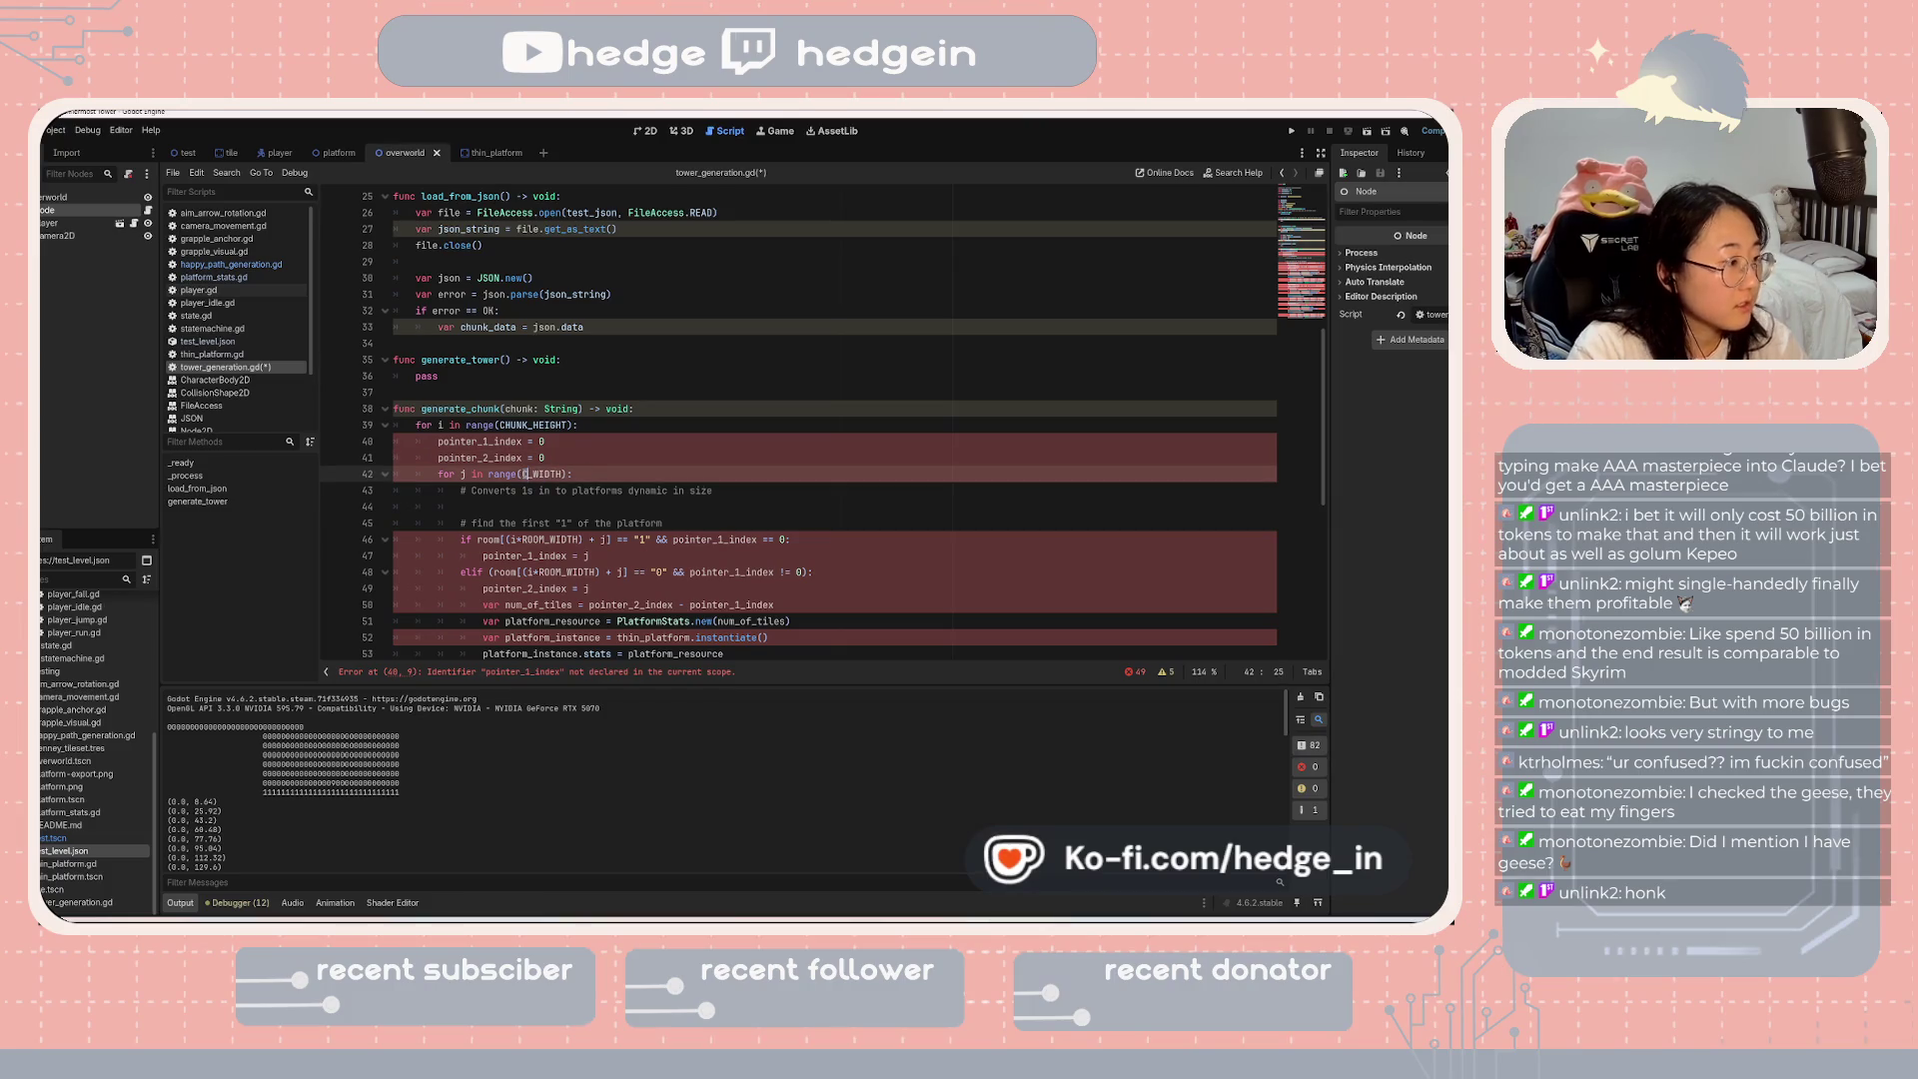
text(NK)
click(506, 523)
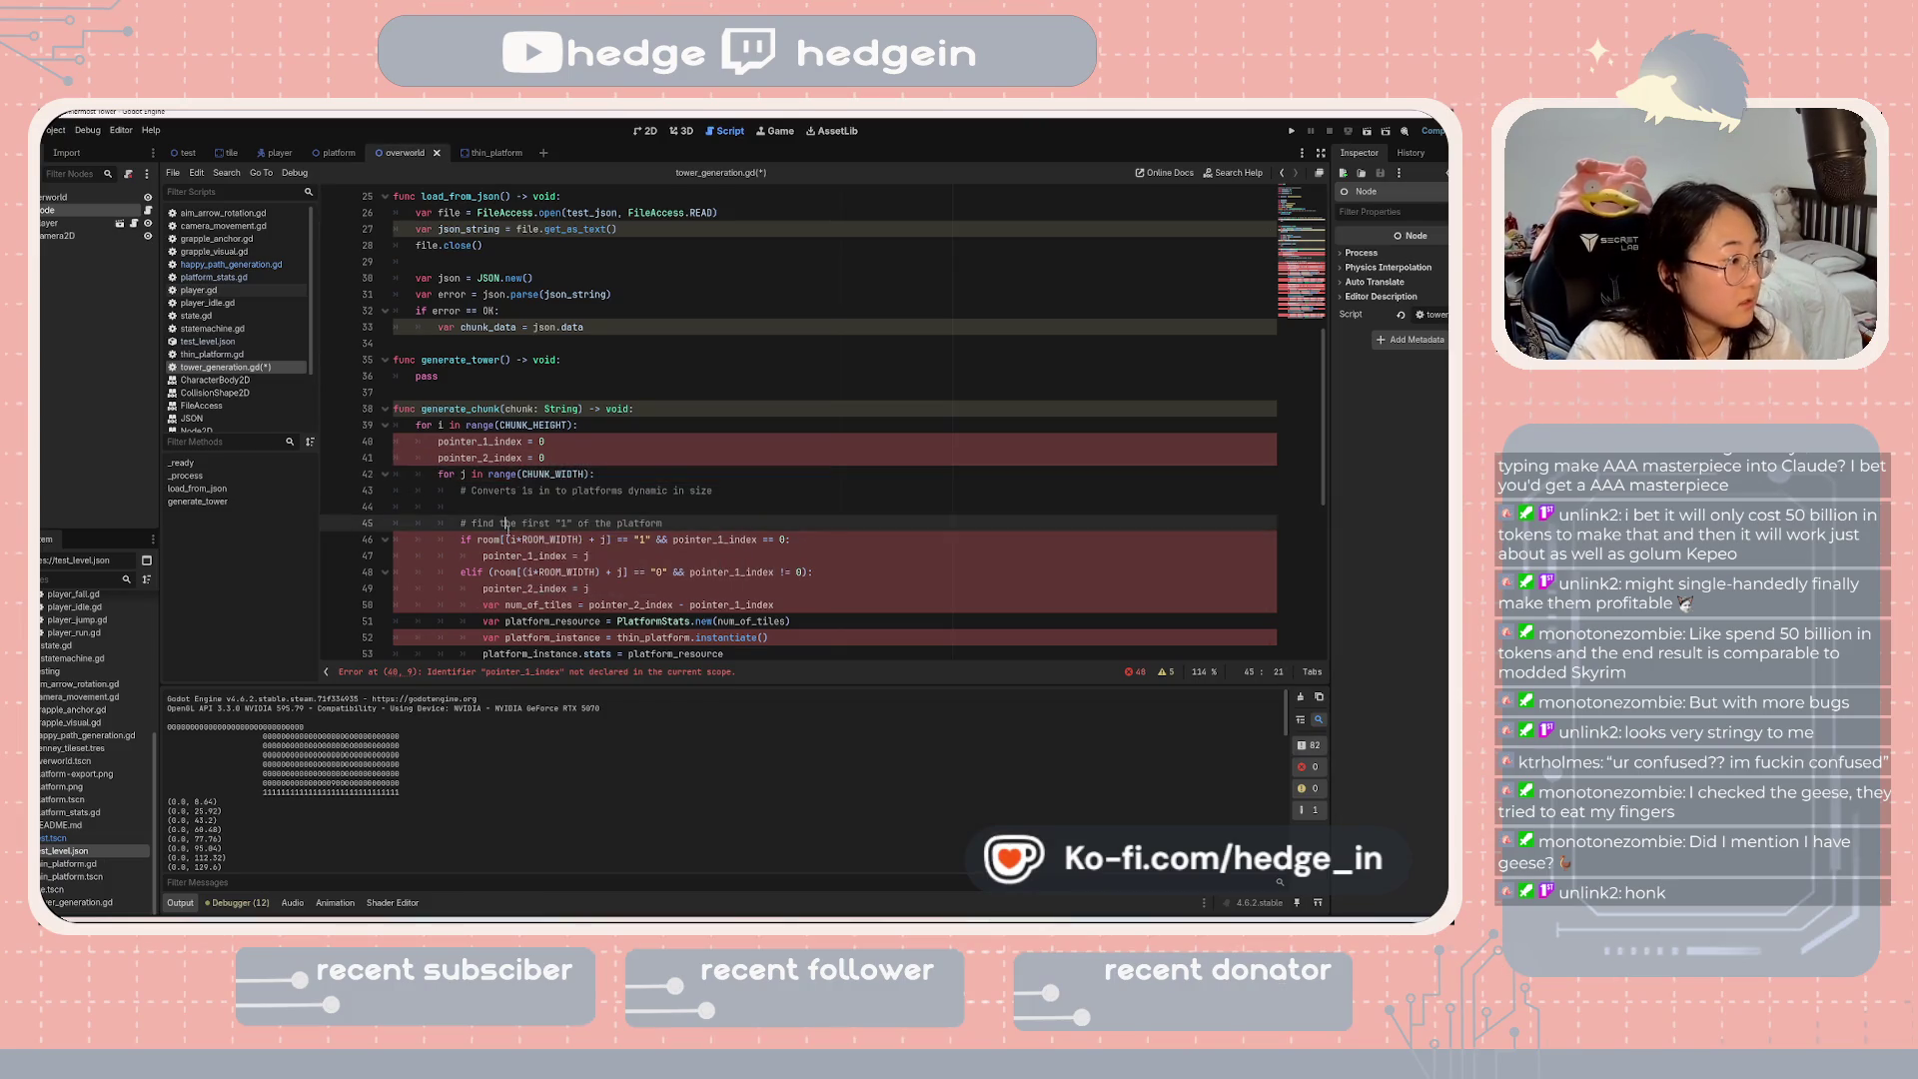
double_click(533, 539)
text(CHU)
key(BackSpace)
click(711, 603)
scroll(714, 604, down, 8)
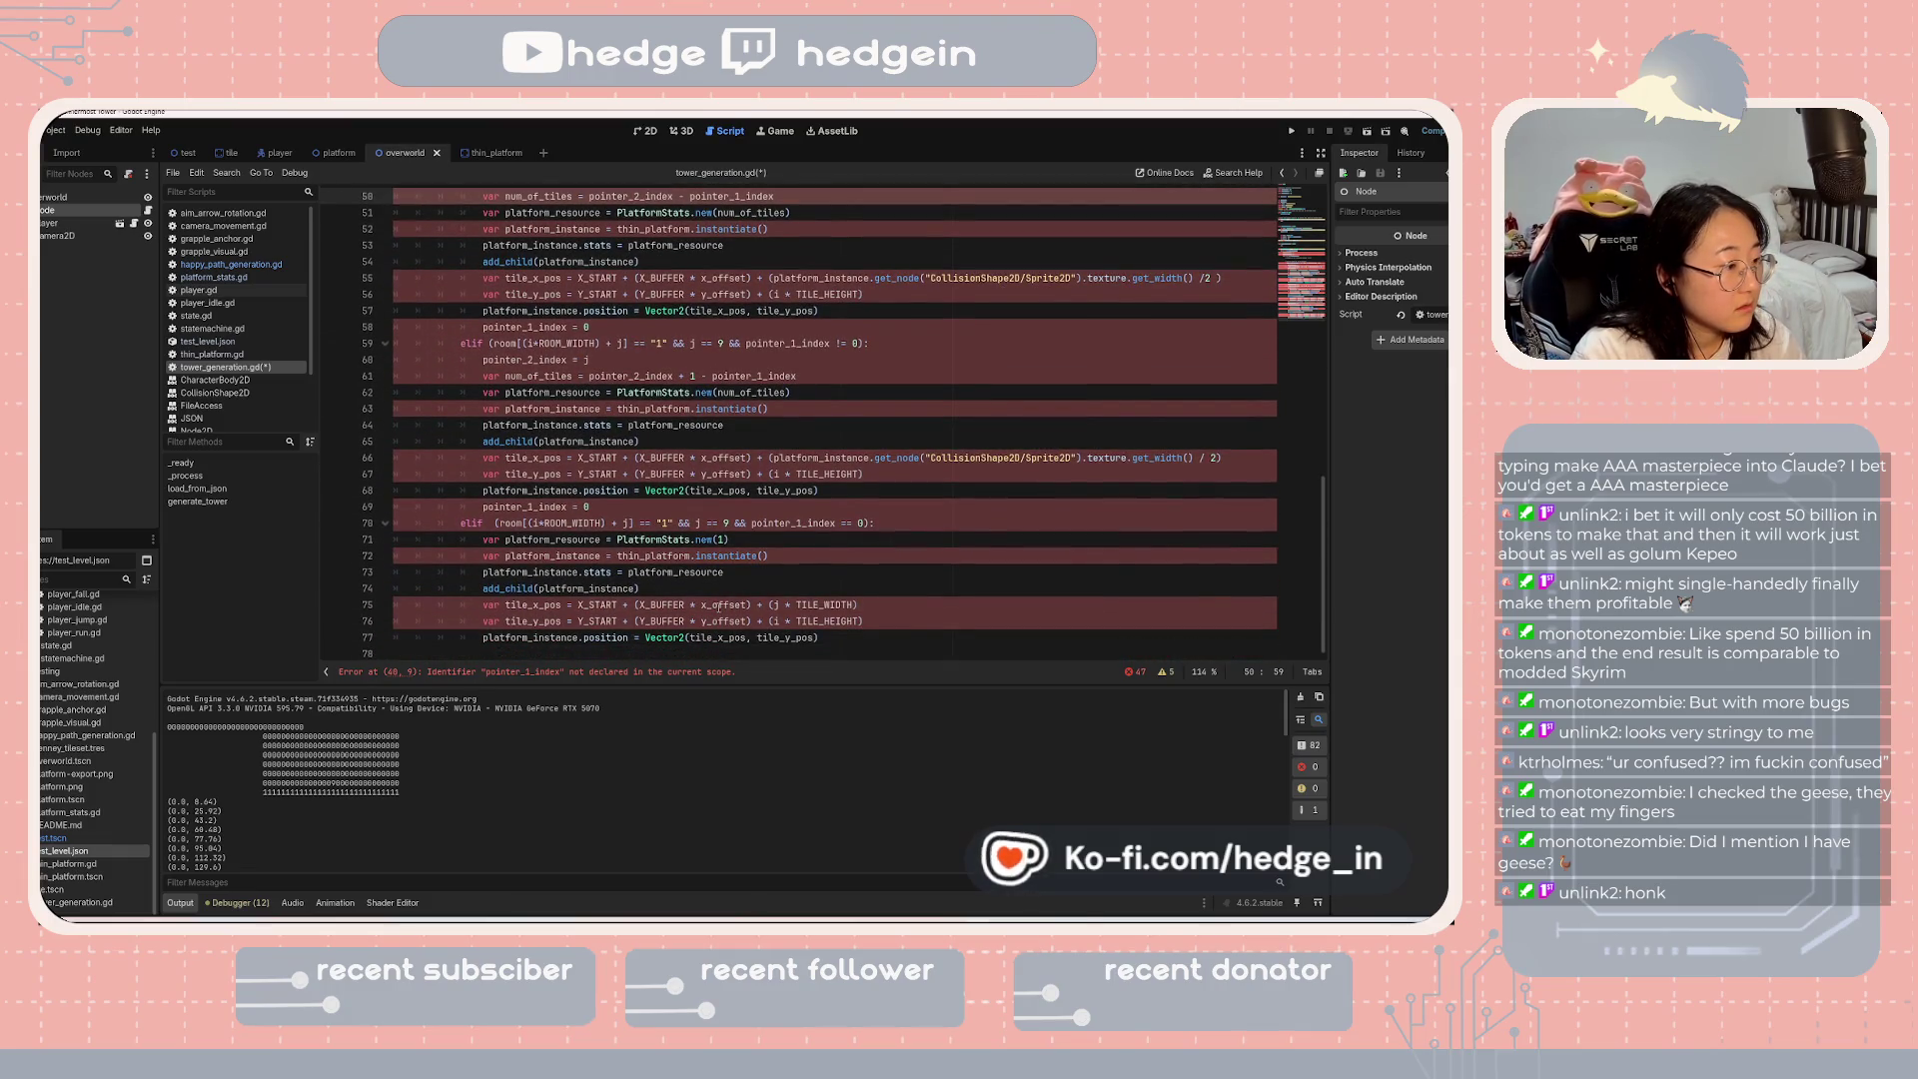
scroll(718, 607, up, 5)
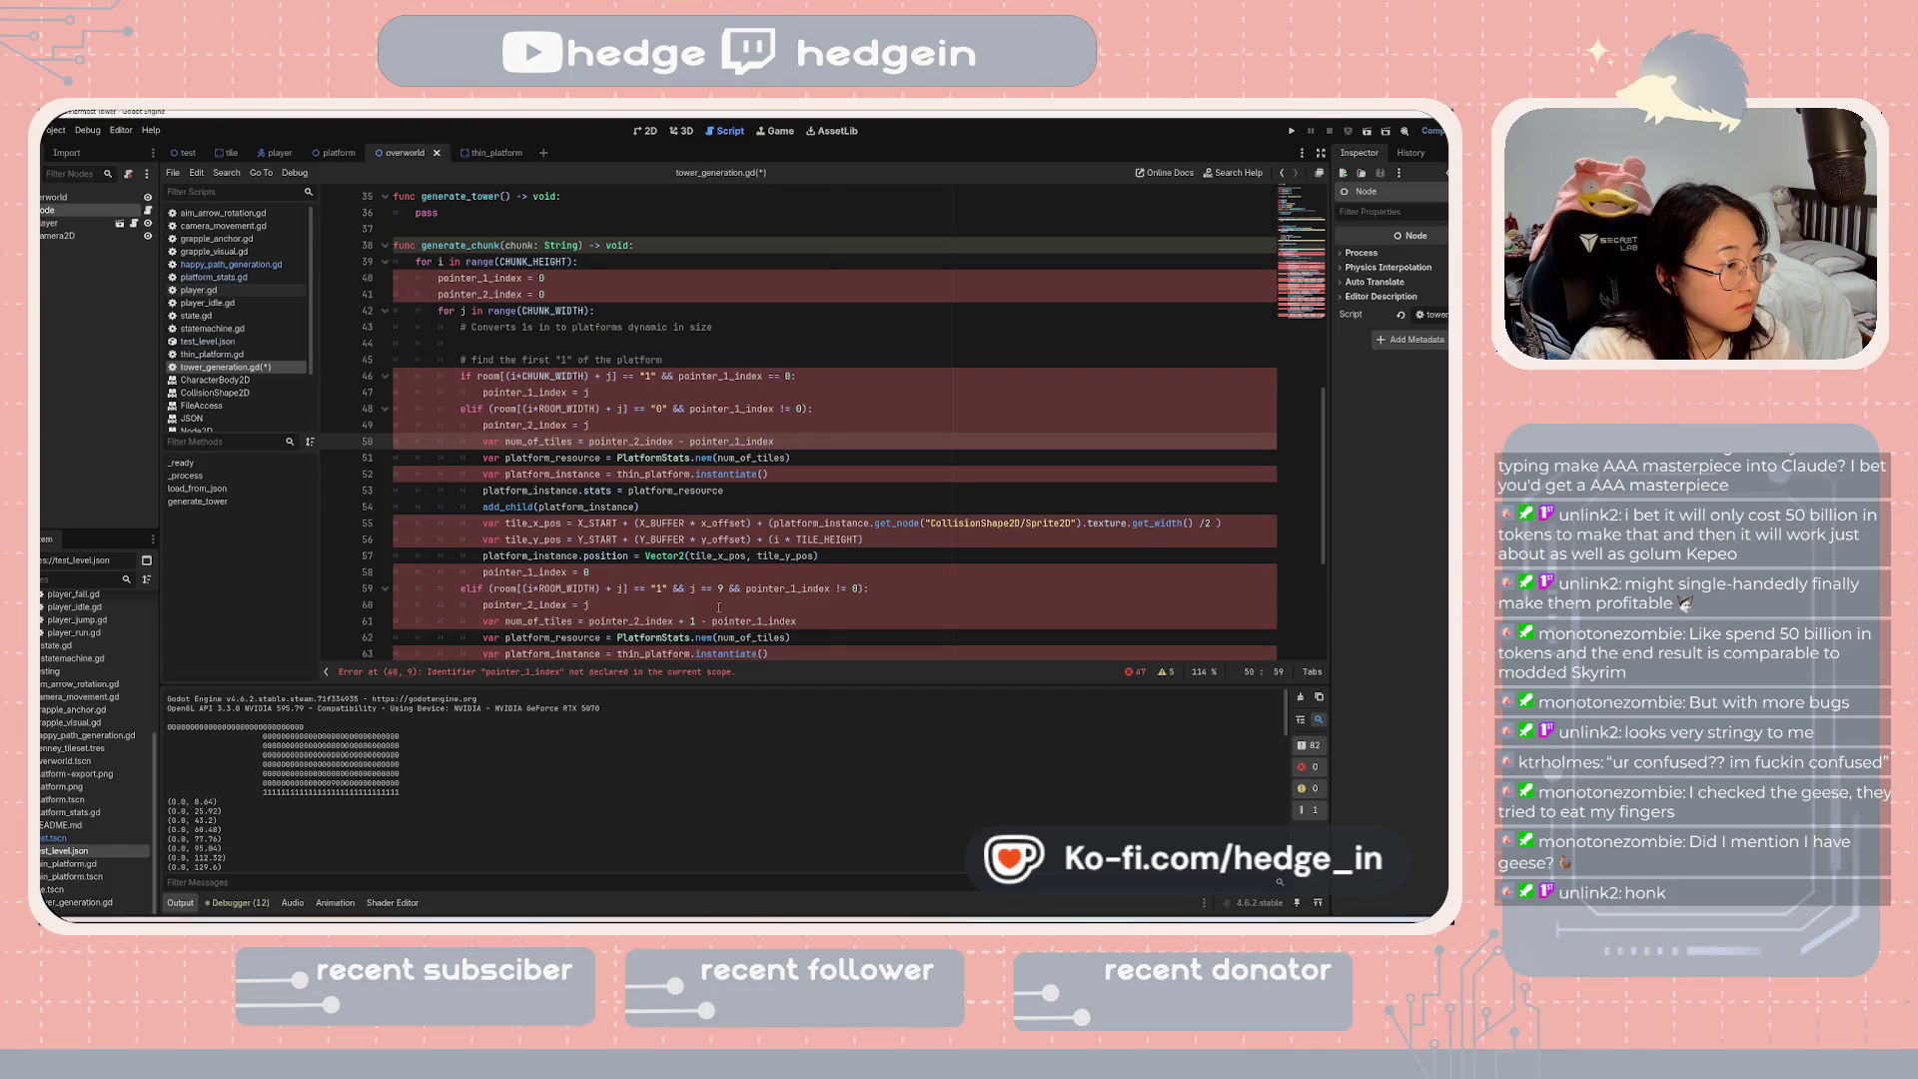
- Case-sensitively replace all remaining ROOM with CHUNK, turning ROOM_WIDTH into CHUNK_WIDTH
key(ctrl+f)
key(Return)
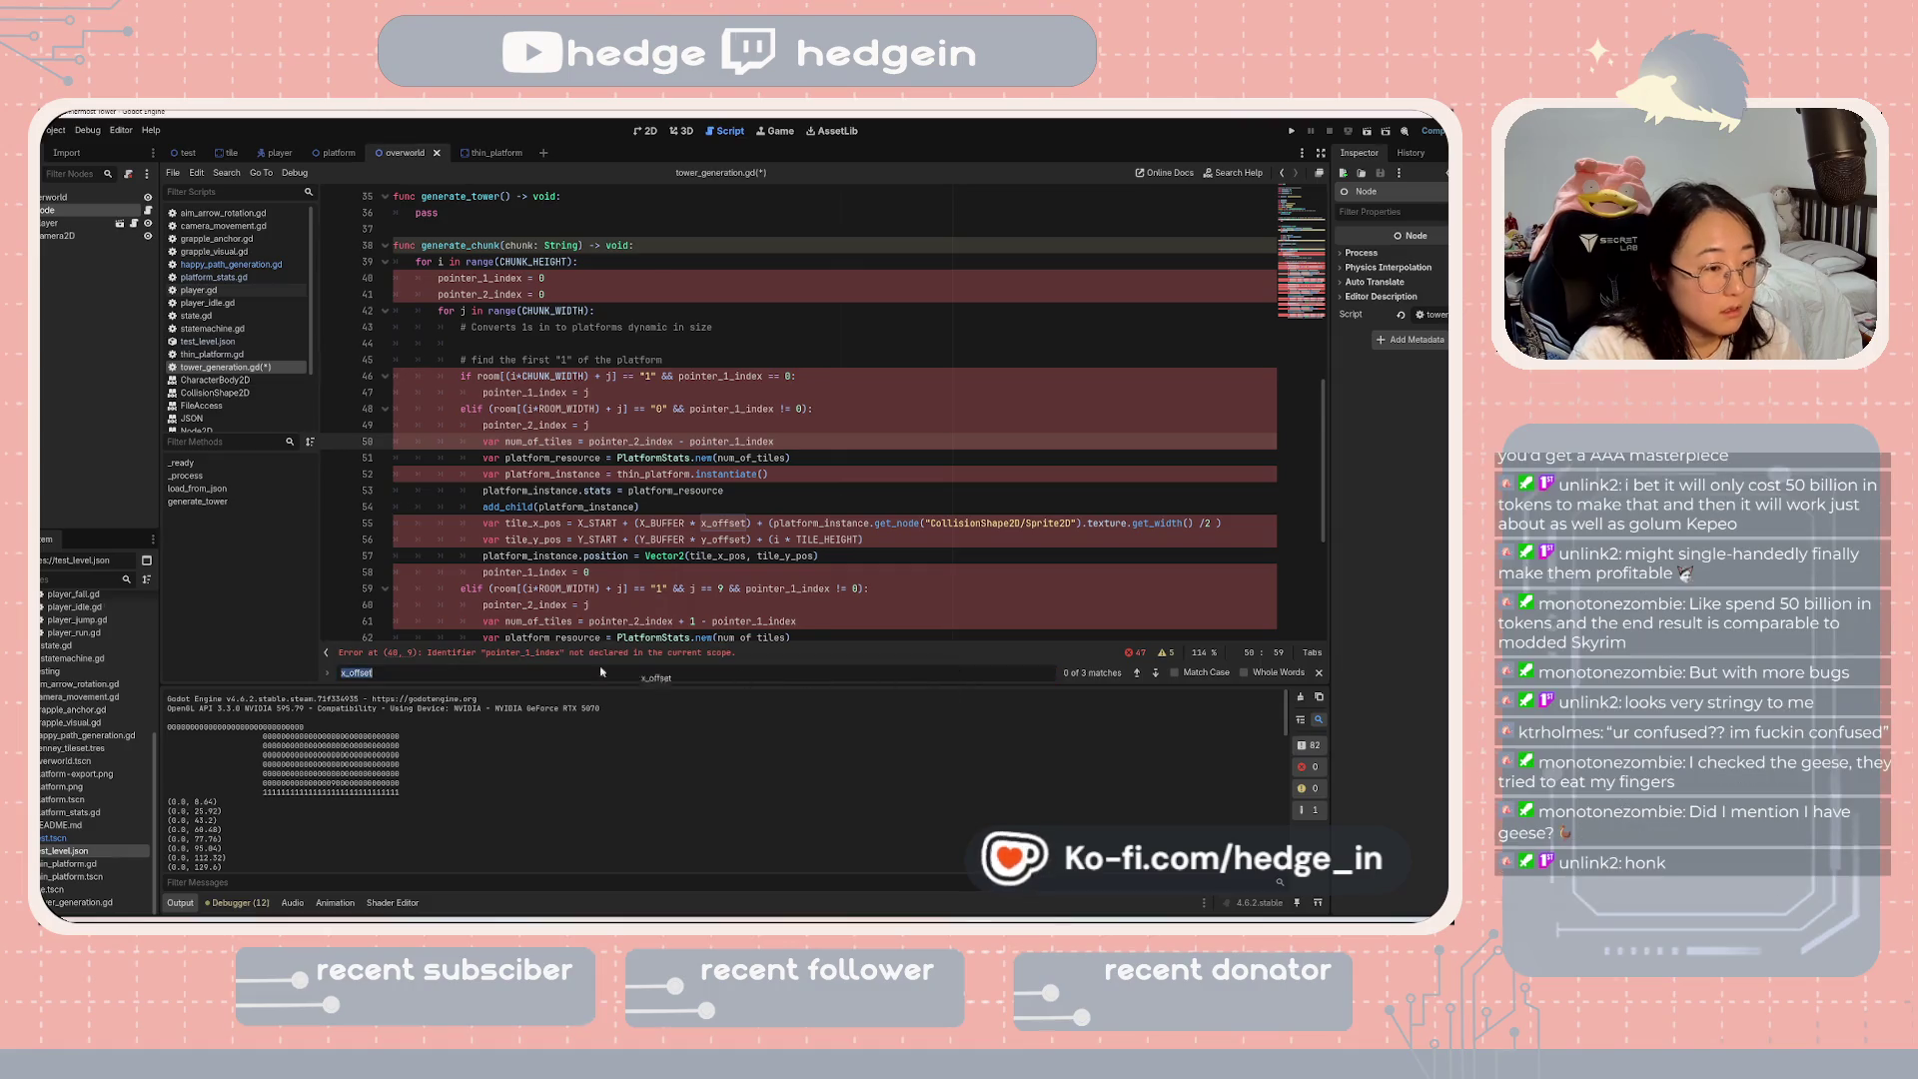
key(BackSpace)
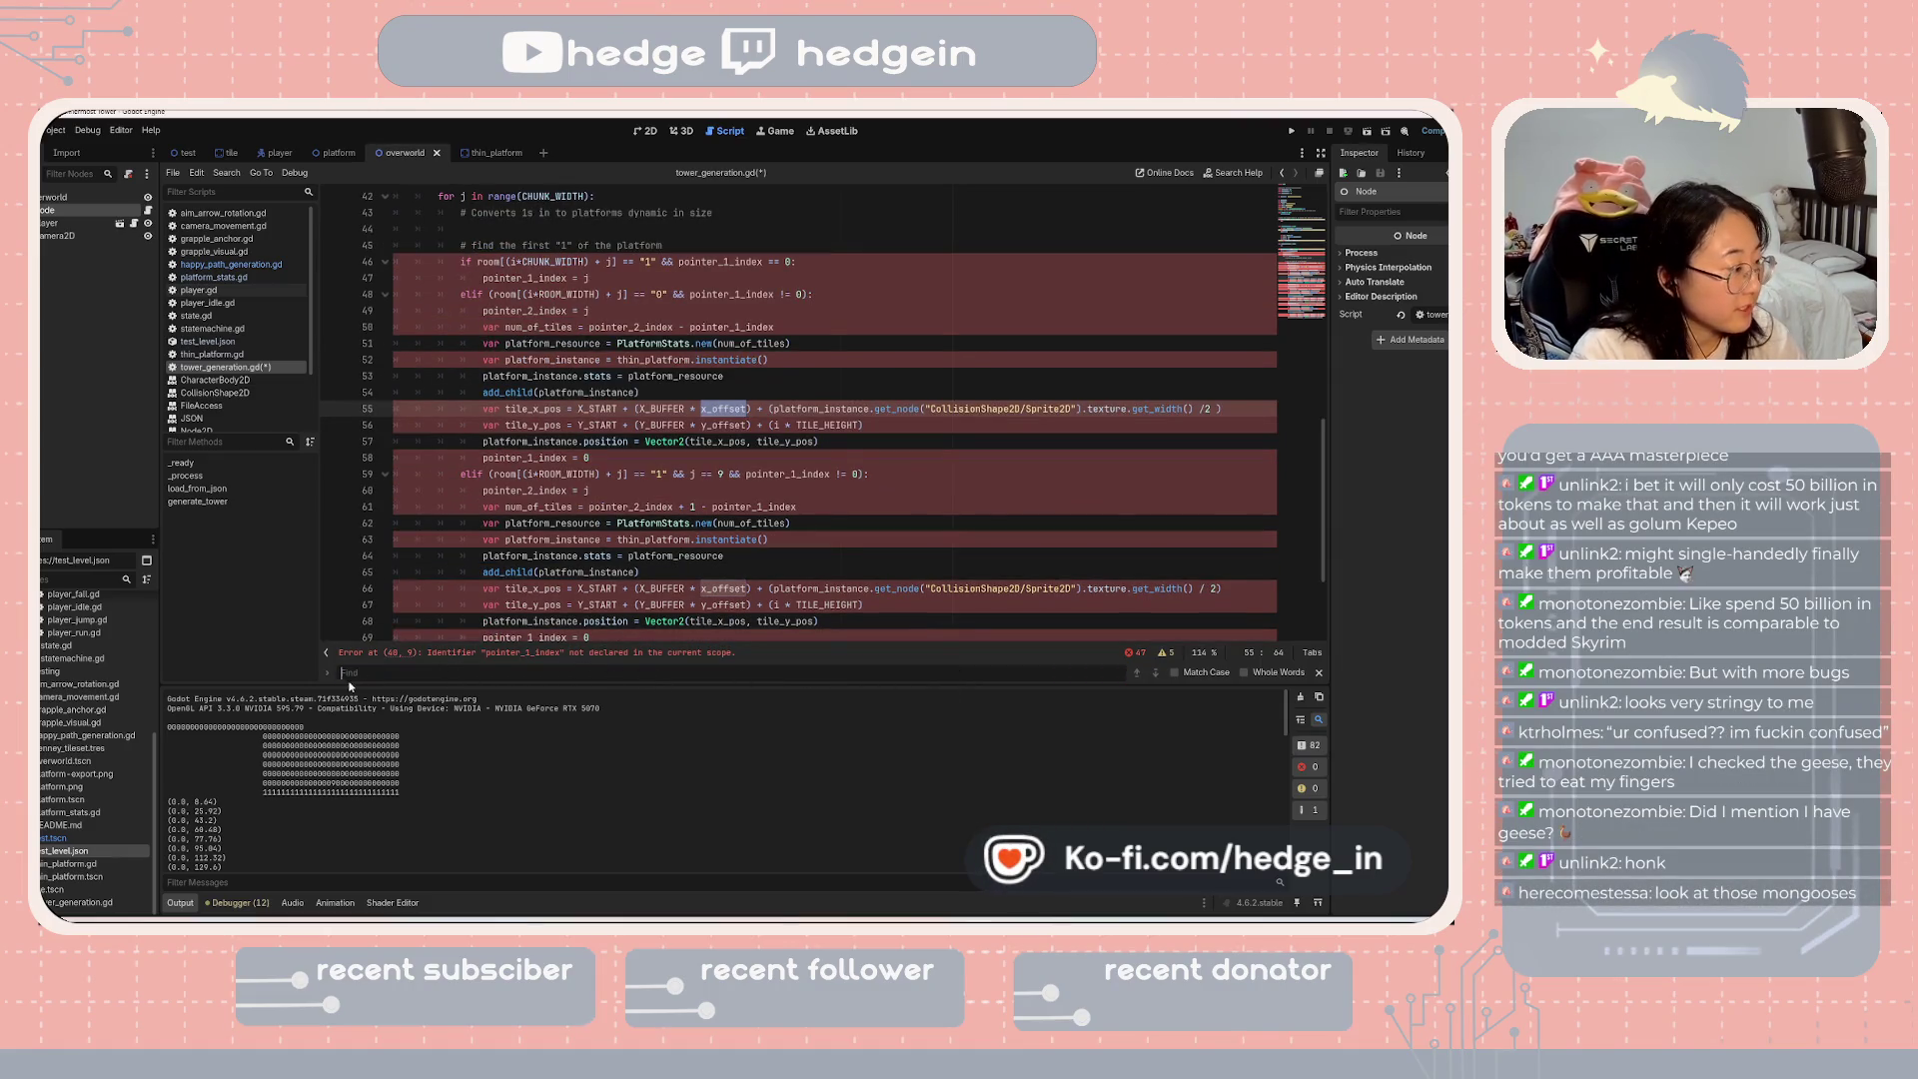
key(ctrl+r)
text(ROO)
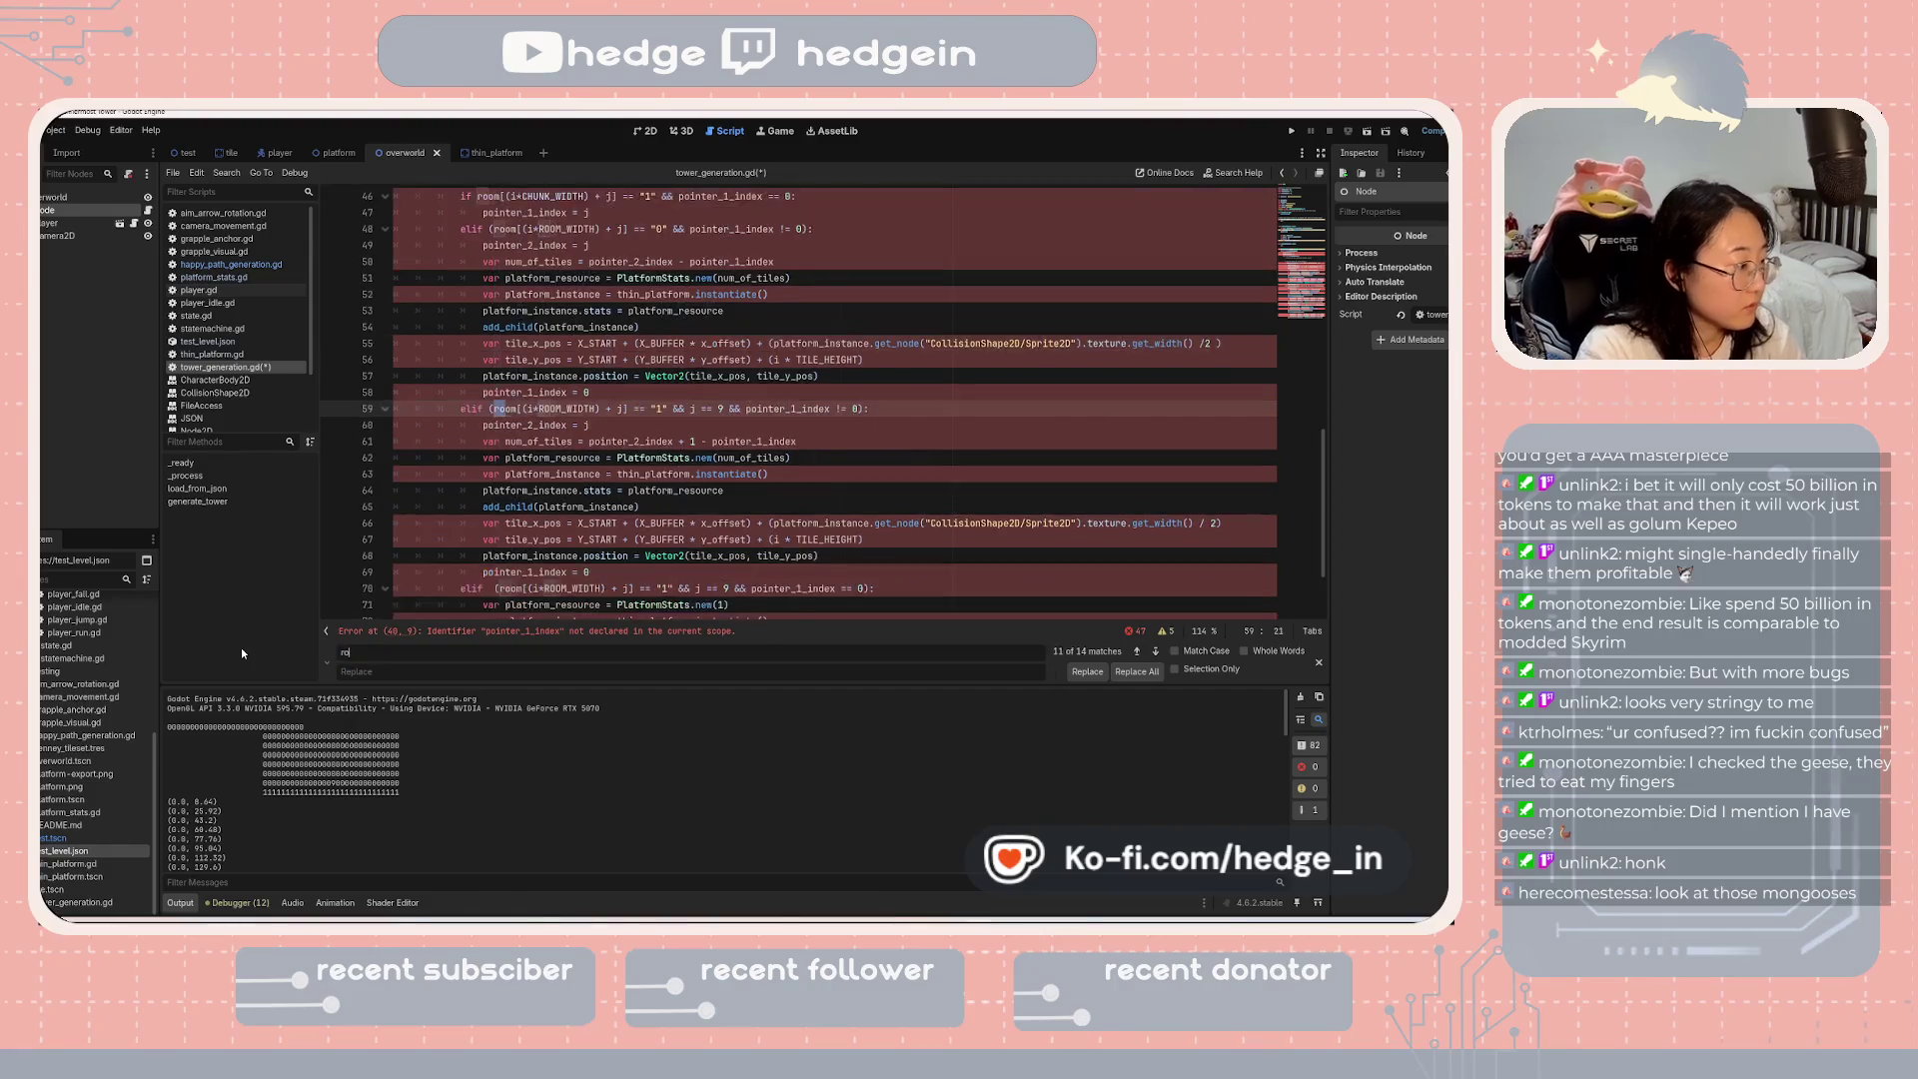
text(M)
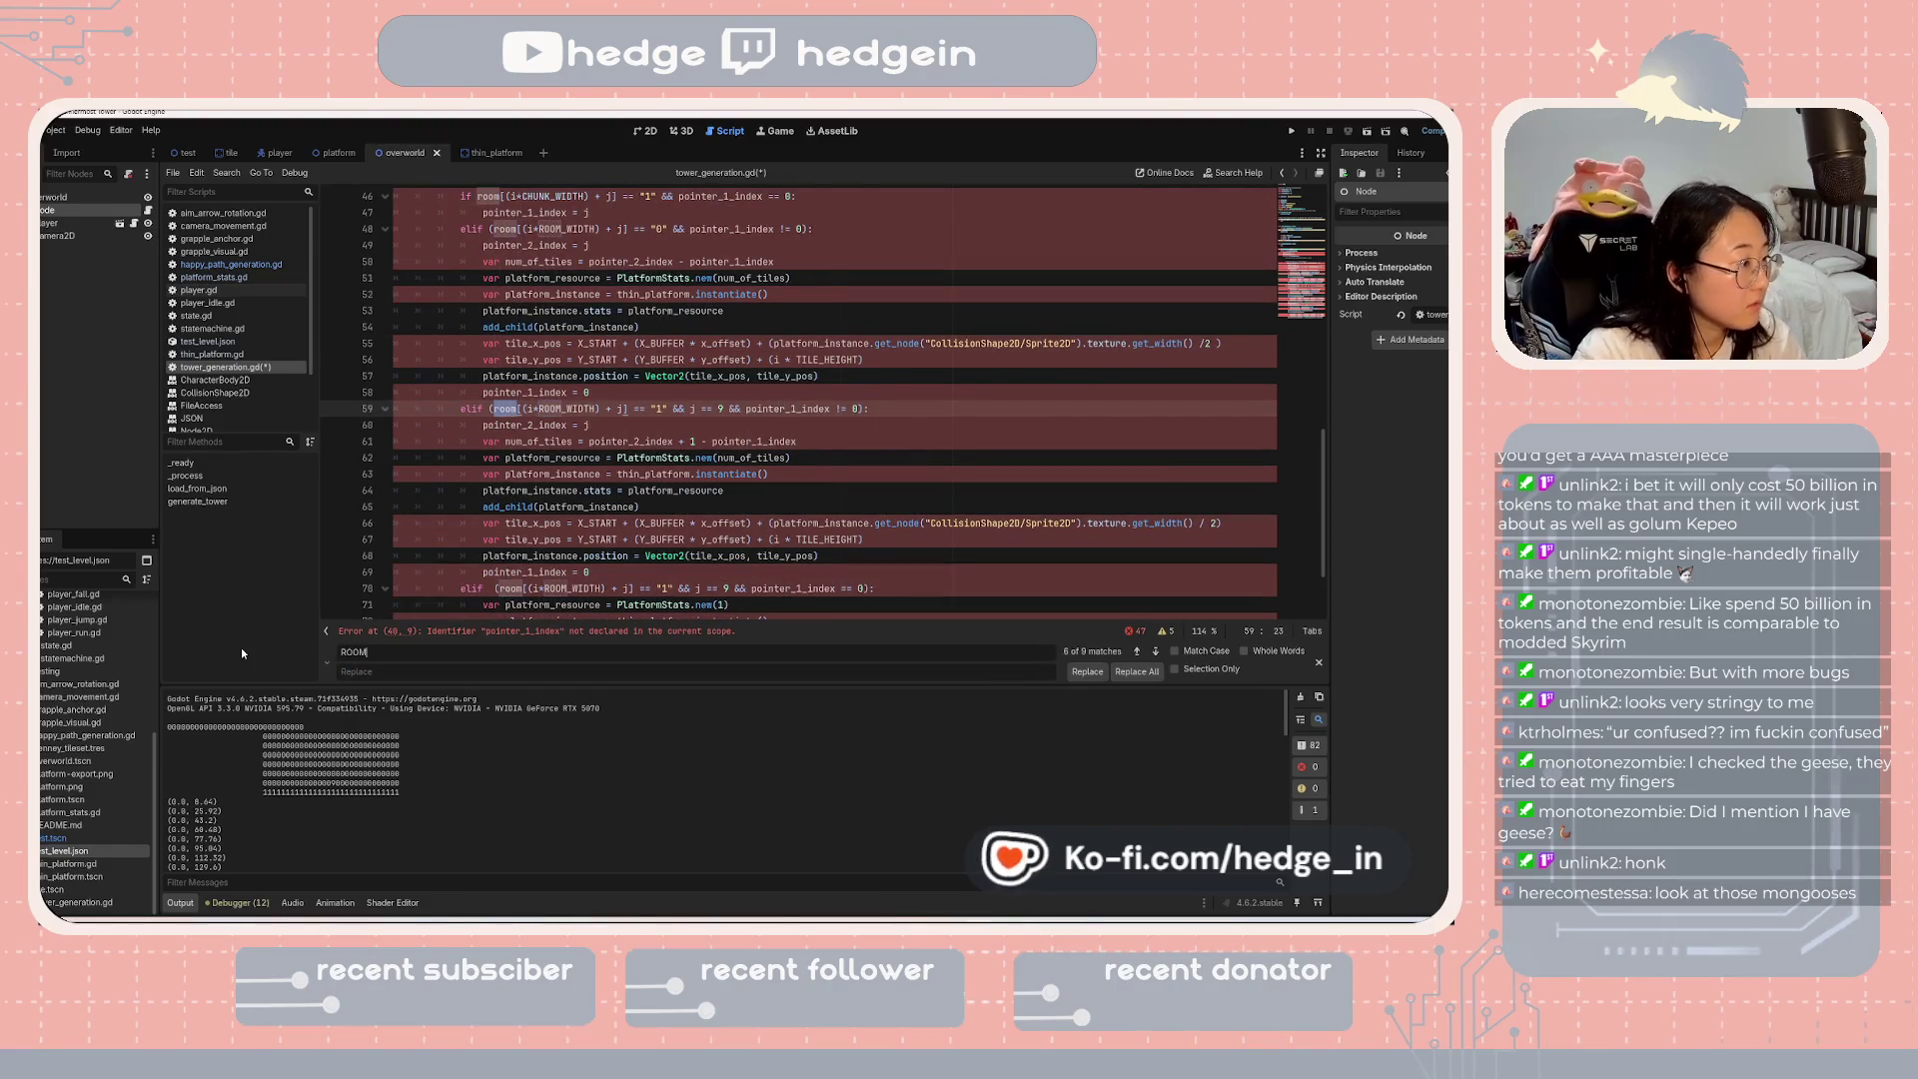
click(1174, 651)
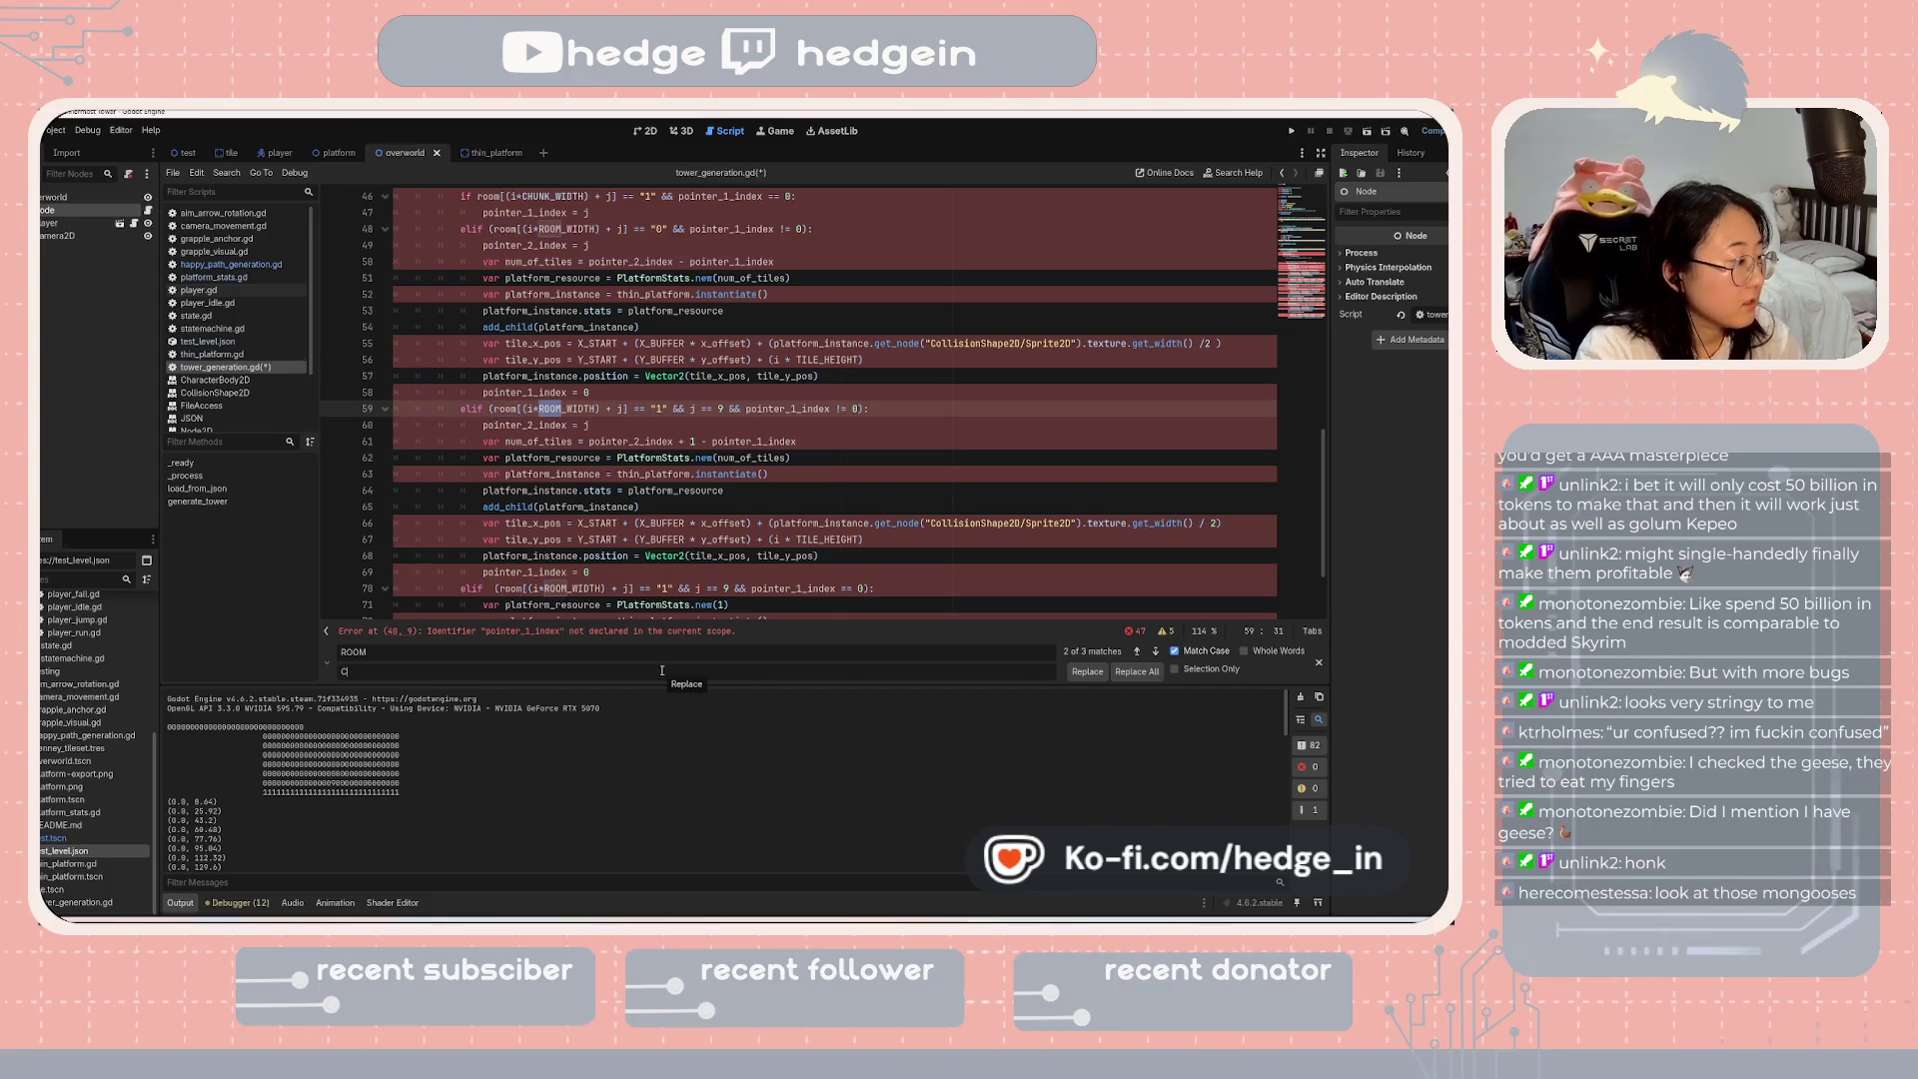
key(BackSpace)
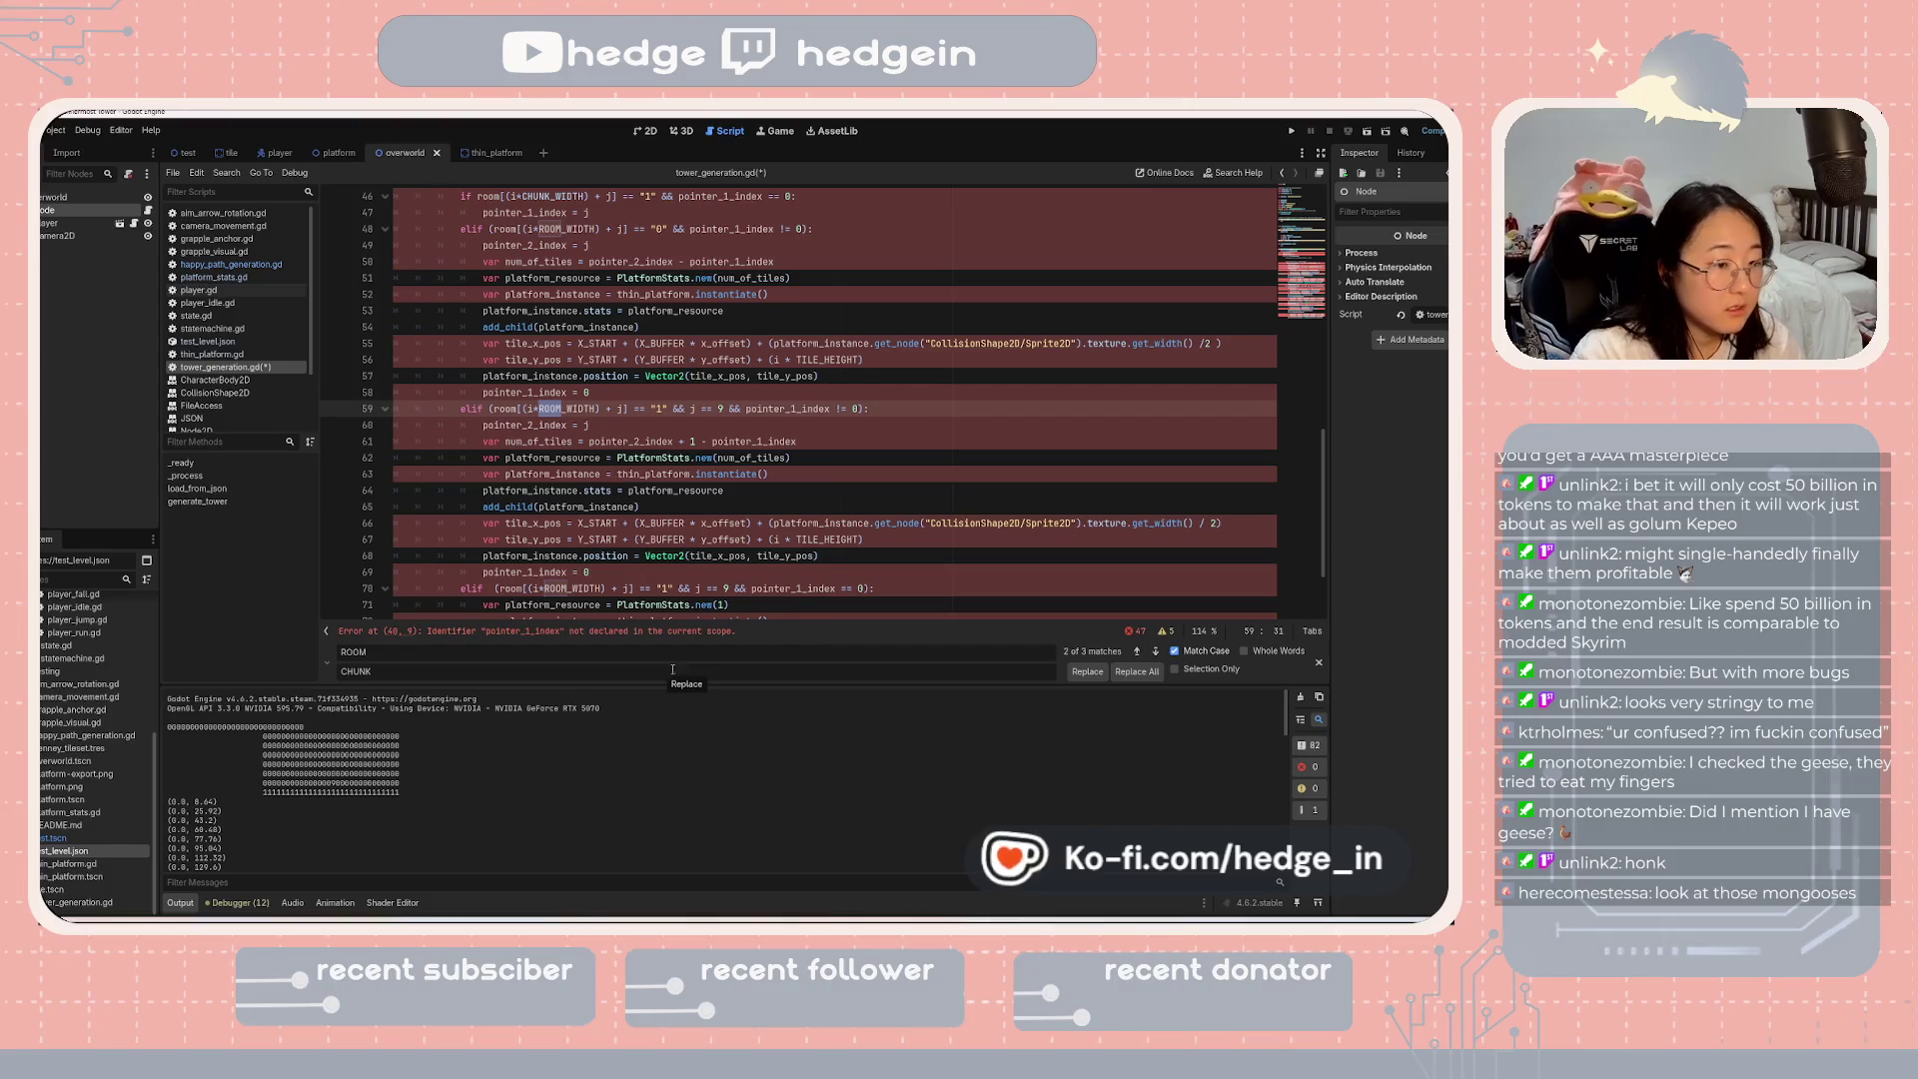
click(1121, 672)
scroll(814, 559, down, 3)
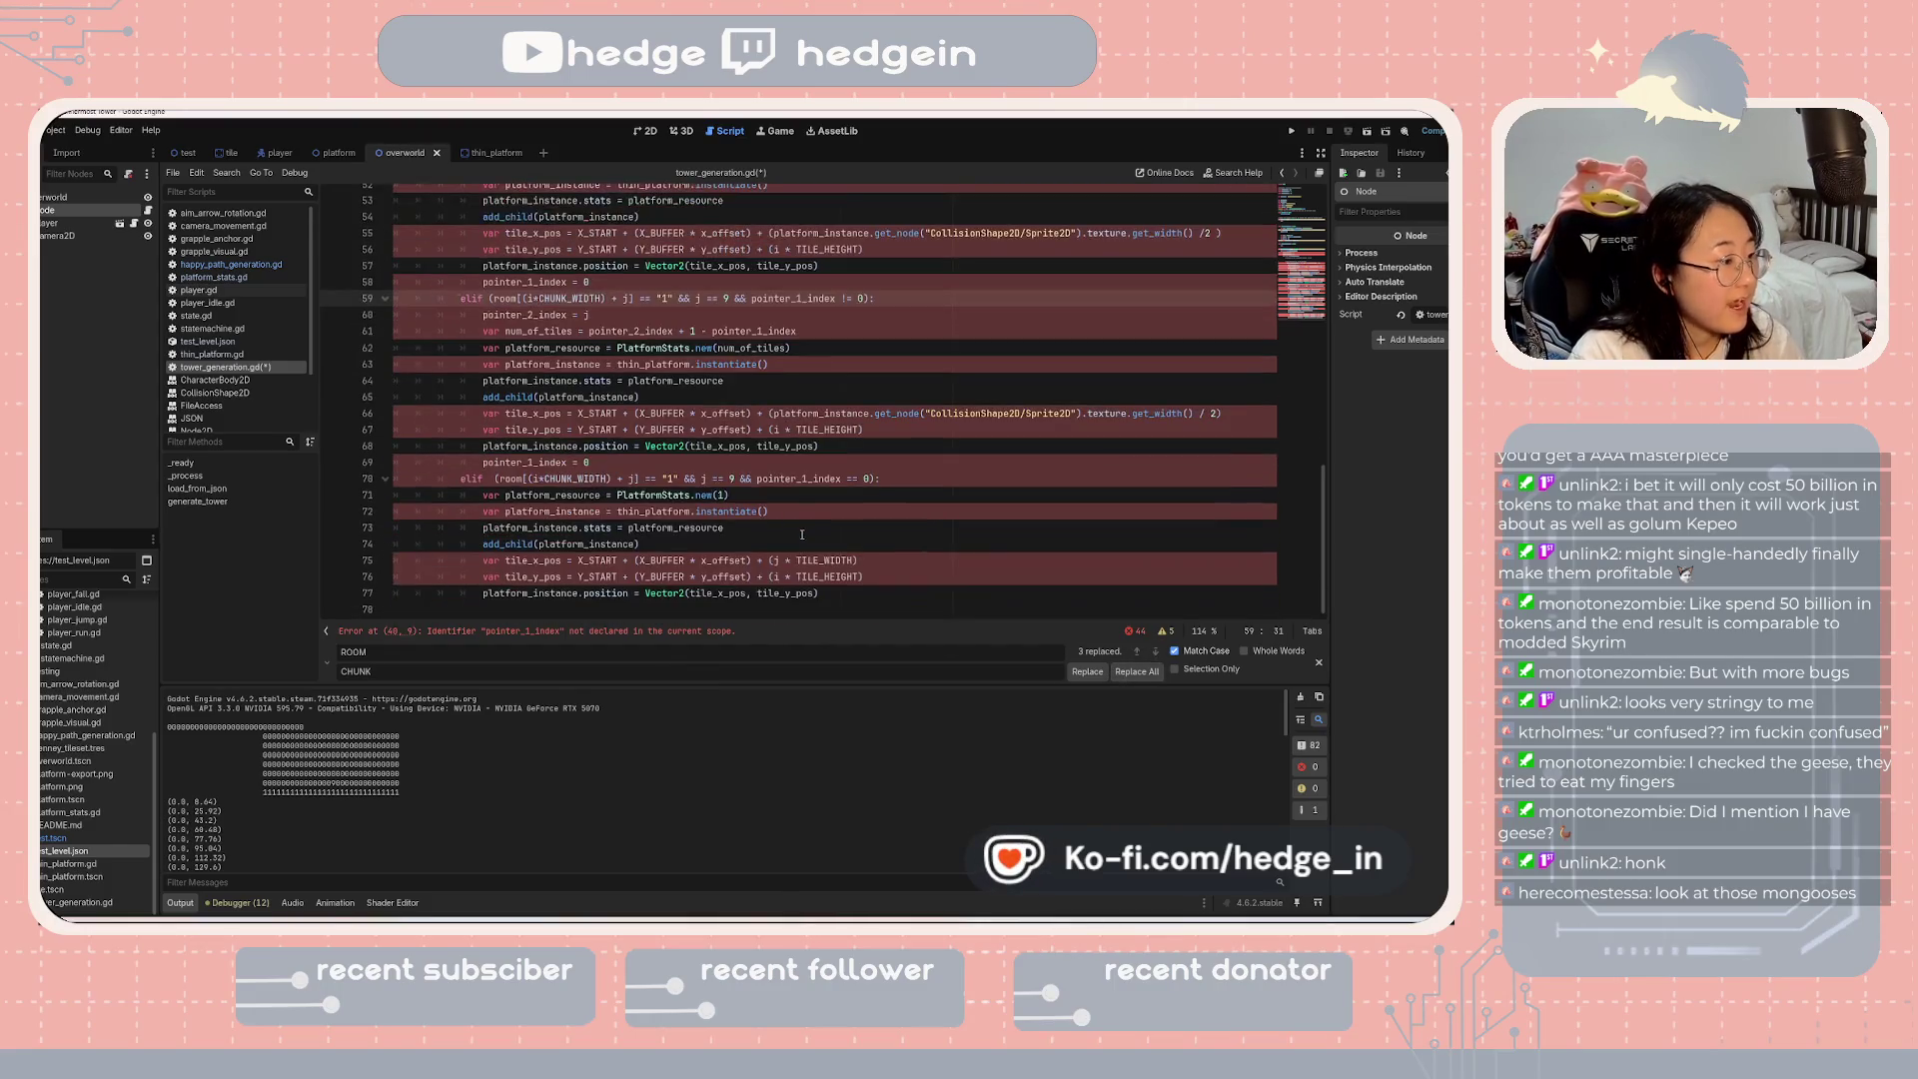
scroll(806, 541, up, 3)
click(1319, 663)
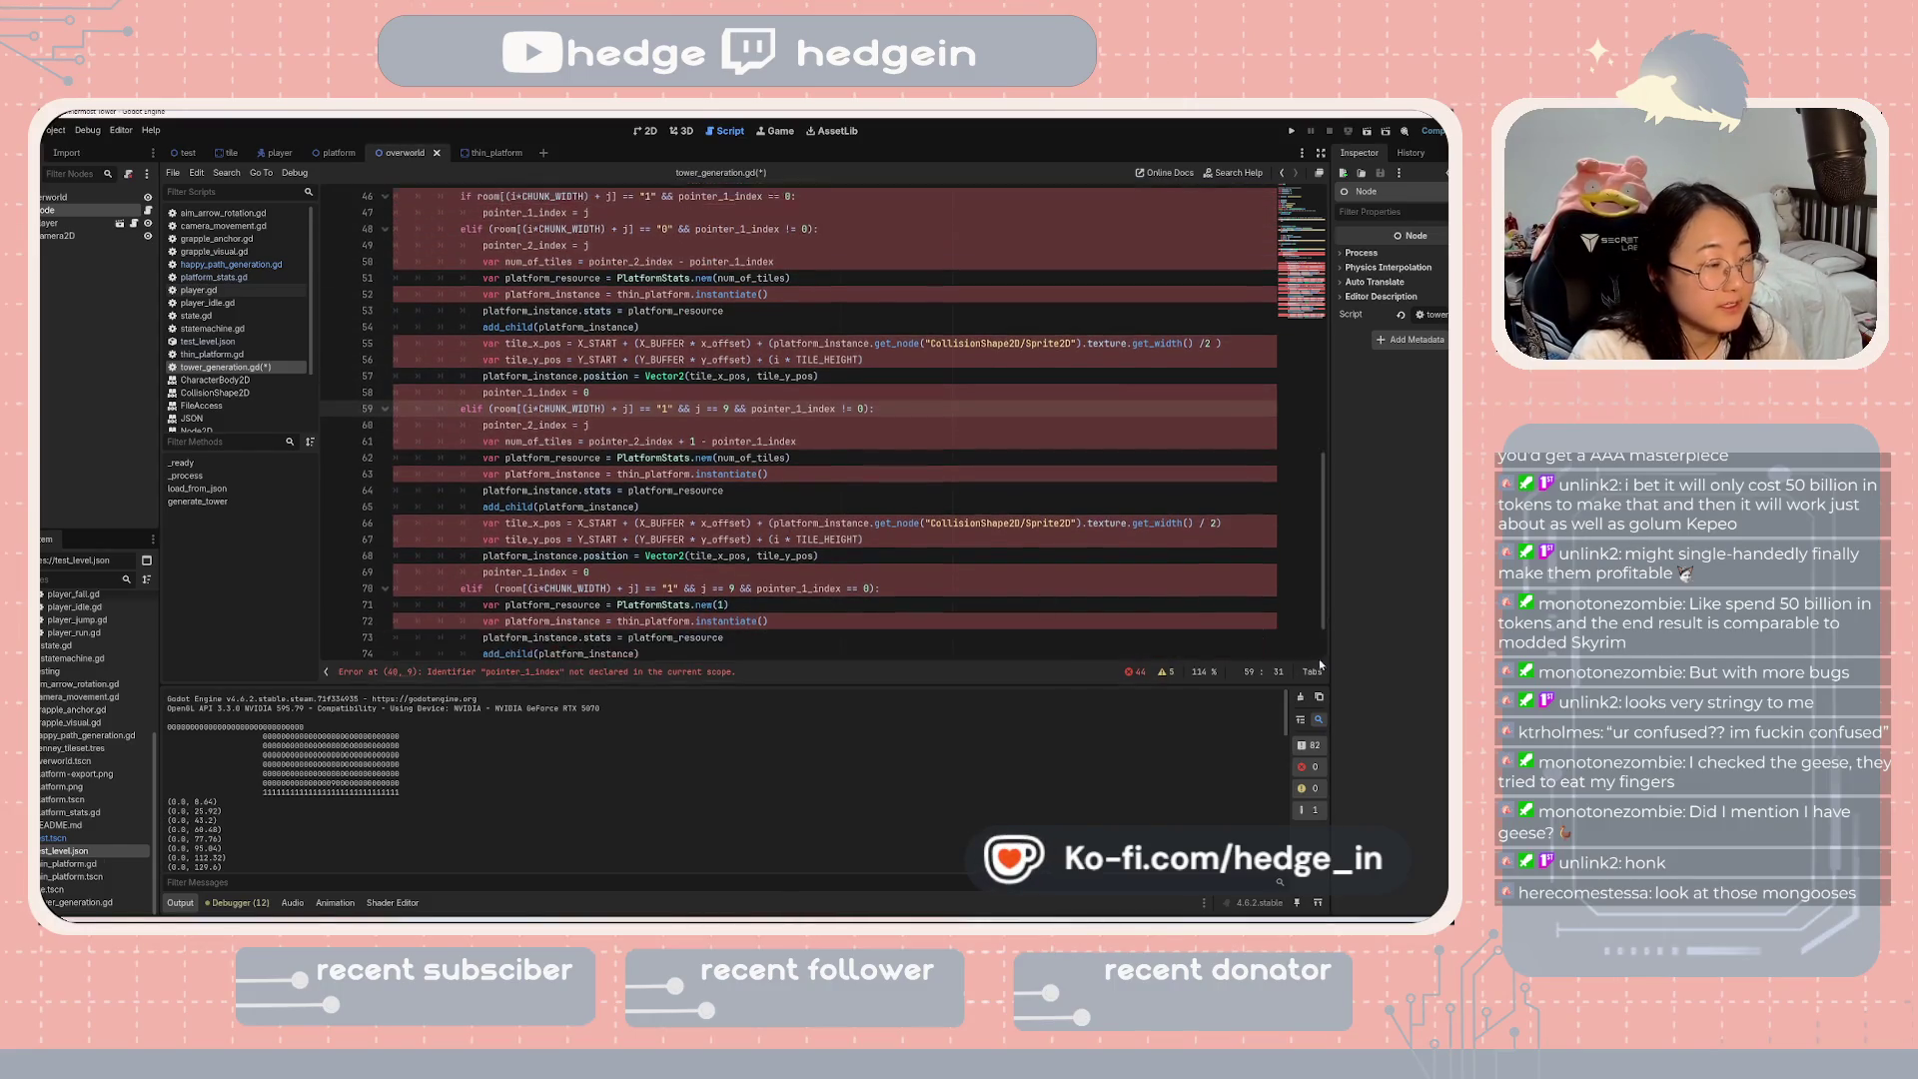
scroll(910, 526, up, 15)
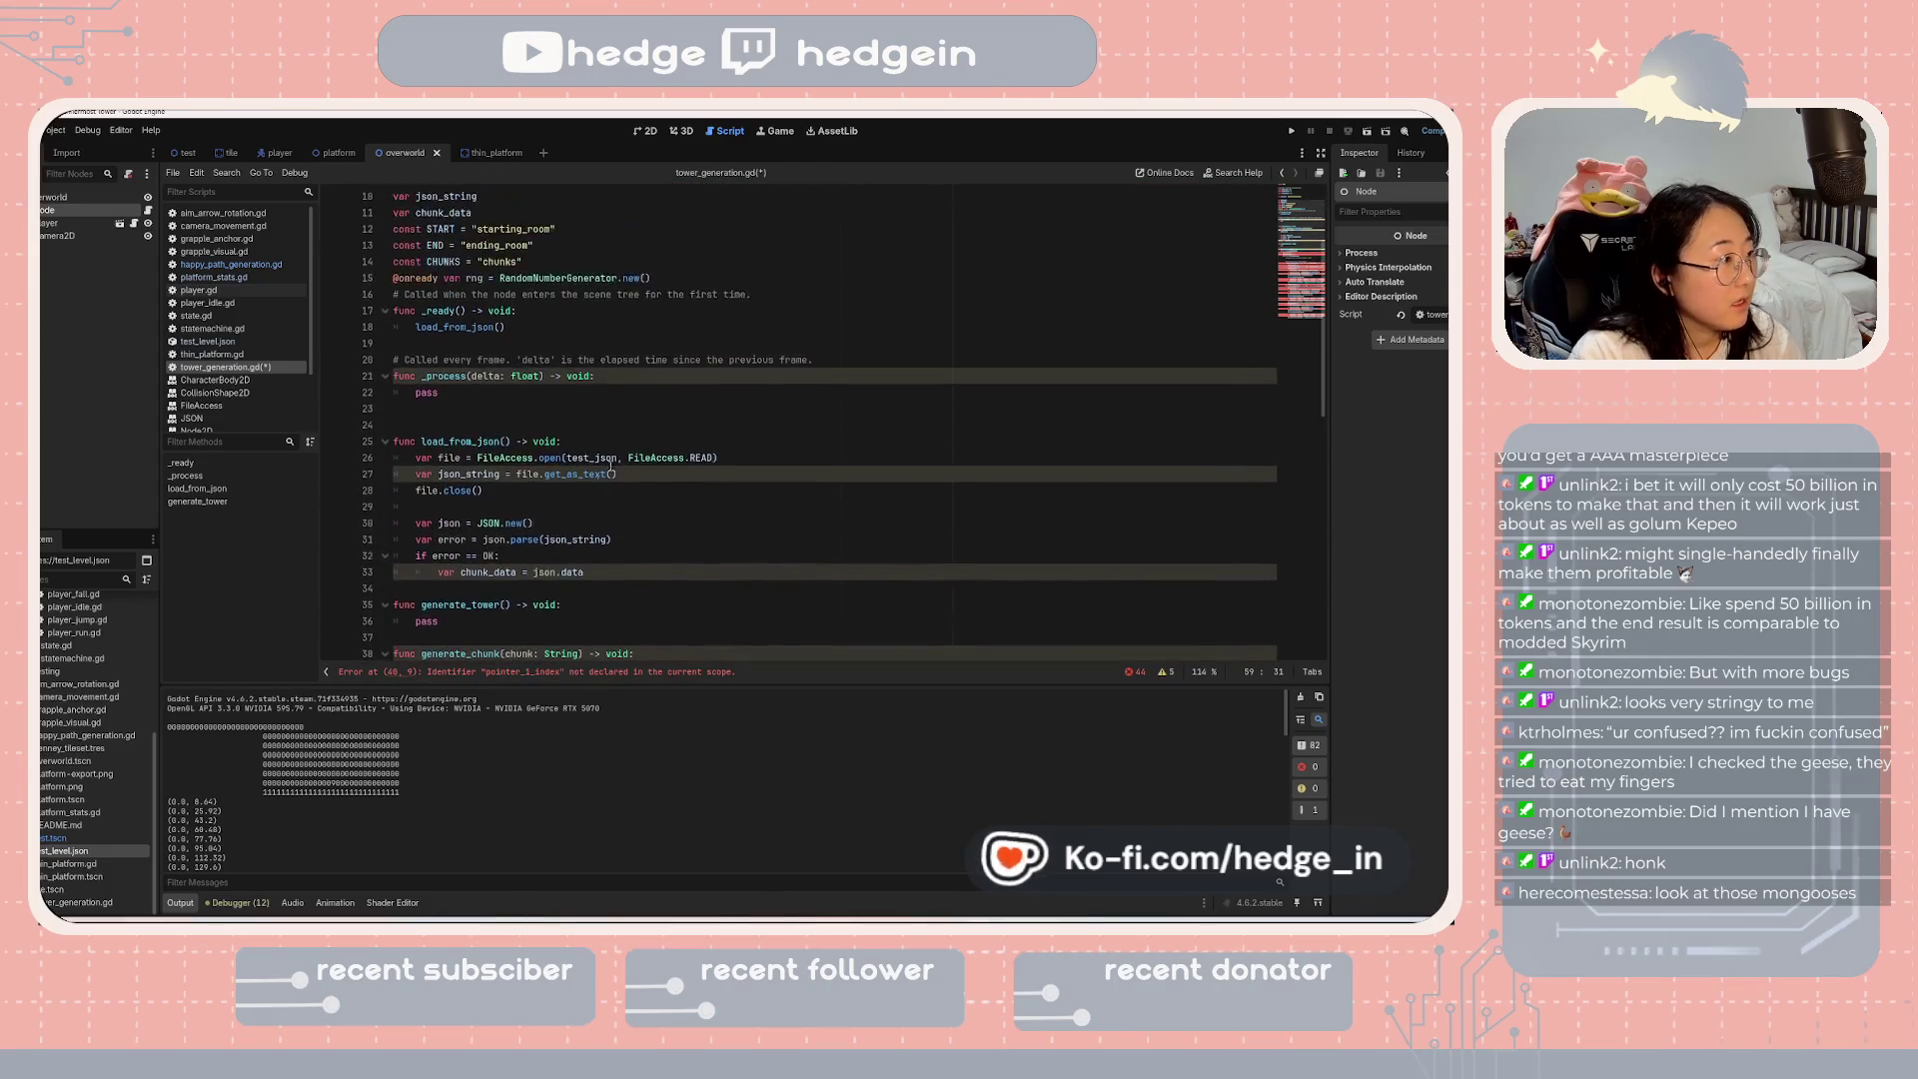
- Add a blank line after CHUNKS and paste in happy_path_generation.gd's position, buffer and tile constants
click(534, 274)
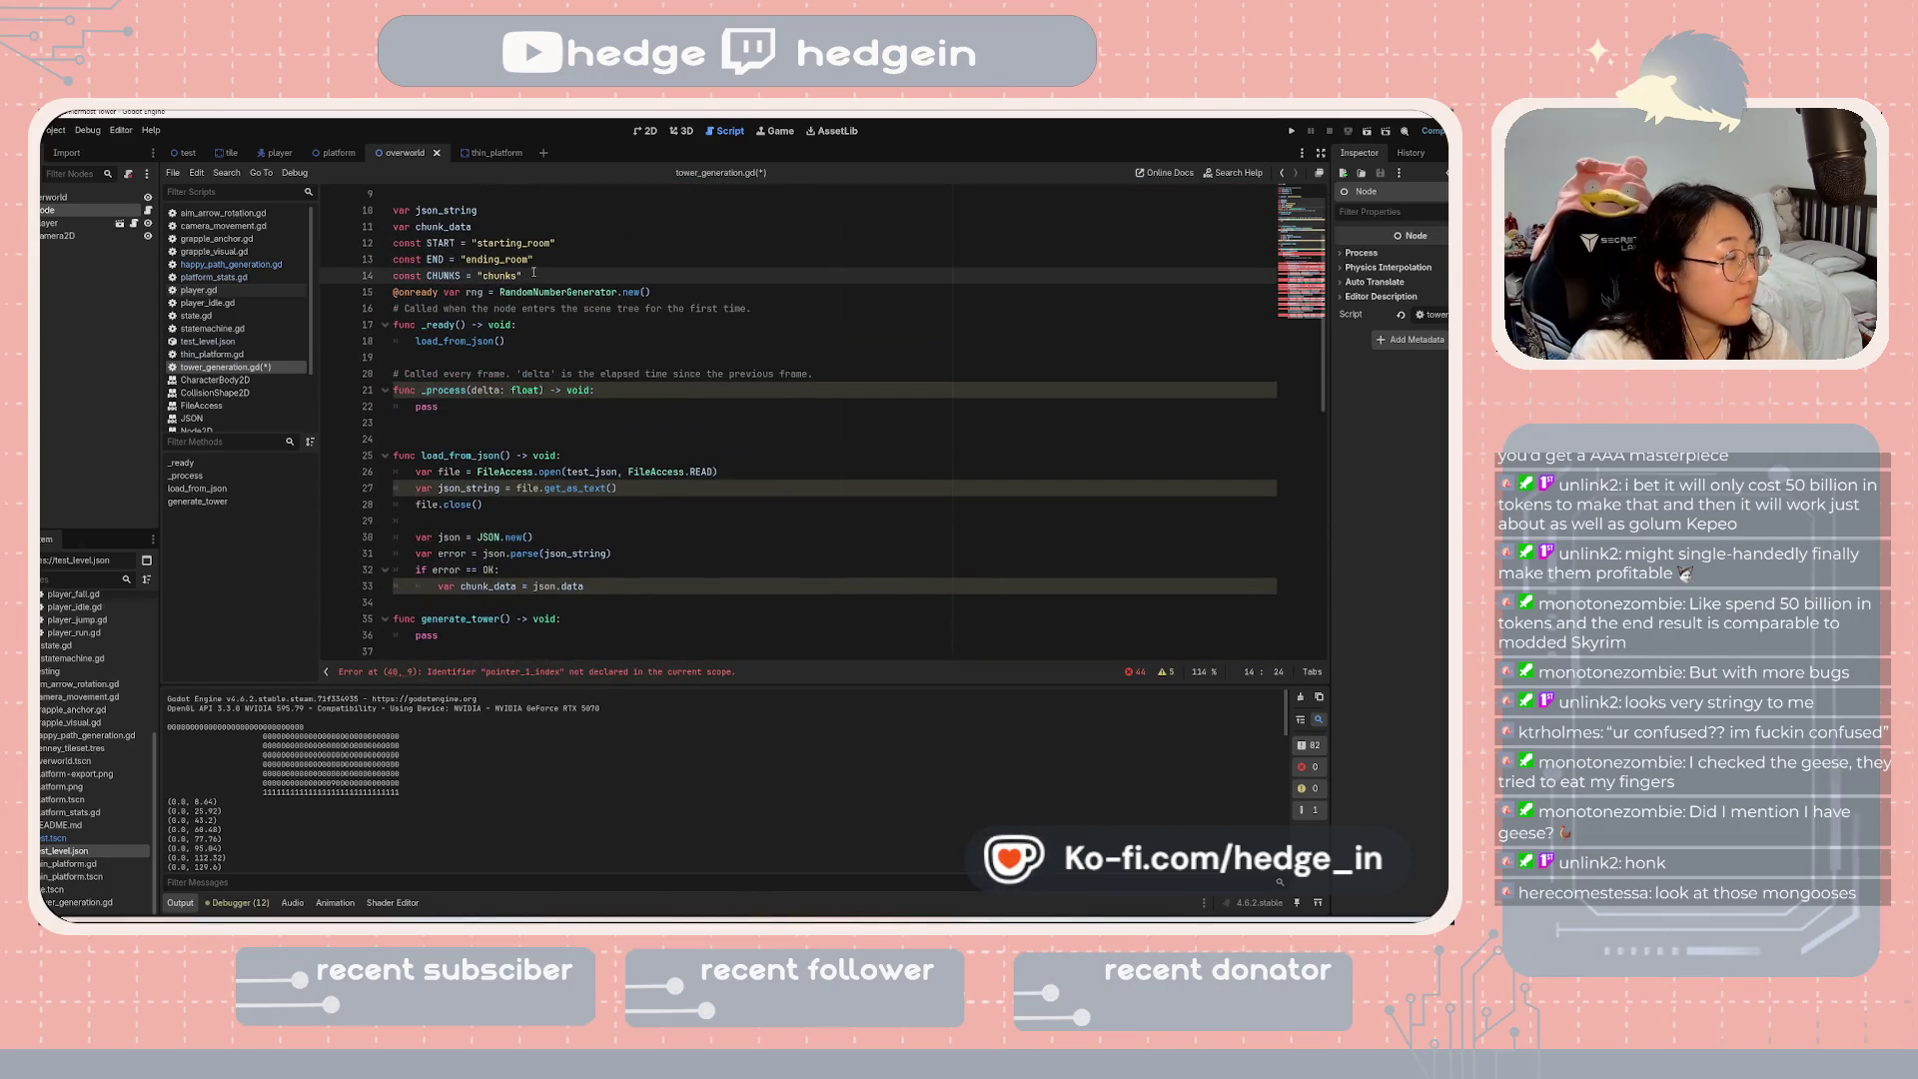
key(Return)
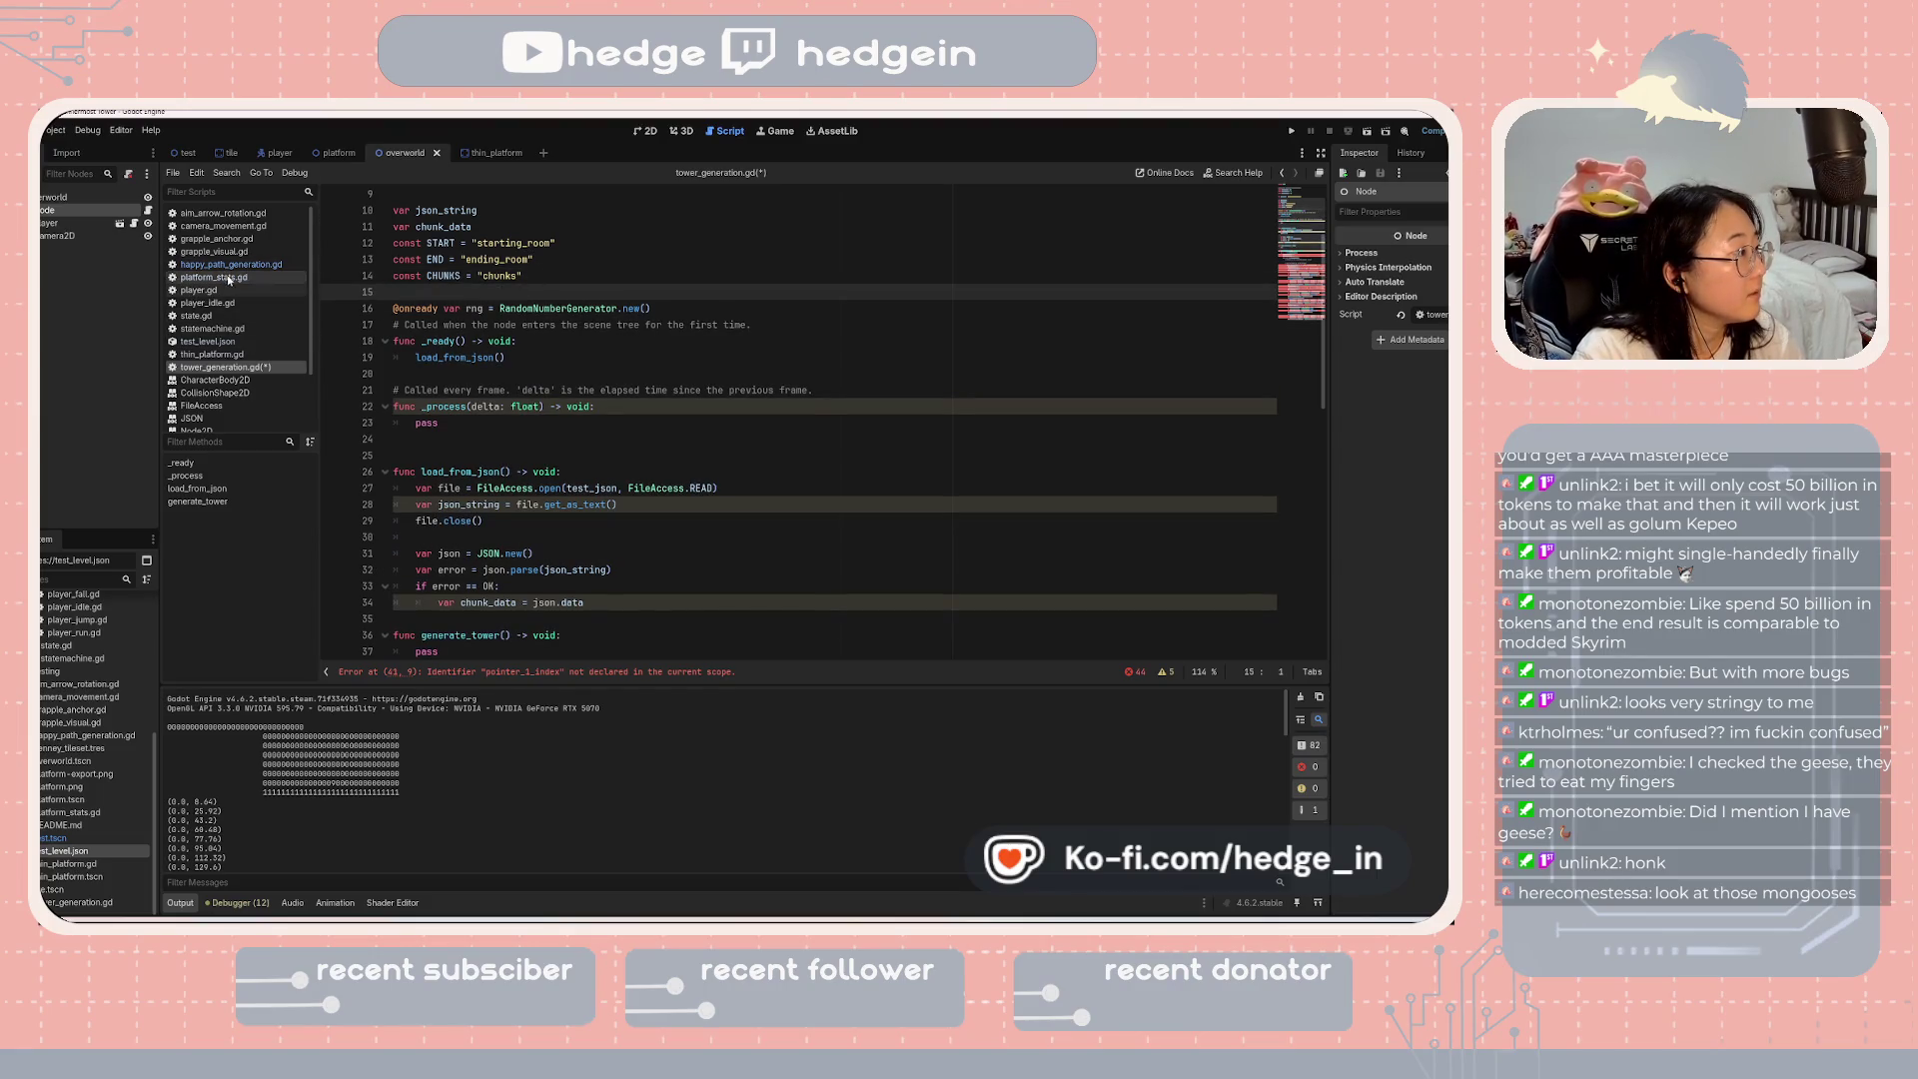
click(229, 264)
scroll(546, 391, up, 20)
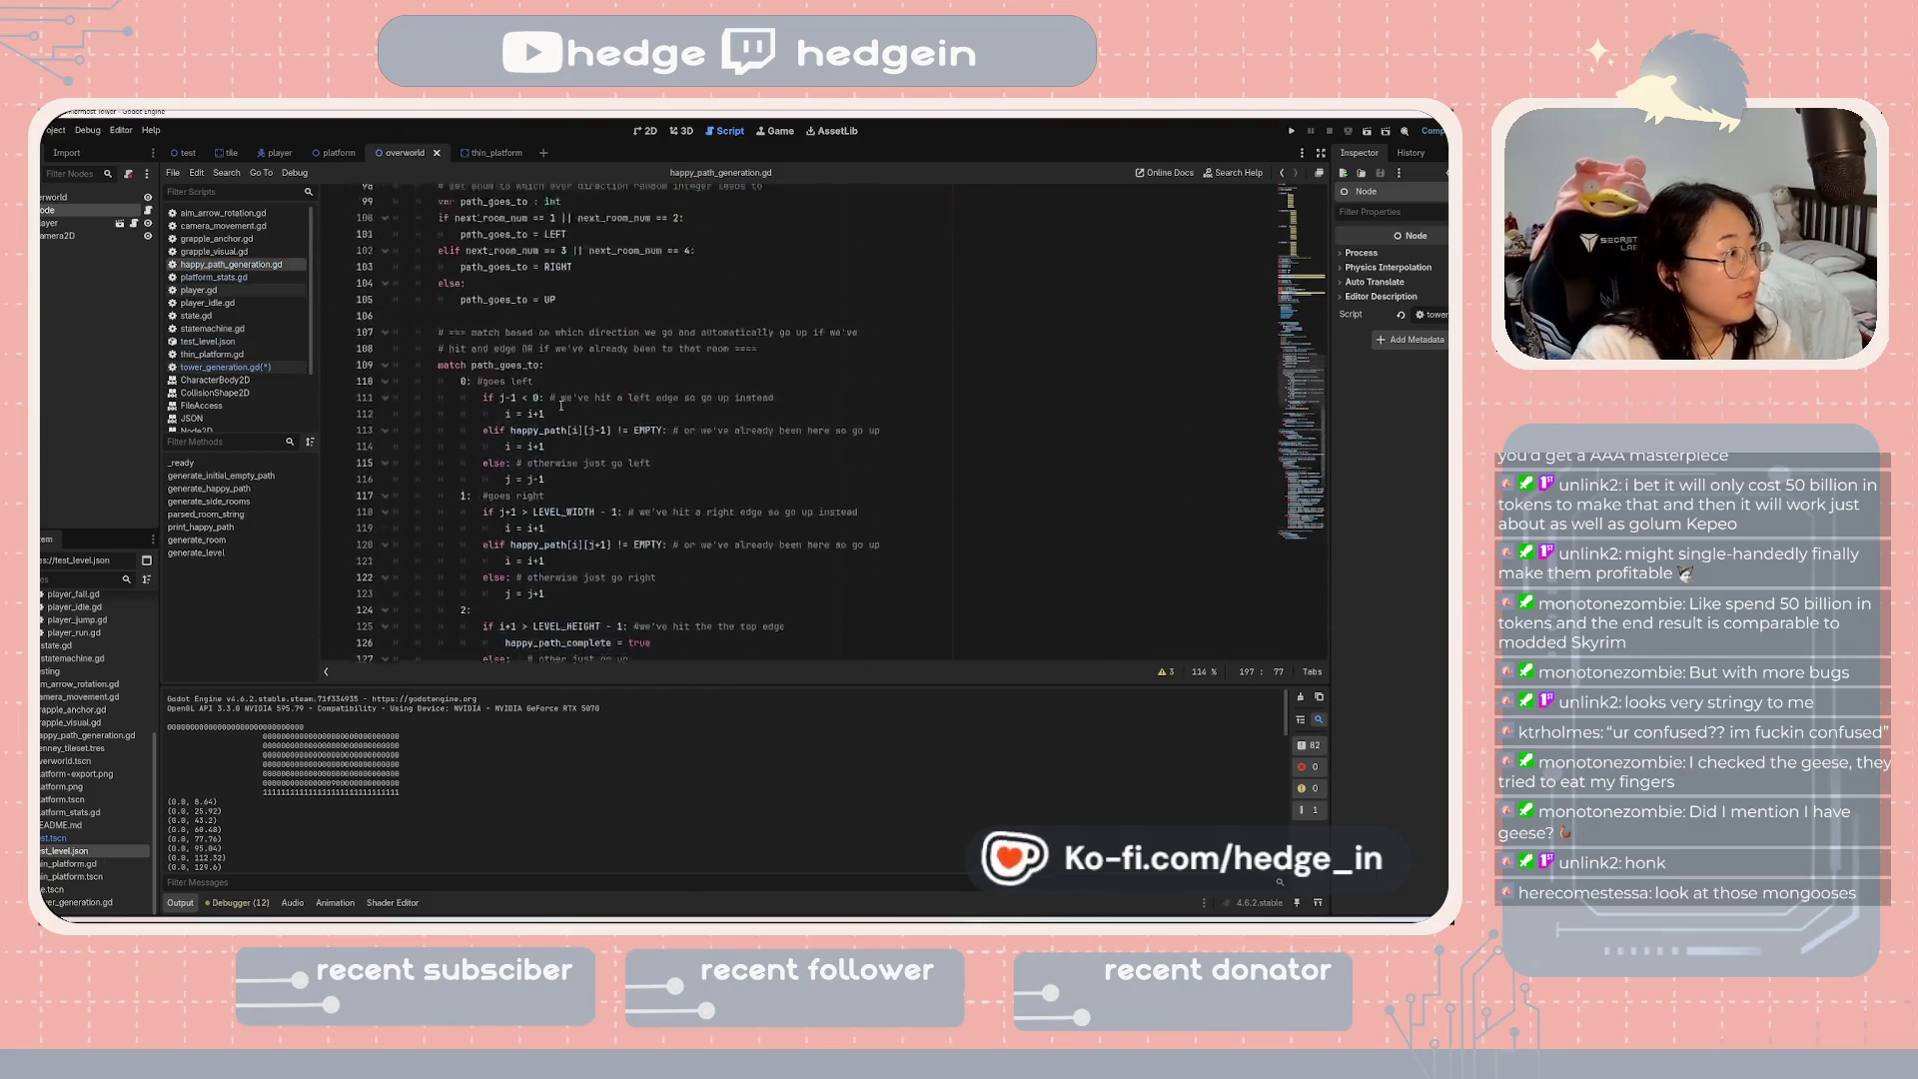
mouse_move(540, 409)
mouse_down()
mouse_move(453, 393)
mouse_move(373, 246)
mouse_move(371, 296)
mouse_up()
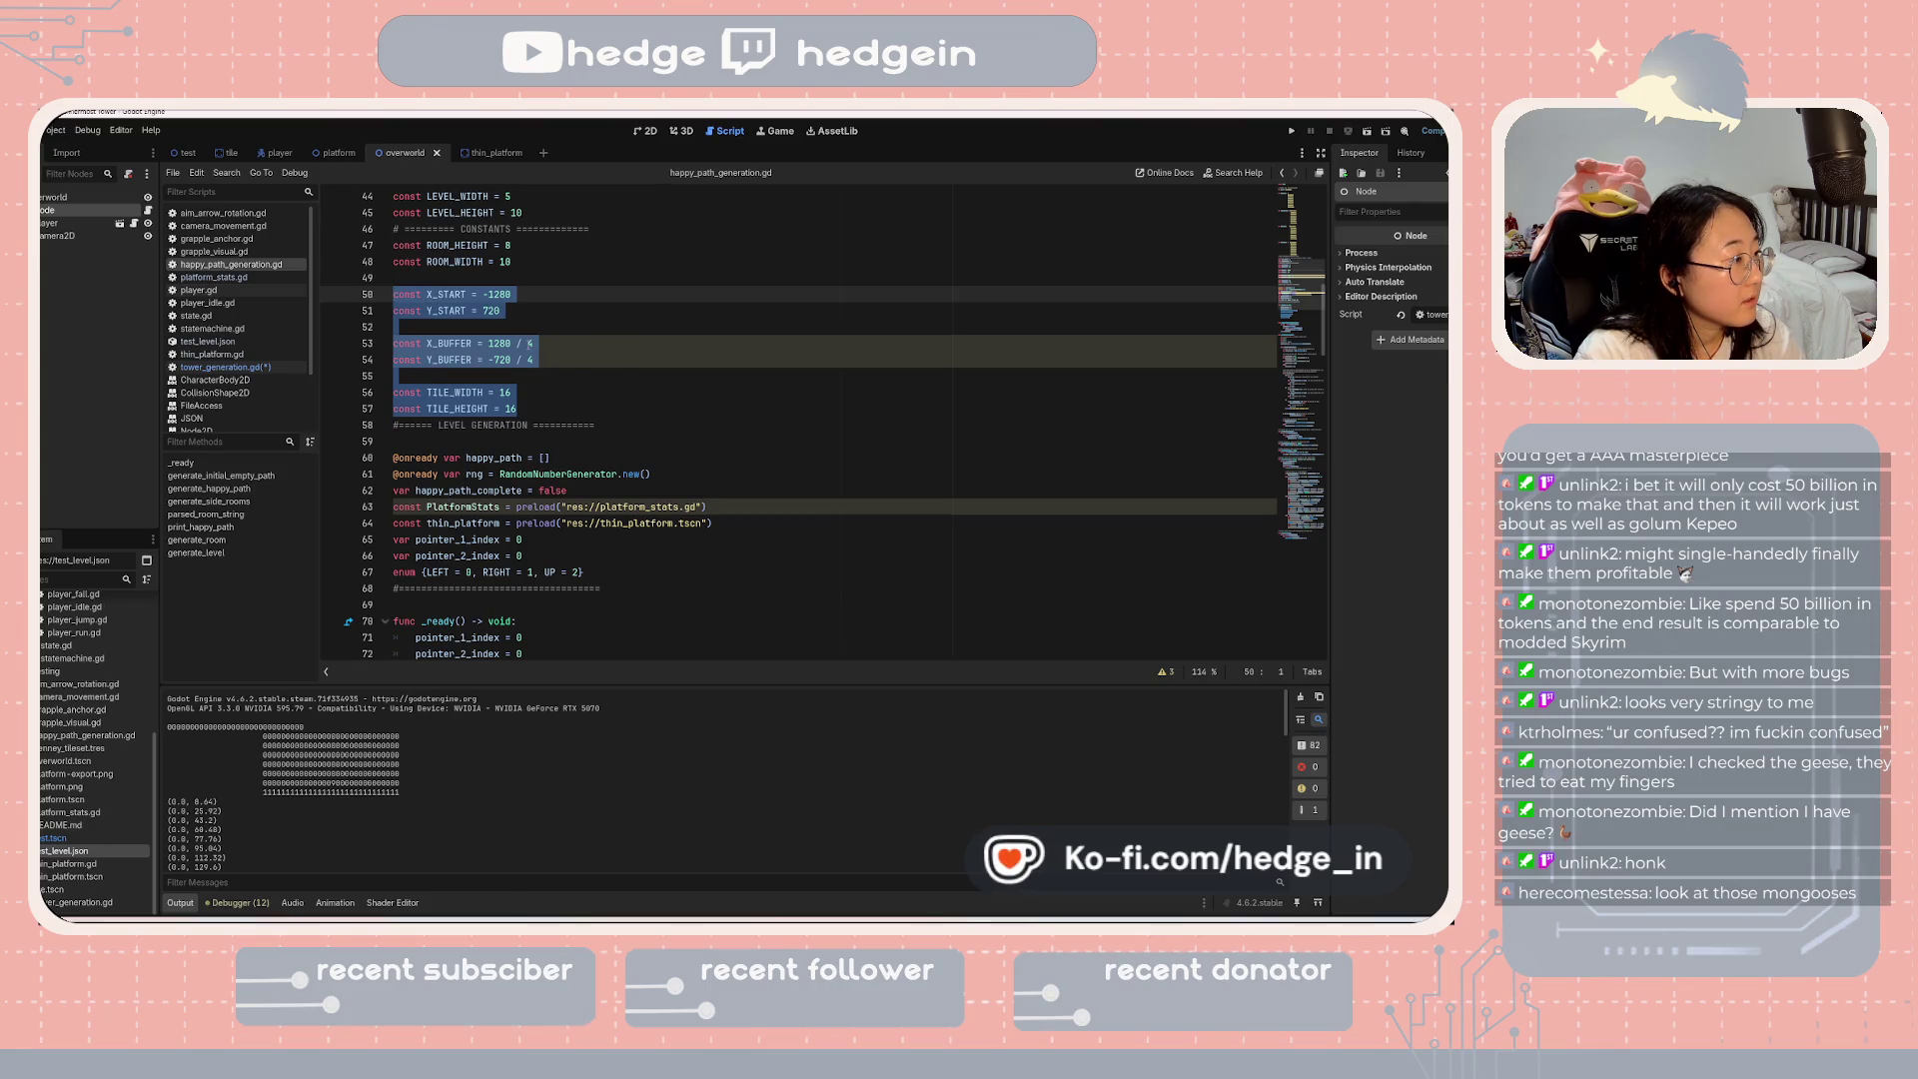
scroll(491, 479, down, 10)
click(490, 478)
scroll(491, 479, up, 5)
scroll(490, 479, up, 15)
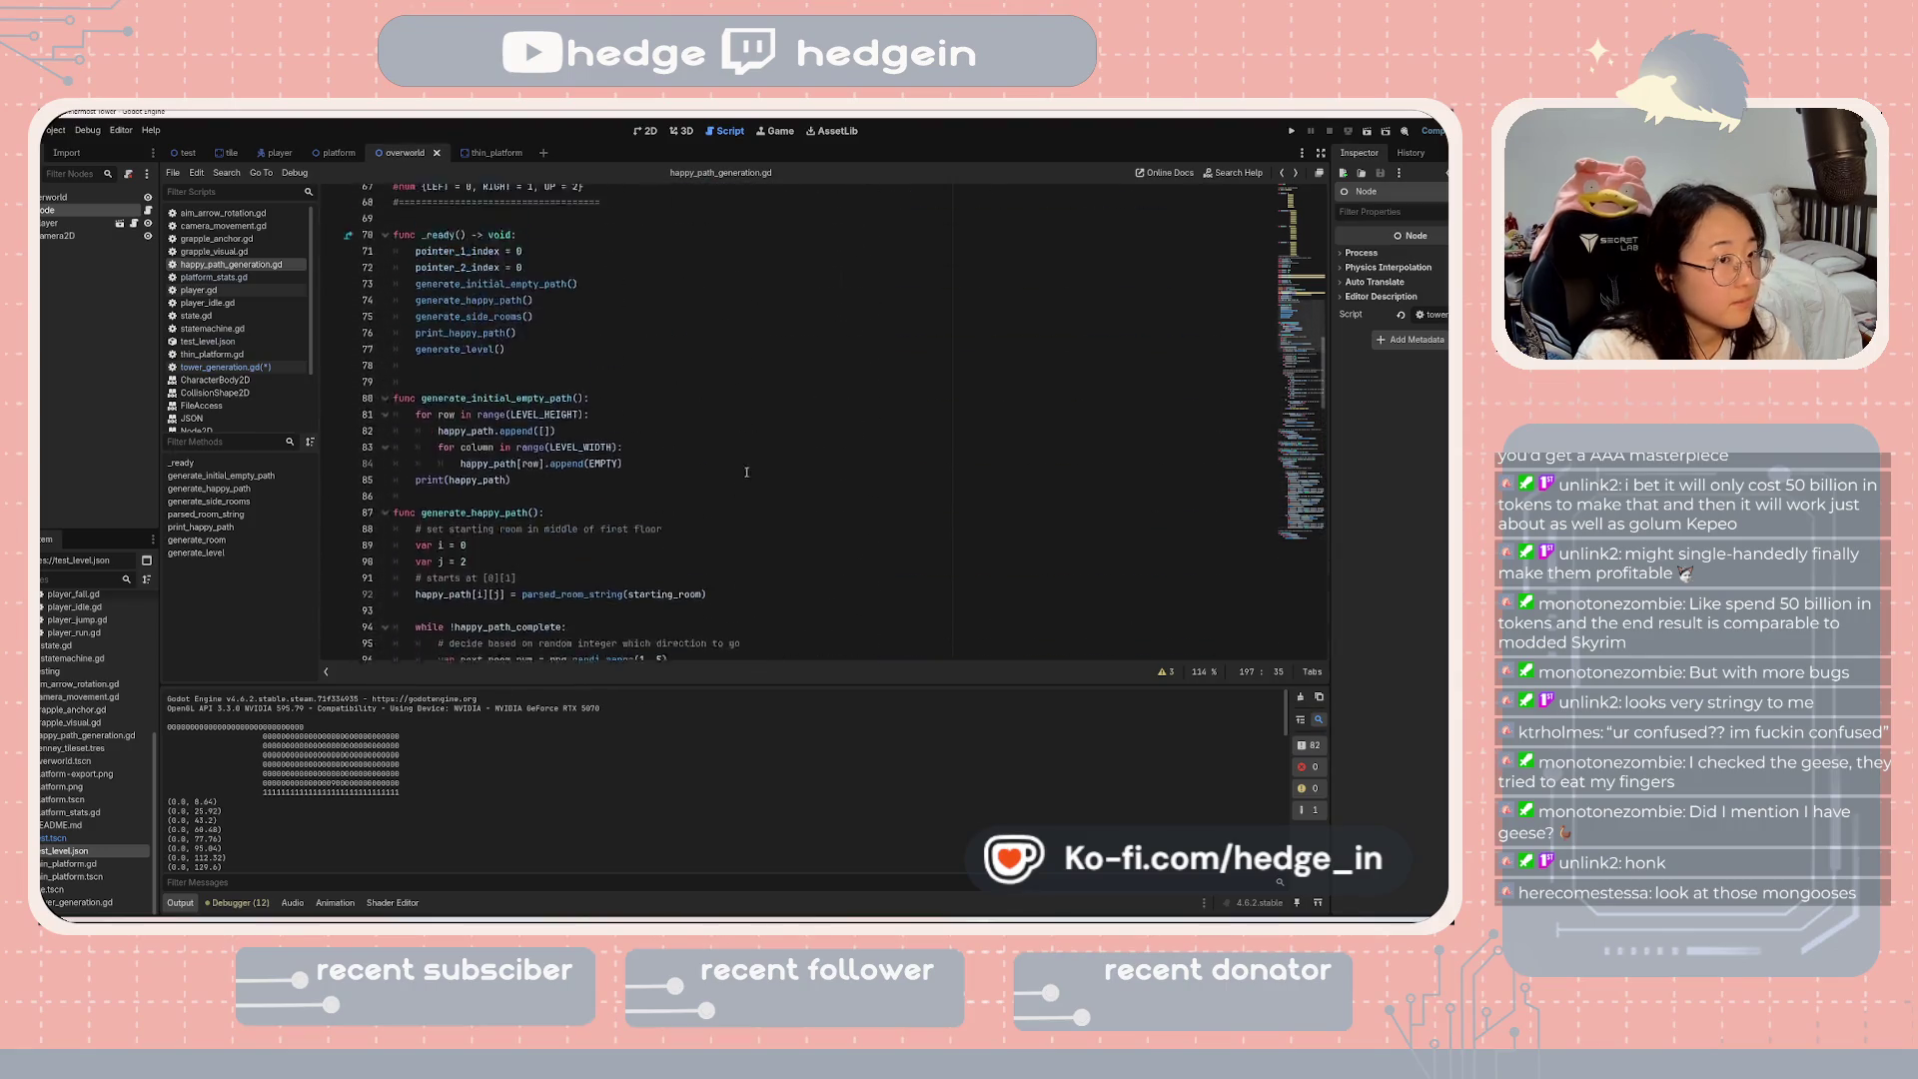
click(268, 367)
key(ctrl+v)
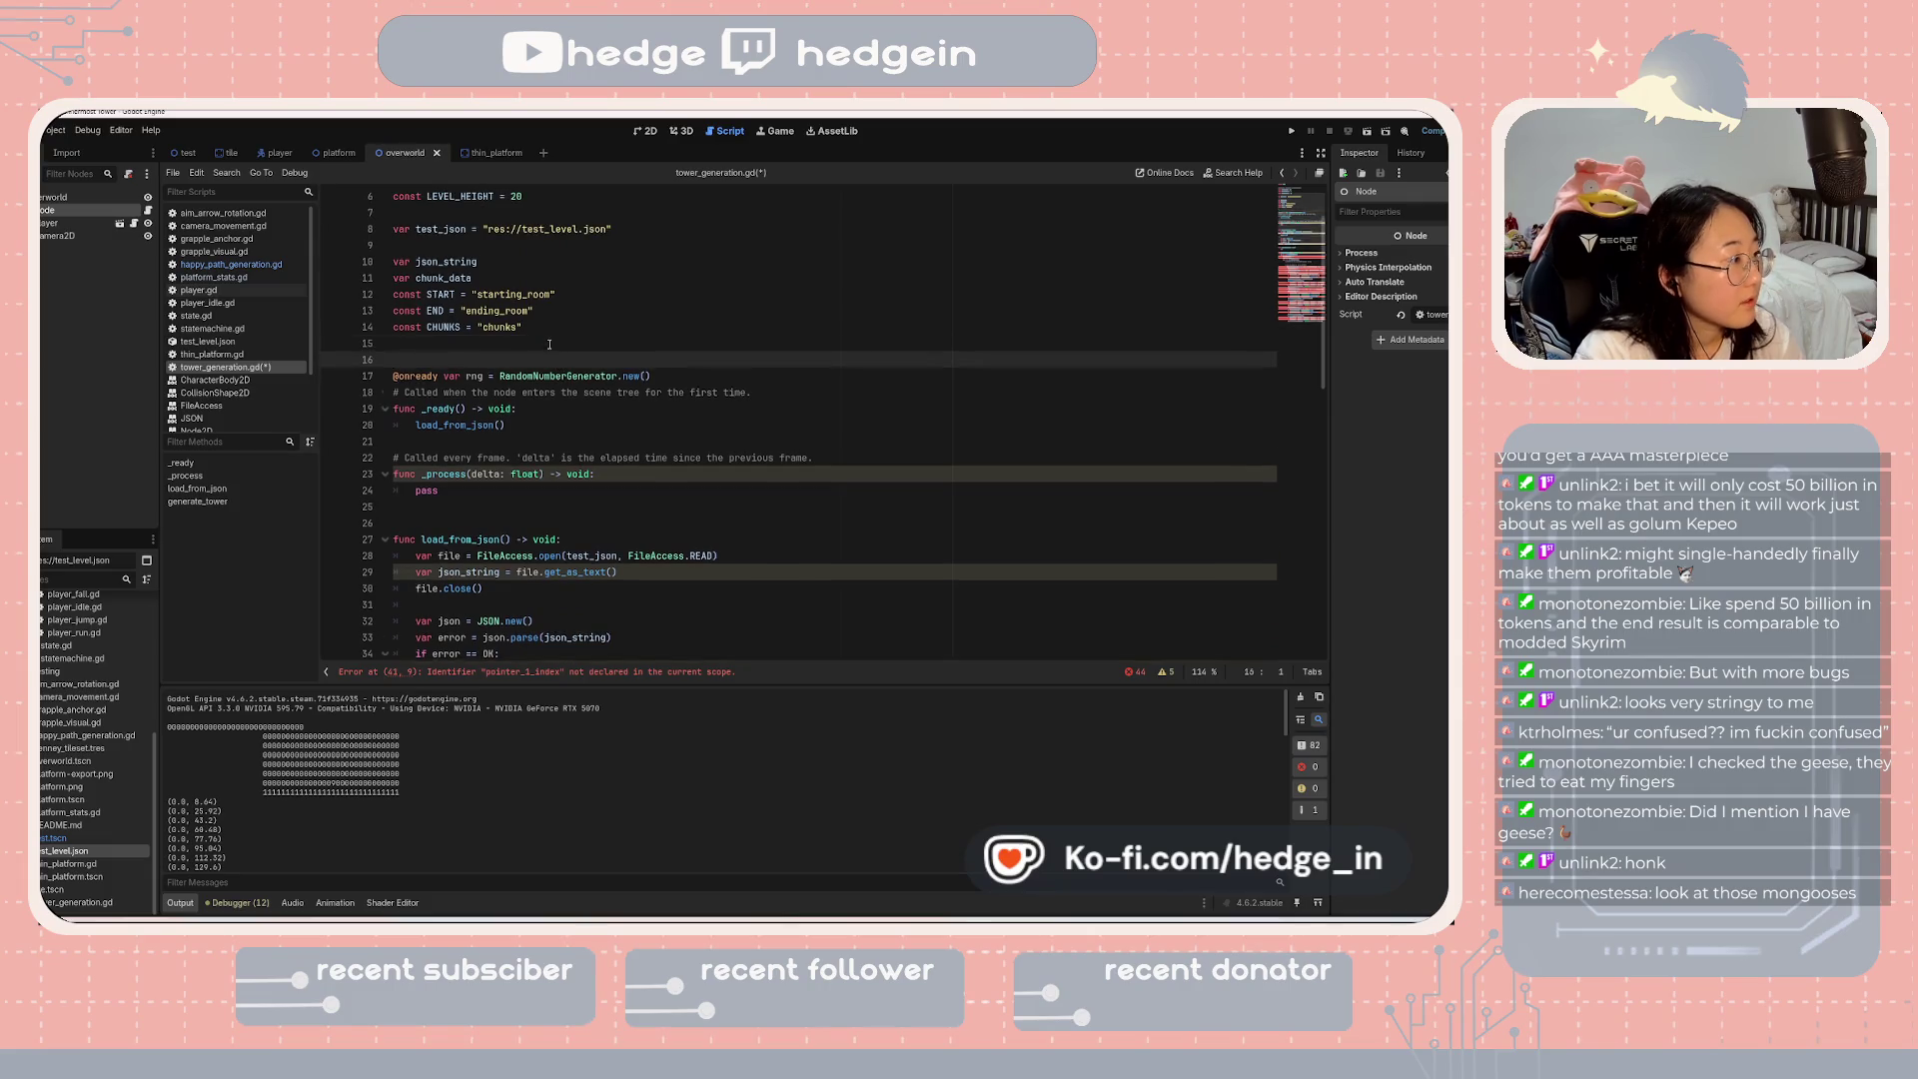
- Move the X_BUFFER and Y_BUFFER lines to sit below Y_START
drag(535, 442, 348, 429)
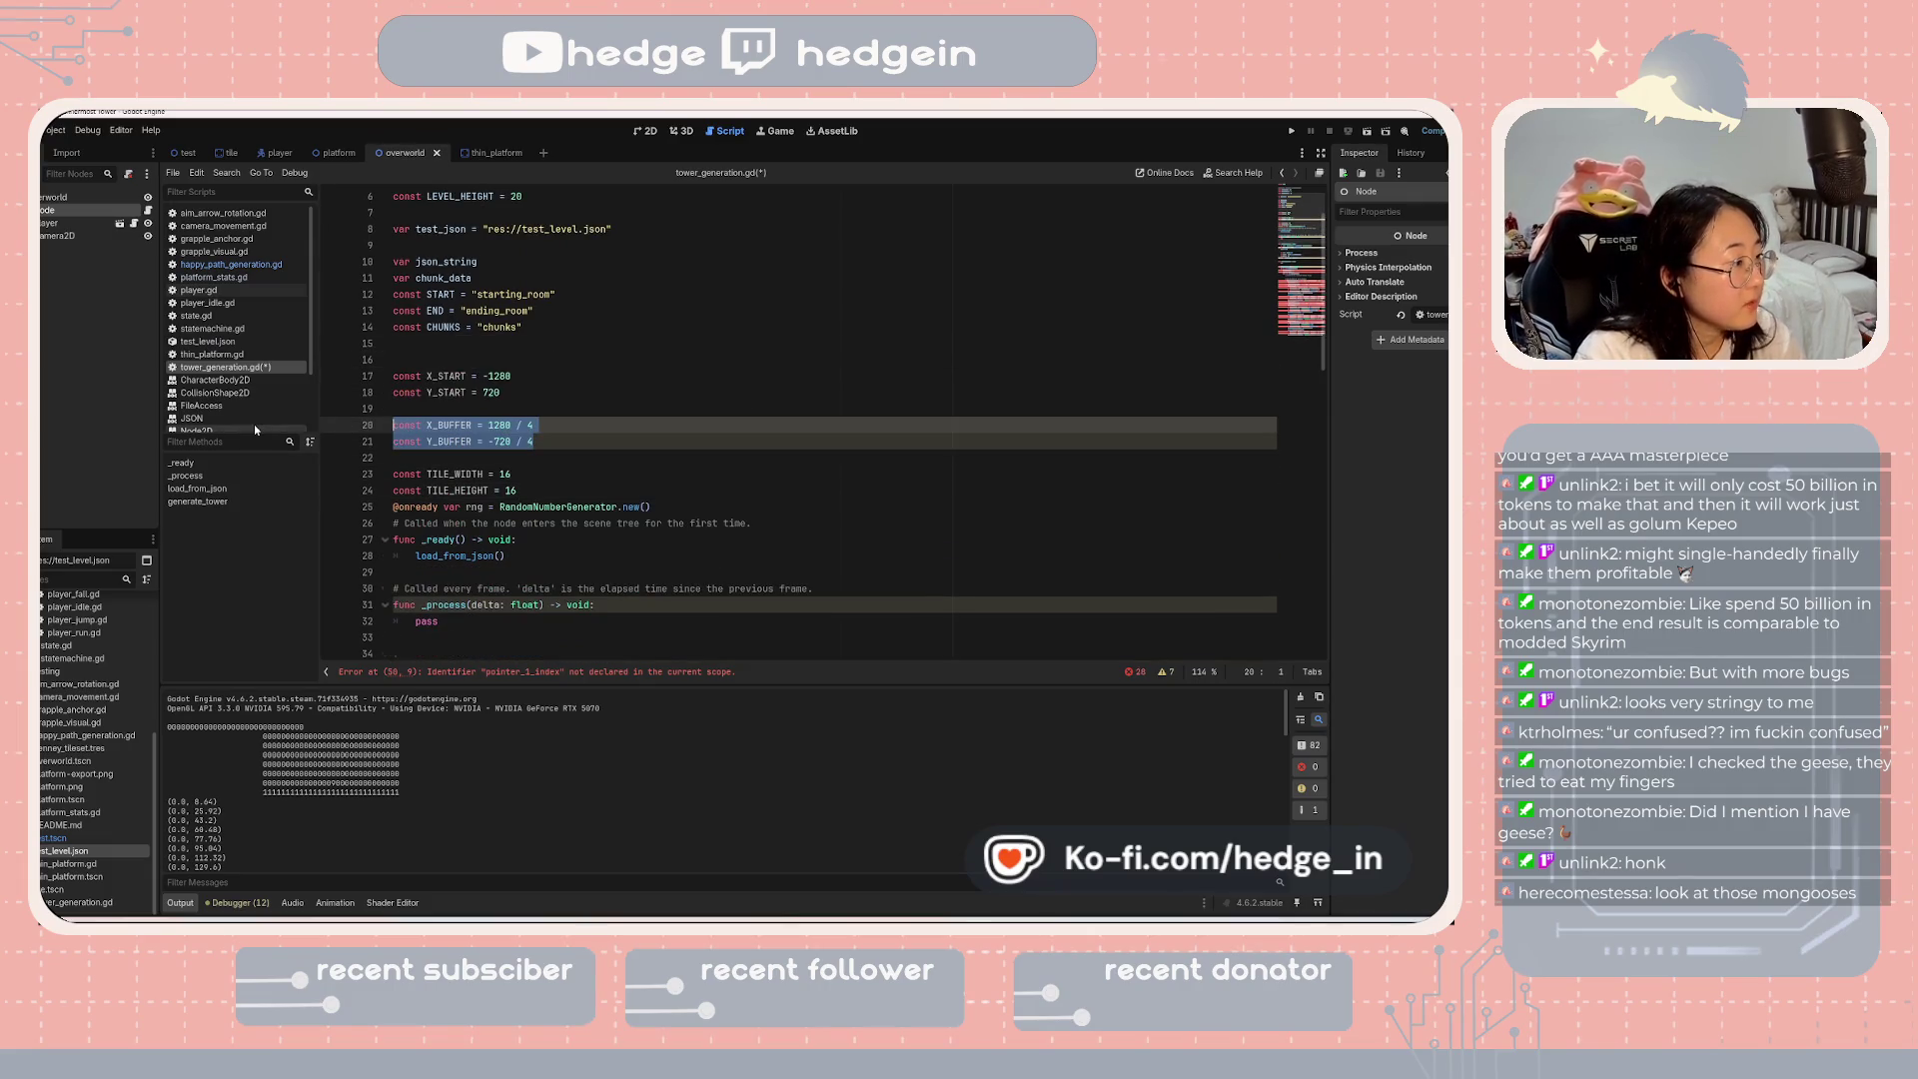
key(BackSpace)
key(BackSpace)
key(BackSpace)
click(546, 421)
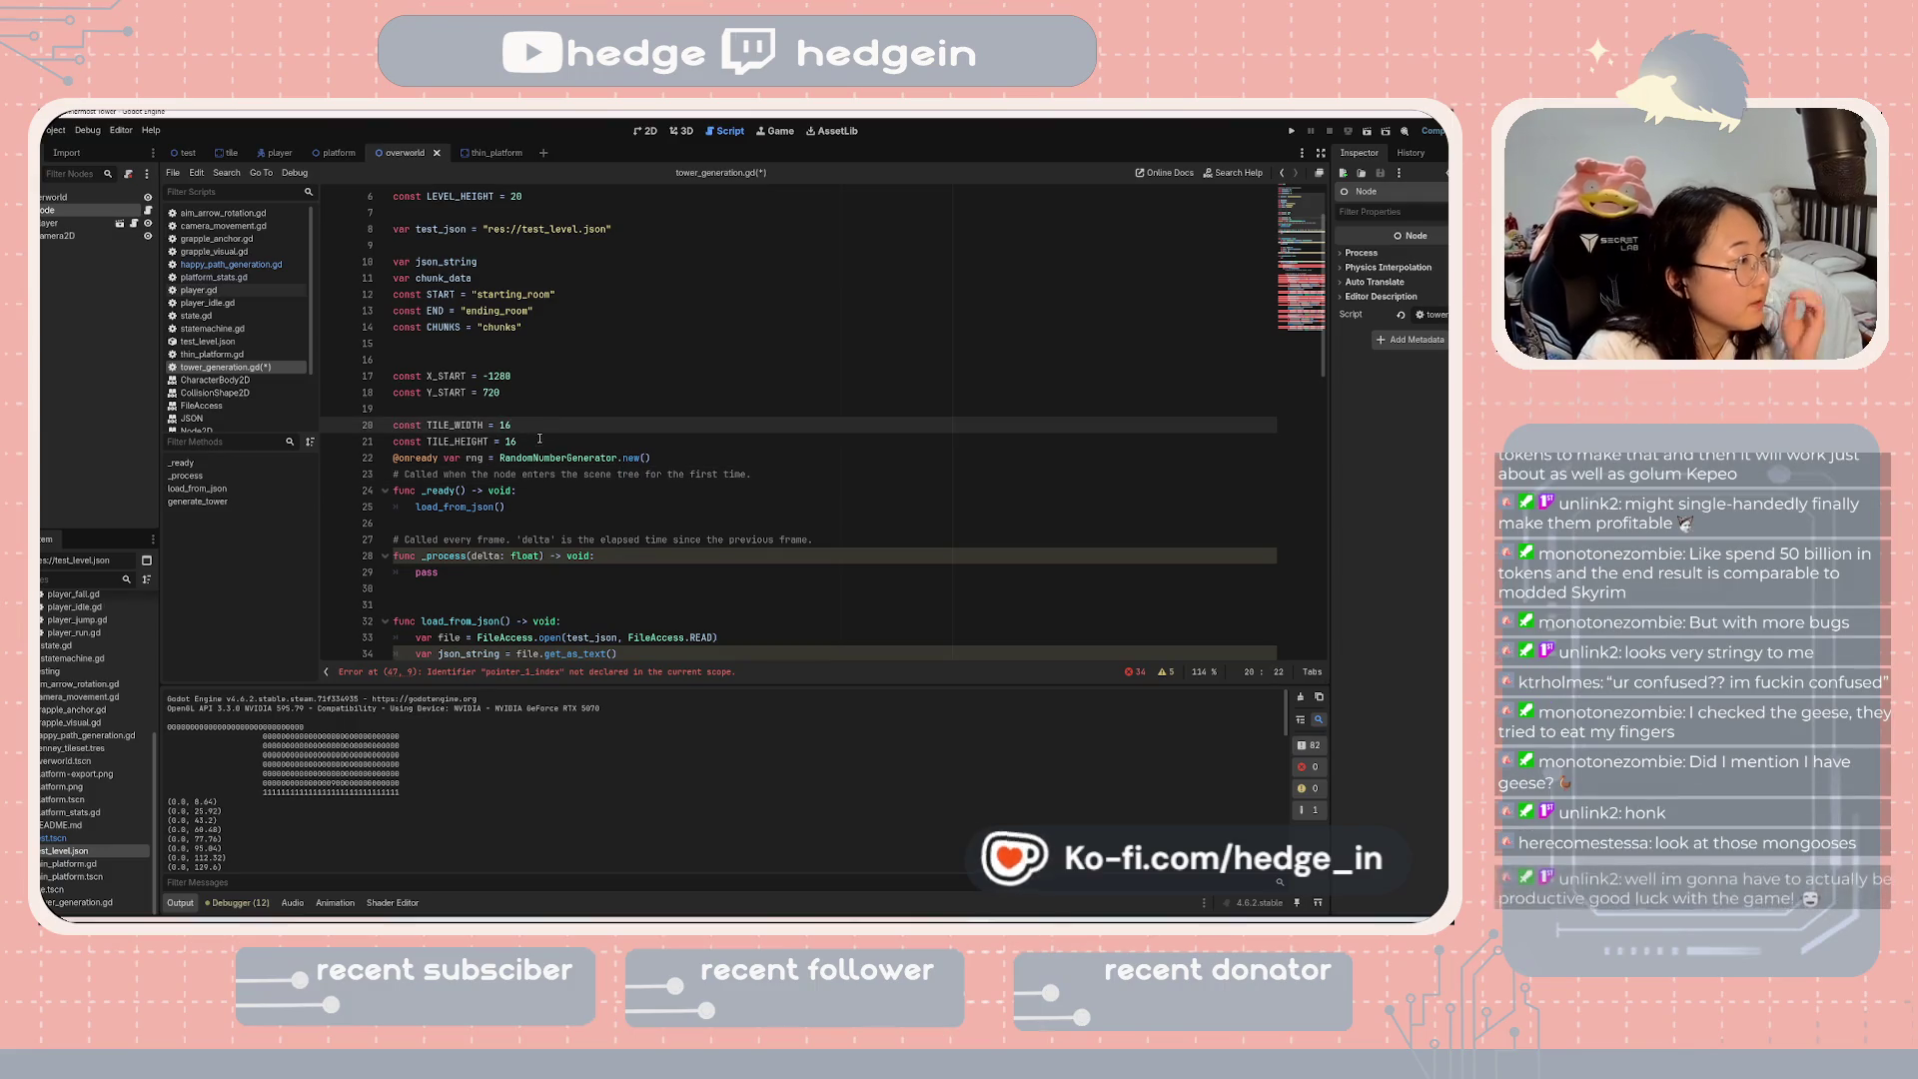
scroll(538, 426, down, 15)
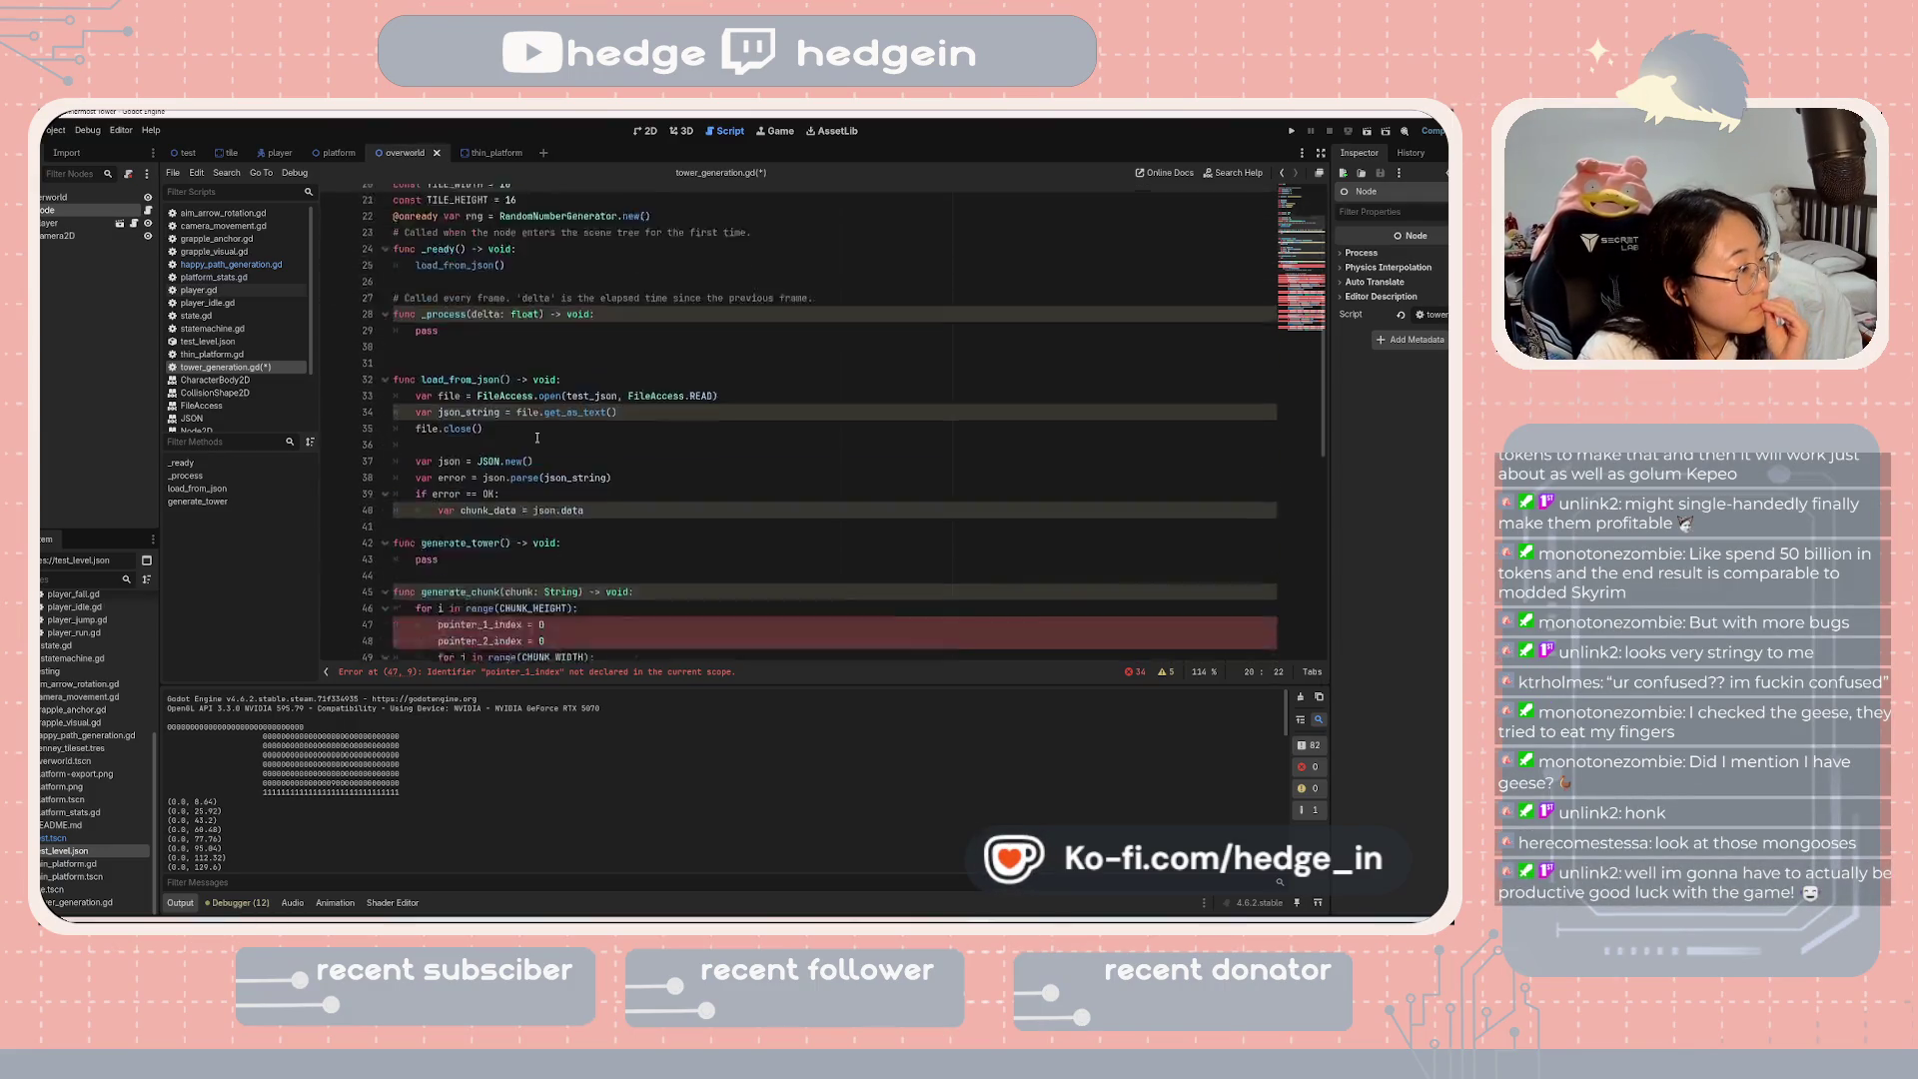
click(865, 641)
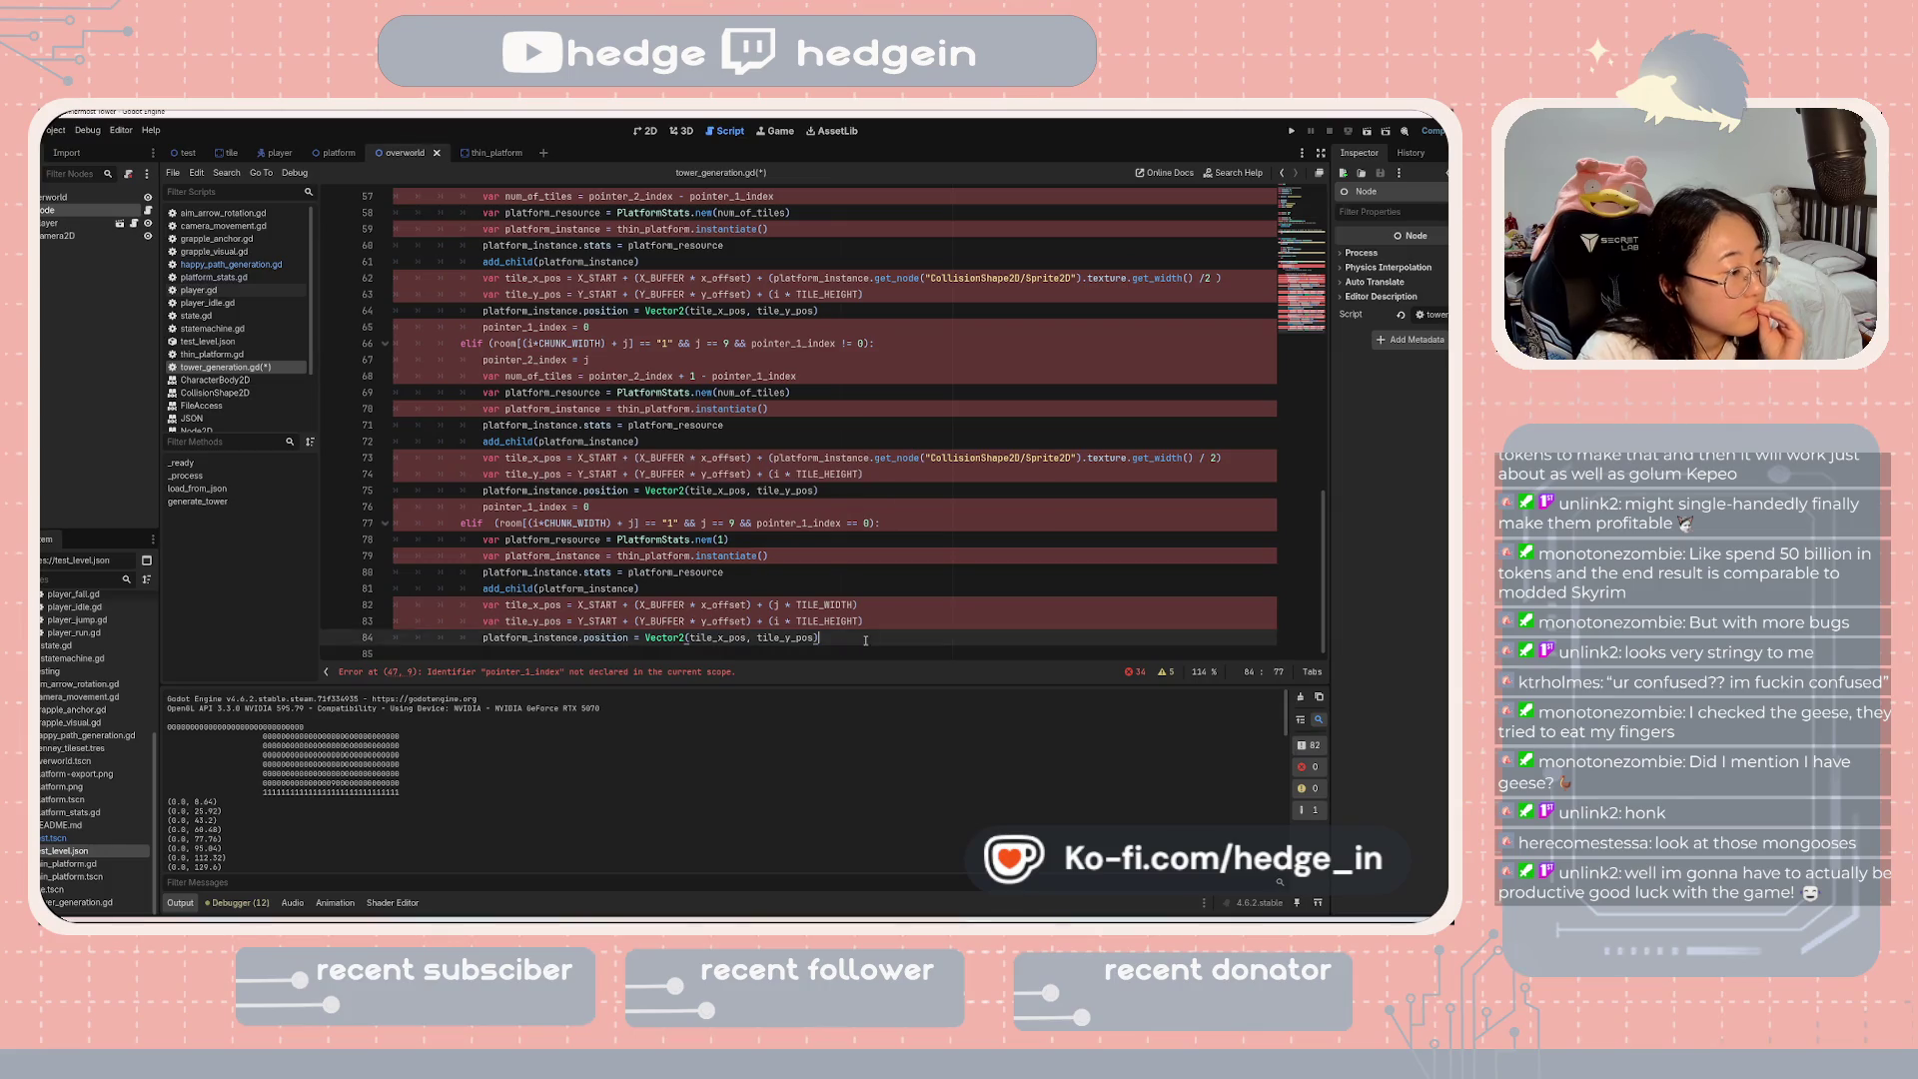
scroll(865, 636, up, 12)
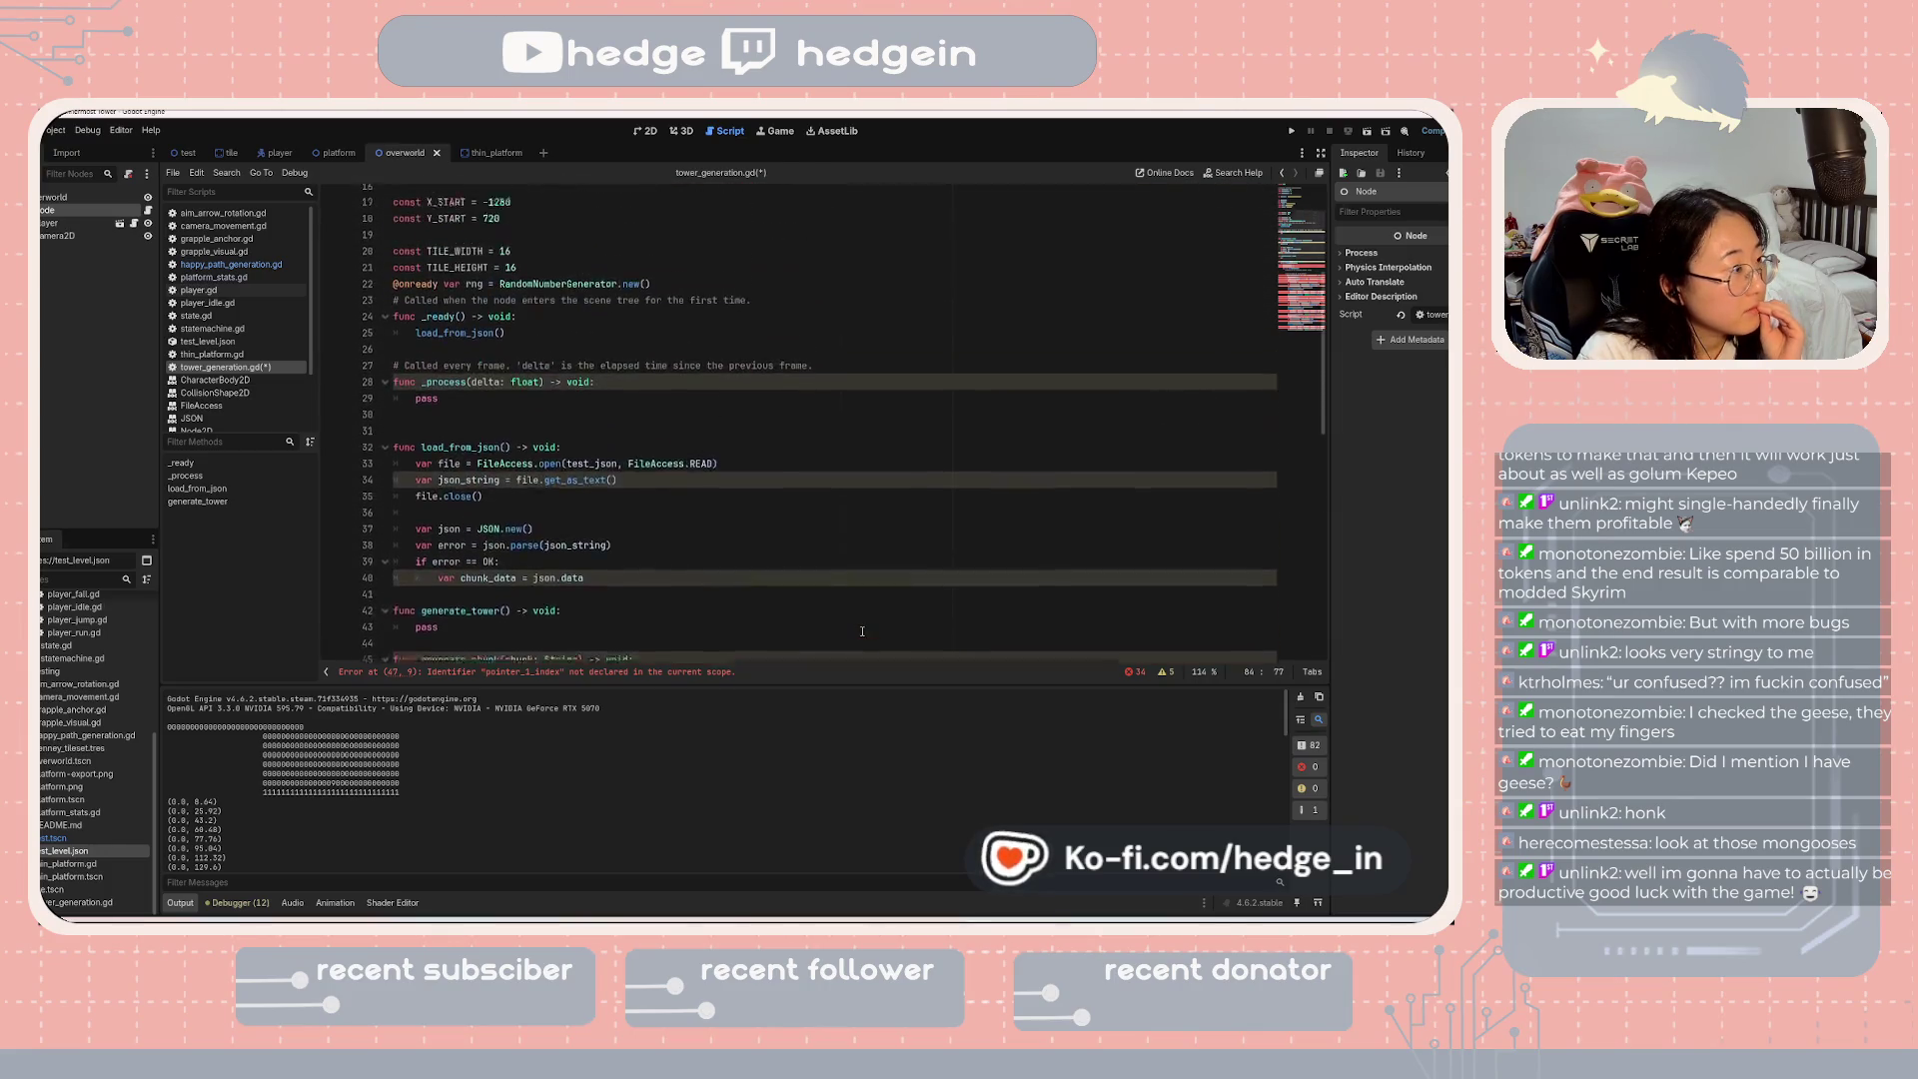
scroll(861, 632, up, 2)
click(597, 340)
text(const X_BUFFER = 1280 / 4 const Y_BUFFER = -720 / 4)
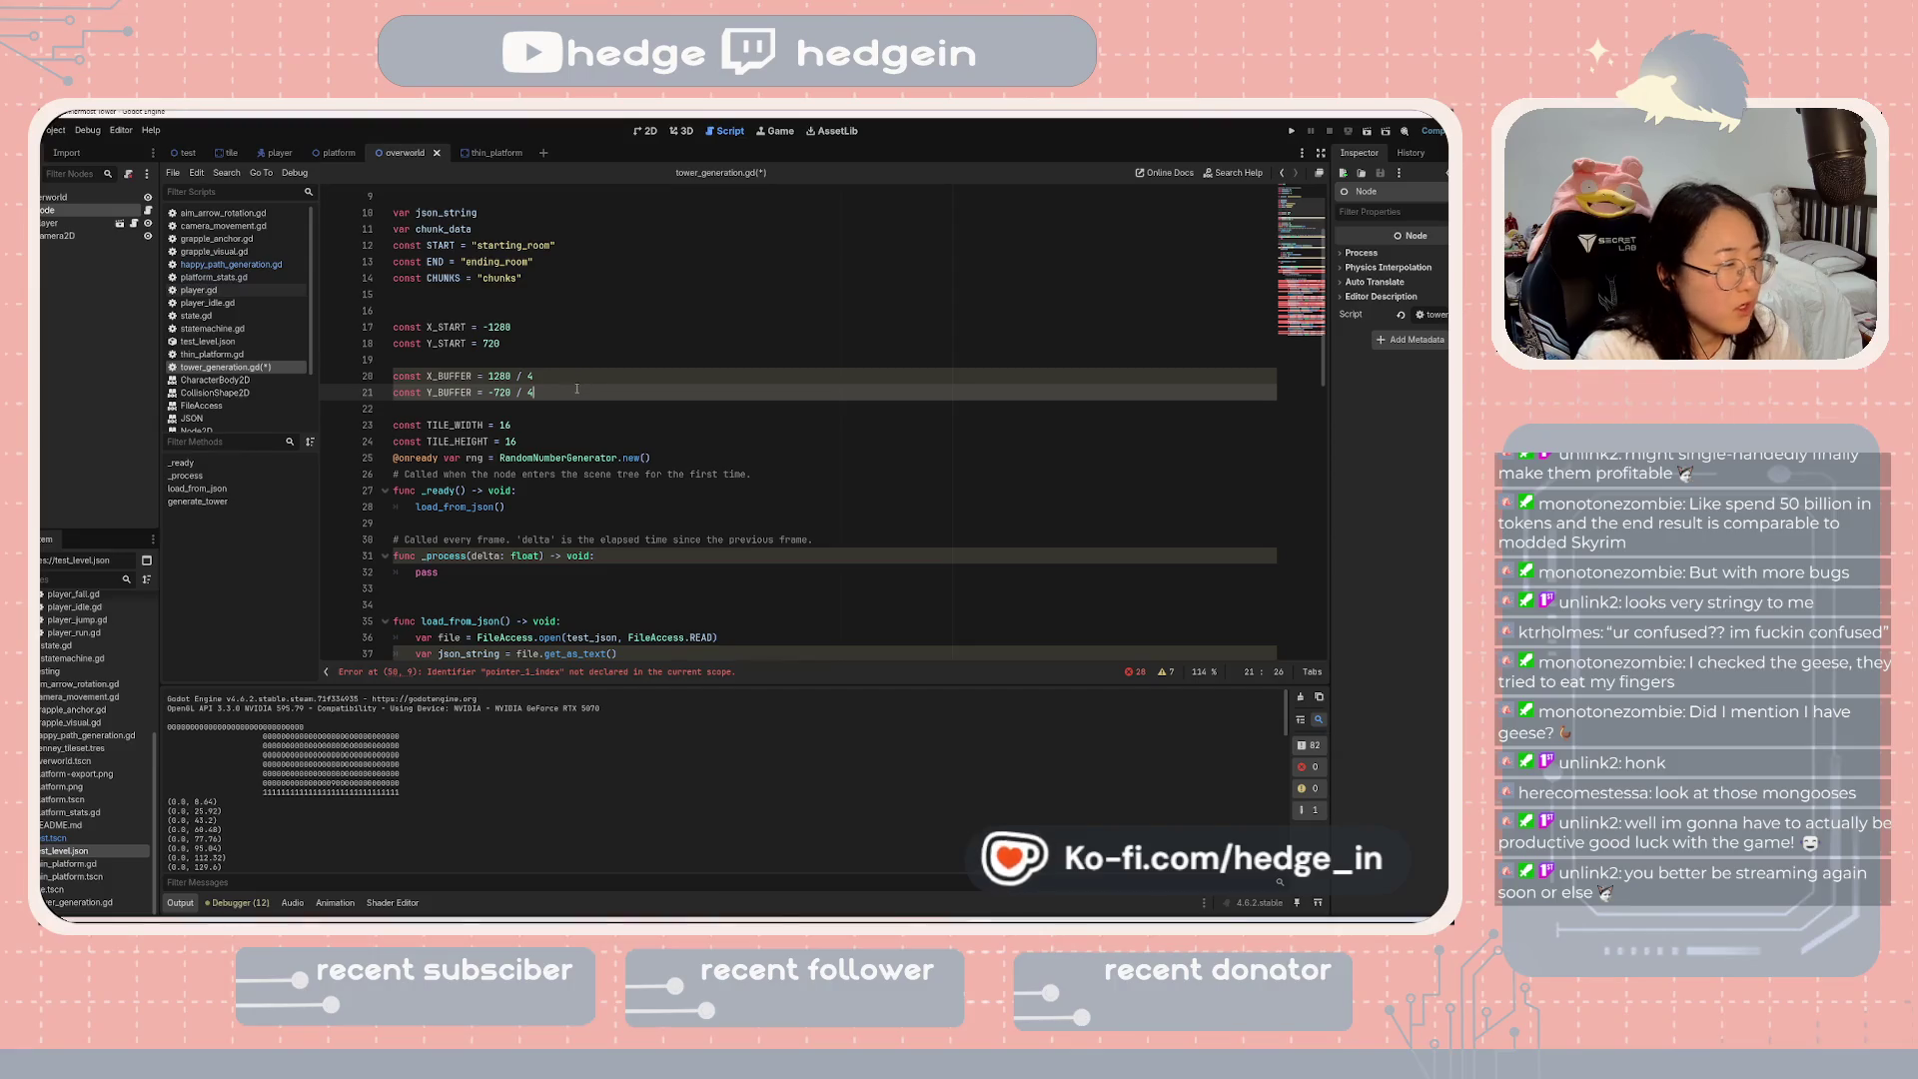
- Compare the undeclared pointer_1_index error with happy_path_generation.gd's declarations
scroll(561, 446, down, 1)
scroll(561, 447, down, 15)
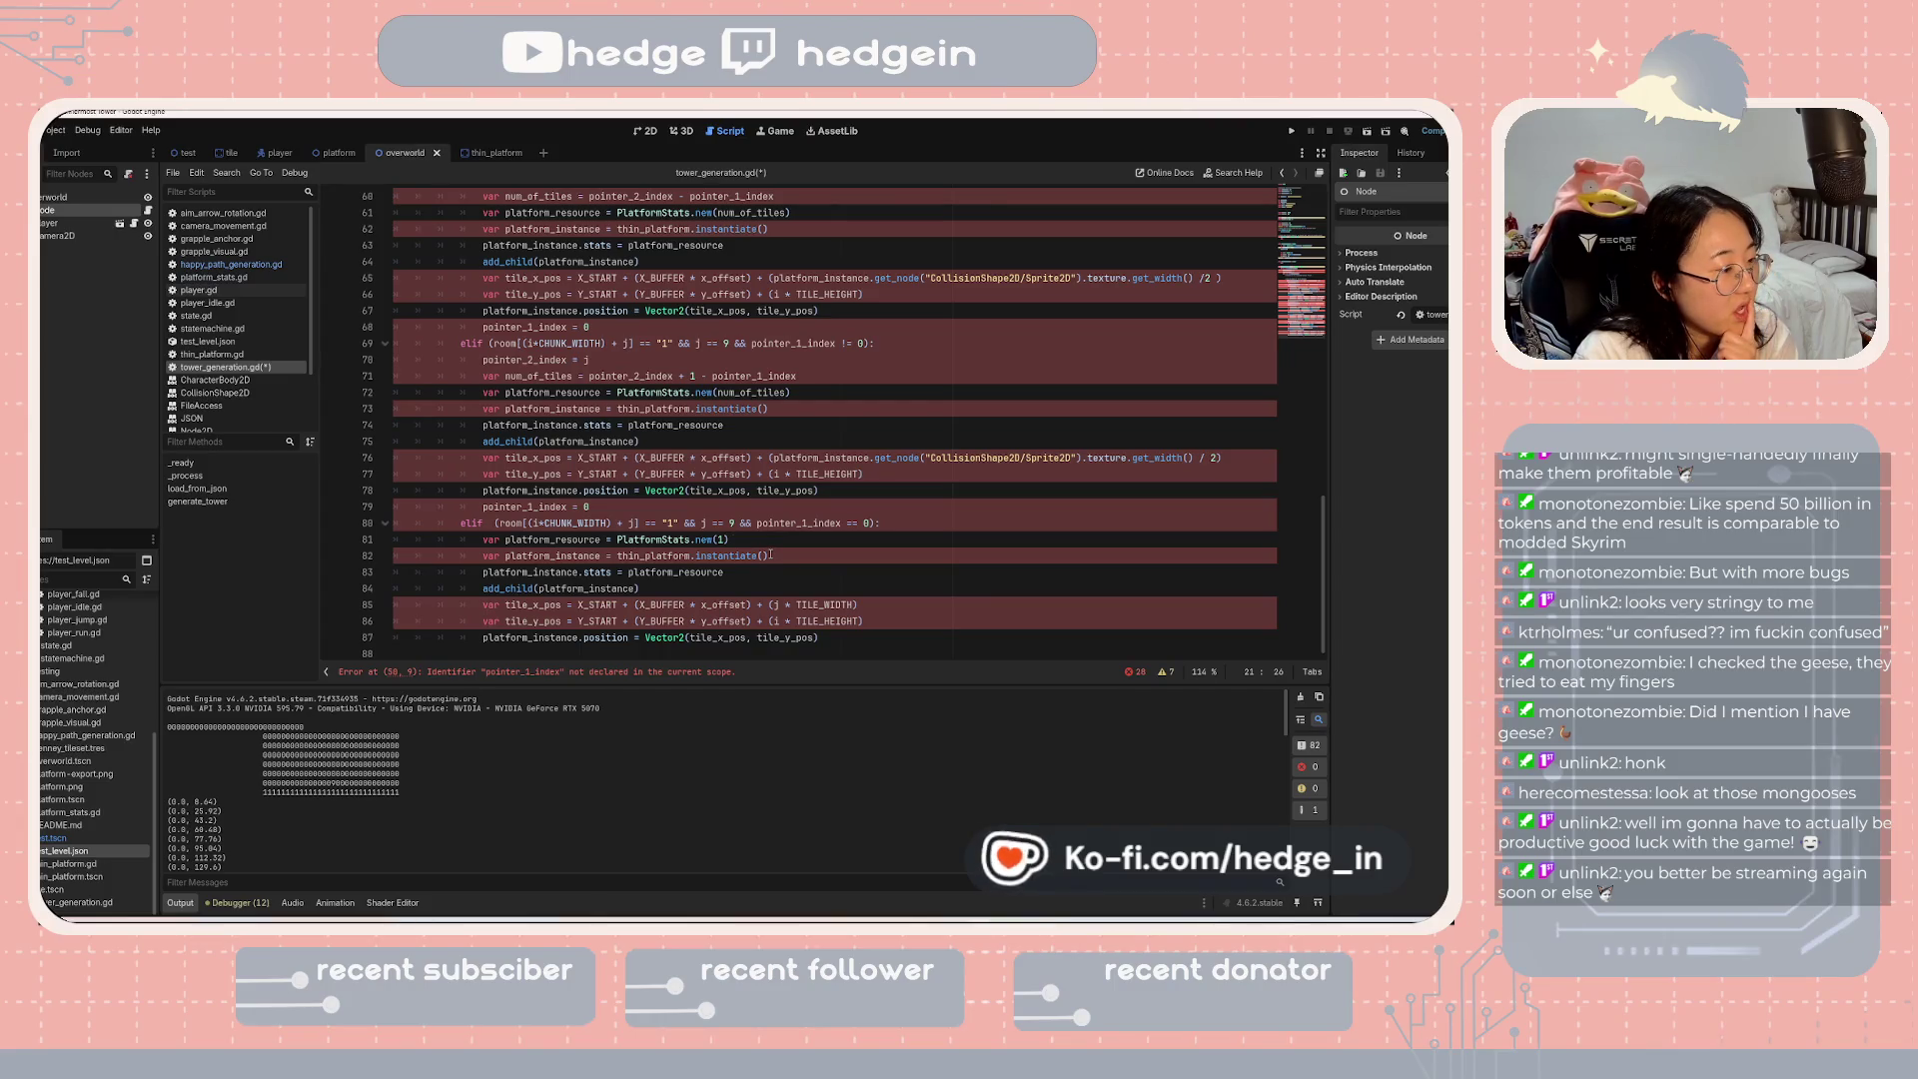
scroll(759, 545, up, 5)
scroll(751, 537, up, 2)
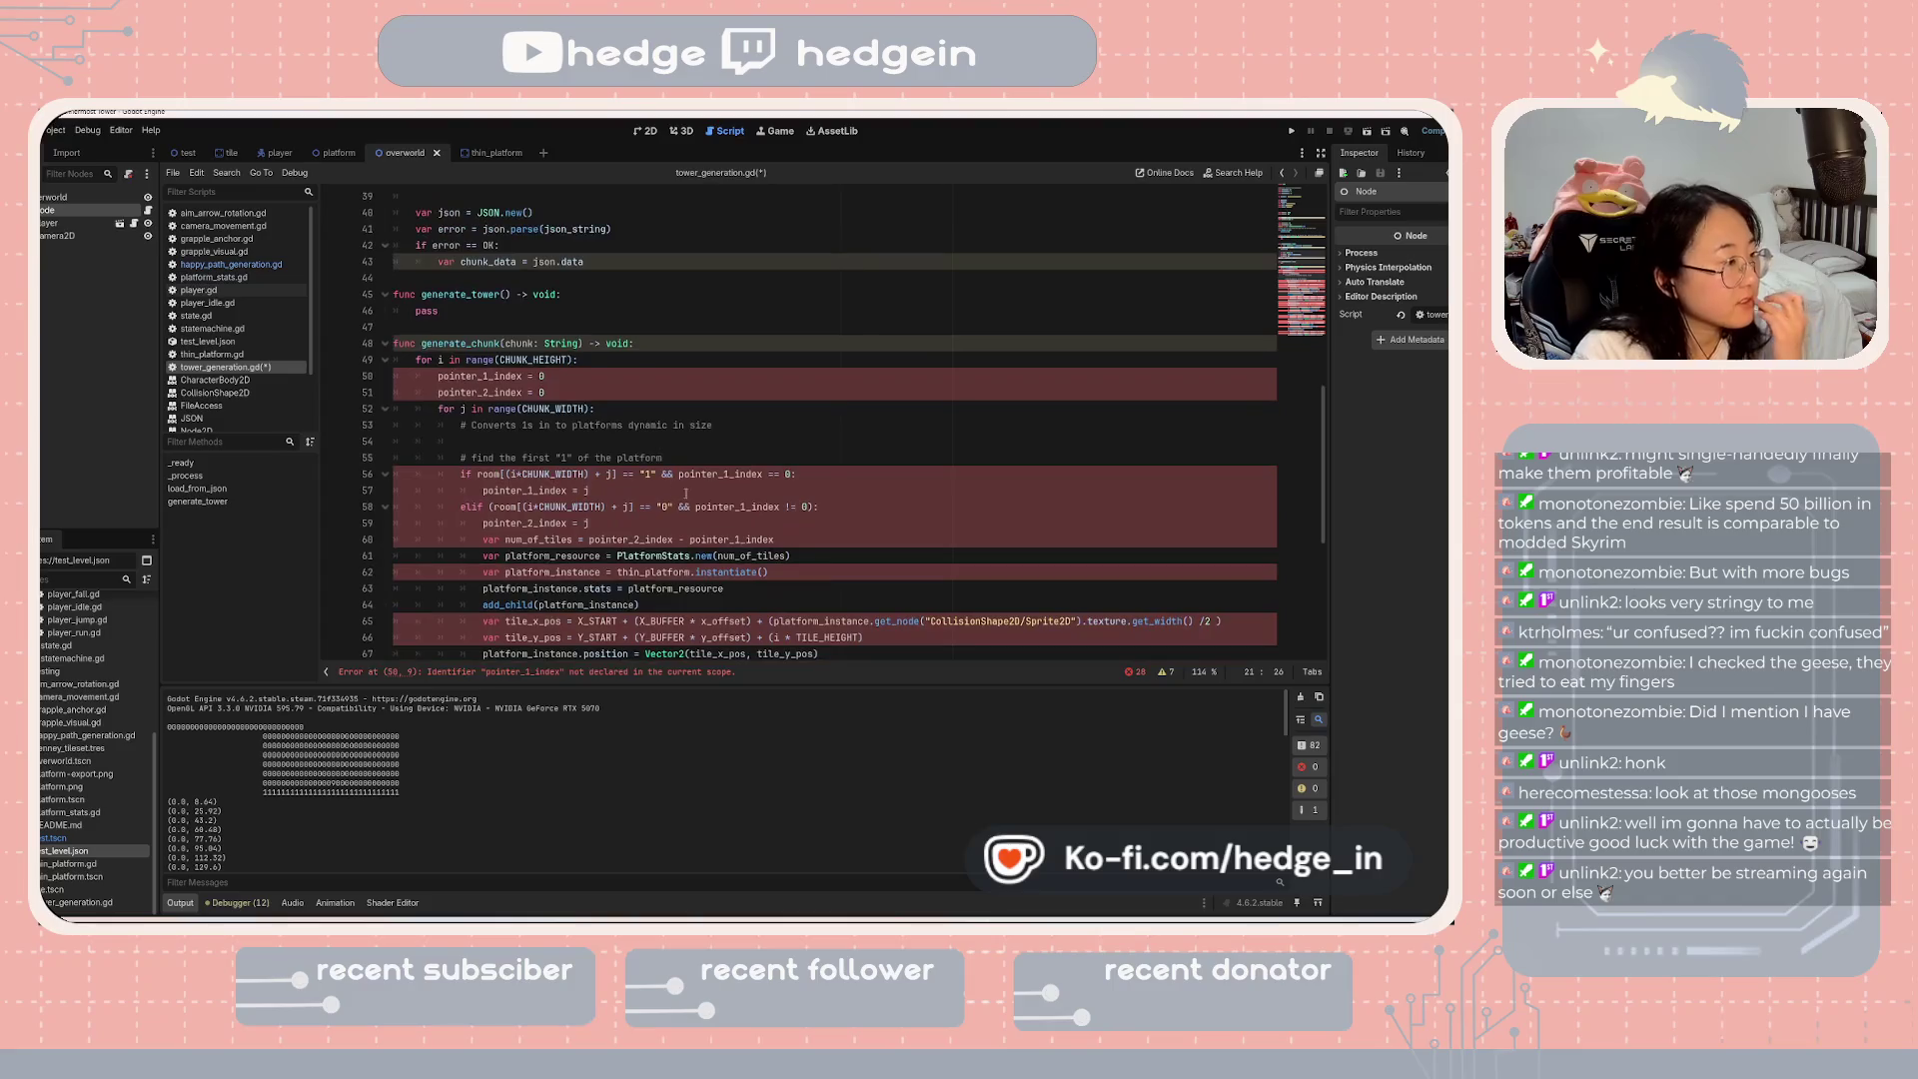
click(455, 376)
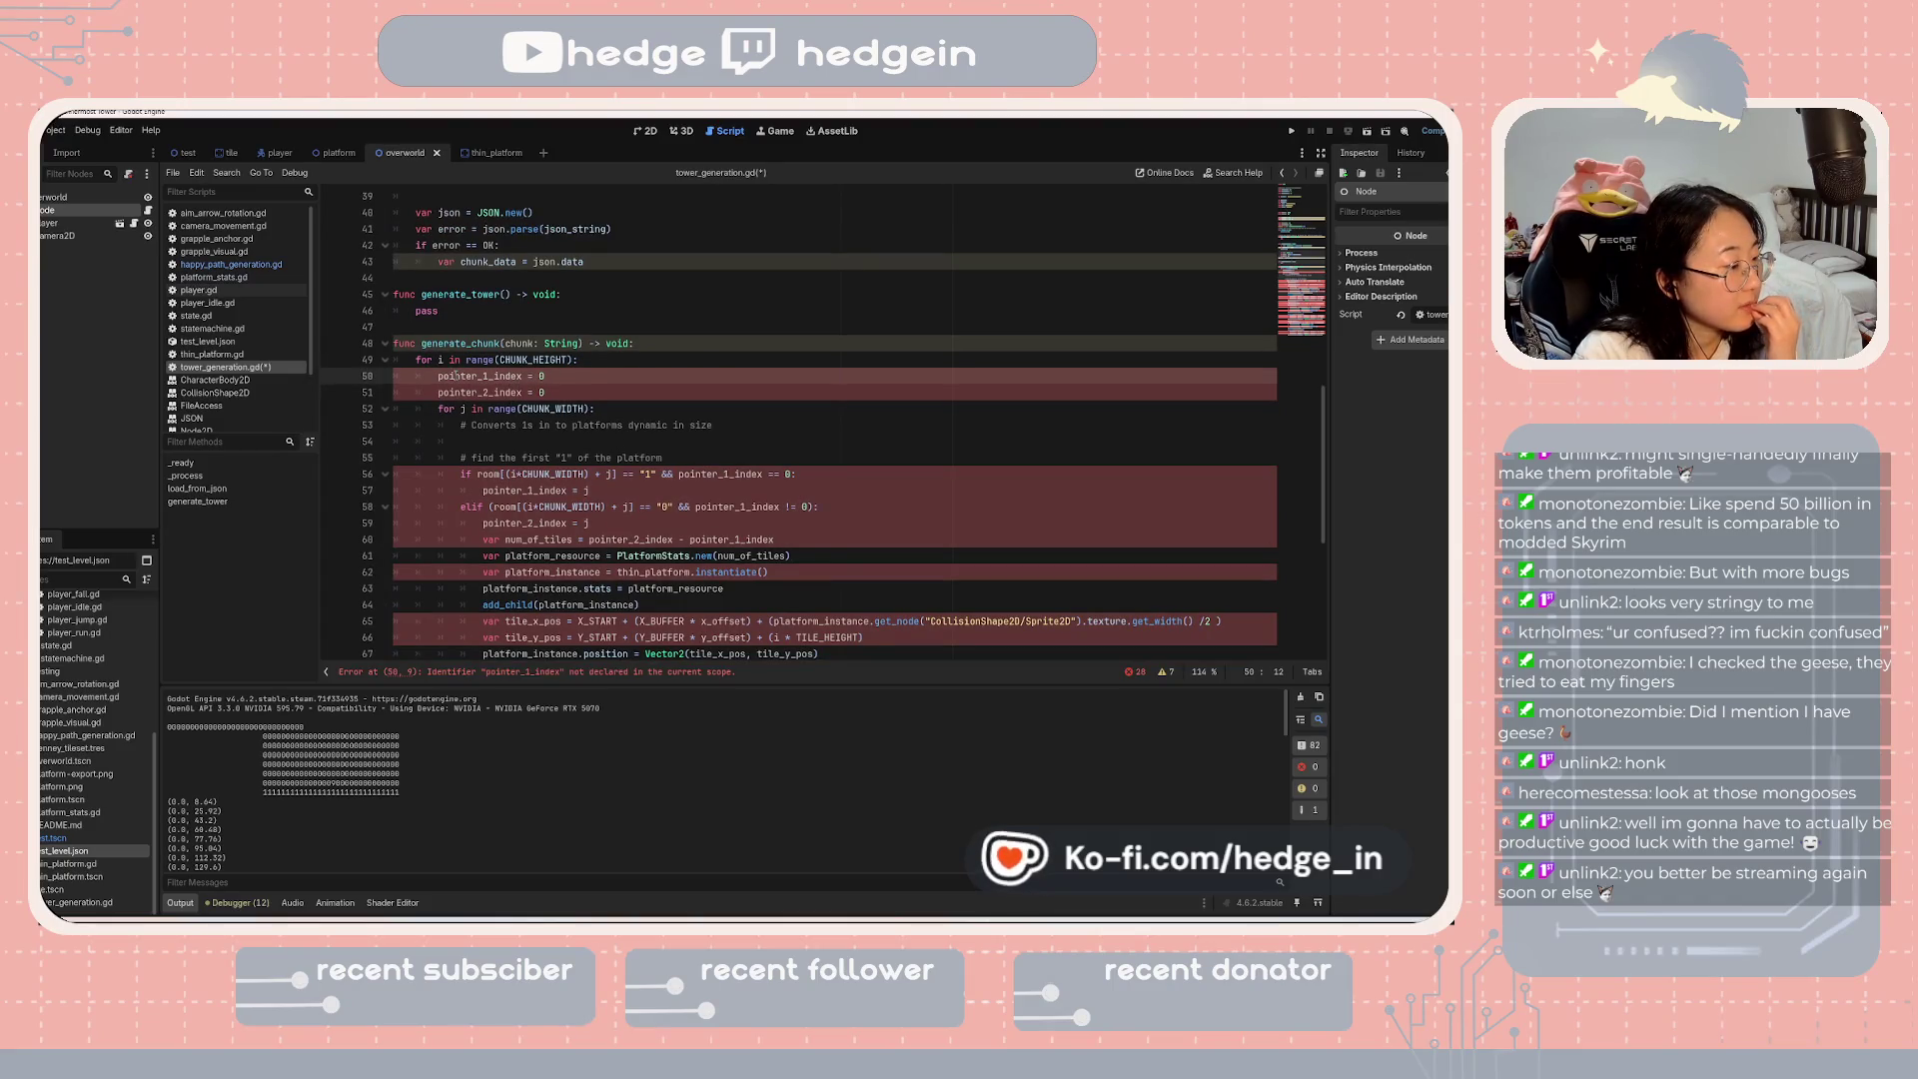
scroll(487, 411, up, 3)
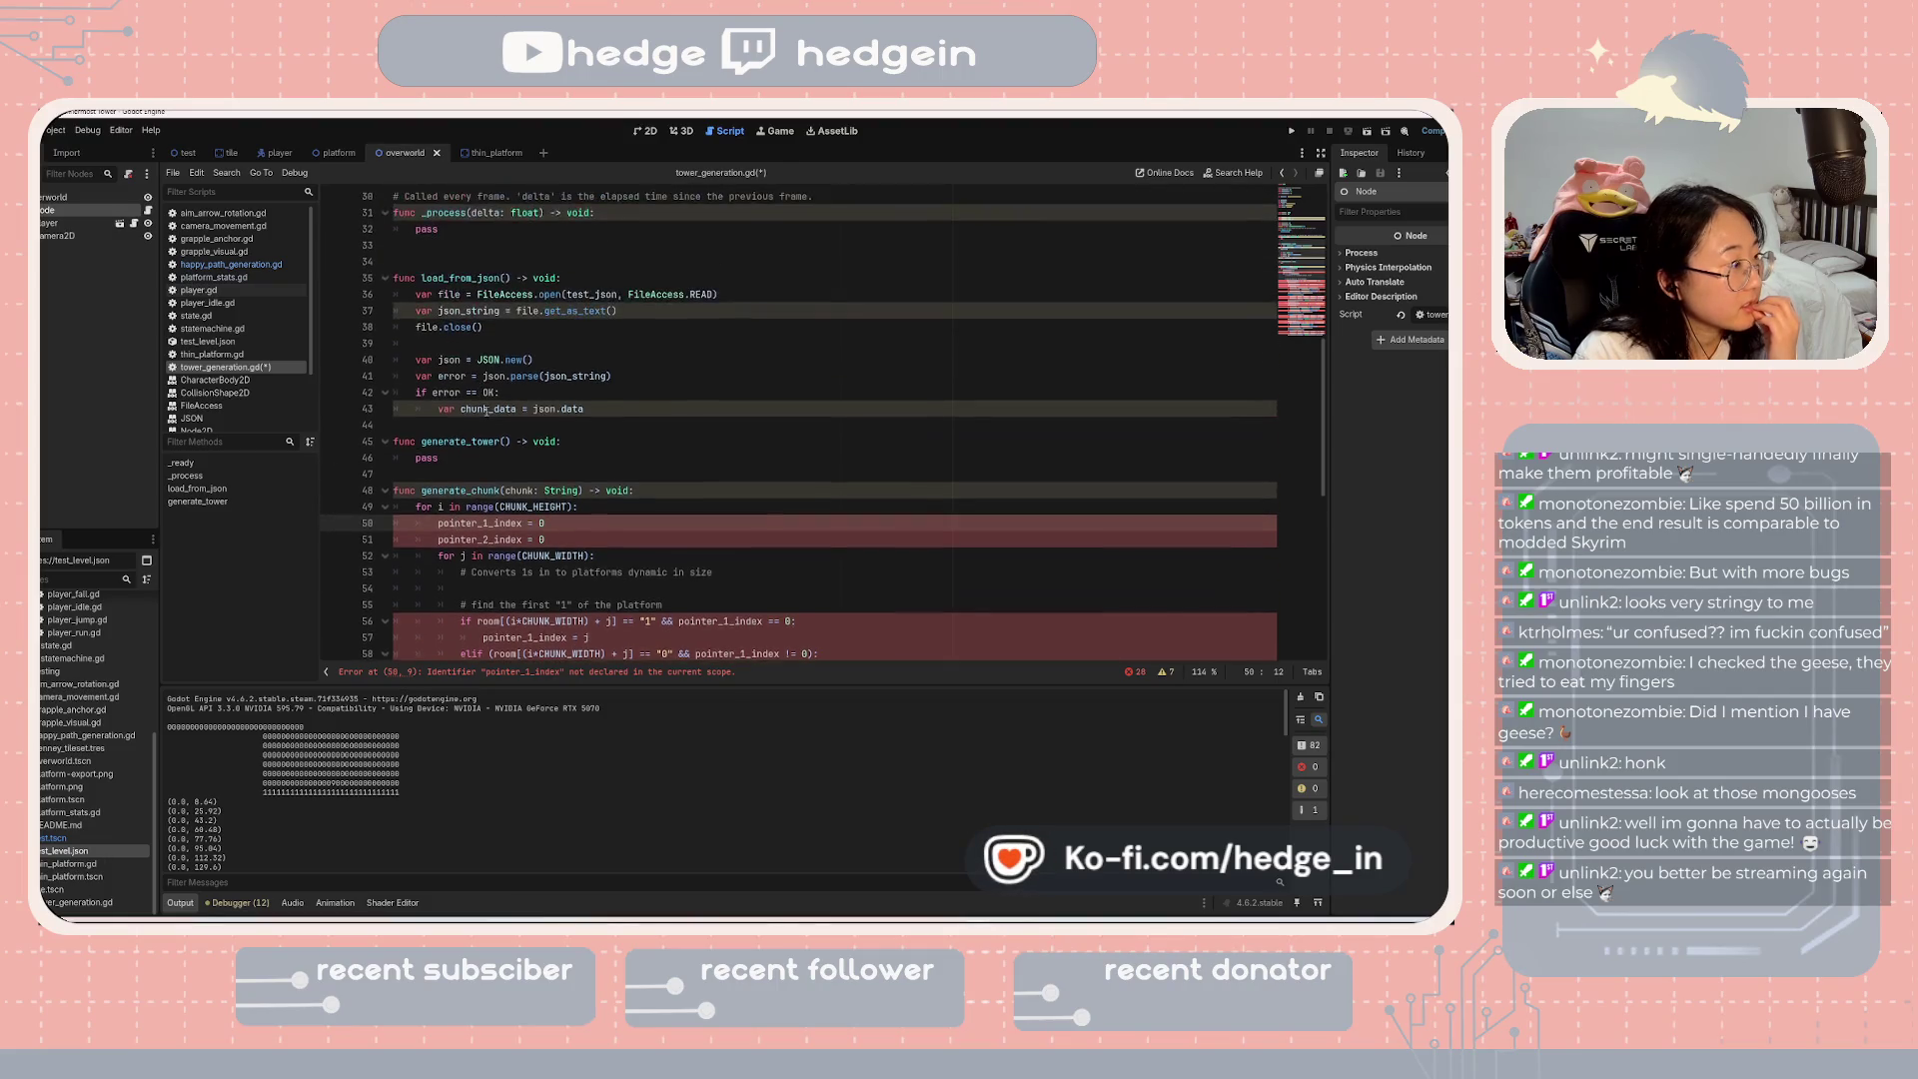
click(229, 264)
scroll(555, 489, down, 5)
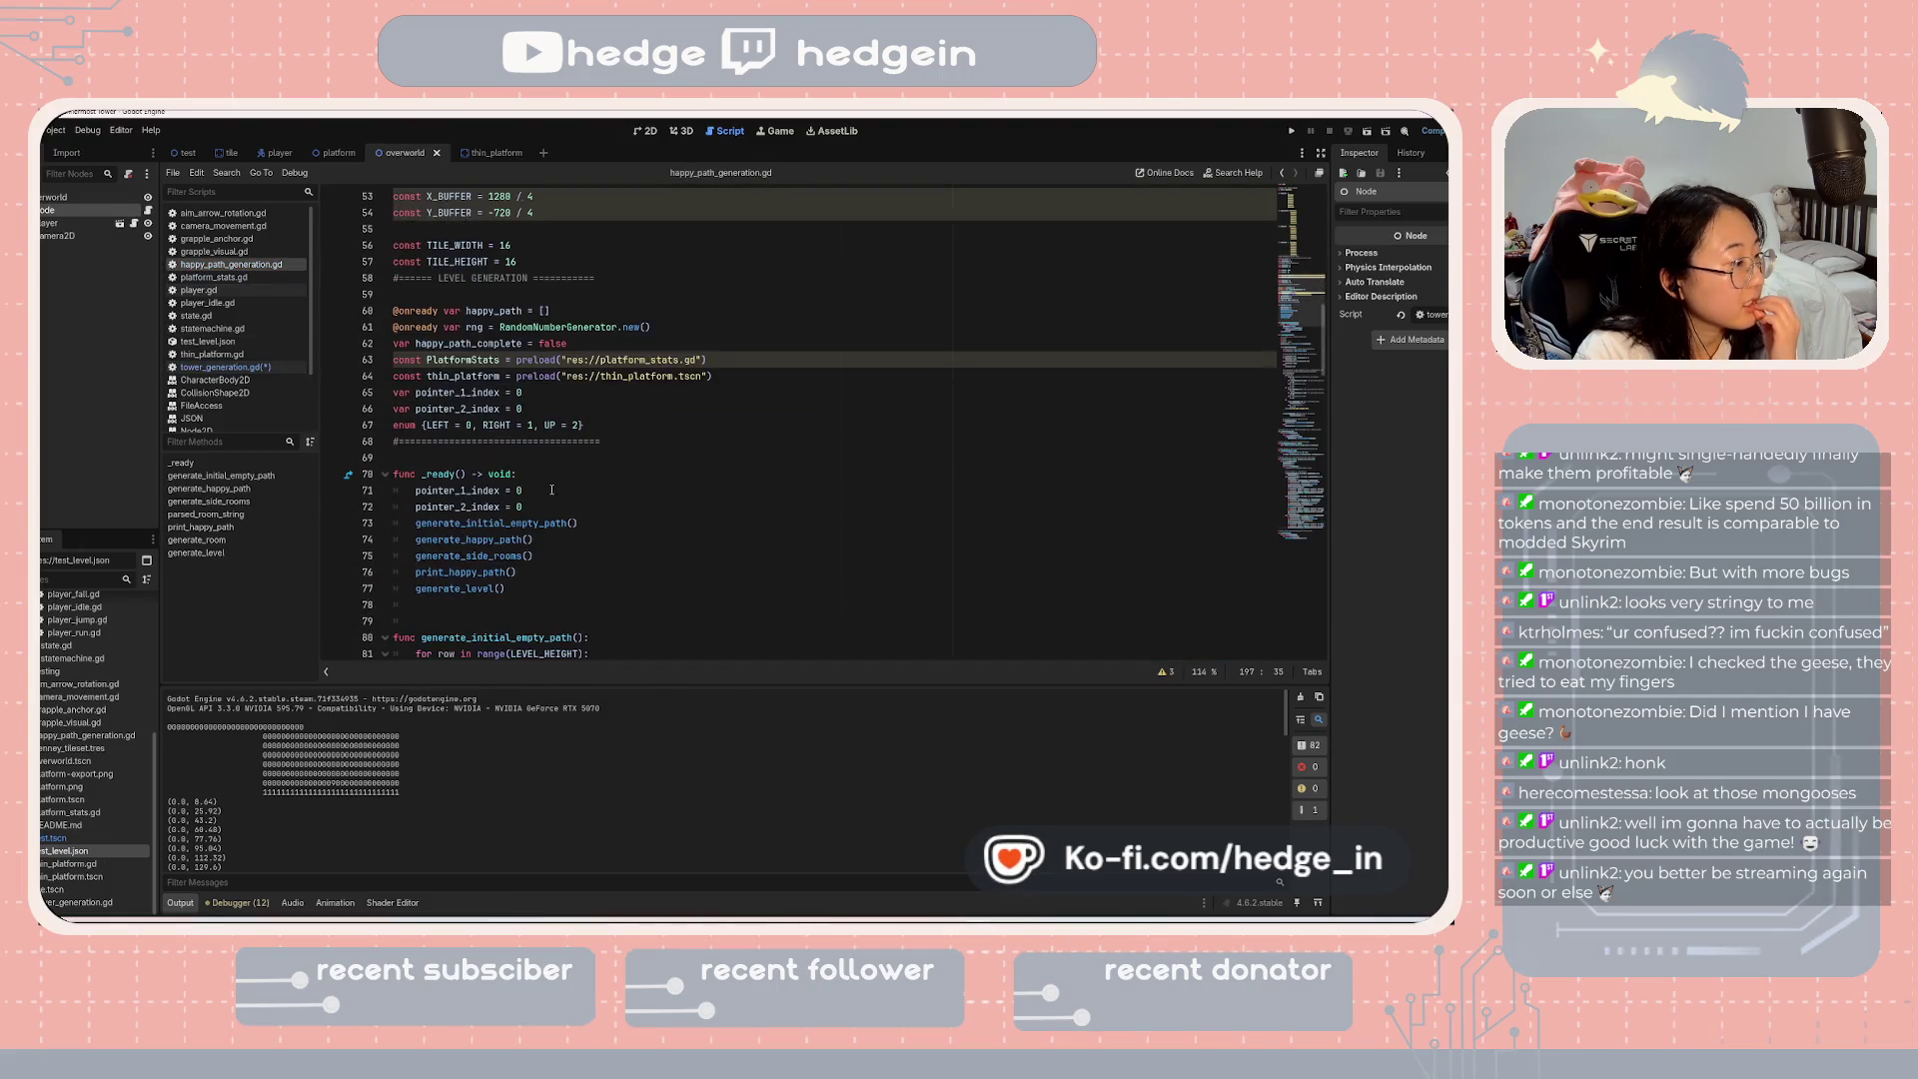
key(alt+Left)
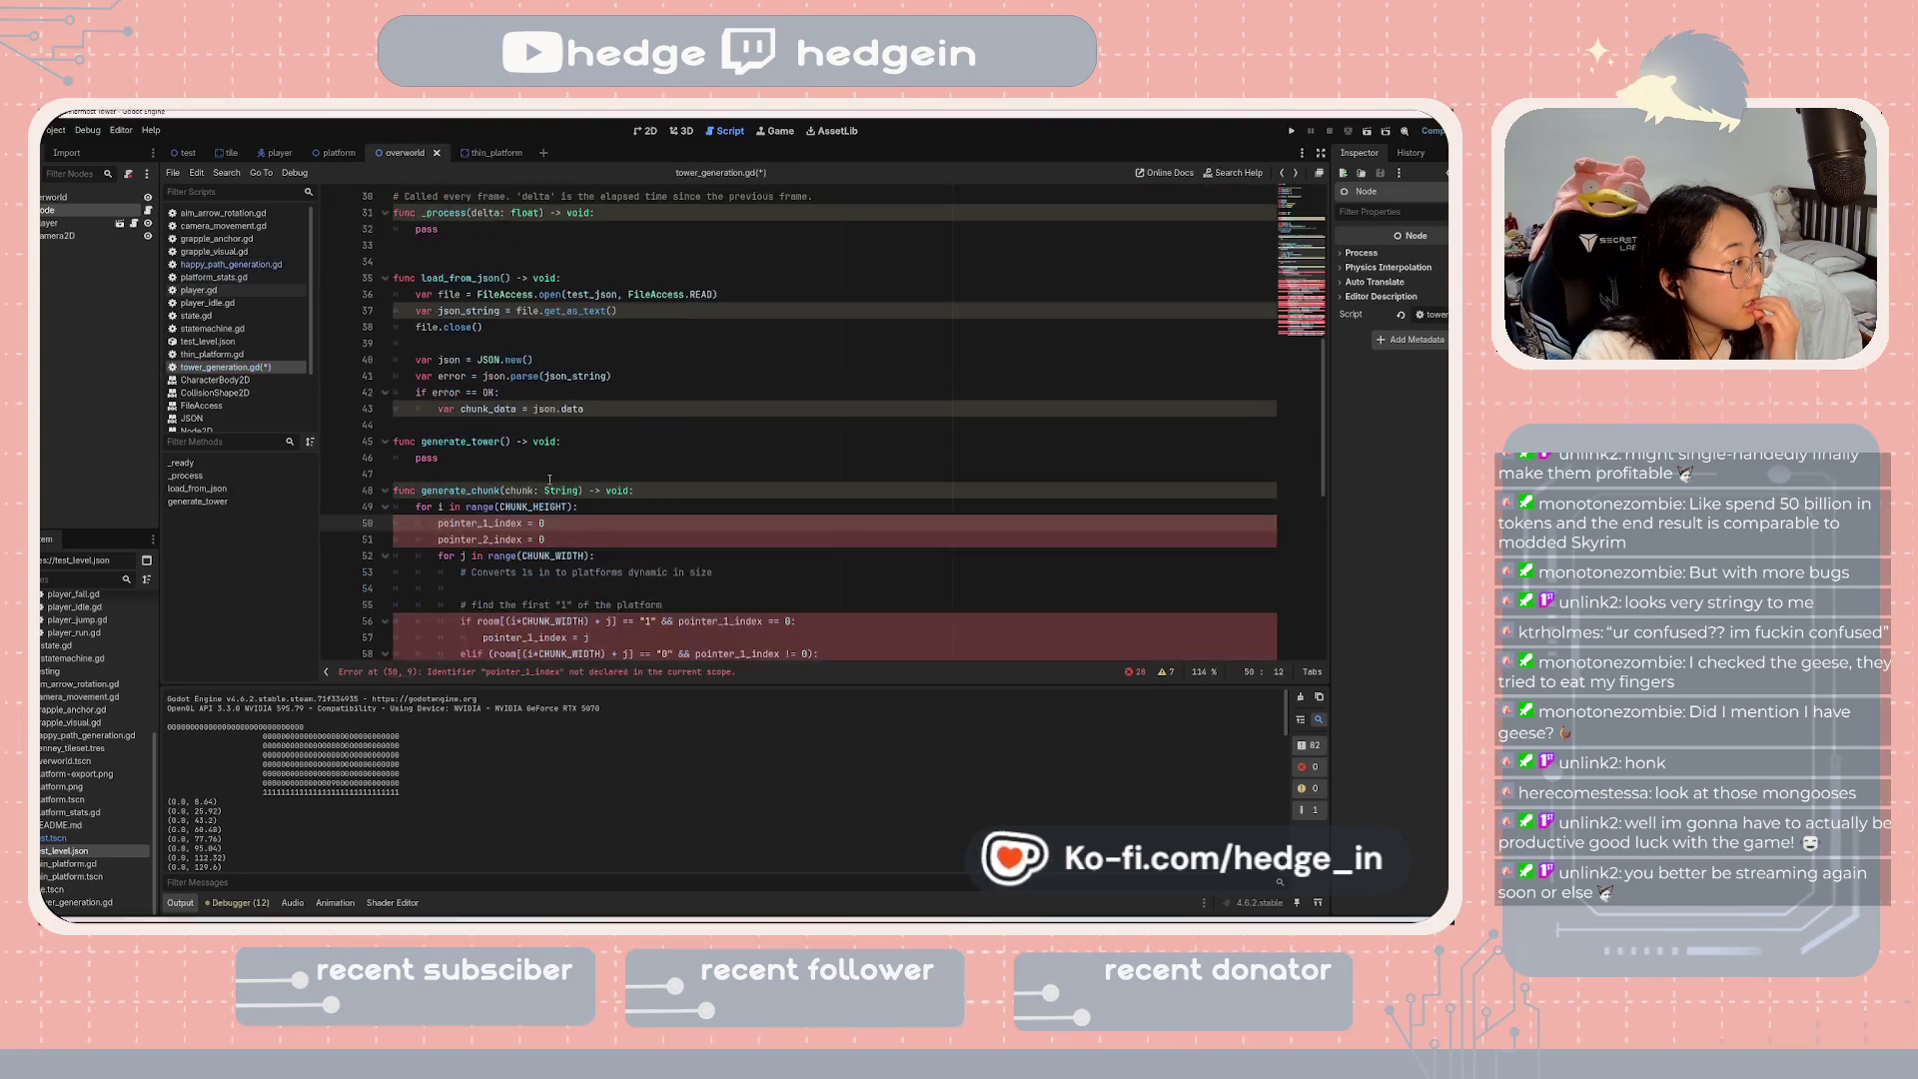
scroll(519, 464, up, 10)
scroll(500, 444, down, 3)
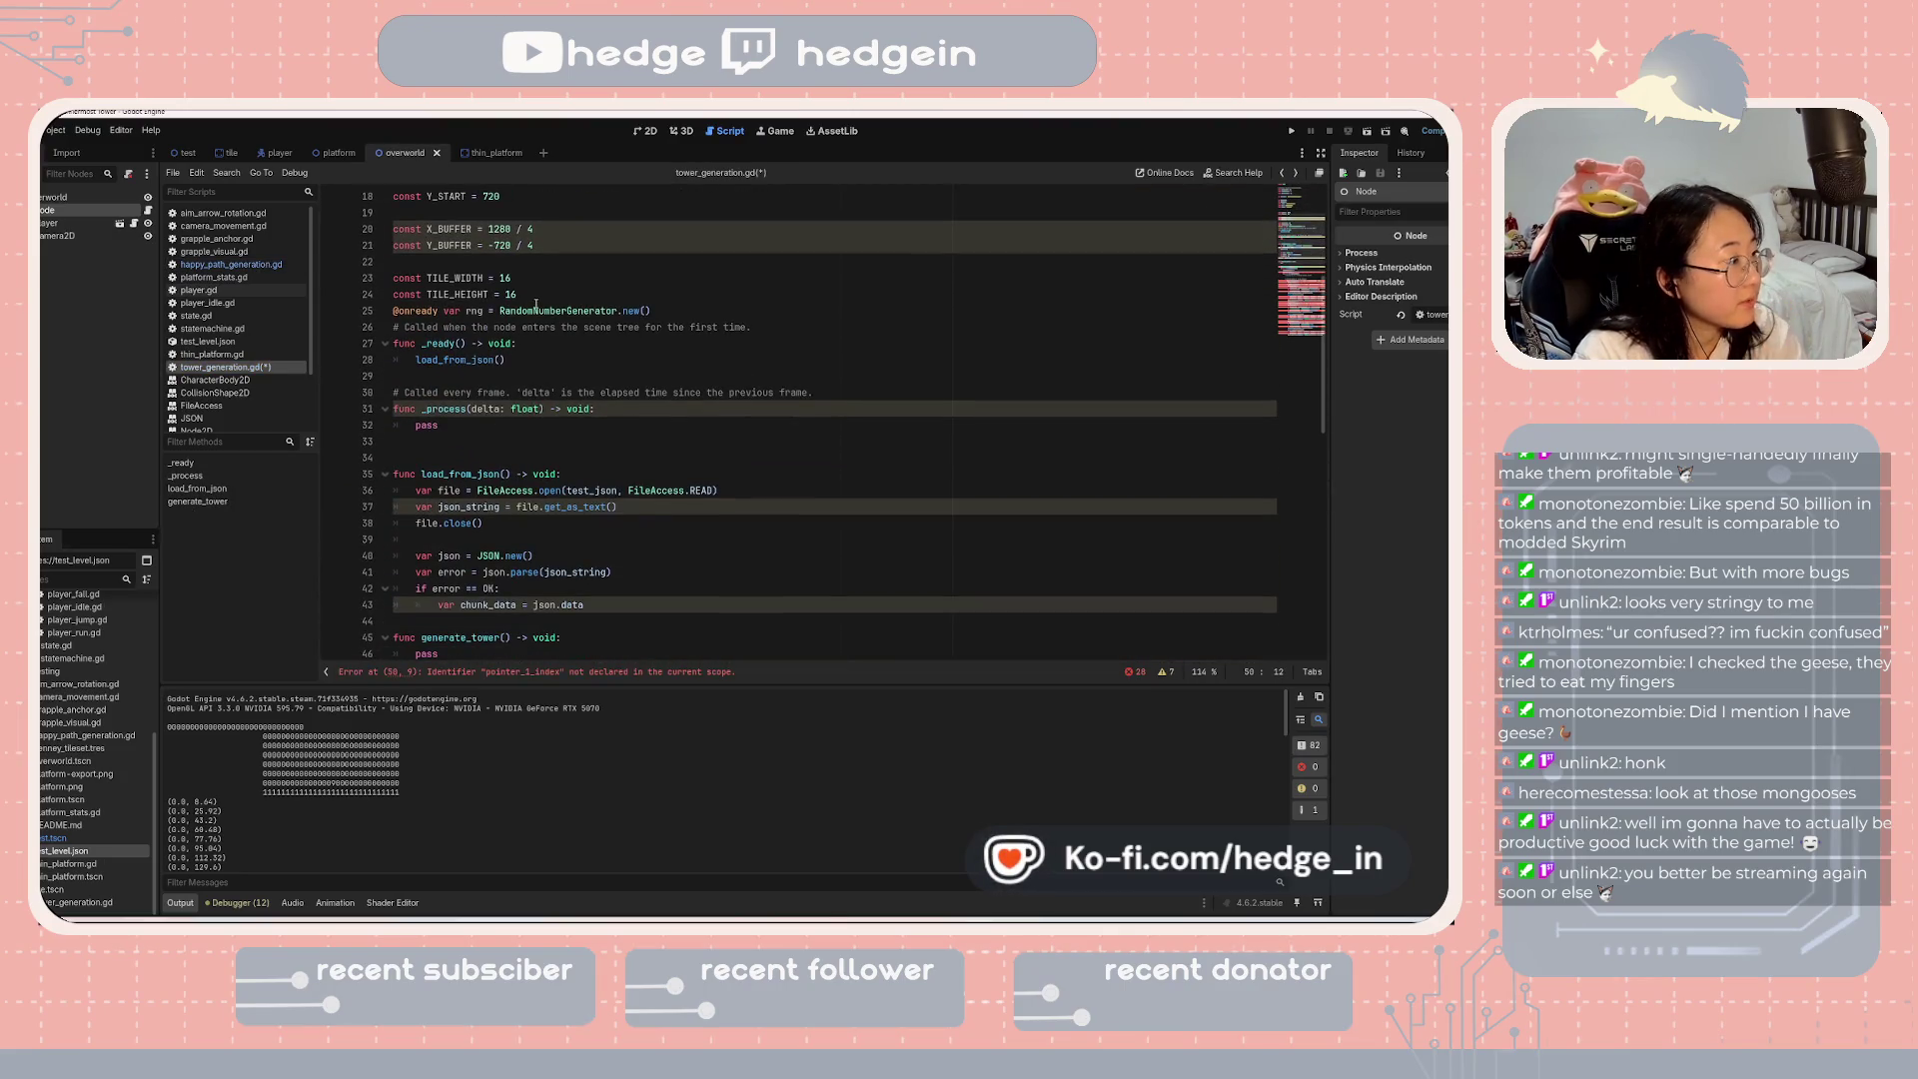
click(550, 295)
- Declare var pointer_1_index and var pointer_2_index below rng, then save tower_generation.gd
click(695, 310)
key(Return)
key(Return)
text(var pointer_1_index)
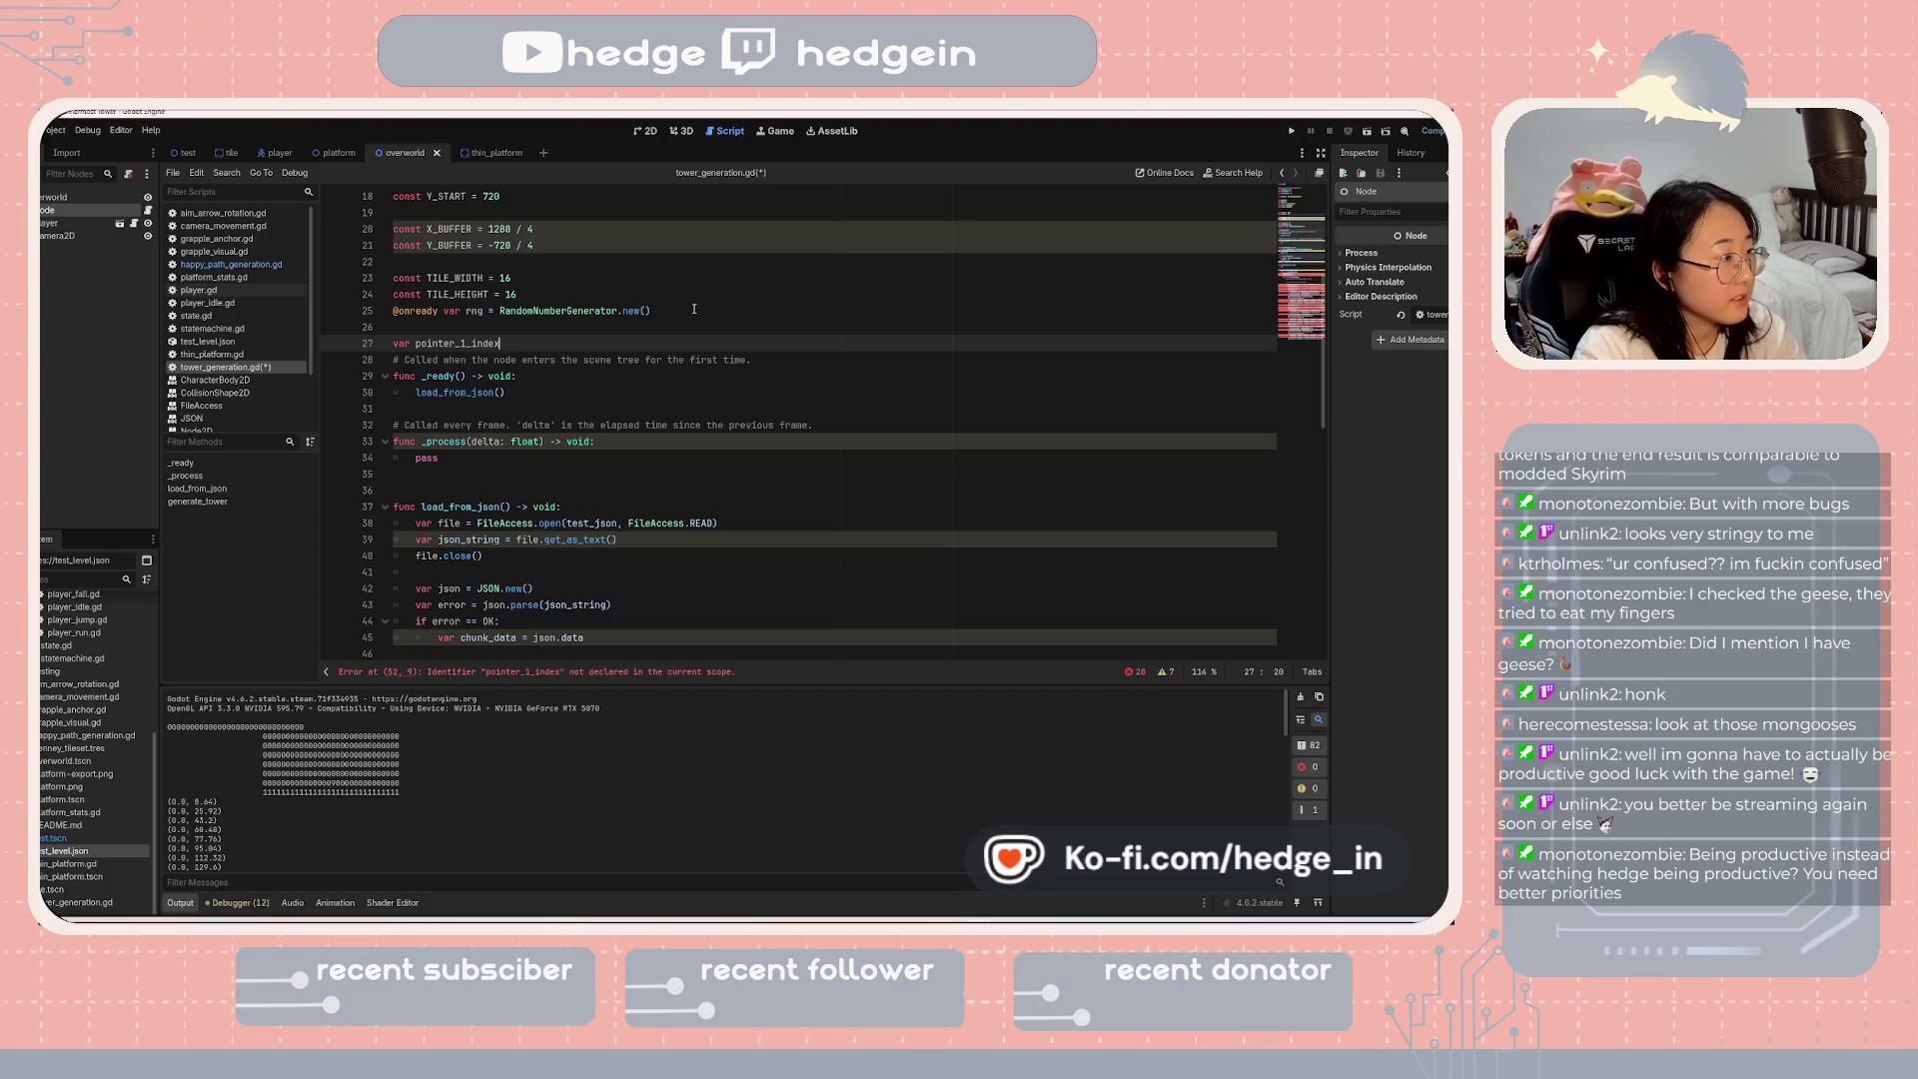
key(Return)
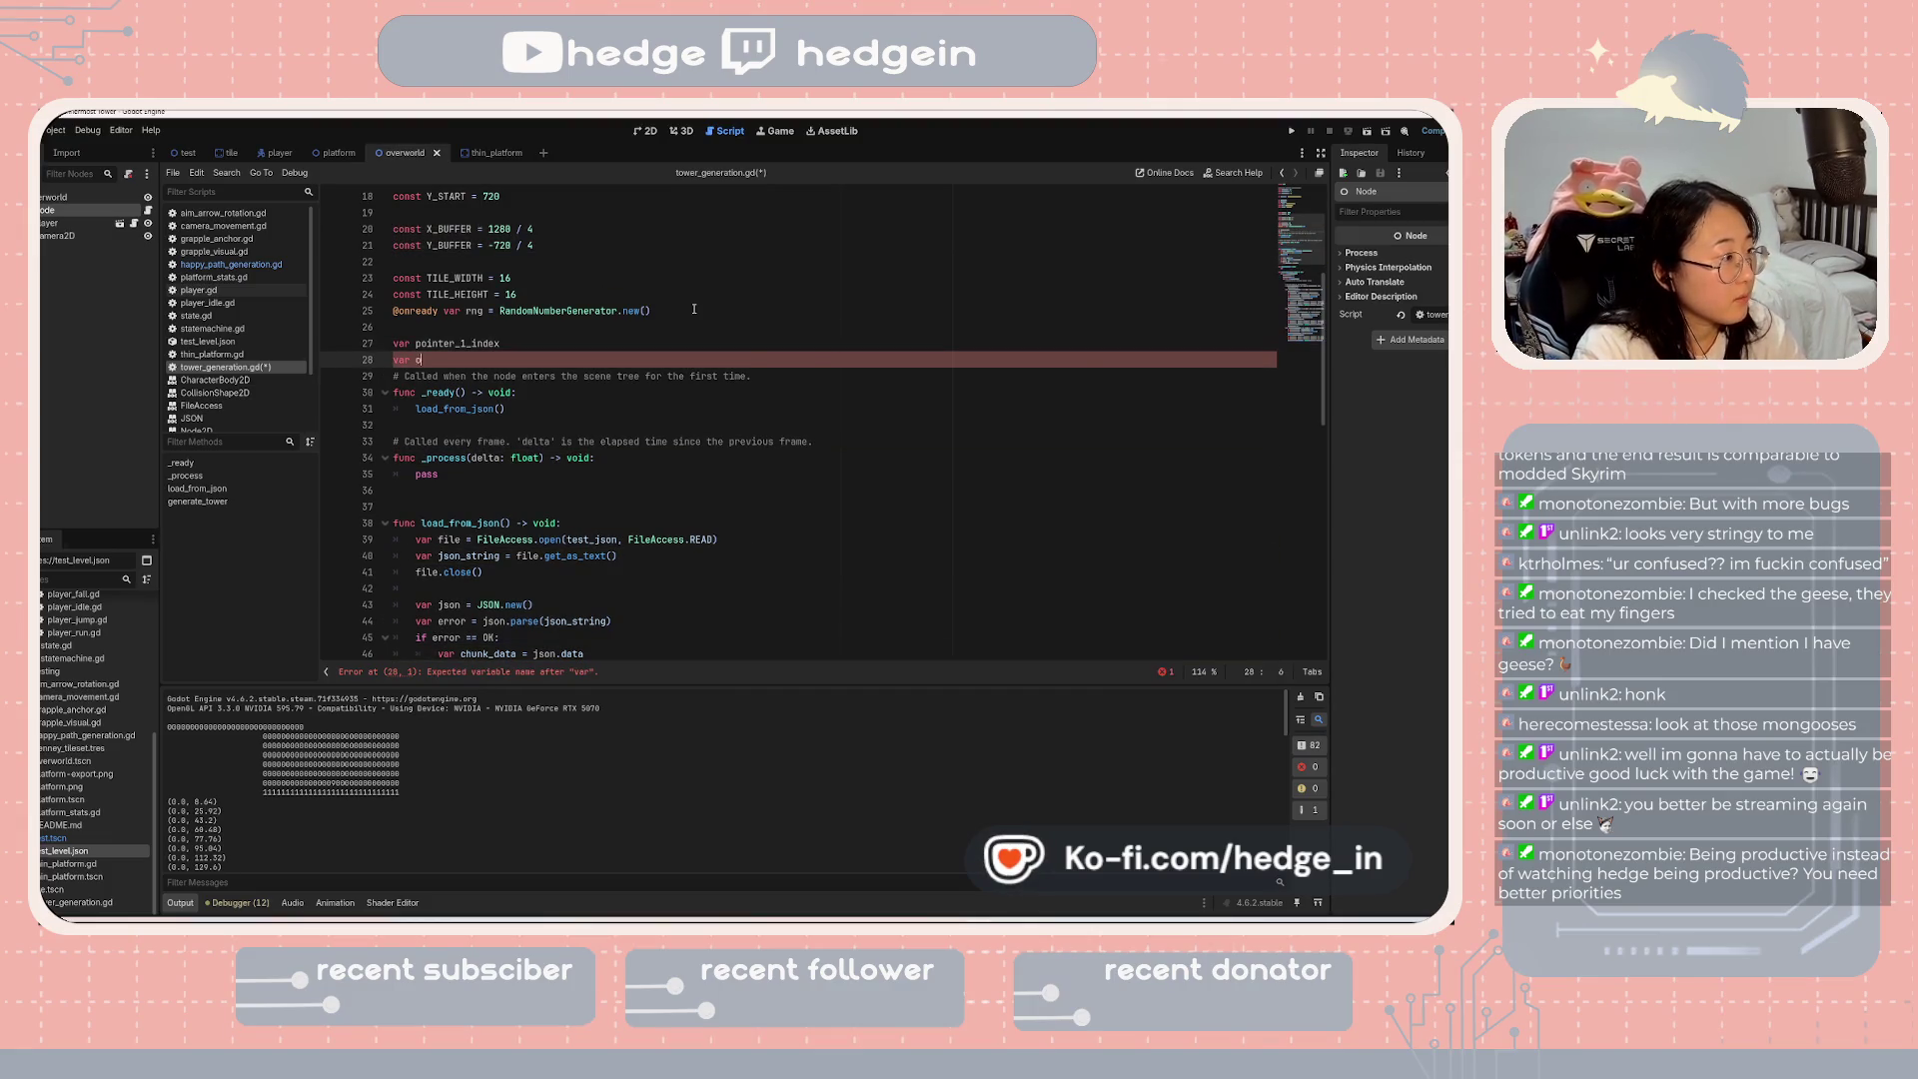
key(BackSpace)
key(BackSpace)
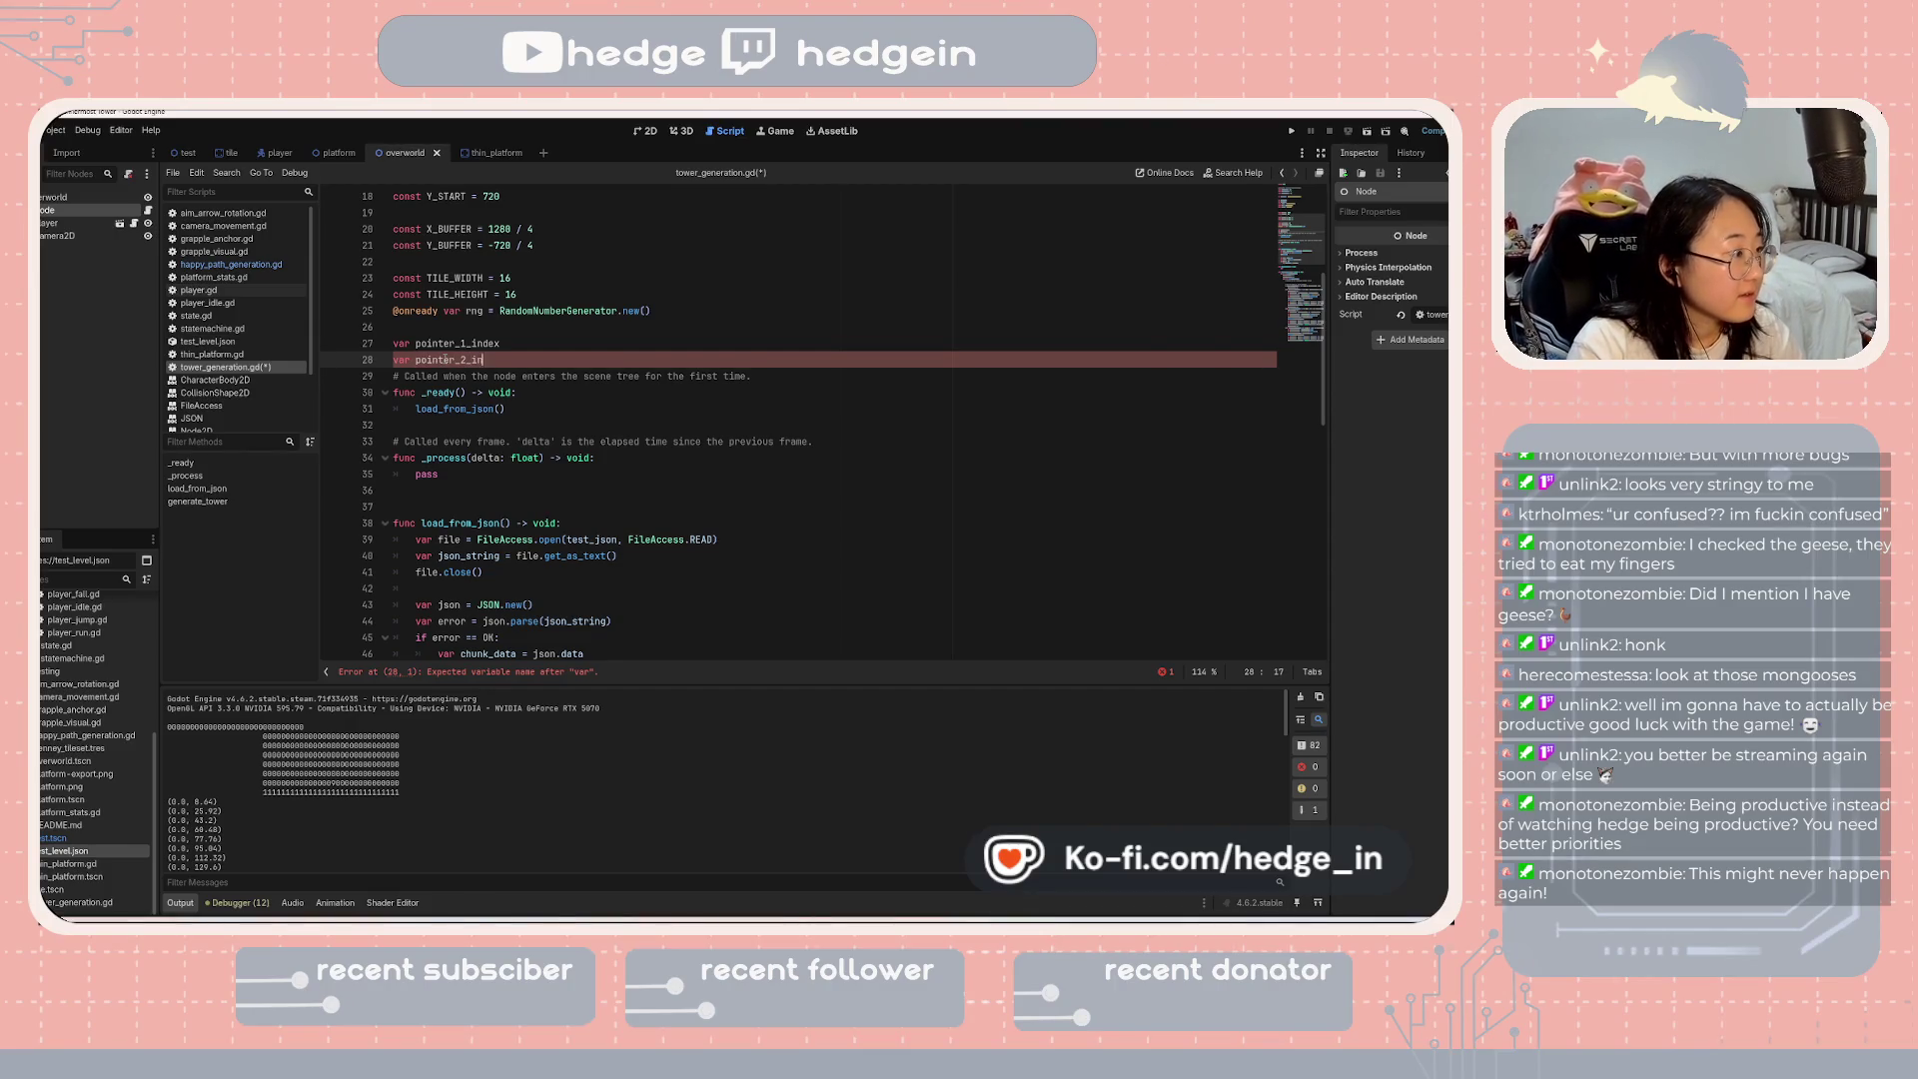
text(dex)
key(ctrl+s)
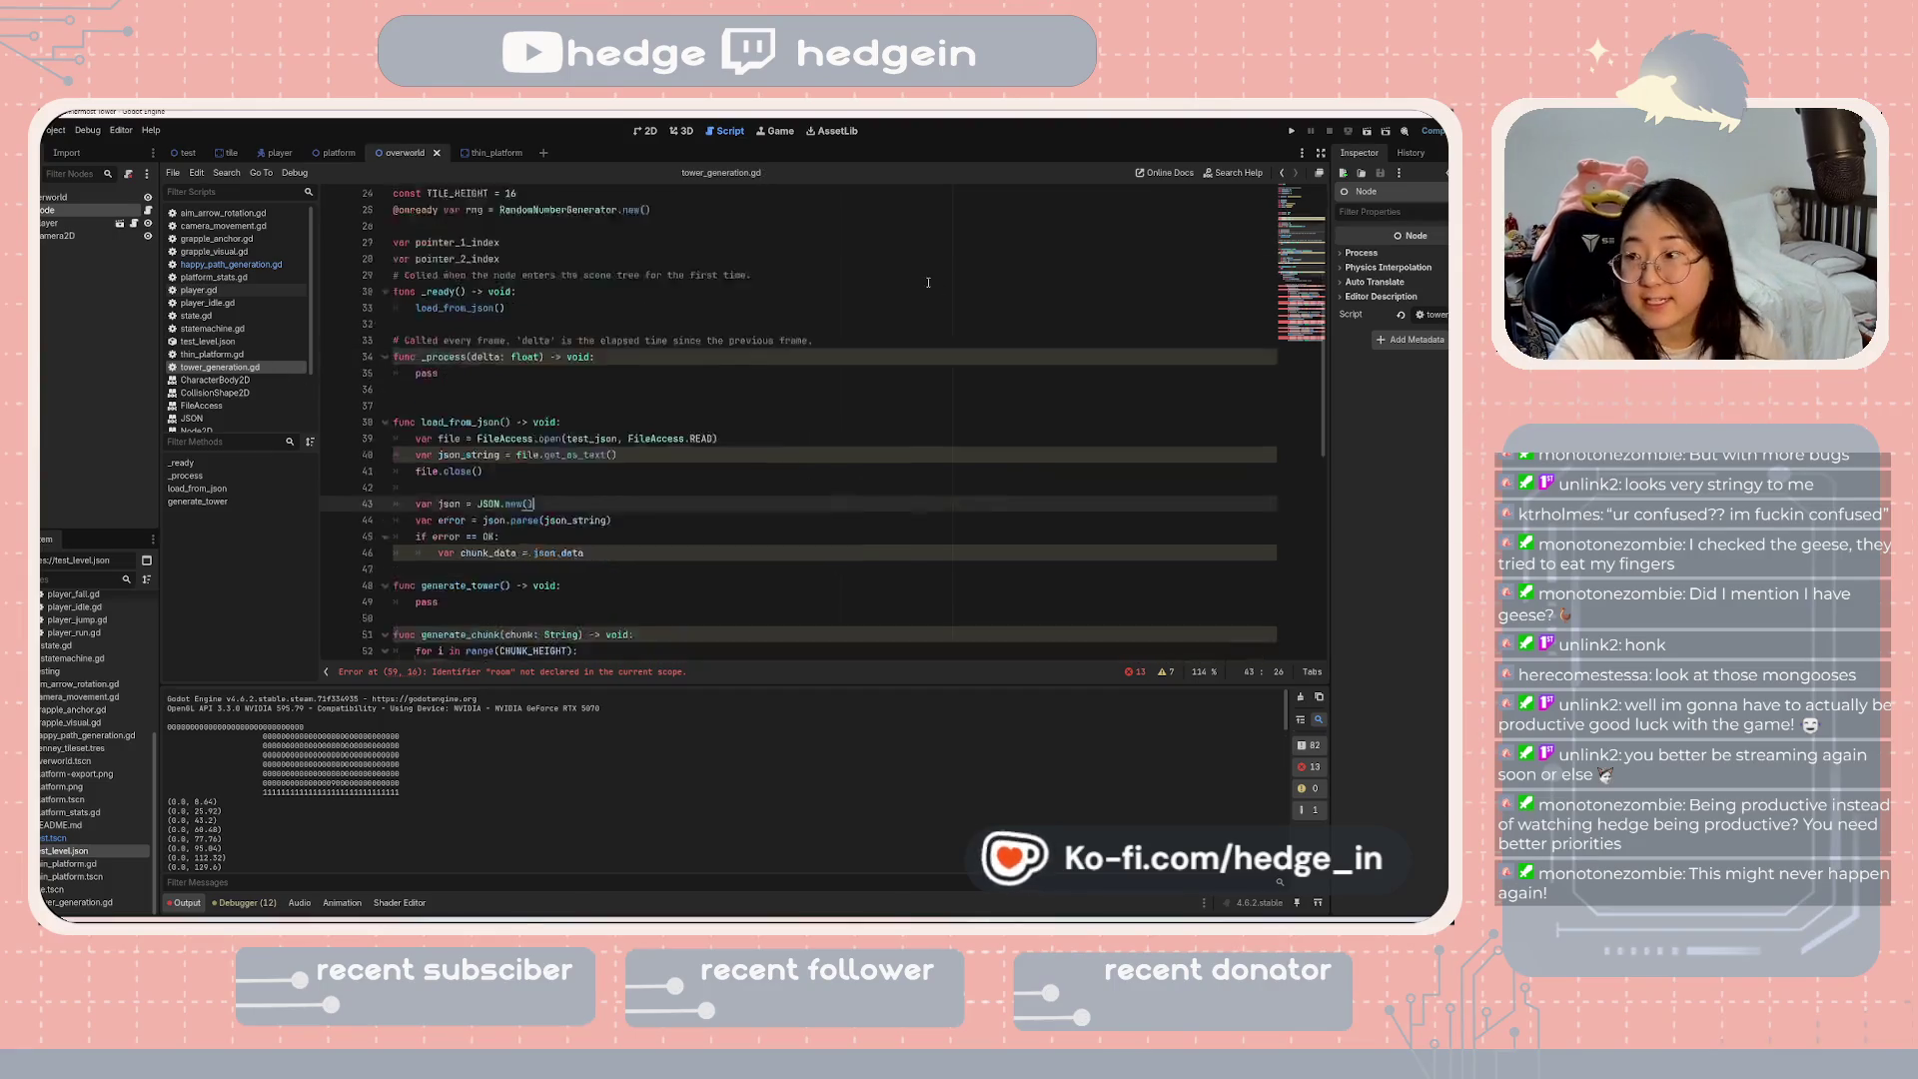
- Check generate_tower's pass line and the undeclared room on line 59 against happy_path_generation.gd
scroll(624, 440, down, 10)
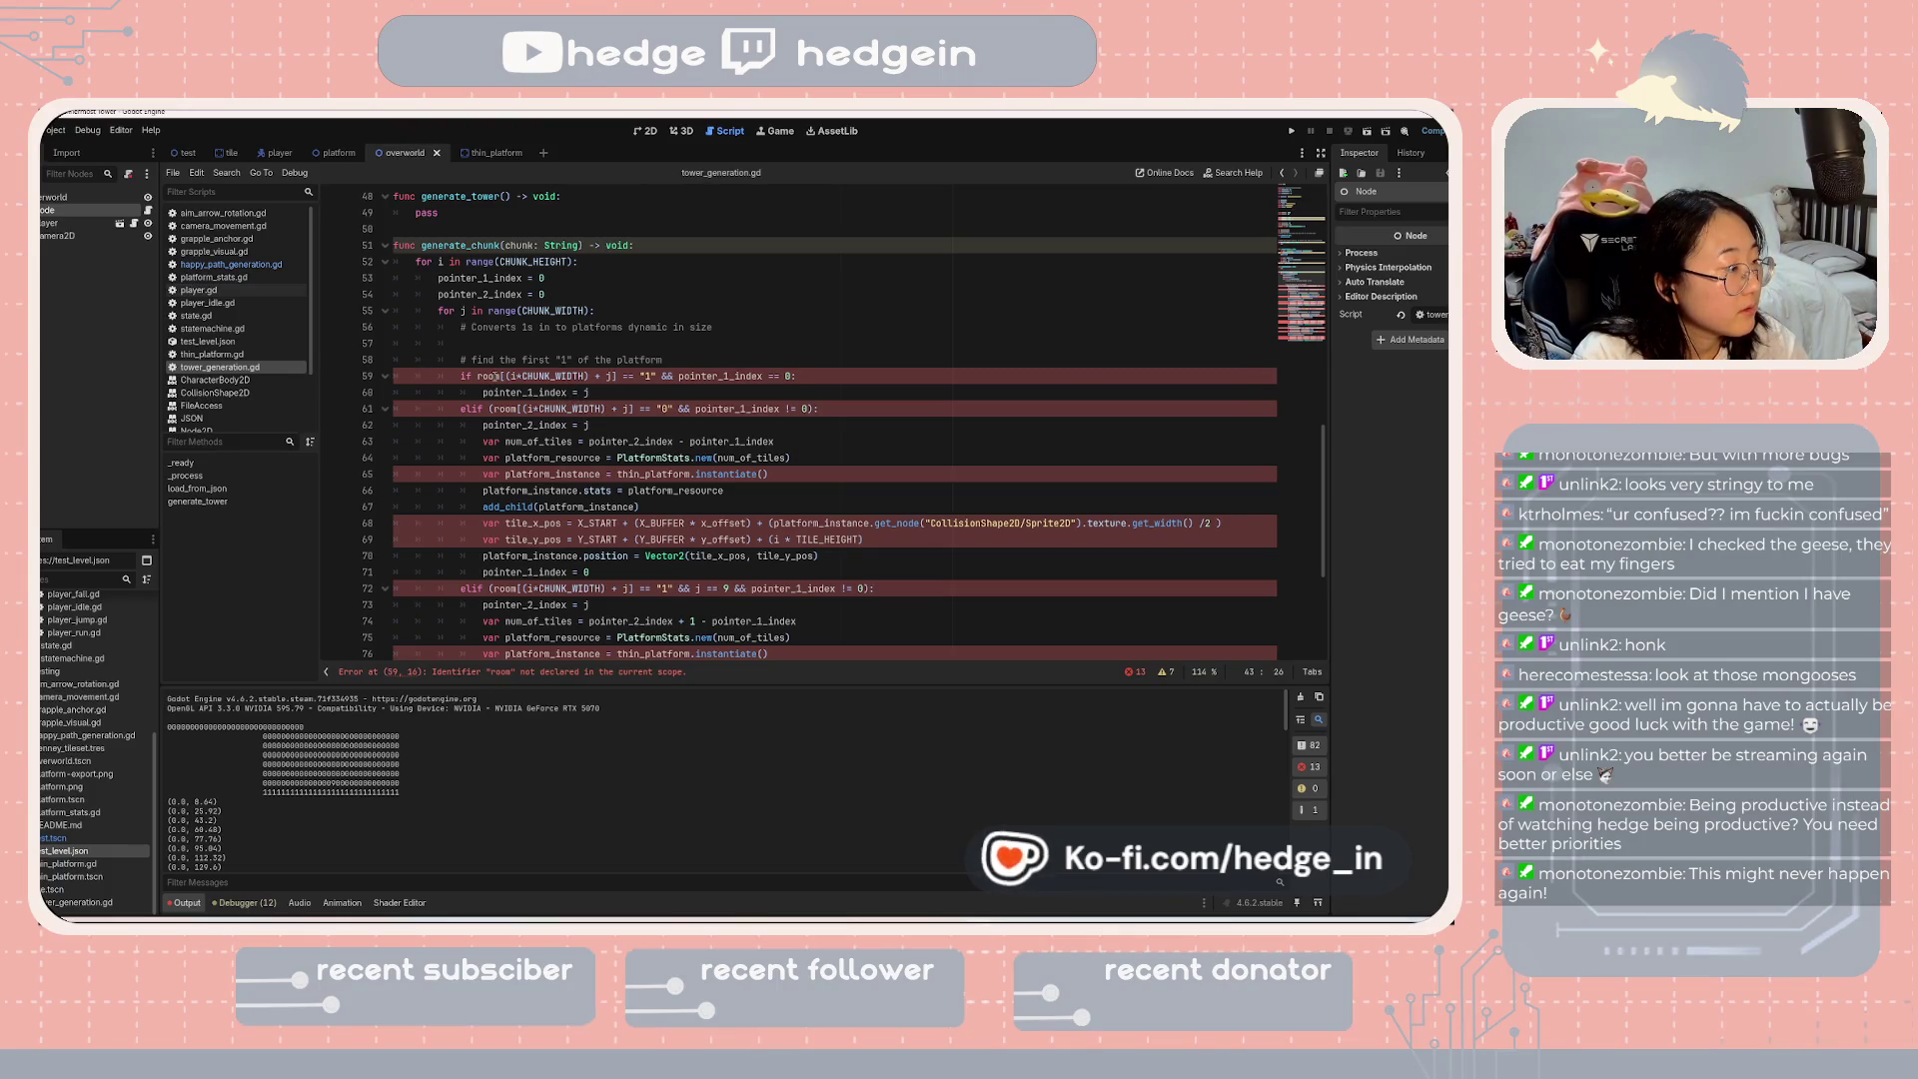
scroll(496, 376, up, 4)
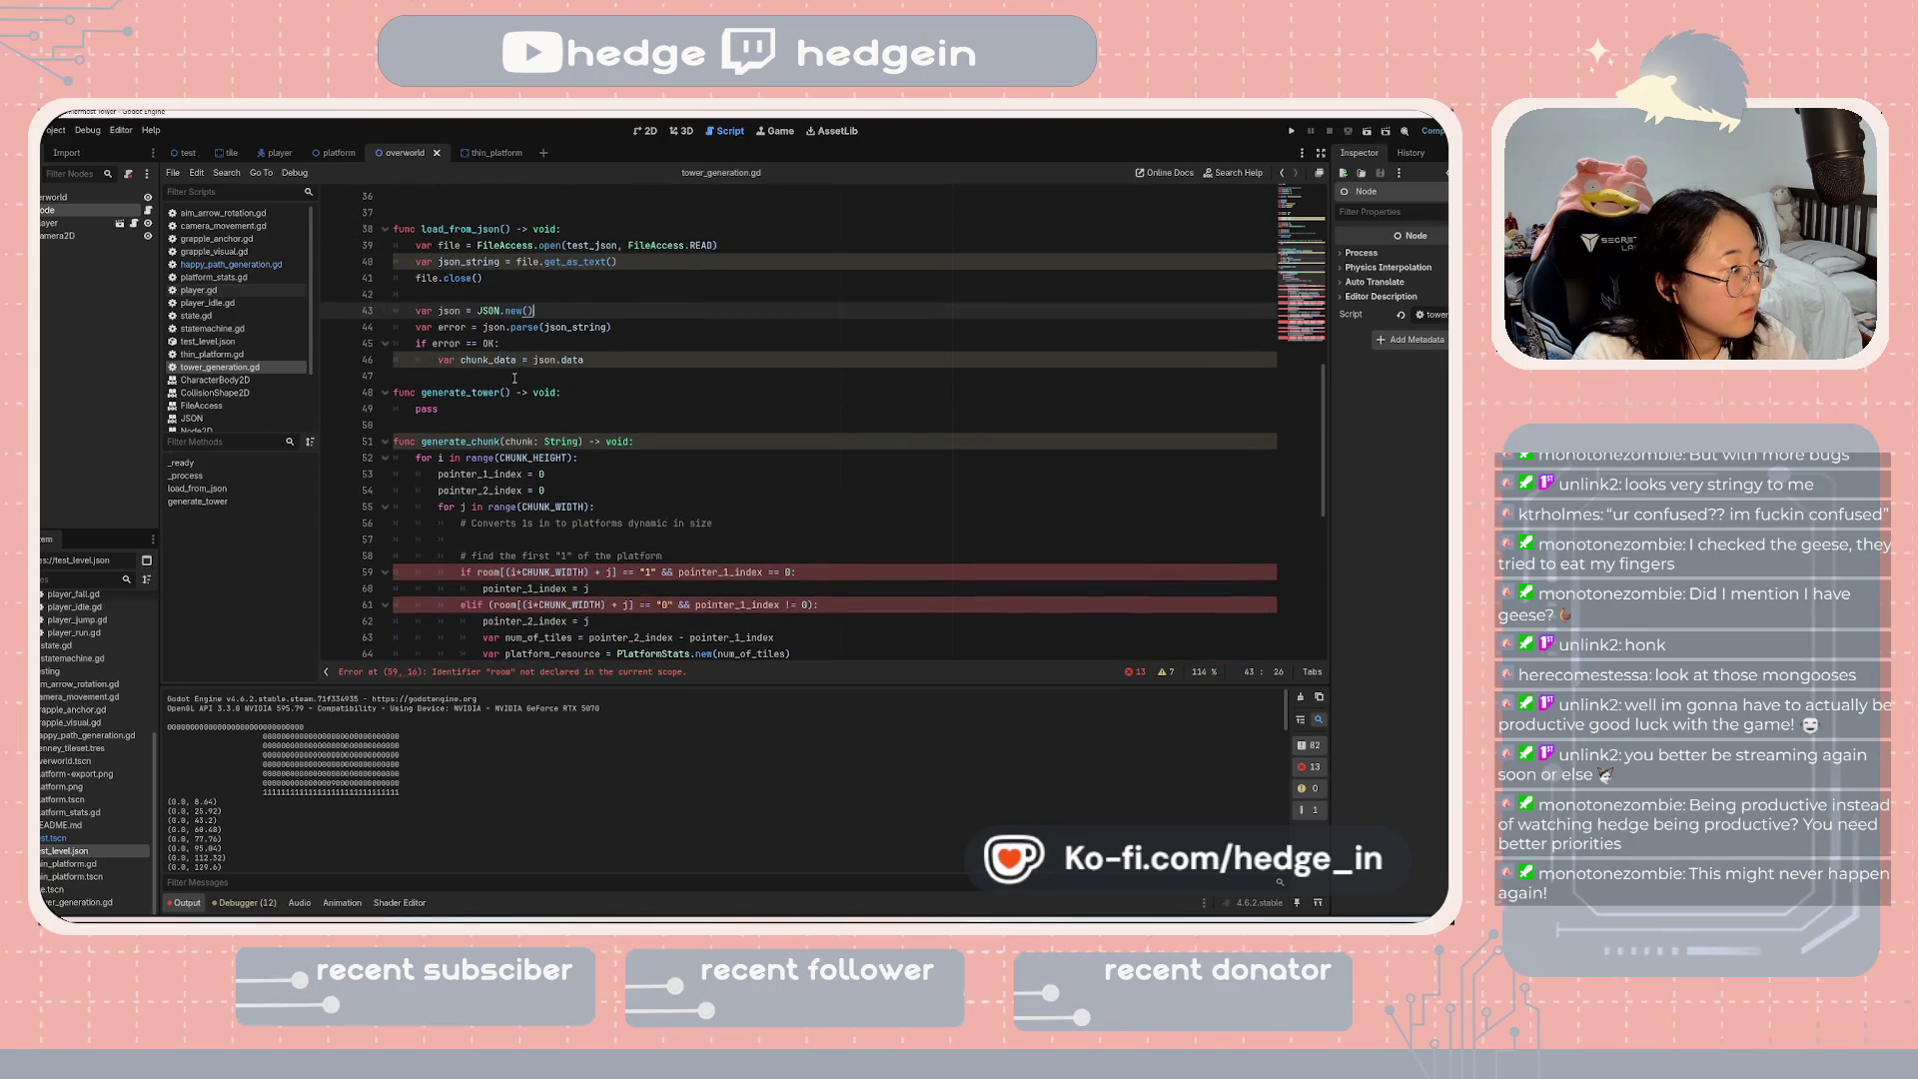
click(516, 409)
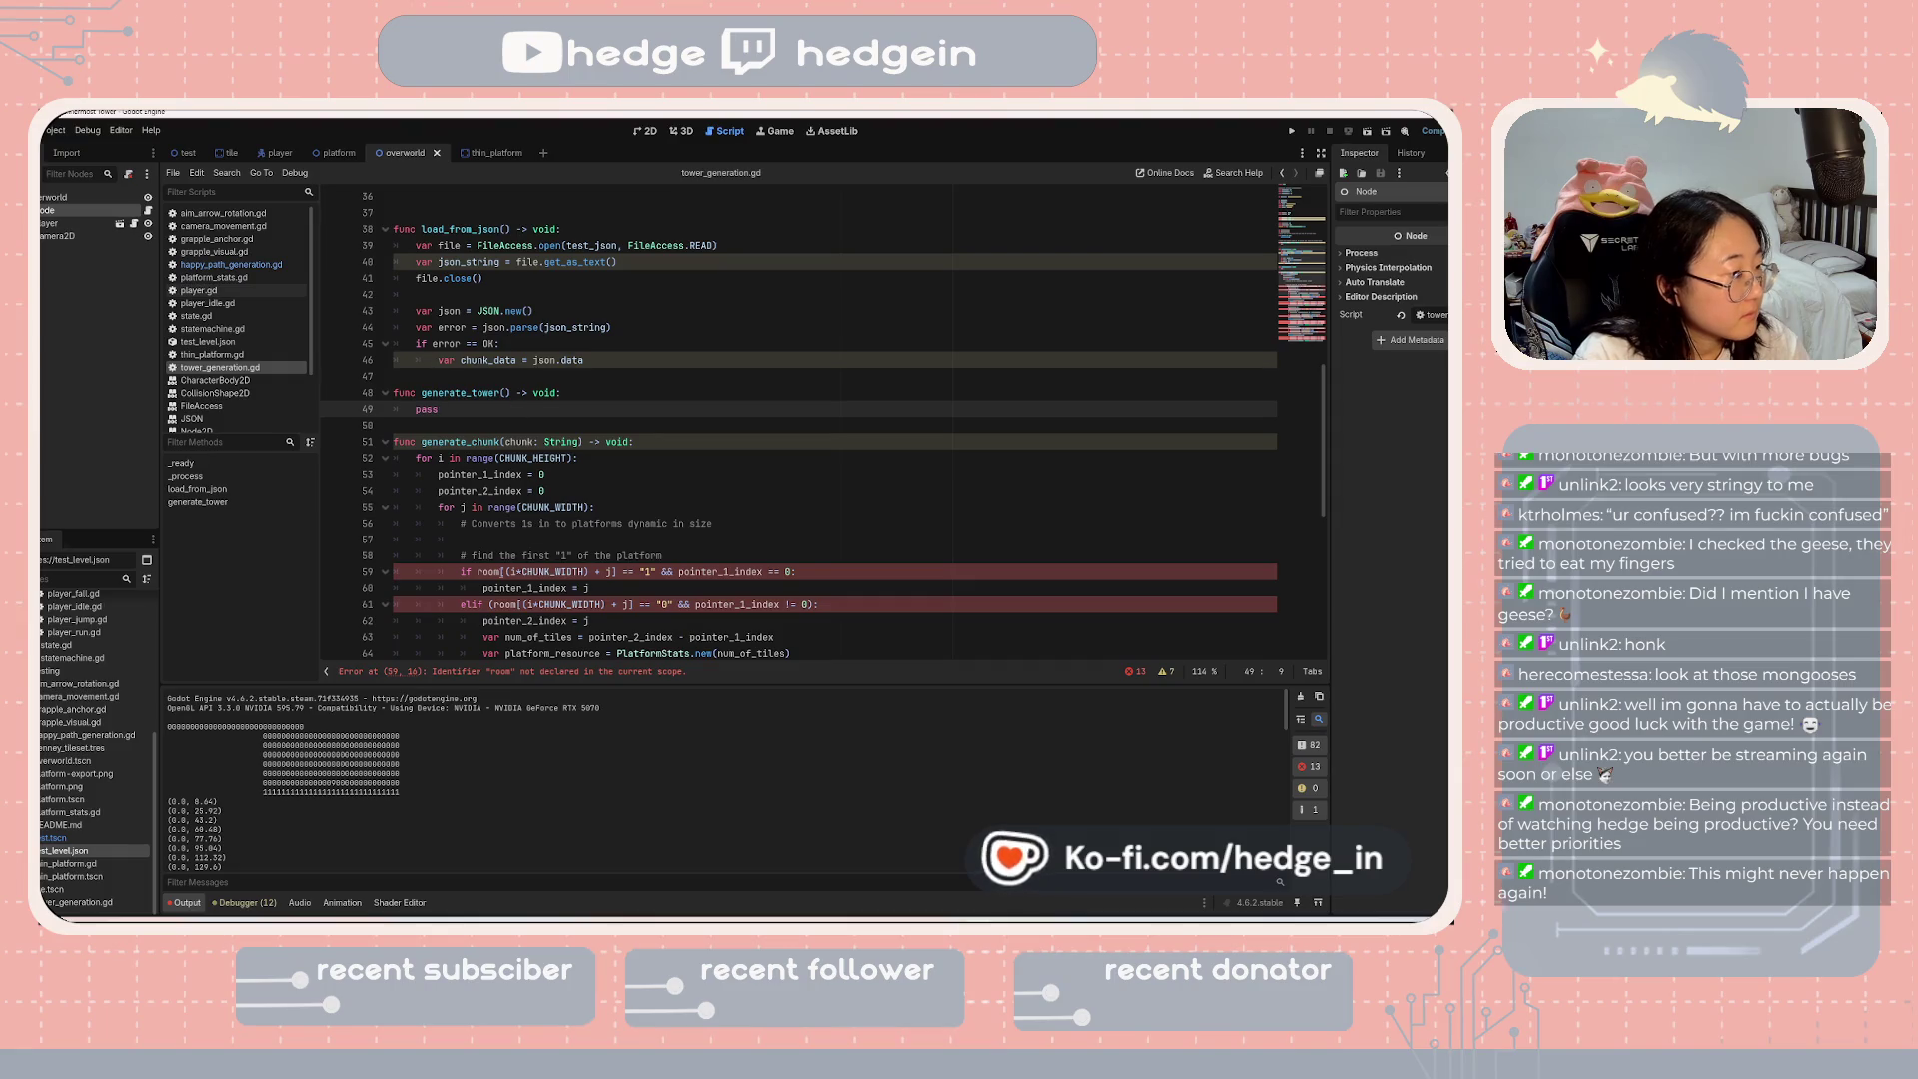
scroll(502, 572, down, 9)
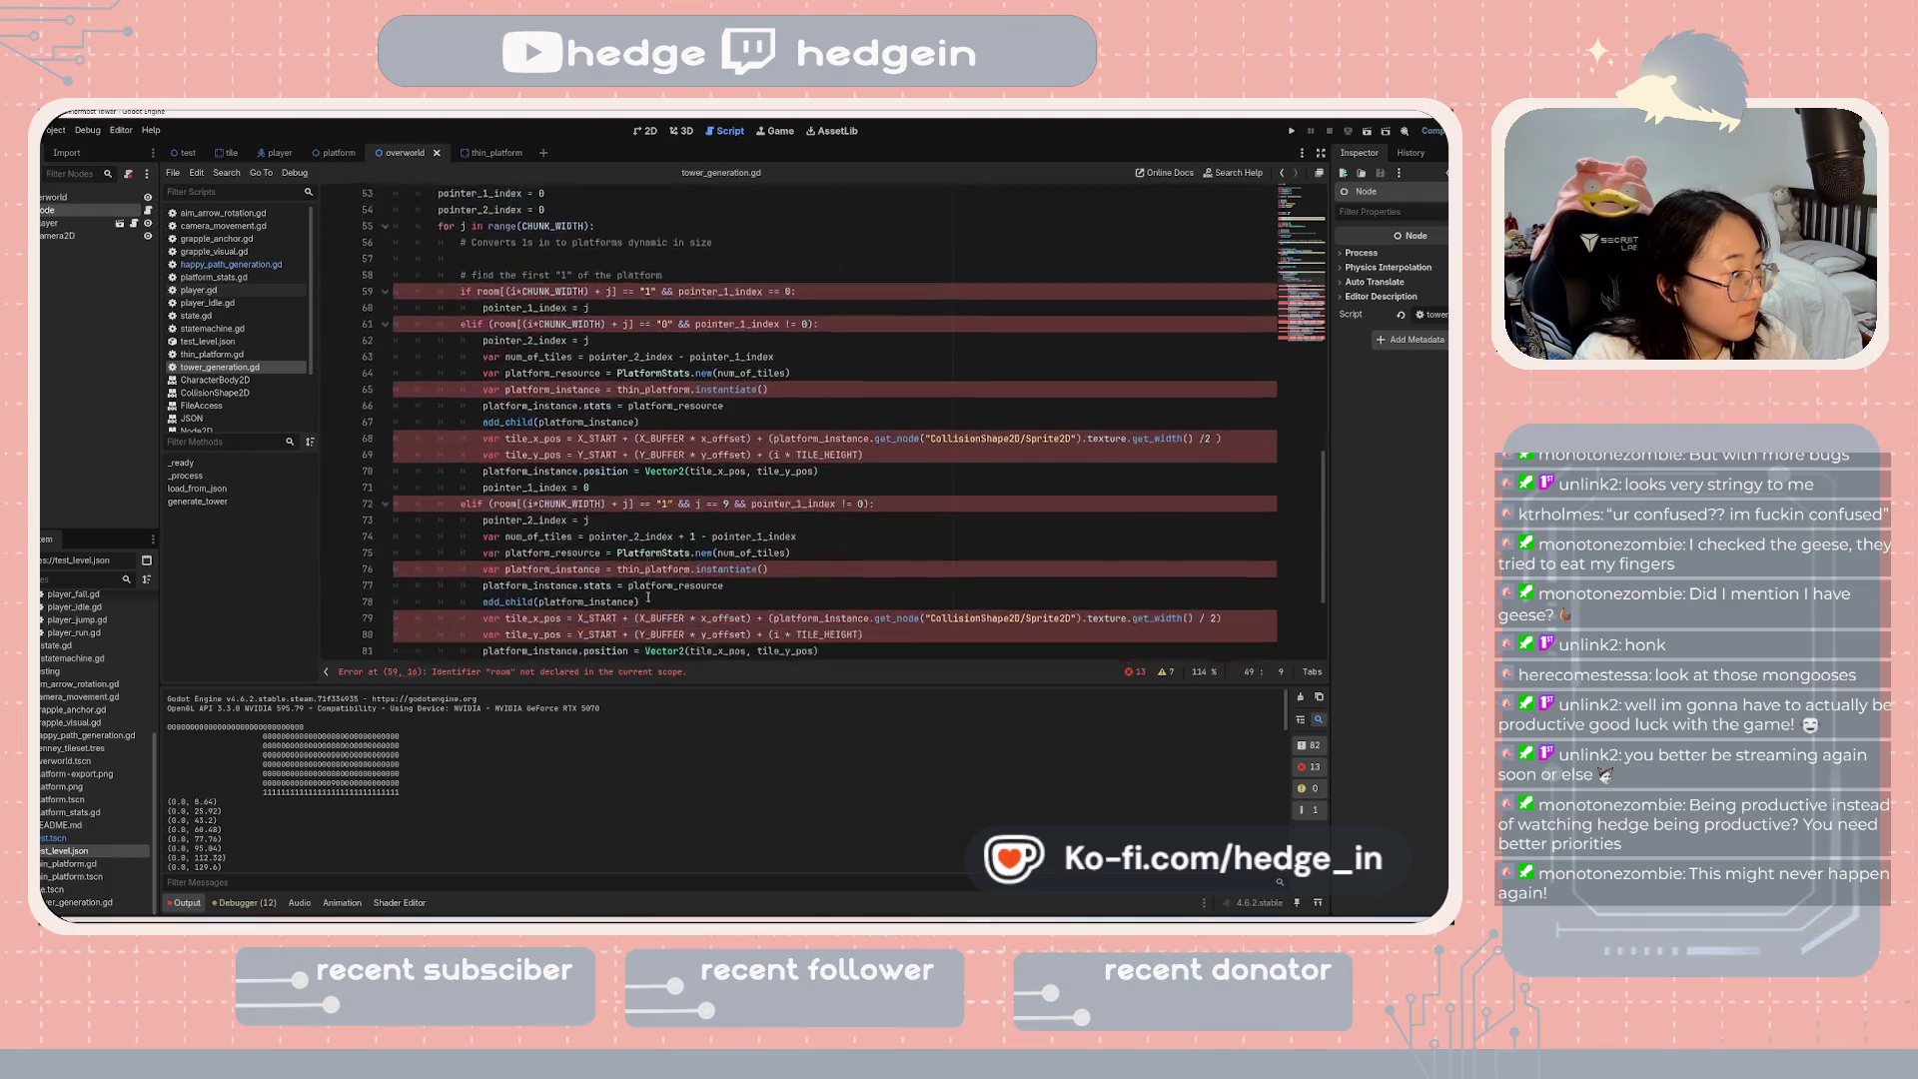
scroll(648, 597, up, 6)
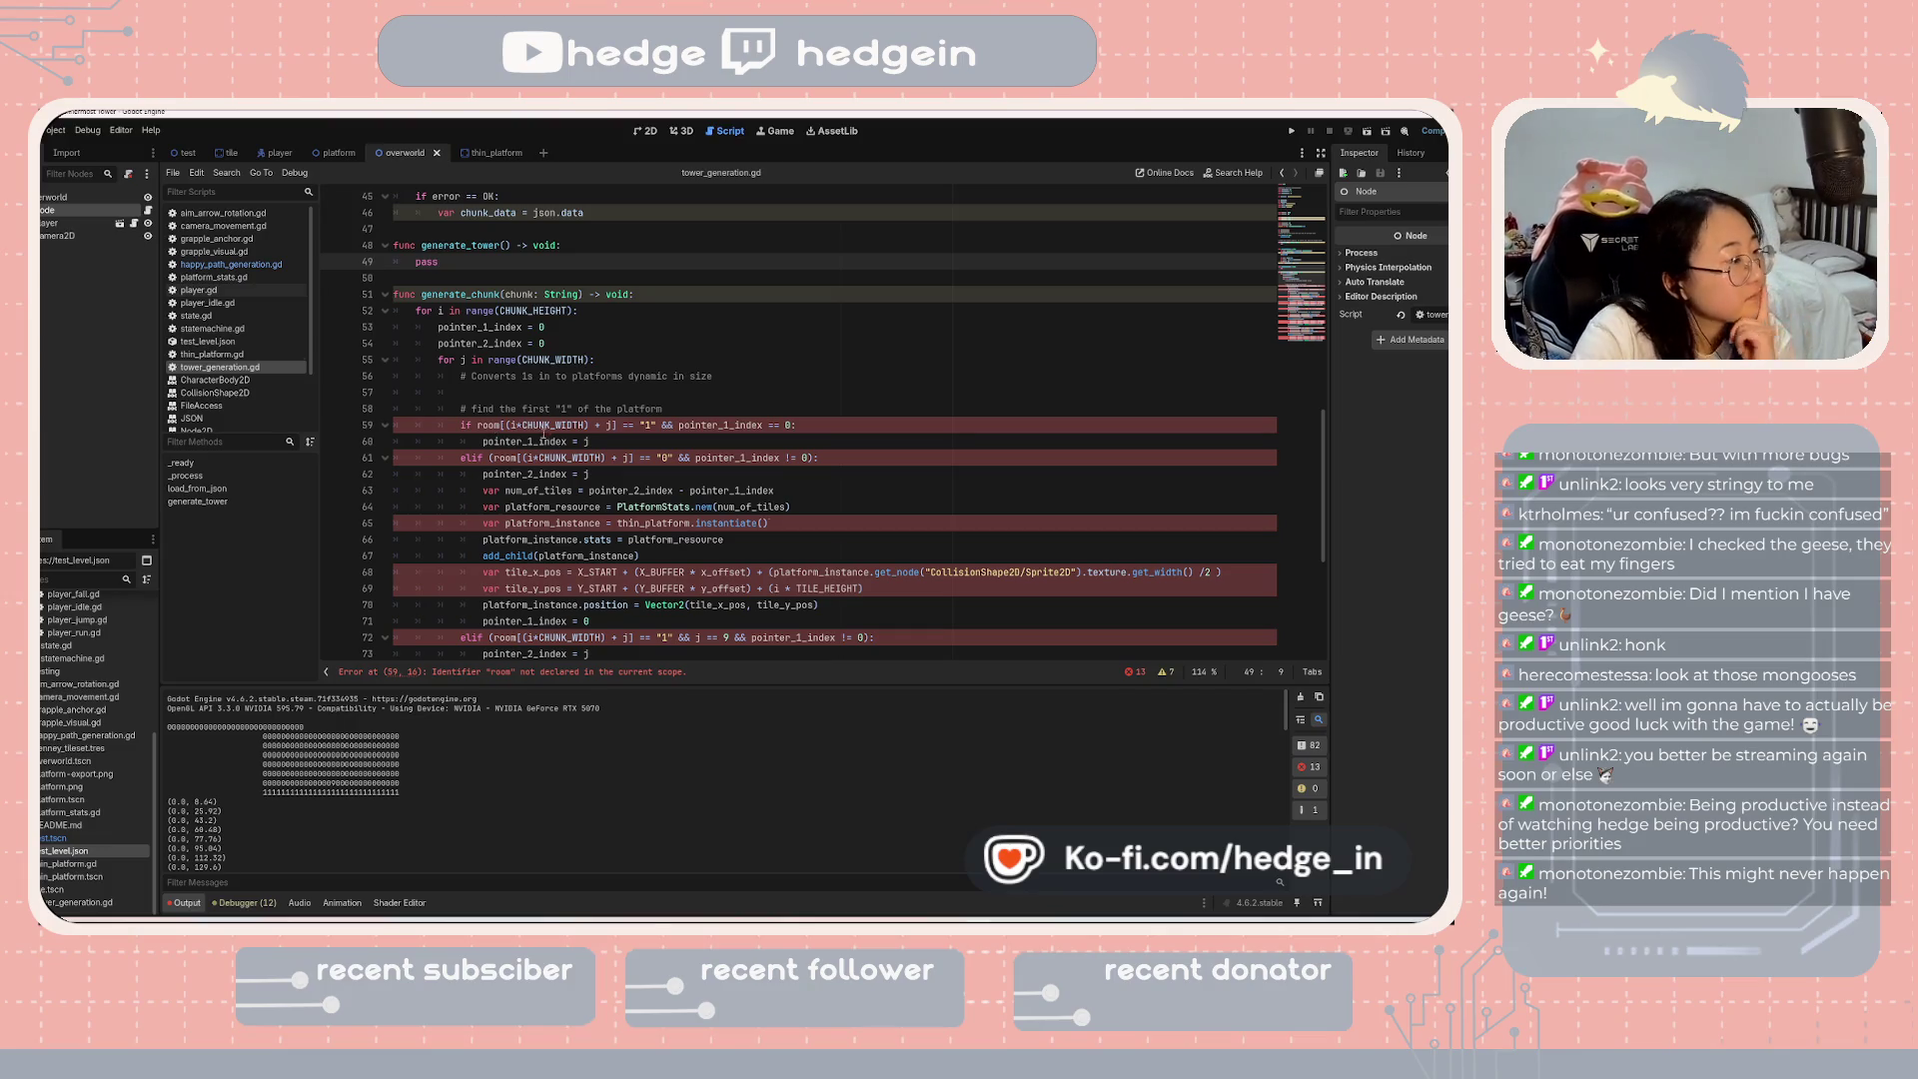
double_click(492, 426)
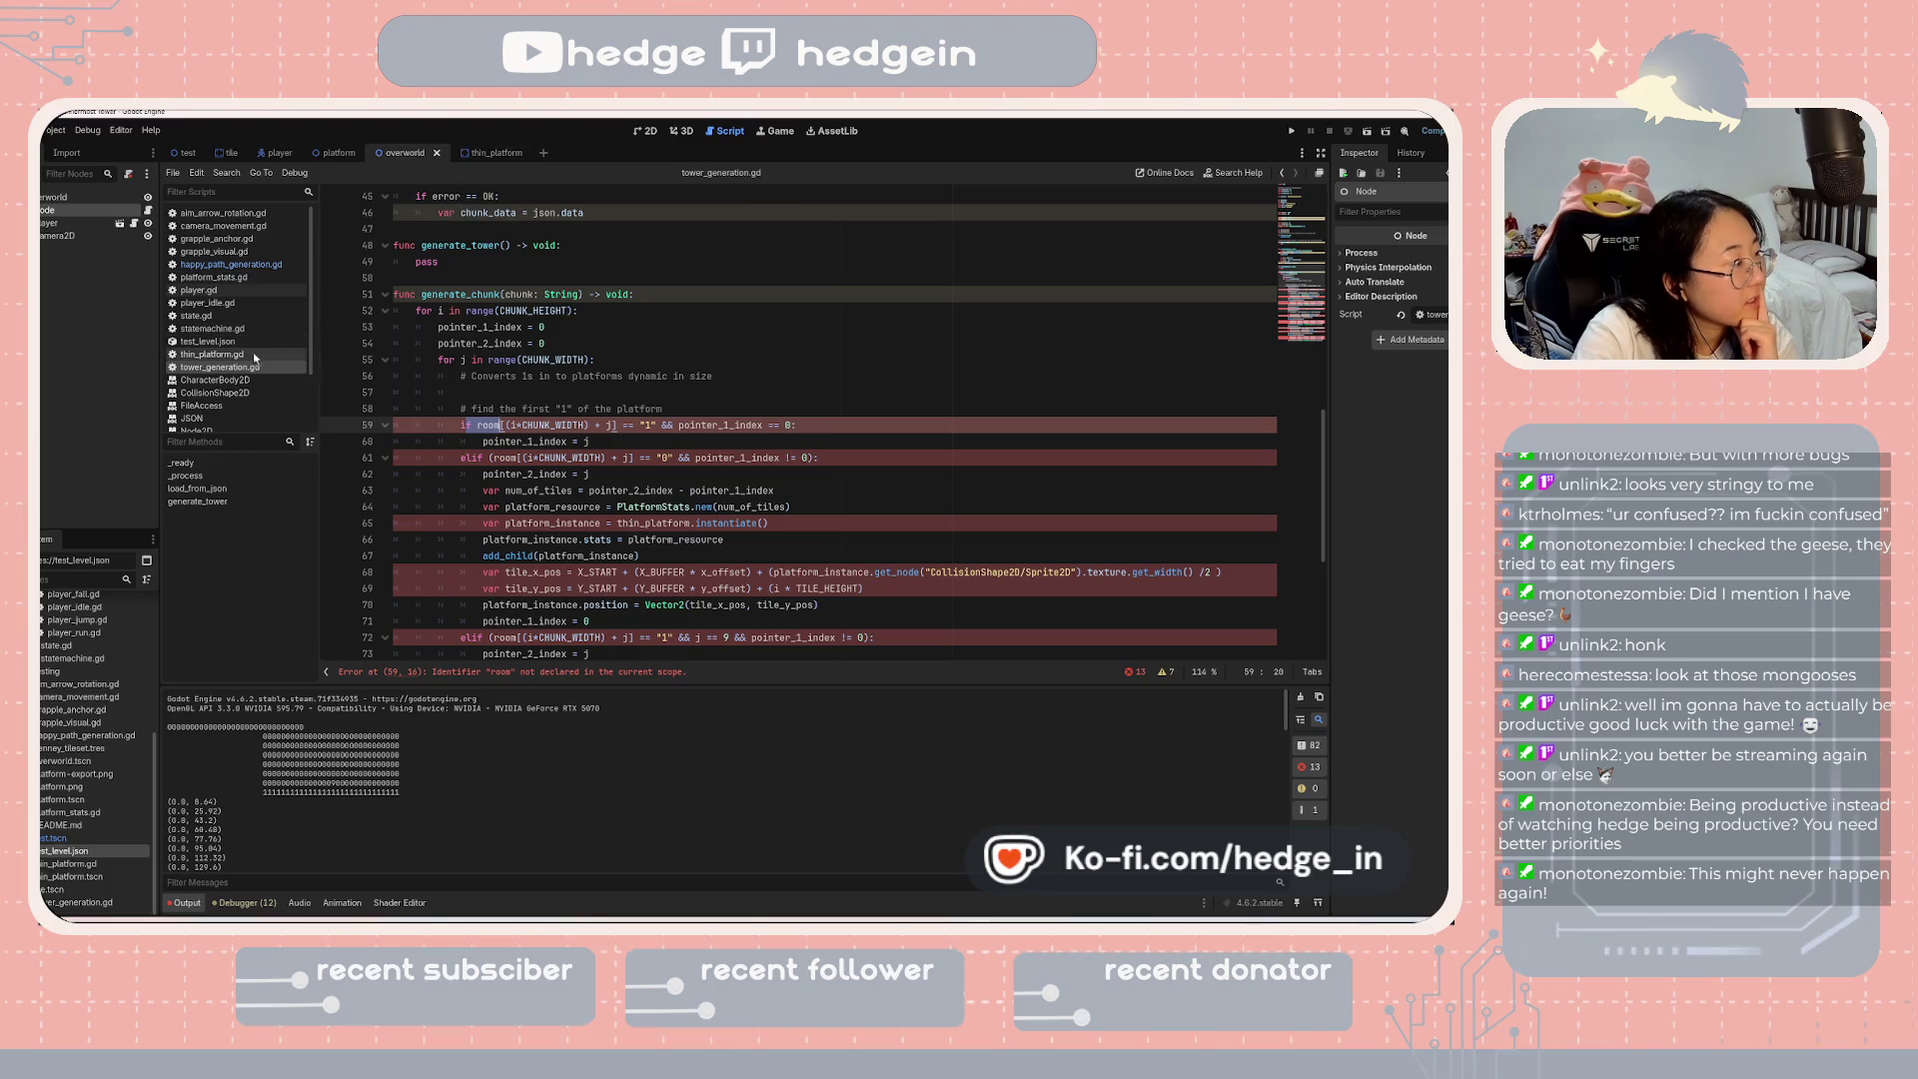
click(230, 263)
scroll(513, 456, down, 3)
- Examine generate_room's room parameter and its string indexing on line 166, then open thin_platform.gd
scroll(513, 456, down, 20)
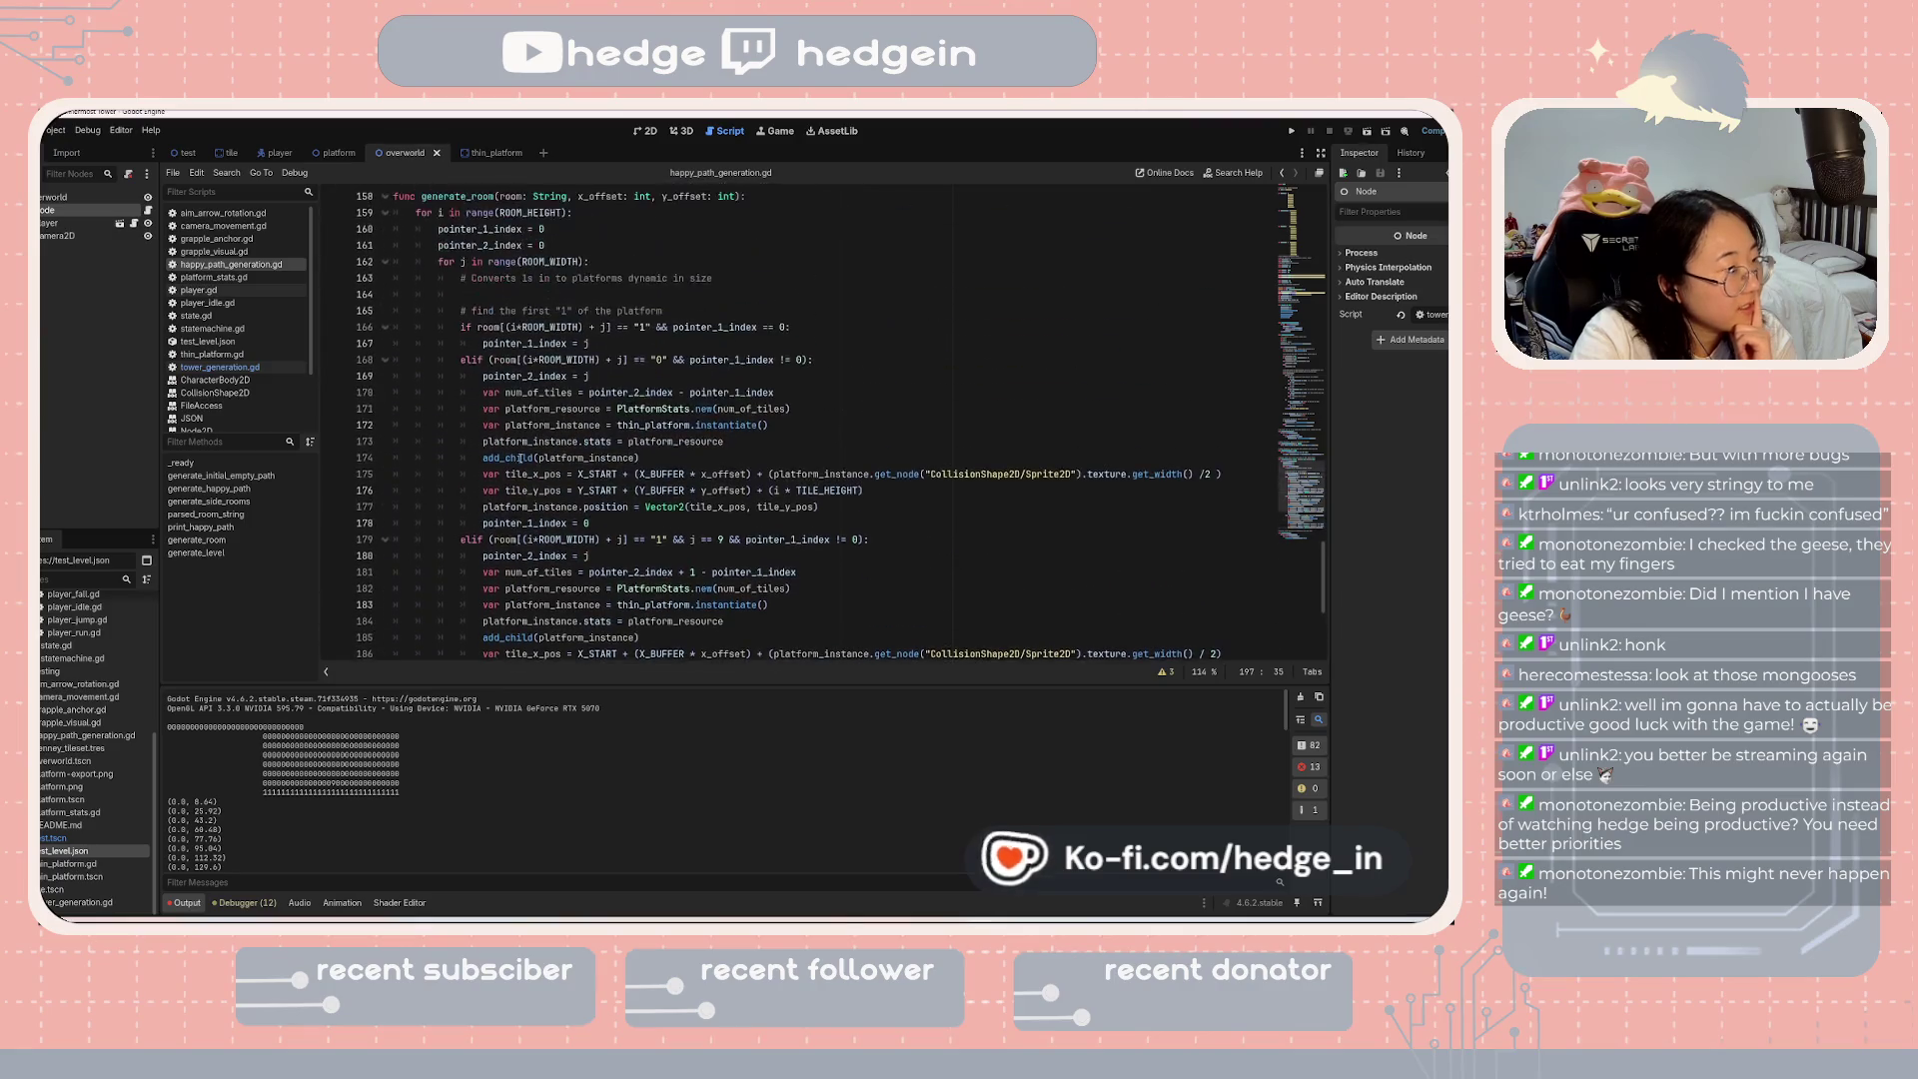
scroll(554, 466, up, 1)
scroll(594, 485, up, 1)
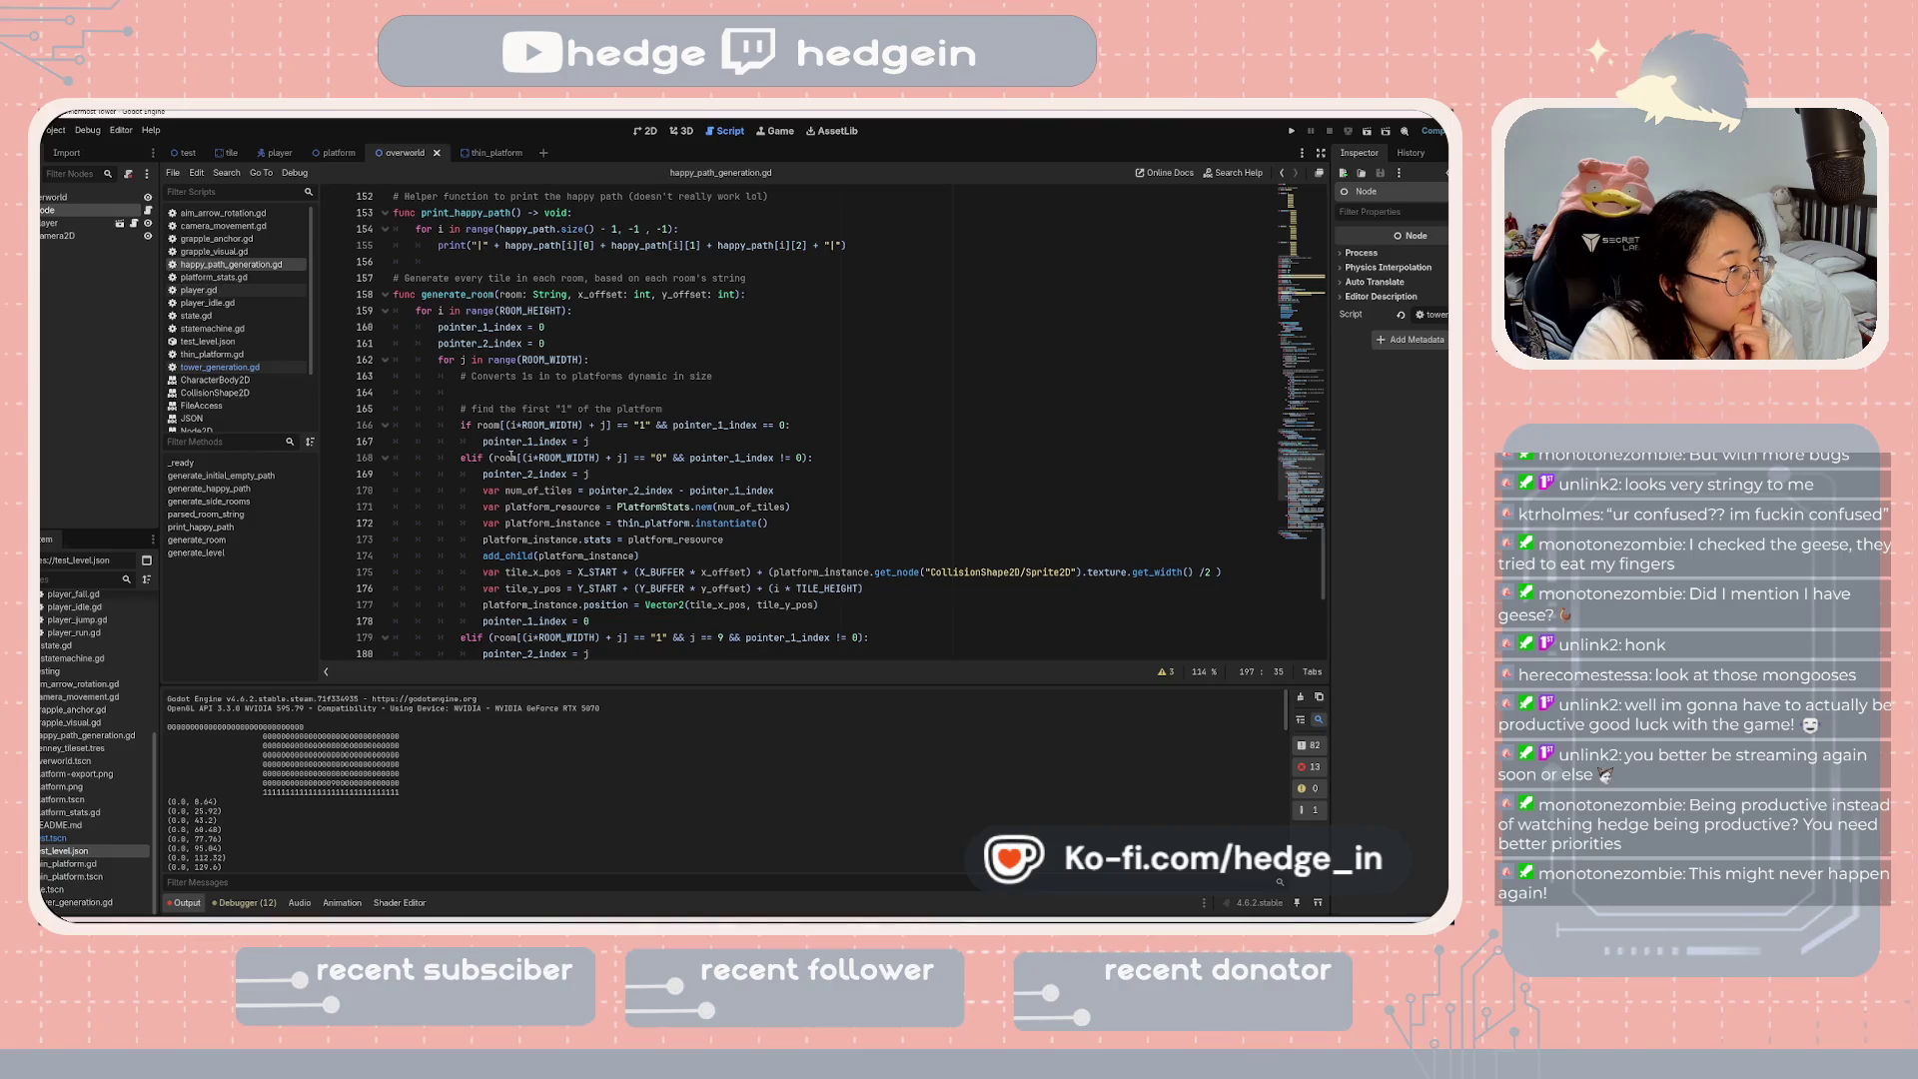
scroll(534, 460, up, 8)
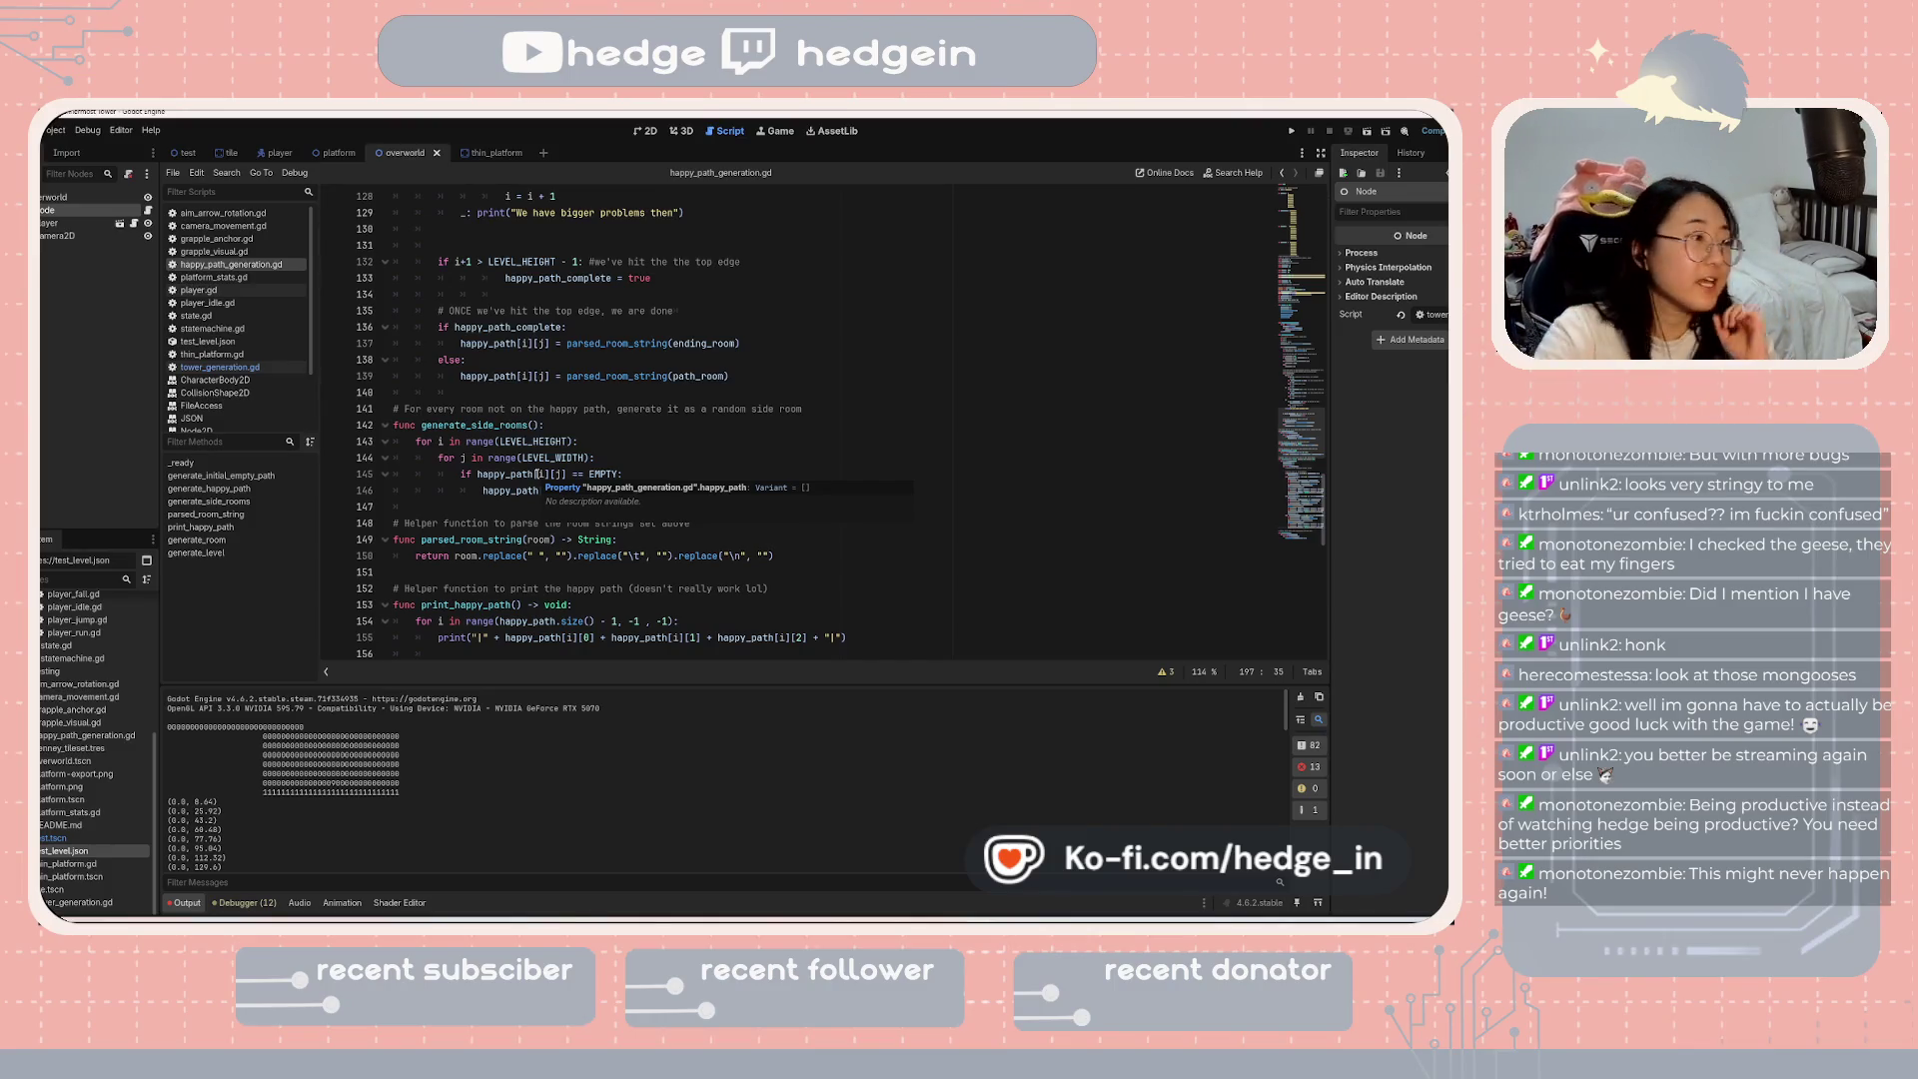
scroll(537, 476, up, 20)
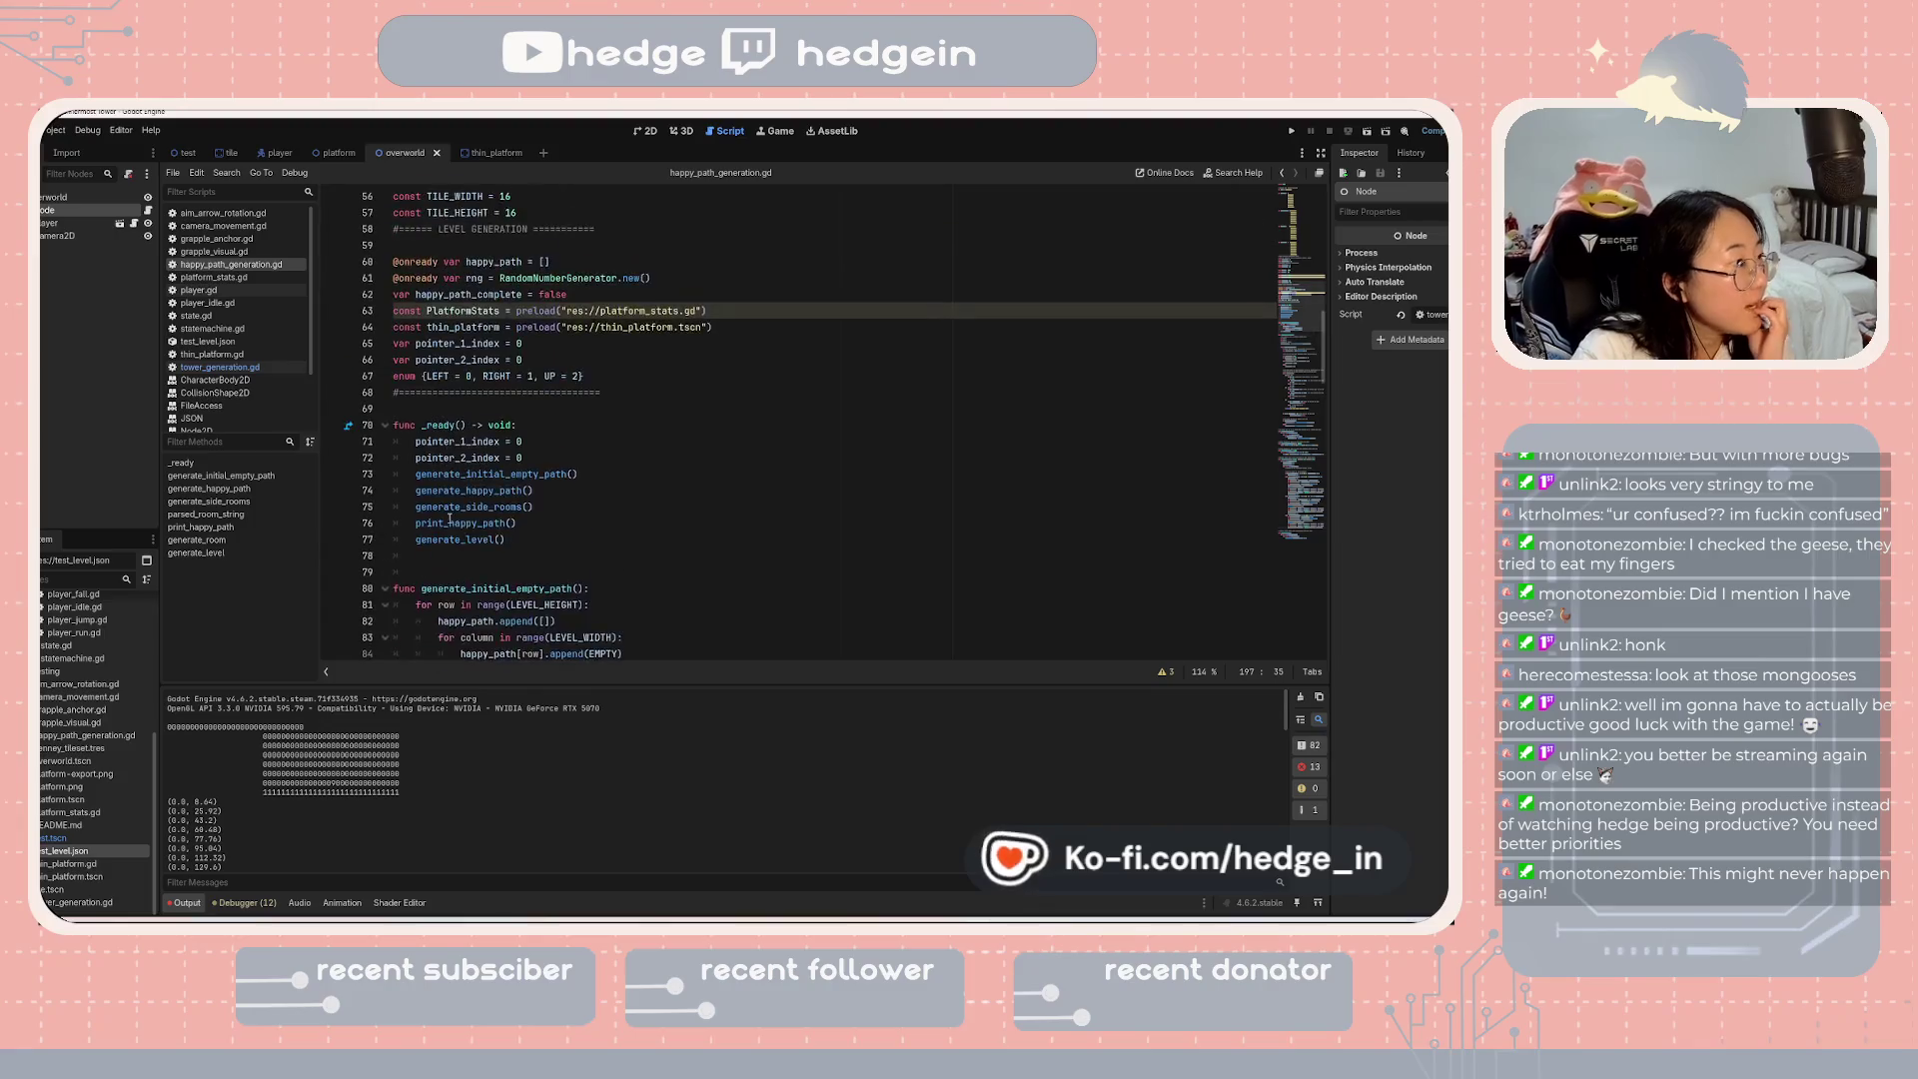
scroll(450, 518, up, 5)
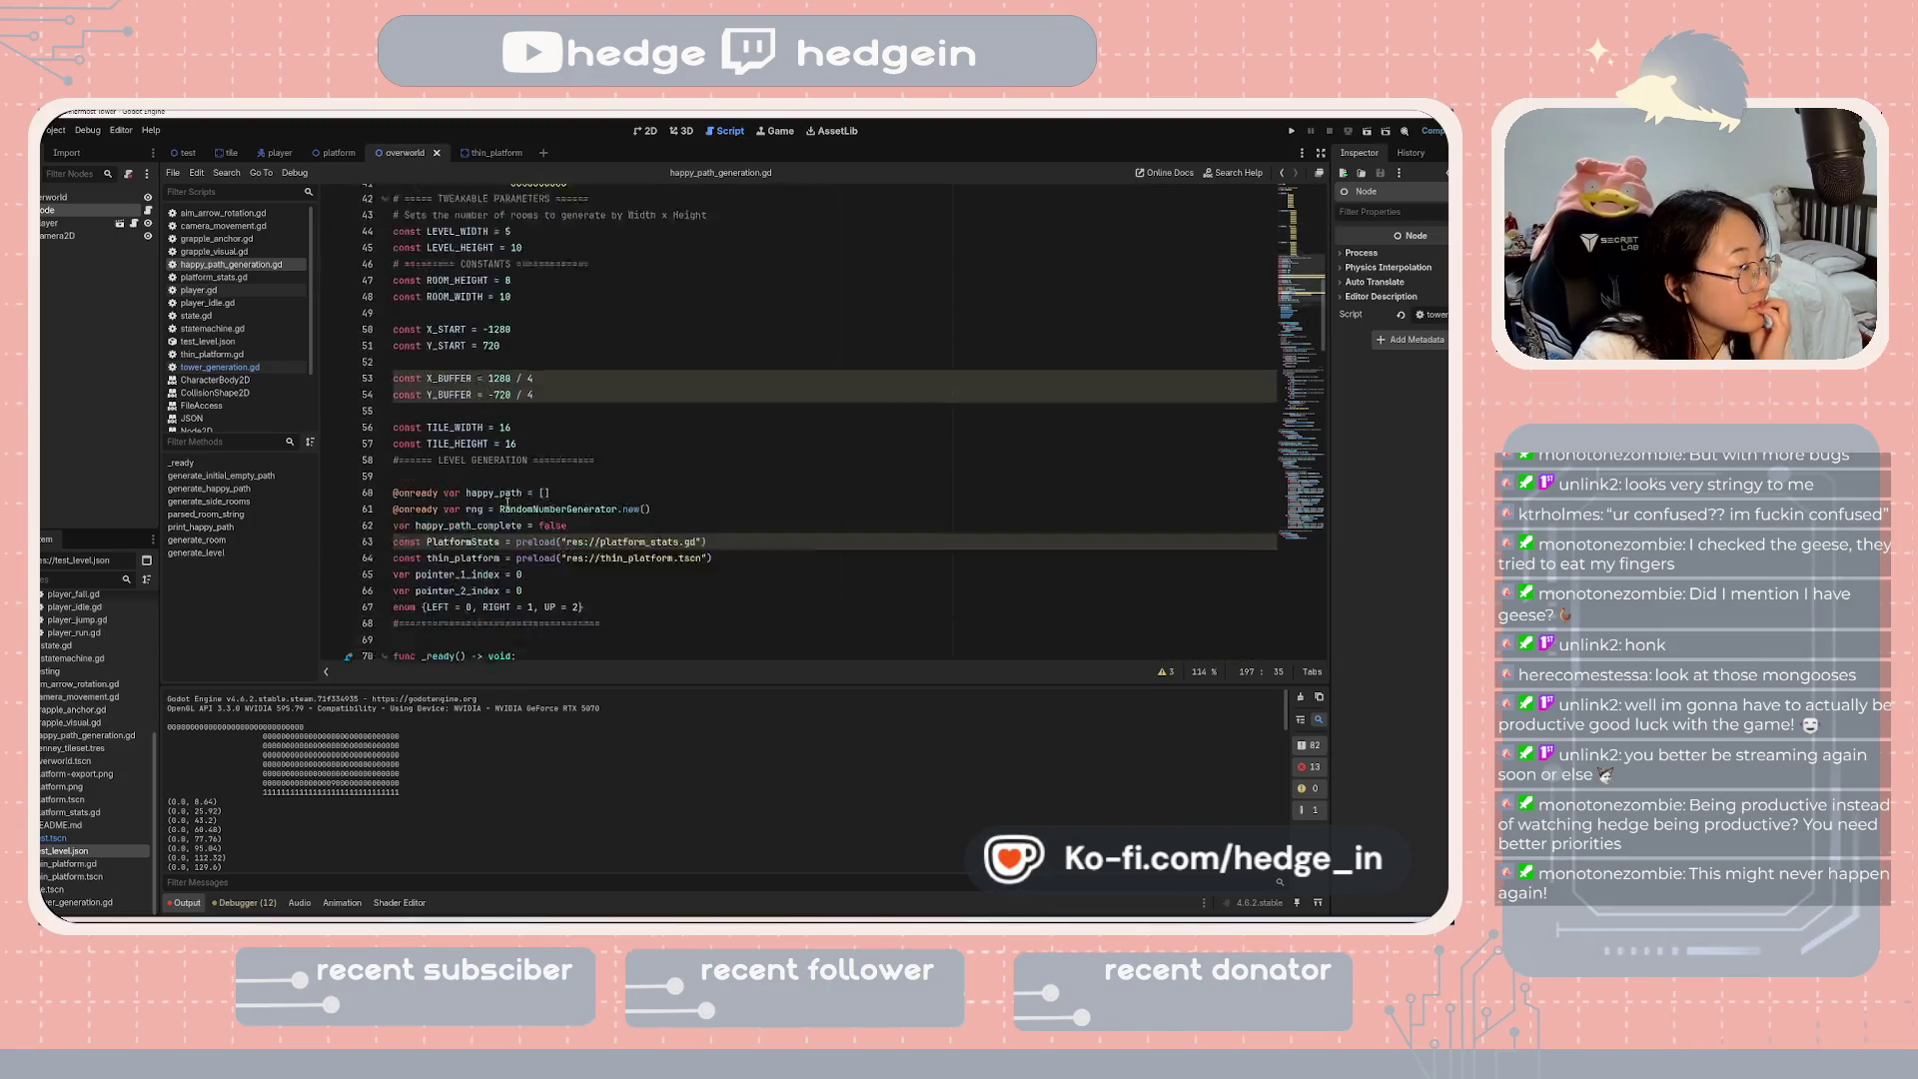
scroll(507, 503, down, 20)
scroll(507, 504, down, 3)
double_click(502, 443)
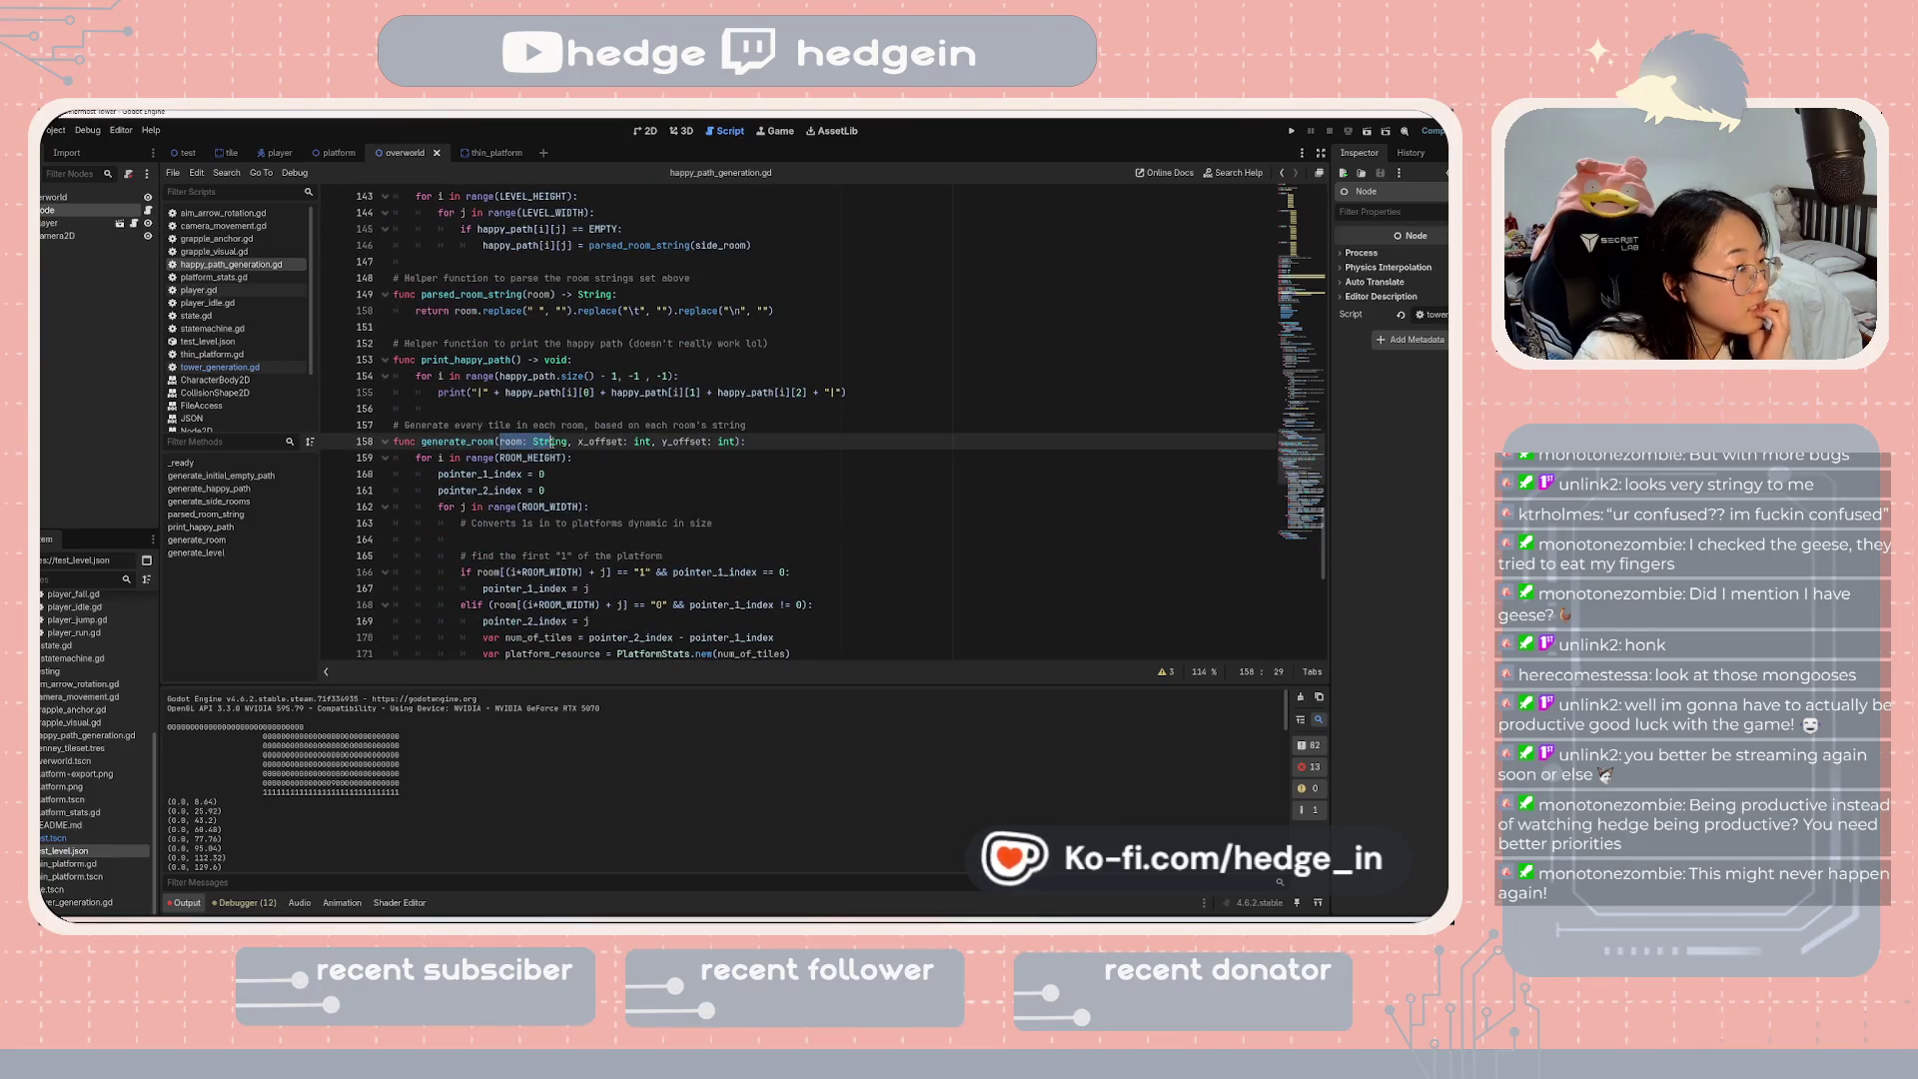
scroll(505, 439, down, 3)
drag(477, 426, 605, 427)
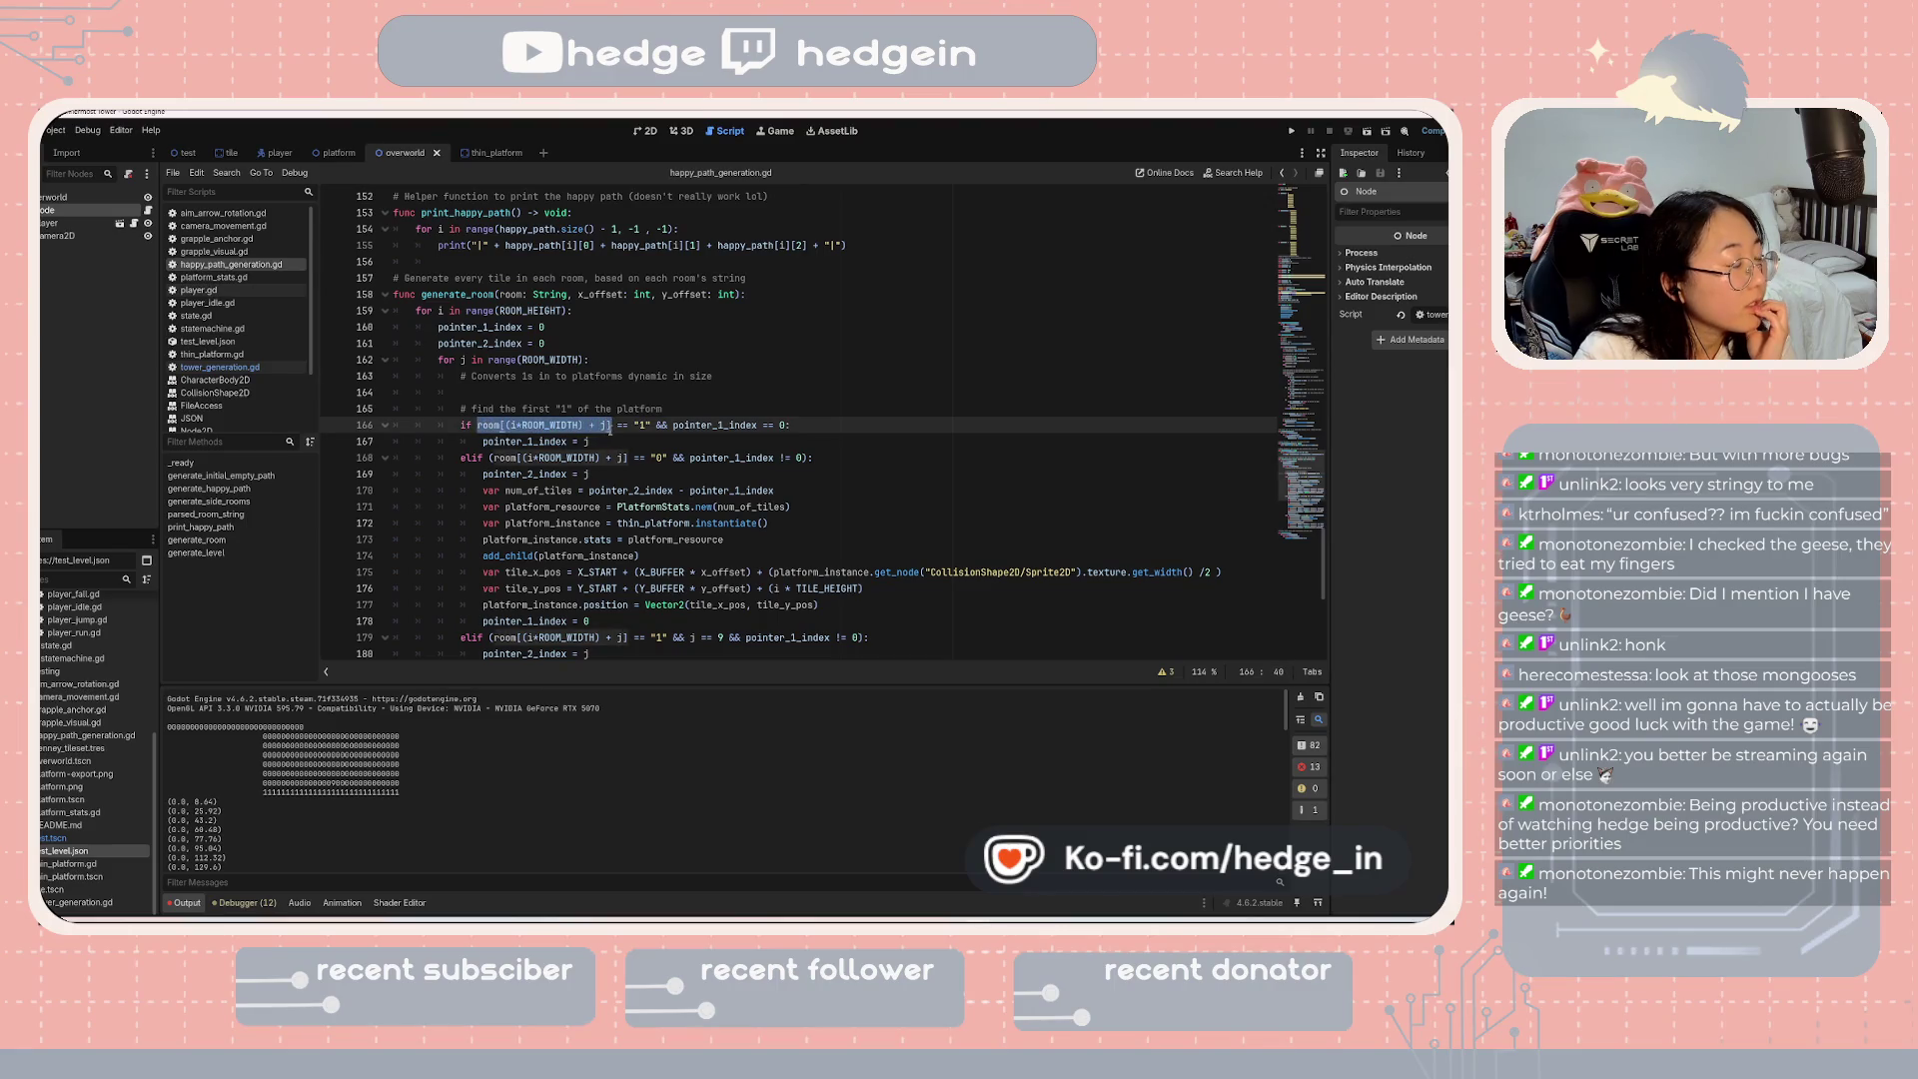
click(484, 153)
scroll(500, 457, down, 4)
- In tower_generation.gd, replace all occurrences of room with chunk
key(ctrl+shift+period)
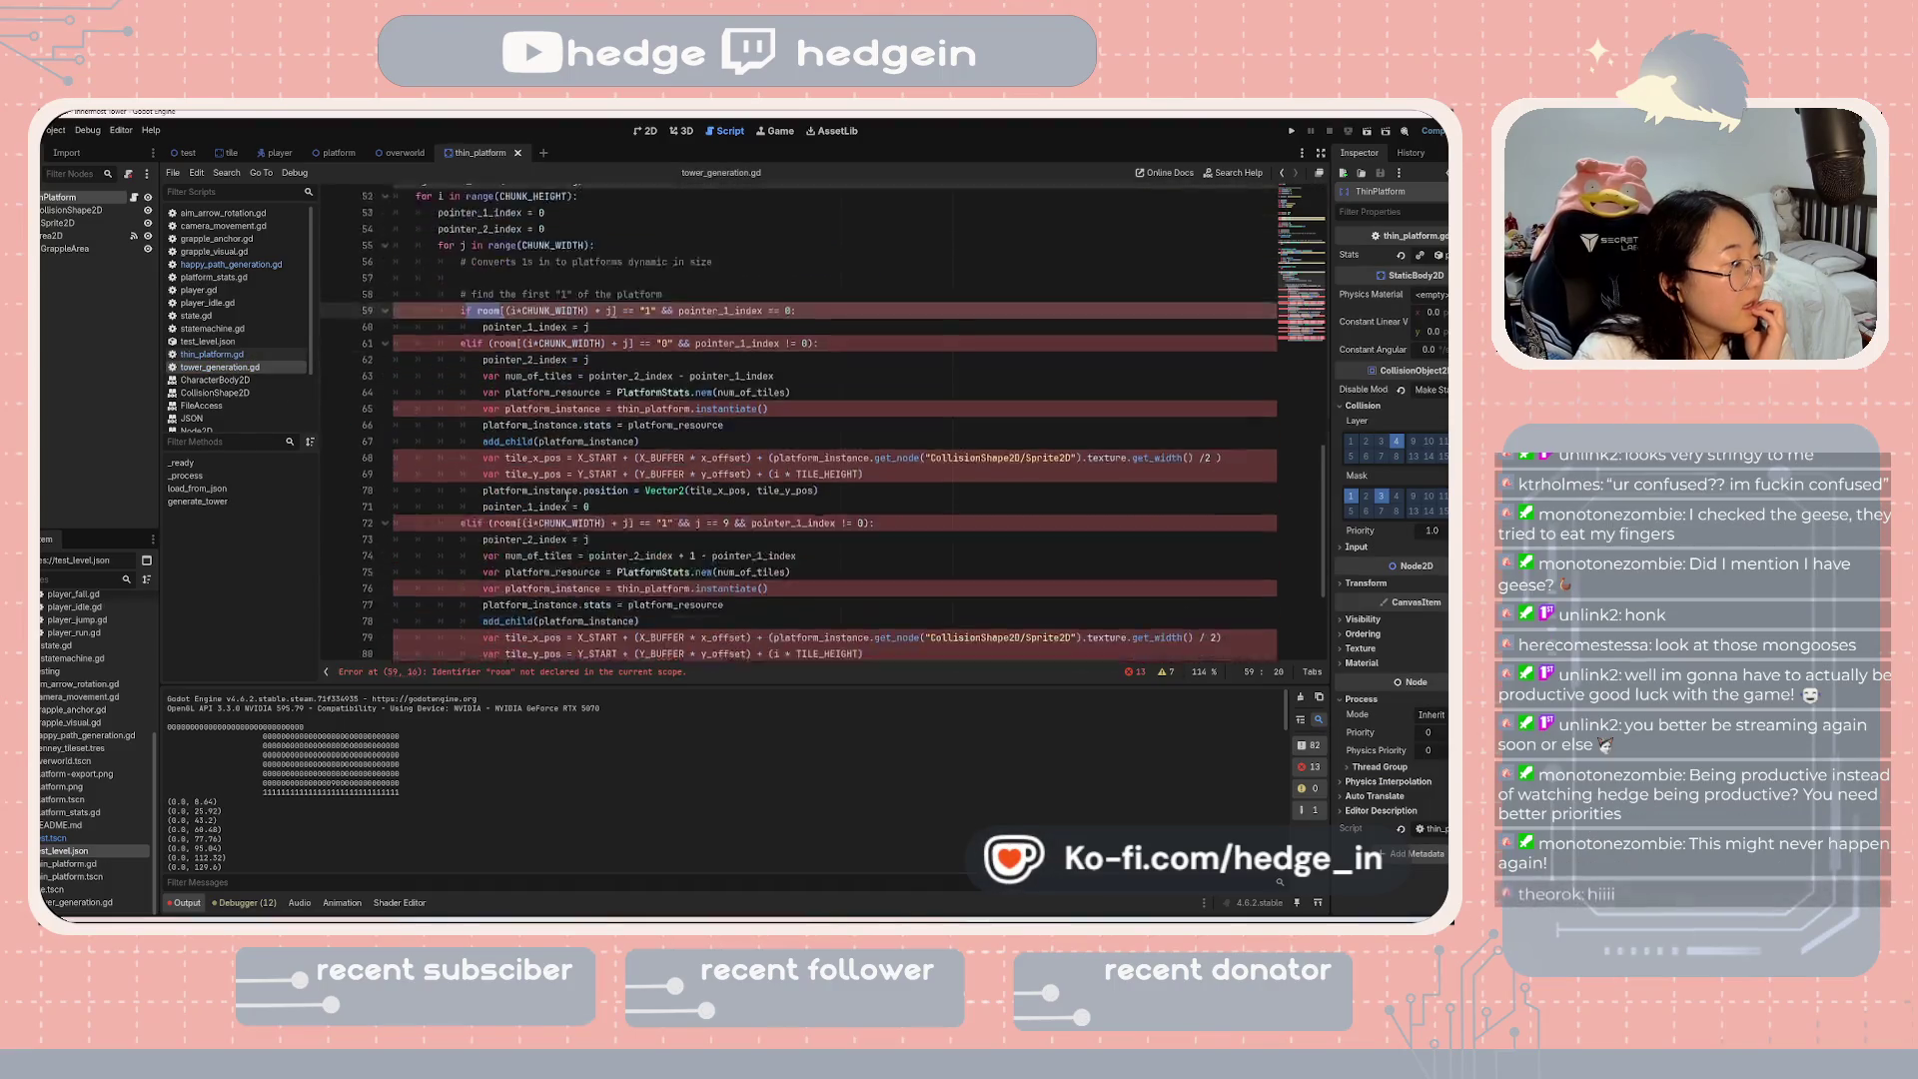
click(516, 489)
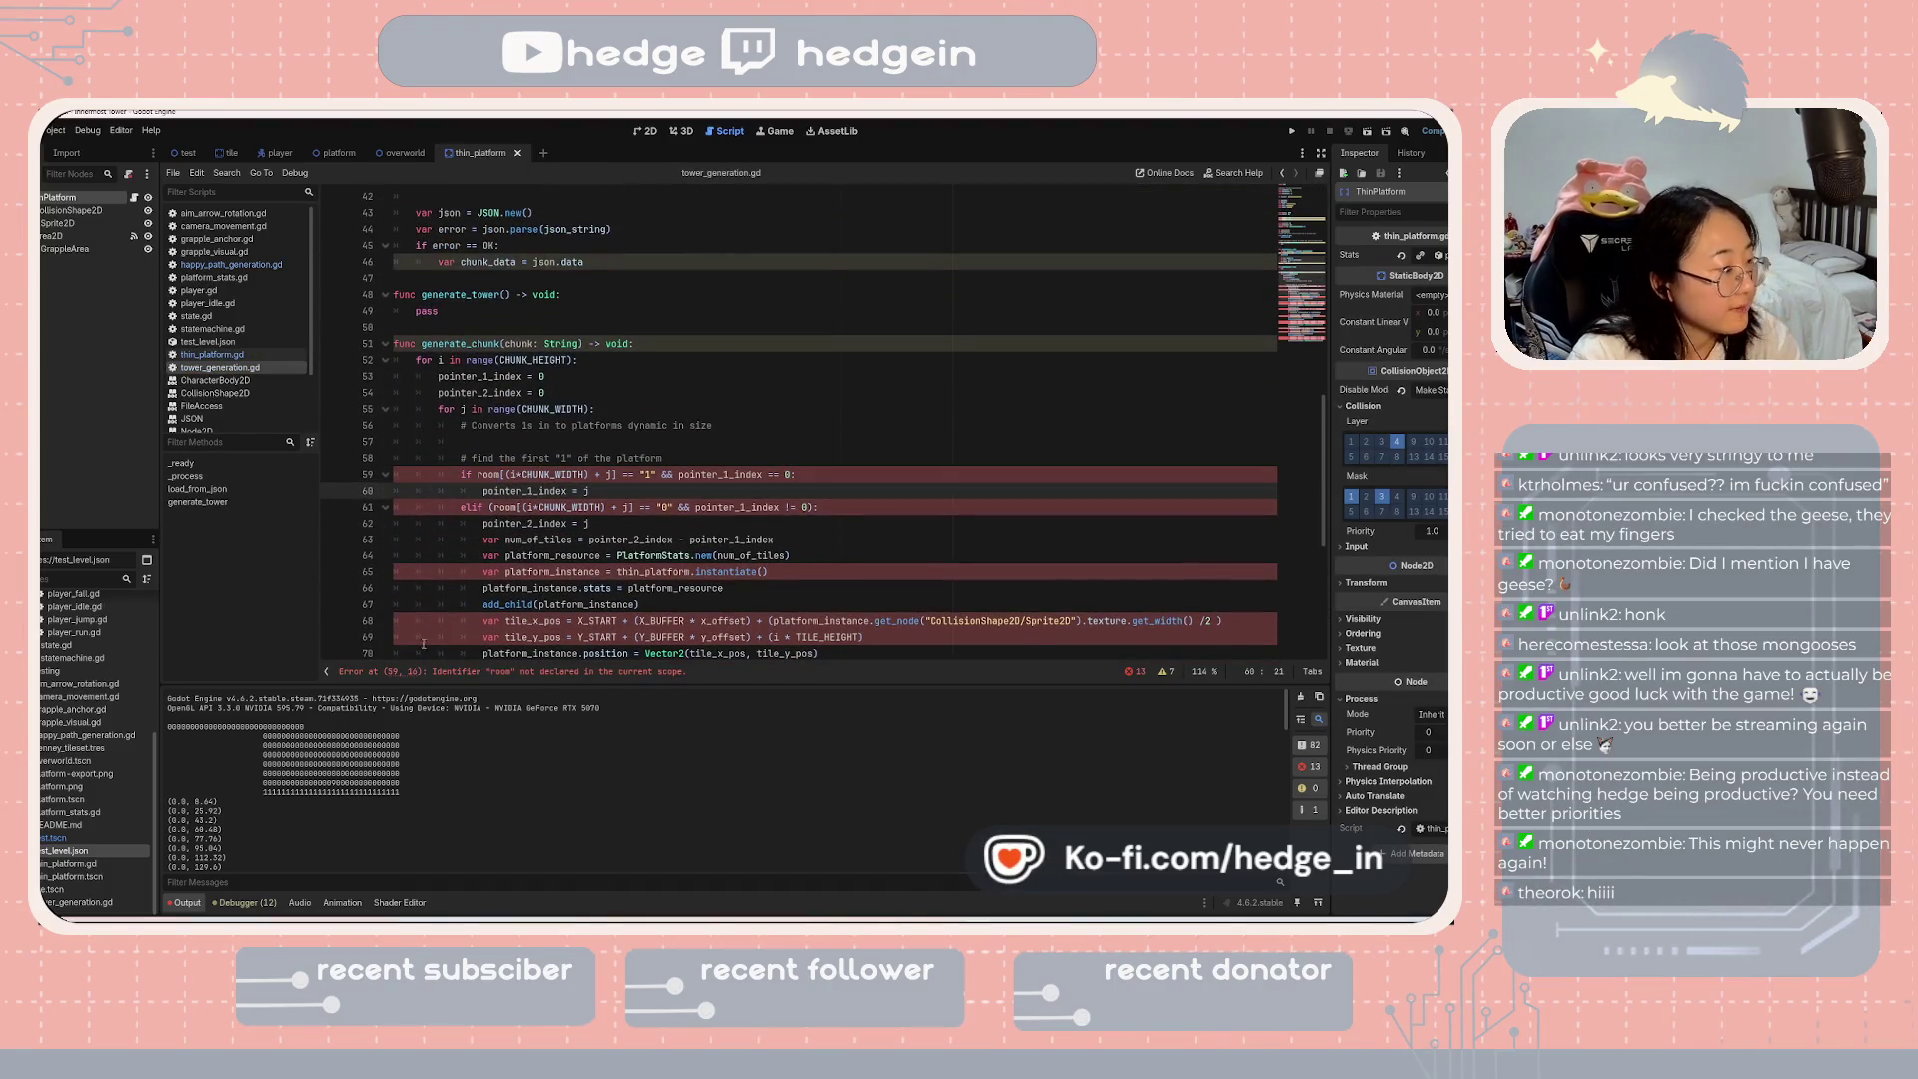
click(500, 478)
key(ctrl+f)
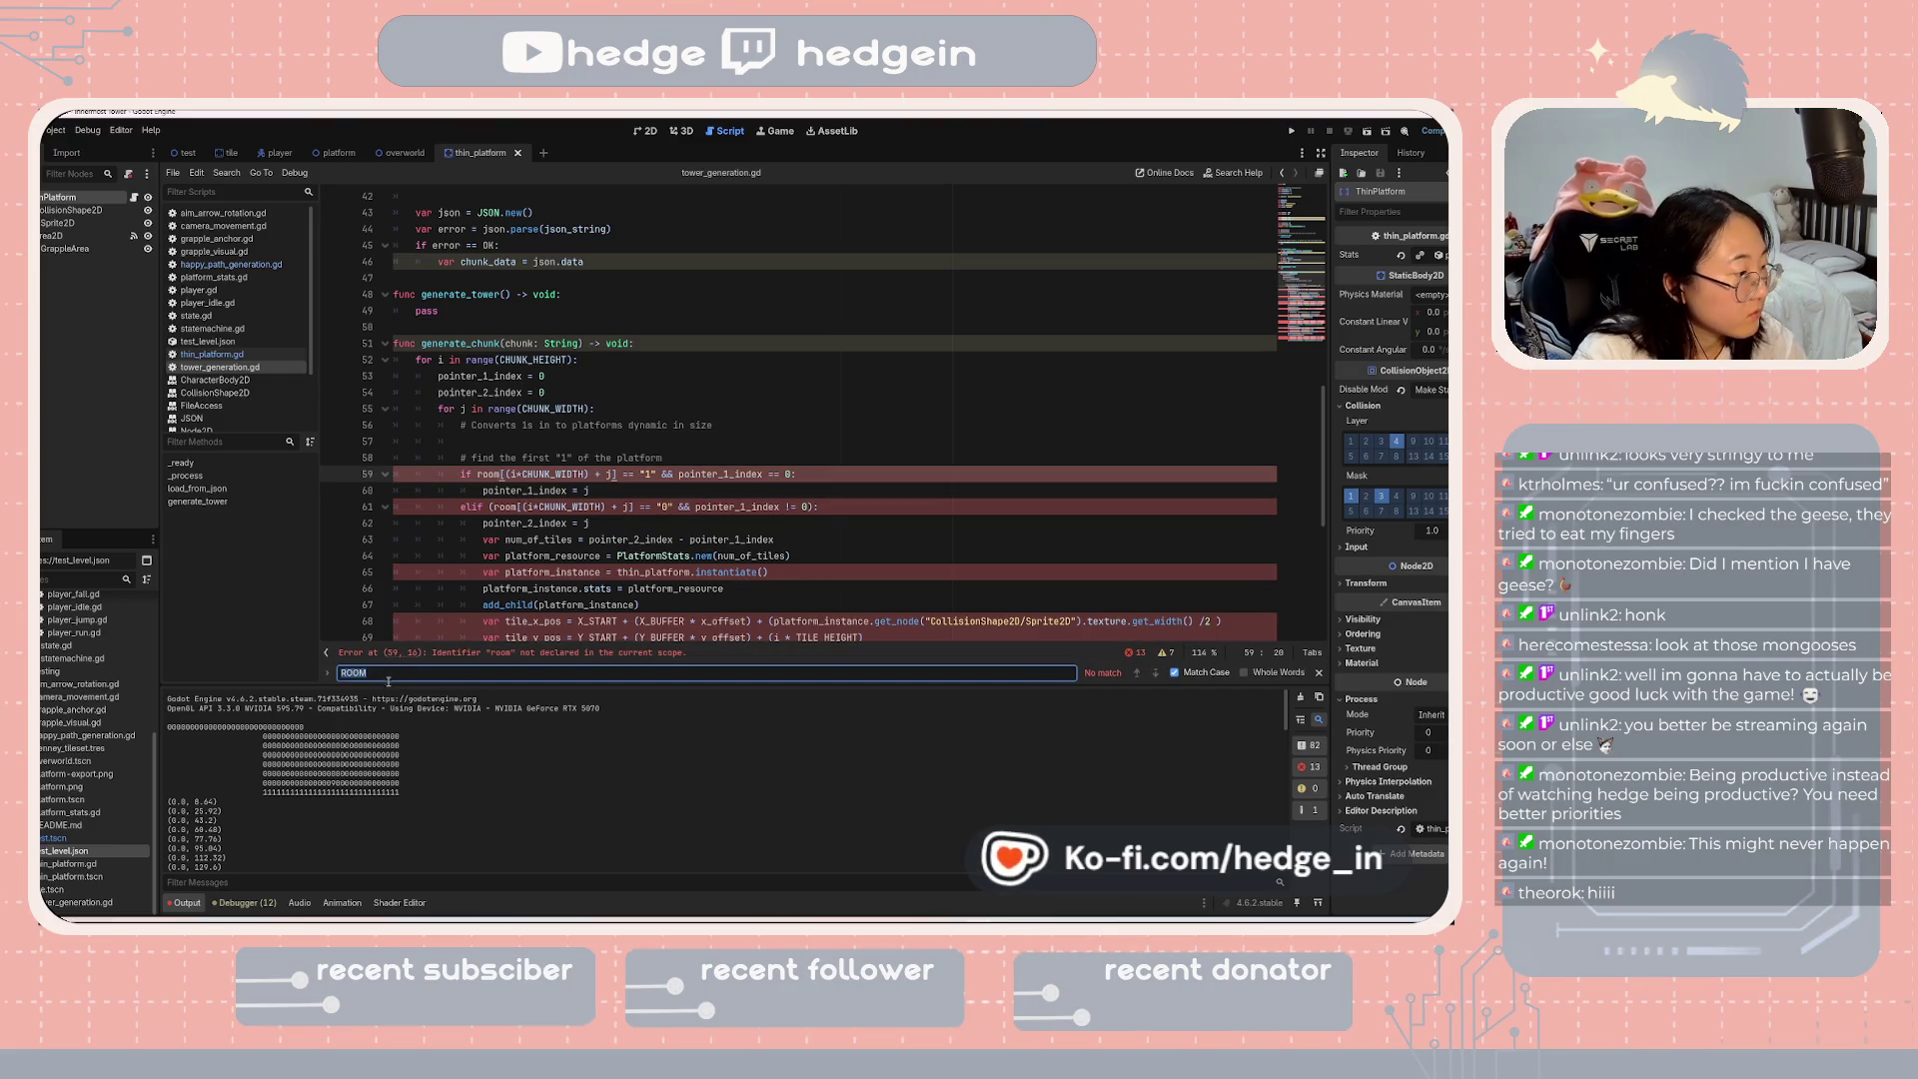
text(room)
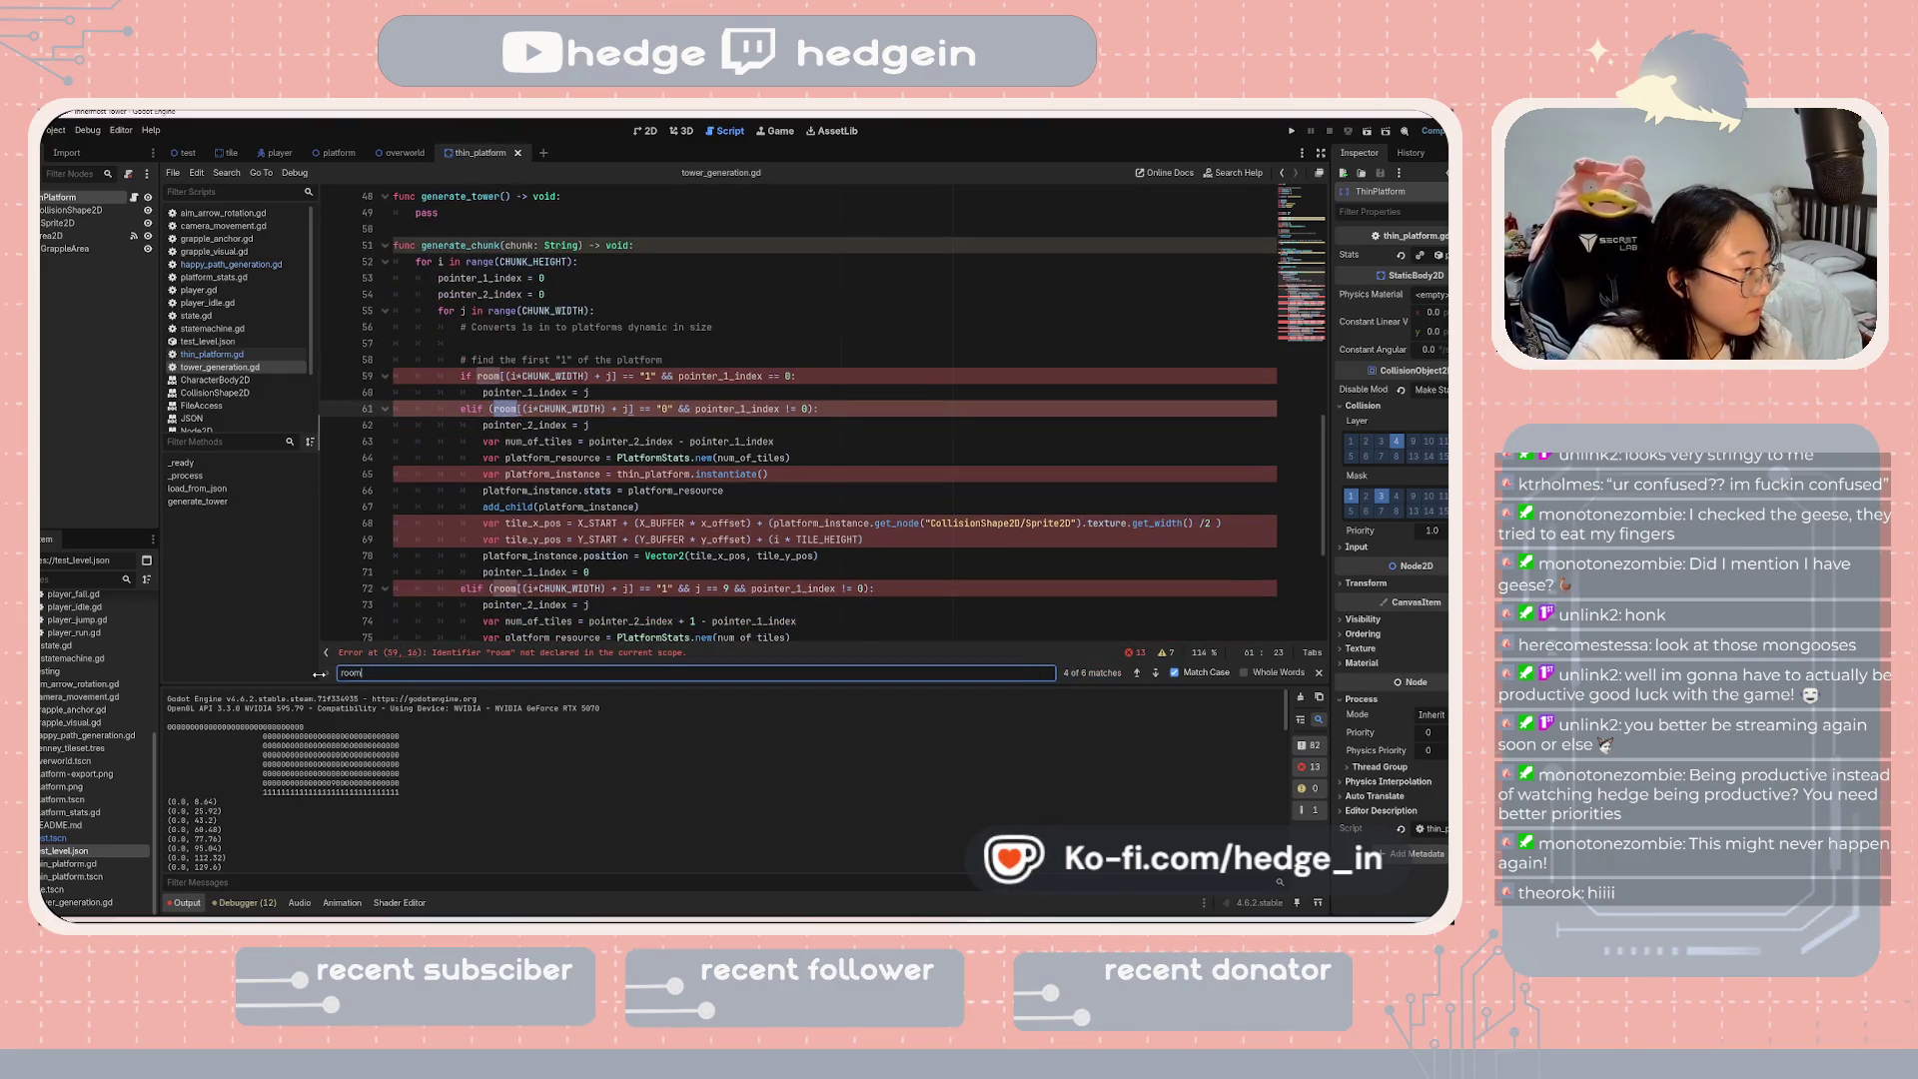
key(ctrl+r)
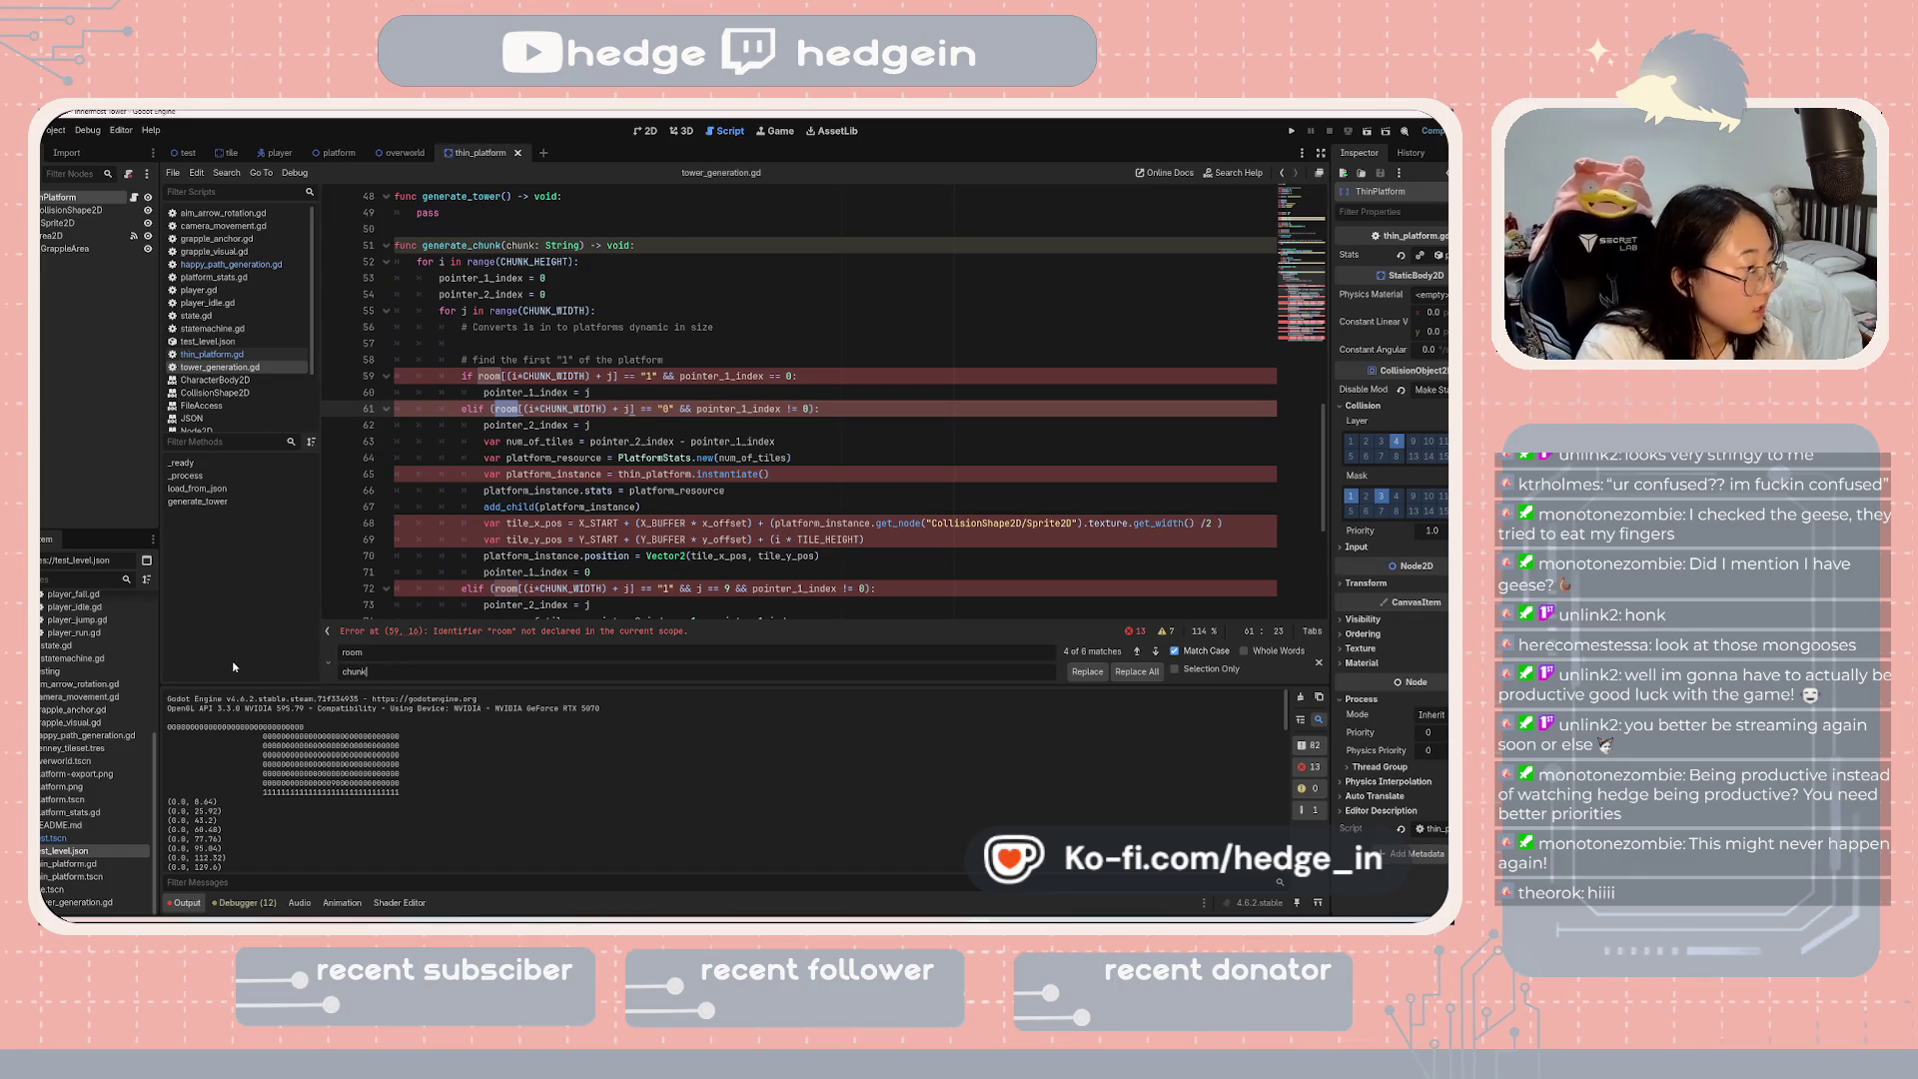
click(1136, 671)
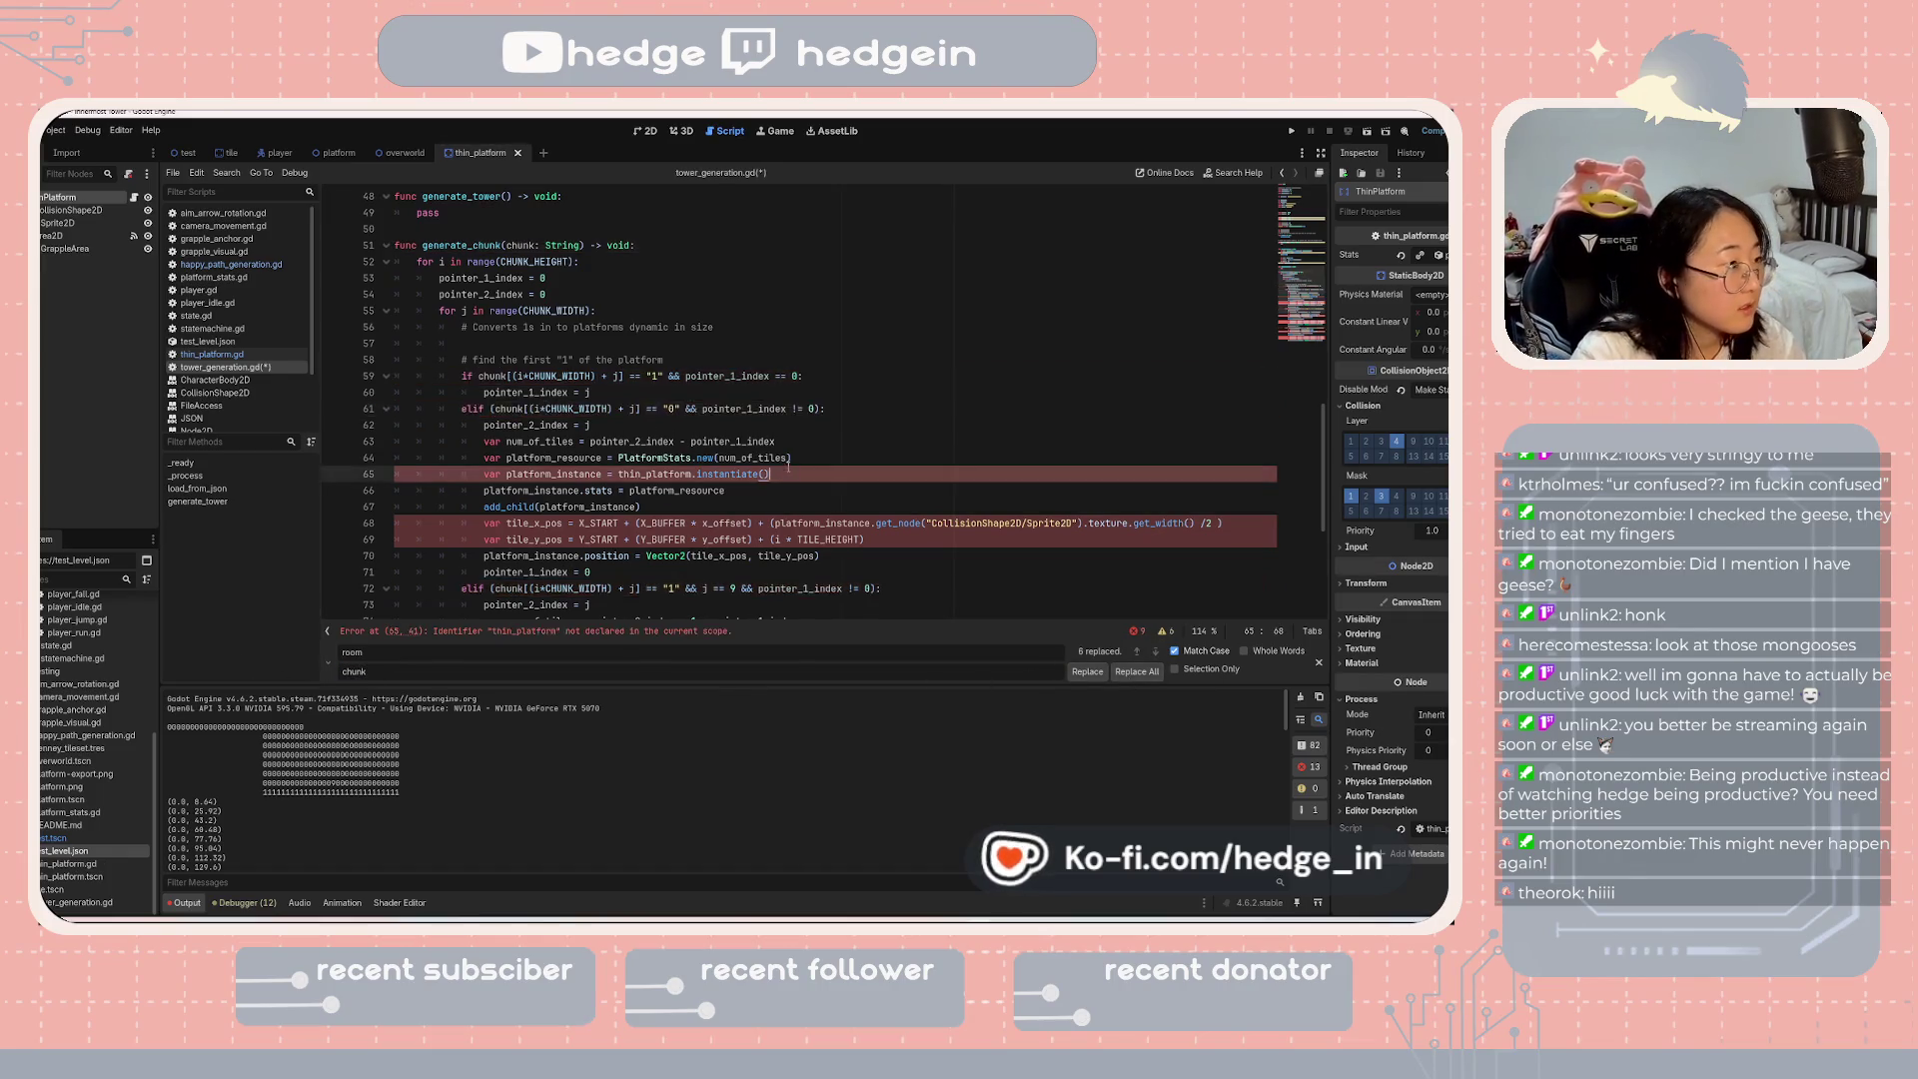
- Review the renamed tile-position lines, then bring up happy_path_generation.gd
click(706, 527)
scroll(694, 500, down, 1)
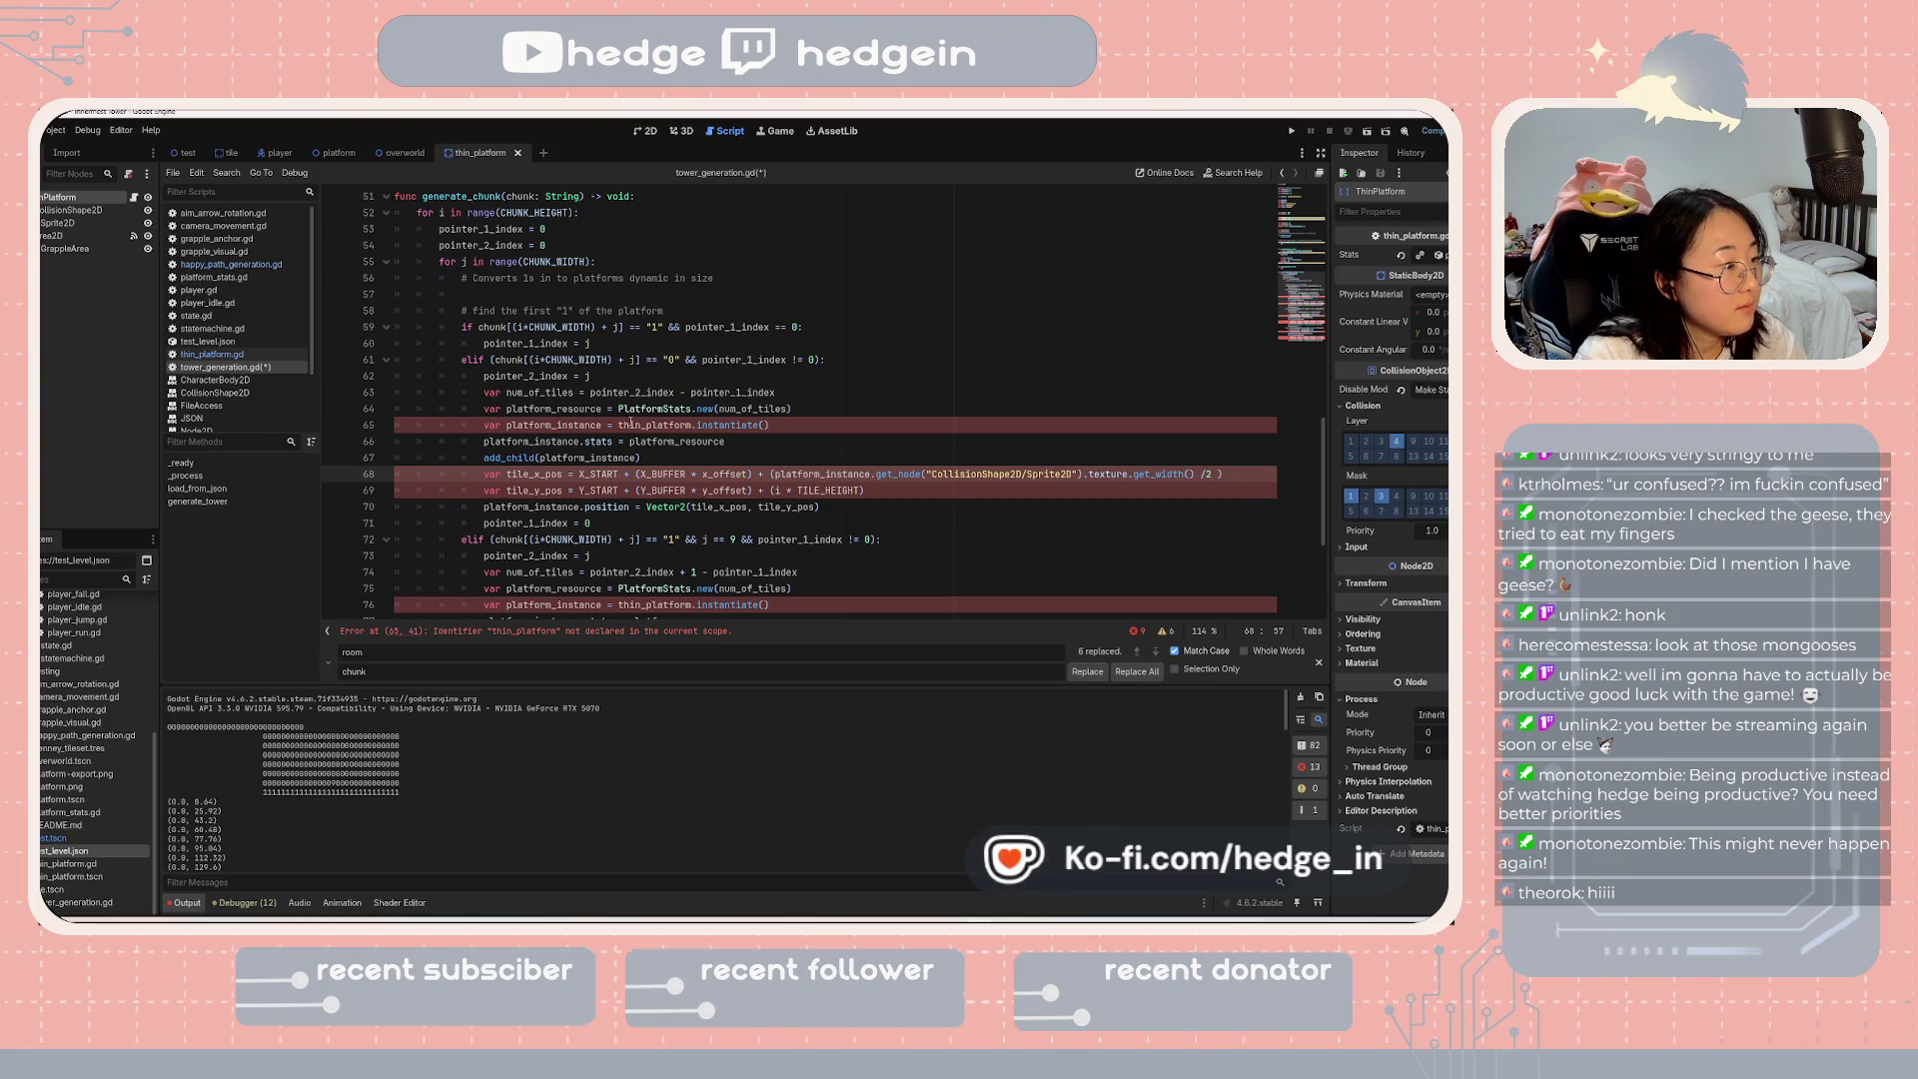
scroll(652, 433, down, 3)
scroll(670, 410, up, 2)
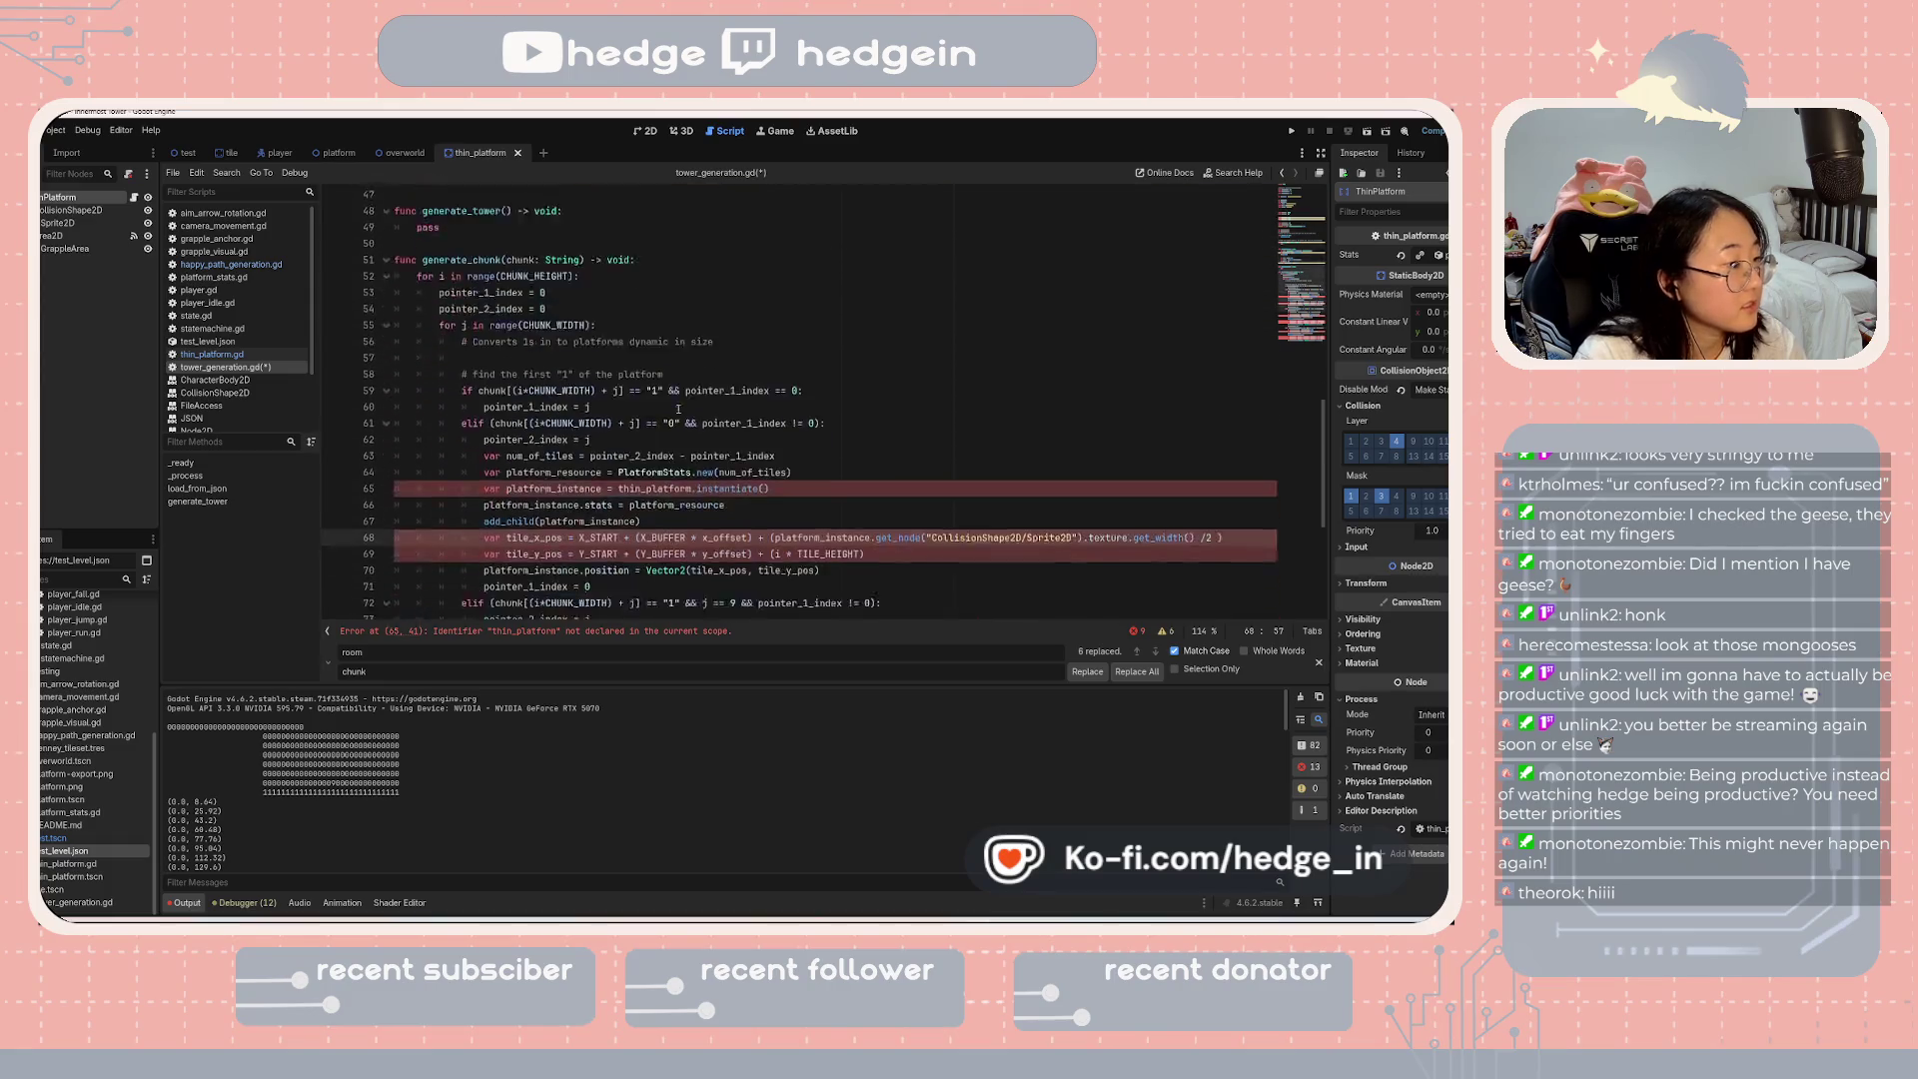
click(231, 263)
scroll(577, 420, up, 6)
- Add const thin_platform = preload("res://thin_platform.tscn") on line 26 of tower_generation.gd and save
scroll(578, 421, up, 15)
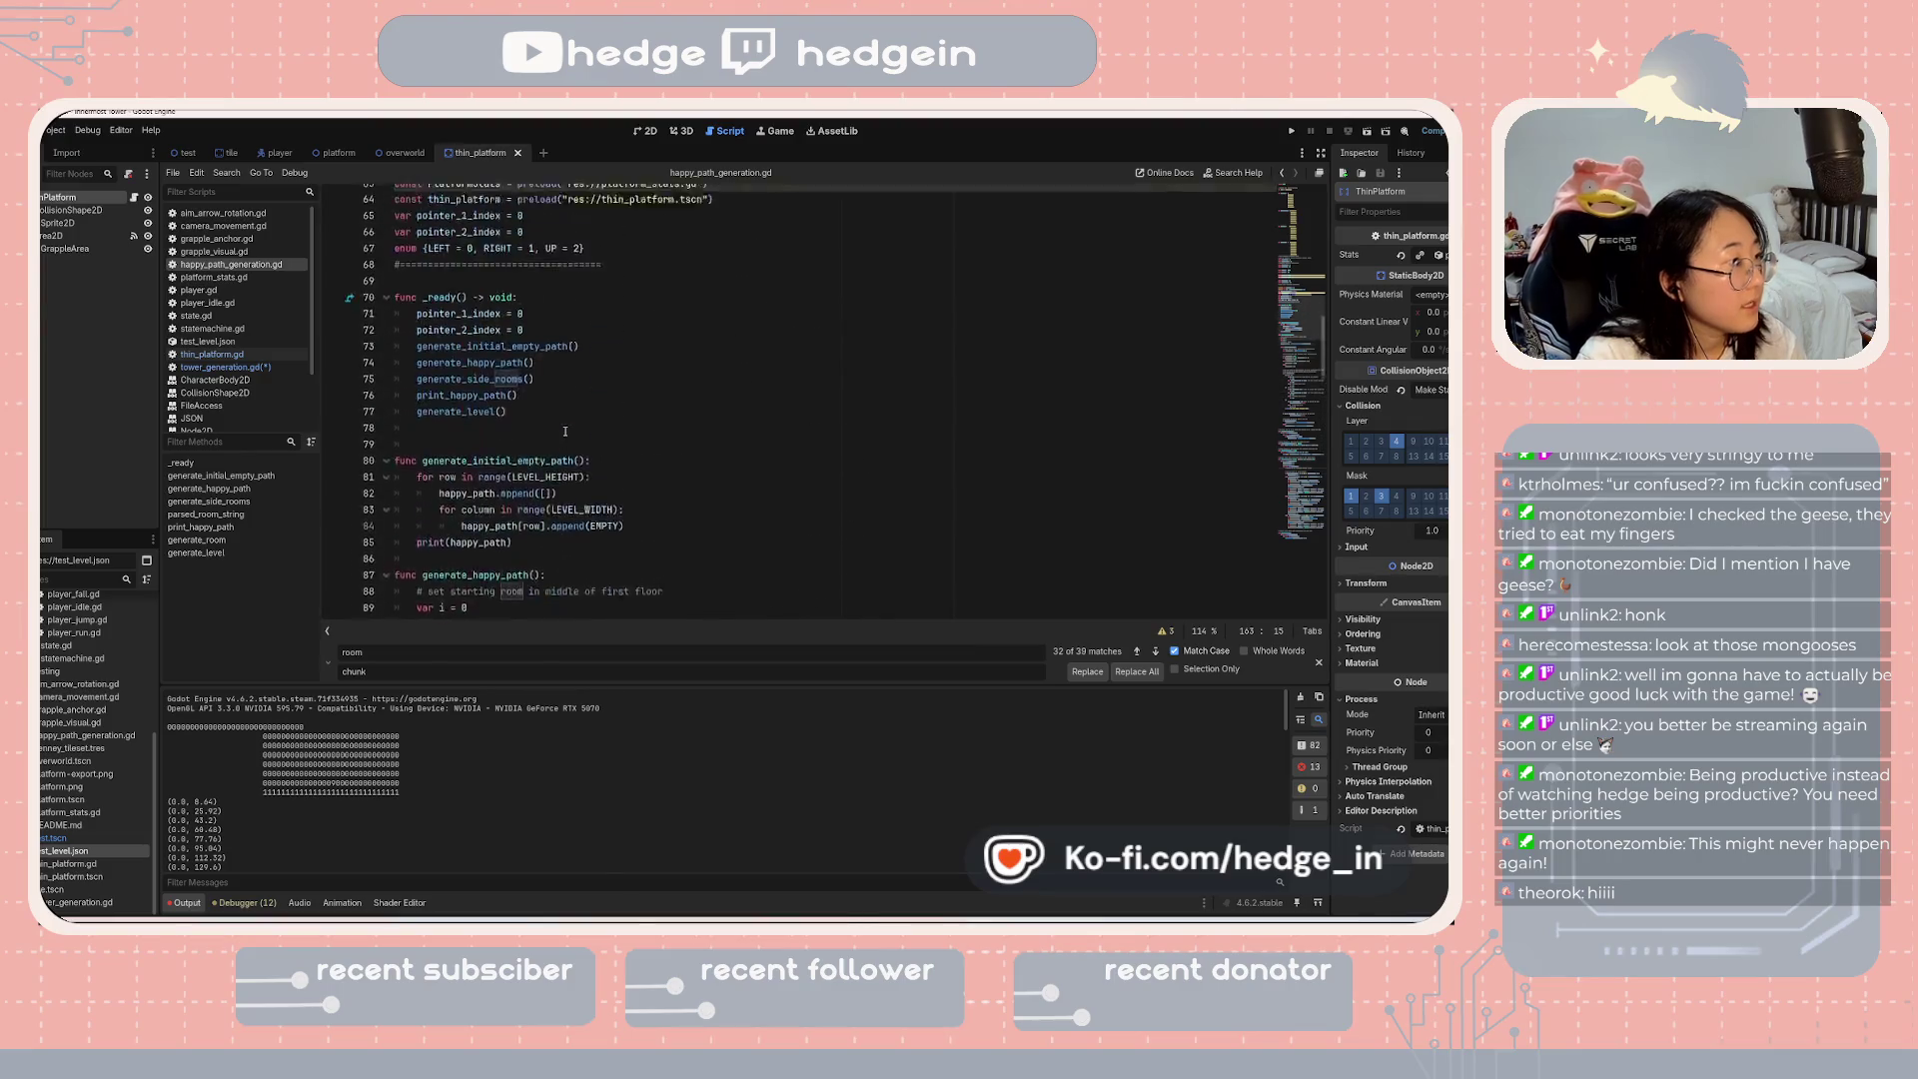
scroll(565, 432, up, 1)
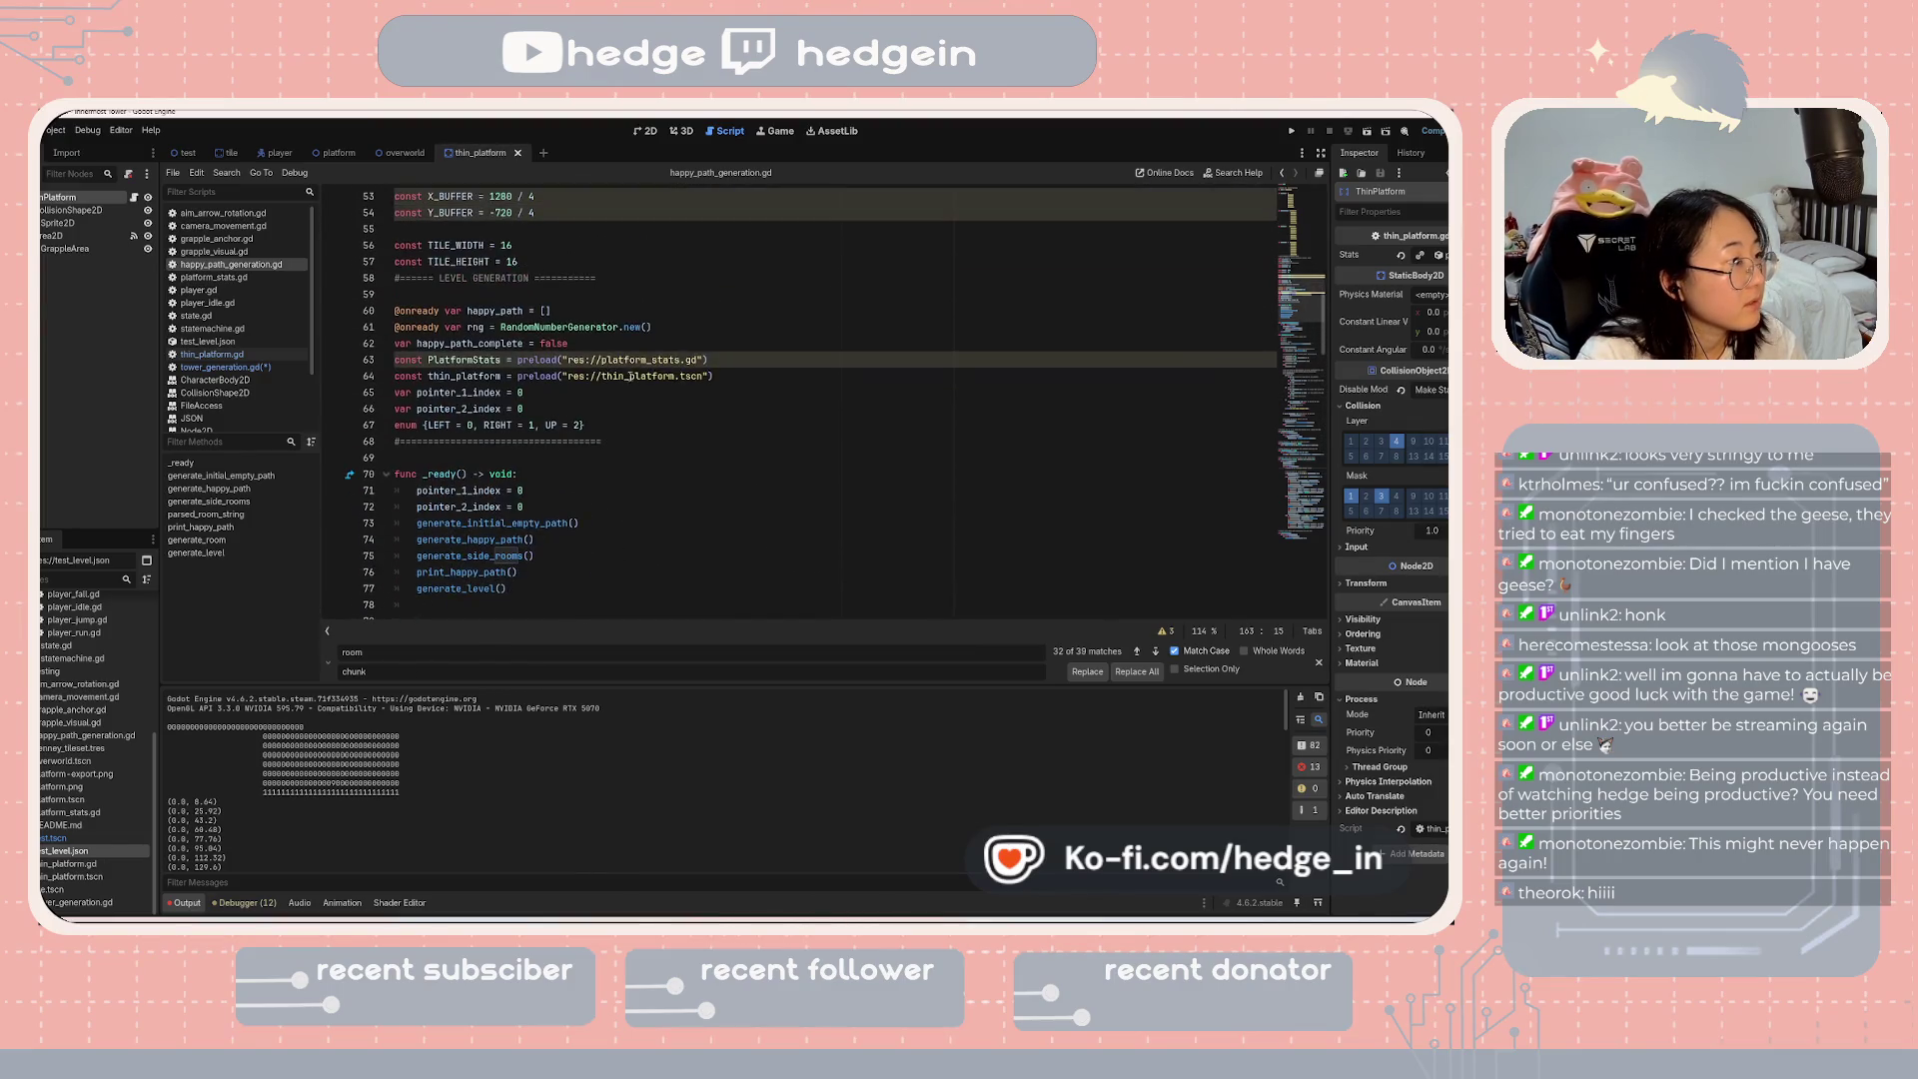
drag(728, 377, 394, 377)
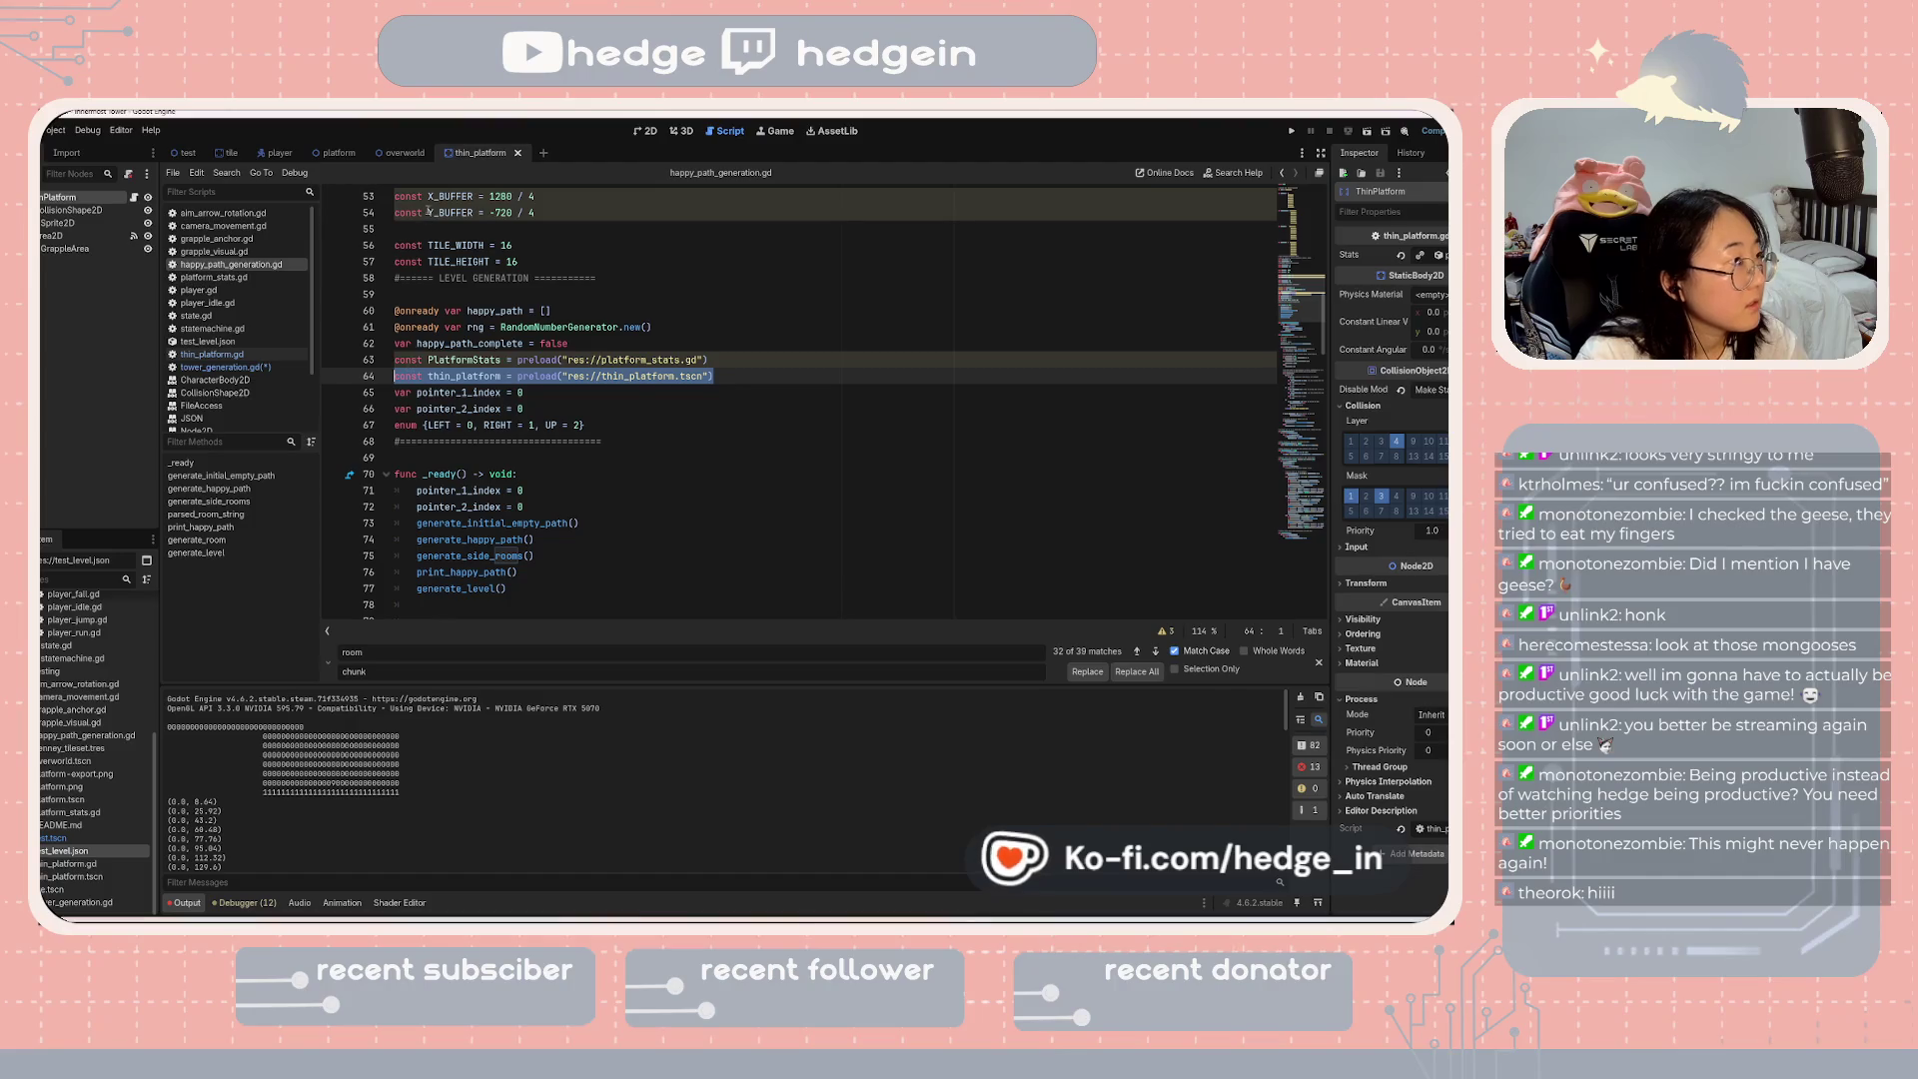
click(237, 368)
scroll(511, 428, up, 12)
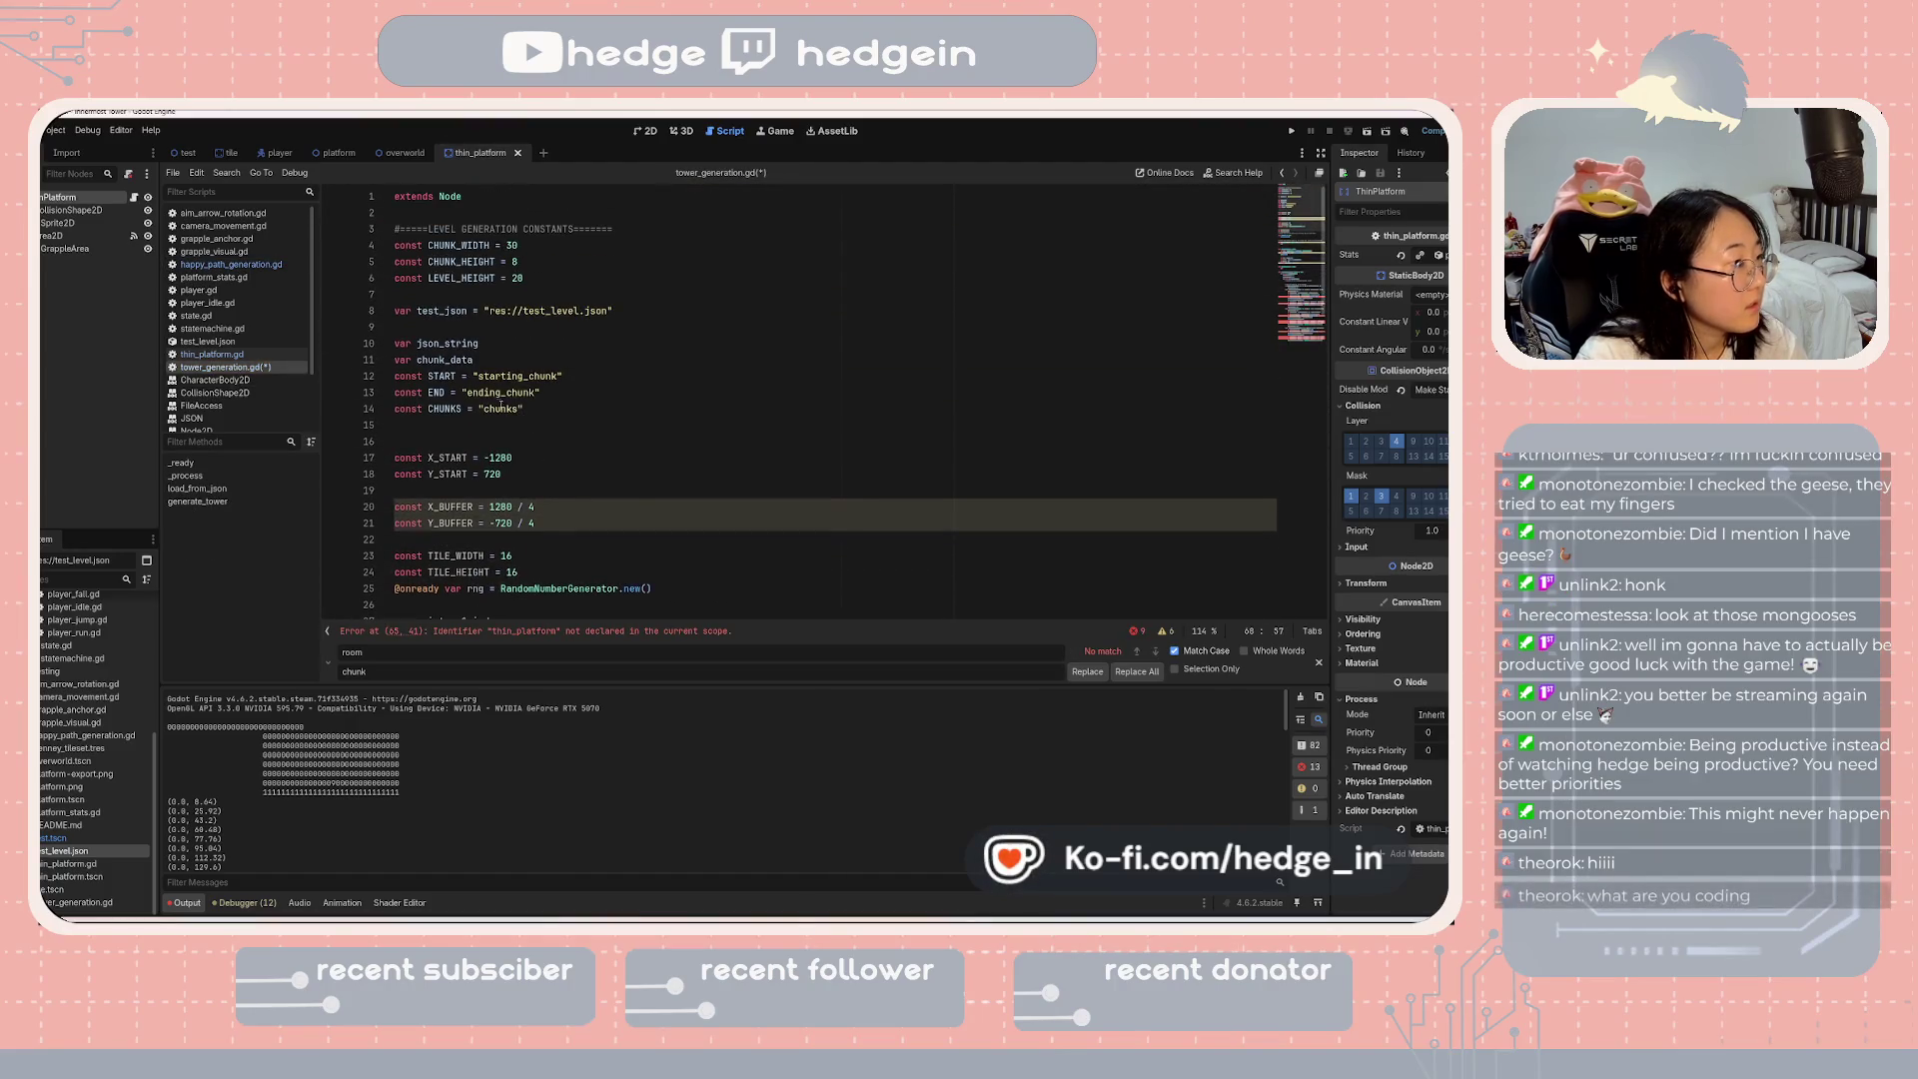
scroll(529, 440, down, 2)
click(567, 461)
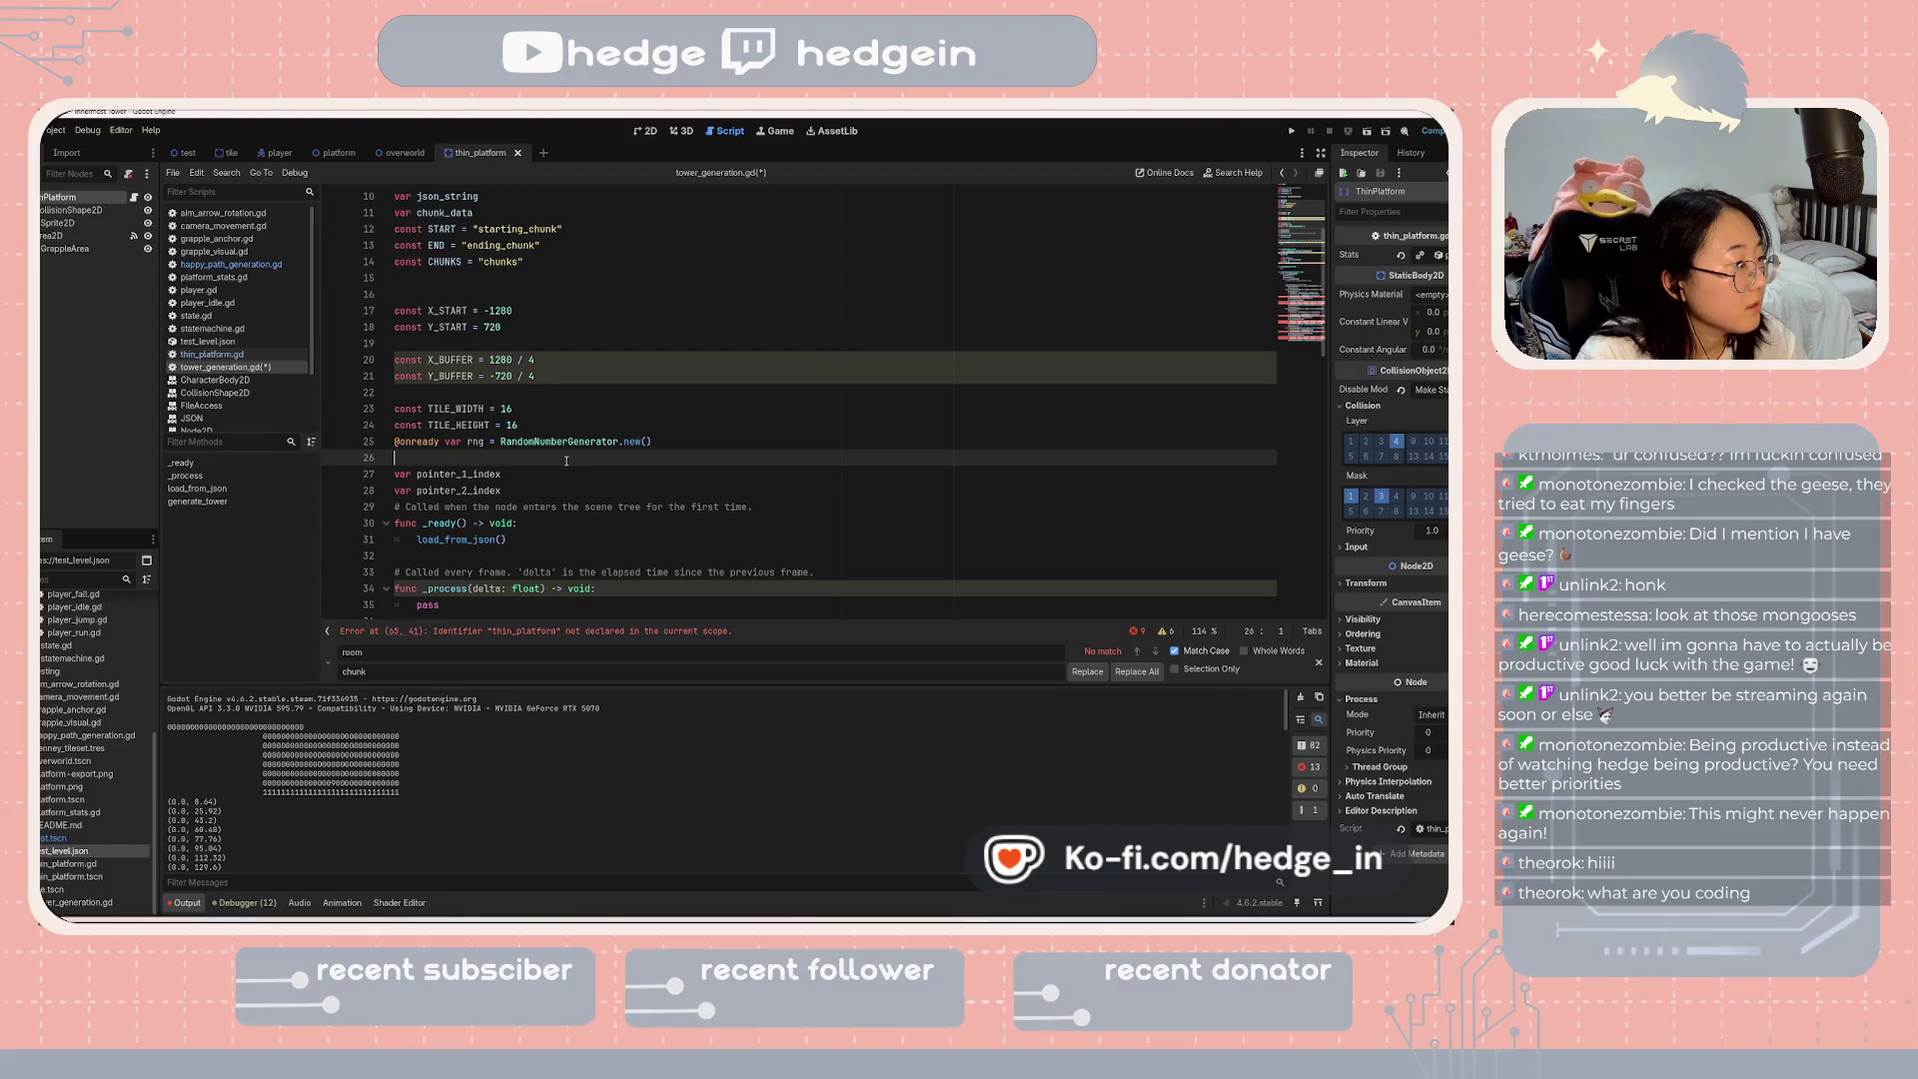
key(ctrl+s)
scroll(640, 480, down, 15)
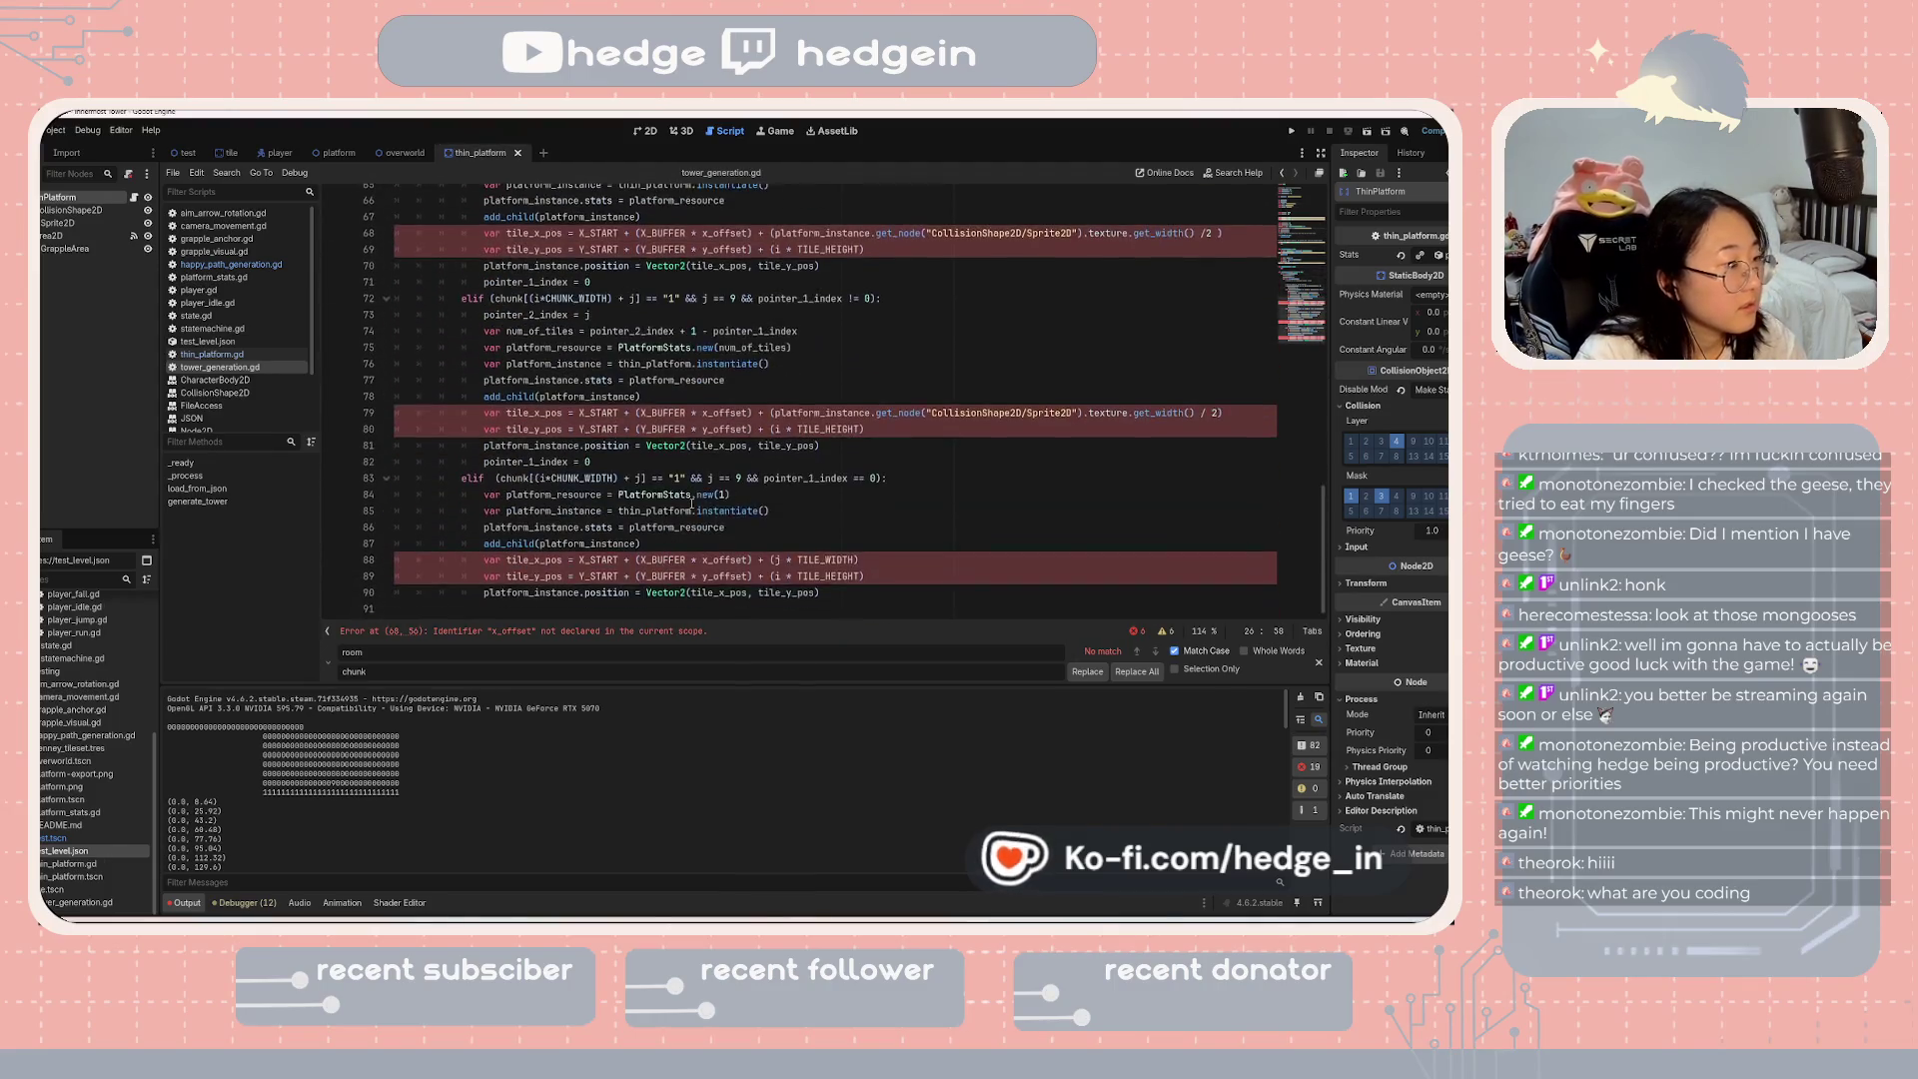
scroll(697, 499, up, 2)
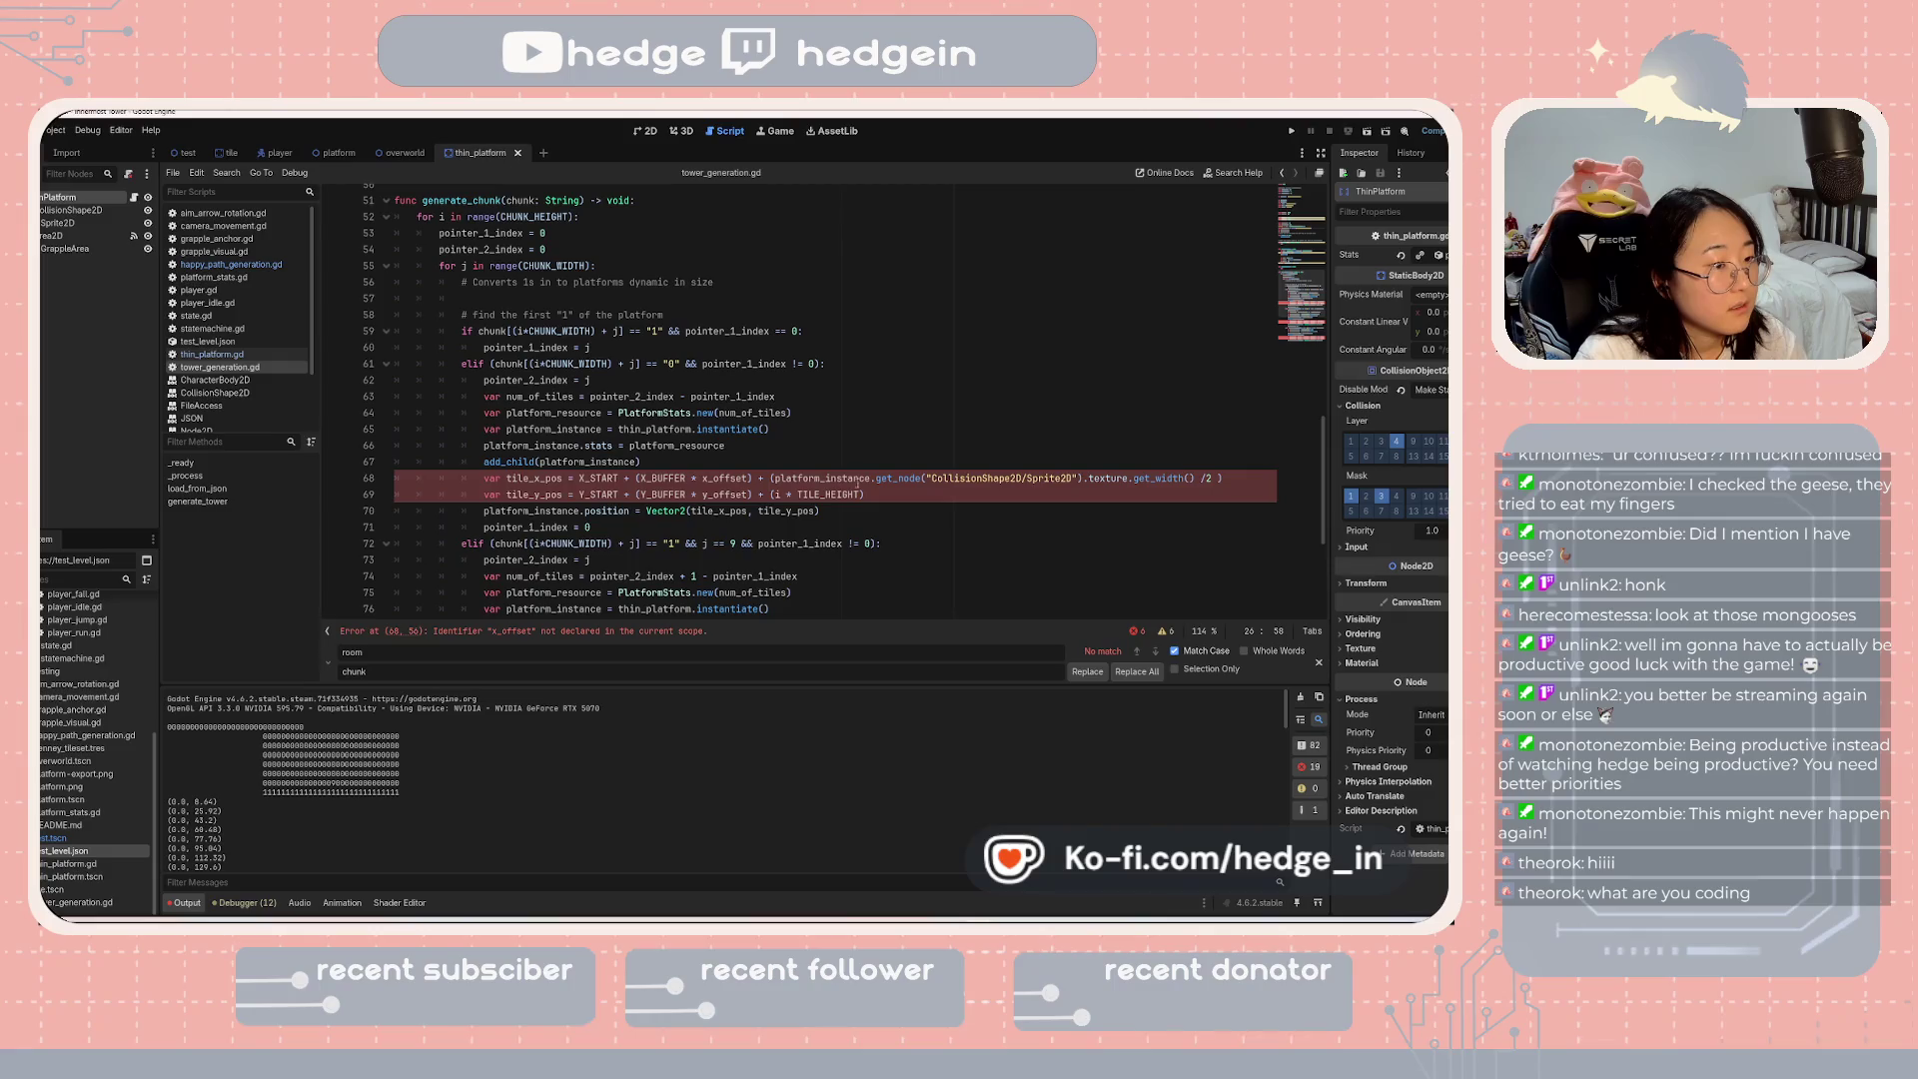
mouse_move(881, 487)
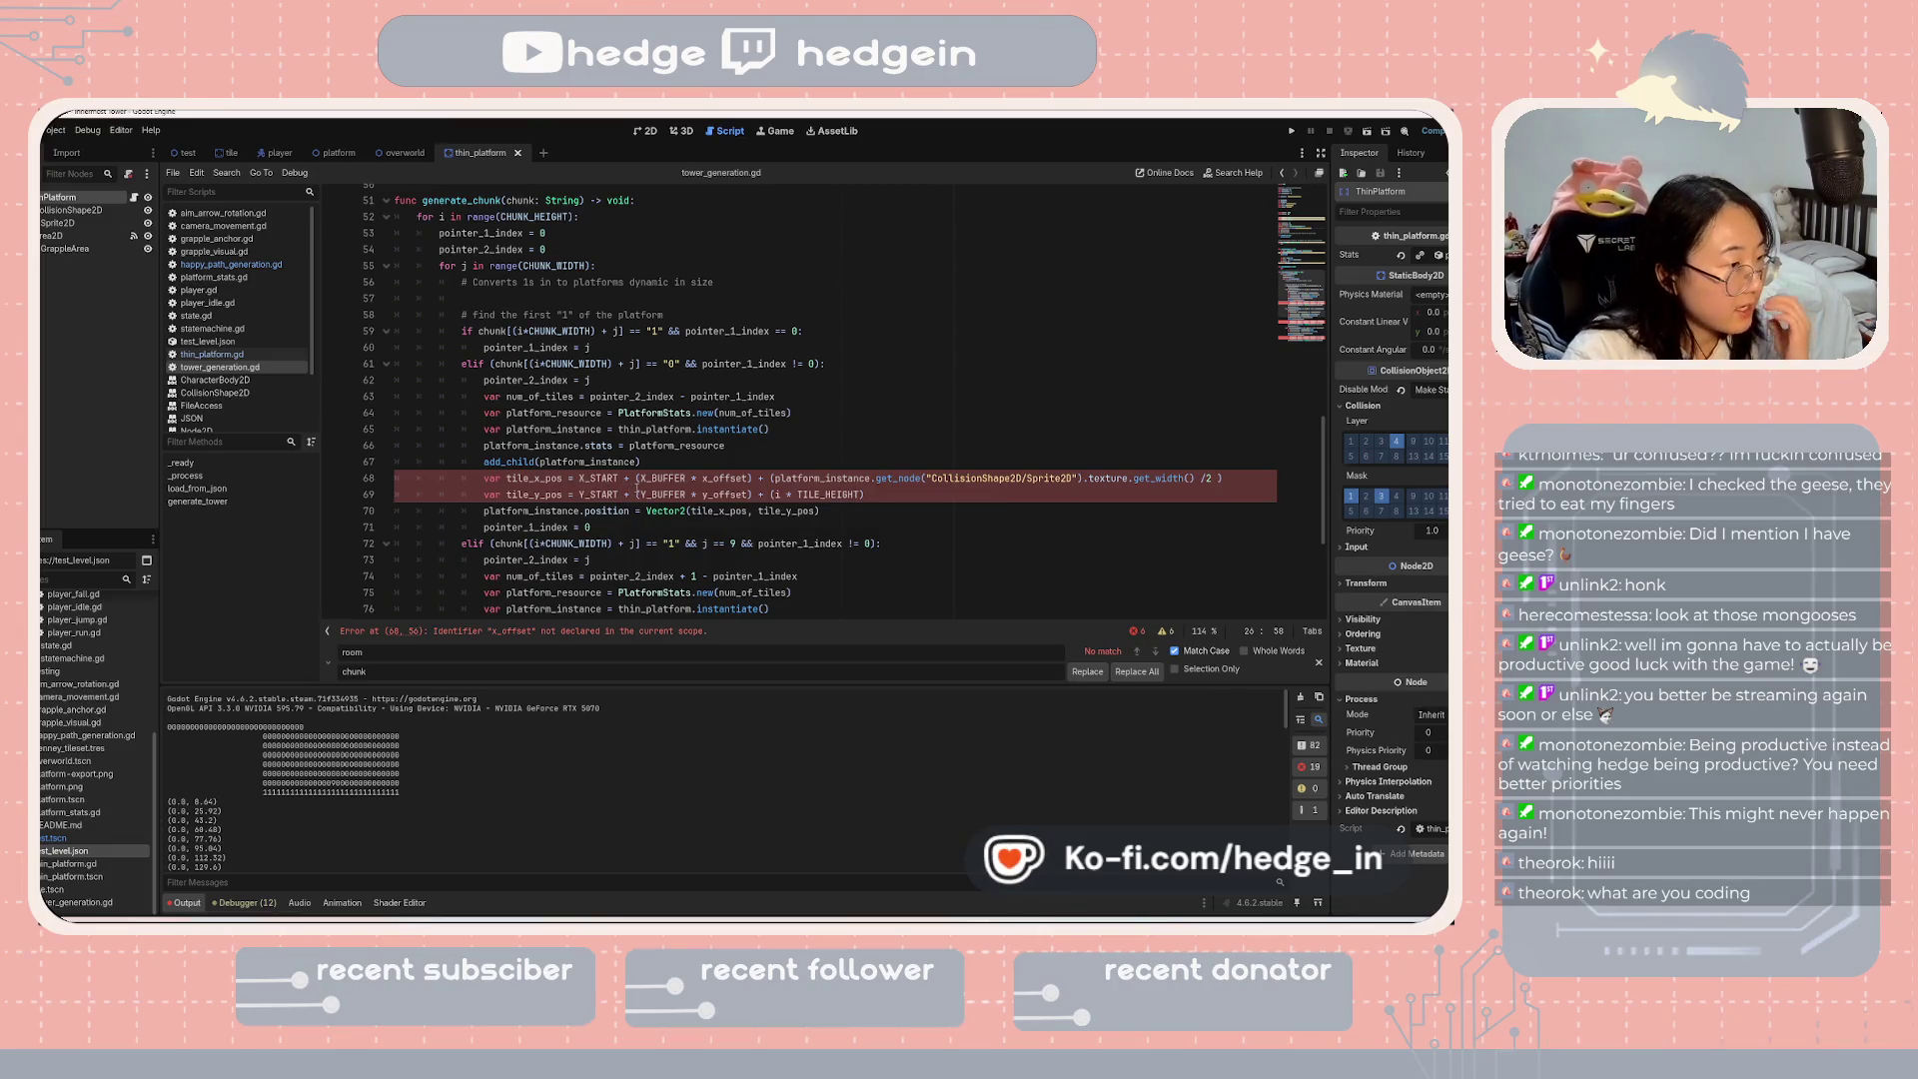
scroll(636, 487, up, 15)
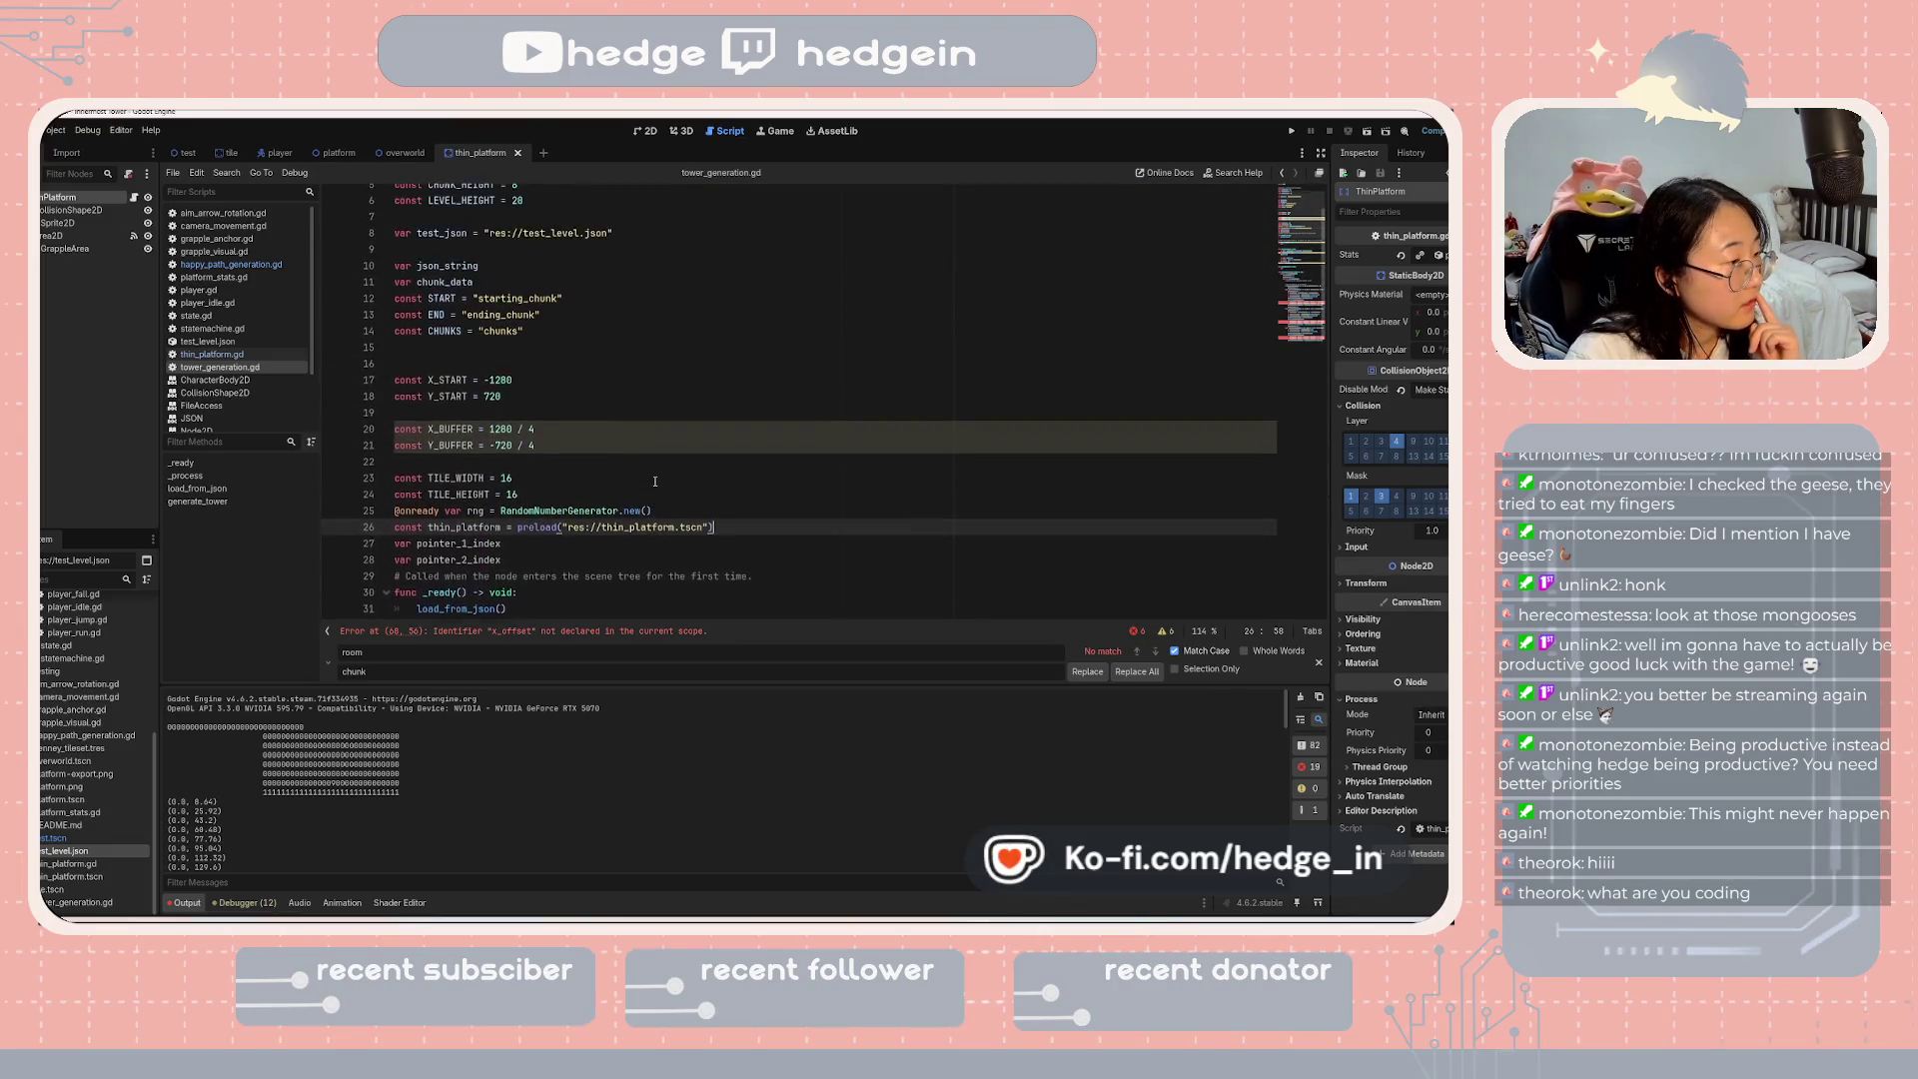
scroll(655, 482, down, 15)
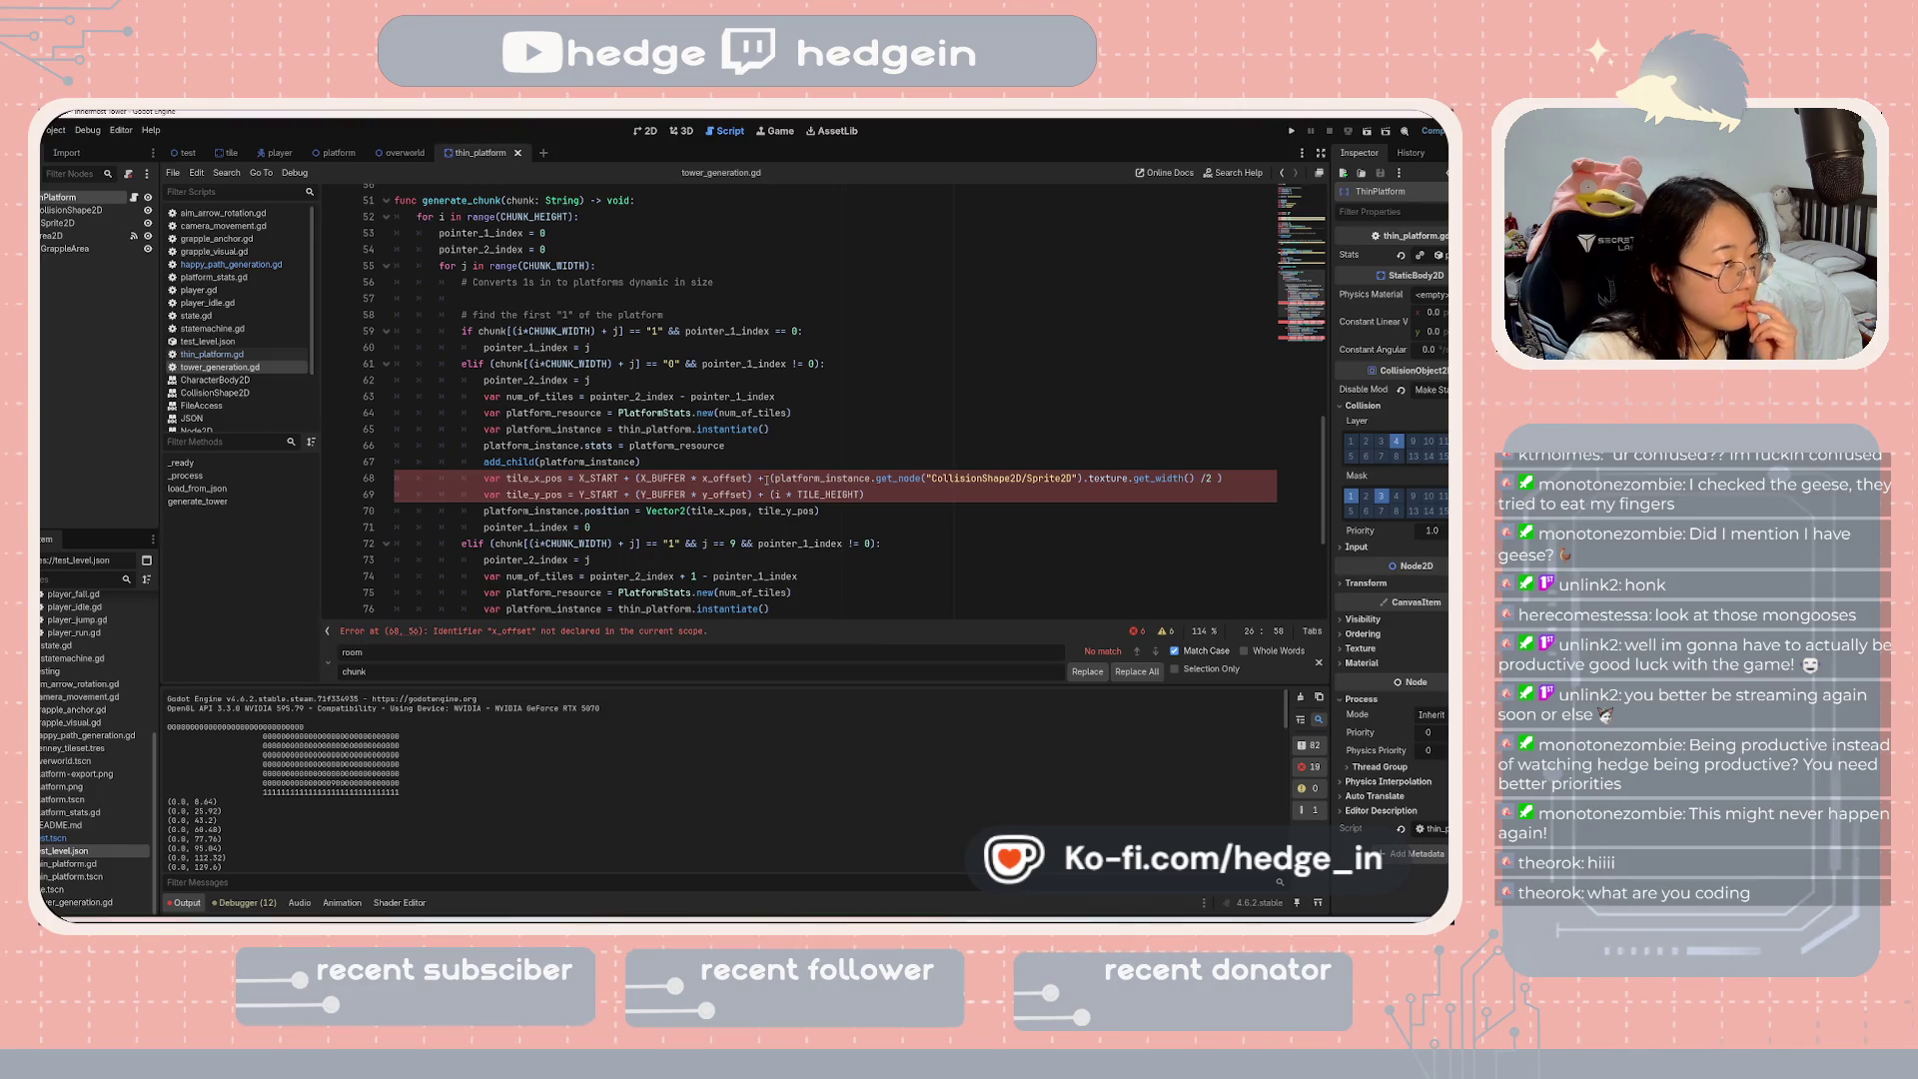
- Delete the X_BUFFER * x_offset and Y_BUFFER * y_offset terms on lines 68 and 69
drag(759, 478, 630, 479)
key(BackSpace)
key(BackSpace)
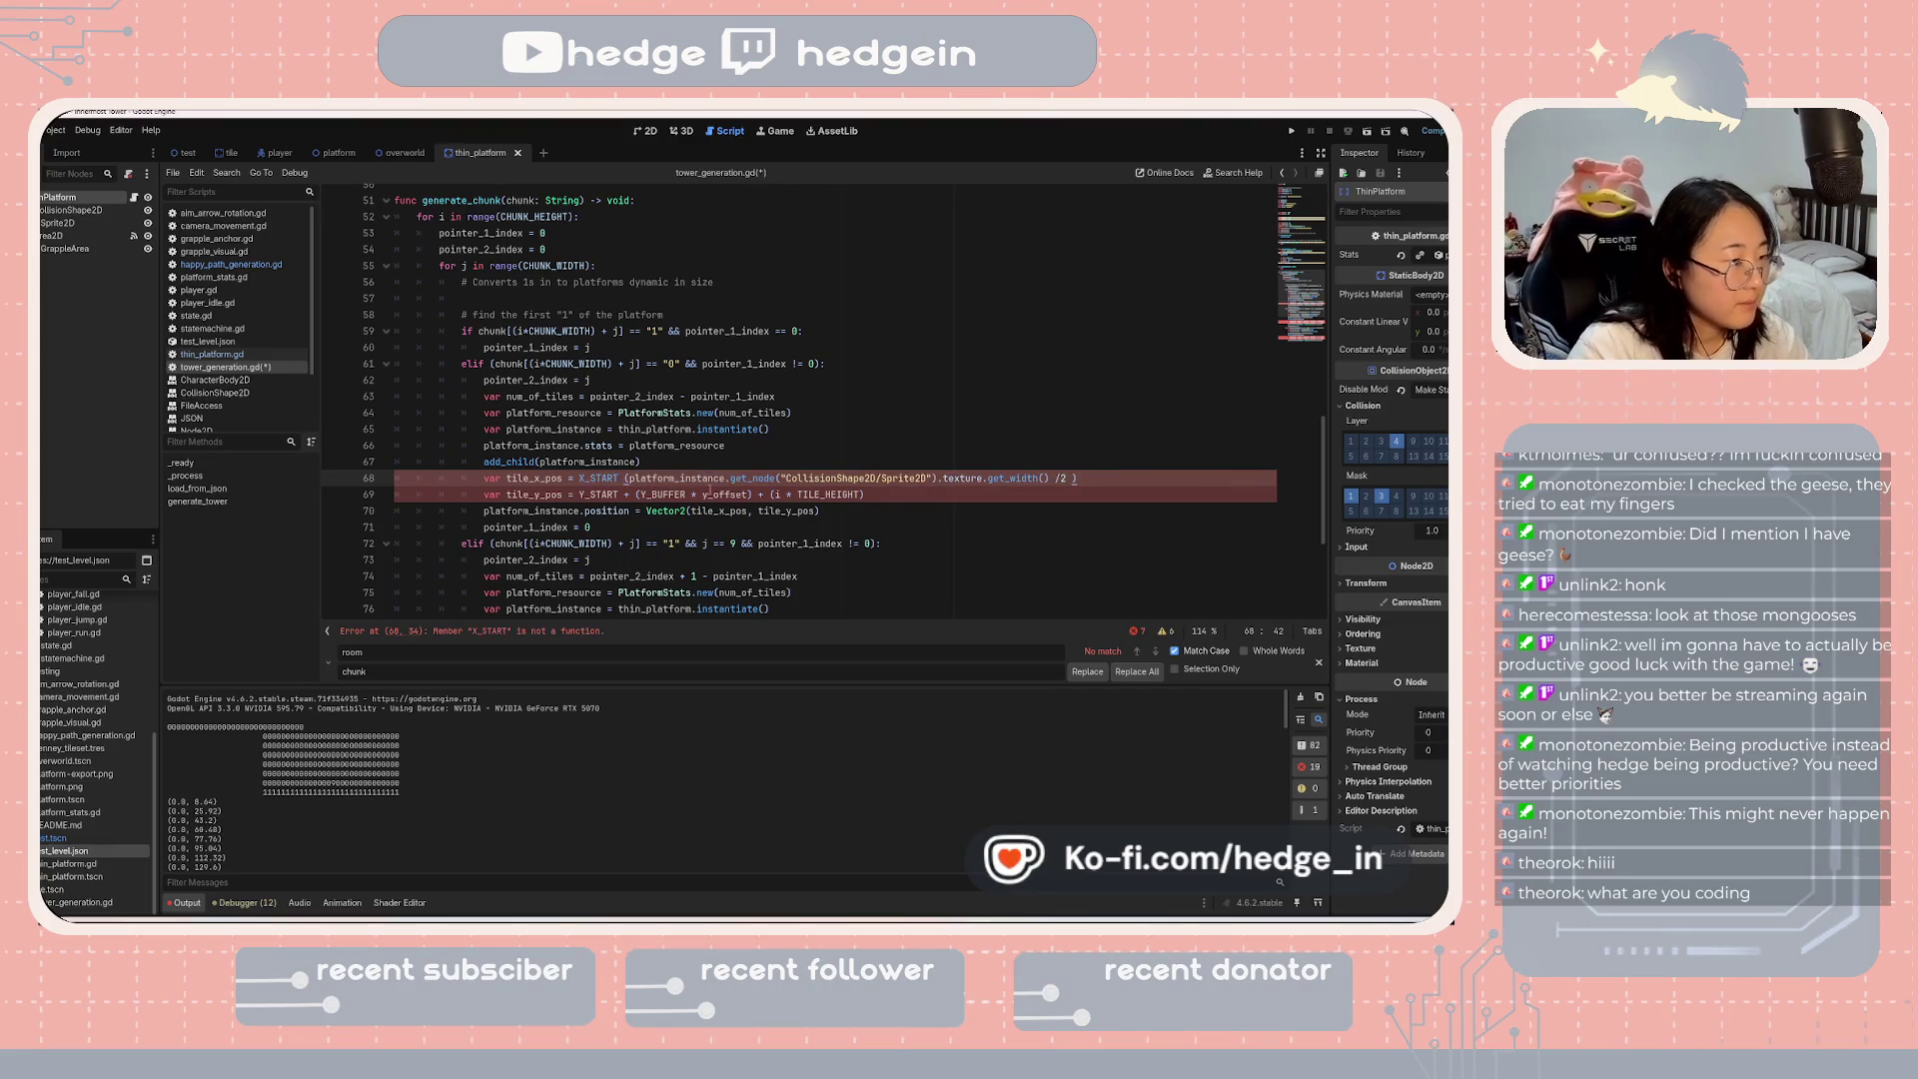
text(+)
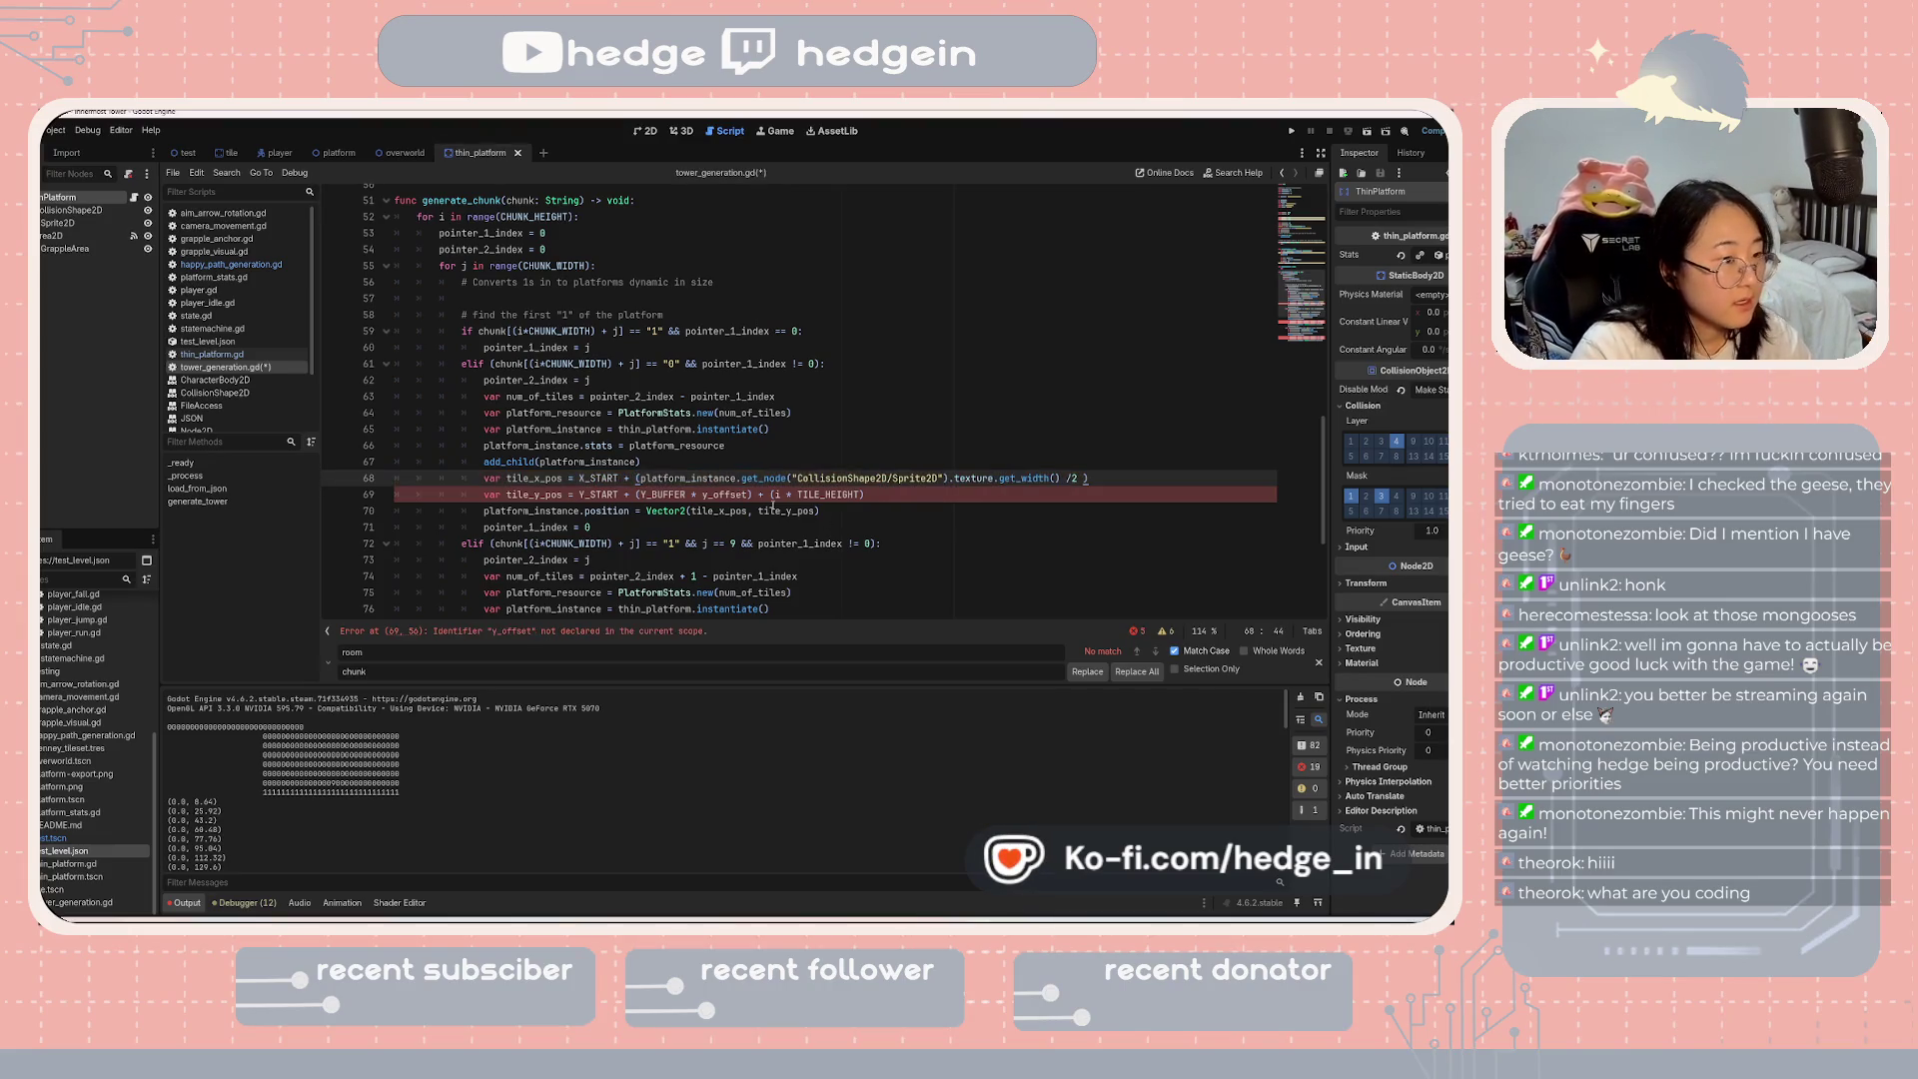
drag(753, 494, 635, 497)
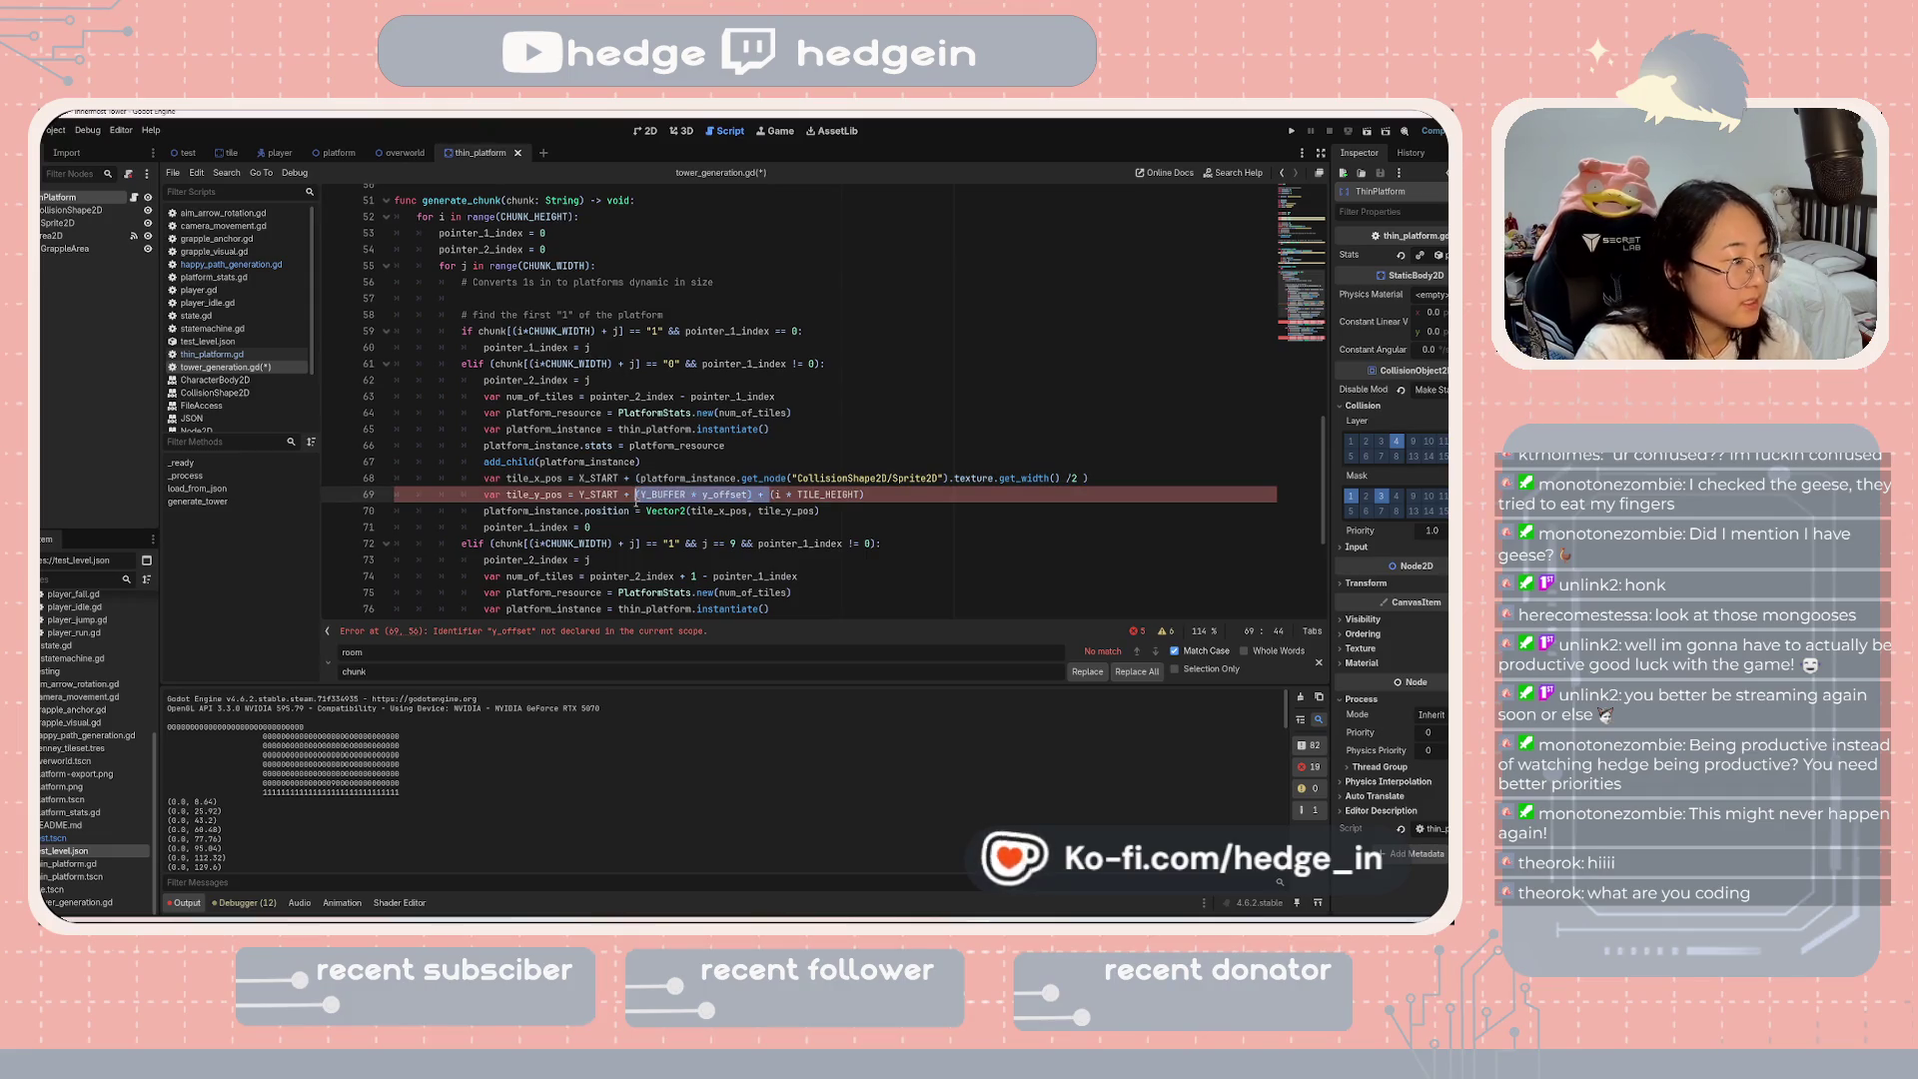
key(BackSpace)
- Remove the X_BUFFER * x_offset terms from lines 79 and 88, including the extra space
scroll(773, 424, down, 5)
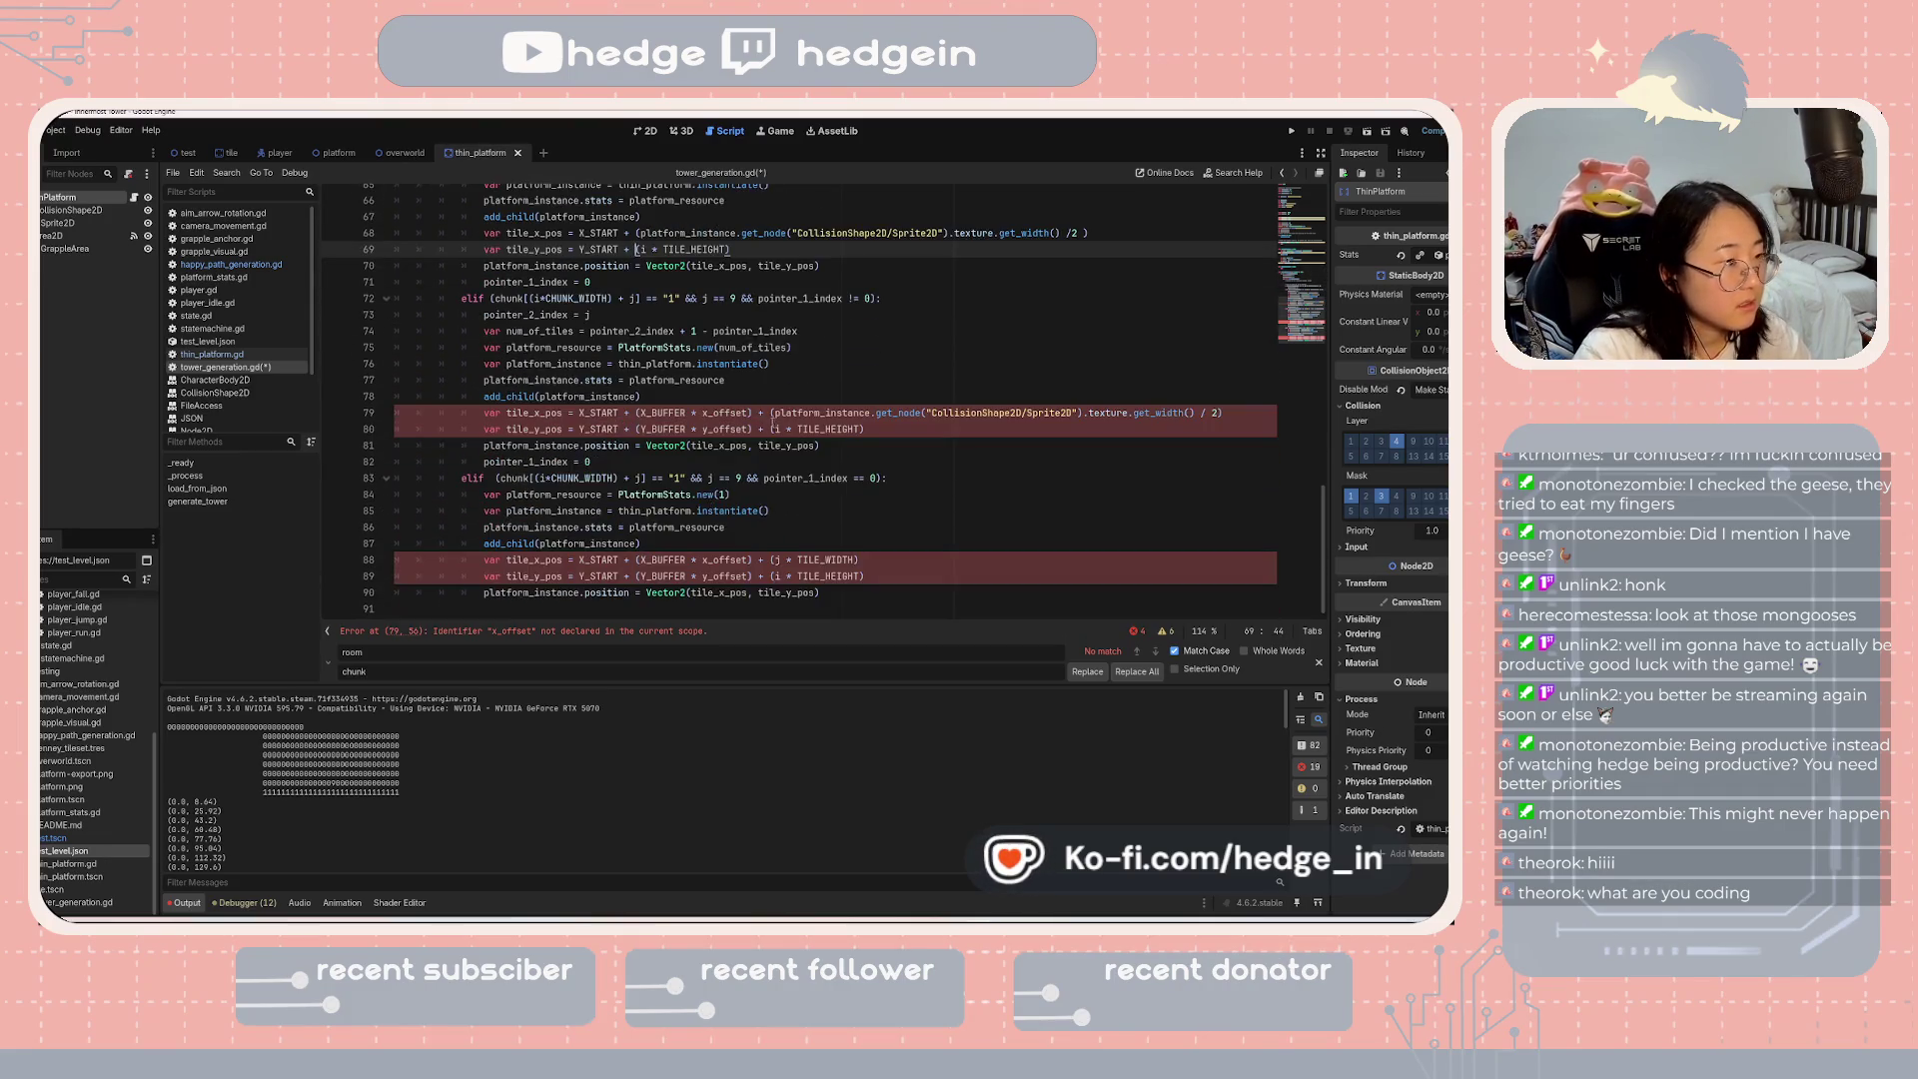
drag(757, 412, 632, 413)
key(BackSpace)
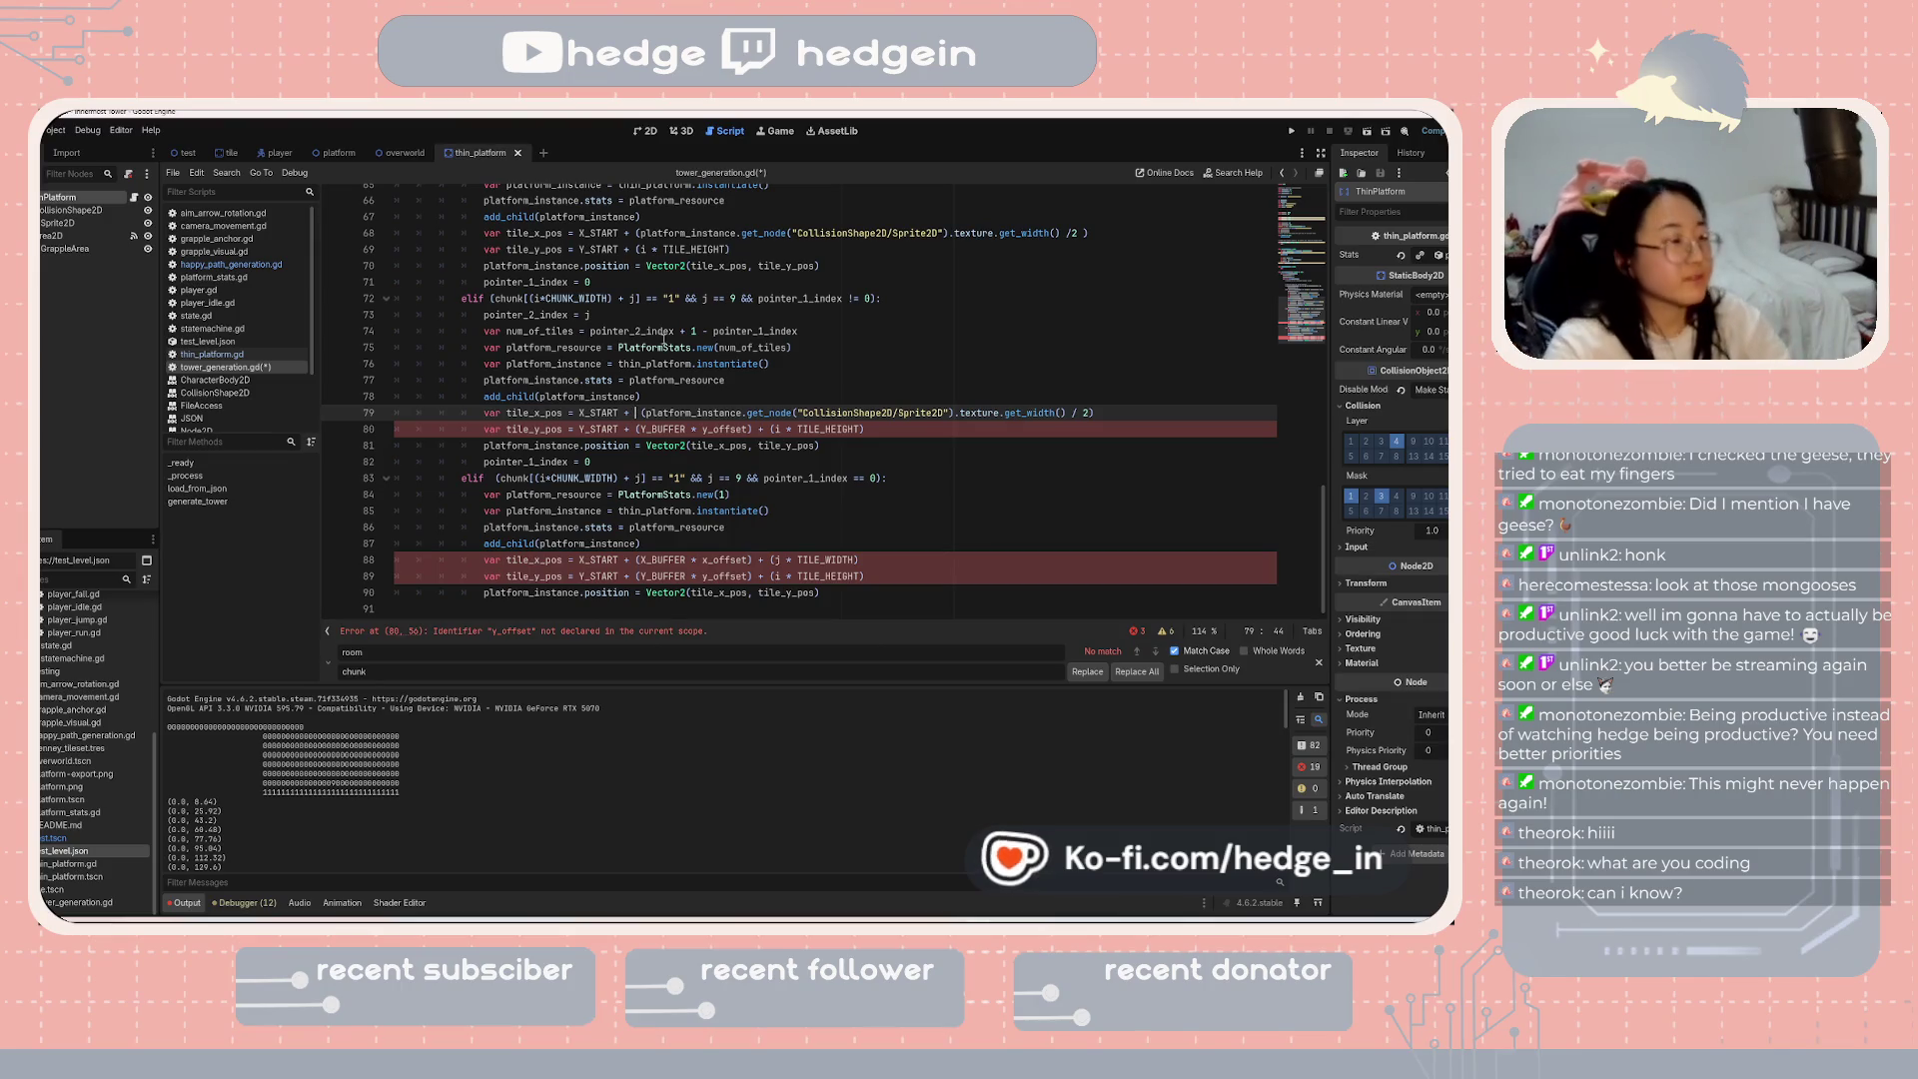
mouse_move(655, 451)
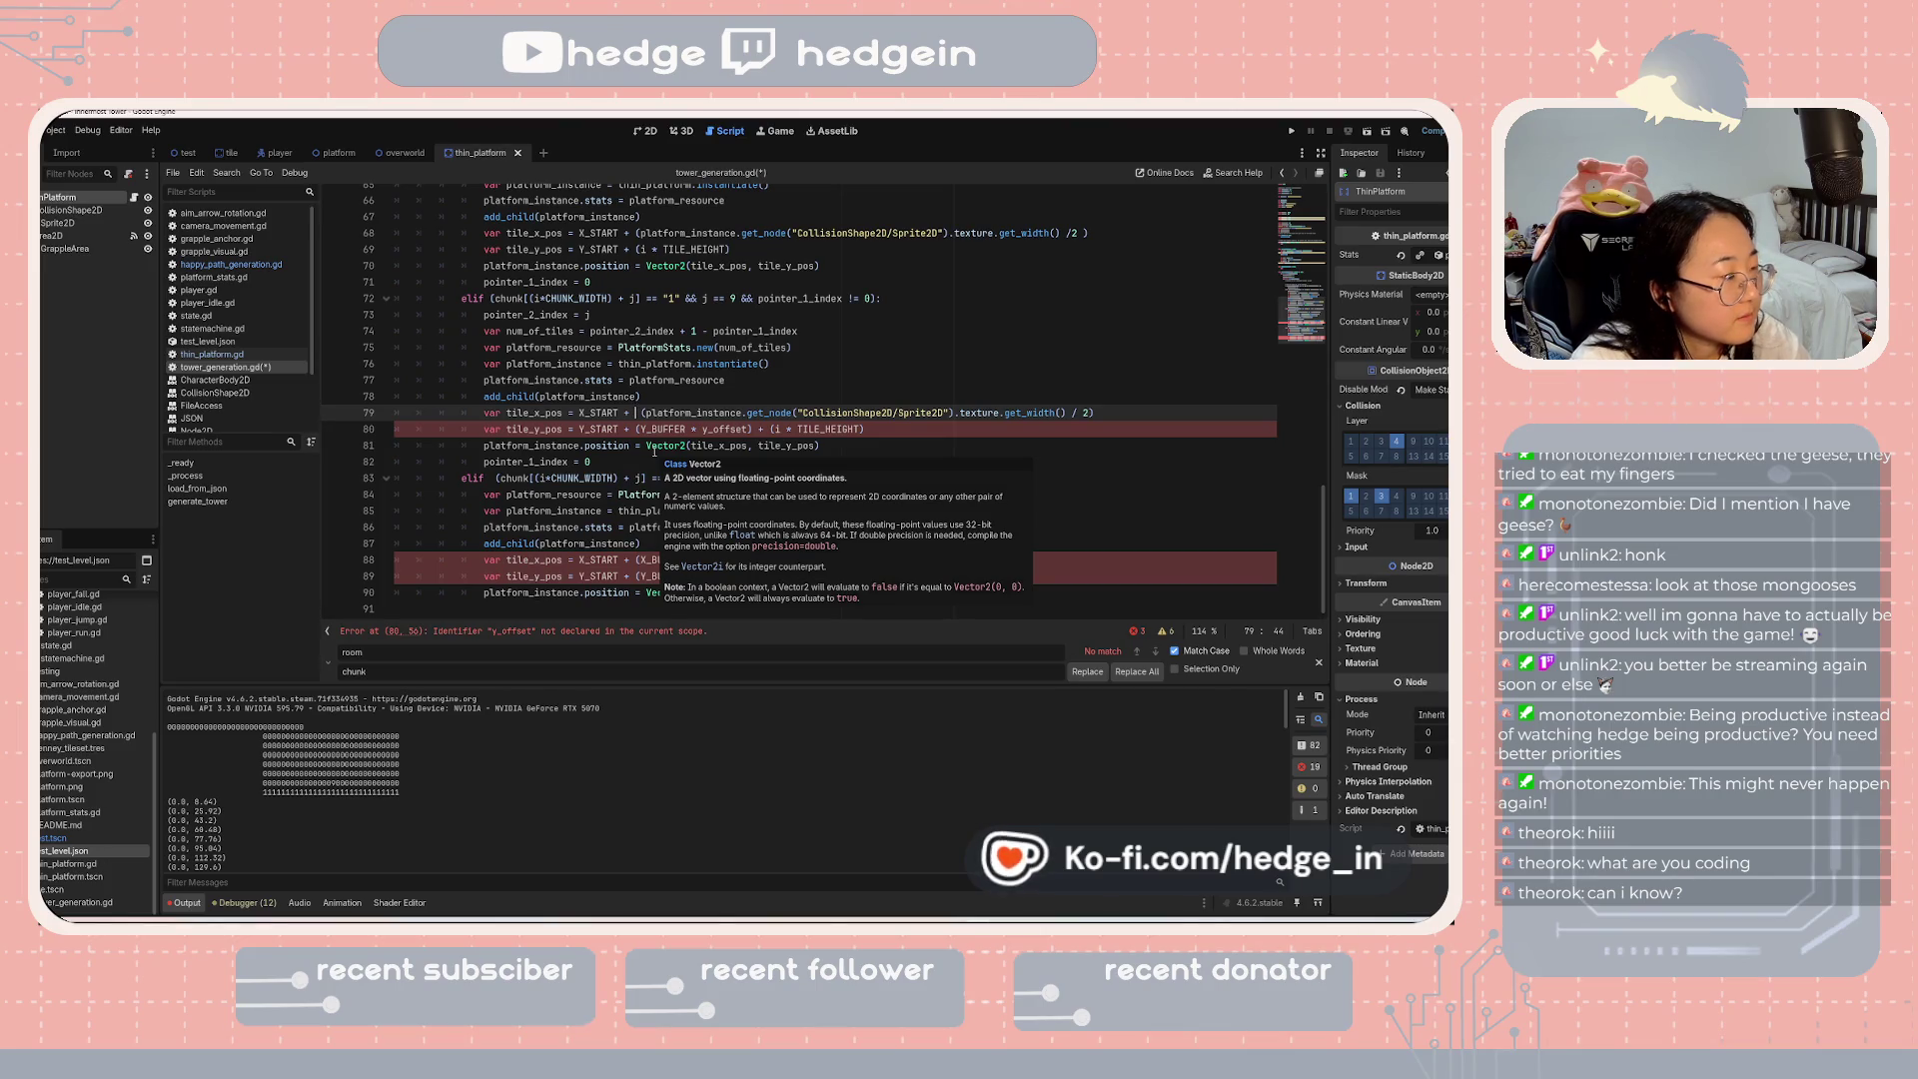
key(BackSpace)
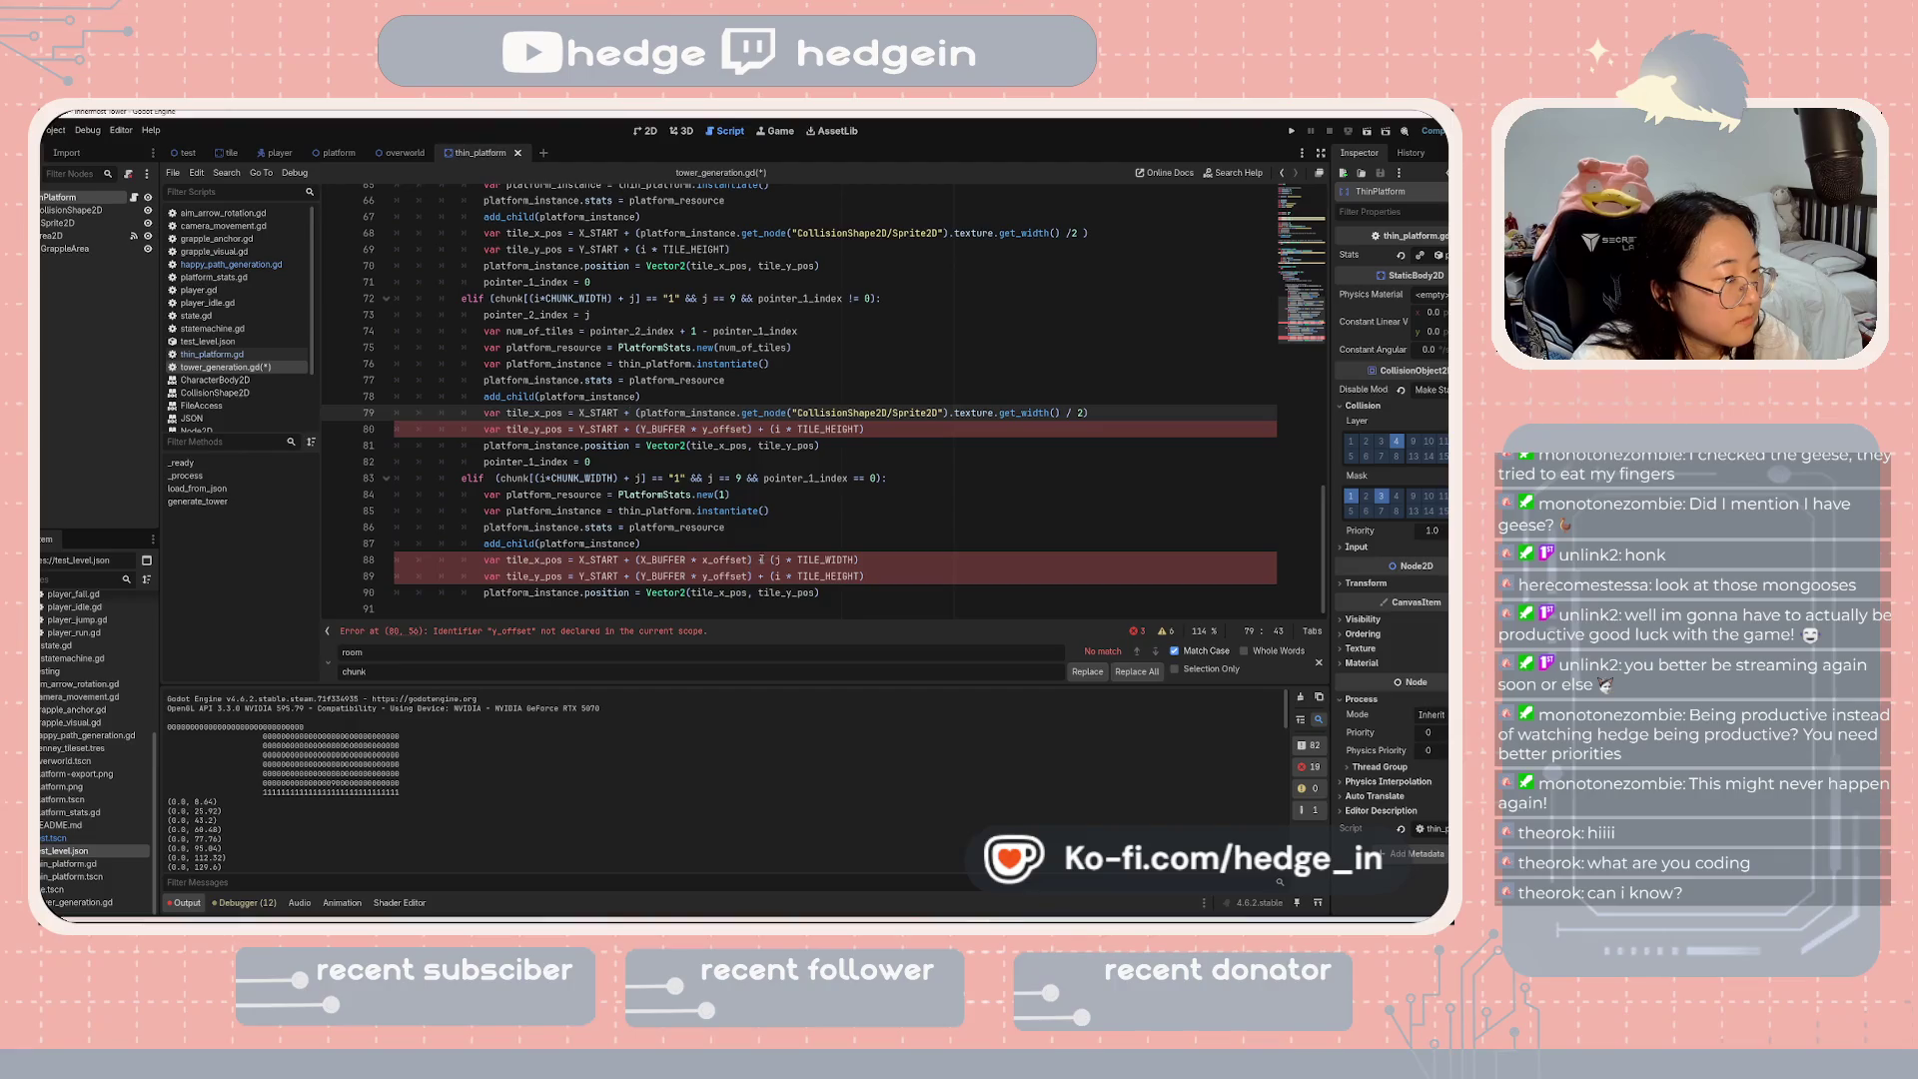
drag(756, 559, 657, 559)
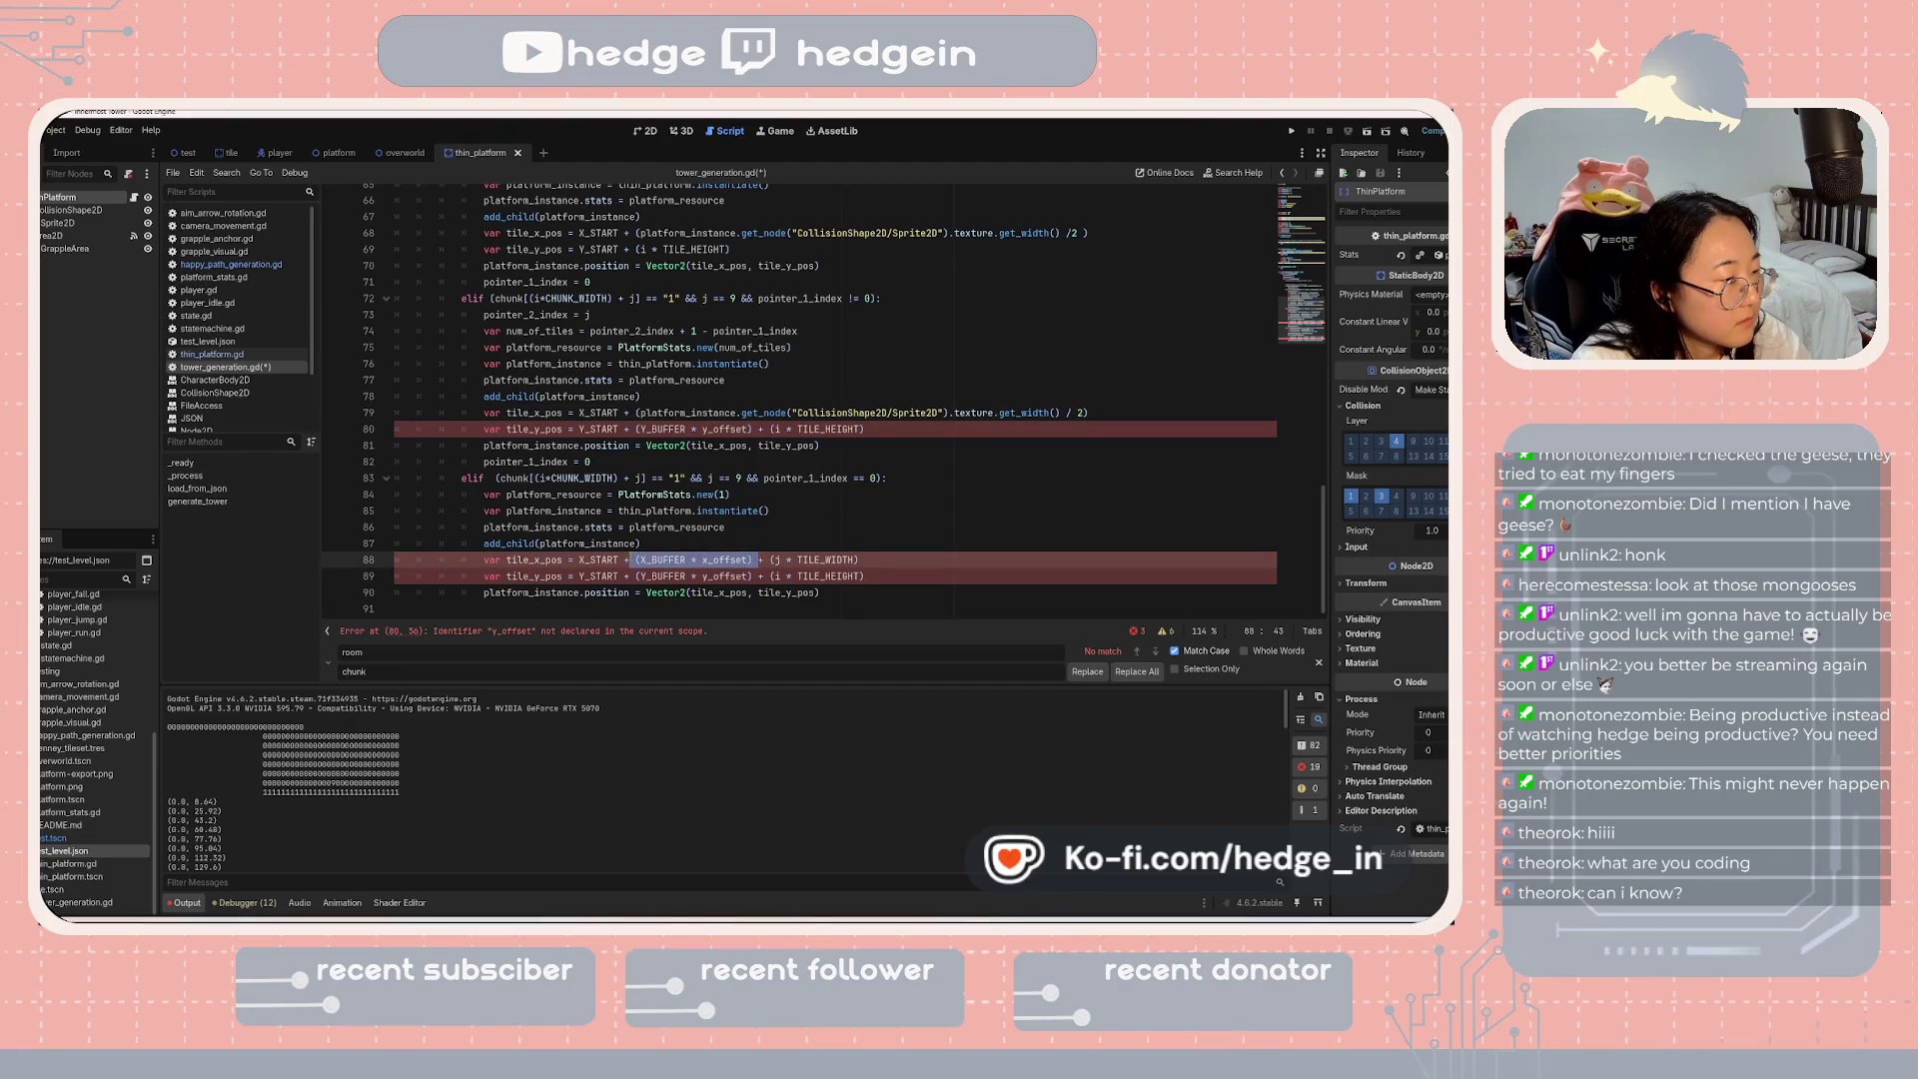
key(BackSpace)
key(BackSpace)
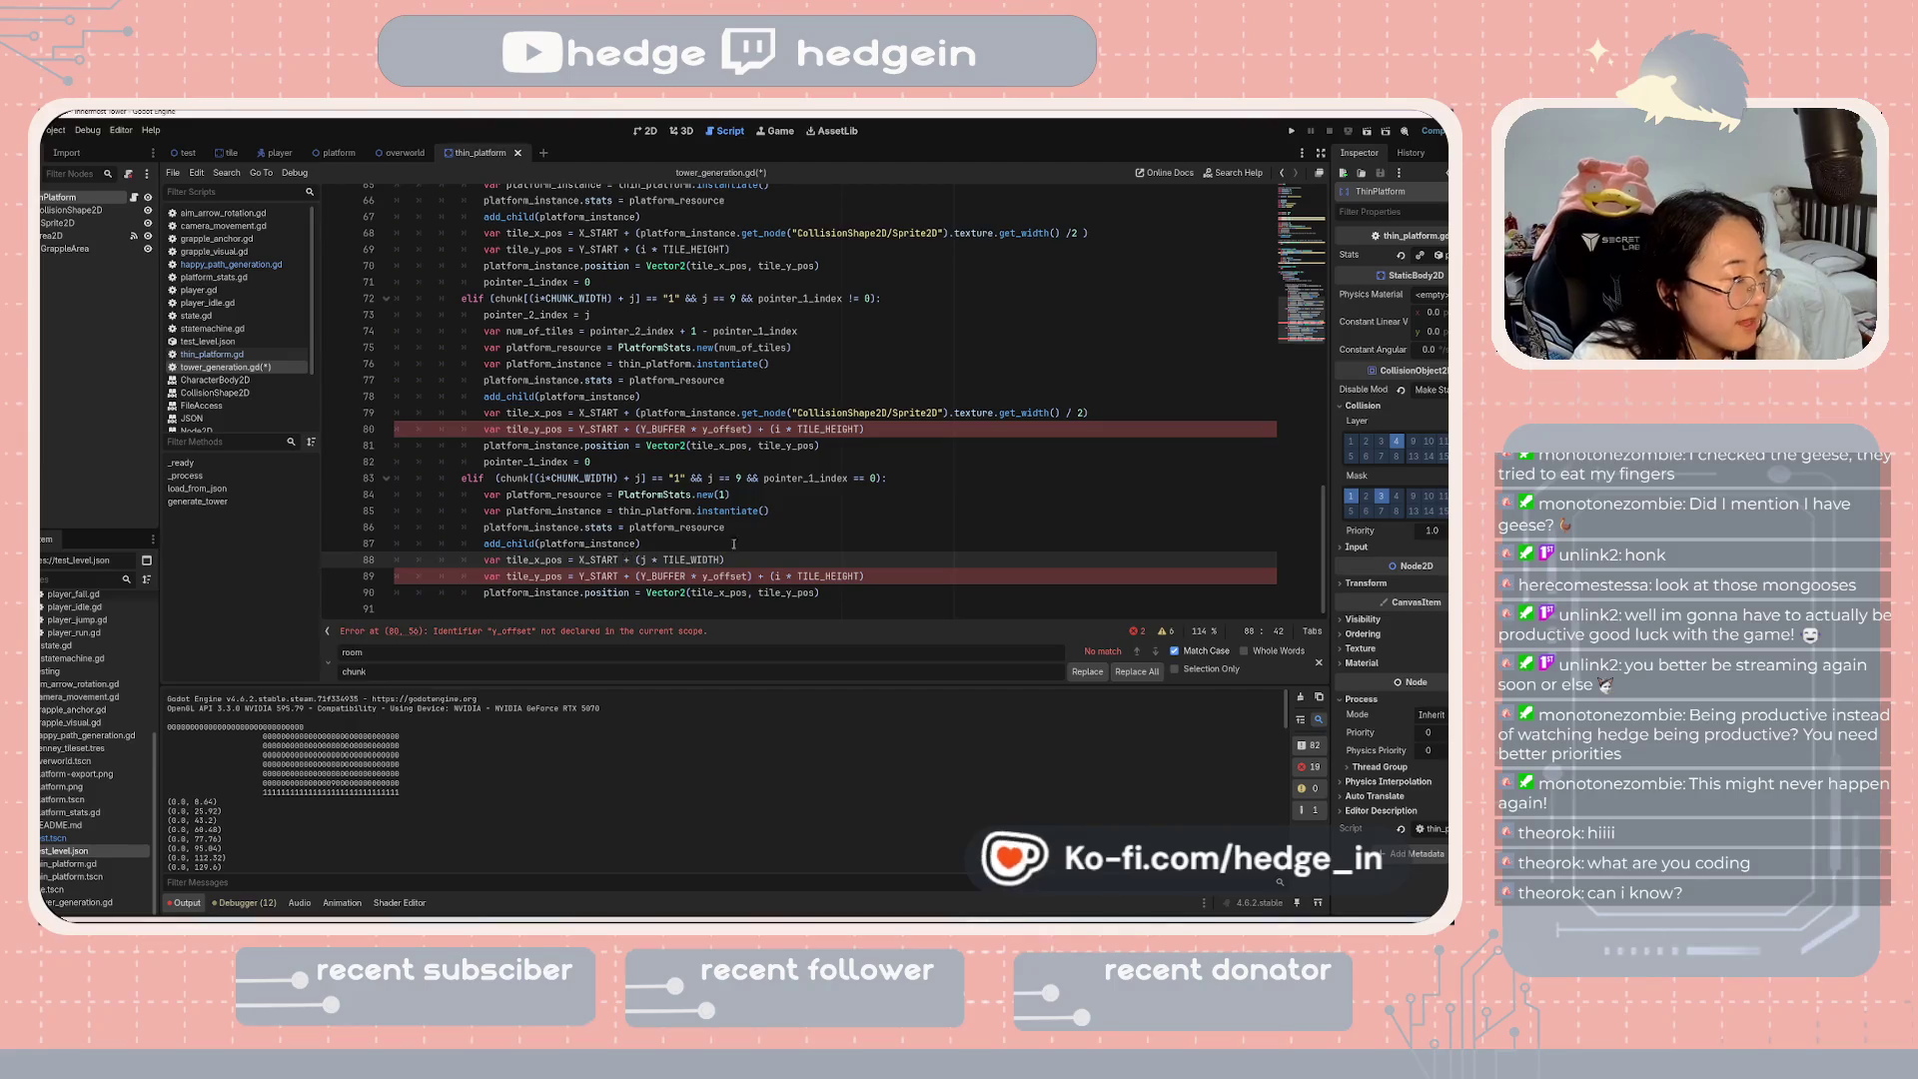
- Scan the script for remaining errors, then bring up happy_path_generation.gd for reference
scroll(790, 544, up, 4)
scroll(790, 544, up, 15)
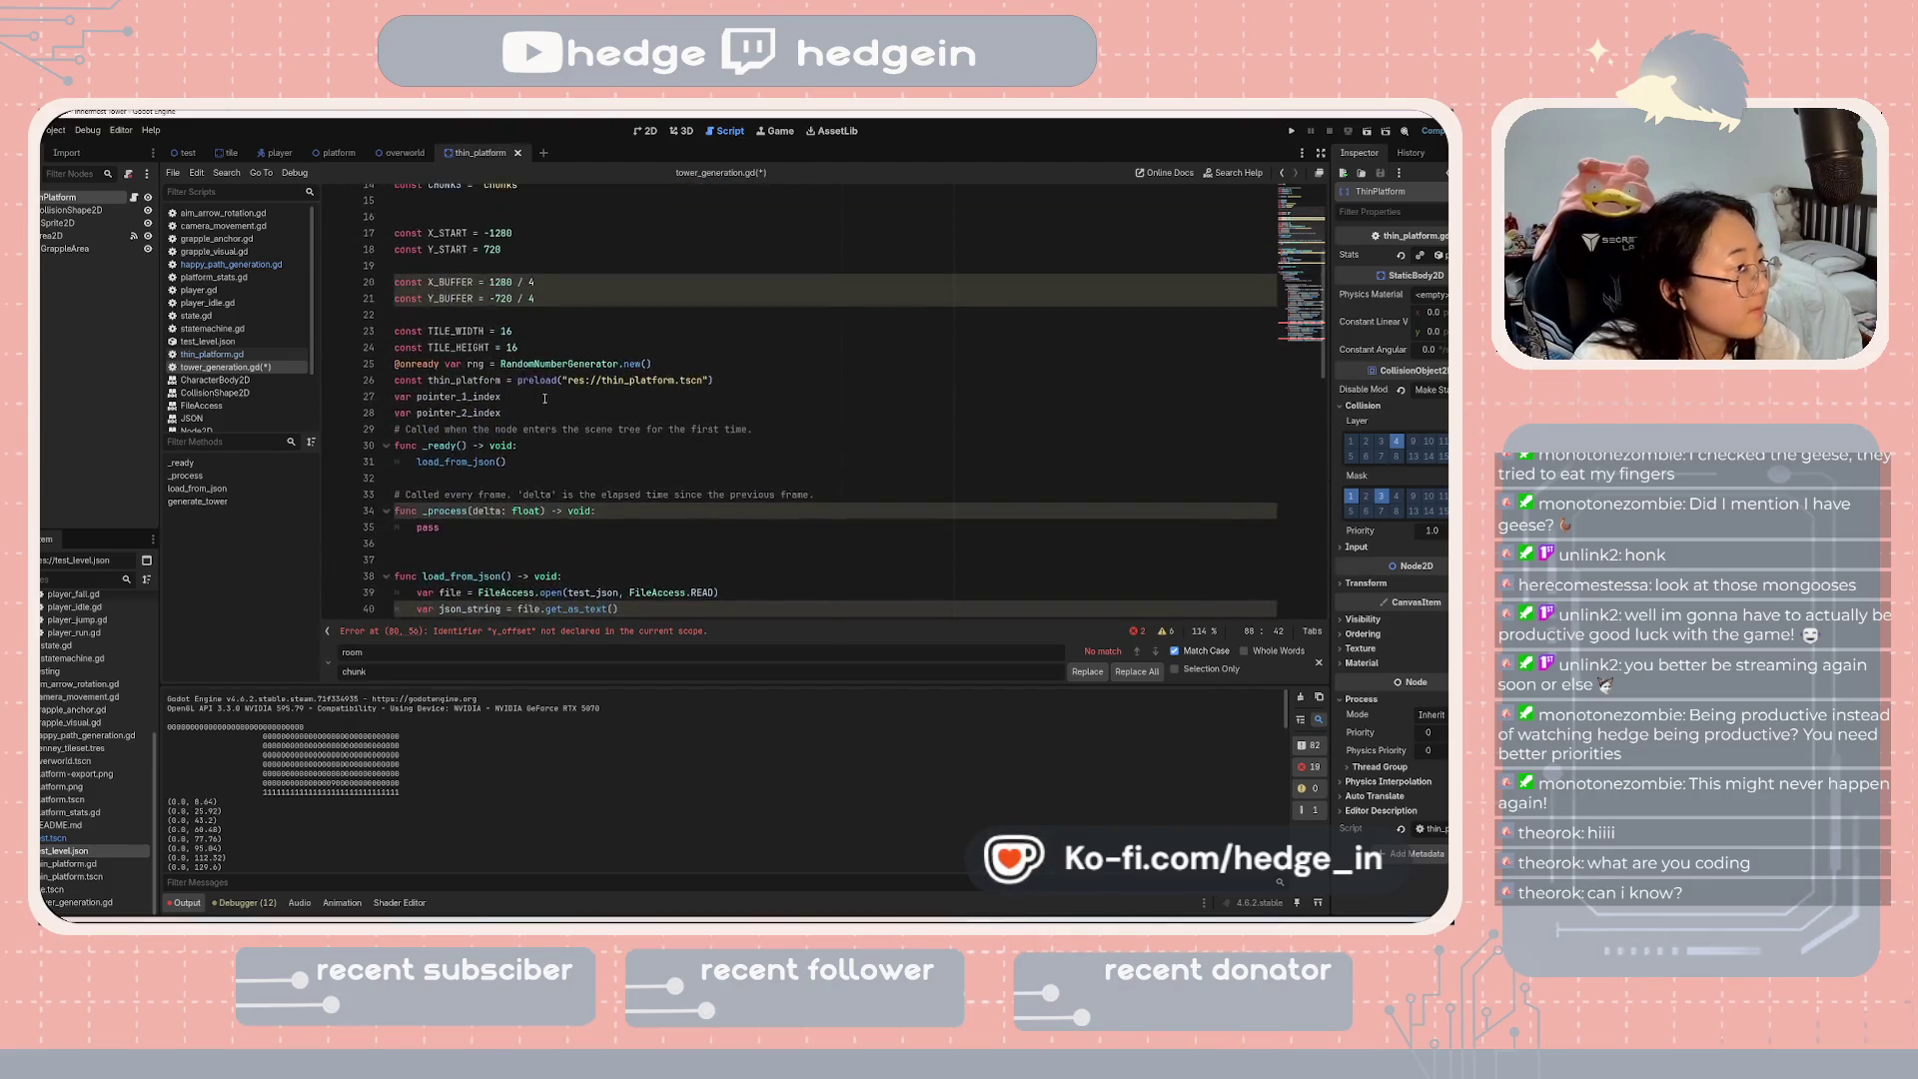
scroll(517, 454, down, 18)
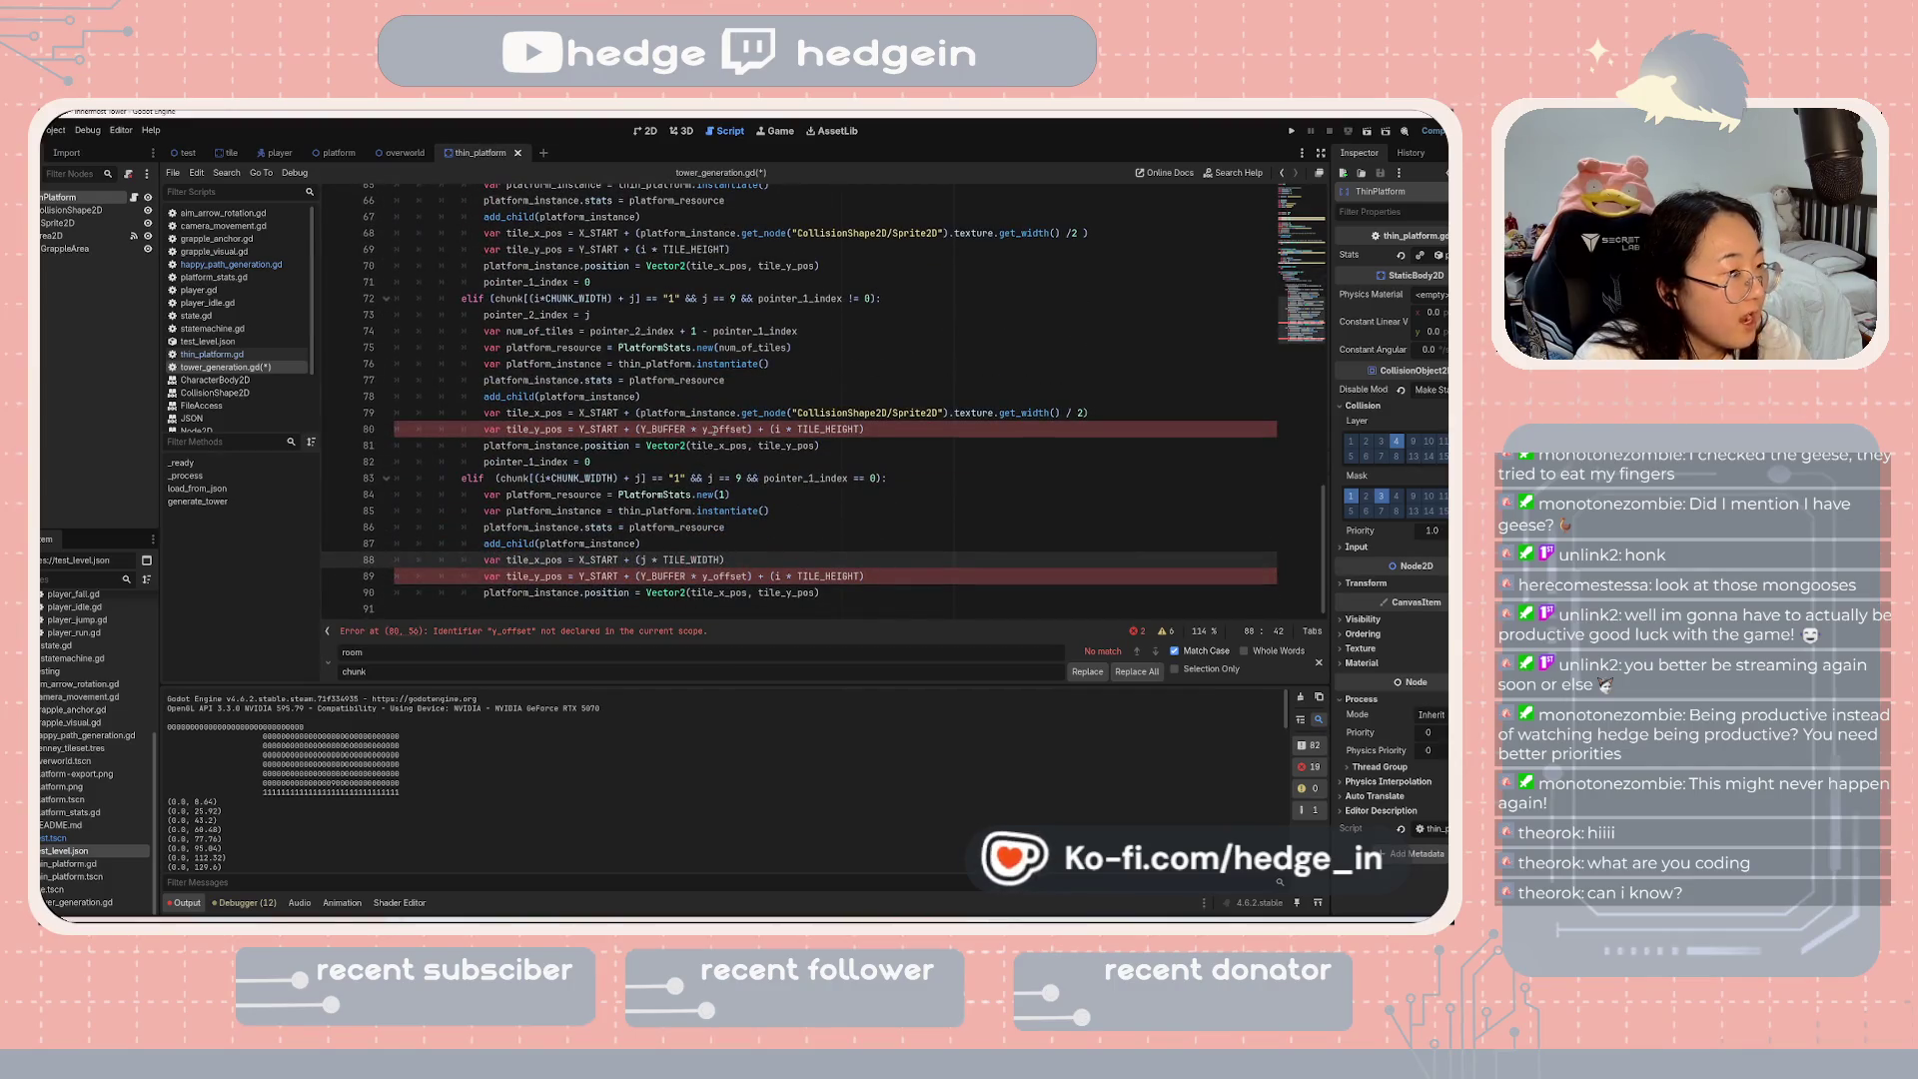
scroll(640, 421, up, 5)
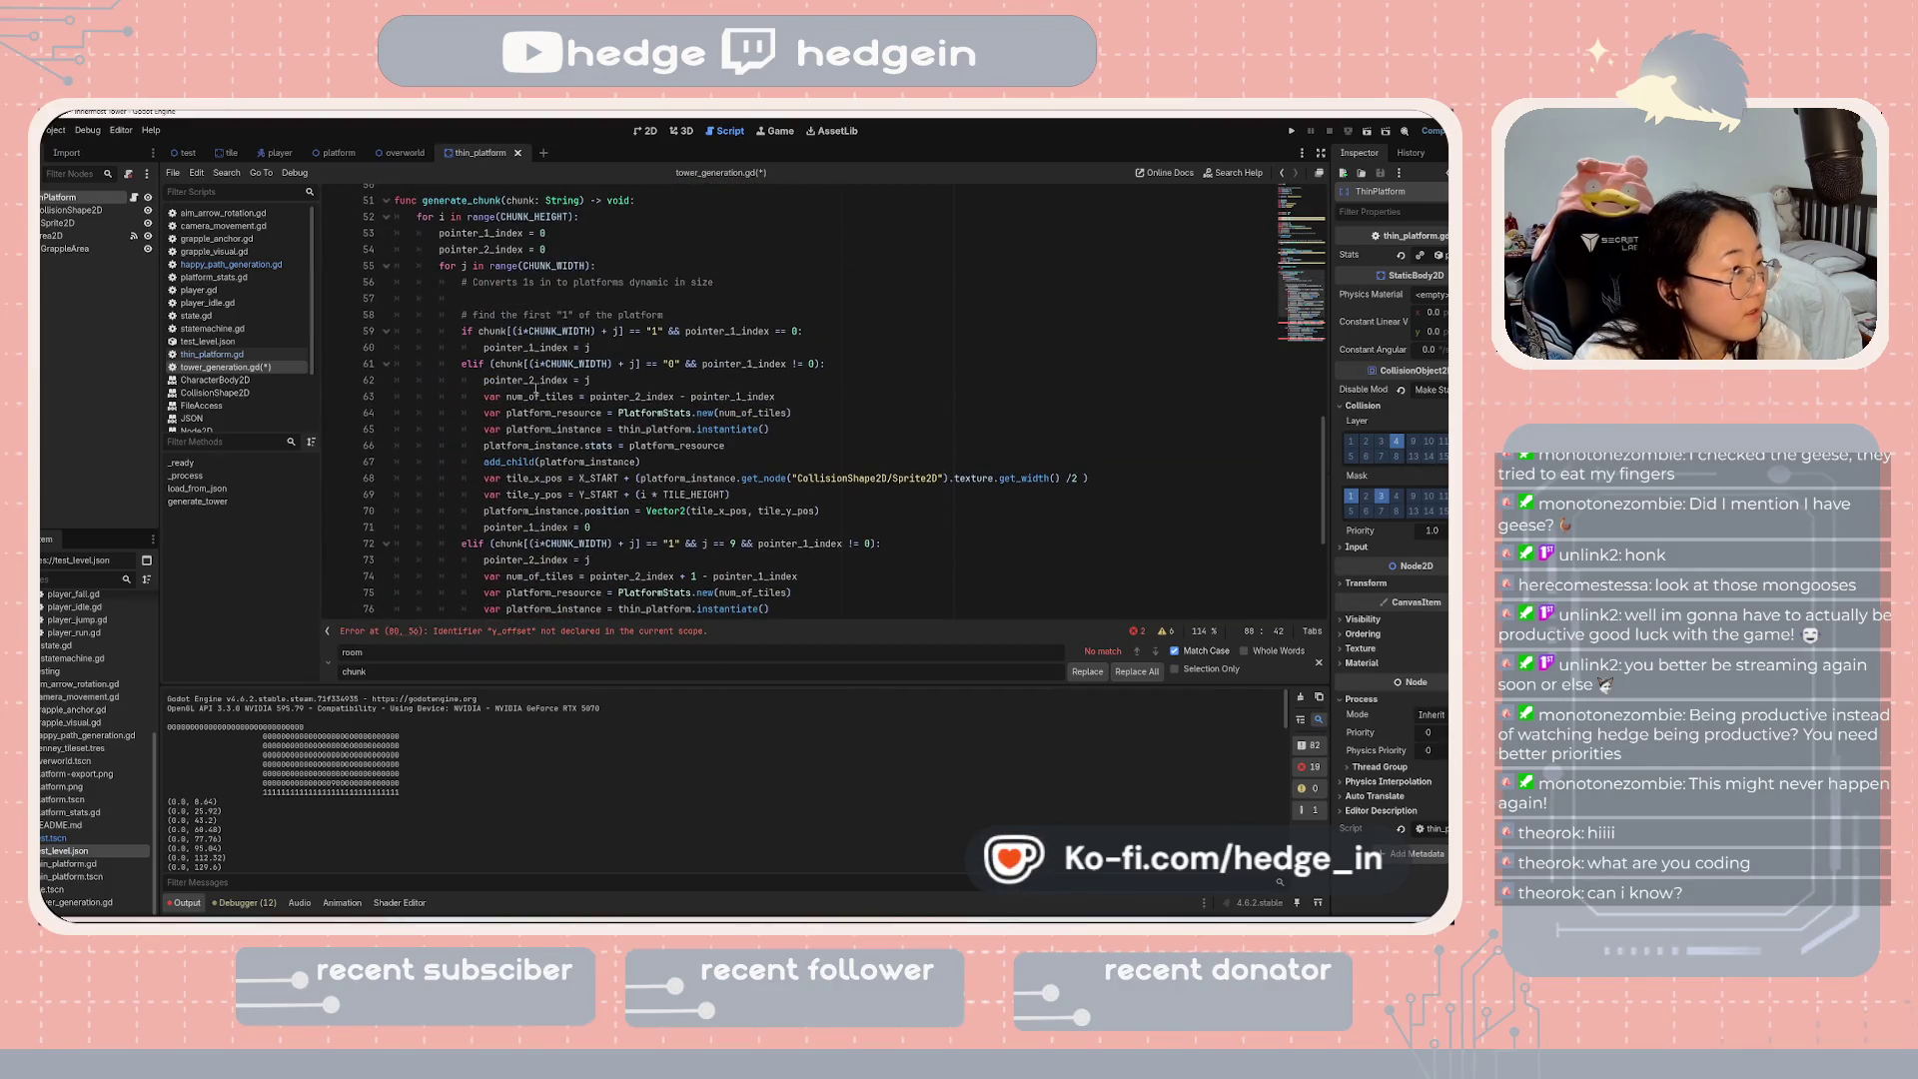
scroll(536, 390, down, 5)
click(230, 264)
- Find the generate_room call in happy_path_generation.gd and inspect its offset arguments
scroll(687, 430, down, 20)
scroll(644, 423, down, 12)
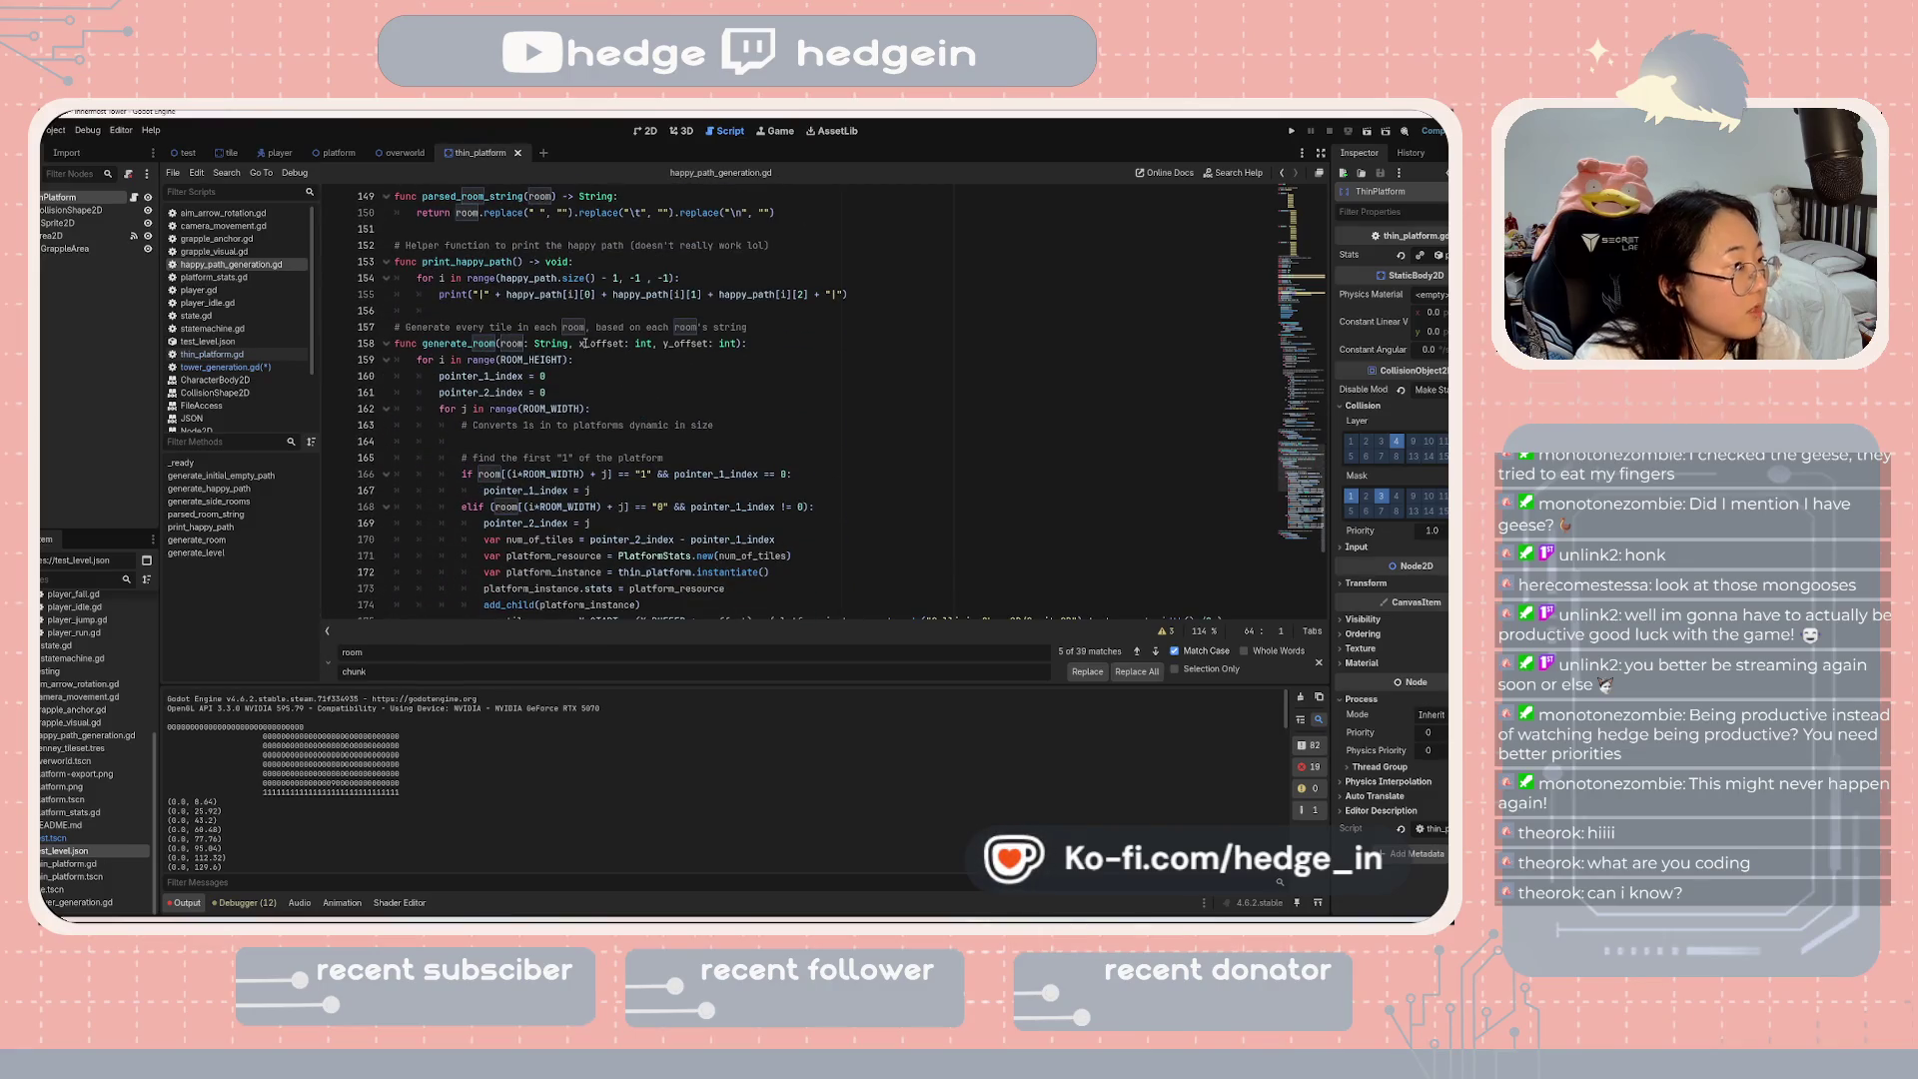
scroll(640, 403, down, 10)
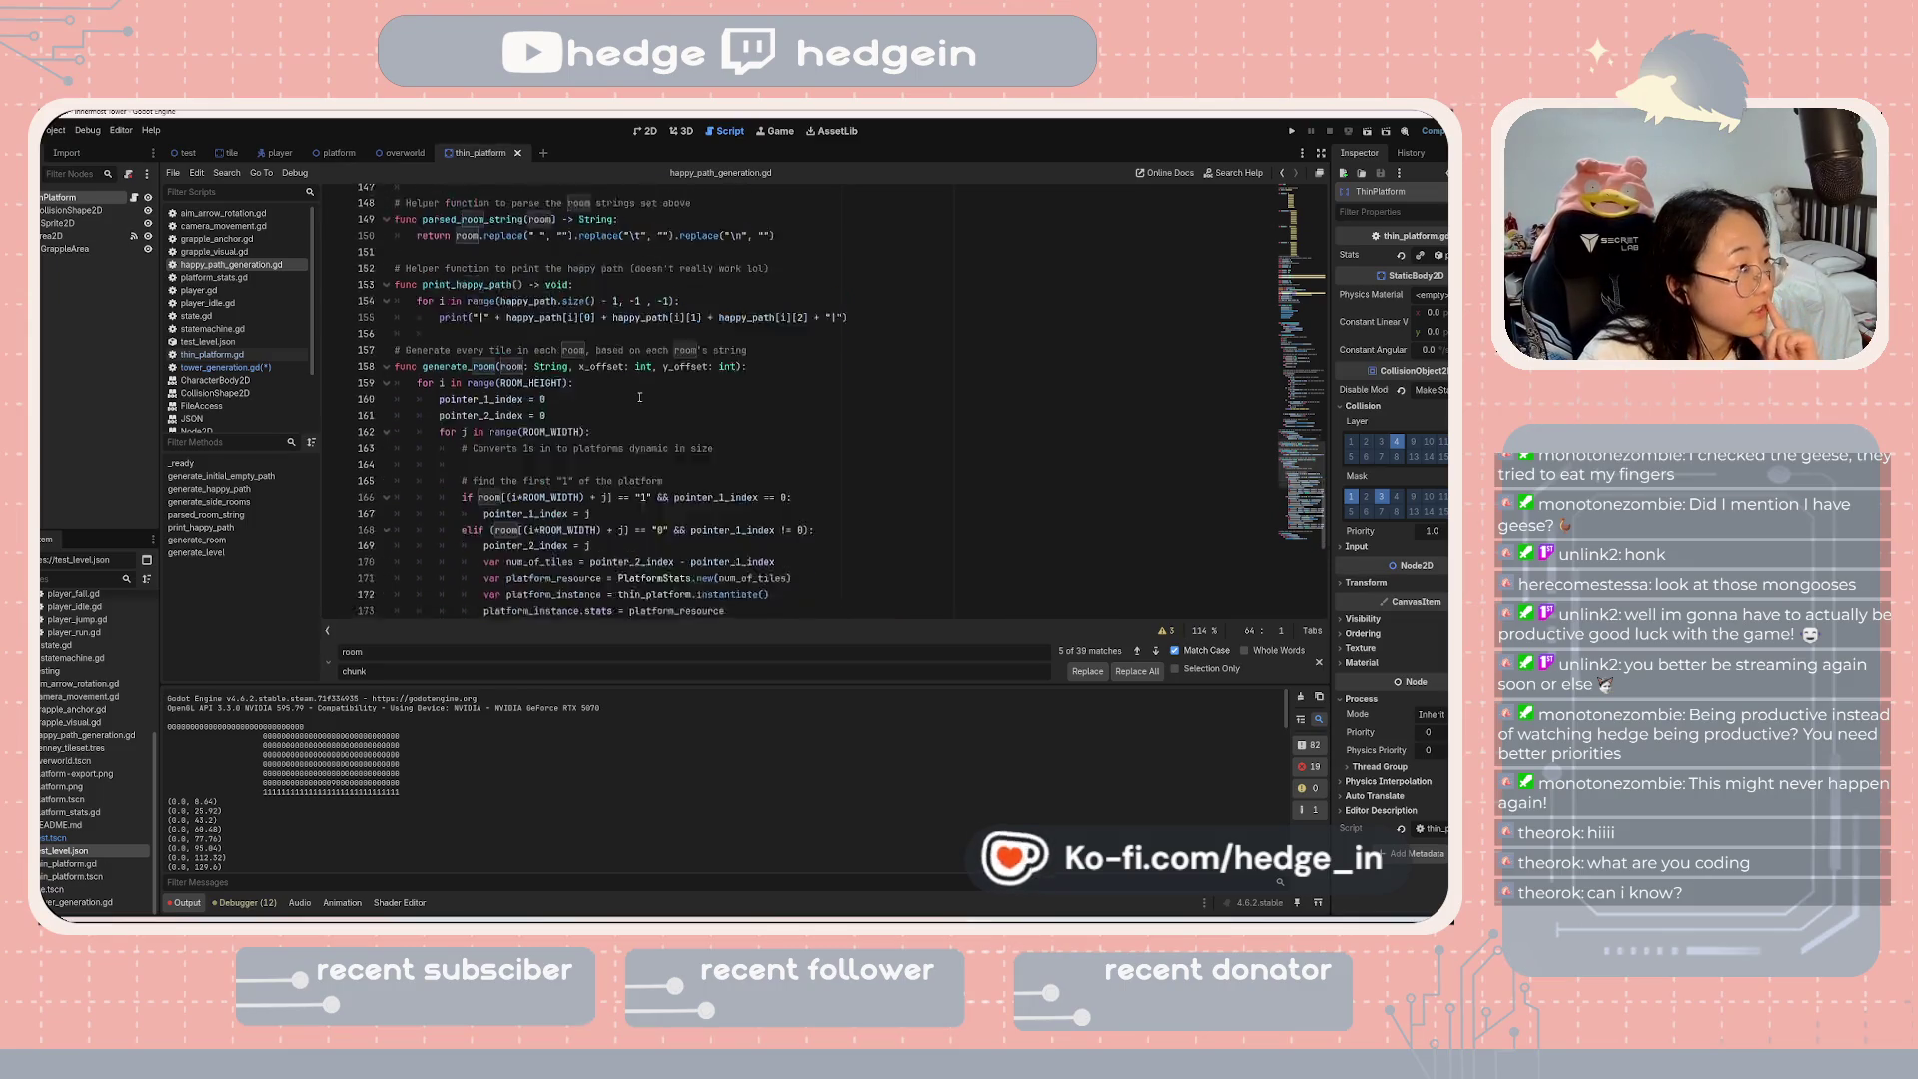
drag(677, 592, 640, 593)
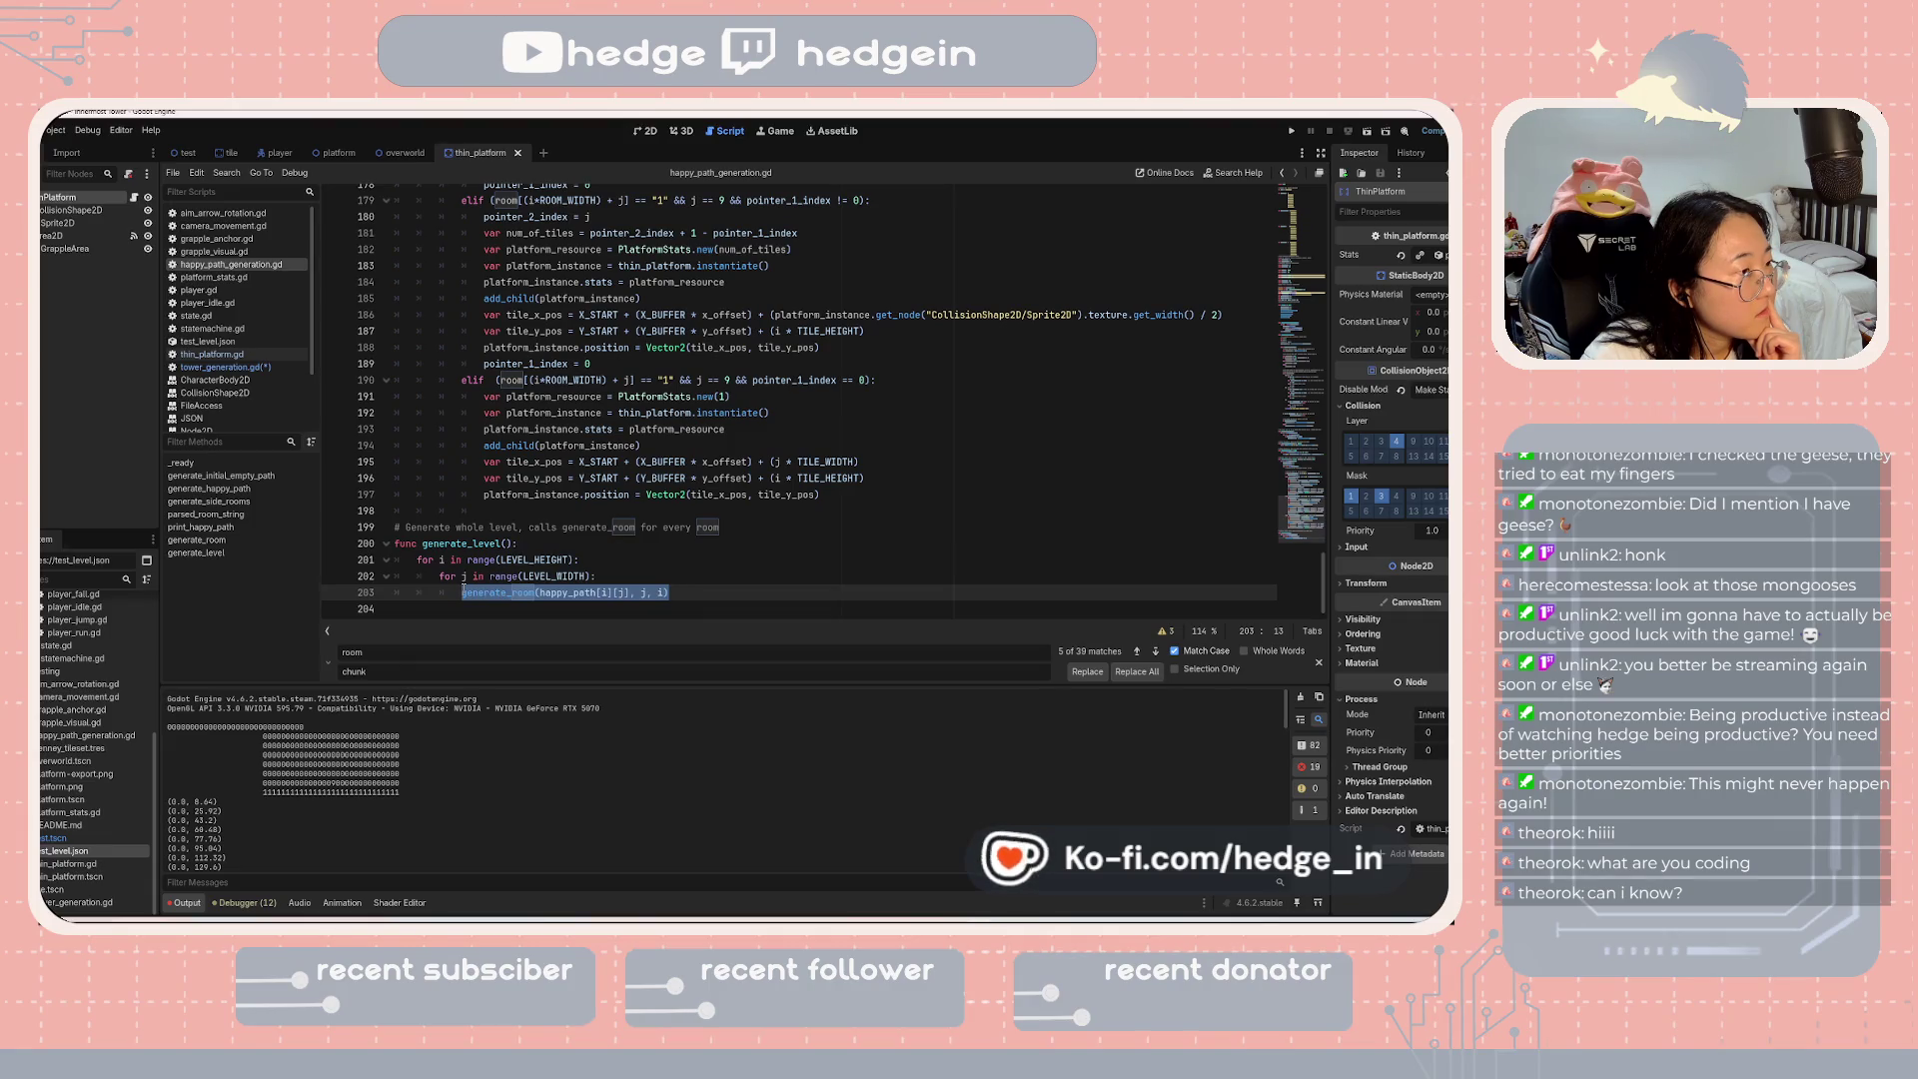
- Switch to the overworld scene tab
click(405, 153)
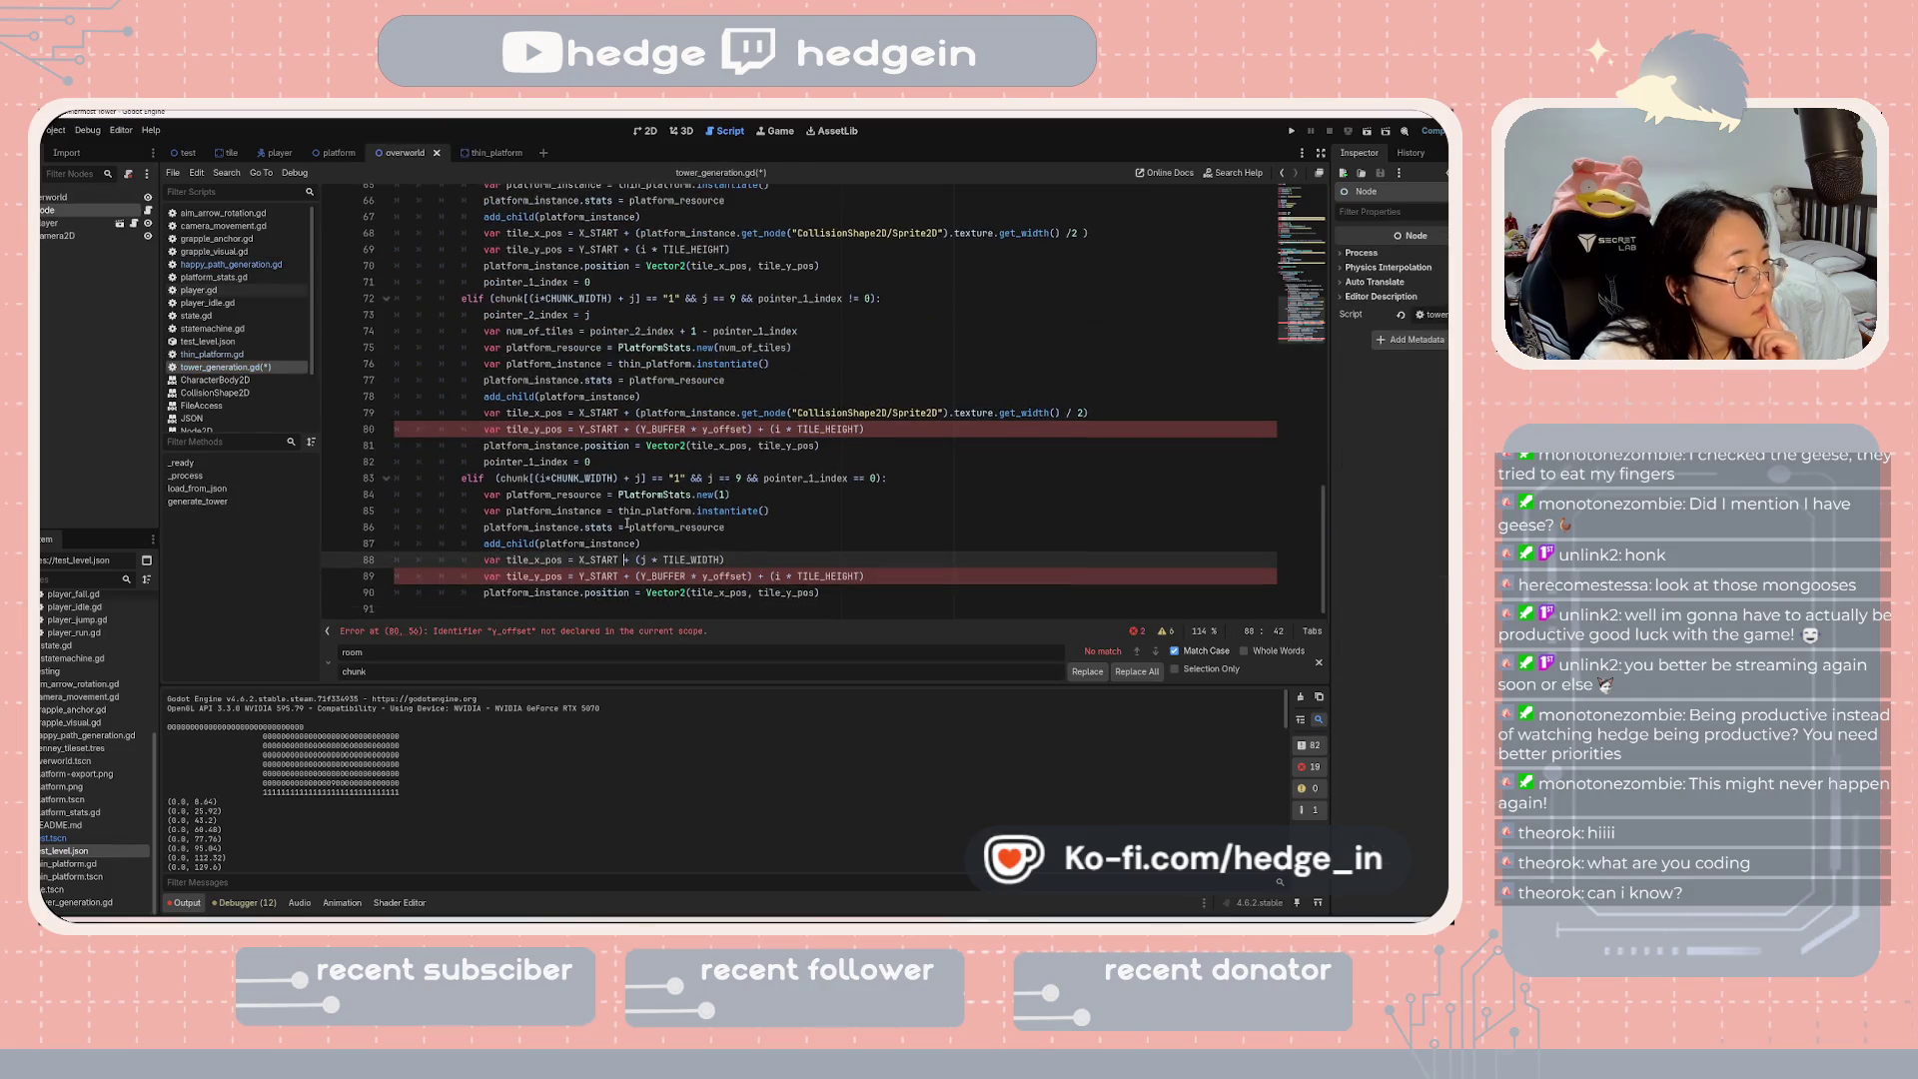
scroll(628, 519, up, 3)
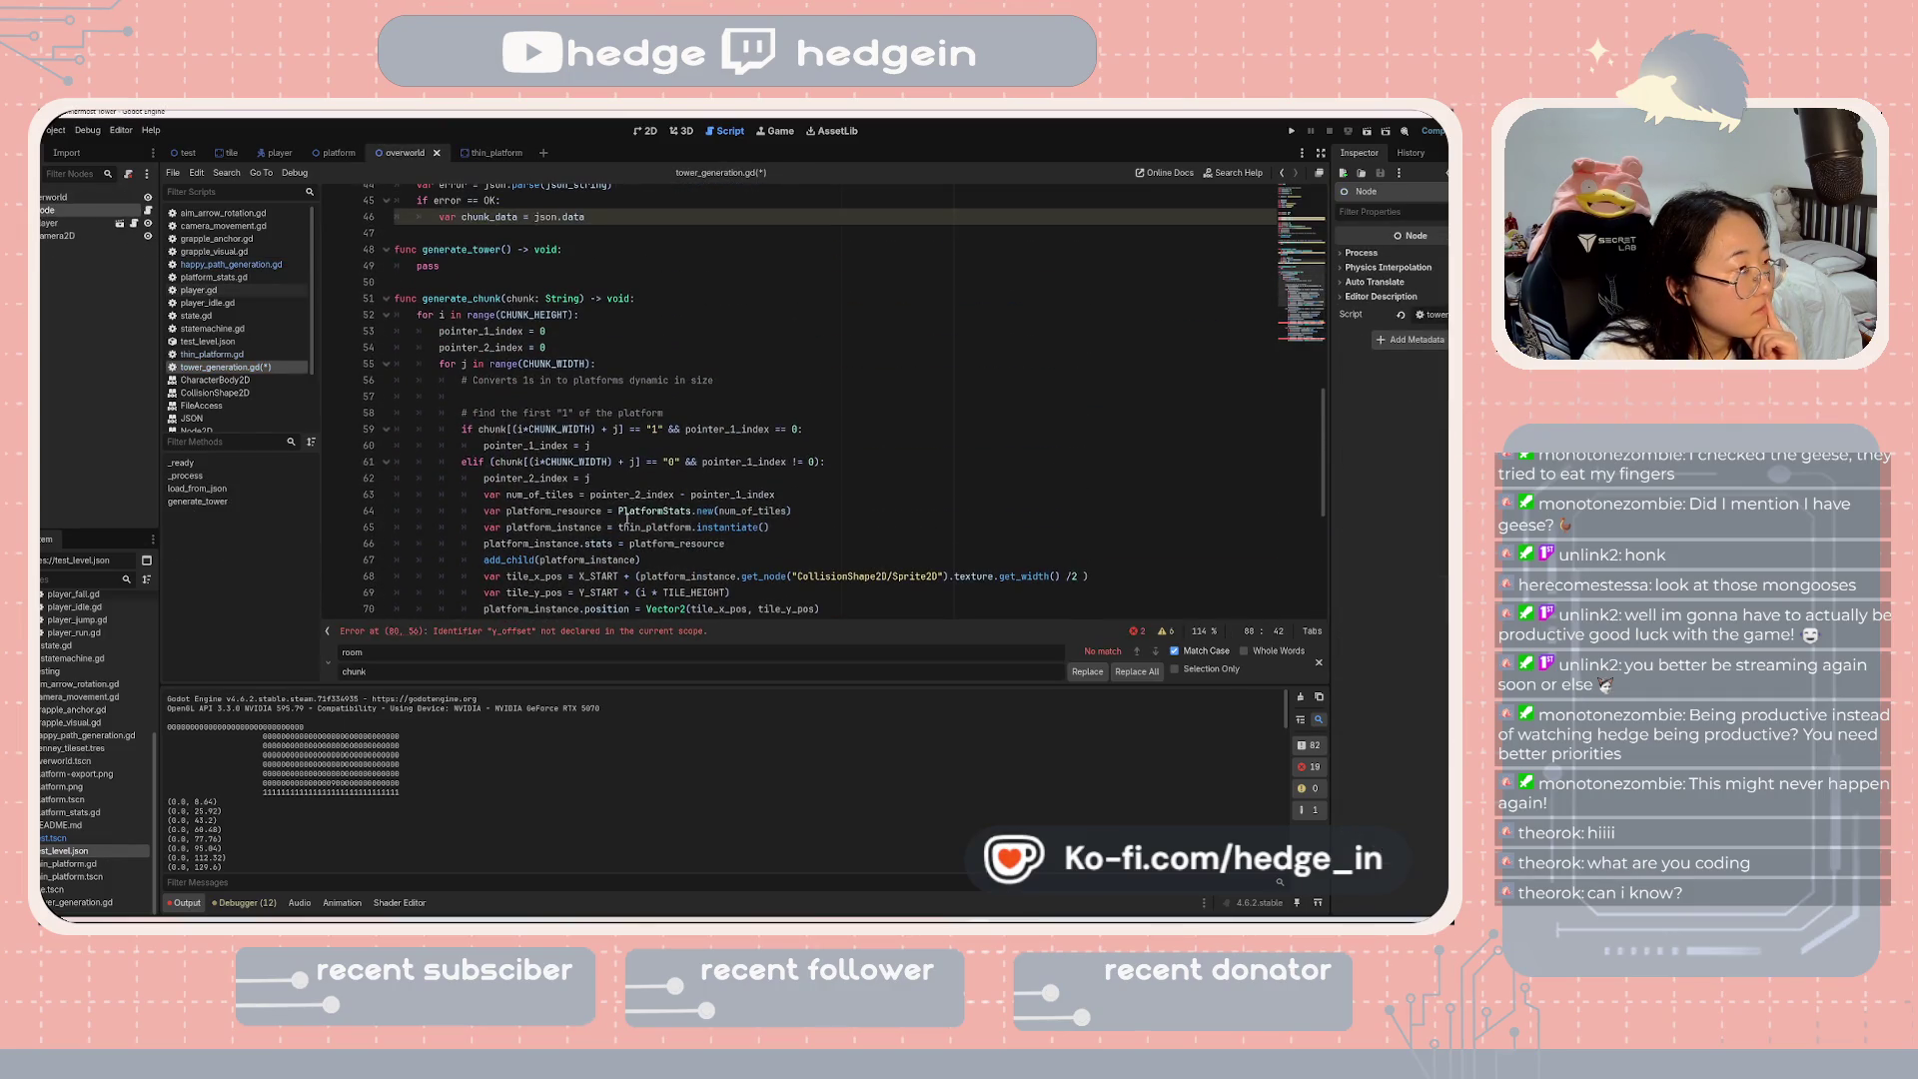
scroll(627, 518, down, 7)
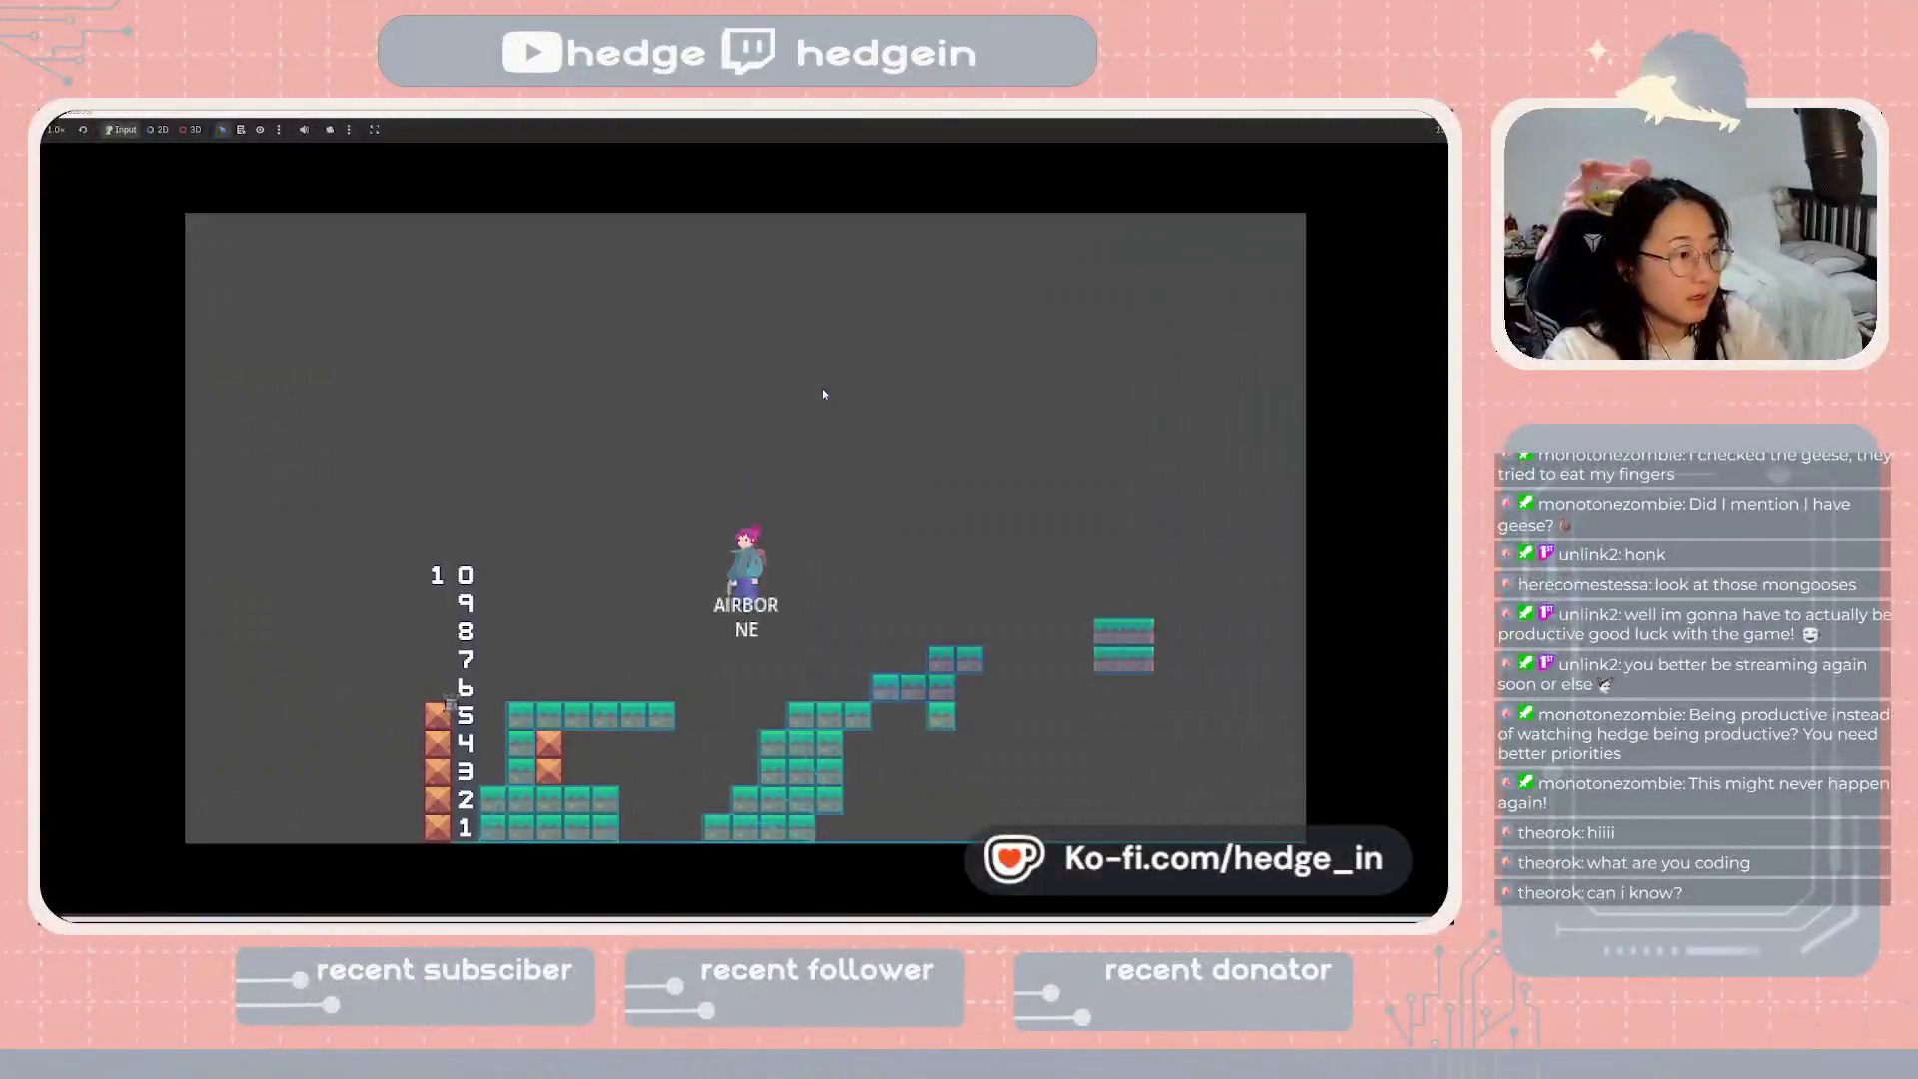
- Play-test the level by jumping, running and grappling repeatedly onto the ceiling
key(space)
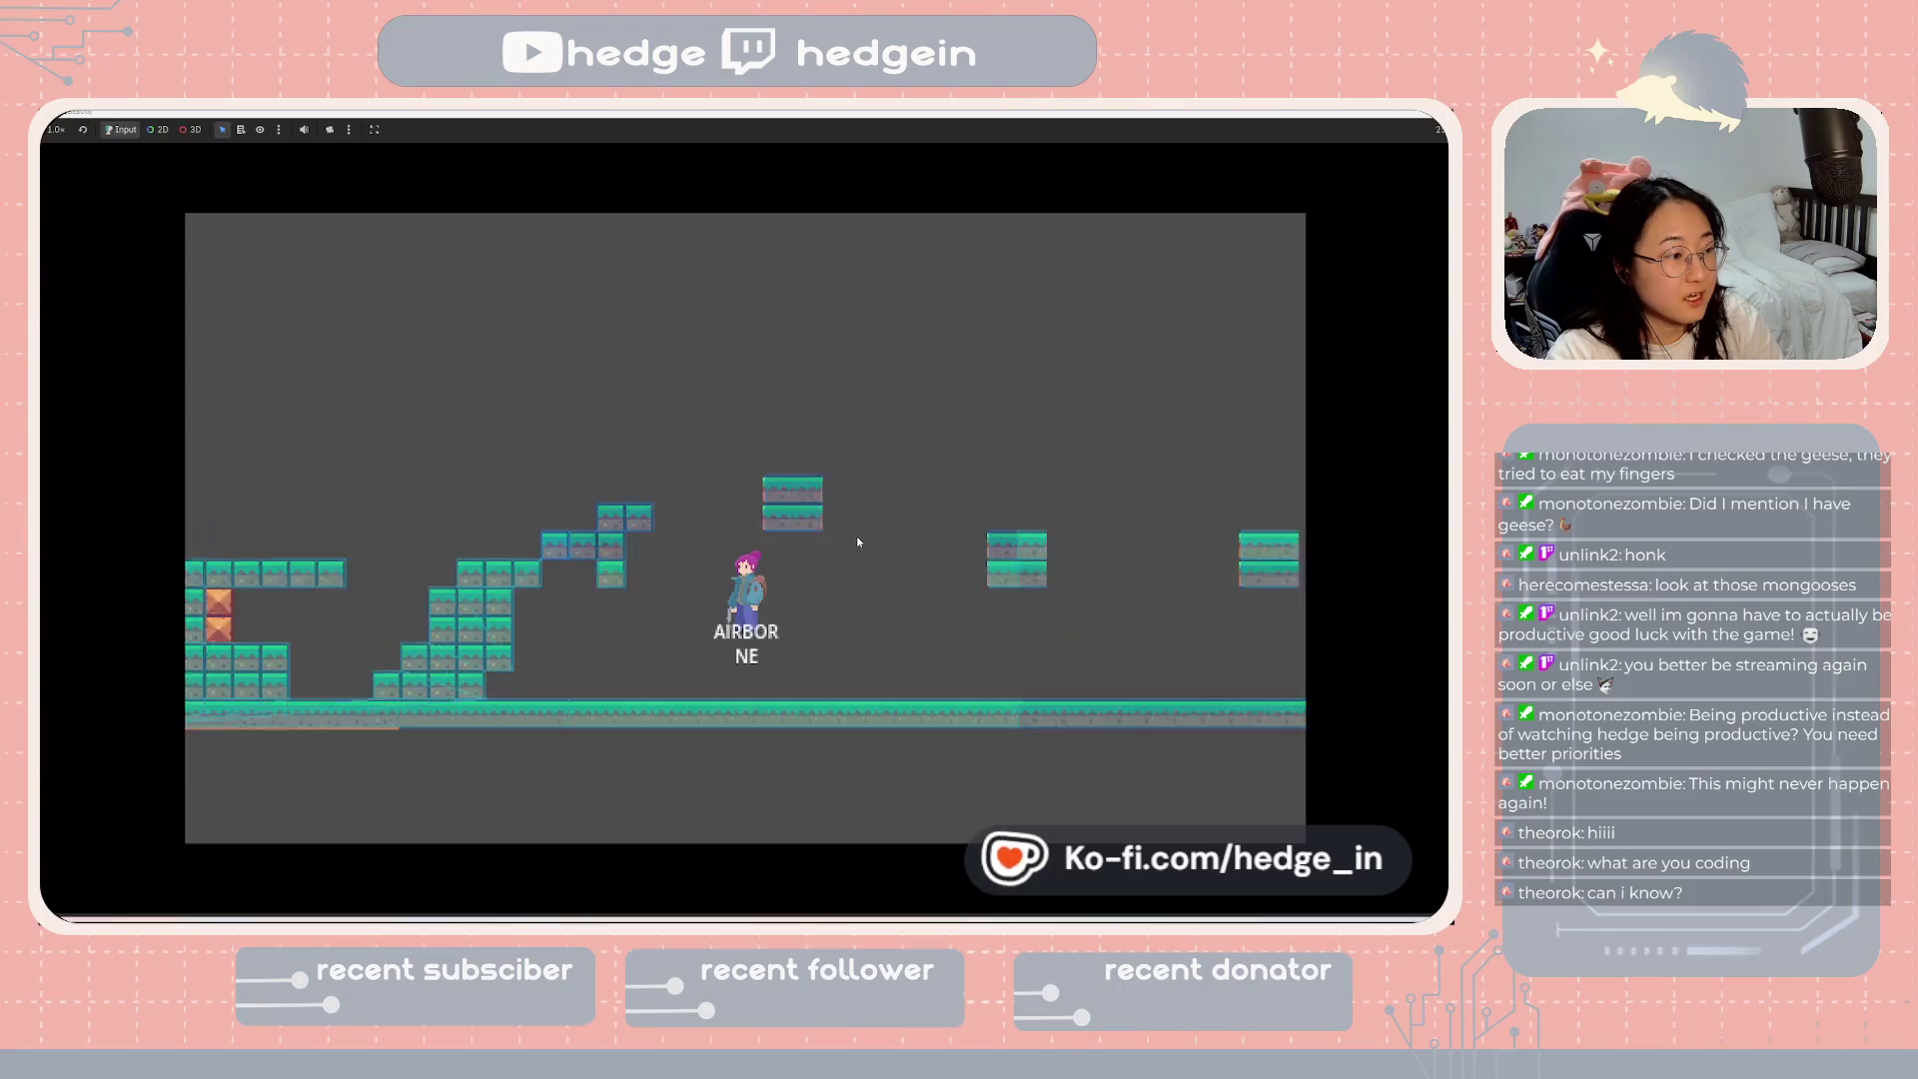
key(Right)
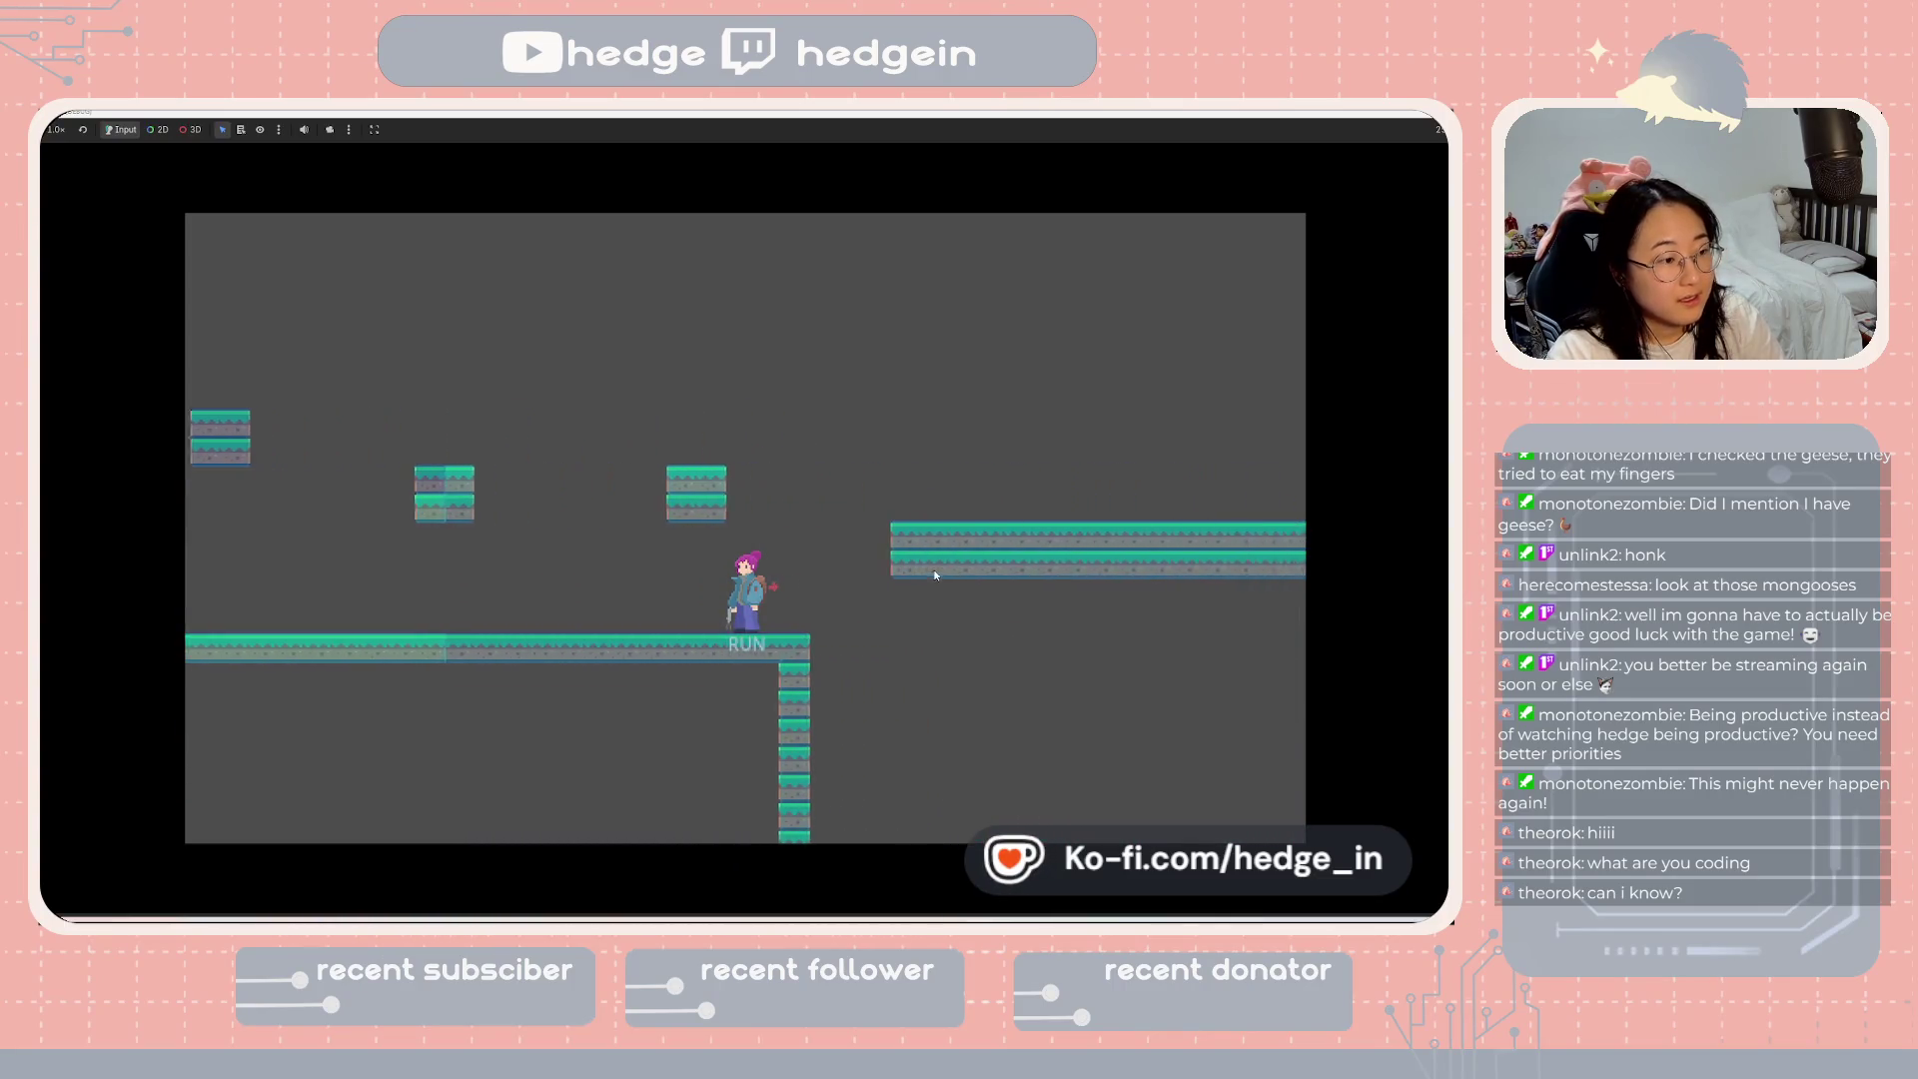
click(864, 548)
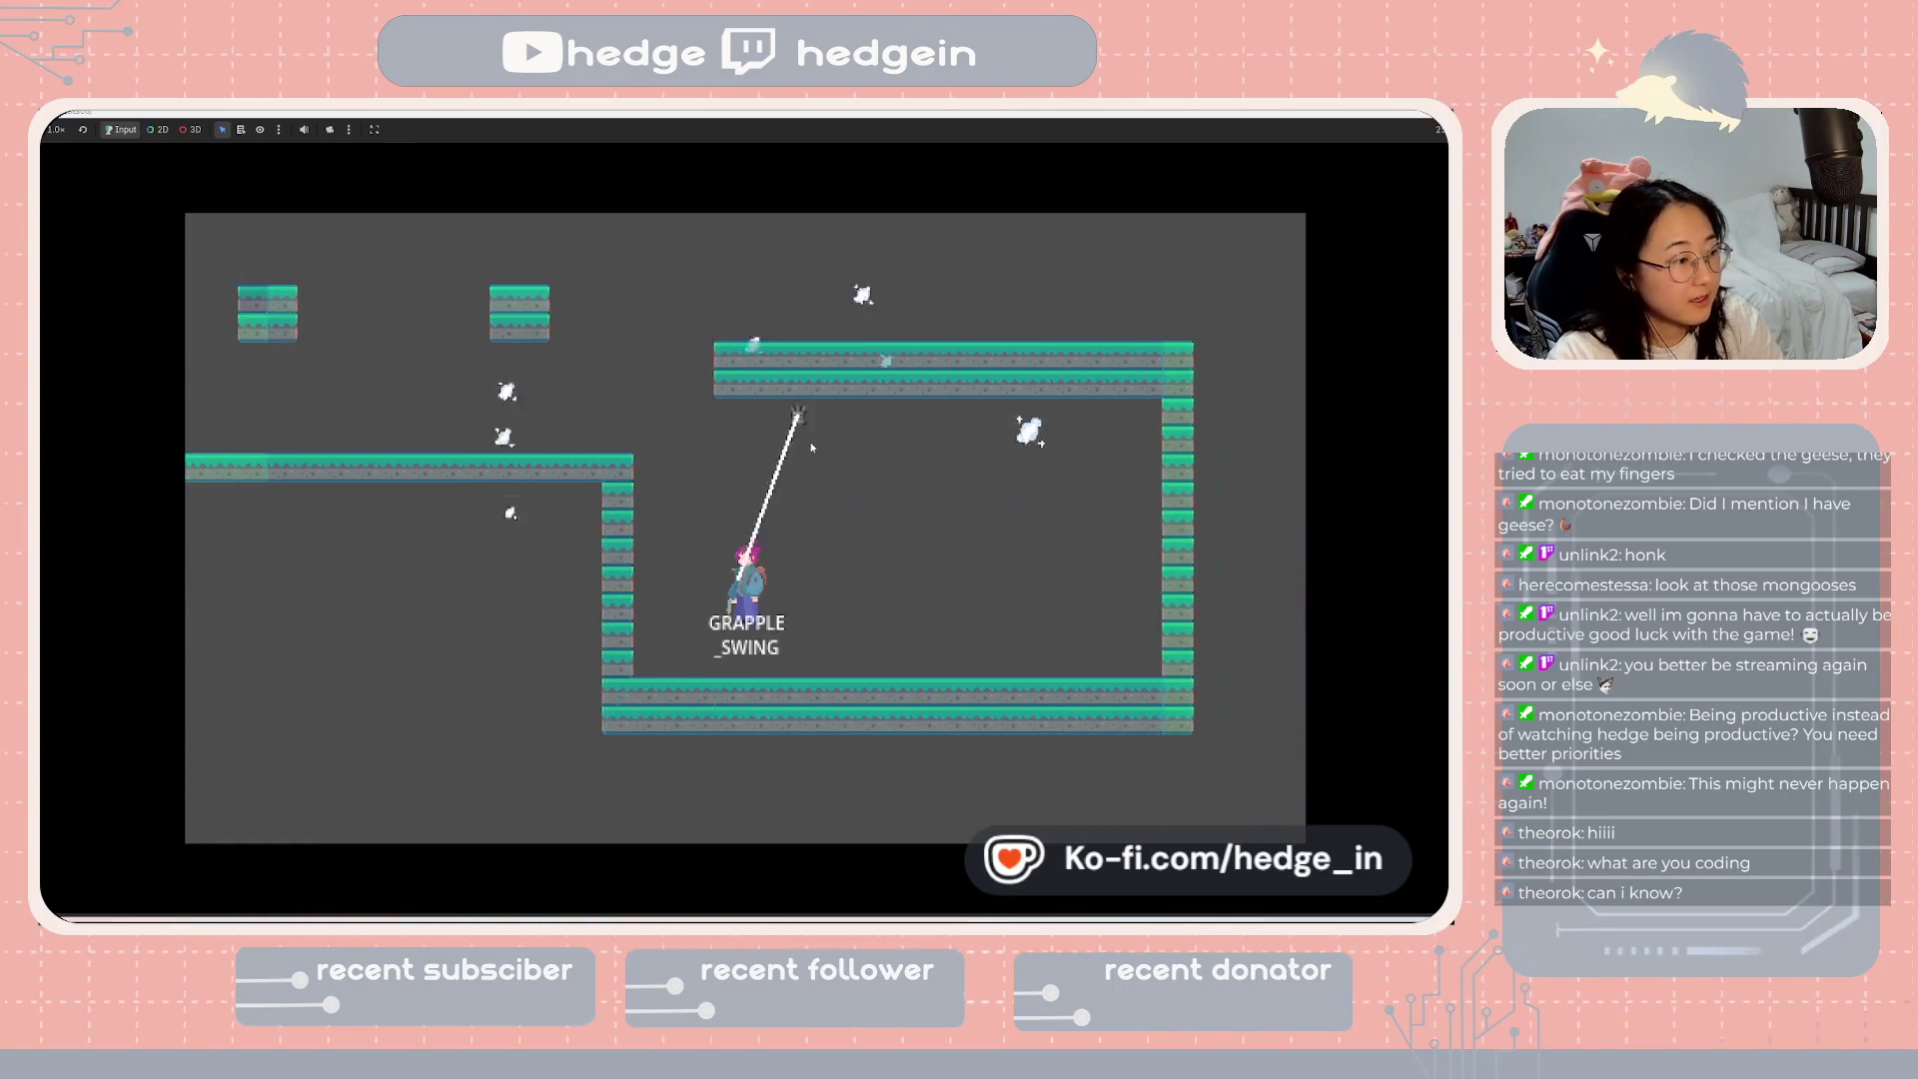
key(space)
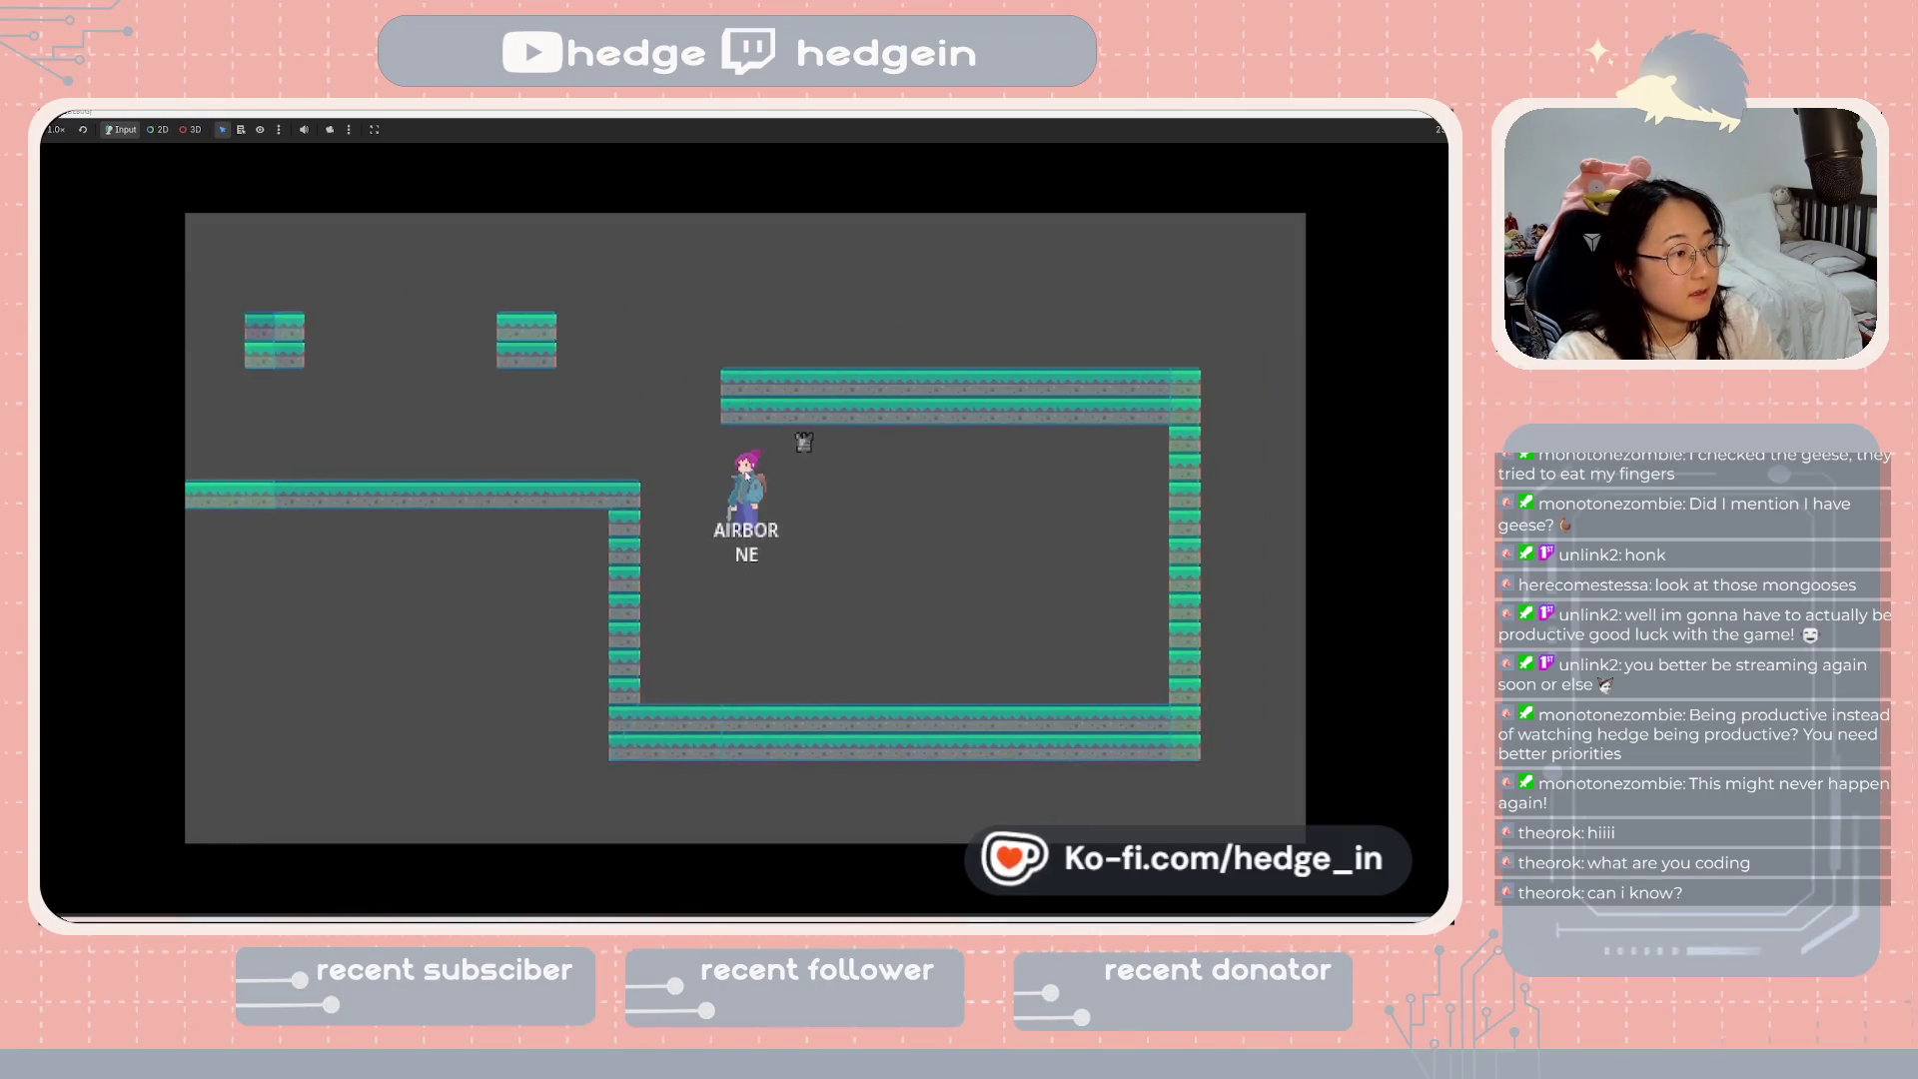
click(758, 449)
key(space)
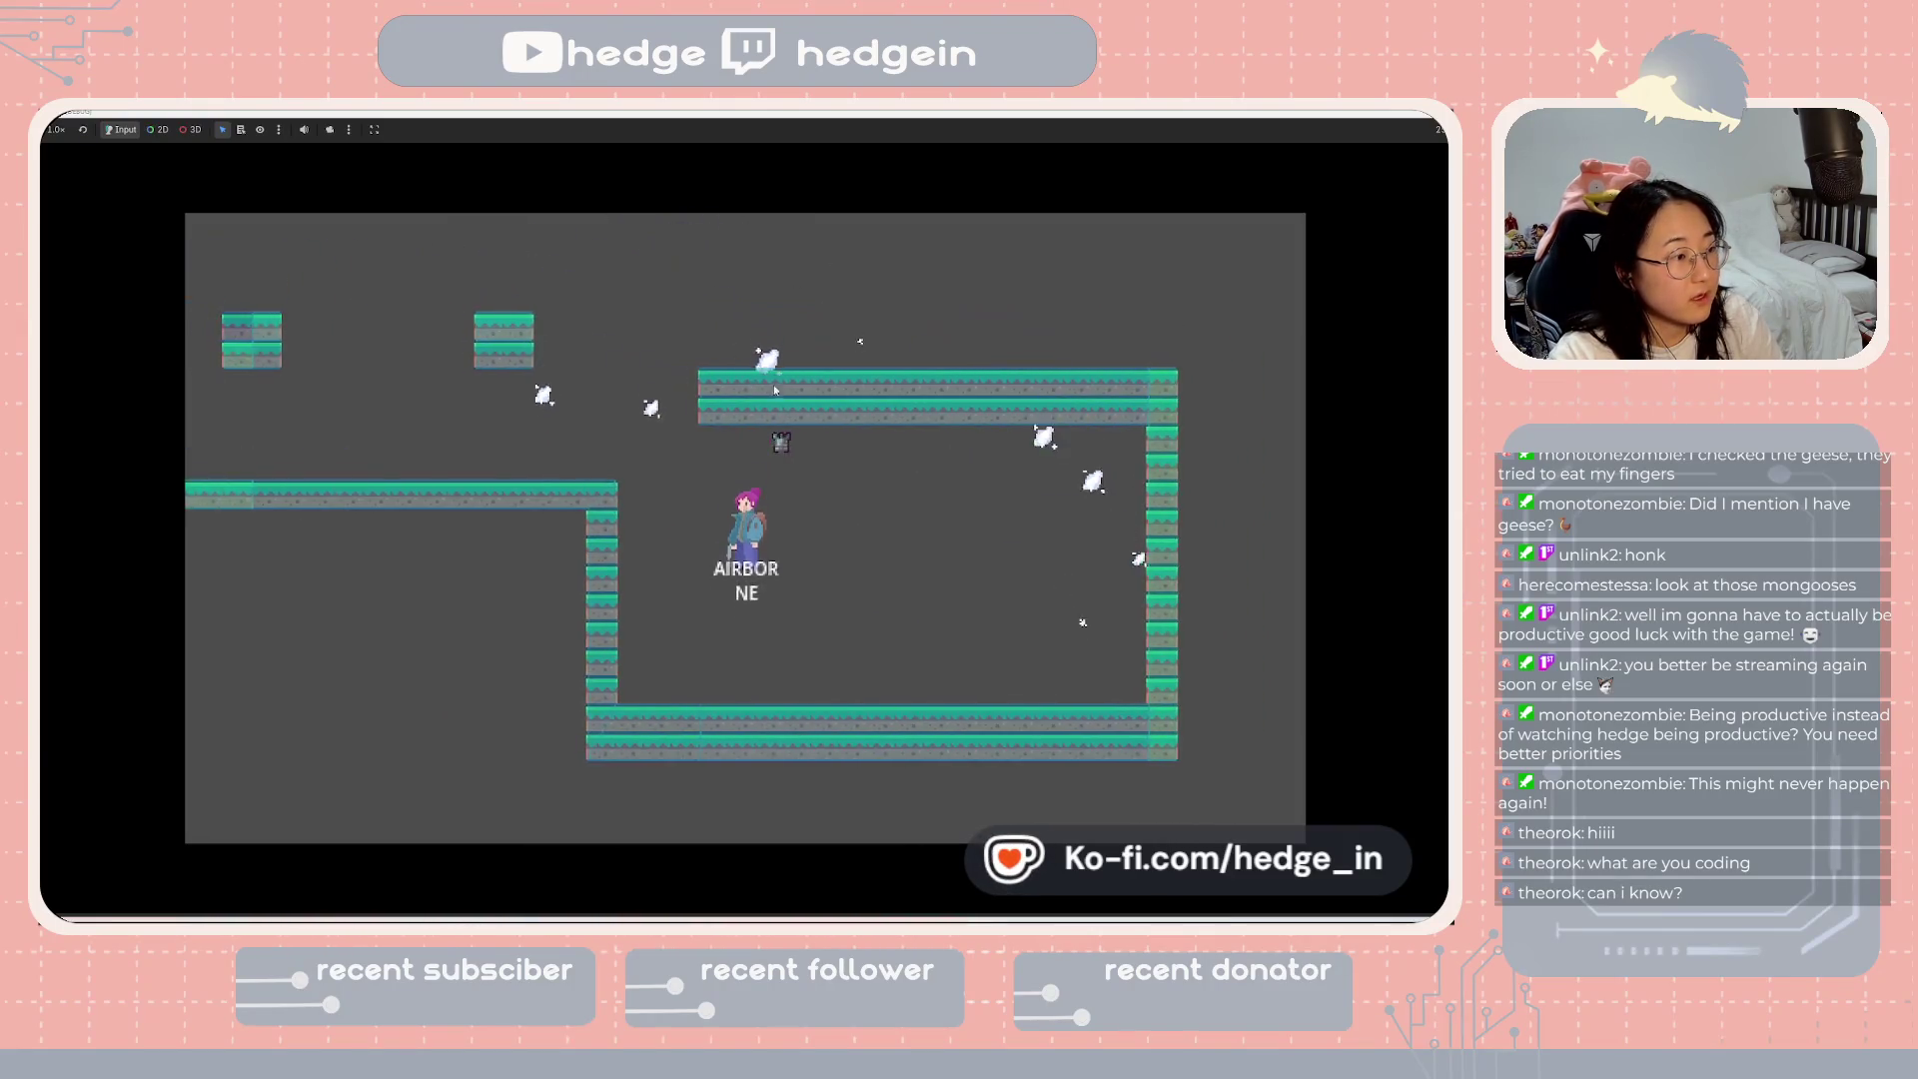
click(609, 465)
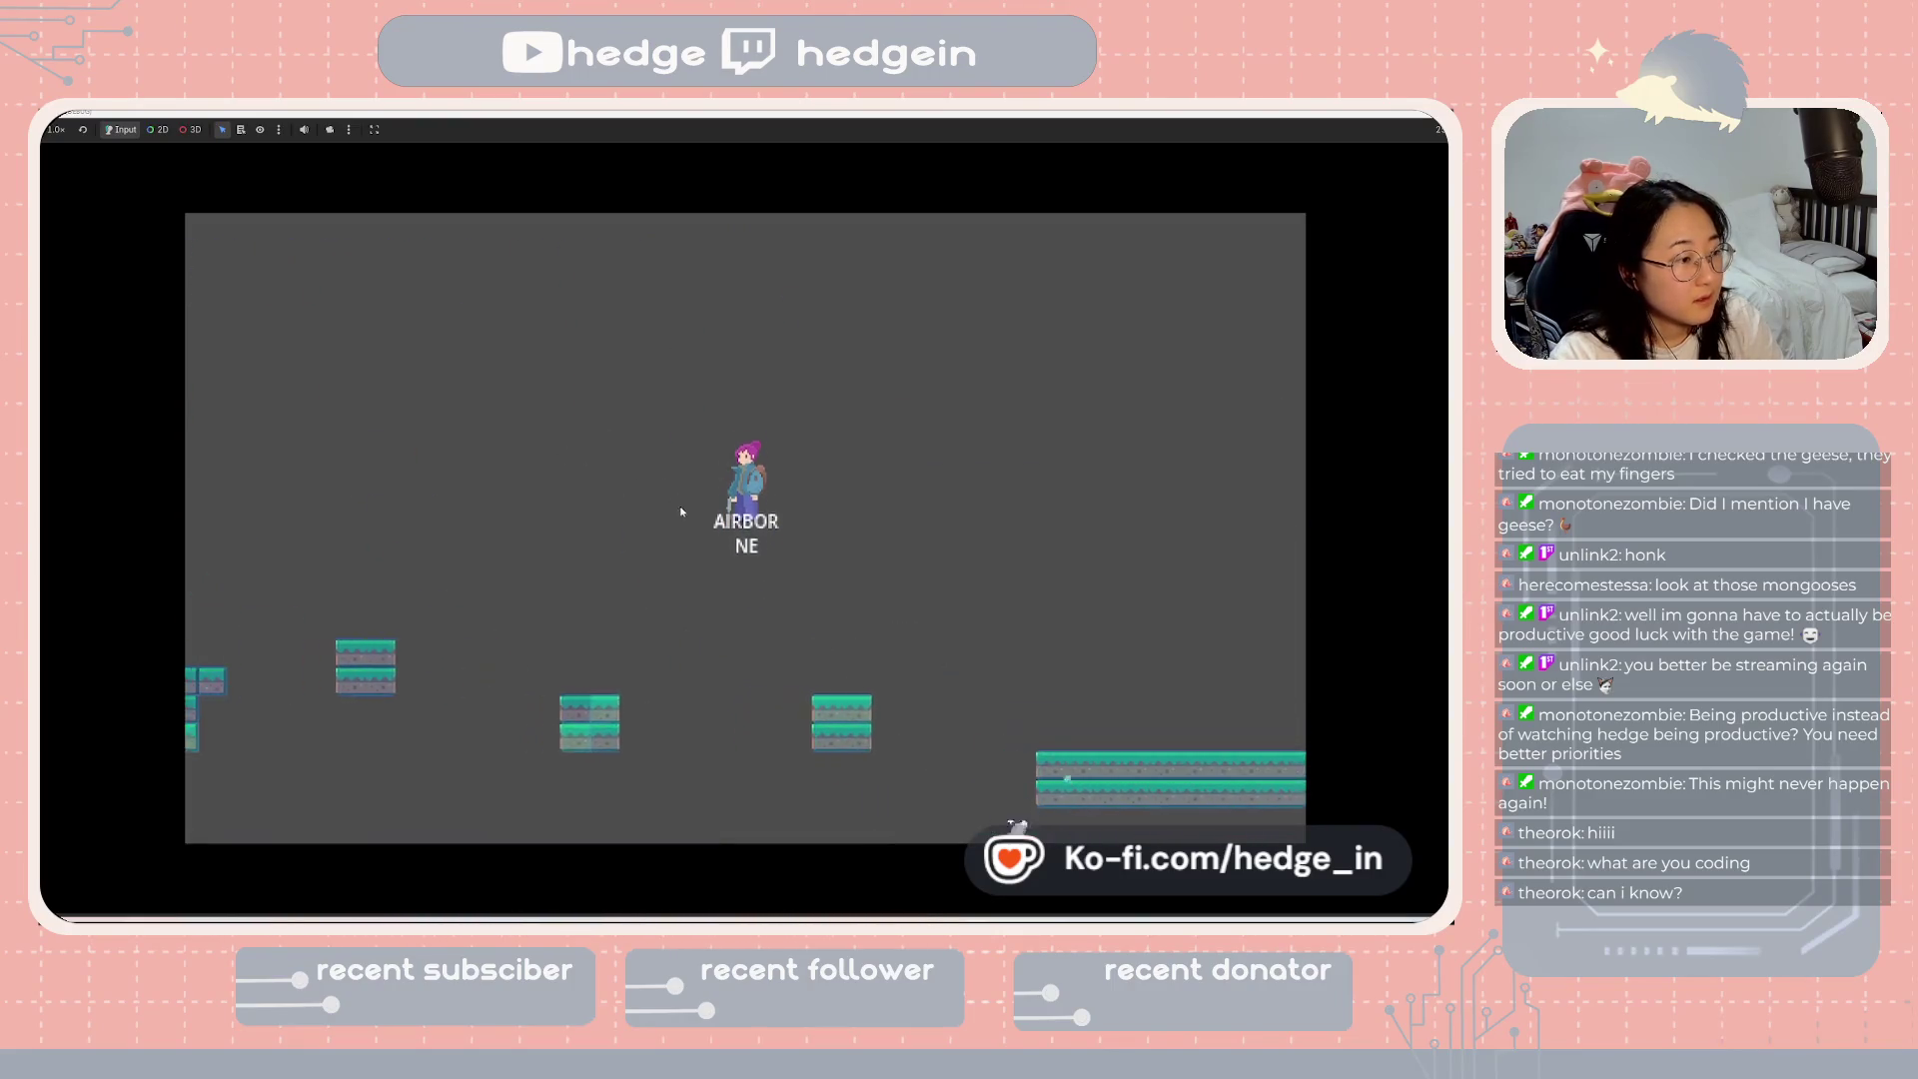
key(a)
key(Right)
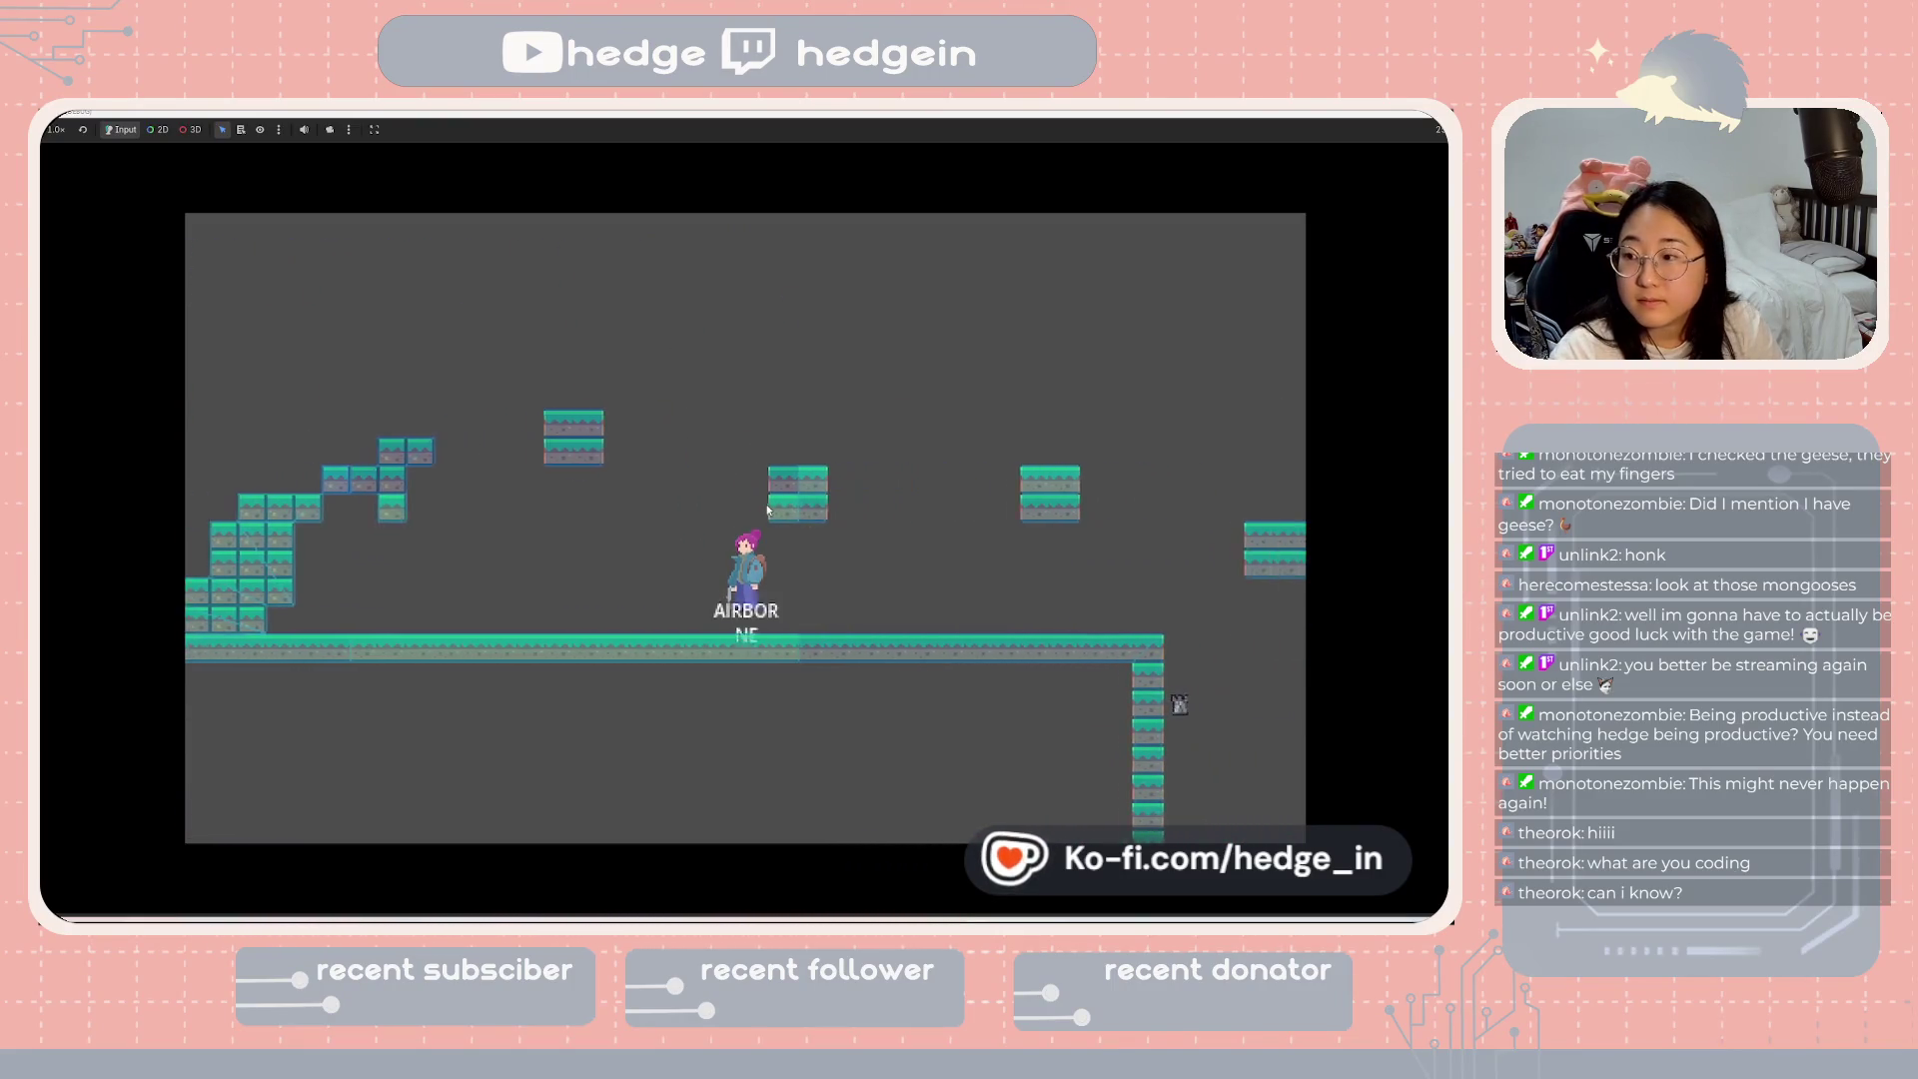
key(Left)
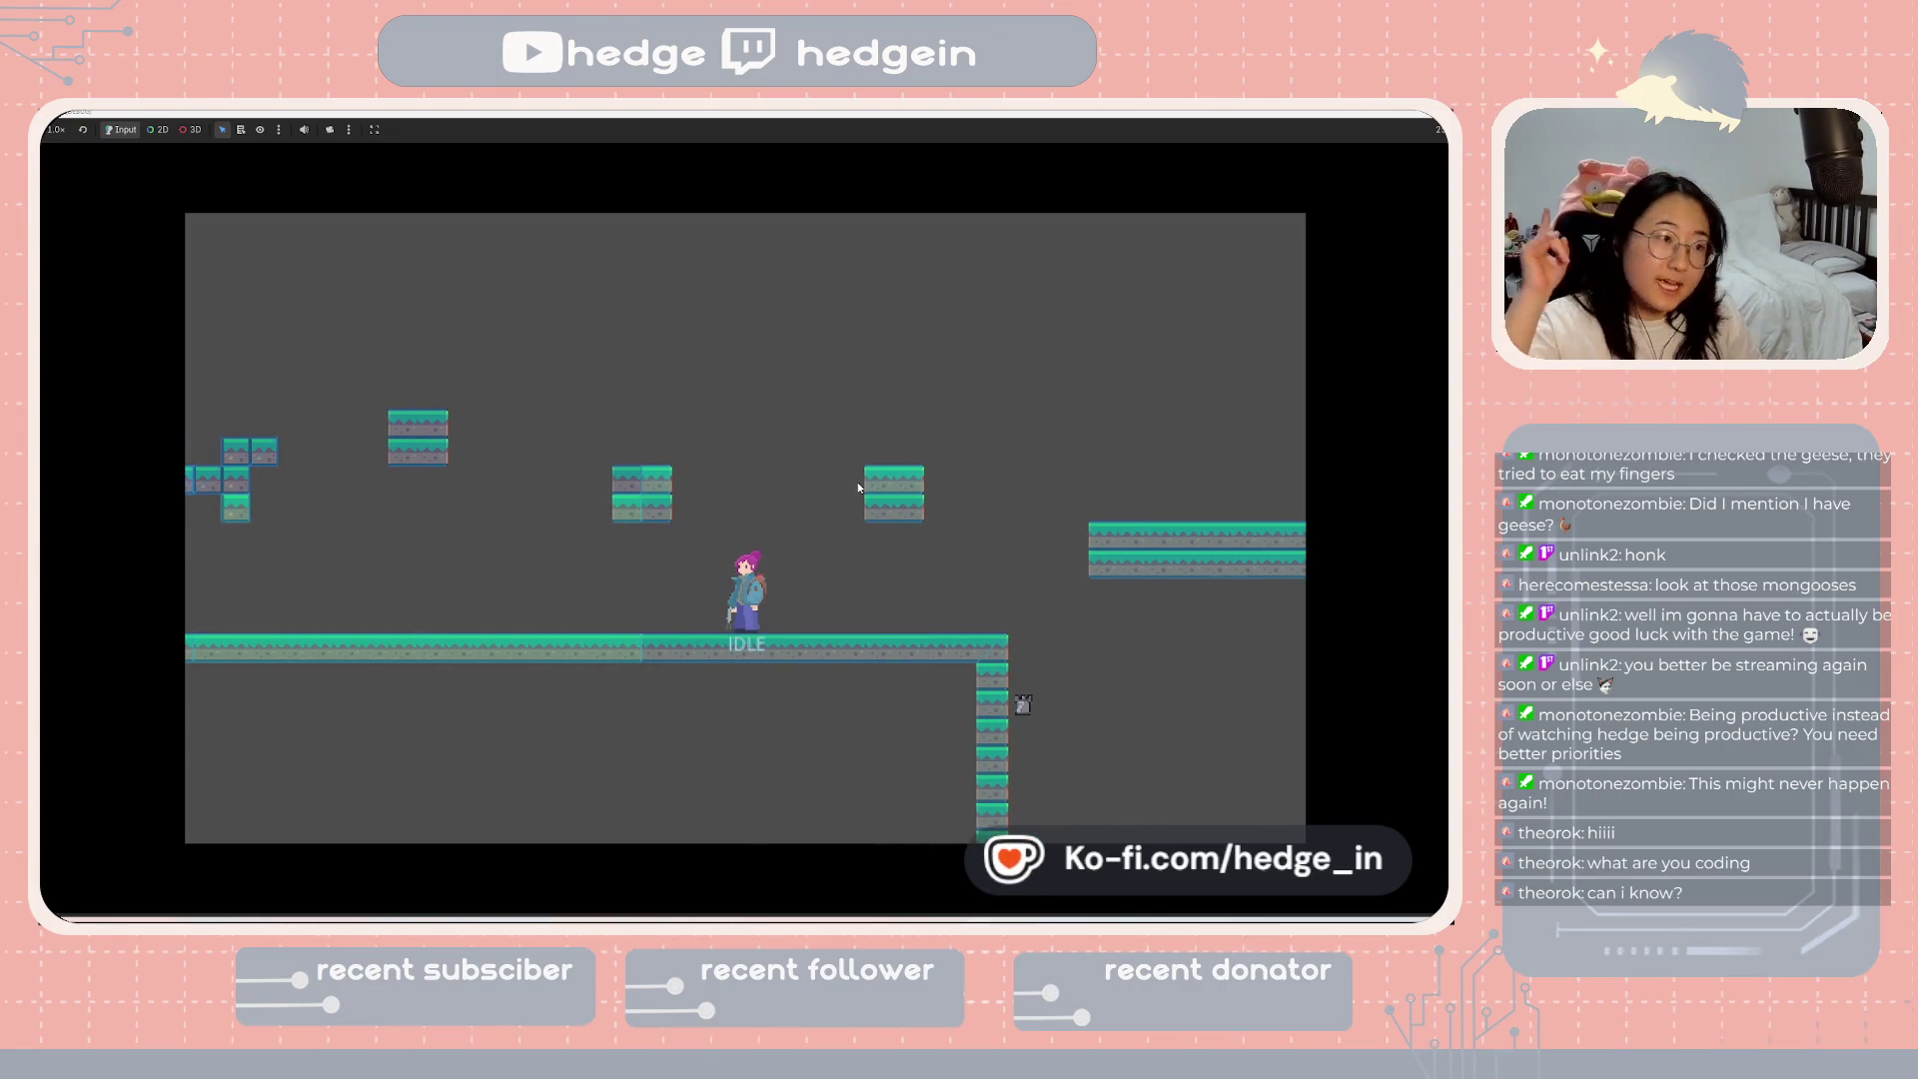
- Stop the game with F8 and return to tower_generation.gd around line 82
key(F8)
mouse_move(797, 480)
mouse_down()
mouse_move(798, 509)
mouse_move(797, 472)
mouse_up()
click(774, 456)
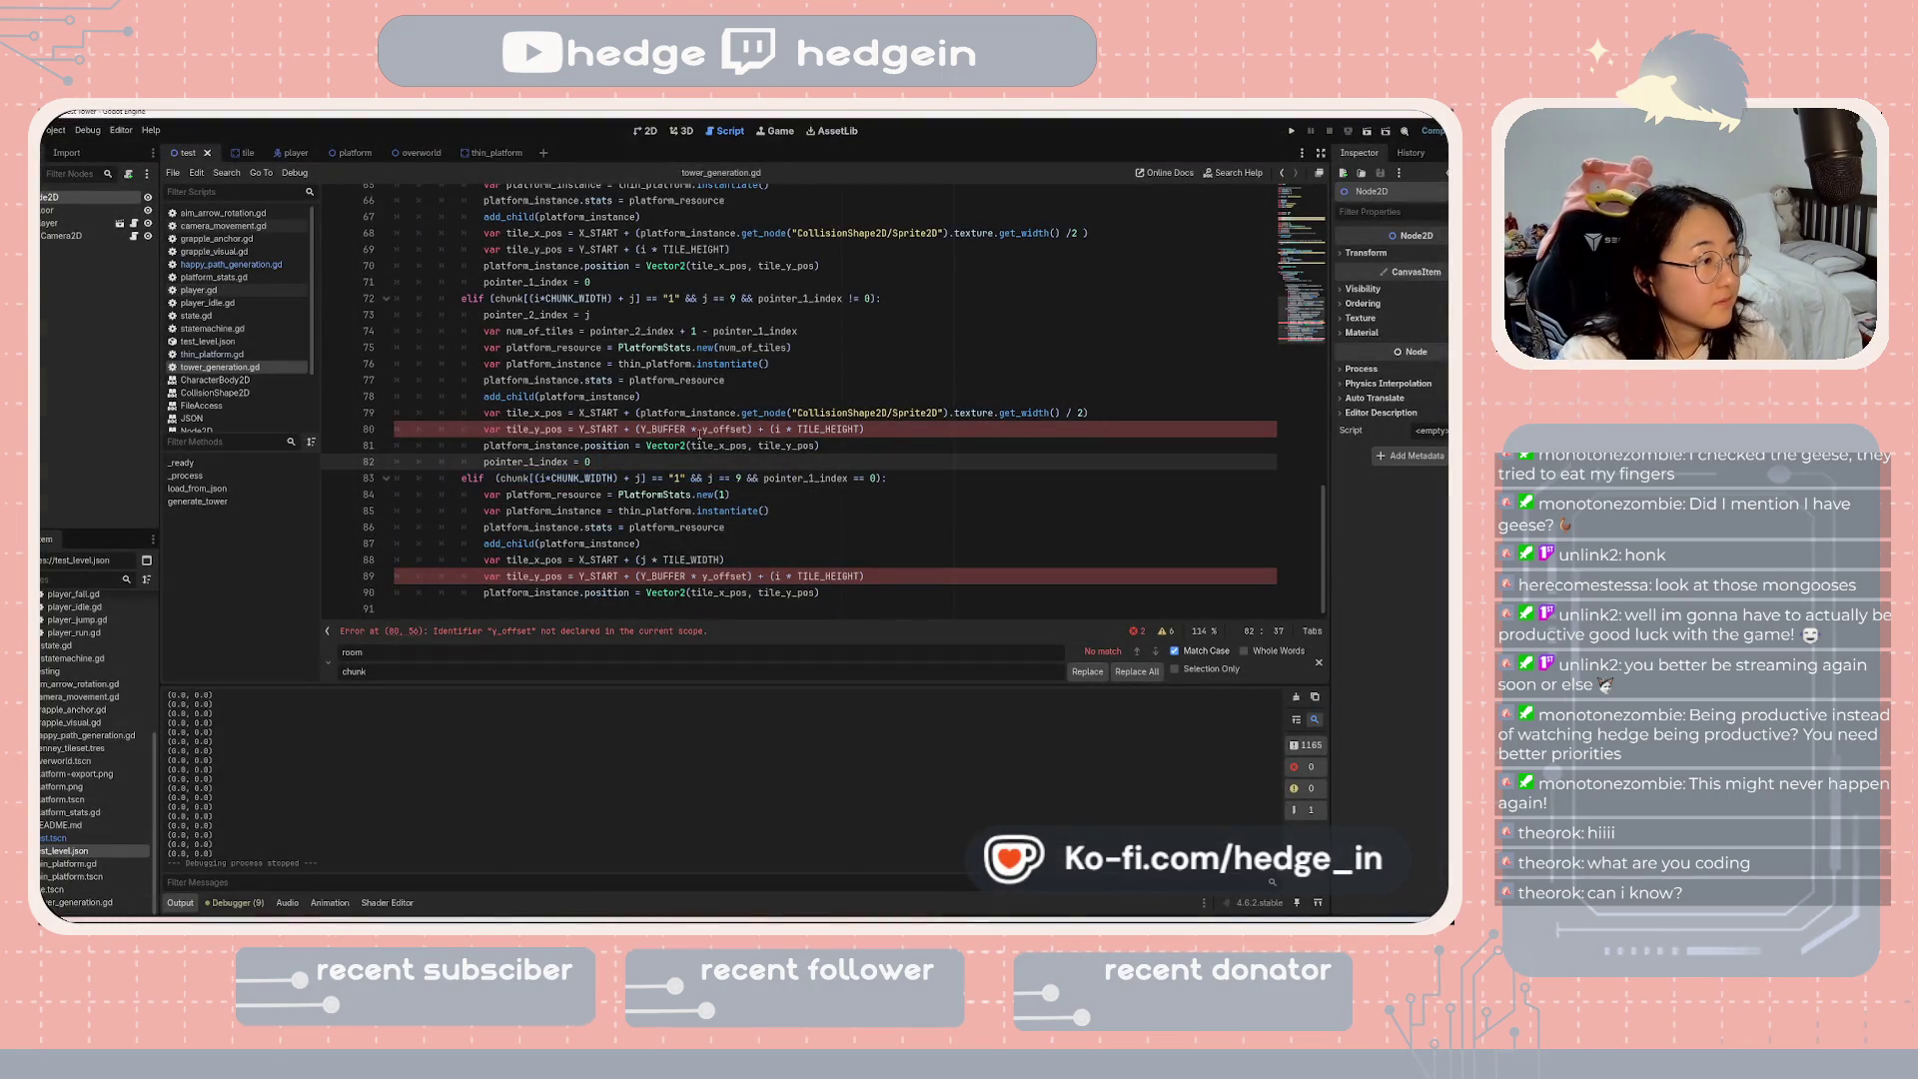
scroll(700, 437, up, 12)
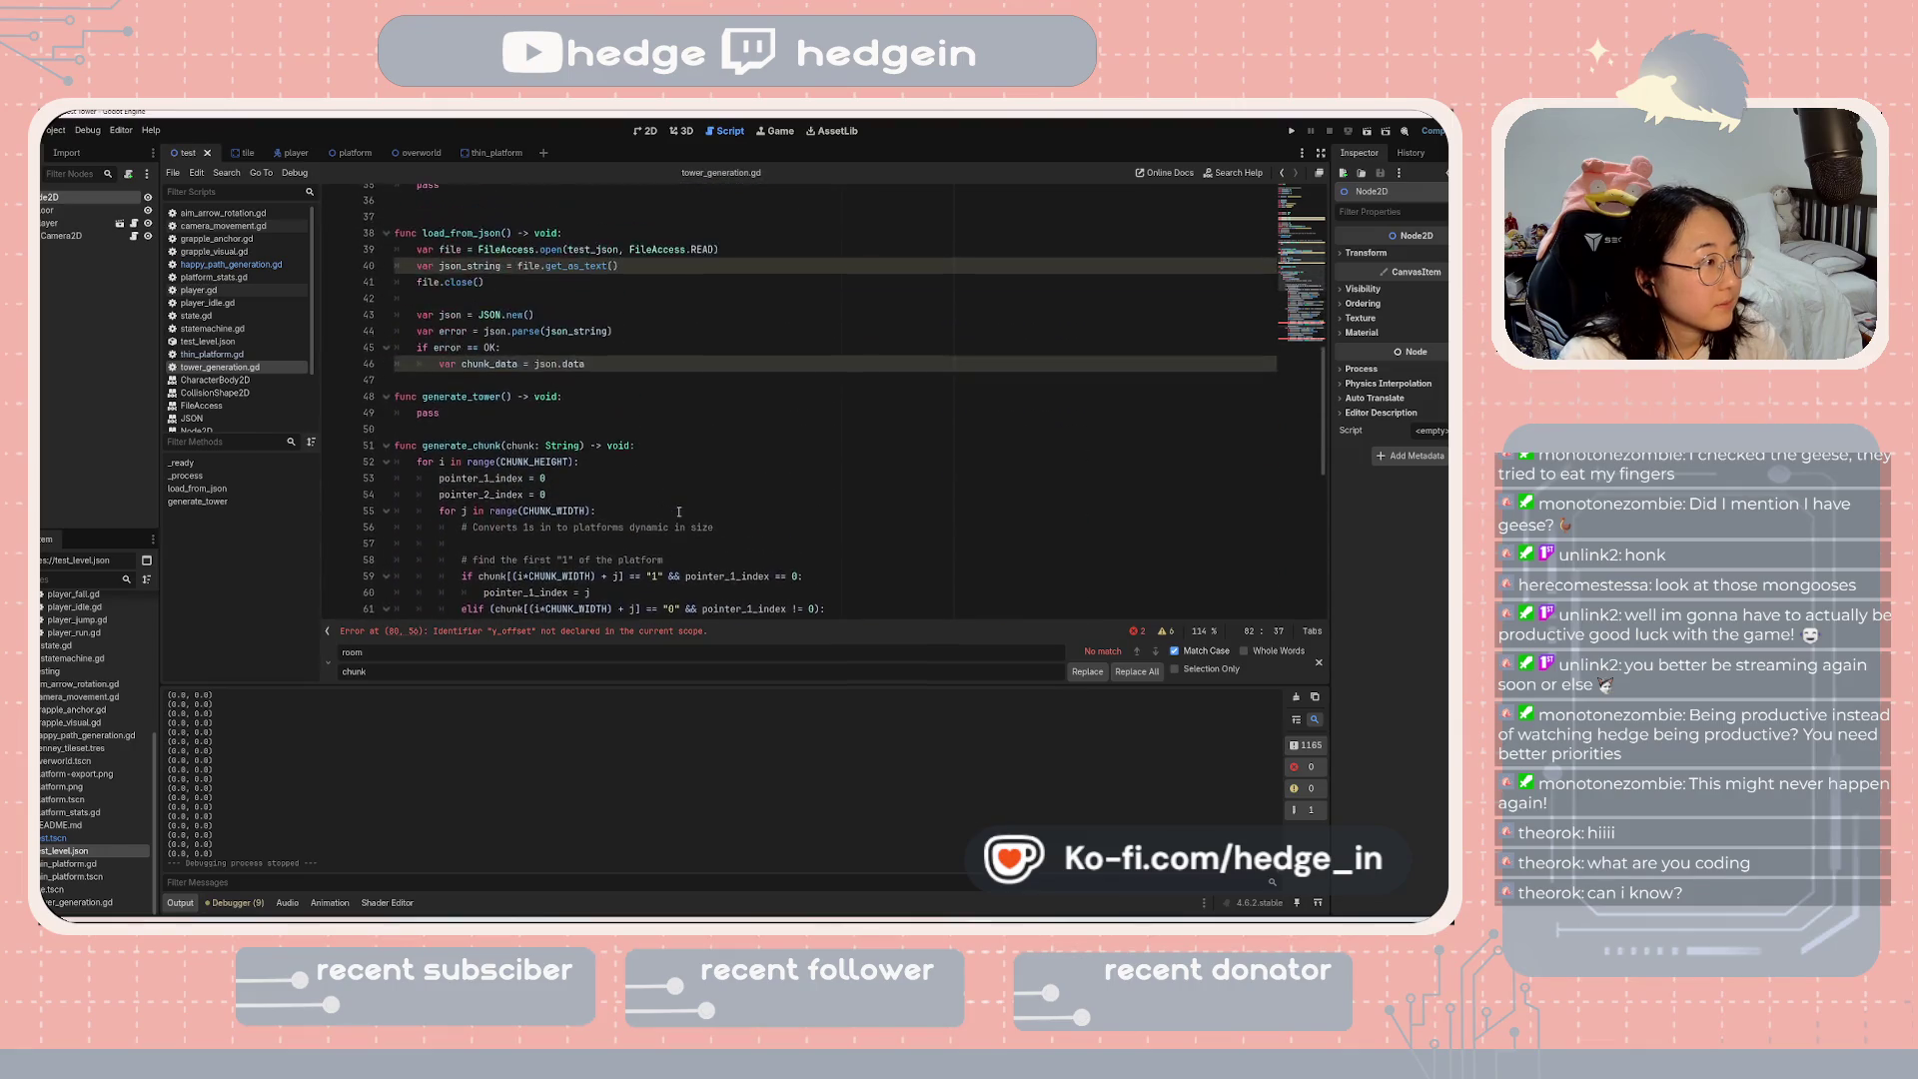
- Add a y_offset: int parameter to generate_chunk's signature and save tower_generation.gd
scroll(679, 512, down, 3)
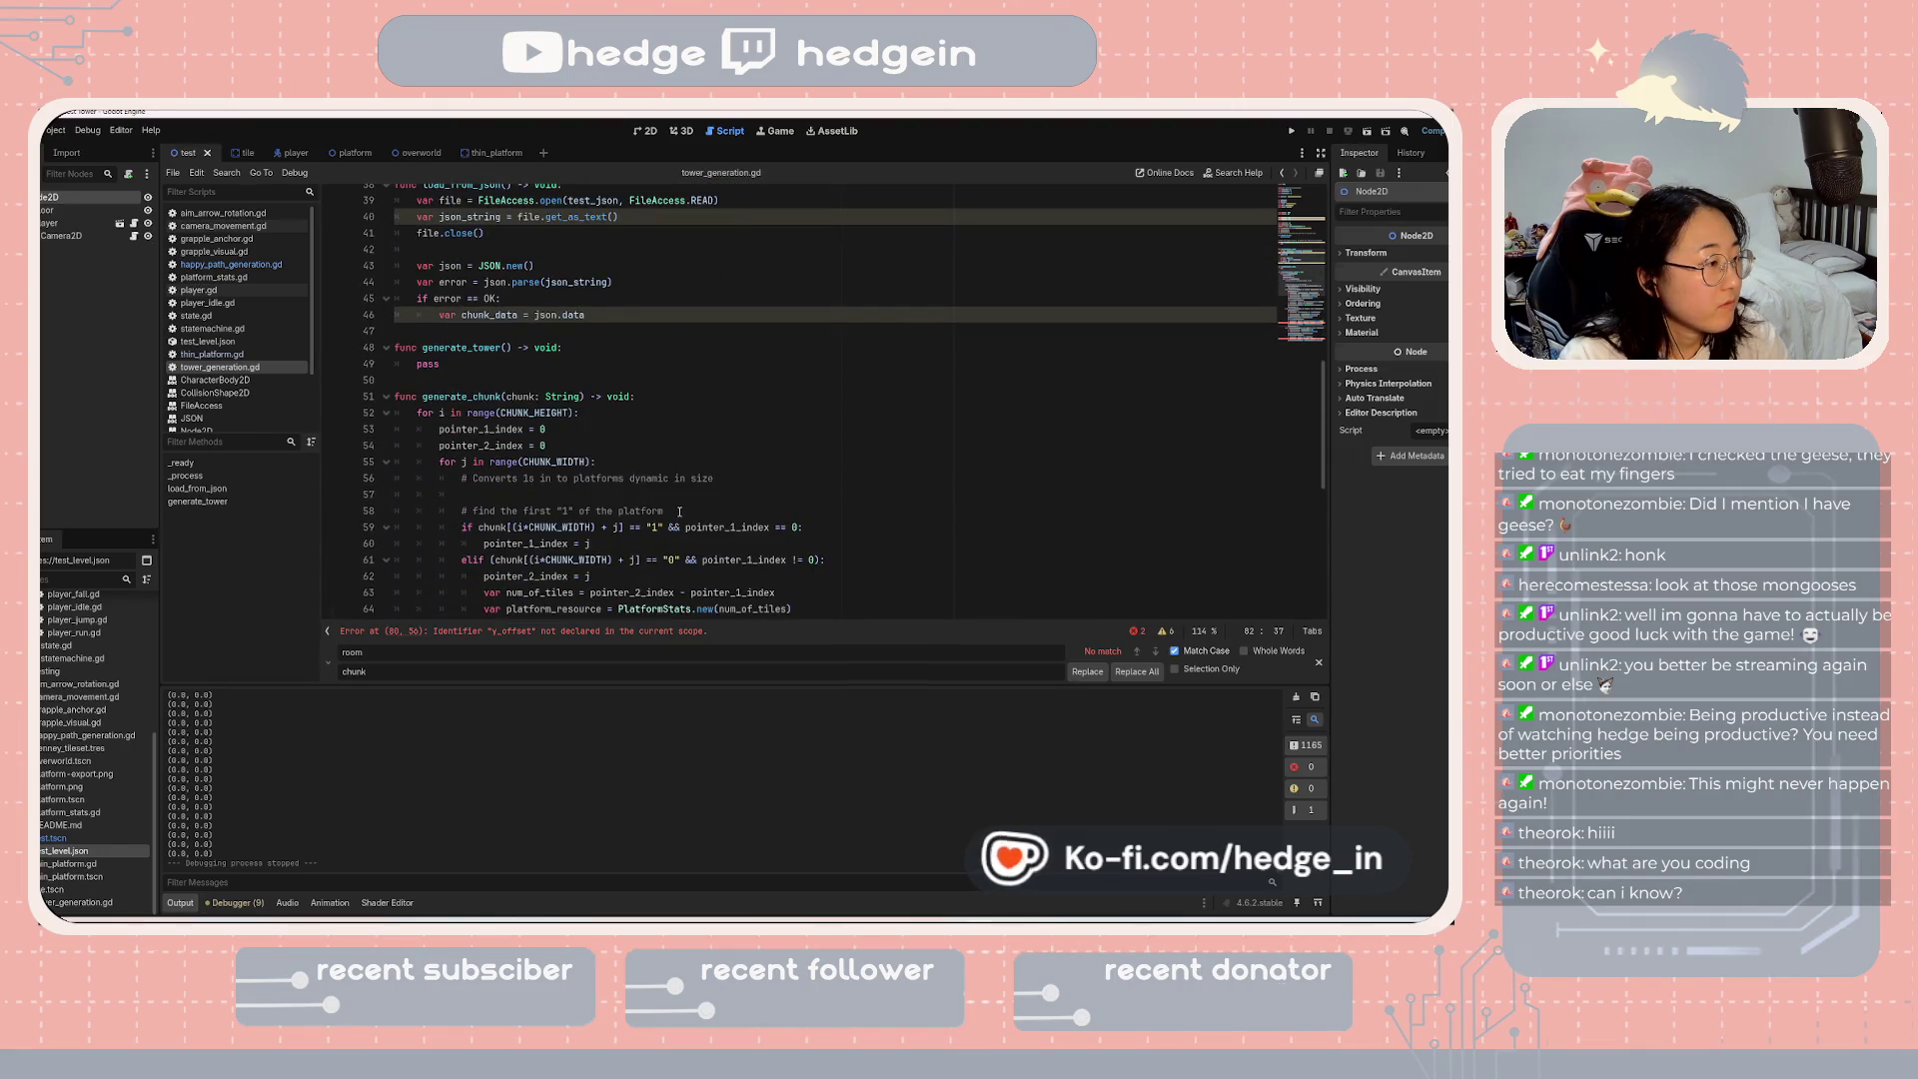
scroll(679, 512, up, 3)
scroll(680, 512, up, 2)
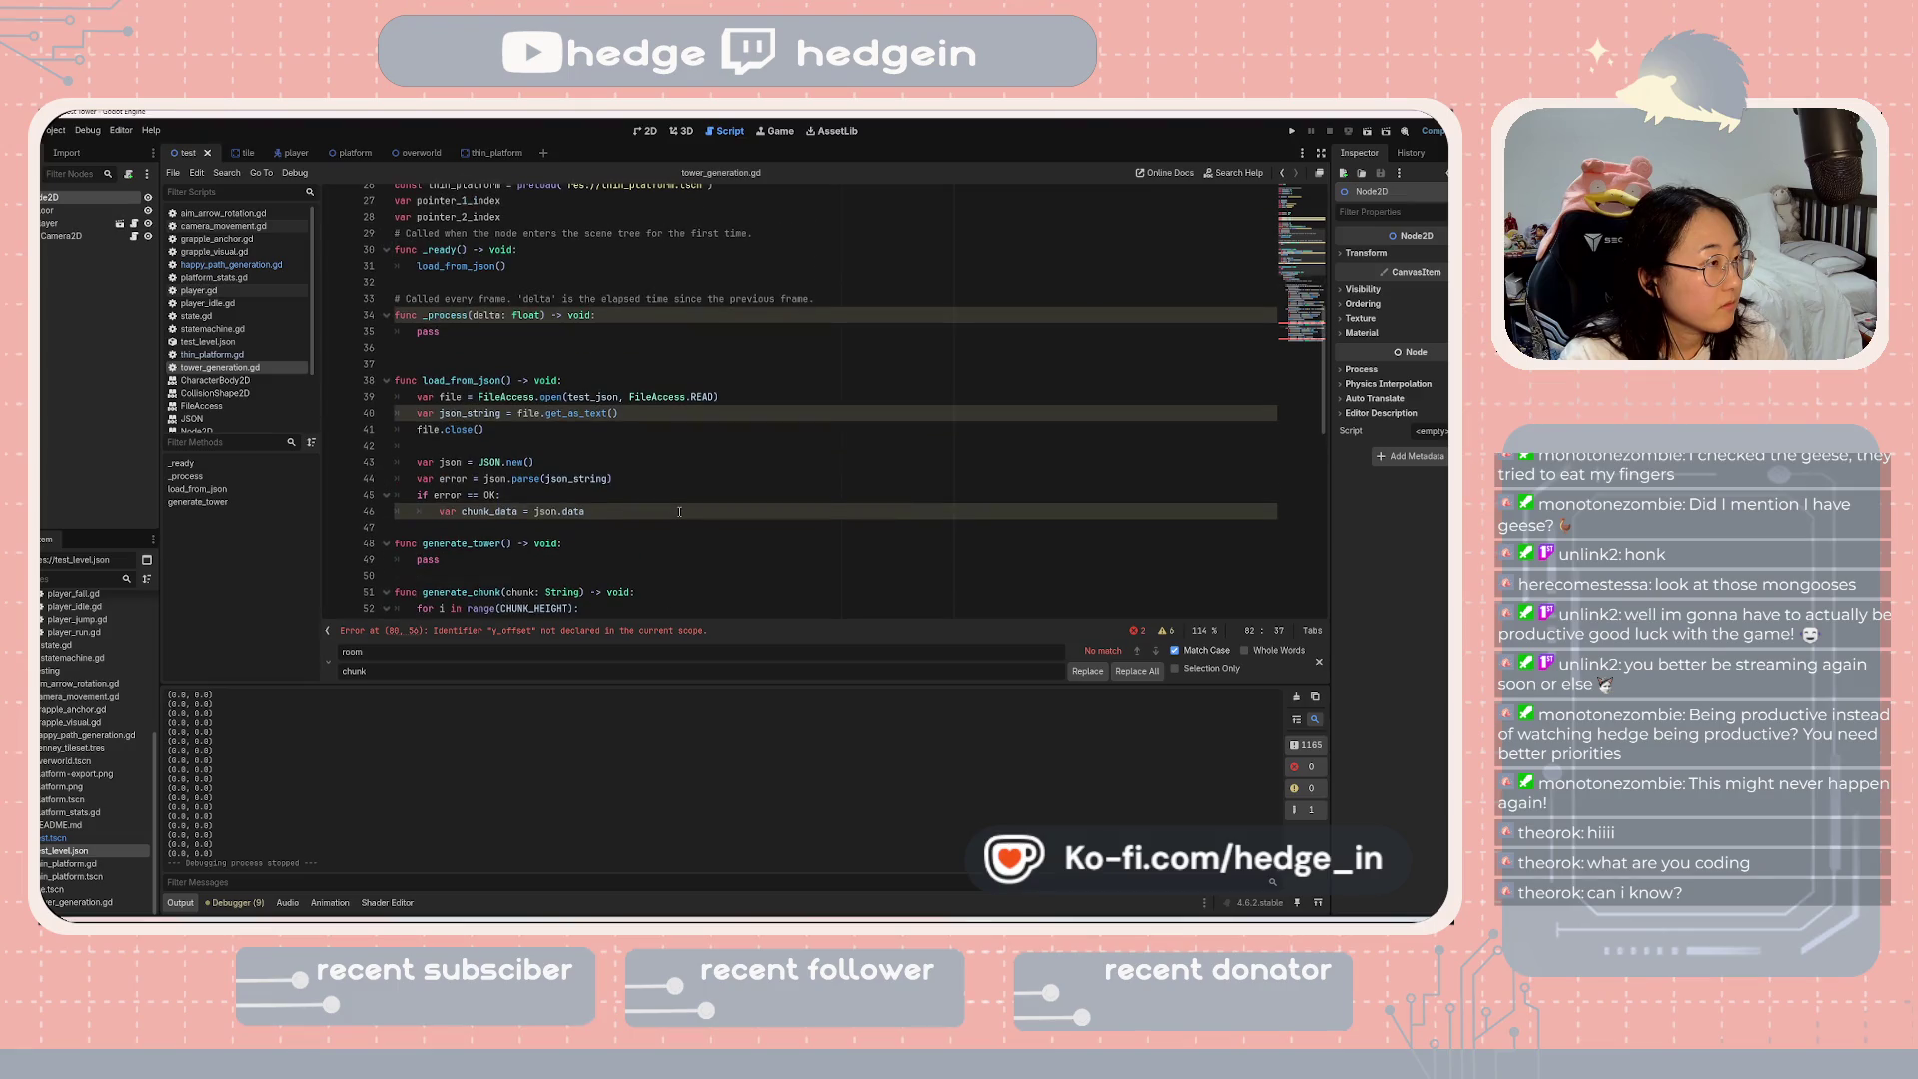
scroll(679, 512, down, 10)
scroll(679, 512, down, 3)
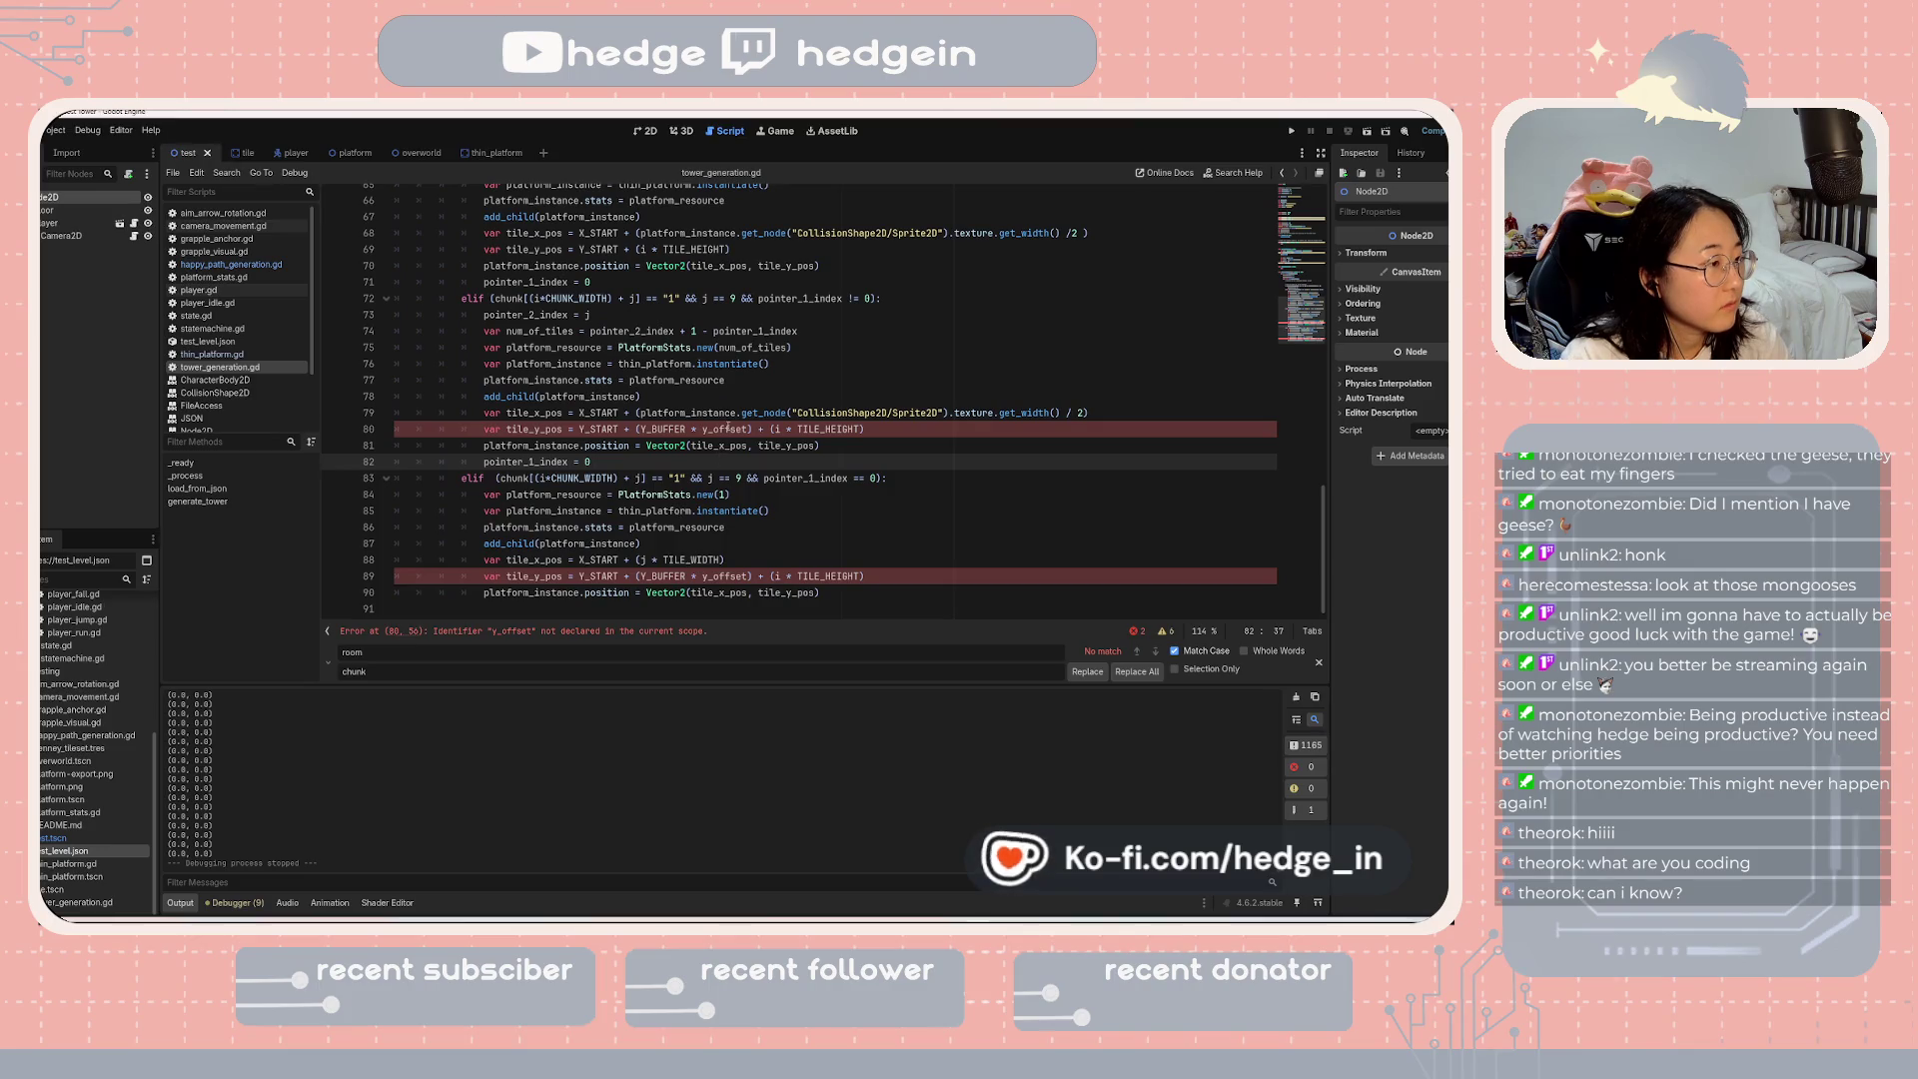
scroll(728, 428, up, 10)
click(580, 446)
key(Delete)
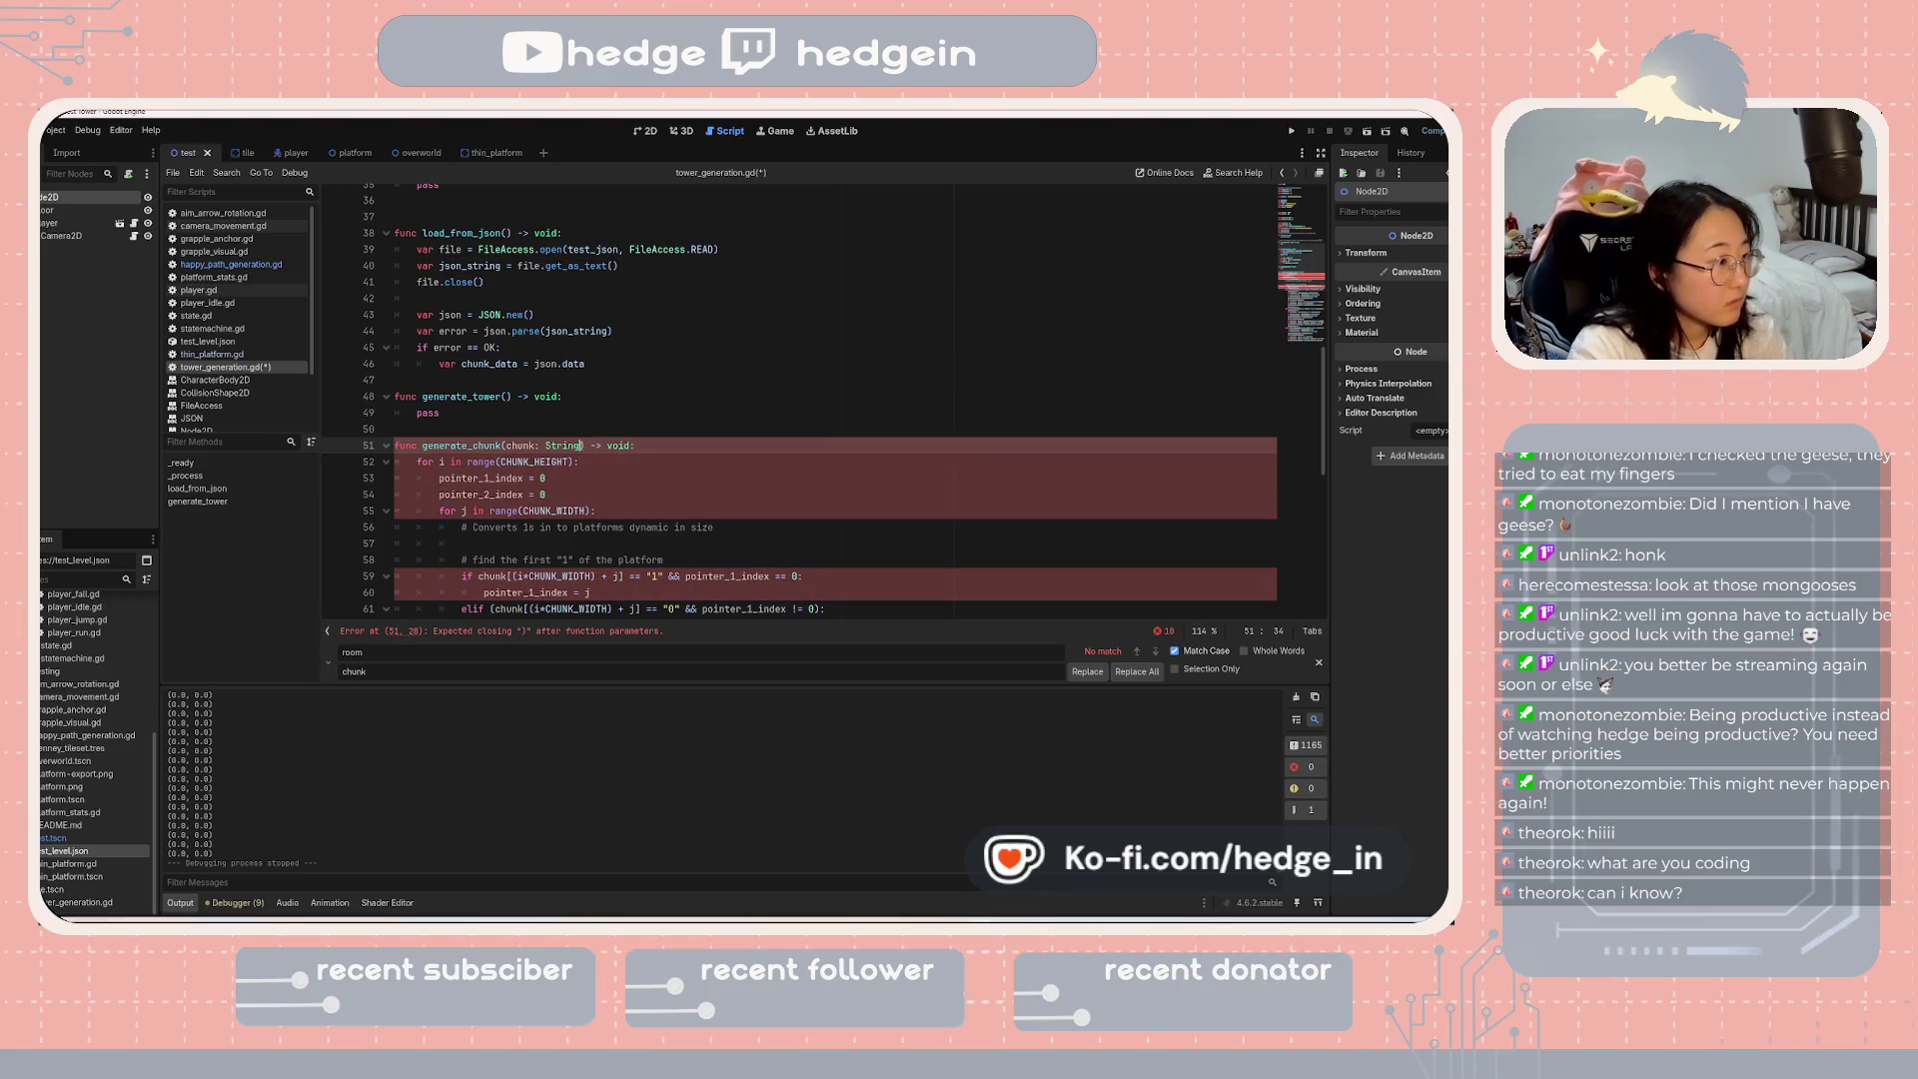
text(y_offset)
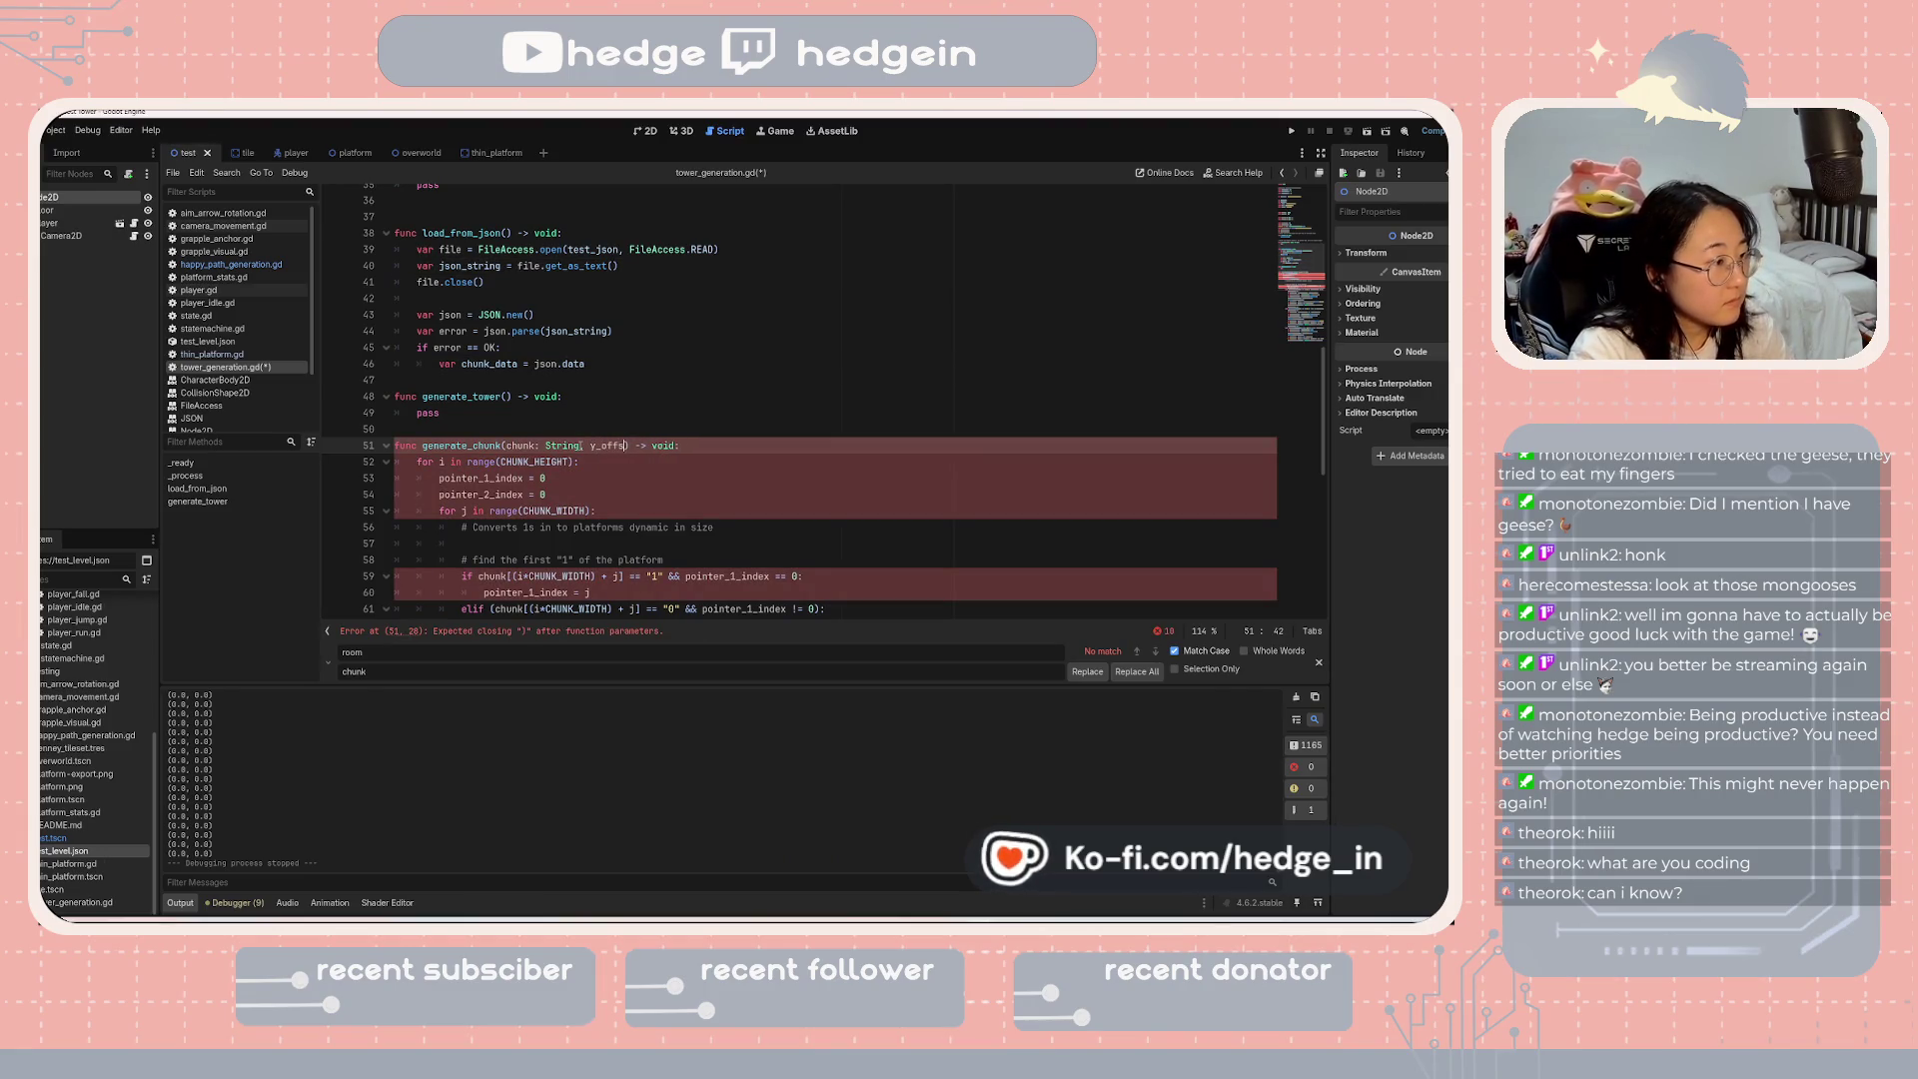
text(:)
key(Escape)
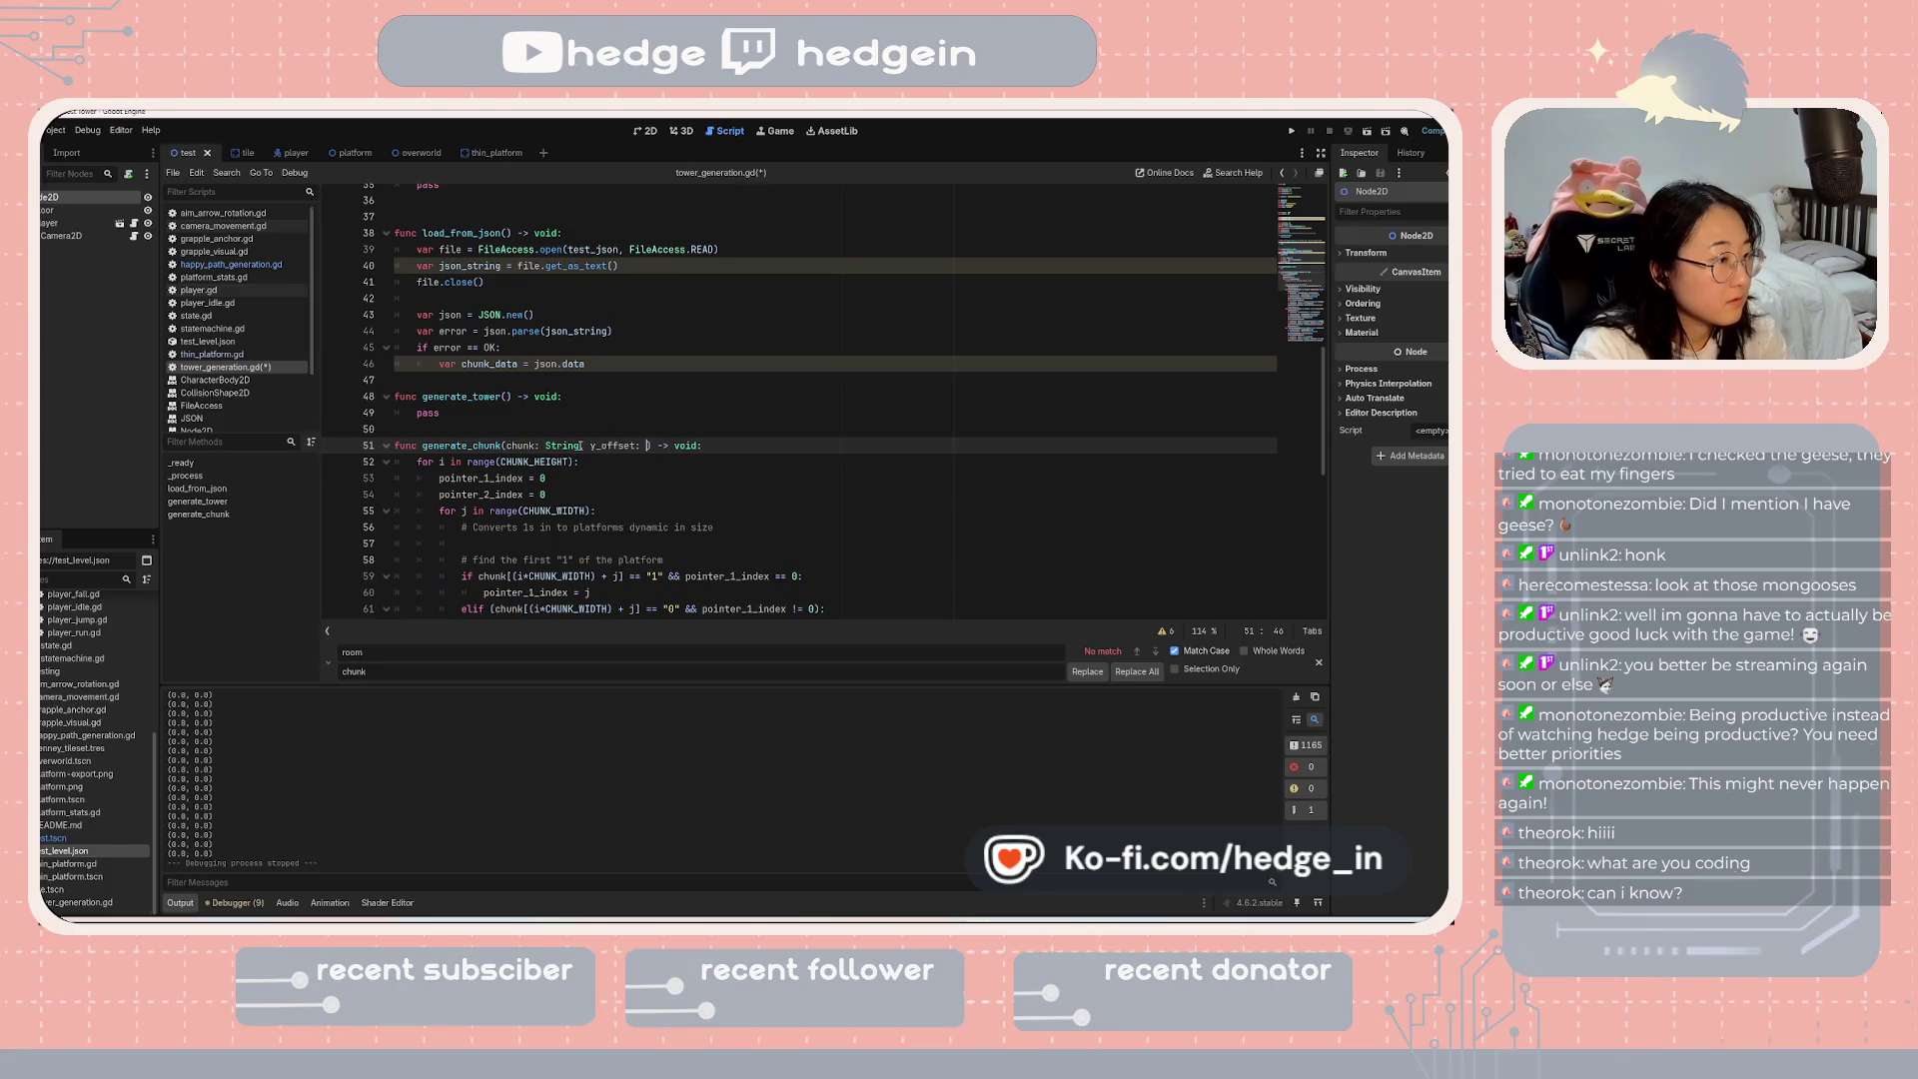
key(ctrl+s)
key(Down)
key(Down)
key(Down)
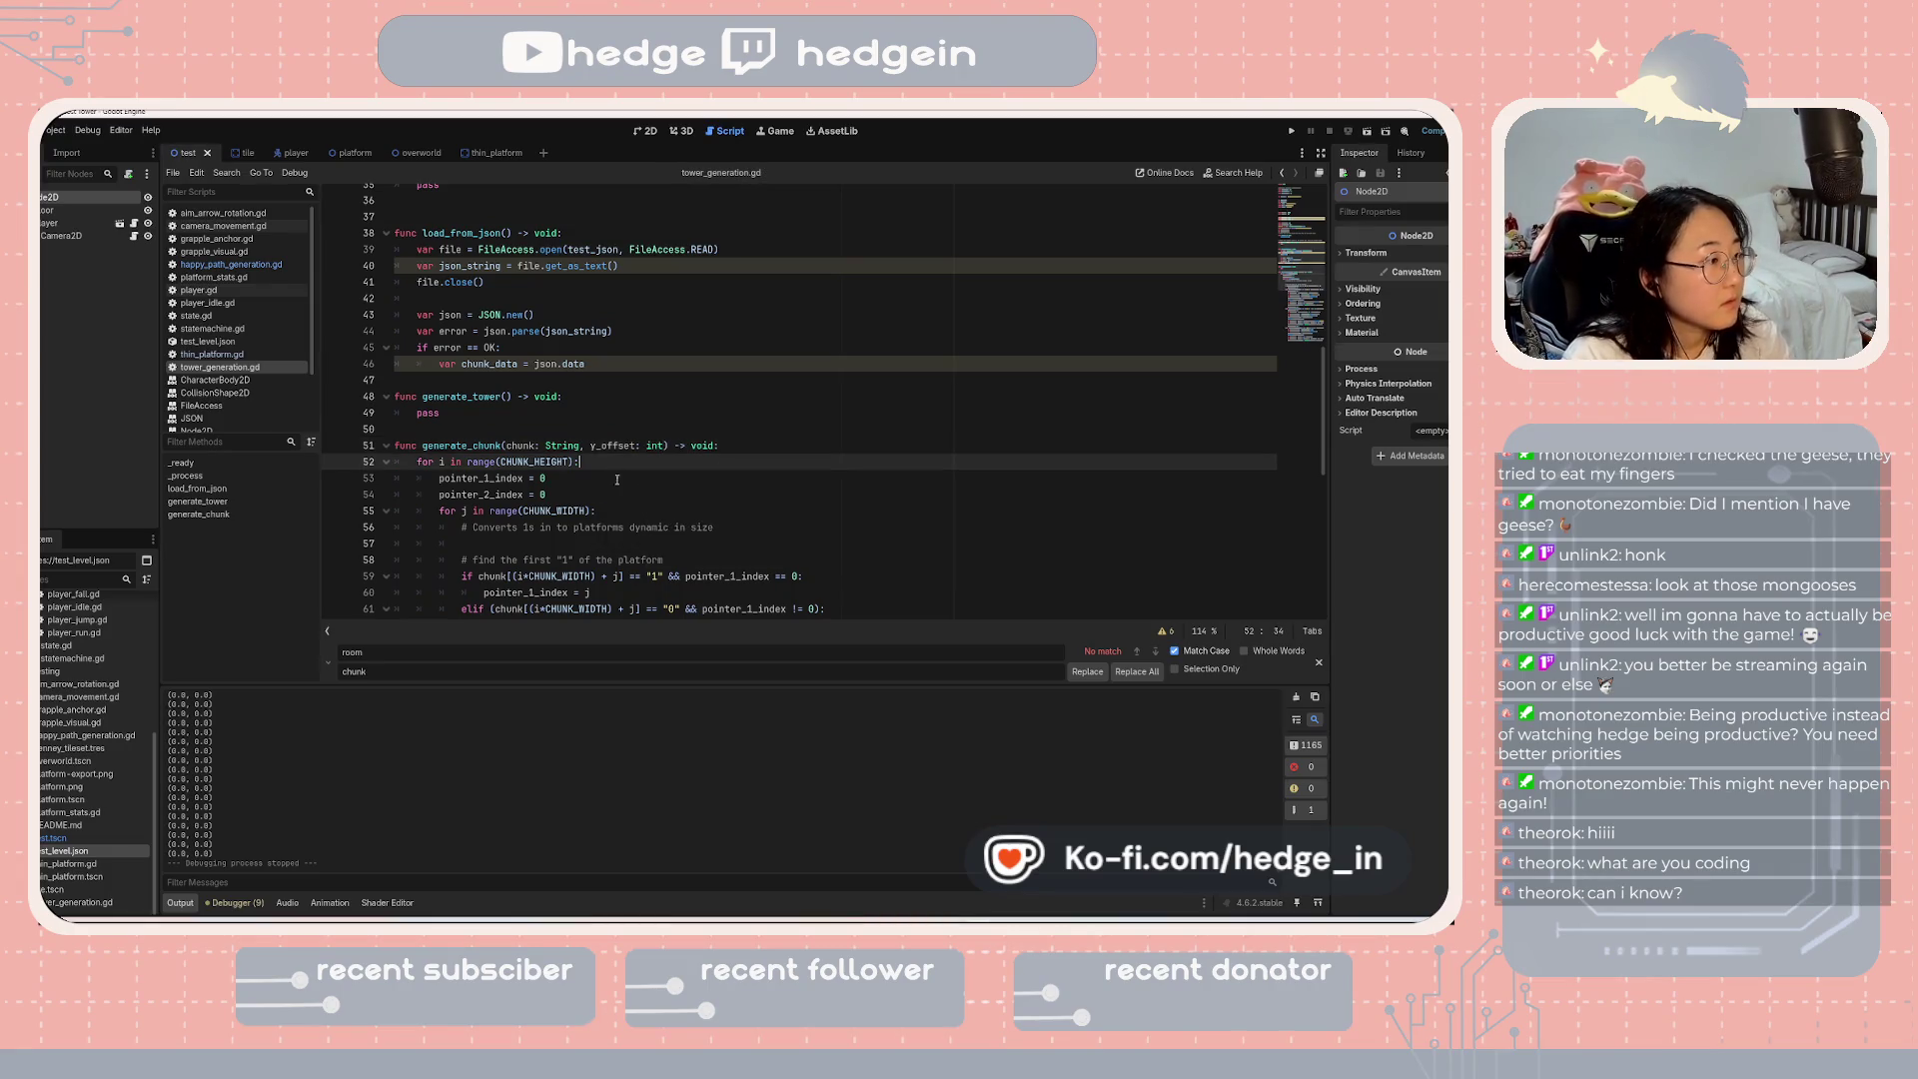
scroll(819, 521, up, 8)
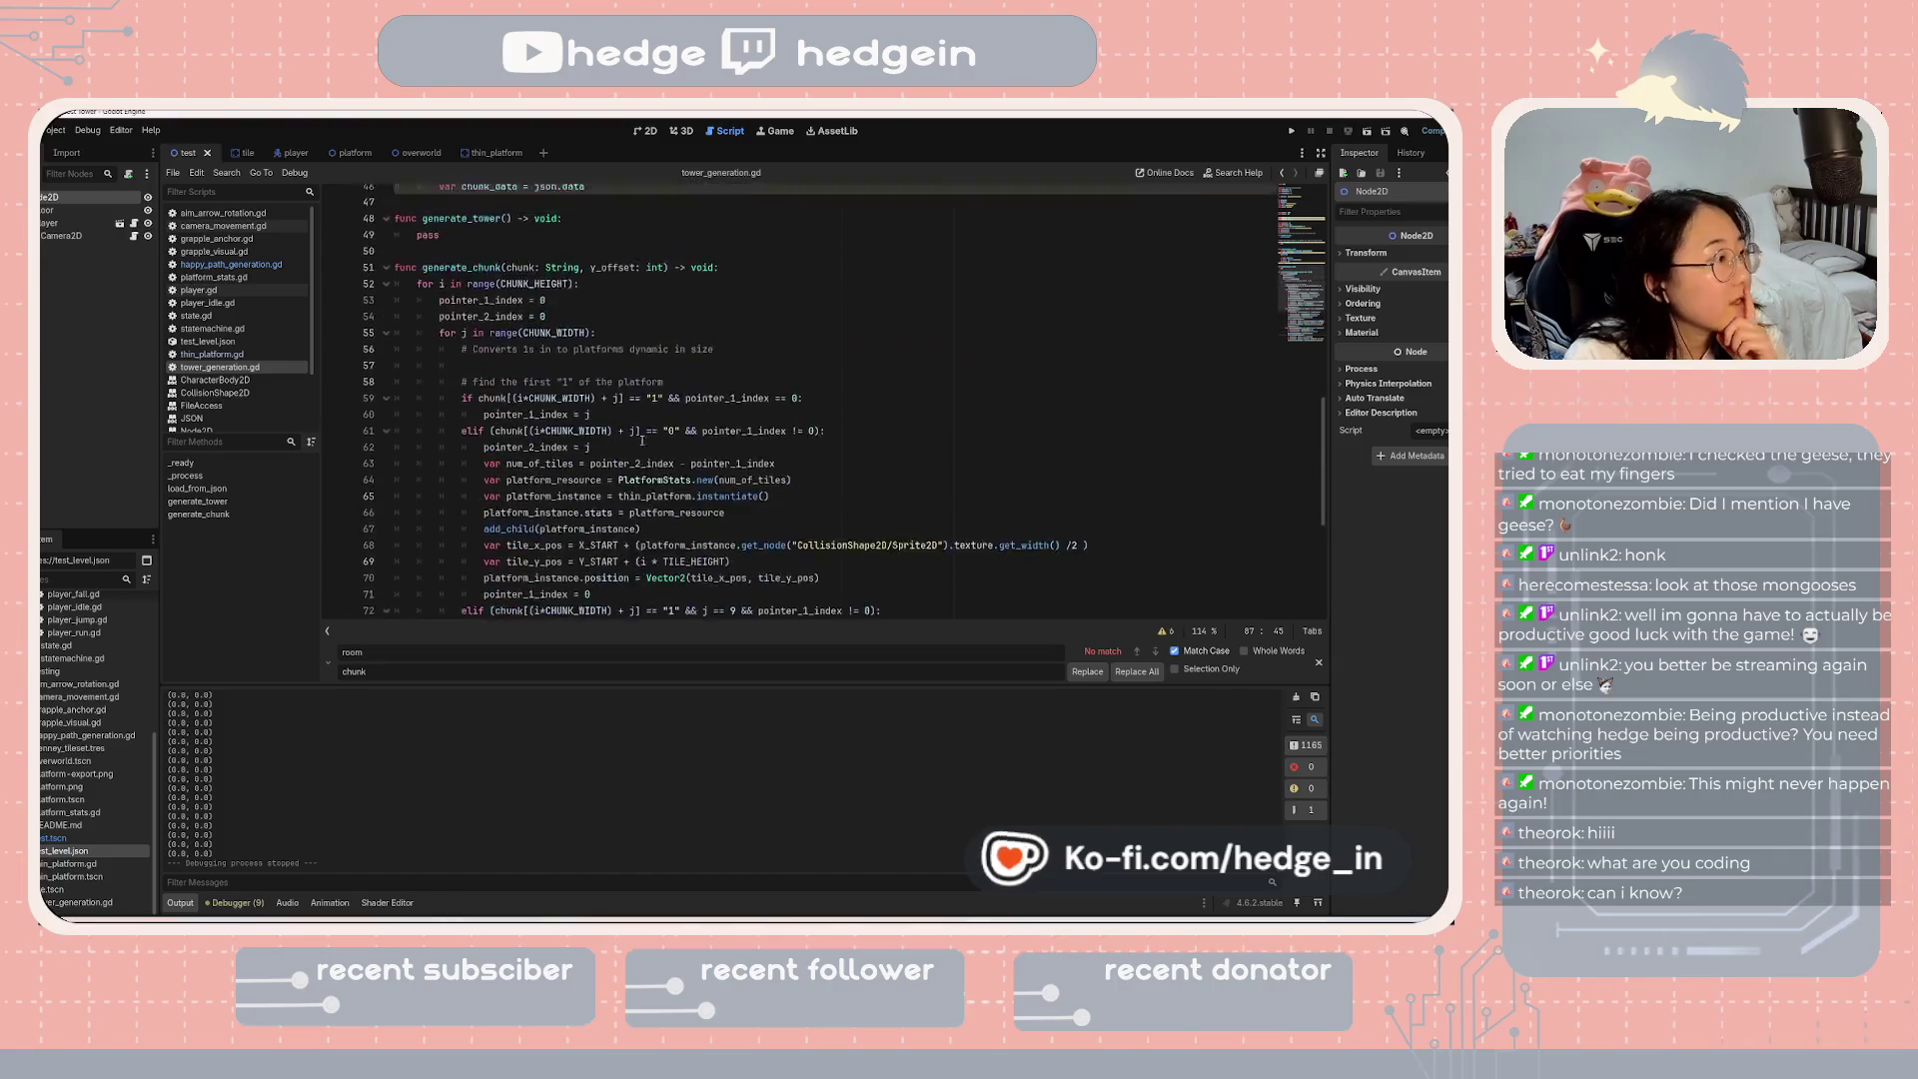
click(496, 315)
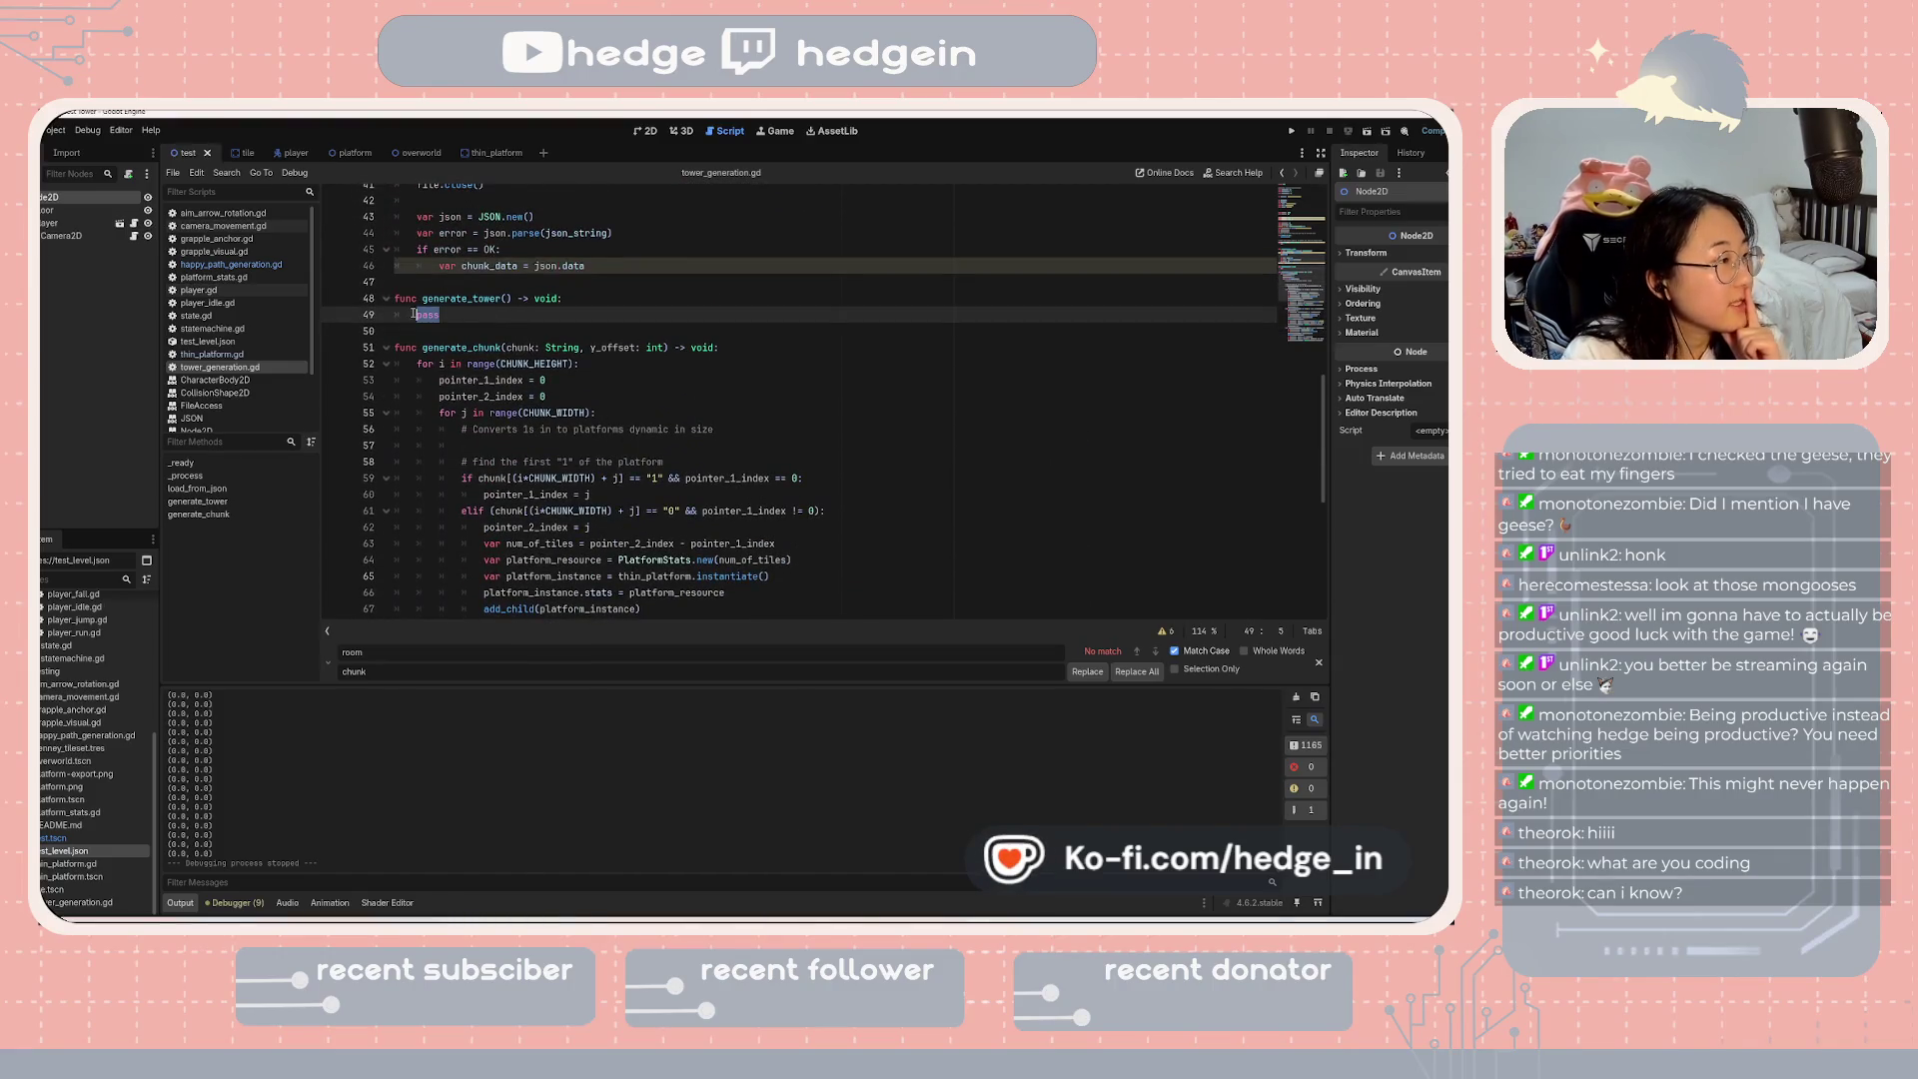
- Replace generate_tower's pass with the call generate_chunk(chunk_data[START], 0)
scroll(414, 313, up, 5)
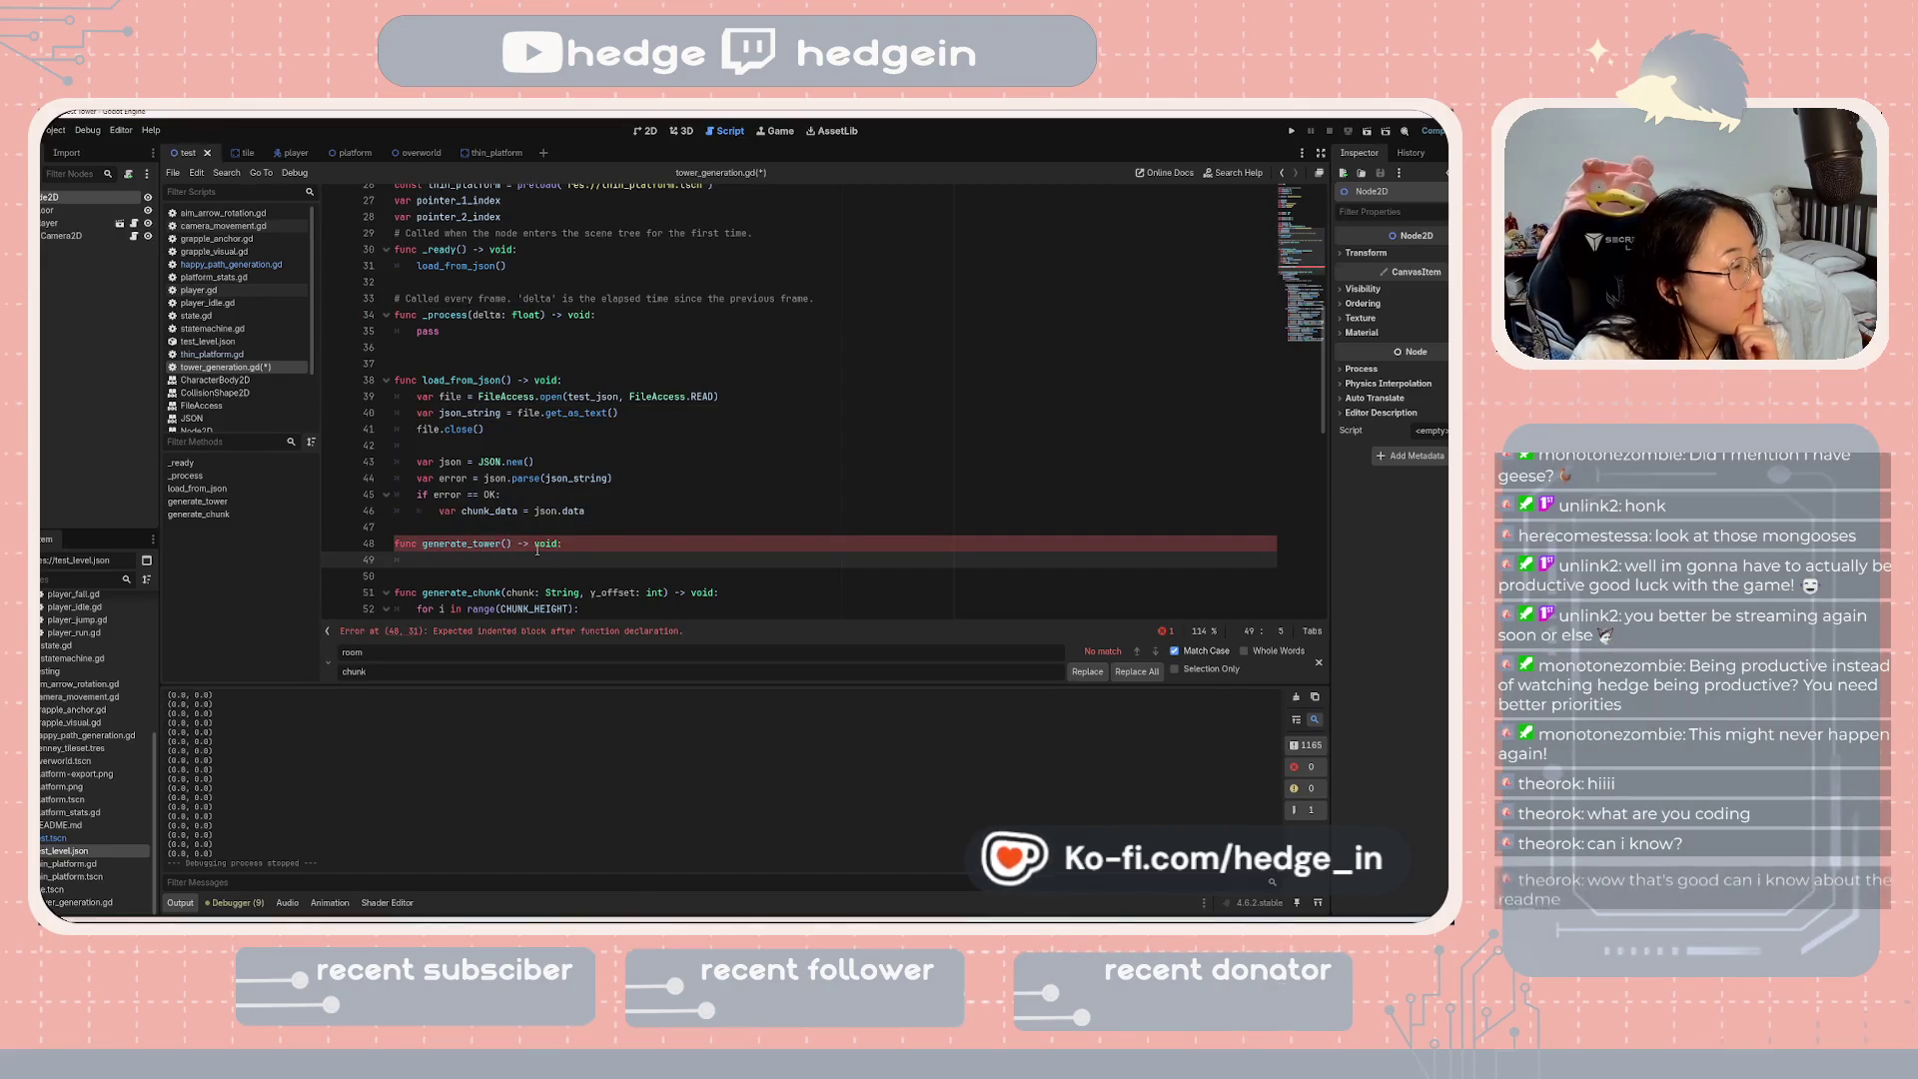
scroll(538, 551, up, 2)
scroll(539, 549, down, 2)
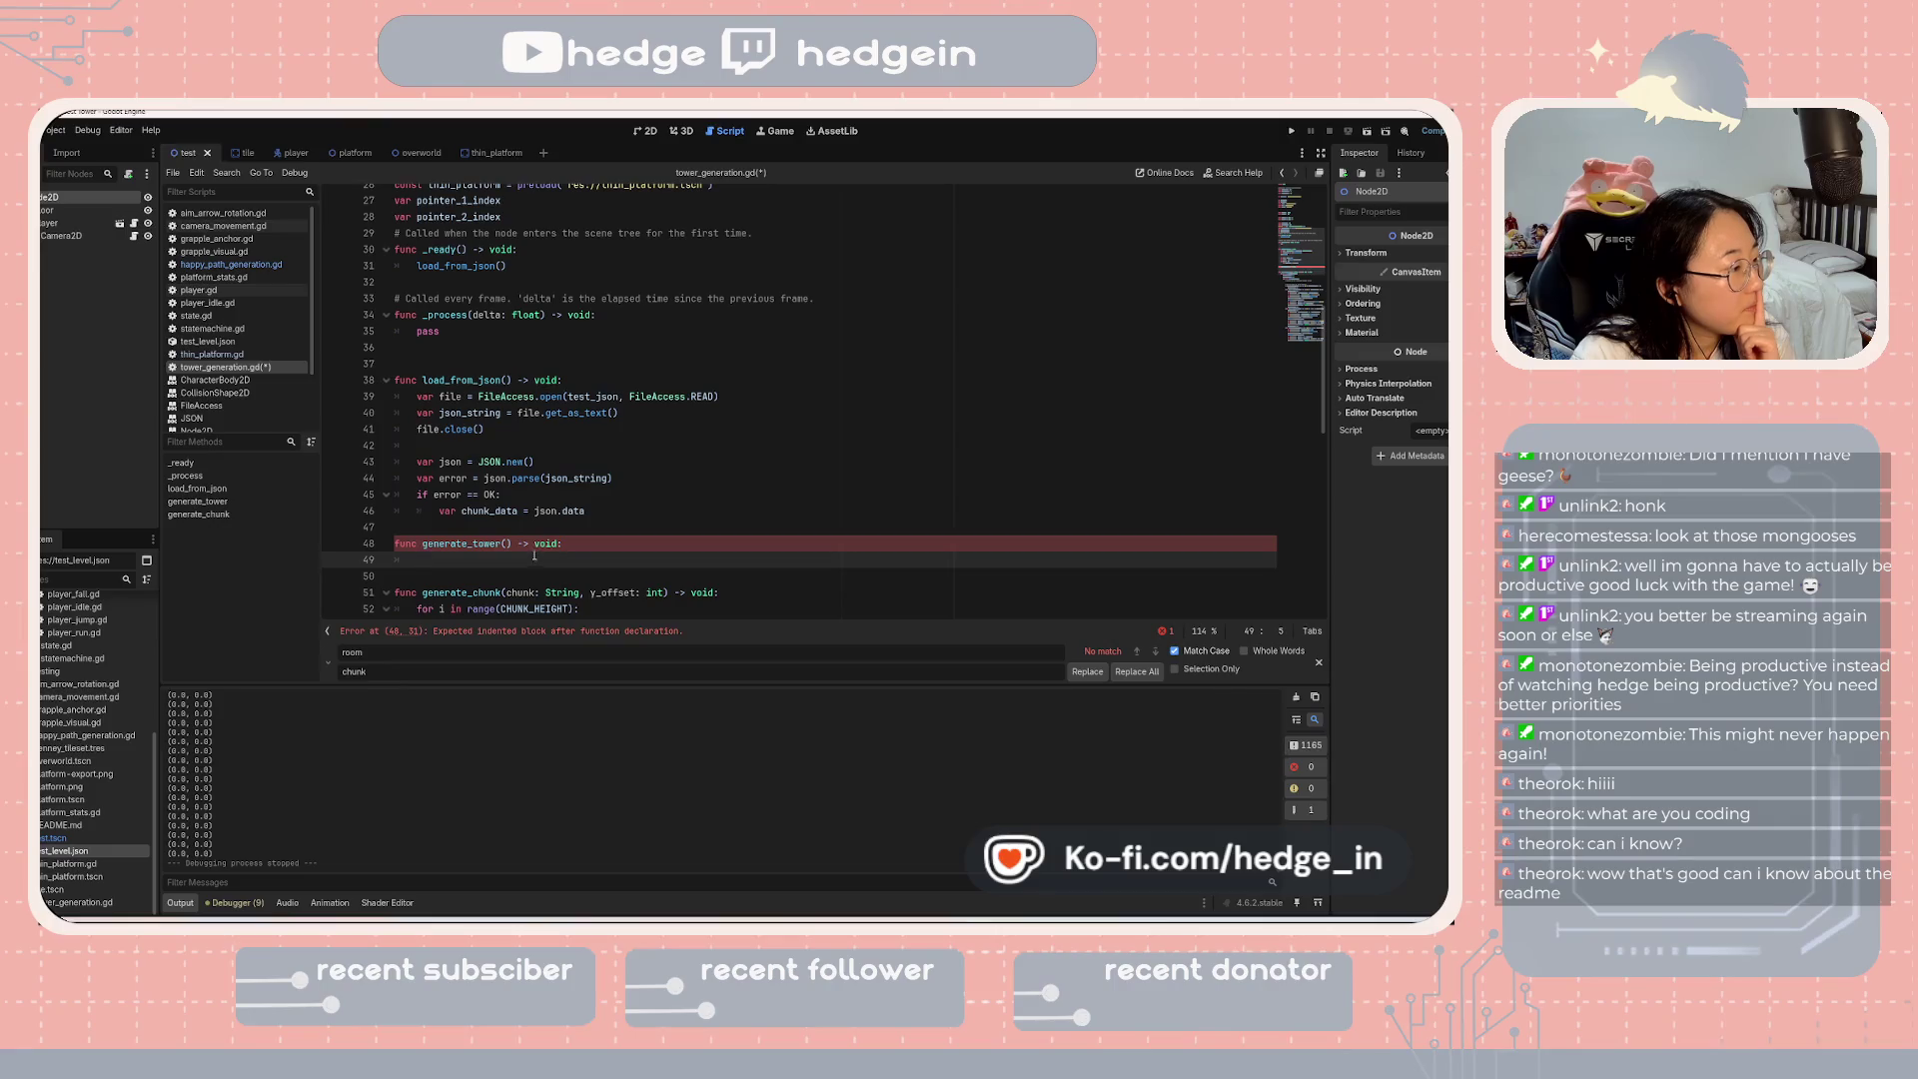
scroll(534, 558, down, 1)
text(ge)
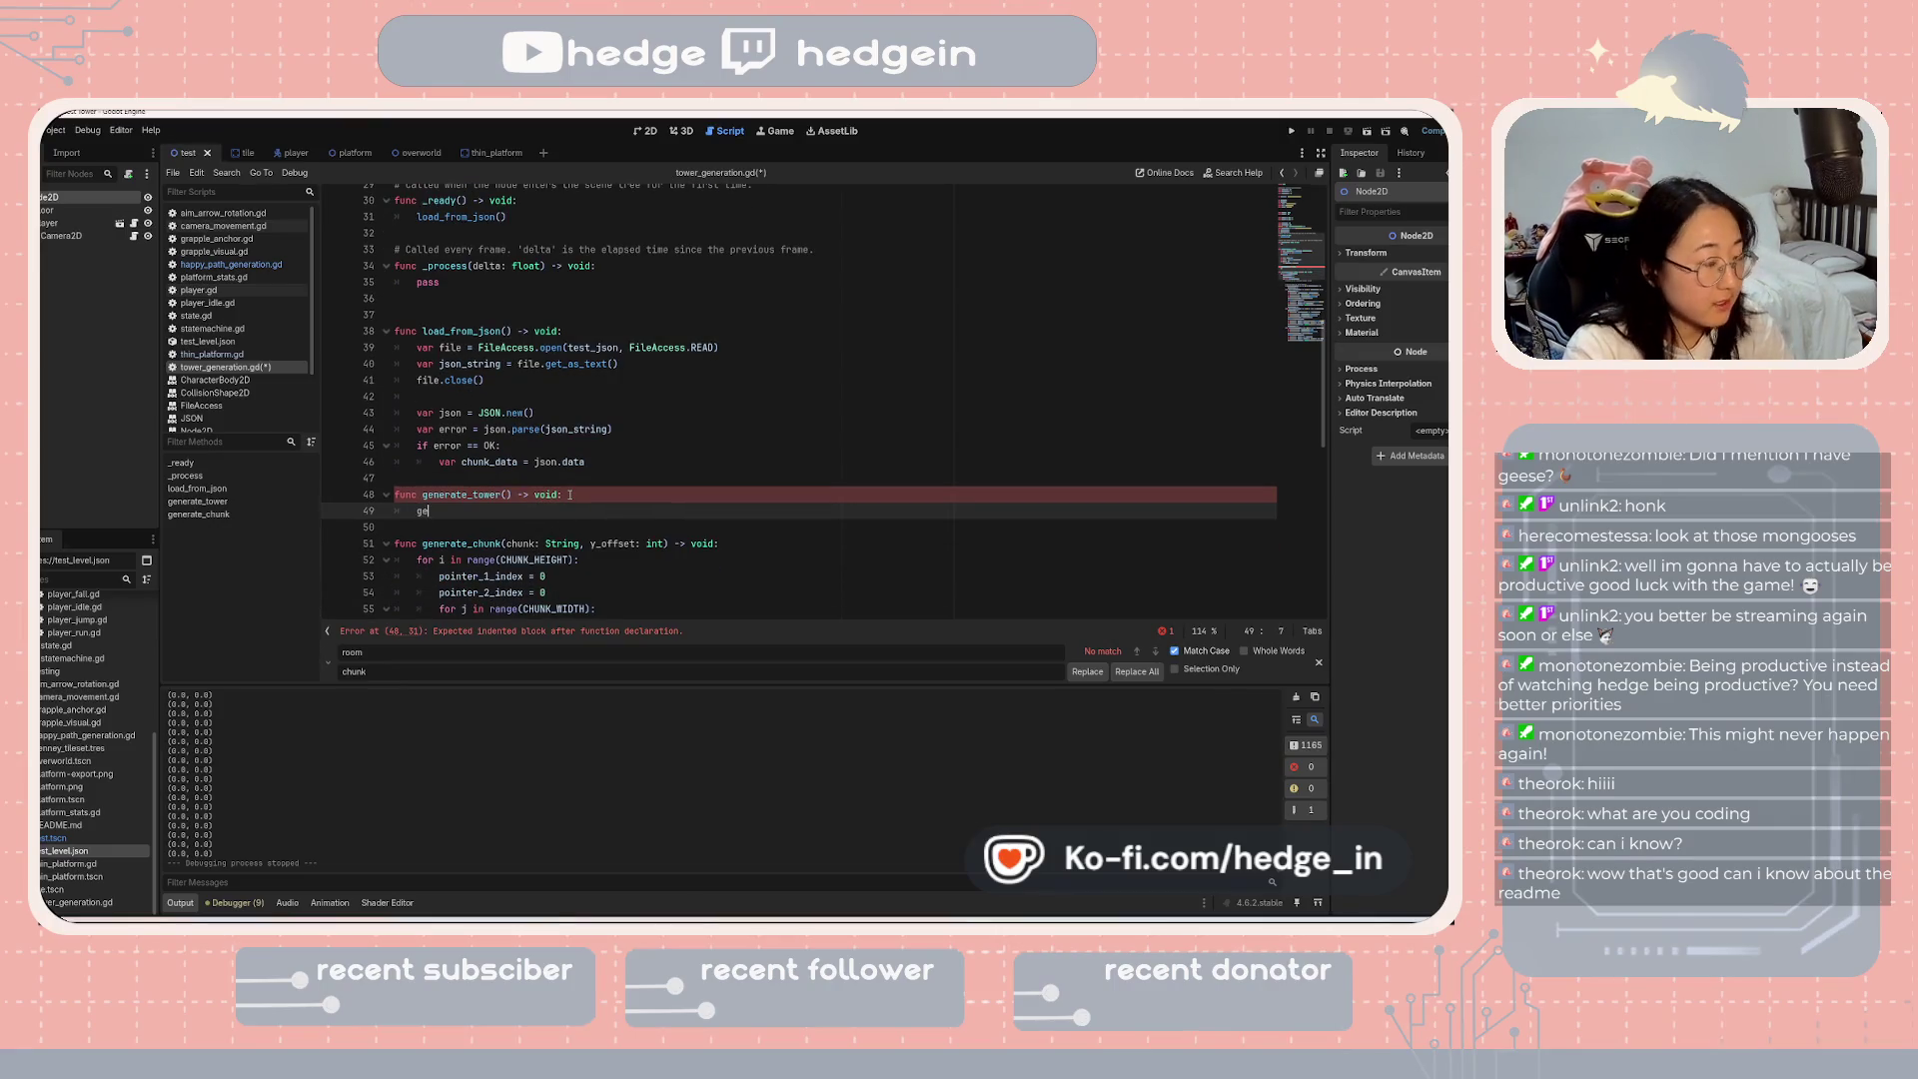
text(e_chunk)
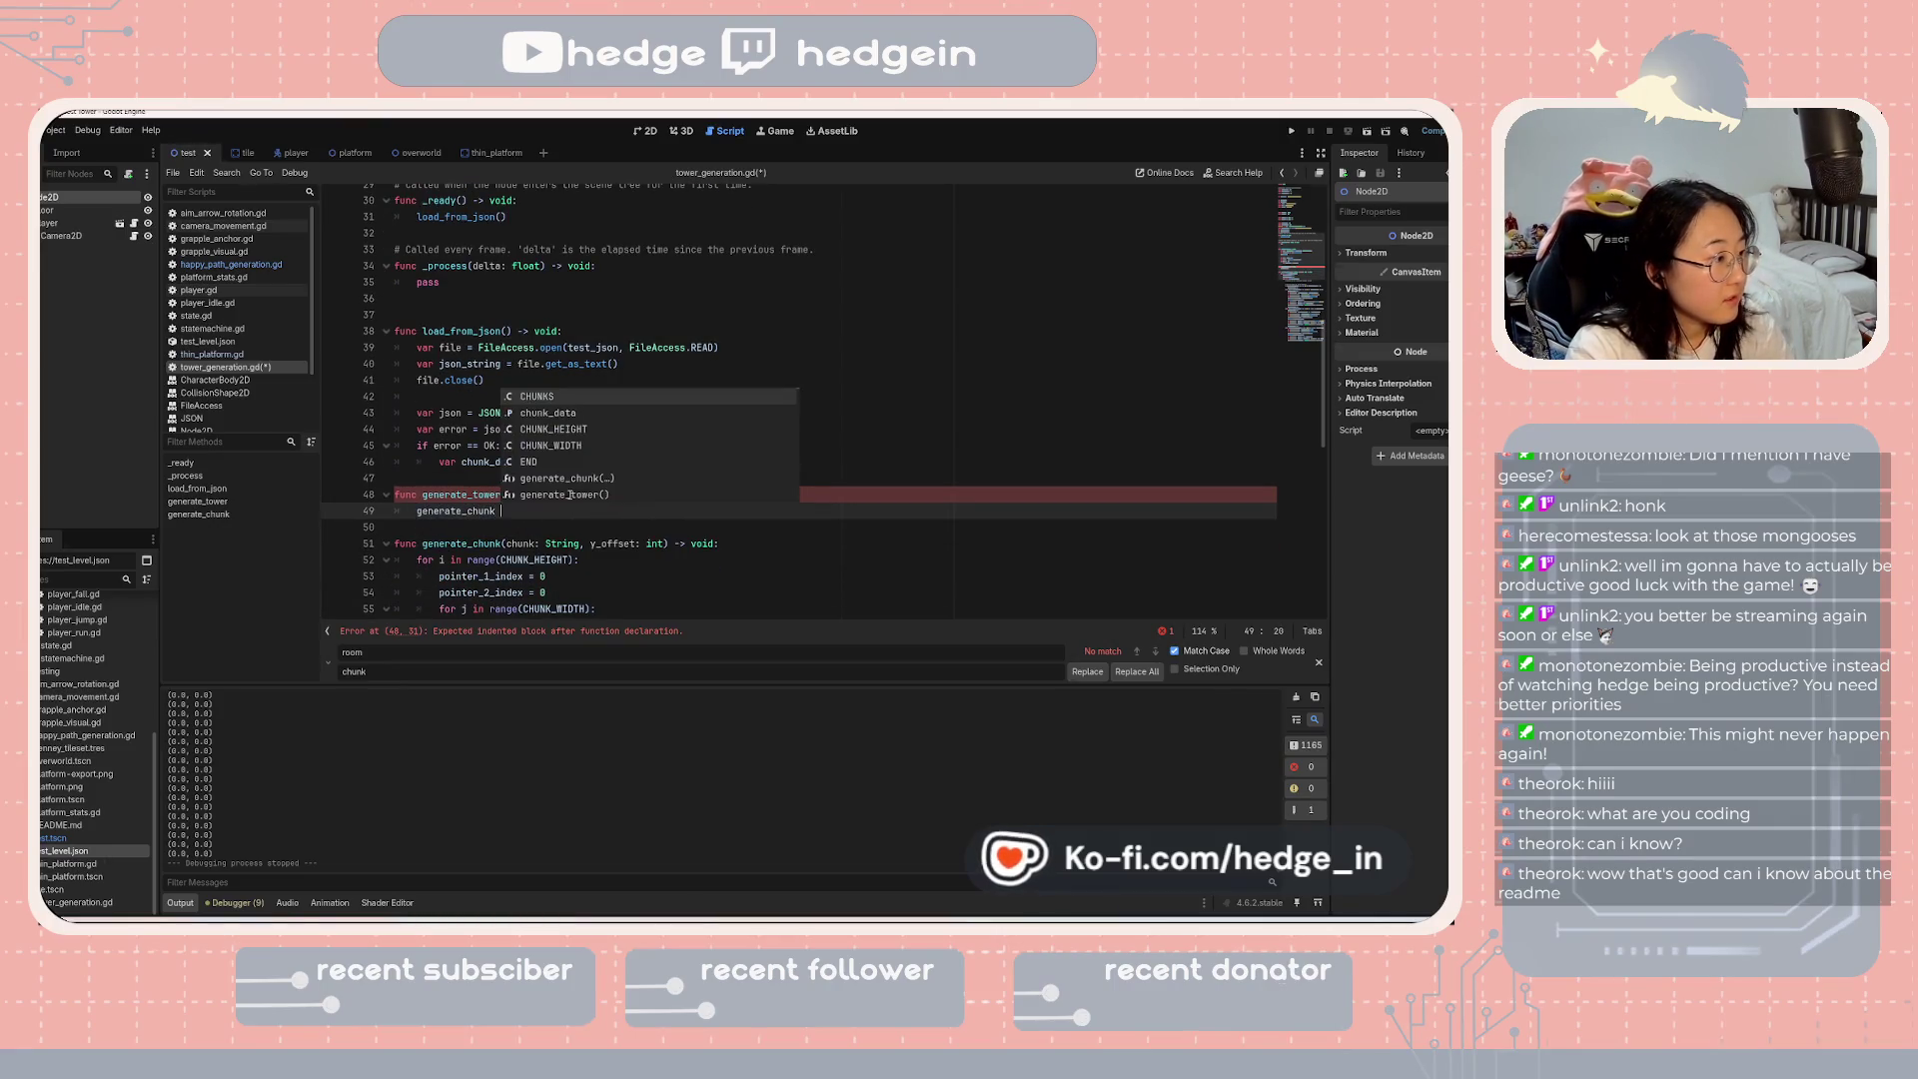
text((c)
text(_d)
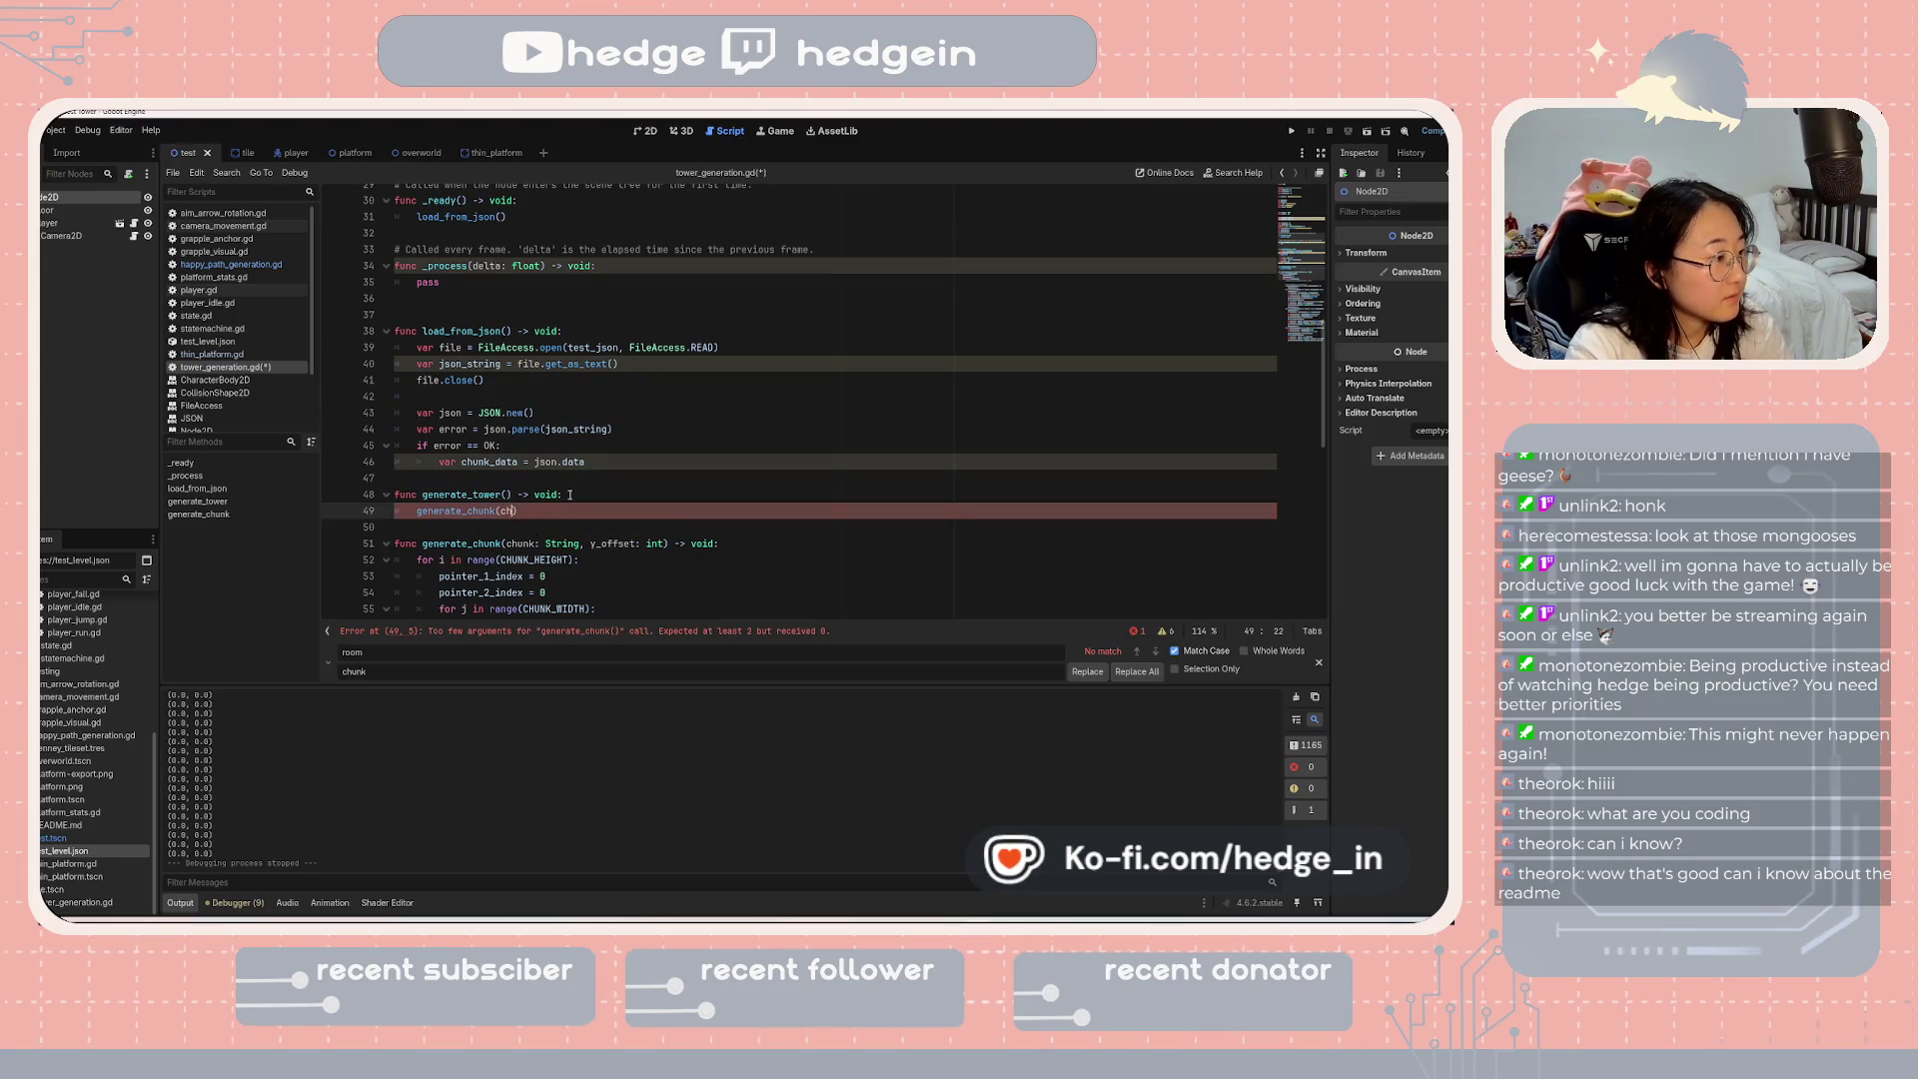
text(_date[)
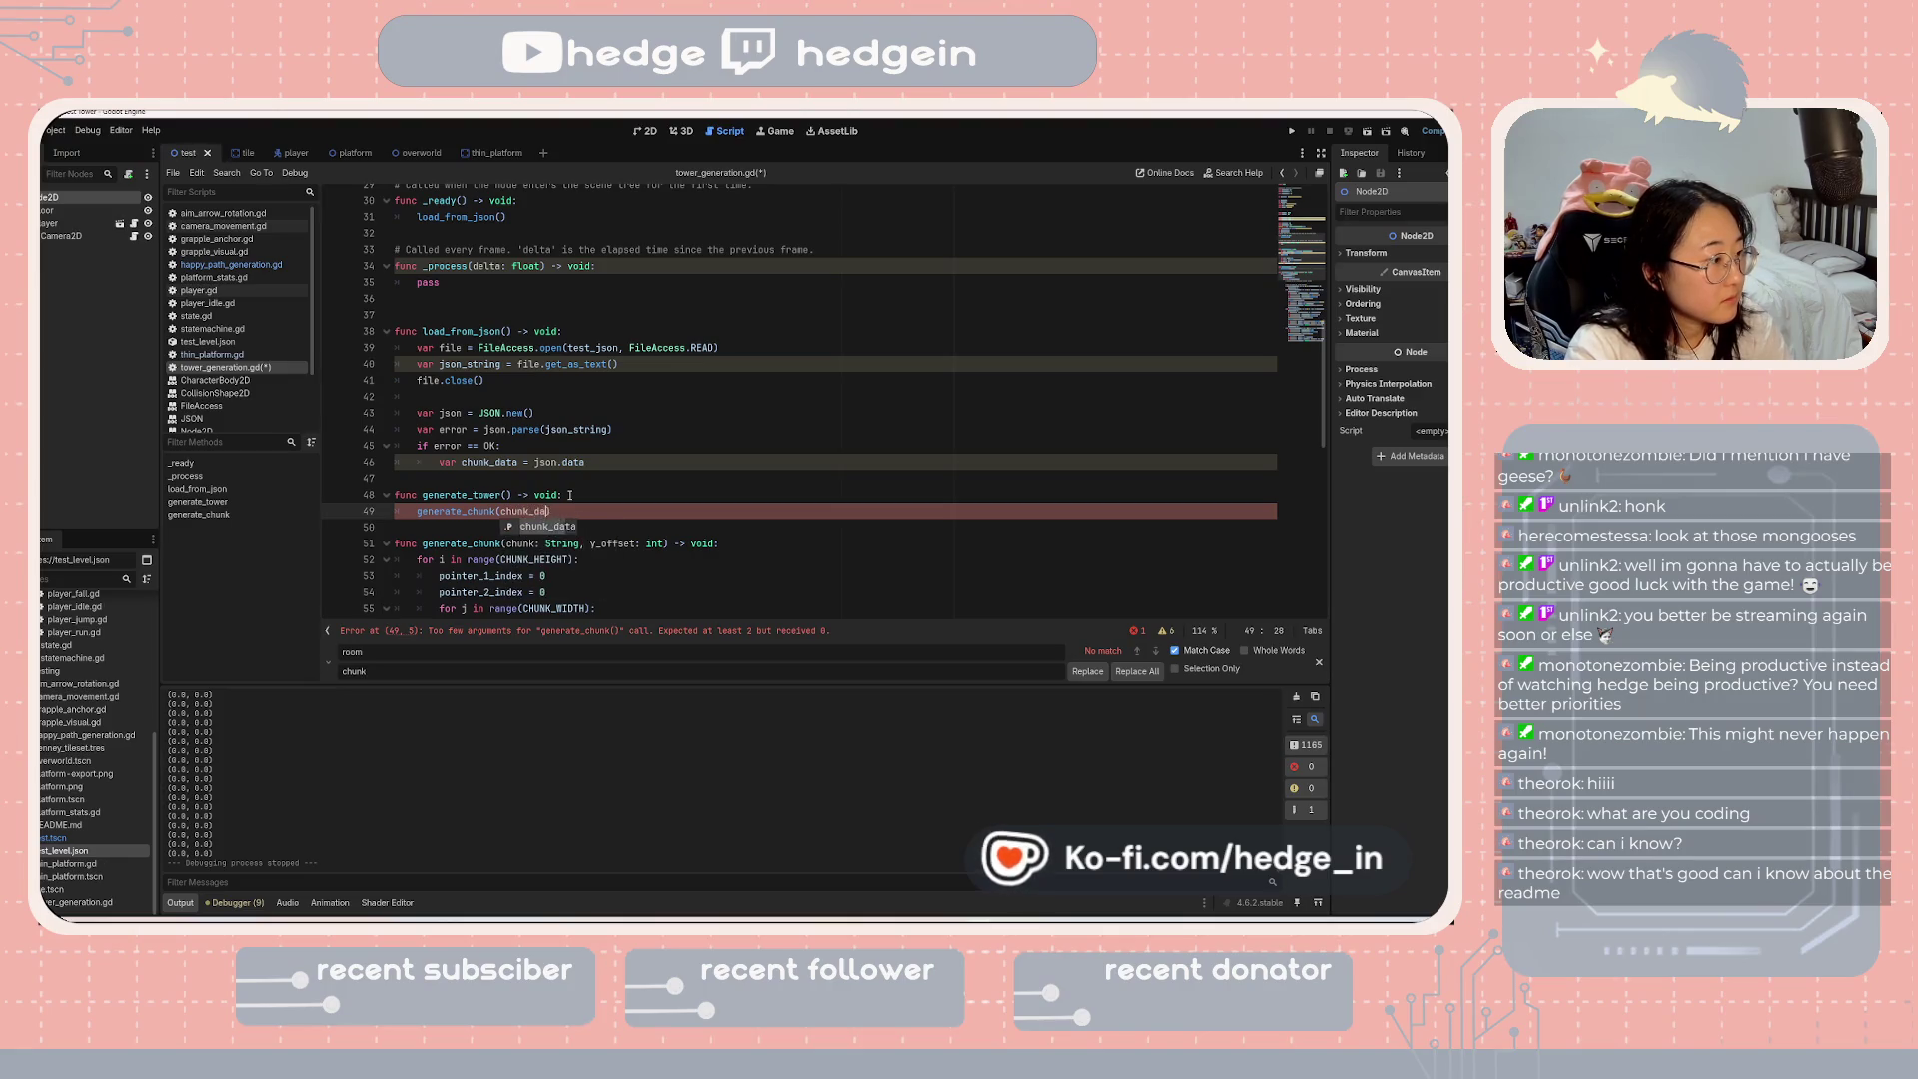
key(BackSpace)
key(BackSpace)
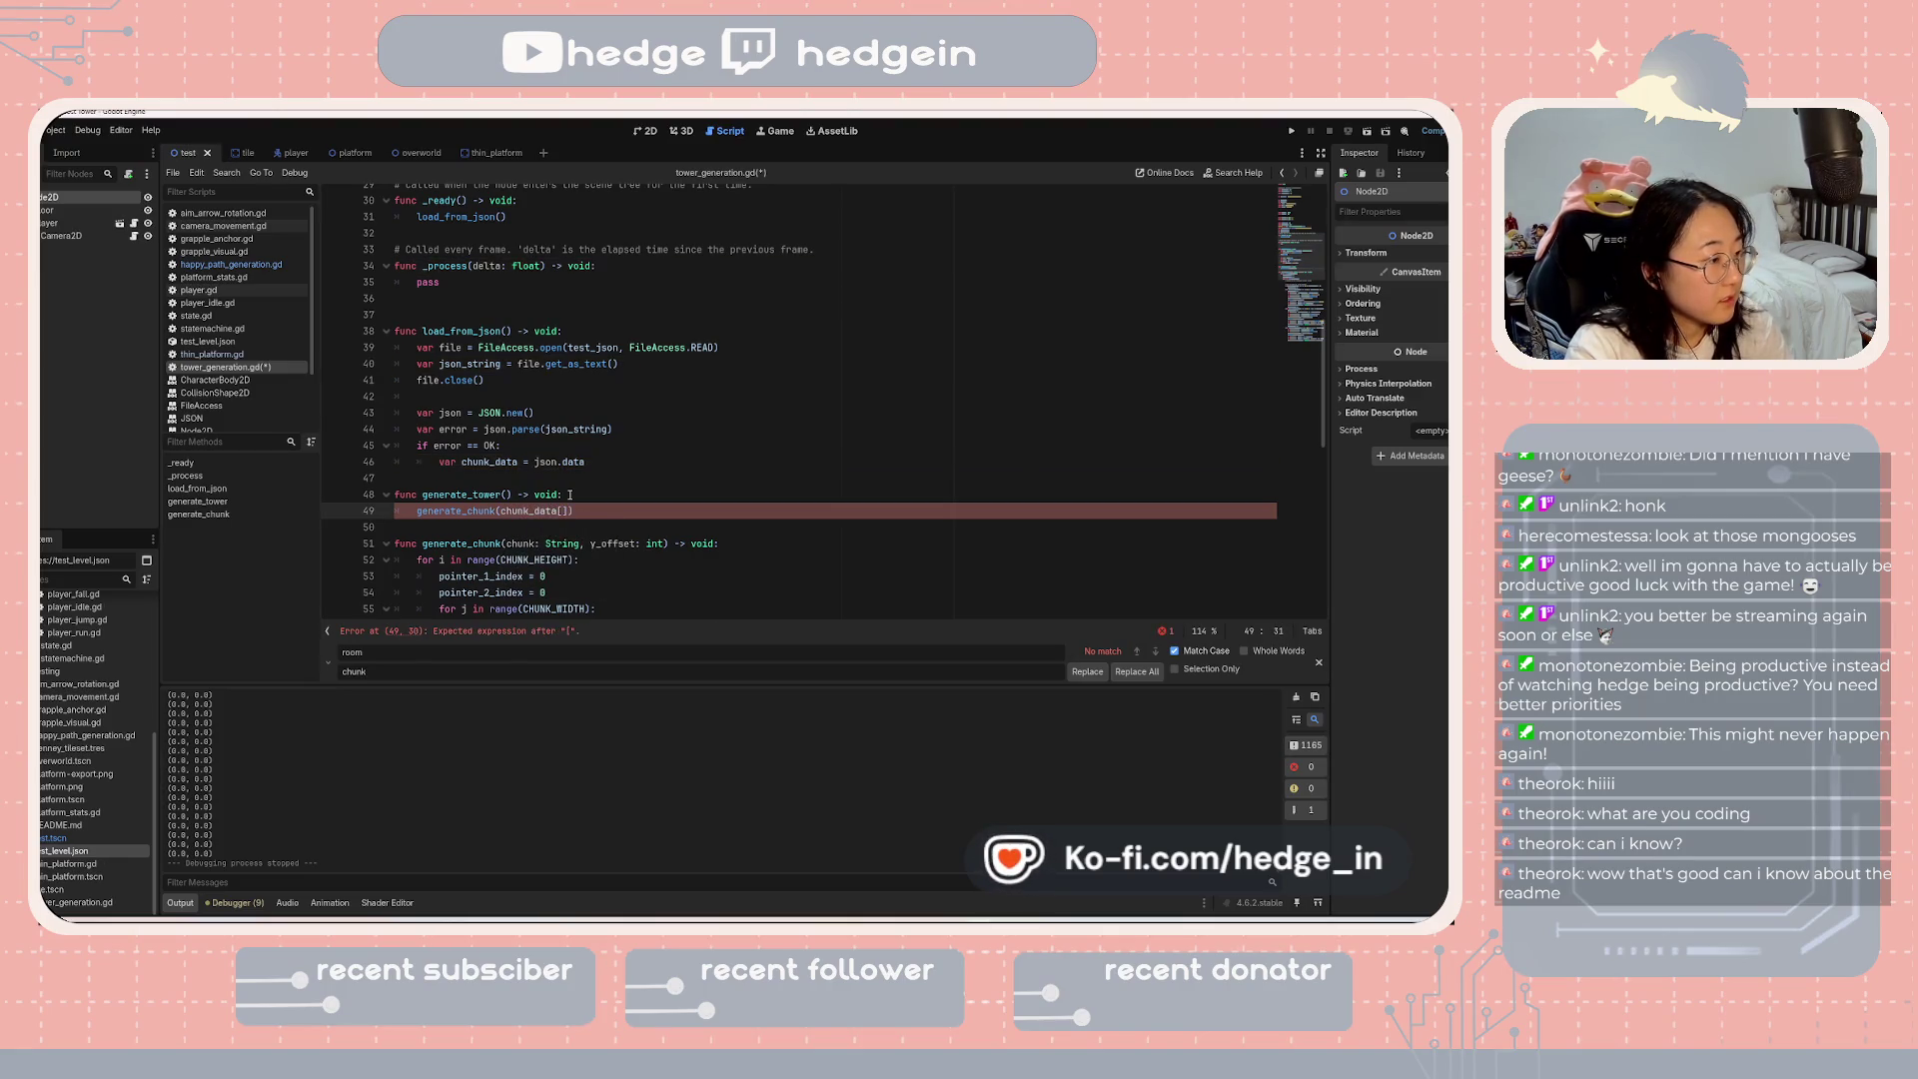
text(T], )
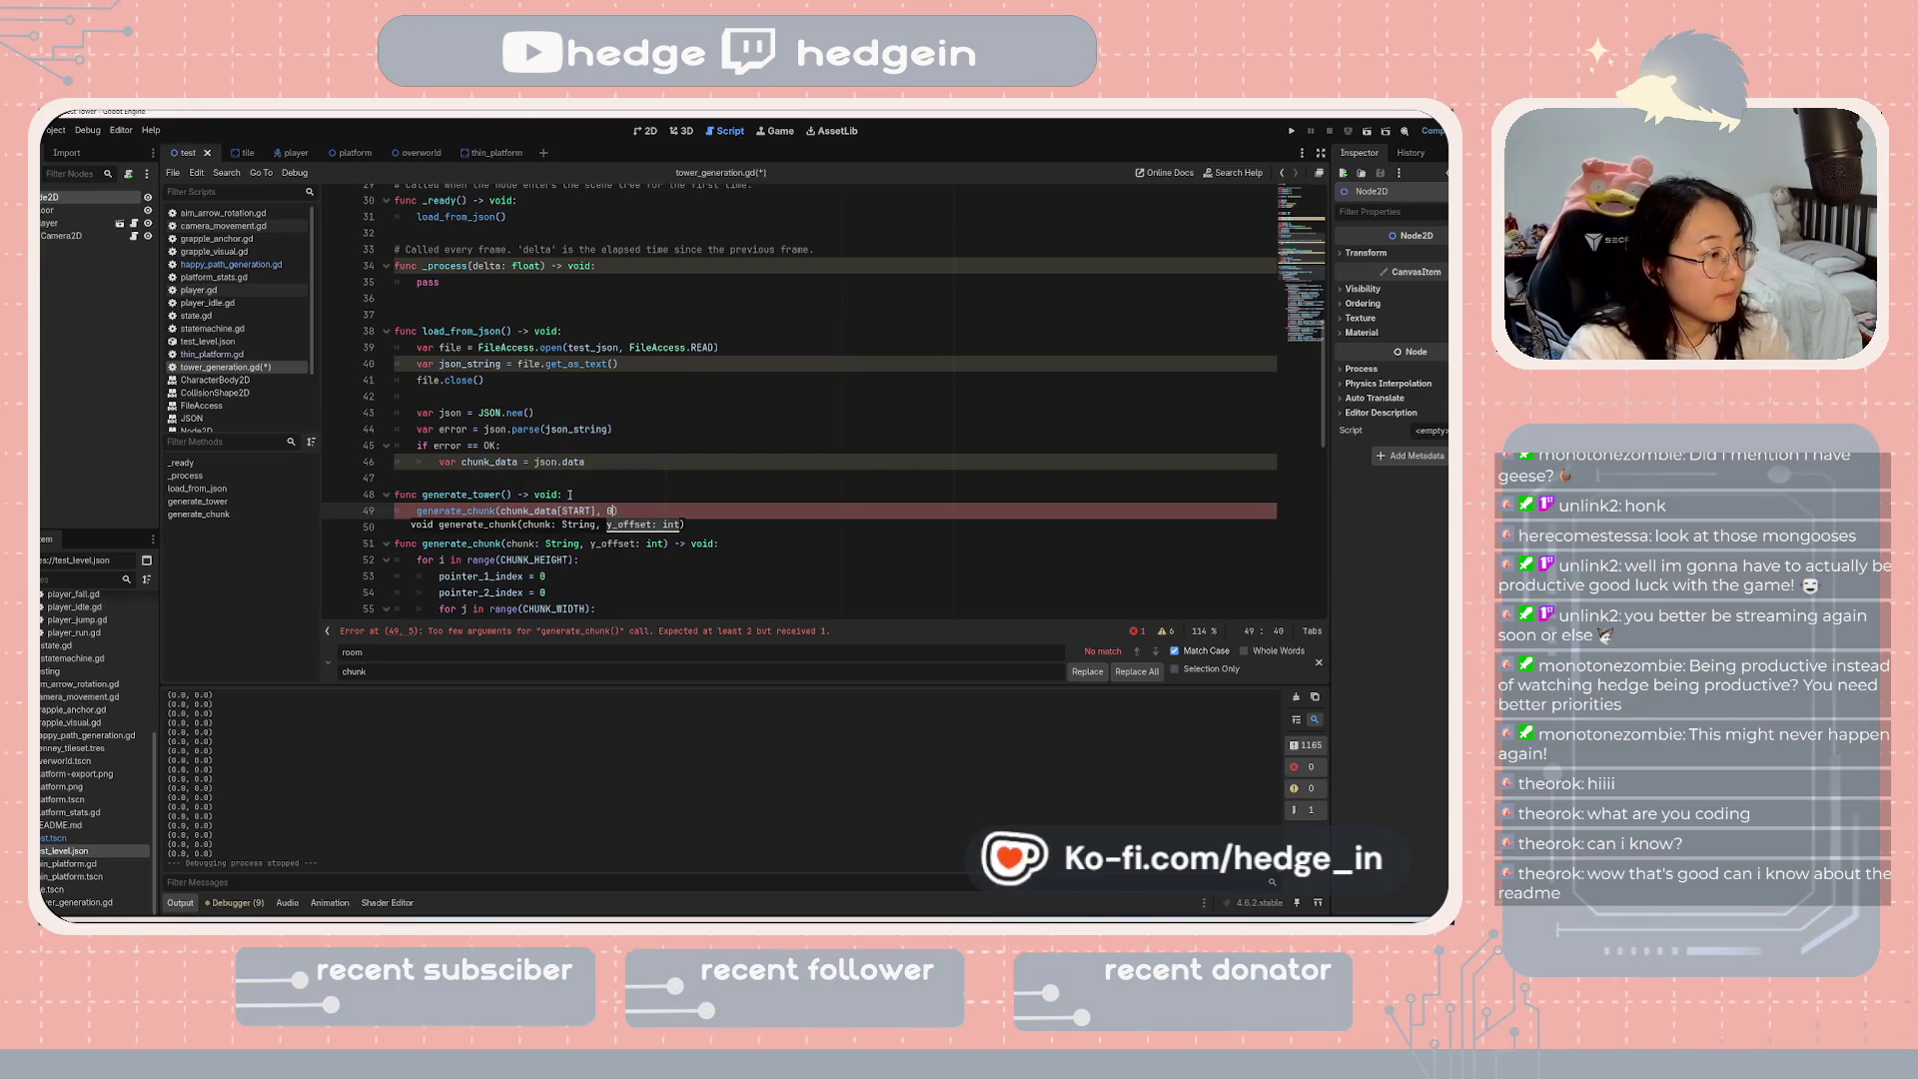
text(0))
key(Return)
scroll(565, 459, up, 9)
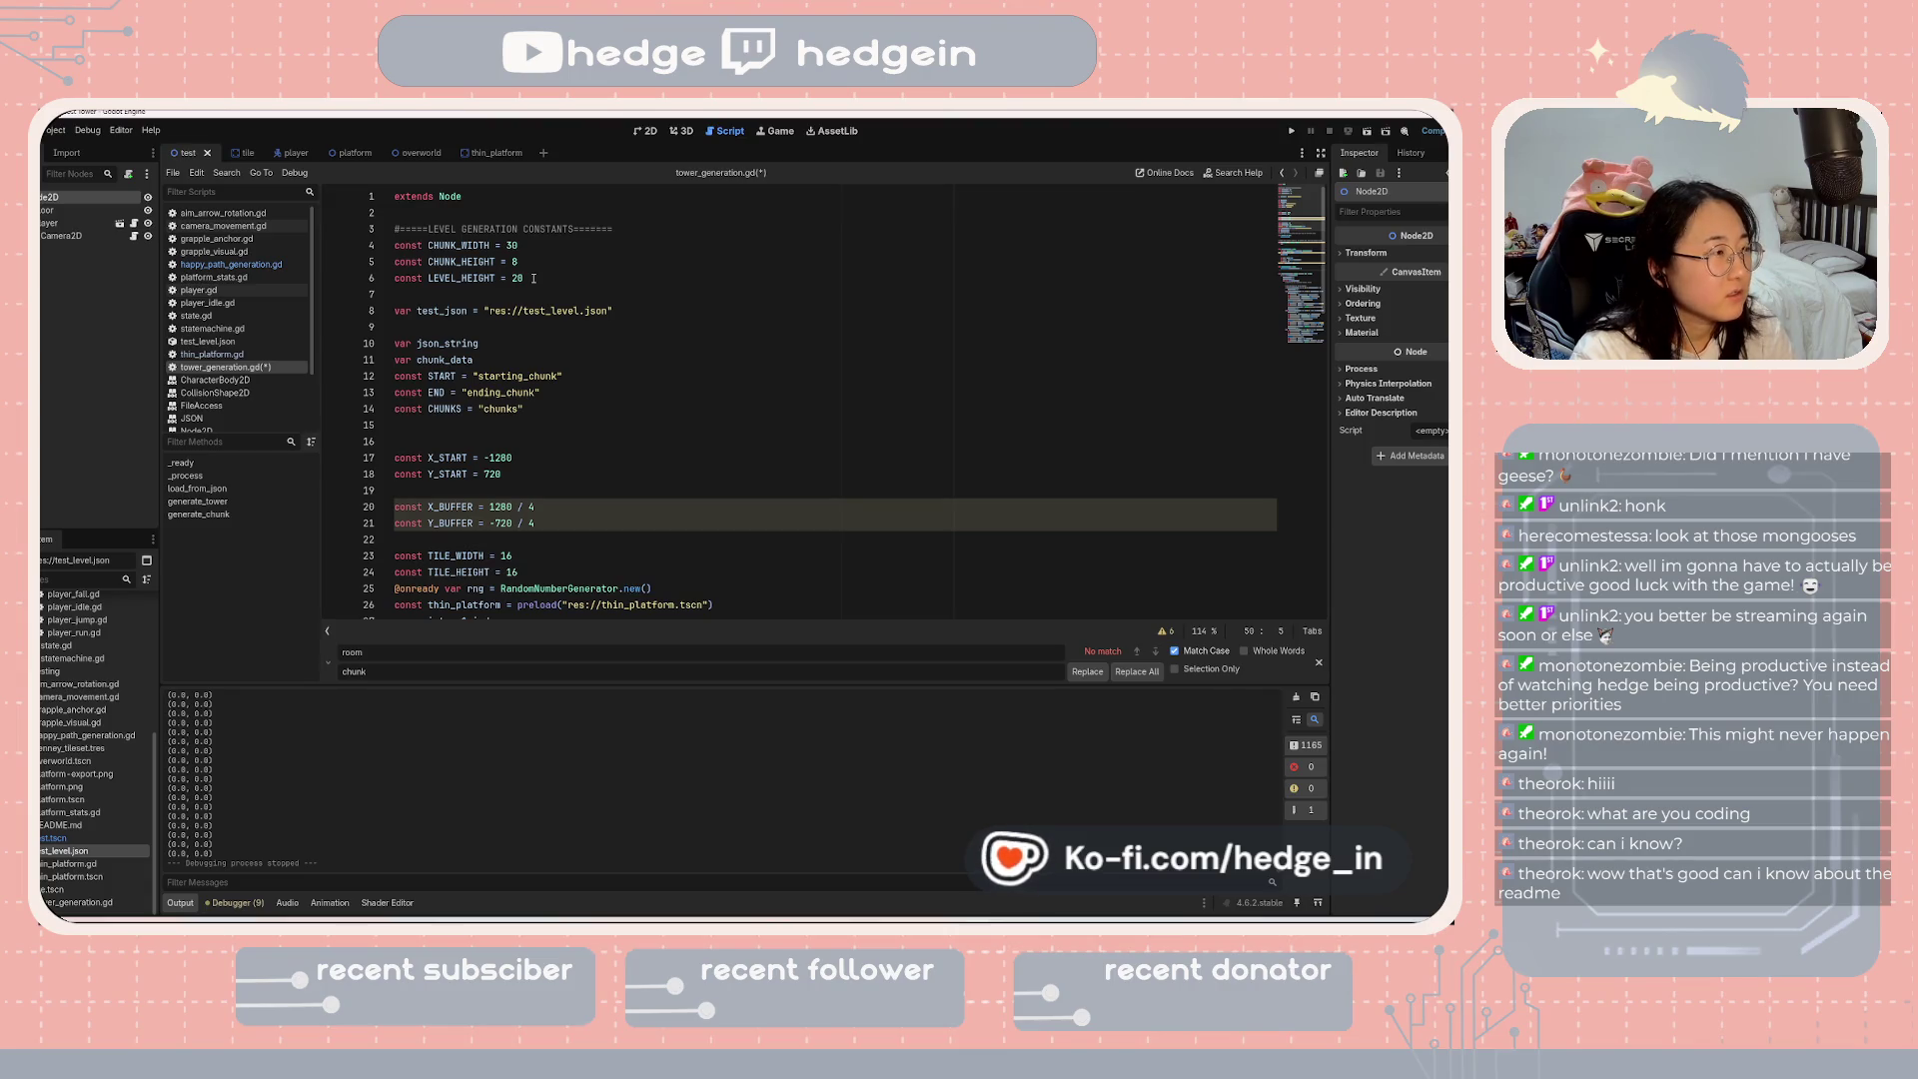
- Clear the stray text on line 50, type 'for i in range(1,' and view range's documentation
scroll(574, 390, down, 13)
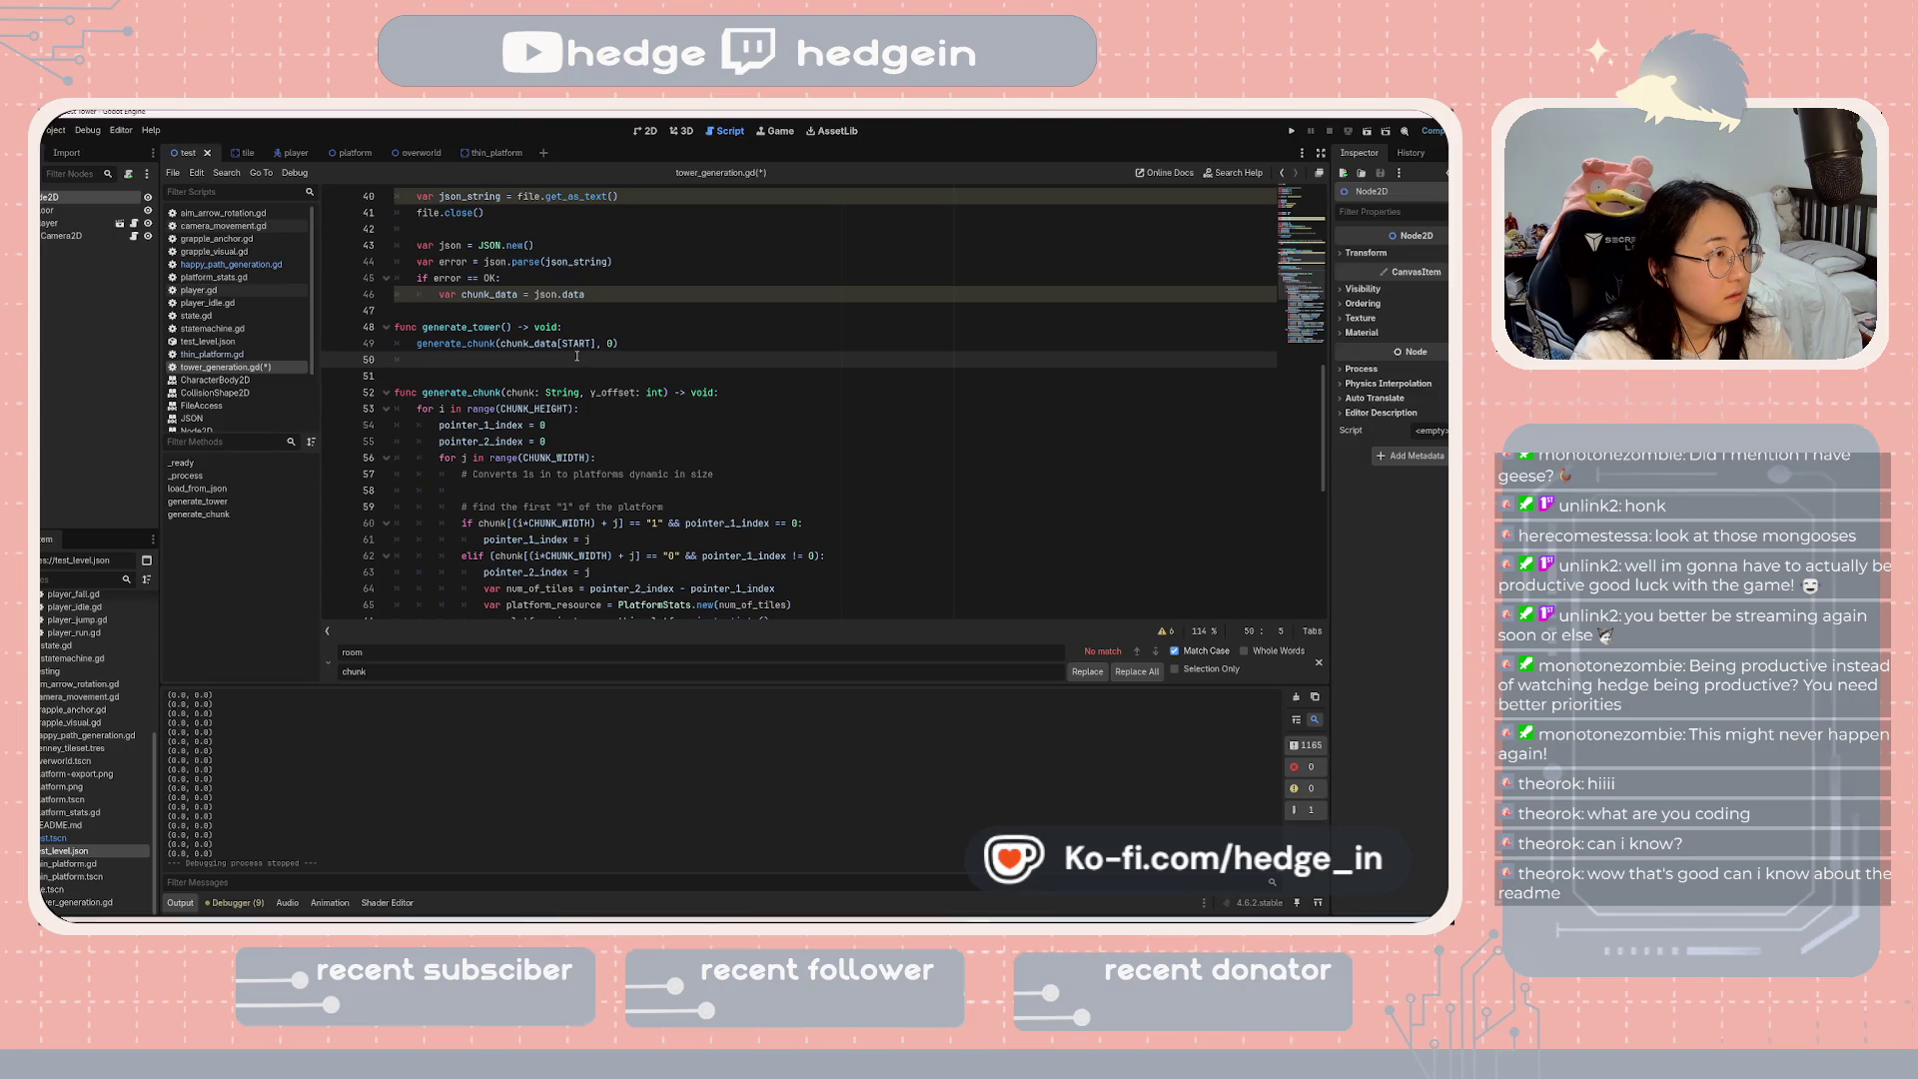
text(generate)
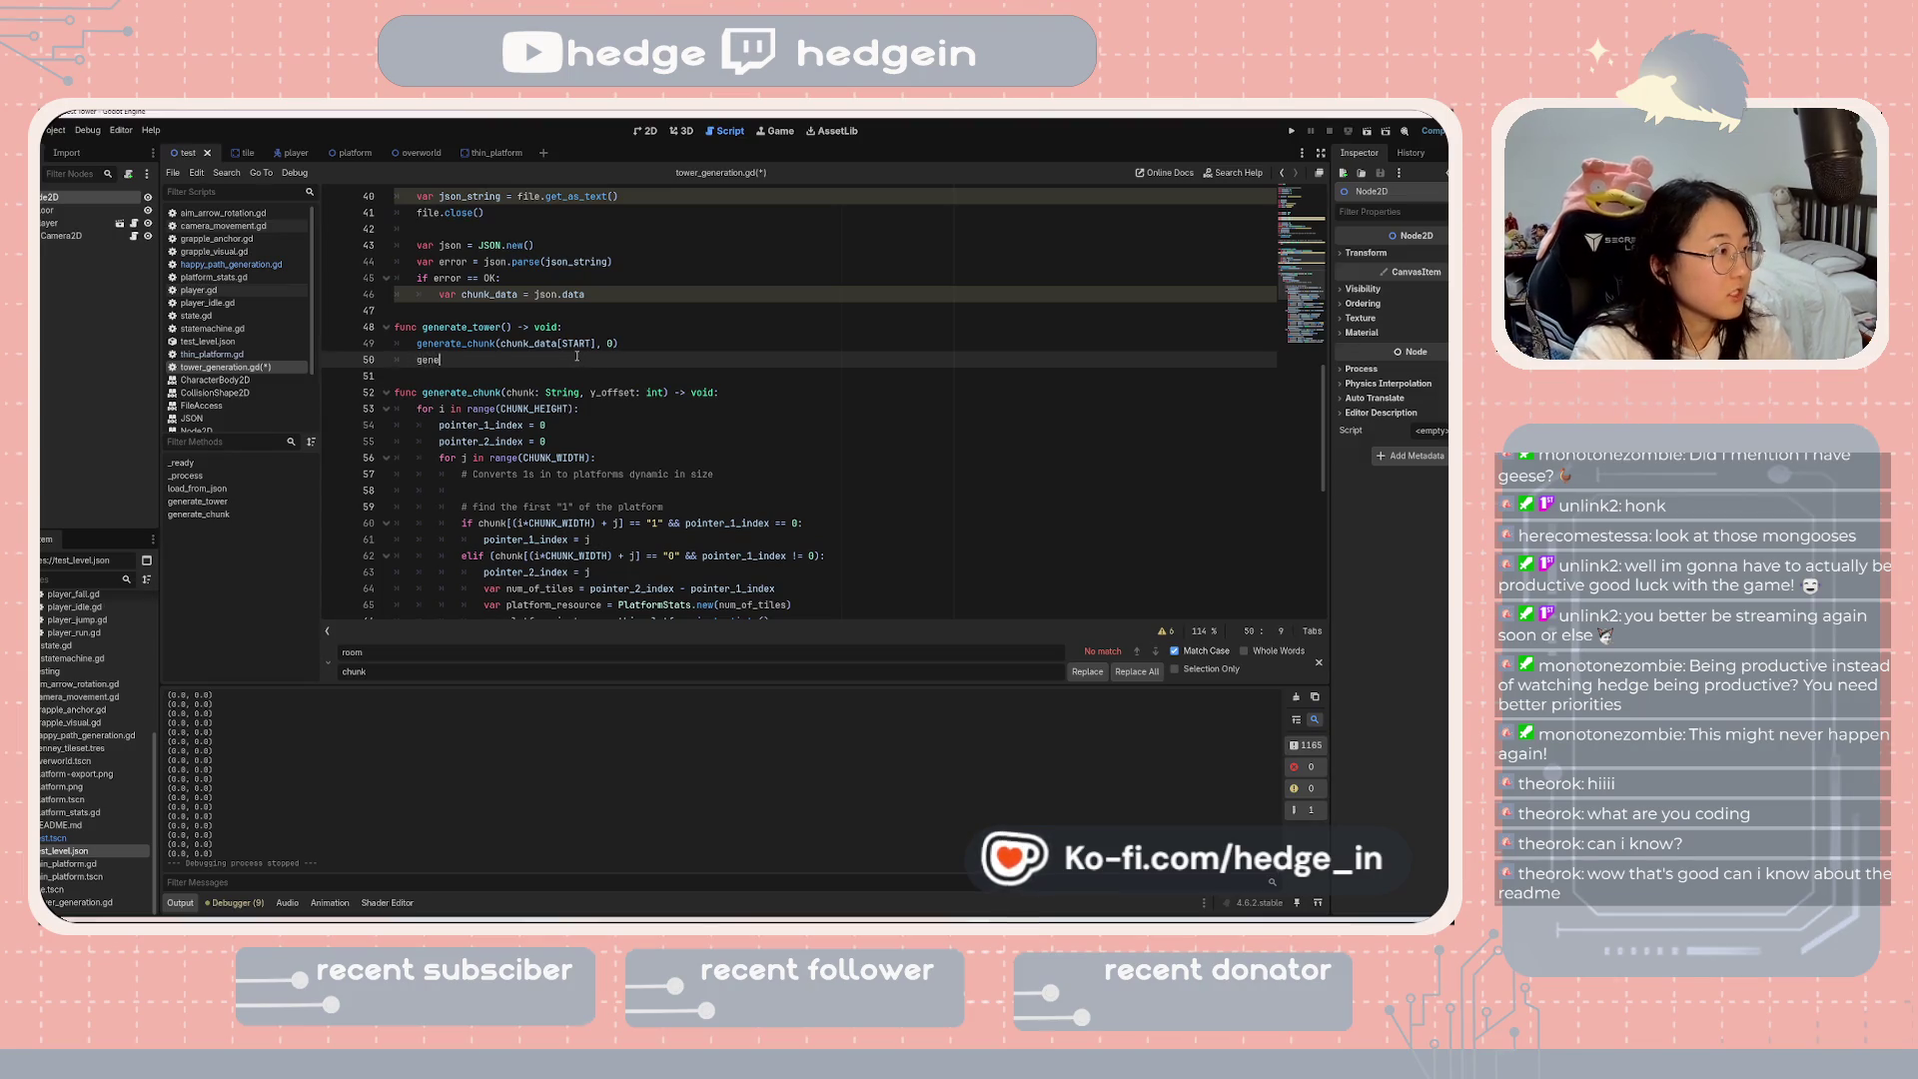
key(BackSpace)
key(BackSpace)
key(BackSpace)
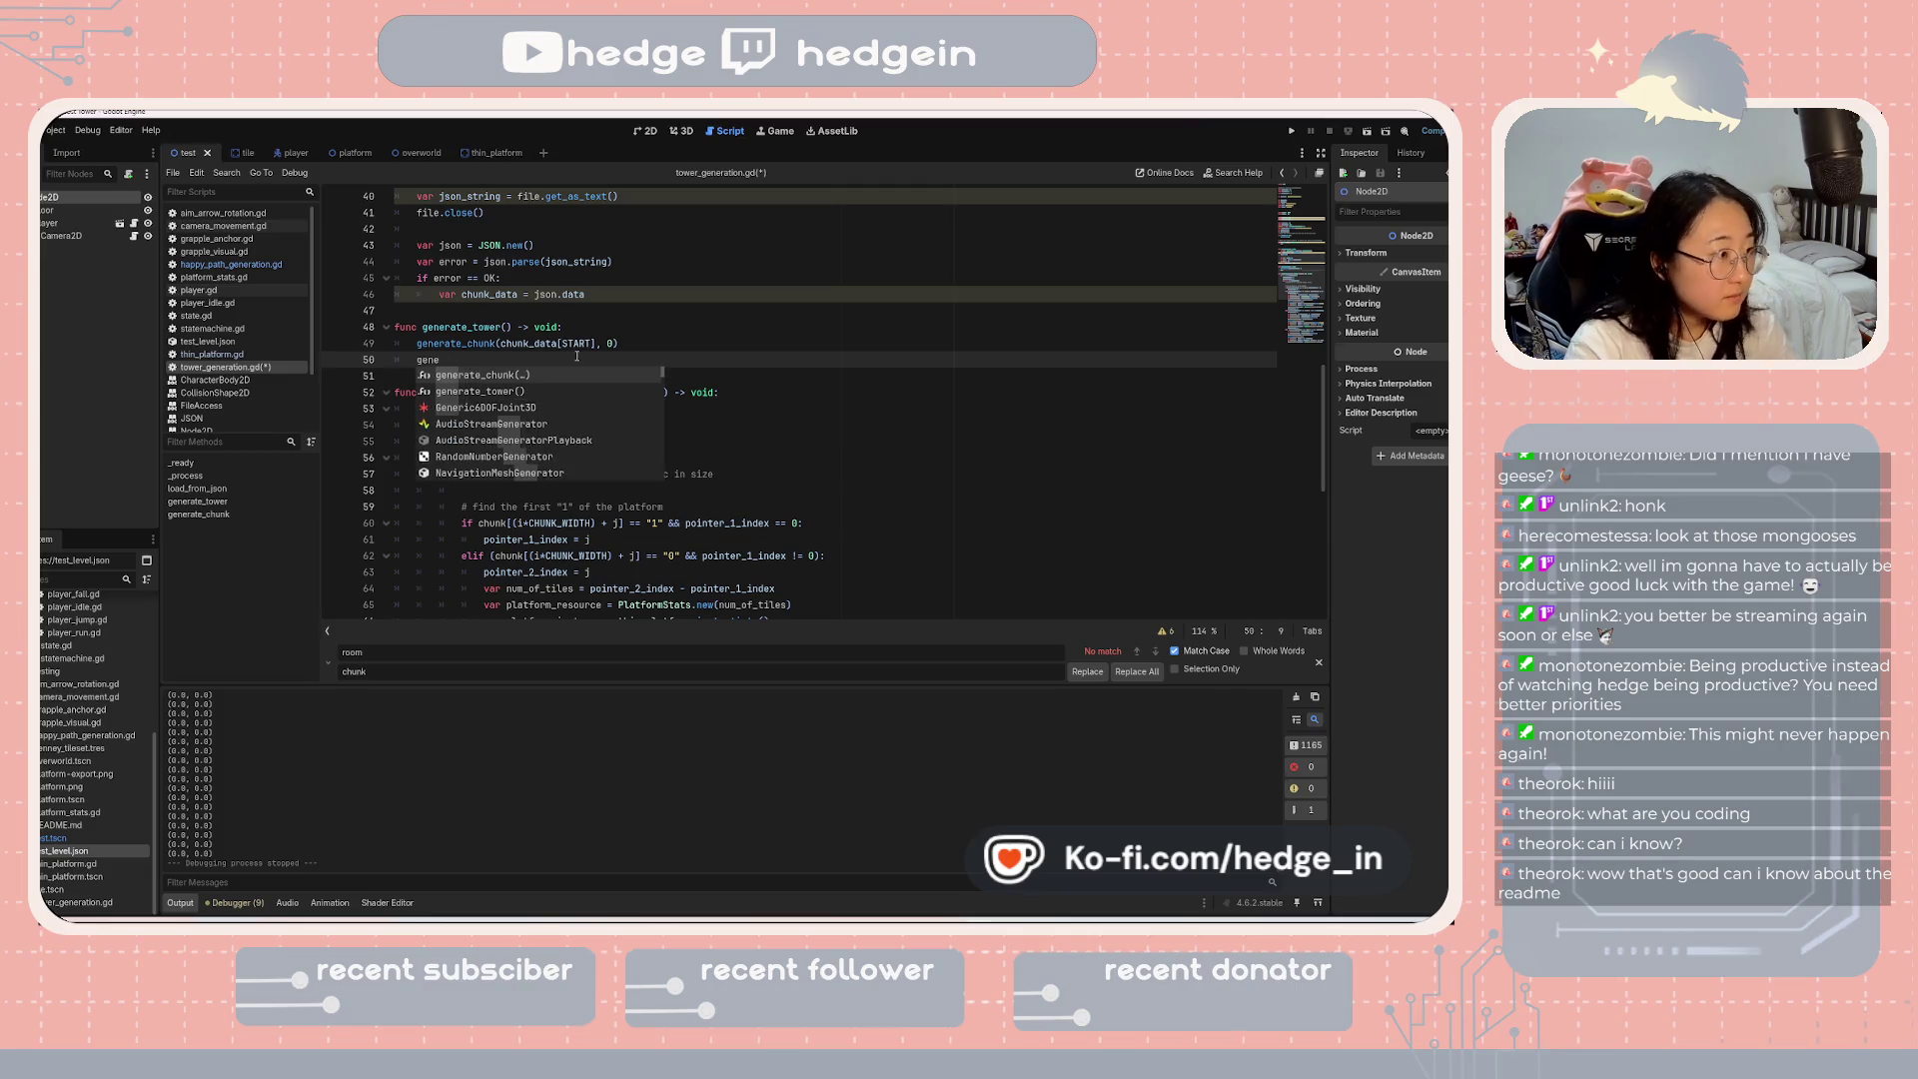
key(BackSpace)
key(BackSpace)
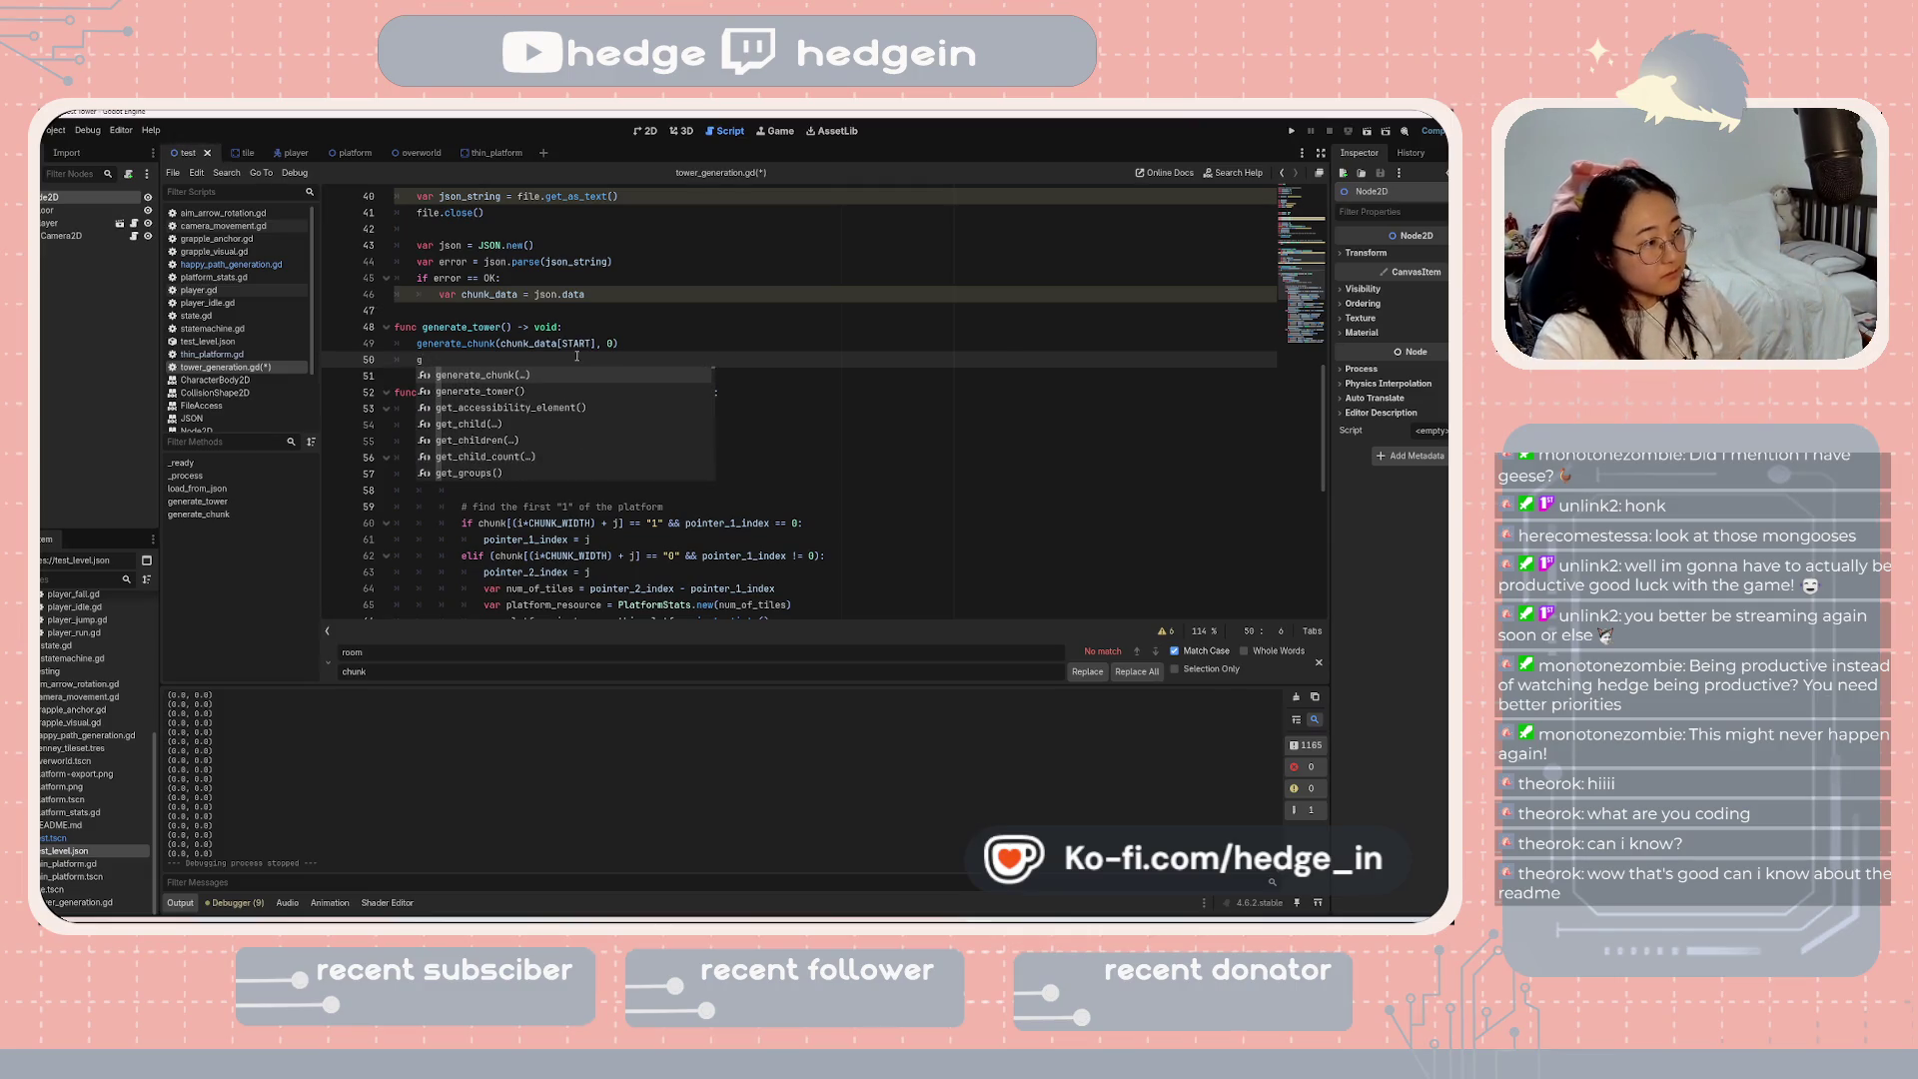
key(BackSpace)
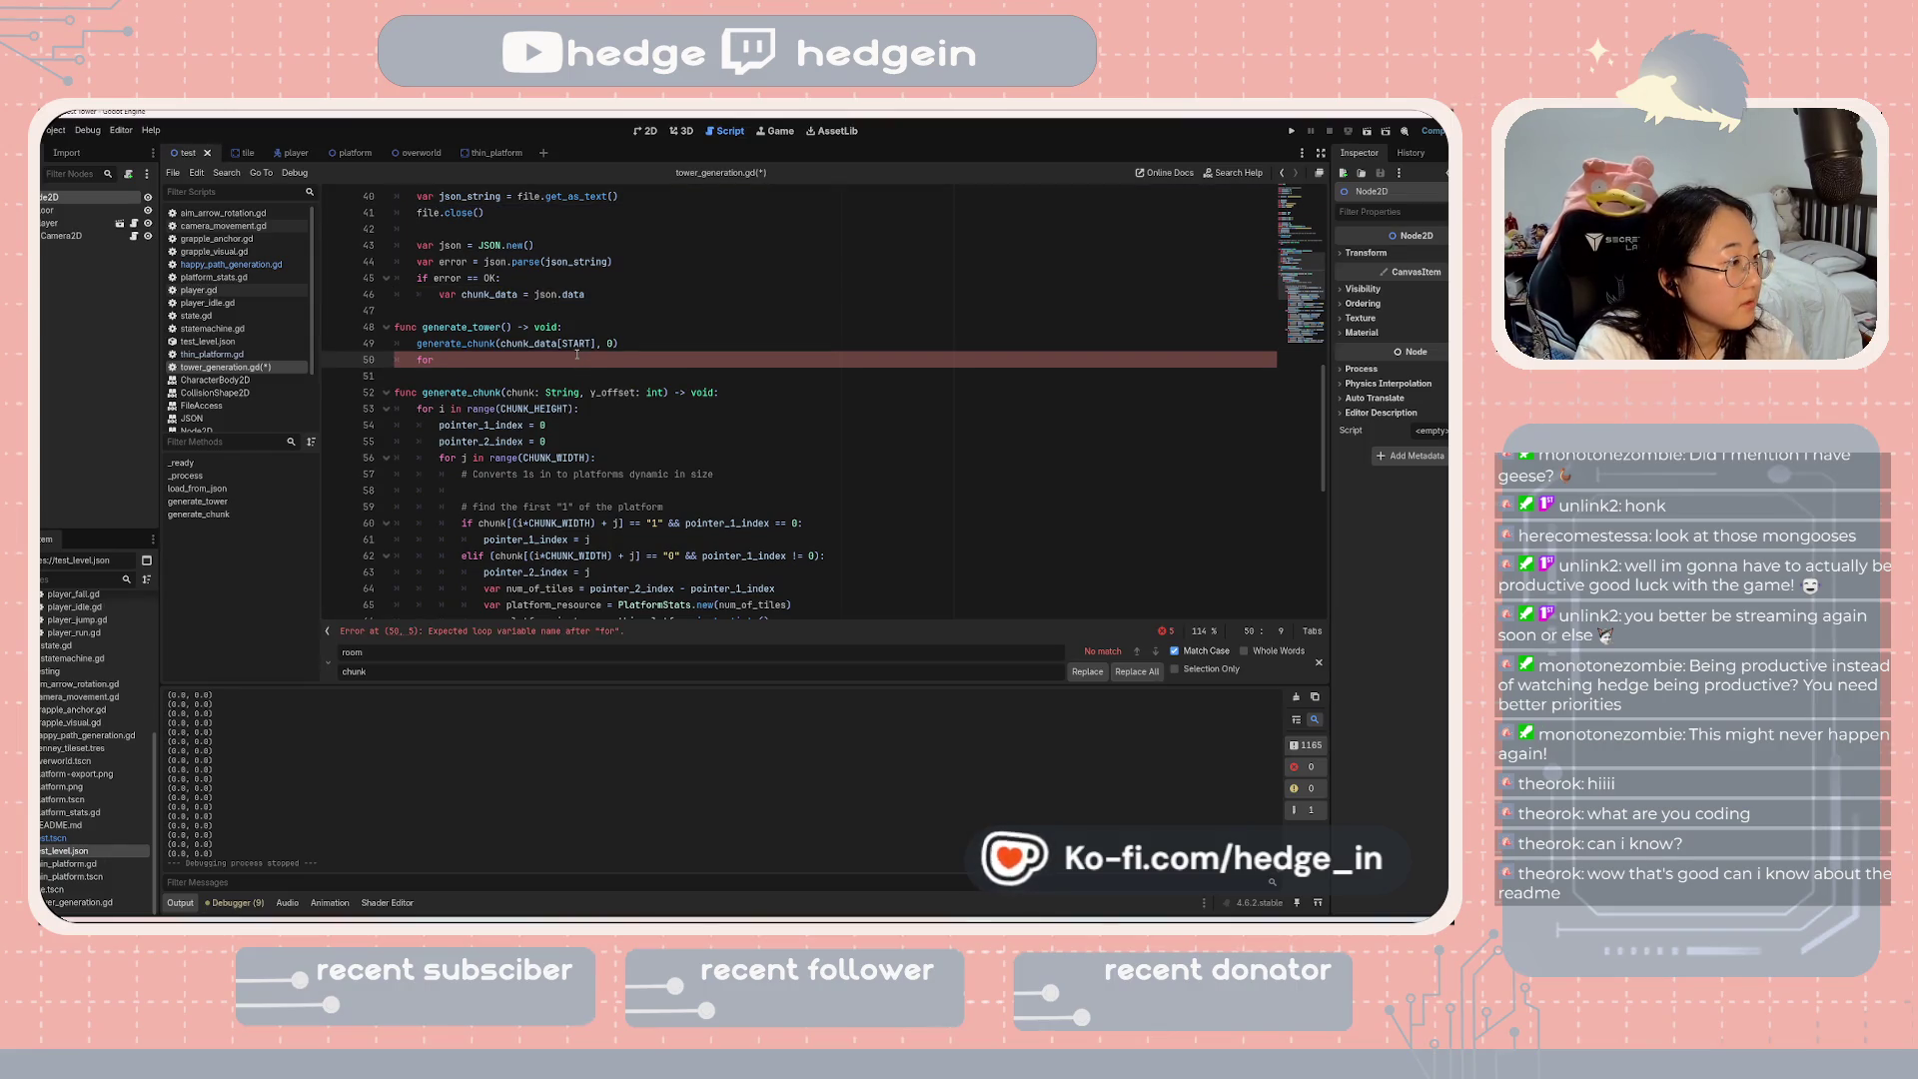
text(i in range)
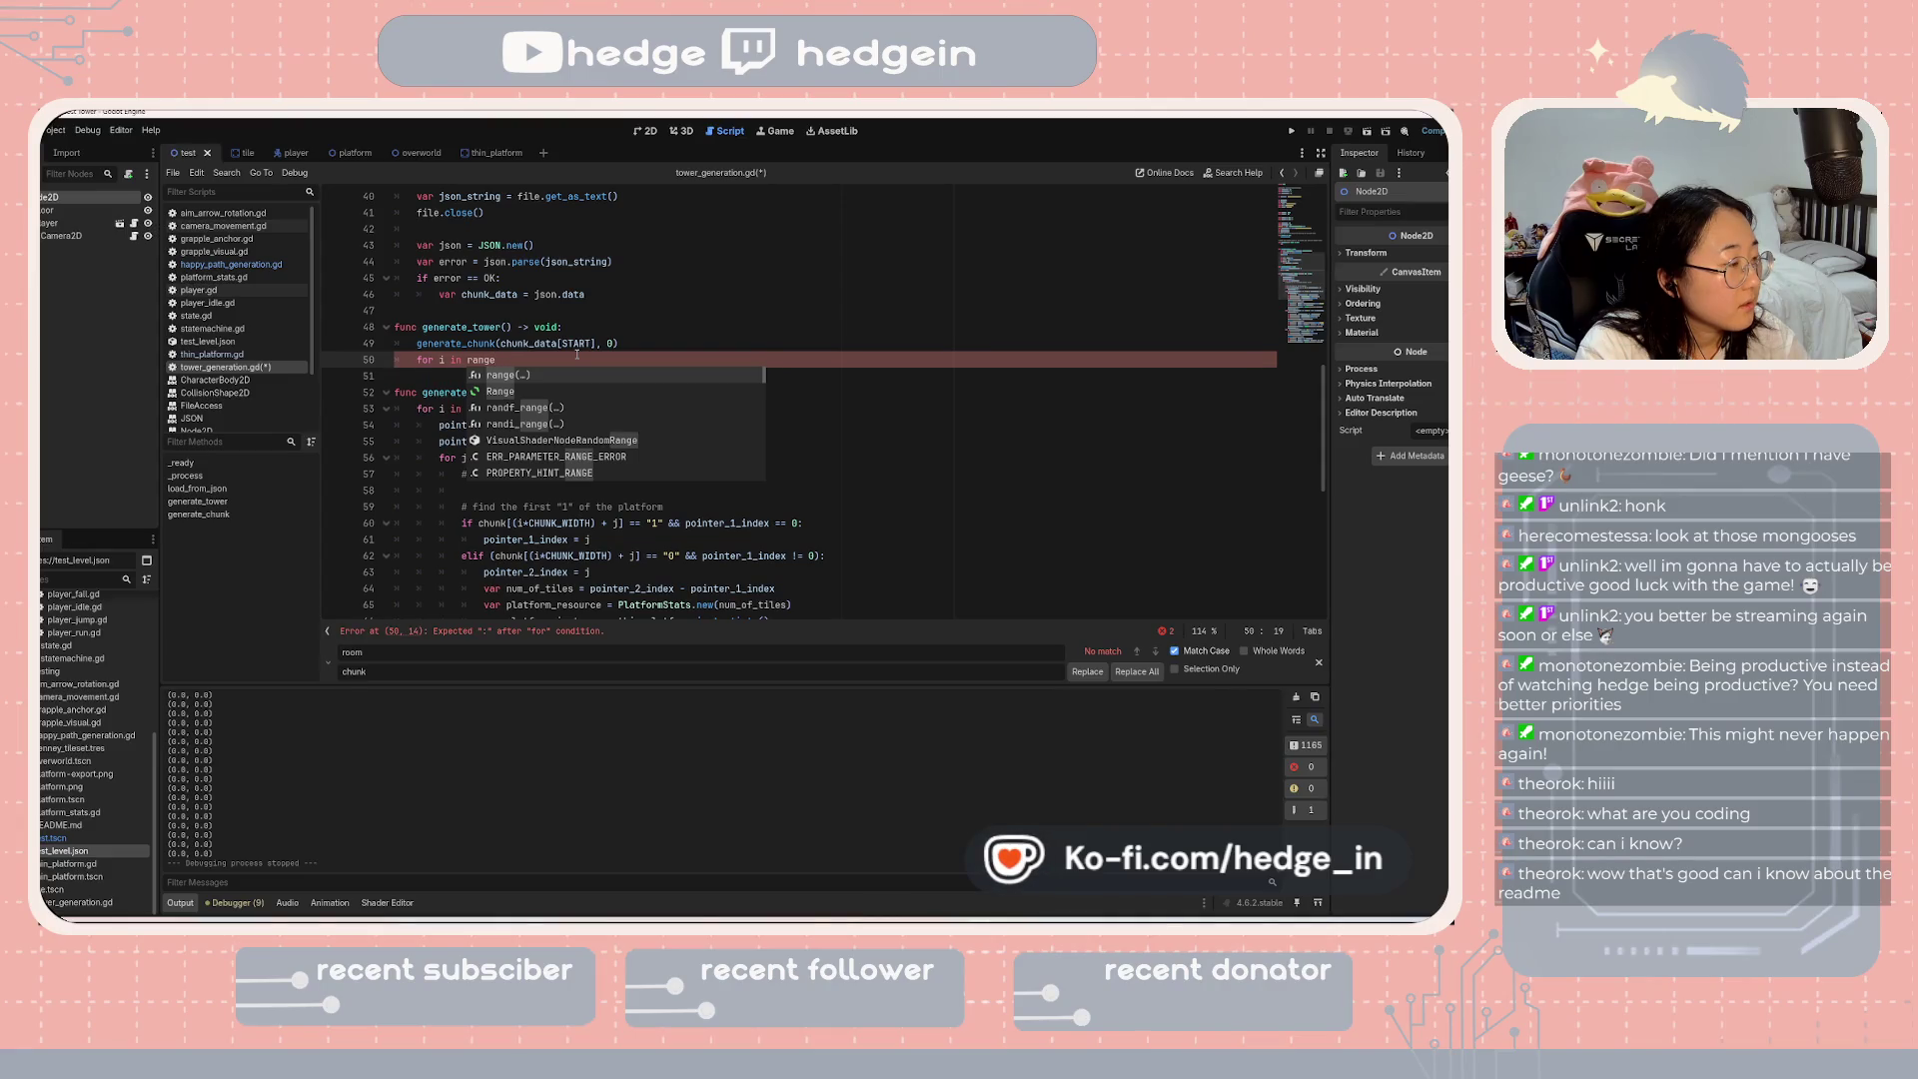
text((1)
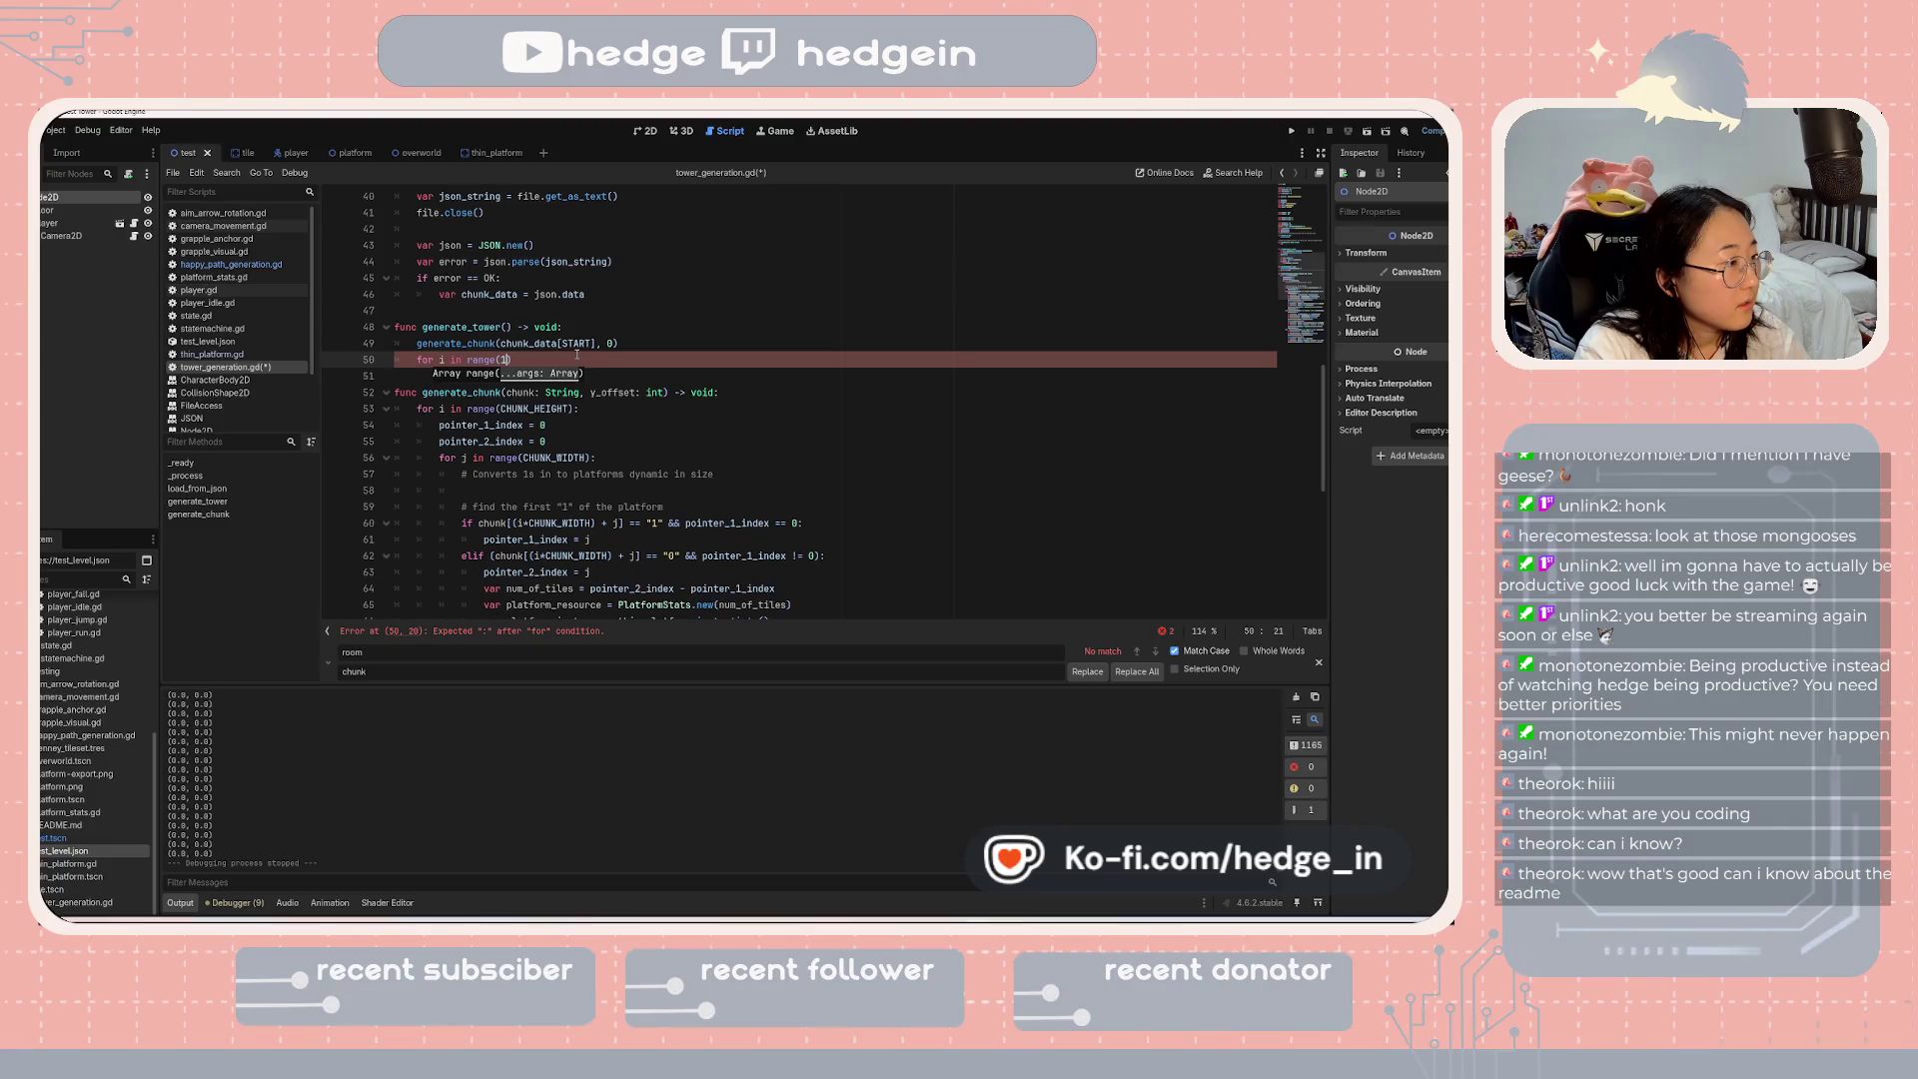
text(,)
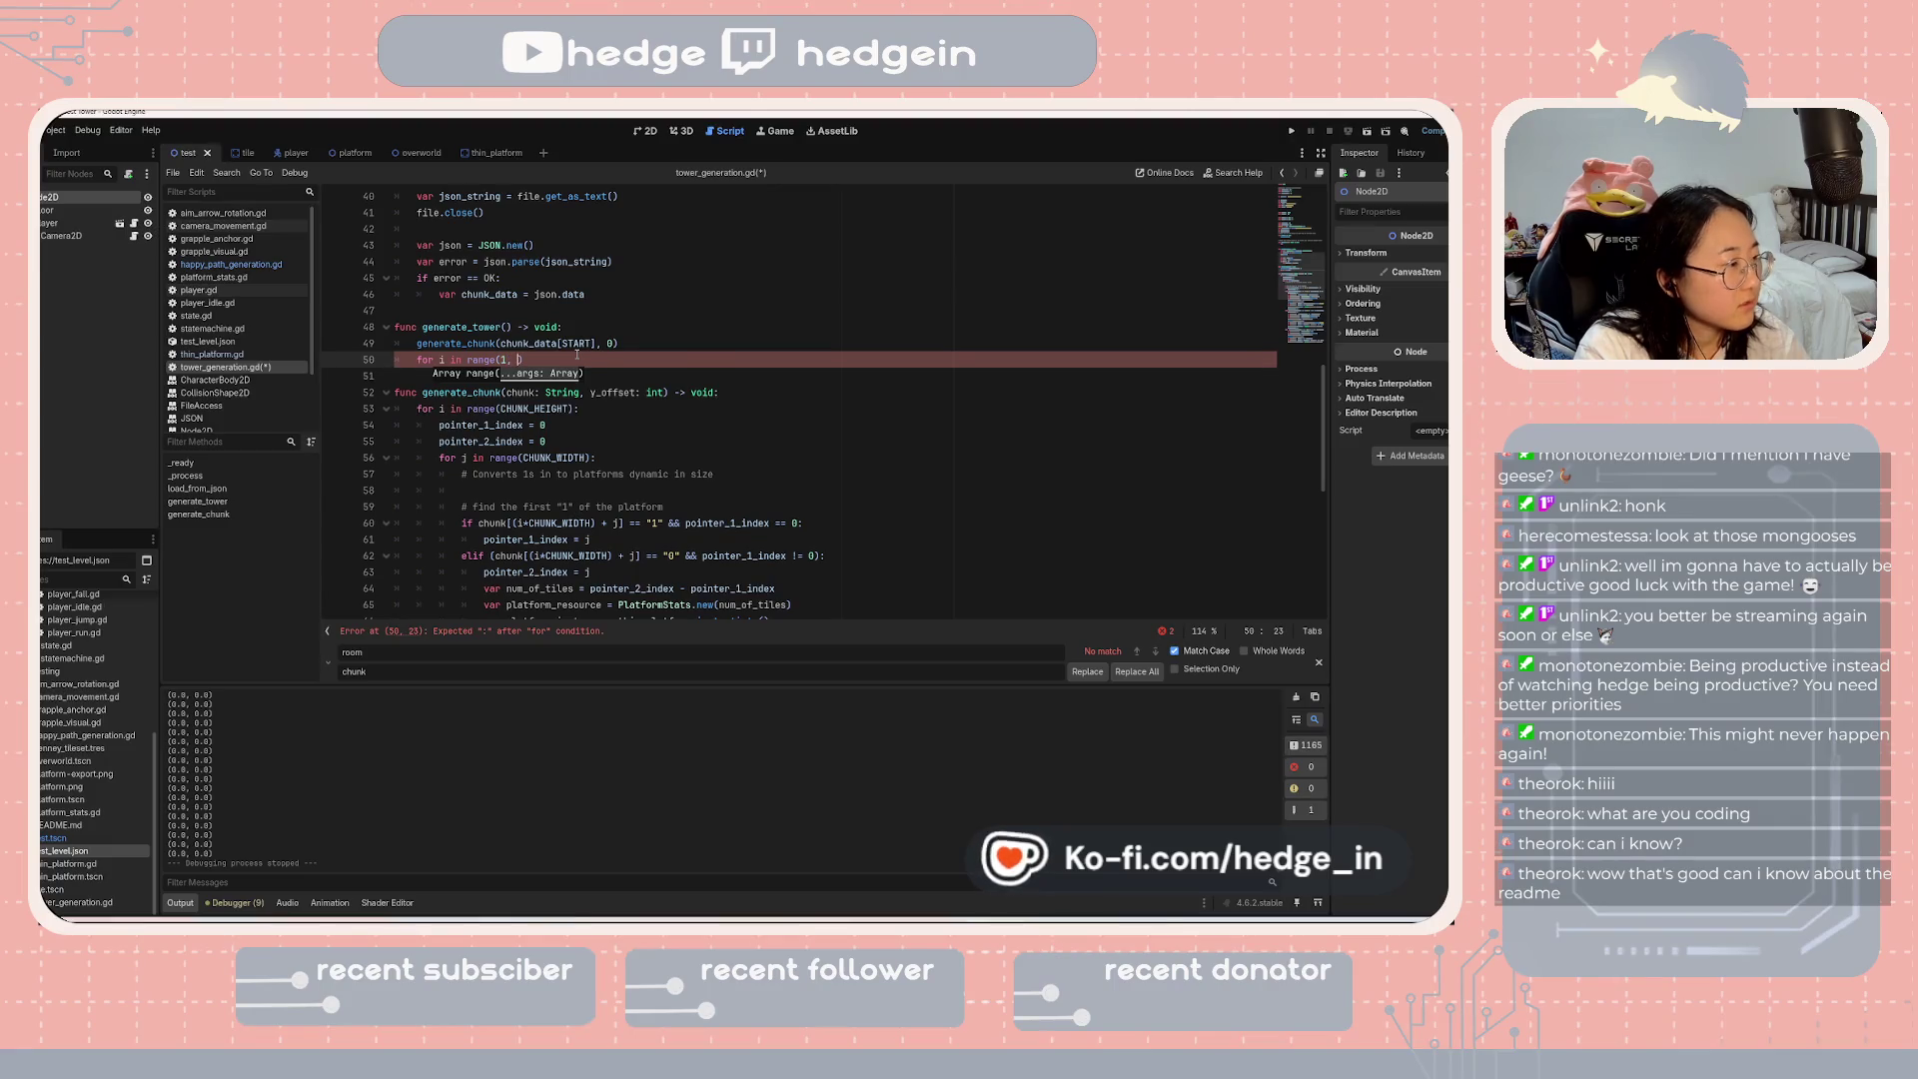
ctrl+click(482, 361)
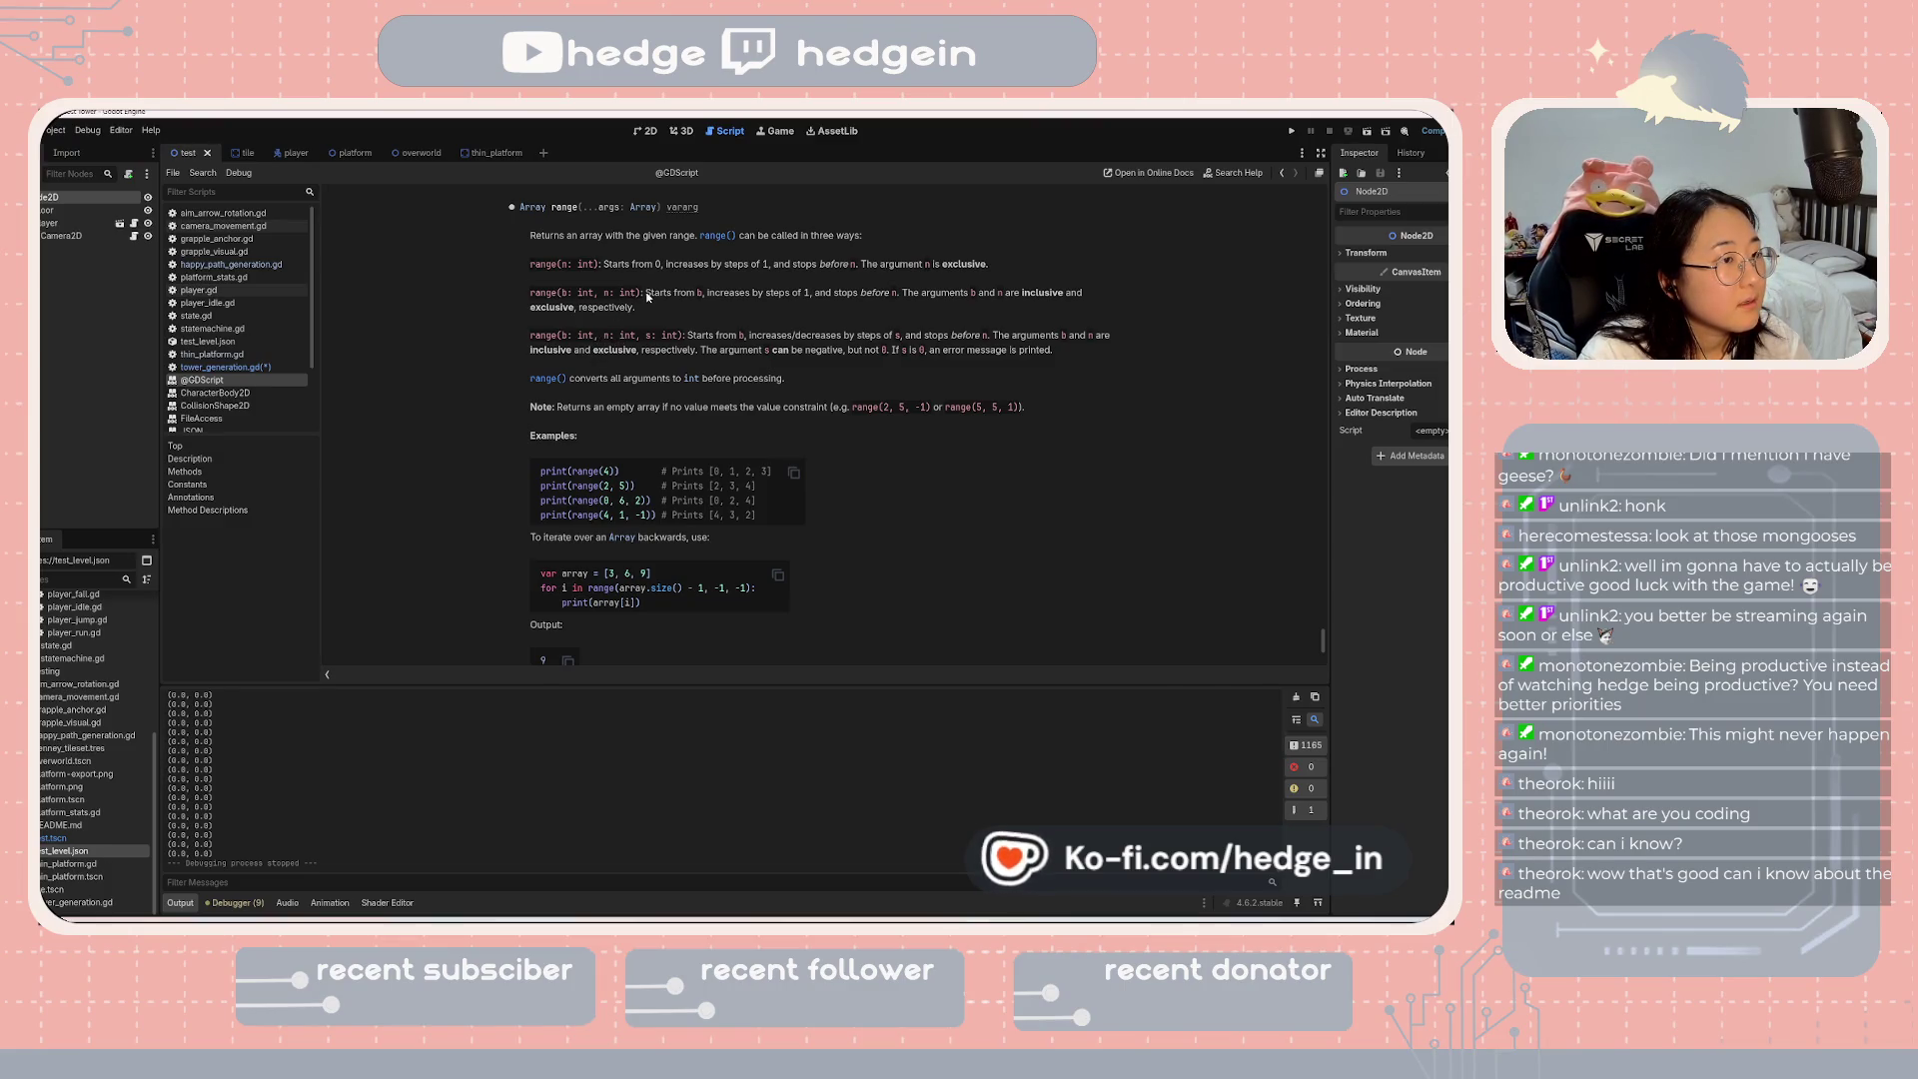
key(alt+Left)
click(513, 360)
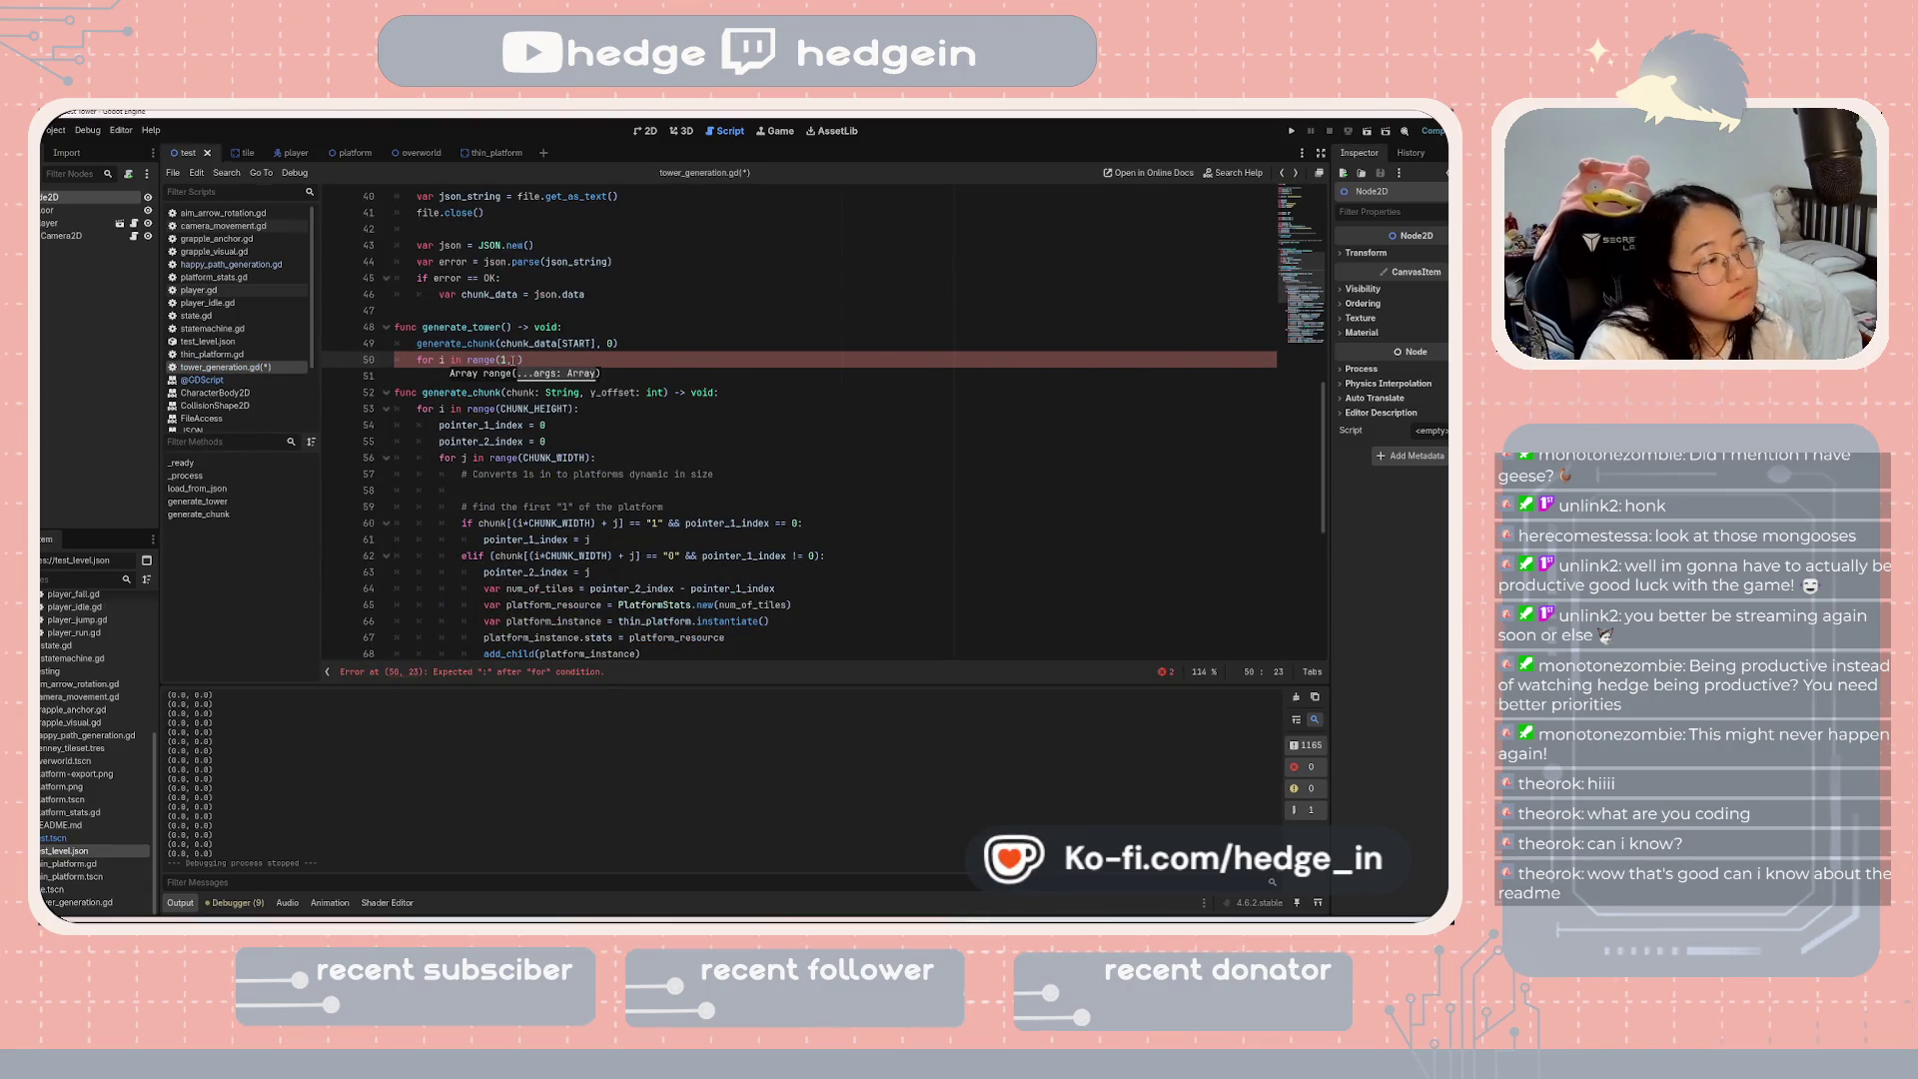
text(LEVEL_HEIGHT))
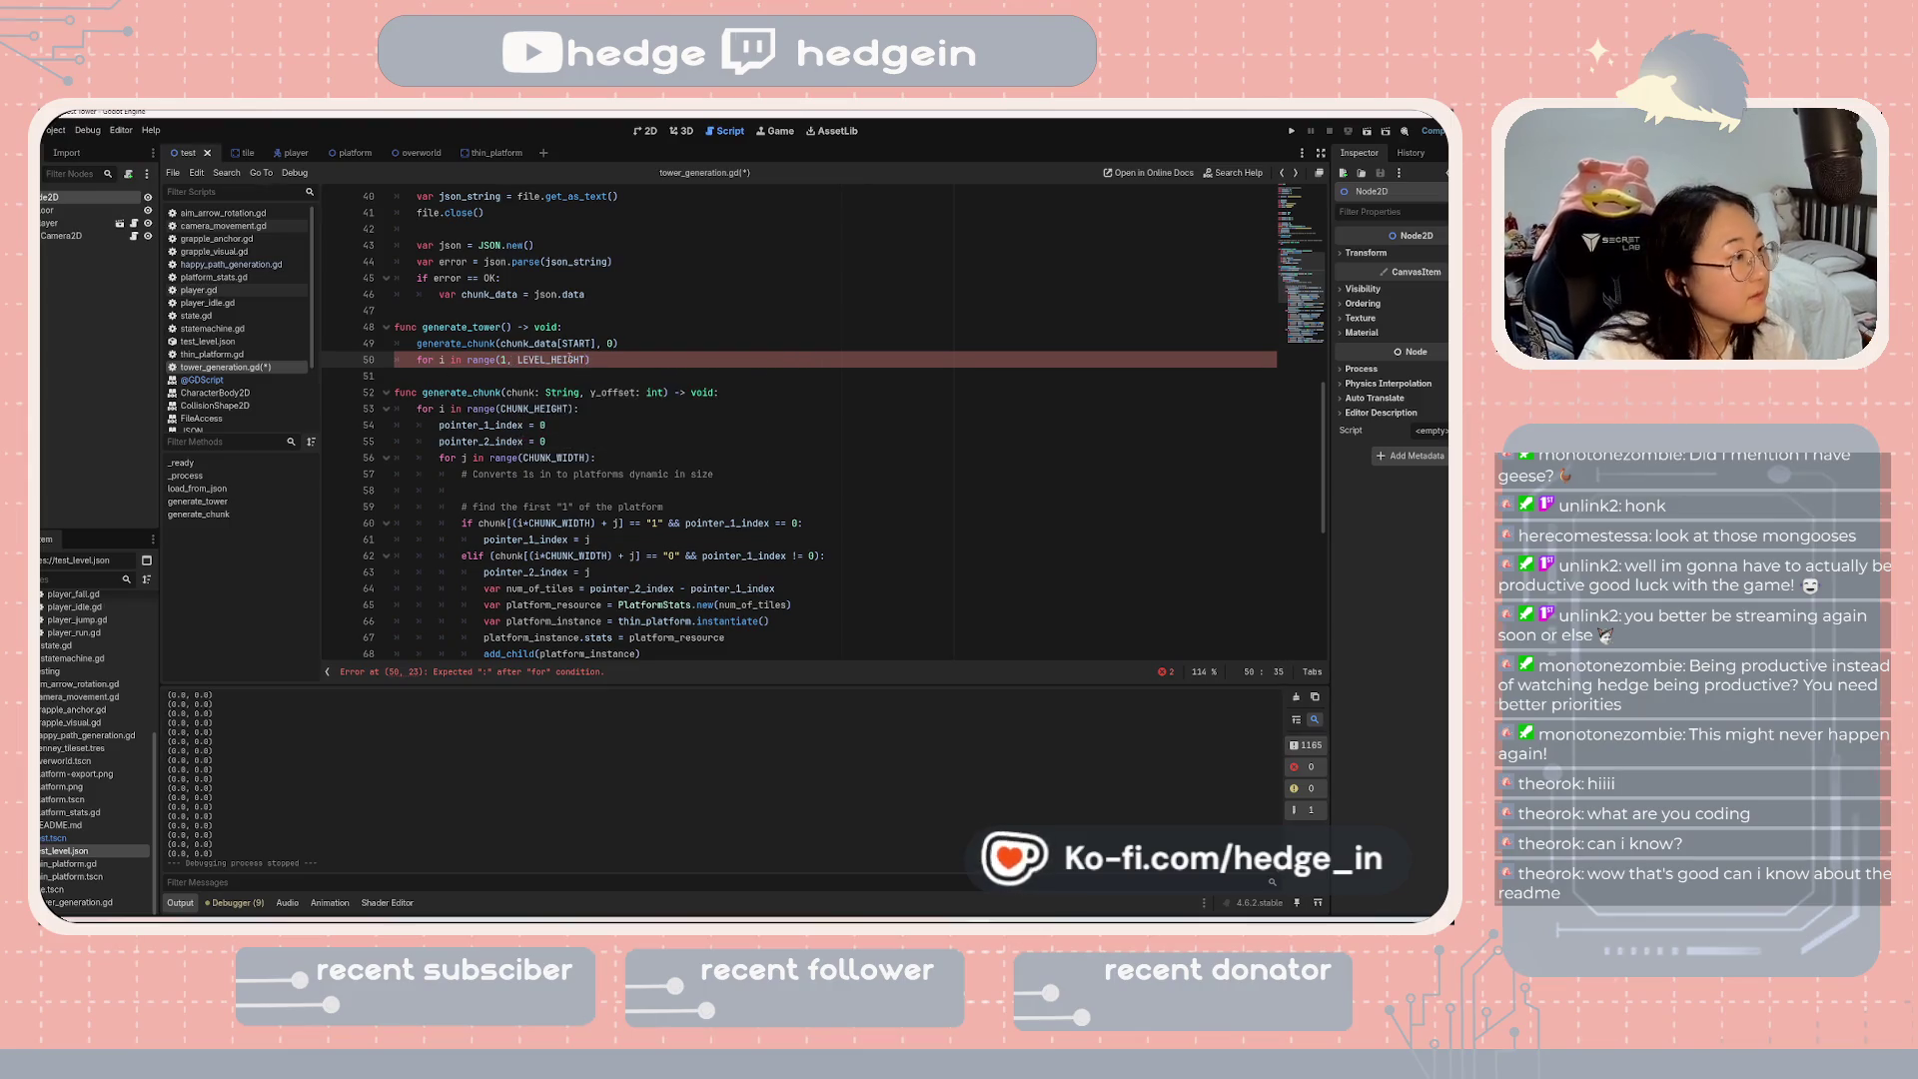
text(:)
- Close the loop header and add generate_chunk(chunk in the body, with a random_chunk line above
key(Return)
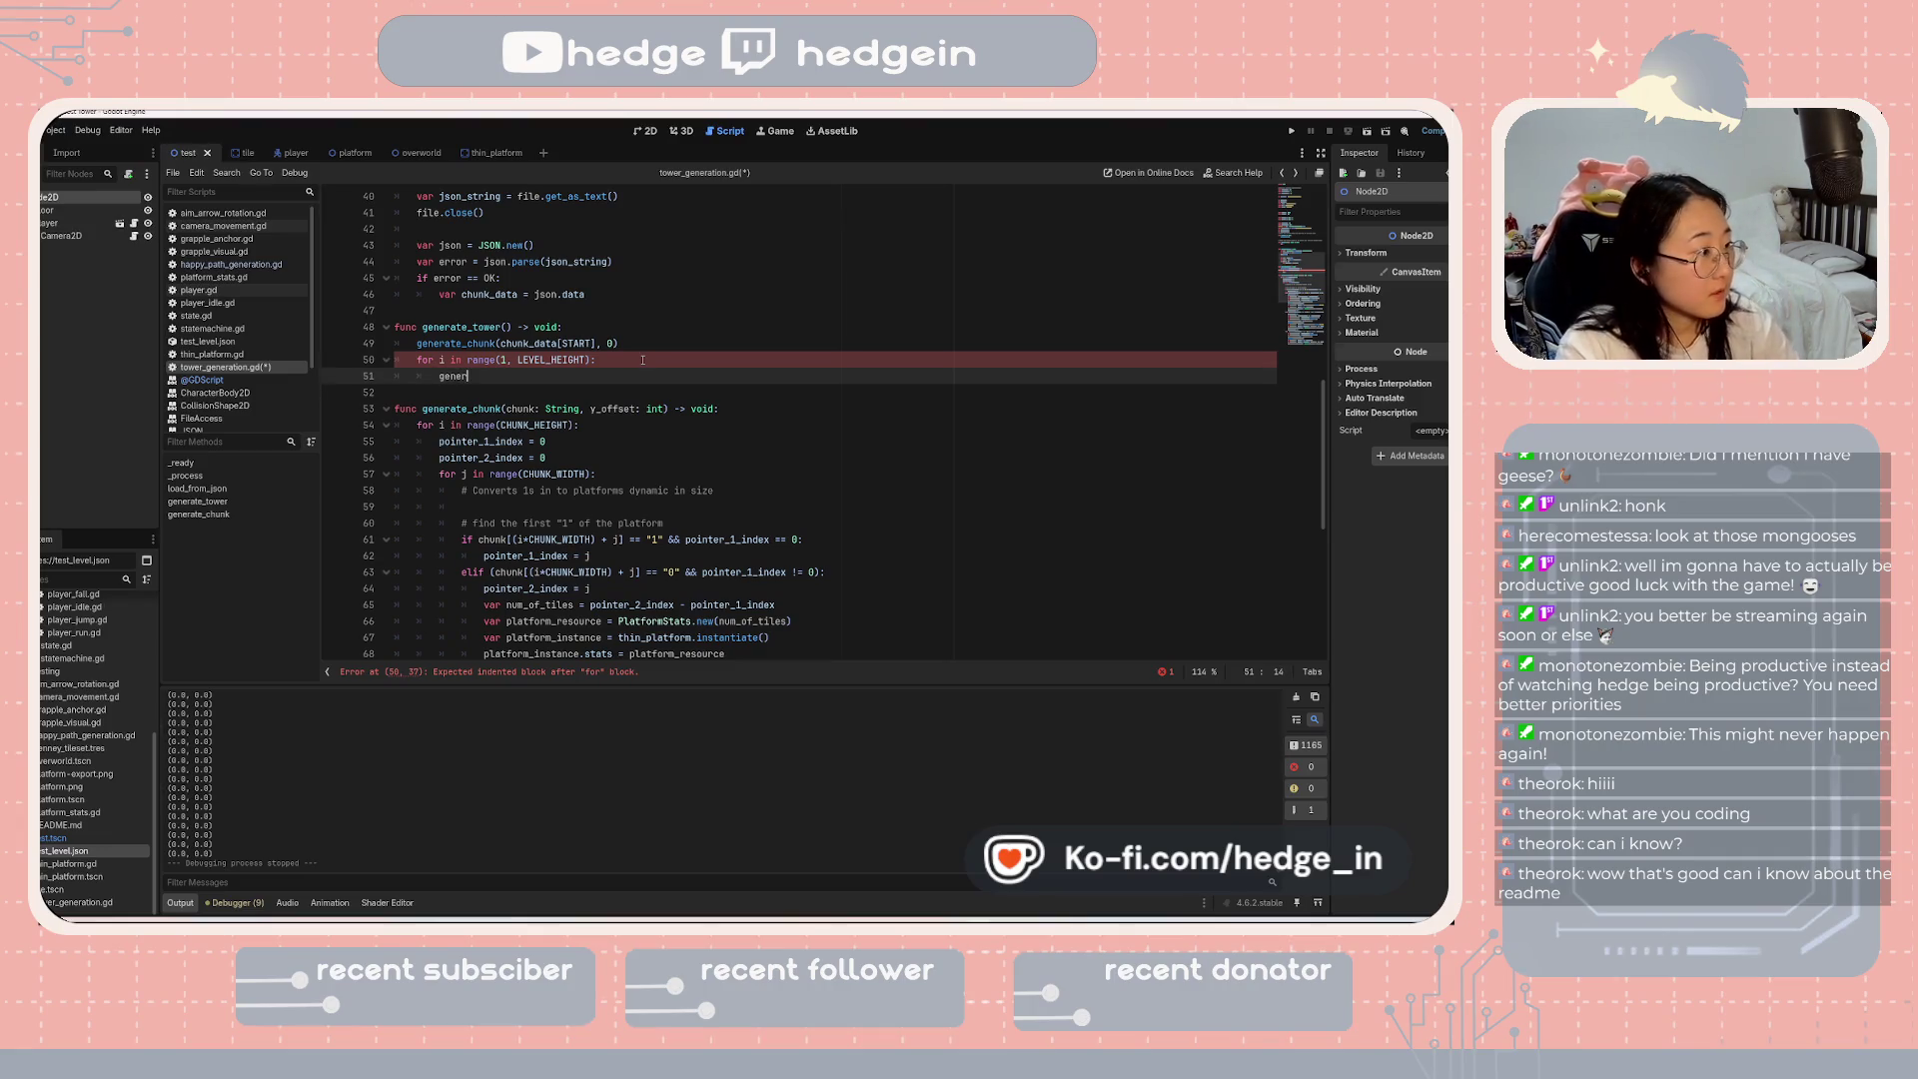
text(()
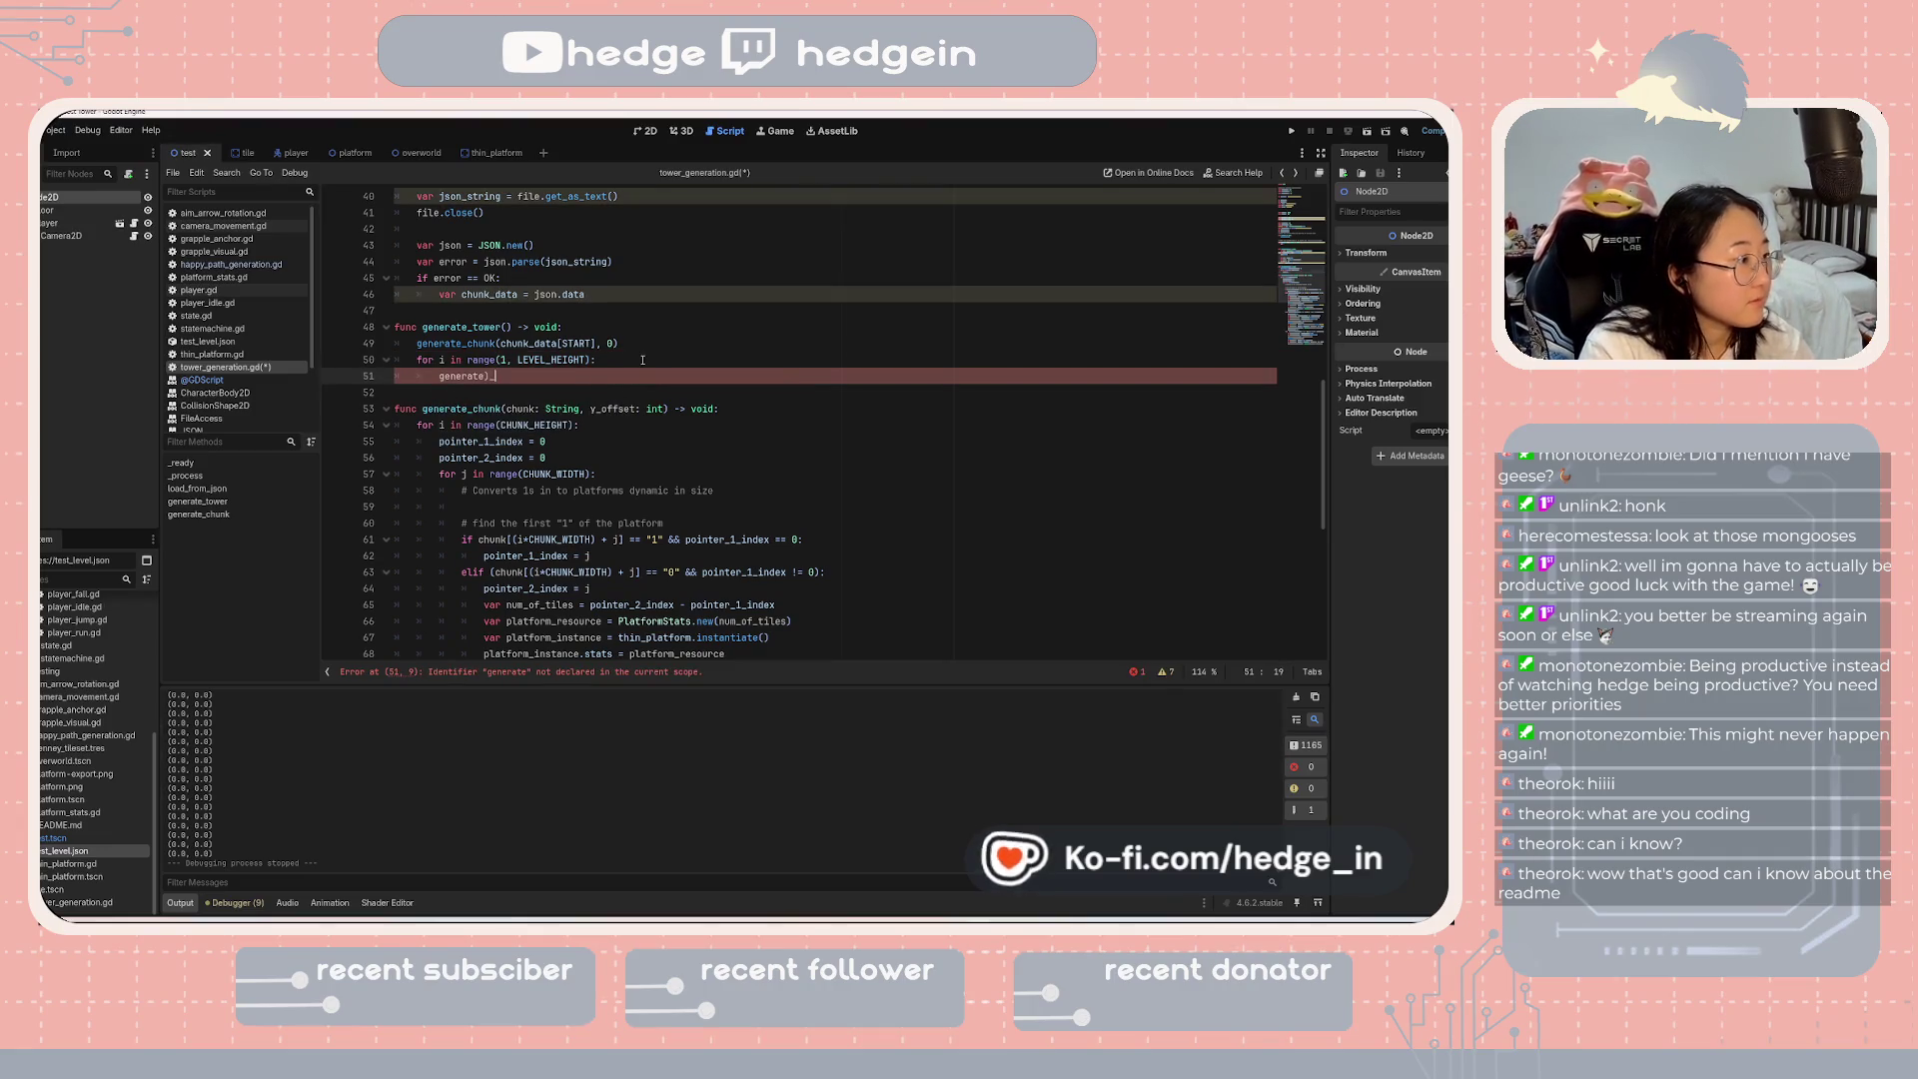
text(chu)
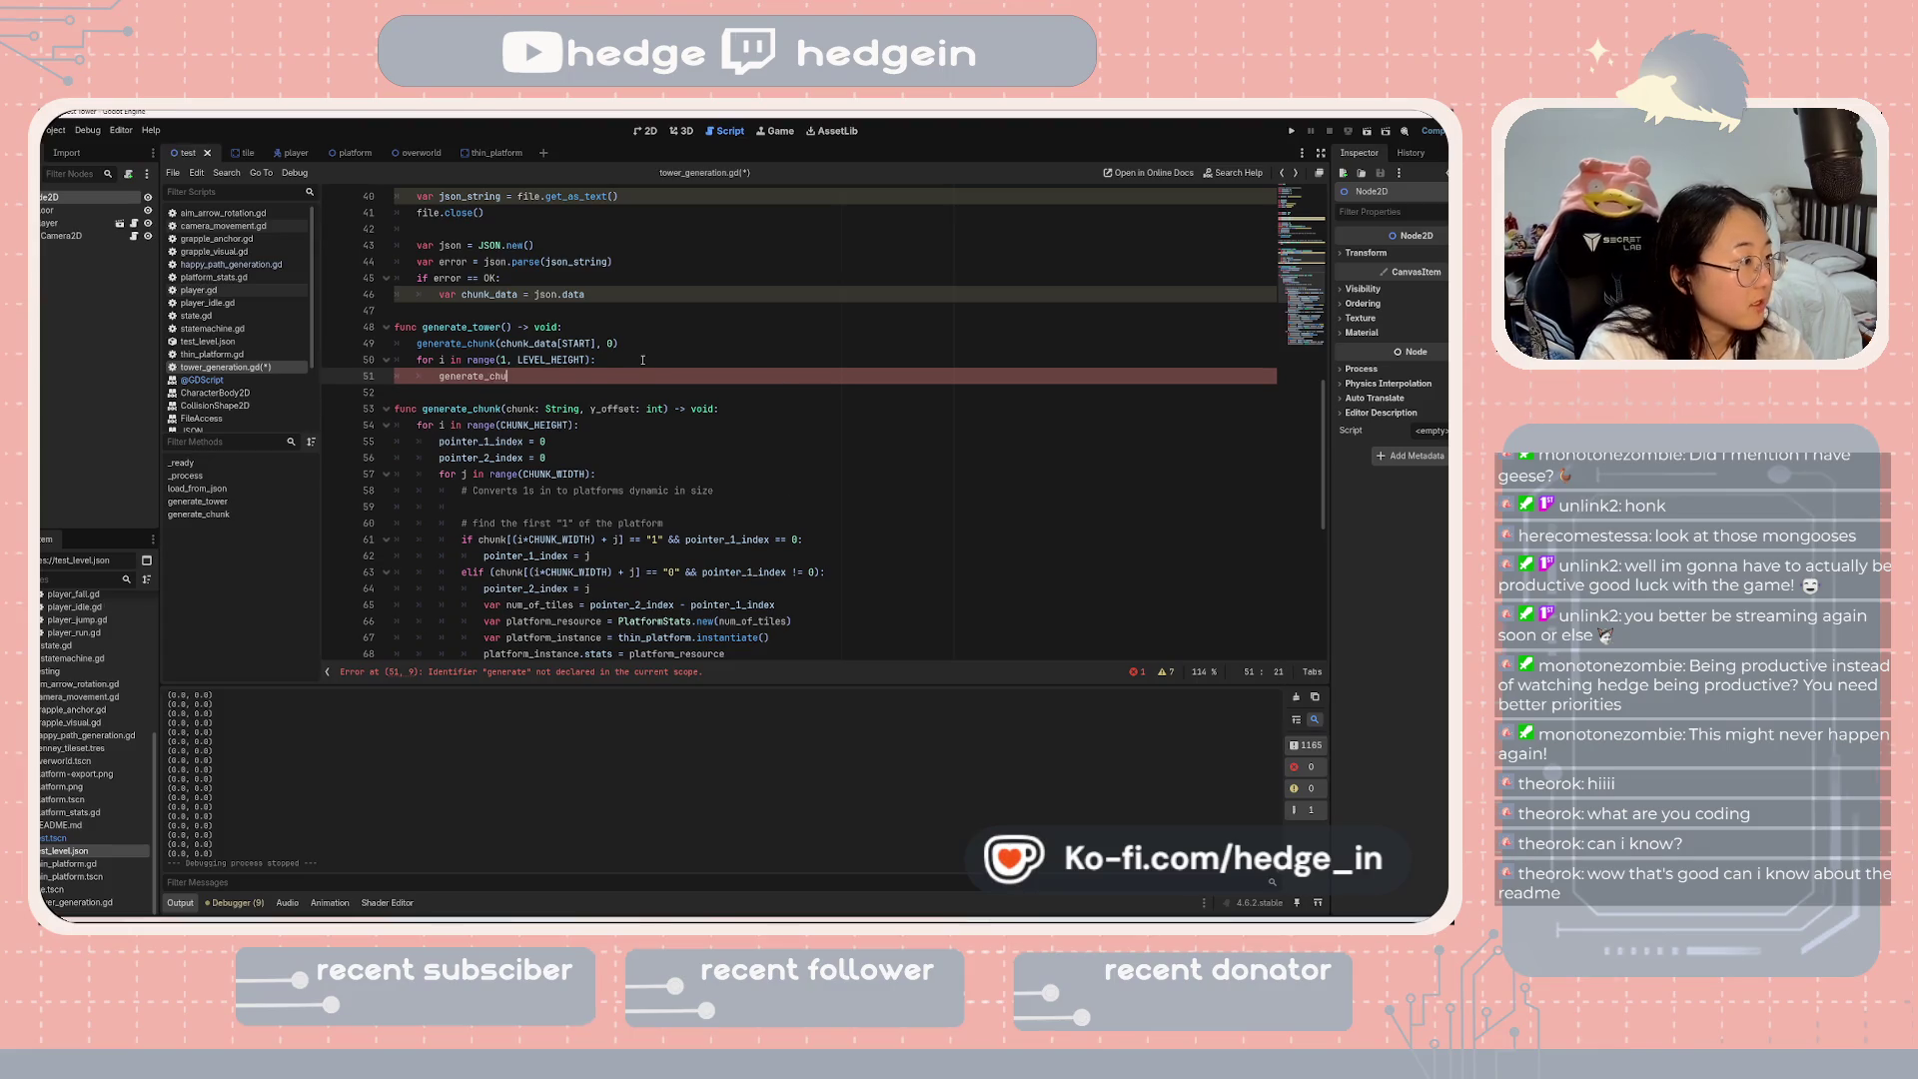
text(nk)
key(ctrl+shift+Return)
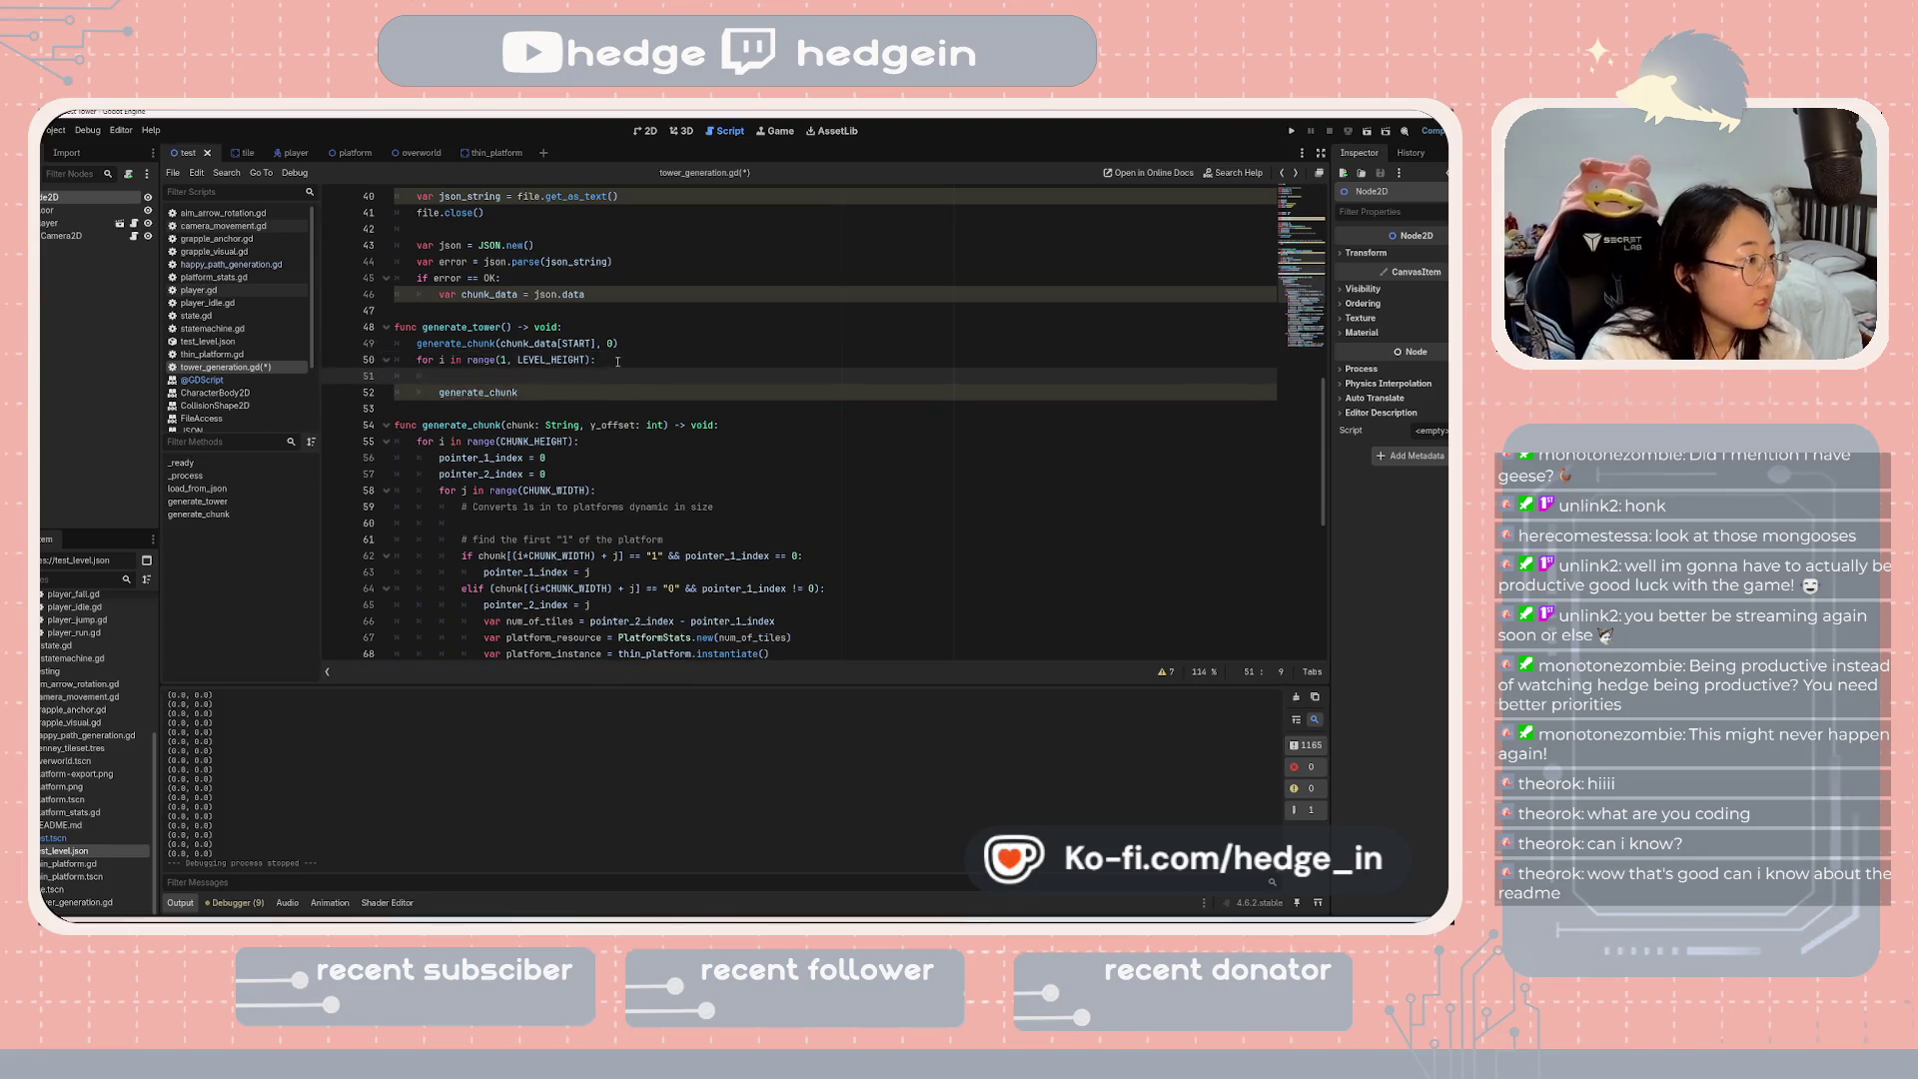
text(randome)
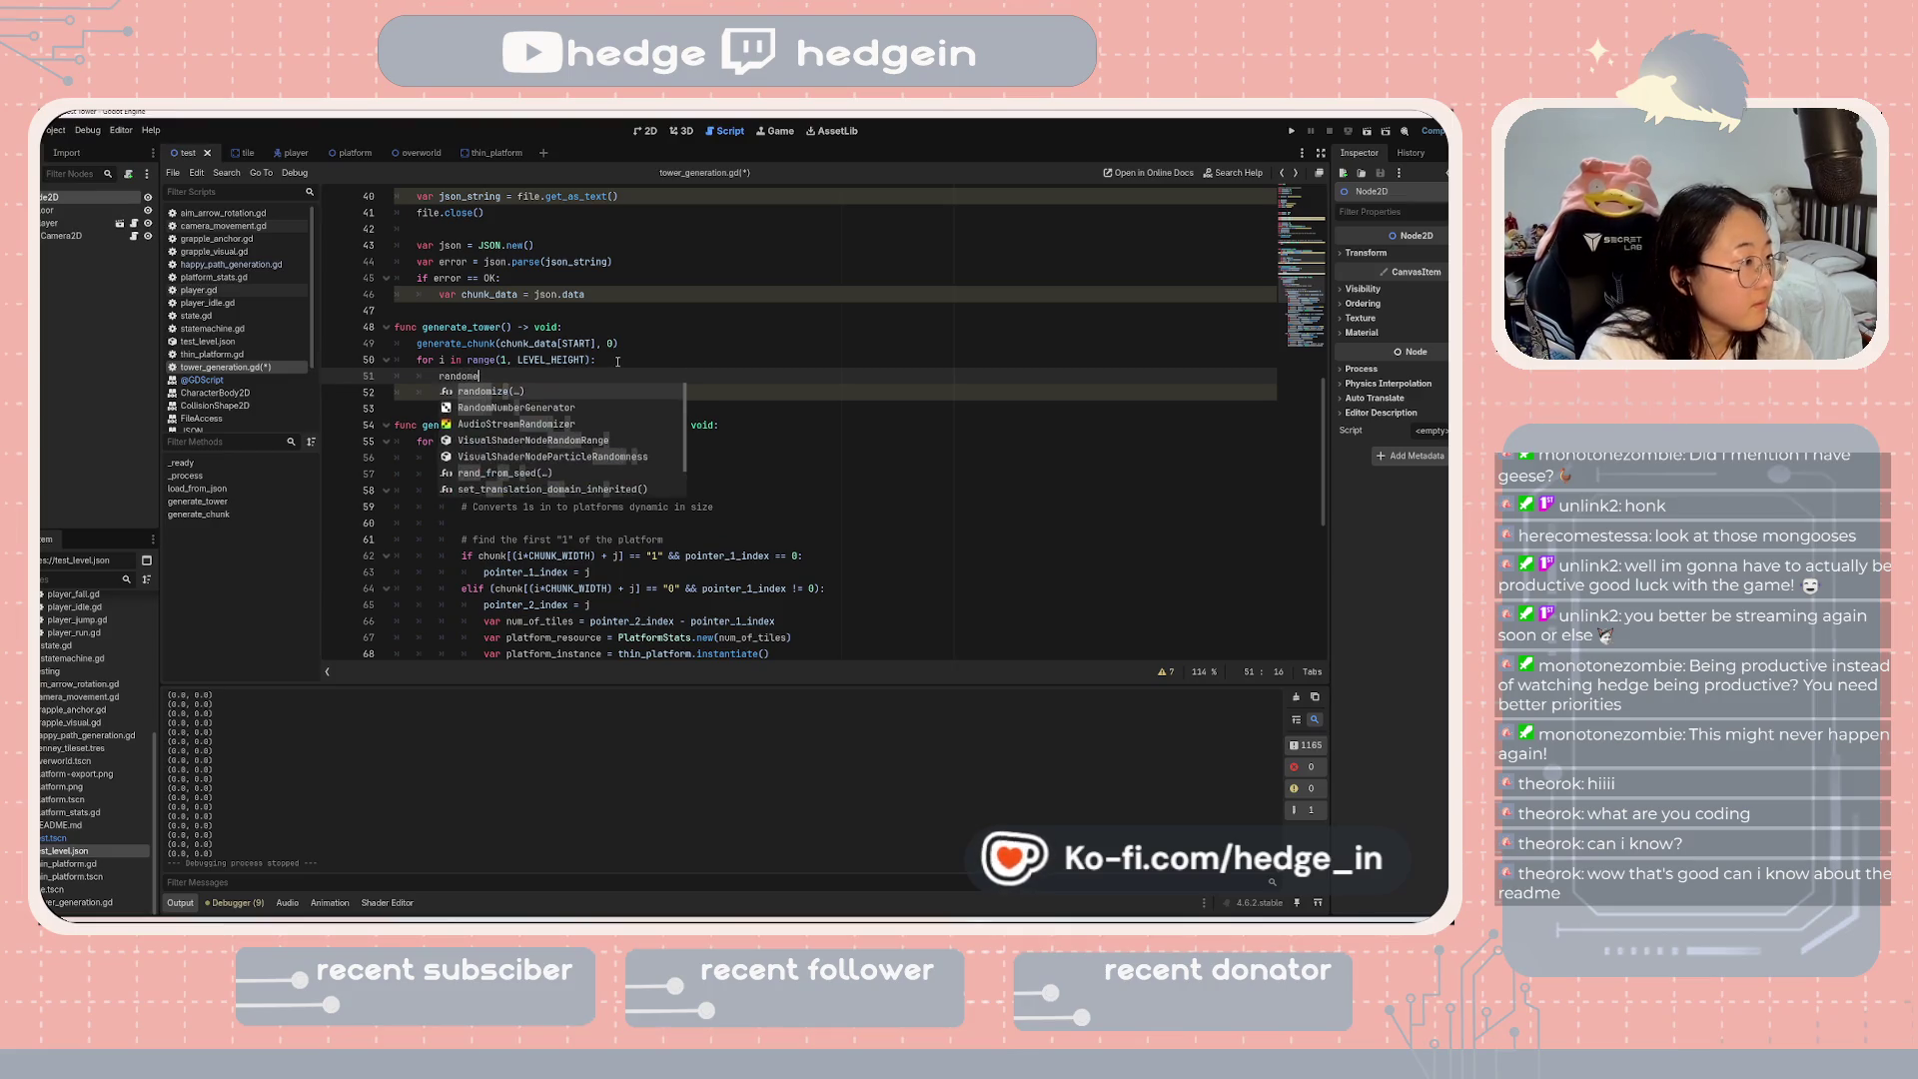
key(BackSpace)
text(_chun)
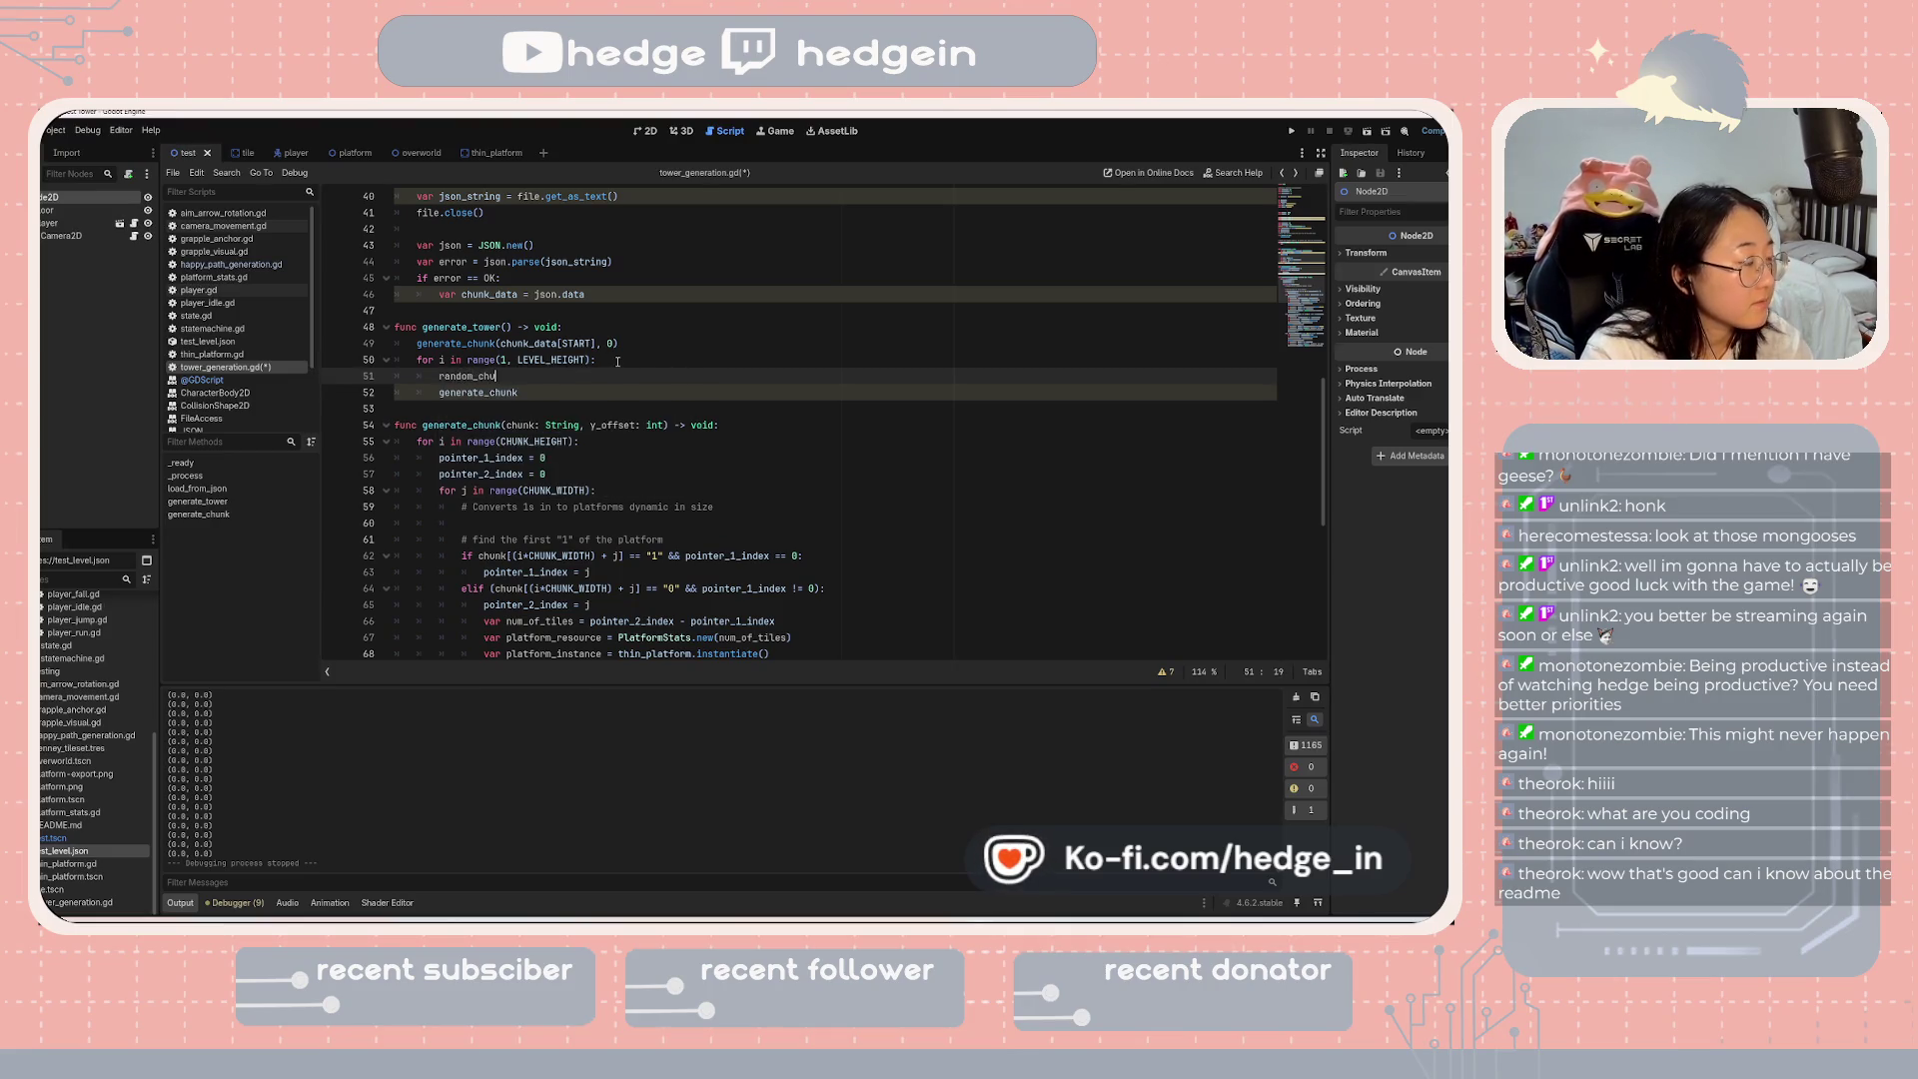